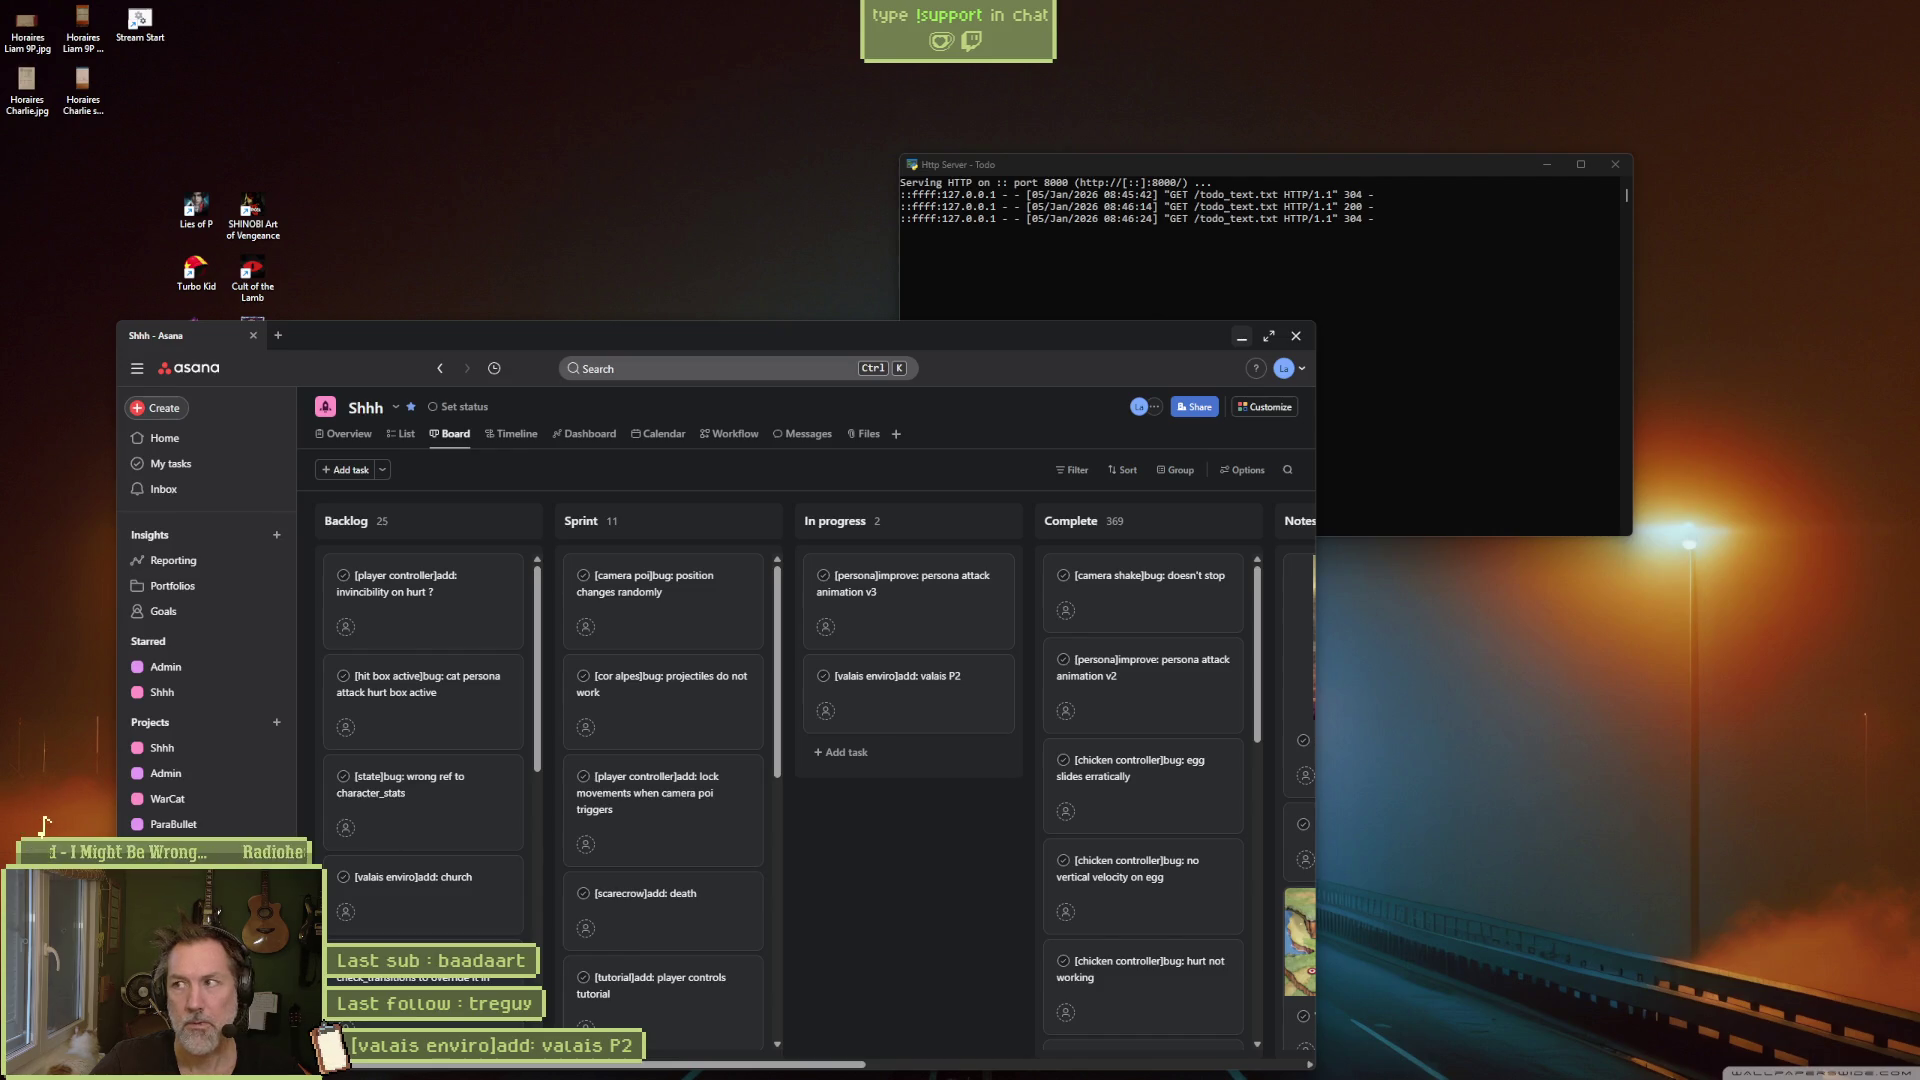
# - Bring VS Code forward to confirm todo_text.txt shows the persona attack animation v3 task, then minimize it
pyautogui.moveTo(1330, 1075)
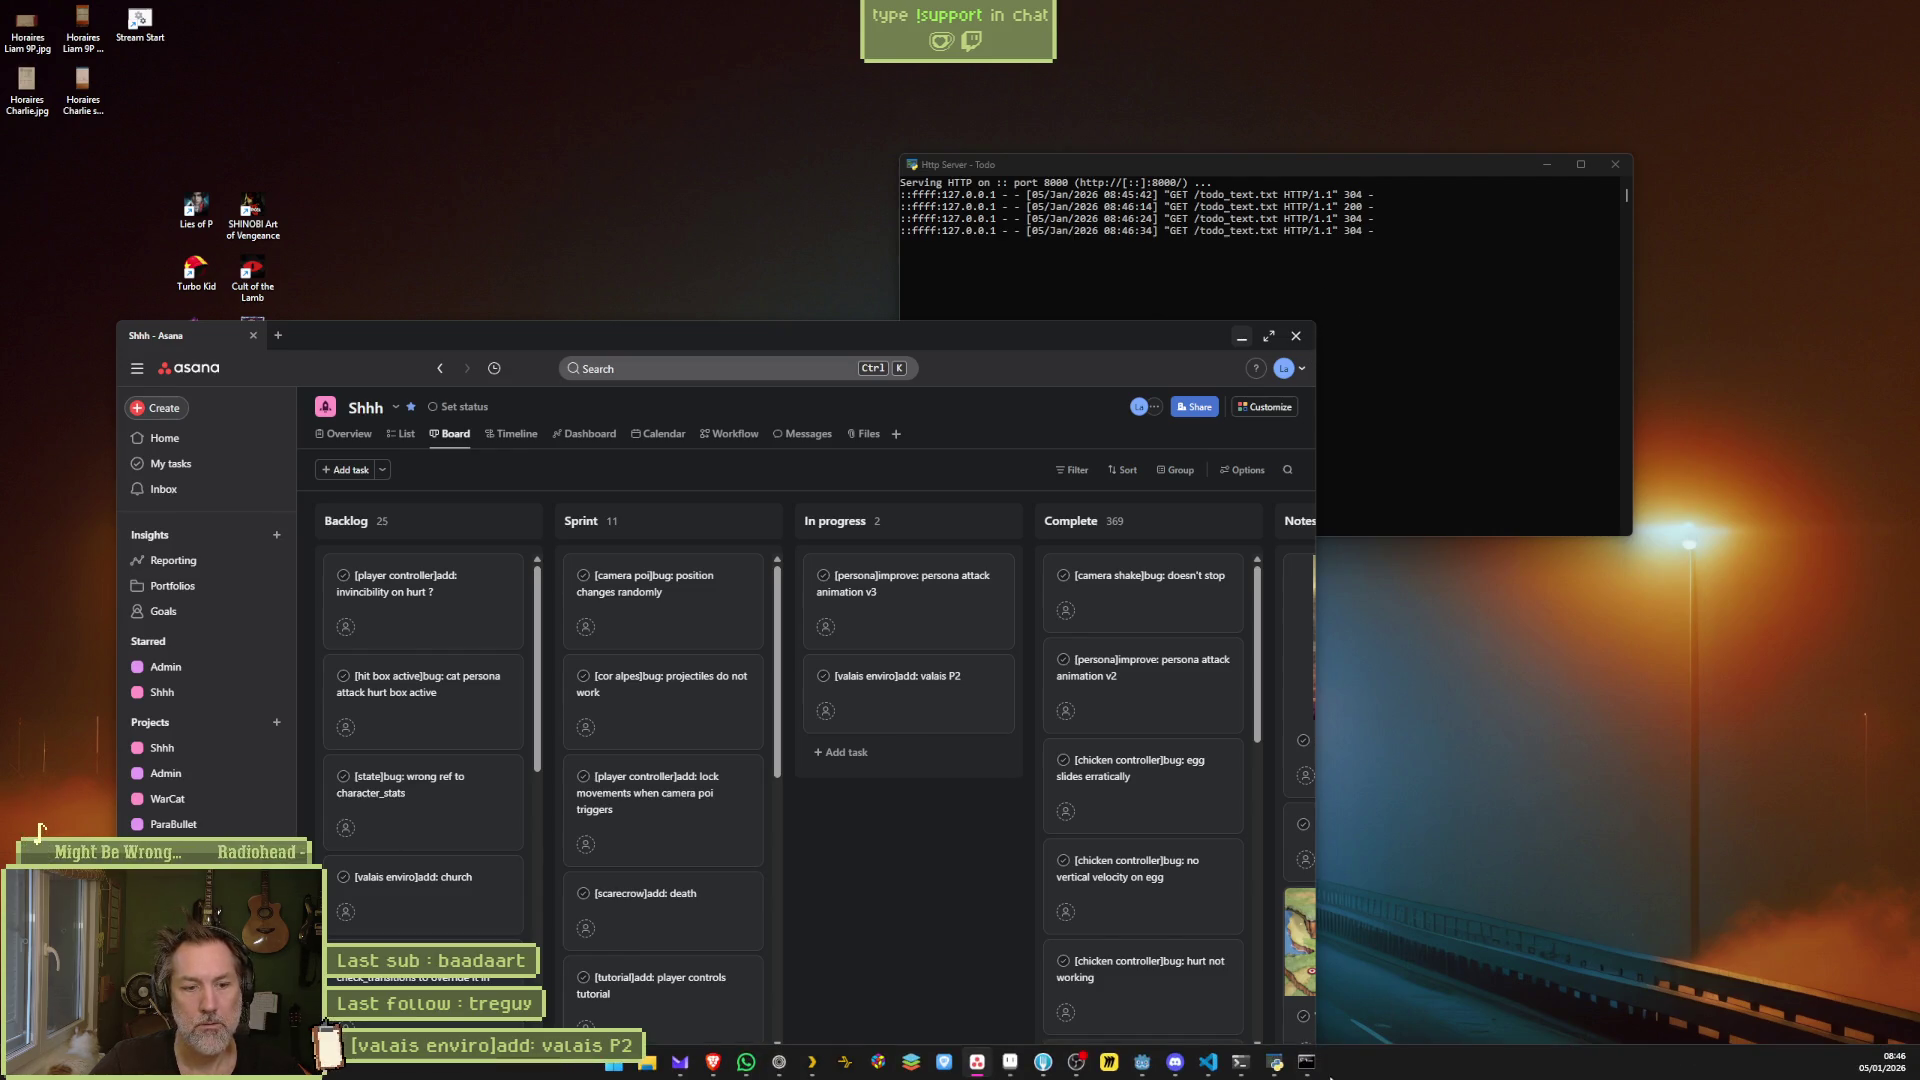
pyautogui.moveTo(1268, 1074)
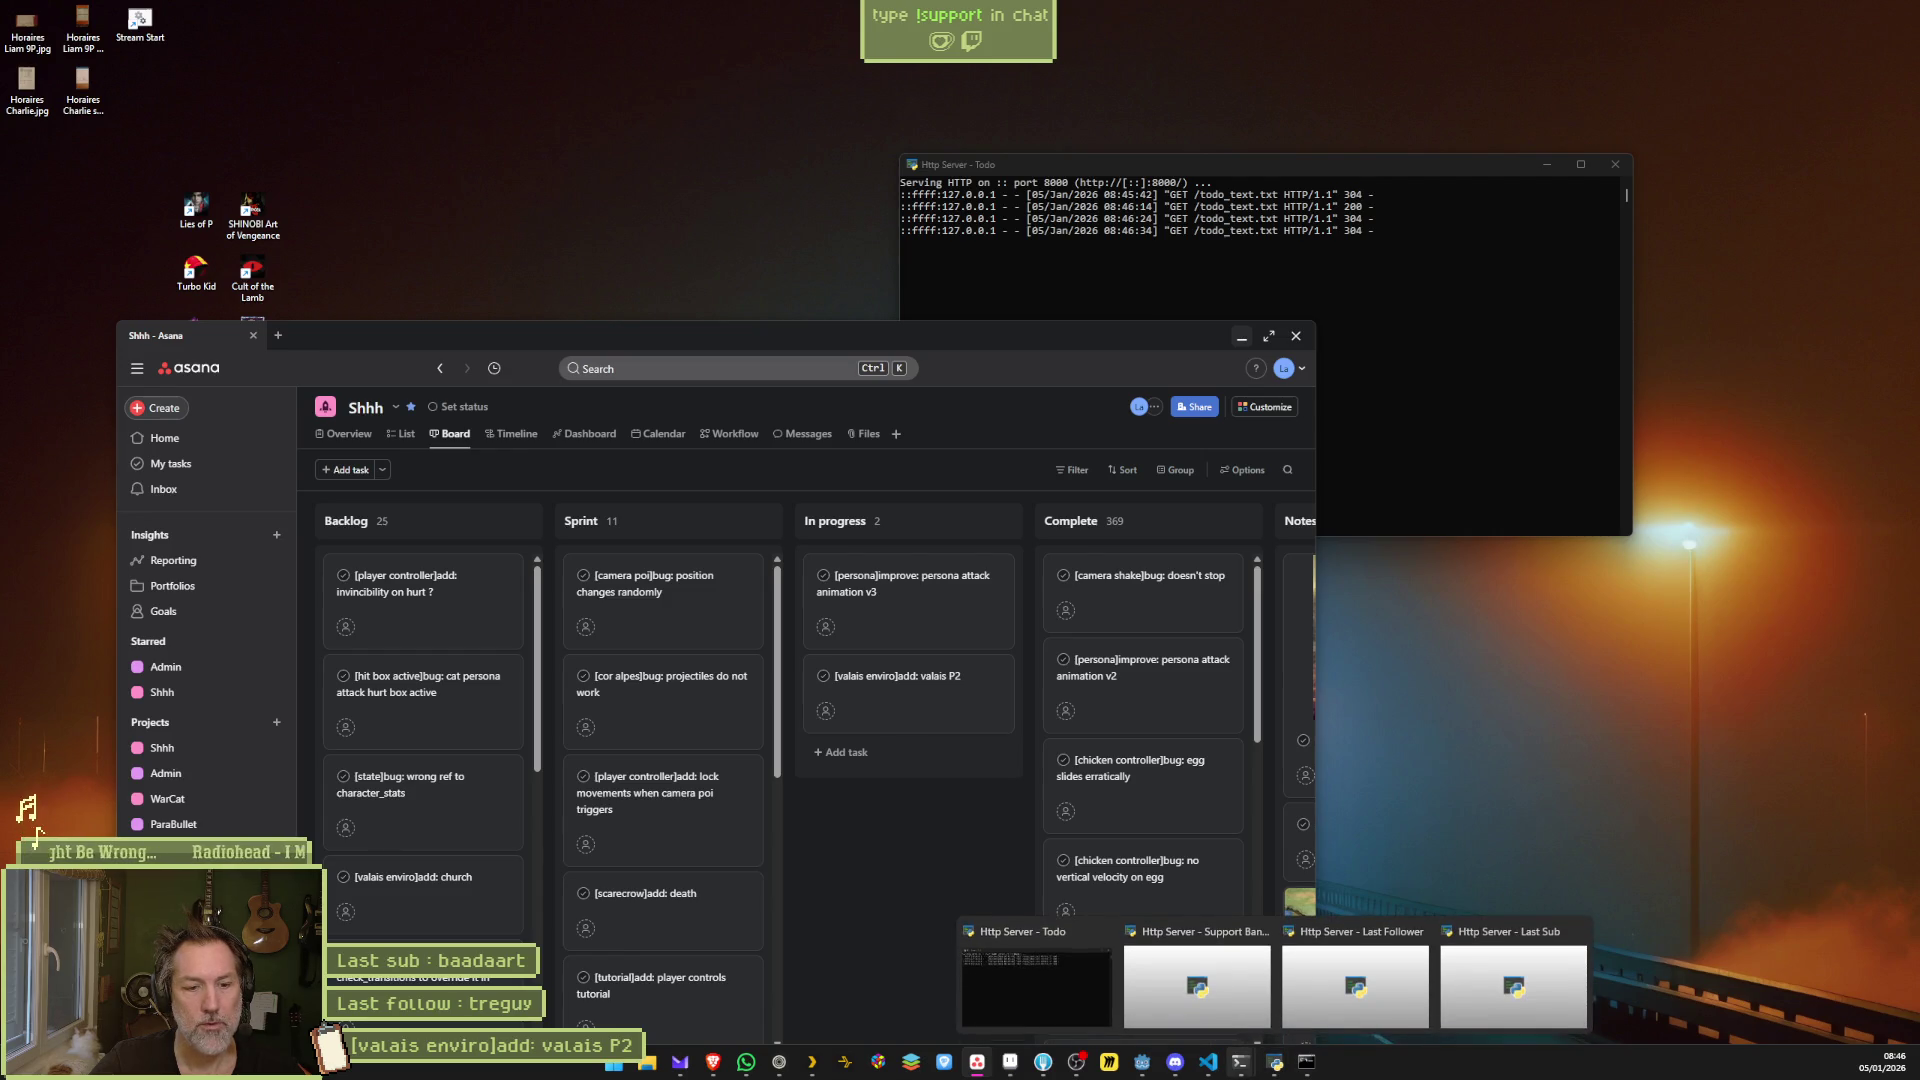
pyautogui.click(1207, 1062)
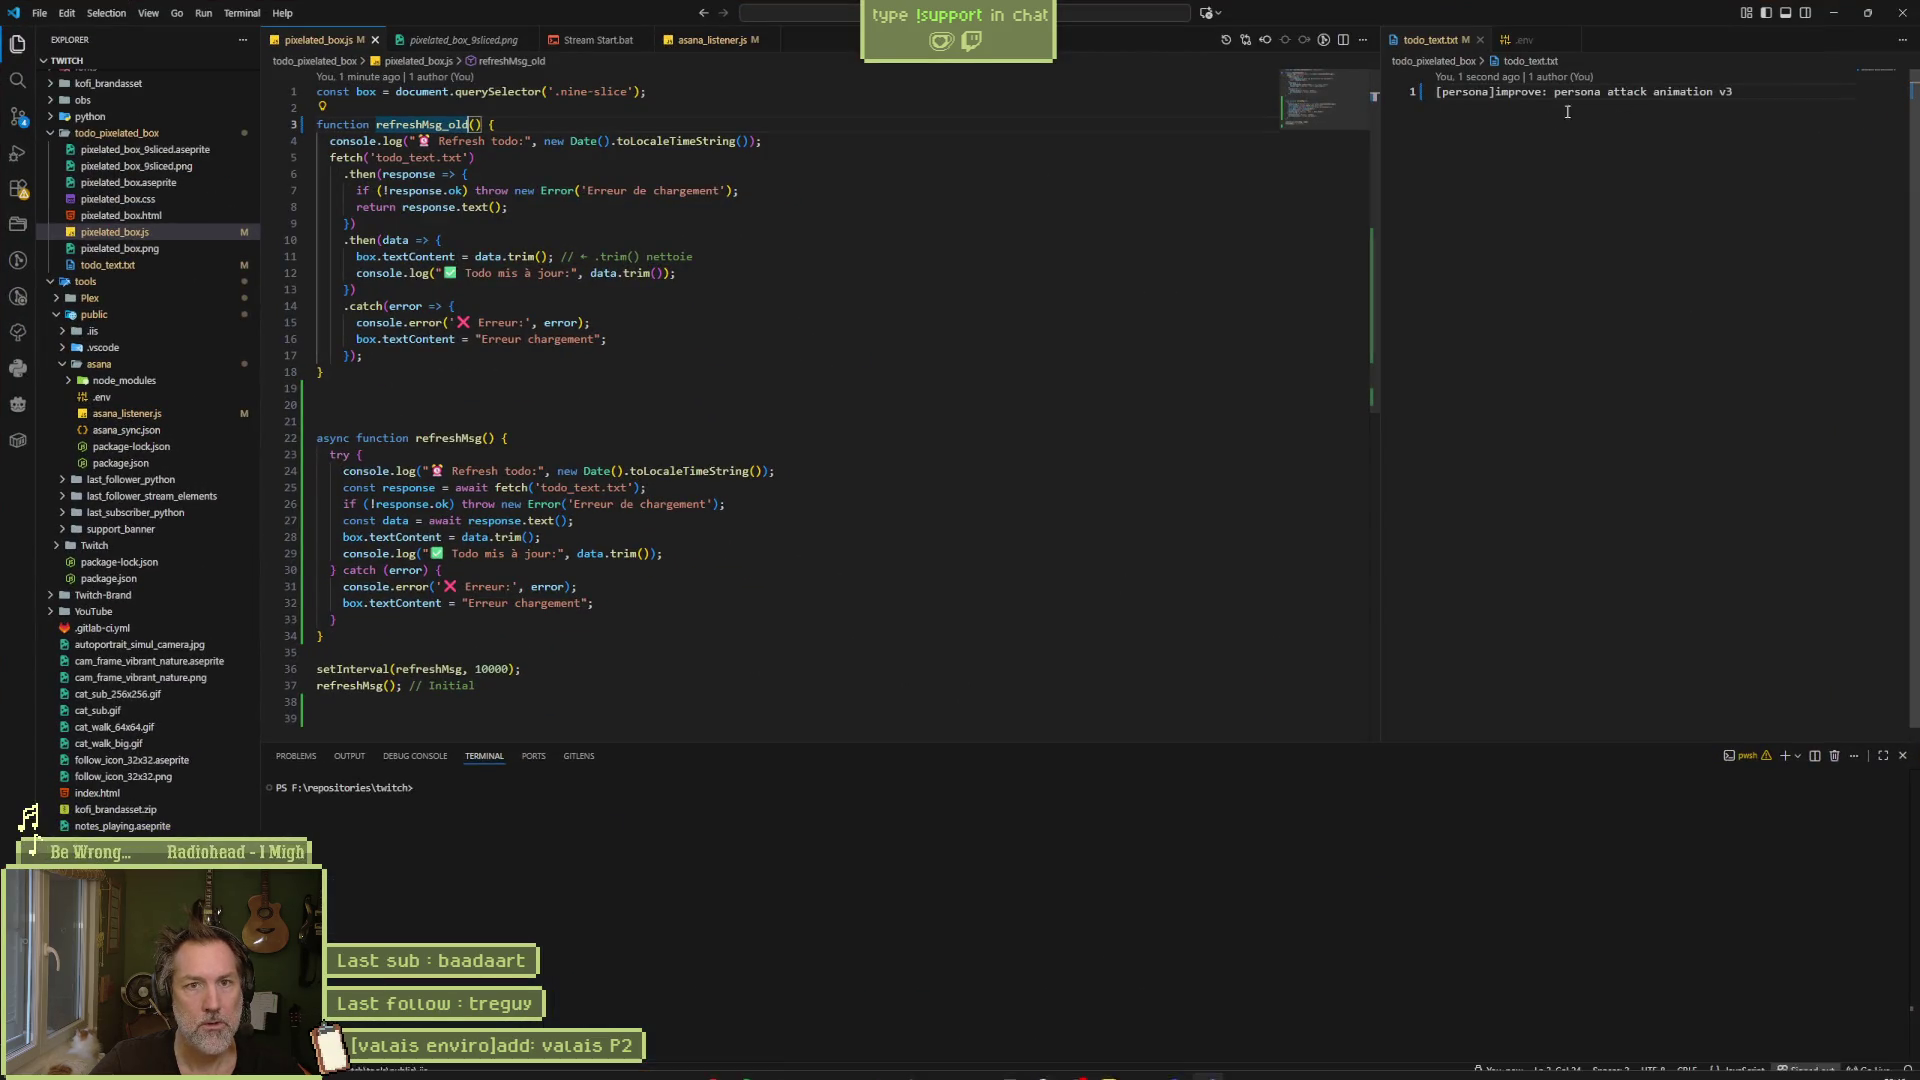
pyautogui.click(1840, 12)
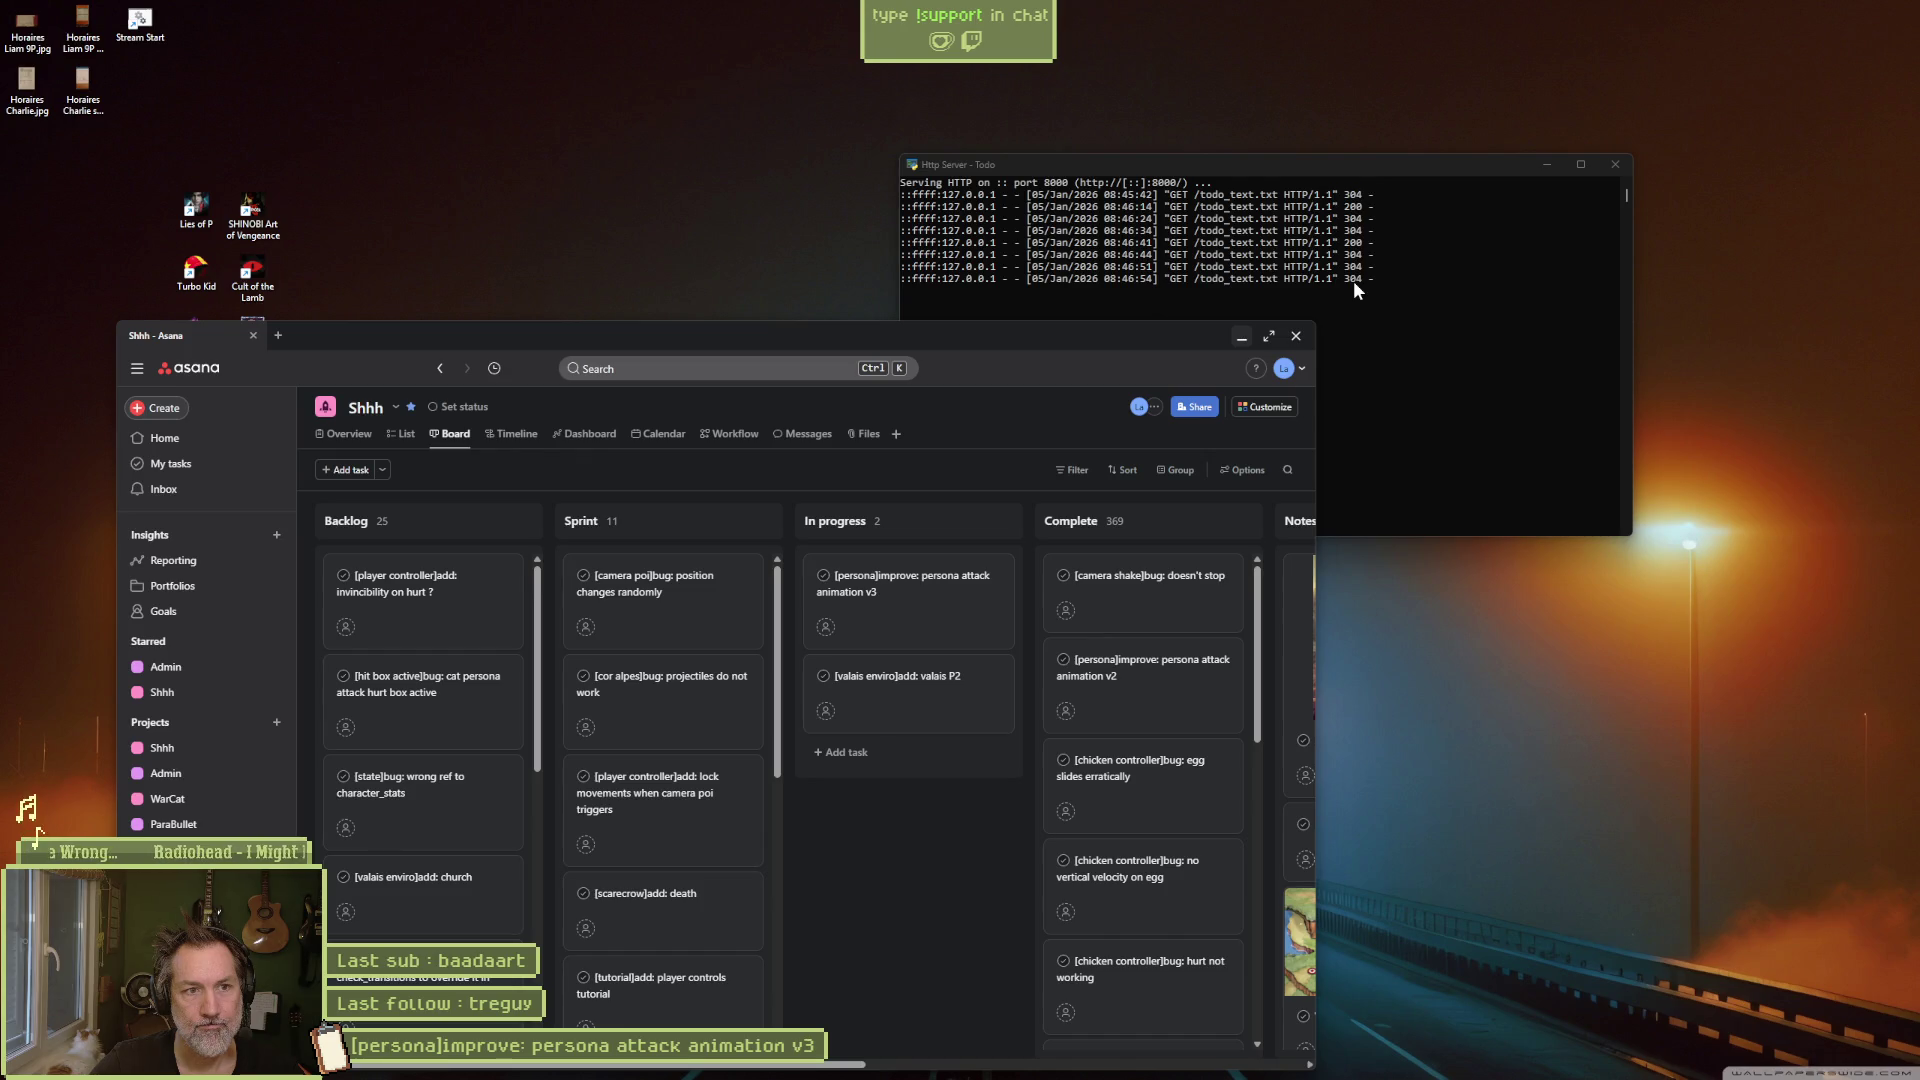
# - Read Perplexity's promise-chain versus async/await fetch answer, then switch to the Firefox test page's console
pyautogui.moveTo(1210, 1076)
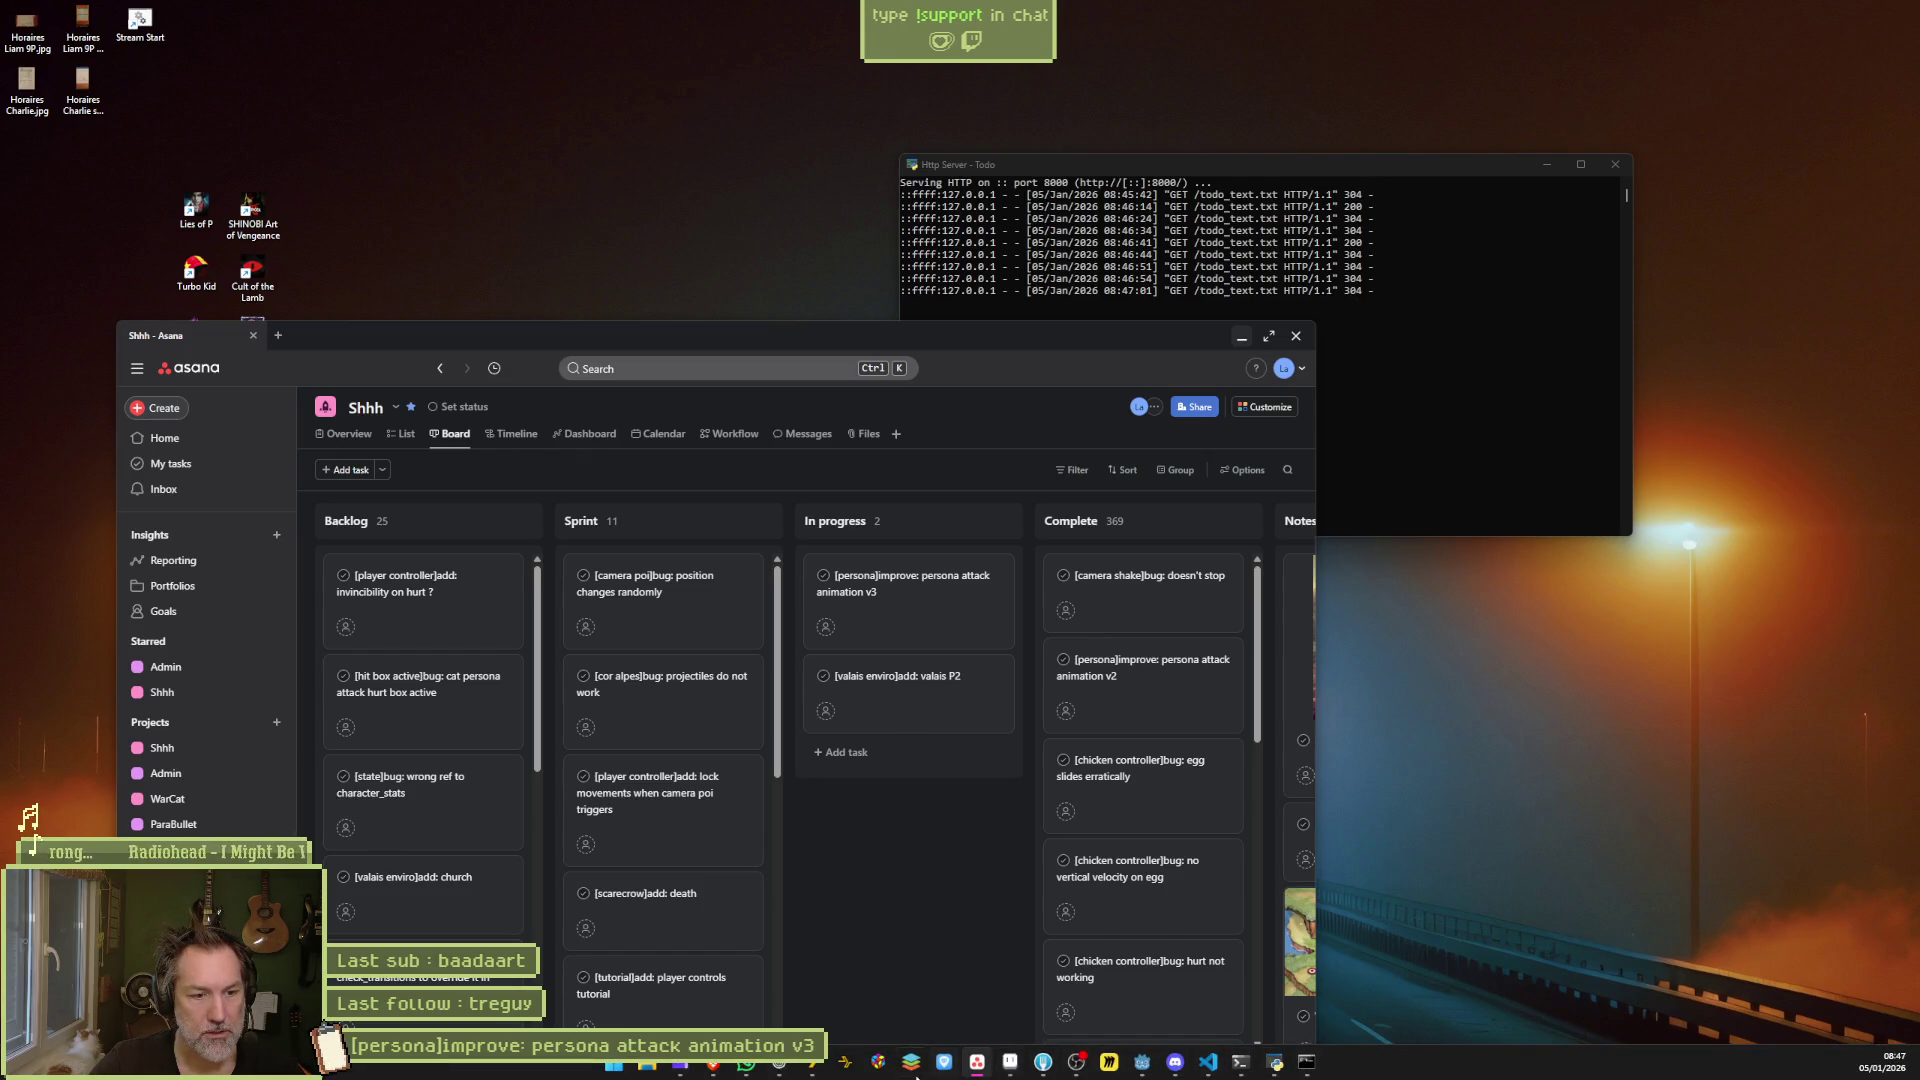
pyautogui.click(776, 1066)
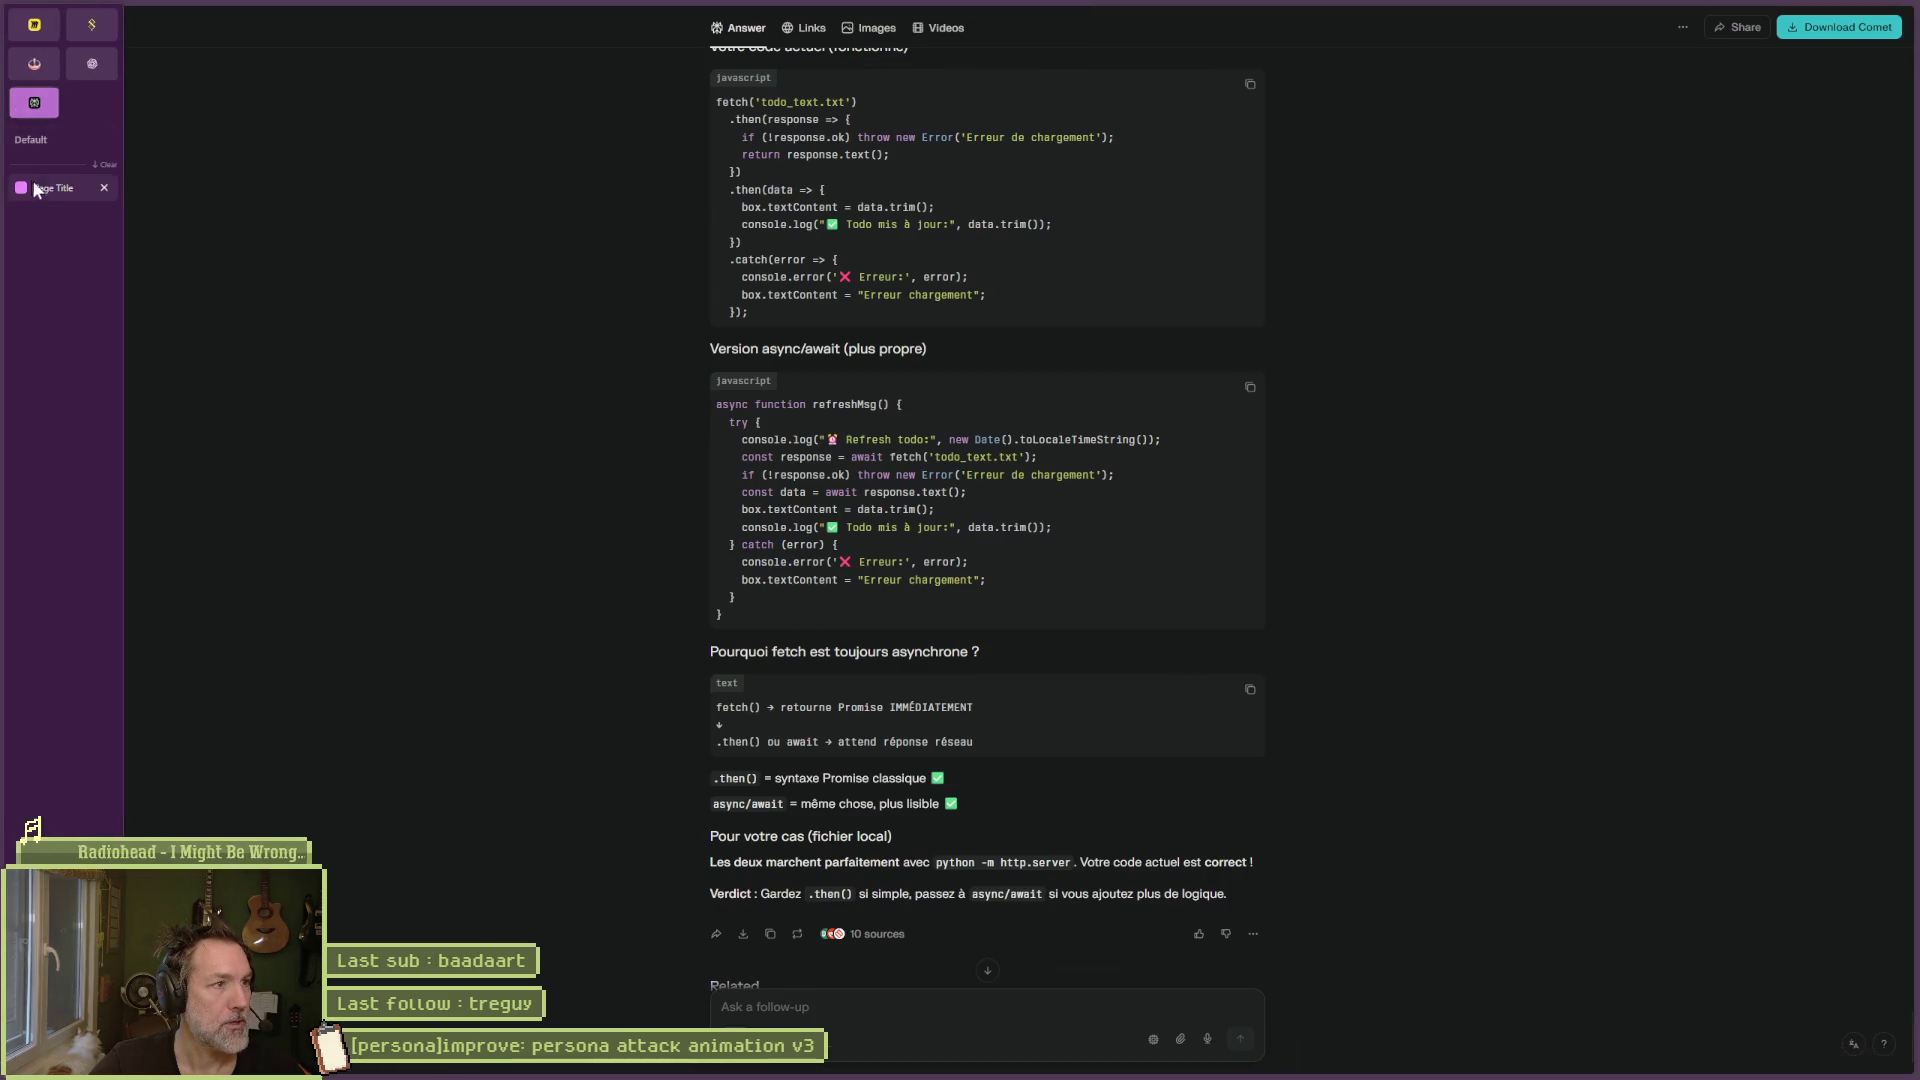
pyautogui.hotkey('alt', 'Tab')
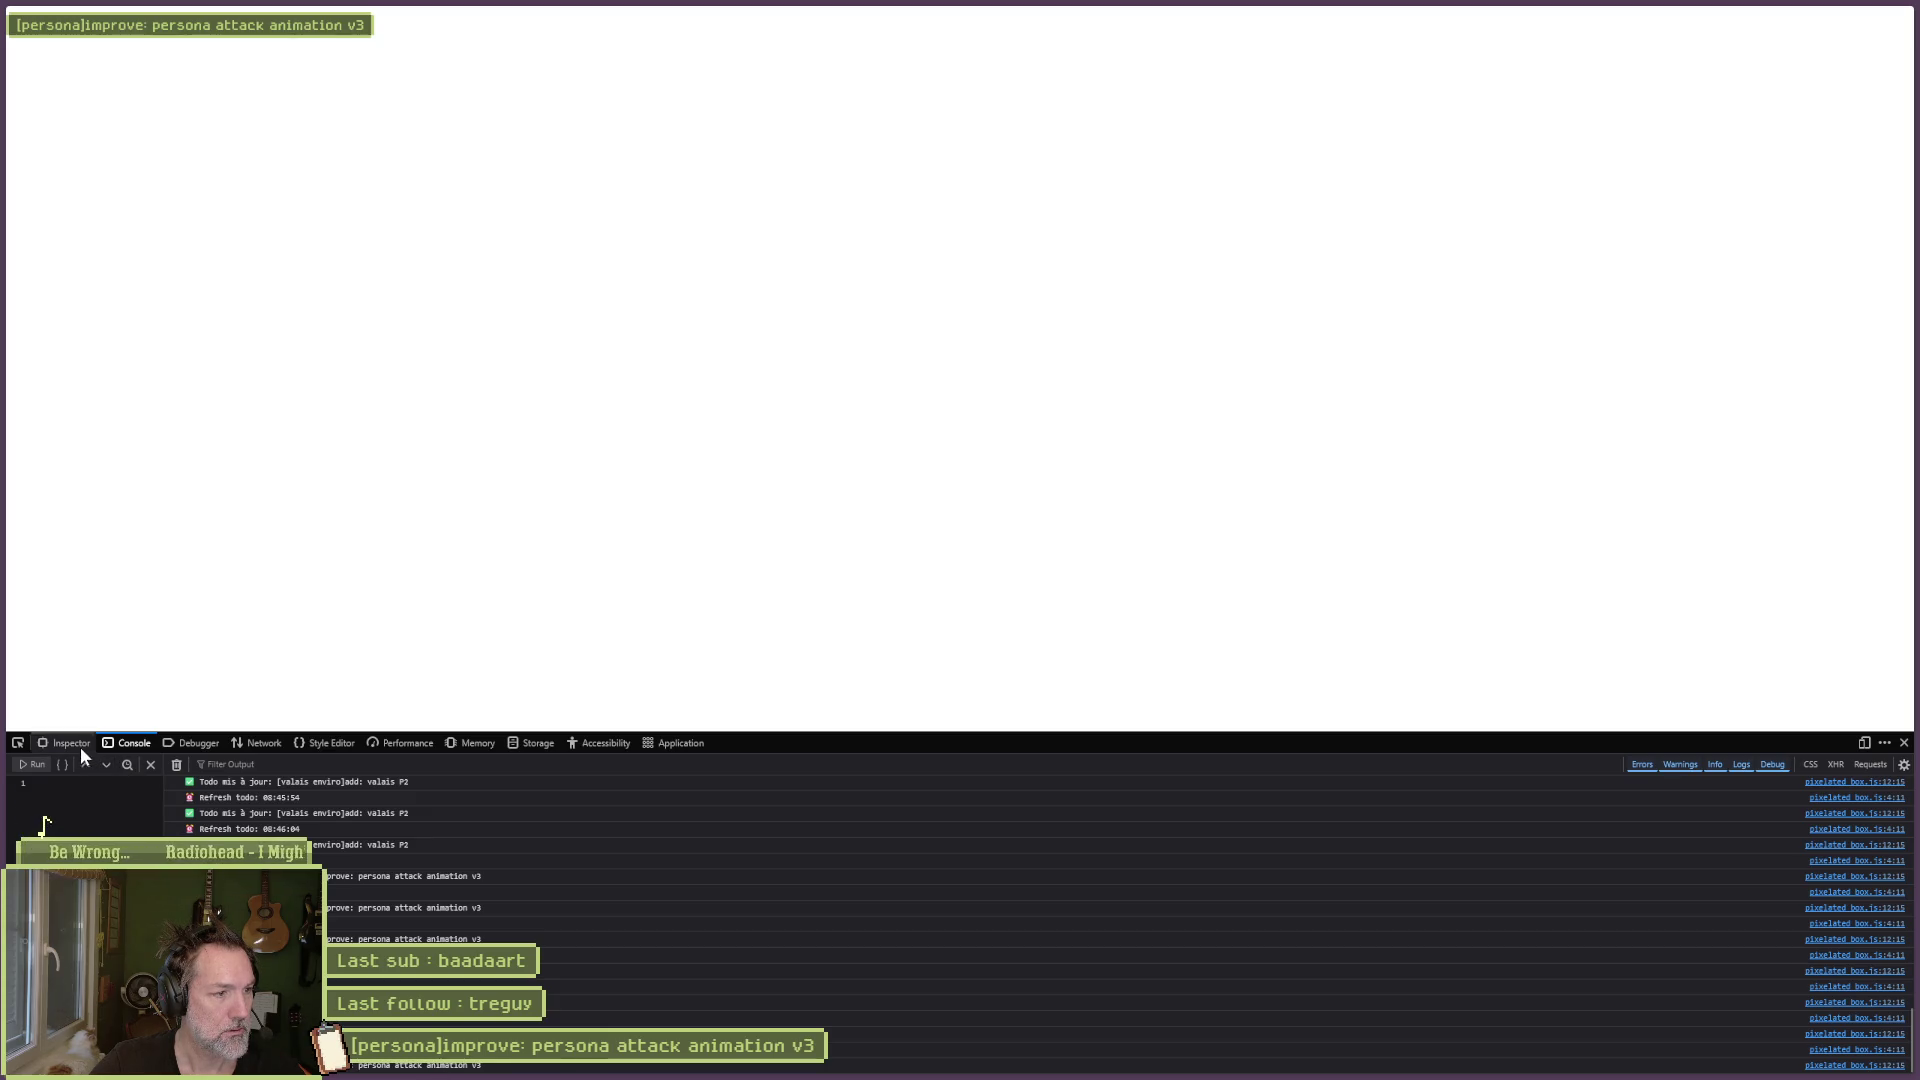
# - Check pixelated_box.js in the Debugger and the Console refresh log, then show the desktop
pyautogui.click(170, 744)
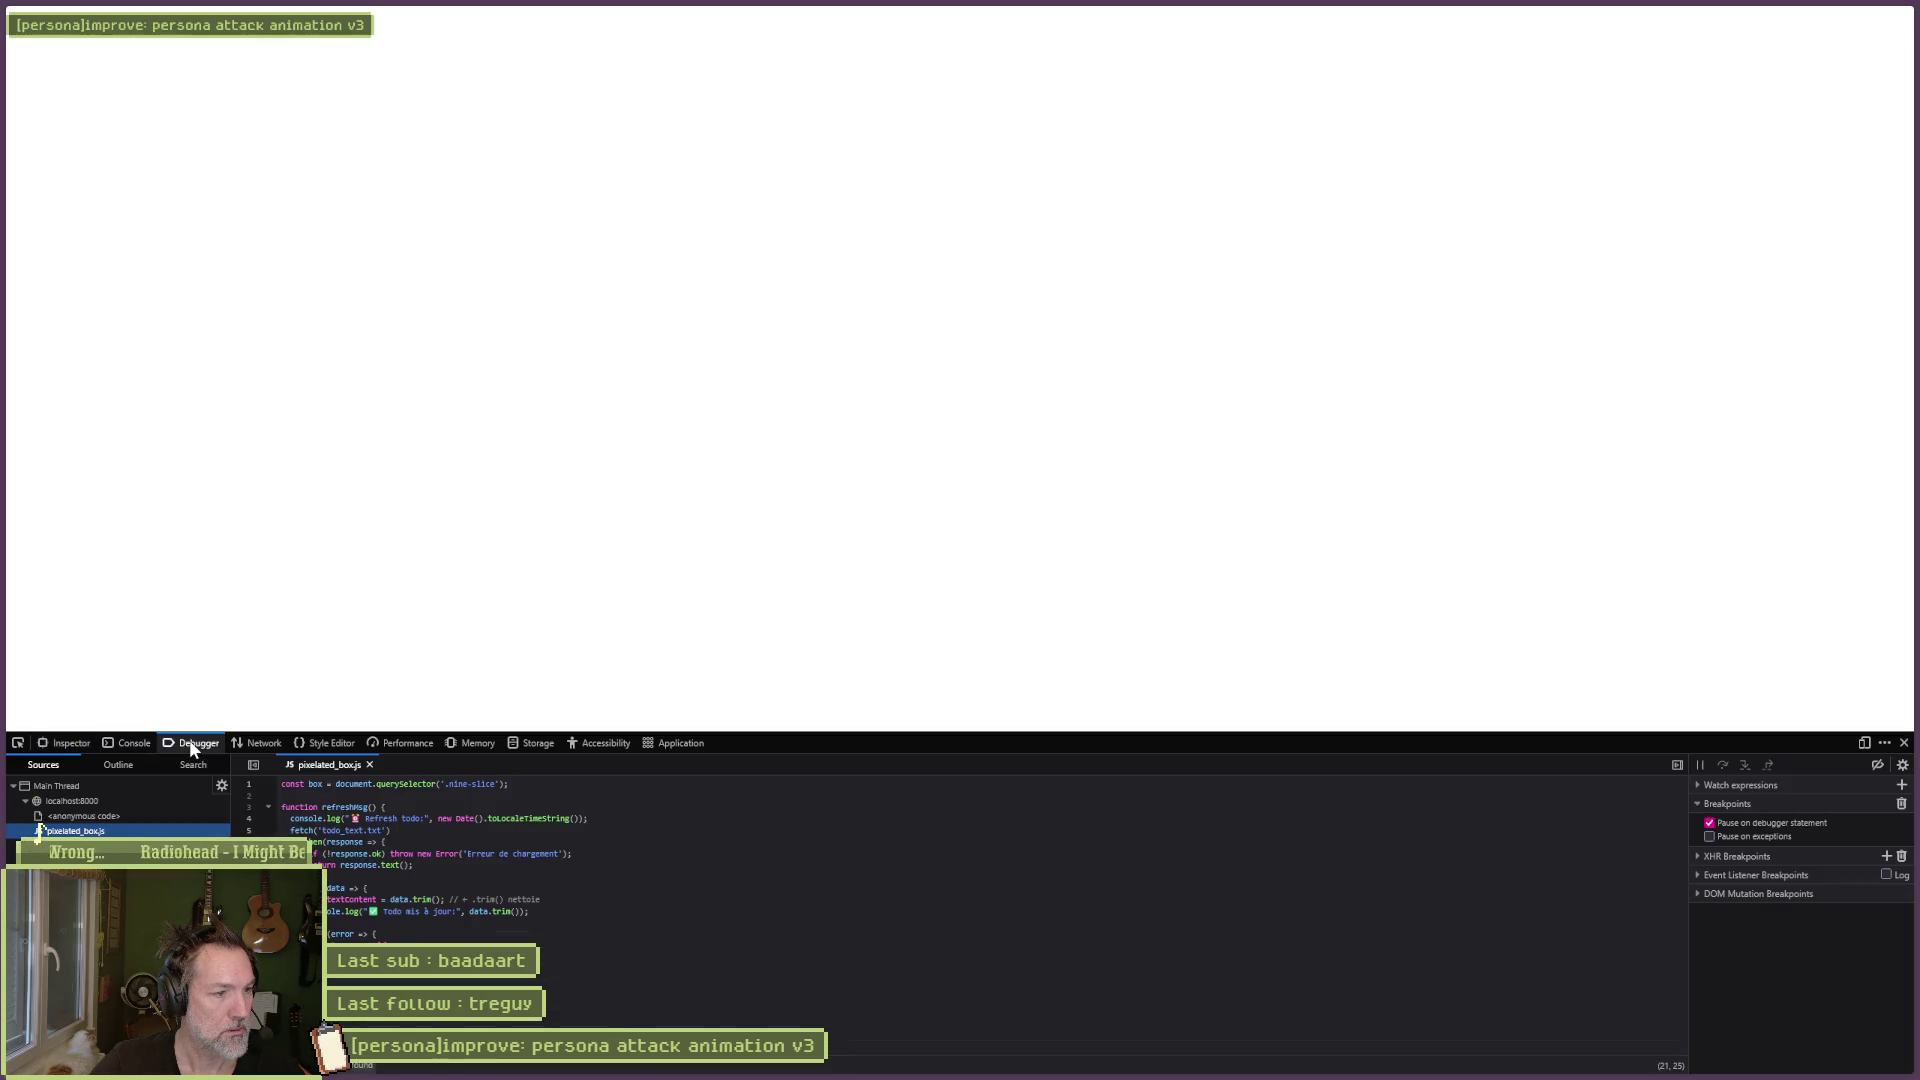
pyautogui.click(124, 746)
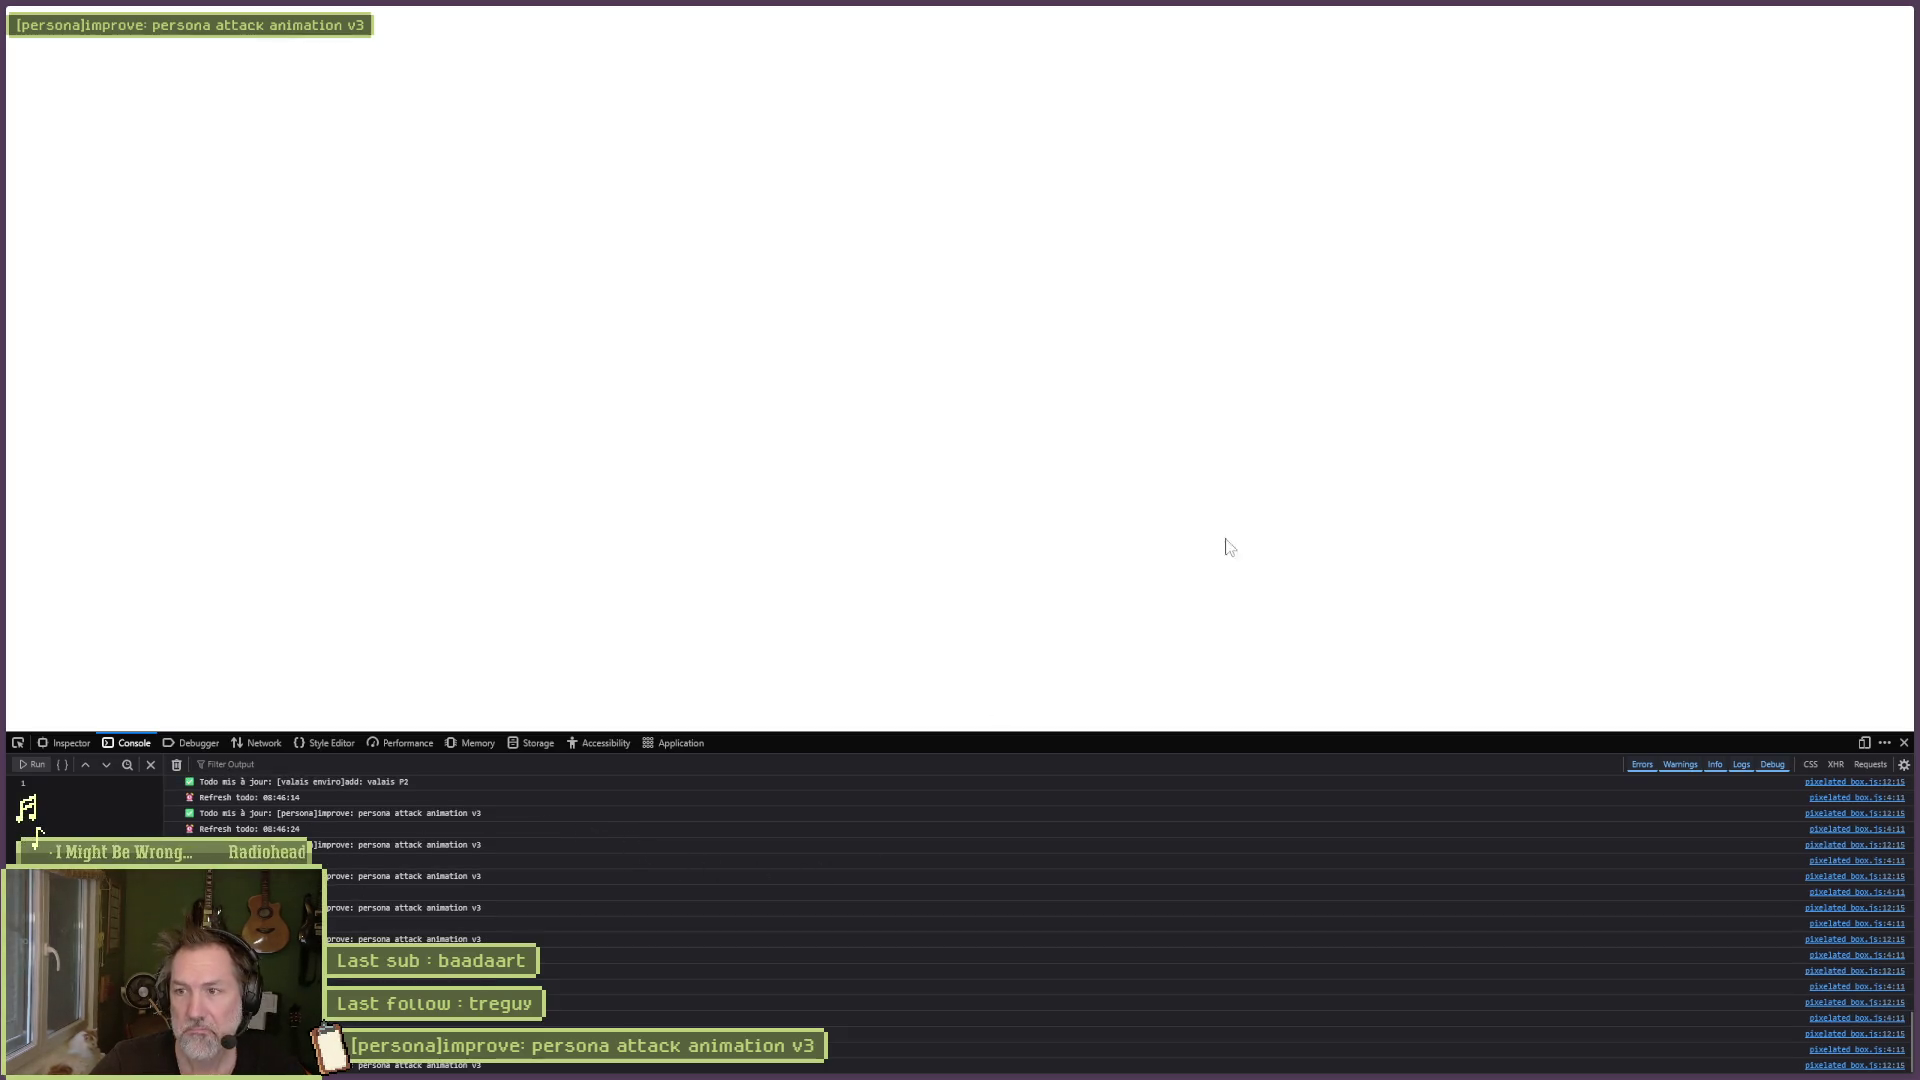
pyautogui.press('super+d')
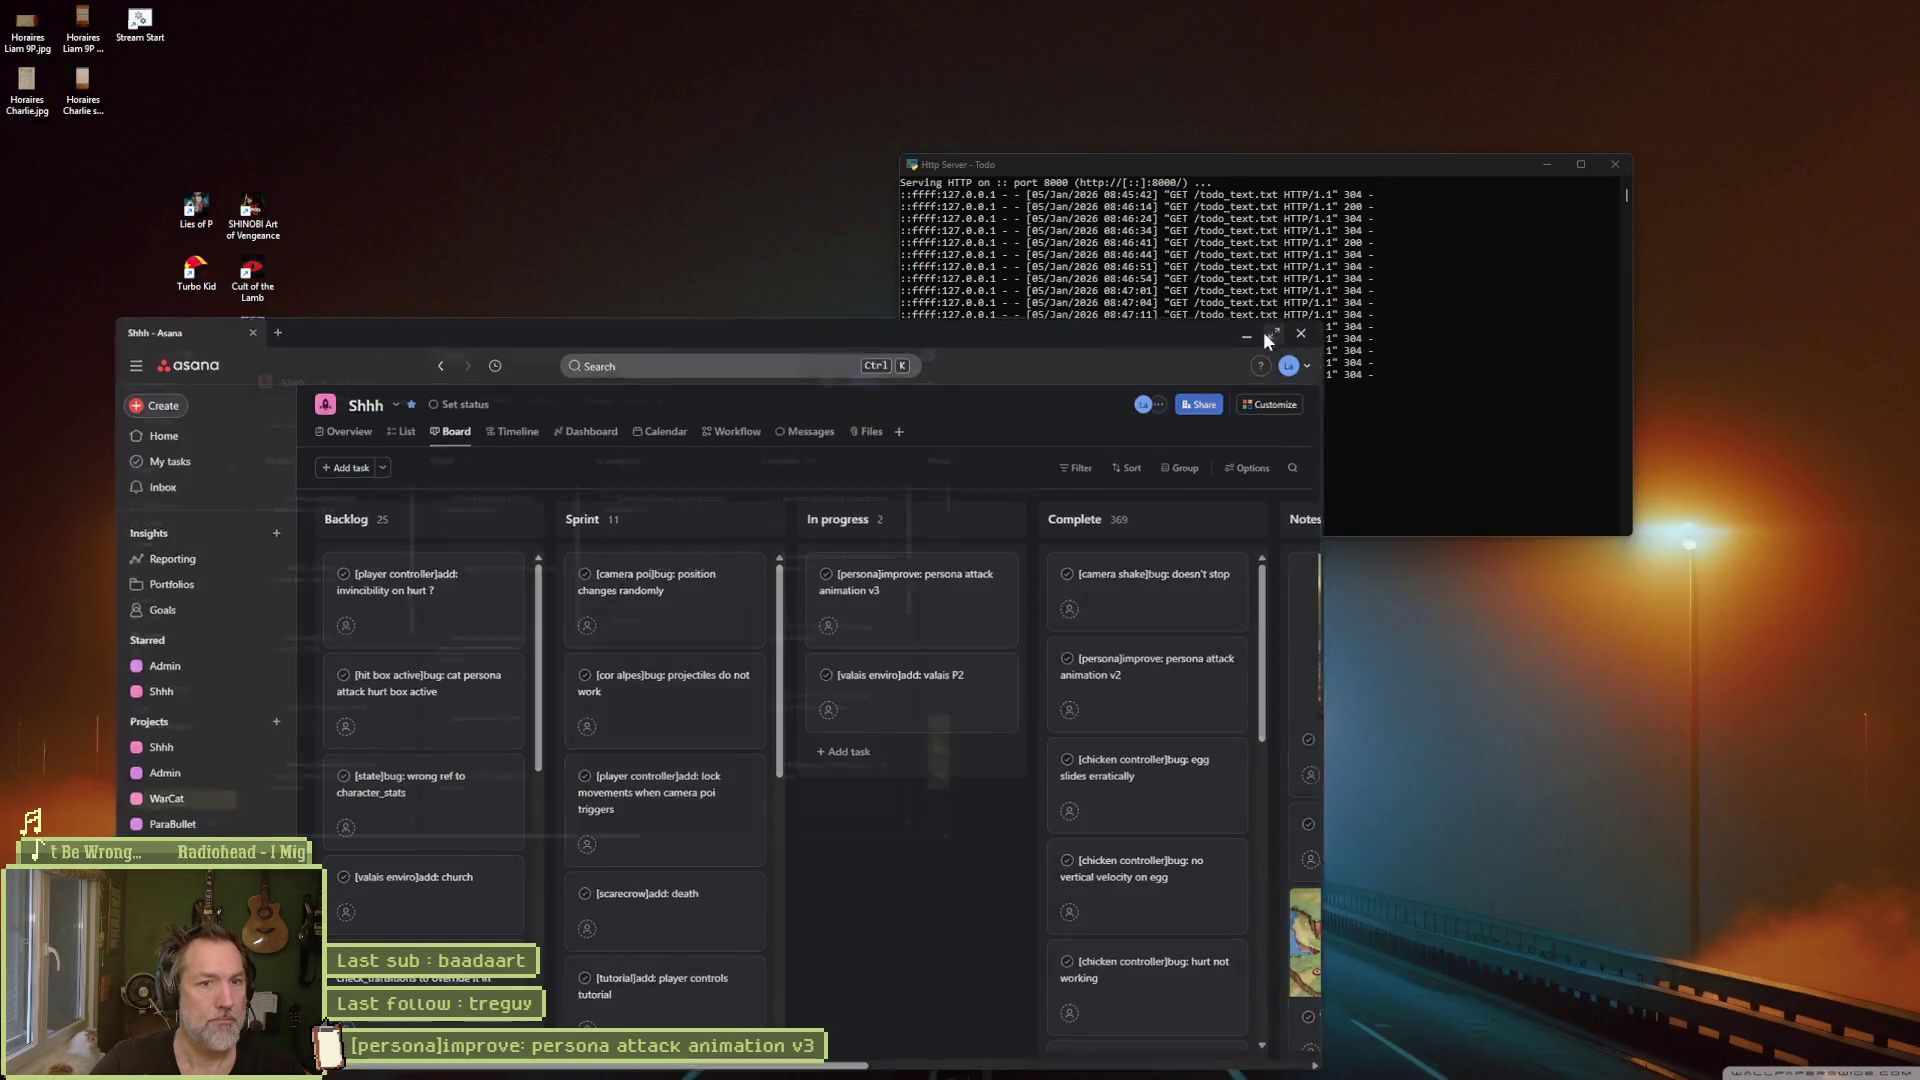
# - Move the persona attack animation v3 card to the top of Sprint, then minimize Asana and the server console
pyautogui.click(1268, 336)
pyautogui.moveTo(789, 265)
pyautogui.mouseDown()
pyautogui.moveTo(615, 262)
pyautogui.moveTo(668, 287)
pyautogui.mouseUp()
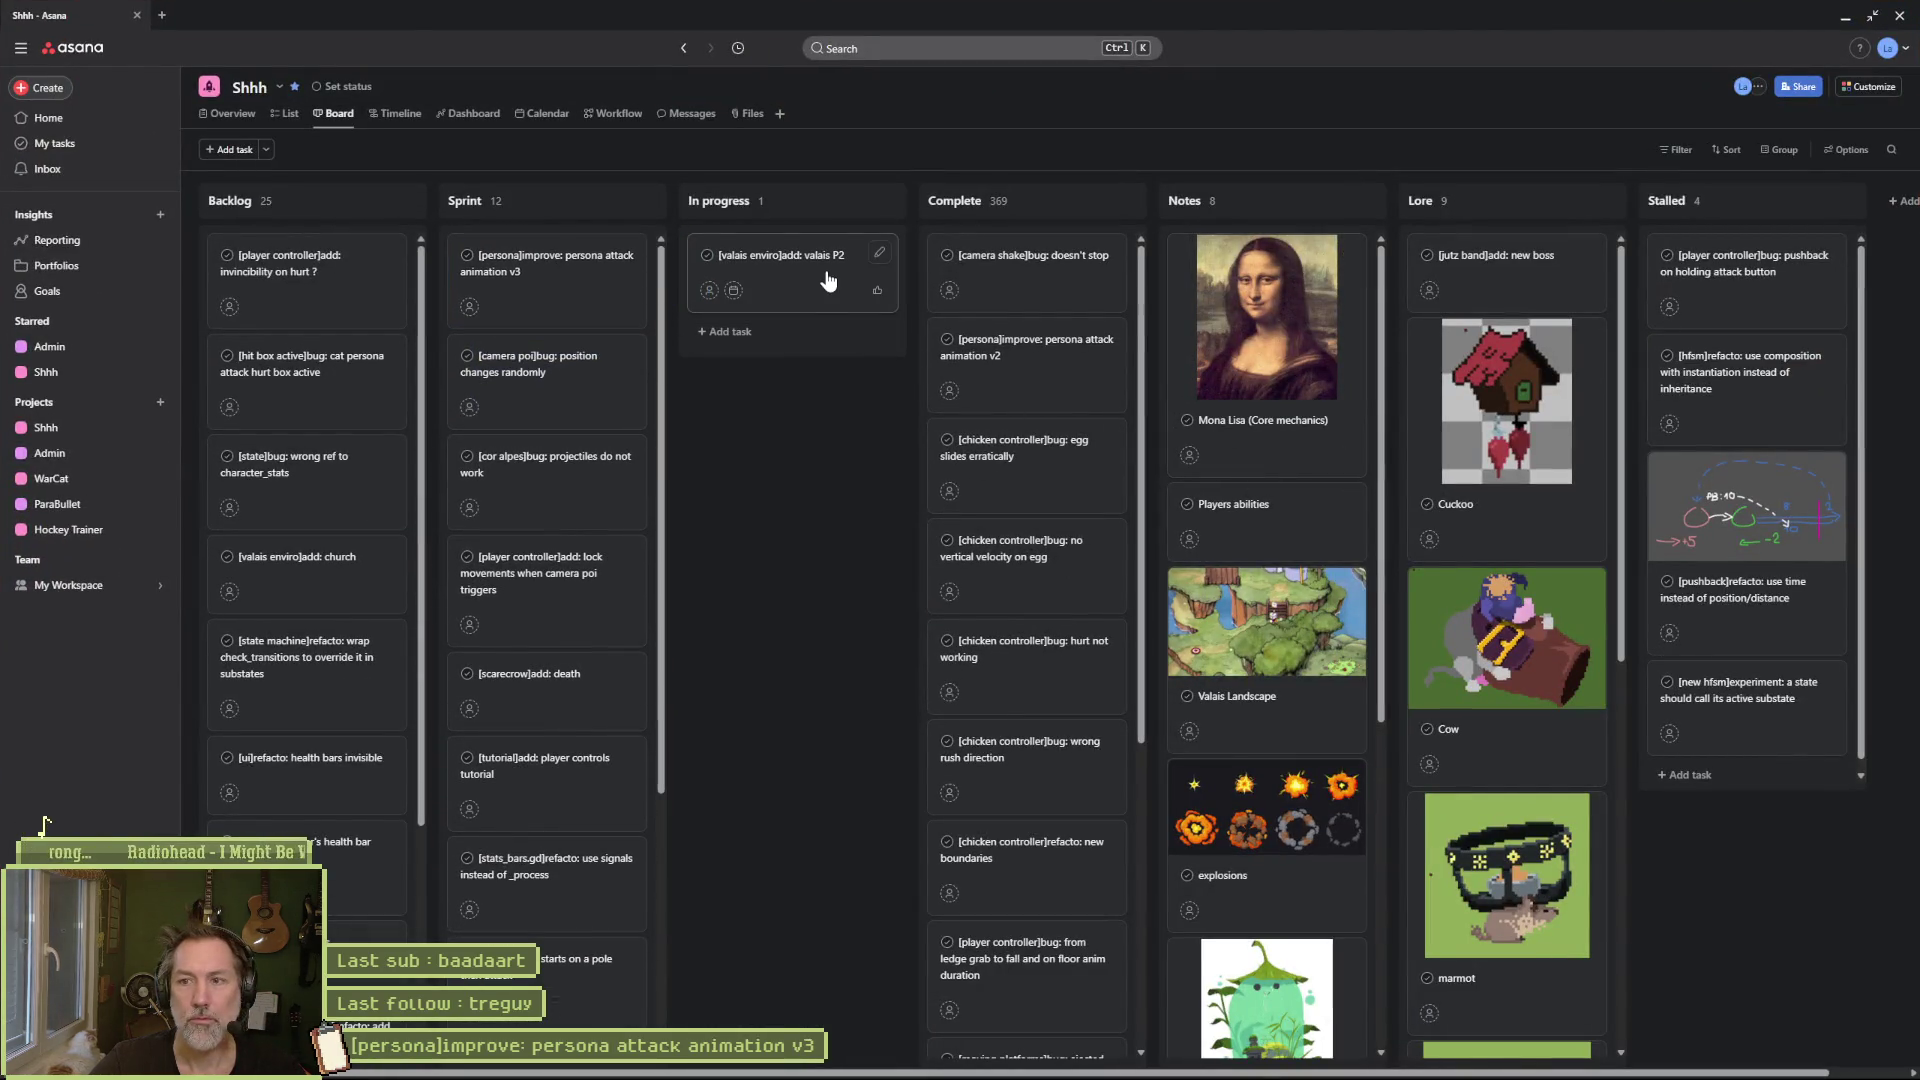
pyautogui.click(1845, 17)
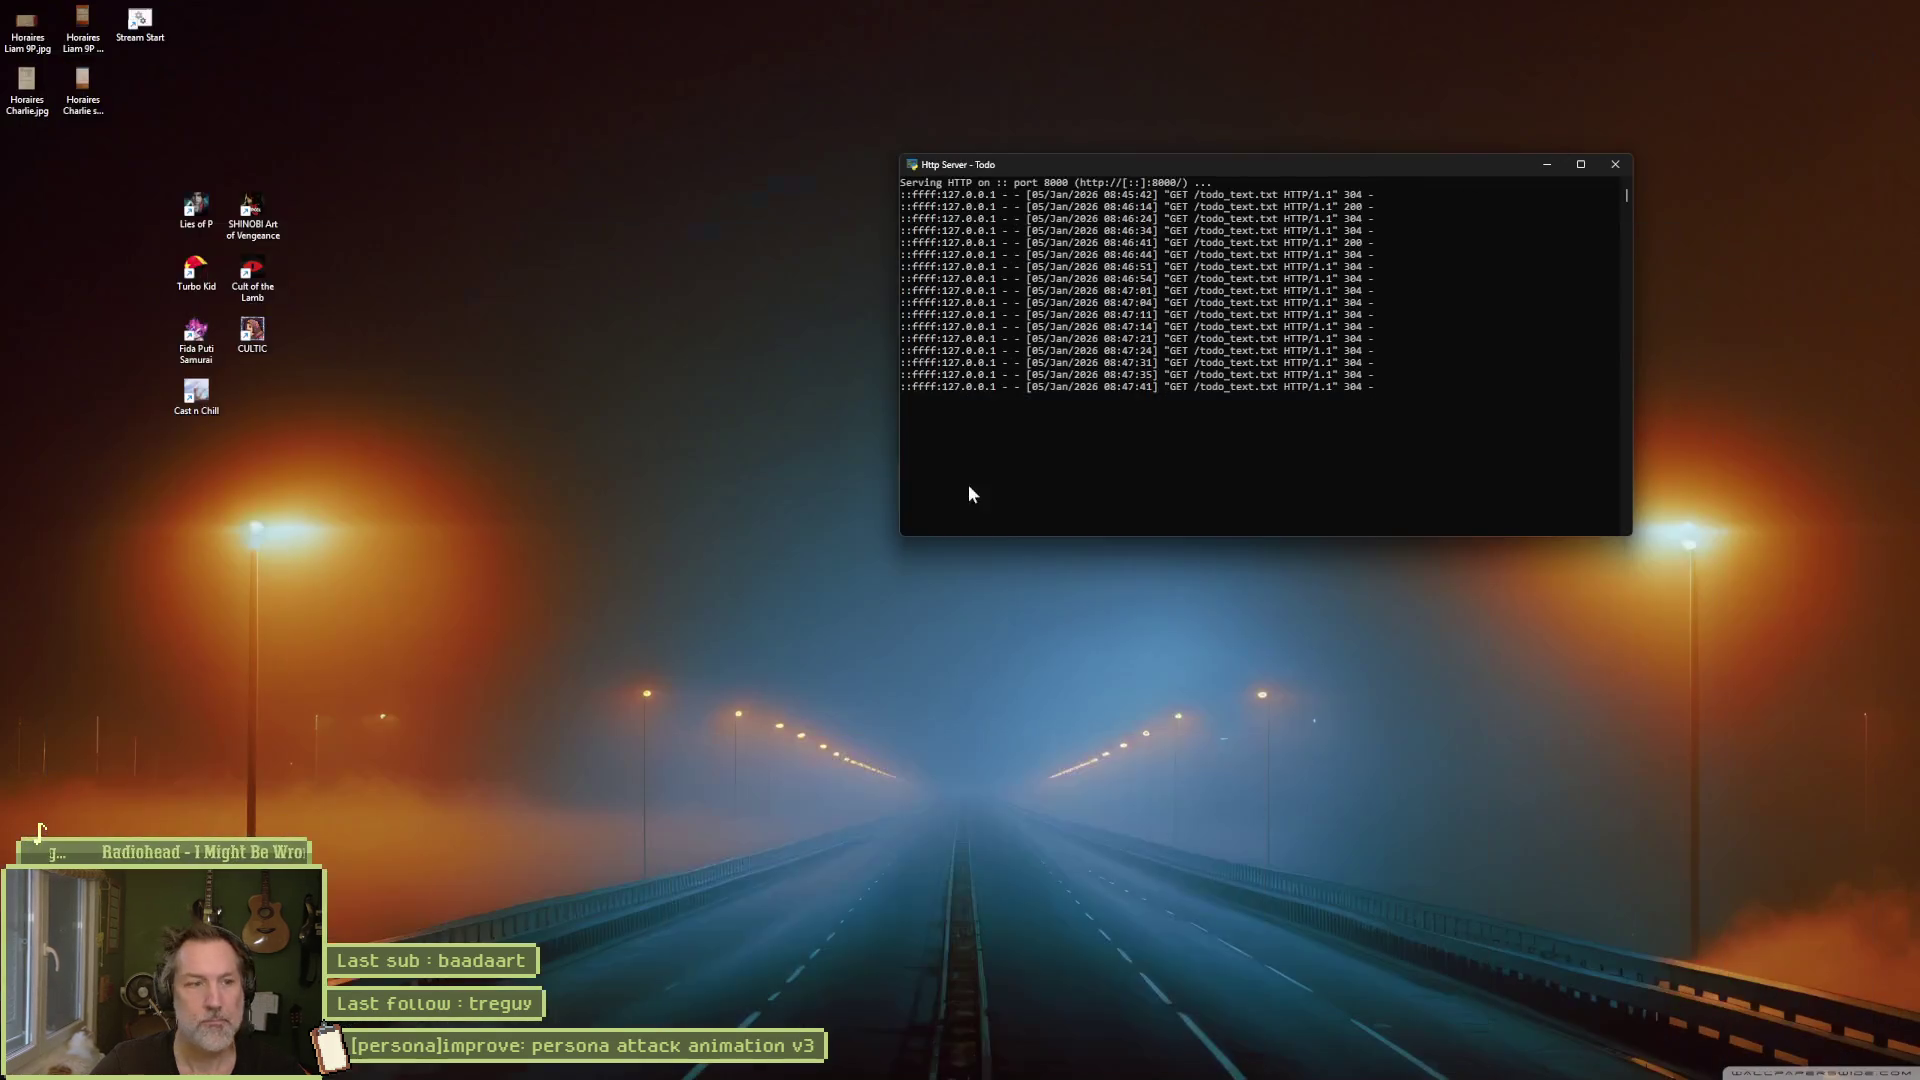
pyautogui.click(1547, 164)
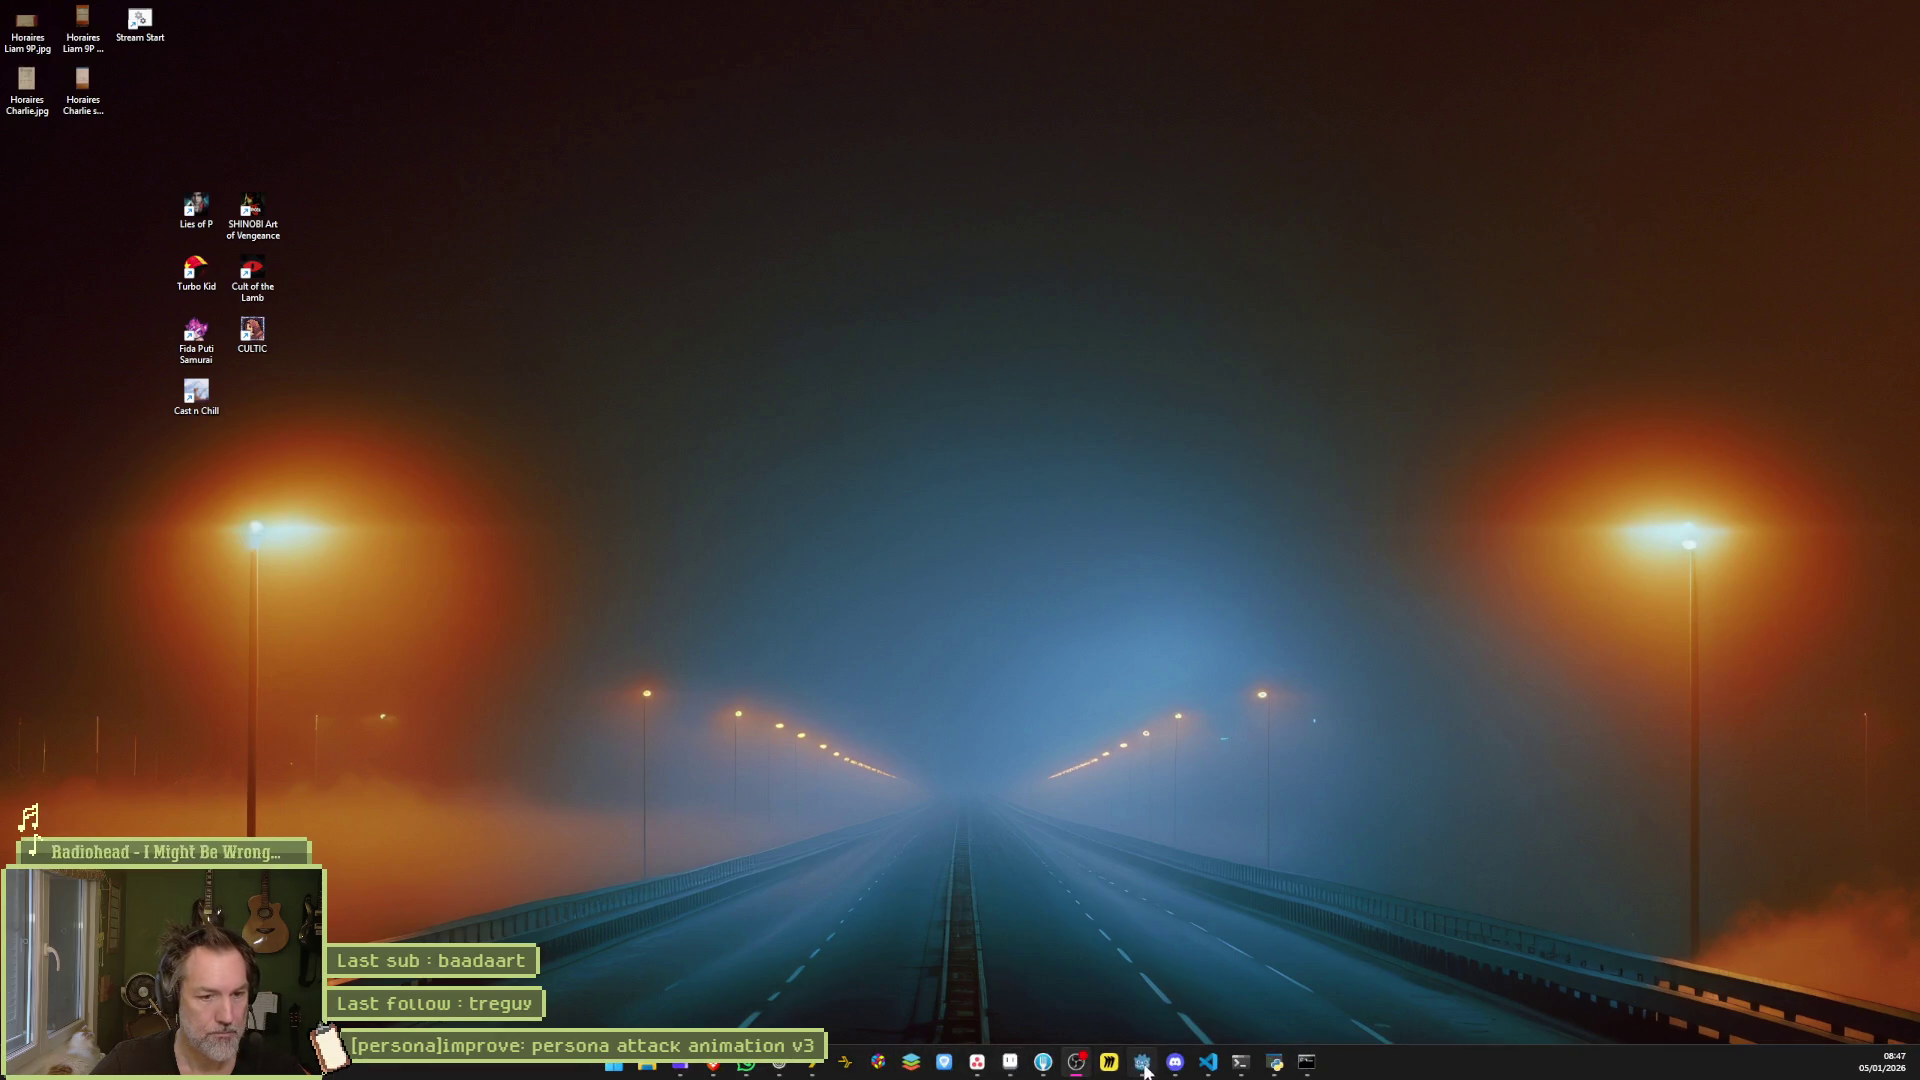
# - Switch to Aseprite and choose Open File... from its Home page, landing in the foregrounds folder
pyautogui.click(1142, 1062)
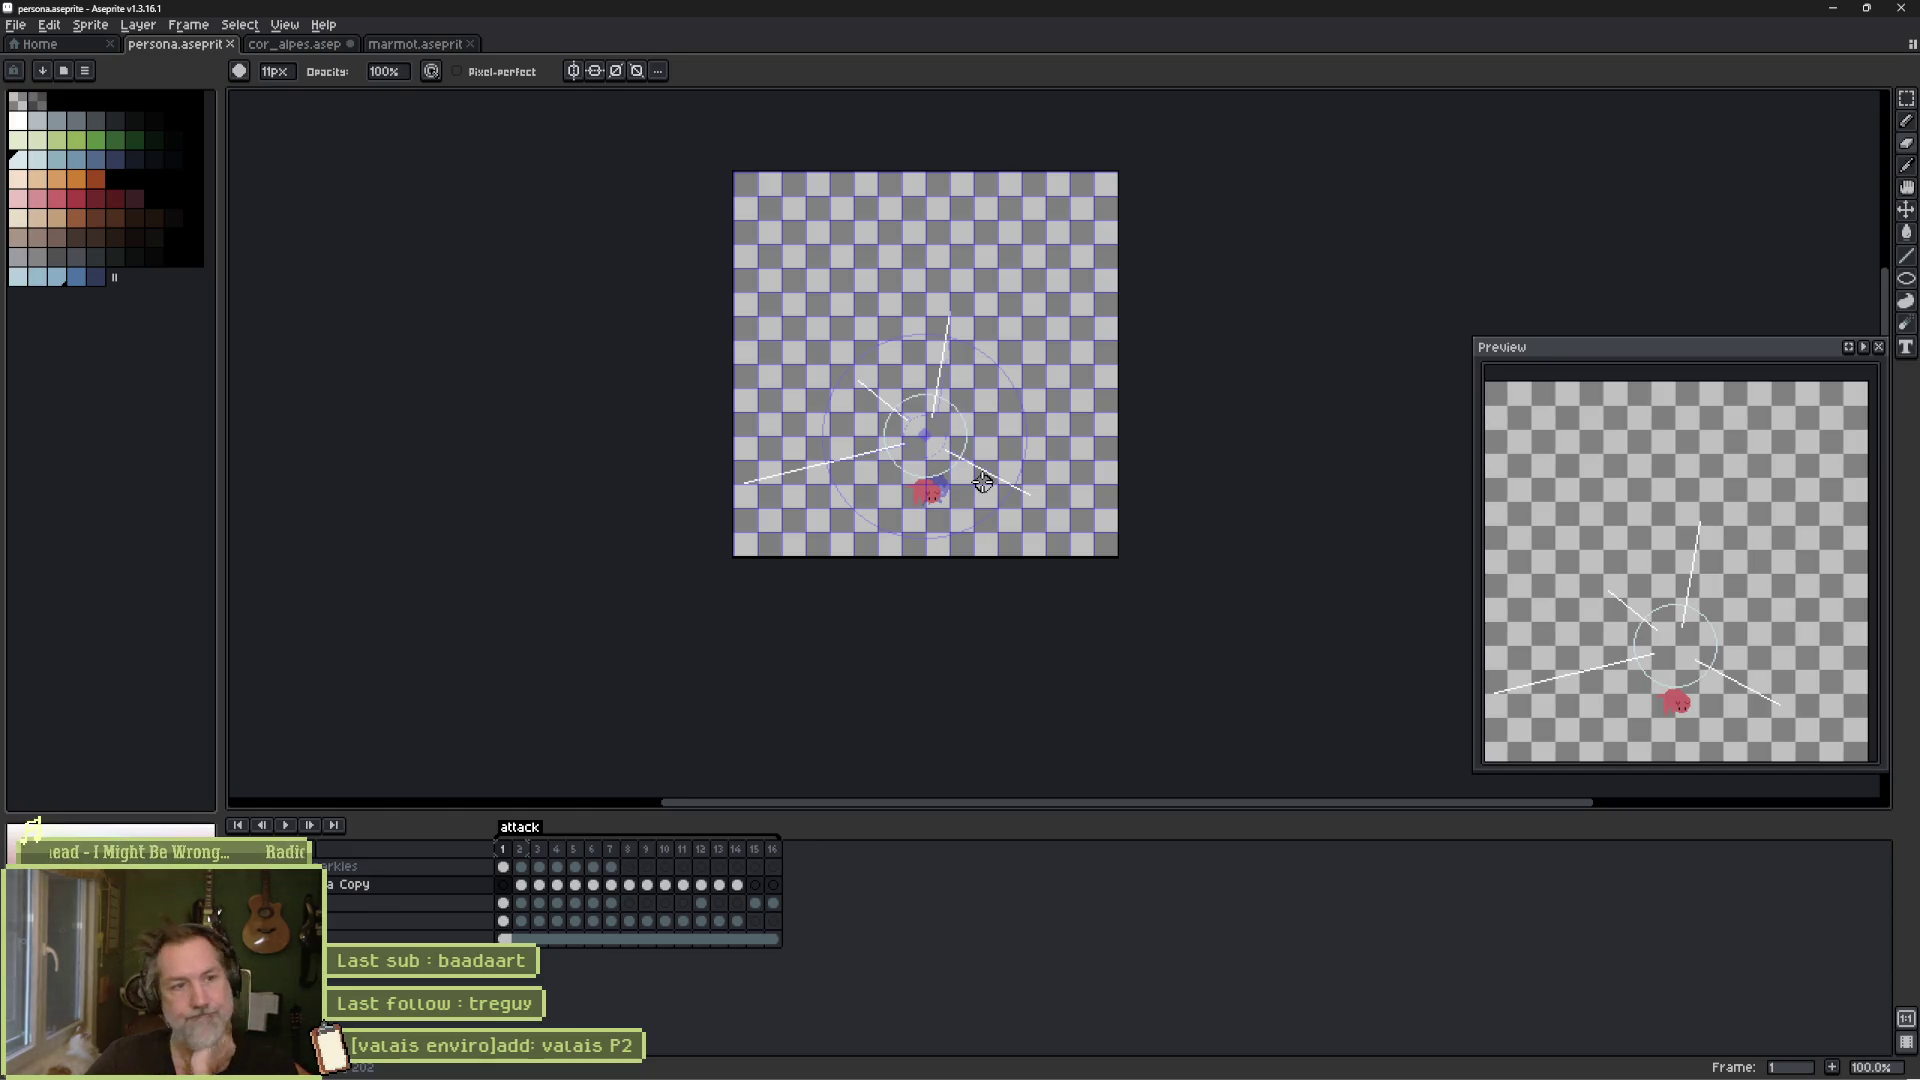
pyautogui.click(40, 44)
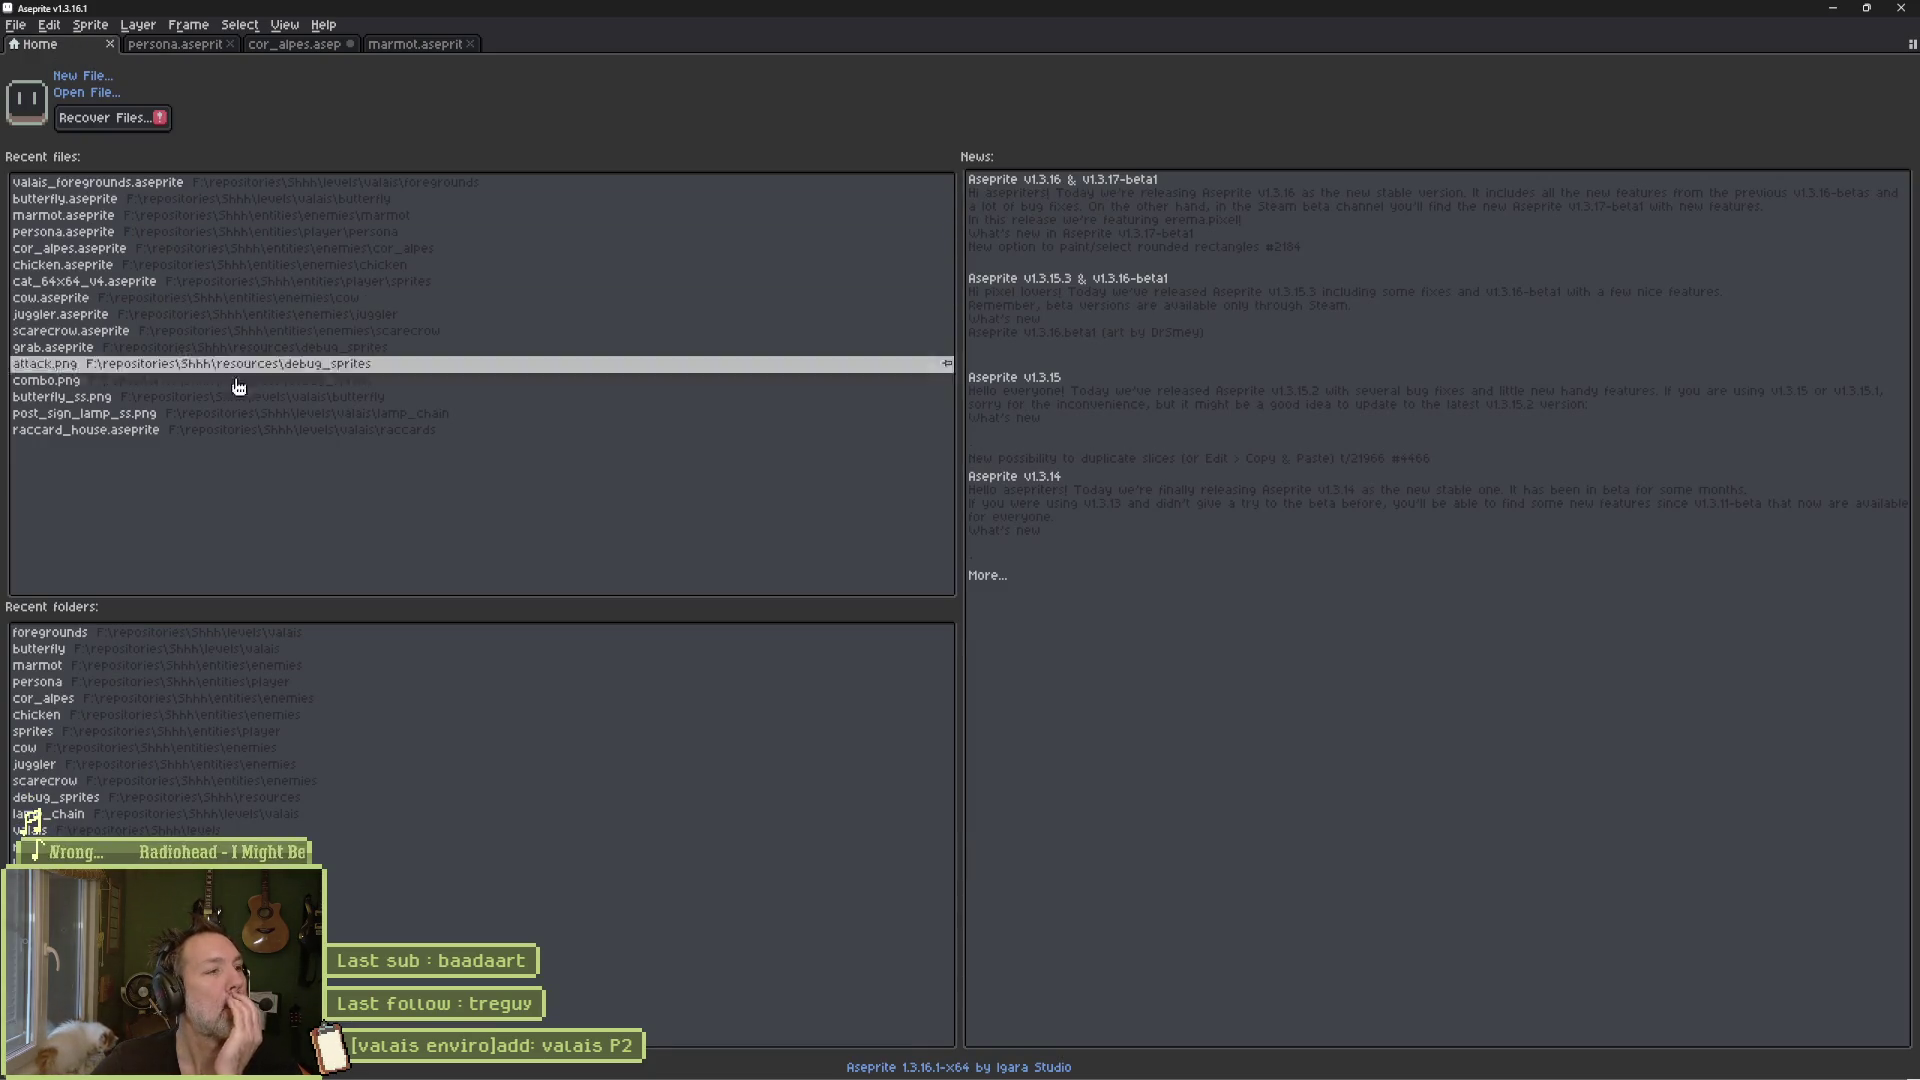
pyautogui.click(82, 96)
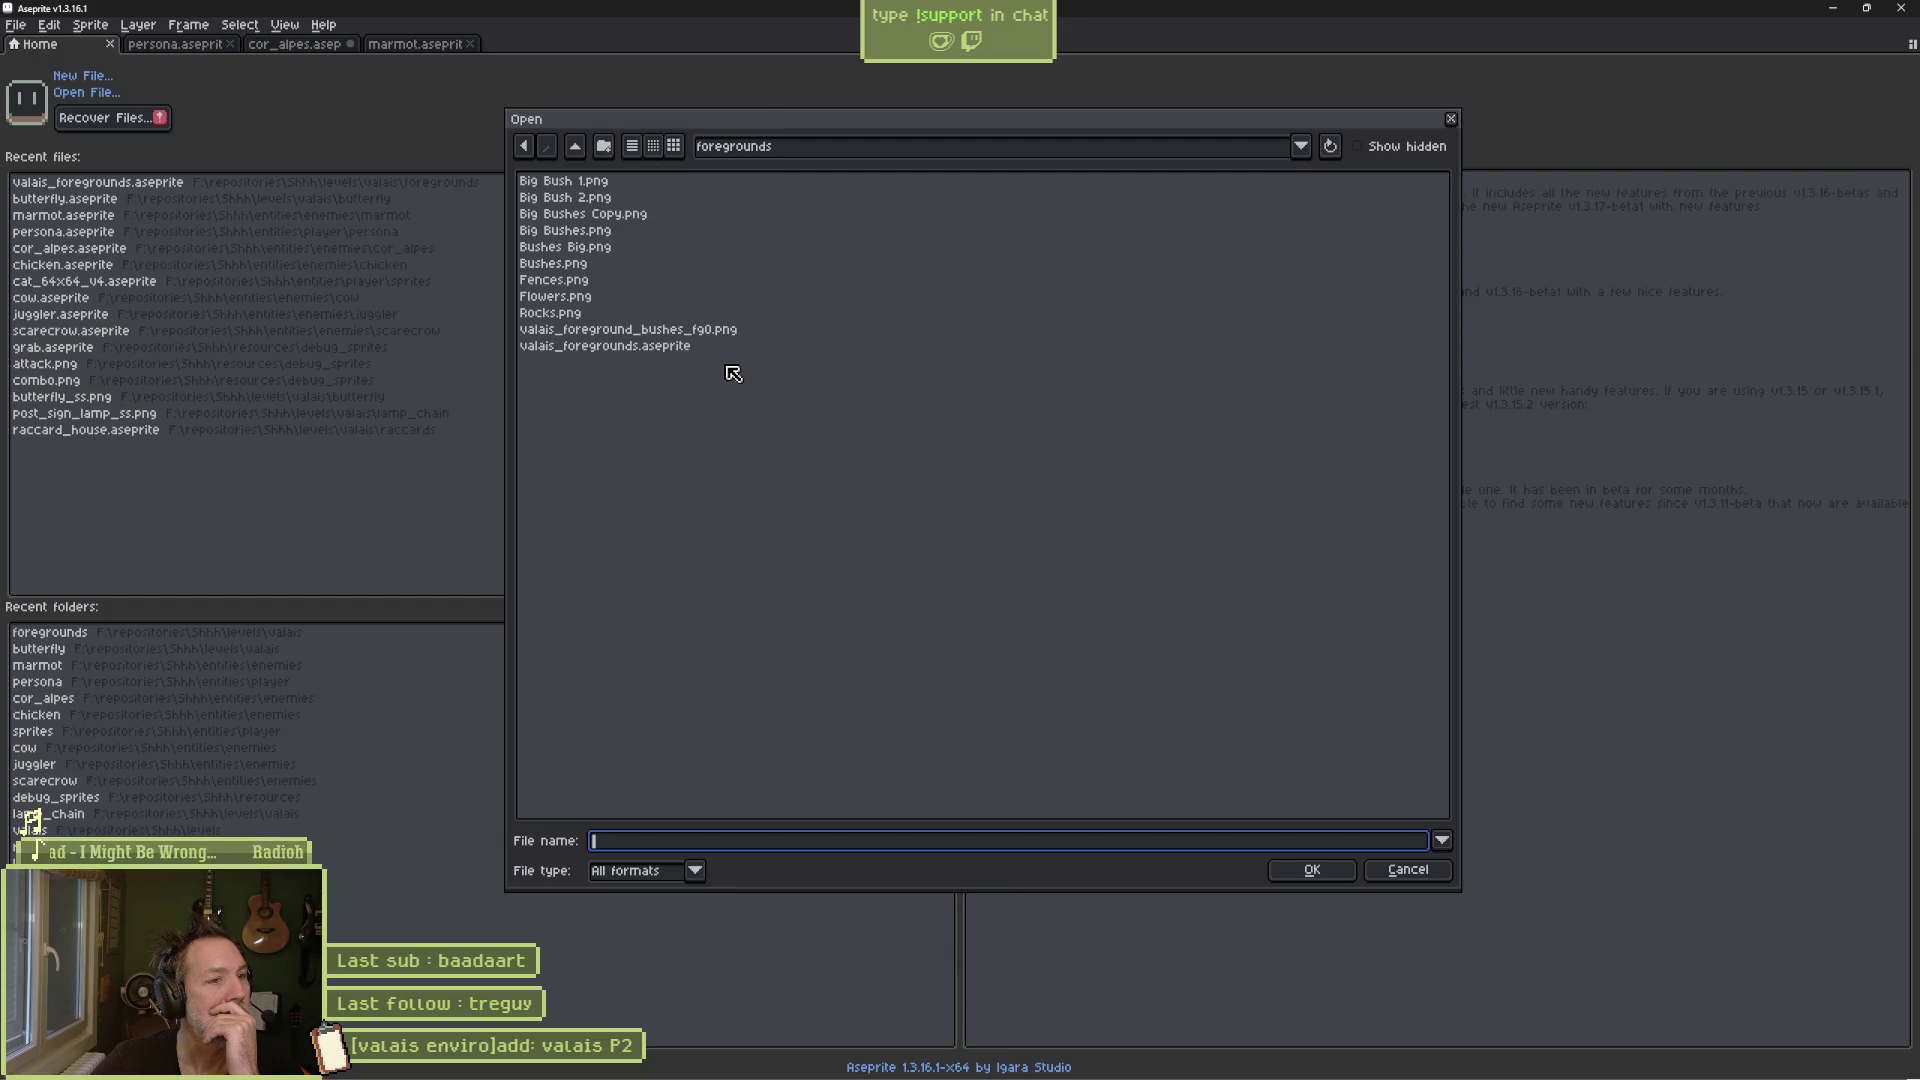
# - In the valais folder, preview the foreground, parallax, waterfall and BG1 ground files, then select concept_arts.aseprite
pyautogui.click(666, 347)
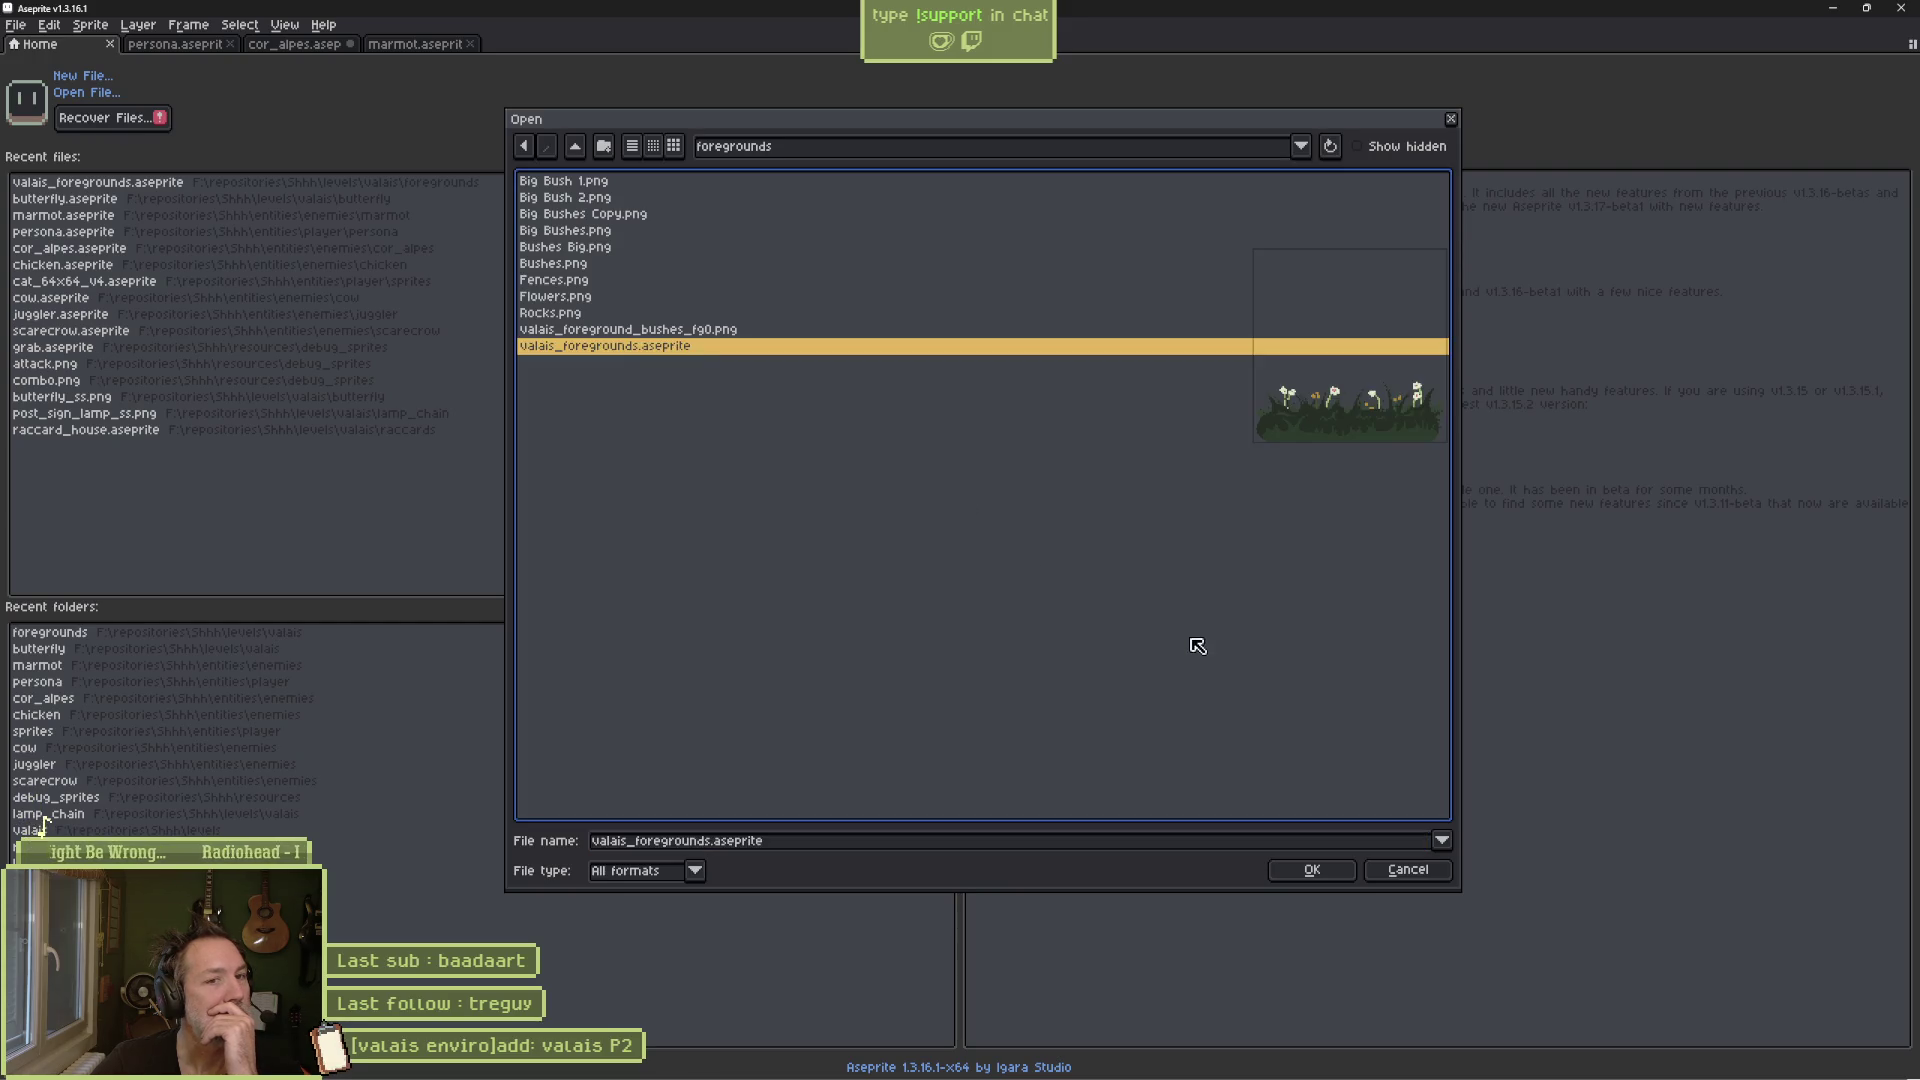
pyautogui.click(580, 150)
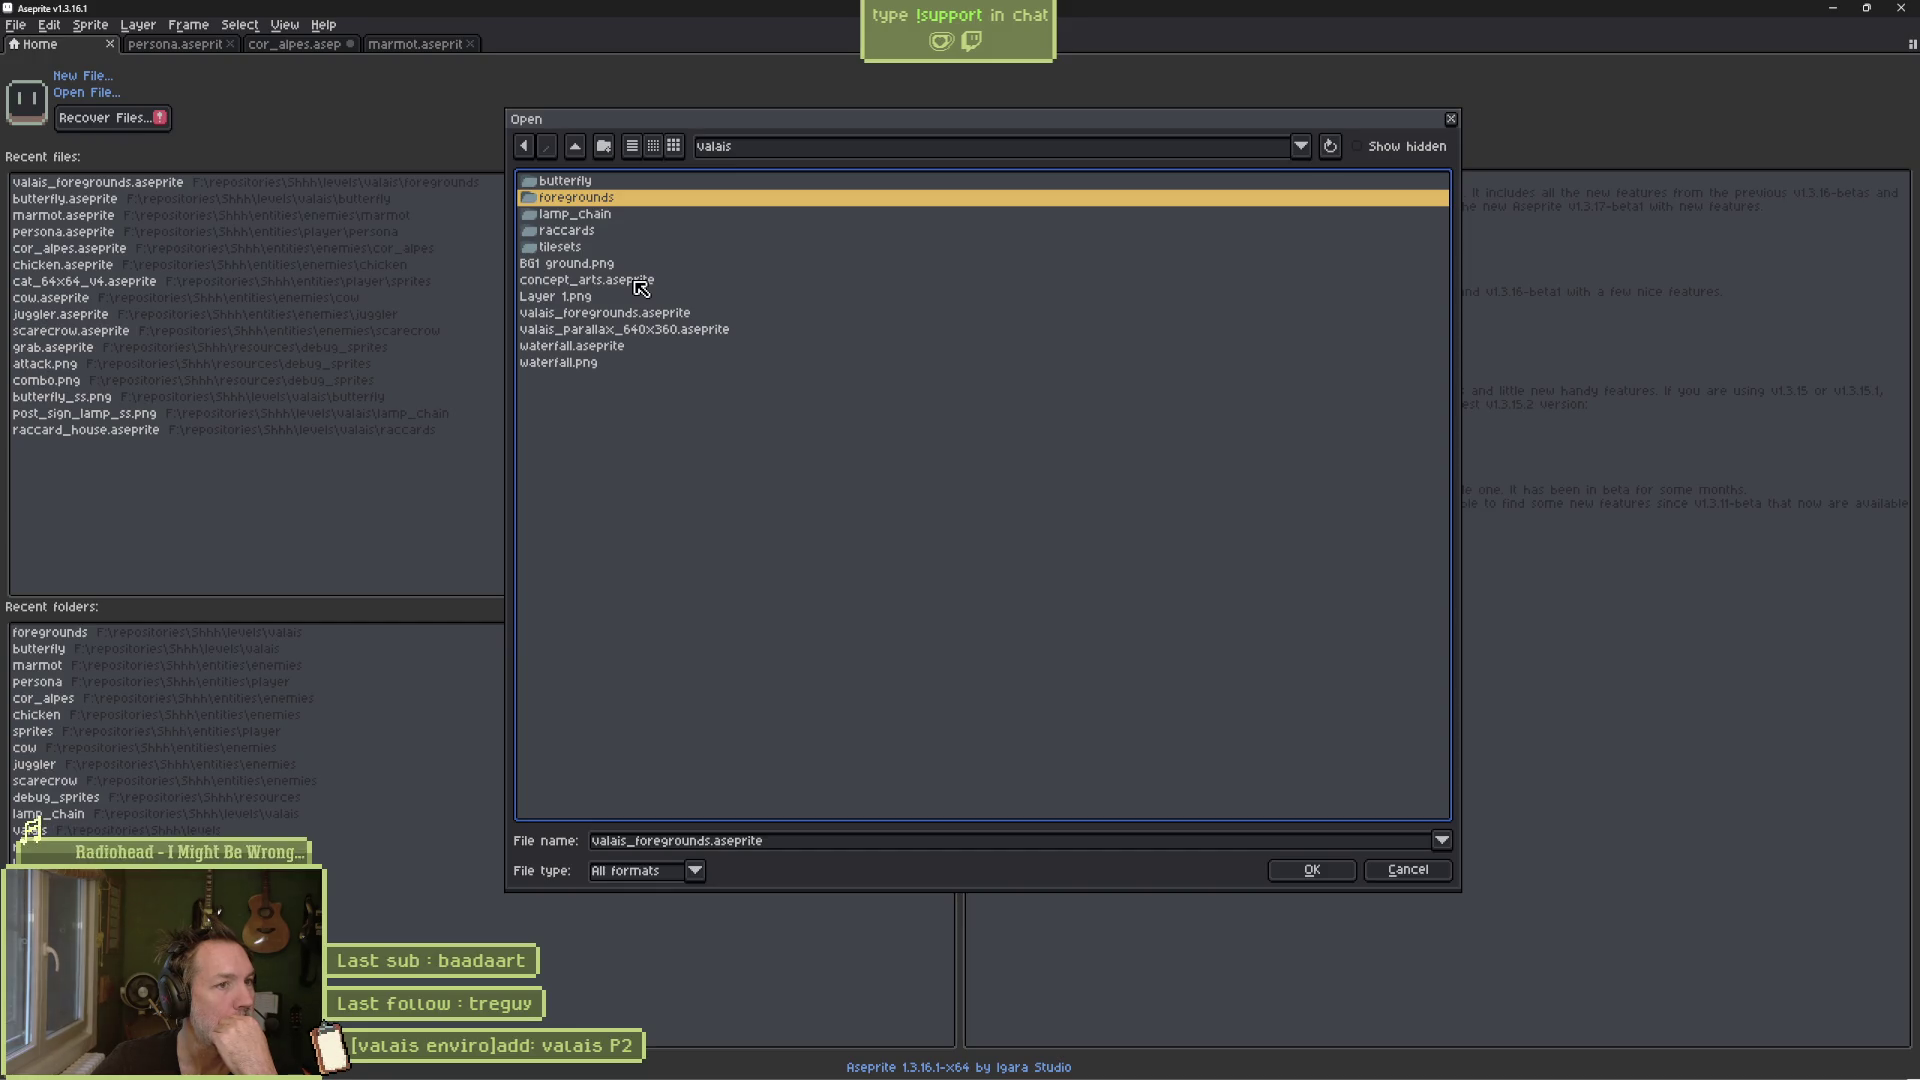
pyautogui.click(645, 314)
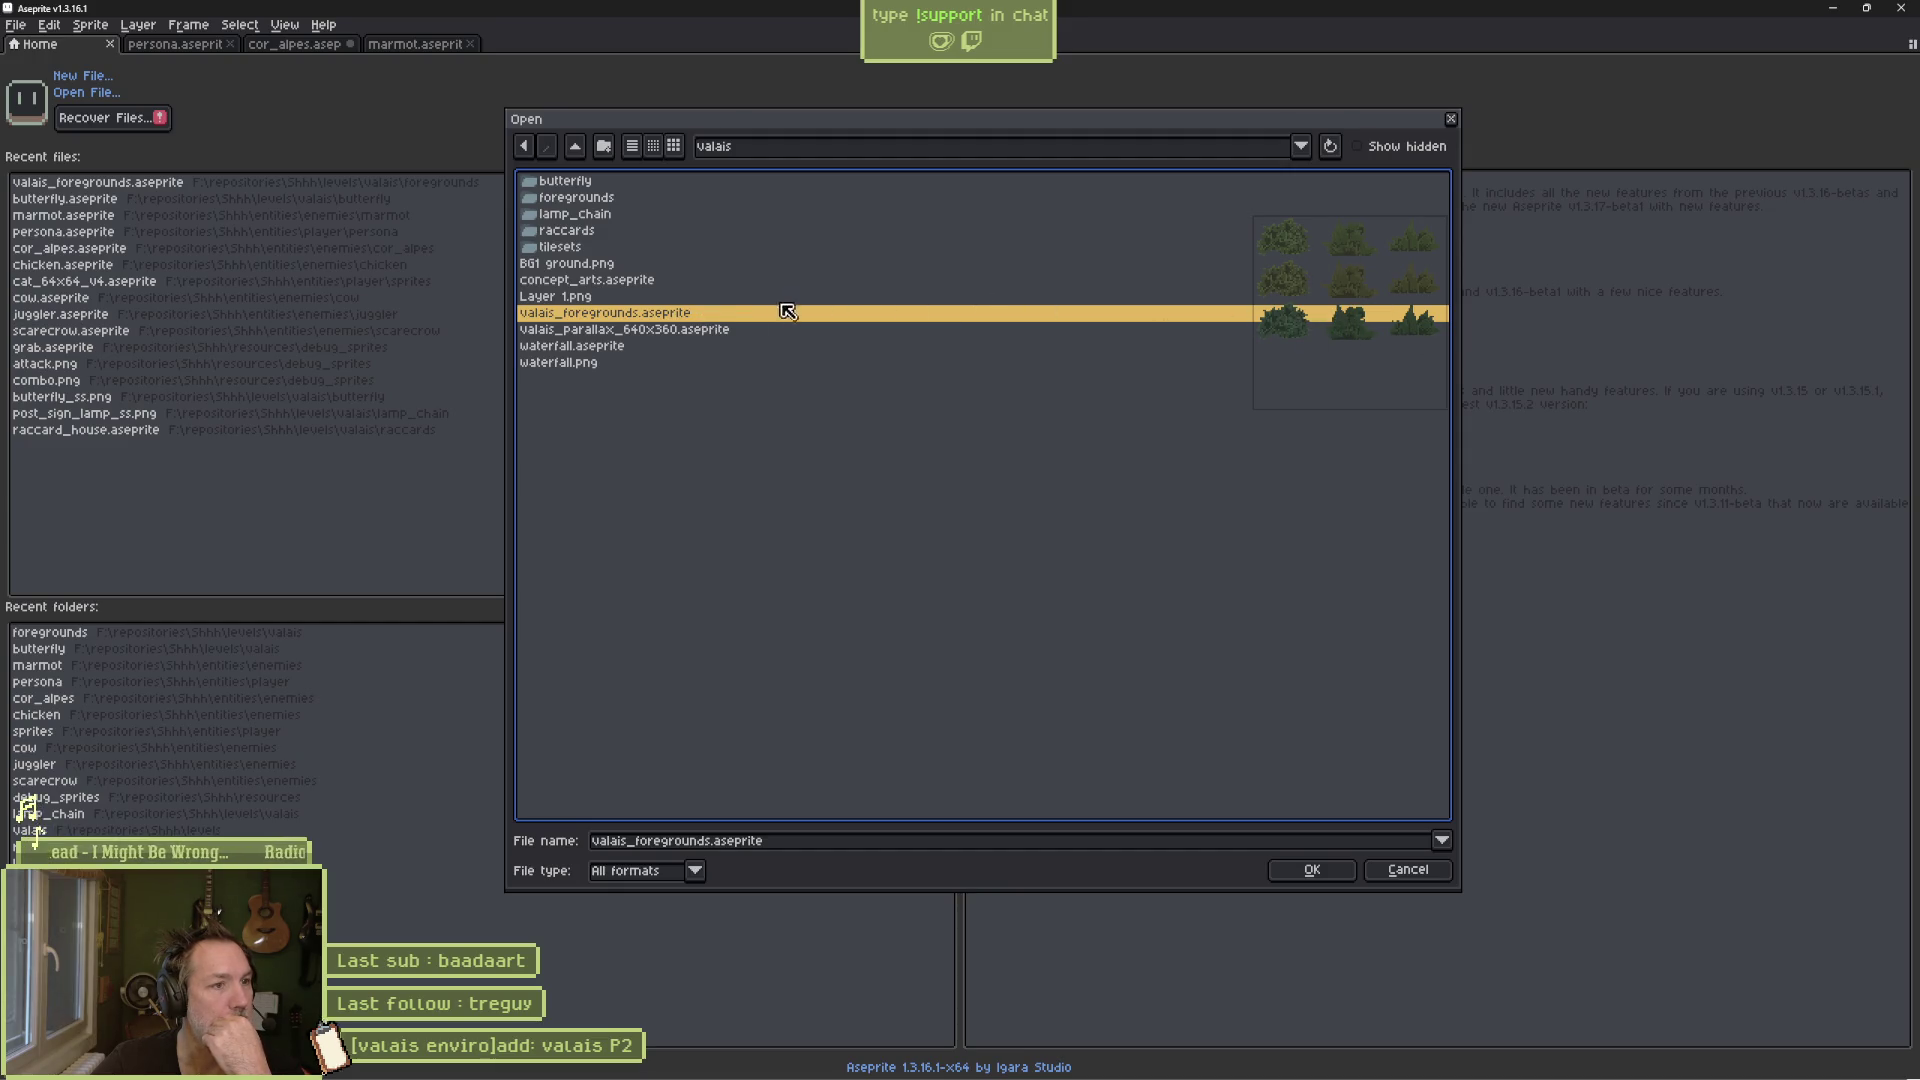
pyautogui.click(718, 331)
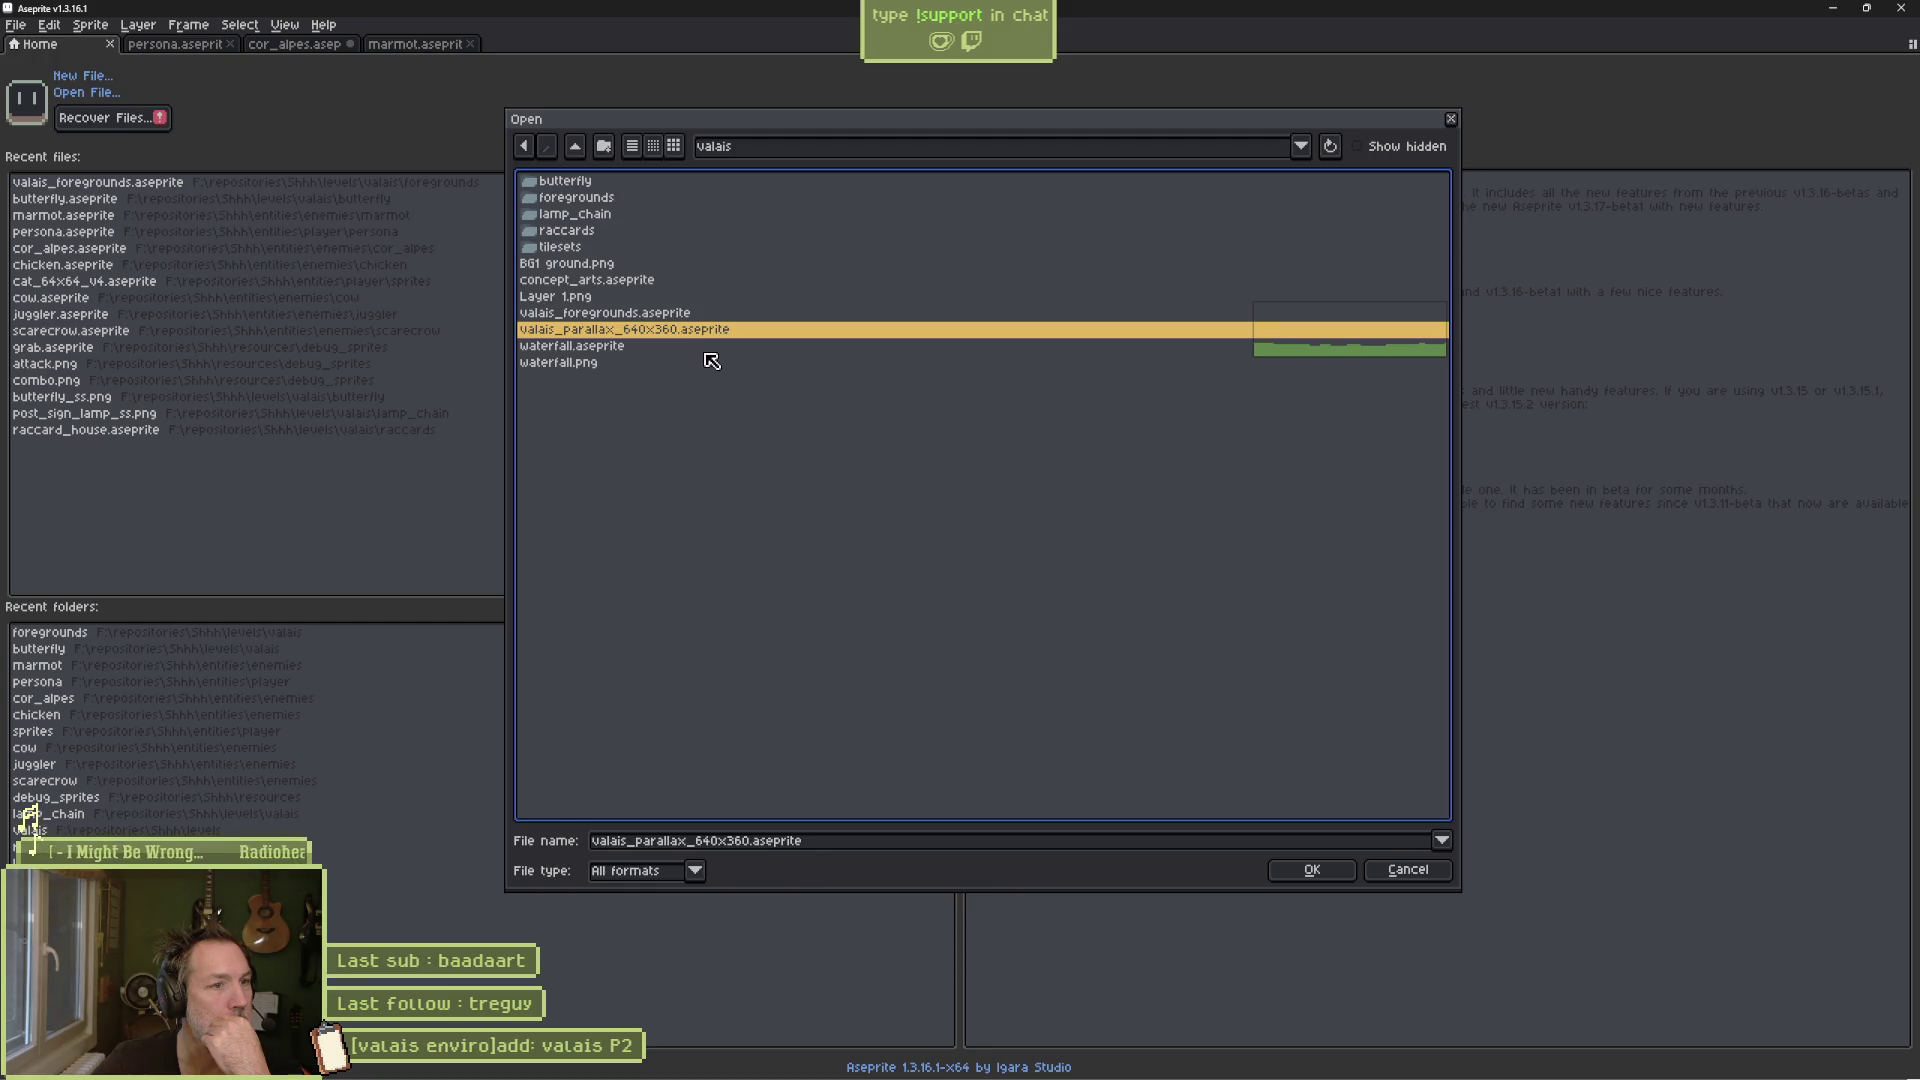
pyautogui.click(705, 349)
pyautogui.click(698, 363)
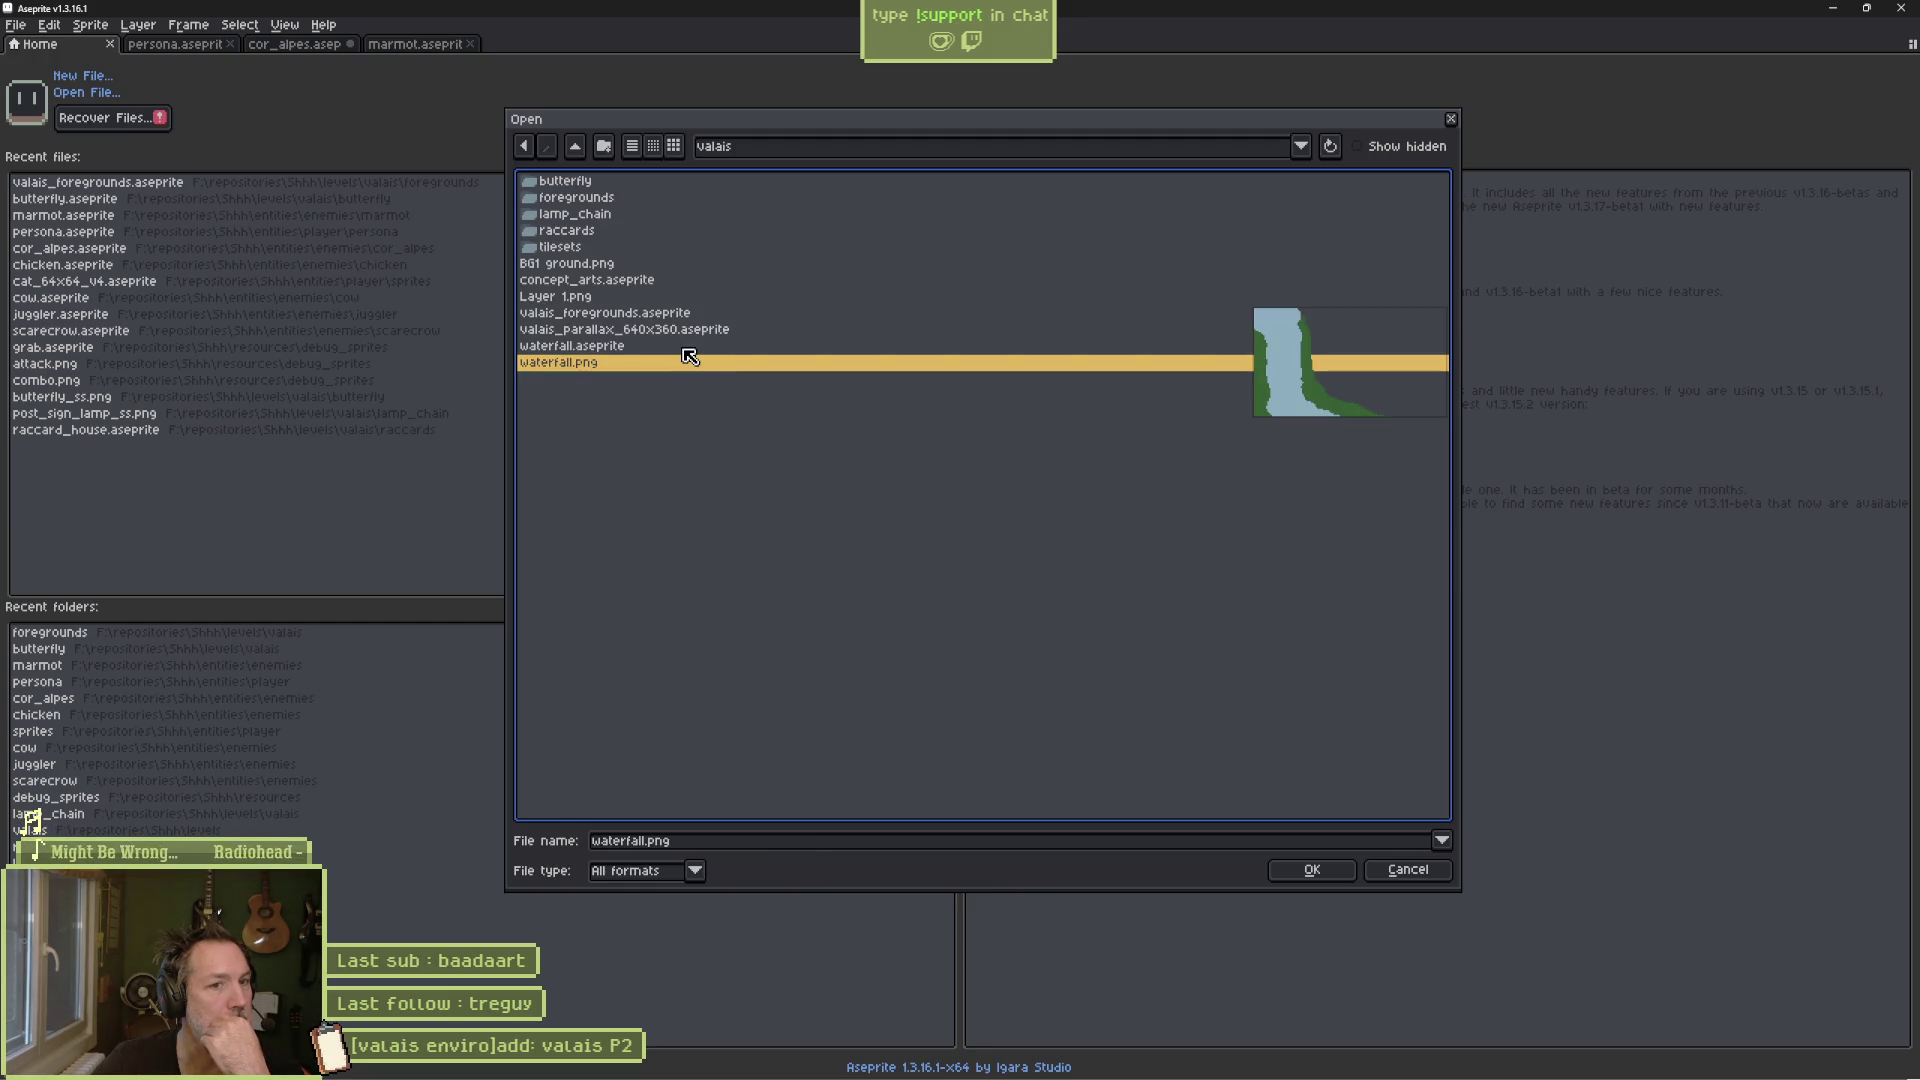
pyautogui.click(685, 350)
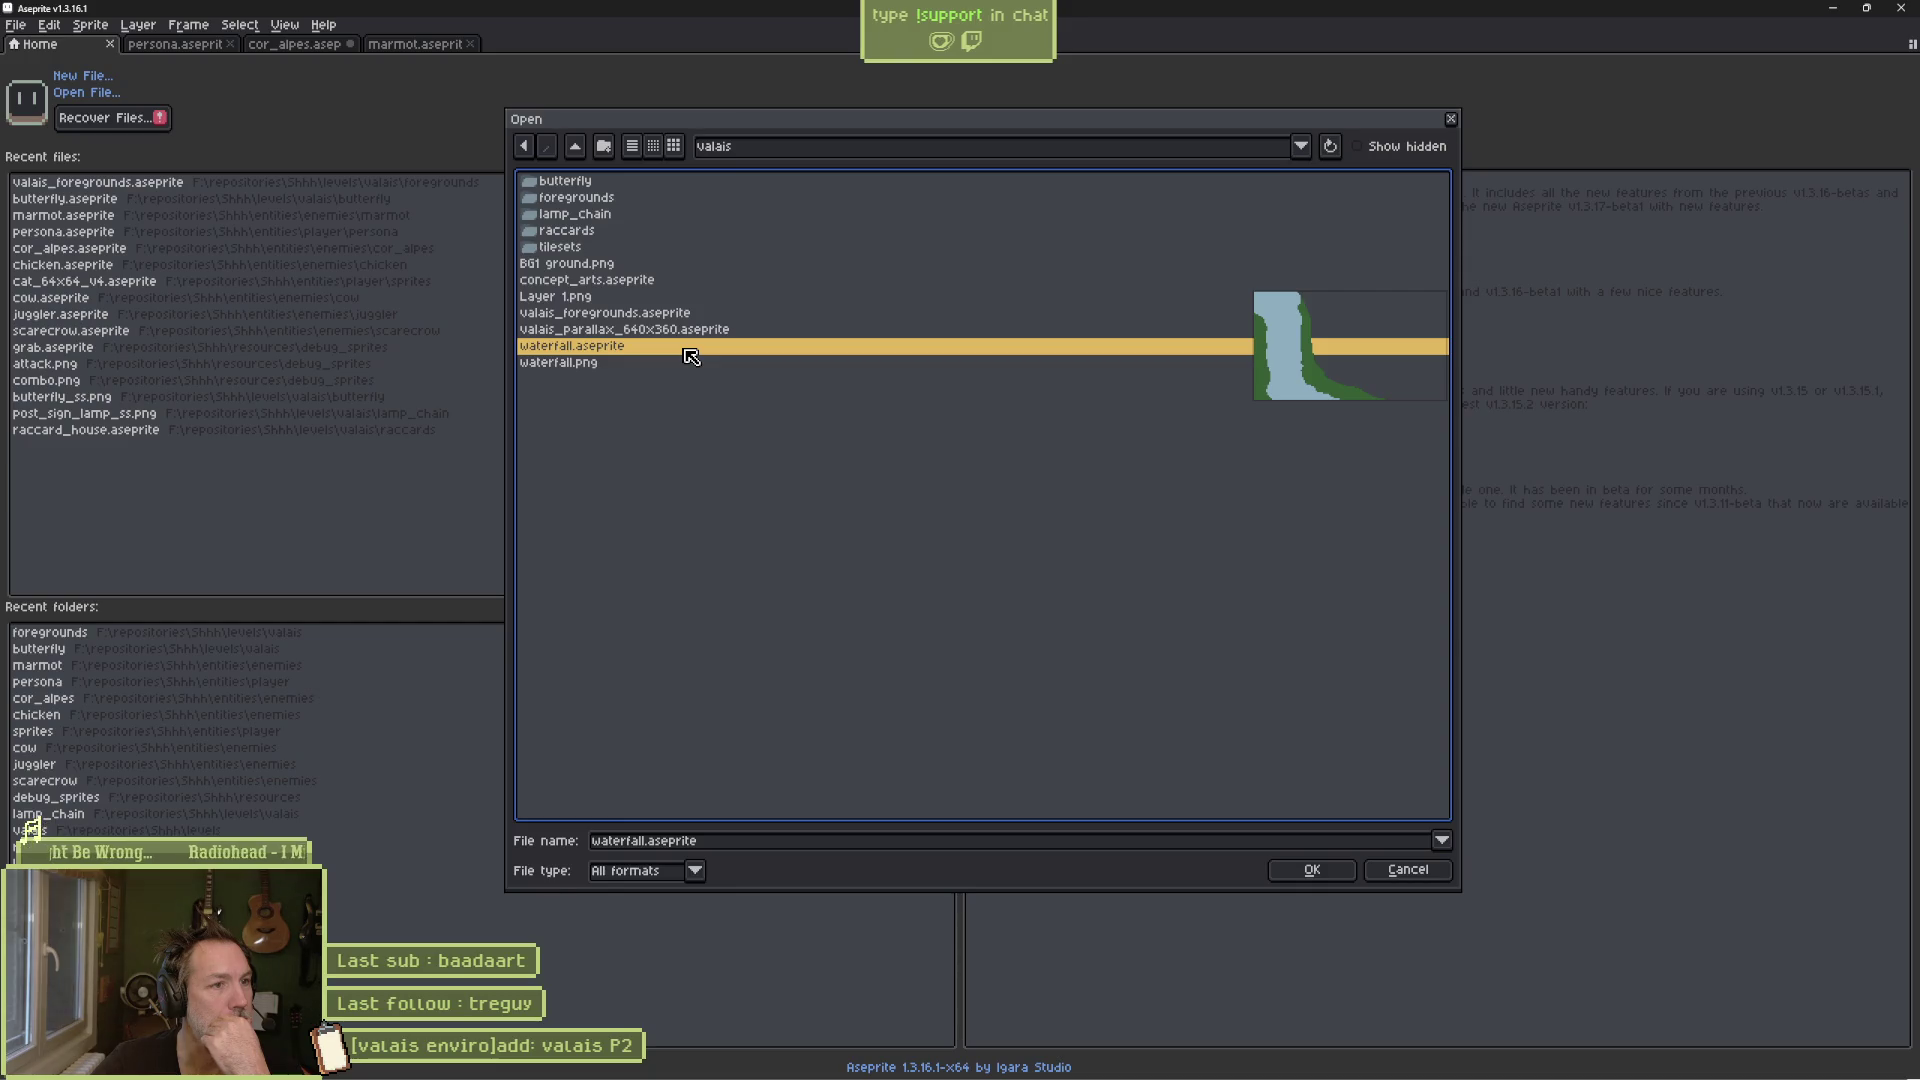
pyautogui.click(629, 267)
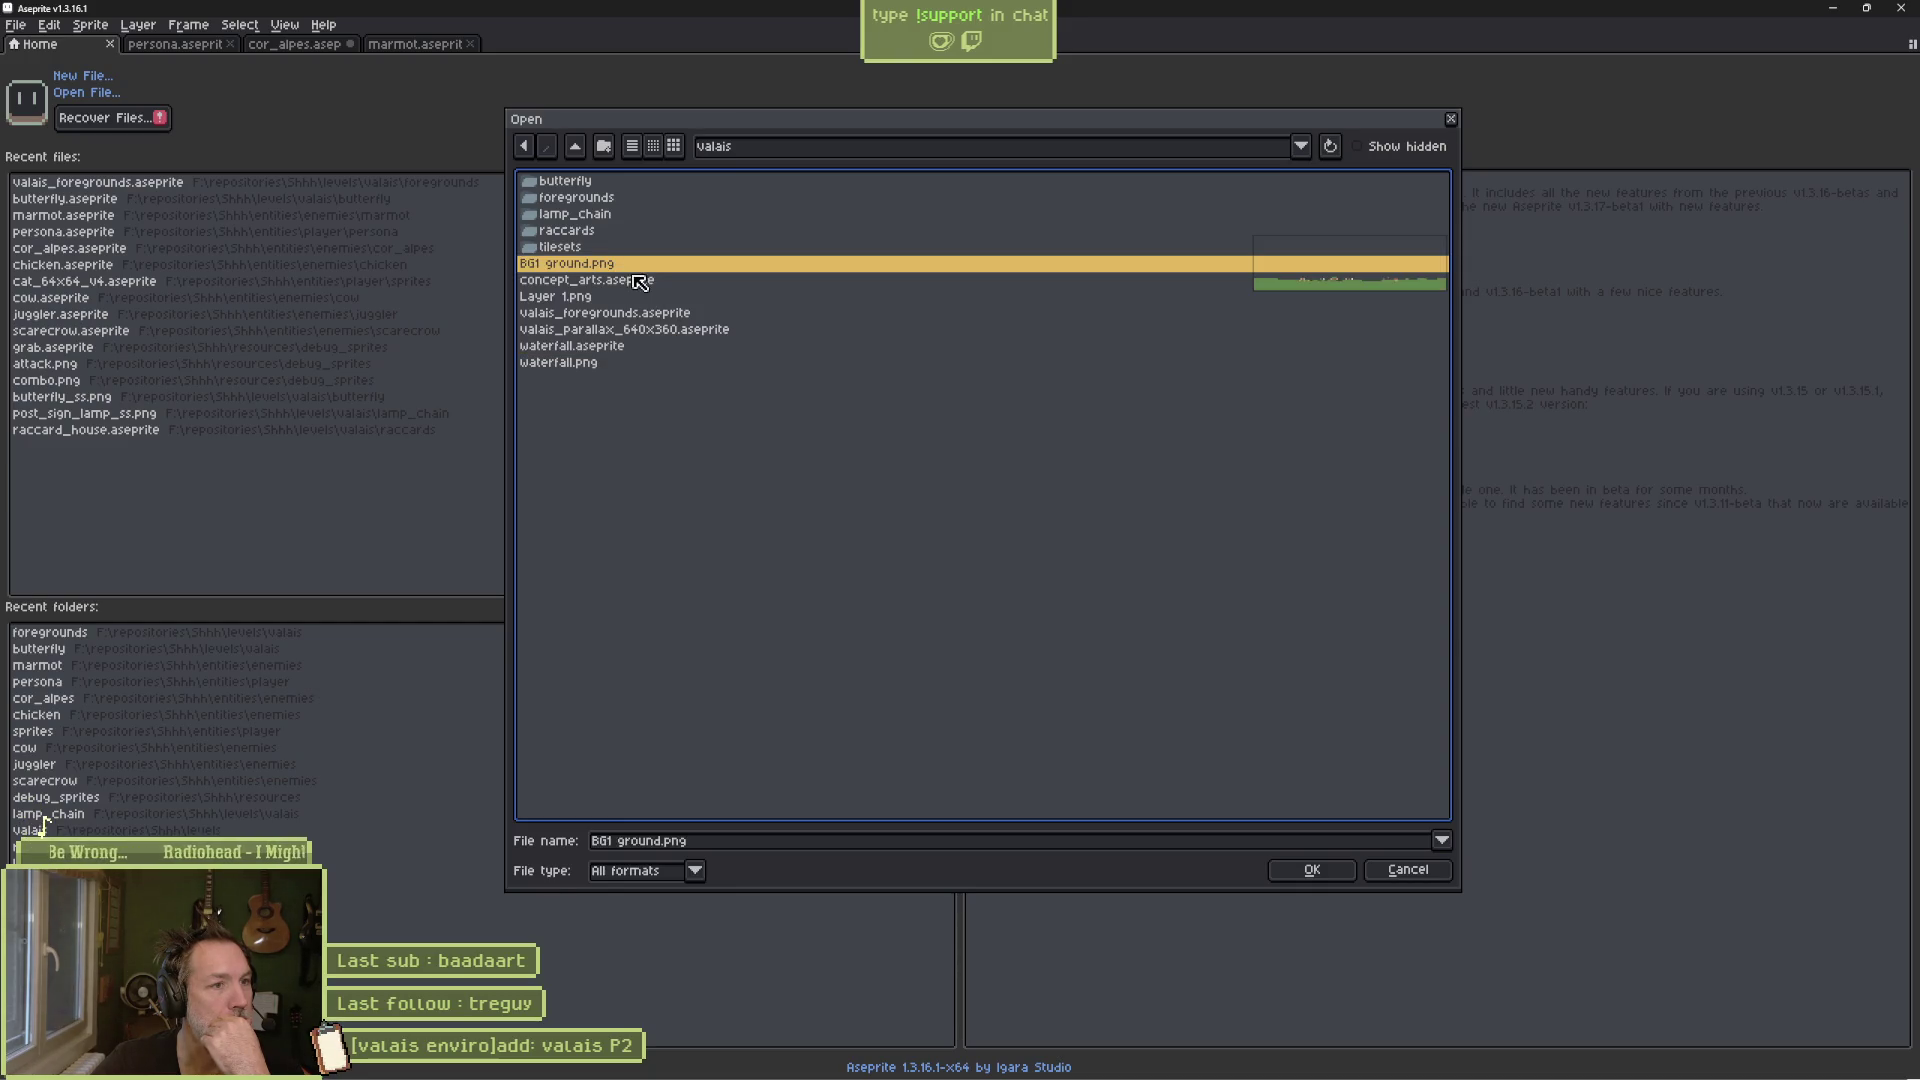
pyautogui.click(644, 284)
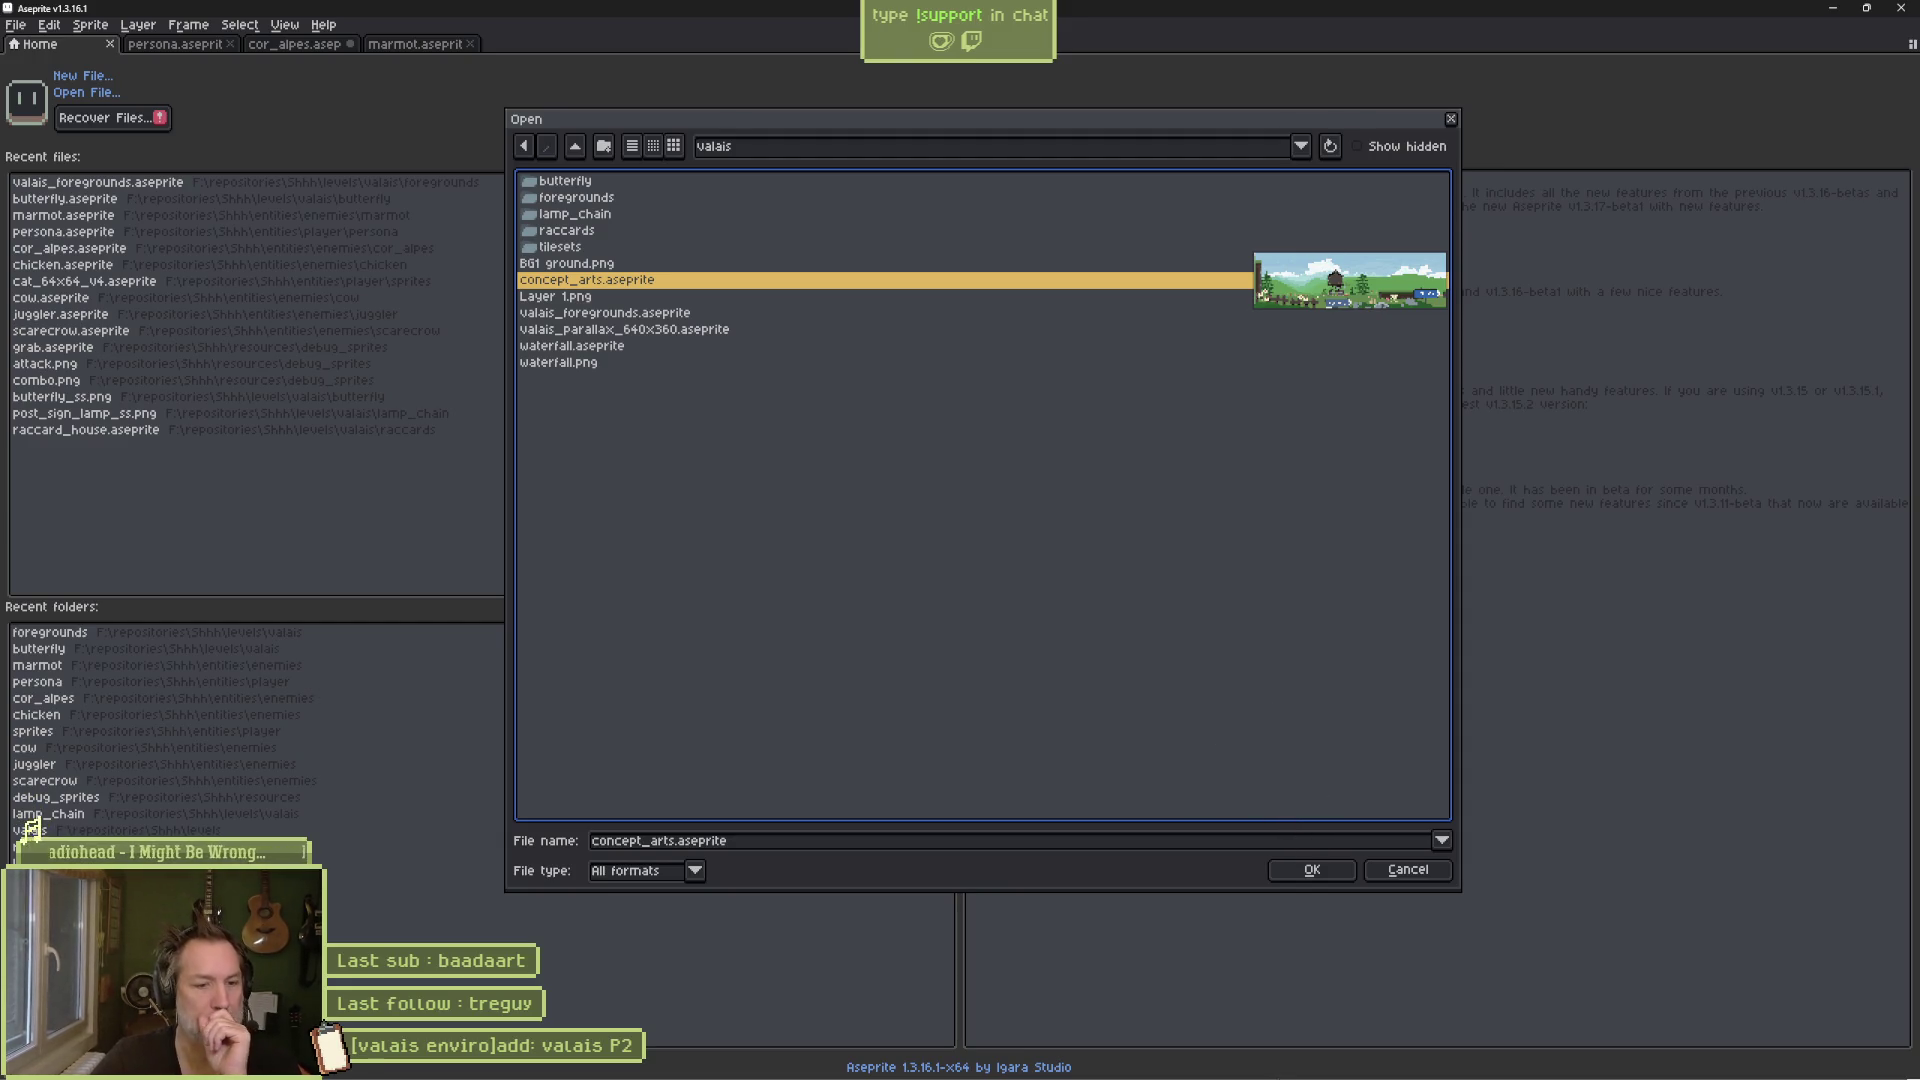
pyautogui.moveTo(1240, 1072)
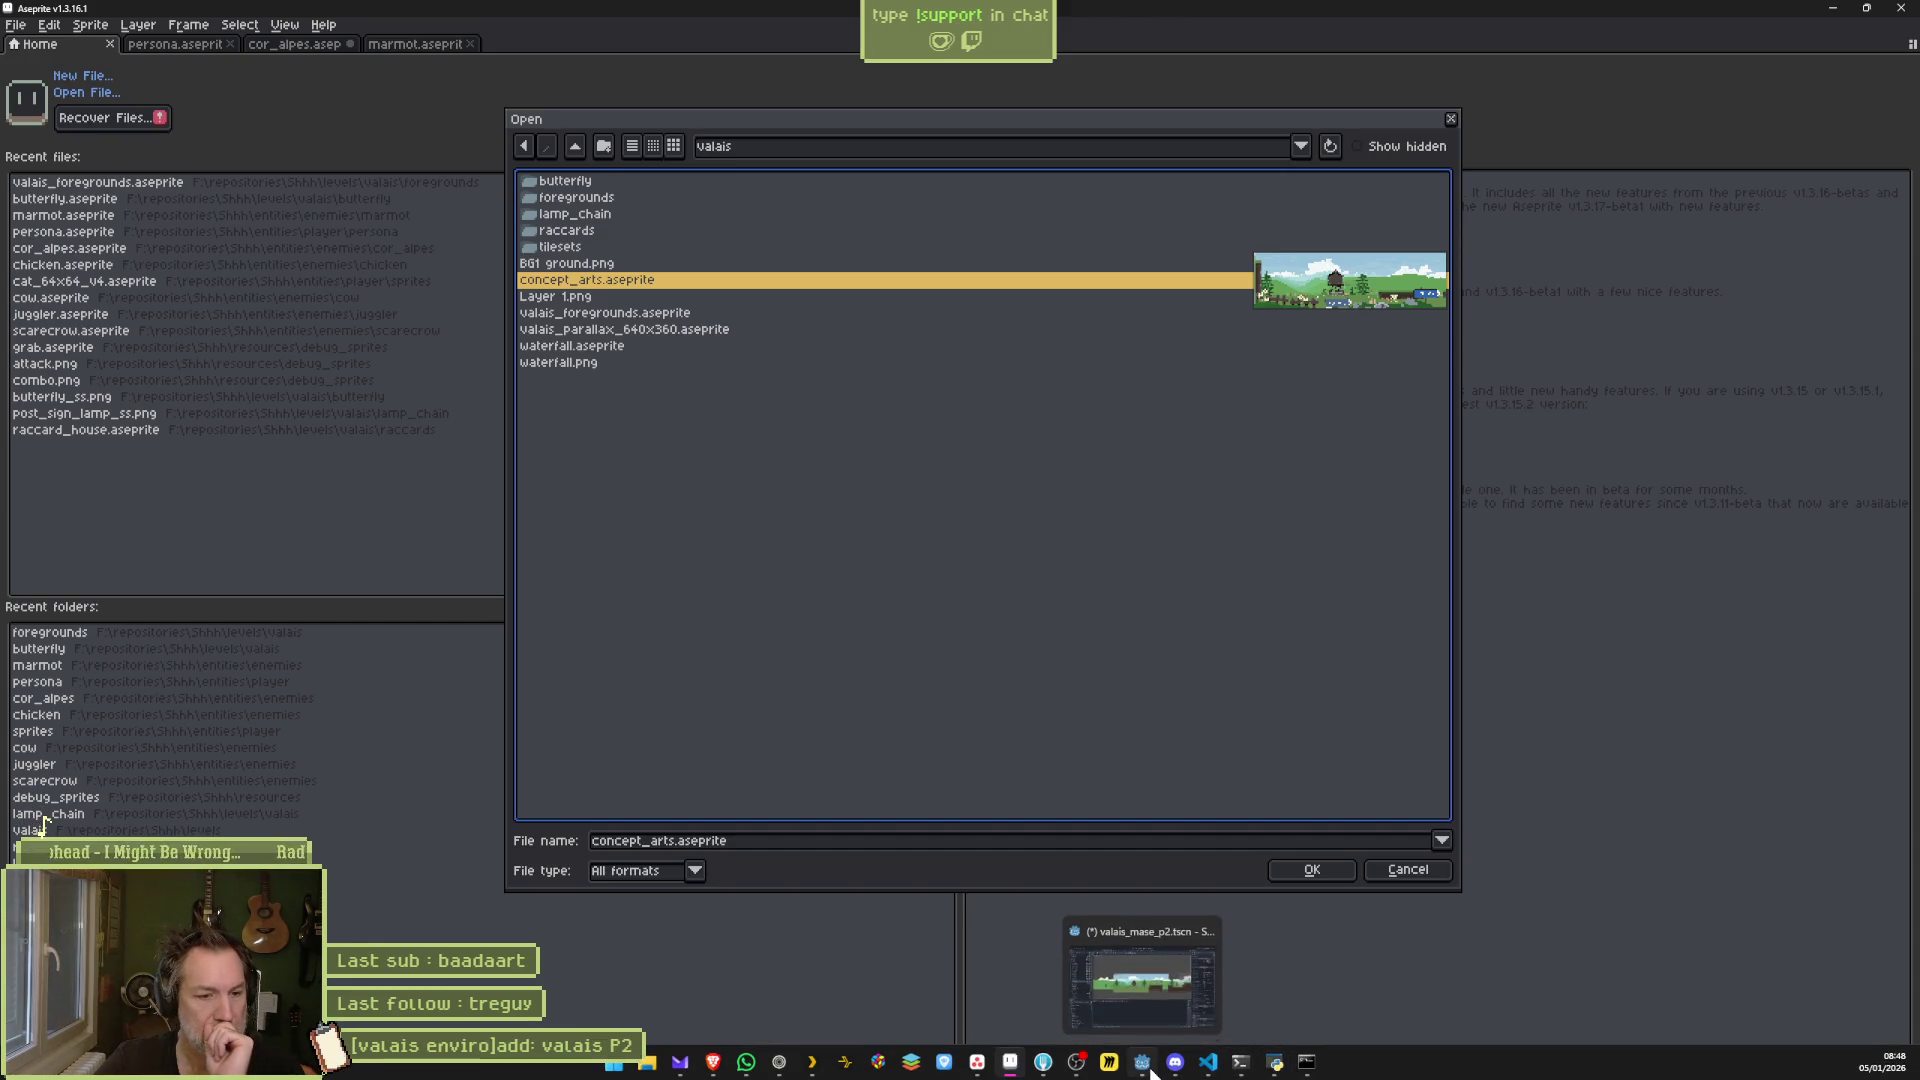
pyautogui.click(1143, 1062)
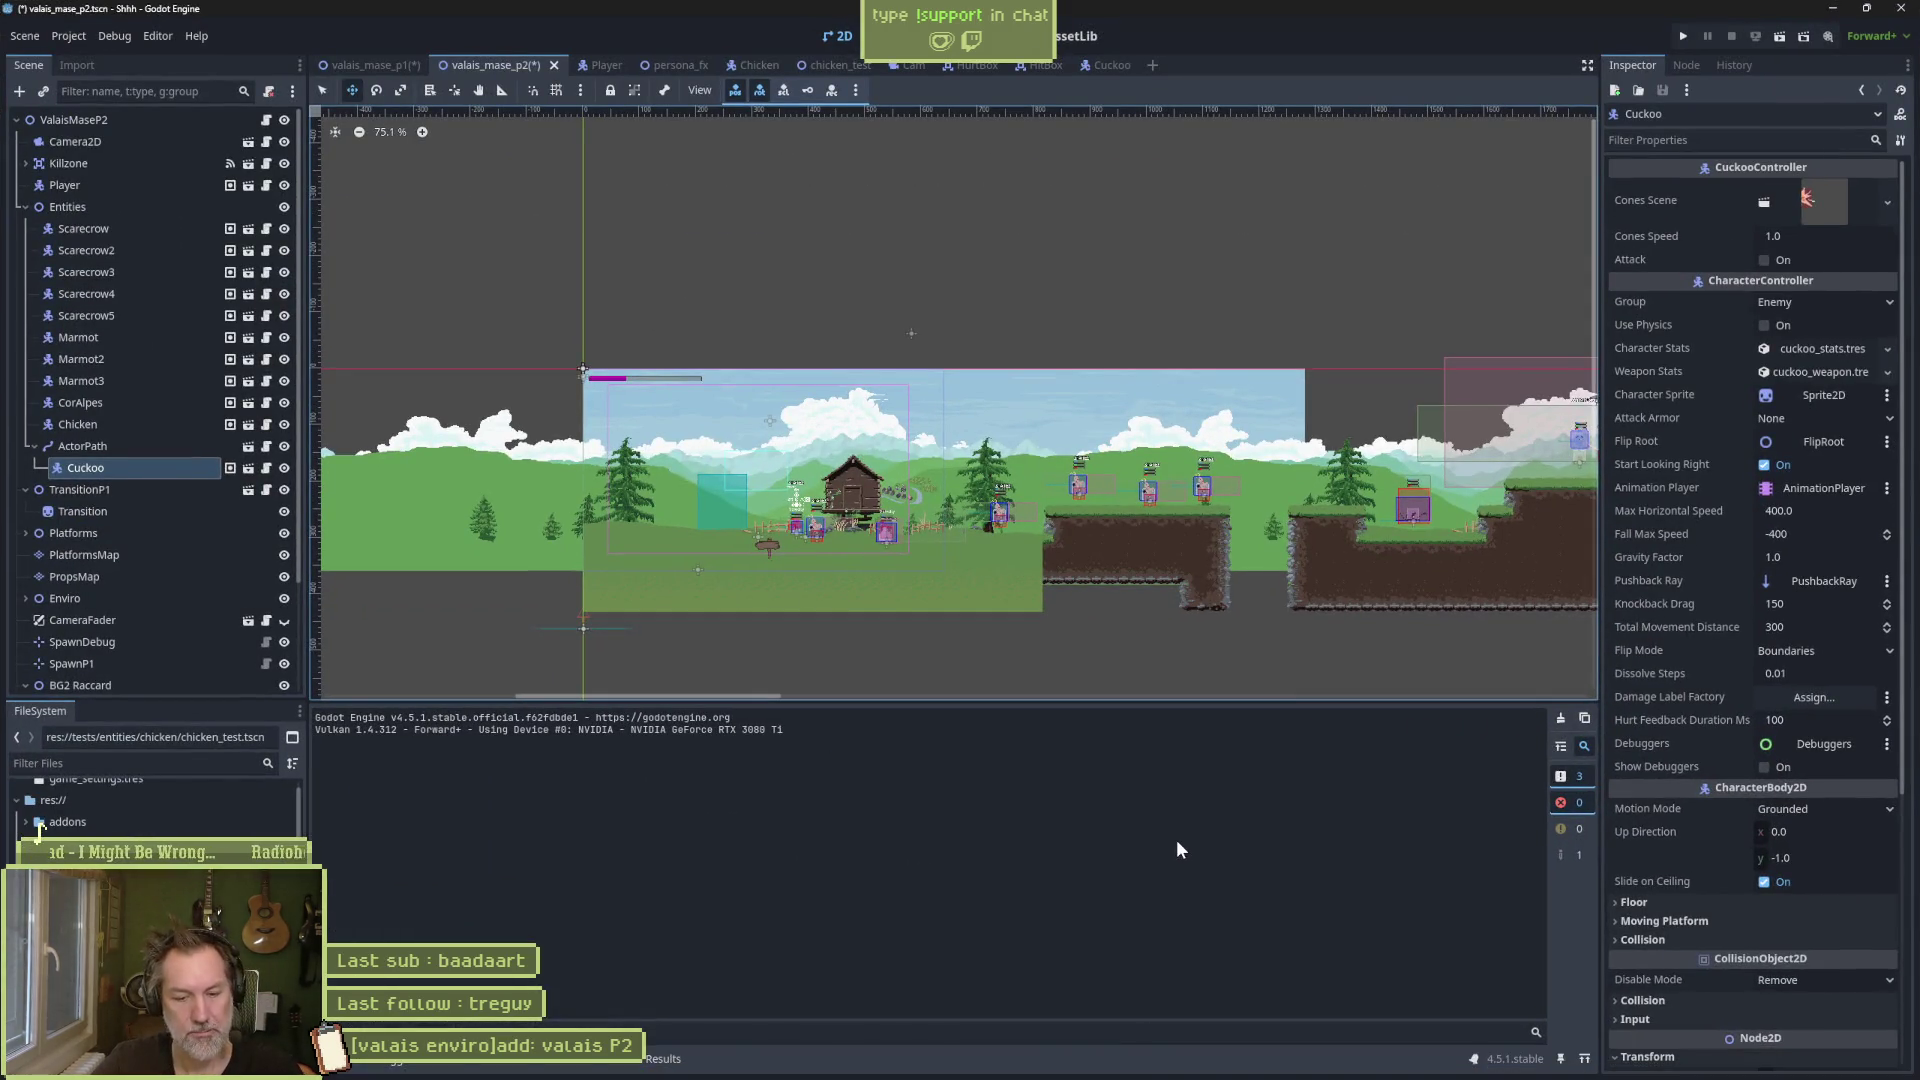
# - Test-run the ValaisMaseP2 scene in an enlarged game view, then stop it
pyautogui.press('F6')
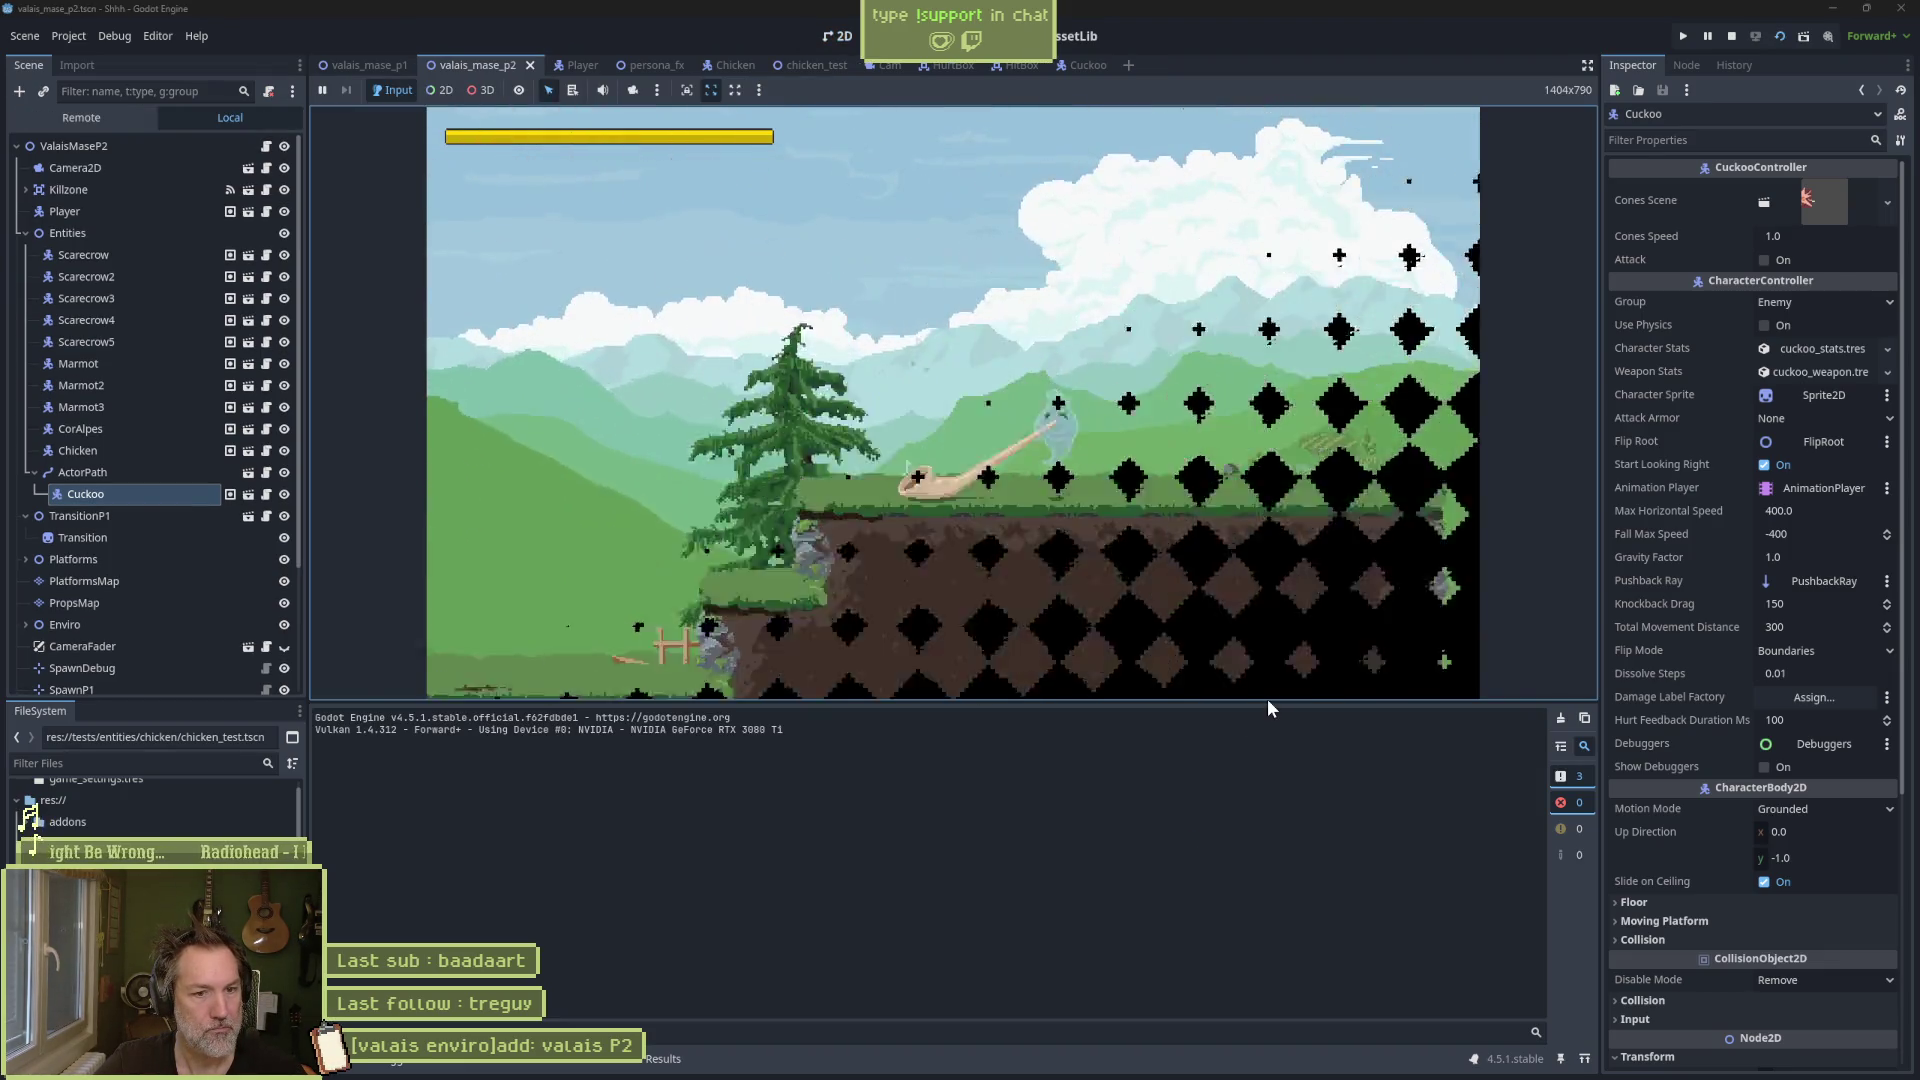
pyautogui.moveTo(1272, 704); pyautogui.dragTo(1287, 833)
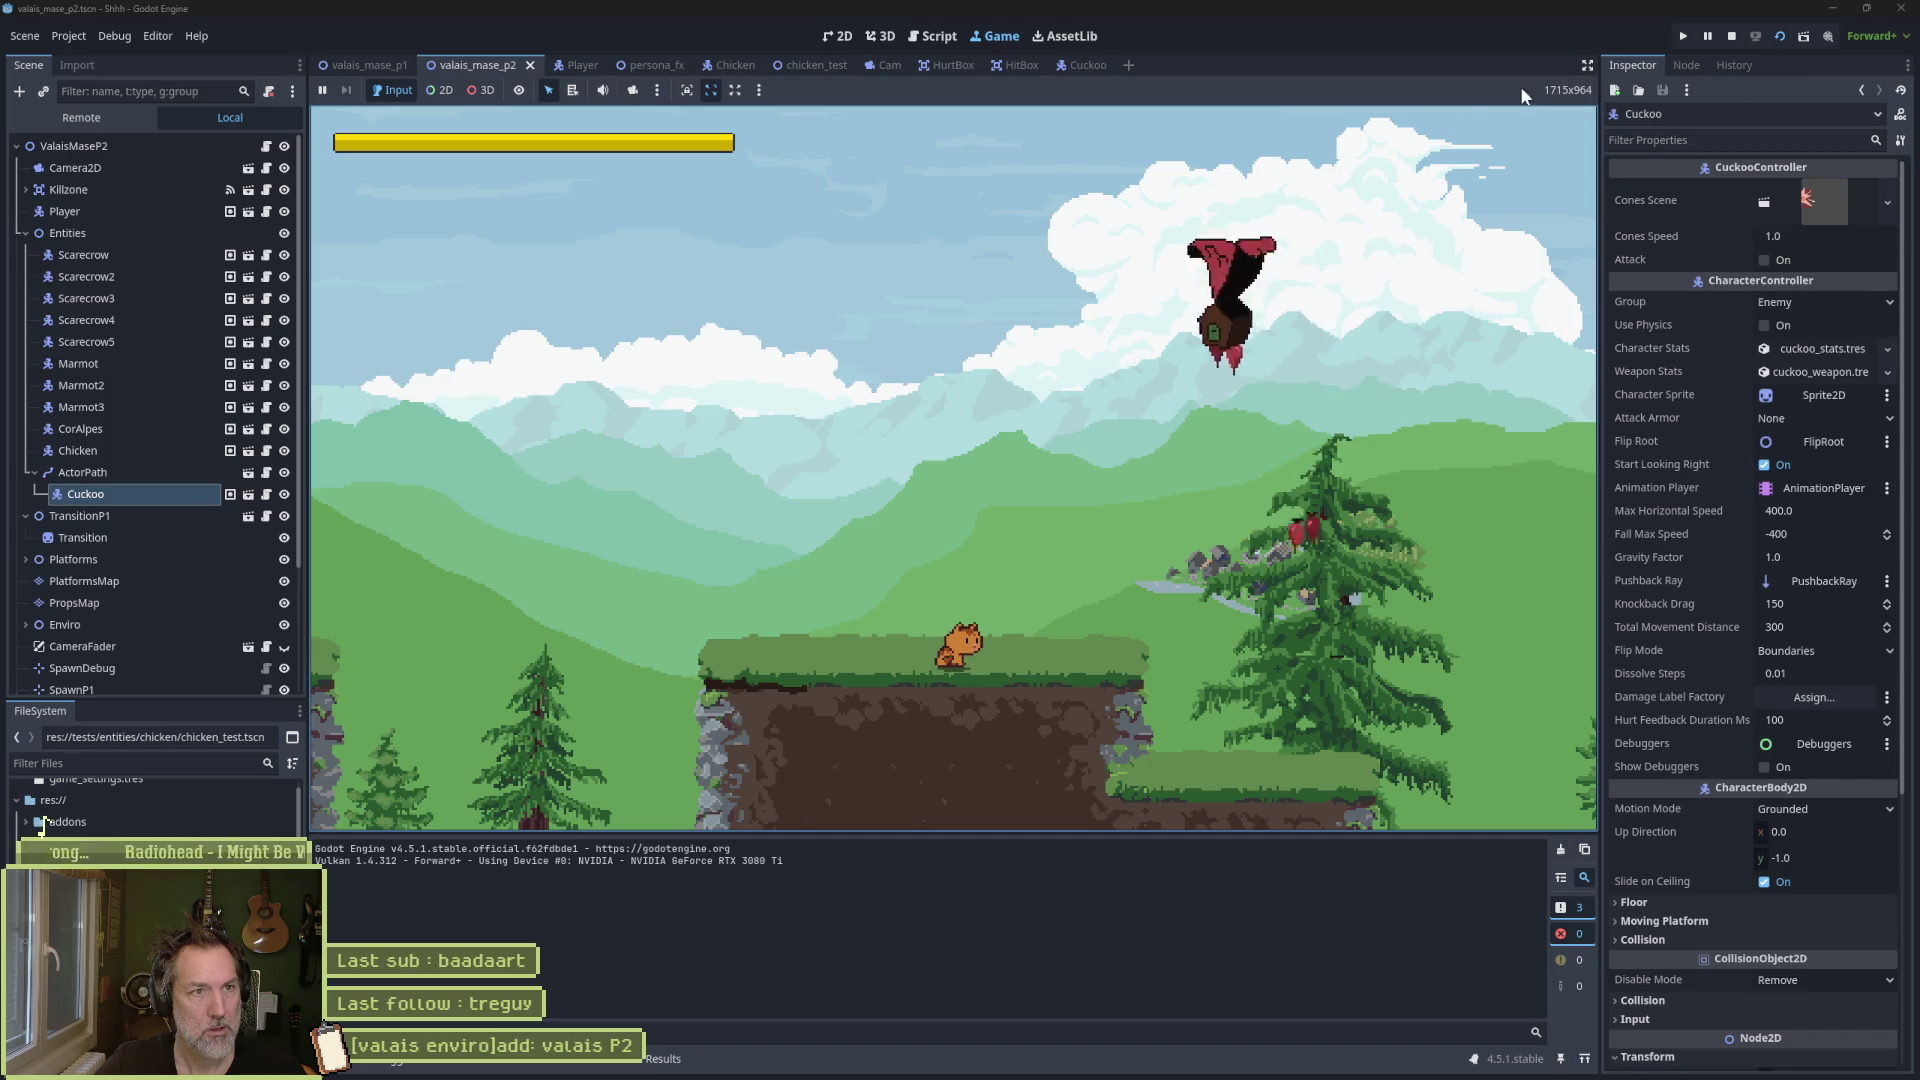
pyautogui.press('F8')
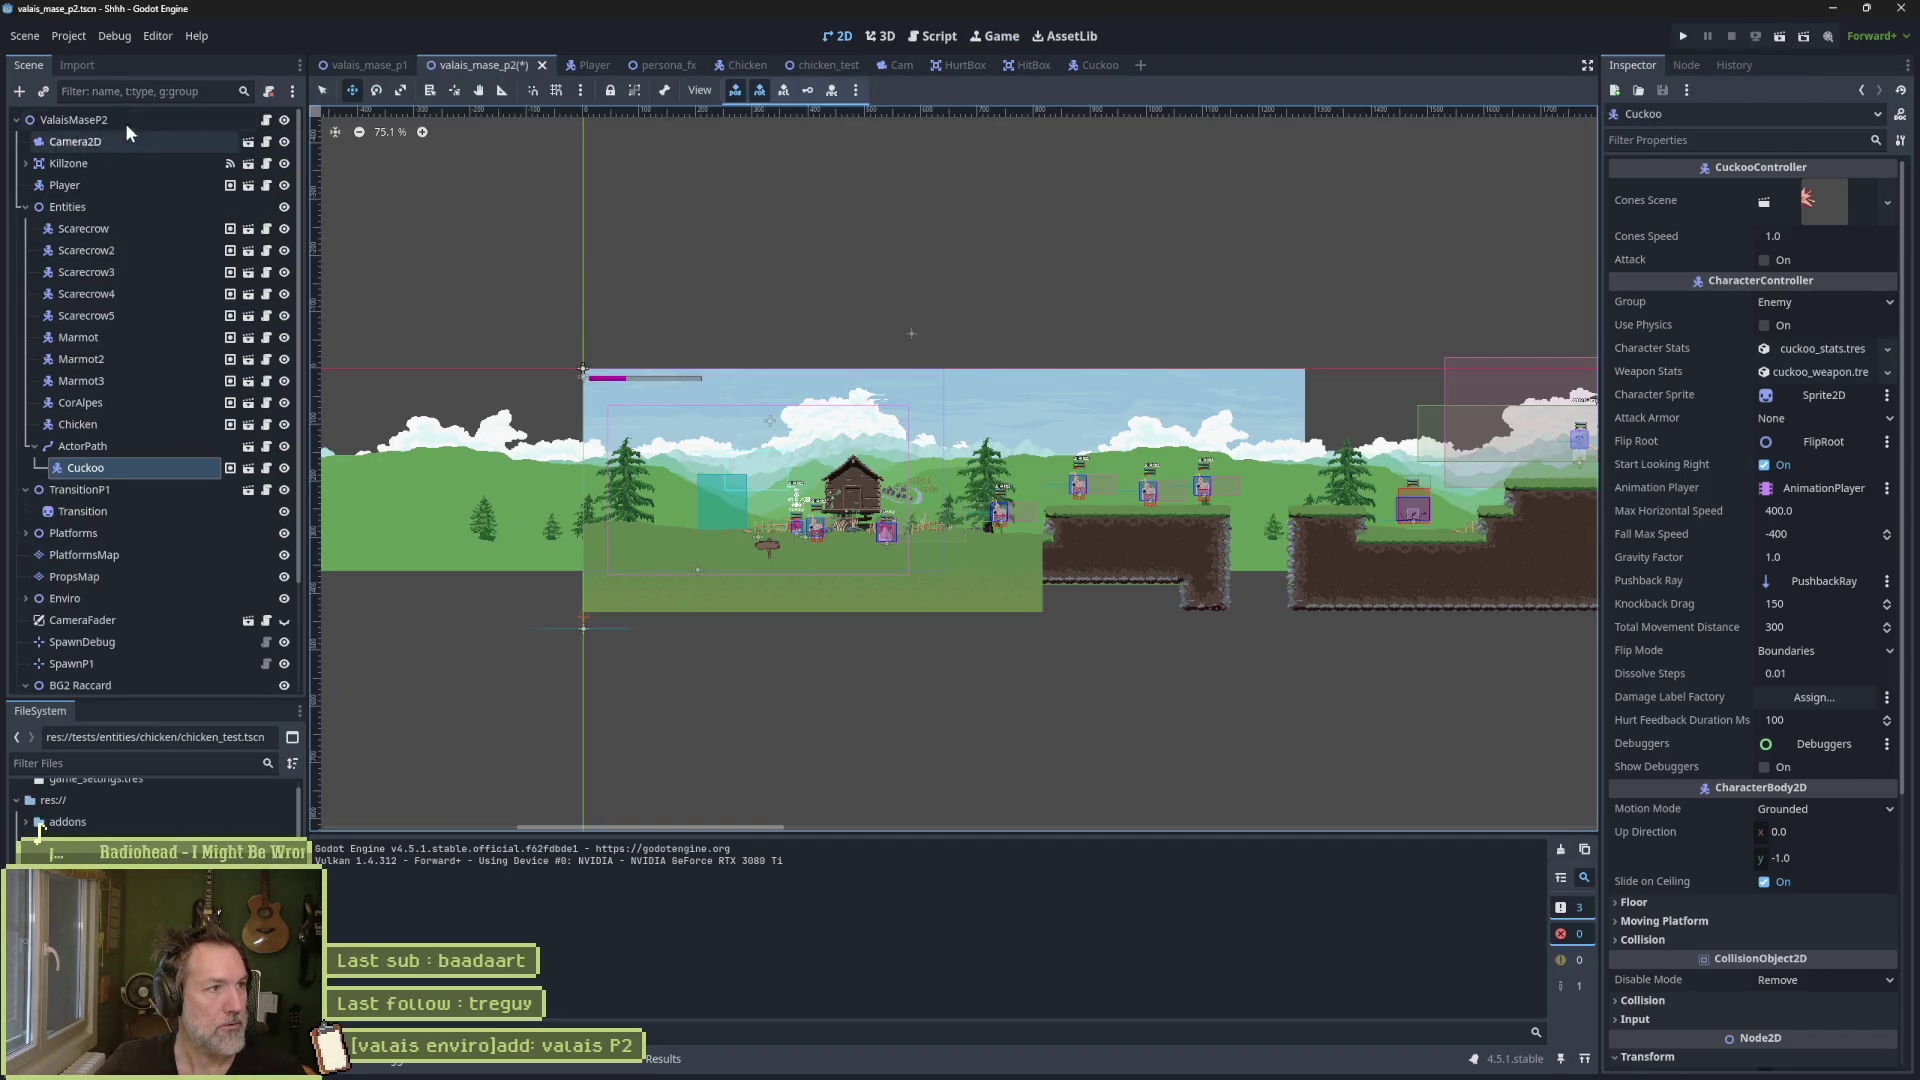
# - Set the level's Spawn property to SpawnP1, then save and run the scene again
pyautogui.click(1691, 236)
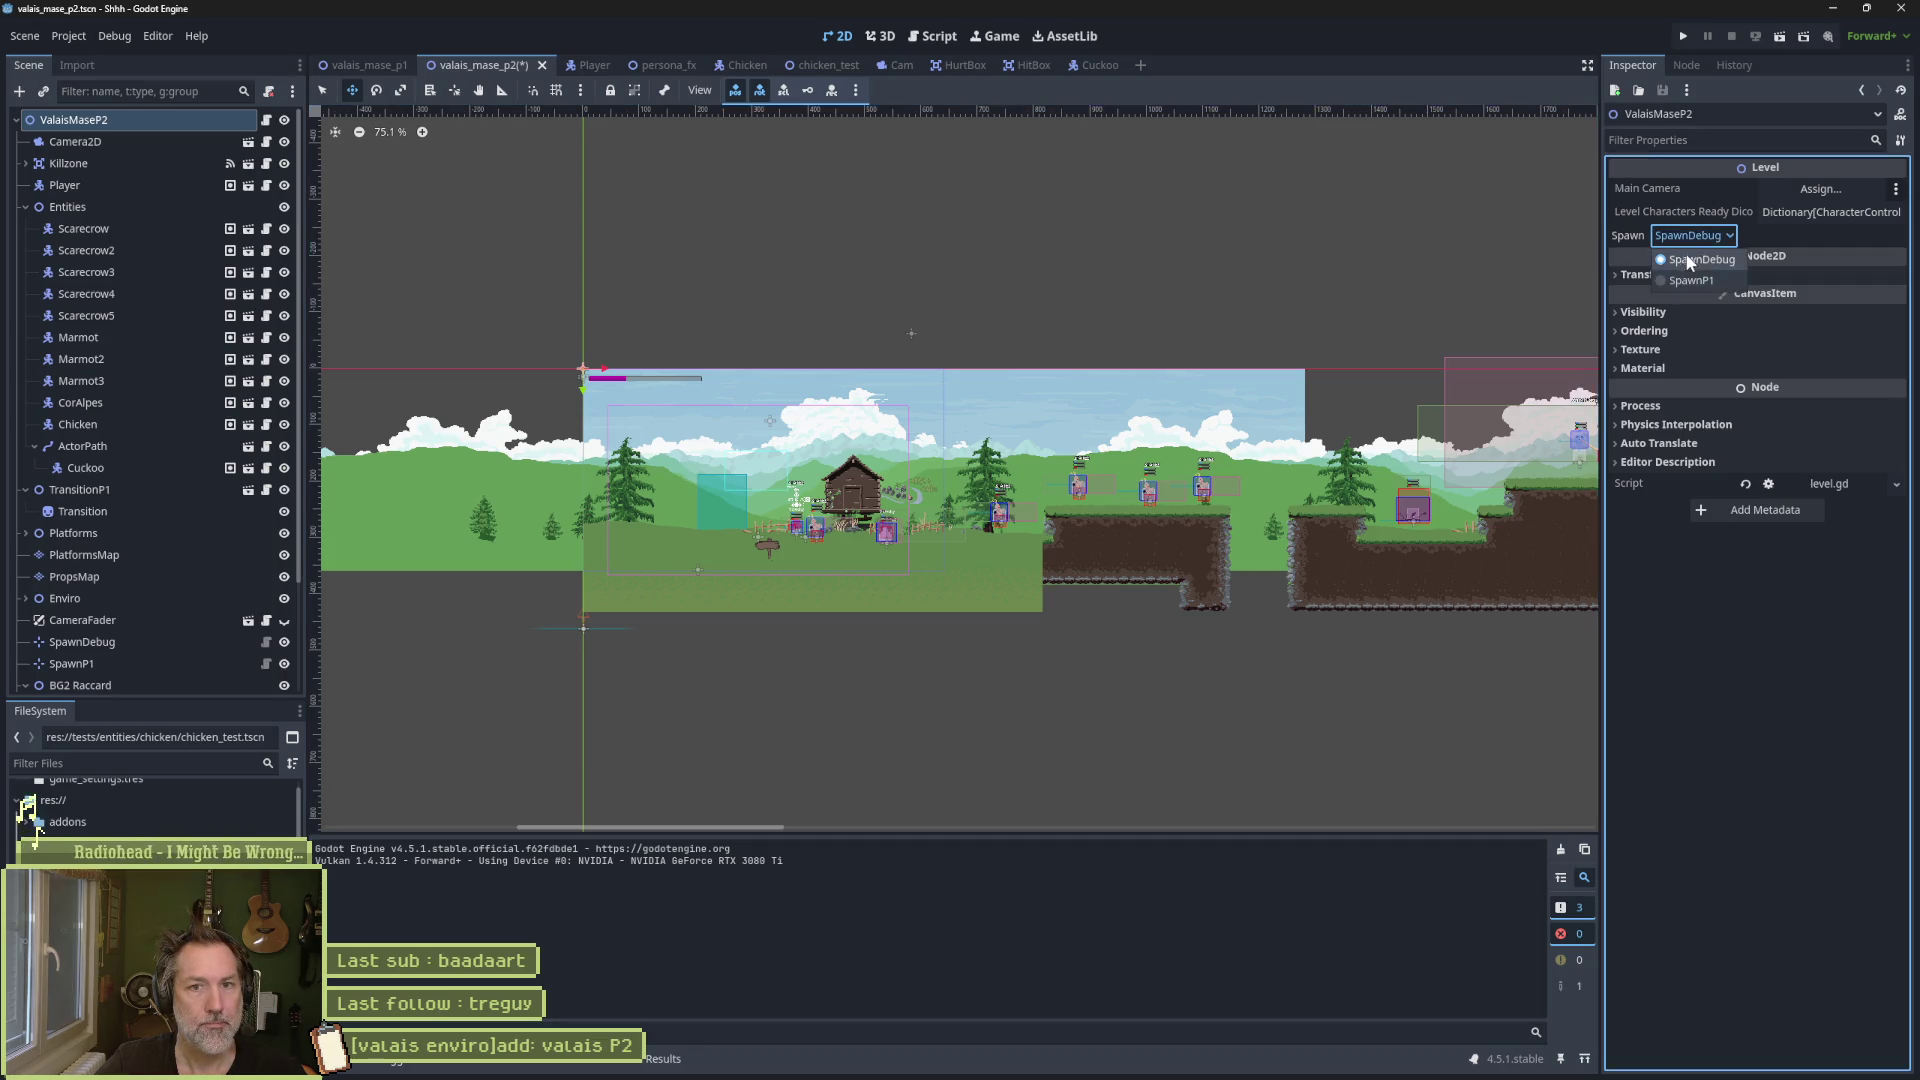
pyautogui.click(1691, 280)
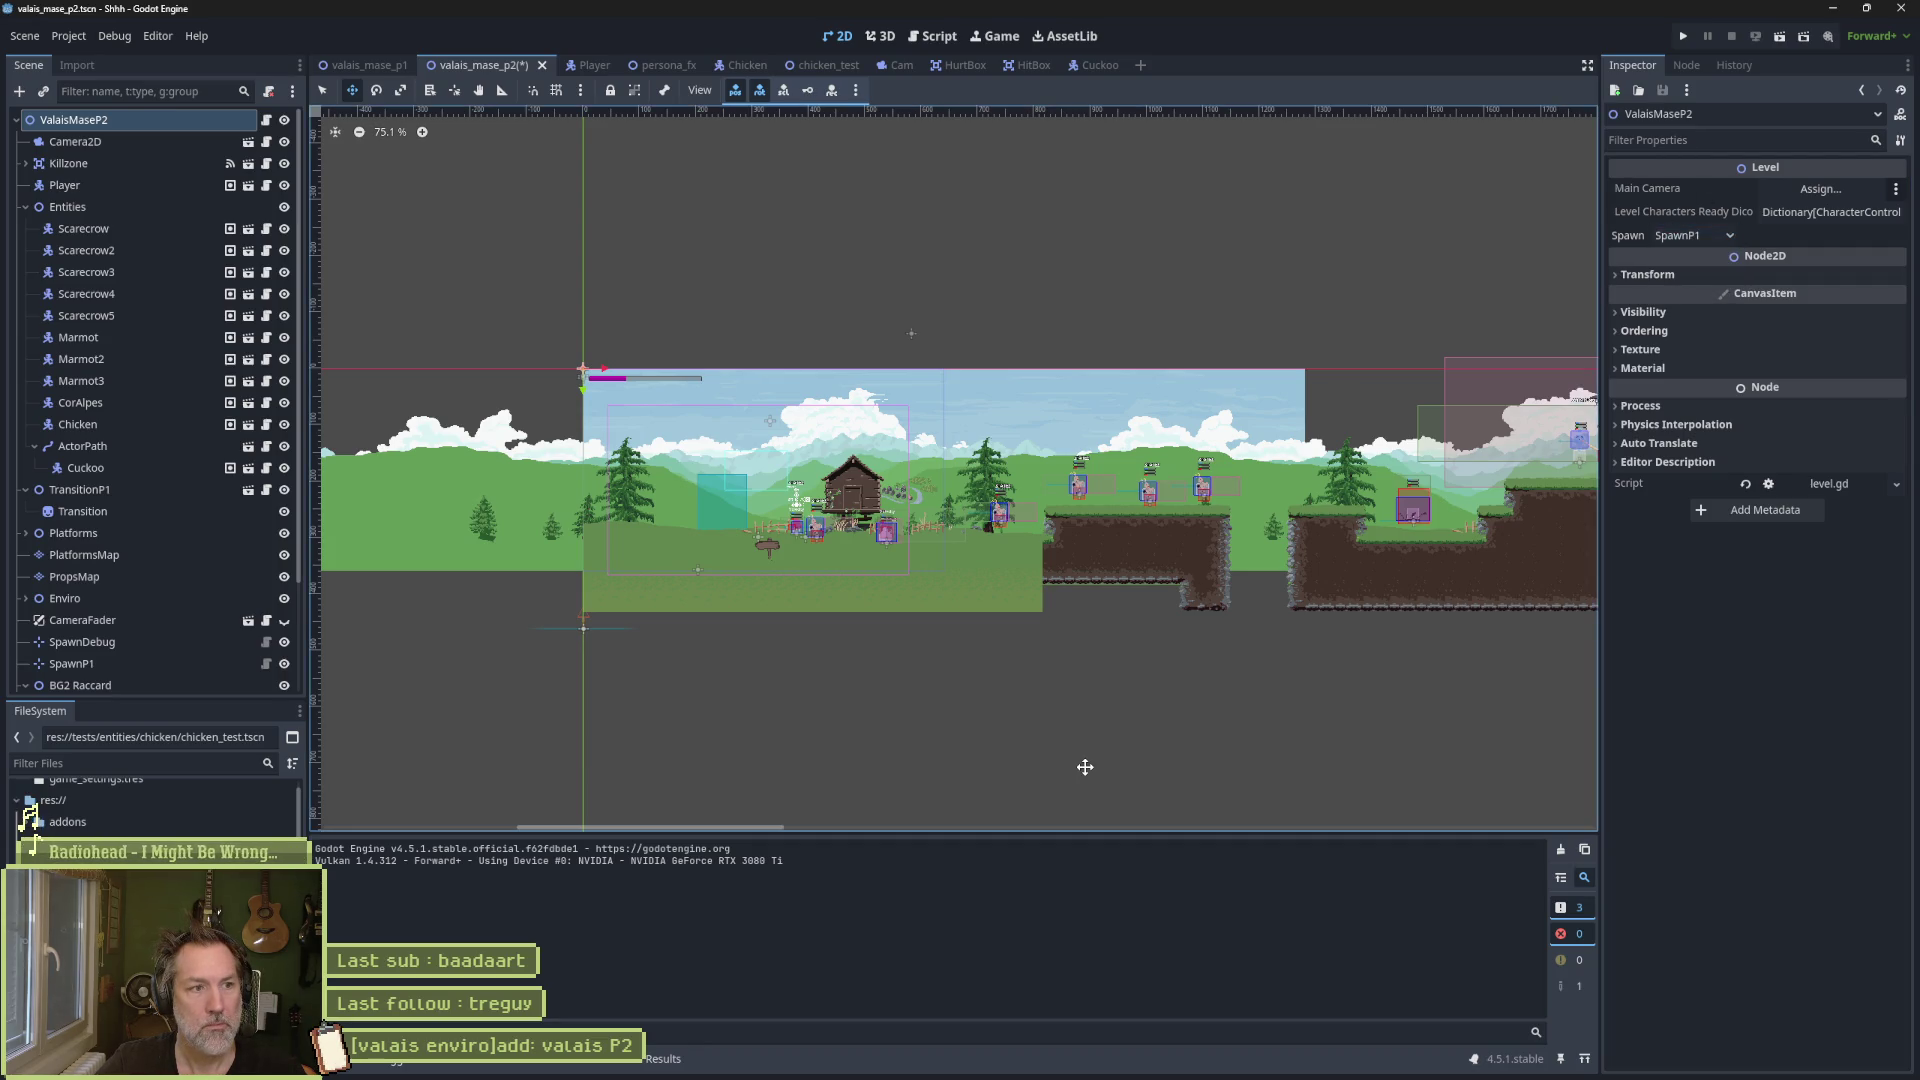
pyautogui.press('F6')
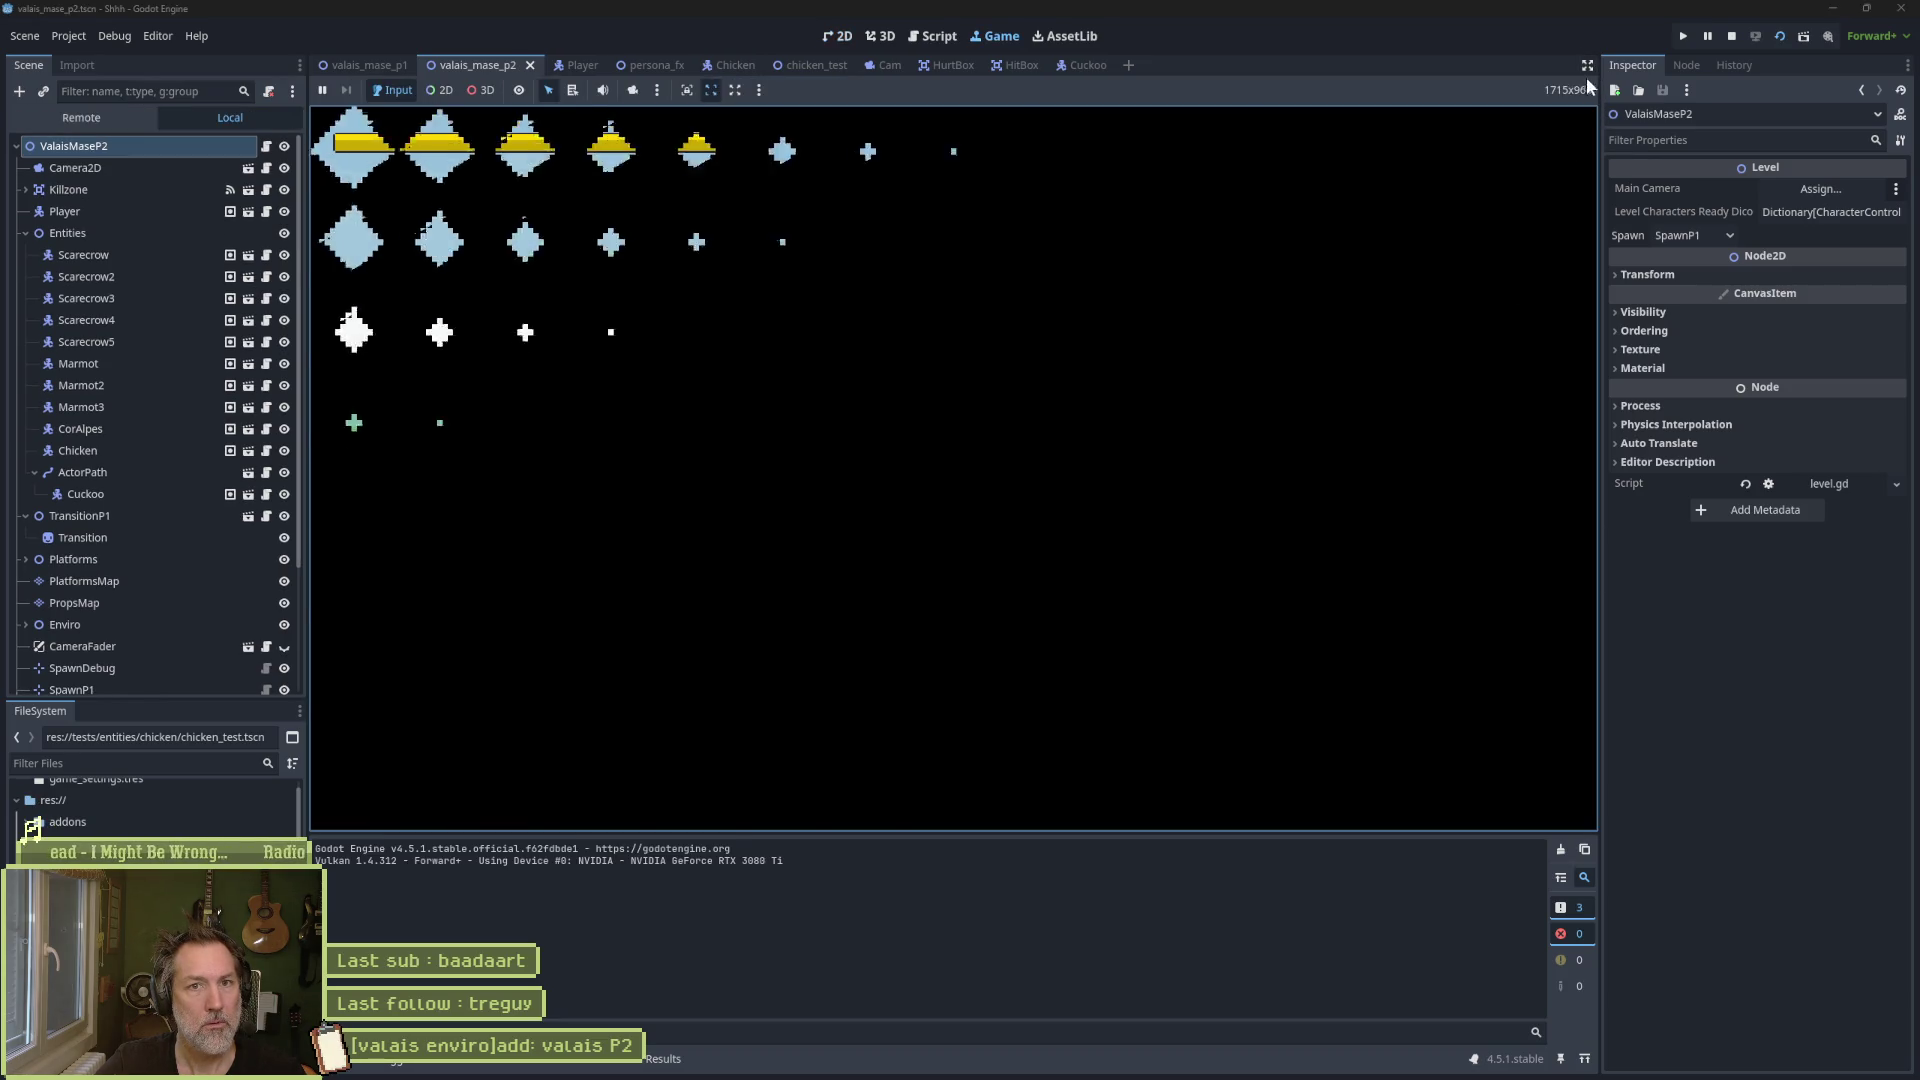
# - Hide the docks, enlarge the game view, screenshot the cat by the chicken and hut, then stop
pyautogui.click(1587, 65)
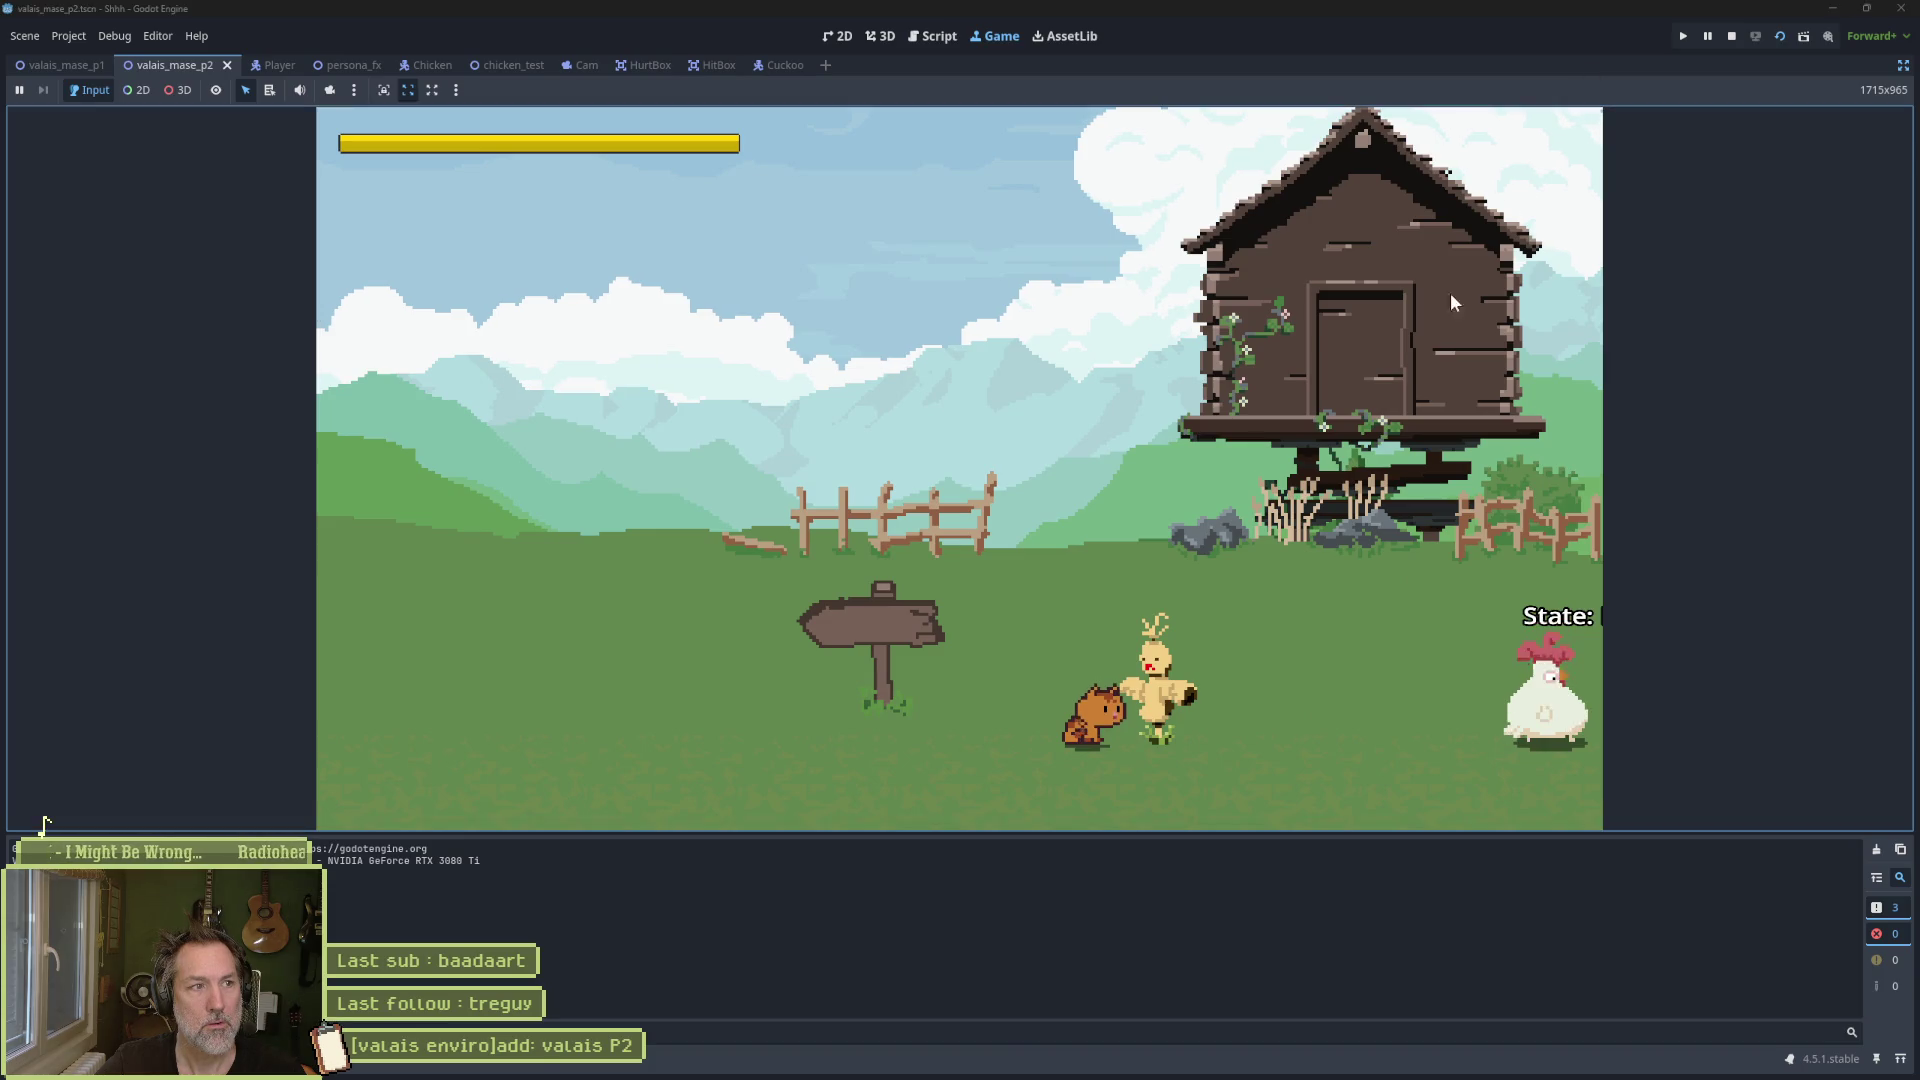
pyautogui.moveTo(1245, 834); pyautogui.dragTo(1256, 934)
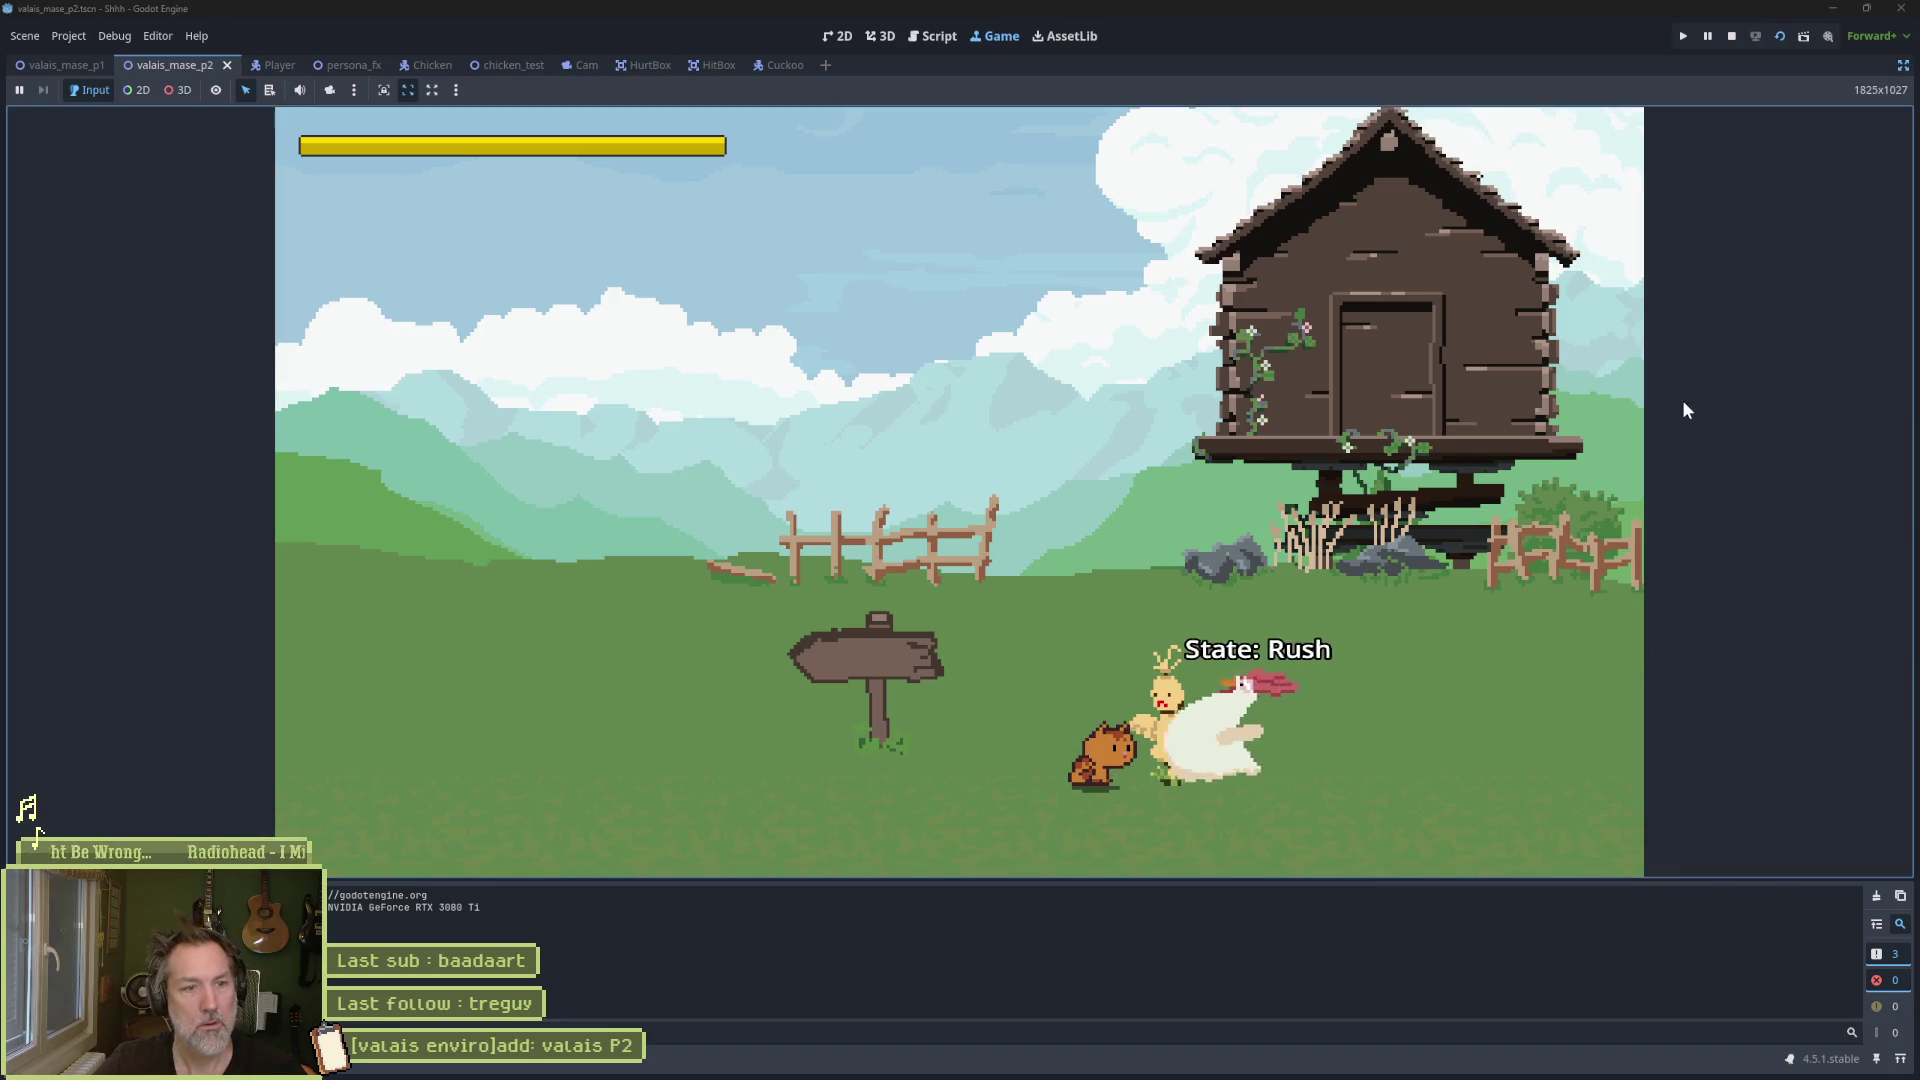
pyautogui.press('super+shift+s')
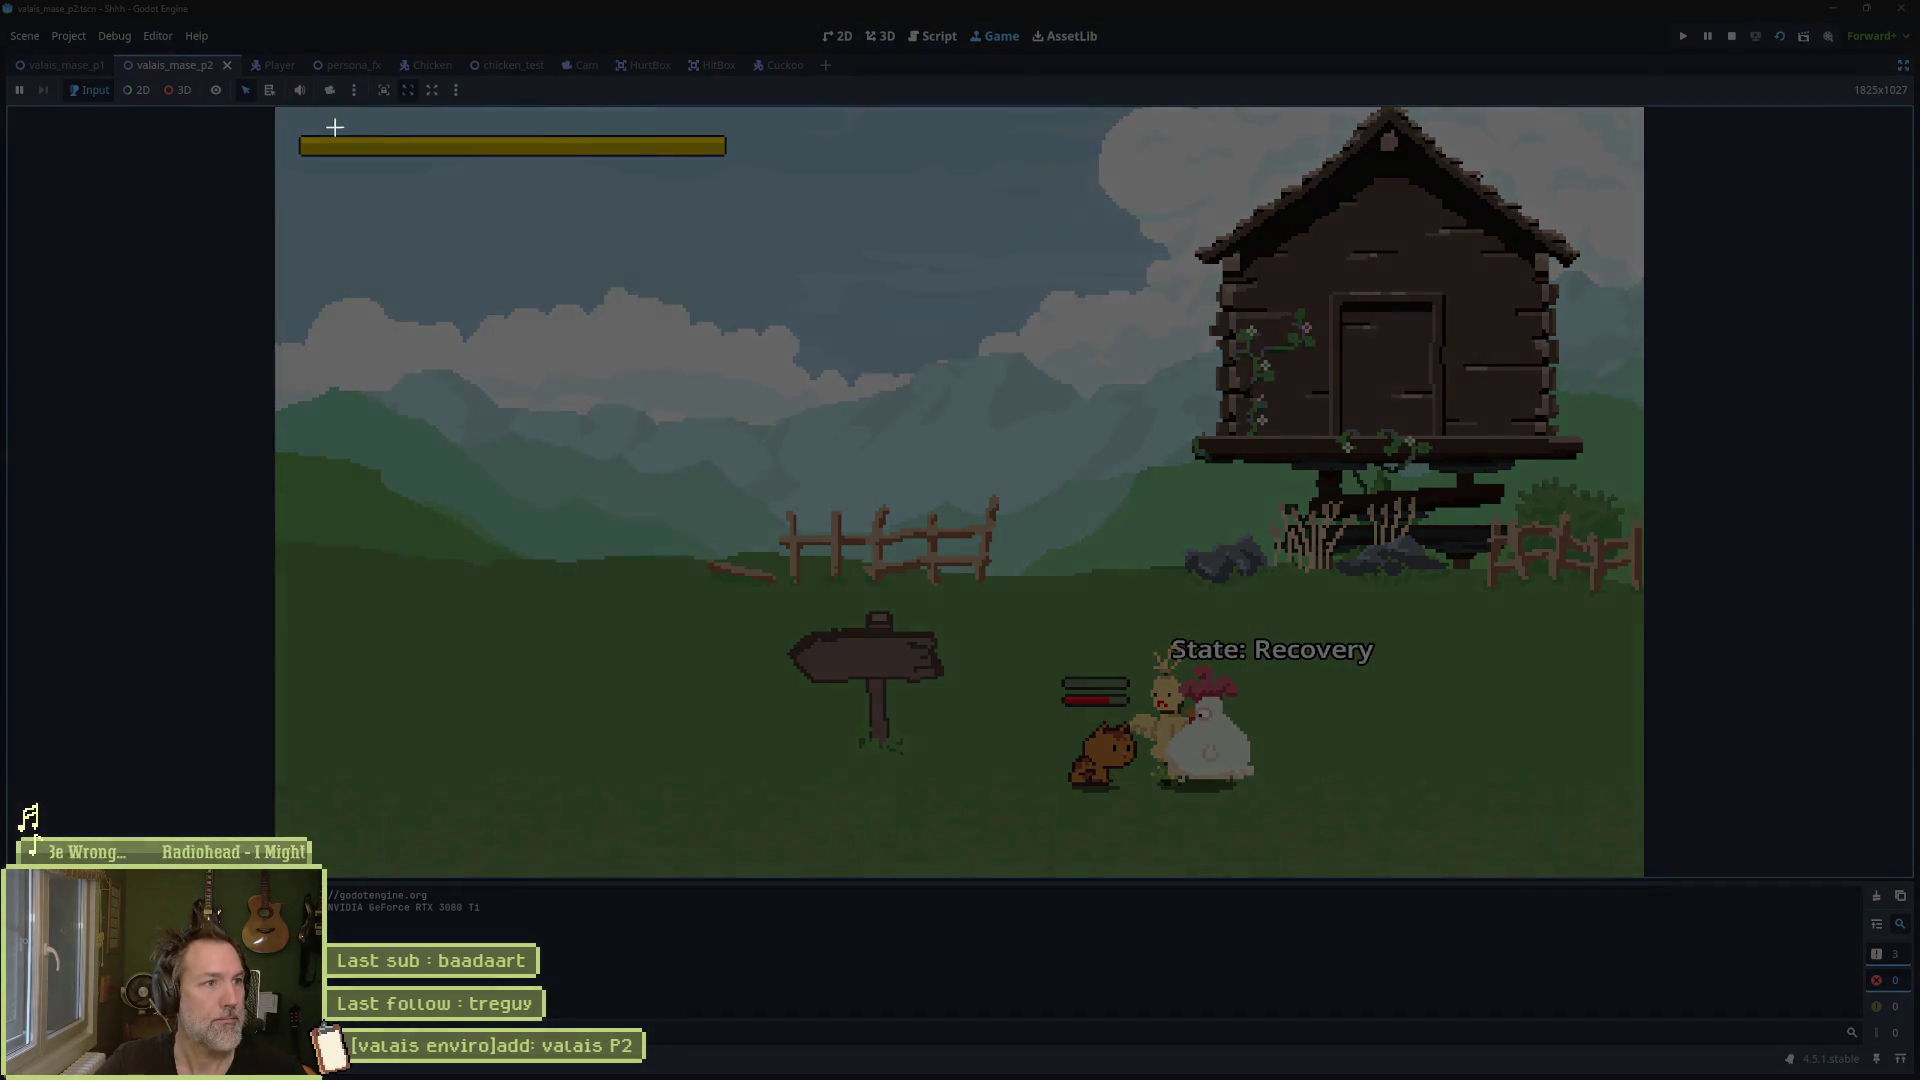
pyautogui.press('Escape')
pyautogui.click(1730, 37)
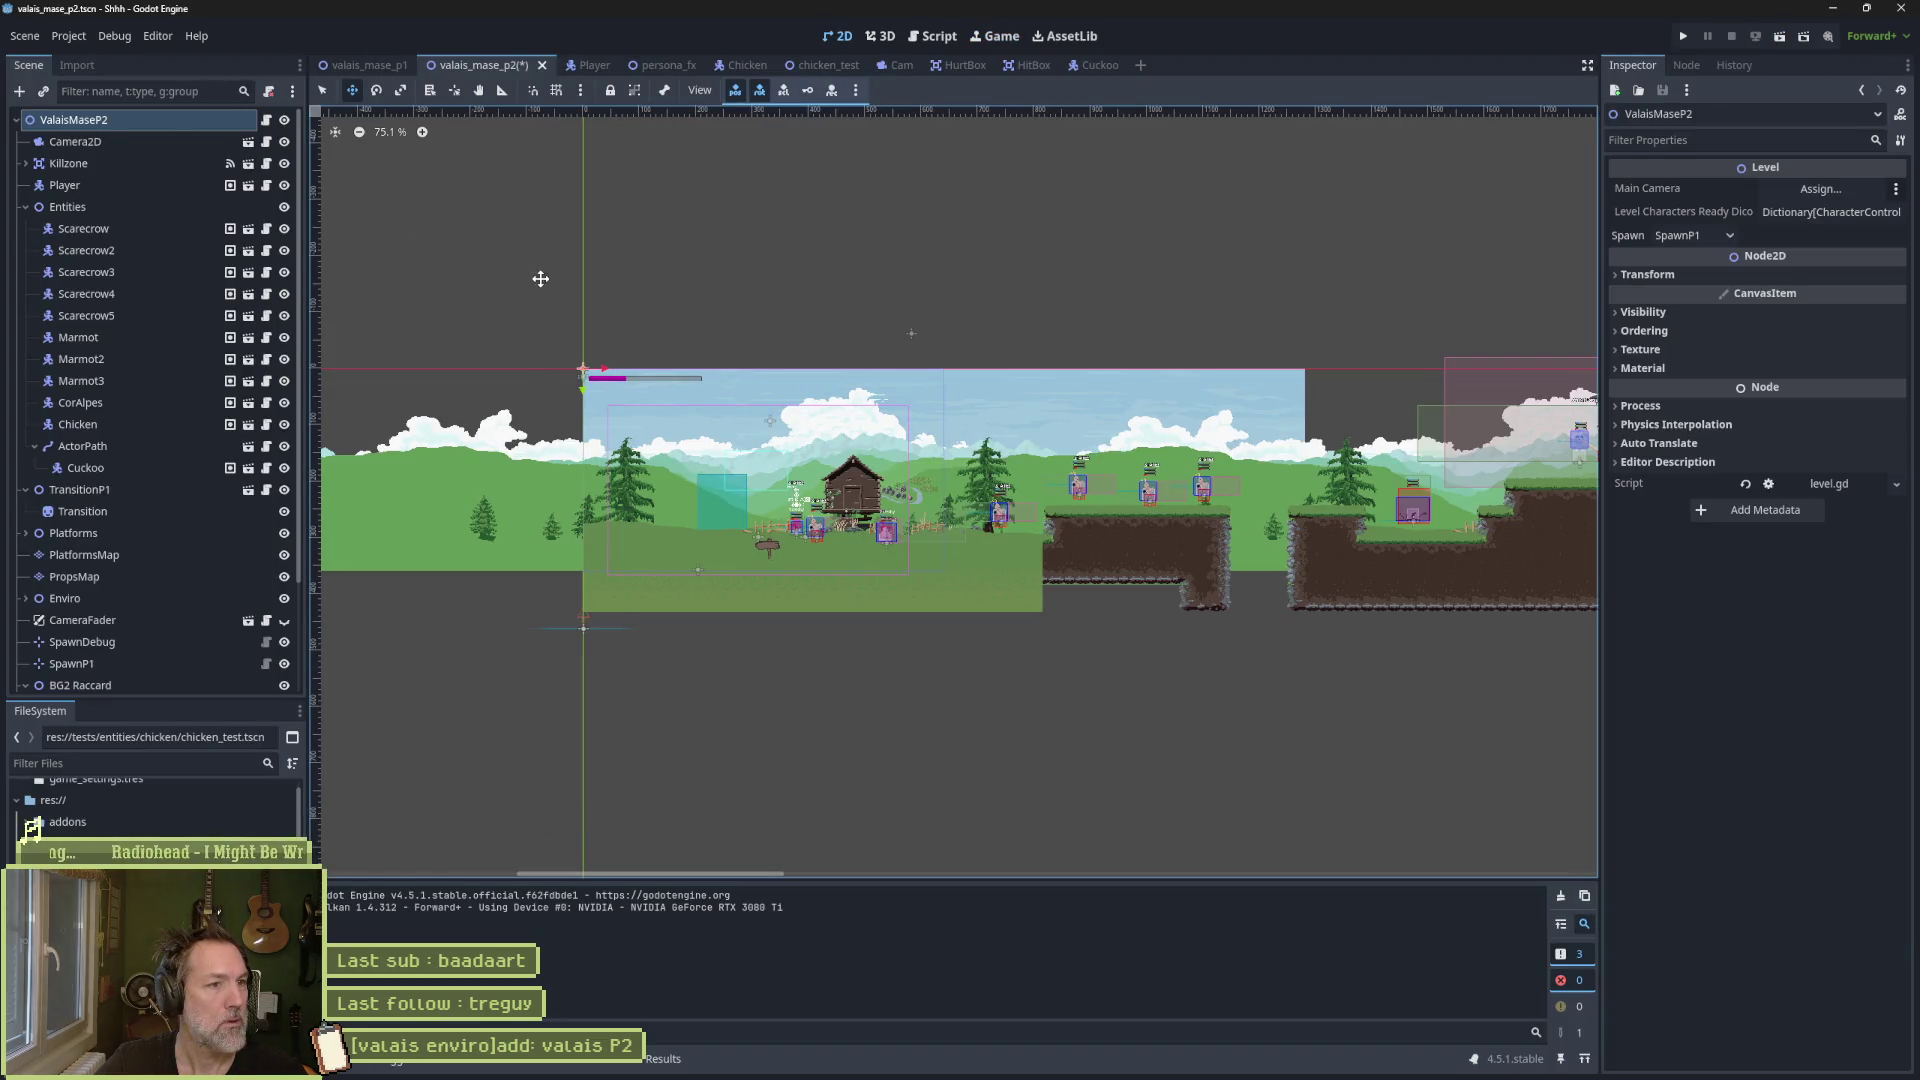
# - Select CameraPOI2 in the Scene tree, open its camera_poi.gd script, and jump to _process
pyautogui.scroll(-5, 150, 650)
pyautogui.click(152, 660)
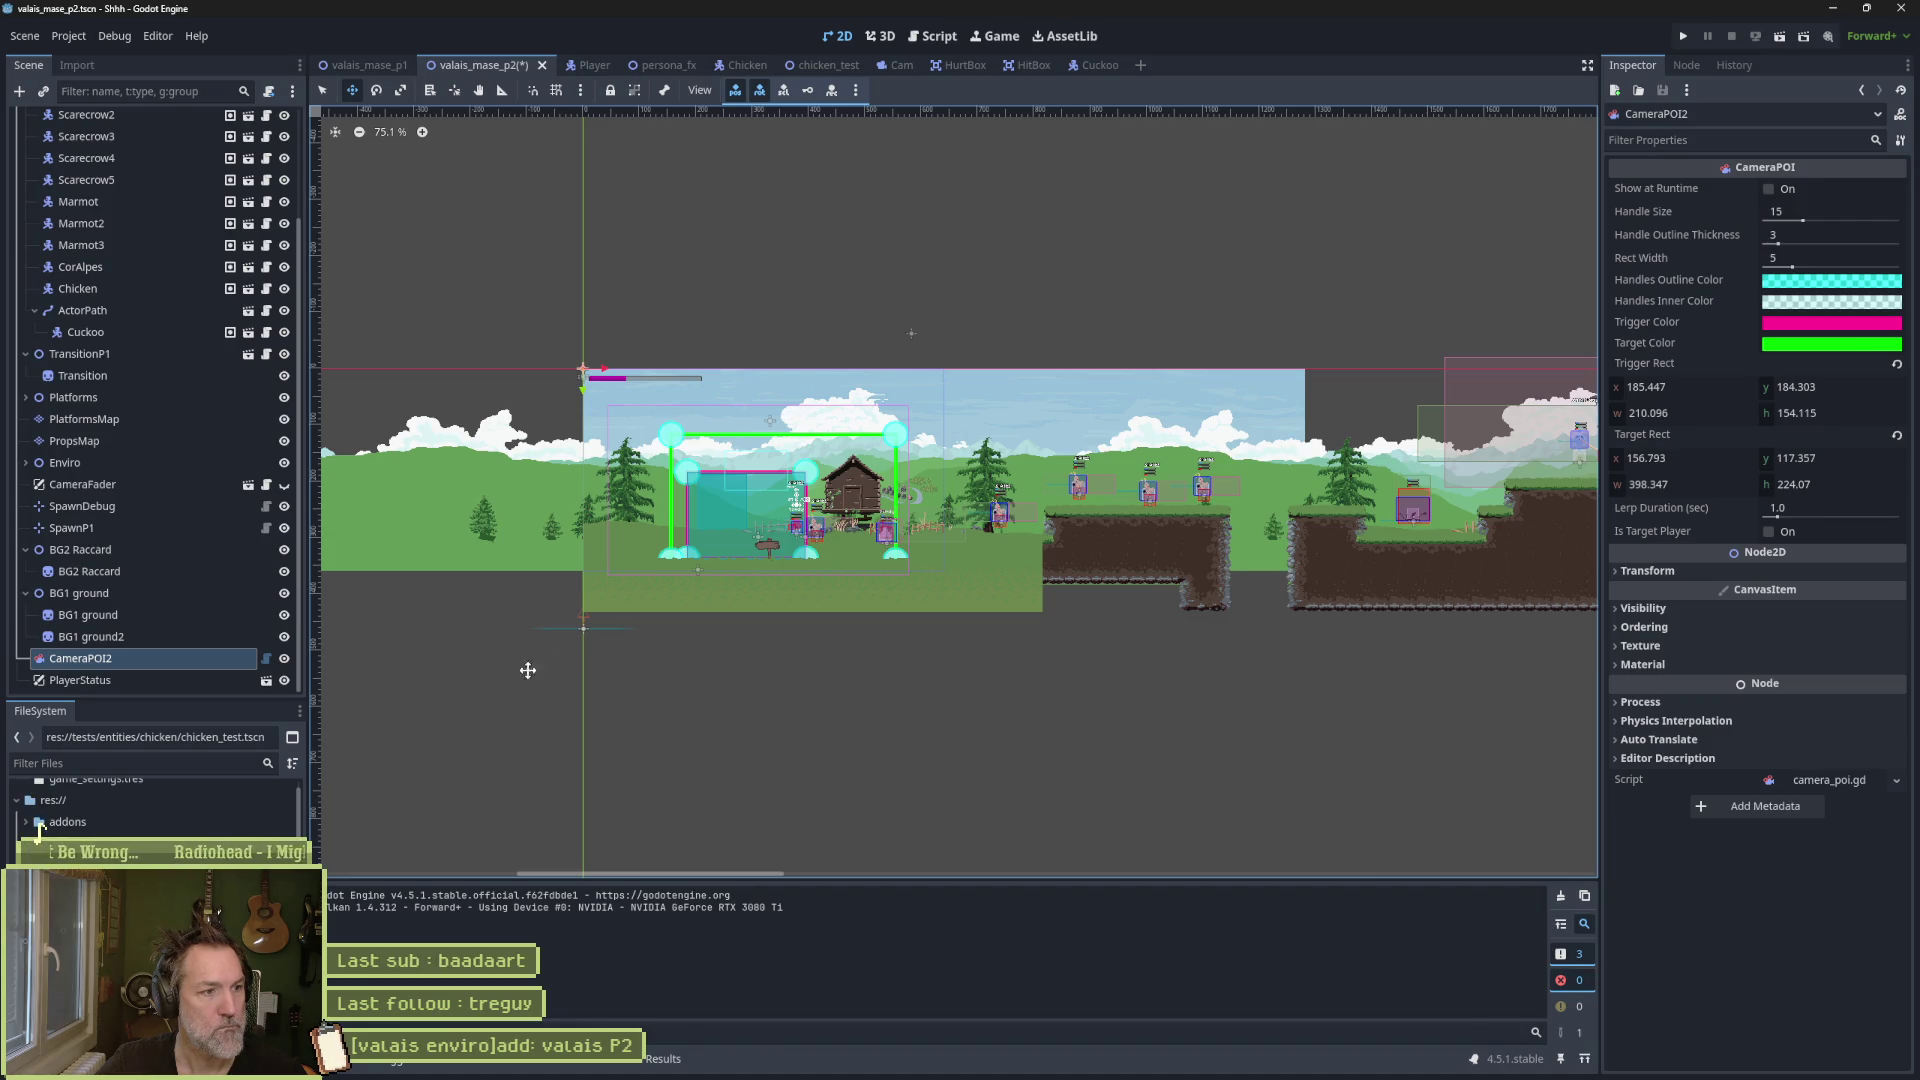
pyautogui.click(267, 660)
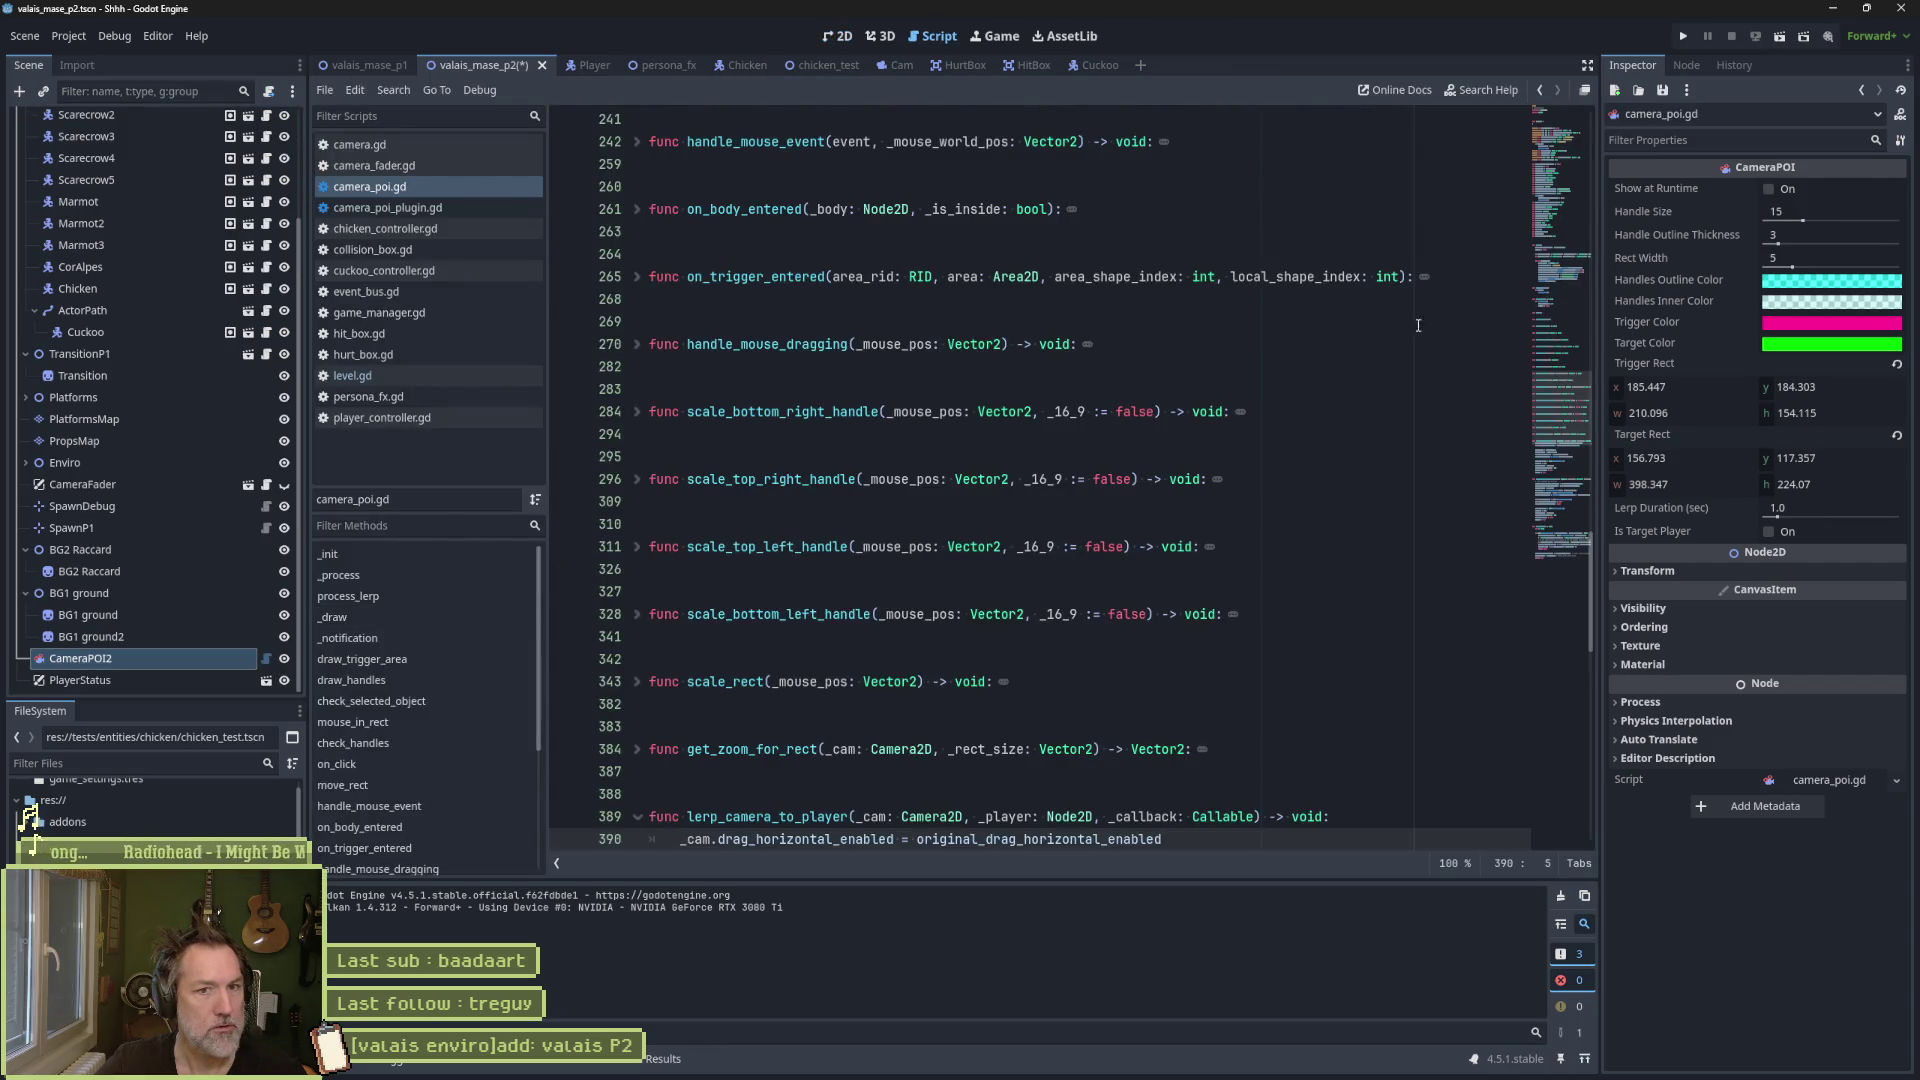
pyautogui.moveTo(1565, 420); pyautogui.dragTo(1578, 110)
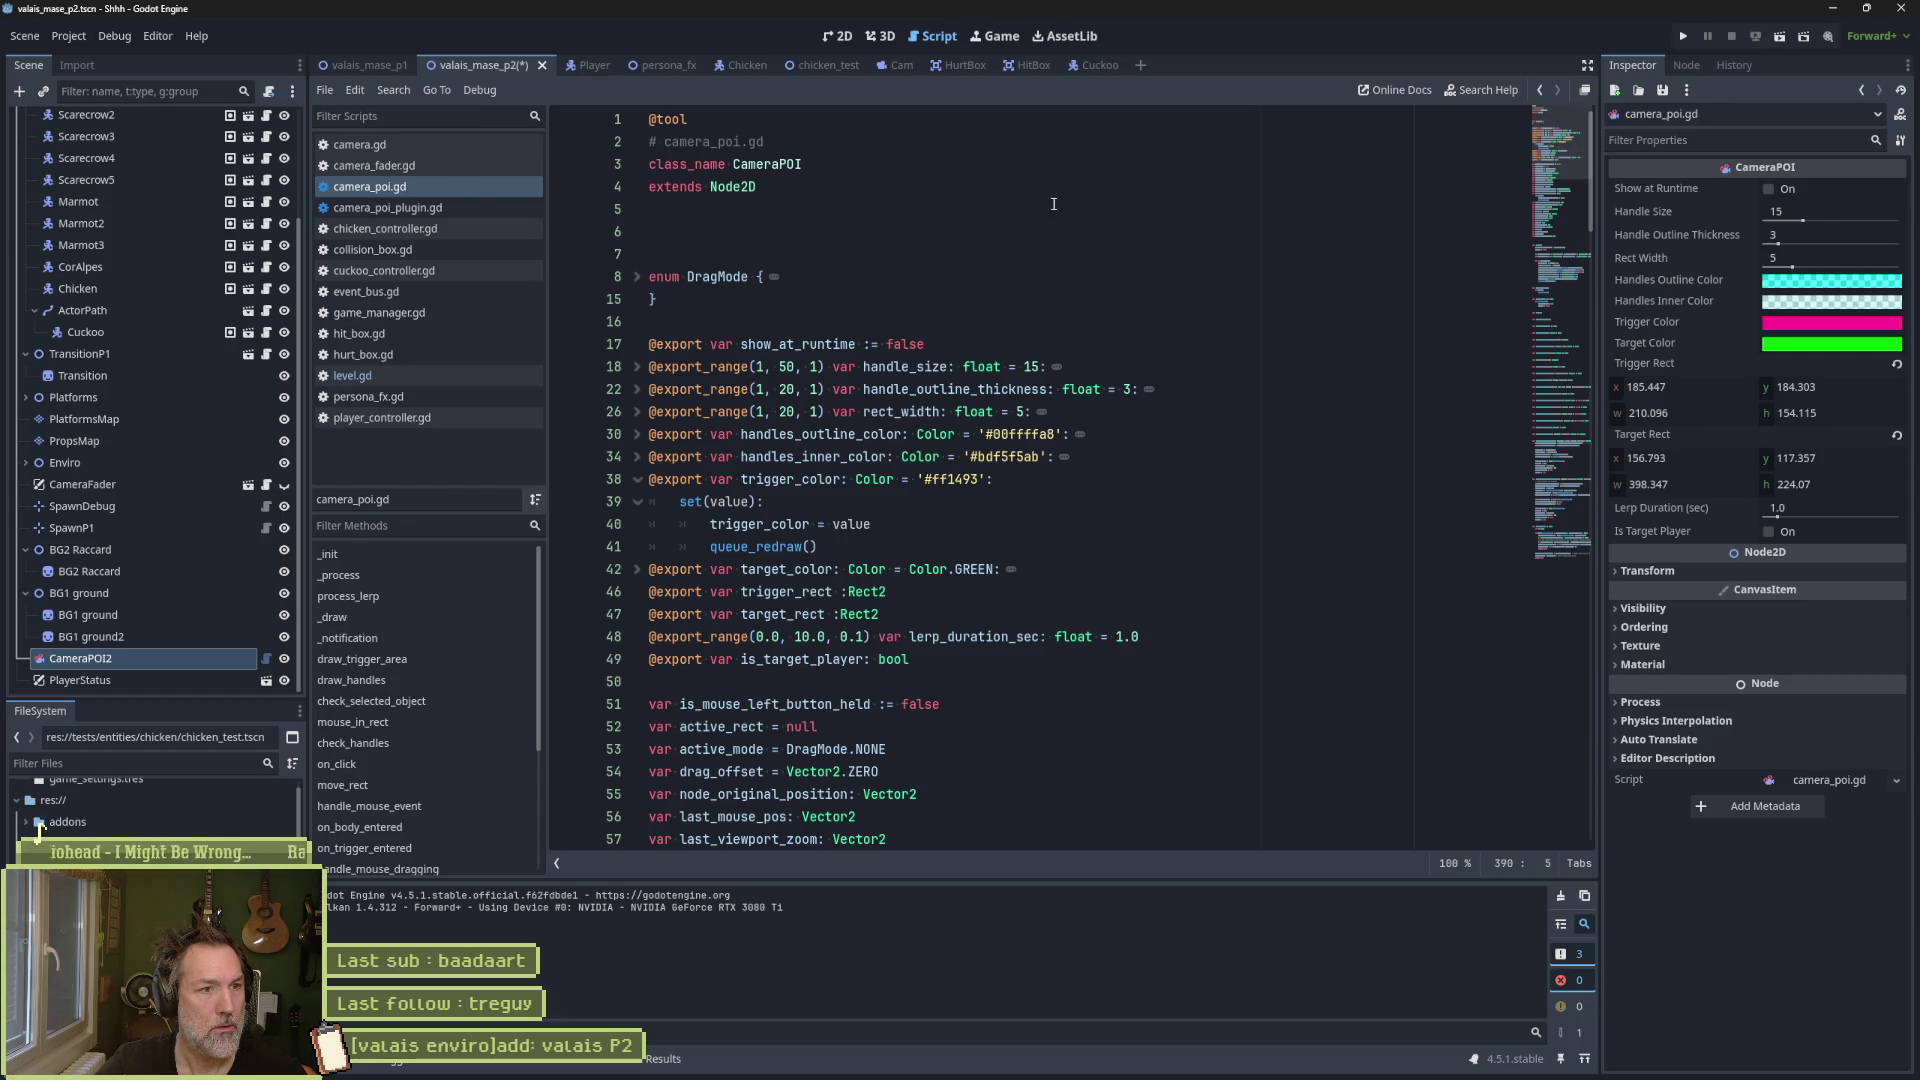
pyautogui.click(1100, 321)
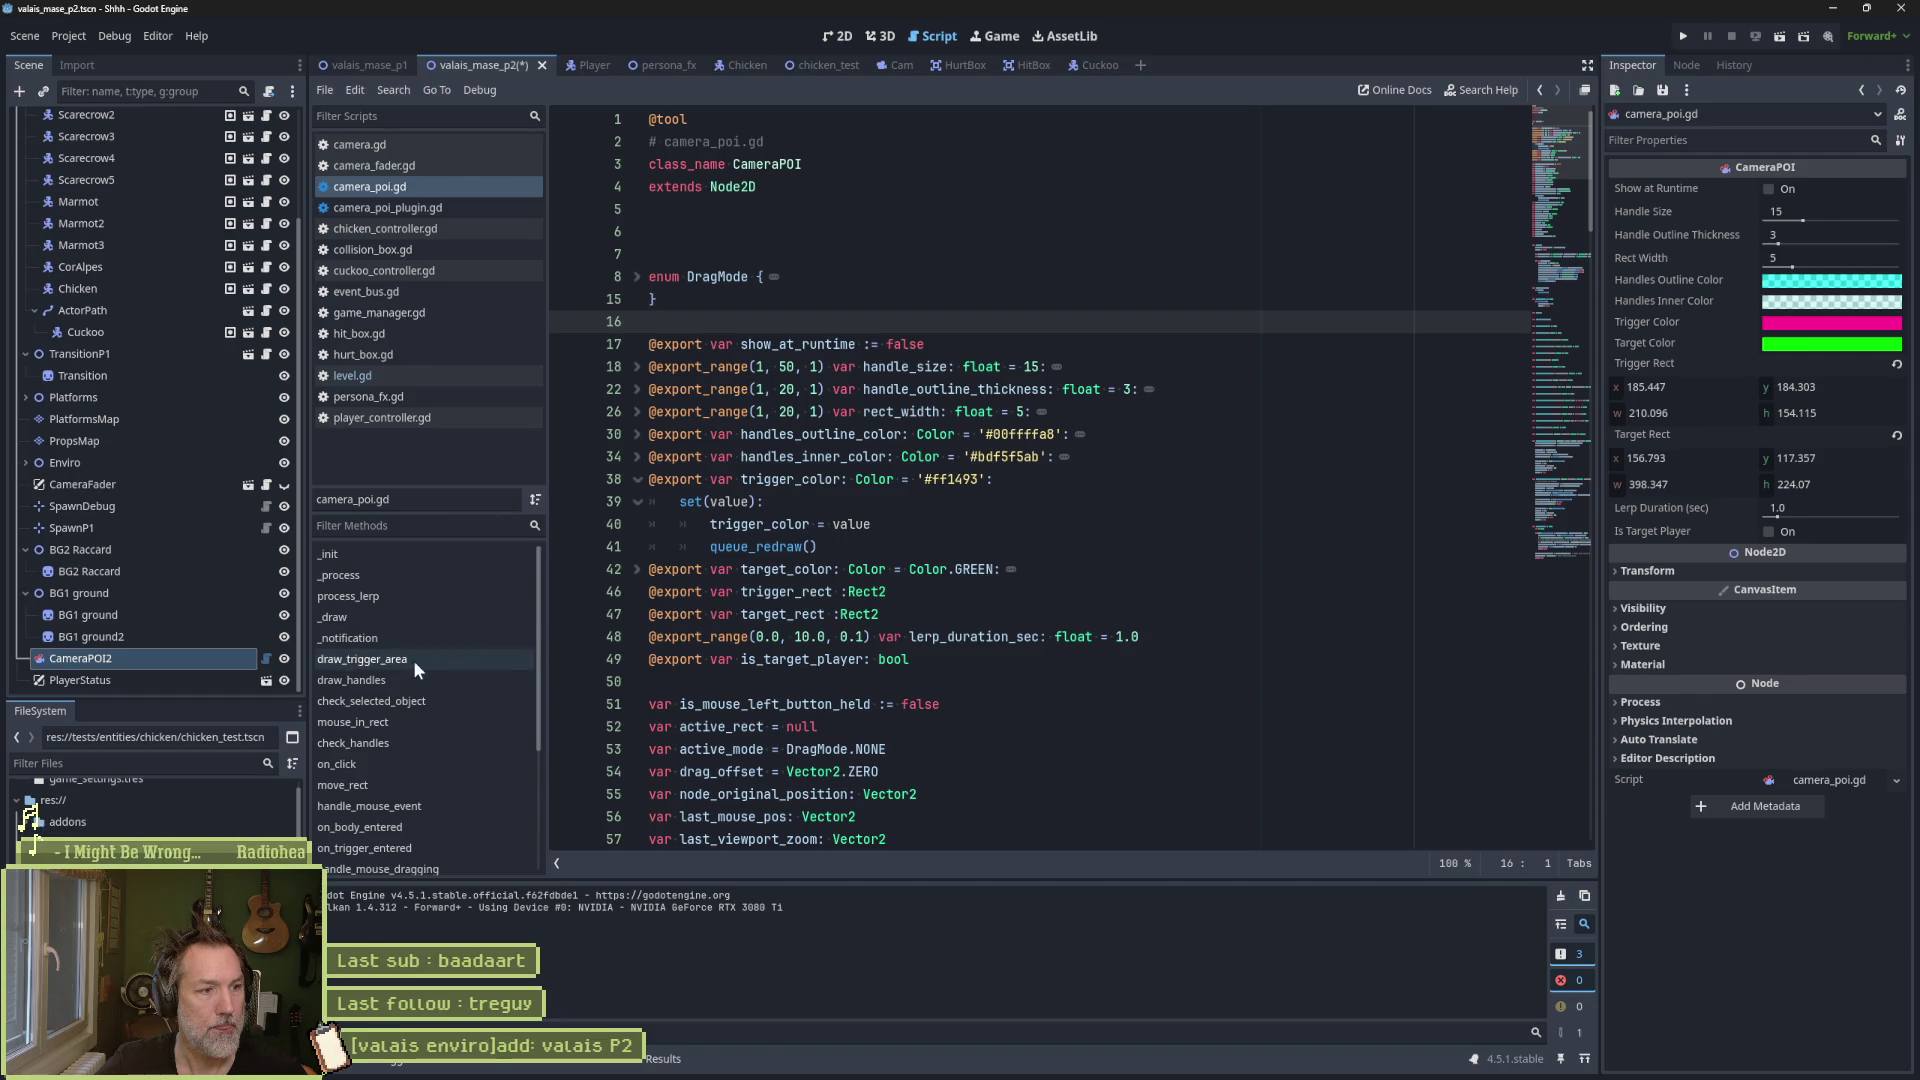
pyautogui.click(410, 584)
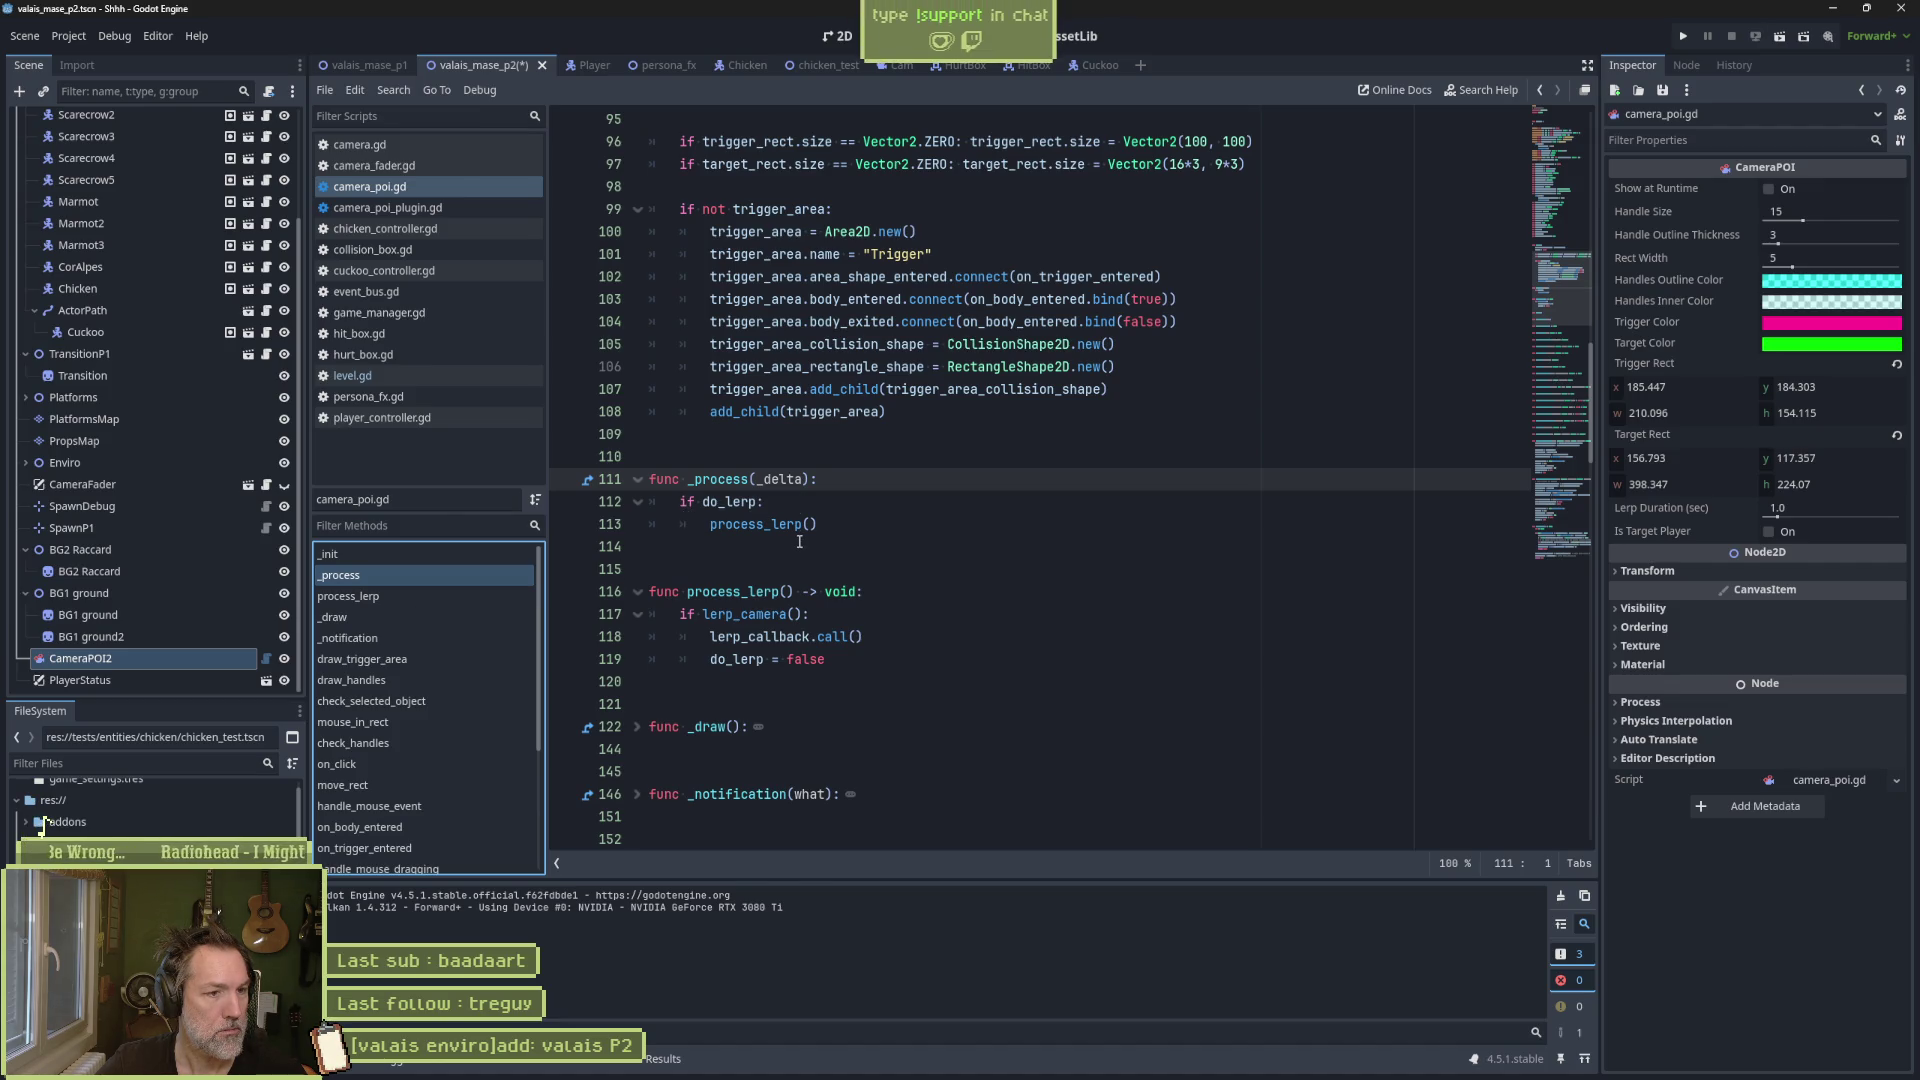
# - Search the whole project for do_lerp and open the result where it is set true
pyautogui.doubleClick(741, 503)
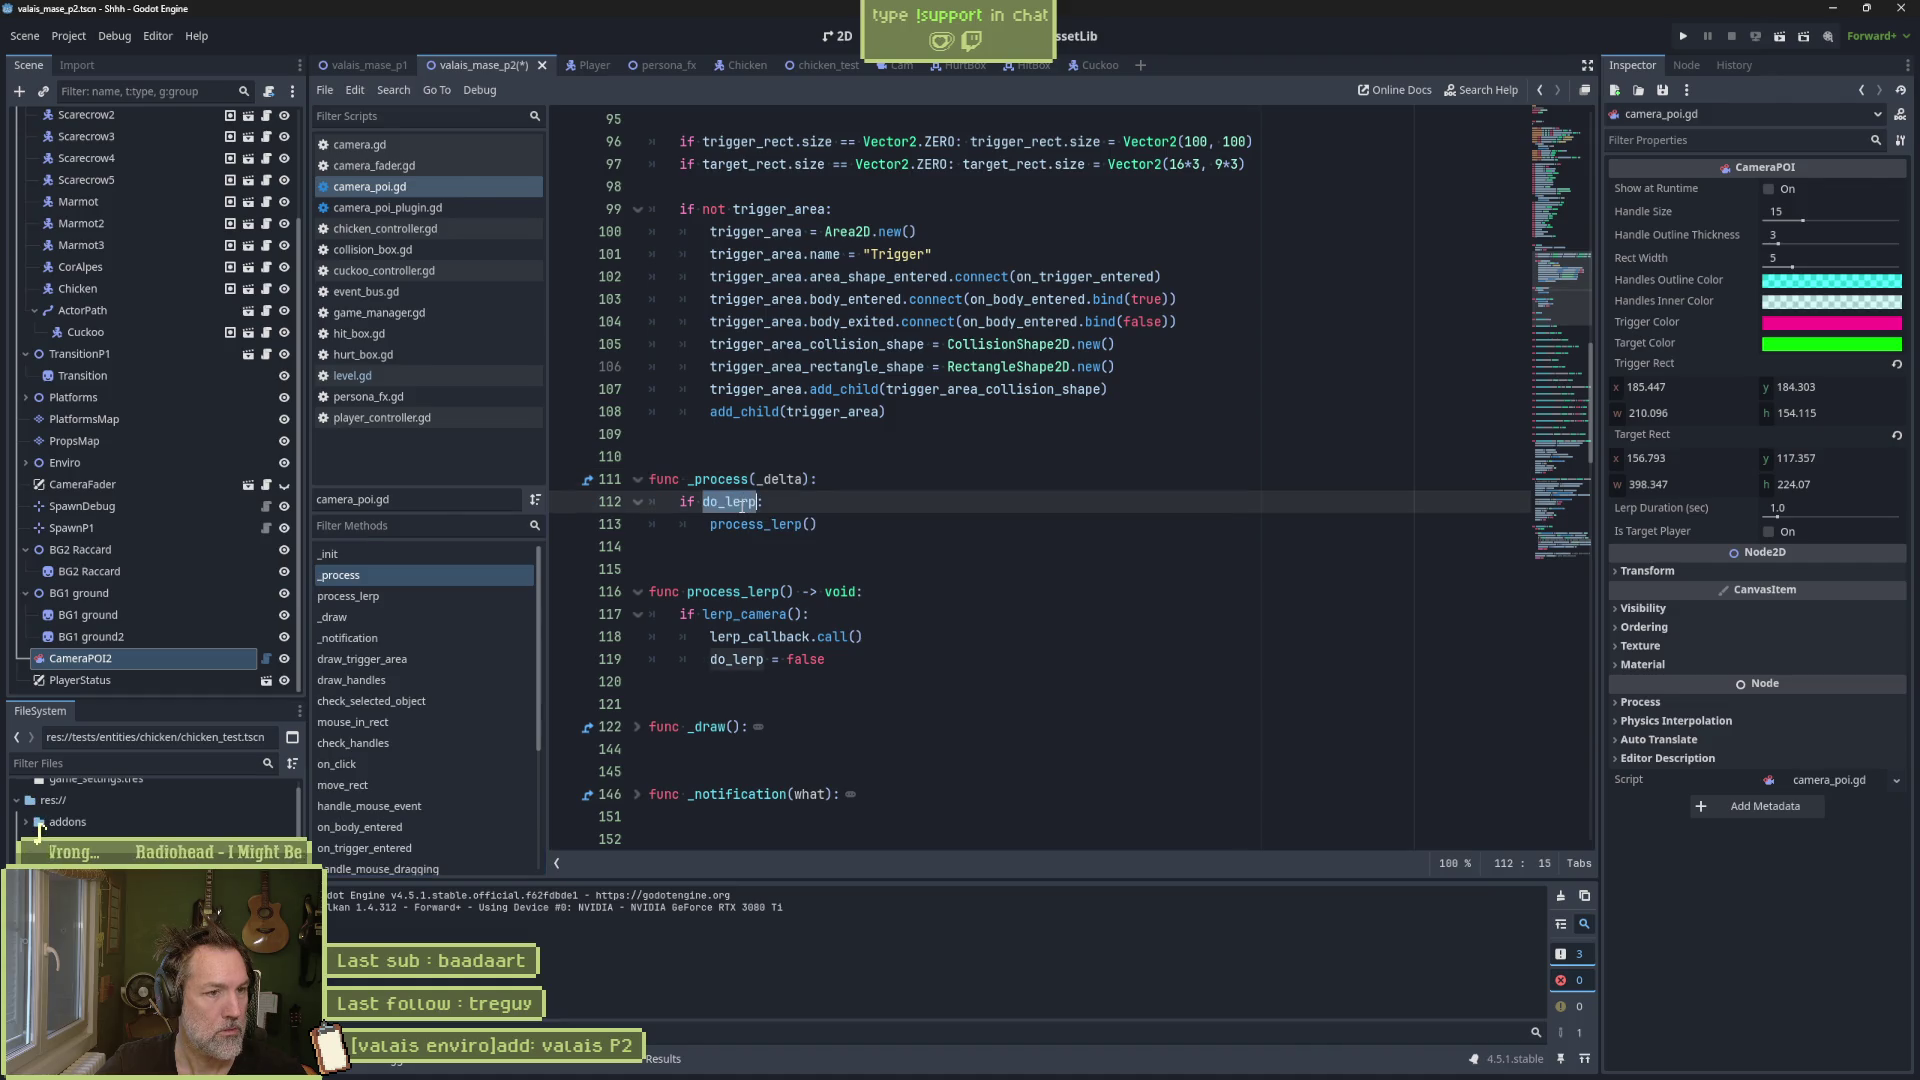
pyautogui.hotkey('ctrl', 'shift', 'f')
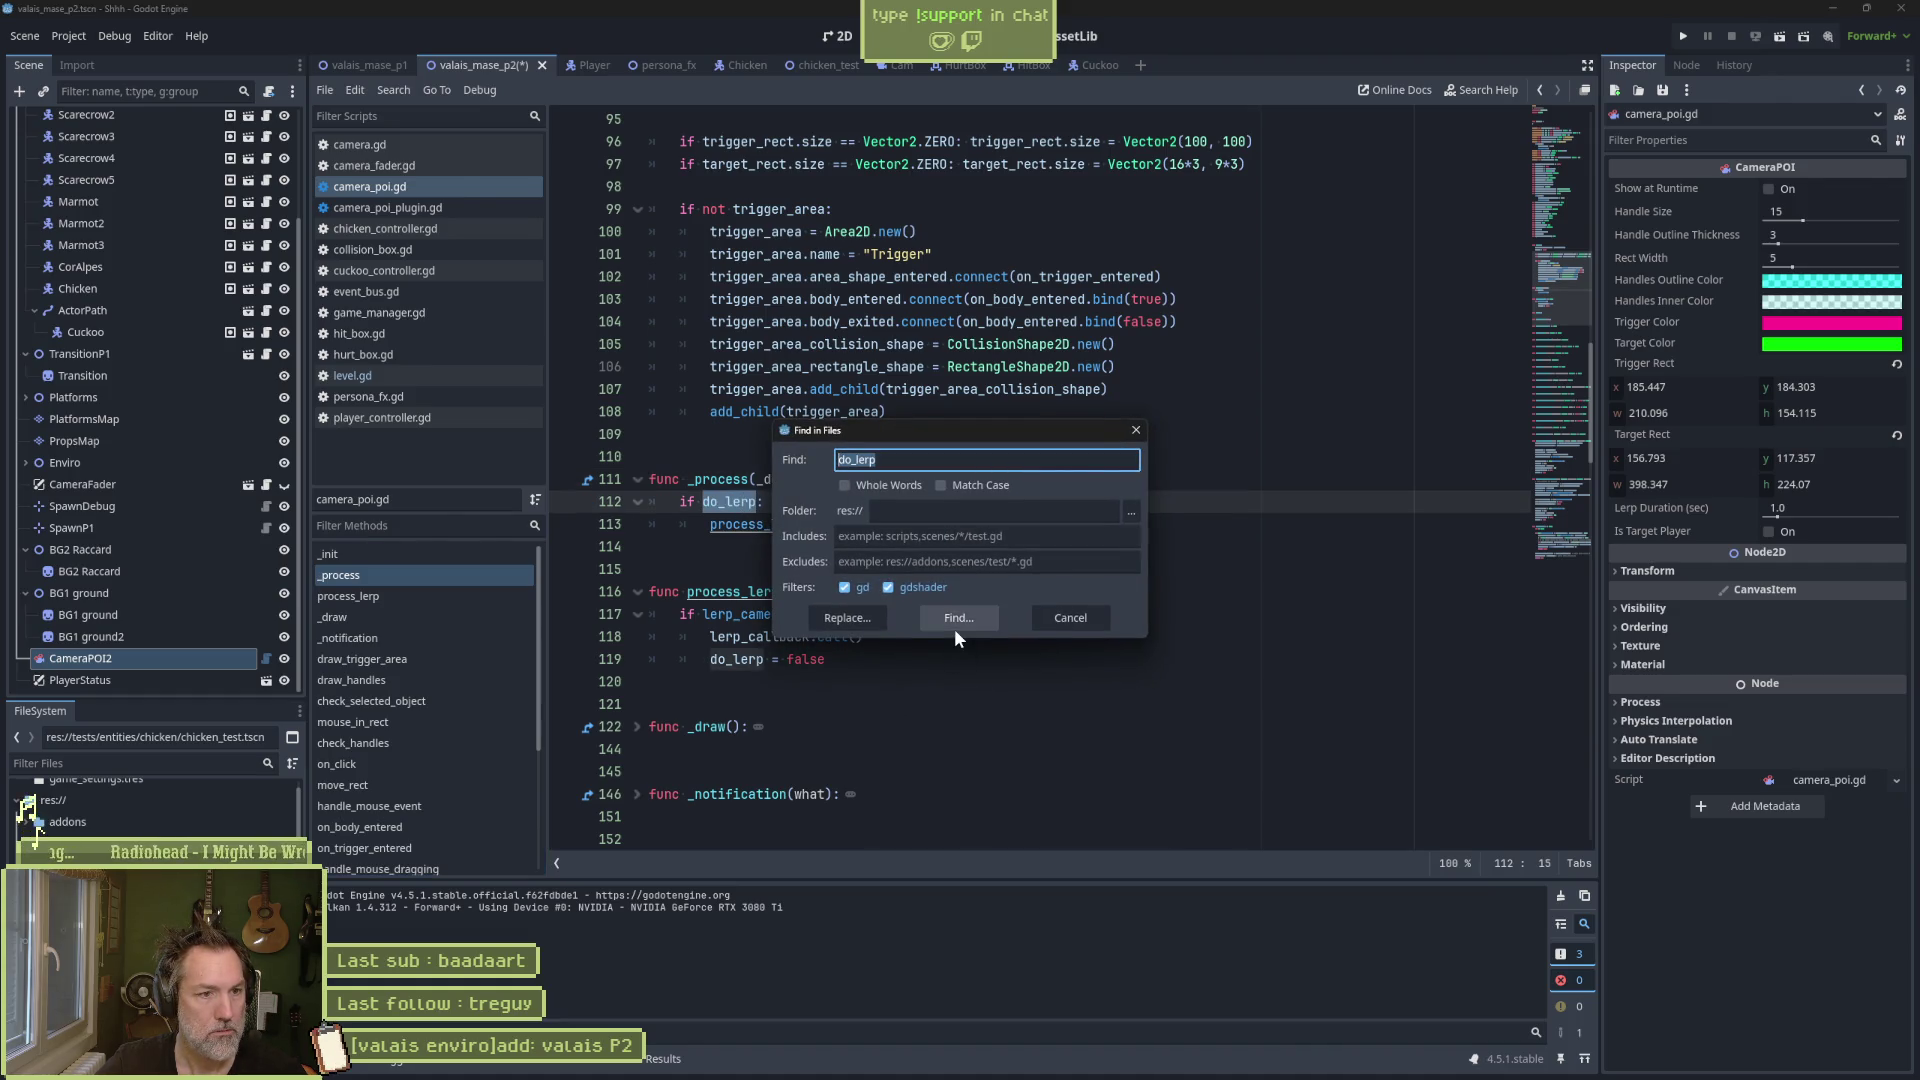
pyautogui.click(947, 617)
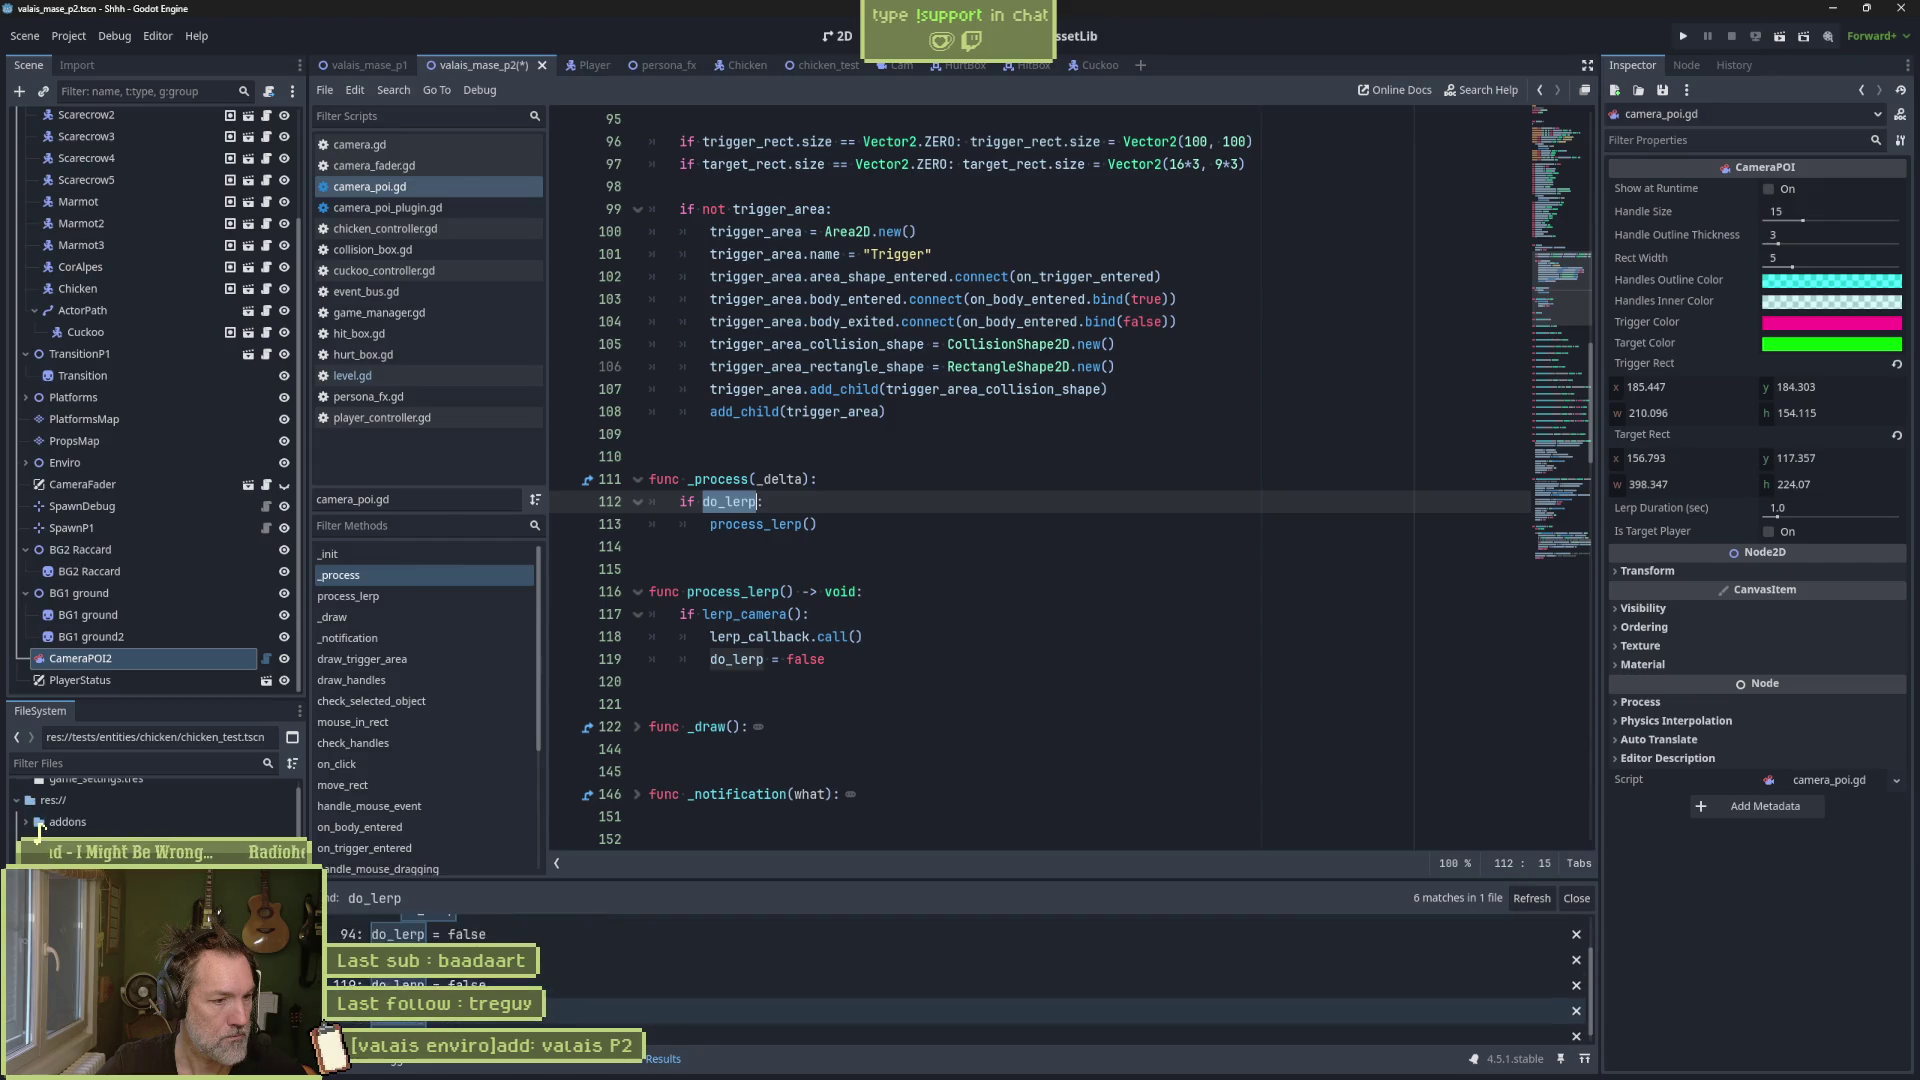
pyautogui.click(900, 1006)
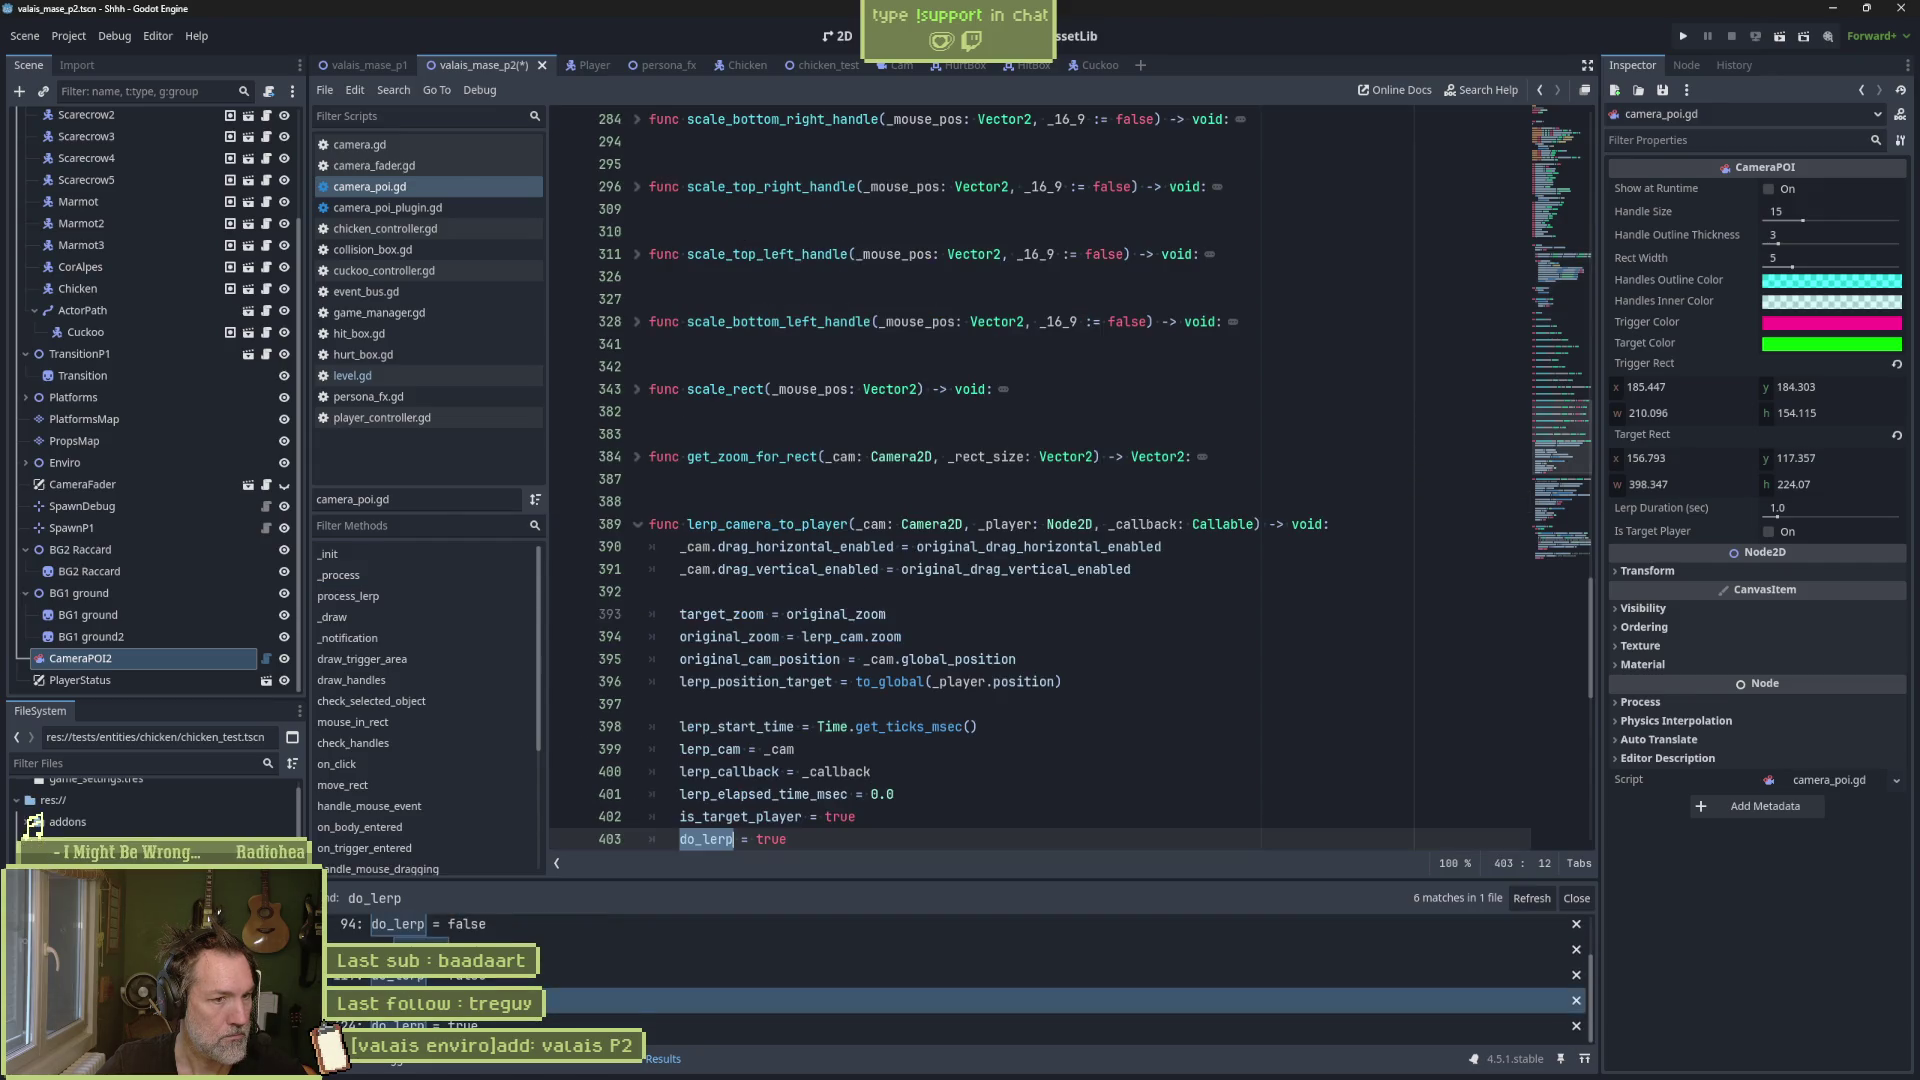
# - Search the project for lerp_camera_to_player, finding 2 matches in 2 files
pyautogui.doubleClick(780, 525)
pyautogui.hotkey('ctrl', 'shift', 'f')
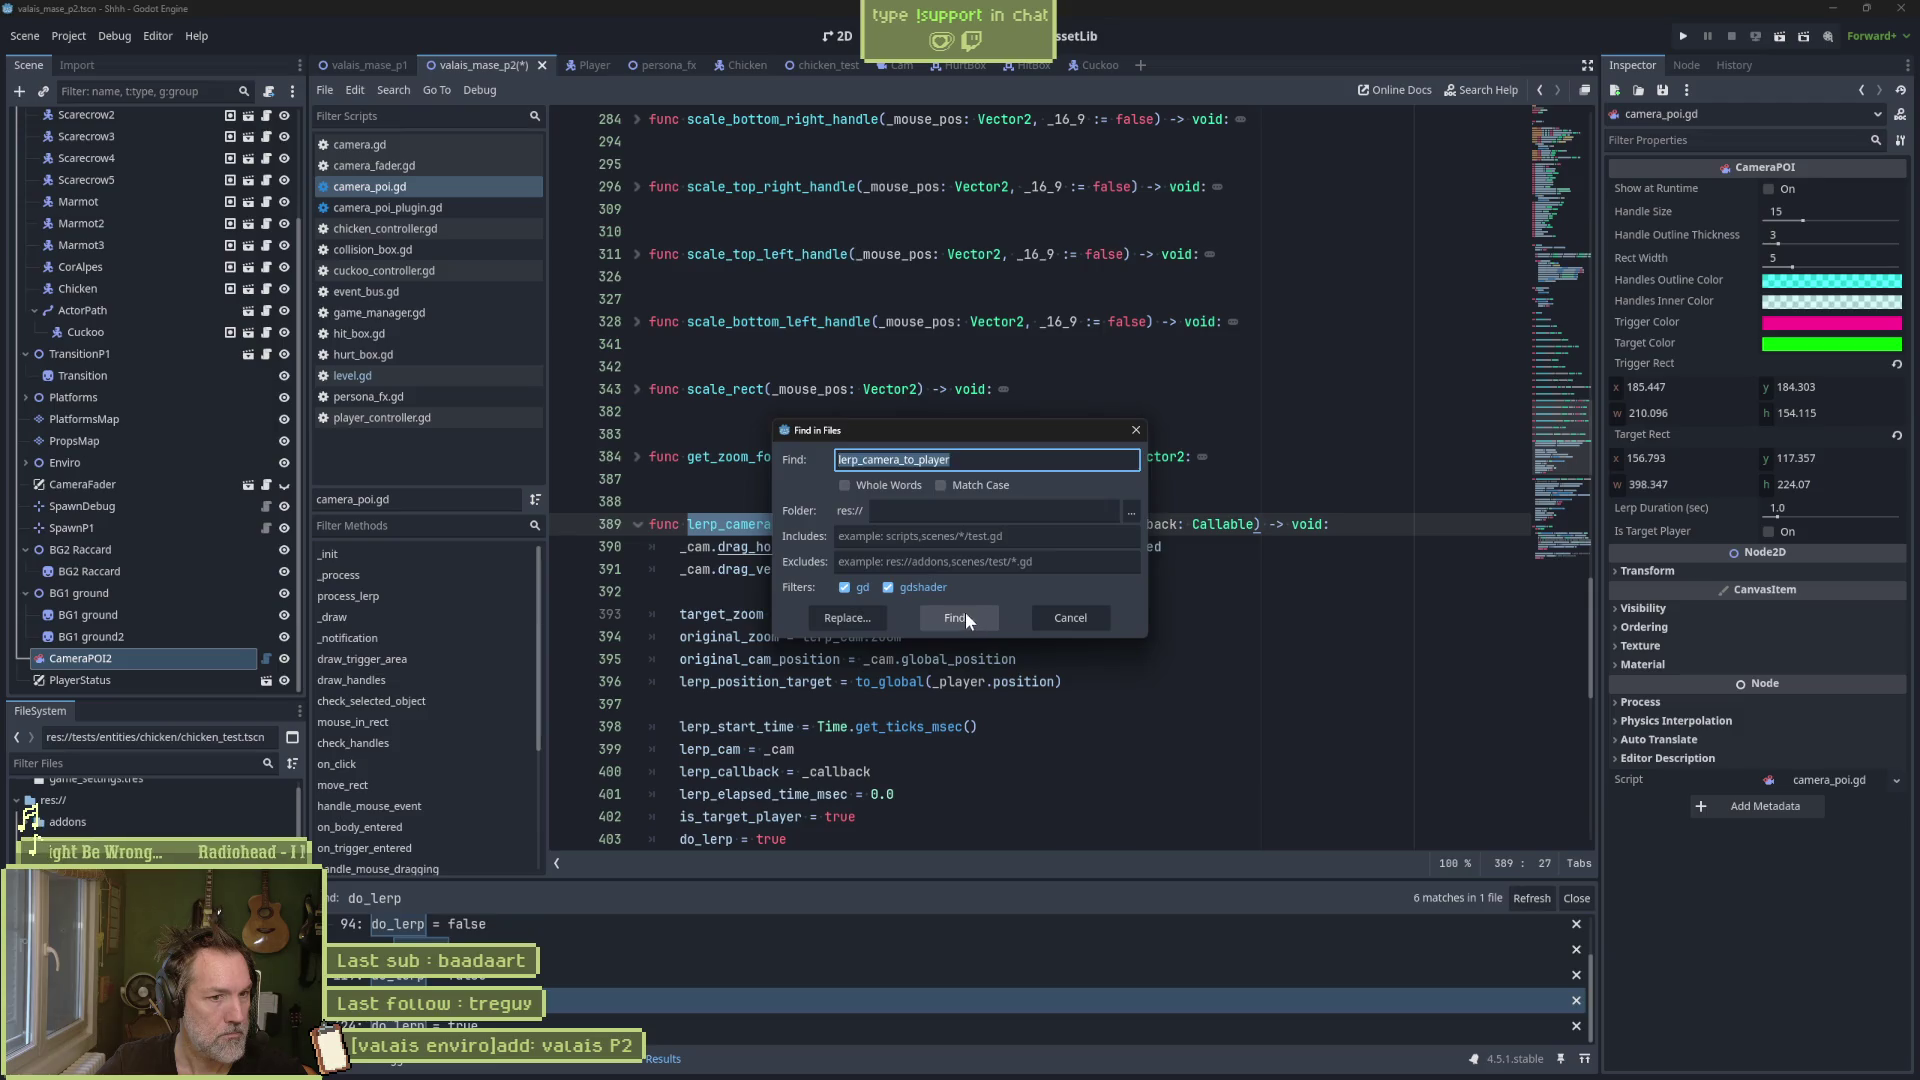
pyautogui.click(964, 616)
# - Open the player_controller.gd match, select on_camera_trigger, and locate its connect call in _ready
pyautogui.click(670, 1004)
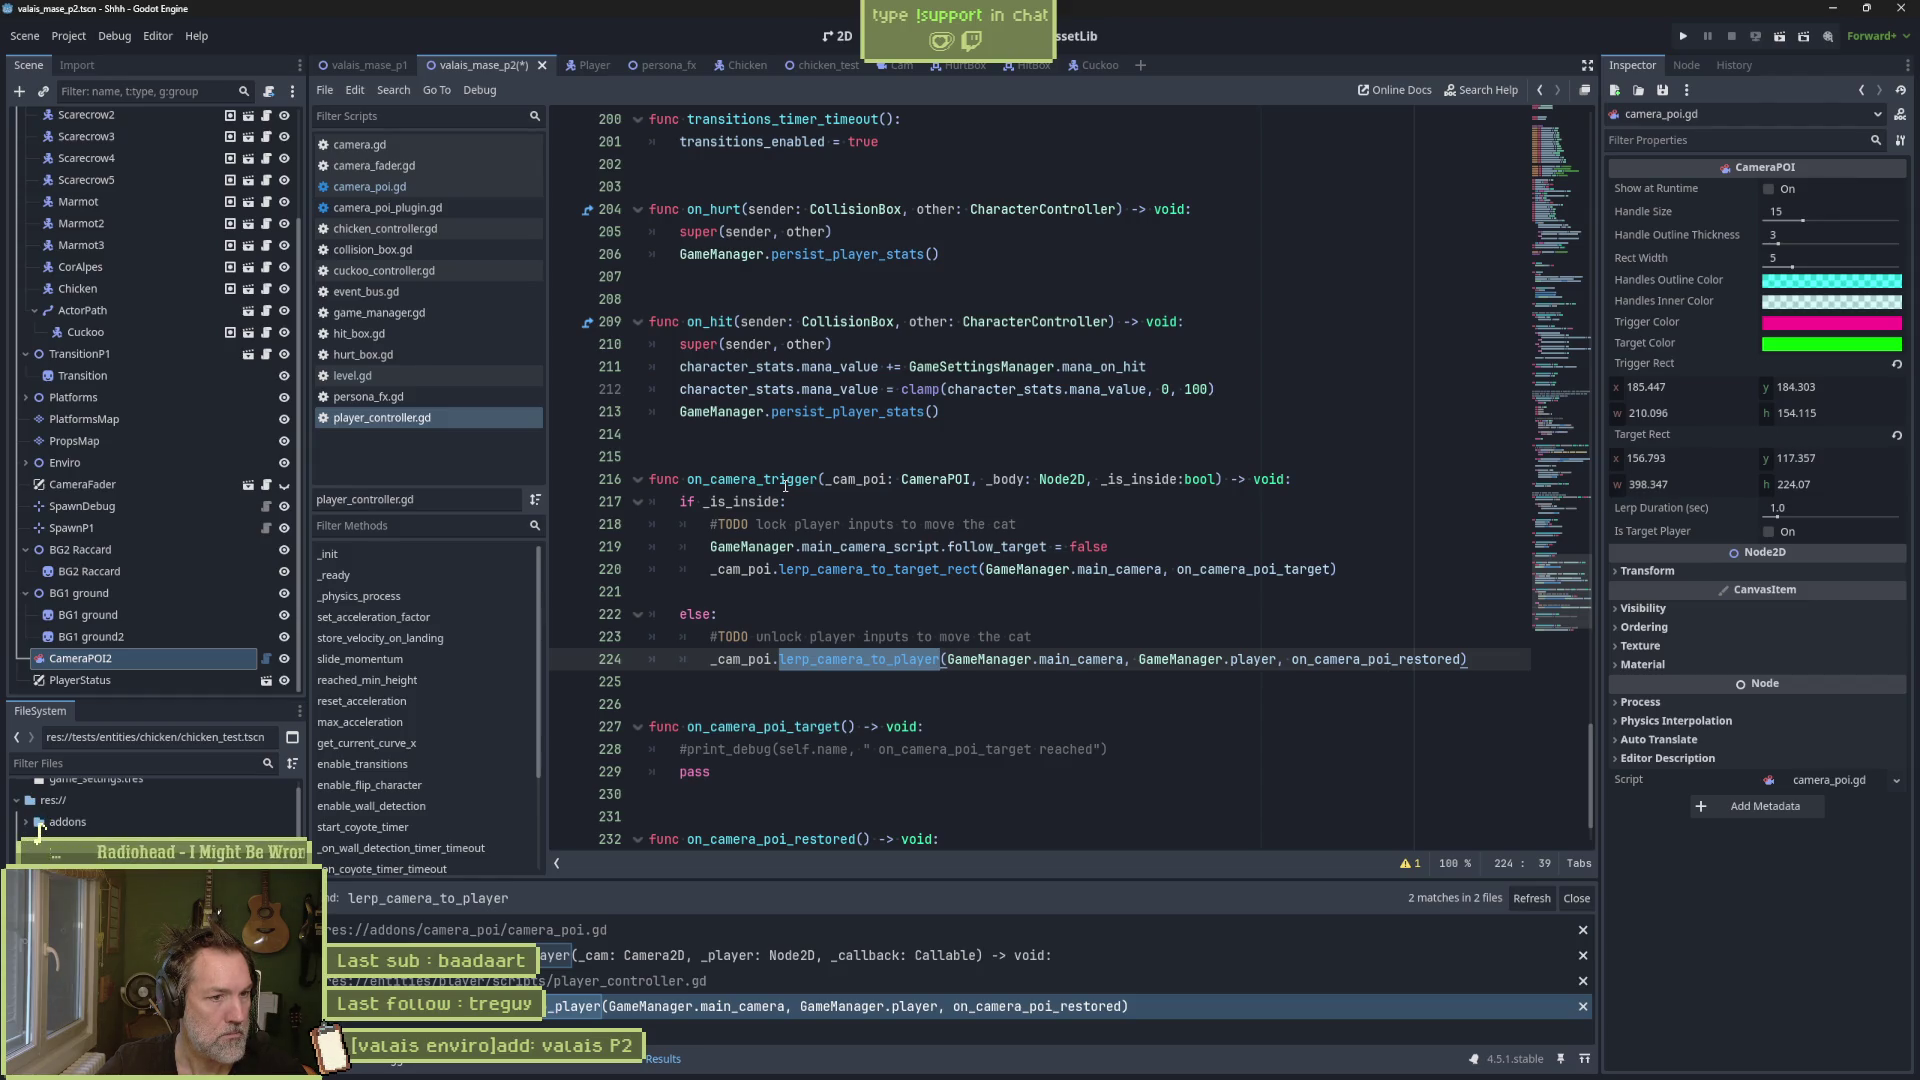
pyautogui.doubleClick(784, 481)
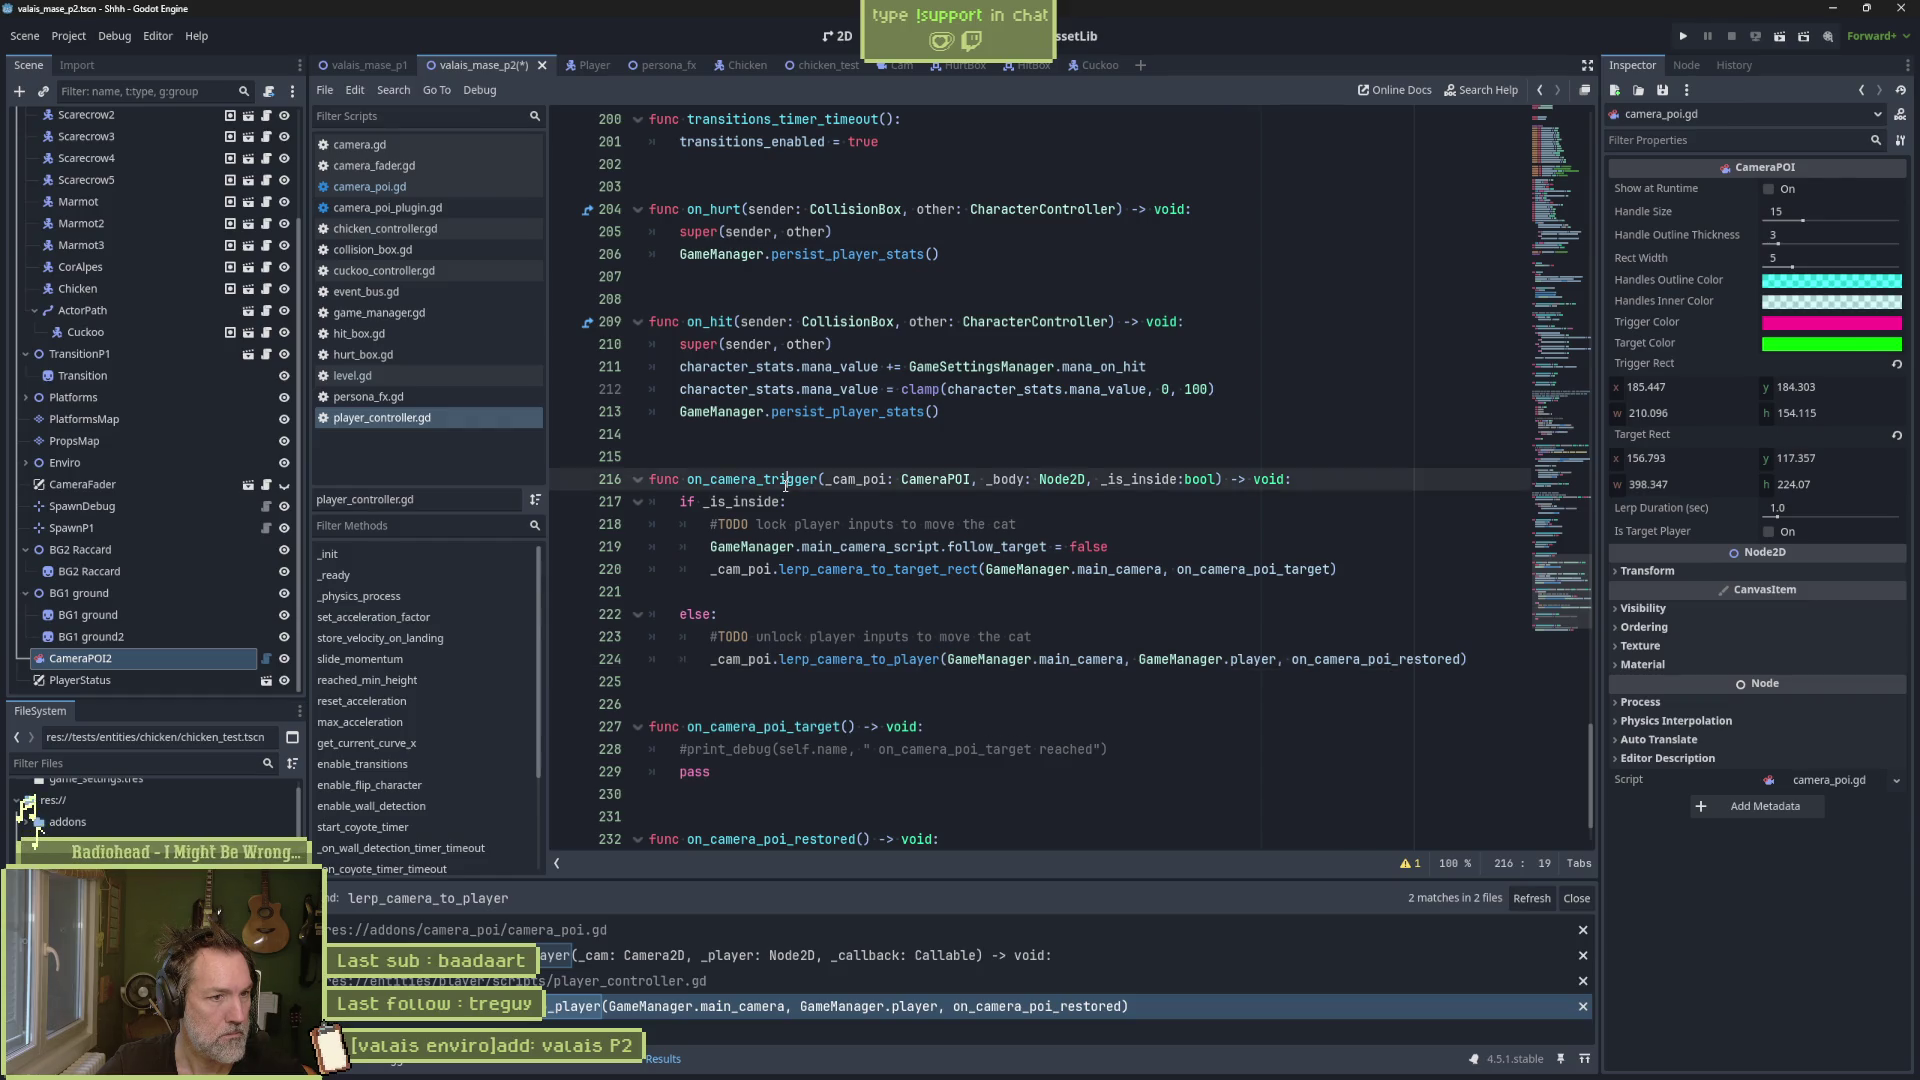
pyautogui.click(1555, 238)
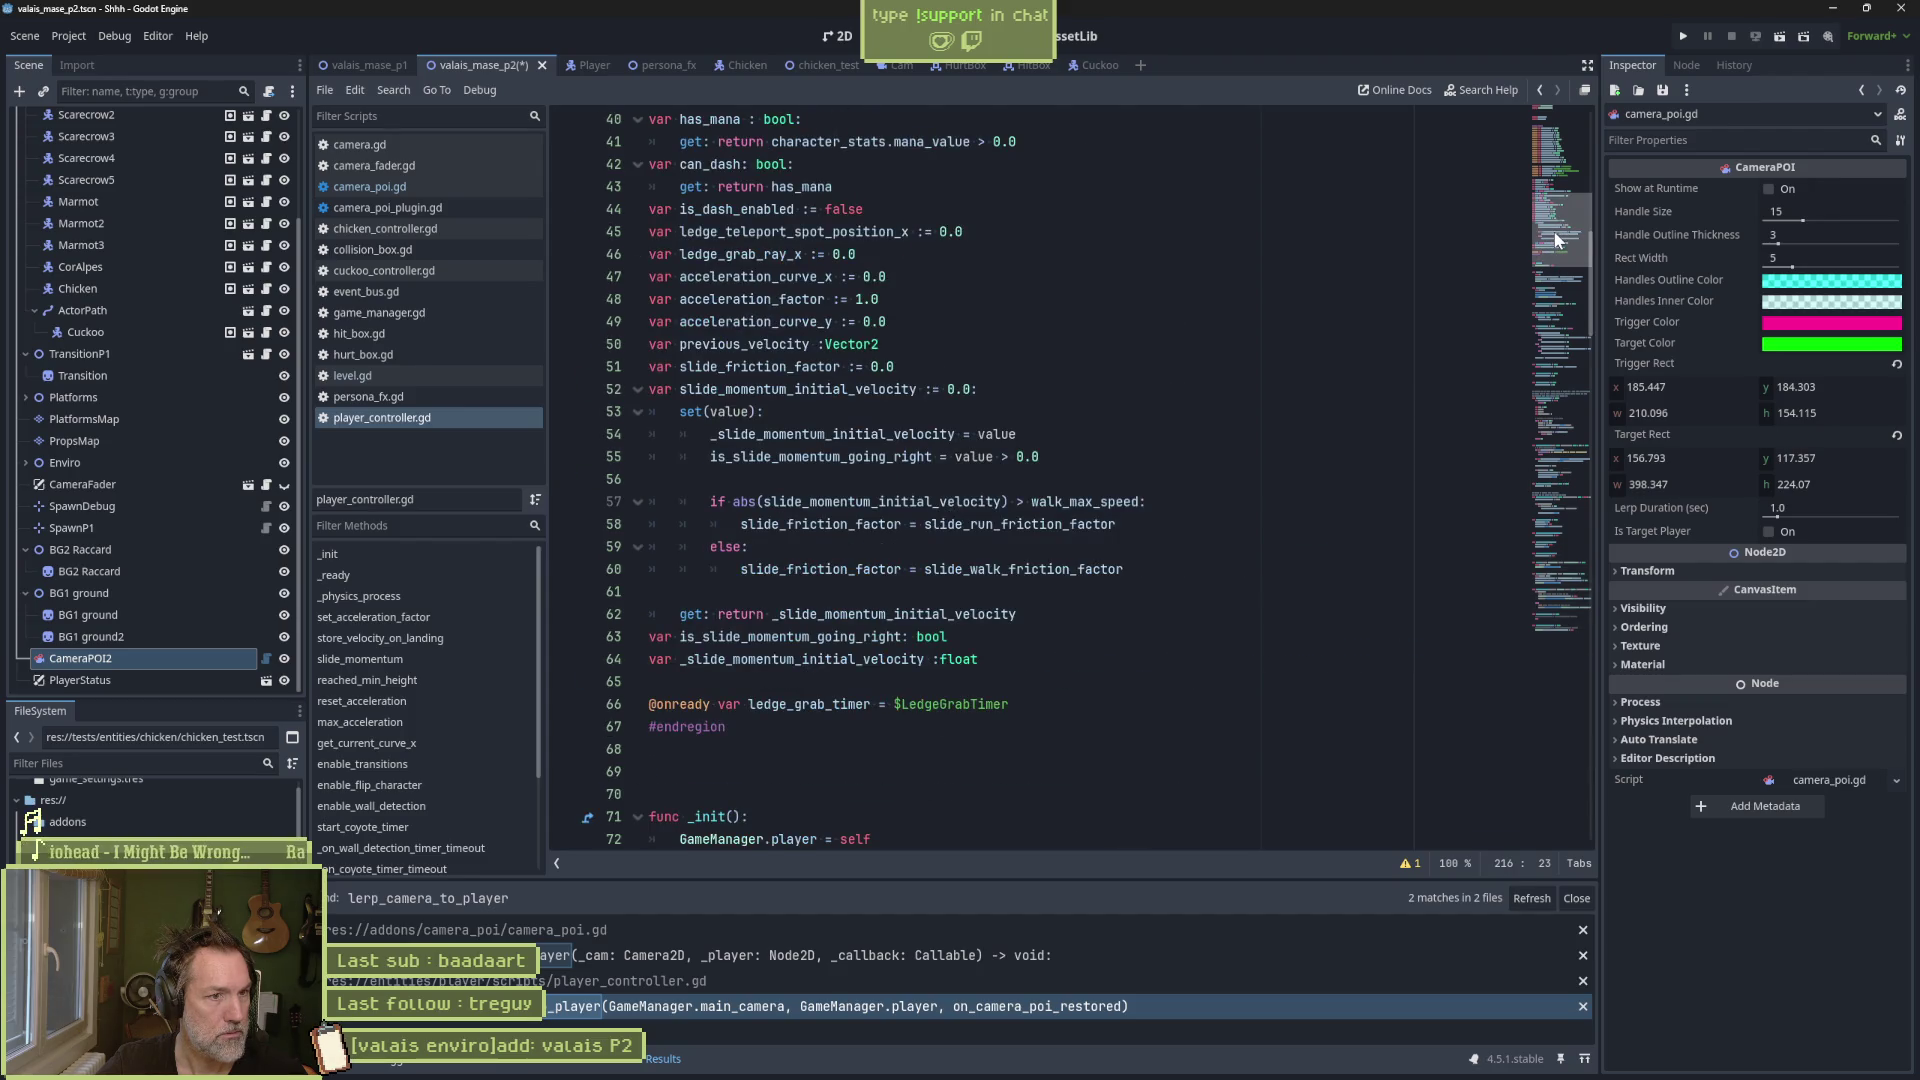
pyautogui.scroll(-6, 1285, 366)
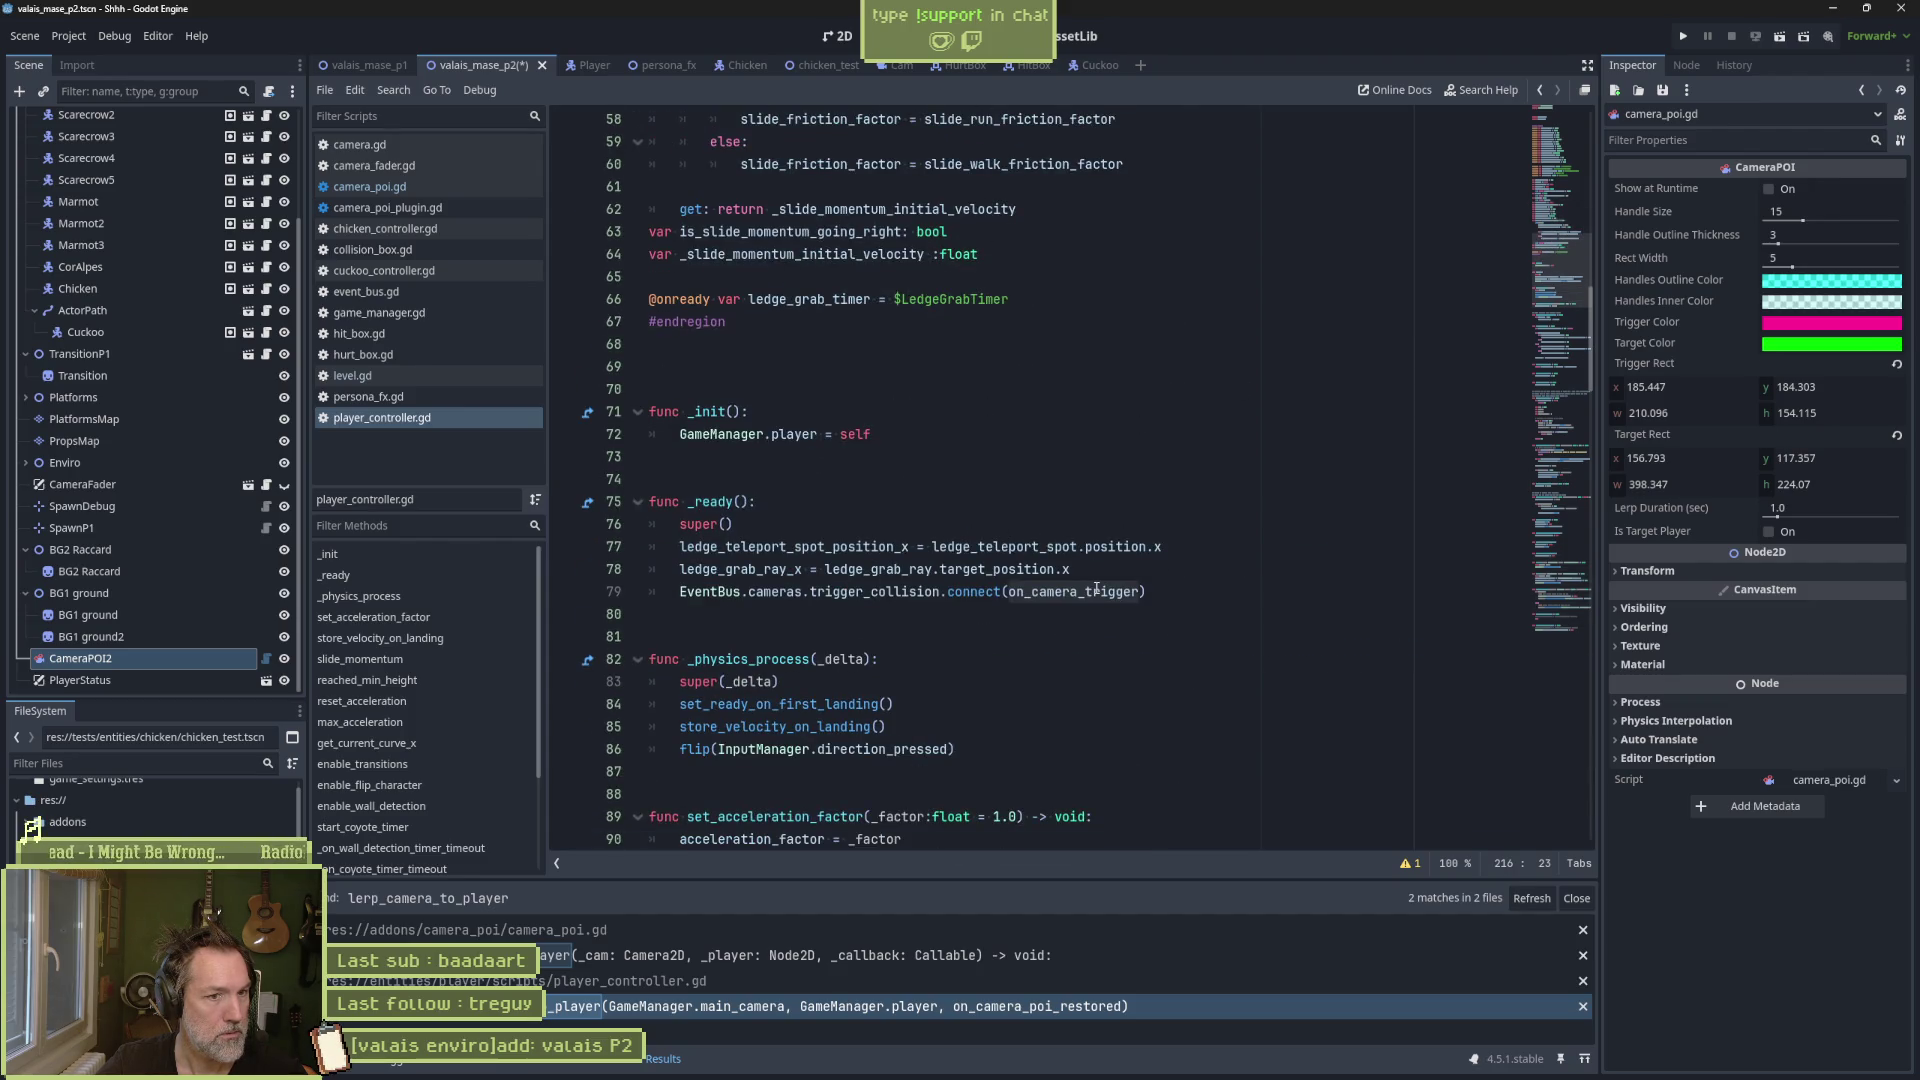
pyautogui.moveTo(759, 593)
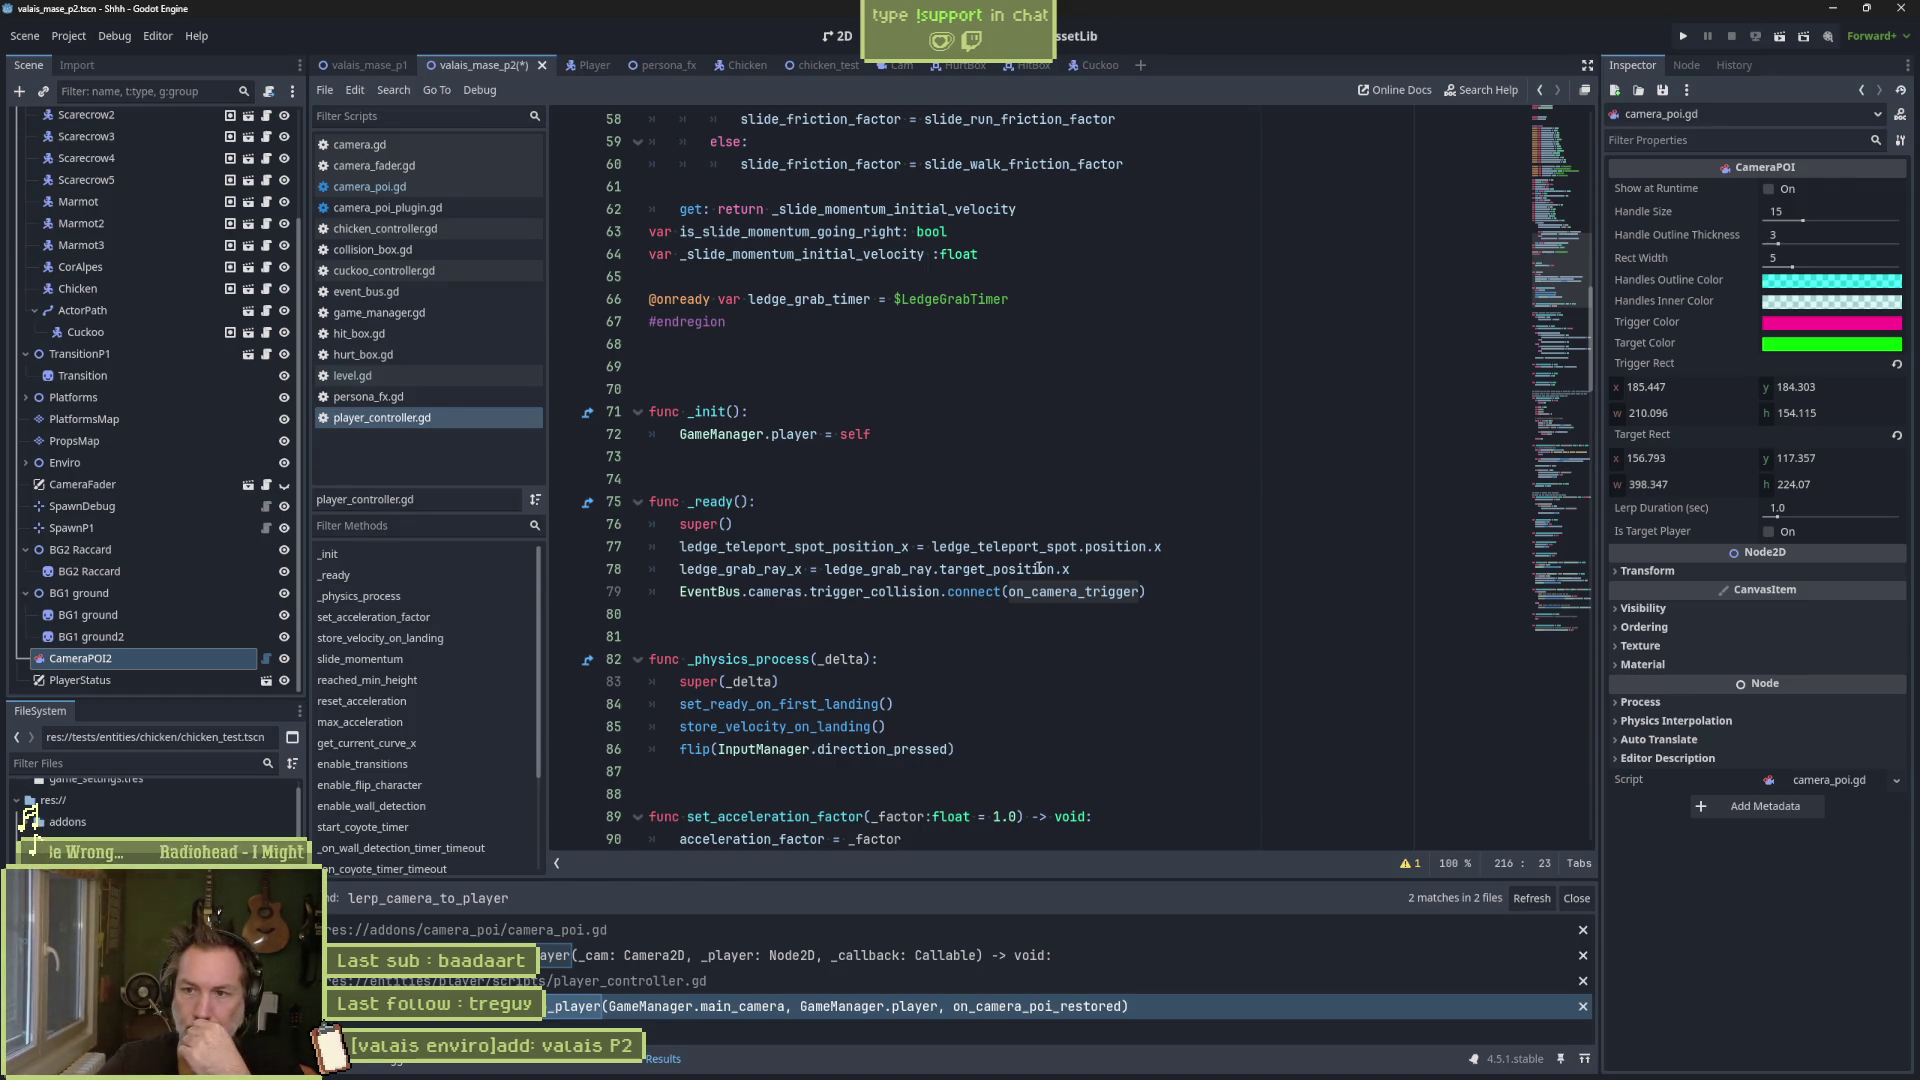
pyautogui.moveTo(1038, 569)
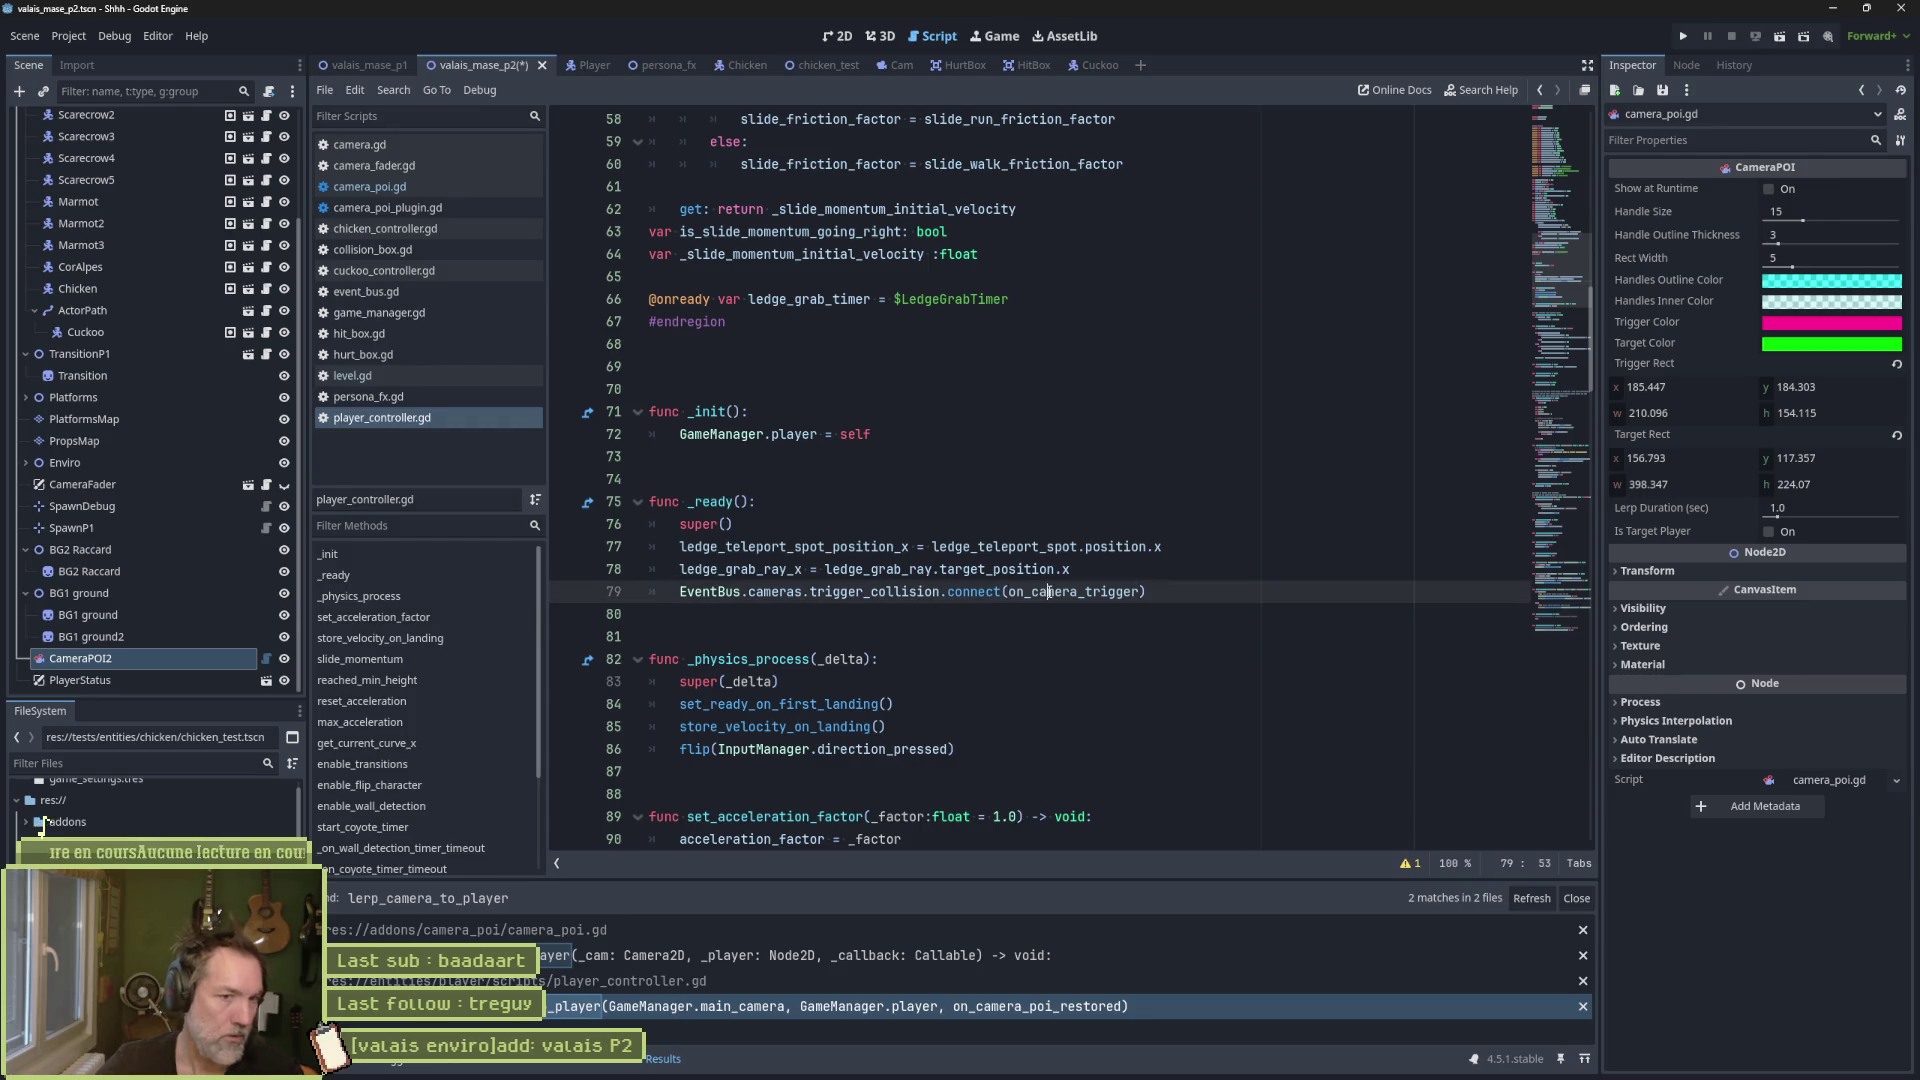
# - Inspect lerp_camera_to_target_rect and where do_lerp is set, then return to _process in camera_poi.gd
pyautogui.keyDown('ctrl'); pyautogui.click(1075, 597); pyautogui.keyUp('ctrl')
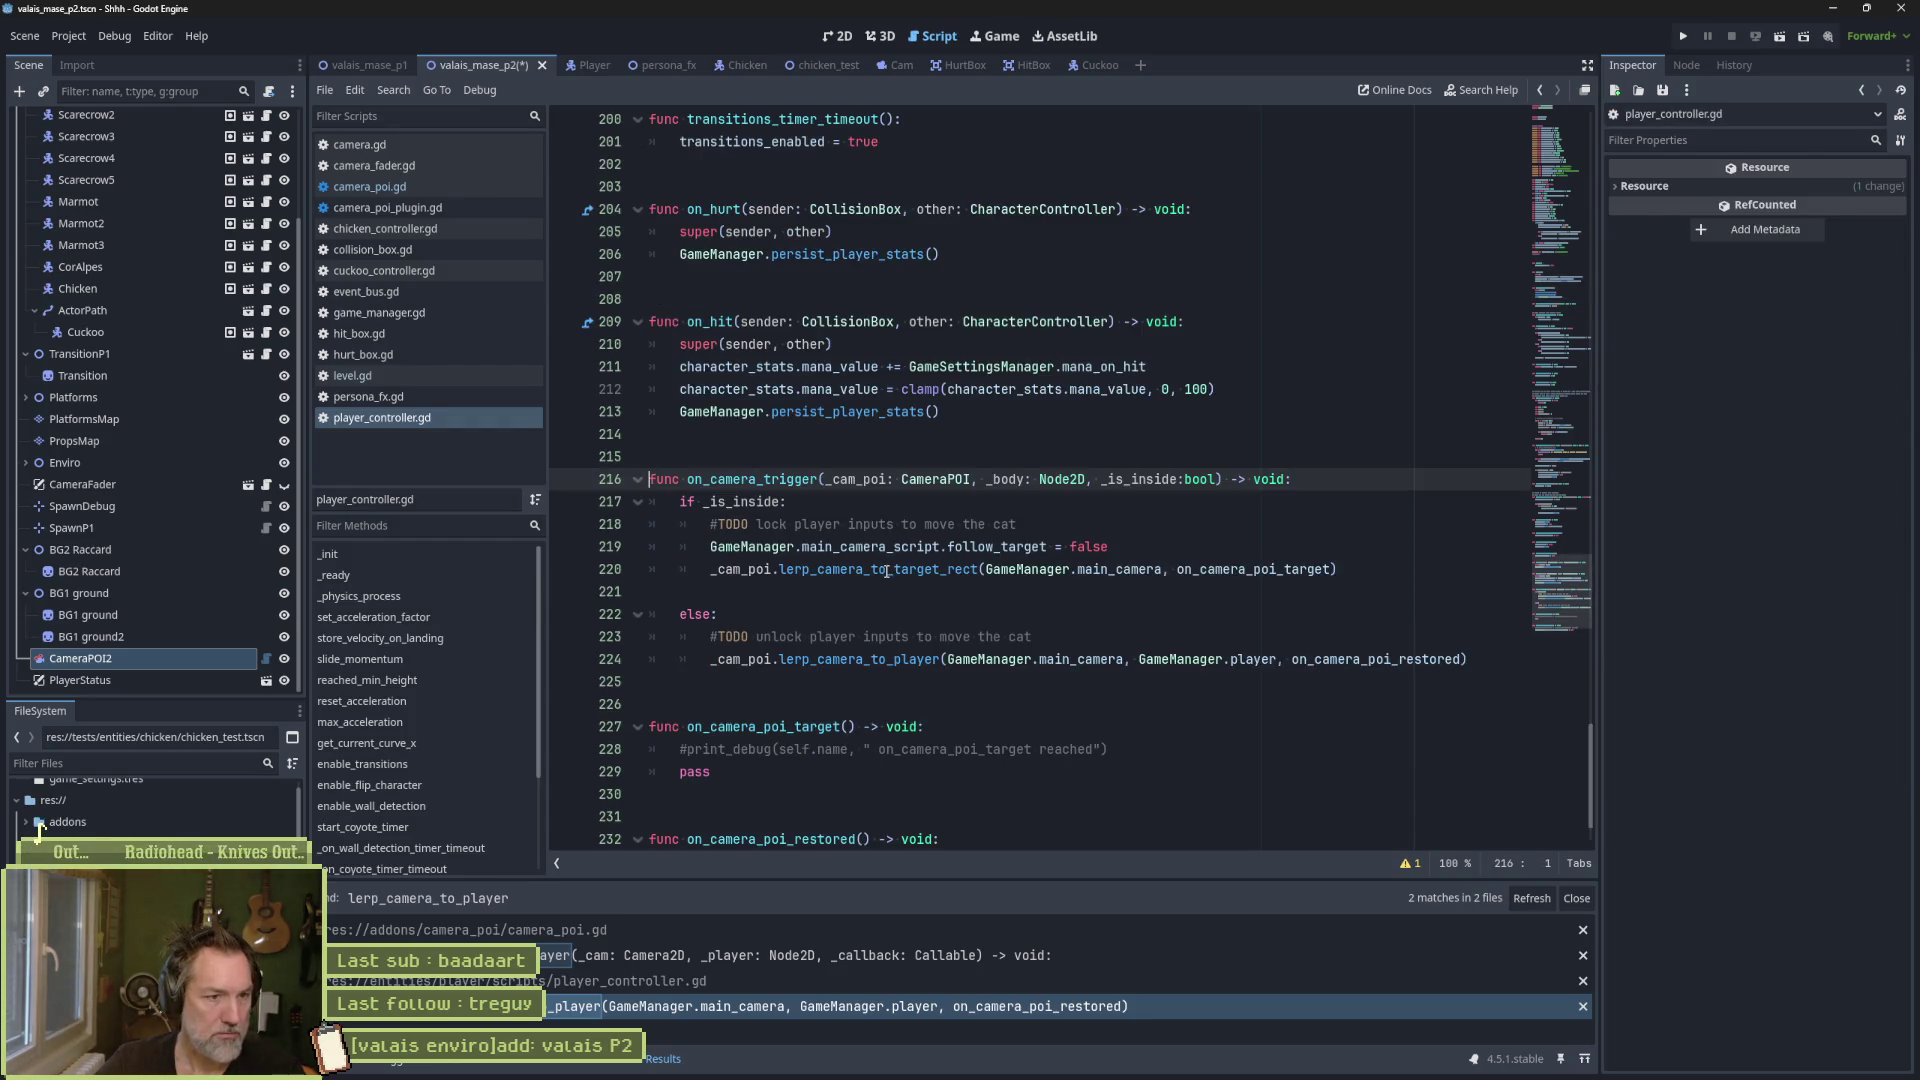
pyautogui.click(941, 569)
pyautogui.keyDown('ctrl'); pyautogui.click(965, 569); pyautogui.keyUp('ctrl')
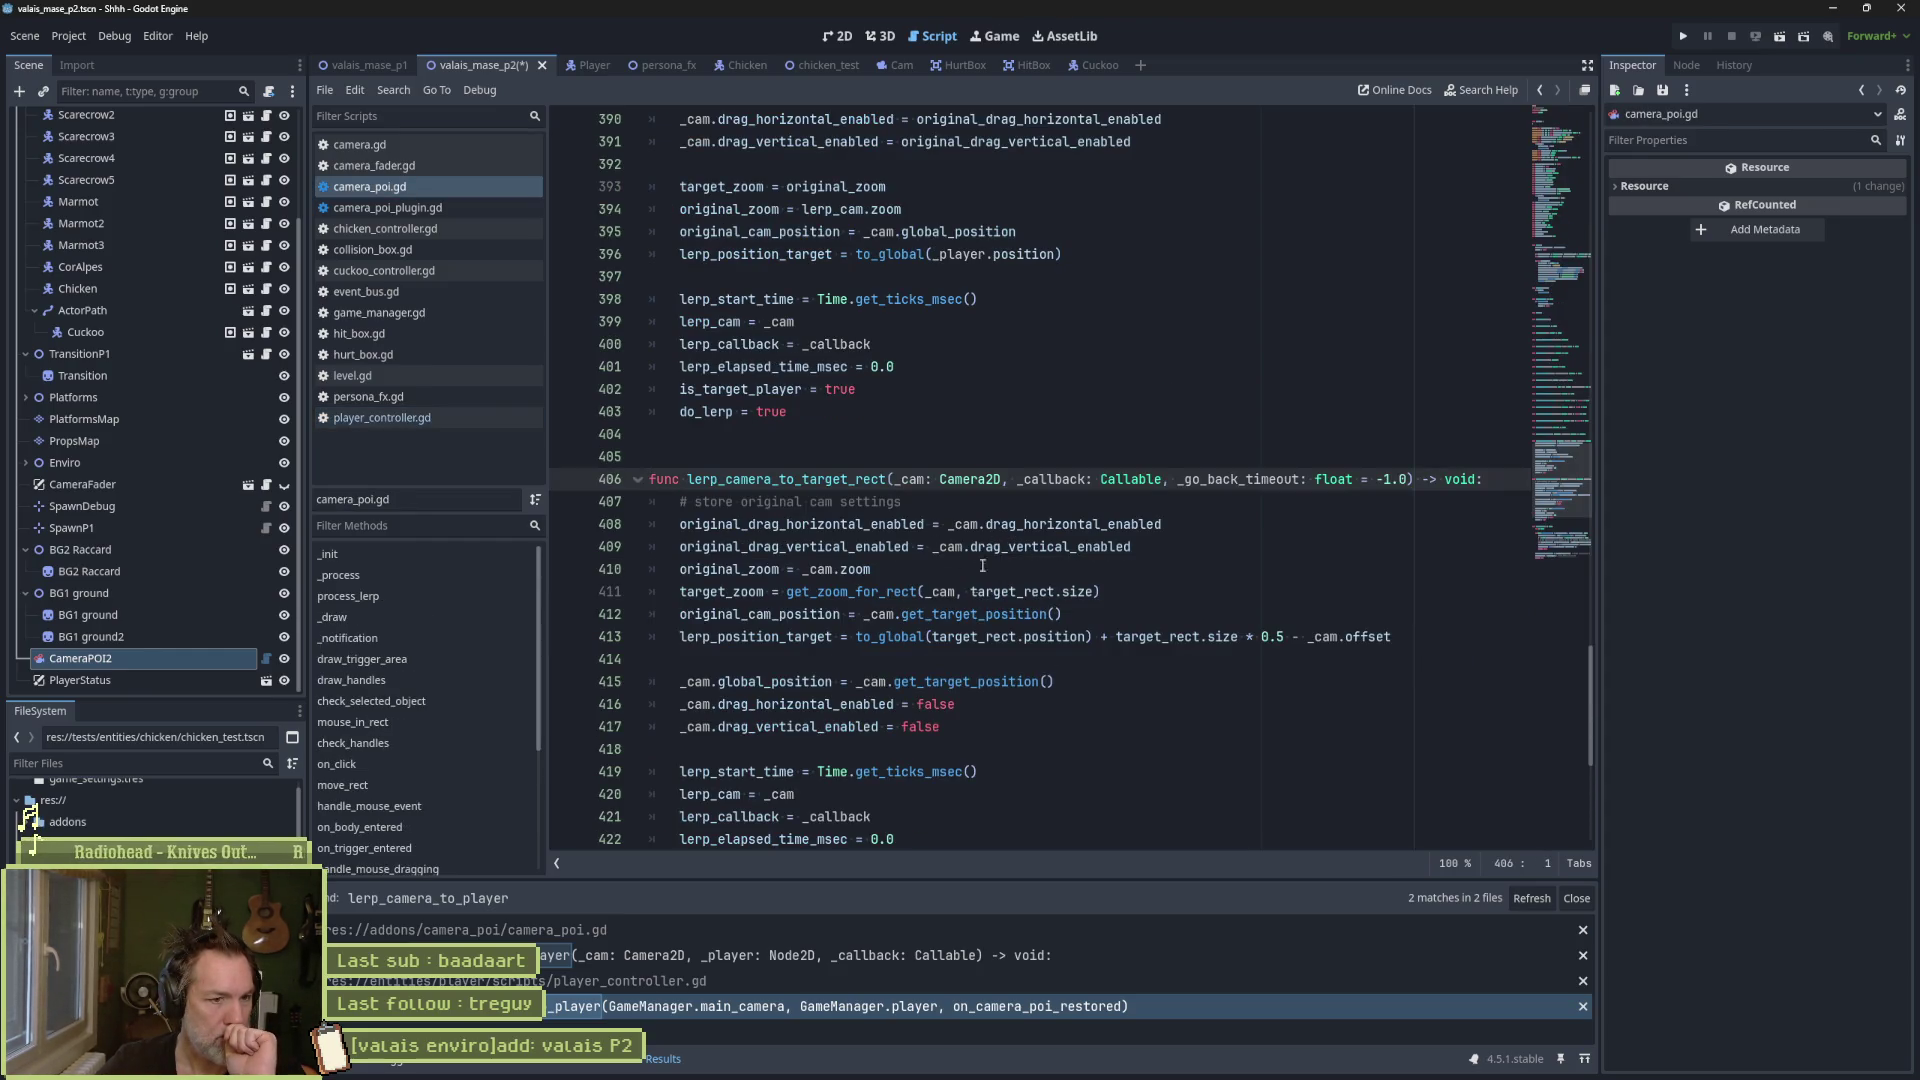
pyautogui.scroll(-3, 1276, 627)
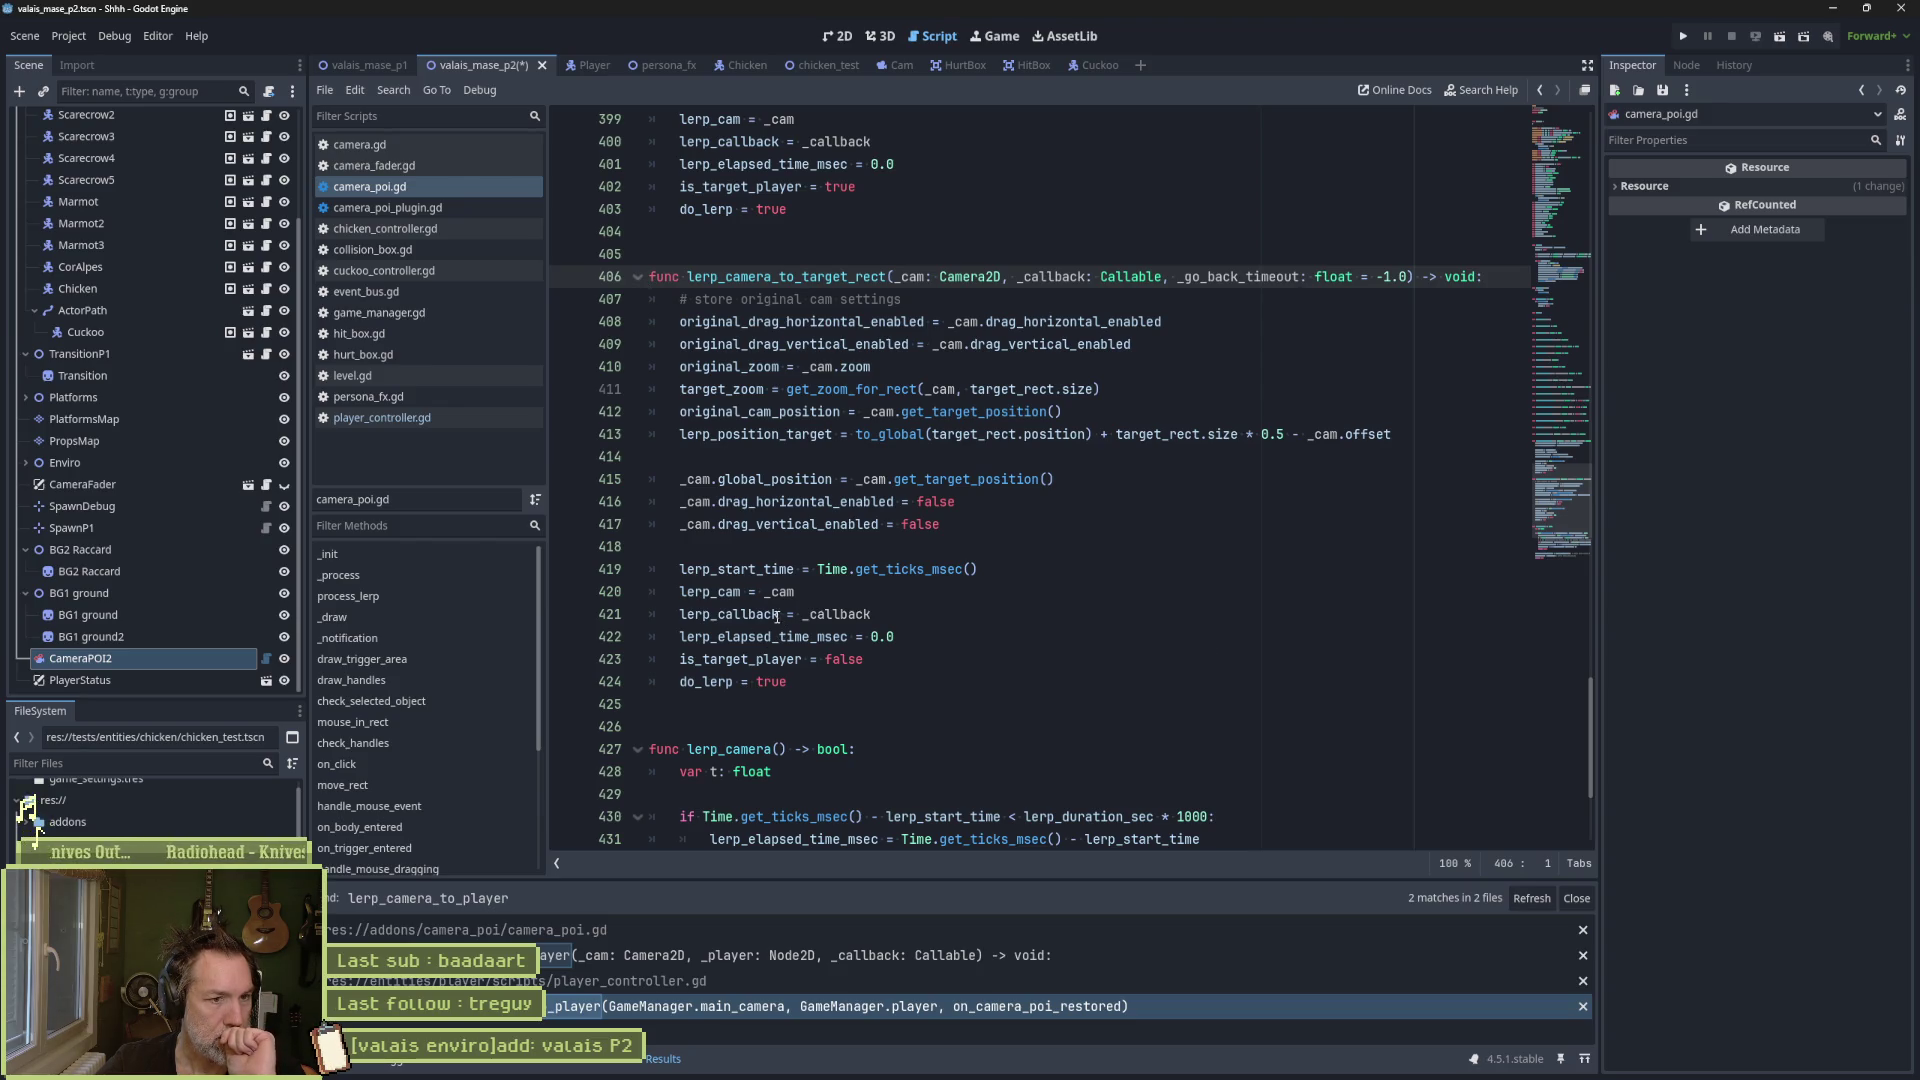
pyautogui.doubleClick(720, 681)
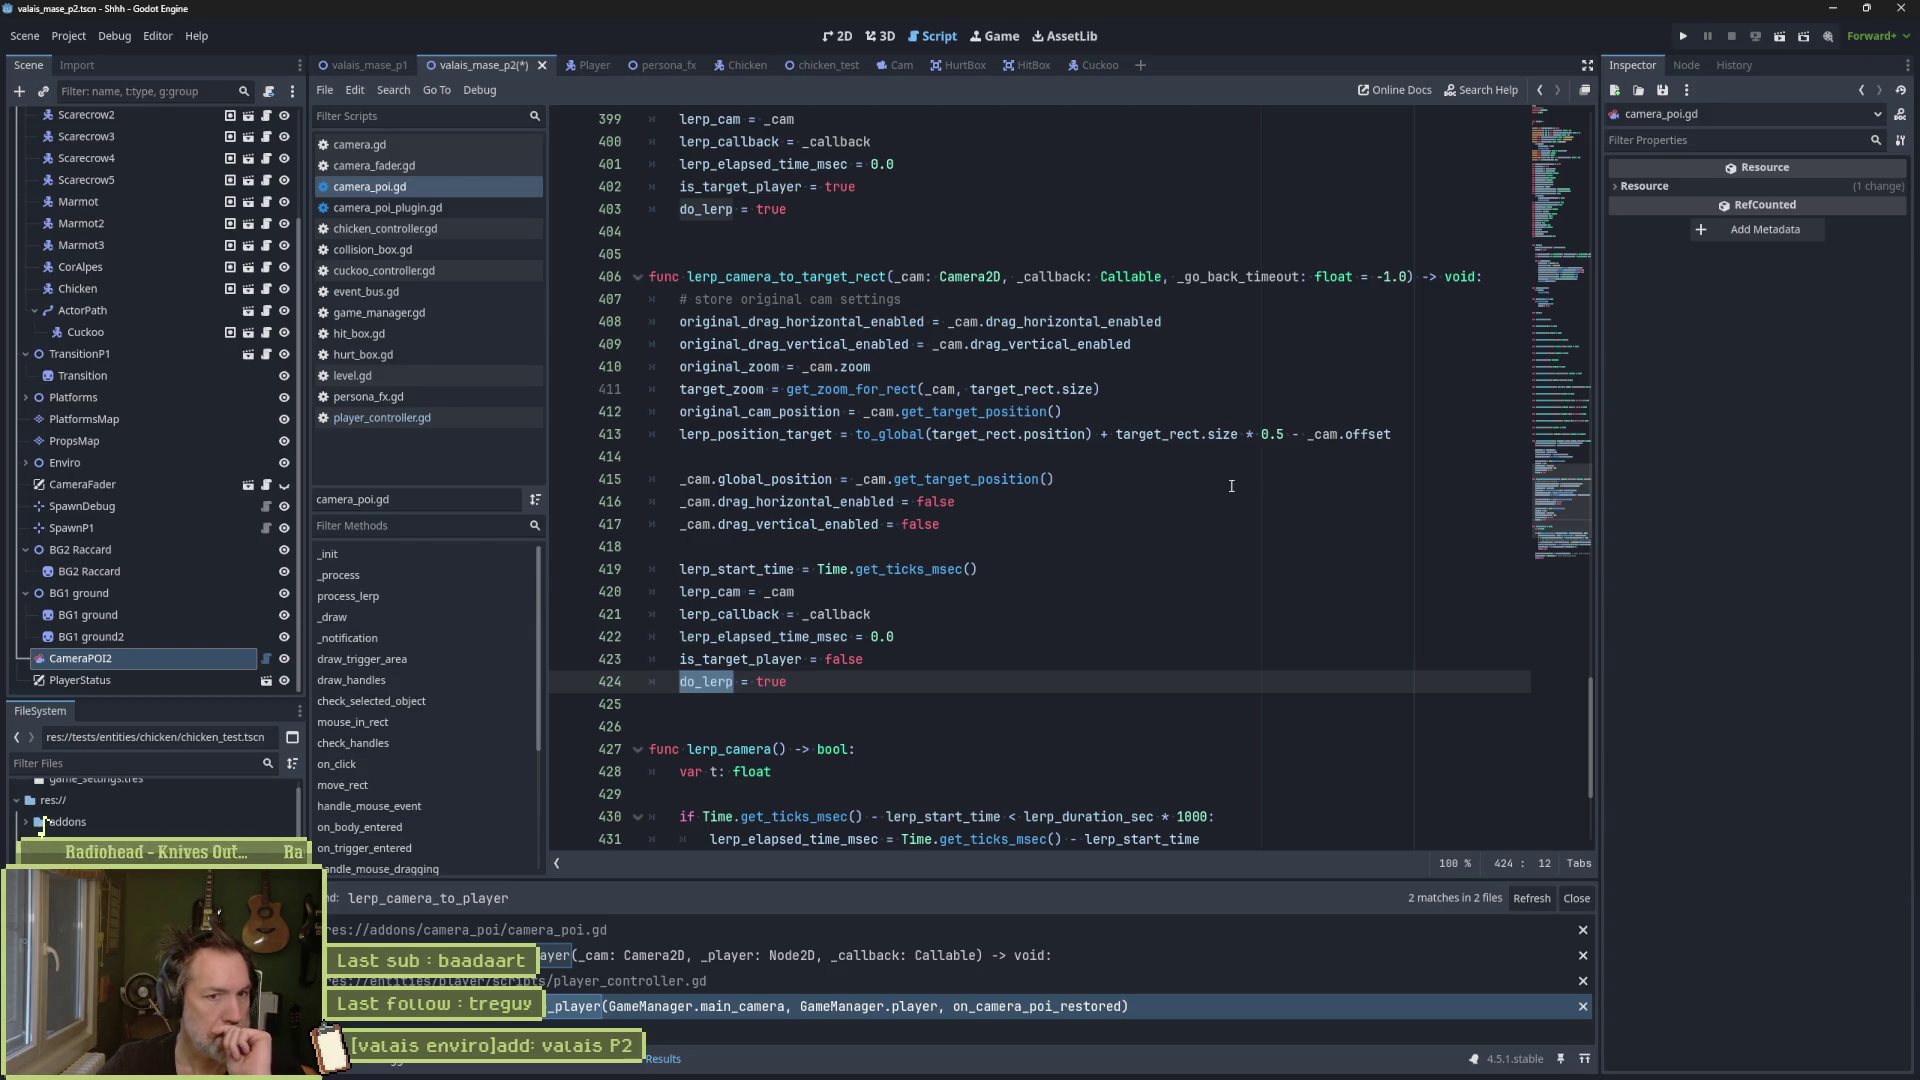
pyautogui.click(406, 577)
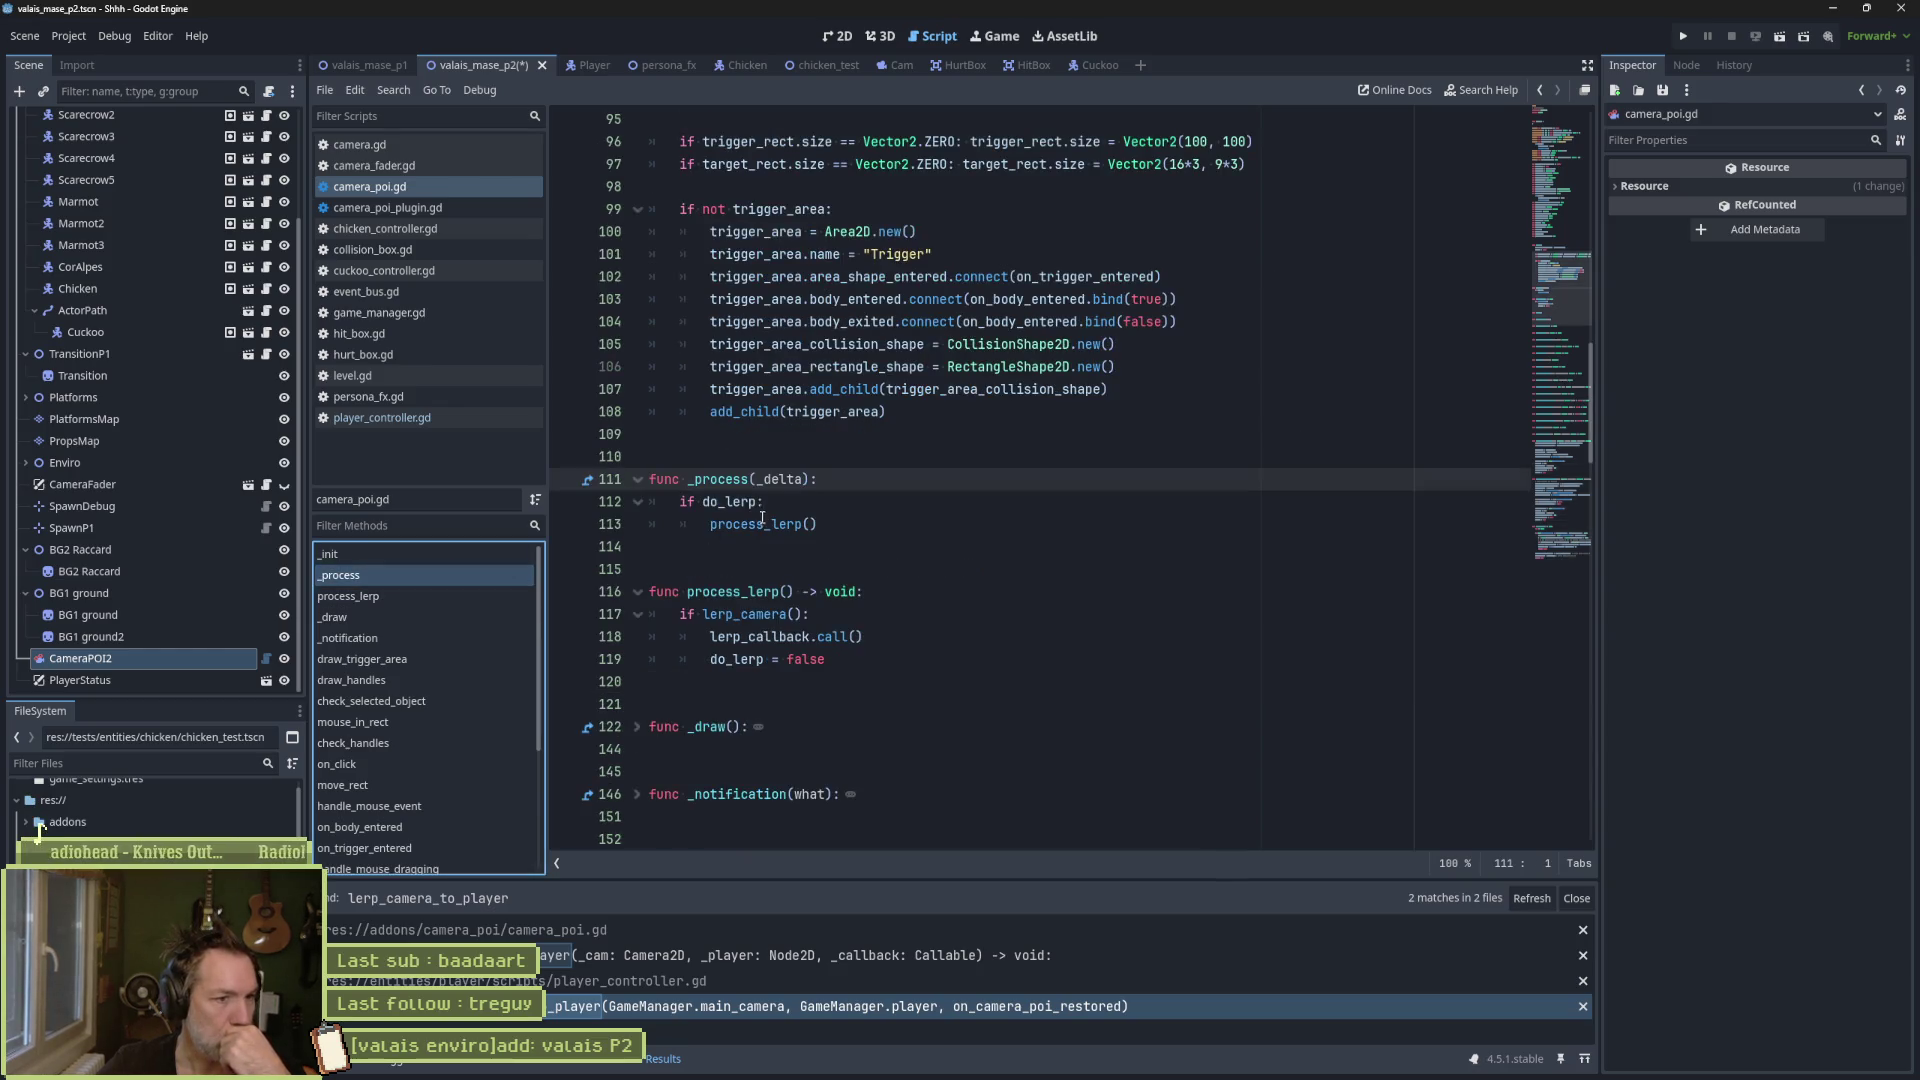
pyautogui.click(953, 489)
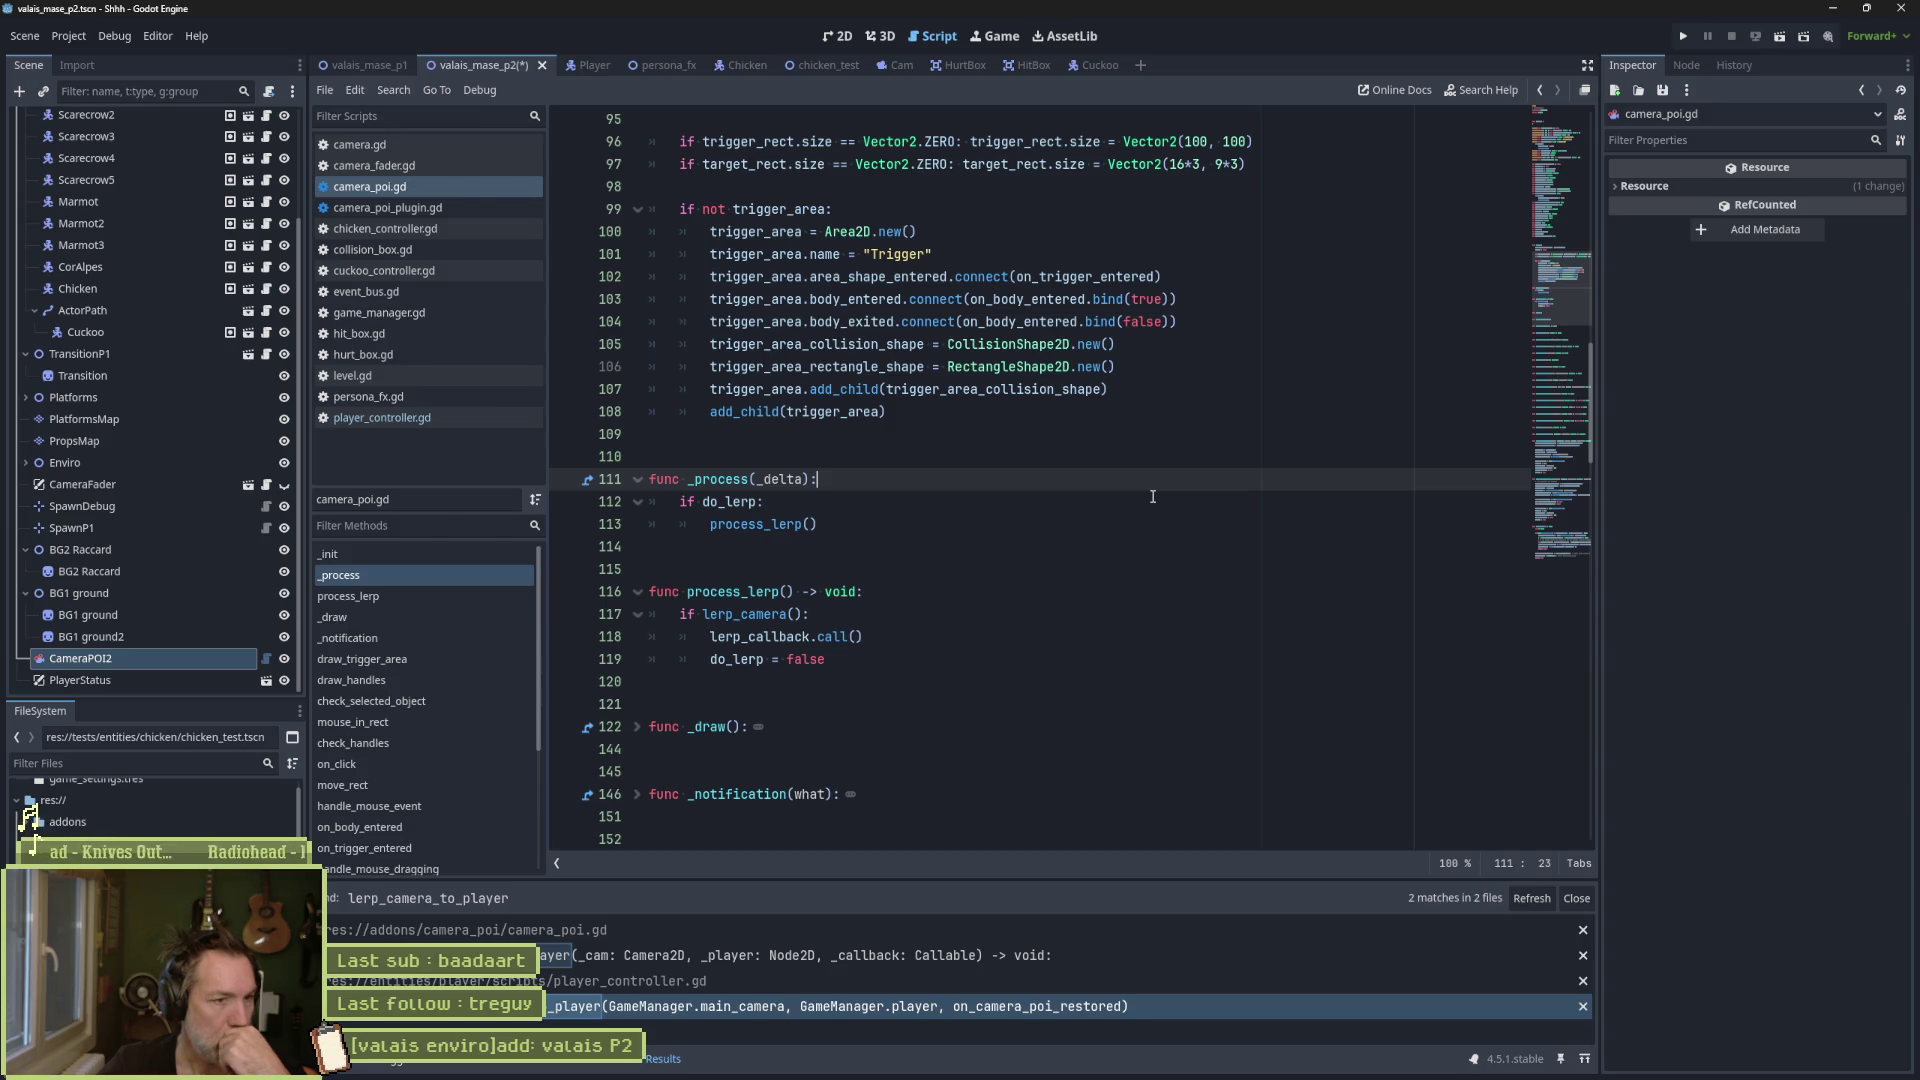
# - Add an 'if not is_active: return' guard at the start of _process
pyautogui.press('Return')
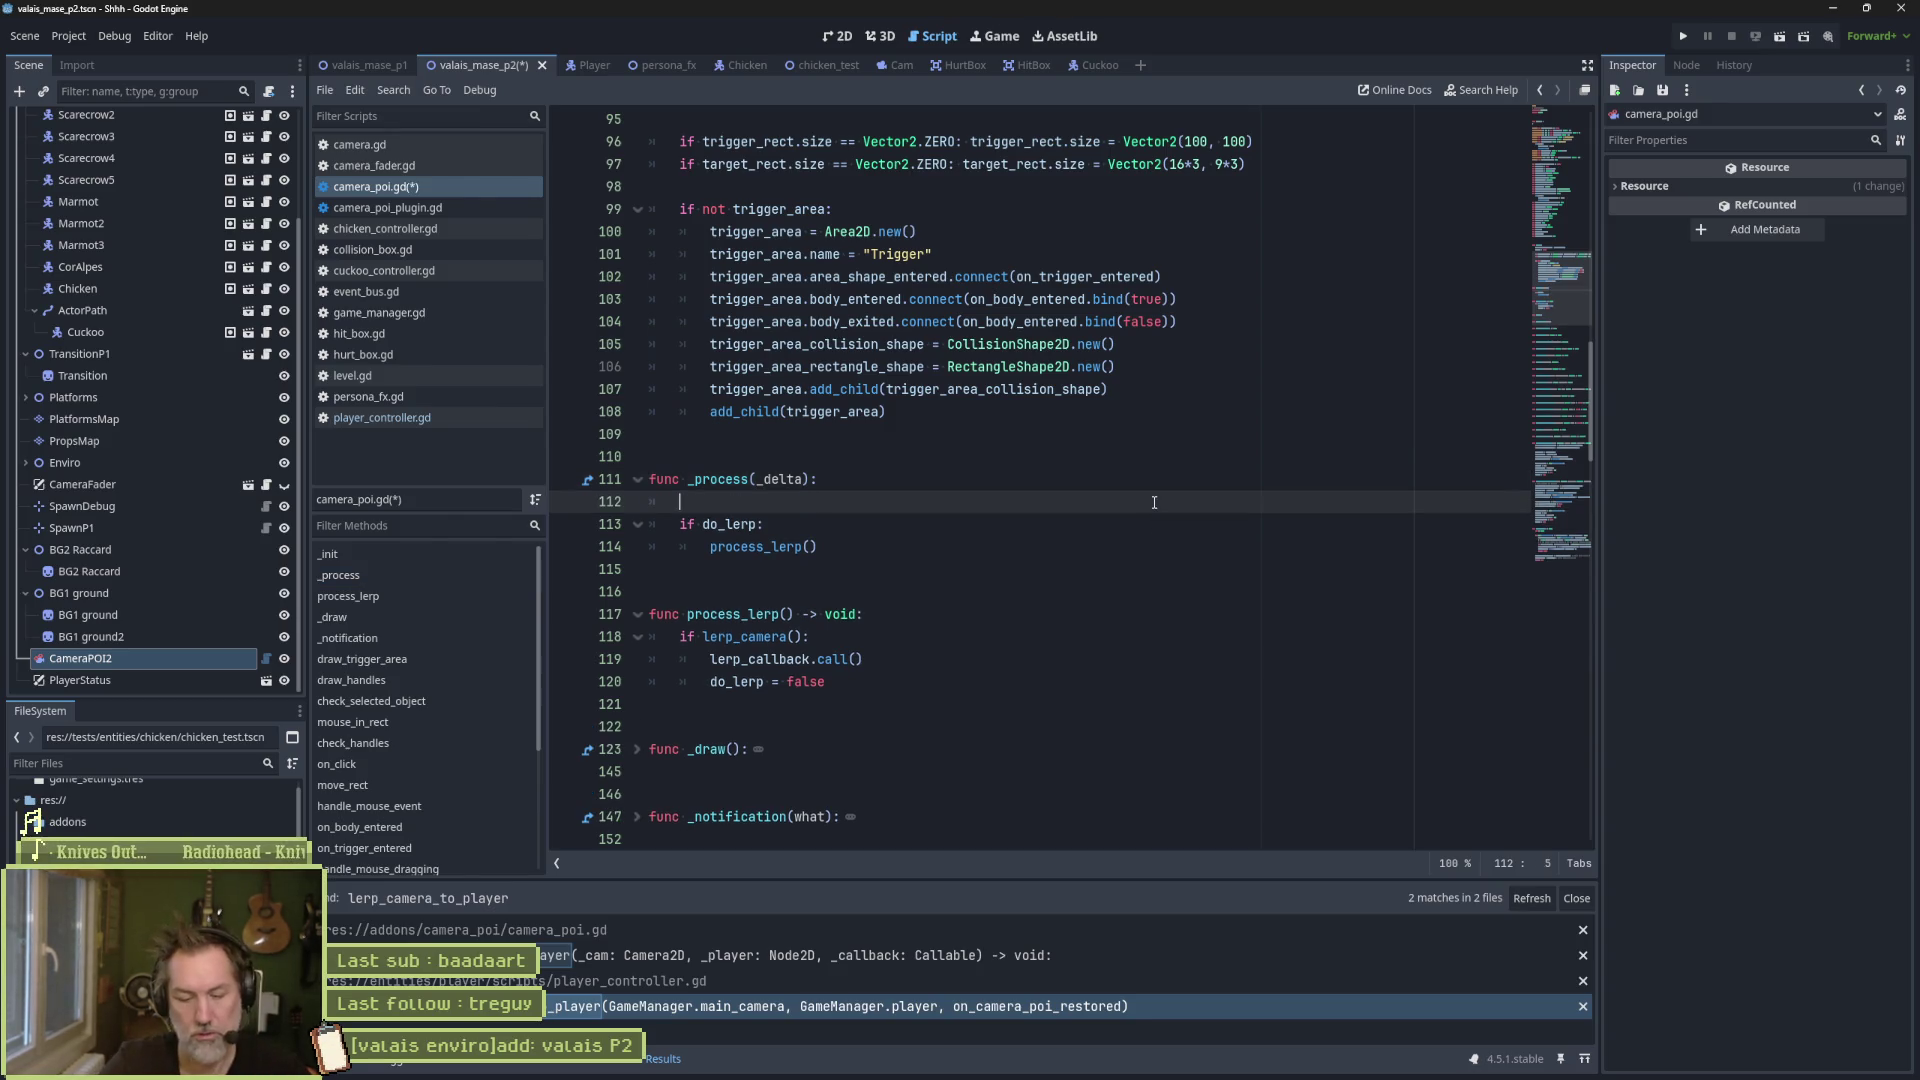
pyautogui.write('u')
pyautogui.press('BackSpace')
pyautogui.write('if i')
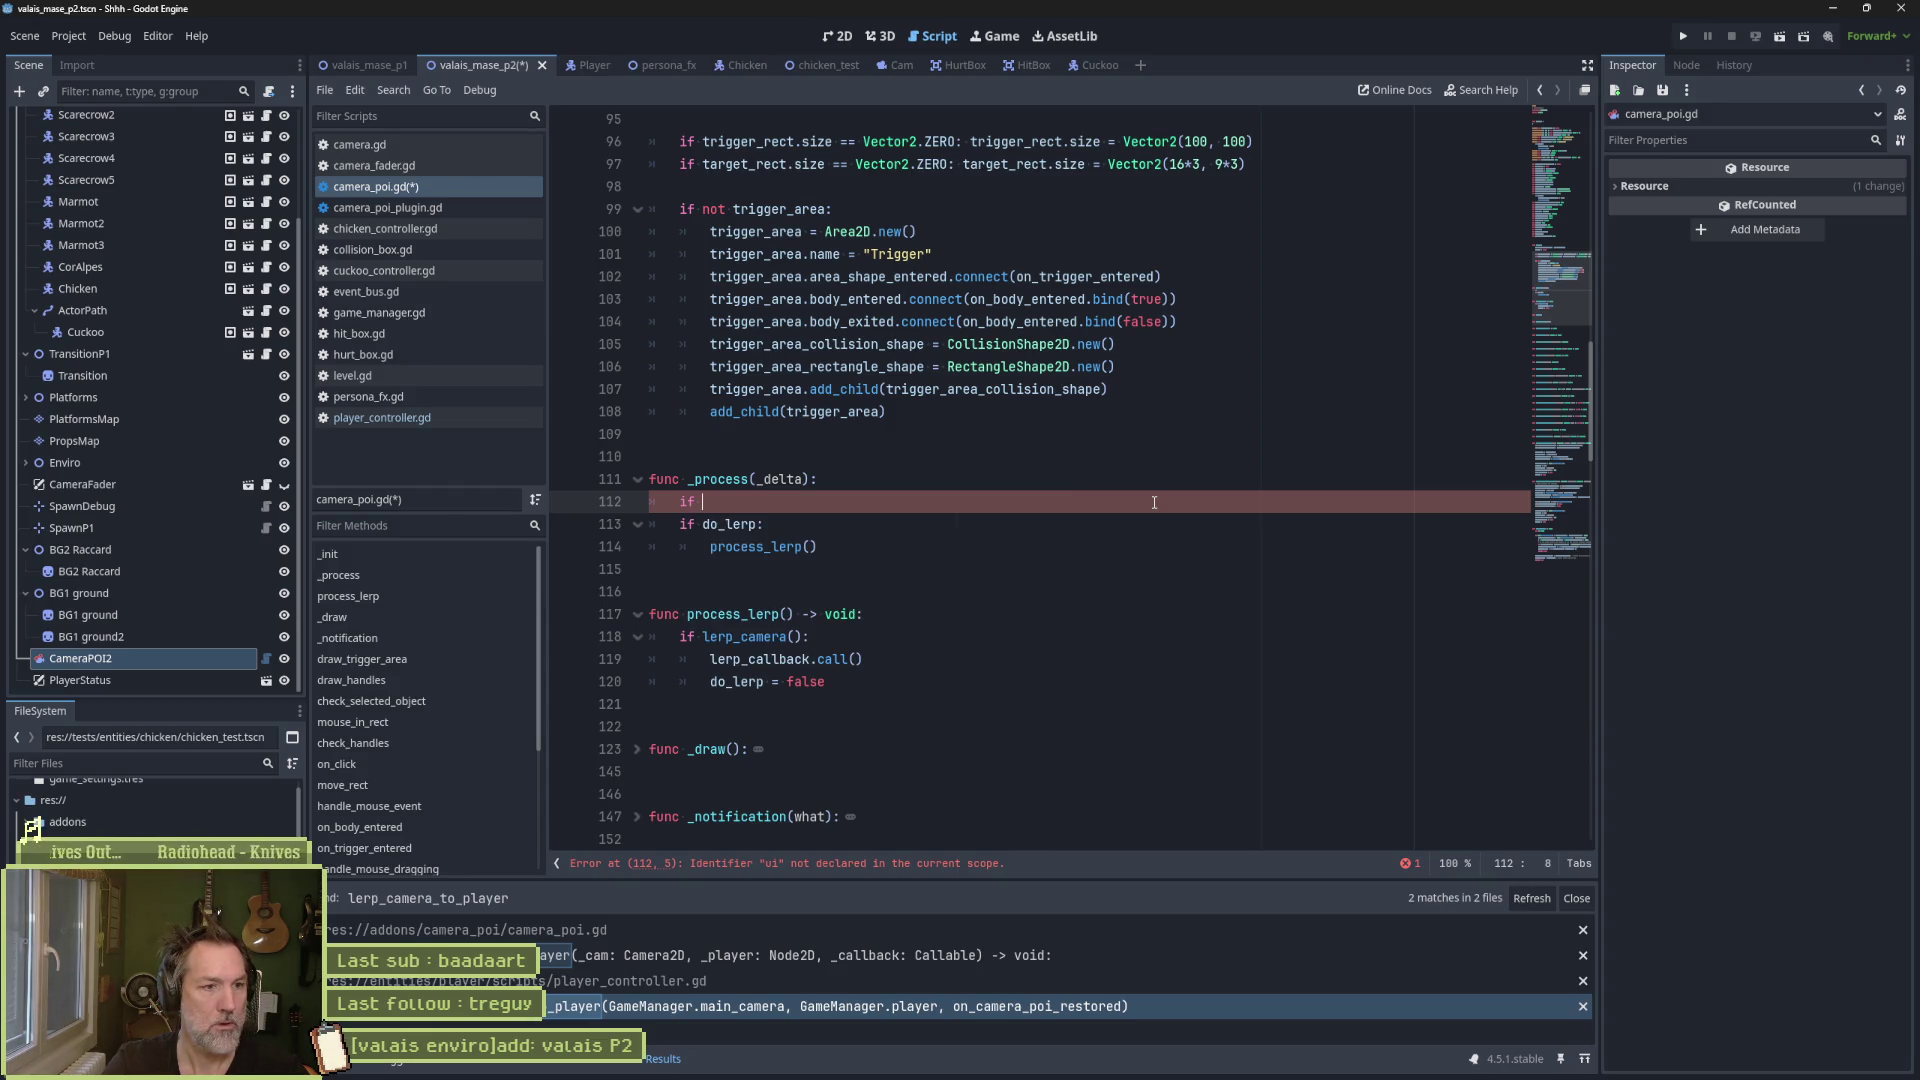
pyautogui.write('s_active')
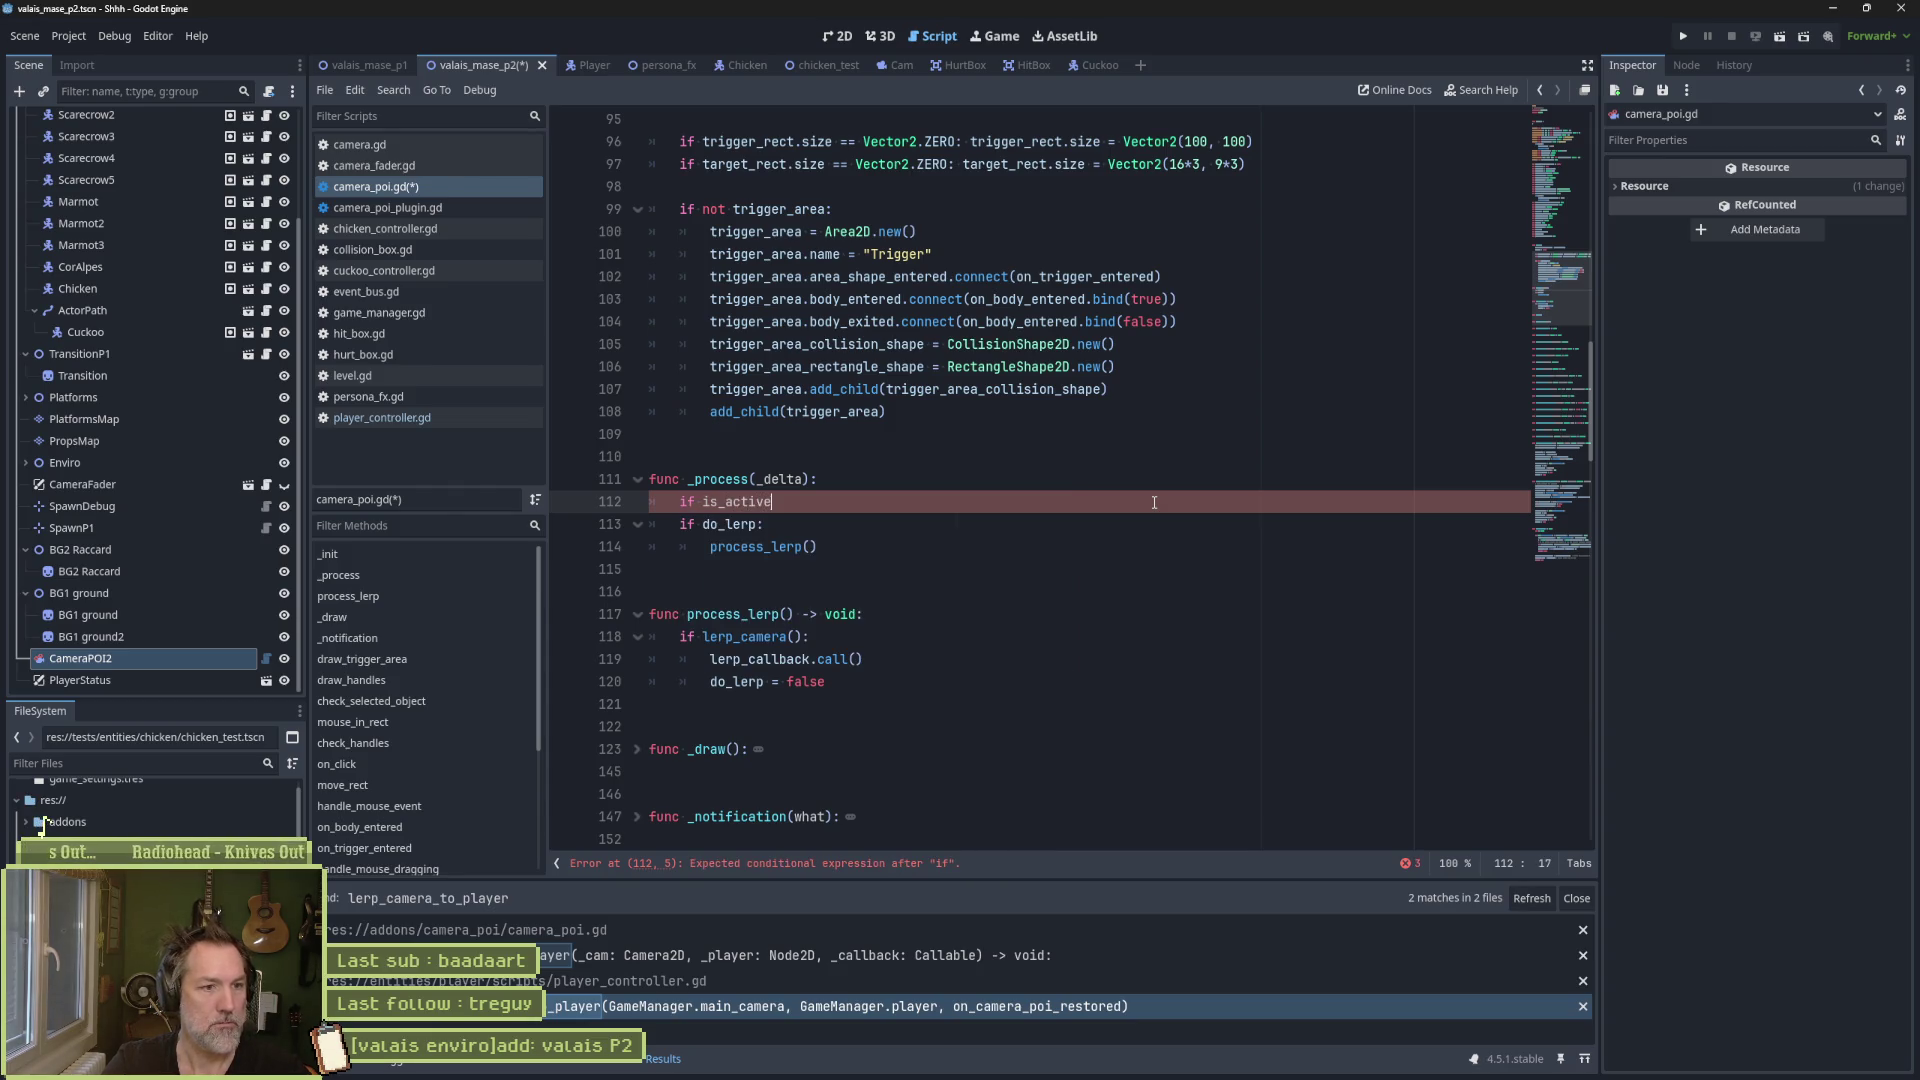
pyautogui.write(':')
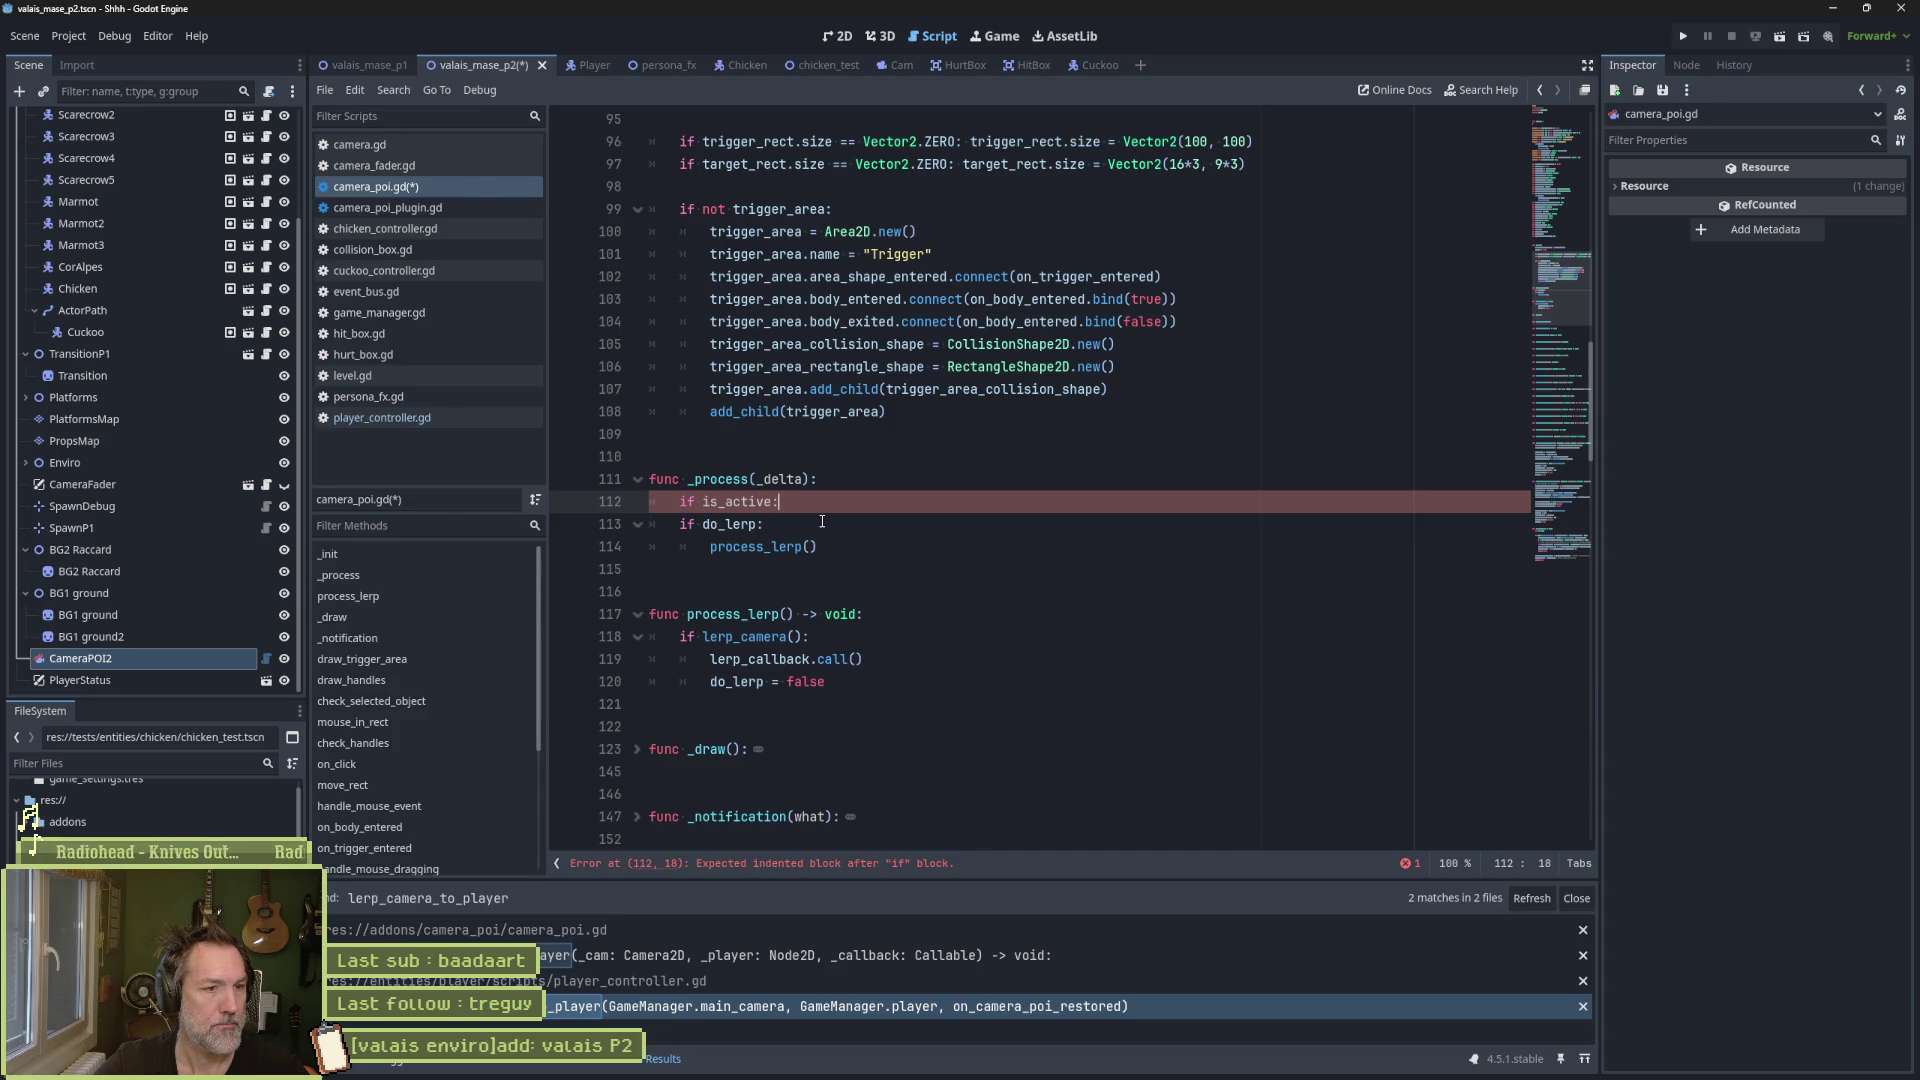
pyautogui.click(705, 501)
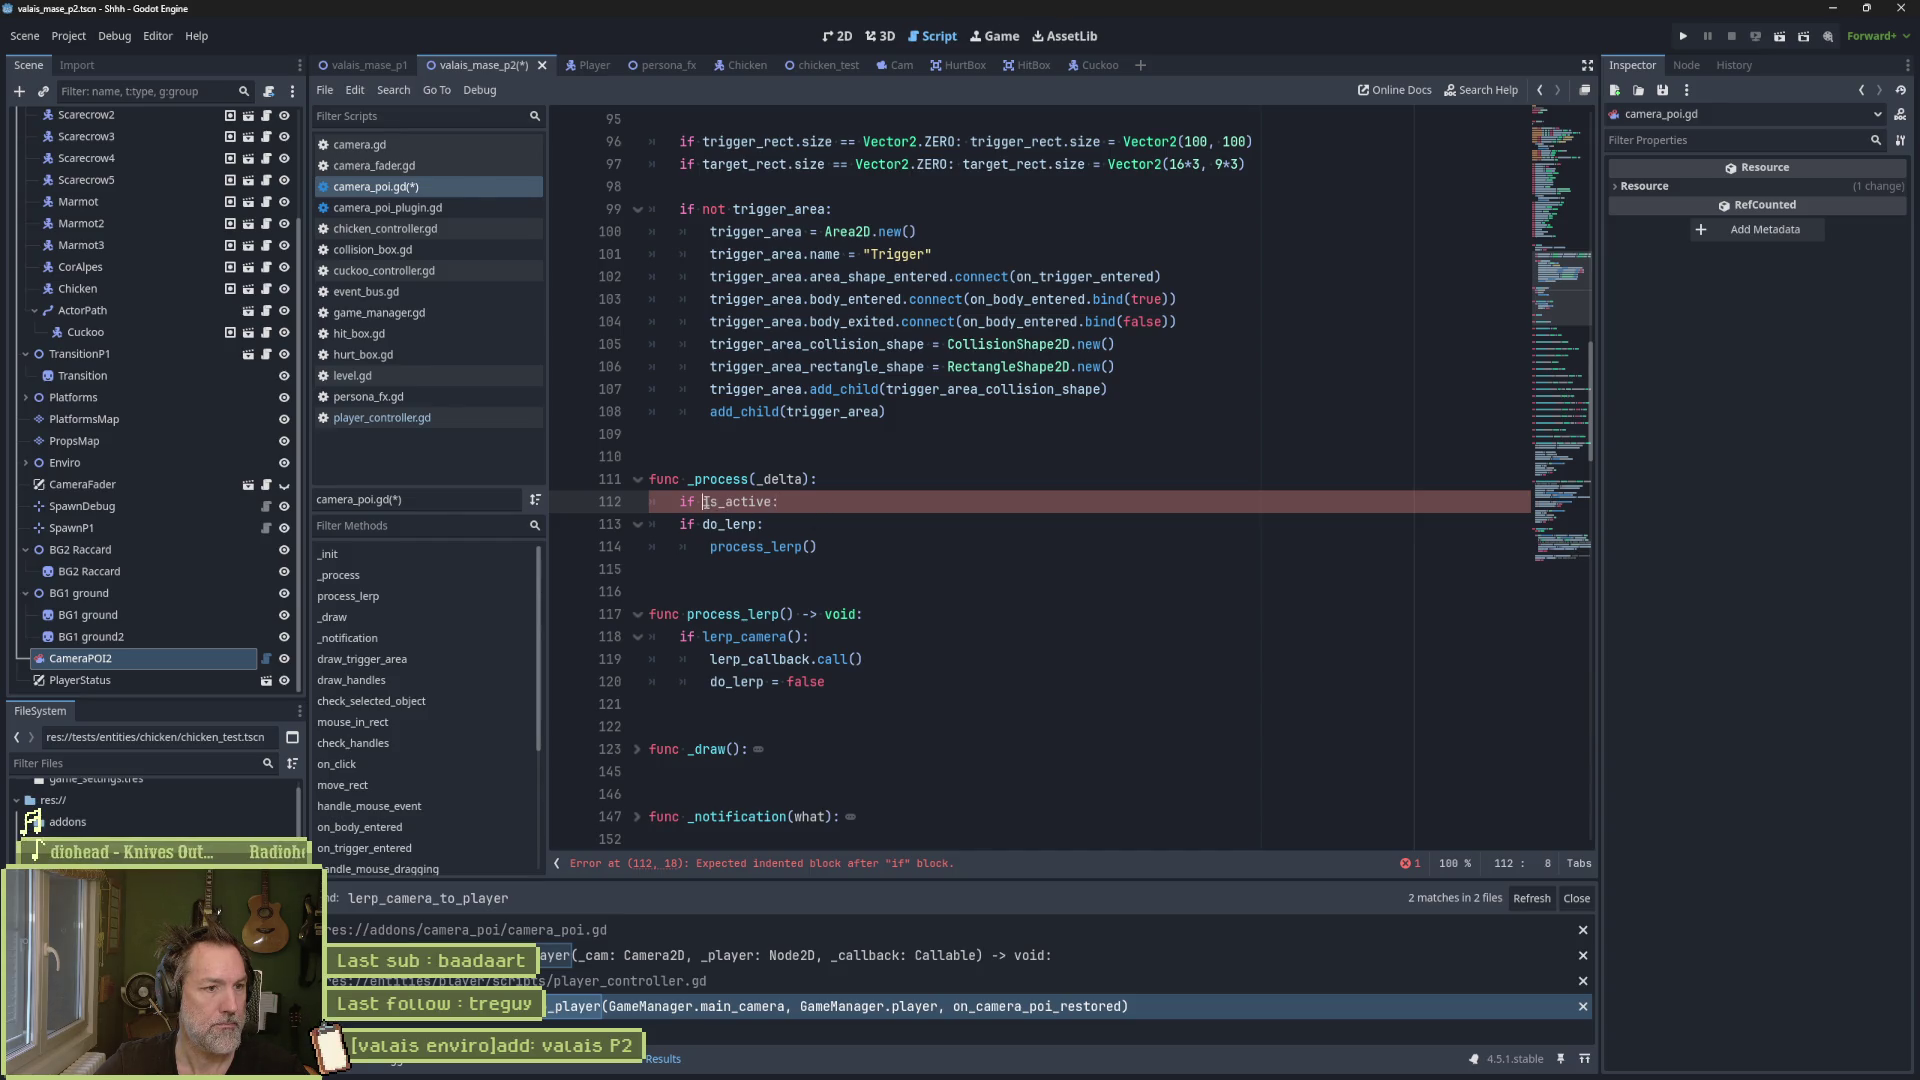
pyautogui.write('not')
pyautogui.press('BackSpace')
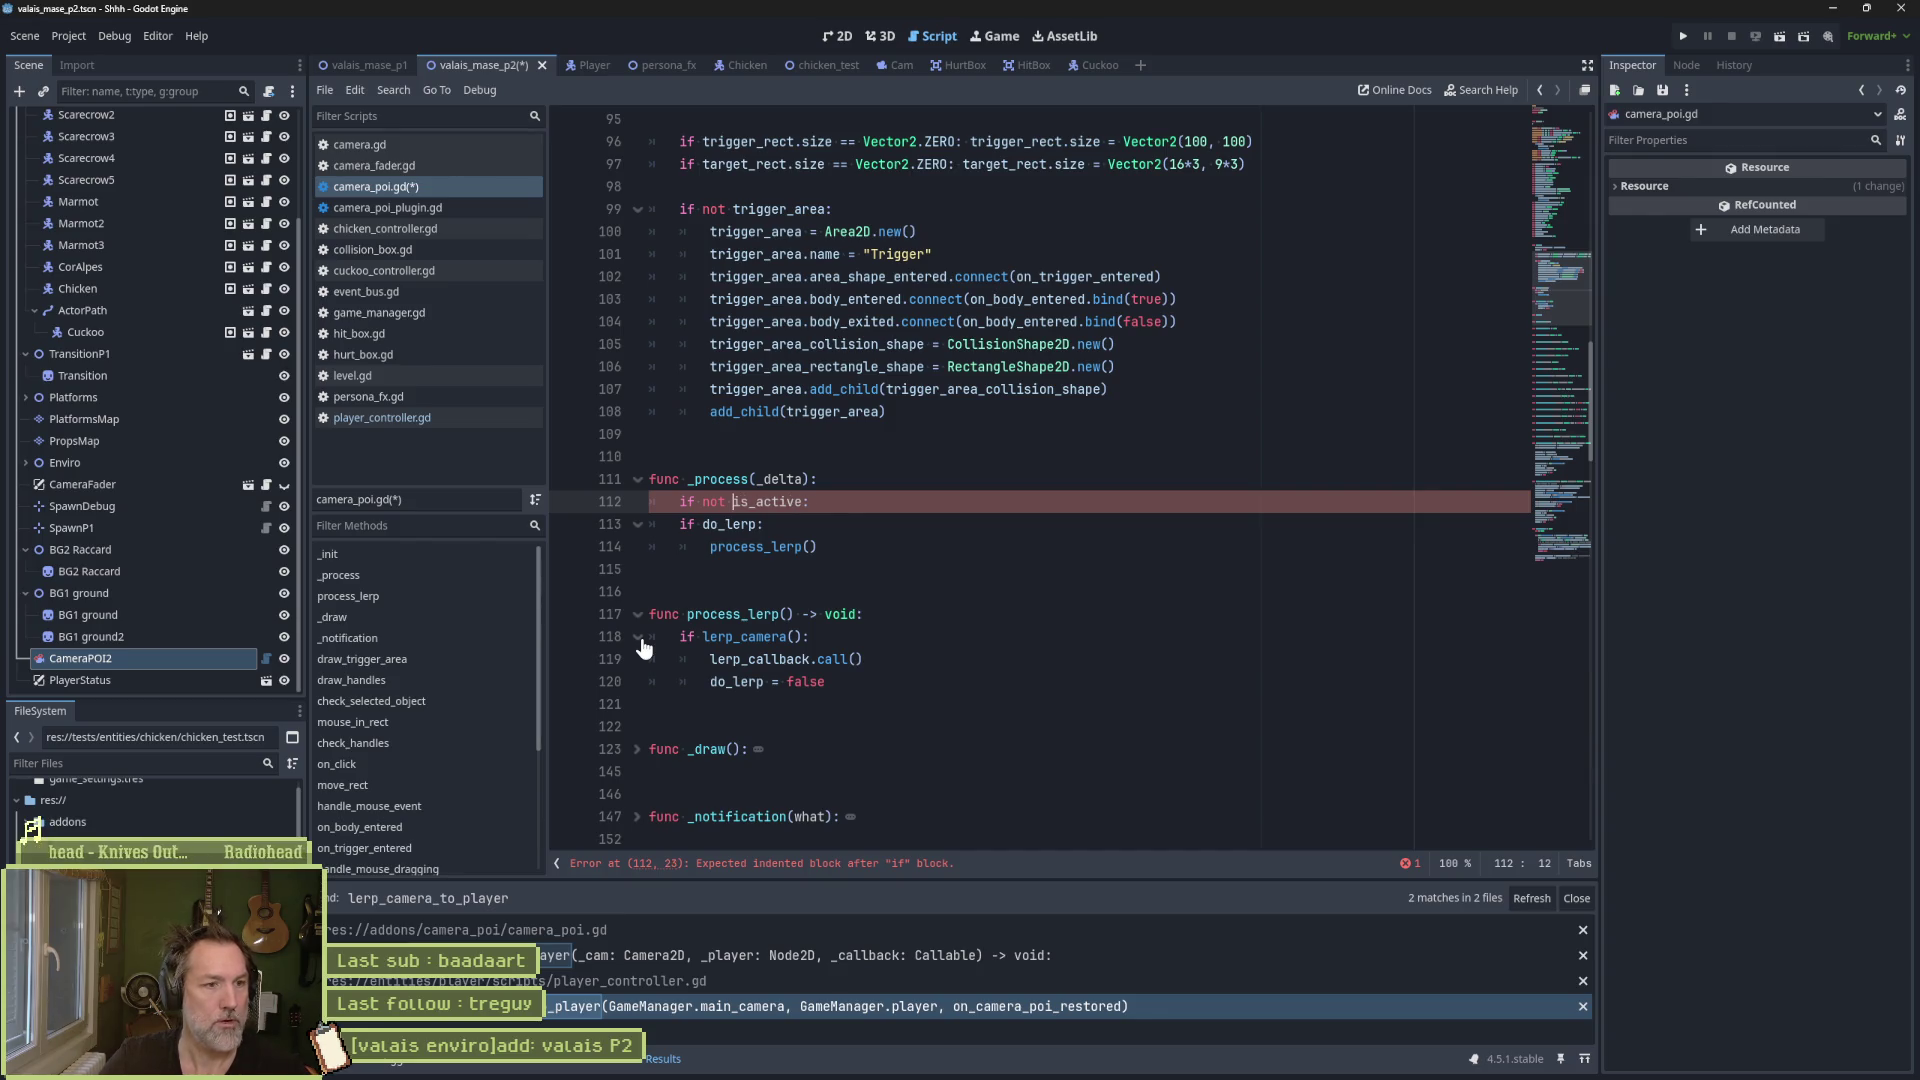
pyautogui.press('Return')
pyautogui.write('return')
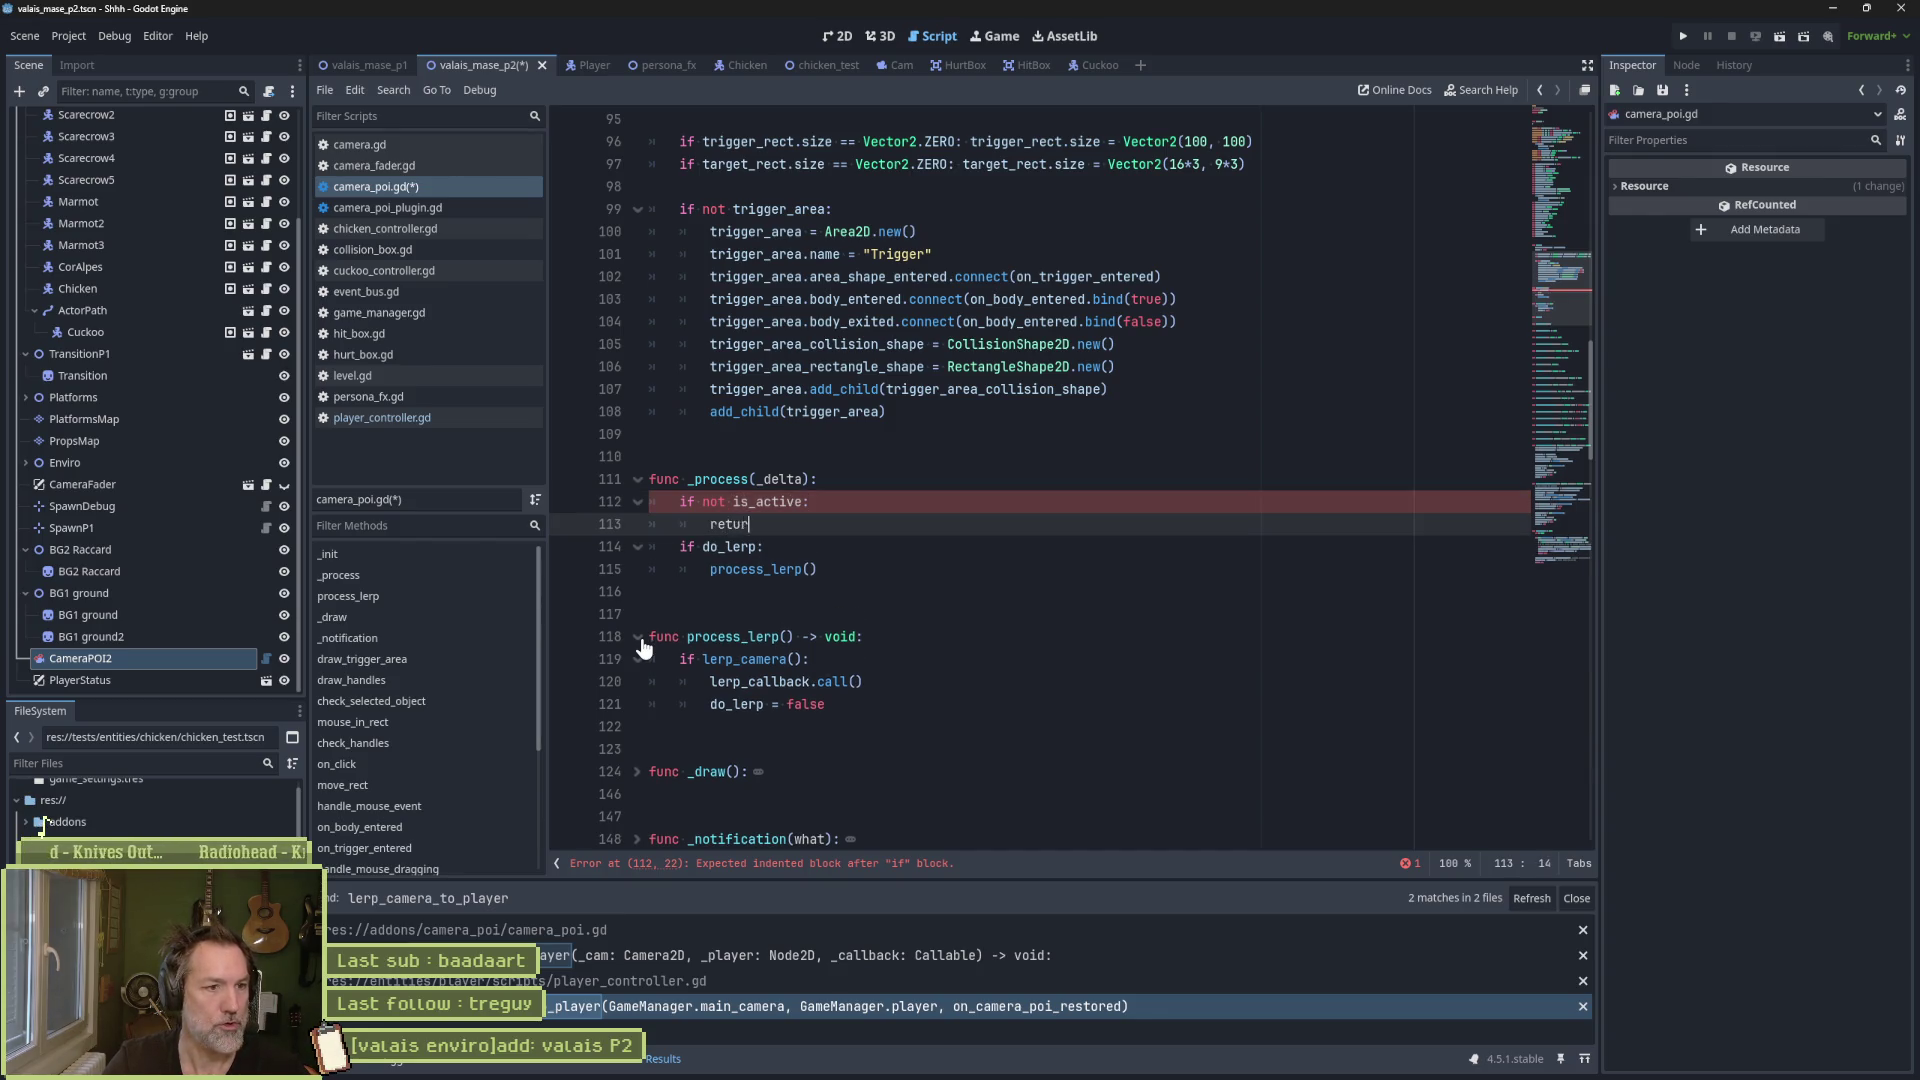
pyautogui.press('Return')
pyautogui.doubleClick(768, 501)
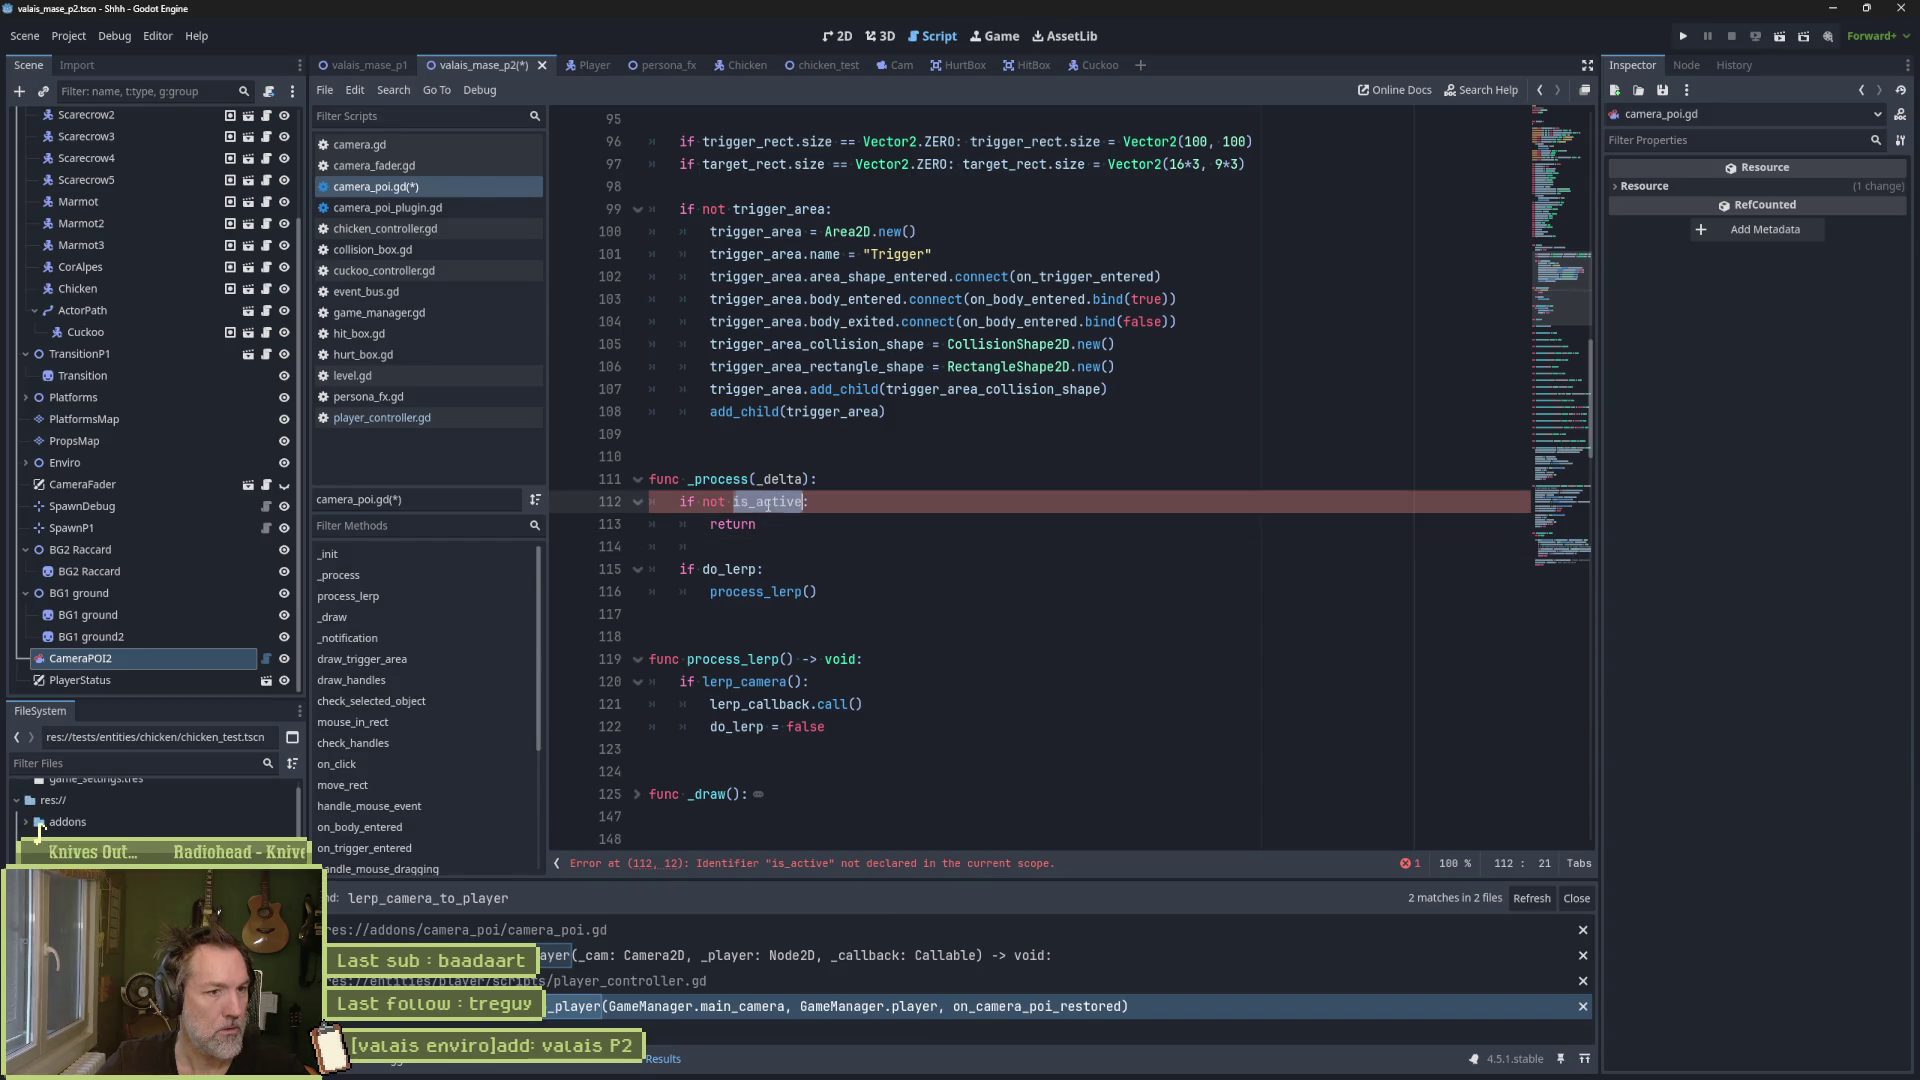
pyautogui.click(1558, 168)
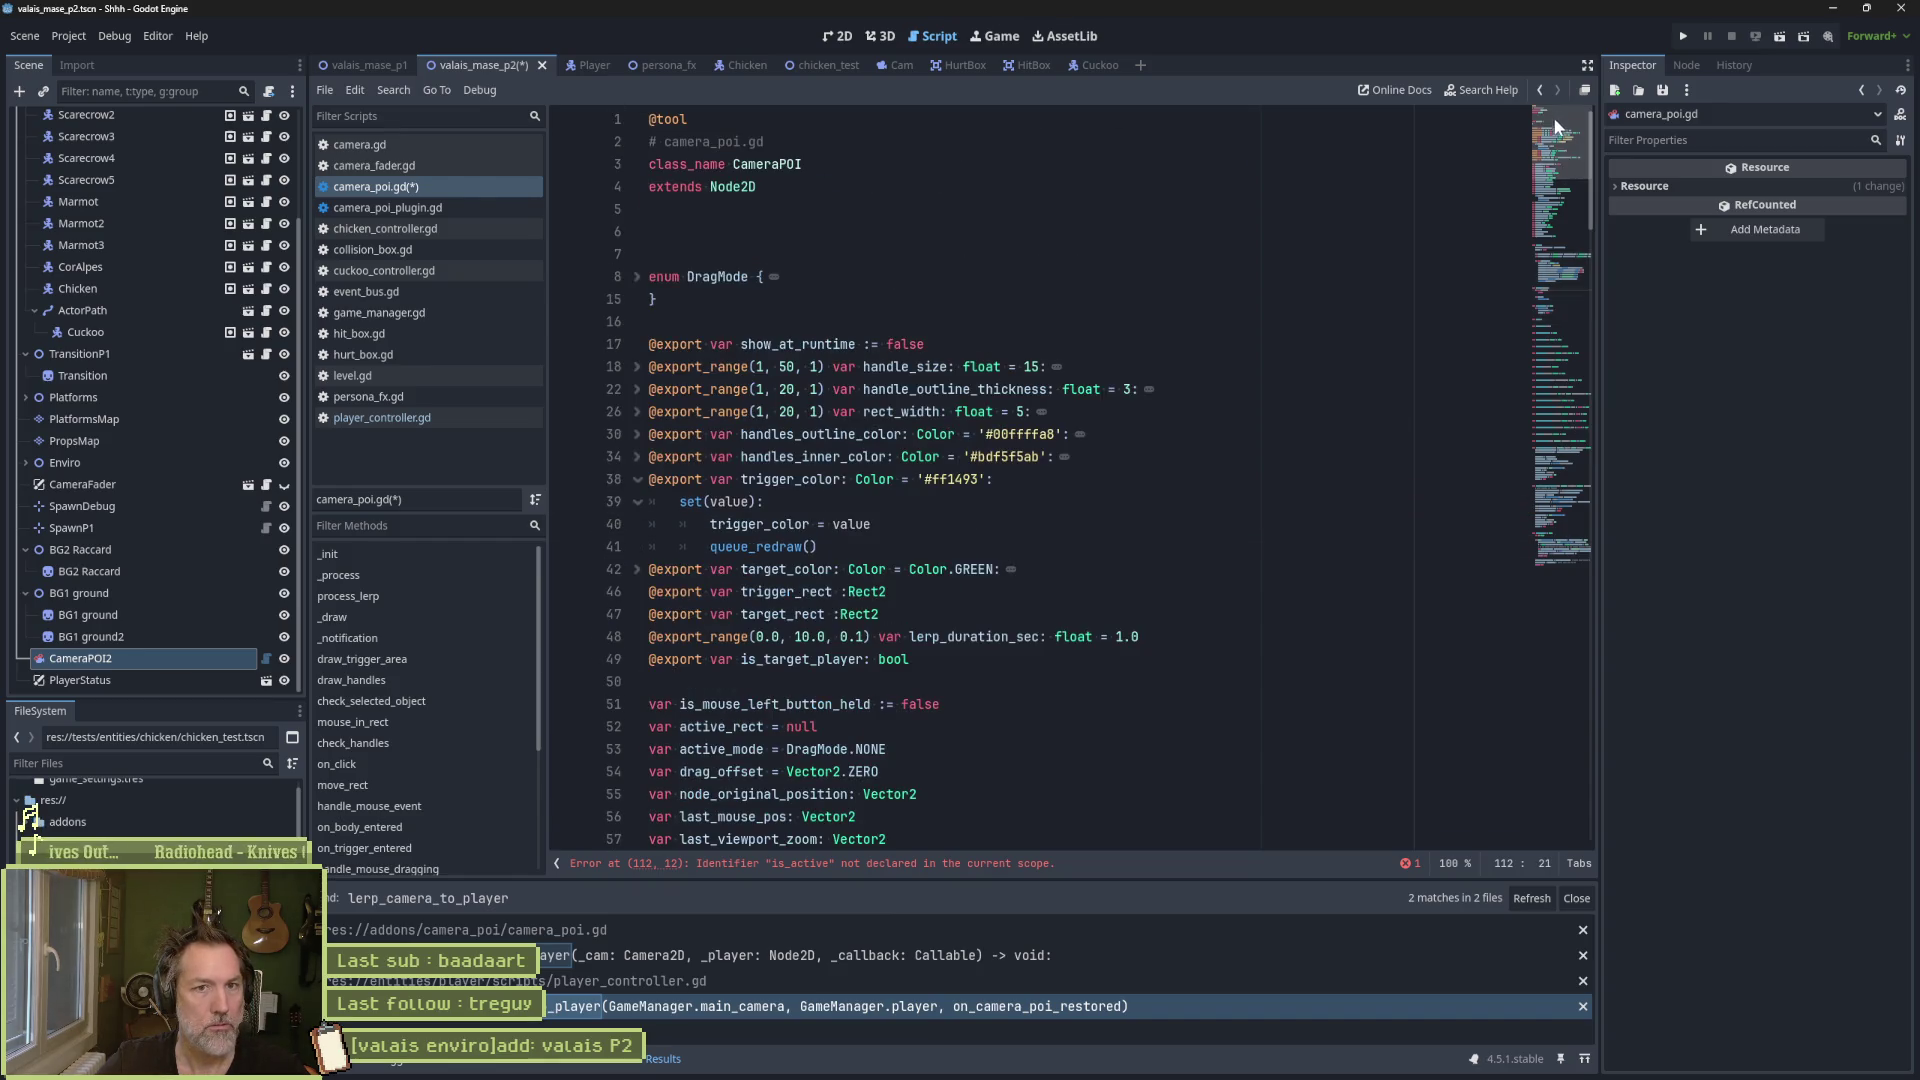
pyautogui.click(789, 325)
pyautogui.press('Return')
pyautogui.write('@export var ')
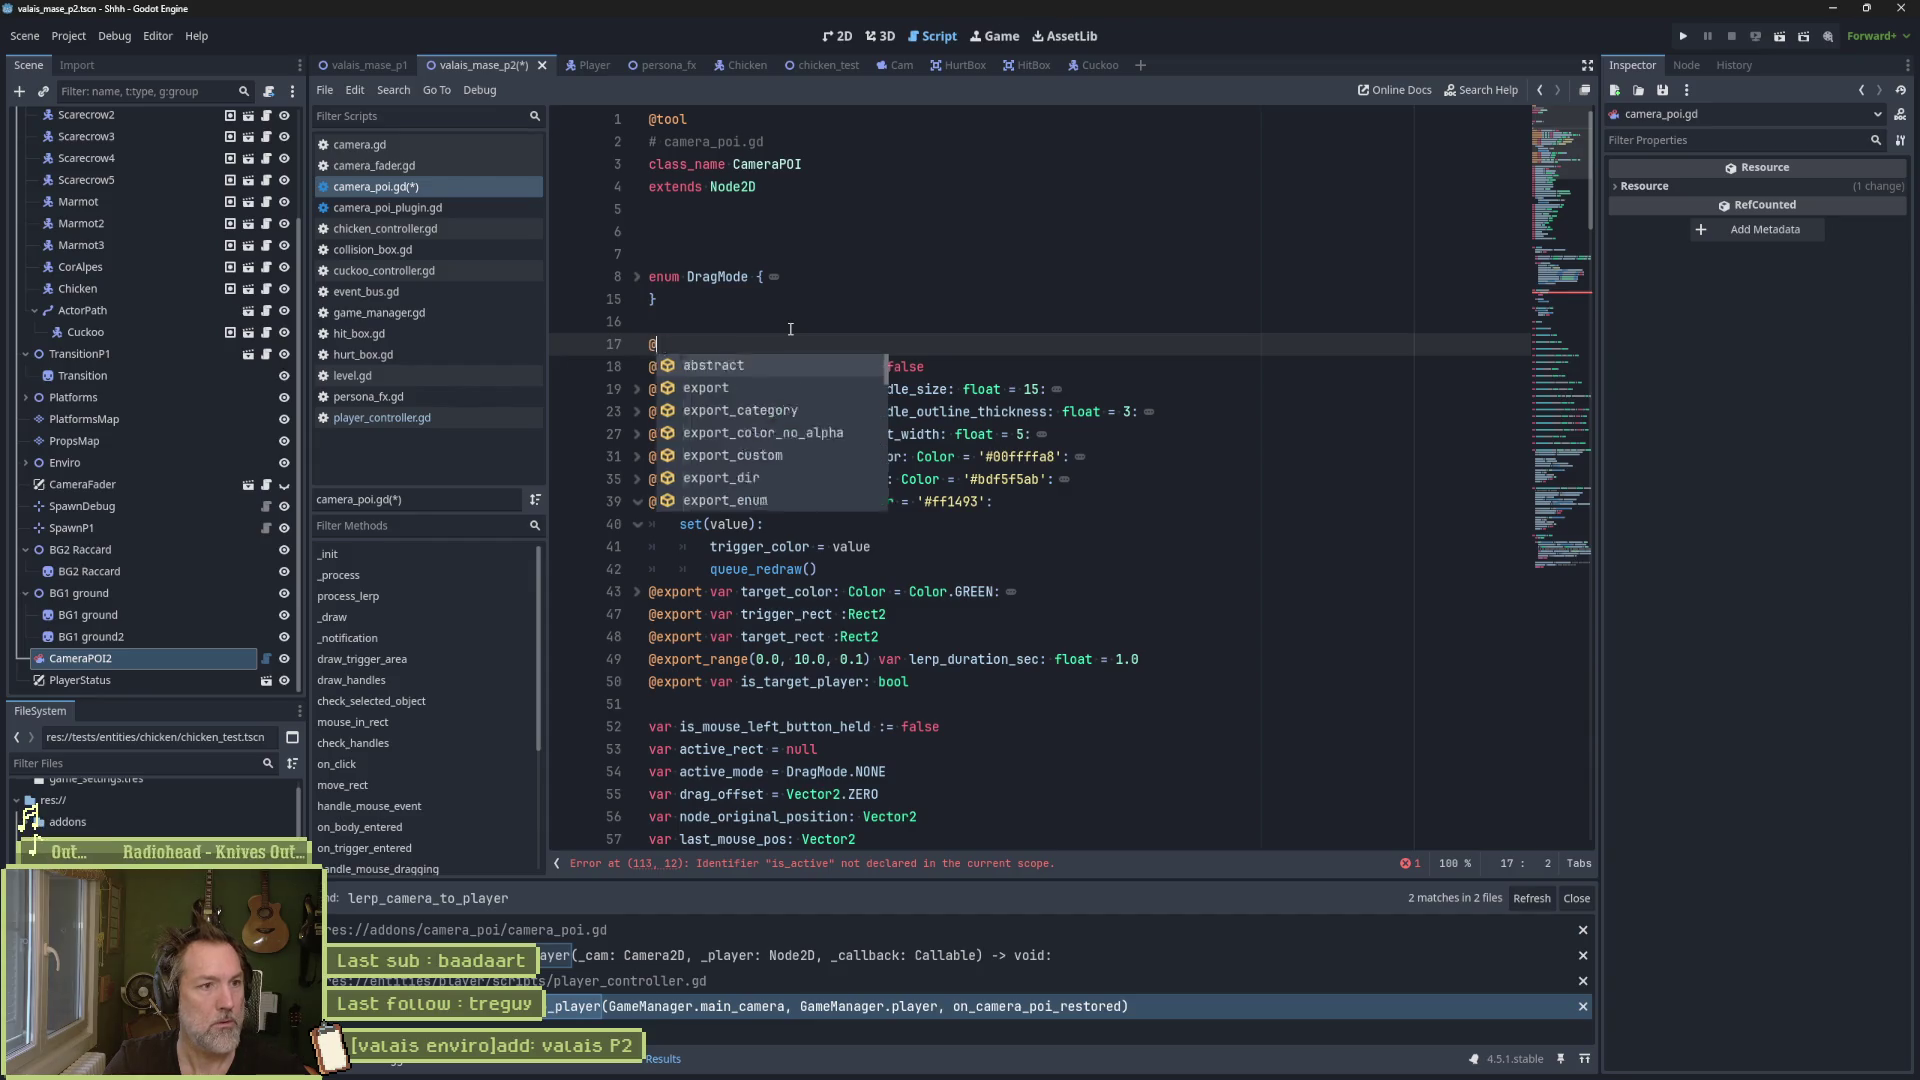
pyautogui.write('is_active := t')
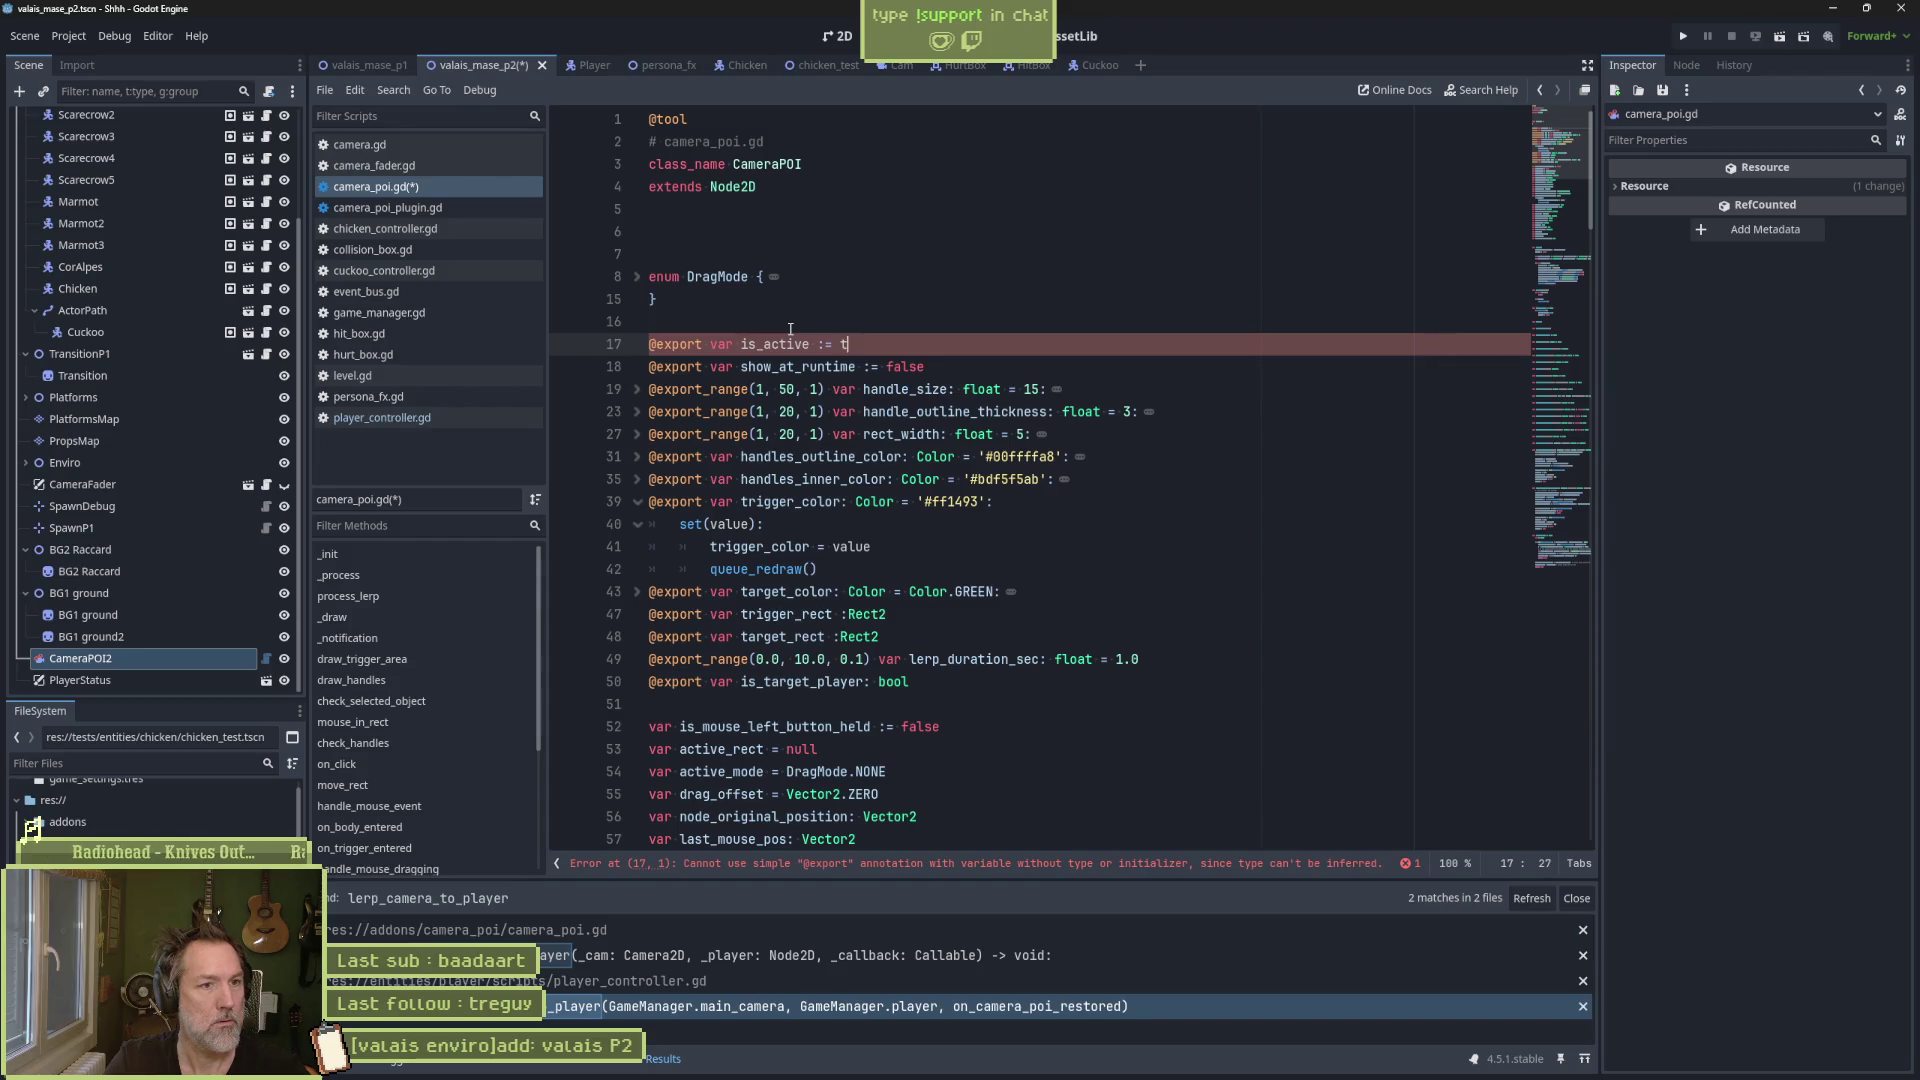
pyautogui.write('rue')
pyautogui.hotkey('ctrl', 's')
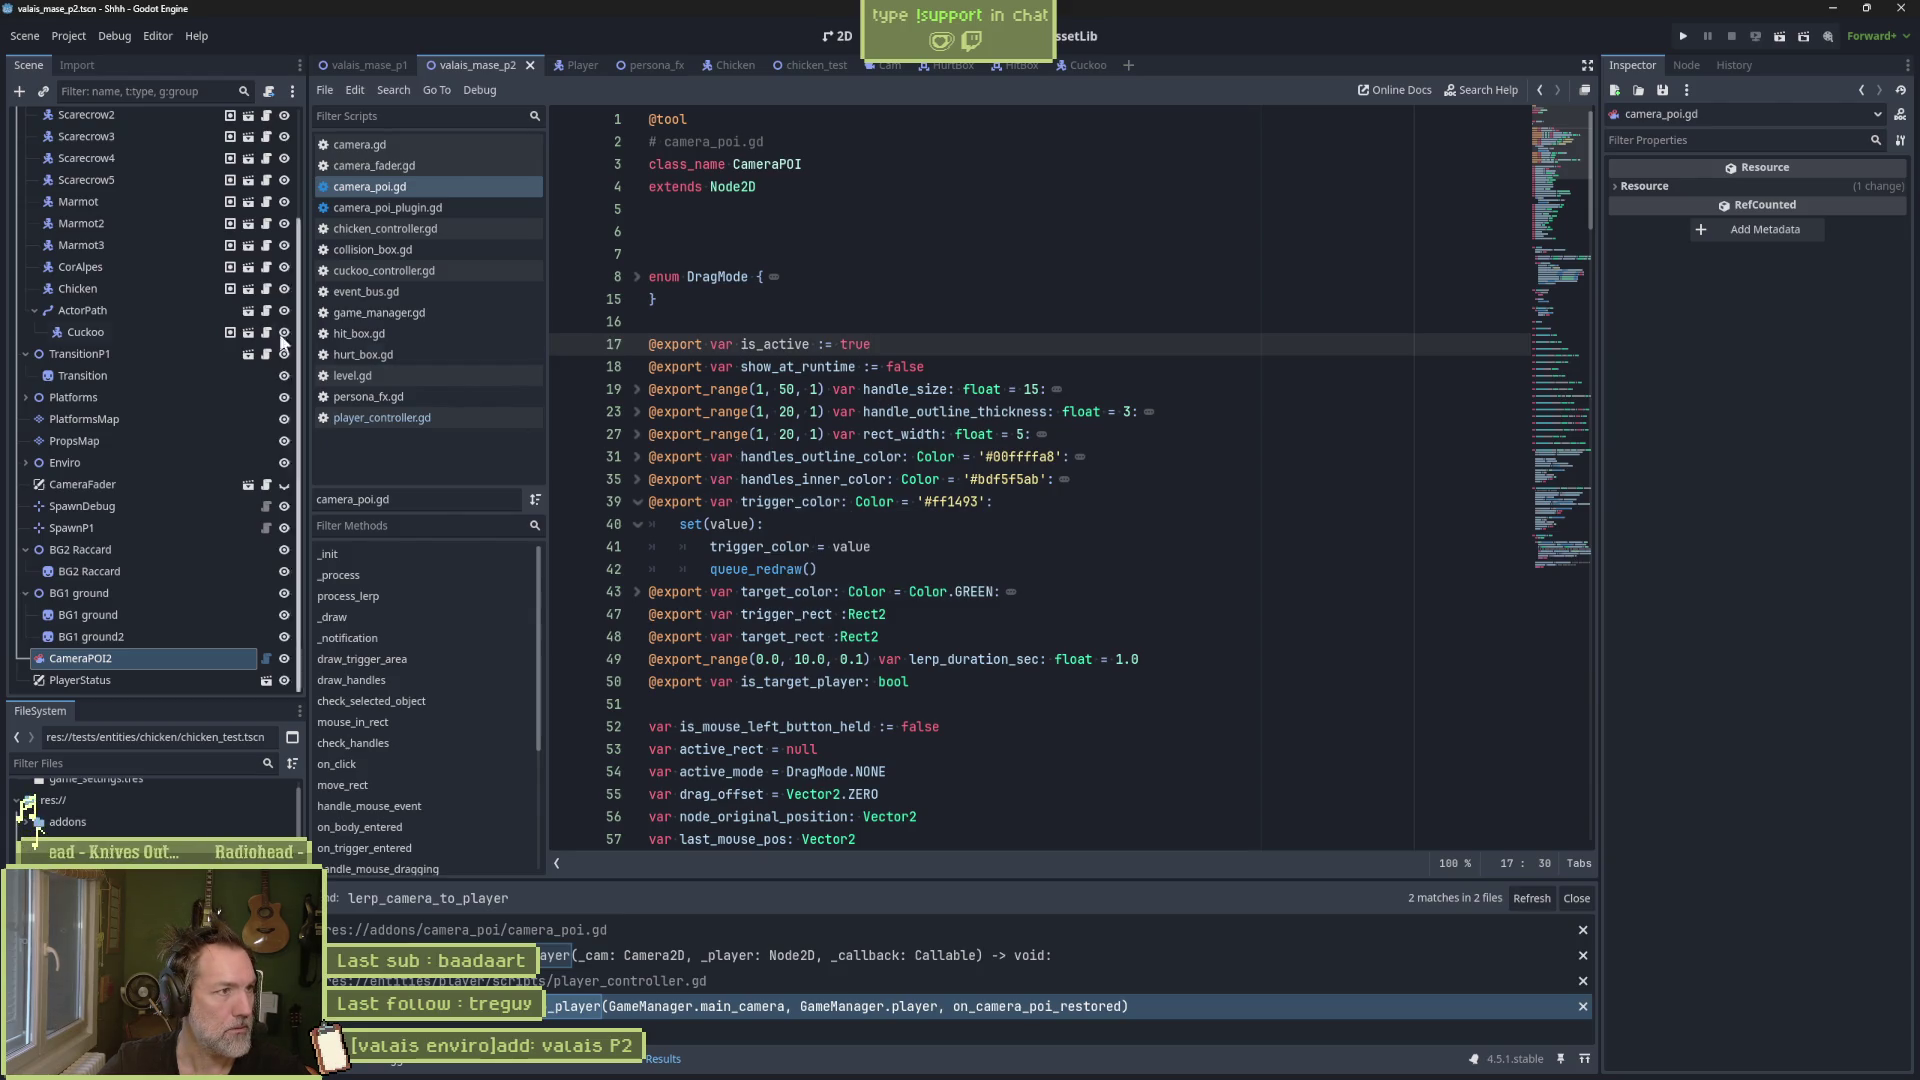
pyautogui.click(151, 646)
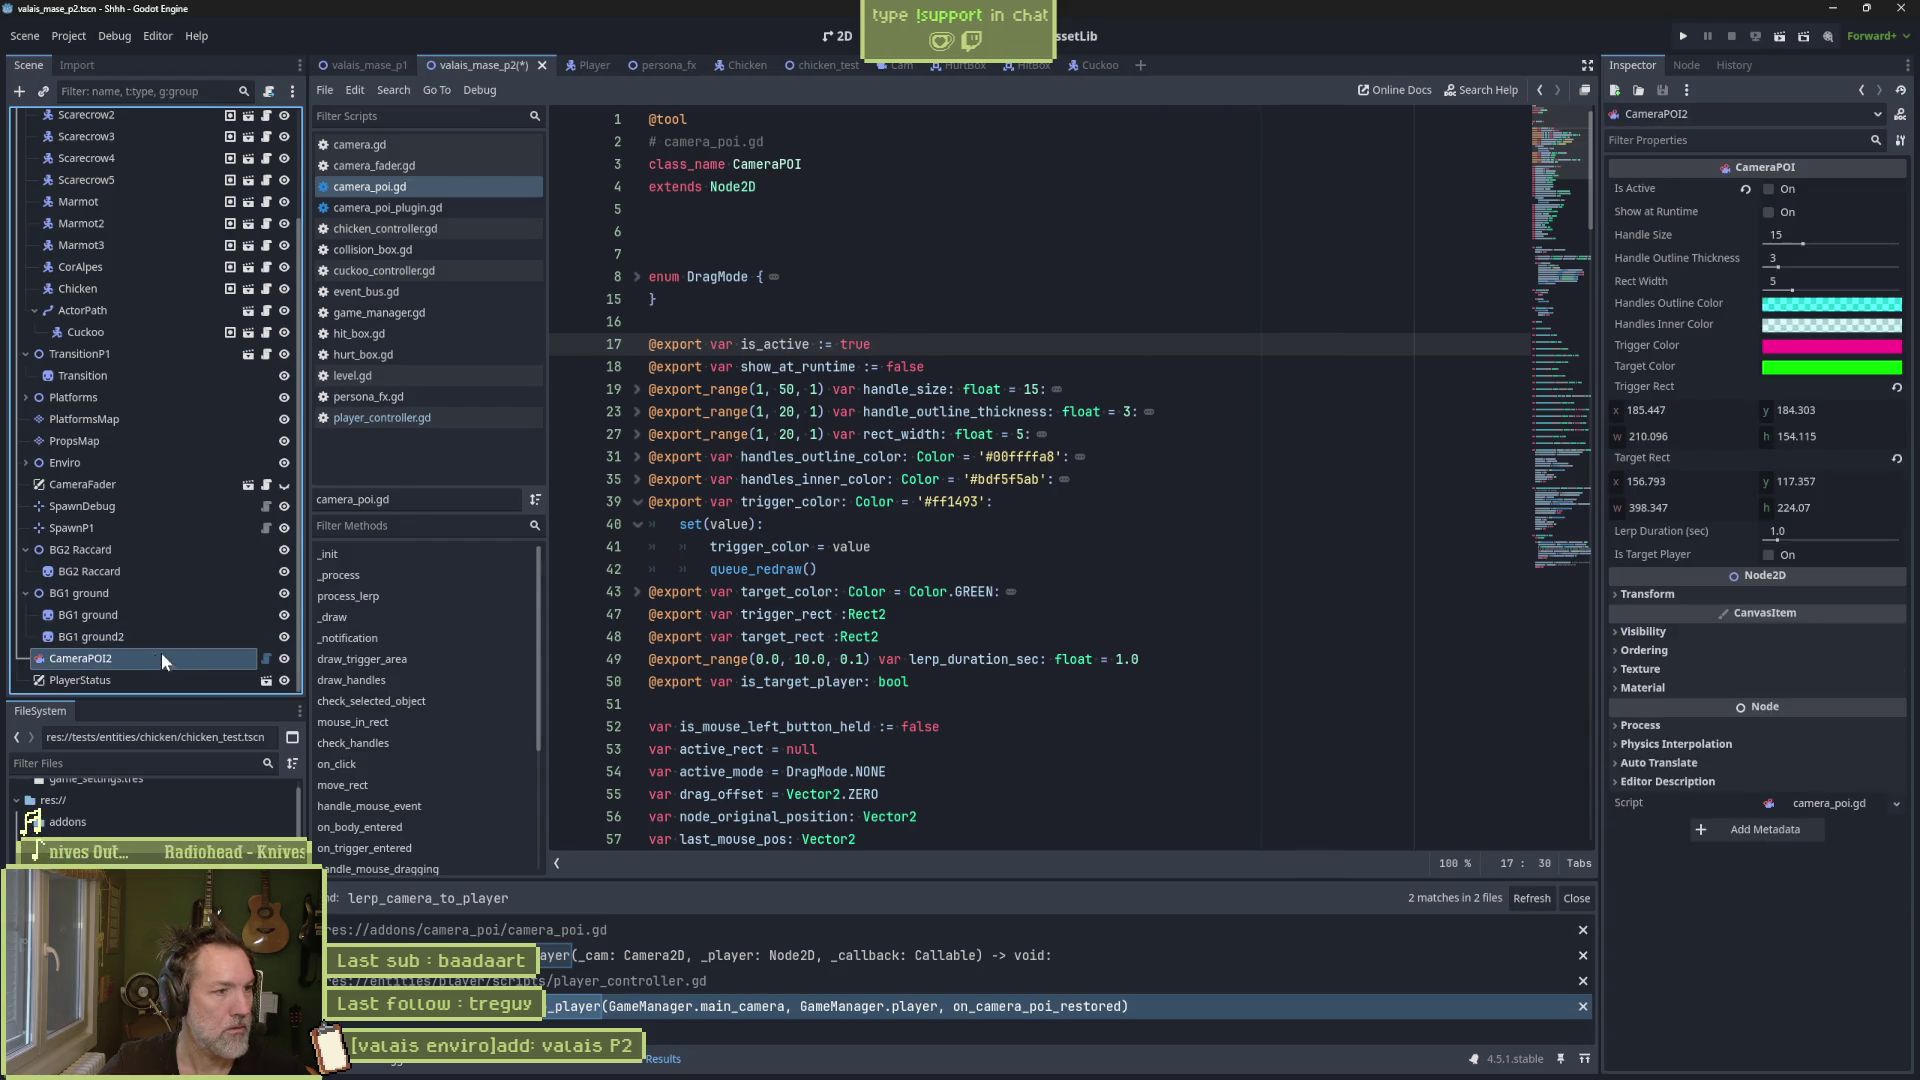
# - Turn on Is Active for CameraPOI2 in the Inspector and save the scene
pyautogui.click(1767, 188)
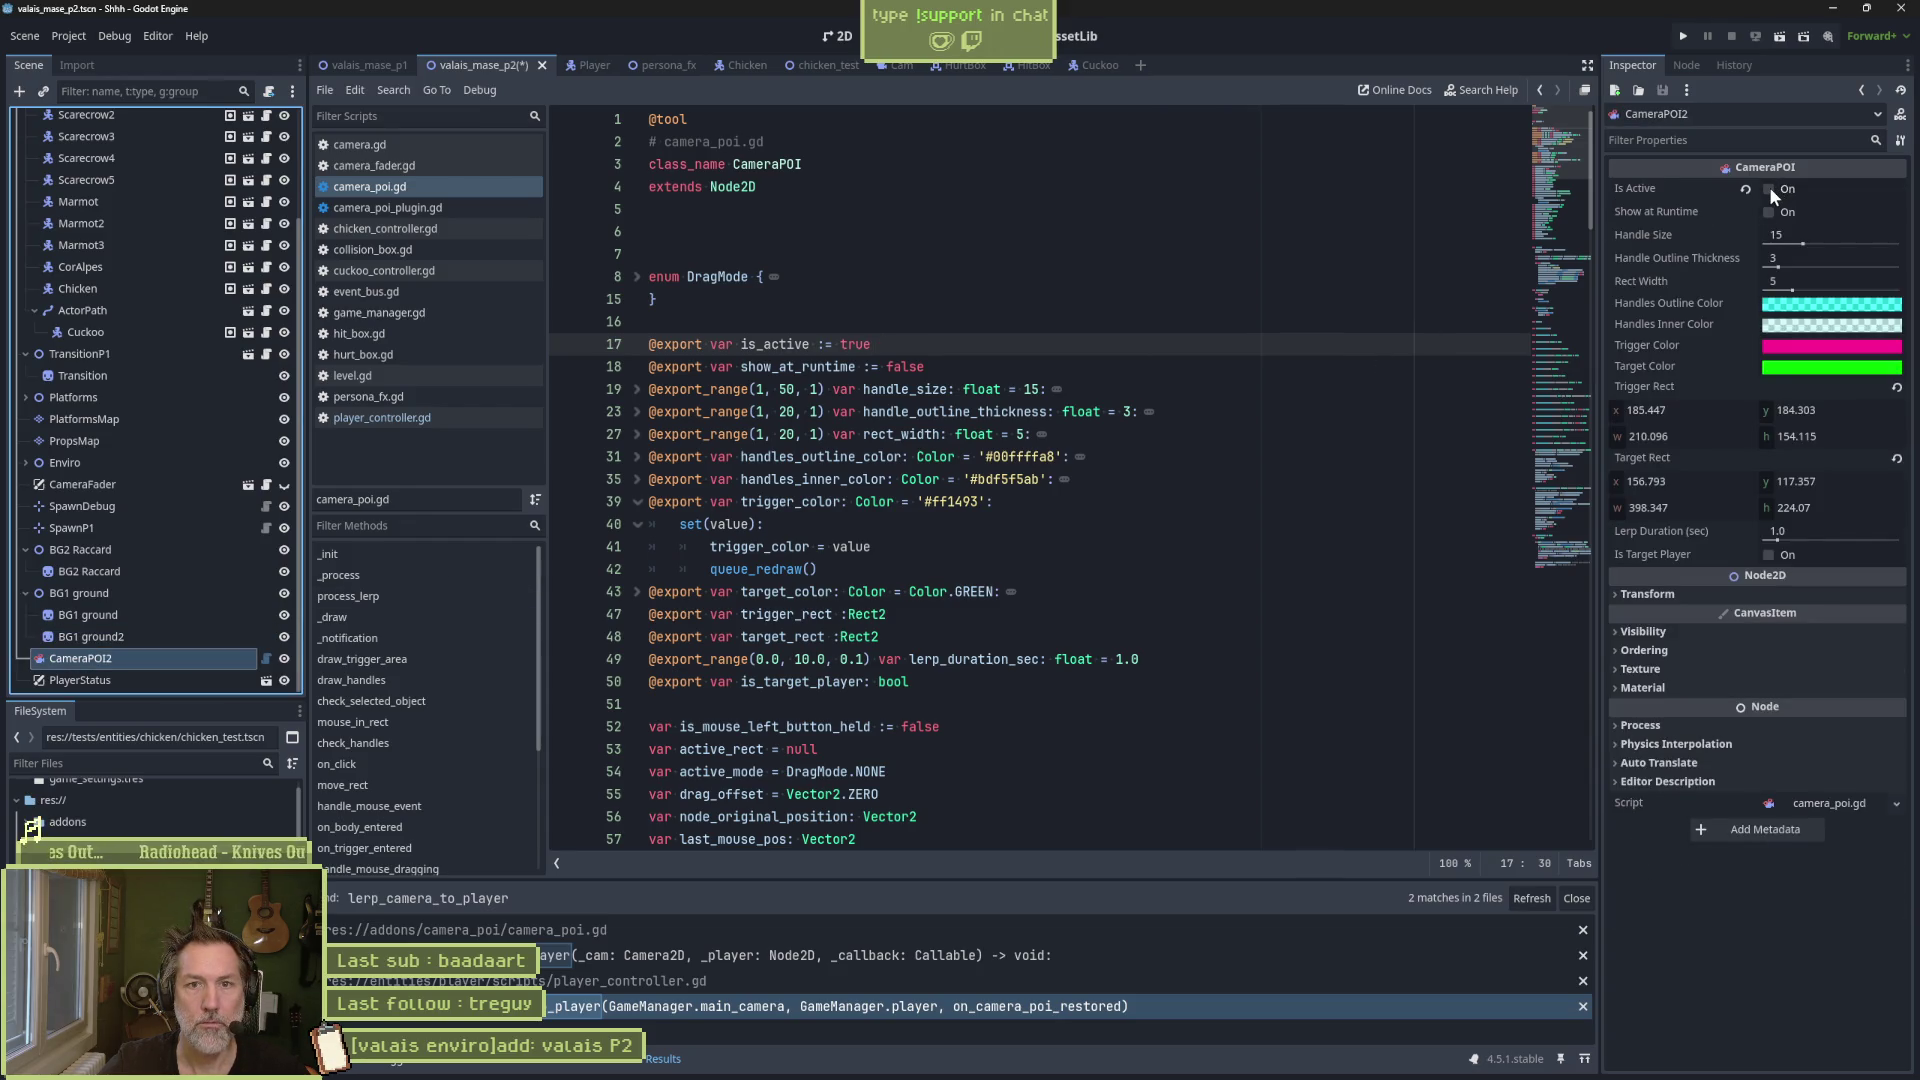
pyautogui.click(1767, 188)
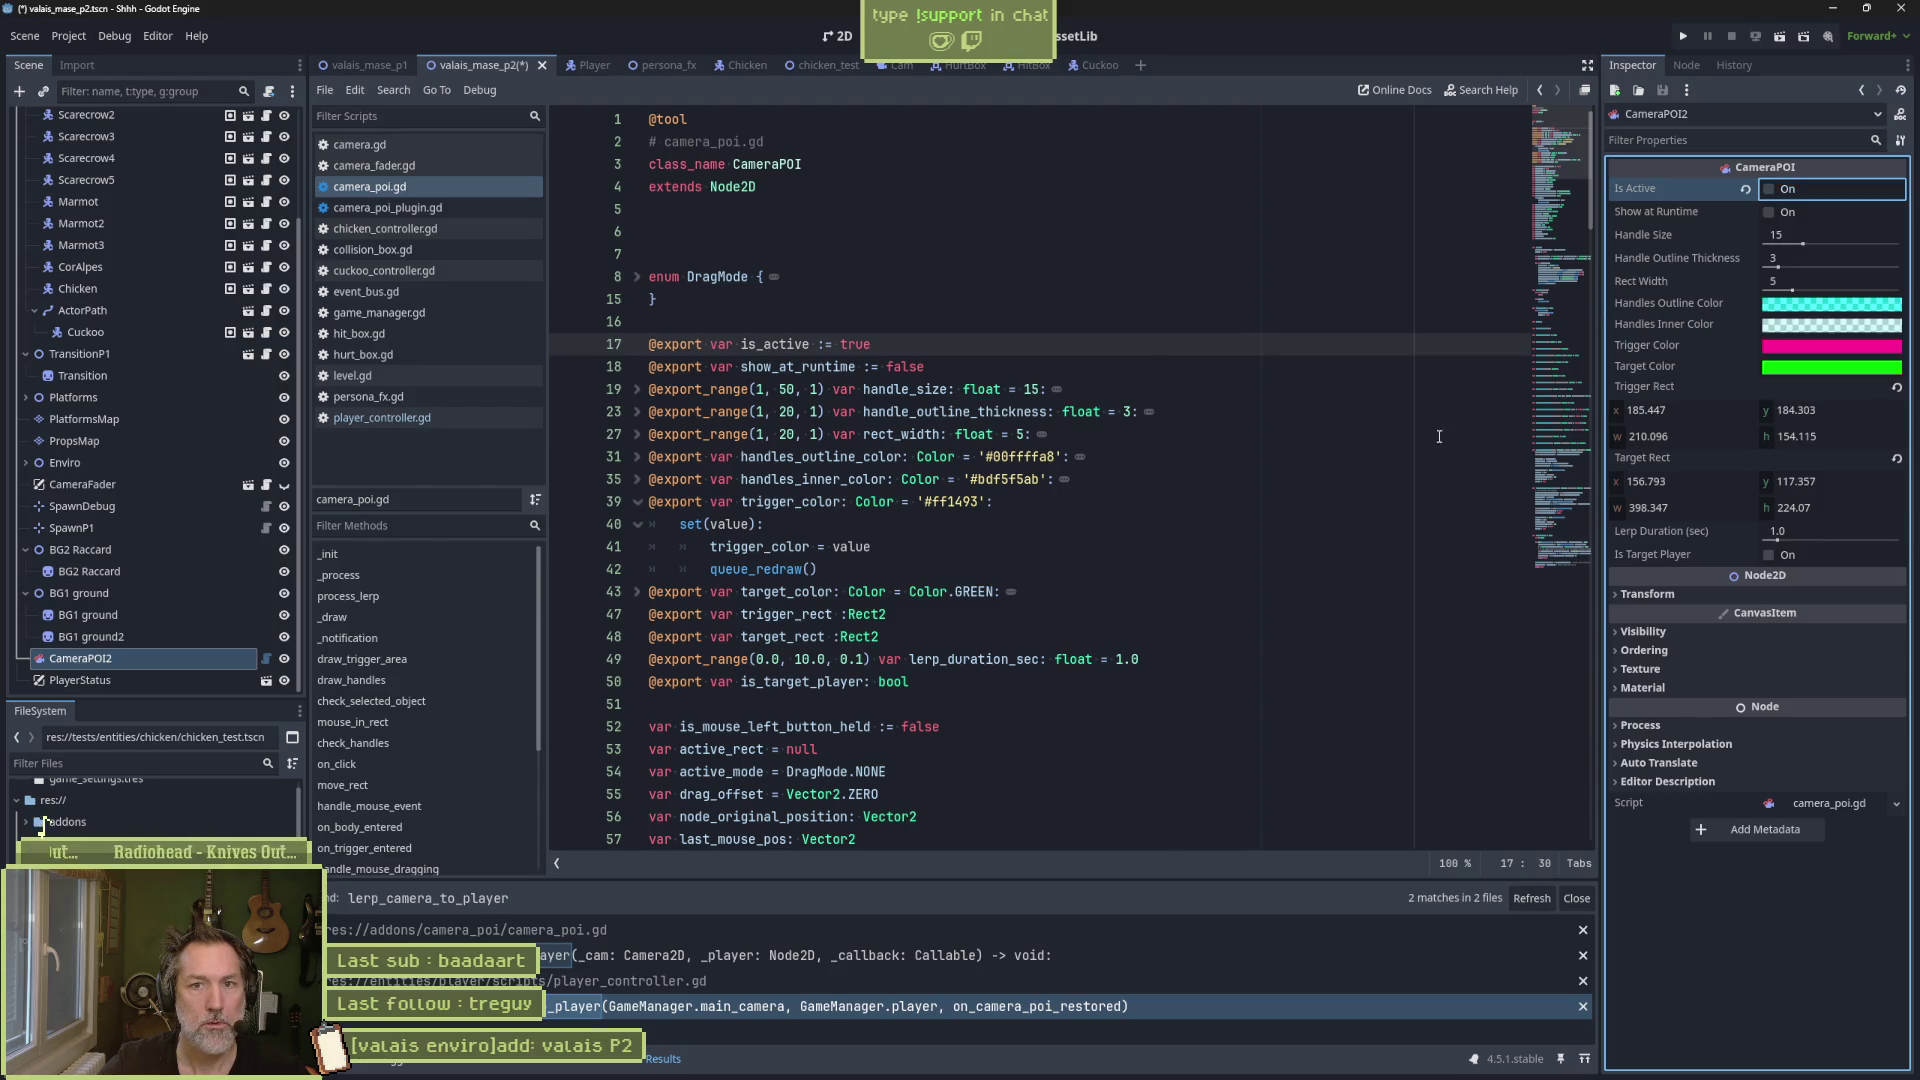
pyautogui.hotkey('ctrl', 's')
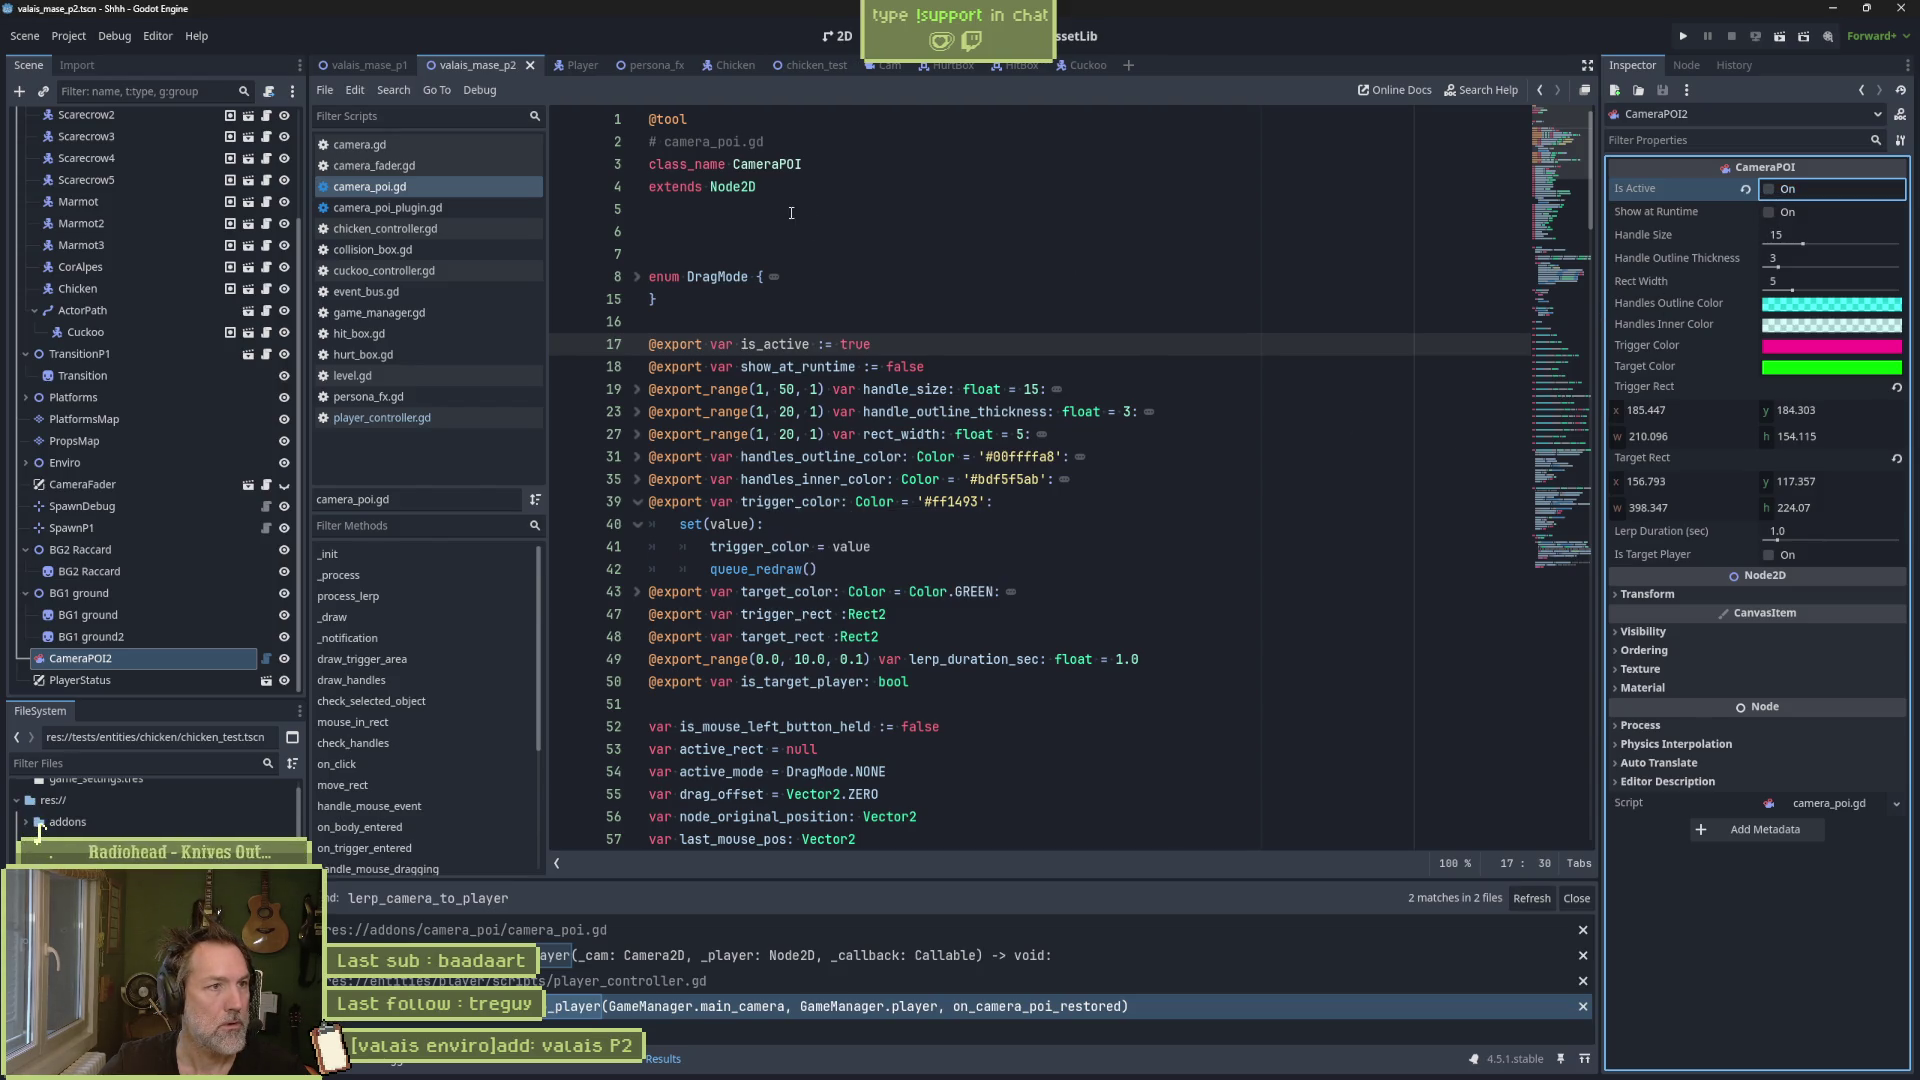
# - Play-test the level, running the cat between scarecrow, chicken and signpost, then reopen the search results
pyautogui.press('F5')
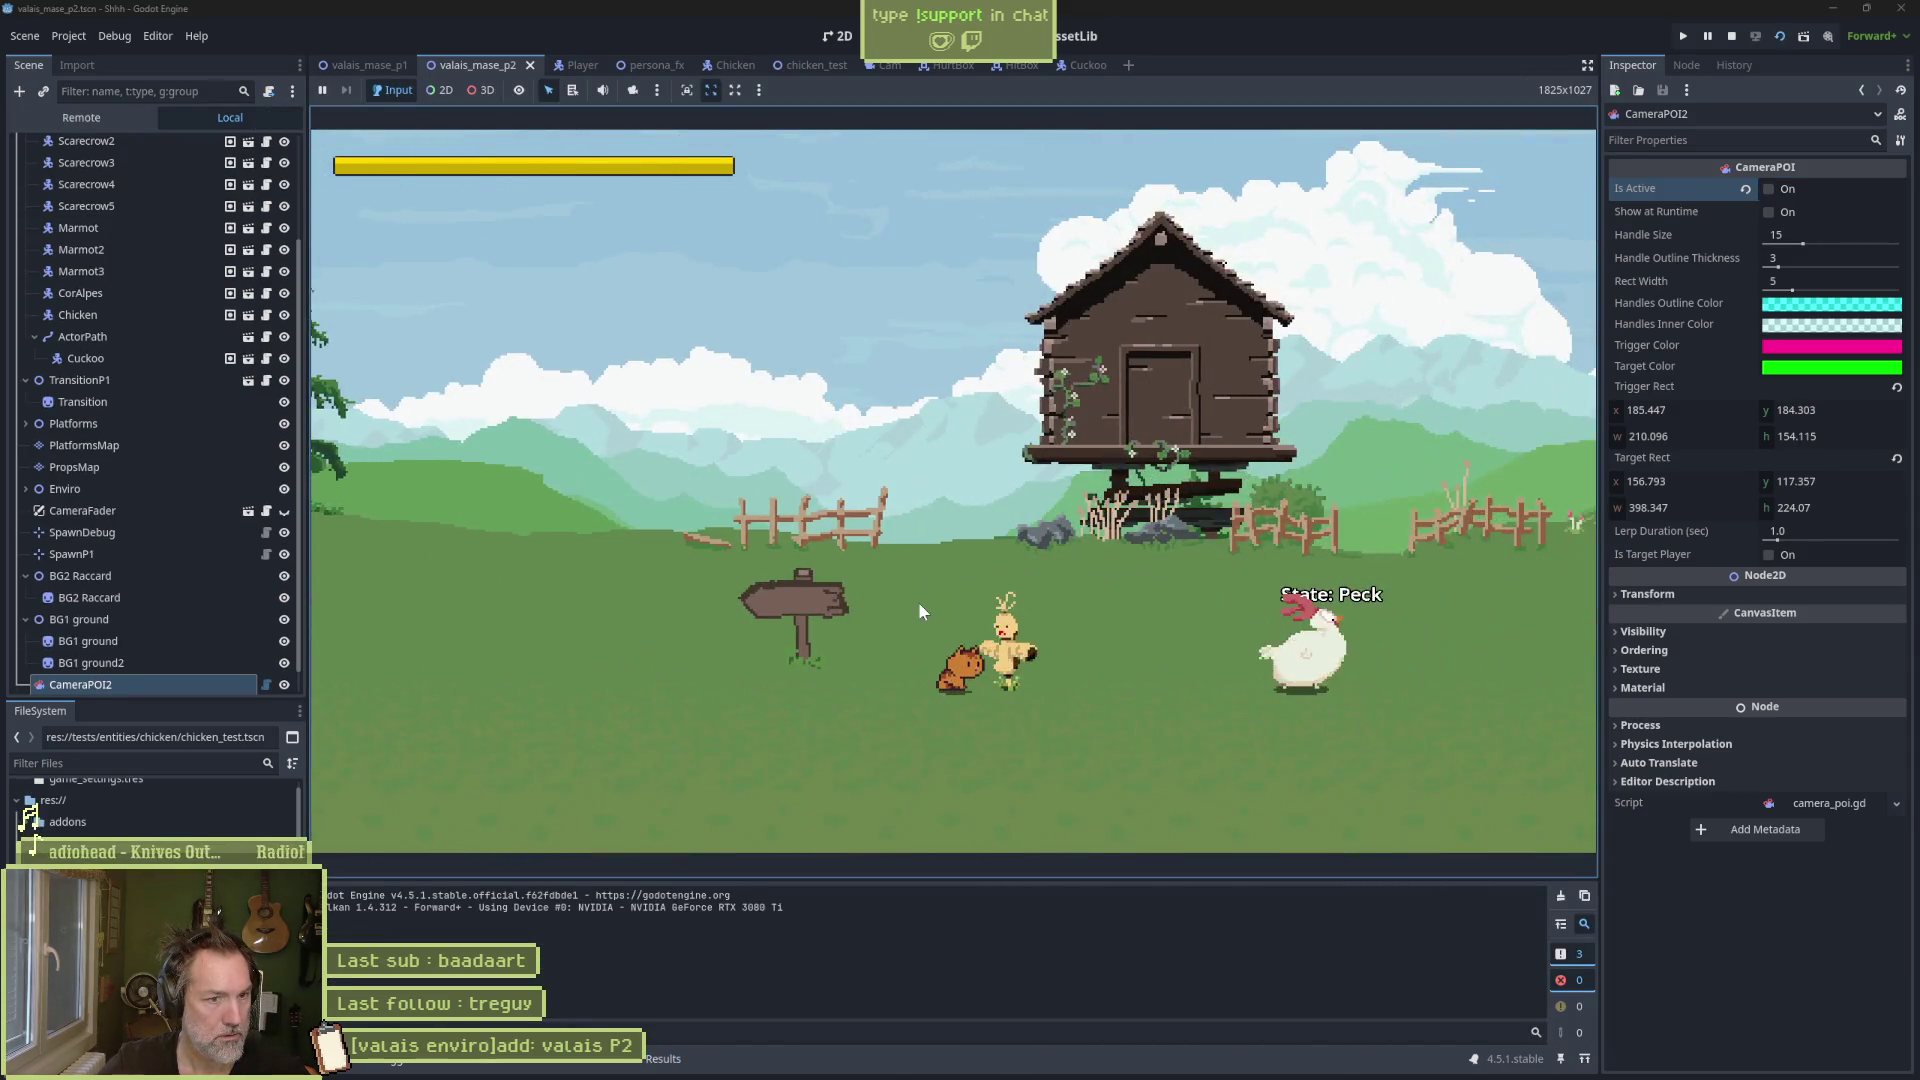
pyautogui.press('Right')
pyautogui.press('space')
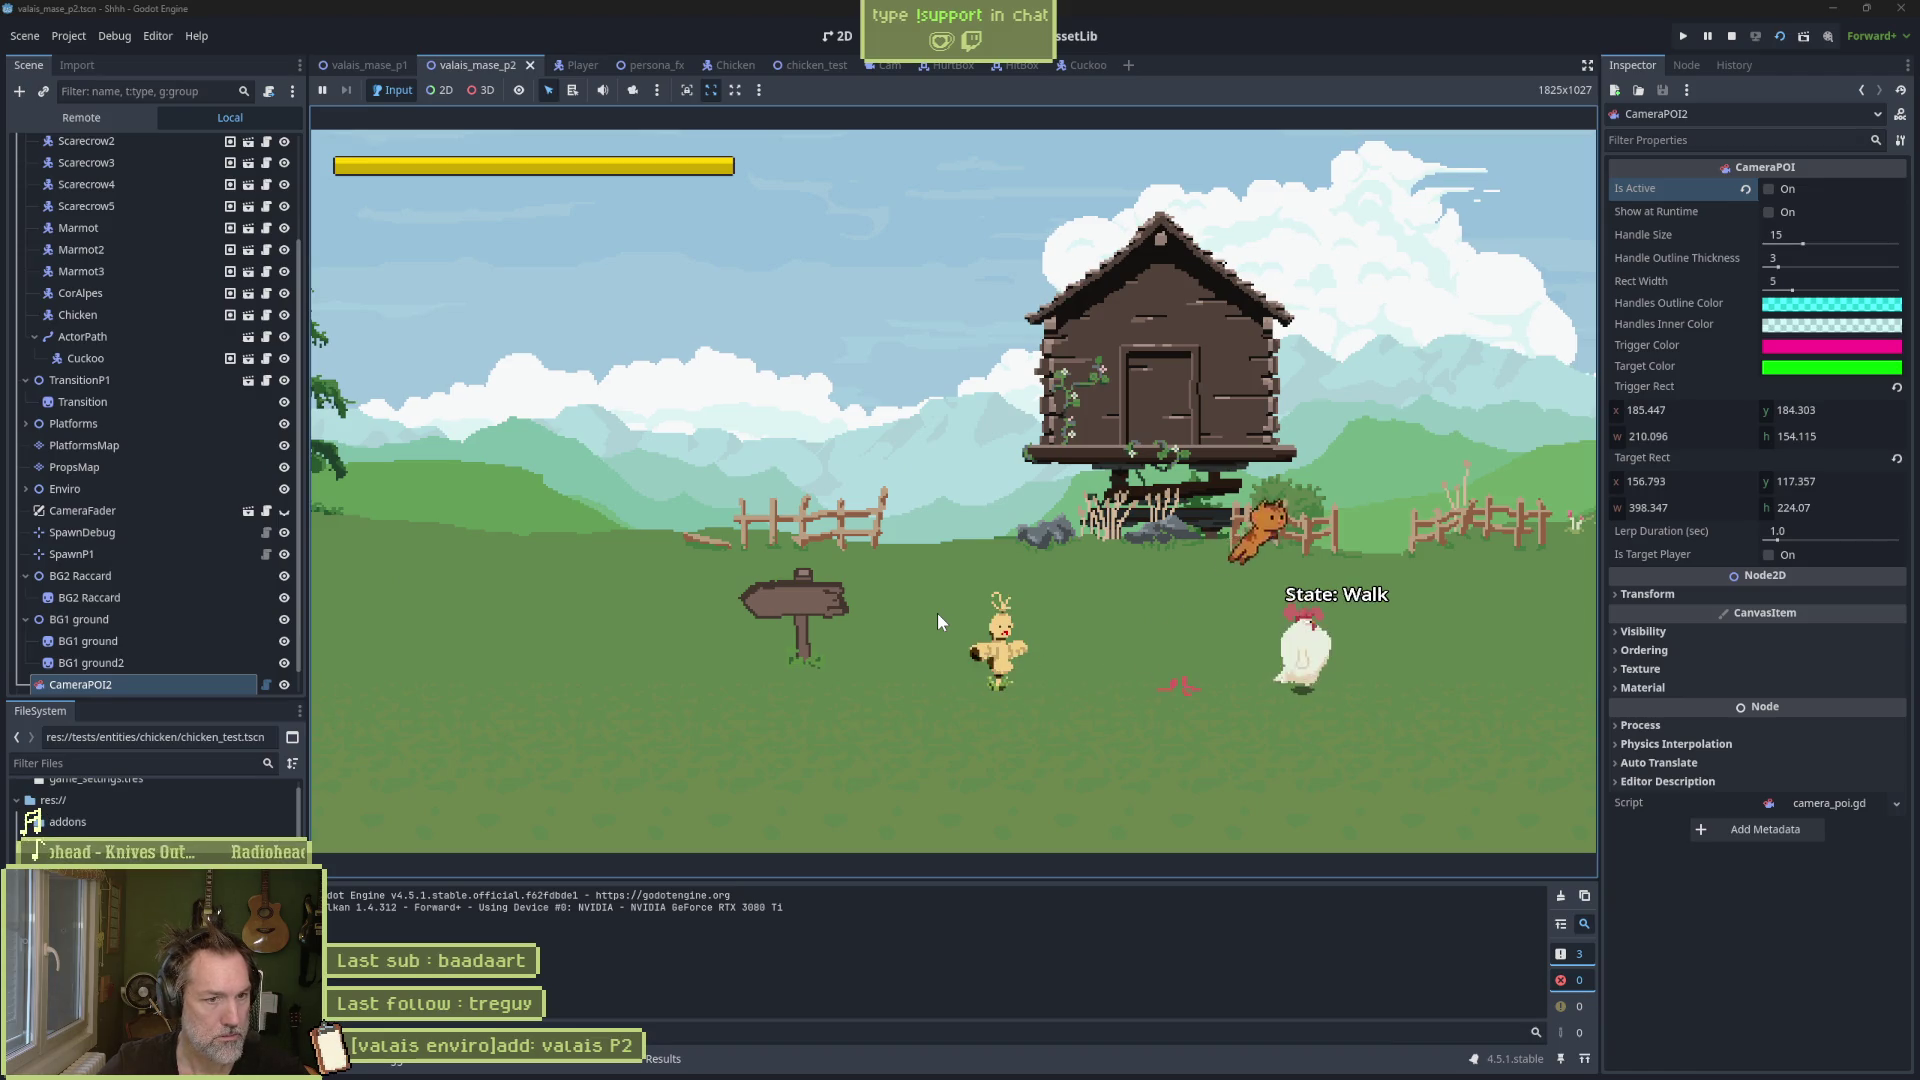
pyautogui.press('Left')
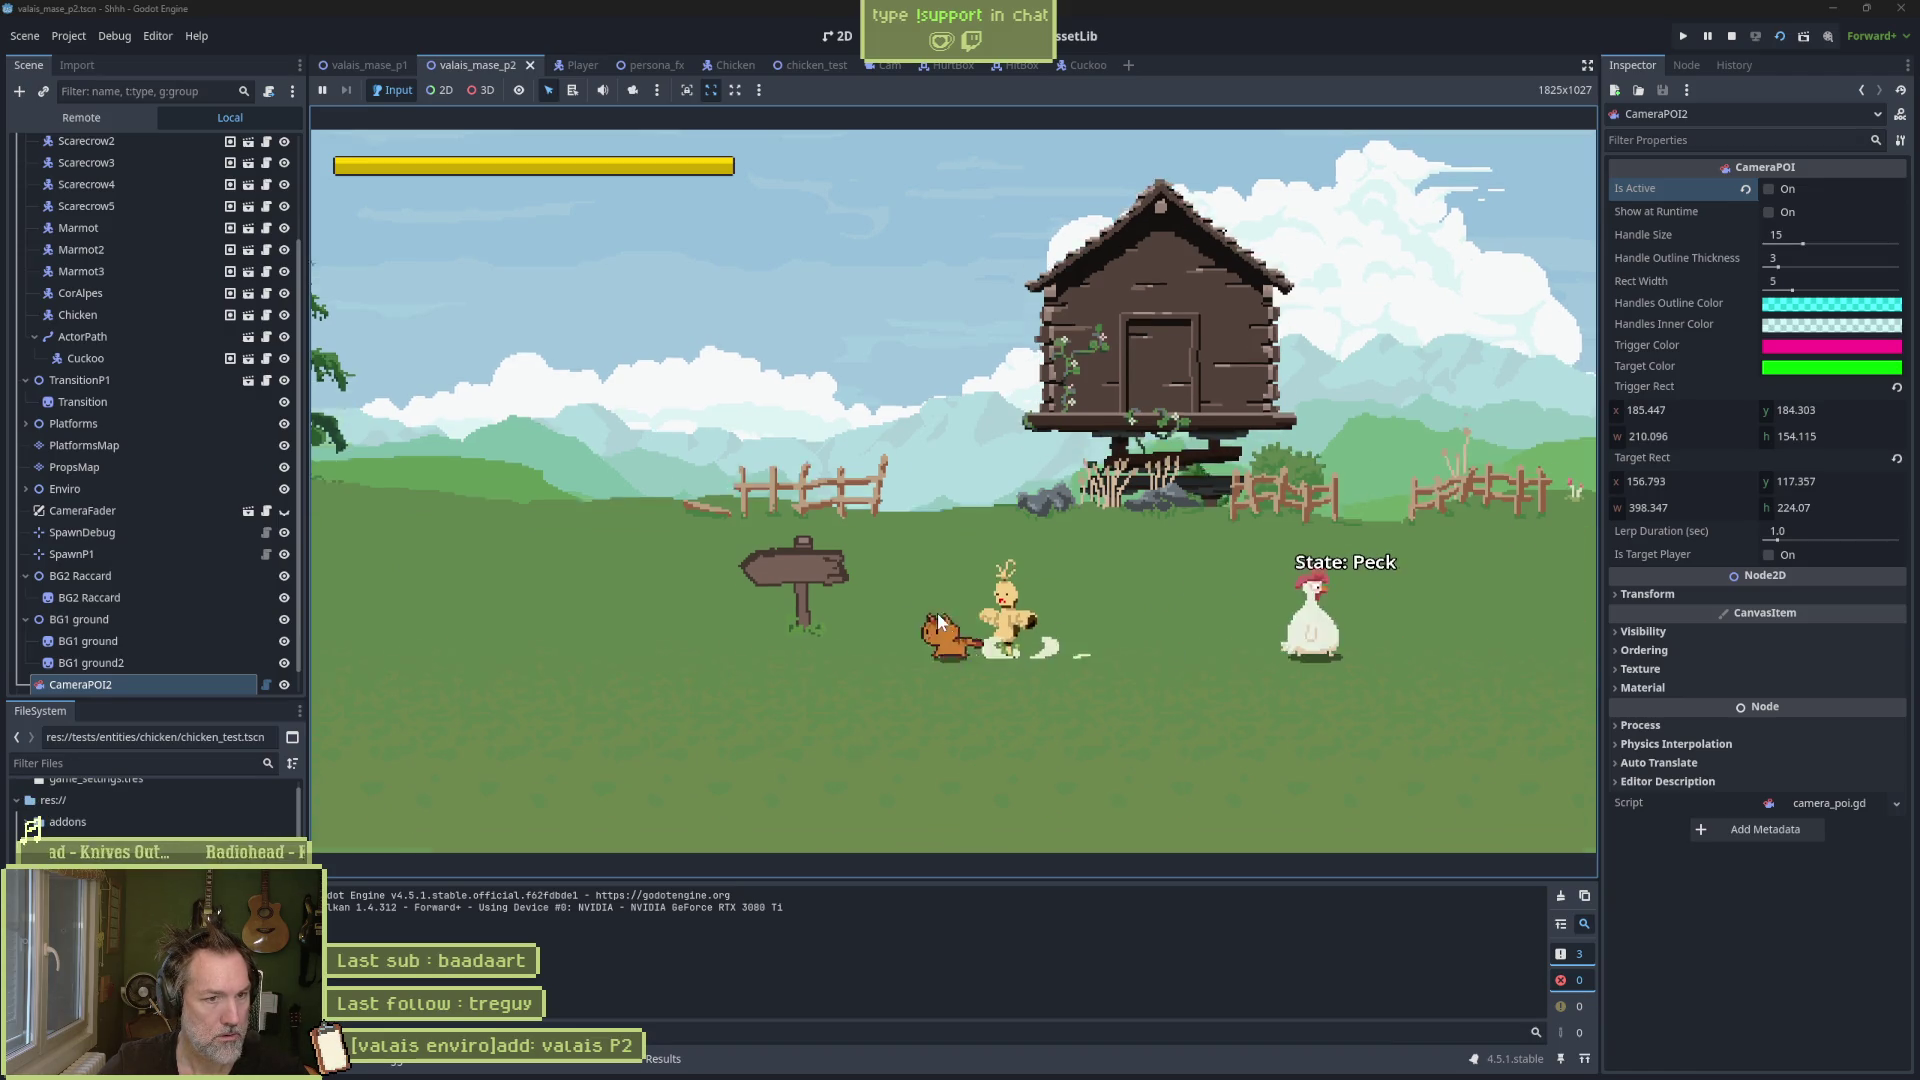
pyautogui.press('Right')
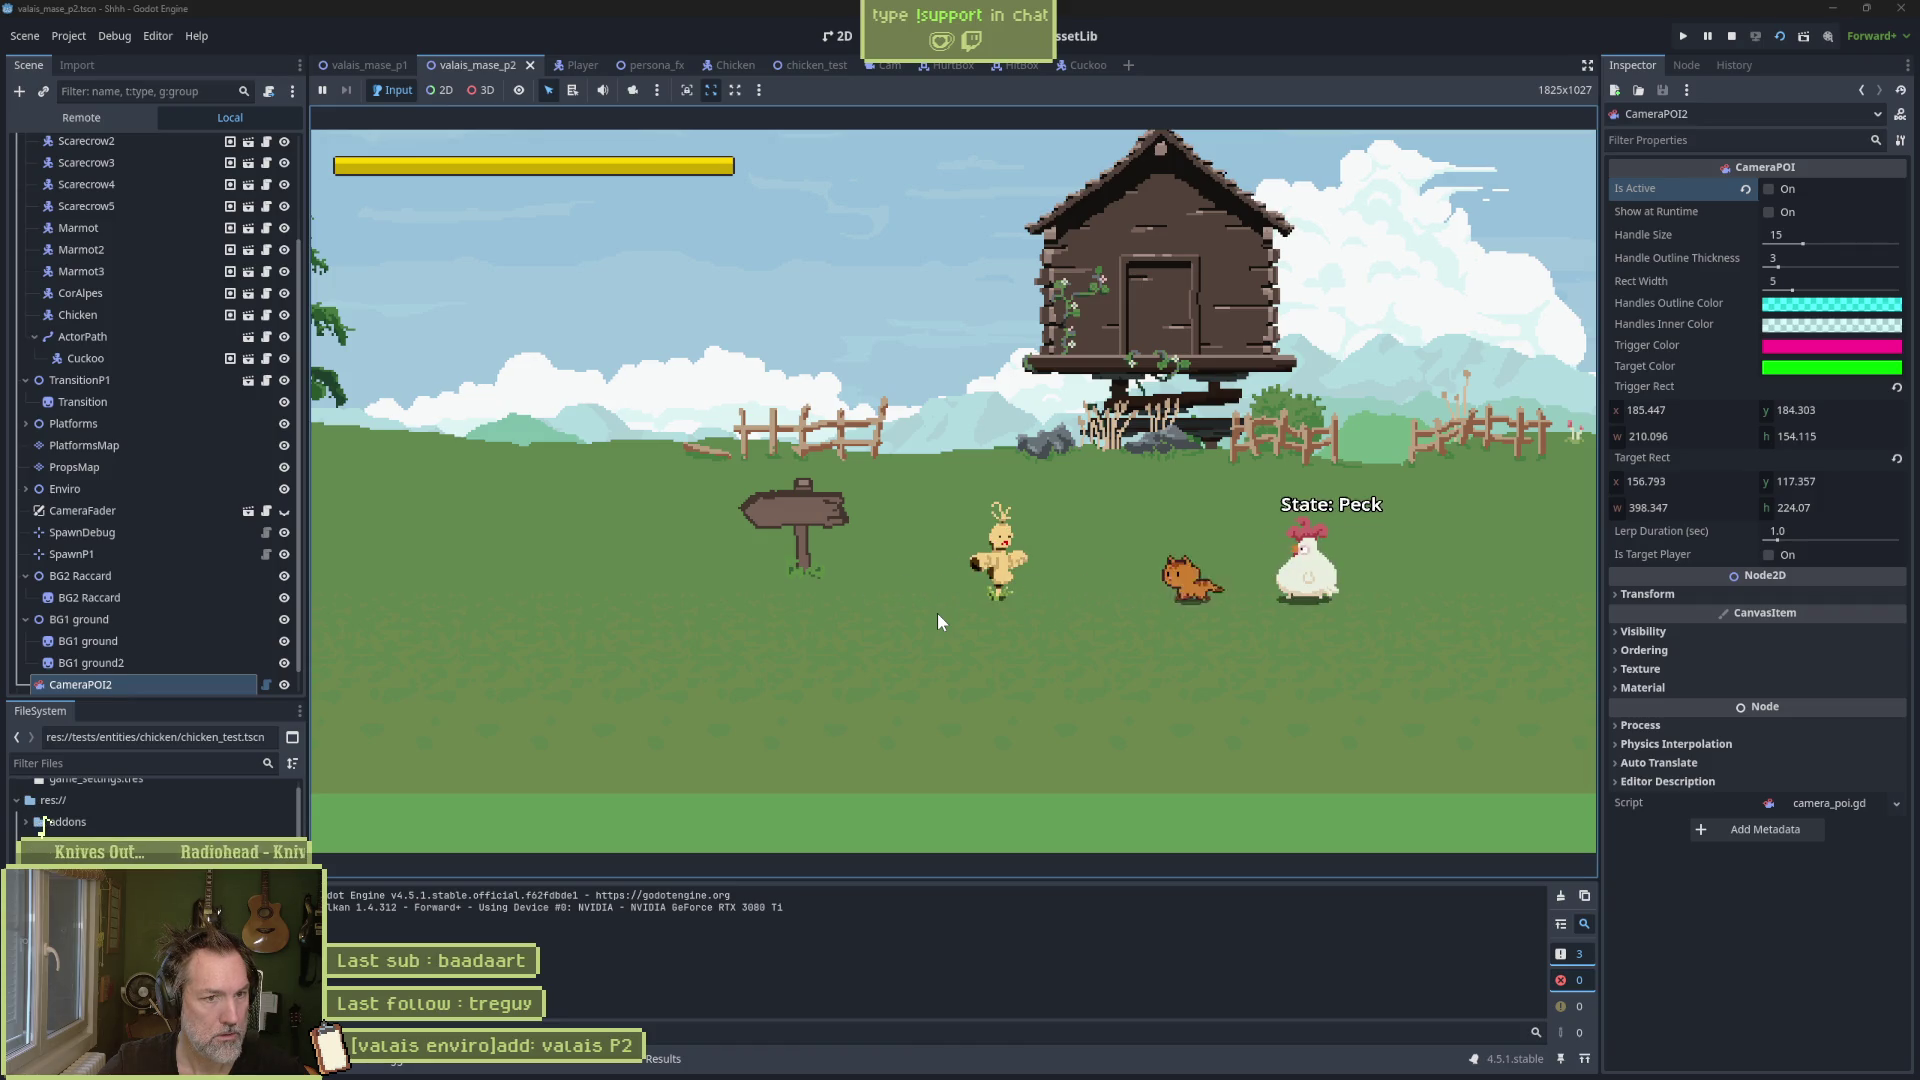
pyautogui.press('Left')
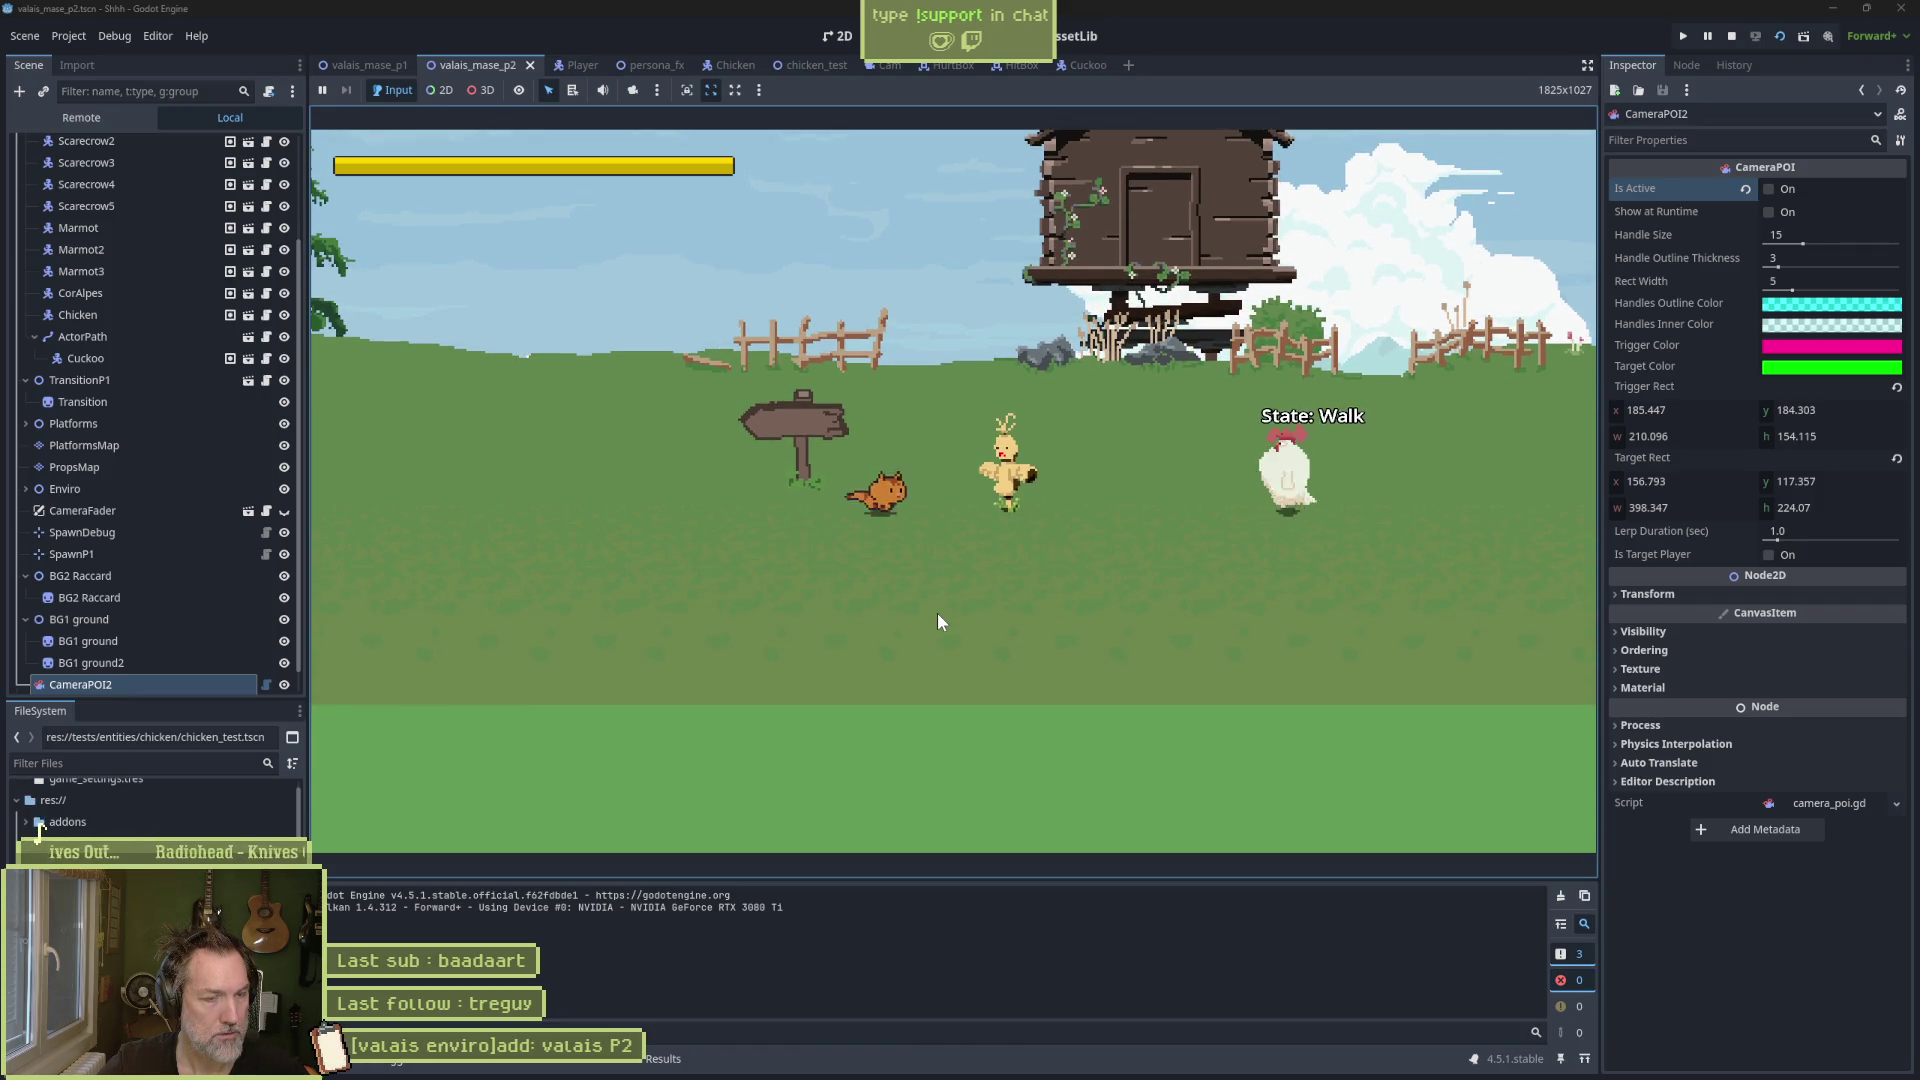
pyautogui.press('Right')
pyautogui.press('Left')
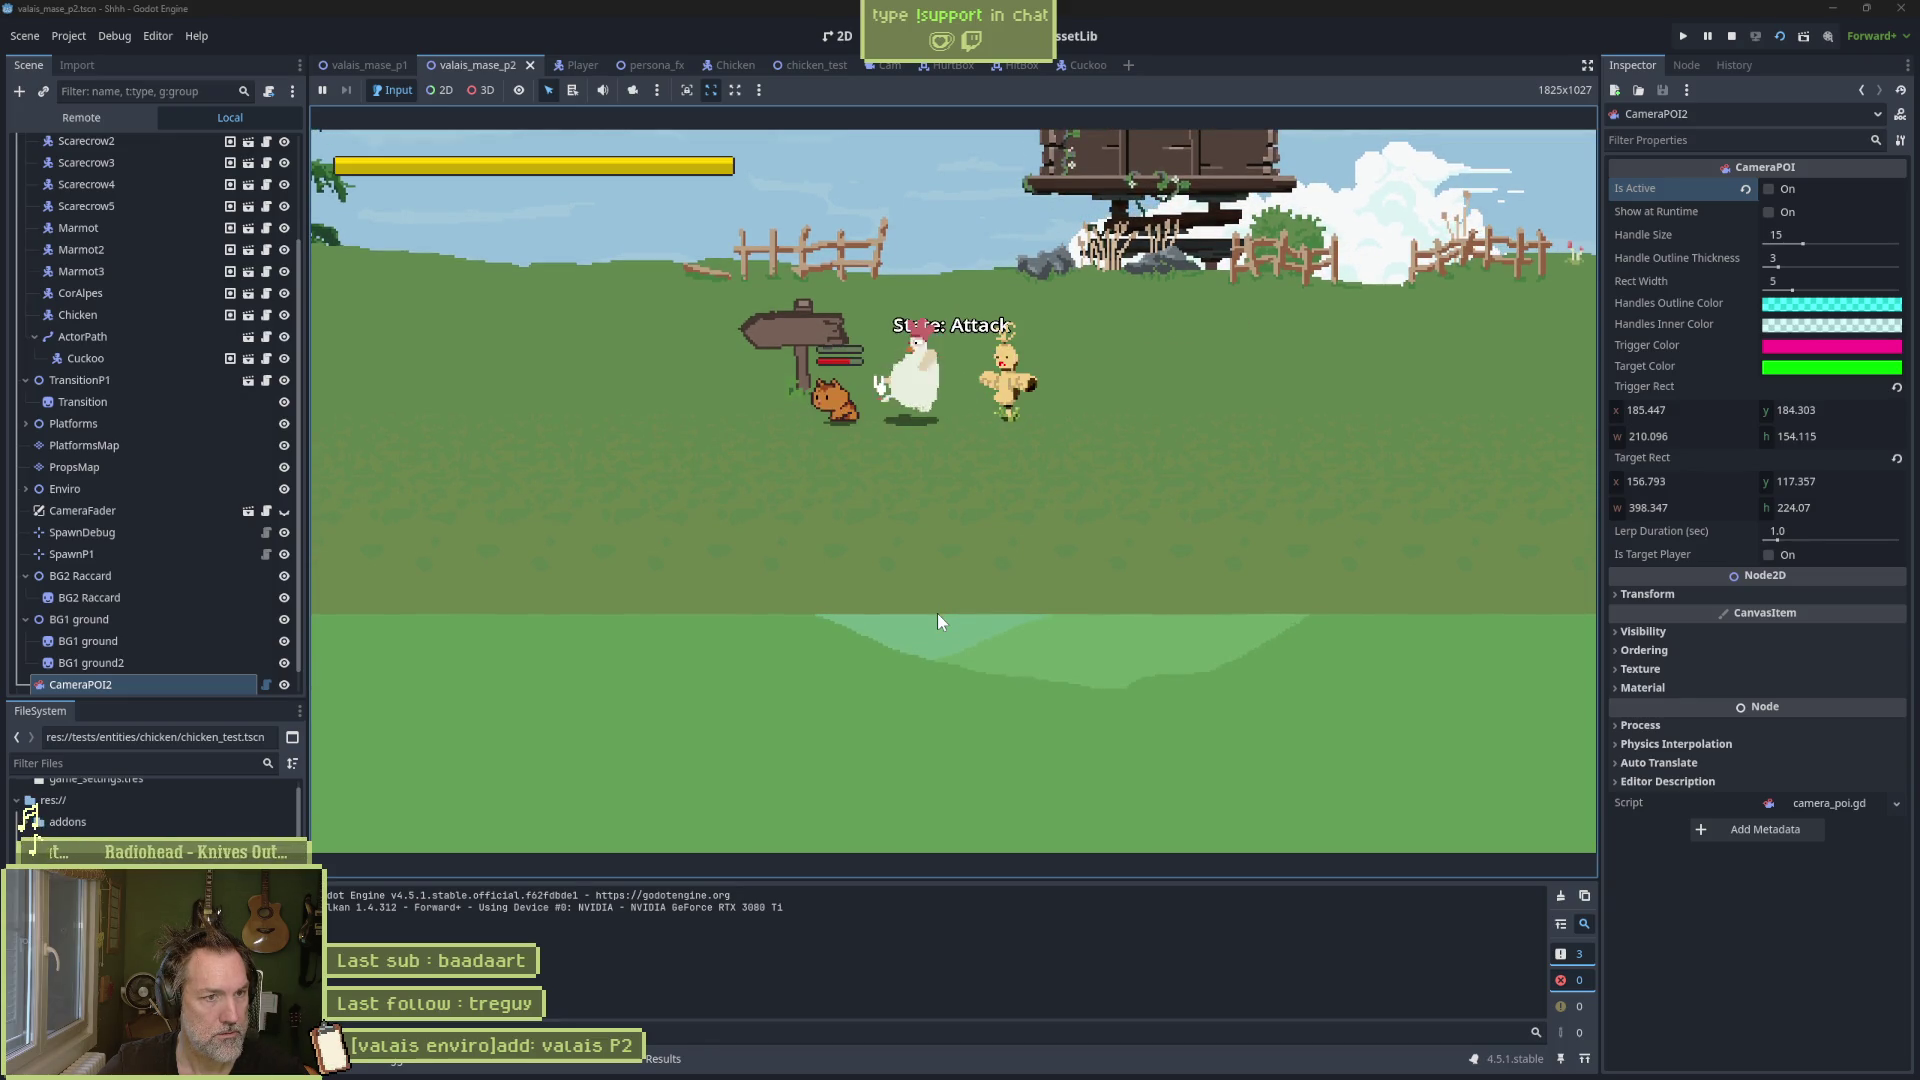
pyautogui.press('F8')
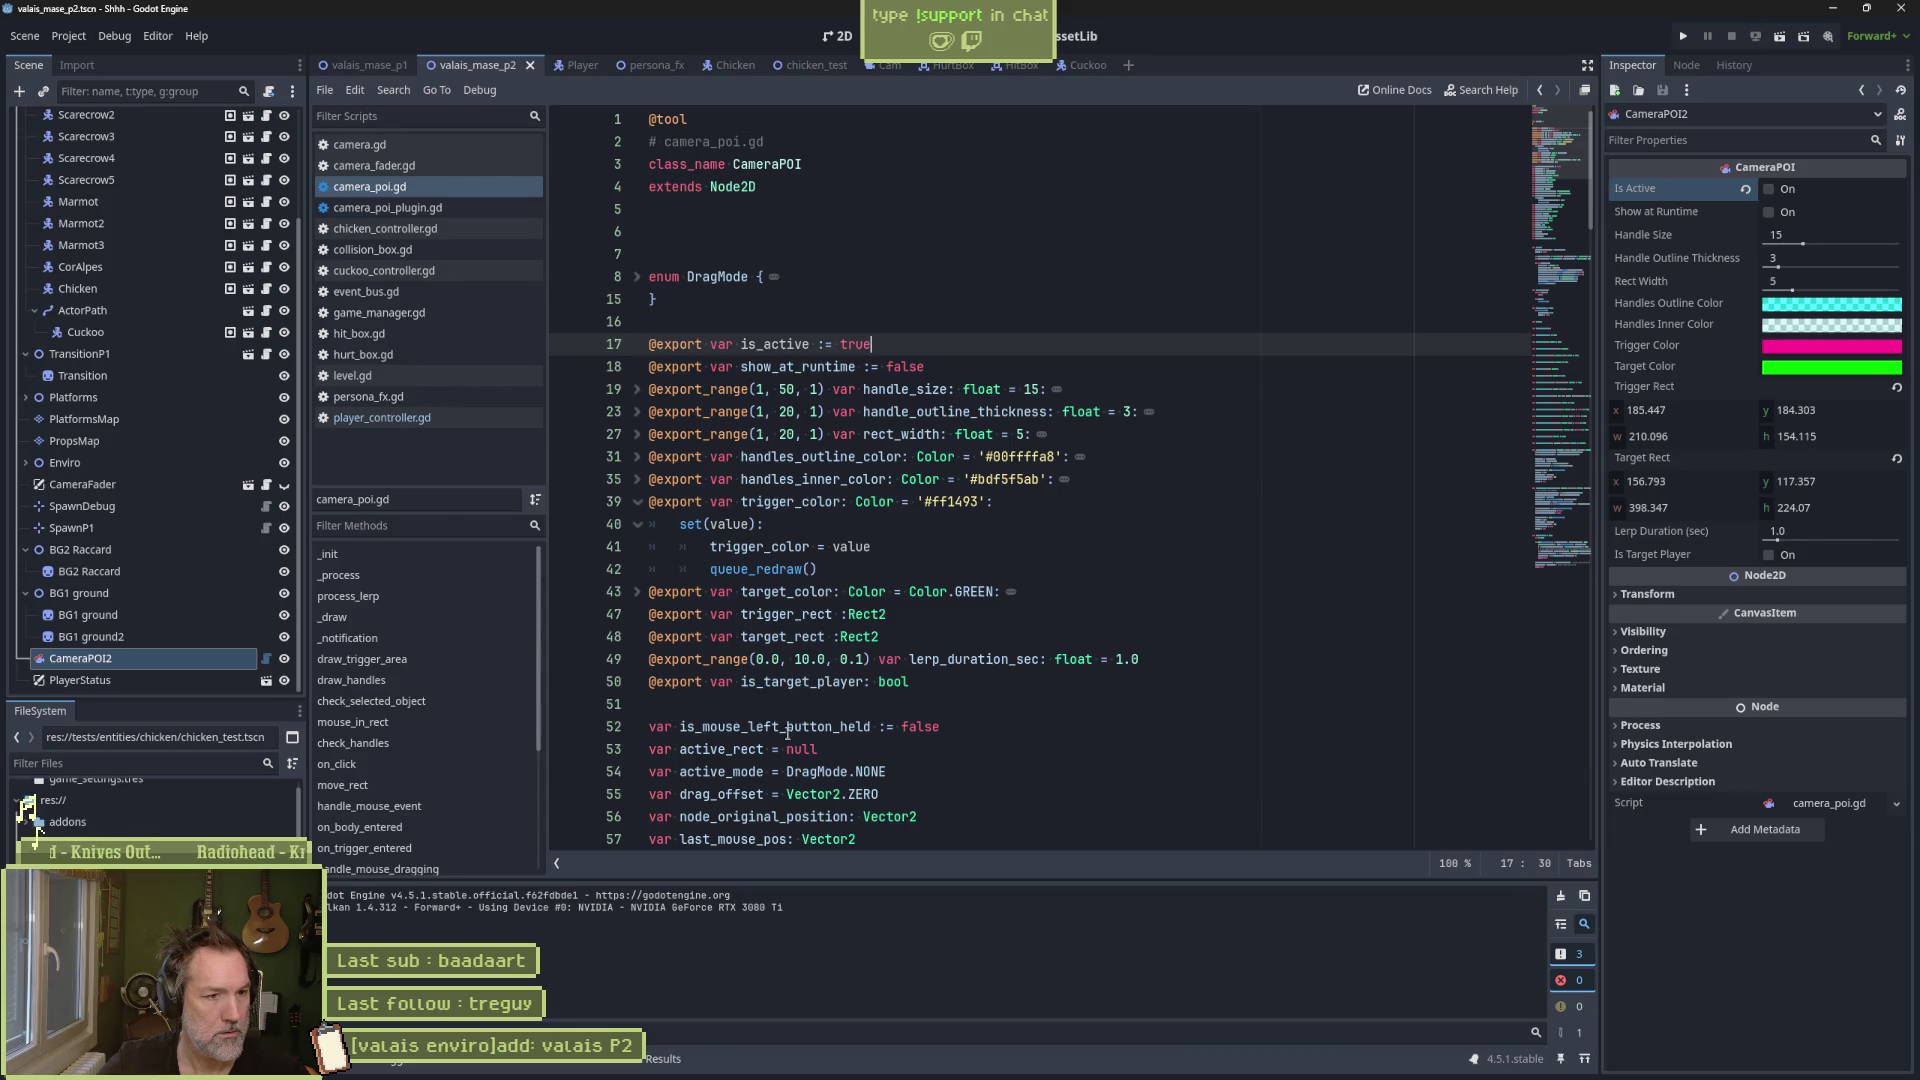
pyautogui.click(660, 1058)
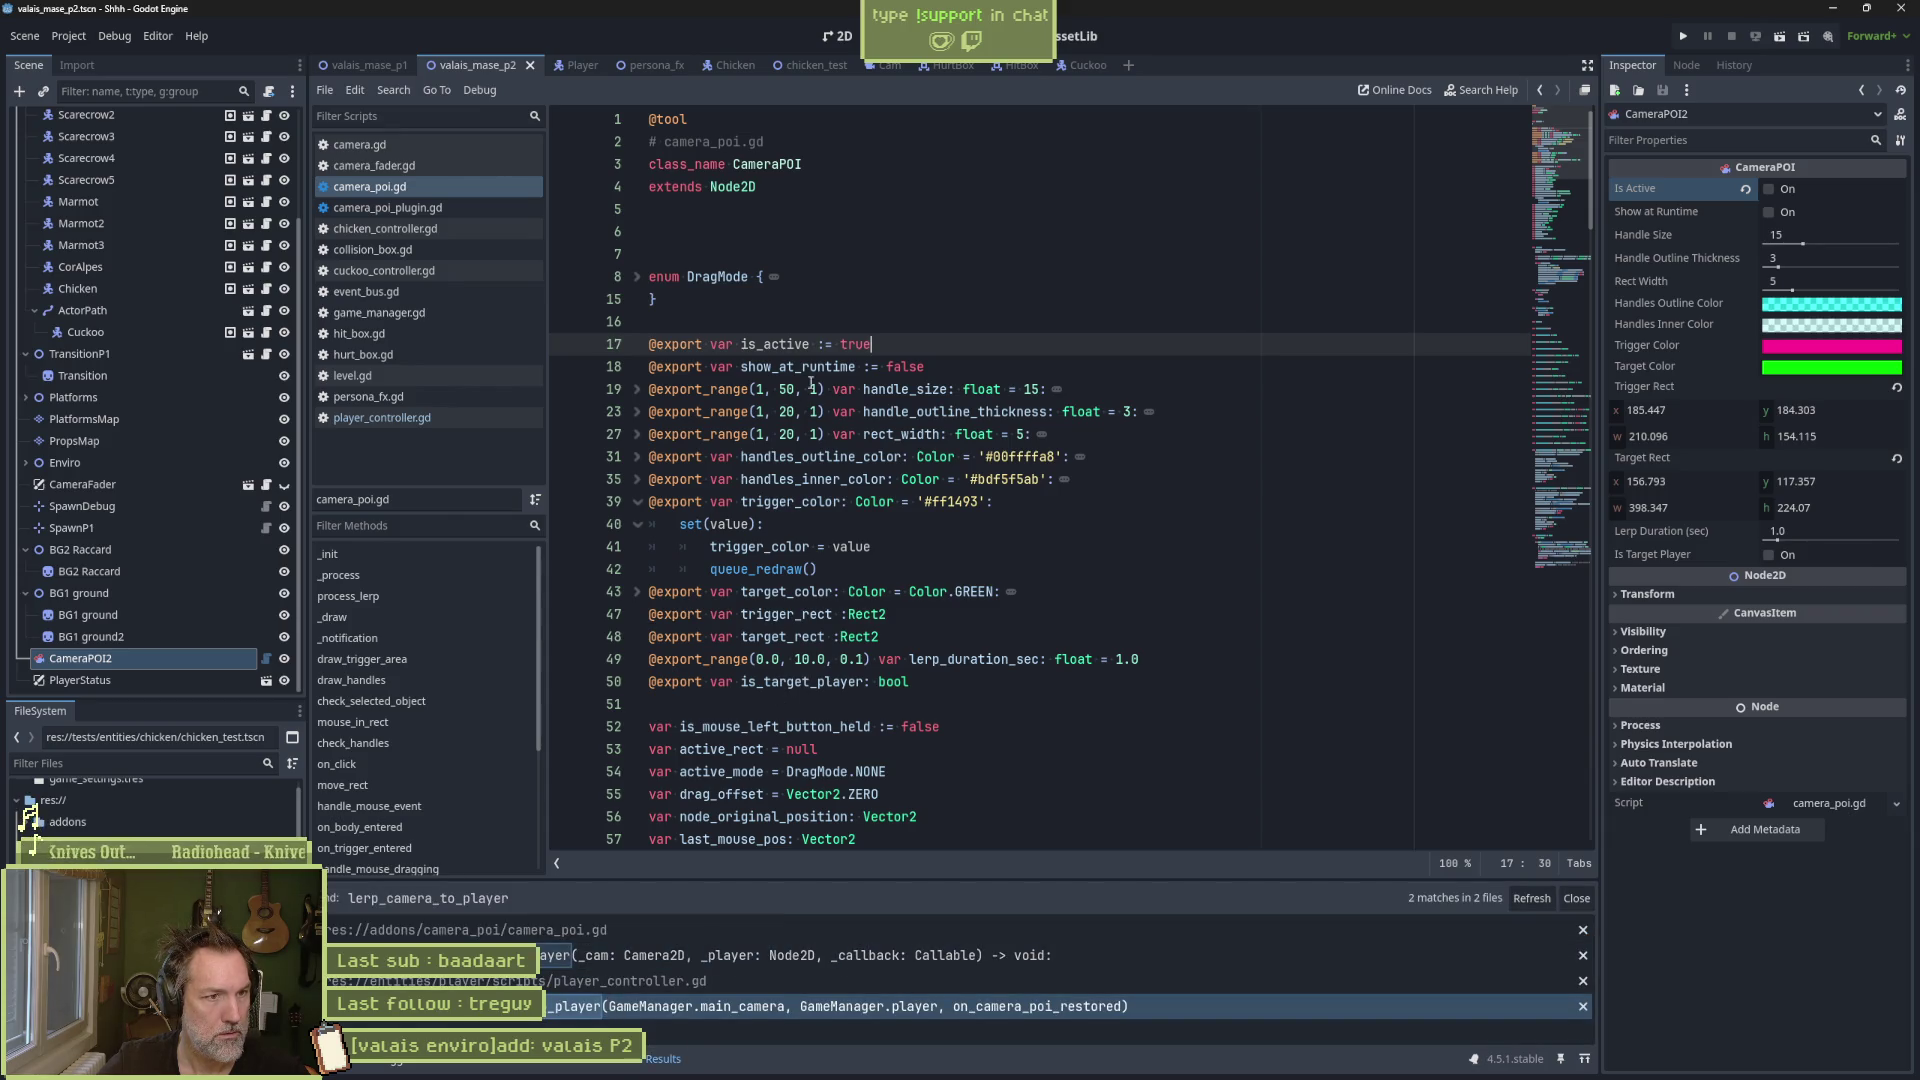
# - Search the project for do_lerp, listing its 6 matches in camera_poi.gd
pyautogui.scroll(-8, 793, 614)
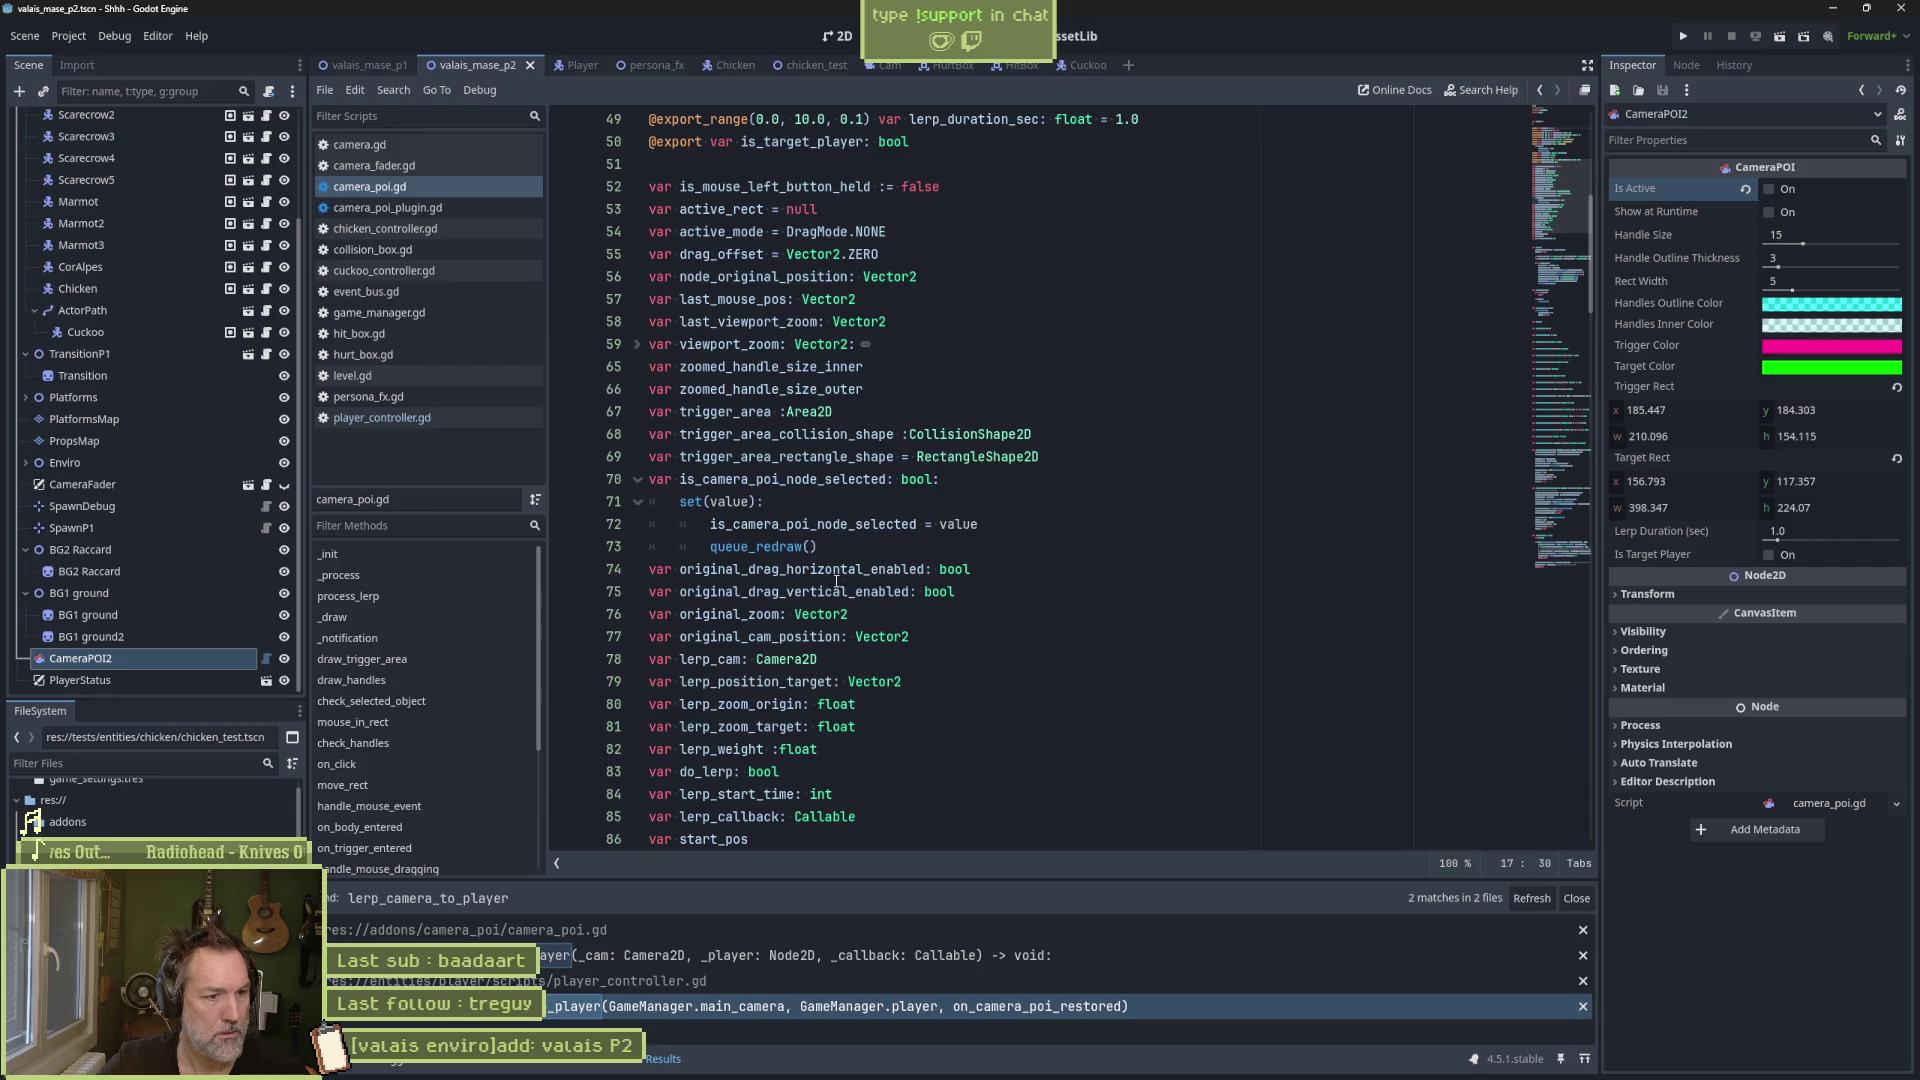
pyautogui.scroll(-3, 836, 581)
pyautogui.doubleClick(705, 569)
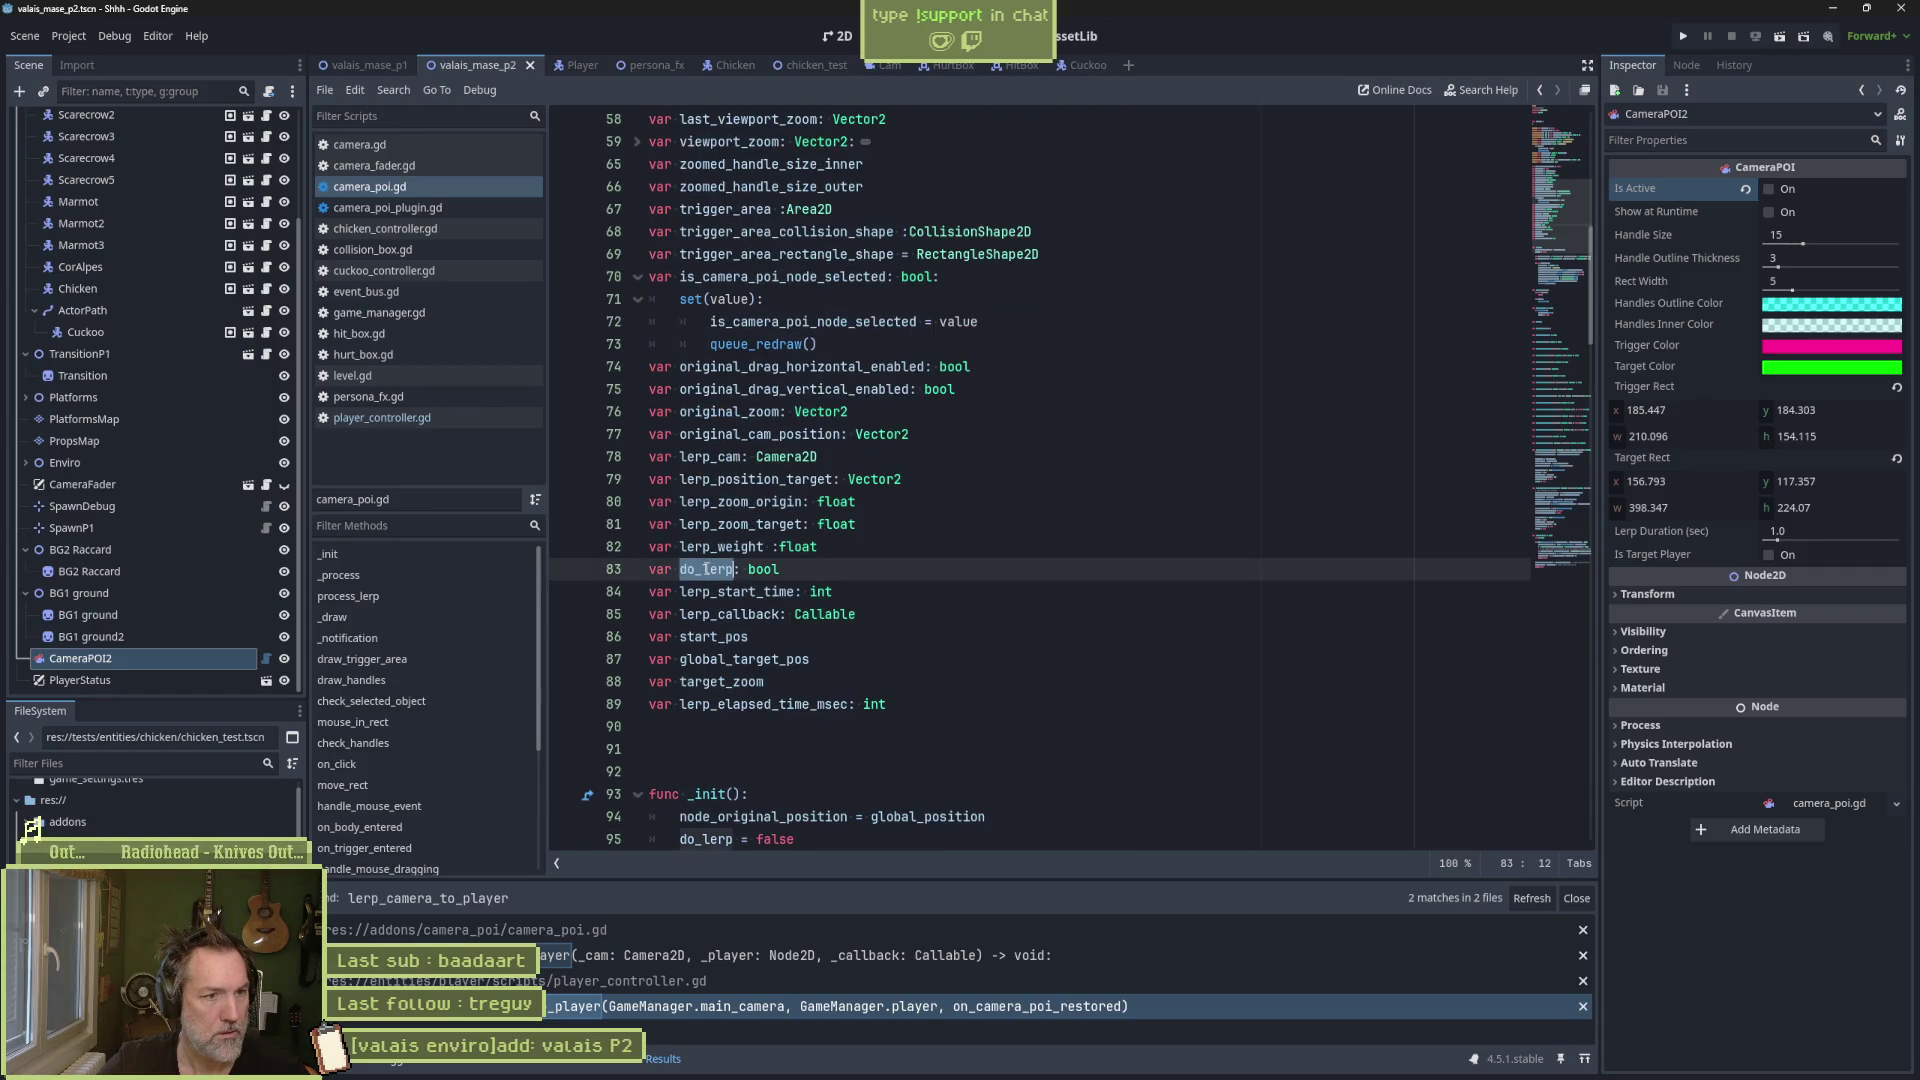
pyautogui.hotkey('ctrl', 'shift', 'f')
pyautogui.click(967, 631)
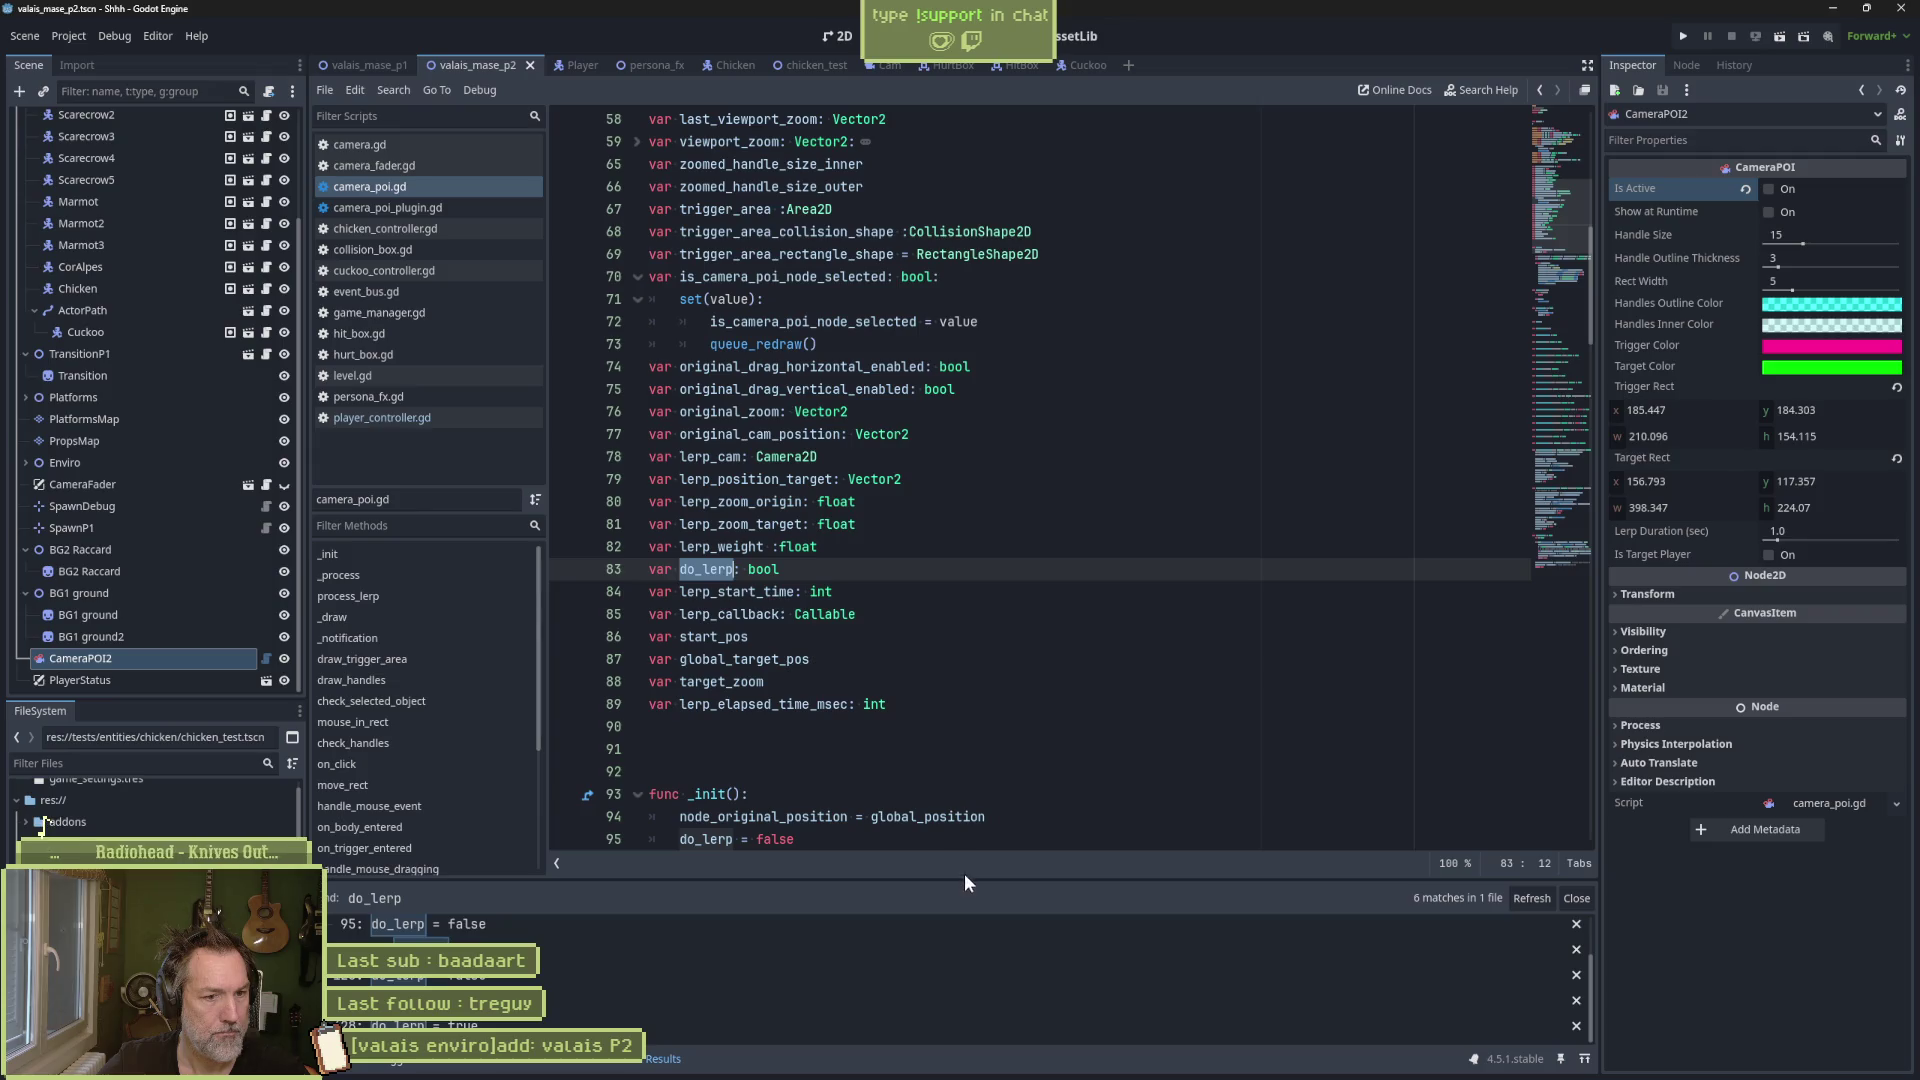
pyautogui.moveTo(965, 877); pyautogui.dragTo(976, 737)
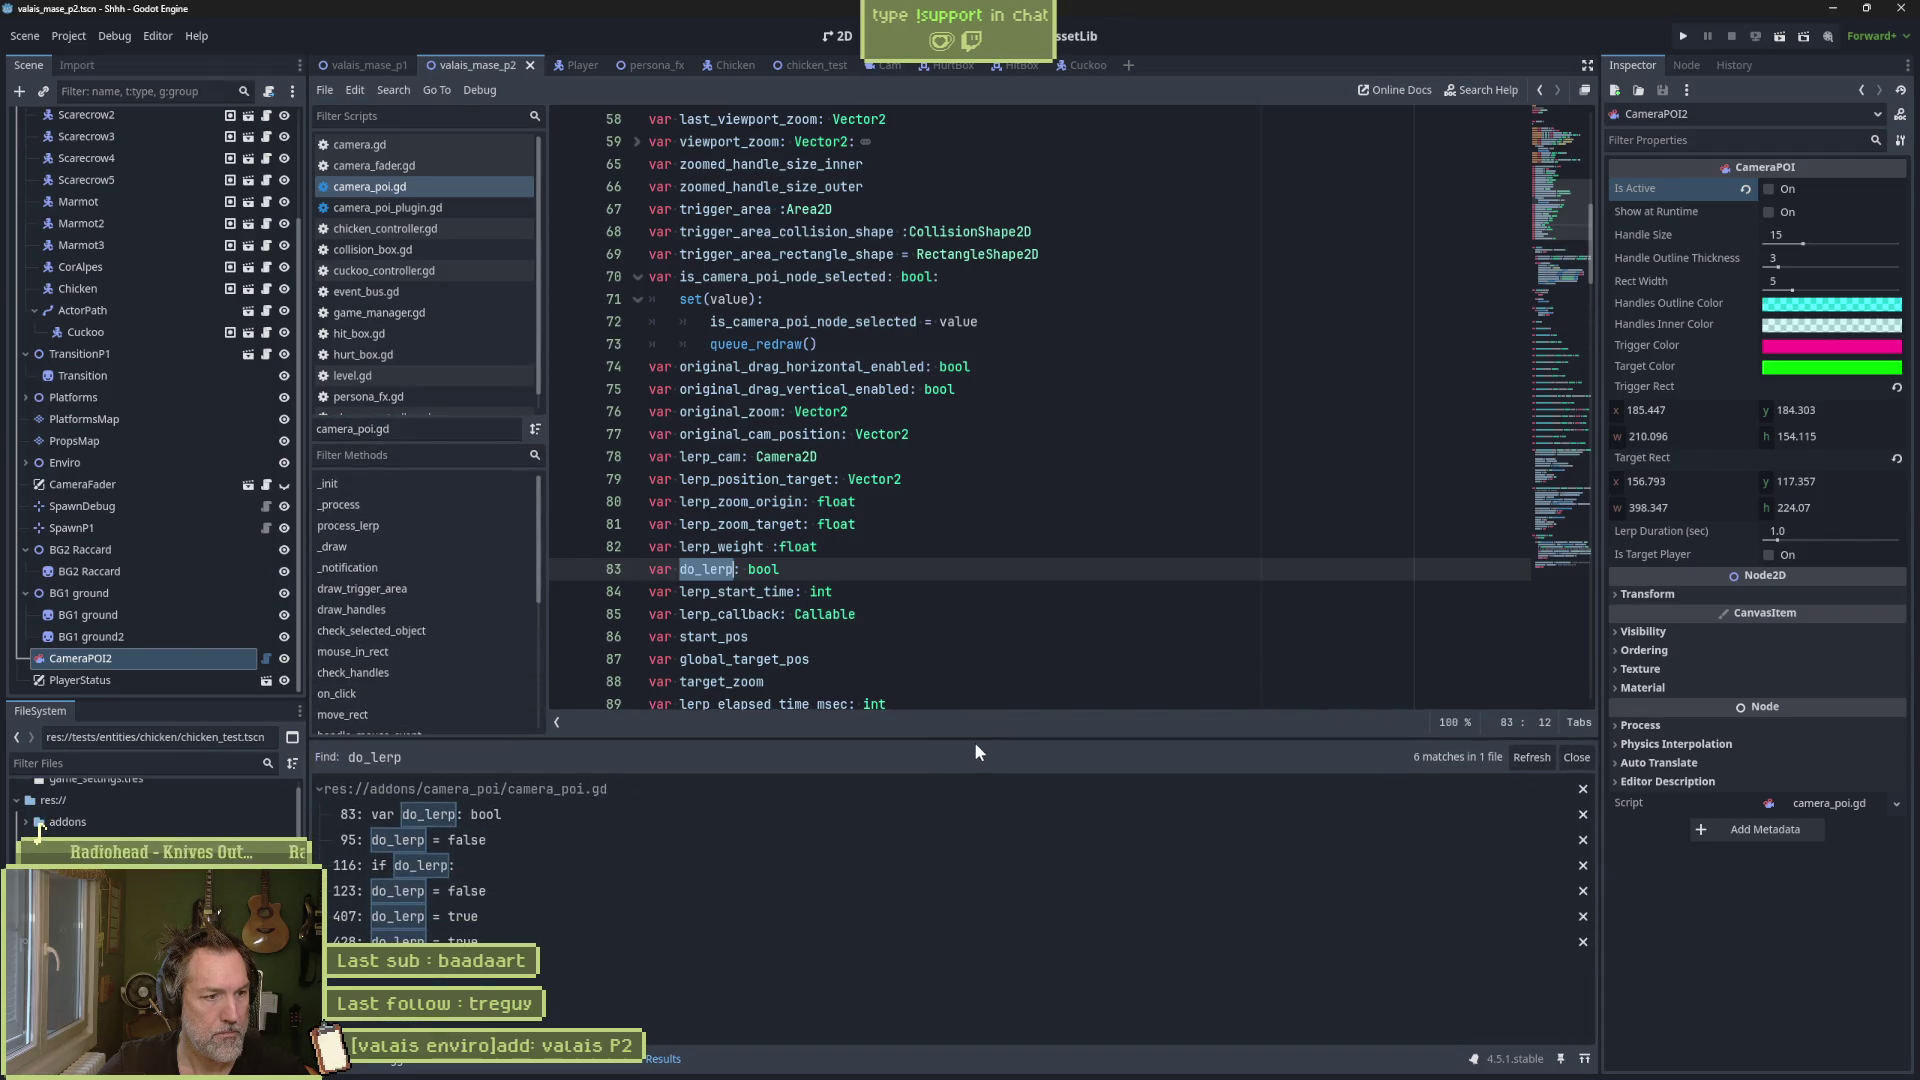
# - Review the do_lerp uses on lines 95 and 123, then start a Find in Files for process_lerp
pyautogui.click(519, 849)
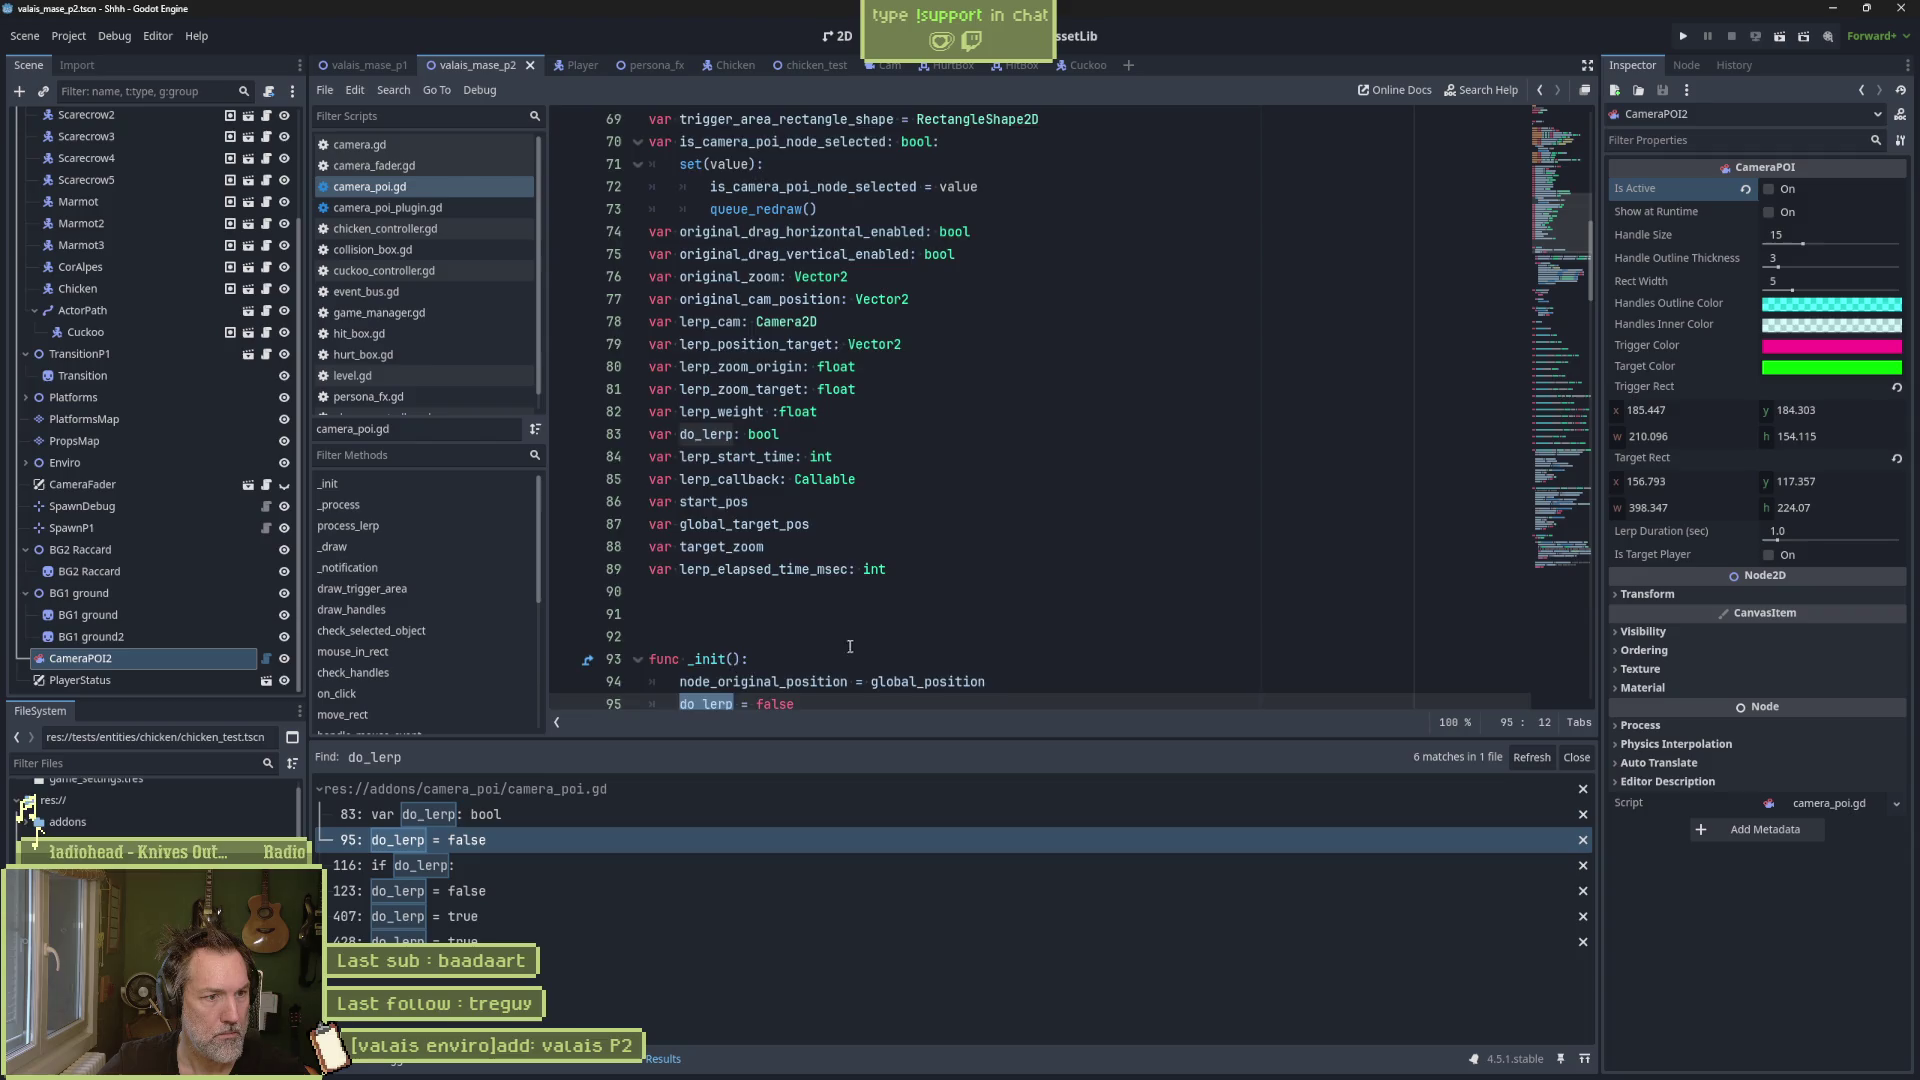
pyautogui.scroll(-3, 847, 599)
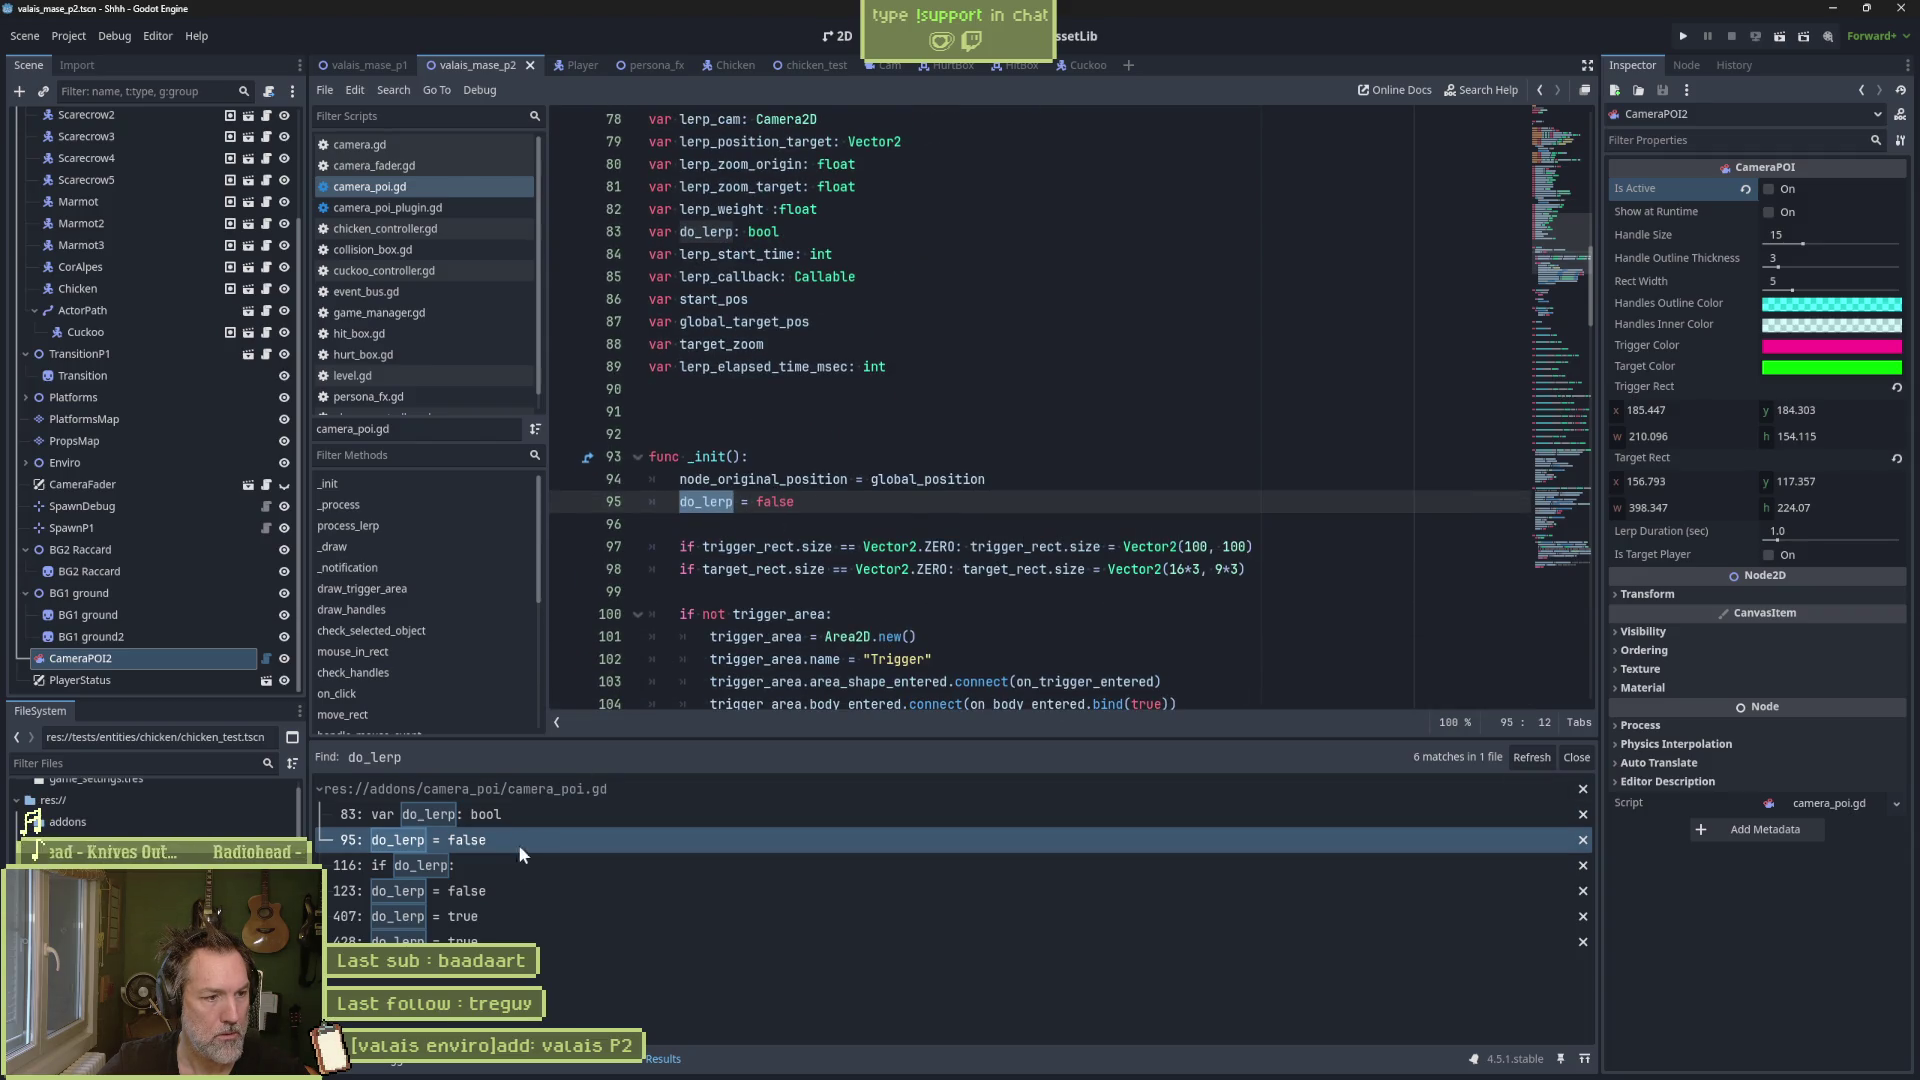
pyautogui.click(495, 896)
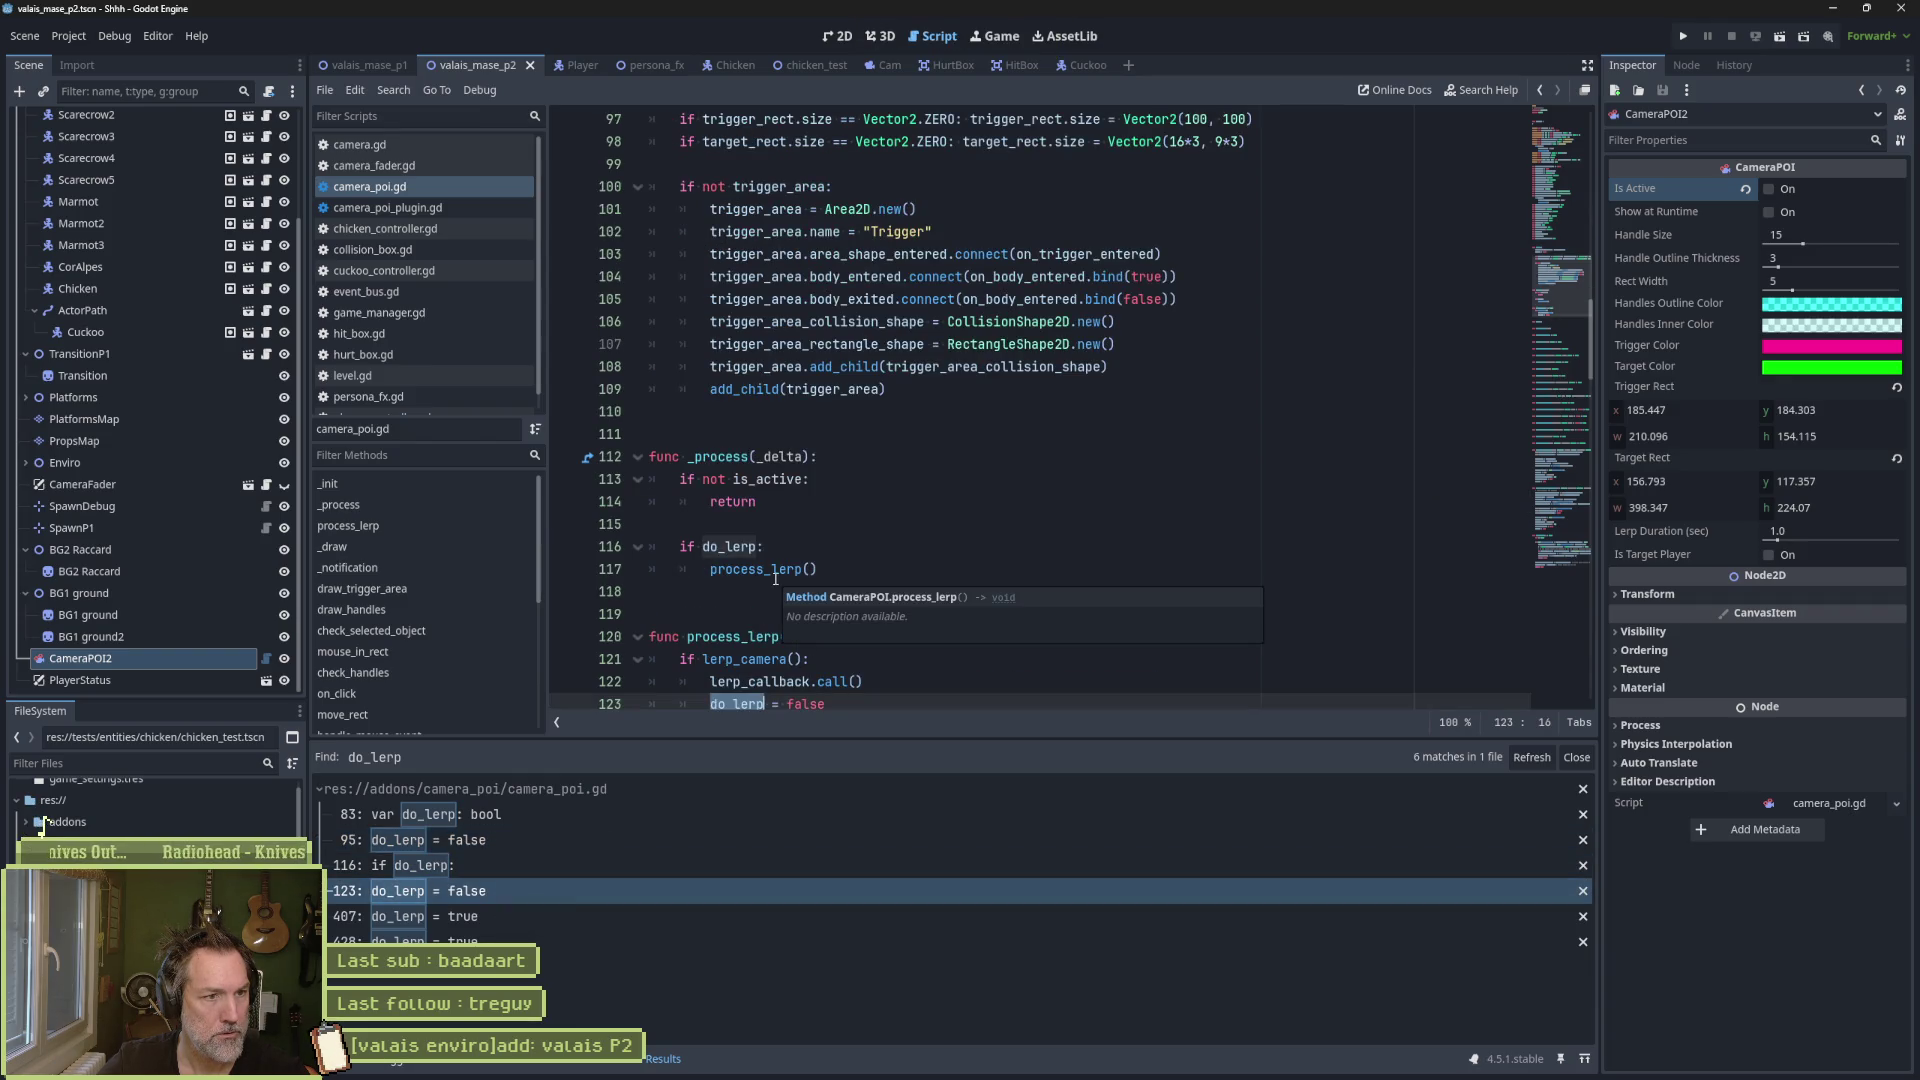
pyautogui.scroll(-2, 770, 560)
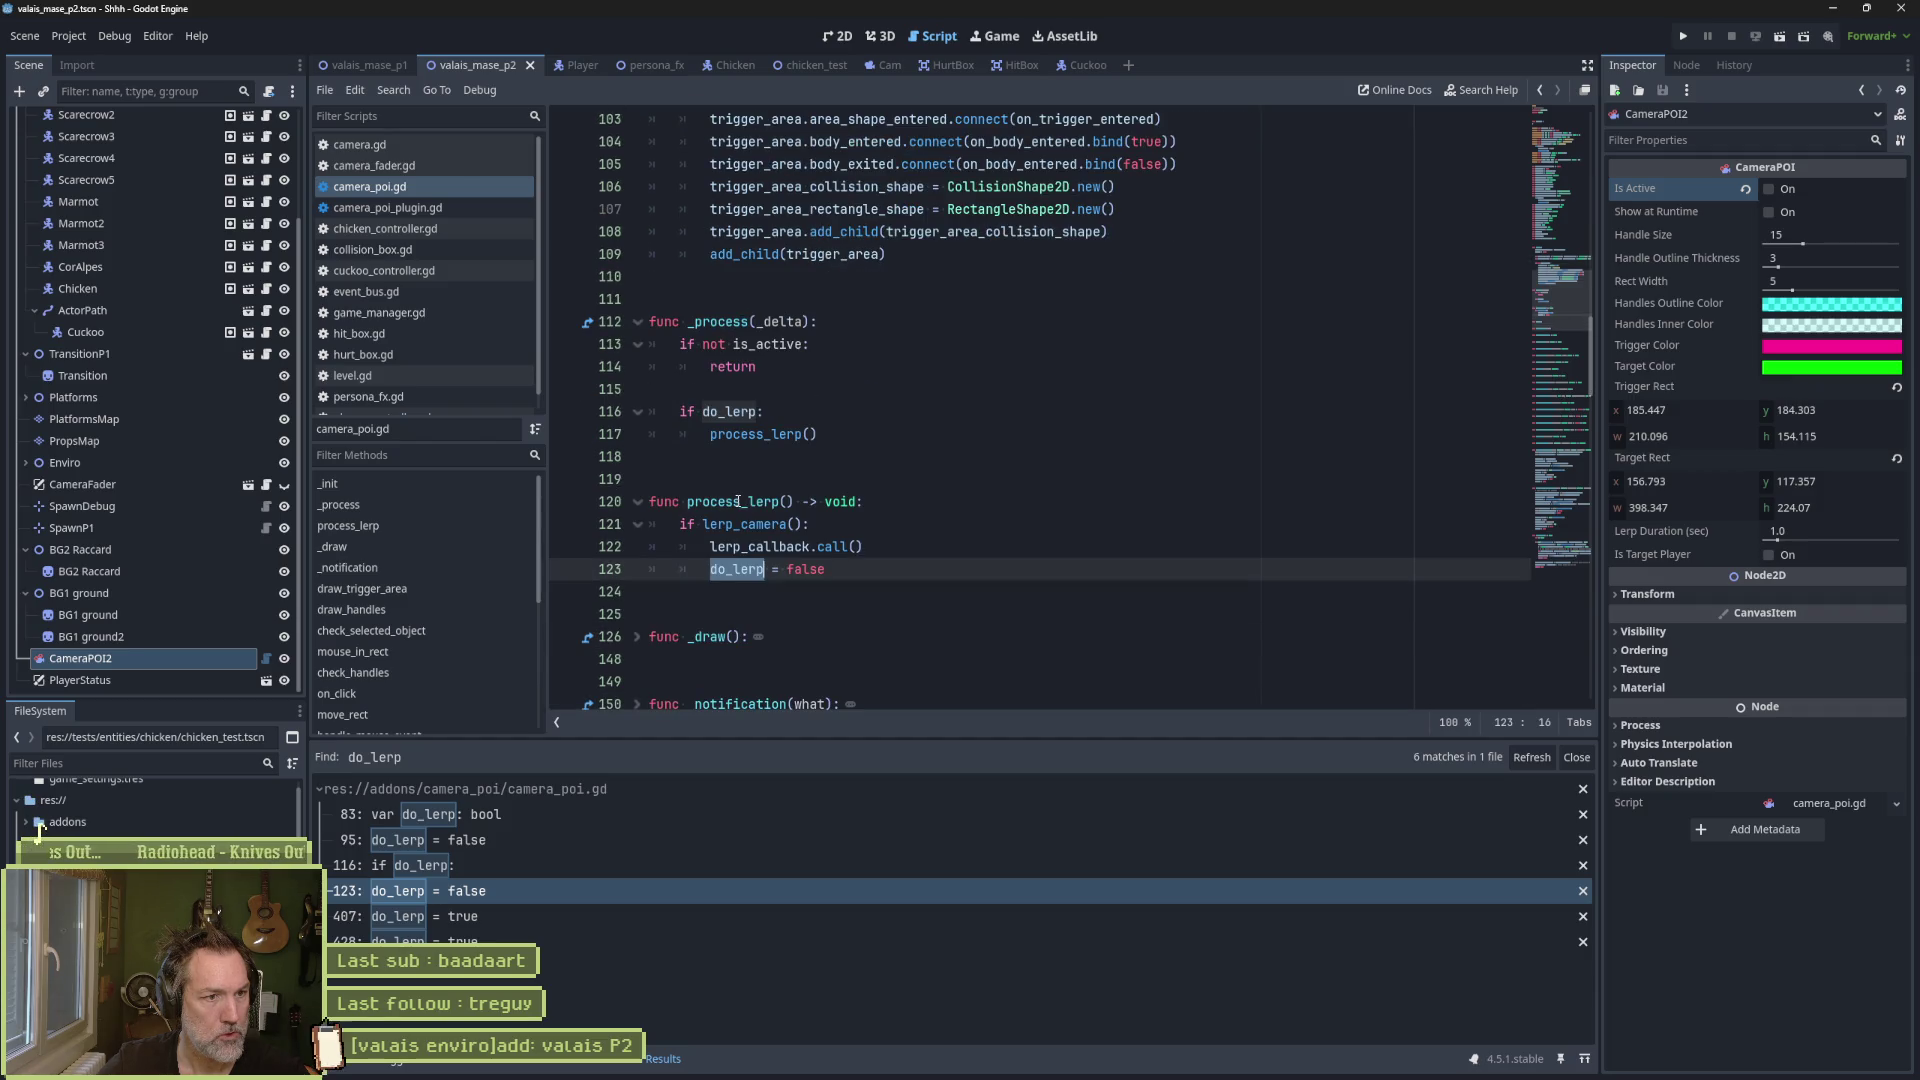
pyautogui.doubleClick(738, 500)
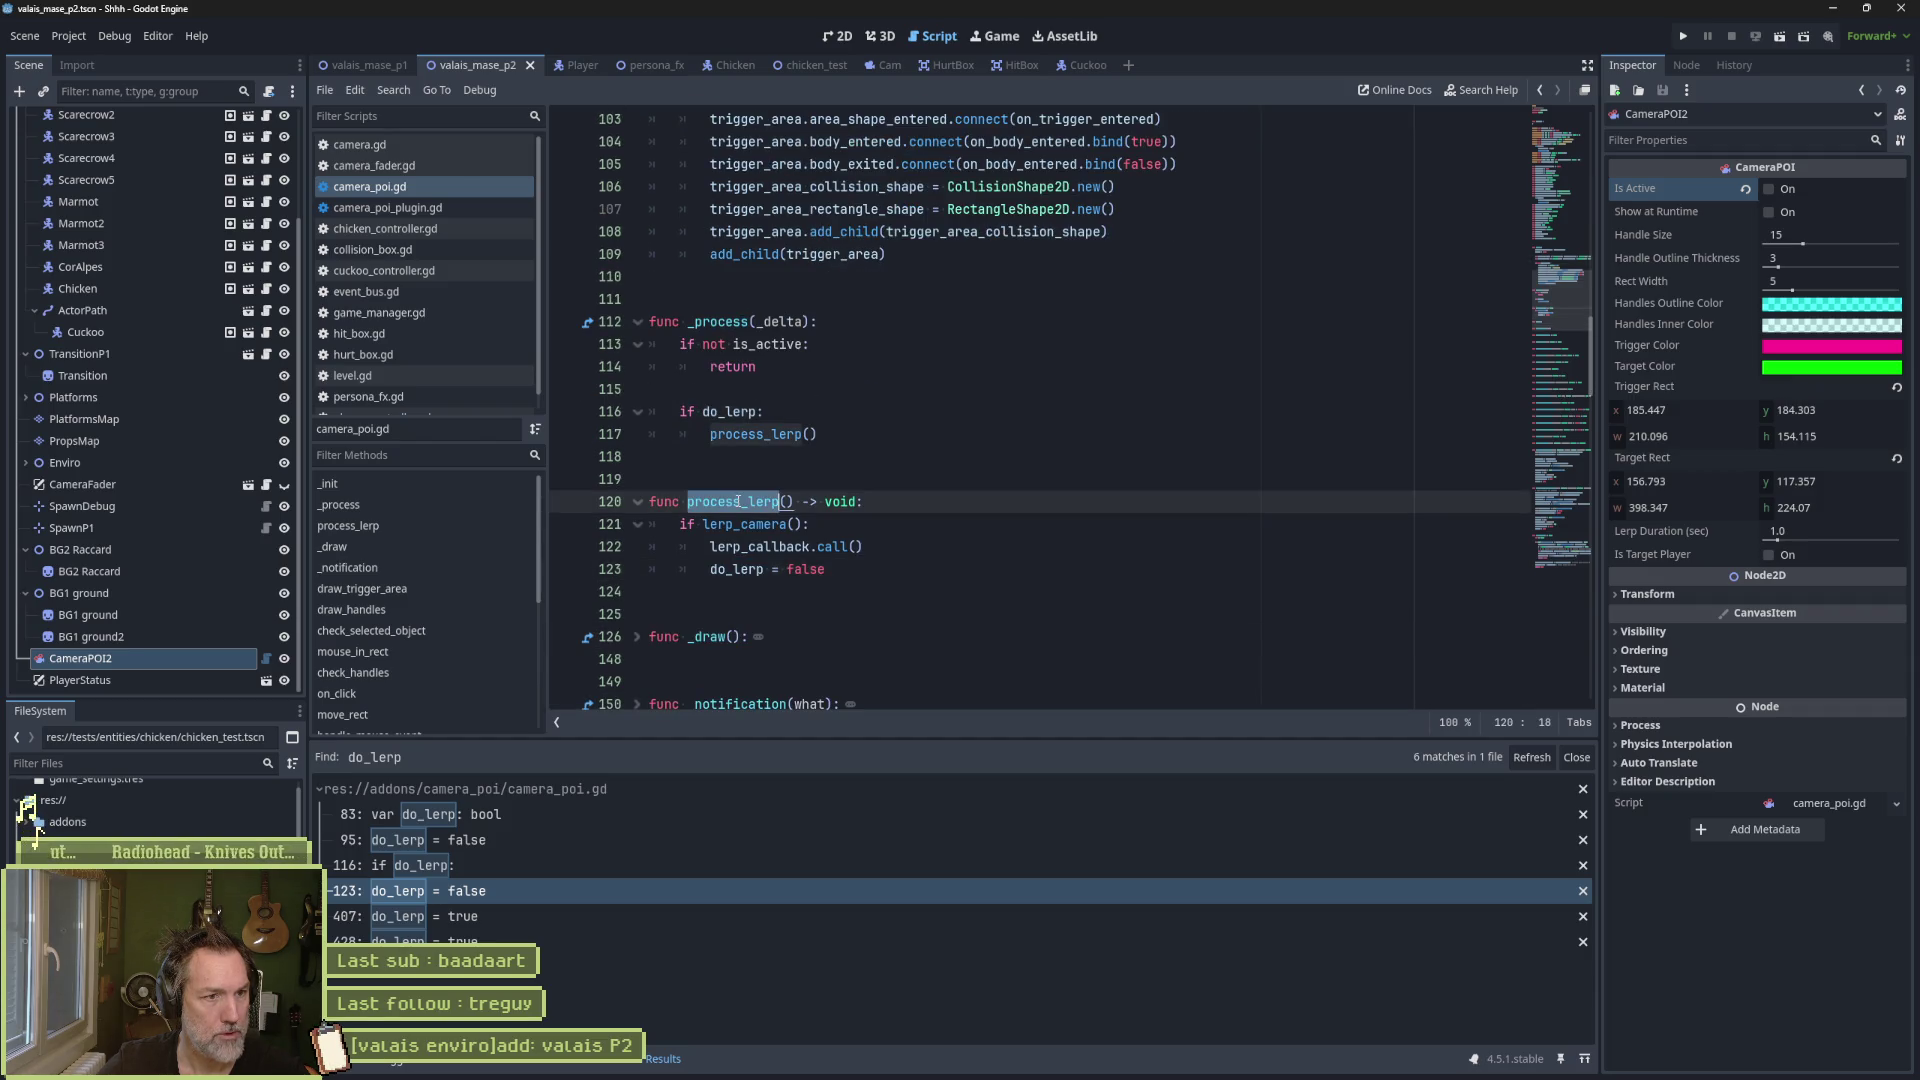
pyautogui.hotkey('ctrl', 'shift', 'f')
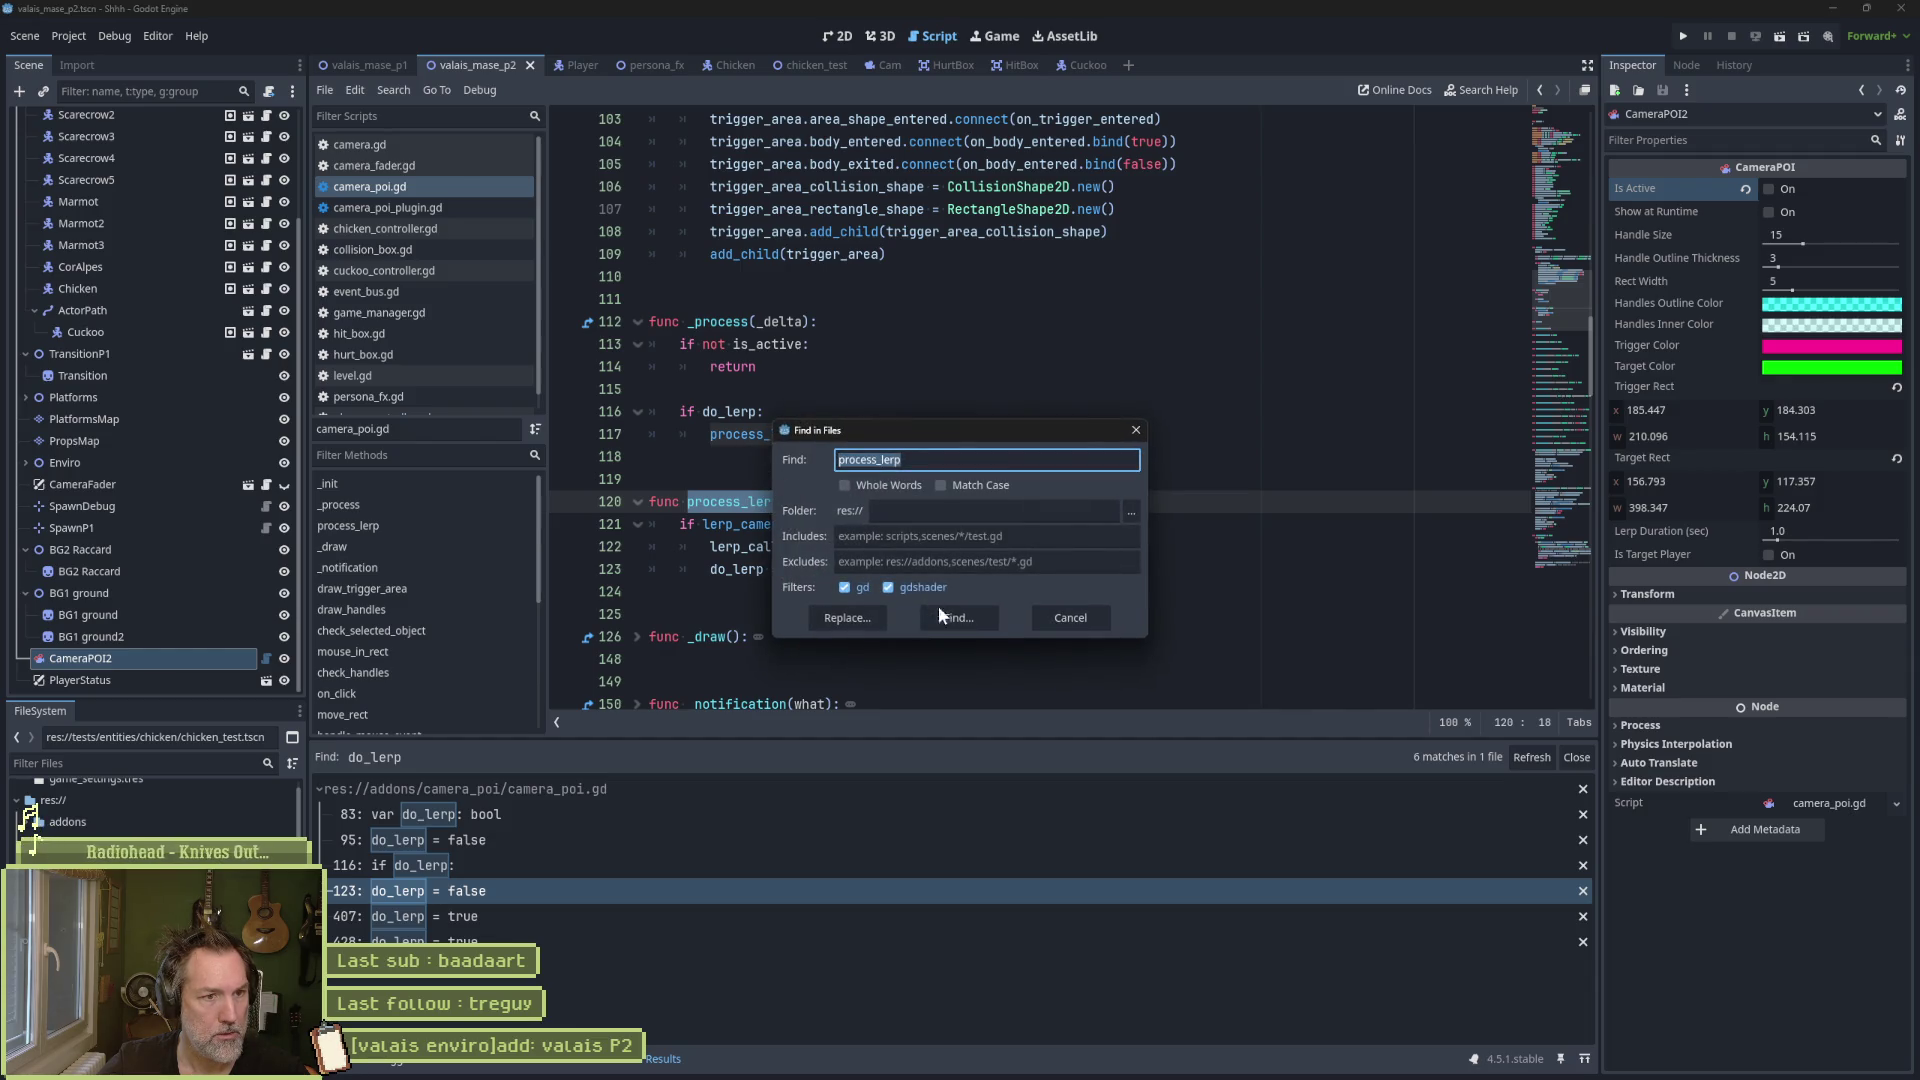
# - Run the process_lerp search, then search the project for lerp_callback, finding 4 matches
pyautogui.click(954, 615)
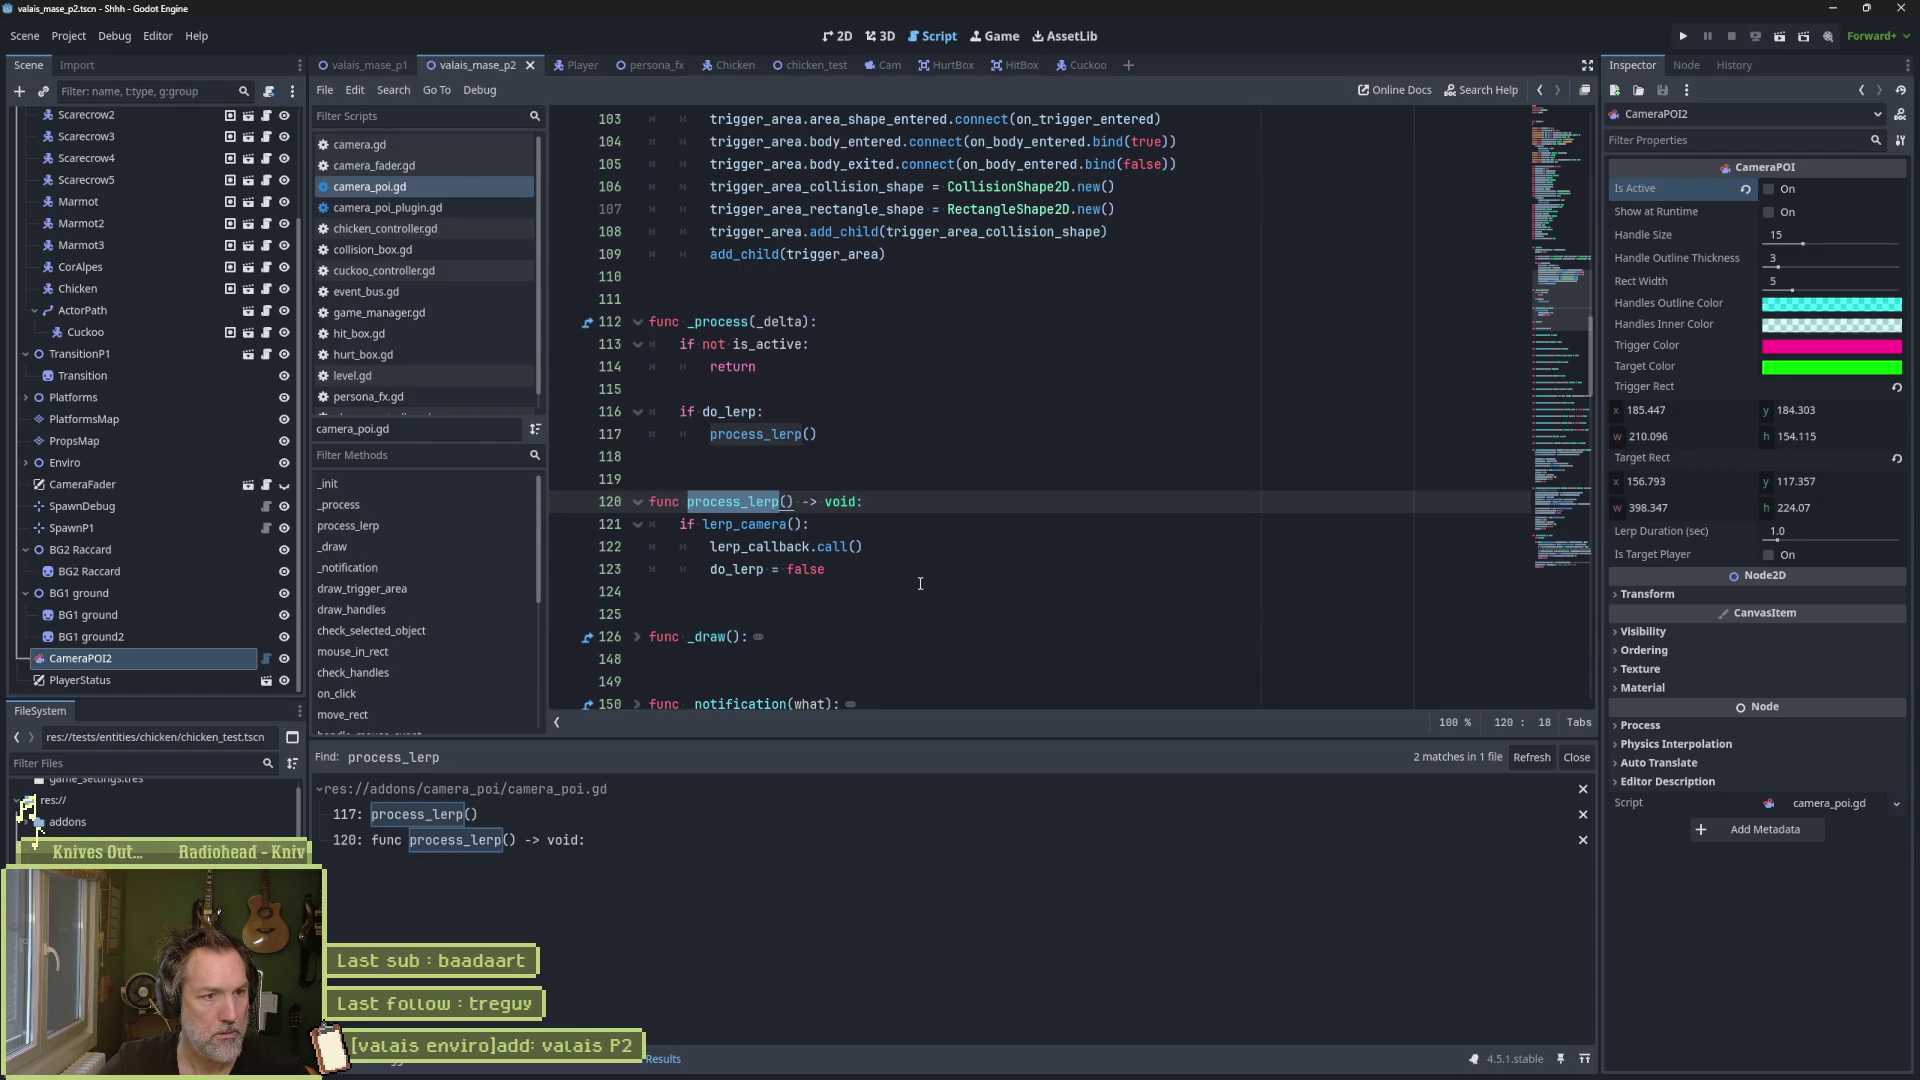
pyautogui.click(793, 547)
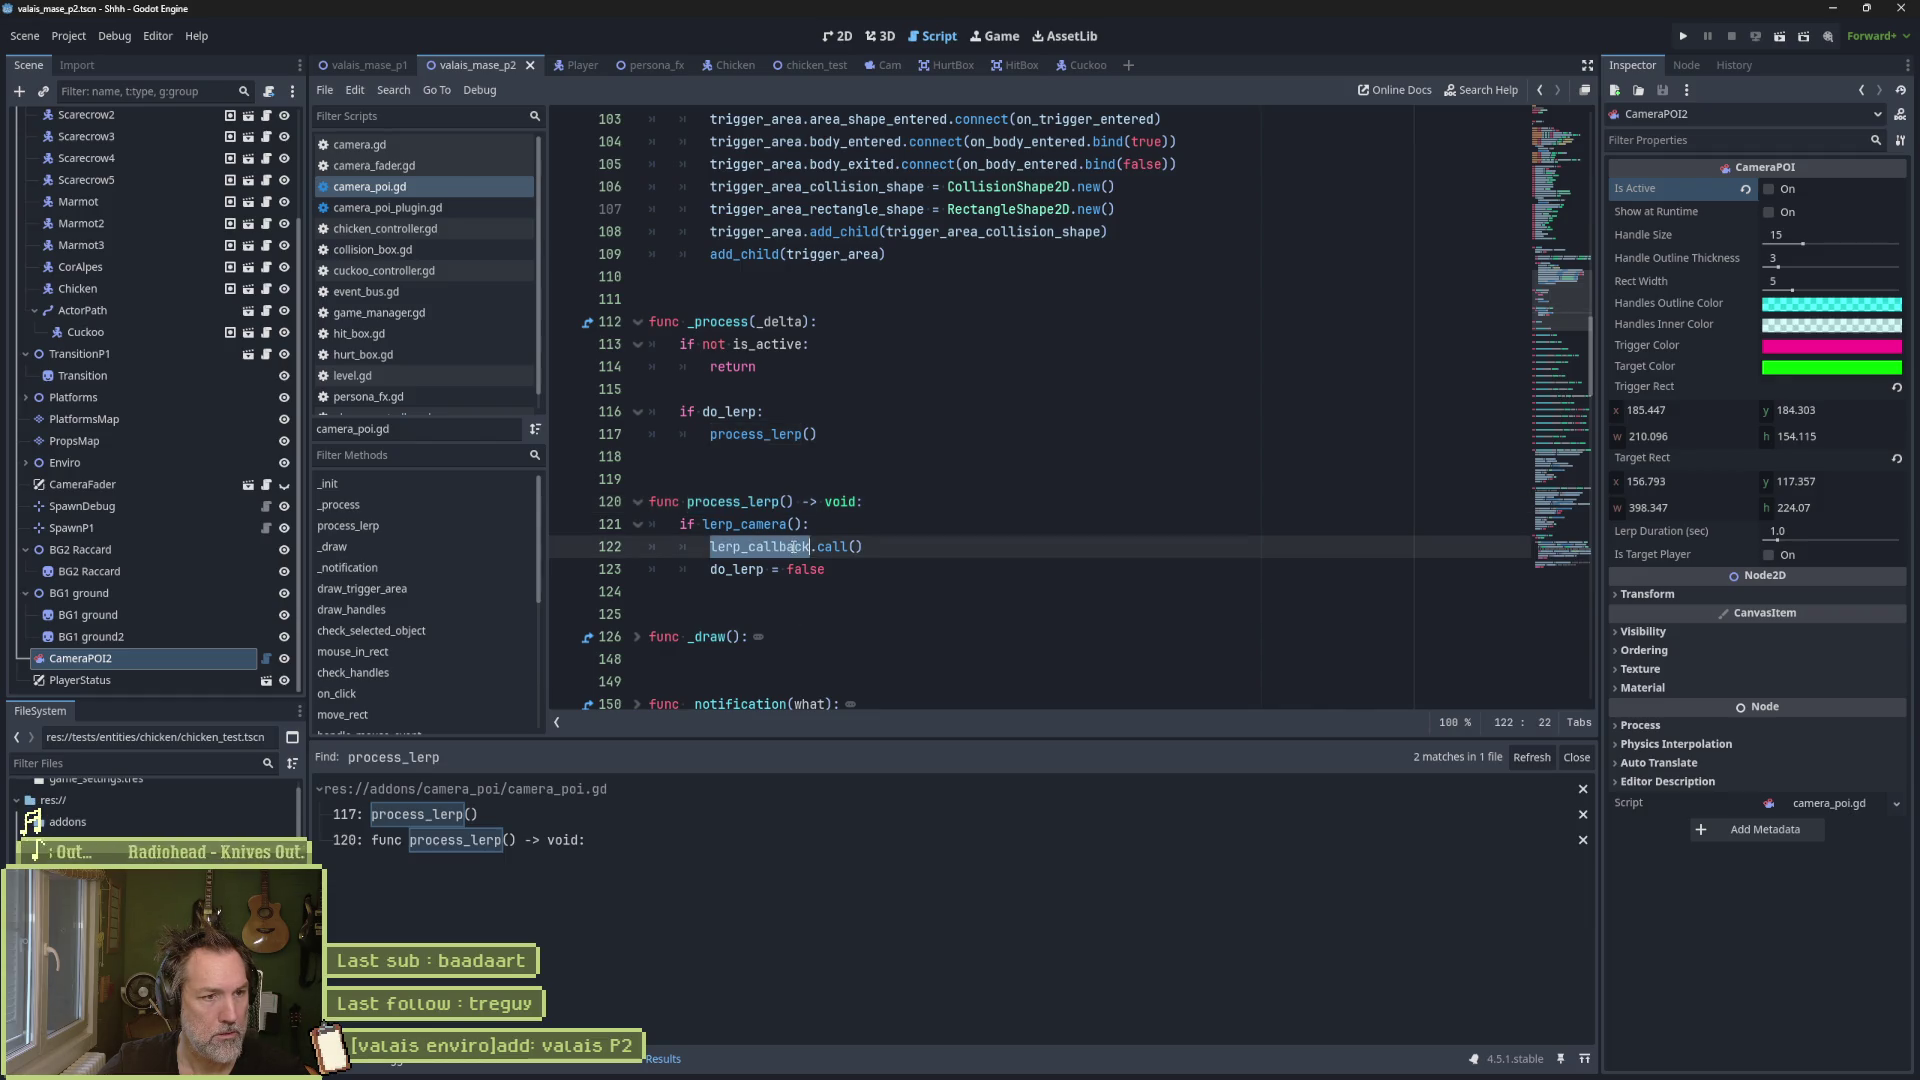
pyautogui.keyDown('ctrl'); pyautogui.click(793, 547); pyautogui.keyUp('ctrl')
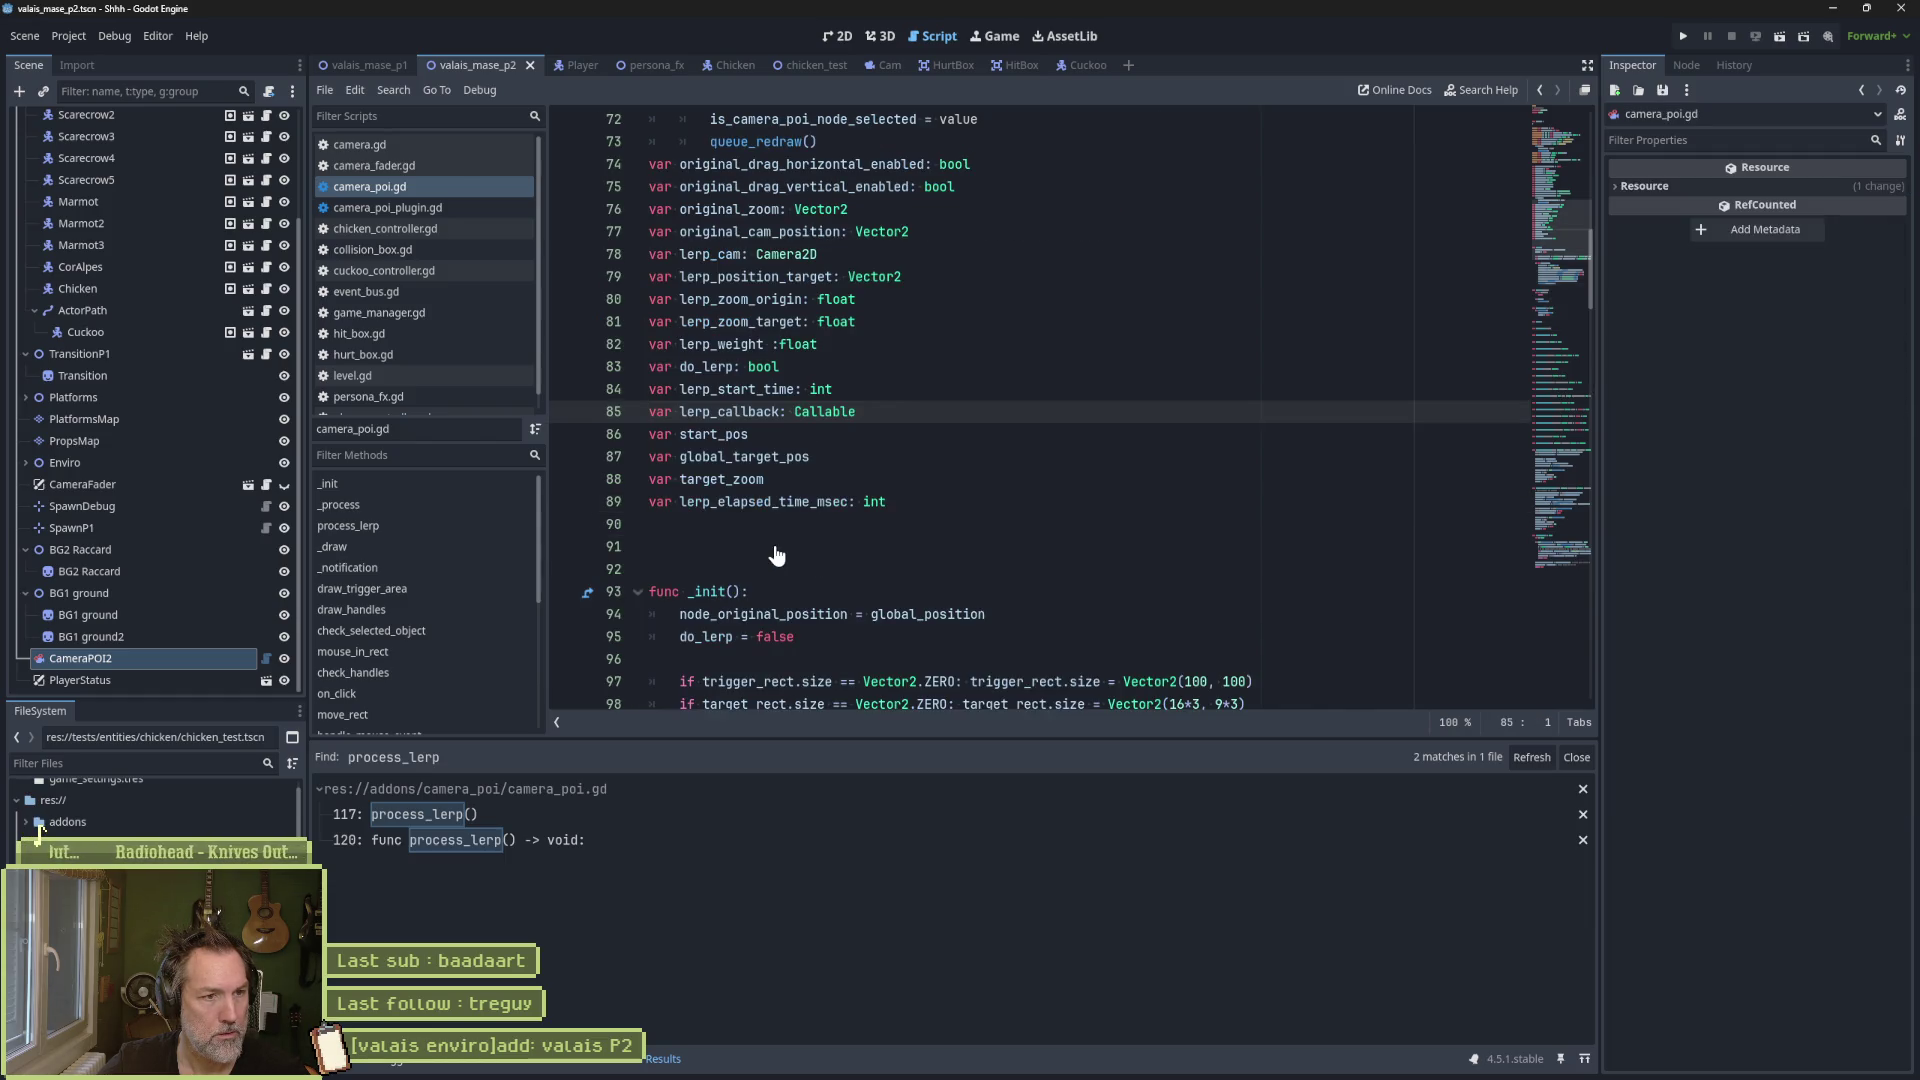
pyautogui.doubleClick(729, 411)
pyautogui.hotkey('ctrl', 'shift', 'f')
pyautogui.click(960, 617)
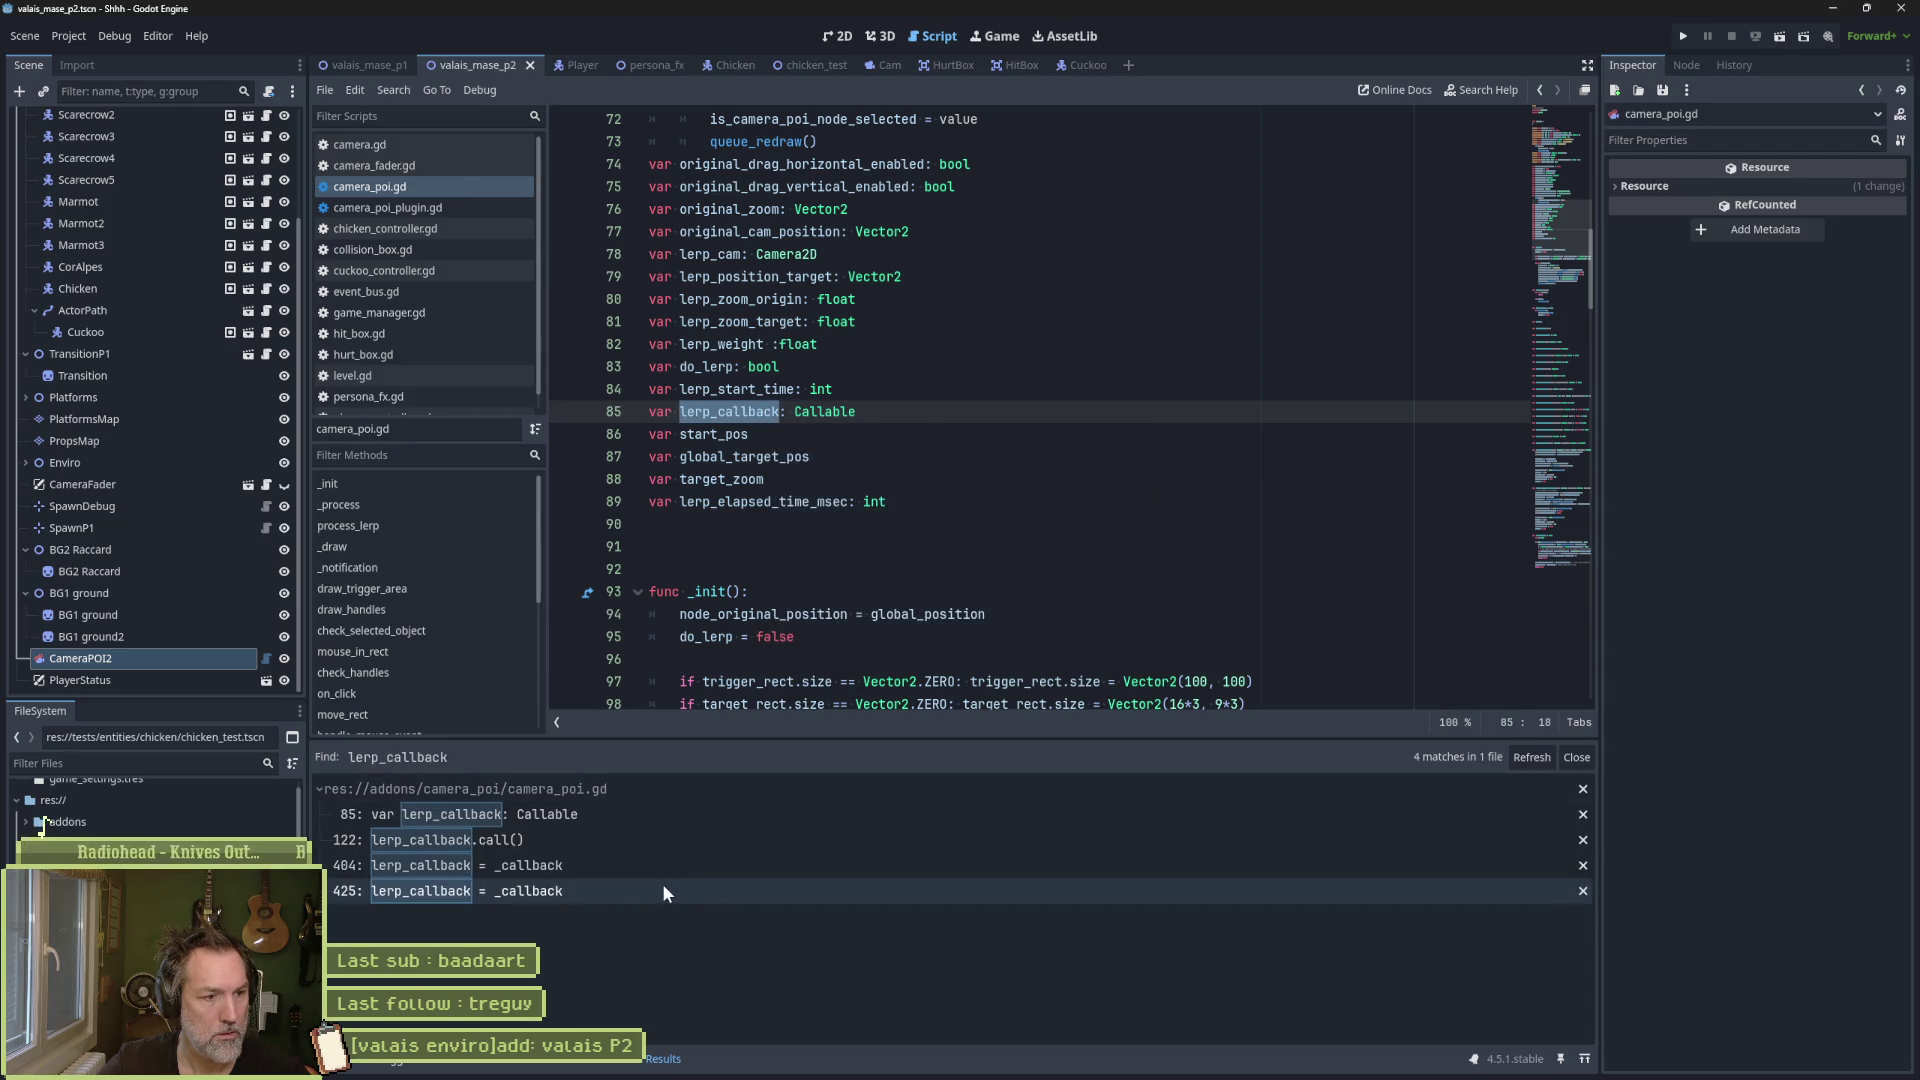
# - Bring up on_body_entered and then on_trigger_entered in camera_poi.gd
pyautogui.click(999, 528)
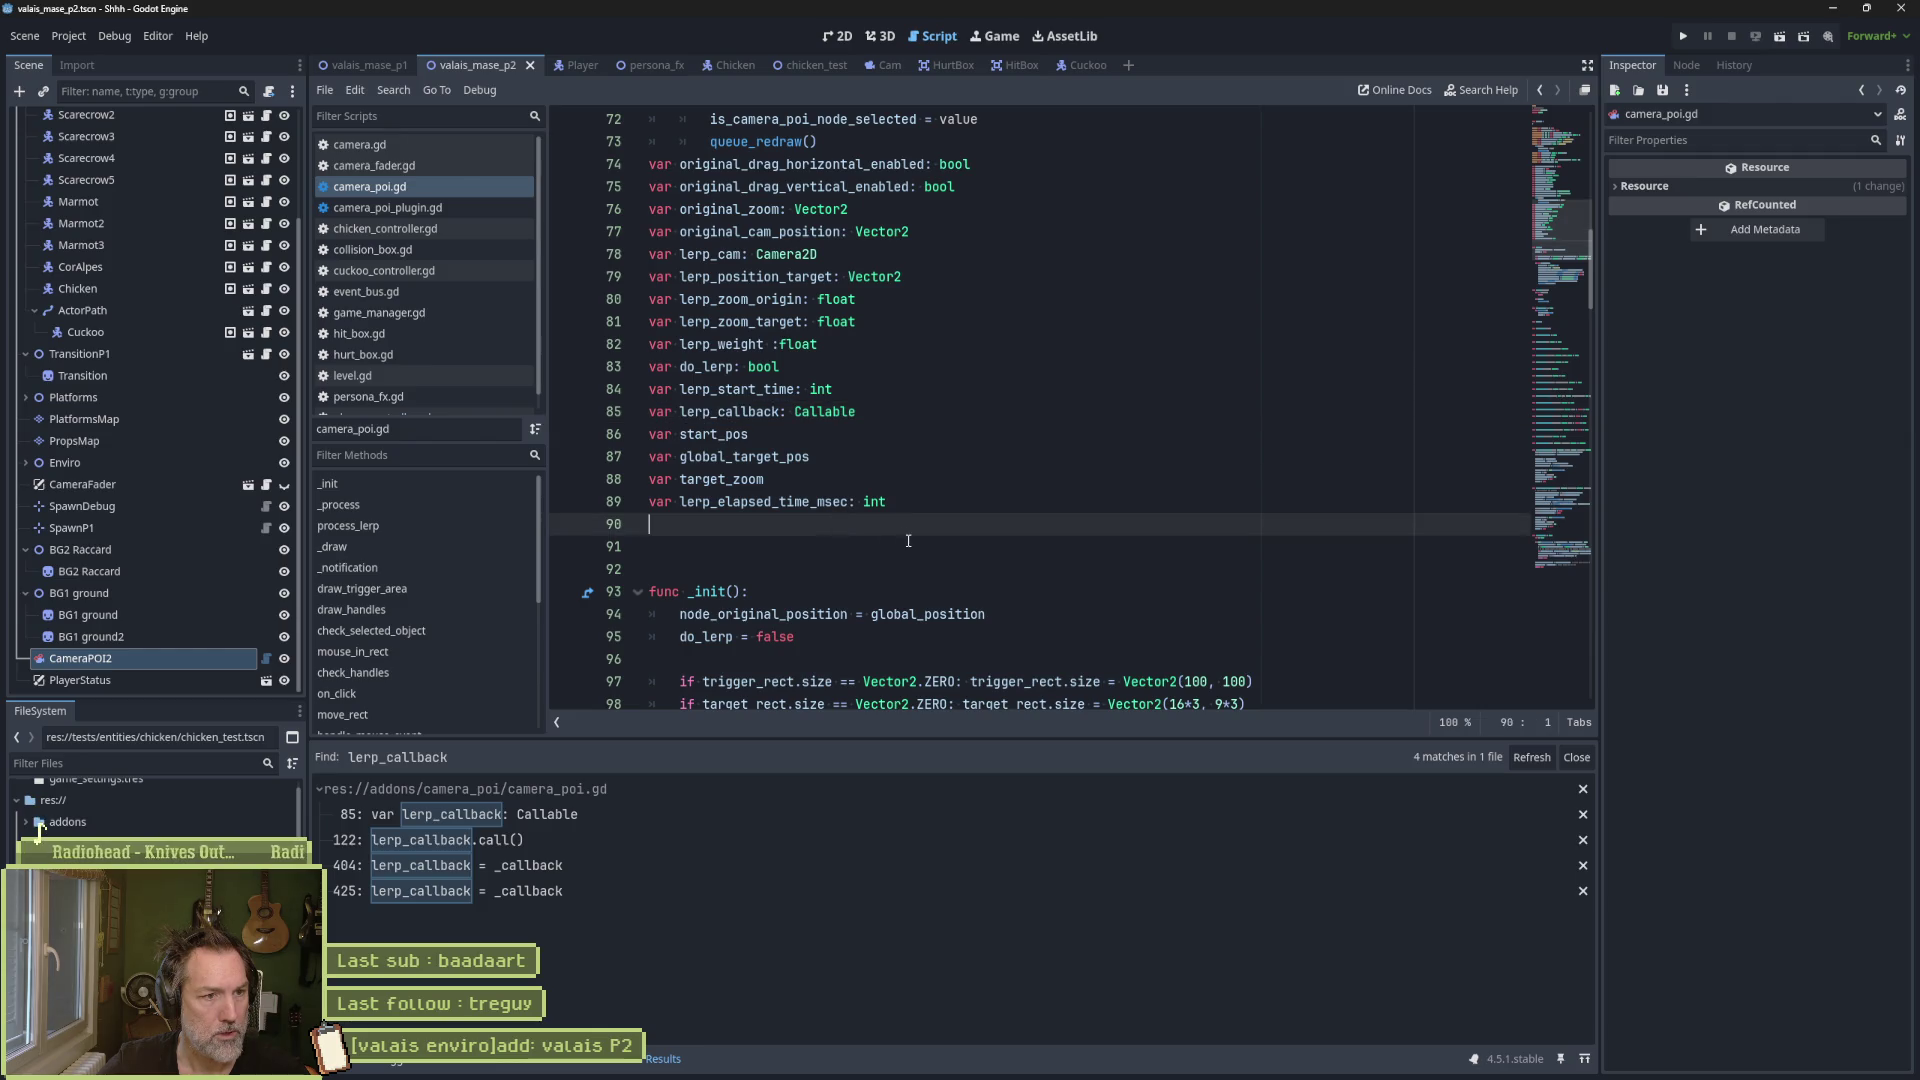
pyautogui.scroll(-6, 999, 535)
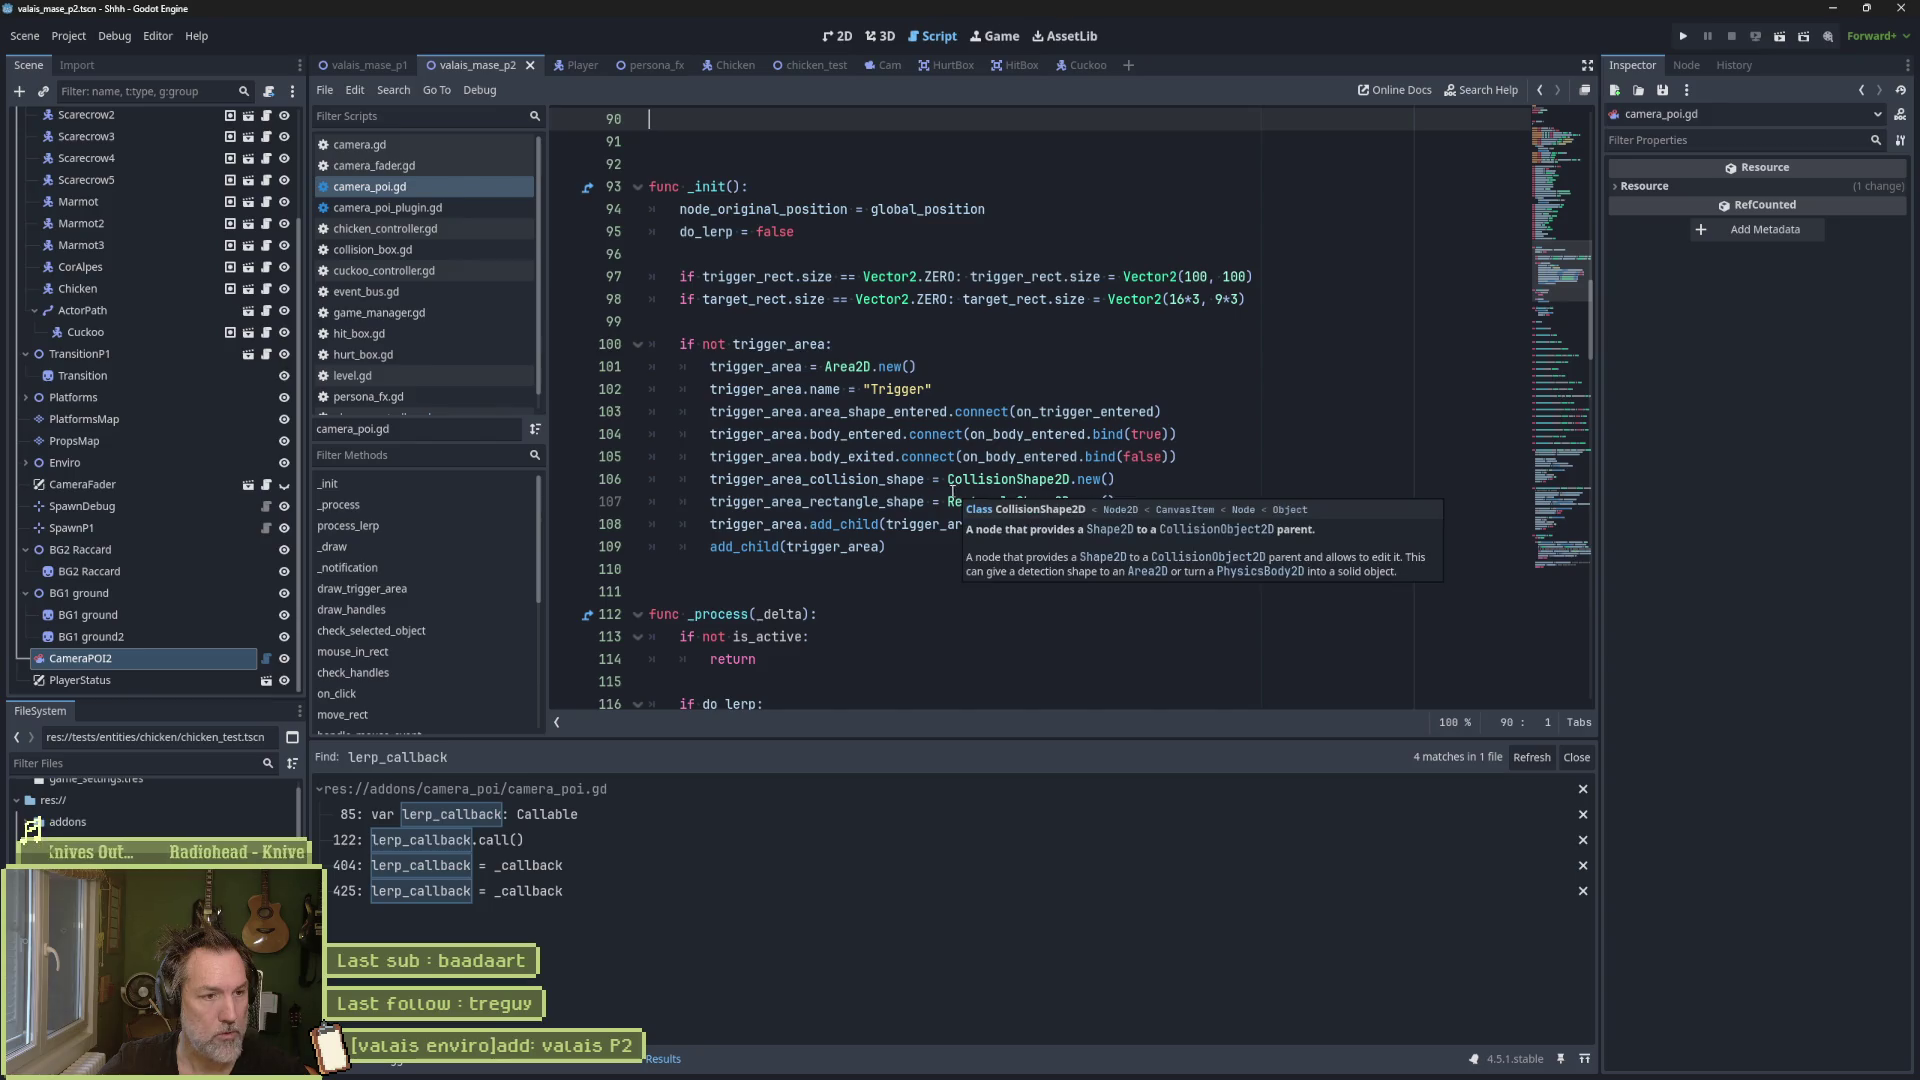
pyautogui.scroll(-3, 411, 688)
pyautogui.click(412, 666)
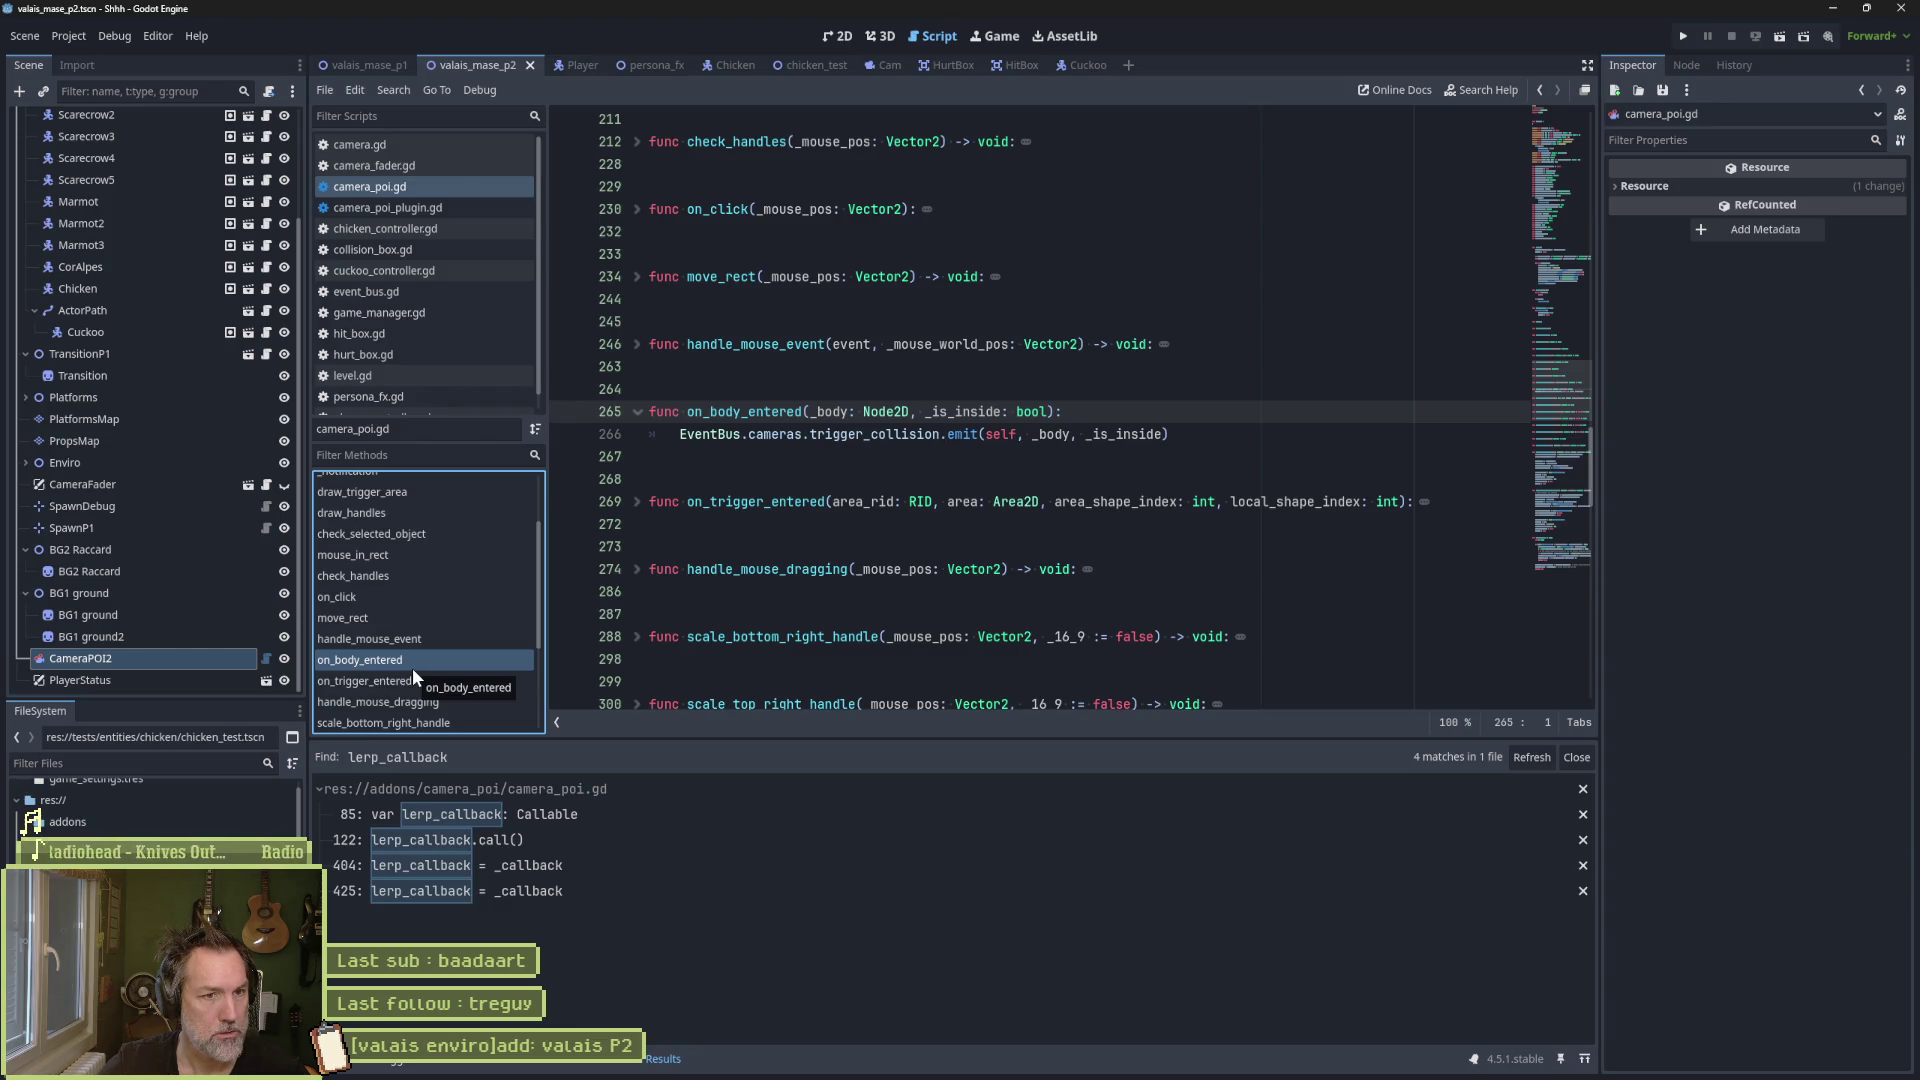
pyautogui.click(400, 682)
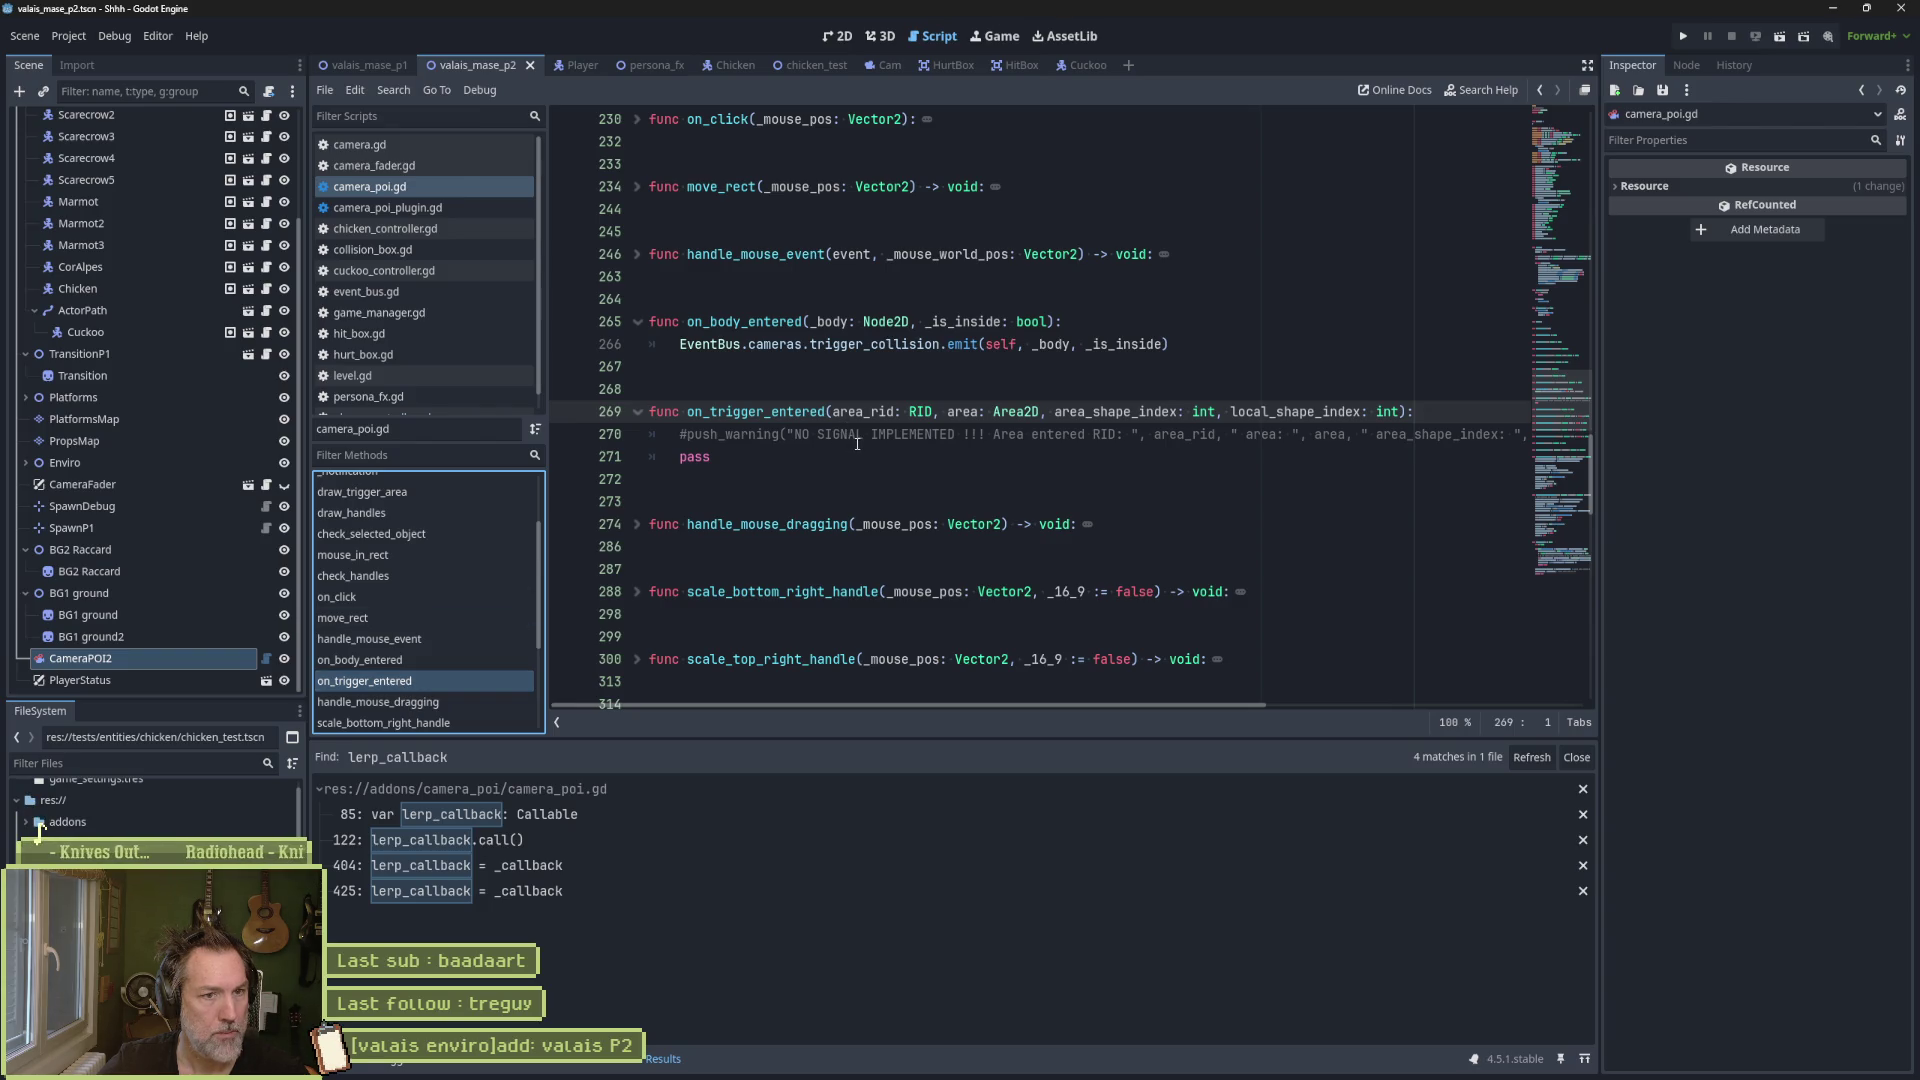
# - Search the project for trigger_collision and open its line 79 match in player_controller.gd
pyautogui.doubleClick(902, 347)
pyautogui.hotkey('ctrl', 'shift', 'f')
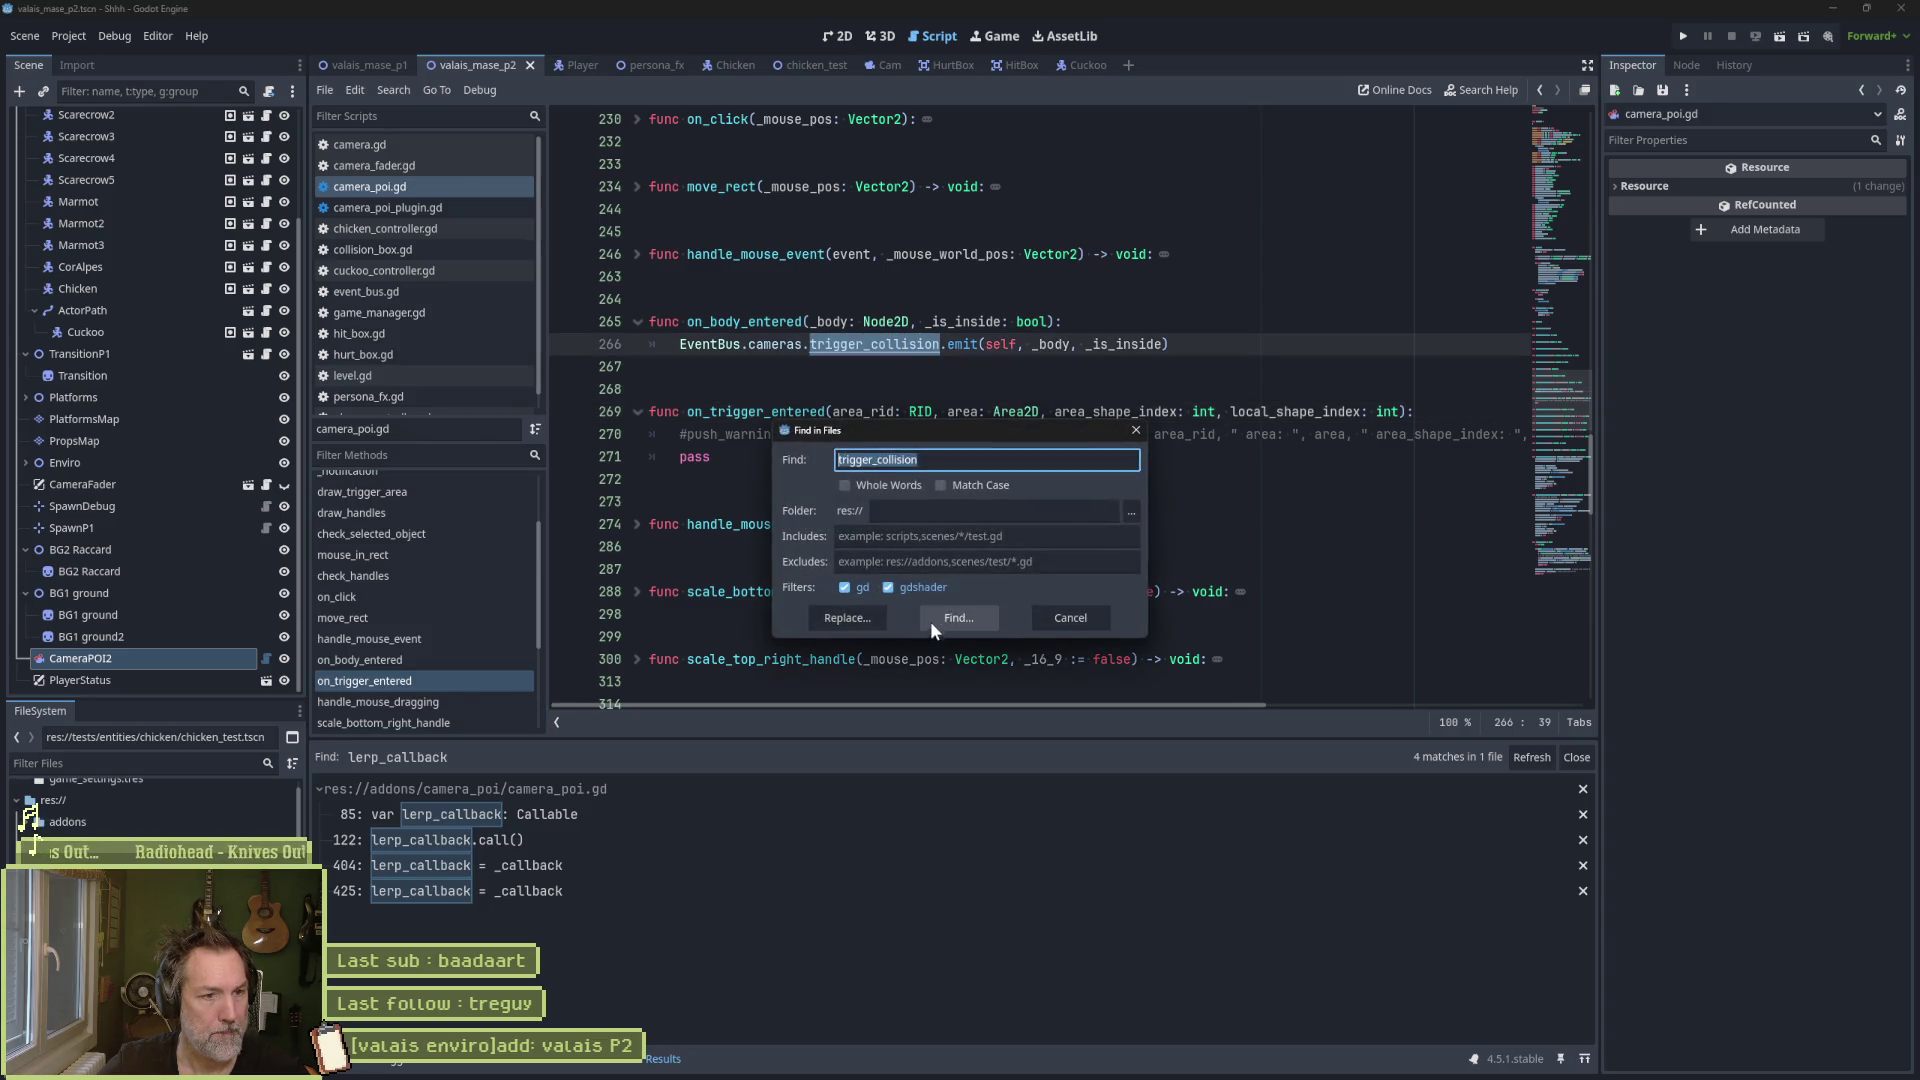
pyautogui.press('Return')
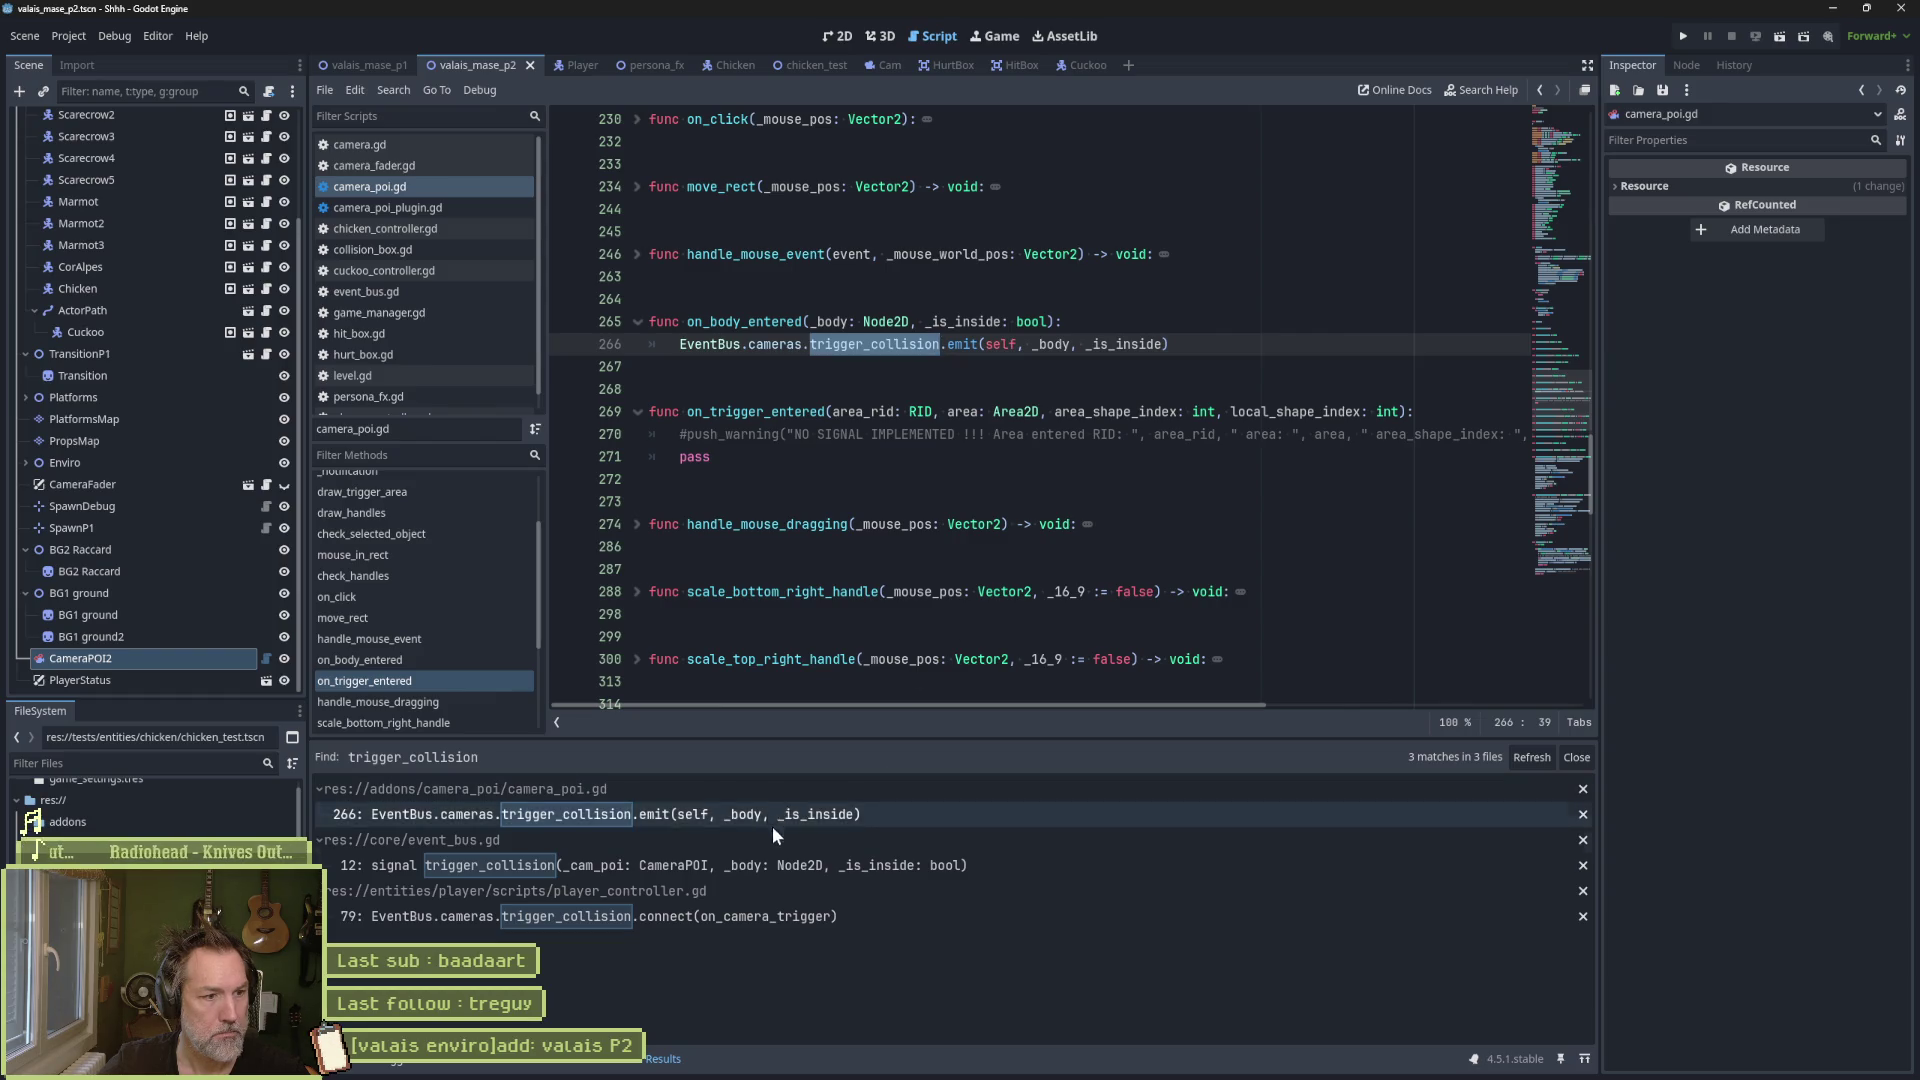
pyautogui.click(692, 918)
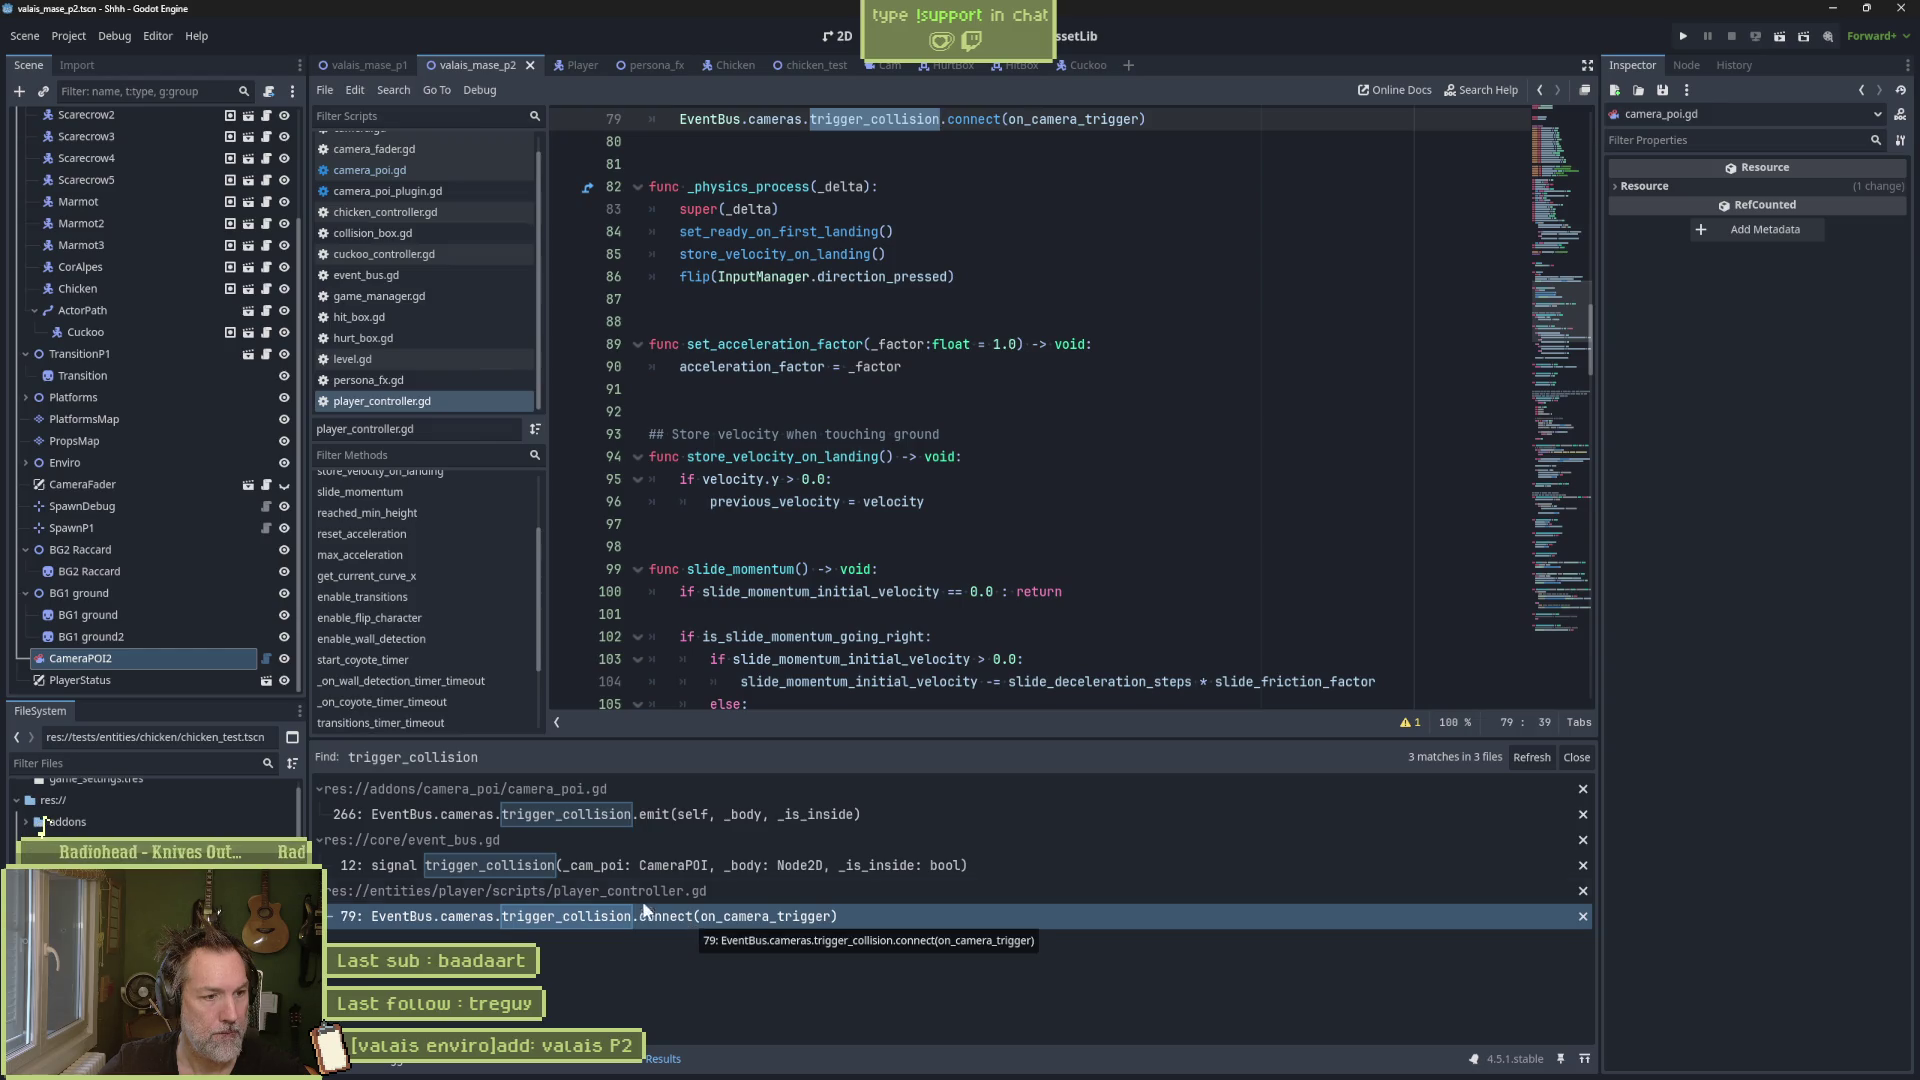
# - Inspect the on_camera_trigger handler, then navigate back to the trigger_collision emit in camera_poi.gd
pyautogui.scroll(4, 906, 325)
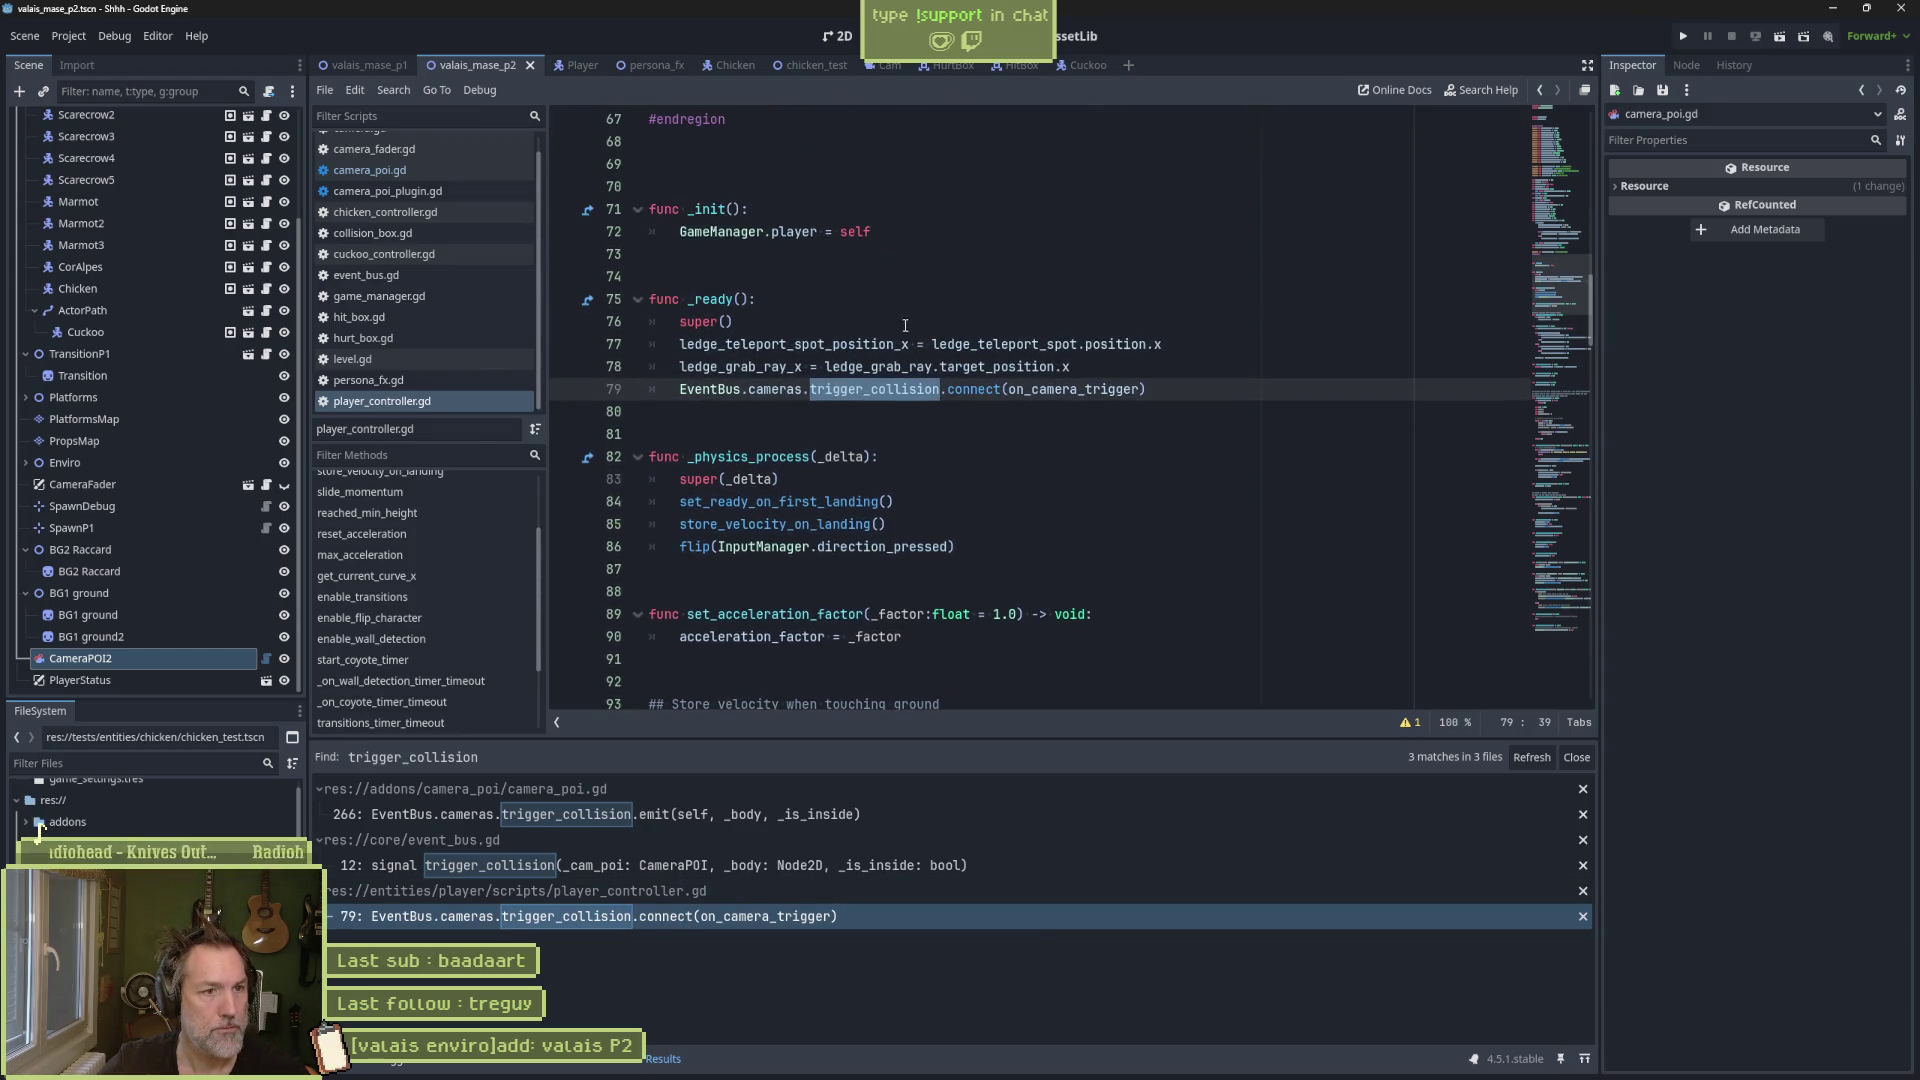
pyautogui.keyDown('ctrl'); pyautogui.click(1085, 393); pyautogui.keyUp('ctrl')
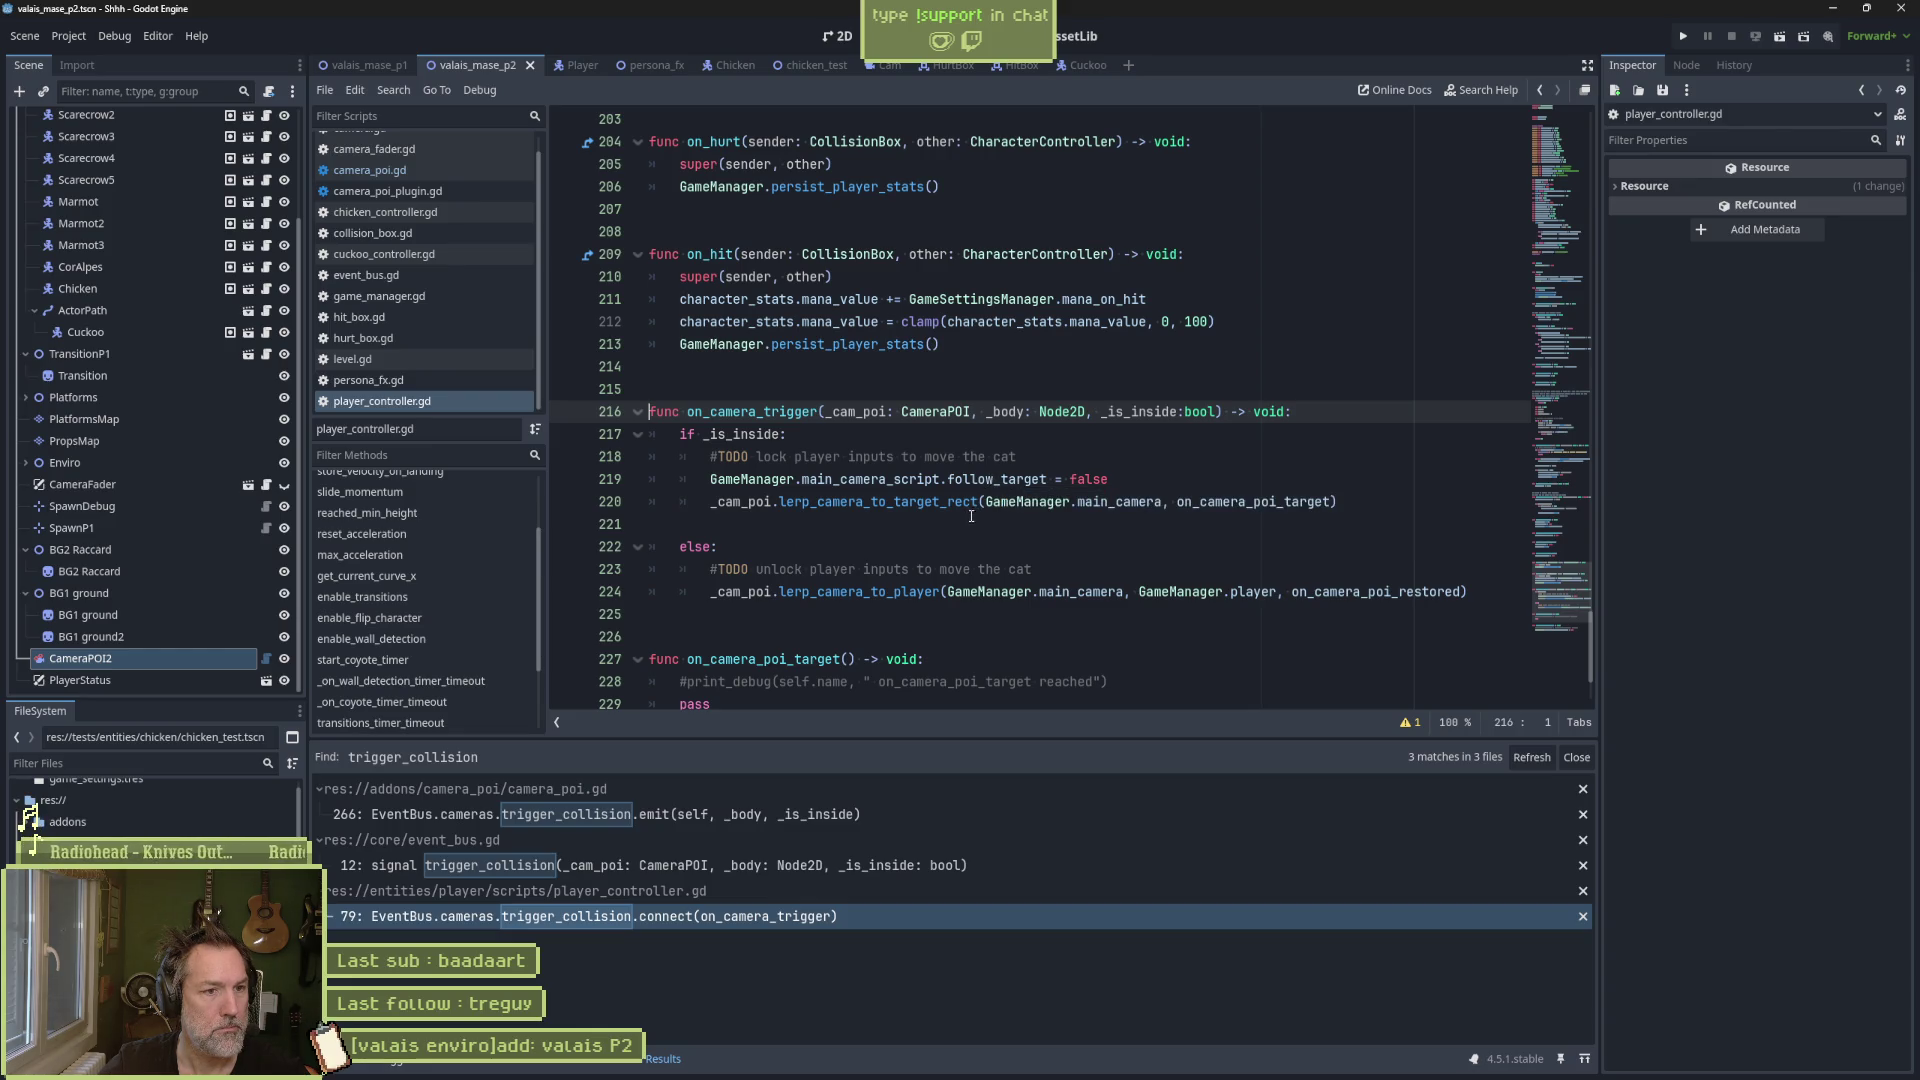
pyautogui.click(886, 501)
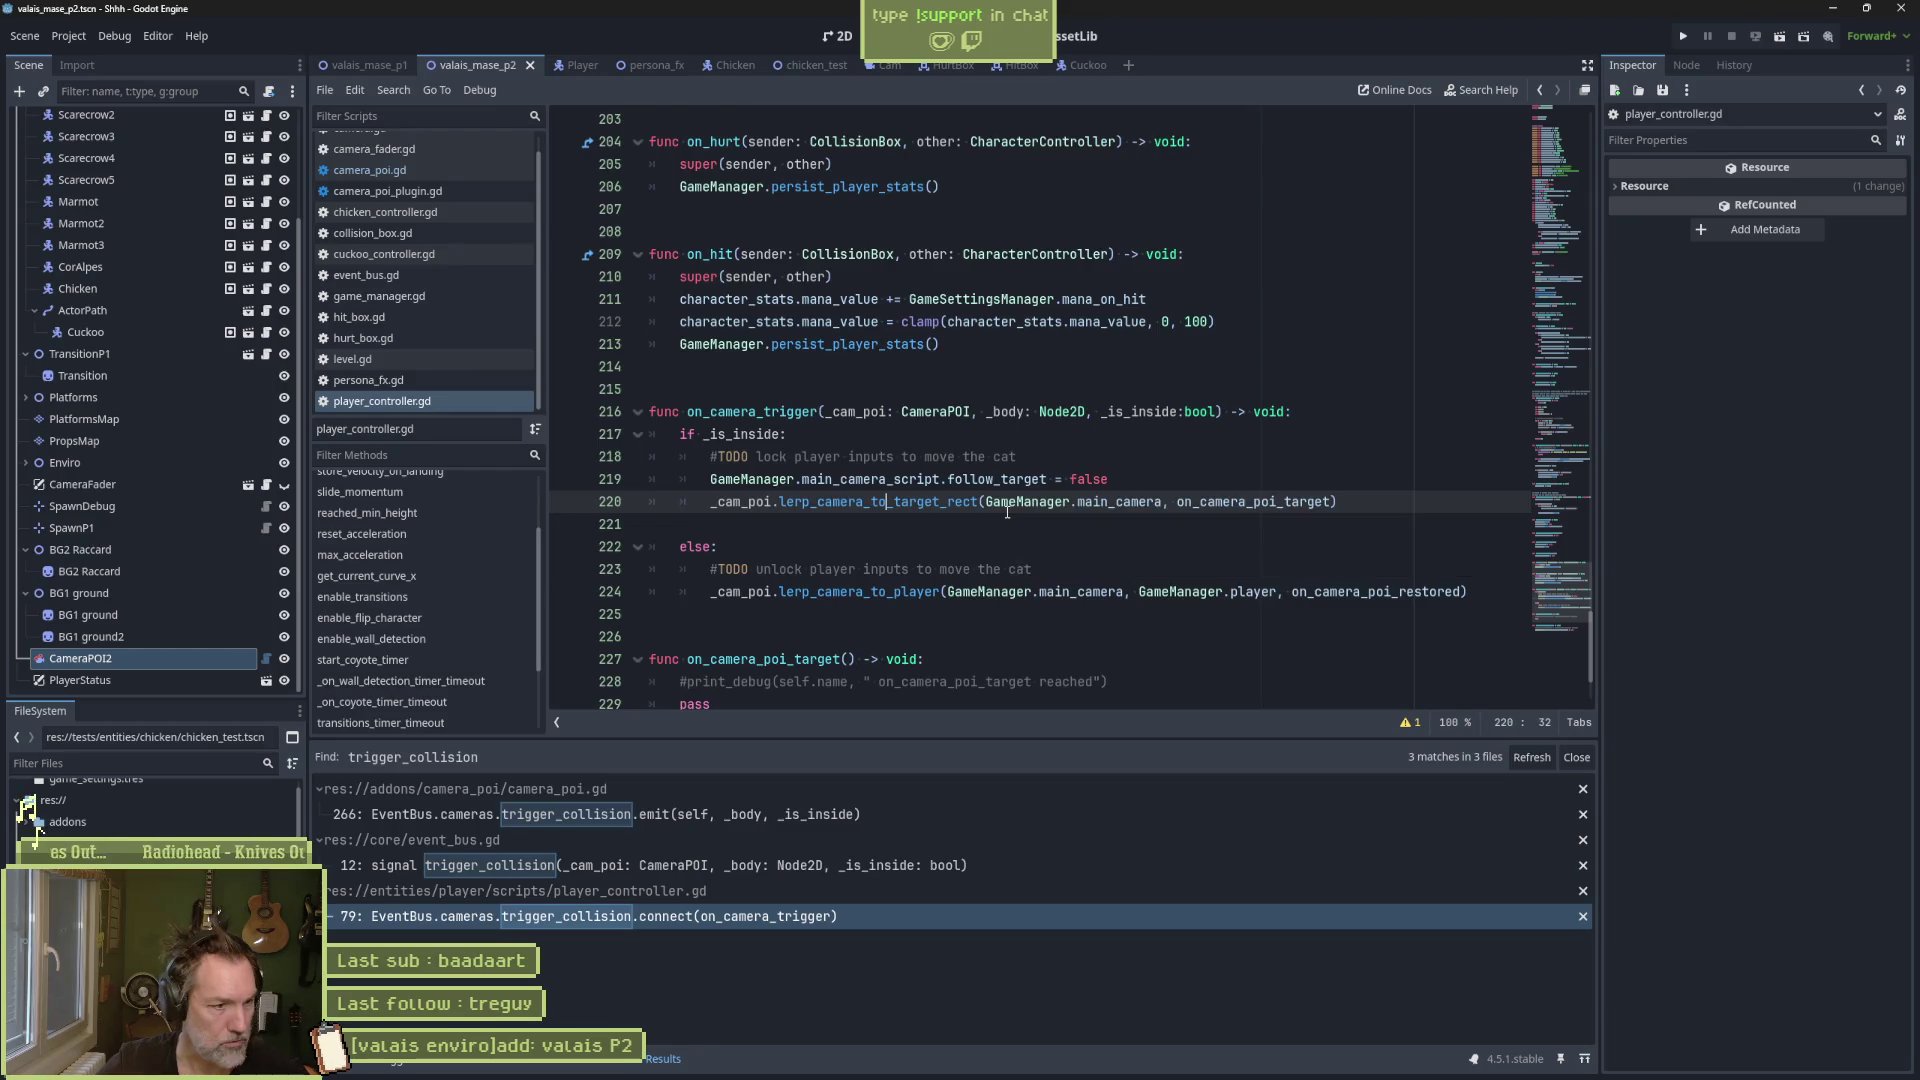
pyautogui.hotkey('alt', 'Left')
pyautogui.scroll(-20, 1007, 512)
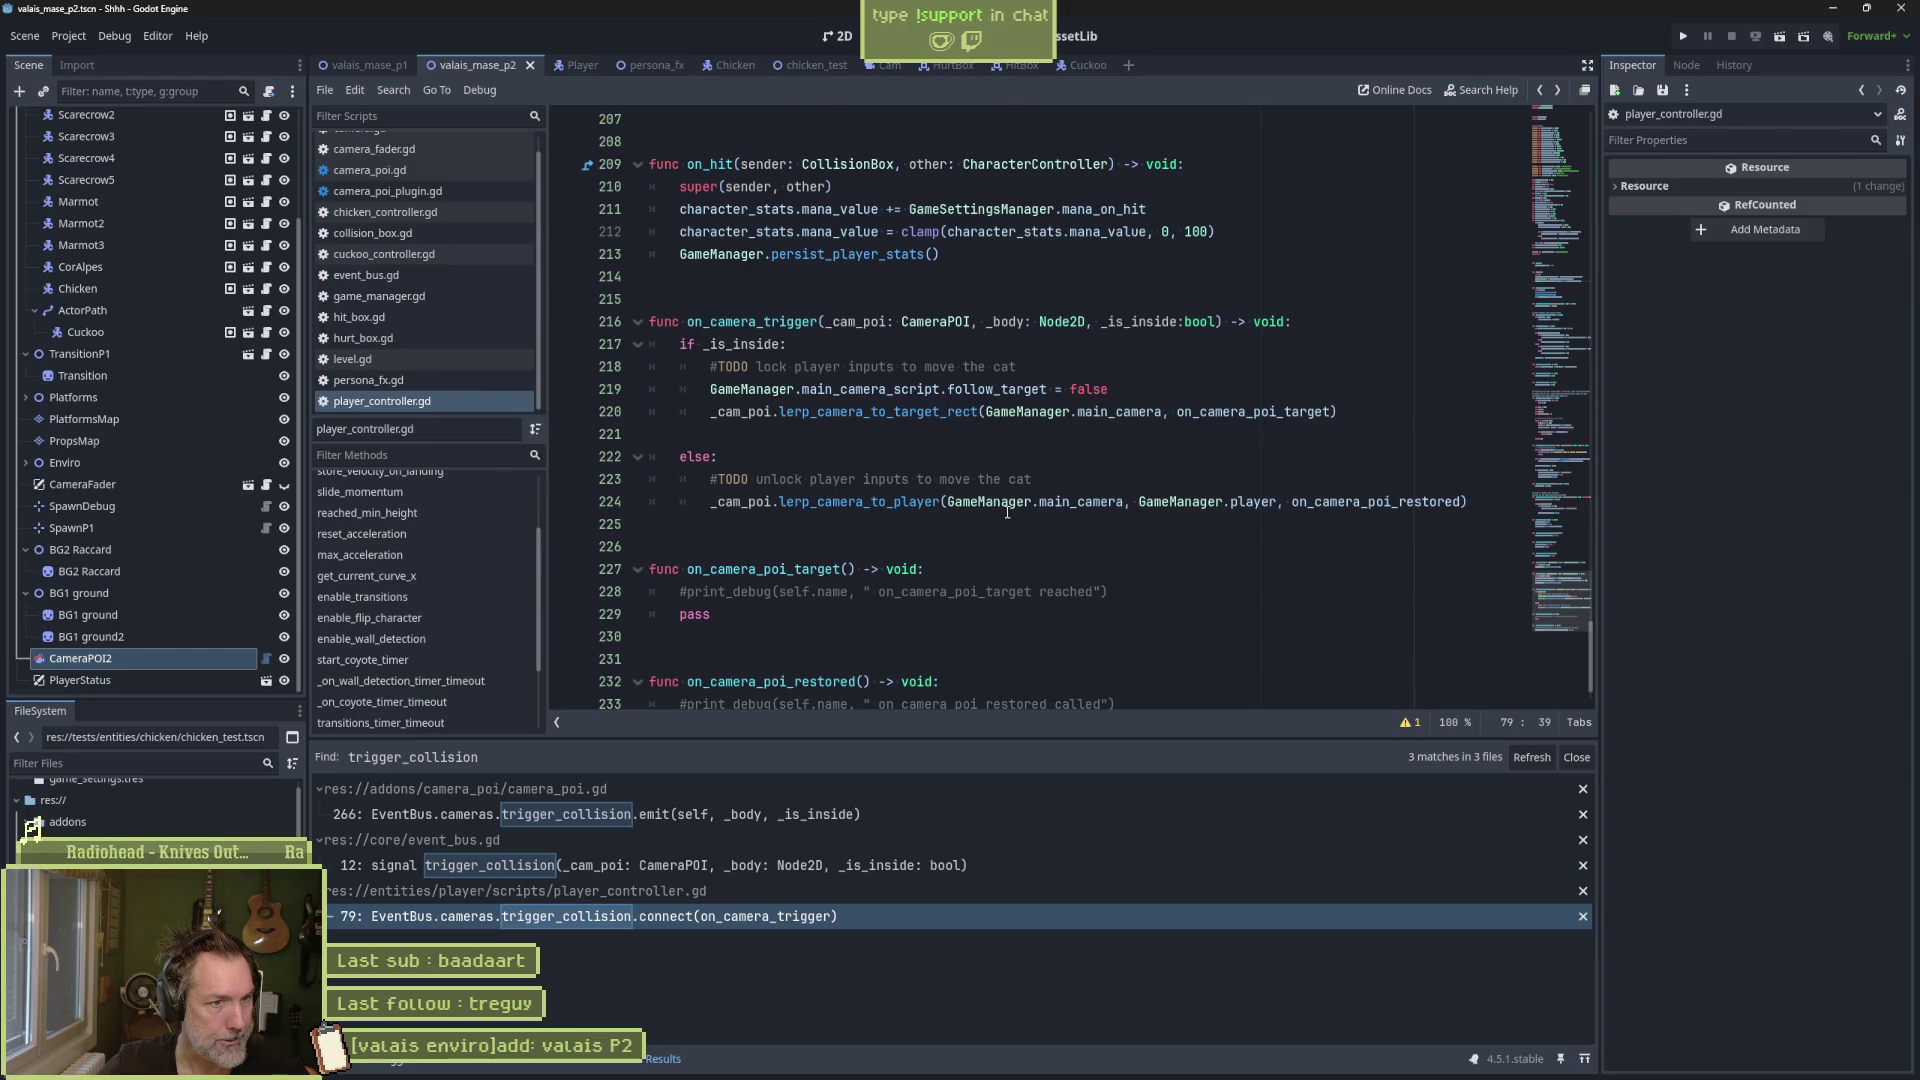
pyautogui.hotkey('alt', 'Left')
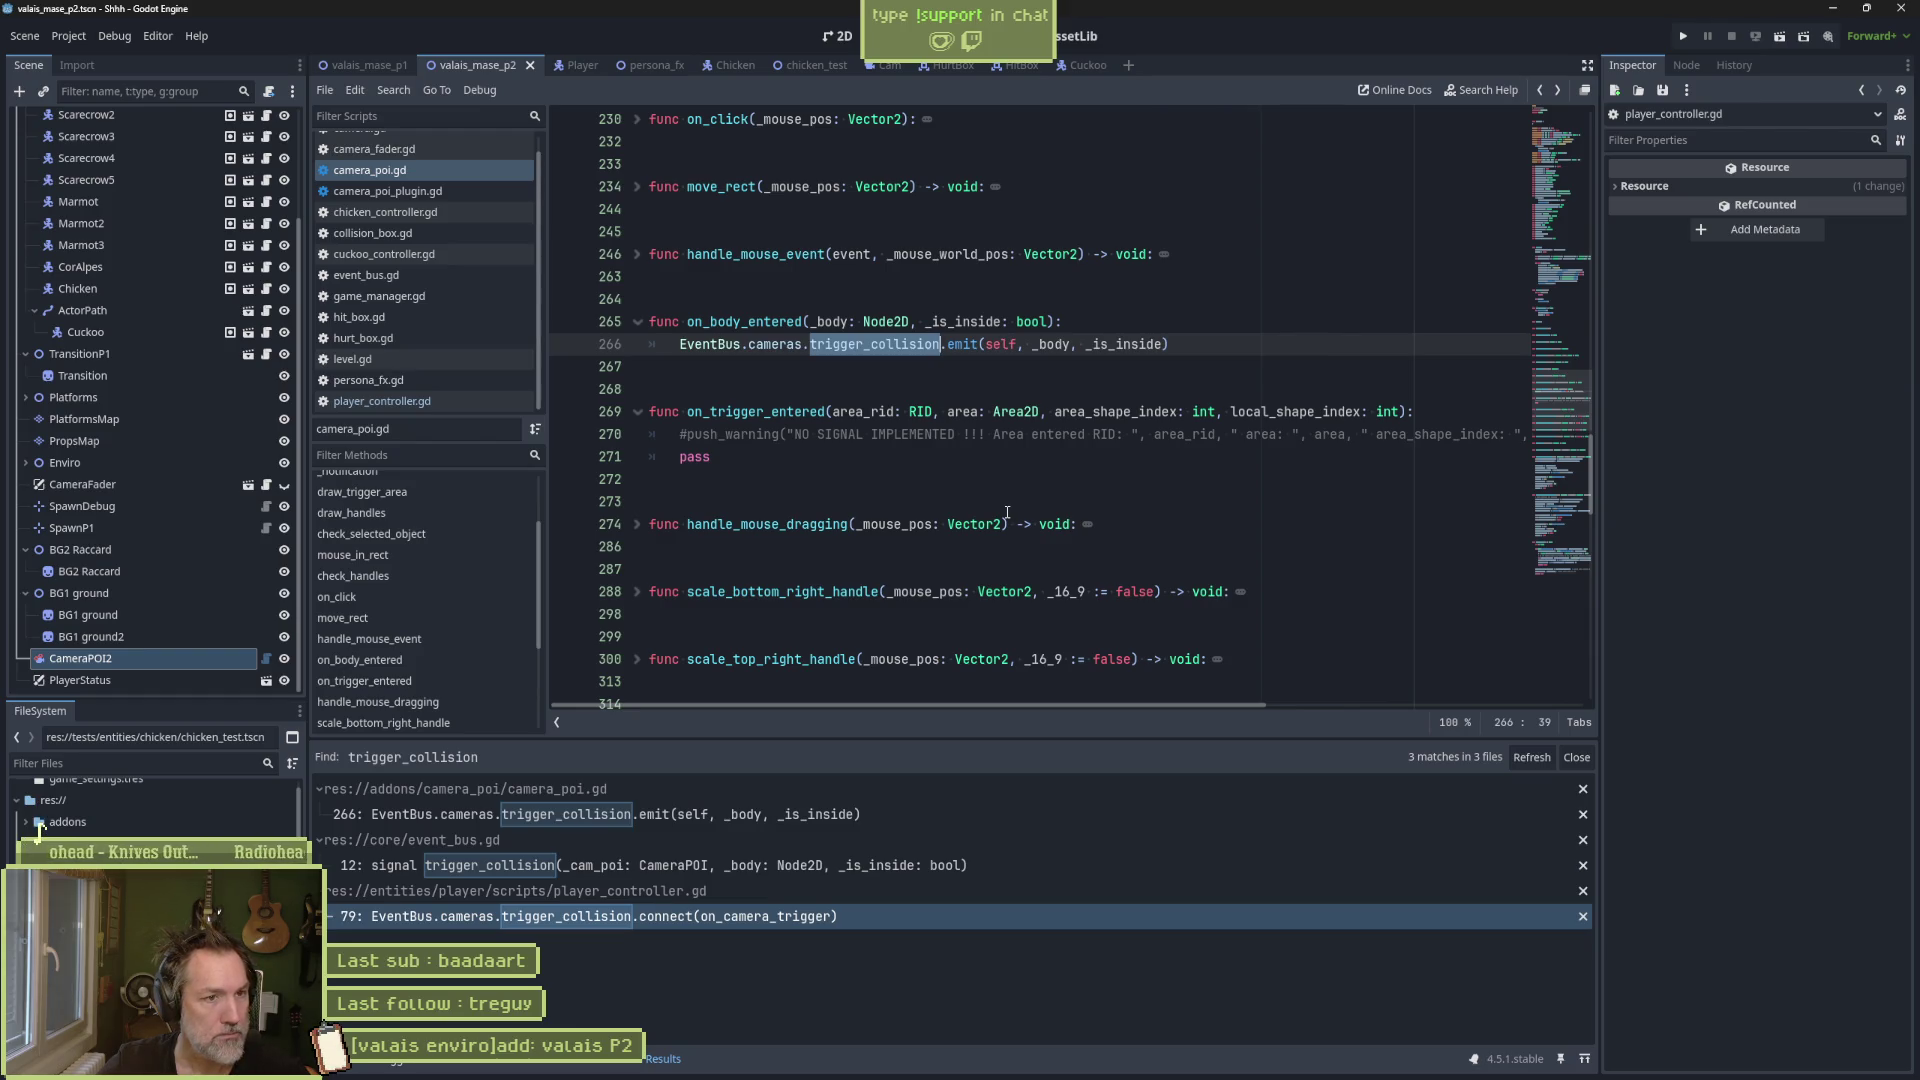
# - Step back to line 122 of camera_poi.gd, then go to on_body_entered
pyautogui.hotkey('alt', 'Left')
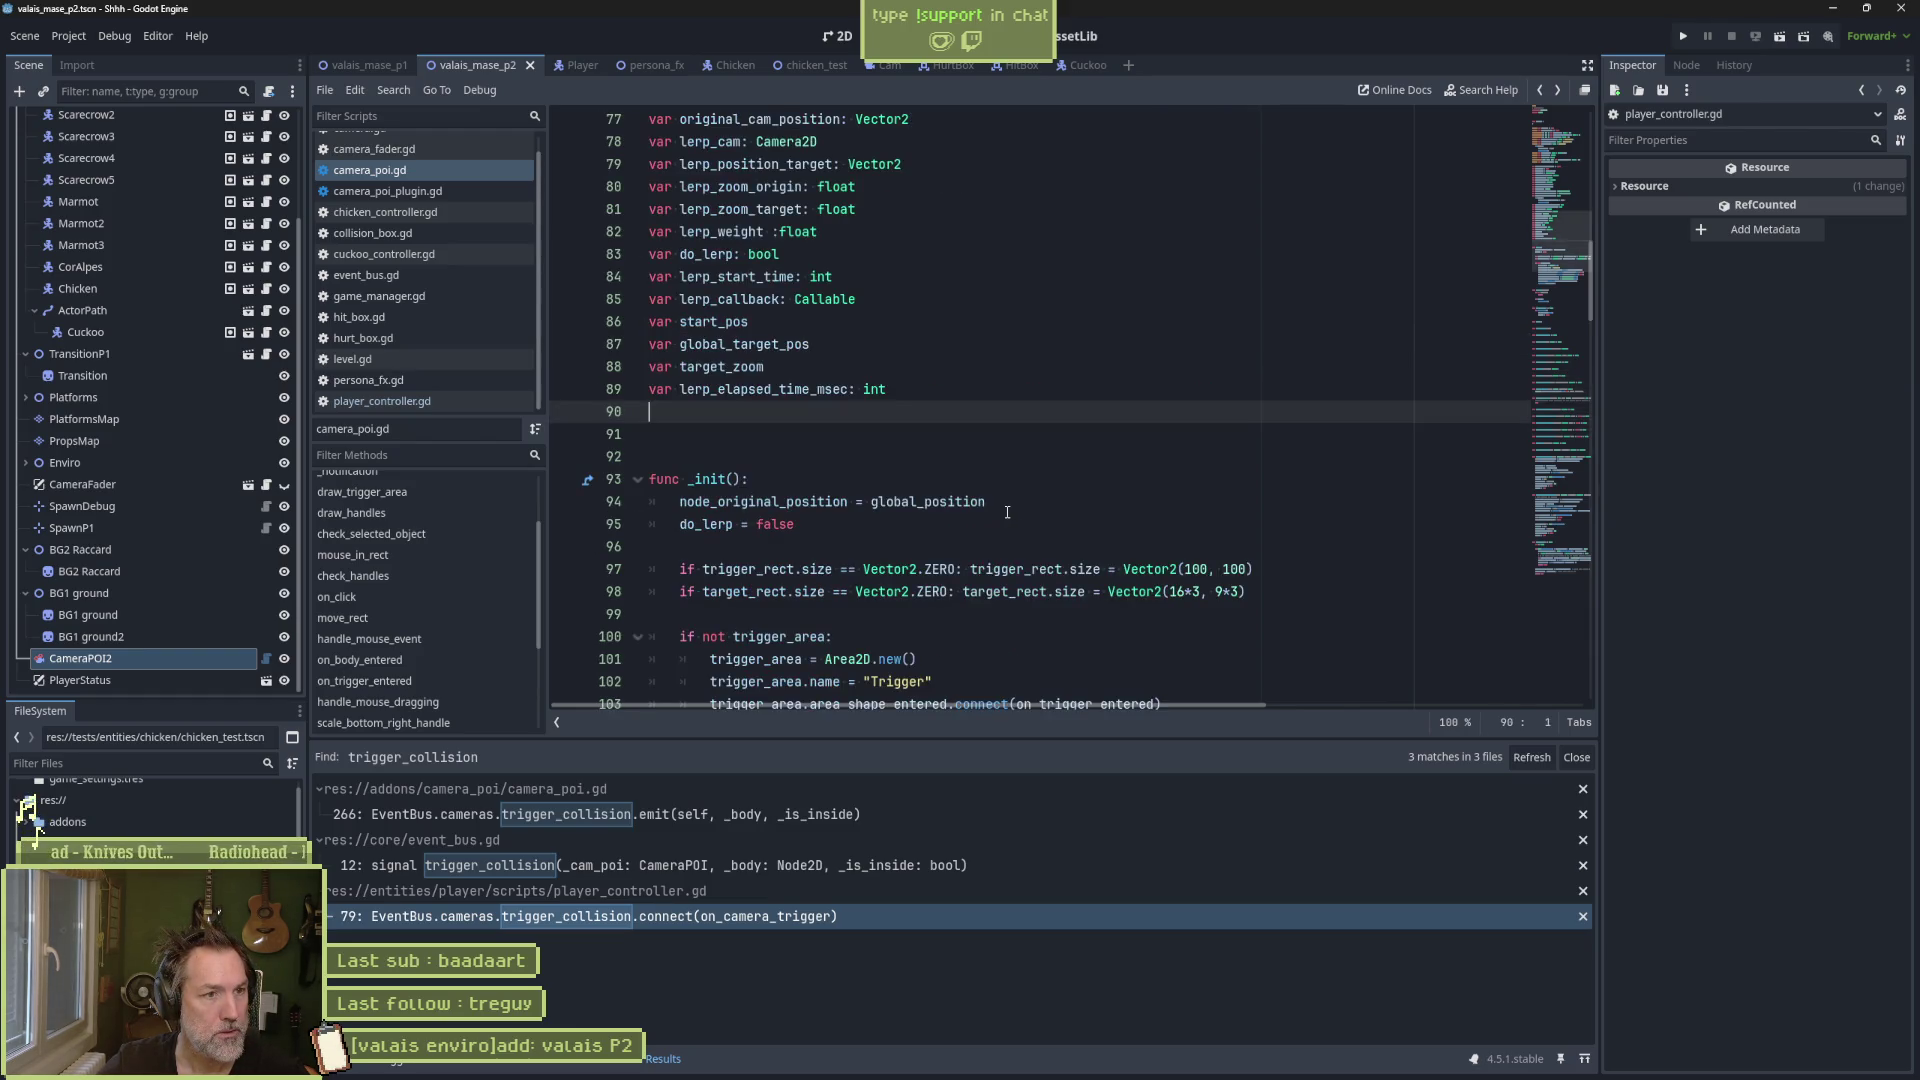
pyautogui.hotkey('alt', 'Left')
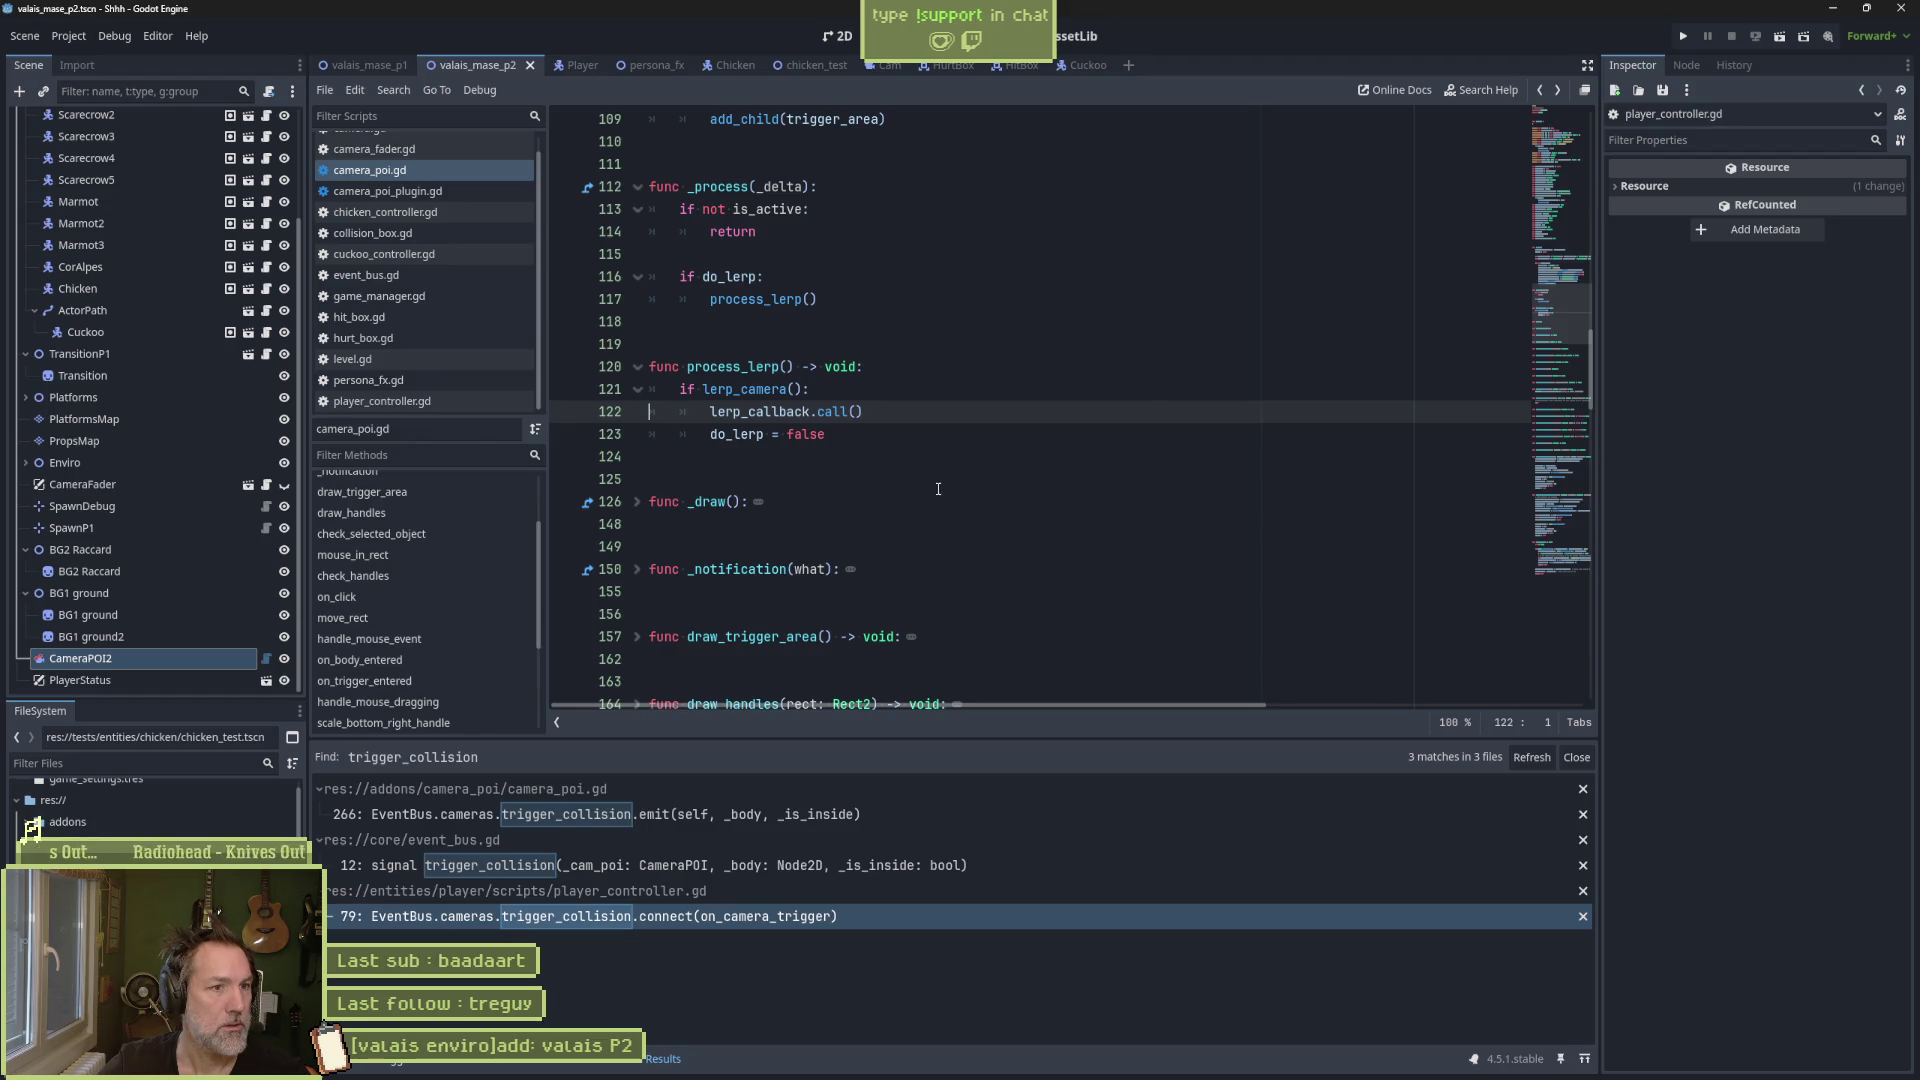
pyautogui.doubleClick(733, 366)
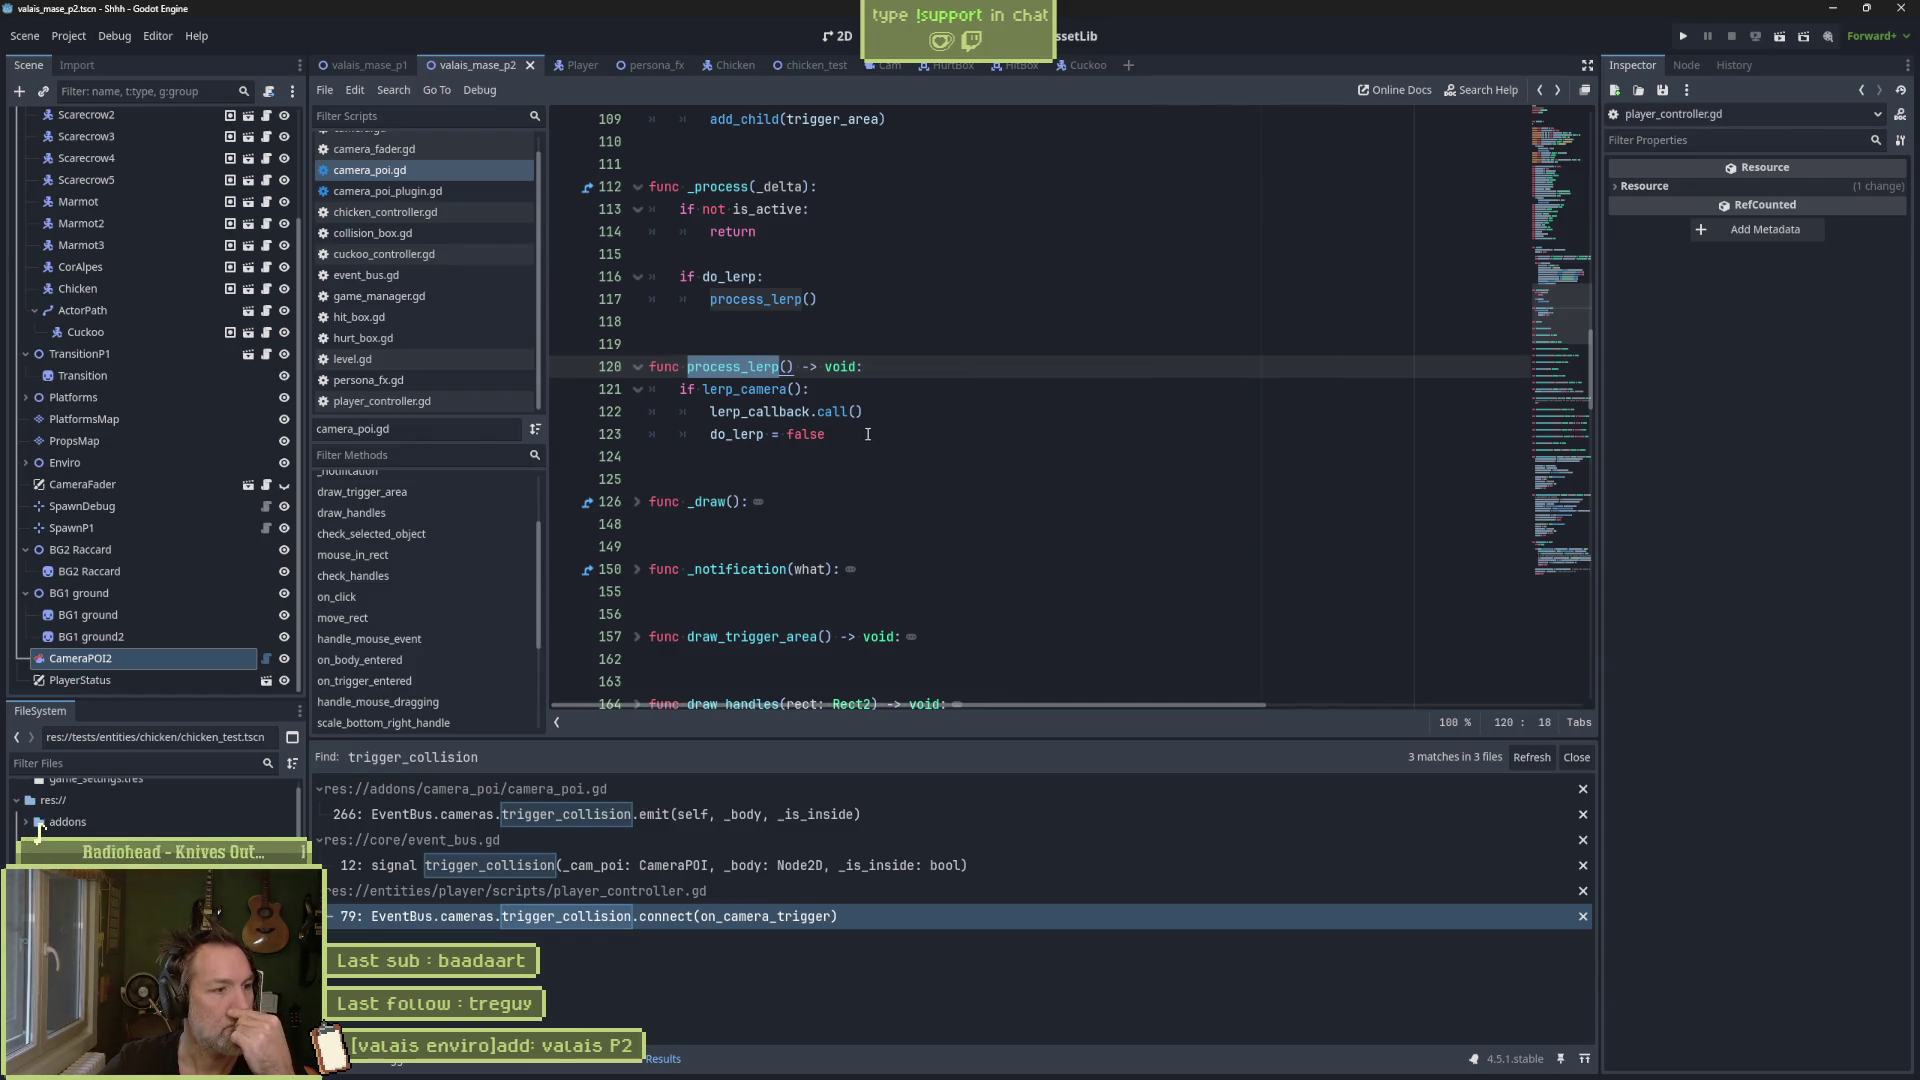
pyautogui.click(448, 659)
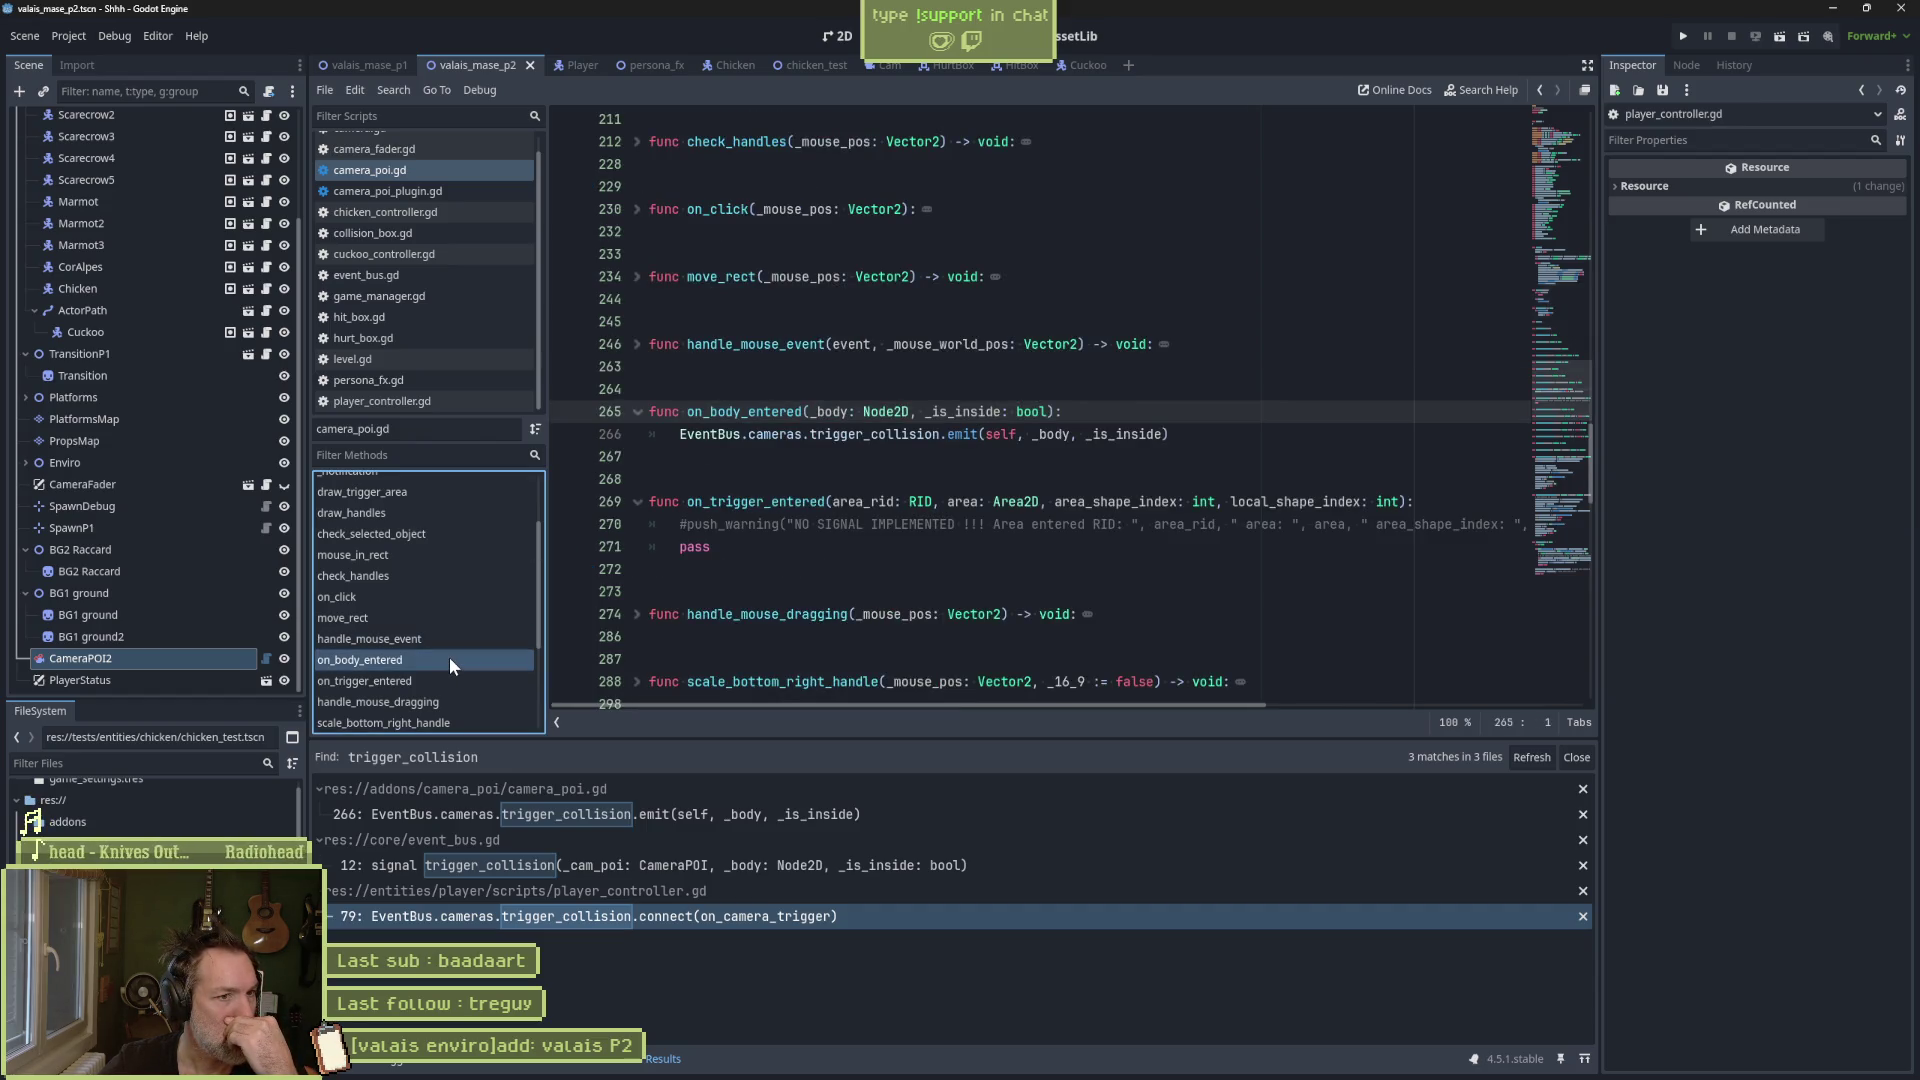
# - Guard the trigger_collision emit with 'if is_active', save camera_poi.gd, and run the scene
pyautogui.doubleClick(745, 411)
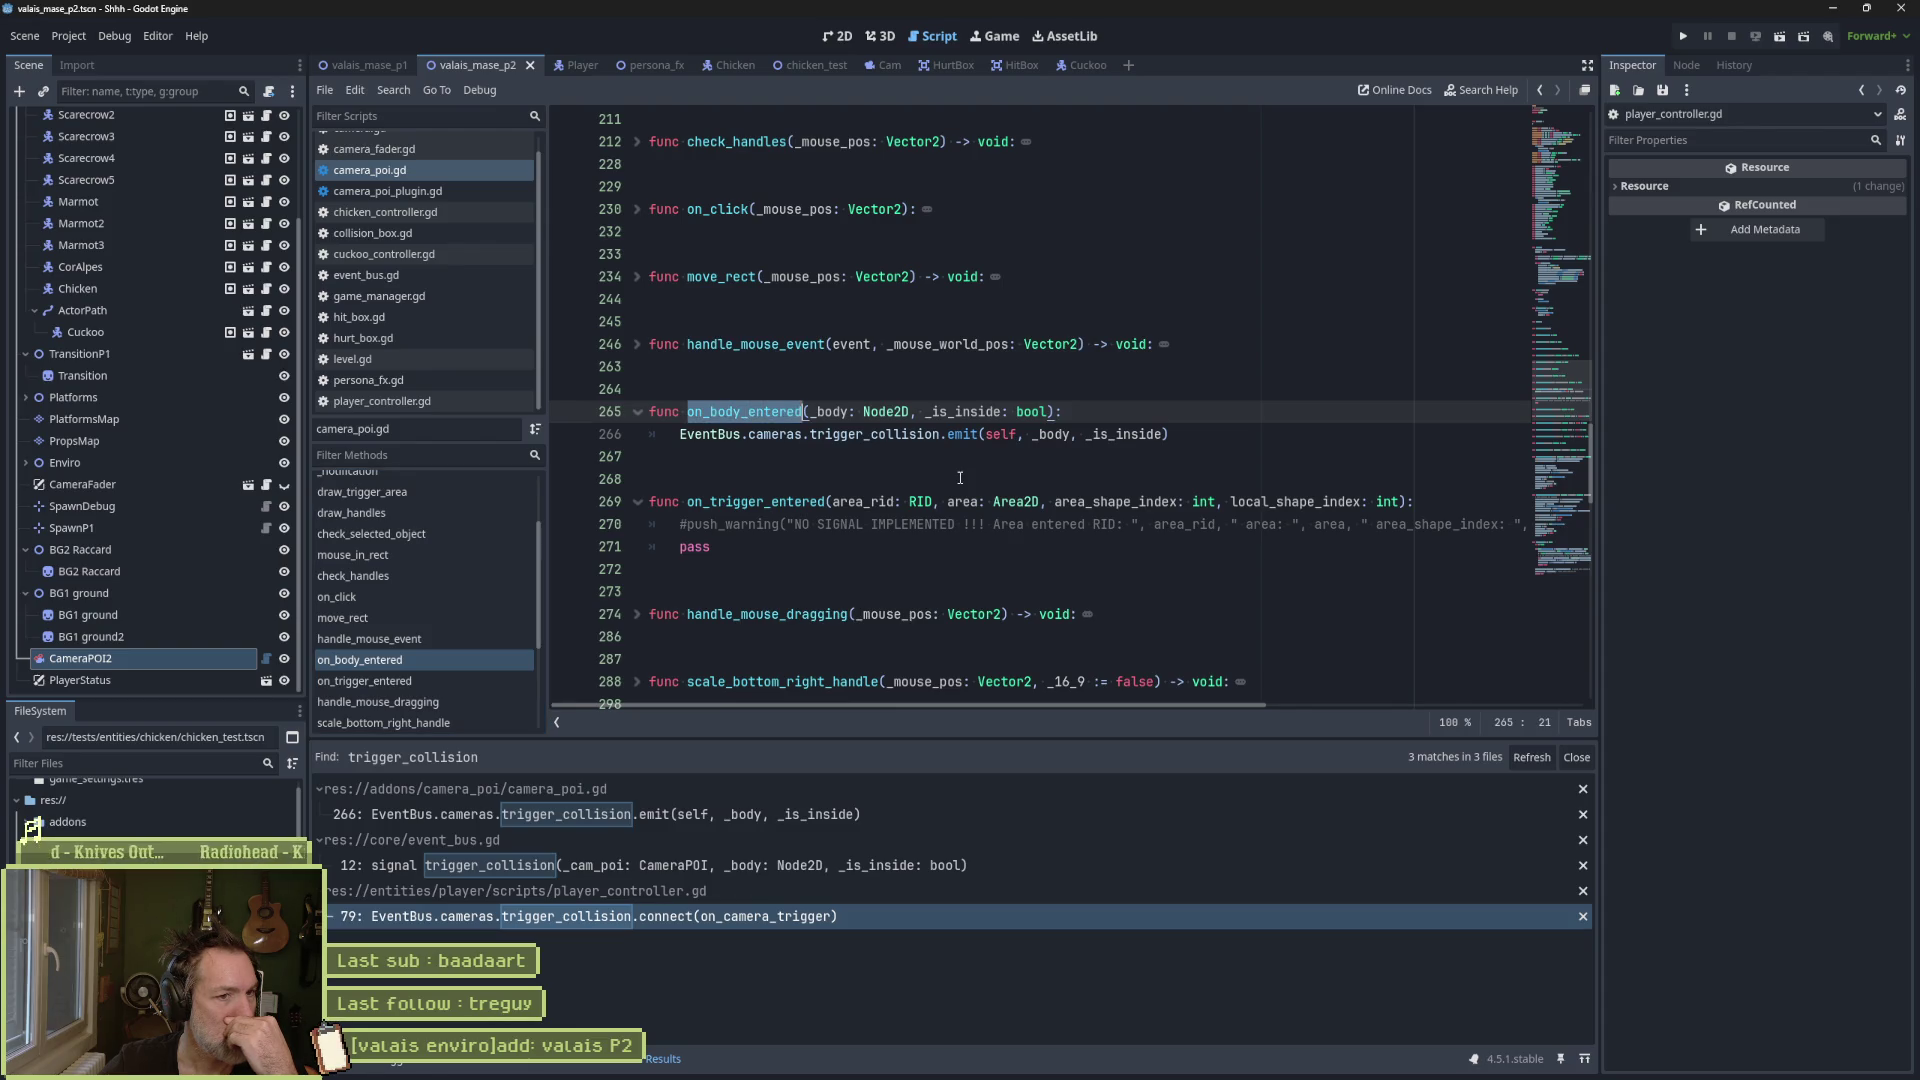
pyautogui.click(1075, 411)
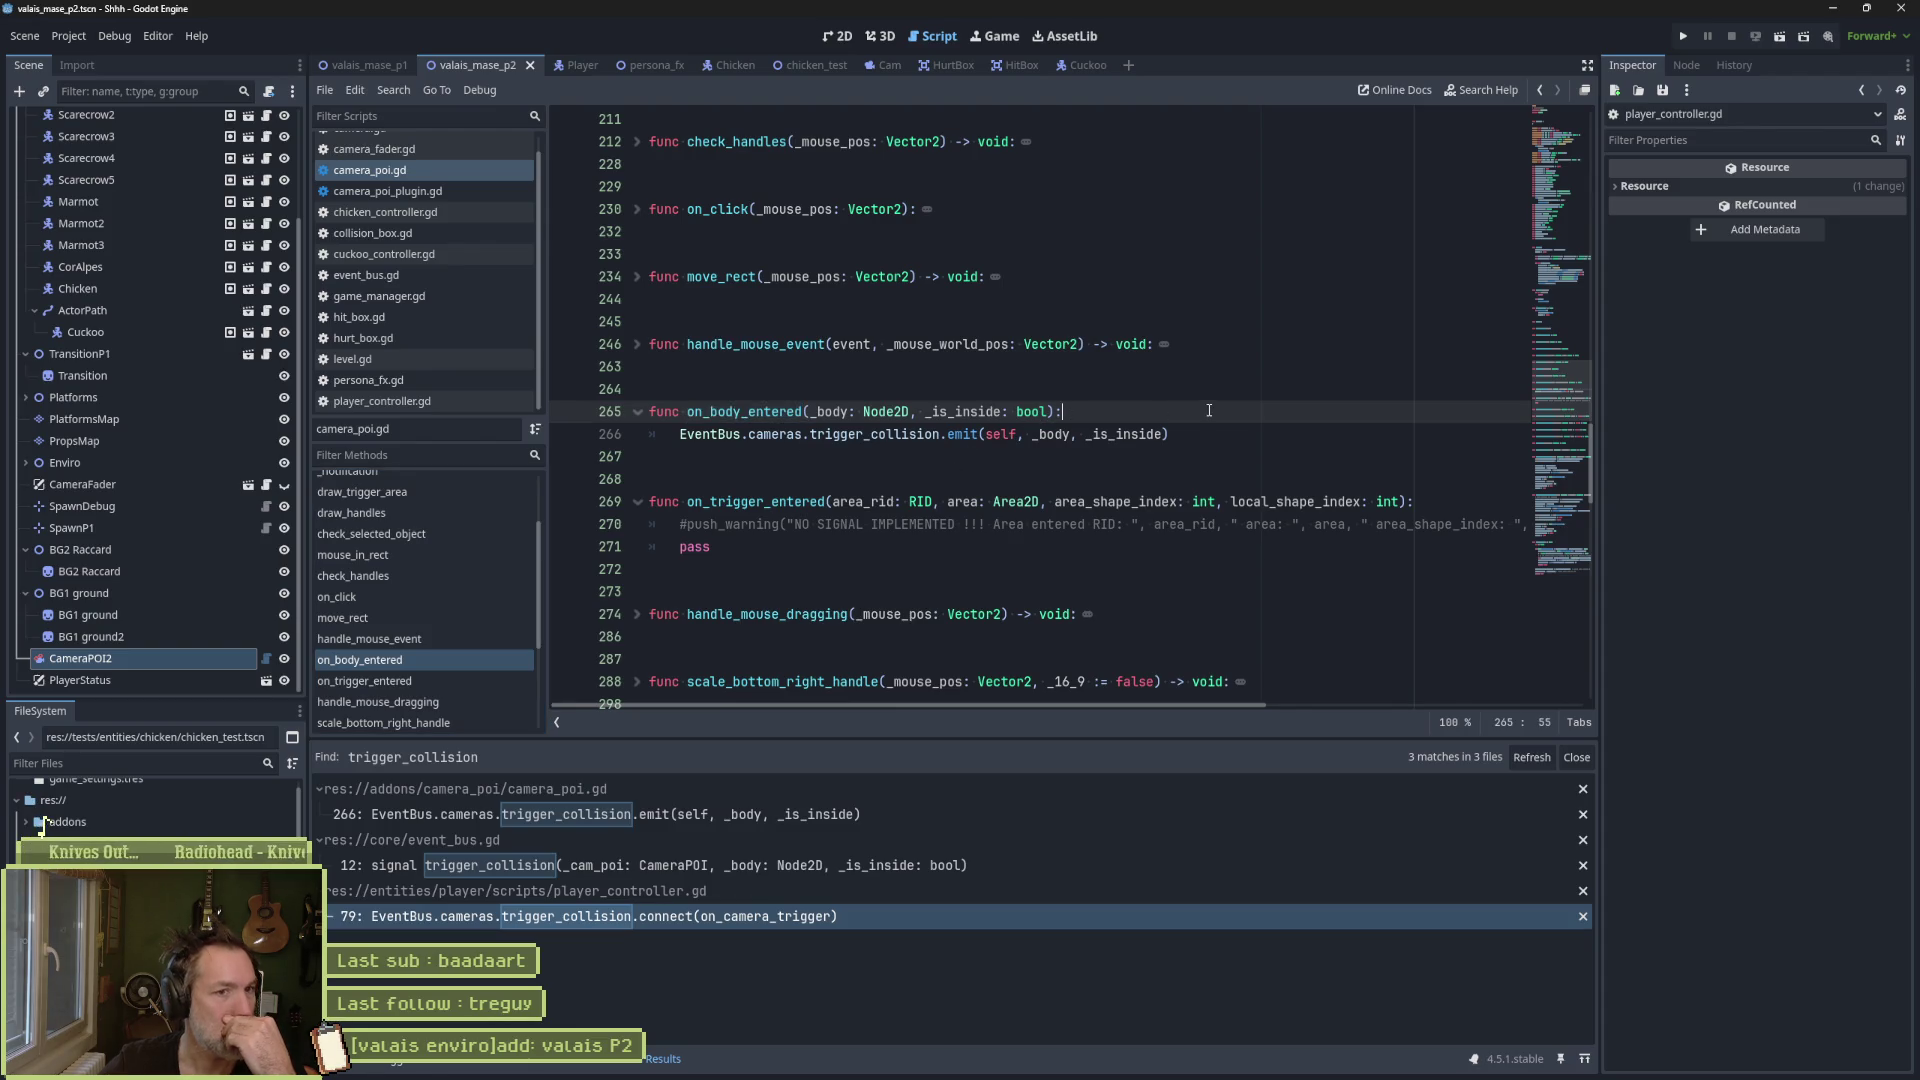
pyautogui.press('Return')
pyautogui.write('if')
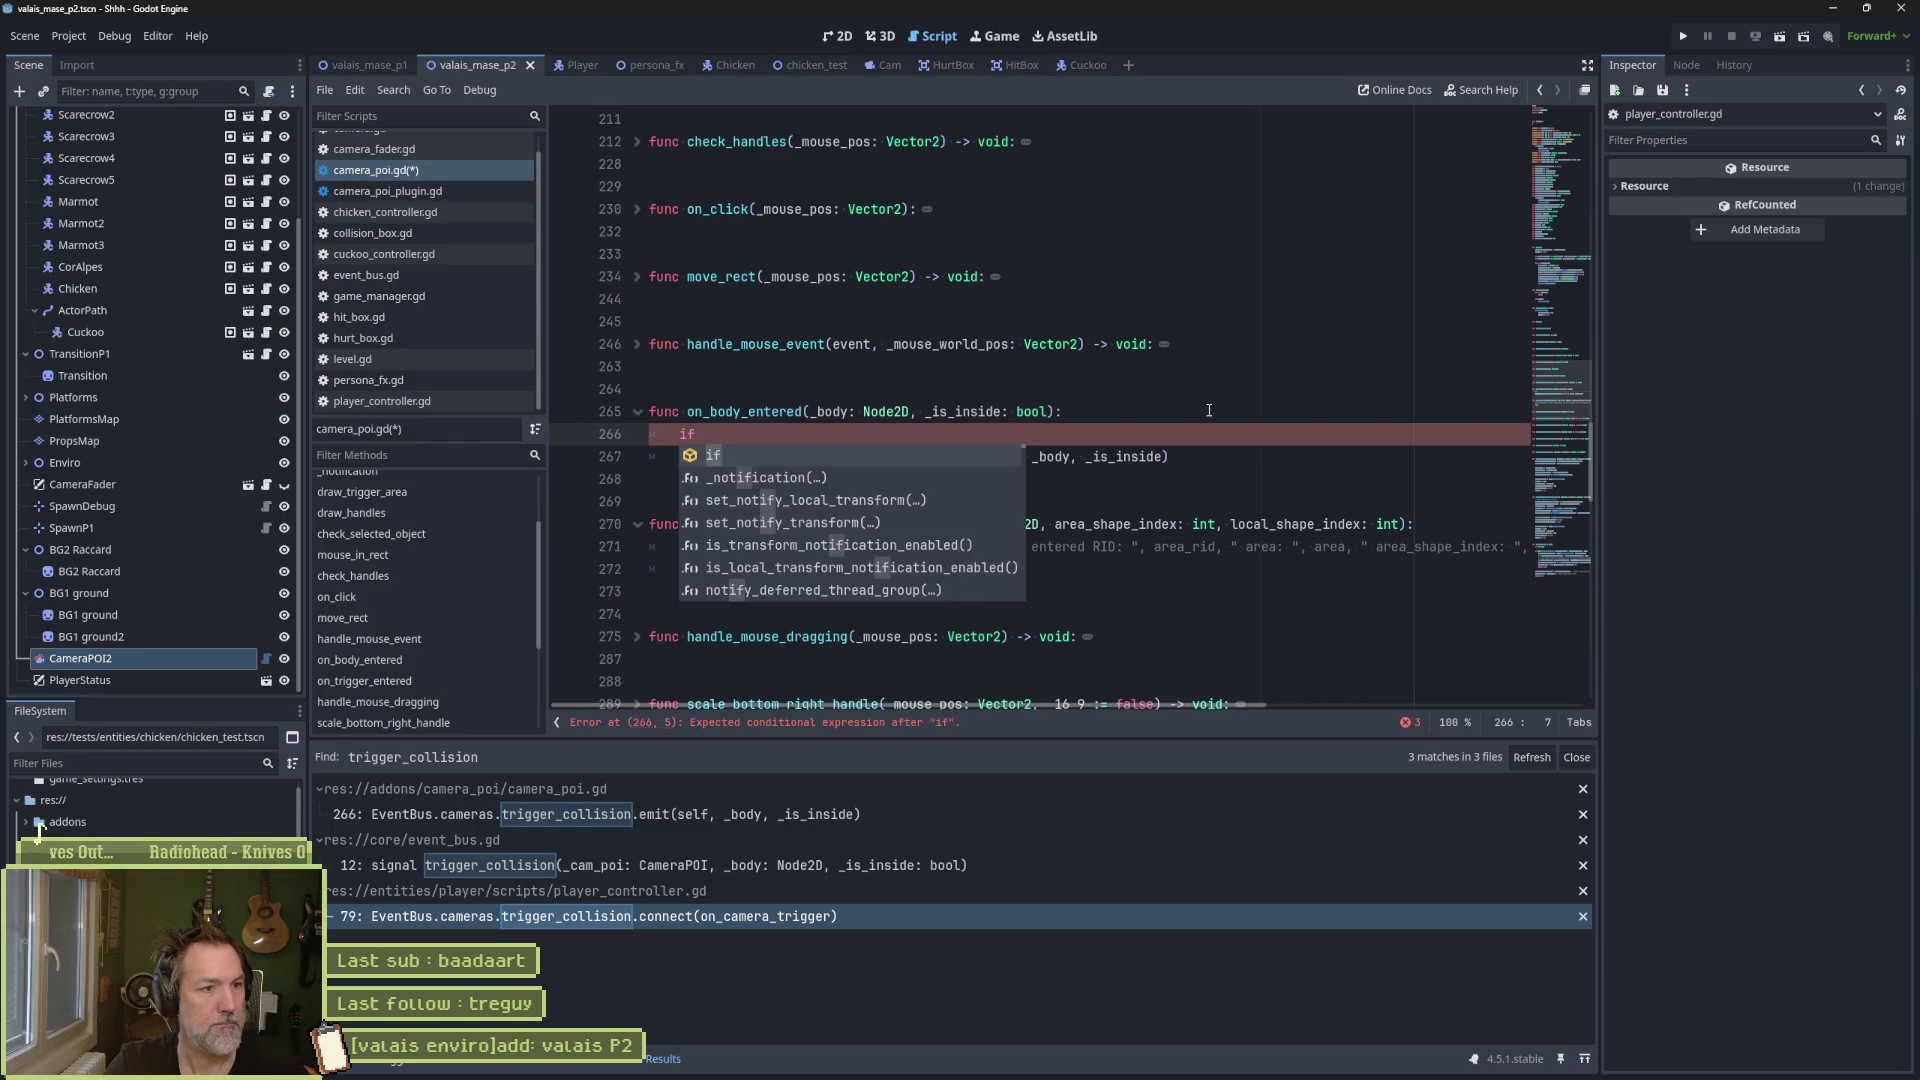
pyautogui.write(' is_active:')
pyautogui.press('Down')
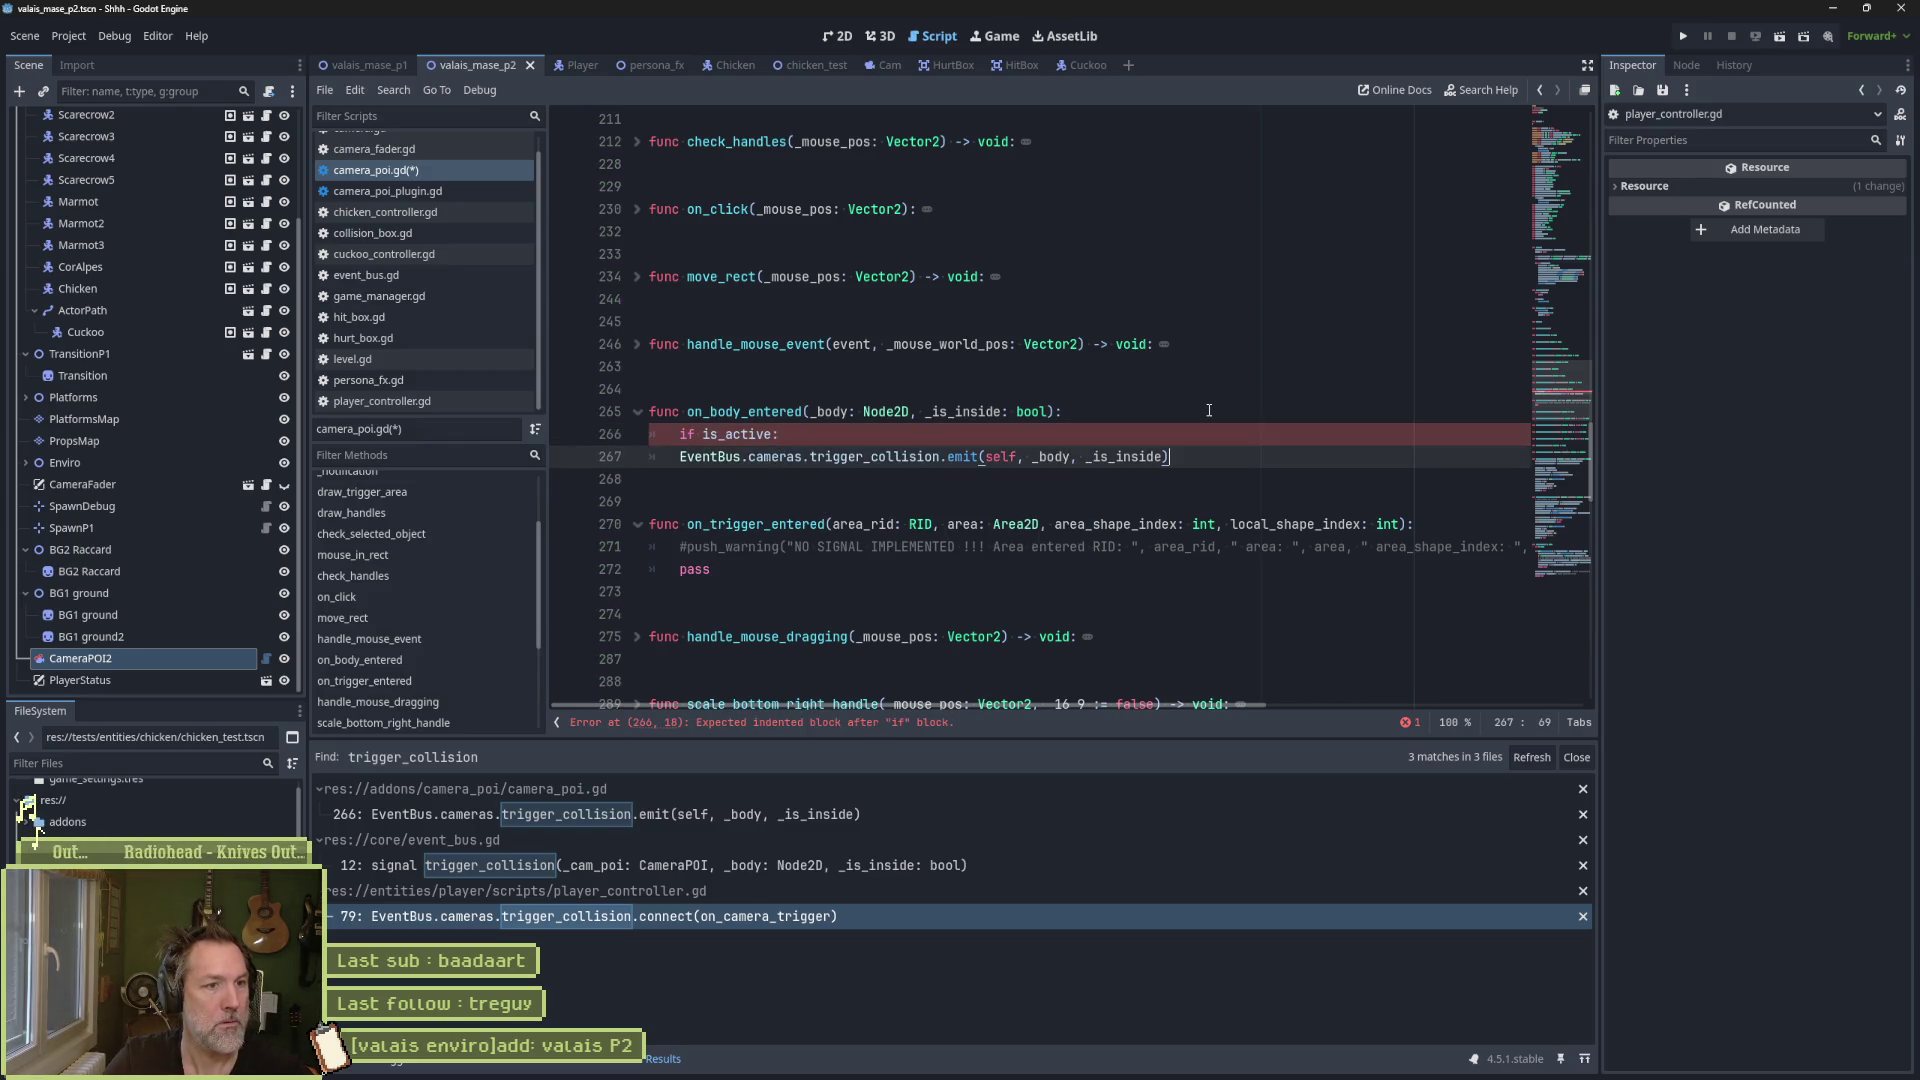
pyautogui.press('Home')
pyautogui.press('Tab')
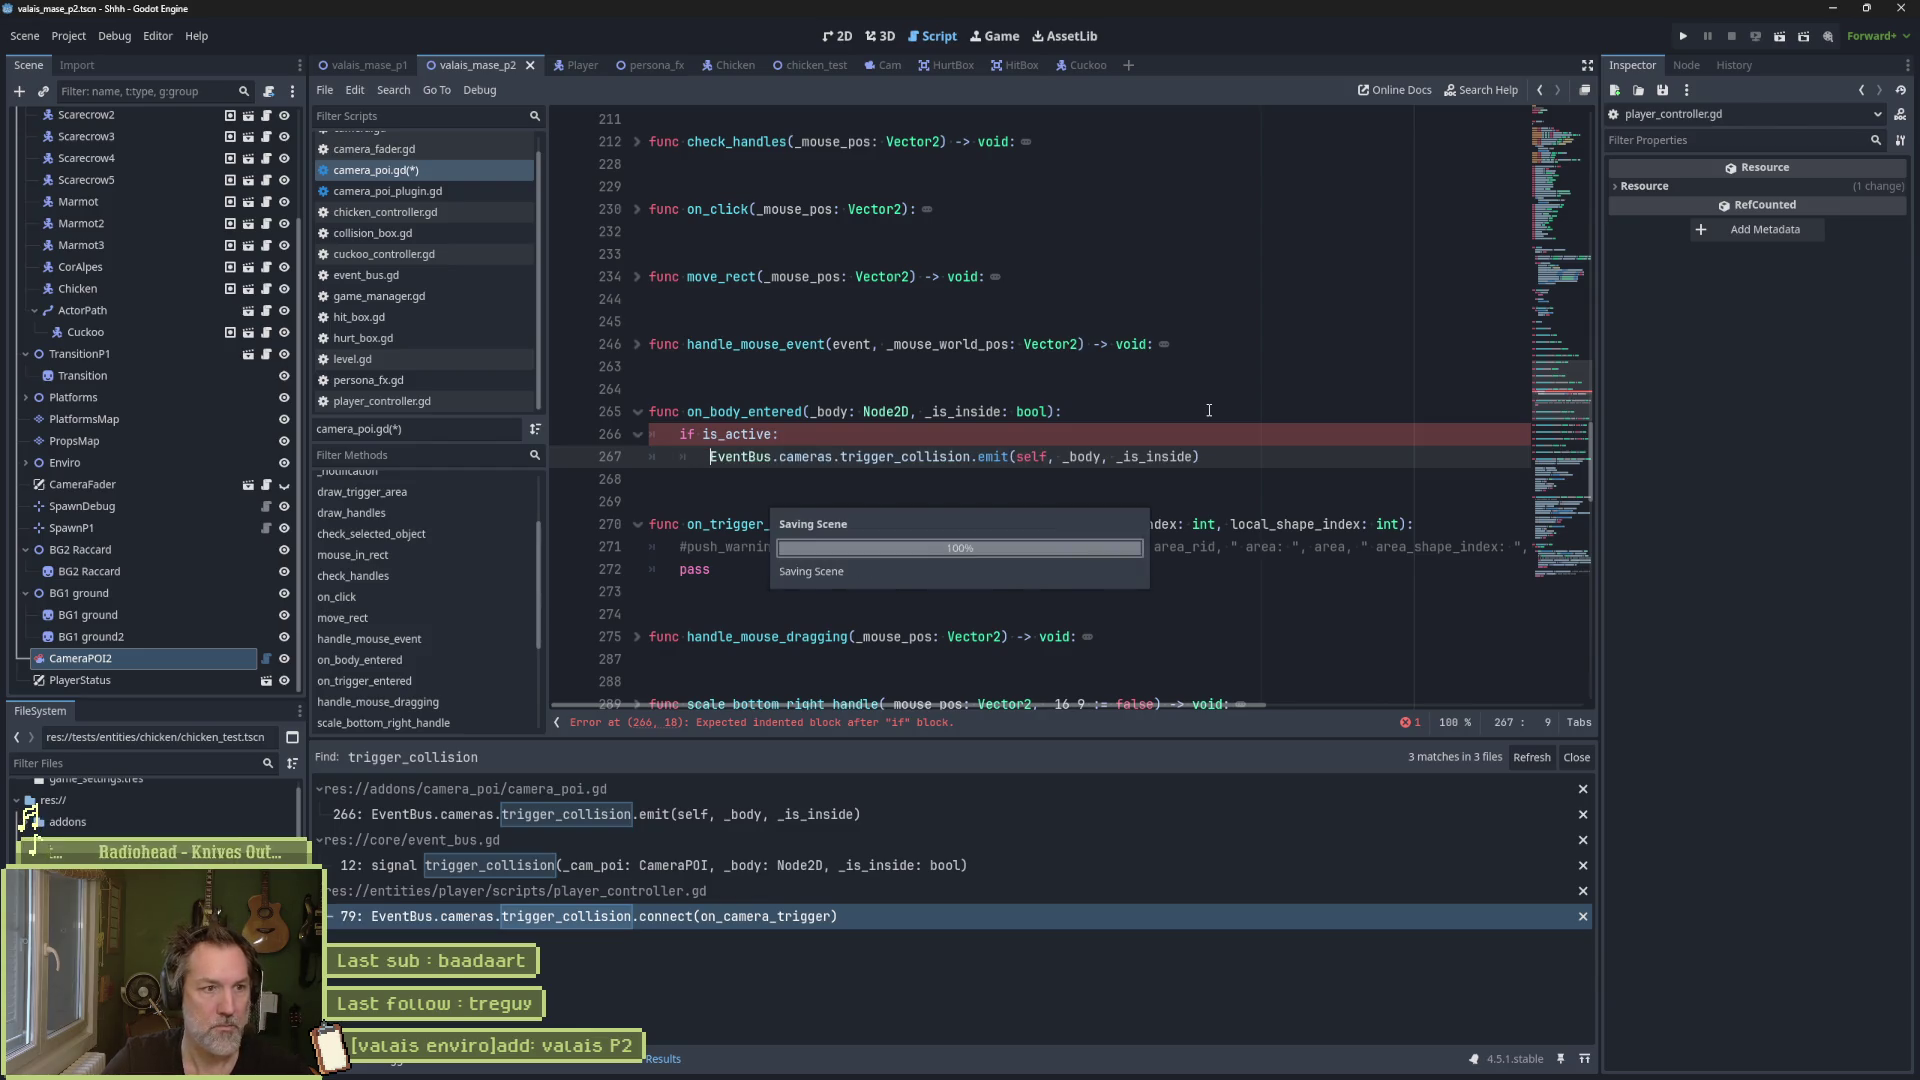
pyautogui.hotkey('ctrl', 's')
pyautogui.press('F6')
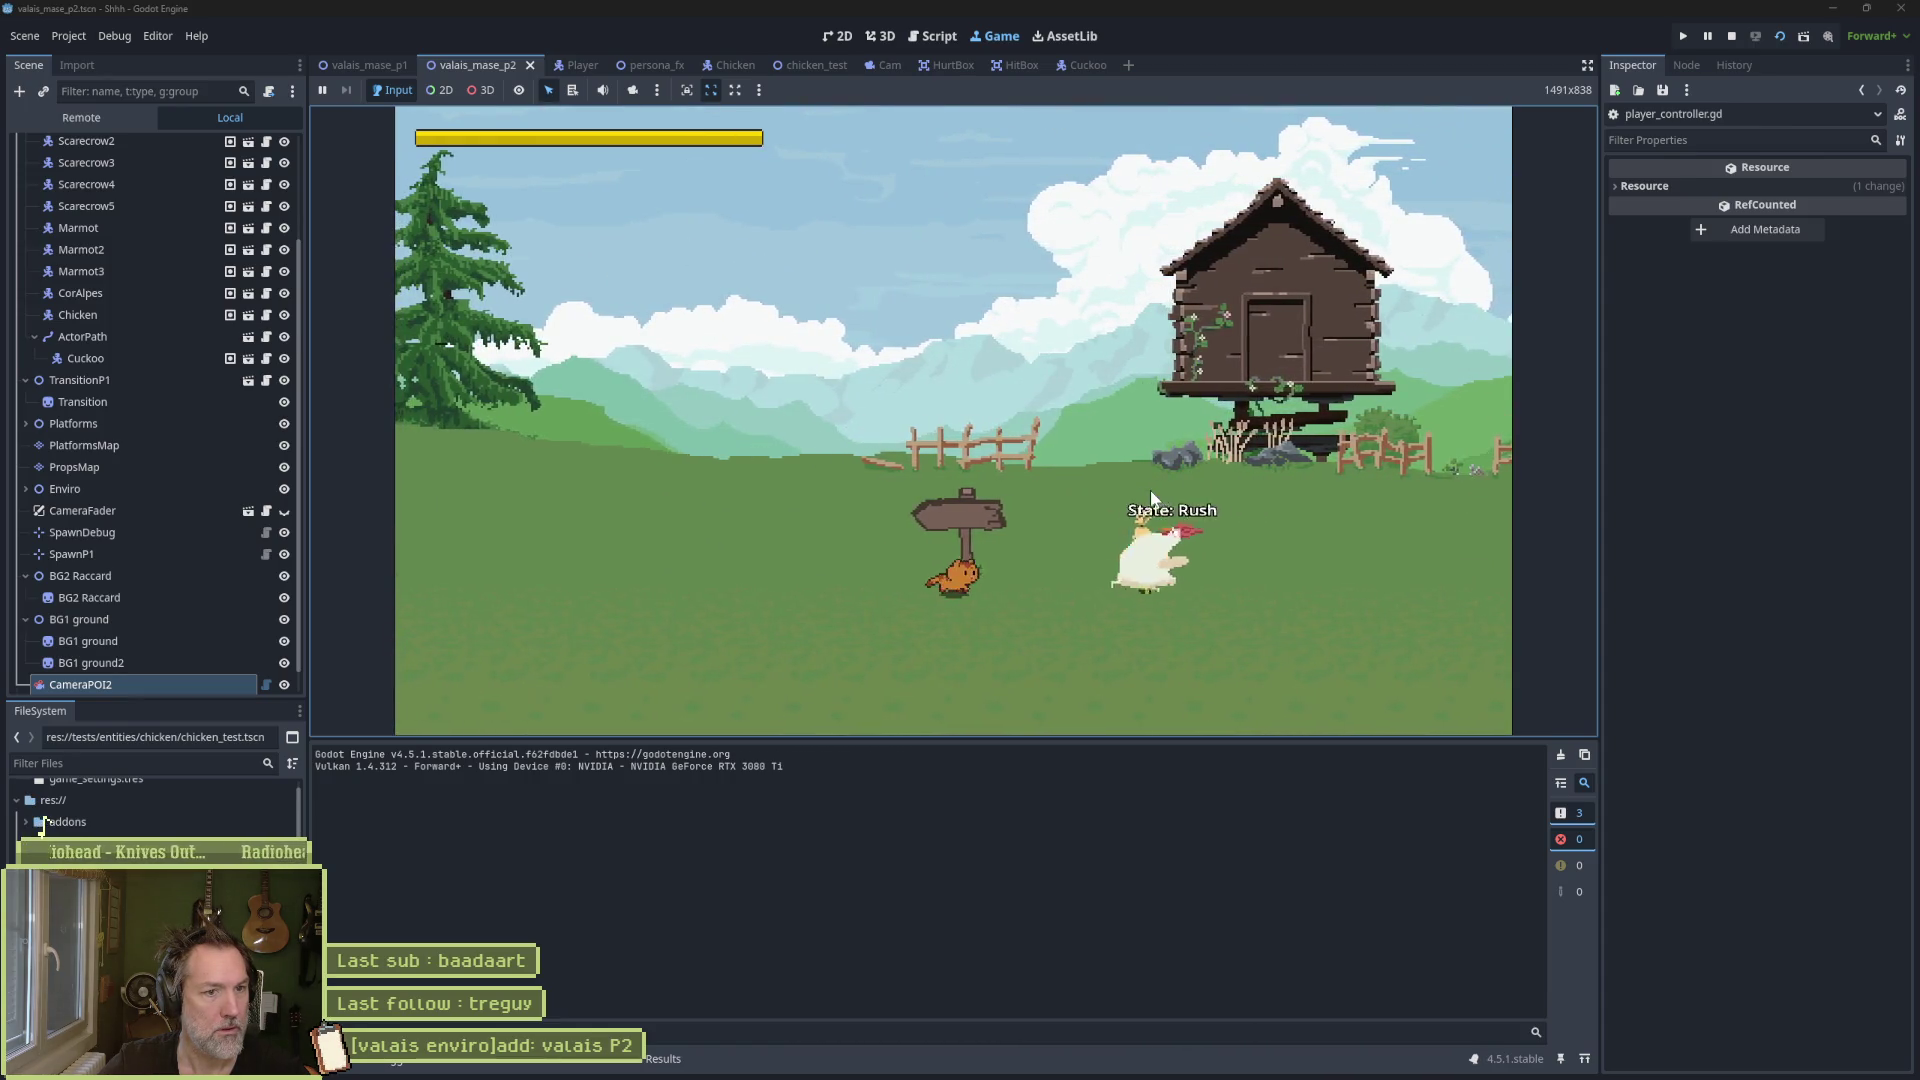
# - Transform the cat near the chicken and run it left and right by the wooden hut
pyautogui.press('space')
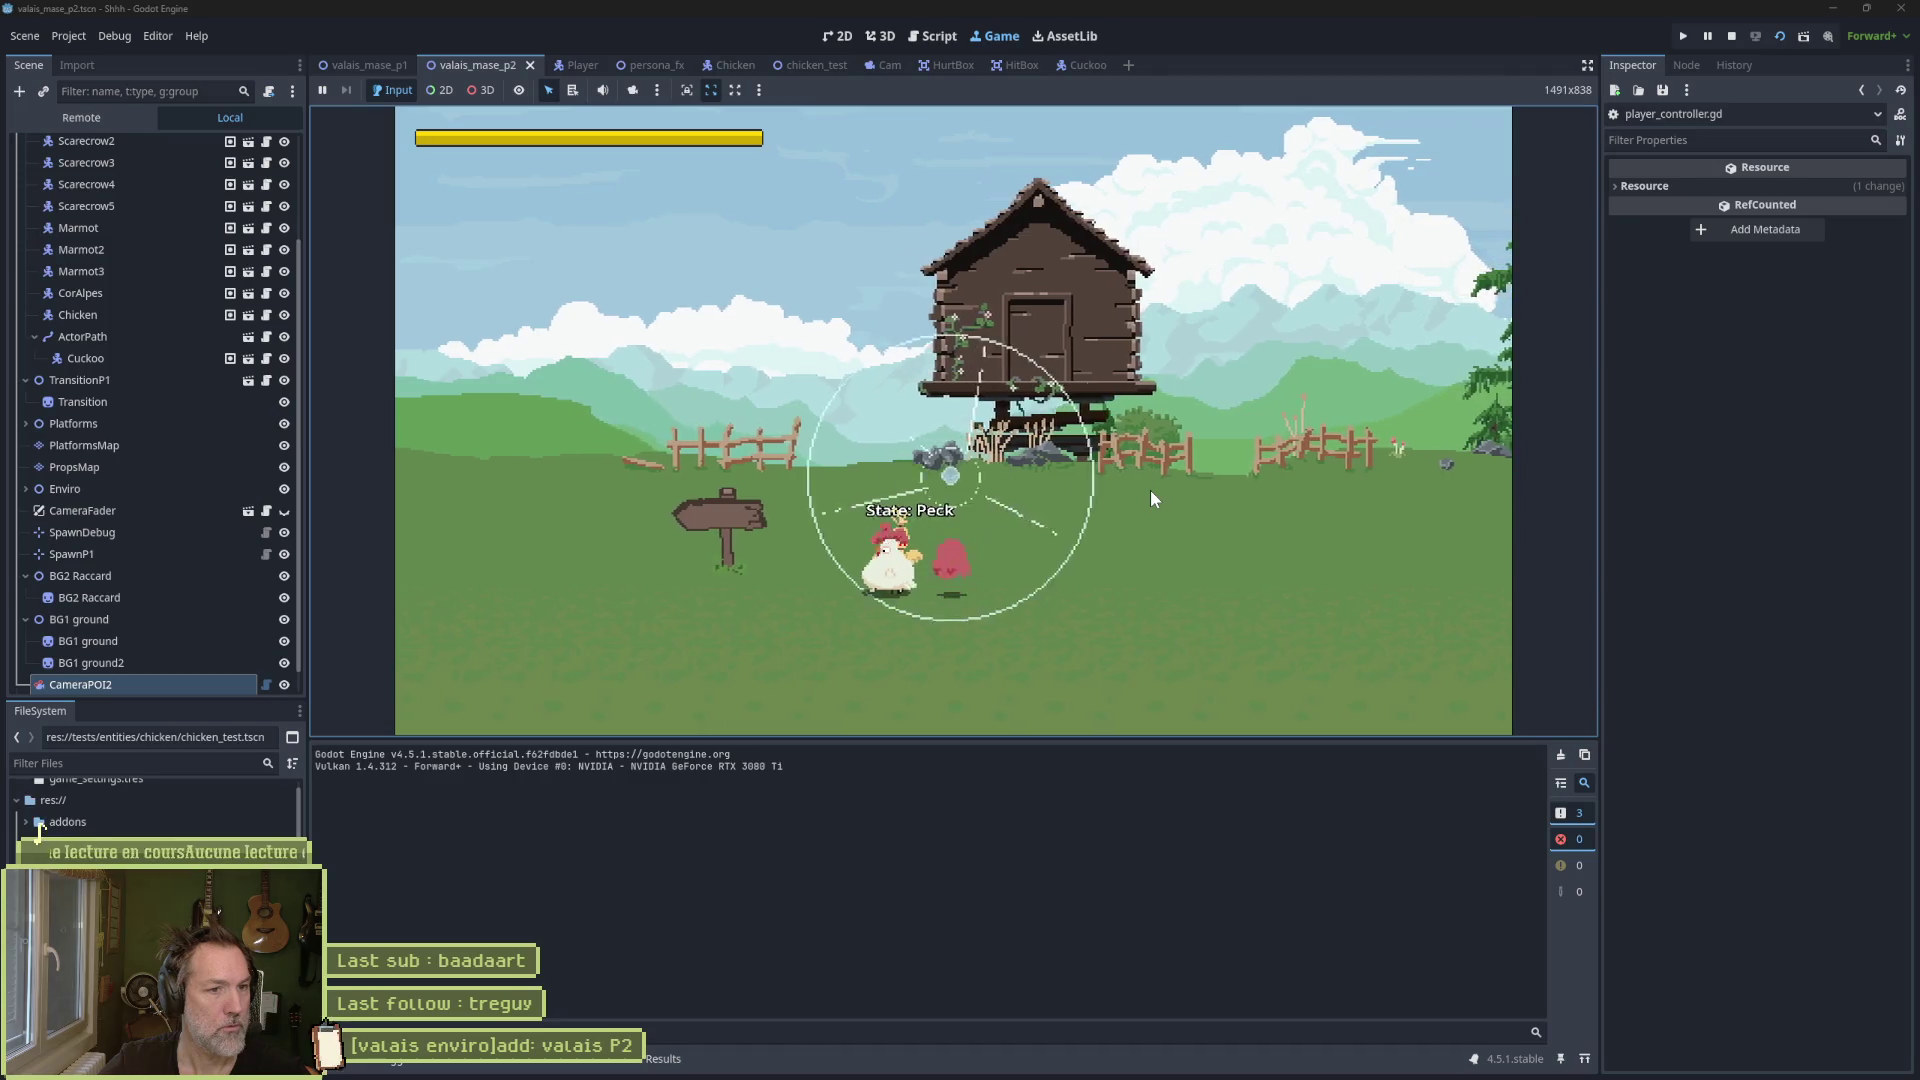
pyautogui.press('Left')
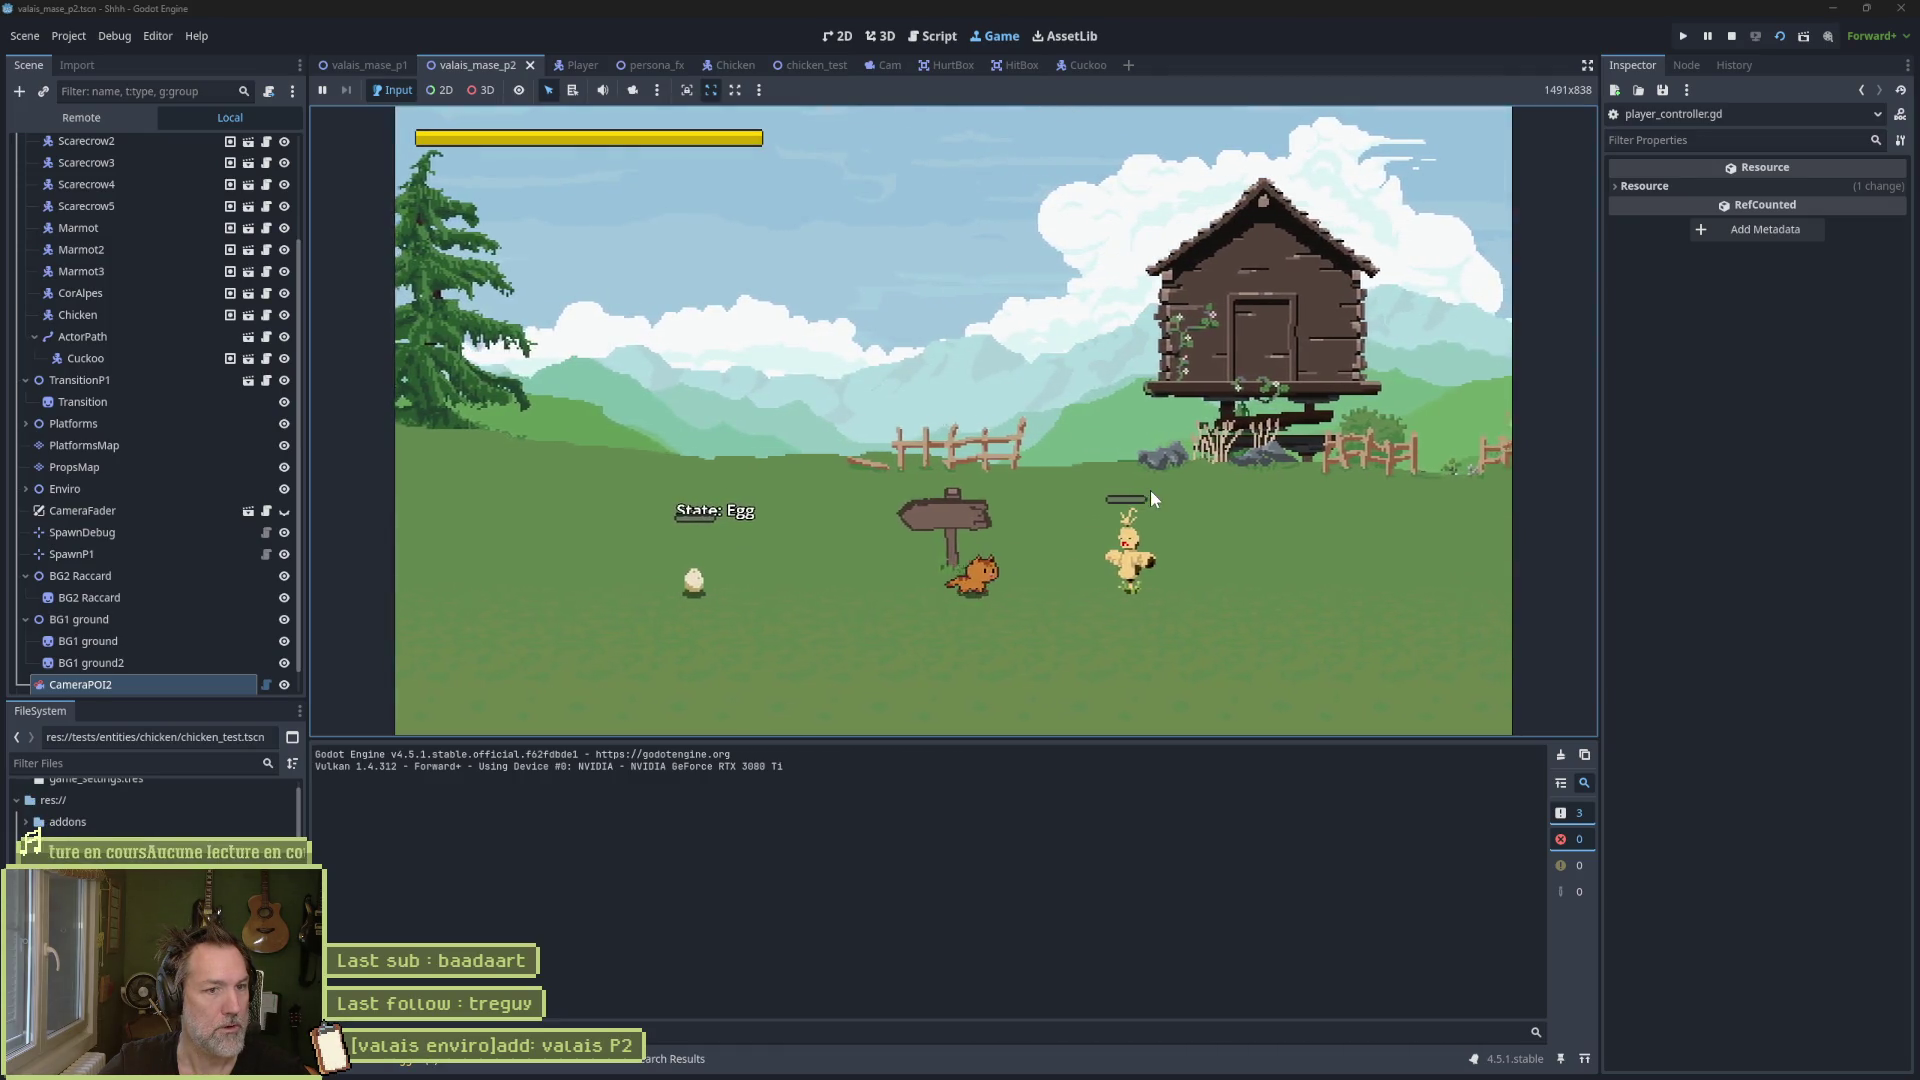
pyautogui.press('Right')
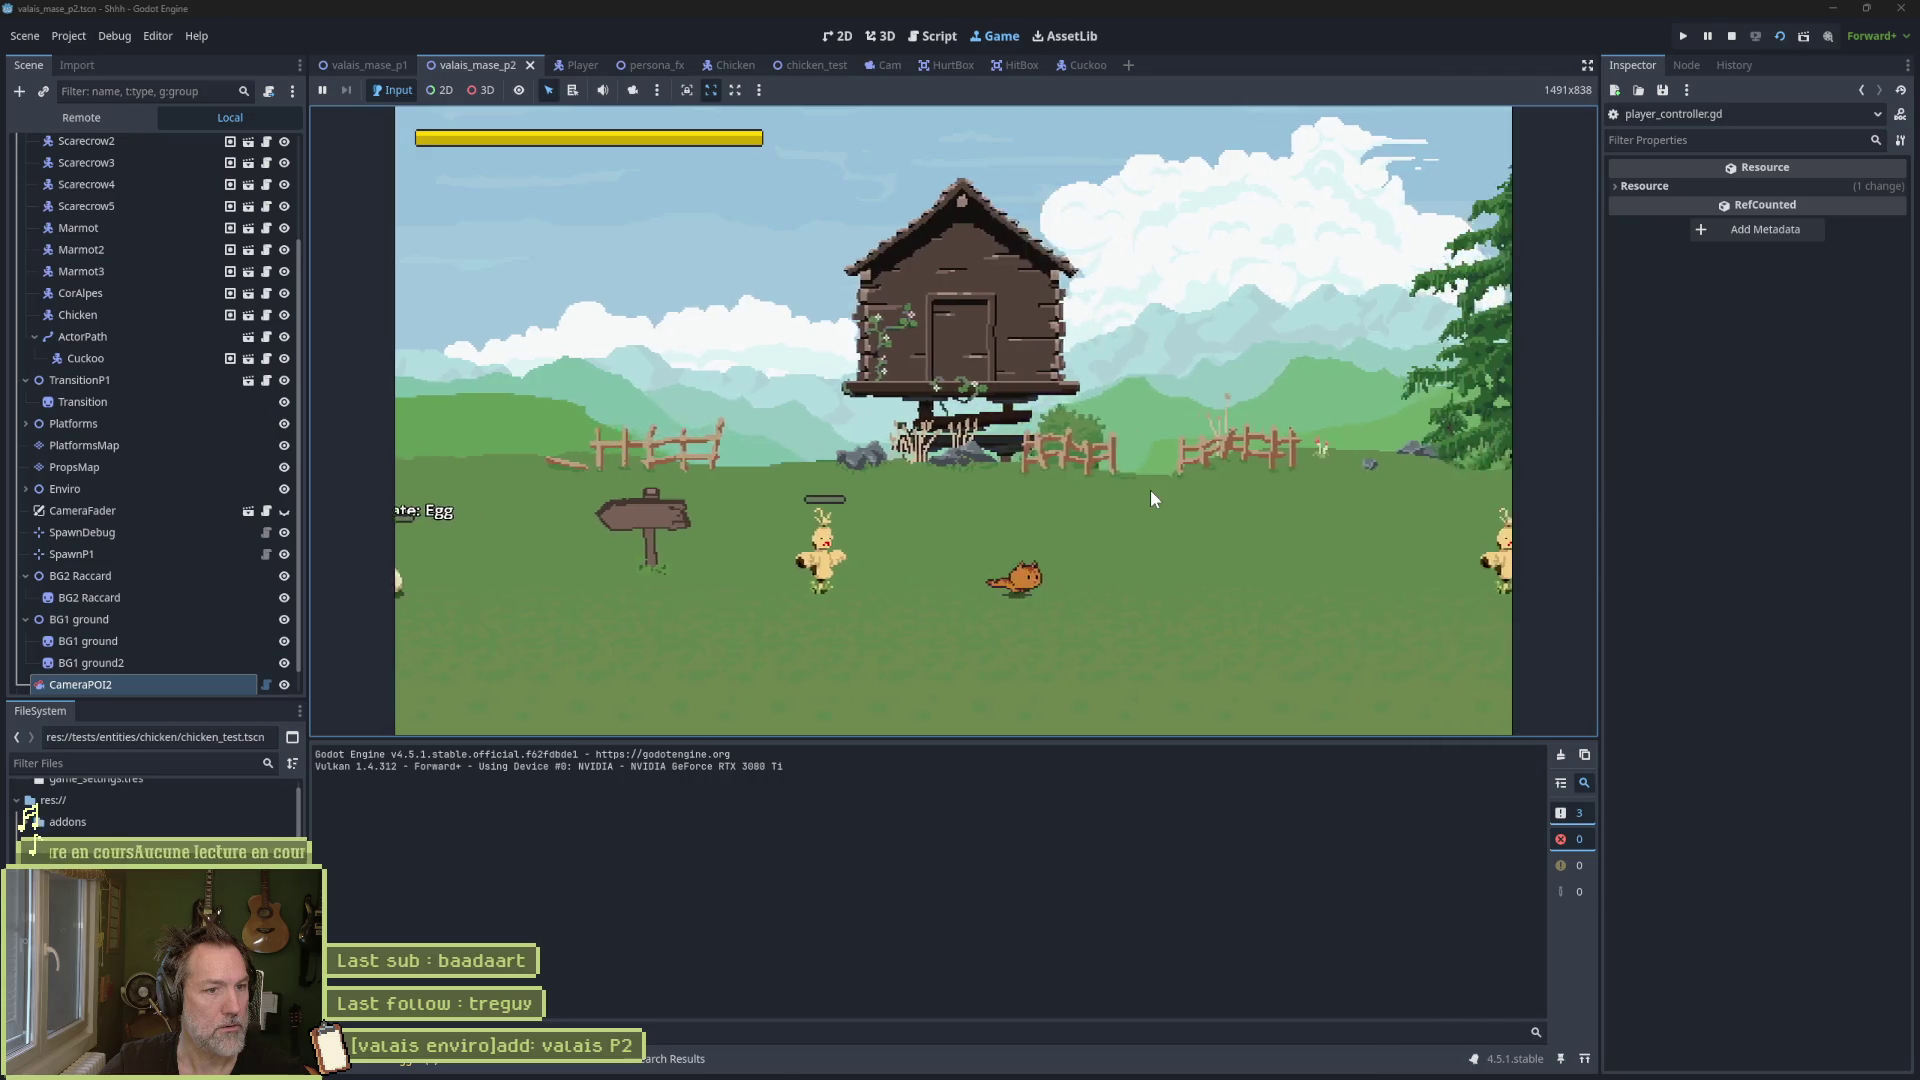
pyautogui.press('Left')
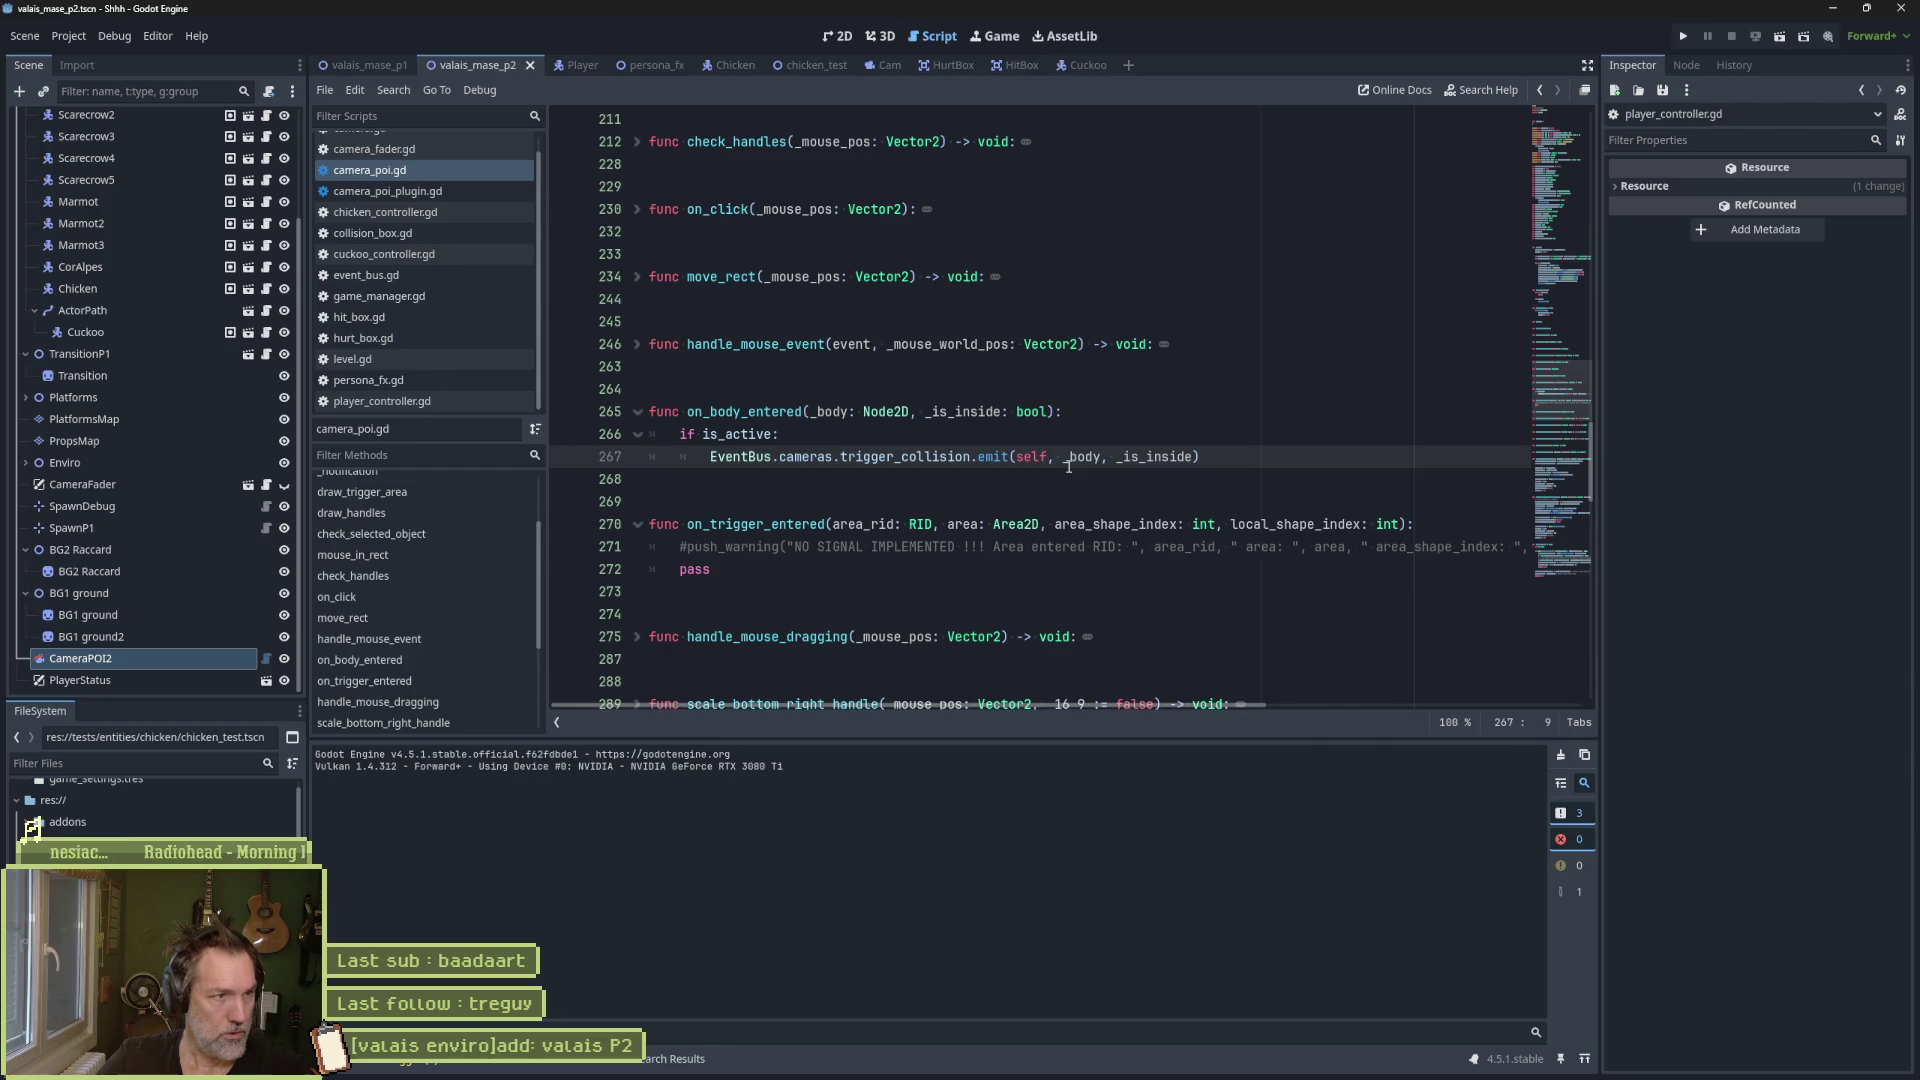
# - Switch to Fork to view the uncommitted camera_poi.gd diff
pyautogui.moveTo(1055, 1072)
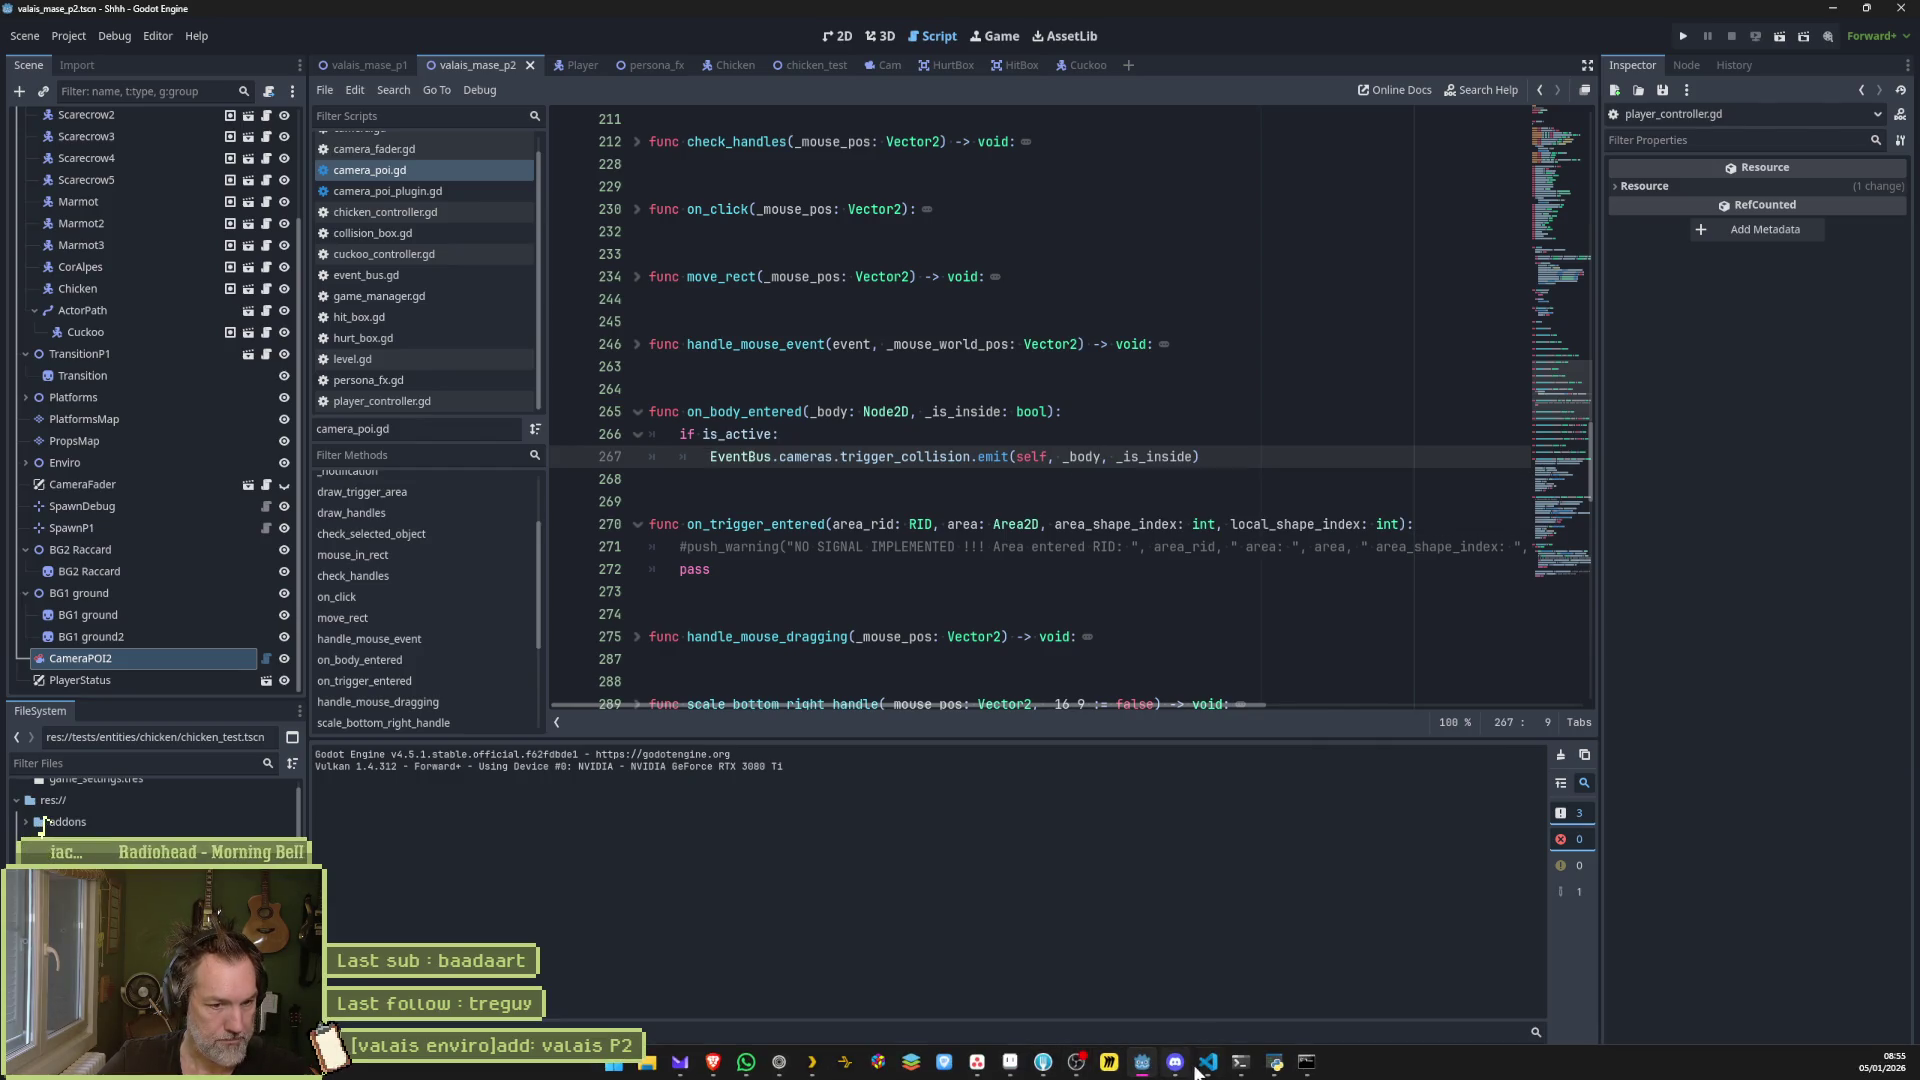
pyautogui.click(1045, 1063)
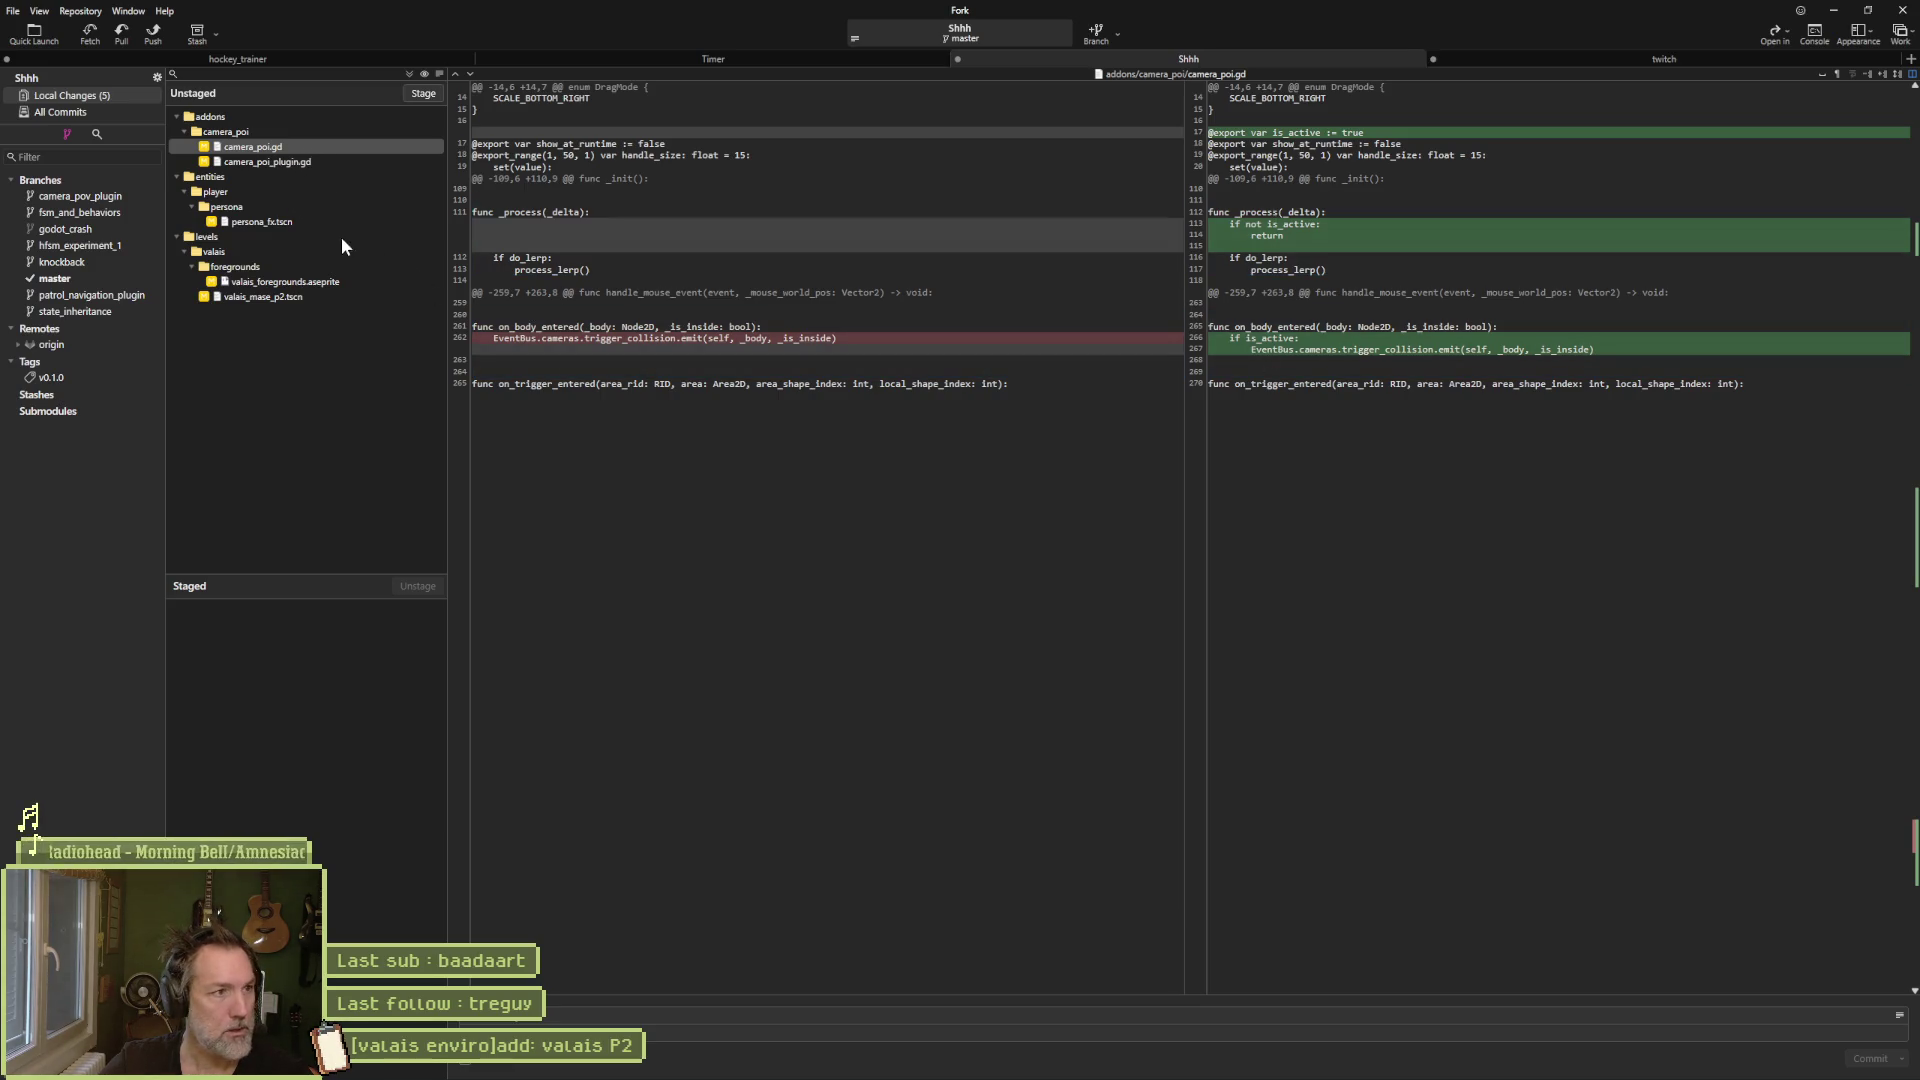
# - Review the camera_poi_plugin.gd diff, selecting its TODO comment about updating overlays
pyautogui.click(321, 160)
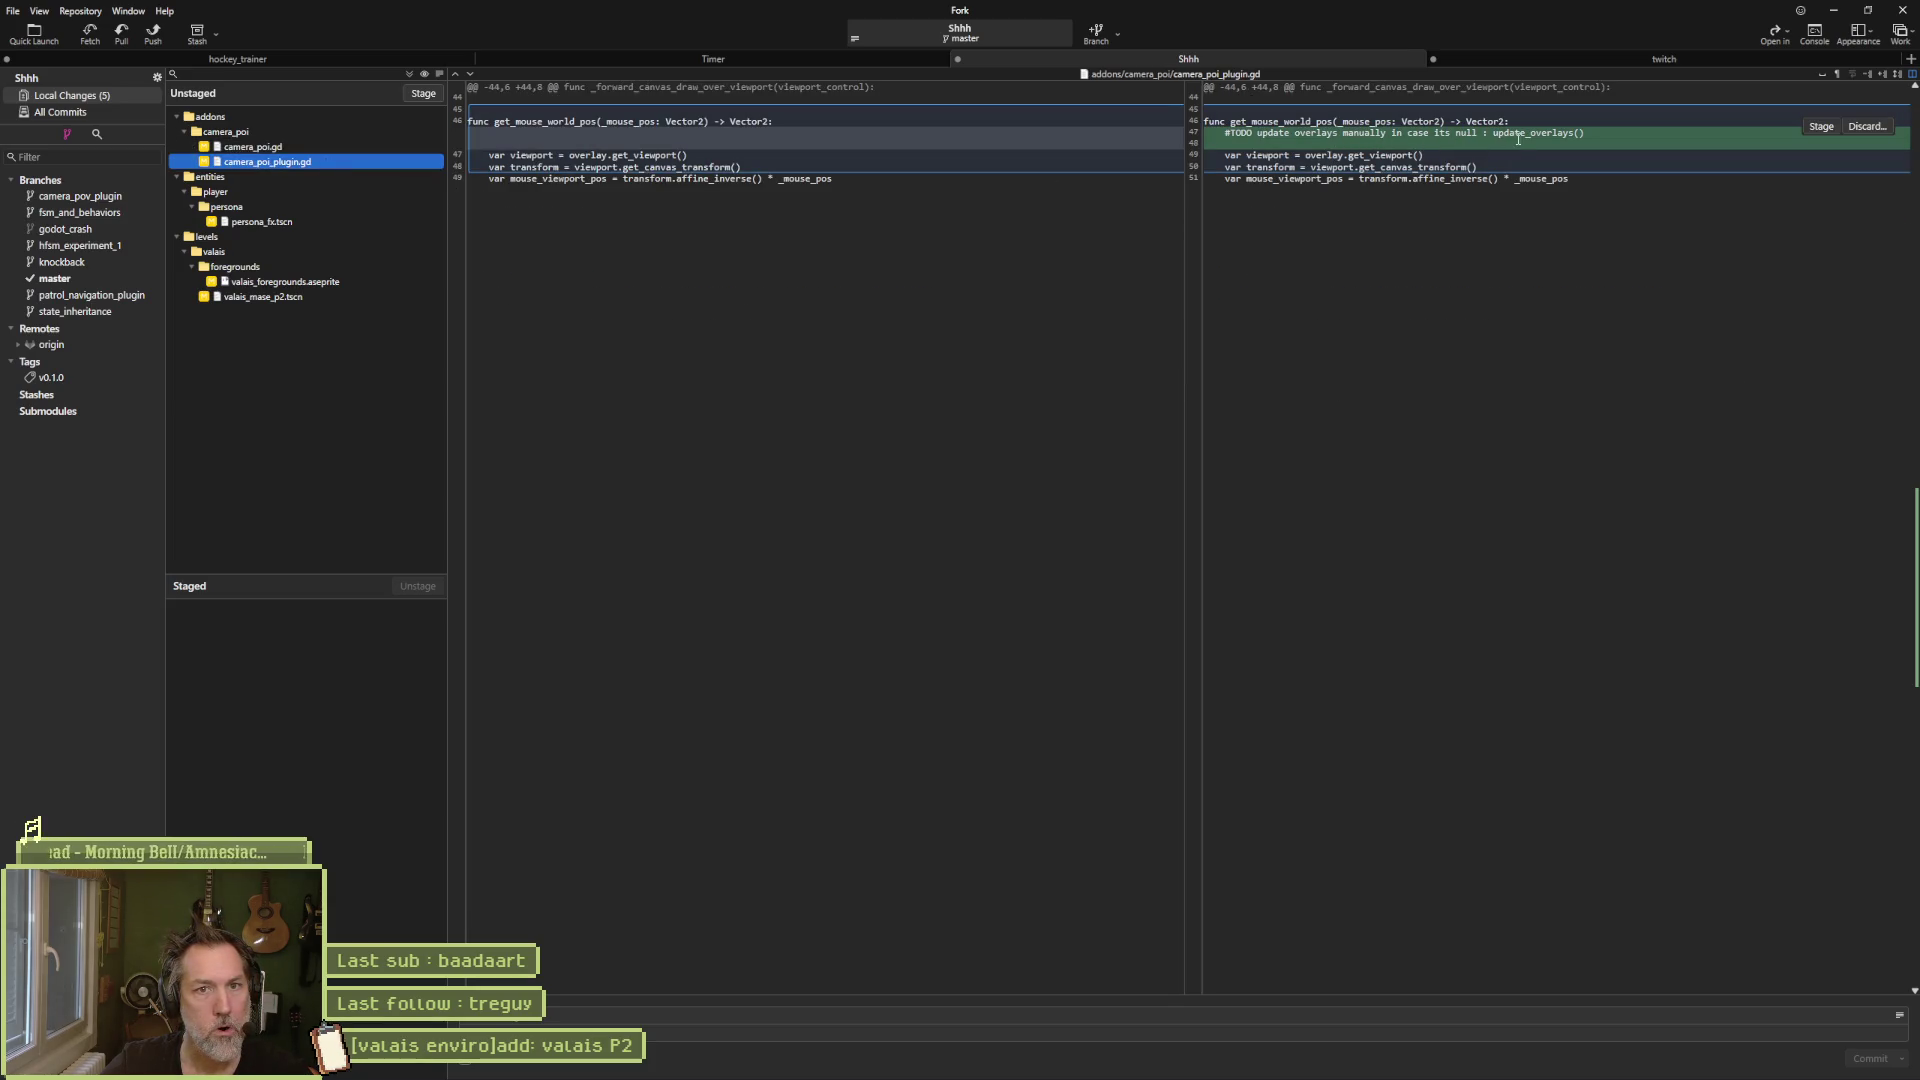
pyautogui.moveTo(1586, 132); pyautogui.dragTo(1222, 132)
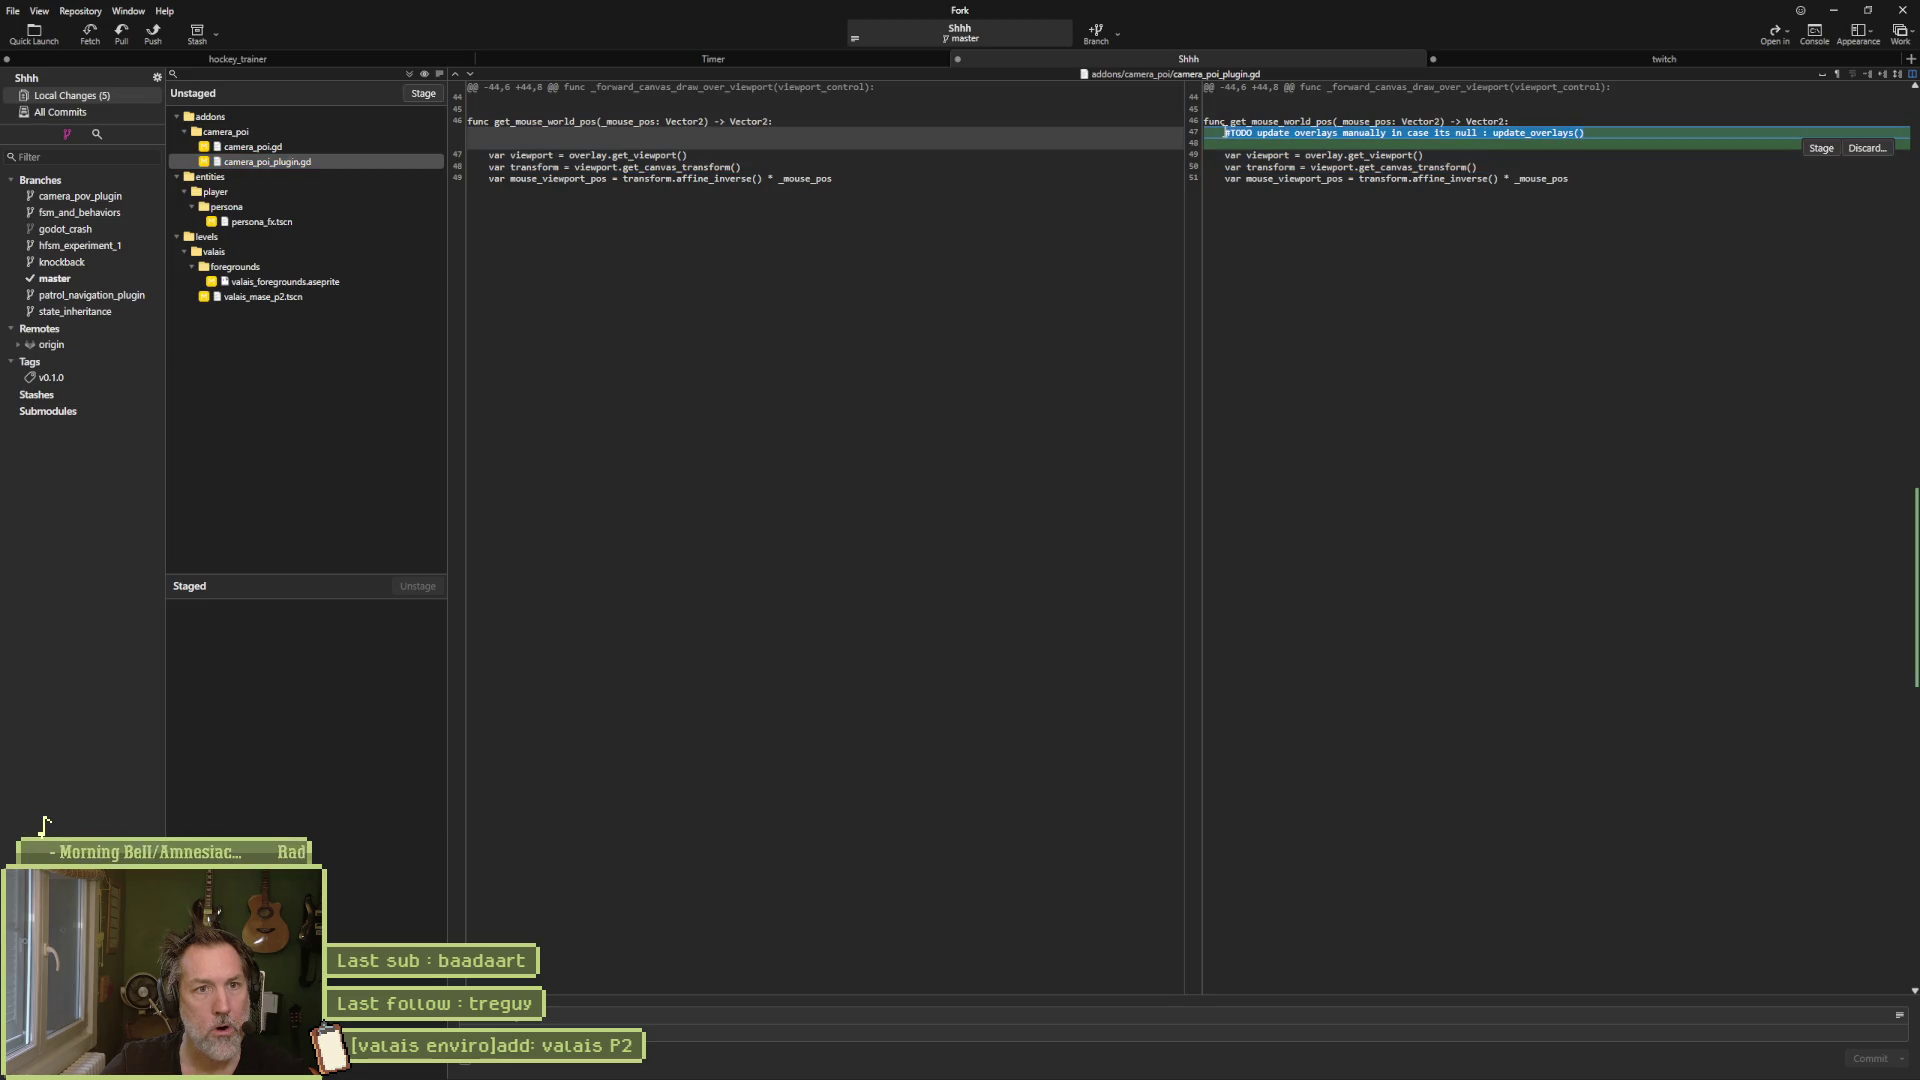
pyautogui.moveTo(1127, 1068)
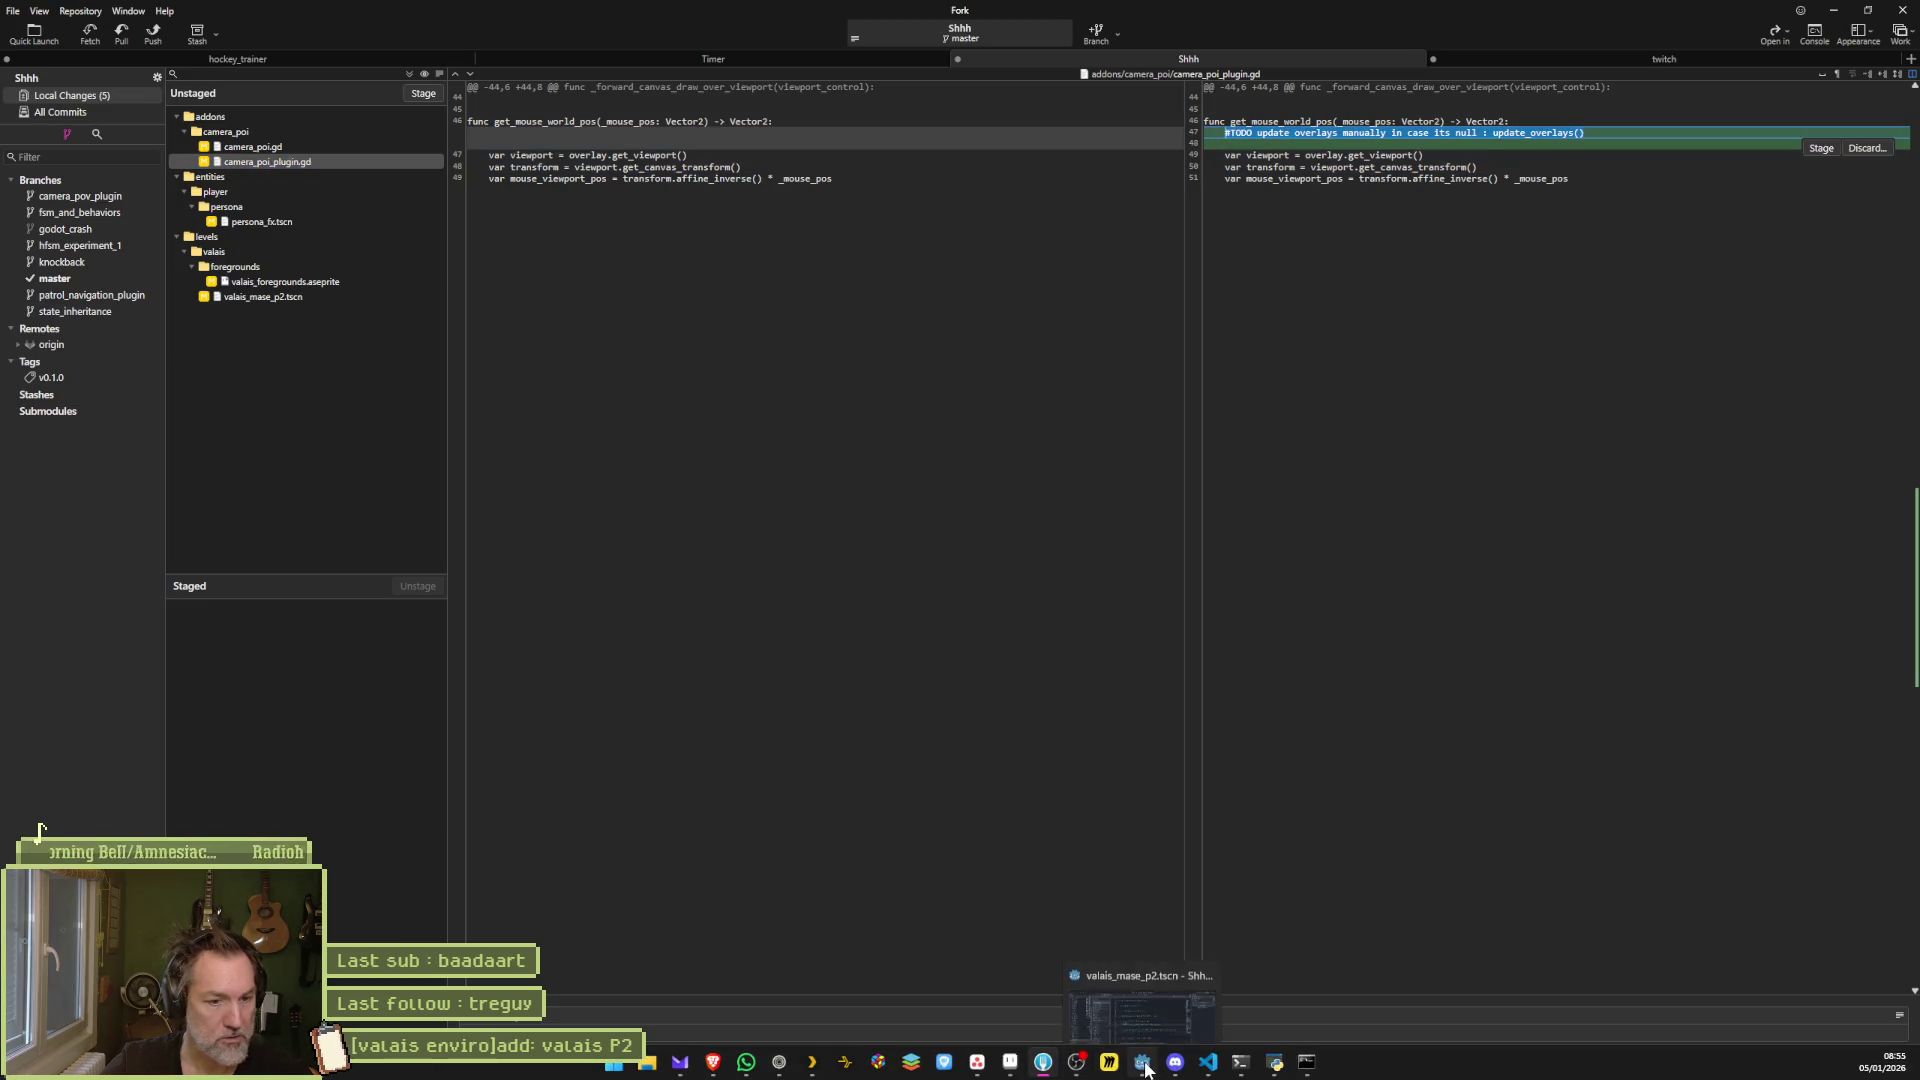
pyautogui.click(1141, 1061)
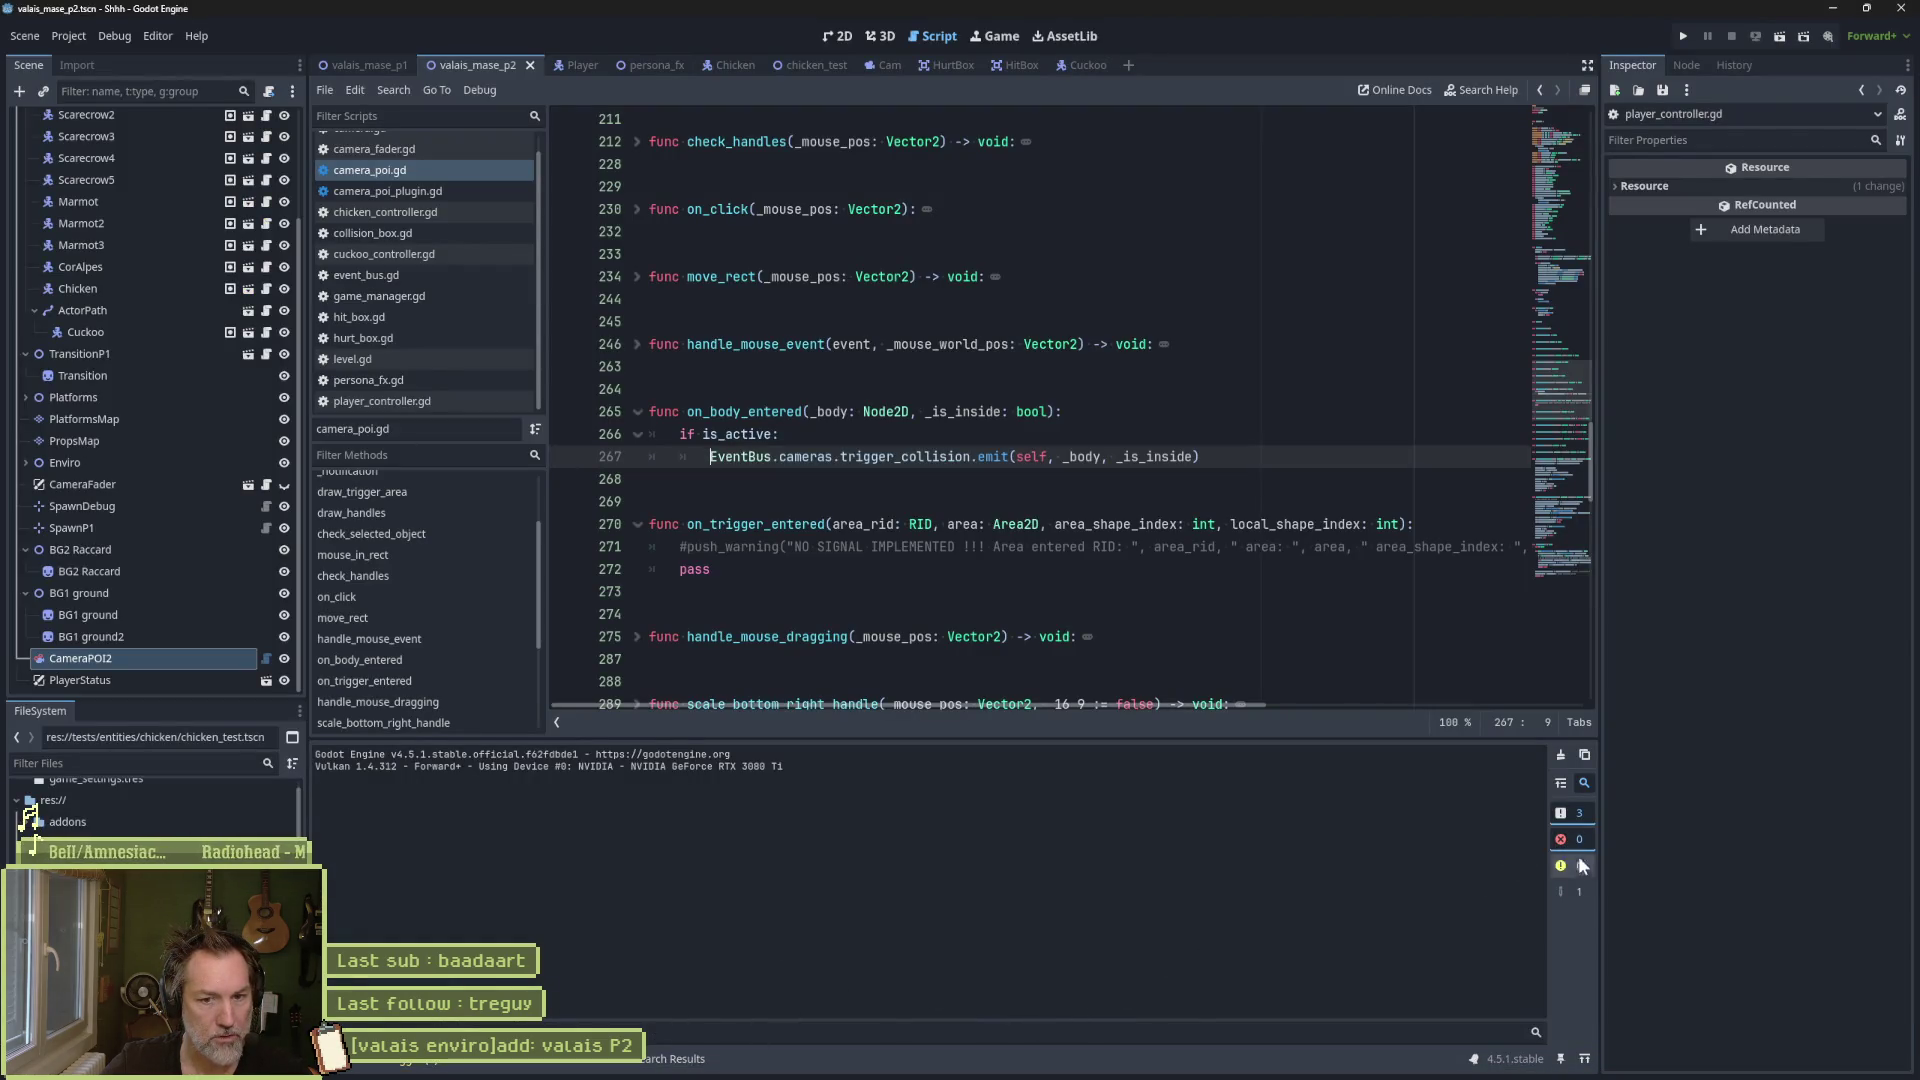
pyautogui.hotkey('alt', 'Tab')
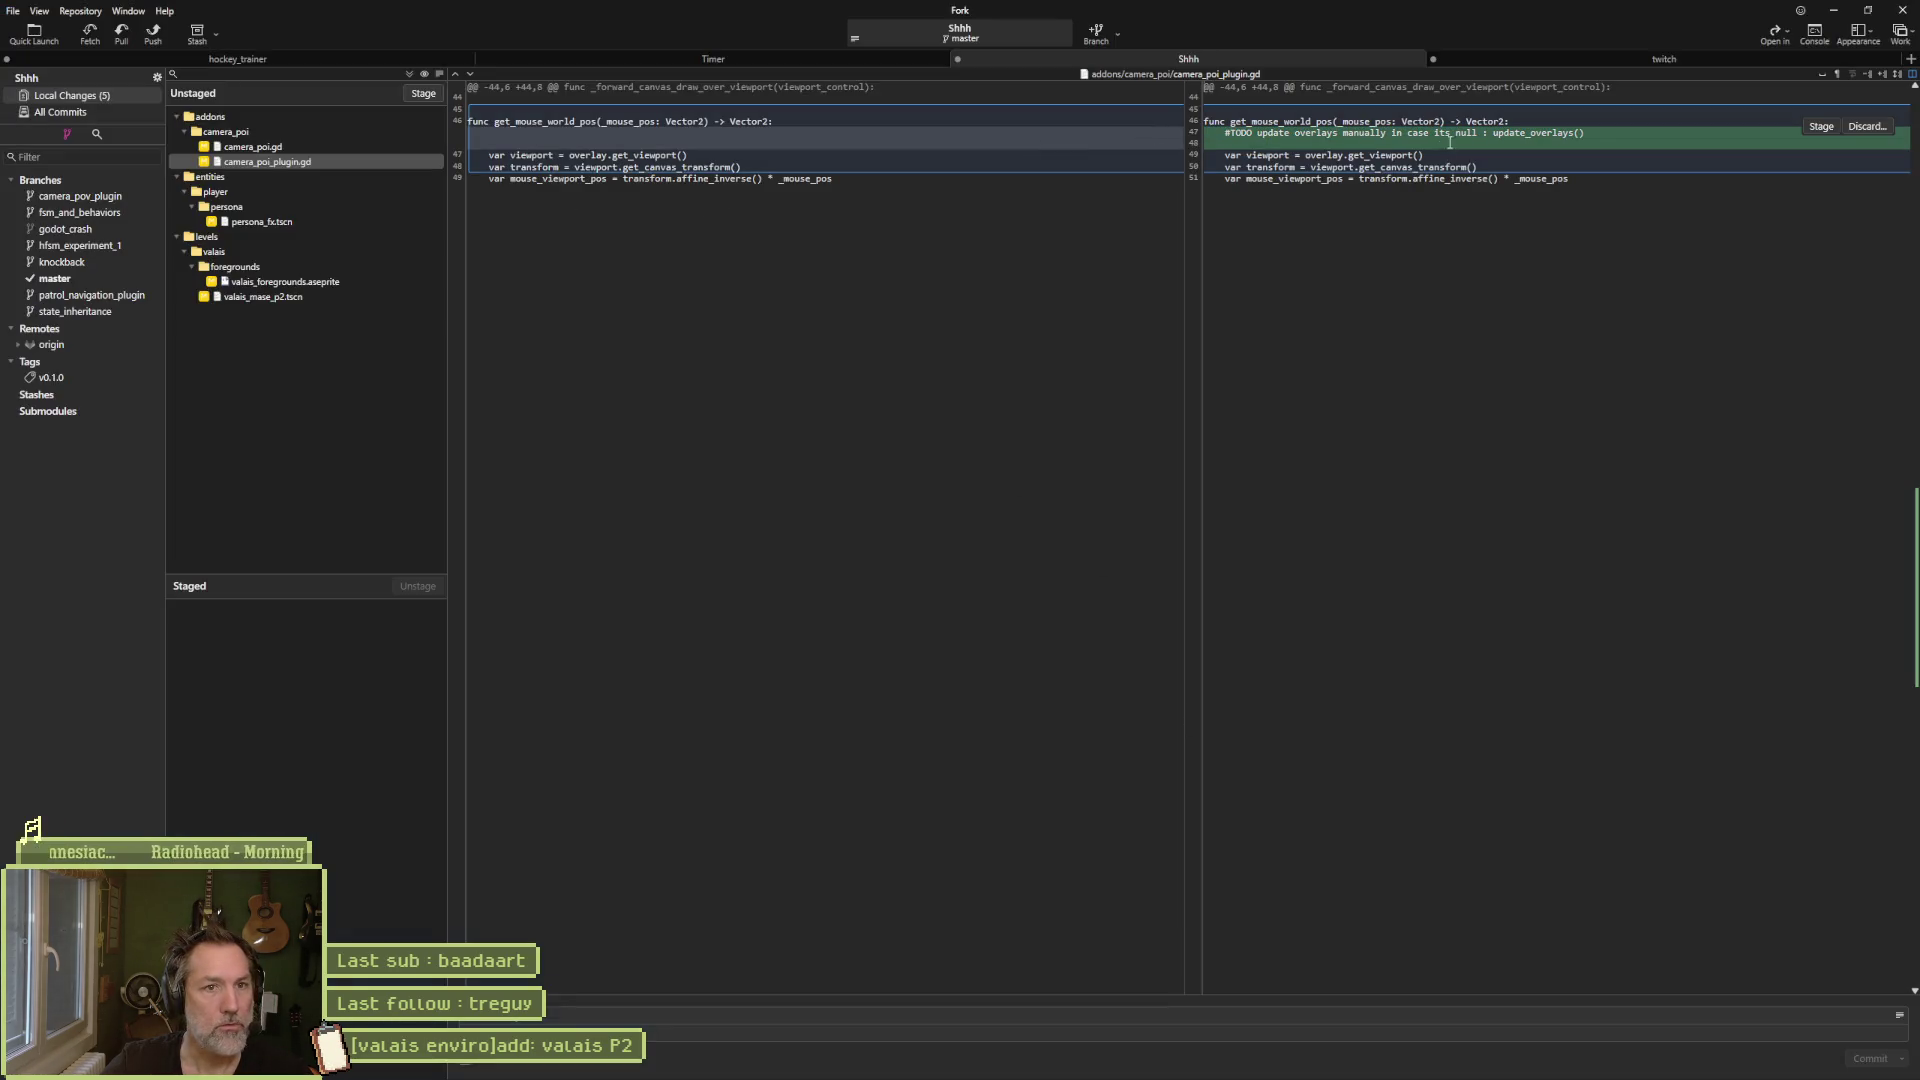
# - Step through the persona_fx.tscn, valais_foregrounds.aseprite and valais_mase_p2.tscn diffs
pyautogui.click(255, 221)
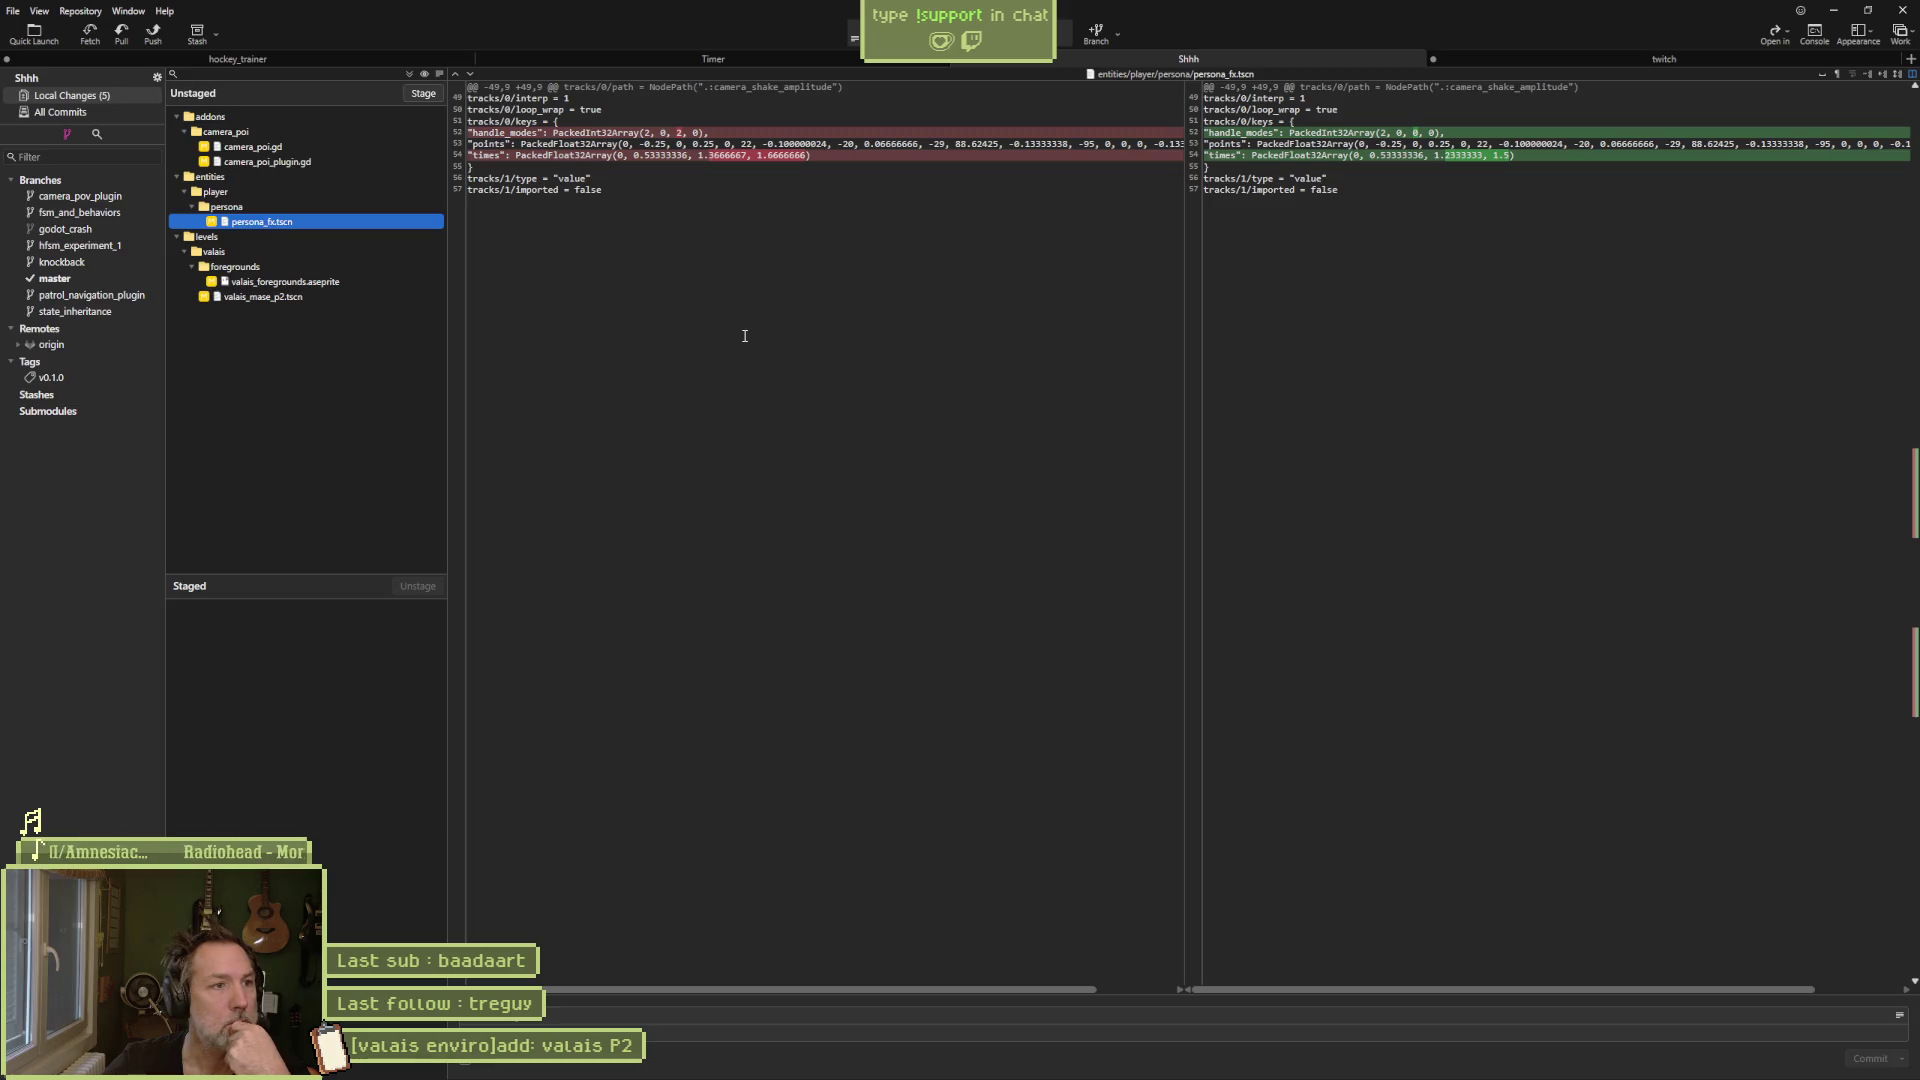
pyautogui.click(314, 281)
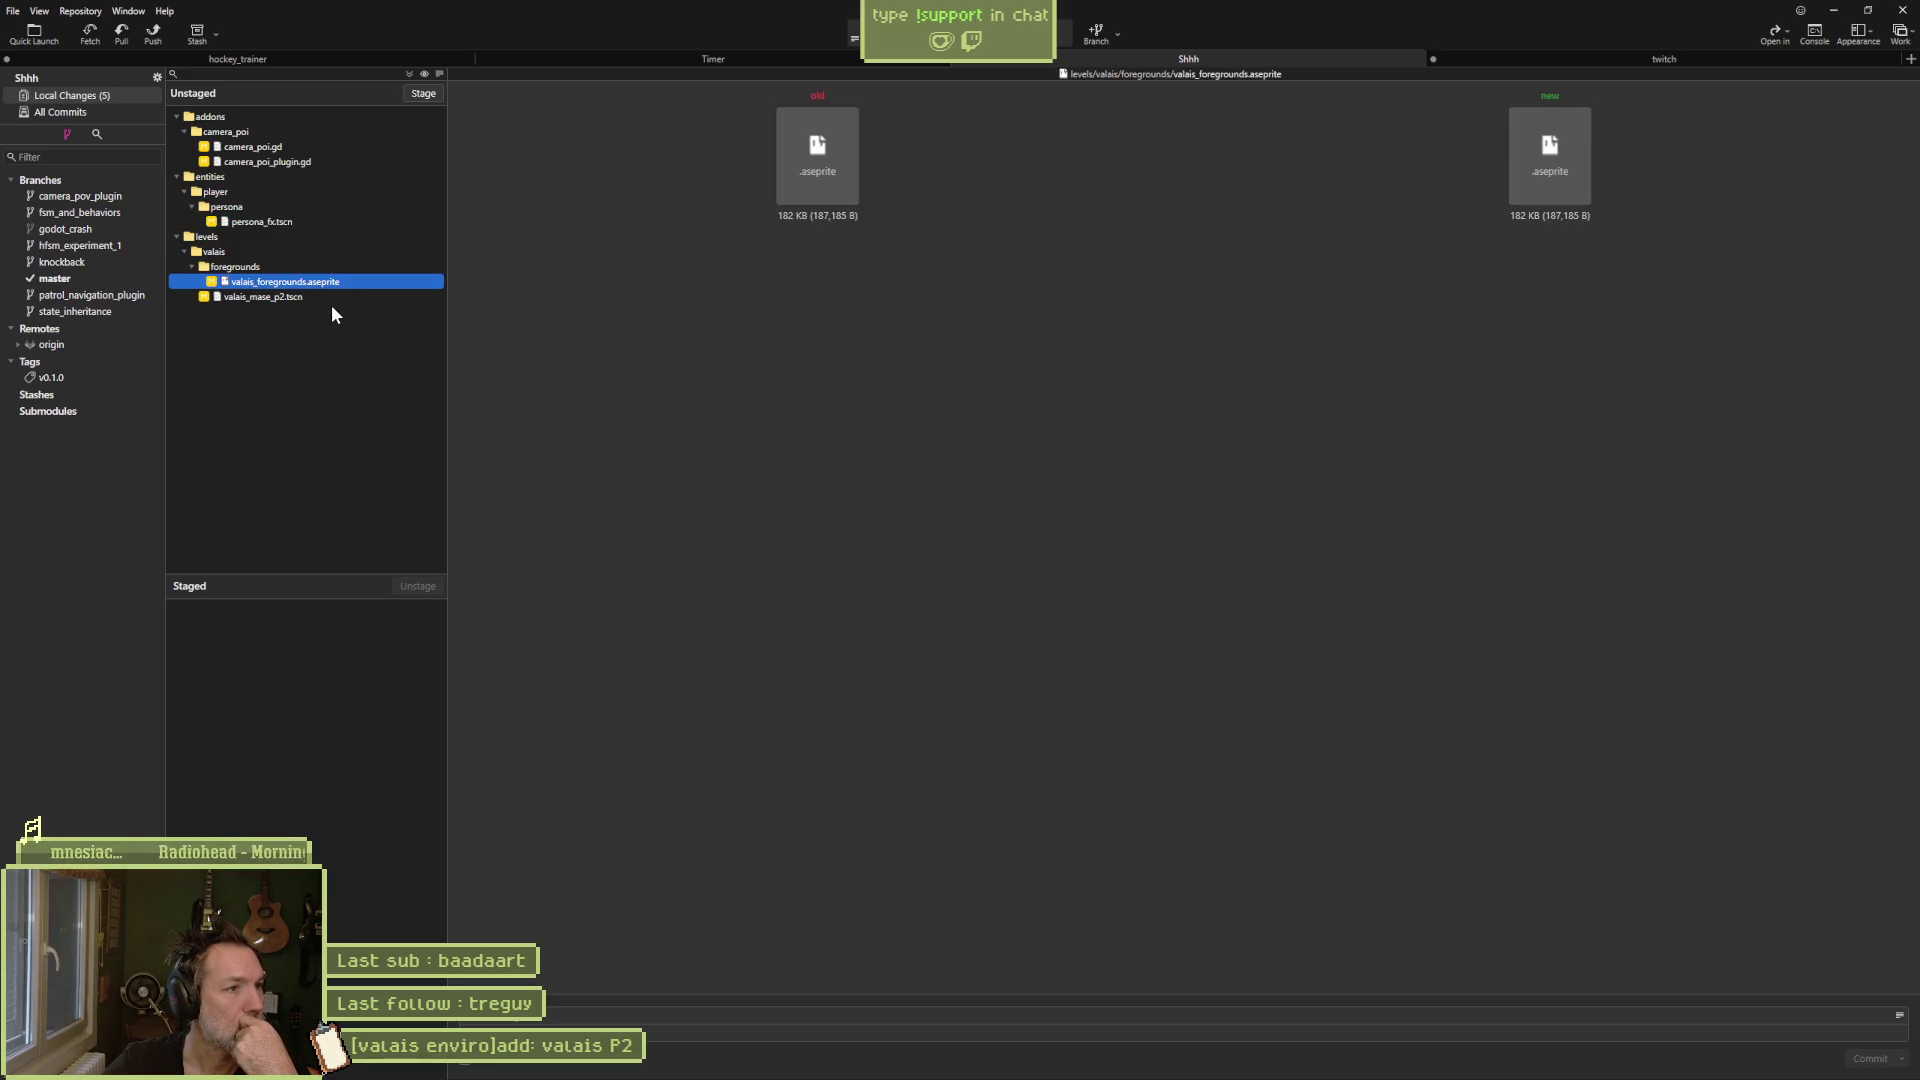
pyautogui.click(318, 297)
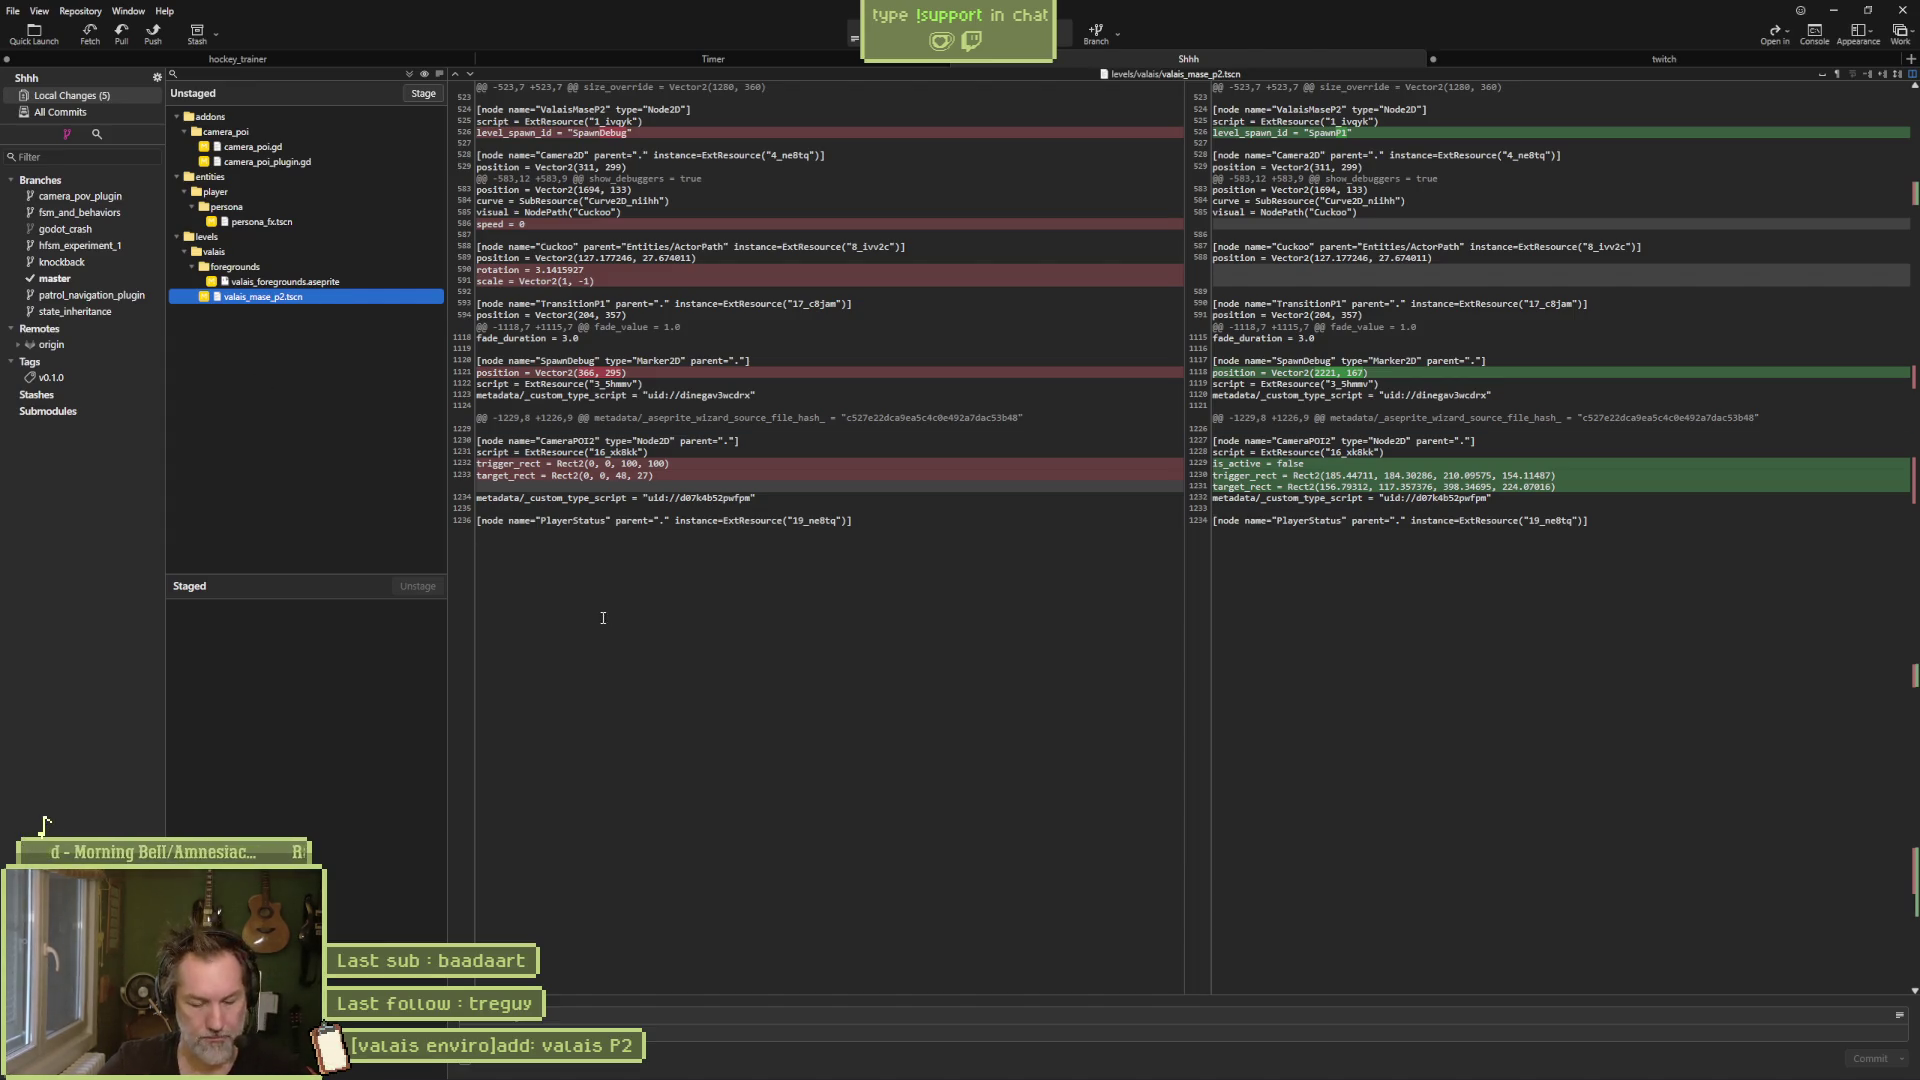
# - Stage all five files, commit them with the flag and shake-fix message, and push master to origin
pyautogui.click(409, 74)
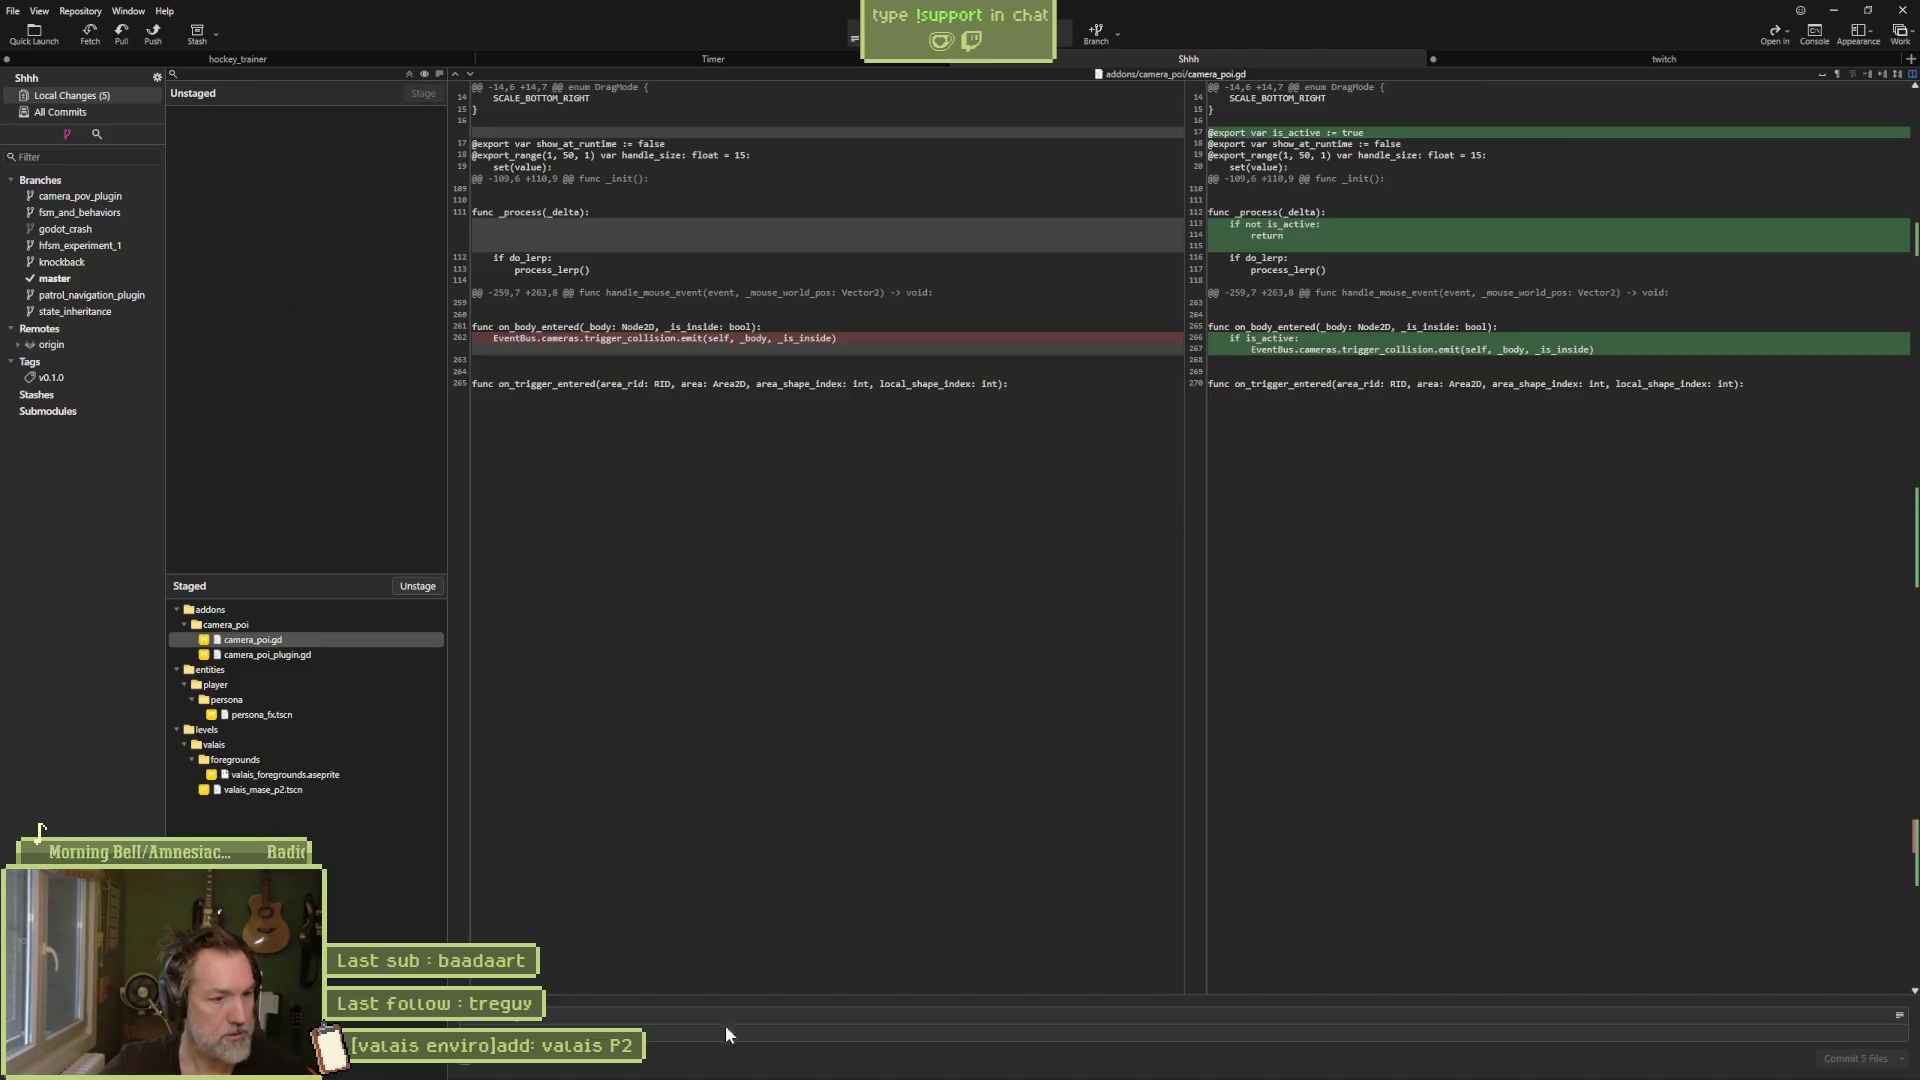
pyautogui.hotkey('ctrl', 'v')
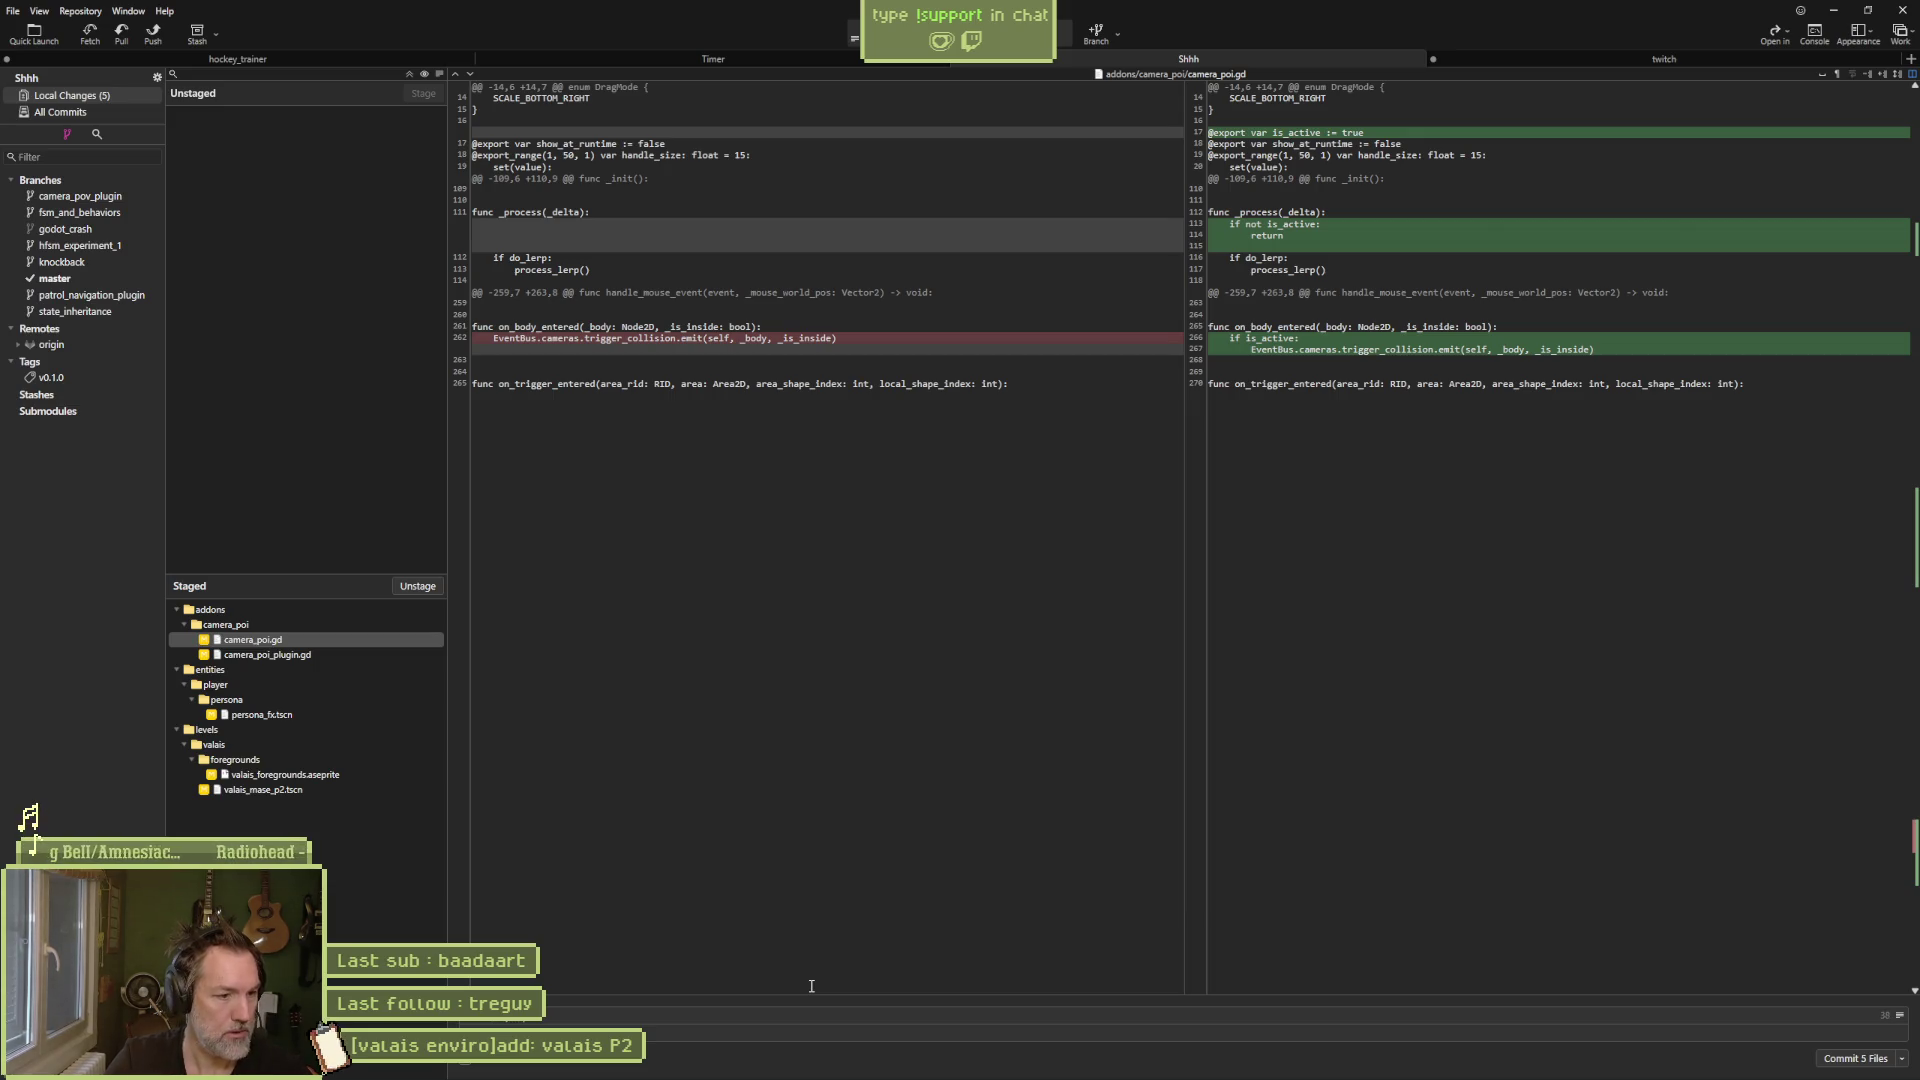
pyautogui.write('add:')
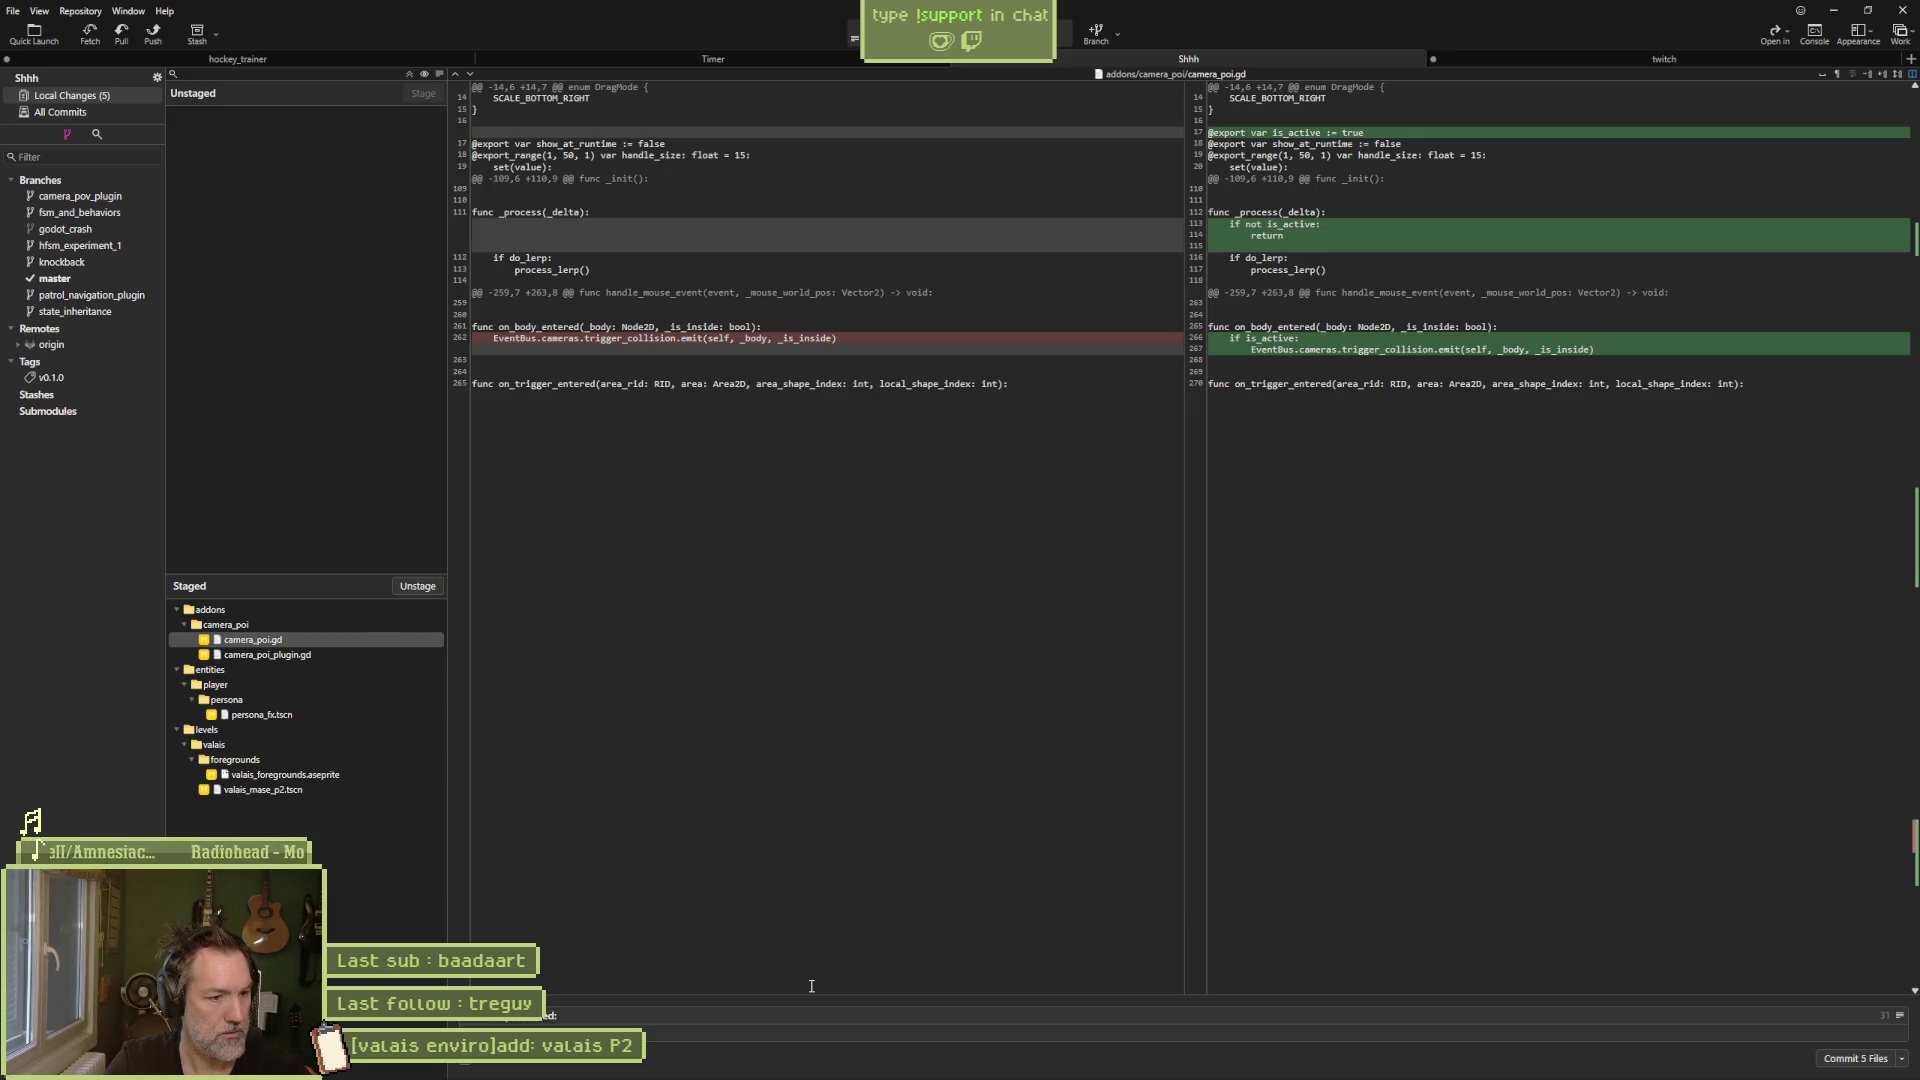
pyautogui.write(' flag to deactivate it if needed')
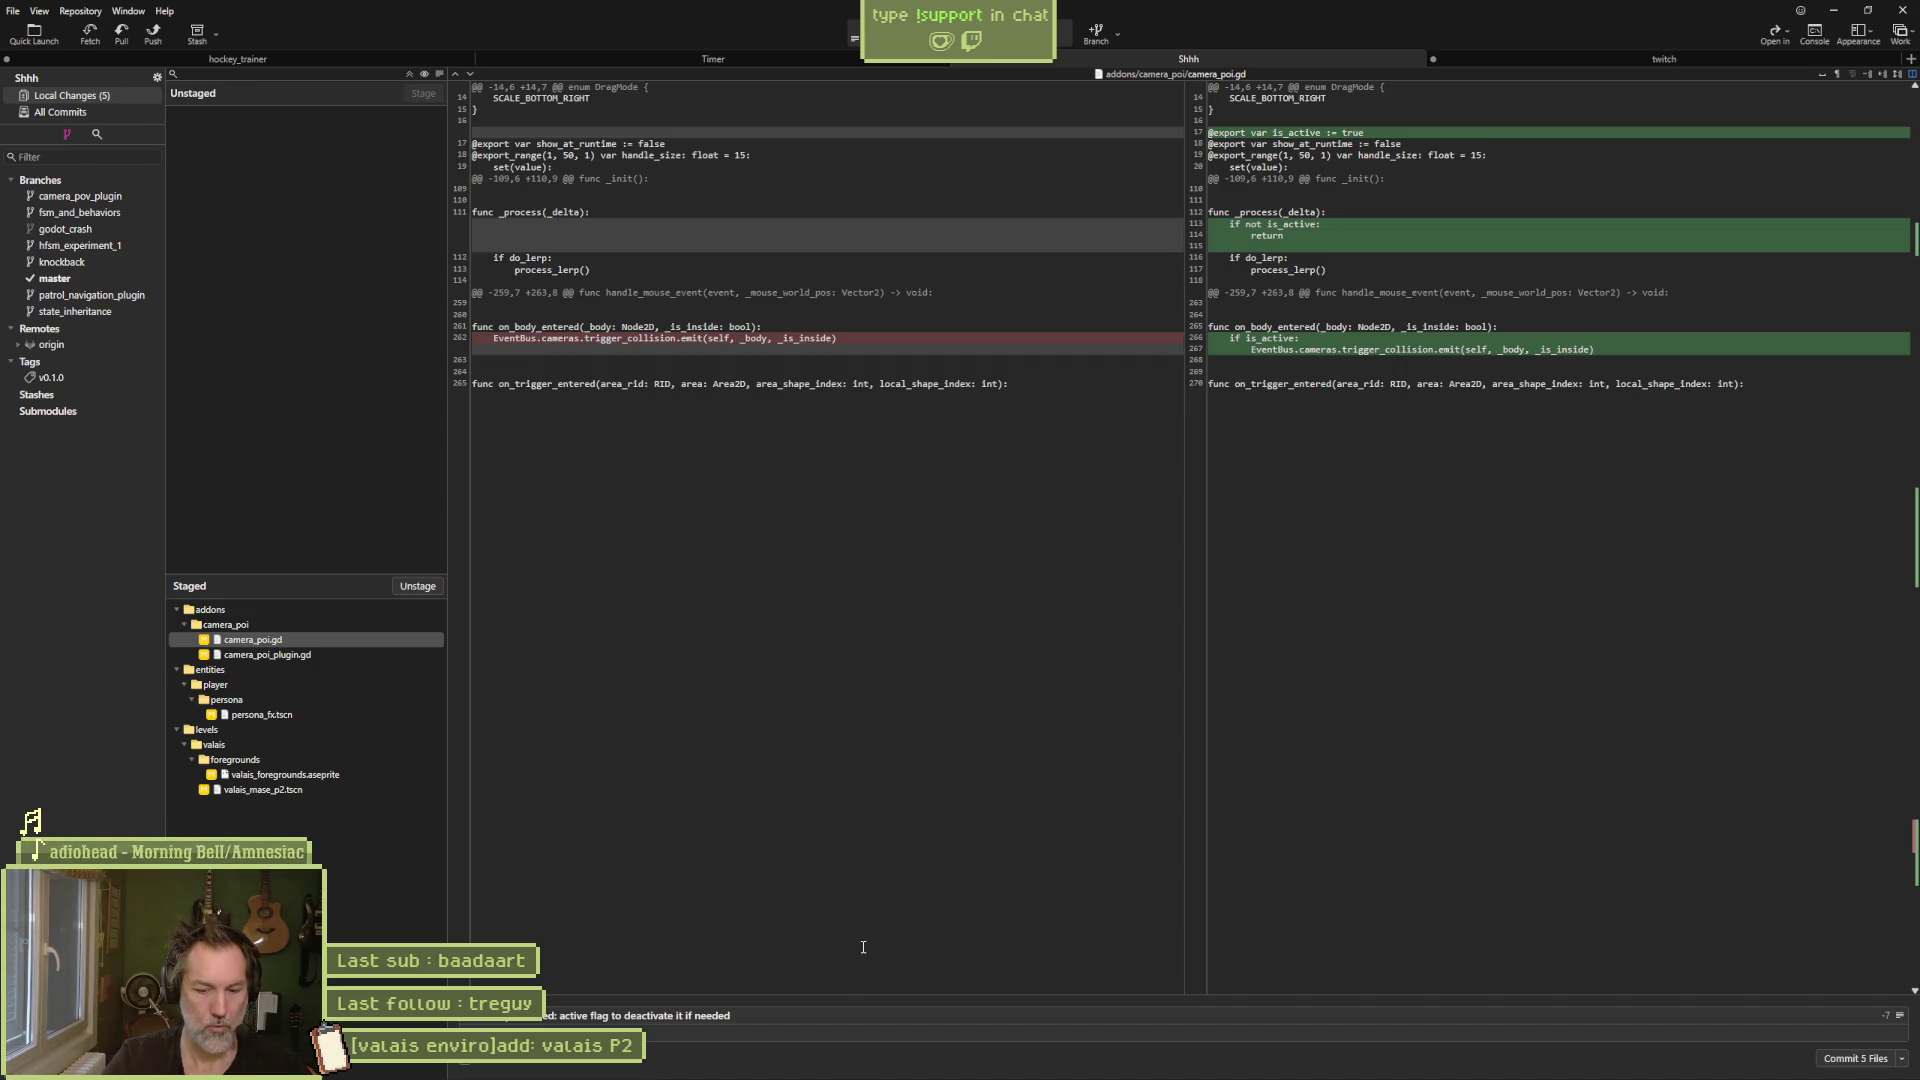
pyautogui.write('[camera]')
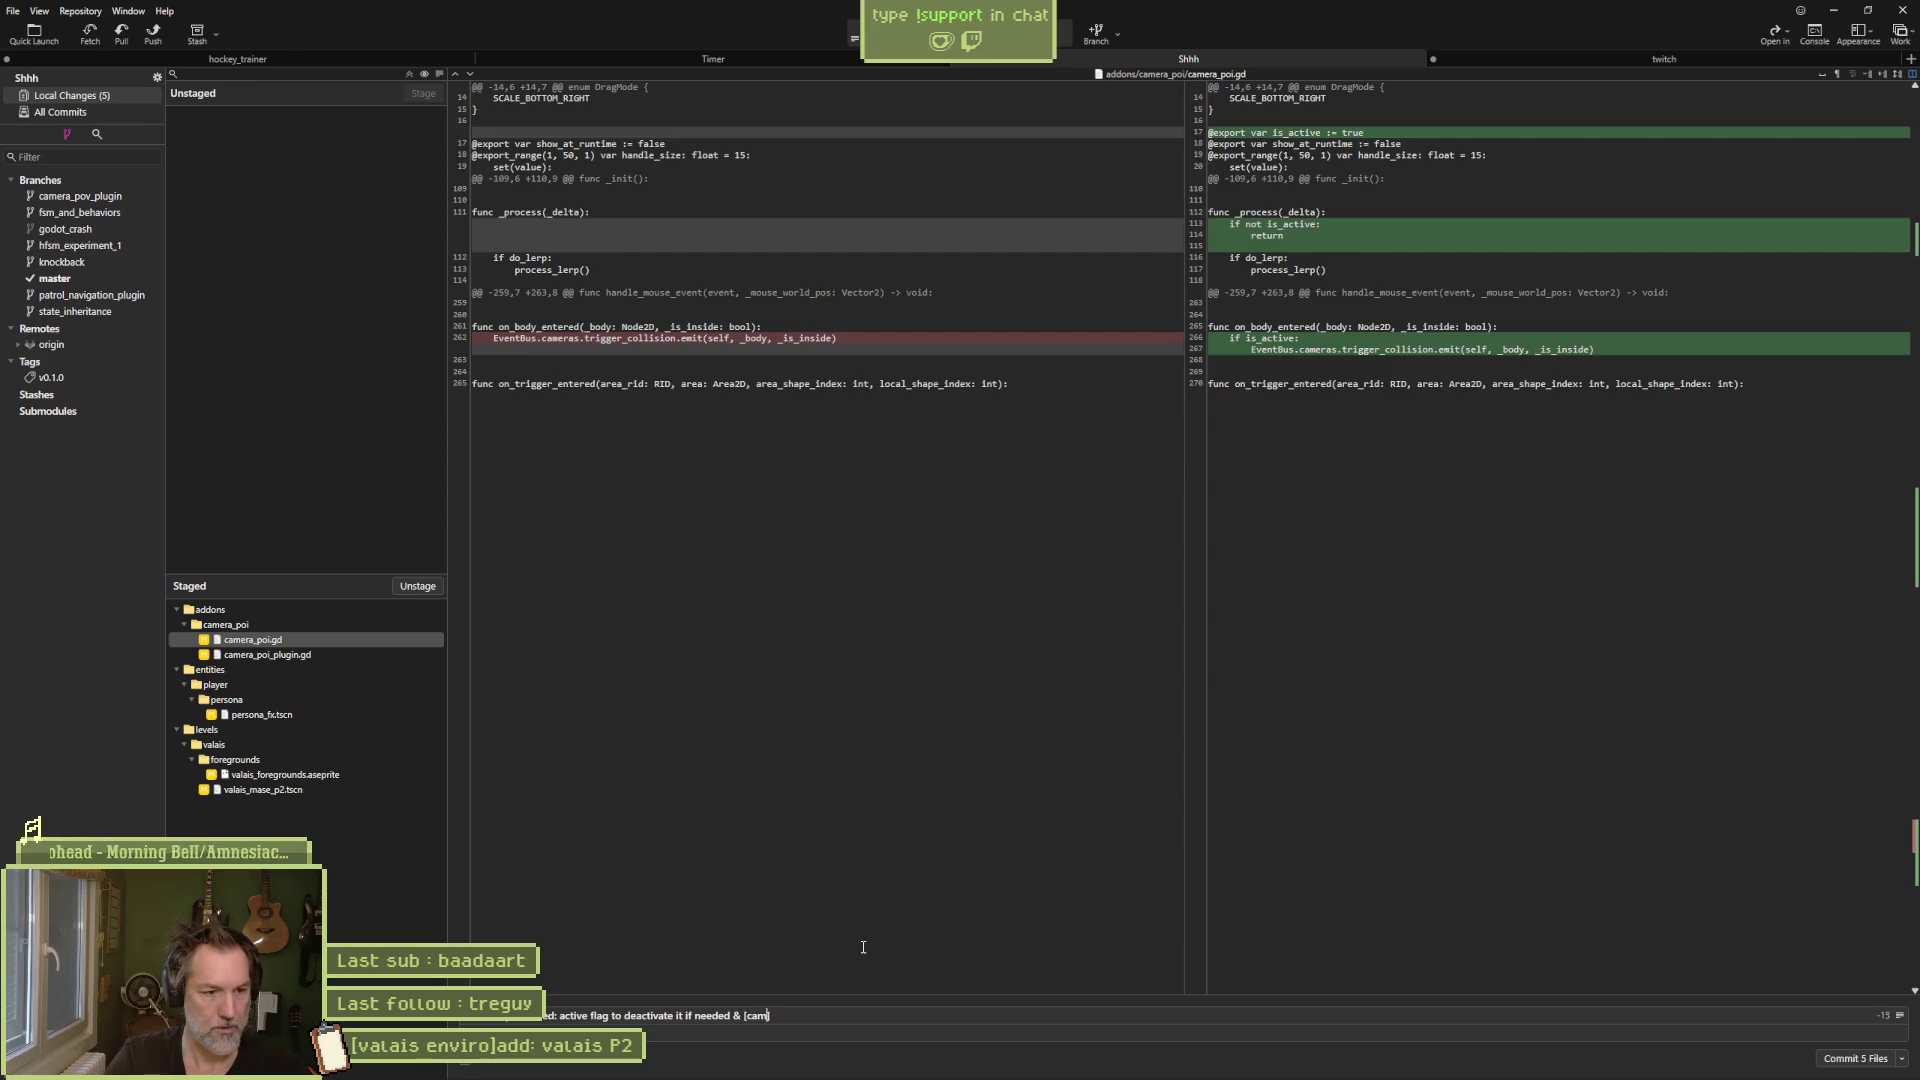
pyautogui.write(' shake]fixed: shake')
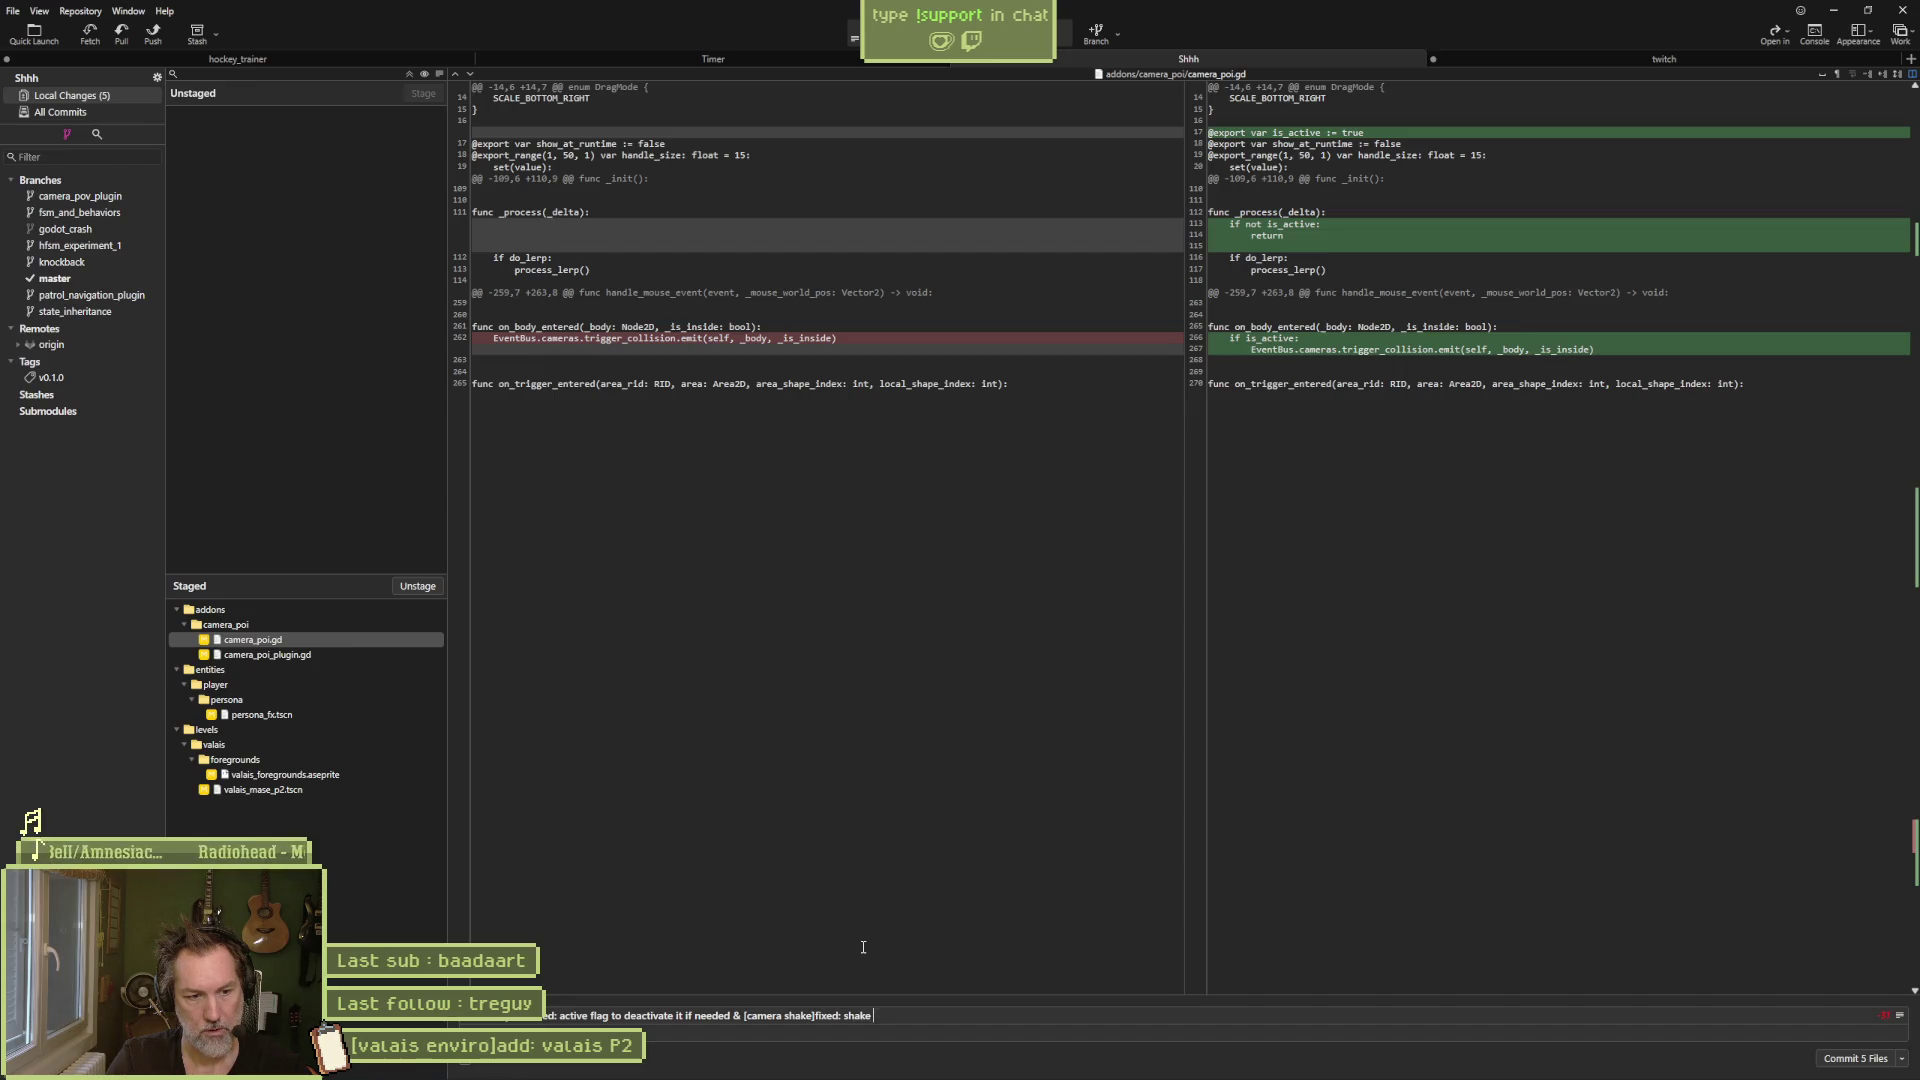
pyautogui.write('anim')
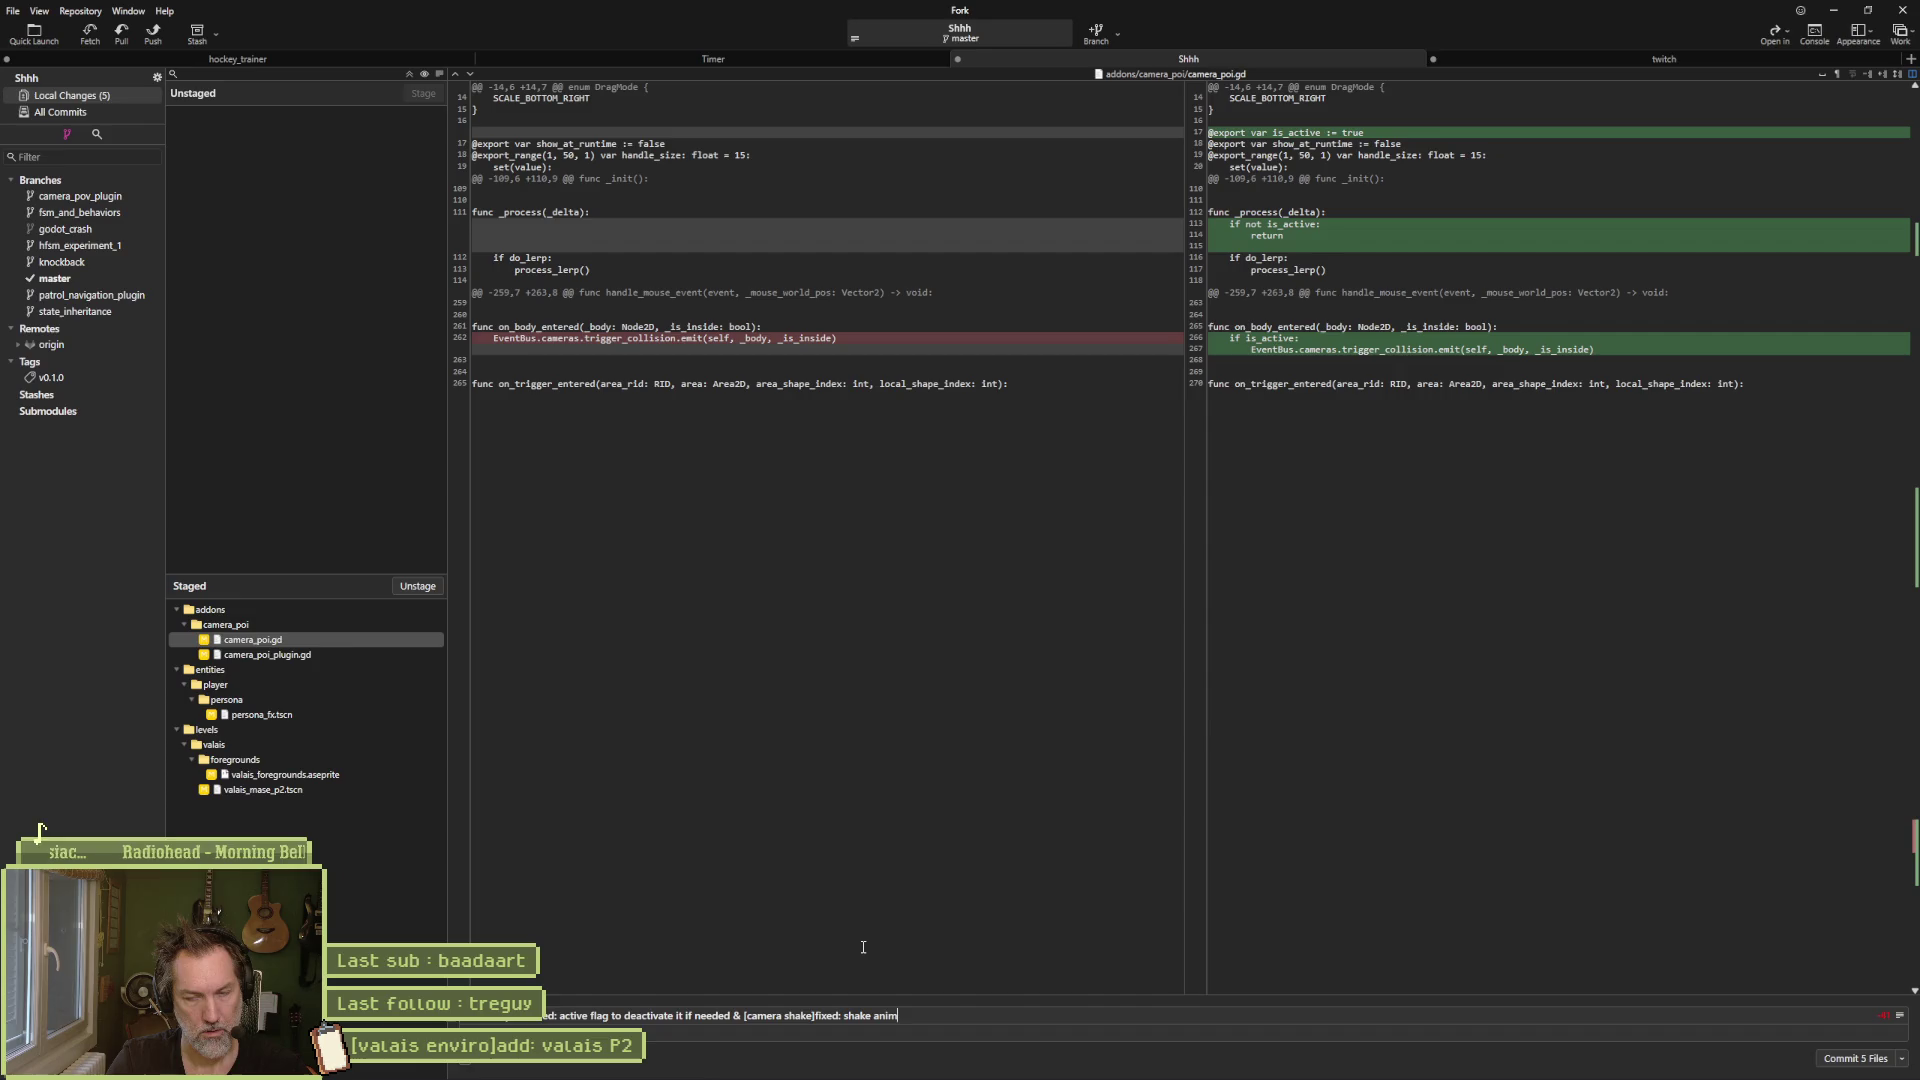
pyautogui.write('stop')
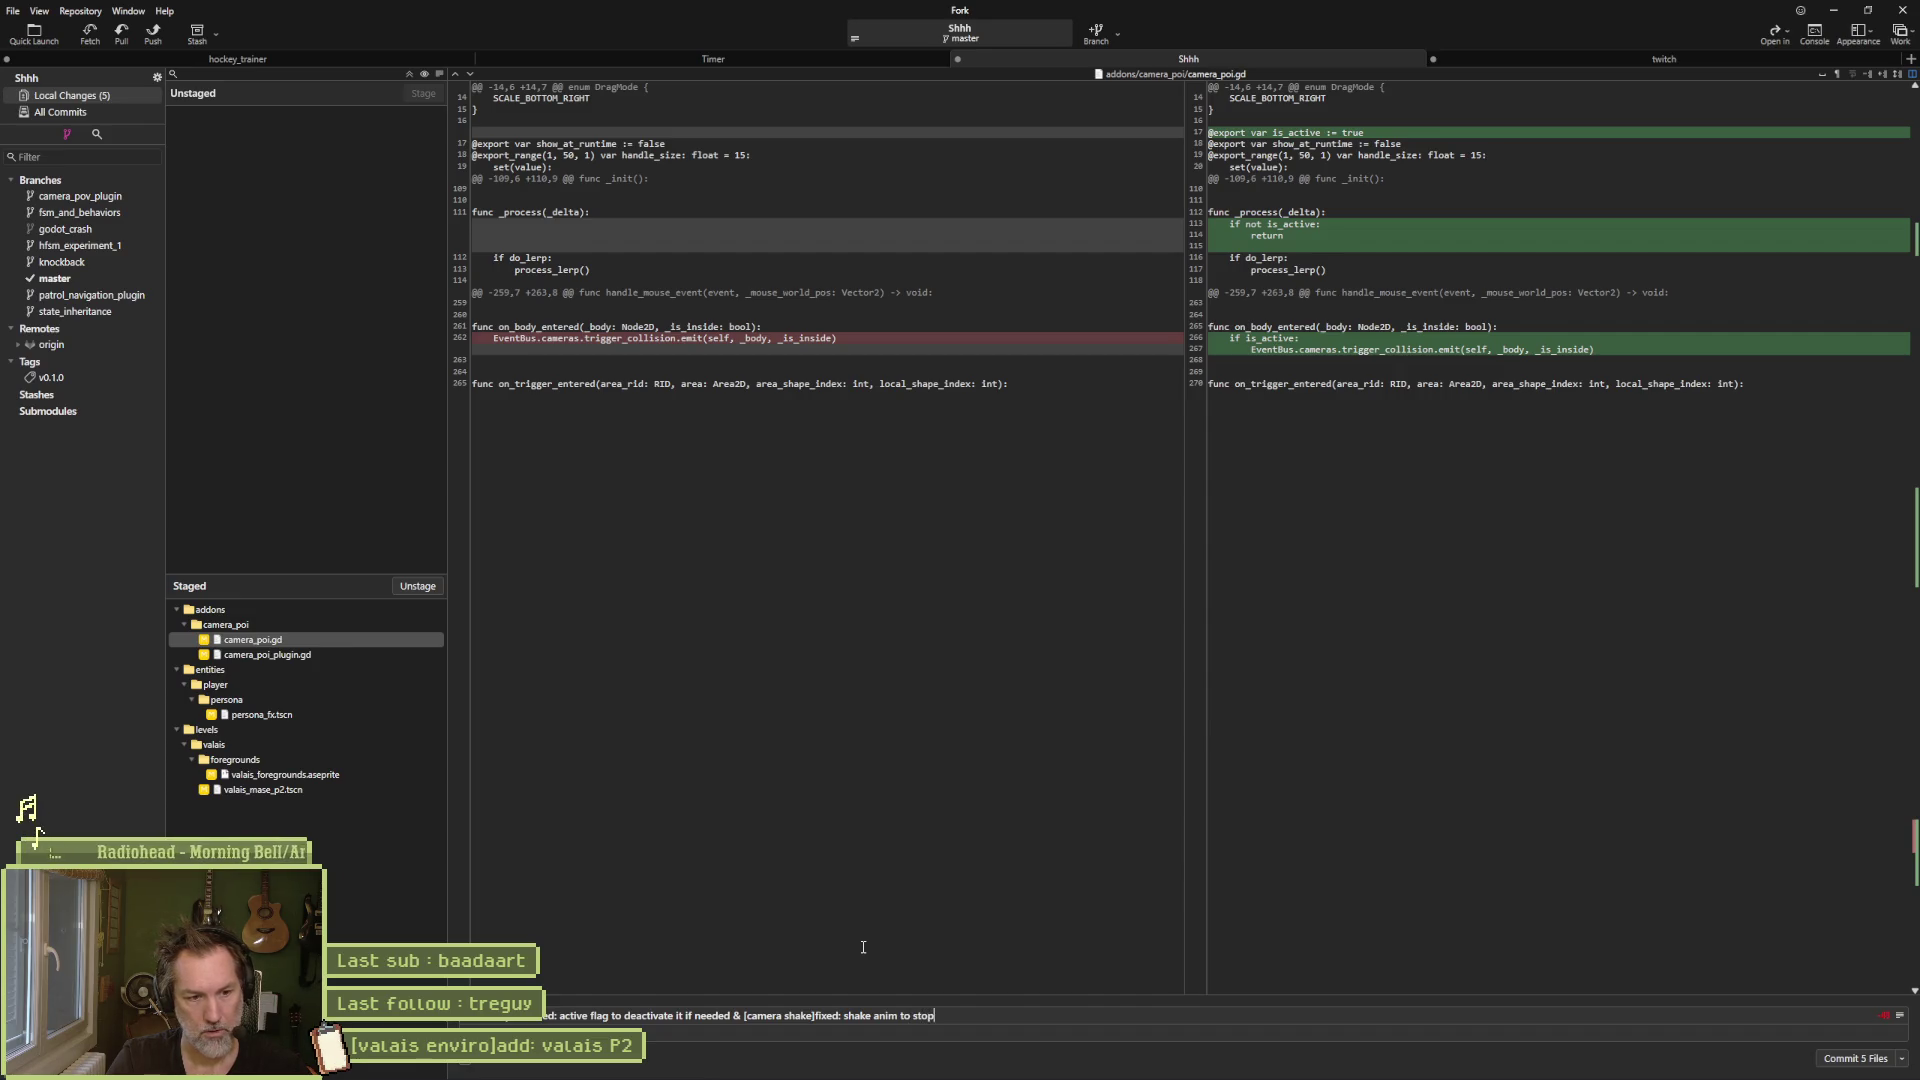
pyautogui.write(' shaking at the end')
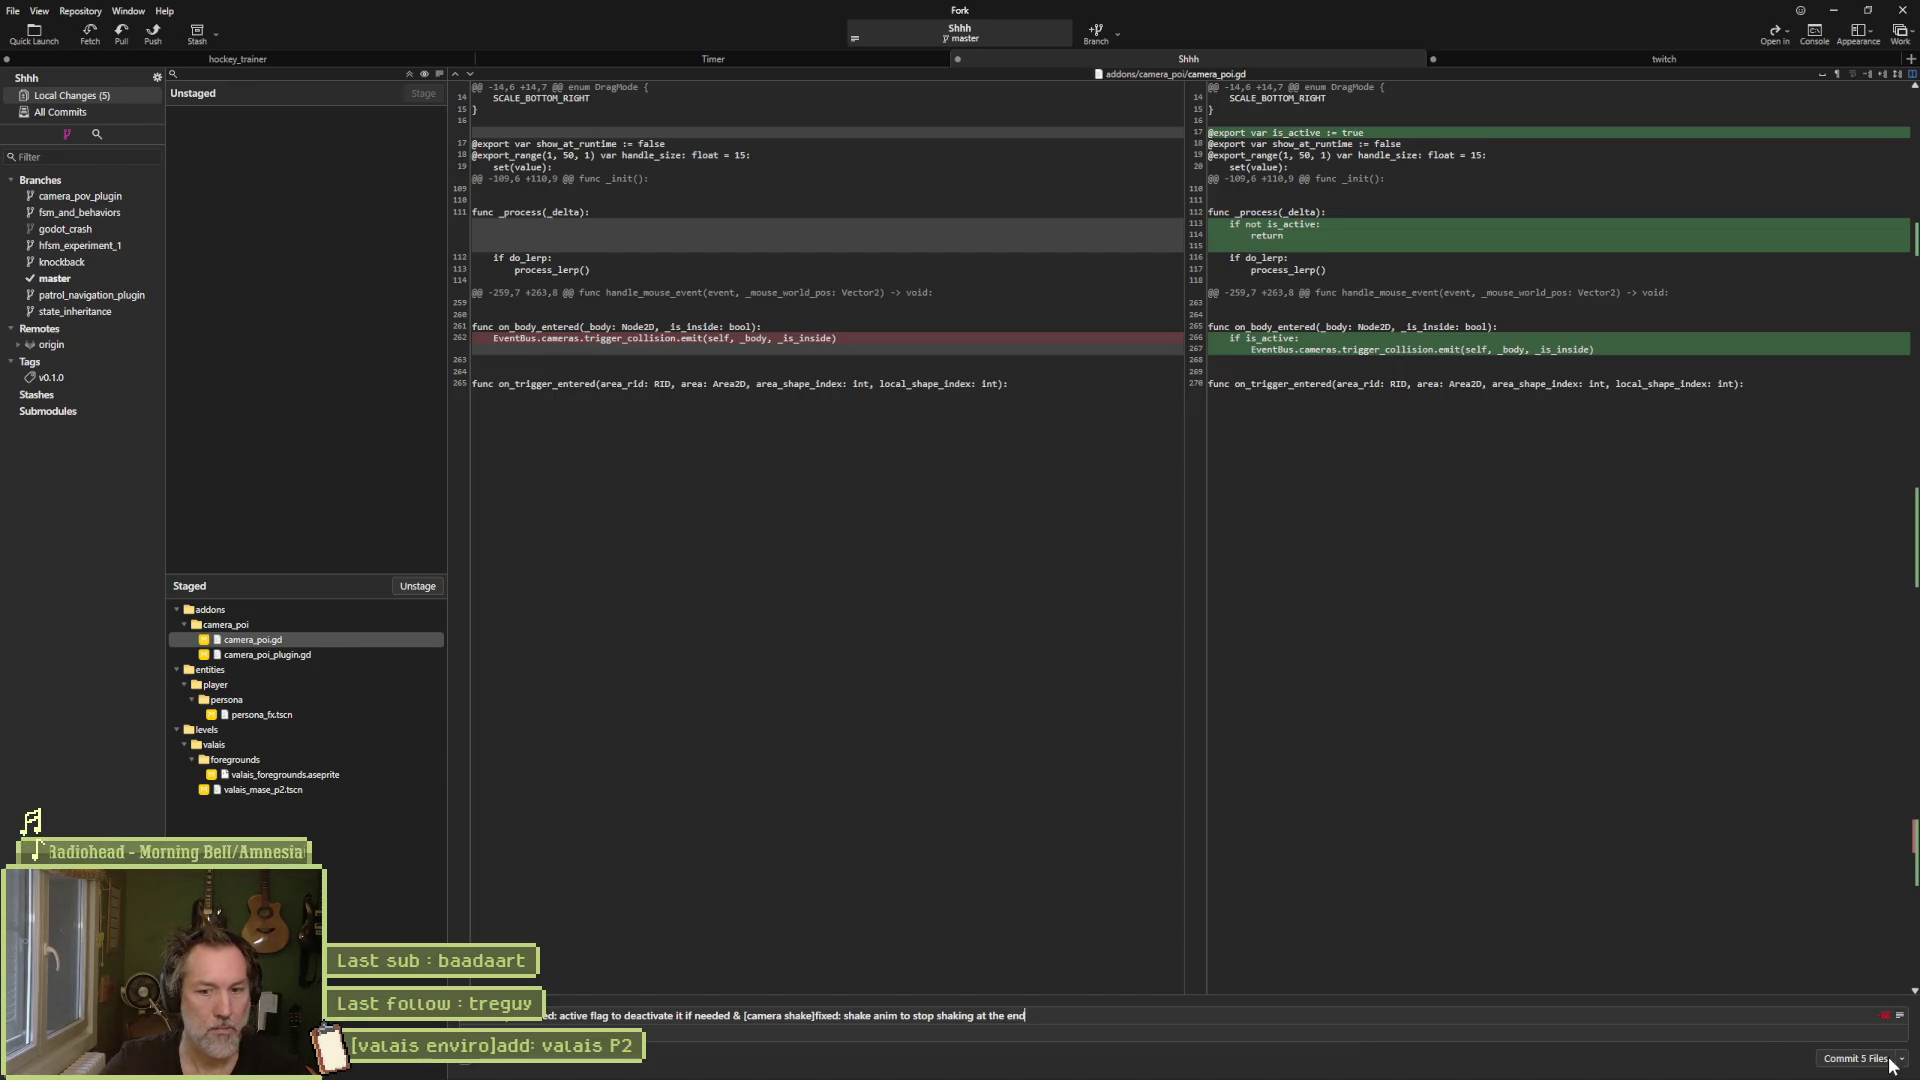
pyautogui.hotkey('ctrl', 'Return')
pyautogui.hotkey('ctrl', 'shift', 'p')
pyautogui.press('Return')
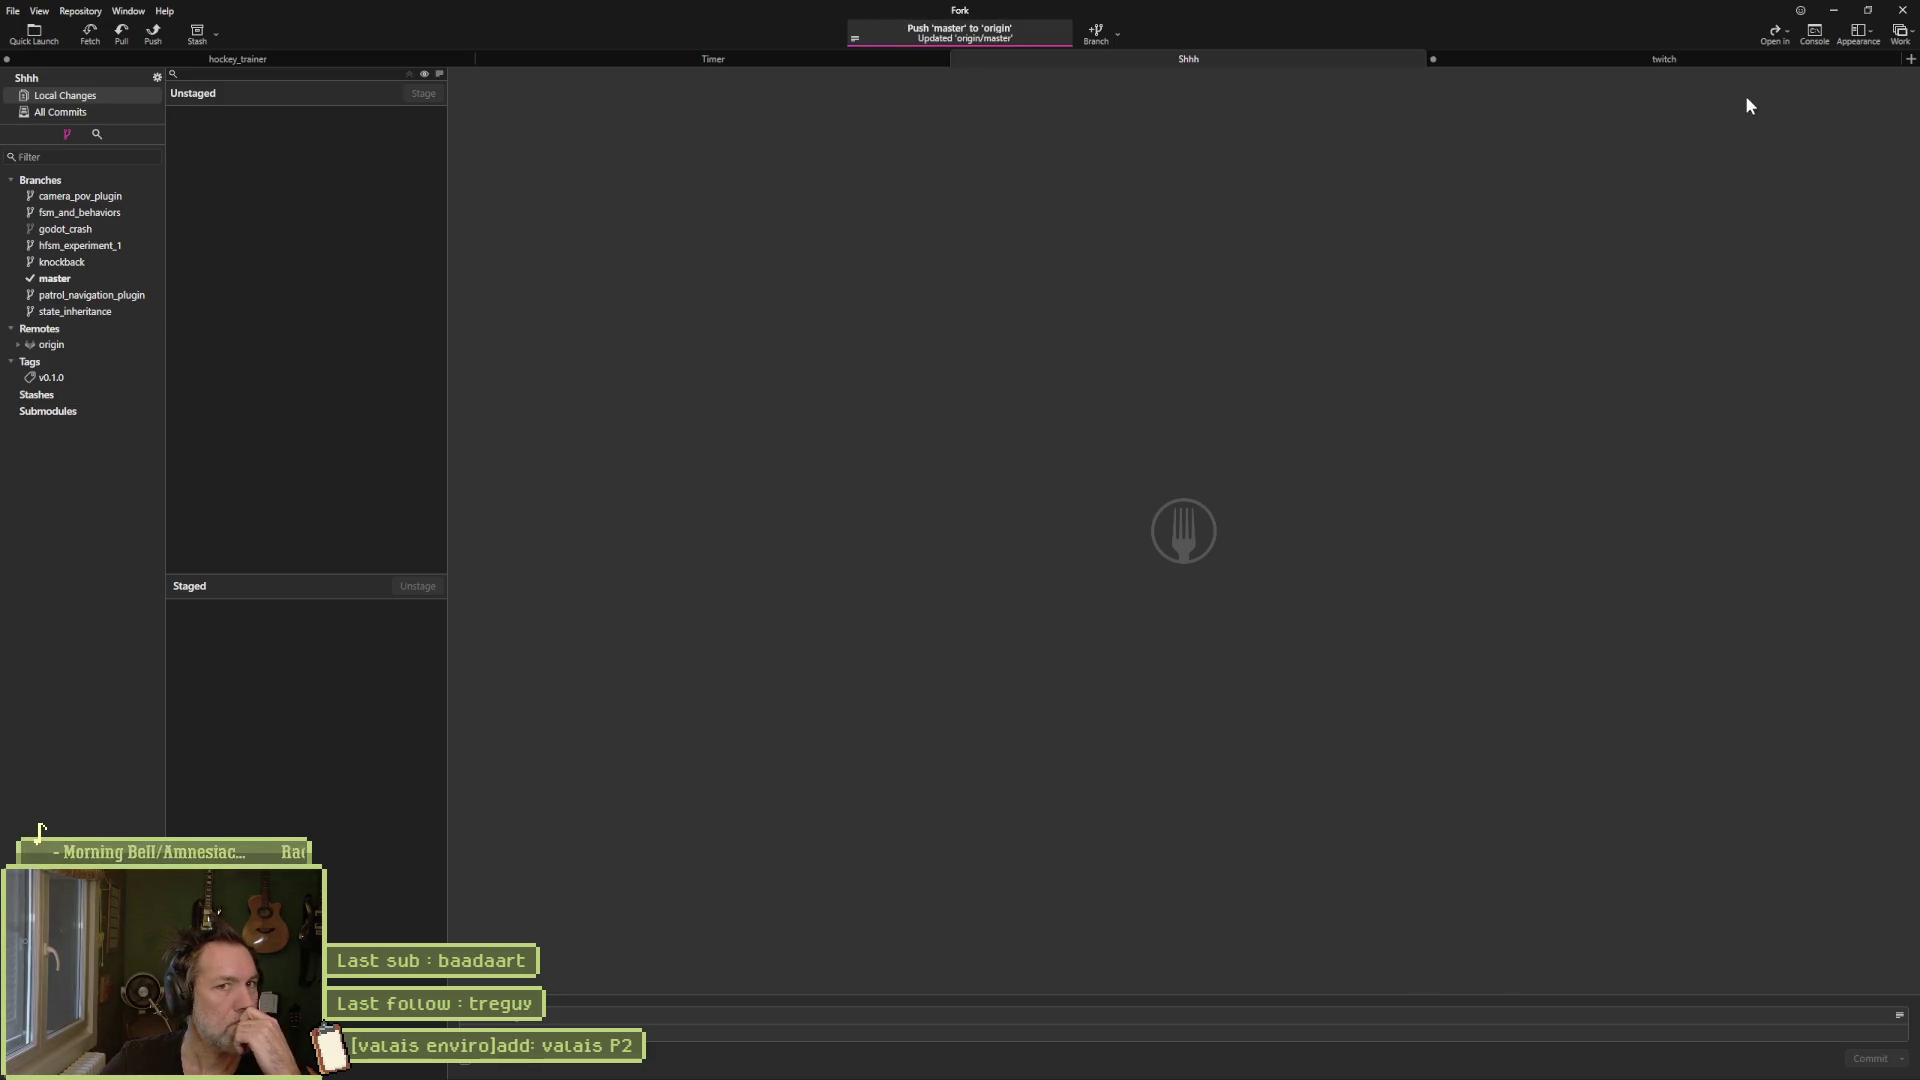
# - Back in Godot, open player_controller.gd at line 227 and test-run the scene
pyautogui.click(1832, 15)
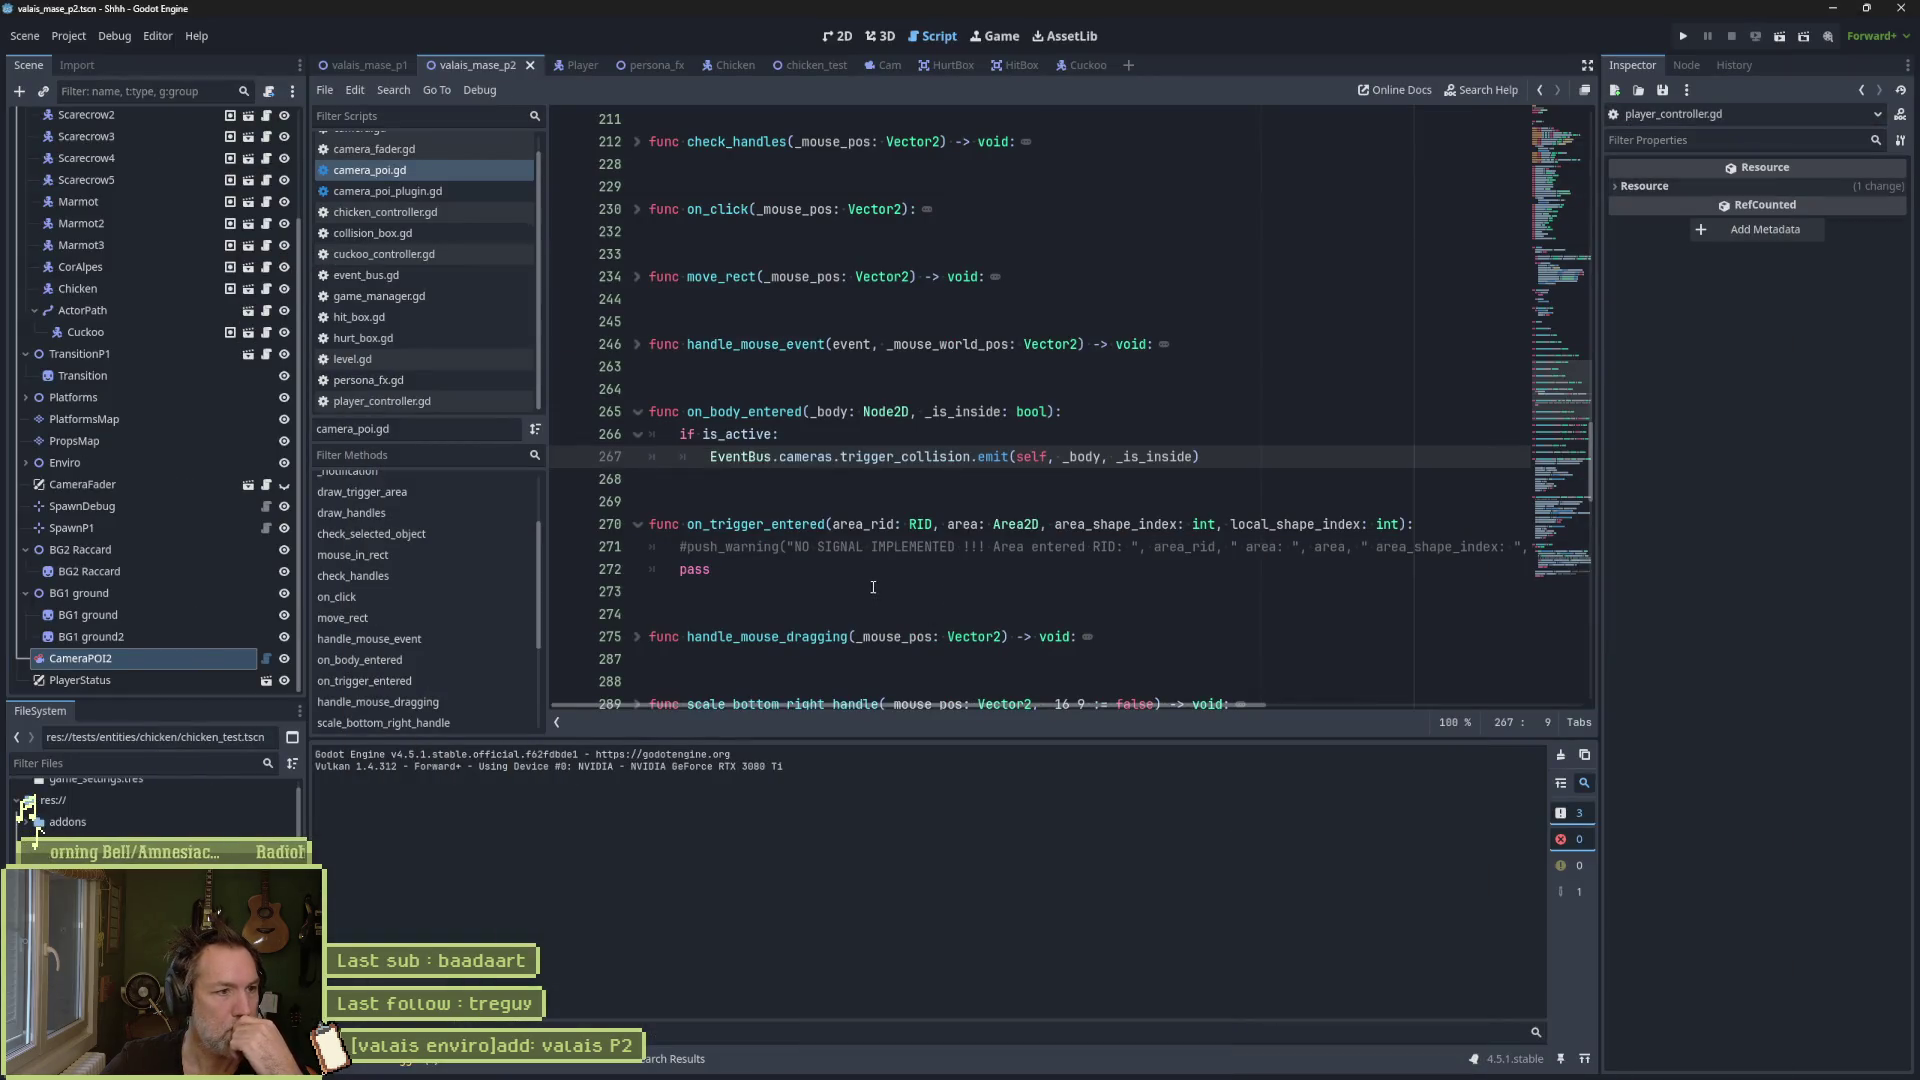
pyautogui.scroll(1, 358, 170)
pyautogui.hotkey('alt', 'Left')
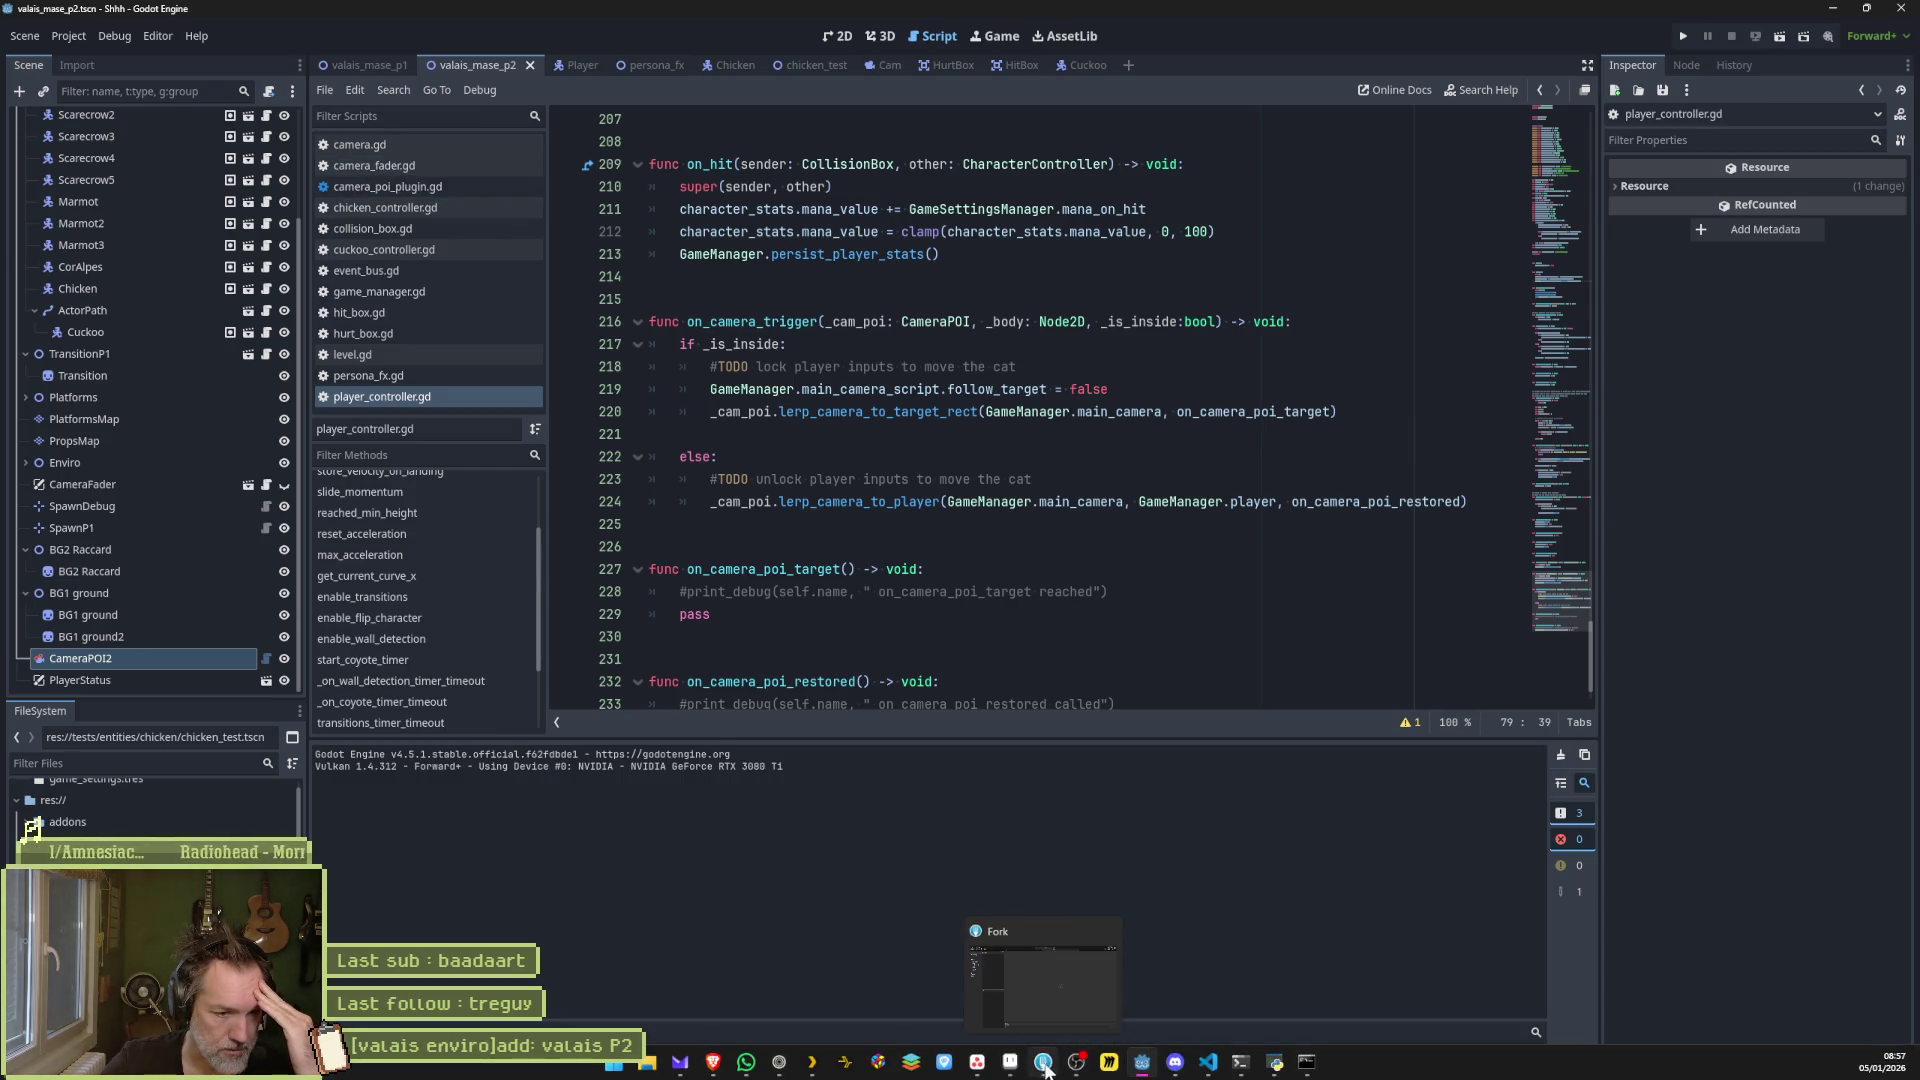
pyautogui.moveTo(1152, 1068)
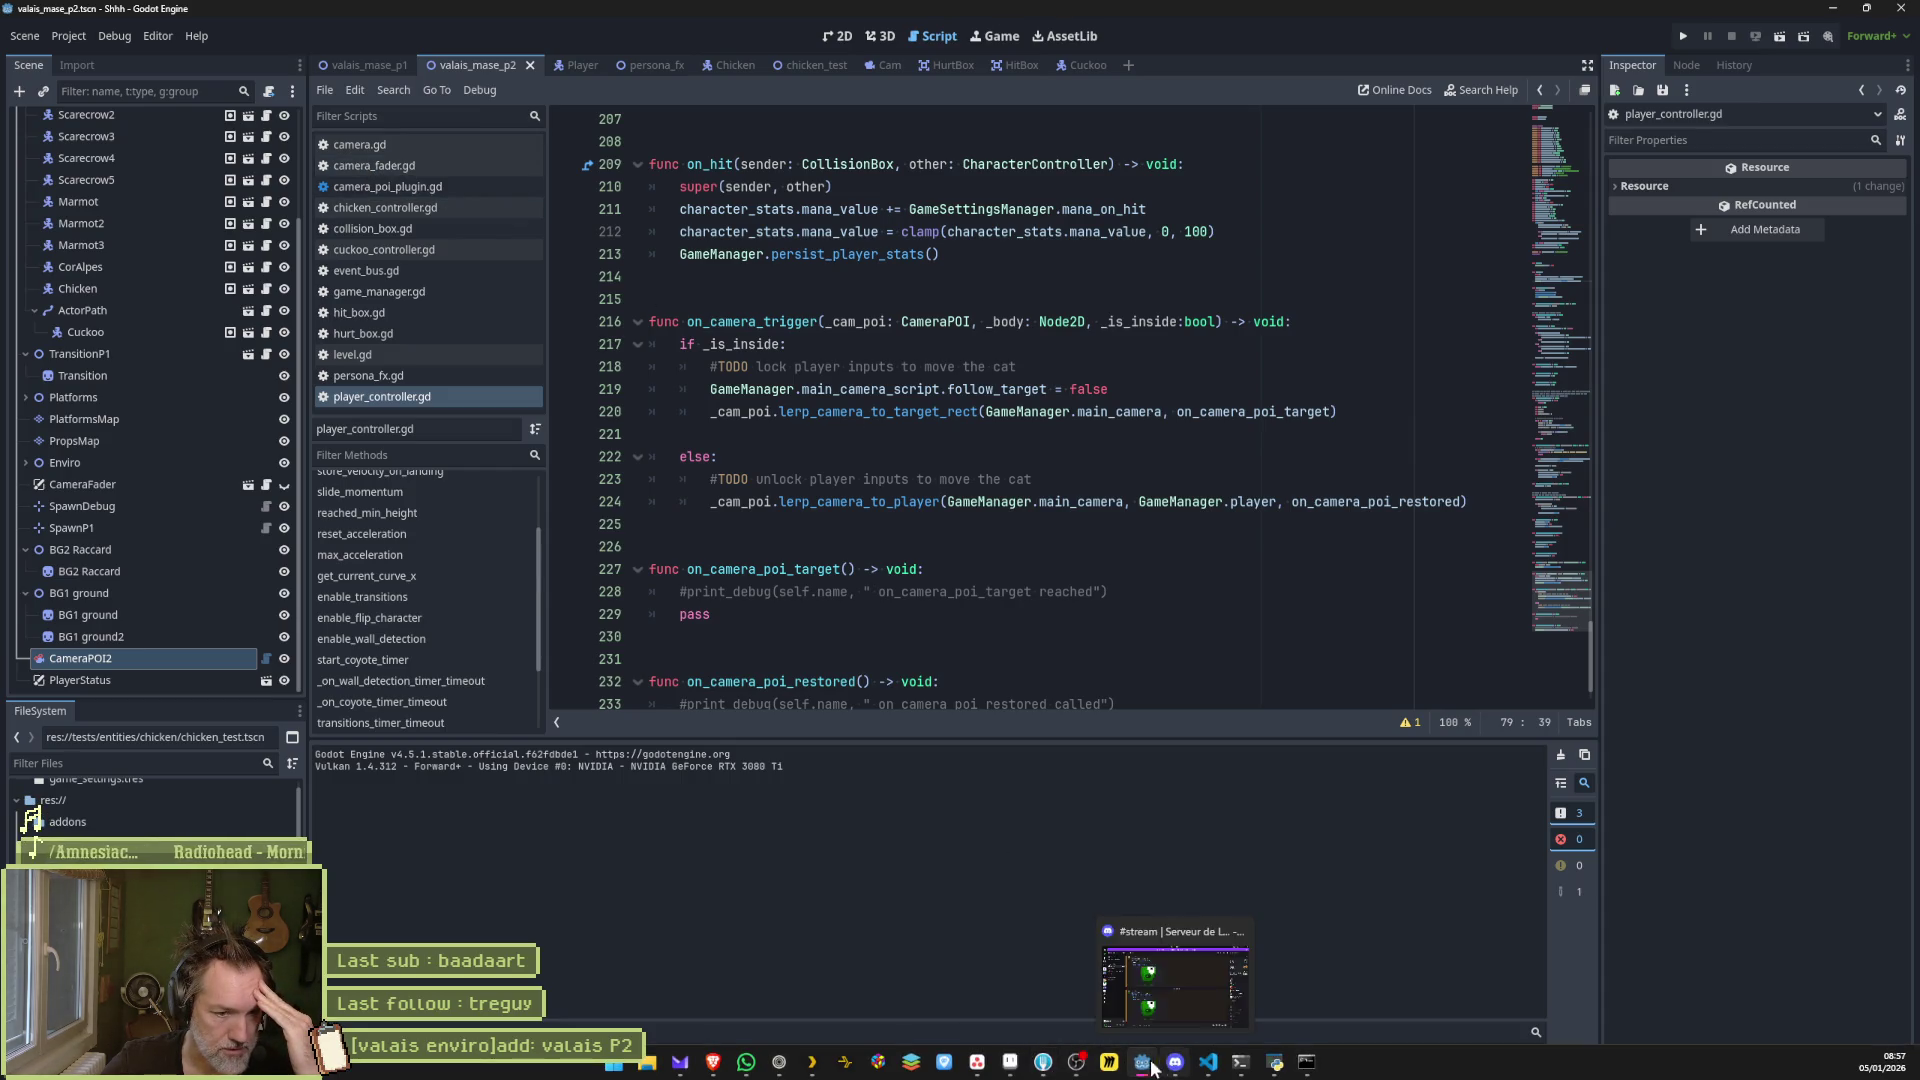
pyautogui.click(1060, 562)
pyautogui.press('F6')
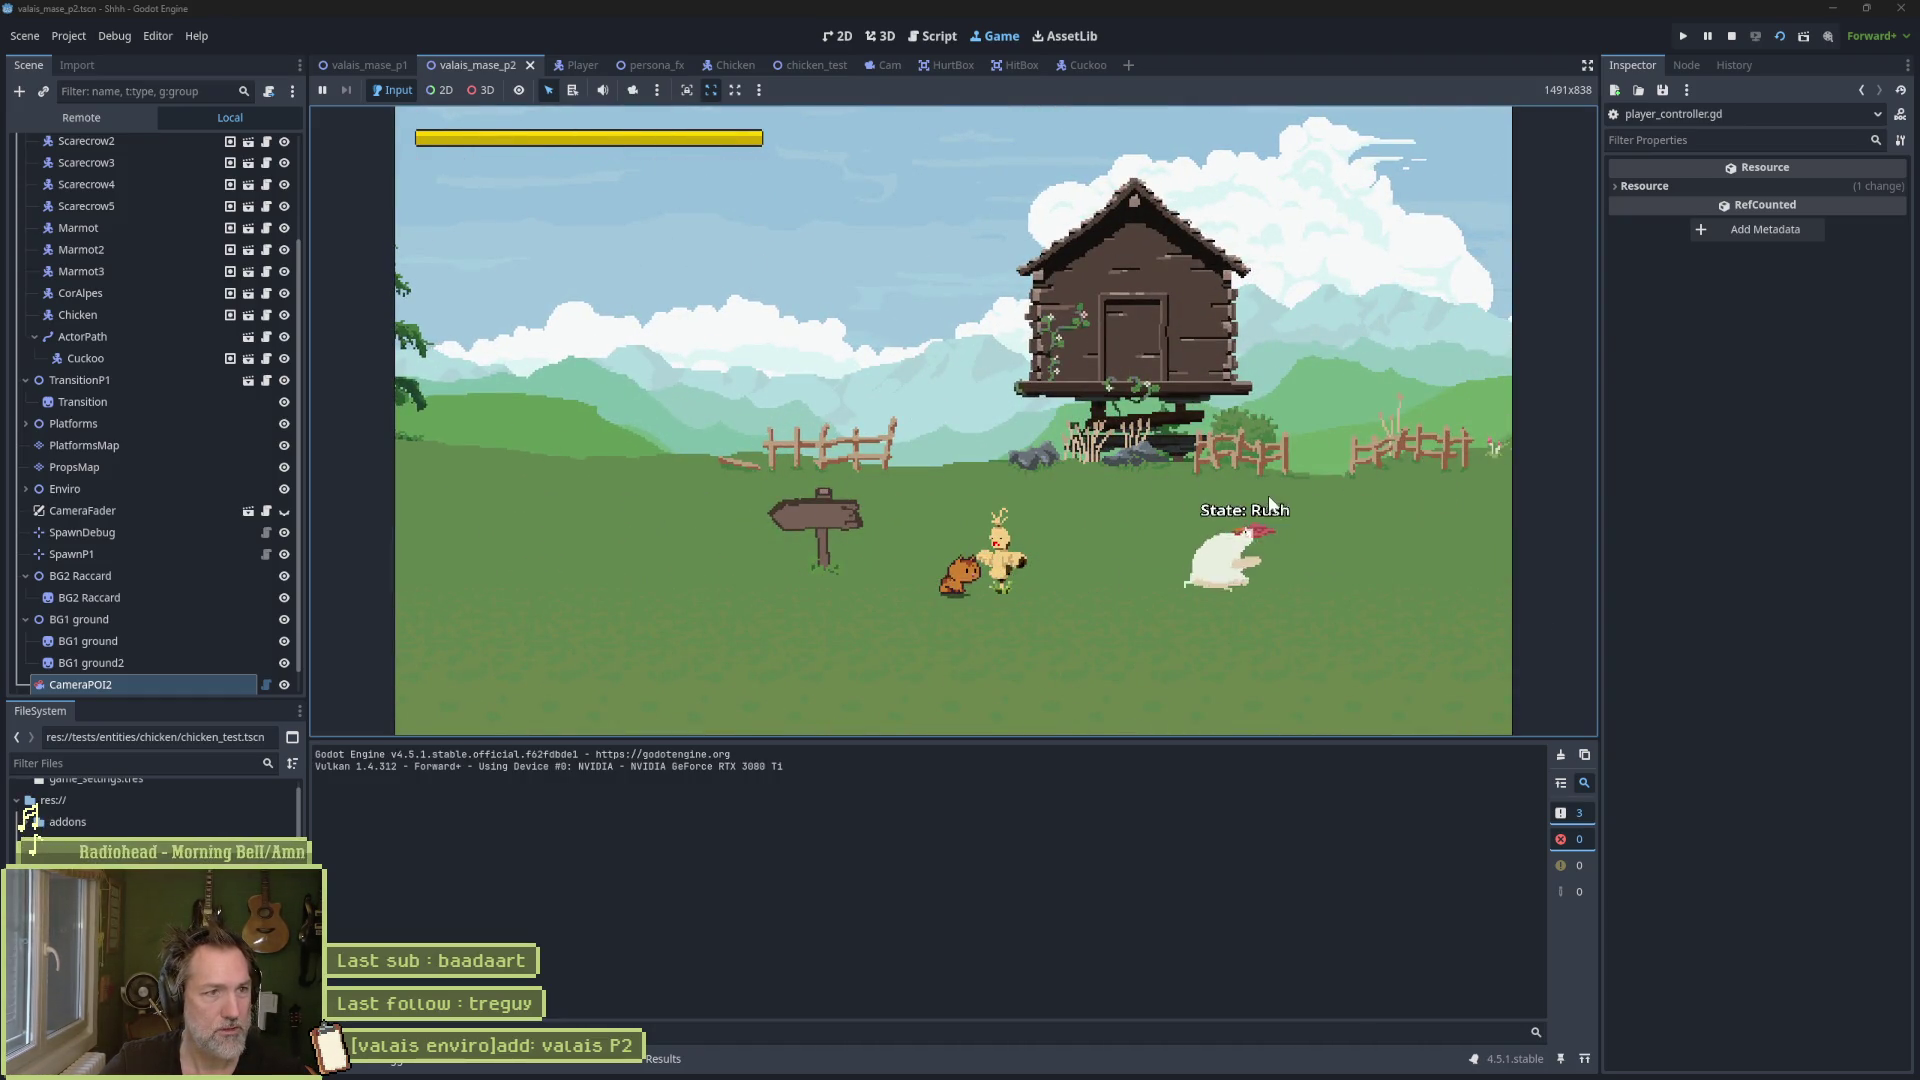
pyautogui.press('F8')
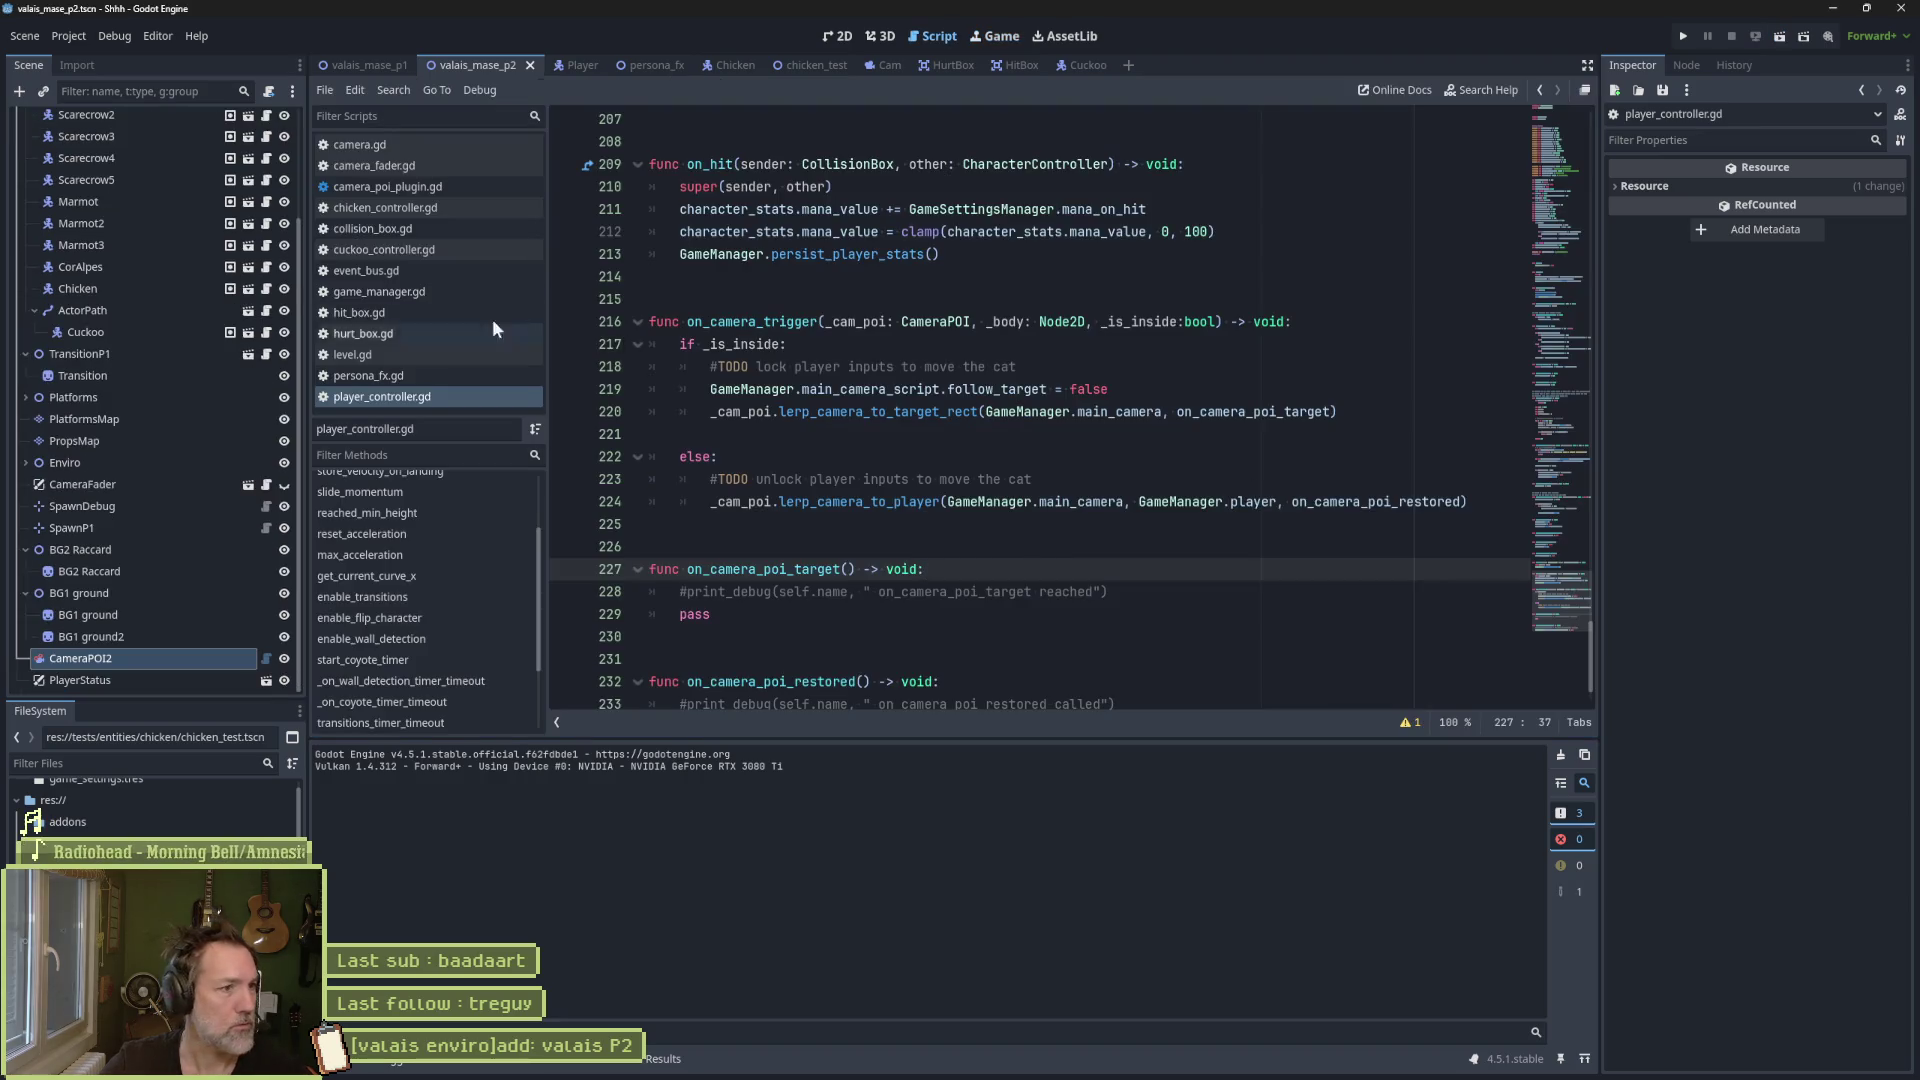
# - Move the Chicken further right, save and rerun, and screenshot the whole game view
pyautogui.click(148, 288)
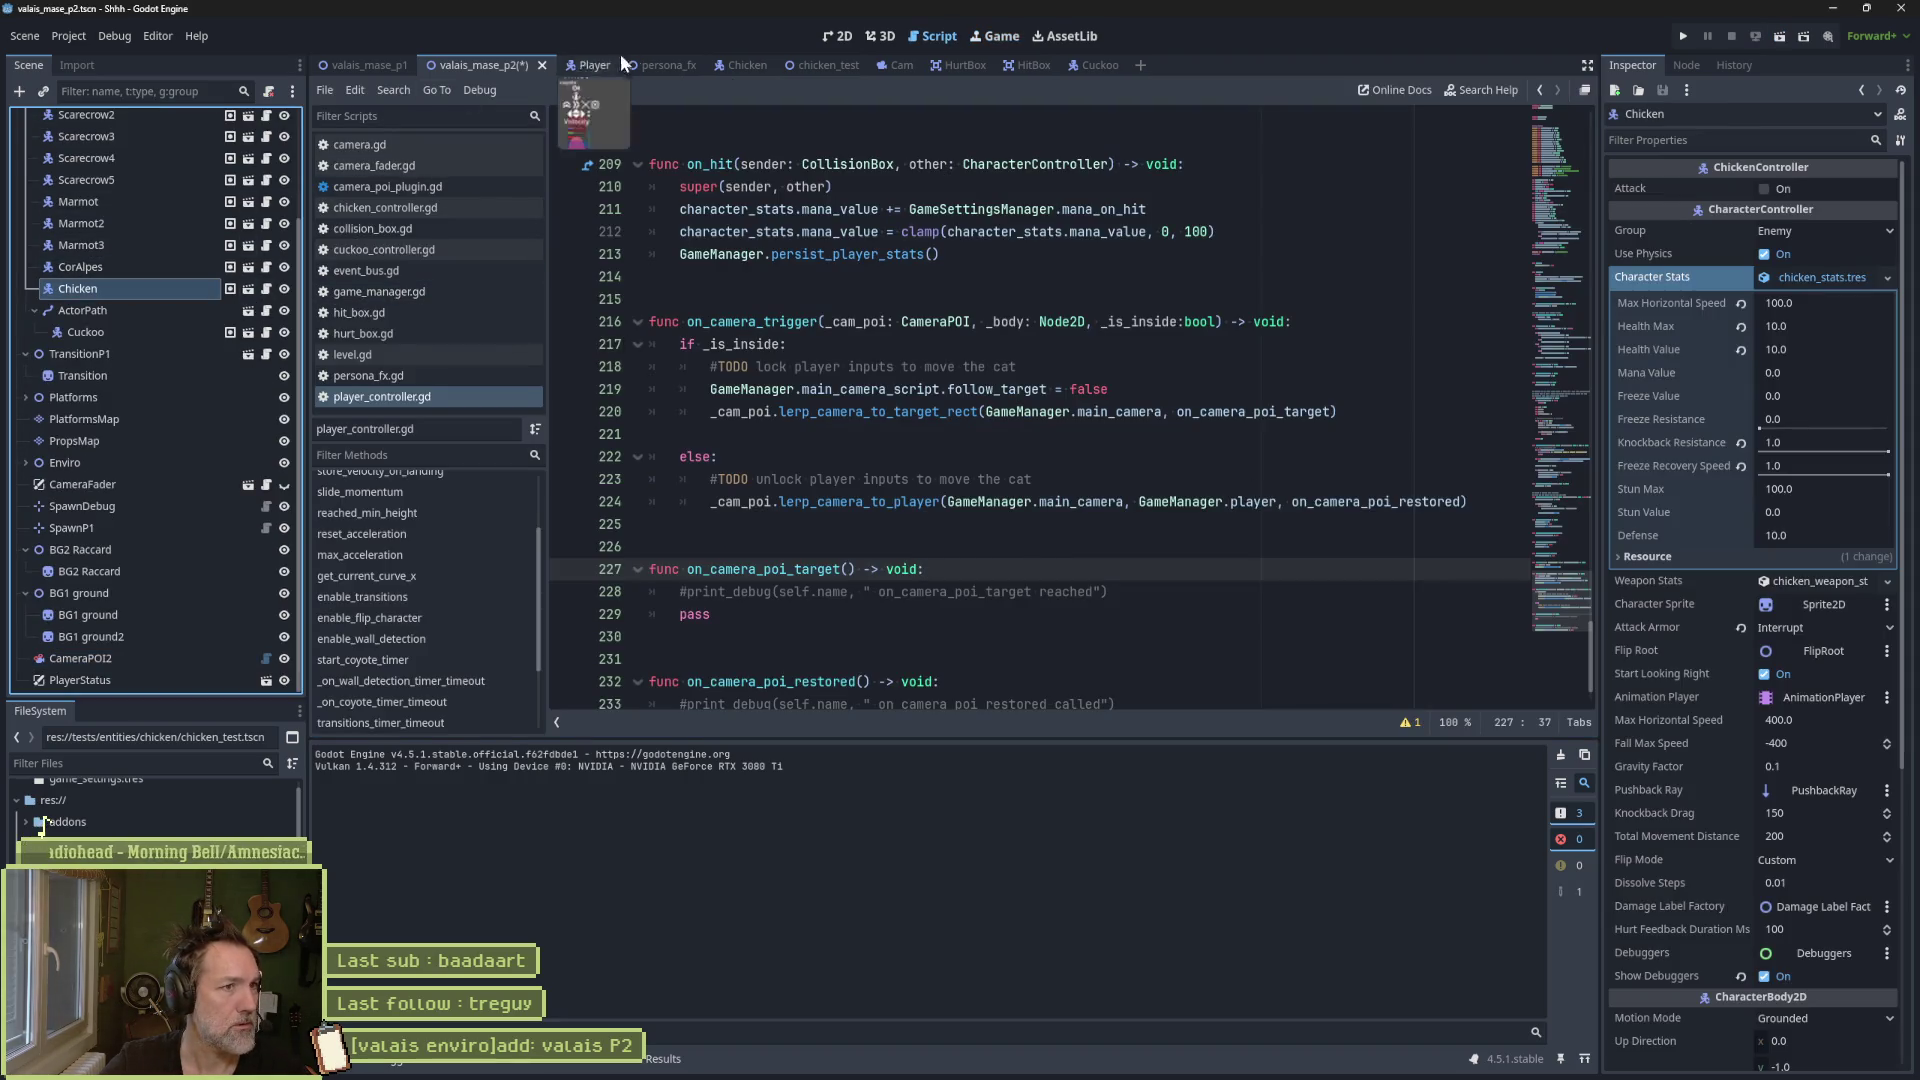
pyautogui.click(838, 36)
pyautogui.moveTo(1003, 539); pyautogui.dragTo(1050, 540)
pyautogui.press('F6')
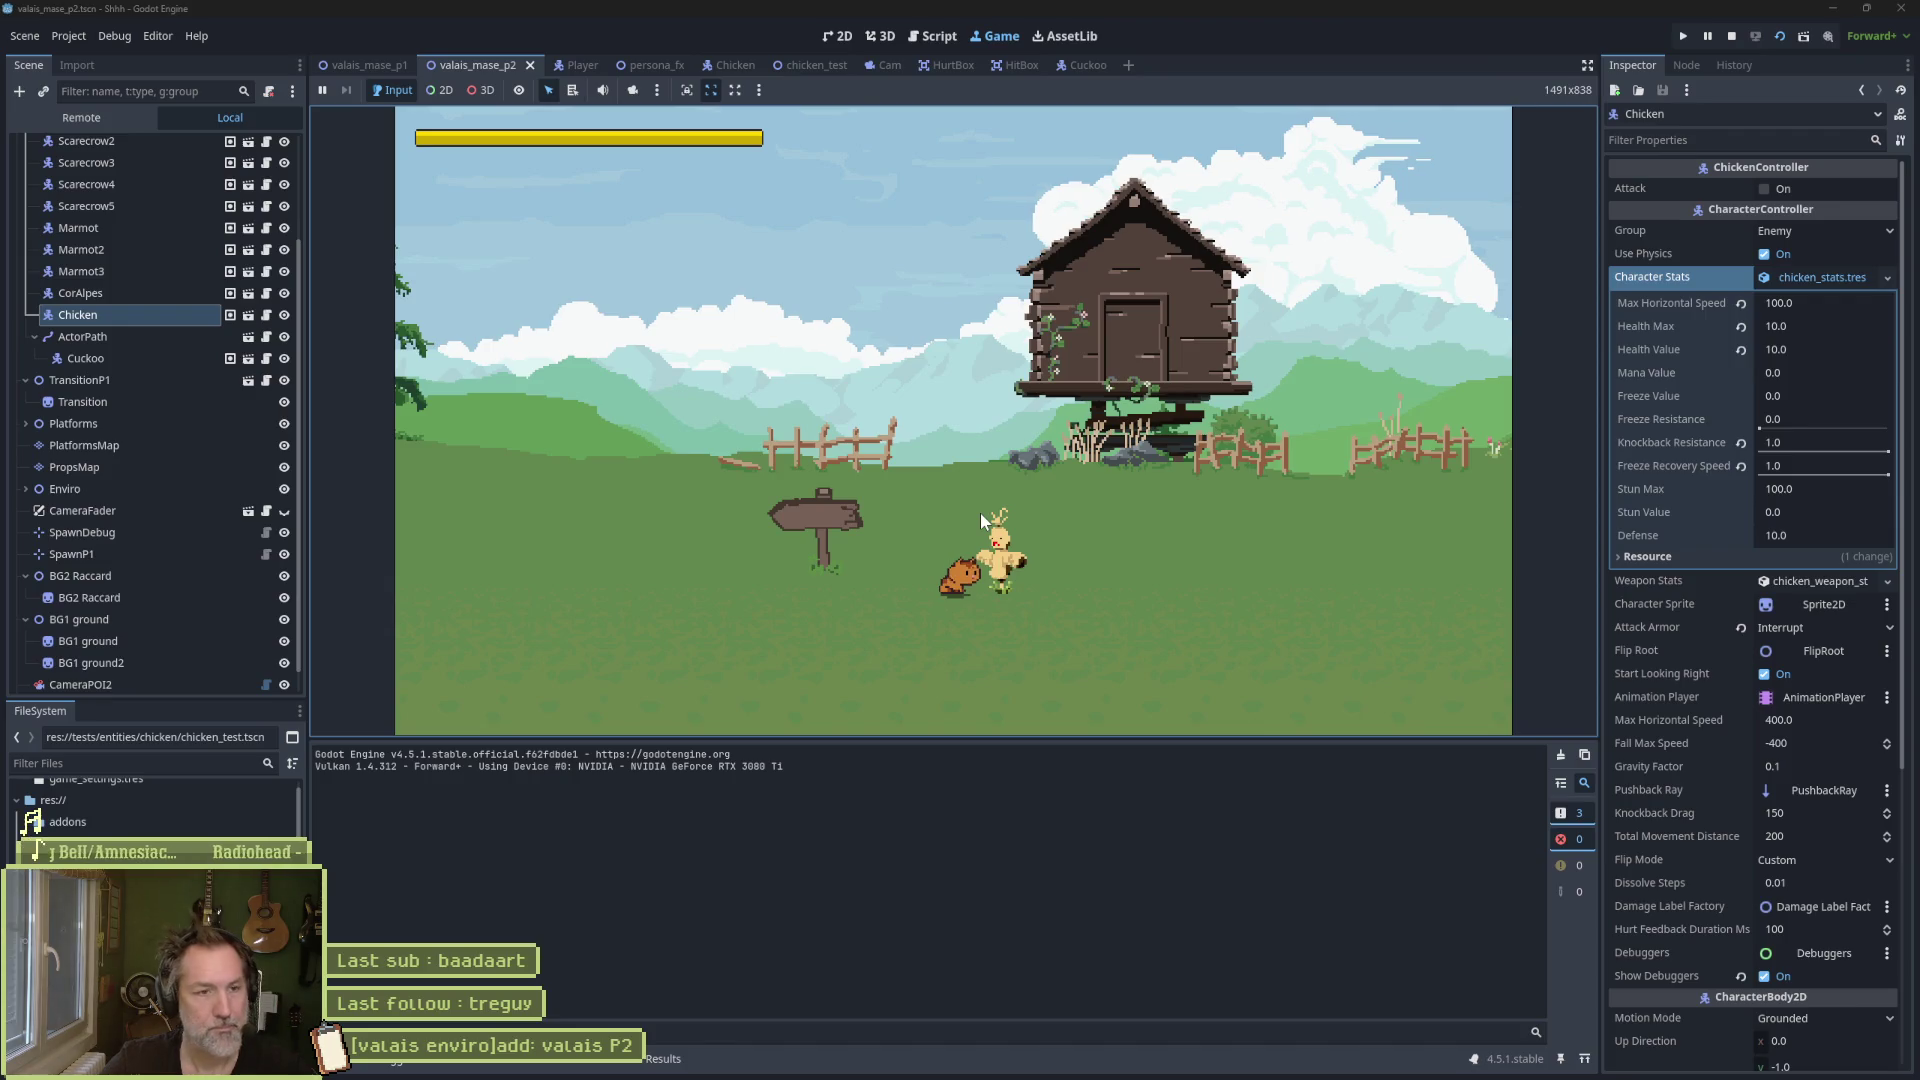
pyautogui.press('super+shift+s')
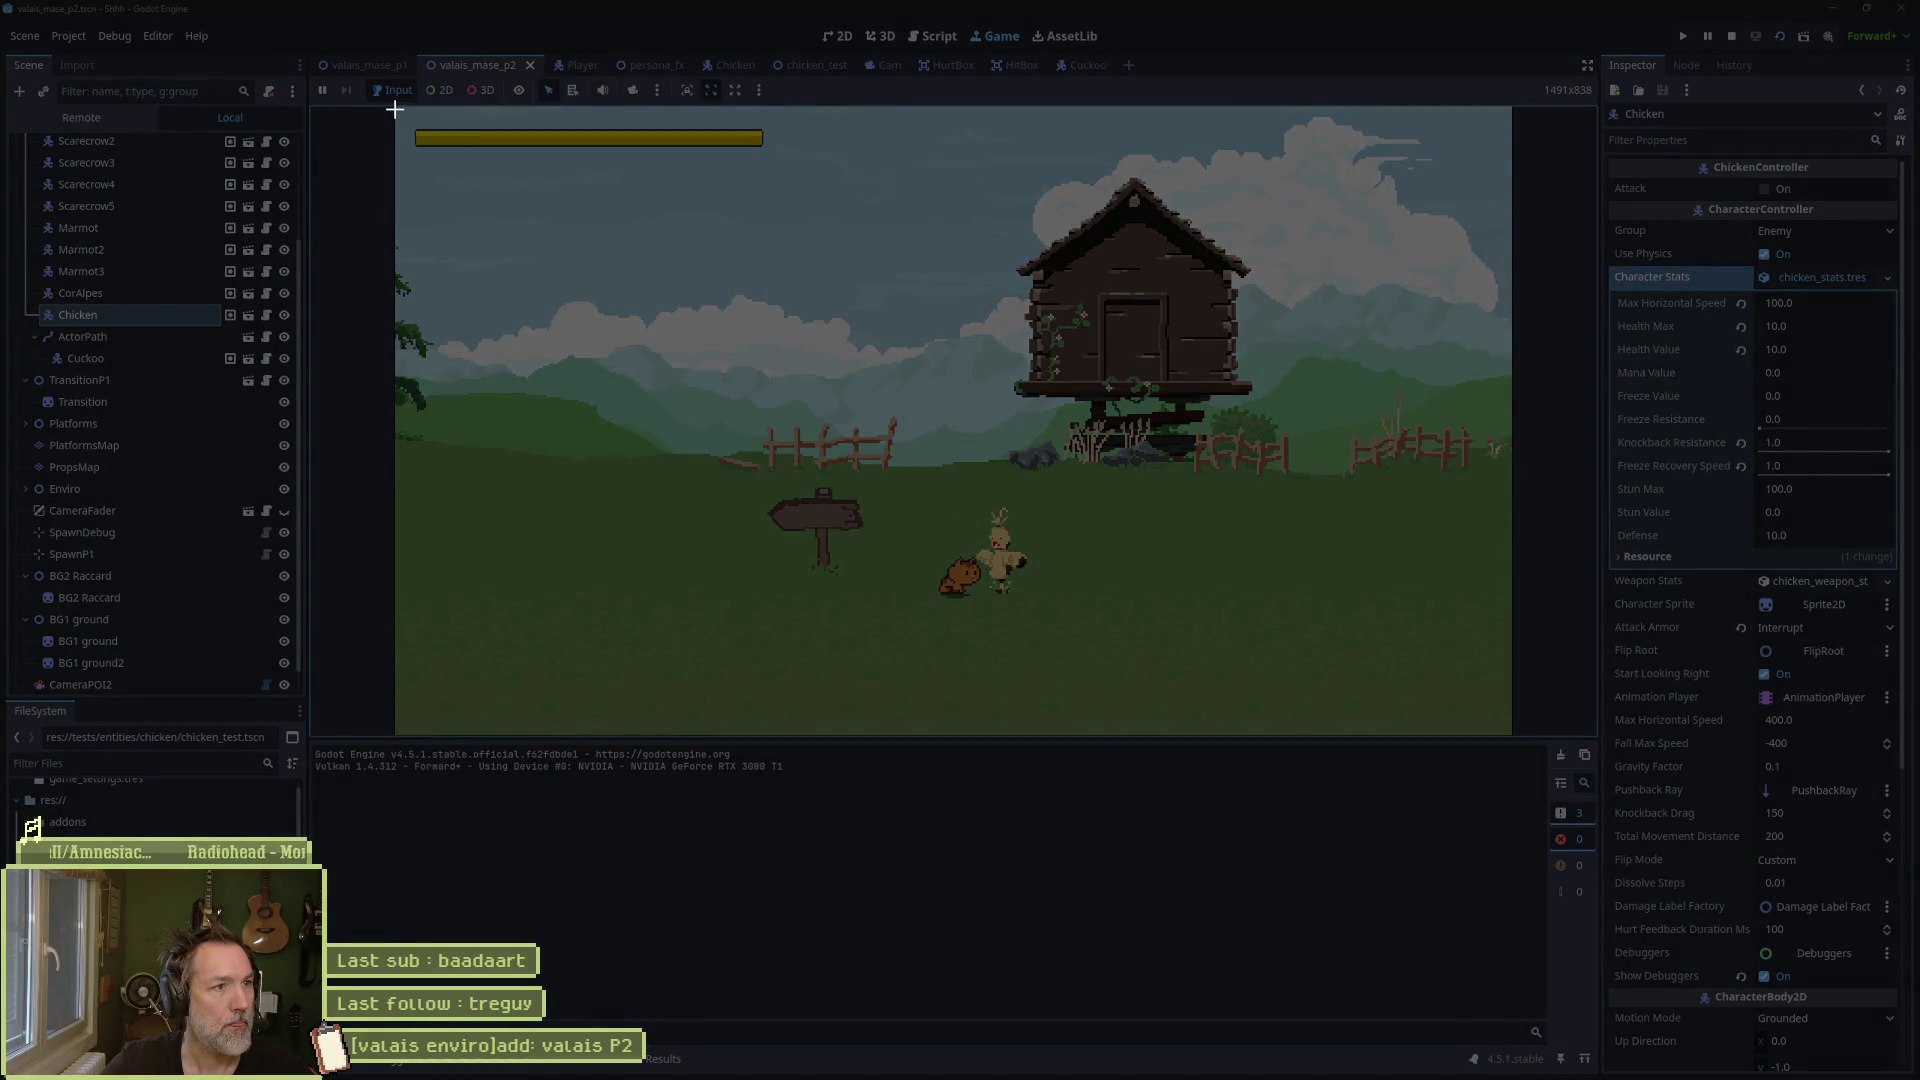
pyautogui.moveTo(397, 110); pyautogui.dragTo(1509, 731)
pyautogui.click(1731, 36)
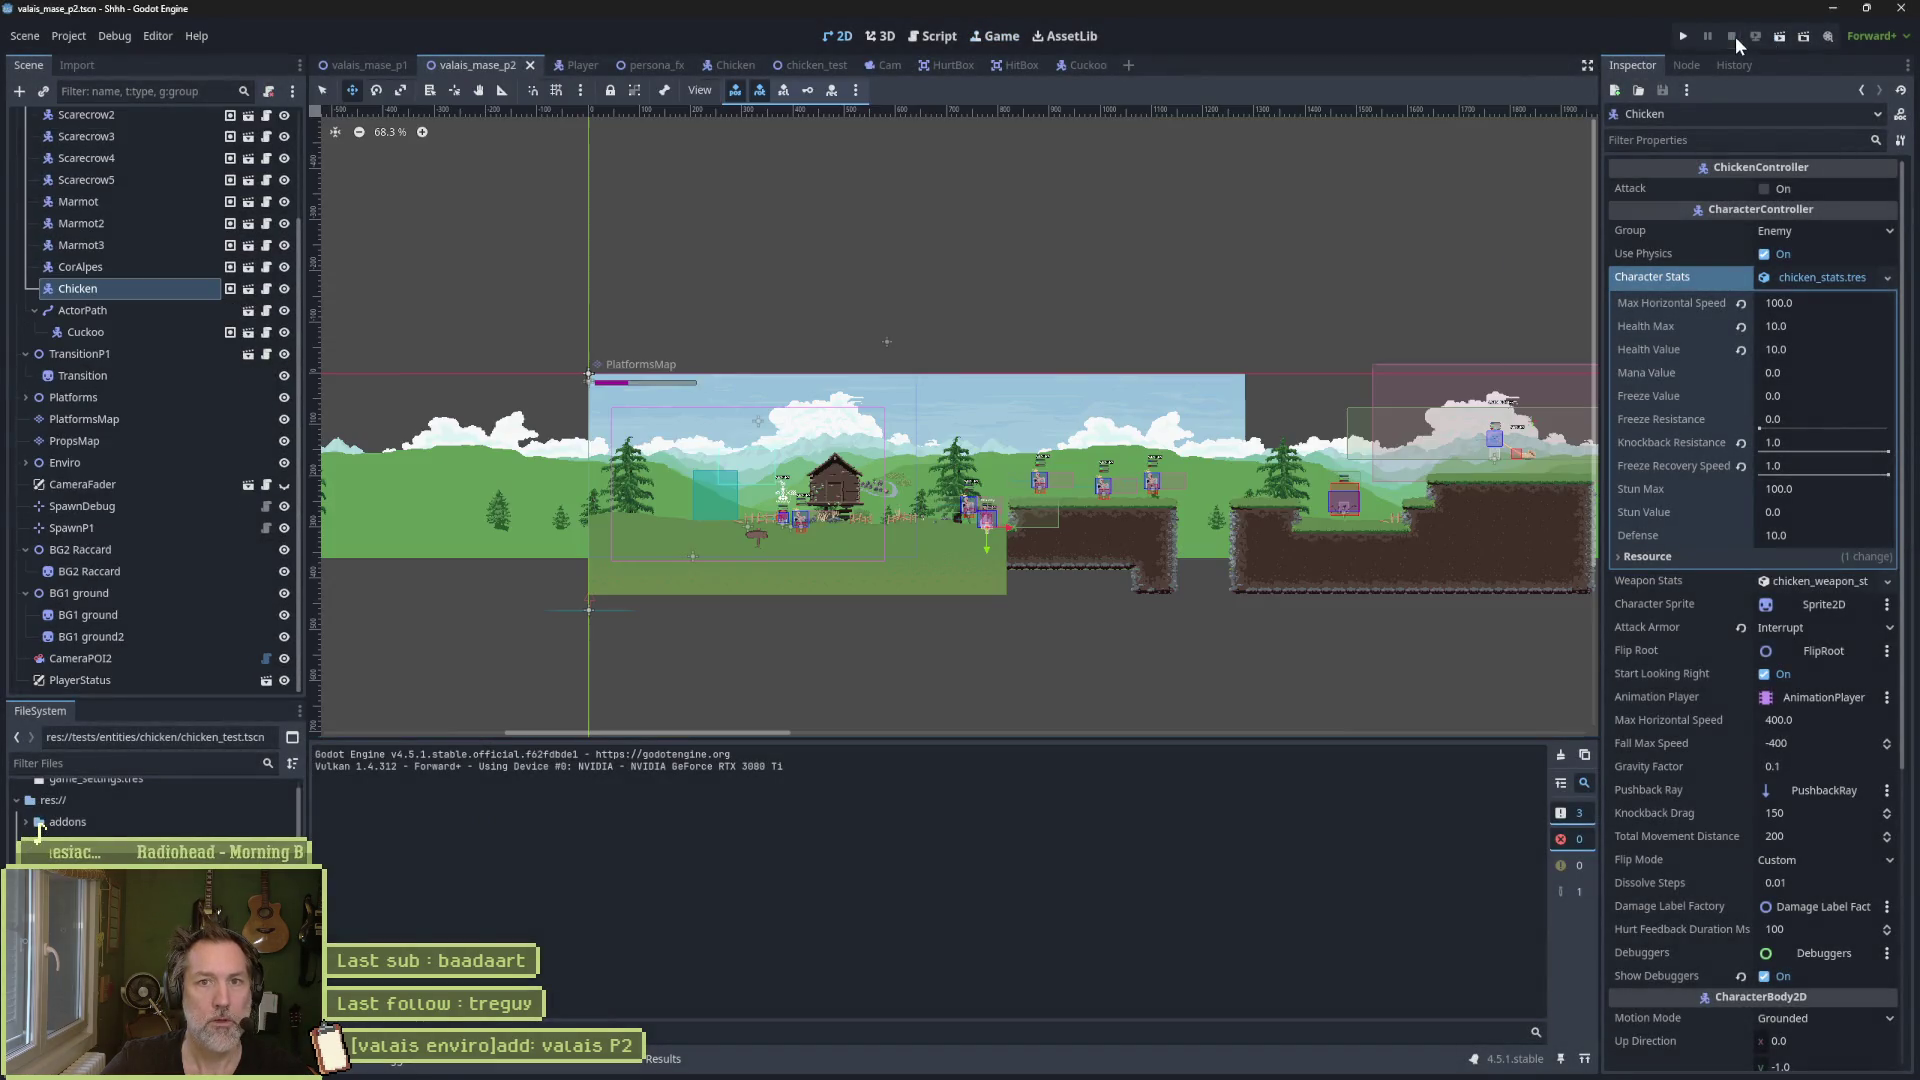
# - Open concept_arts.aseprite and paste the game screenshot onto a new layer
pyautogui.click(1840, 12)
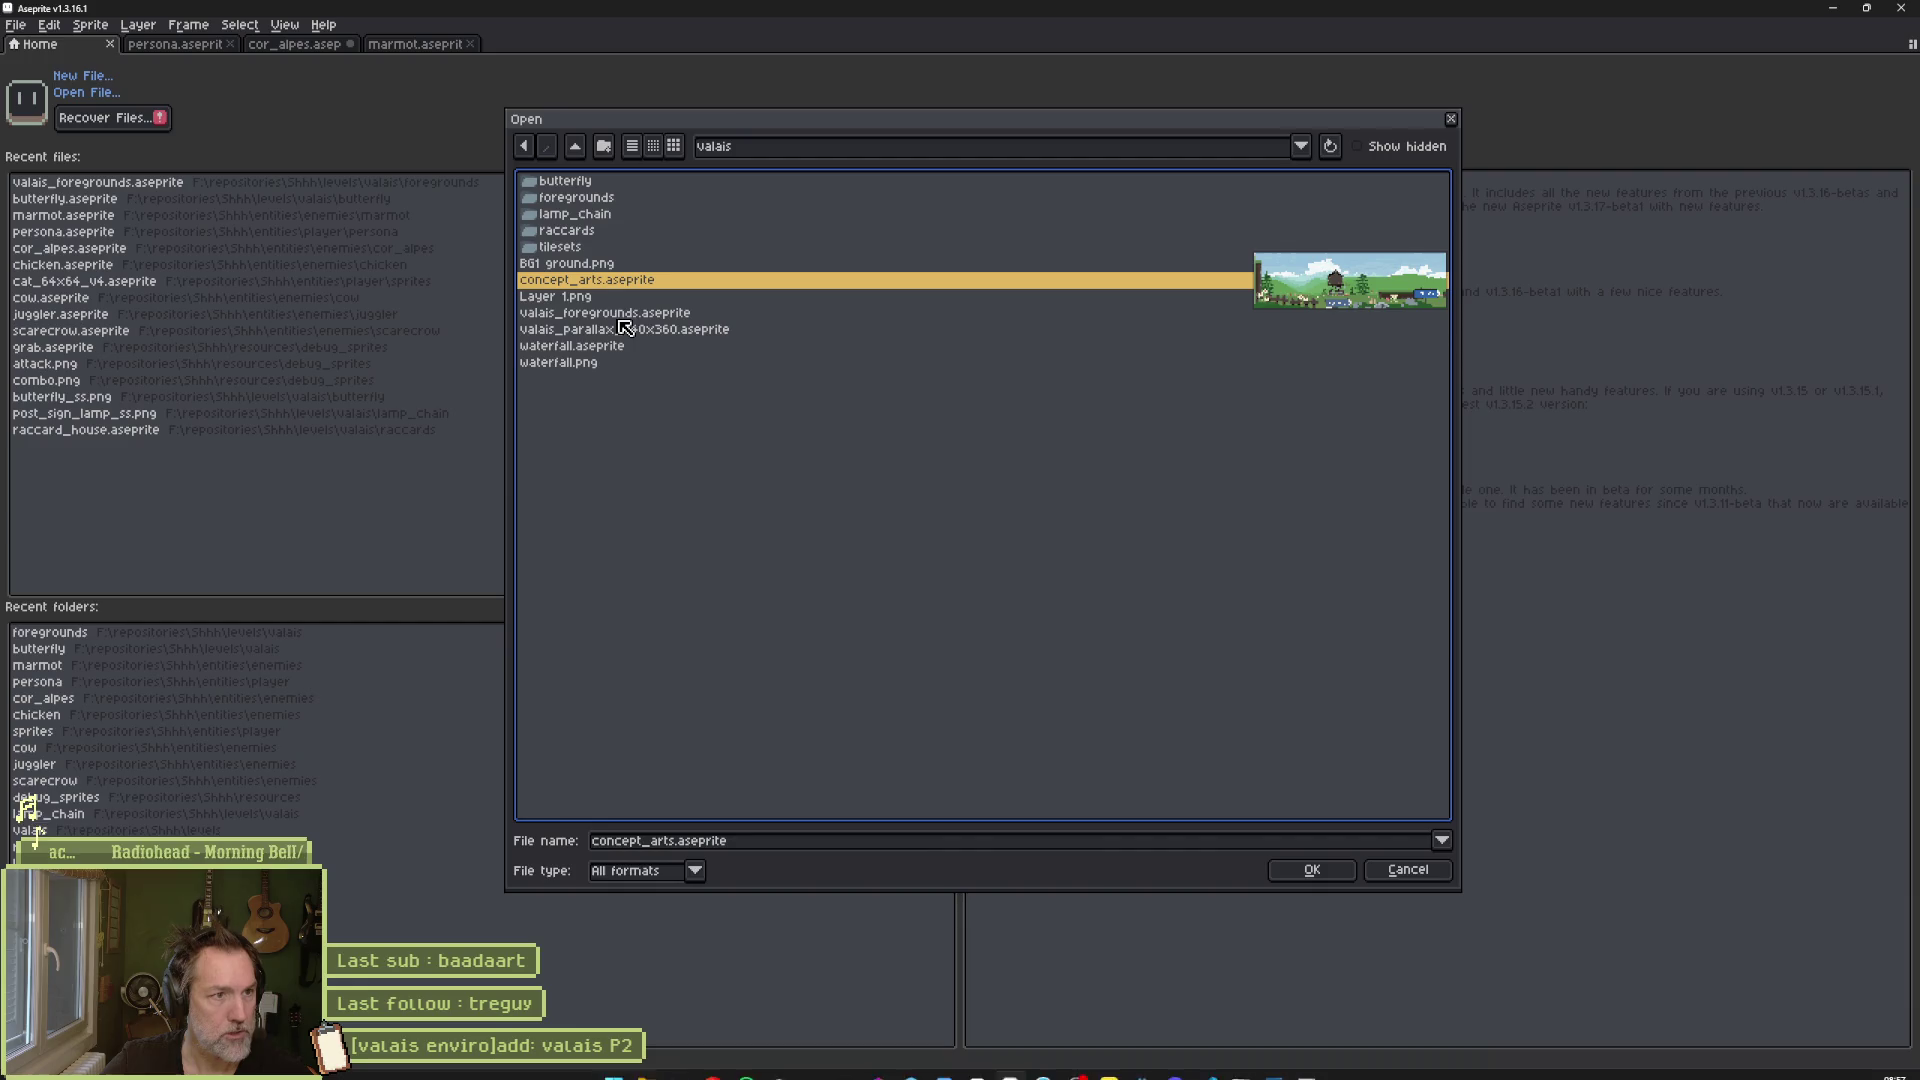
pyautogui.click(1404, 872)
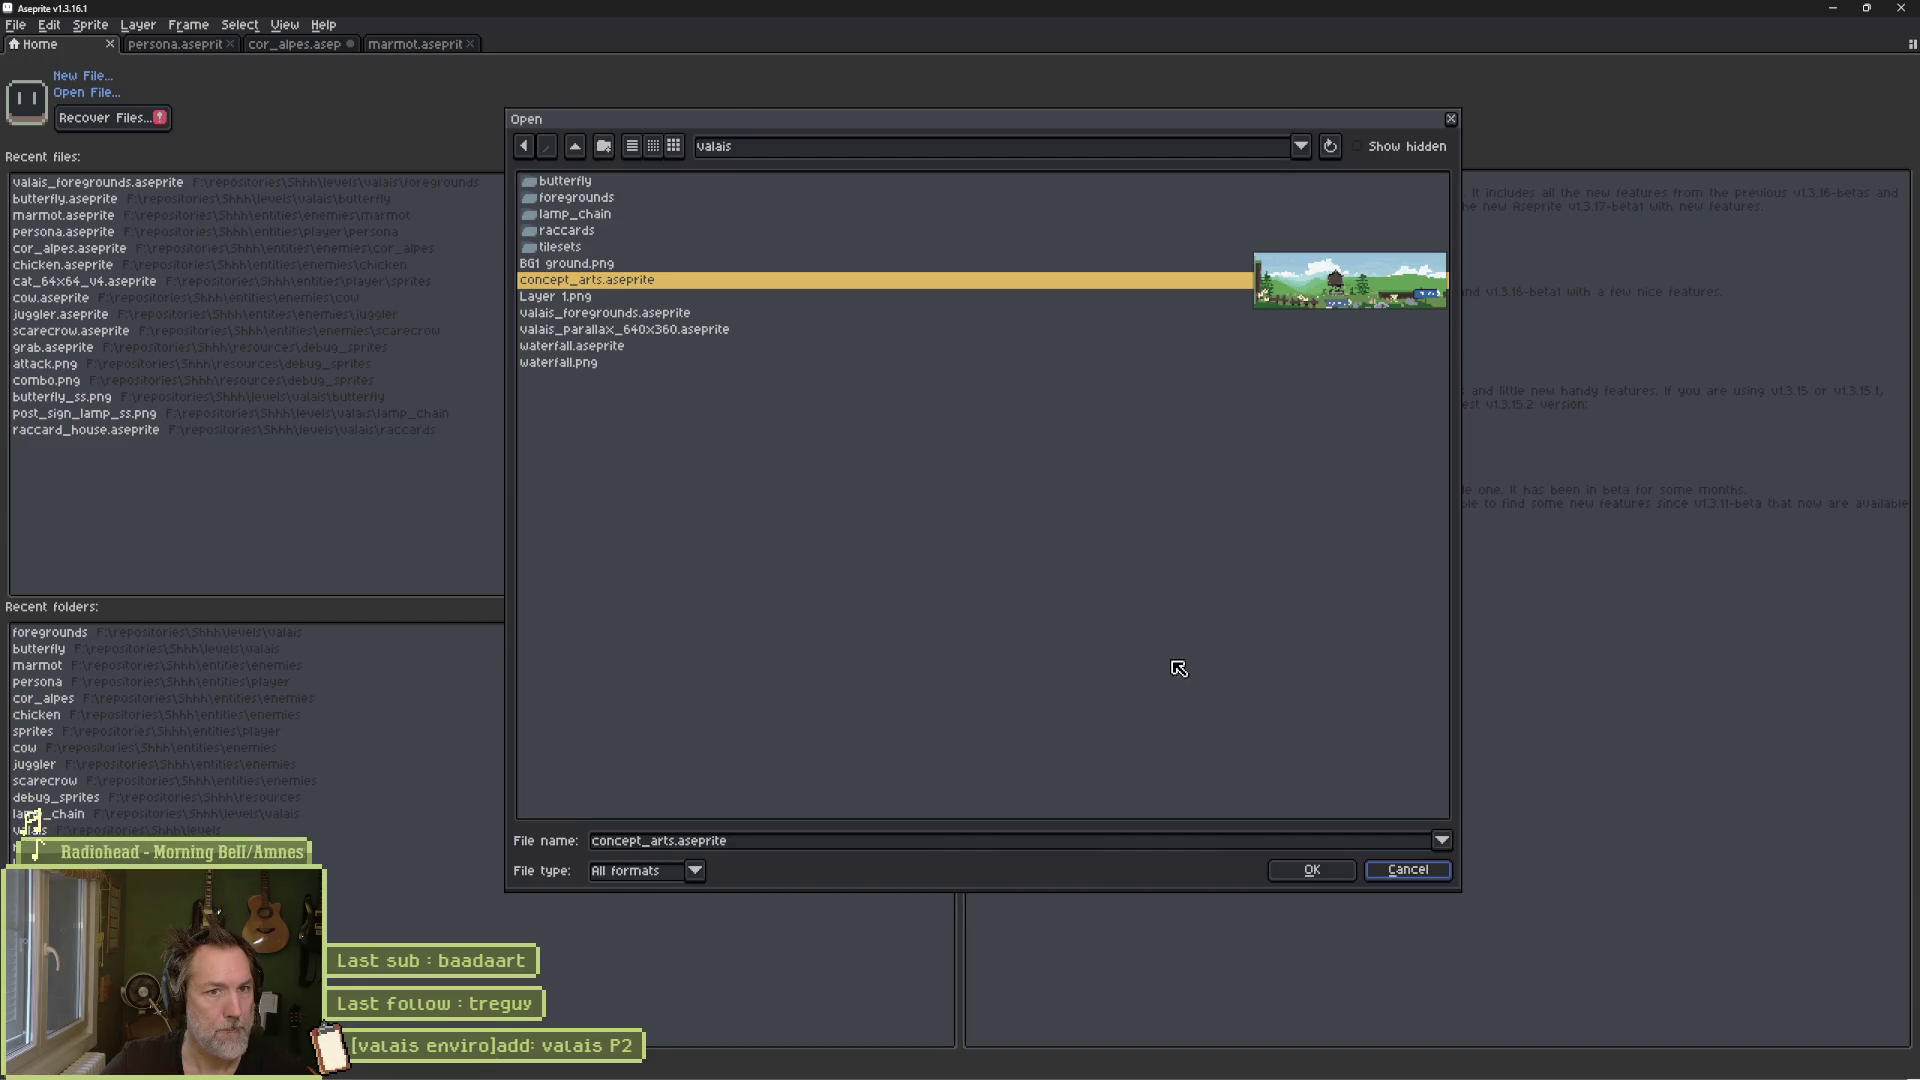
pyautogui.click(1315, 869)
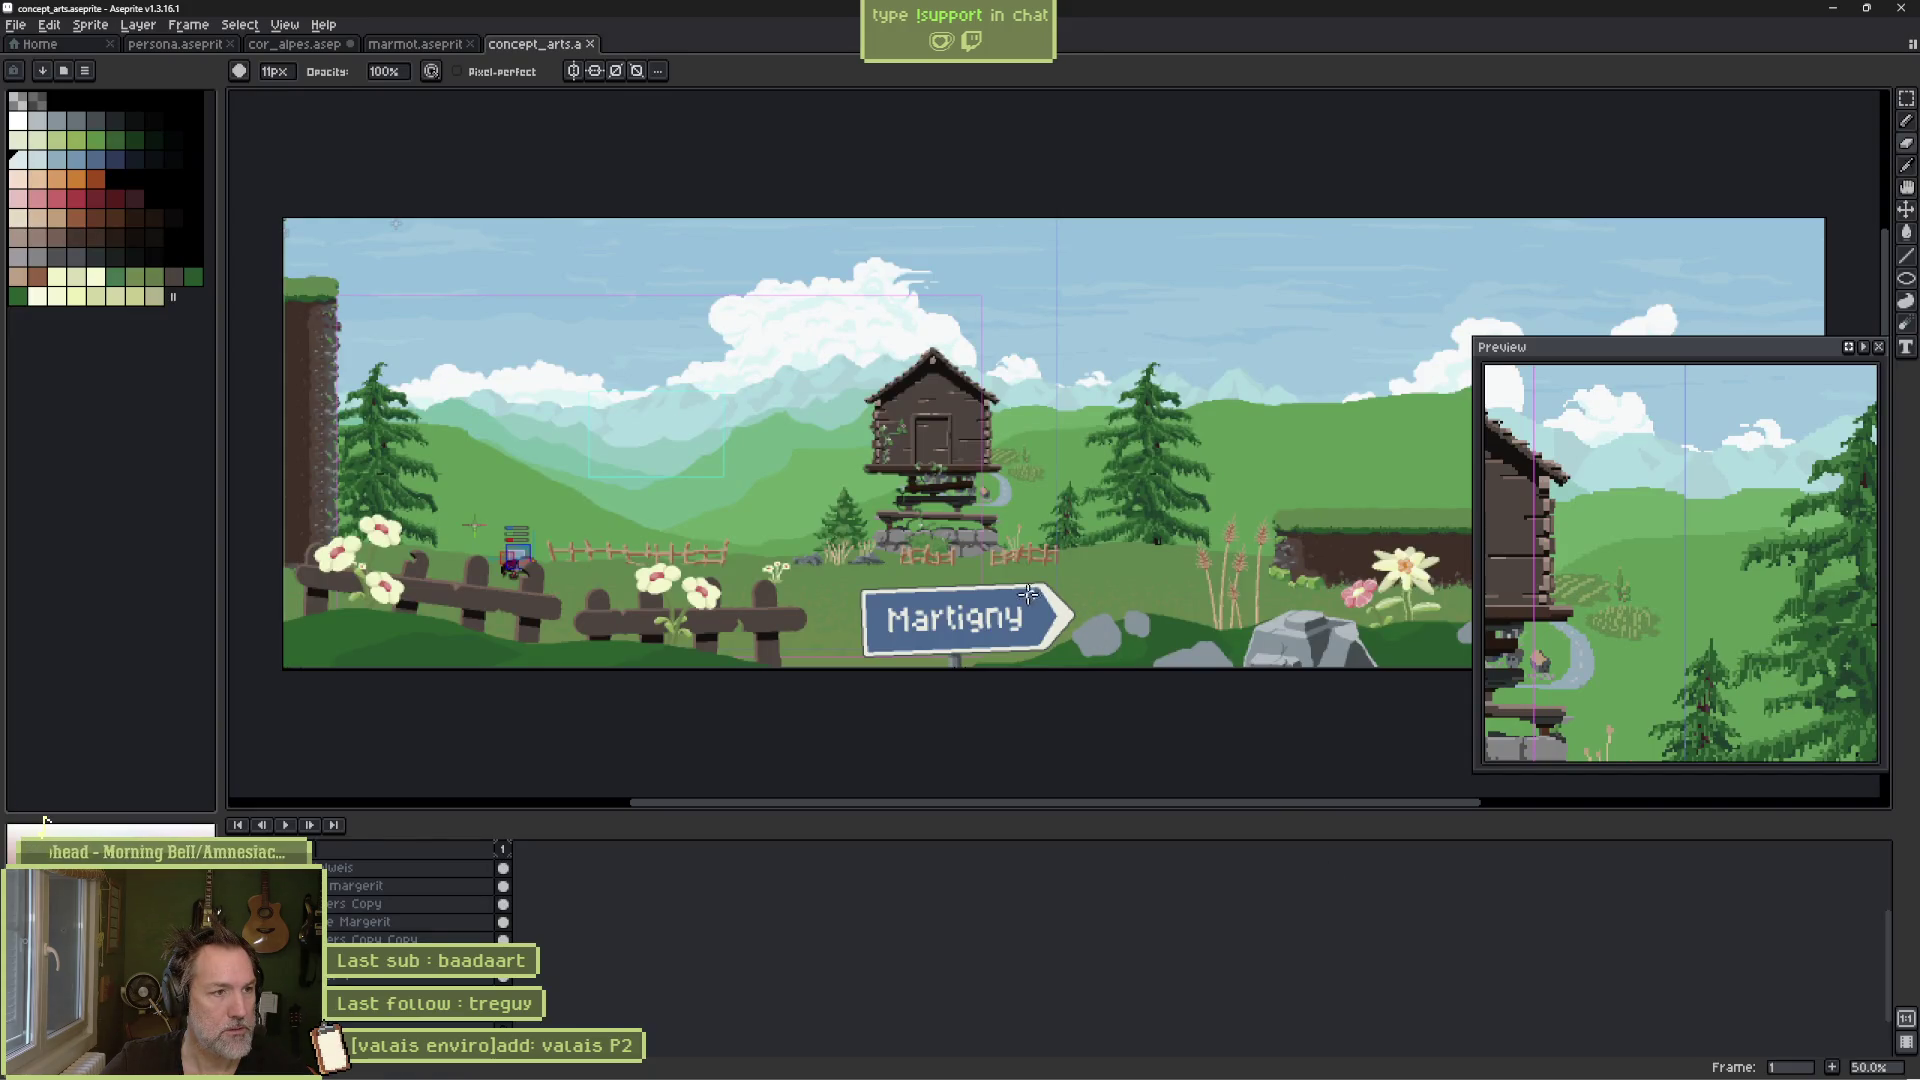
pyautogui.scroll(3, 431, 889)
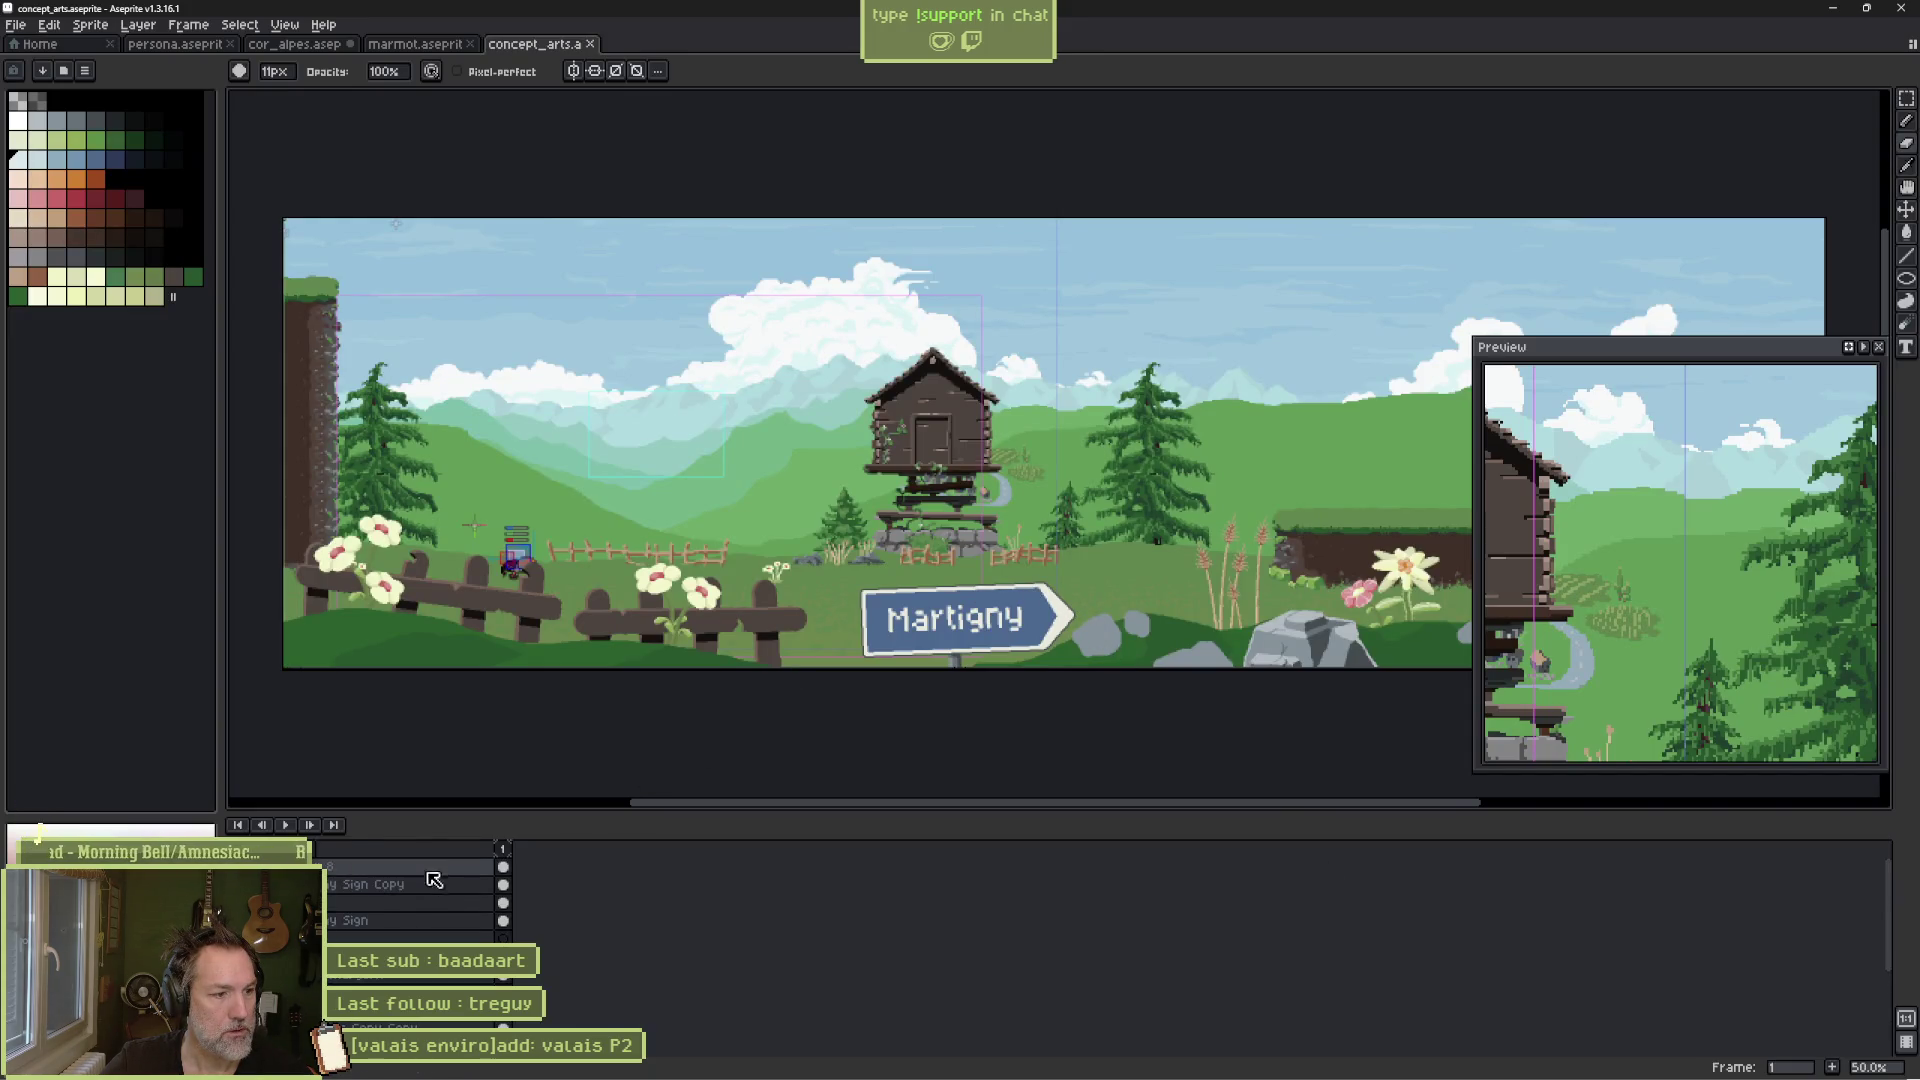
pyautogui.hotkey('shift', 'n')
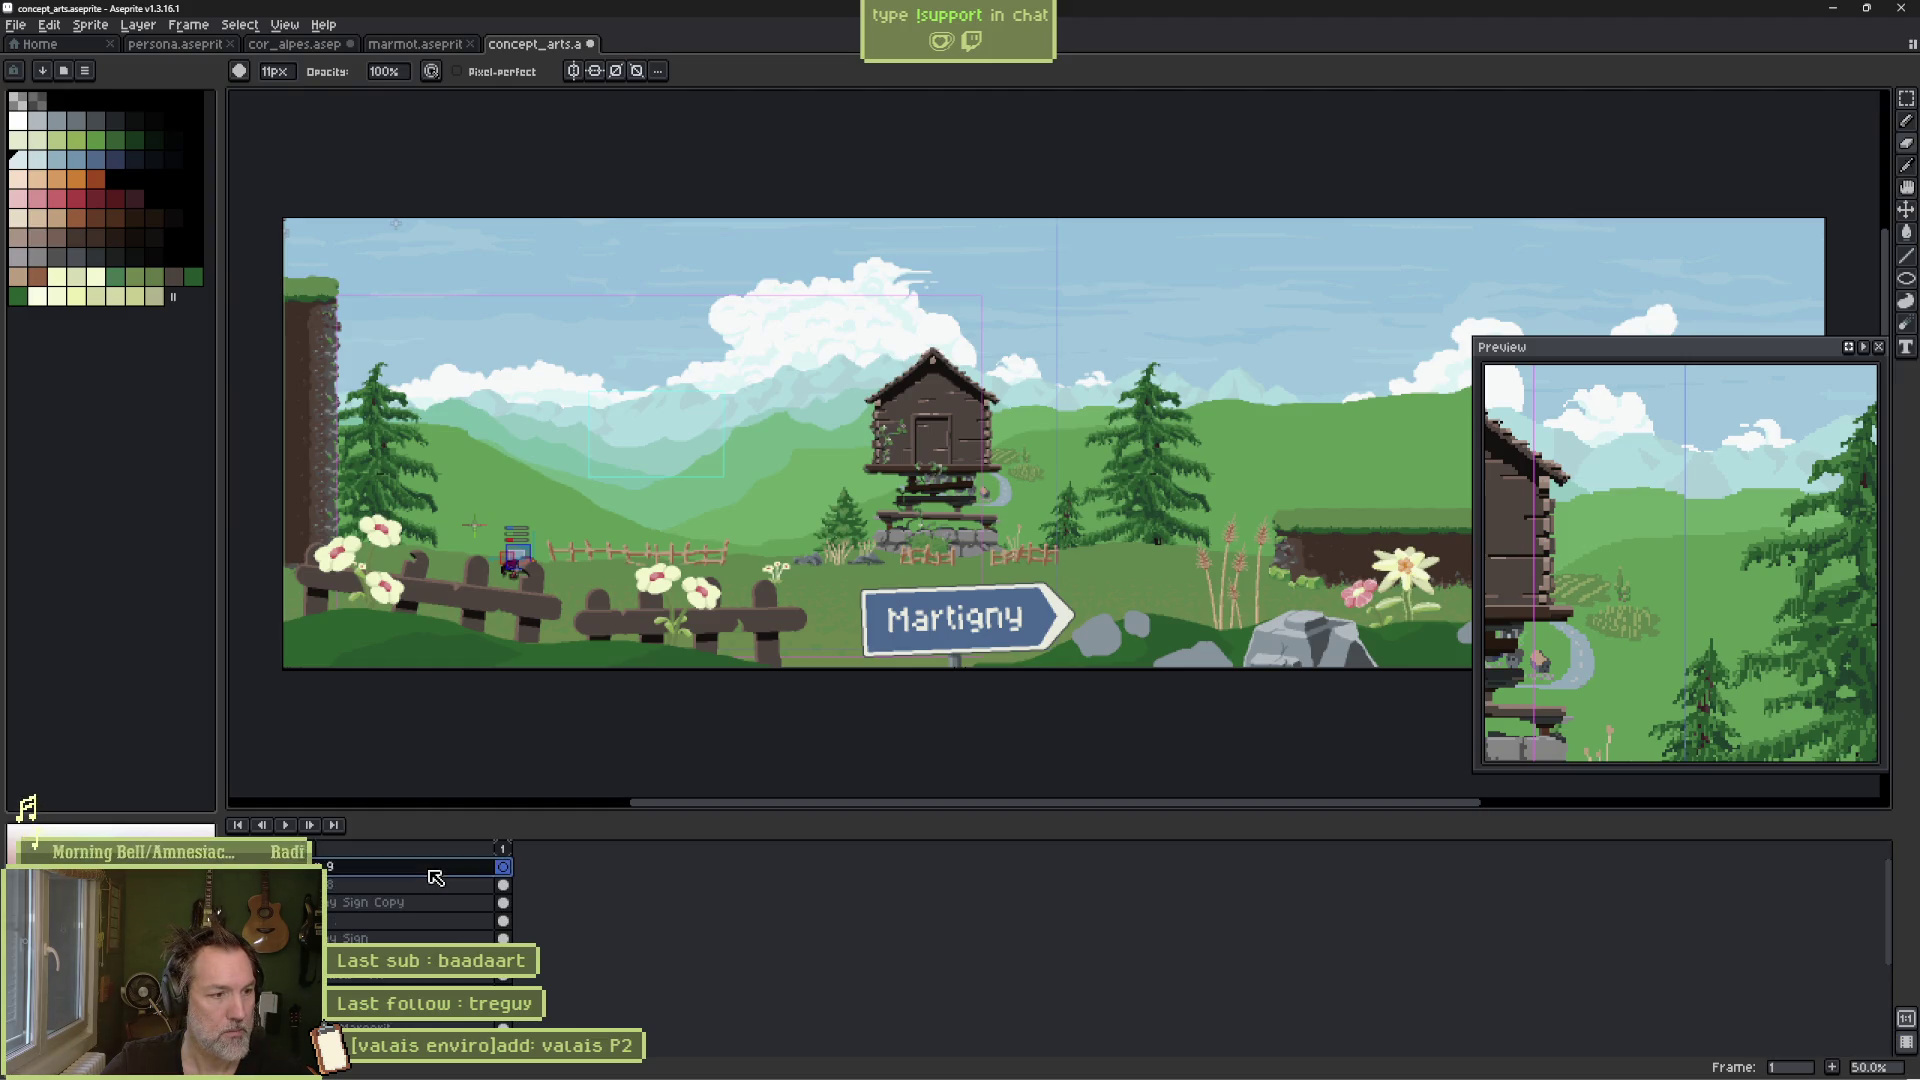
pyautogui.hotkey('ctrl', 'v')
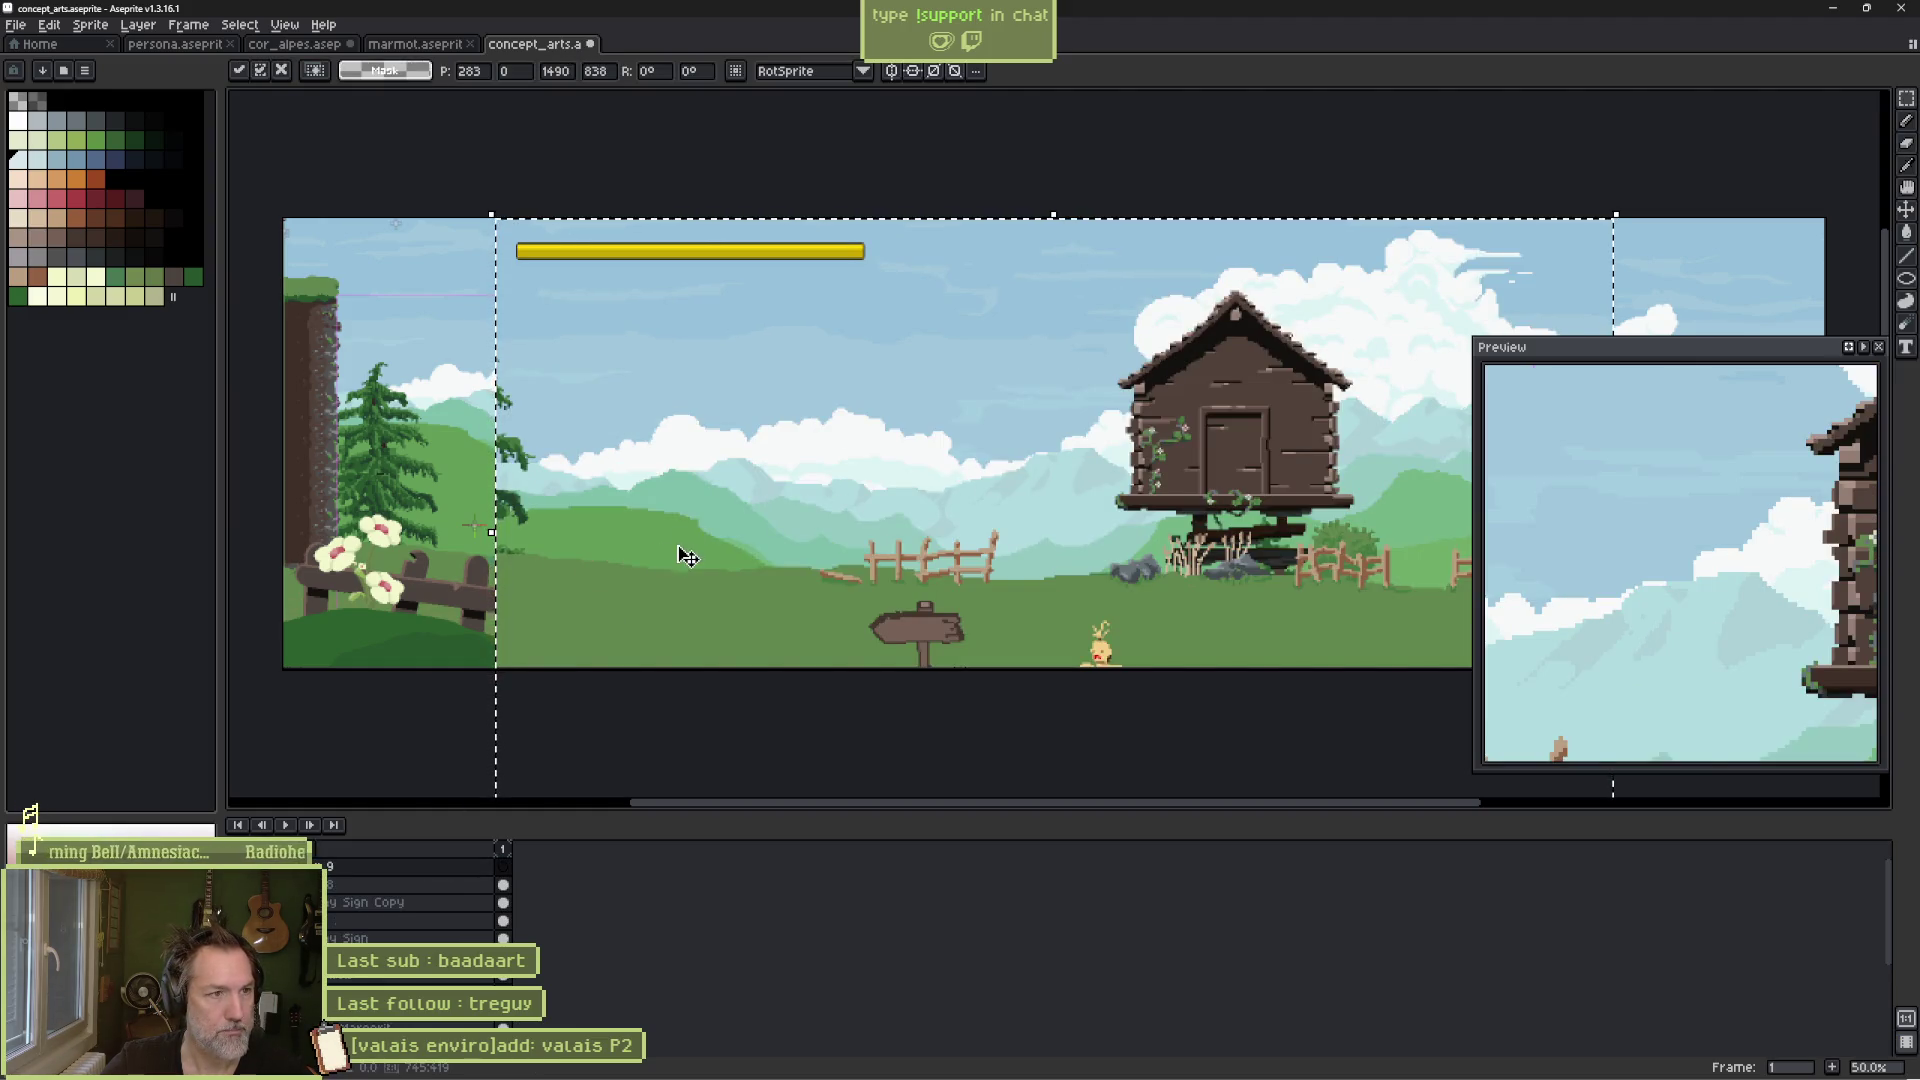
pyautogui.scroll(-3, 874, 574)
pyautogui.scroll(1, 1012, 634)
# - Scale the screenshot to about 1067x600, align it to the scene's left edge, and commit it
pyautogui.moveTo(1118, 690); pyautogui.dragTo(972, 598)
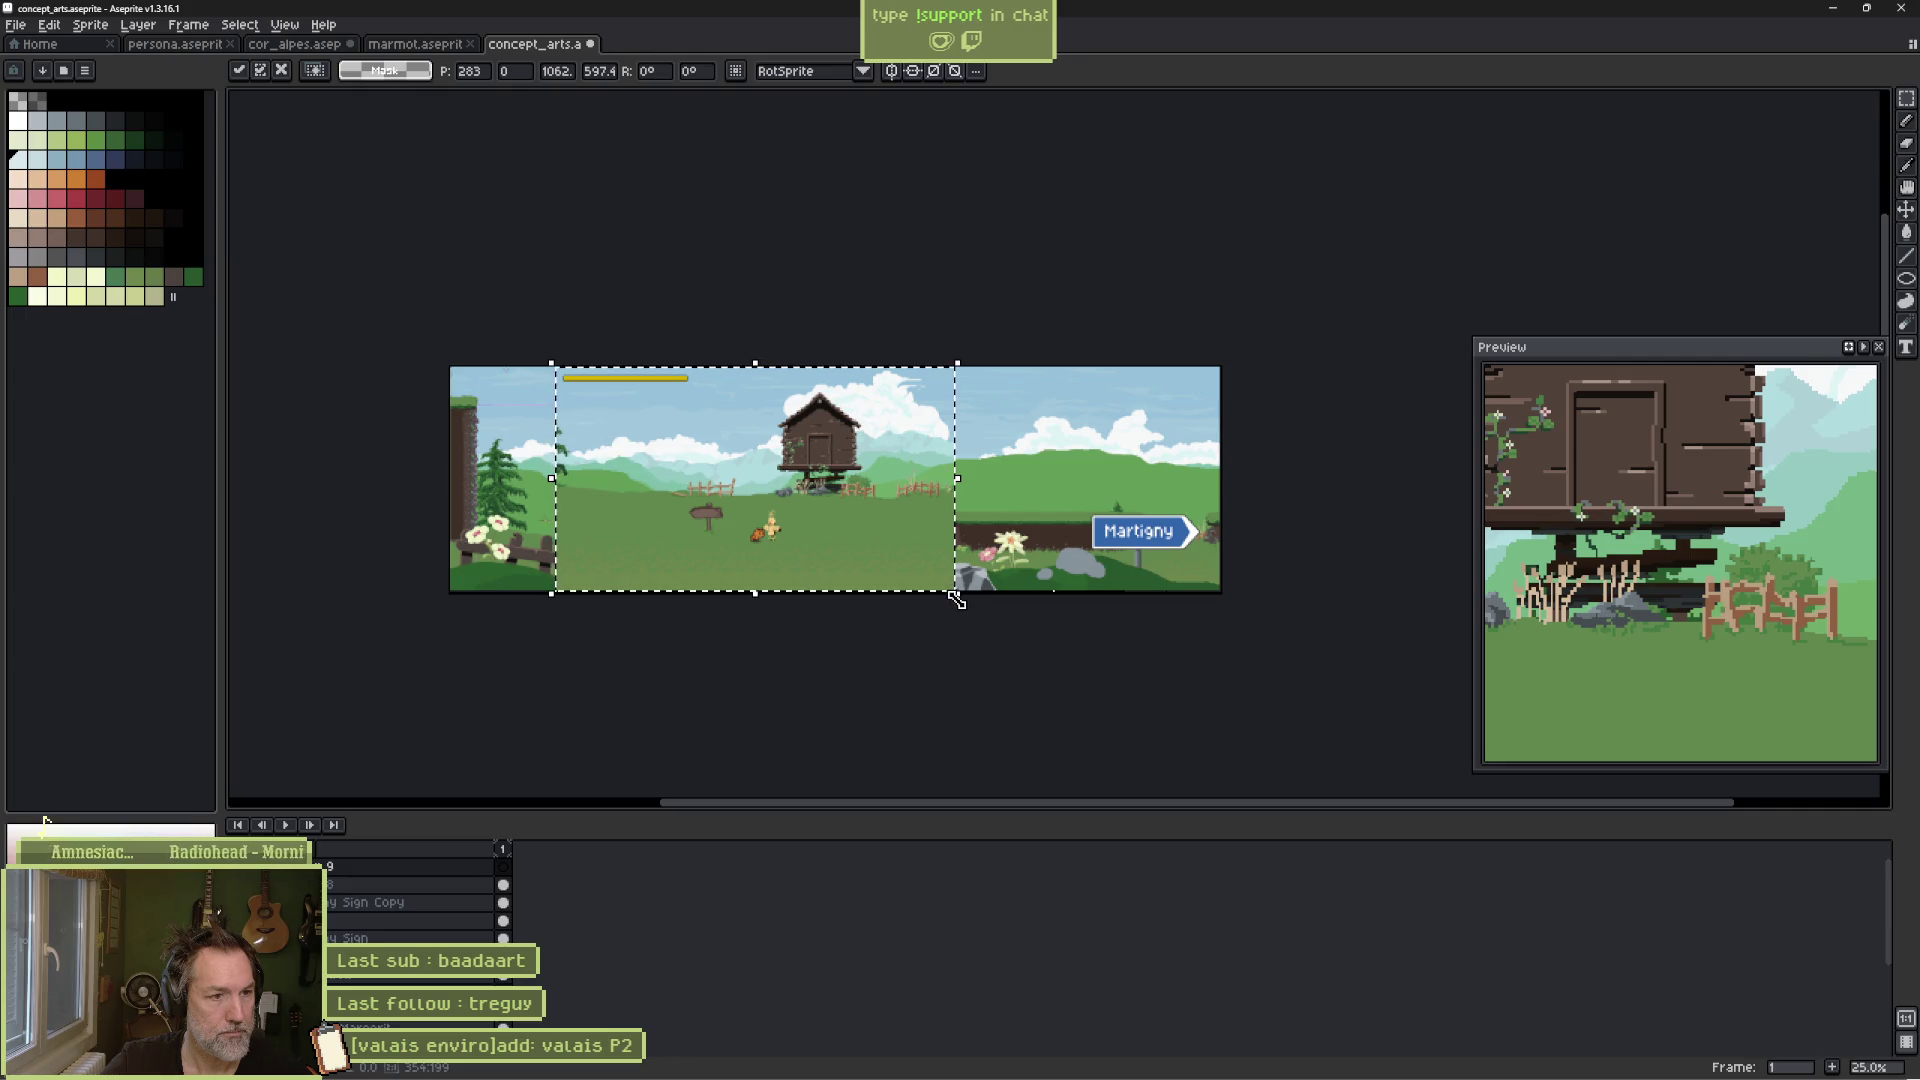
pyautogui.scroll(3, 720, 570)
pyautogui.scroll(-1, 720, 606)
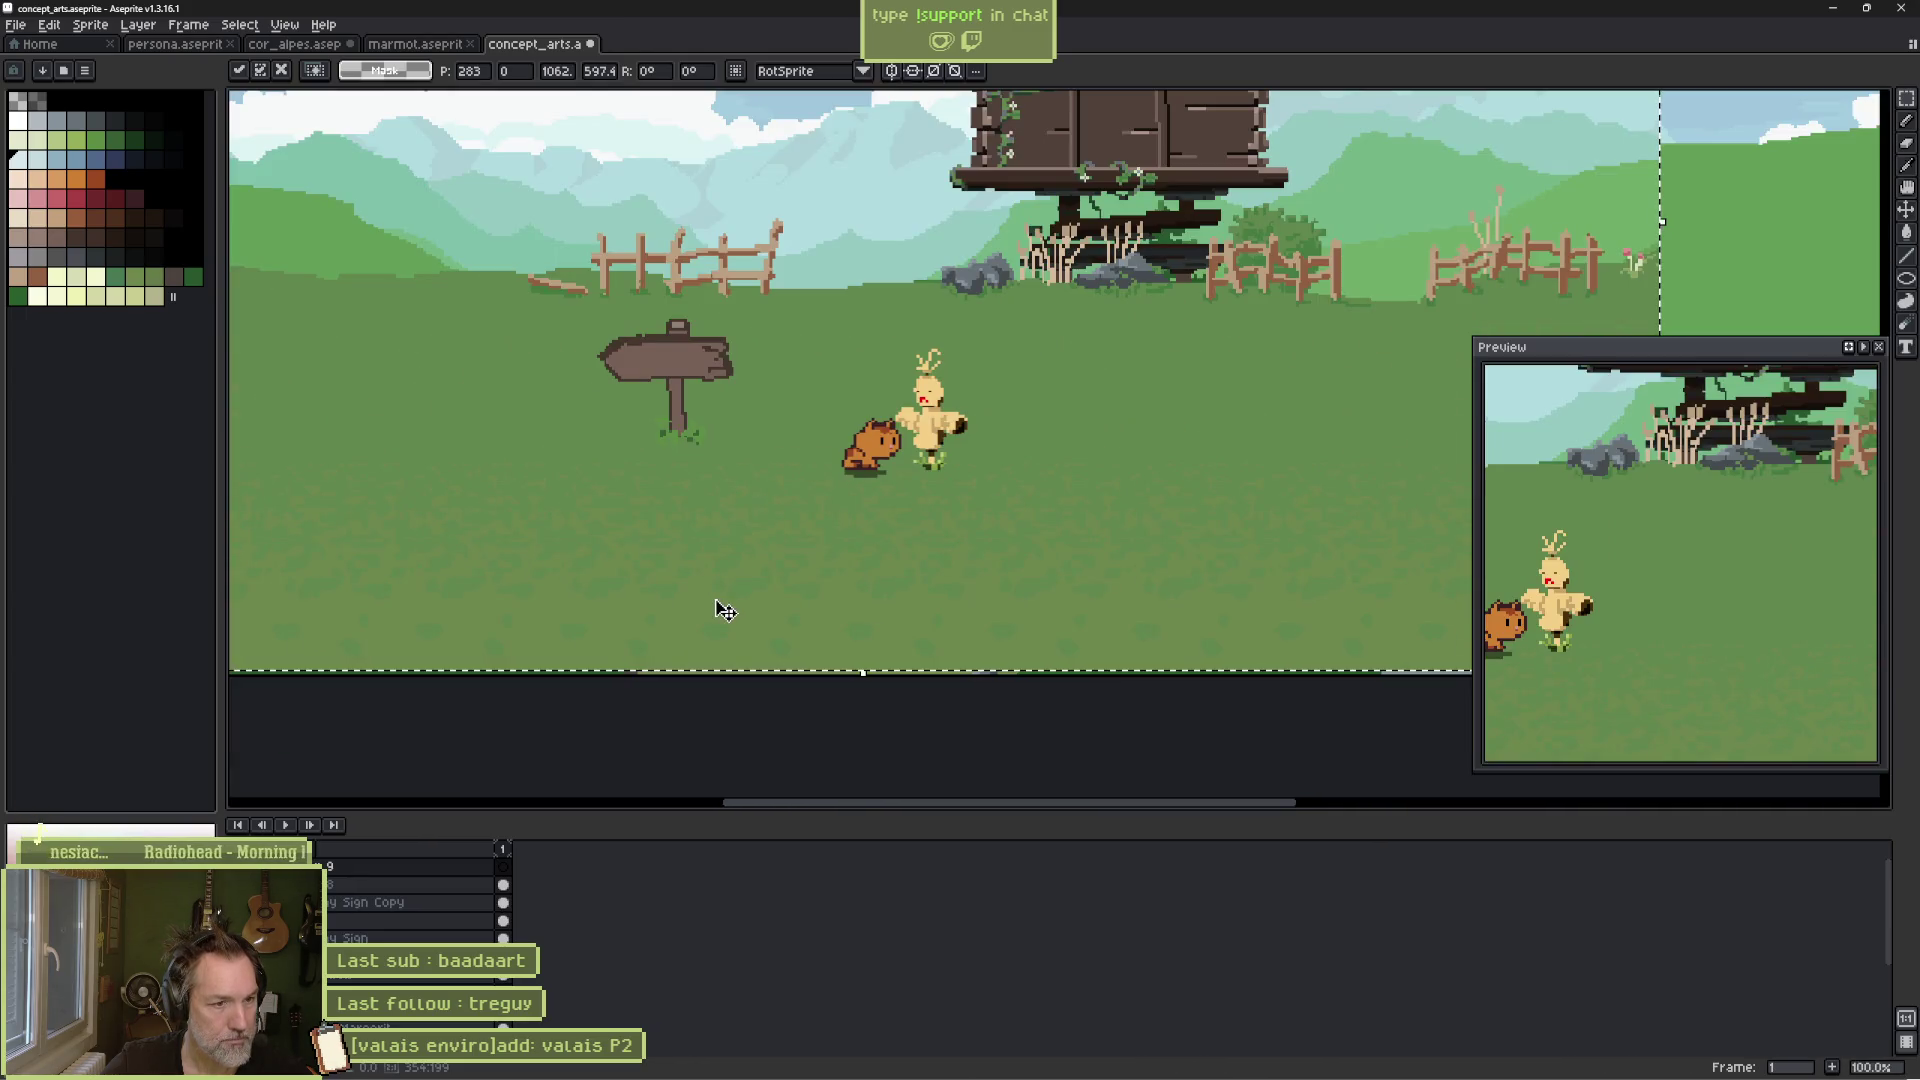
pyautogui.moveTo(639, 579); pyautogui.dragTo(1265, 498)
pyautogui.moveTo(690, 601)
pyautogui.mouseDown()
pyautogui.moveTo(788, 566)
pyautogui.moveTo(688, 598)
pyautogui.moveTo(694, 613)
pyautogui.mouseUp()
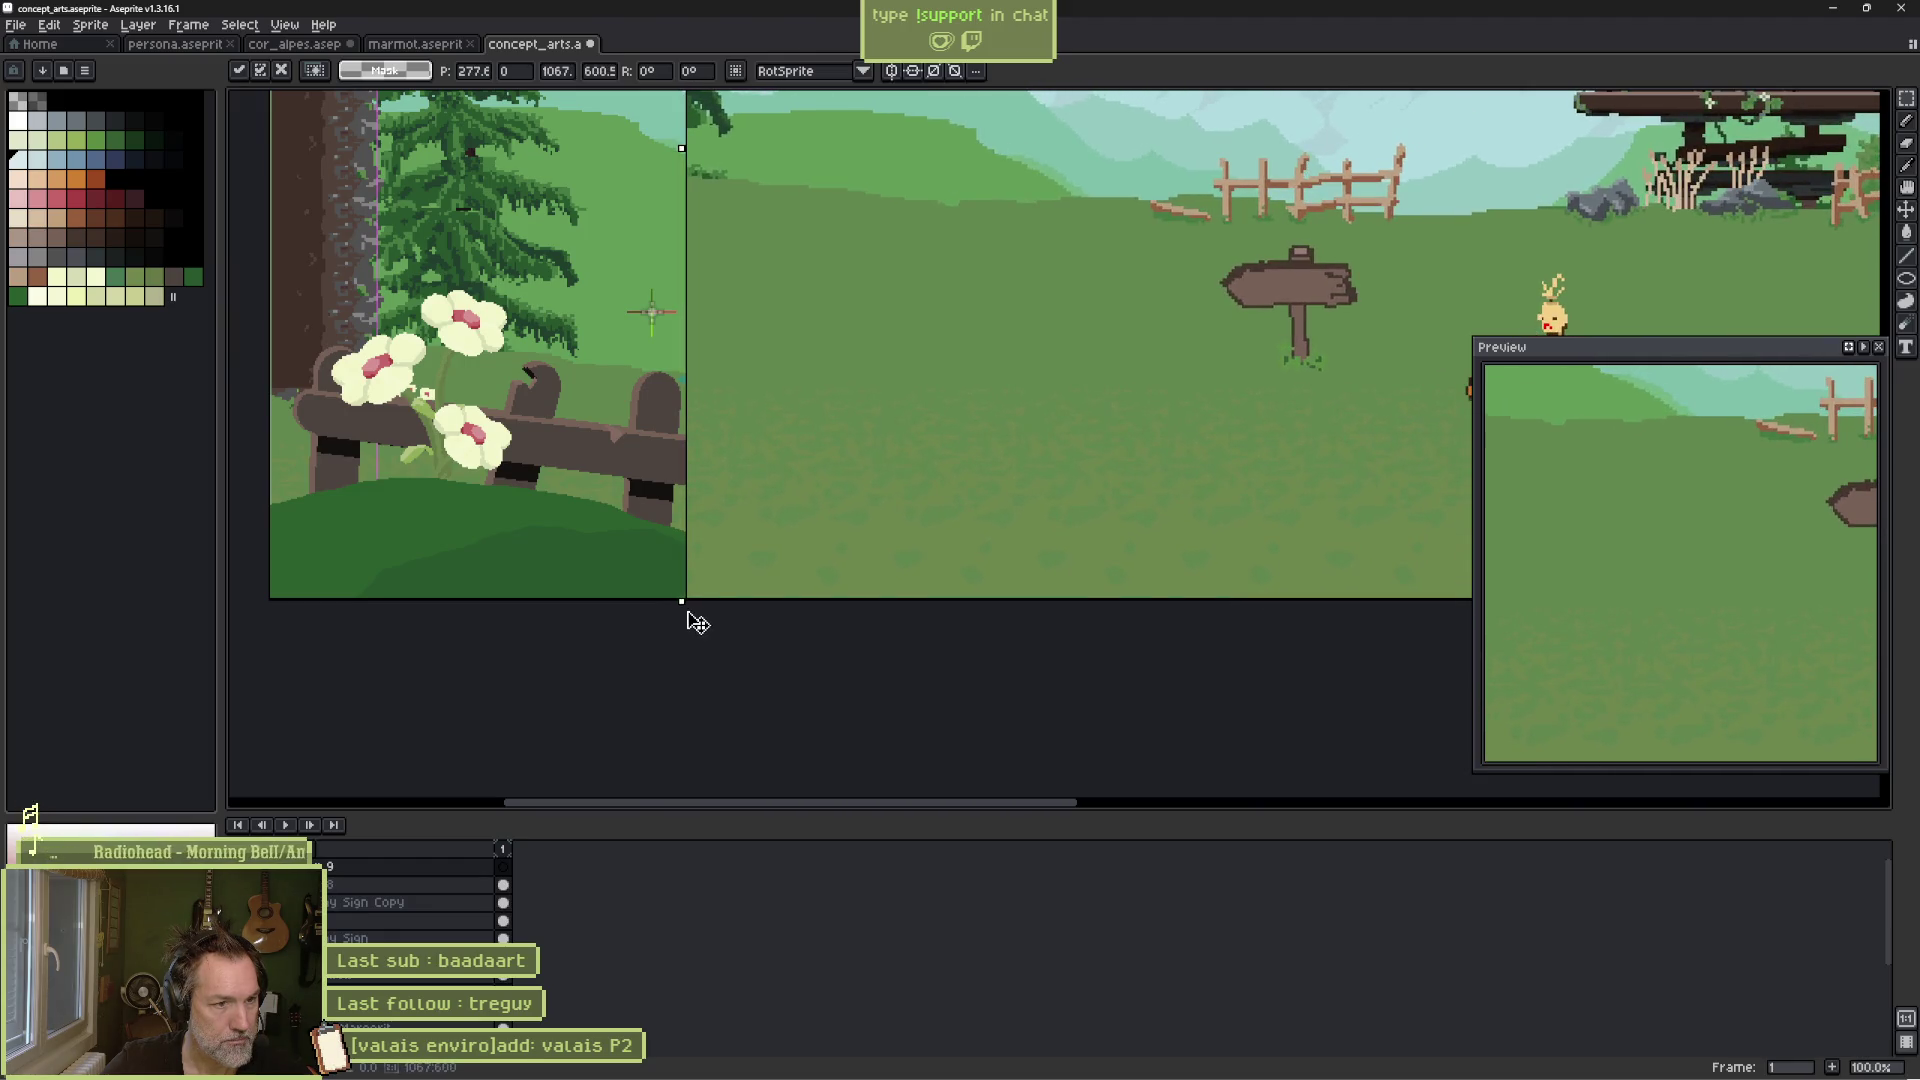
pyautogui.scroll(-1, 914, 385)
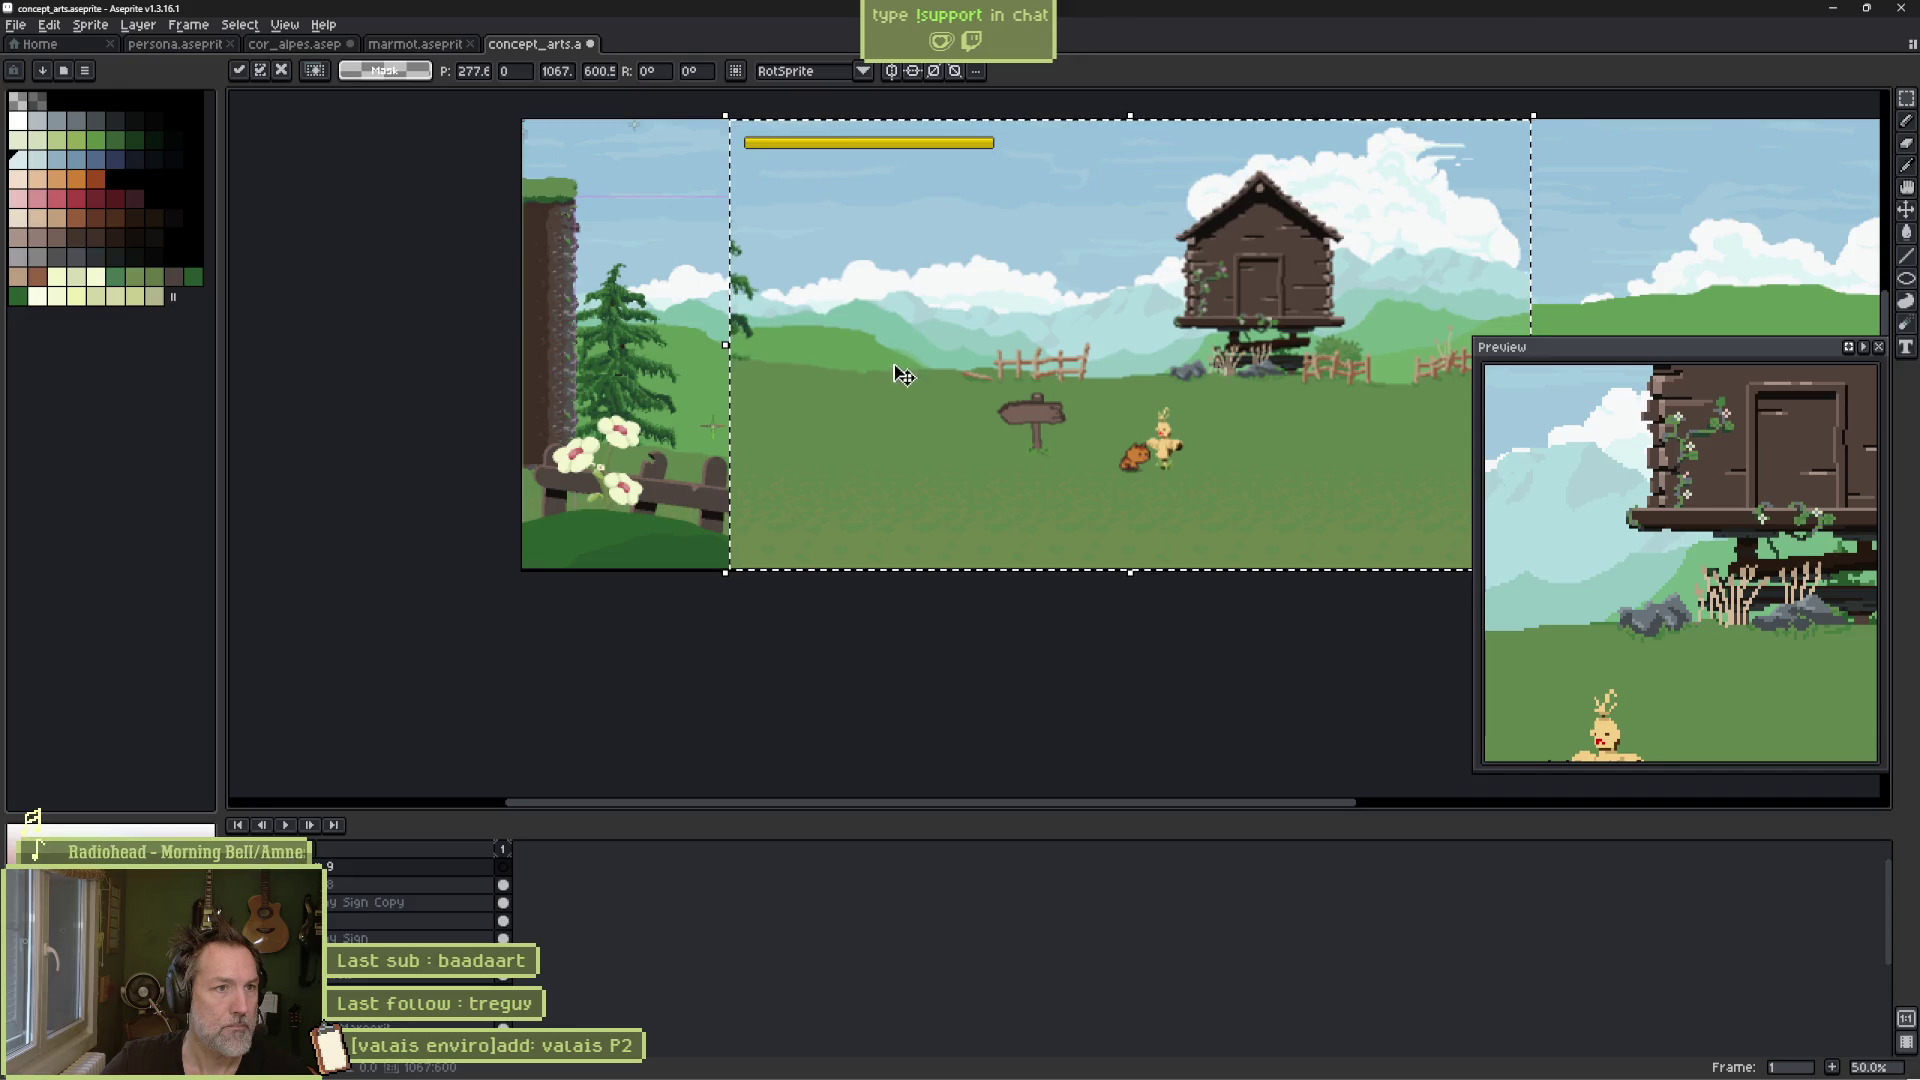
pyautogui.moveTo(900, 373); pyautogui.dragTo(692, 361)
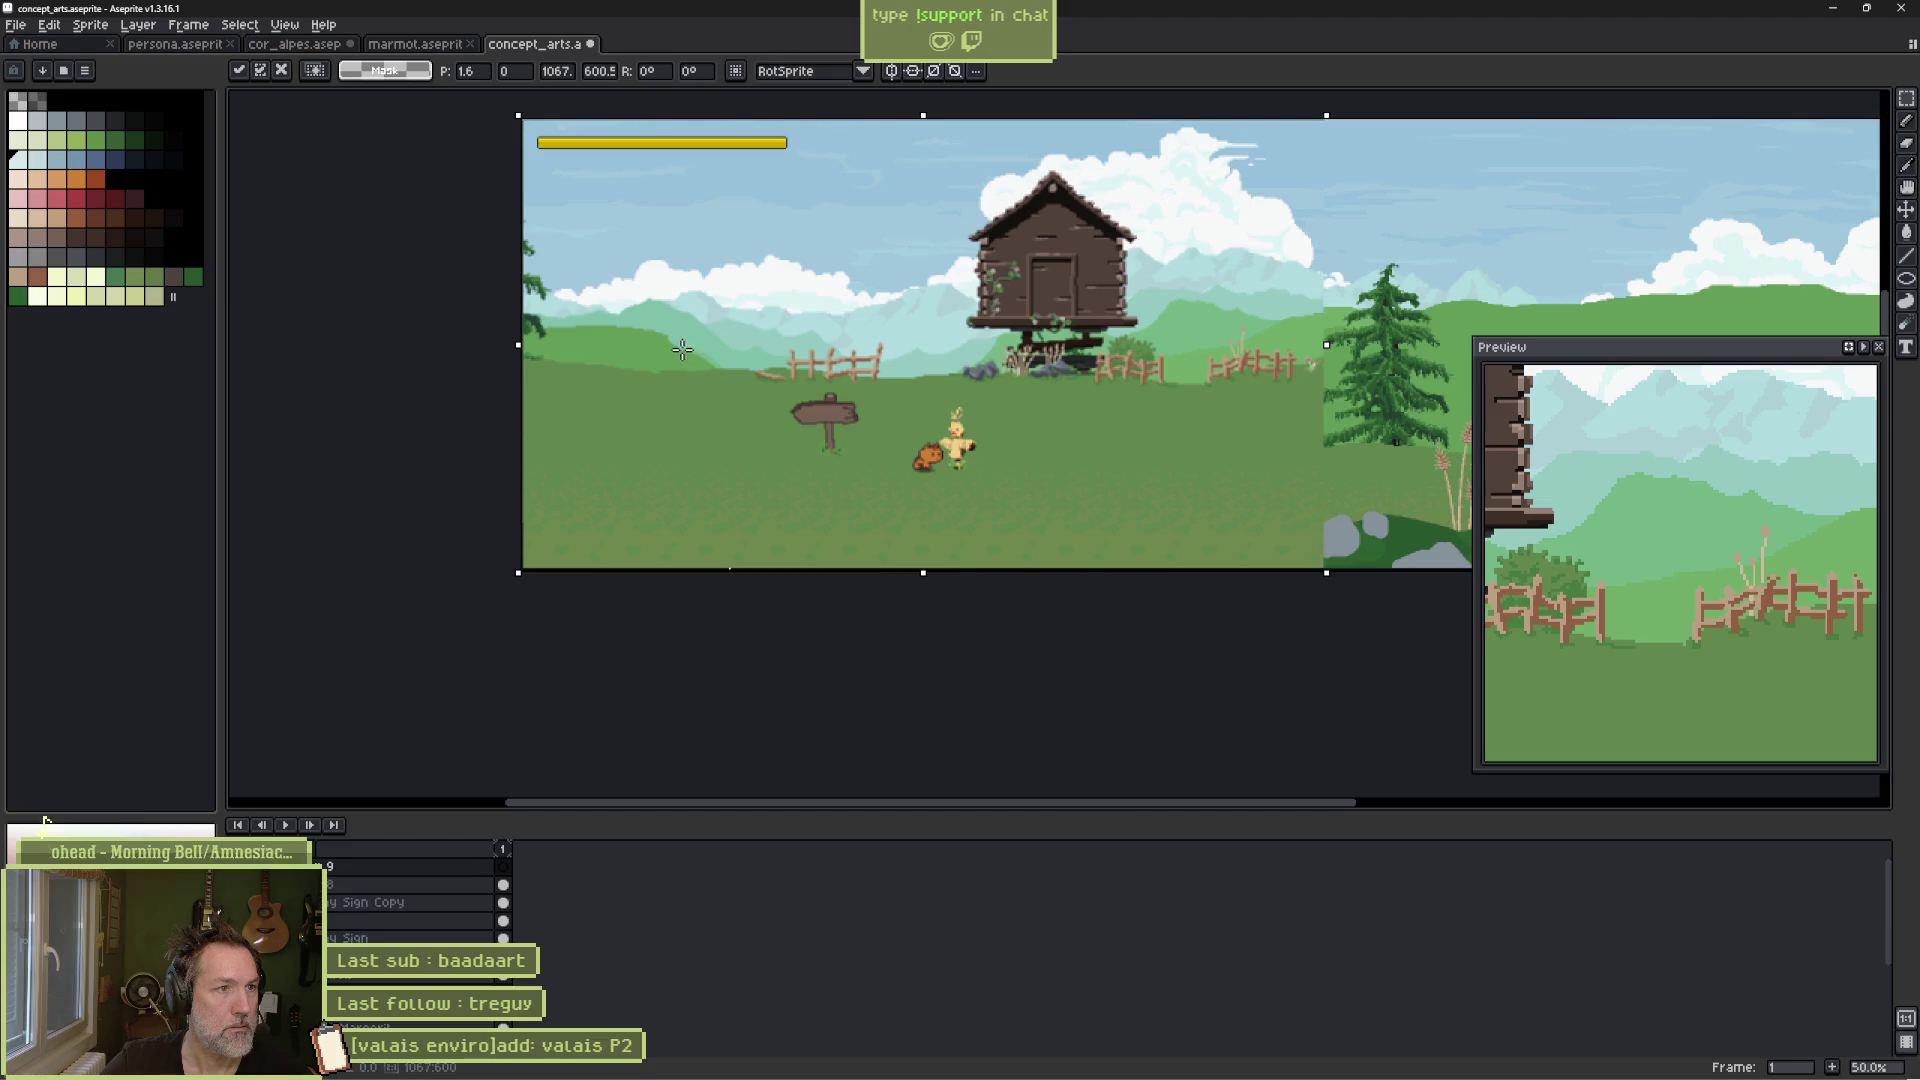
pyautogui.press('Return')
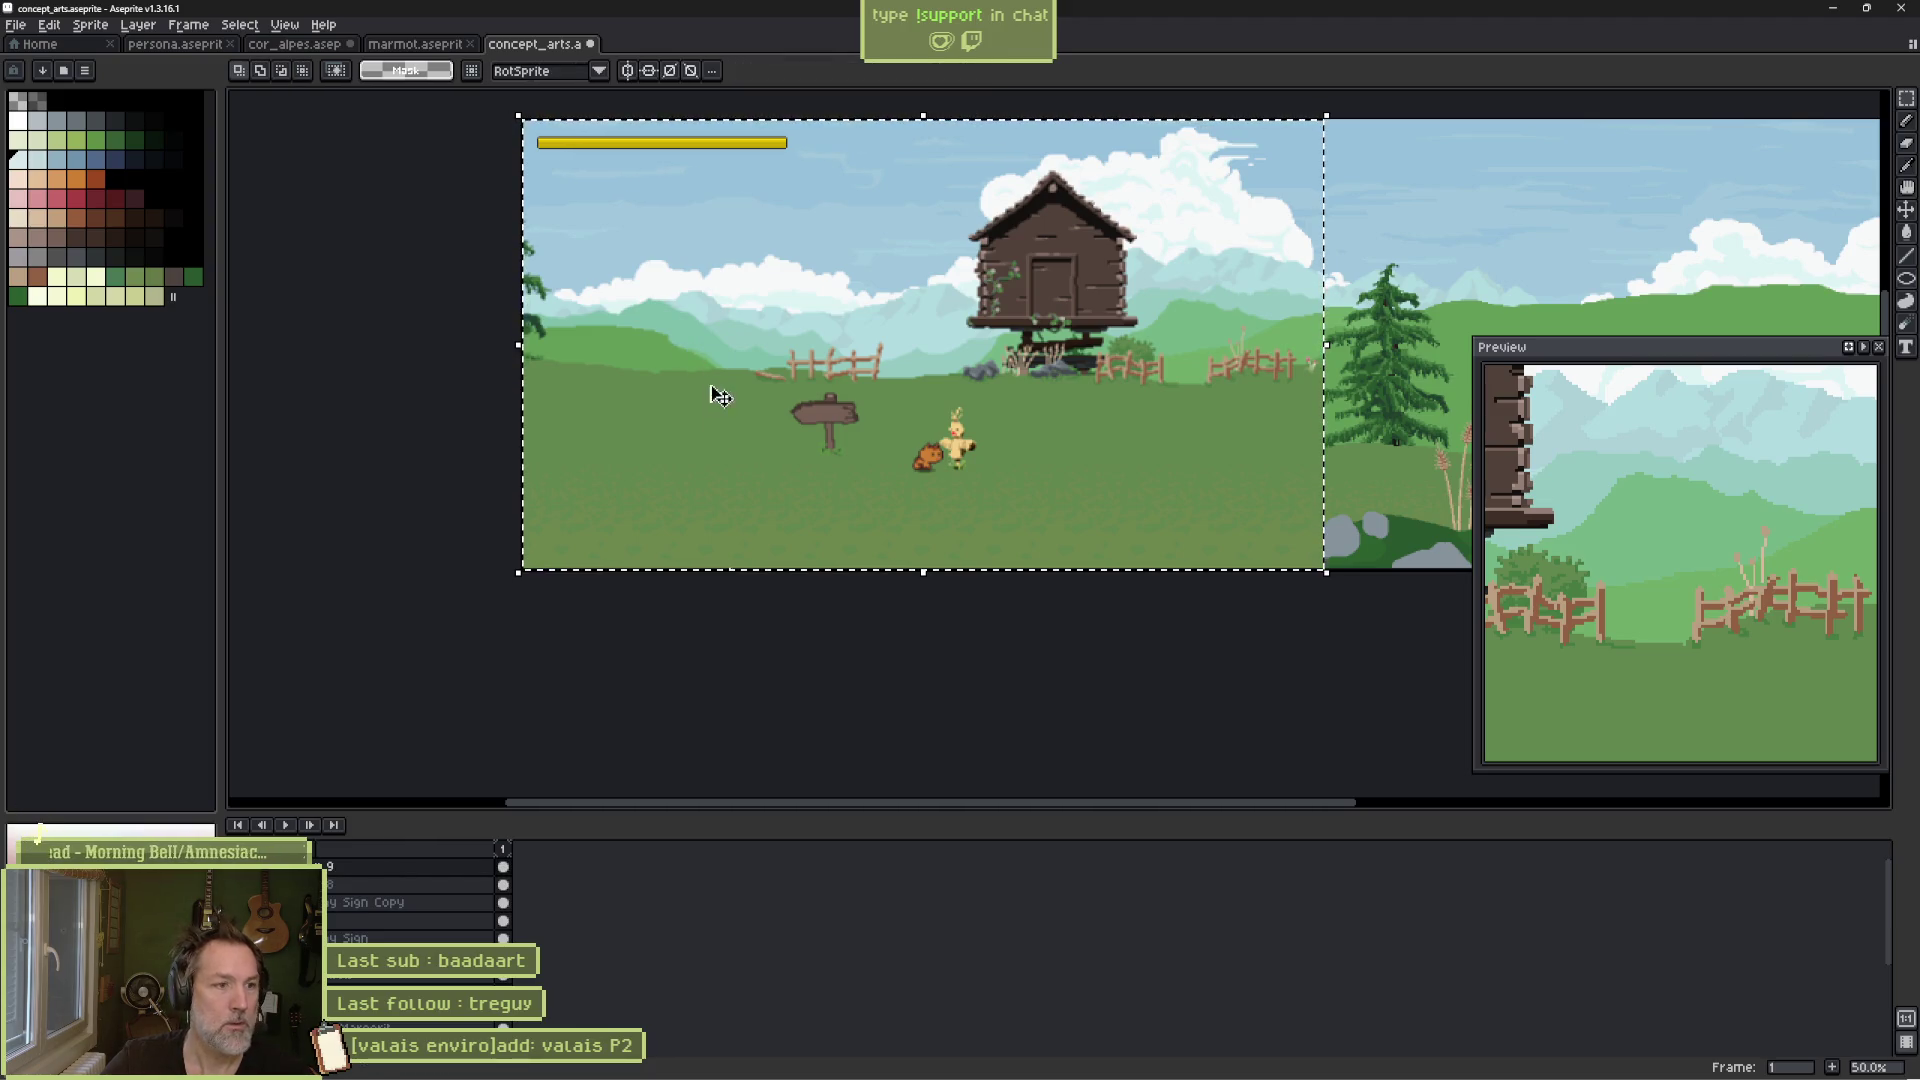
pyautogui.click(442, 884)
# - Deselect, then name the screenshot layer valais_p2_start in Layer Properties
pyautogui.hotkey('ctrl', 'd')
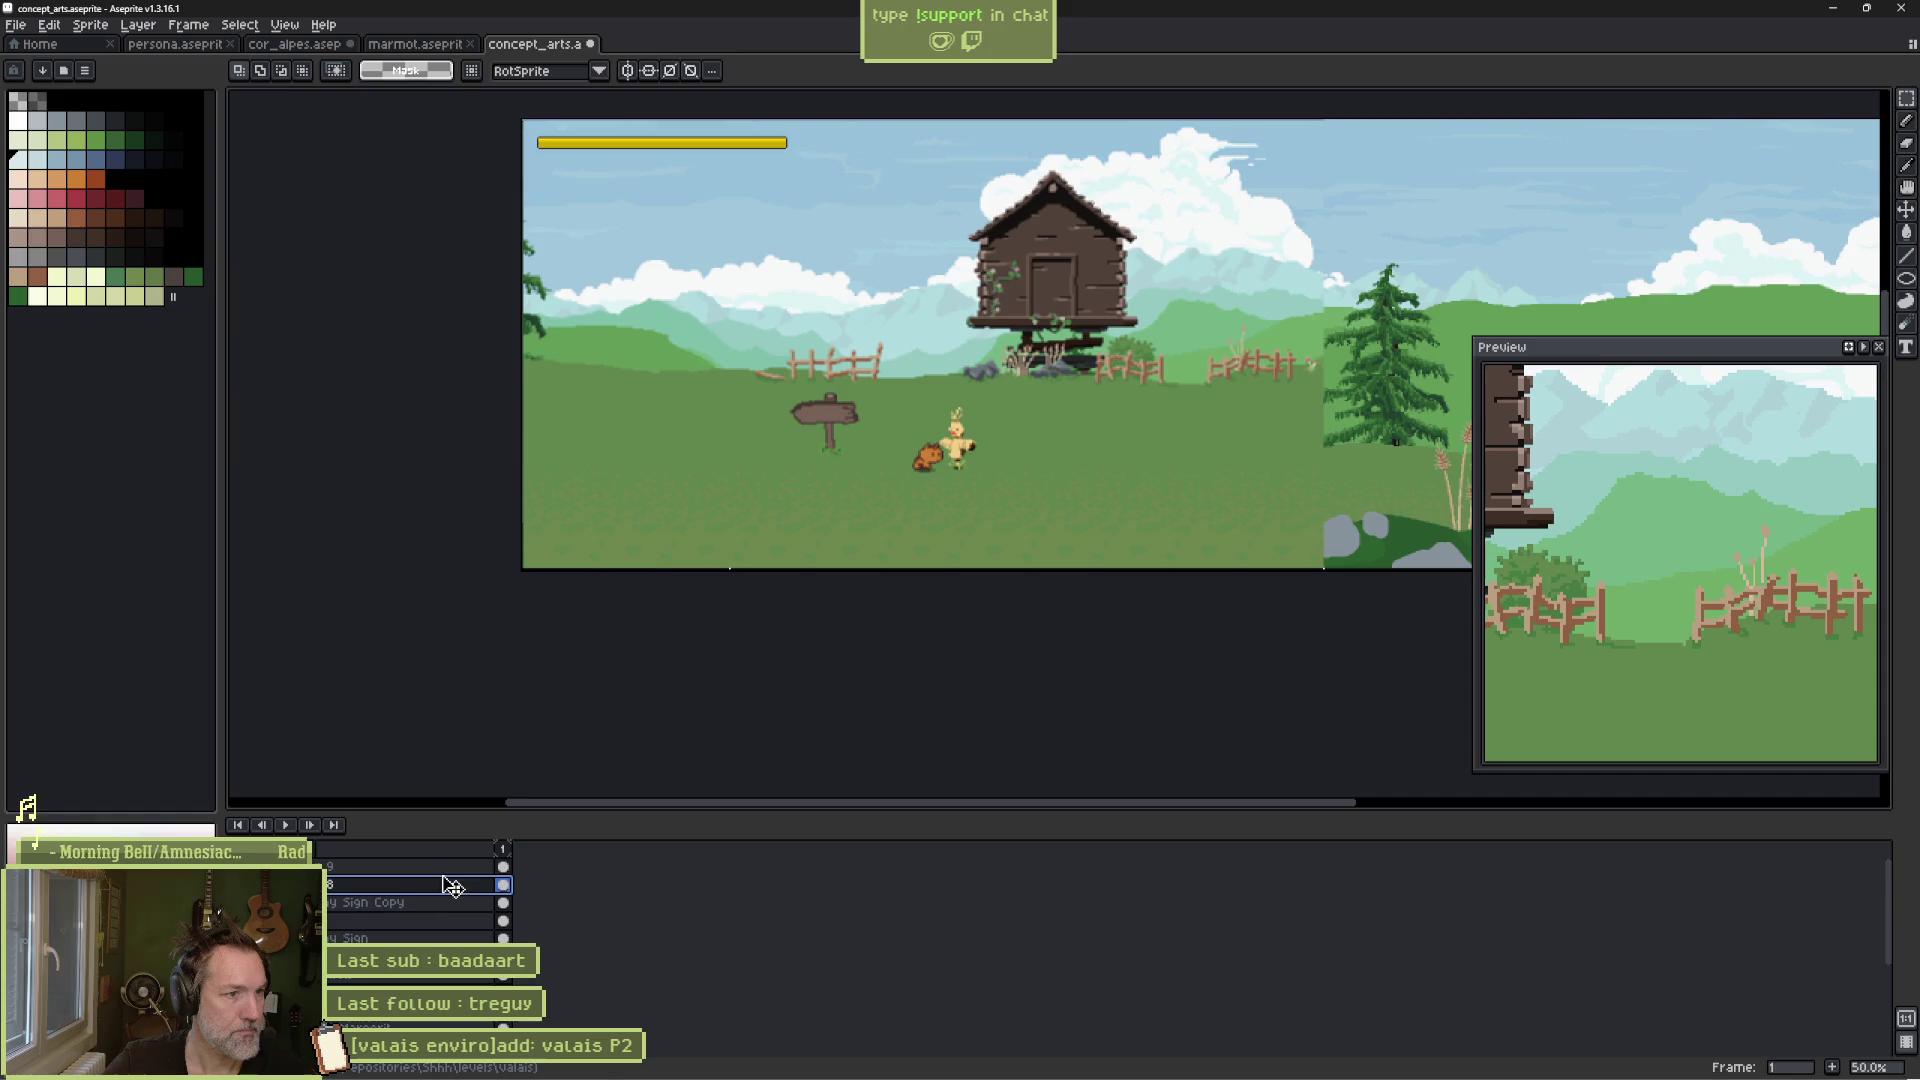
pyautogui.doubleClick(430, 867)
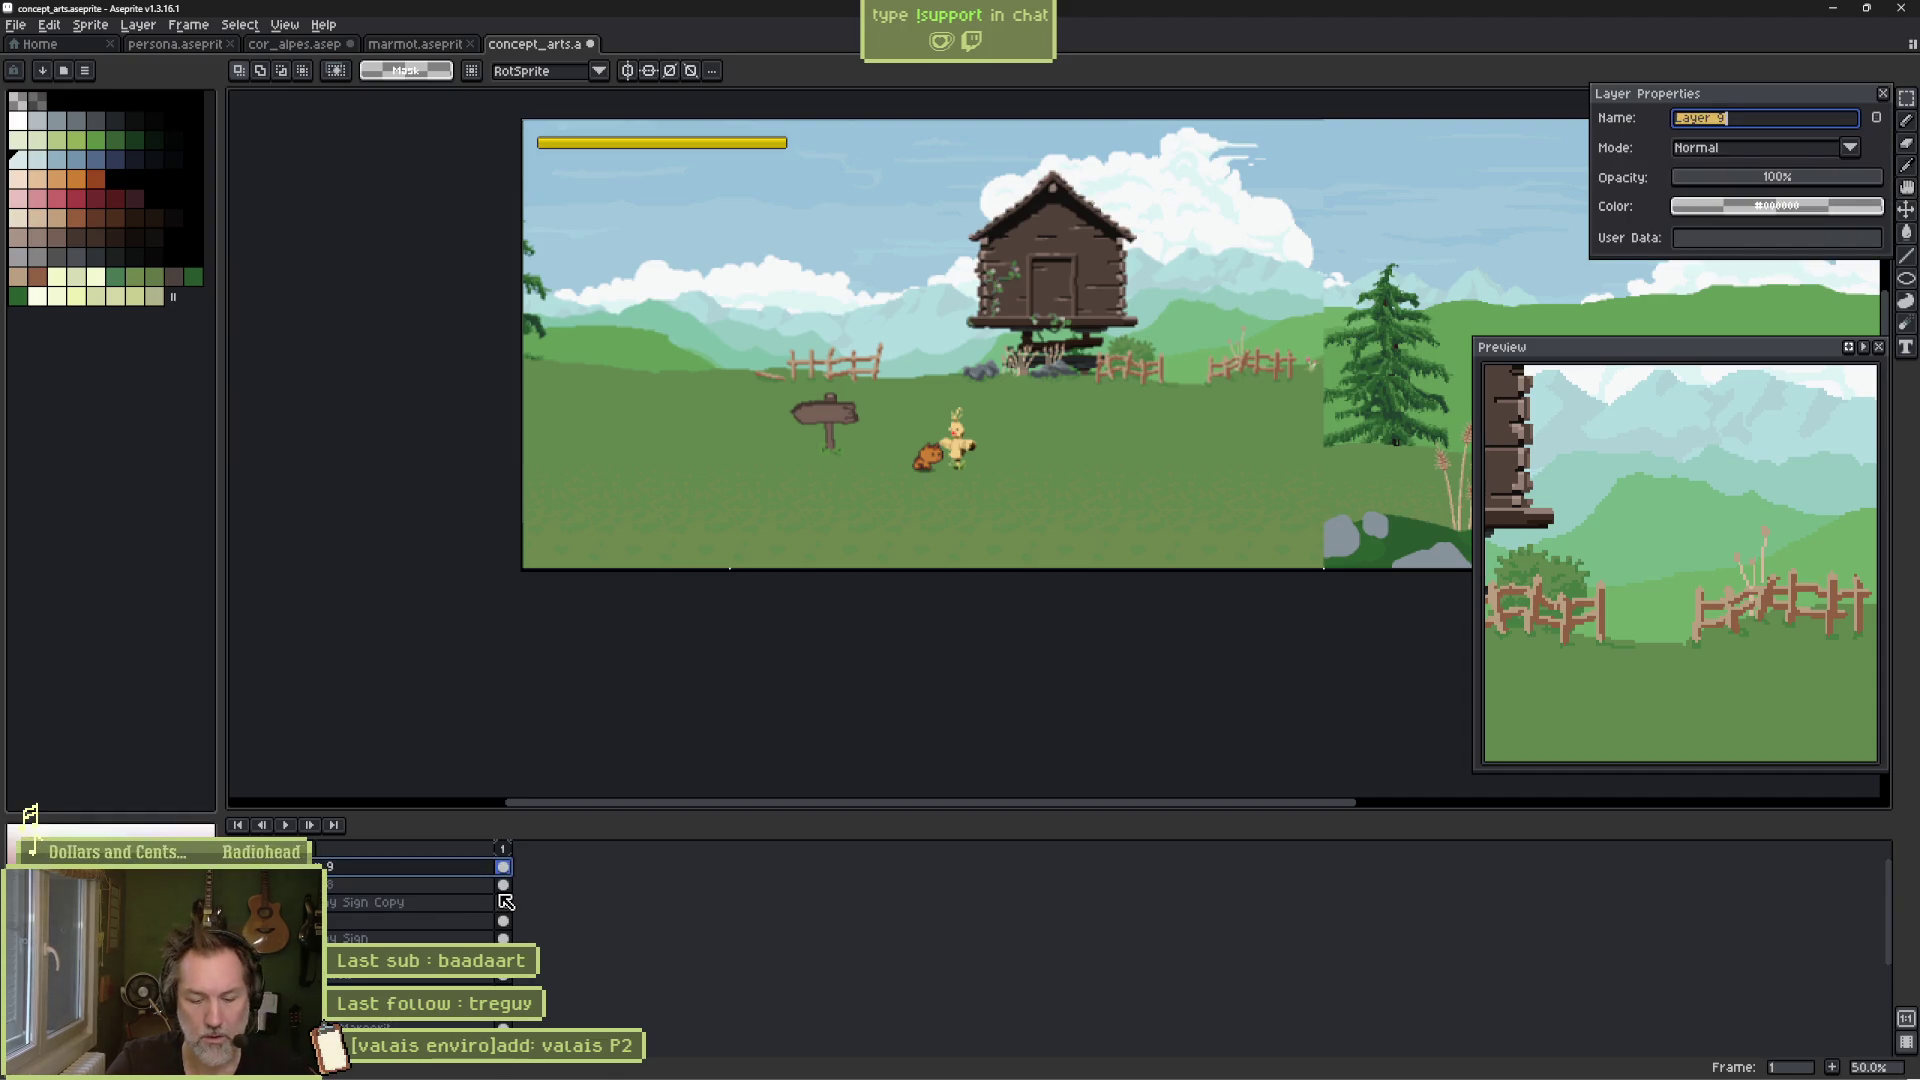
pyautogui.write('valais_p2')
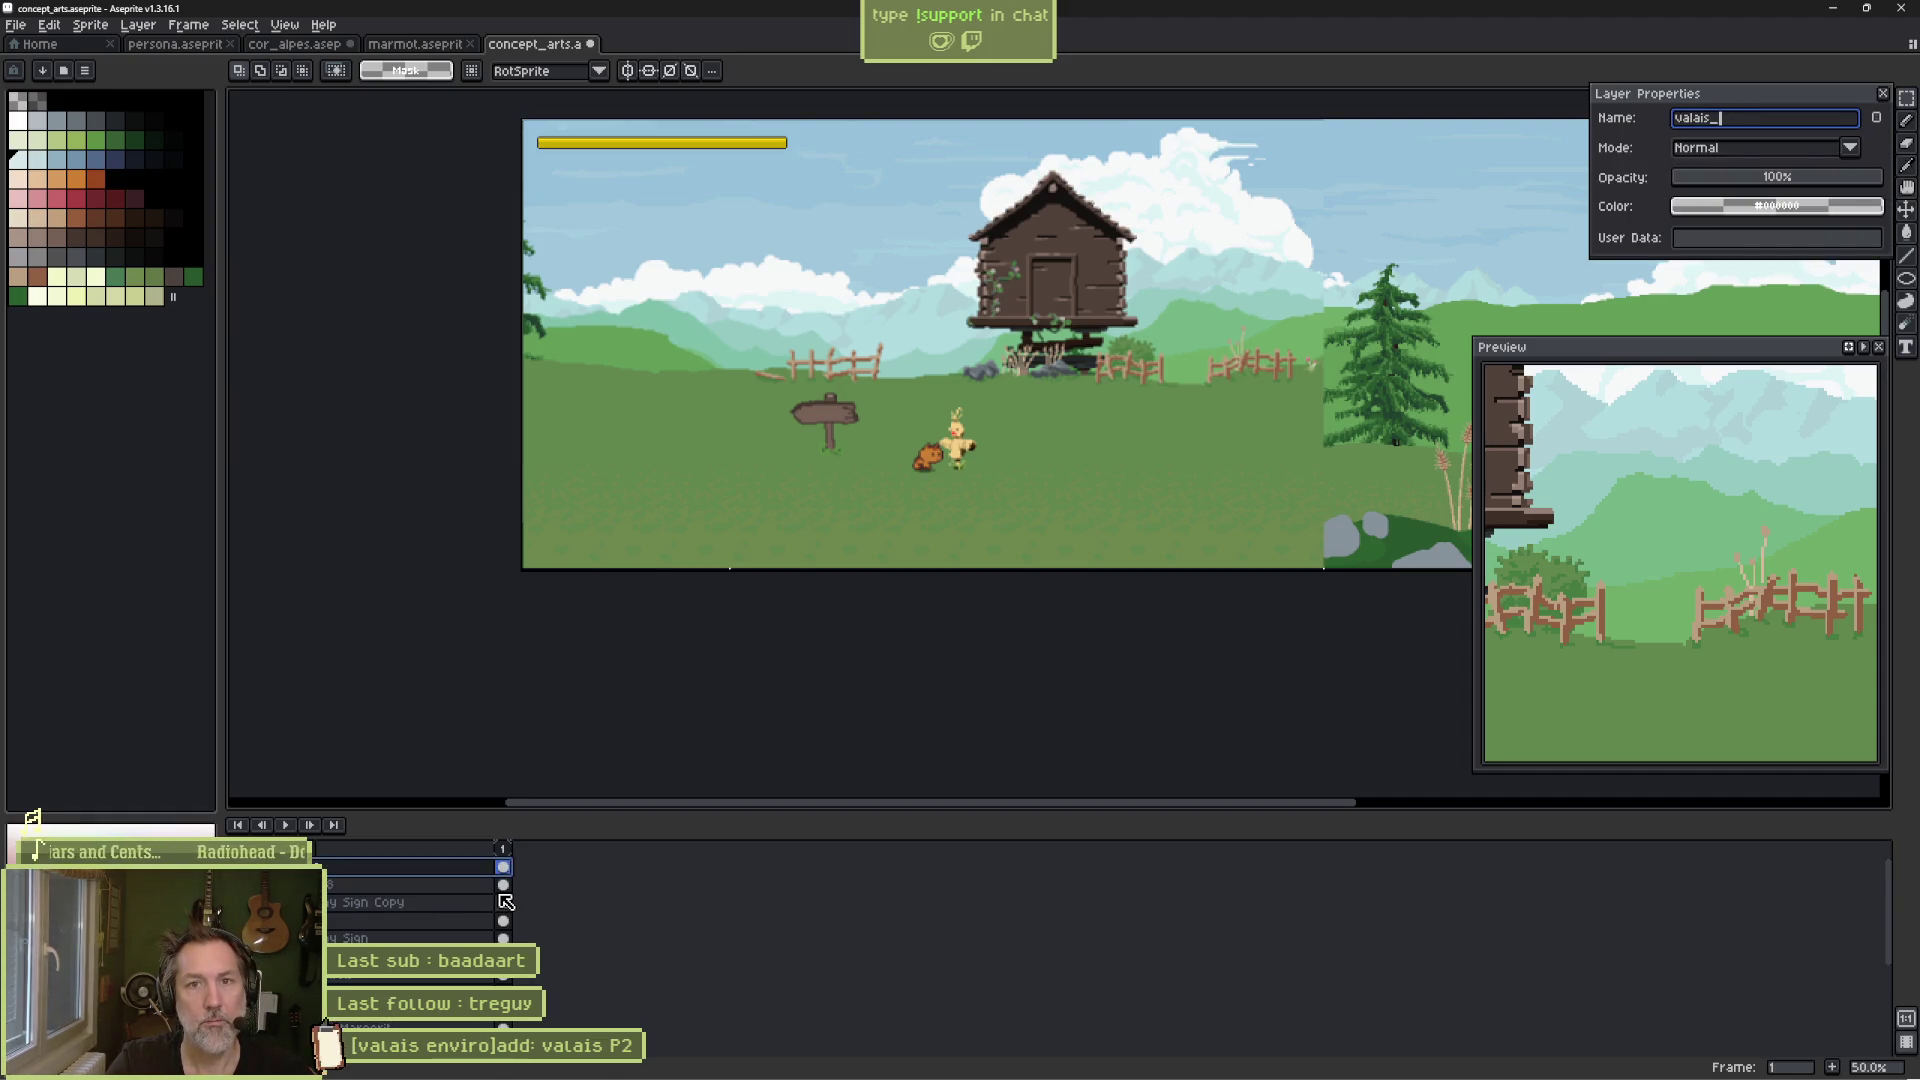
pyautogui.write('tart')
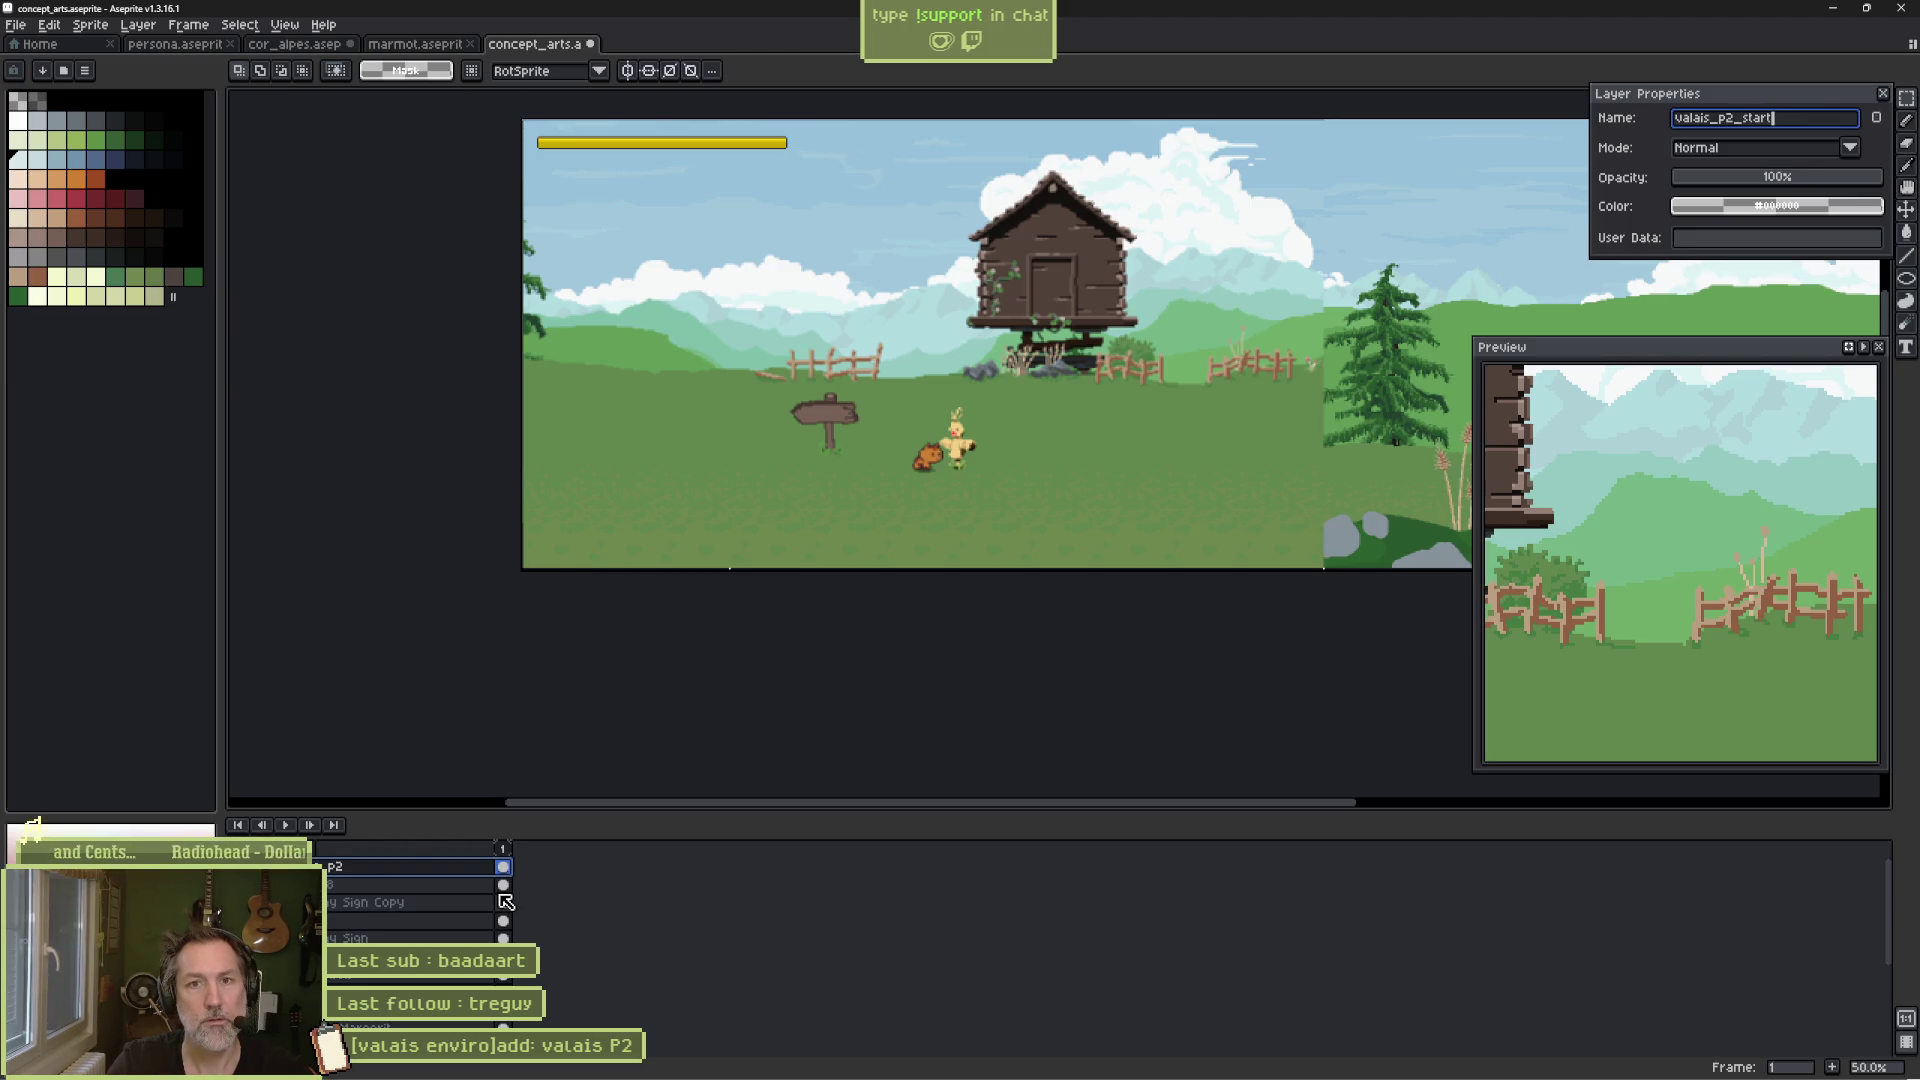
pyautogui.press('Return')
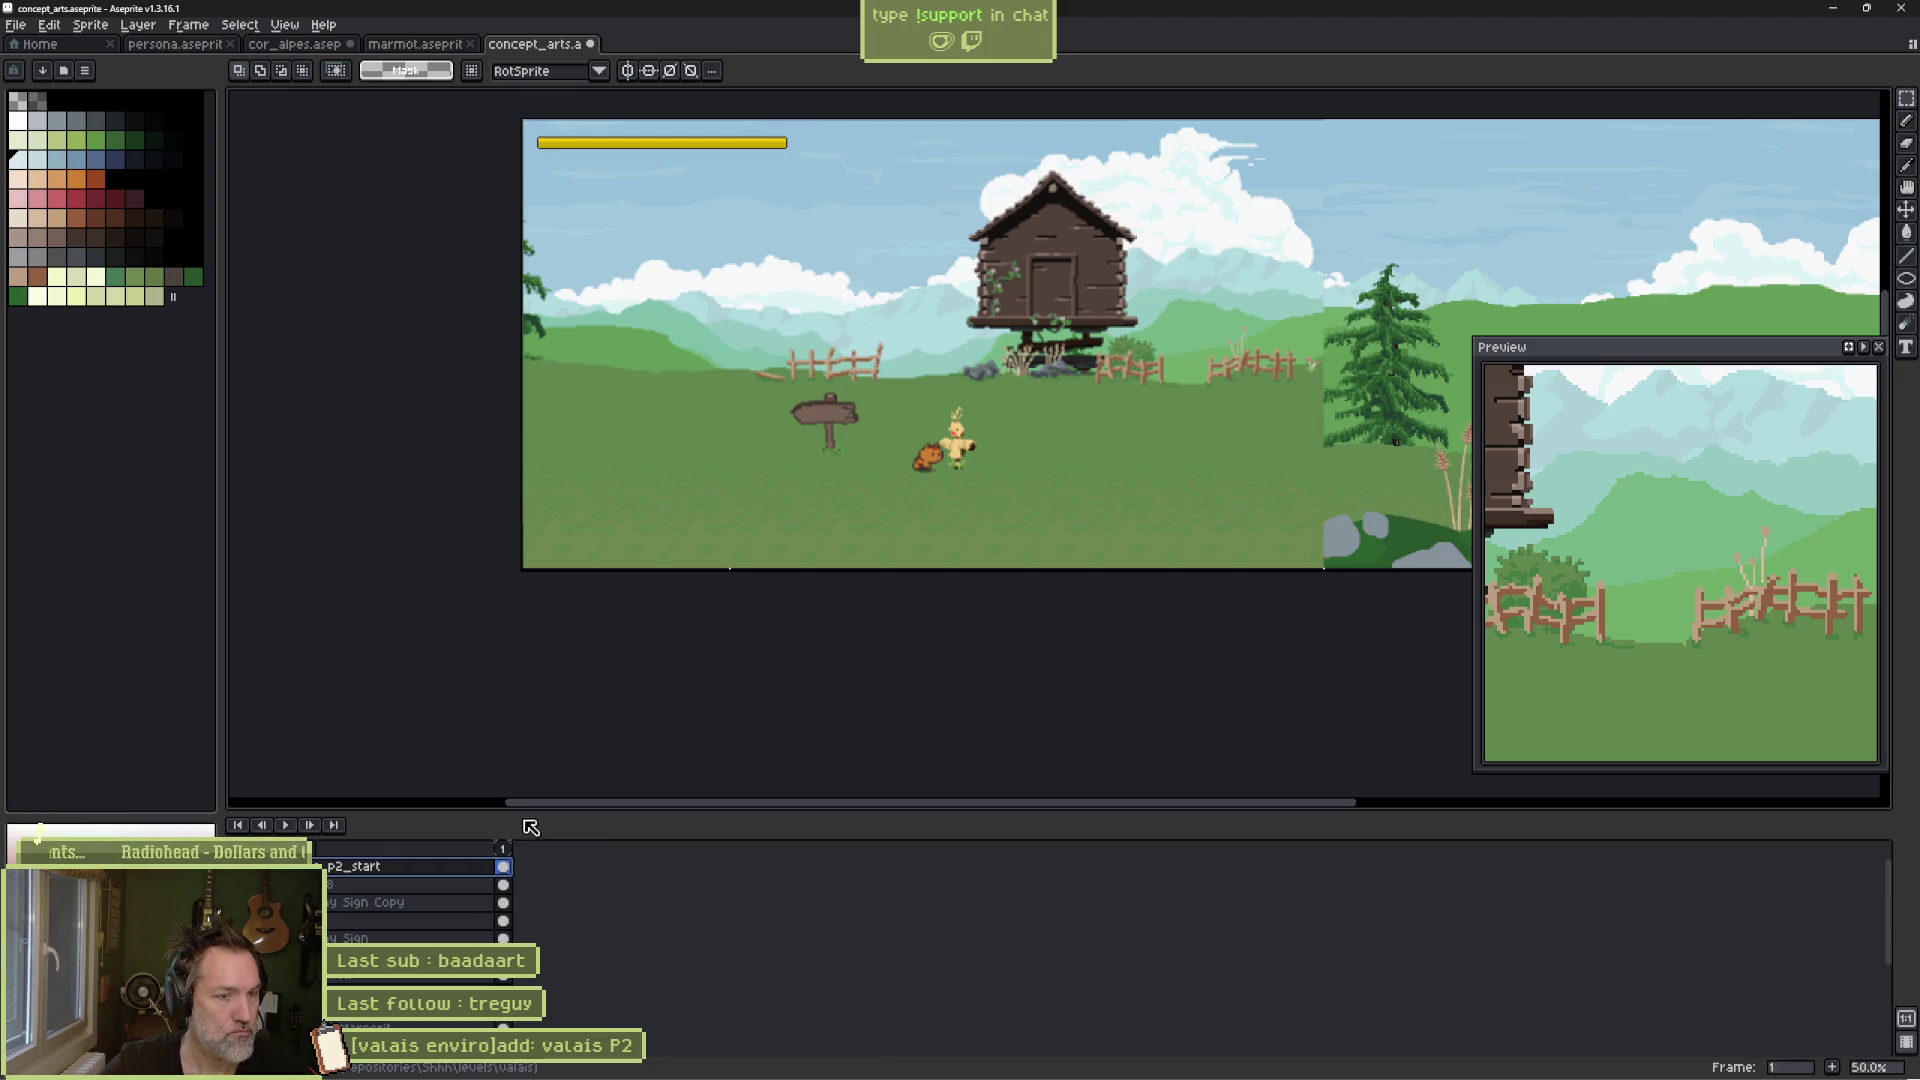
# - Delete the surrounding artwork so the screenshot sits on transparency, and save concept_arts.aseprite
pyautogui.press('Delete')
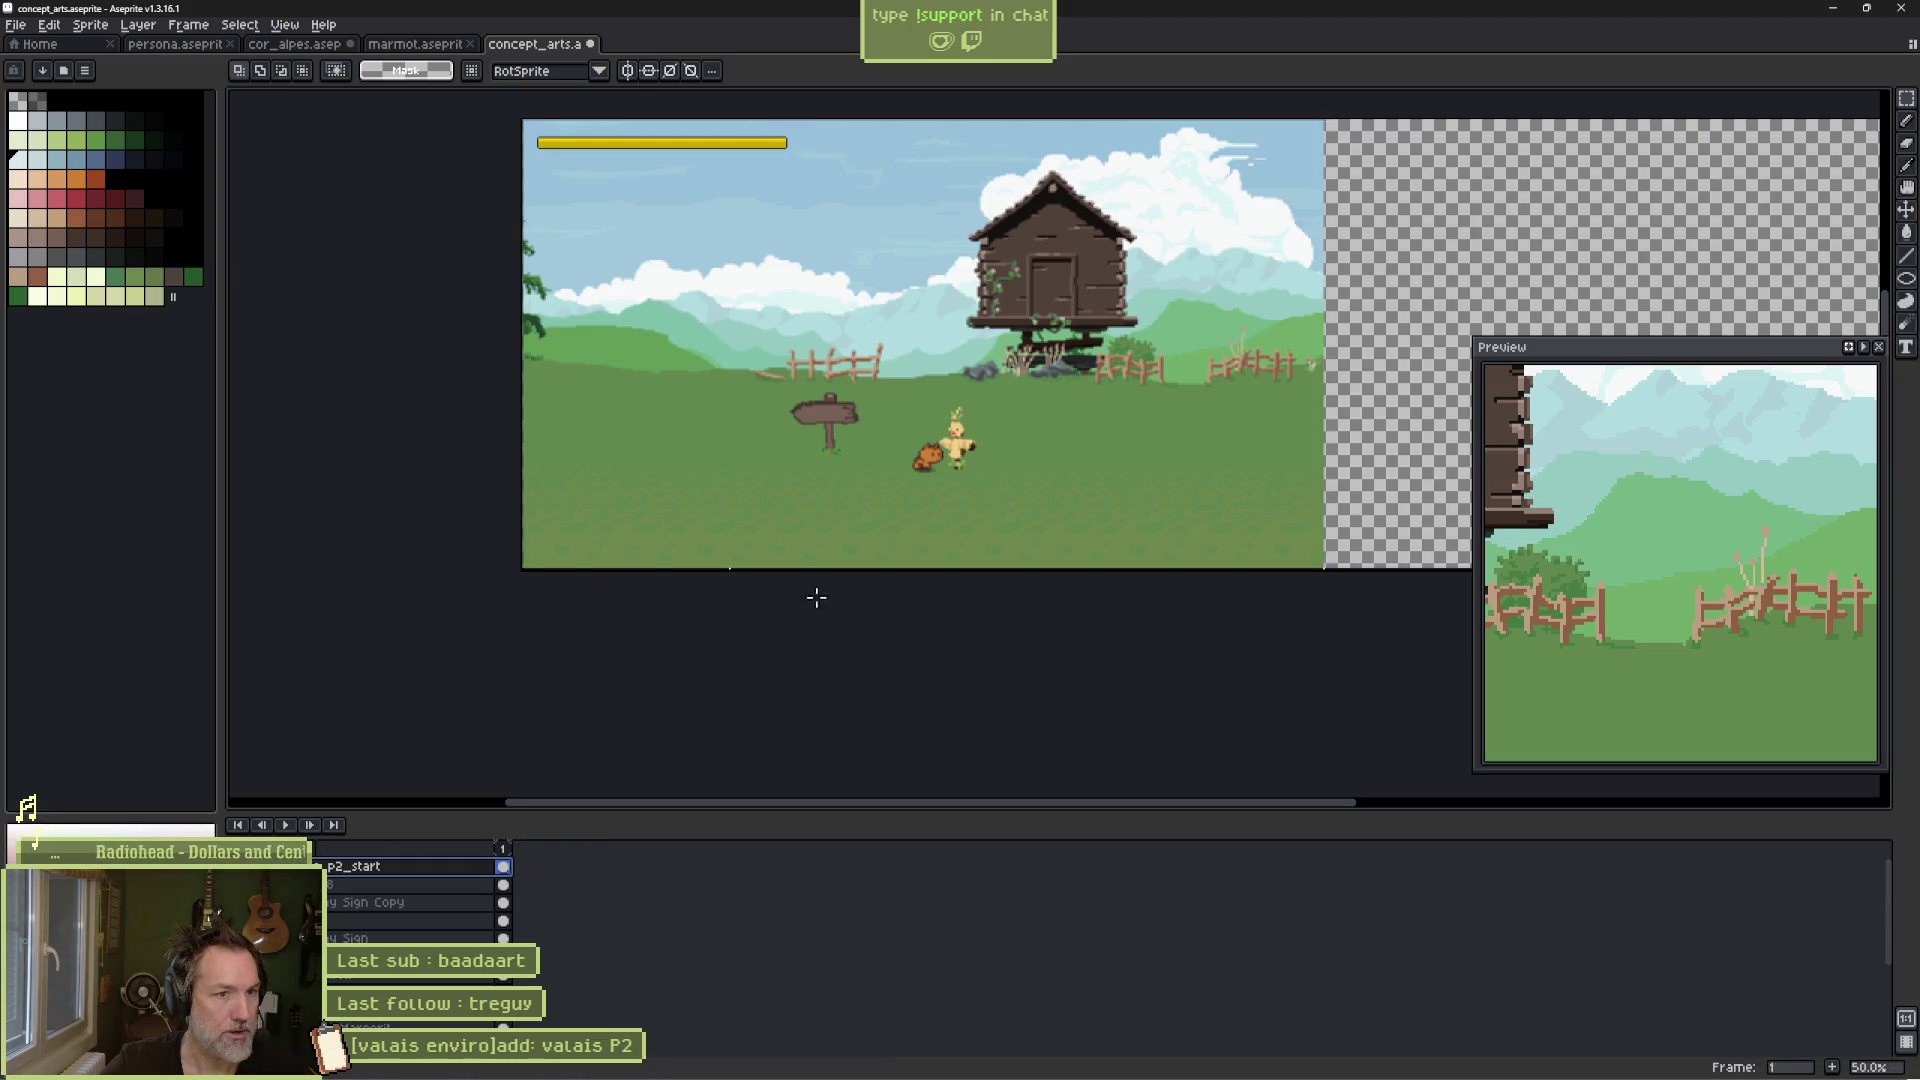
pyautogui.scroll(2, 838, 481)
pyautogui.scroll(-1, 835, 490)
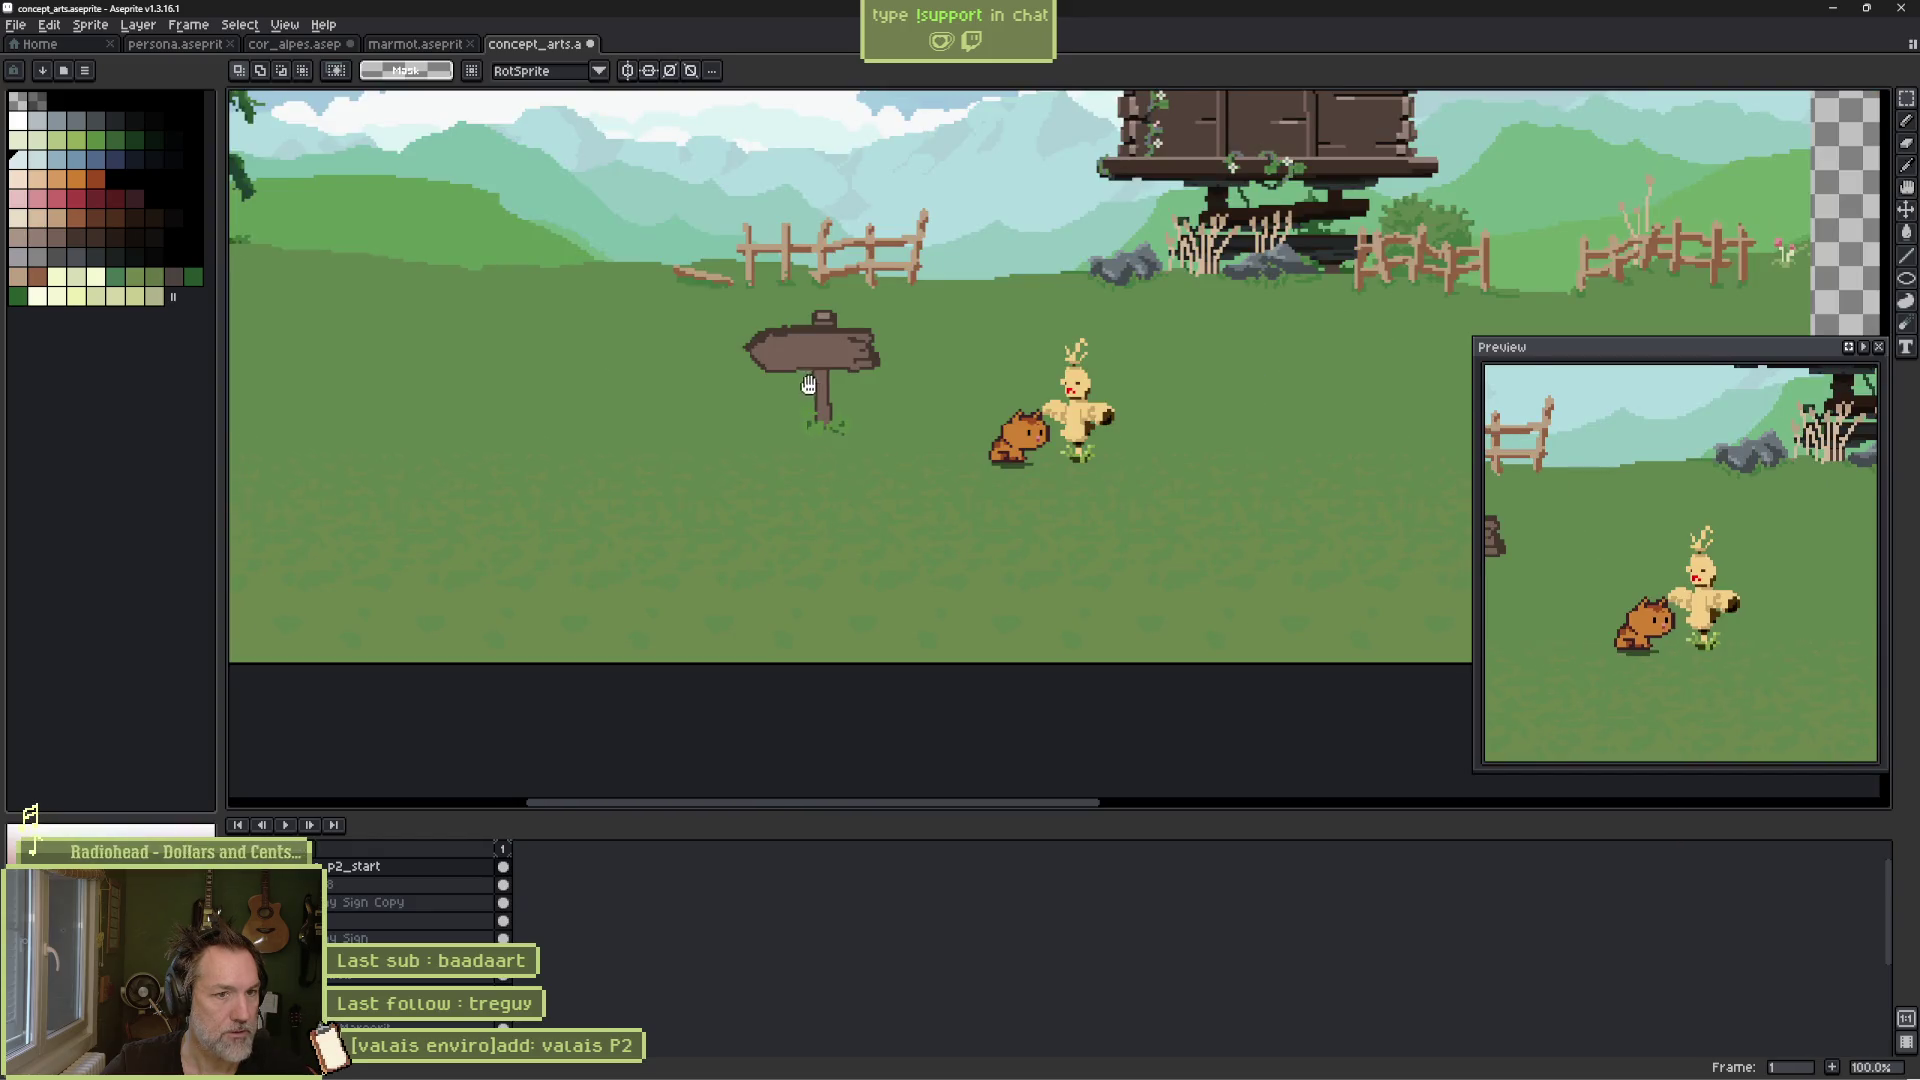
pyautogui.moveTo(808, 385)
pyautogui.mouseDown()
pyautogui.moveTo(979, 549)
pyautogui.moveTo(913, 569)
pyautogui.mouseUp()
pyautogui.press('v')
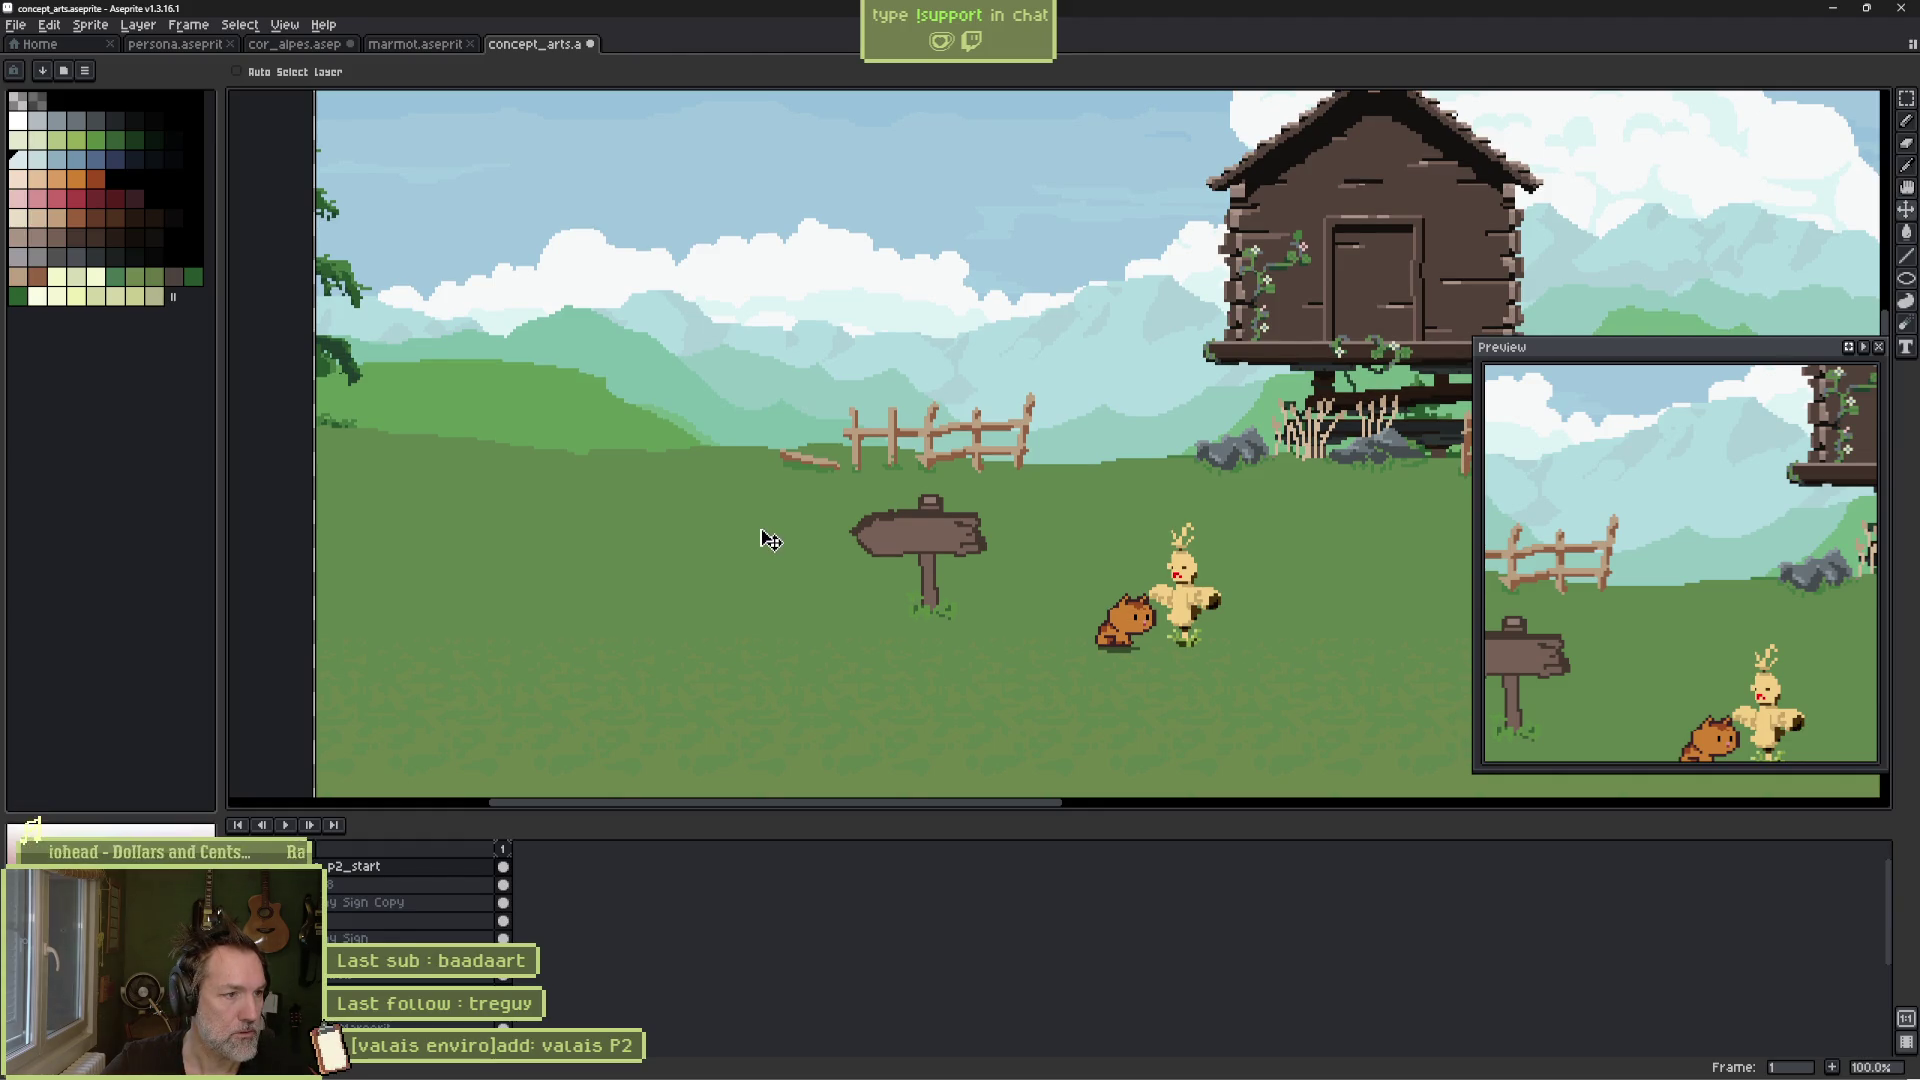
pyautogui.hotkey('ctrl', 's')
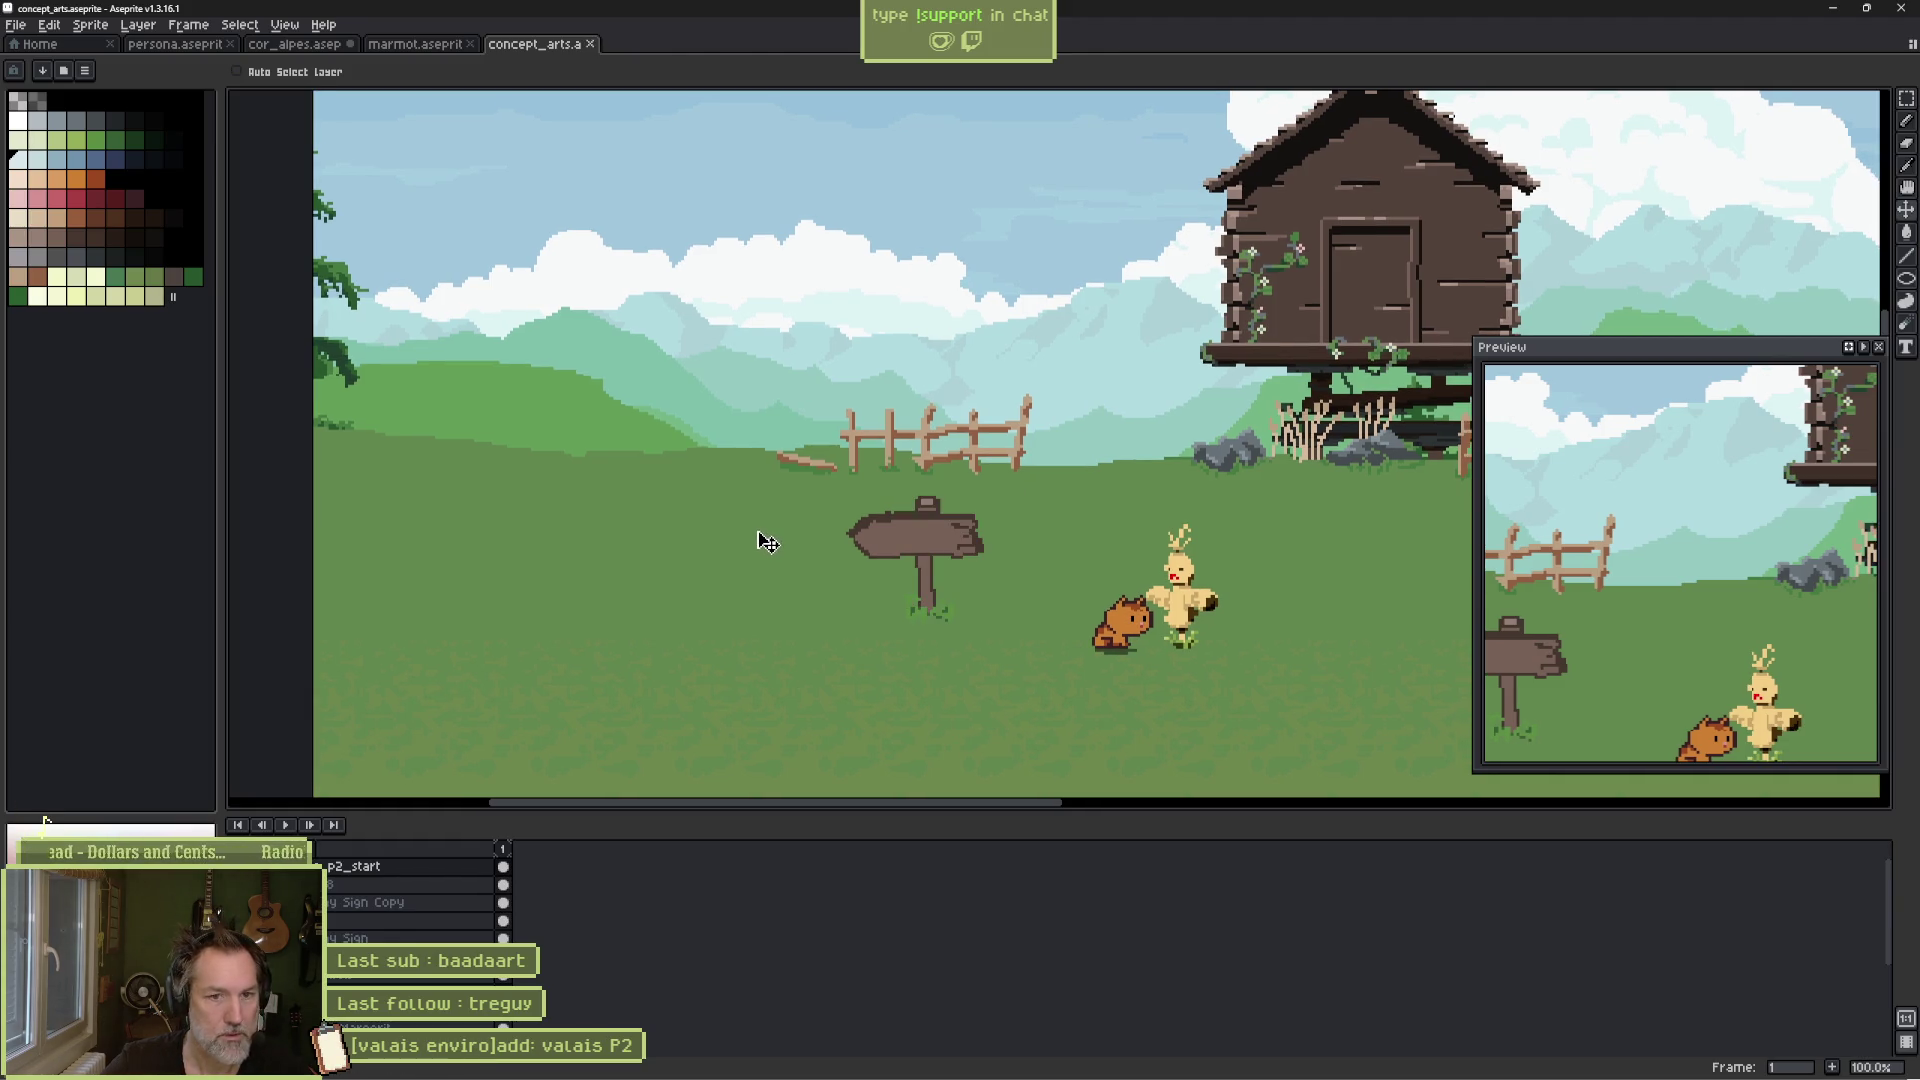
# - Close the Preview window and fit the whole sprite in view
pyautogui.scroll(-2, 1630, 556)
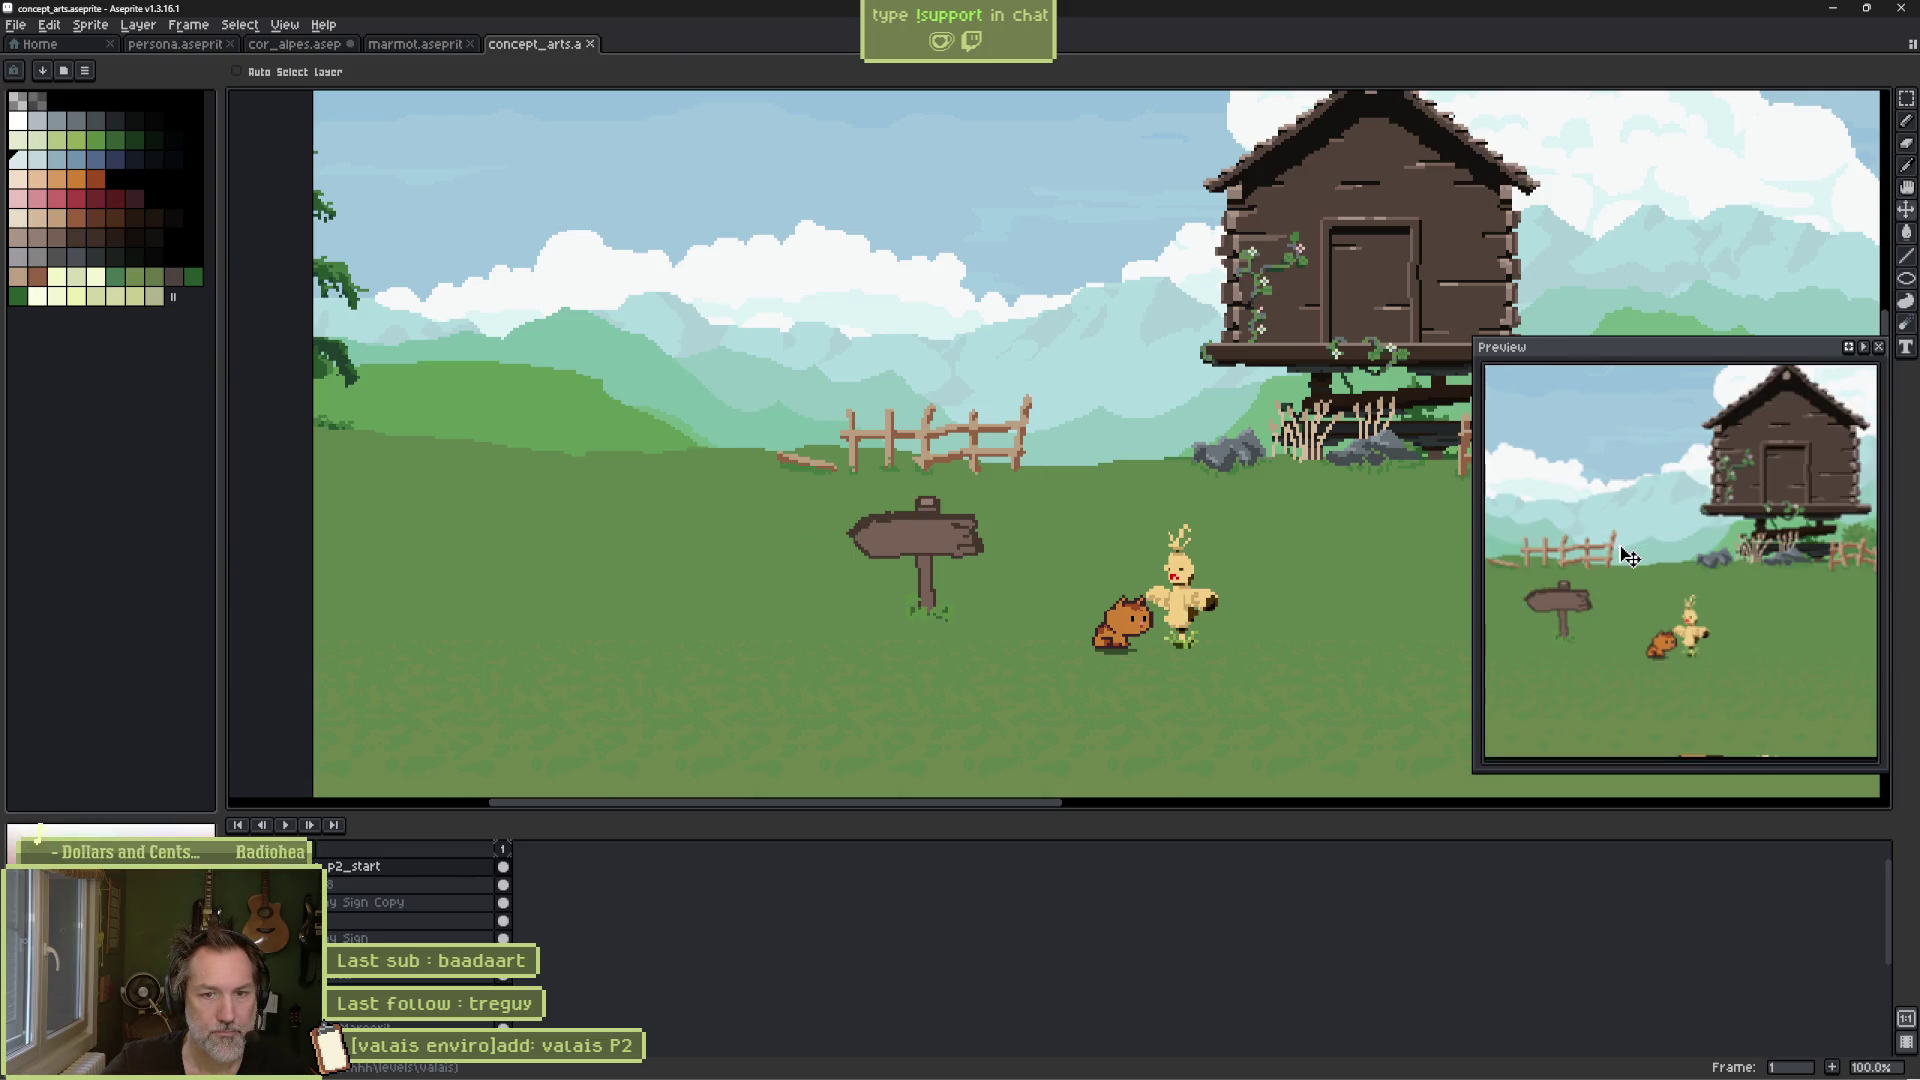
pyautogui.scroll(-1, 1630, 556)
pyautogui.moveTo(1629, 556); pyautogui.dragTo(1743, 609)
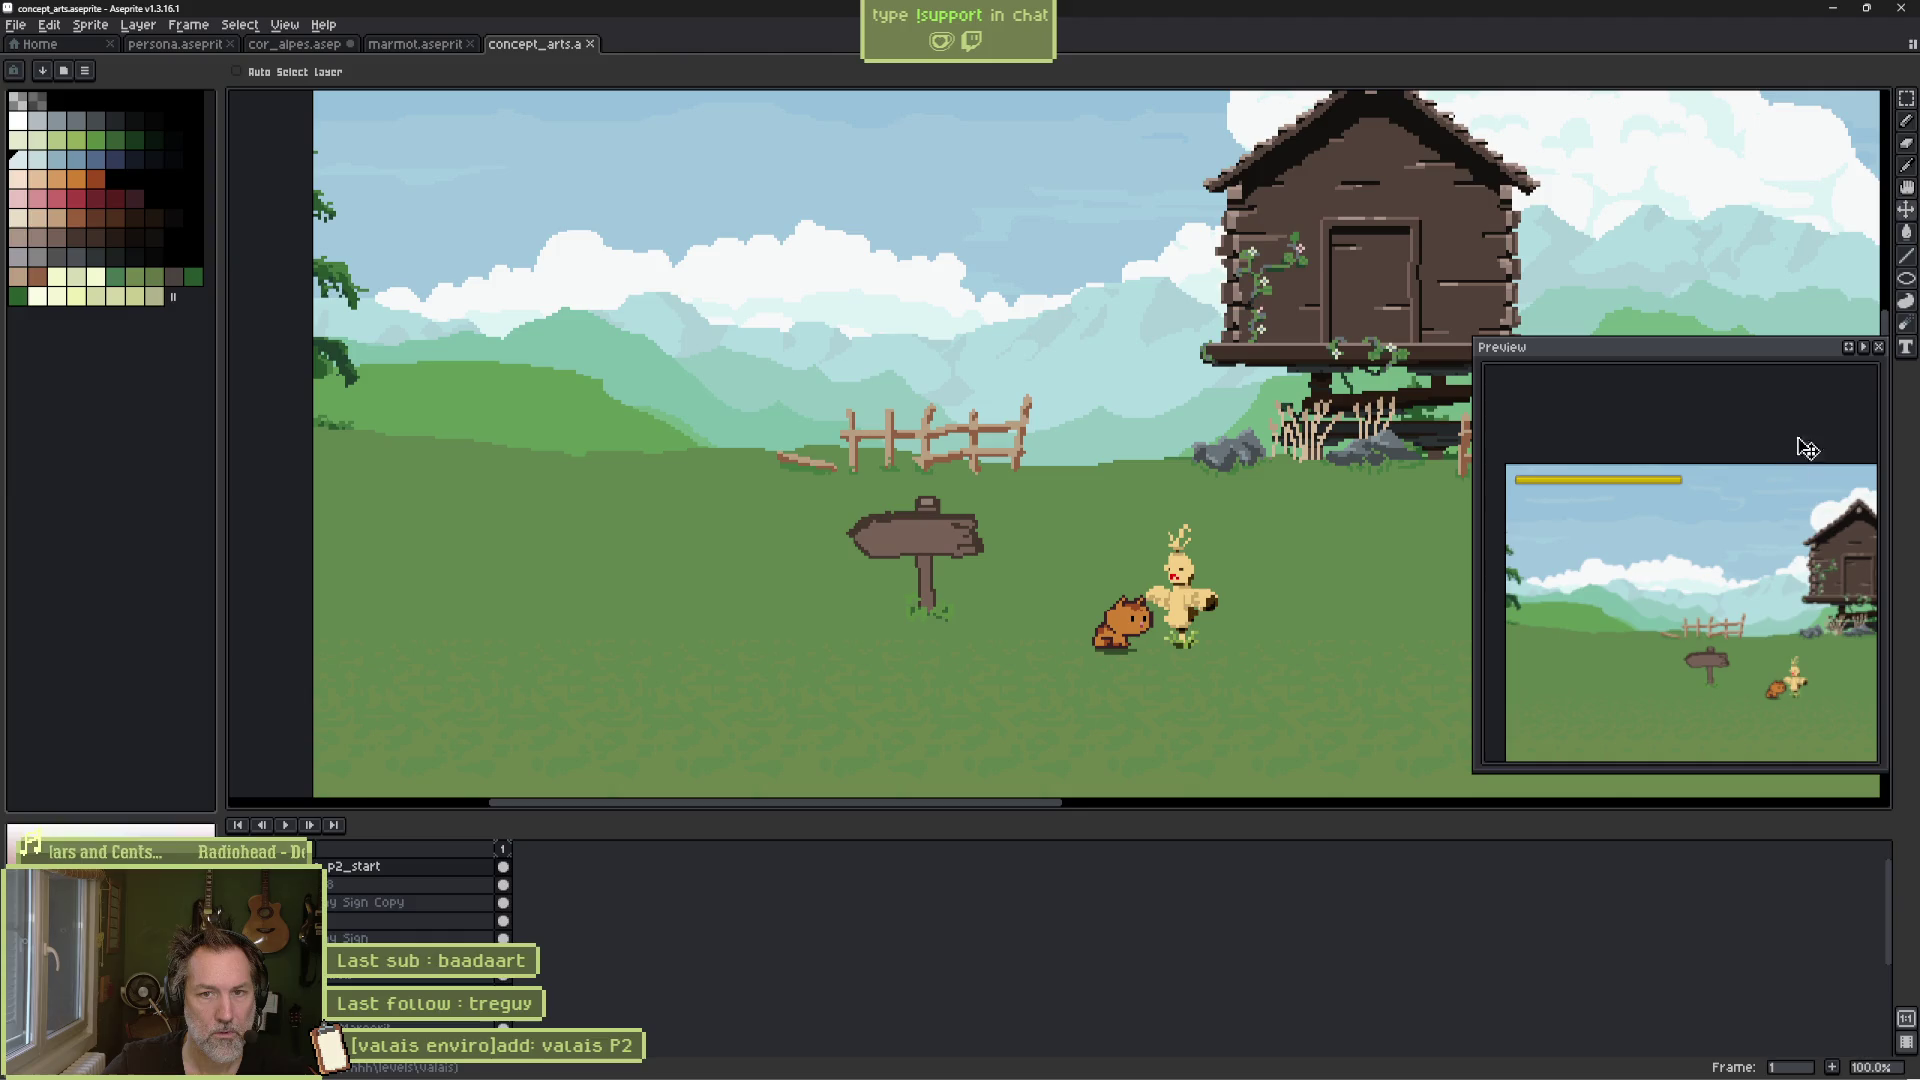
pyautogui.click(1880, 348)
pyautogui.scroll(-1, 1100, 540)
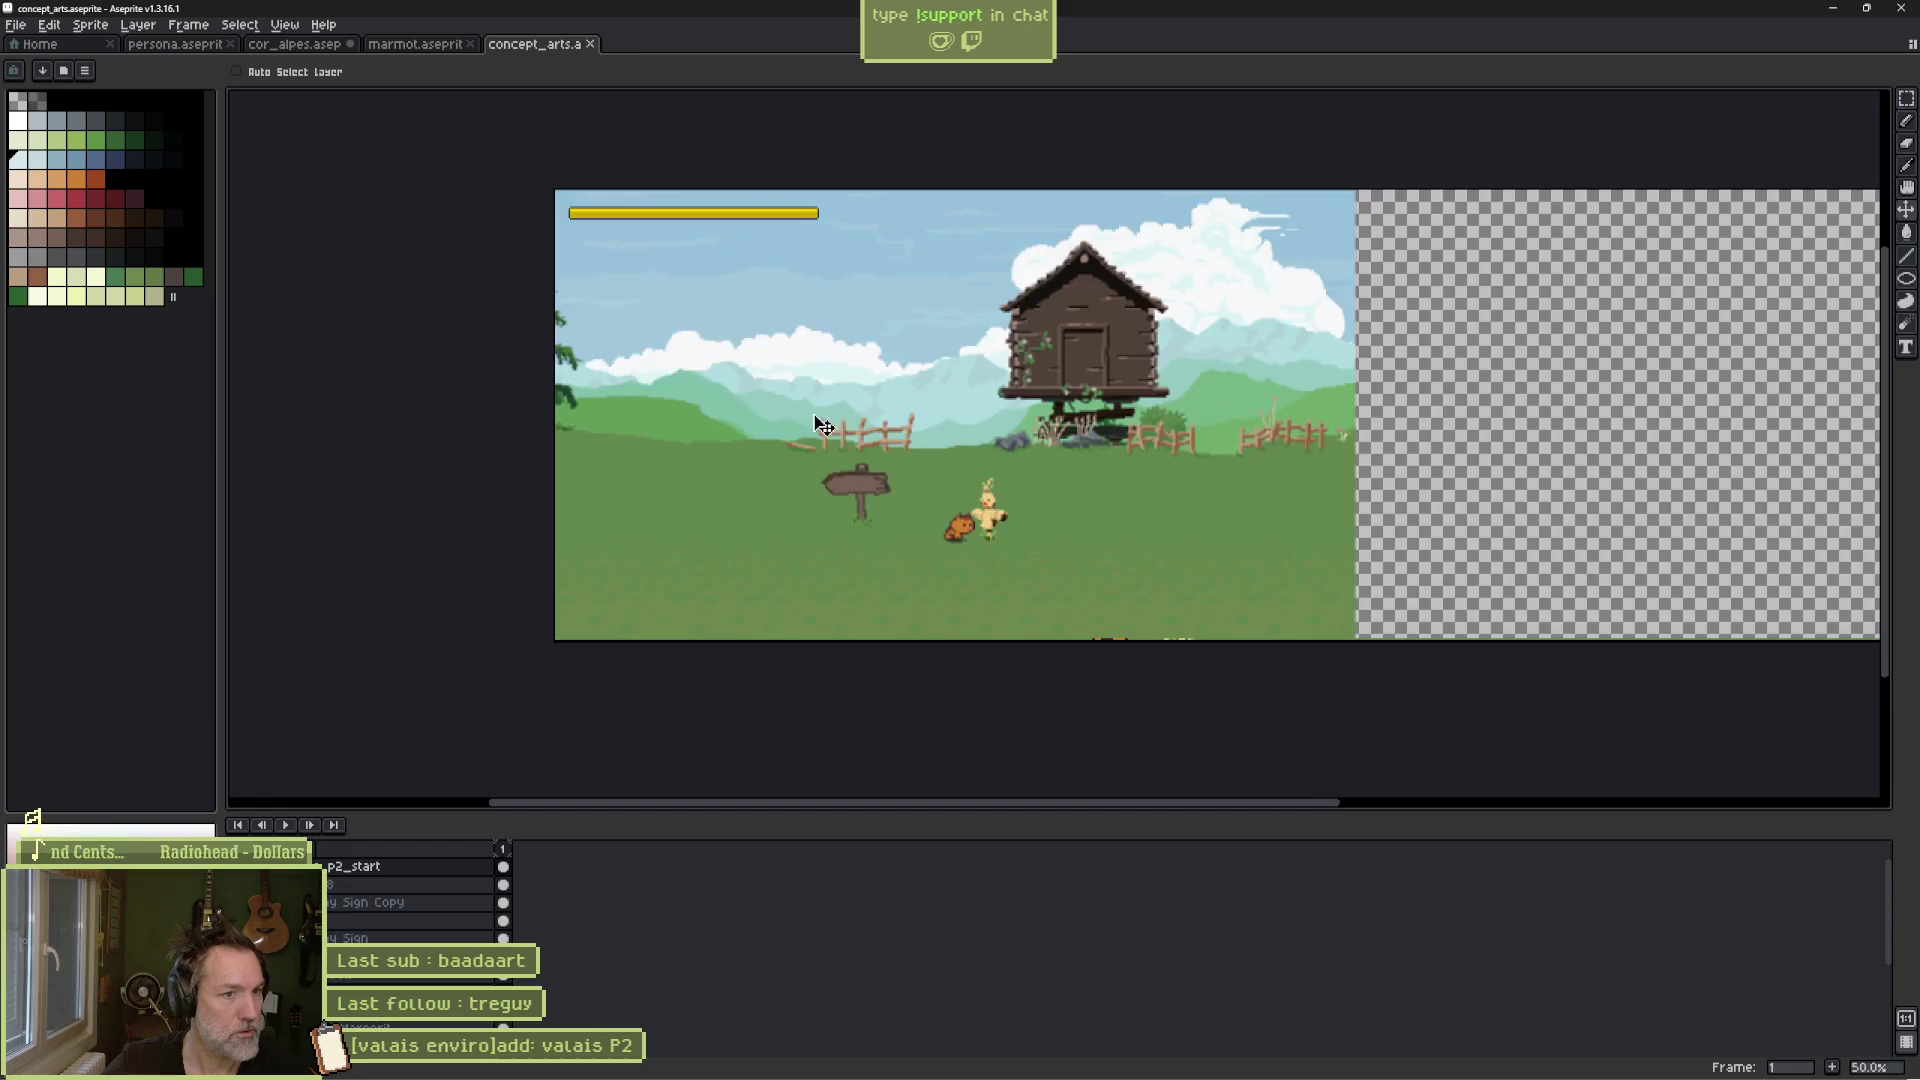
pyautogui.moveTo(813, 412); pyautogui.dragTo(748, 448)
pyautogui.scroll(1, 748, 448)
pyautogui.scroll(-1, 775, 480)
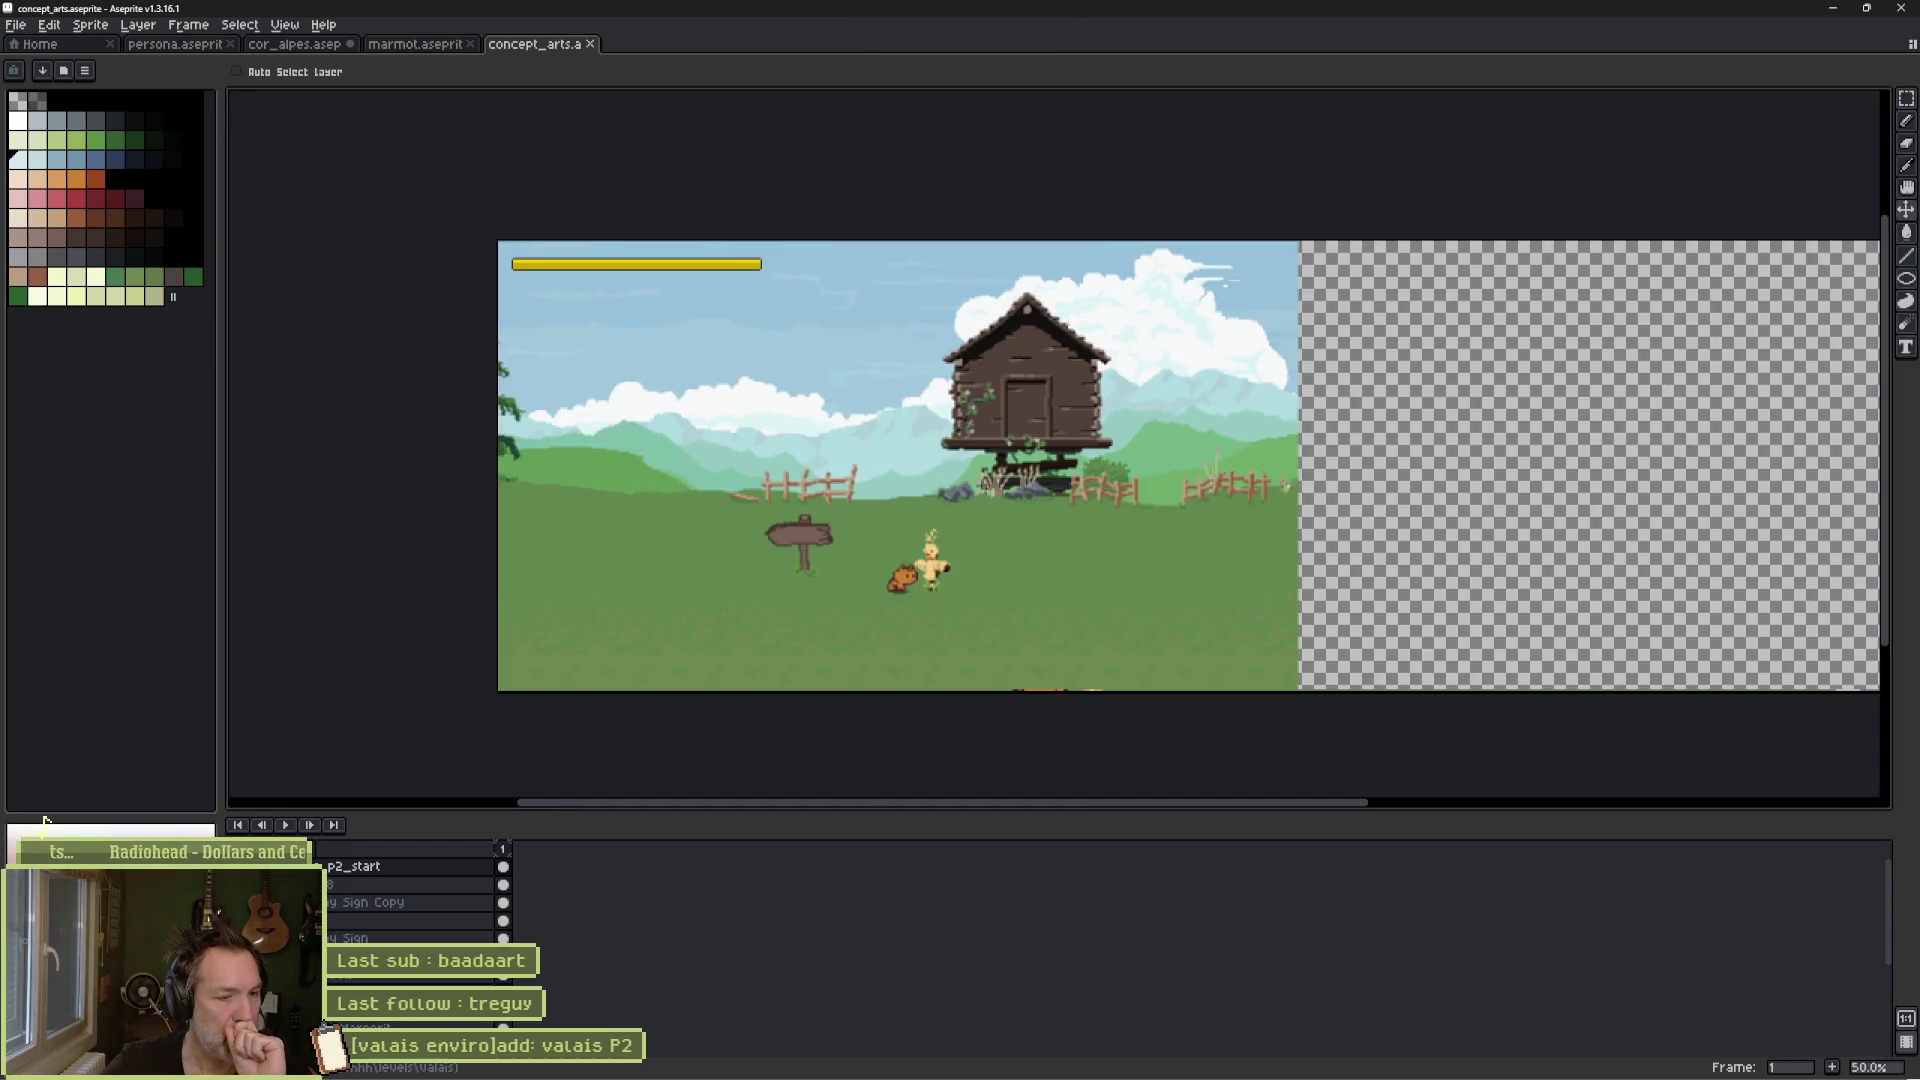
# - In Godot, hide the Enviro, BG2 Raccard and BG1 ground layers, then run the scene with F5
pyautogui.moveTo(922, 1074)
pyautogui.click(1141, 1063)
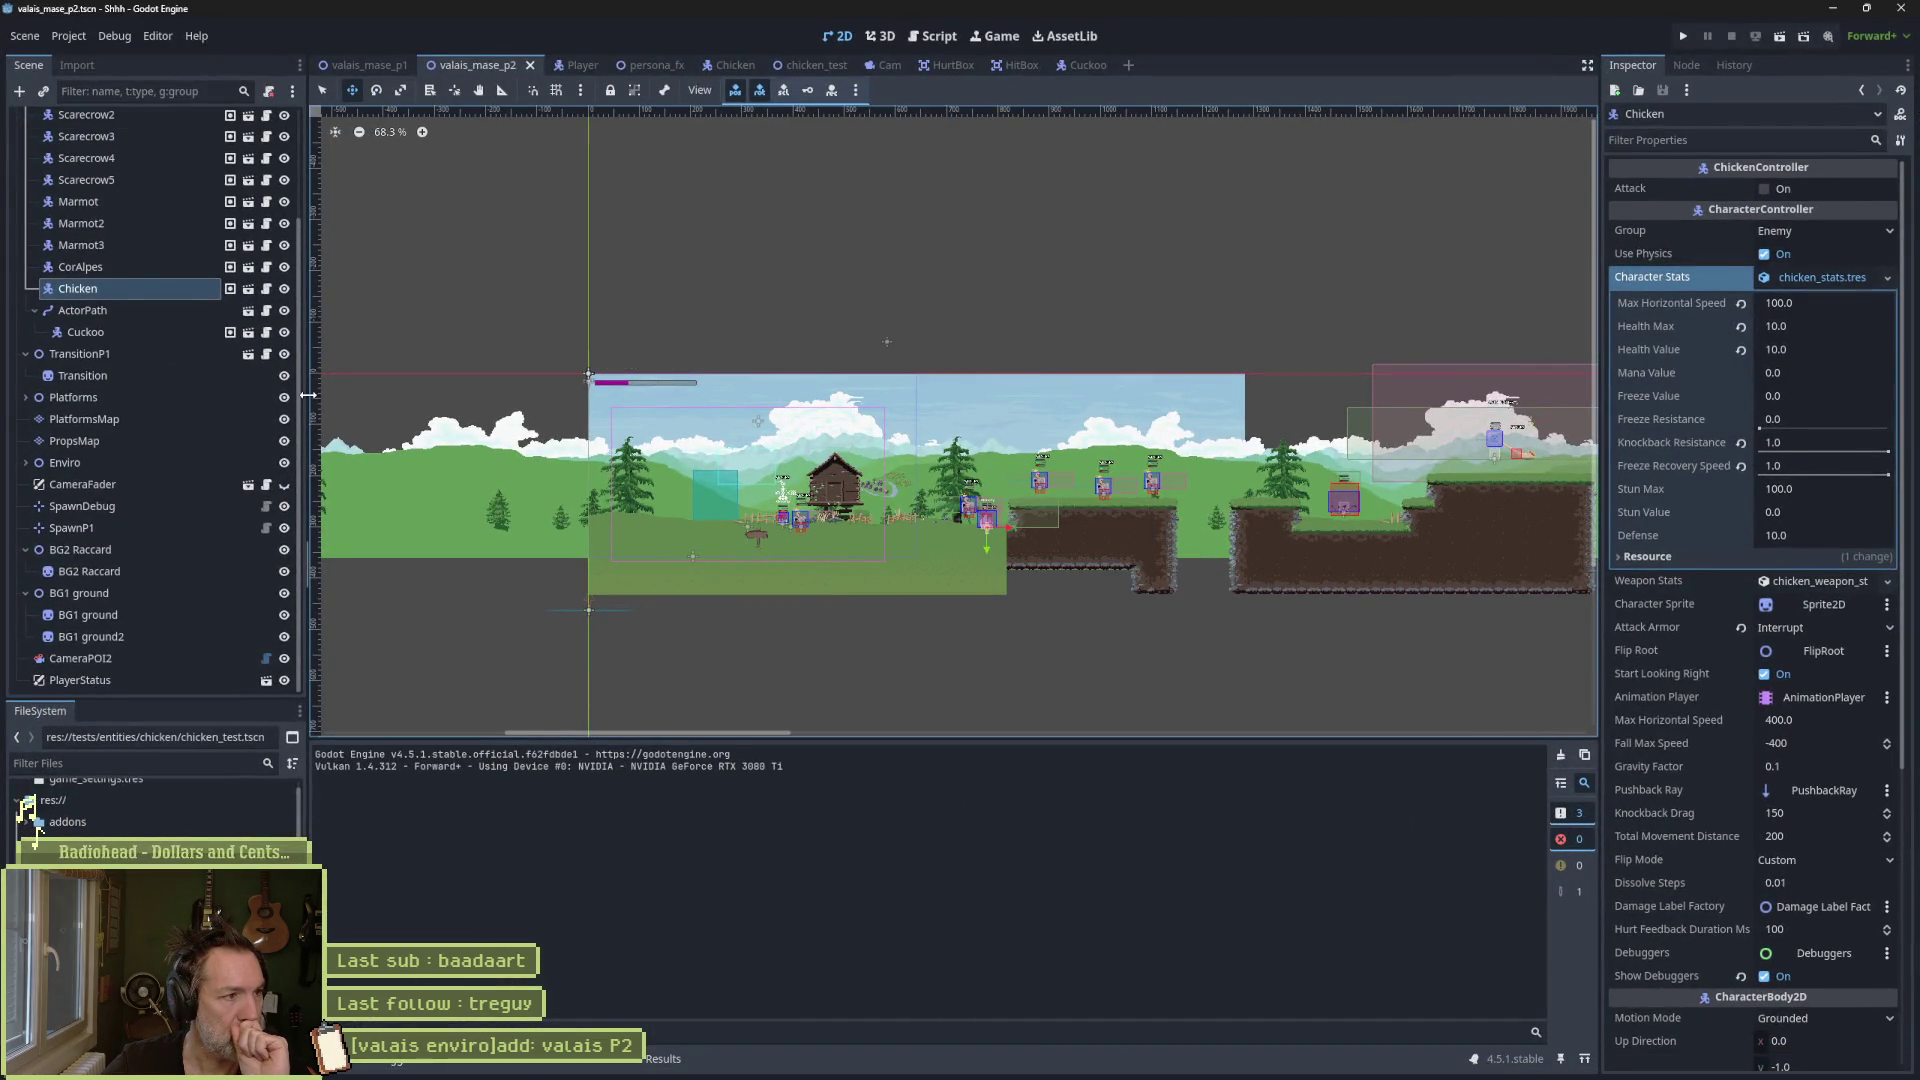
pyautogui.click(284, 462)
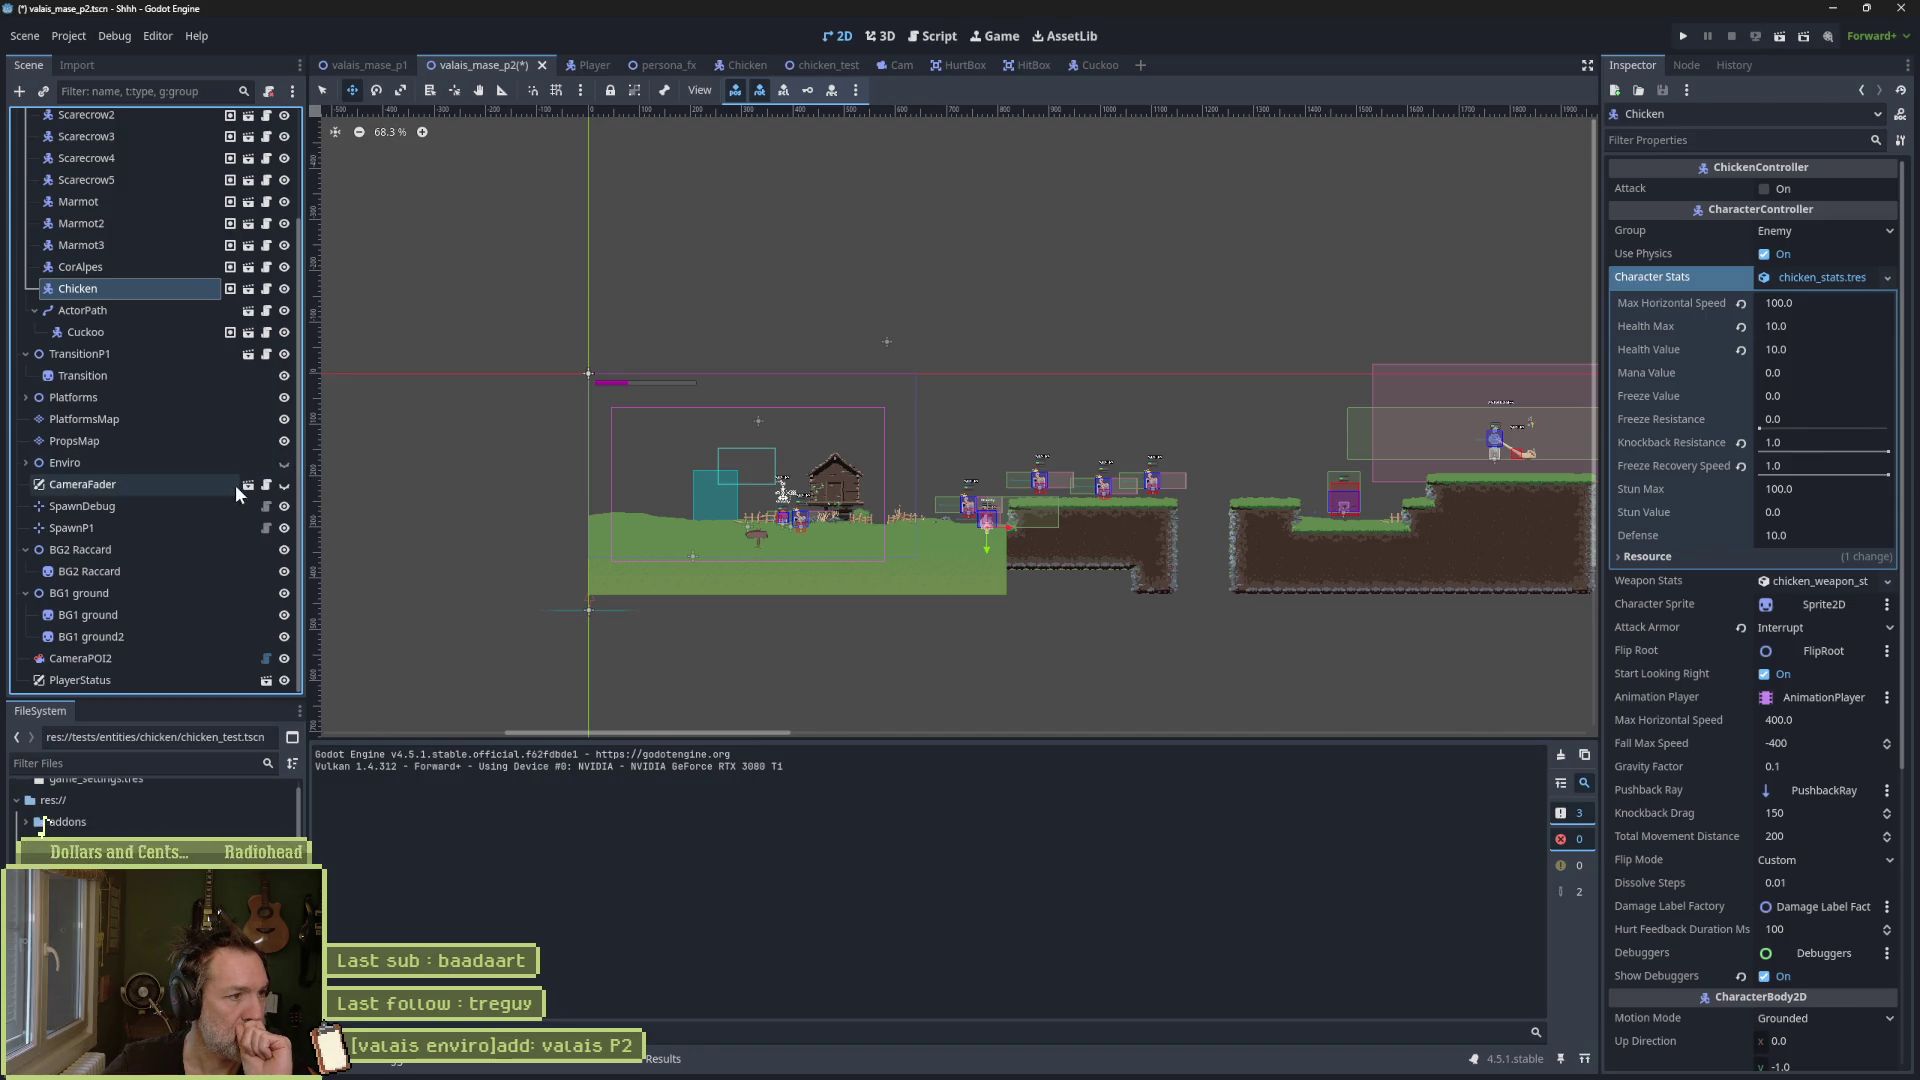
pyautogui.click(285, 549)
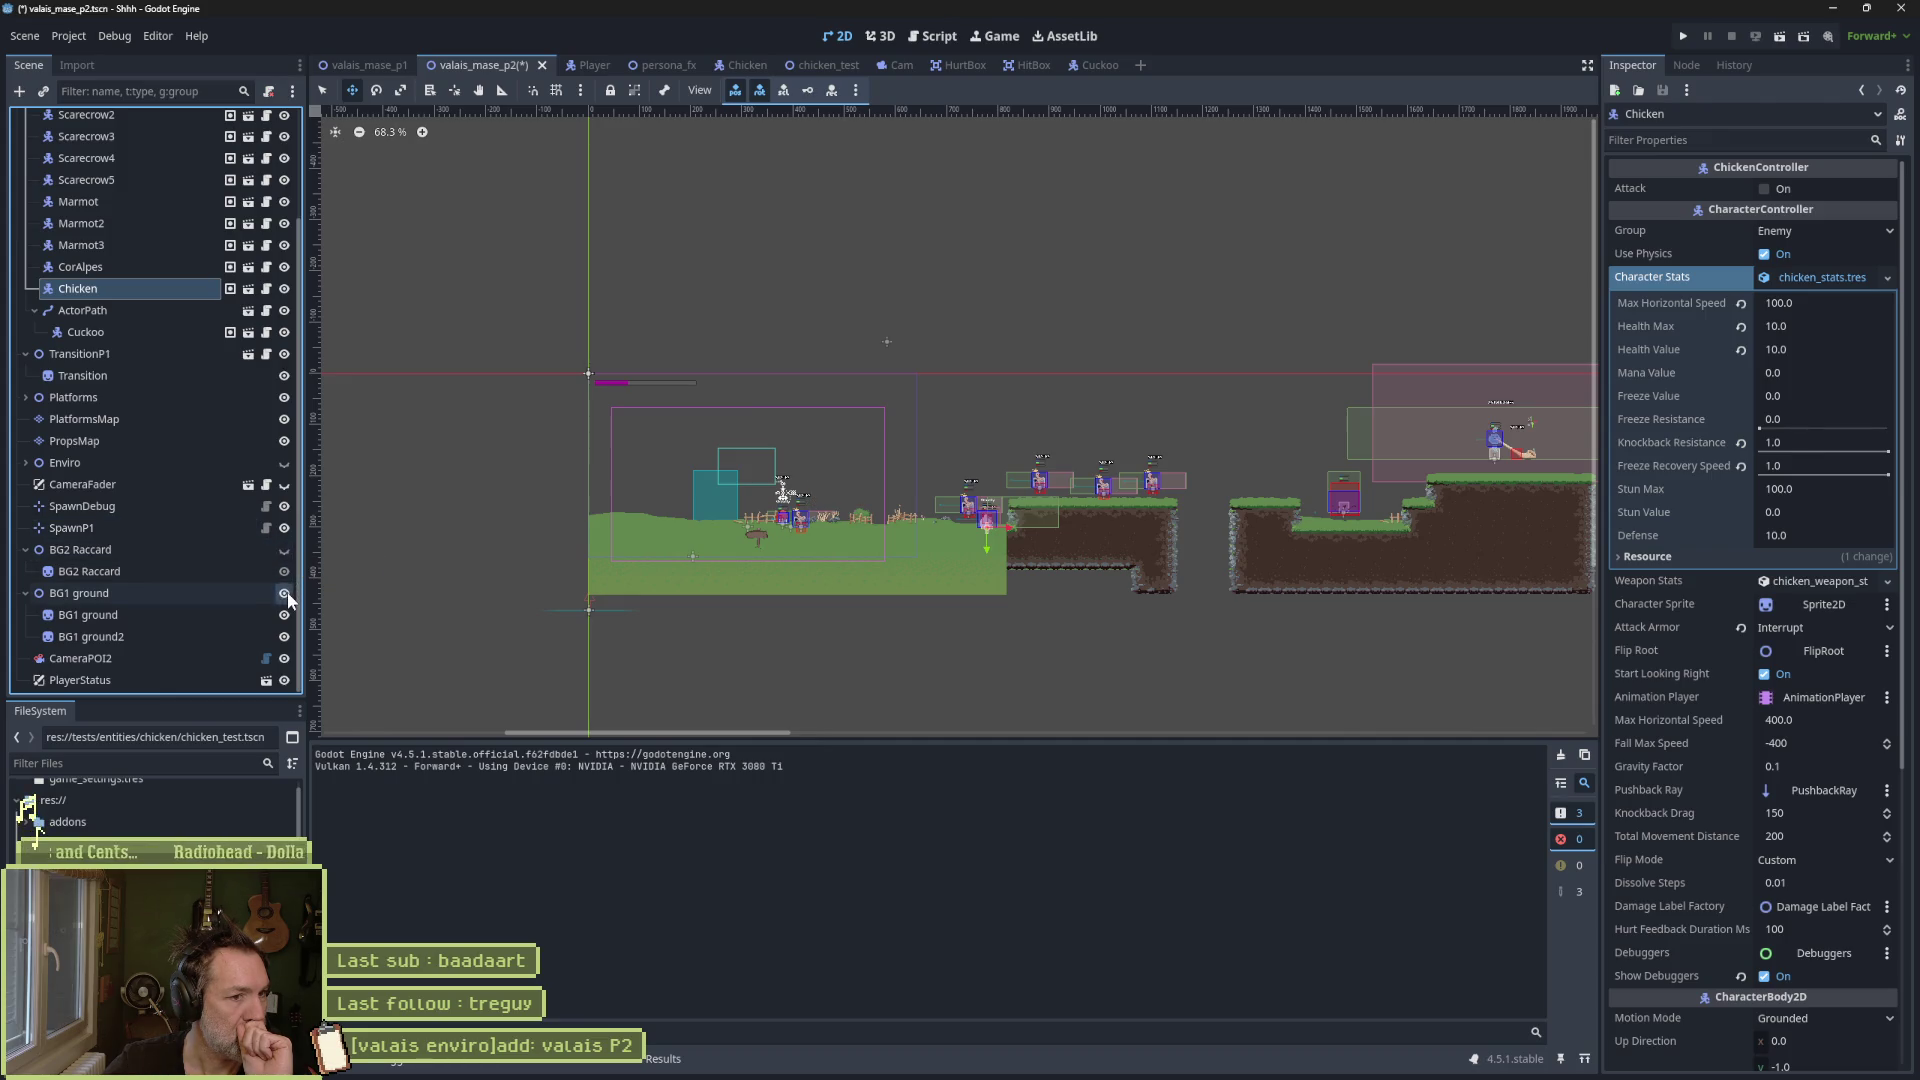
pyautogui.click(285, 593)
pyautogui.click(285, 593)
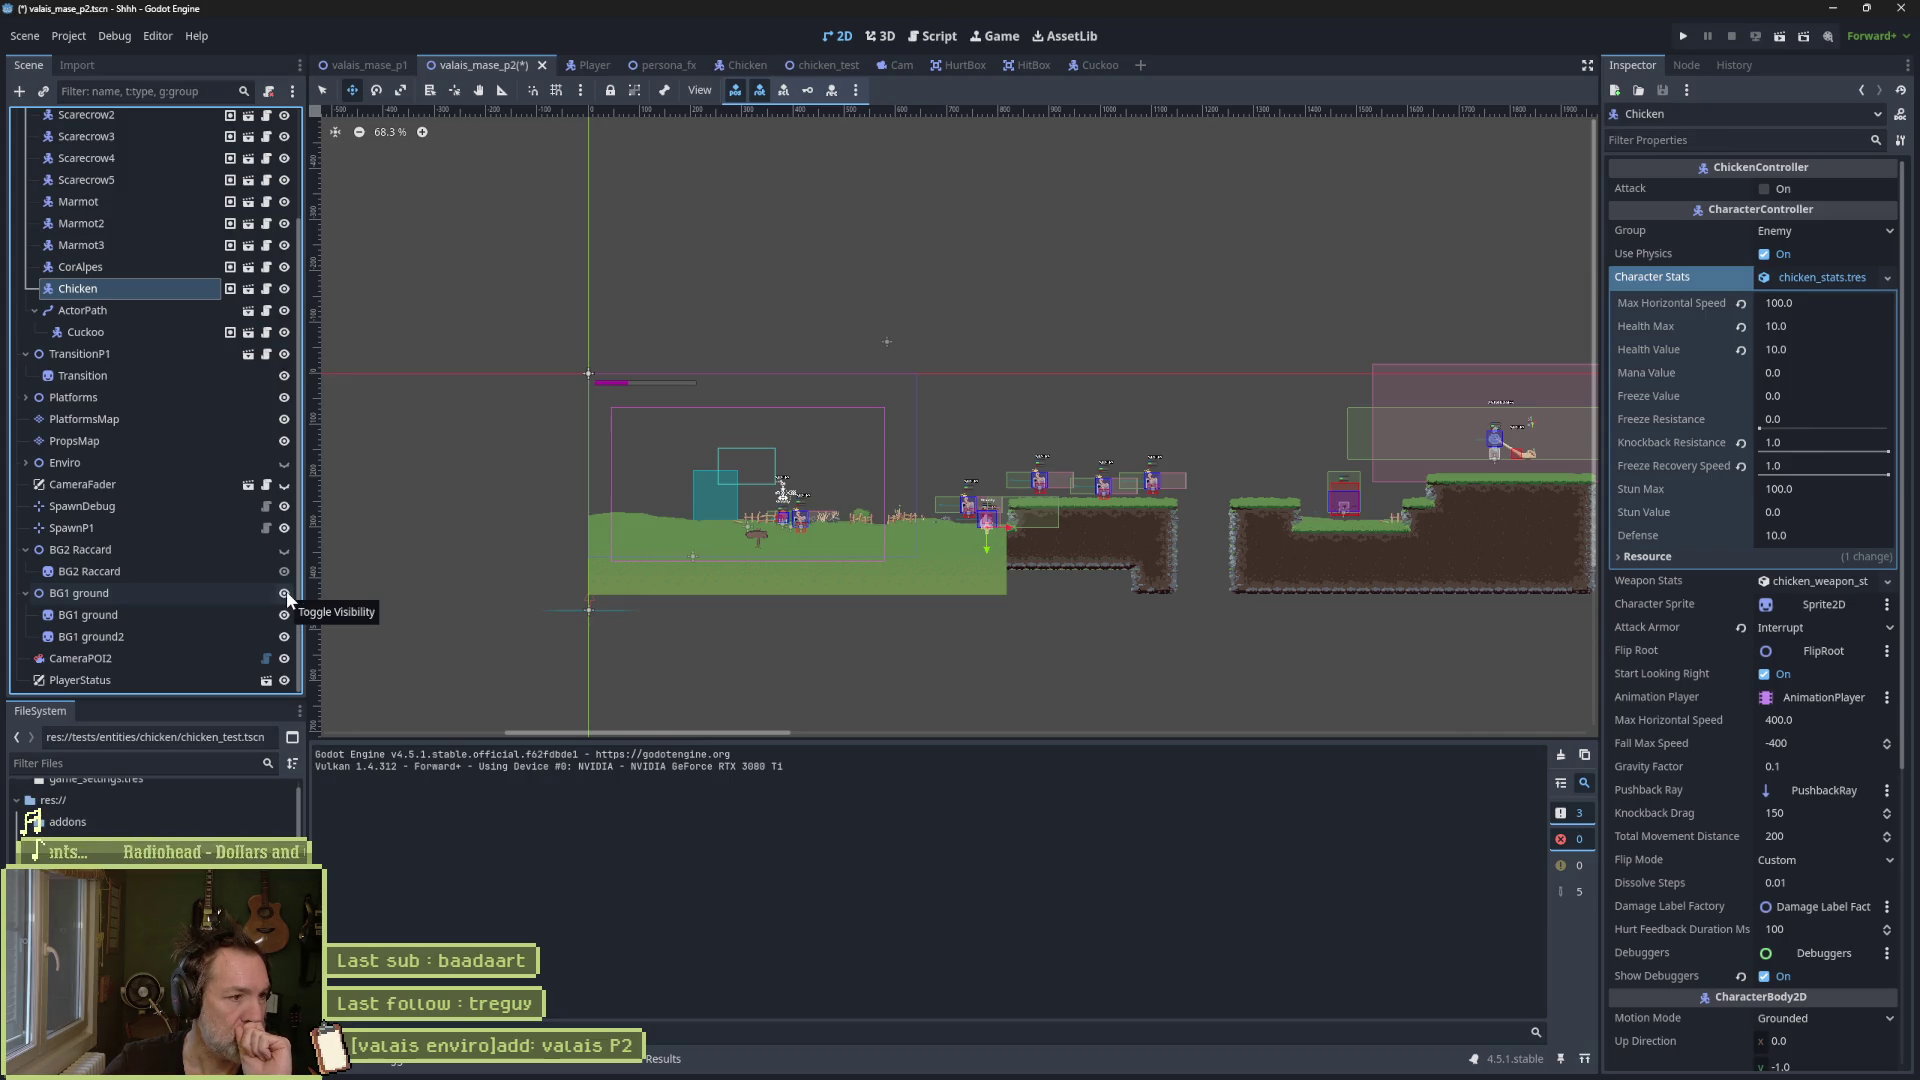
pyautogui.click(284, 593)
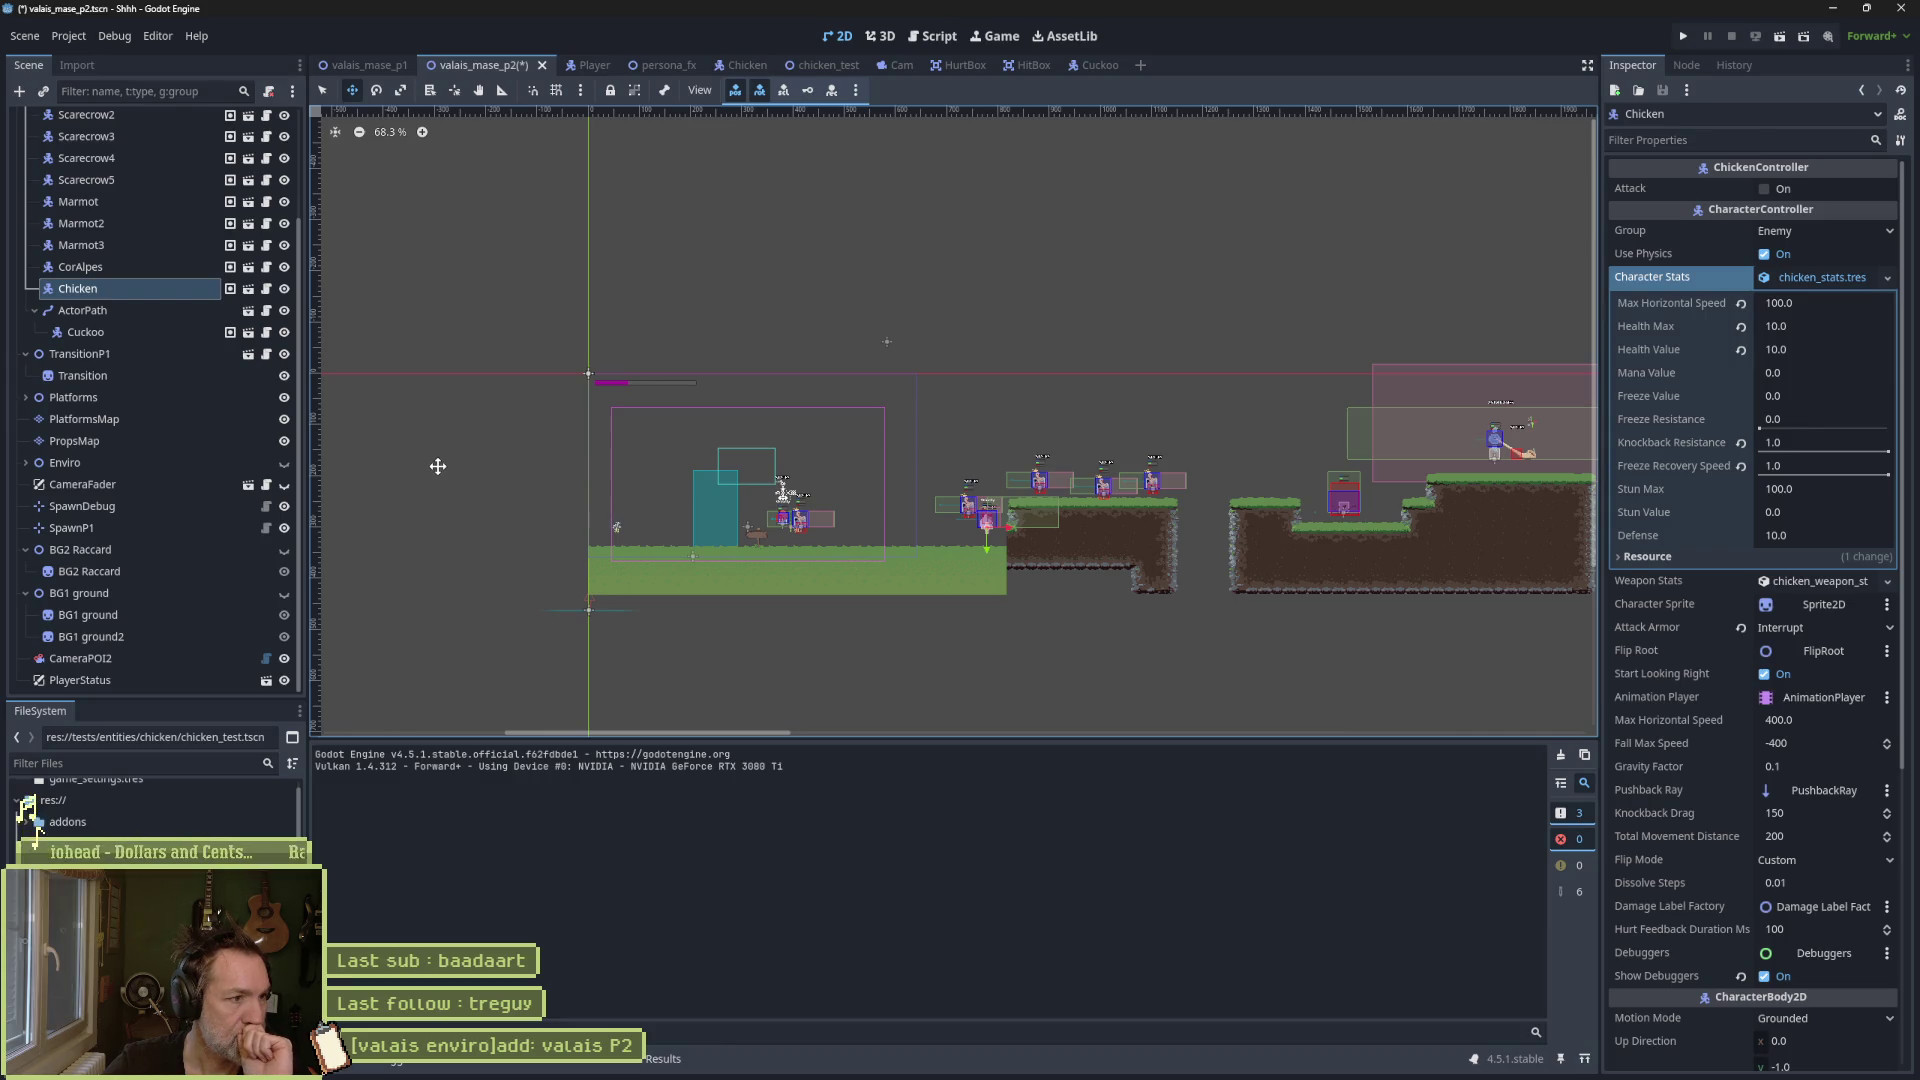
pyautogui.press('F5')
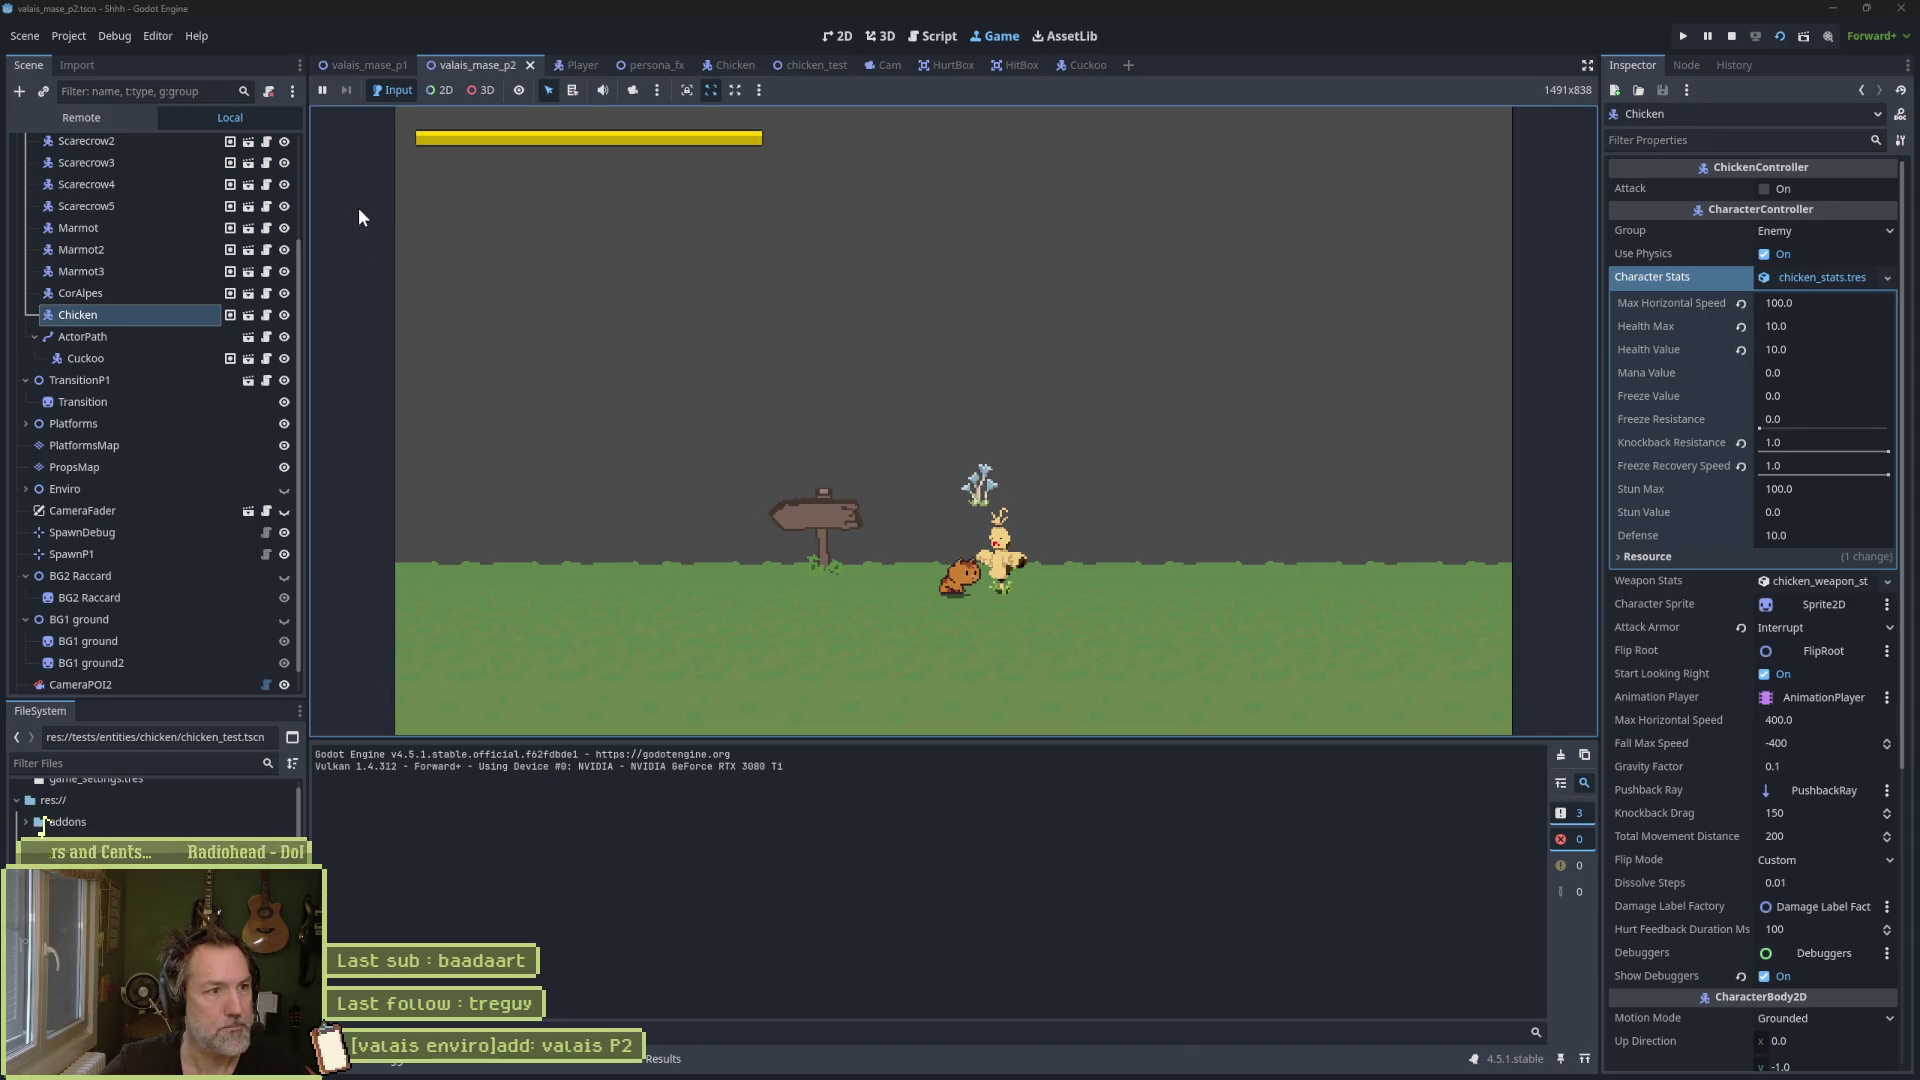
pyautogui.press('F8')
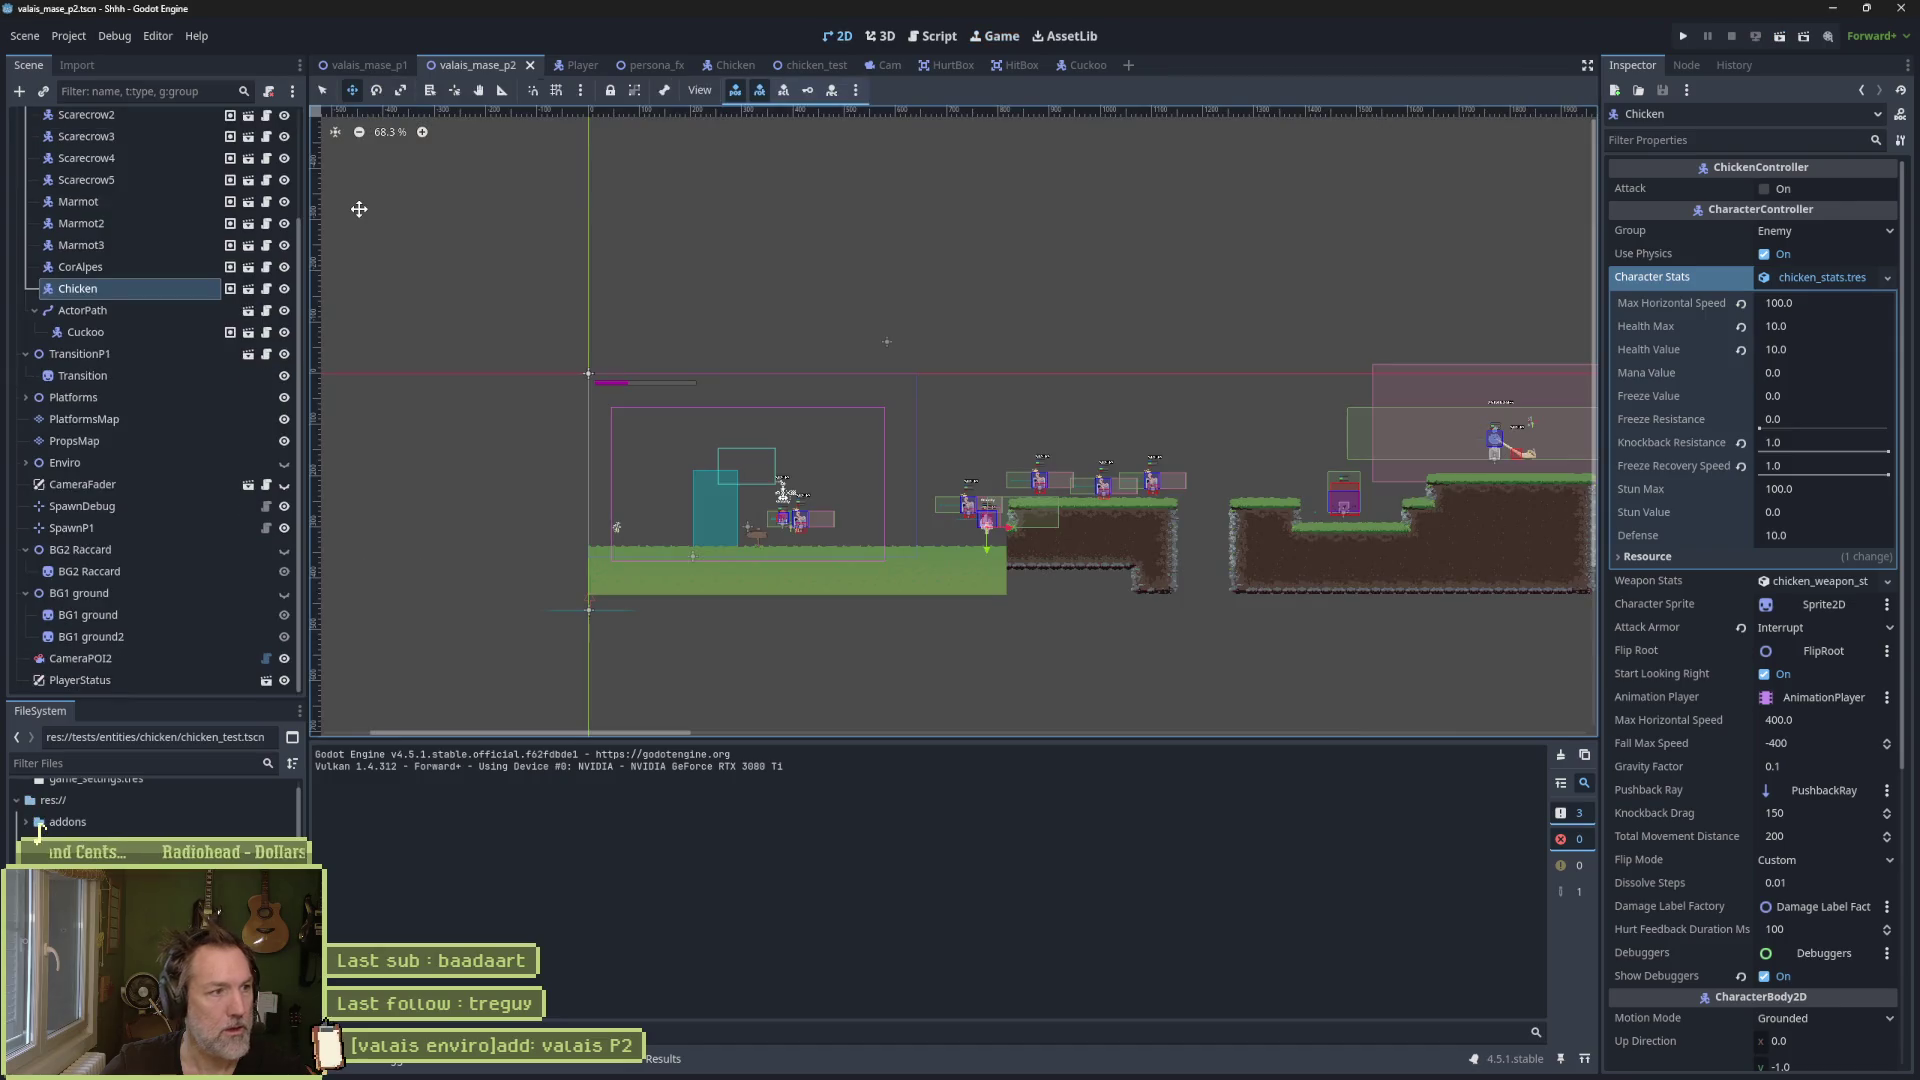
pyautogui.click(283, 461)
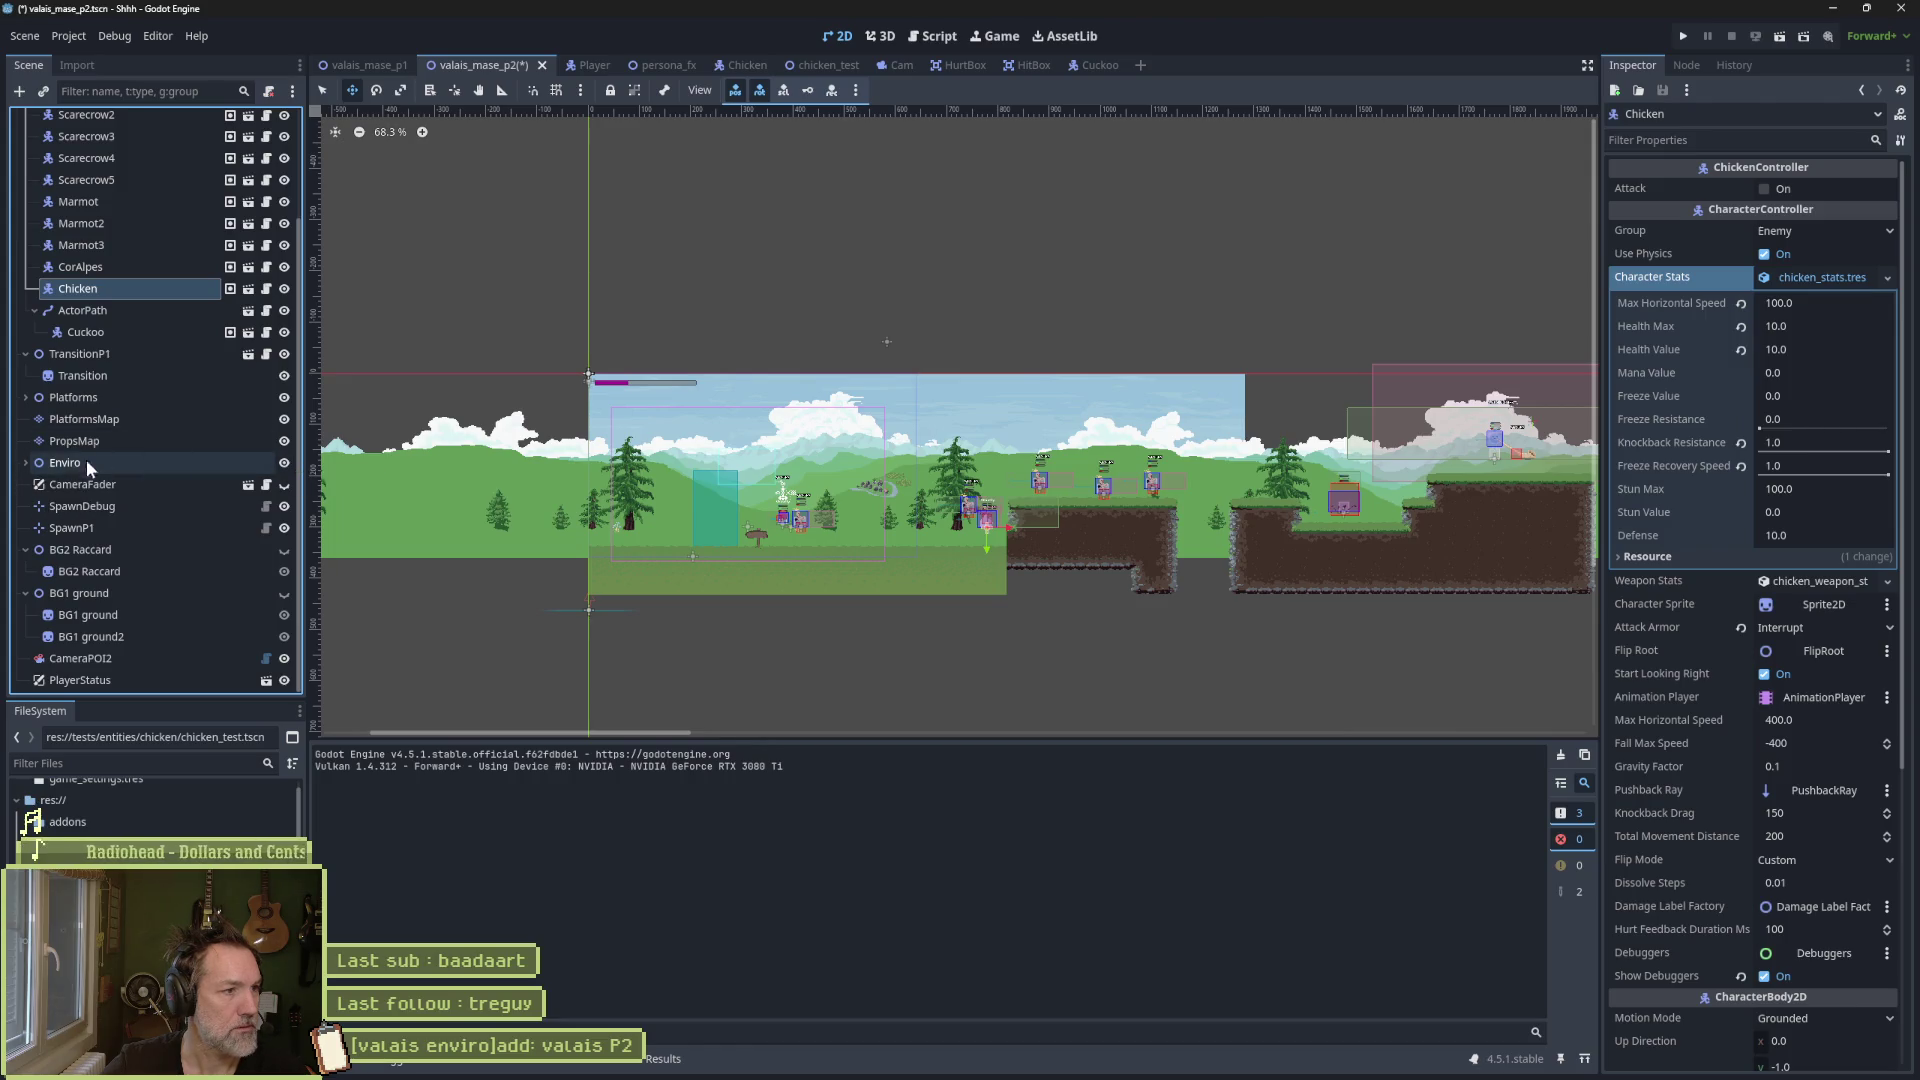
pyautogui.click(26, 463)
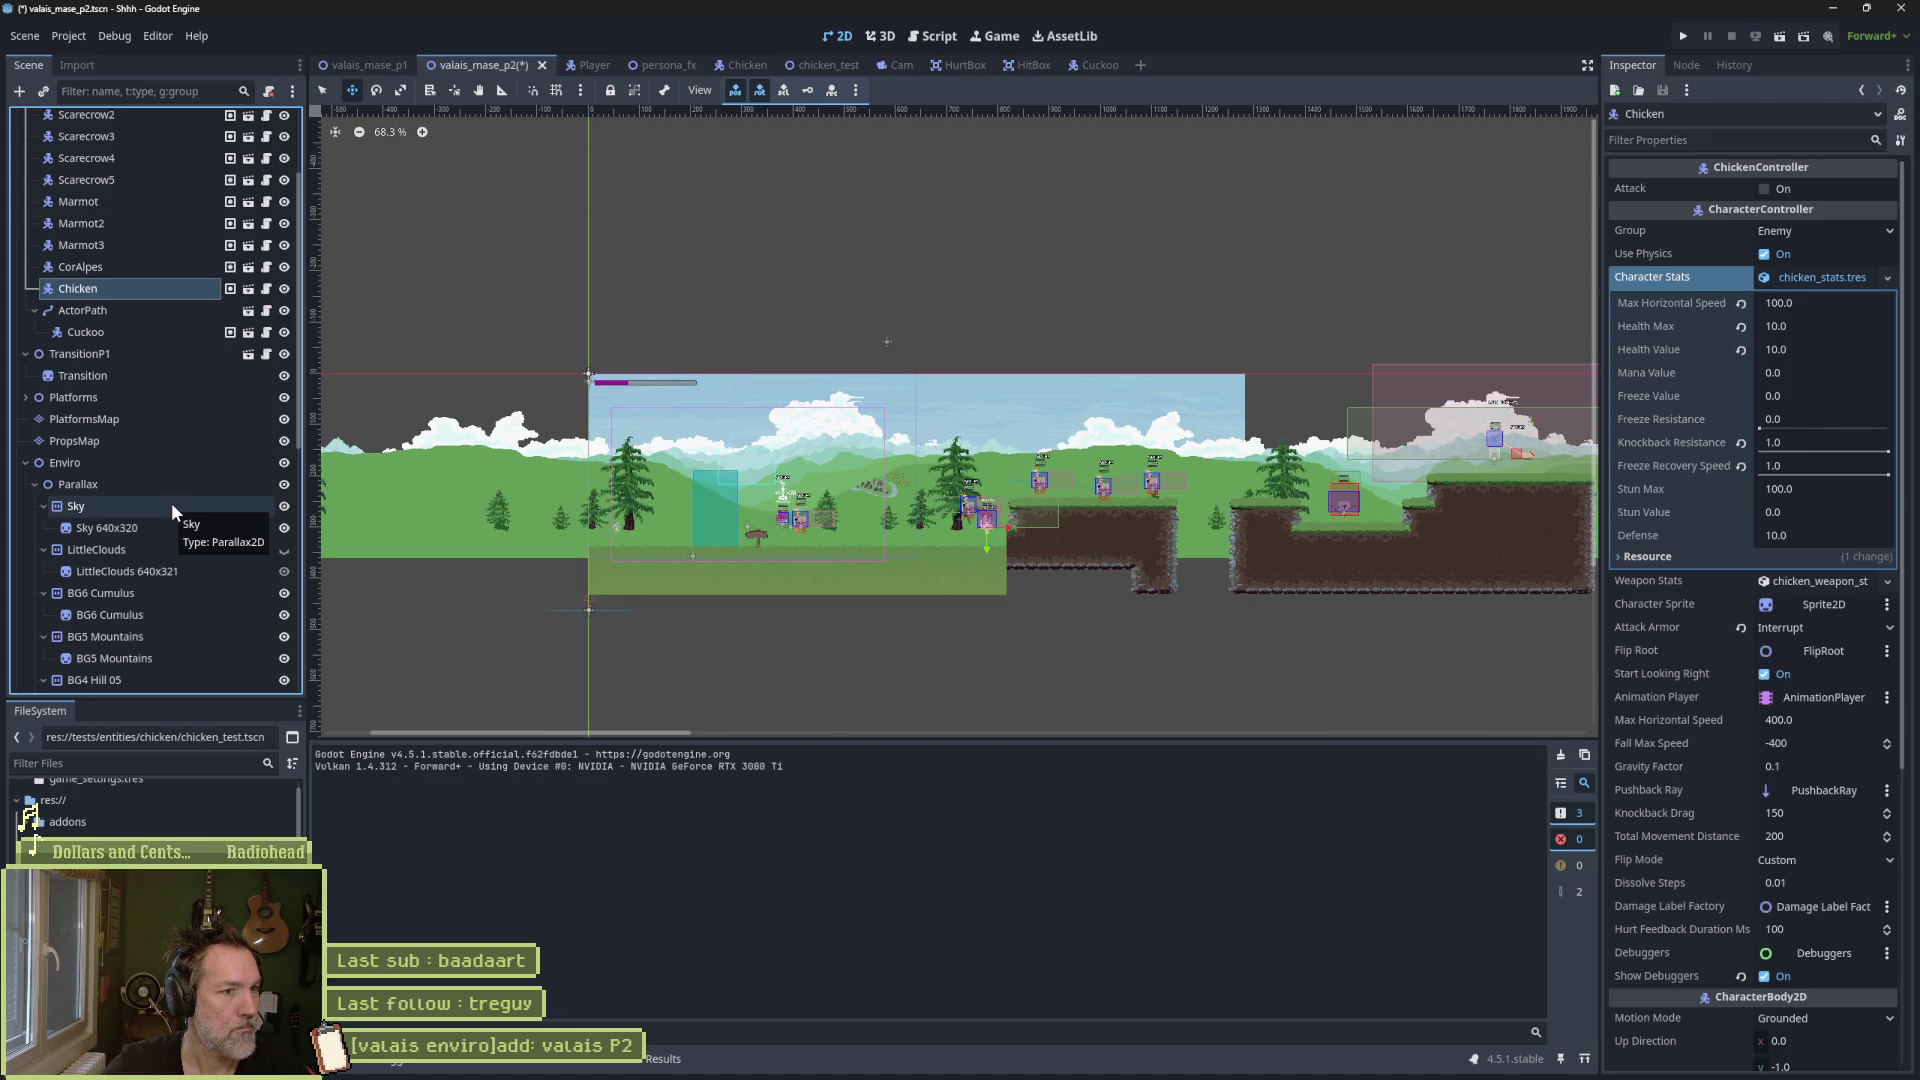
pyautogui.moveTo(1160, 1075)
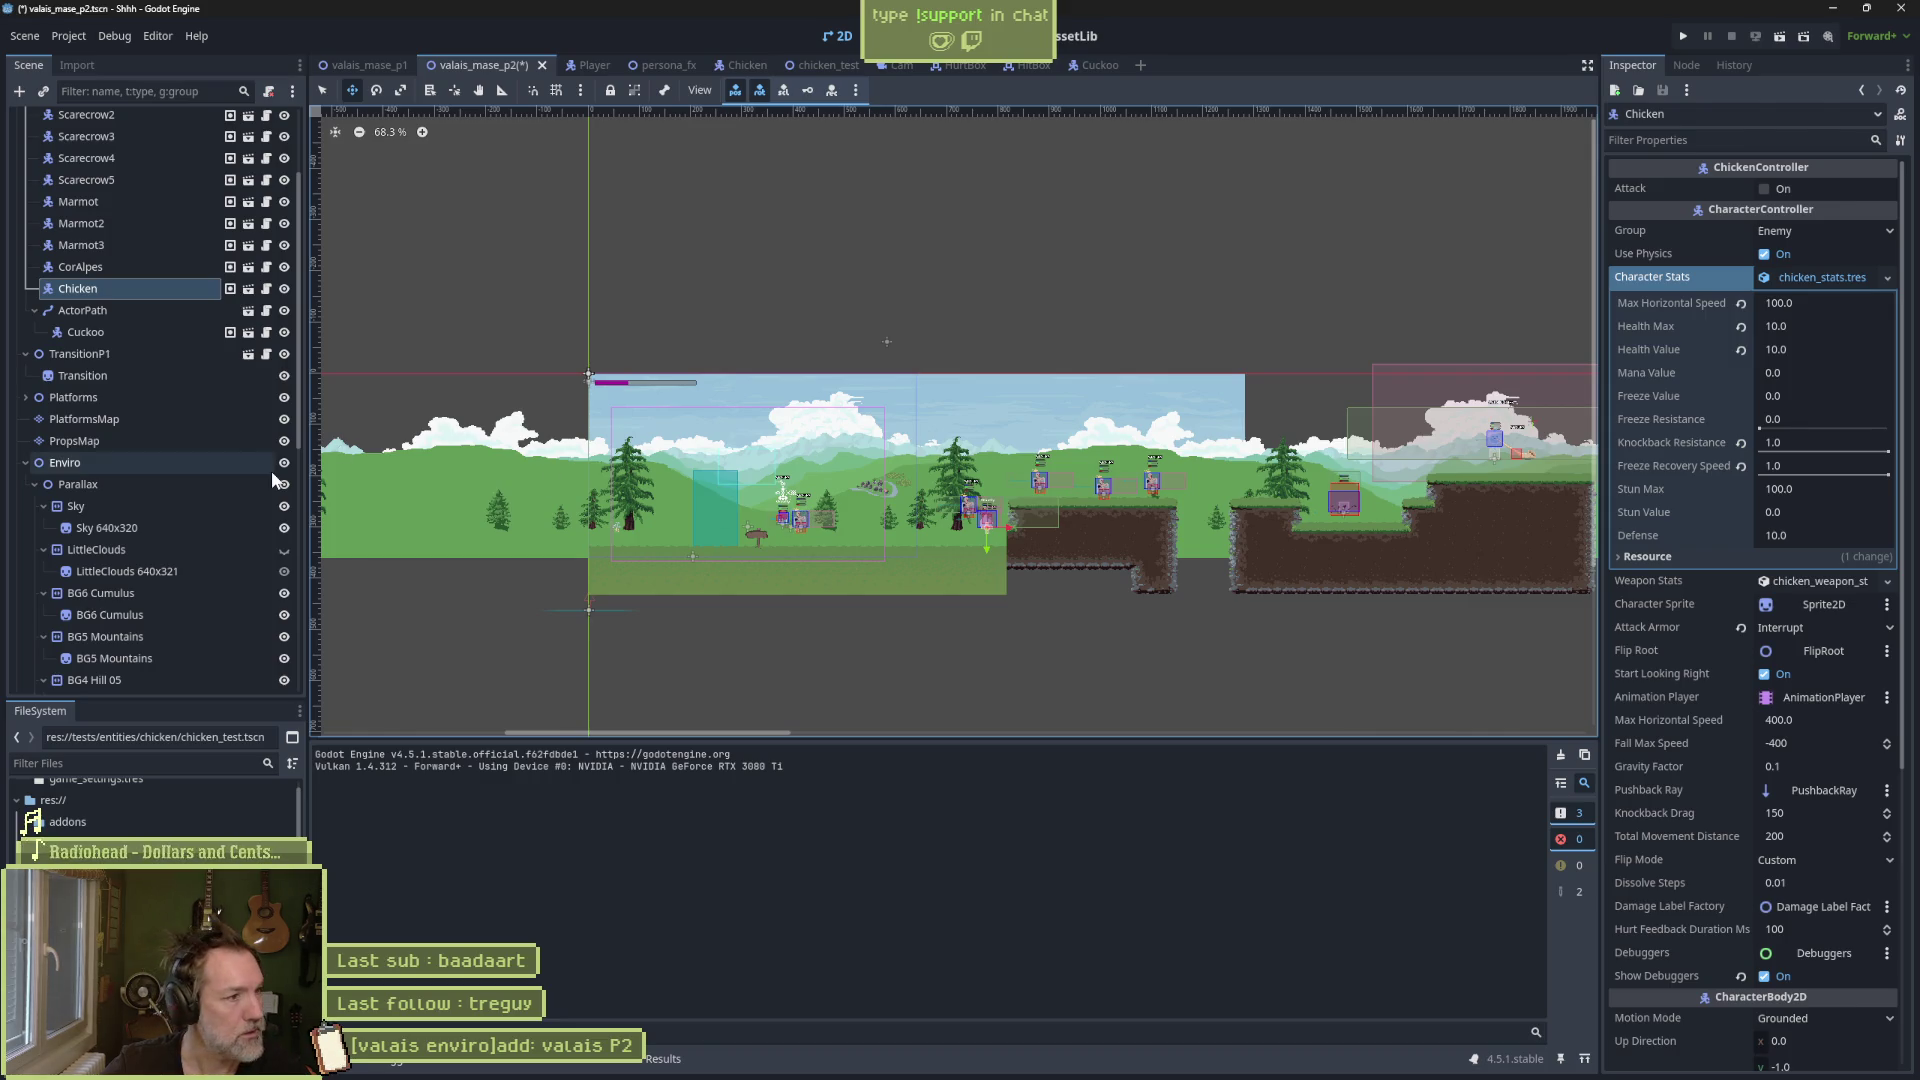
# - Collapse the Parallax children: BG5 Mountains, BG4 Hill 05, 04, 02 and 01
pyautogui.click(34, 485)
pyautogui.click(35, 485)
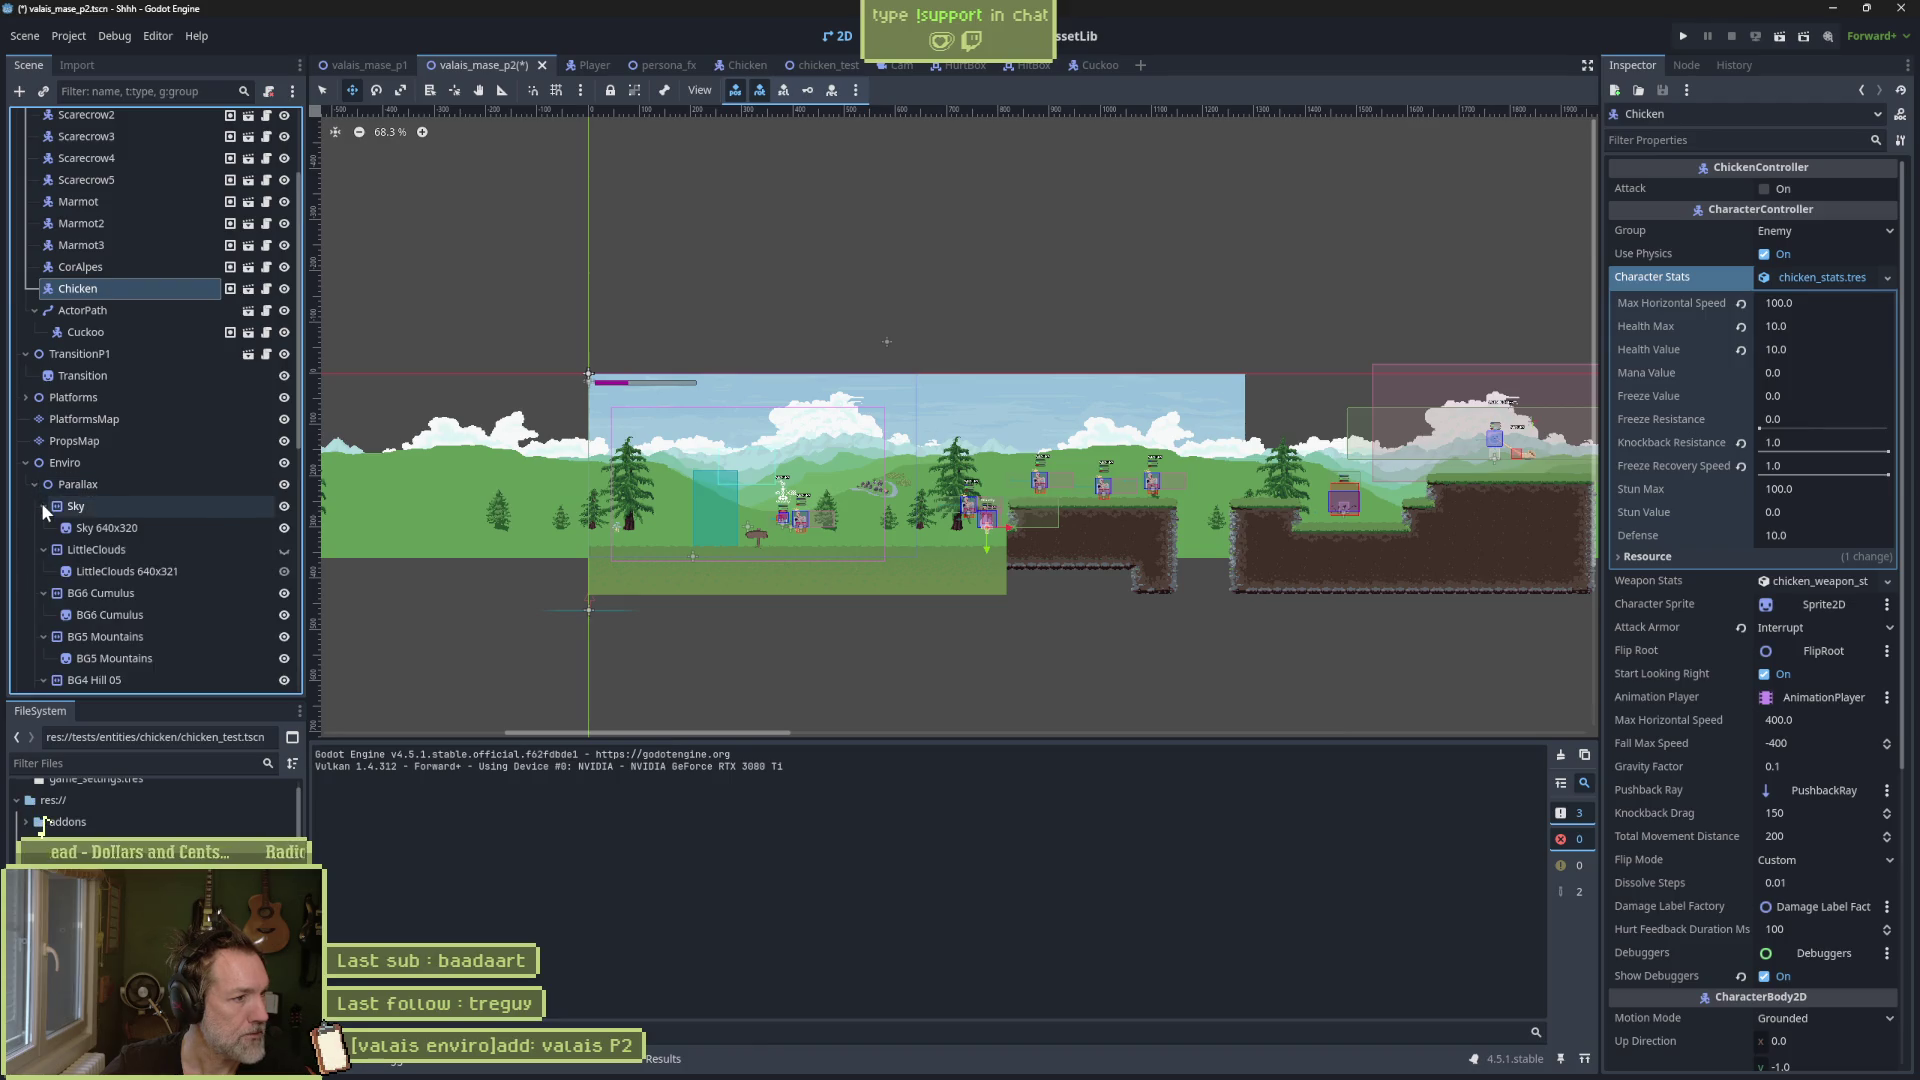
pyautogui.click(44, 571)
pyautogui.click(44, 592)
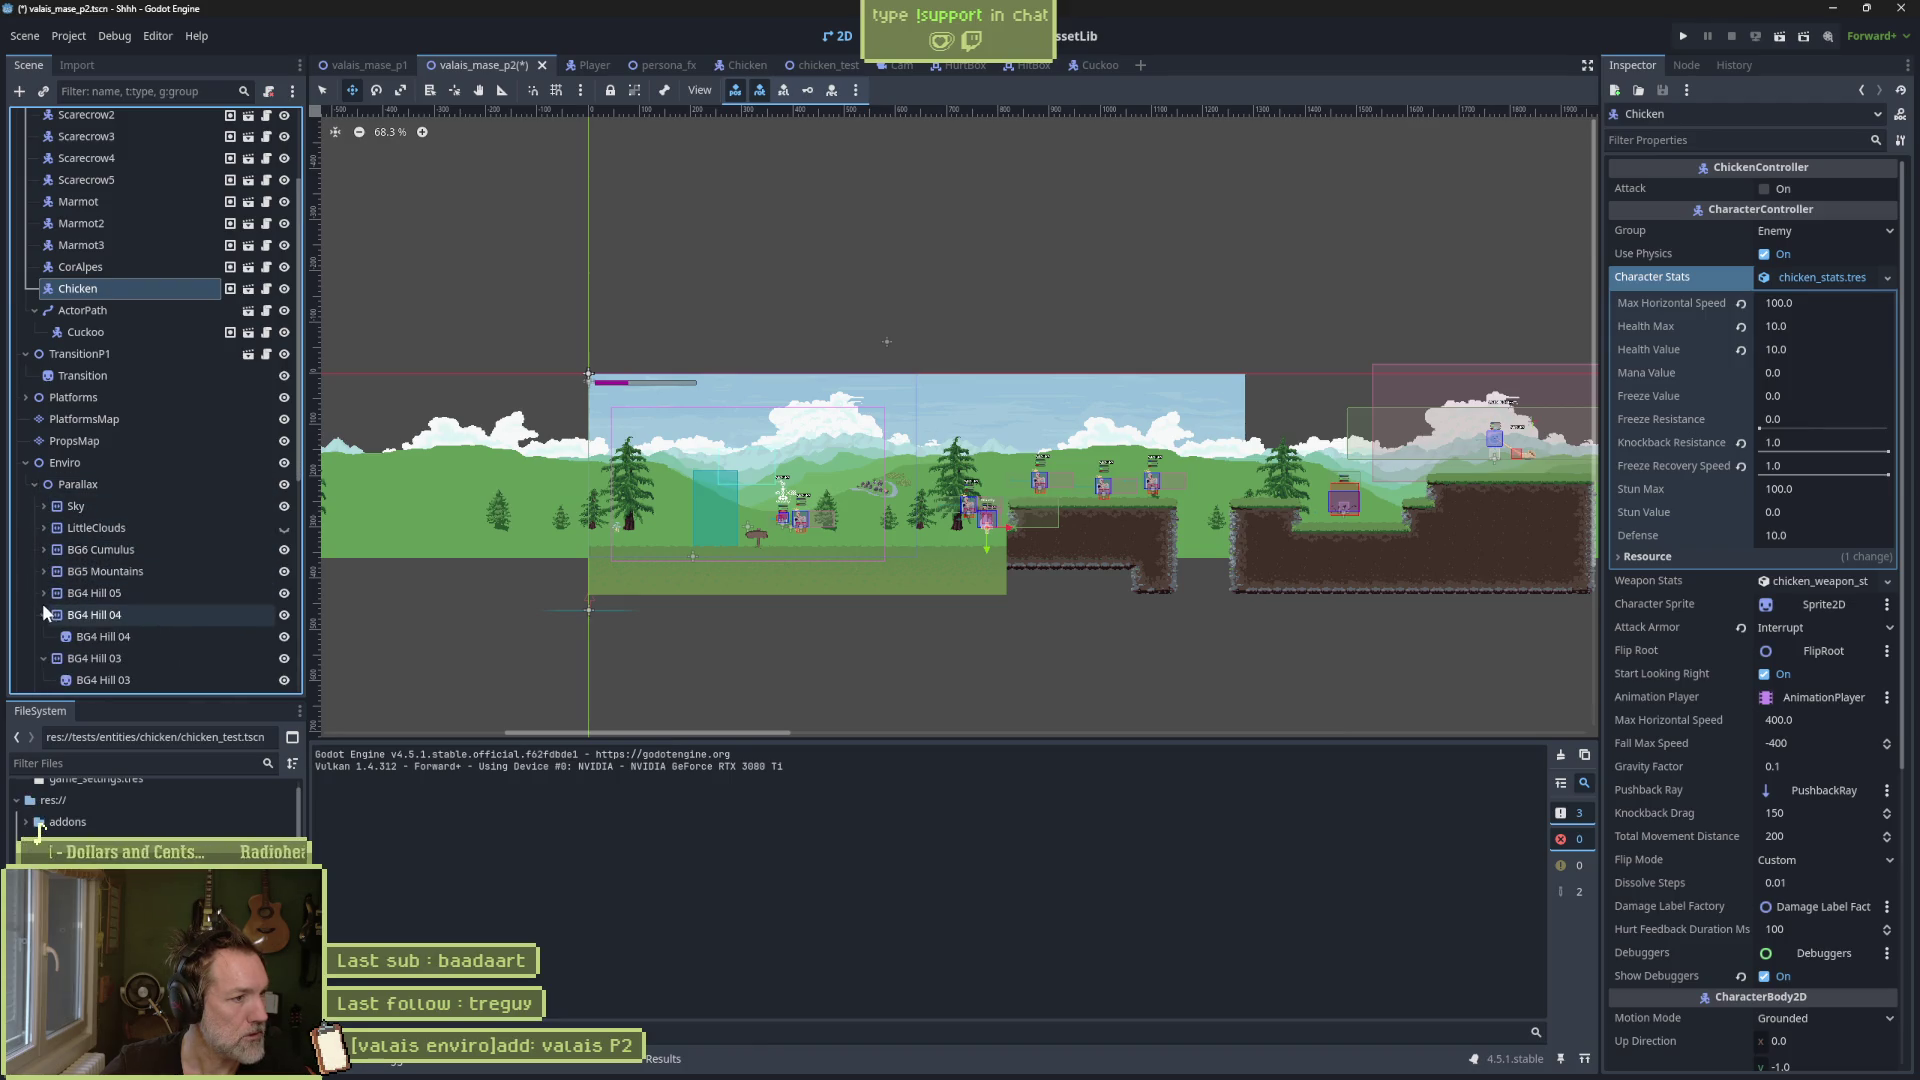
pyautogui.click(44, 615)
pyautogui.click(50, 660)
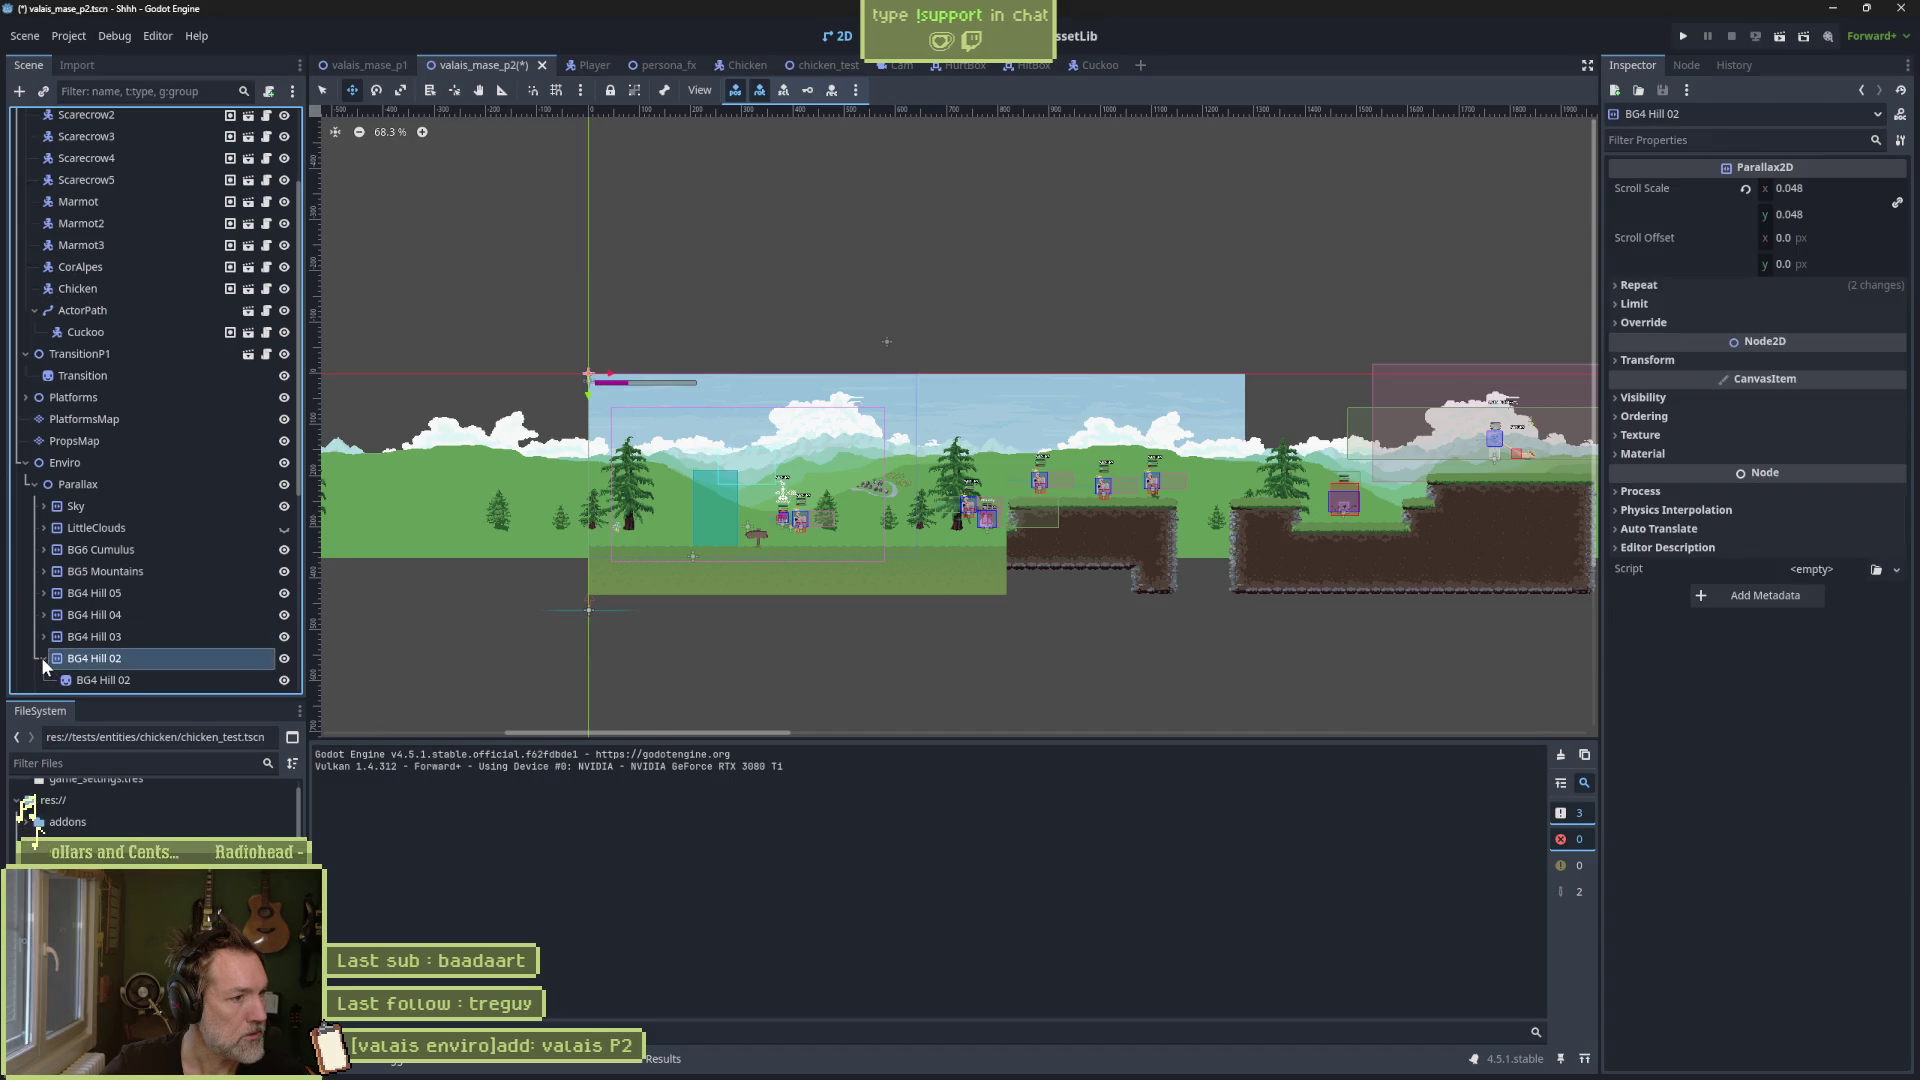
pyautogui.click(42, 657)
pyautogui.scroll(-5, 44, 638)
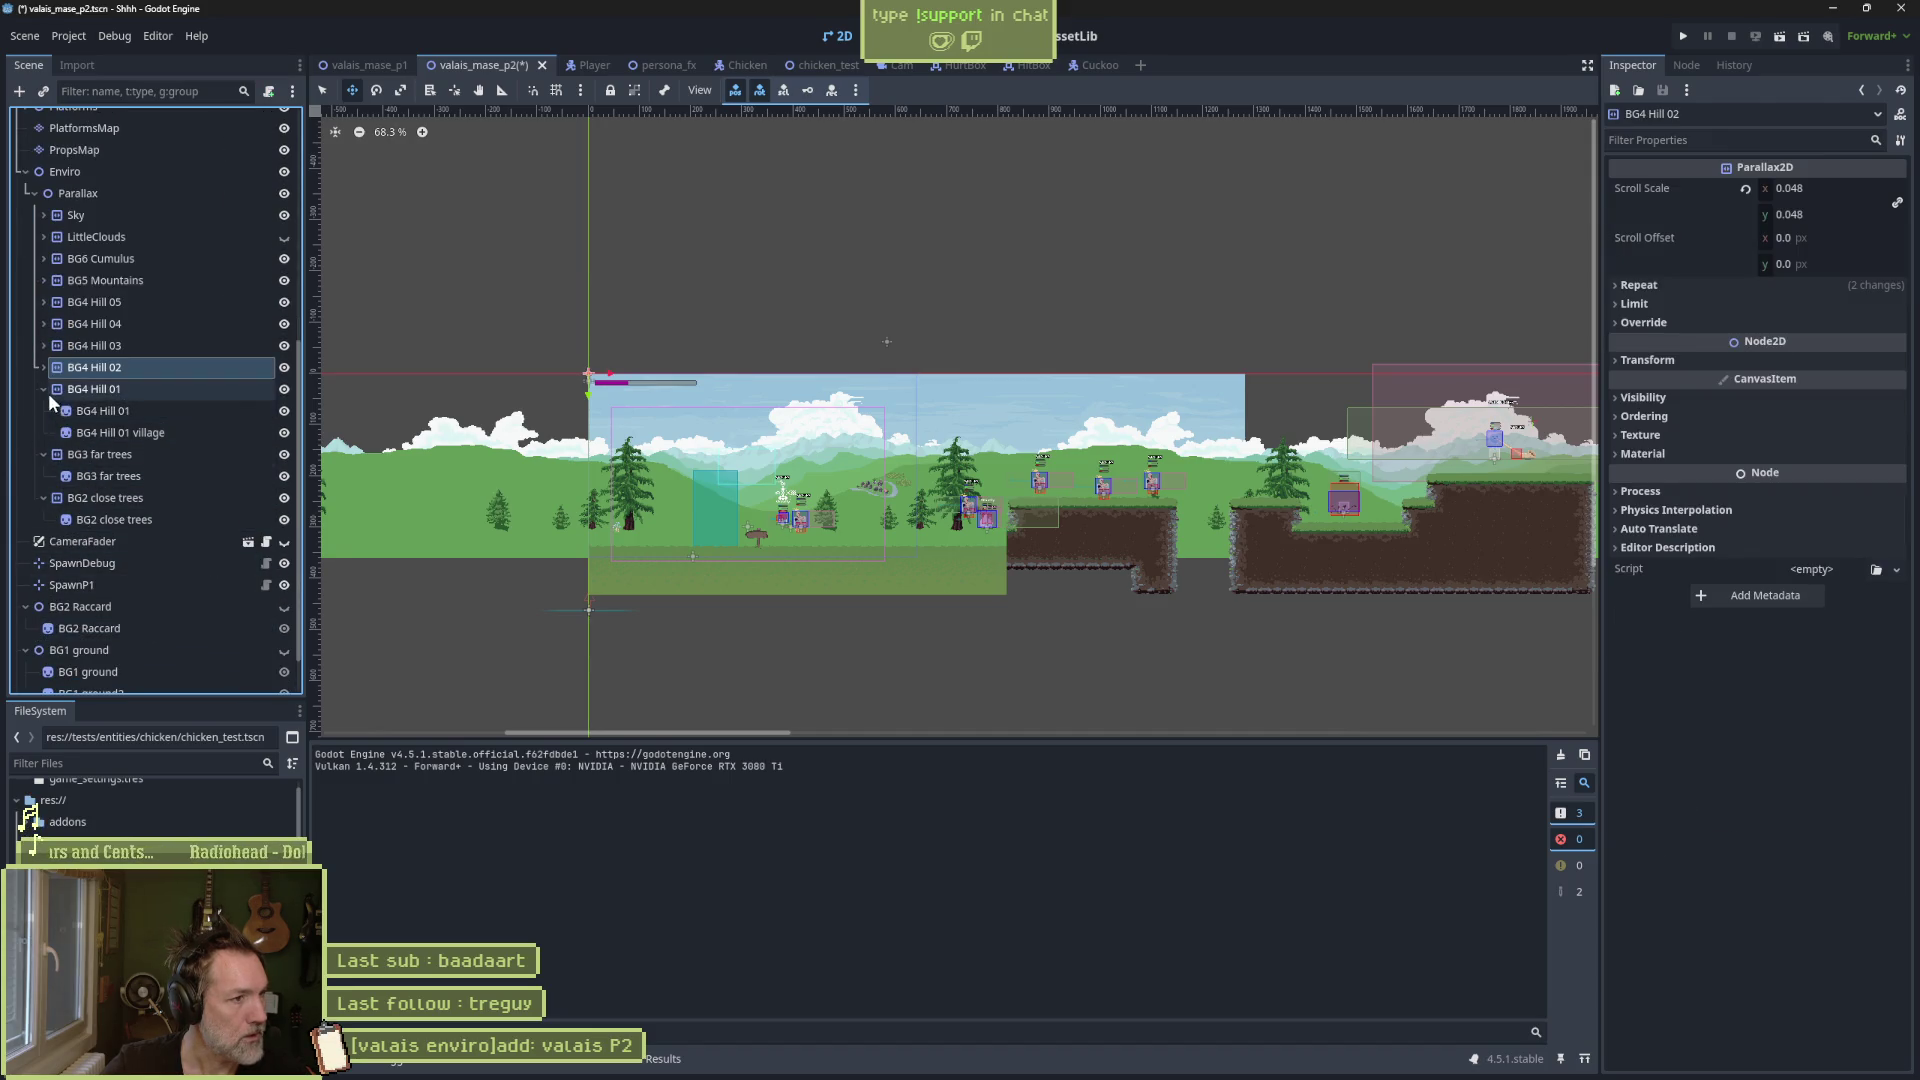
pyautogui.click(44, 389)
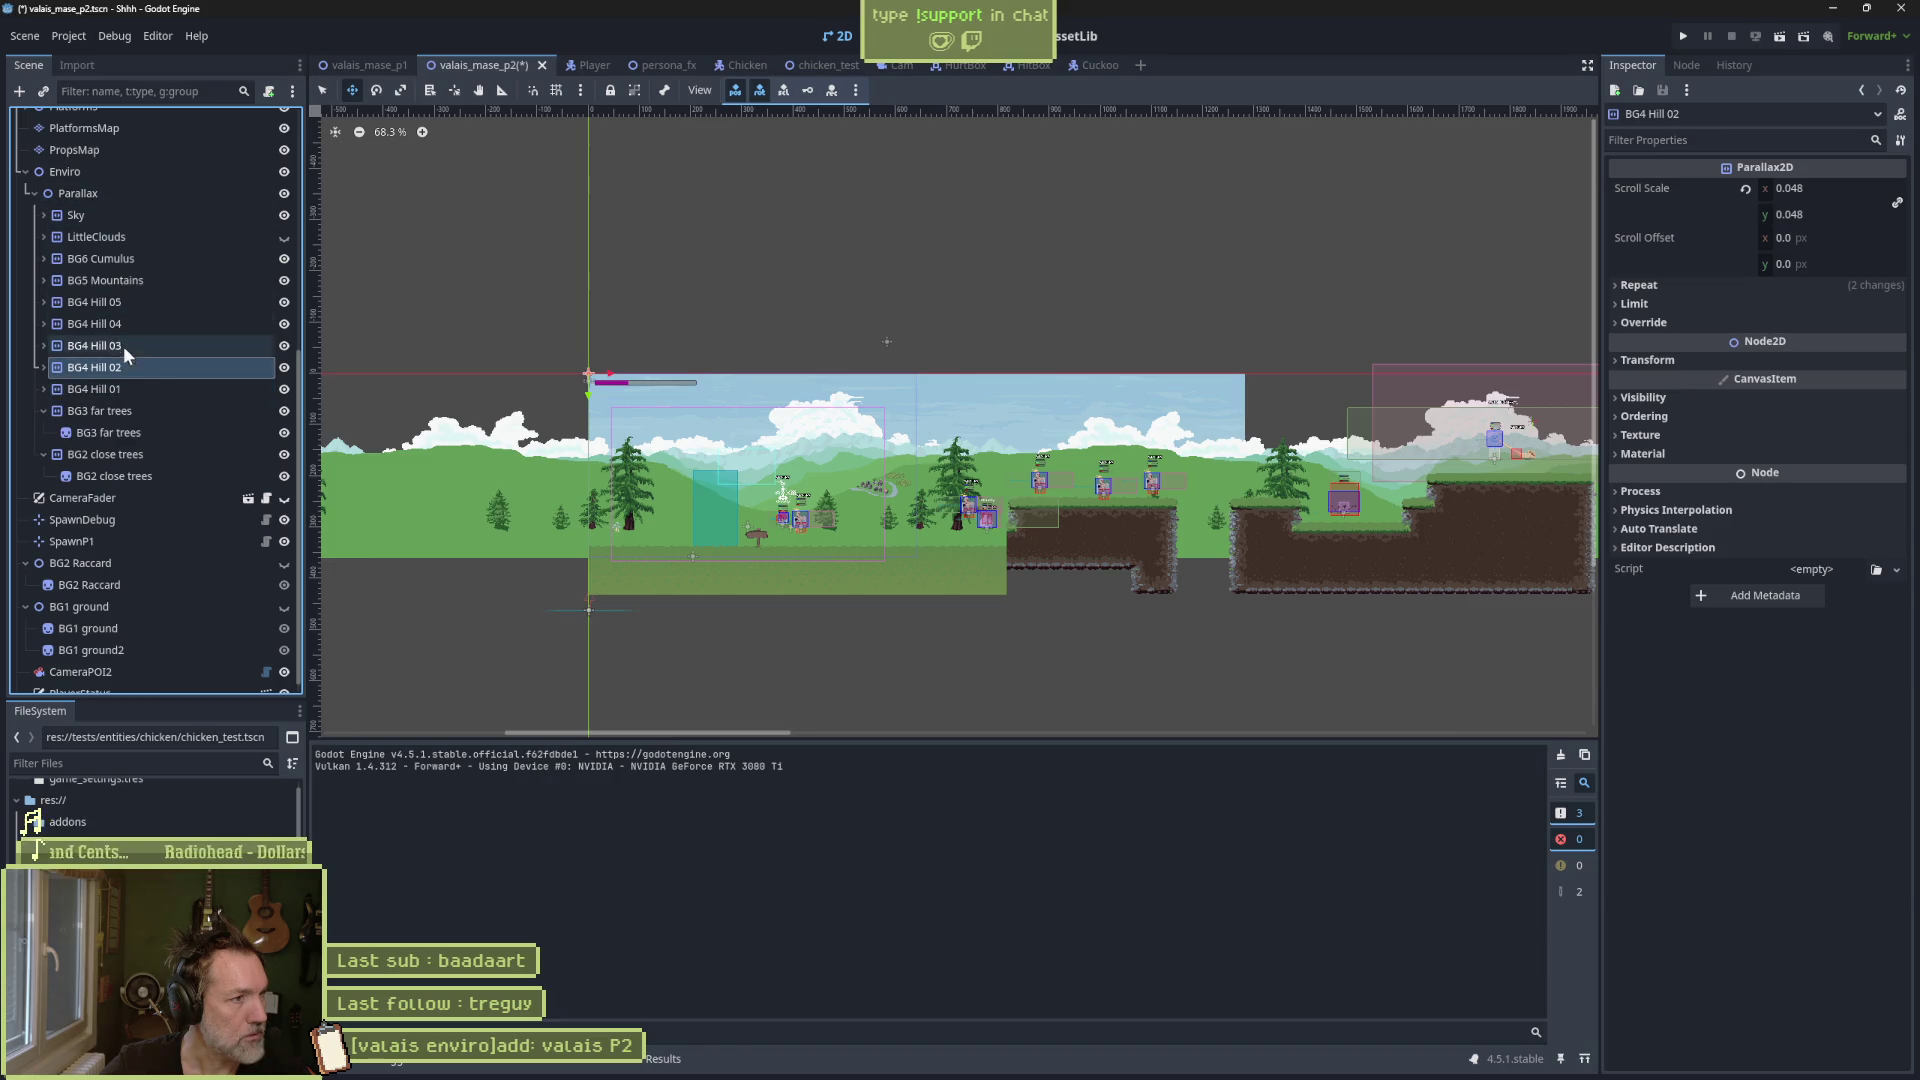
# - Check BG4 Hill 01's 0.06 scroll scale, then hide the far trees and close trees layers
pyautogui.click(67, 390)
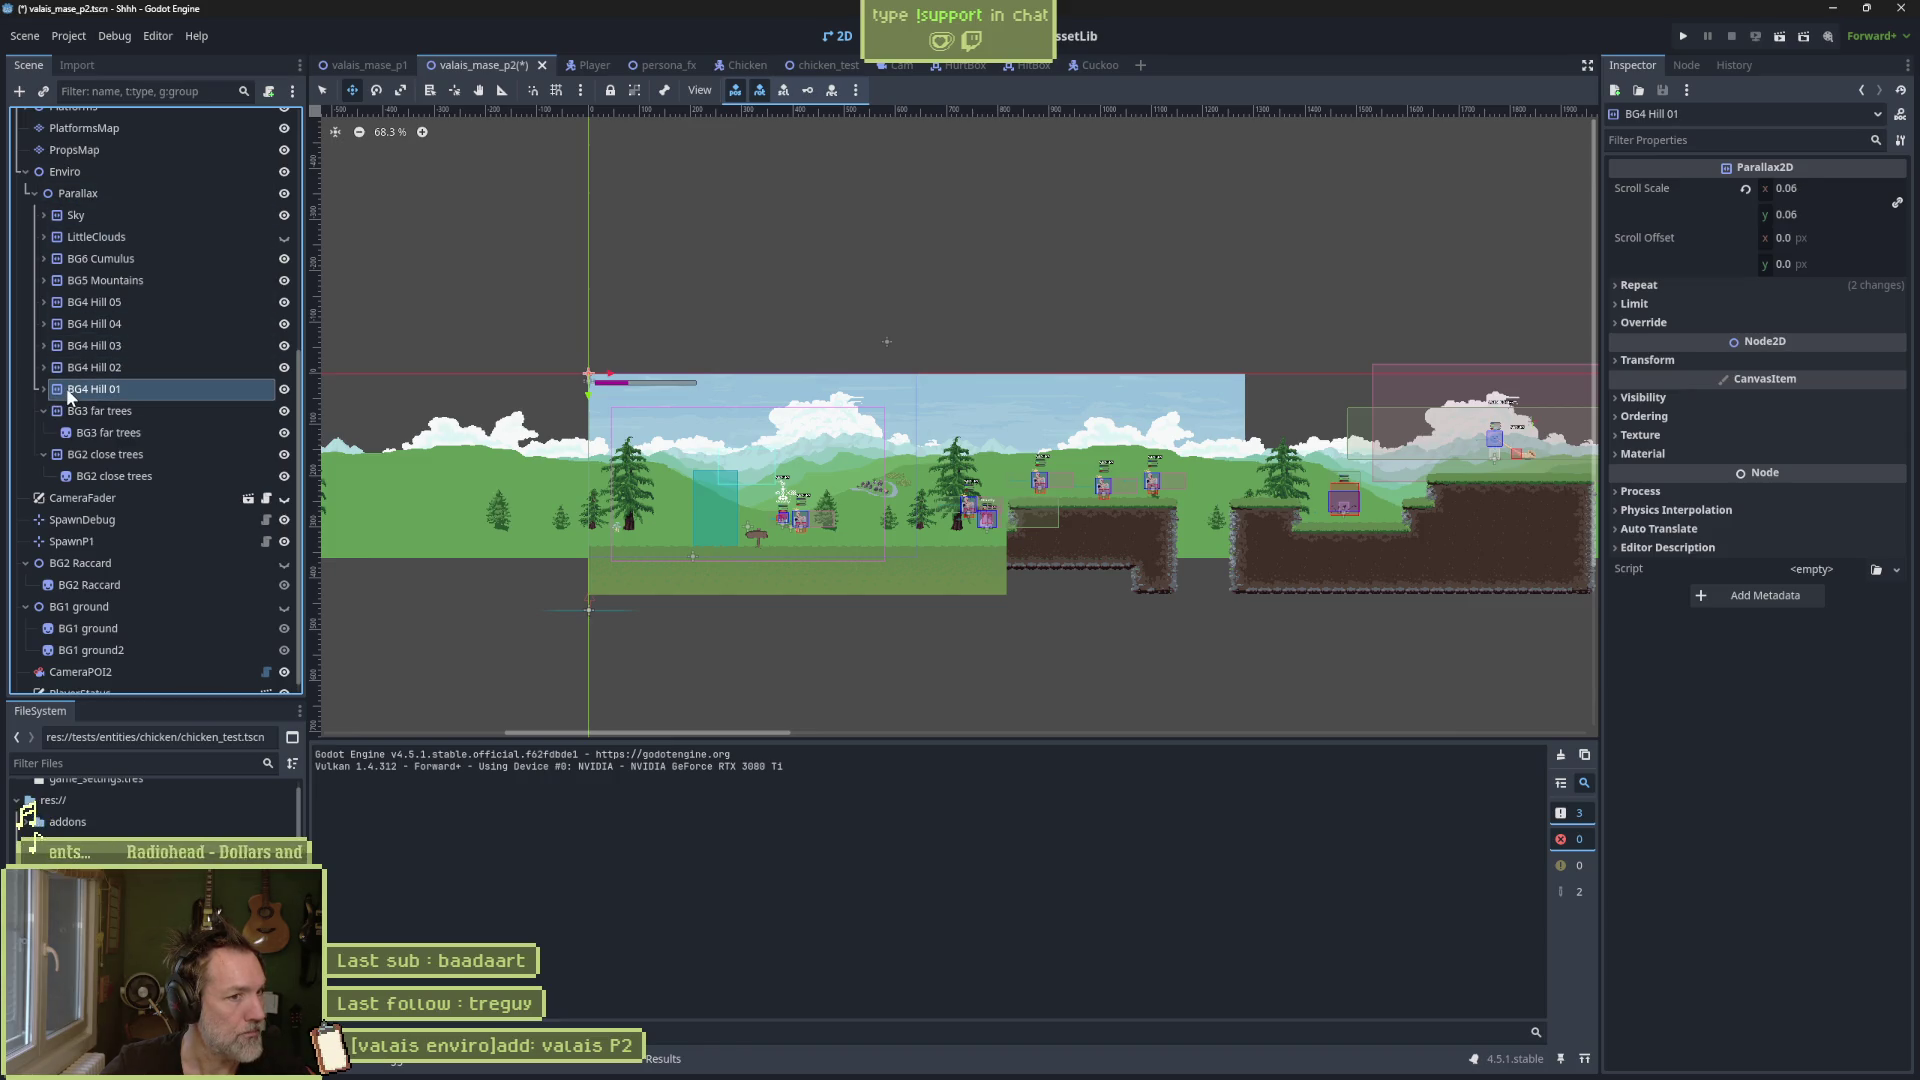
pyautogui.click(284, 389)
pyautogui.click(284, 389)
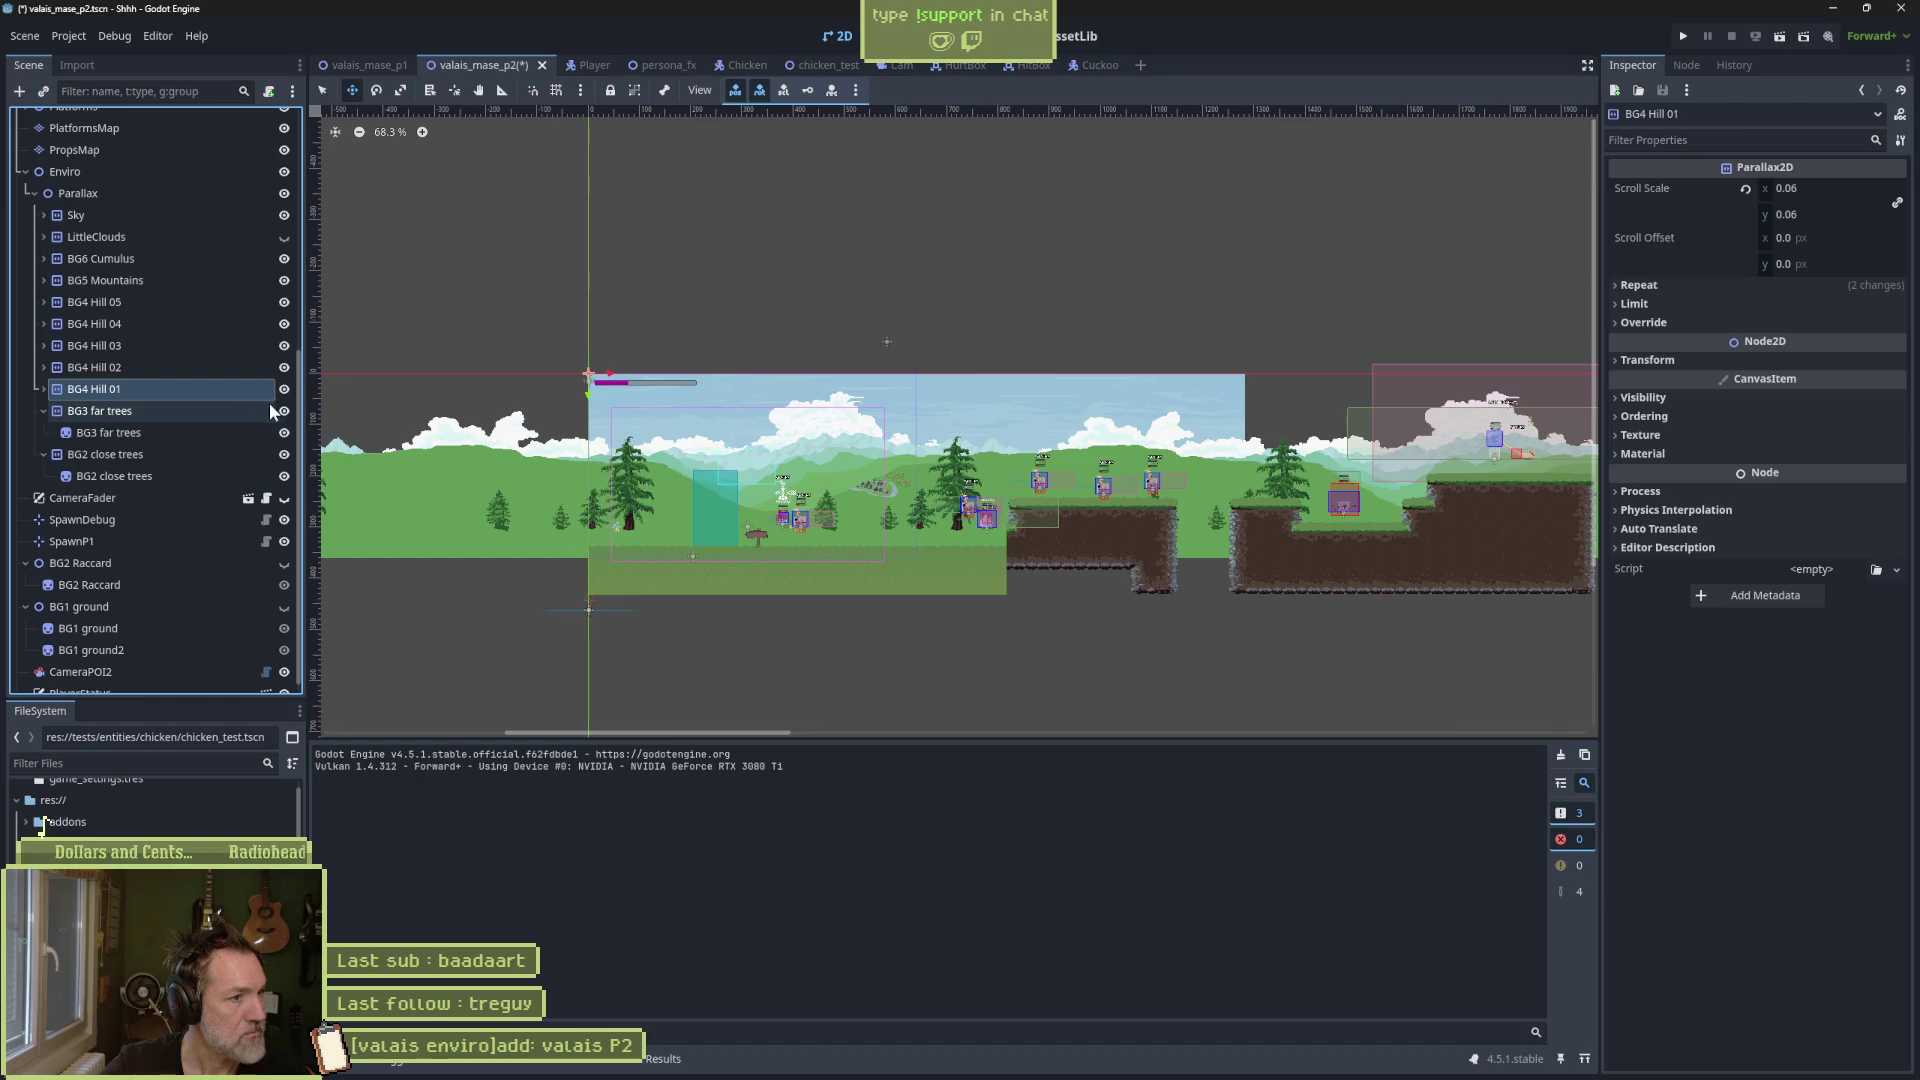
pyautogui.click(283, 411)
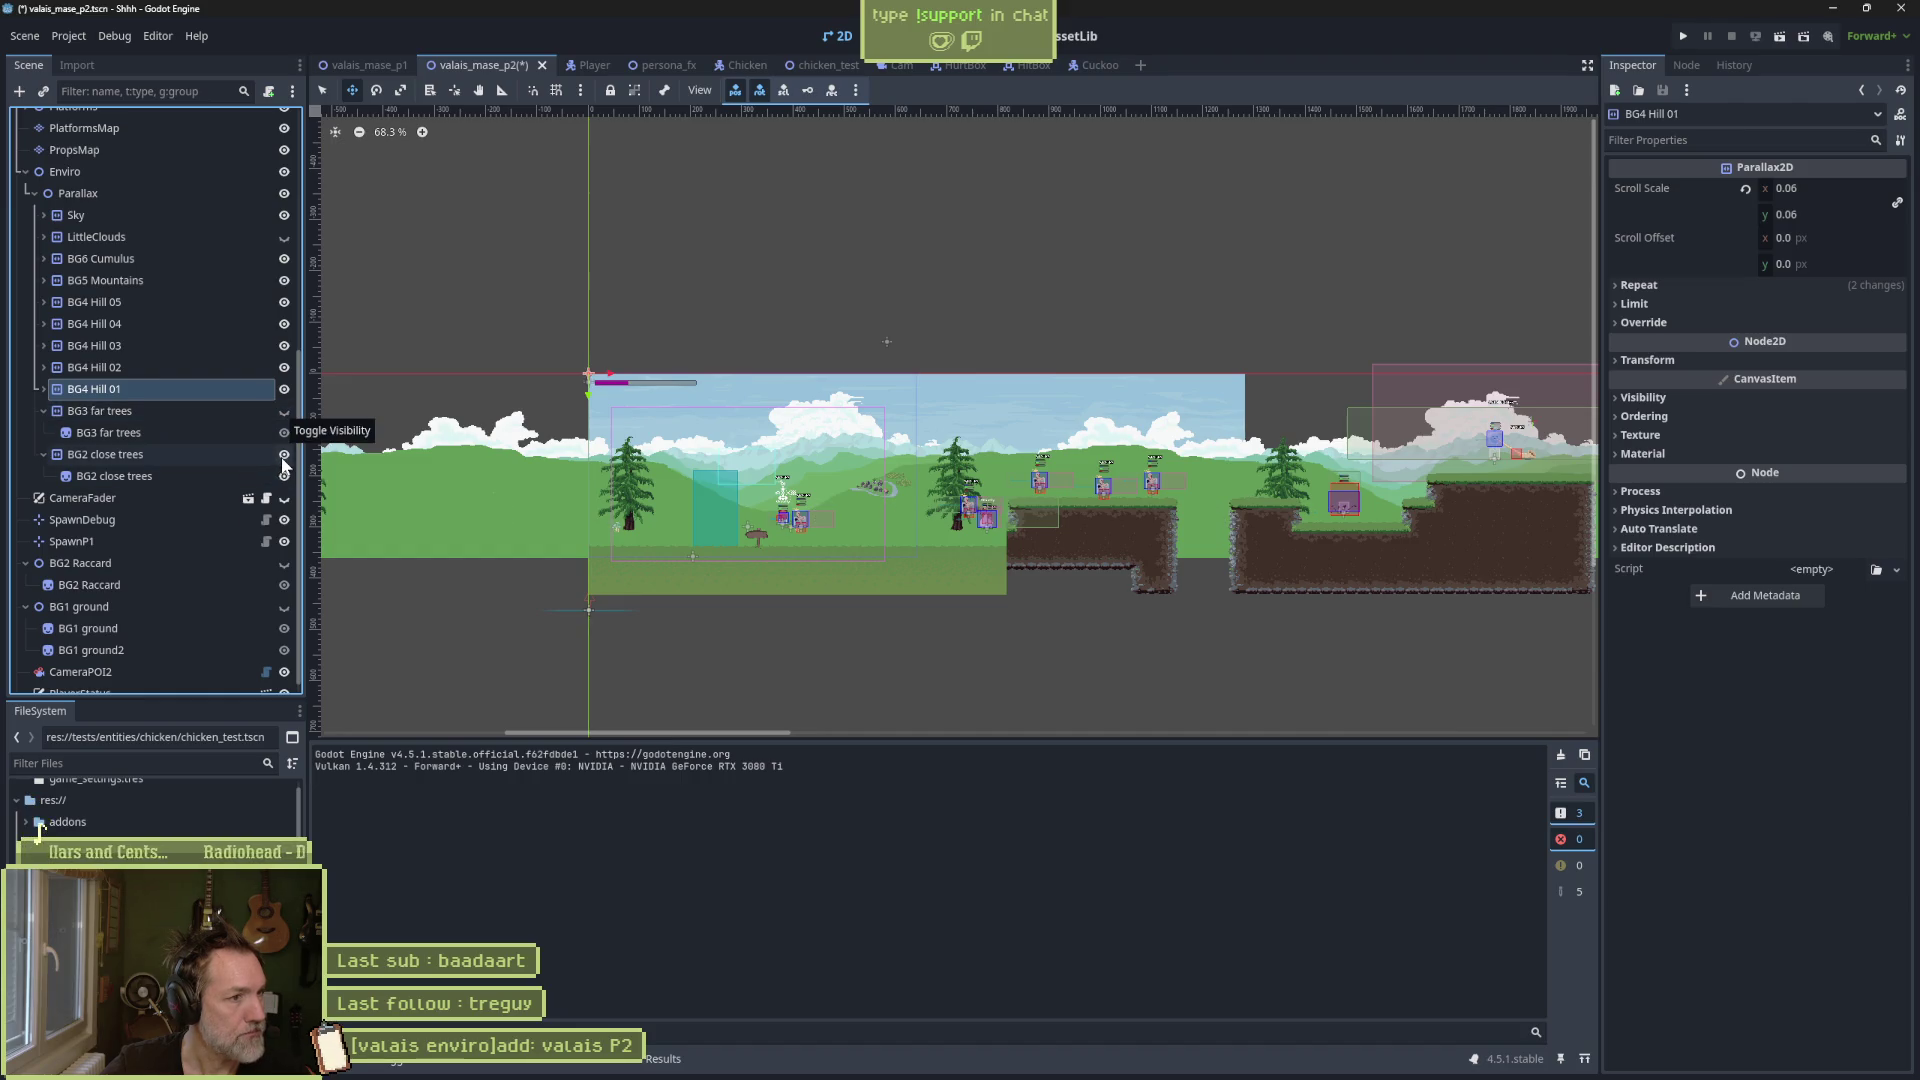
pyautogui.click(284, 454)
pyautogui.click(44, 411)
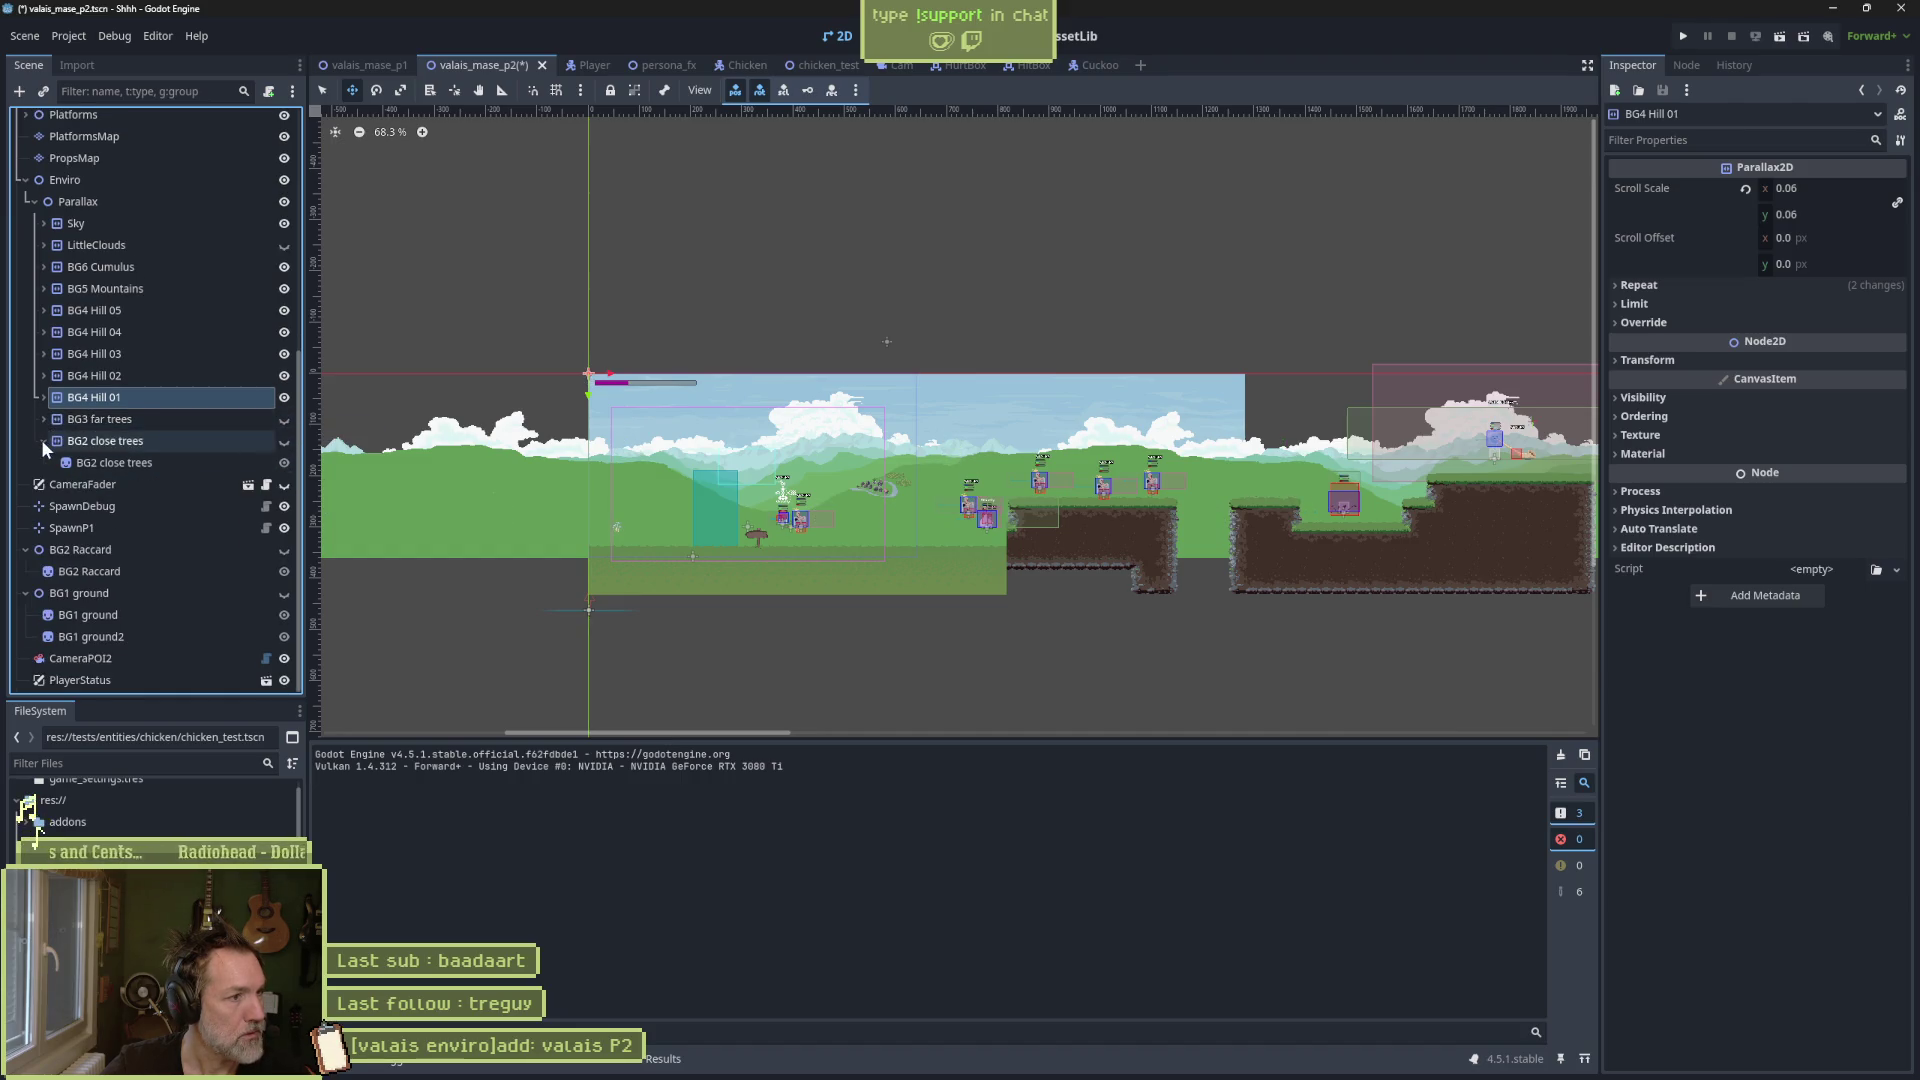
pyautogui.click(41, 440)
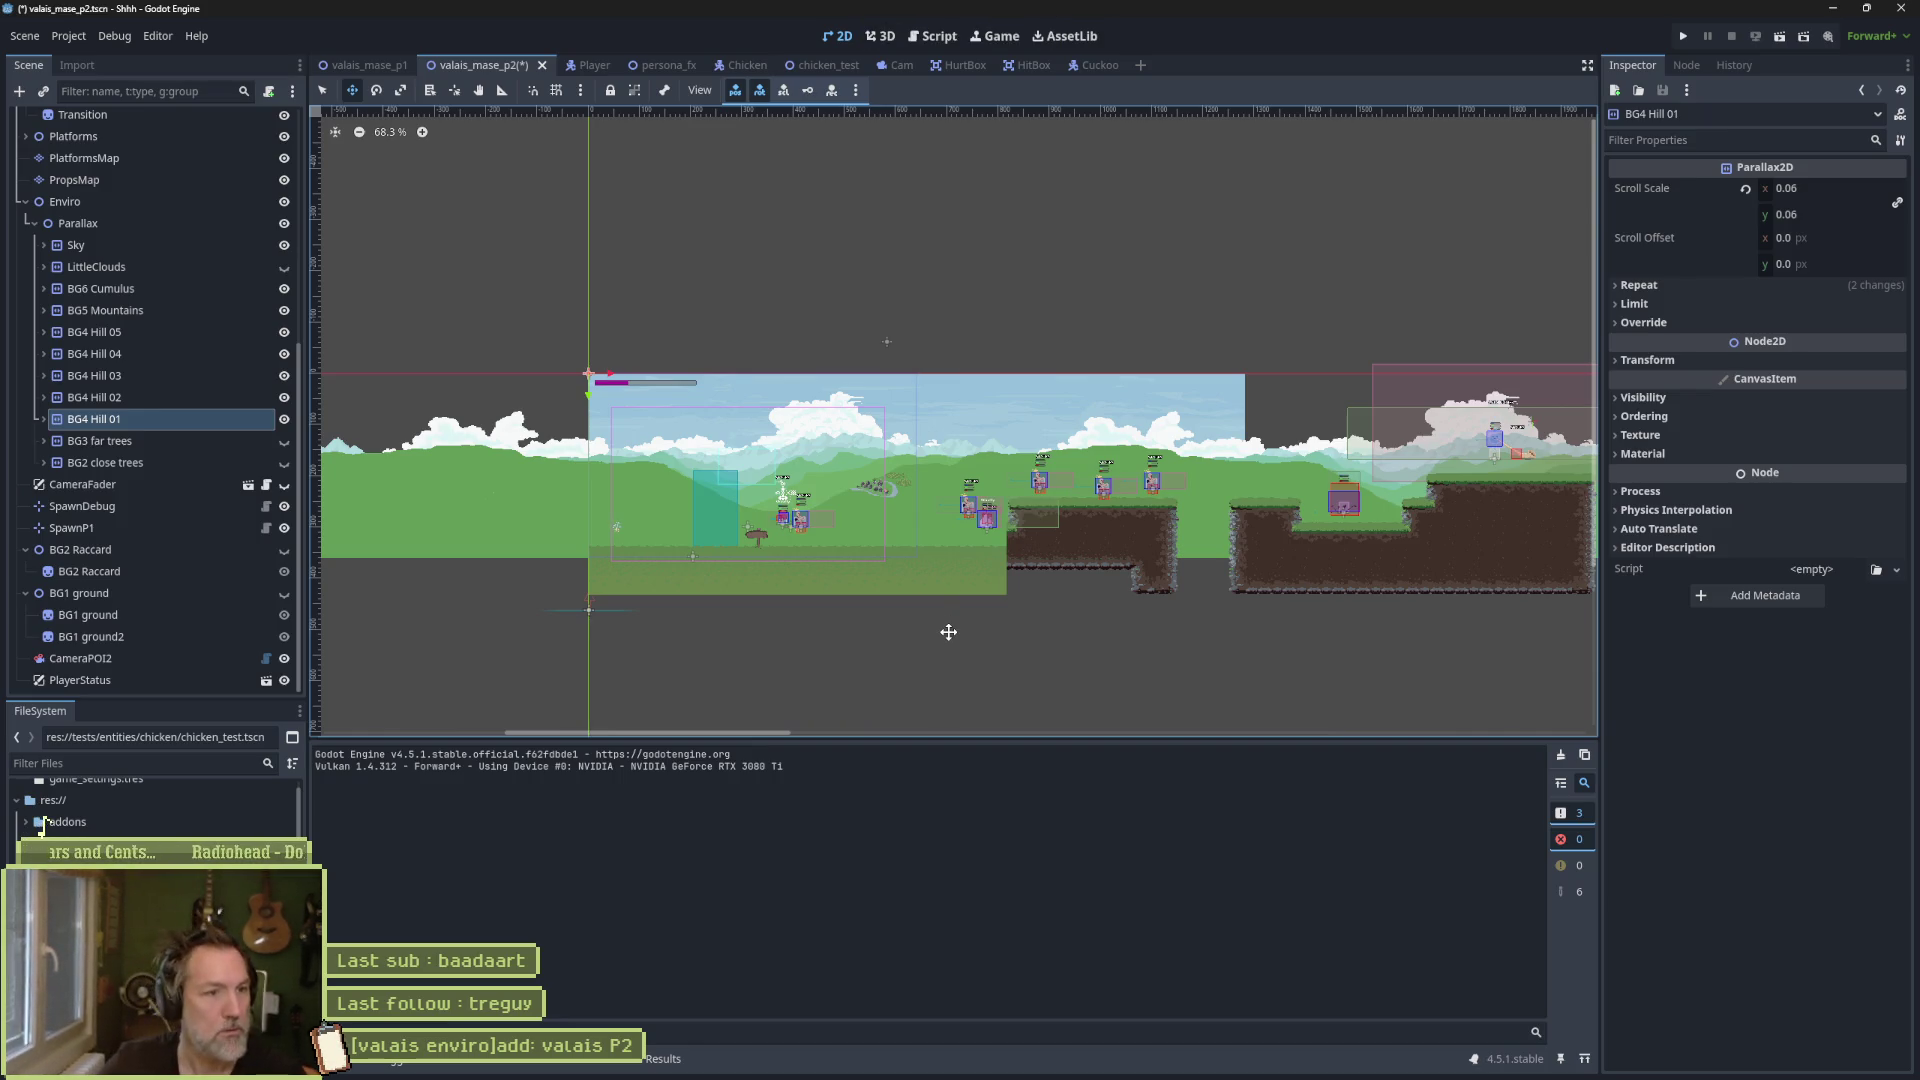
# - Test-run the level, then hide the PropsMap layer and save and rerun the scene
pyautogui.press('F5')
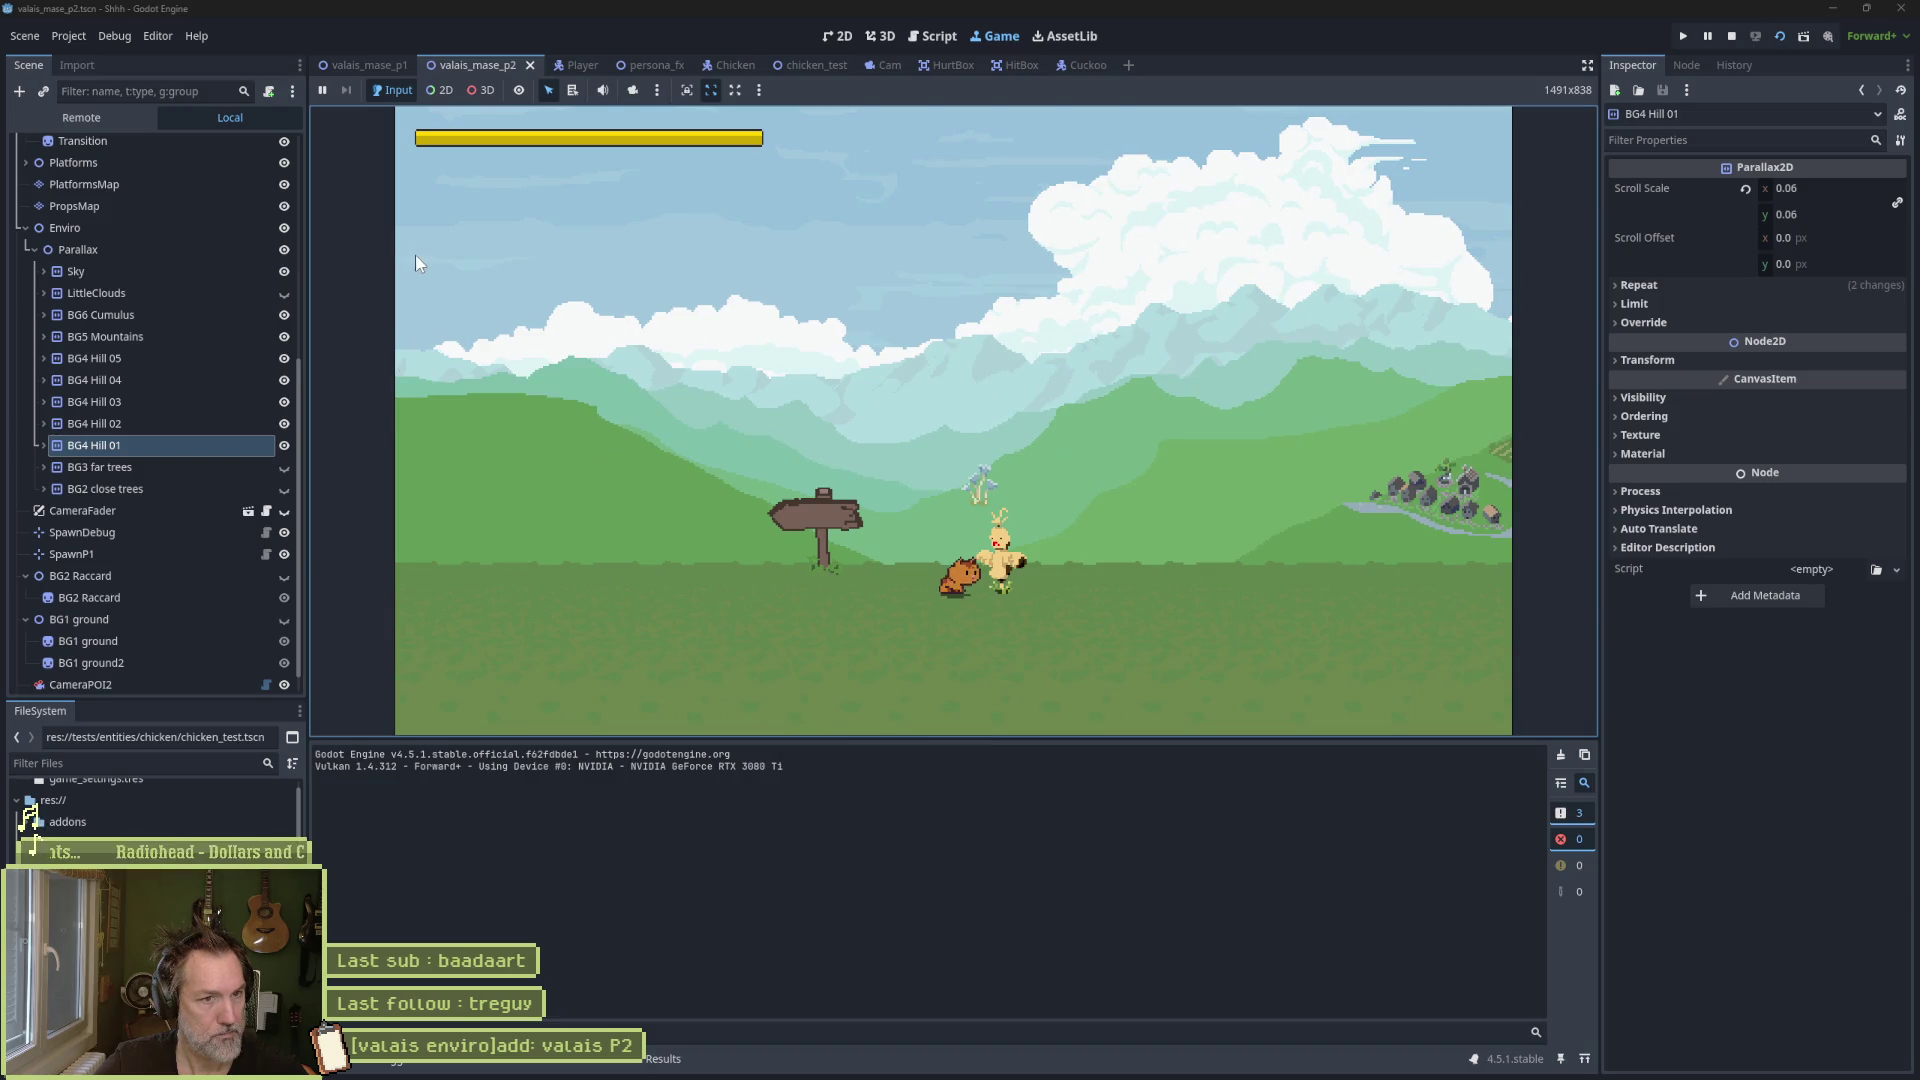
pyautogui.press('F8')
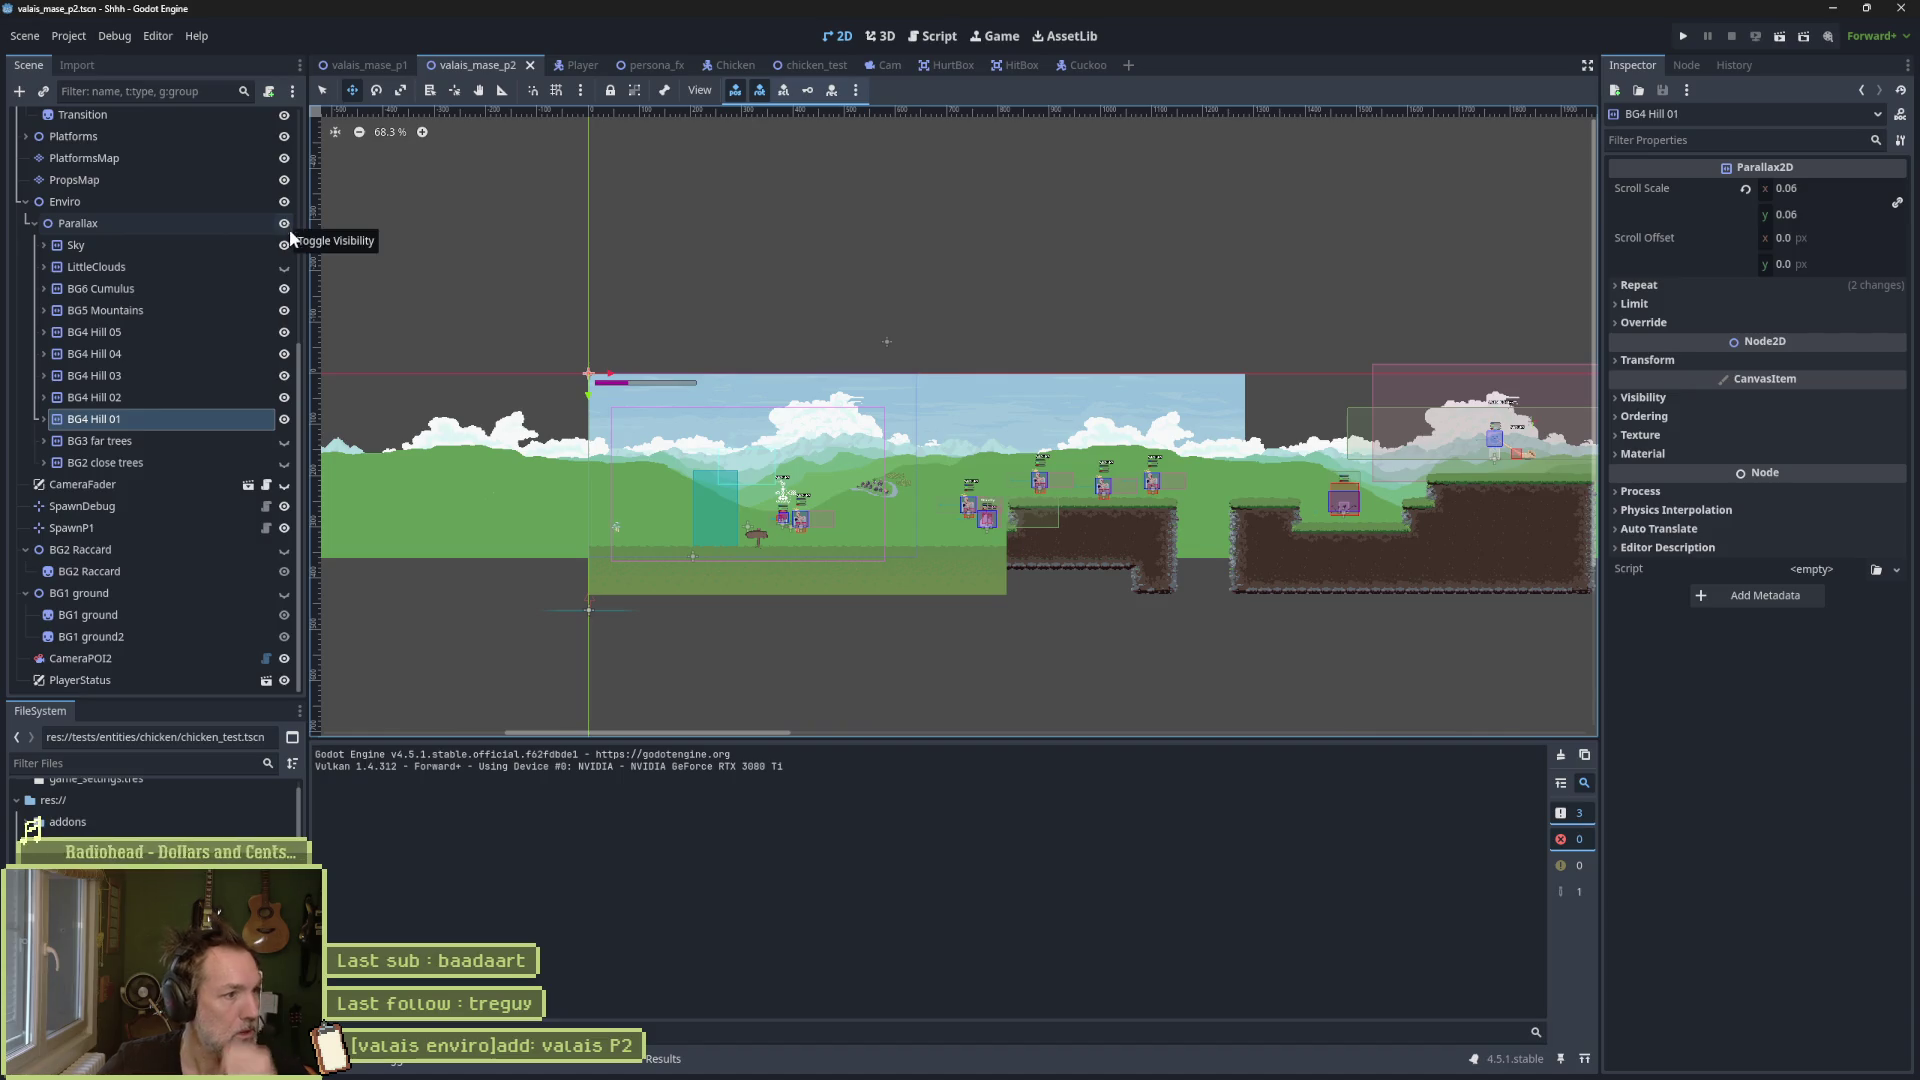
pyautogui.scroll(3, 160, 360)
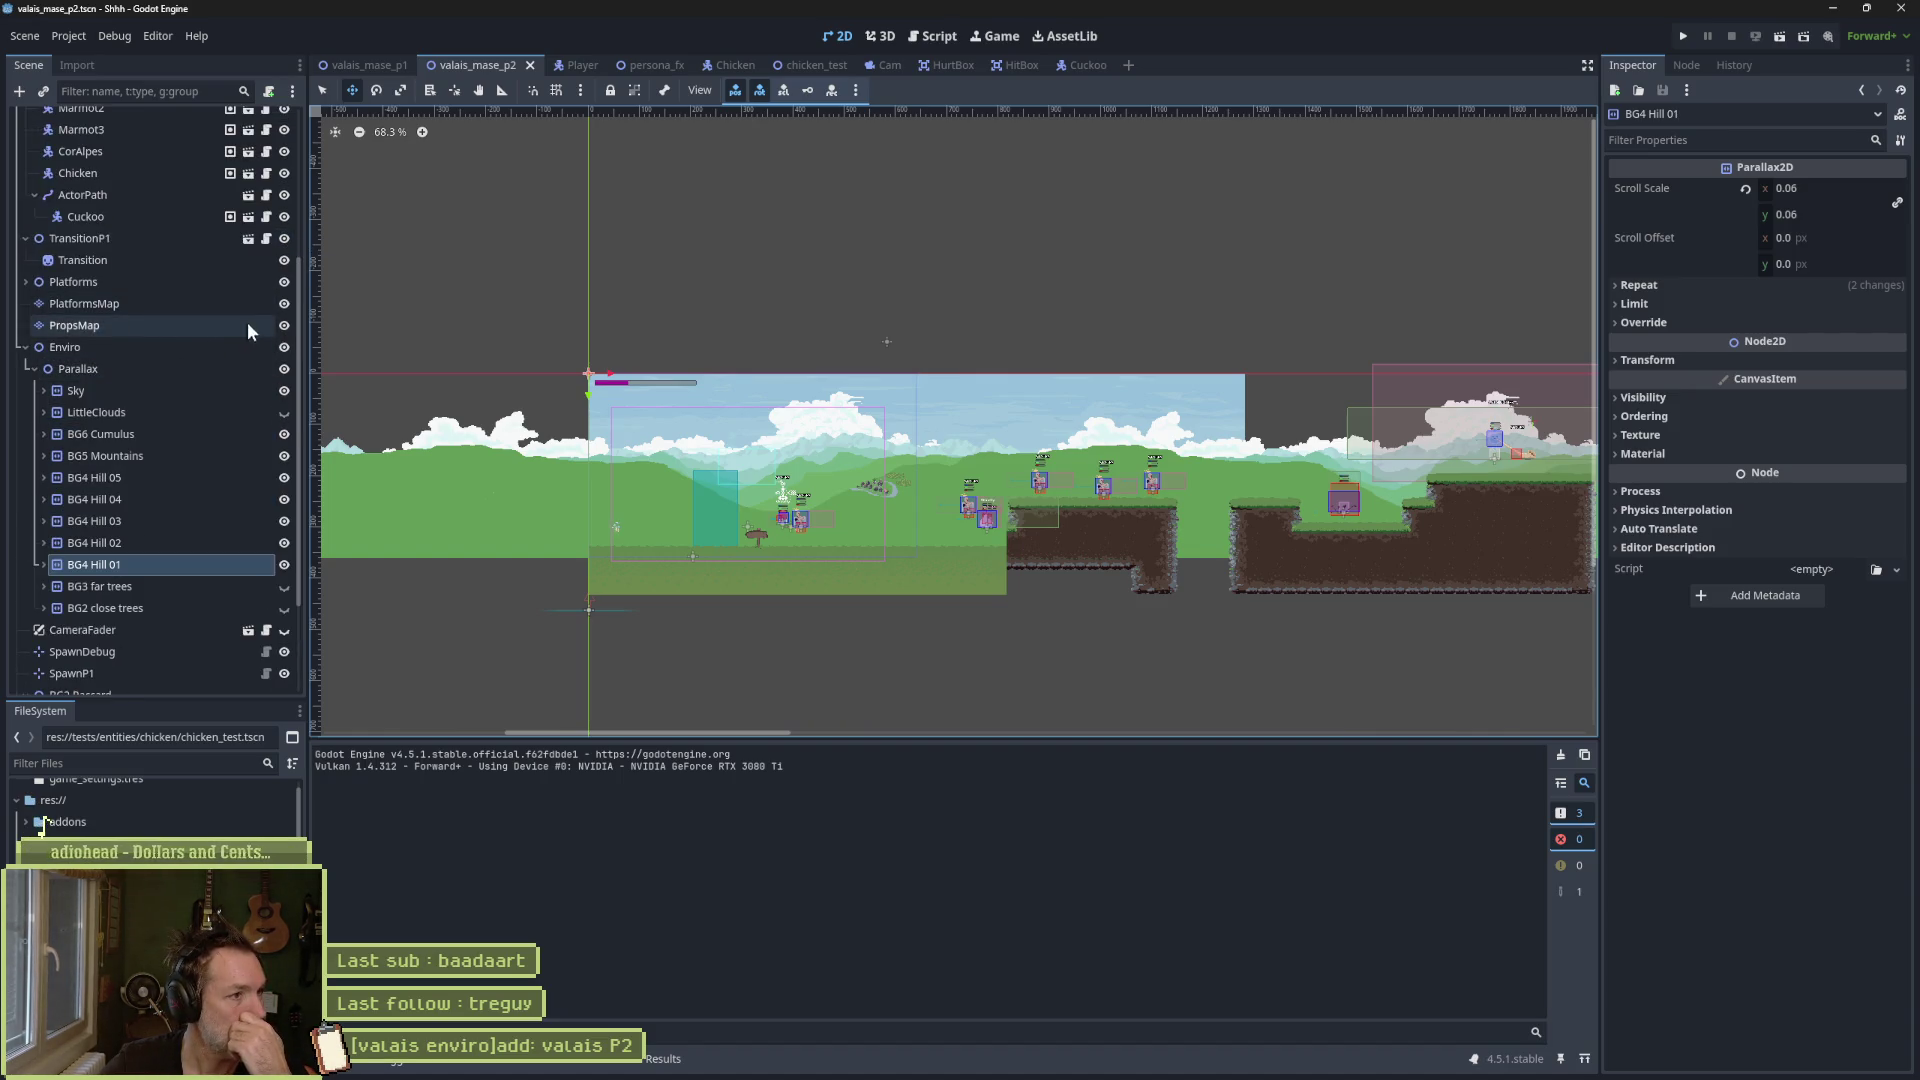
pyautogui.click(283, 326)
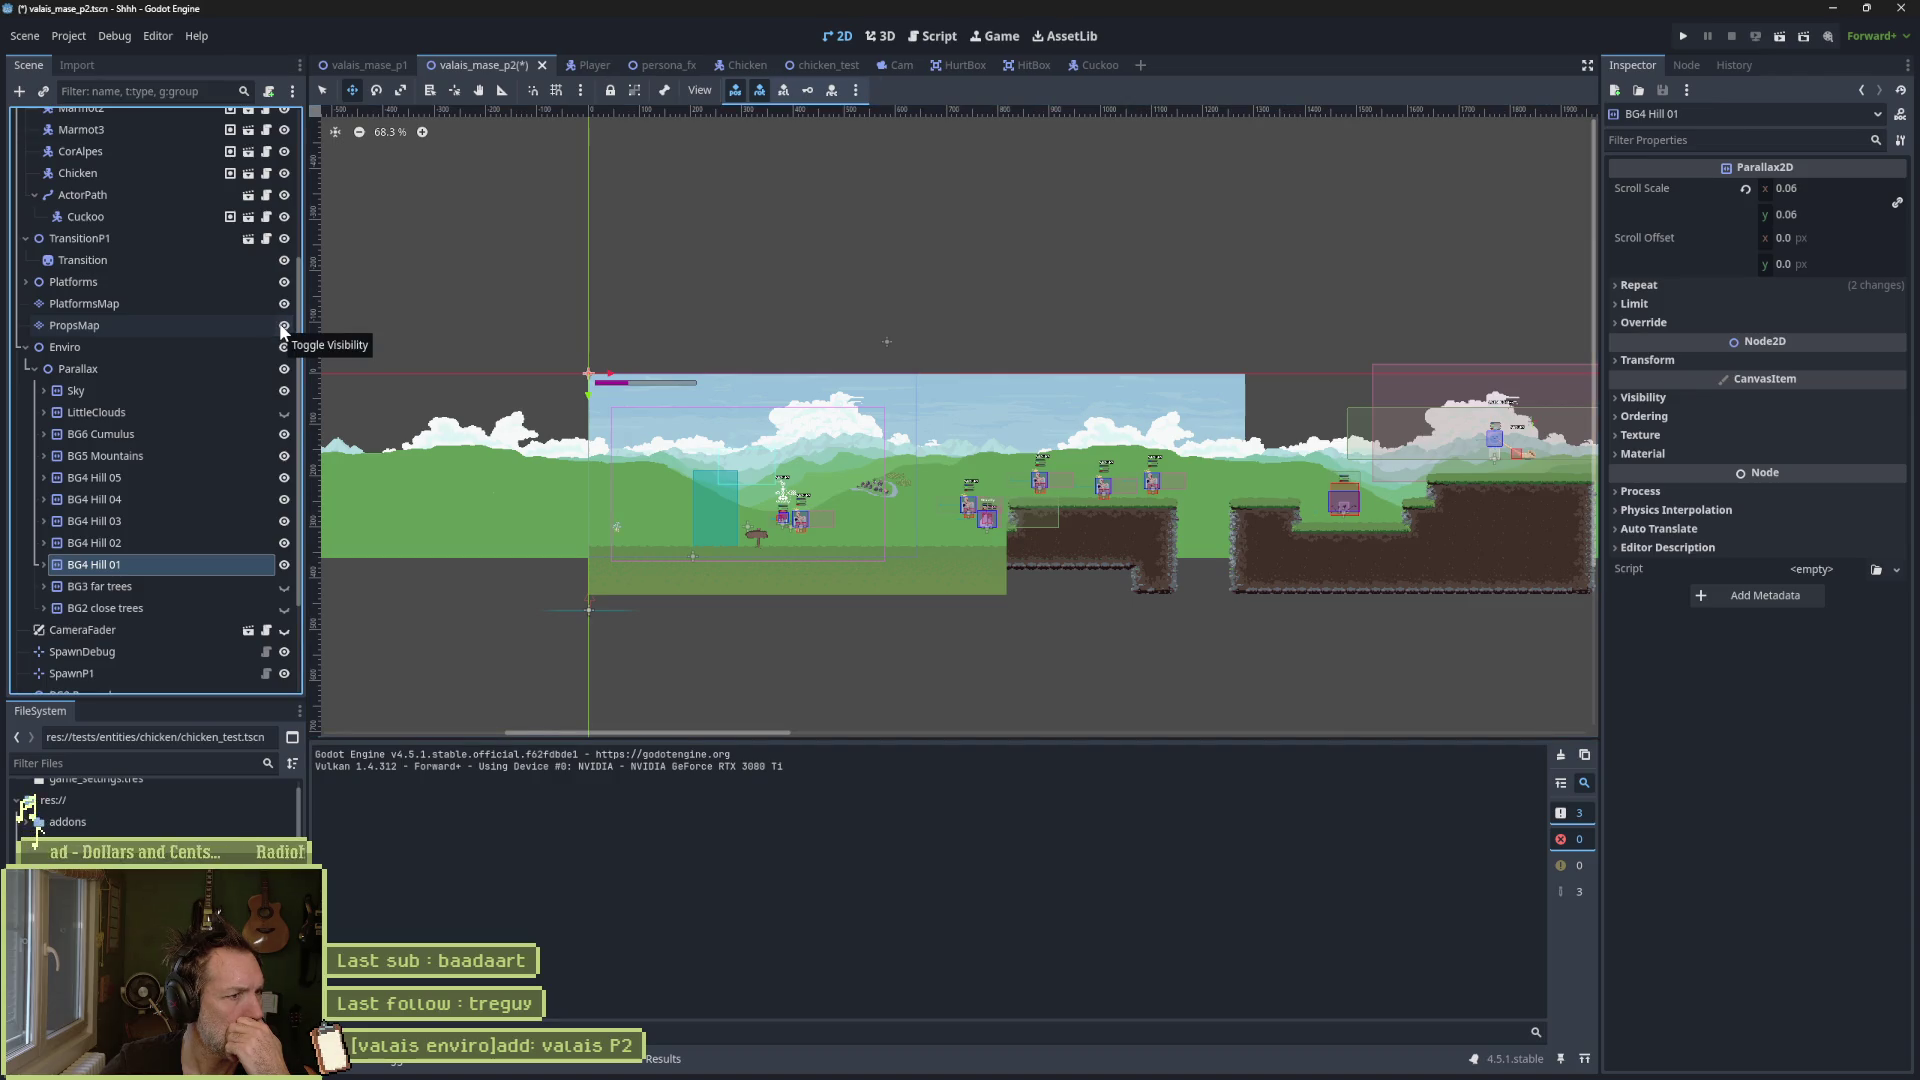
pyautogui.scroll(10, 917, 612)
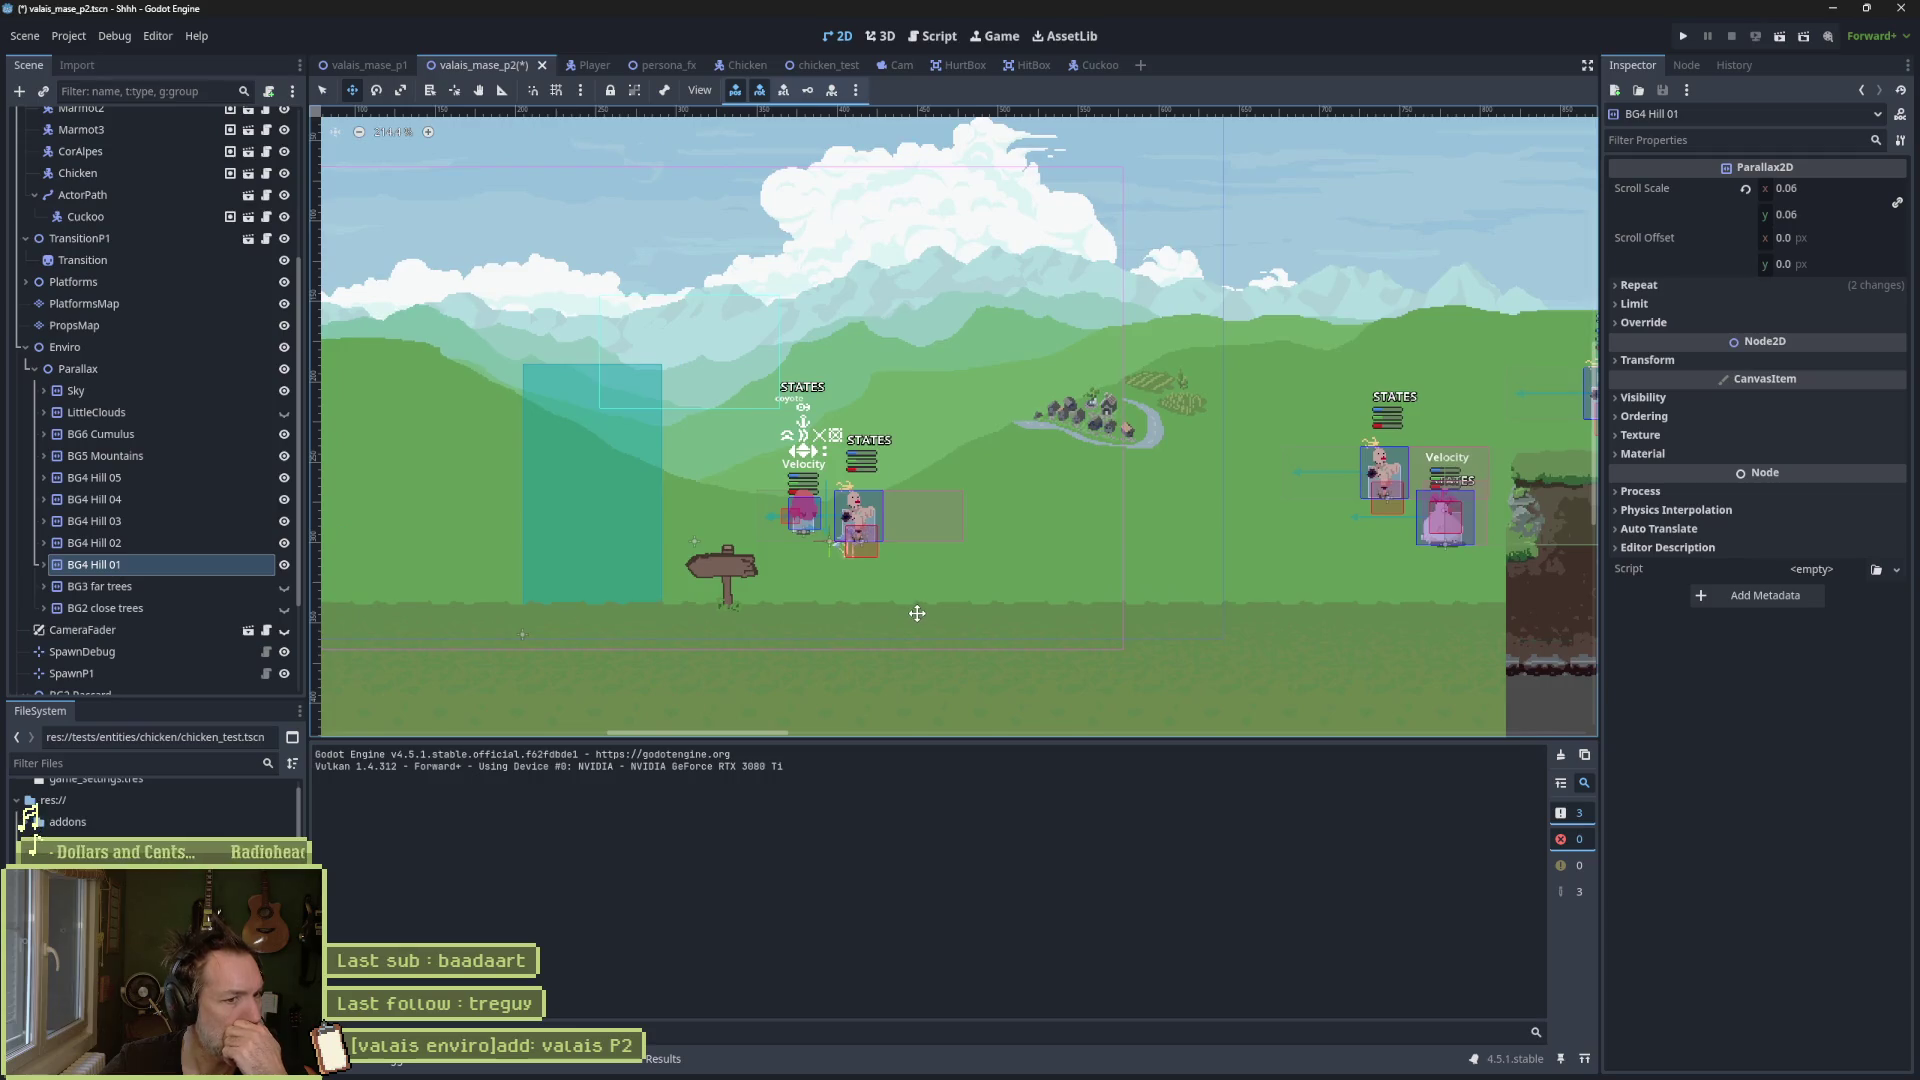
pyautogui.scroll(1, 917, 613)
pyautogui.click(284, 326)
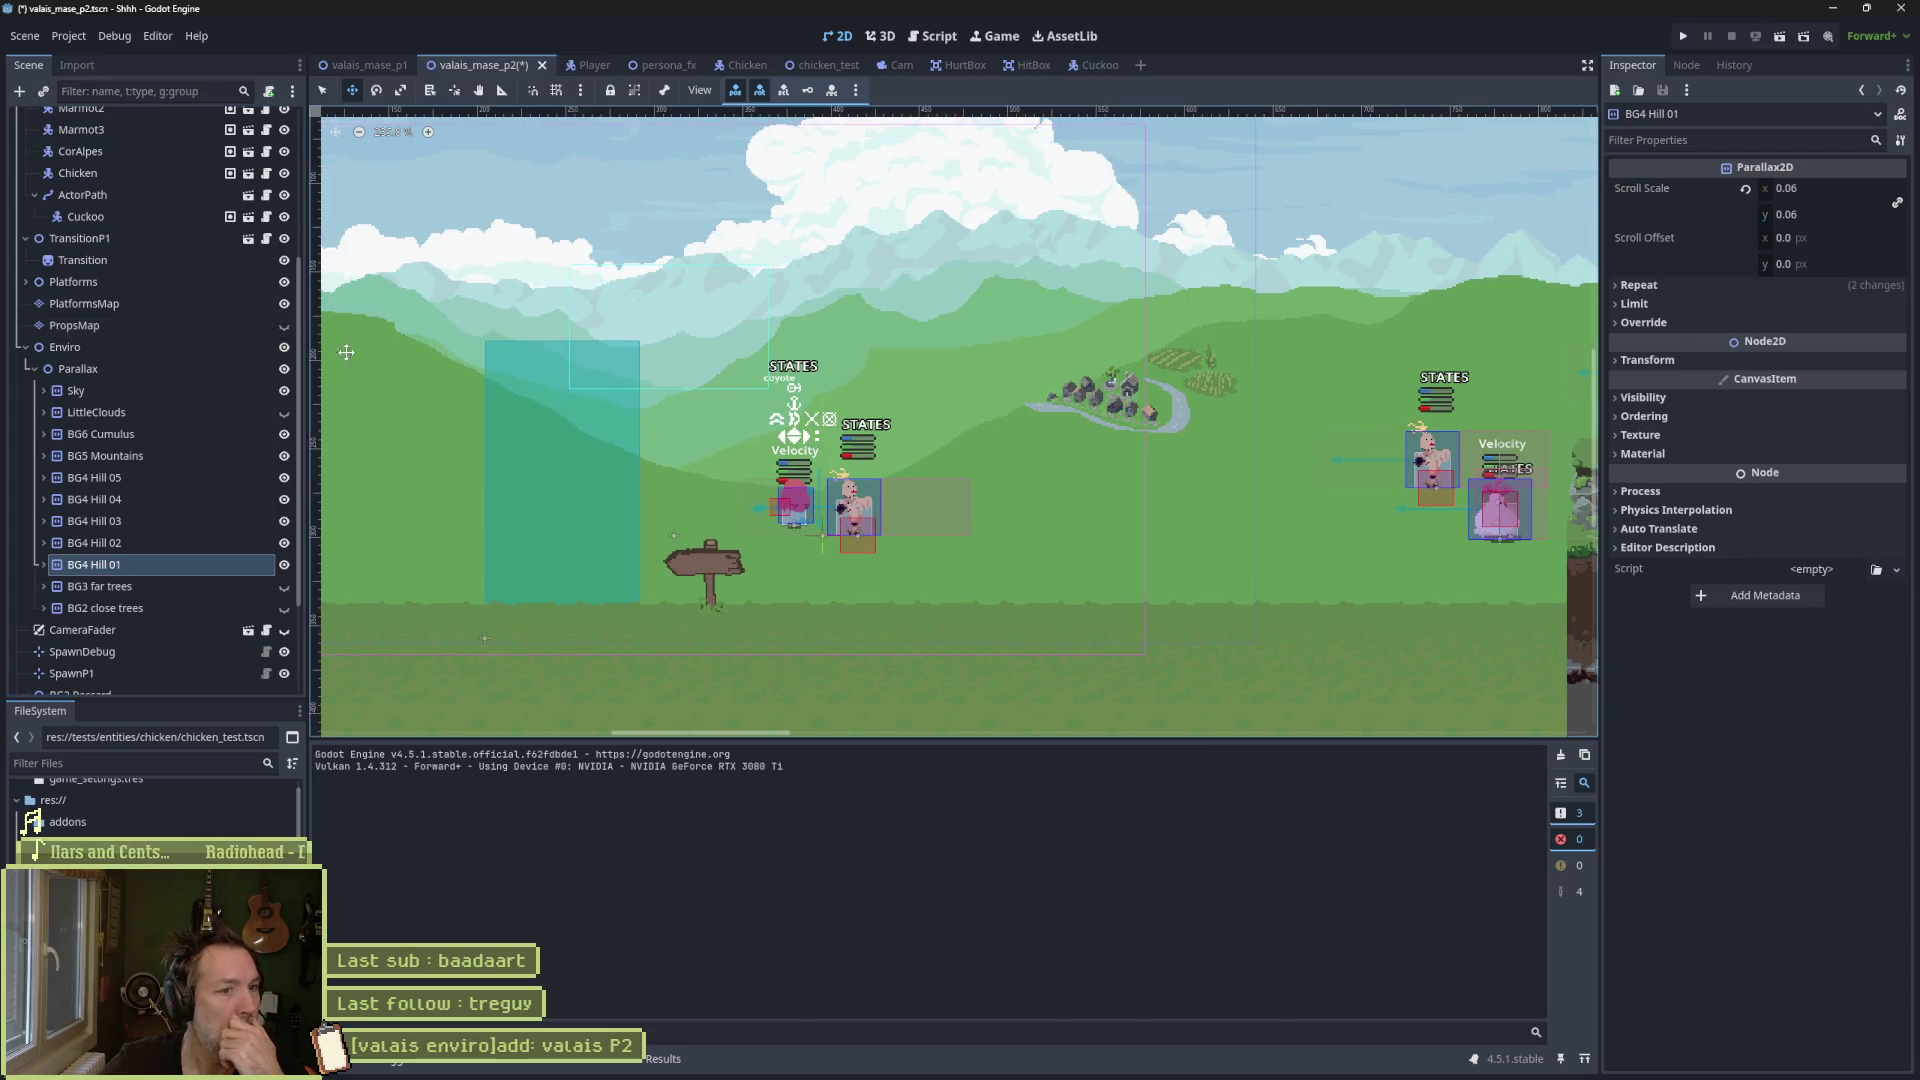
pyautogui.hotkey('ctrl', 's')
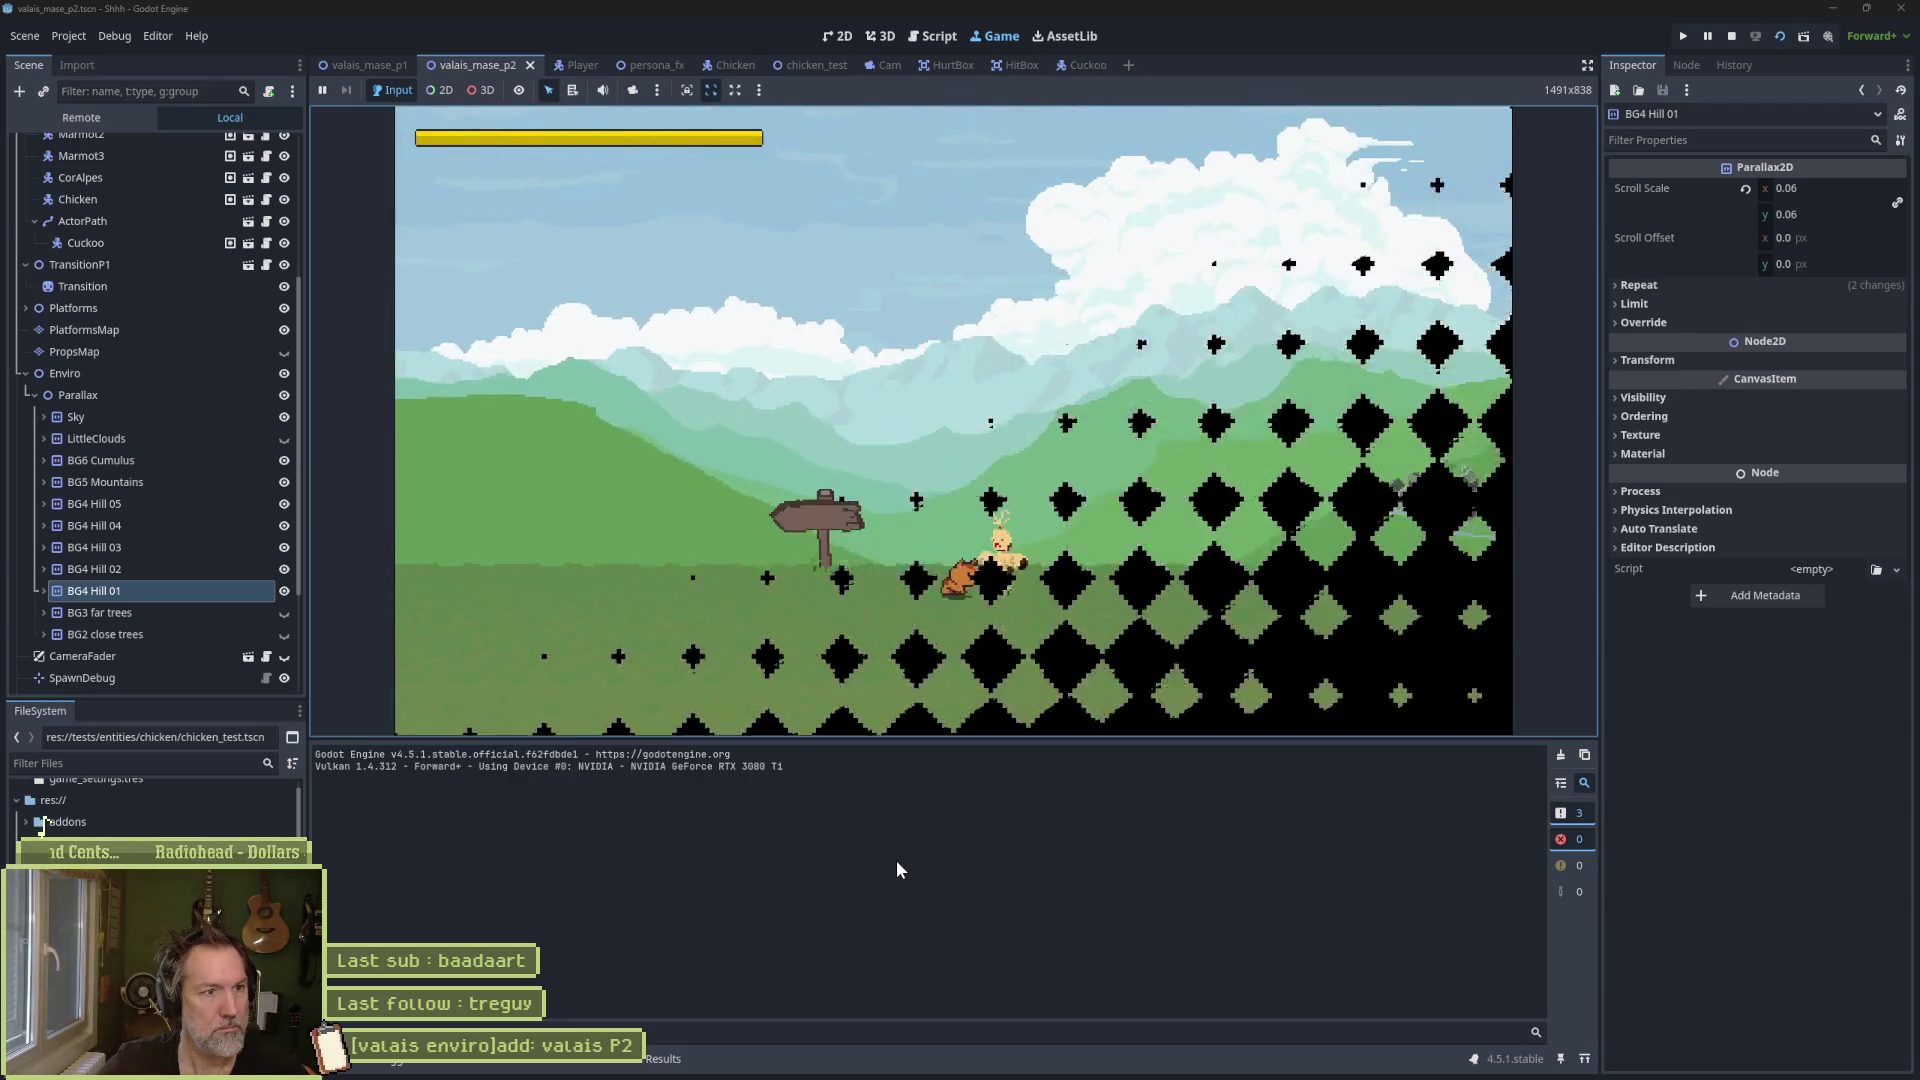
# - Screenshot the whole game view and return to the concept art in Aseprite
pyautogui.press('super+shift+s')
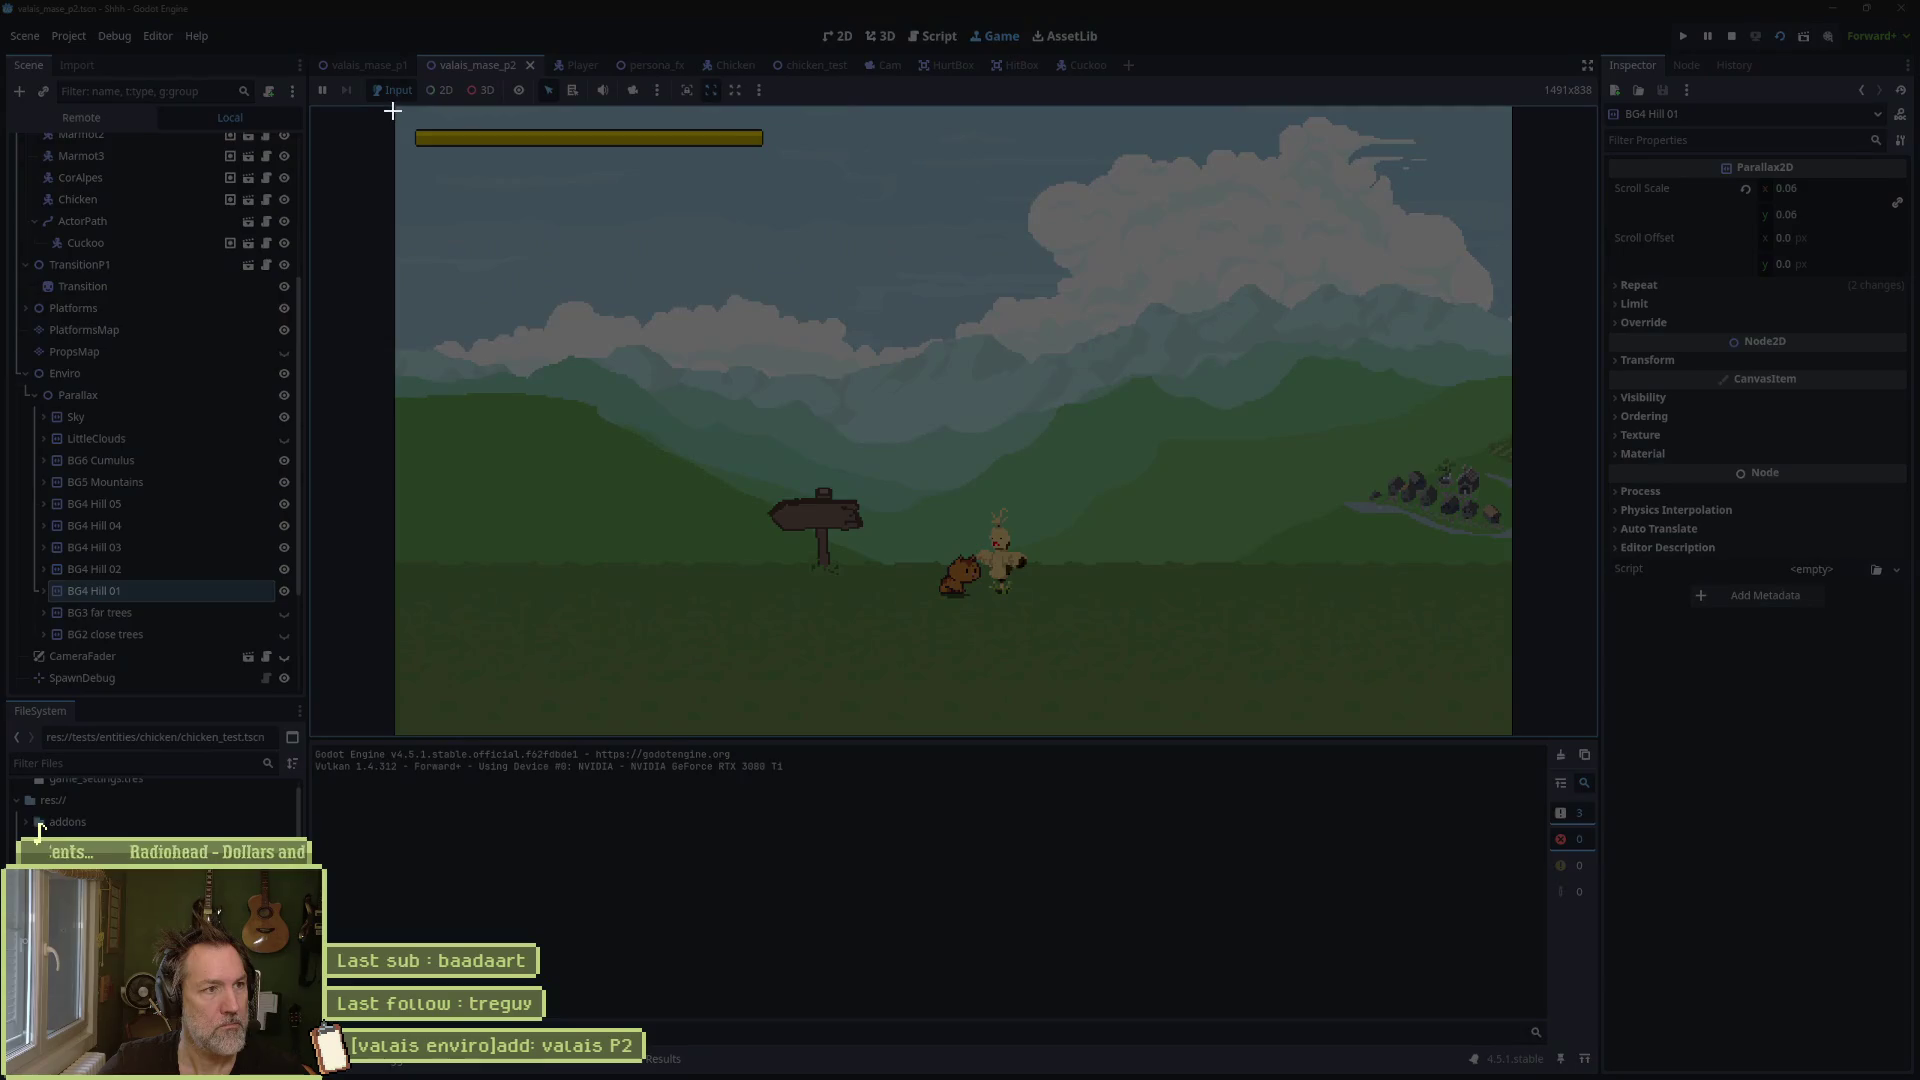
pyautogui.moveTo(396, 106)
pyautogui.mouseDown()
pyautogui.moveTo(1419, 639)
pyautogui.moveTo(1520, 720)
pyautogui.moveTo(1510, 734)
pyautogui.mouseUp()
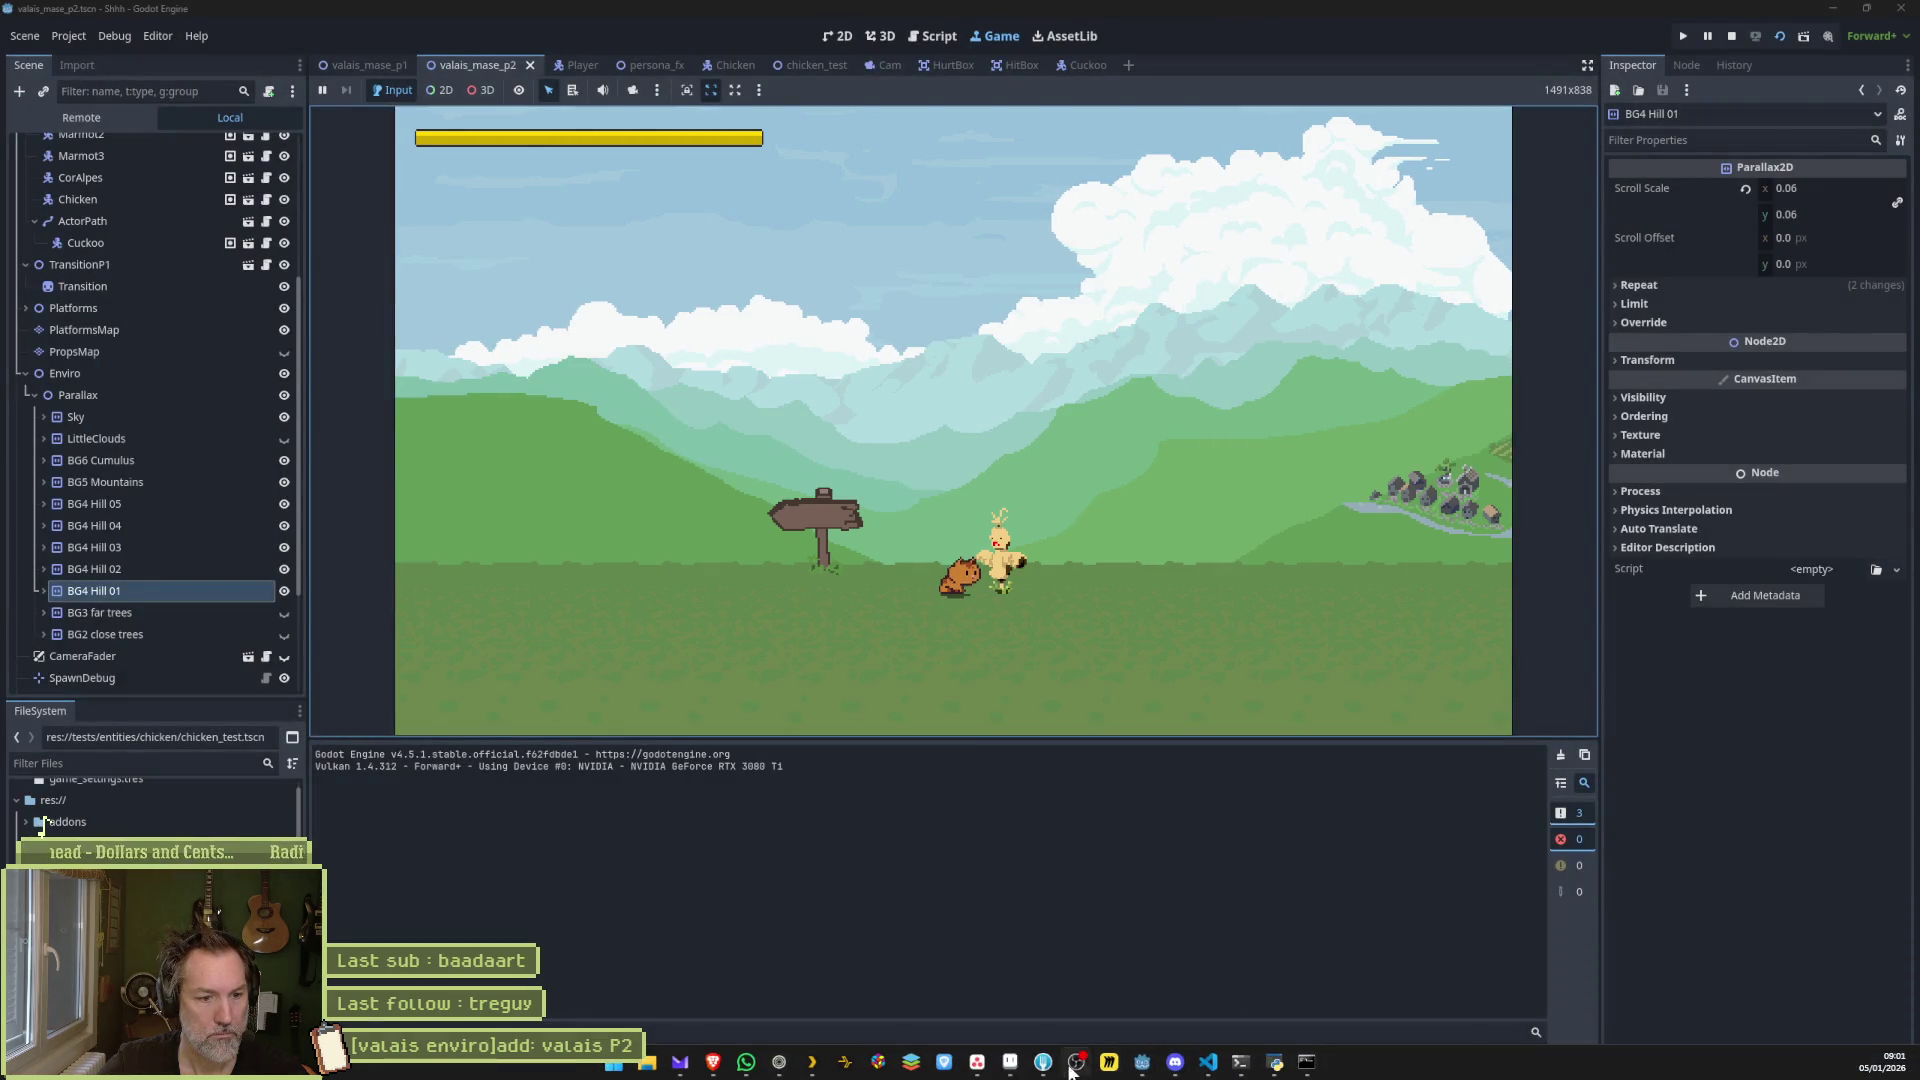
pyautogui.click(1010, 1062)
# - Paste the new prop-free screenshot, shrink it to fit and align it with the canvas's left edge
pyautogui.click(371, 866)
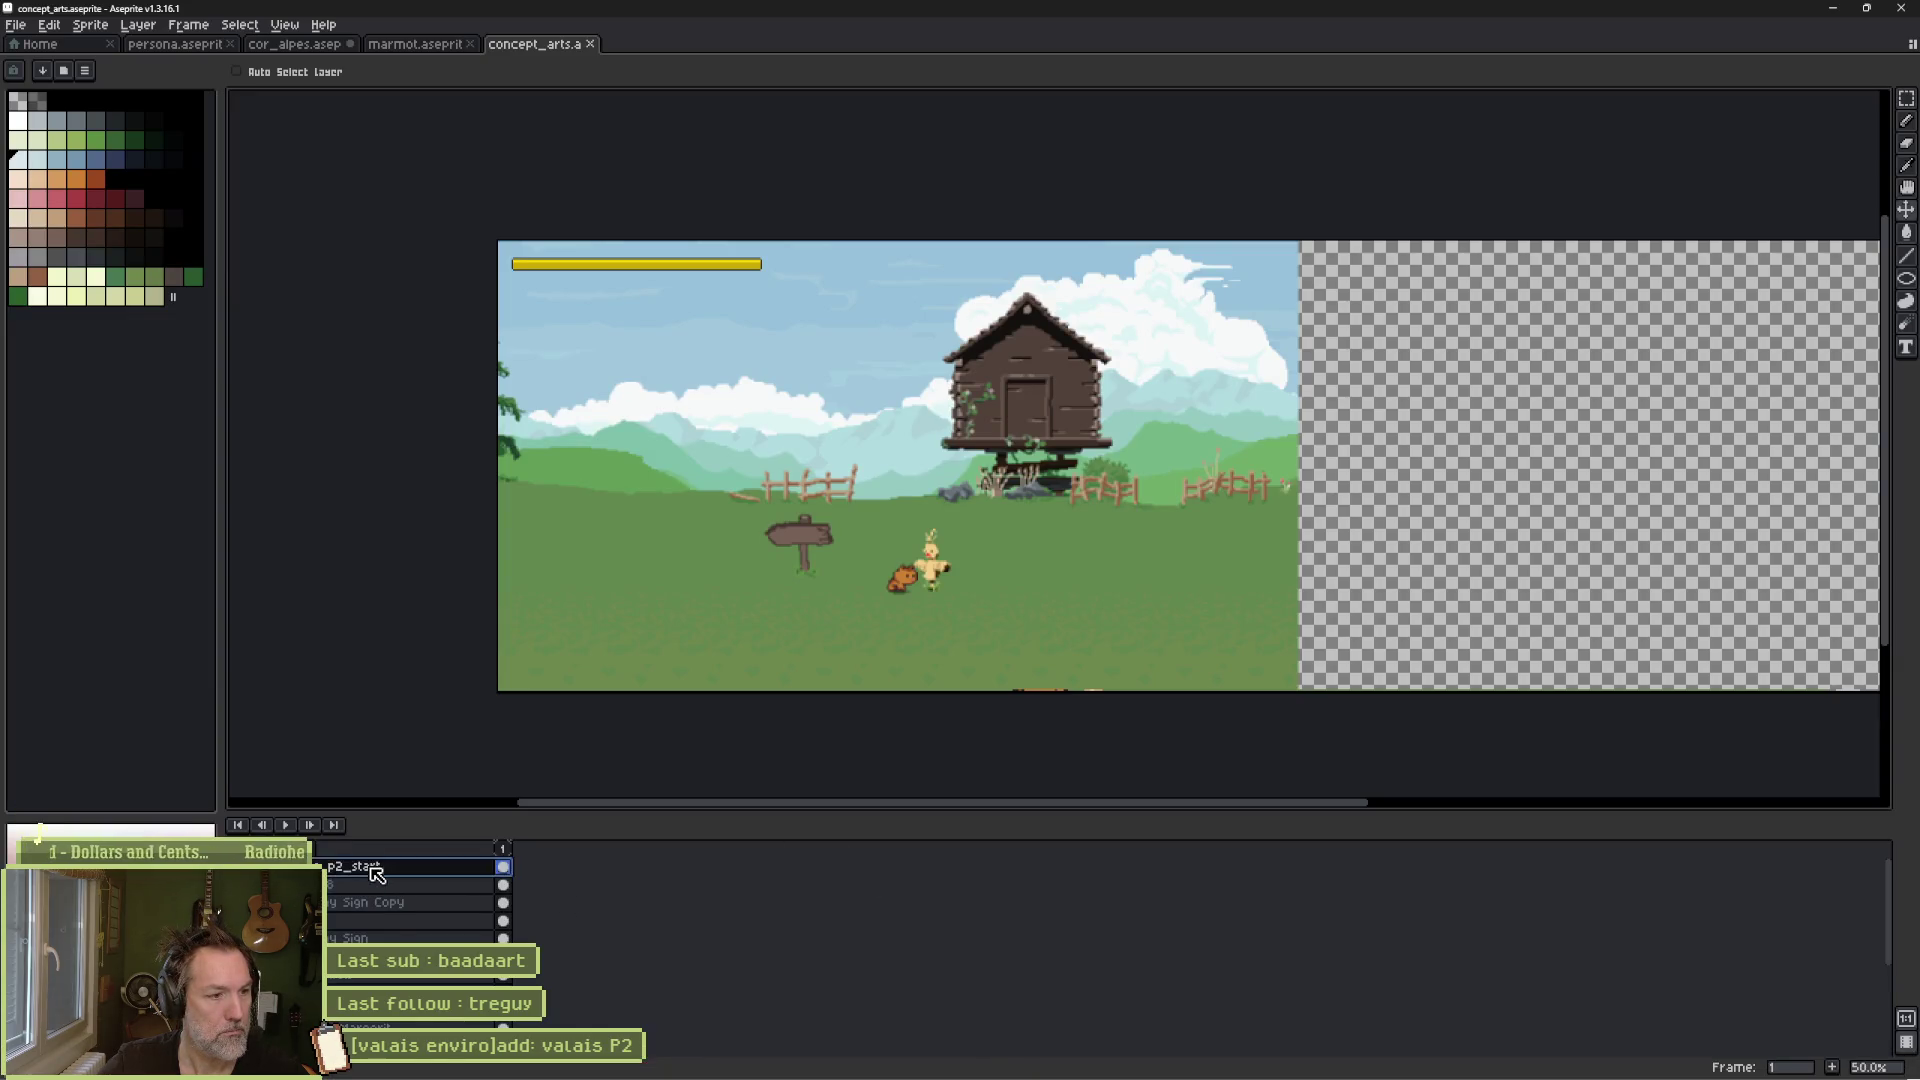
pyautogui.hotkey('ctrl', 'v')
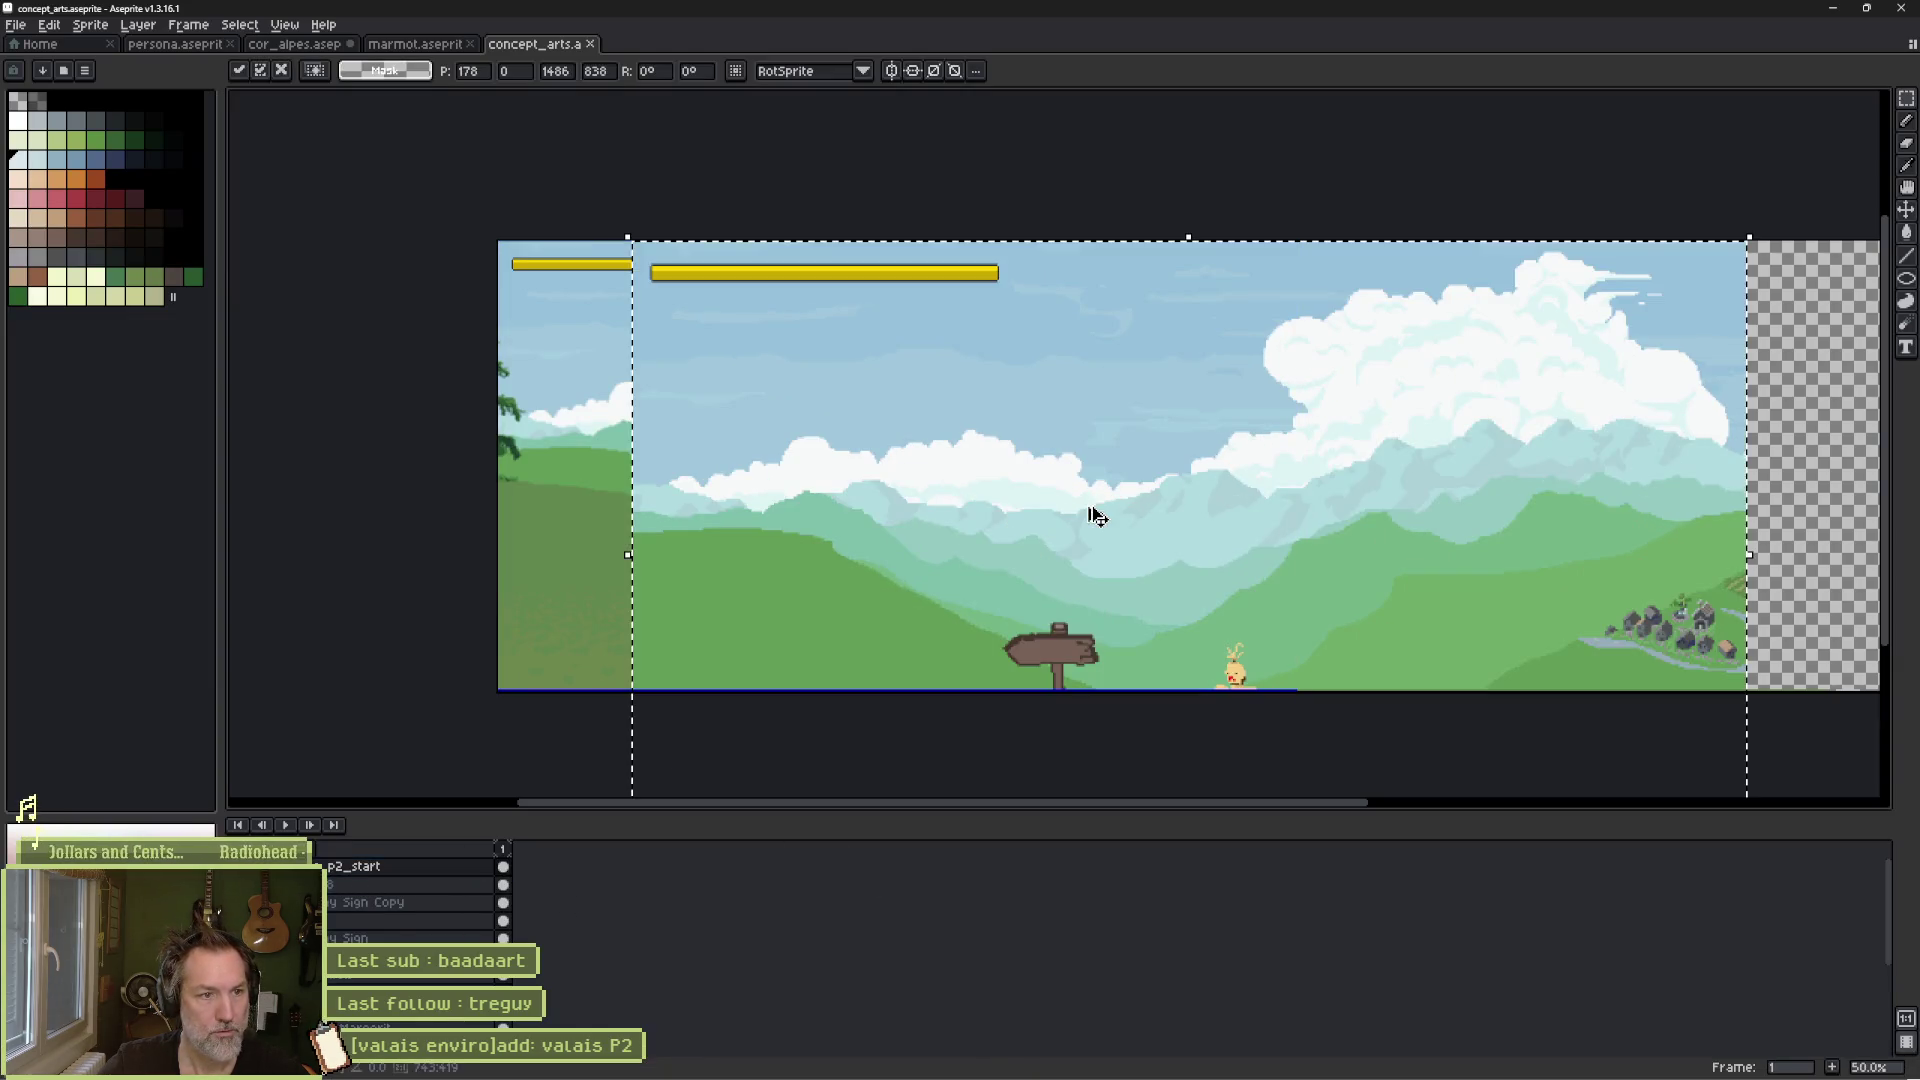
pyautogui.scroll(-1, 1038, 506)
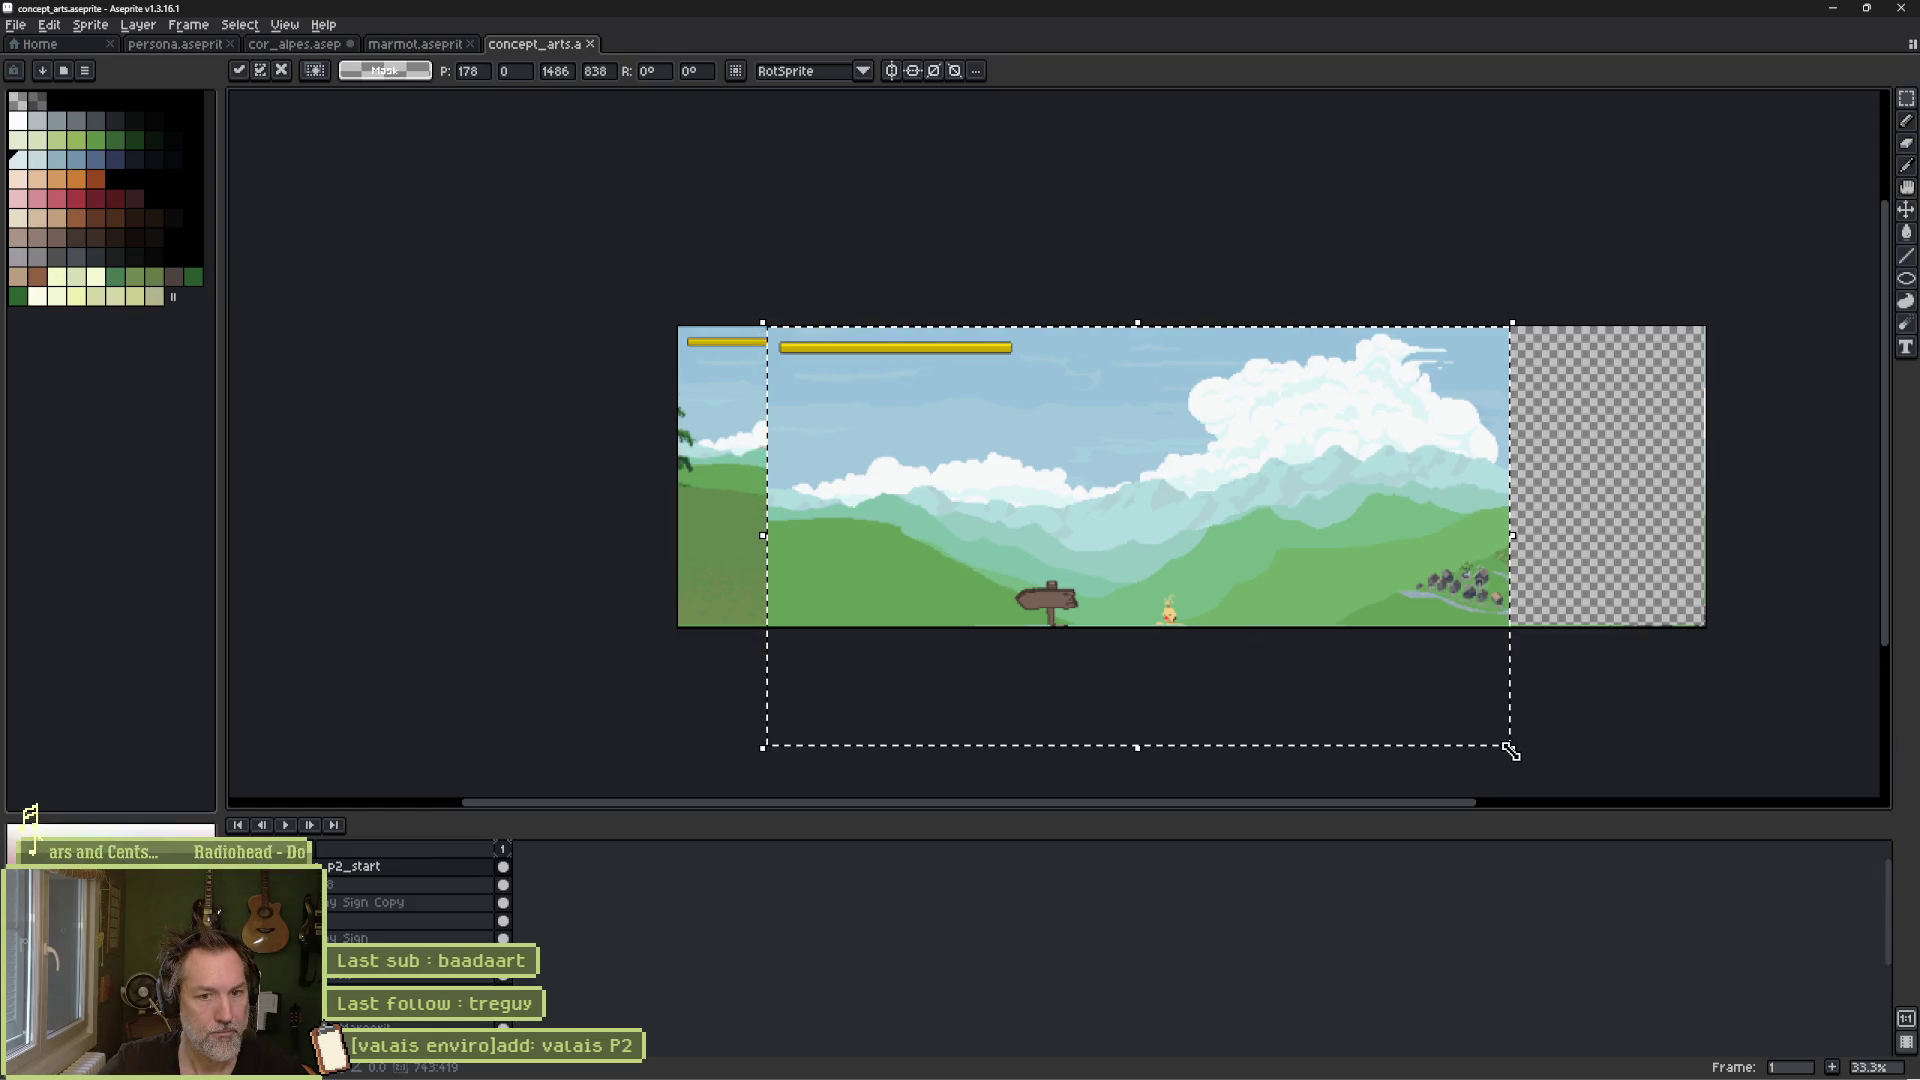
pyautogui.moveTo(1512, 747); pyautogui.dragTo(1307, 622)
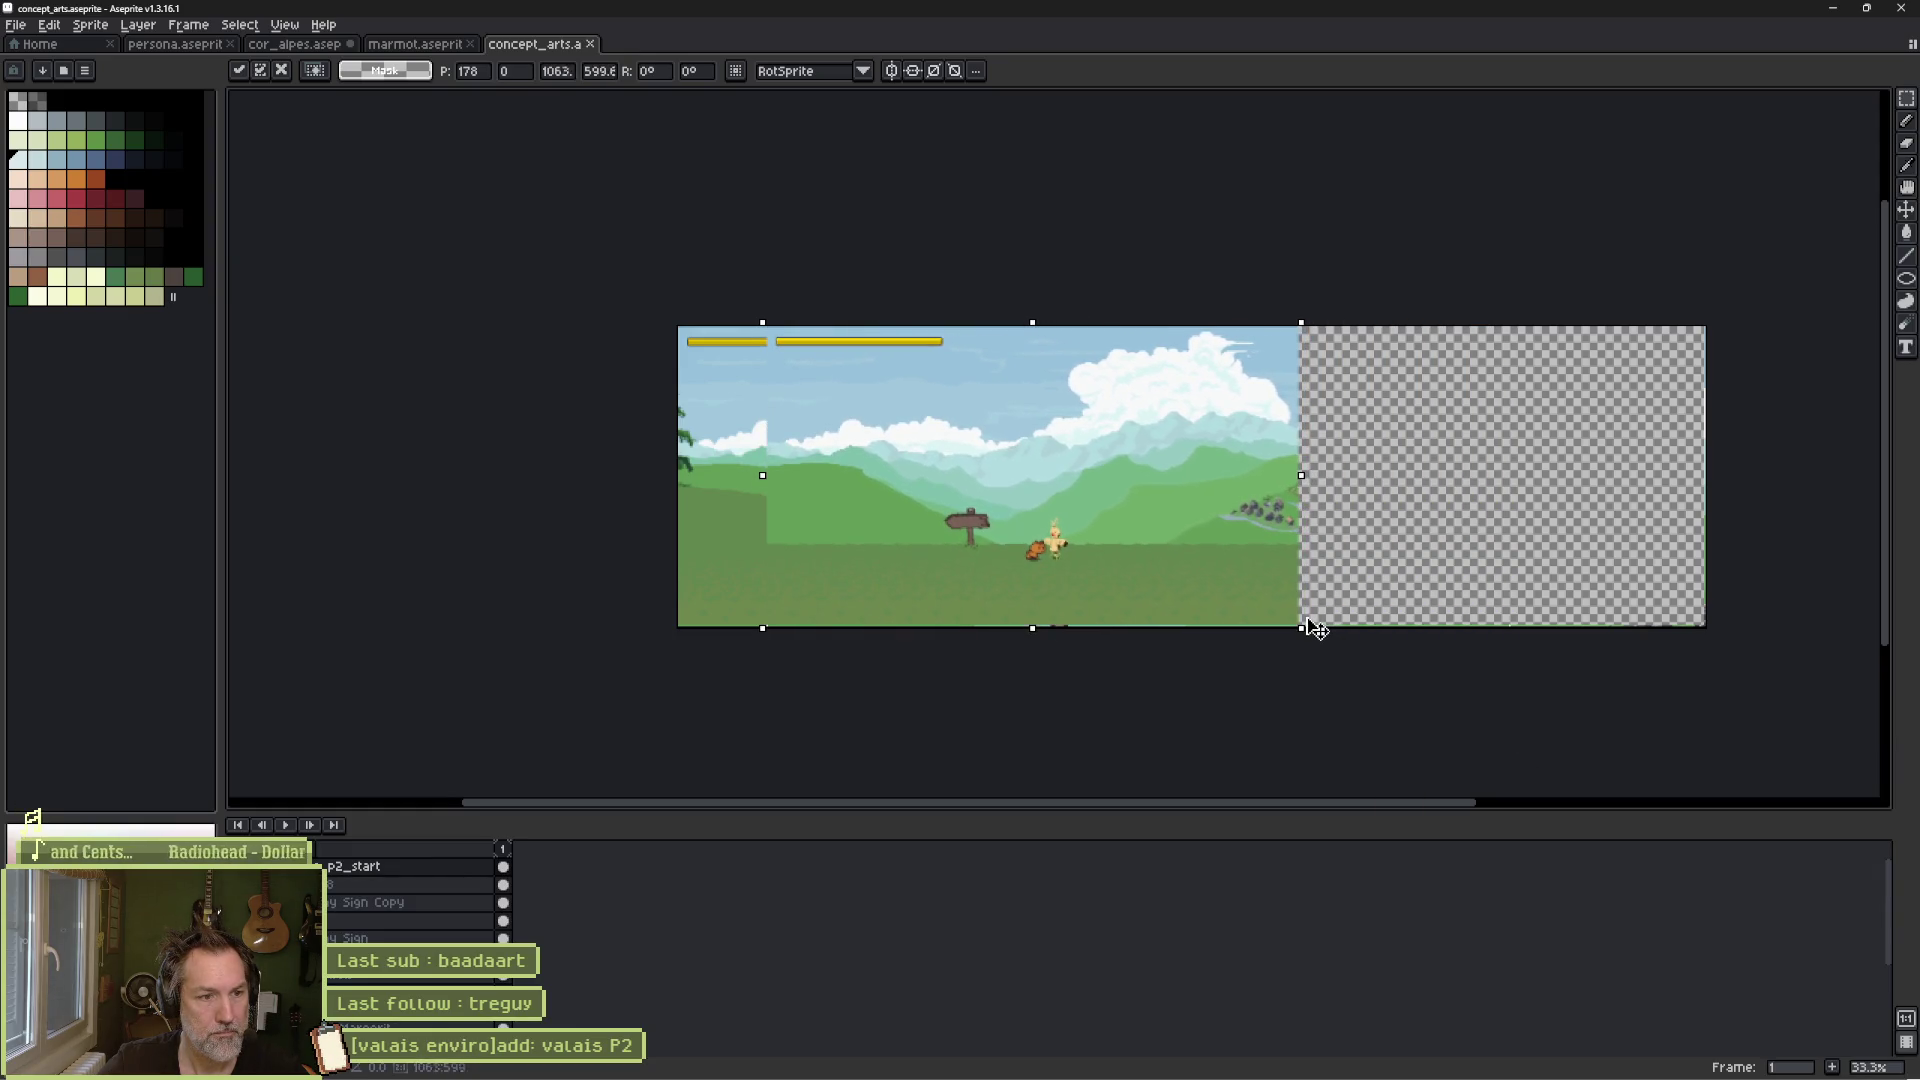
pyautogui.moveTo(898, 487); pyautogui.dragTo(809, 488)
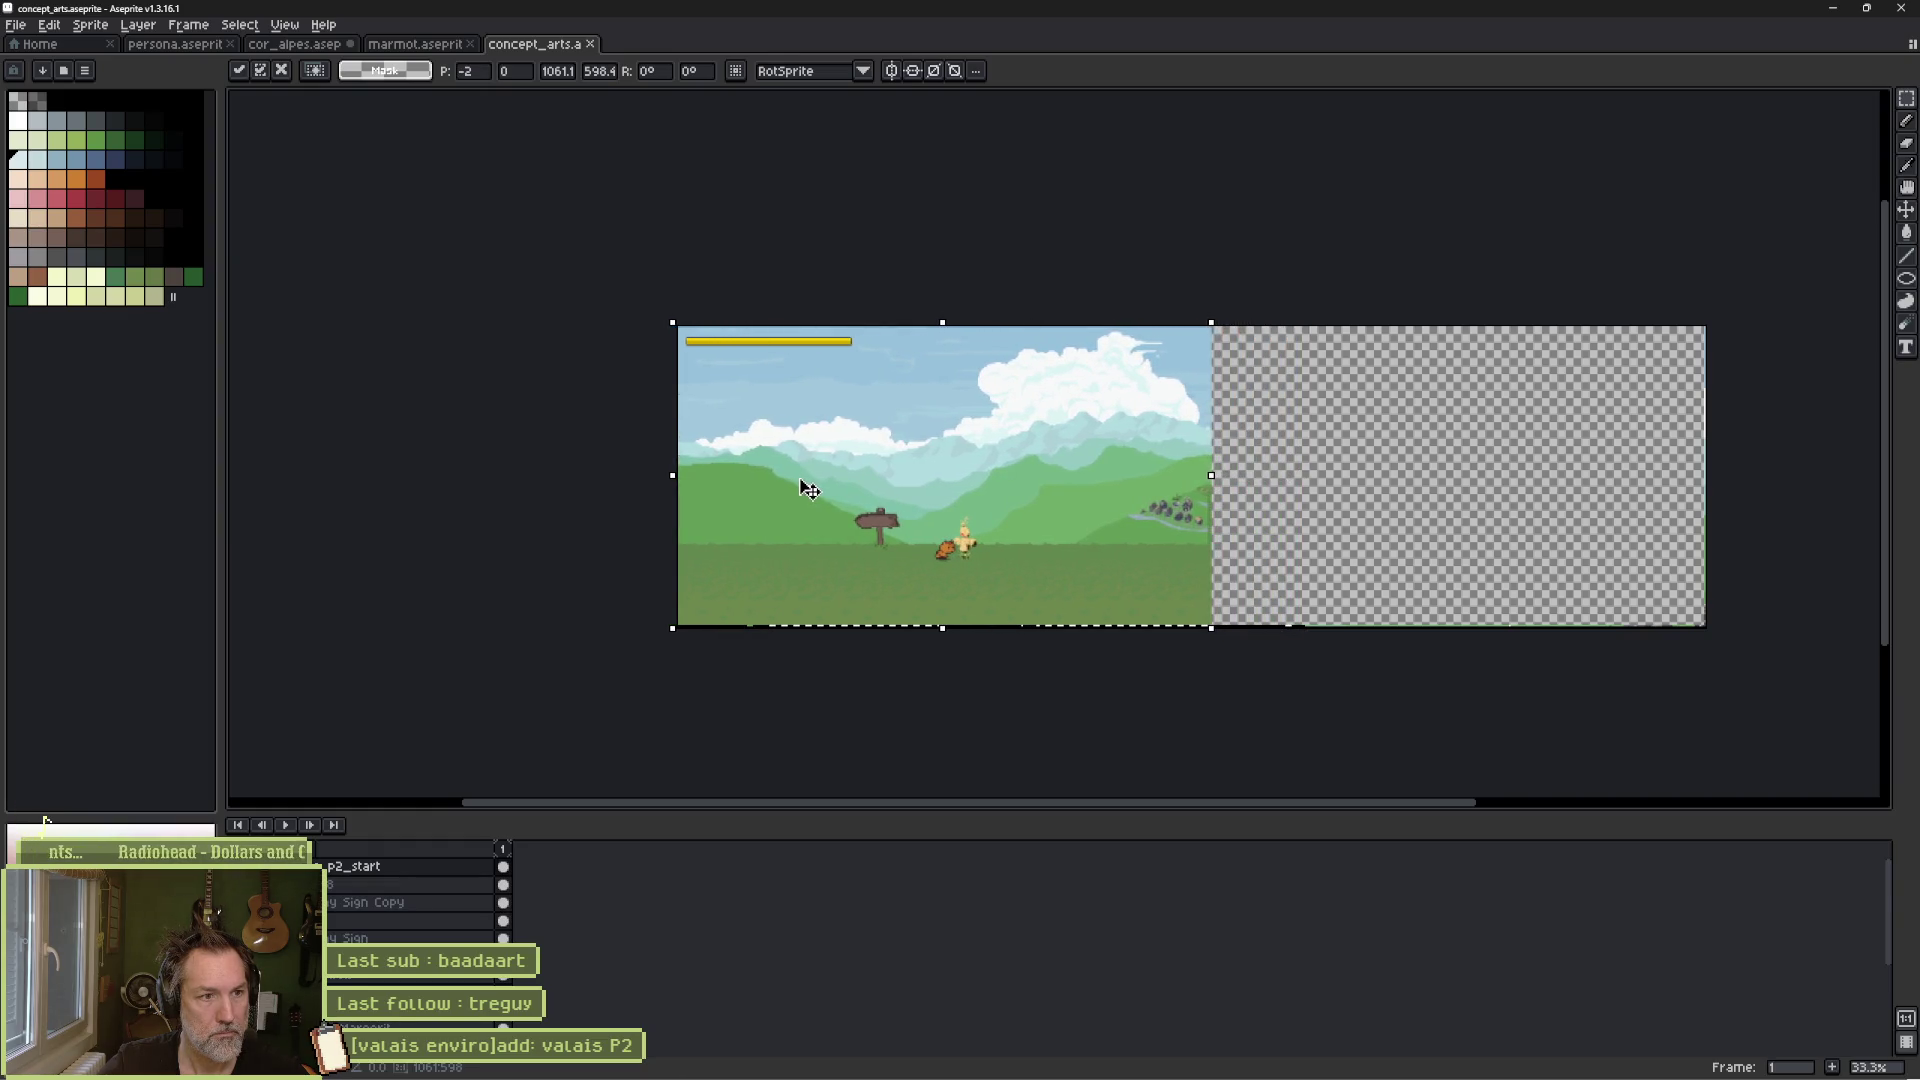
pyautogui.click(865, 631)
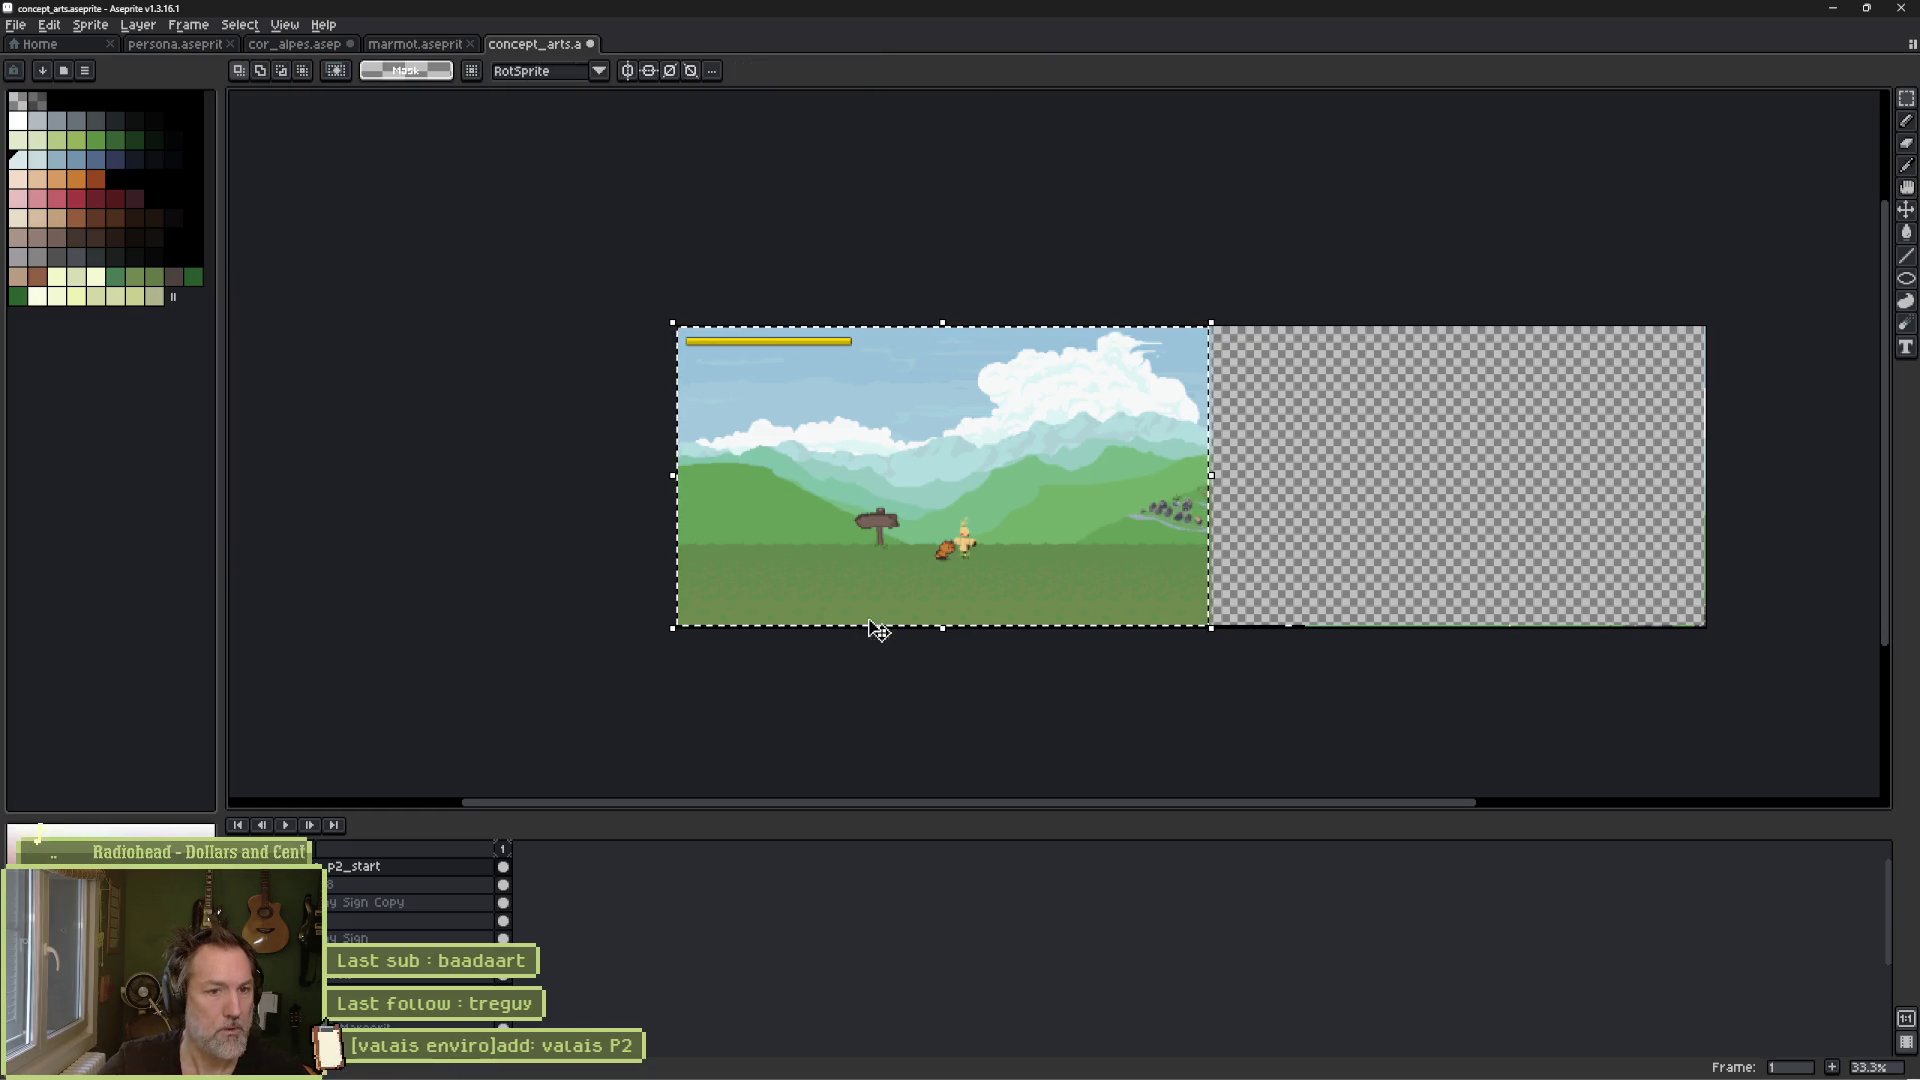
pyautogui.scroll(2, 877, 630)
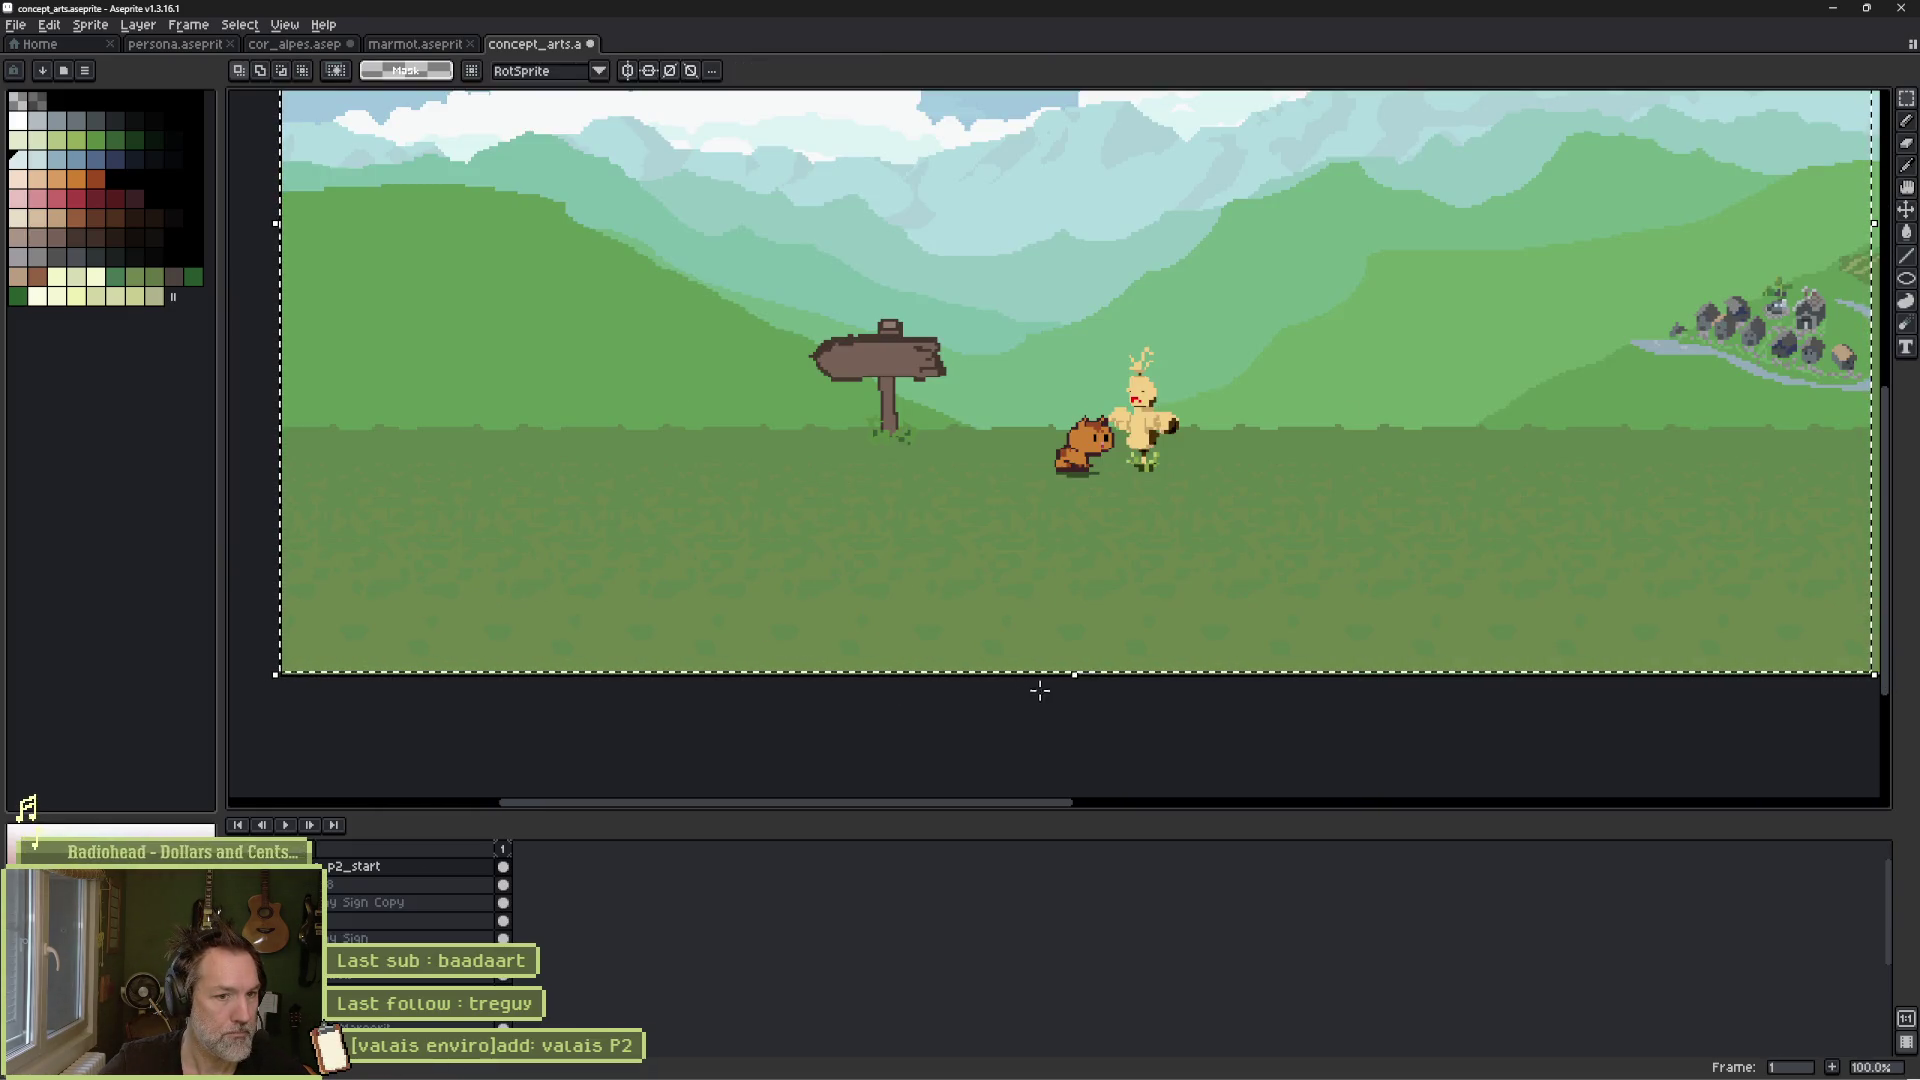
pyautogui.moveTo(270, 677); pyautogui.dragTo(274, 677)
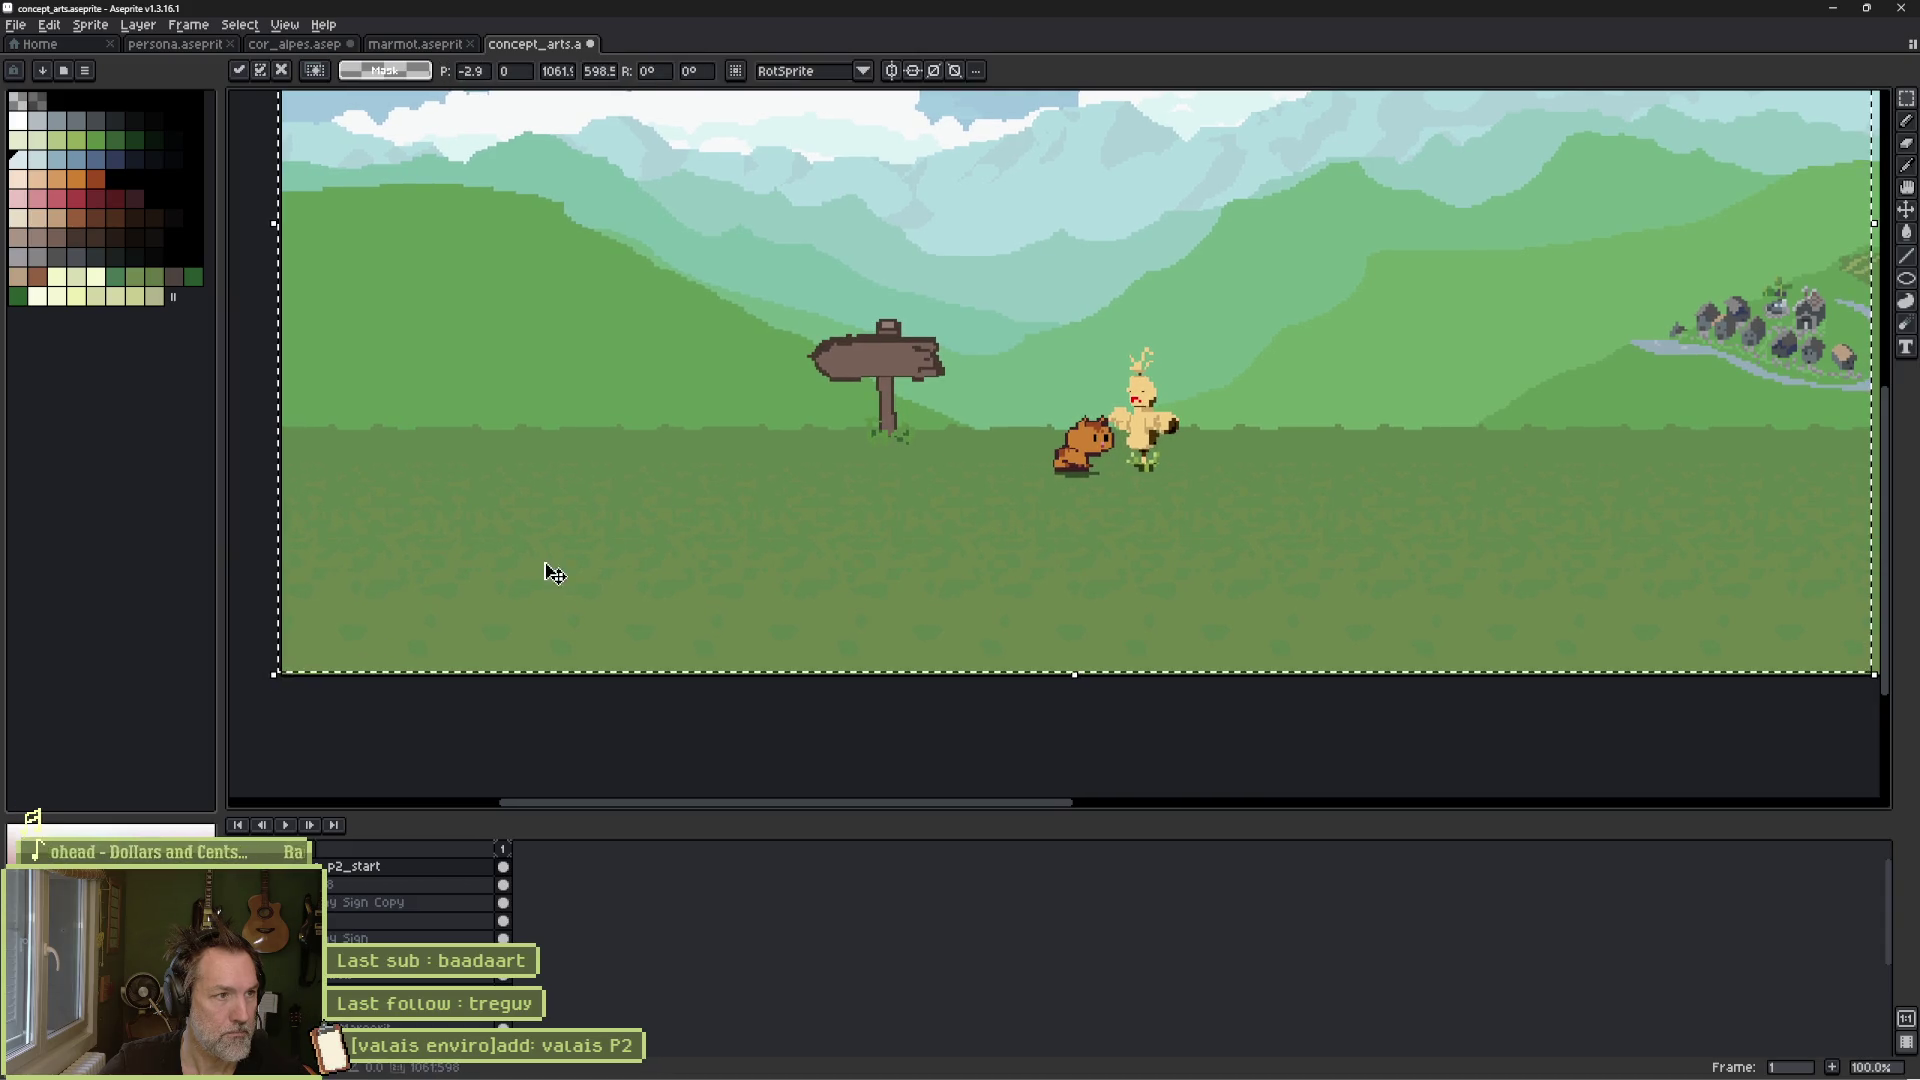
pyautogui.moveTo(607, 394); pyautogui.dragTo(737, 600)
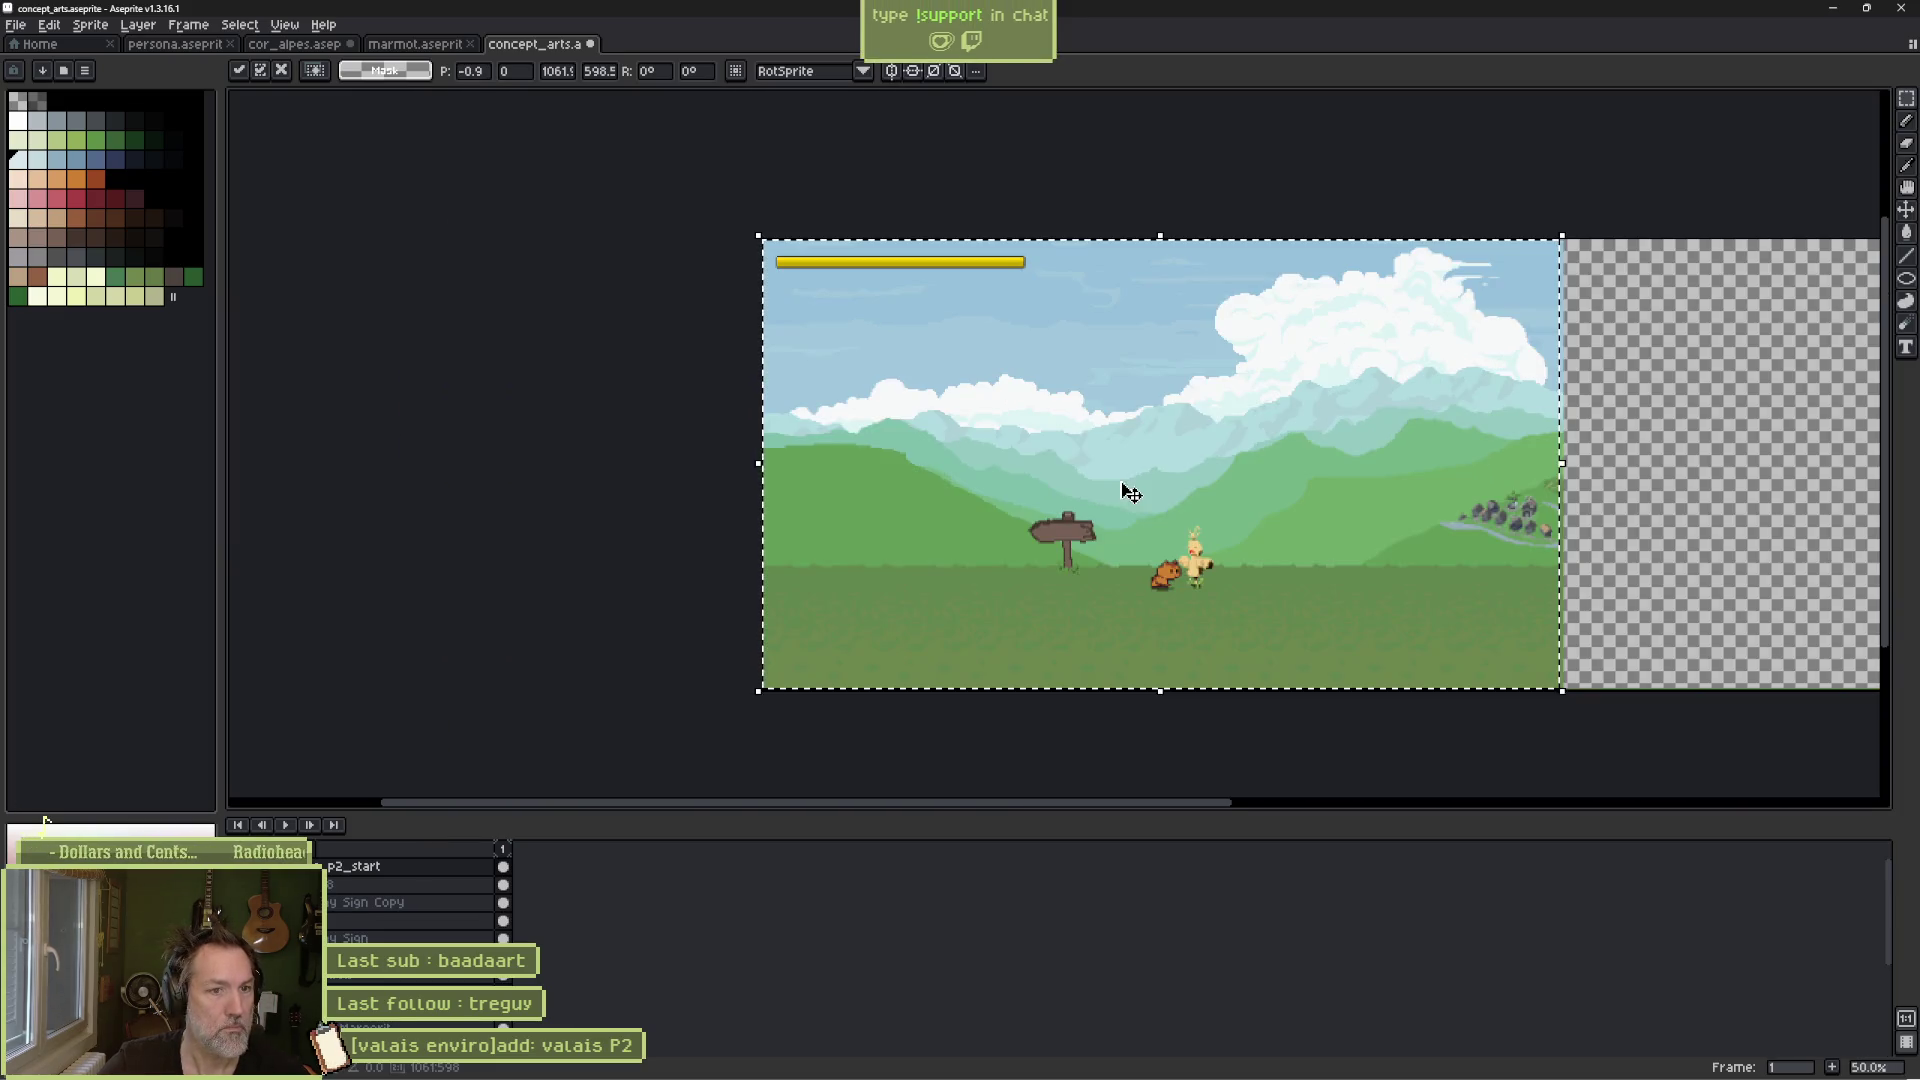
pyautogui.scroll(-1, 1133, 491)
pyautogui.press('Return')
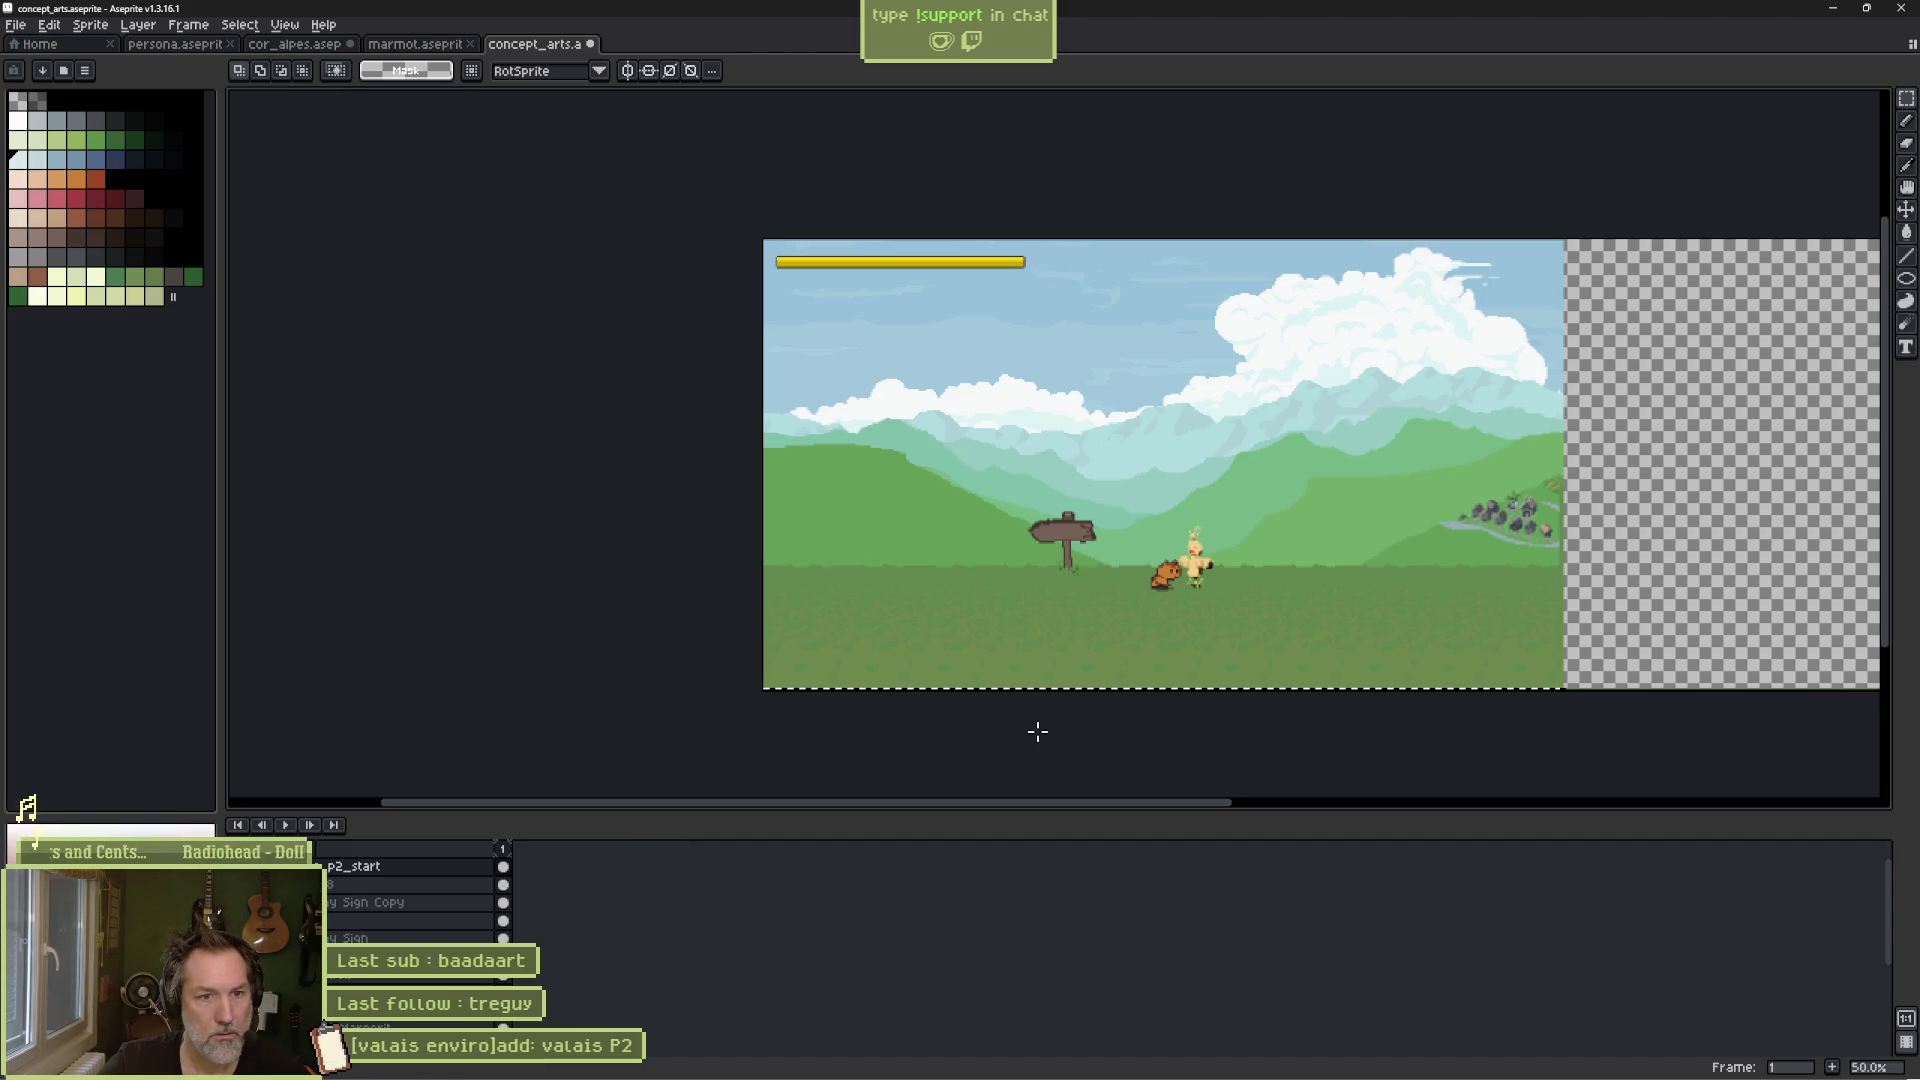
# - Rename the layer to valais_p2_start_bg and go back to Godot
pyautogui.scroll(1, 1039, 687)
pyautogui.scroll(-1, 1045, 680)
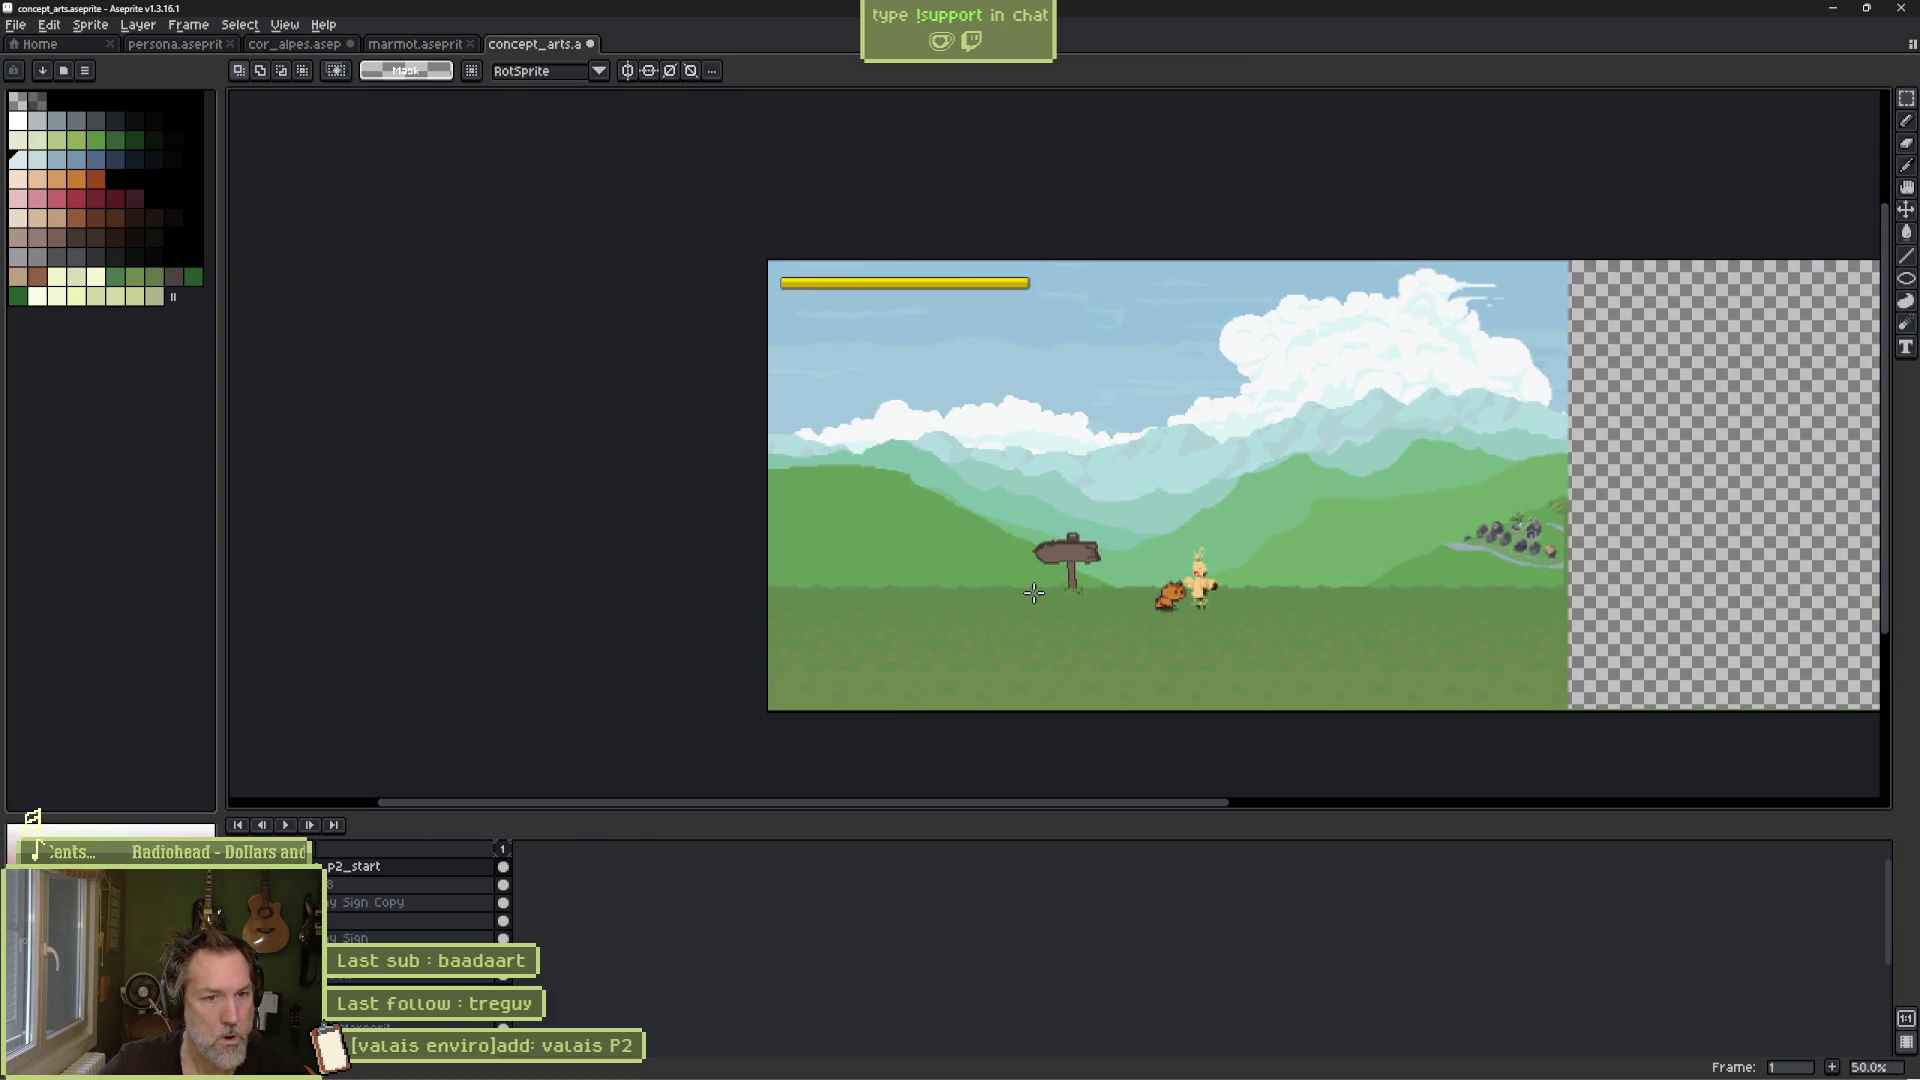
pyautogui.moveTo(1075, 1062)
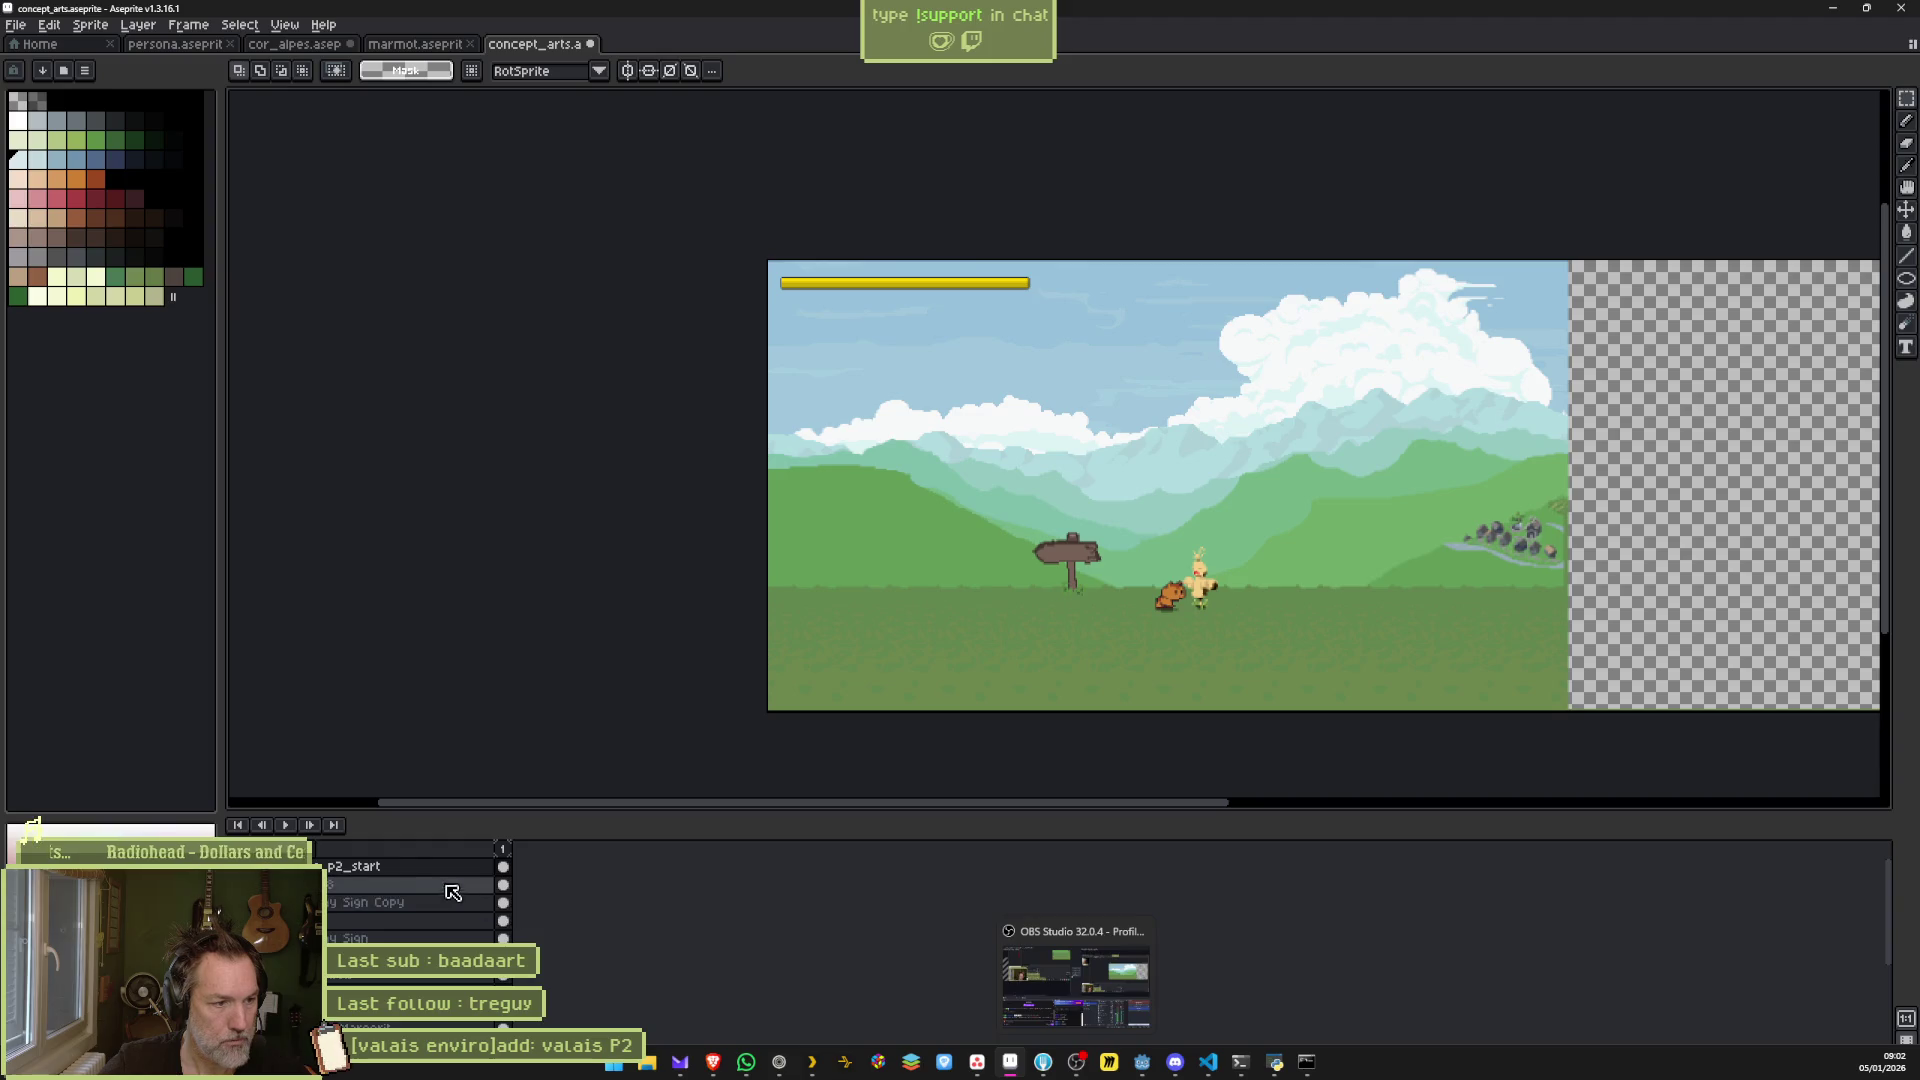
pyautogui.doubleClick(432, 867)
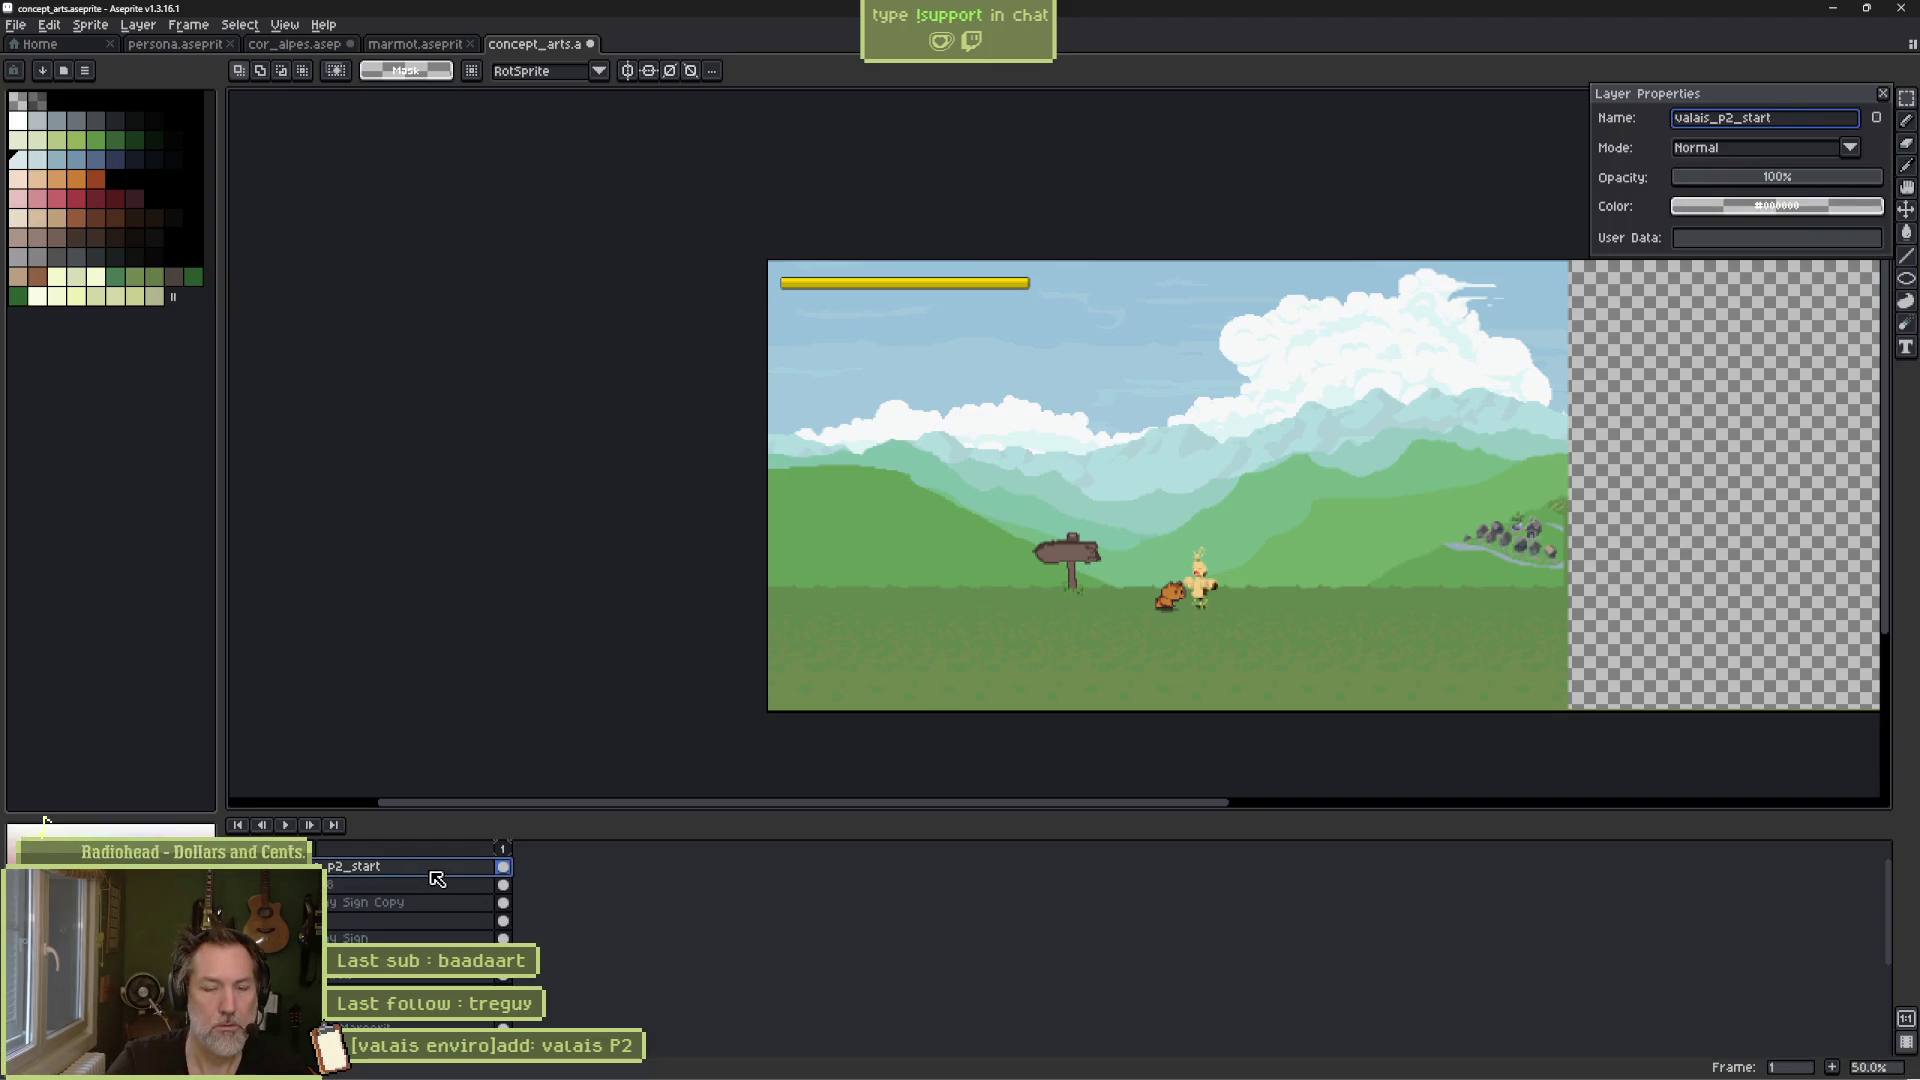
pyautogui.write('_bg')
pyautogui.press('Return')
pyautogui.hotkey('alt', 'Tab')
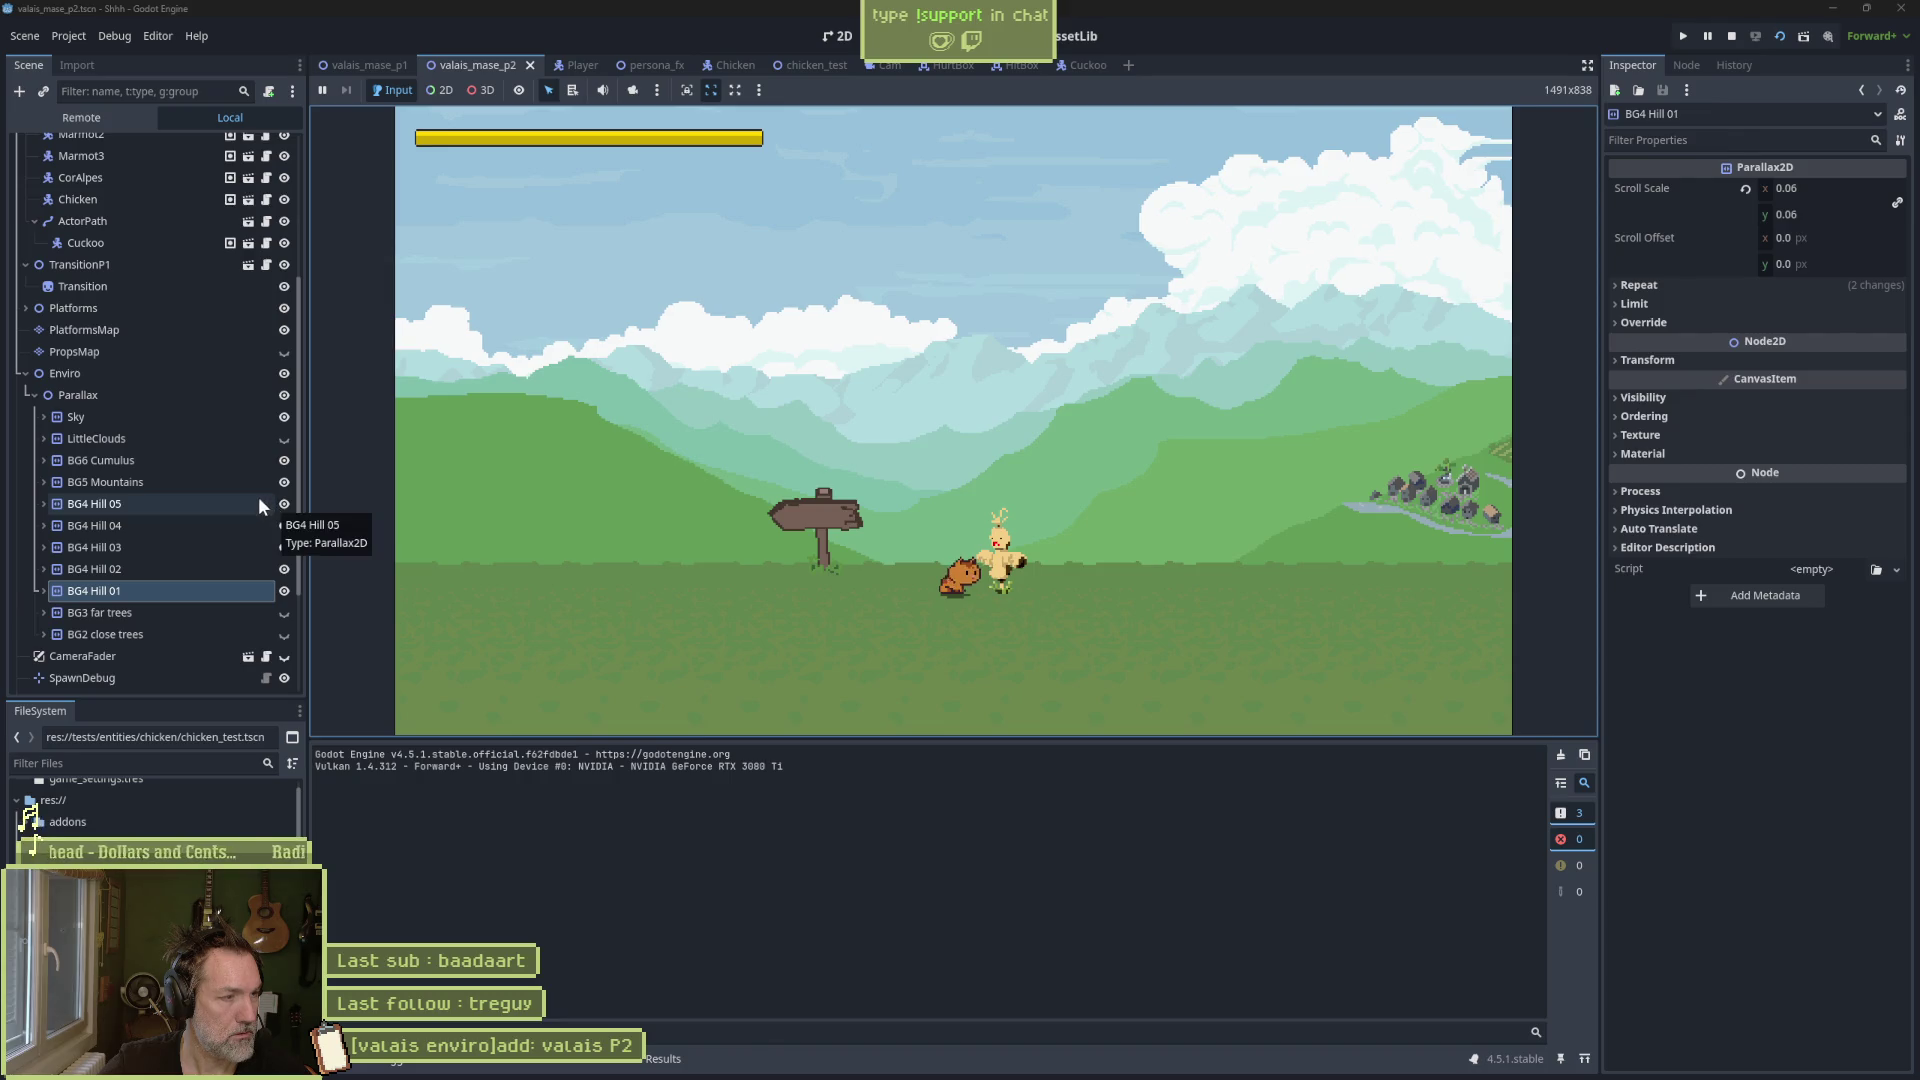
# - Hide the Enviro background layers in Godot and snip the game view region
pyautogui.click(284, 372)
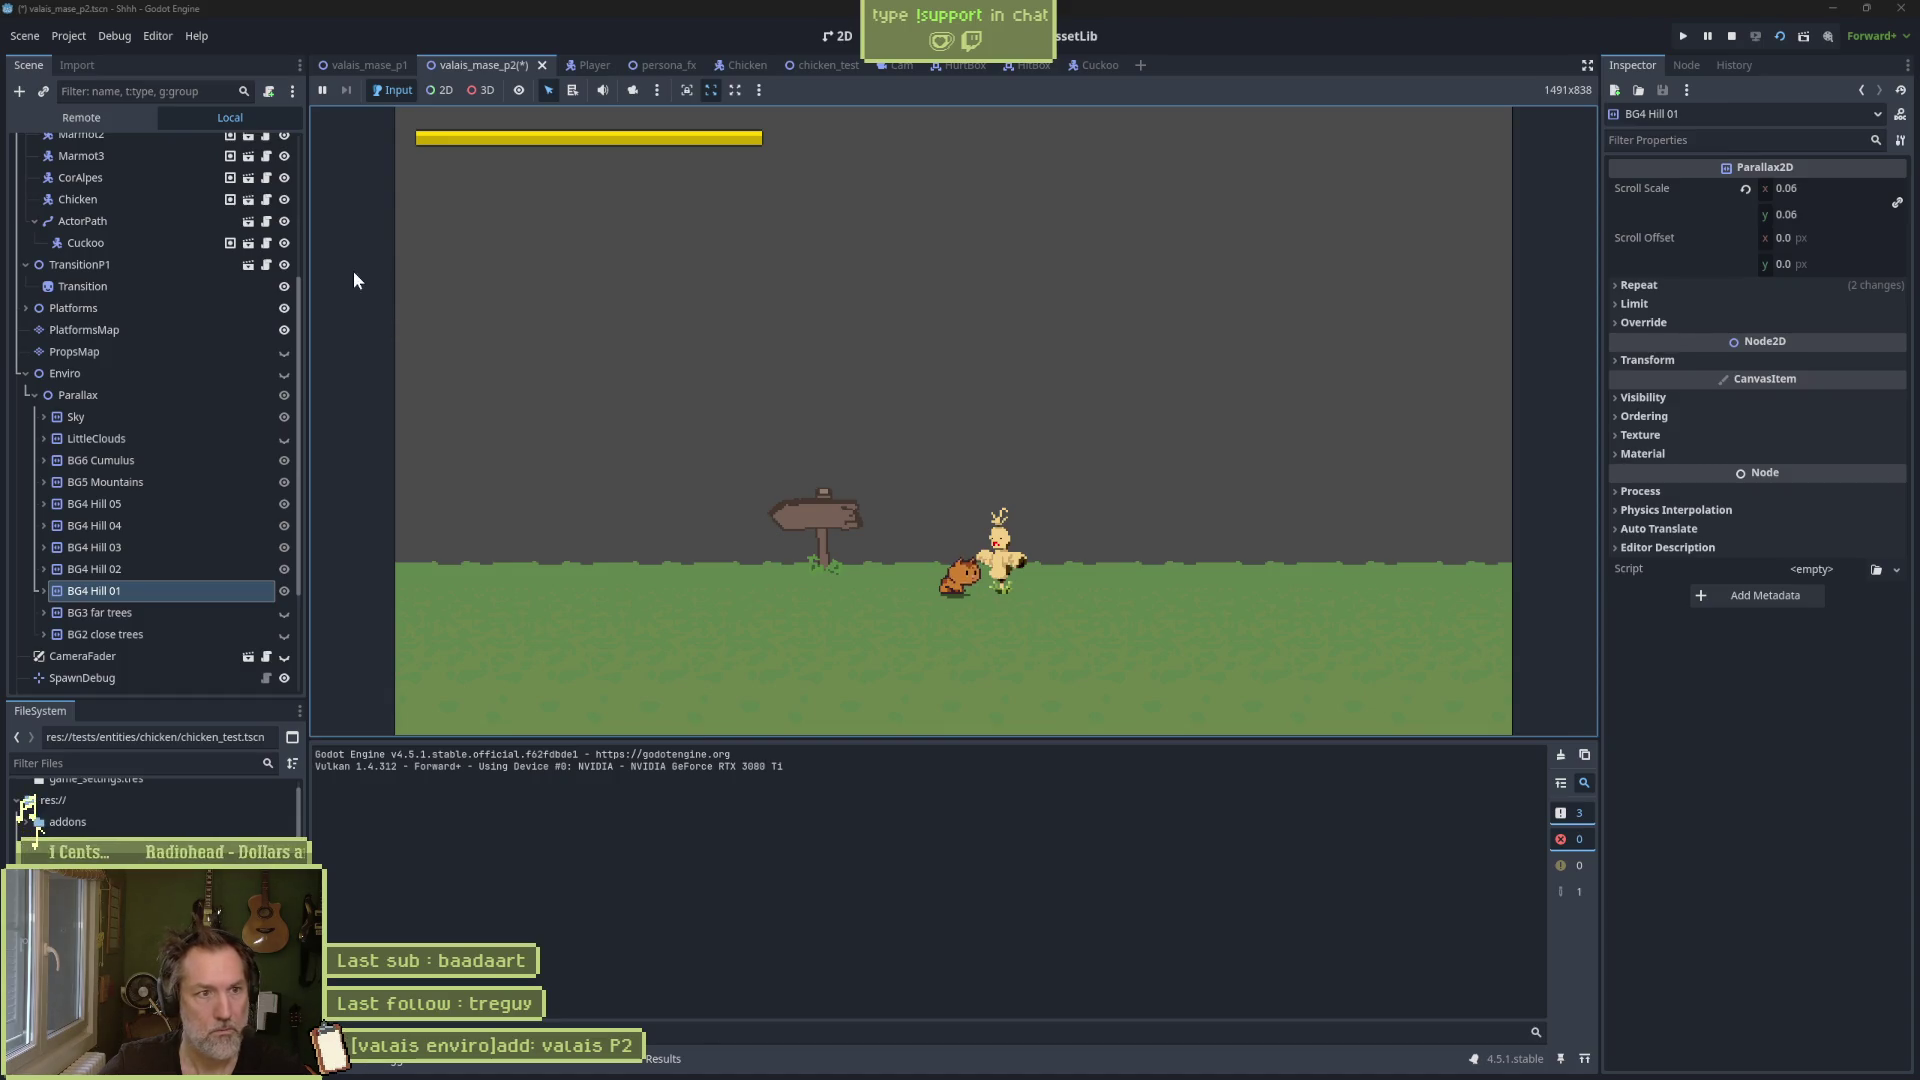
pyautogui.press('super+shift+s')
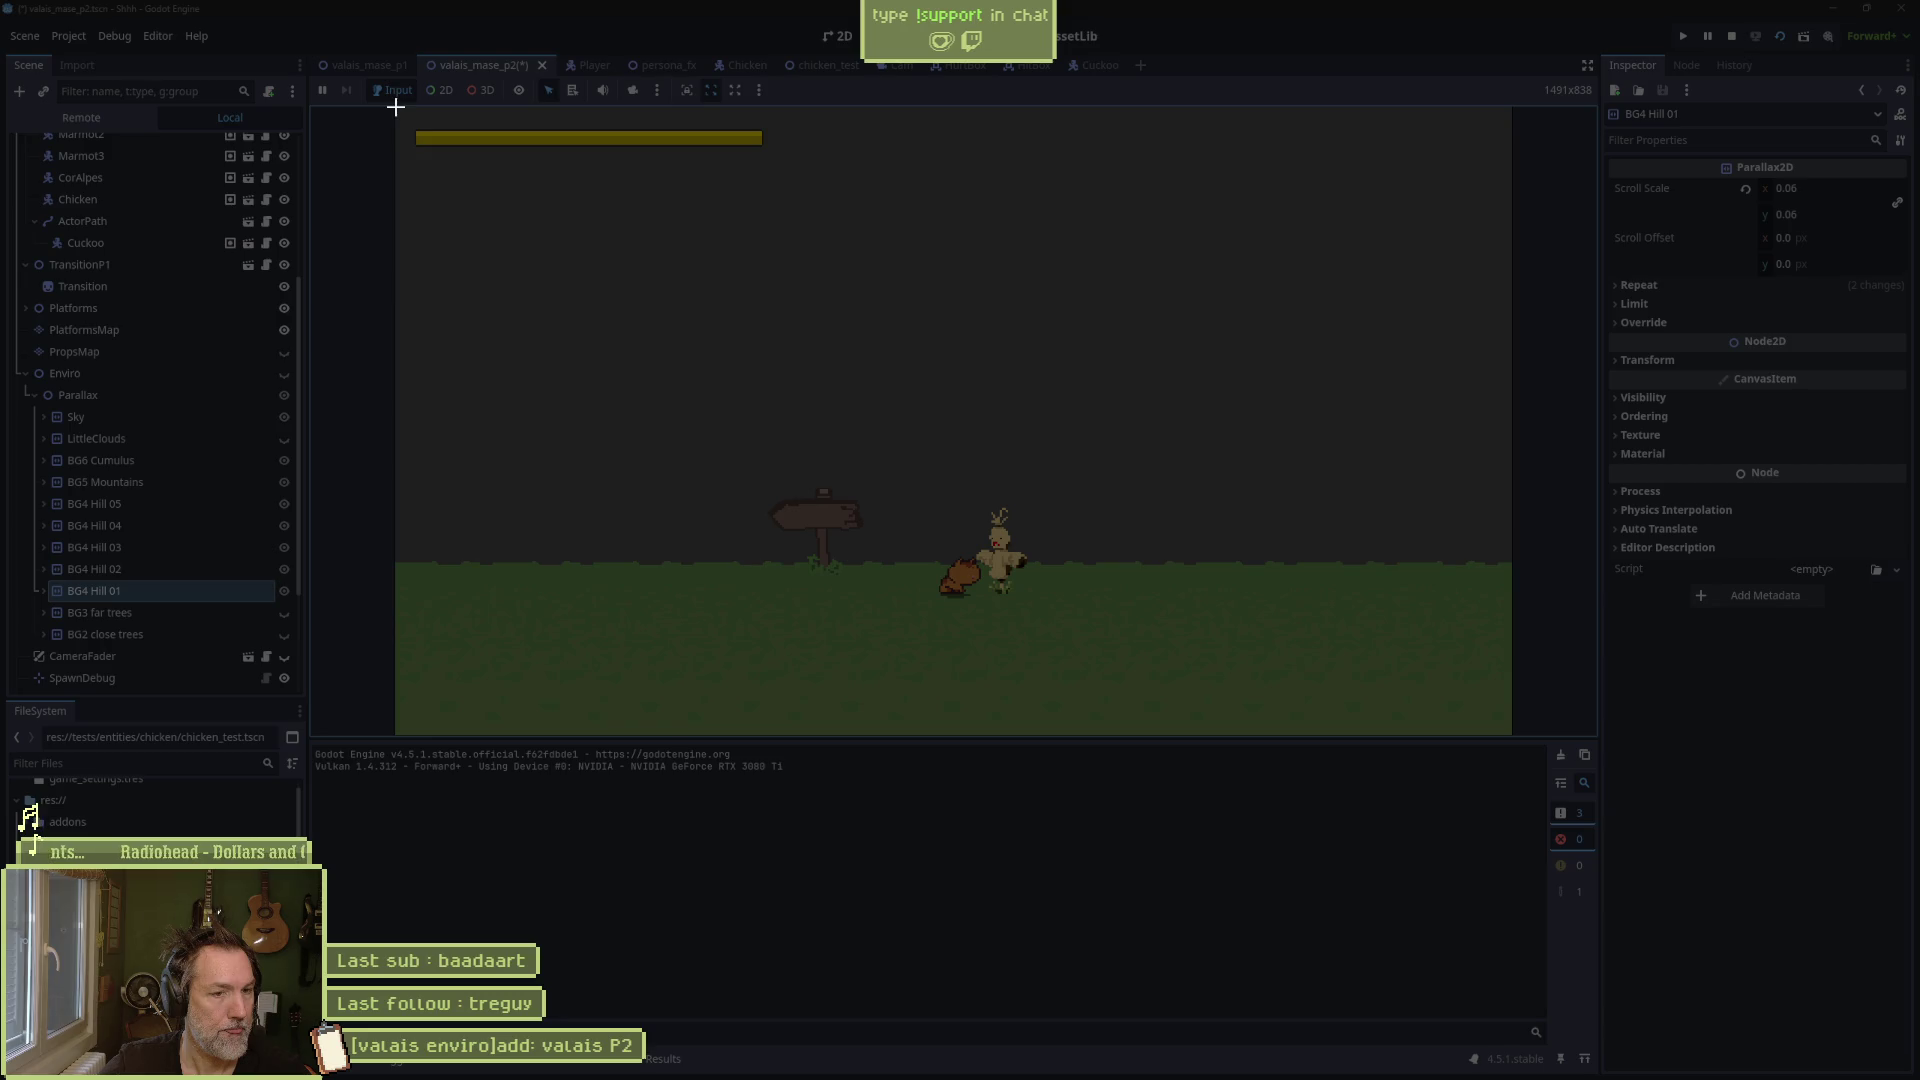
pyautogui.moveTo(395, 107)
pyautogui.mouseDown()
pyautogui.moveTo(1537, 736)
pyautogui.moveTo(1510, 729)
pyautogui.mouseUp()
# - Paste the screenshot onto a new Aseprite layer and scale it to match the artwork
pyautogui.hotkey('alt', 'Tab')
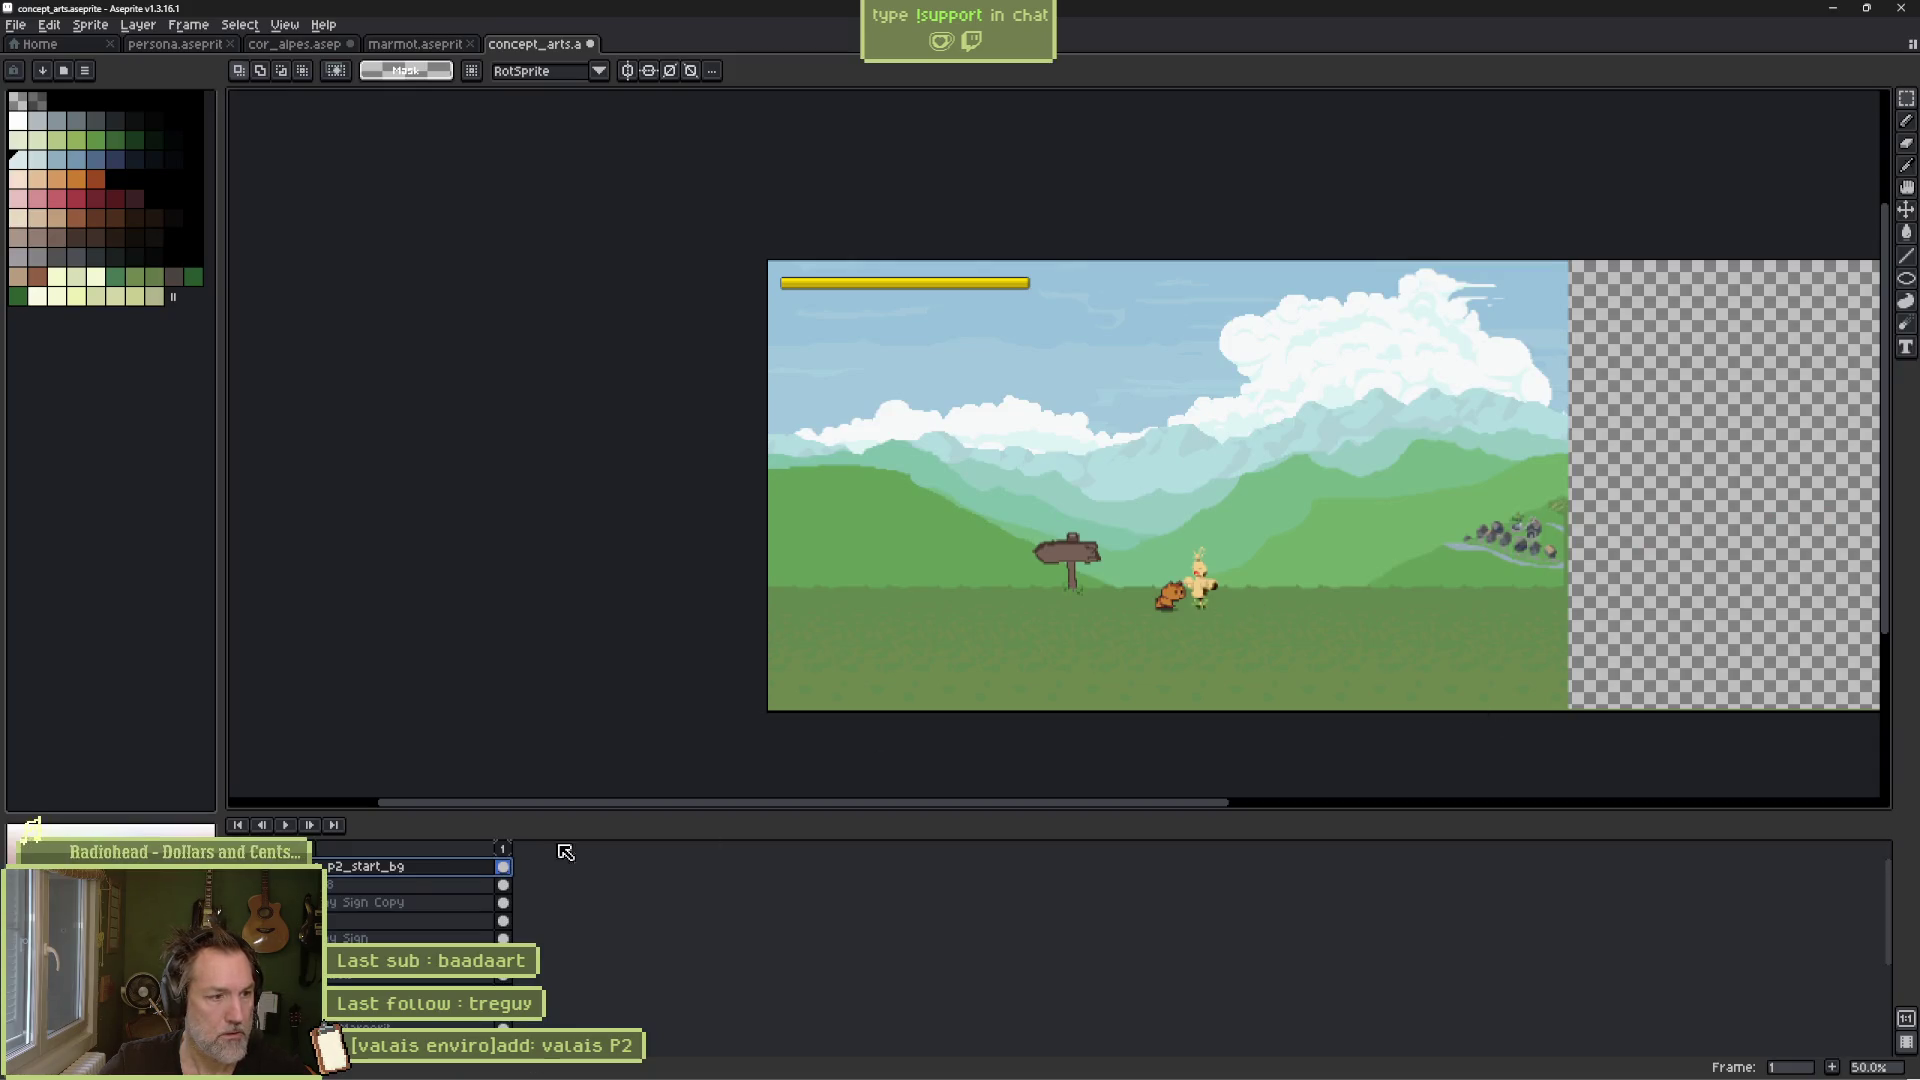
pyautogui.hotkey('shift', 'n')
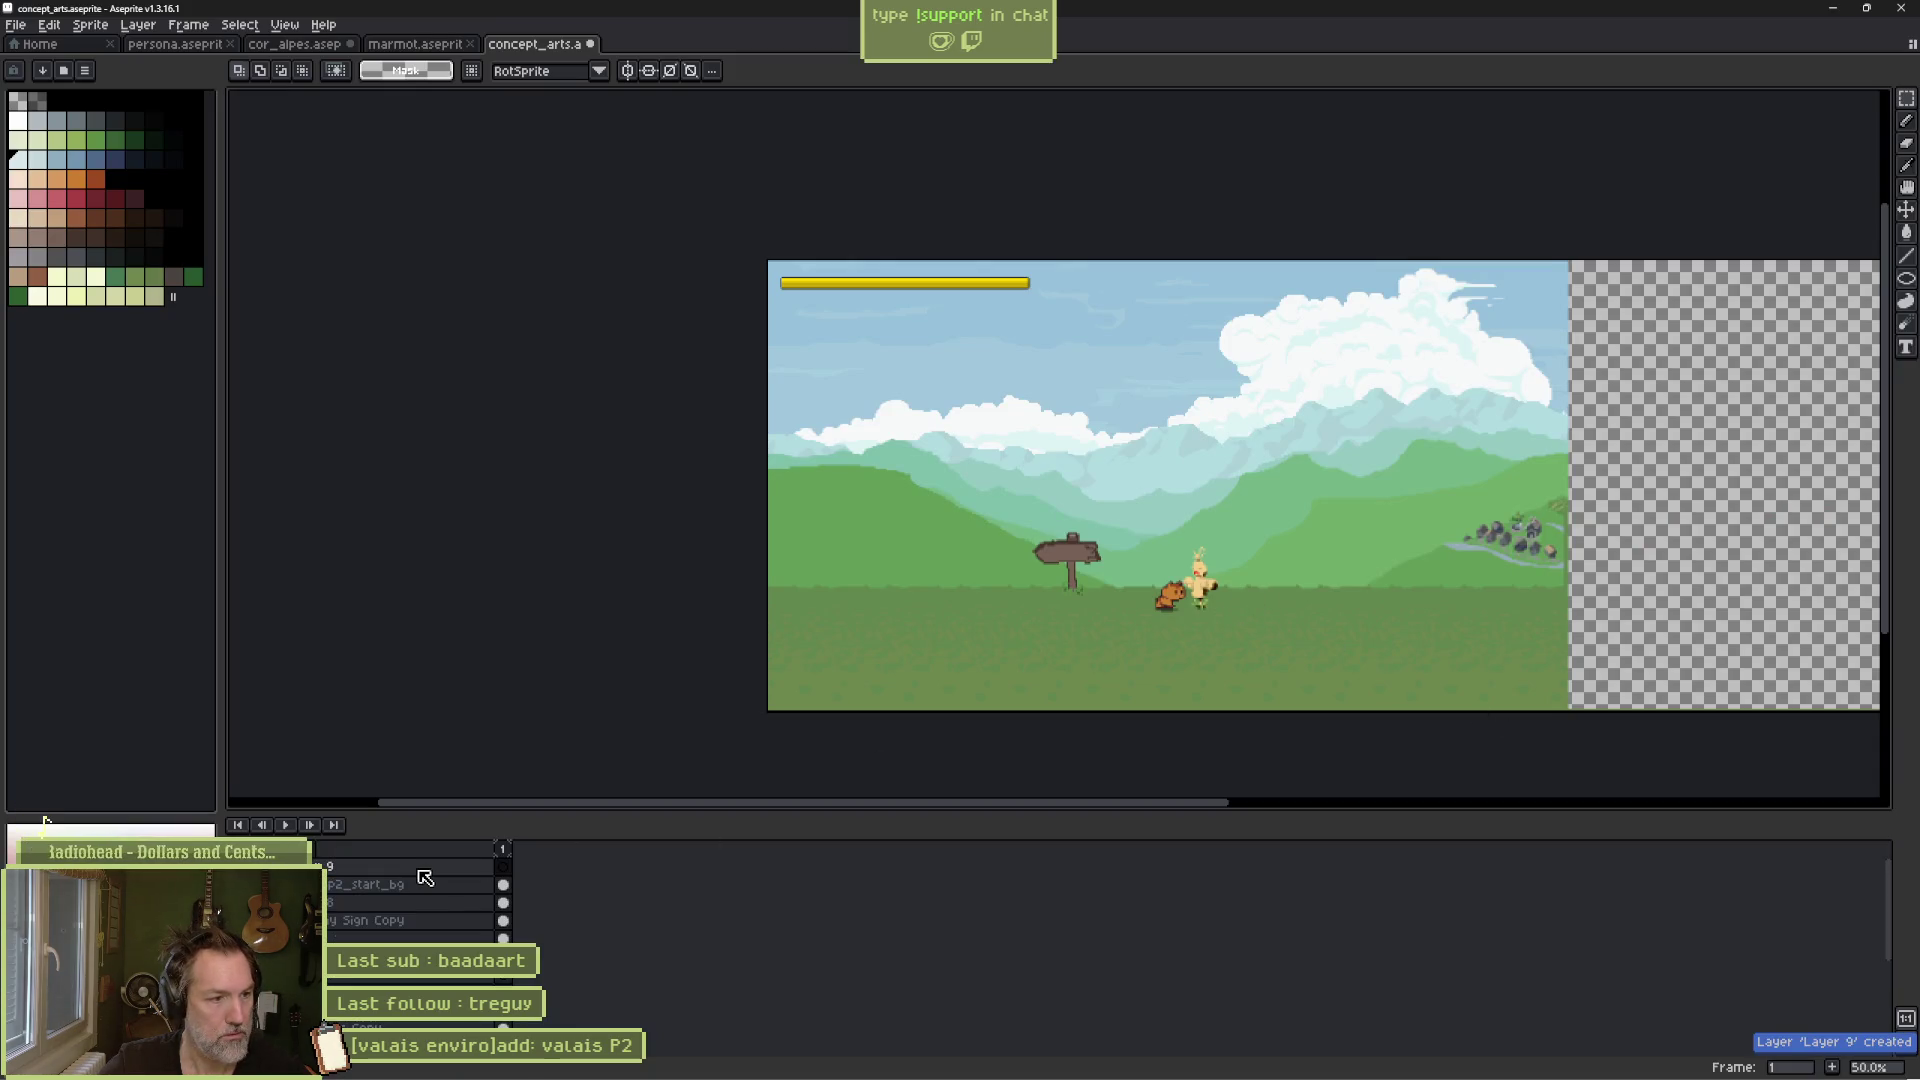
pyautogui.hotkey('ctrl', 'v')
pyautogui.scroll(-1, 1069, 635)
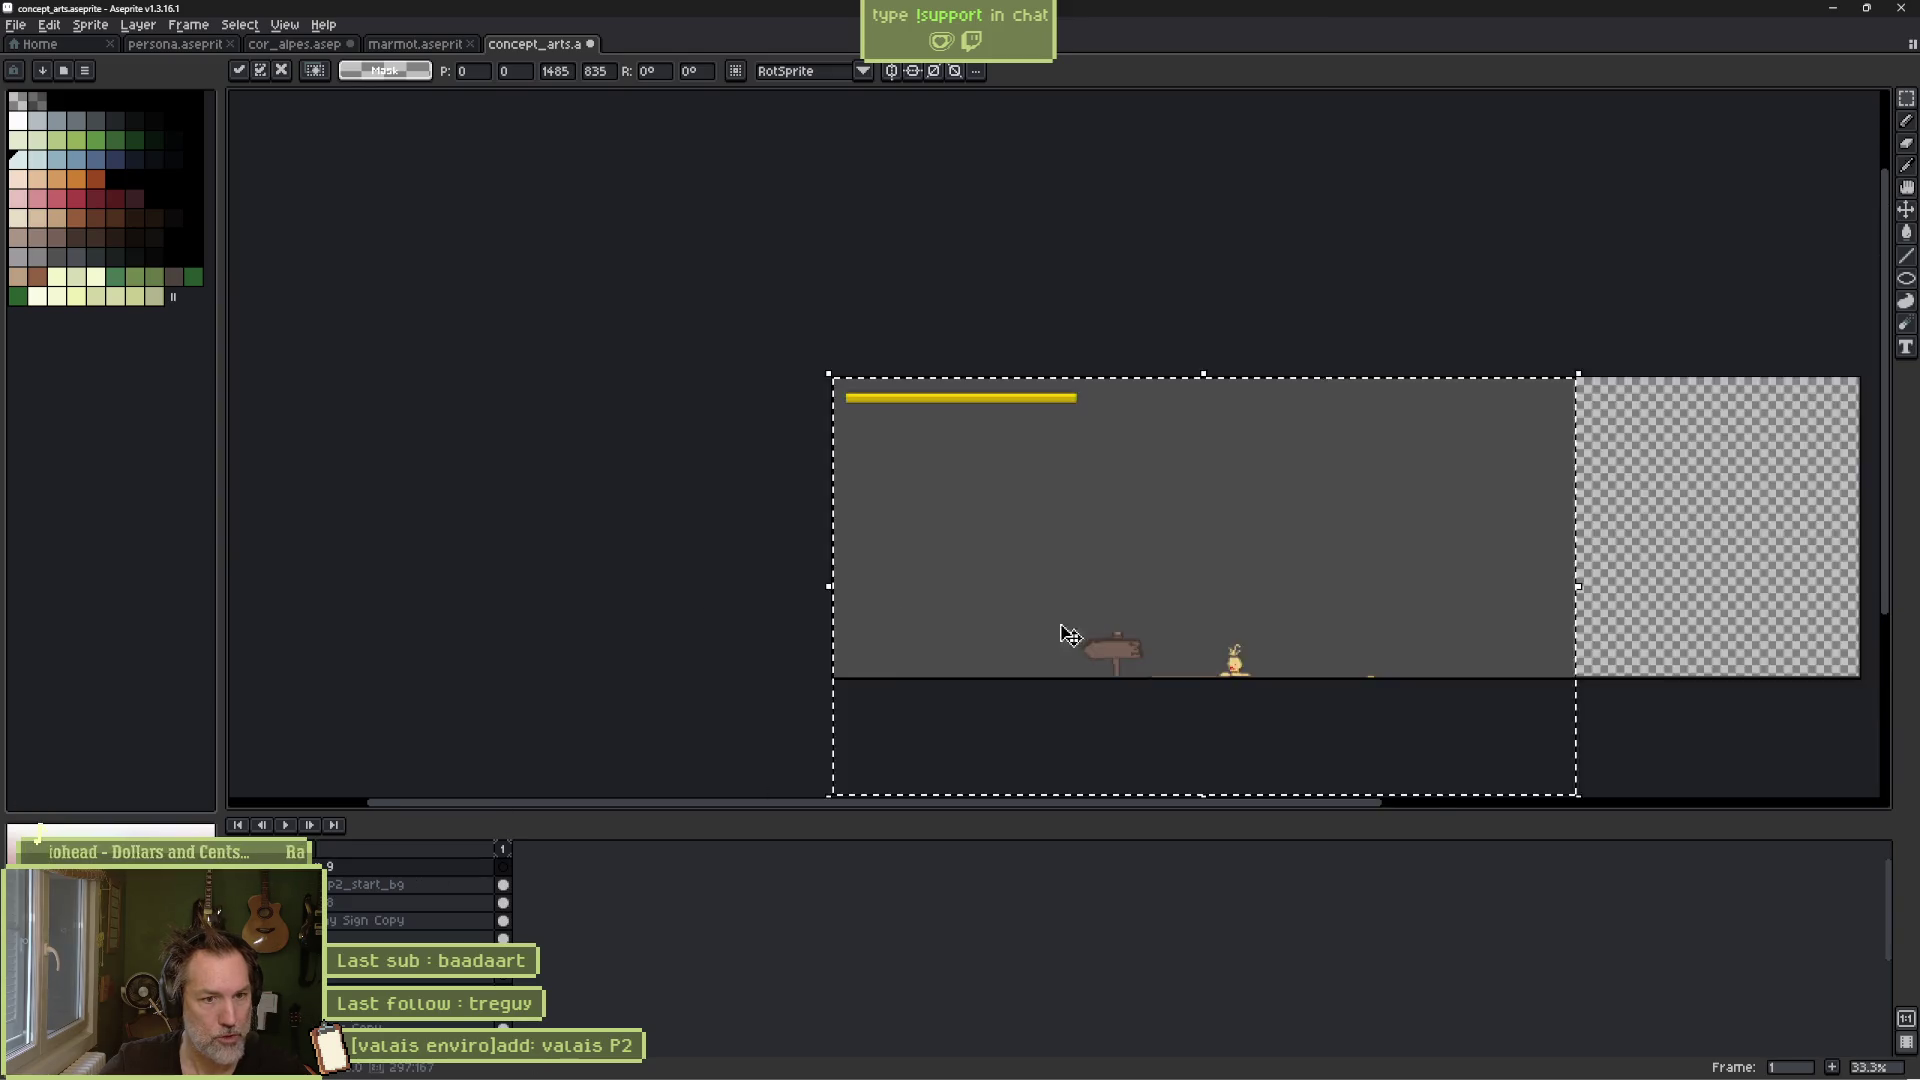
pyautogui.scroll(-1, 1070, 635)
pyautogui.scroll(1, 1341, 707)
pyautogui.moveTo(1449, 750); pyautogui.dragTo(1265, 628)
pyautogui.scroll(4, 1222, 645)
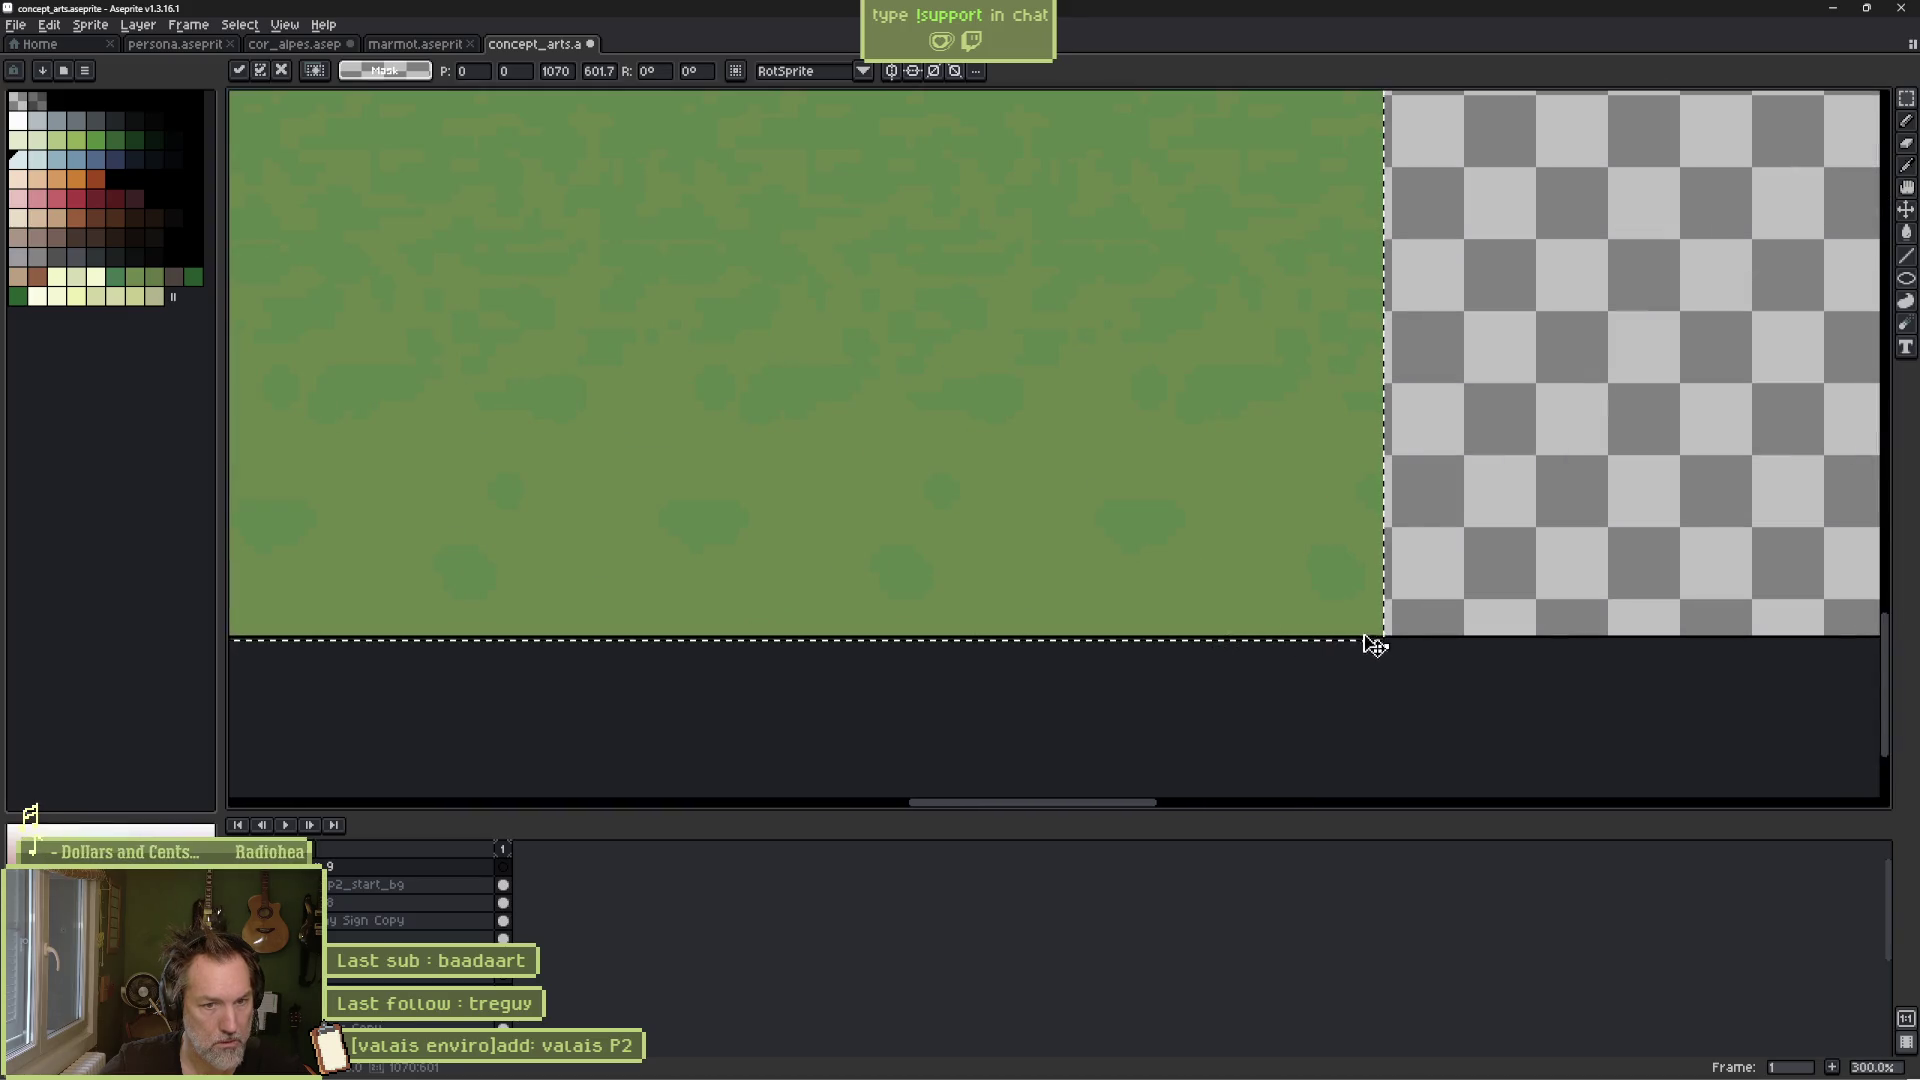
pyautogui.moveTo(1371, 642); pyautogui.dragTo(1370, 652)
pyautogui.scroll(-4, 1101, 579)
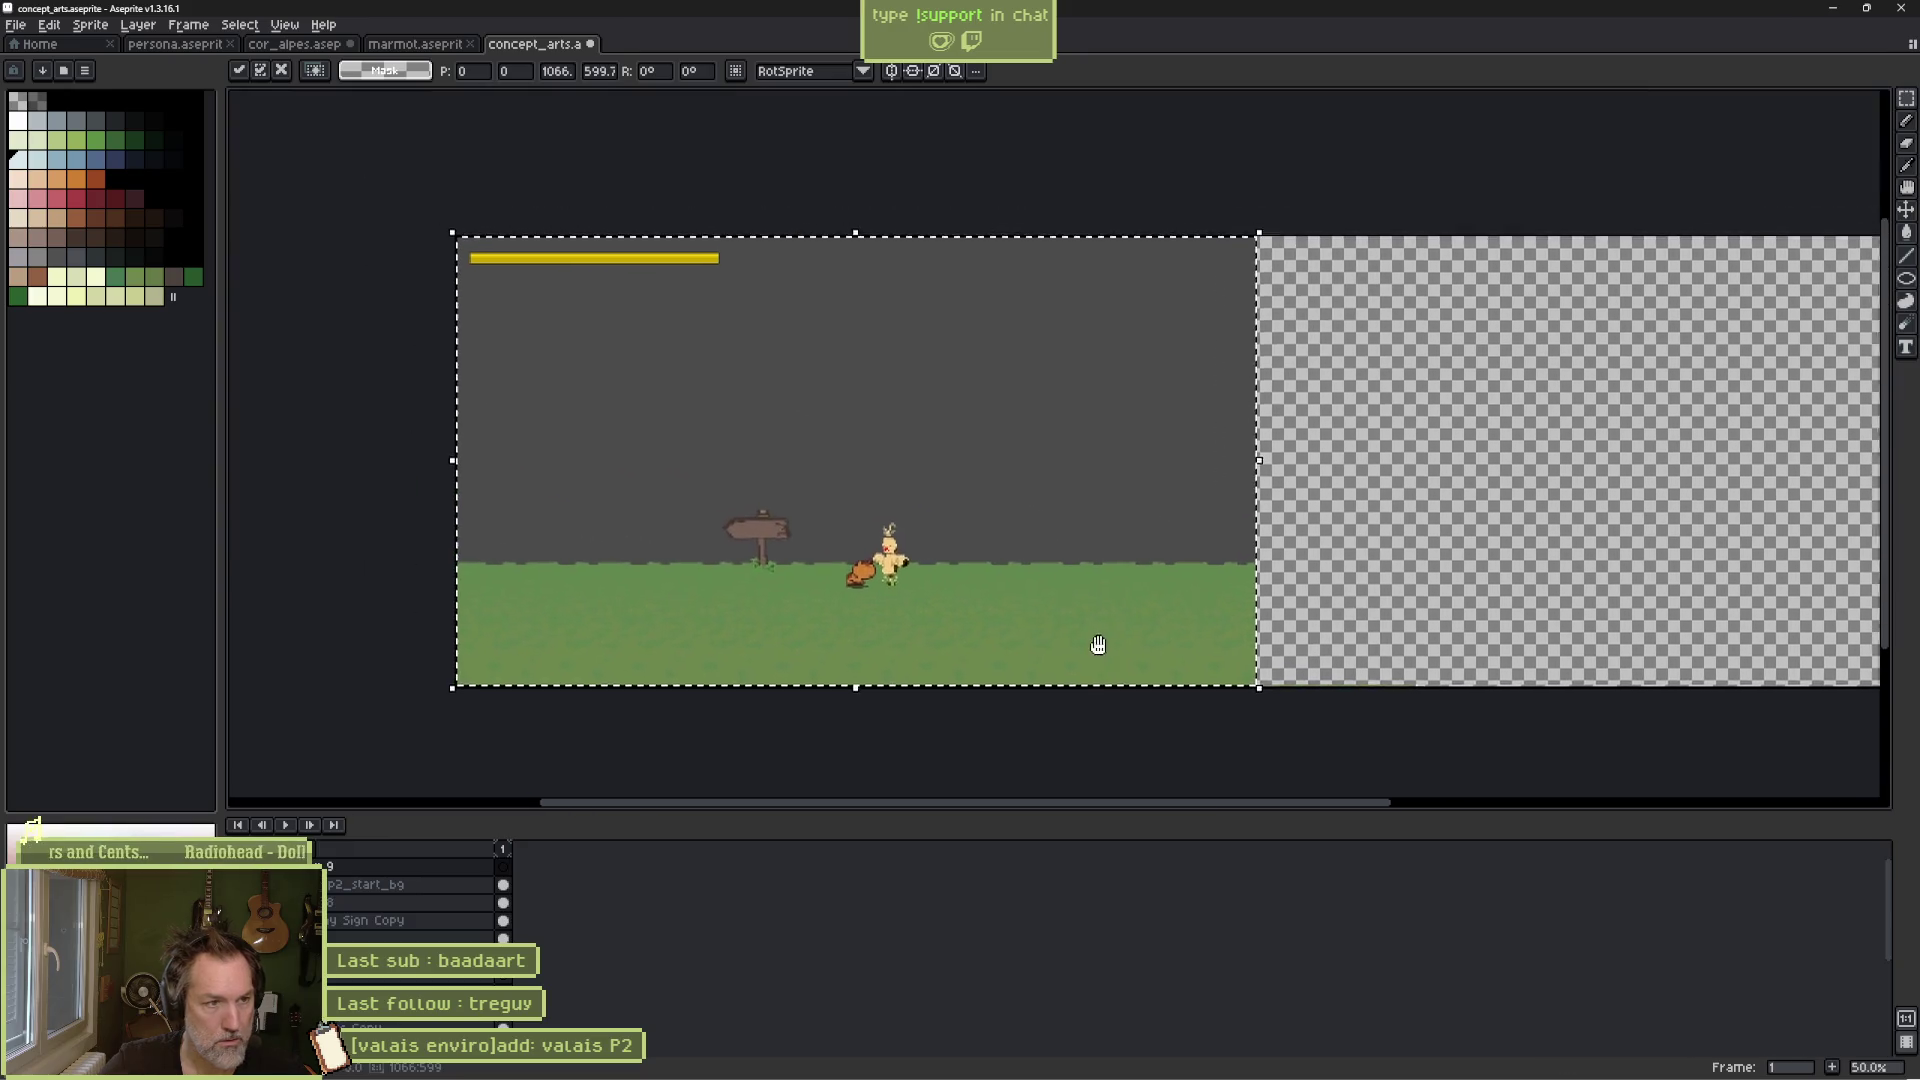
pyautogui.press('Return')
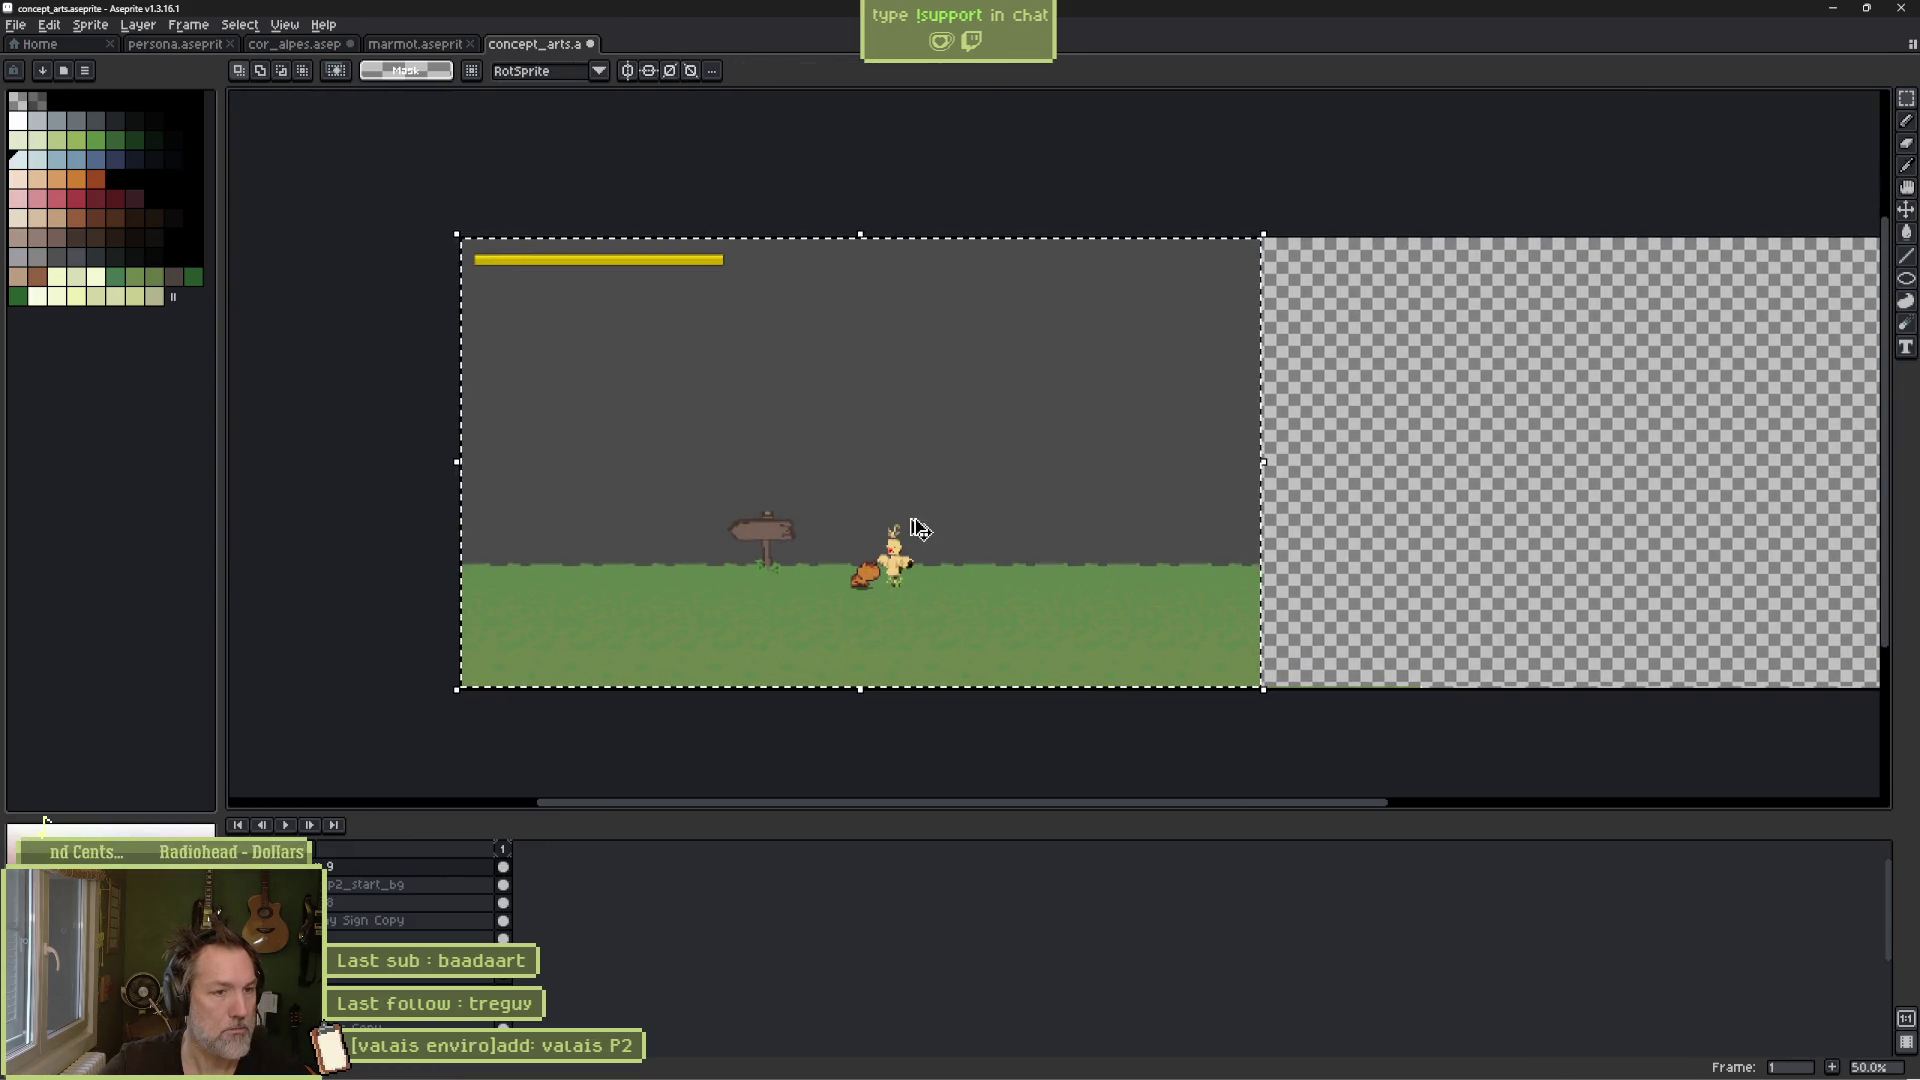
# - Magic-wand the grey sky and delete it, keeping the layer in its original position
pyautogui.press('w')
pyautogui.click(915, 466)
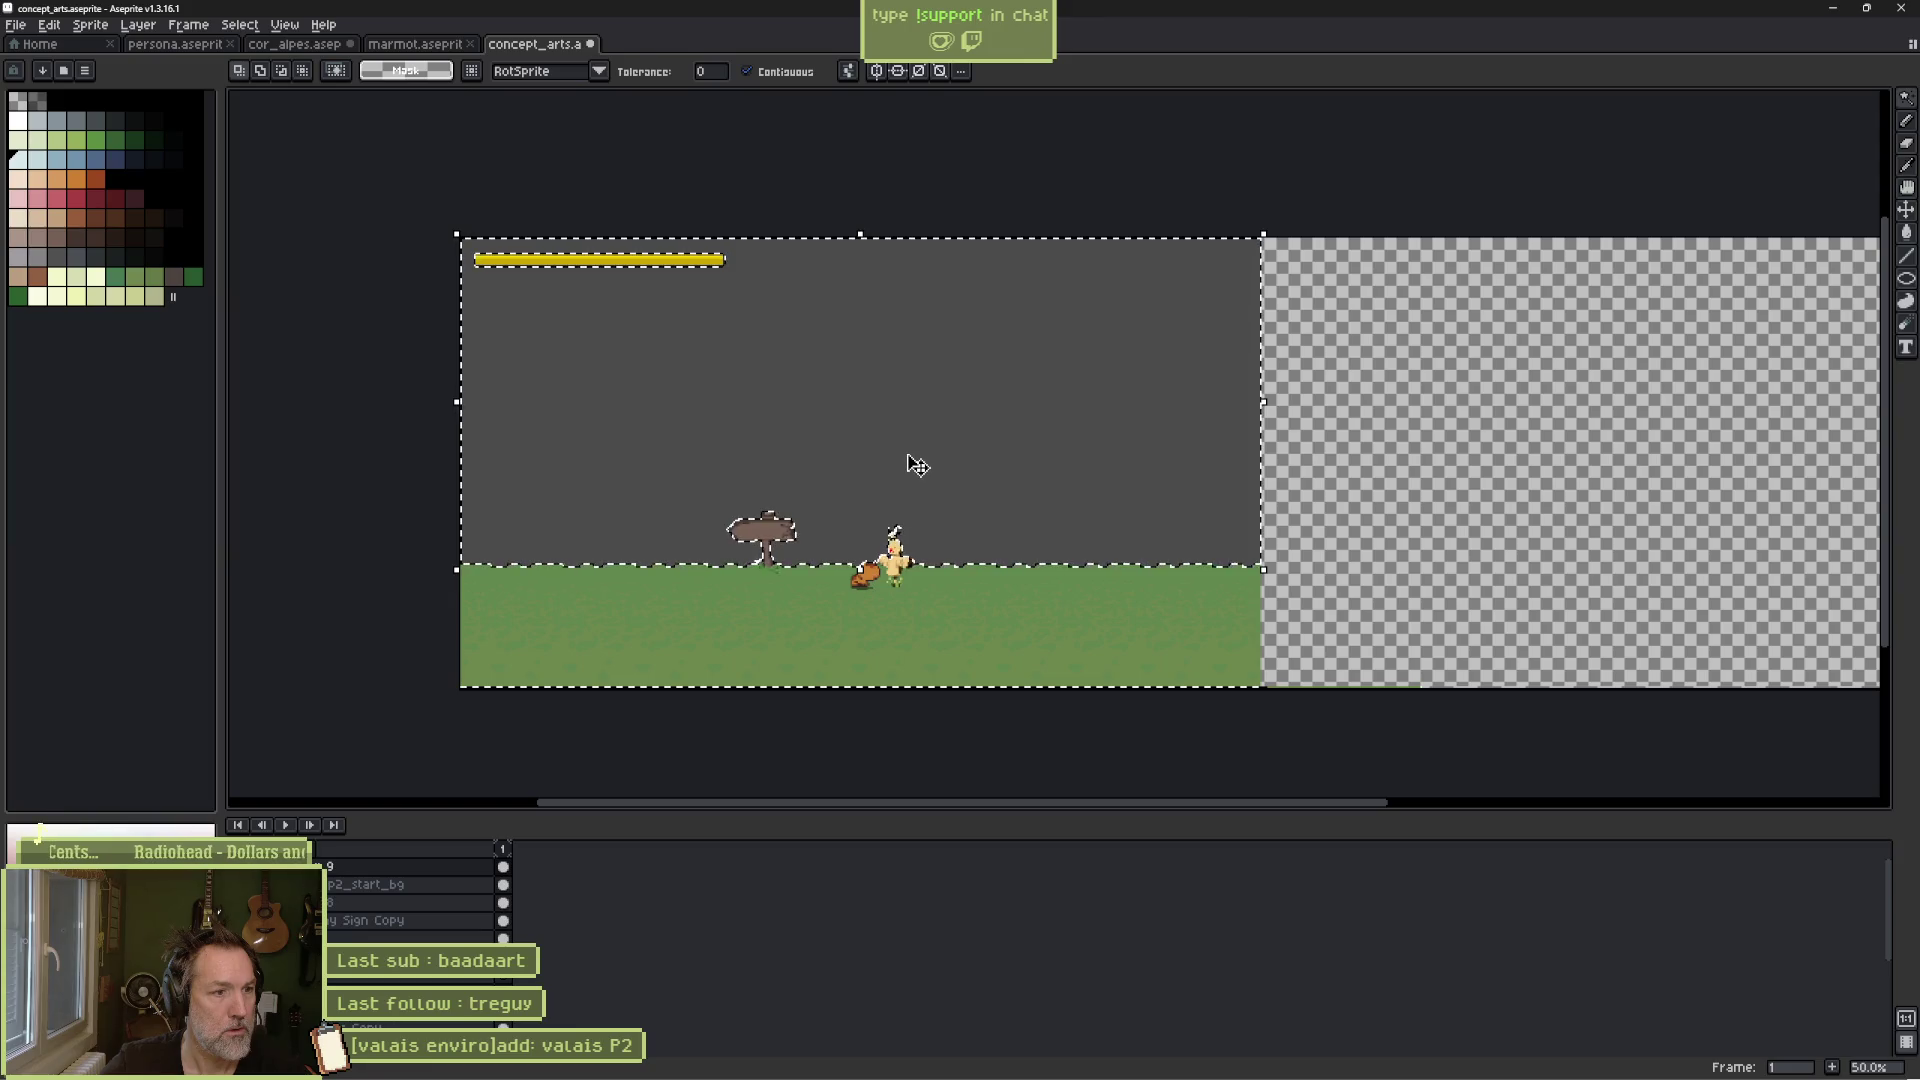
pyautogui.press('Delete')
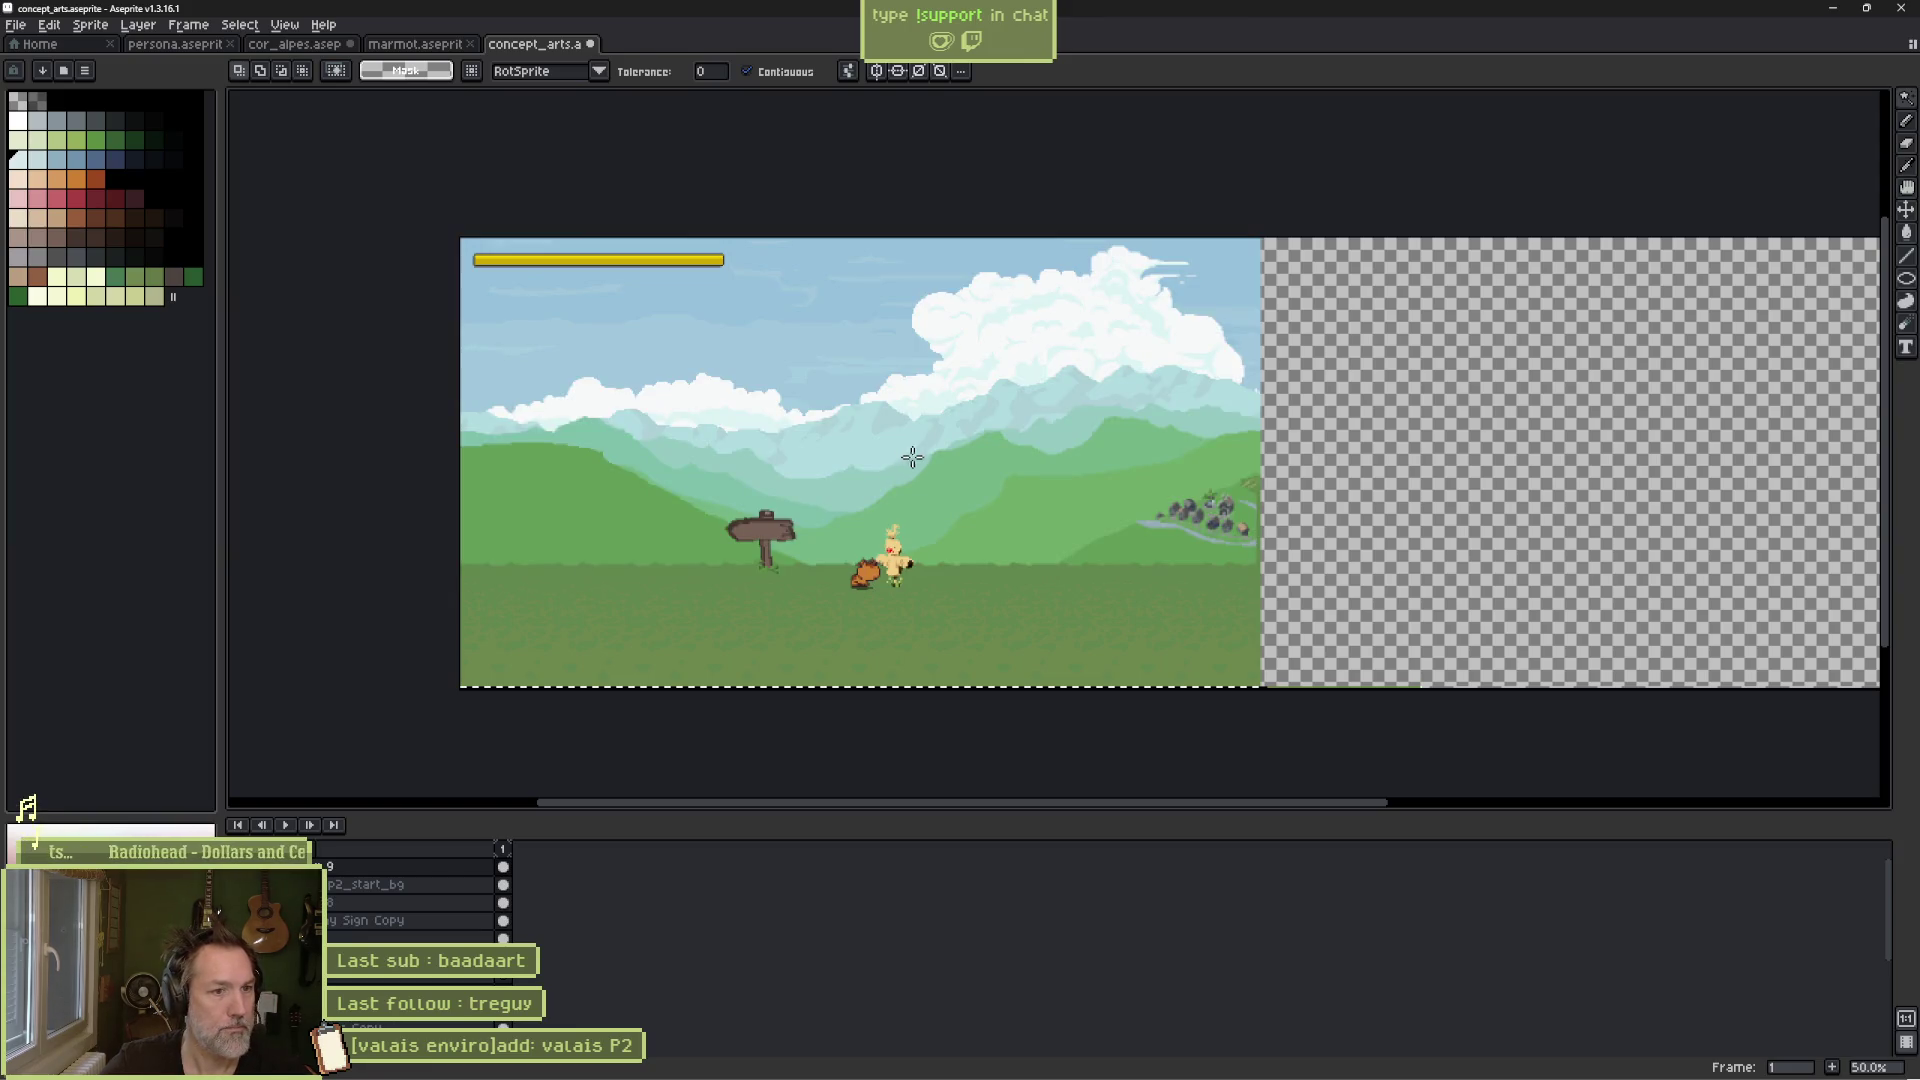
pyautogui.press('v')
pyautogui.moveTo(920, 634)
pyautogui.mouseDown()
pyautogui.moveTo(1041, 630)
pyautogui.moveTo(978, 601)
pyautogui.mouseUp()
pyautogui.hotkey('ctrl', 'z')
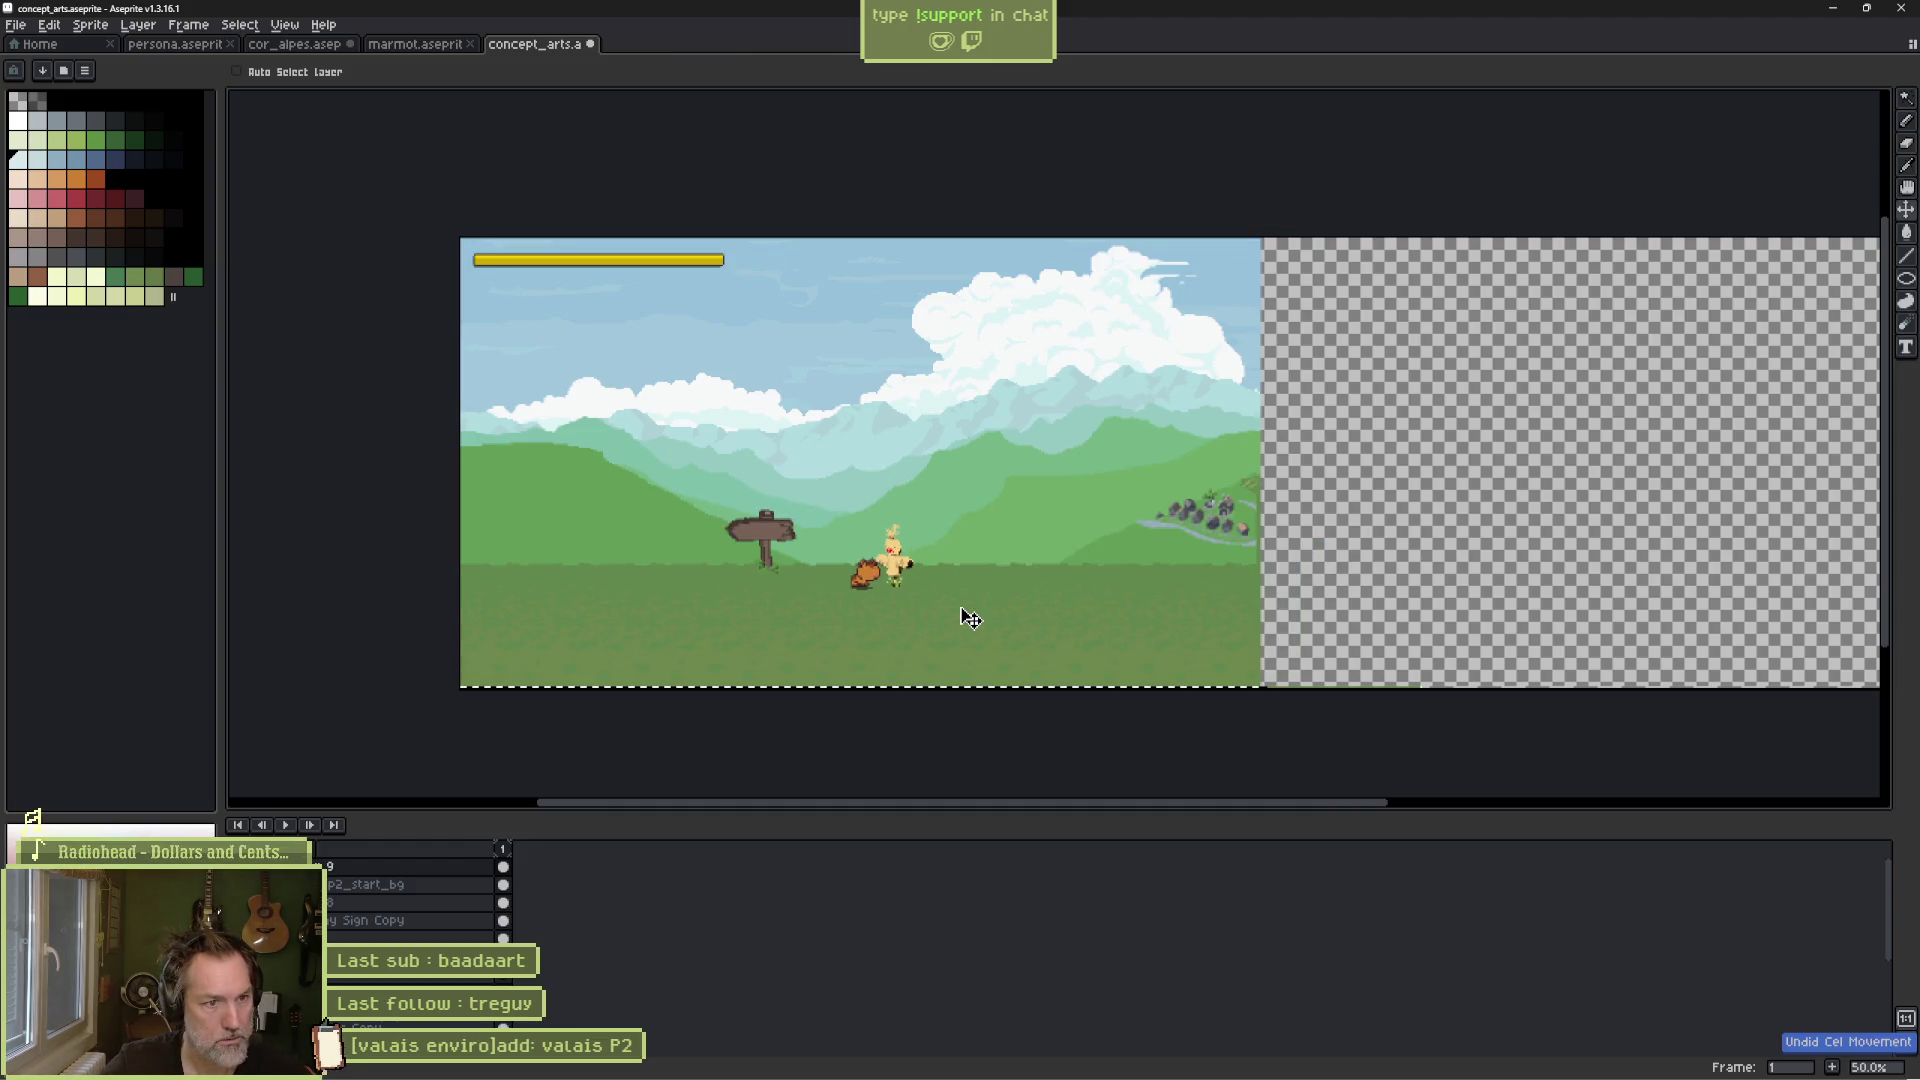
# - Rename the pasted screenshot layer Layer 9 to valais_p2_start_fg
pyautogui.doubleClick(399, 885)
pyautogui.press('Return')
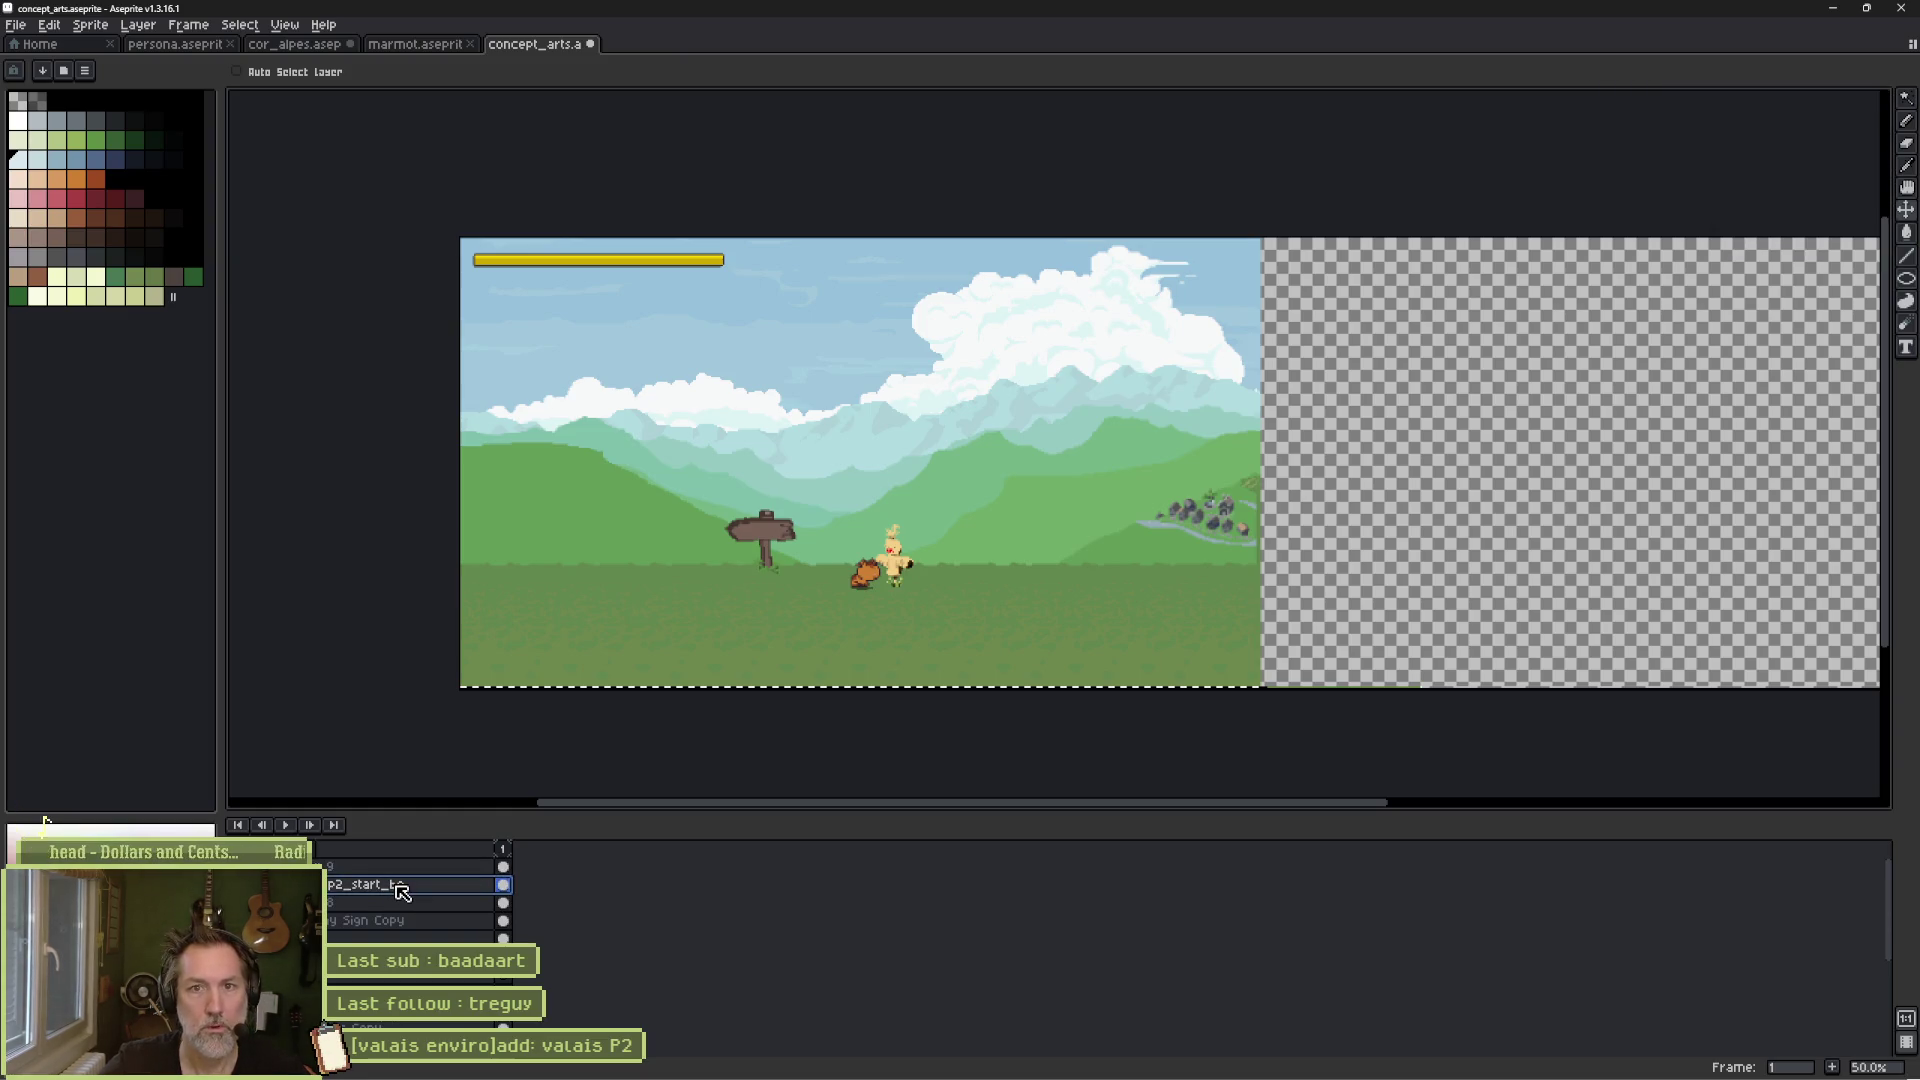
pyautogui.moveTo(400, 884); pyautogui.dragTo(405, 866)
pyautogui.doubleClick(405, 866)
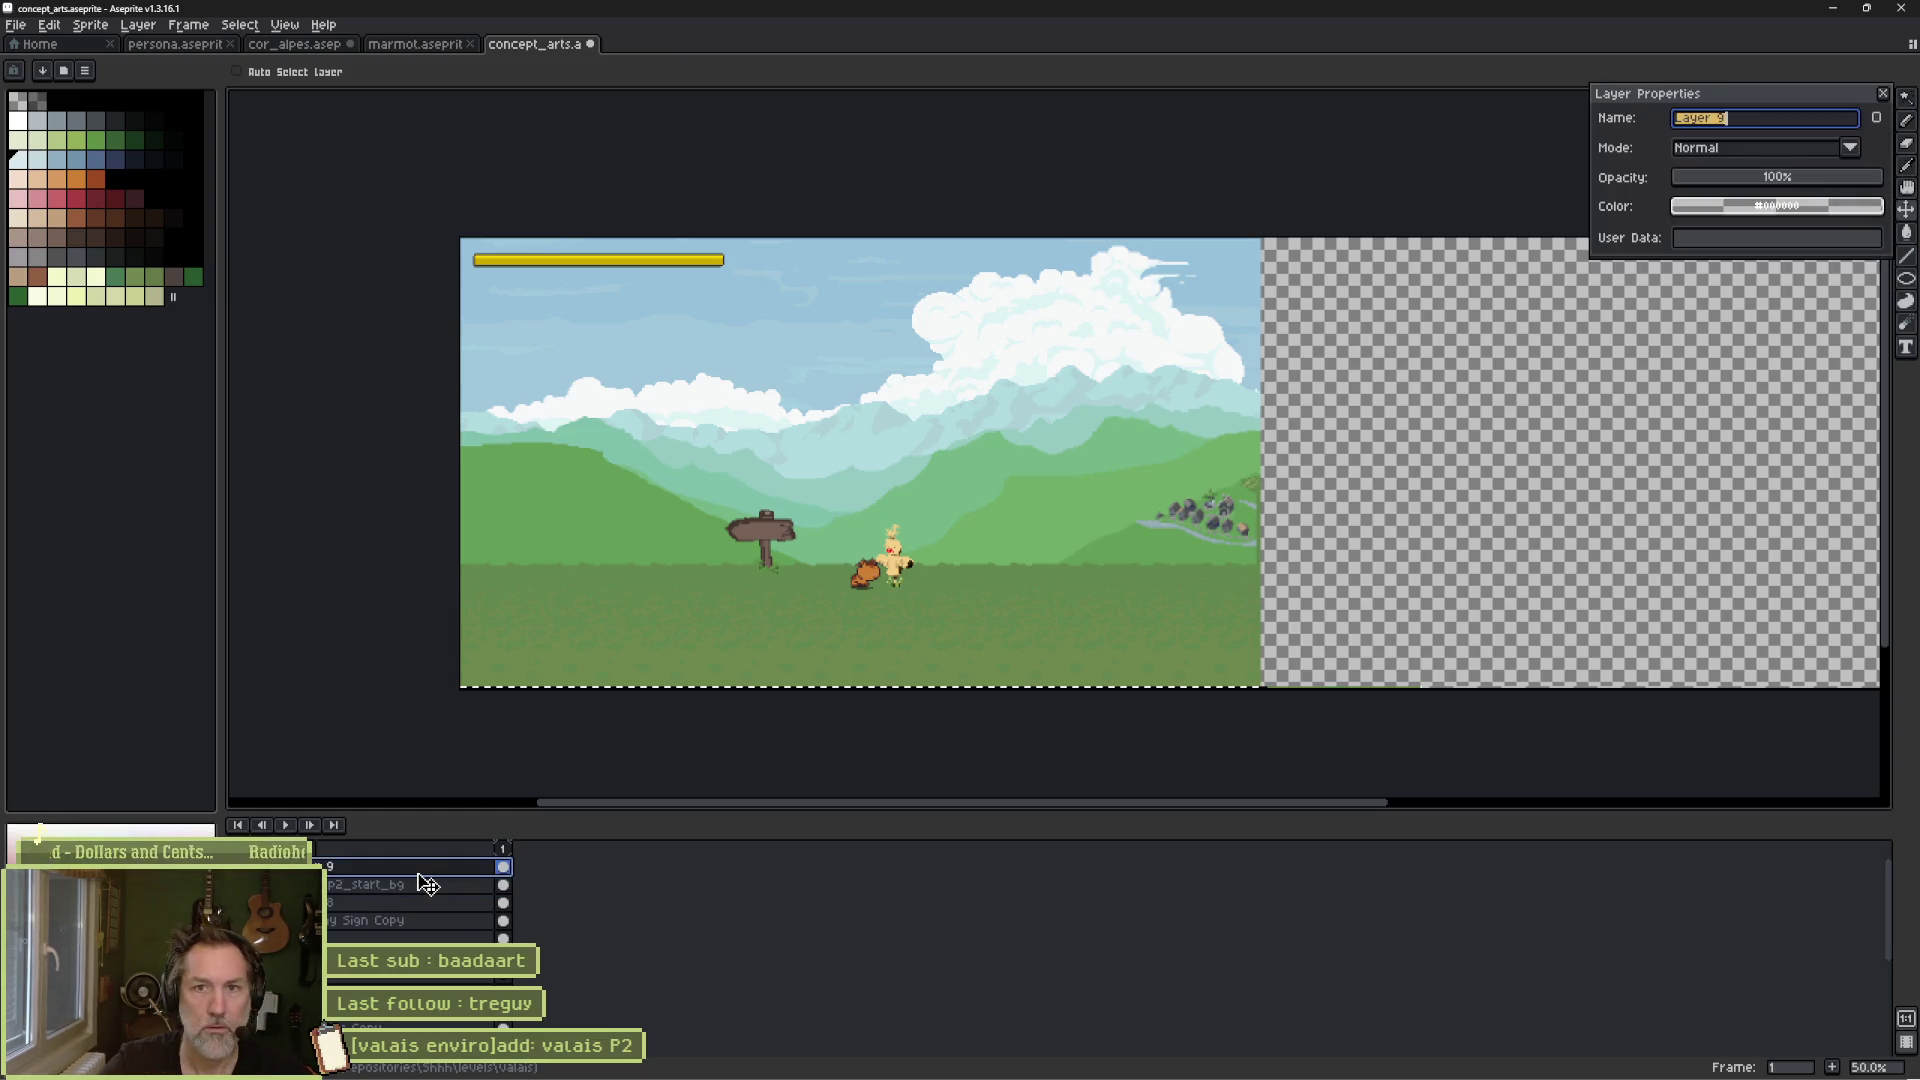
pyautogui.press('BackSpace')
pyautogui.write('fg')
pyautogui.press('Return')
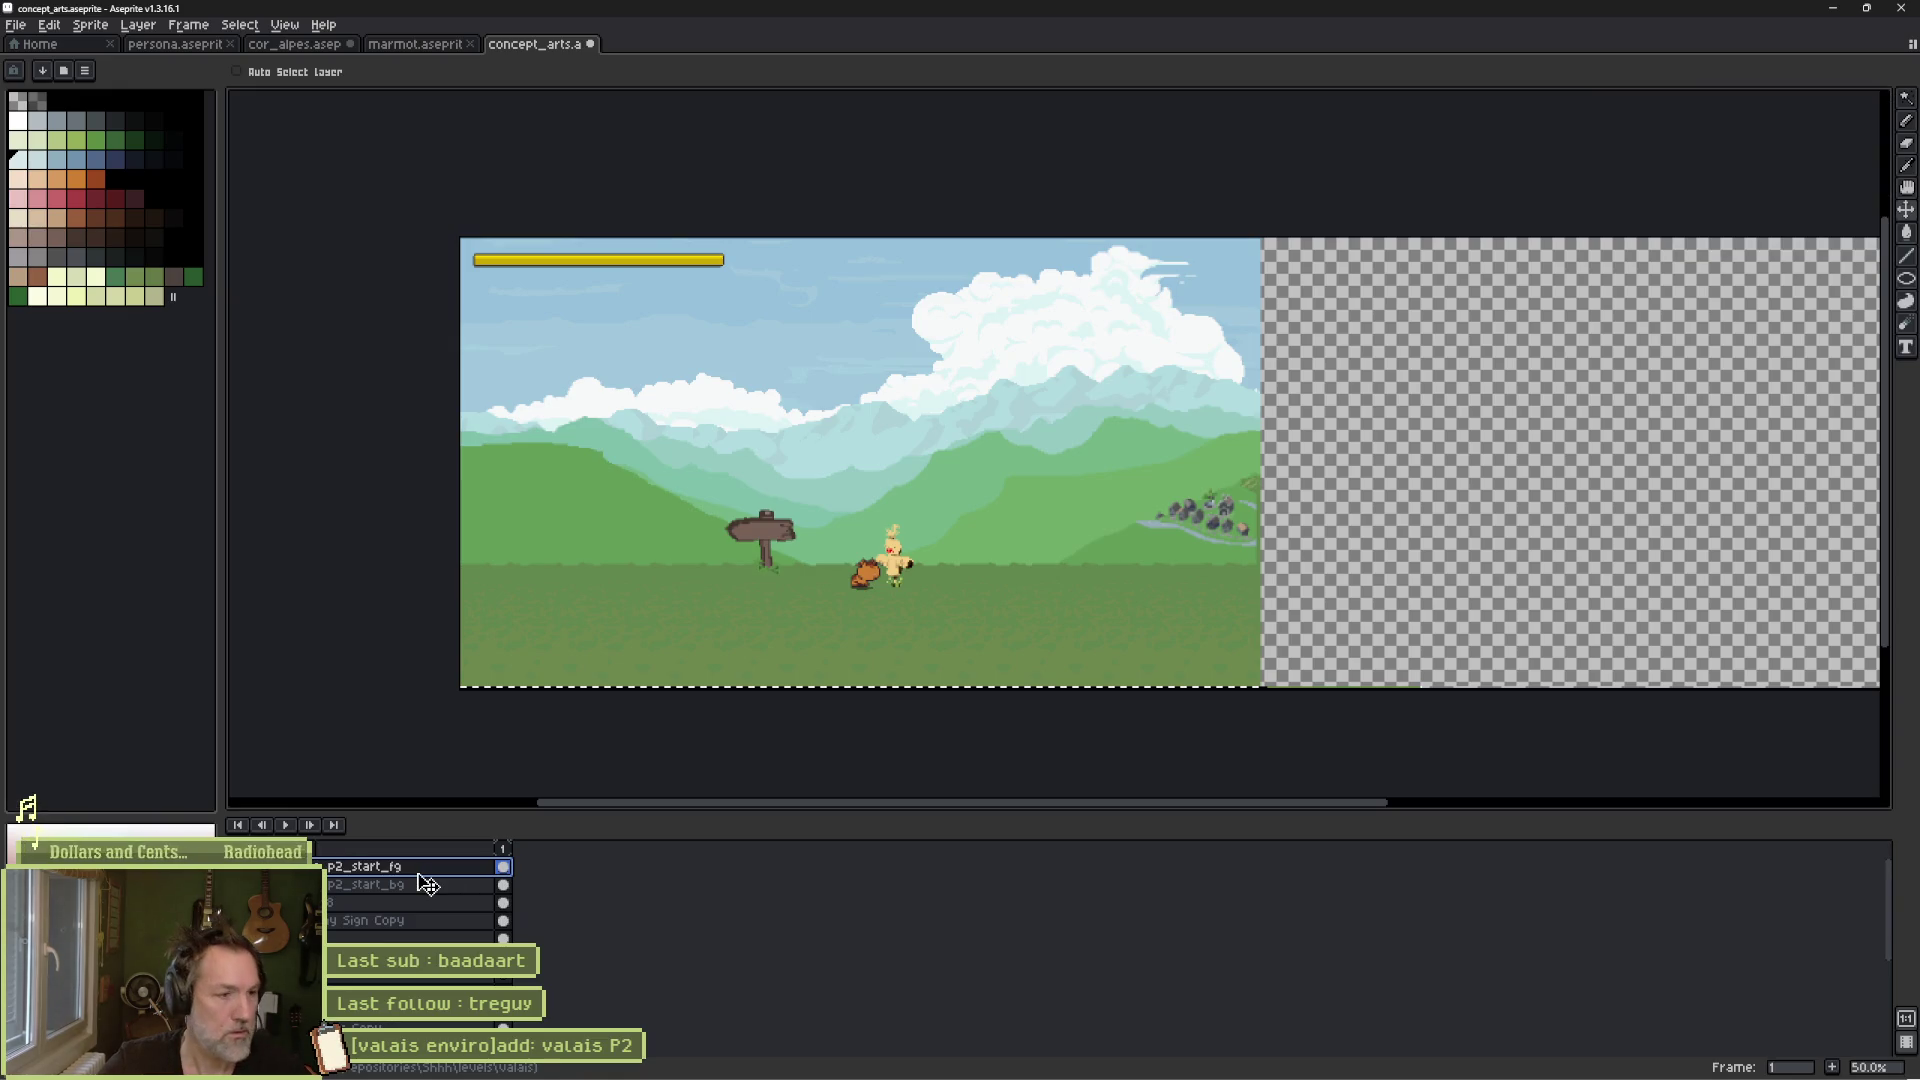
# - Add a new layer named waterfall directly above valais_p2_start_bg
pyautogui.click(428, 886)
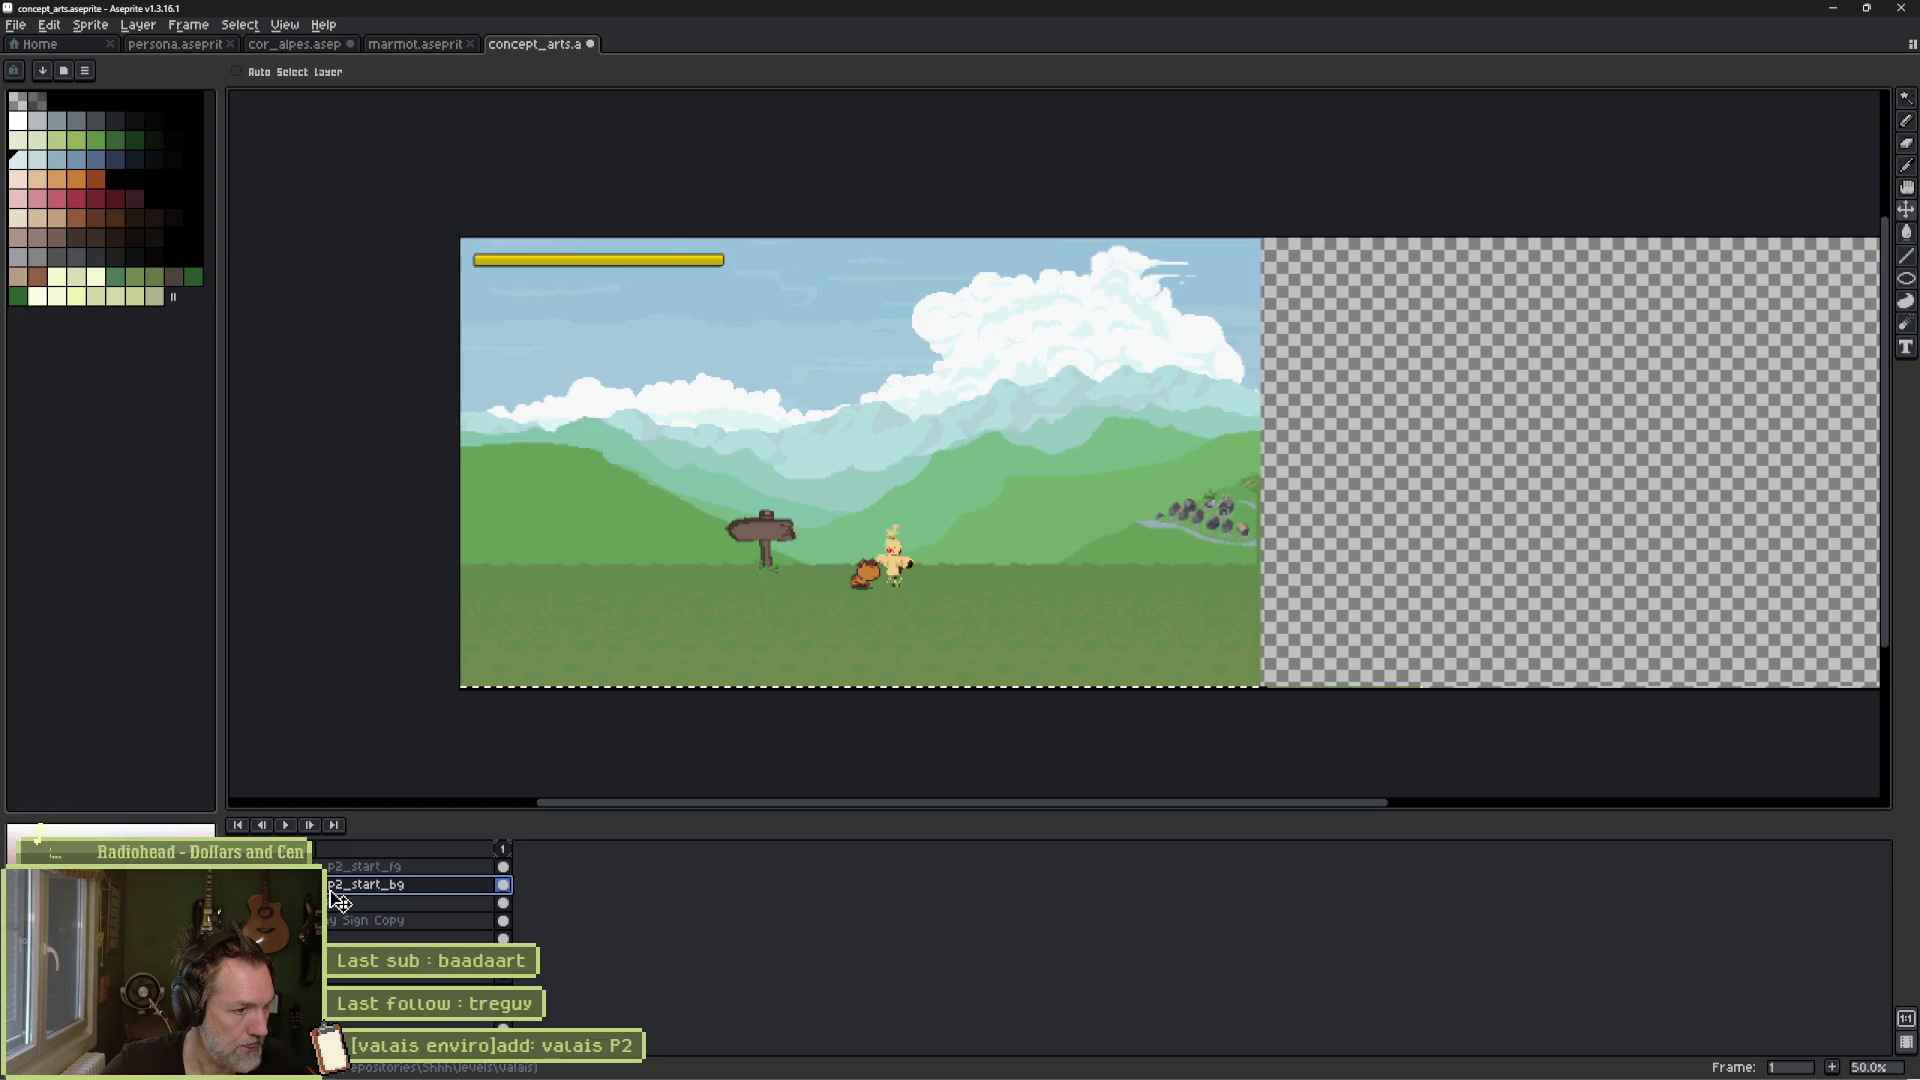
pyautogui.hotkey('shift', 'n')
pyautogui.doubleClick(335, 886)
pyautogui.write('waterfall')
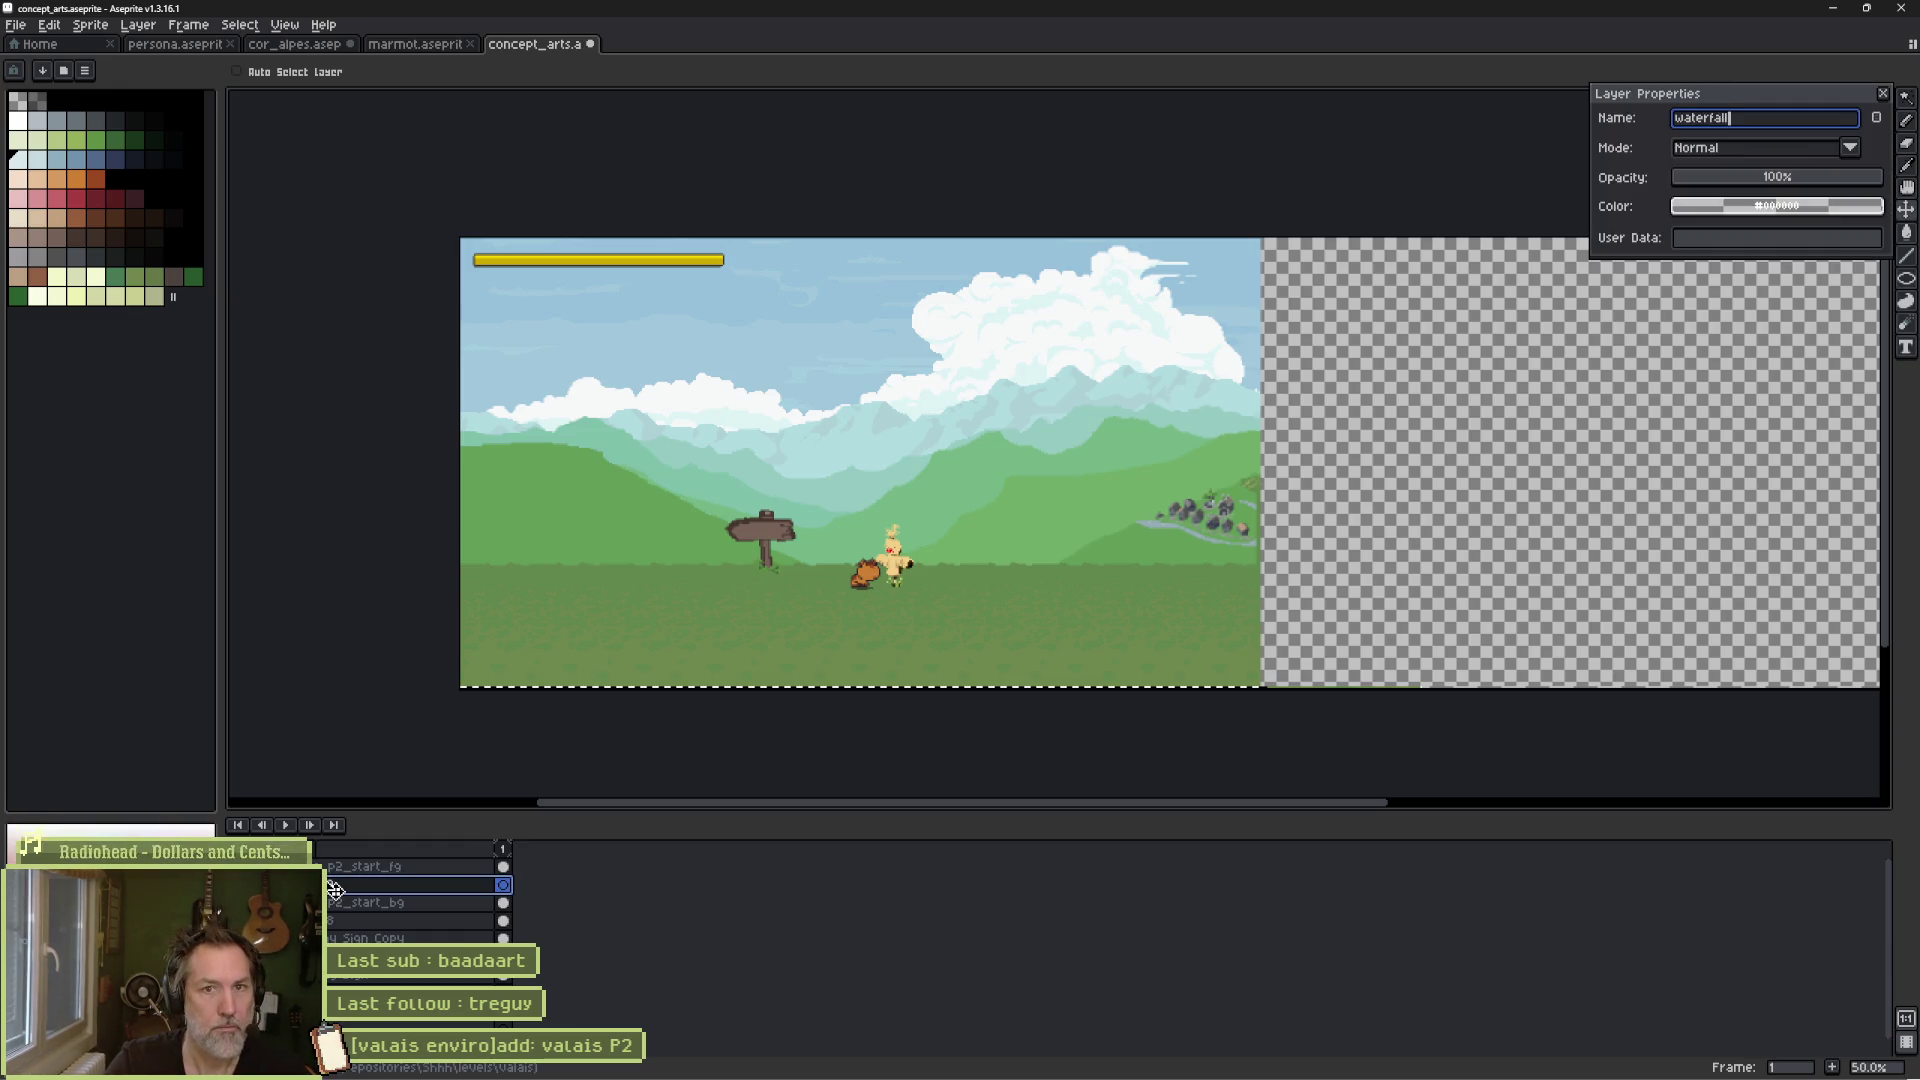
pyautogui.press('Return')
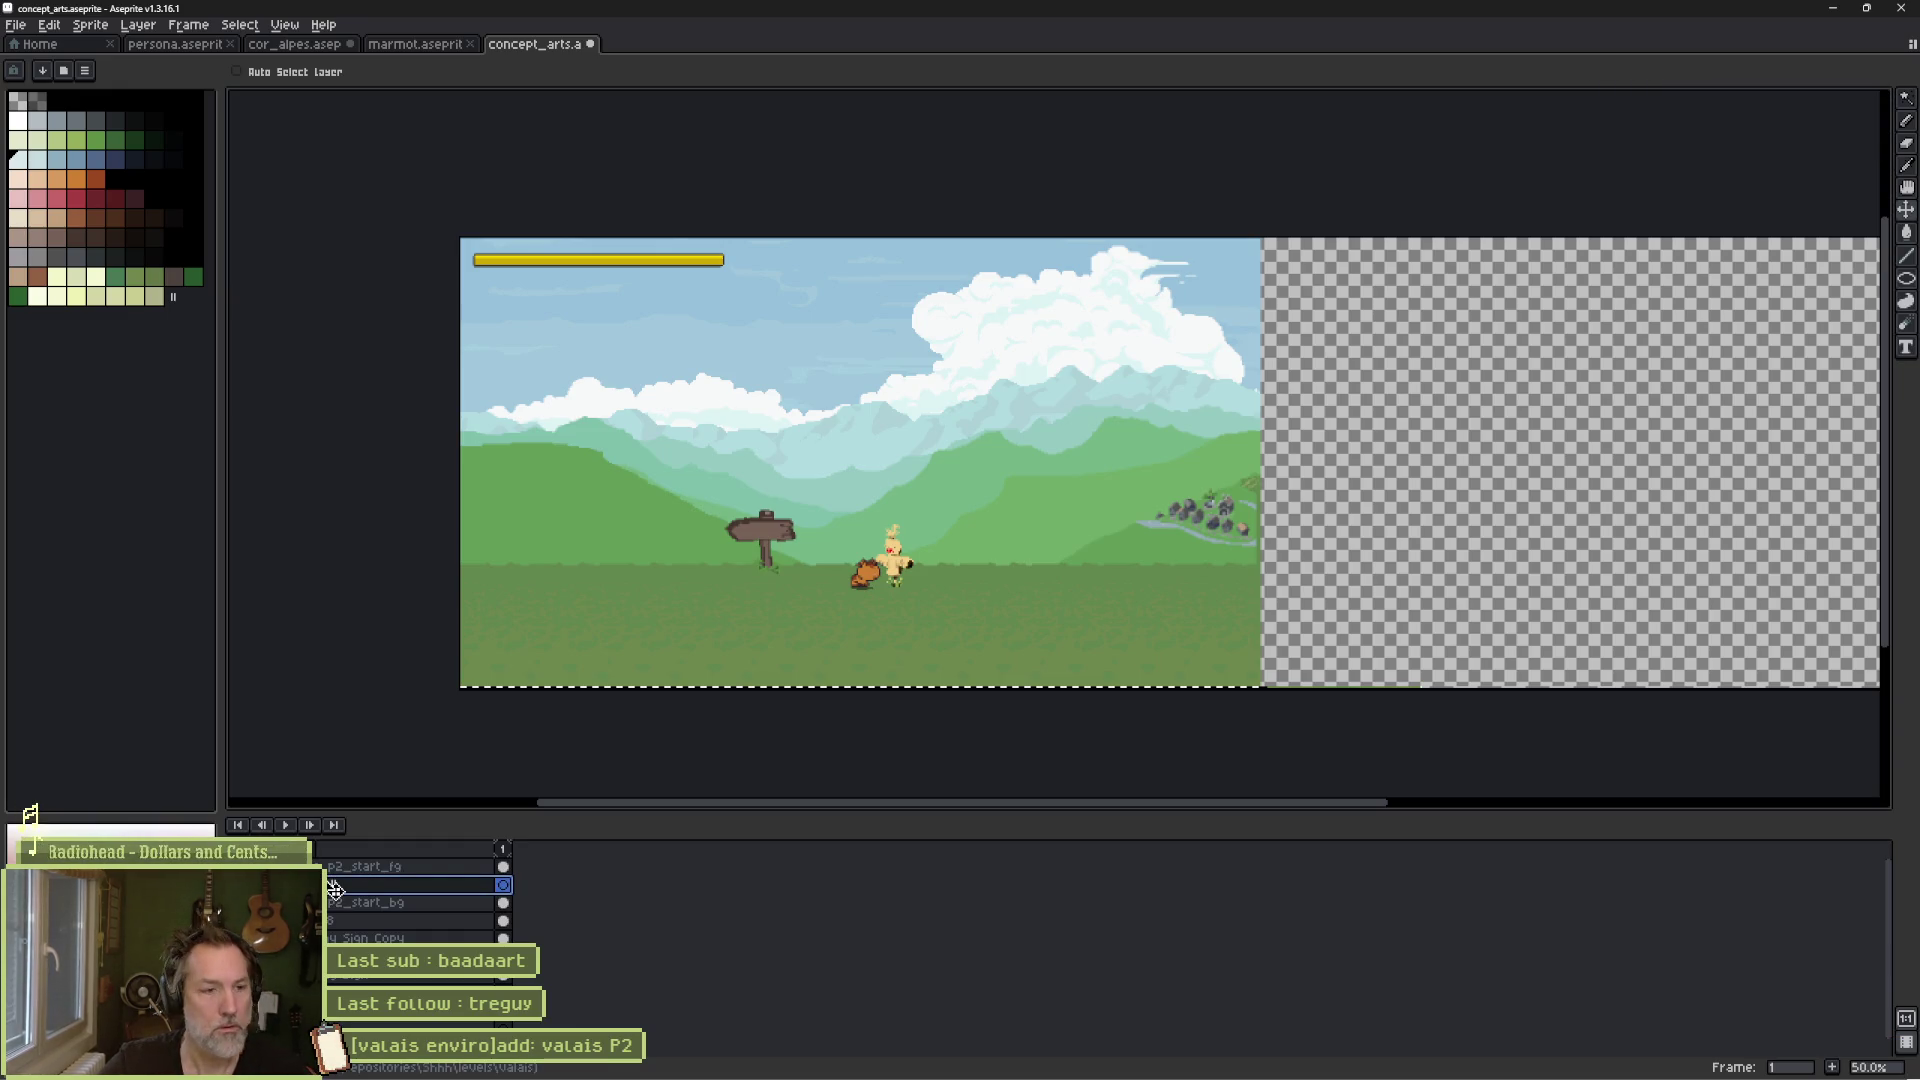
# - Try a light blue waterfall stroke on the left hill with the Pencil, then undo it
pyautogui.scroll(1, 570, 707)
pyautogui.moveTo(587, 673); pyautogui.dragTo(690, 727)
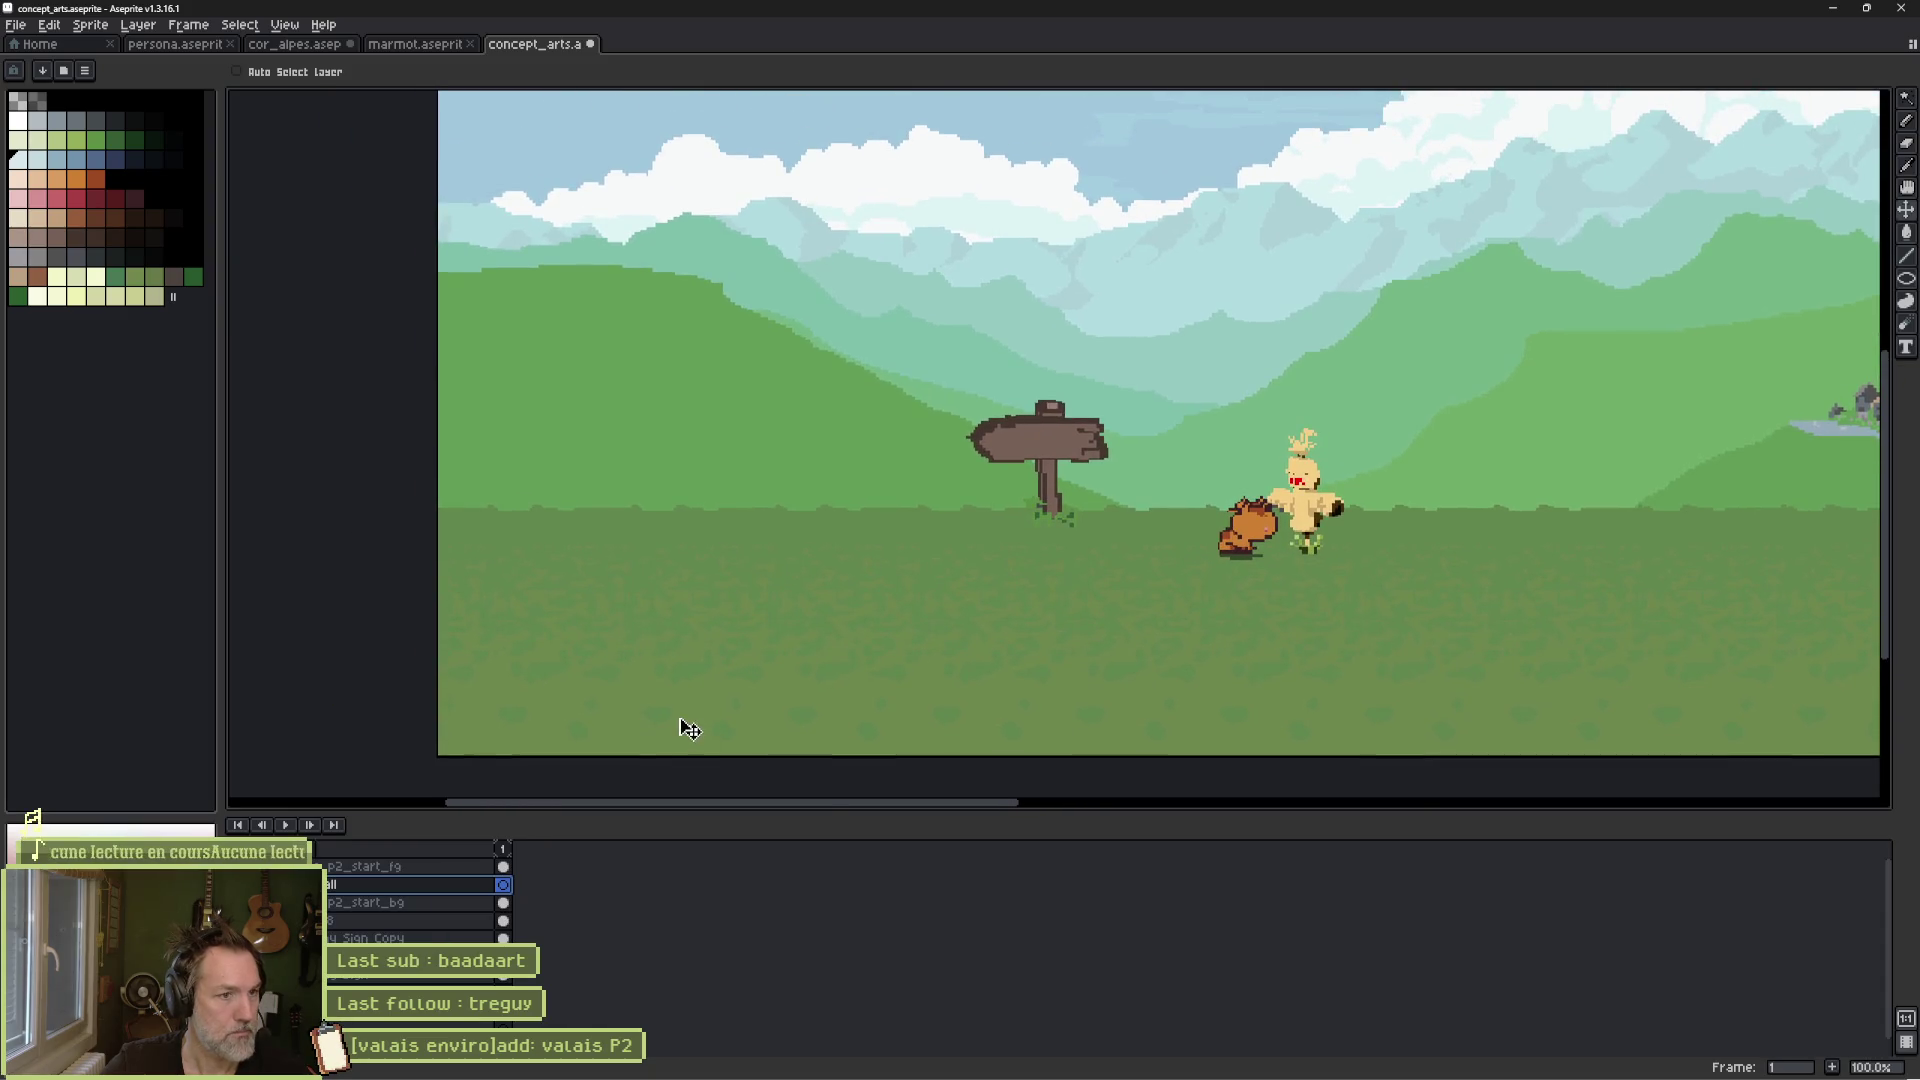
pyautogui.press('b')
pyautogui.click(80, 158)
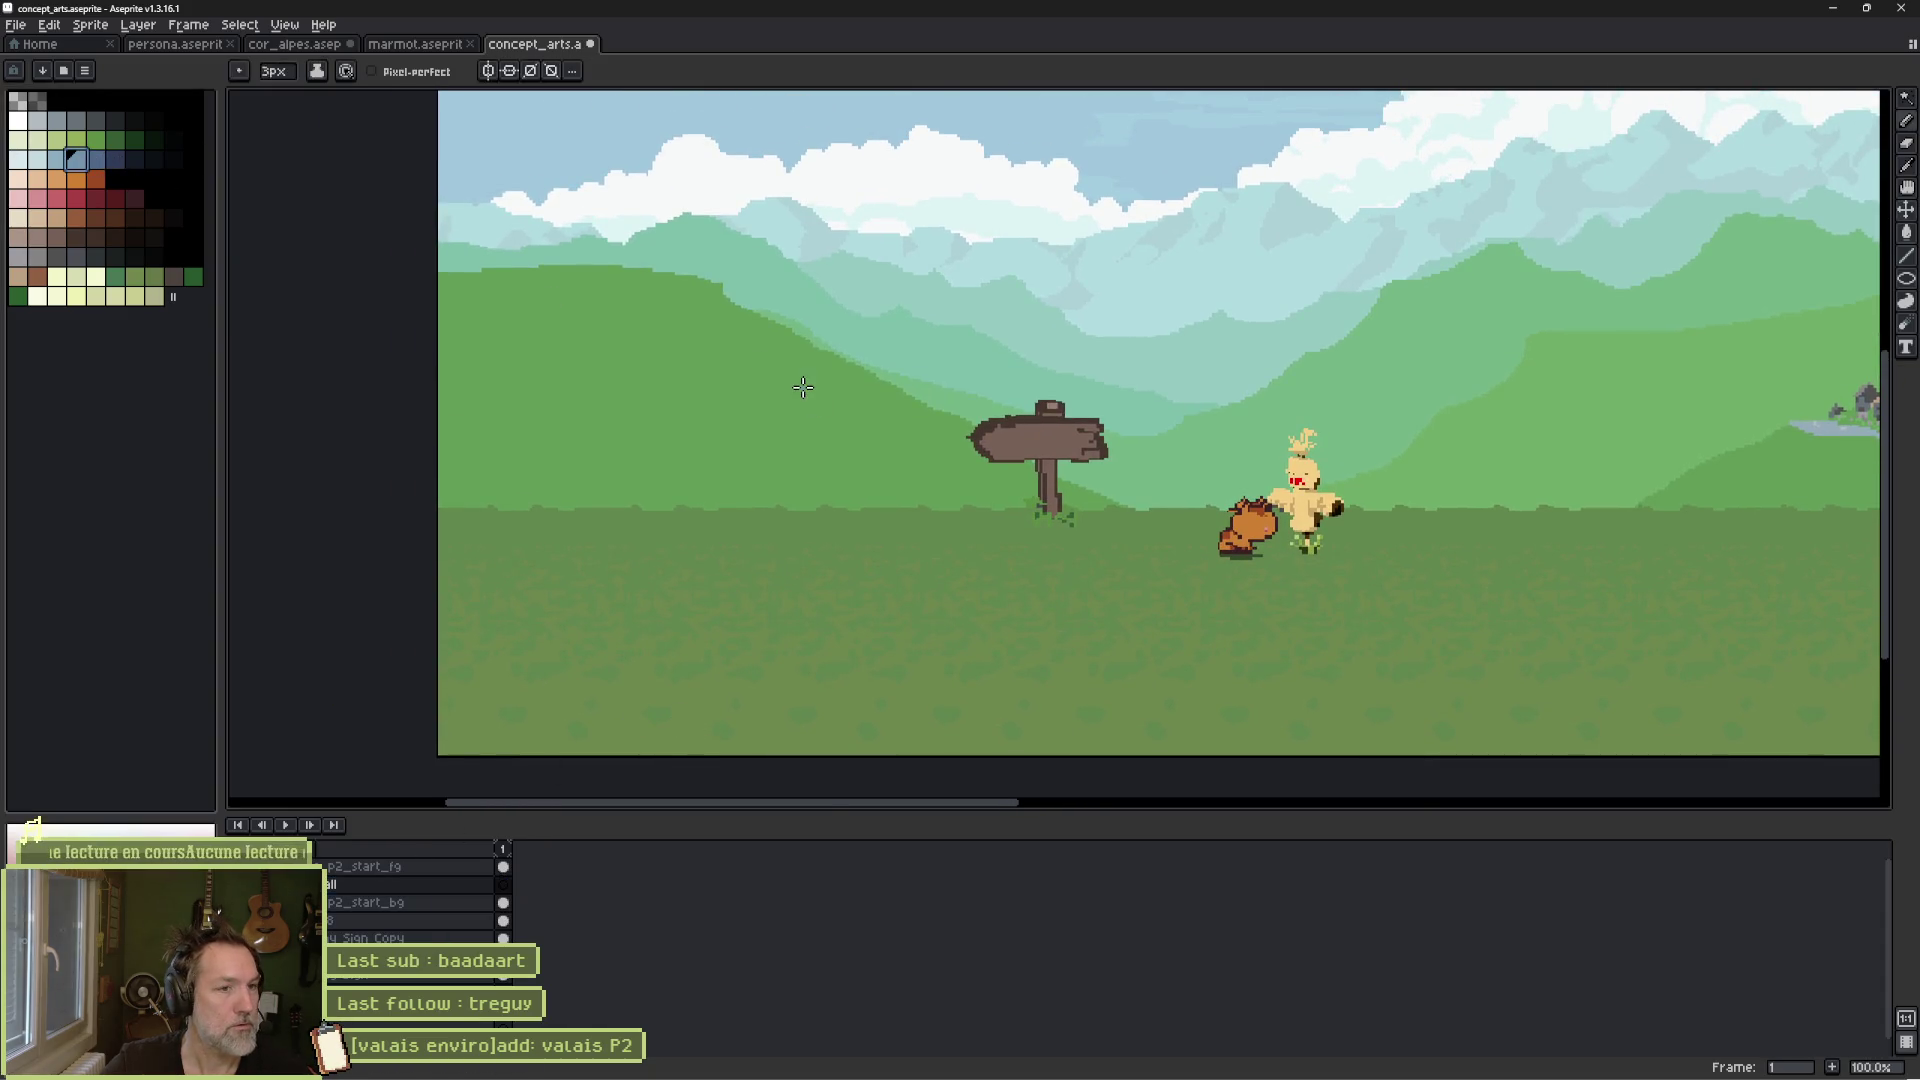
pyautogui.moveTo(628, 380)
pyautogui.mouseDown()
pyautogui.moveTo(741, 378)
pyautogui.moveTo(927, 537)
pyautogui.mouseUp()
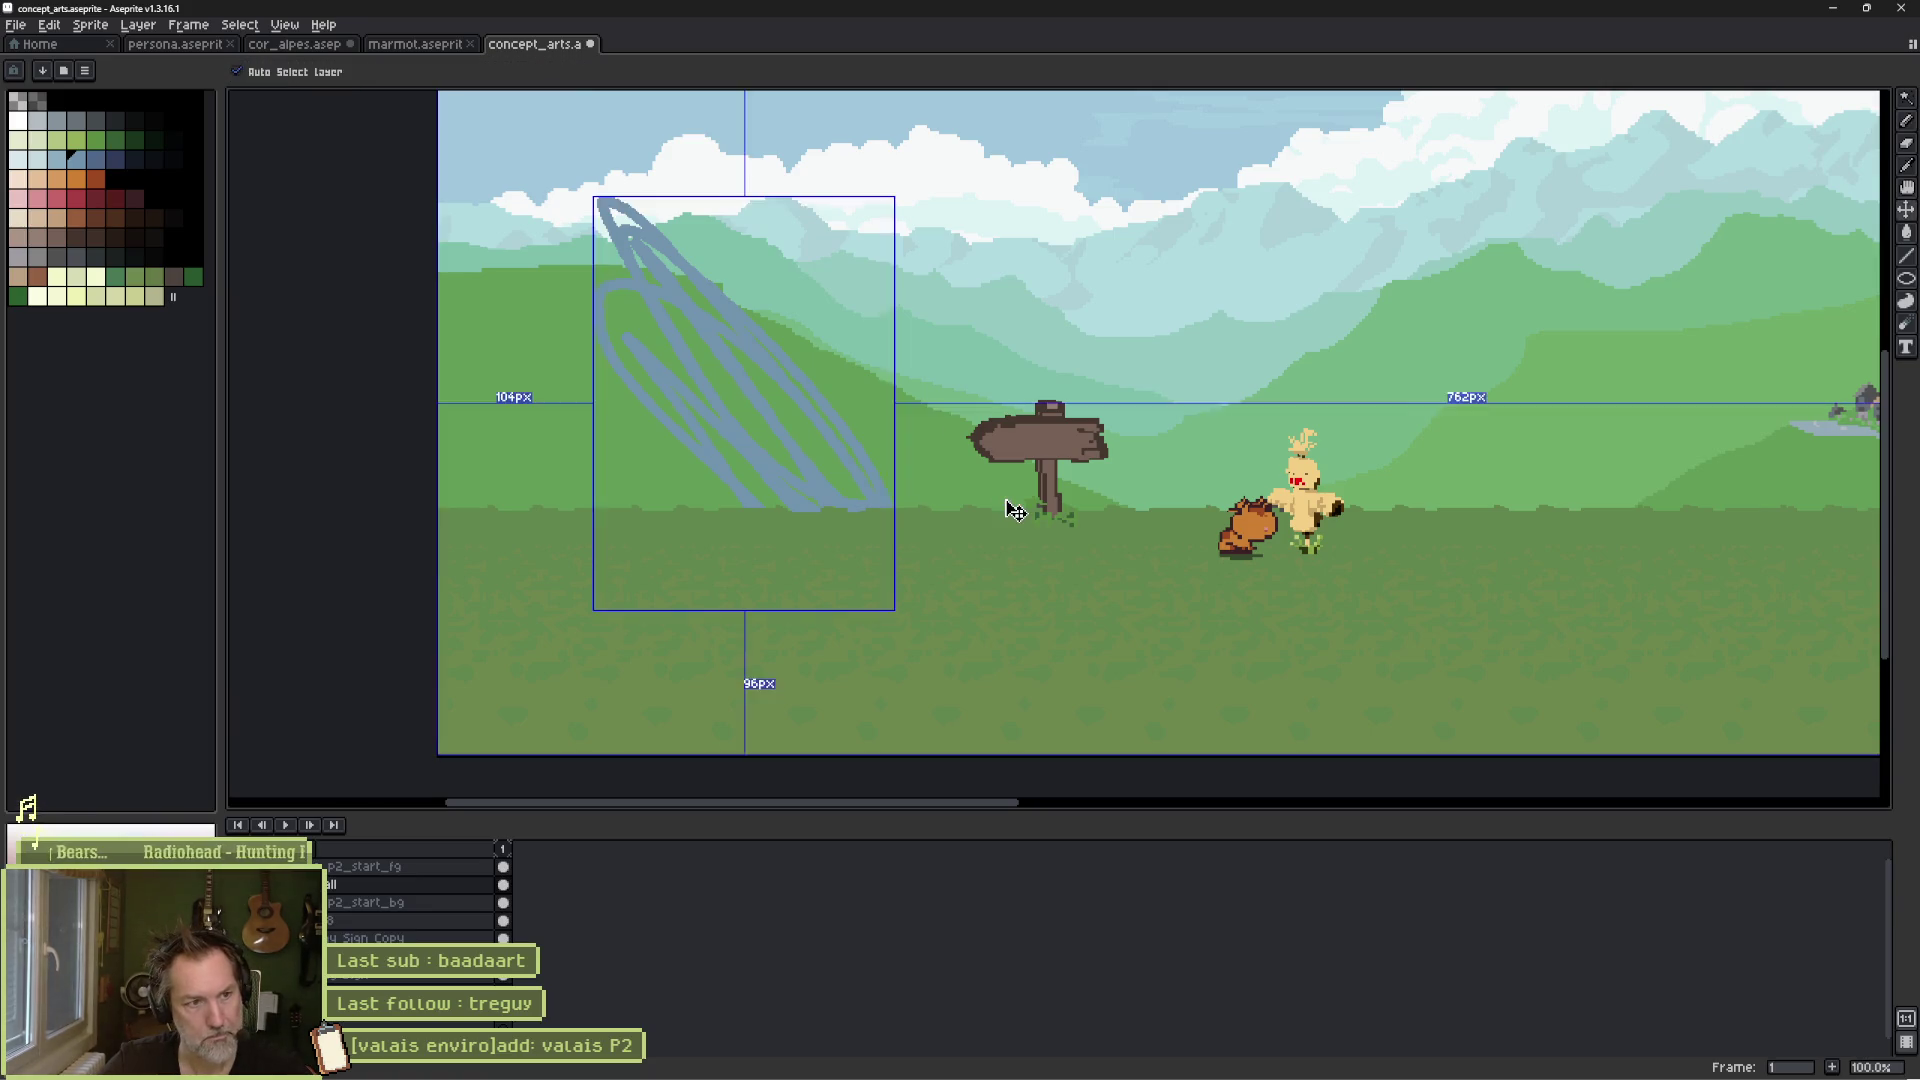
pyautogui.hotkey('ctrl', 'z')
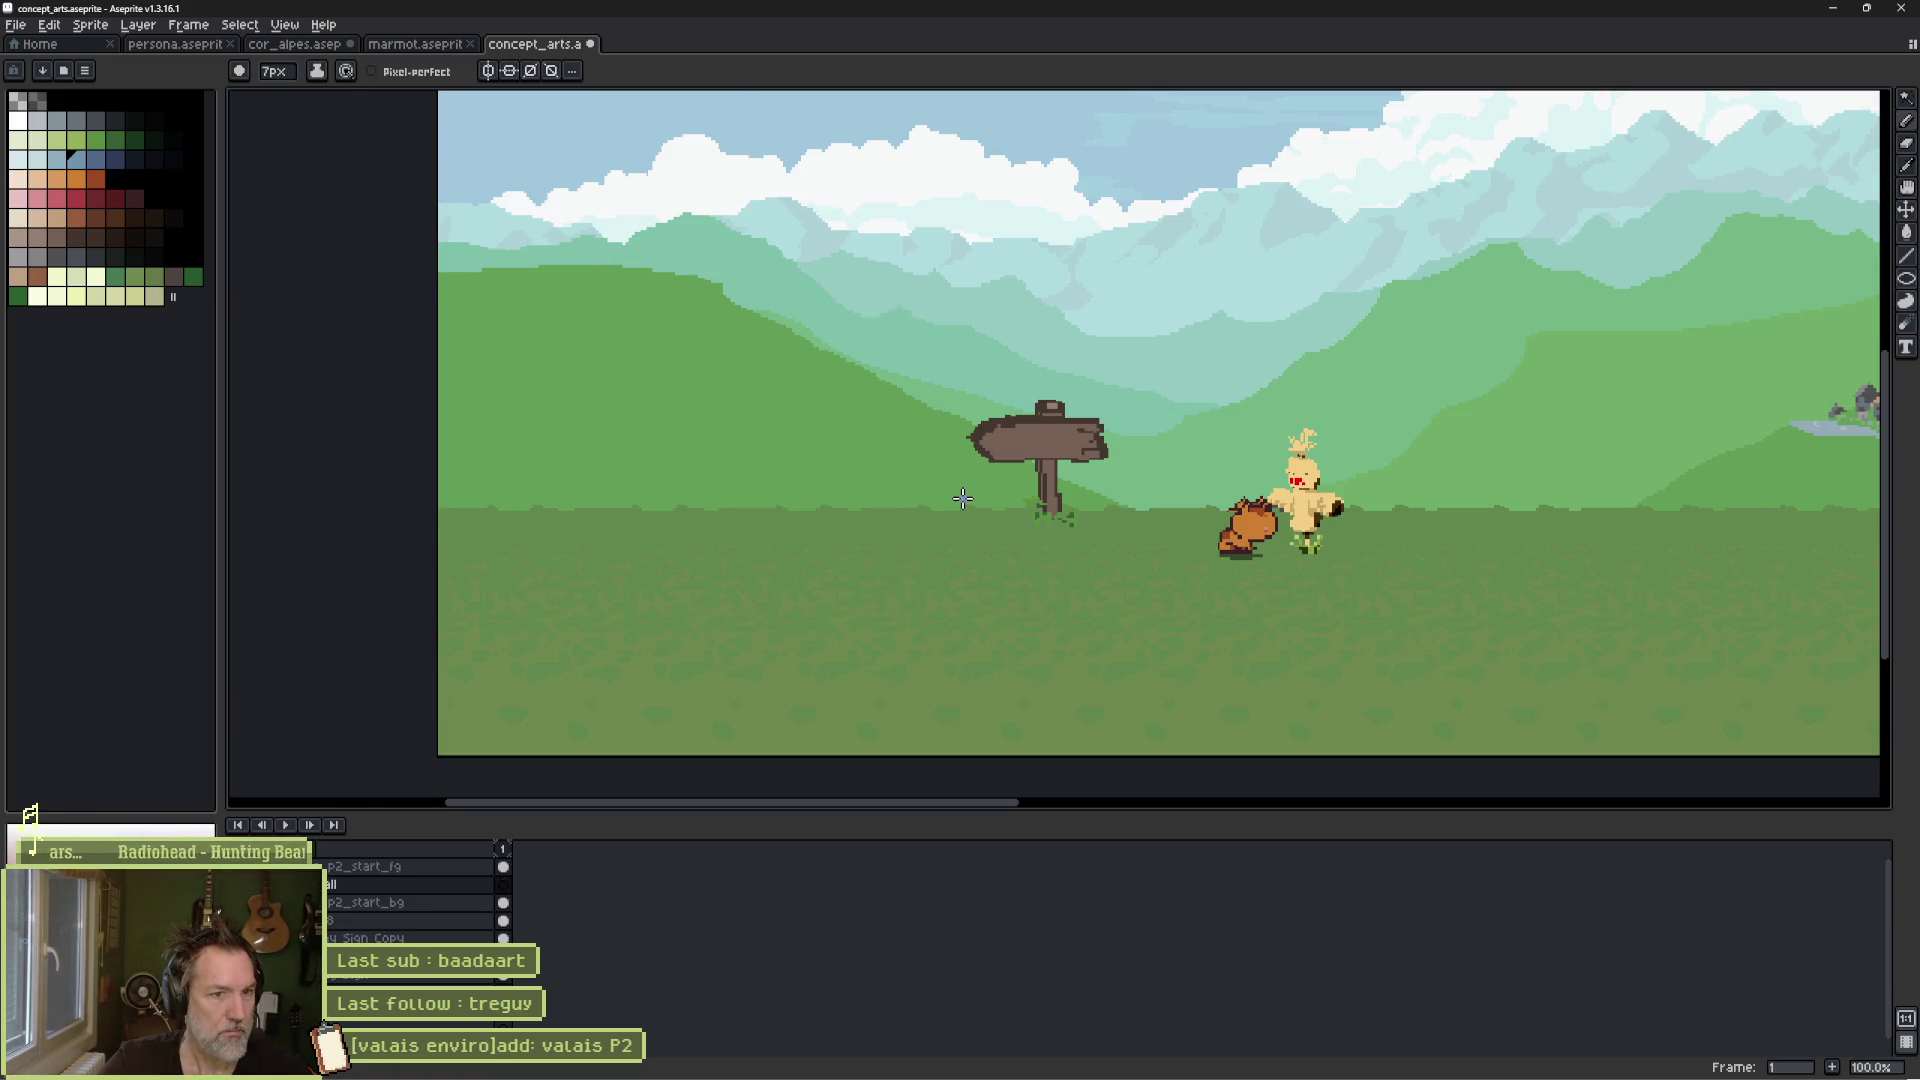
# - Choose dark green for the hill and enlarge the pencil brush
pyautogui.scroll(-1, 963, 498)
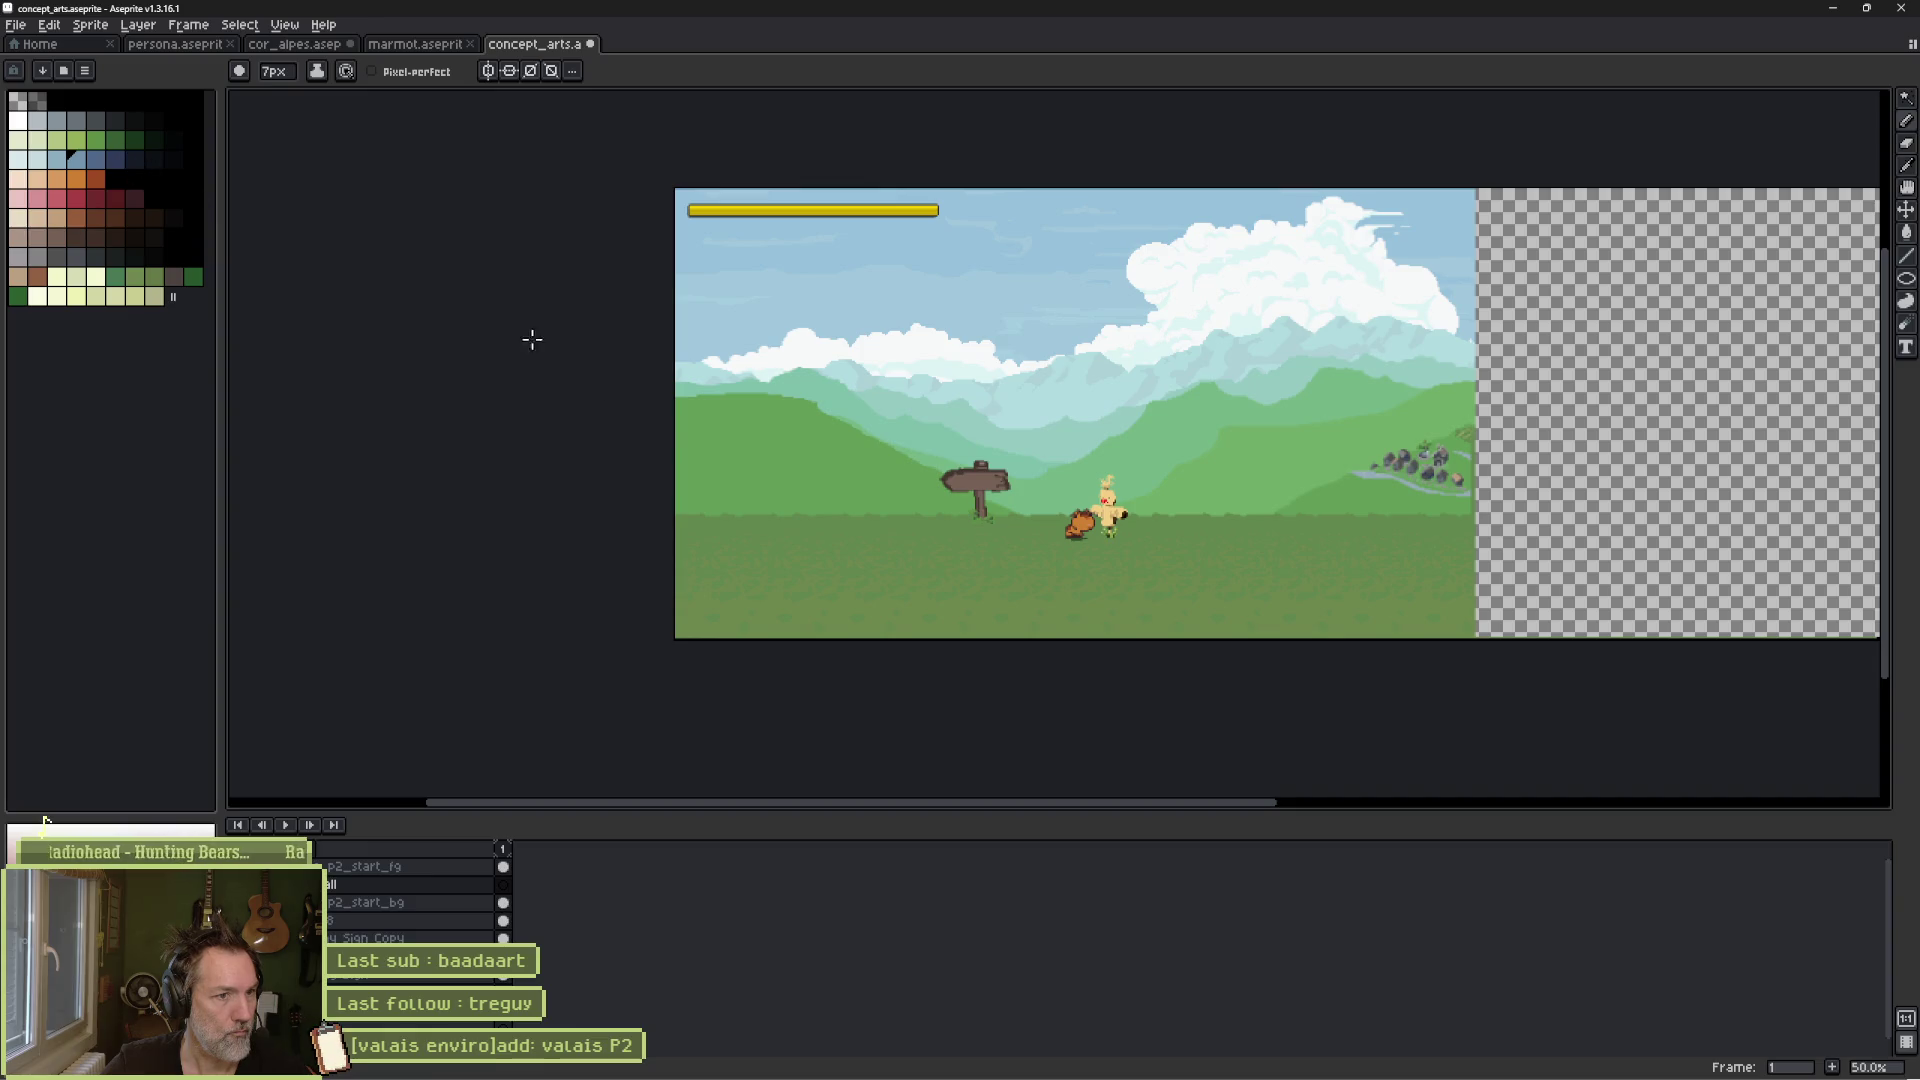
pyautogui.press('i')
pyautogui.press('b')
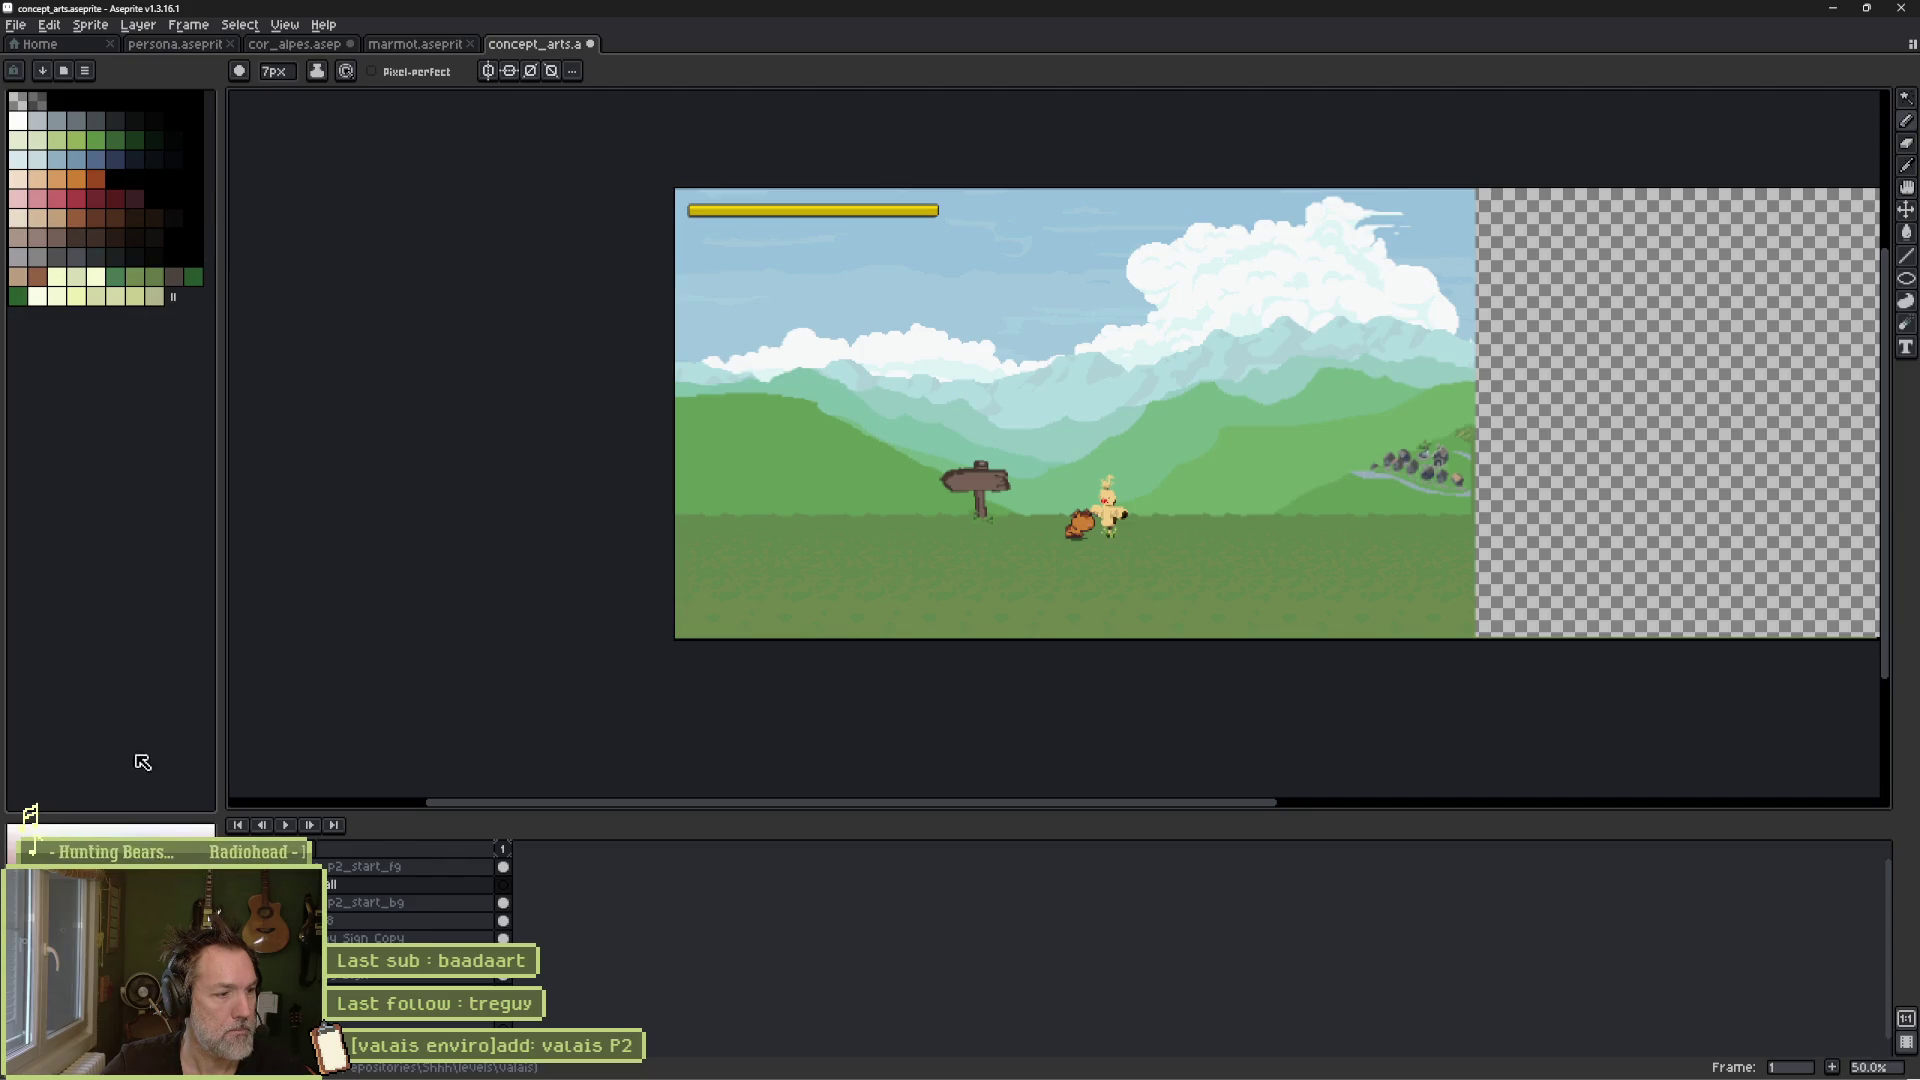
pyautogui.click(118, 143)
pyautogui.scroll(3, 737, 400)
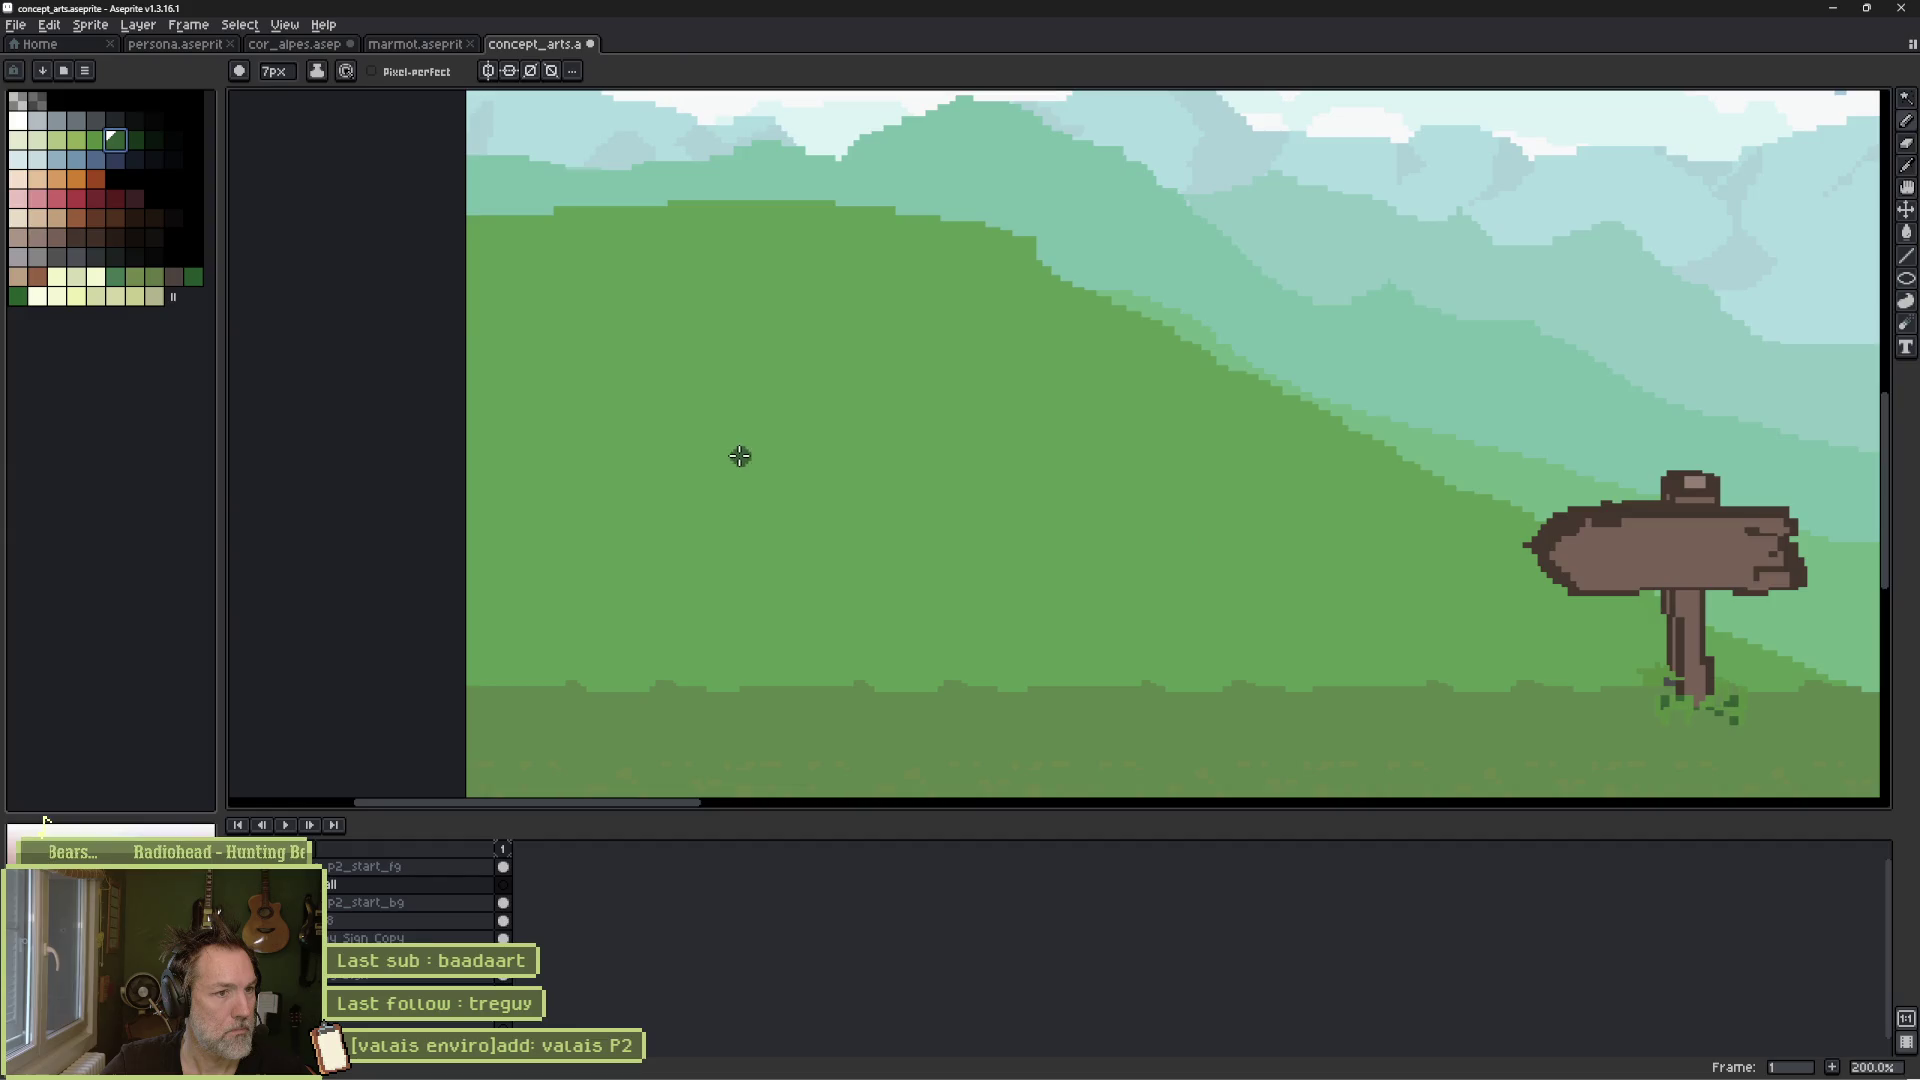
pyautogui.scroll(-2, 737, 454)
pyautogui.press('+')
pyautogui.press('+')
pyautogui.press('+')
pyautogui.press('+')
pyautogui.press('+')
pyautogui.hscroll(3, 741, 463)
pyautogui.scroll(1, 700, 540)
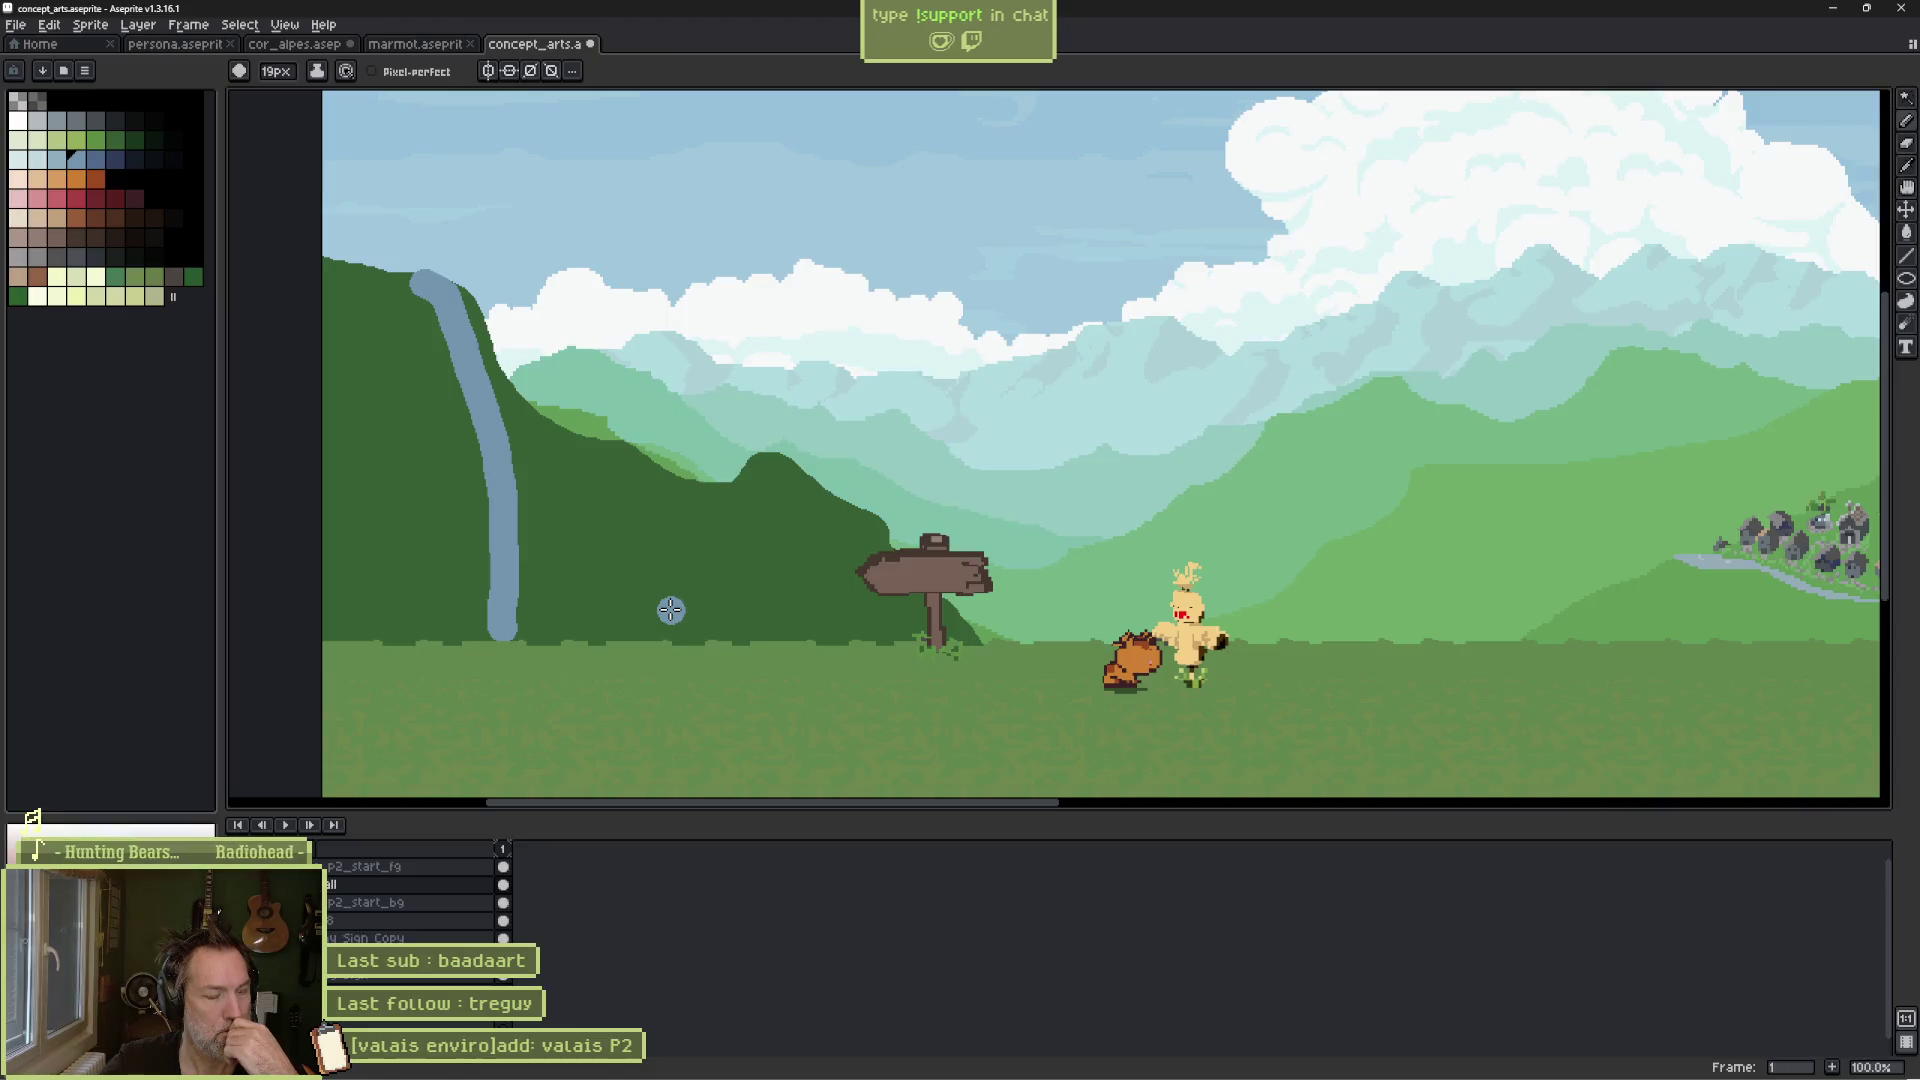
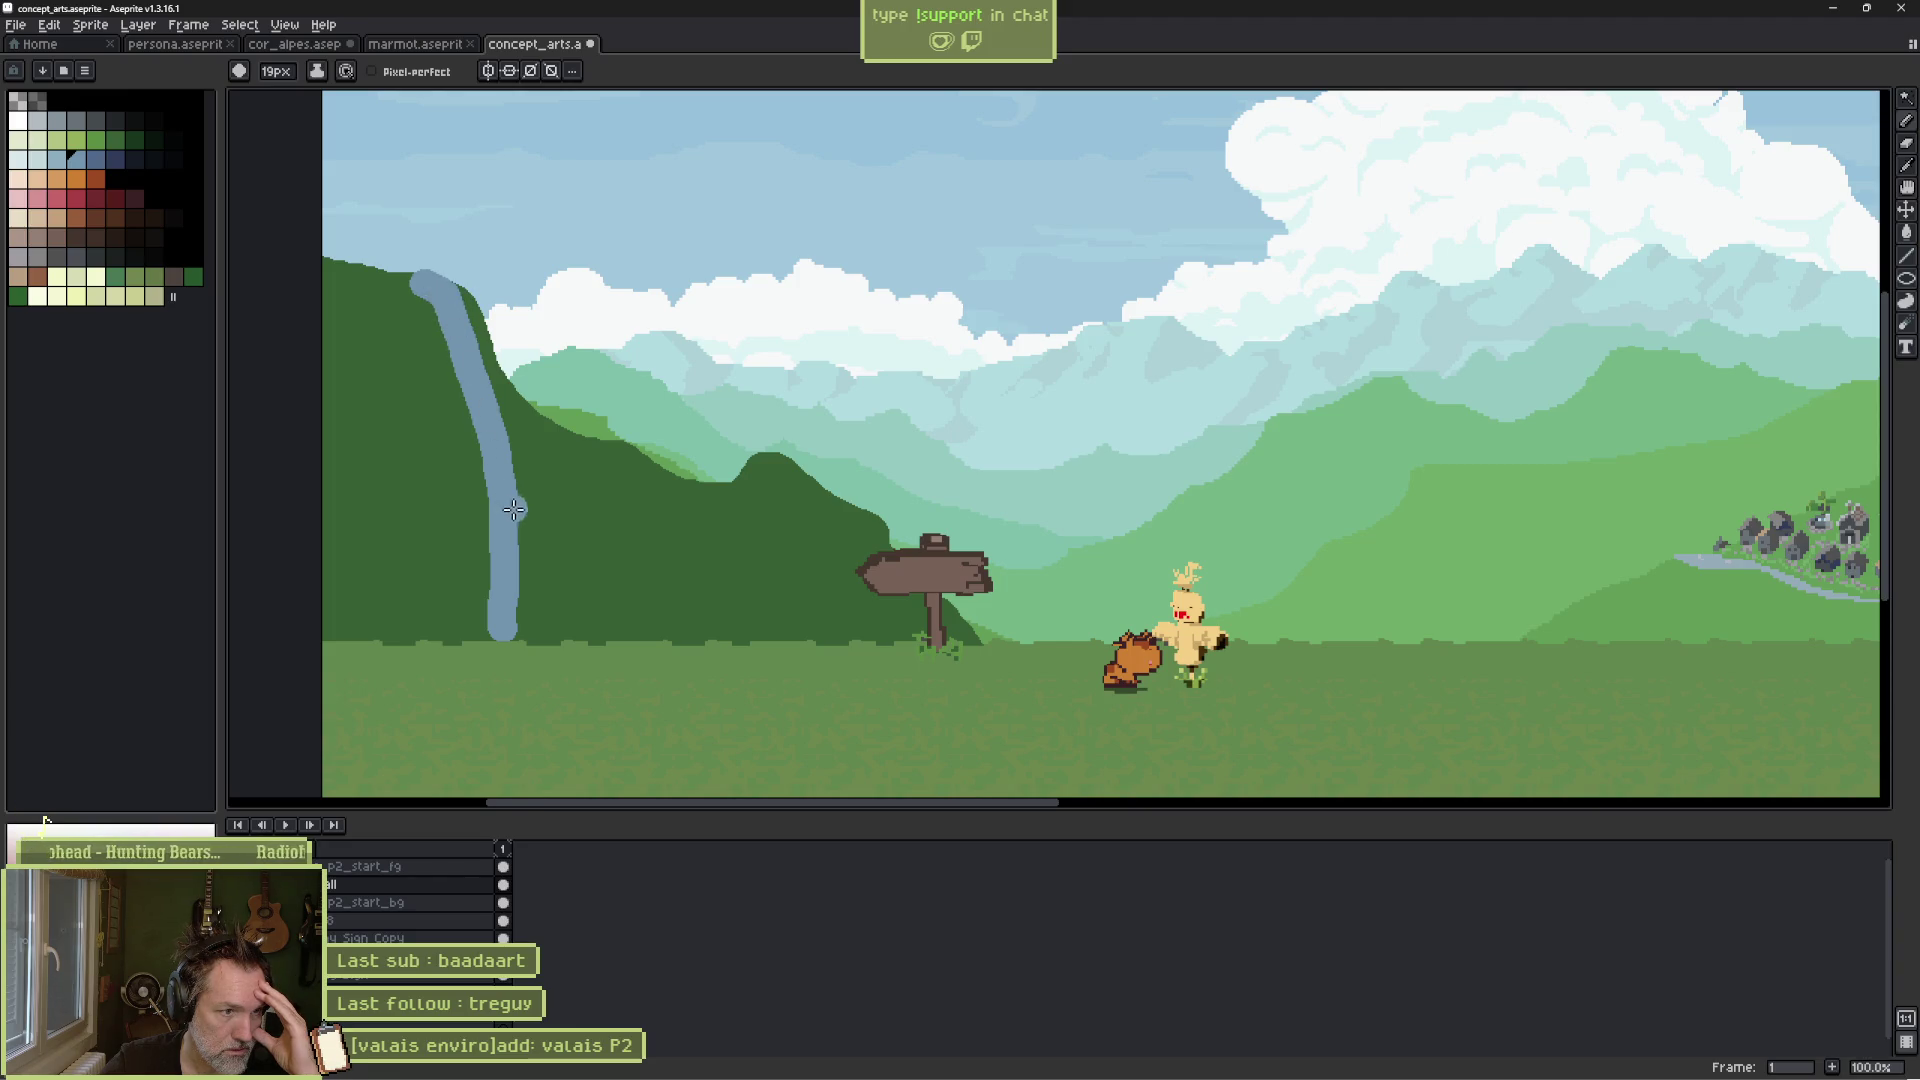
# - Paint a blue pool along the grass line at the waterfall's base and widen its lower stream
pyautogui.moveTo(507, 575)
pyautogui.mouseDown()
pyautogui.moveTo(612, 624)
pyautogui.moveTo(786, 630)
pyautogui.moveTo(698, 607)
pyautogui.moveTo(329, 600)
pyautogui.moveTo(550, 630)
pyautogui.moveTo(294, 624)
pyautogui.mouseUp()
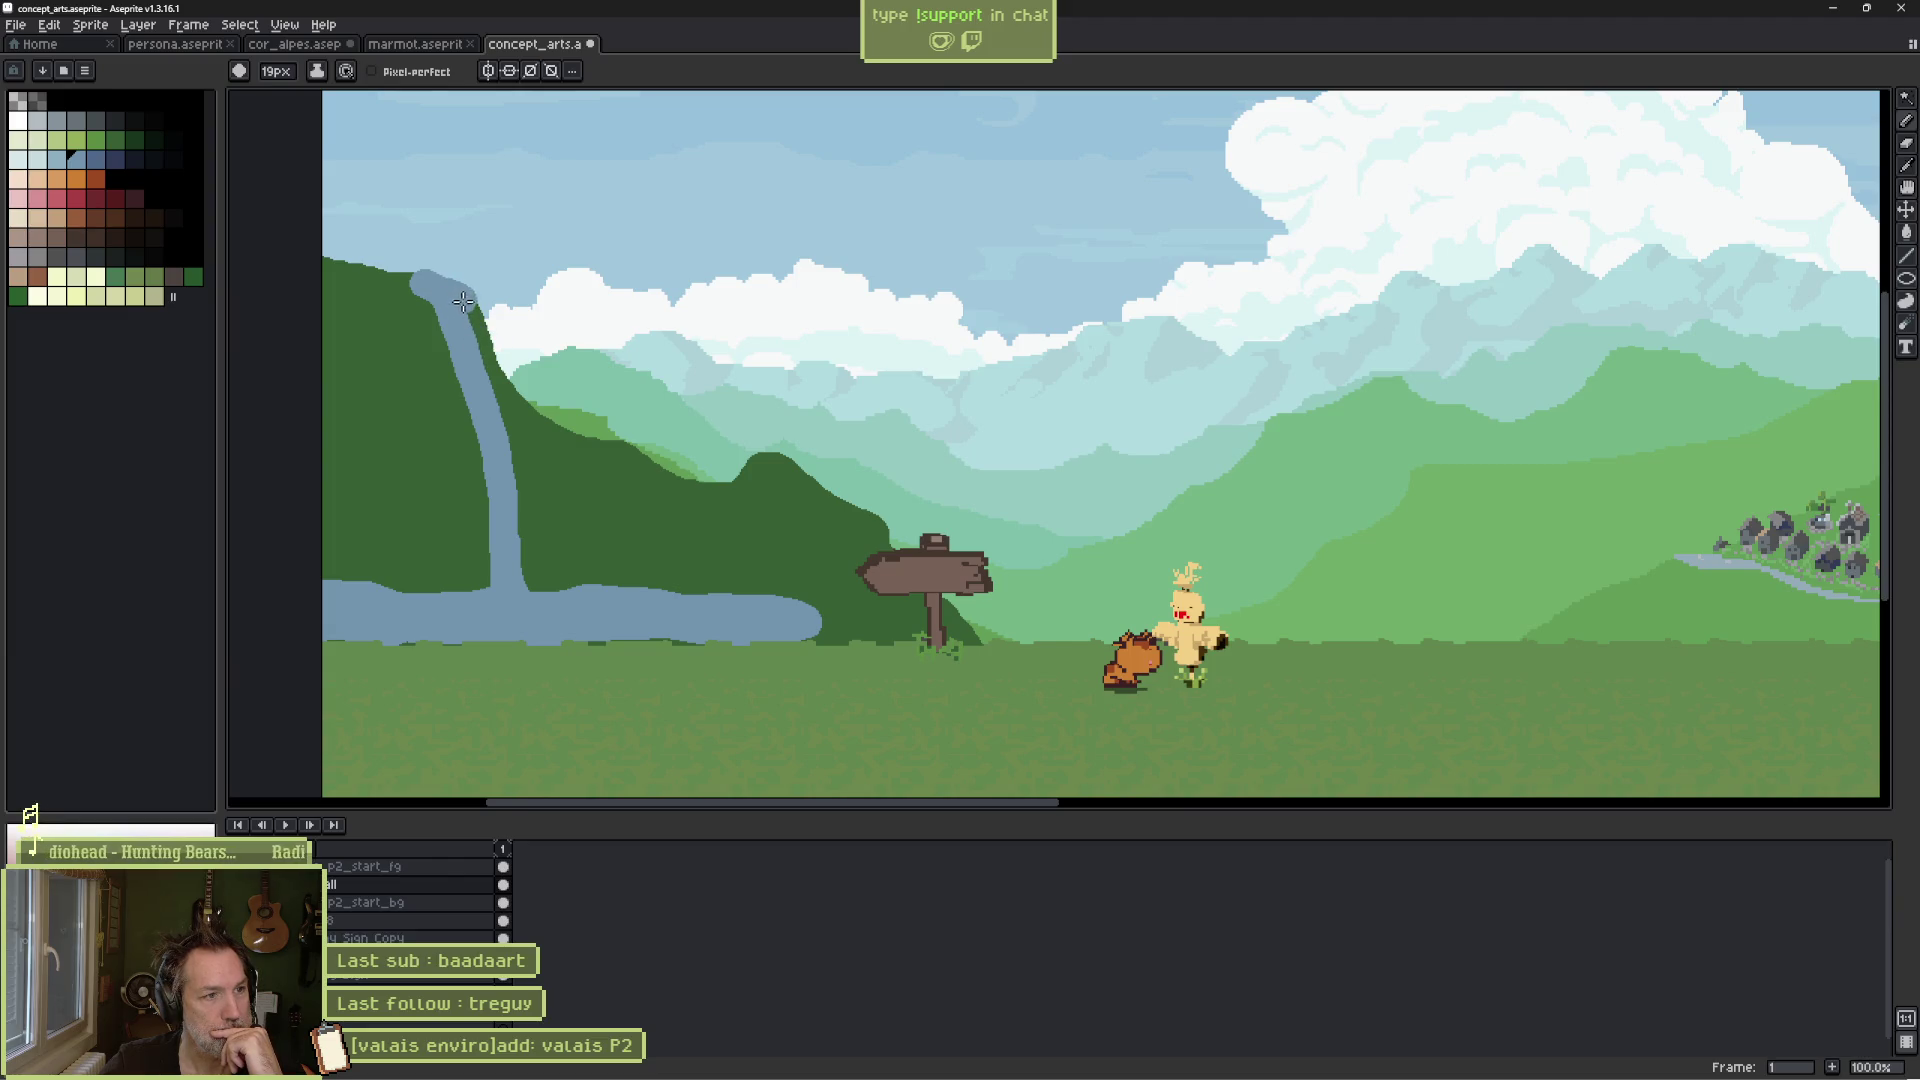
pyautogui.moveTo(477, 327)
pyautogui.mouseDown()
pyautogui.moveTo(538, 580)
pyautogui.moveTo(574, 613)
pyautogui.mouseUp()
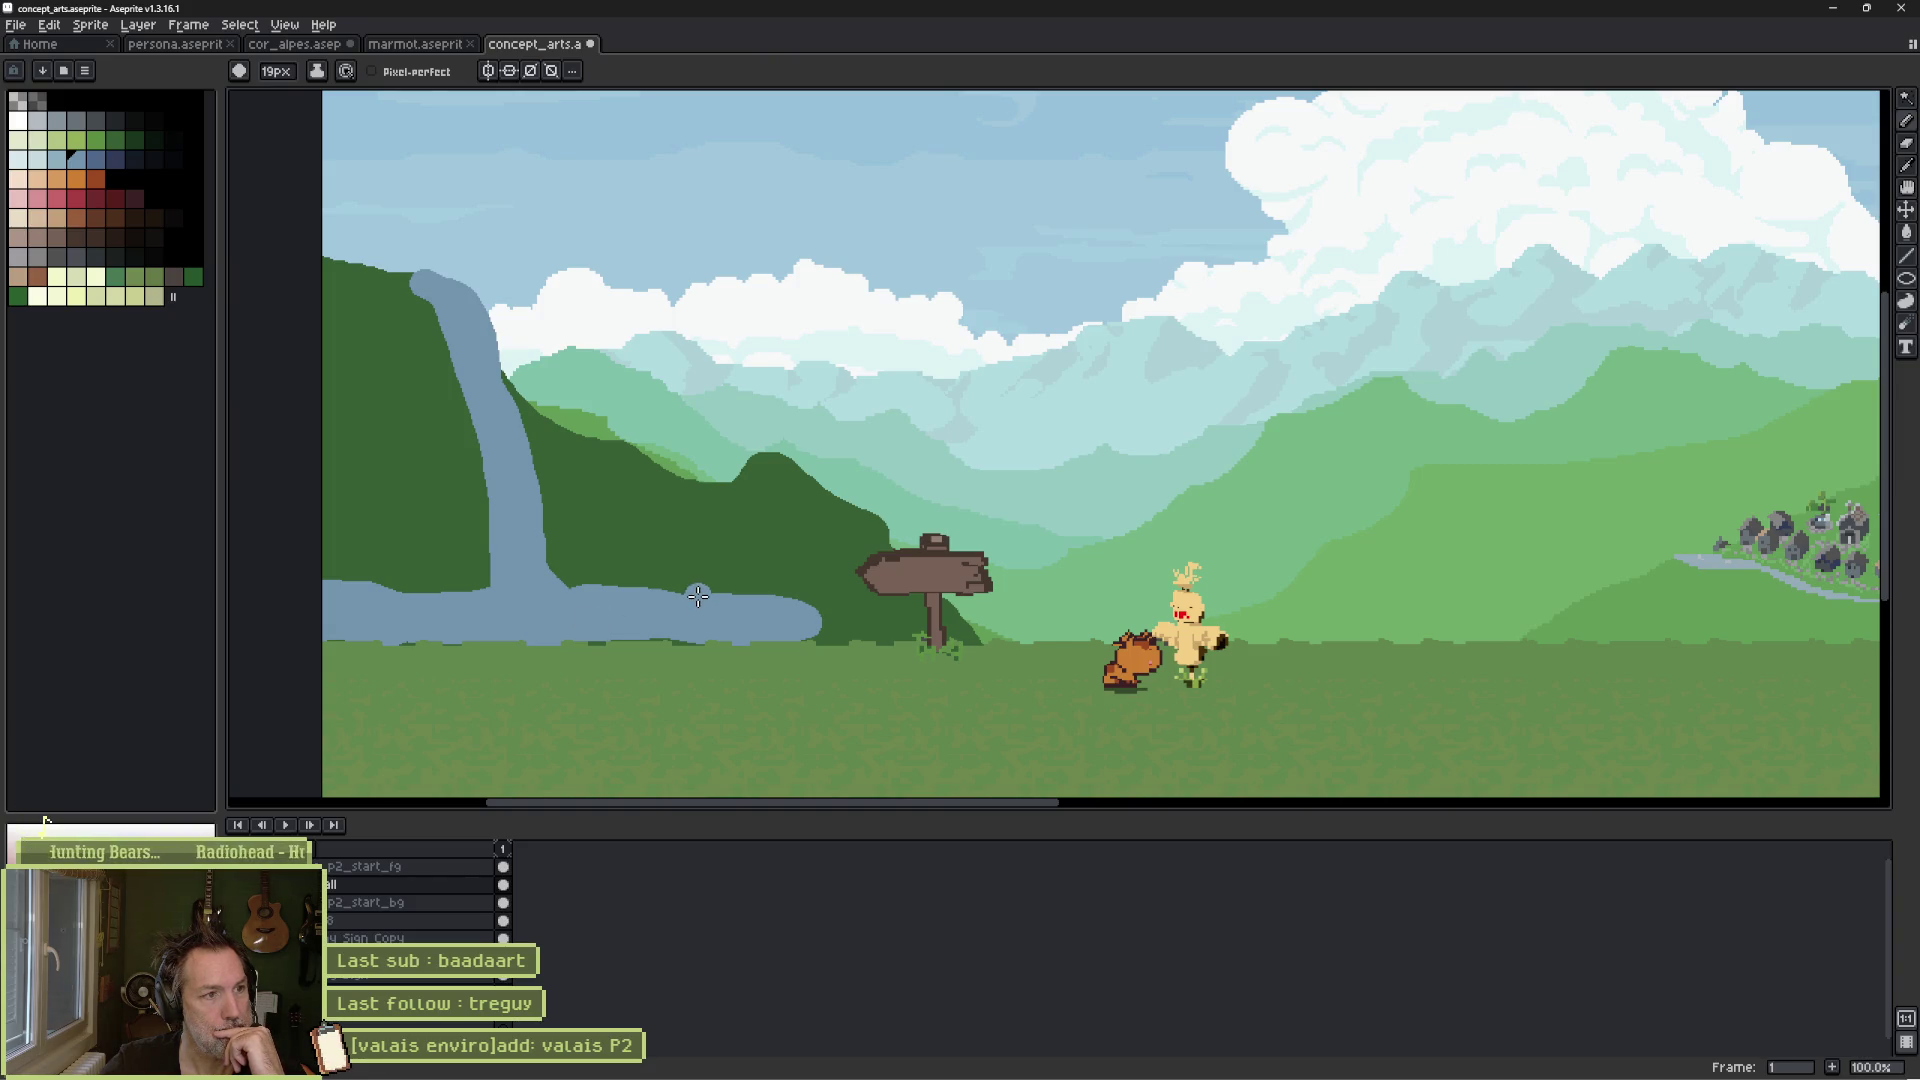
# - Zoom in on the top of the waterfall slope, sample its dark green, and undo a stray green stroke
pyautogui.scroll(3, 430, 280)
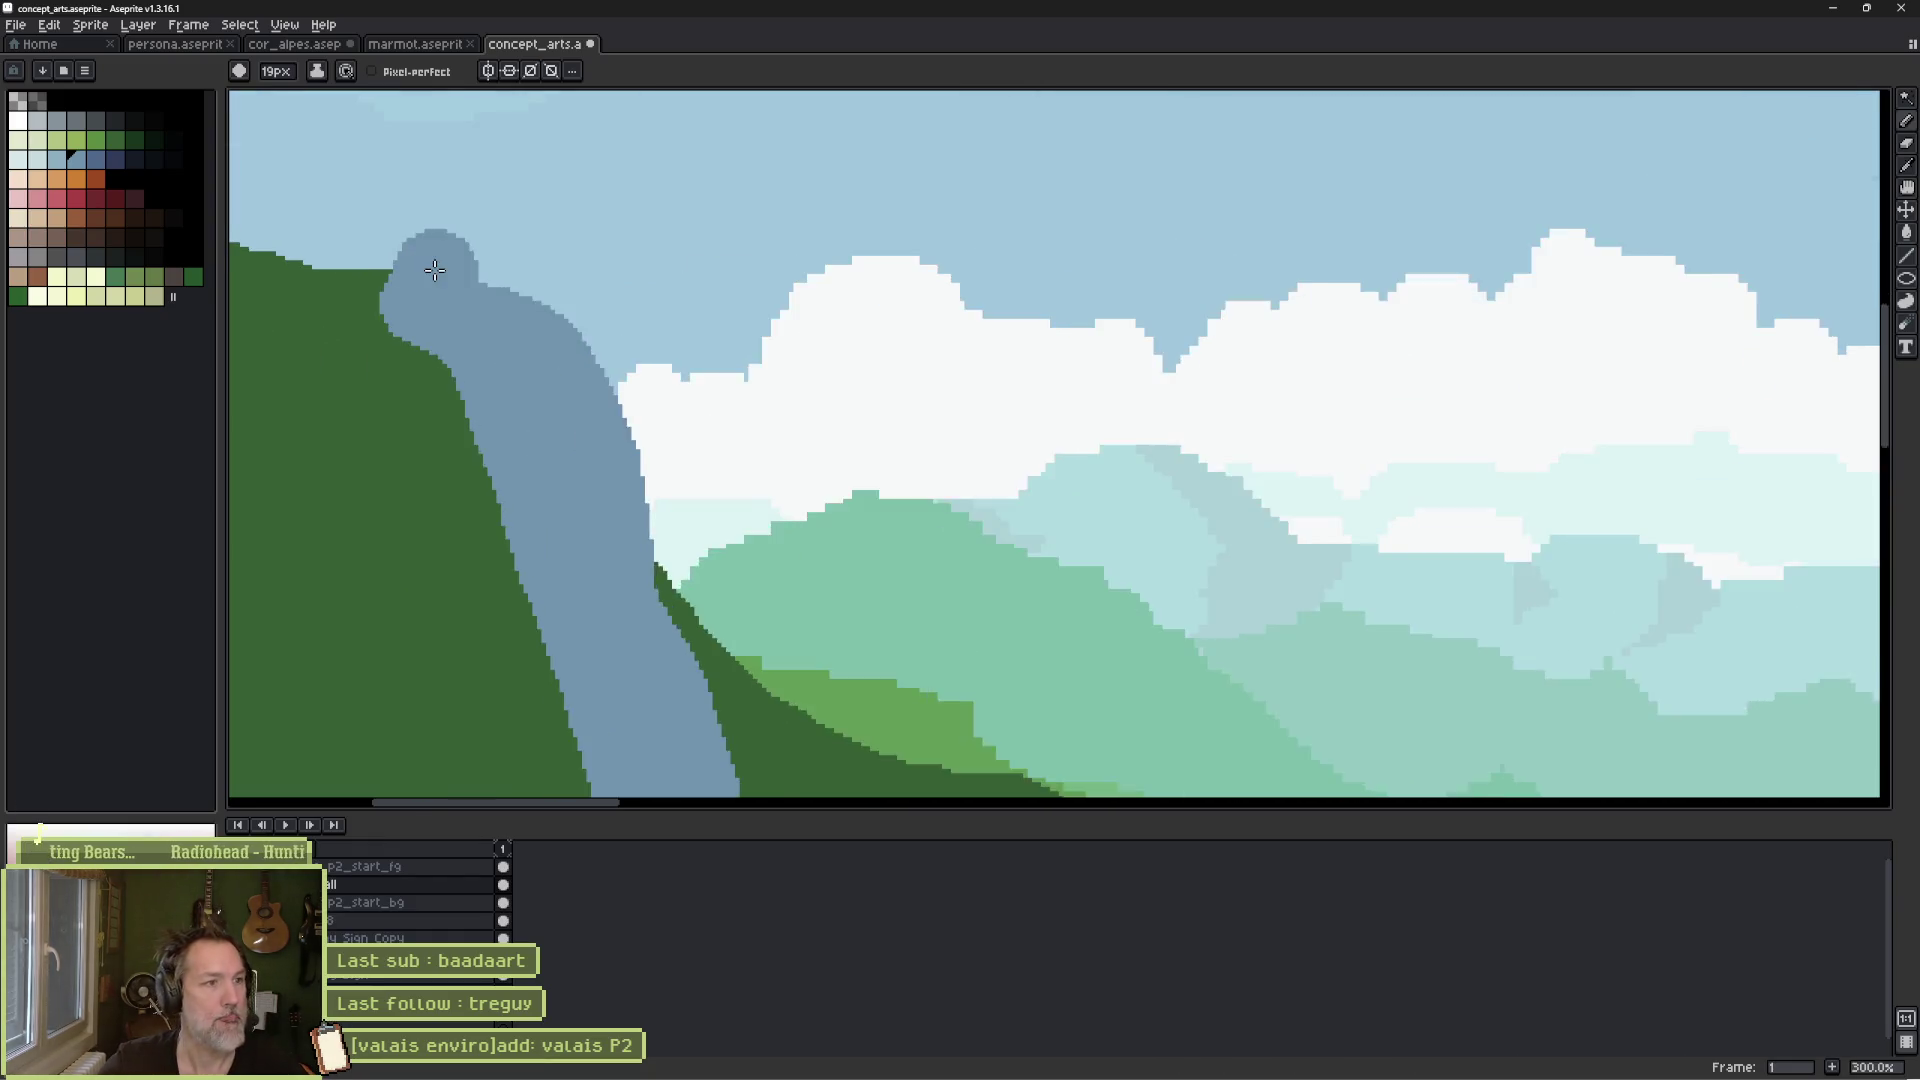
pyautogui.moveTo(430, 277)
pyautogui.mouseDown()
pyautogui.moveTo(502, 373)
pyautogui.moveTo(784, 416)
pyautogui.moveTo(813, 386)
pyautogui.mouseUp()
pyautogui.keyDown('alt'); pyautogui.click(810, 377); pyautogui.keyUp('alt')
pyautogui.click(818, 386)
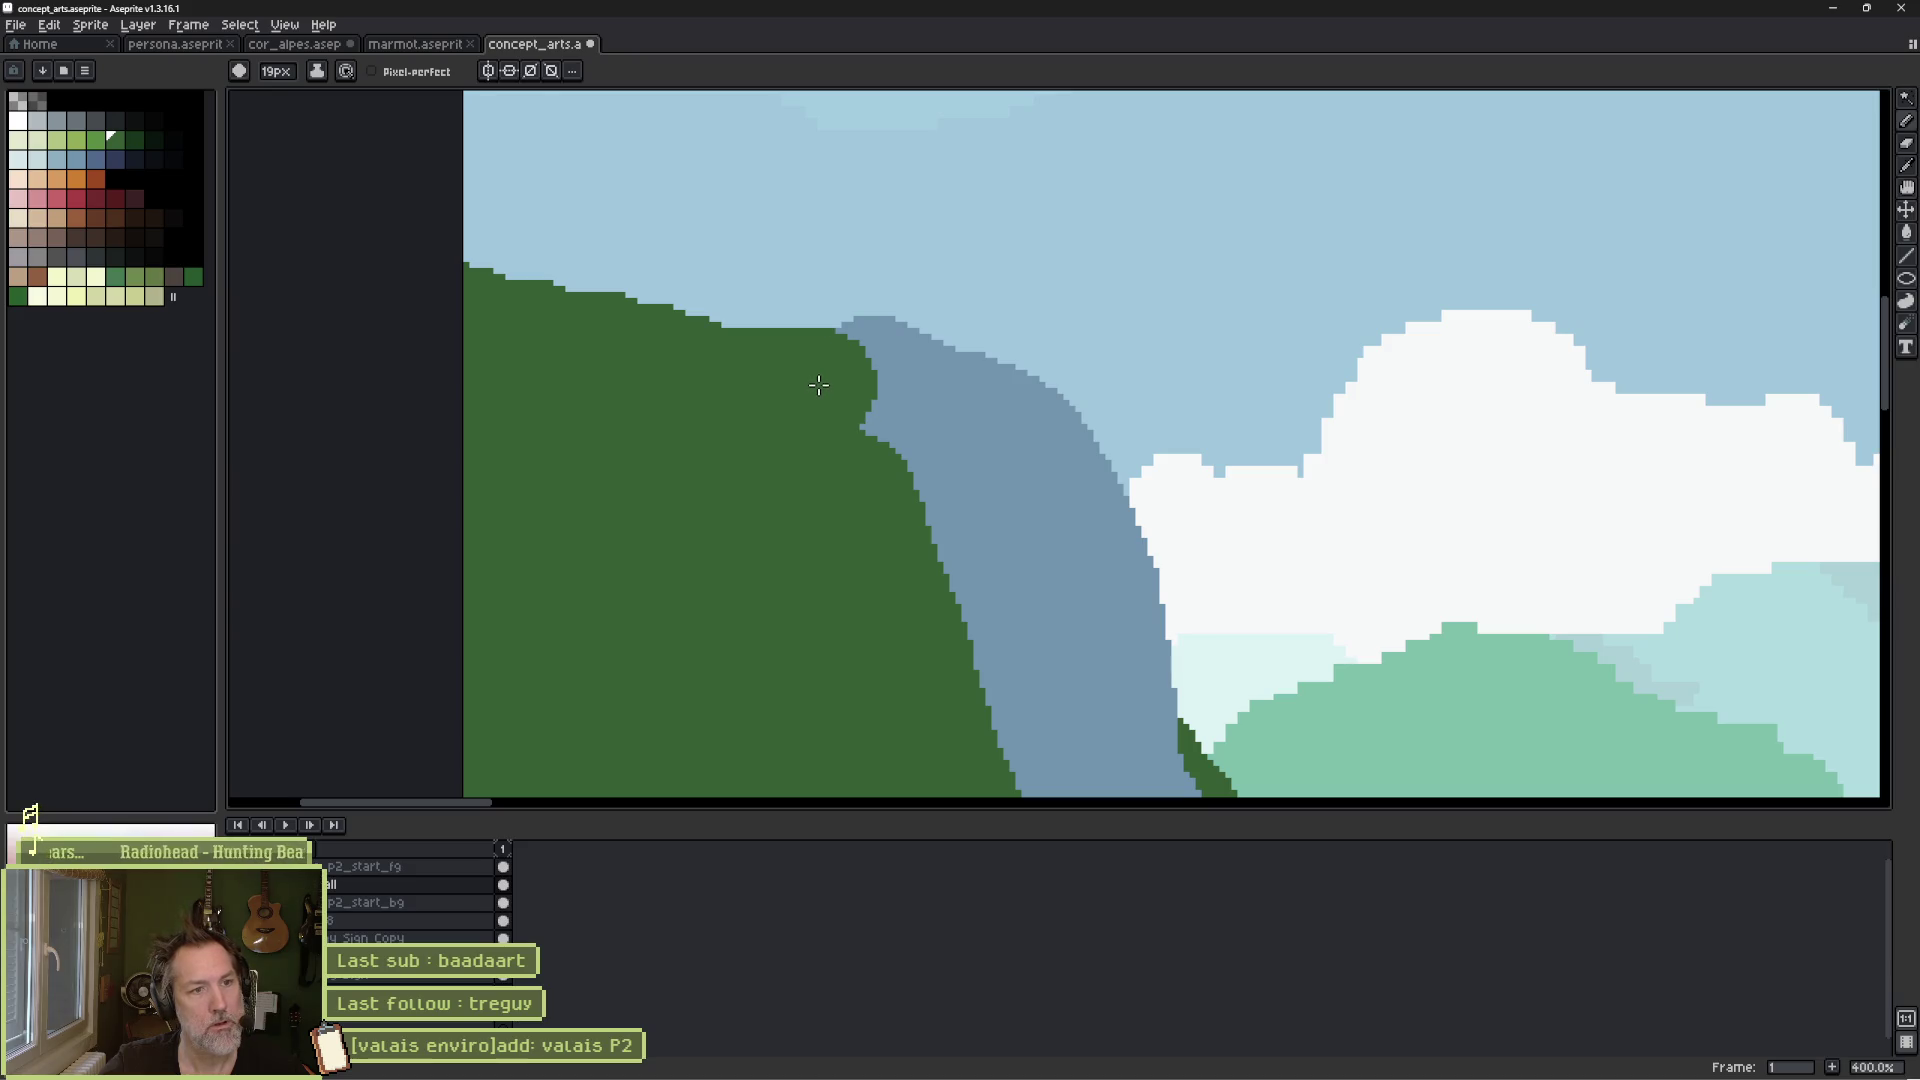
pyautogui.hotkey('ctrl', 'z')
pyautogui.hotkey('ctrl', 'z')
pyautogui.hotkey('ctrl', 'z')
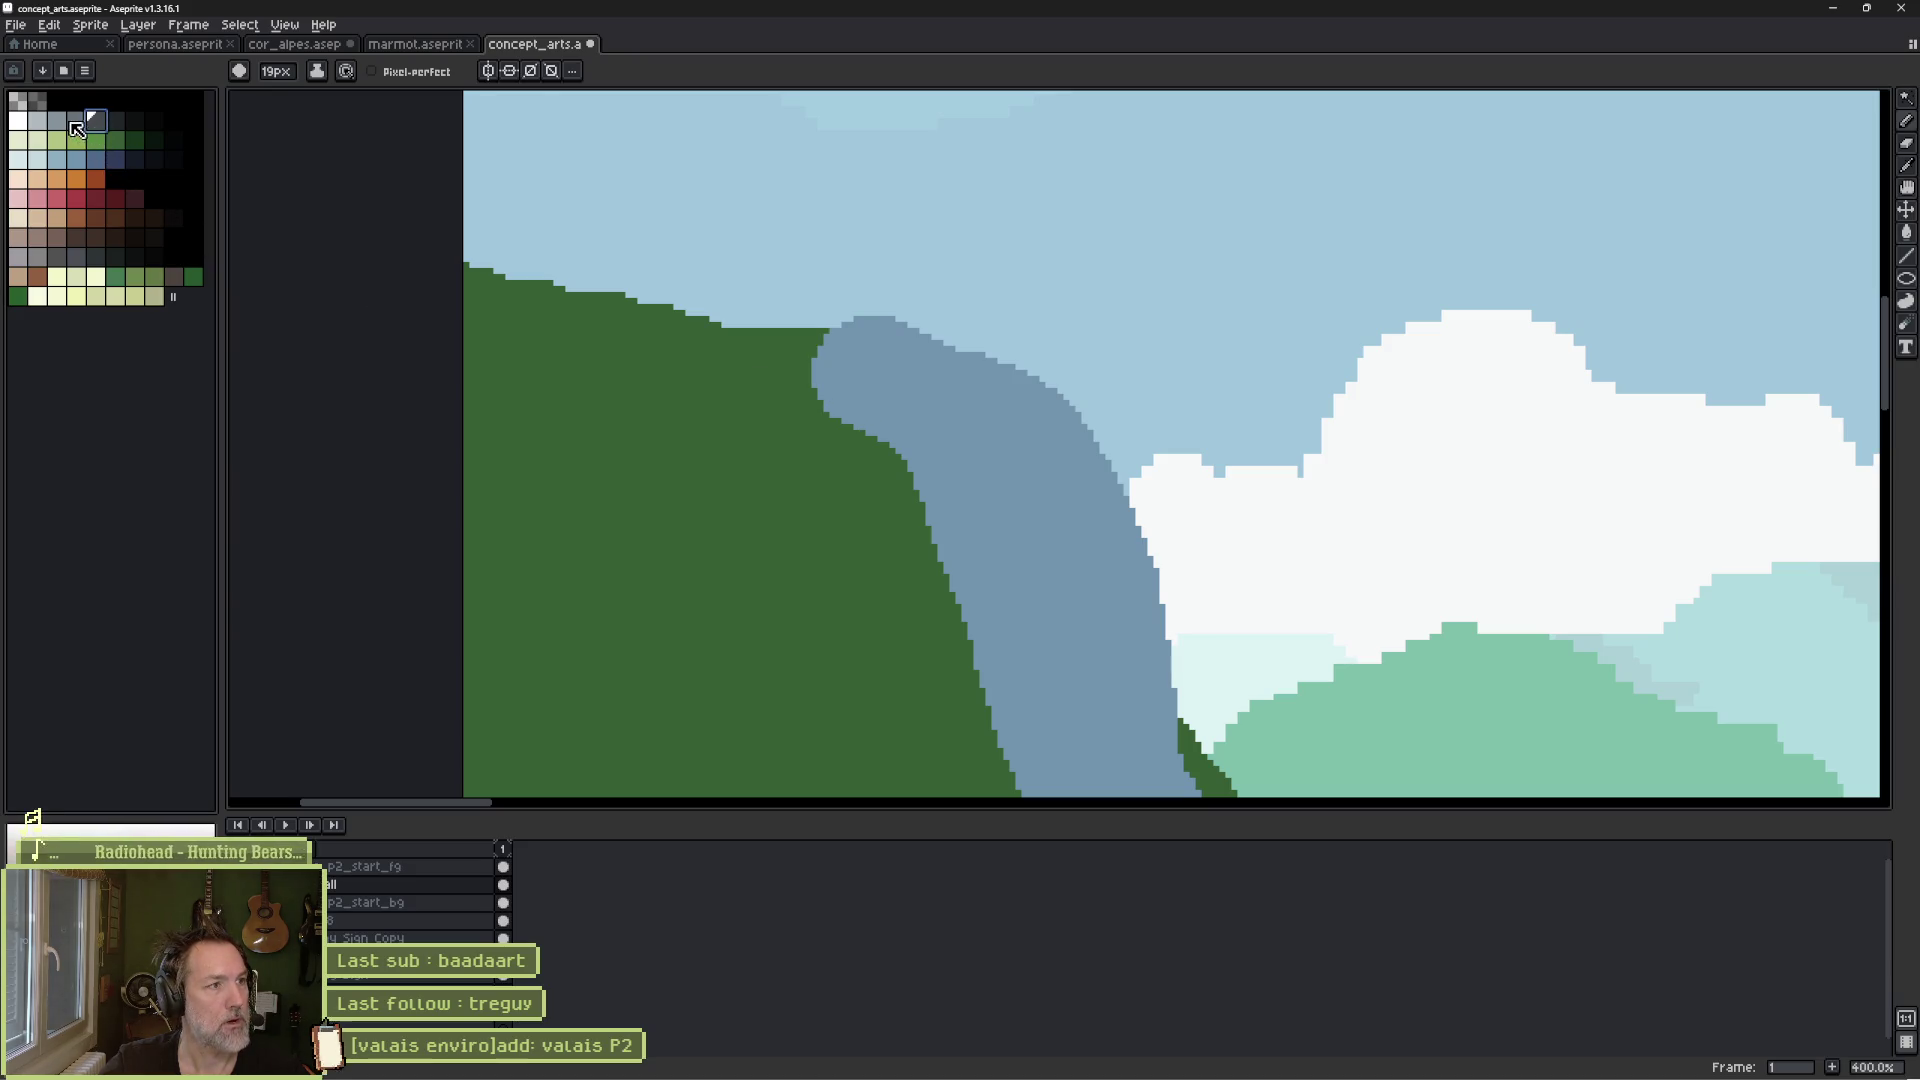
# - Paint two grey rocks on the slope with a 13px brush, then zoom back out
pyautogui.click(76, 120)
pyautogui.press('-')
pyautogui.press('-')
pyautogui.press('-')
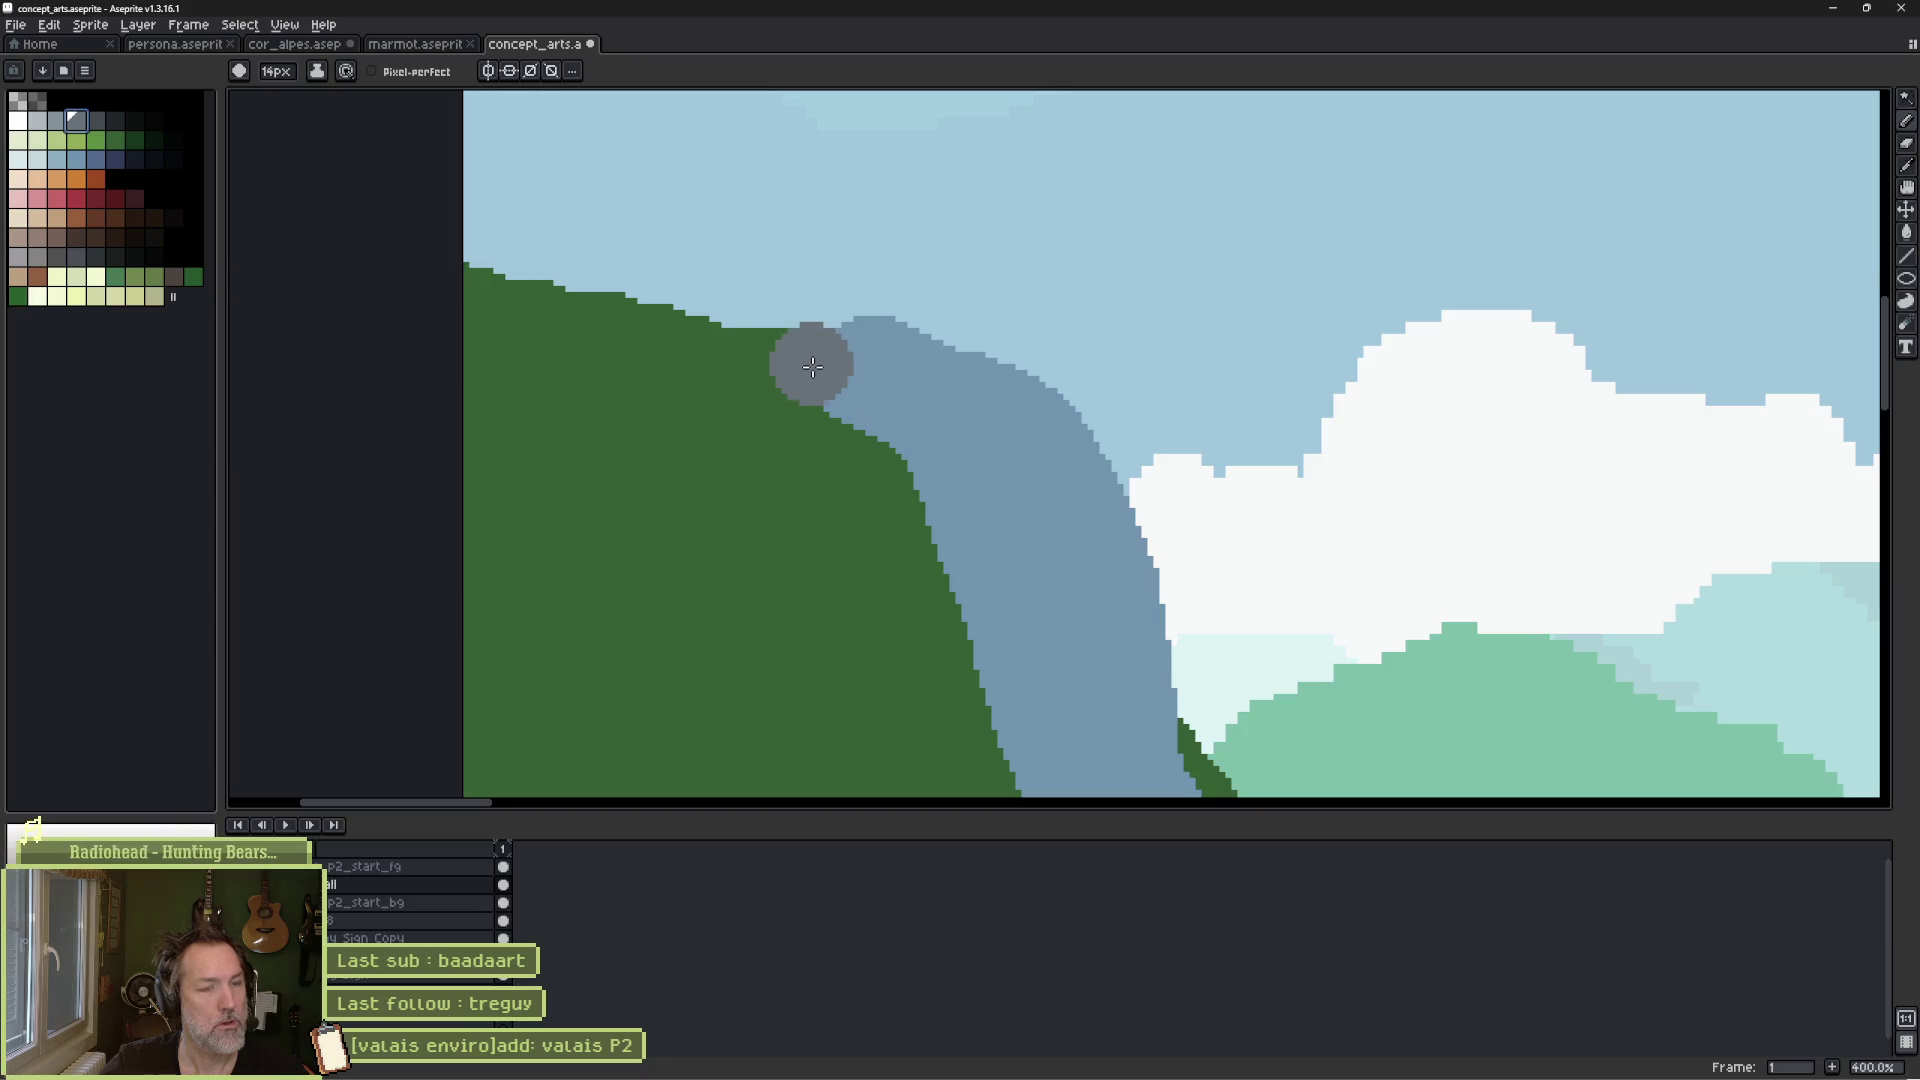
pyautogui.moveTo(807, 361)
pyautogui.mouseDown()
pyautogui.moveTo(850, 364)
pyautogui.moveTo(880, 439)
pyautogui.moveTo(785, 322)
pyautogui.moveTo(817, 326)
pyautogui.moveTo(765, 395)
pyautogui.moveTo(724, 336)
pyautogui.moveTo(640, 302)
pyautogui.moveTo(598, 315)
pyautogui.mouseUp()
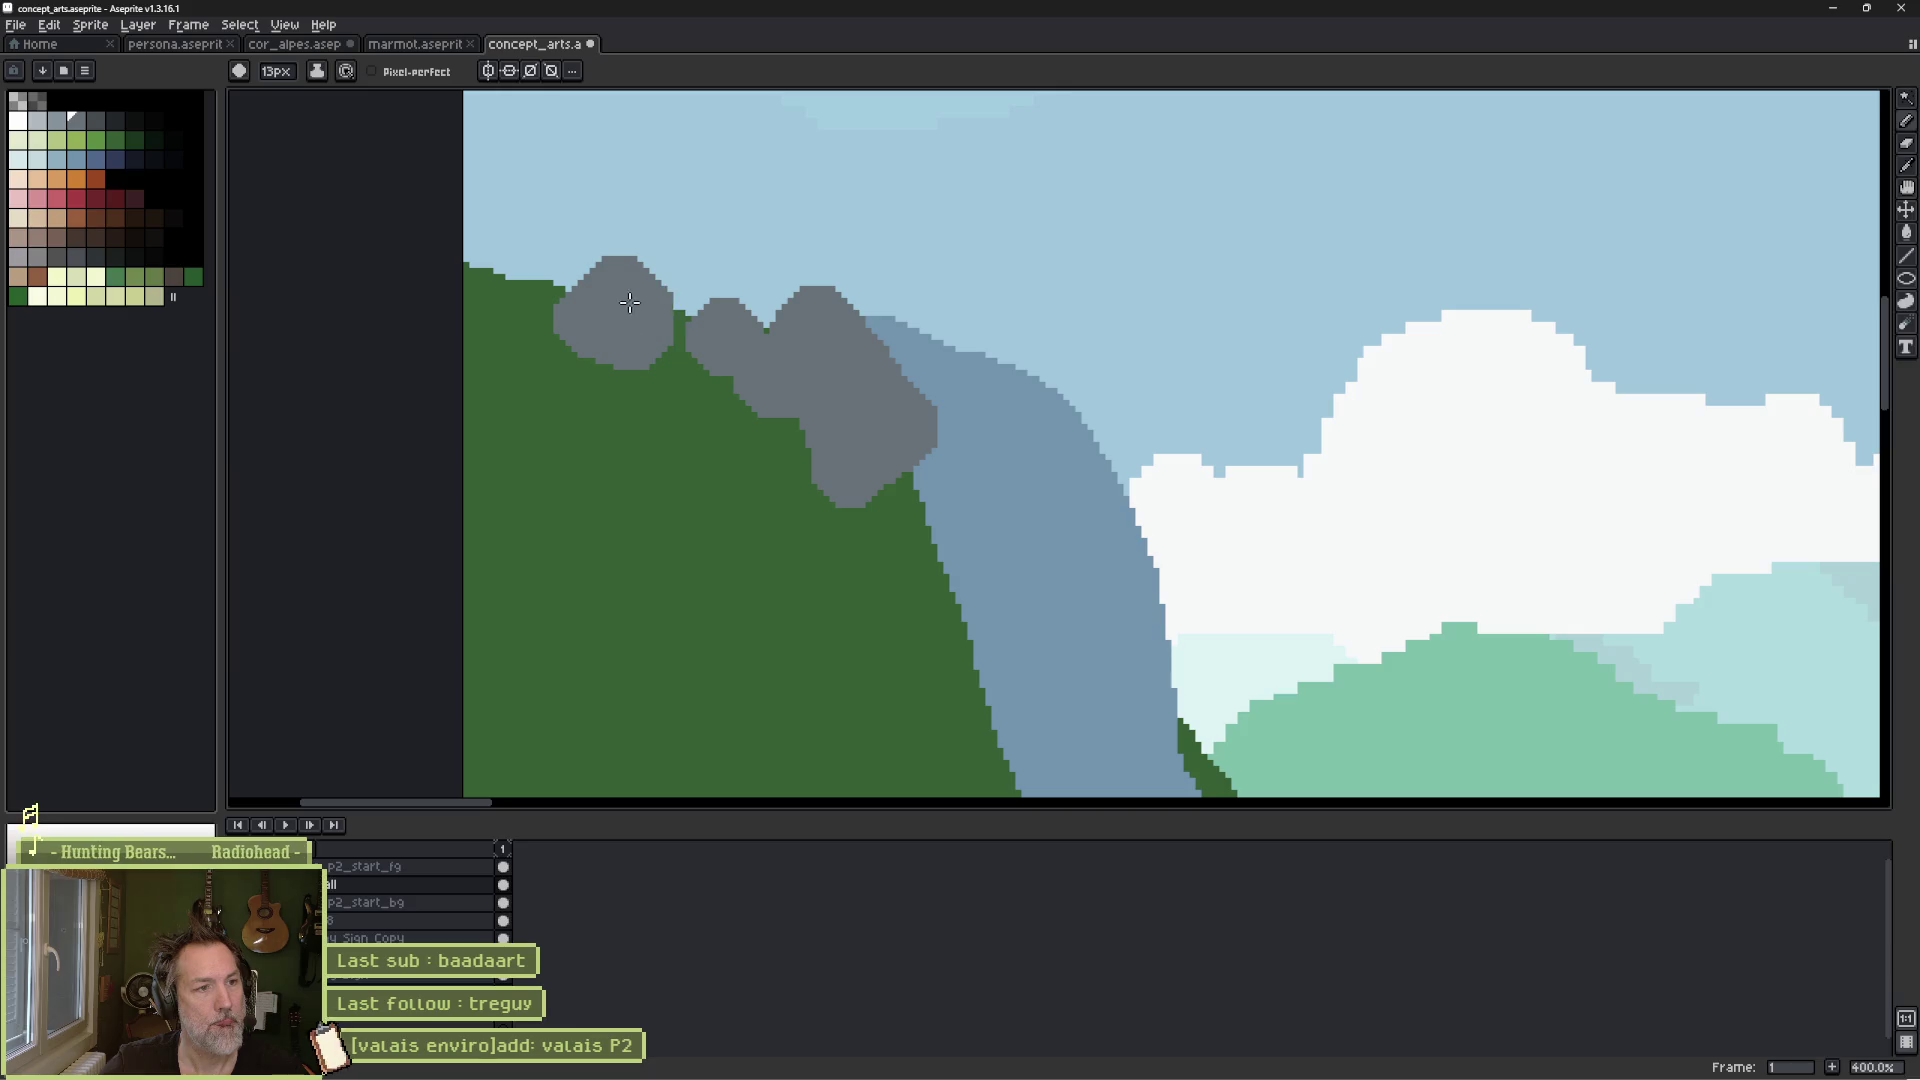
pyautogui.moveTo(860, 490); pyautogui.dragTo(889, 518)
pyautogui.scroll(-1, 889, 518)
pyautogui.scroll(-1, 888, 518)
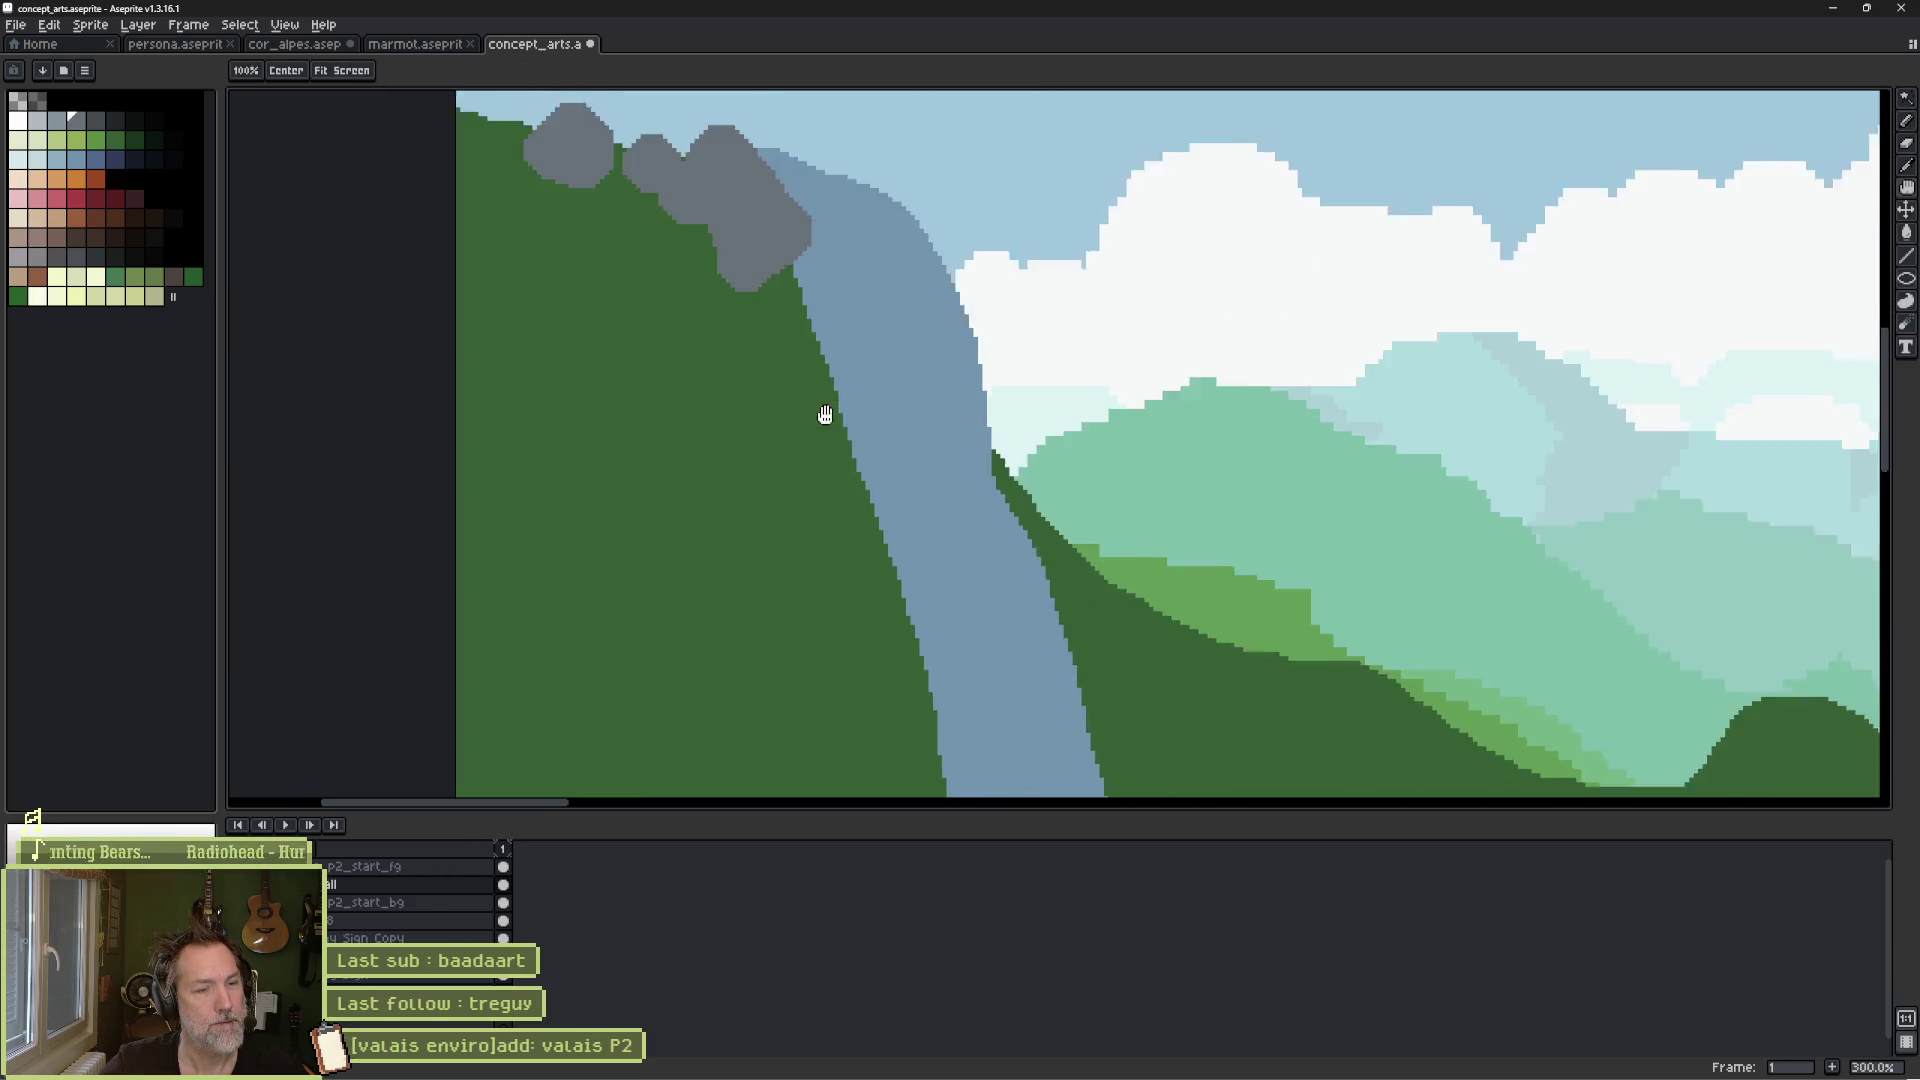
pyautogui.scroll(-1, 823, 416)
pyautogui.scroll(1, 716, 363)
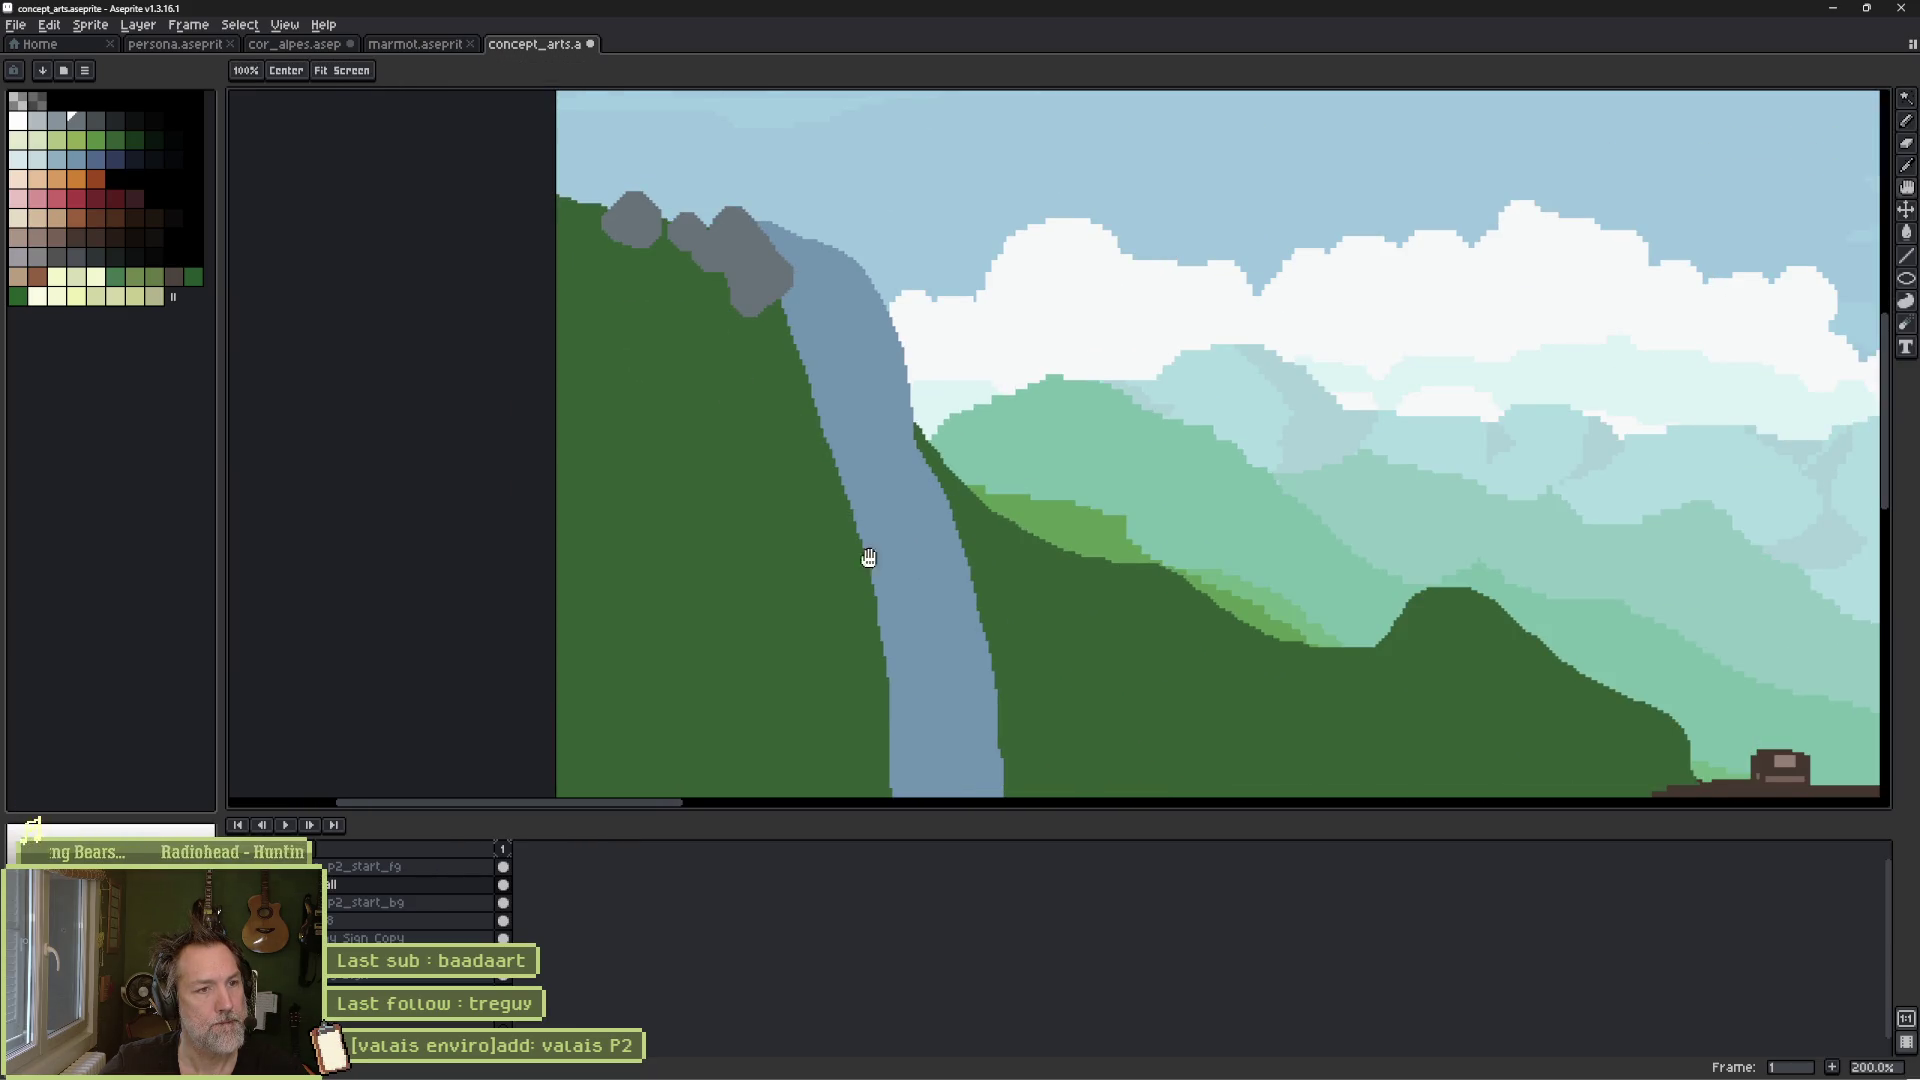
pyautogui.scroll(-1, 801, 480)
pyautogui.scroll(-1, 937, 528)
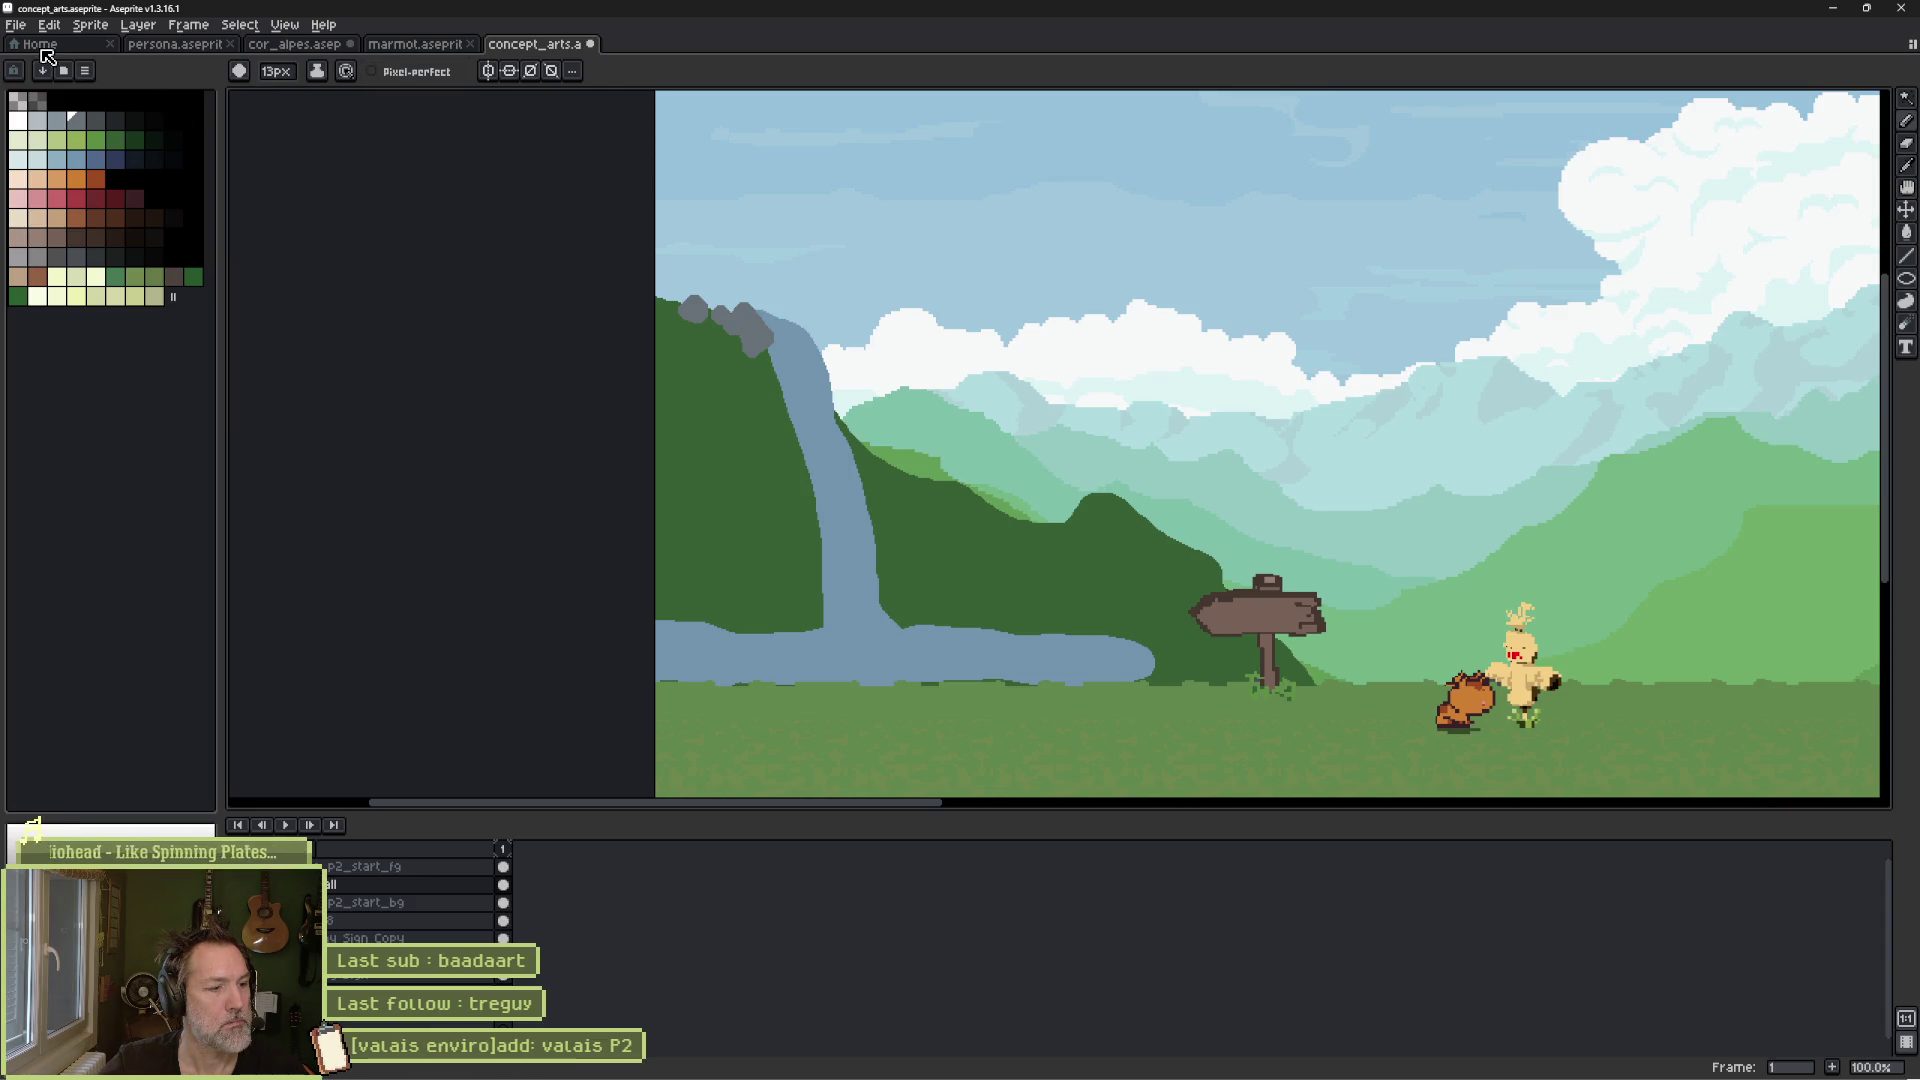
pyautogui.scroll(-1, 380, 915)
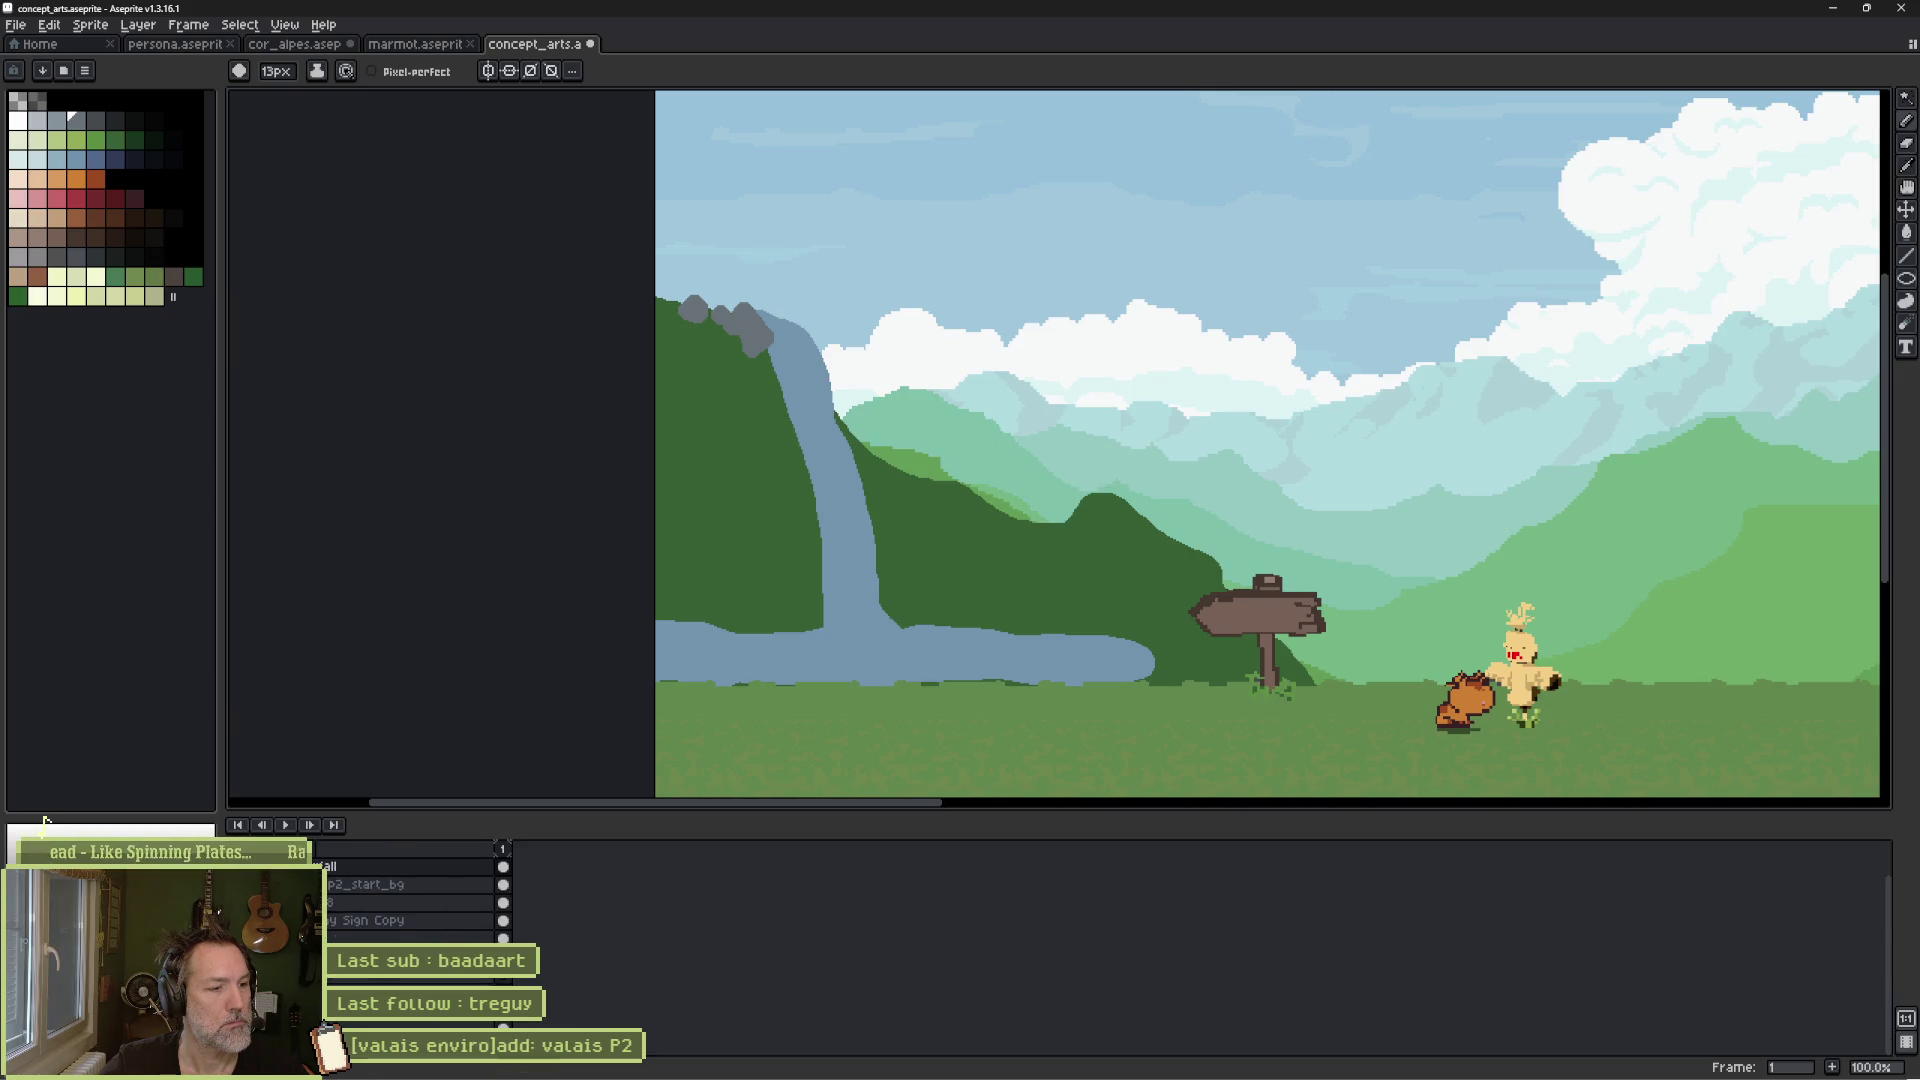
pyautogui.scroll(1, 44, 822)
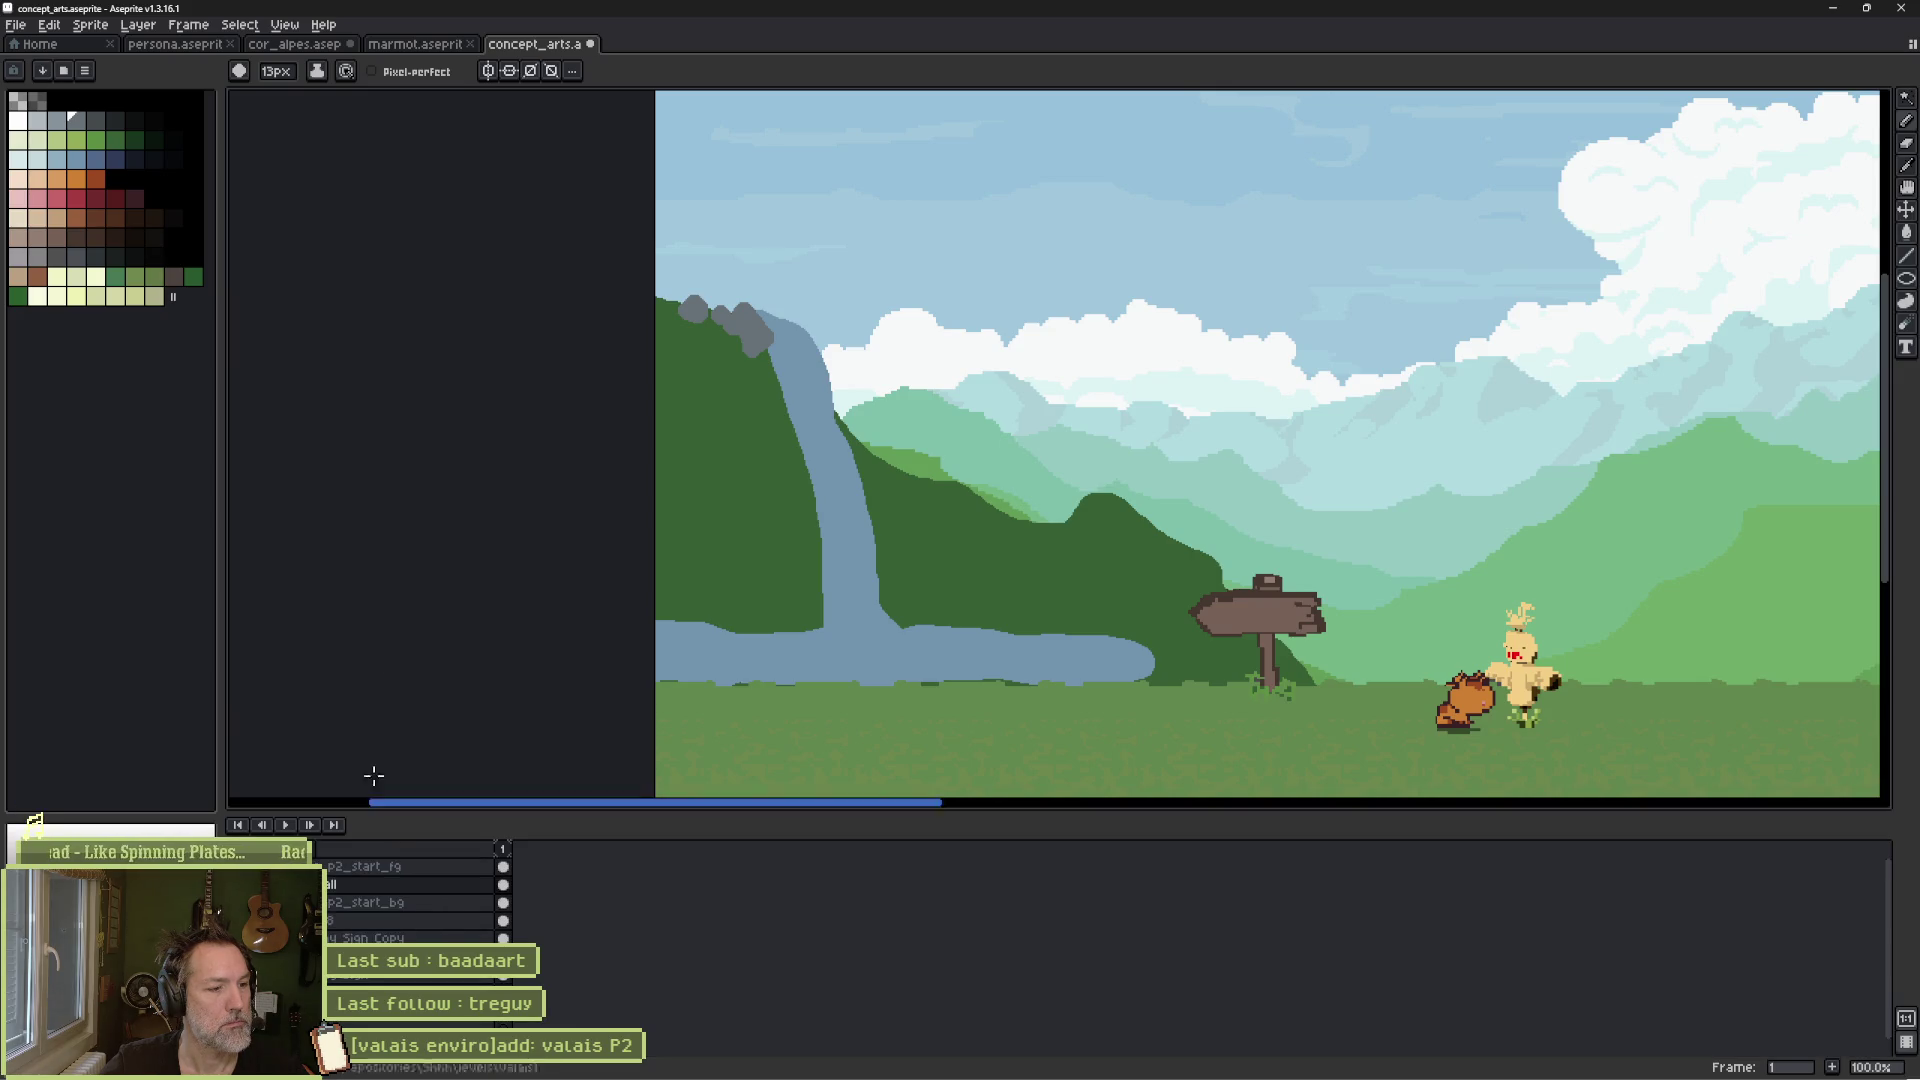
# - From the Home page, open the Open File dialog and preview the valais folder's aseprite and PNG files
pyautogui.click(50, 47)
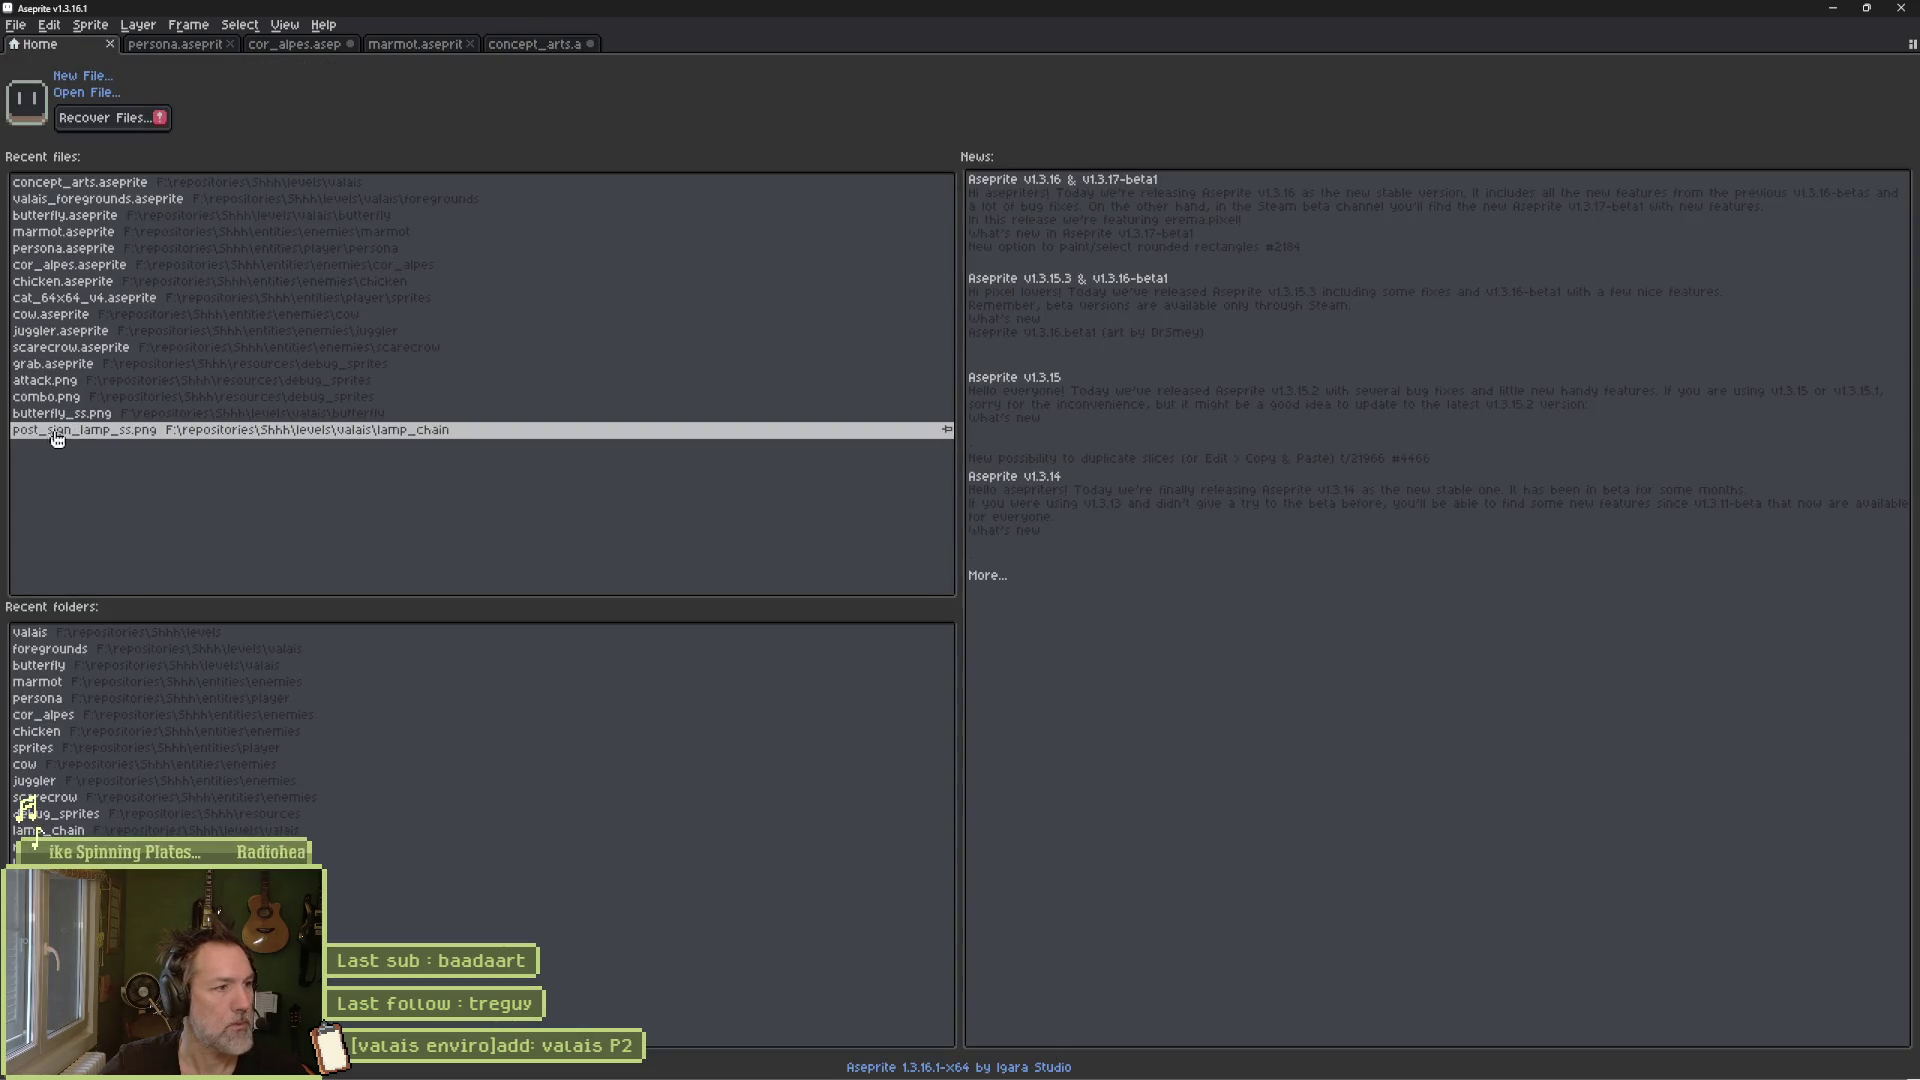
pyautogui.click(86, 92)
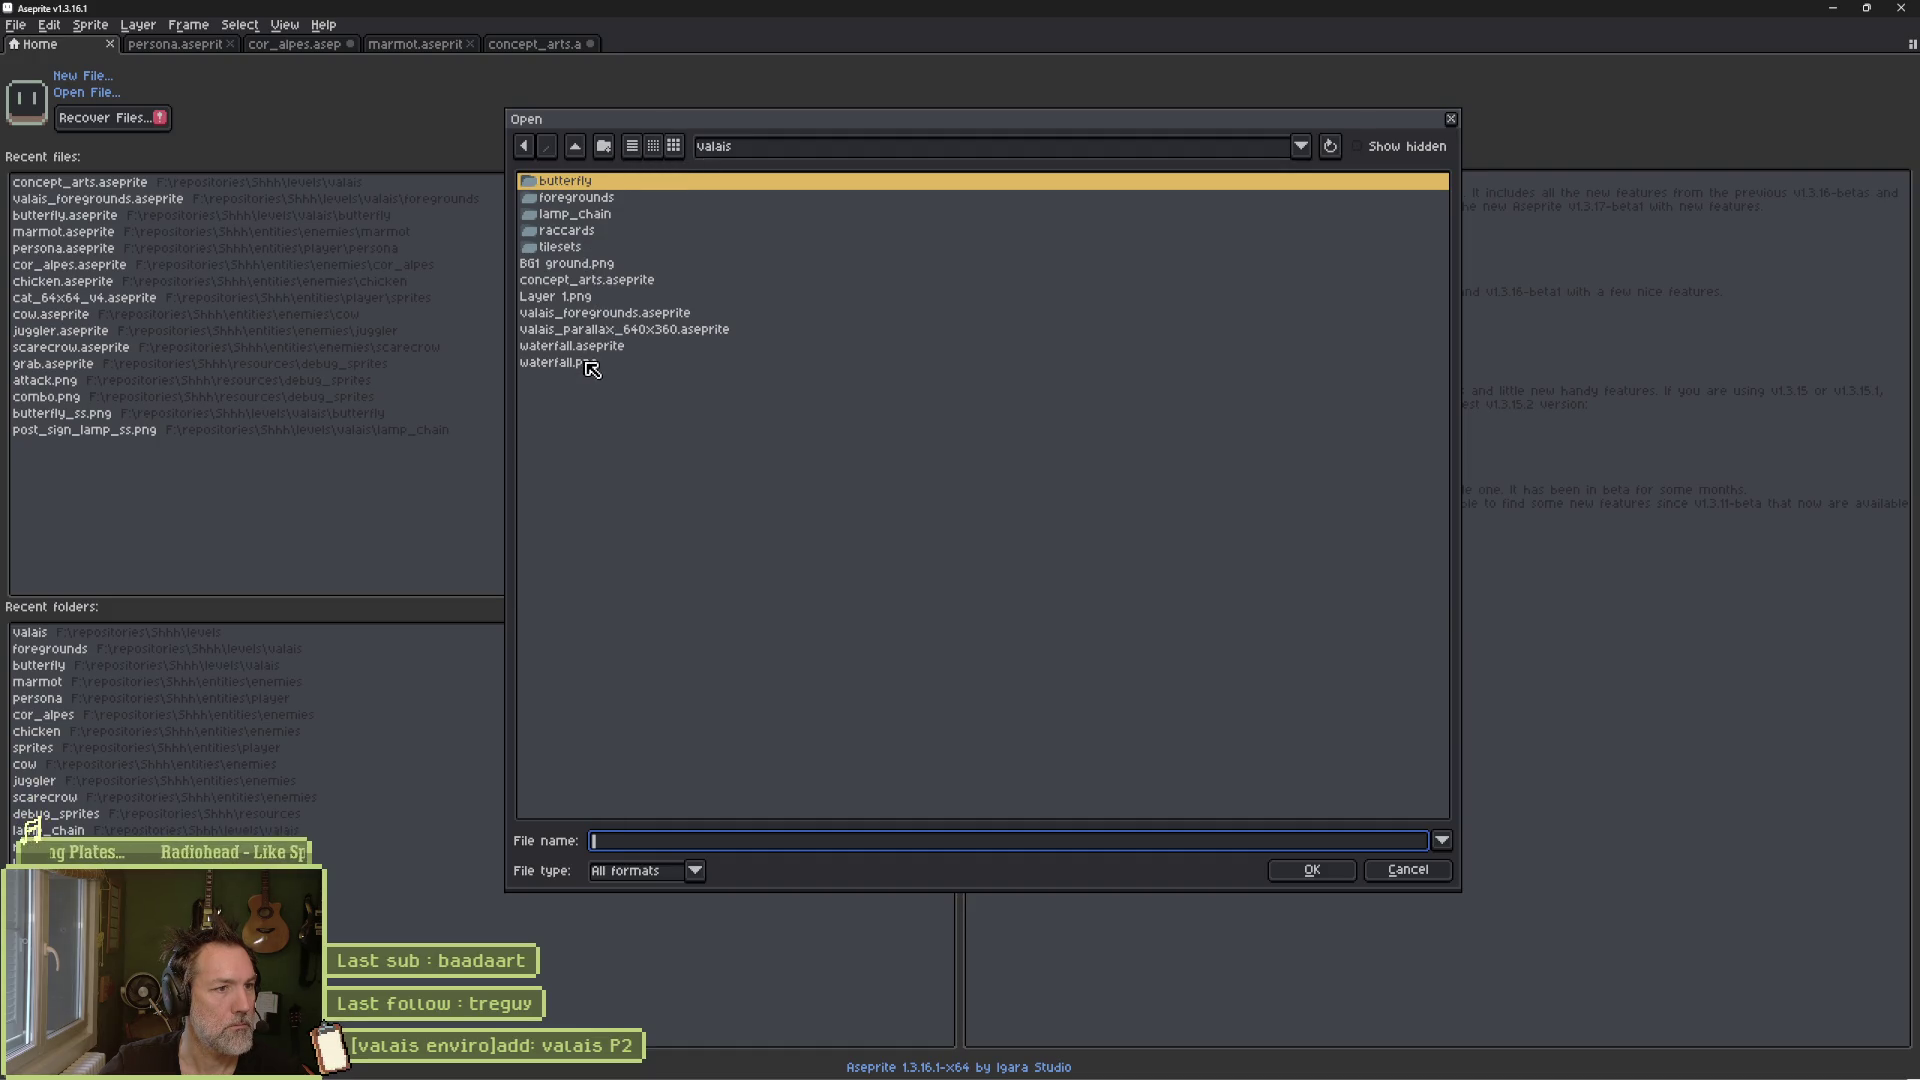
pyautogui.click(628, 331)
pyautogui.click(628, 314)
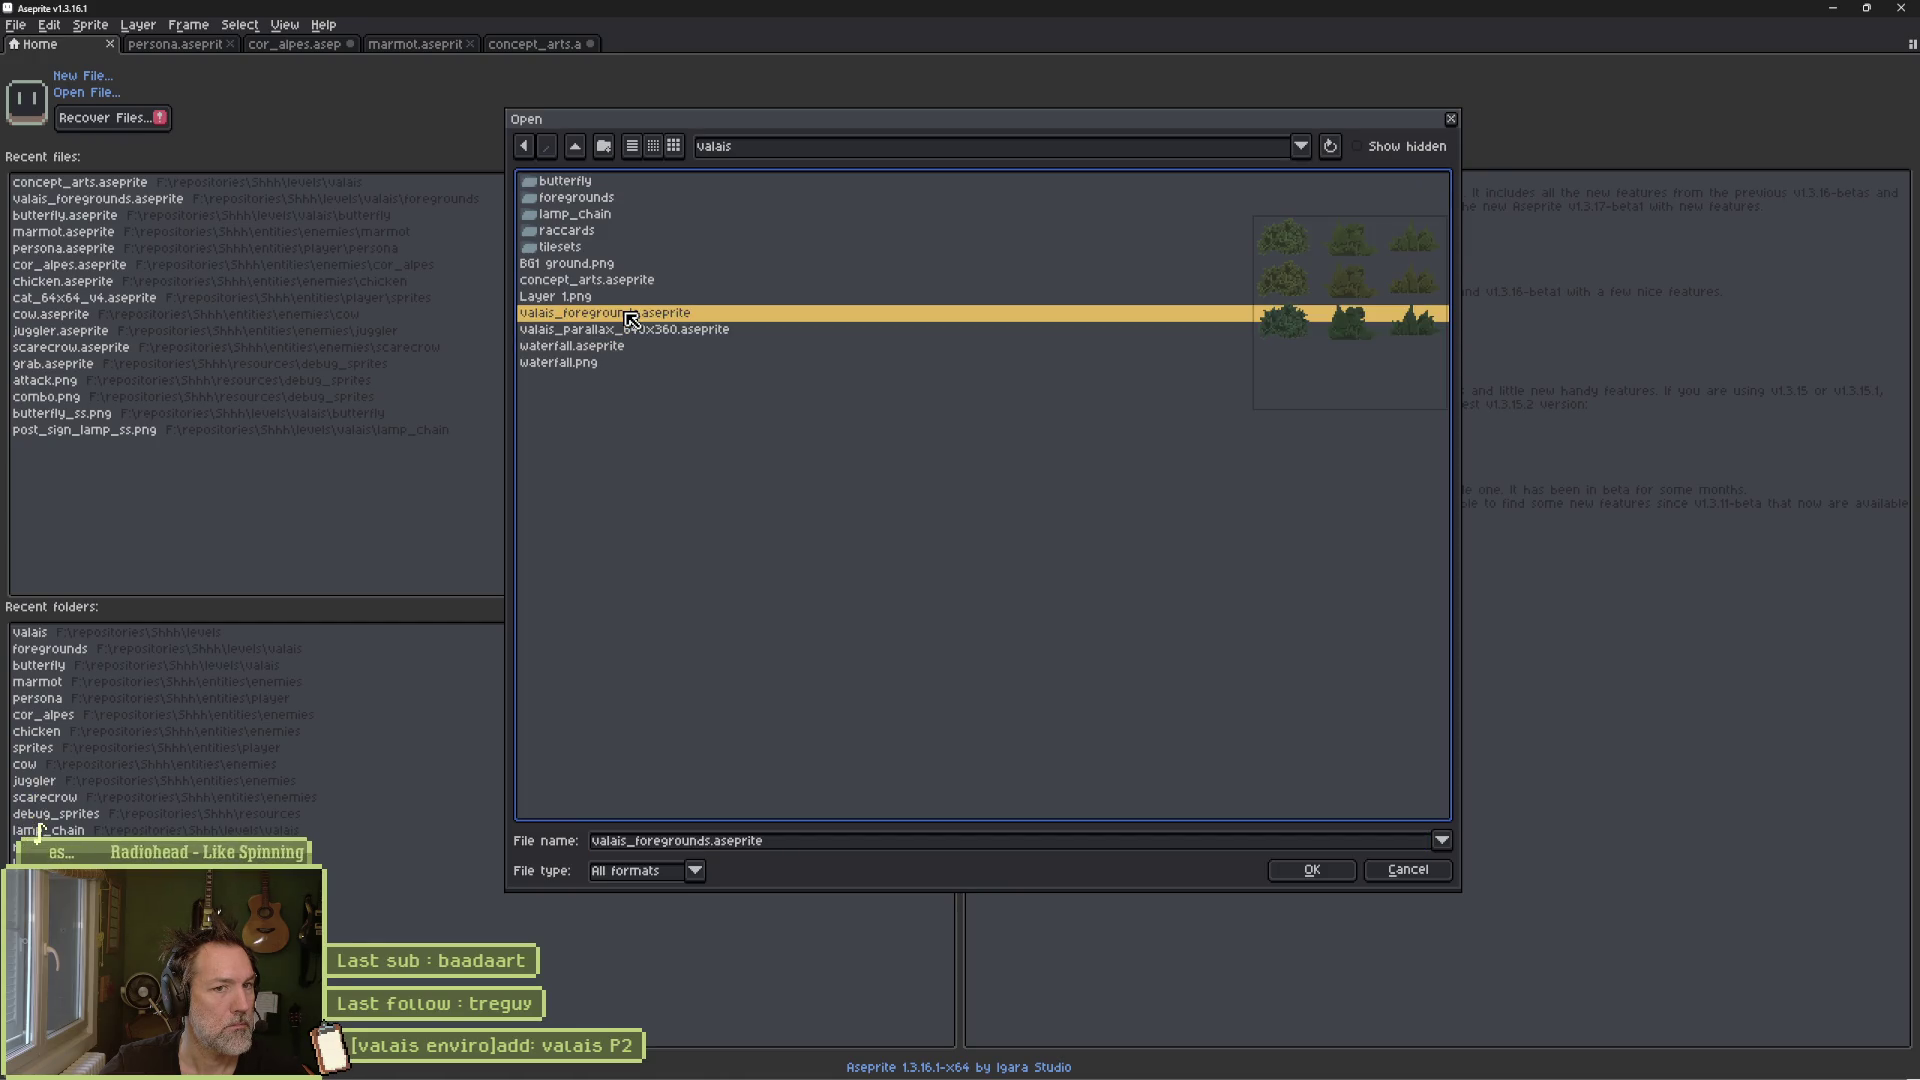
pyautogui.click(596, 297)
pyautogui.click(604, 281)
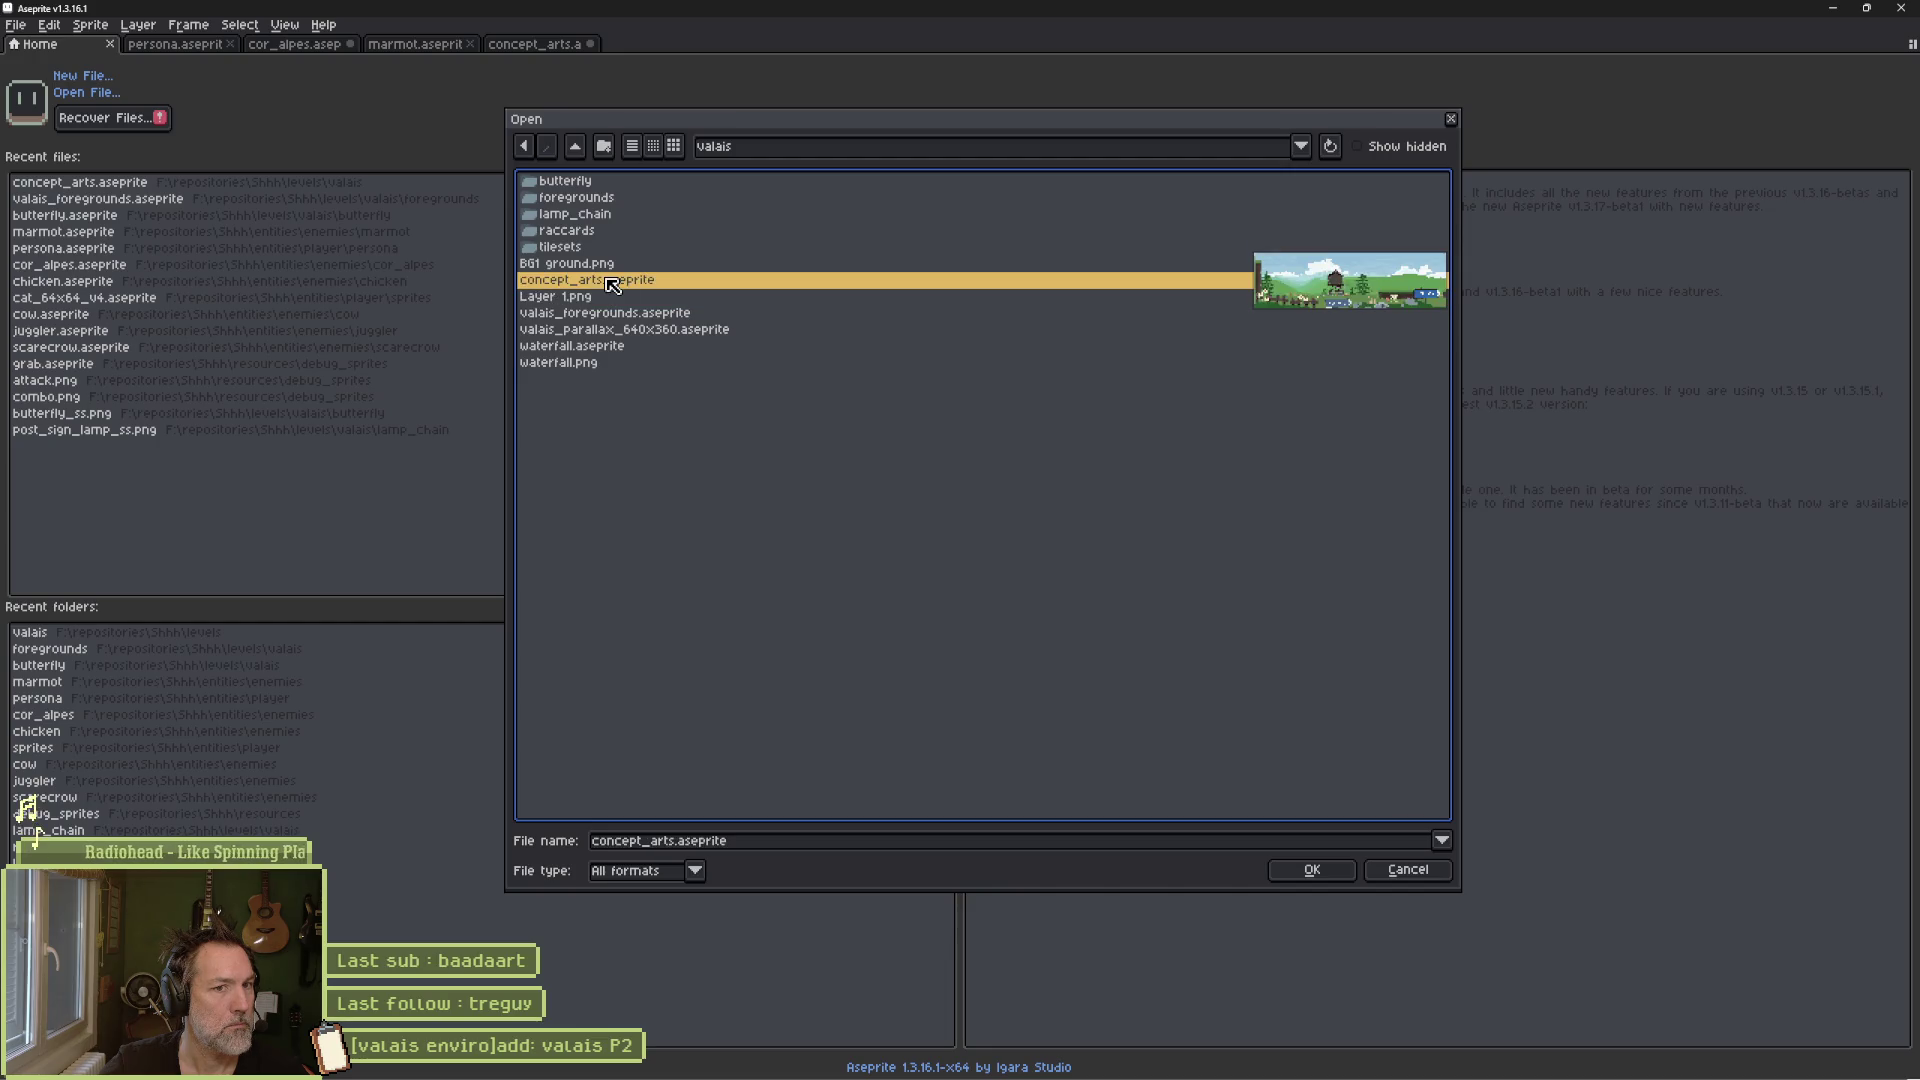
pyautogui.click(612, 298)
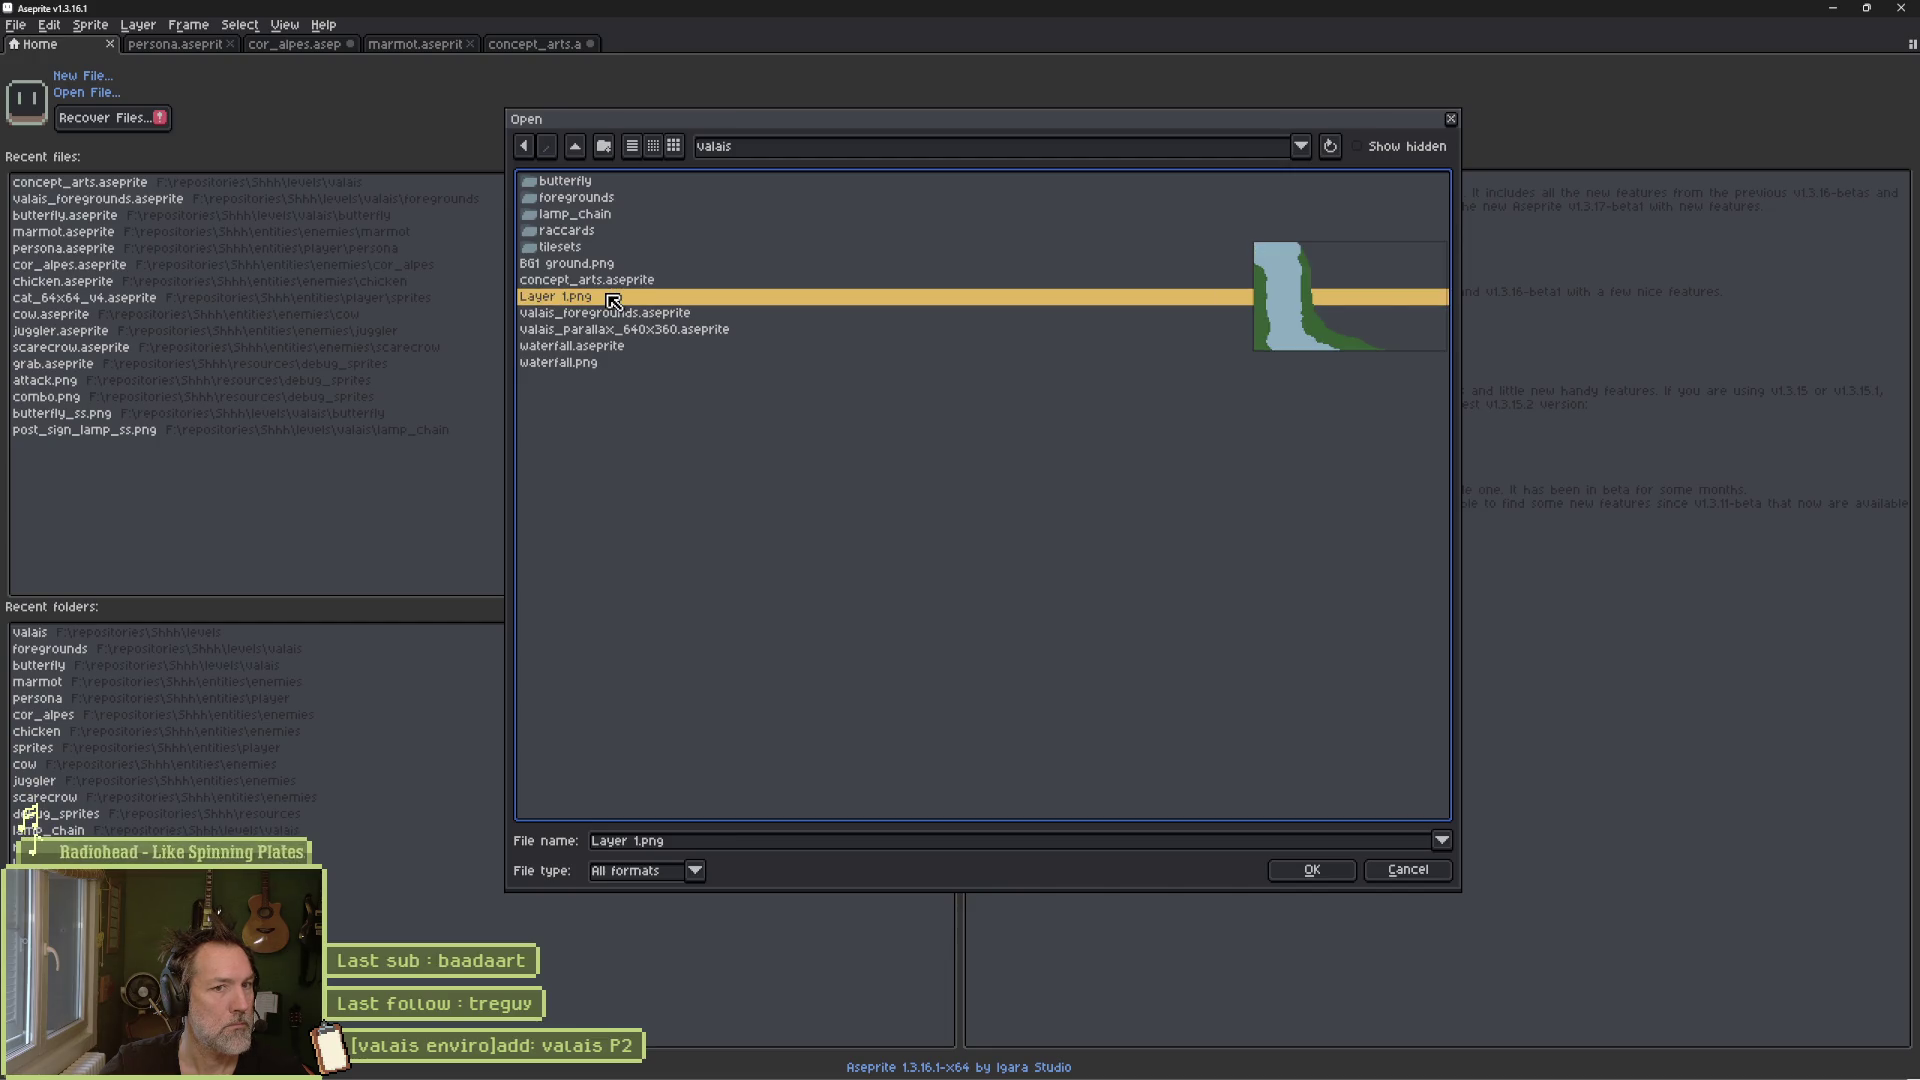
pyautogui.click(617, 282)
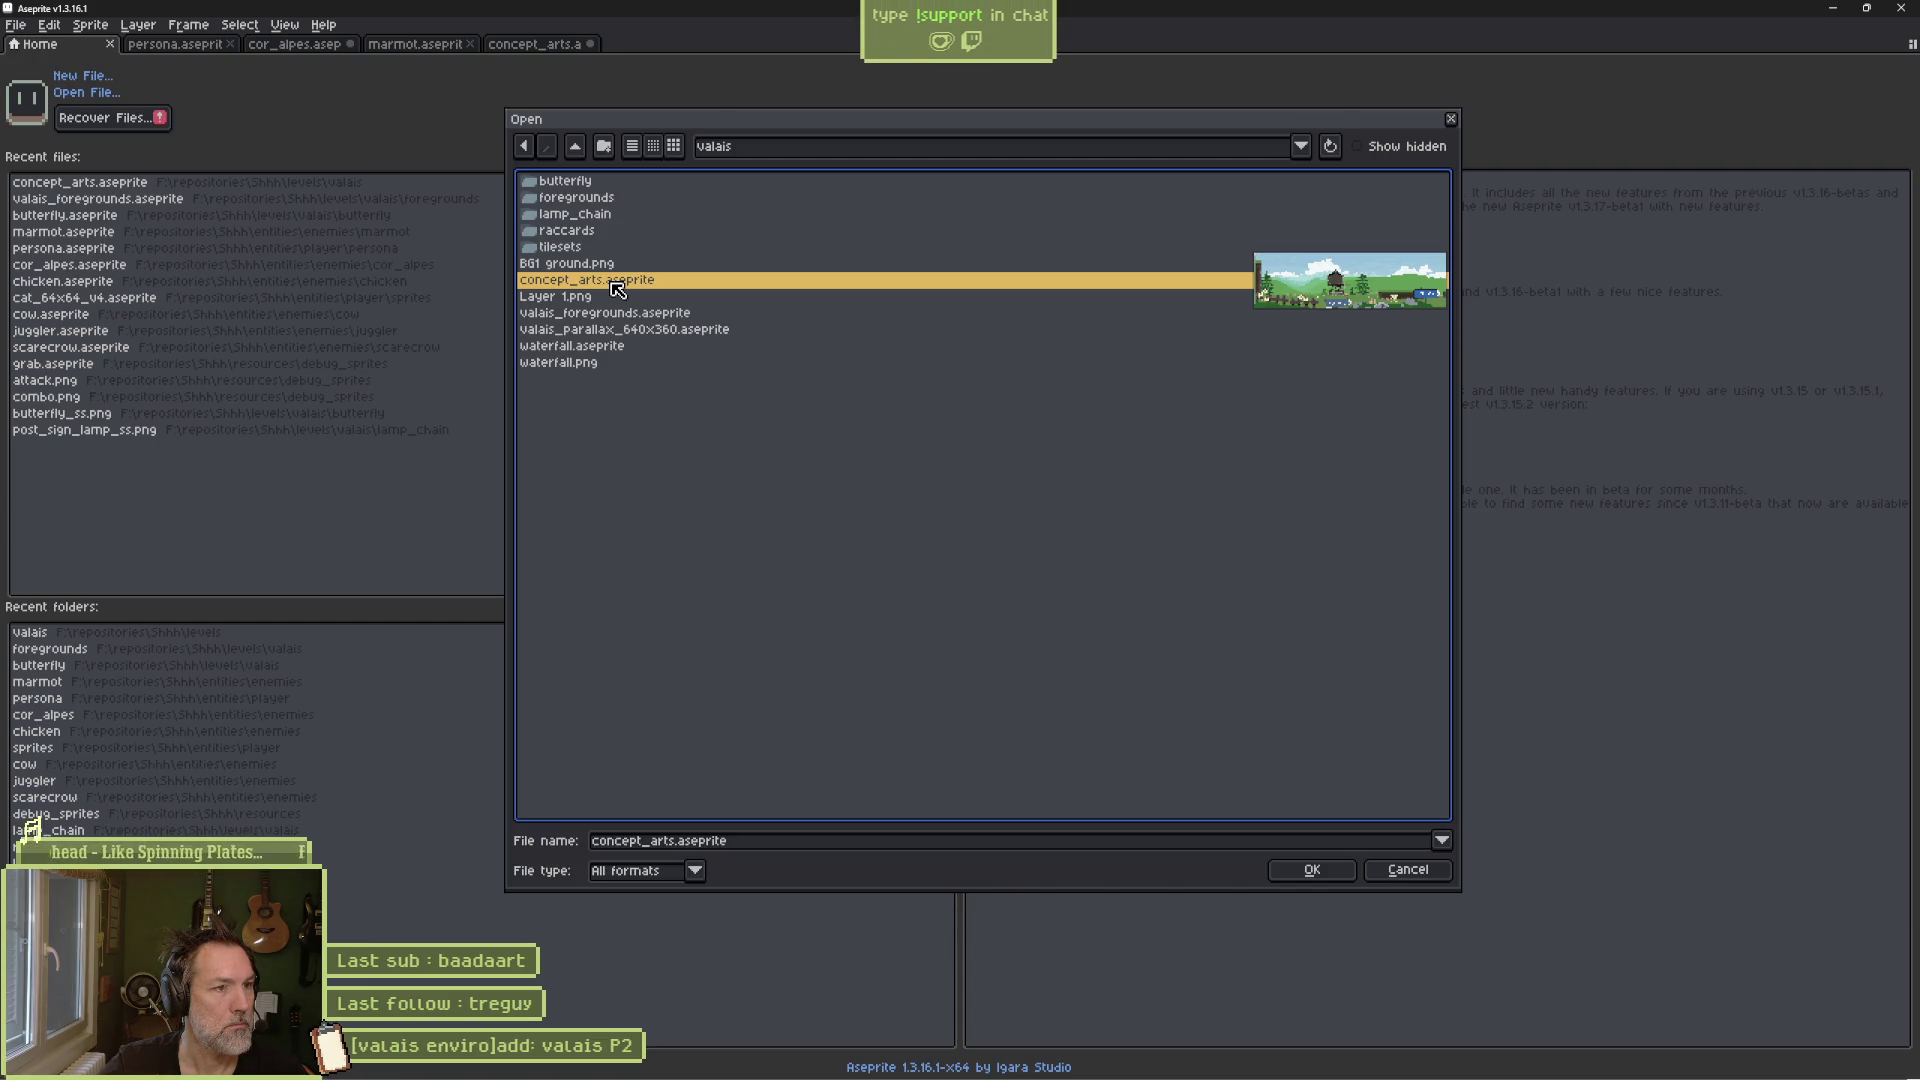
pyautogui.click(604, 265)
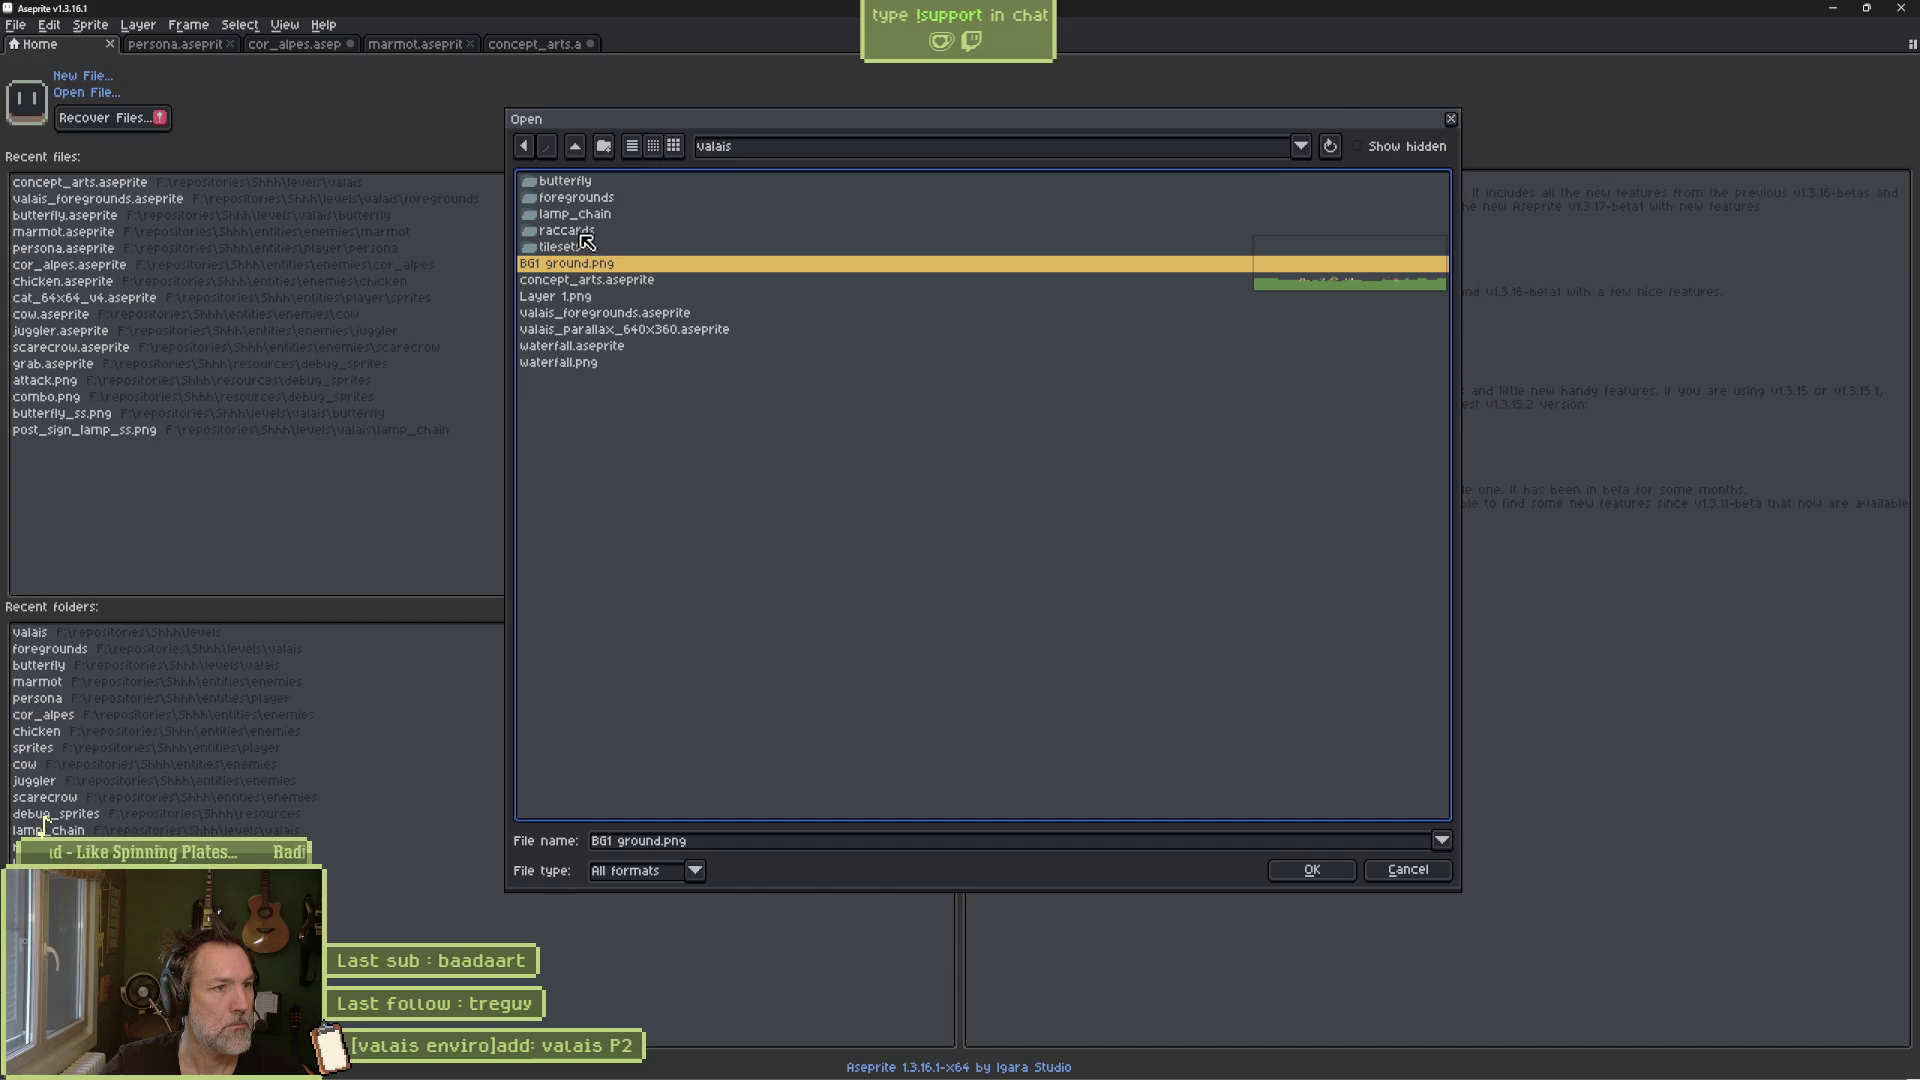
# - Preview the foregrounds folder's bush, rock, flower and fence images, then return to valais
pyautogui.doubleClick(596, 199)
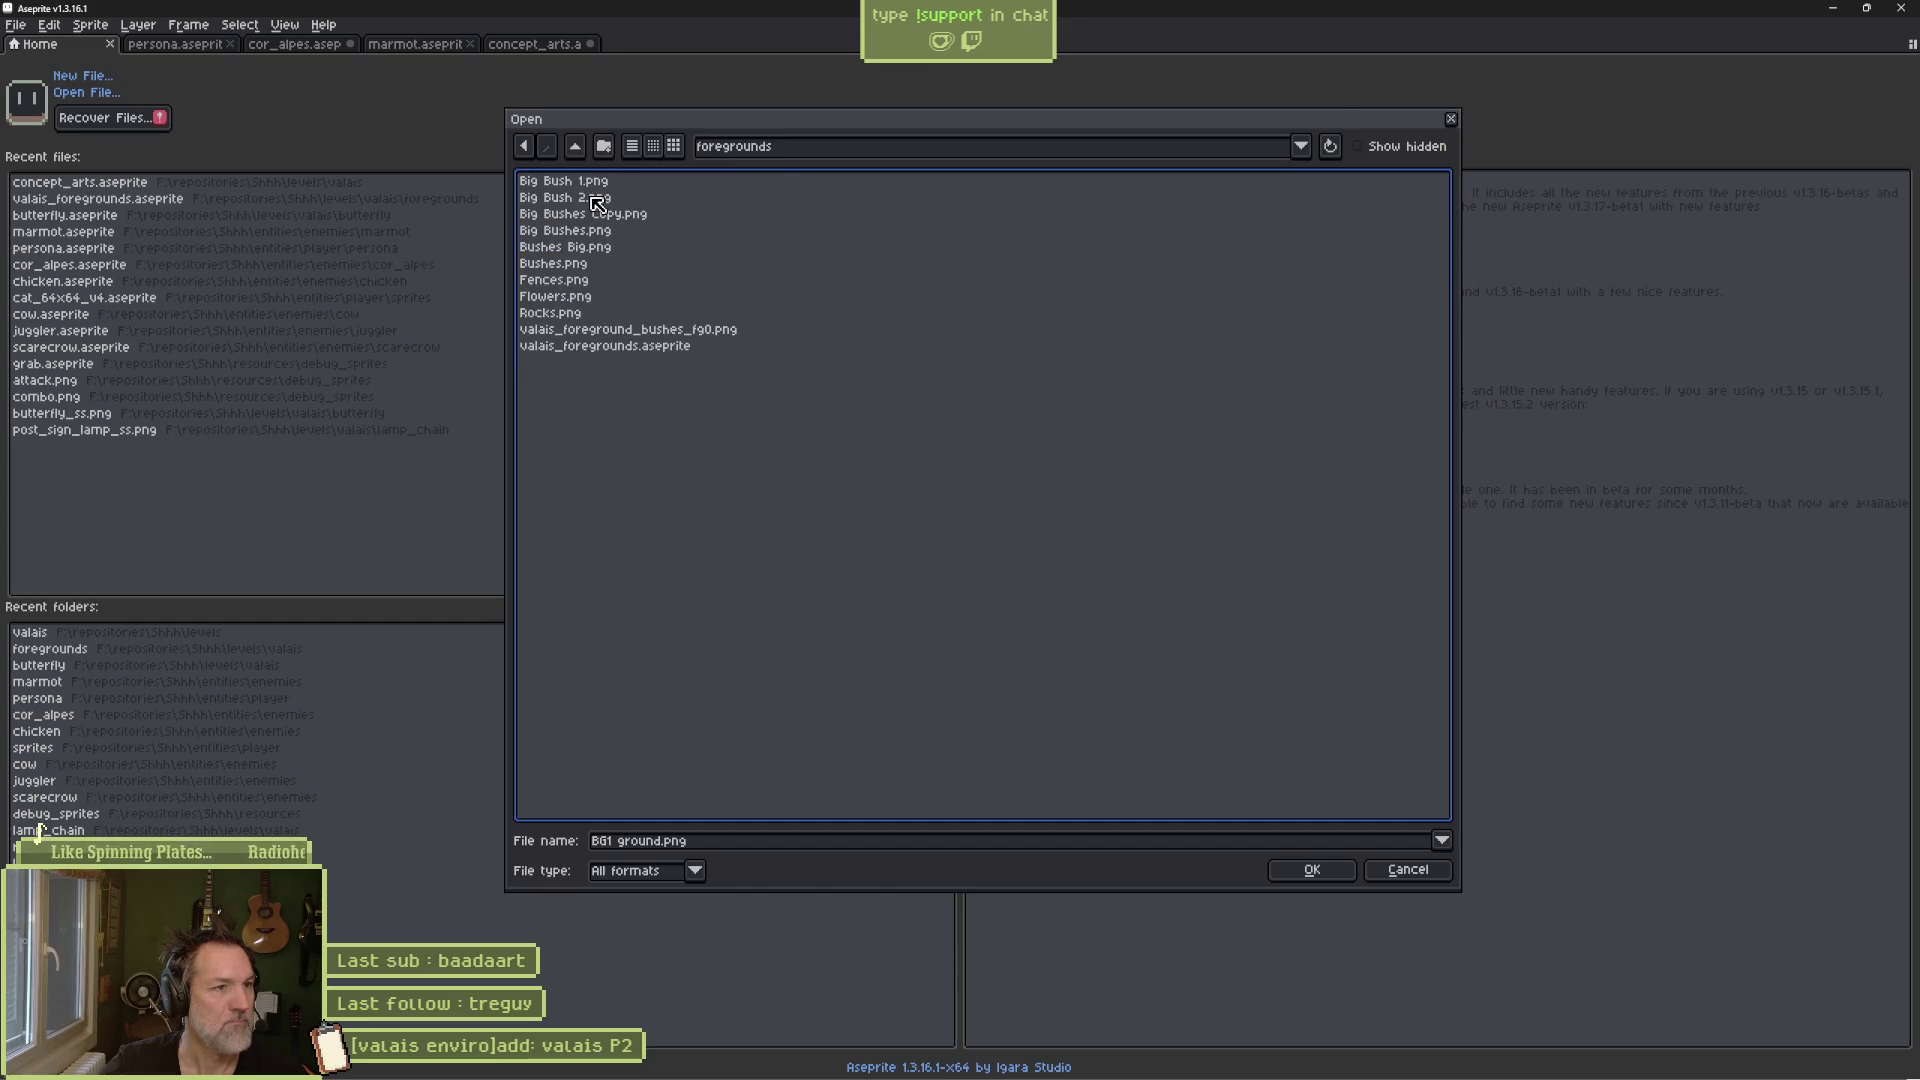
pyautogui.click(609, 330)
pyautogui.click(612, 347)
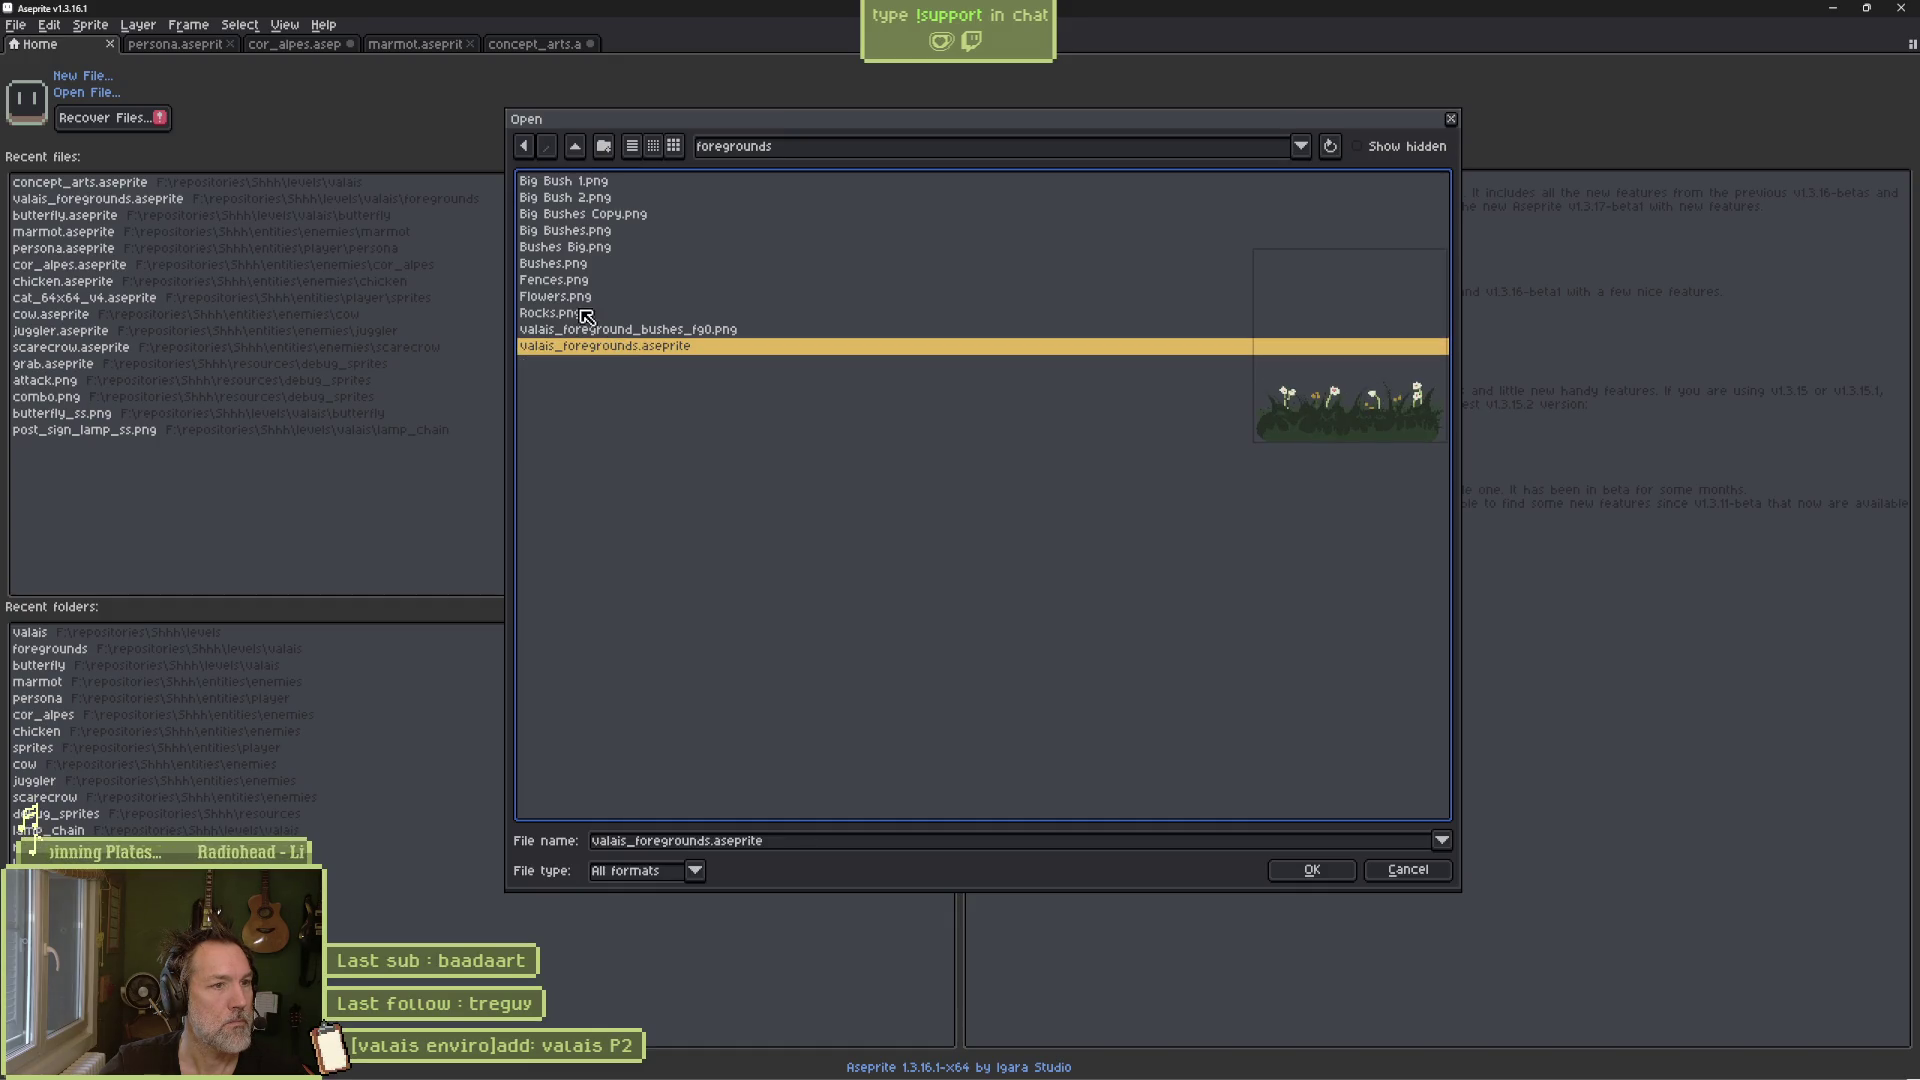
pyautogui.click(583, 313)
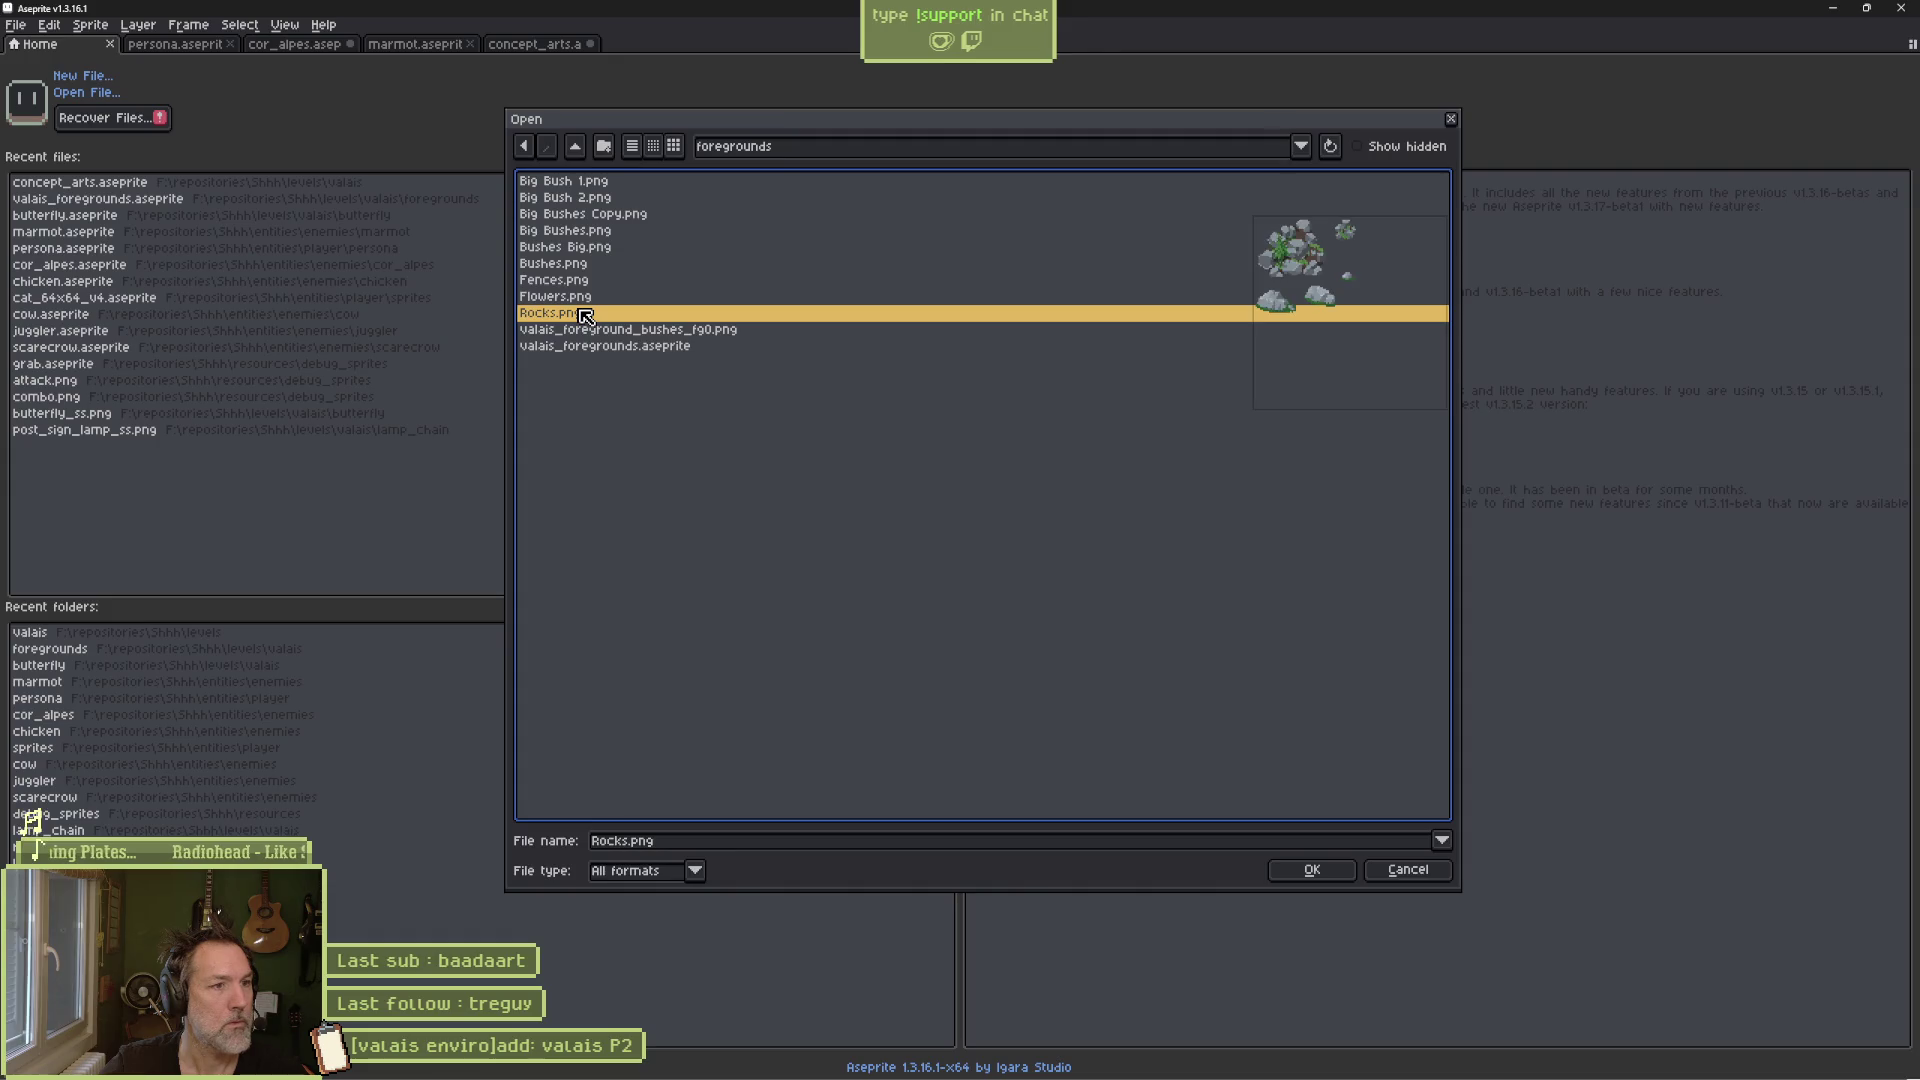
pyautogui.press('Up')
pyautogui.press('Up')
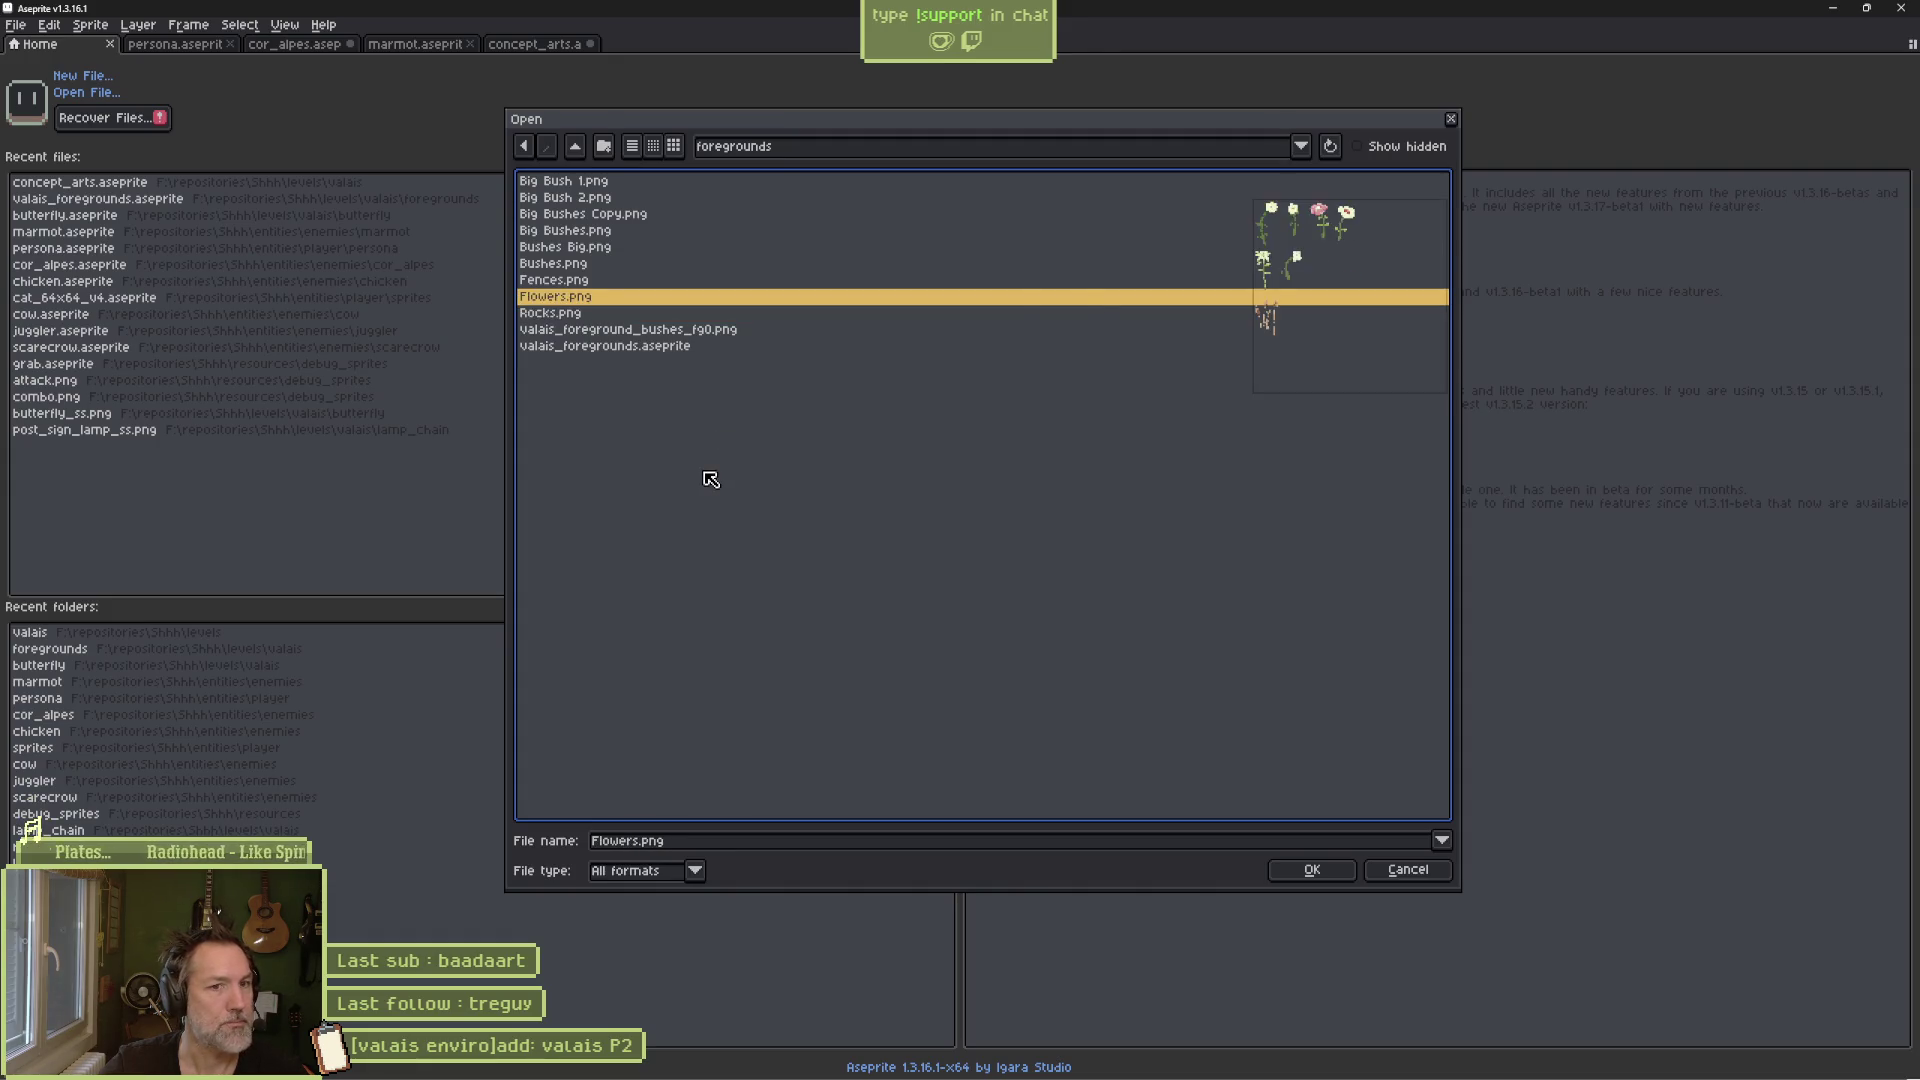
pyautogui.press('Up')
pyautogui.press('Up')
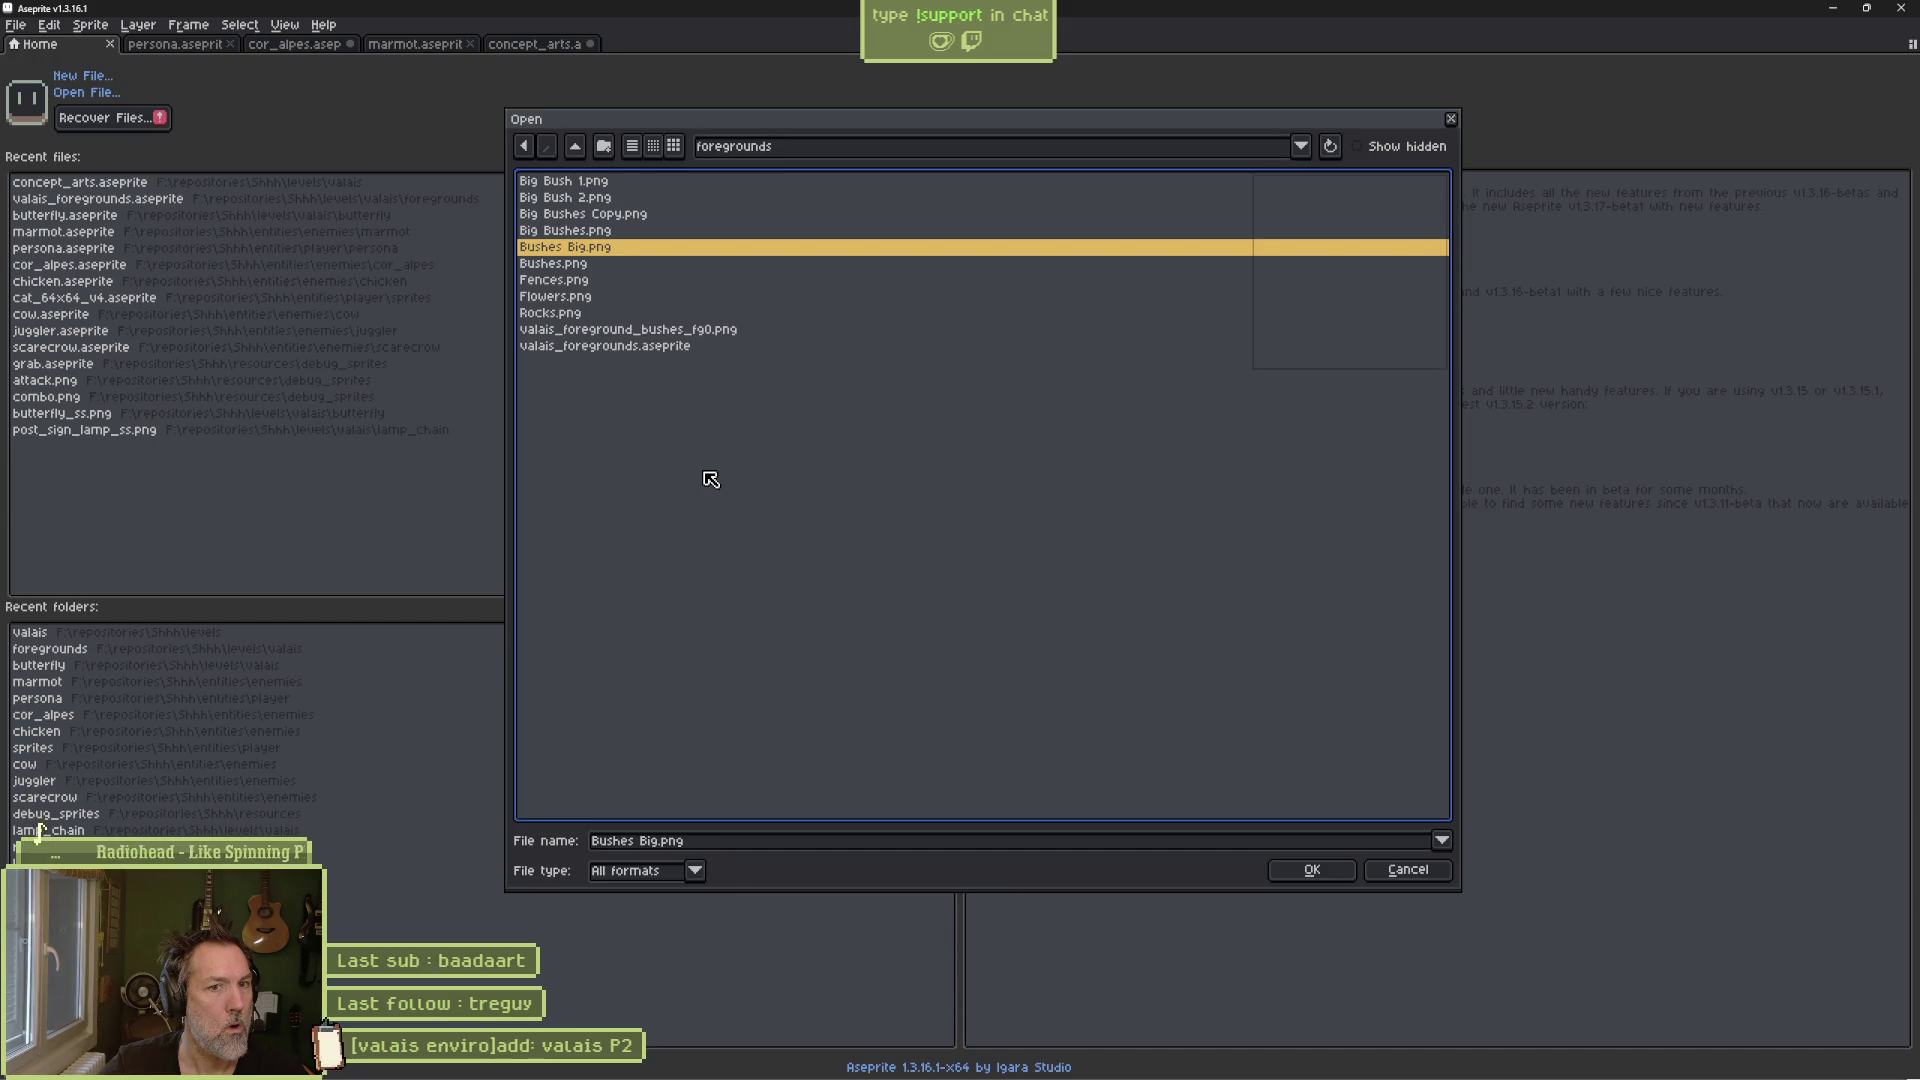
pyautogui.press('Up')
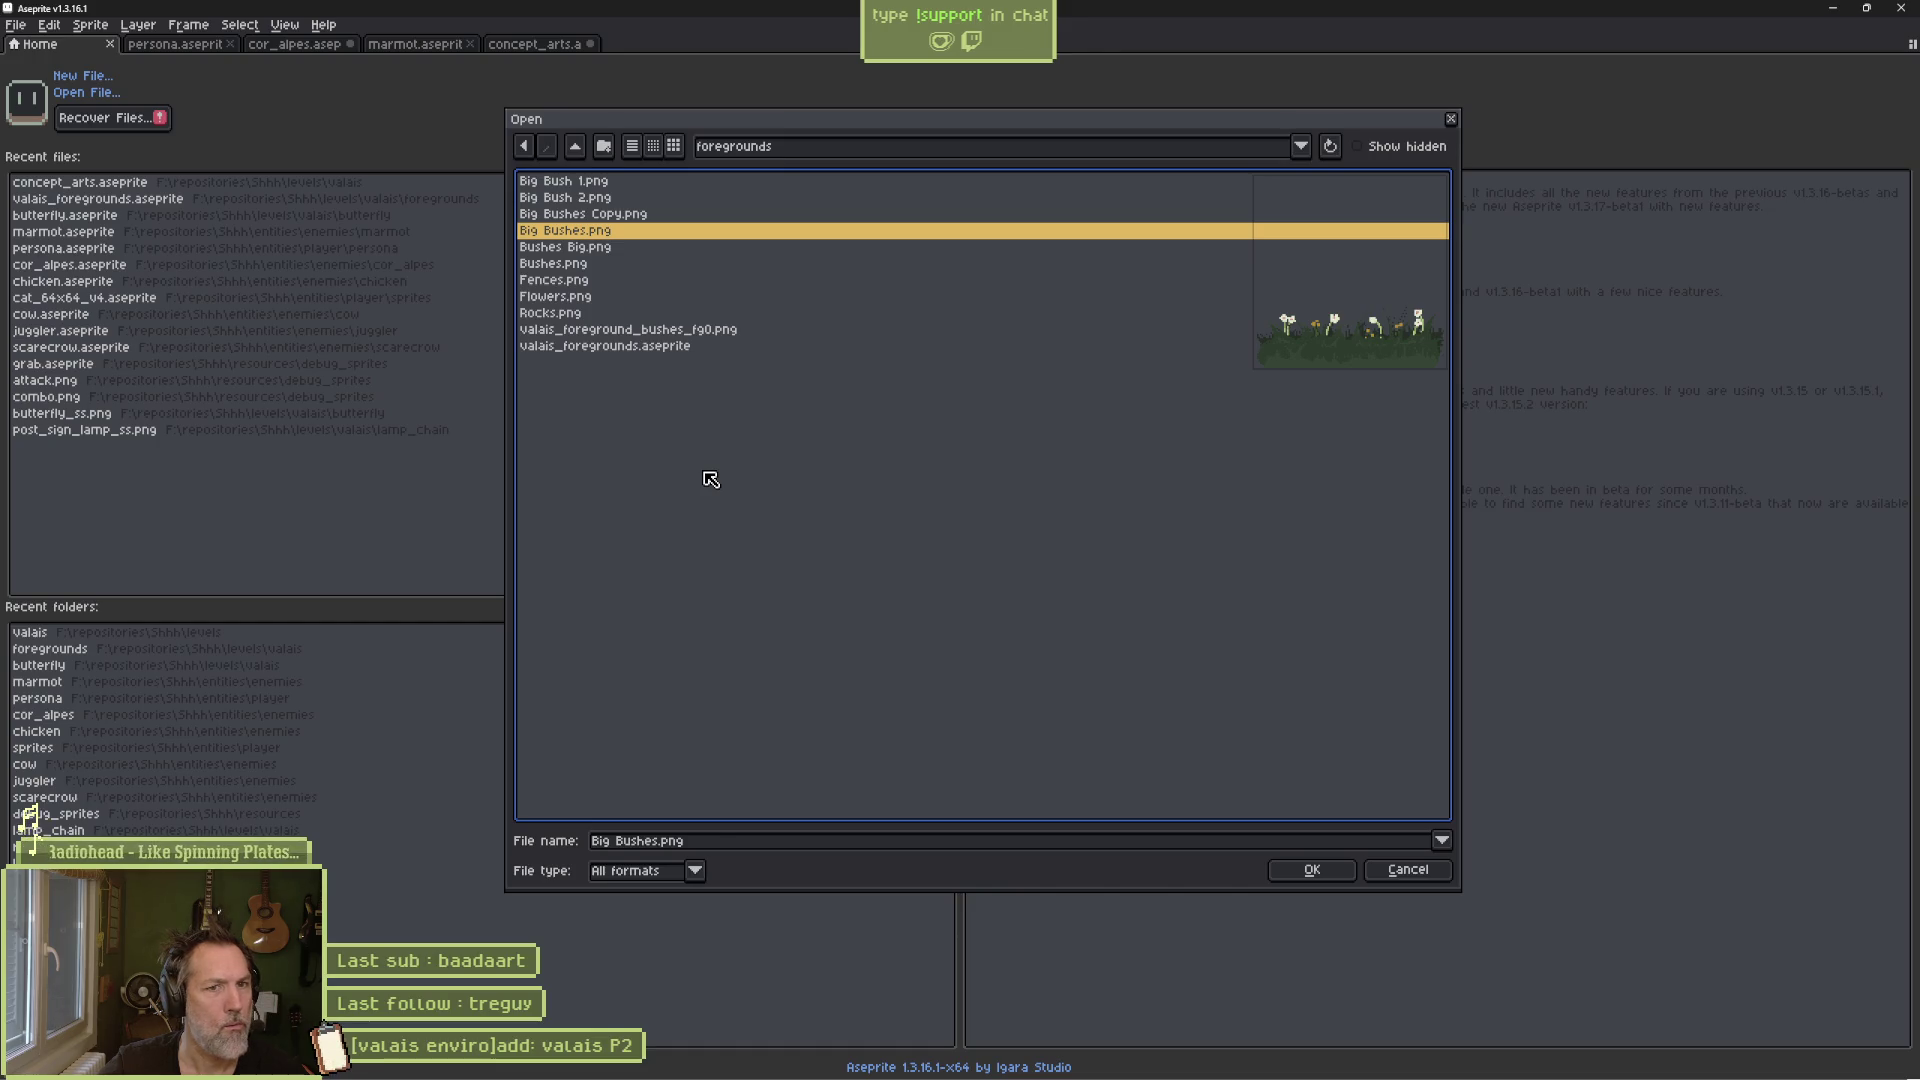
pyautogui.press('Up')
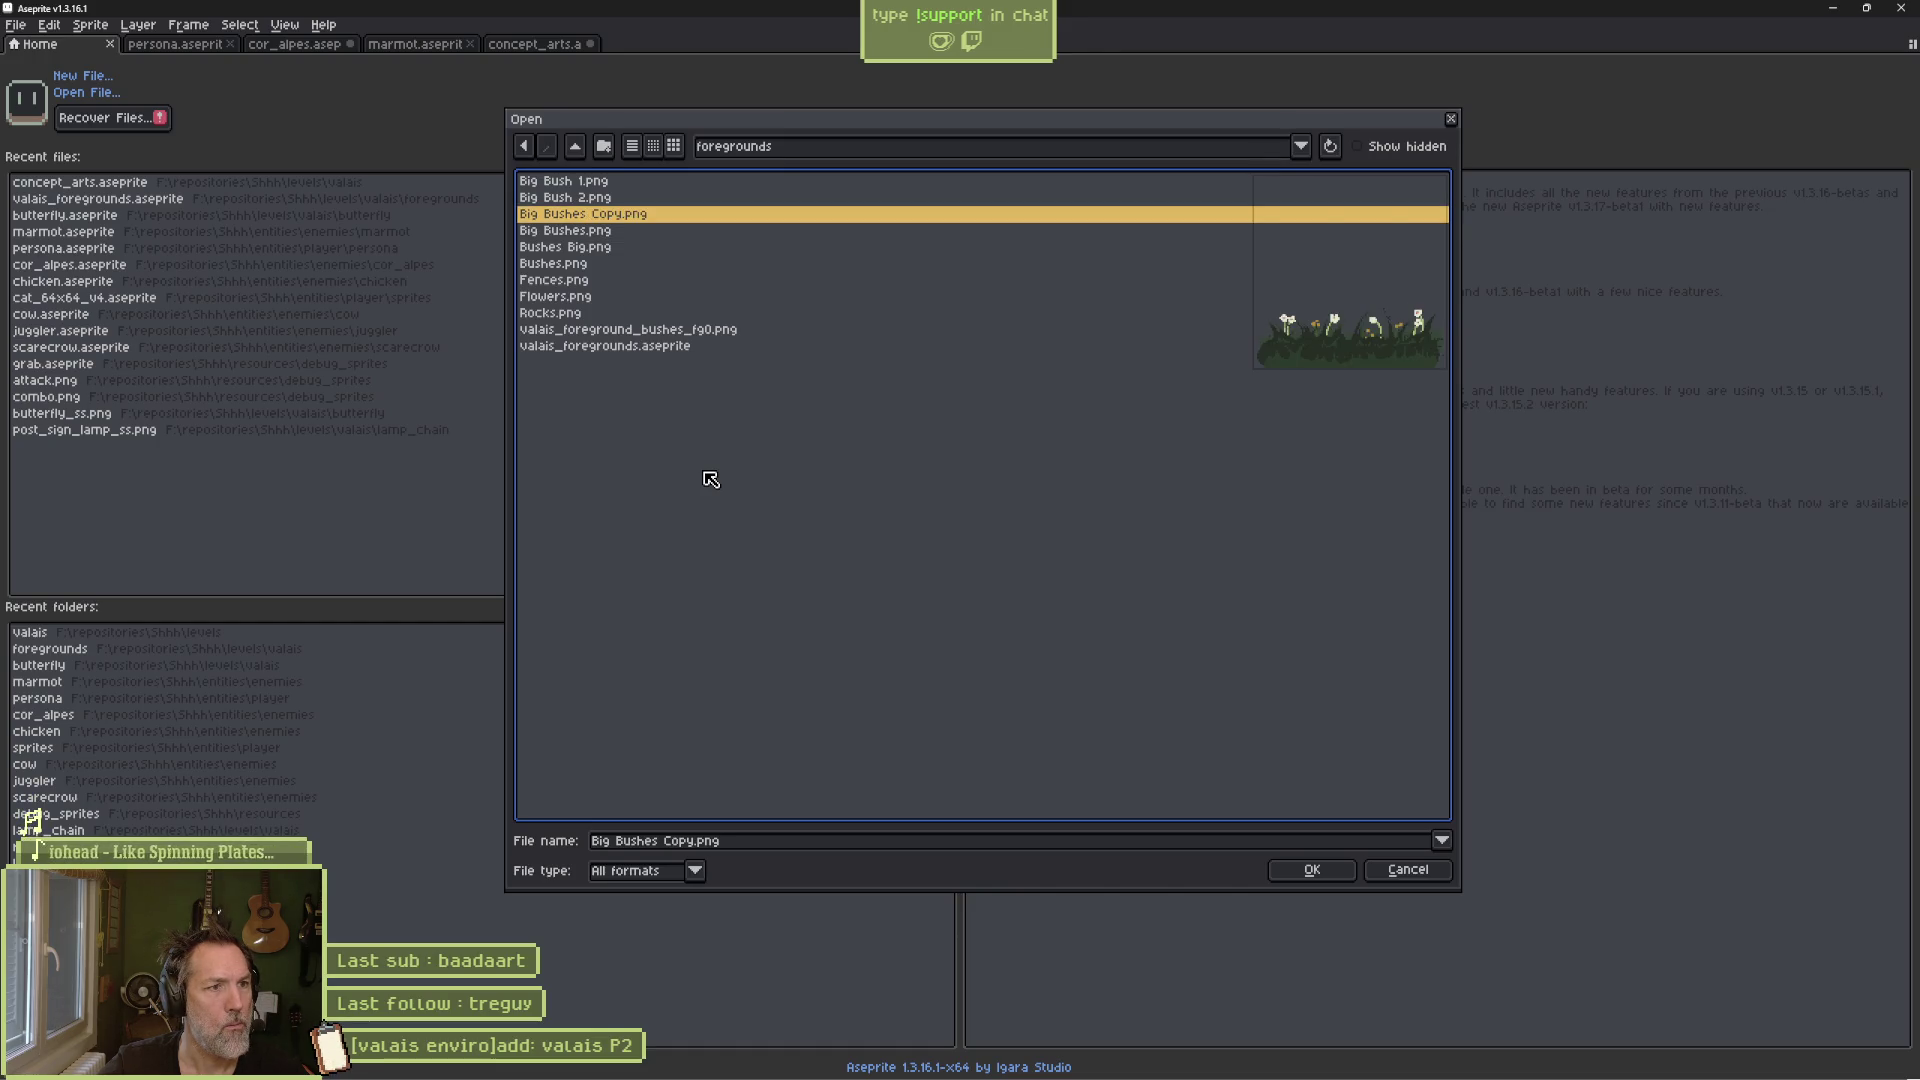
pyautogui.press('Up')
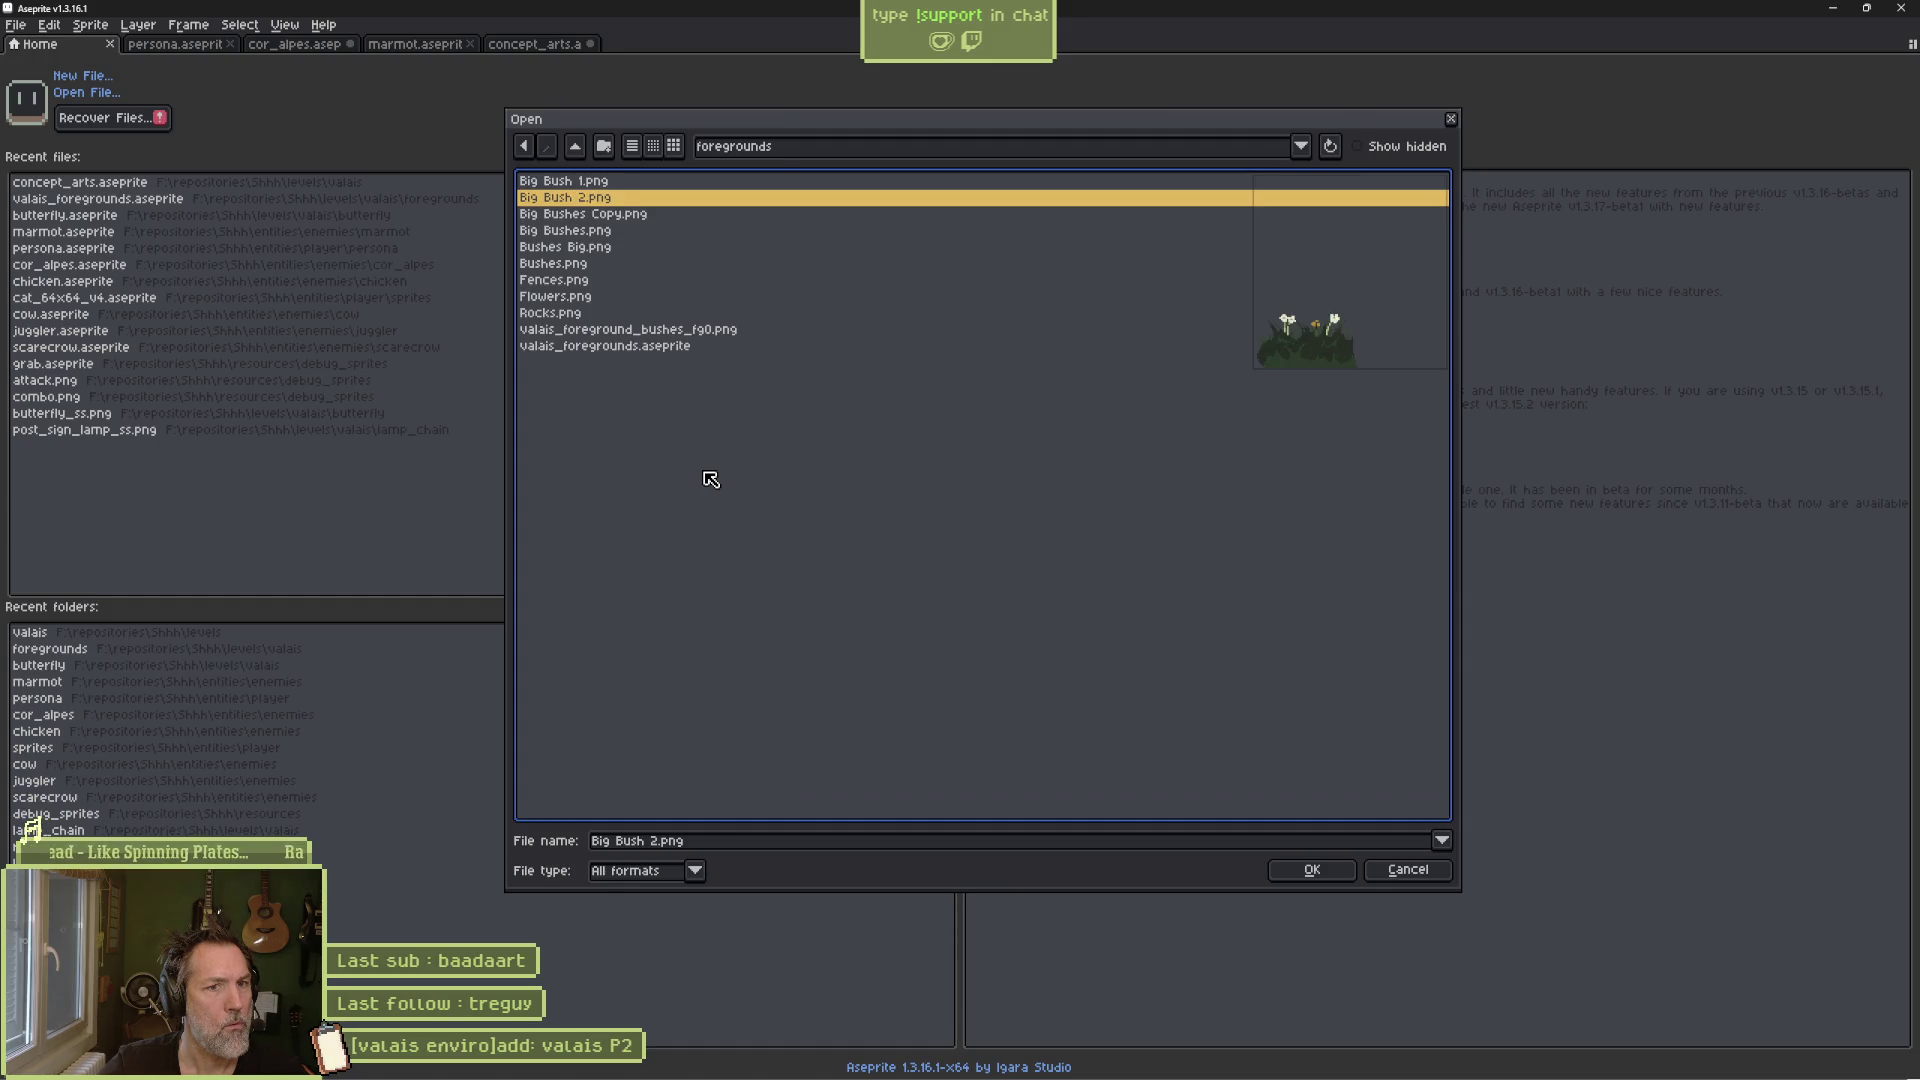
pyautogui.press('Up')
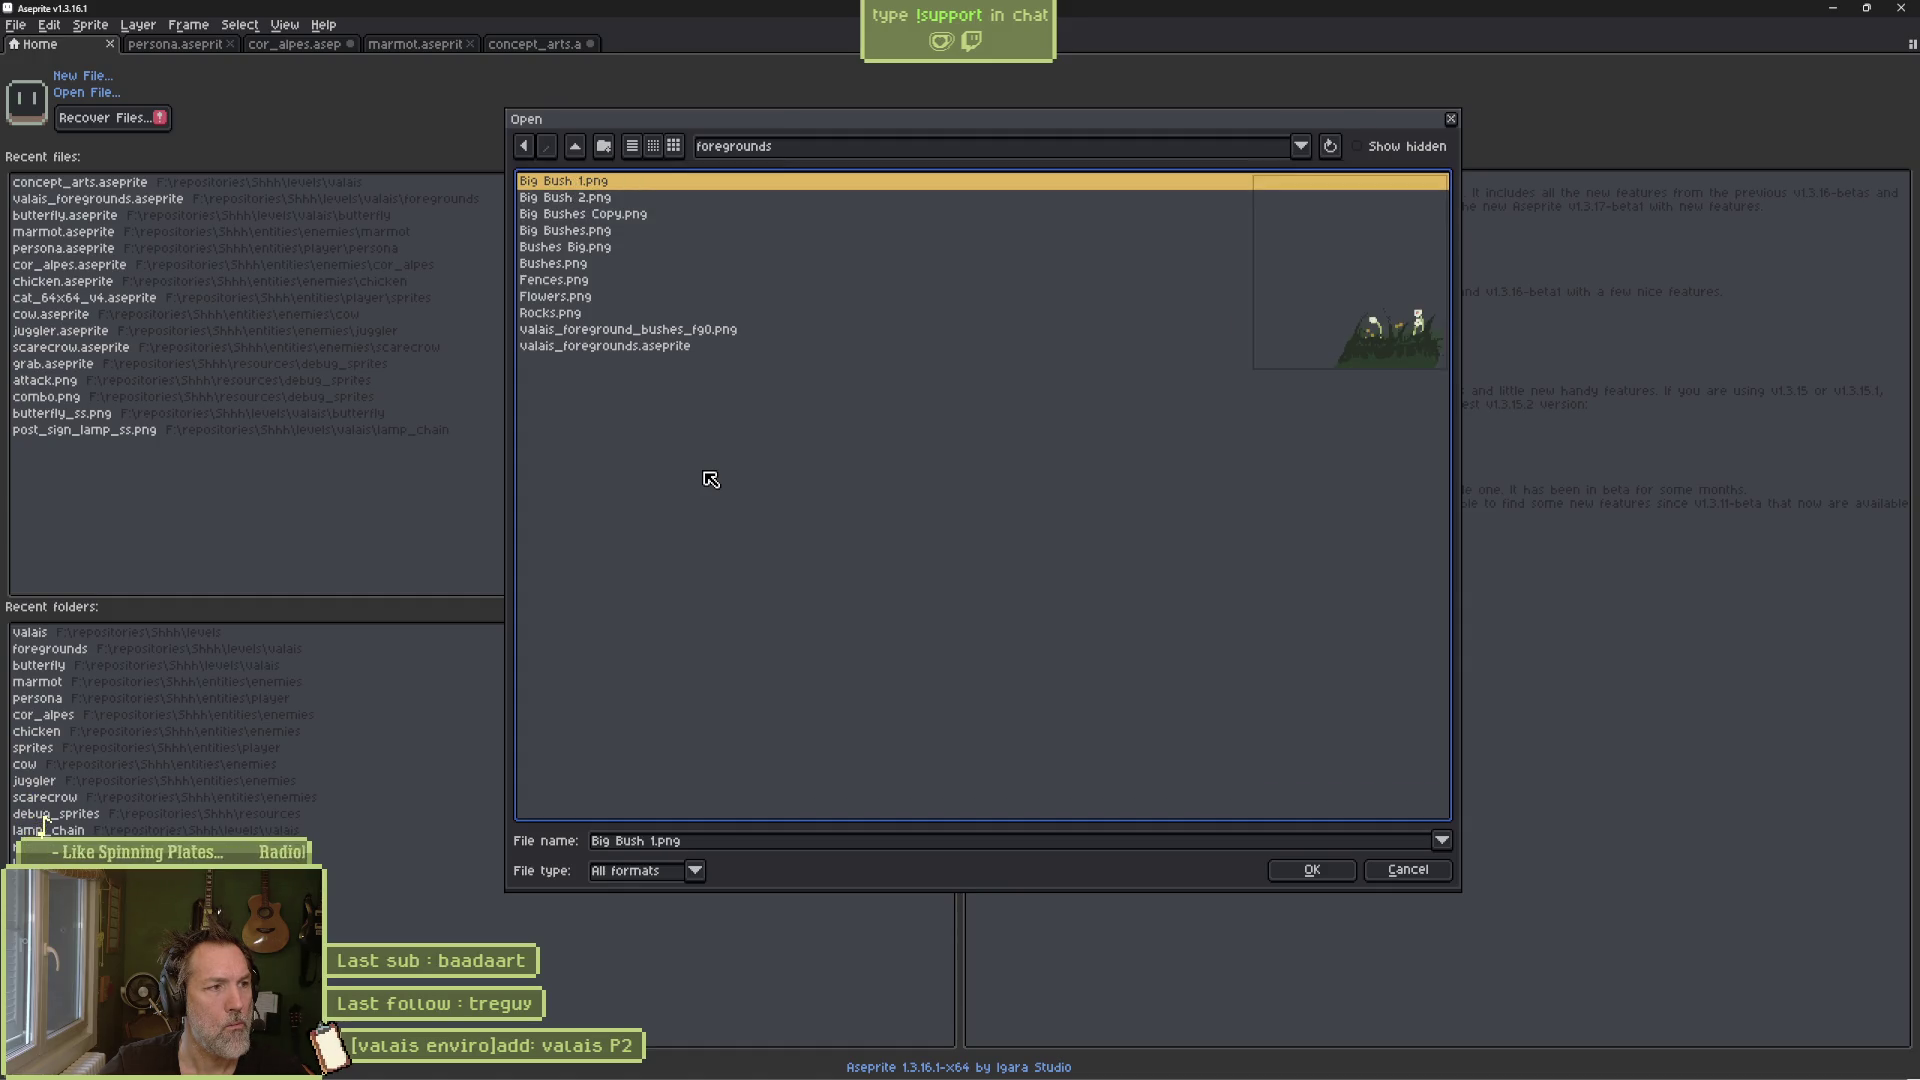
pyautogui.click(575, 146)
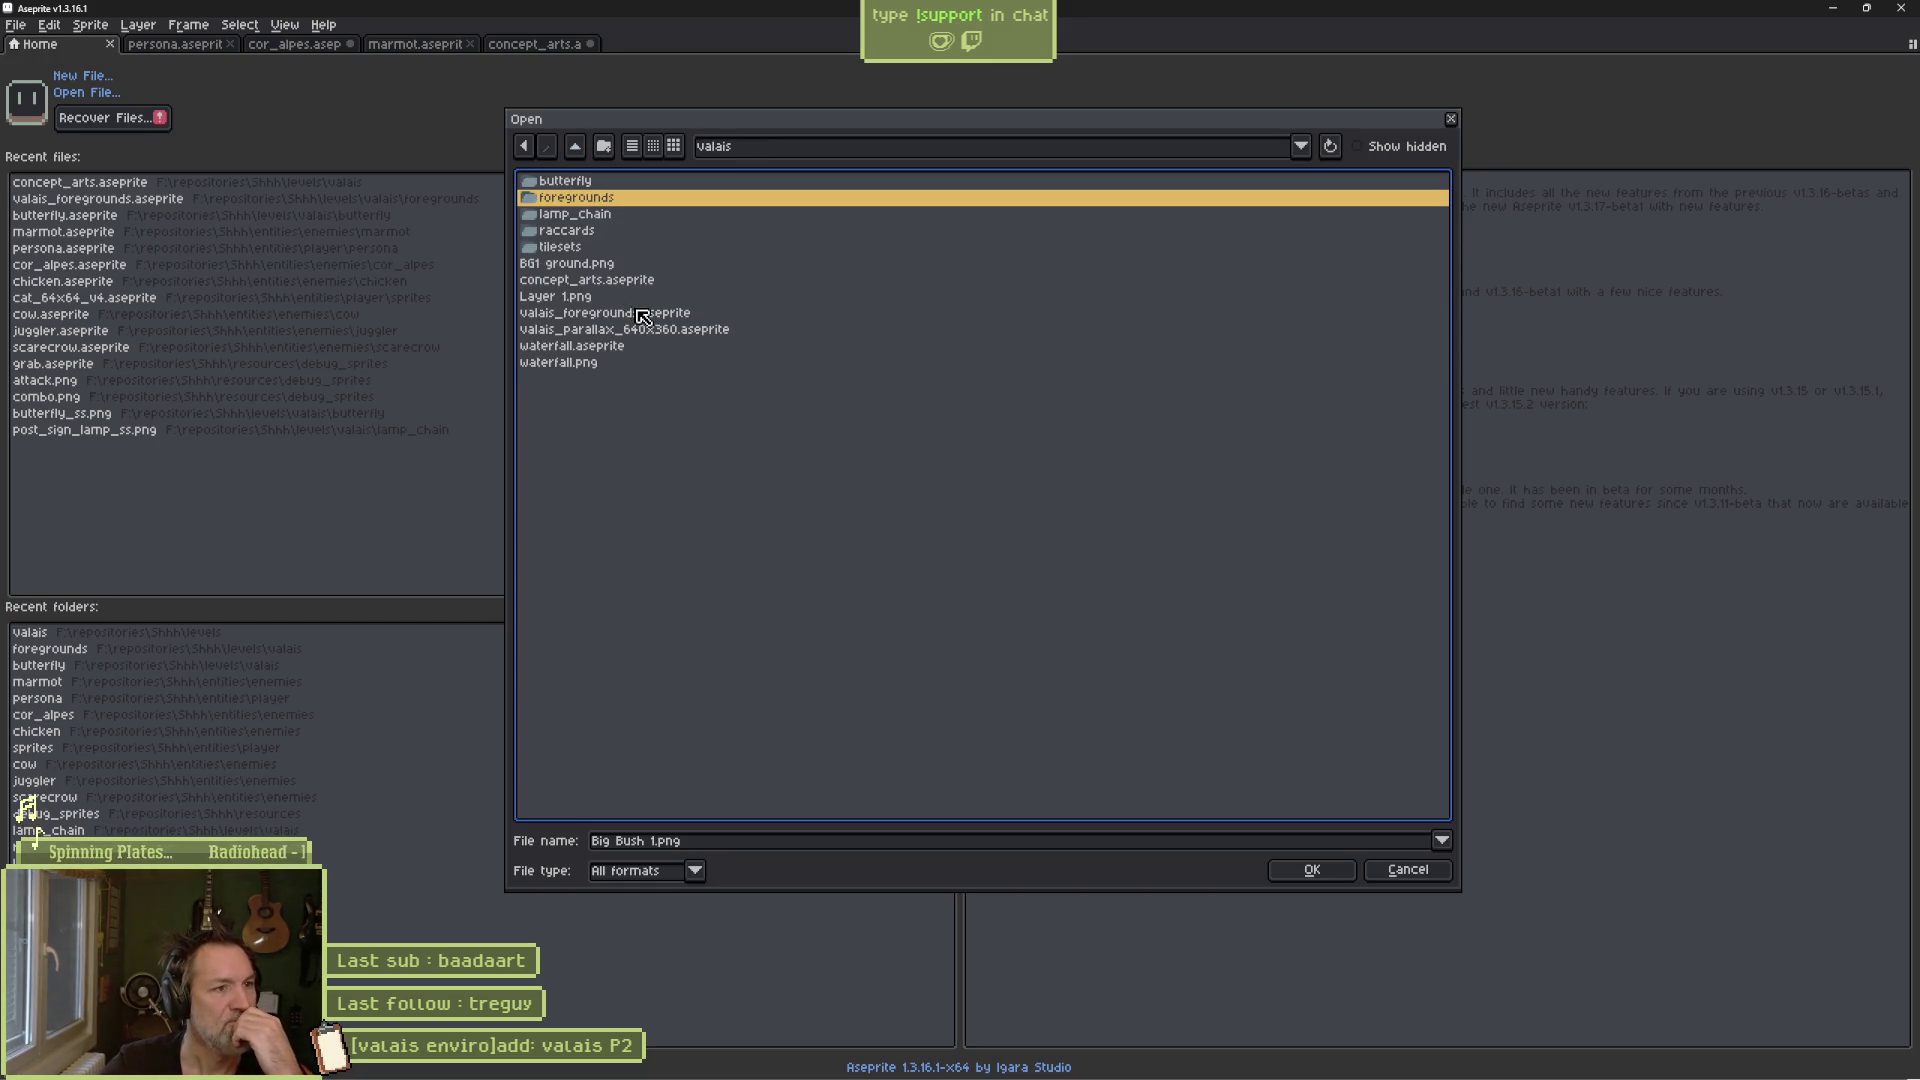
# - Browse the tilesets folder, previewing the platforms and props tileset files, then return to levels
pyautogui.doubleClick(596, 248)
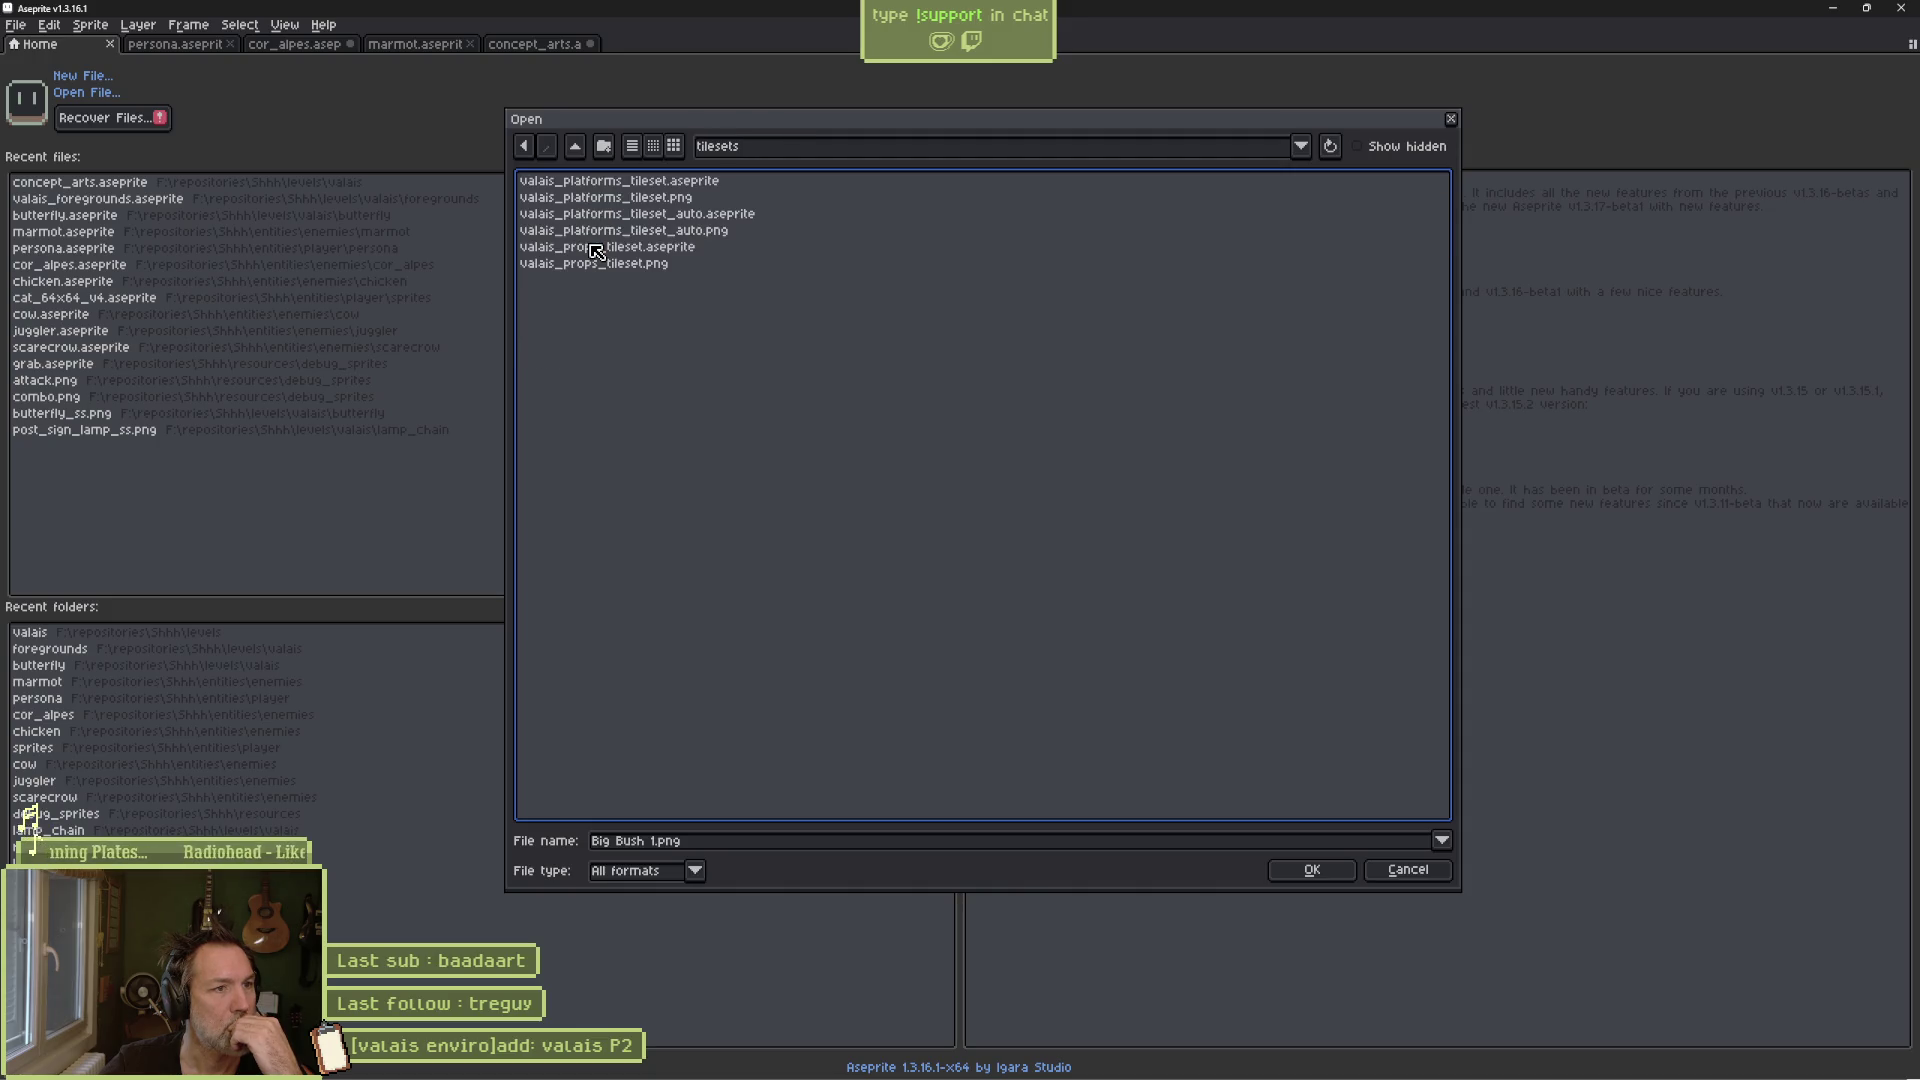
pyautogui.click(598, 182)
pyautogui.press('Down')
pyautogui.press('Down')
pyautogui.press('Down')
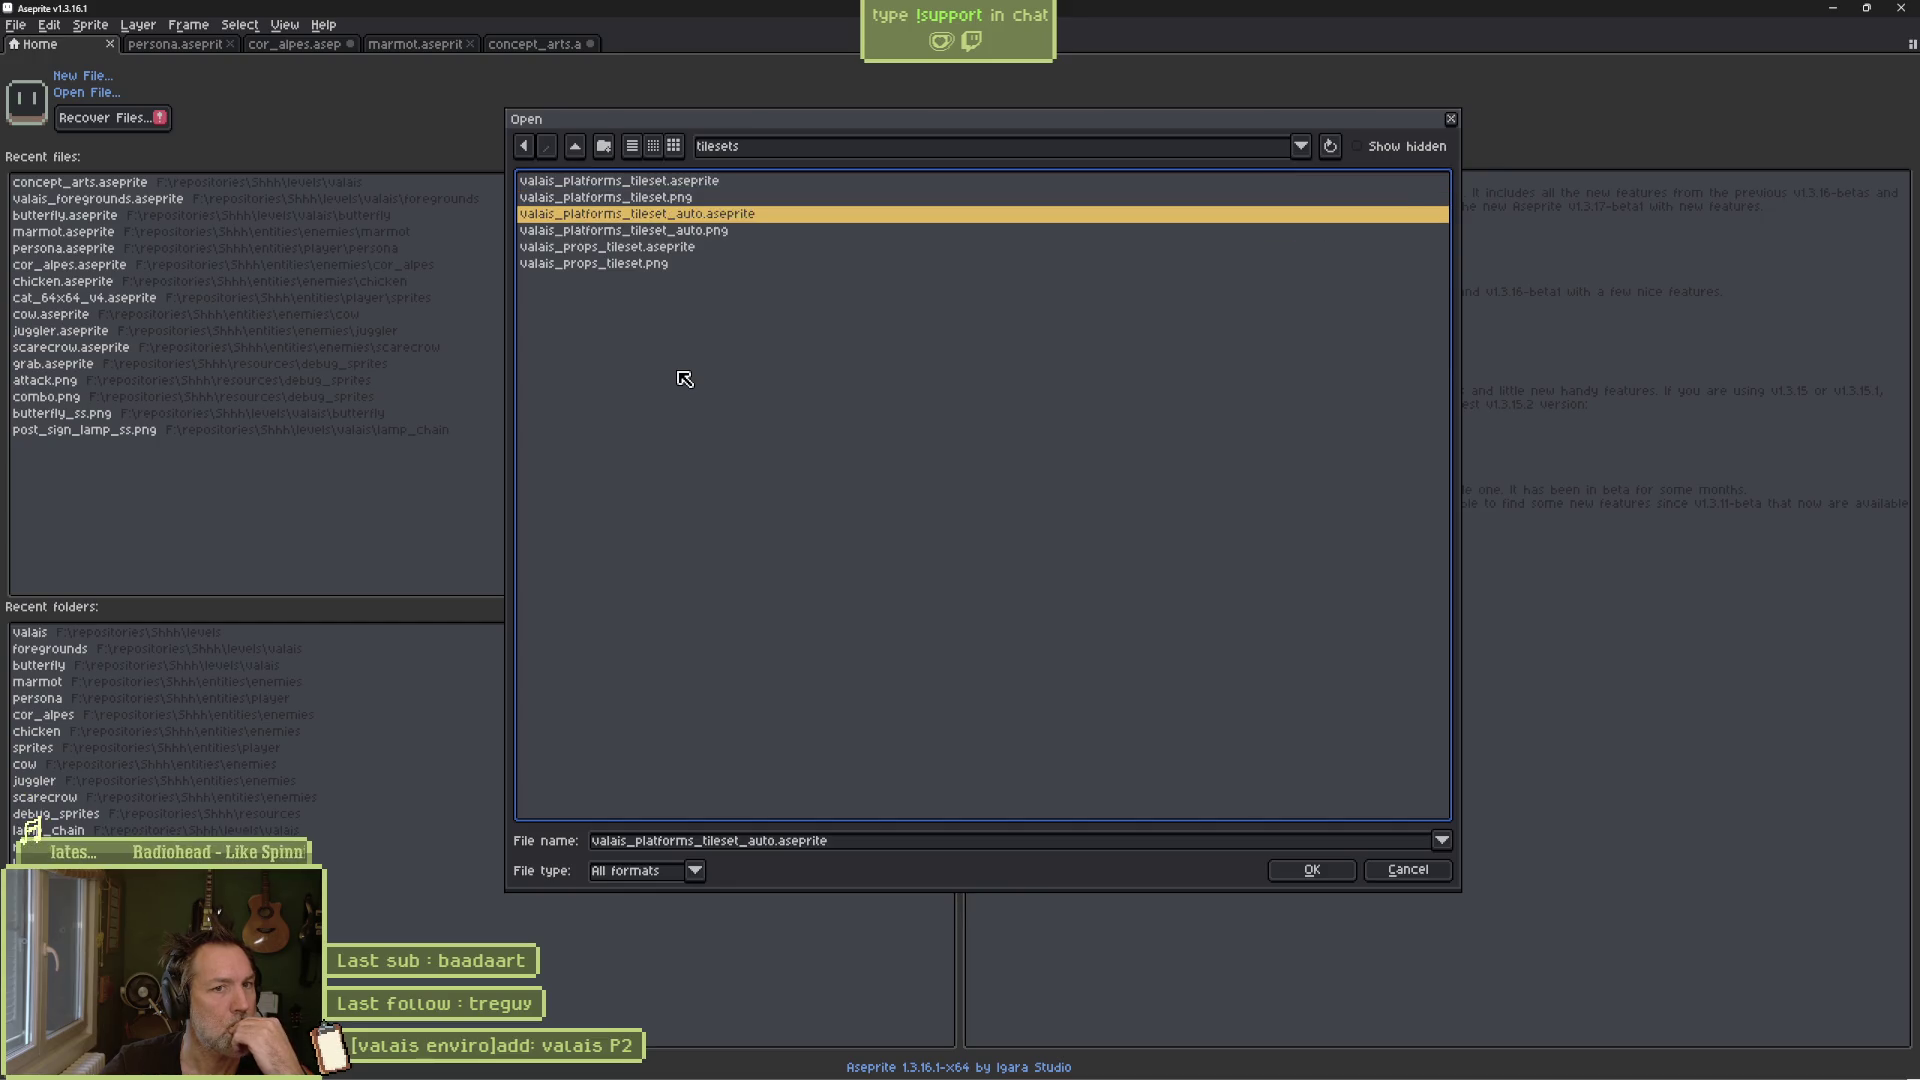
pyautogui.press('Down')
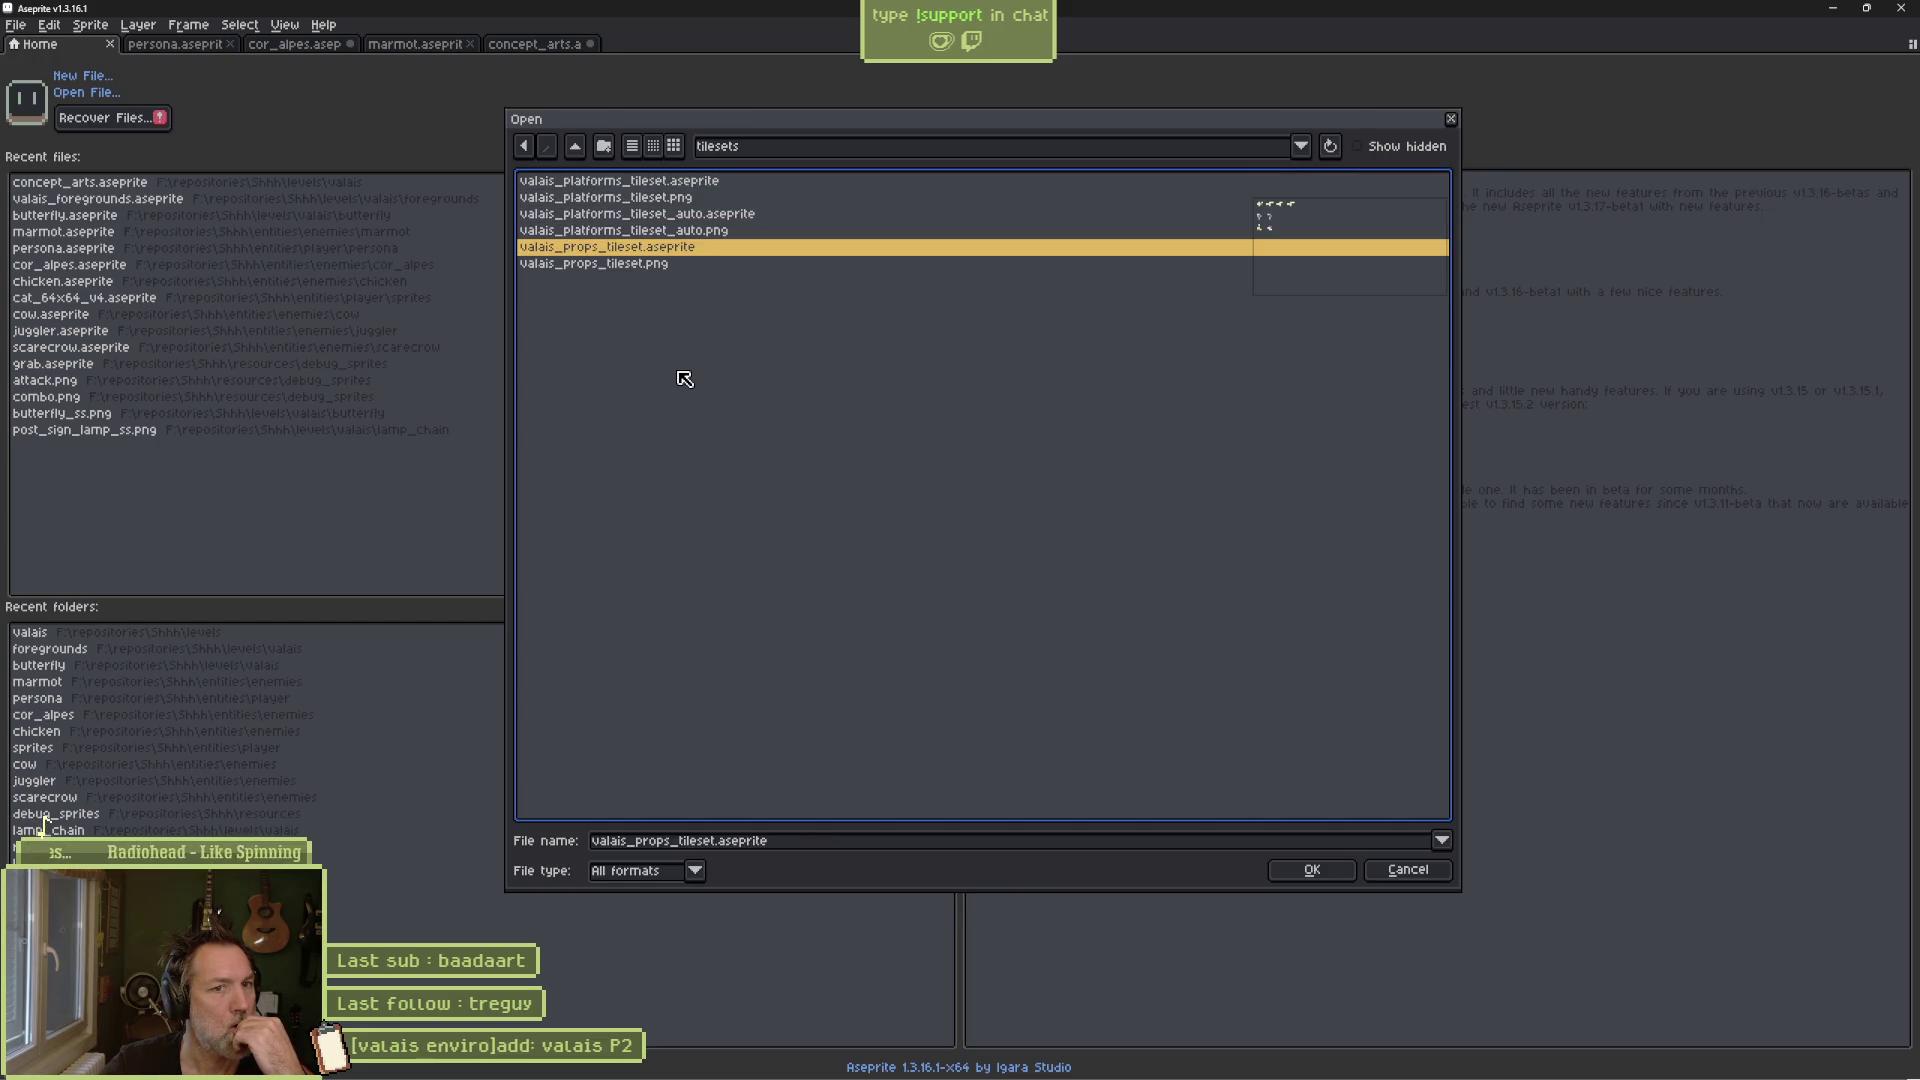
pyautogui.press('Down')
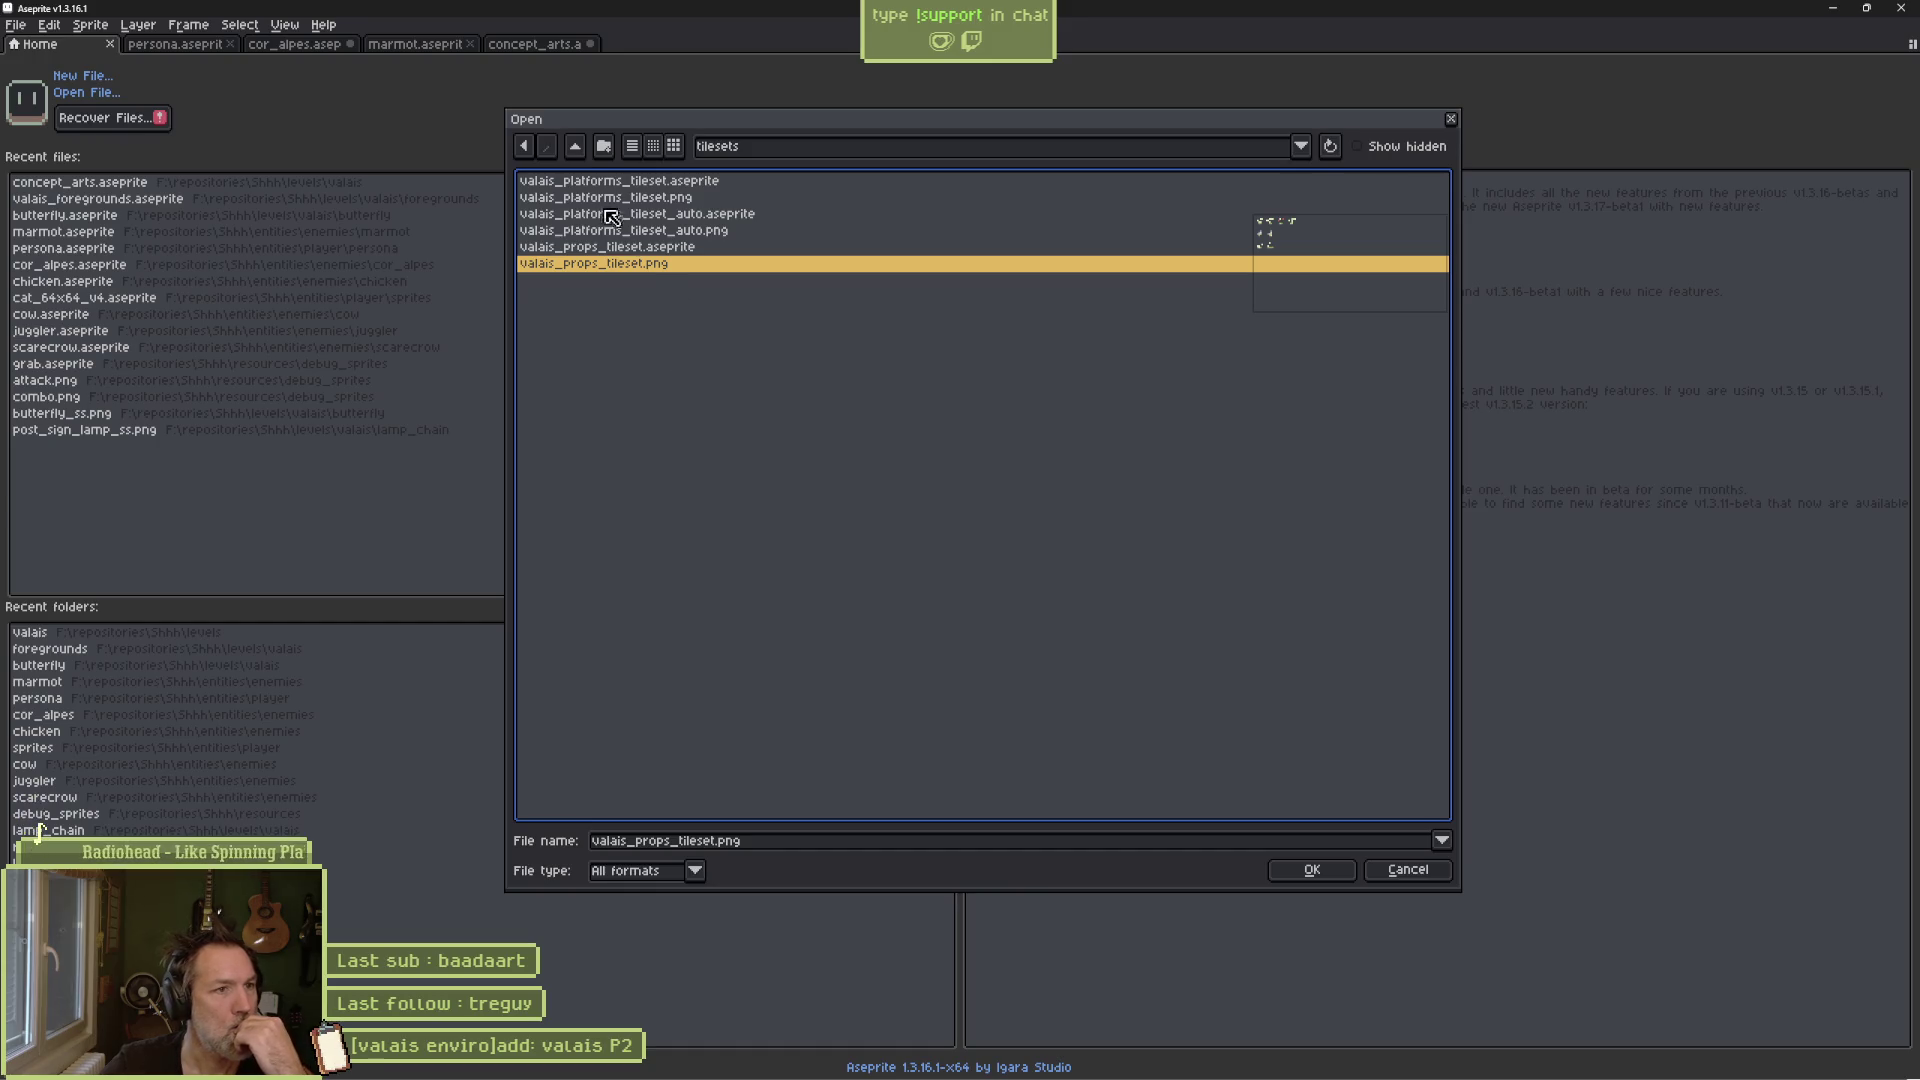
pyautogui.click(575, 148)
pyautogui.click(580, 150)
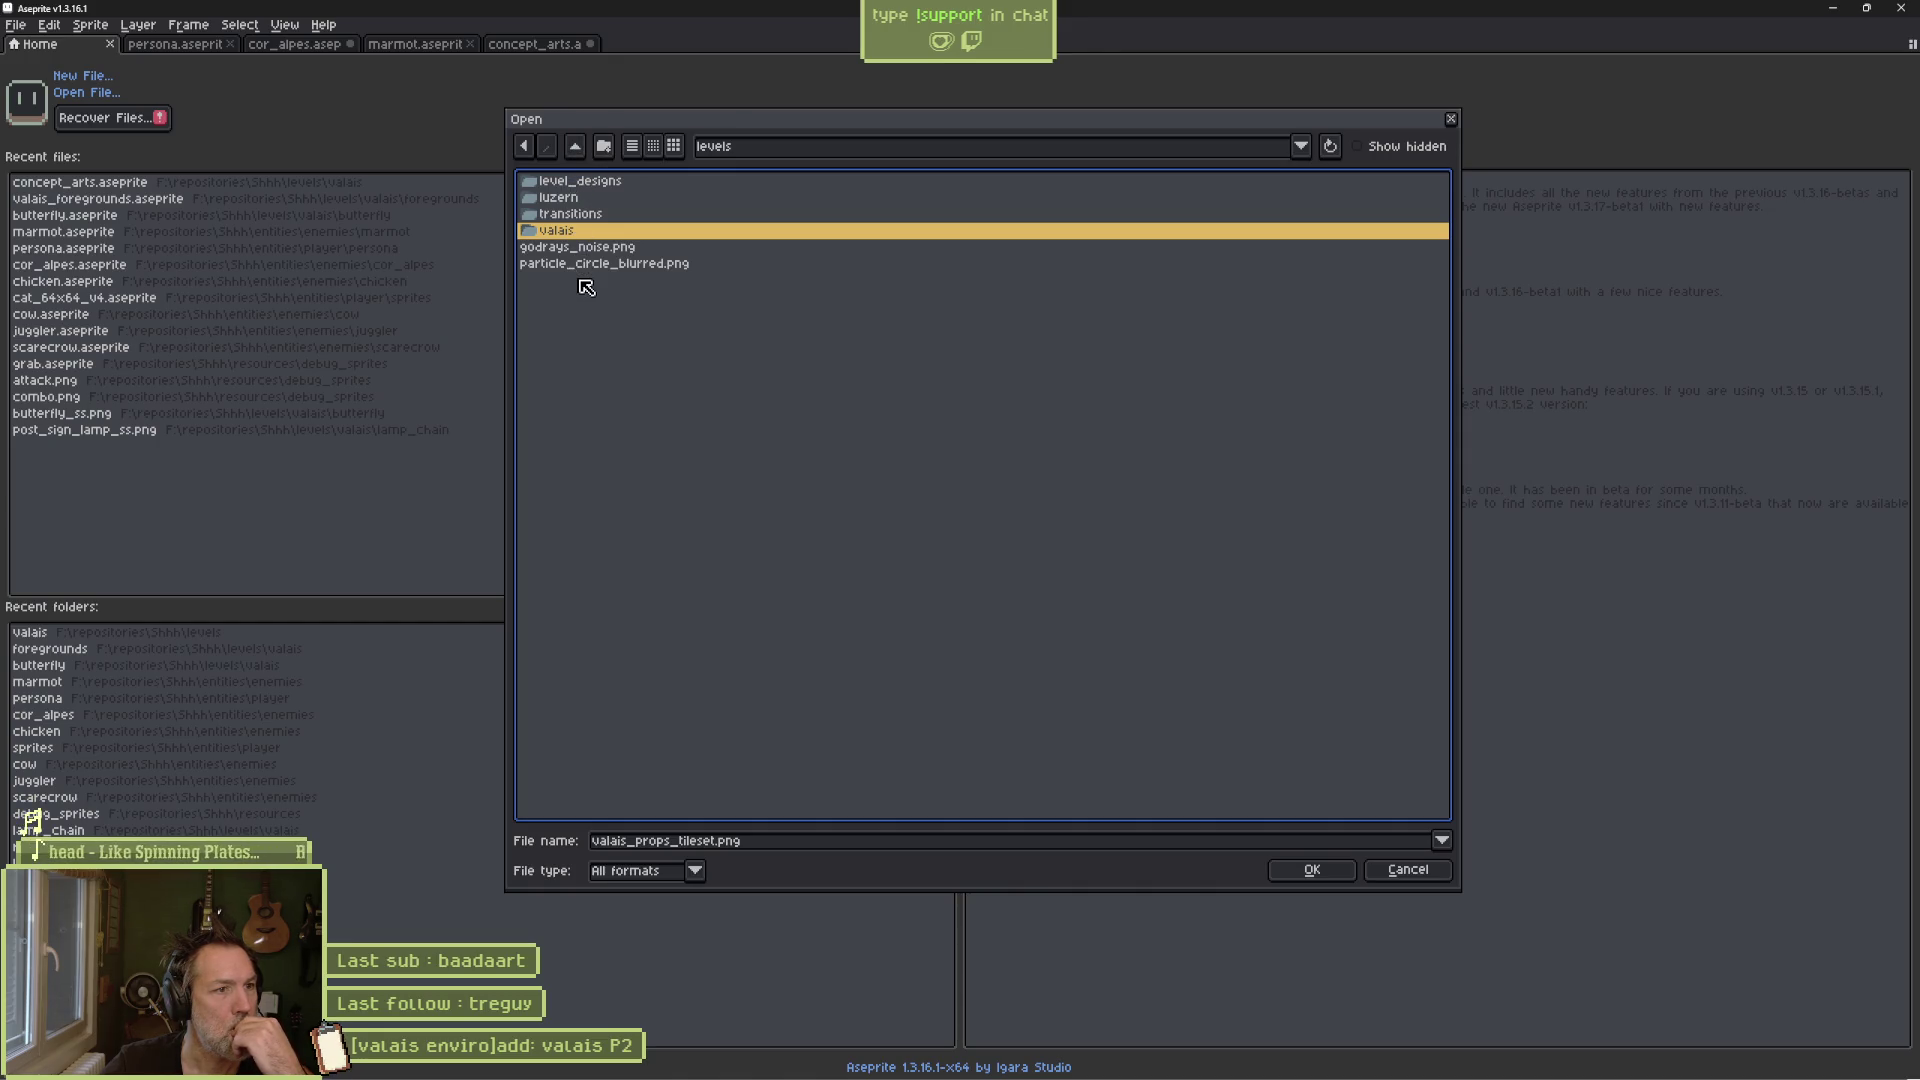
# - Preview valais_p1.png in level_designs, then go up to the Shhh project folder
pyautogui.click(575, 183)
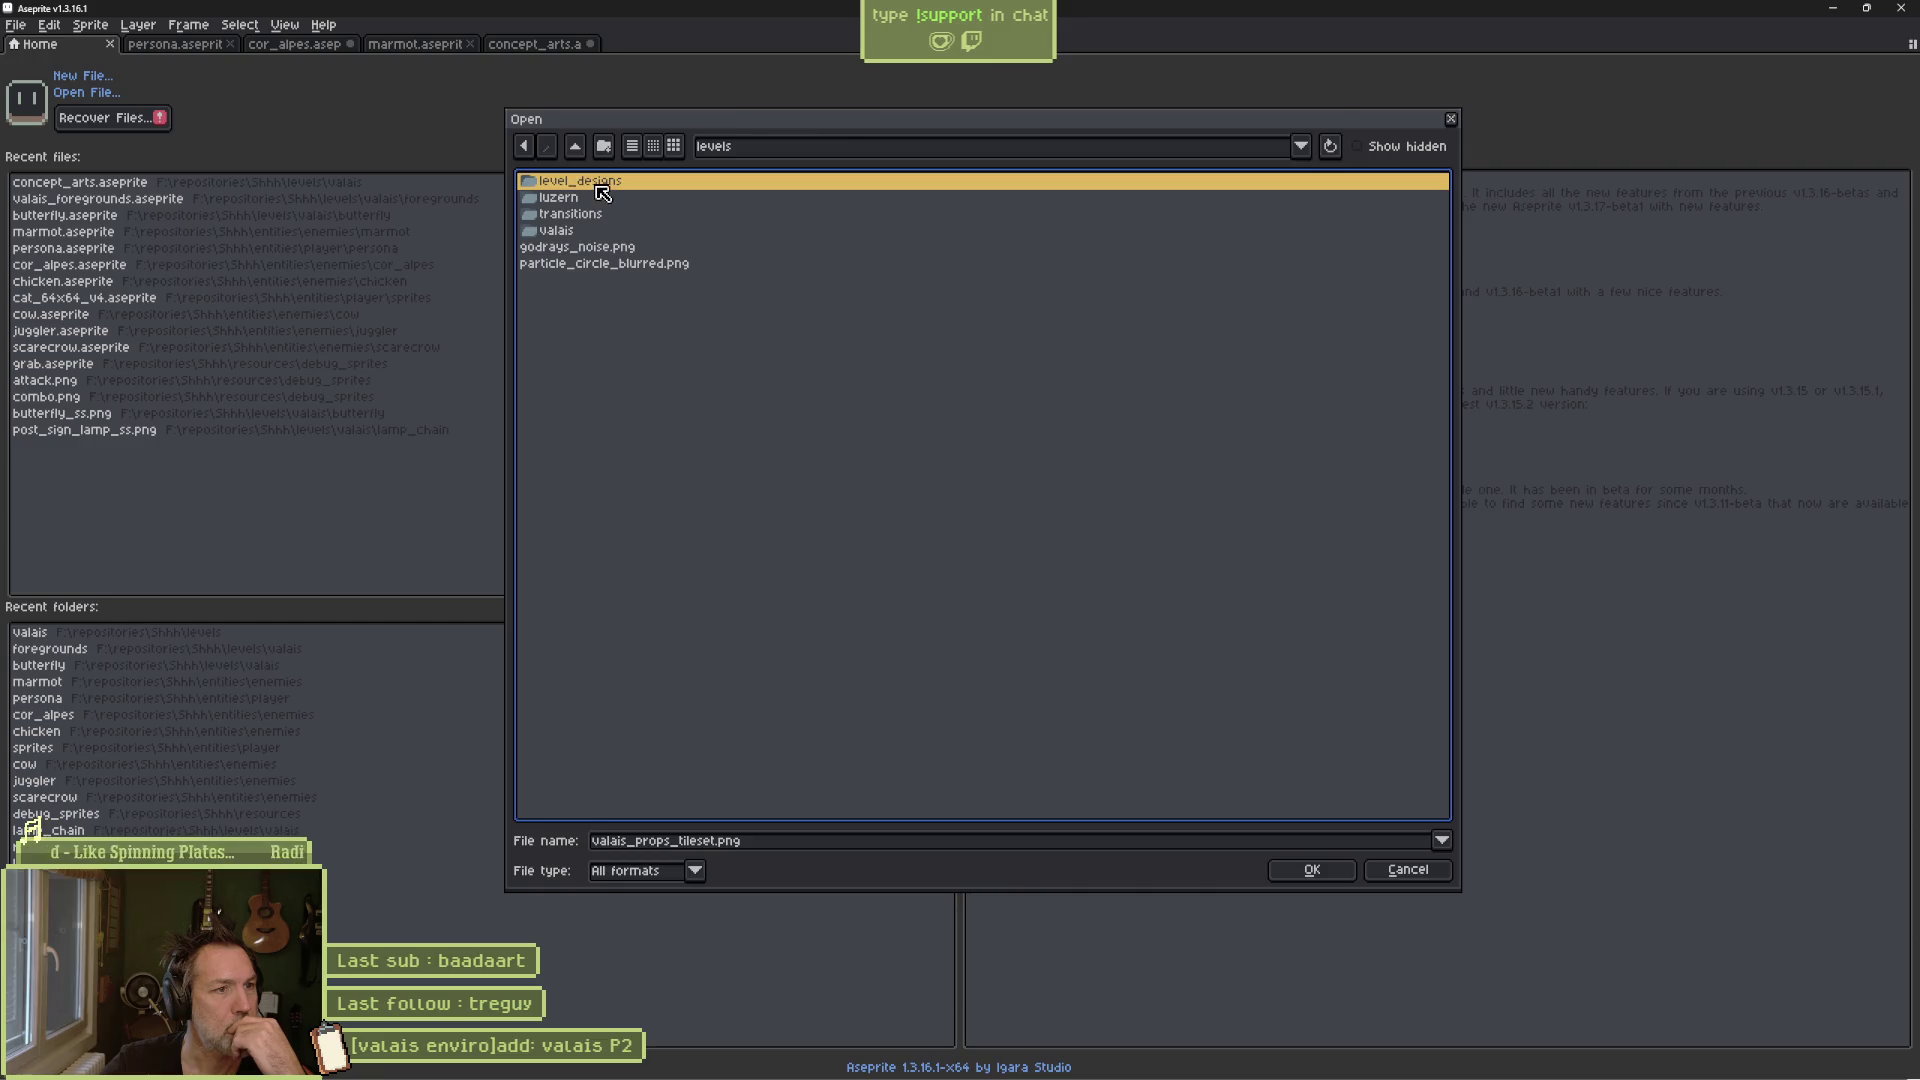
pyautogui.doubleClick(600, 186)
pyautogui.click(598, 186)
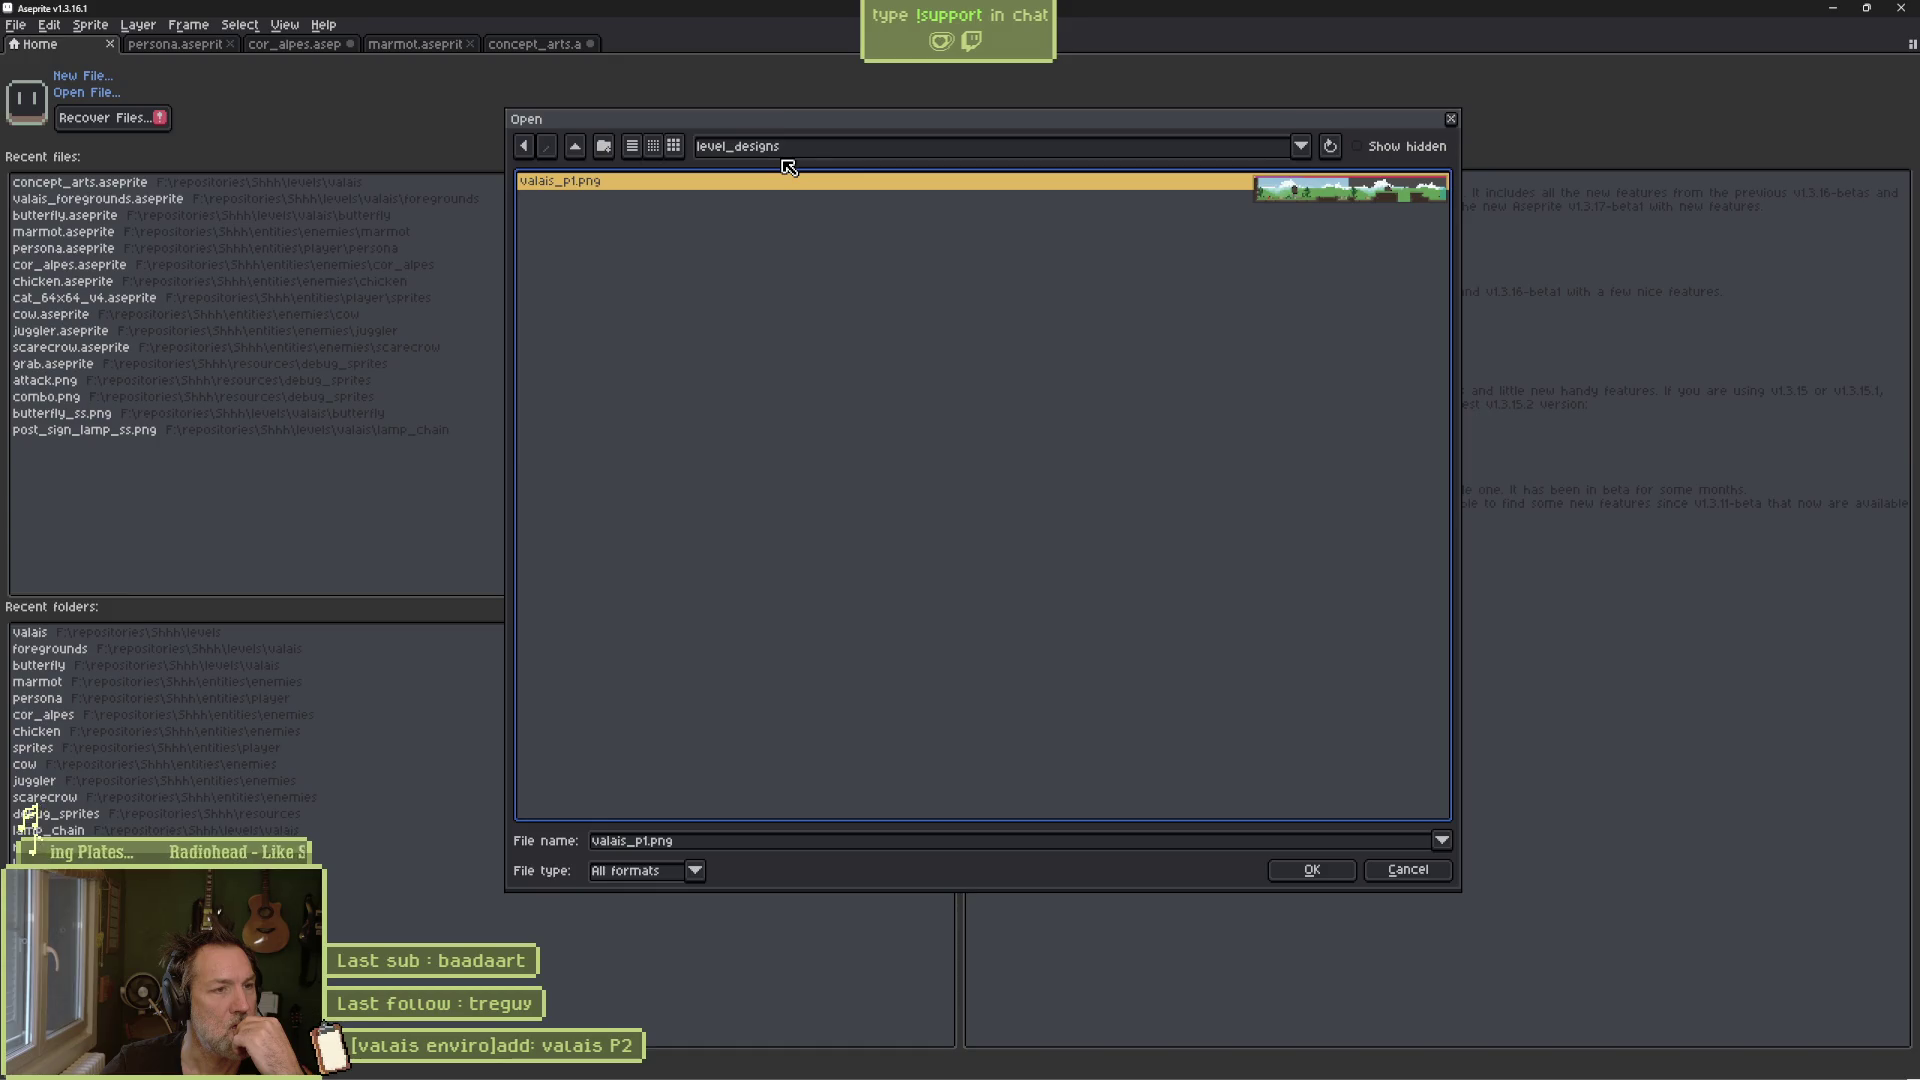
pyautogui.click(580, 150)
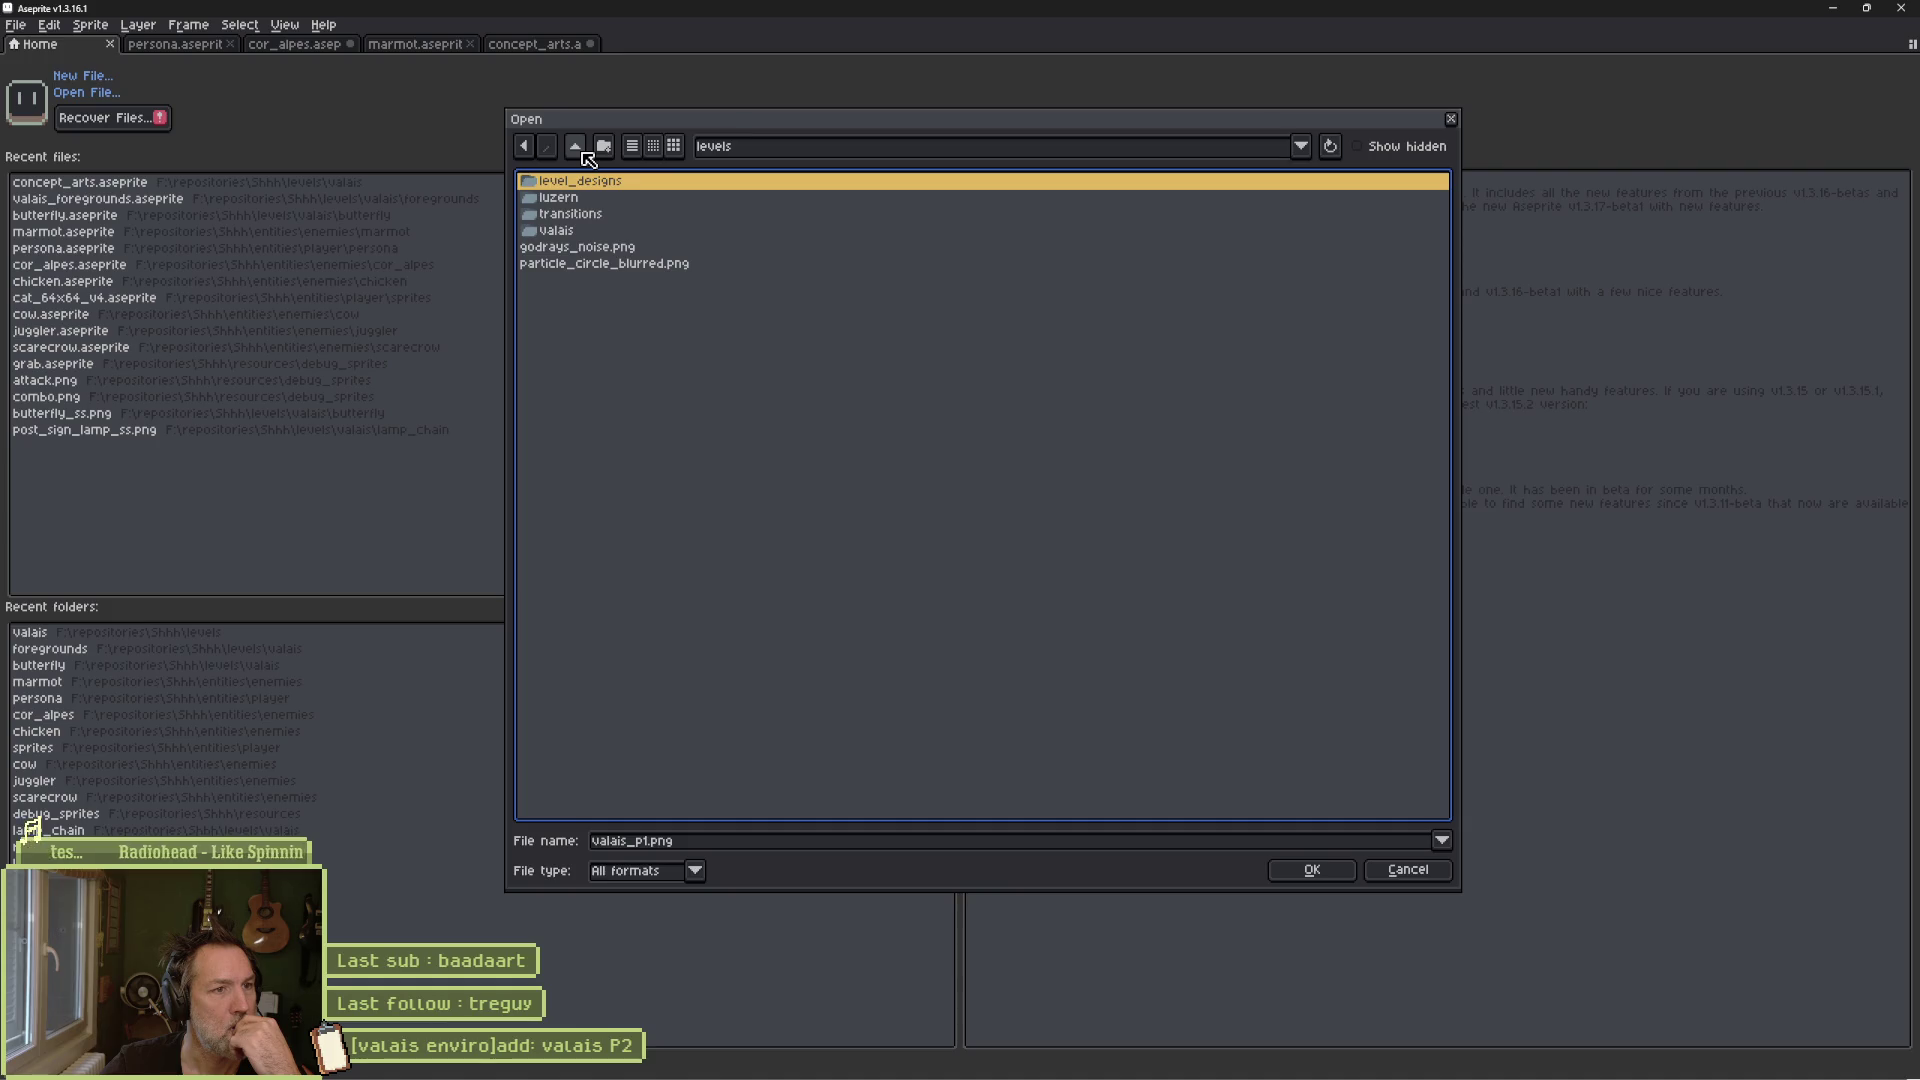
pyautogui.click(577, 148)
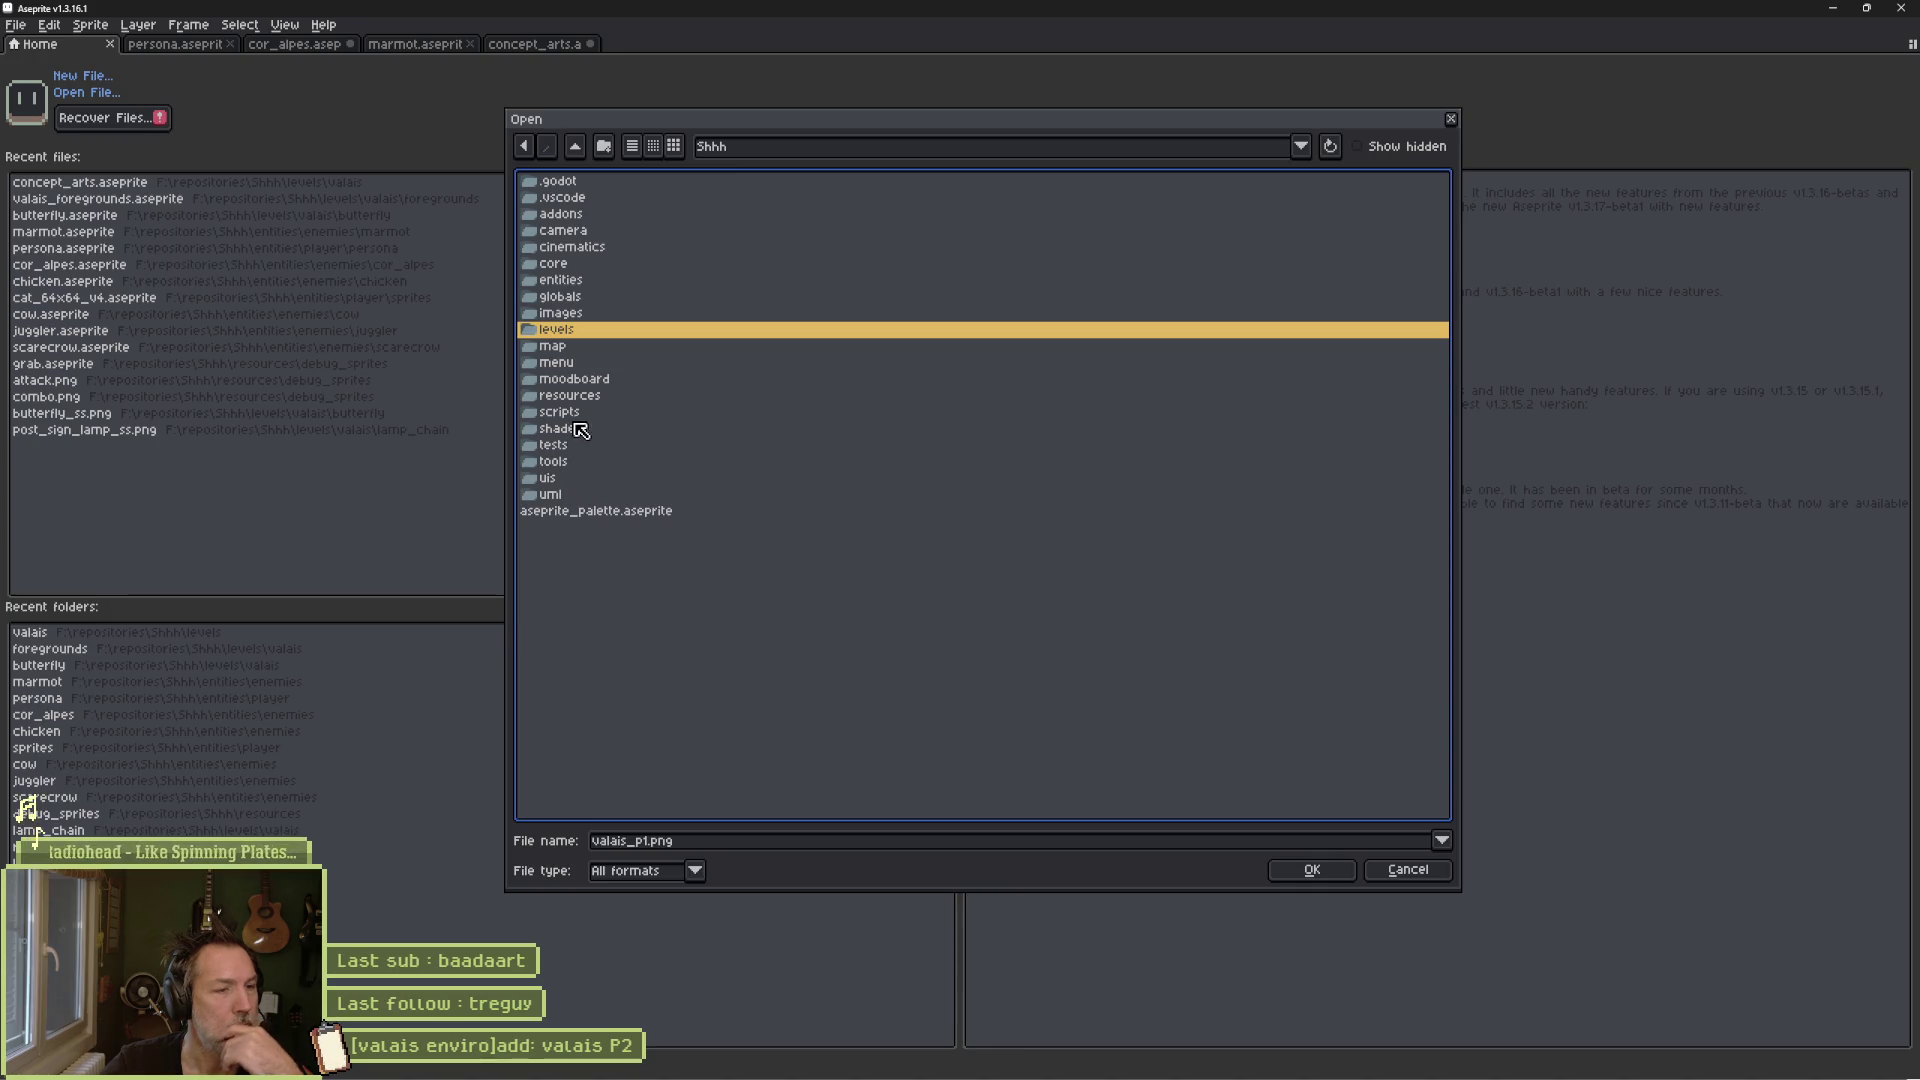
# - Look through the moodboard and valais moodboard folders, then return to the project folder
pyautogui.doubleClick(588, 379)
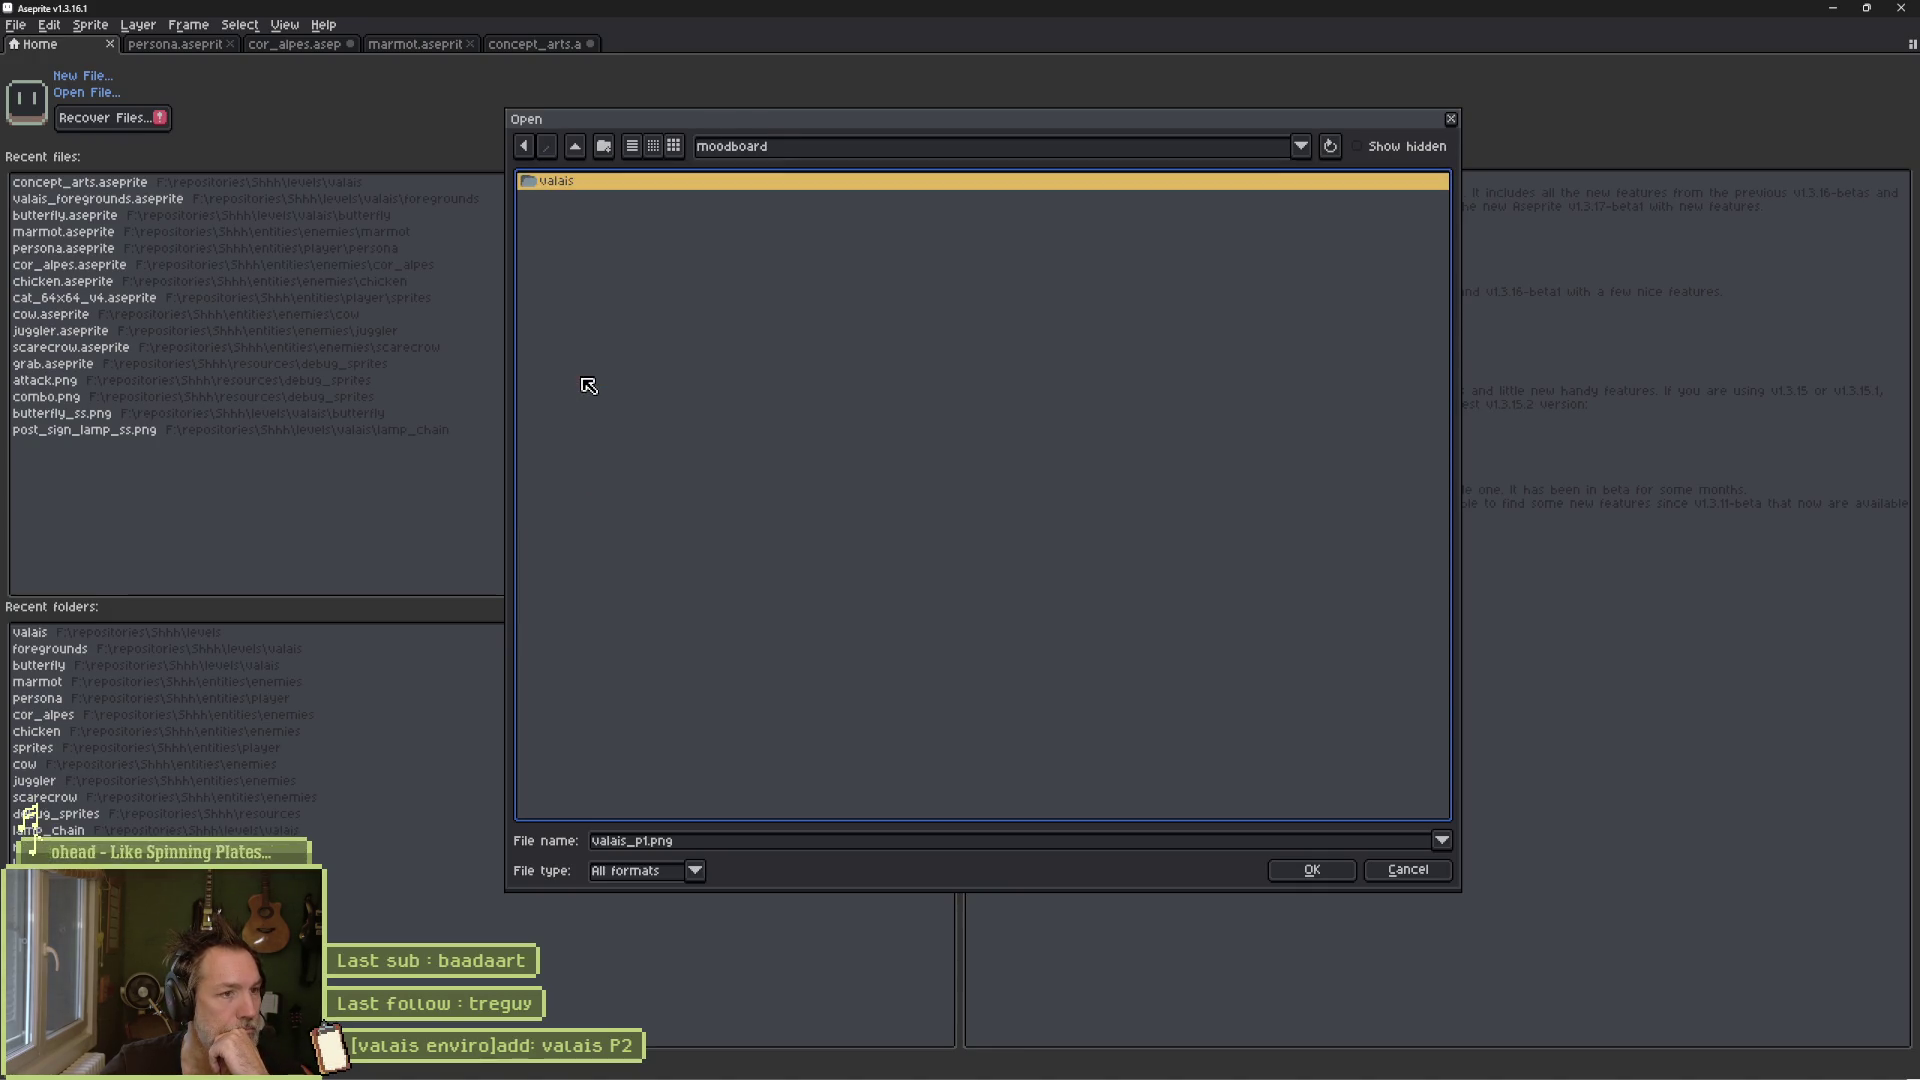
pyautogui.doubleClick(561, 185)
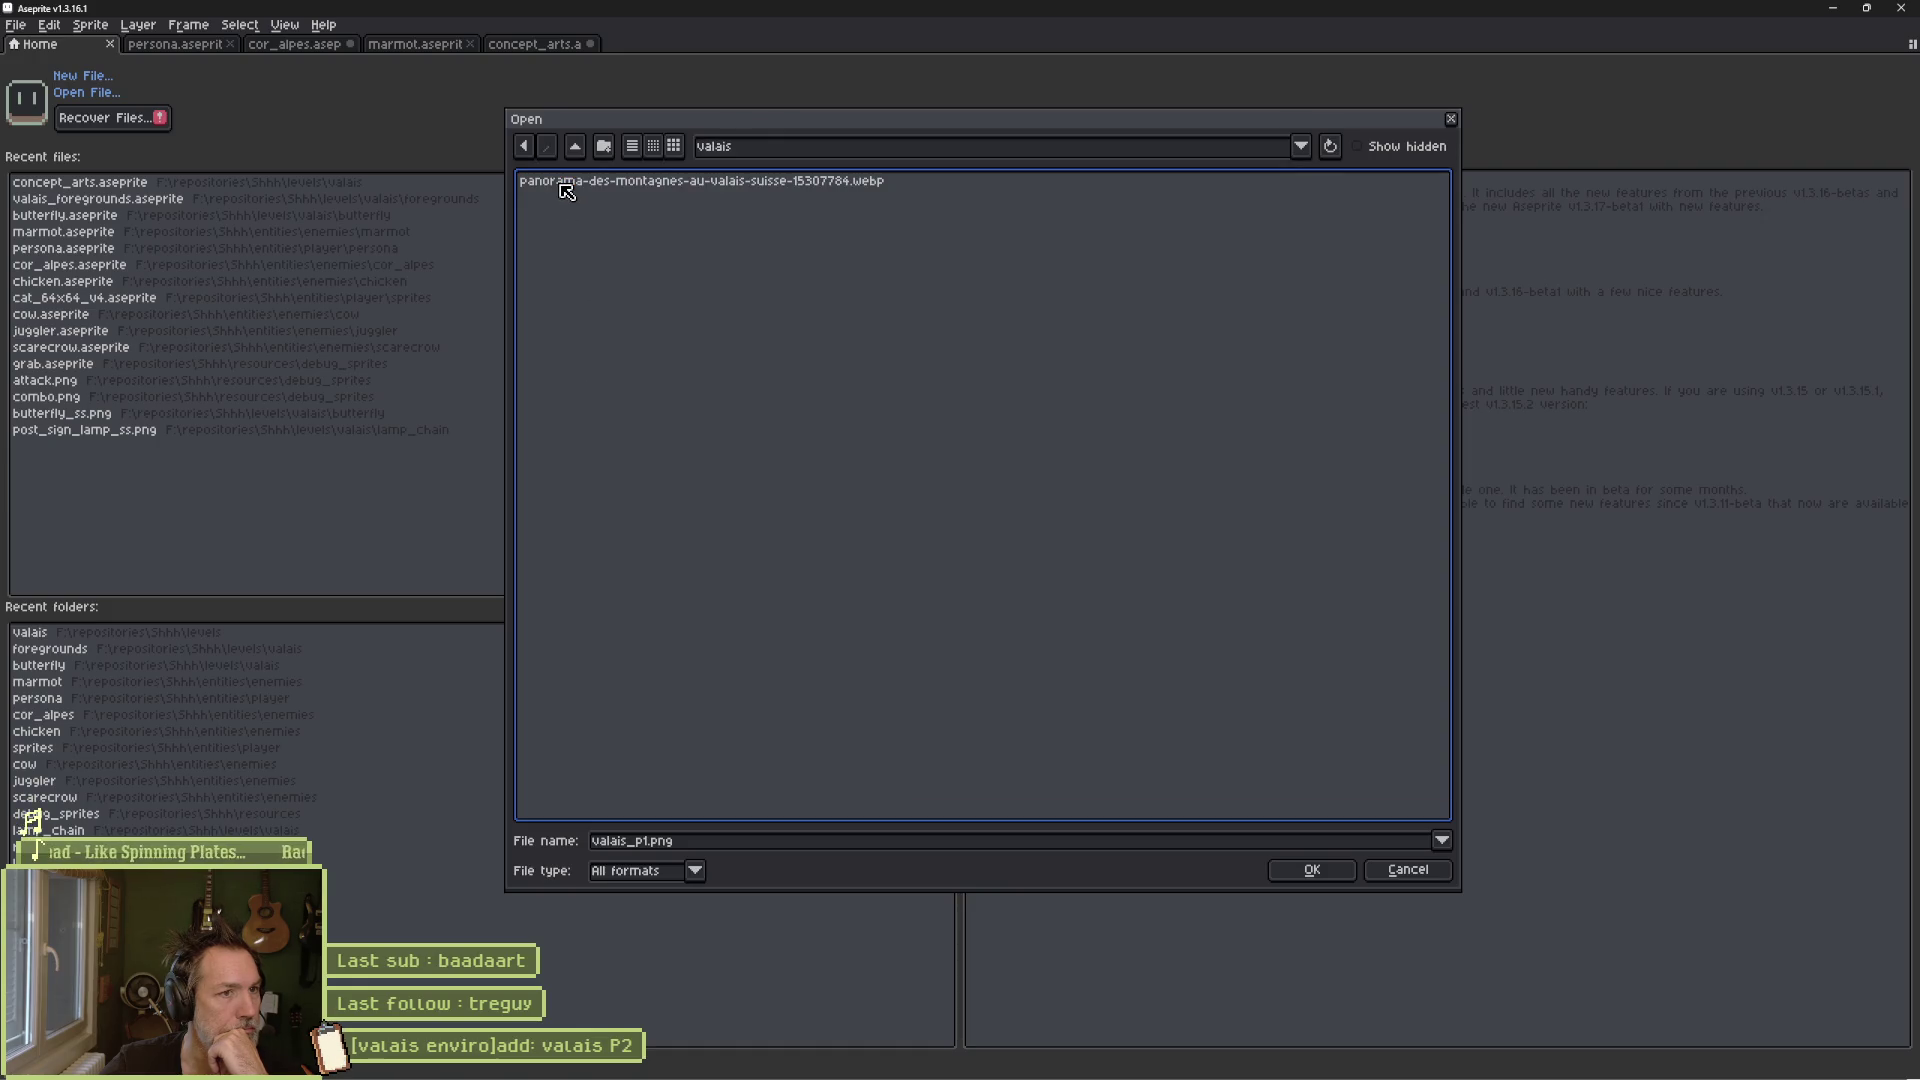
pyautogui.click(580, 149)
pyautogui.click(580, 150)
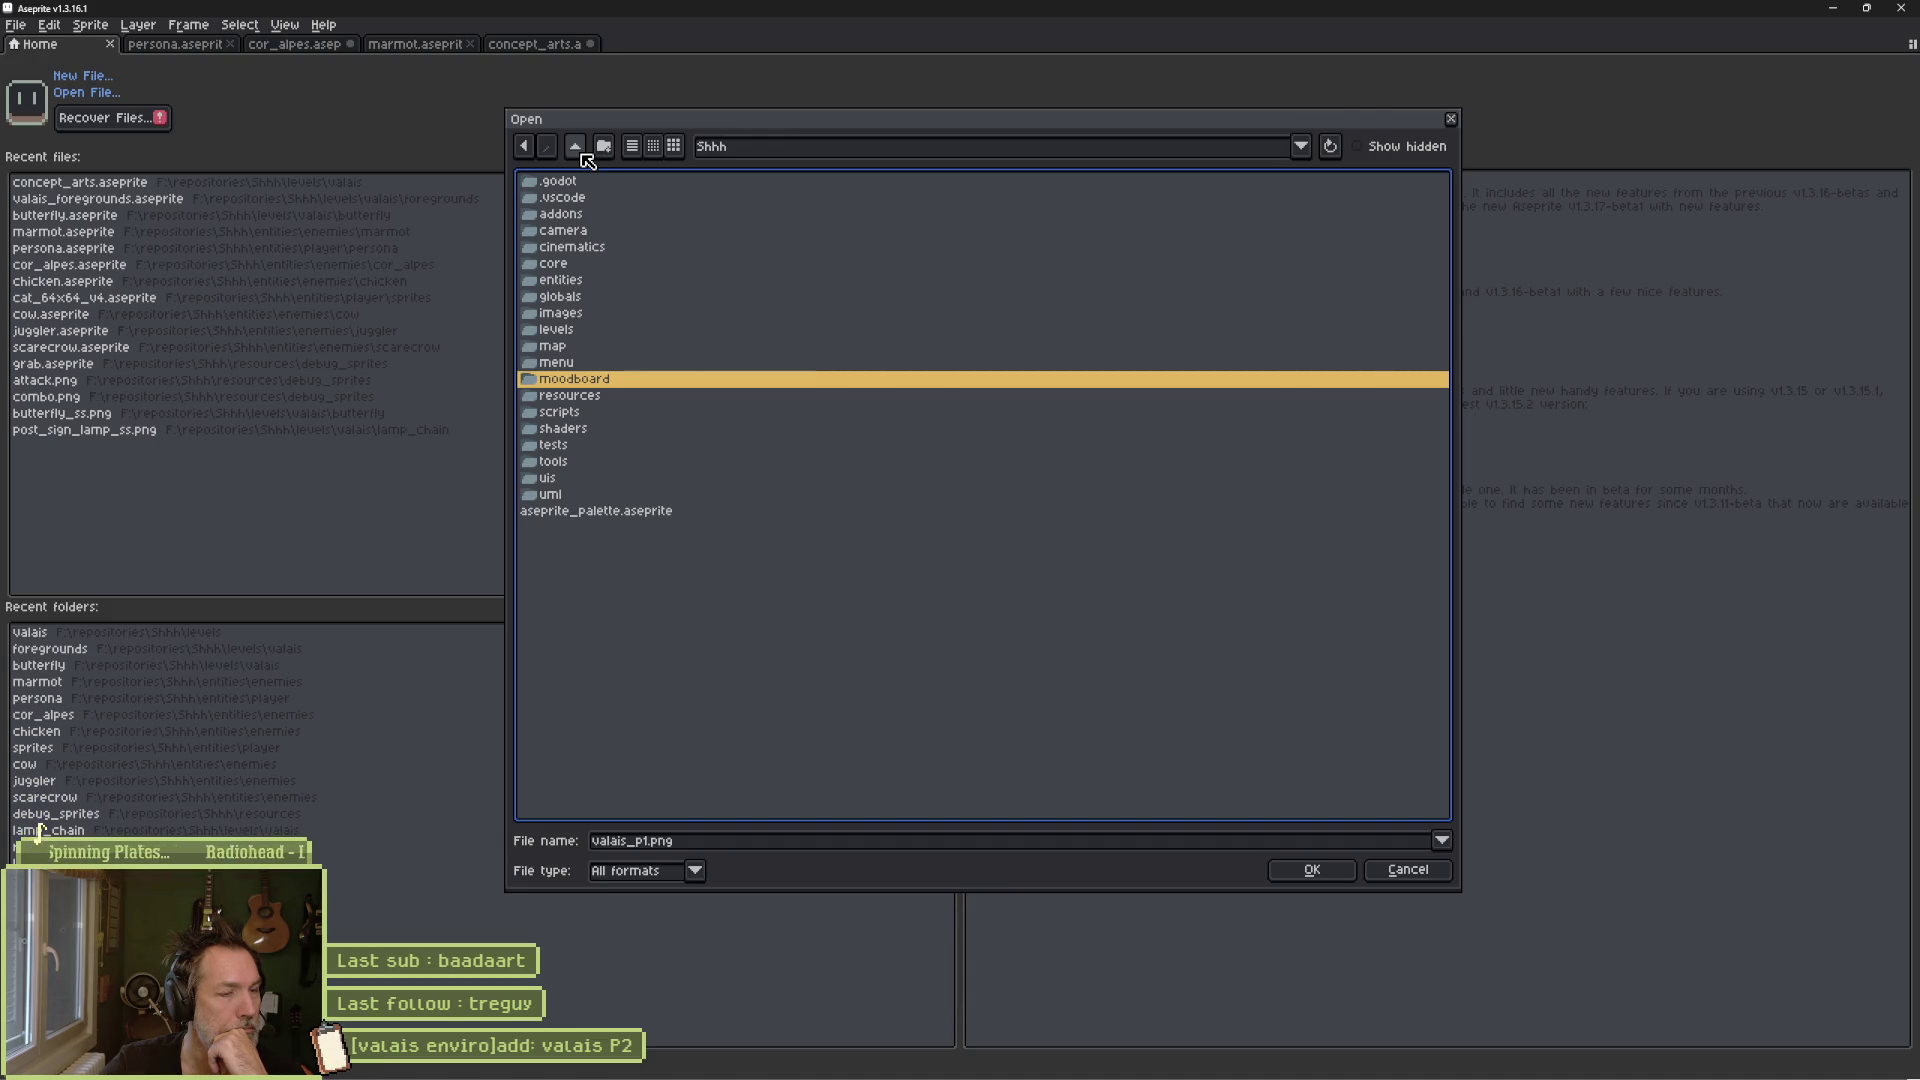
# - Preview blurred_noise_128x128.jpg in the images folder, then switch to the Godot editor
pyautogui.doubleClick(574, 315)
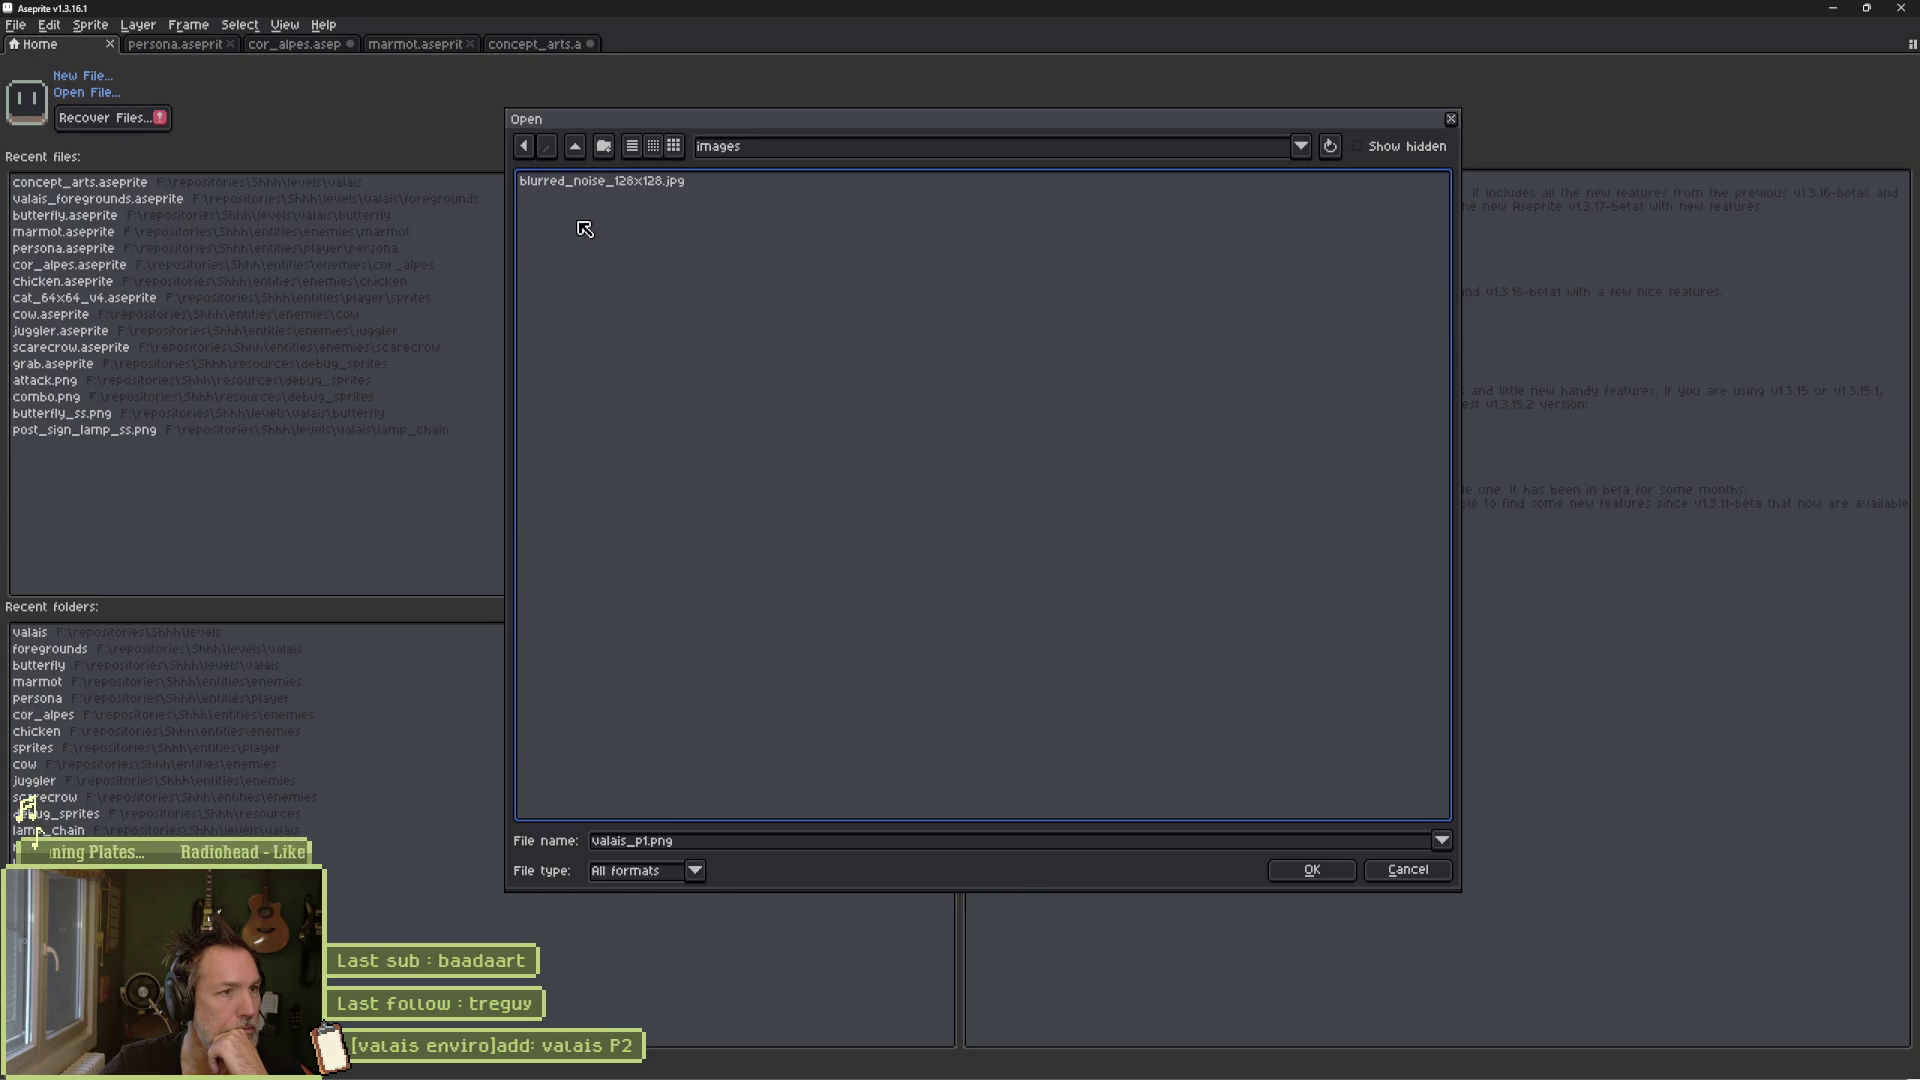
pyautogui.click(587, 182)
pyautogui.click(575, 146)
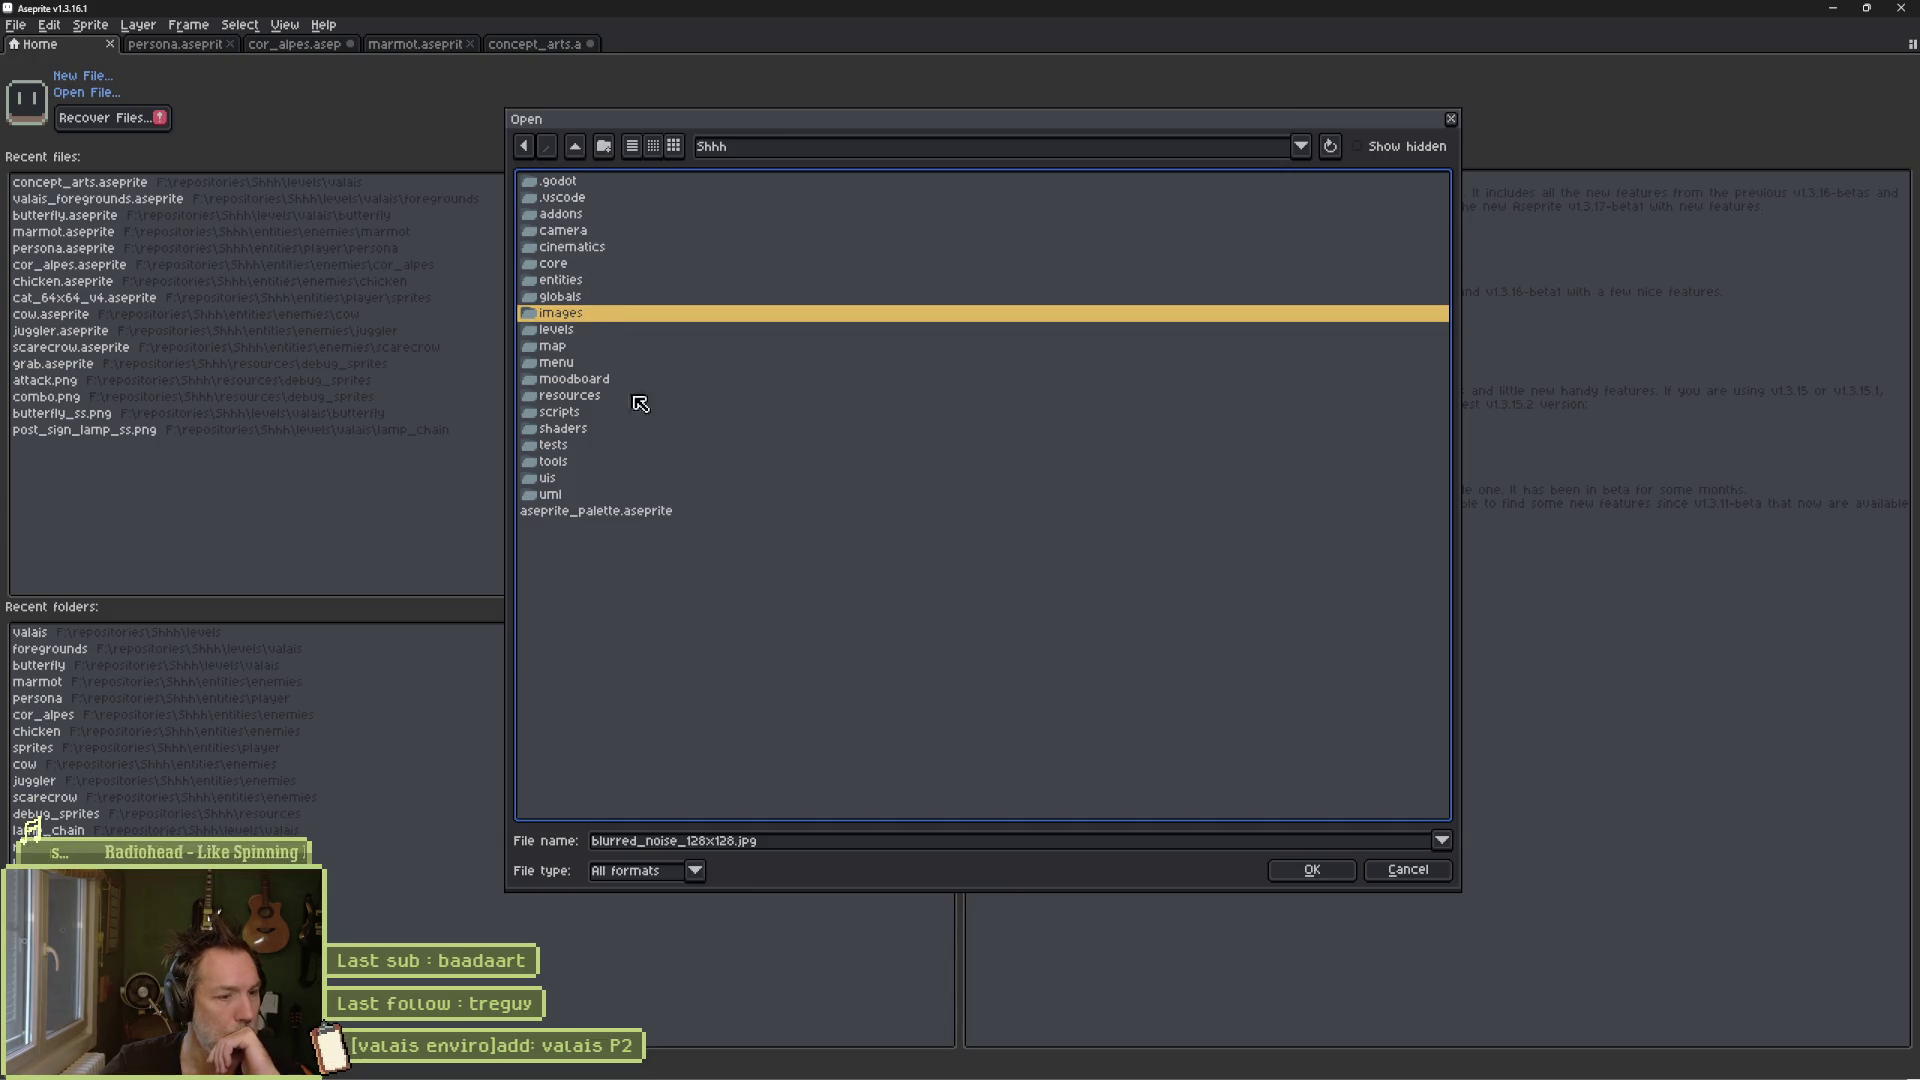
pyautogui.moveTo(905, 1070)
pyautogui.click(1141, 1062)
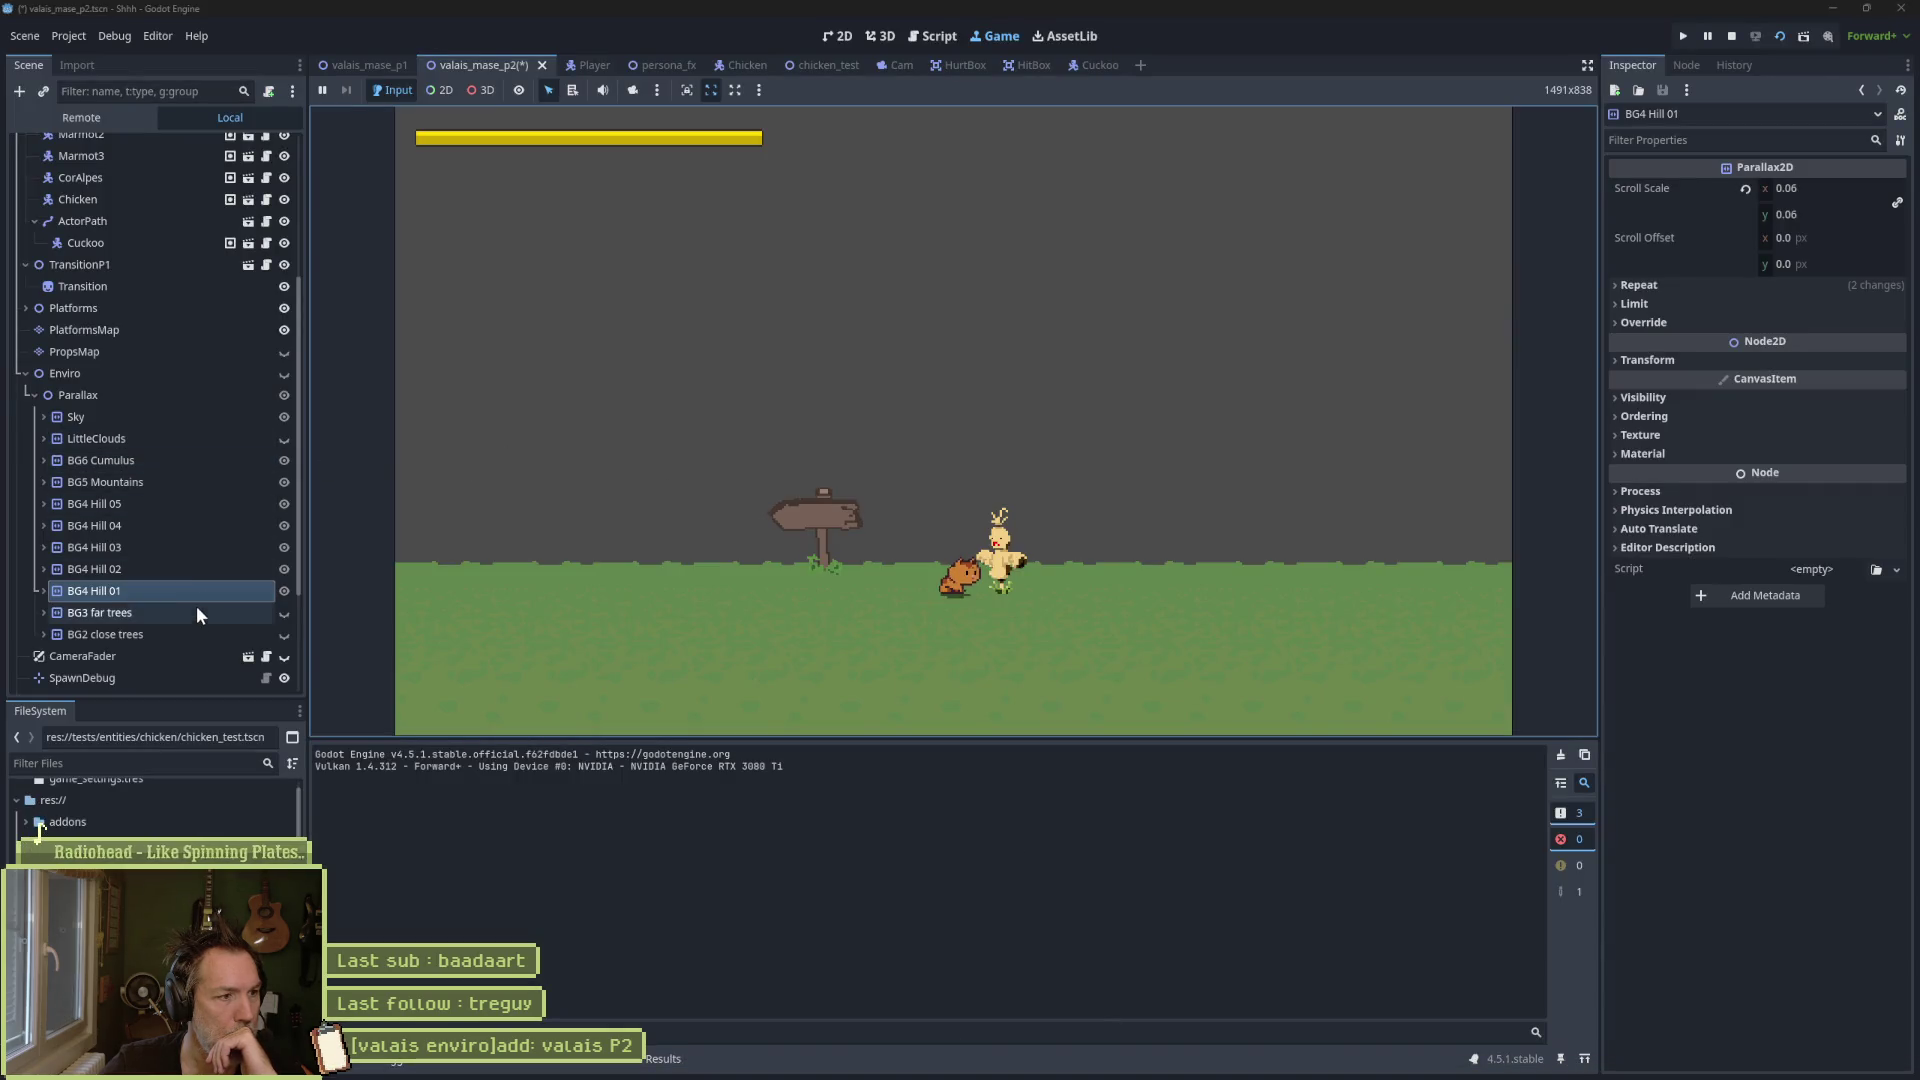
# - Select the BG3 far trees sprite to see its valais_parallax_640x360.aseprite source, then return to Aseprite
pyautogui.click(78, 614)
pyautogui.click(44, 612)
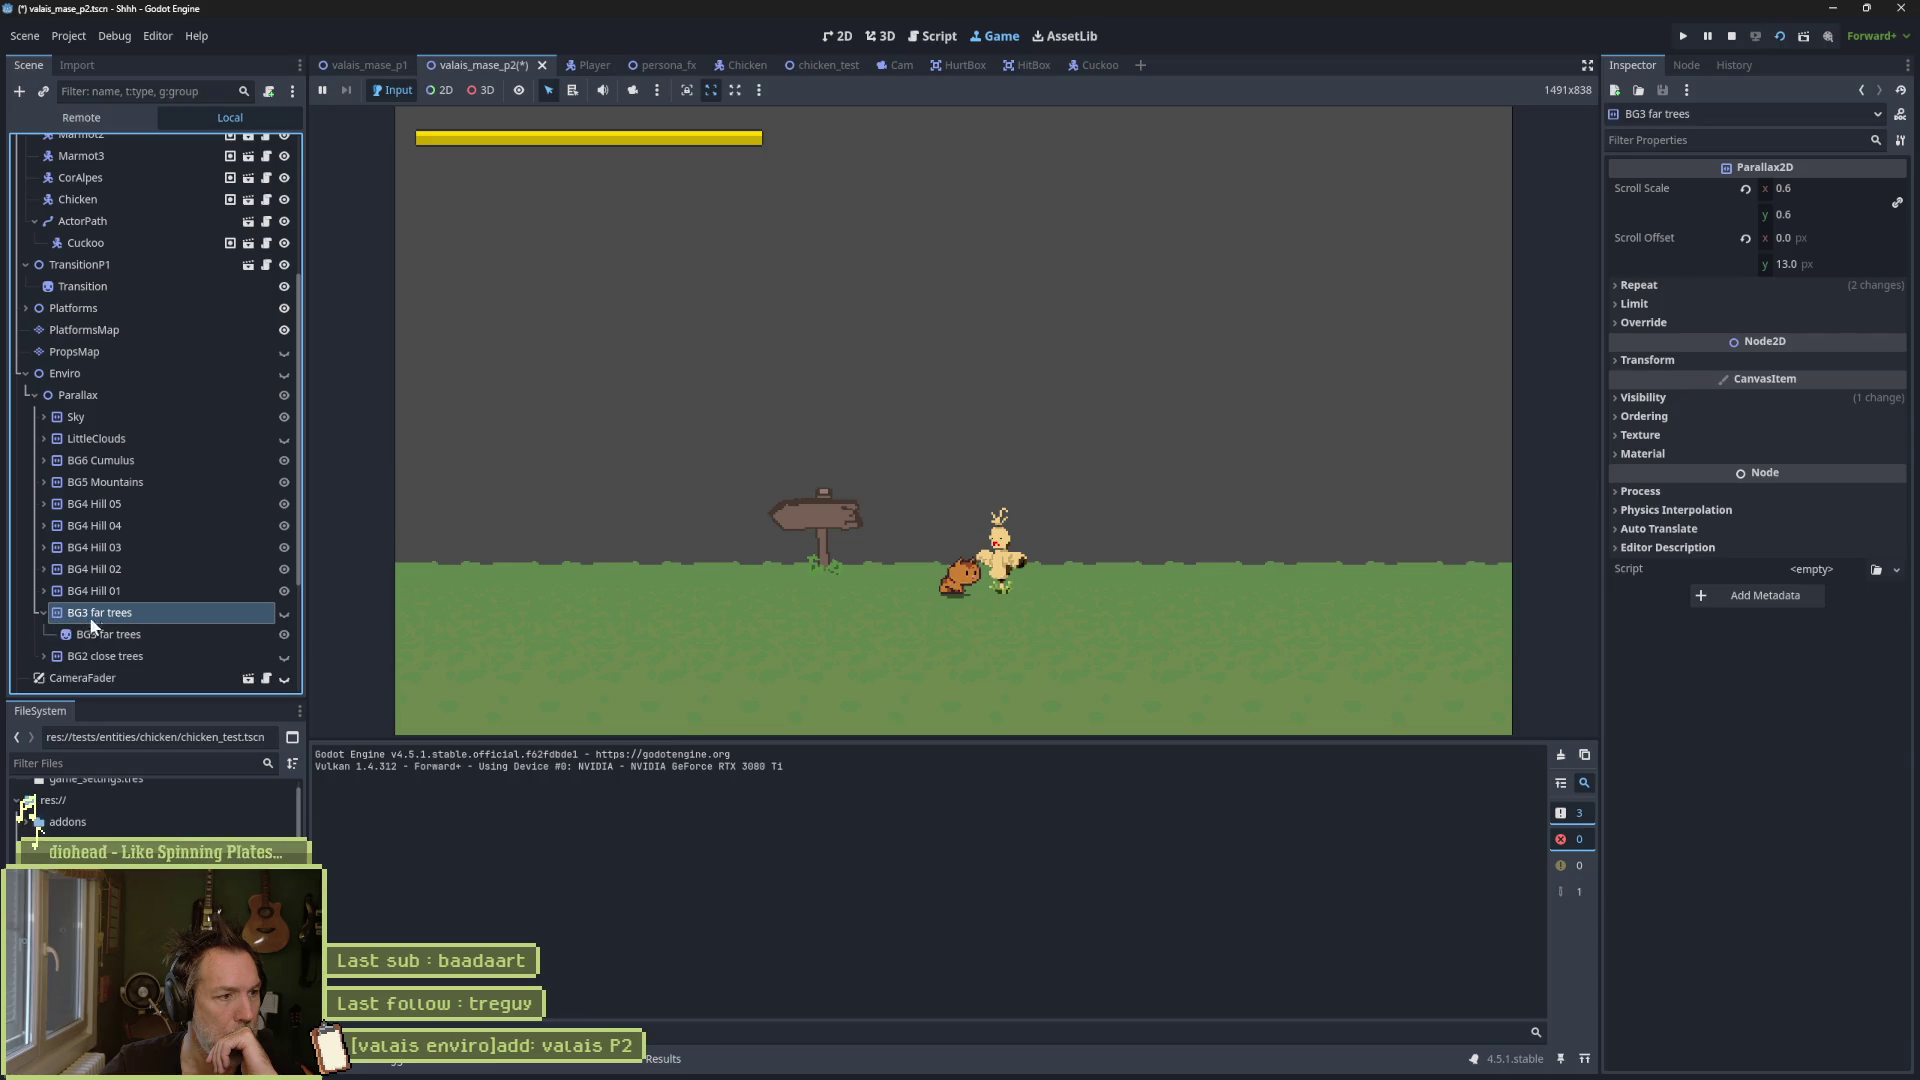
pyautogui.click(80, 634)
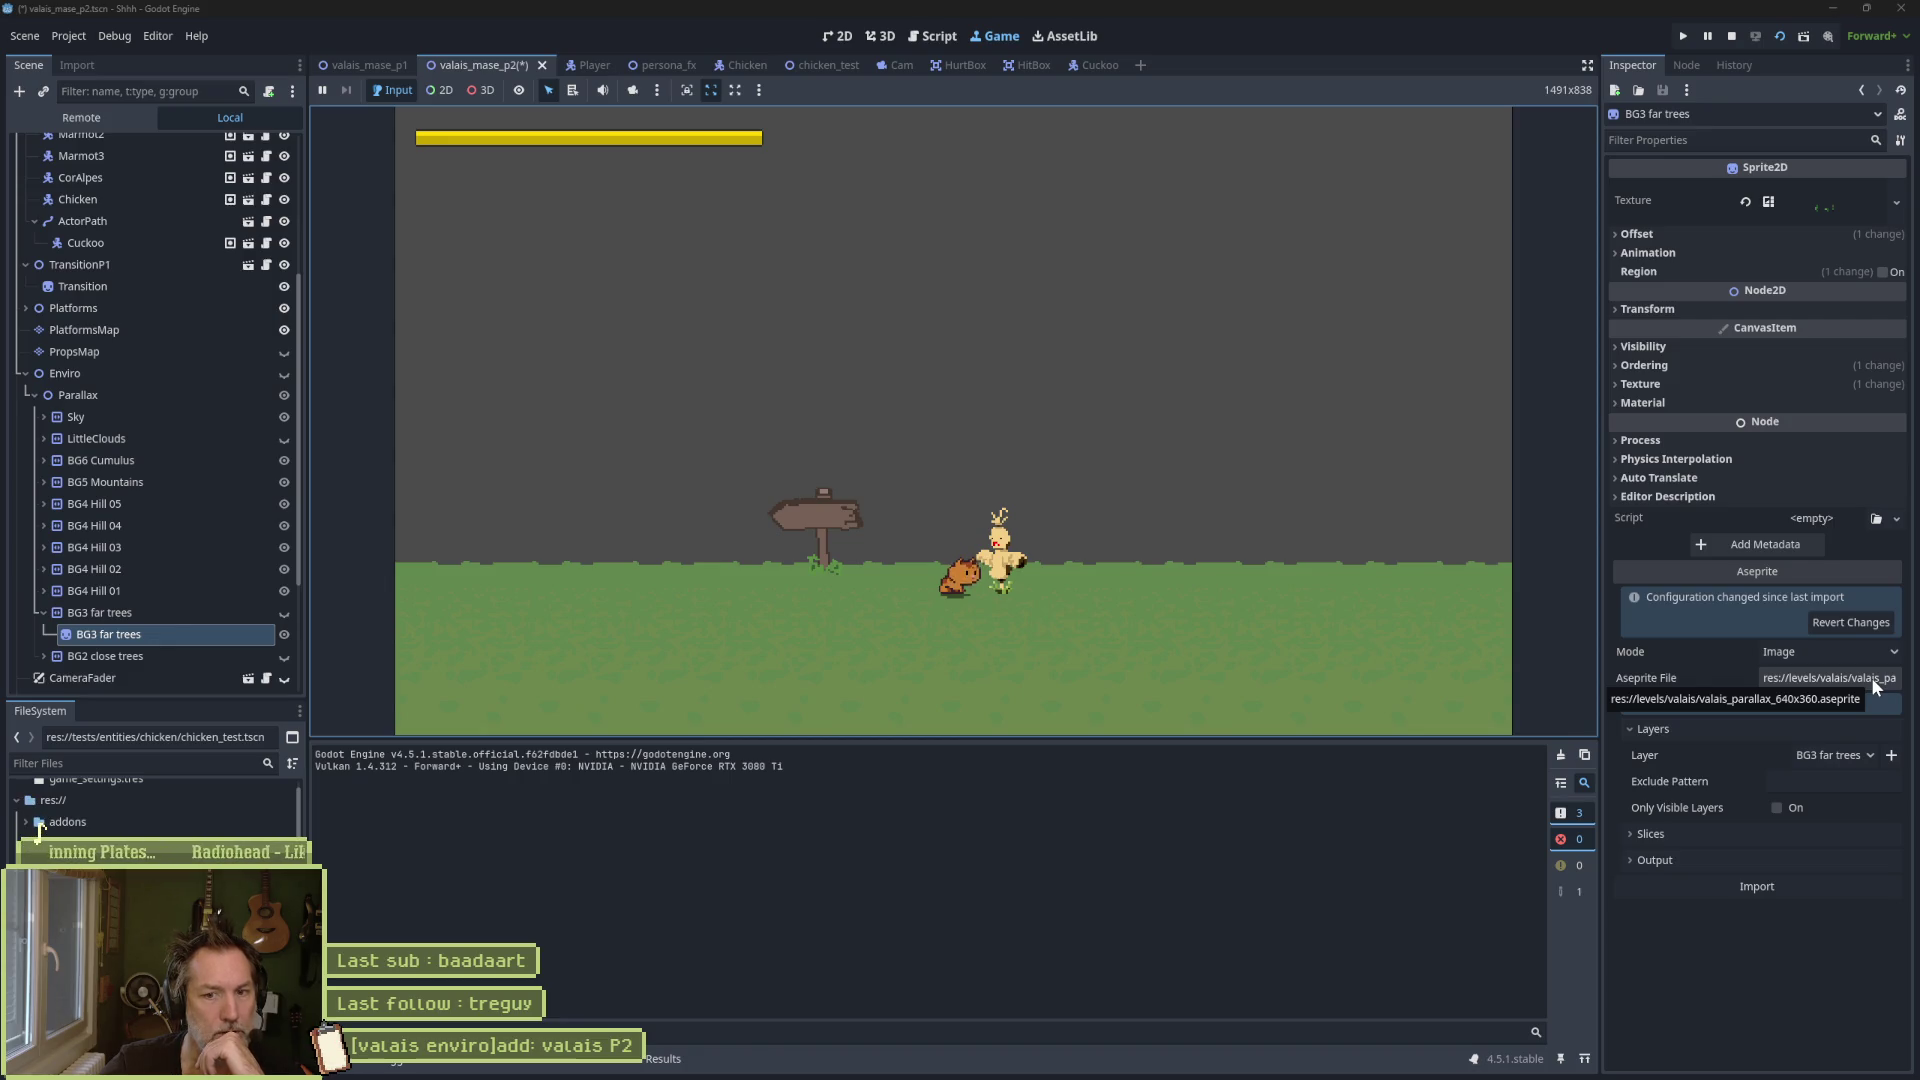
pyautogui.moveTo(1040, 1074)
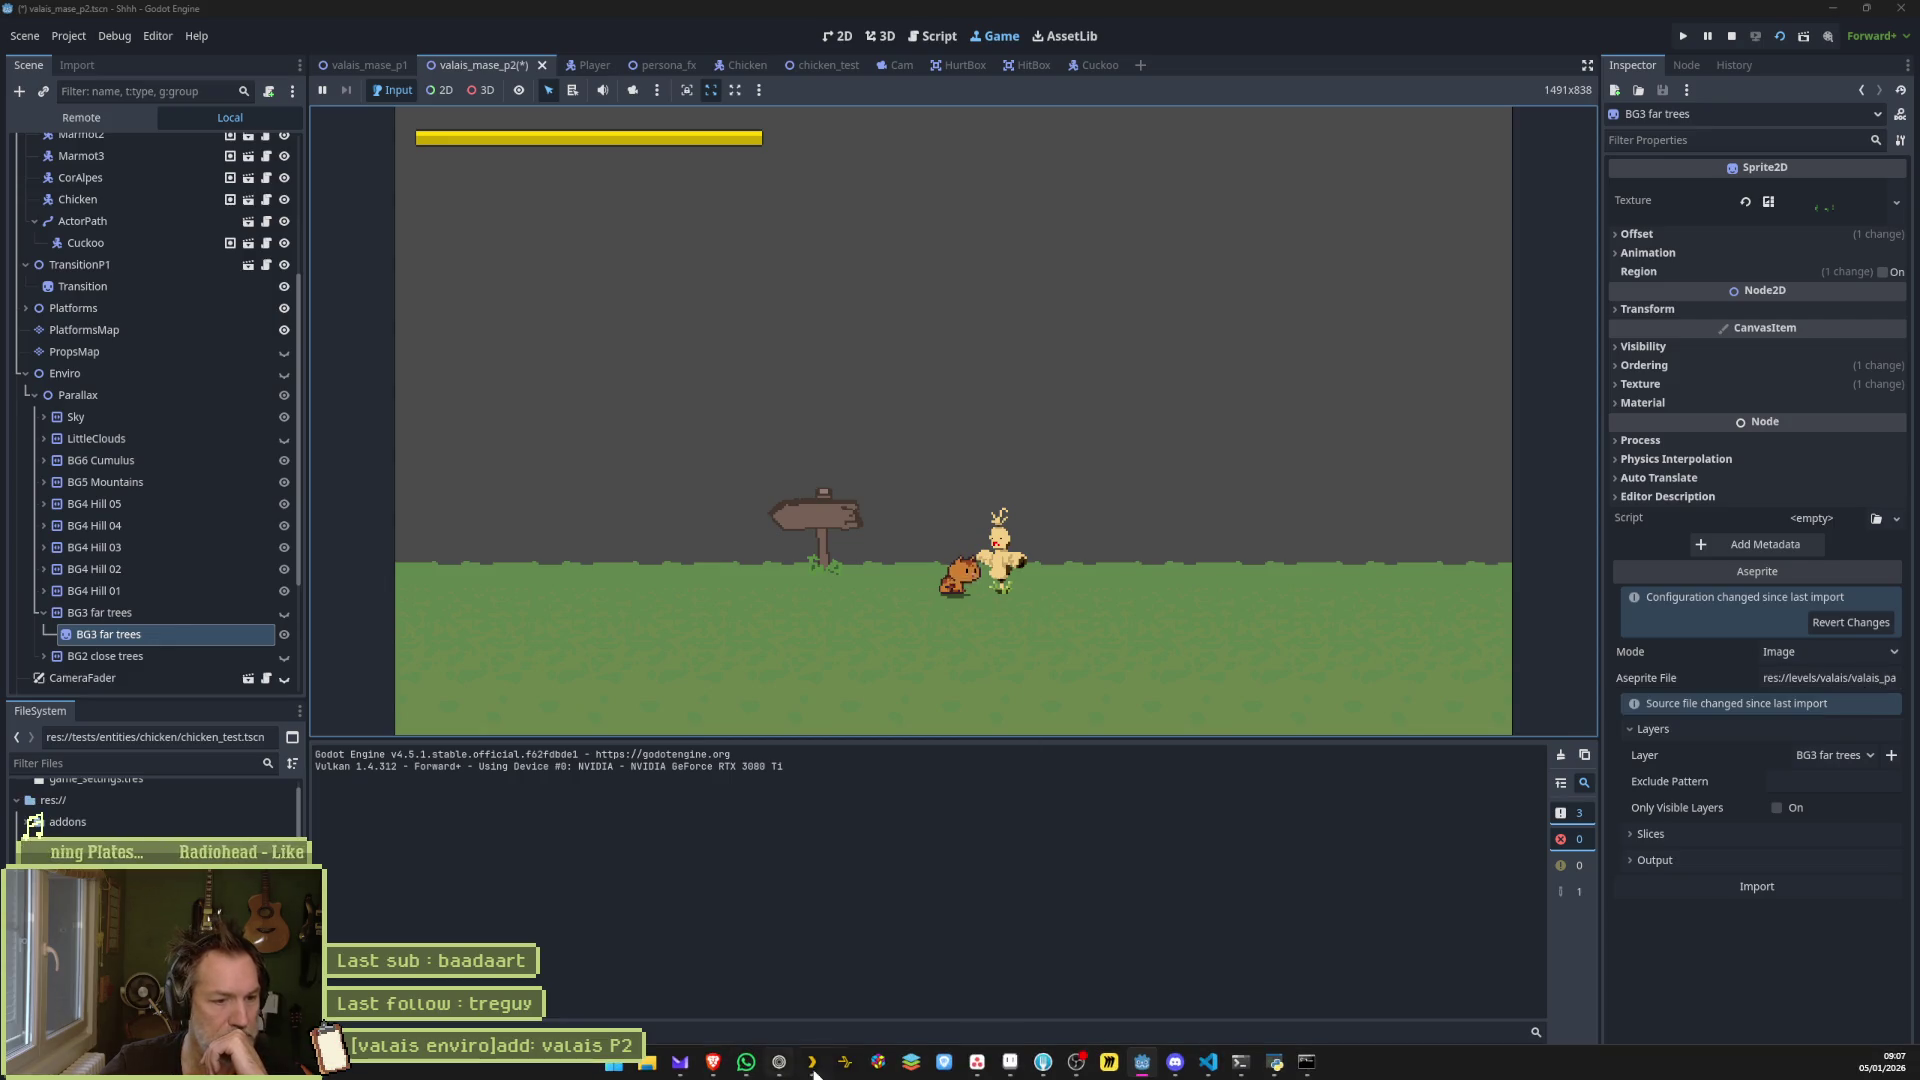
pyautogui.click(1040, 1064)
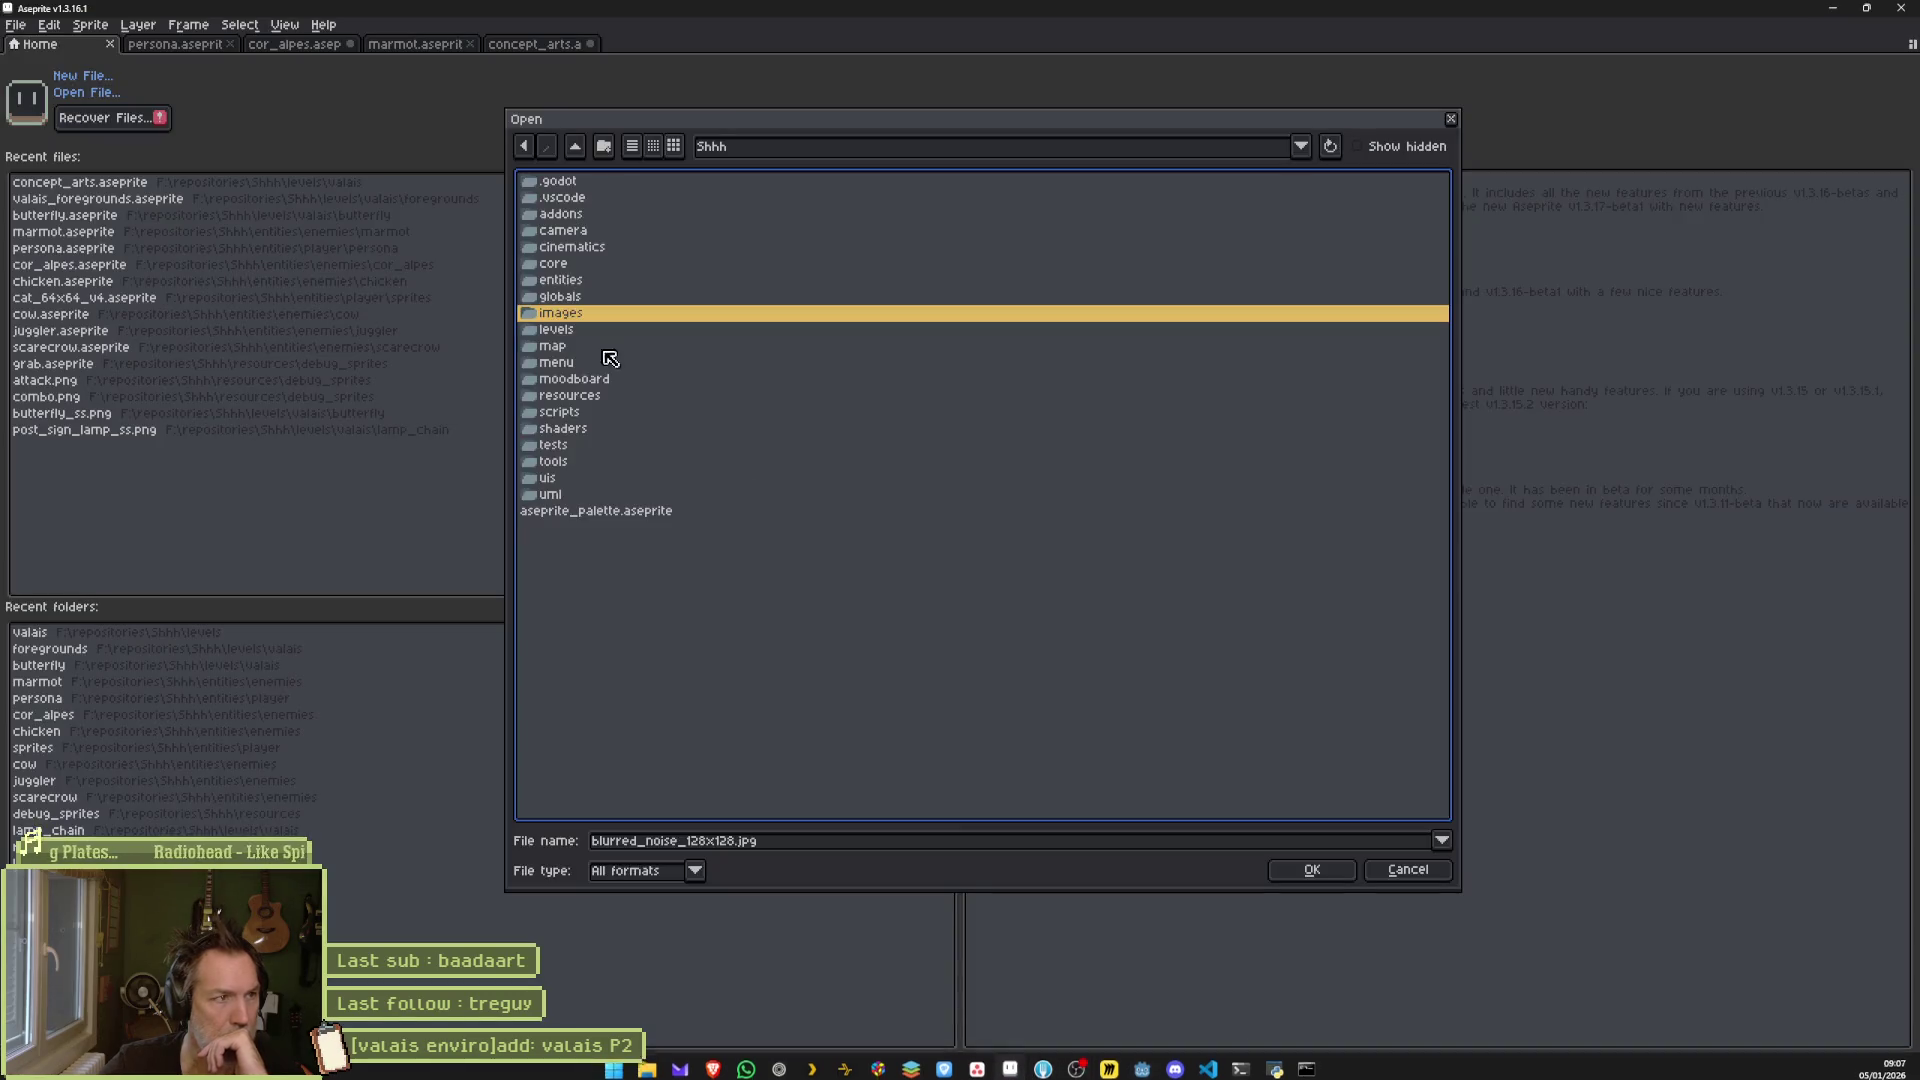
# - Navigate to Shhh/levels/valais and open valais_parallax_640x360.aseprite
pyautogui.click(578, 147)
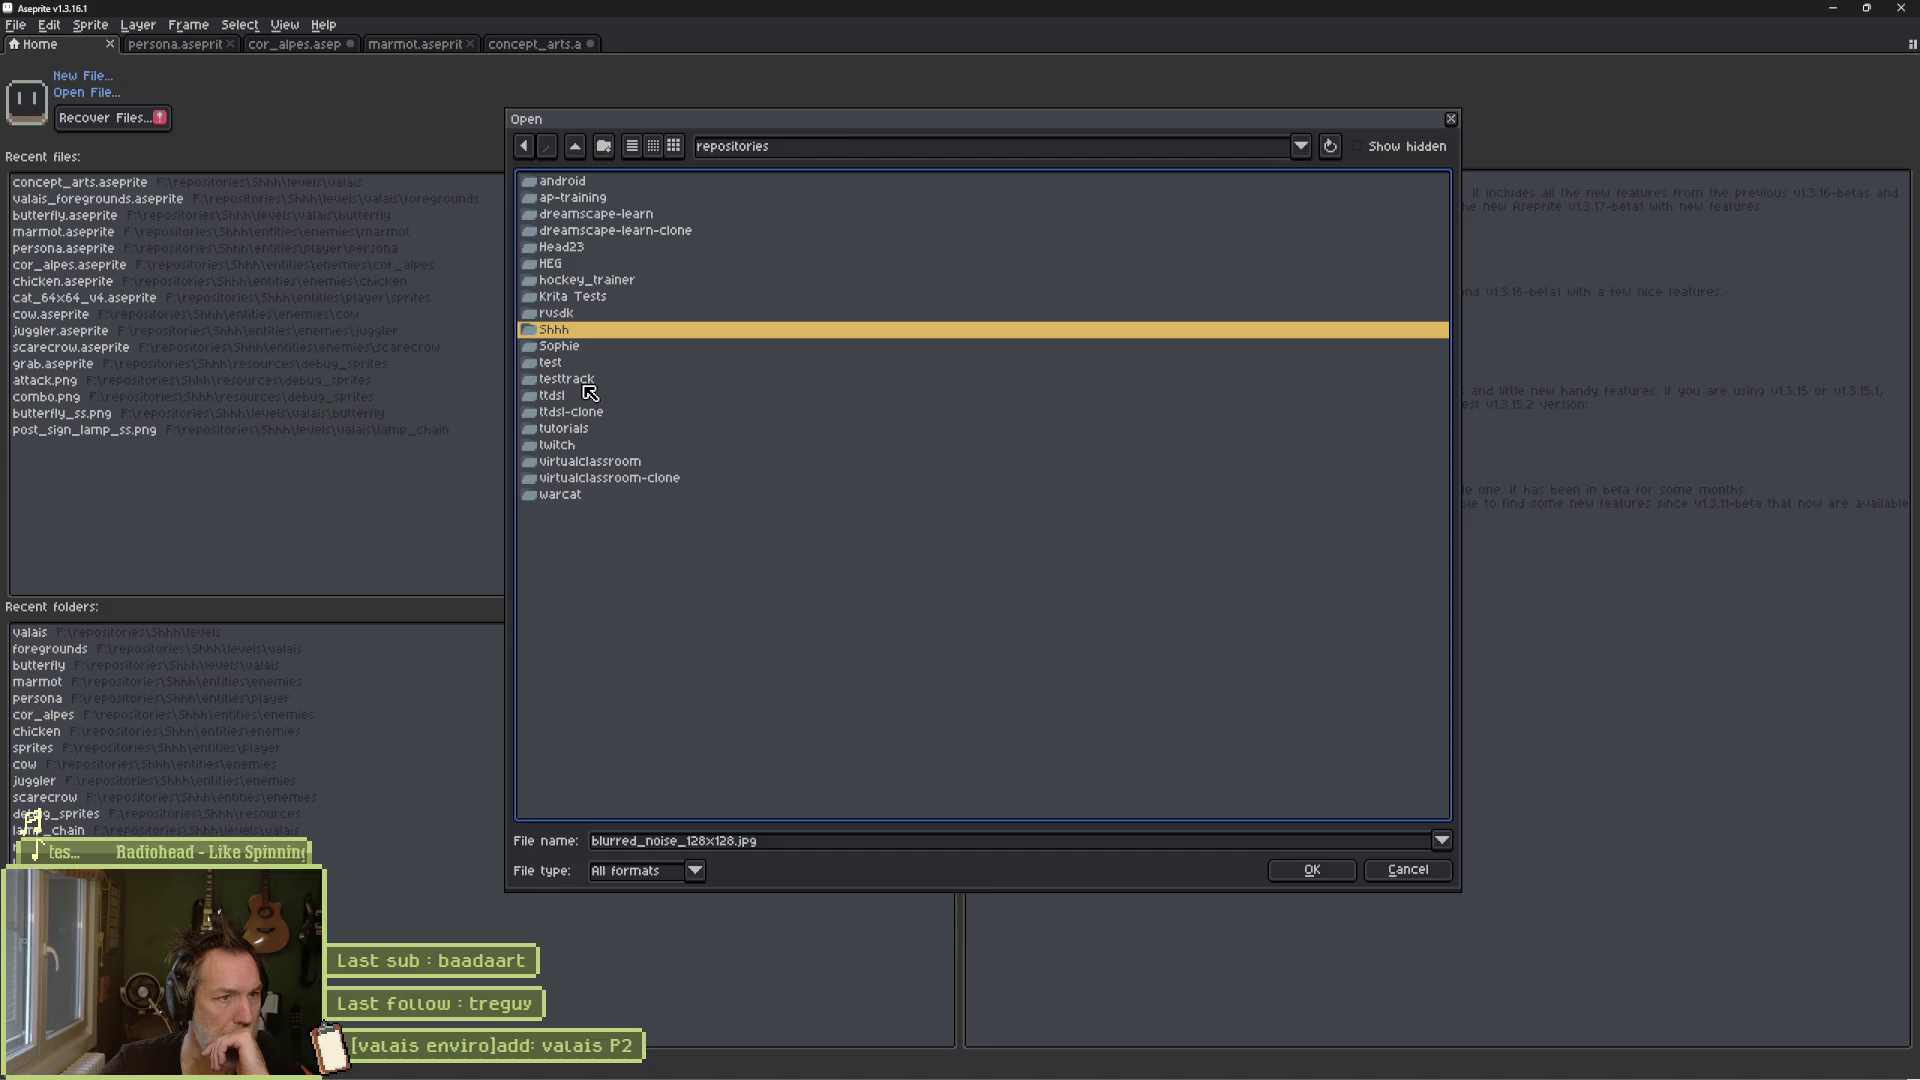
pyautogui.doubleClick(563, 335)
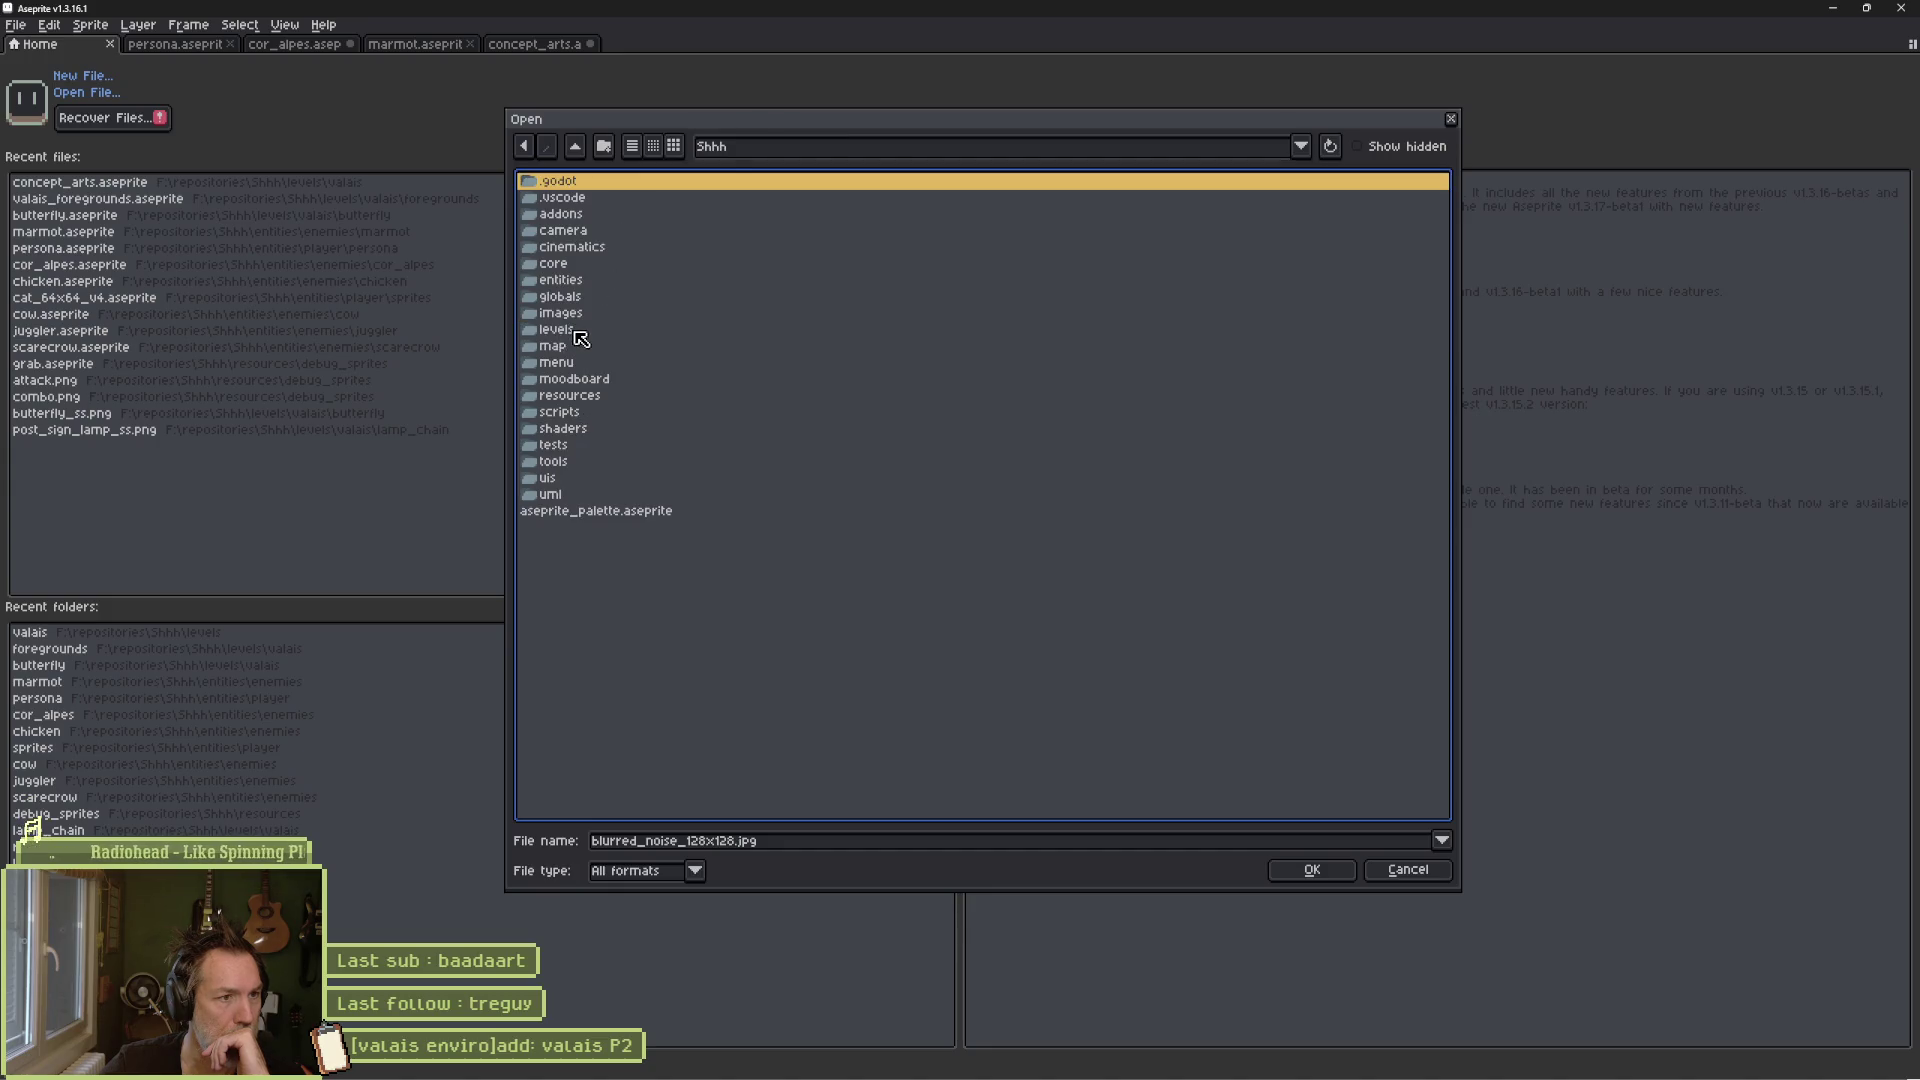
pyautogui.doubleClick(560, 332)
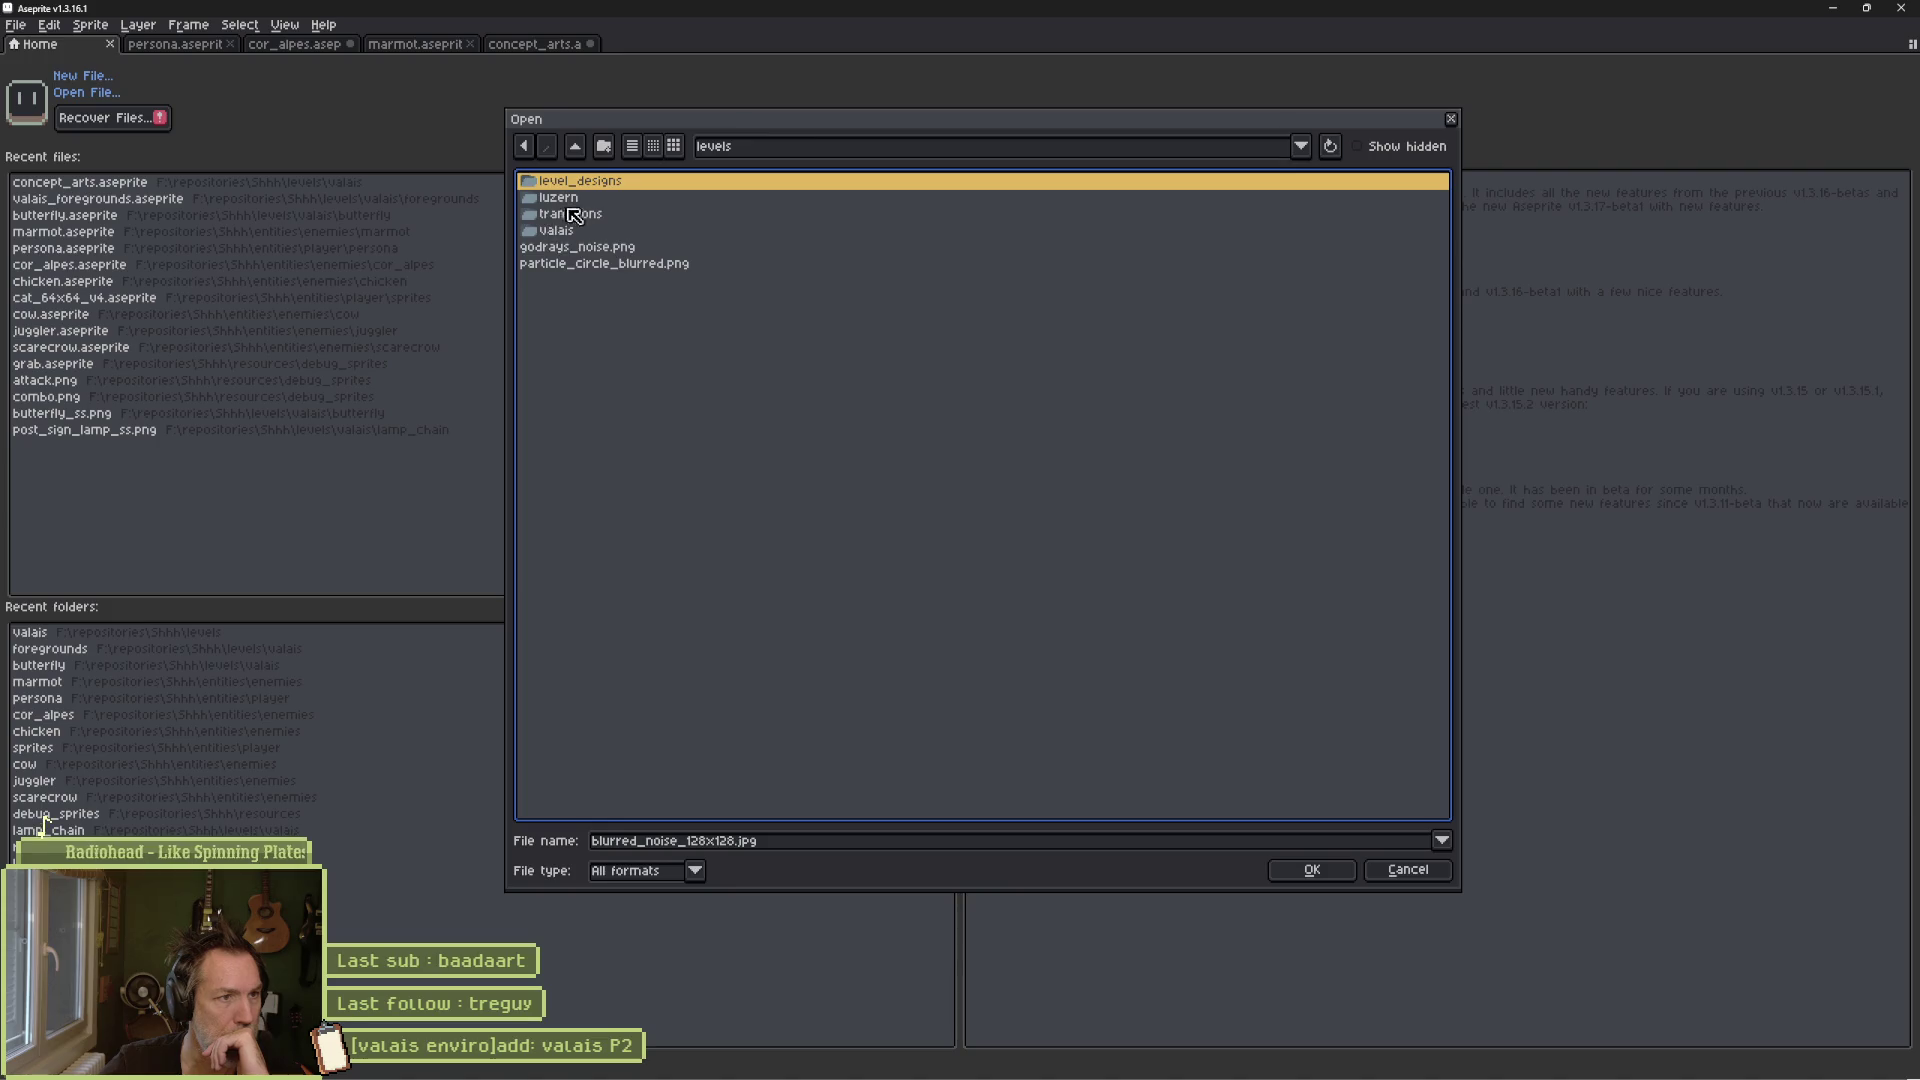
pyautogui.doubleClick(585, 235)
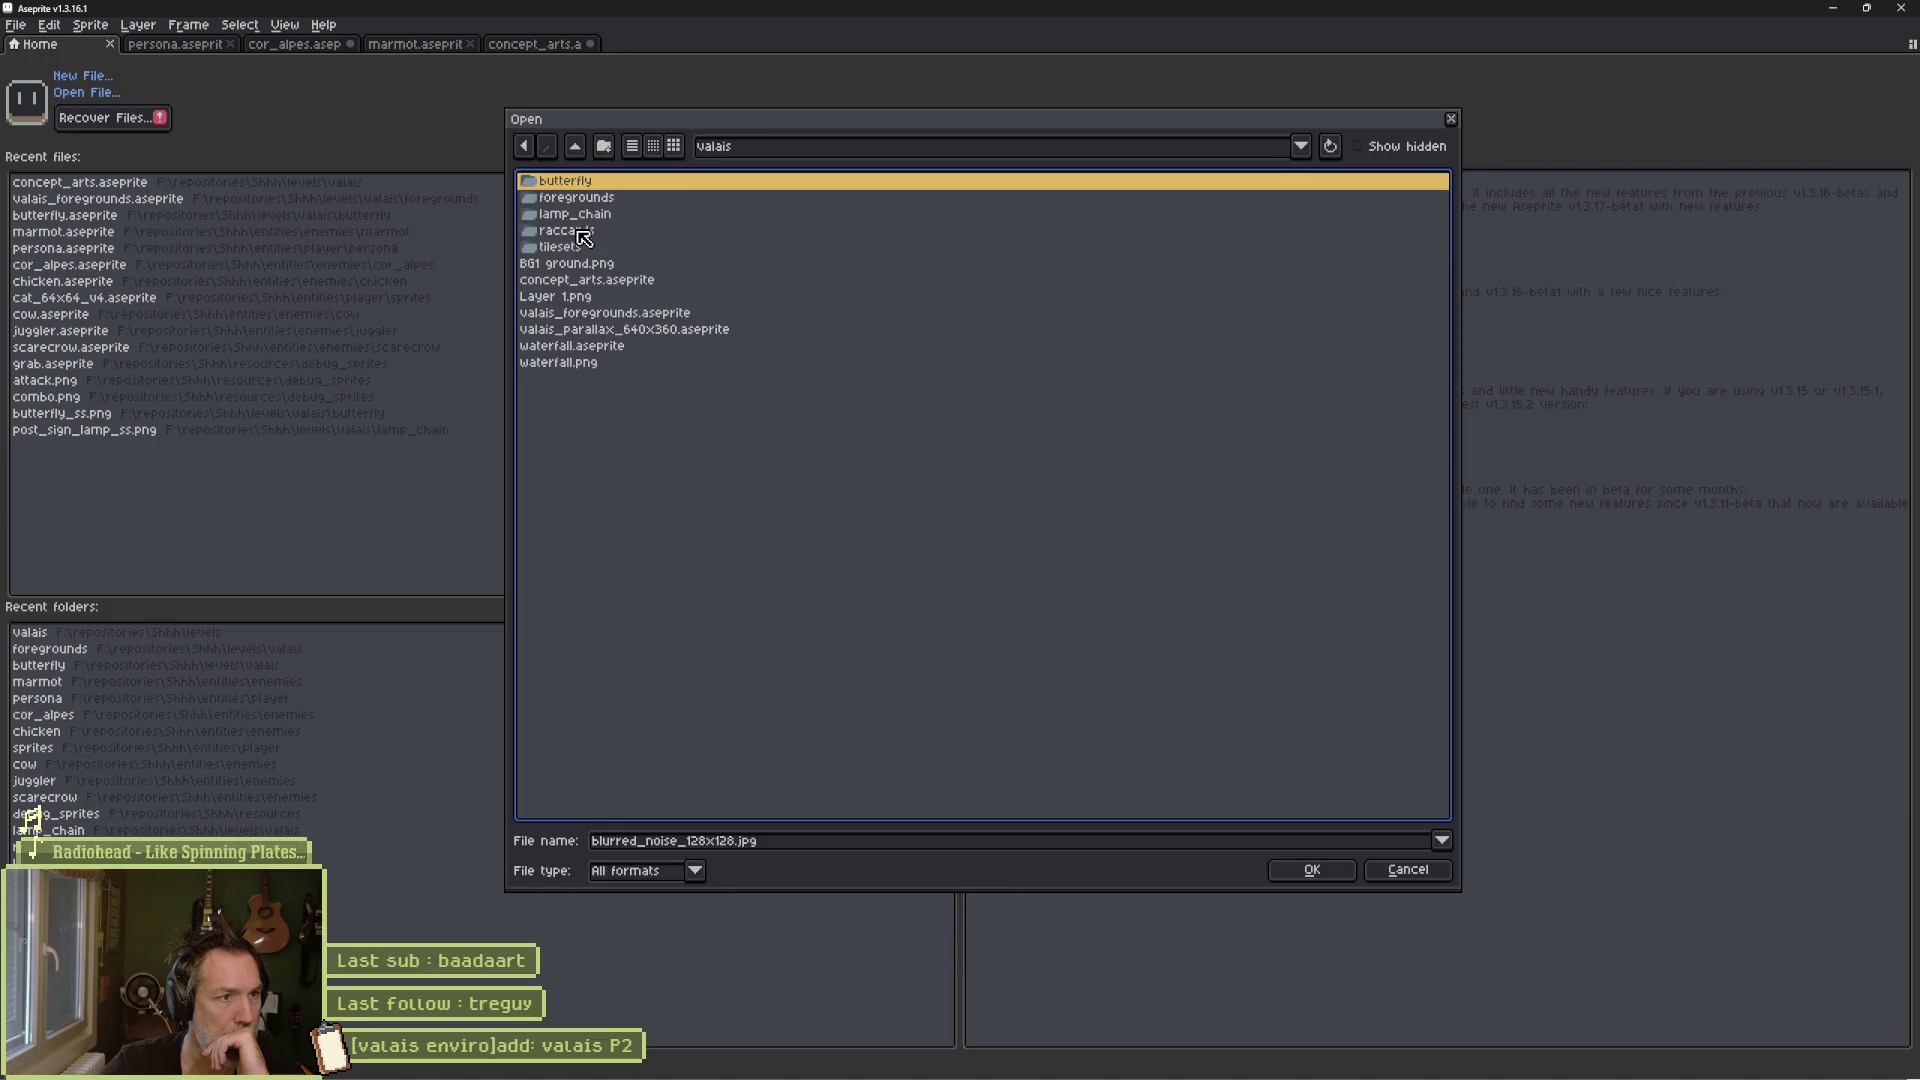
pyautogui.click(615, 331)
pyautogui.click(1299, 869)
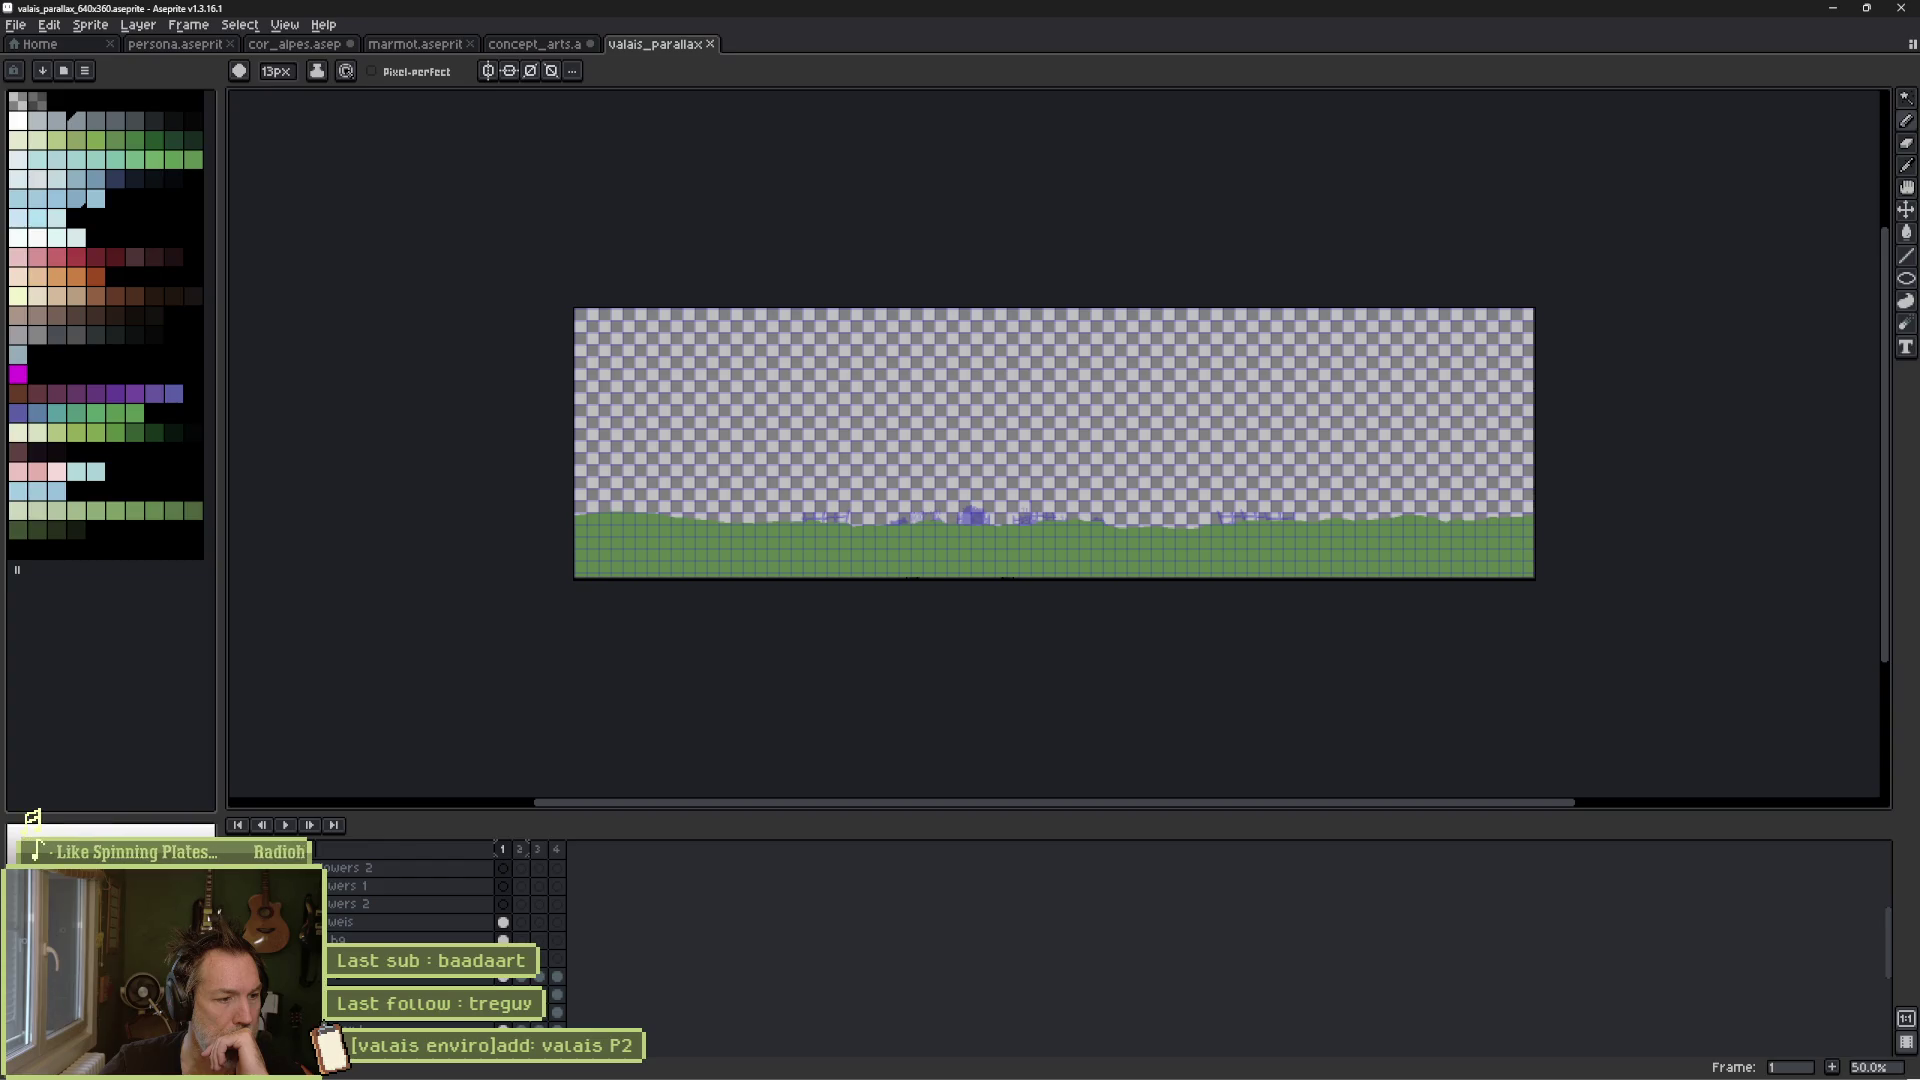
# - Review the timeline layers, select frames 1–2, then select the trees layer's frame-1 cel
pyautogui.scroll(5, 402, 976)
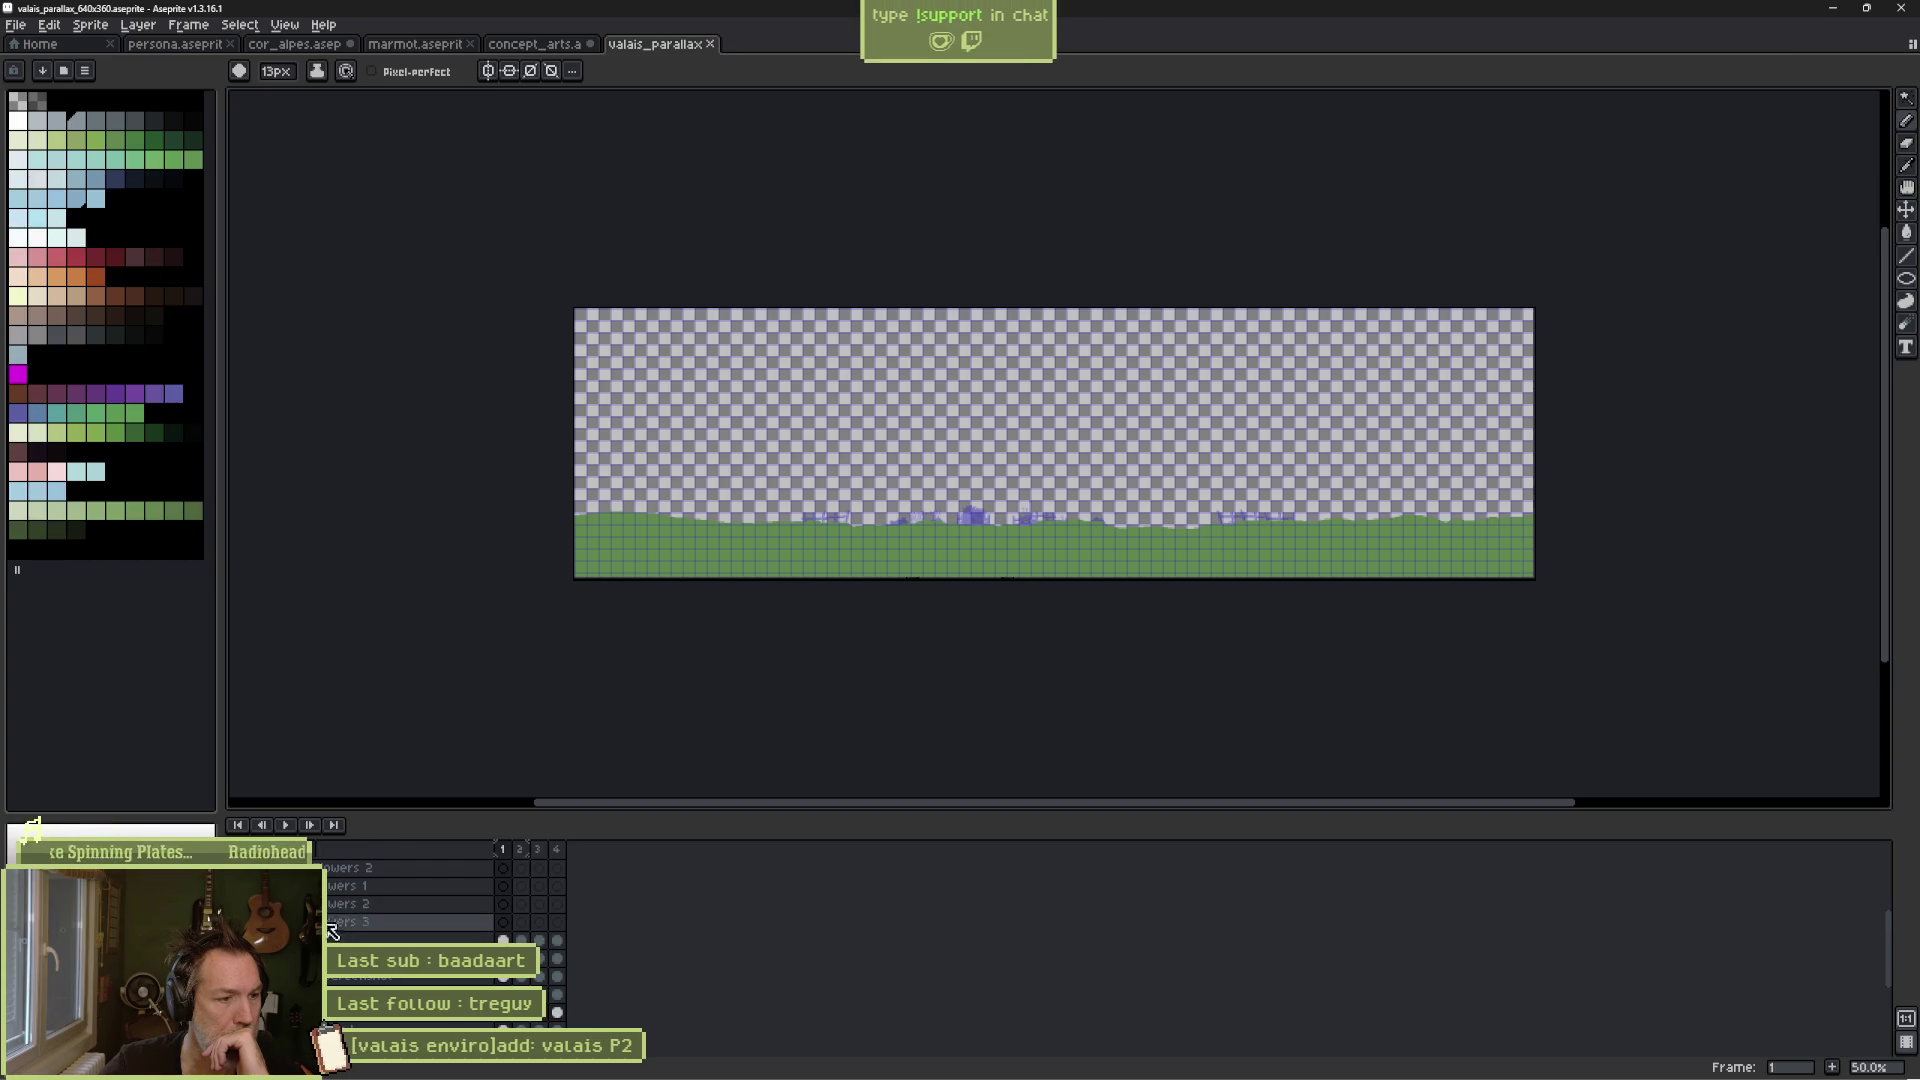
pyautogui.scroll(1, 402, 977)
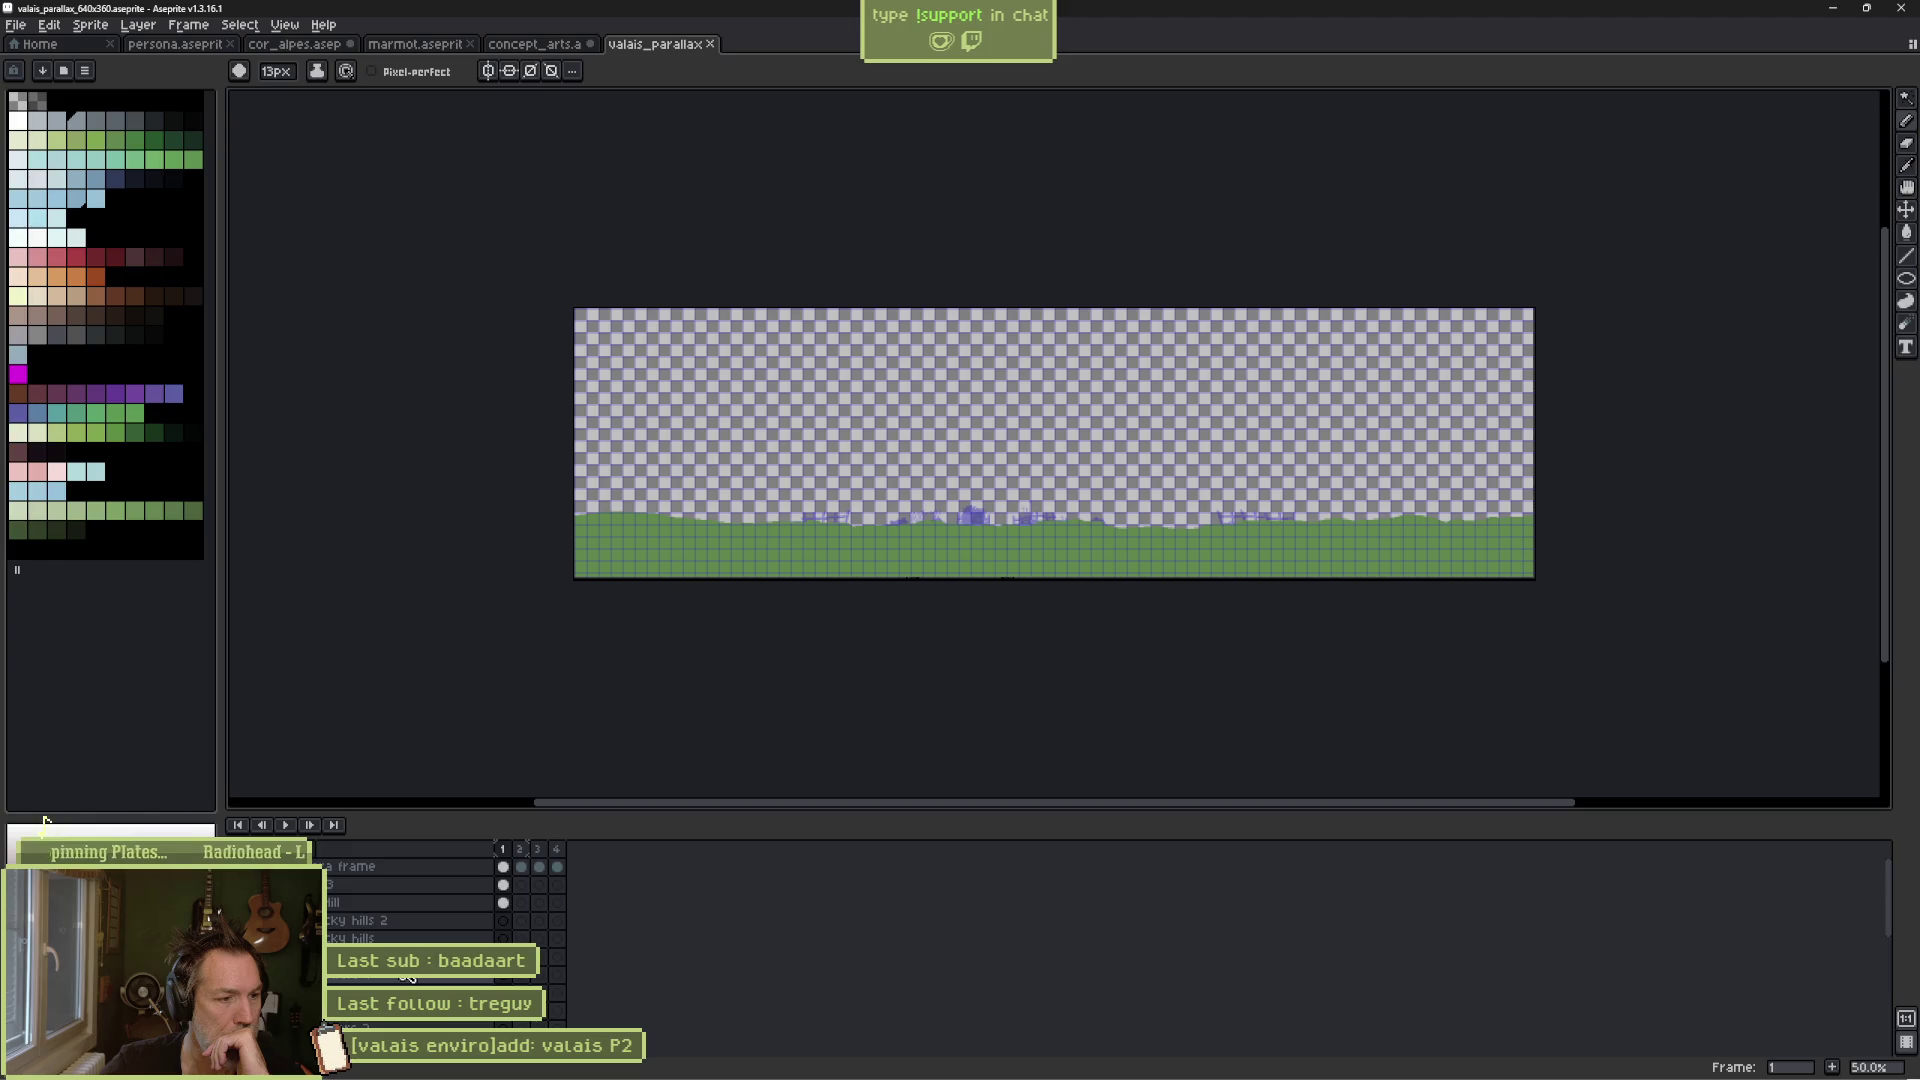
pyautogui.scroll(-5, 402, 977)
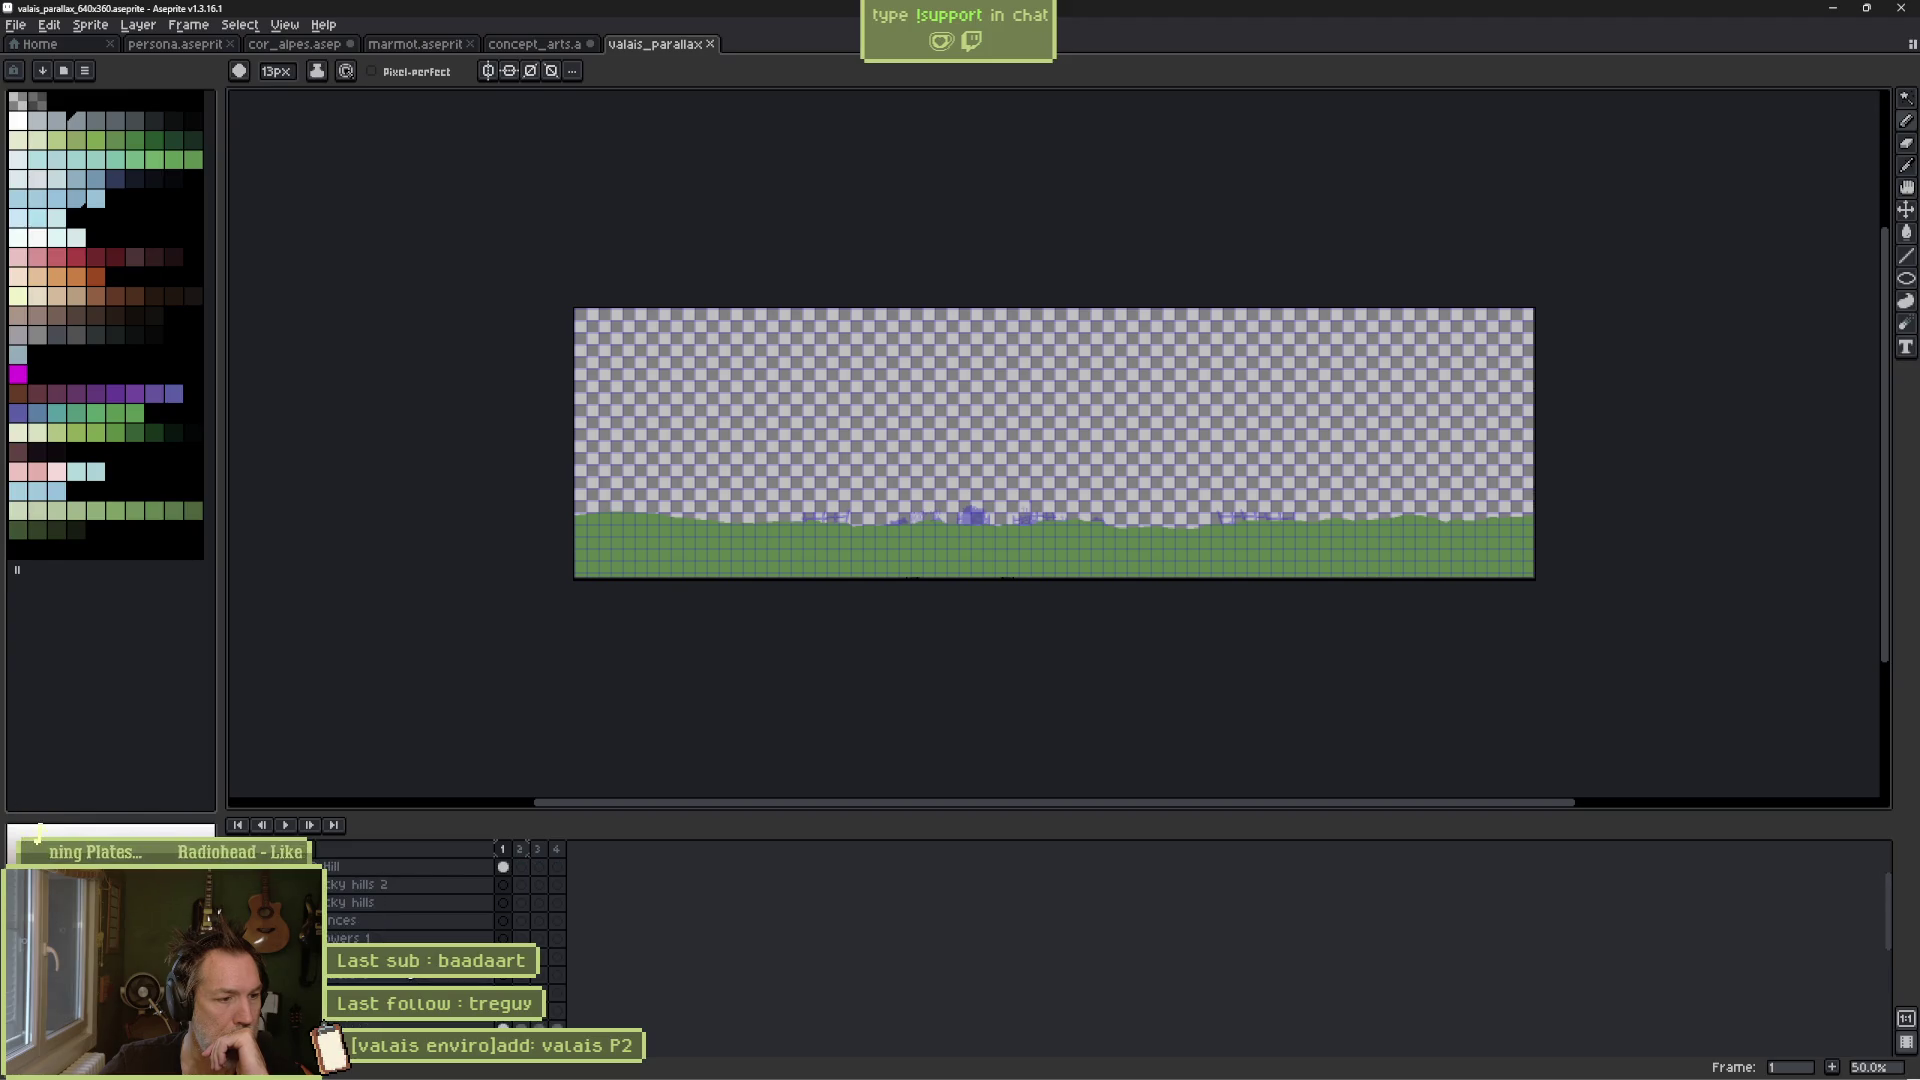
pyautogui.scroll(-5, 402, 900)
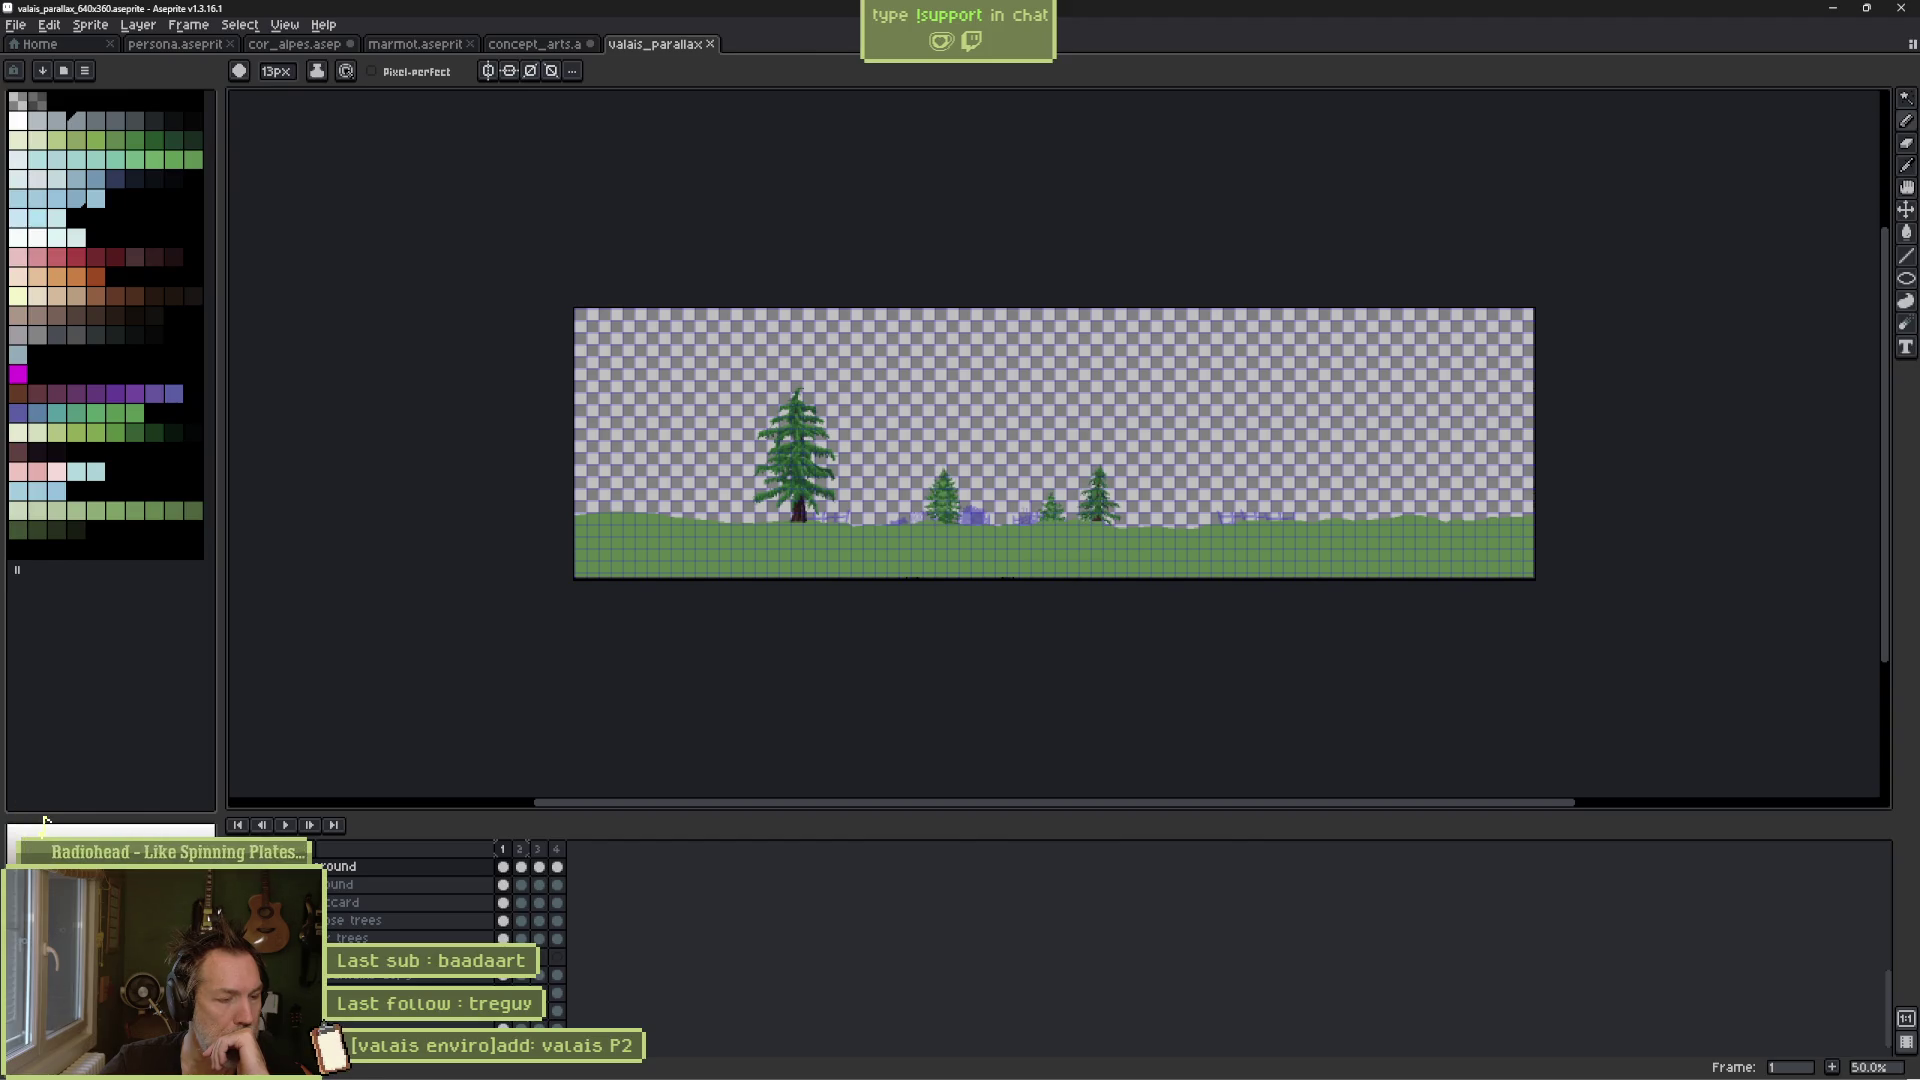
pyautogui.scroll(5, 1034, 541)
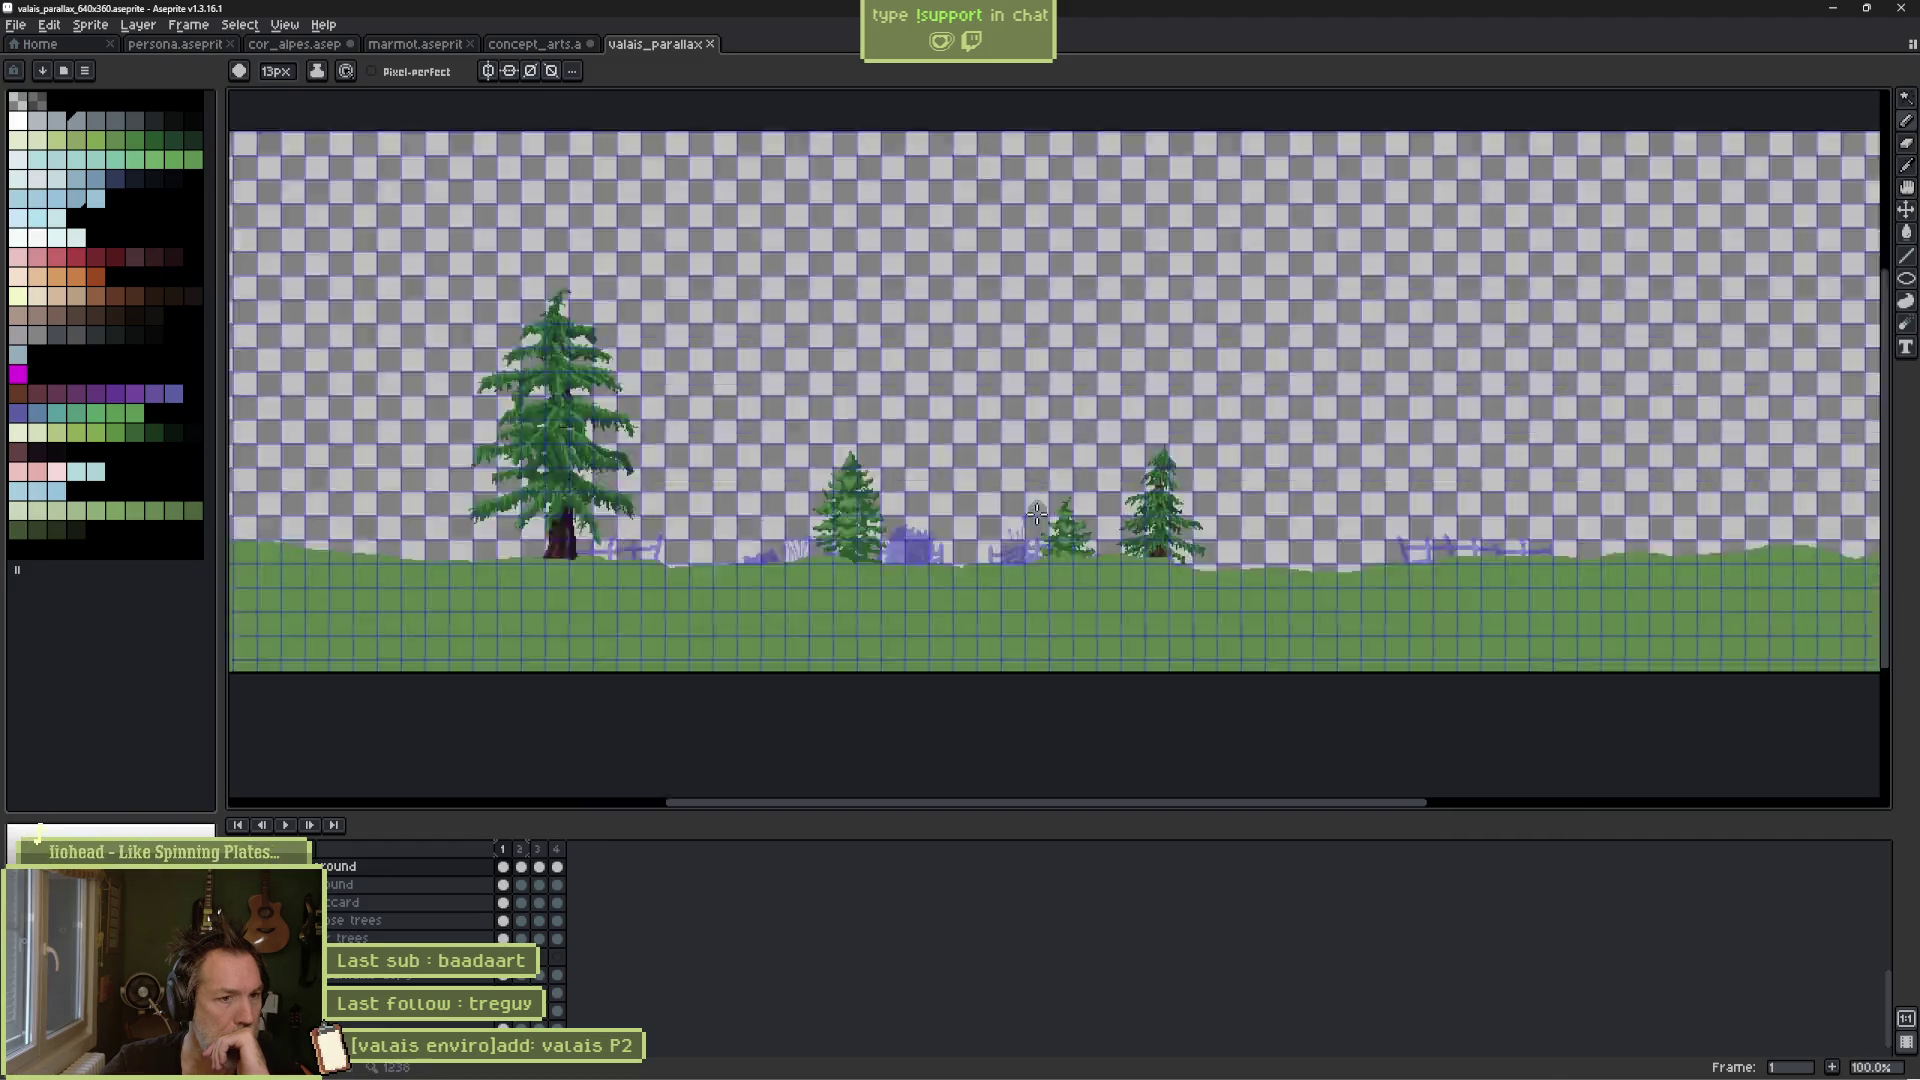
pyautogui.scroll(-2, 1034, 541)
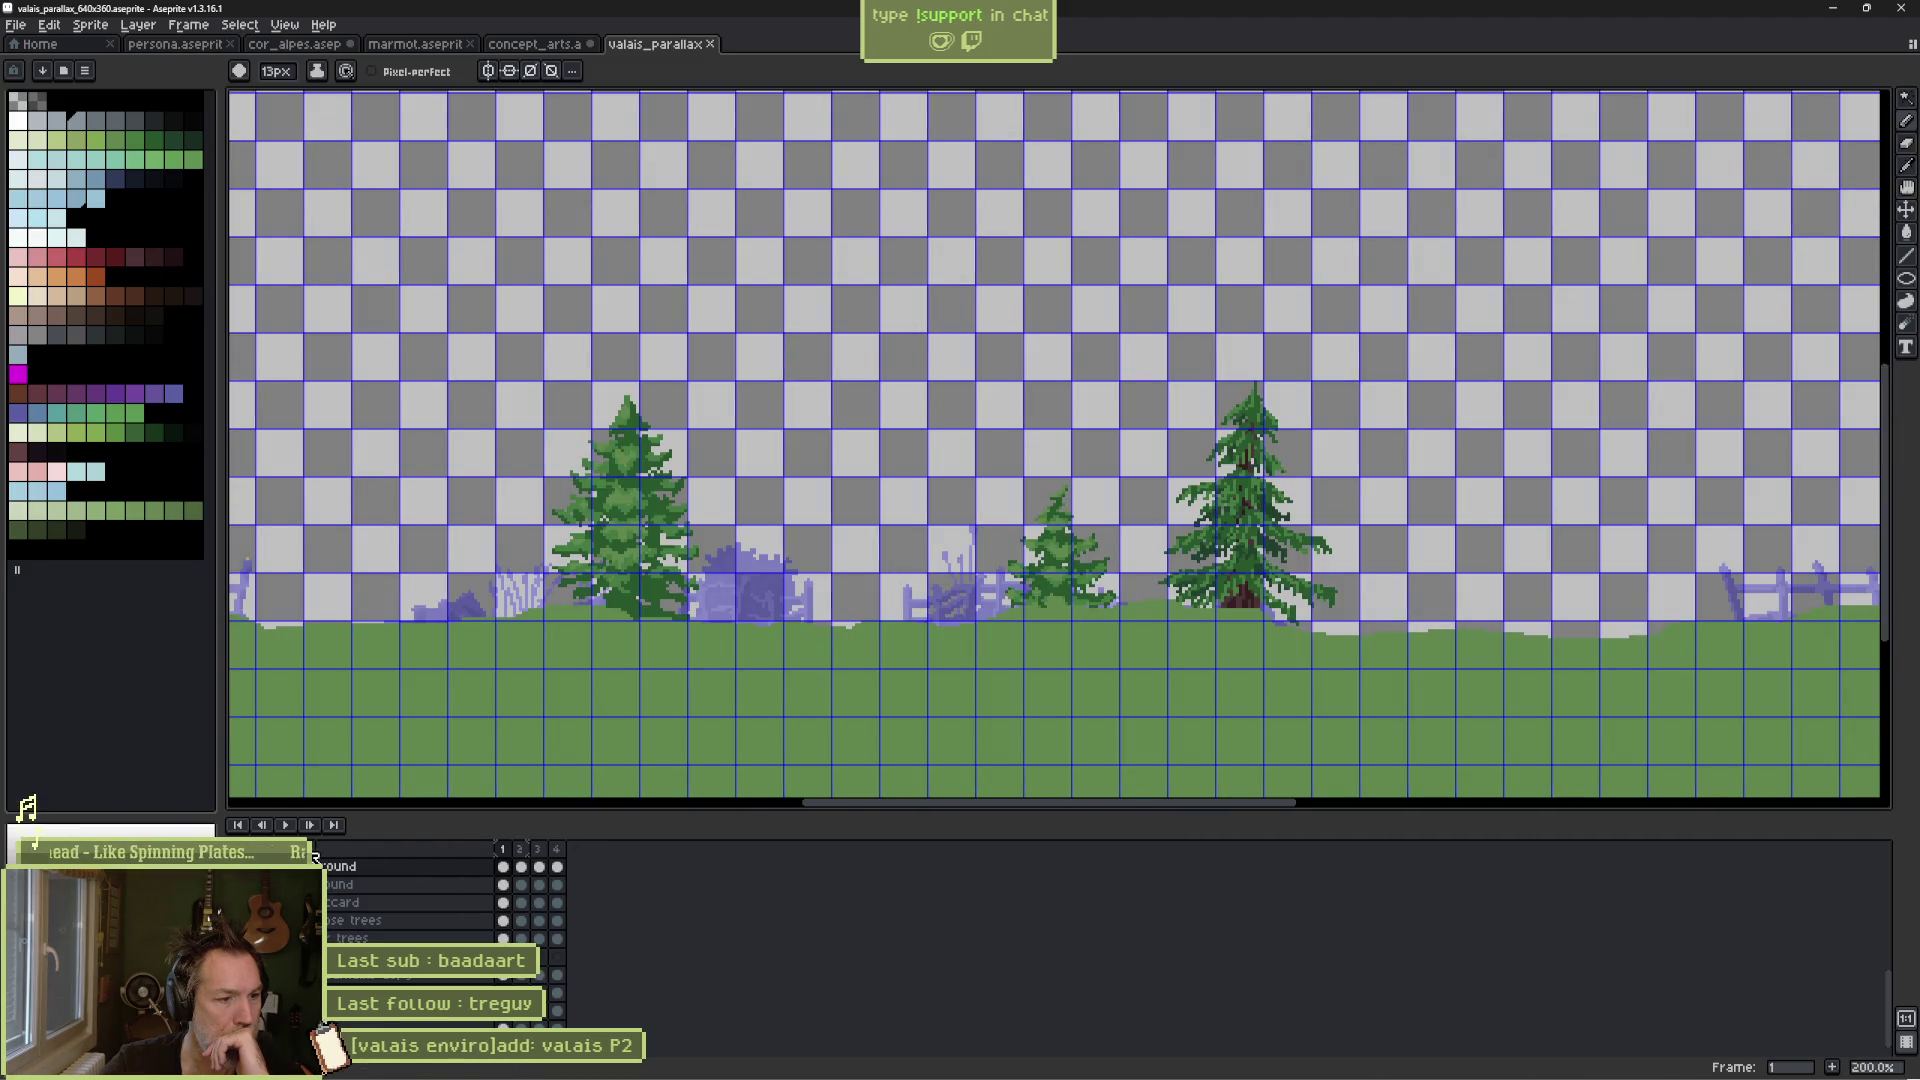
pyautogui.click(520, 849)
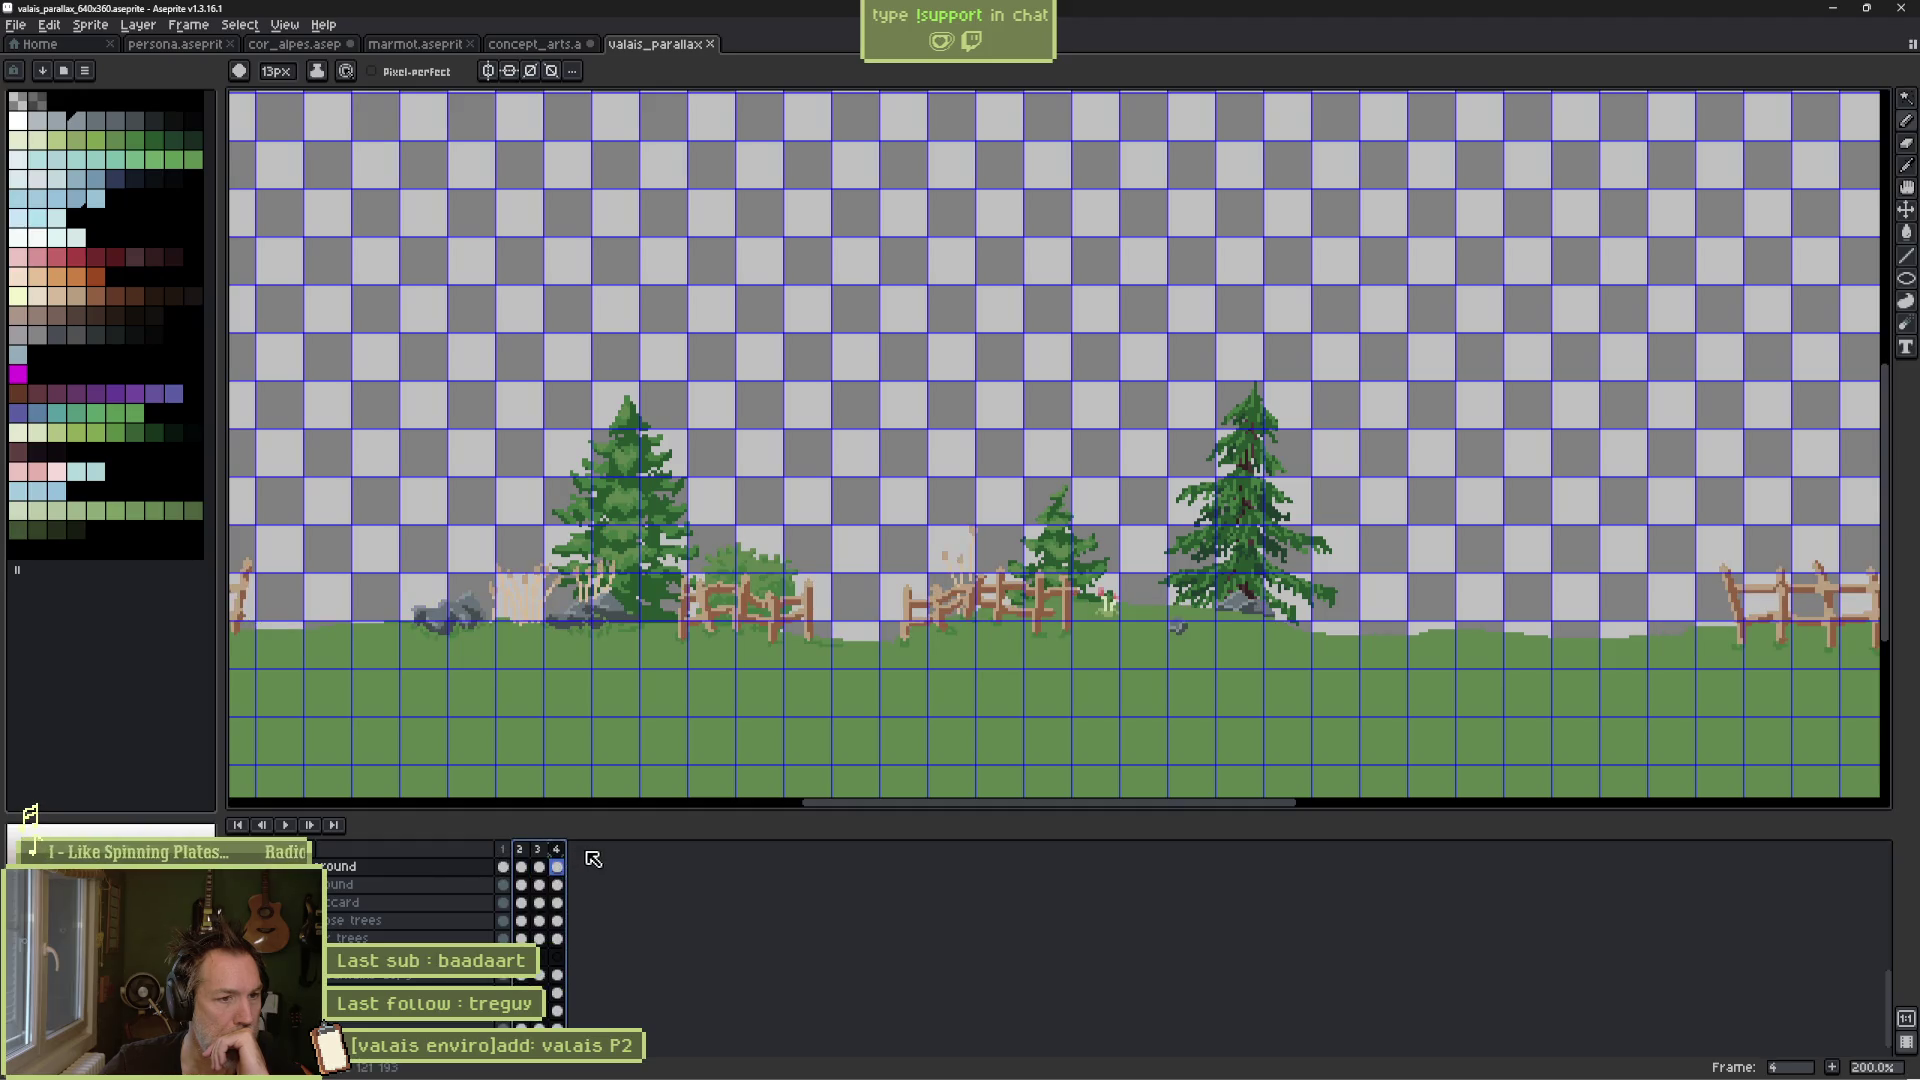
pyautogui.keyDown('shift'); pyautogui.click(502, 849); pyautogui.keyUp('shift')
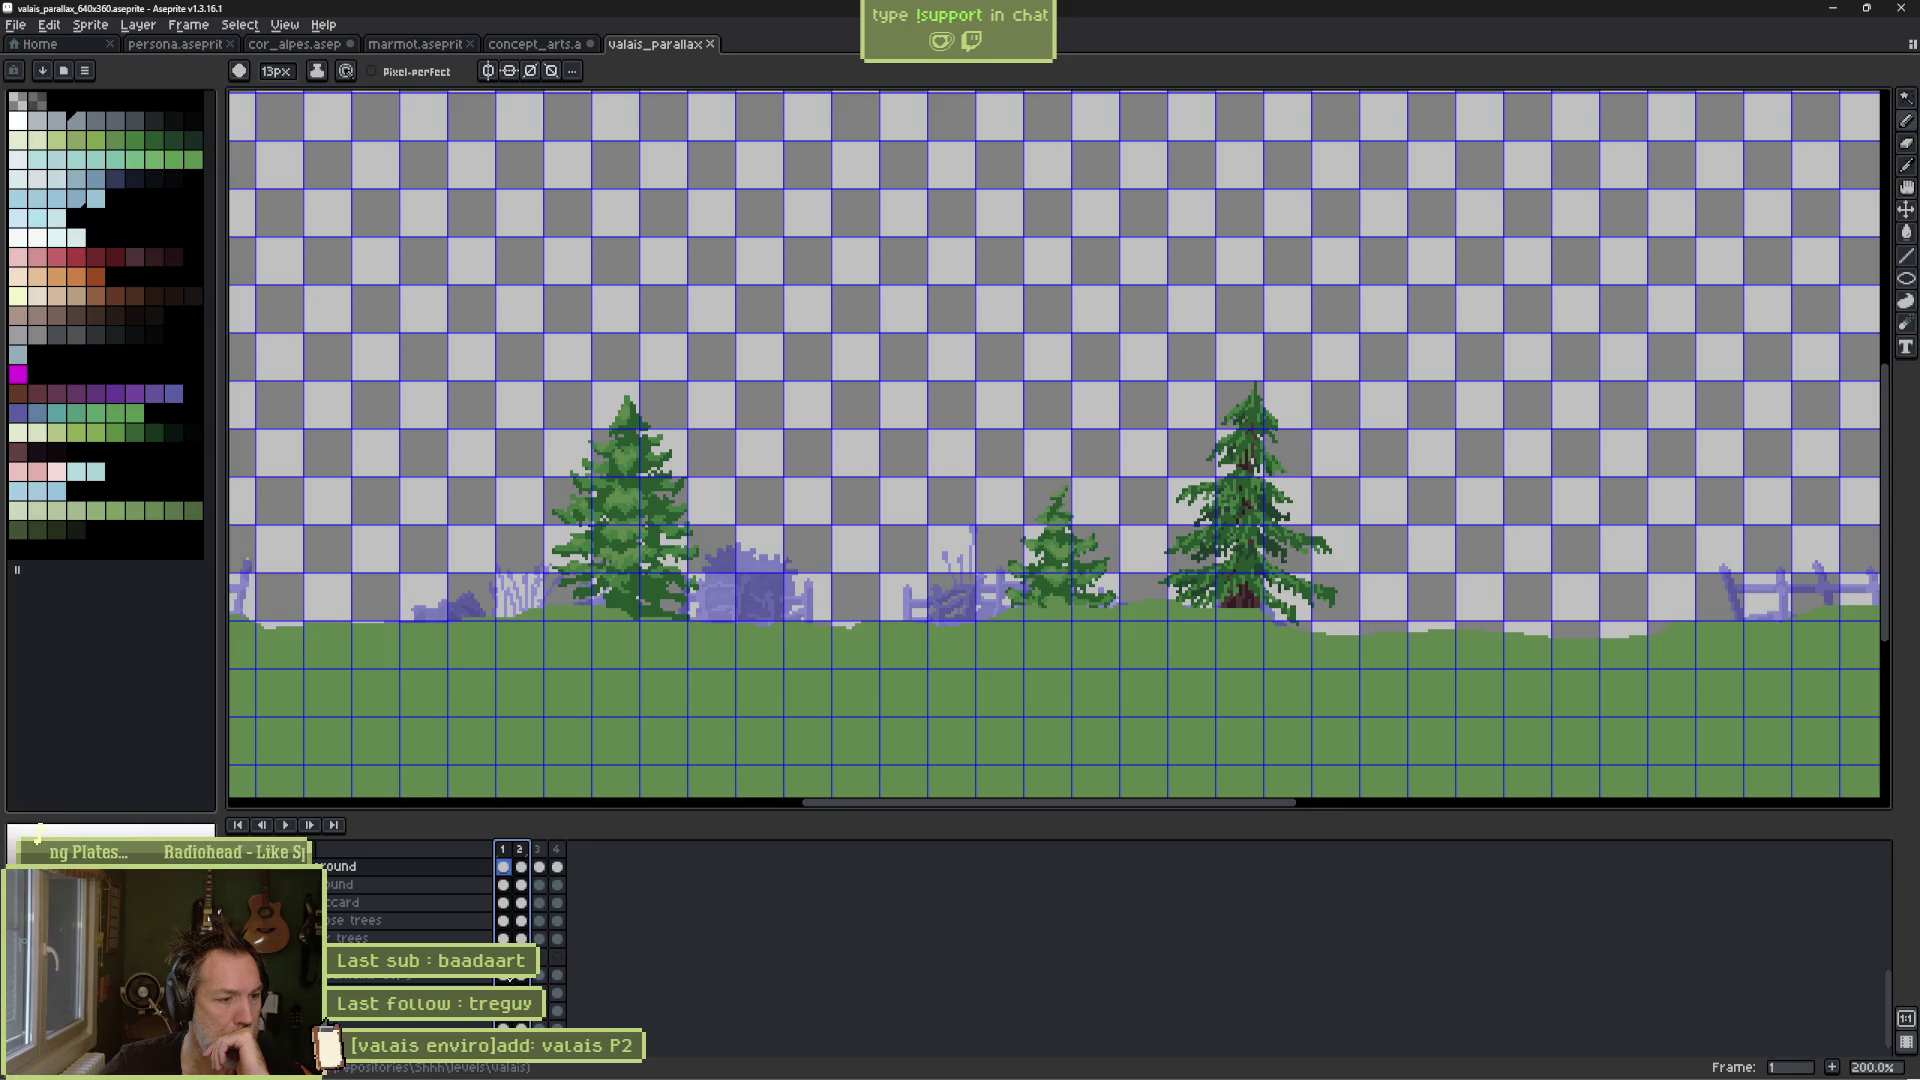
pyautogui.keyDown('ctrl'); pyautogui.click(629, 514); pyautogui.keyUp('ctrl')
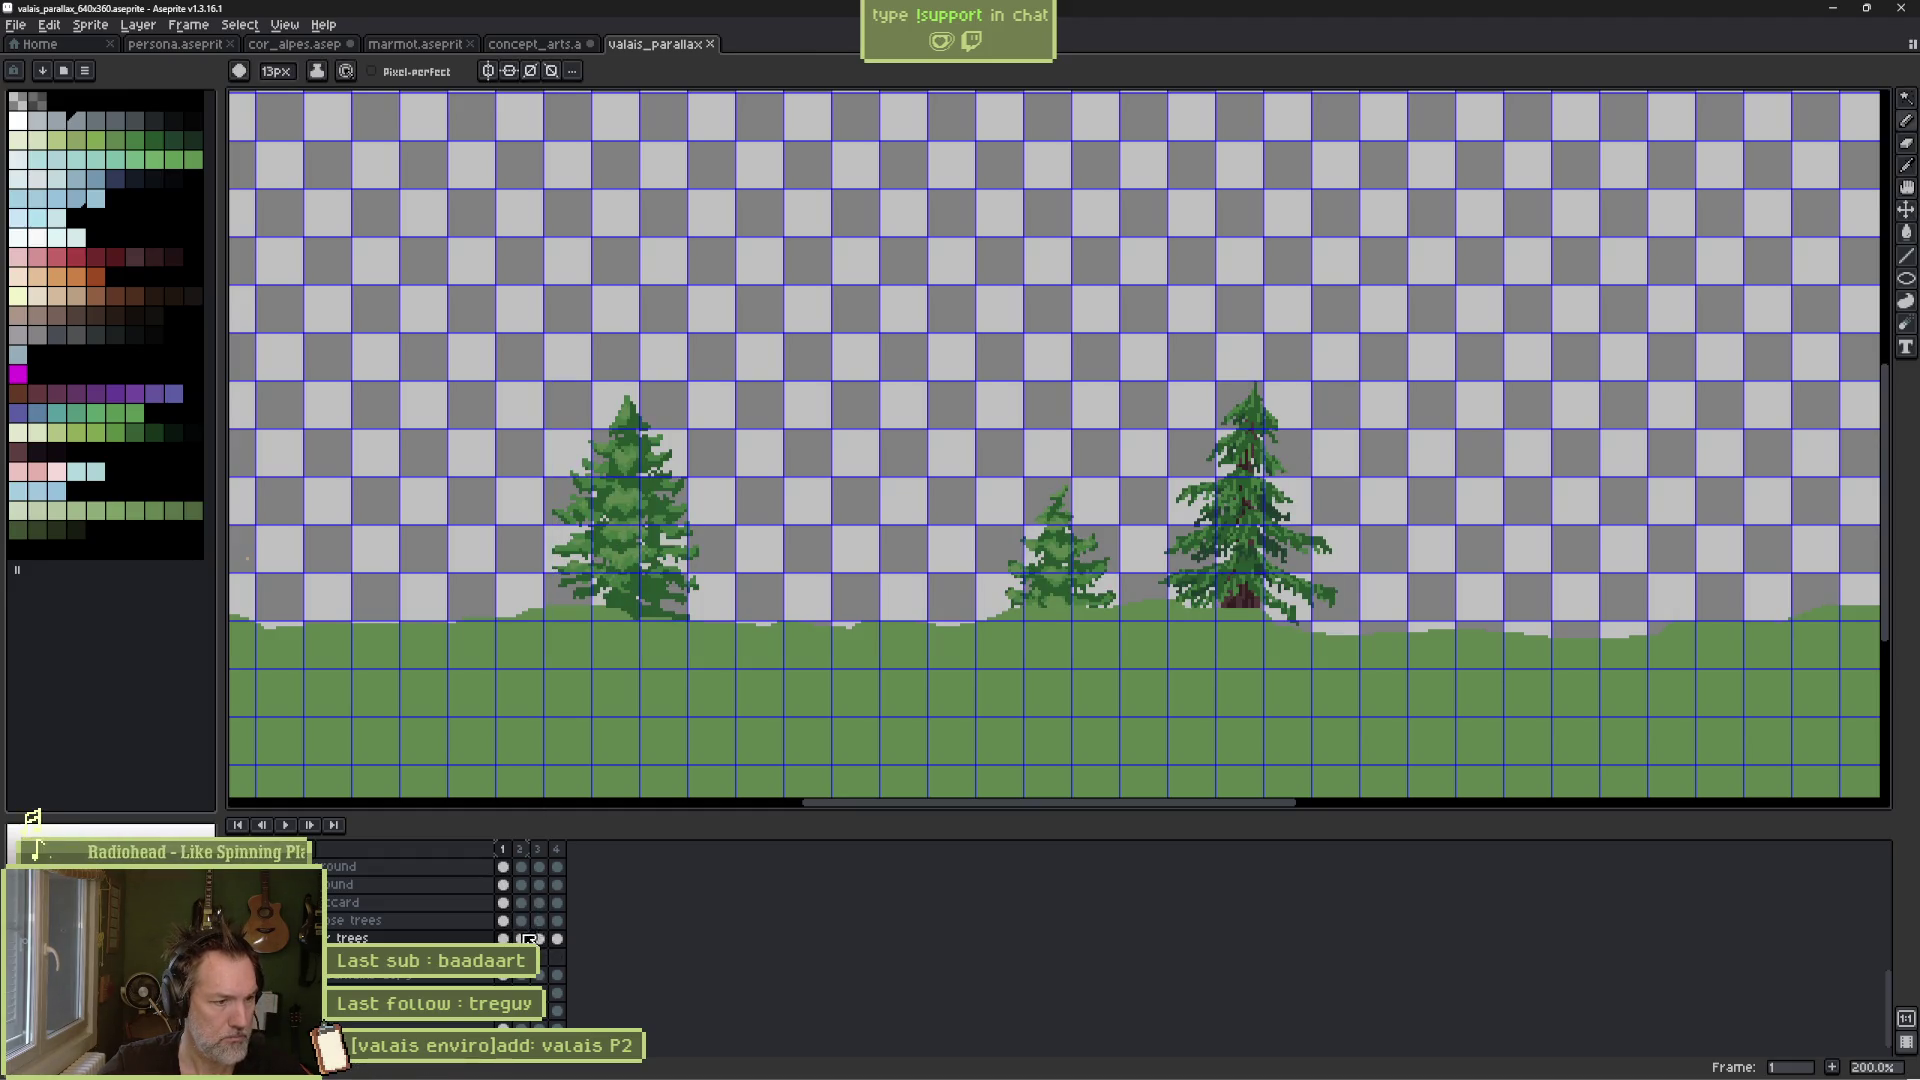
pyautogui.click(503, 938)
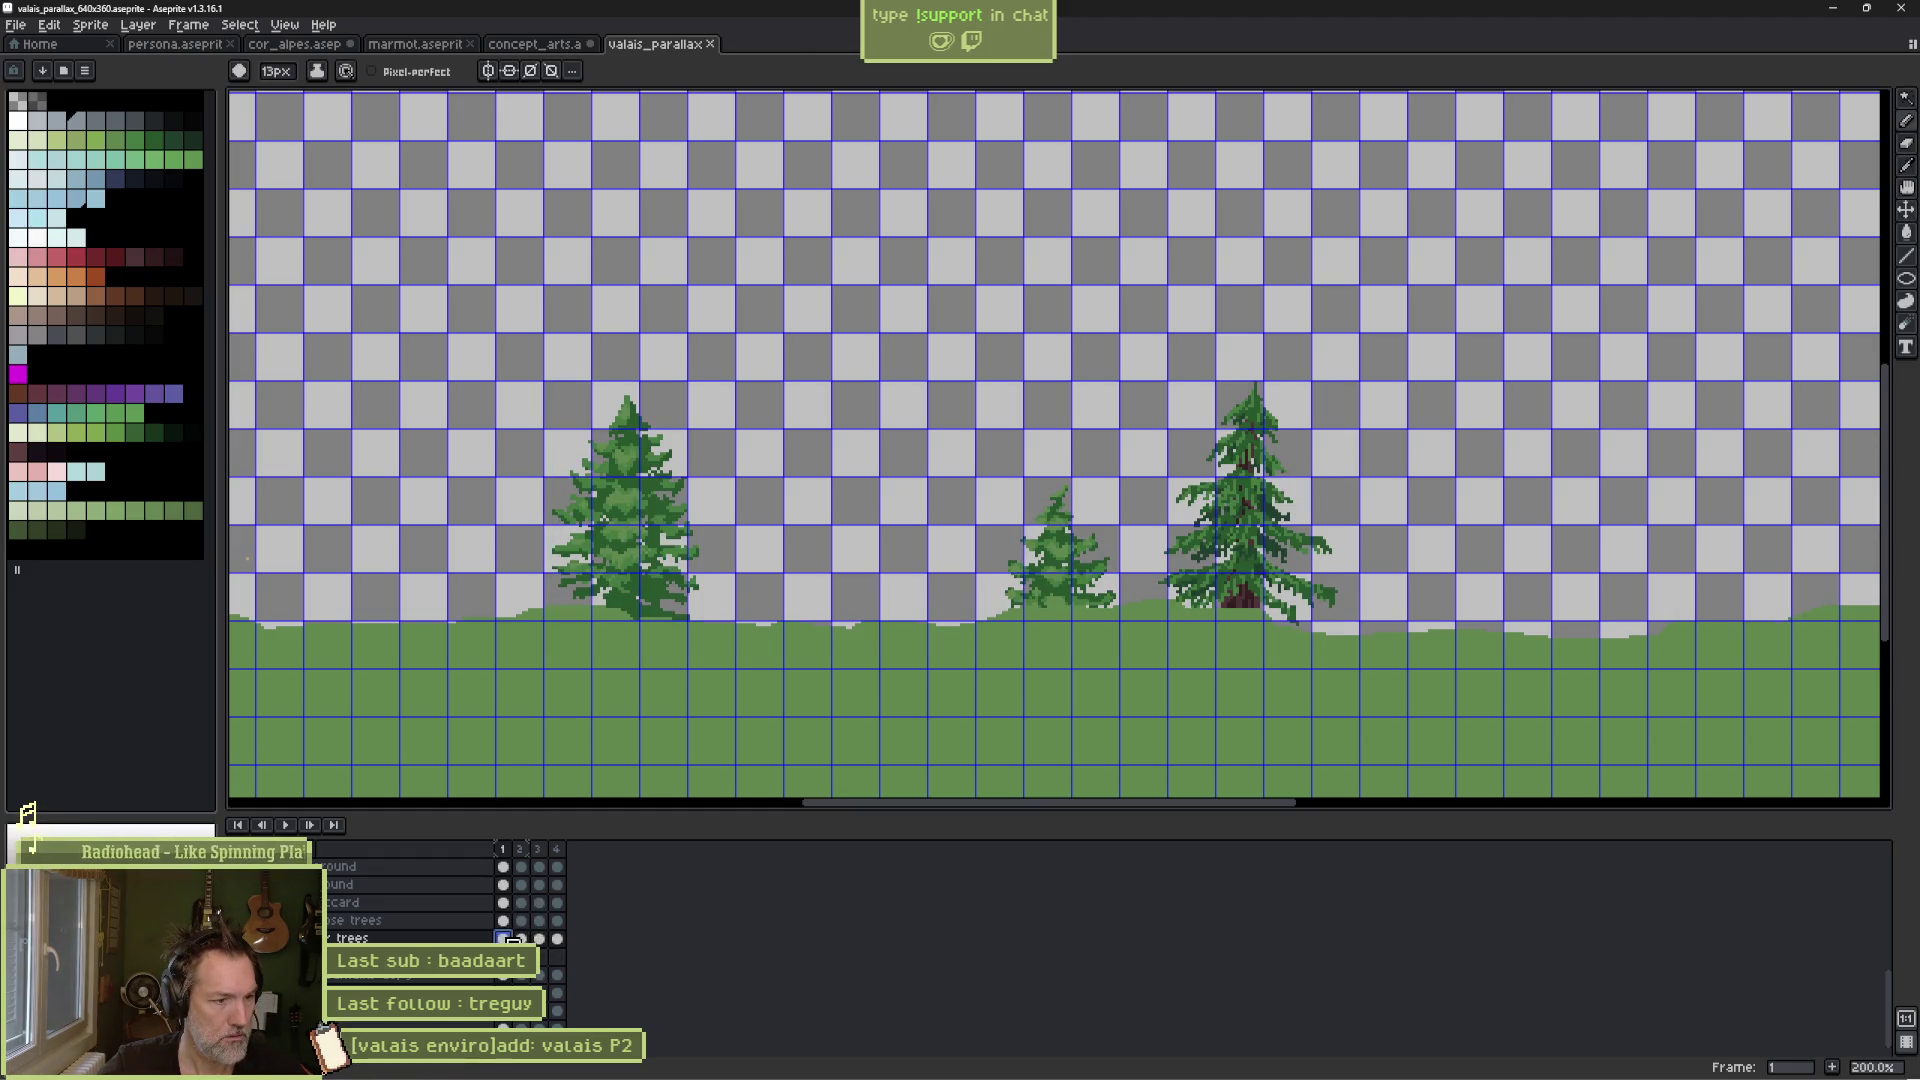
# - In concept_arts, paste the three pine trees into a new layer on the upper-left hills
pyautogui.click(556, 45)
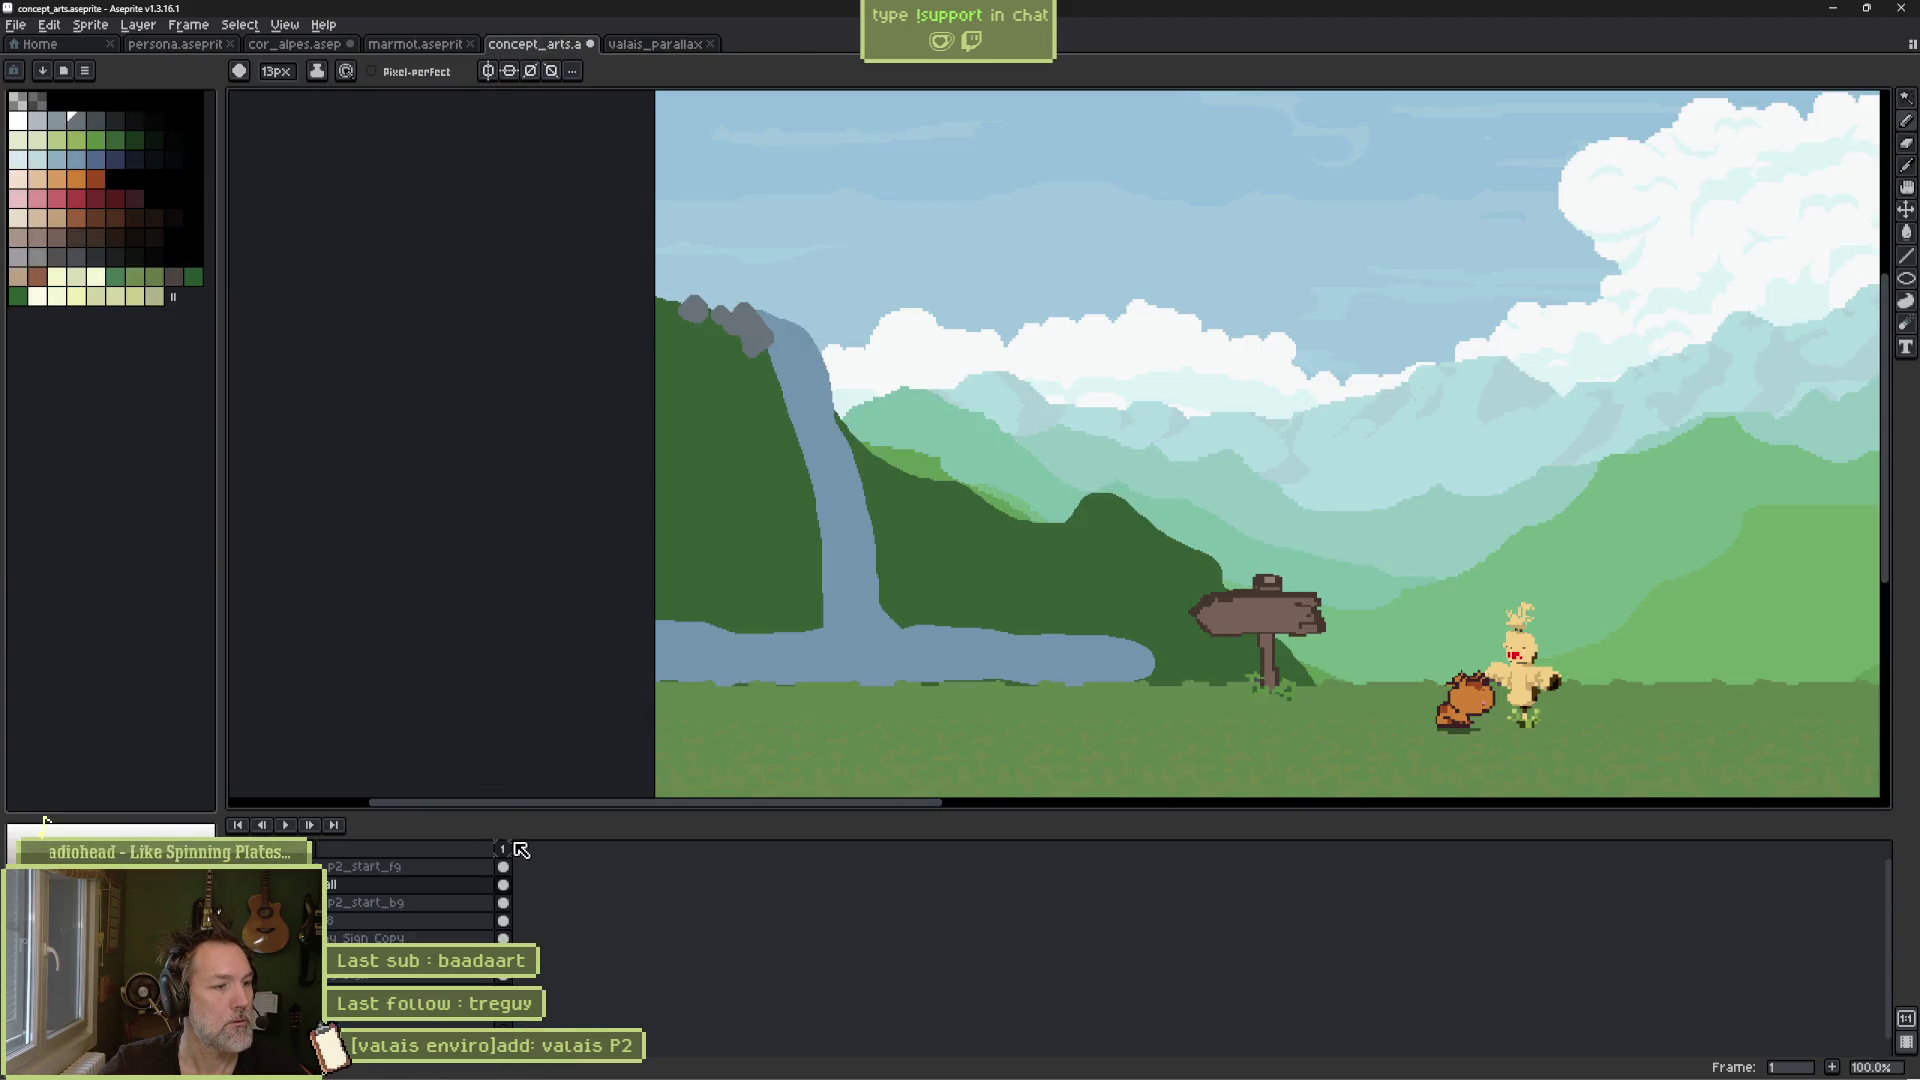
pyautogui.click(477, 886)
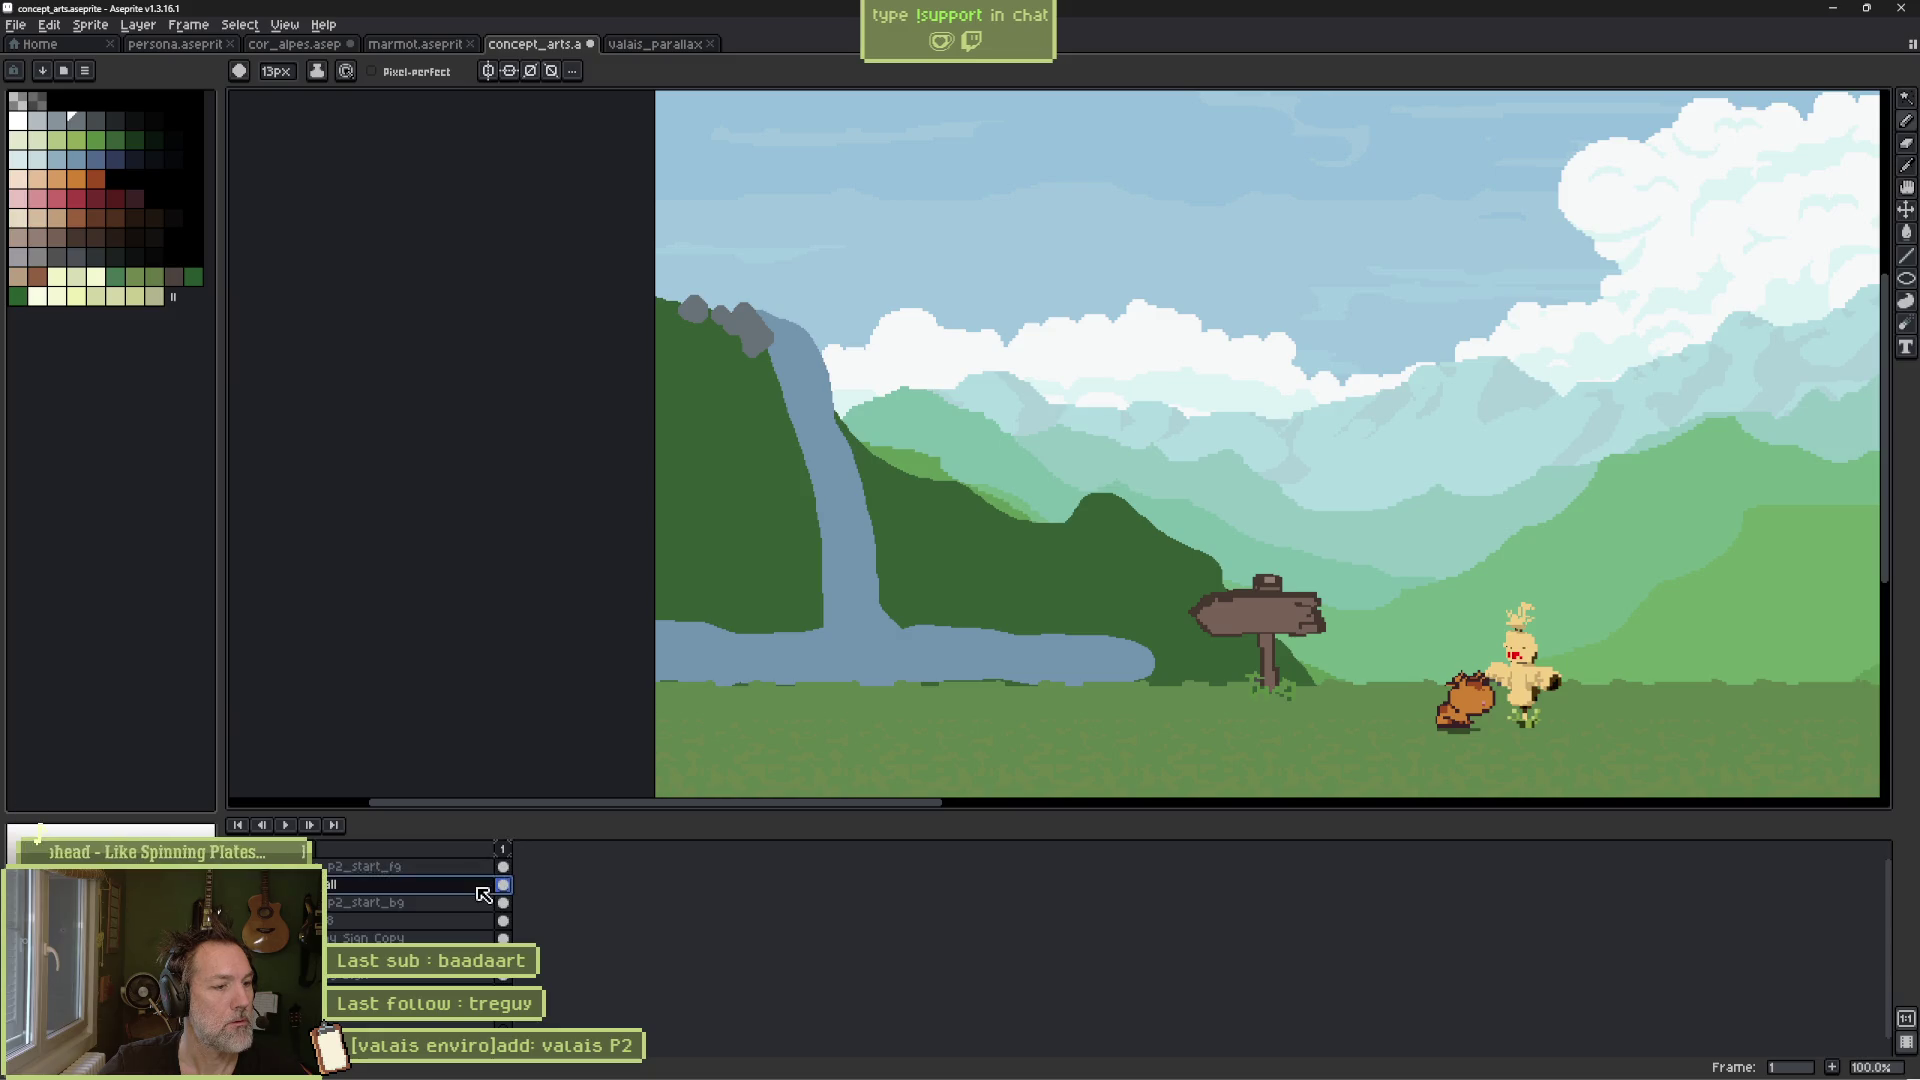
pyautogui.hotkey('shift', 'n')
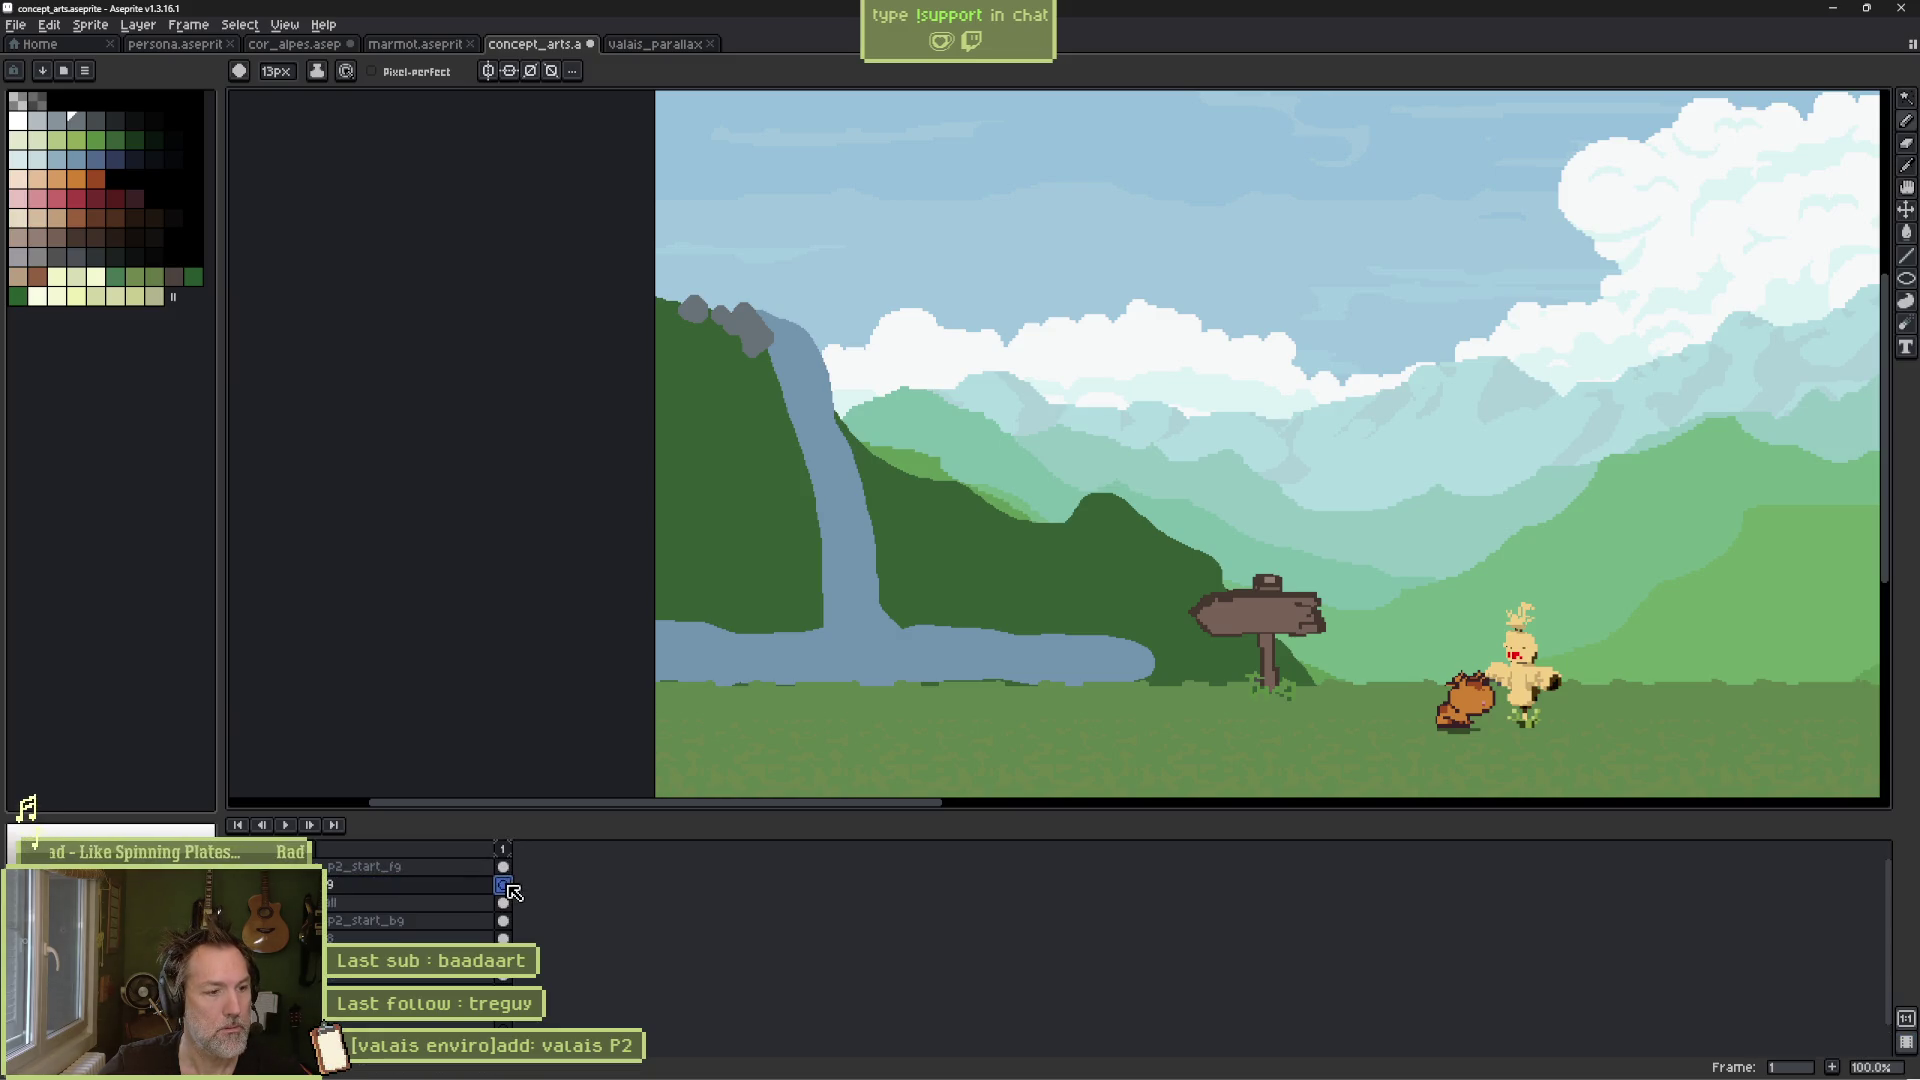
pyautogui.hotkey('ctrl', 'v')
pyautogui.moveTo(1318, 470)
pyautogui.mouseDown()
pyautogui.moveTo(797, 416)
pyautogui.moveTo(653, 356)
pyautogui.mouseUp()
# - Lasso the two right-hand trees and move them down the hill beside the waterfall
pyautogui.press('q')
pyautogui.moveTo(977, 189)
pyautogui.mouseDown()
pyautogui.moveTo(1178, 363)
pyautogui.moveTo(975, 195)
pyautogui.mouseUp()
pyautogui.moveTo(1040, 335)
pyautogui.mouseDown()
pyautogui.moveTo(1040, 520)
pyautogui.moveTo(1062, 529)
pyautogui.mouseUp()
pyautogui.hotkey('ctrl', 'd')
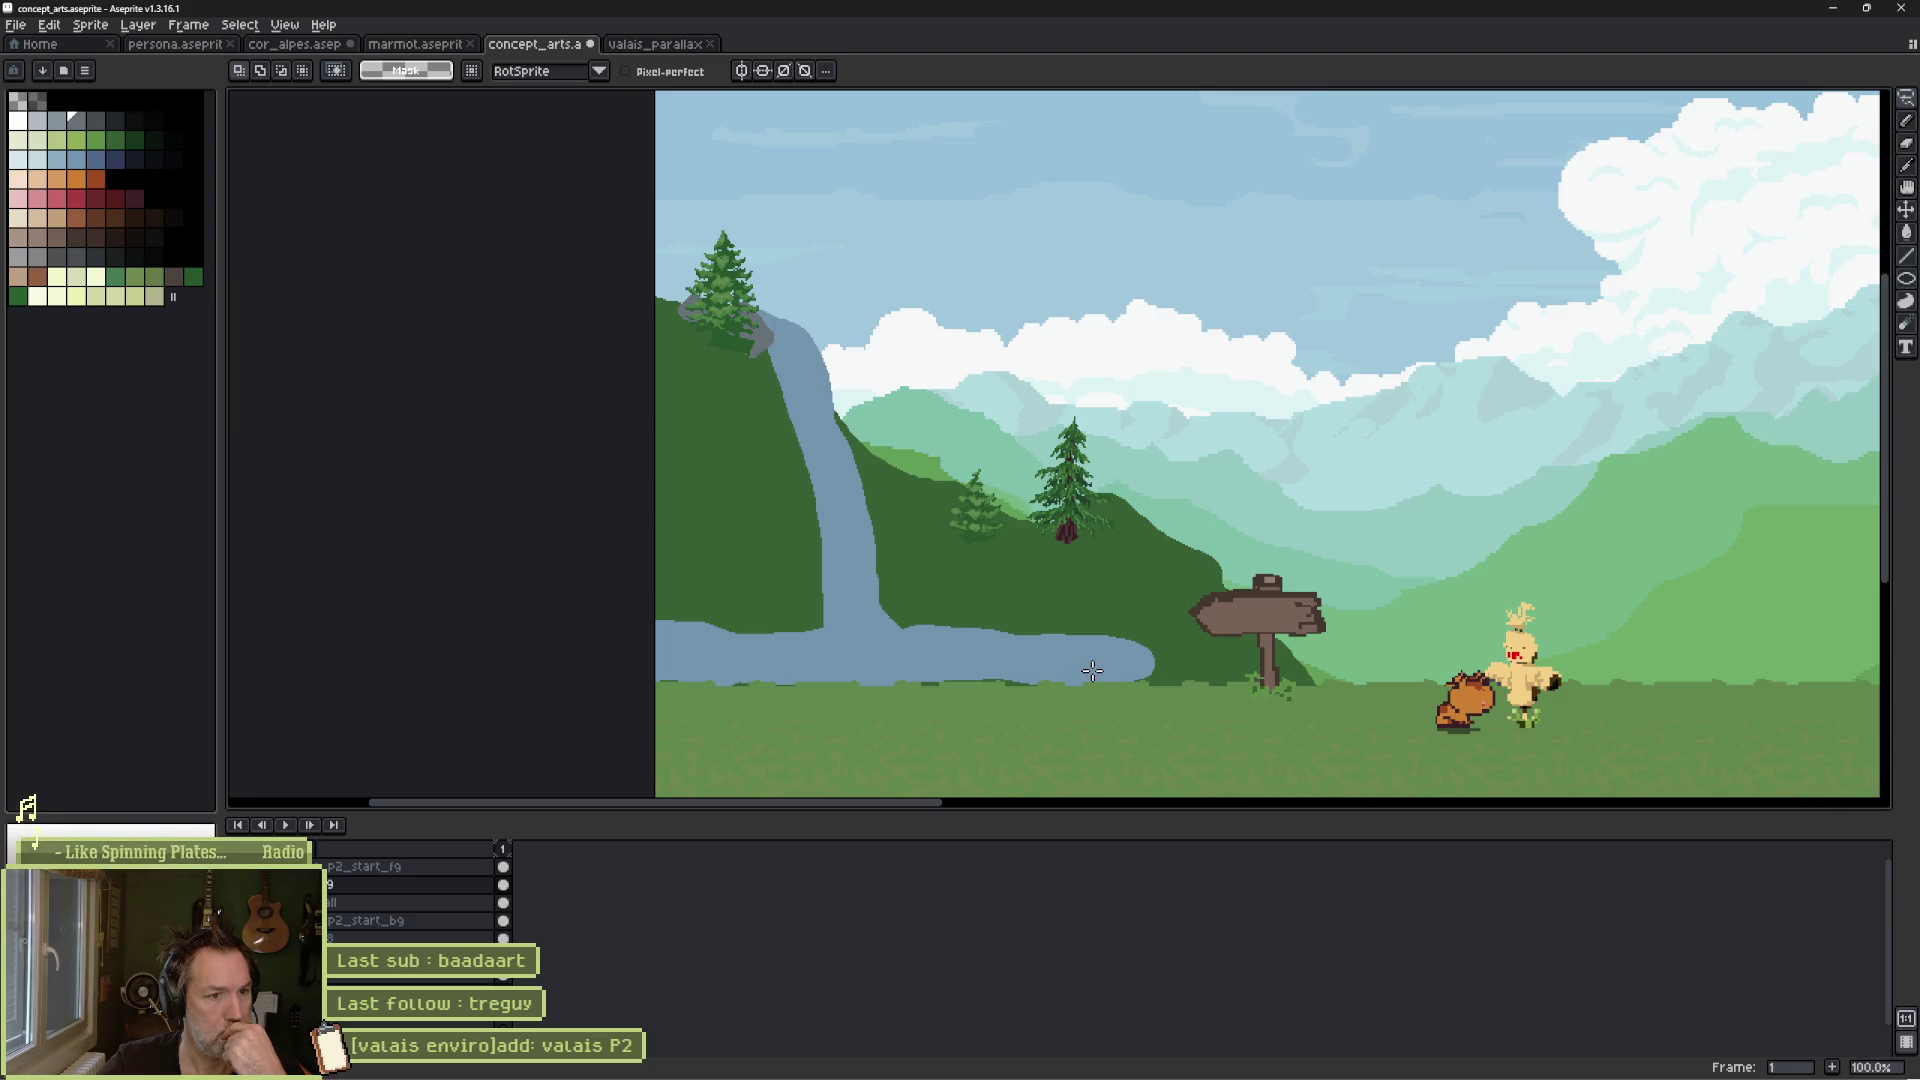
# - Paint a green grass stroke along the river's bottom edge on the all layer, then zoom out to review
pyautogui.press('b')
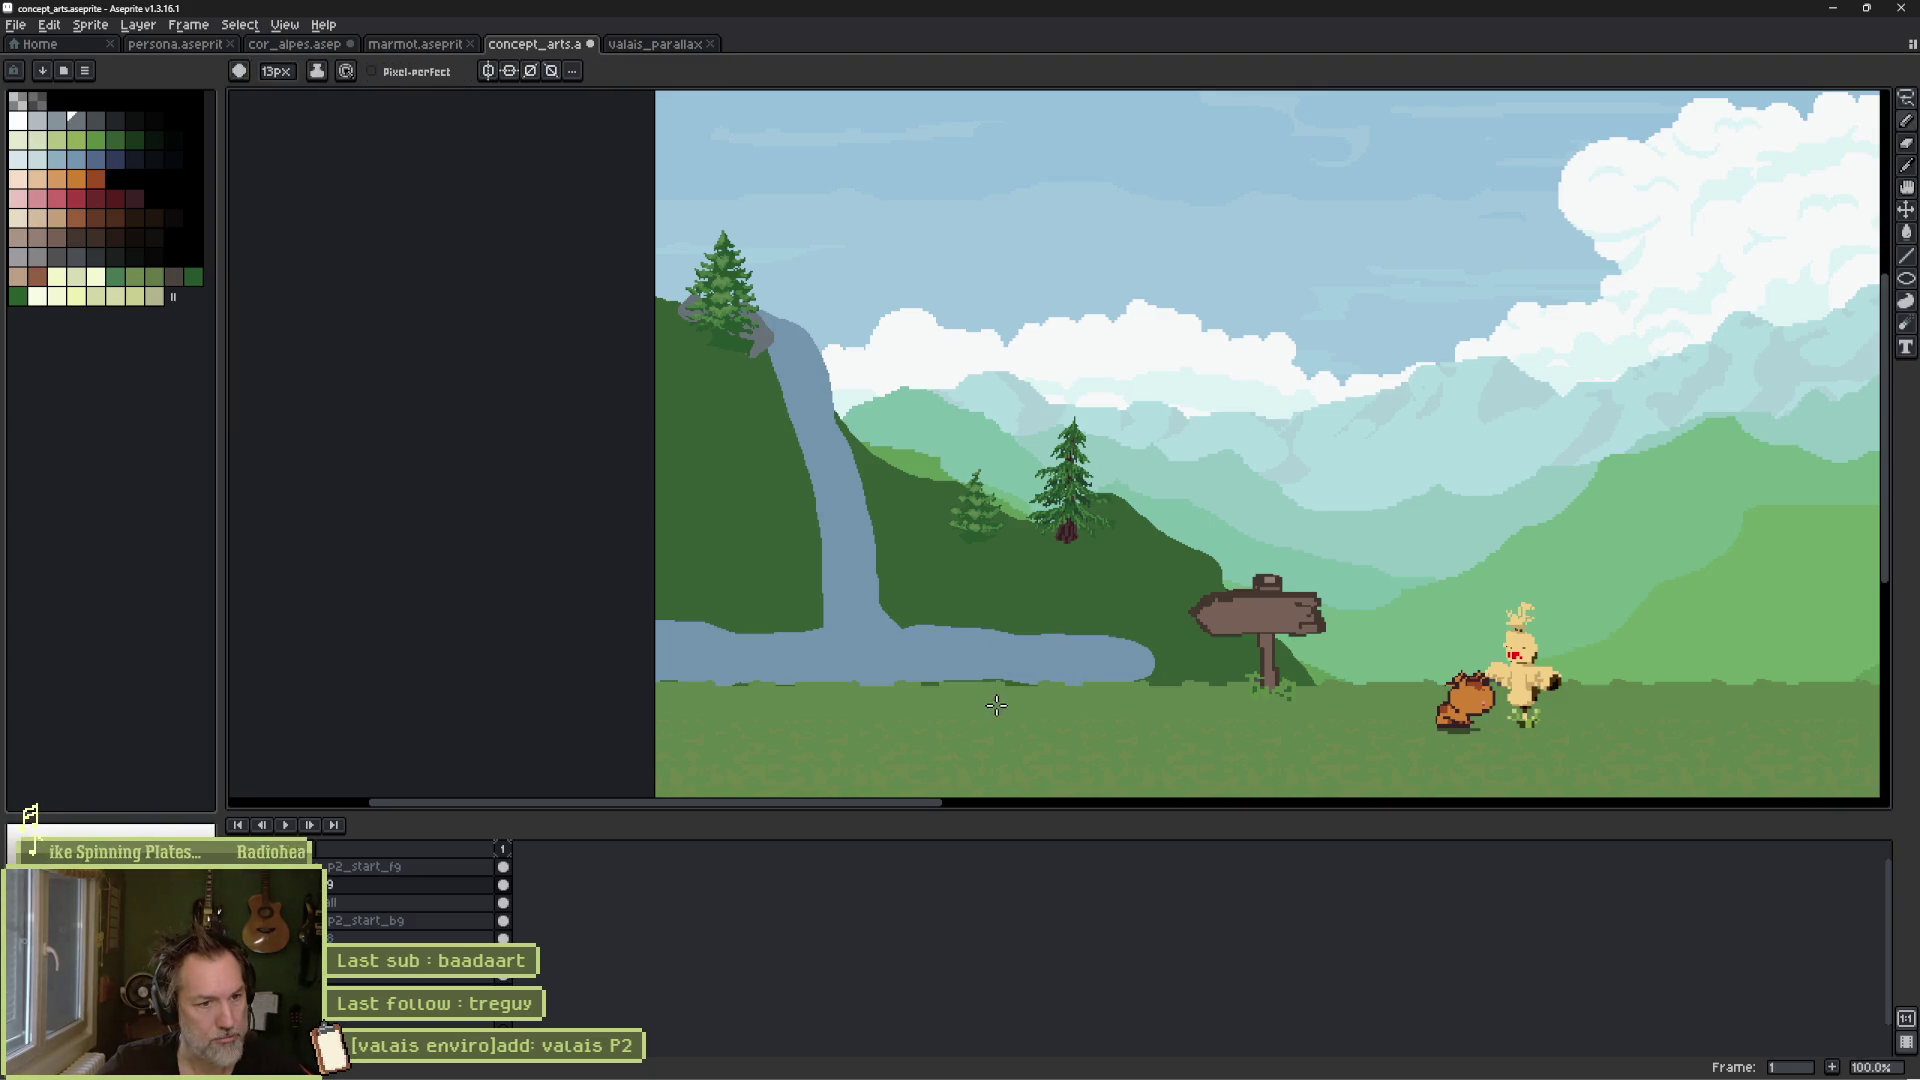
pyautogui.scroll(1, 948, 706)
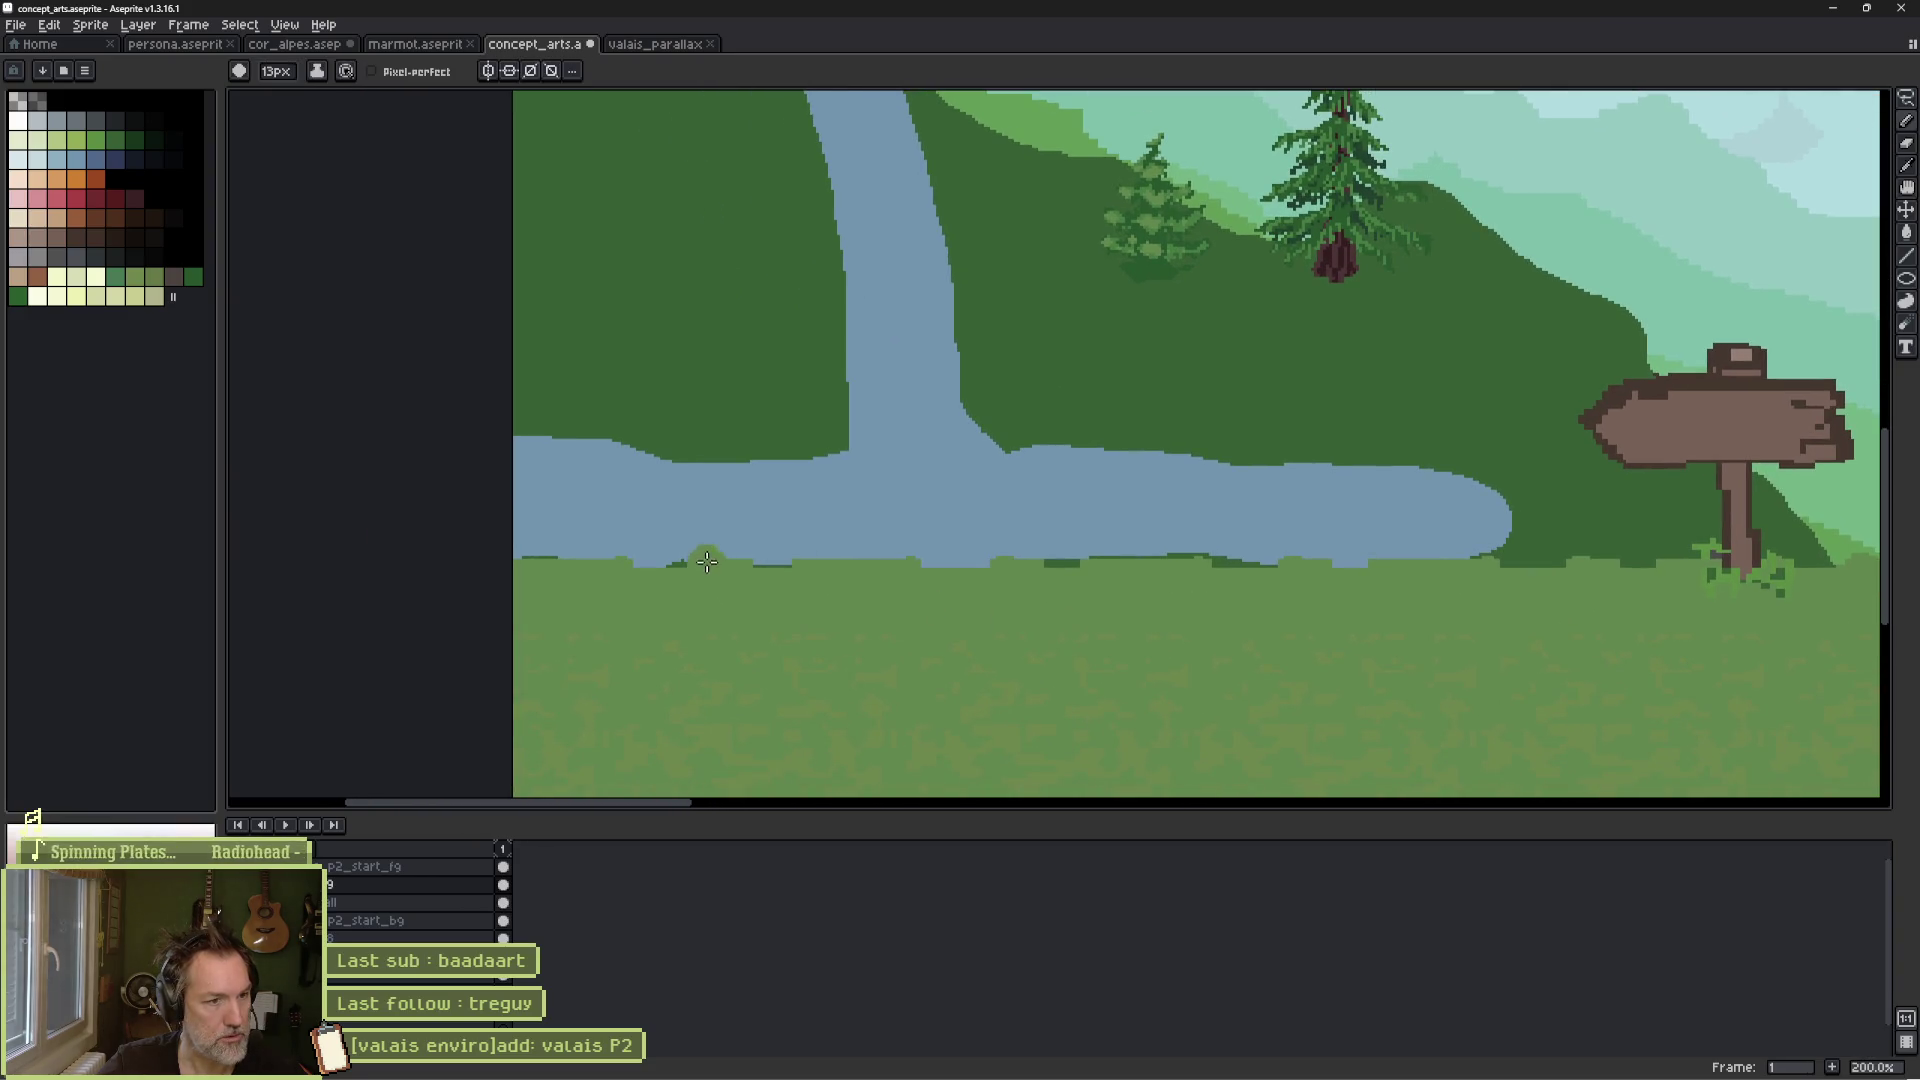
pyautogui.hotkey('alt', 'Down')
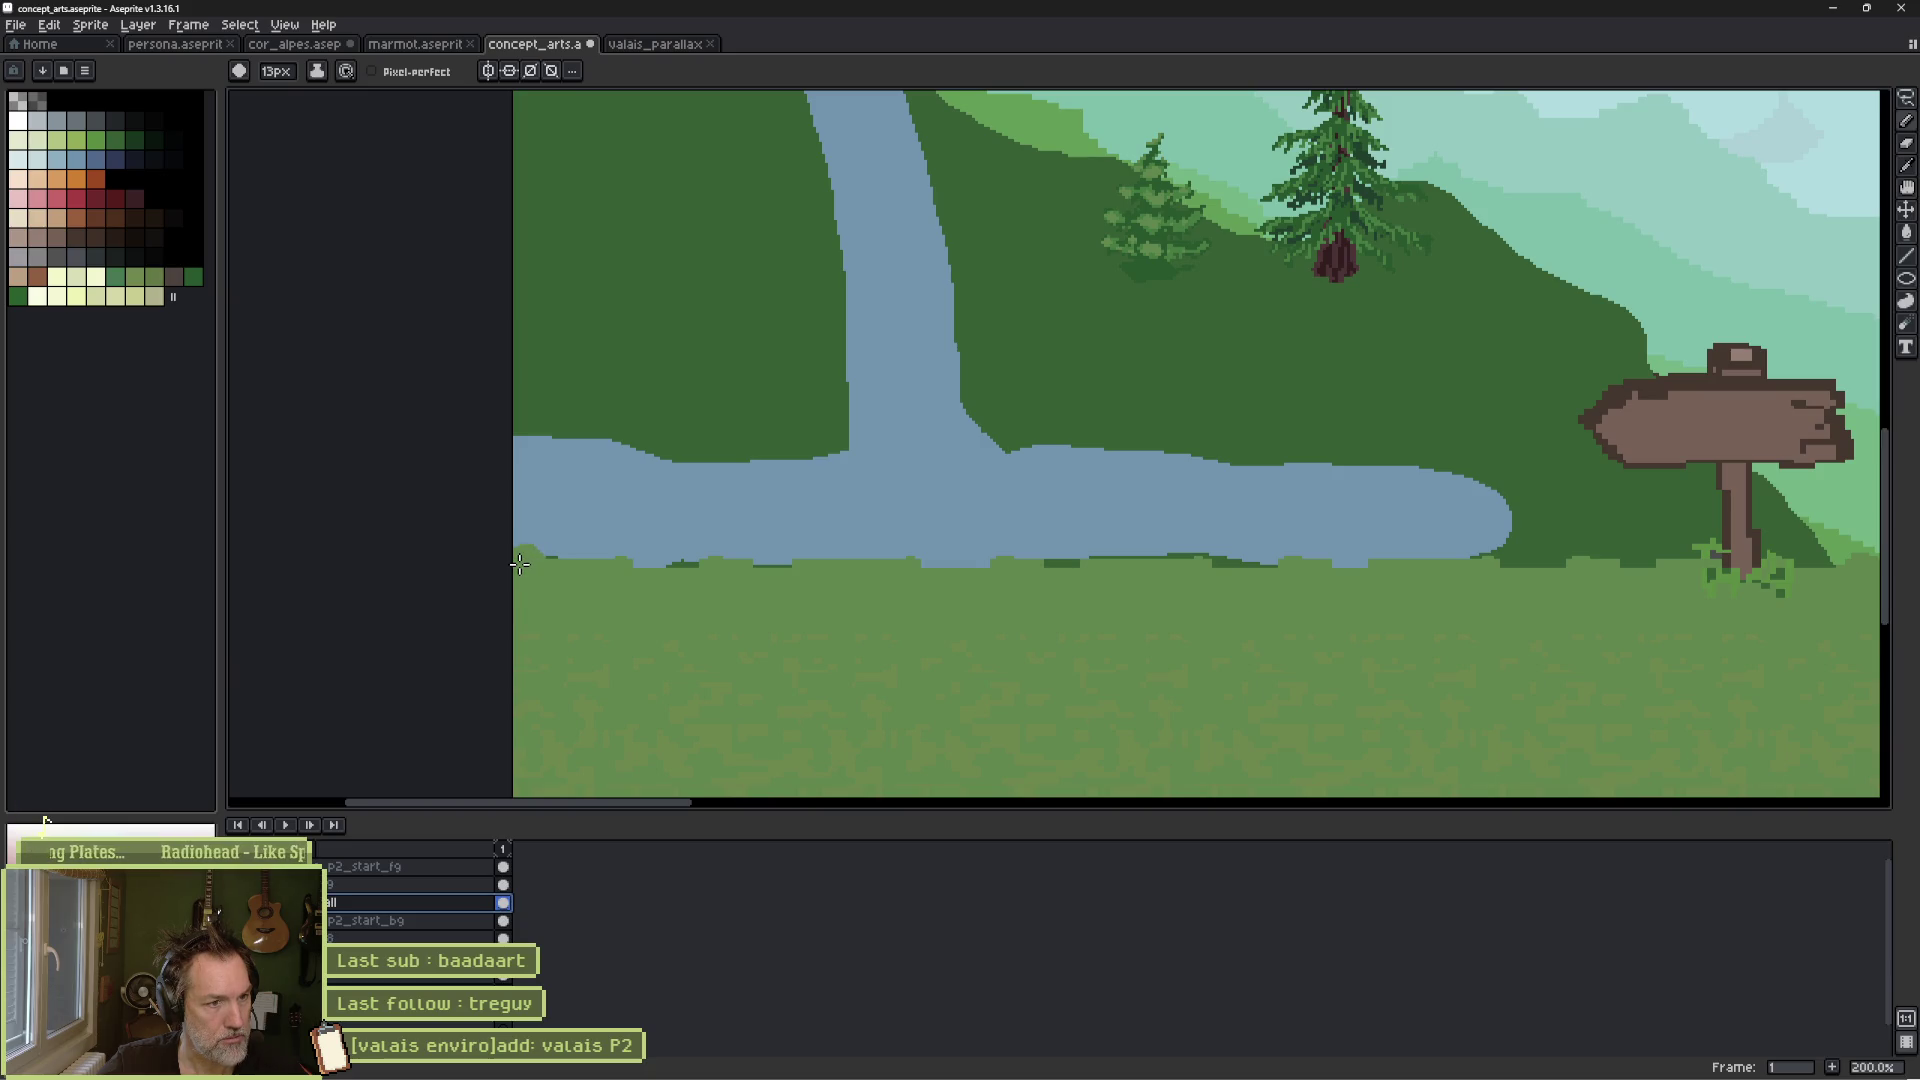
pyautogui.moveTo(531, 556); pyautogui.dragTo(1654, 560)
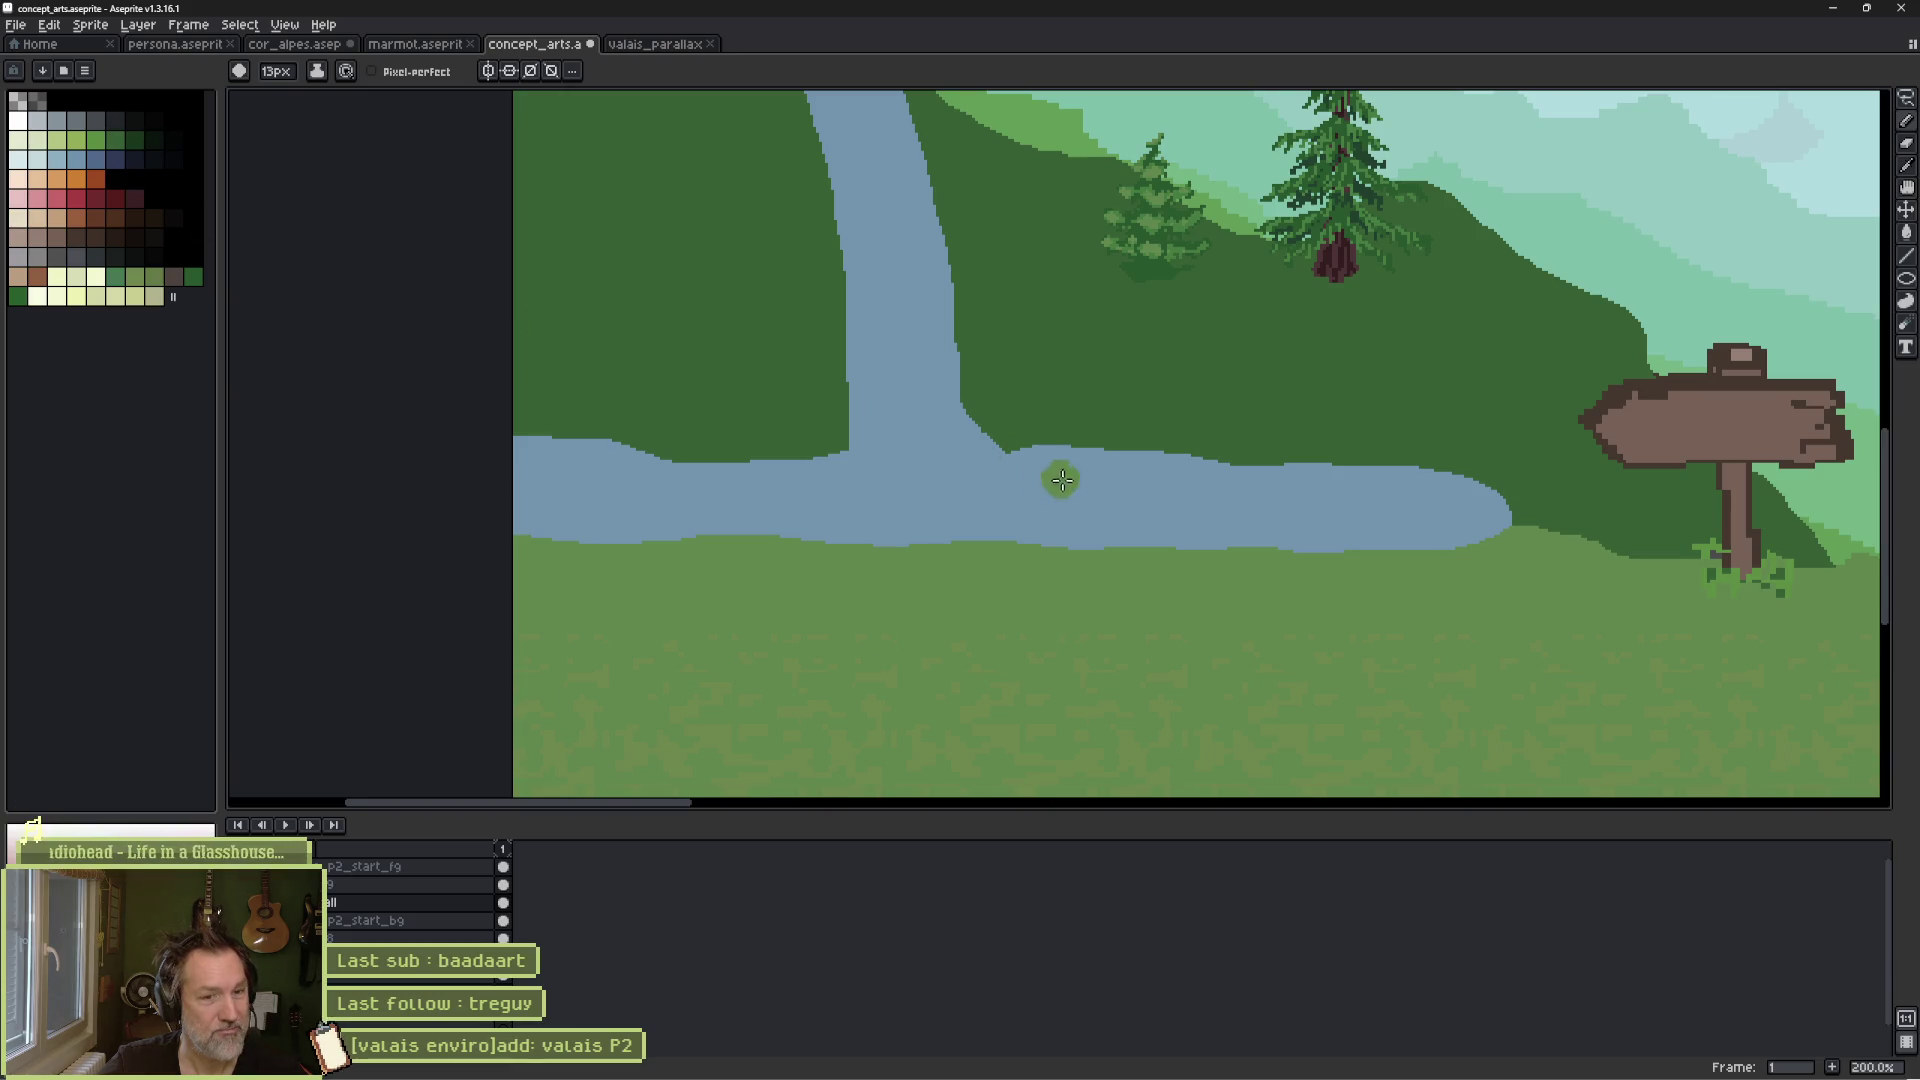
pyautogui.scroll(-2, 1061, 477)
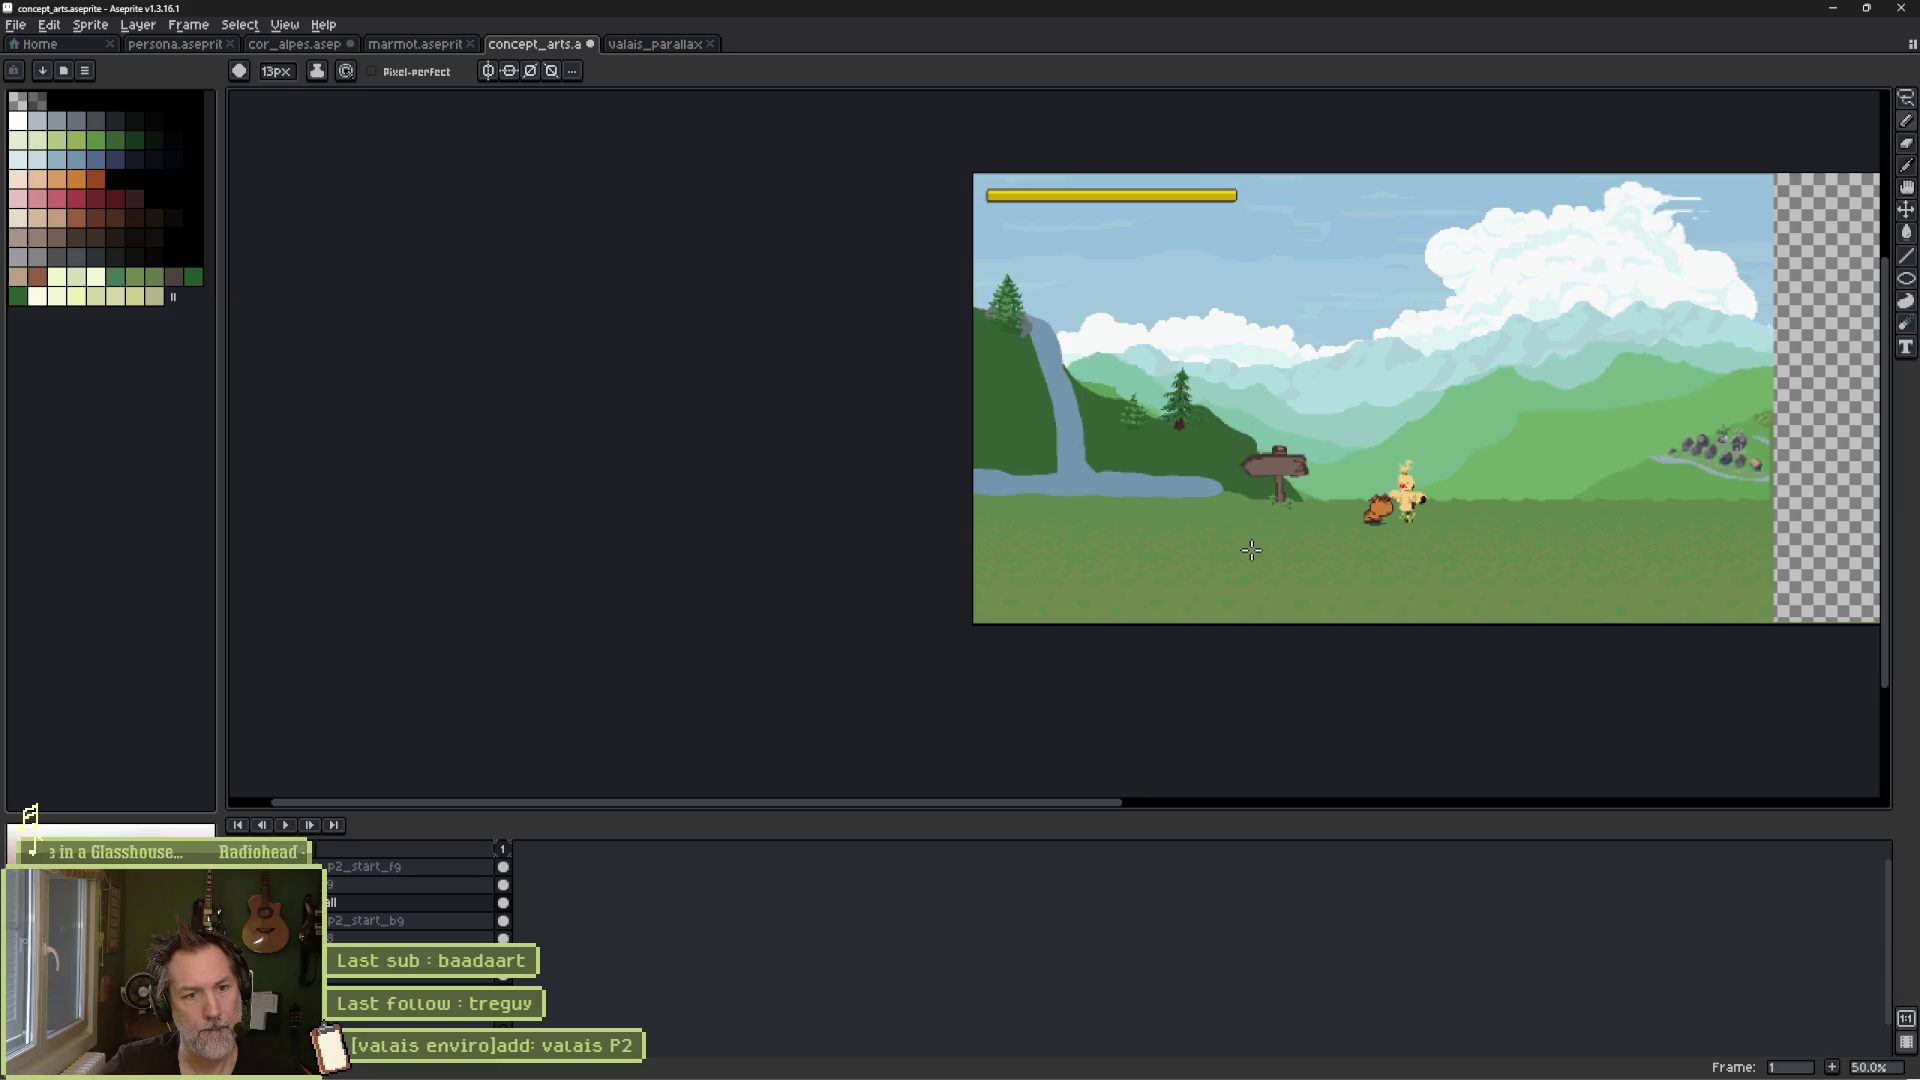
pyautogui.scroll(2, 1359, 427)
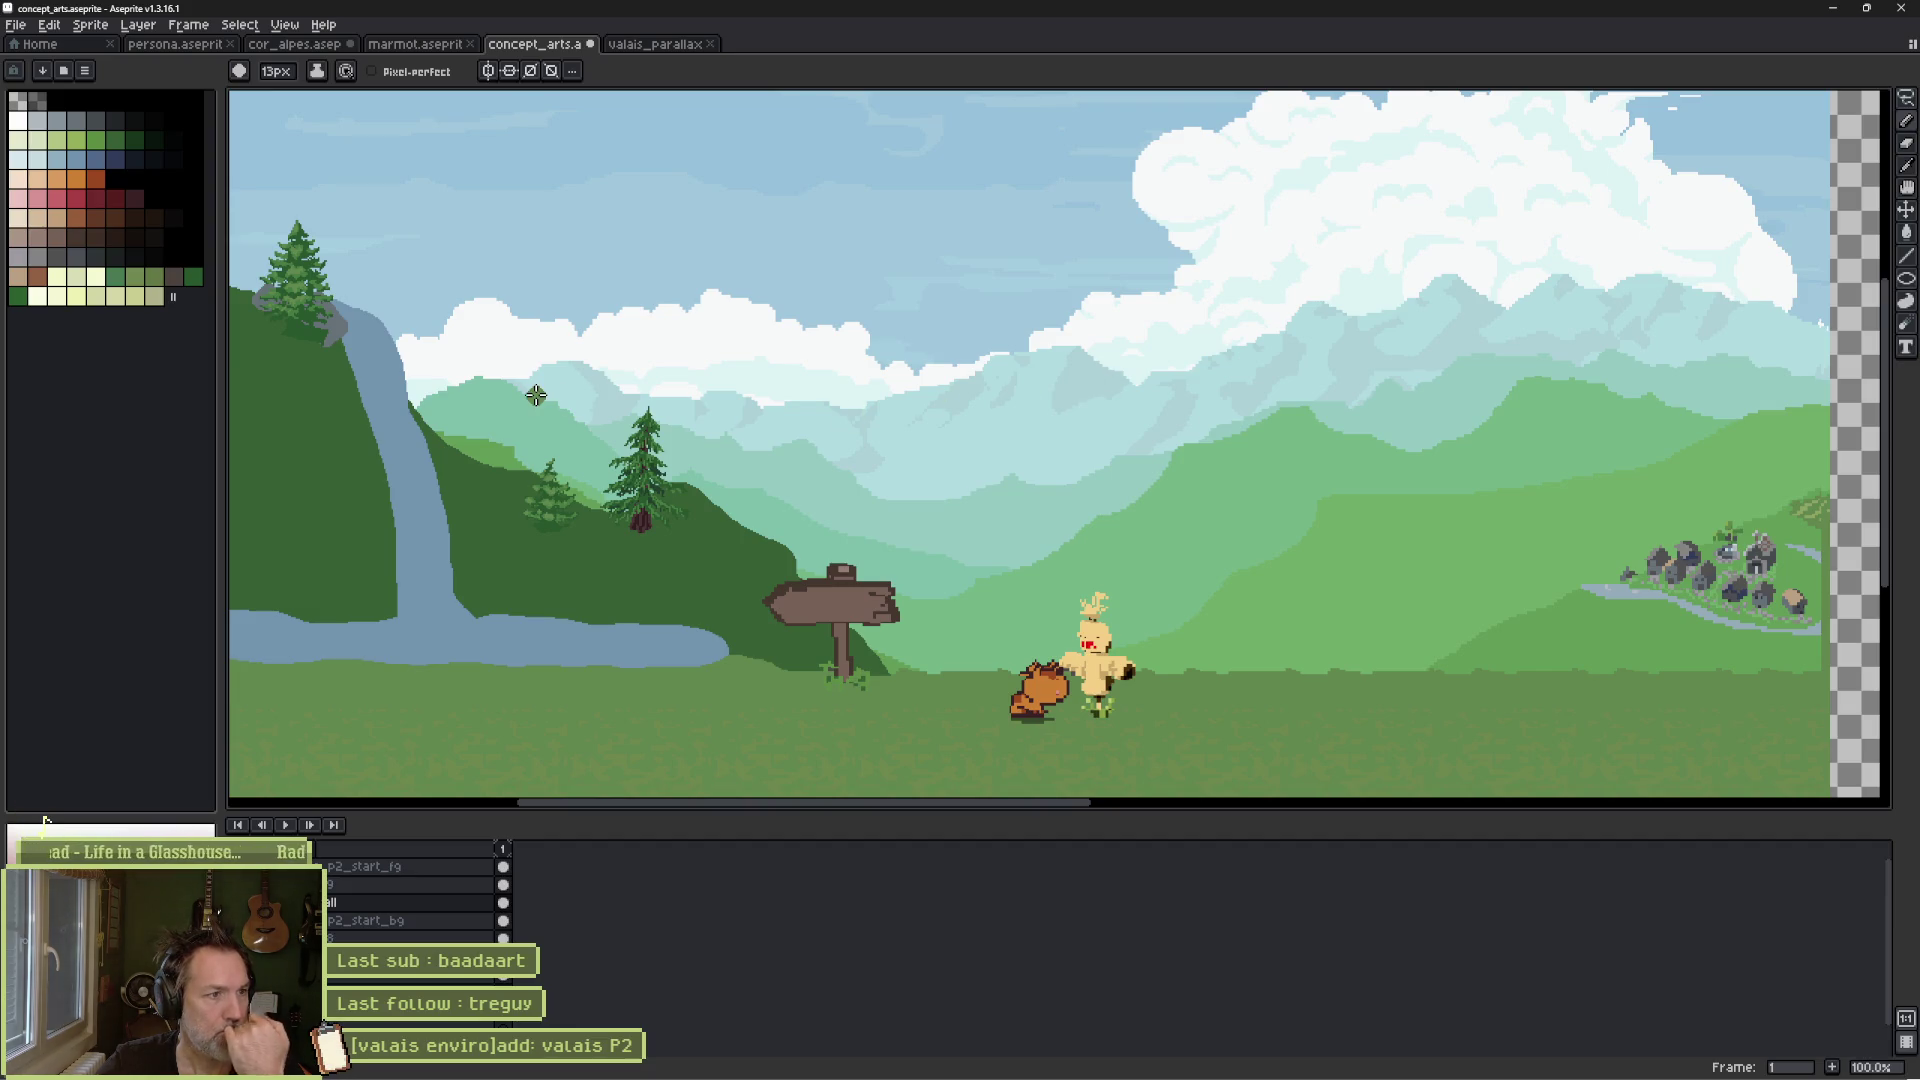
pyautogui.scroll(3, 391, 330)
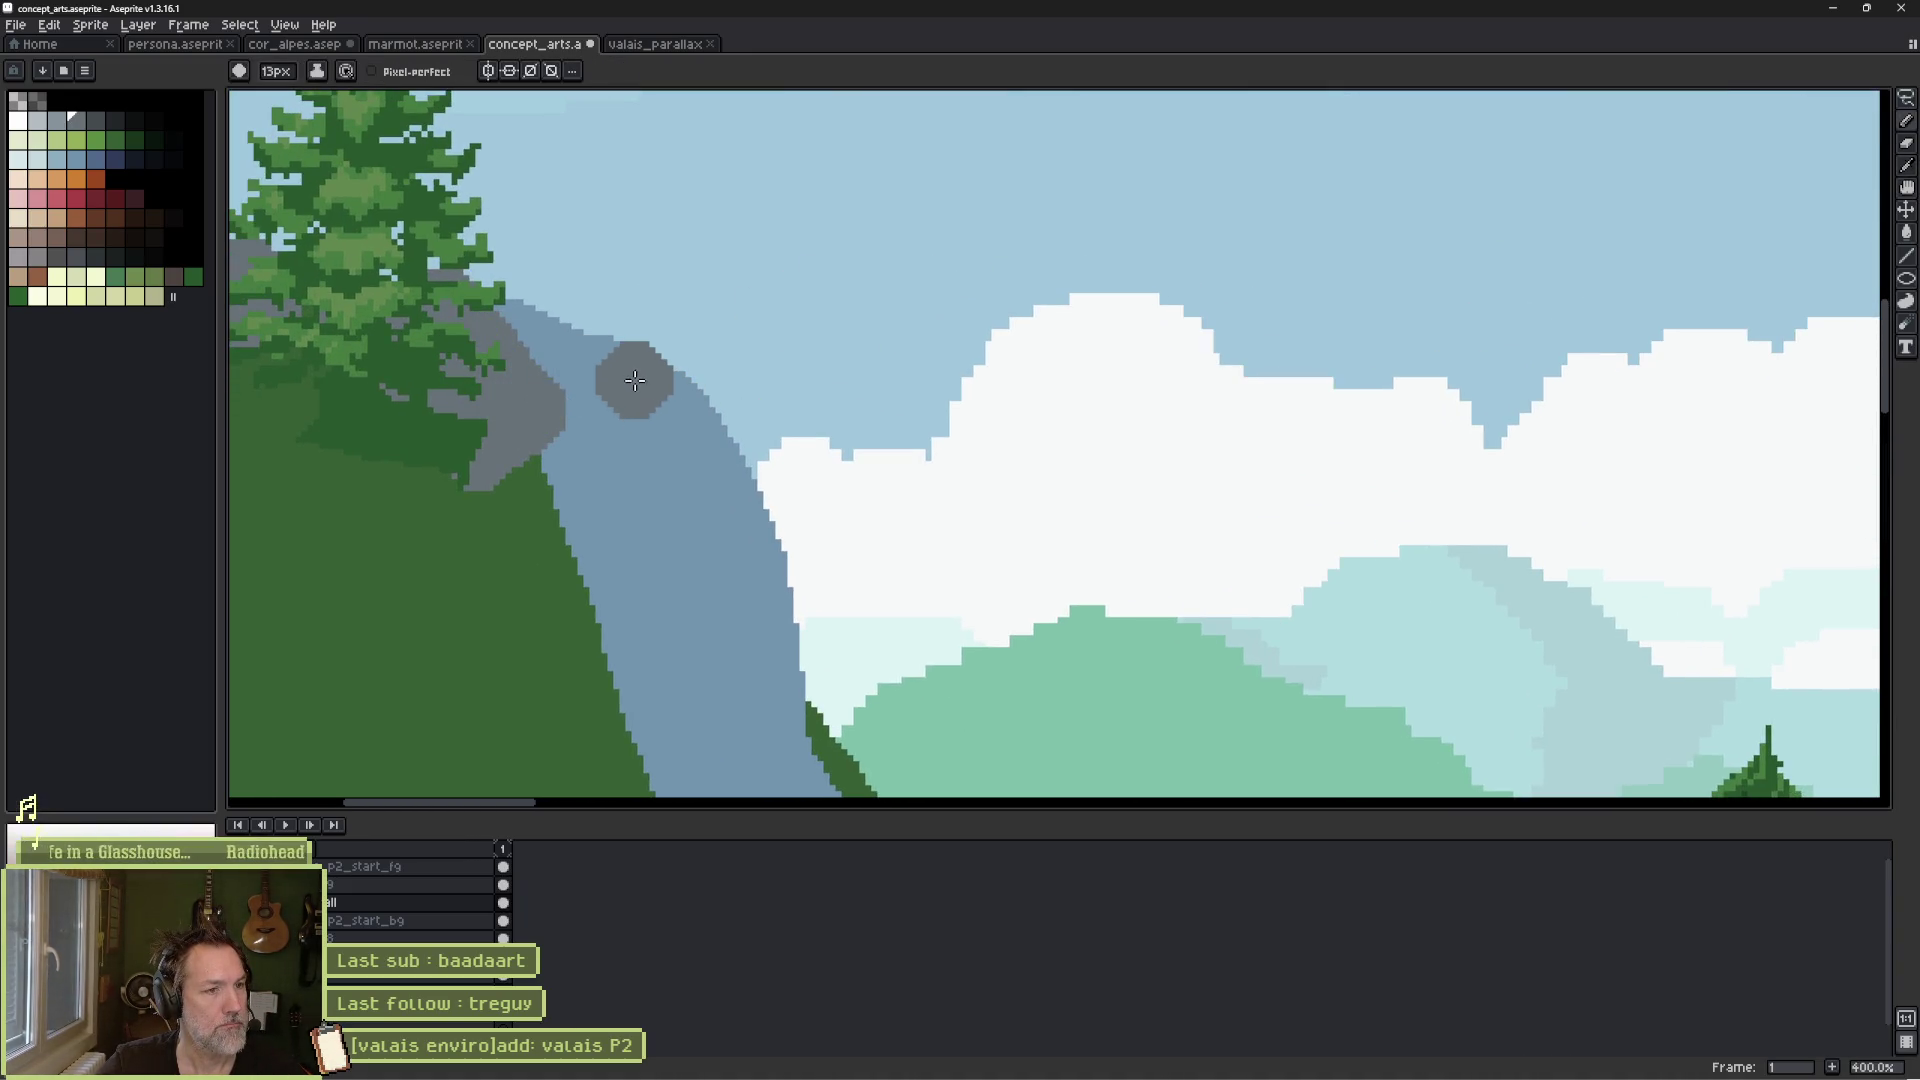
# - Paint grey rock beside the stream and extend the blue-grey stream between rocks with a 5px pencil
pyautogui.moveTo(627, 379)
pyautogui.mouseDown()
pyautogui.moveTo(707, 445)
pyautogui.moveTo(795, 645)
pyautogui.mouseUp()
pyautogui.keyDown('alt'); pyautogui.click(615, 424); pyautogui.keyUp('alt')
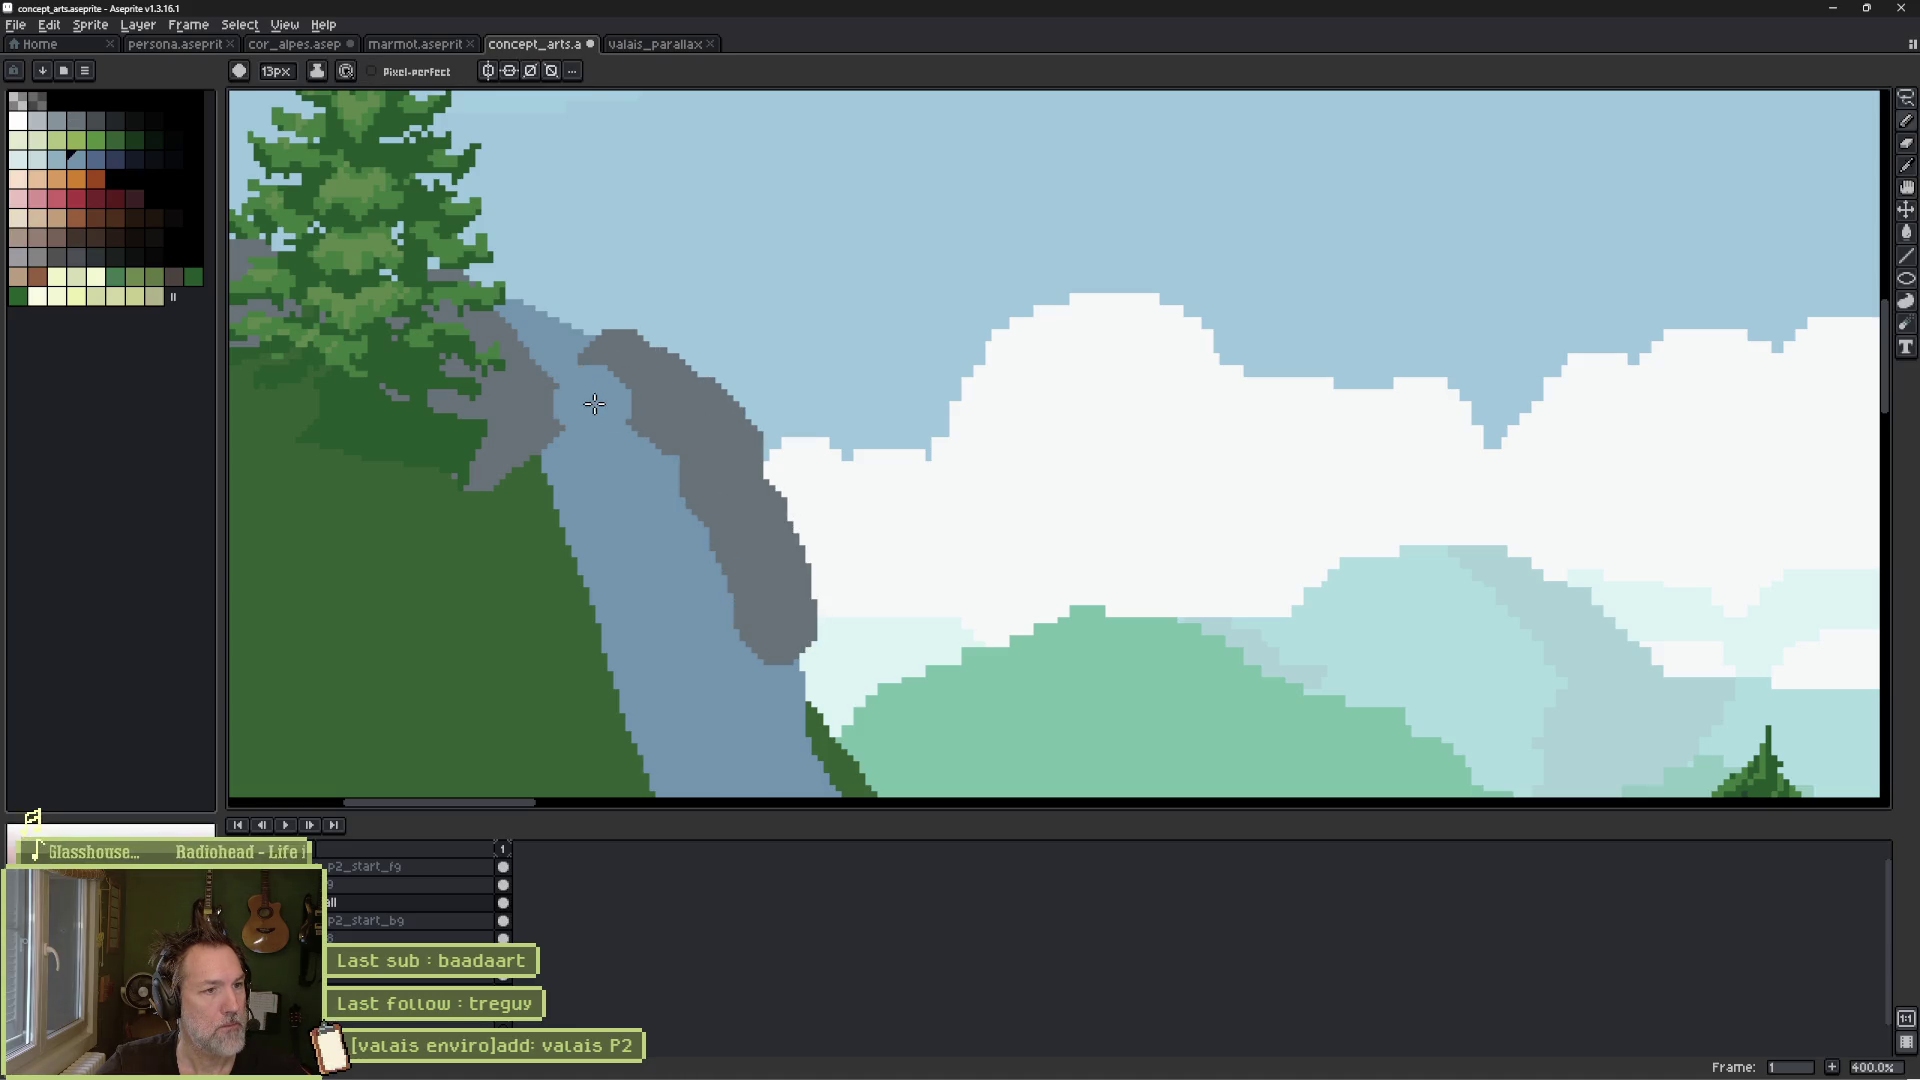
pyautogui.press('-')
pyautogui.press('-')
pyautogui.press('-')
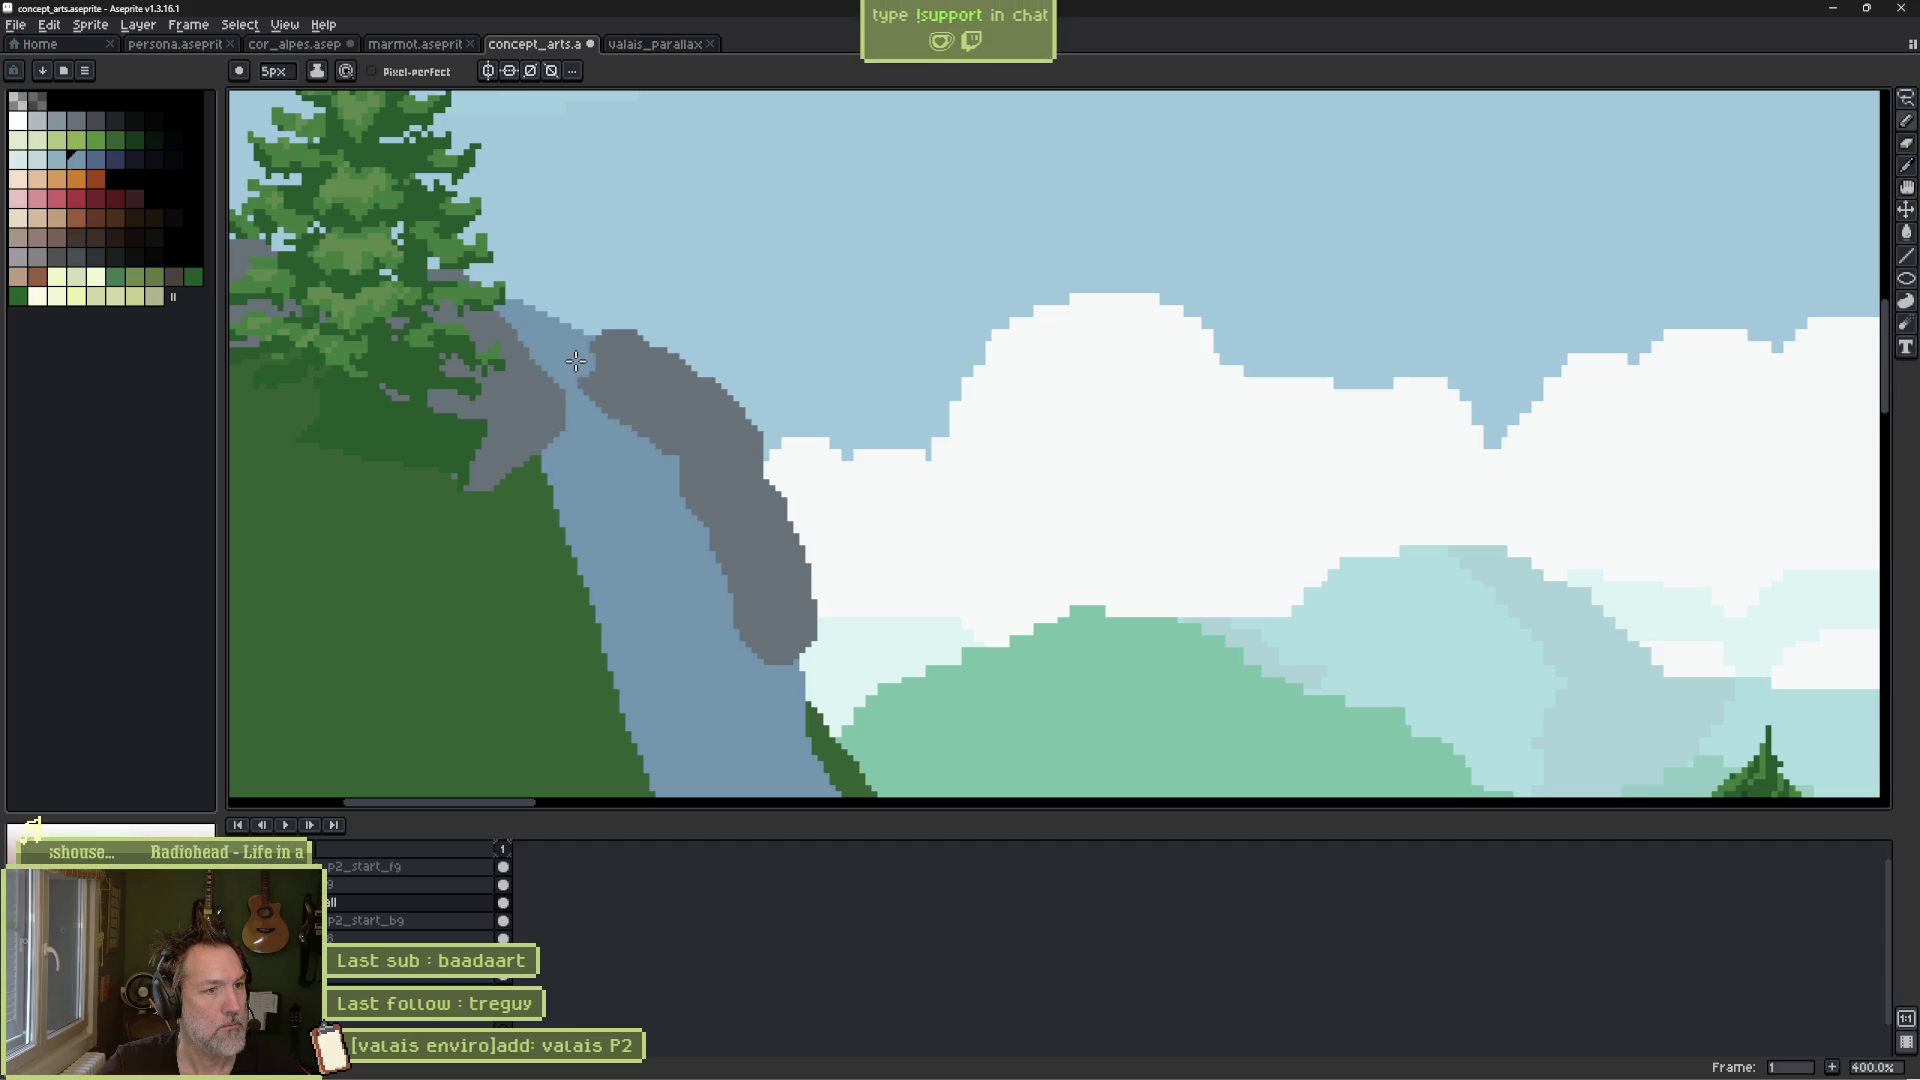
pyautogui.press('e')
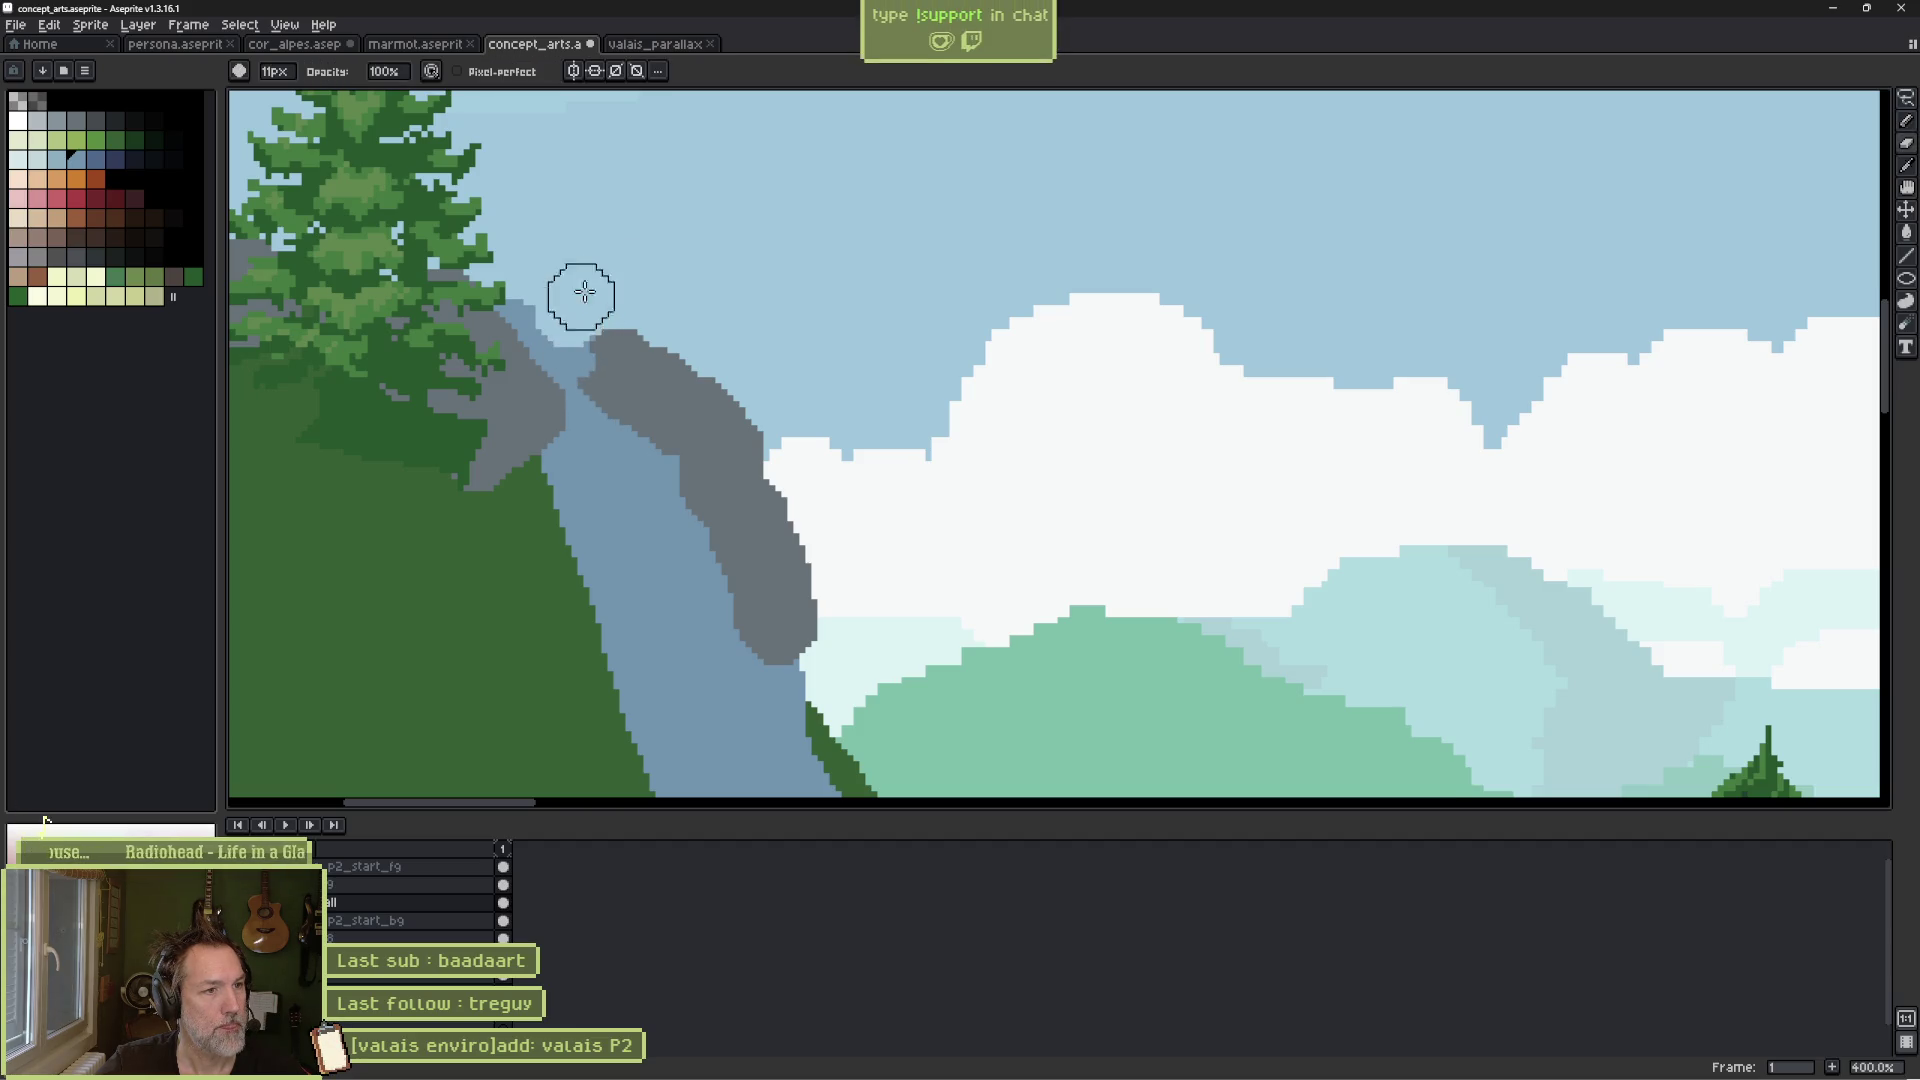
pyautogui.press('b')
pyautogui.moveTo(537, 329); pyautogui.dragTo(561, 354)
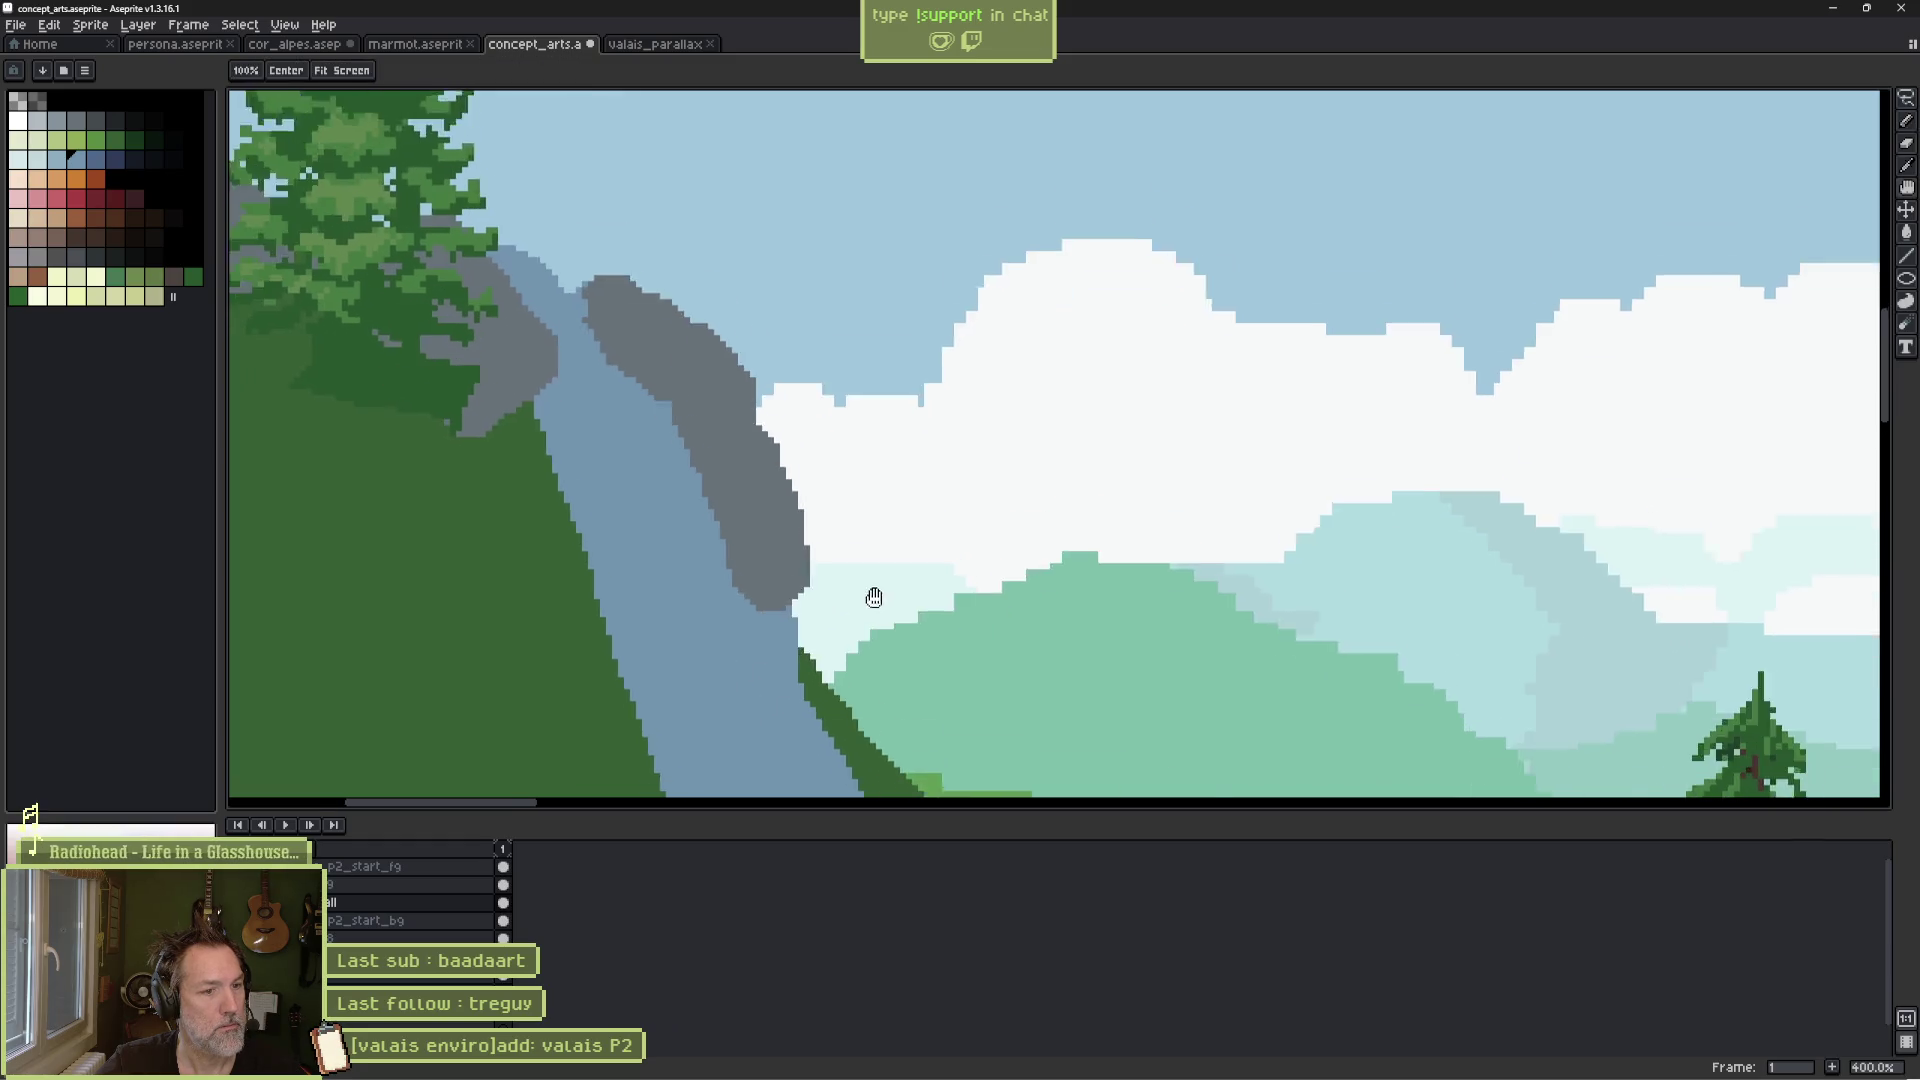
# - Erase with a 1px eraser to reveal sky in a staircase below the rock
pyautogui.scroll(1, 783, 528)
pyautogui.scroll(5, 783, 527)
pyautogui.press('e')
pyautogui.press('-')
pyautogui.press('-')
pyautogui.press('-')
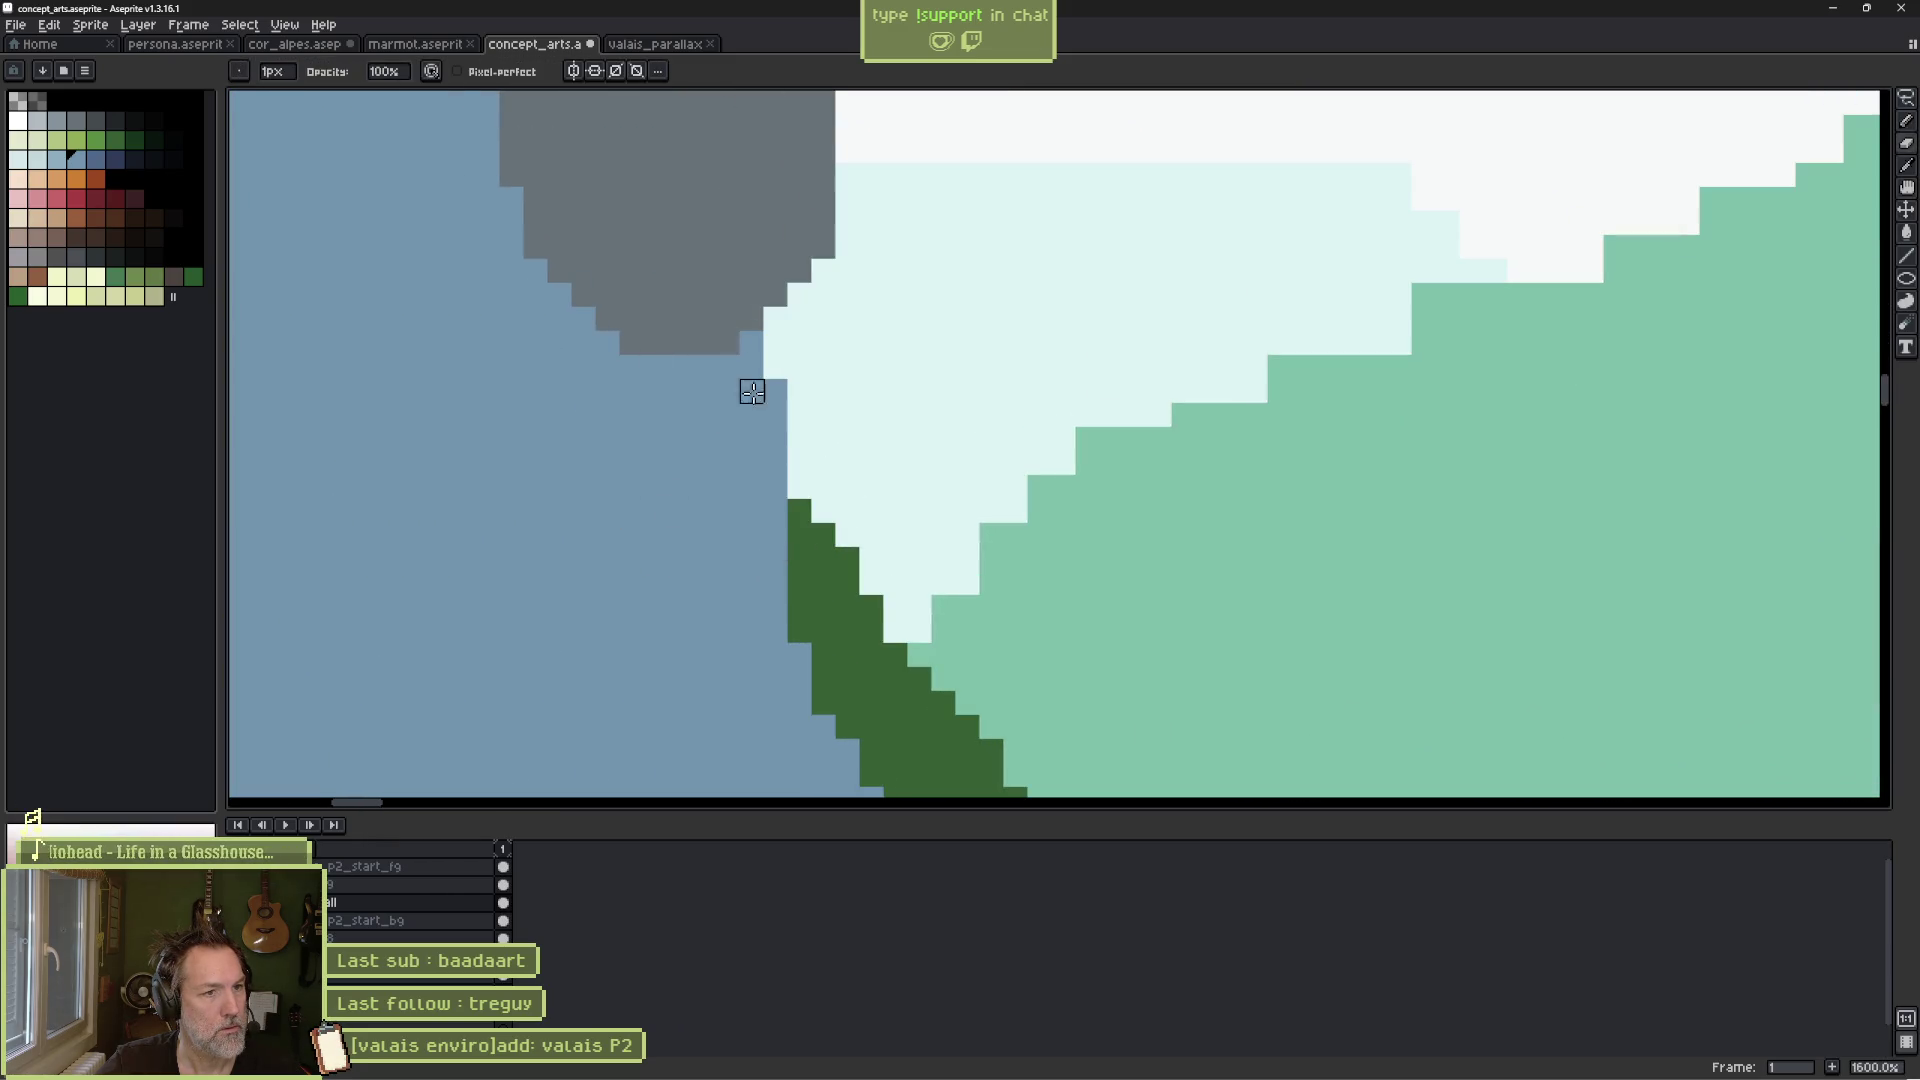
pyautogui.moveTo(757, 351)
pyautogui.mouseDown()
pyautogui.moveTo(720, 362)
pyautogui.moveTo(795, 482)
pyautogui.moveTo(690, 410)
pyautogui.mouseUp()
pyautogui.keyDown('alt'); pyautogui.click(827, 557); pyautogui.keyUp('alt')
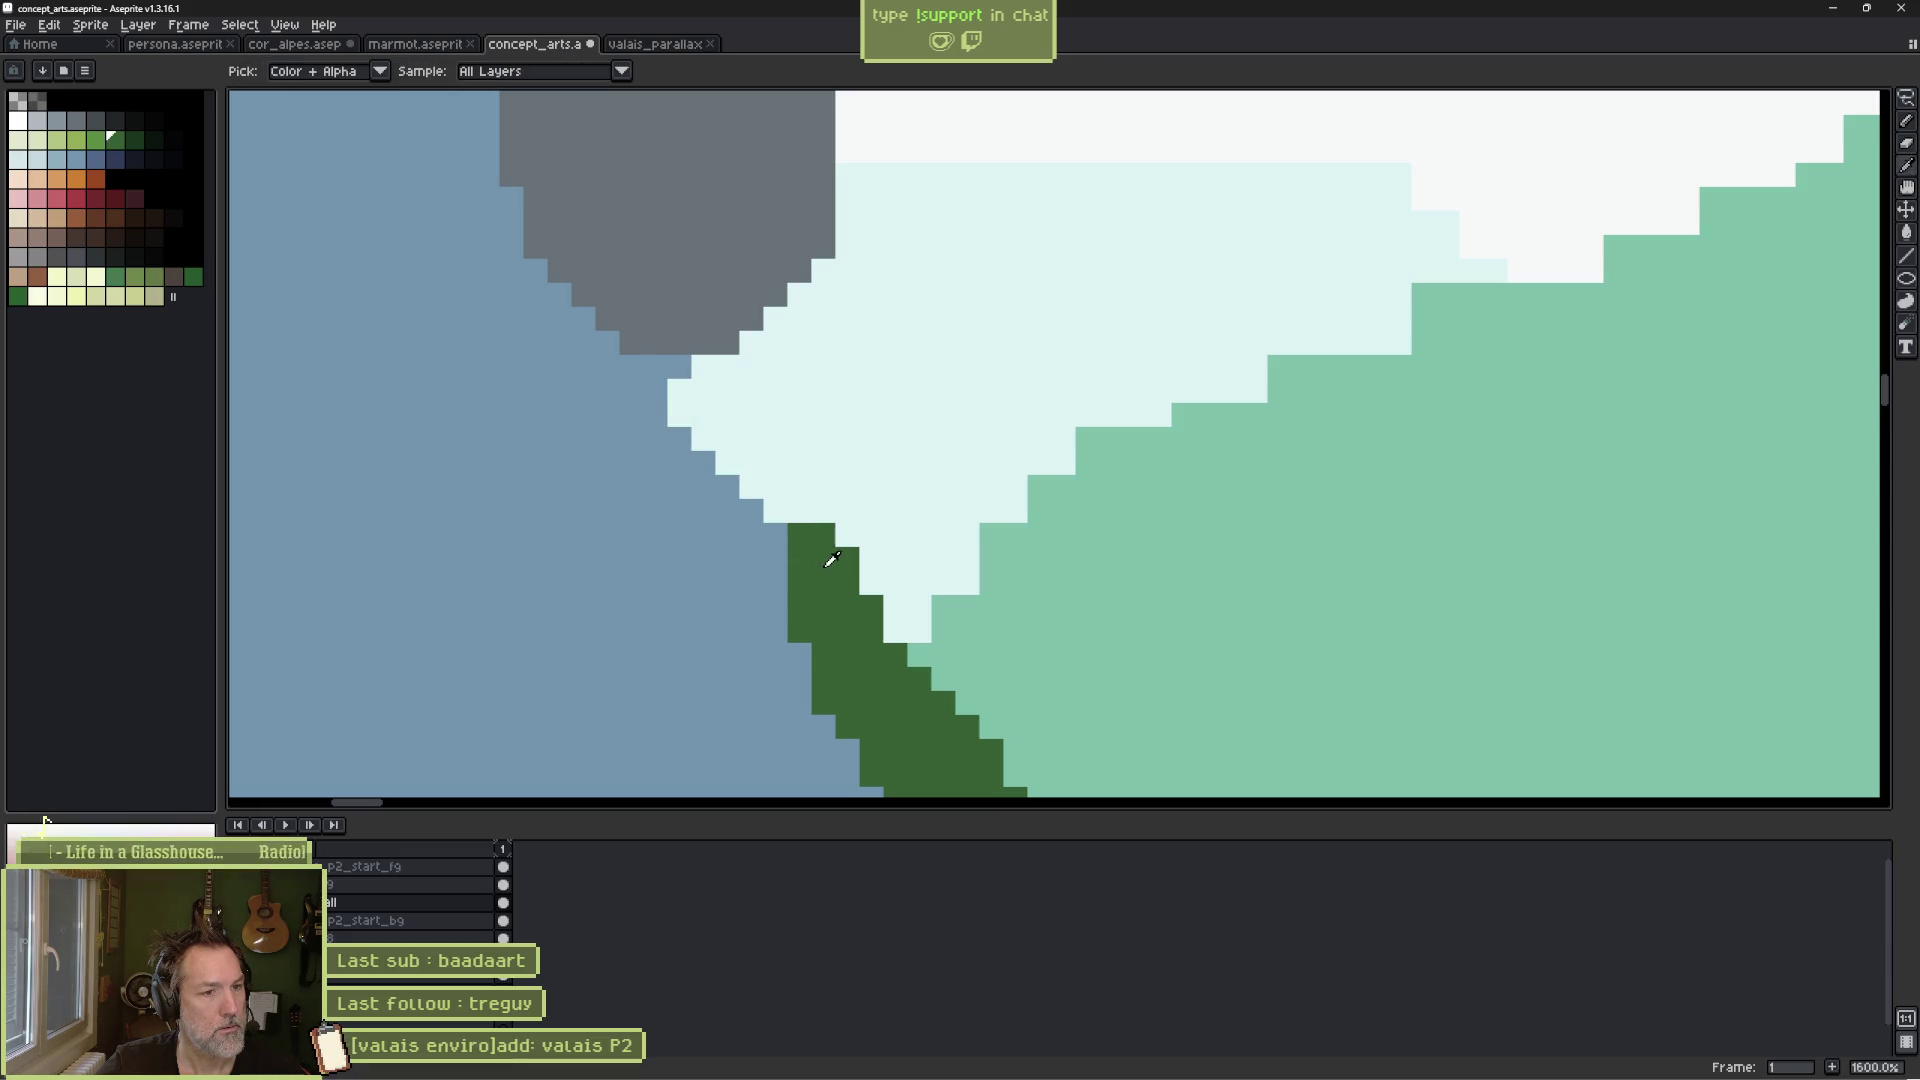
# - Draw a thin 1px dark-green edge from the trees to the rock
pyautogui.press('b')
pyautogui.click(786, 521)
pyautogui.hotkey('ctrl', 'z')
pyautogui.press('-')
pyautogui.press('-')
pyautogui.press('-')
pyautogui.moveTo(810, 515)
pyautogui.mouseDown()
pyautogui.moveTo(694, 375)
pyautogui.moveTo(665, 400)
pyautogui.moveTo(770, 501)
pyautogui.moveTo(819, 602)
pyautogui.moveTo(790, 488)
pyautogui.mouseUp()
# - Sample the rock's grey and paint a 4px grey rock stroke beside the waterfall
pyautogui.scroll(-4, 790, 488)
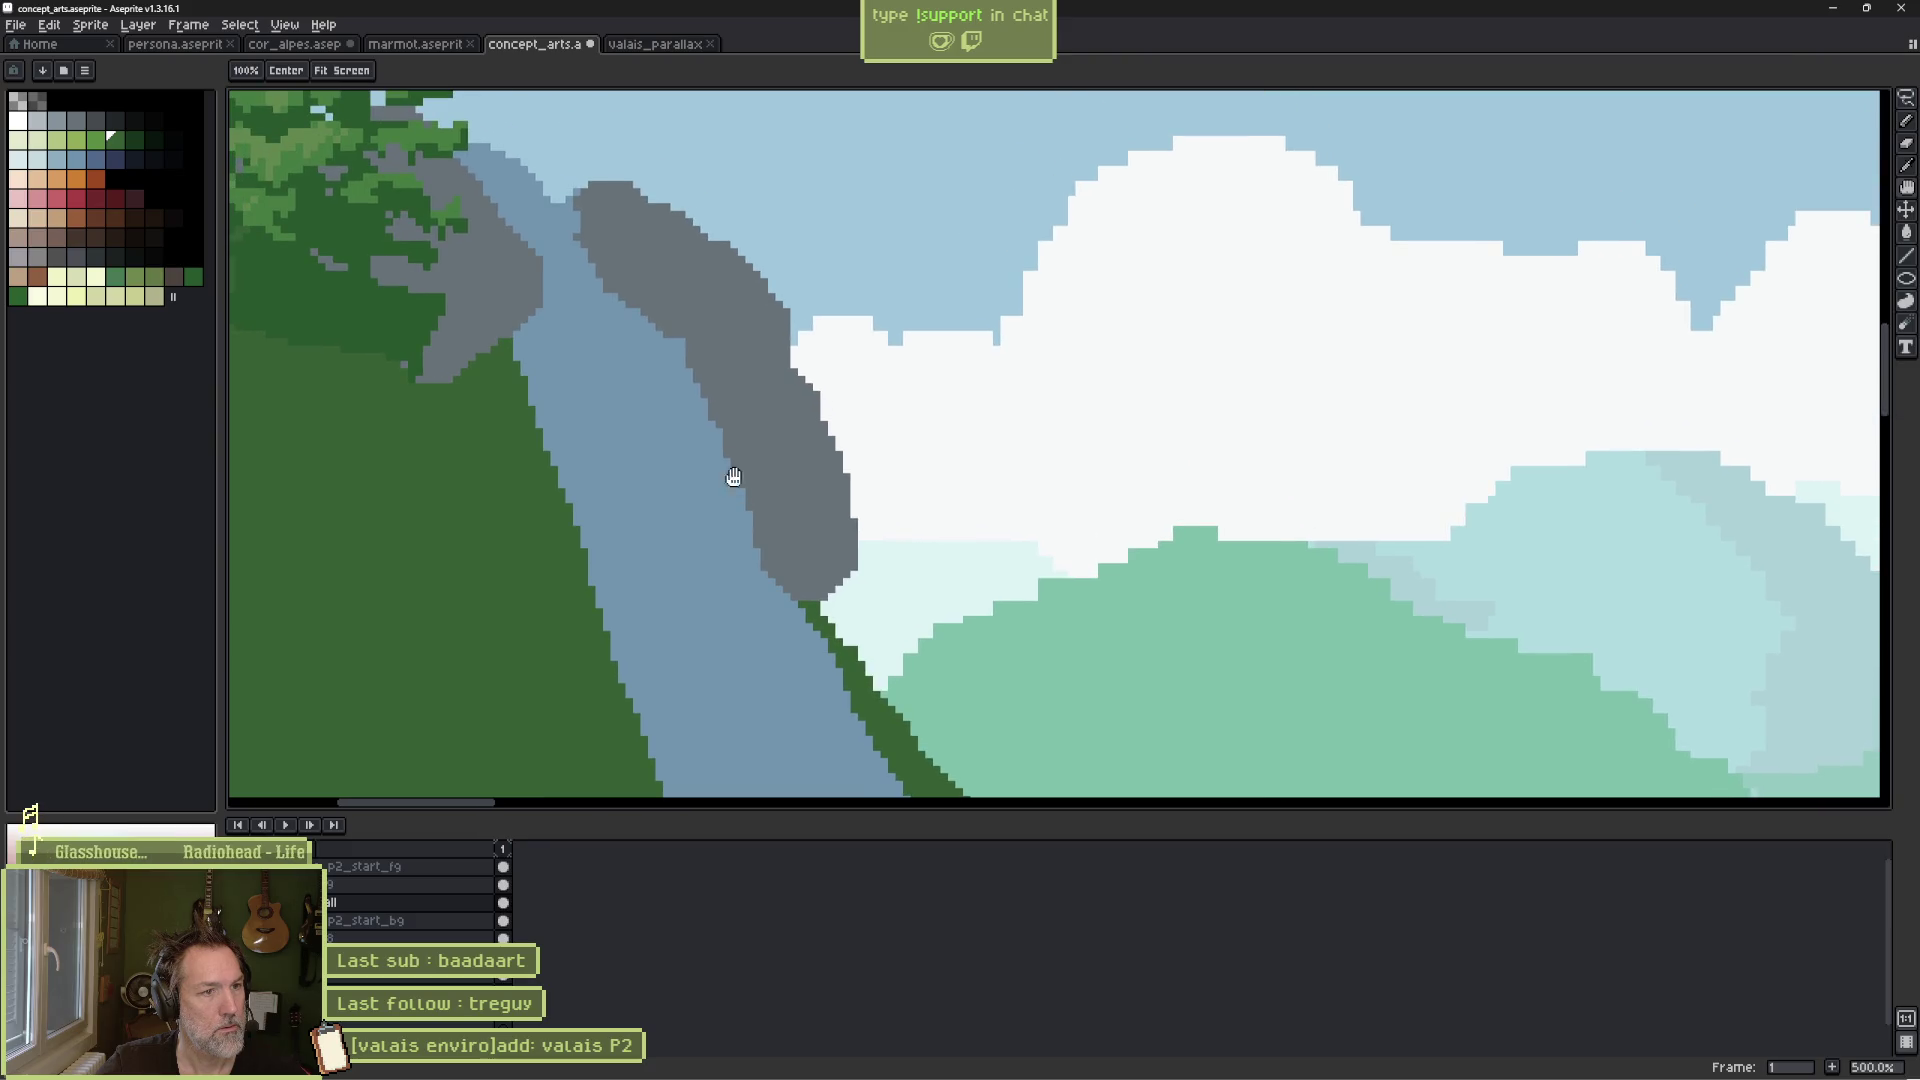
pyautogui.keyDown('alt'); pyautogui.click(667, 303); pyautogui.keyUp('alt')
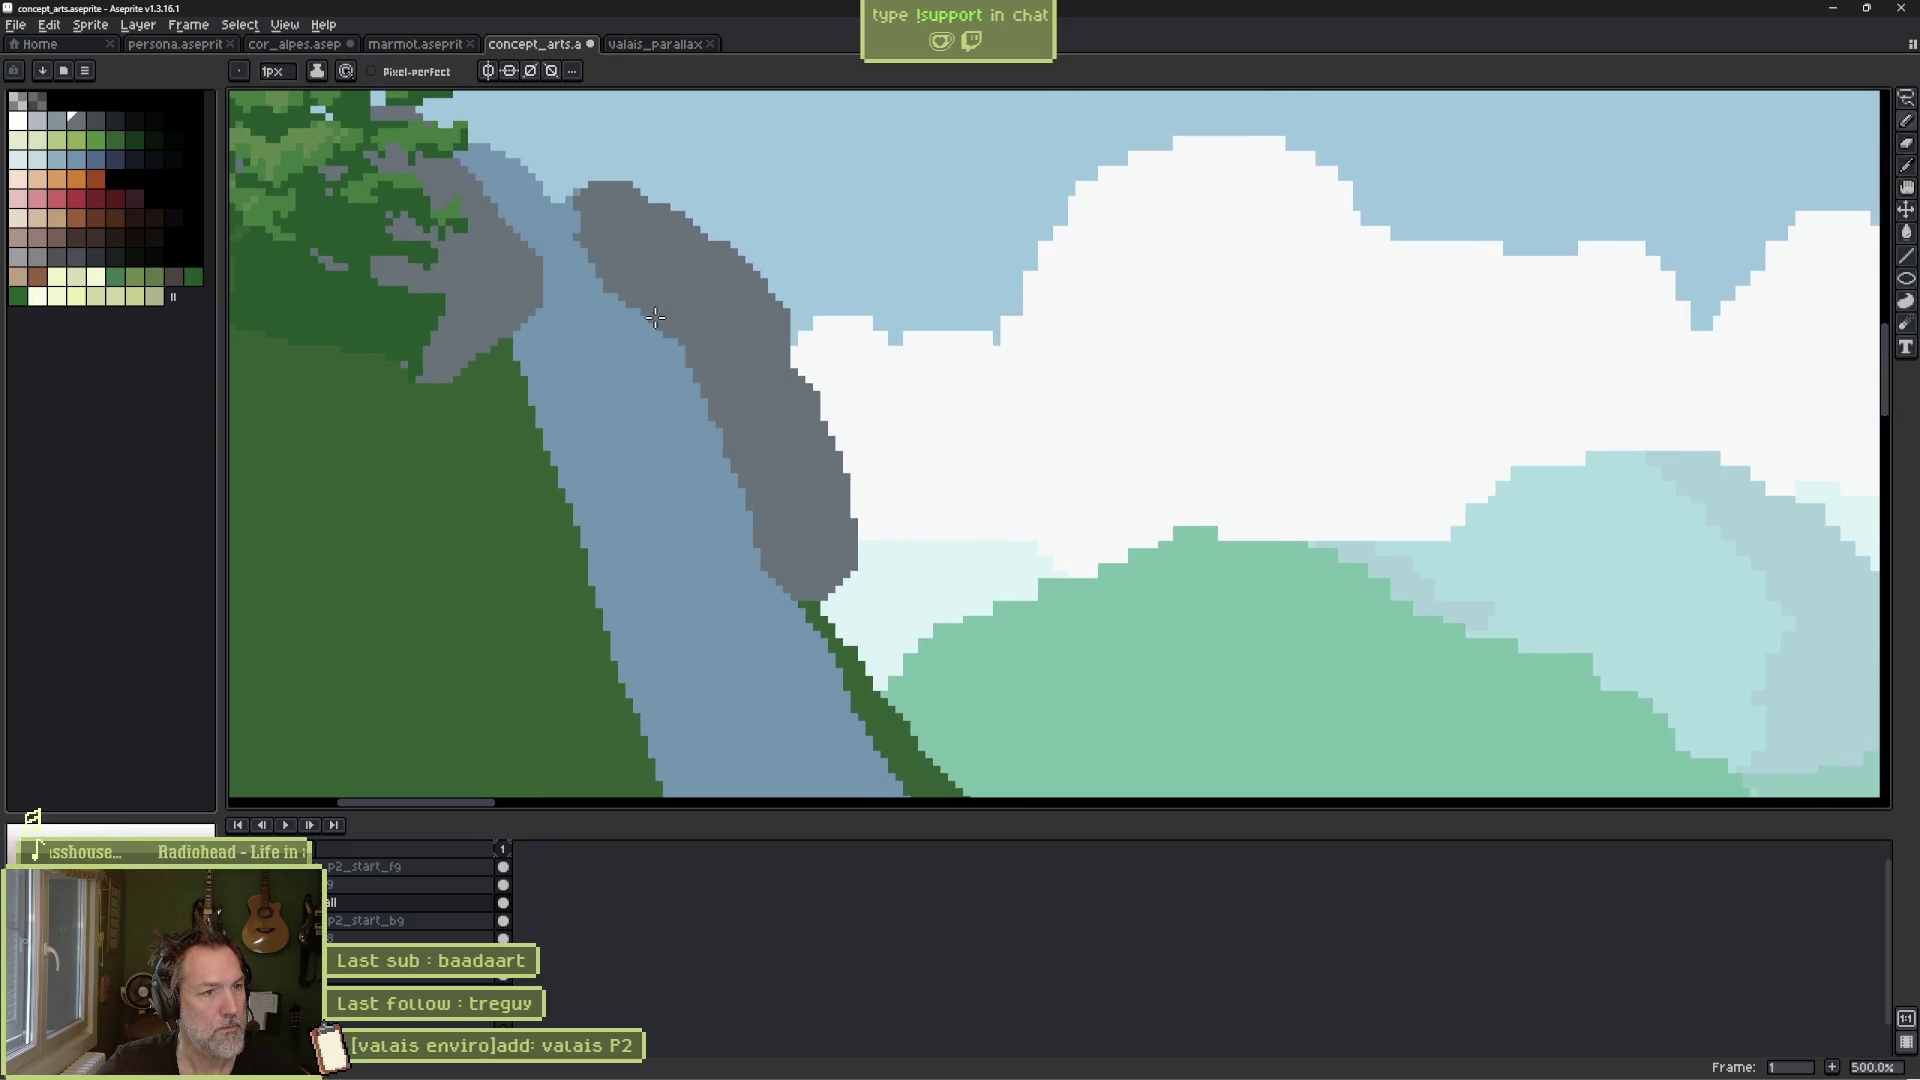
pyautogui.press('+')
pyautogui.press('+')
pyautogui.press('+')
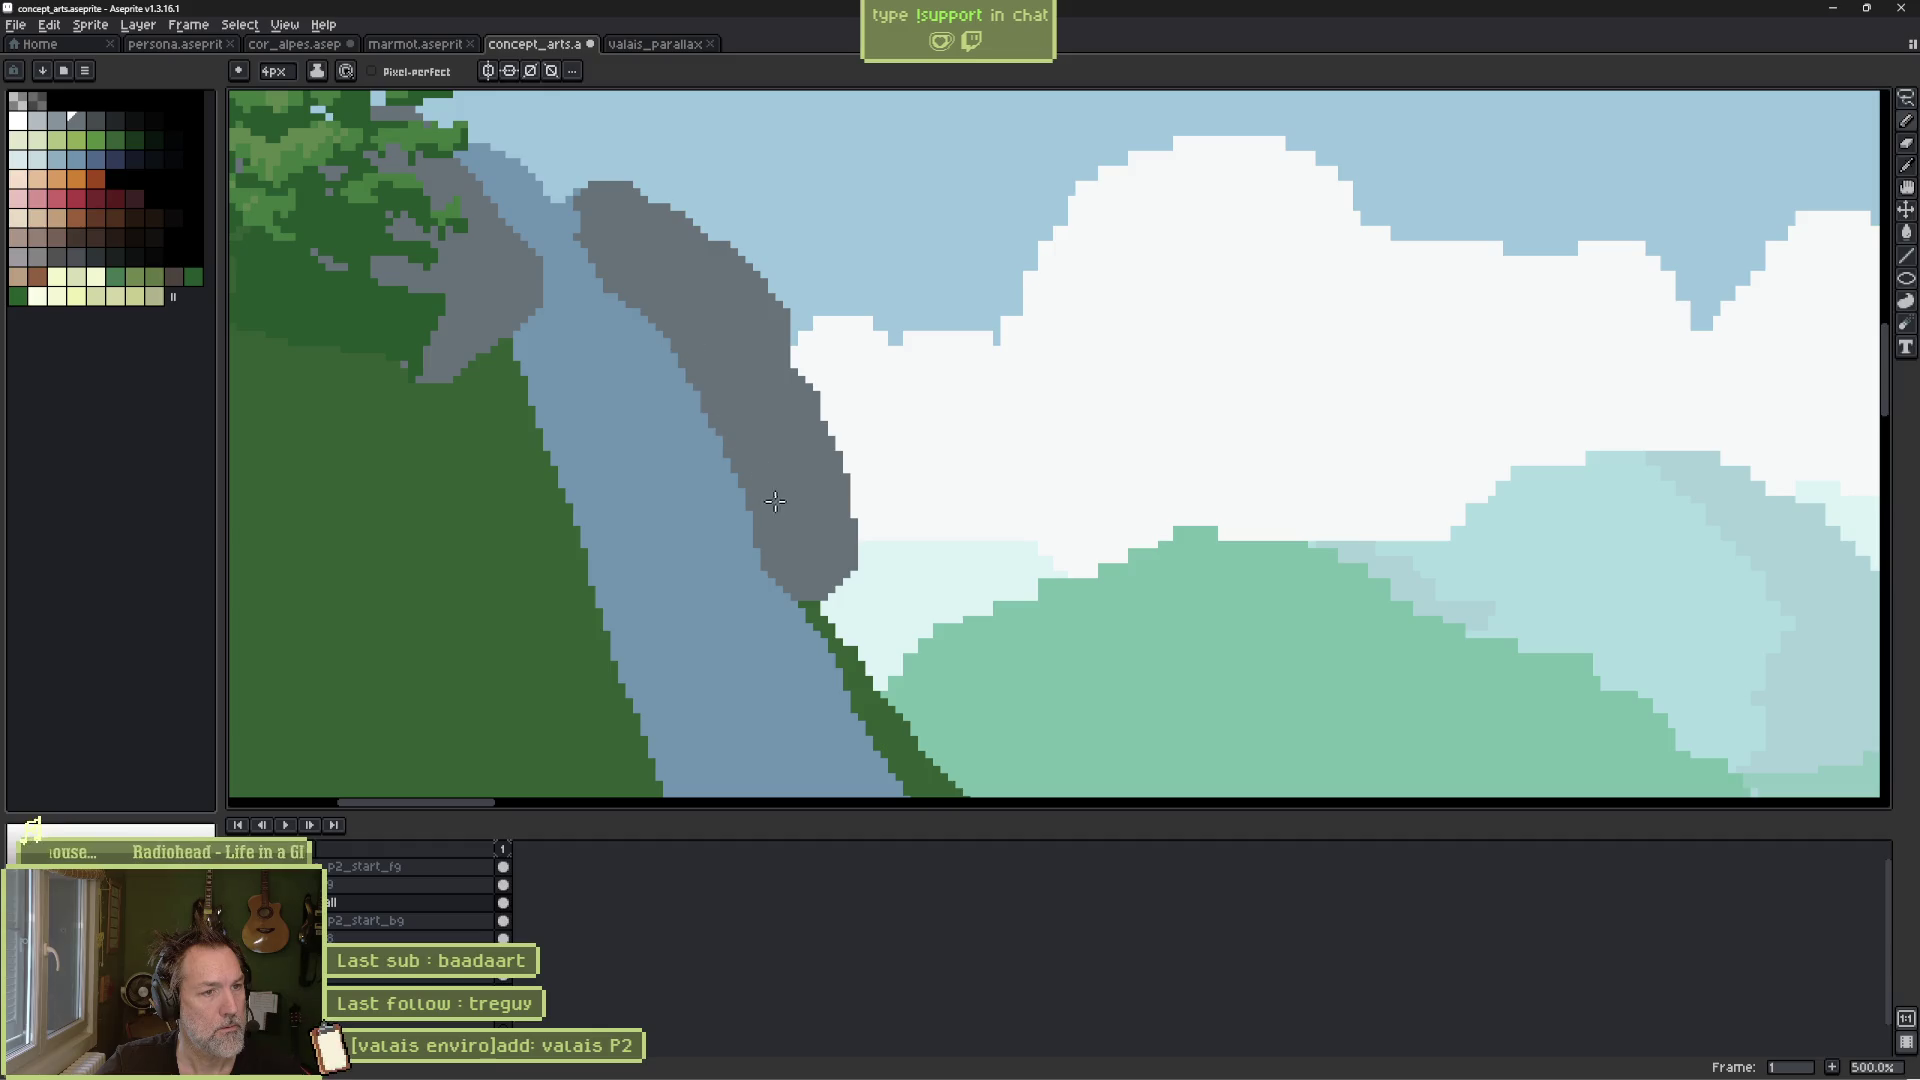
pyautogui.moveTo(749, 485); pyautogui.dragTo(698, 249)
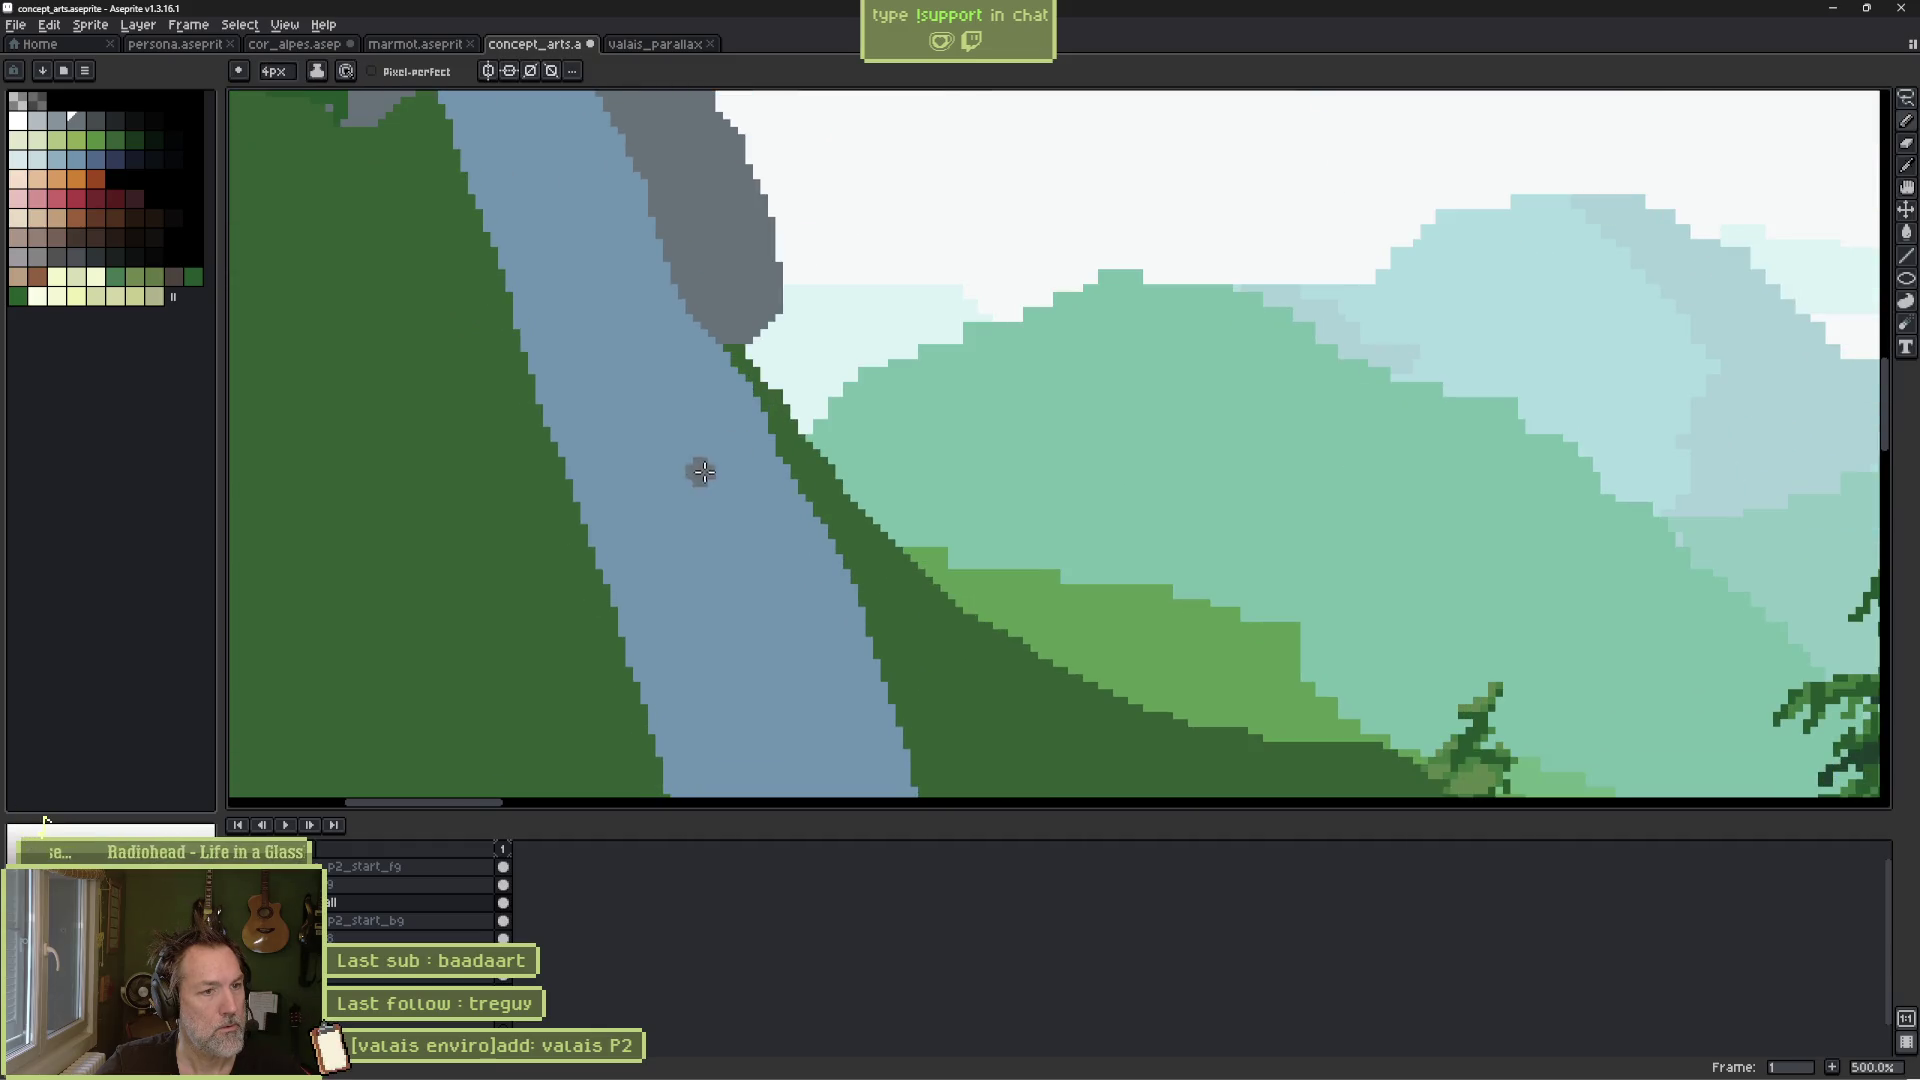
# - Pan to the left cliff and paint another grey rock there
pyautogui.scroll(-3, 734, 441)
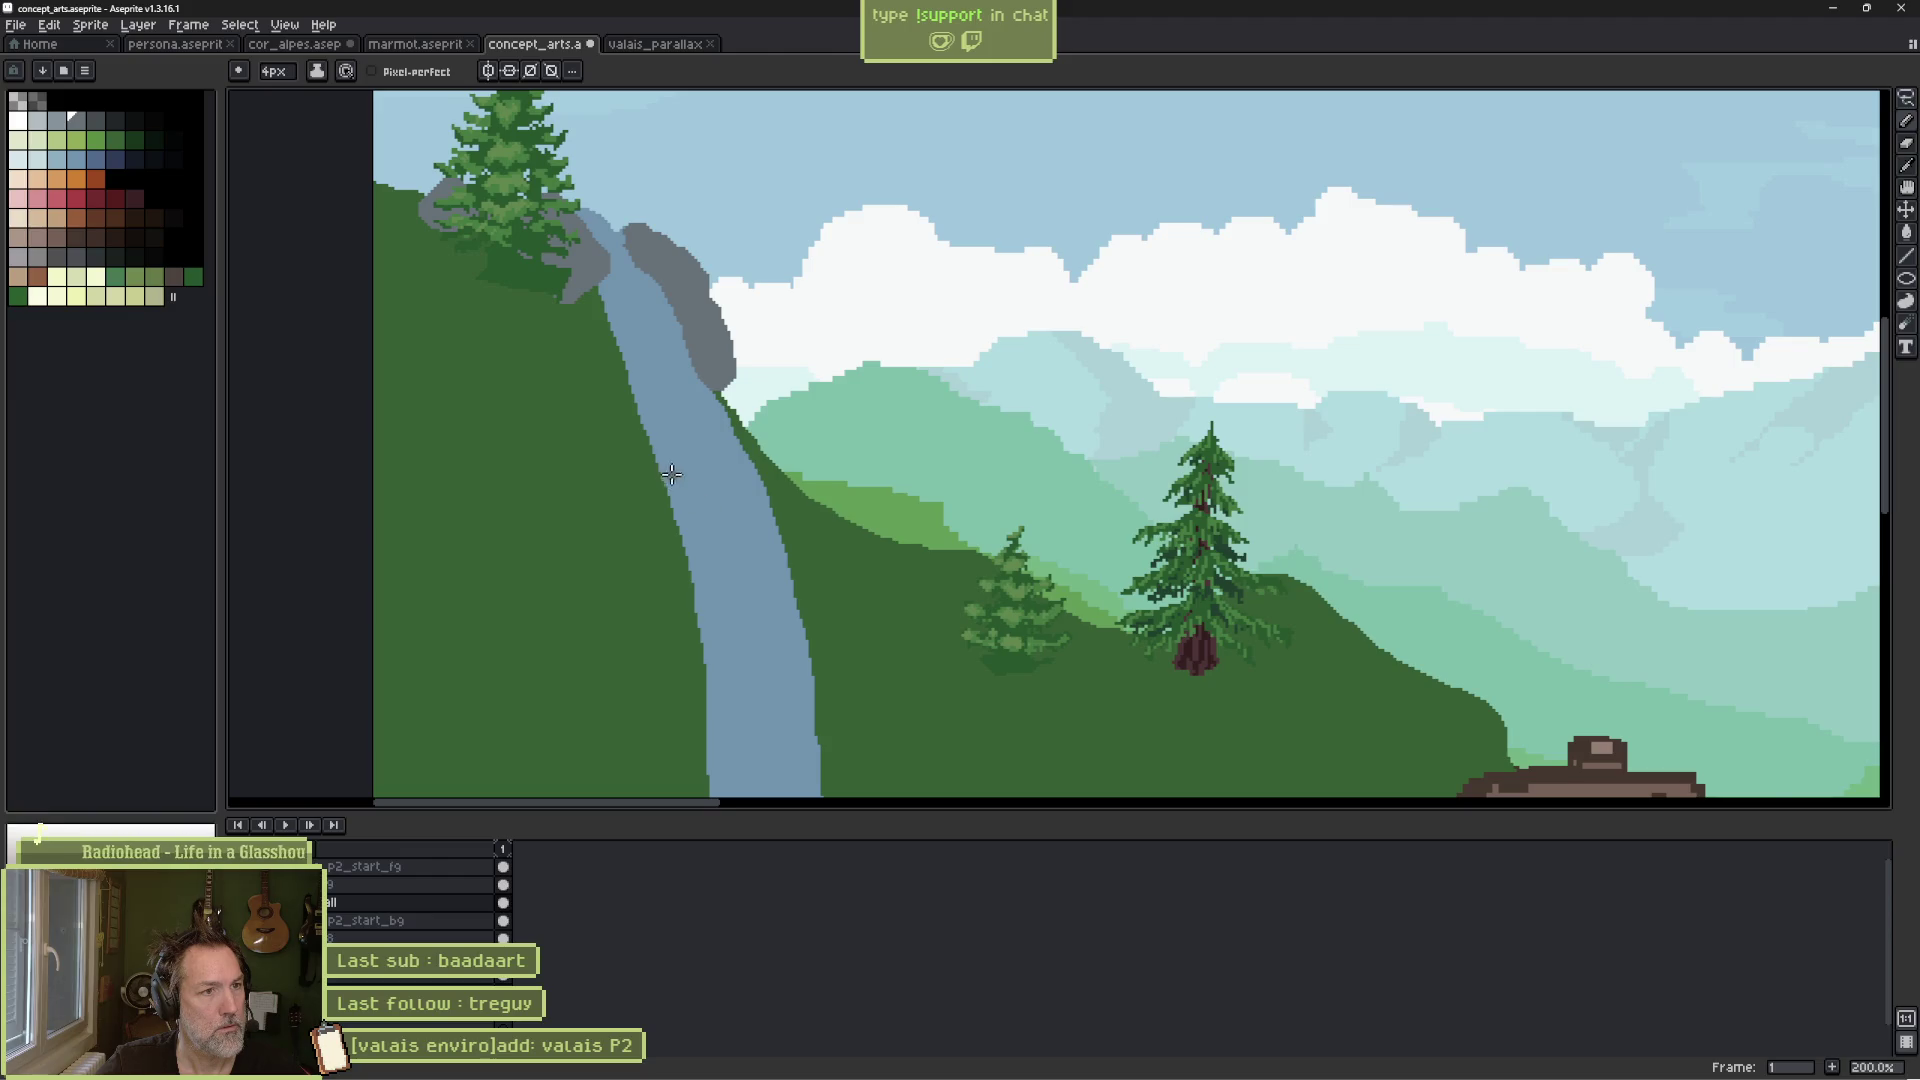
pyautogui.scroll(1, 640, 390)
pyautogui.scroll(-3, 622, 250)
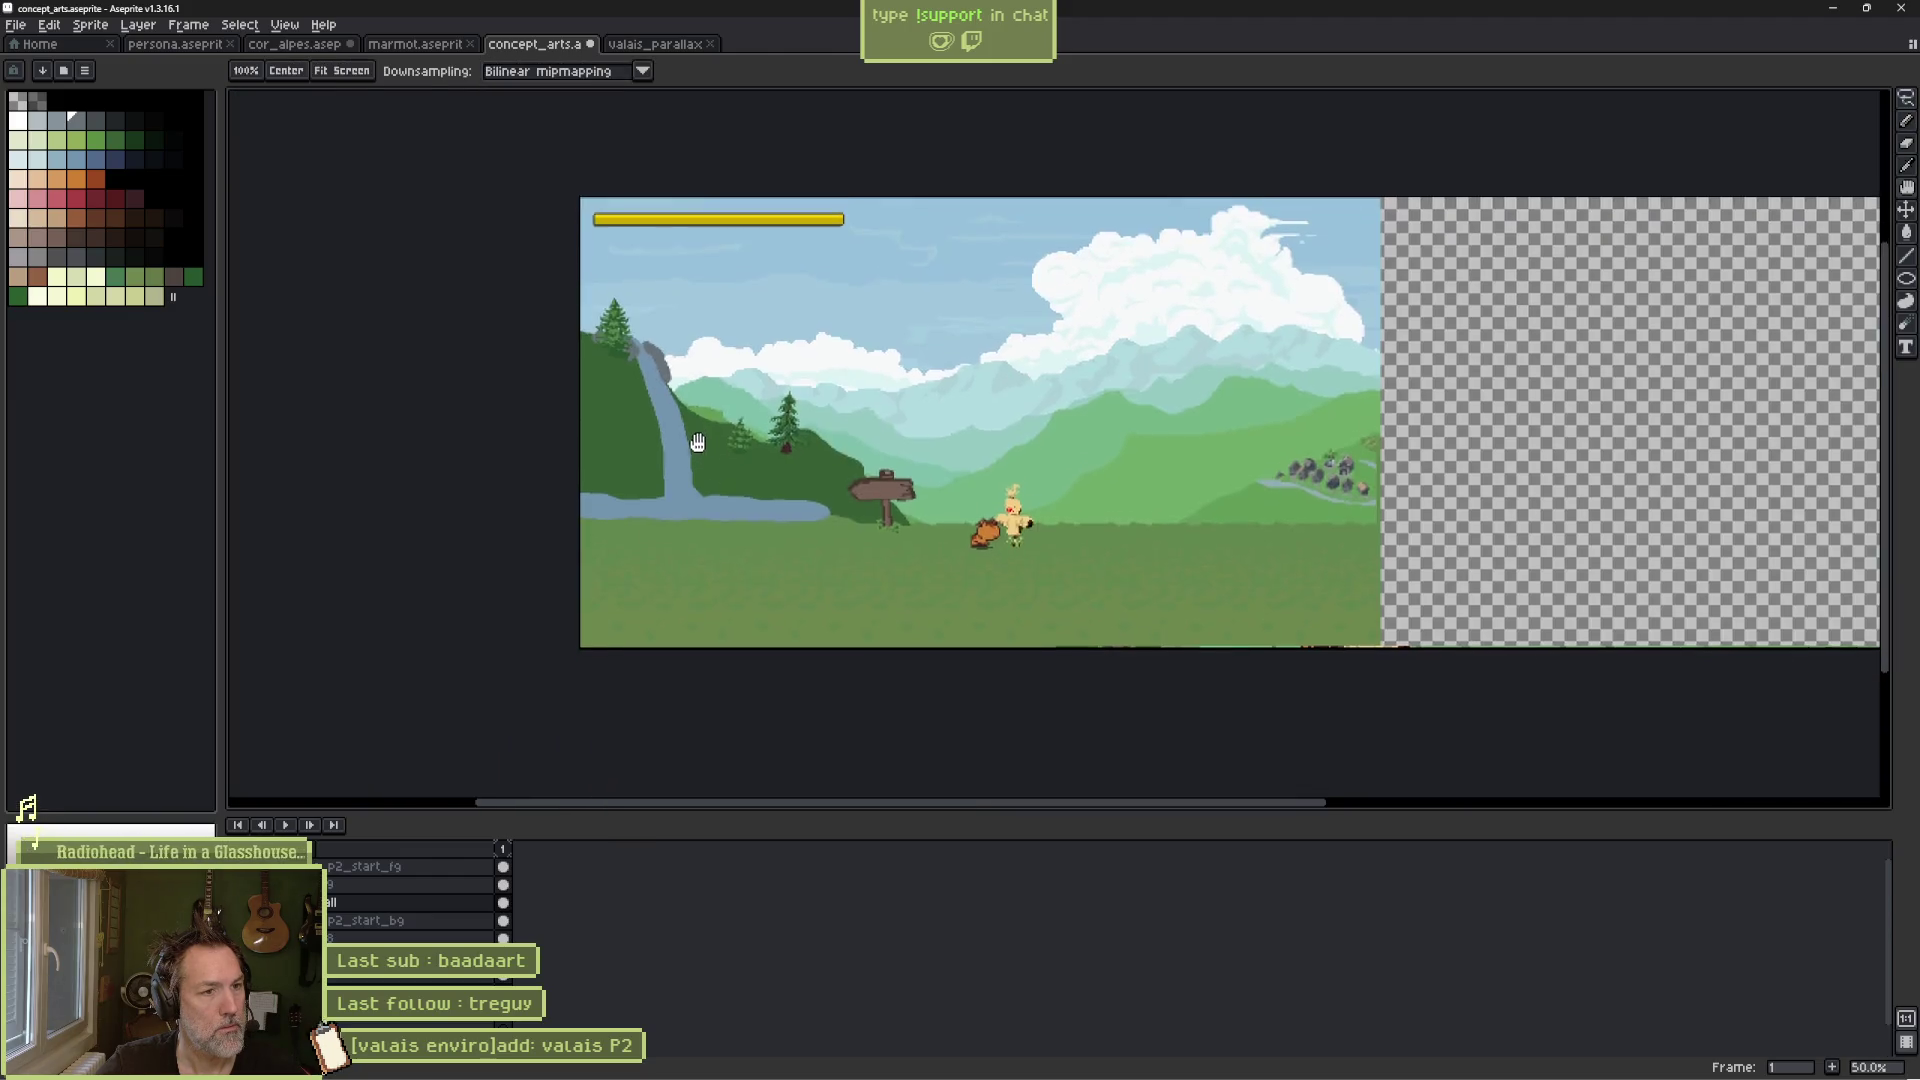
pyautogui.scroll(1, 696, 479)
pyautogui.scroll(4, 680, 333)
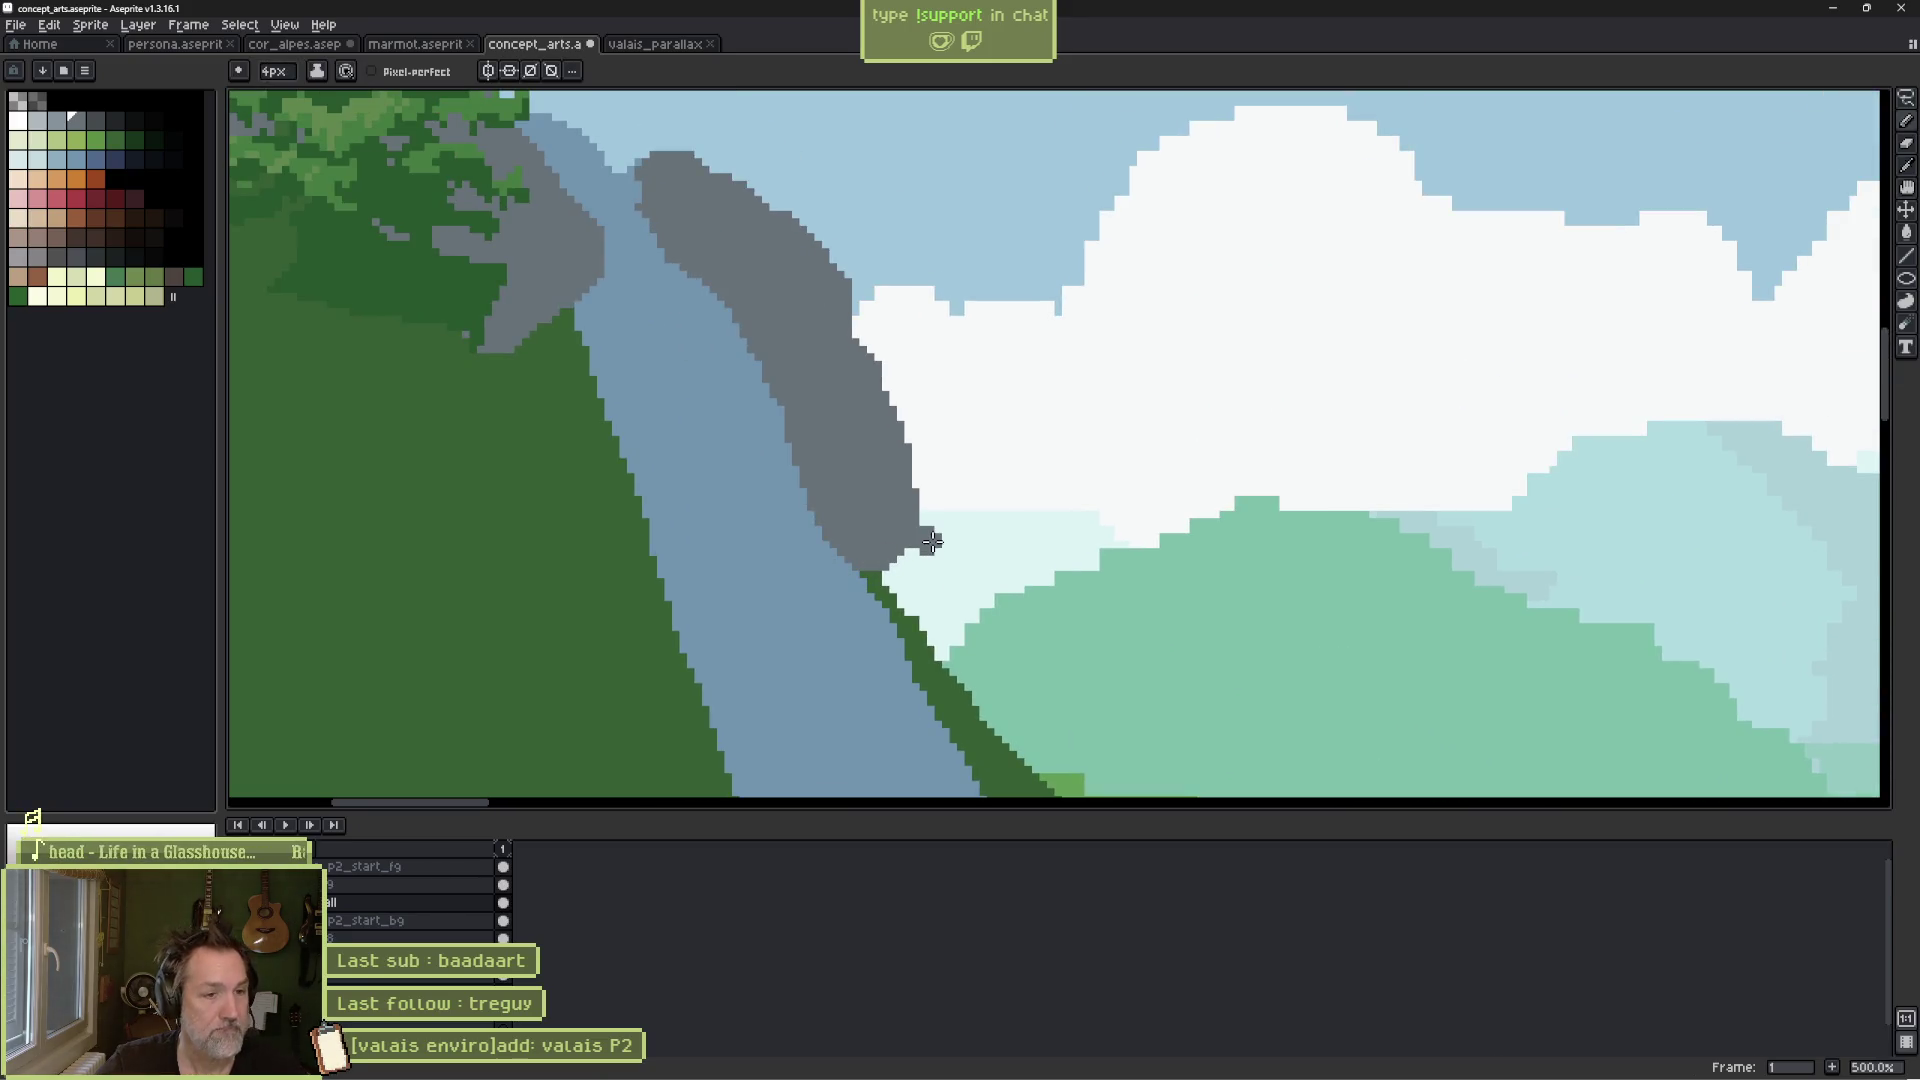
pyautogui.scroll(2, 920, 585)
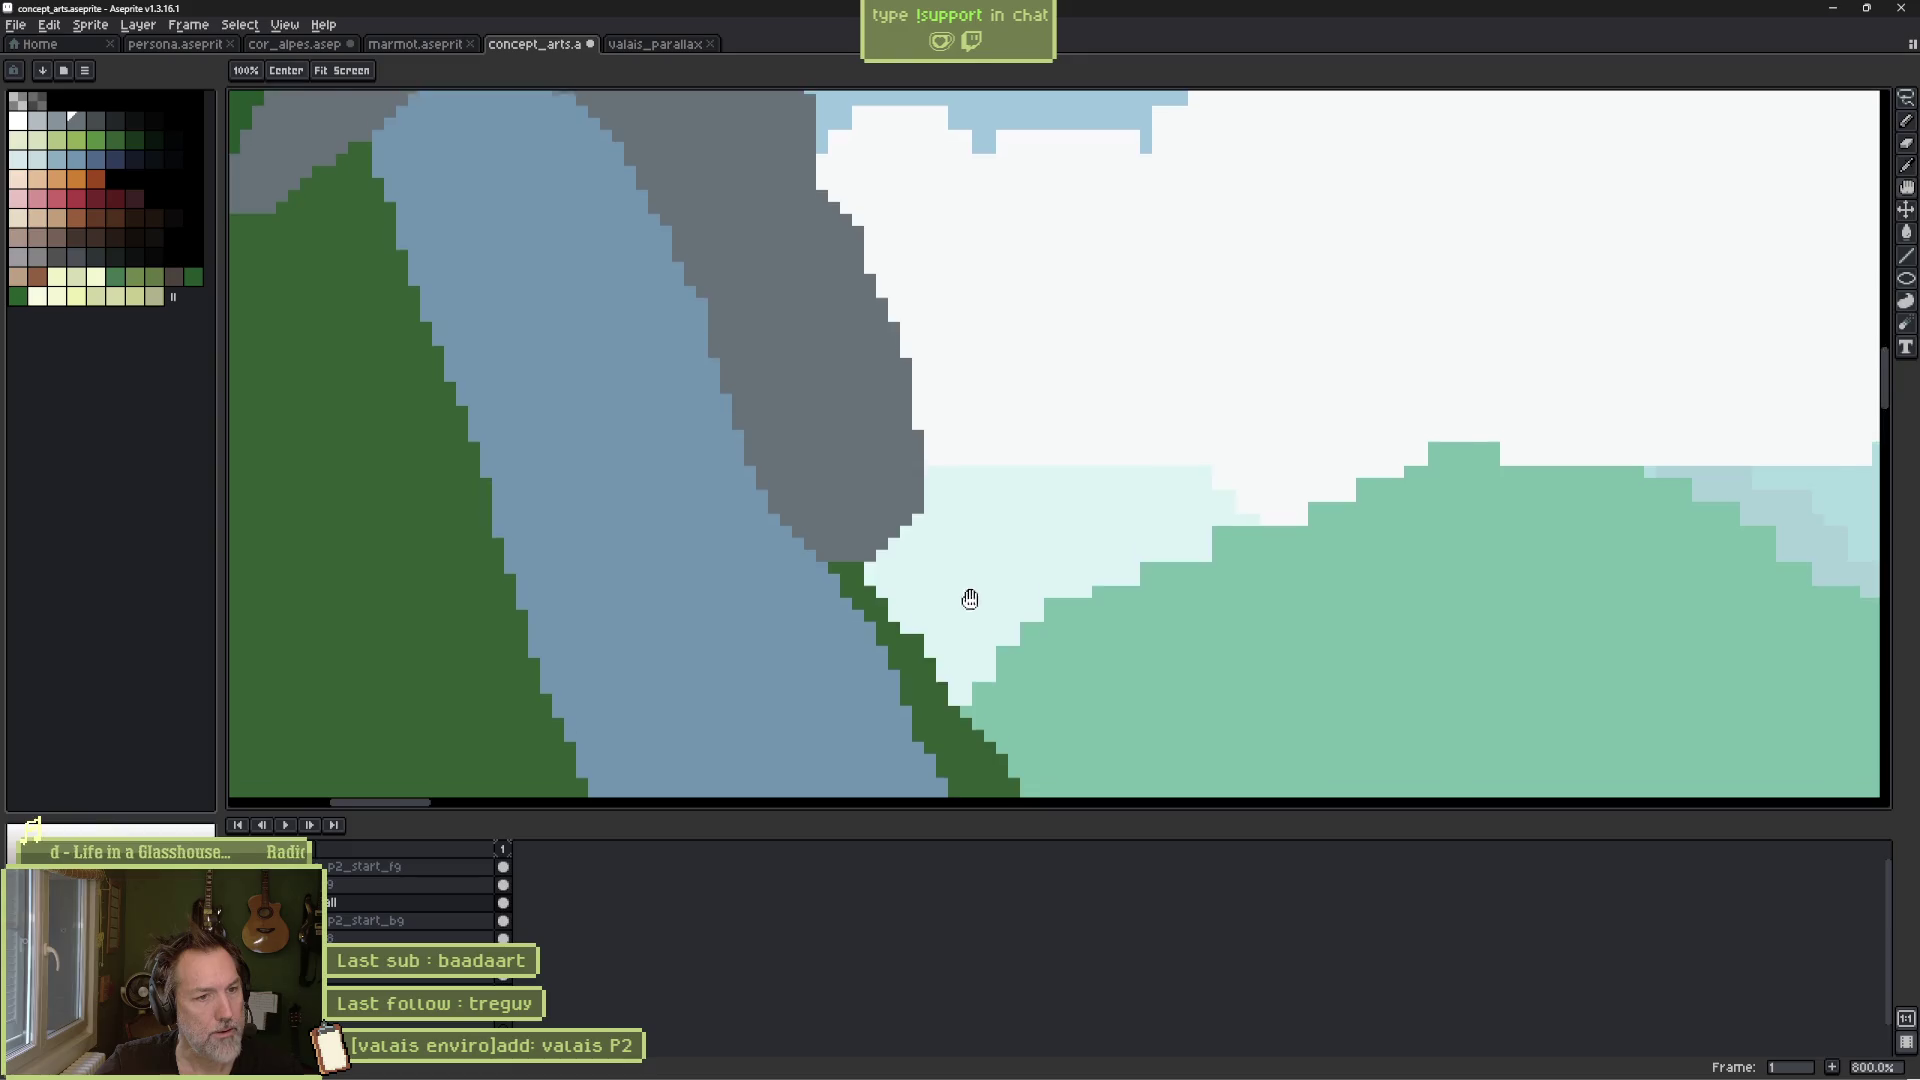
pyautogui.moveTo(968, 600)
pyautogui.mouseDown()
pyautogui.moveTo(801, 446)
pyautogui.moveTo(830, 590)
pyautogui.moveTo(852, 565)
pyautogui.moveTo(792, 494)
pyautogui.mouseUp()
pyautogui.scroll(-2, 792, 494)
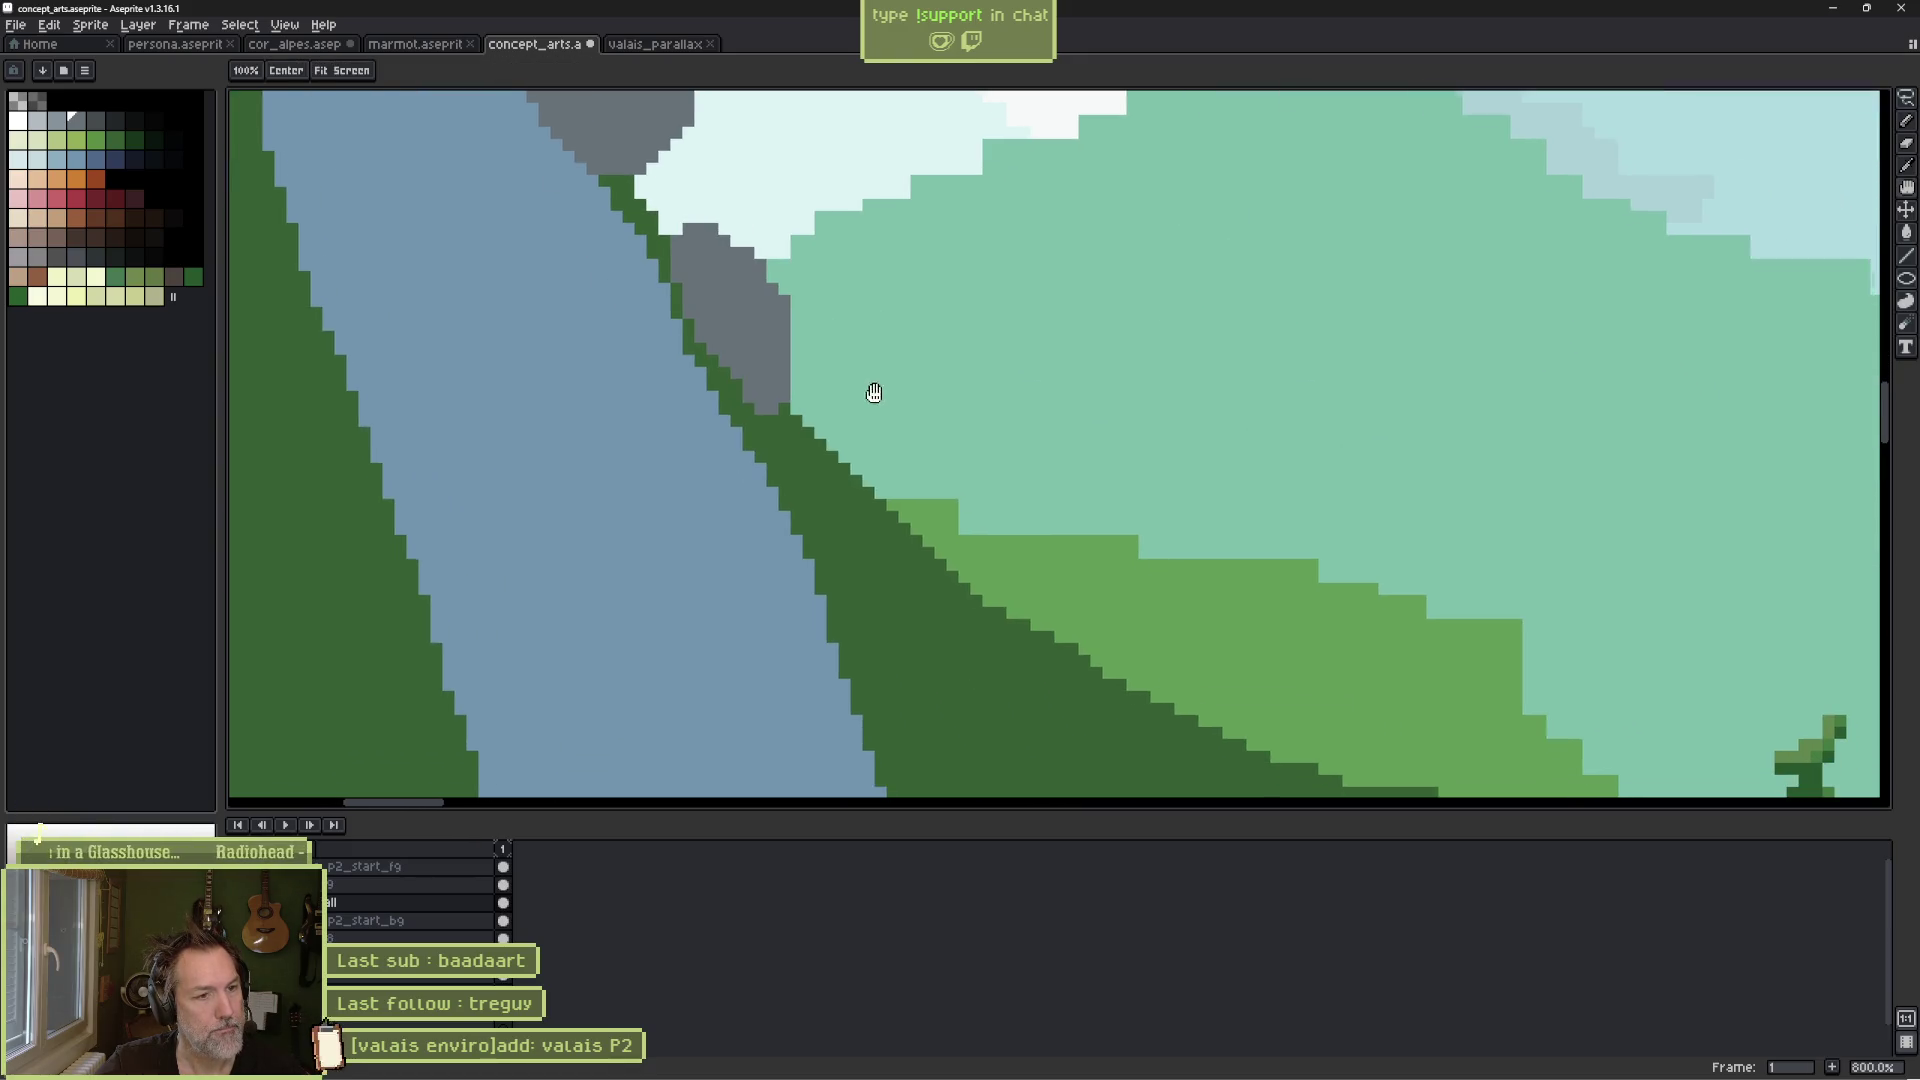
pyautogui.moveTo(549, 437)
pyautogui.mouseDown()
pyautogui.moveTo(802, 446)
pyautogui.moveTo(931, 565)
pyautogui.mouseUp()
pyautogui.scroll(2, 931, 565)
pyautogui.moveTo(917, 458)
pyautogui.mouseDown()
pyautogui.moveTo(880, 520)
pyautogui.moveTo(1010, 630)
pyautogui.moveTo(996, 488)
pyautogui.moveTo(1100, 560)
pyautogui.moveTo(999, 575)
pyautogui.moveTo(1045, 618)
pyautogui.mouseUp()
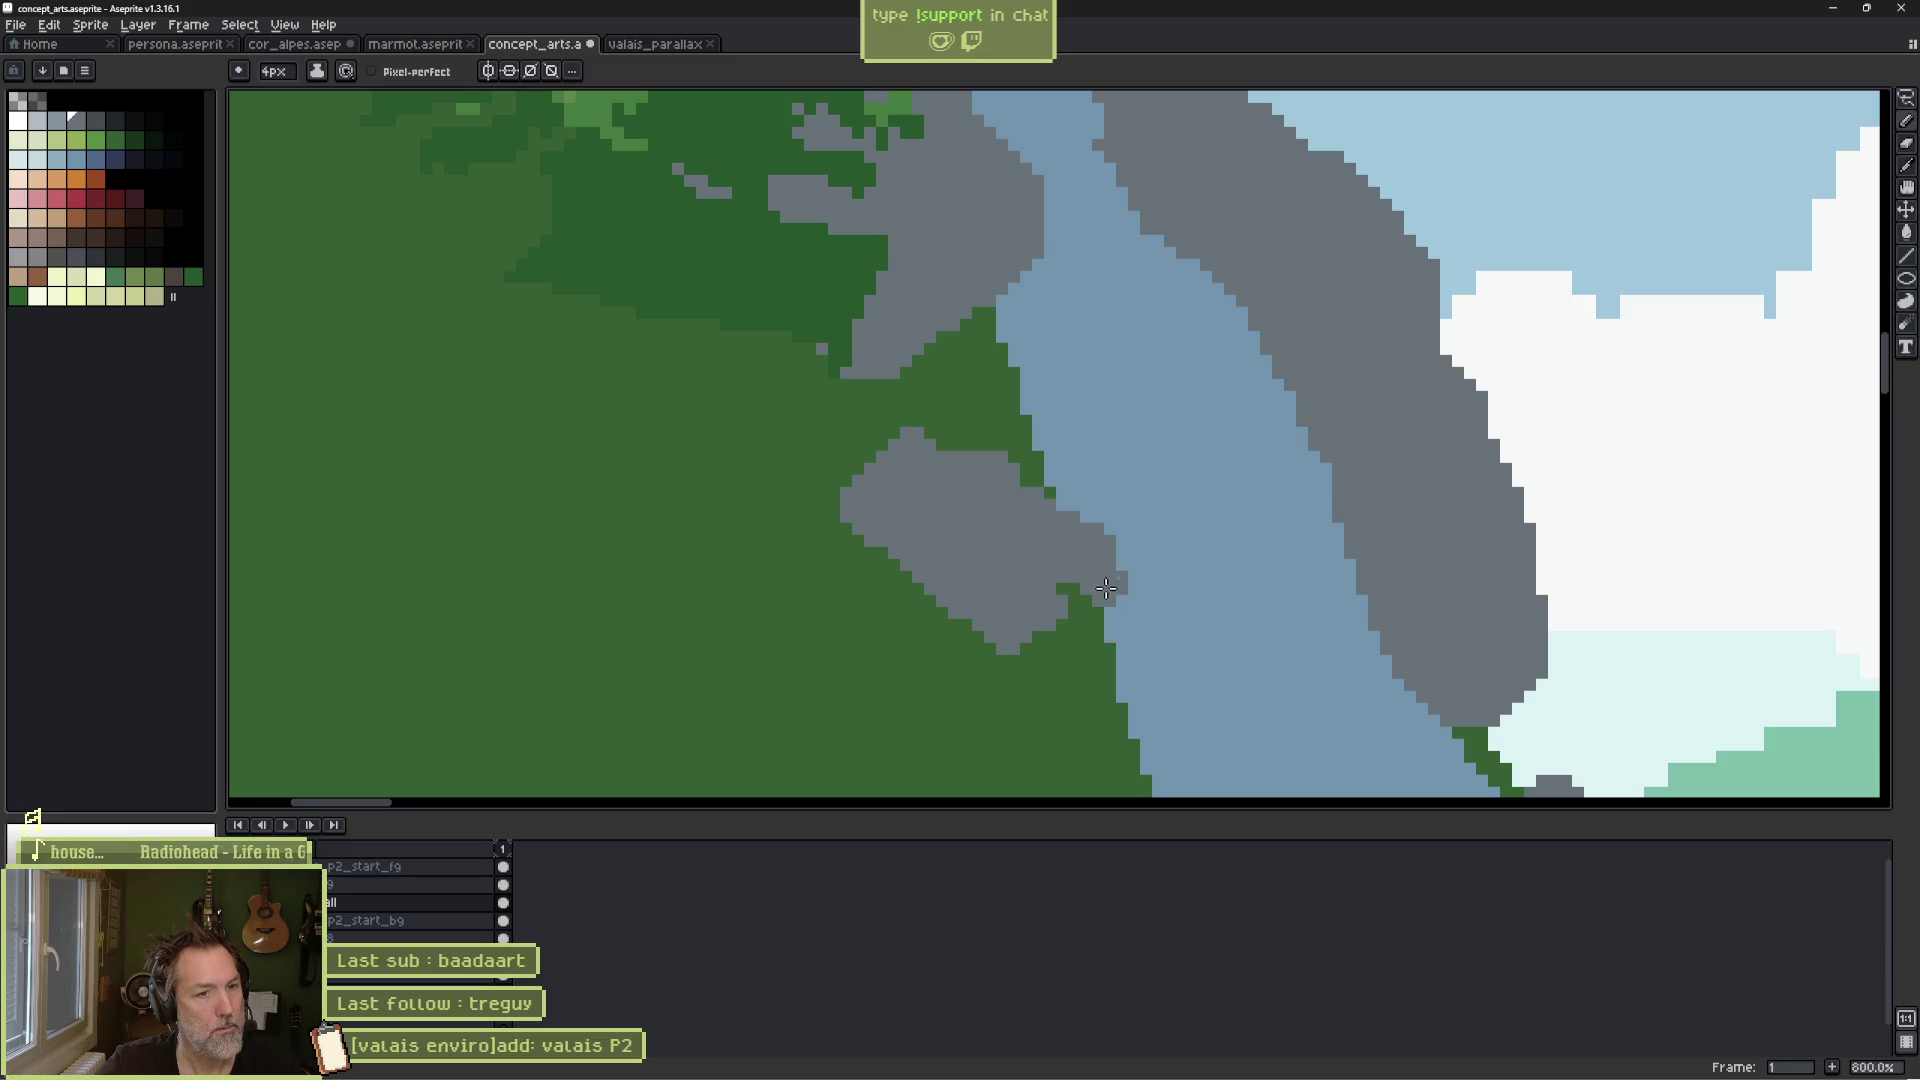
pyautogui.scroll(-8, 1000, 520)
# - Save the concept art and toggle the foreground layer off to isolate the waterfall cliff
pyautogui.scroll(1, 990, 501)
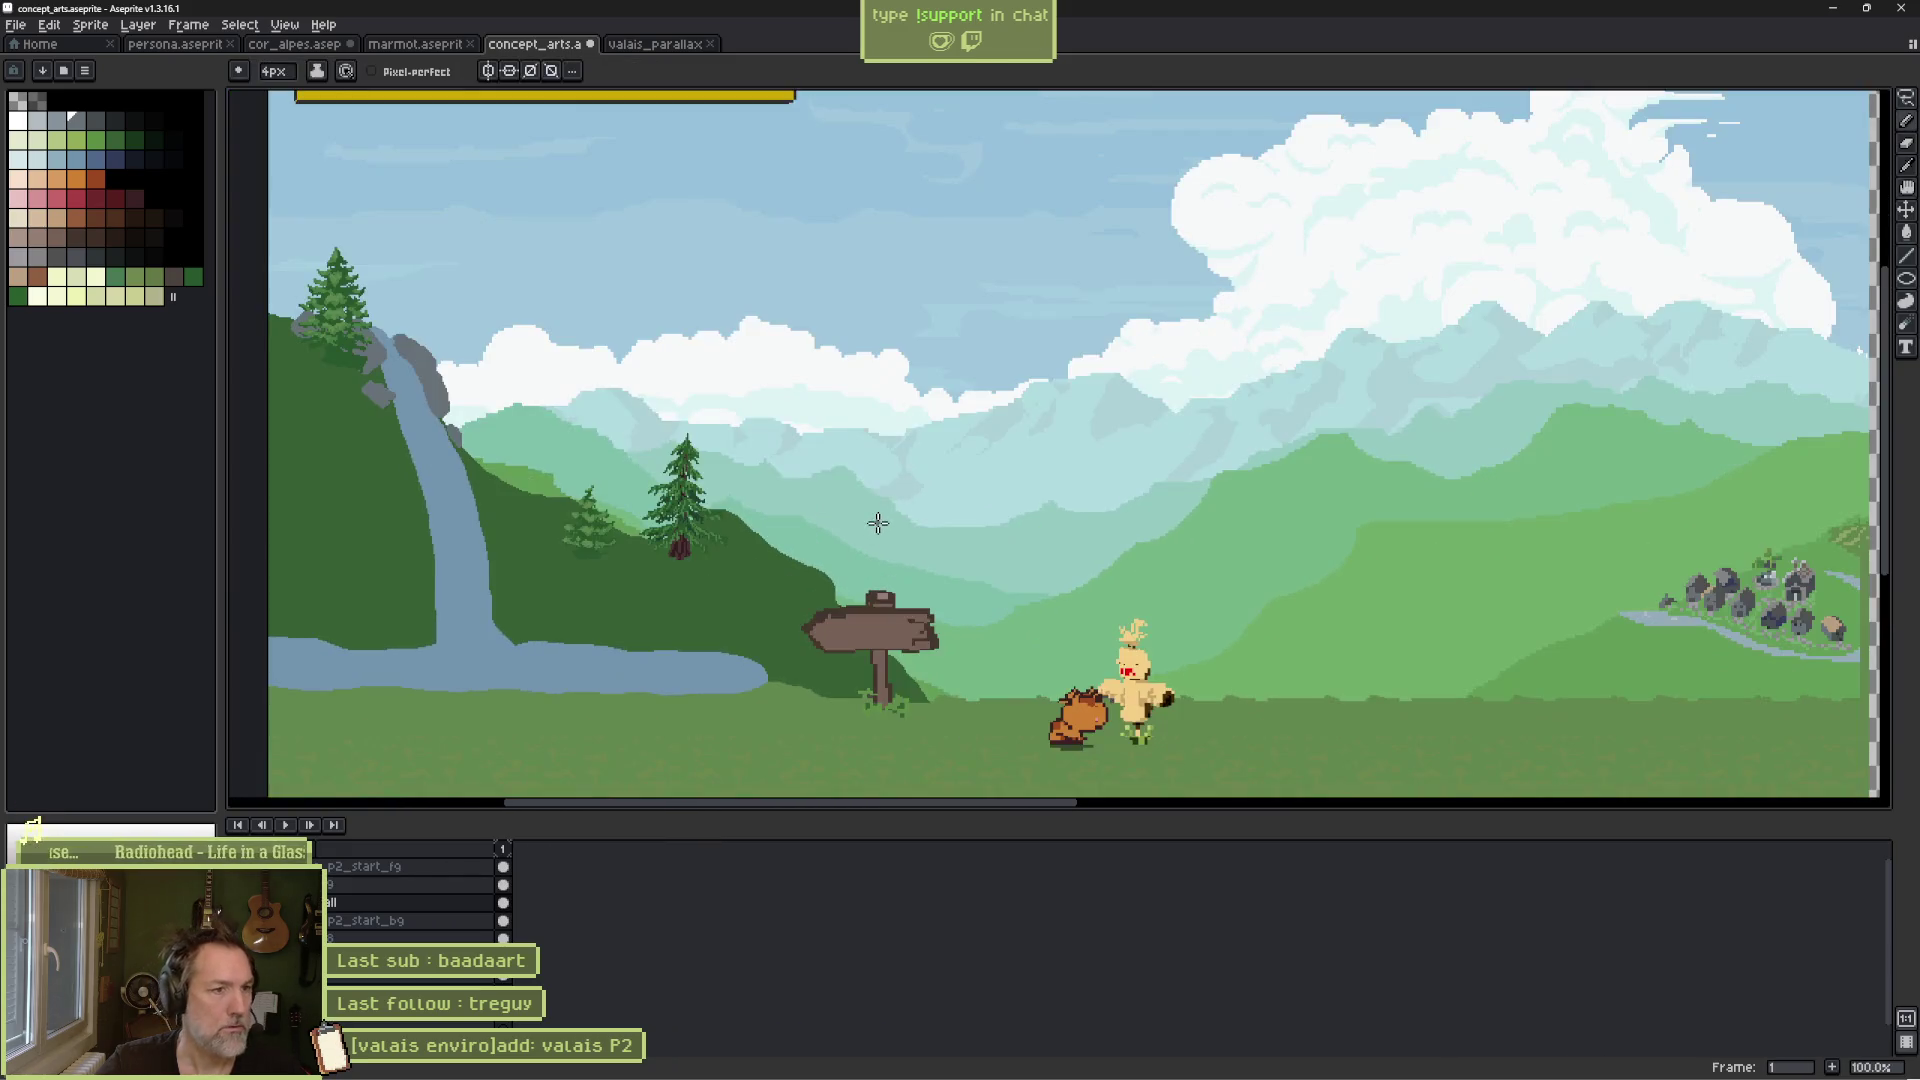
pyautogui.scroll(-1, 899, 519)
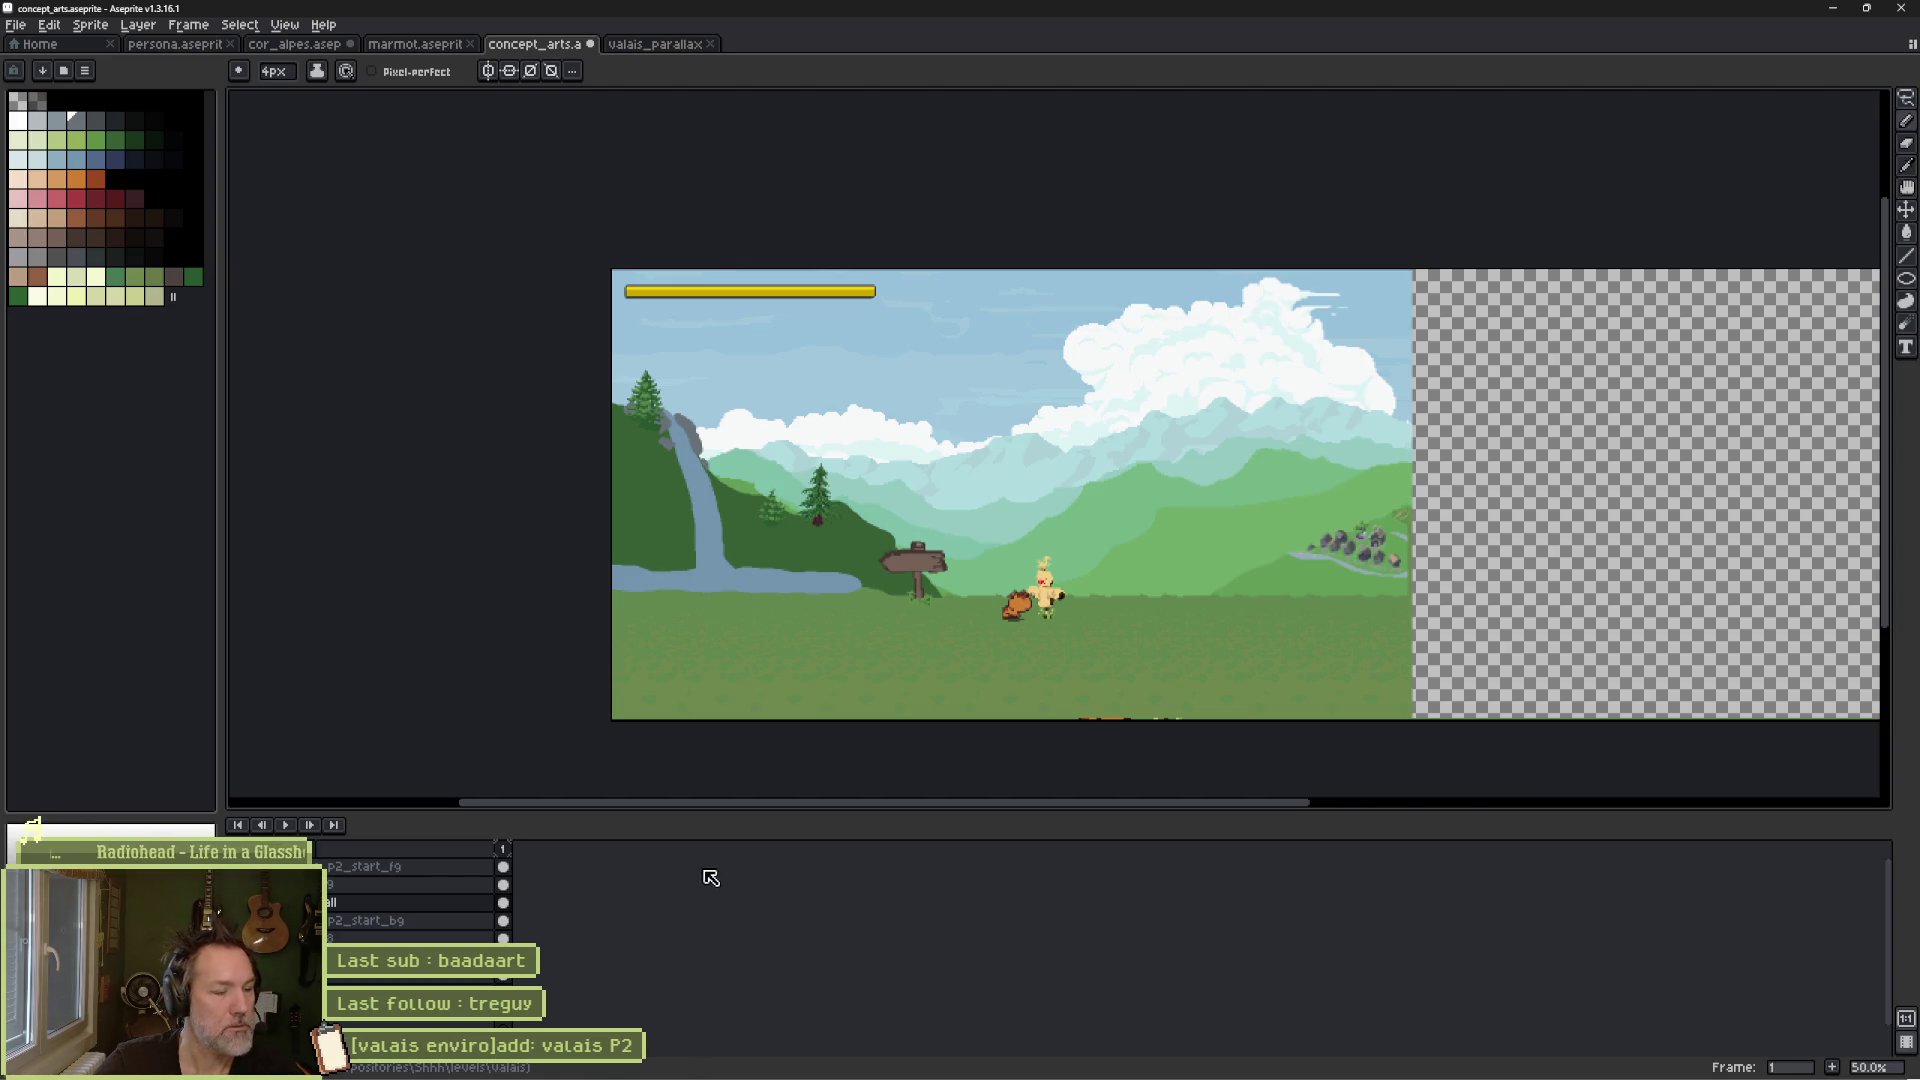
pyautogui.hotkey('ctrl', 's')
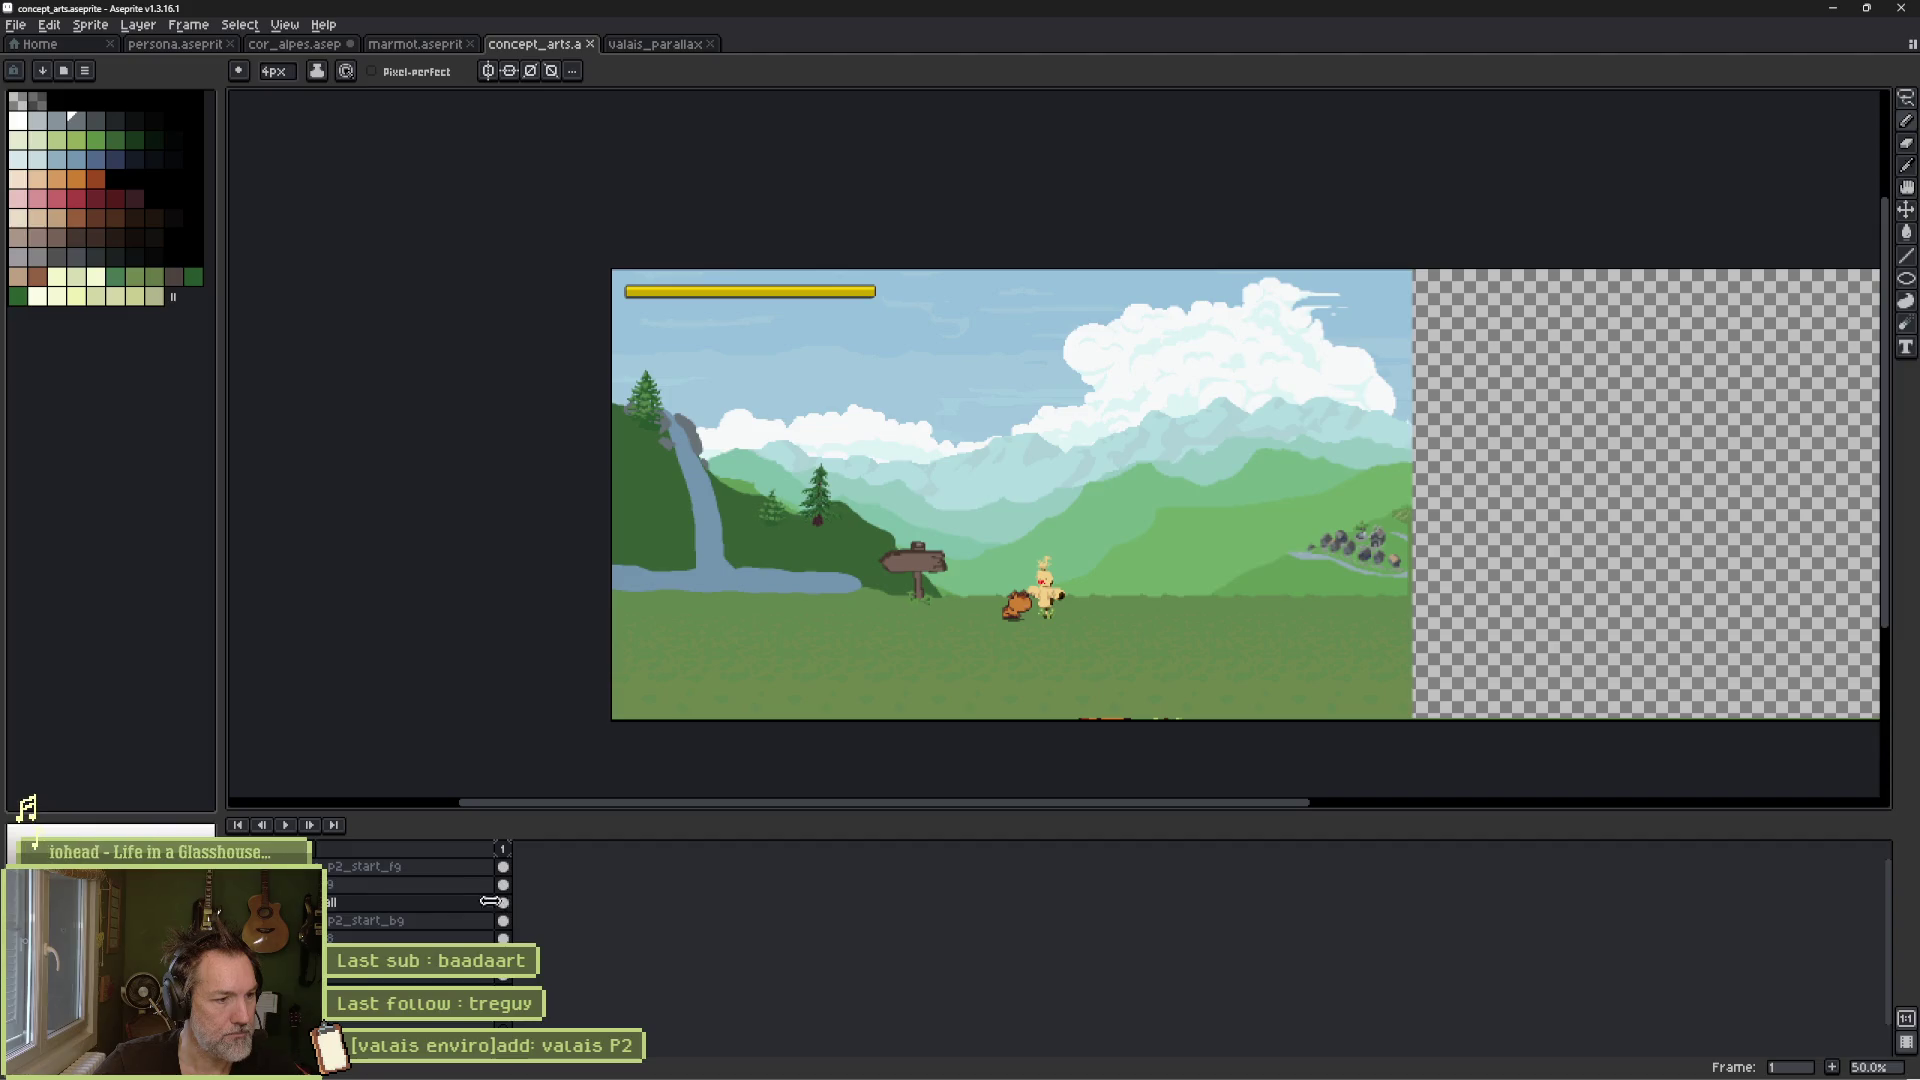
pyautogui.click(503, 902)
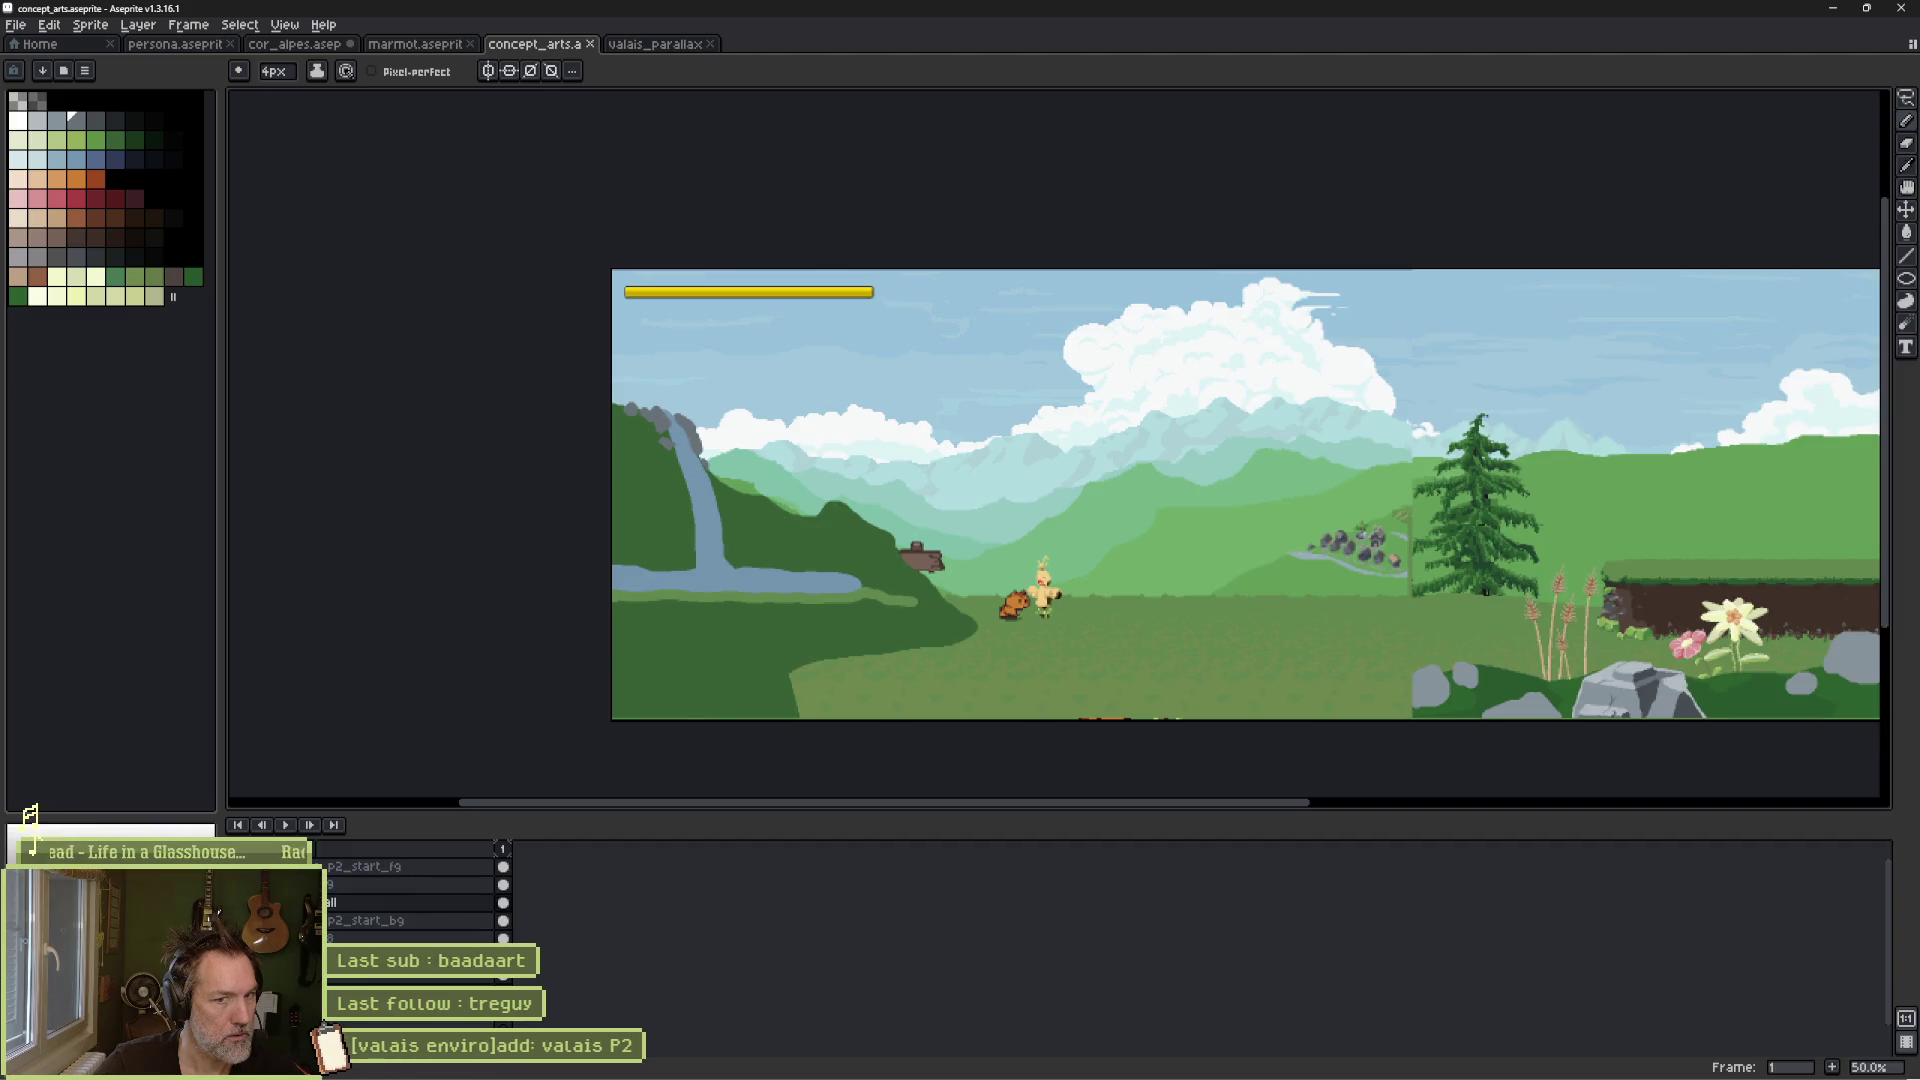
pyautogui.click(503, 902)
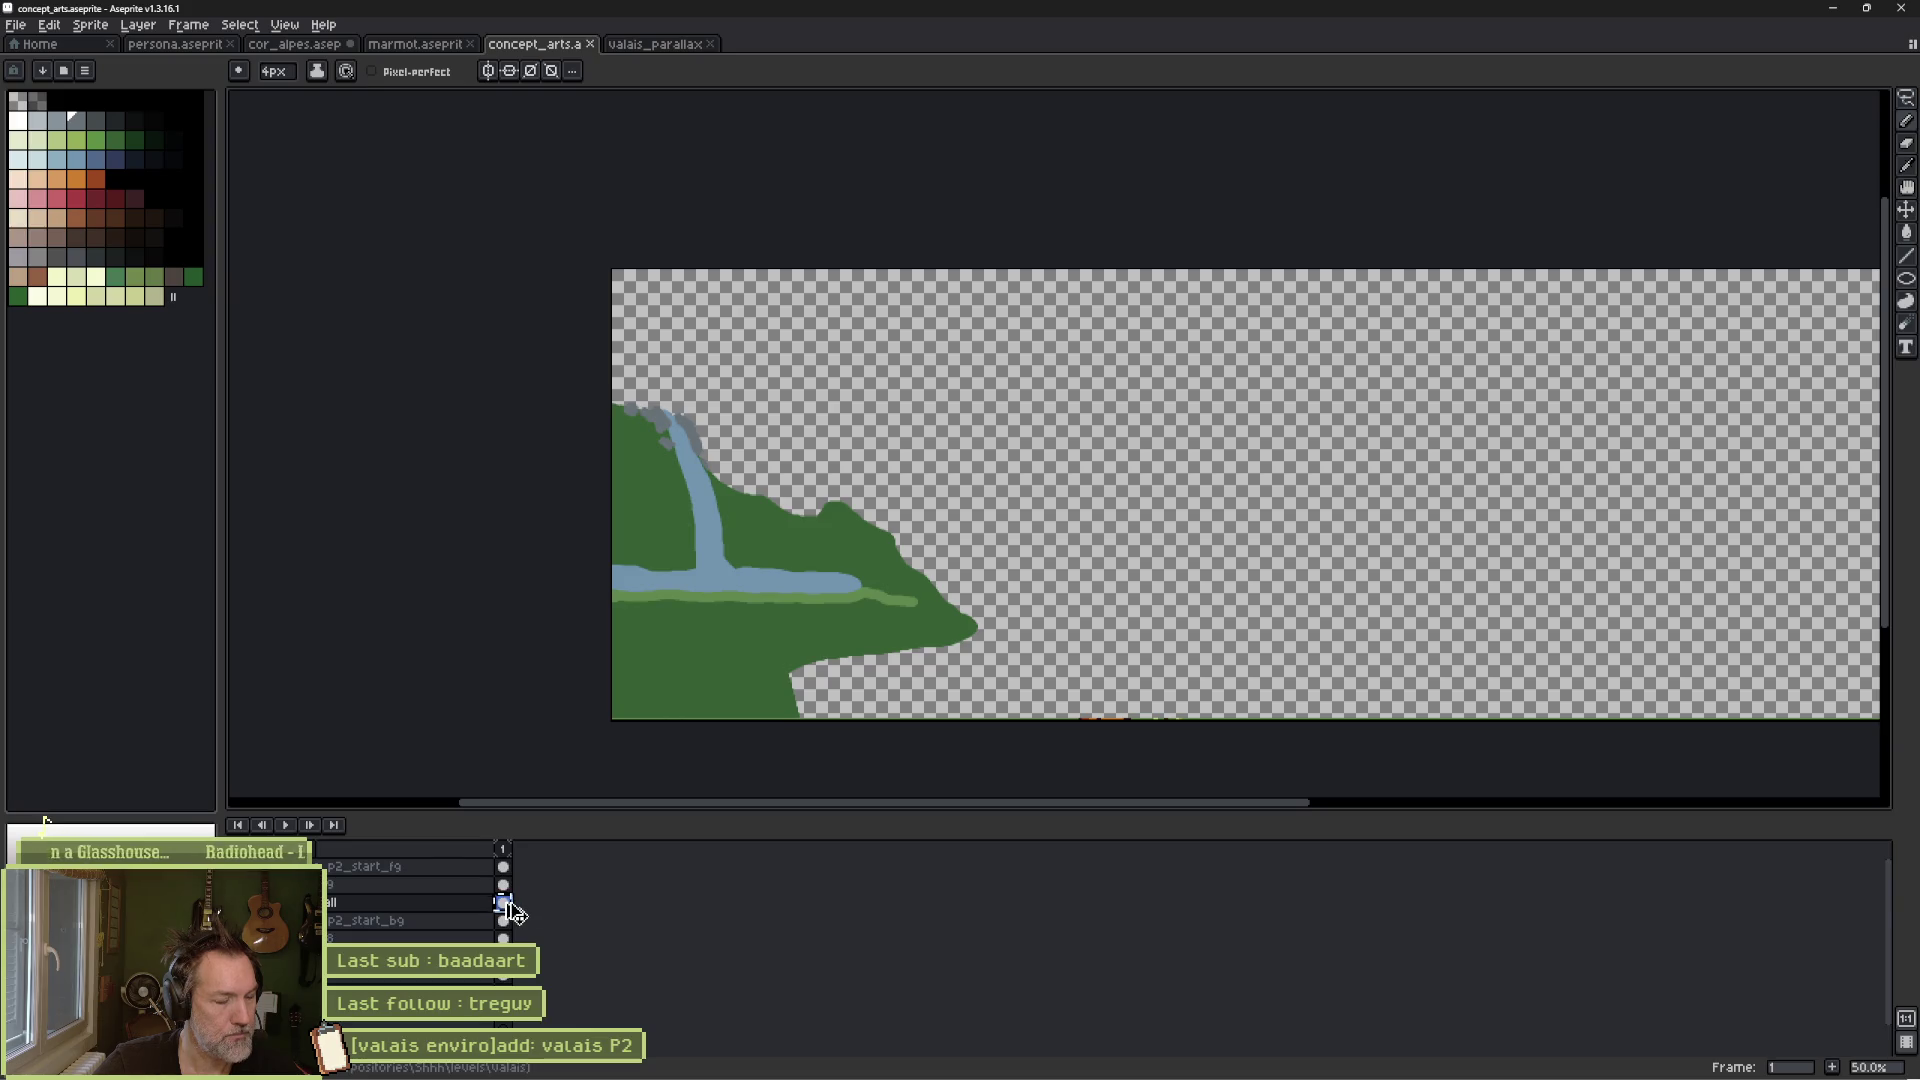
# - Undo and redo the last pencil stroke, save again, and bring up Save As
pyautogui.hotkey('ctrl', 'z')
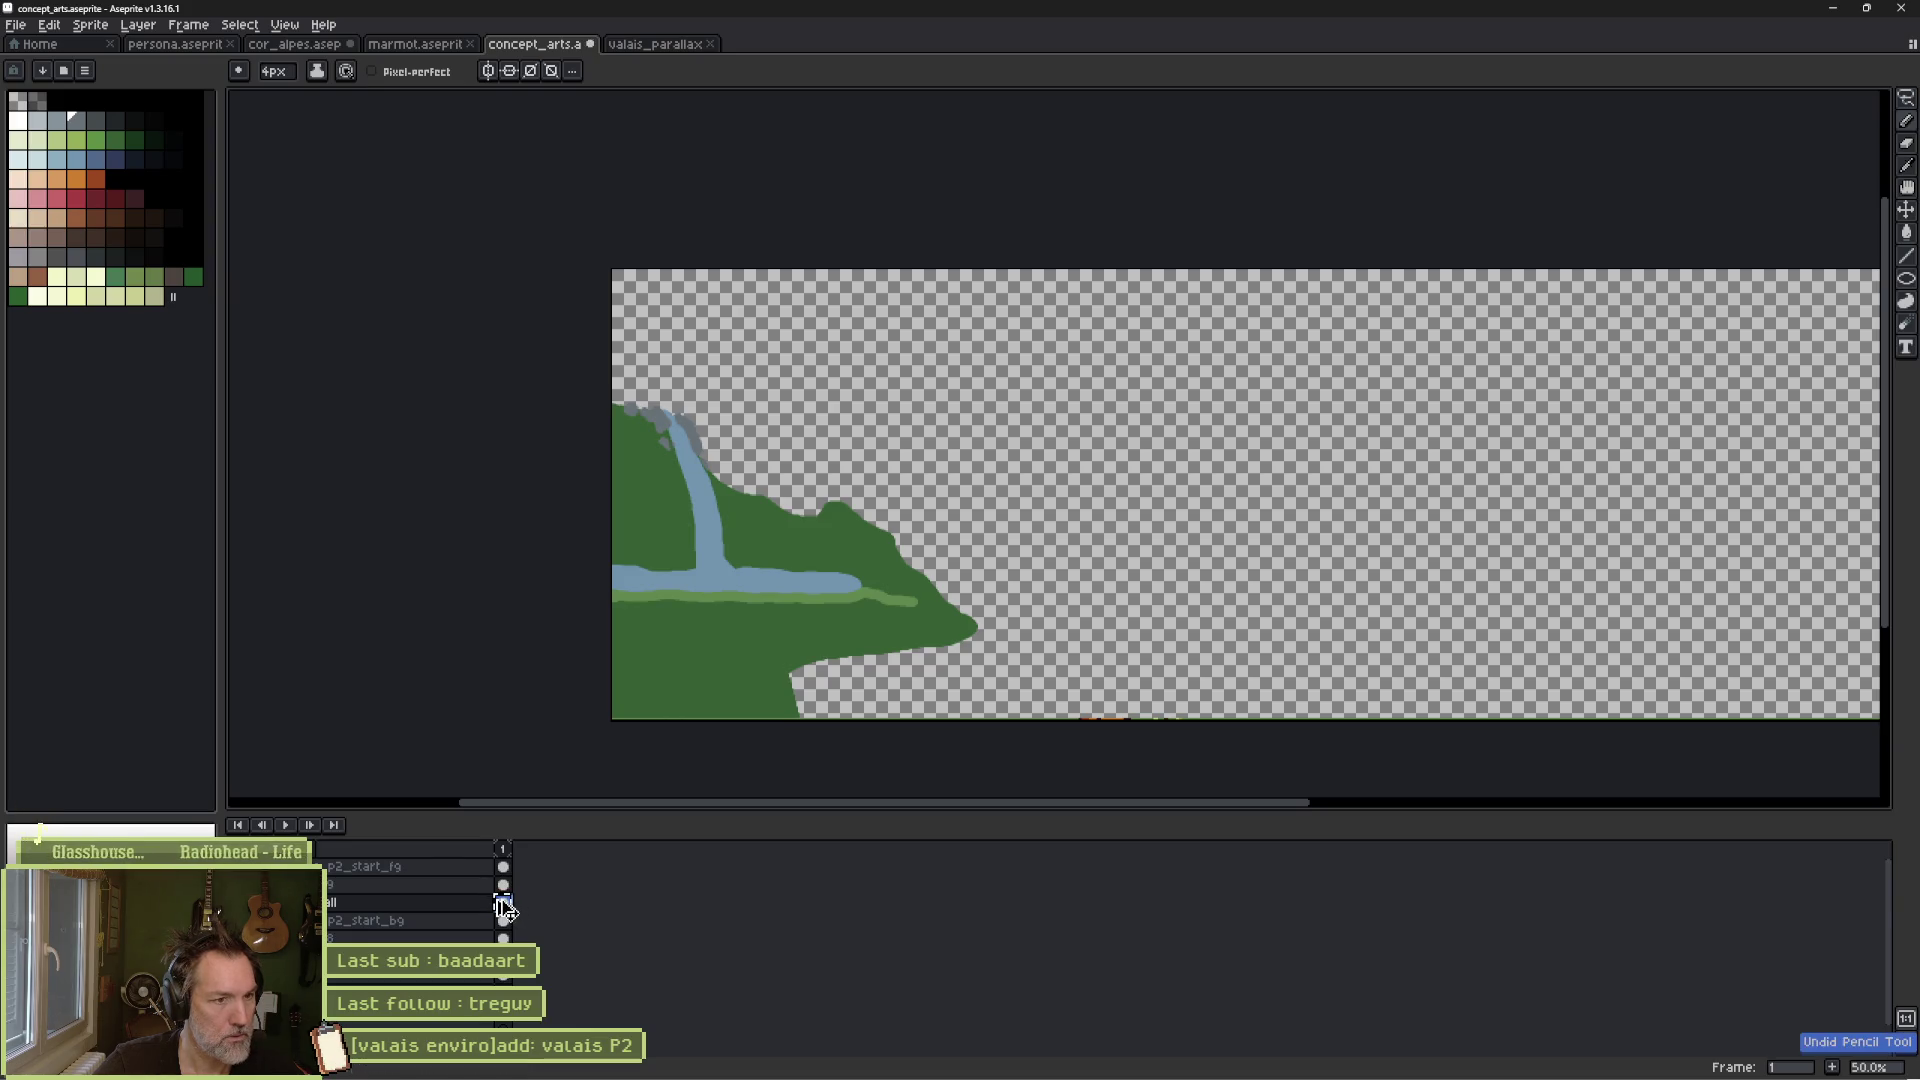
pyautogui.hotkey('ctrl', 'y')
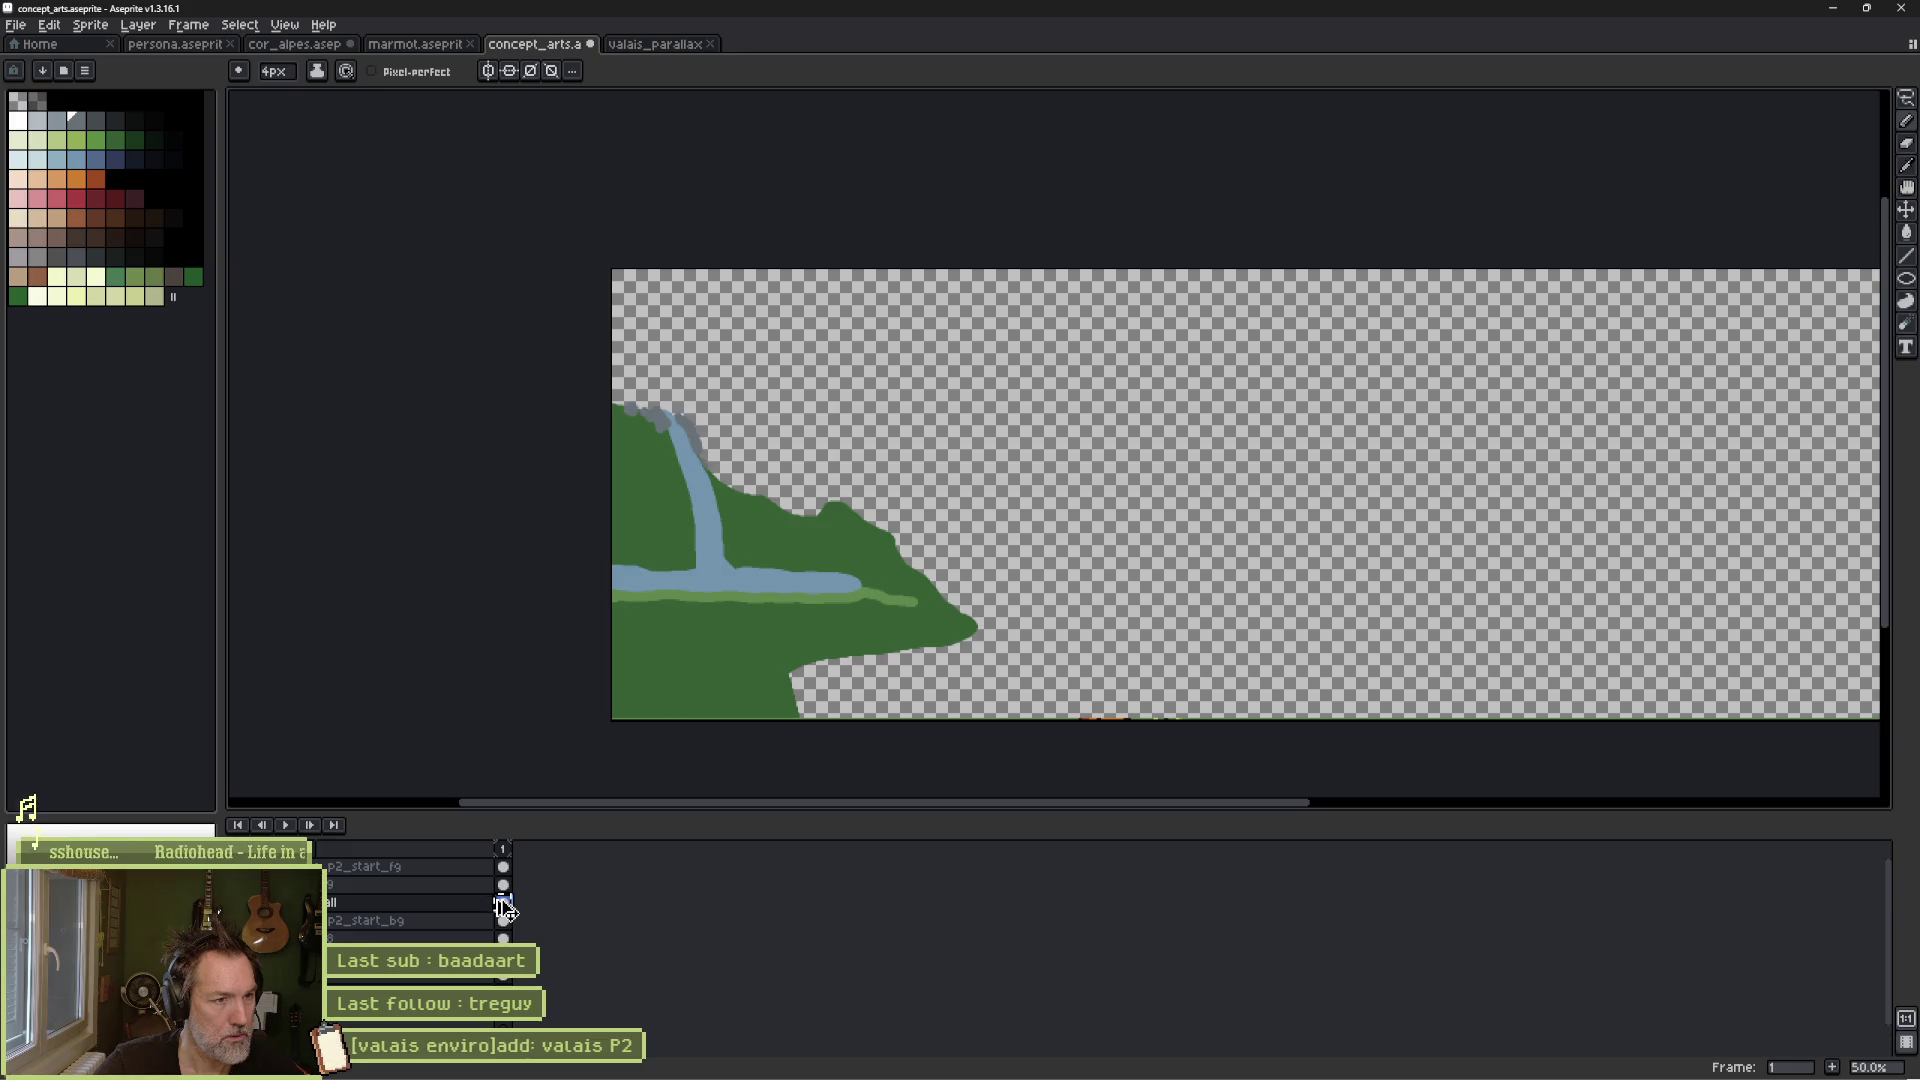
pyautogui.hotkey('ctrl', 's')
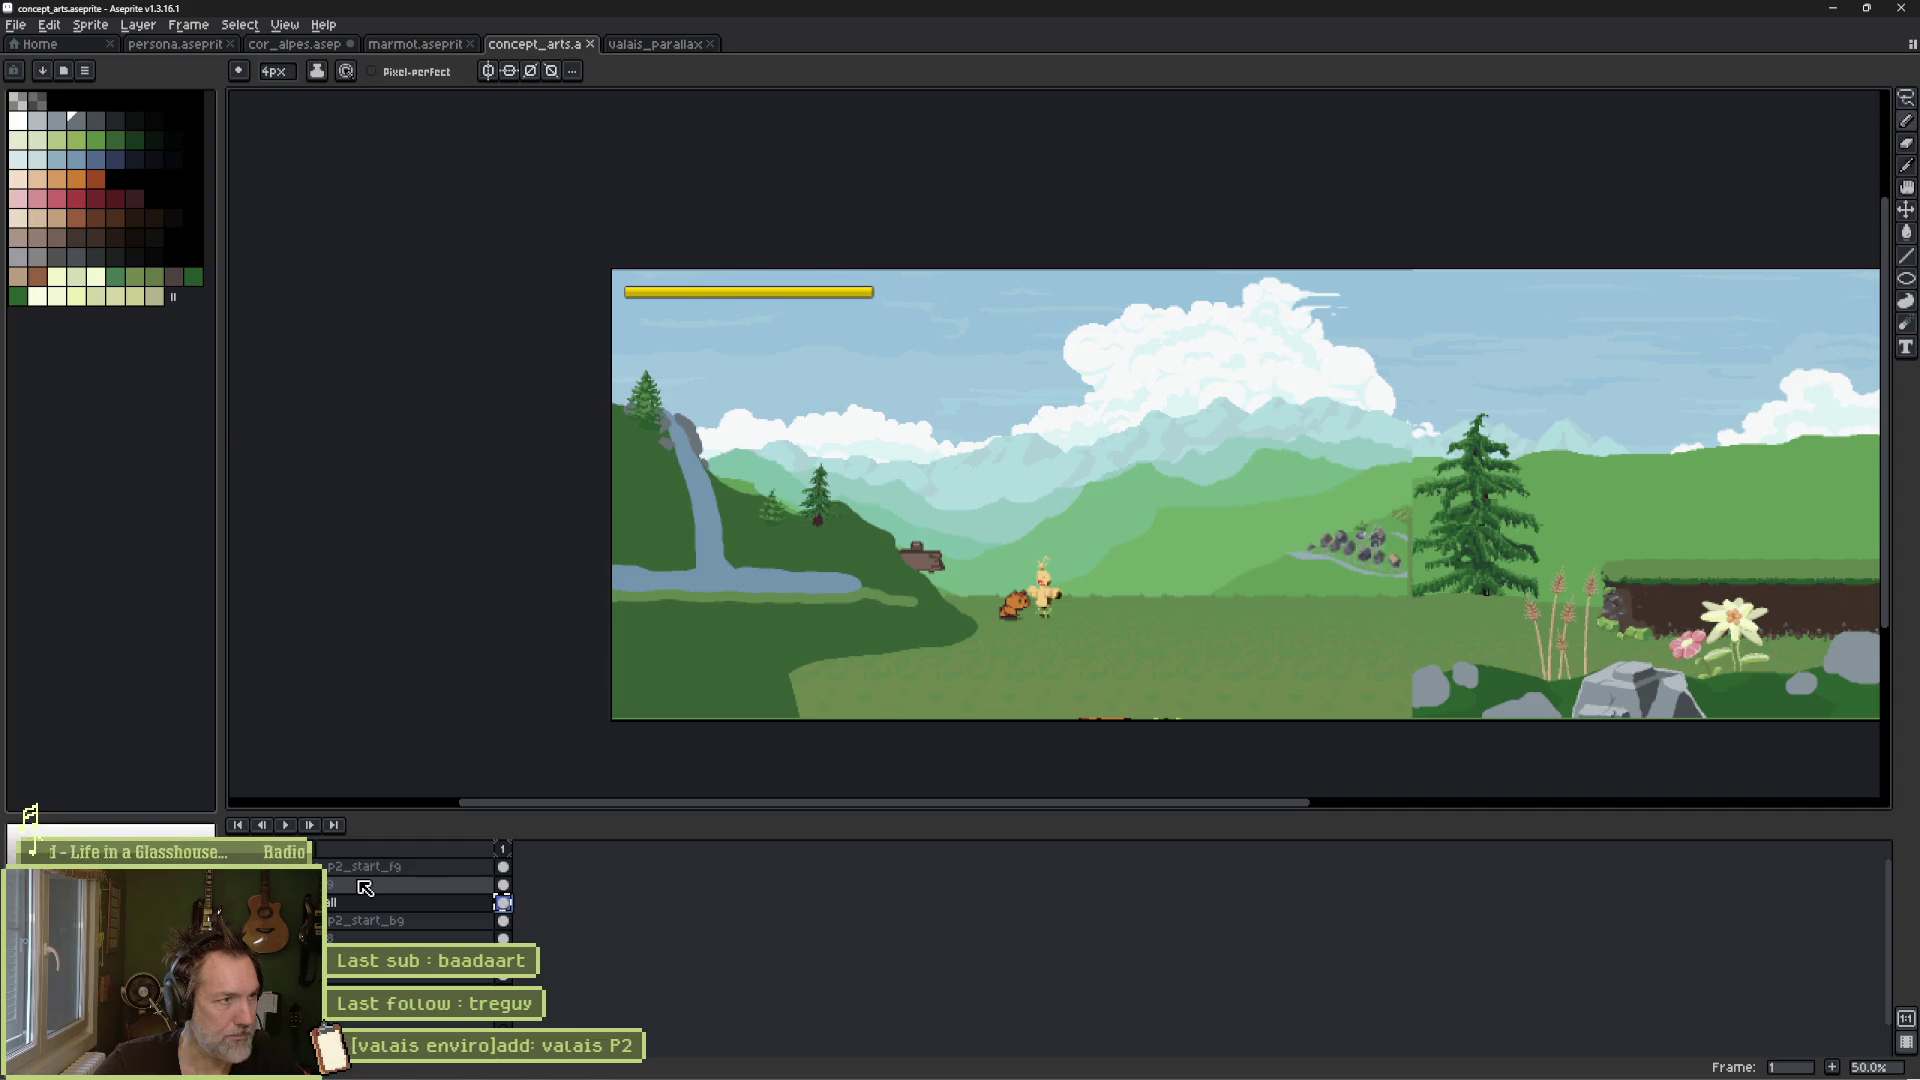
pyautogui.hotkey('ctrl', 'shift', 's')
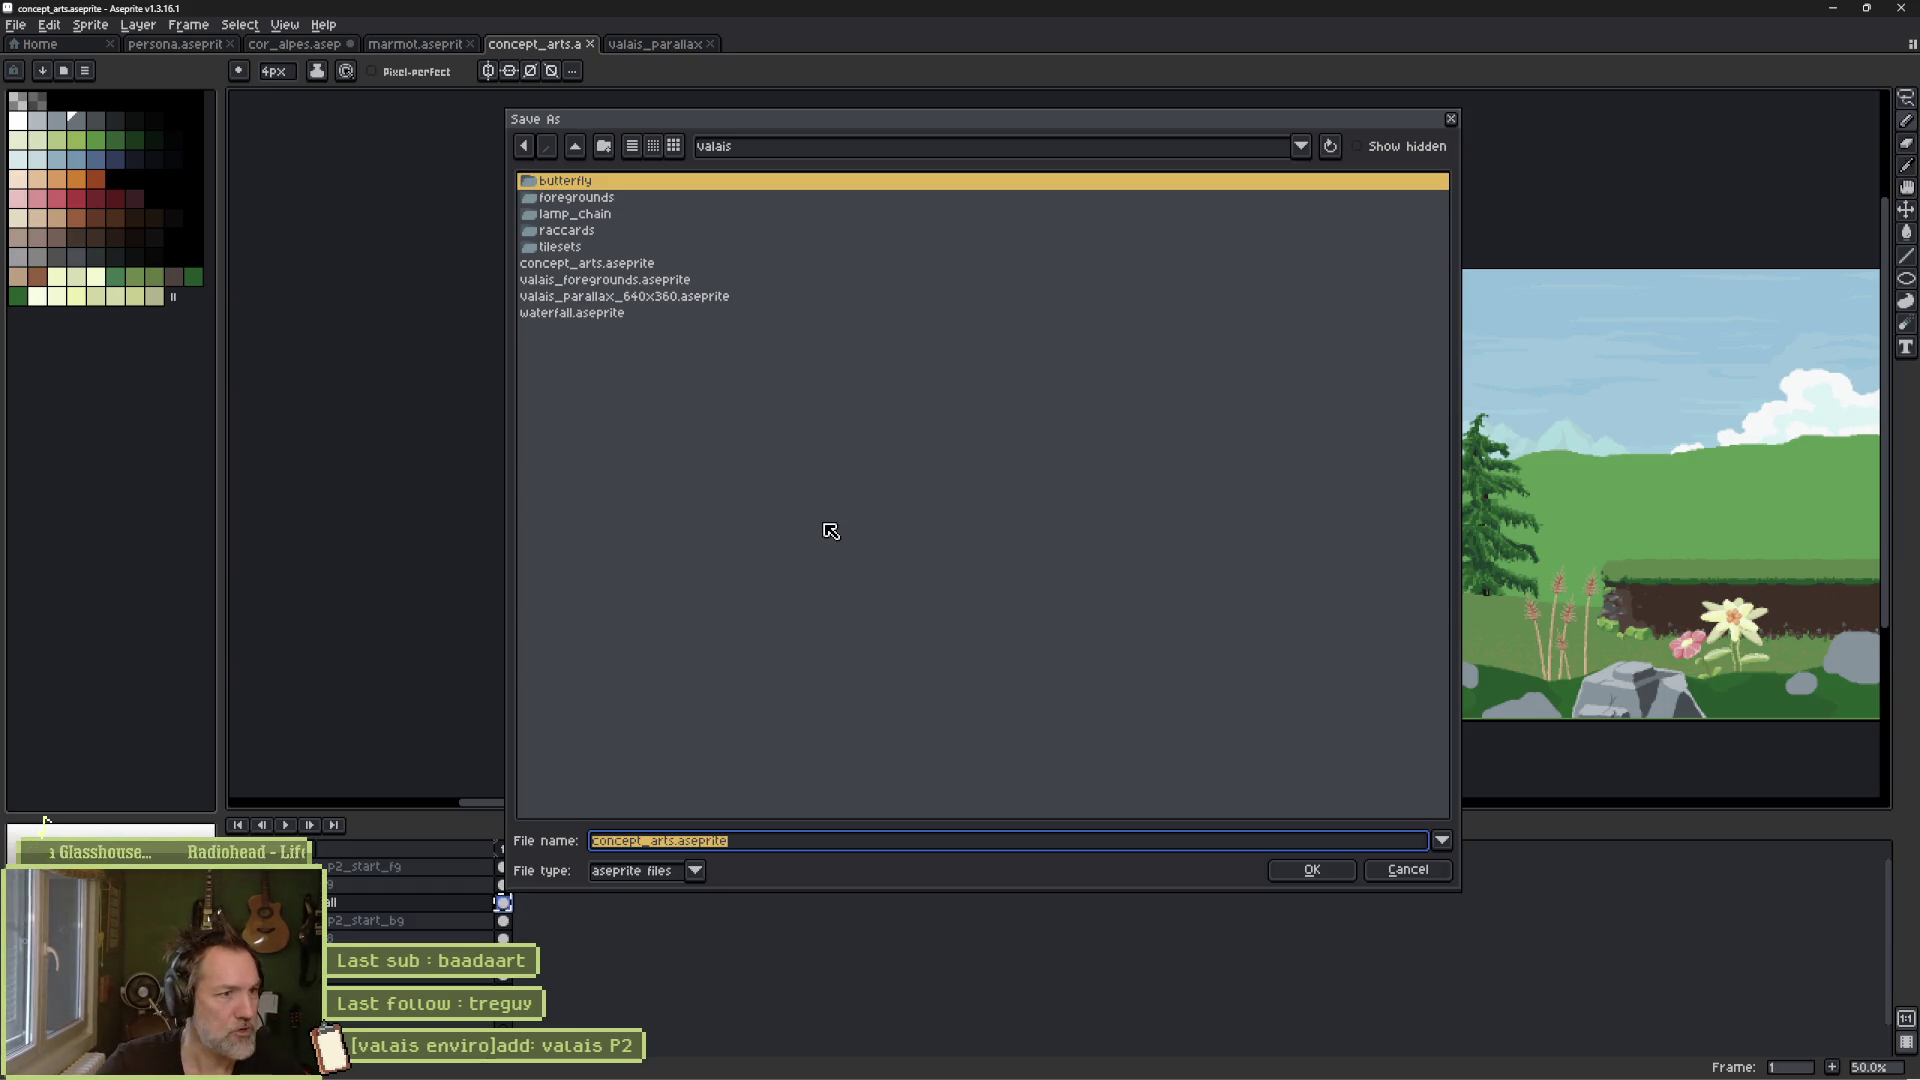
# - Pick waterfall.aseprite from the file list as the save name, then go to the Godot editor
pyautogui.click(588, 314)
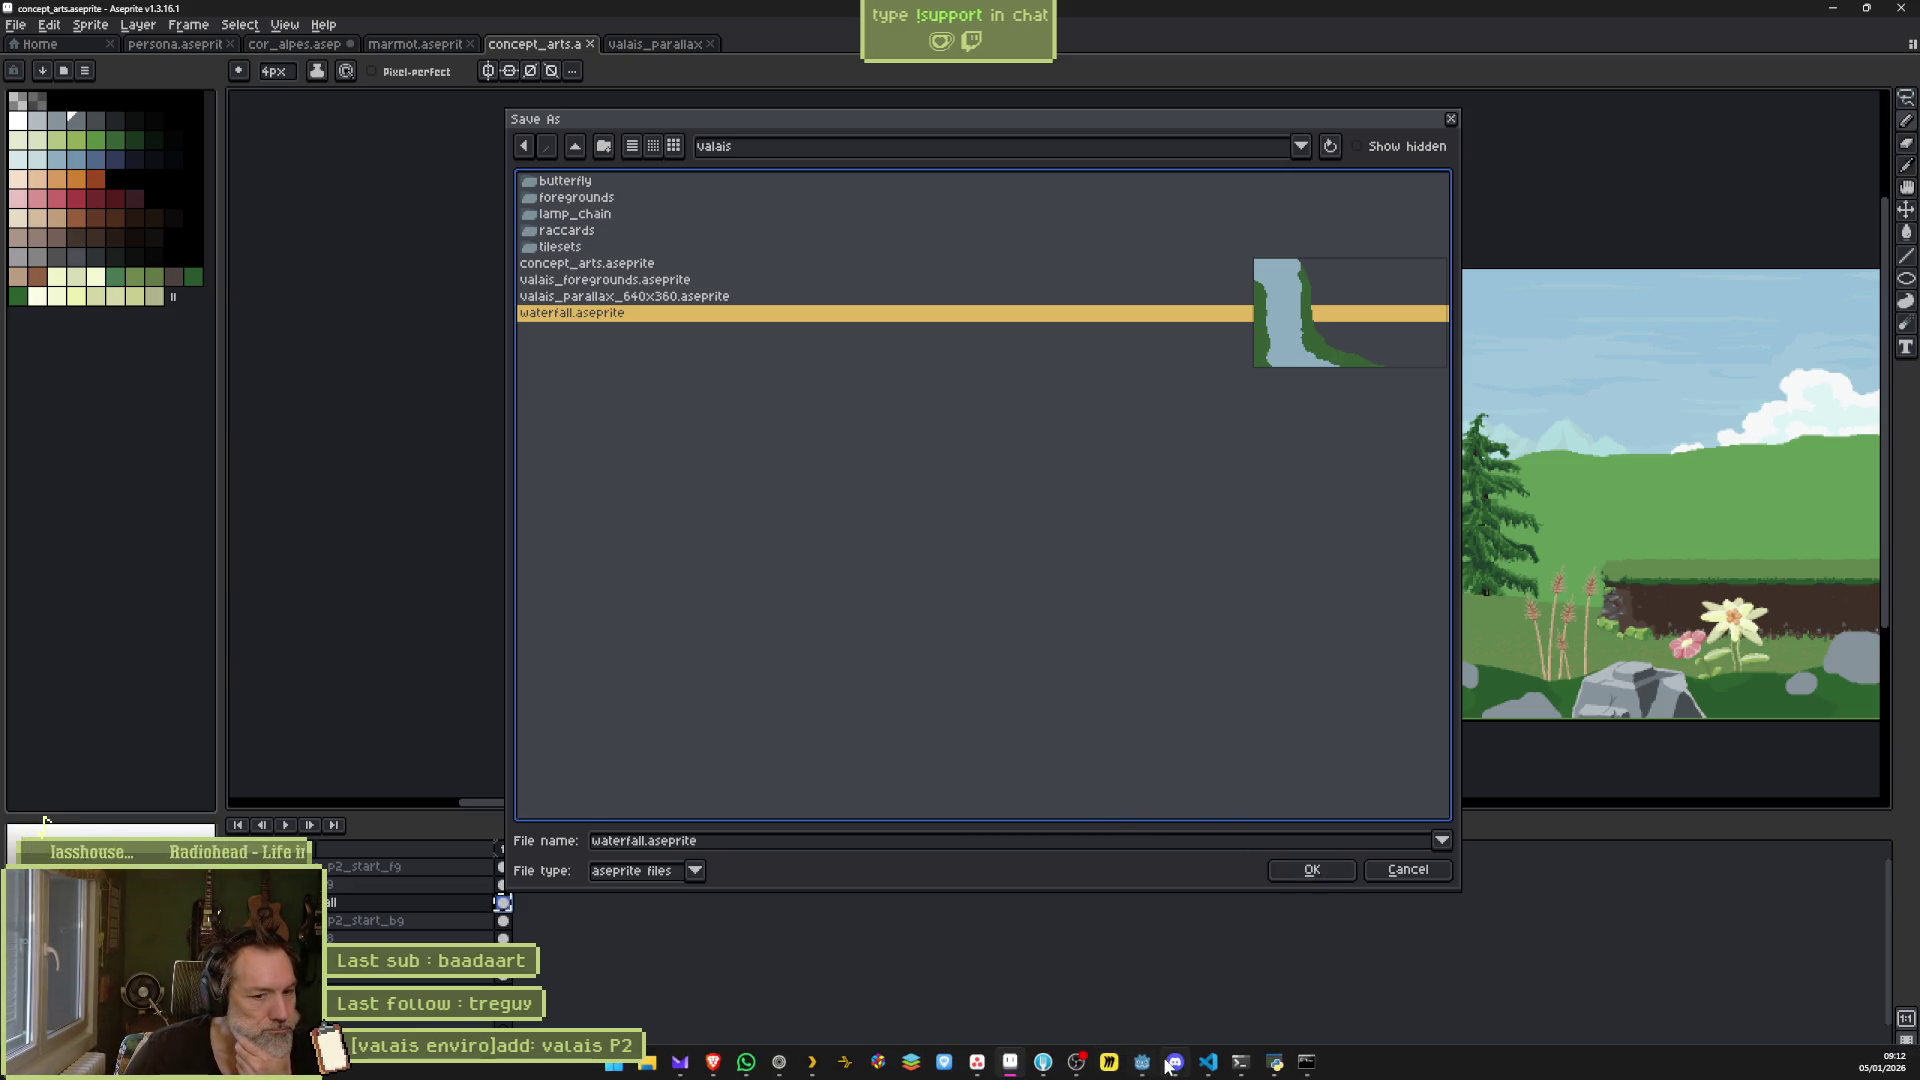
pyautogui.click(1142, 1062)
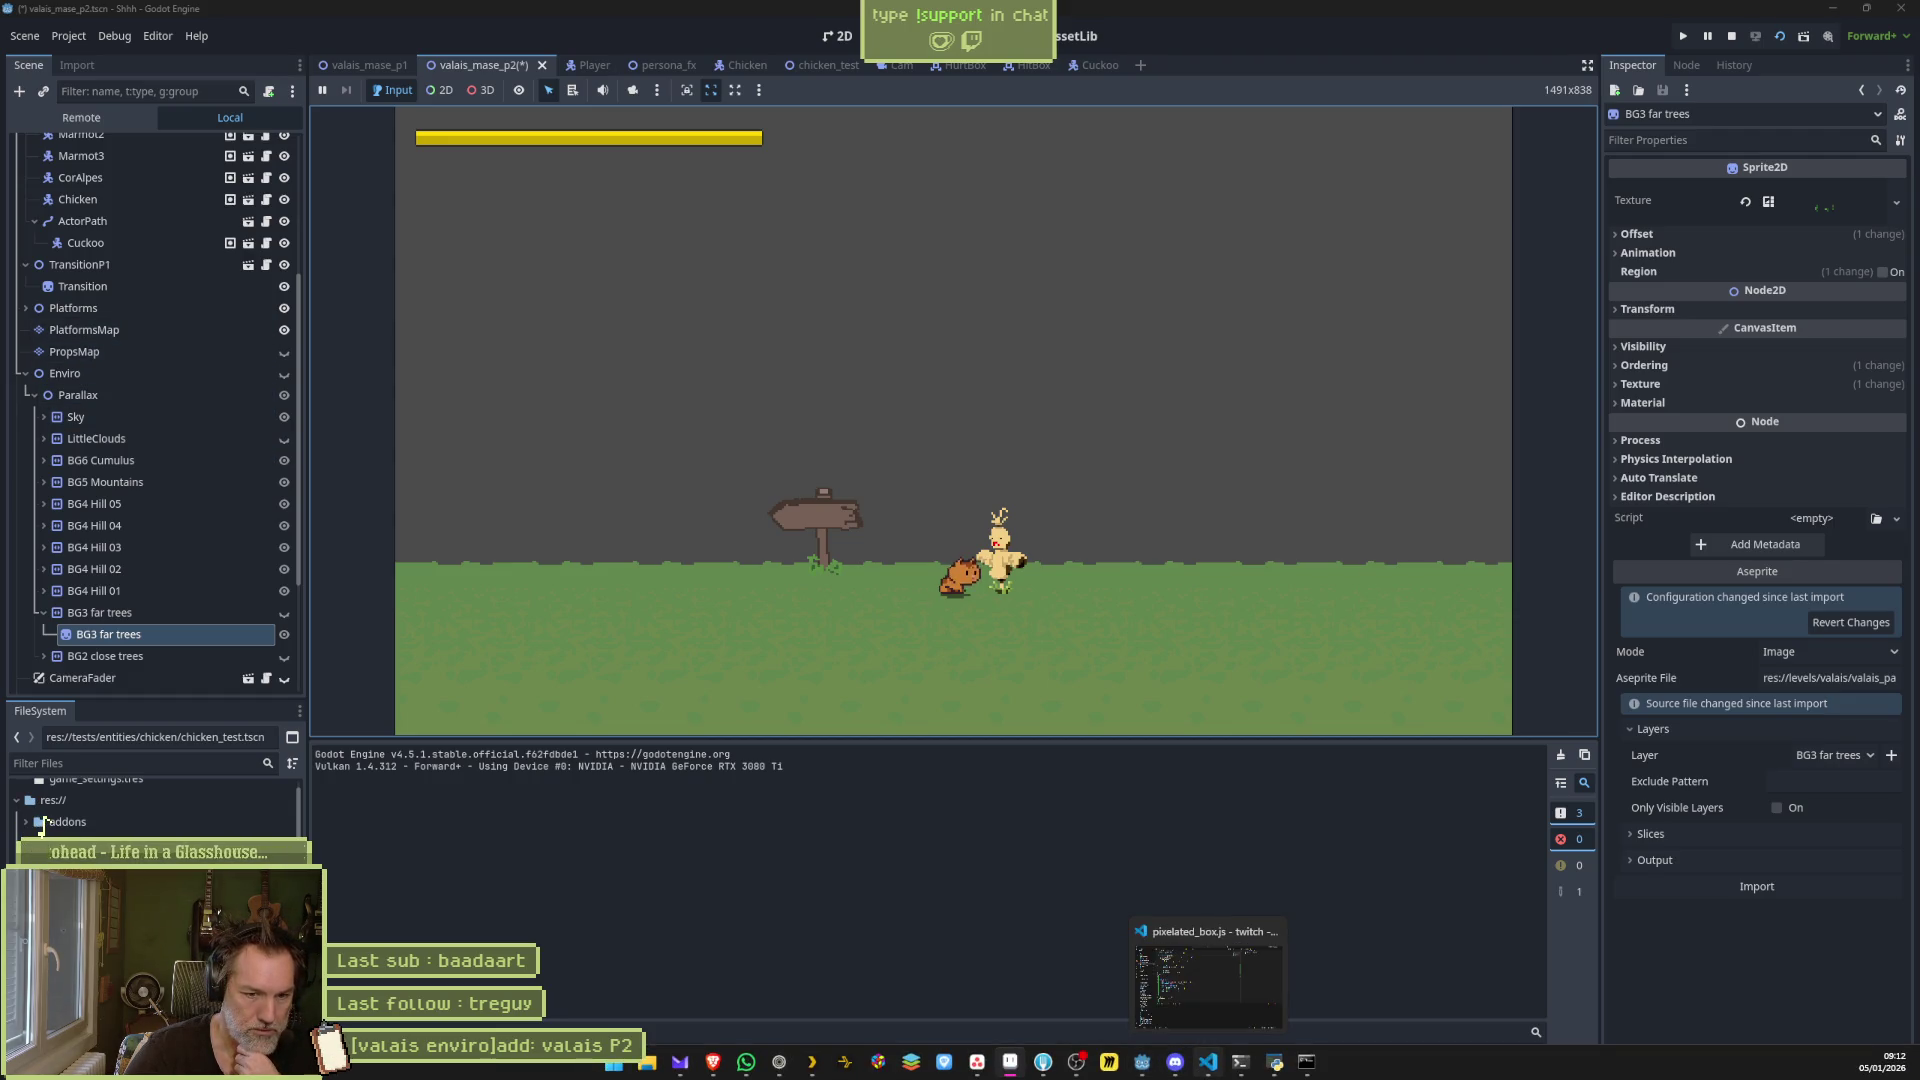
# - Stop the running game in Godot and return to Aseprite's Save As window on valais
pyautogui.moveTo(1165, 1075)
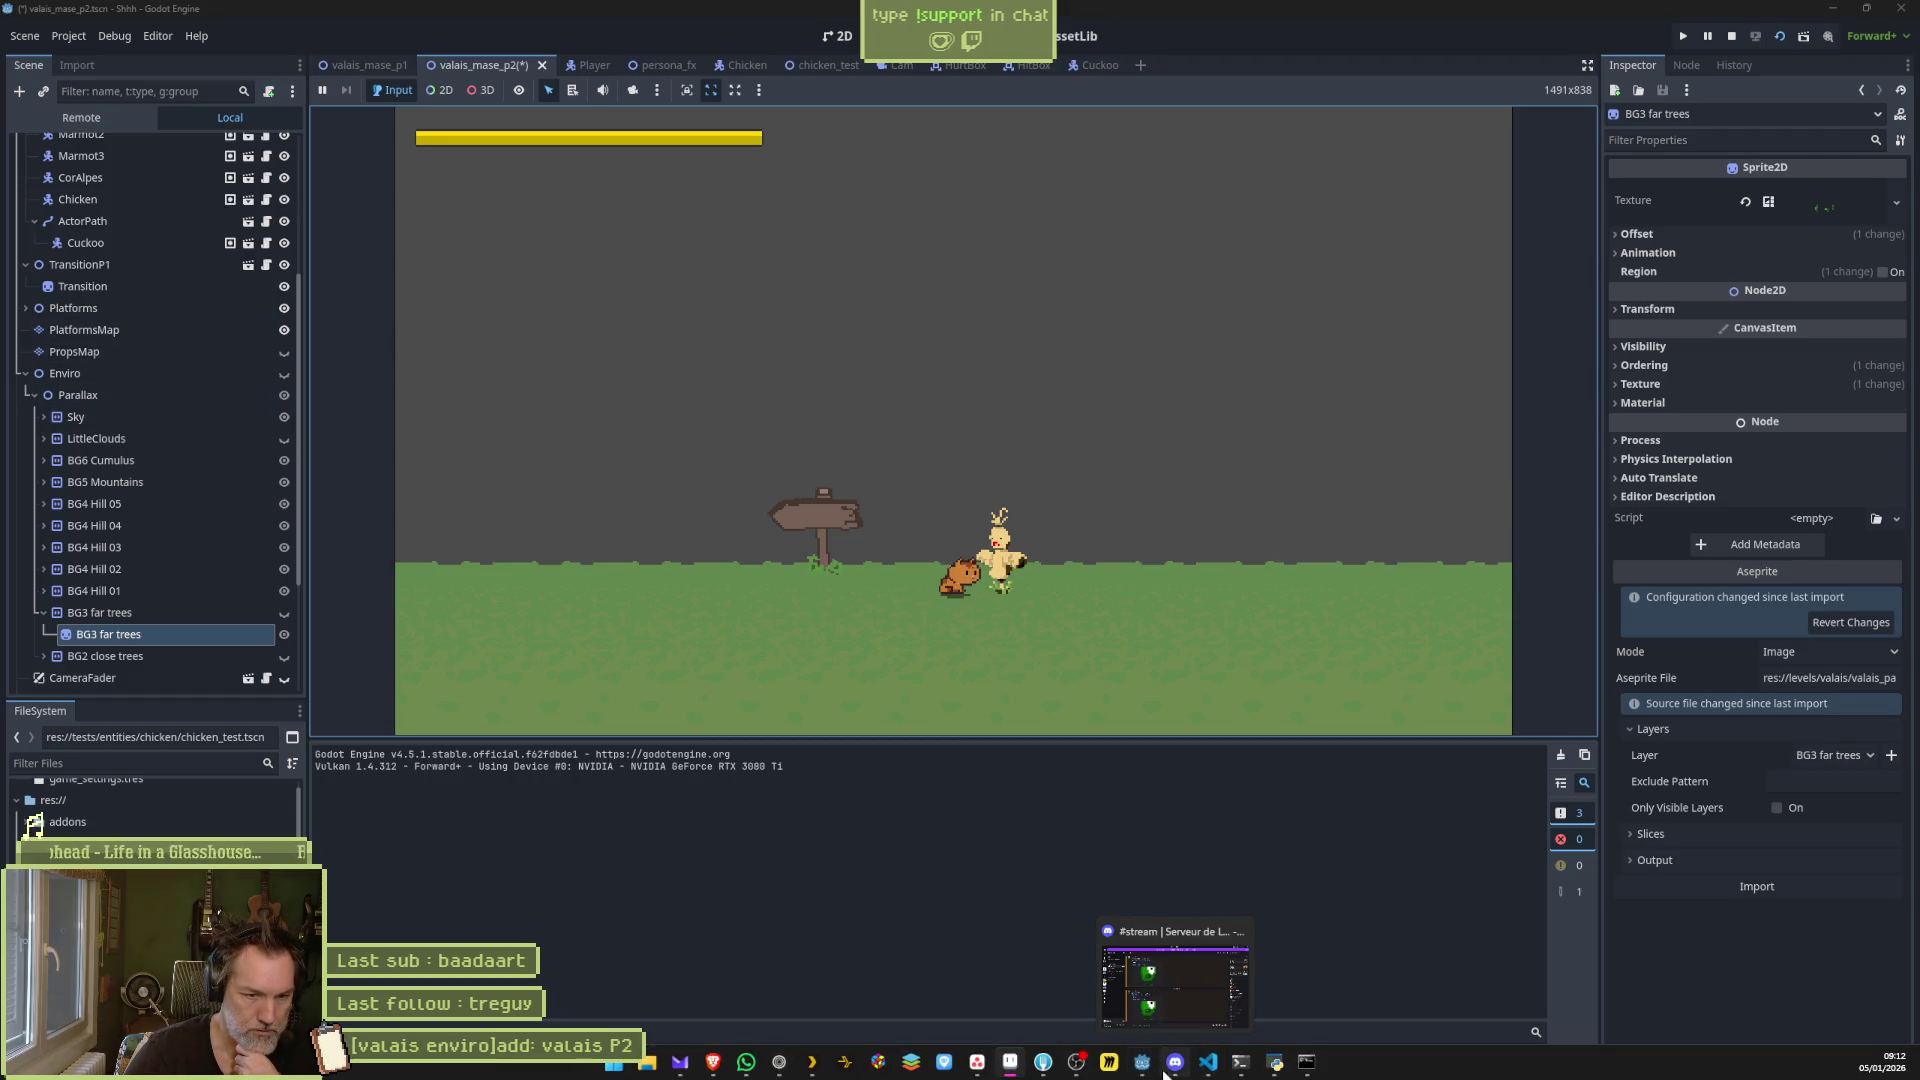
pyautogui.click(1012, 1071)
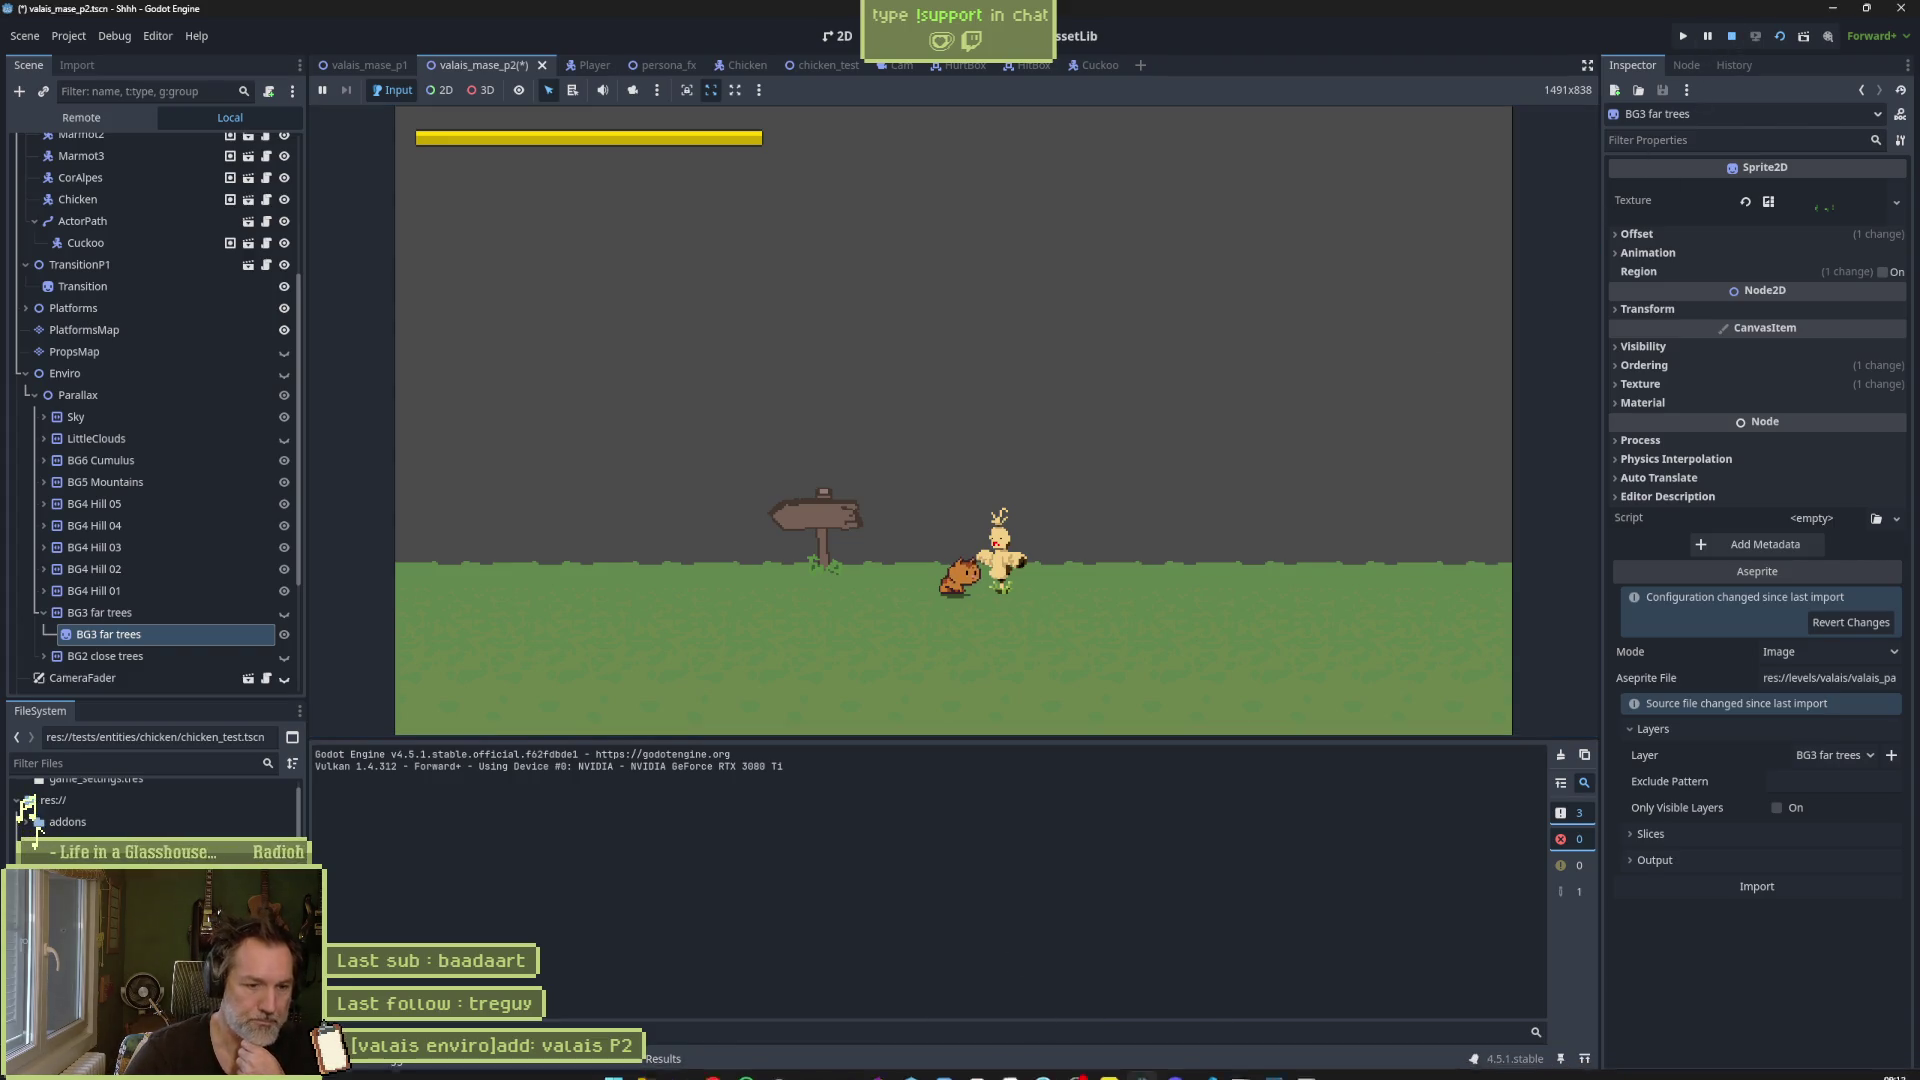
pyautogui.click(1731, 37)
pyautogui.moveTo(1005, 1068)
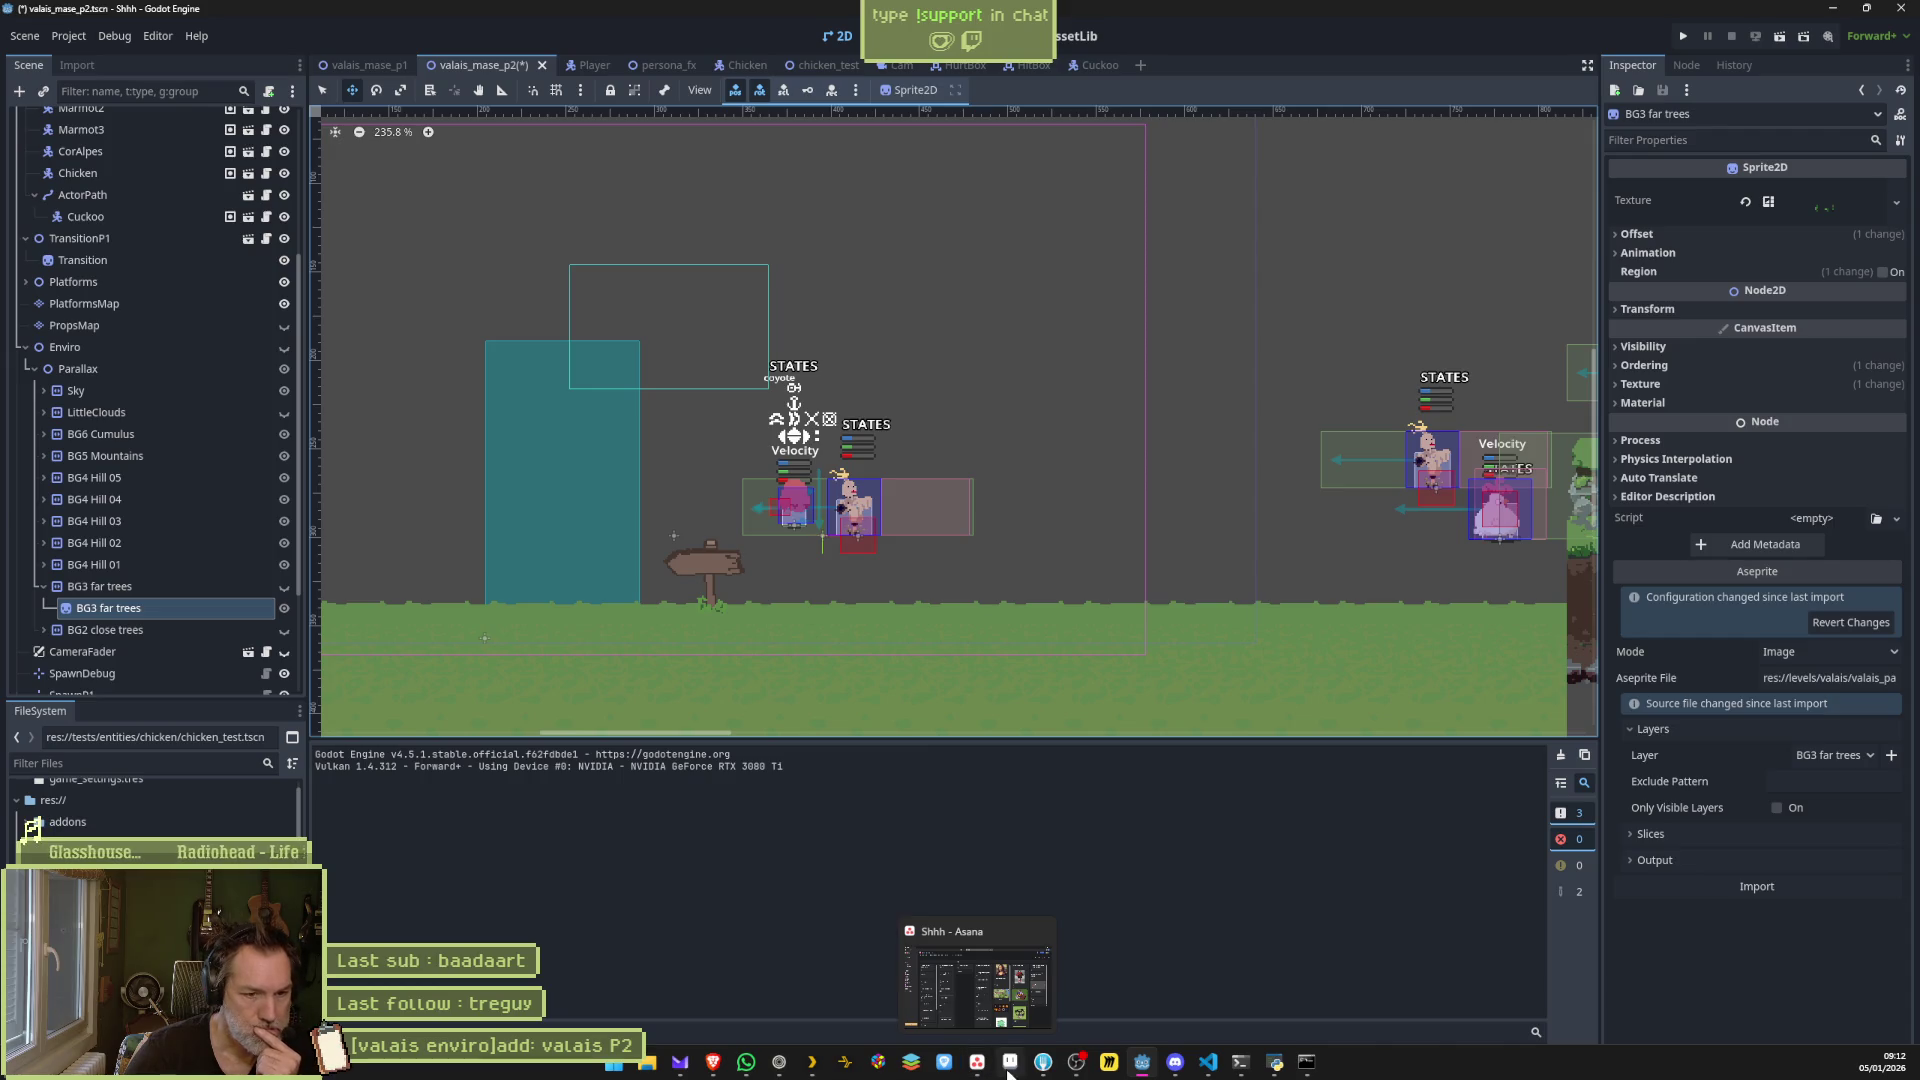
pyautogui.click(1007, 1068)
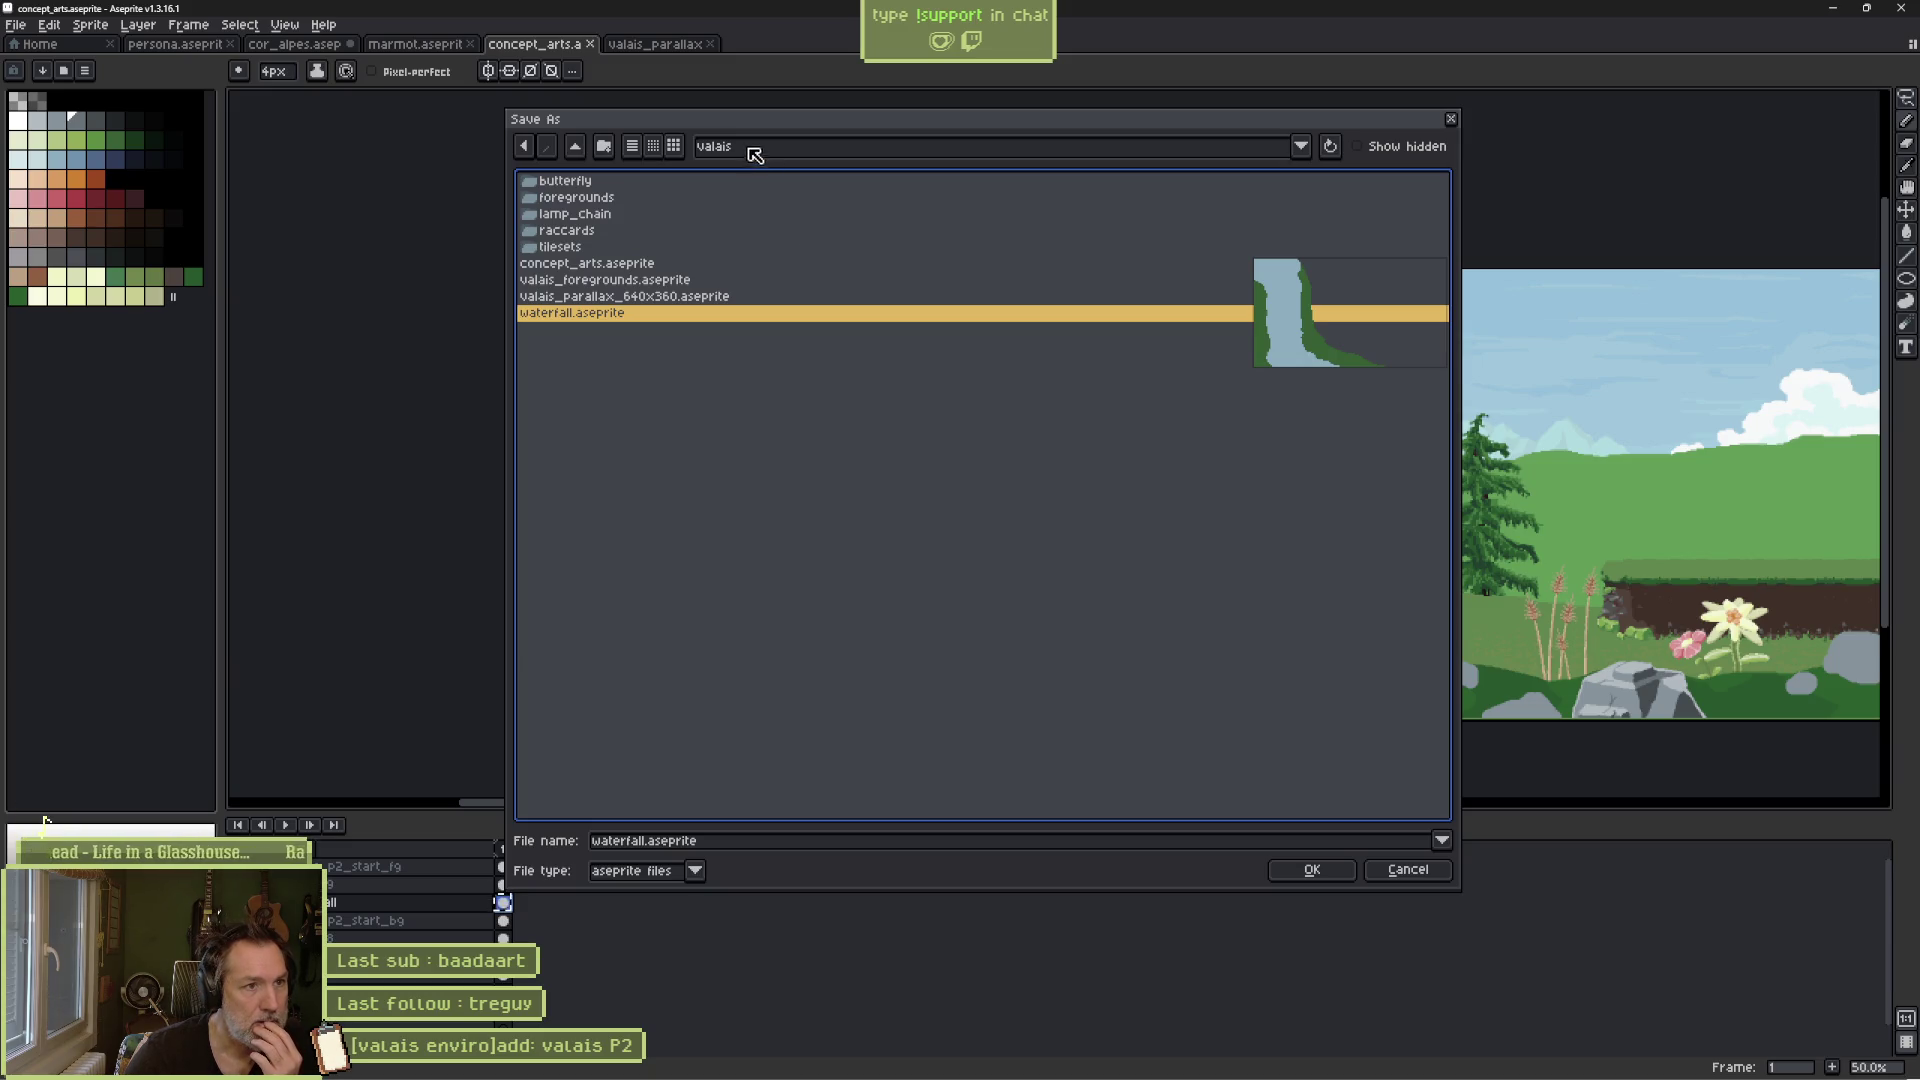
# - Try saving as waterfall.aseprite, then cancel the overwrite warning
pyautogui.click(652, 147)
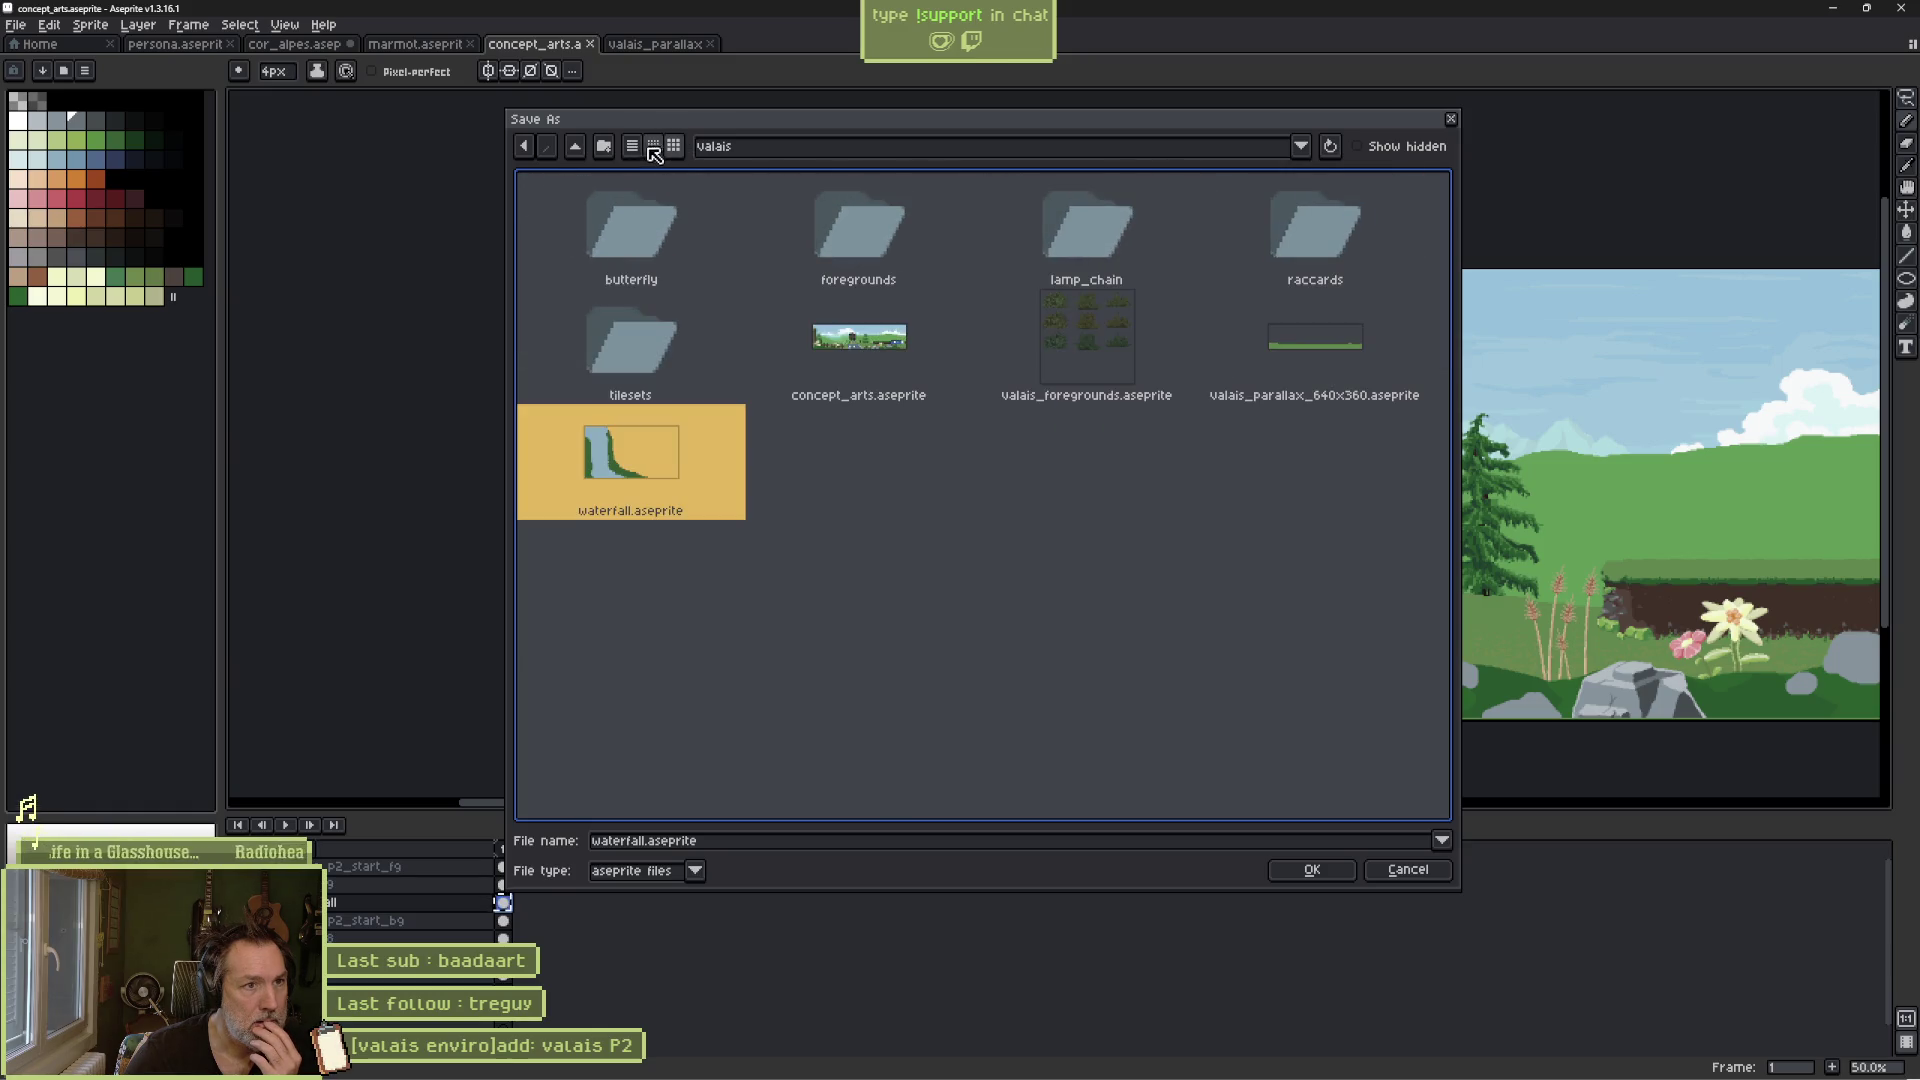
pyautogui.click(652, 147)
pyautogui.click(632, 147)
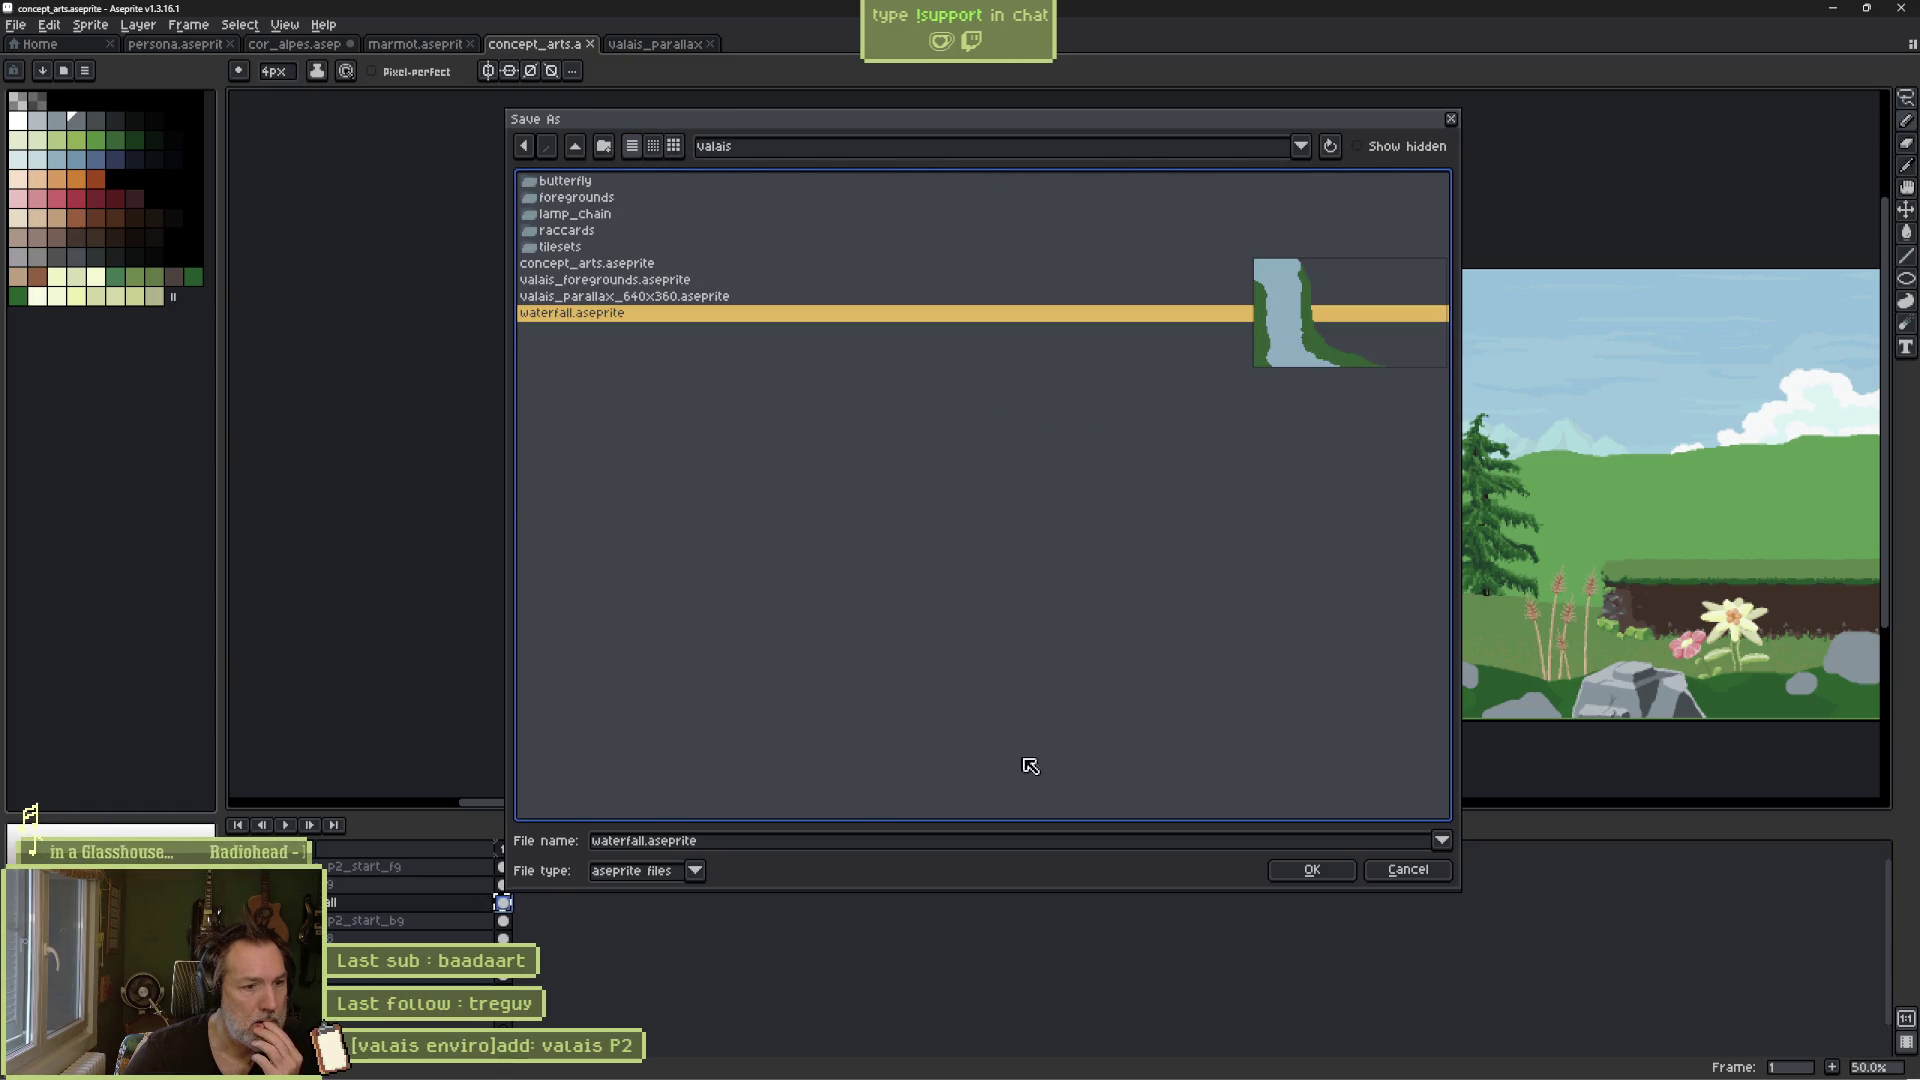
pyautogui.click(1436, 844)
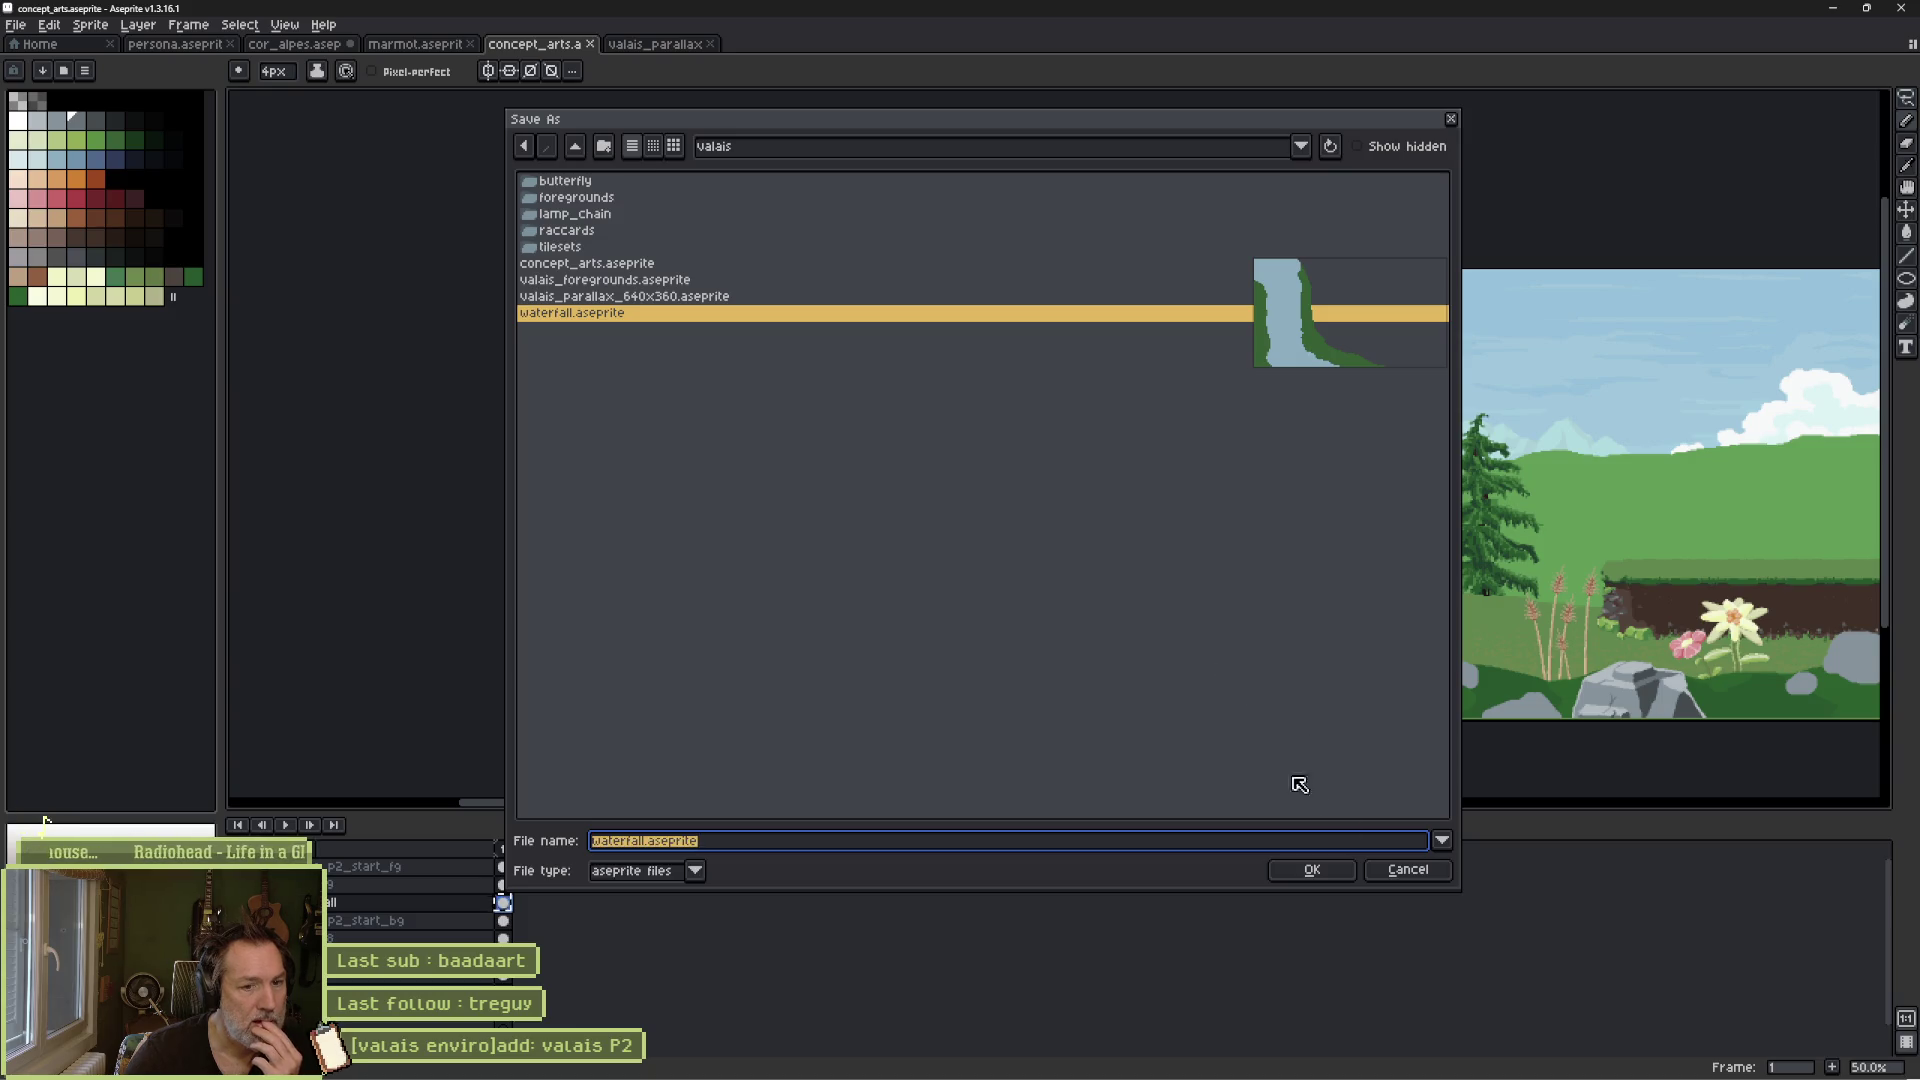
pyautogui.click(1335, 869)
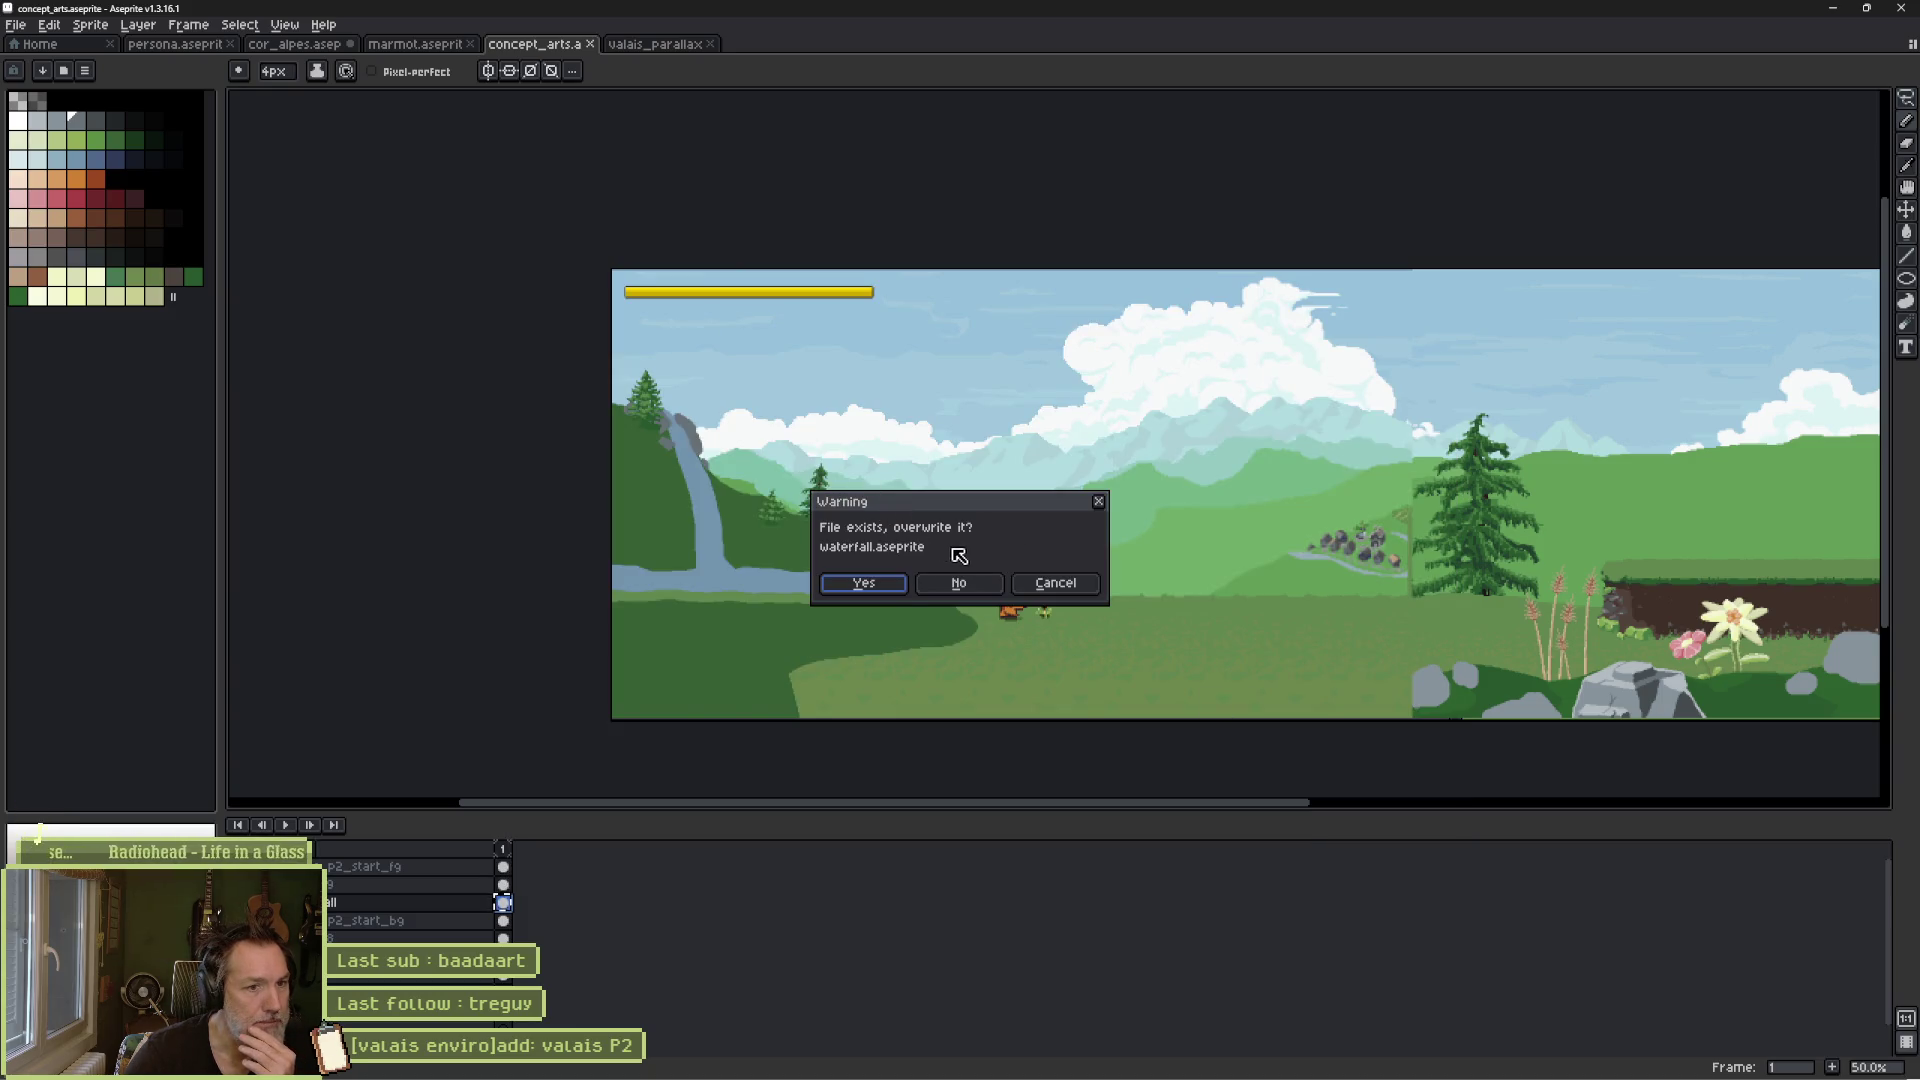
pyautogui.click(1062, 586)
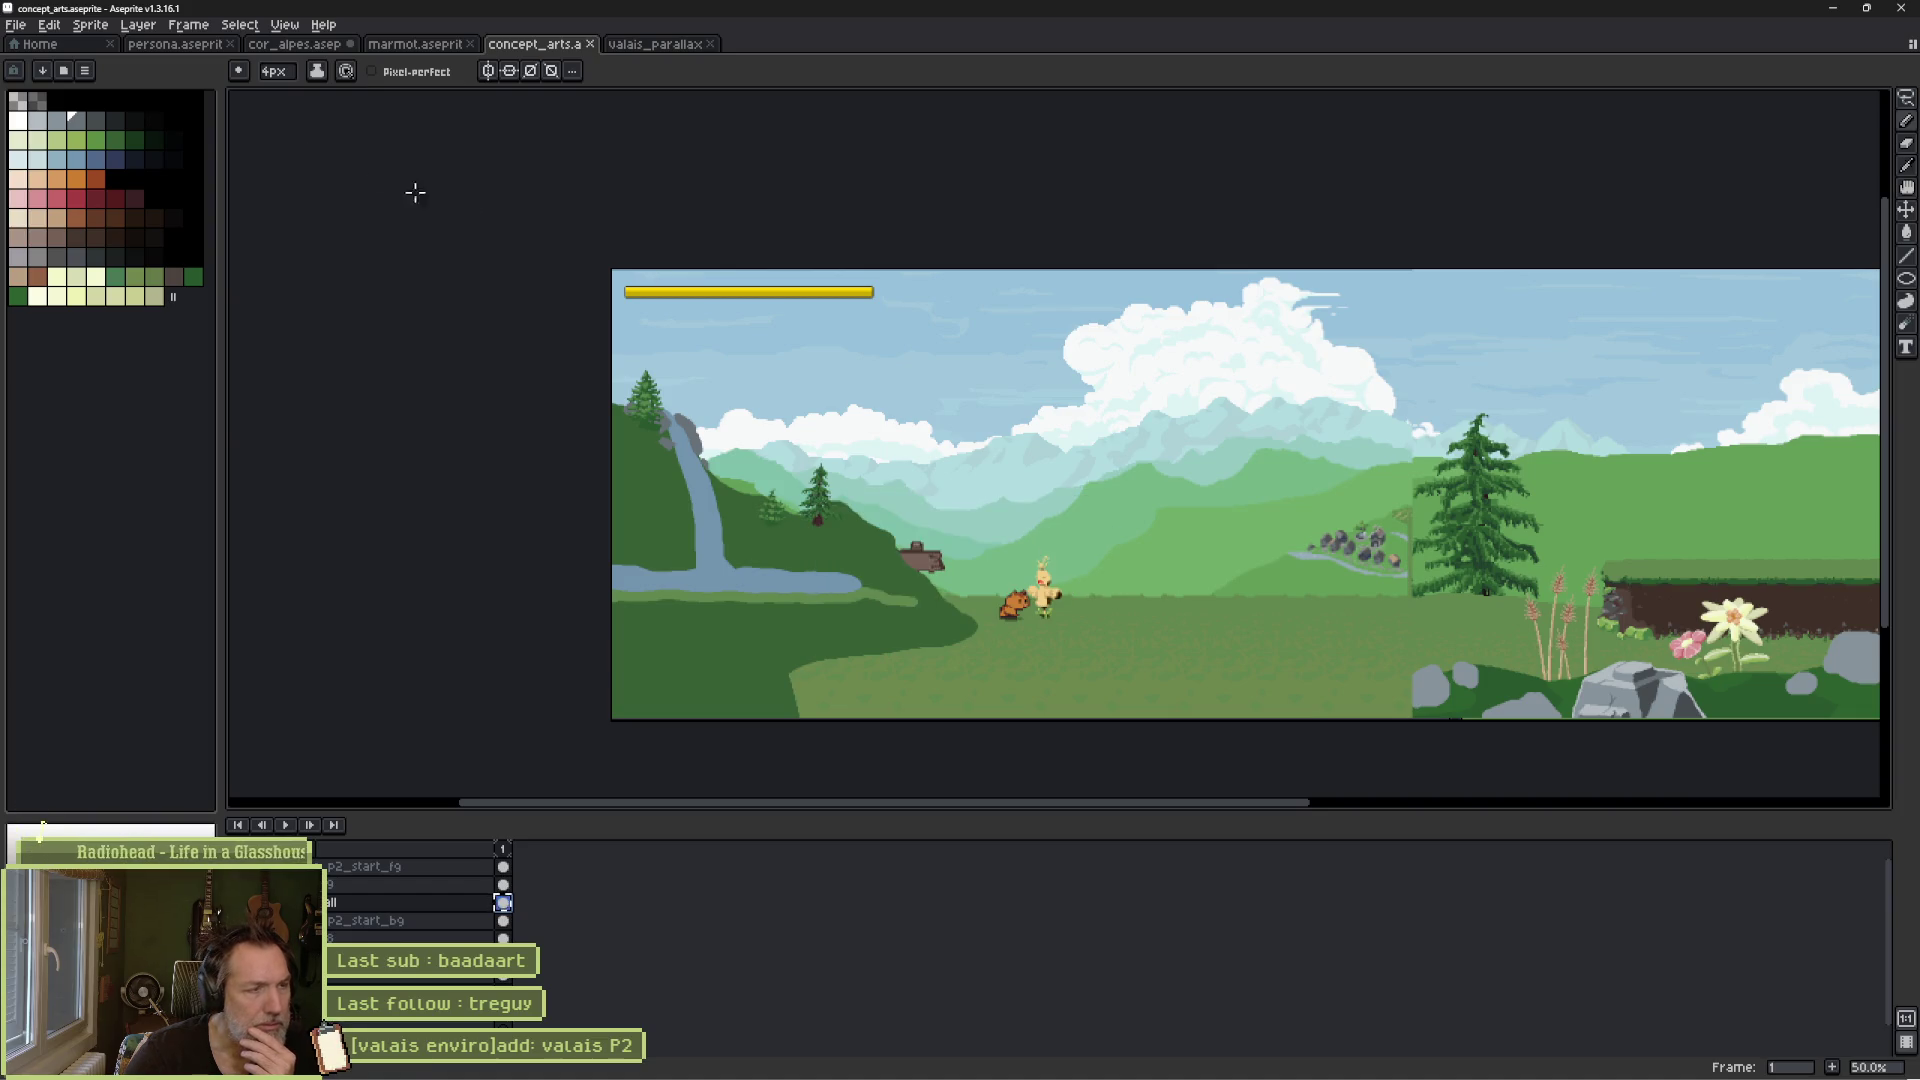
# - Open the existing waterfall.aseprite file from the start page
pyautogui.click(60, 47)
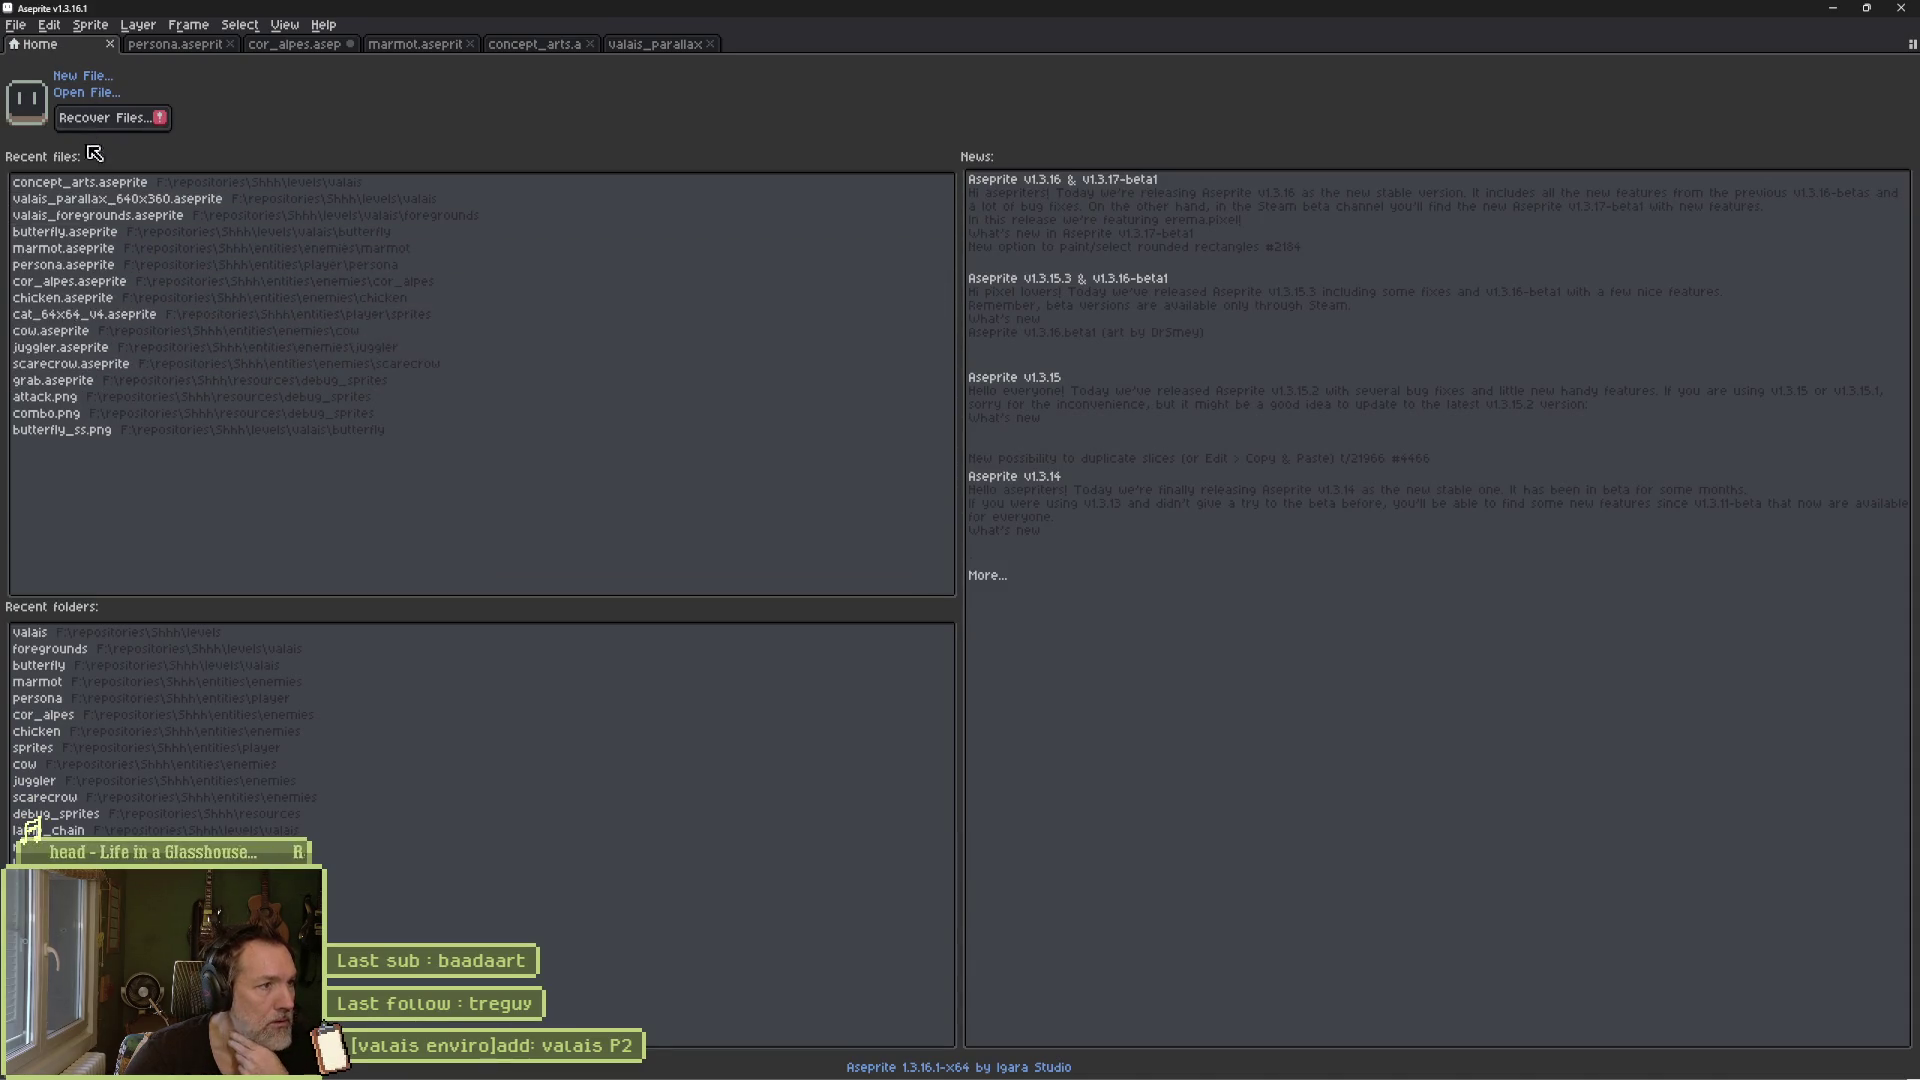
pyautogui.click(86, 92)
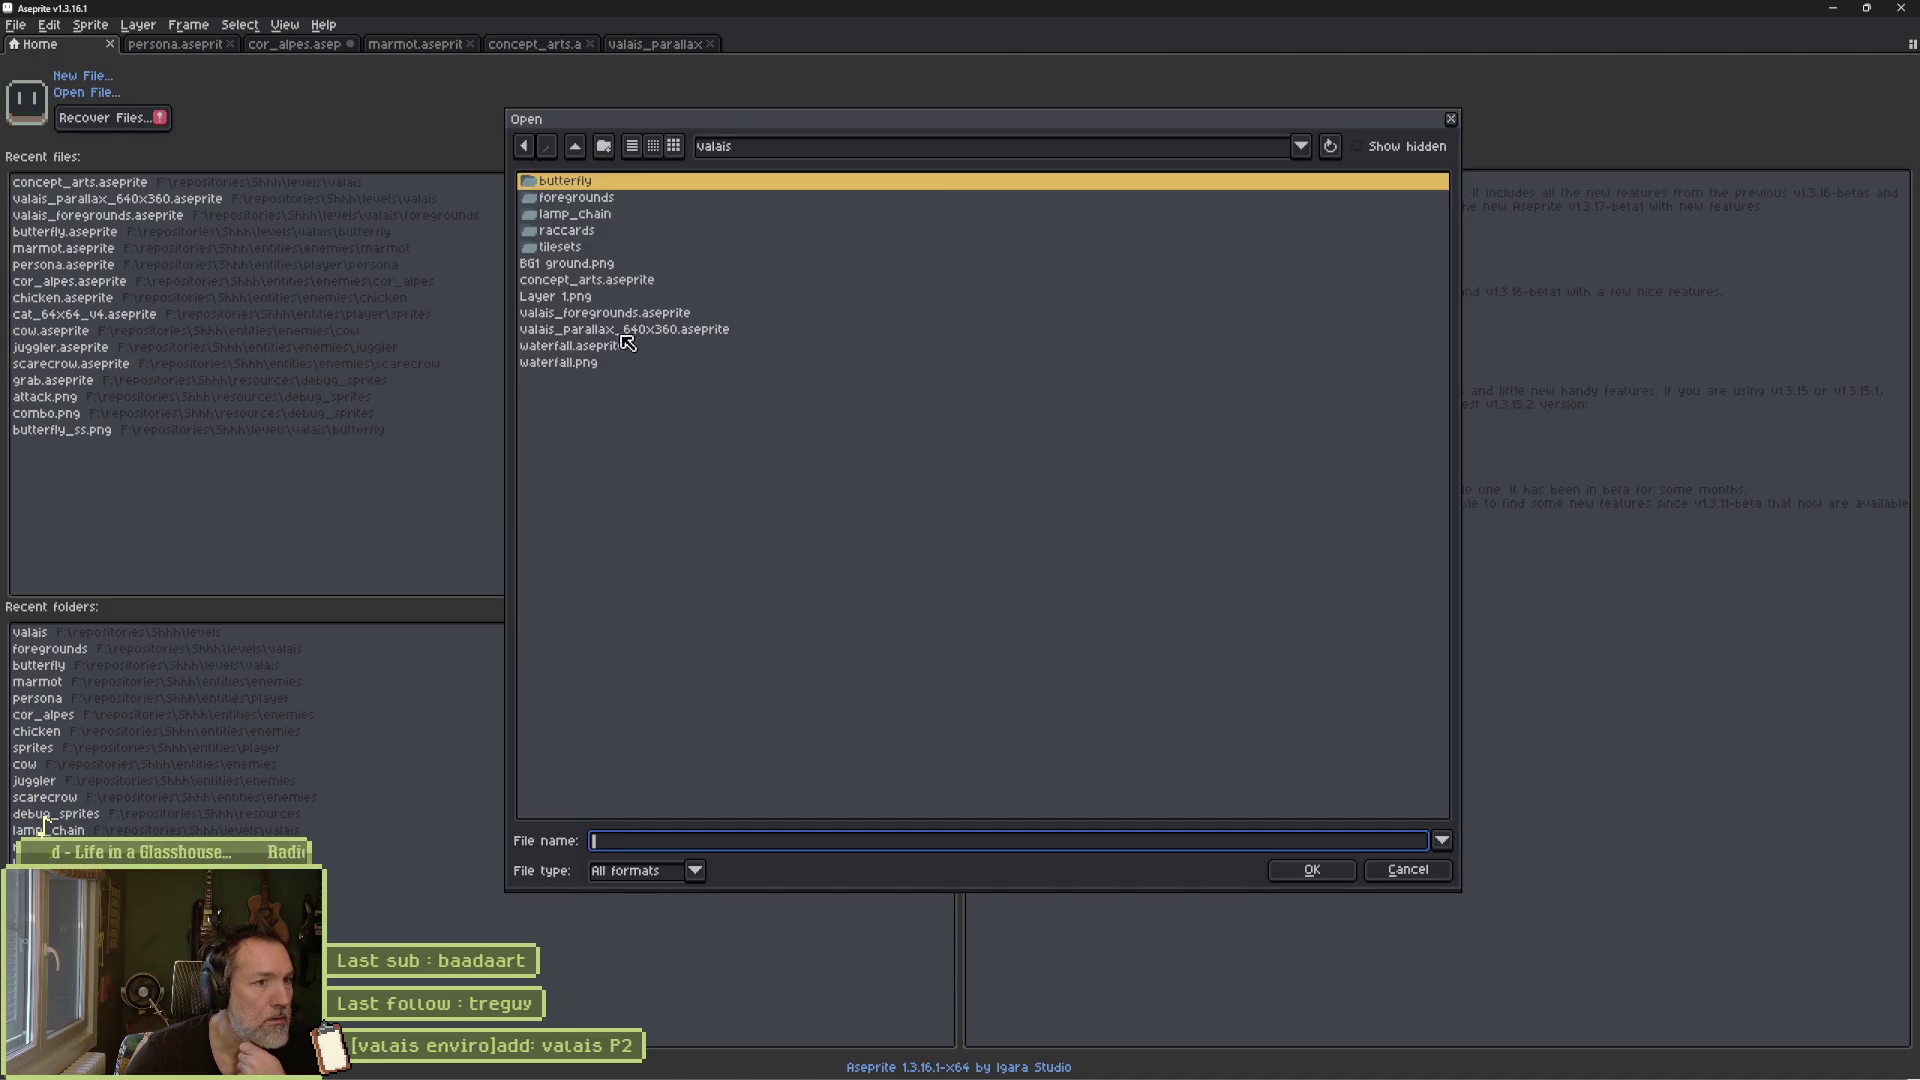
pyautogui.click(591, 347)
pyautogui.click(1315, 870)
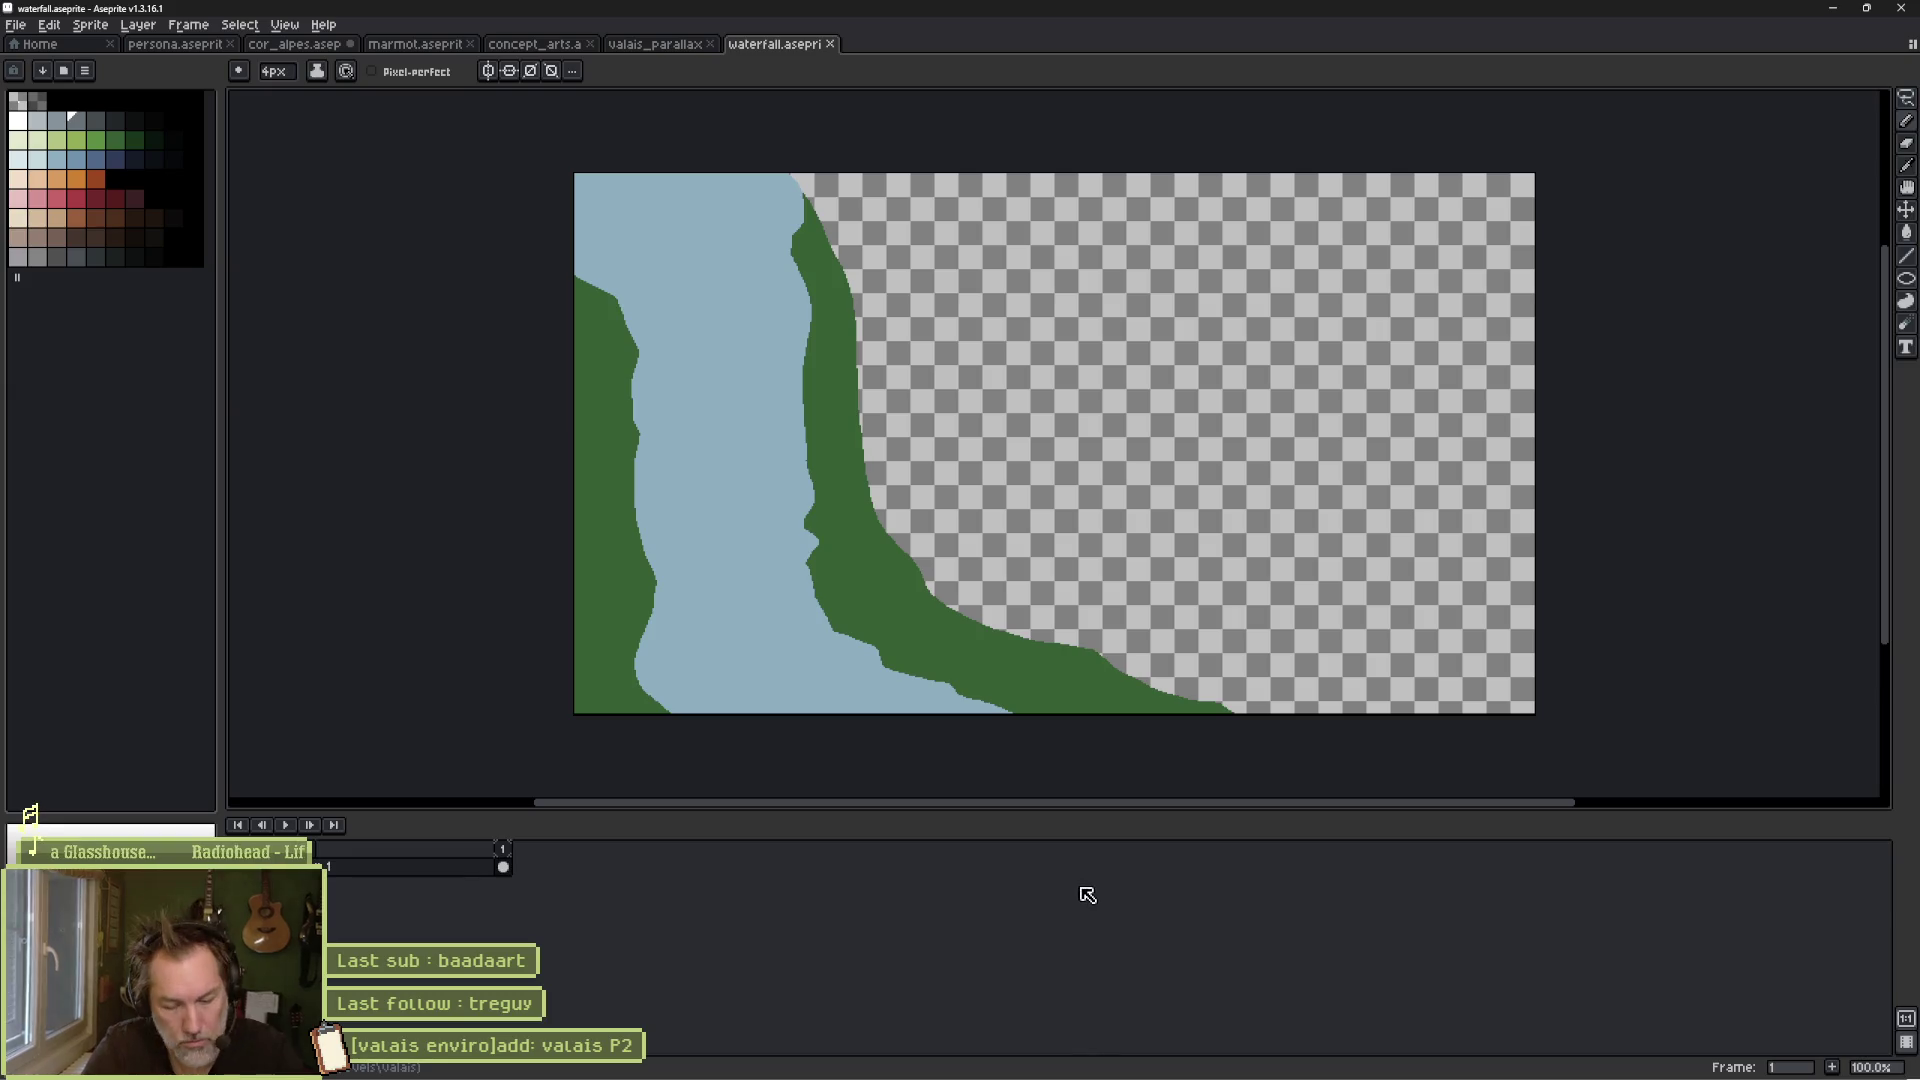
# - Add two new layers to waterfall.aseprite, show Layer 2's rocks and stream, and hide the old backdrop
pyautogui.hotkey('shift', 'n')
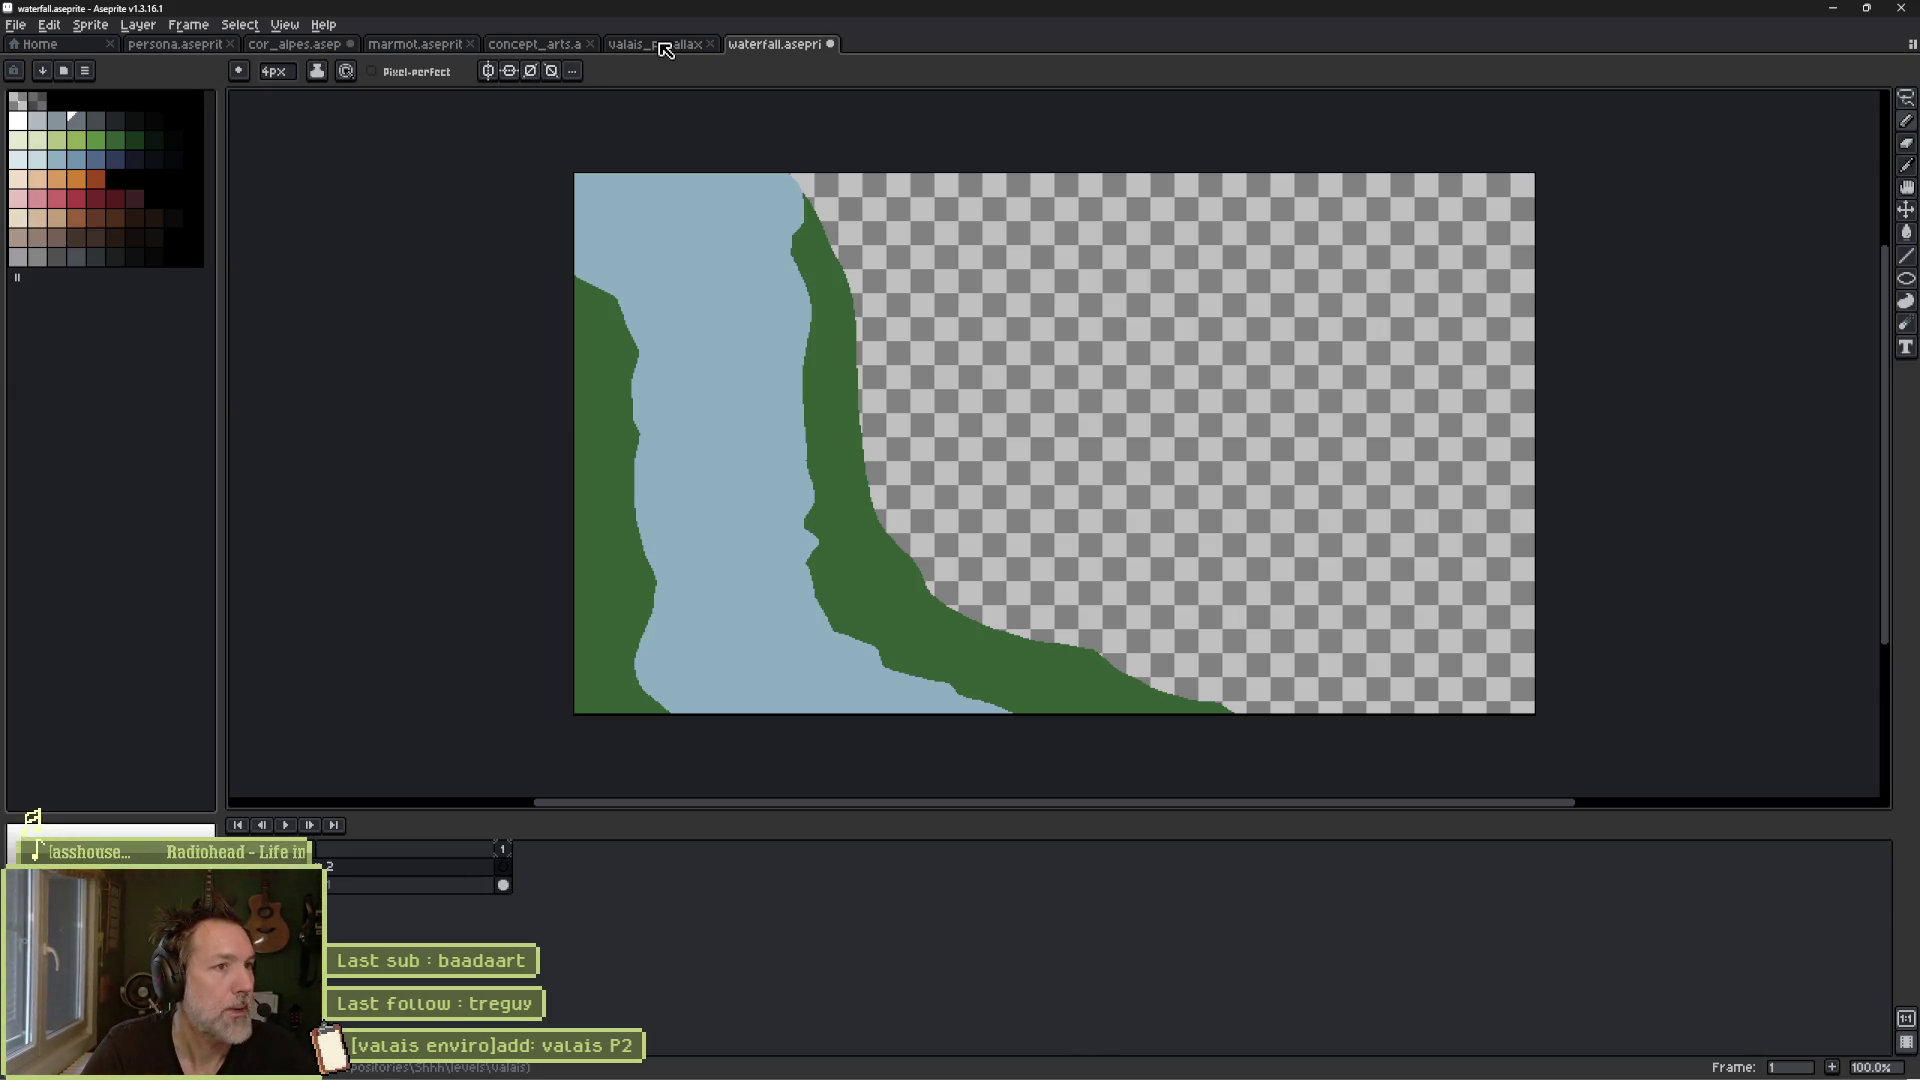
pyautogui.click(664, 44)
pyautogui.click(493, 46)
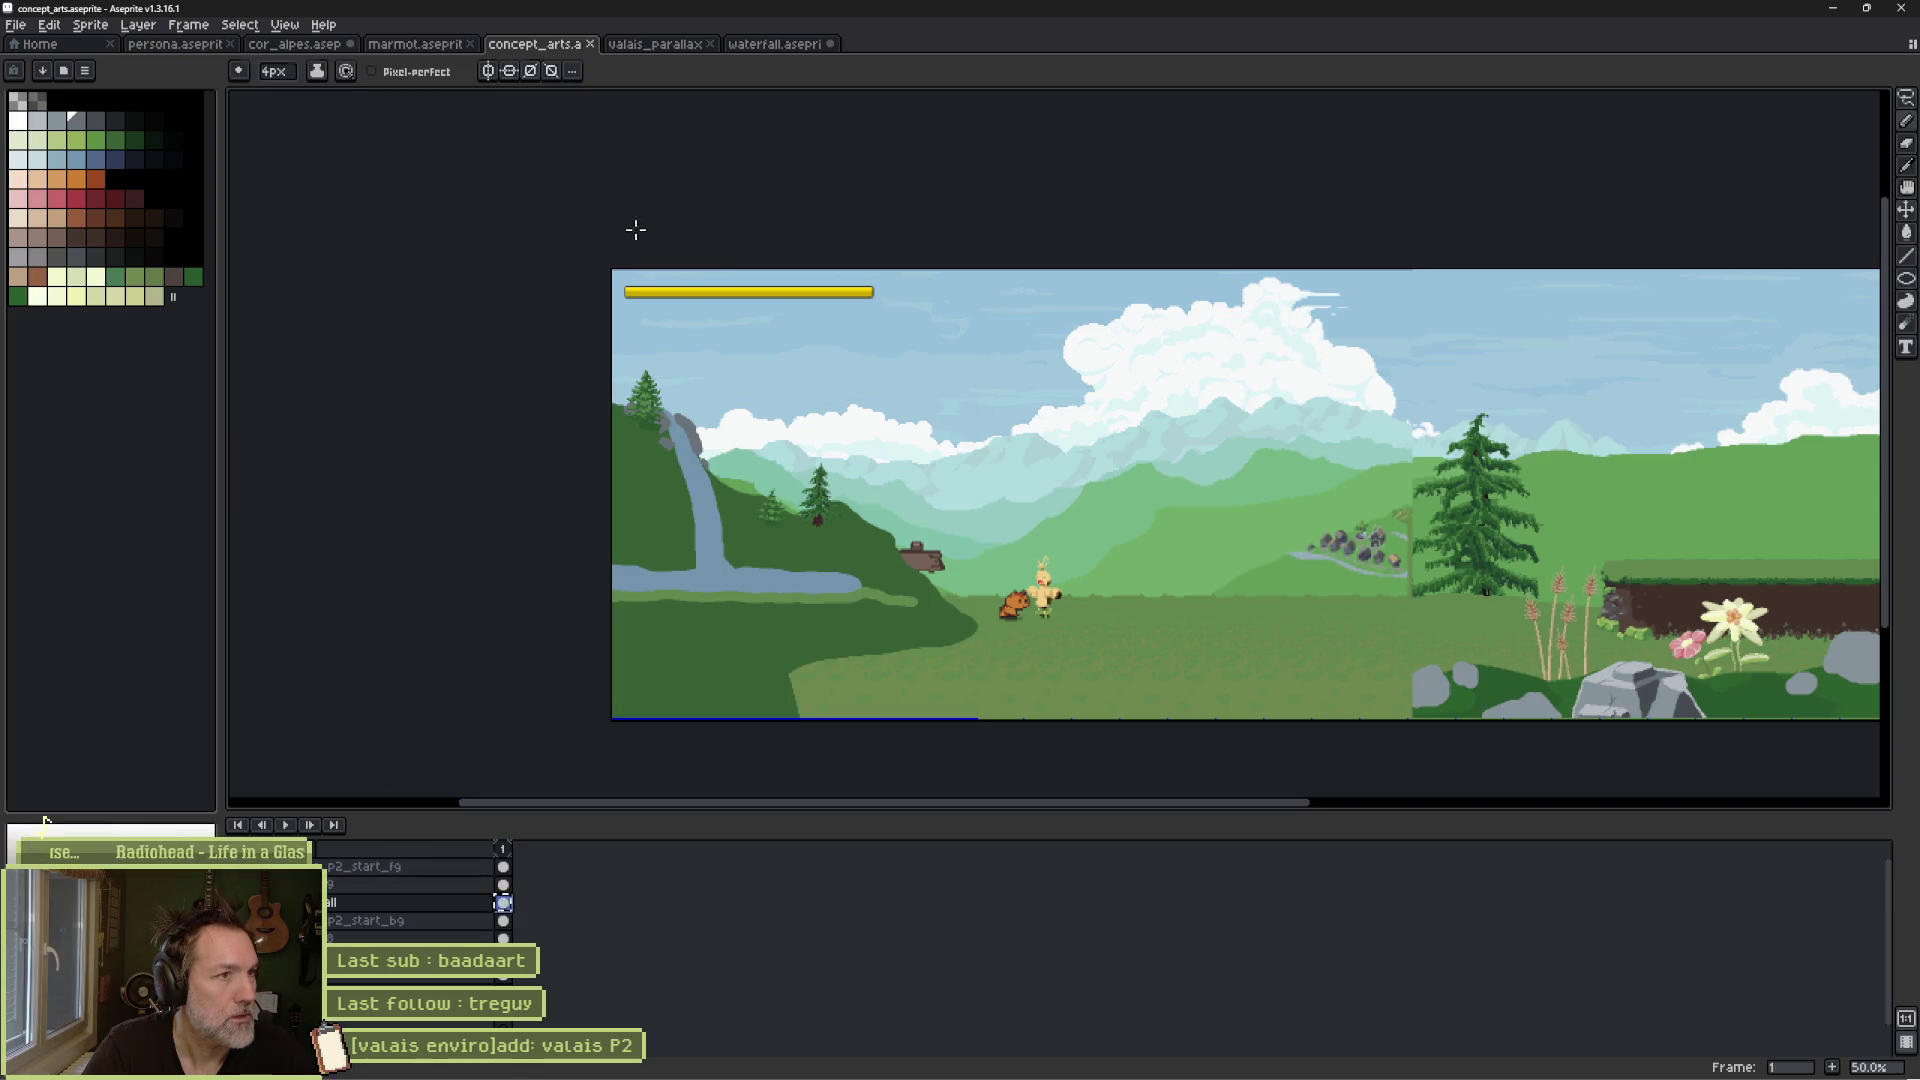
pyautogui.click(808, 45)
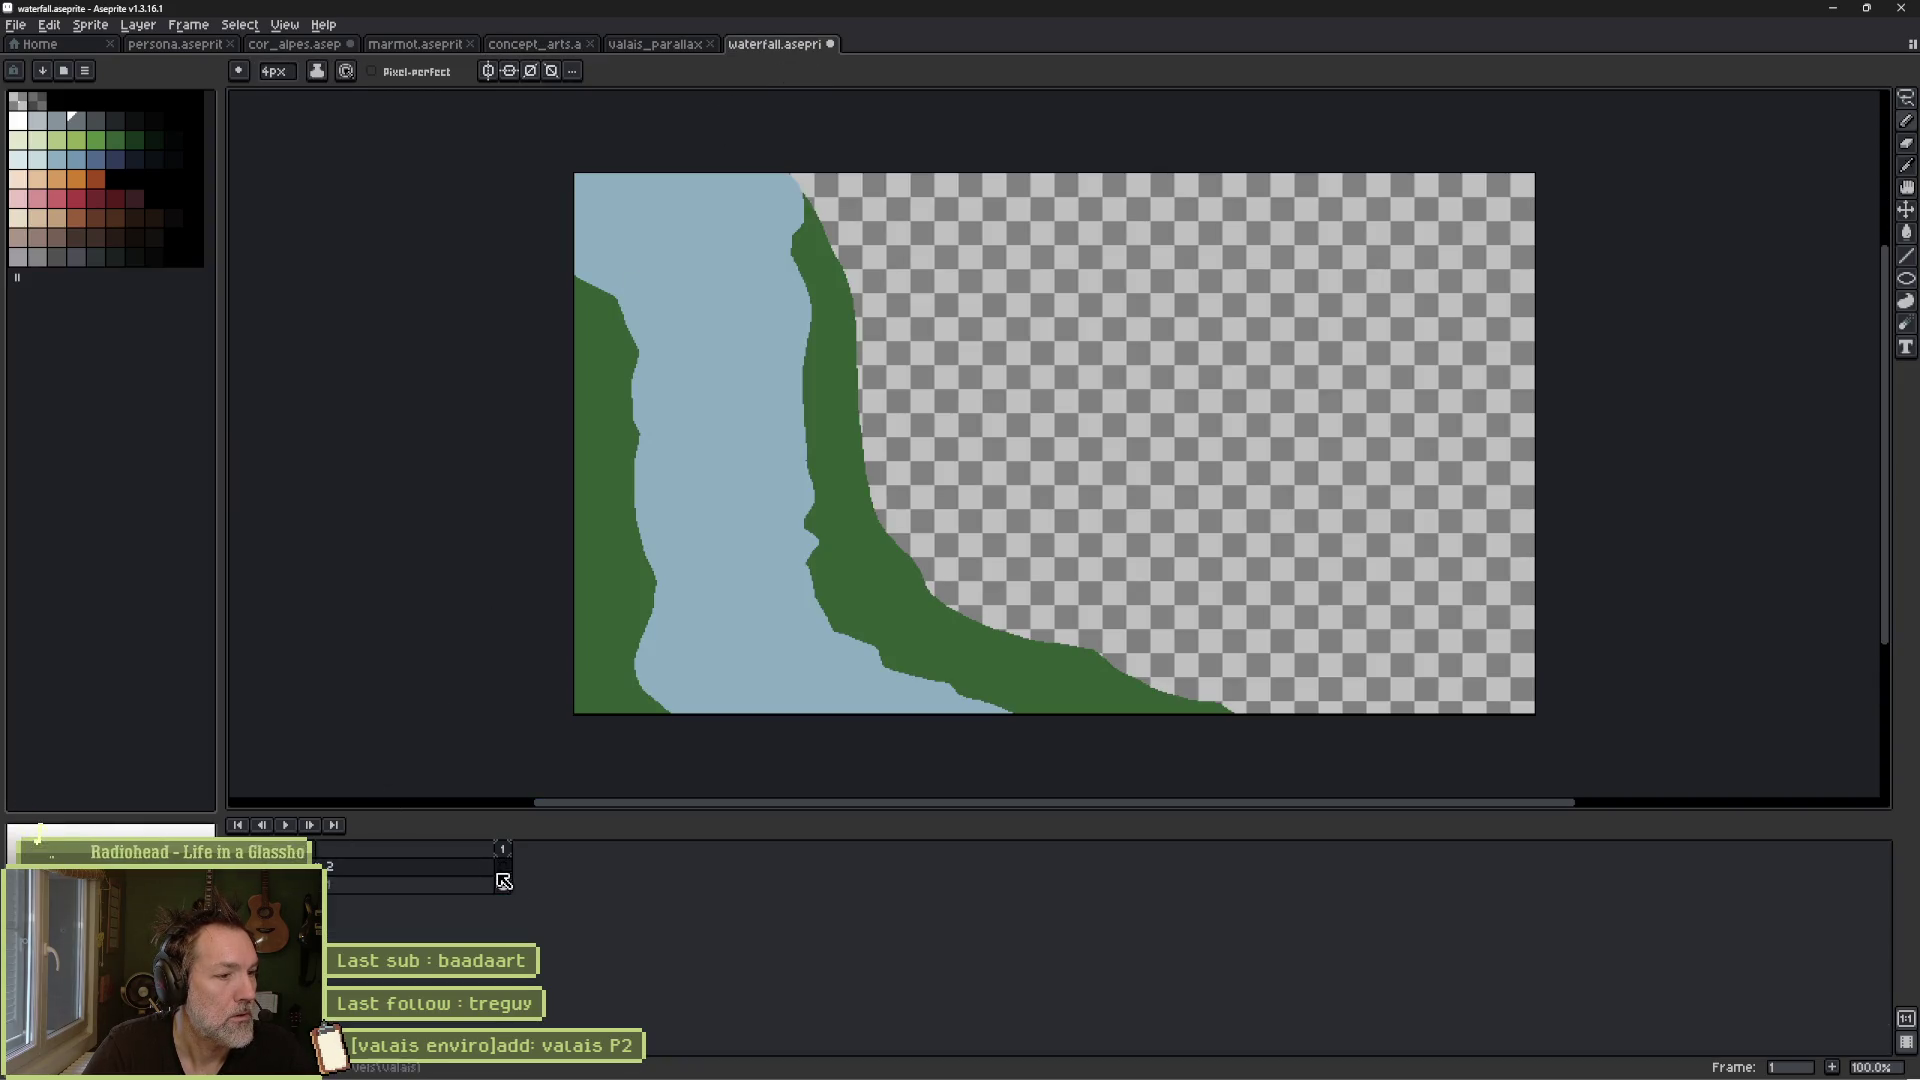
pyautogui.click(503, 866)
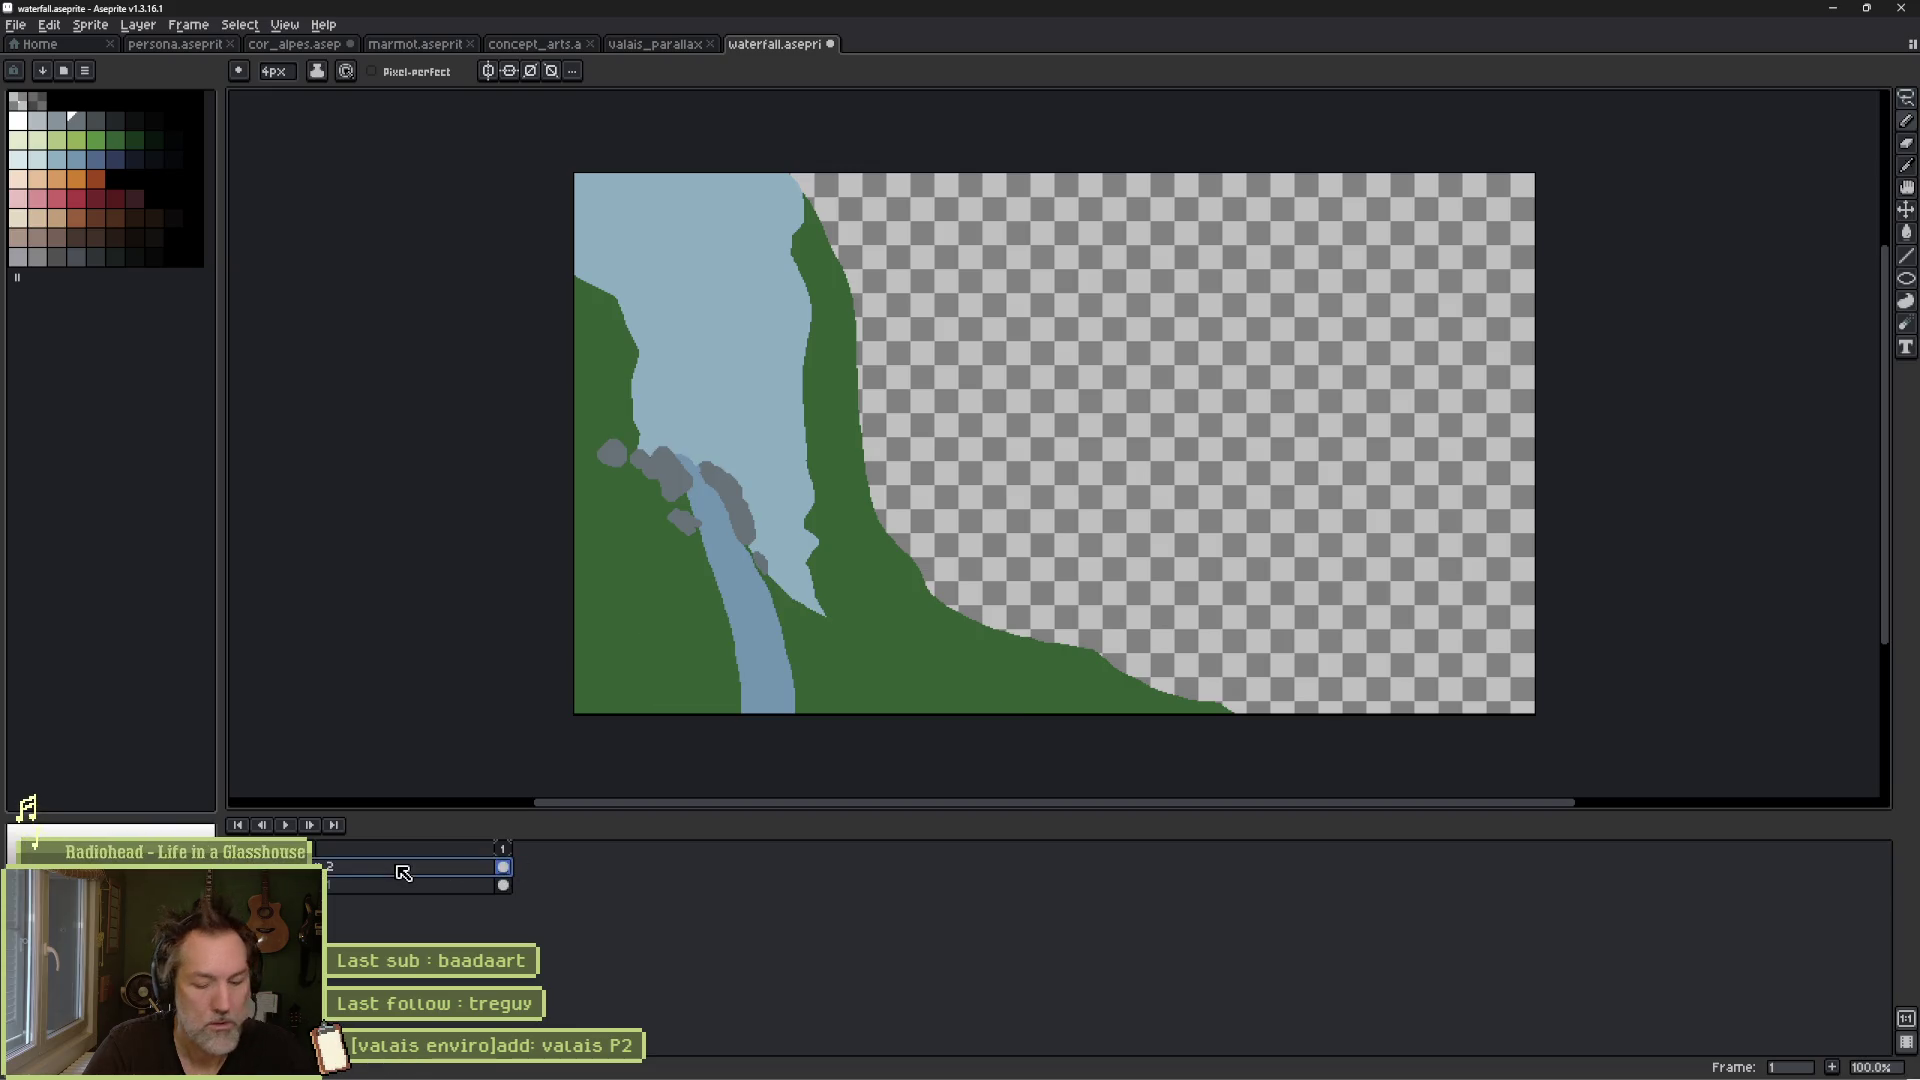
pyautogui.hotkey('shift', 'n')
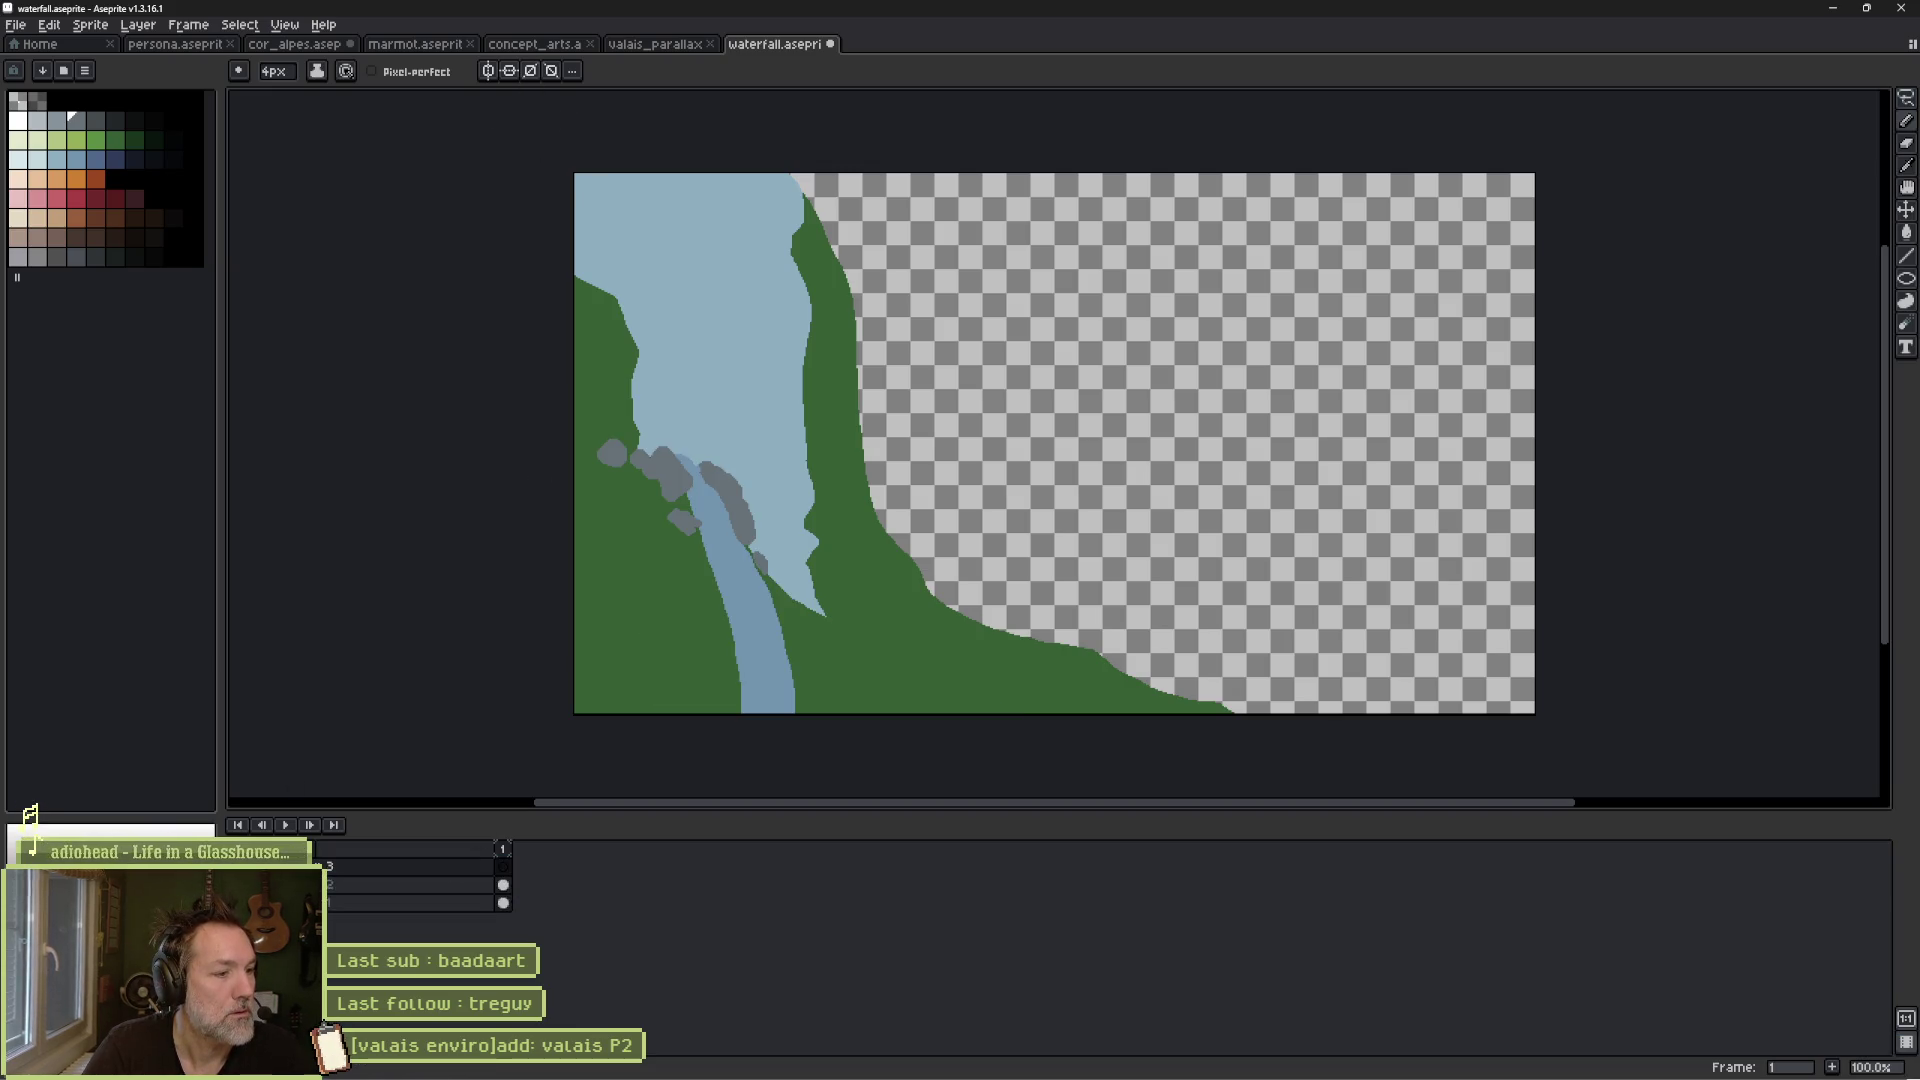
pyautogui.click(240, 903)
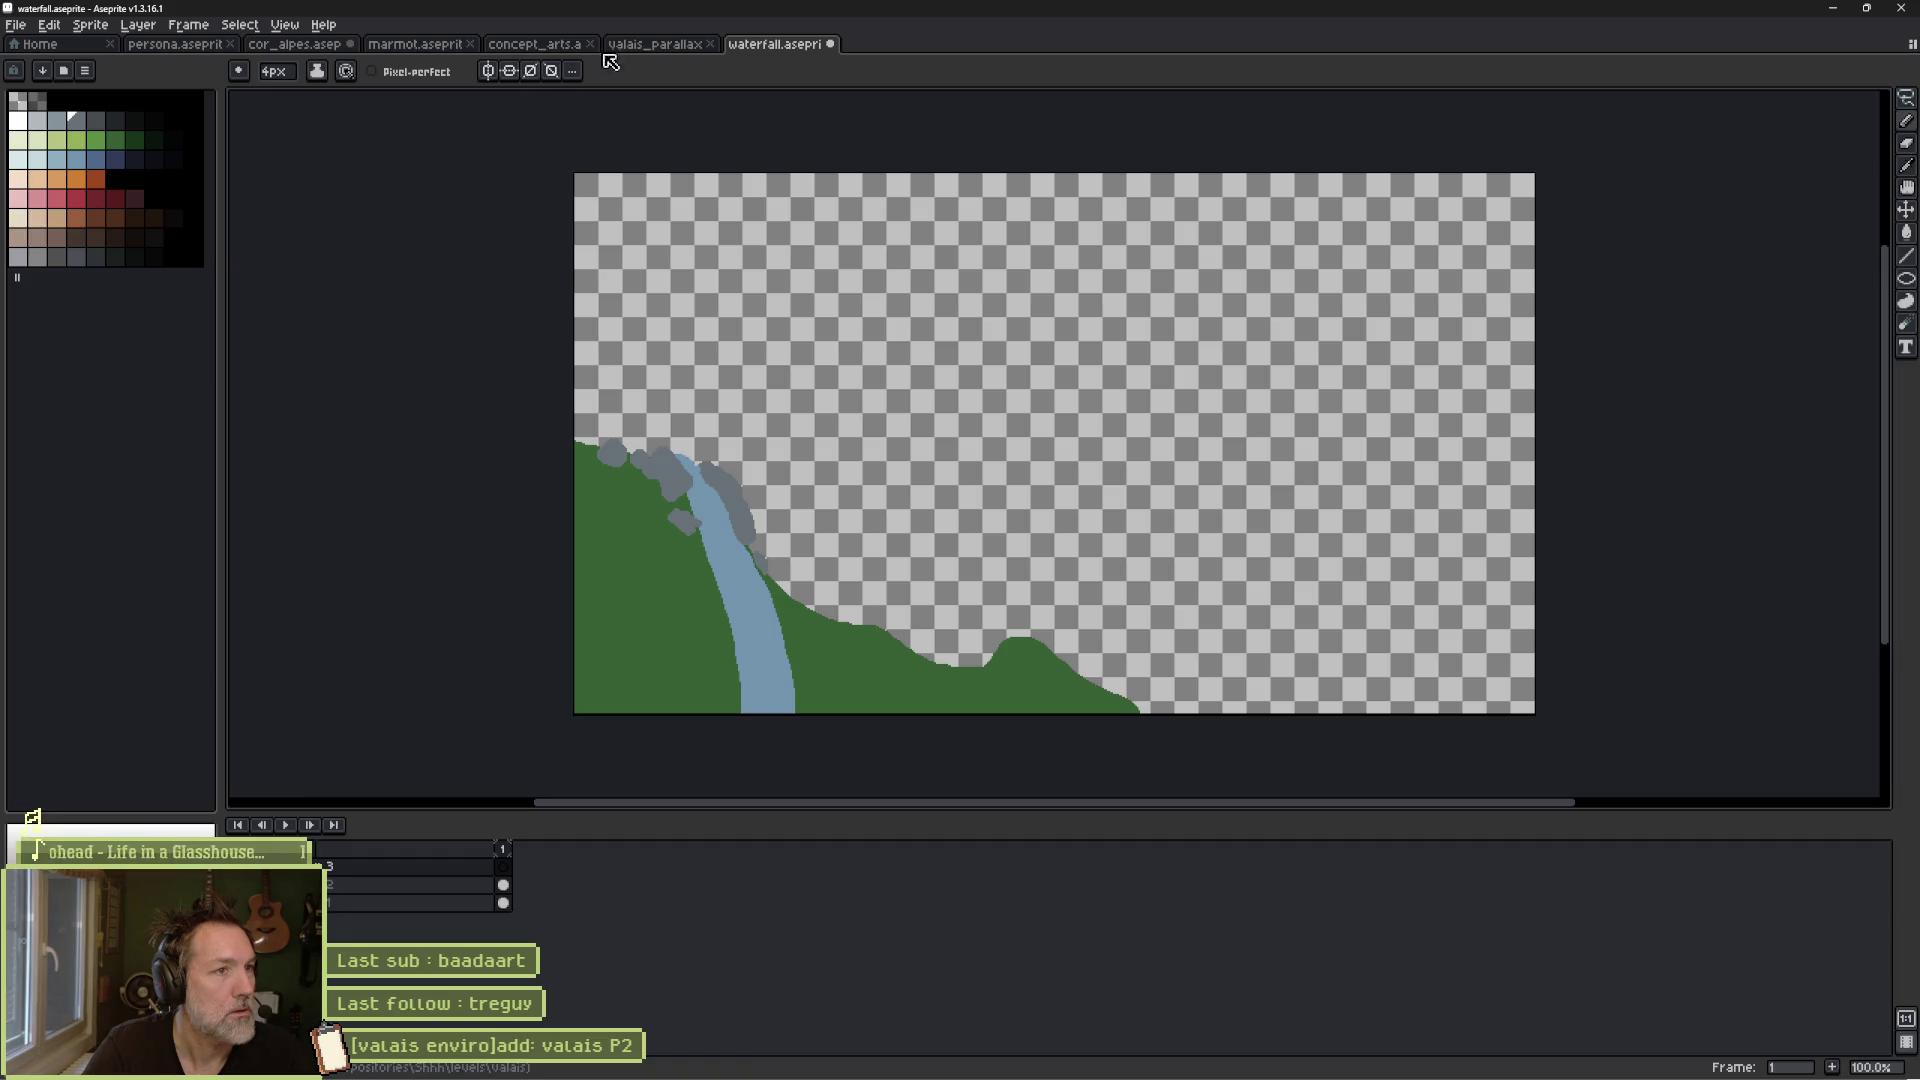
# - Copy the trees layer from the concept art and paste it into a new waterfall layer
pyautogui.click(545, 45)
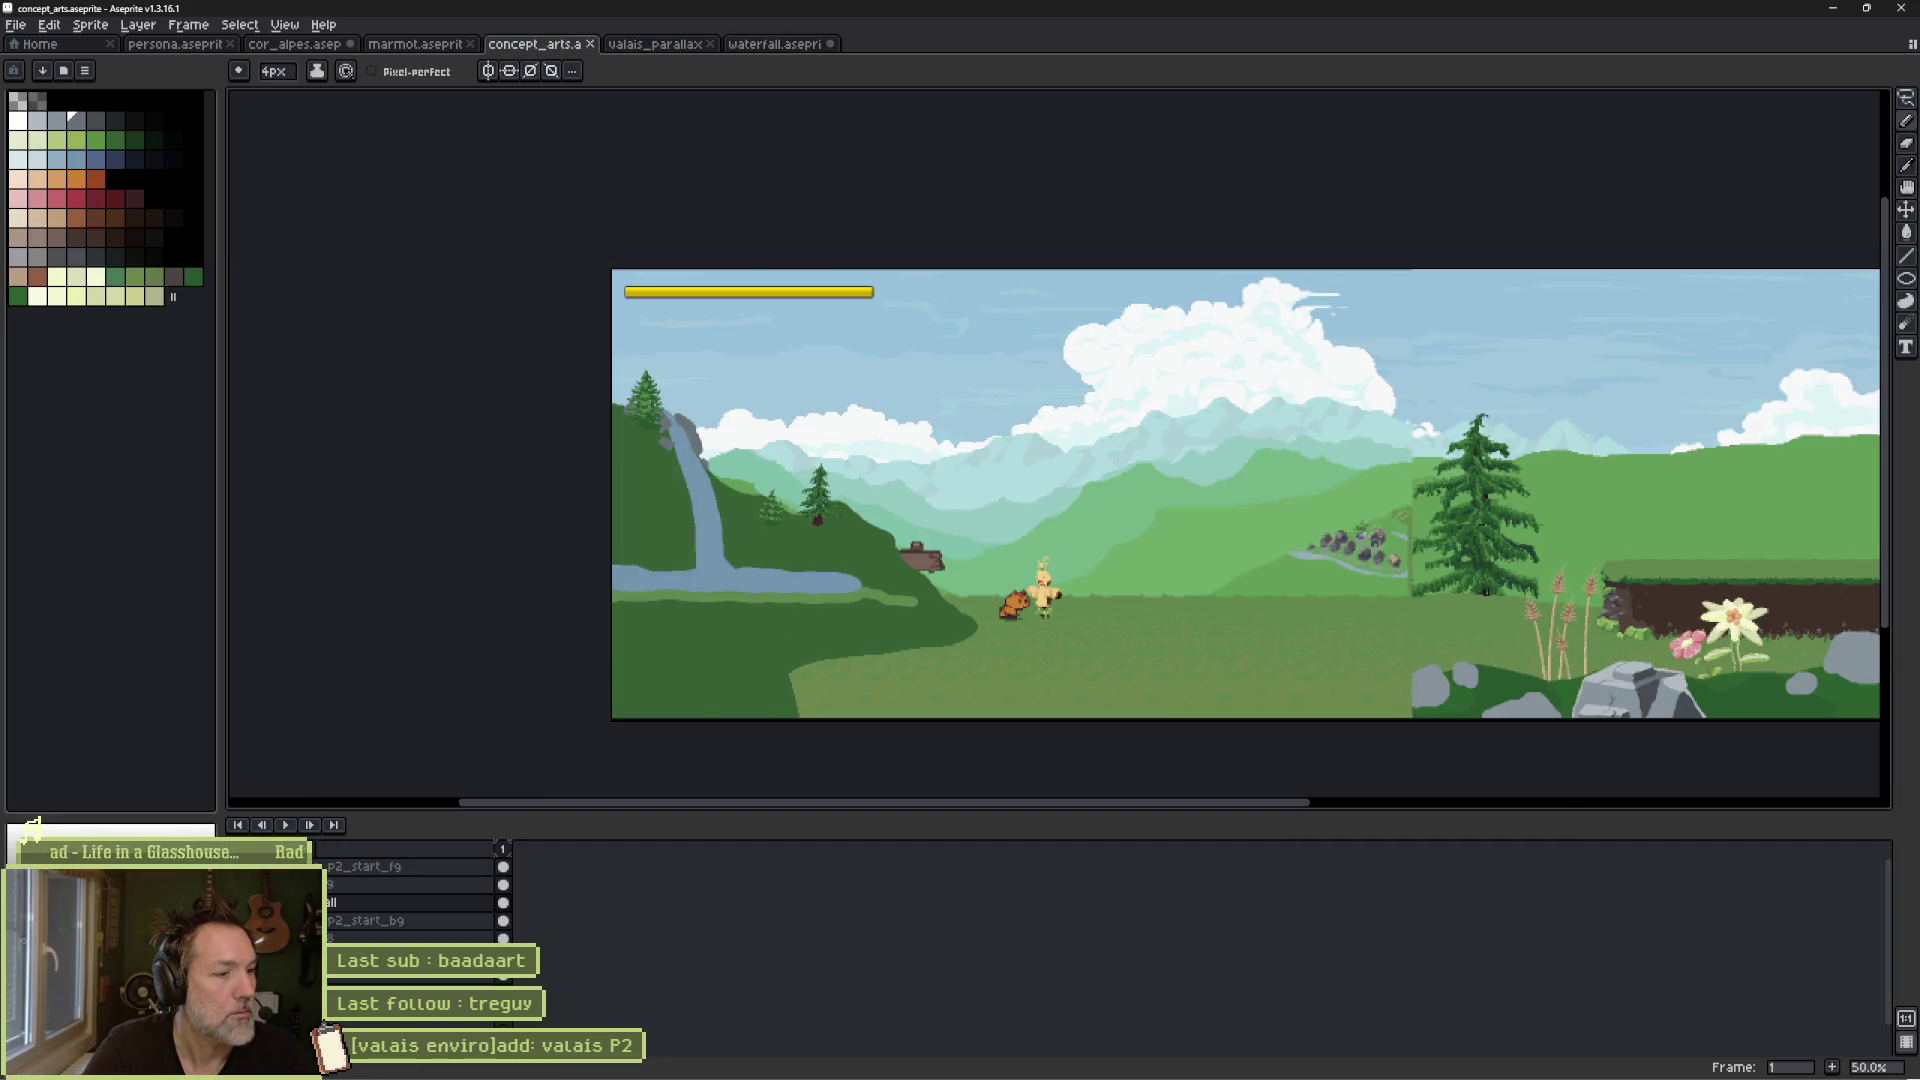
pyautogui.click(450, 885)
pyautogui.press('v')
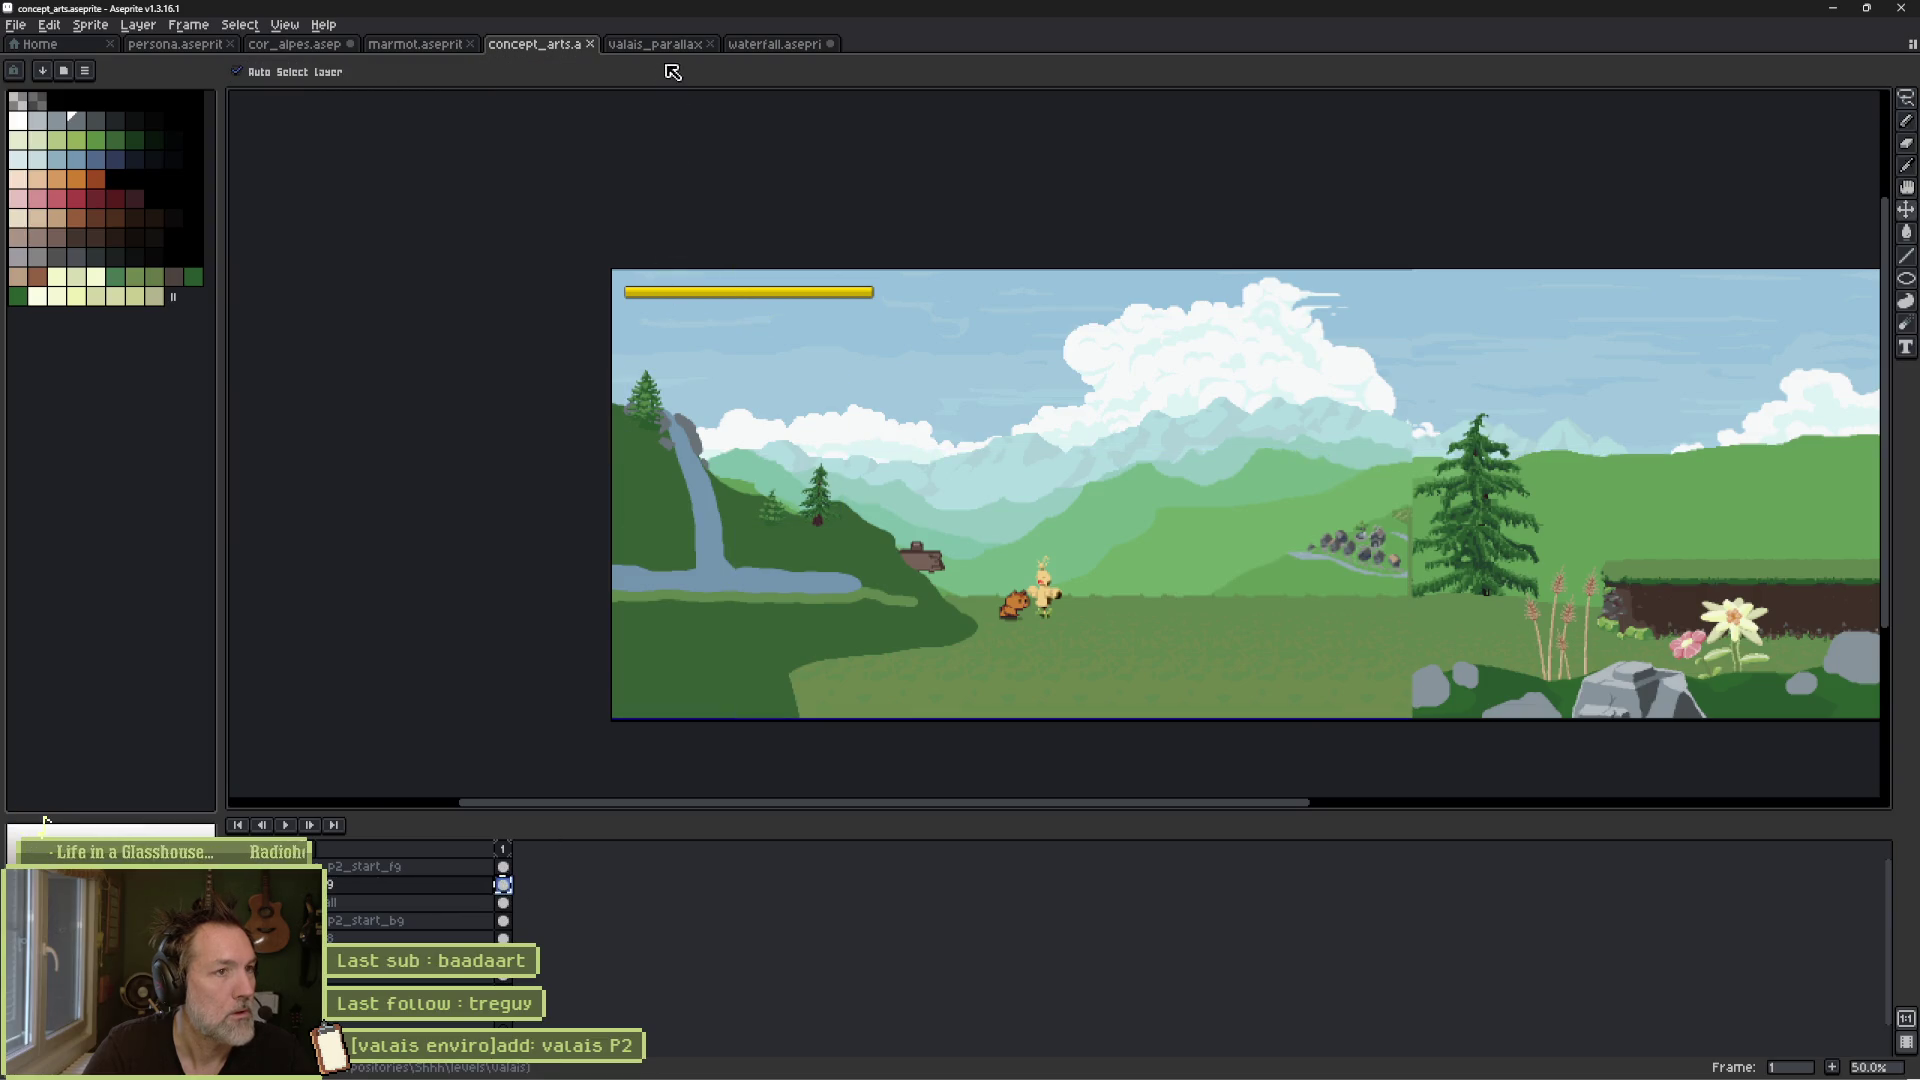
pyautogui.click(769, 44)
pyautogui.press('b')
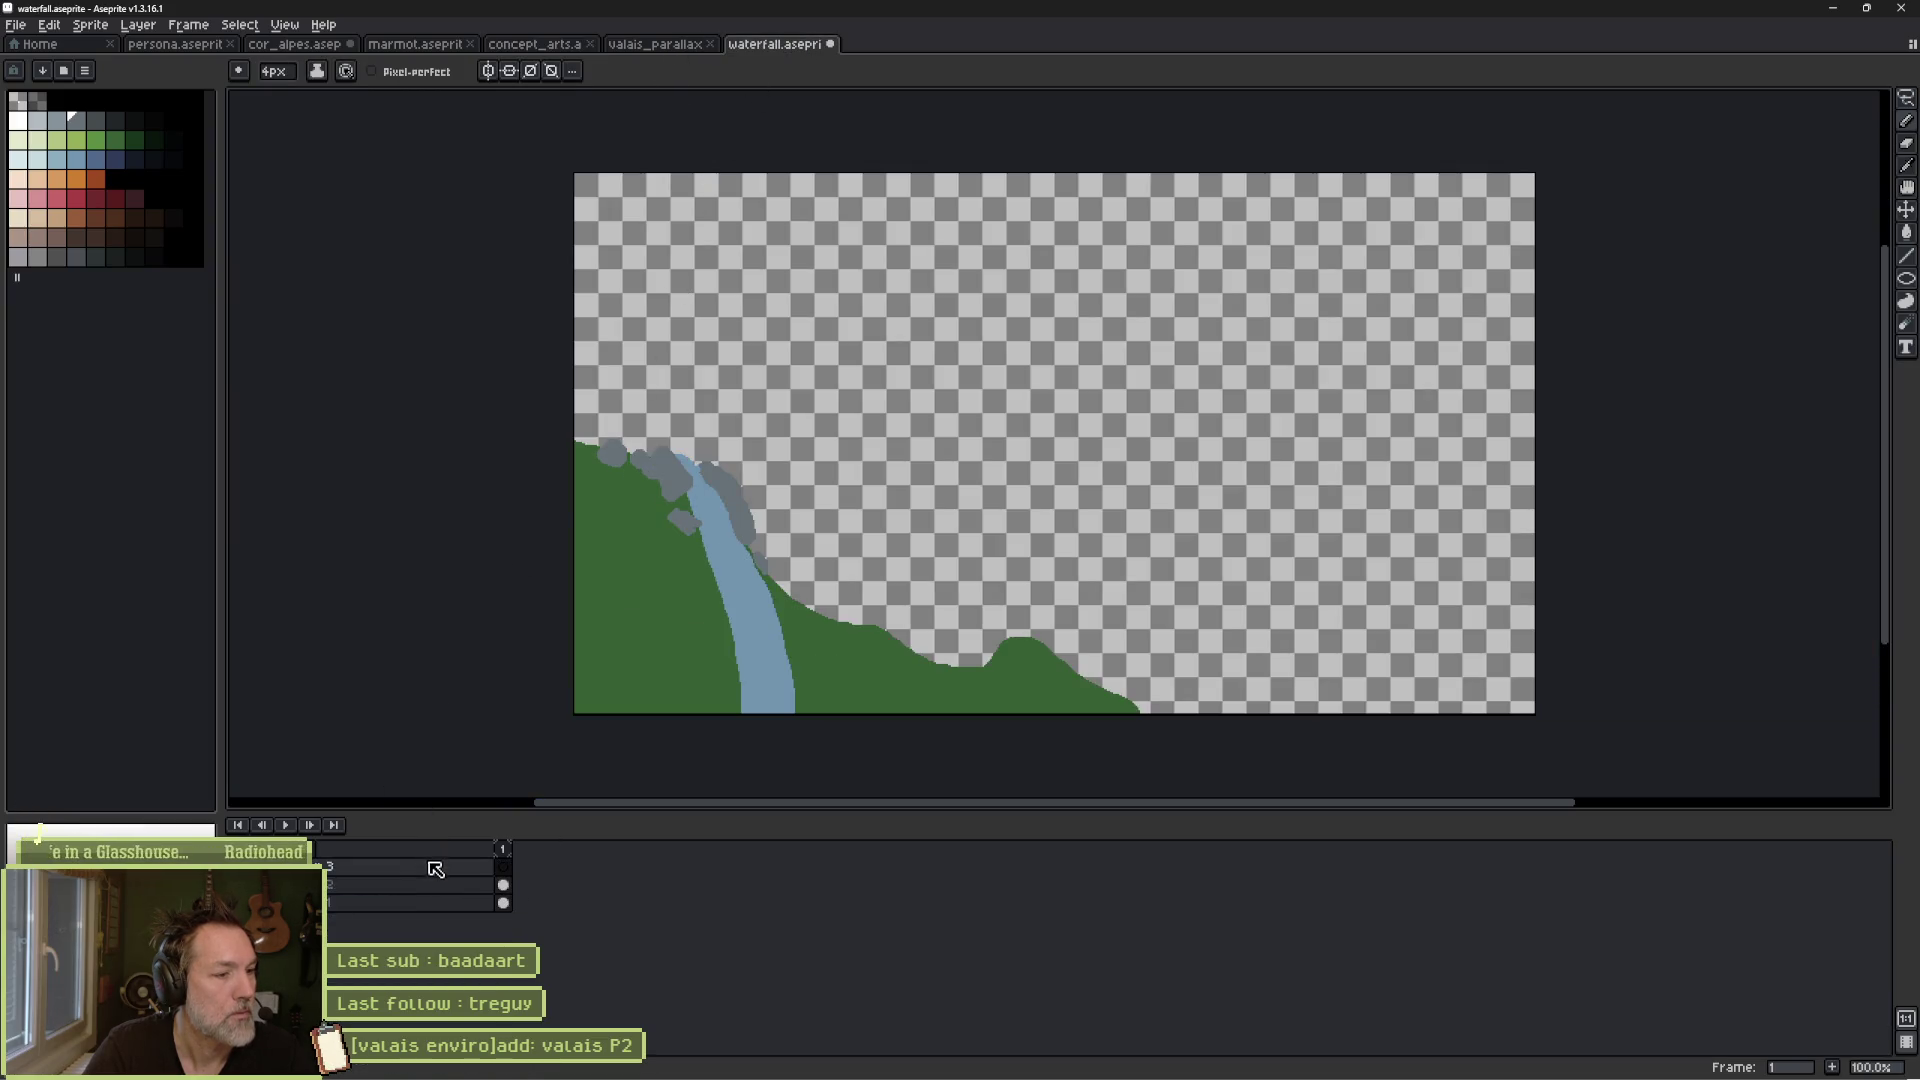
pyautogui.hotkey('shift', 'n')
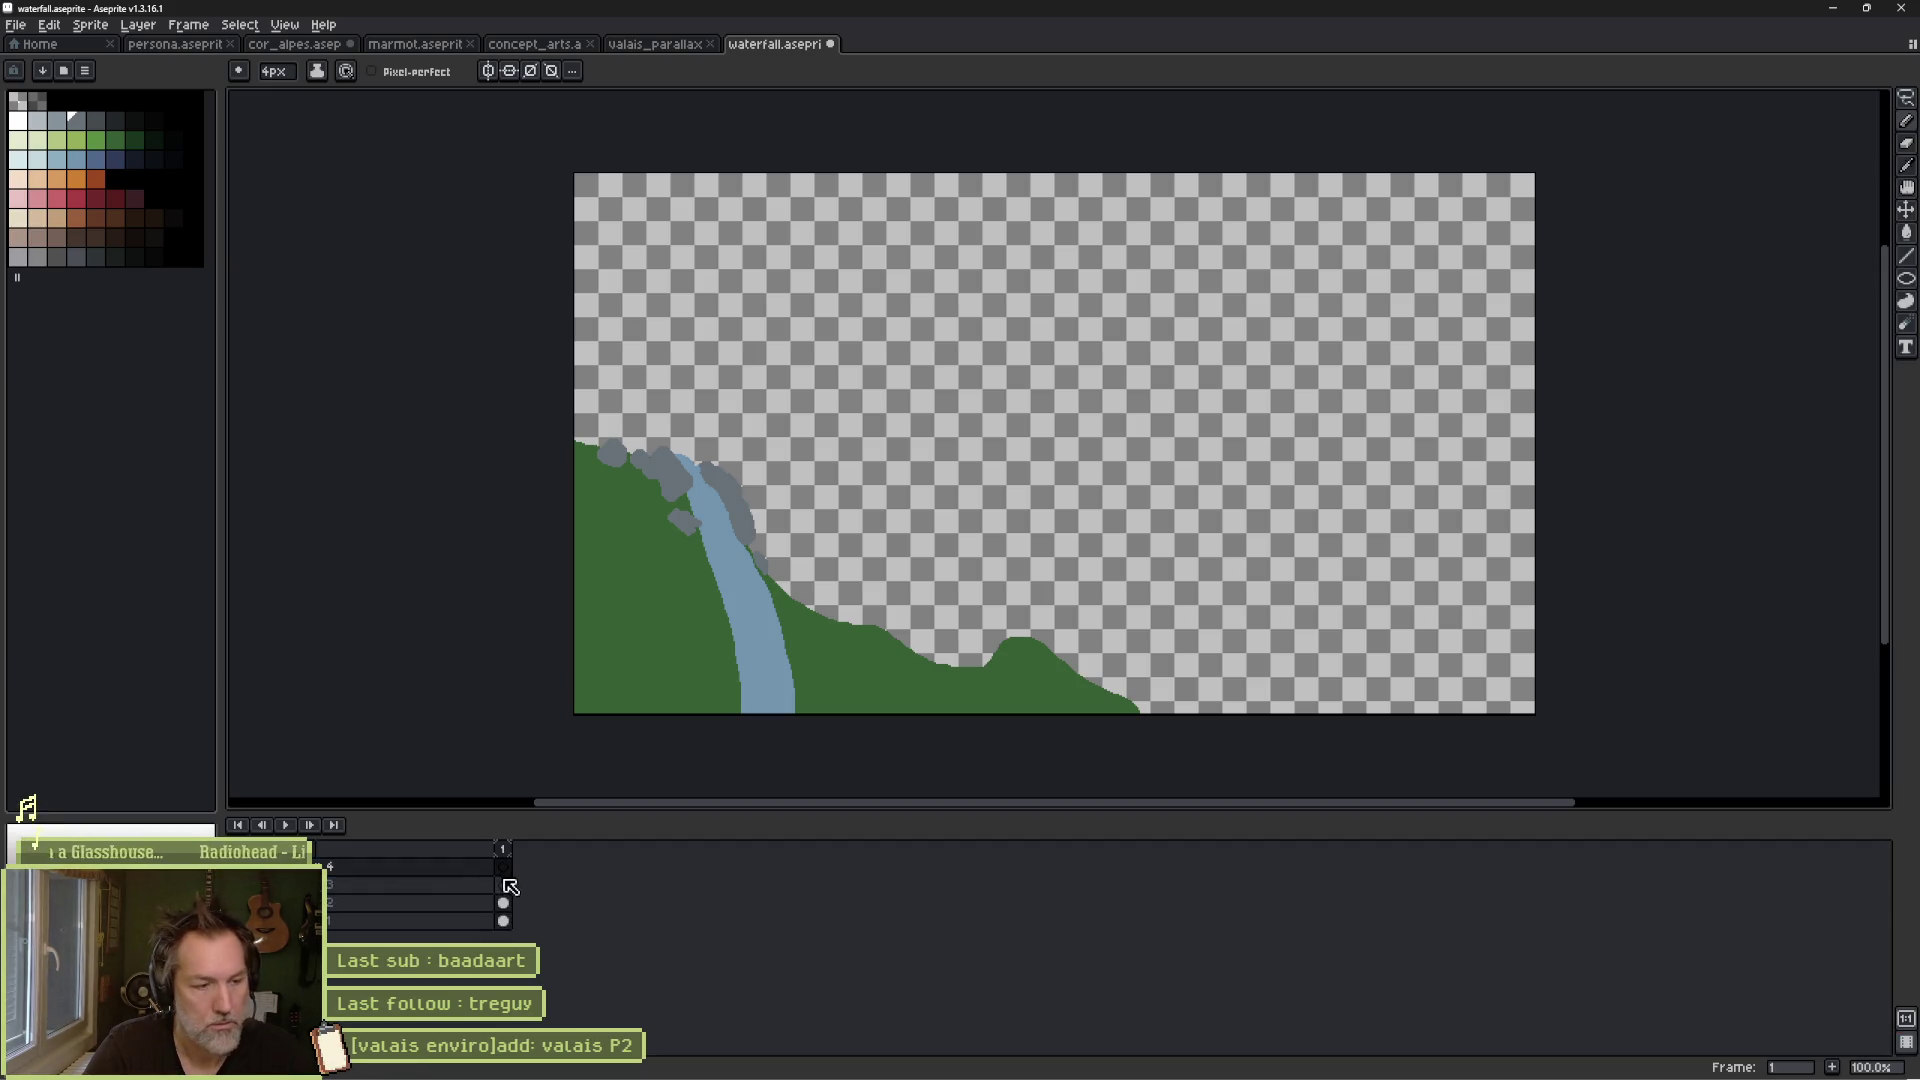
pyautogui.click(503, 865)
pyautogui.hotkey('ctrl', 'v')
# - Rename the new layer to 'trees' and a lower layer to 'hi'
pyautogui.doubleClick(410, 868)
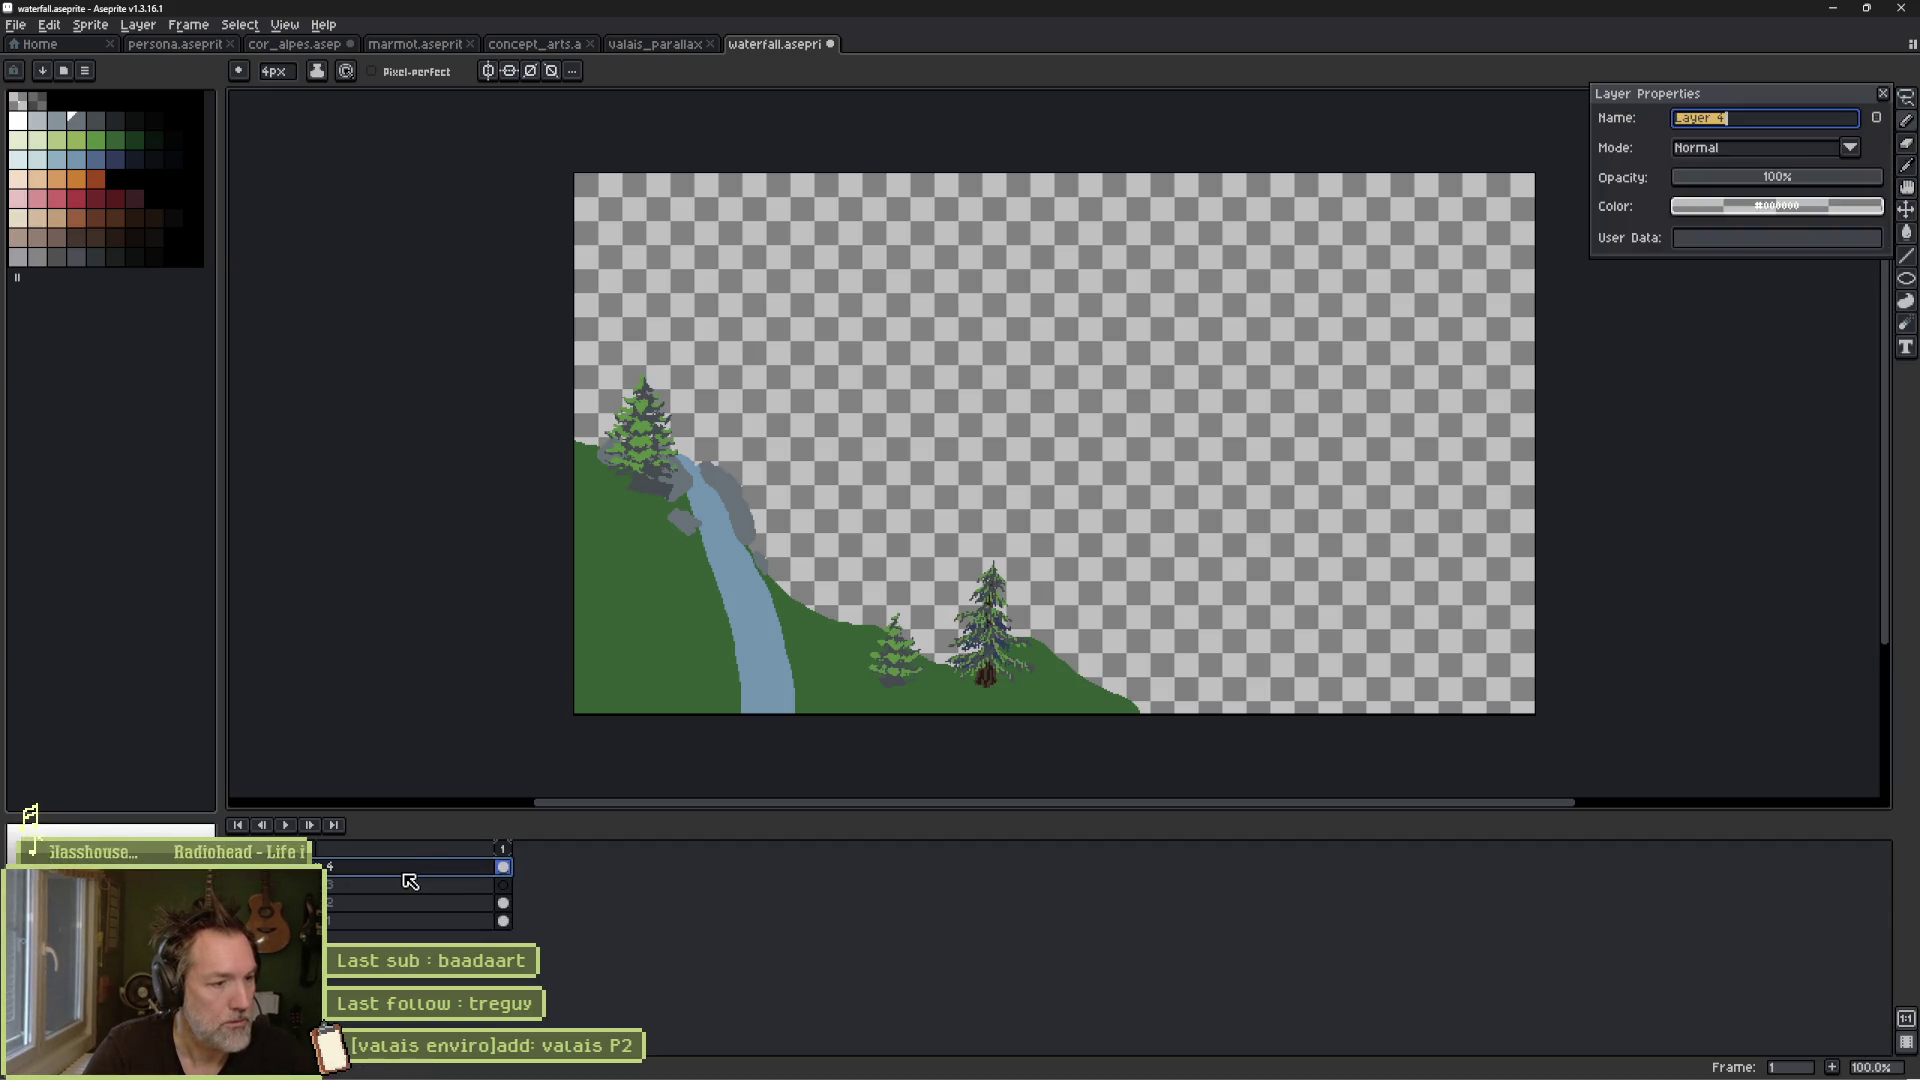
pyautogui.write('trees')
pyautogui.press('Return')
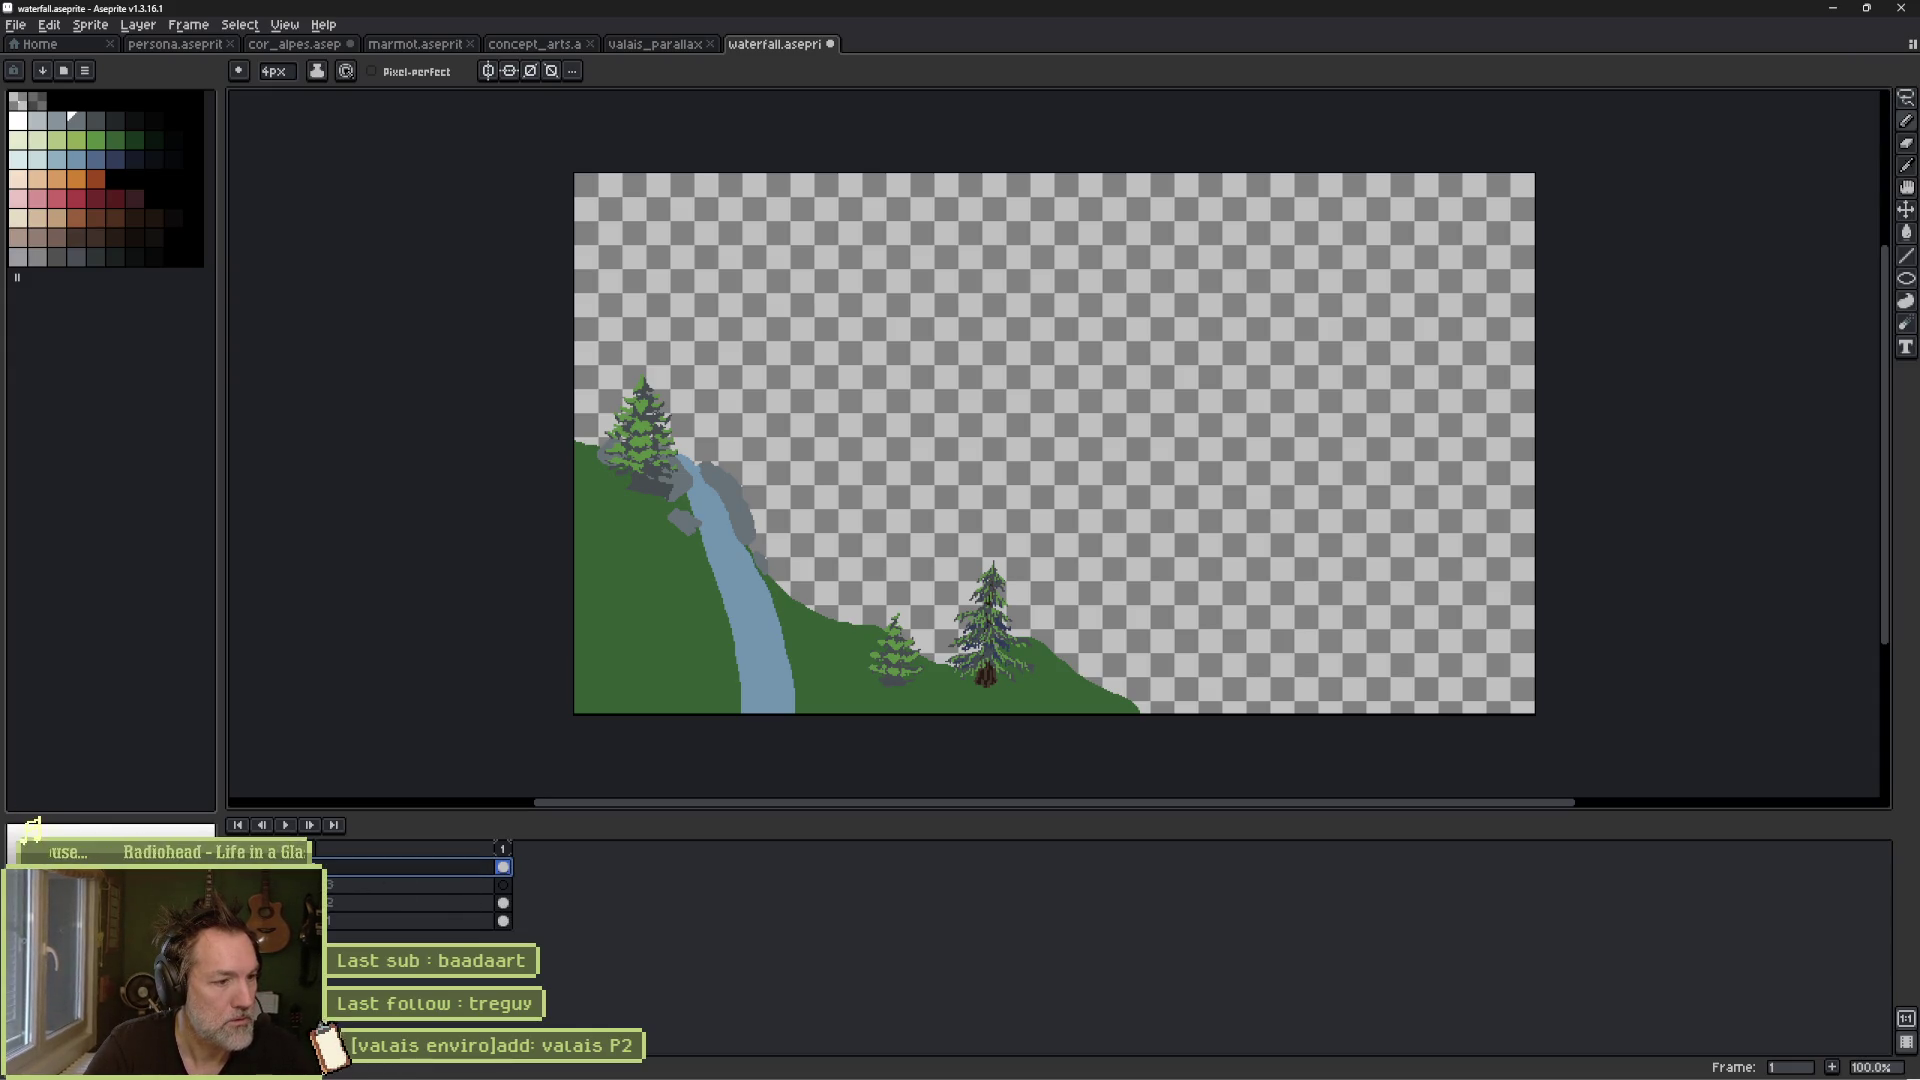
pyautogui.click(381, 903)
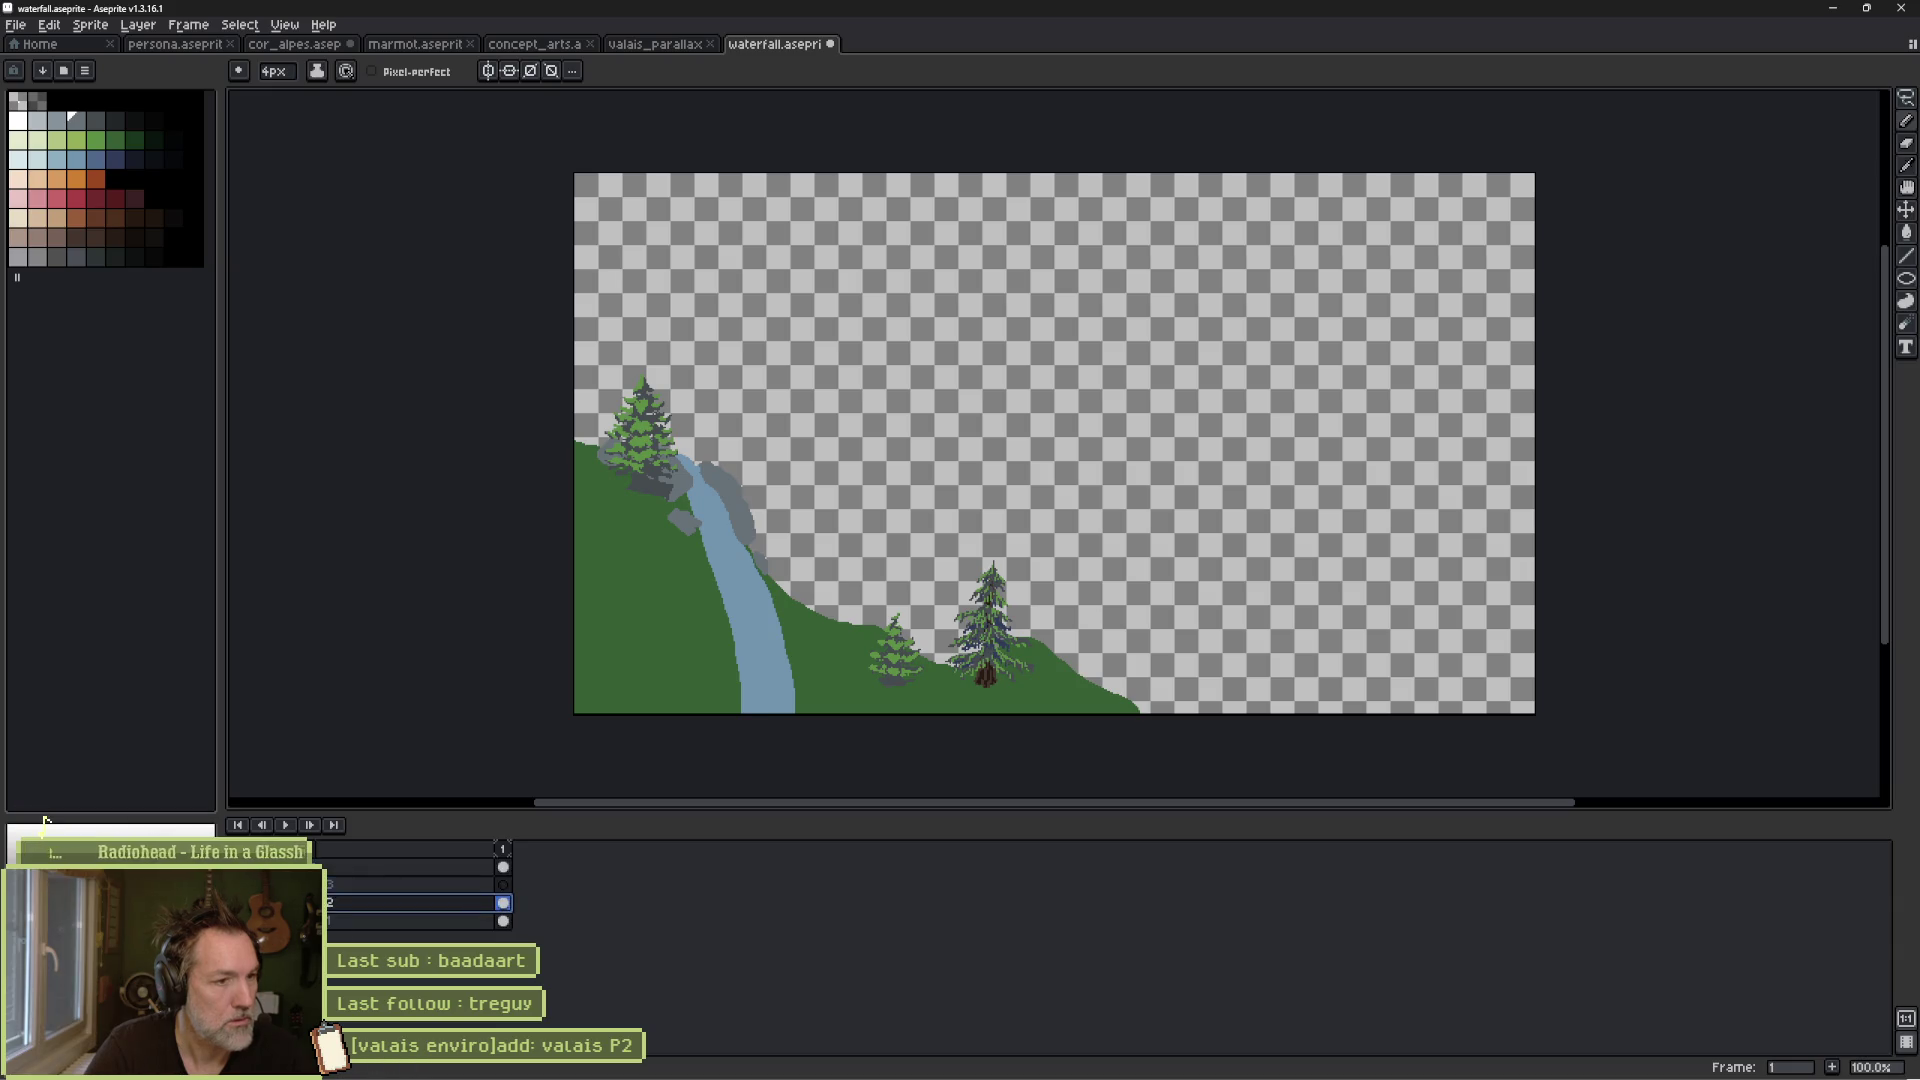
pyautogui.doubleClick(477, 905)
pyautogui.write('hill')
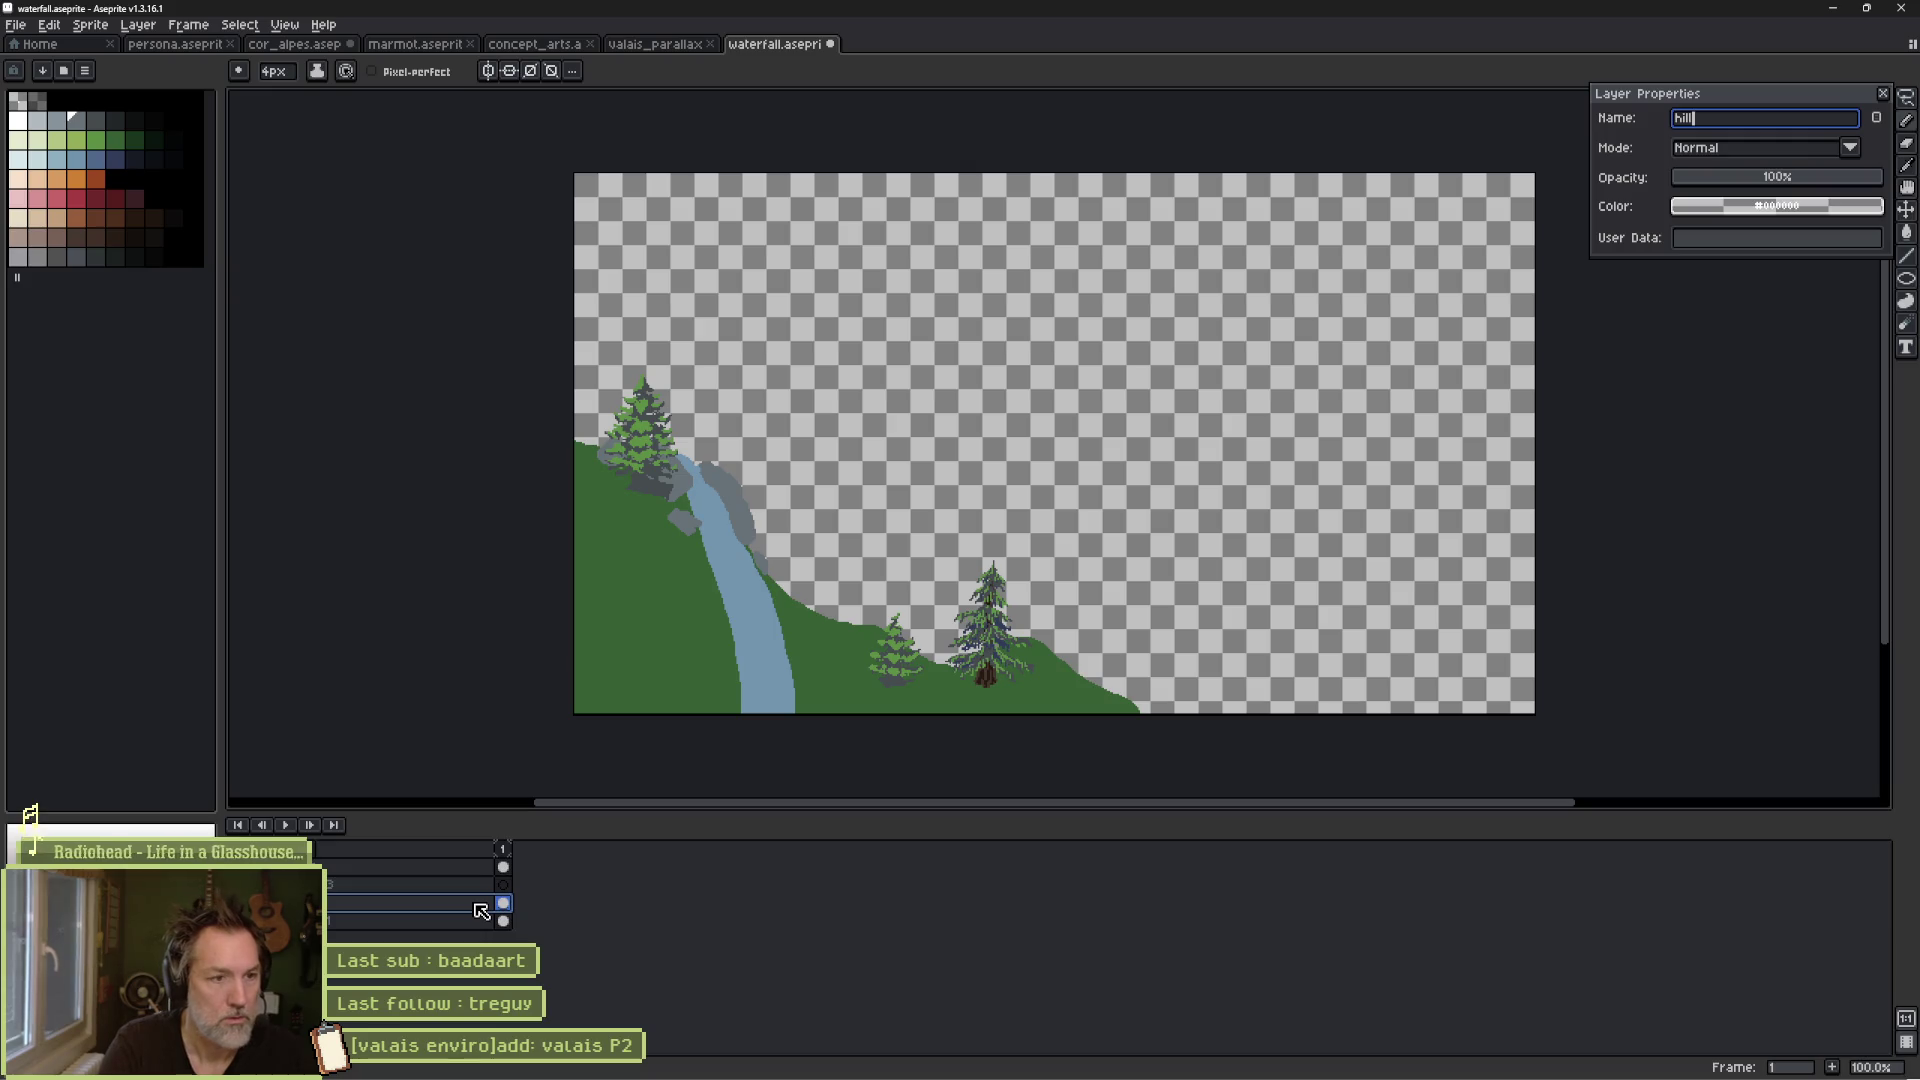
pyautogui.press('Return')
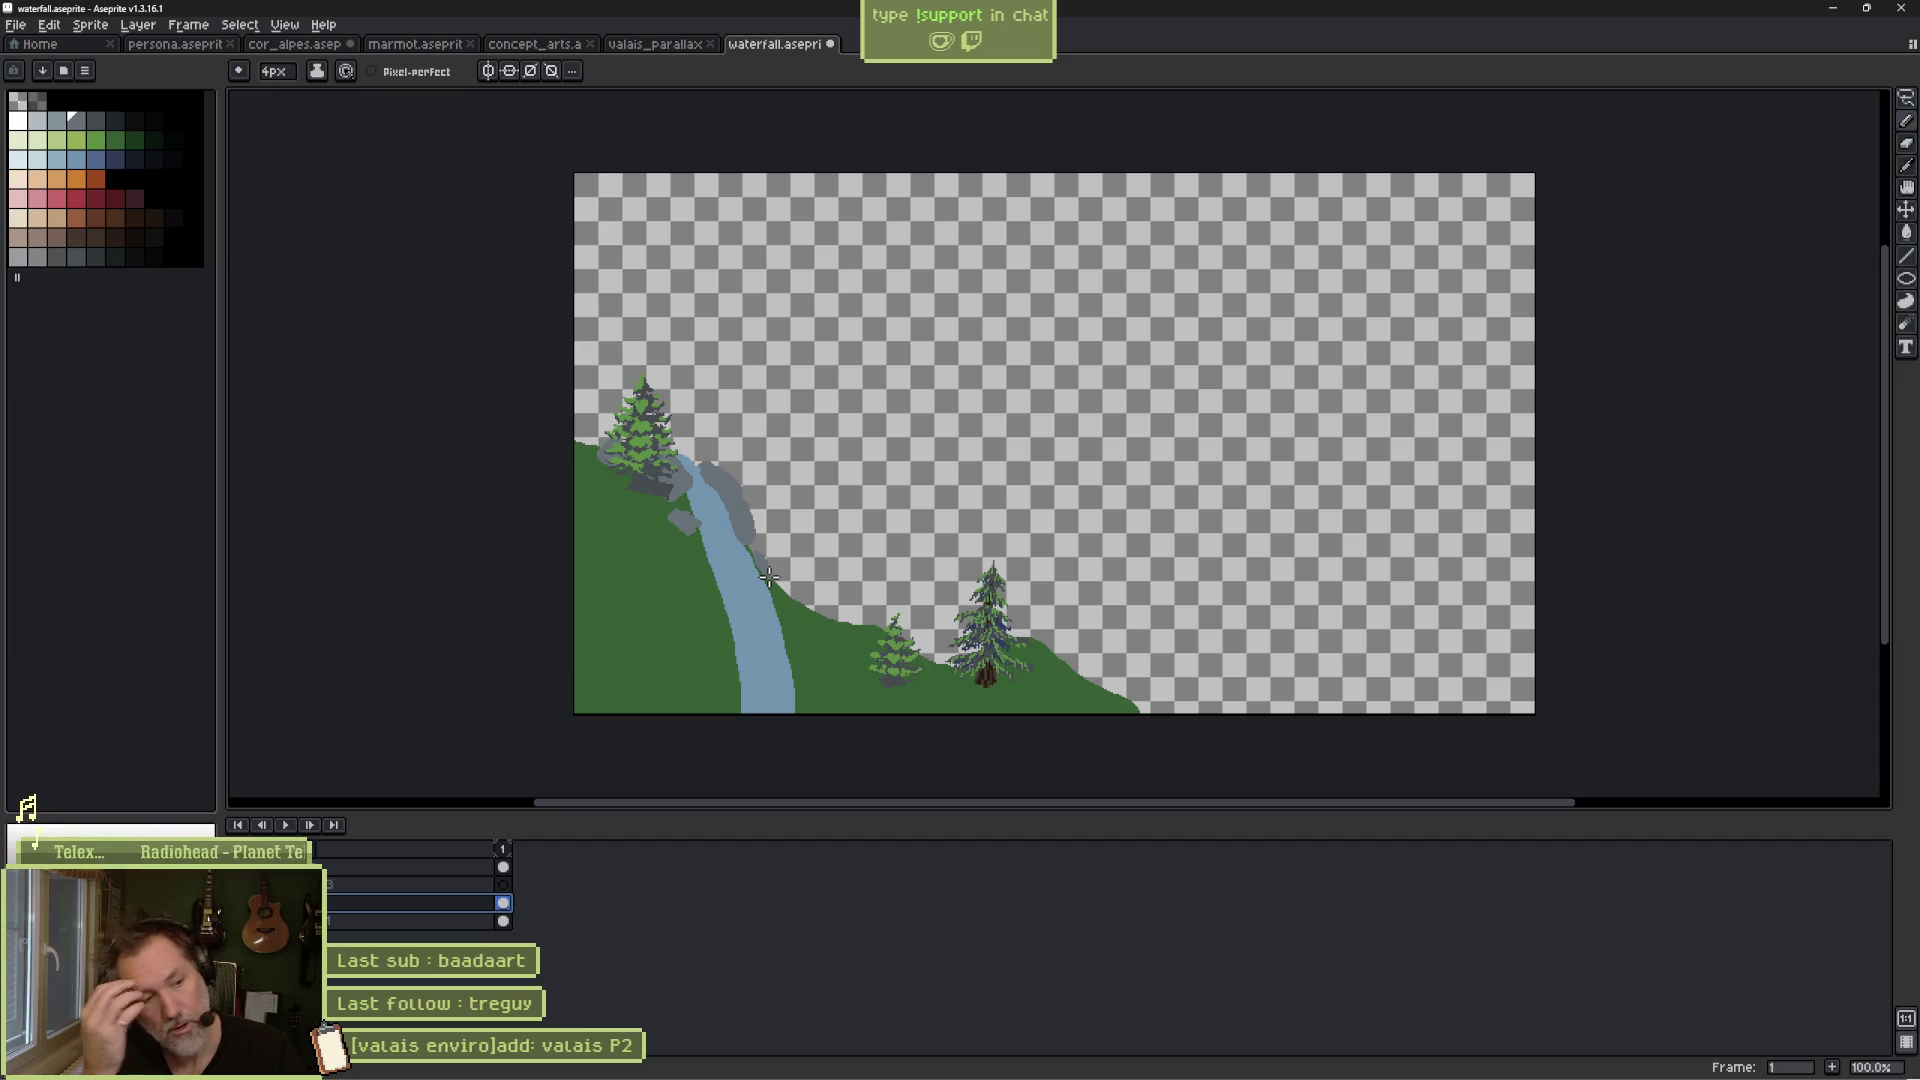
# - Delete the two unneeded background layers and save waterfall.aseprite
pyautogui.click(393, 896)
pyautogui.press('Delete')
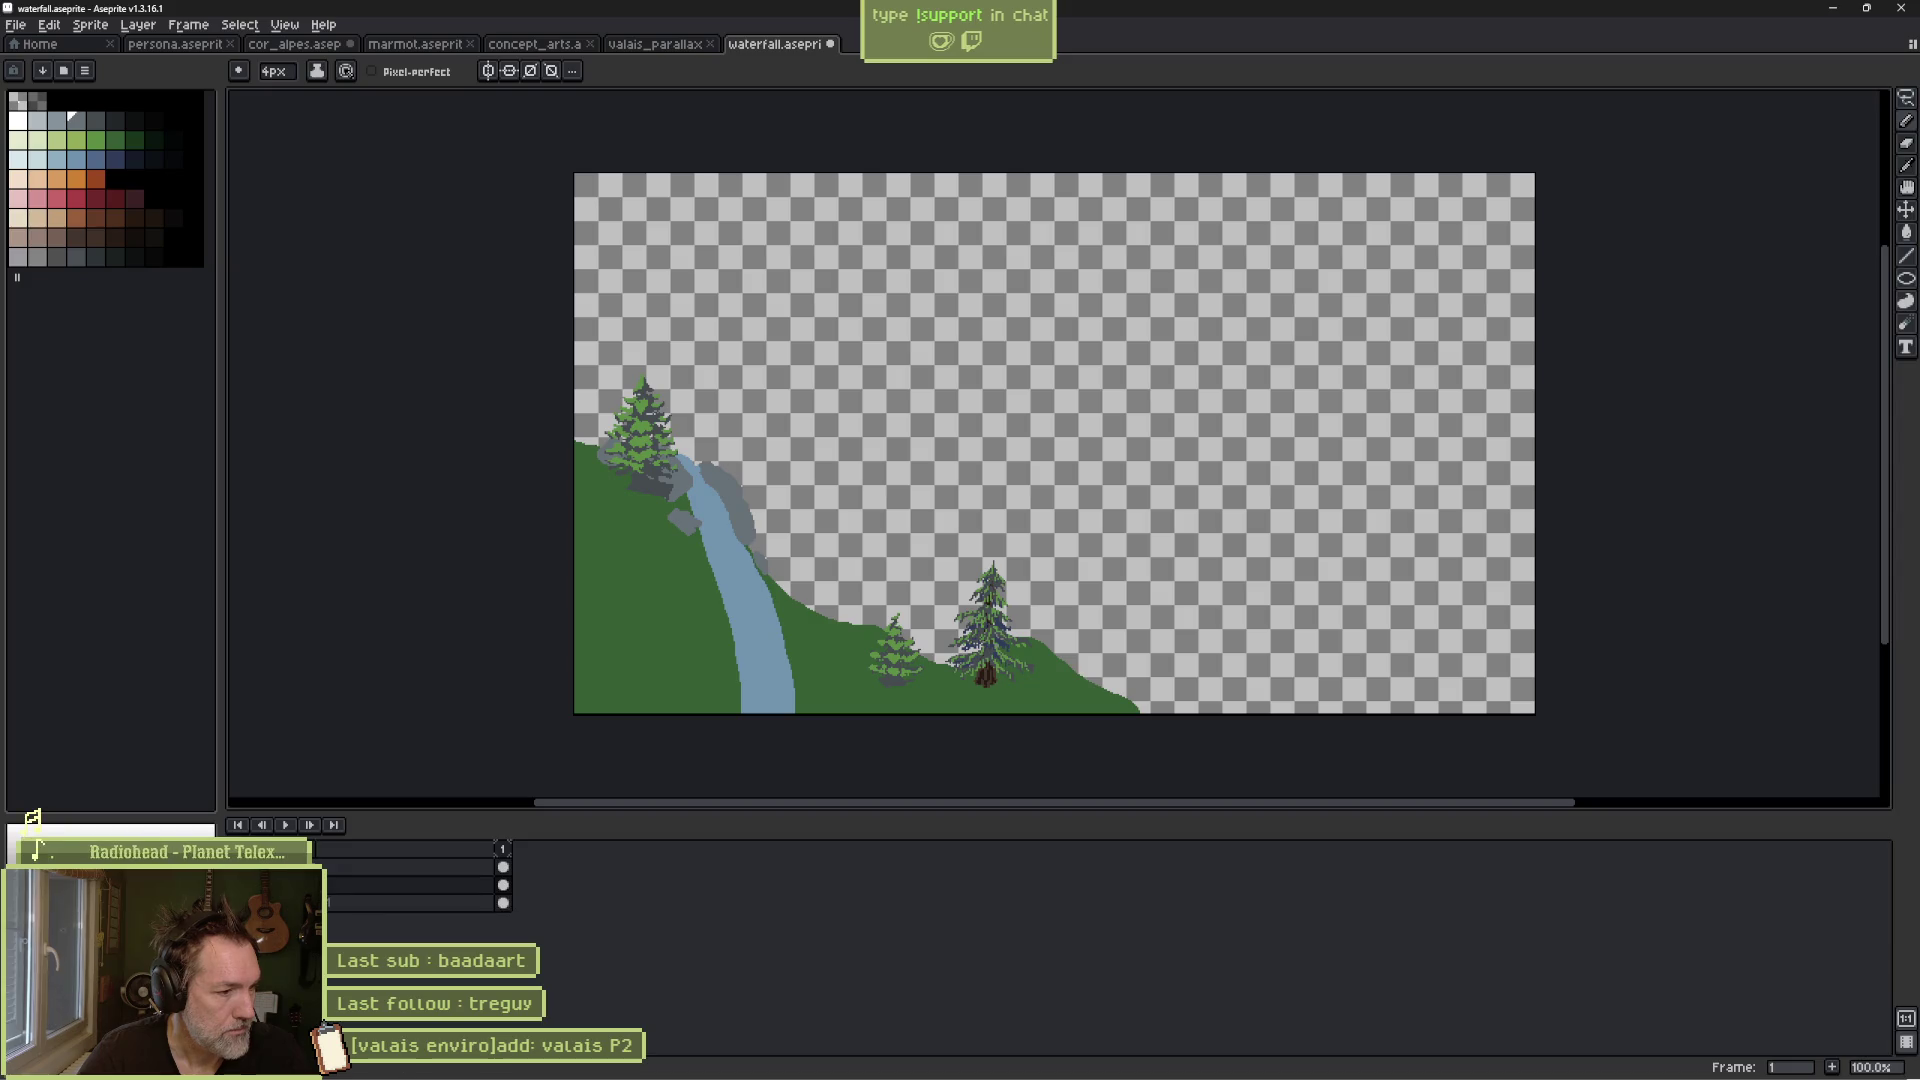
pyautogui.hotkey('ctrl', 'z')
pyautogui.hotkey('ctrl', 'y')
pyautogui.click(392, 903)
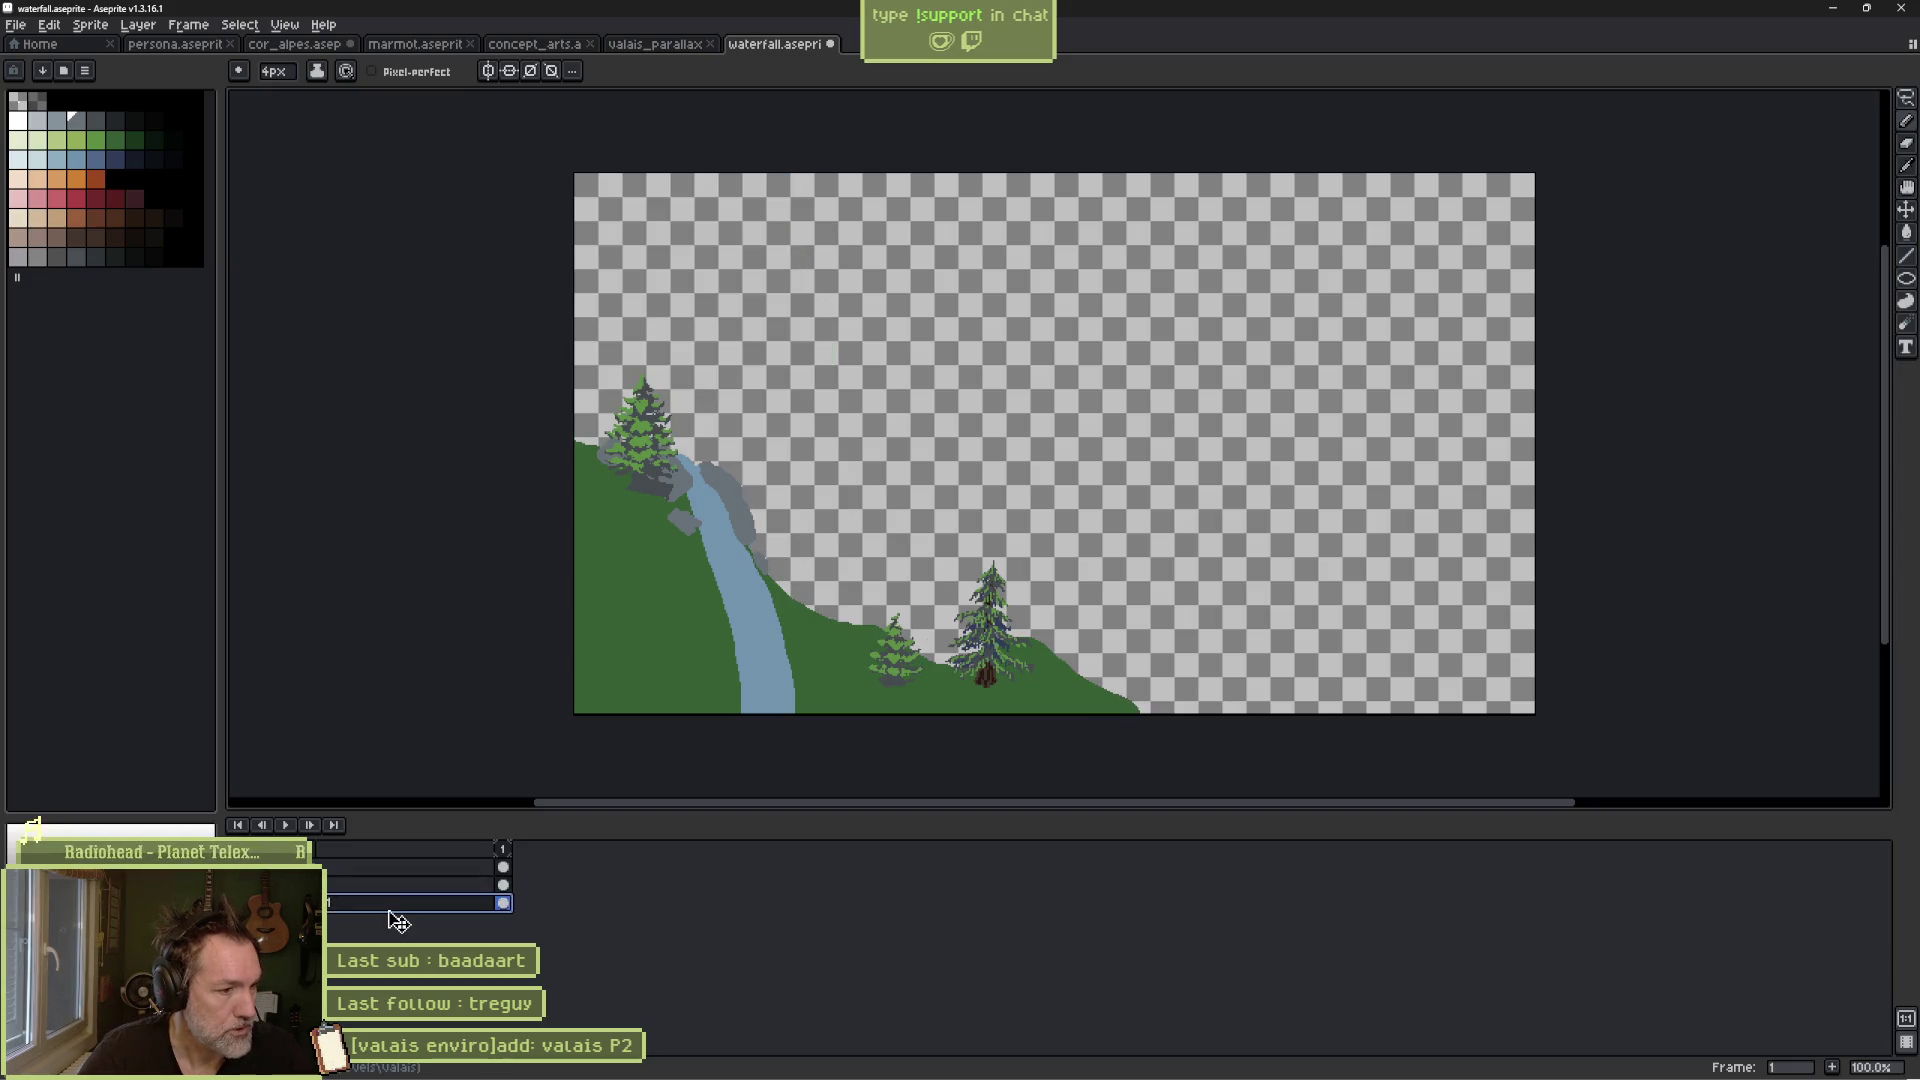
pyautogui.press('Delete')
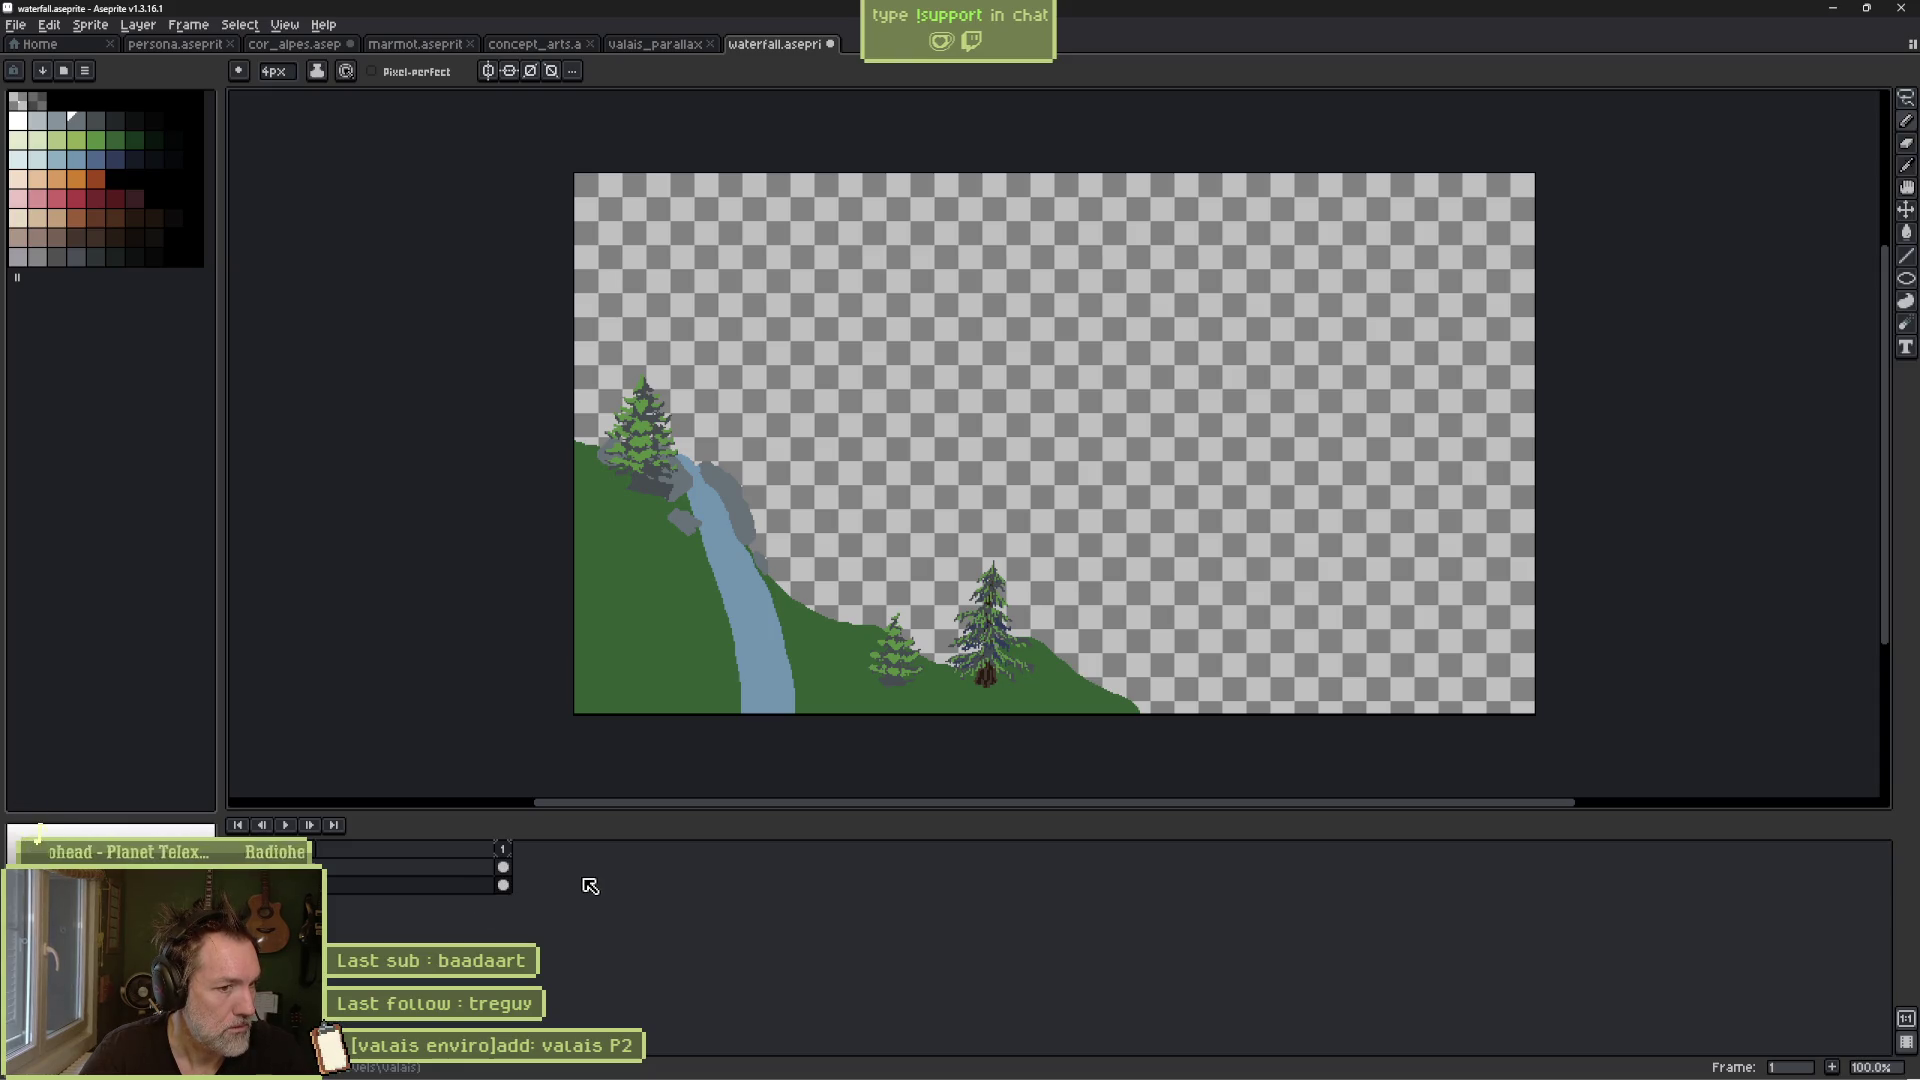
pyautogui.hotkey('ctrl', 's')
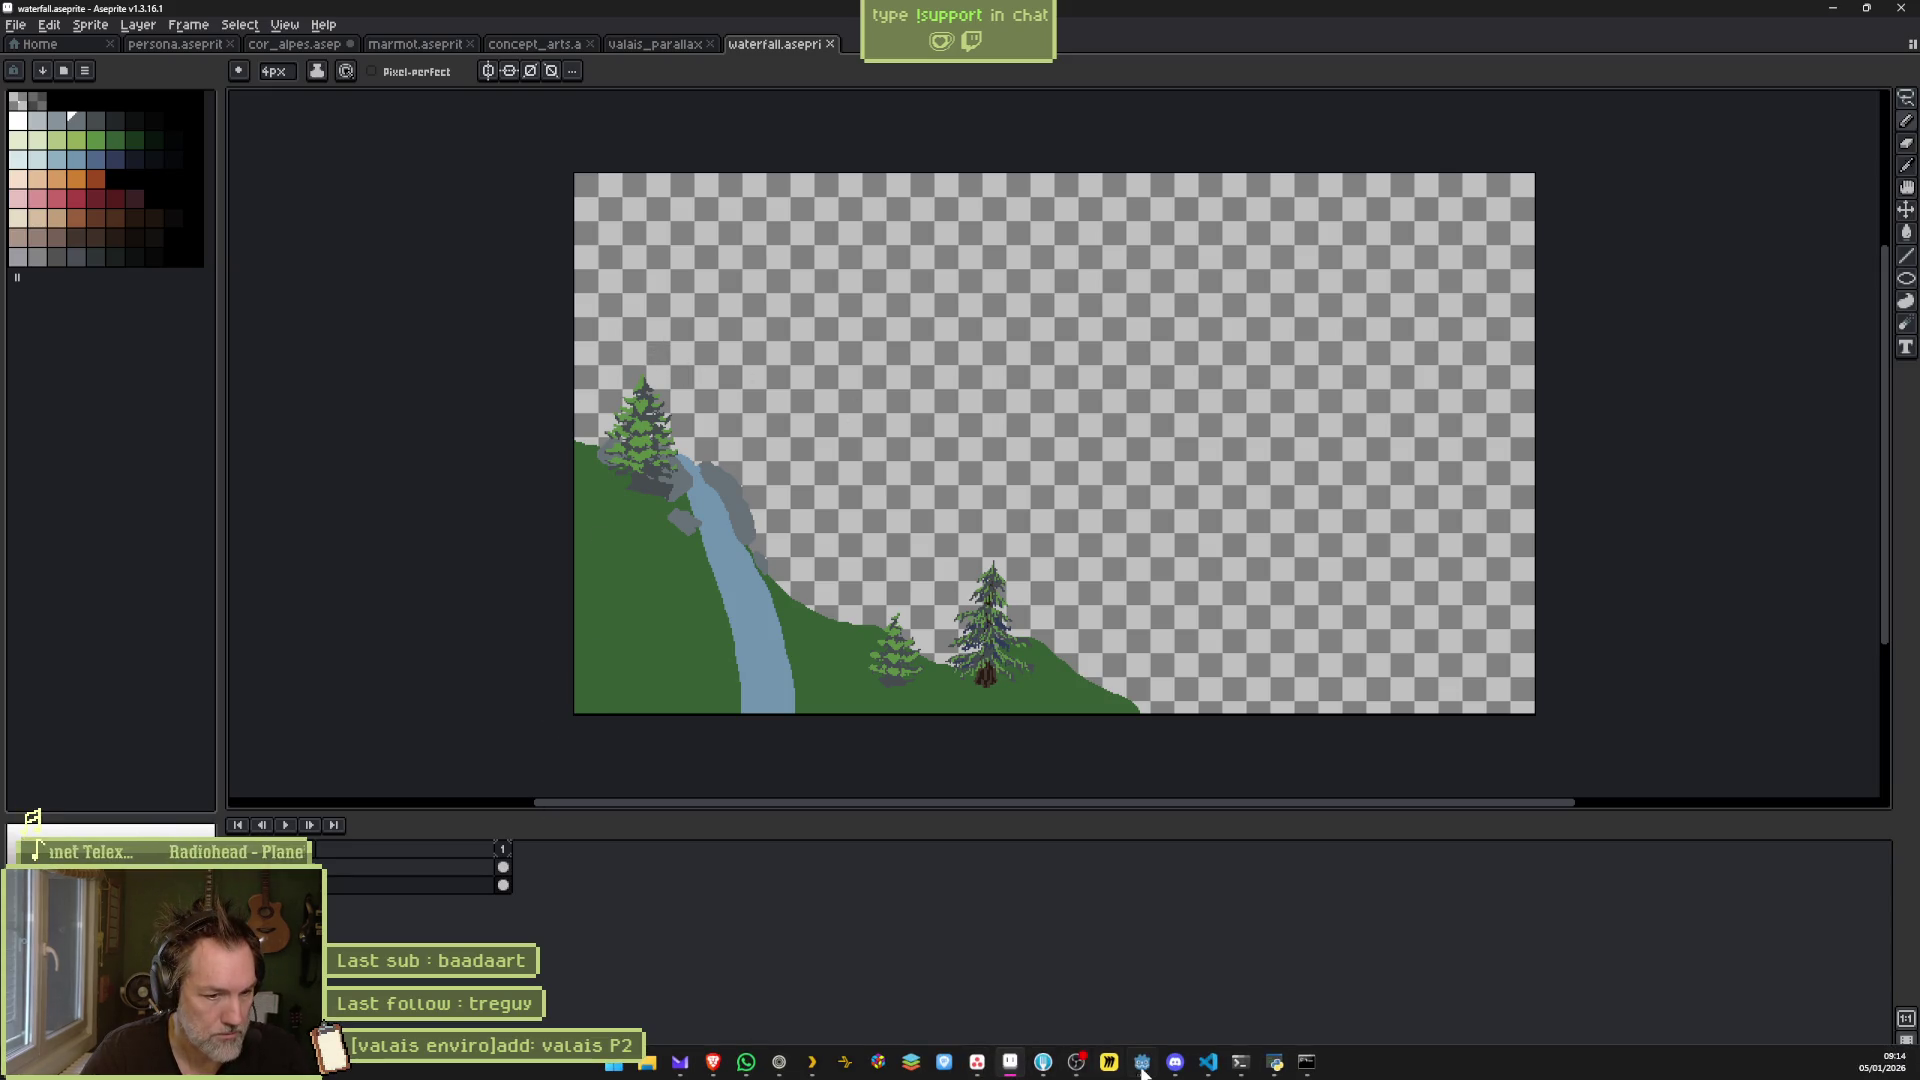
# - In Godot, rename the BG2 close trees parallax layer to 'BG1 Waterfall'
pyautogui.click(1146, 1066)
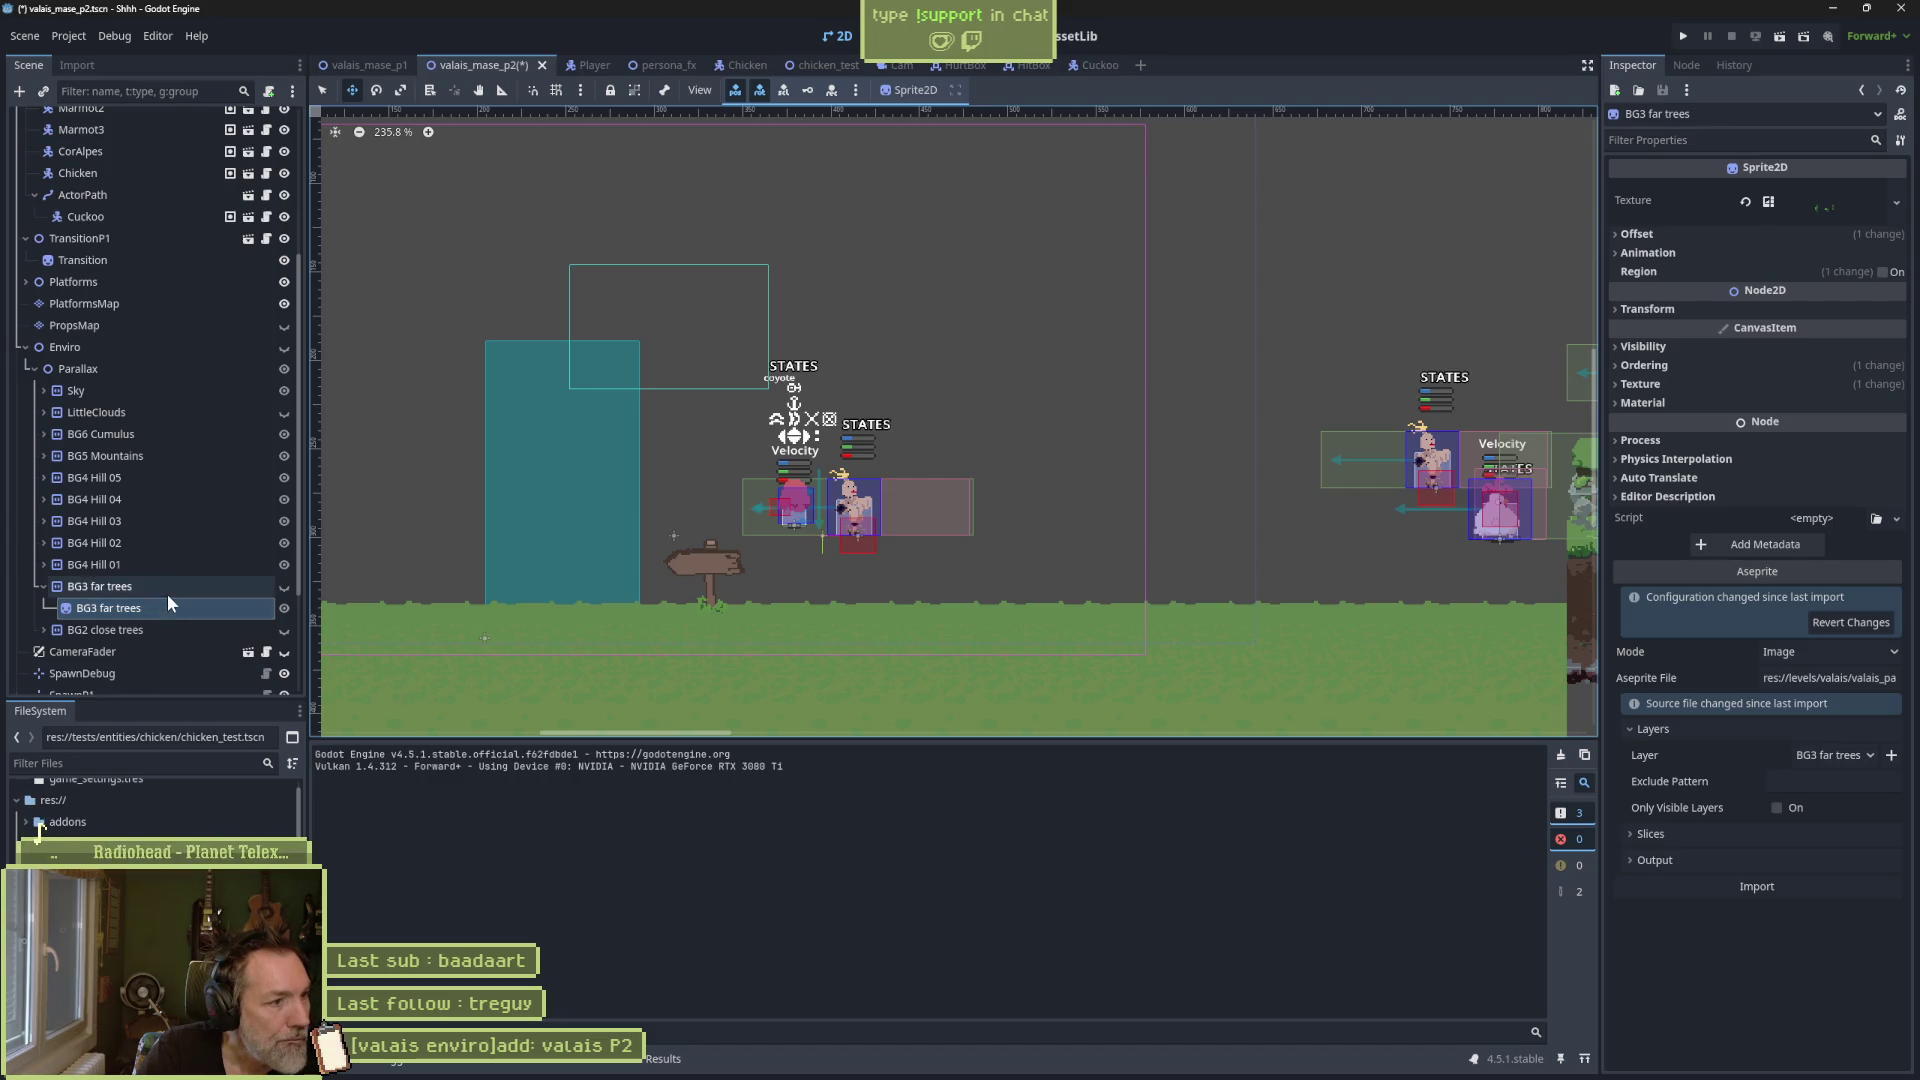
pyautogui.click(140, 629)
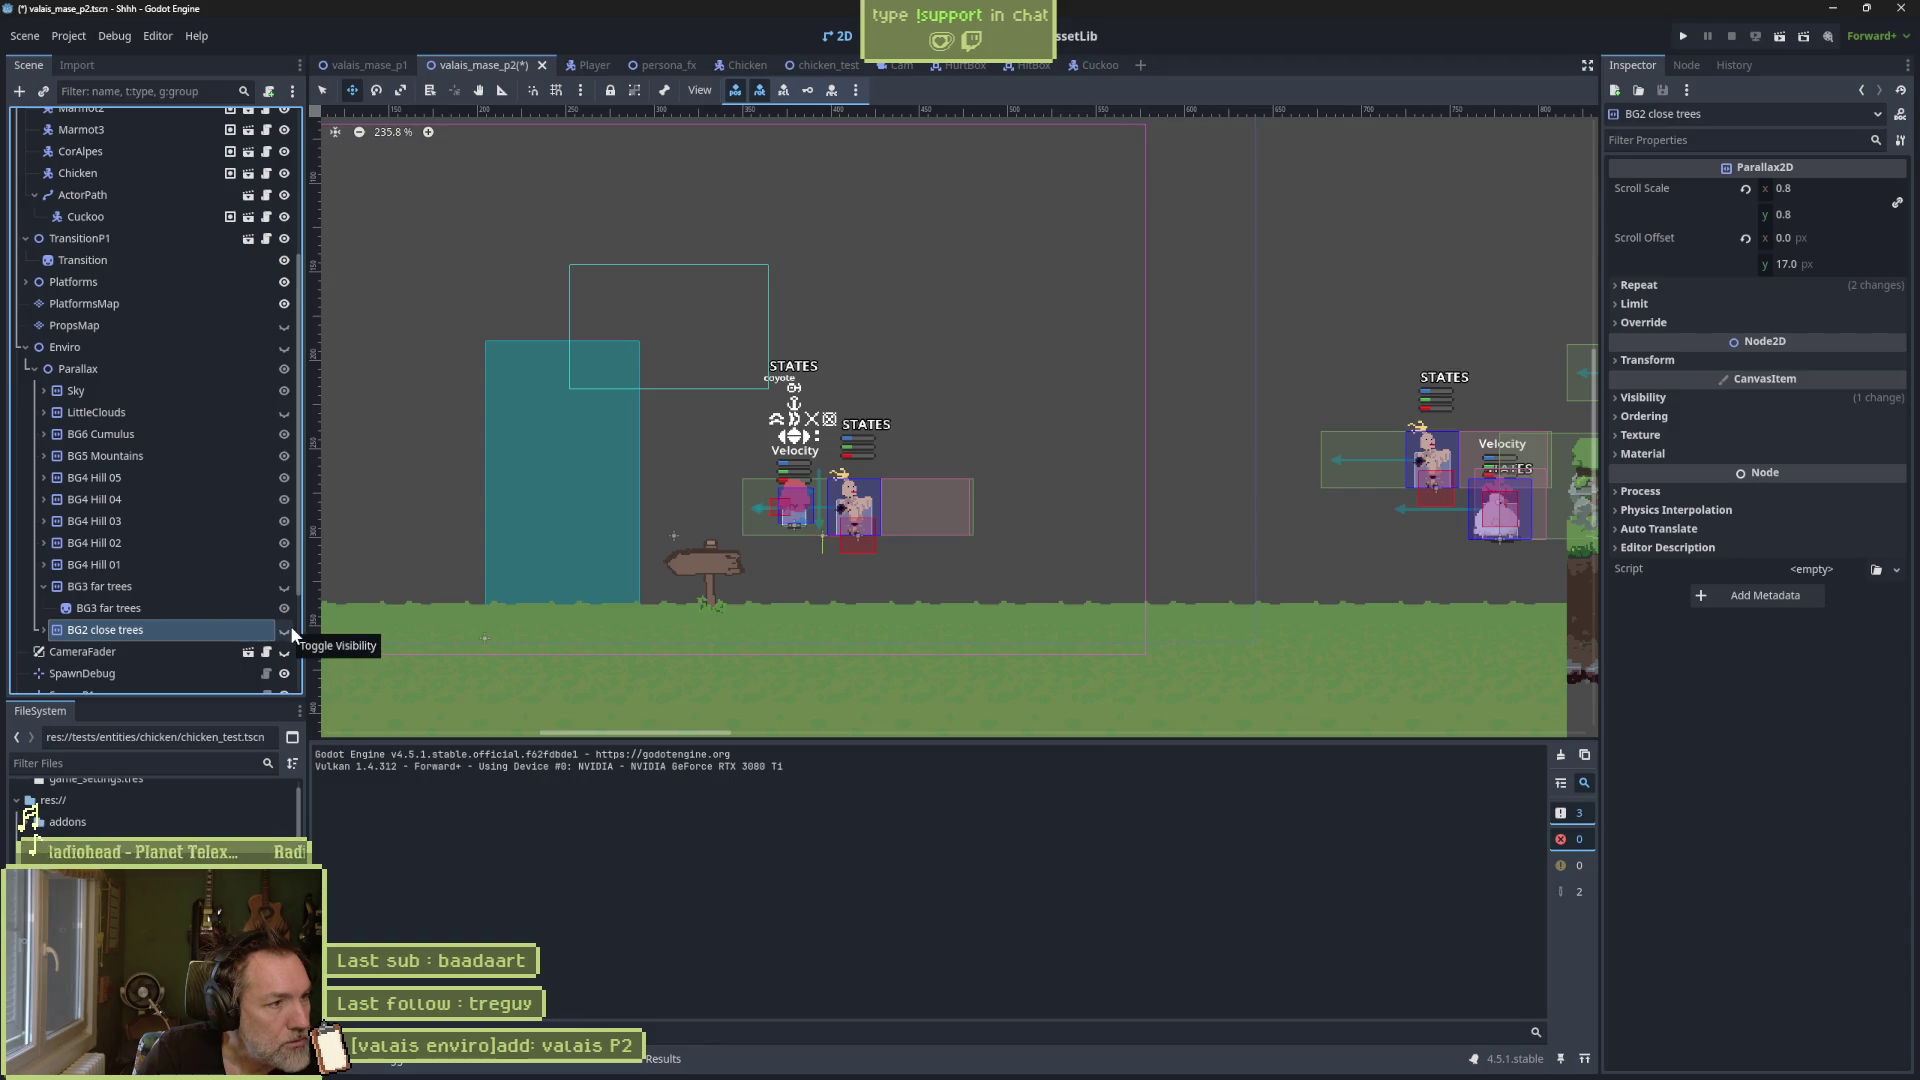
pyautogui.scroll(3, 110, 375)
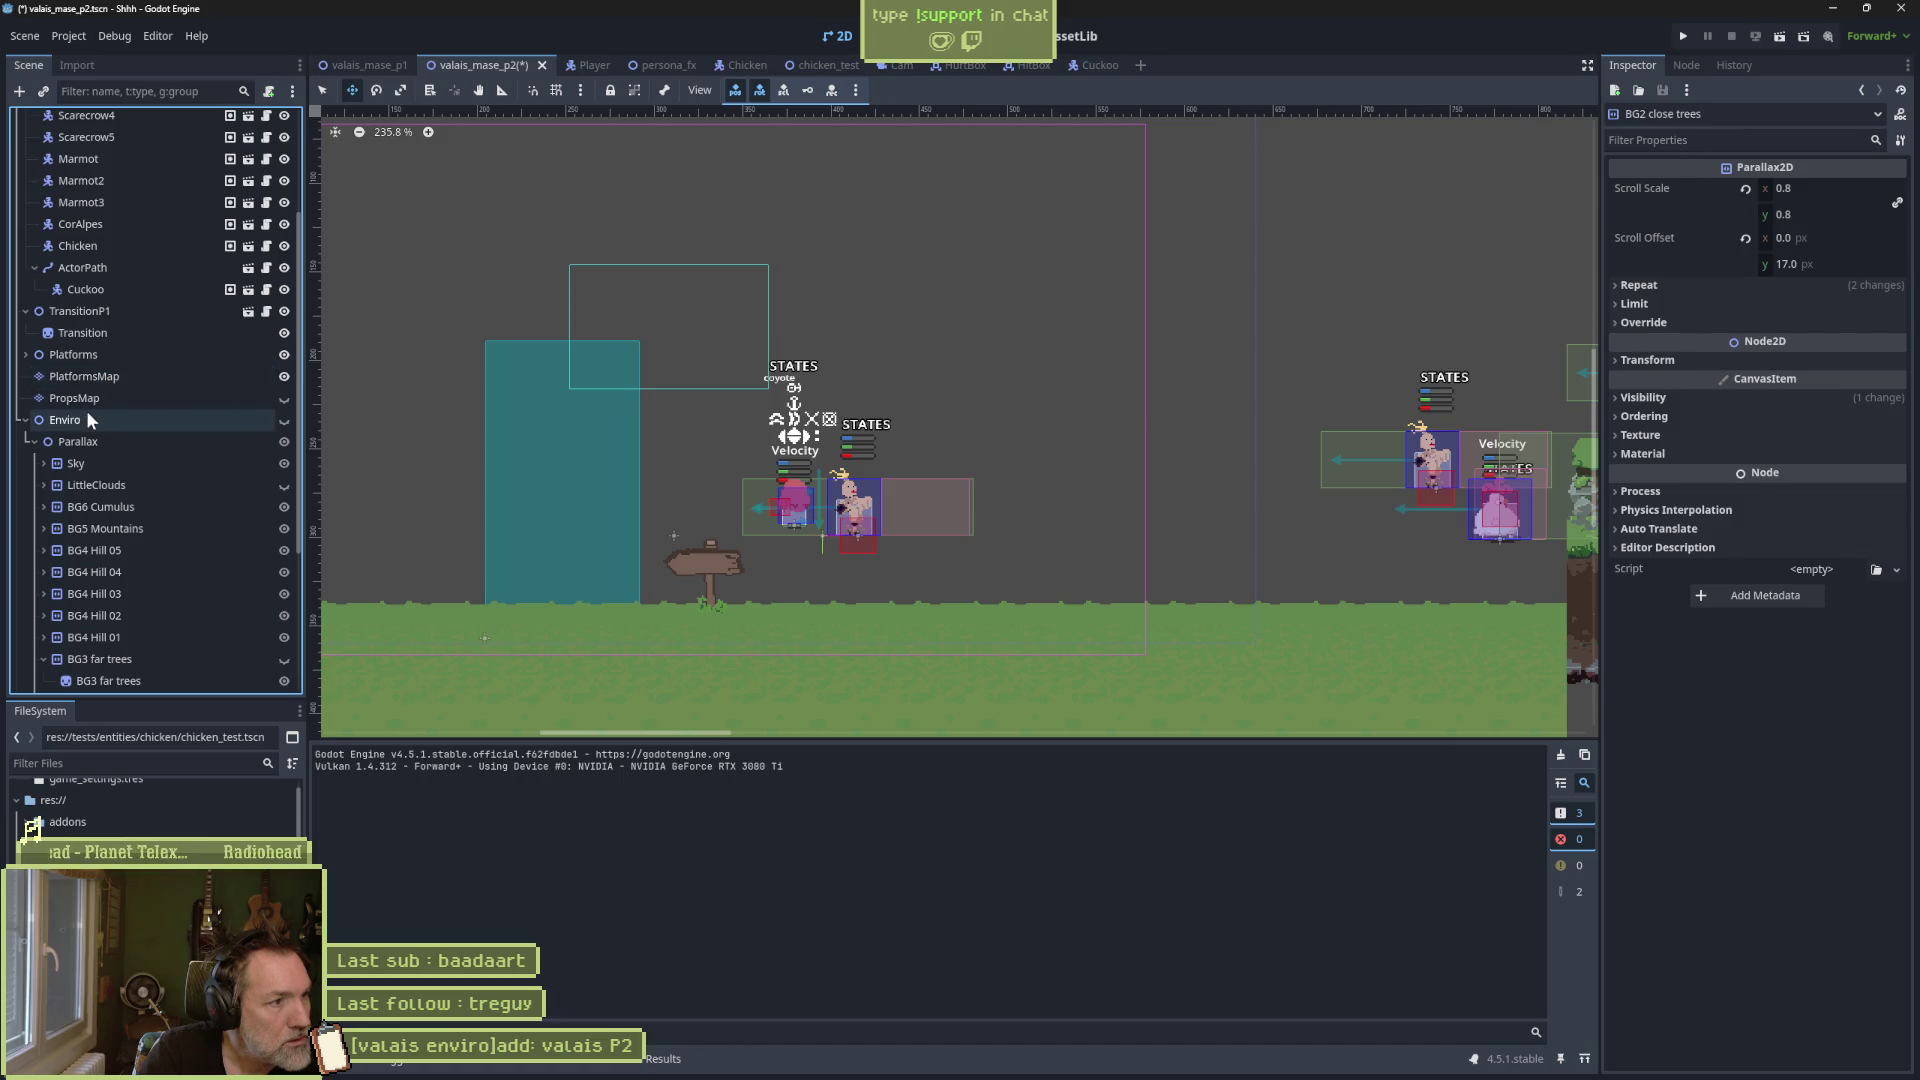
pyautogui.click(26, 422)
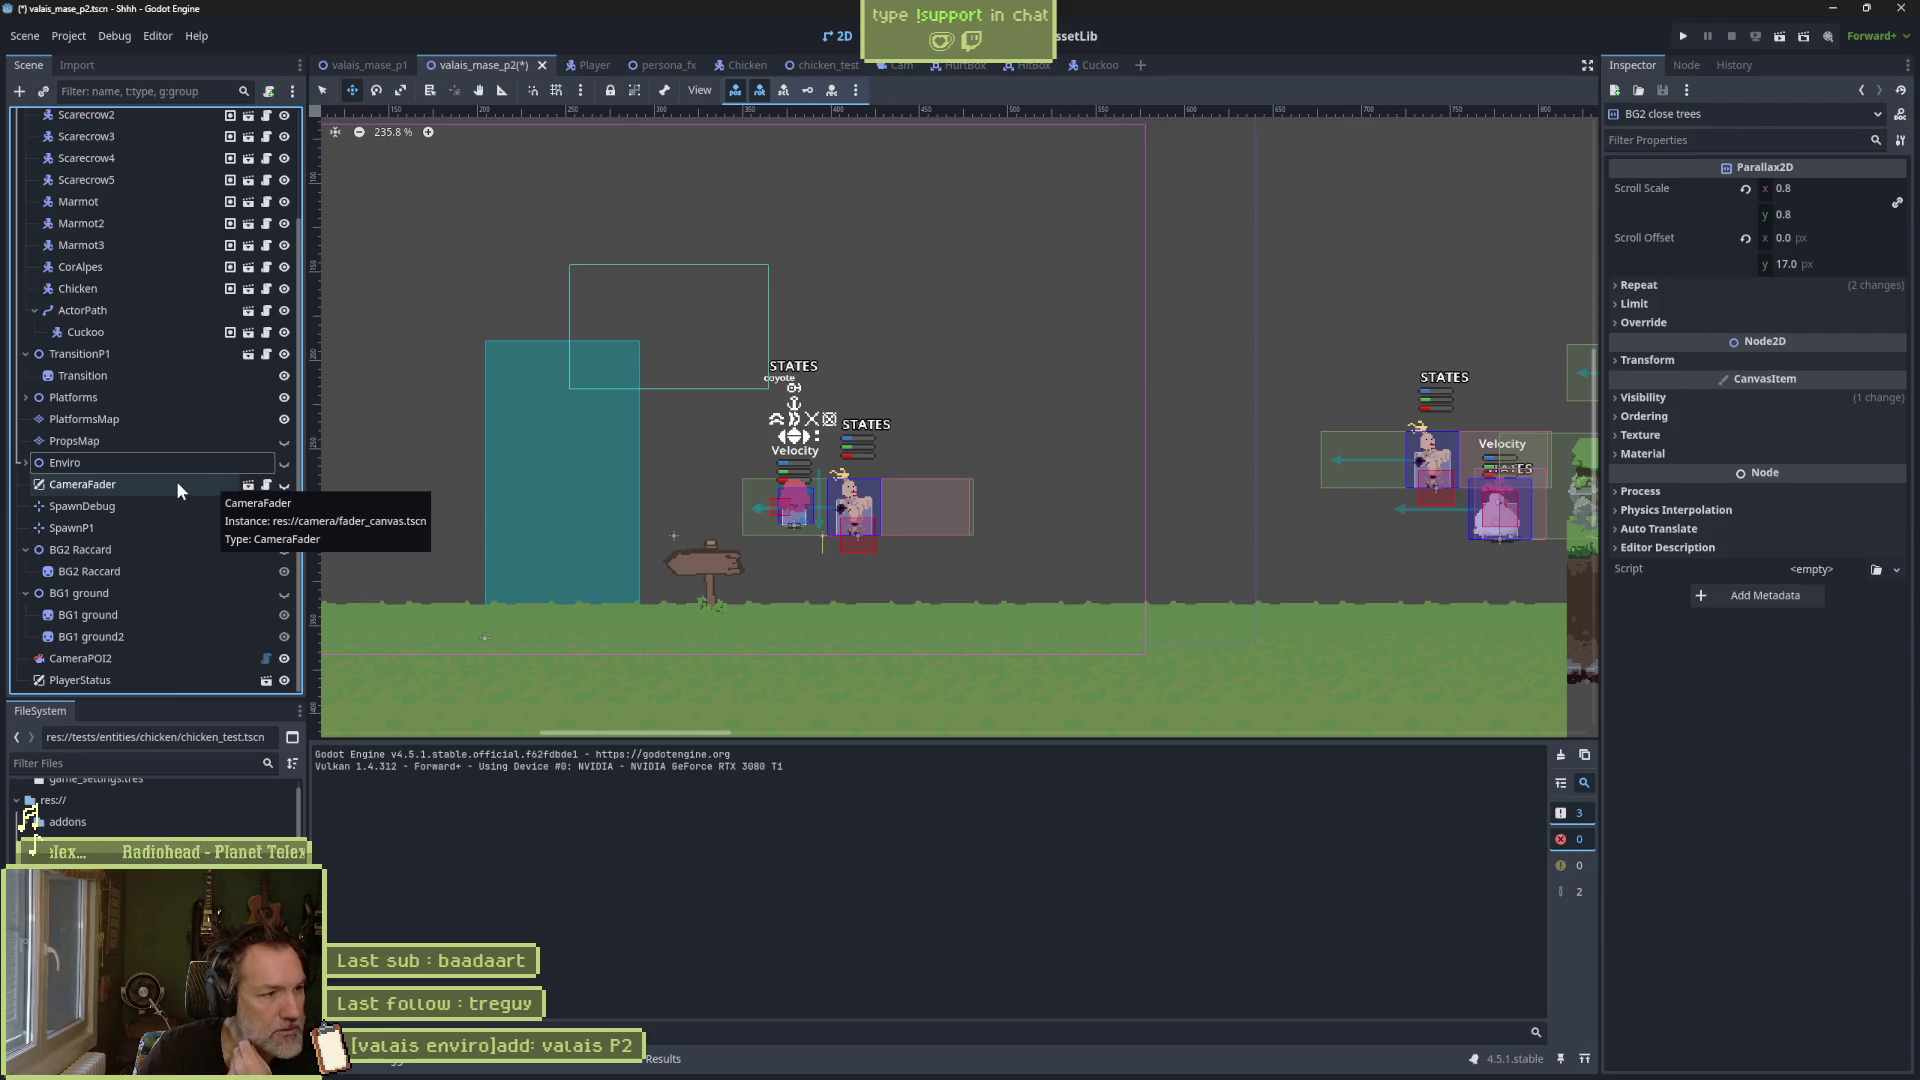
pyautogui.click(25, 463)
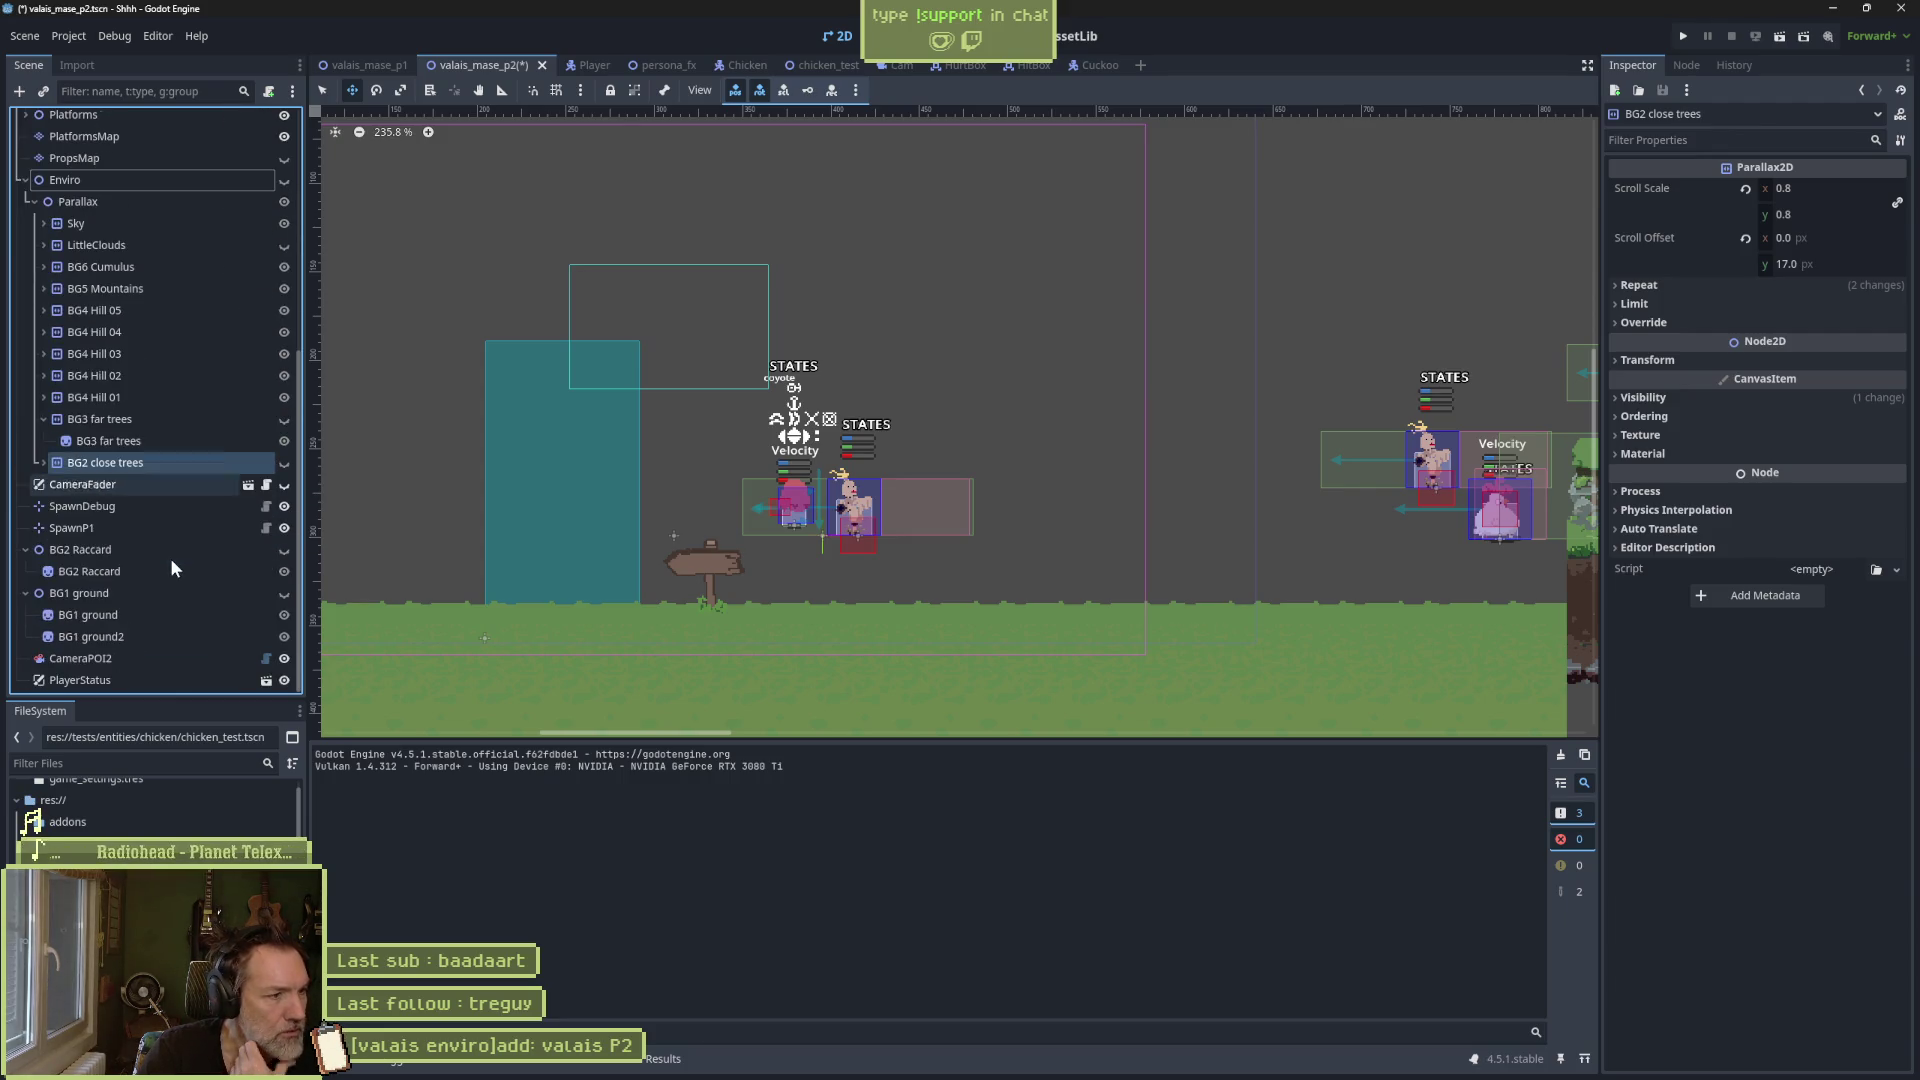
pyautogui.click(142, 463)
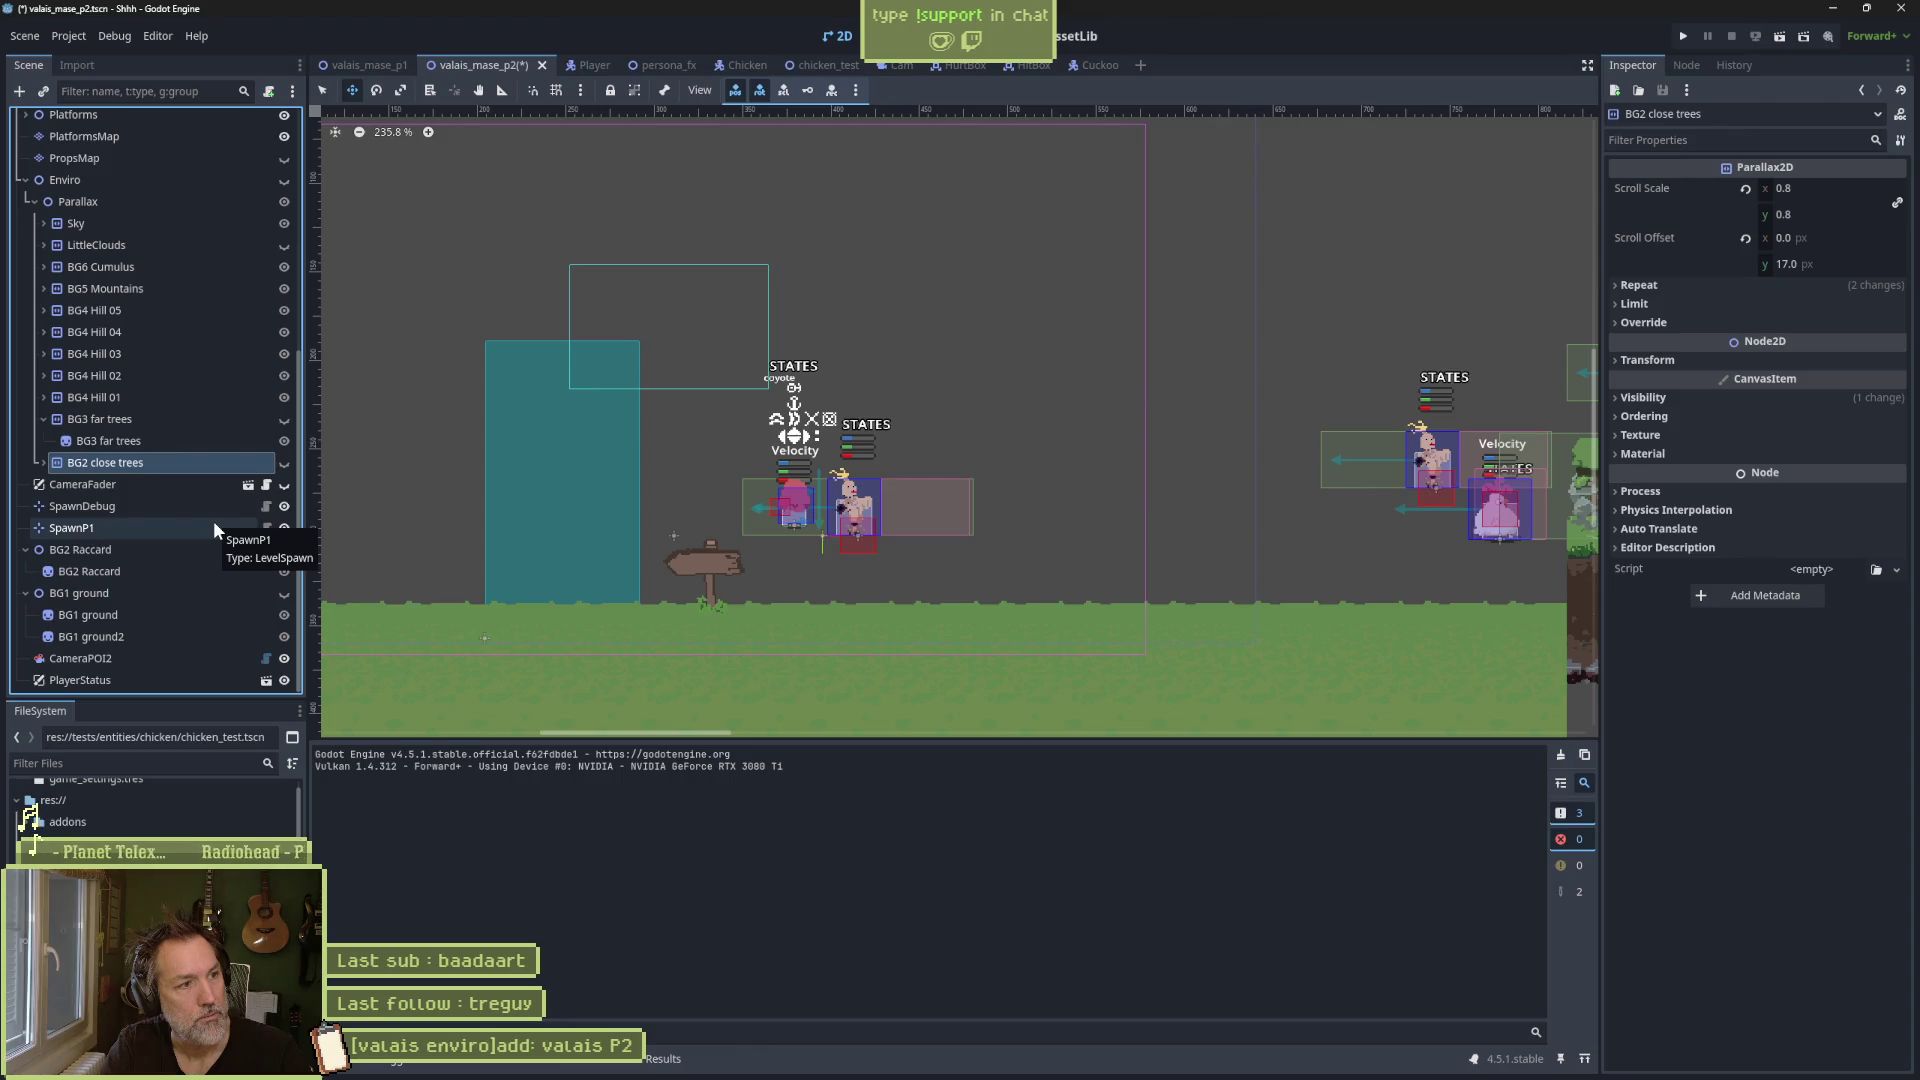
pyautogui.press('F2')
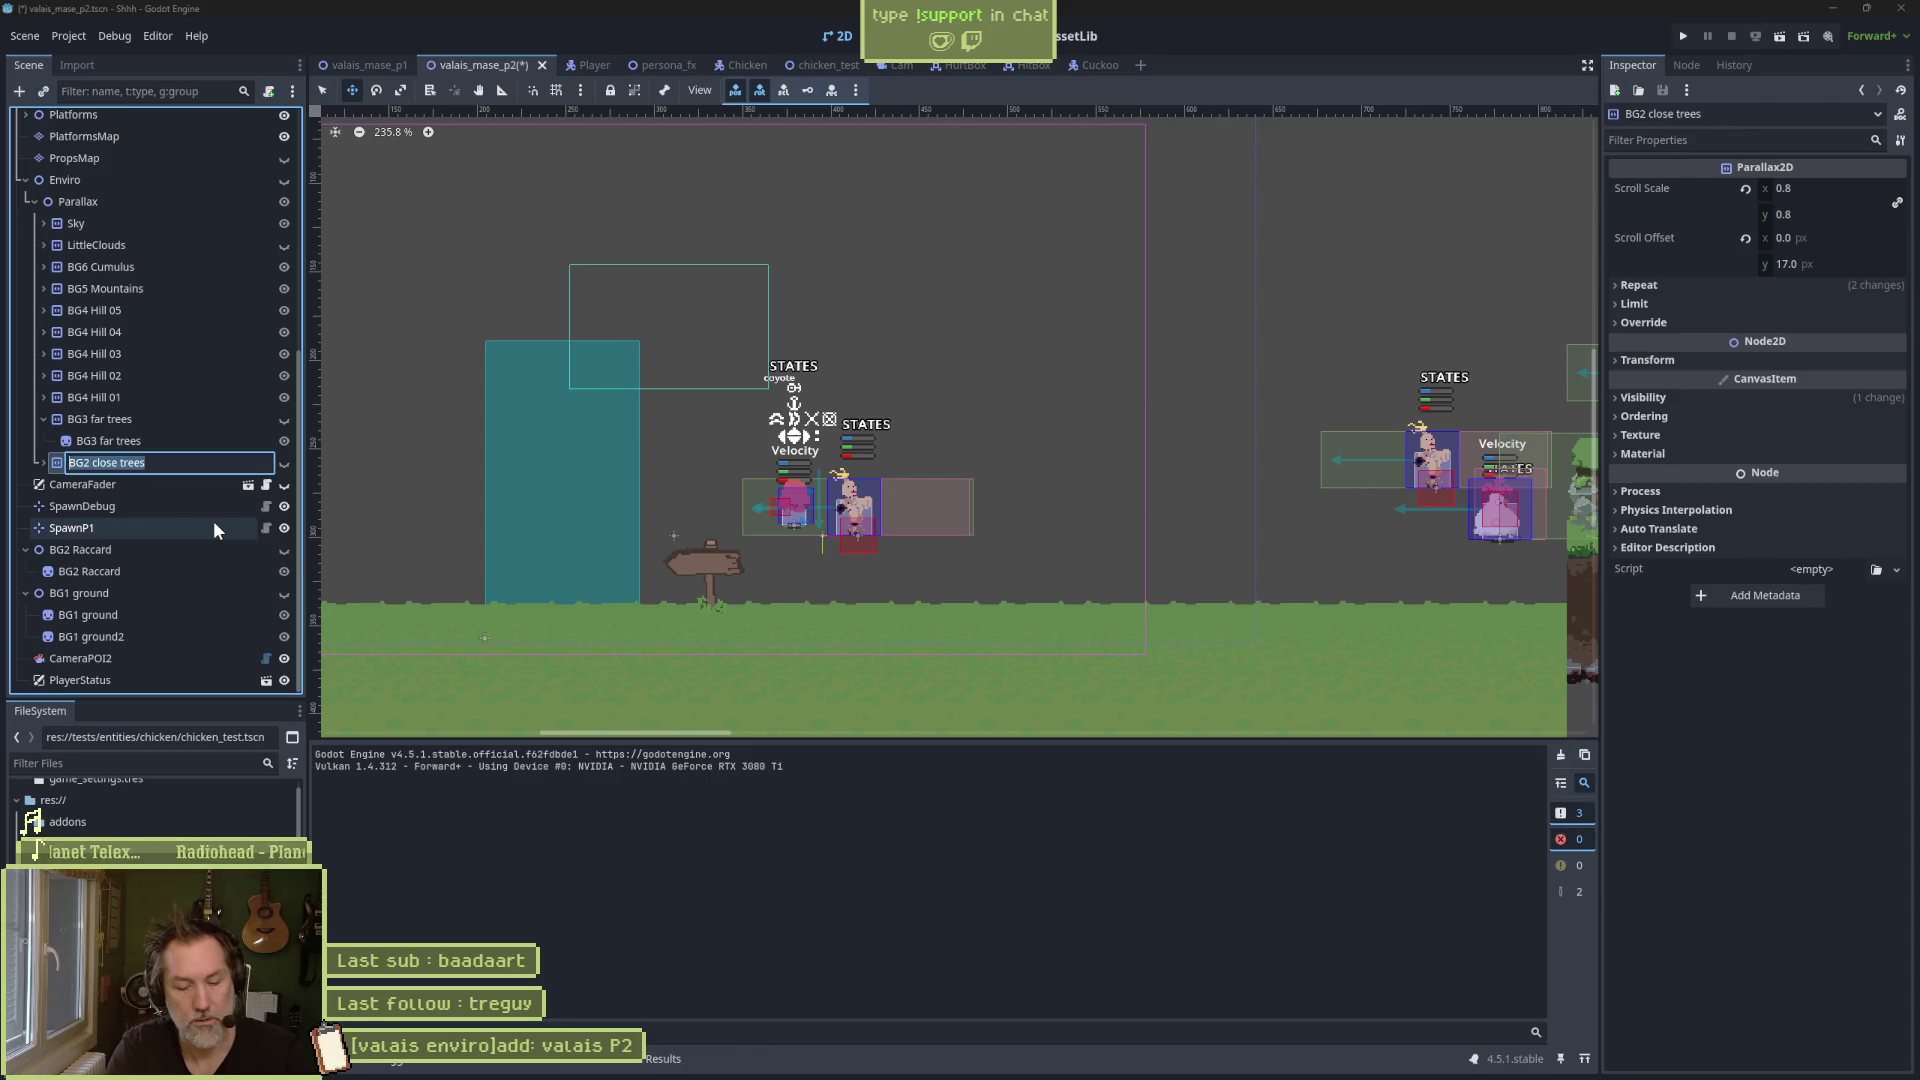
pyautogui.write('BG1 Water')
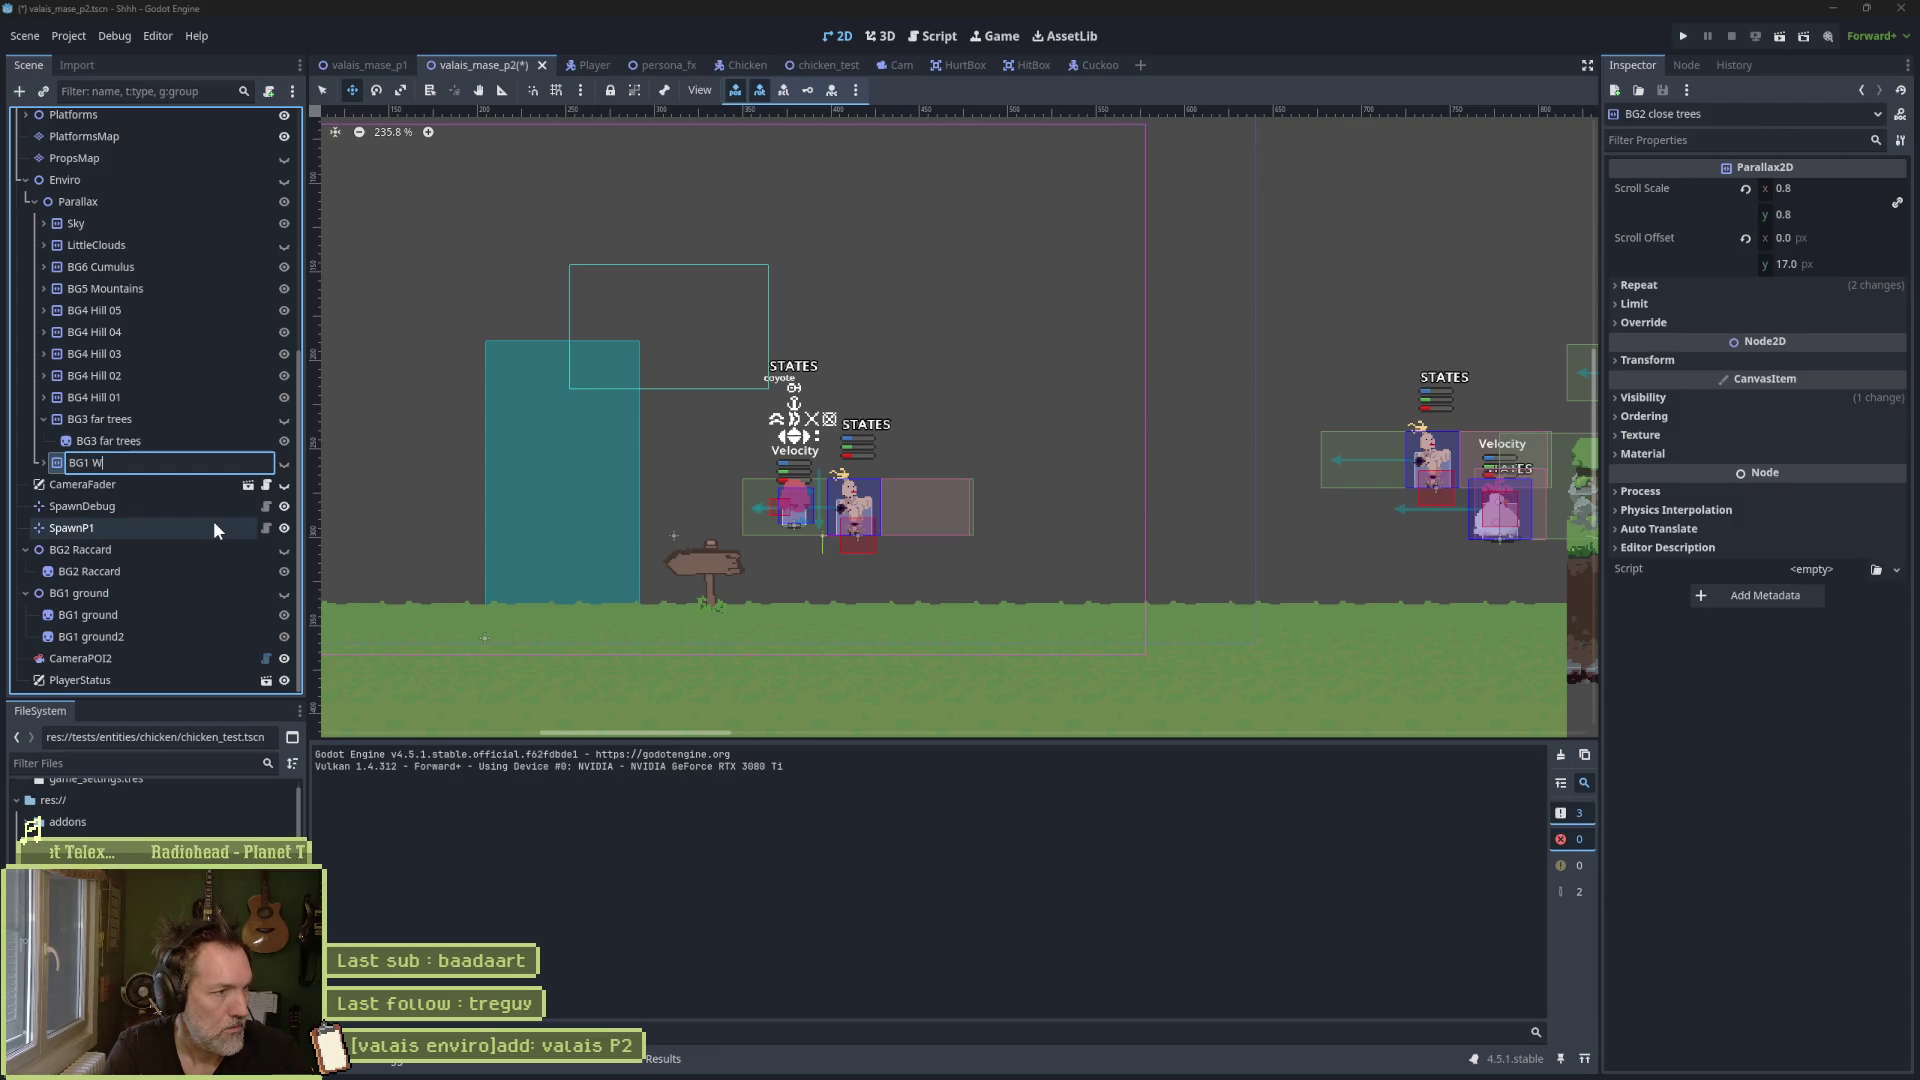
pyautogui.write('fall')
pyautogui.press('Return')
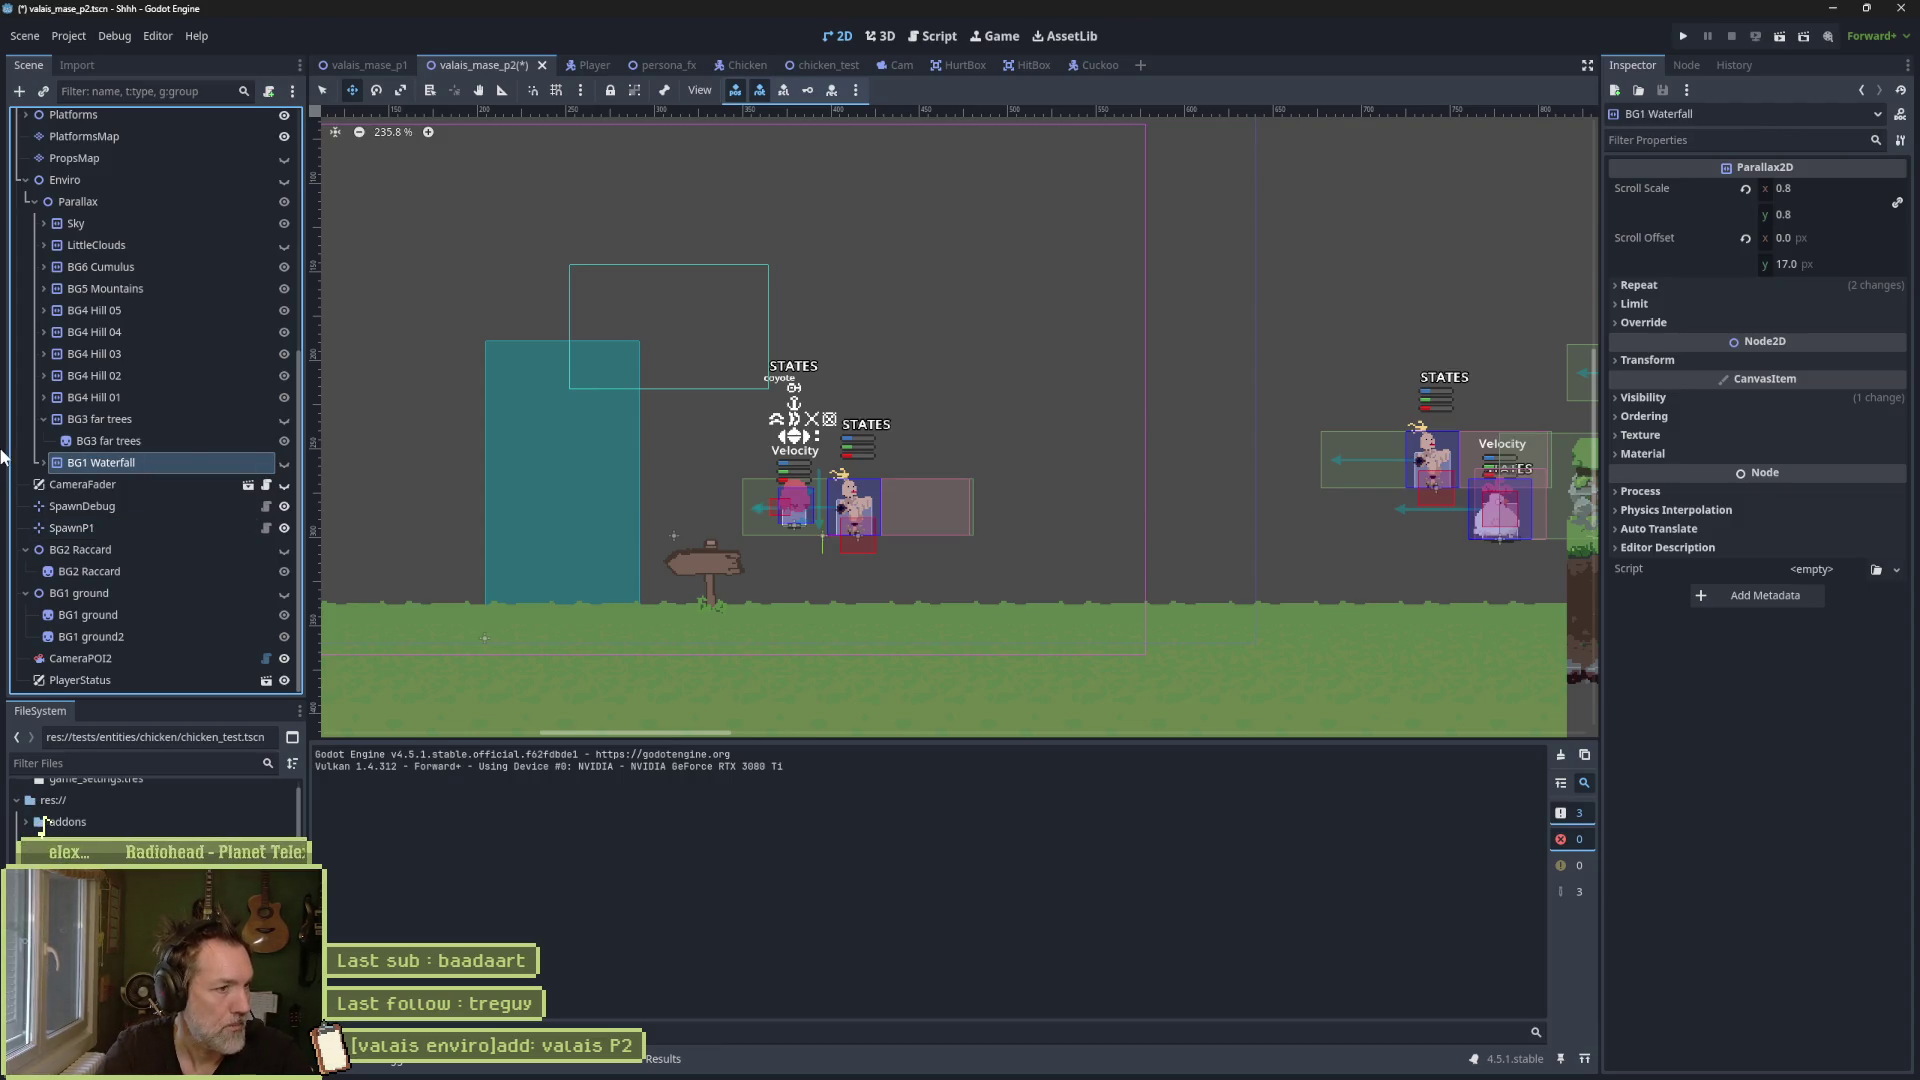
# - Expand BG1 Waterfall and rename its child sprite to 'Sprite2D'
pyautogui.scroll(-3, 1090, 420)
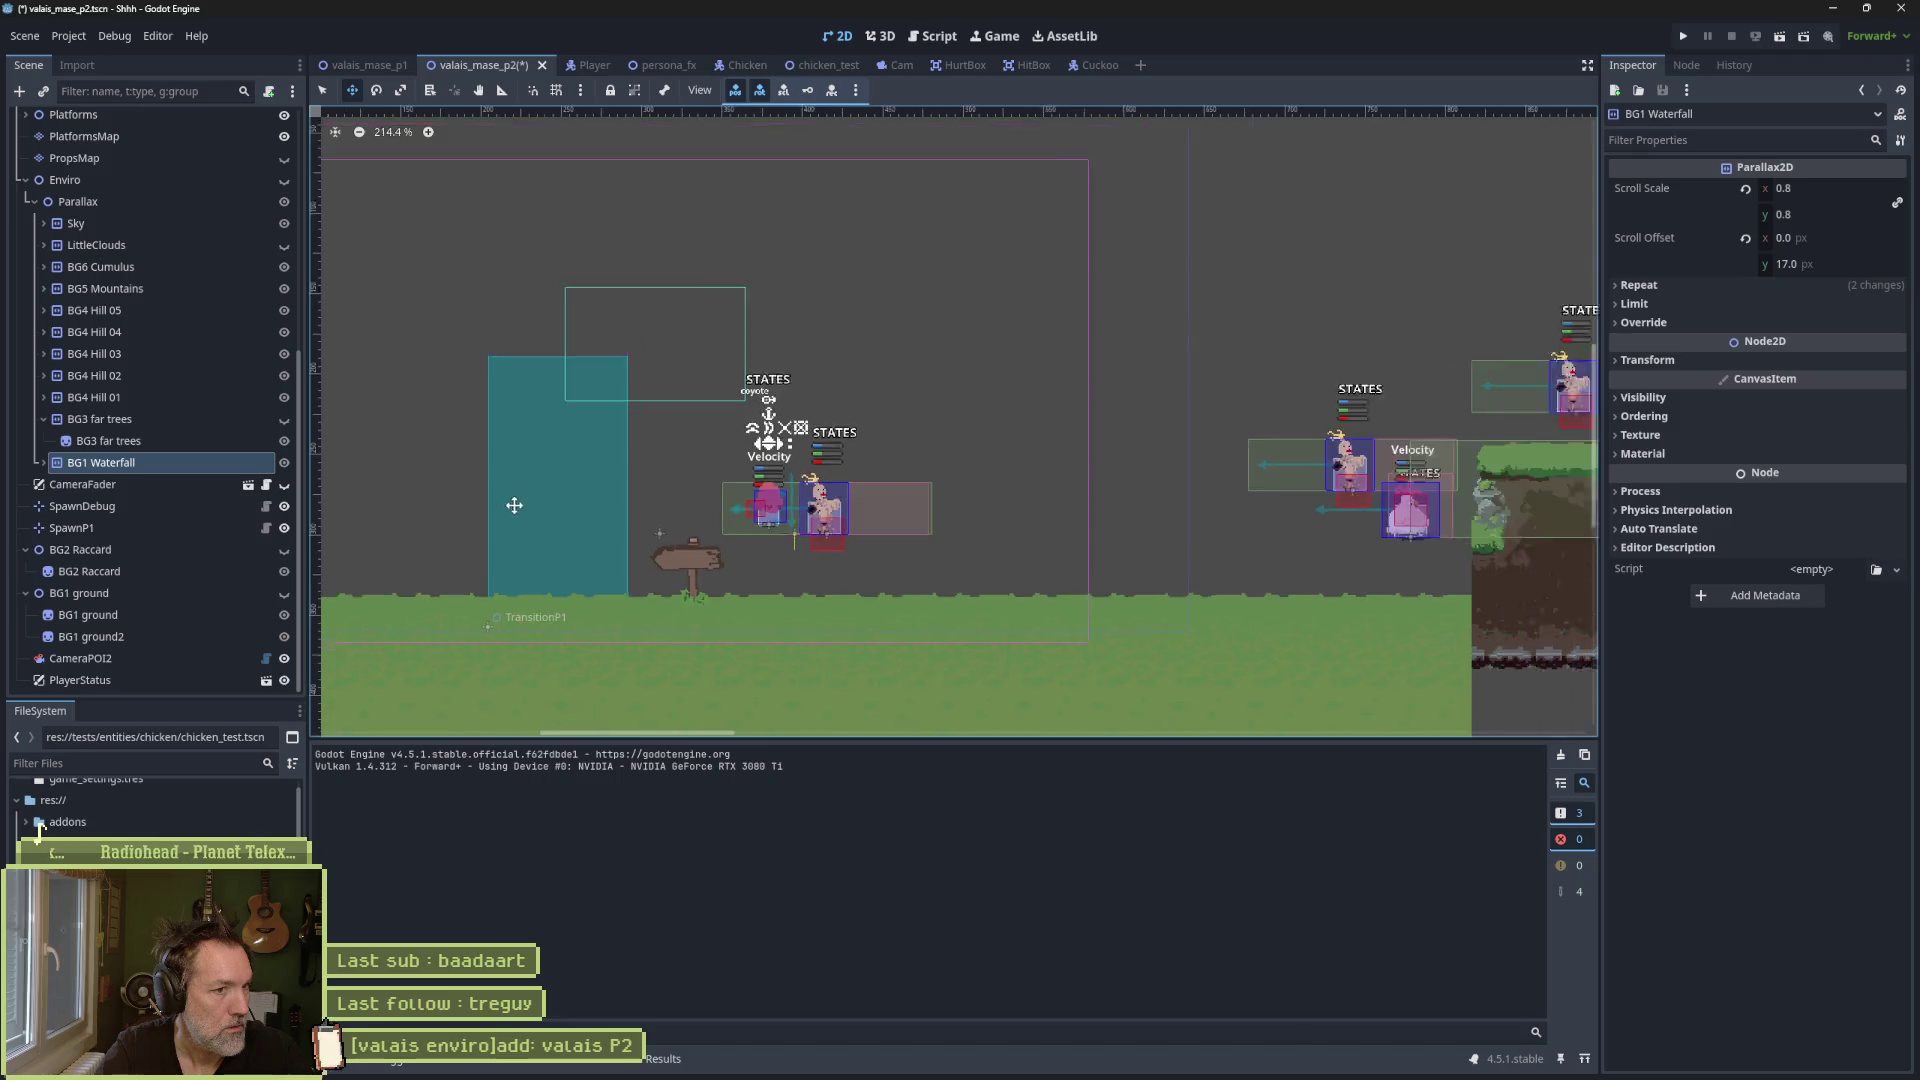
pyautogui.moveTo(1090, 419); pyautogui.dragTo(788, 470)
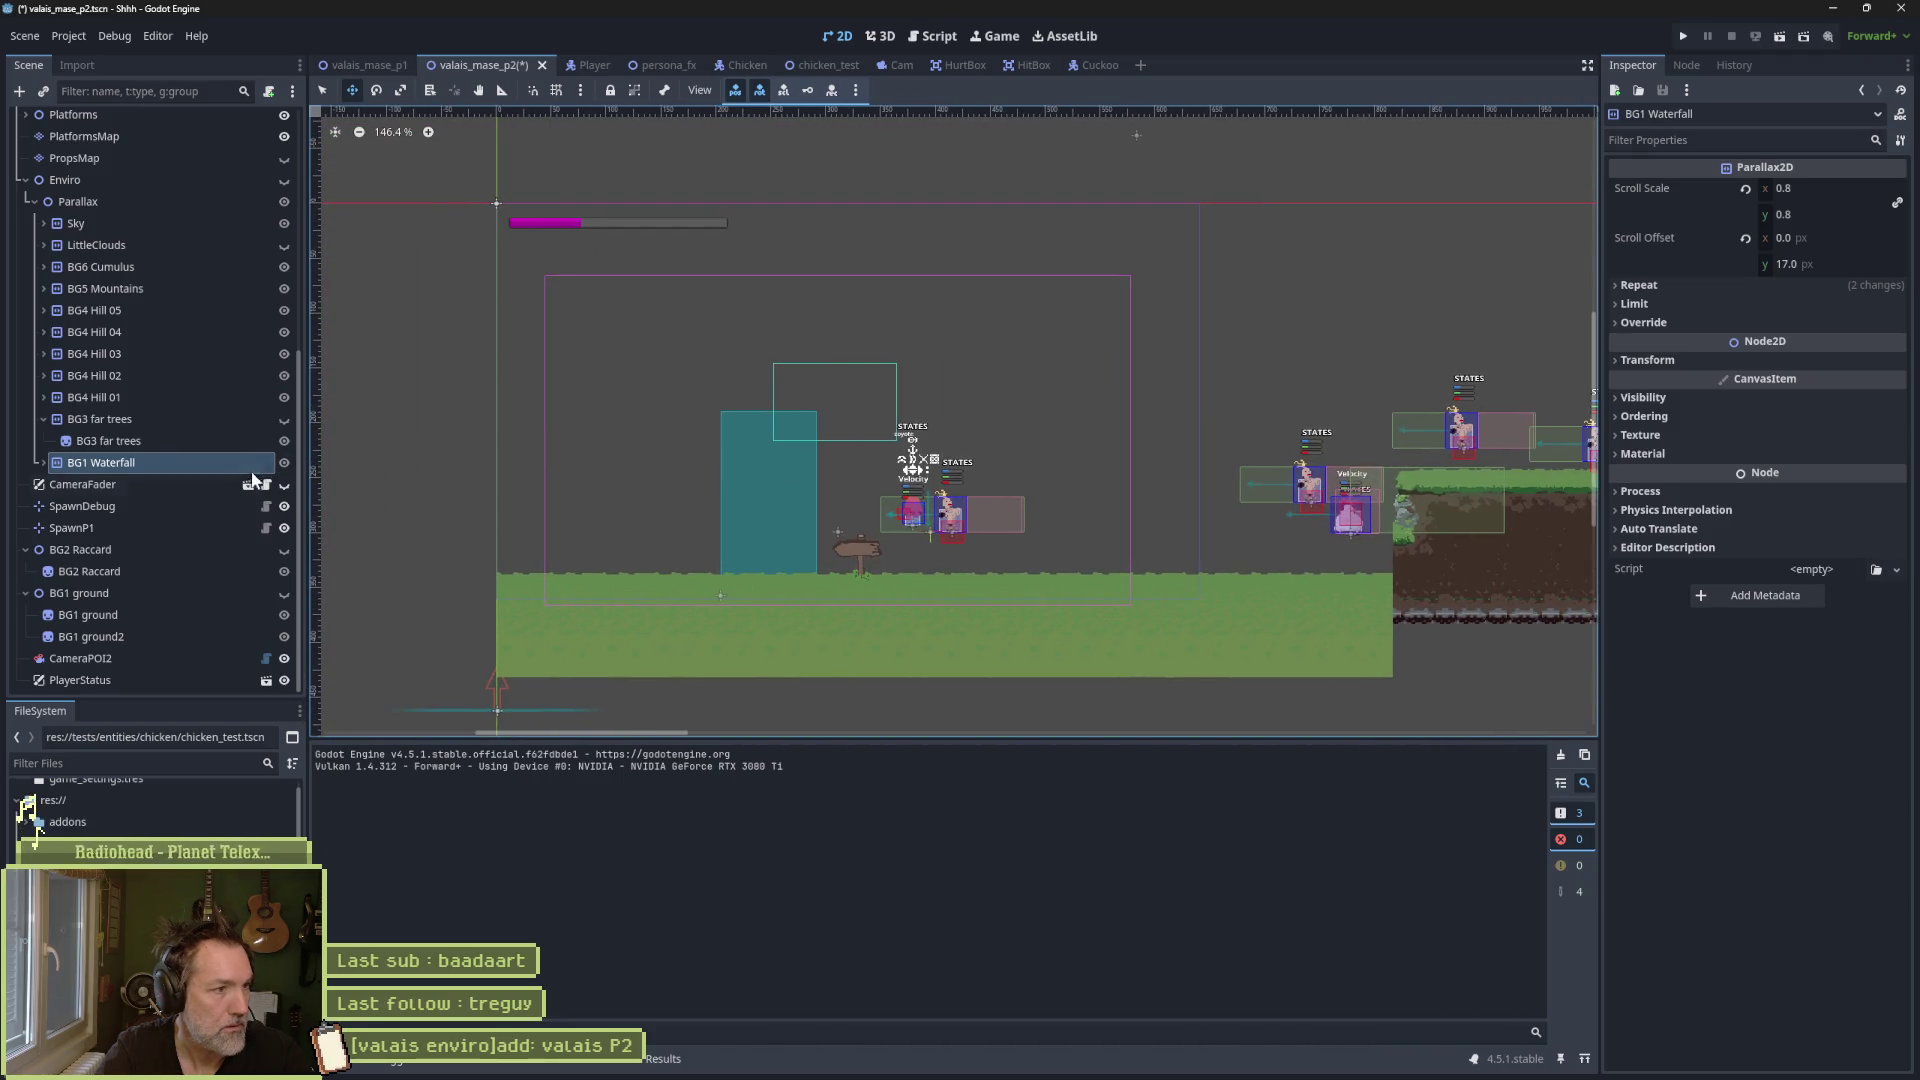
pyautogui.click(44, 462)
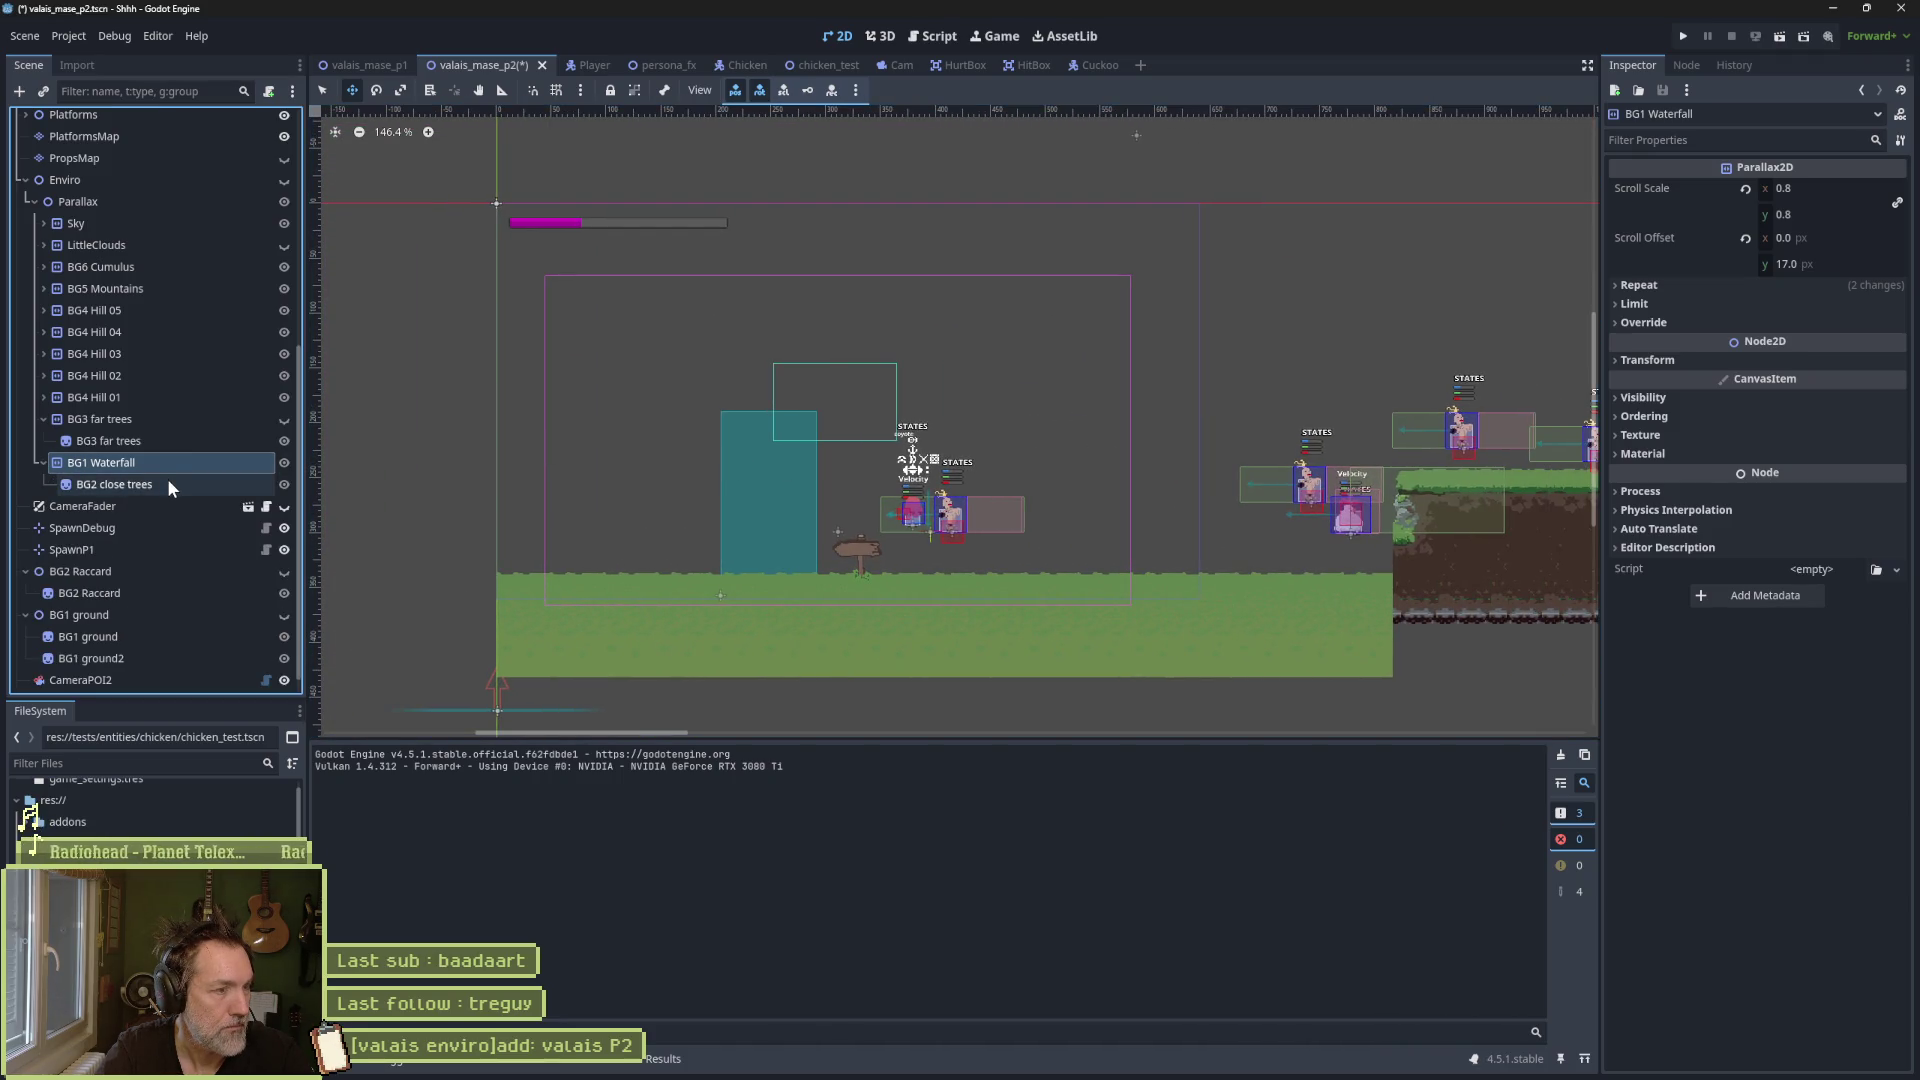
pyautogui.press('F2')
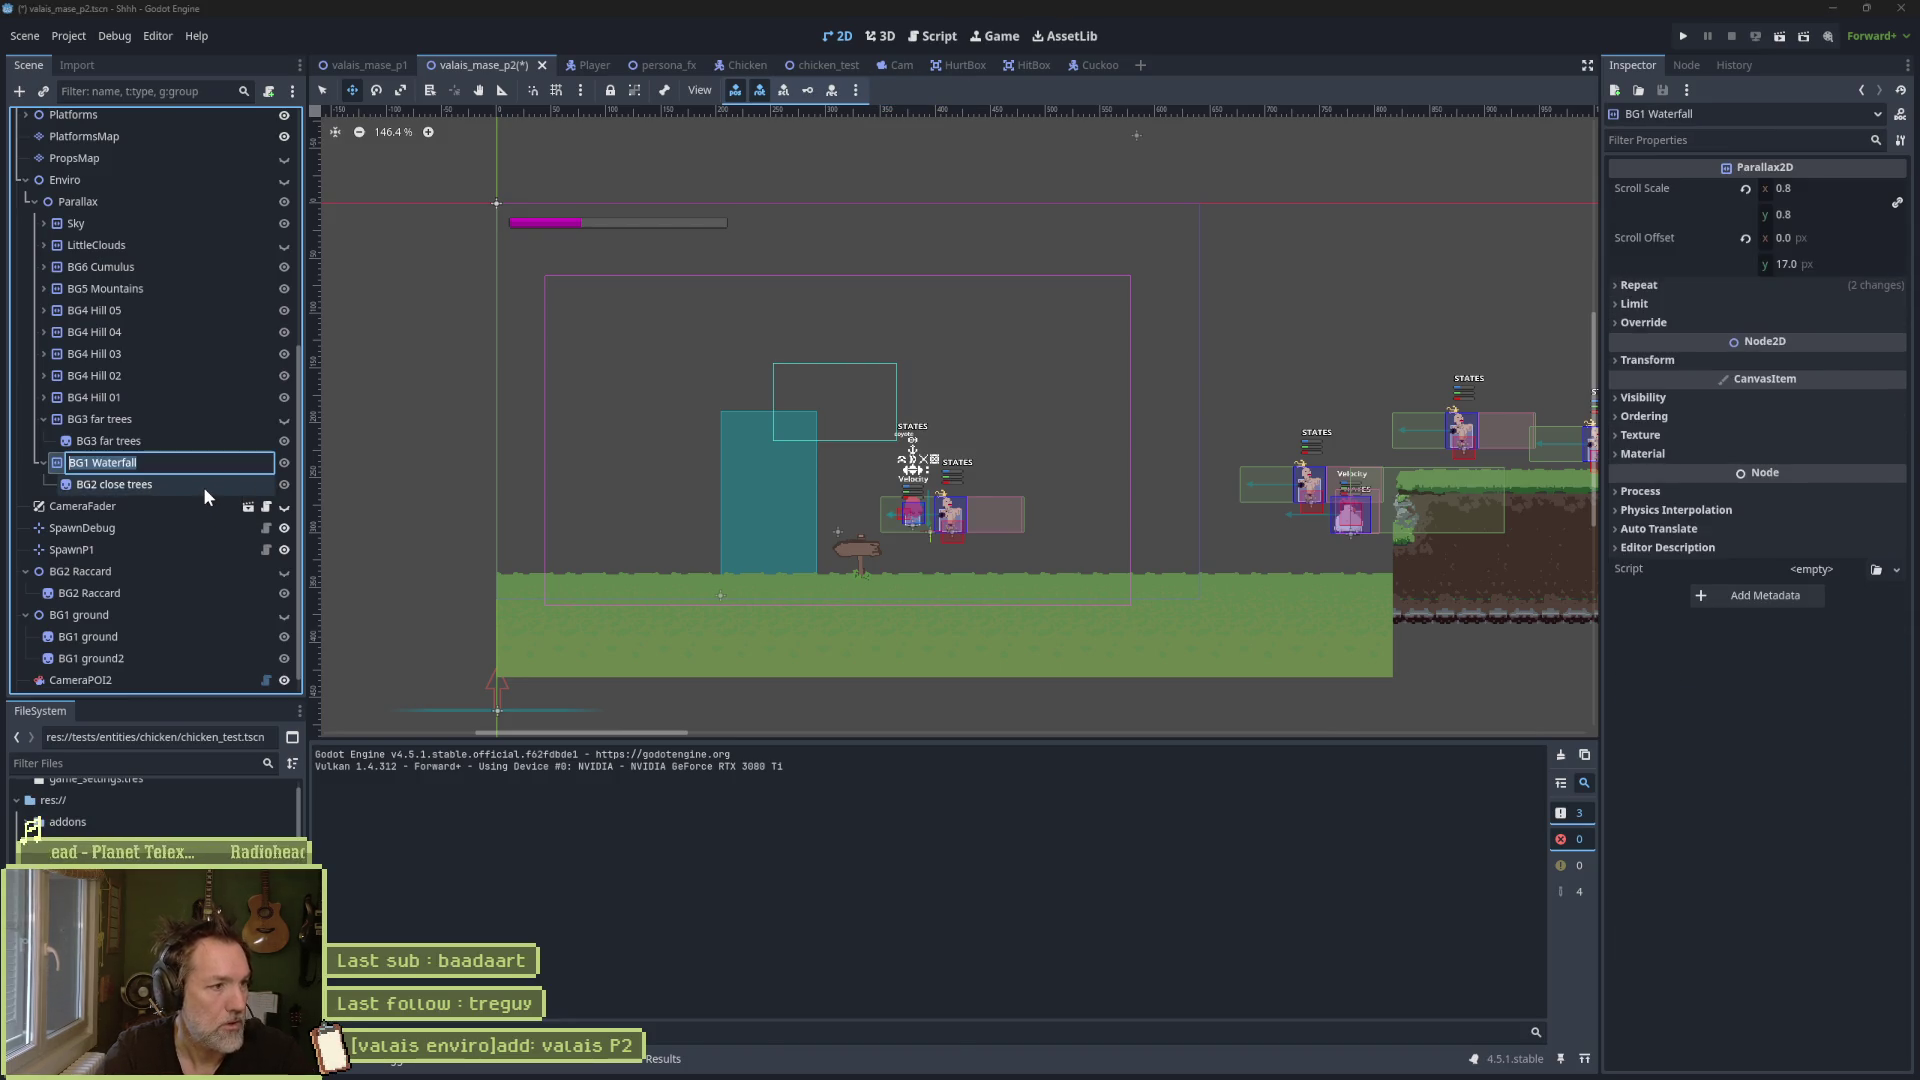
pyautogui.click(190, 484)
pyautogui.click(190, 484)
pyautogui.press('F2')
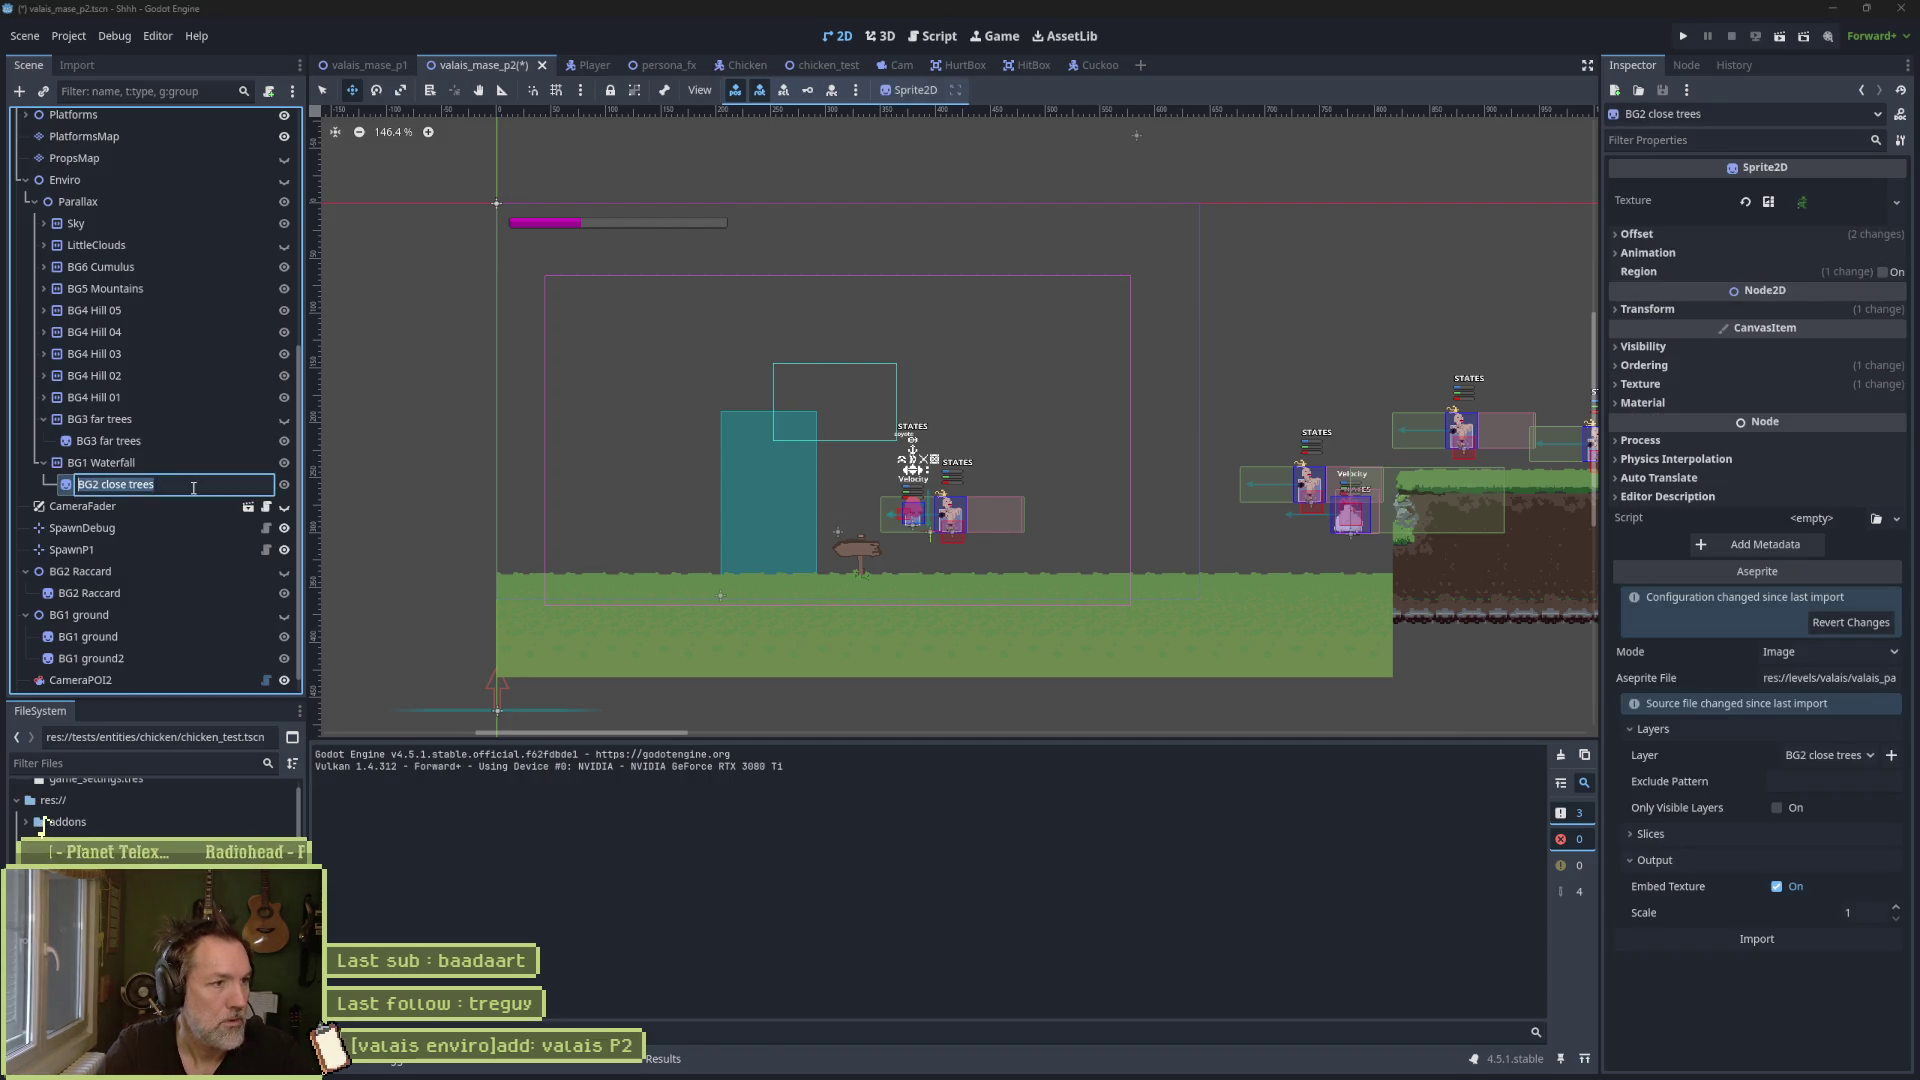
pyautogui.write('S')
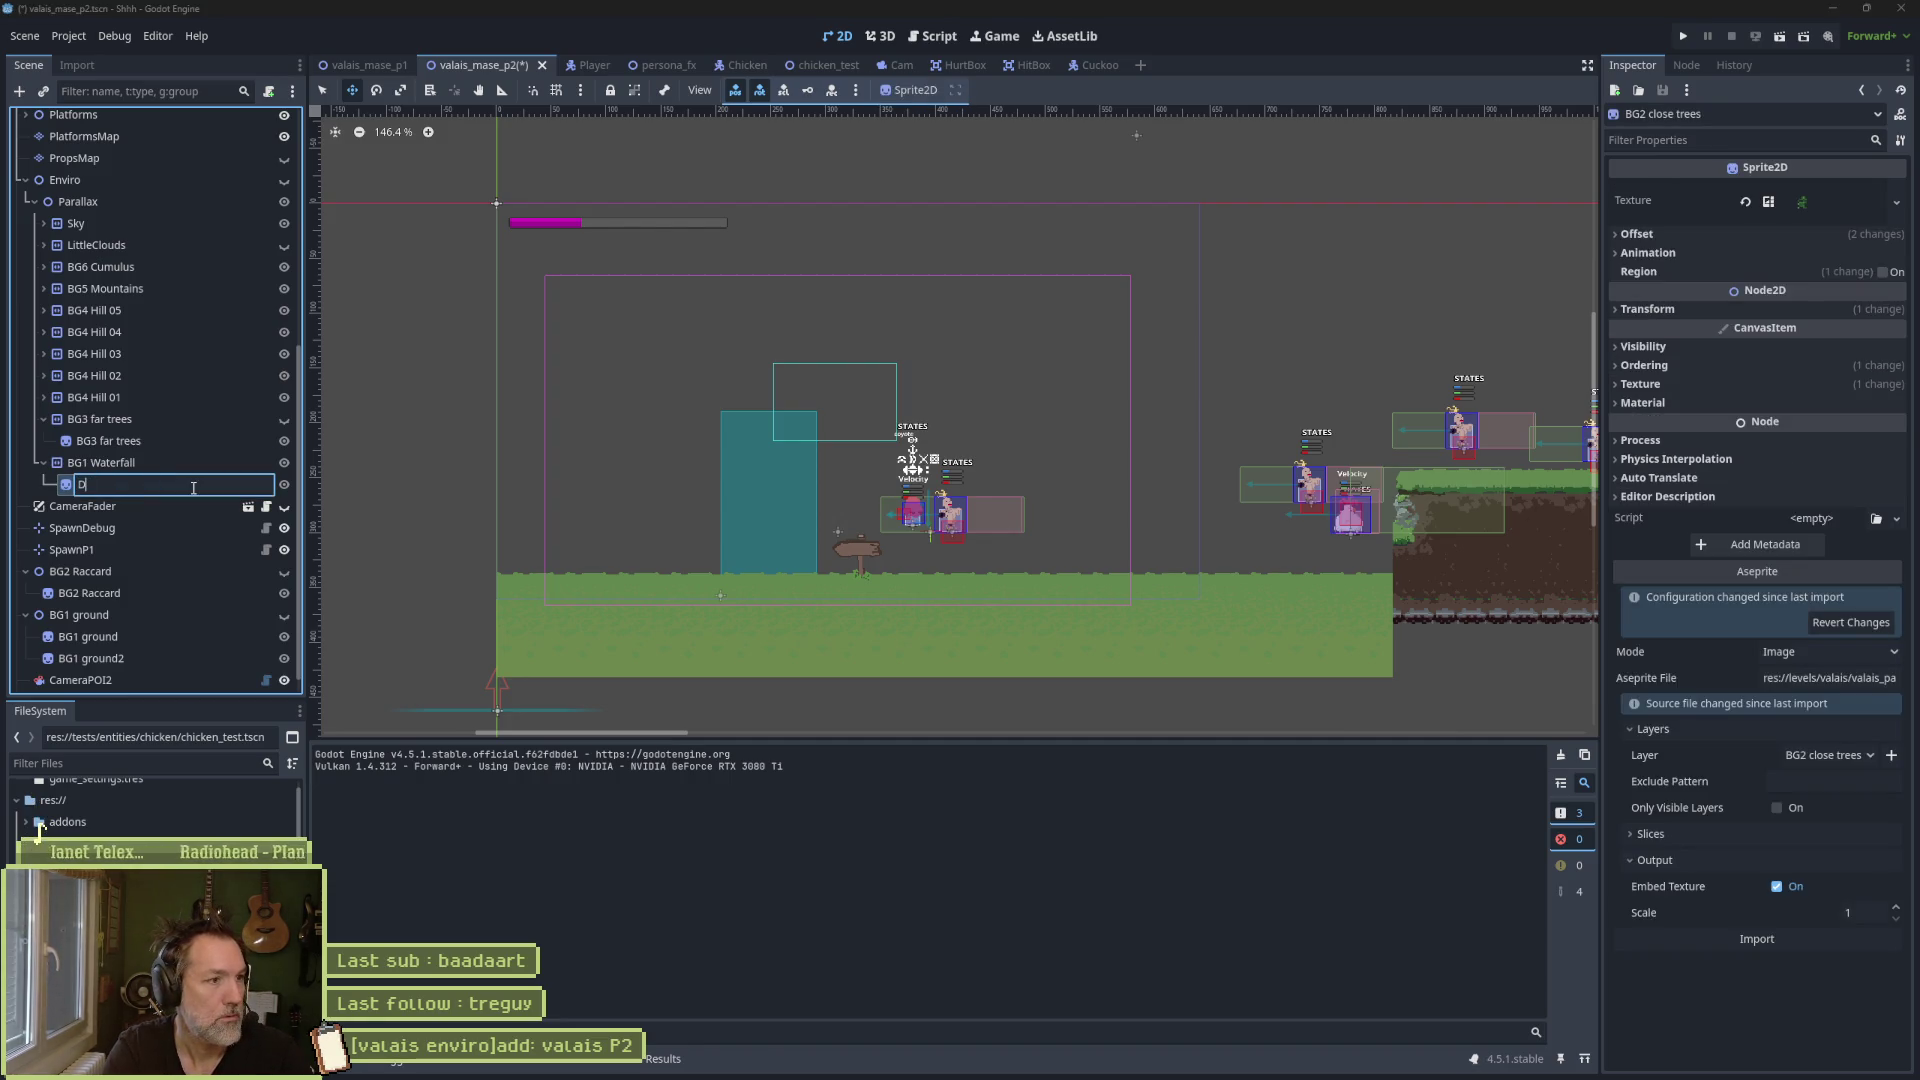
pyautogui.write('Sprite2')
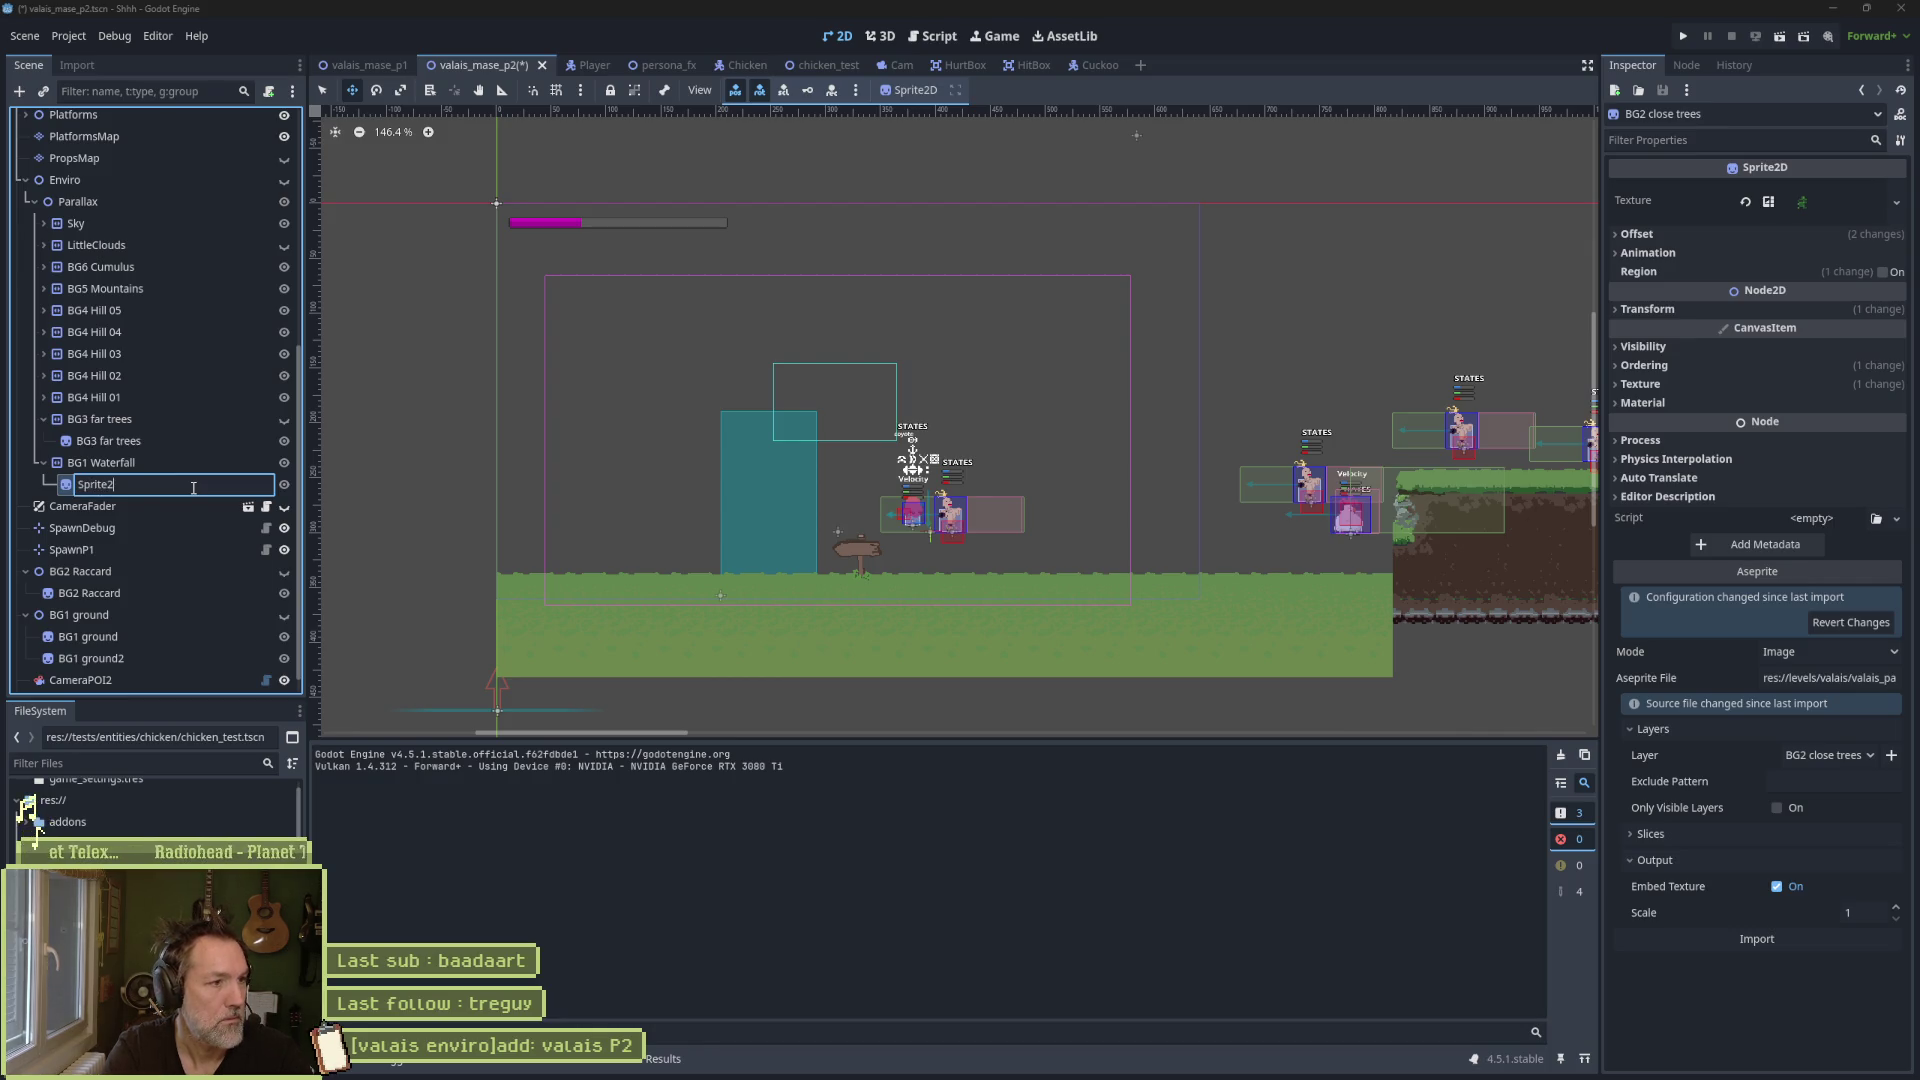
pyautogui.write('D')
pyautogui.press('Return')
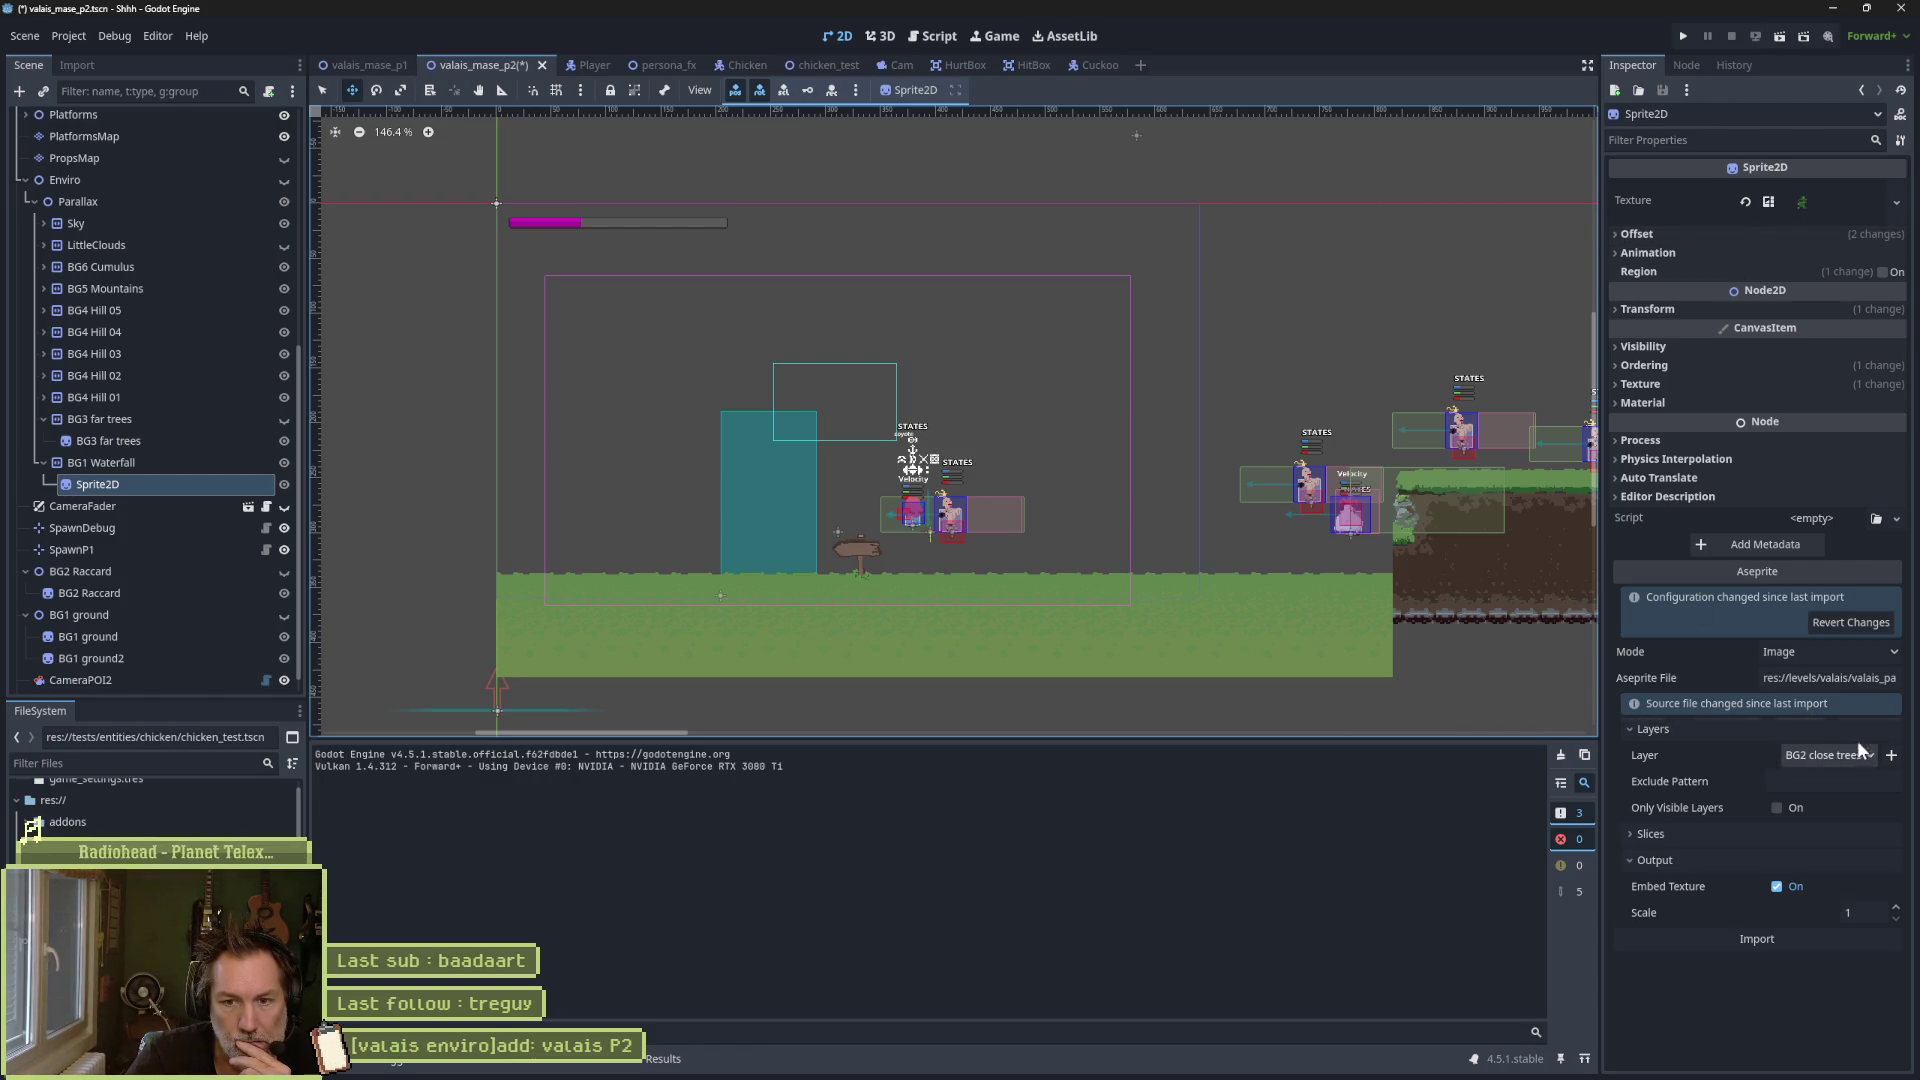
# - Point the Sprite2D's Aseprite File to waterfall.aseprite, import, then reimport with Layer set to [all]
pyautogui.click(1849, 680)
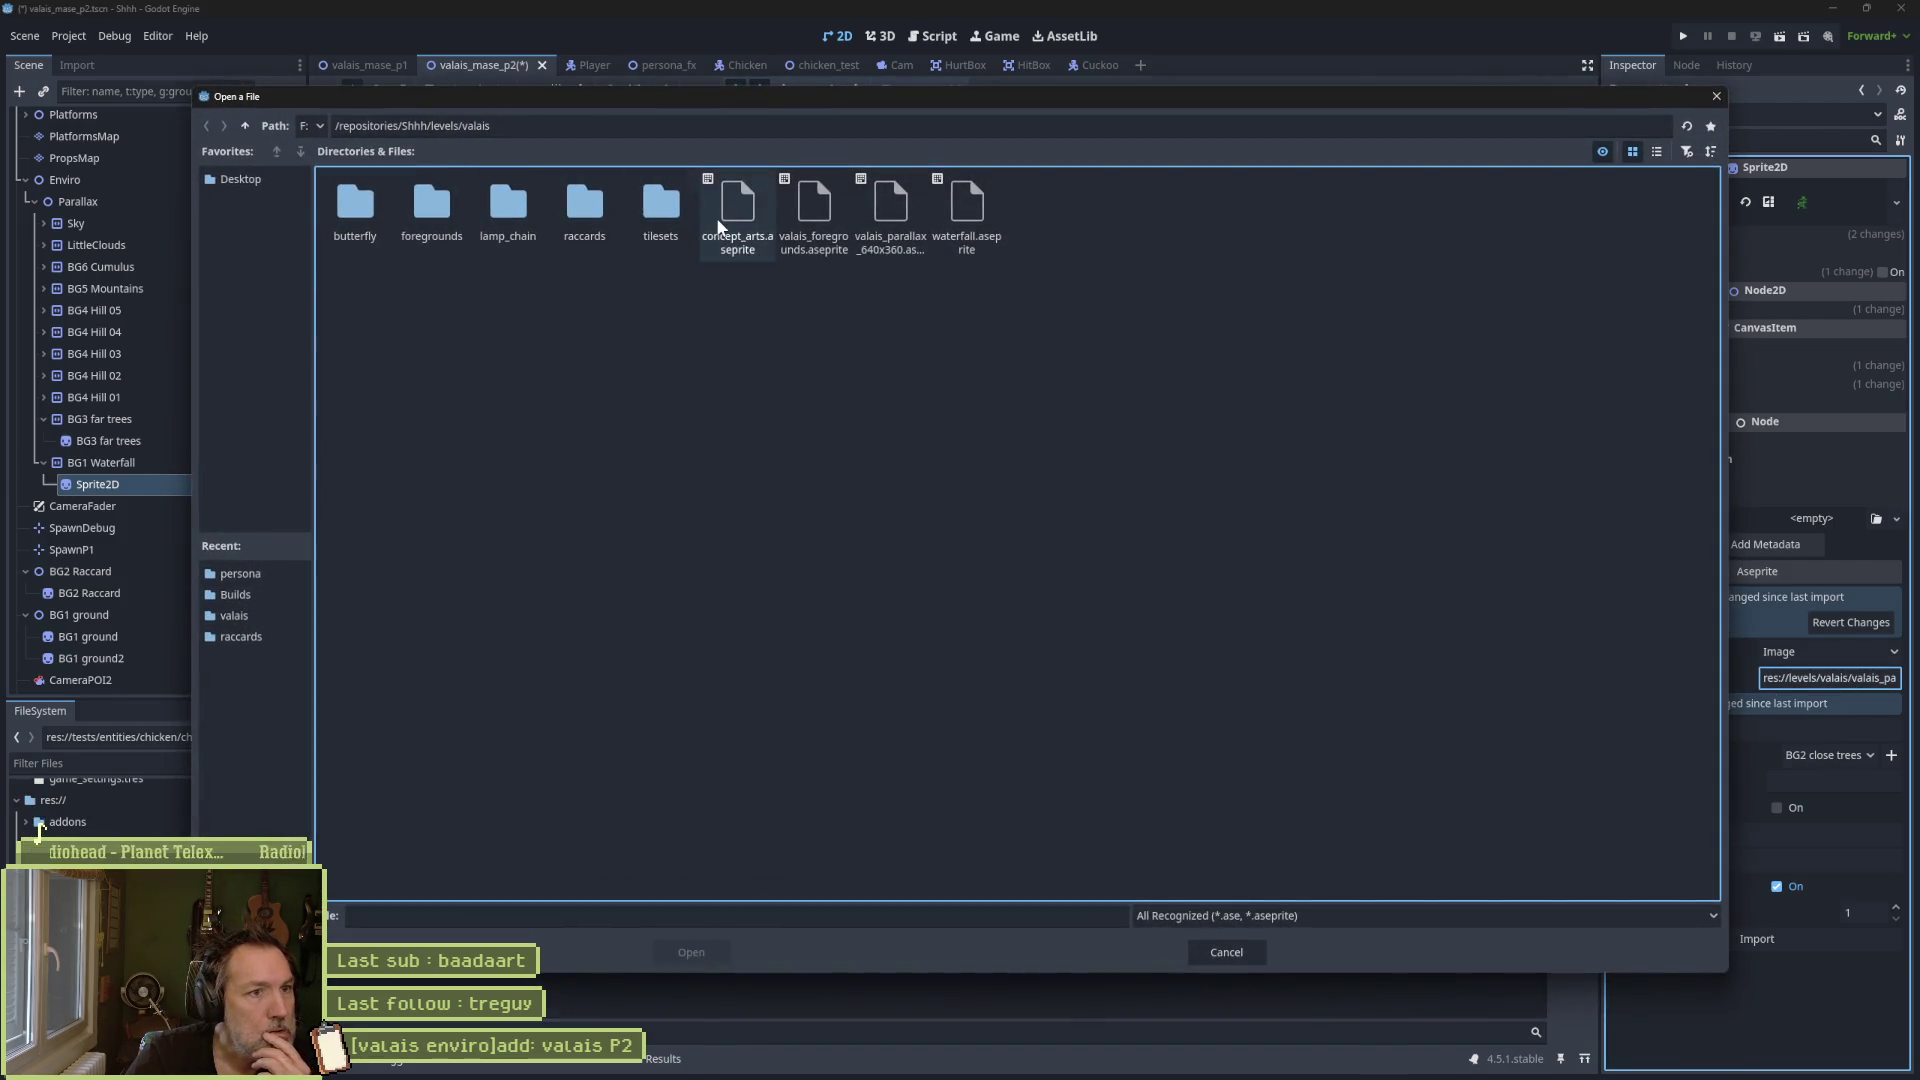
pyautogui.click(969, 212)
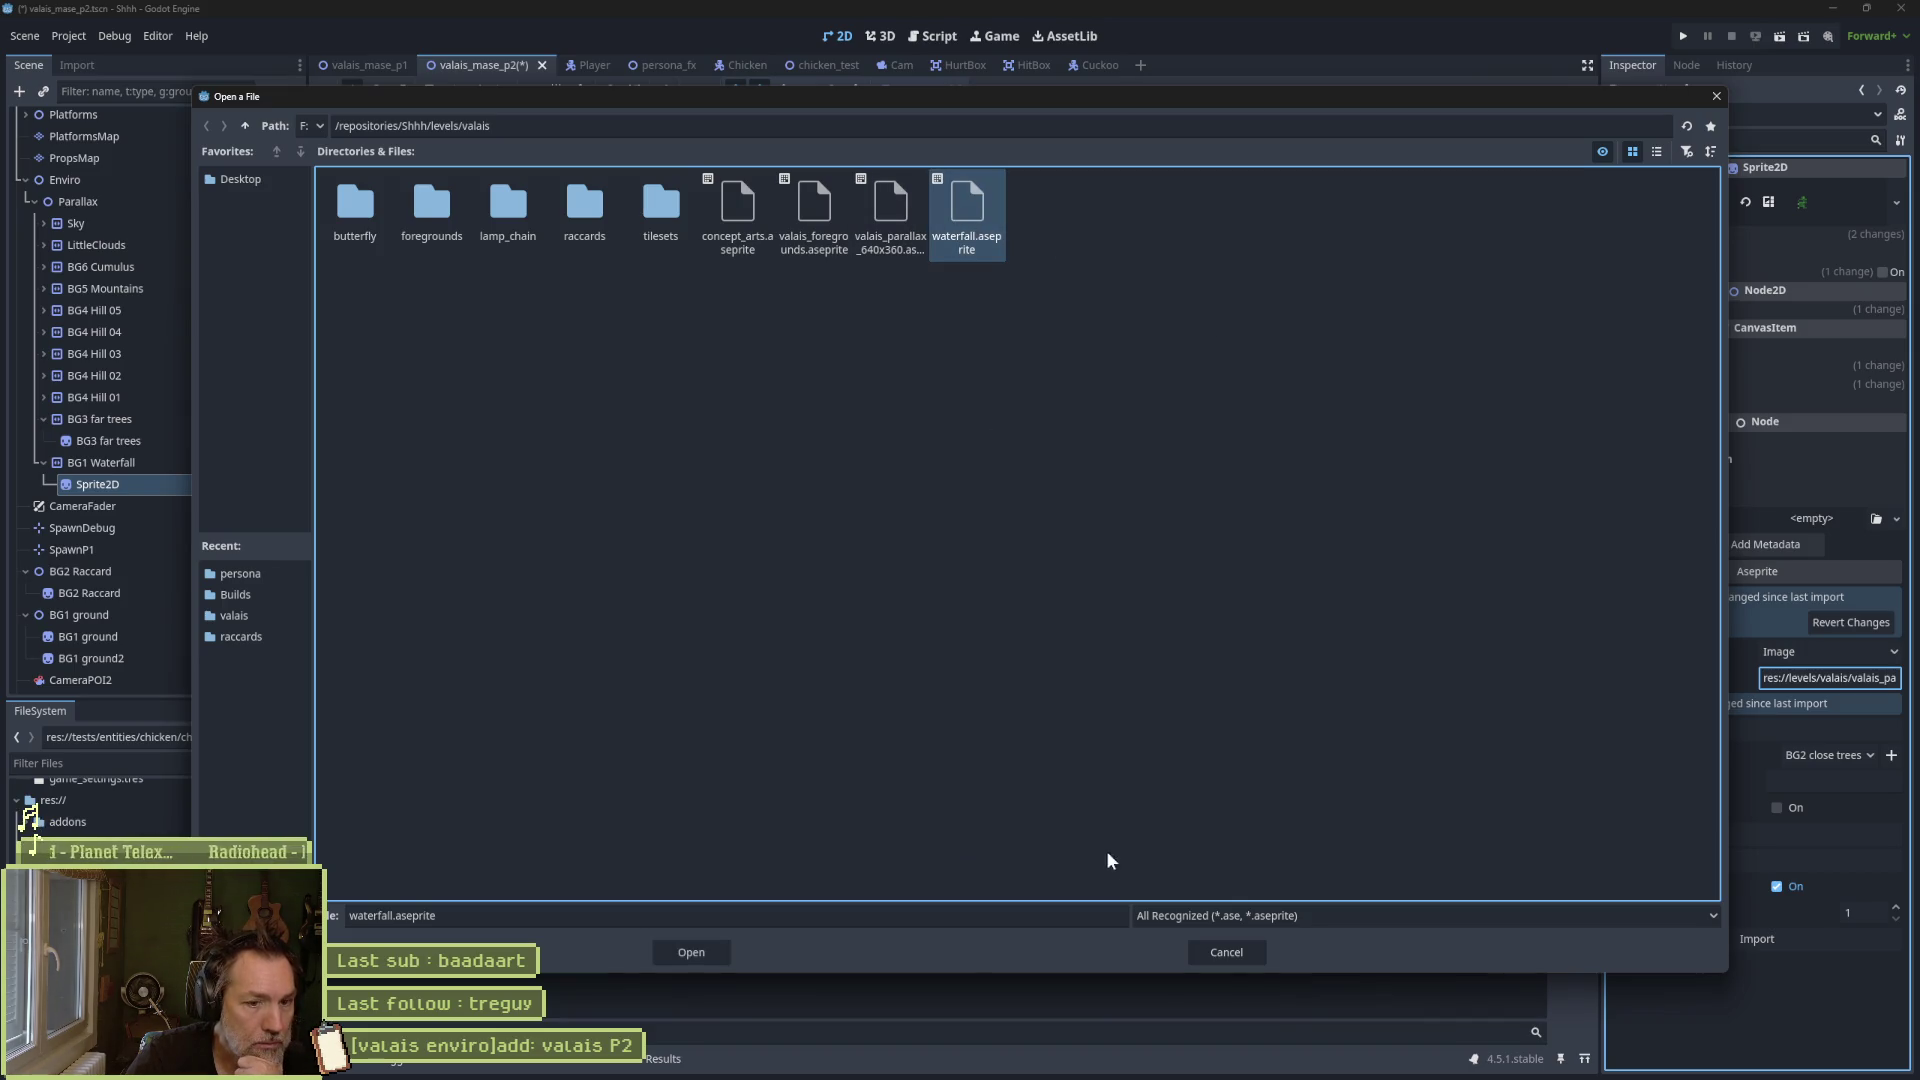
pyautogui.click(691, 952)
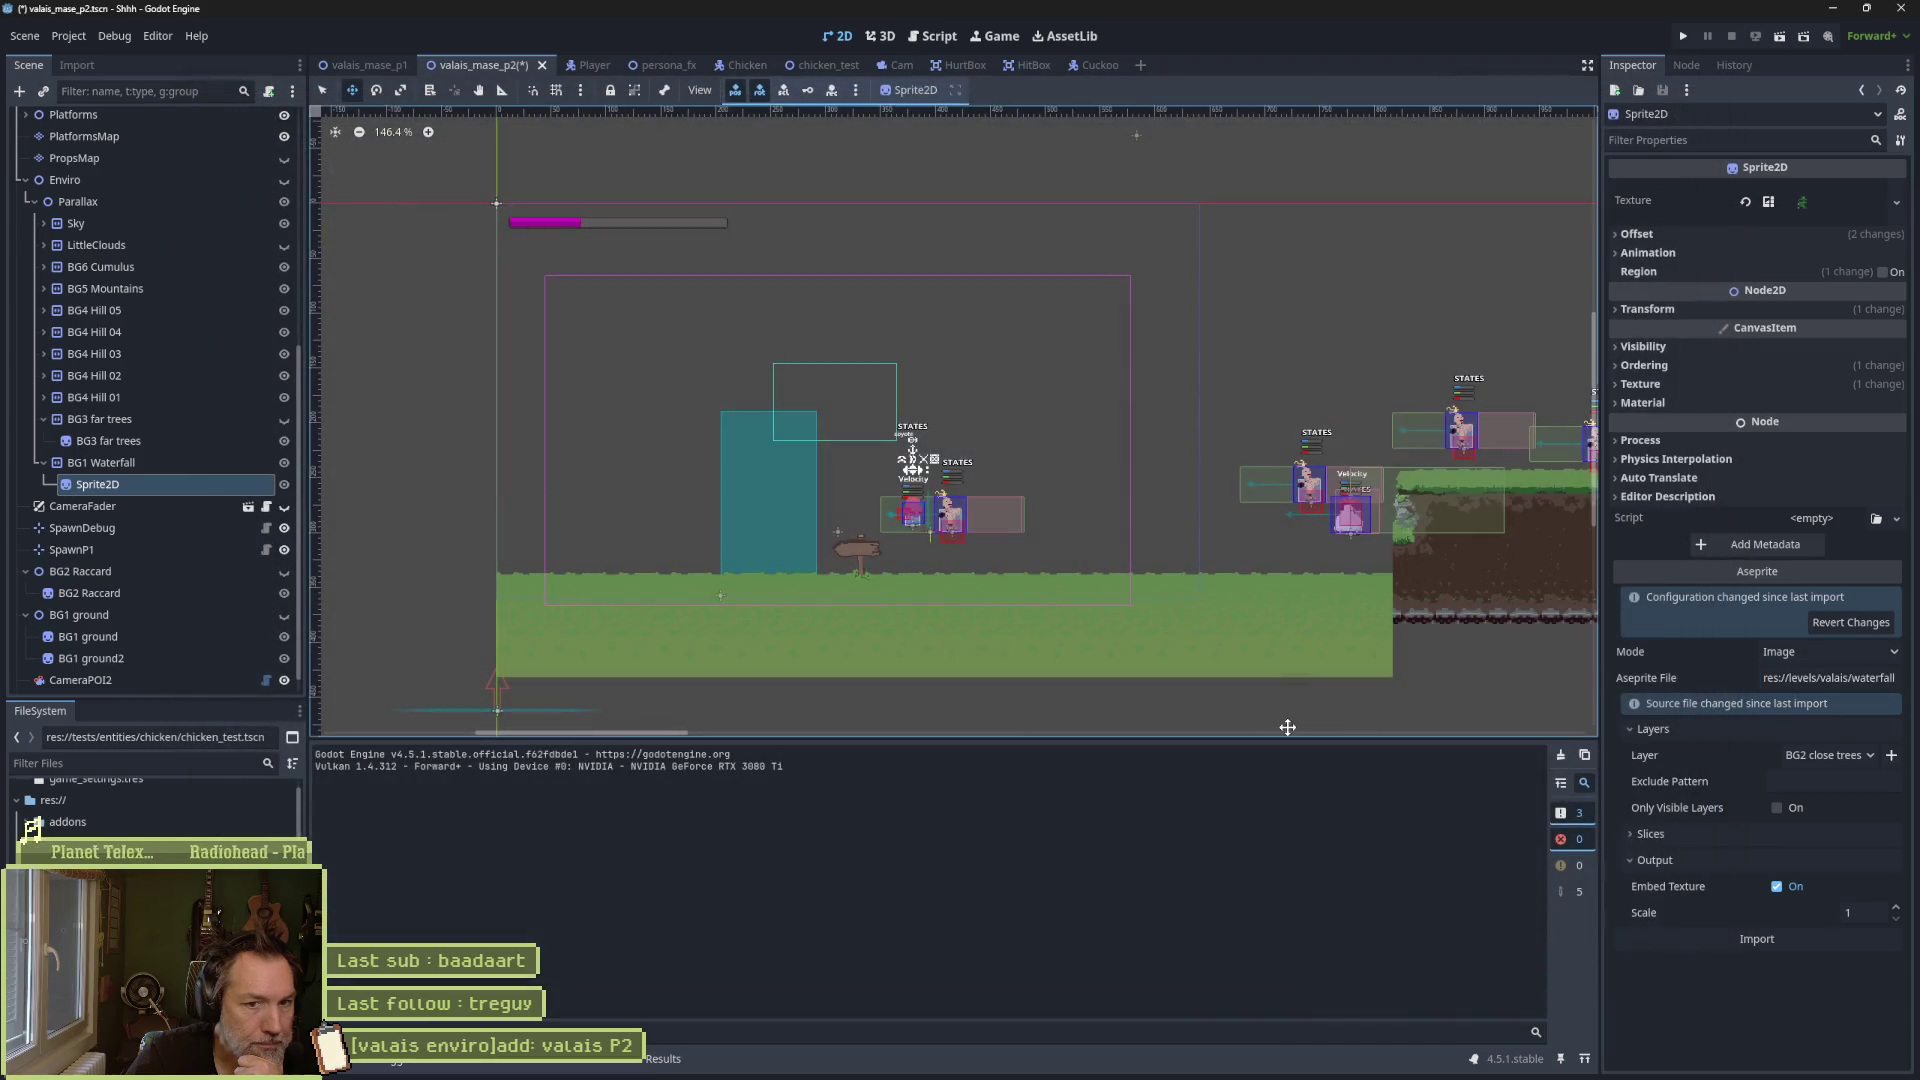
pyautogui.click(1770, 936)
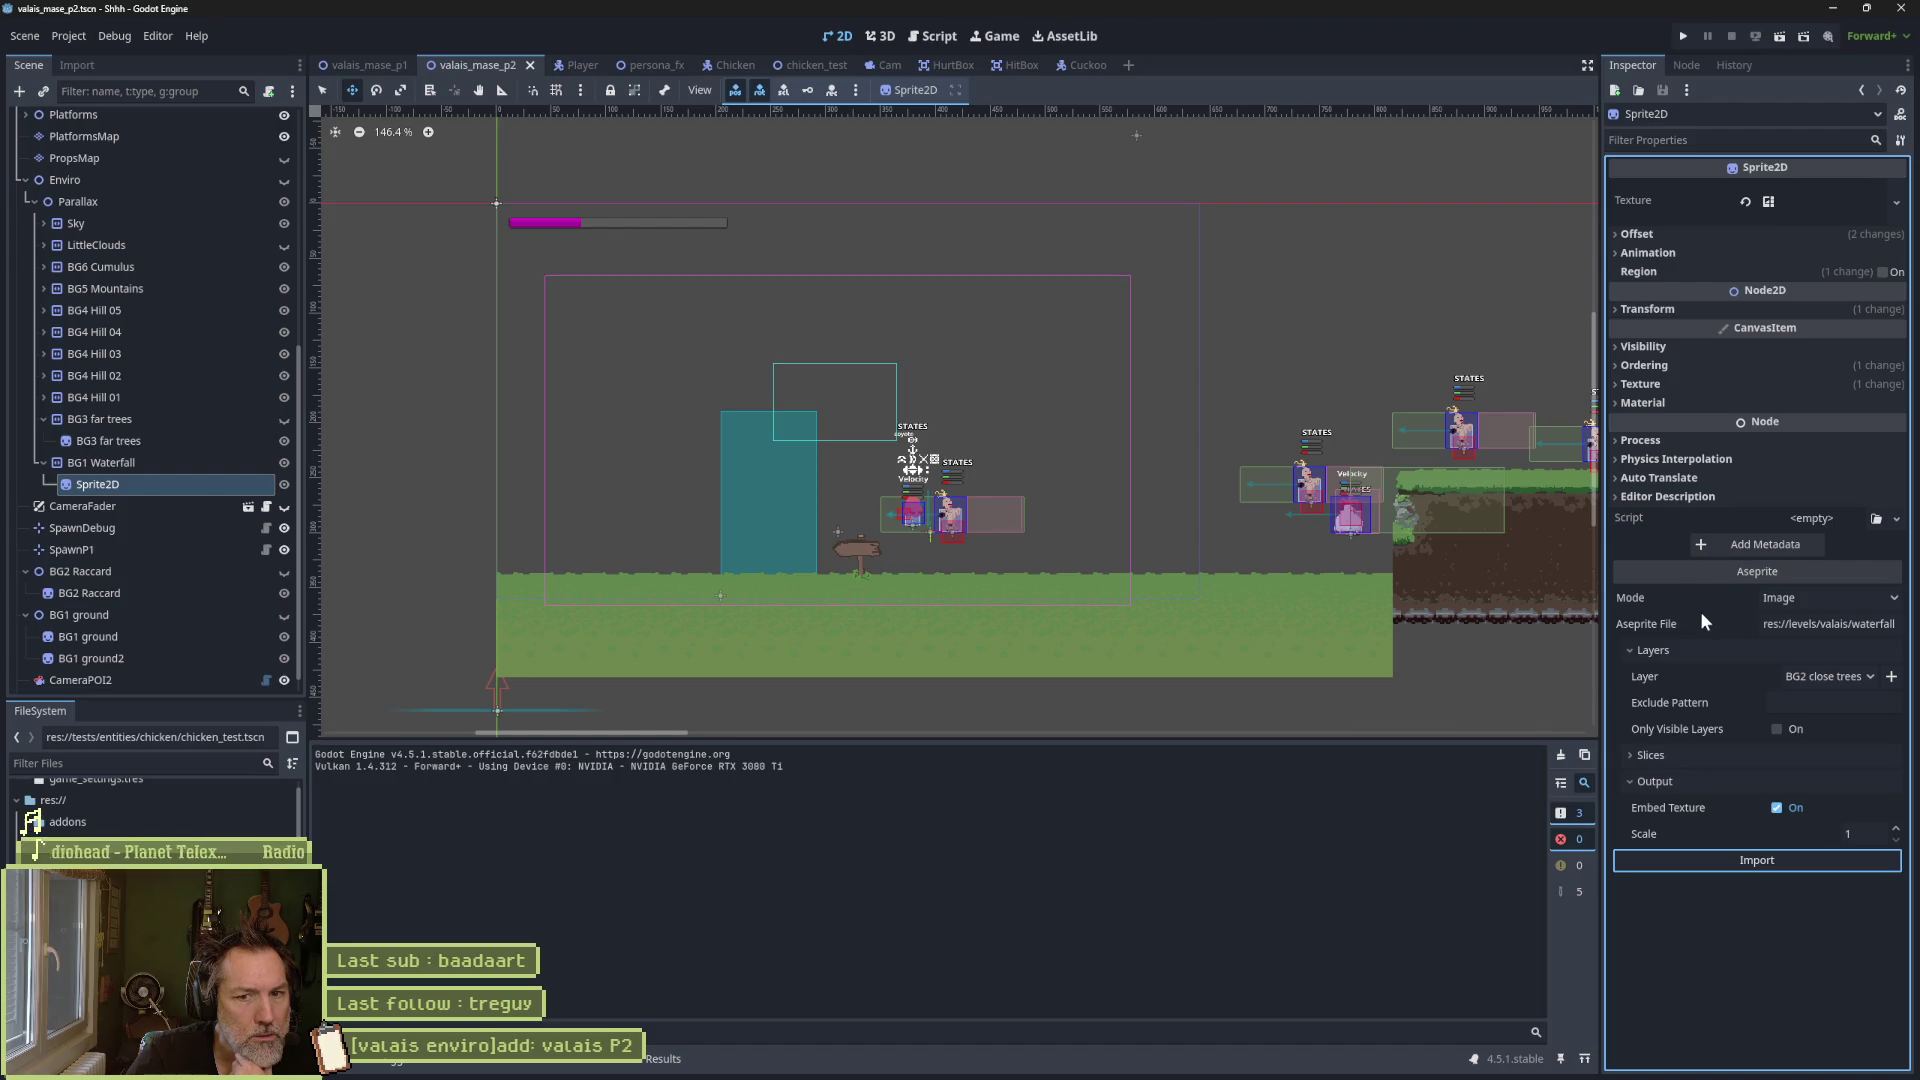
pyautogui.click(1852, 678)
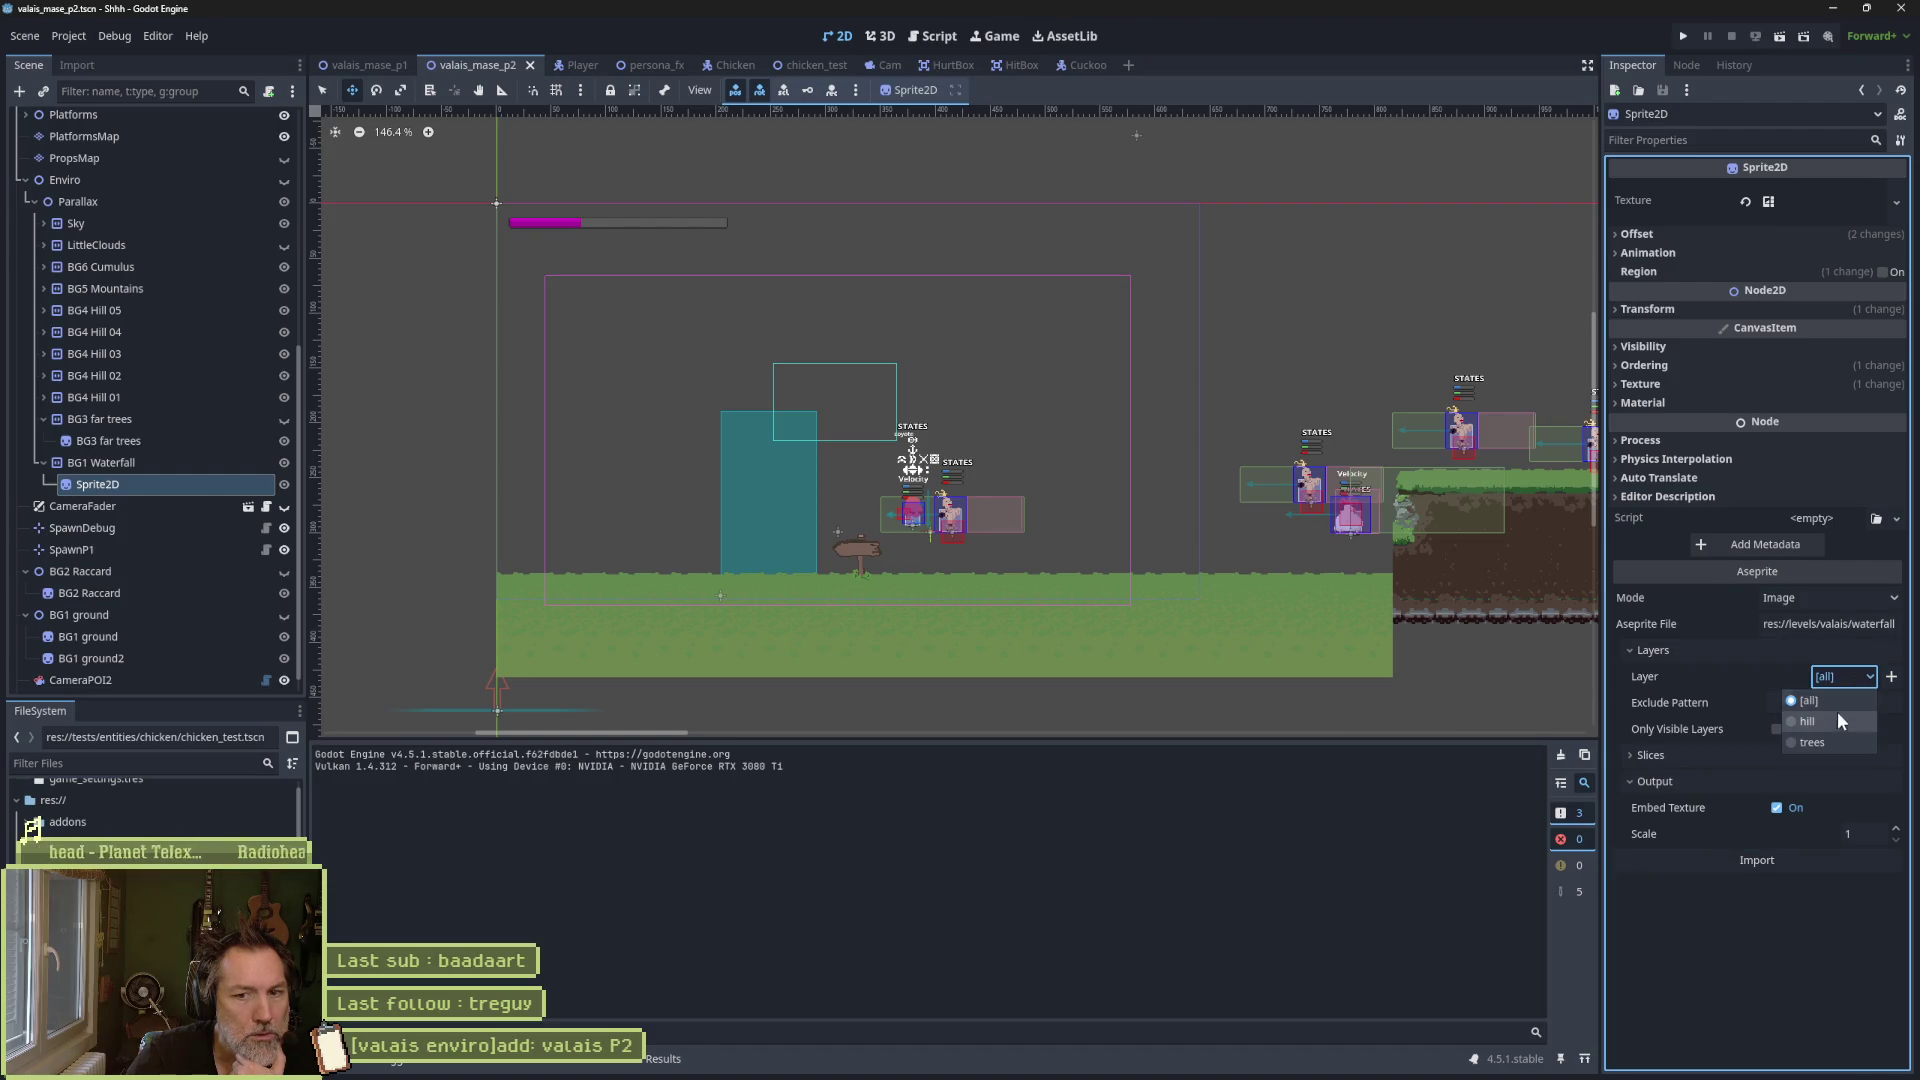
pyautogui.click(1796, 815)
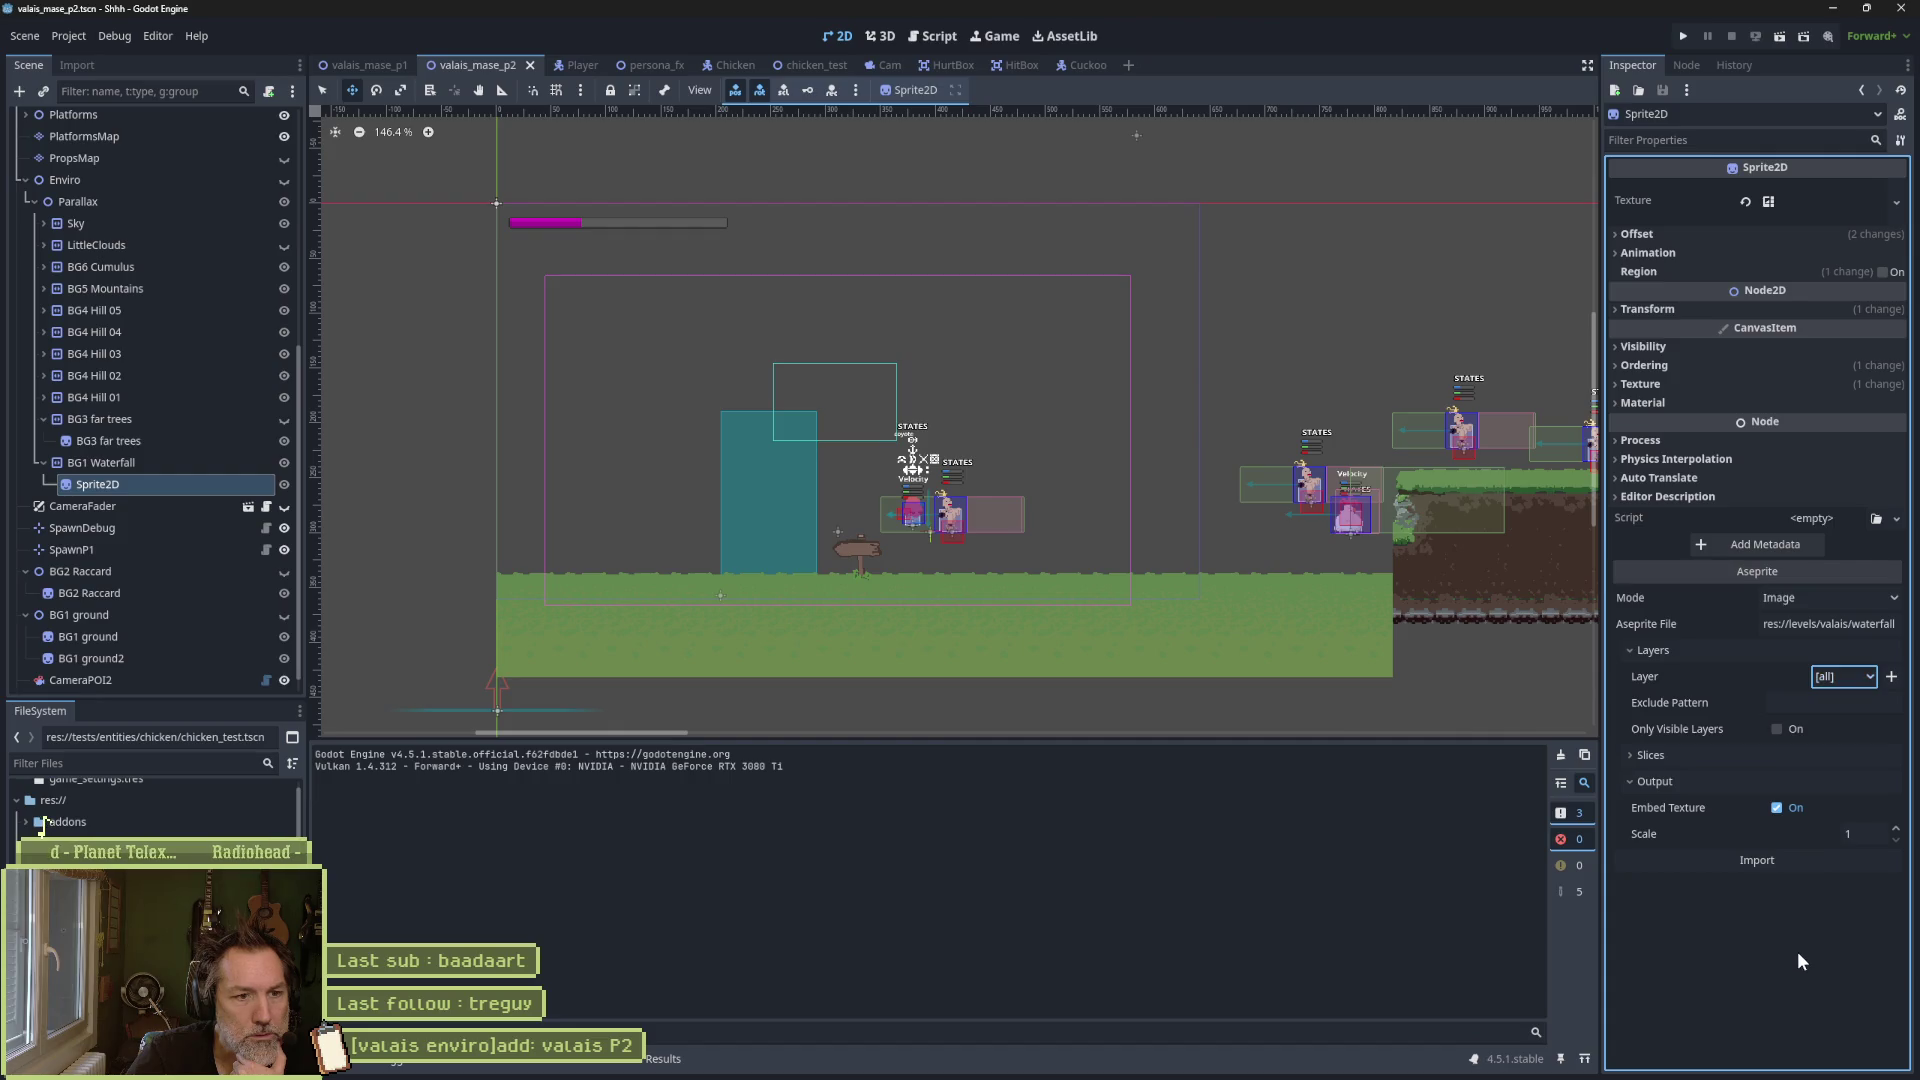
pyautogui.click(1808, 862)
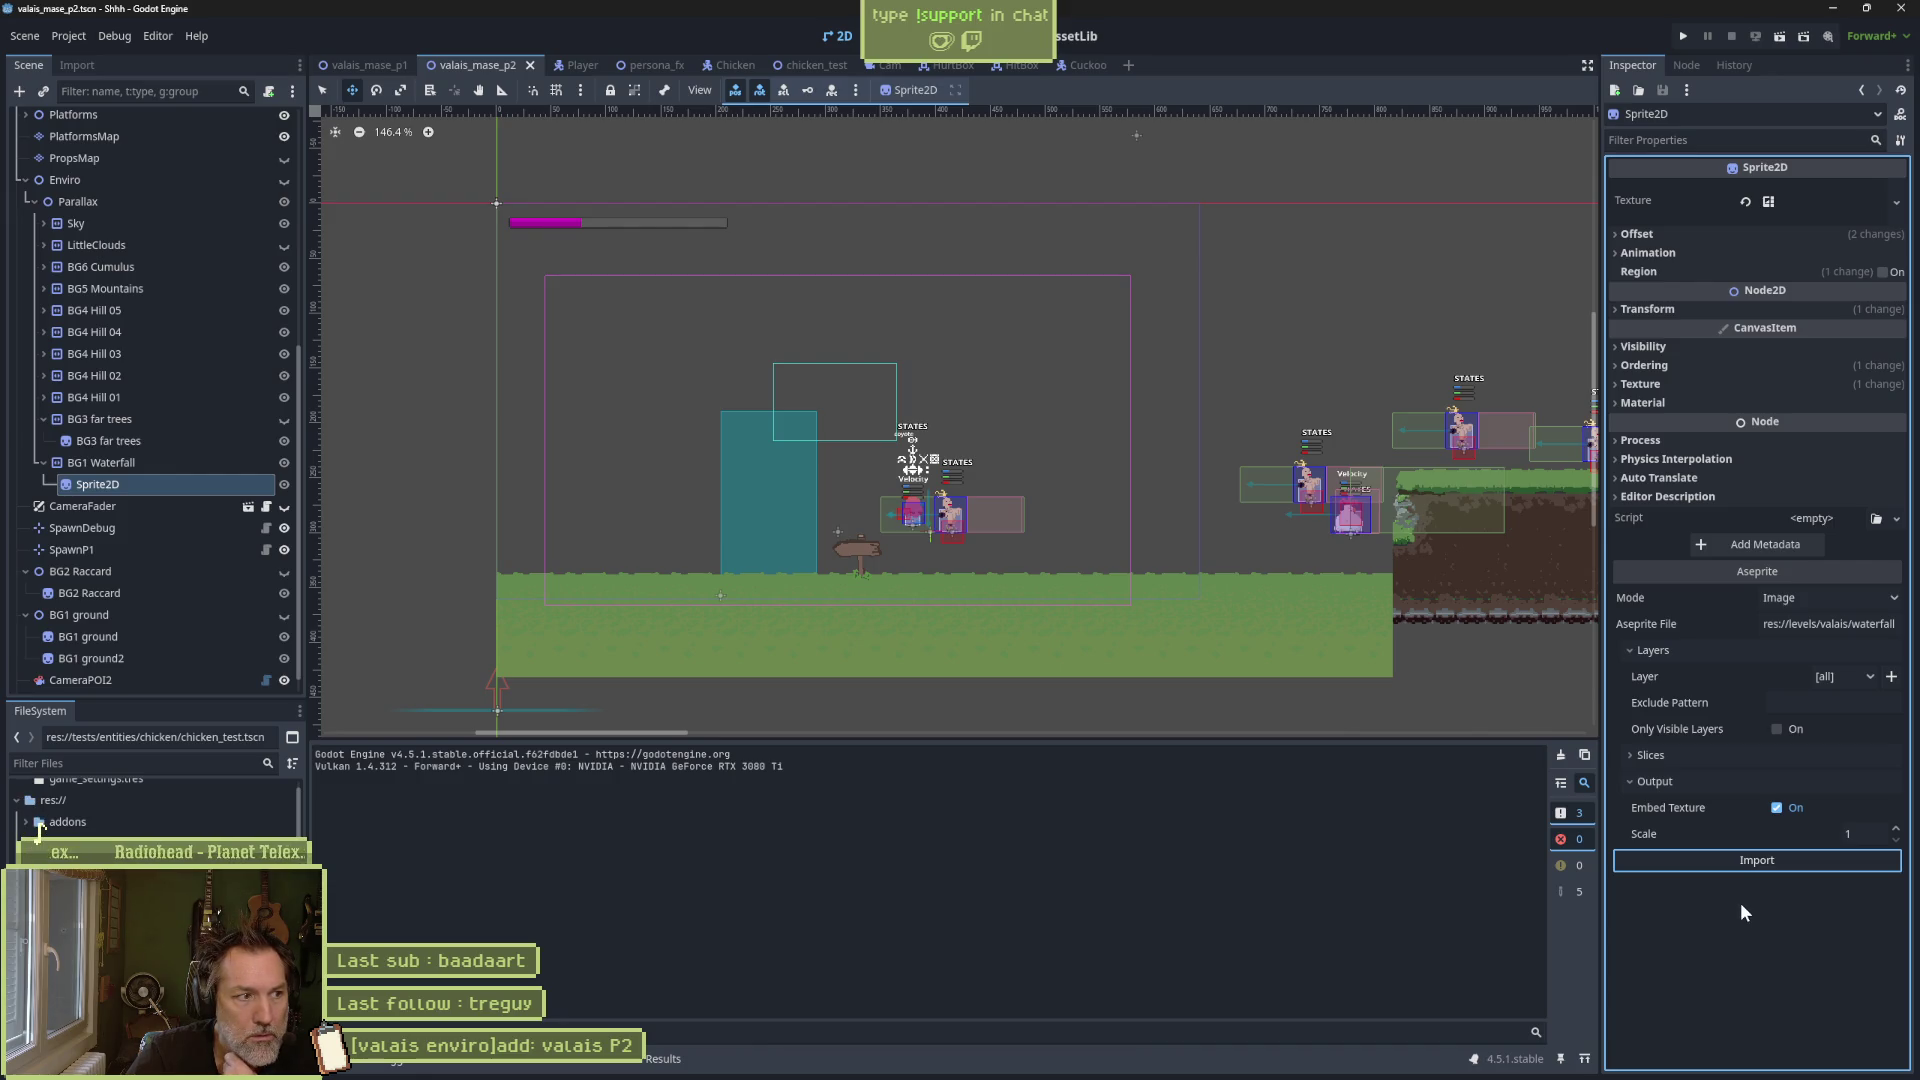
# - Select the BG1 Waterfall sprite and frame it in the viewport
pyautogui.scroll(-8, 1127, 509)
pyautogui.hscroll(5, 1127, 508)
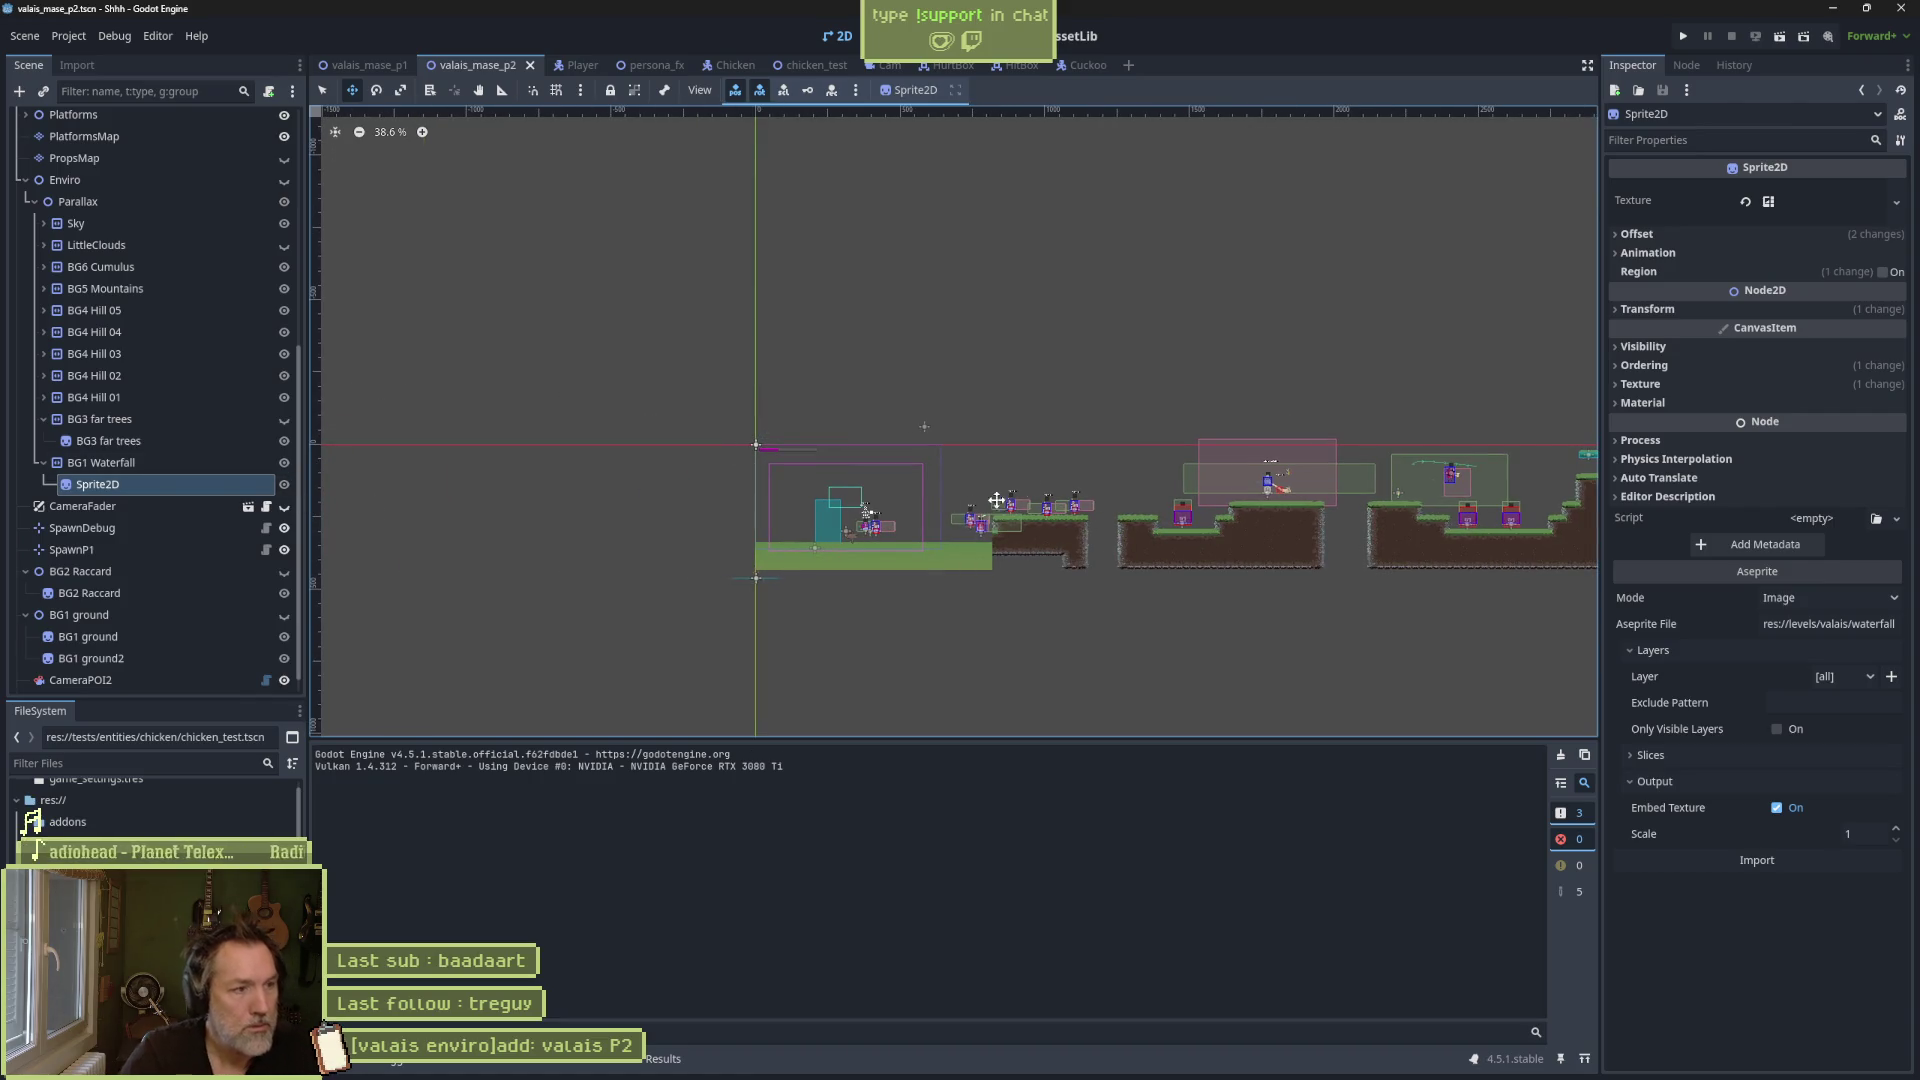
pyautogui.click(936, 620)
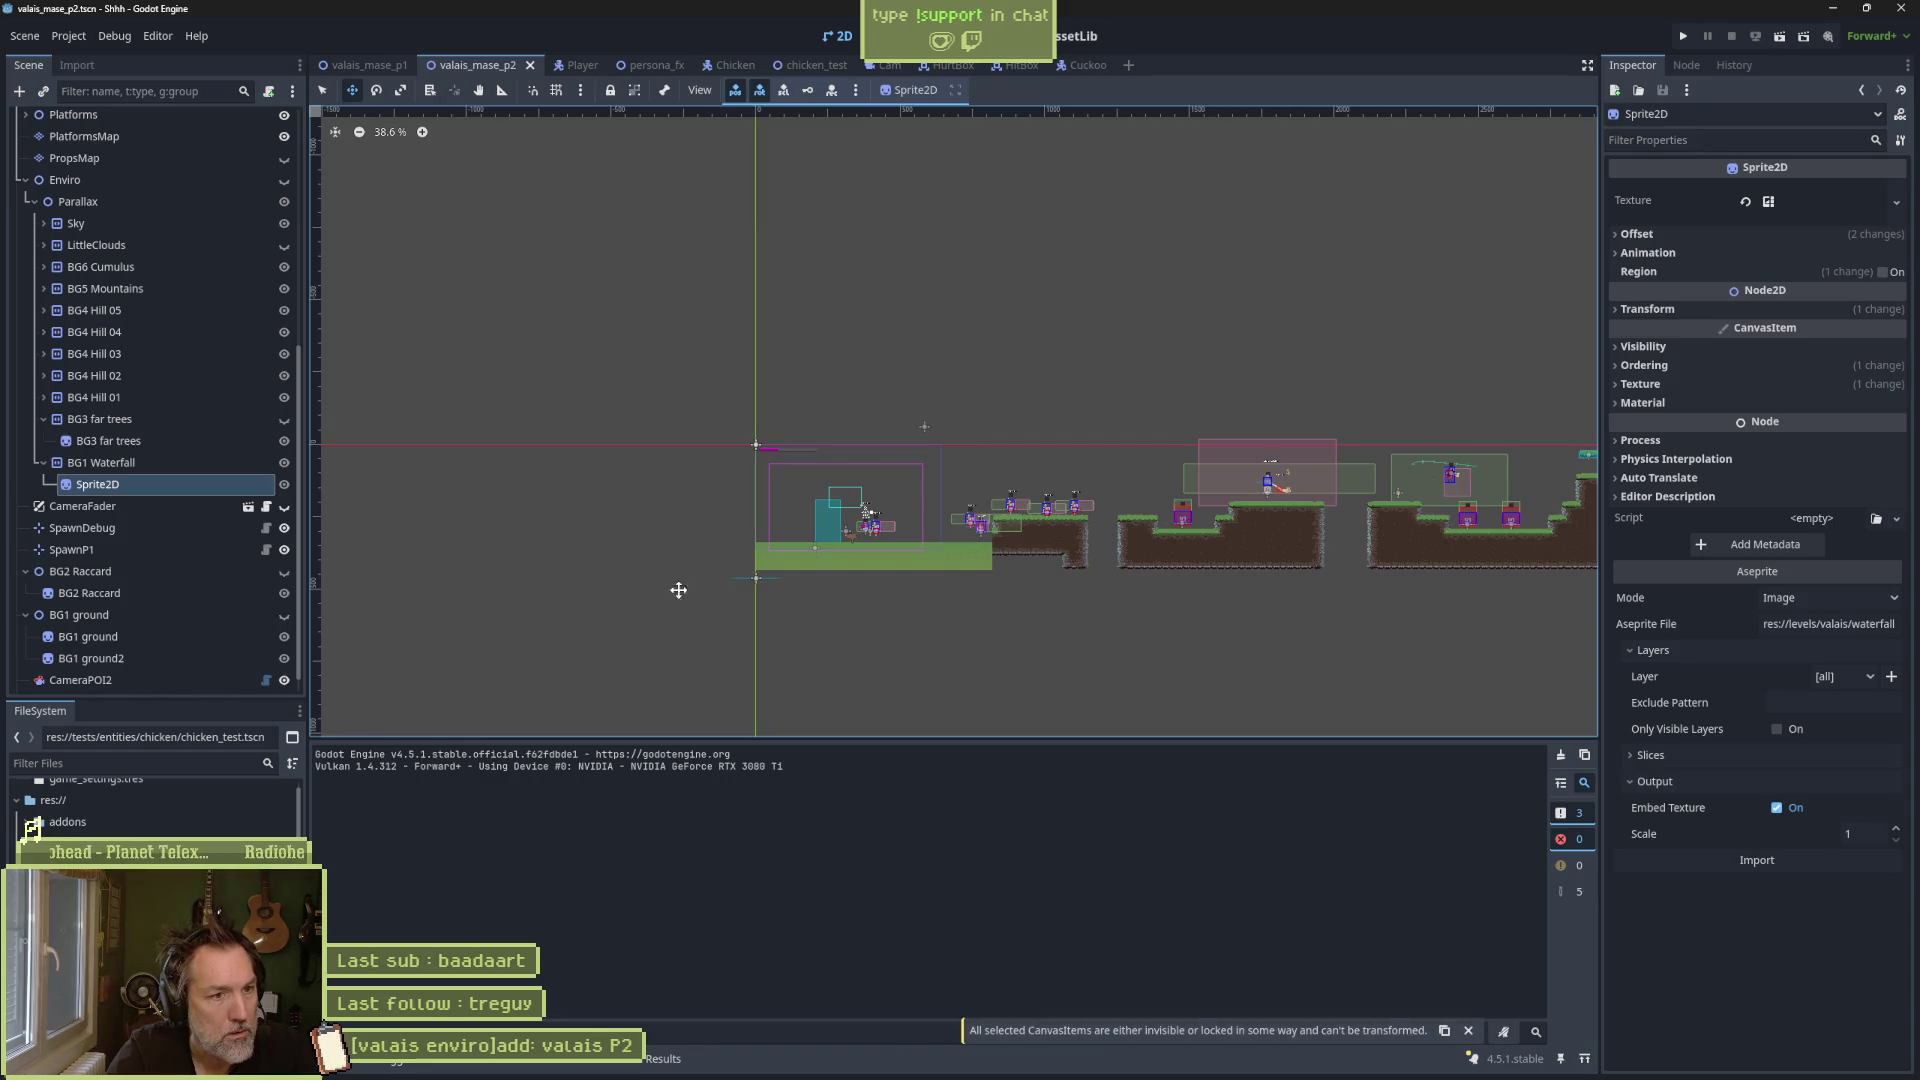
pyautogui.click(228, 462)
pyautogui.scroll(-9, 949, 573)
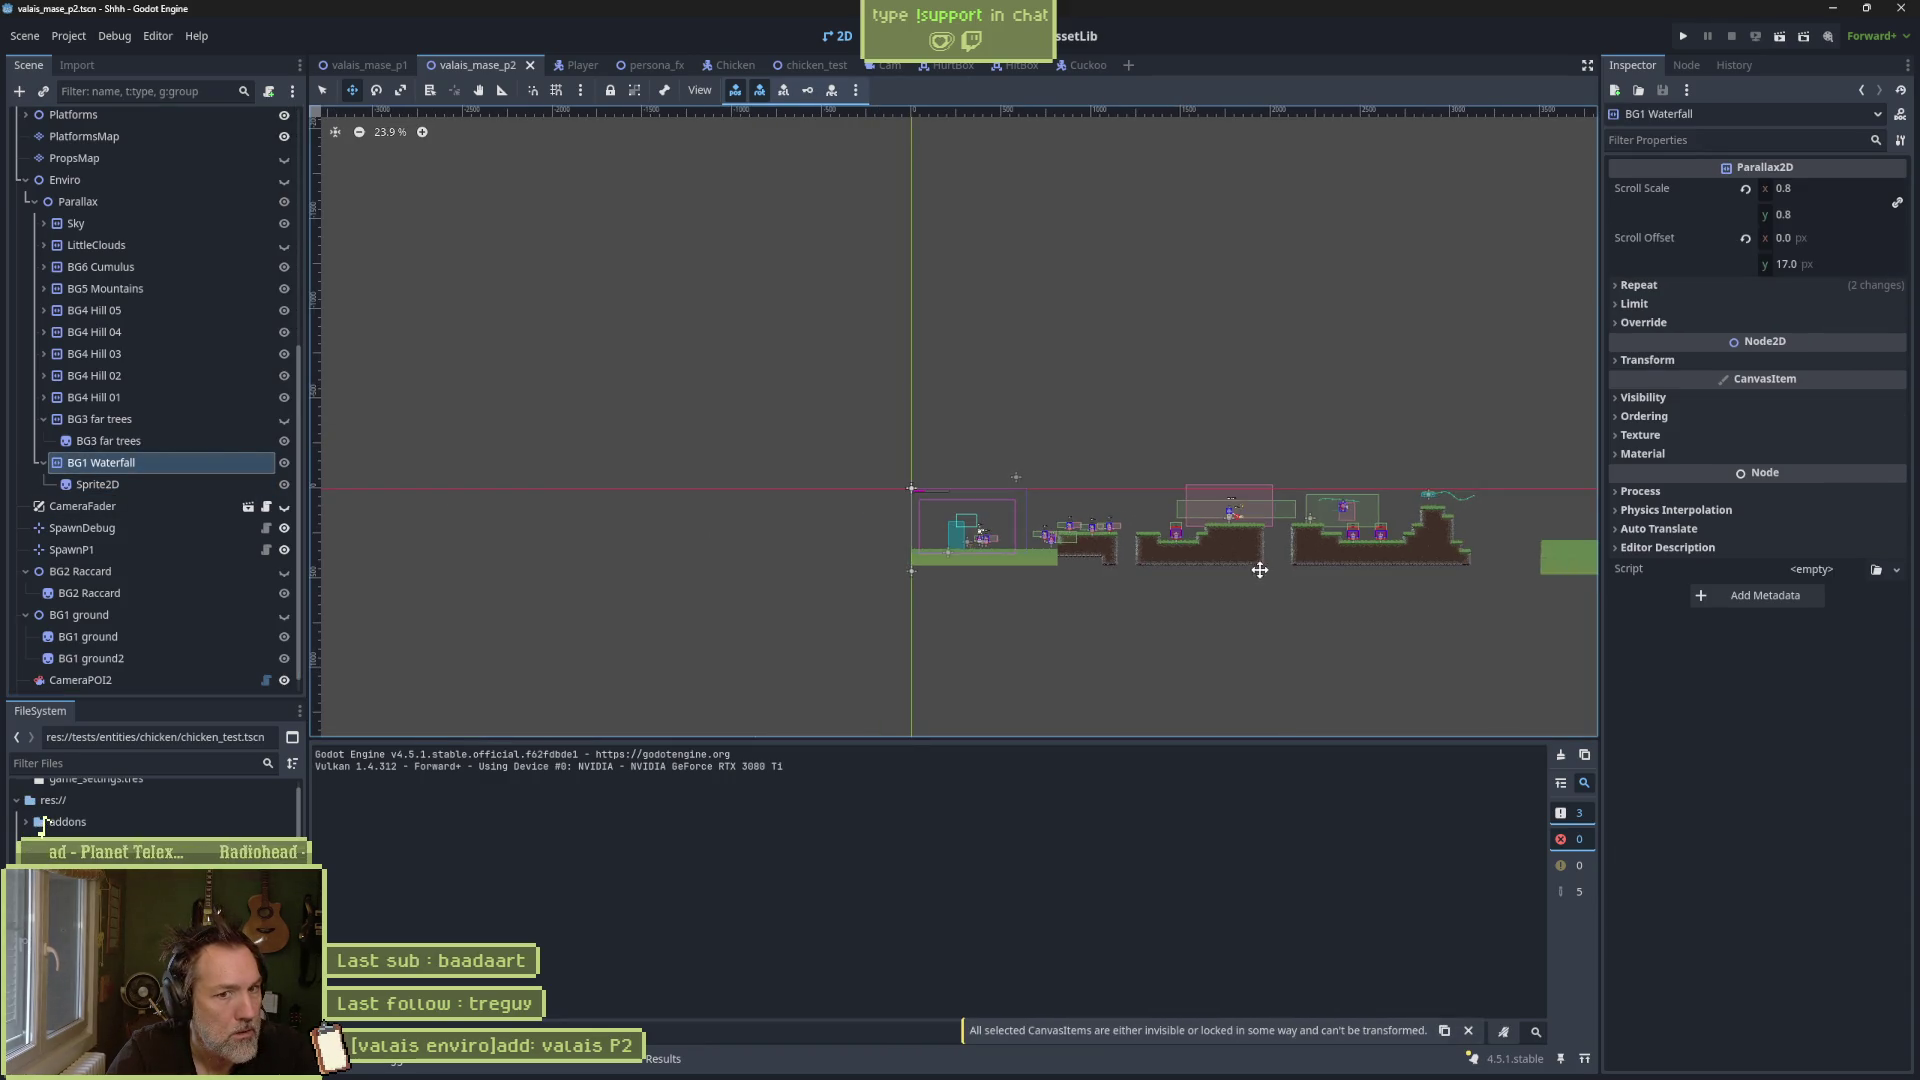
pyautogui.scroll(-4, 994, 542)
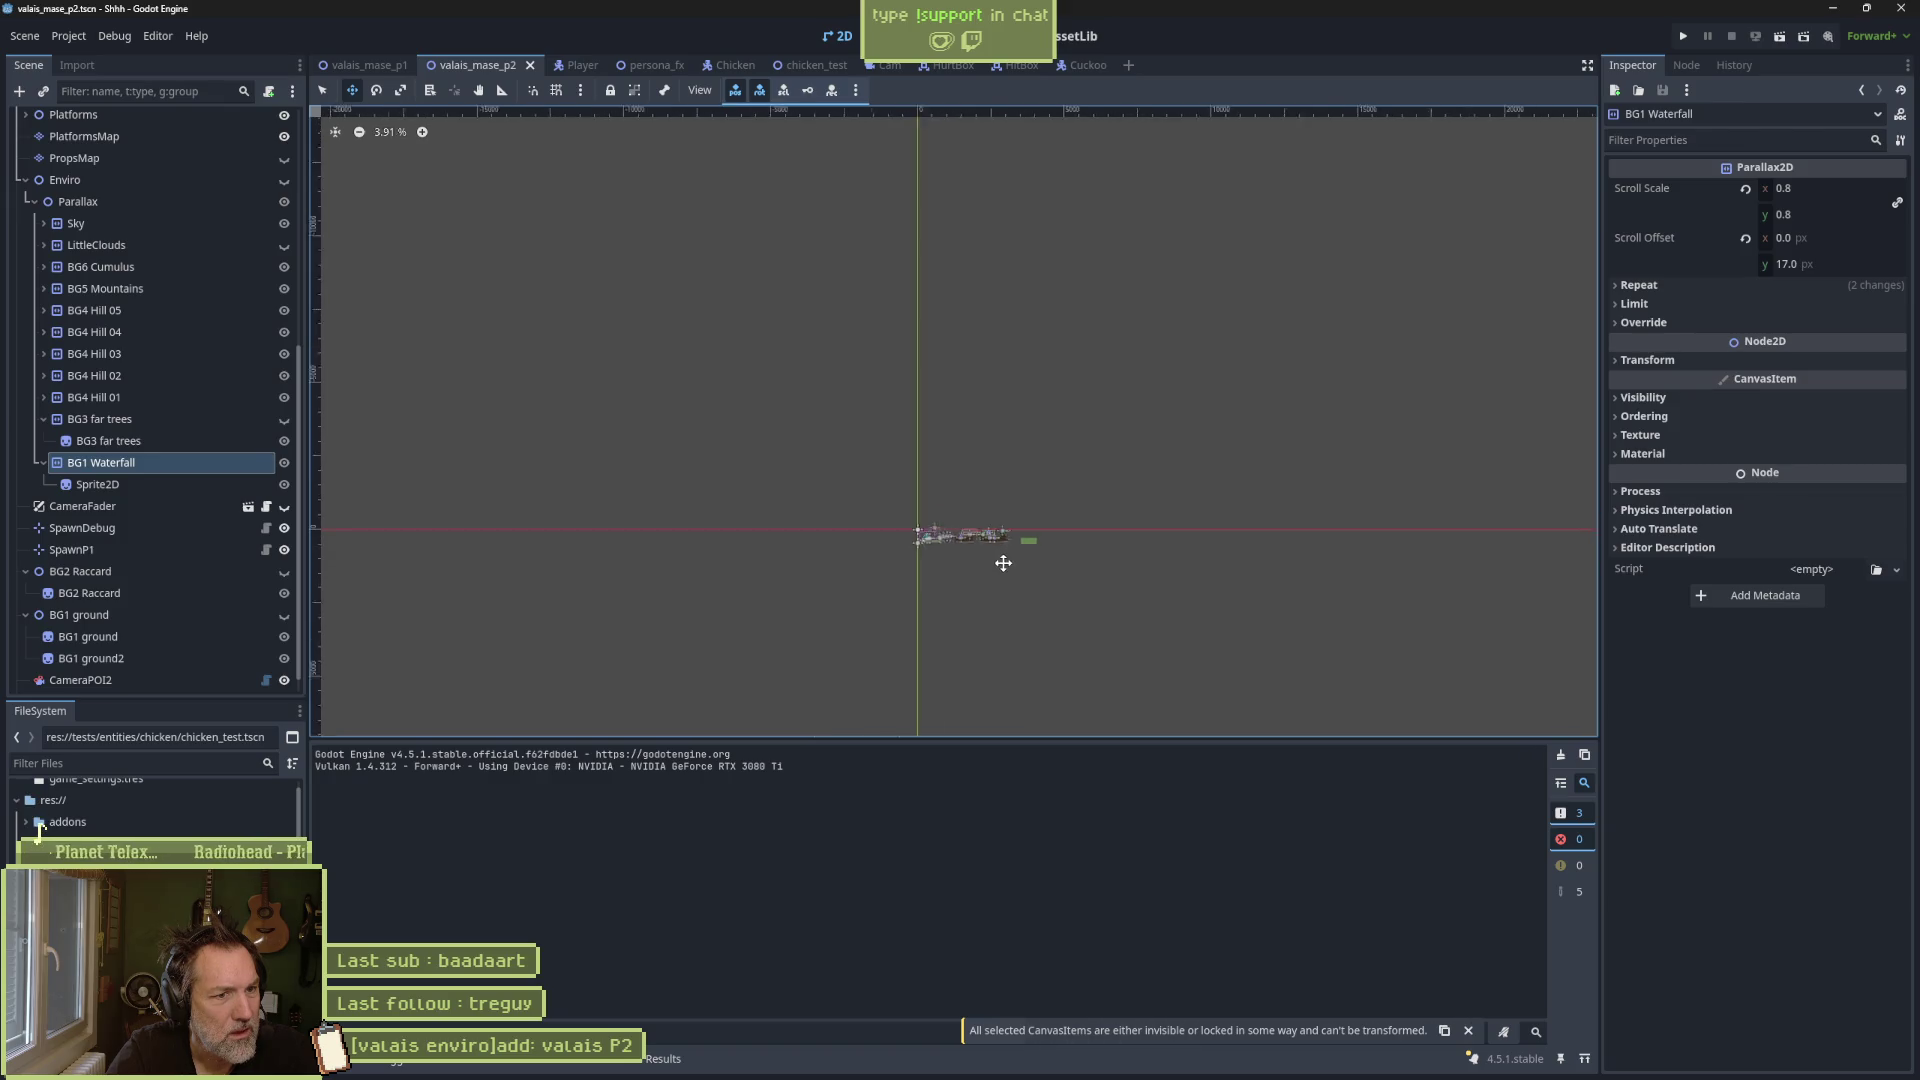
pyautogui.click(194, 484)
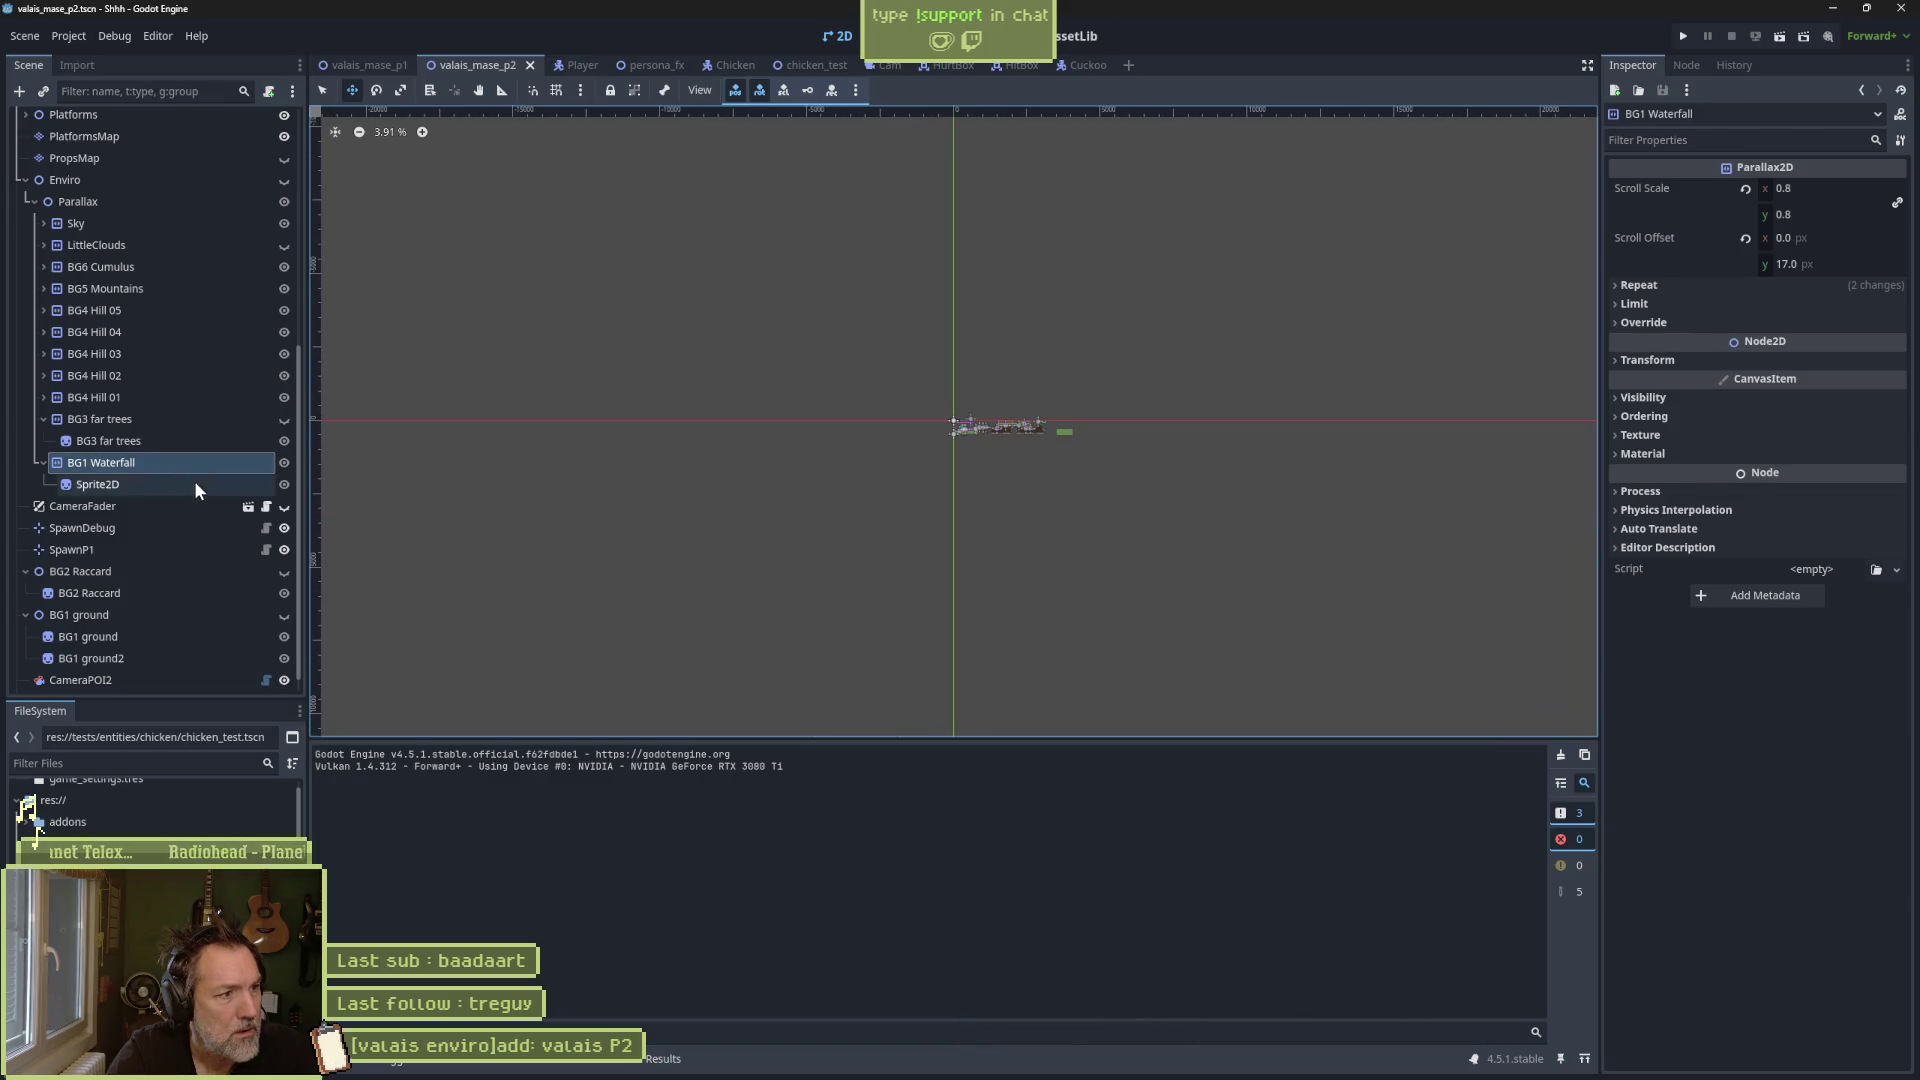
pyautogui.press('f')
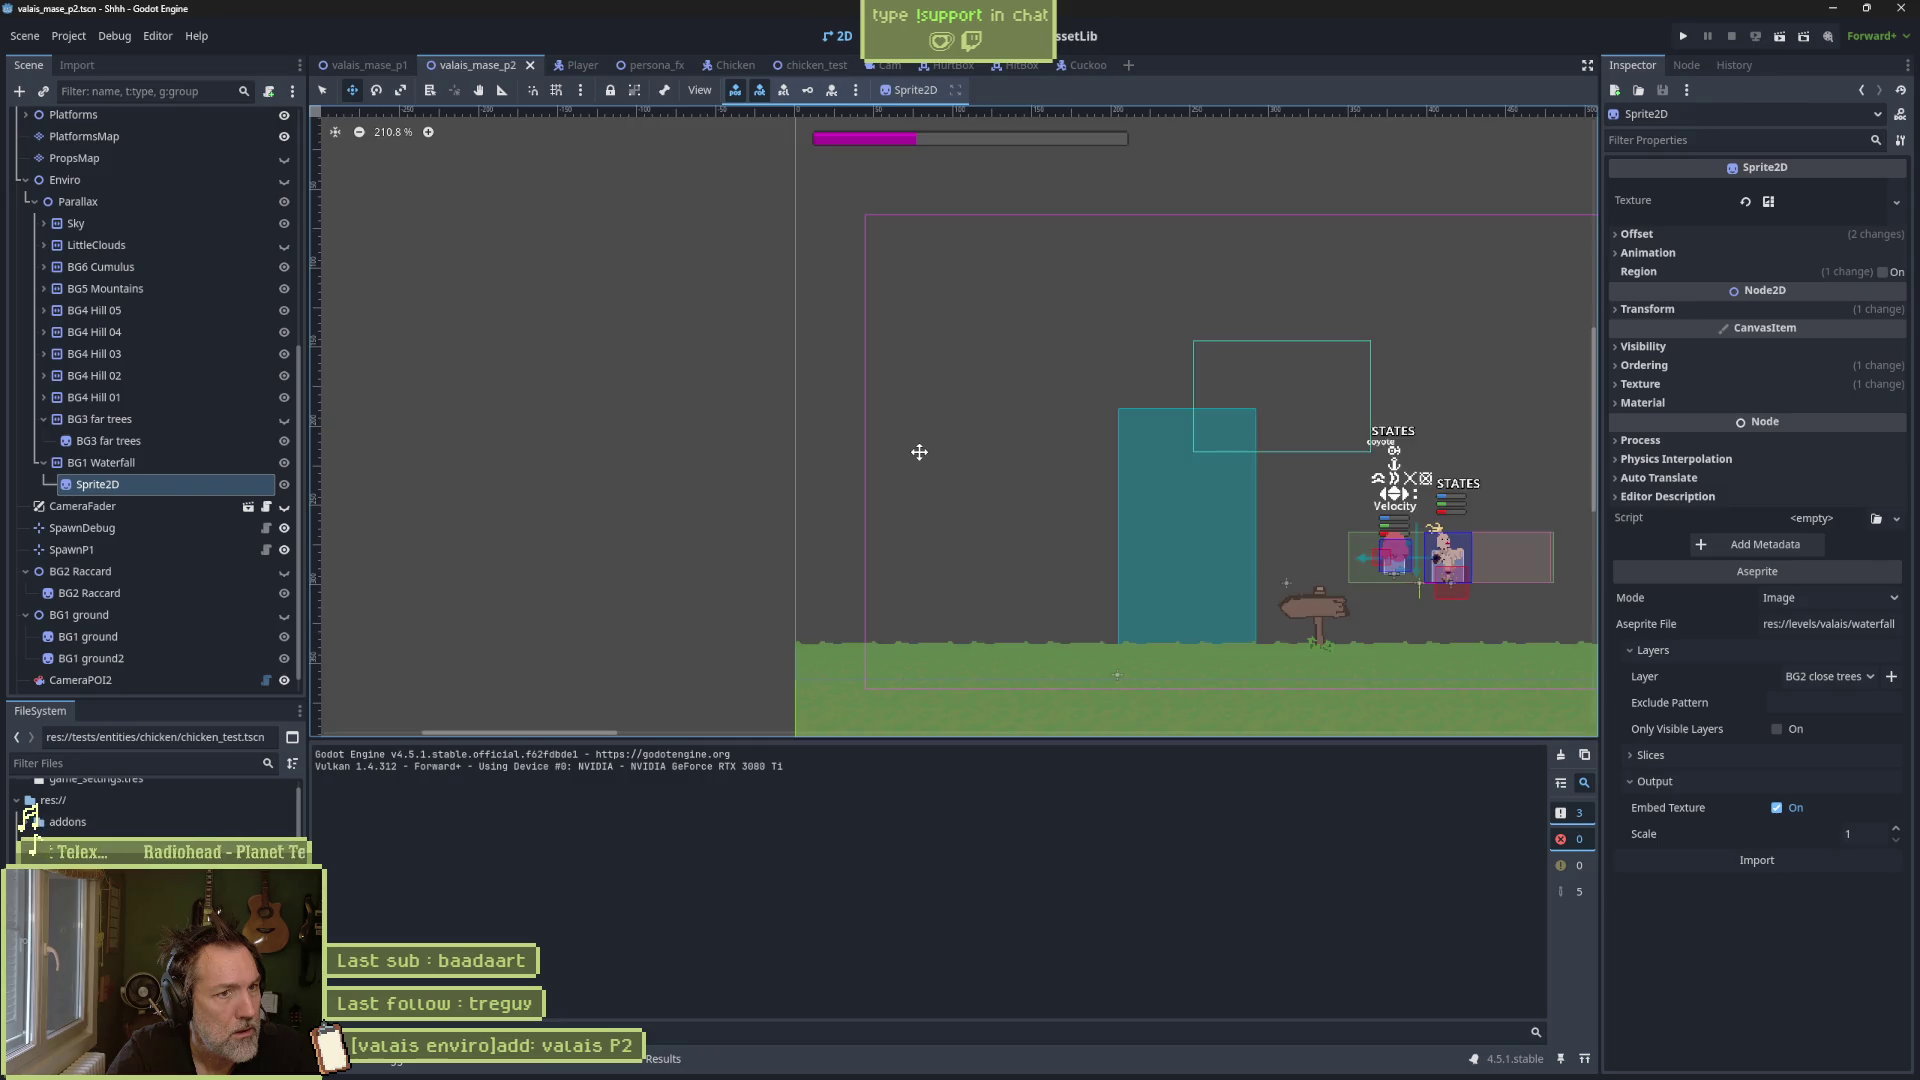
# - Expand the Transform sections to read the sprite's position of 62, 239
pyautogui.scroll(-1, 949, 452)
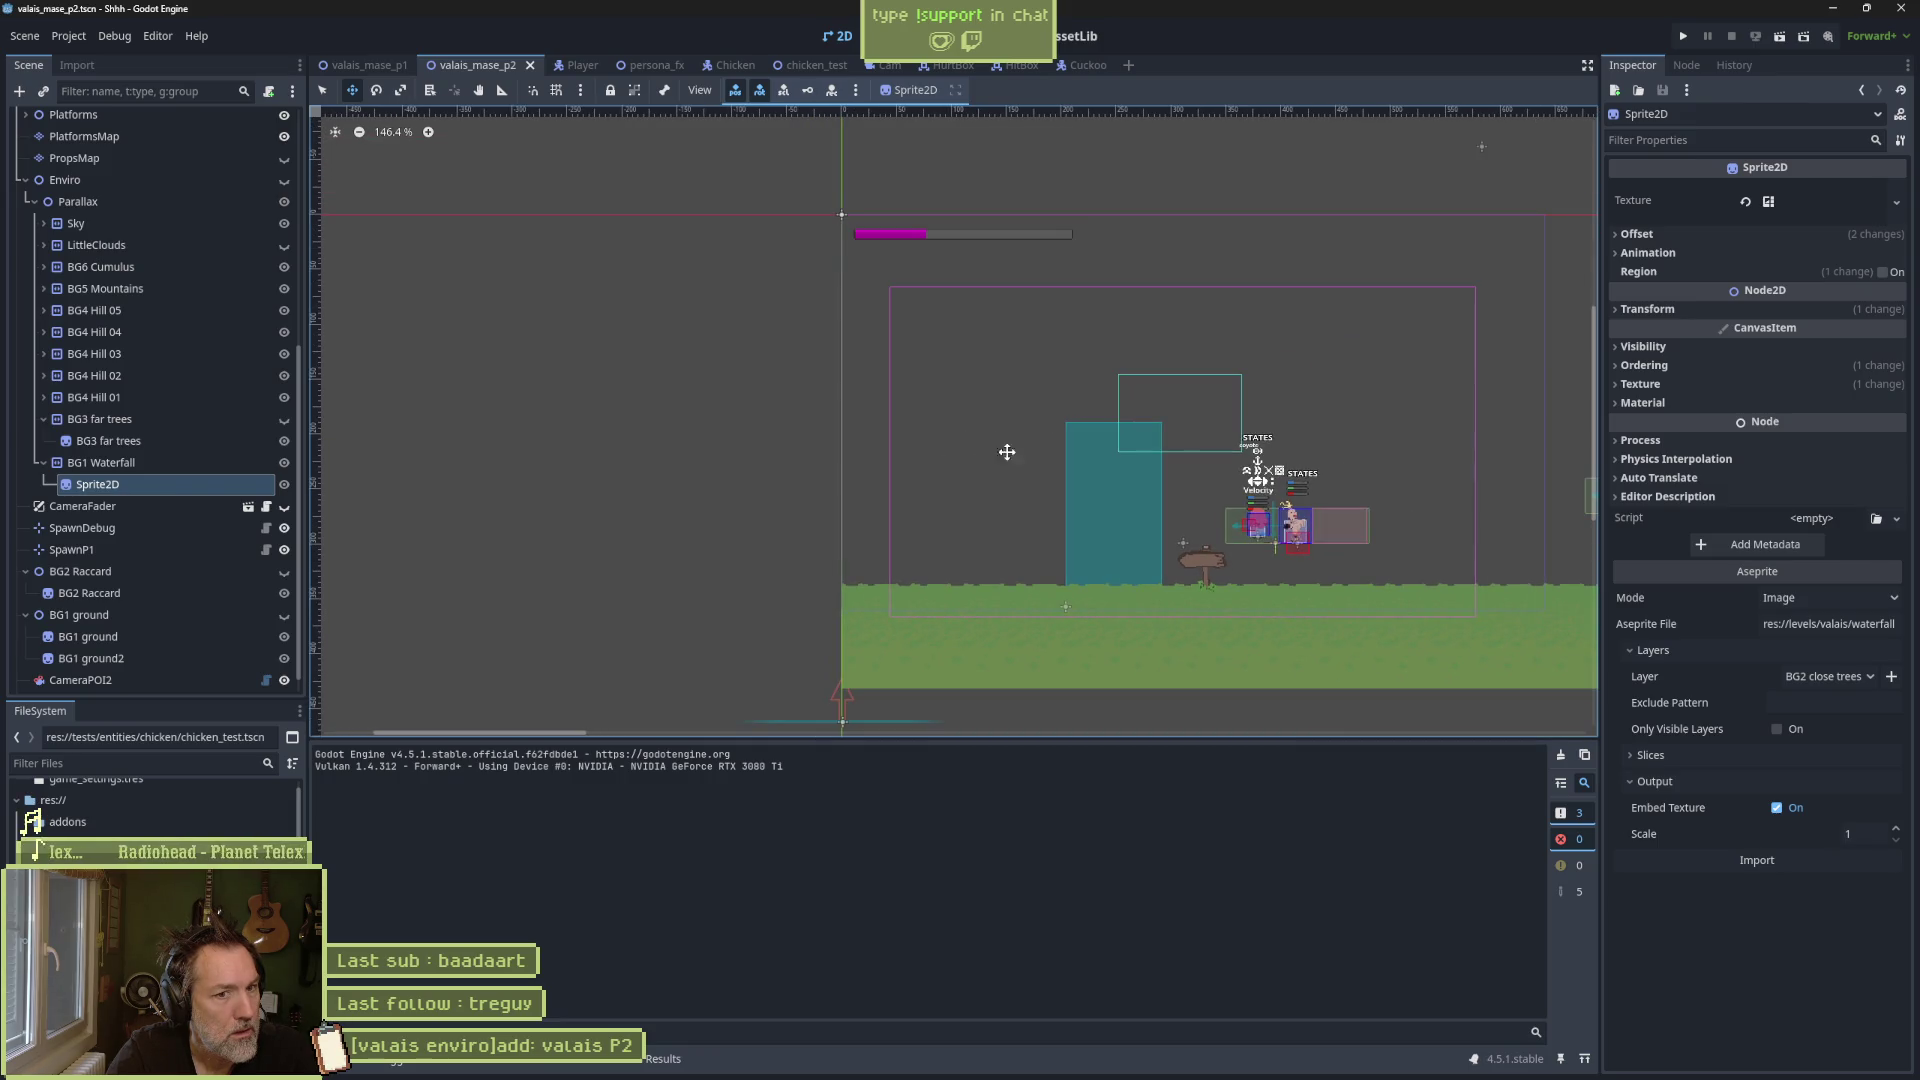
pyautogui.scroll(-1, 1101, 446)
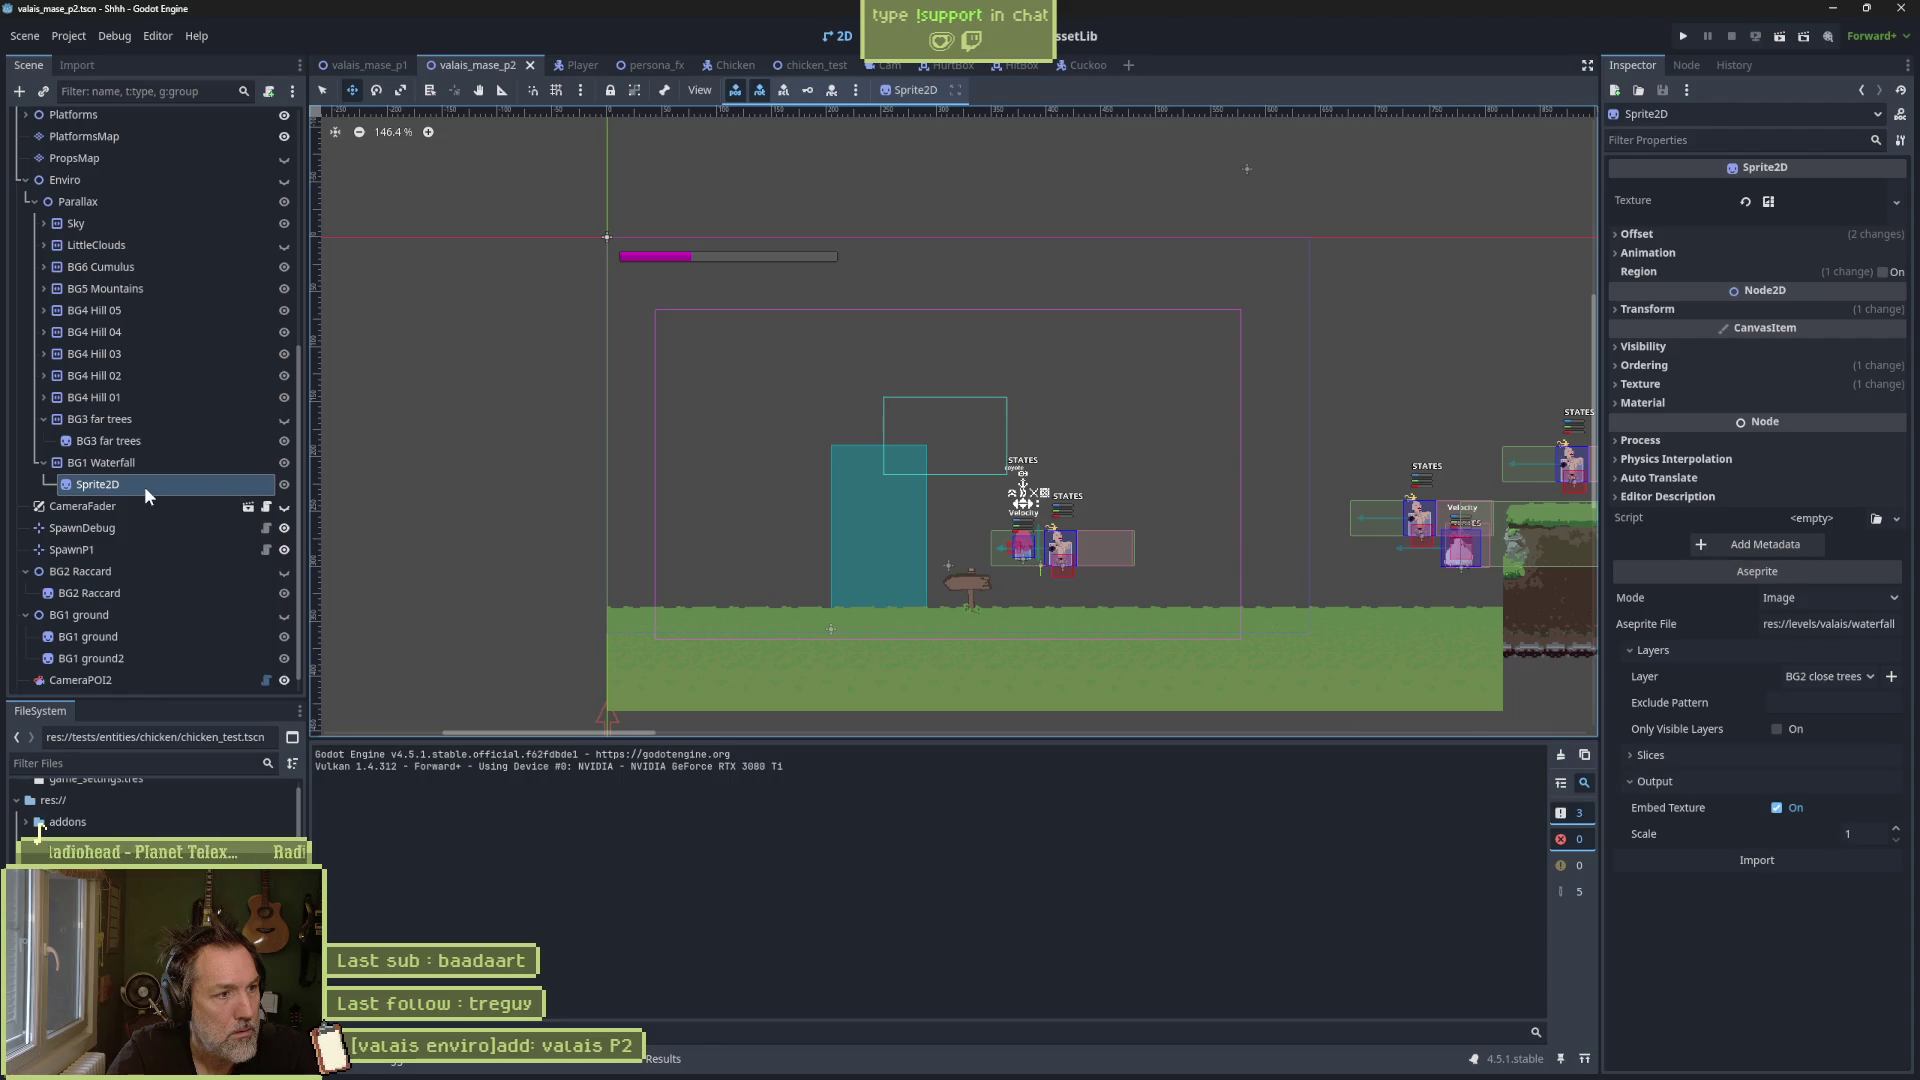
pyautogui.click(158, 460)
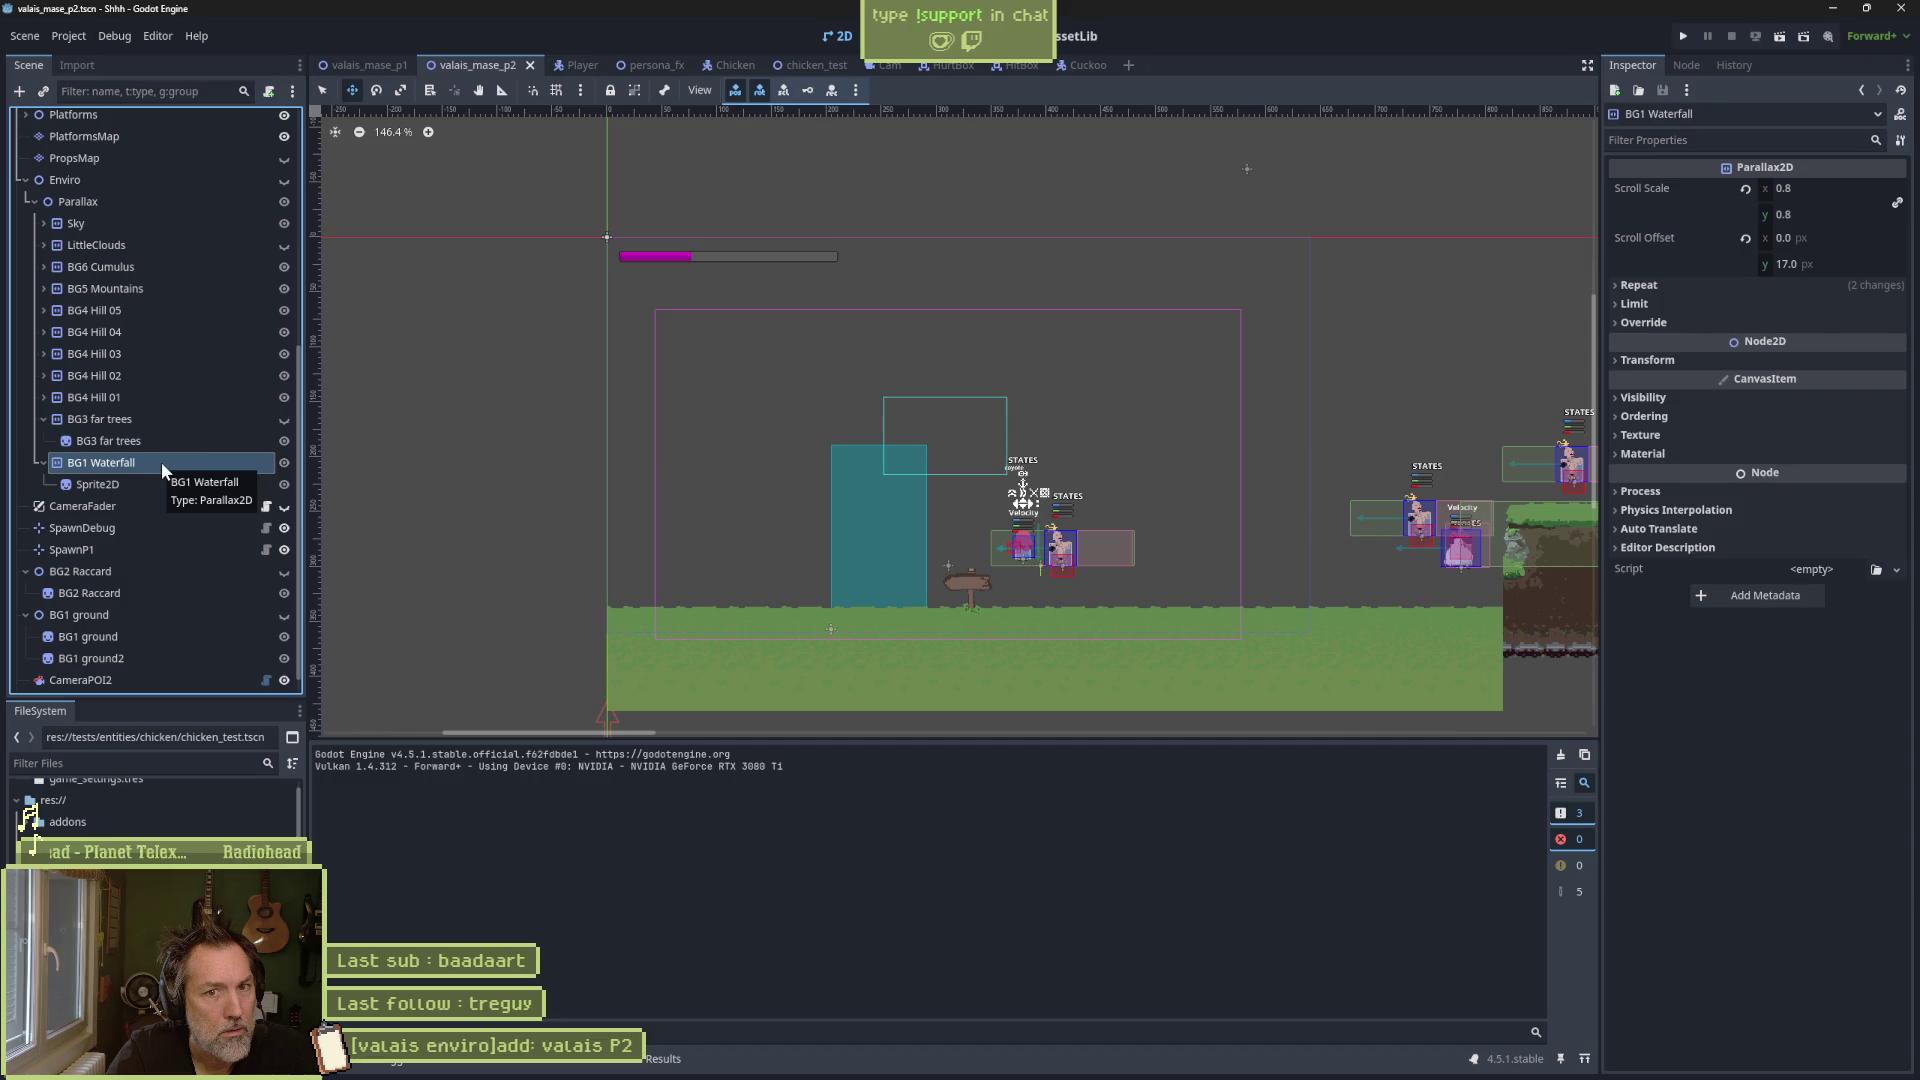
pyautogui.click(1655, 360)
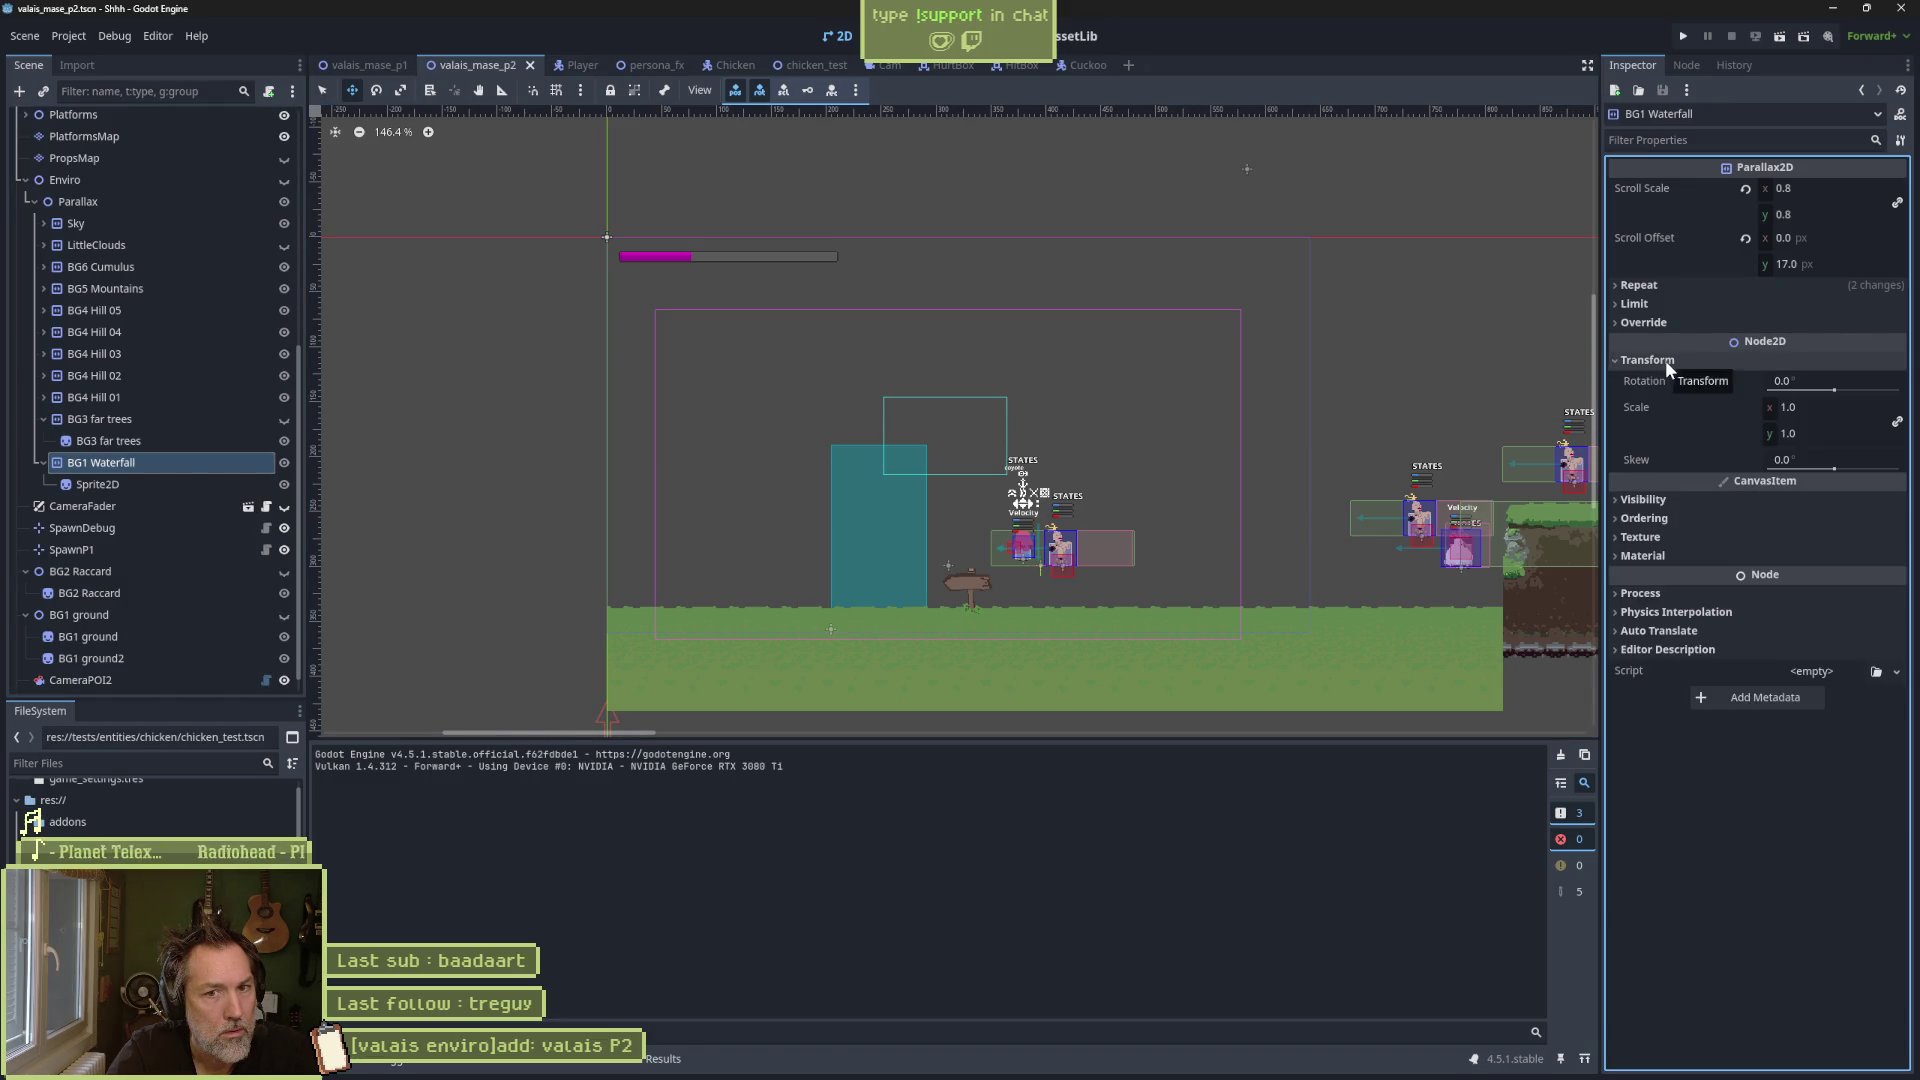
pyautogui.click(185, 484)
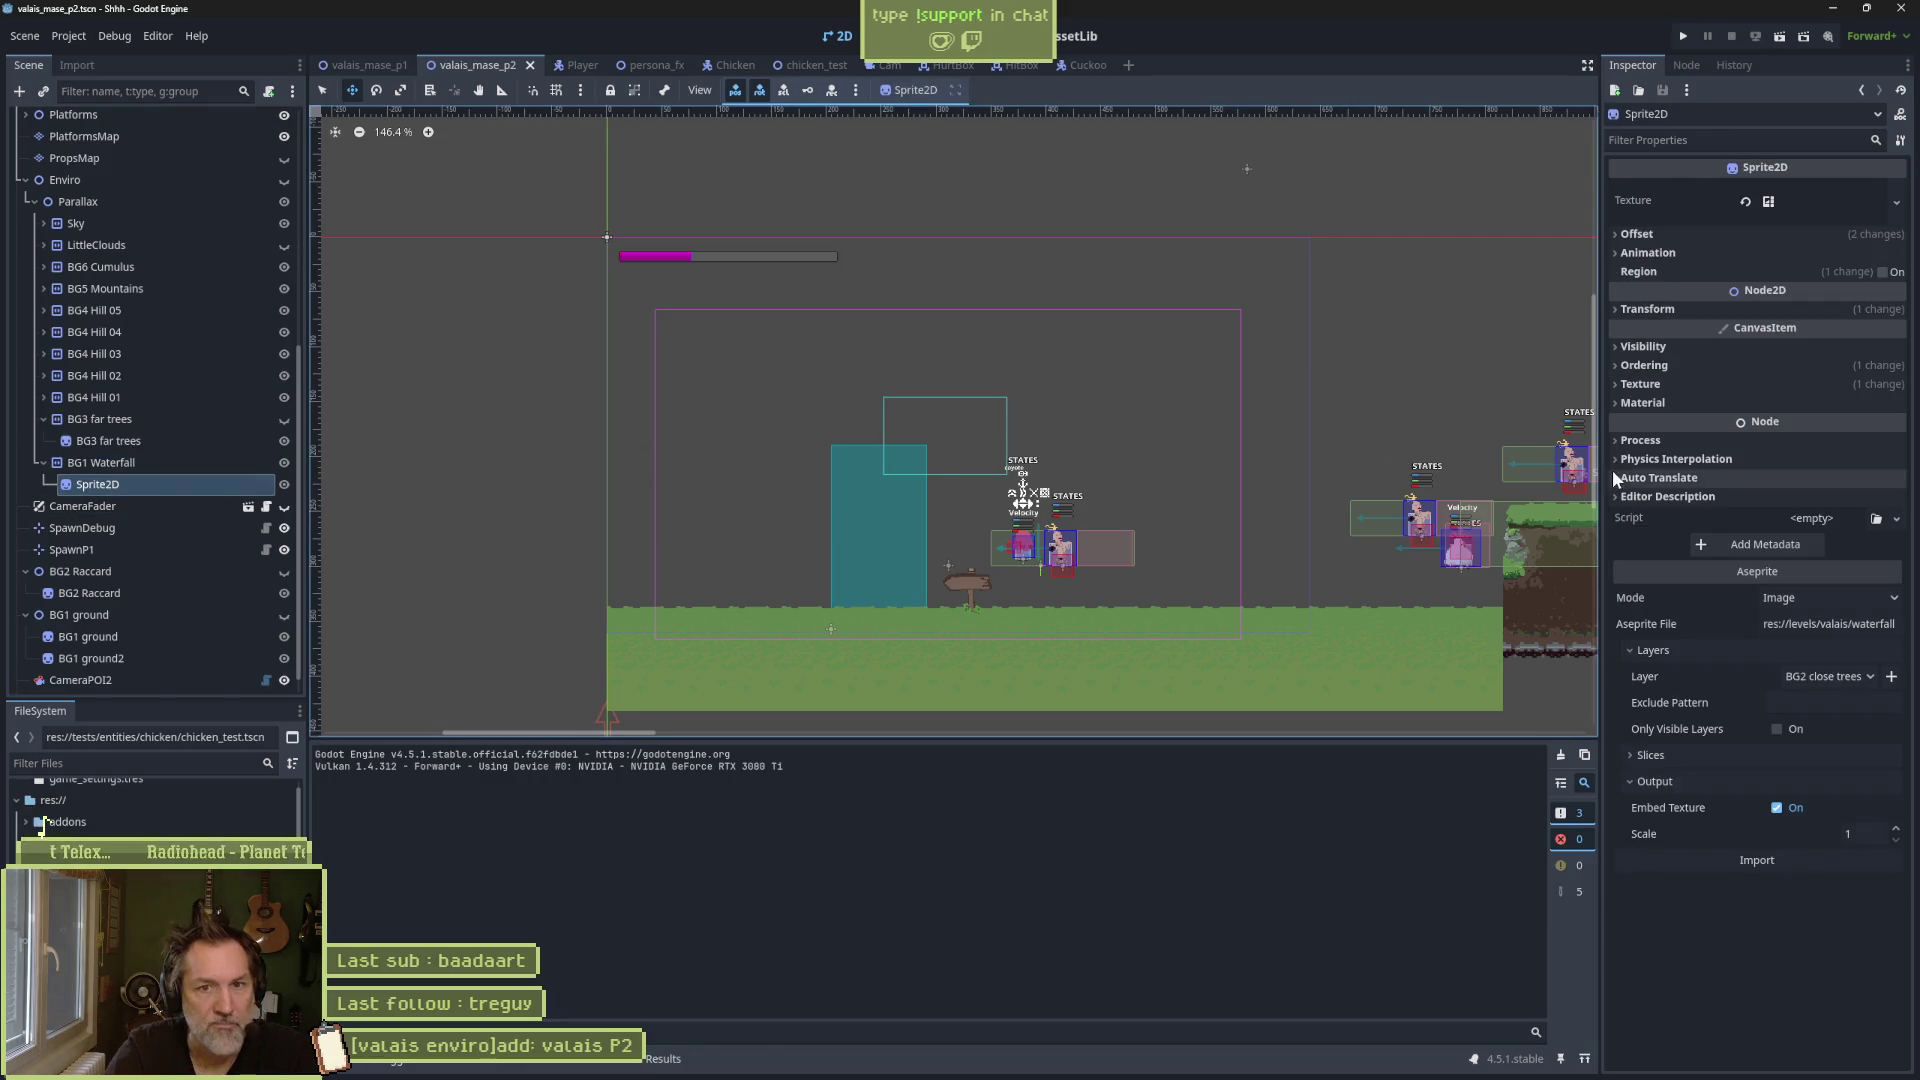
pyautogui.click(1645, 309)
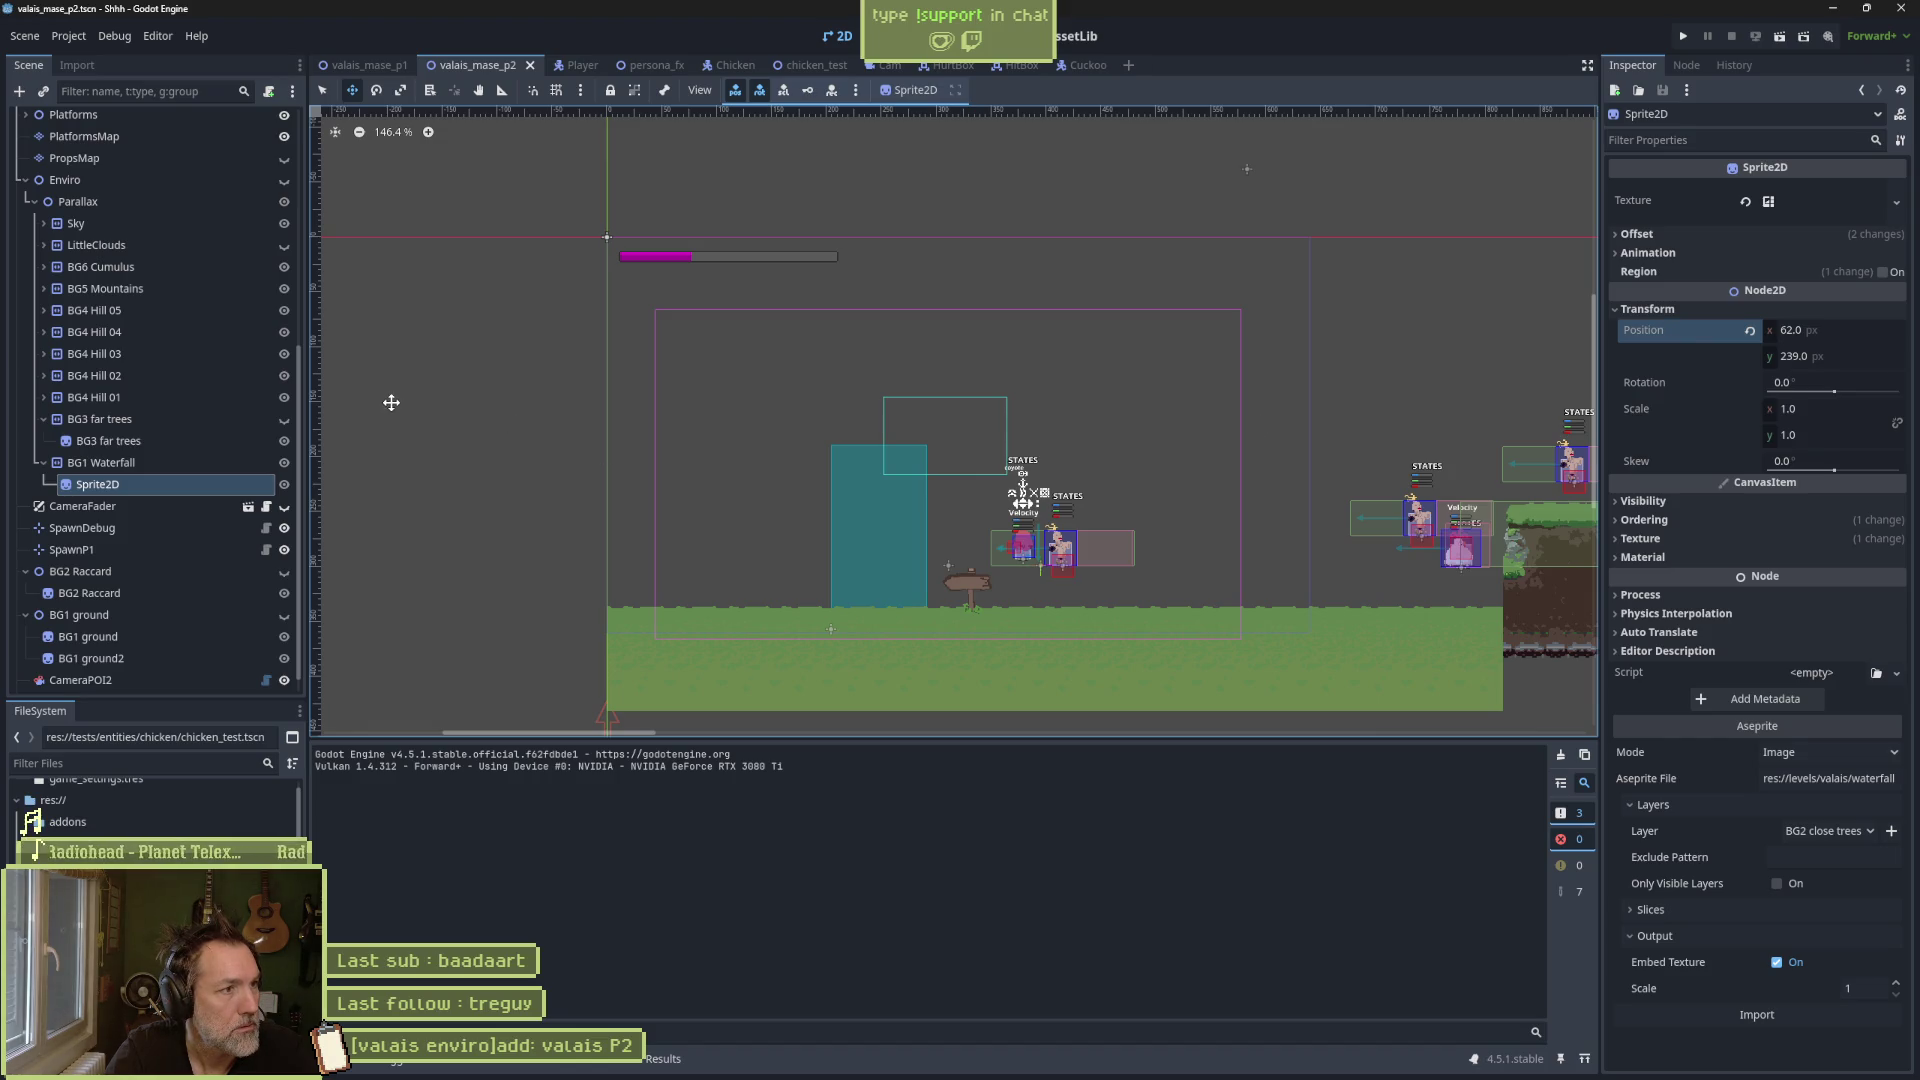
# - Make the Enviro background visible, select the waterfall sprite, and save the level
pyautogui.click(284, 181)
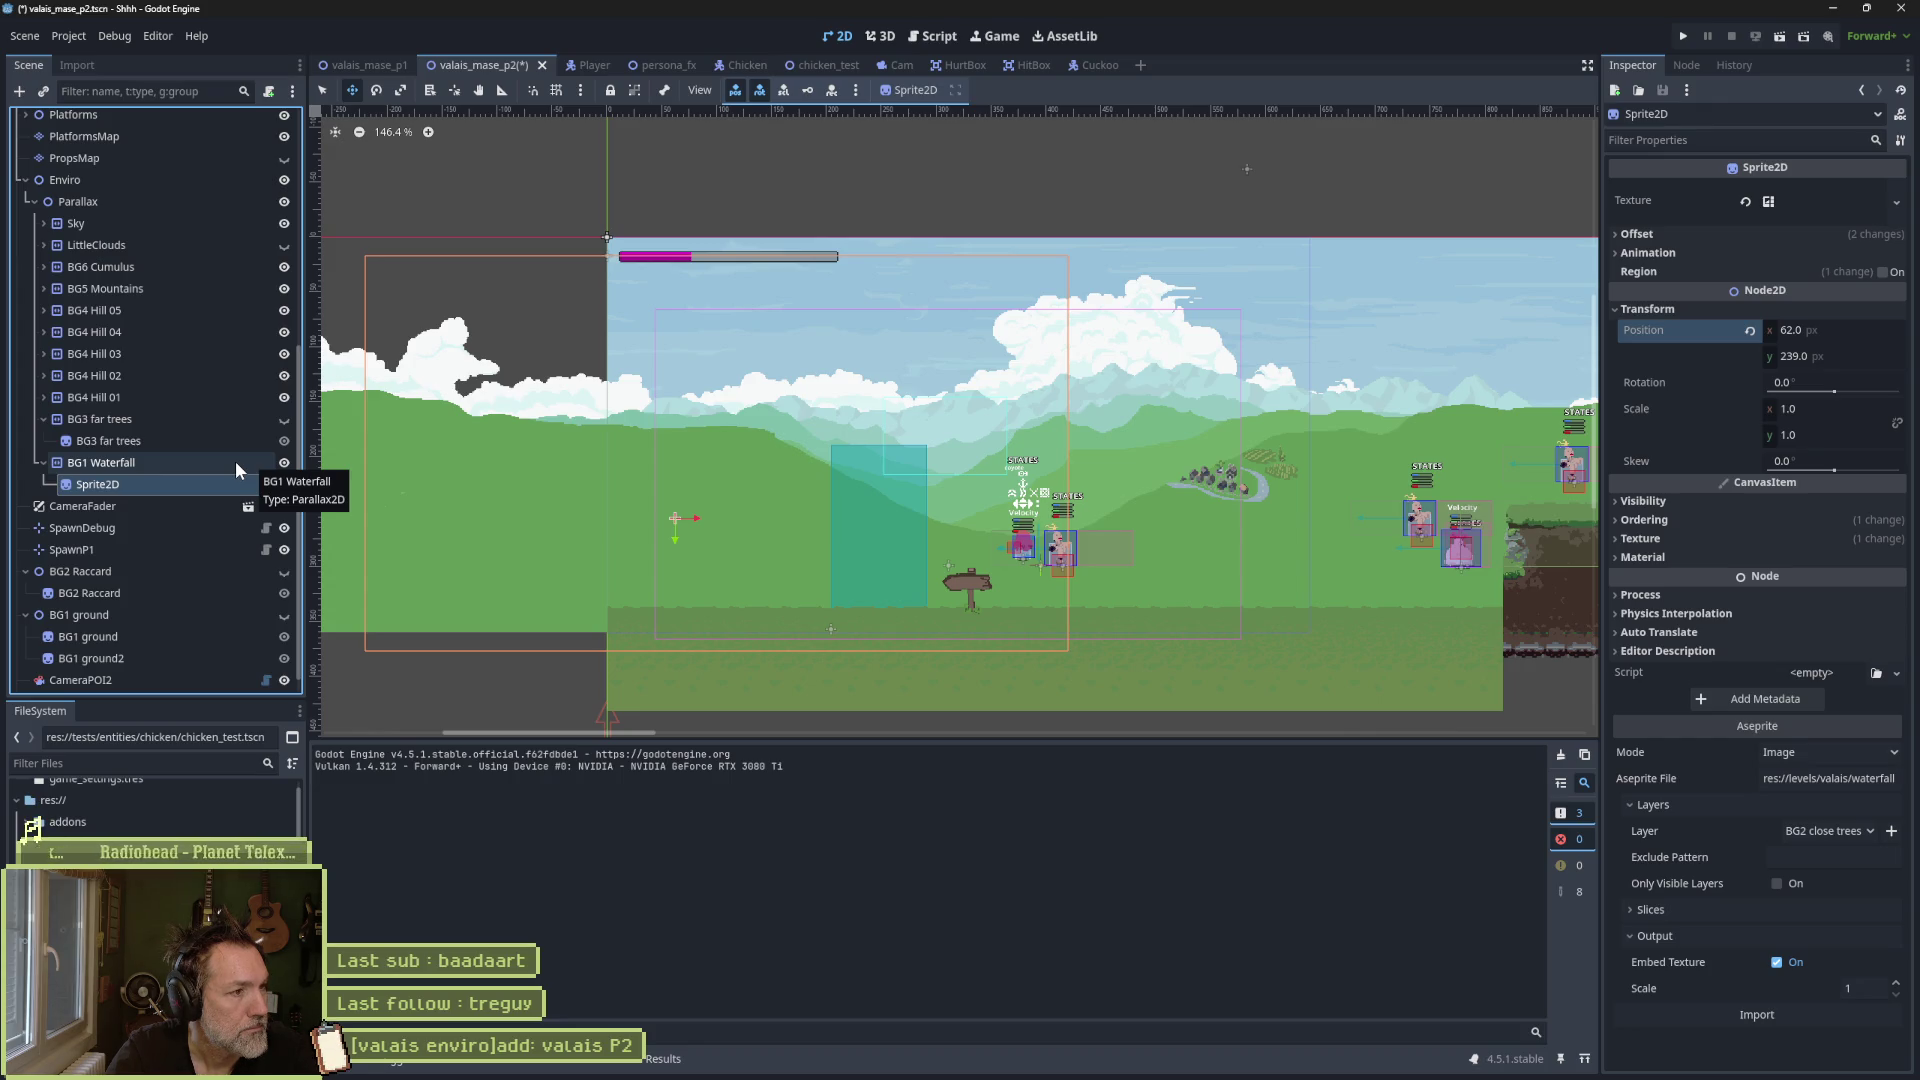
pyautogui.click(234, 462)
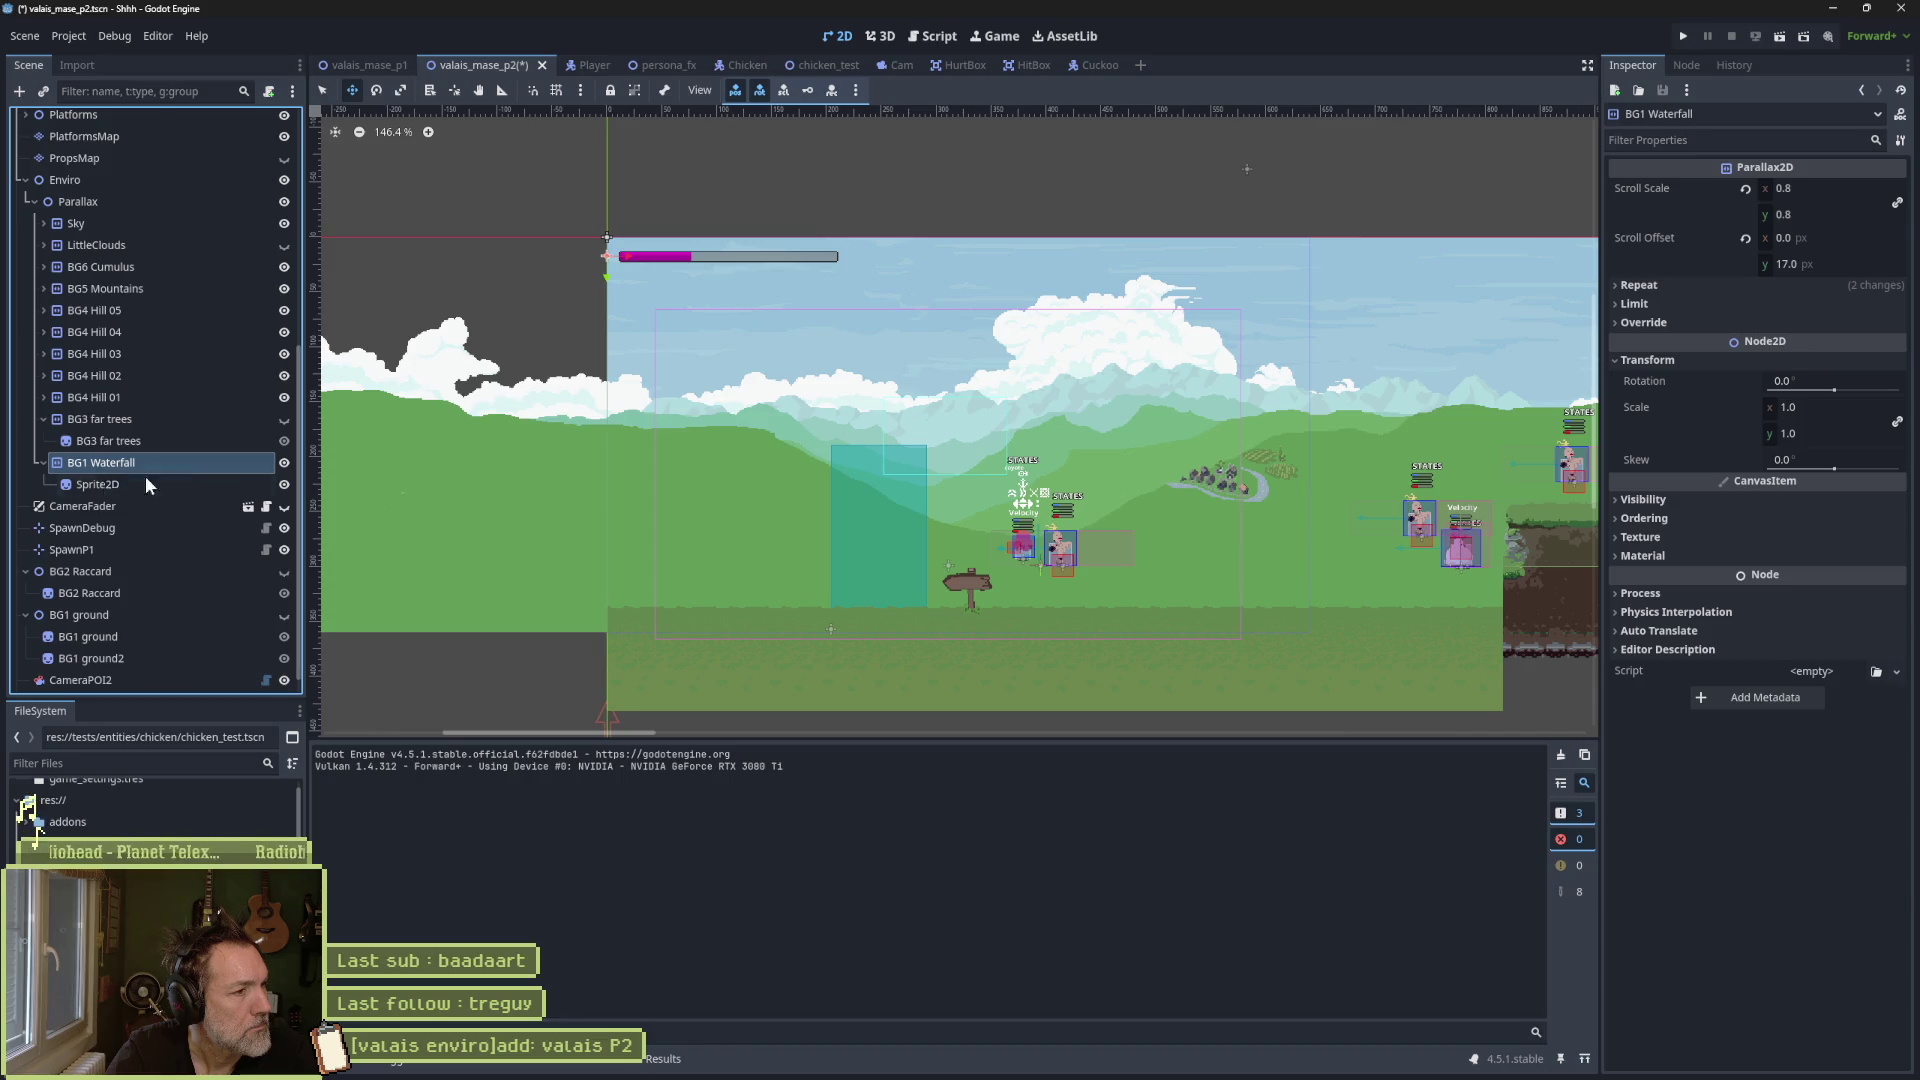
pyautogui.click(177, 485)
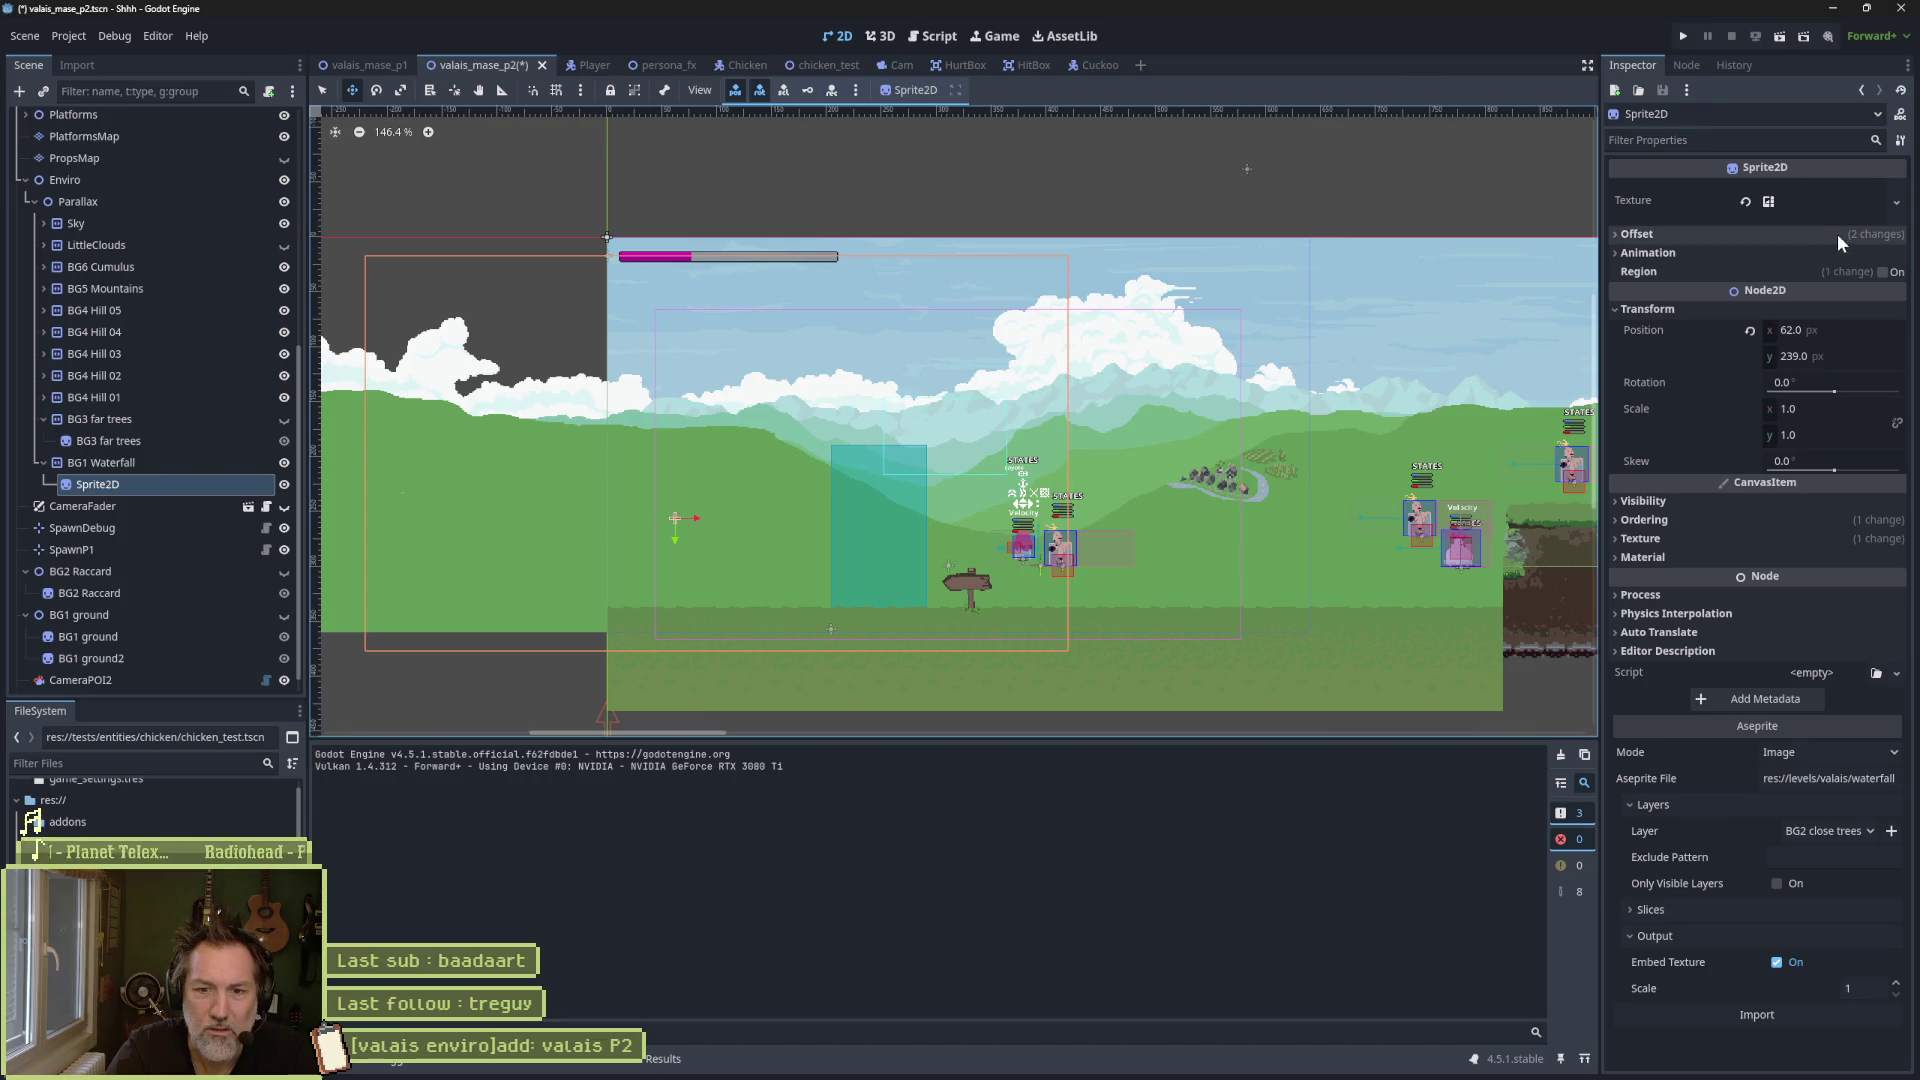
pyautogui.hotkey('ctrl', 's')
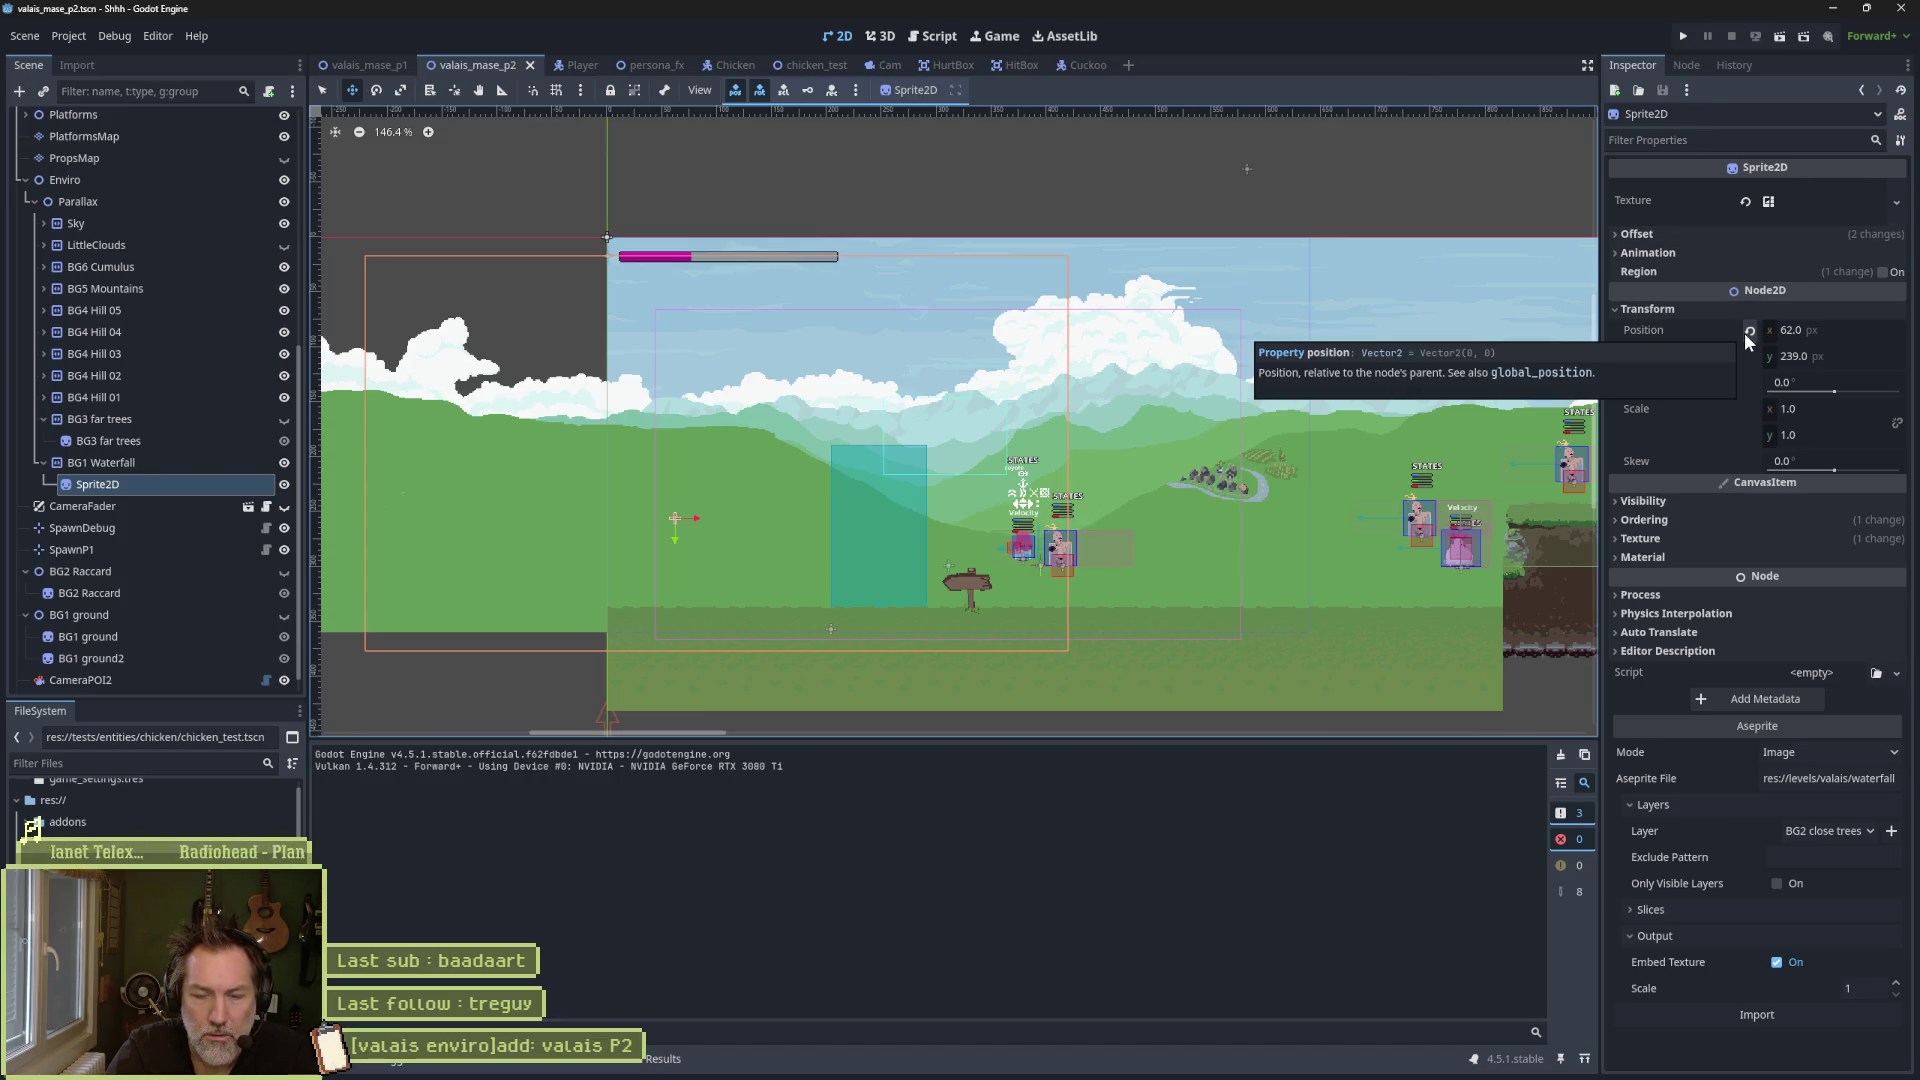
# - Set the sprite's Aseprite Layer to [all] and reimport from waterfall.aseprite
pyautogui.click(1846, 212)
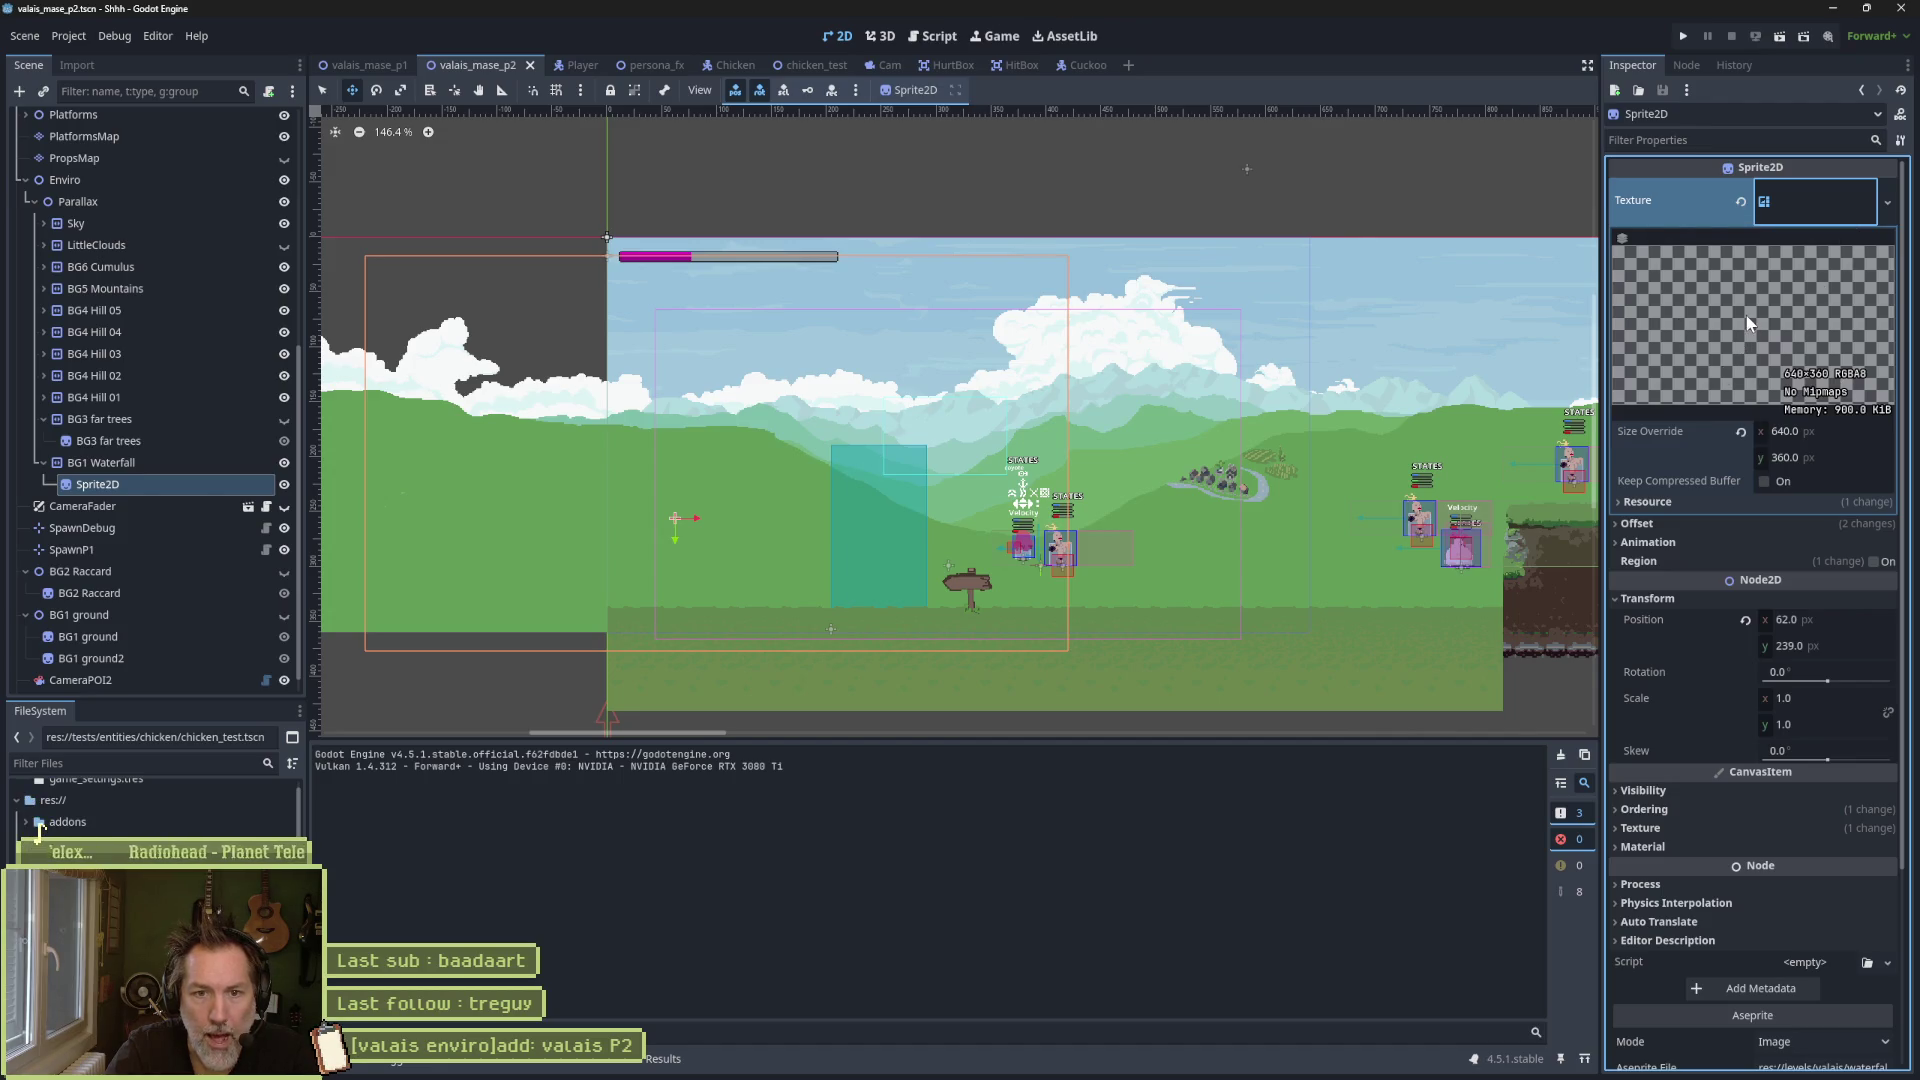
pyautogui.click(1830, 198)
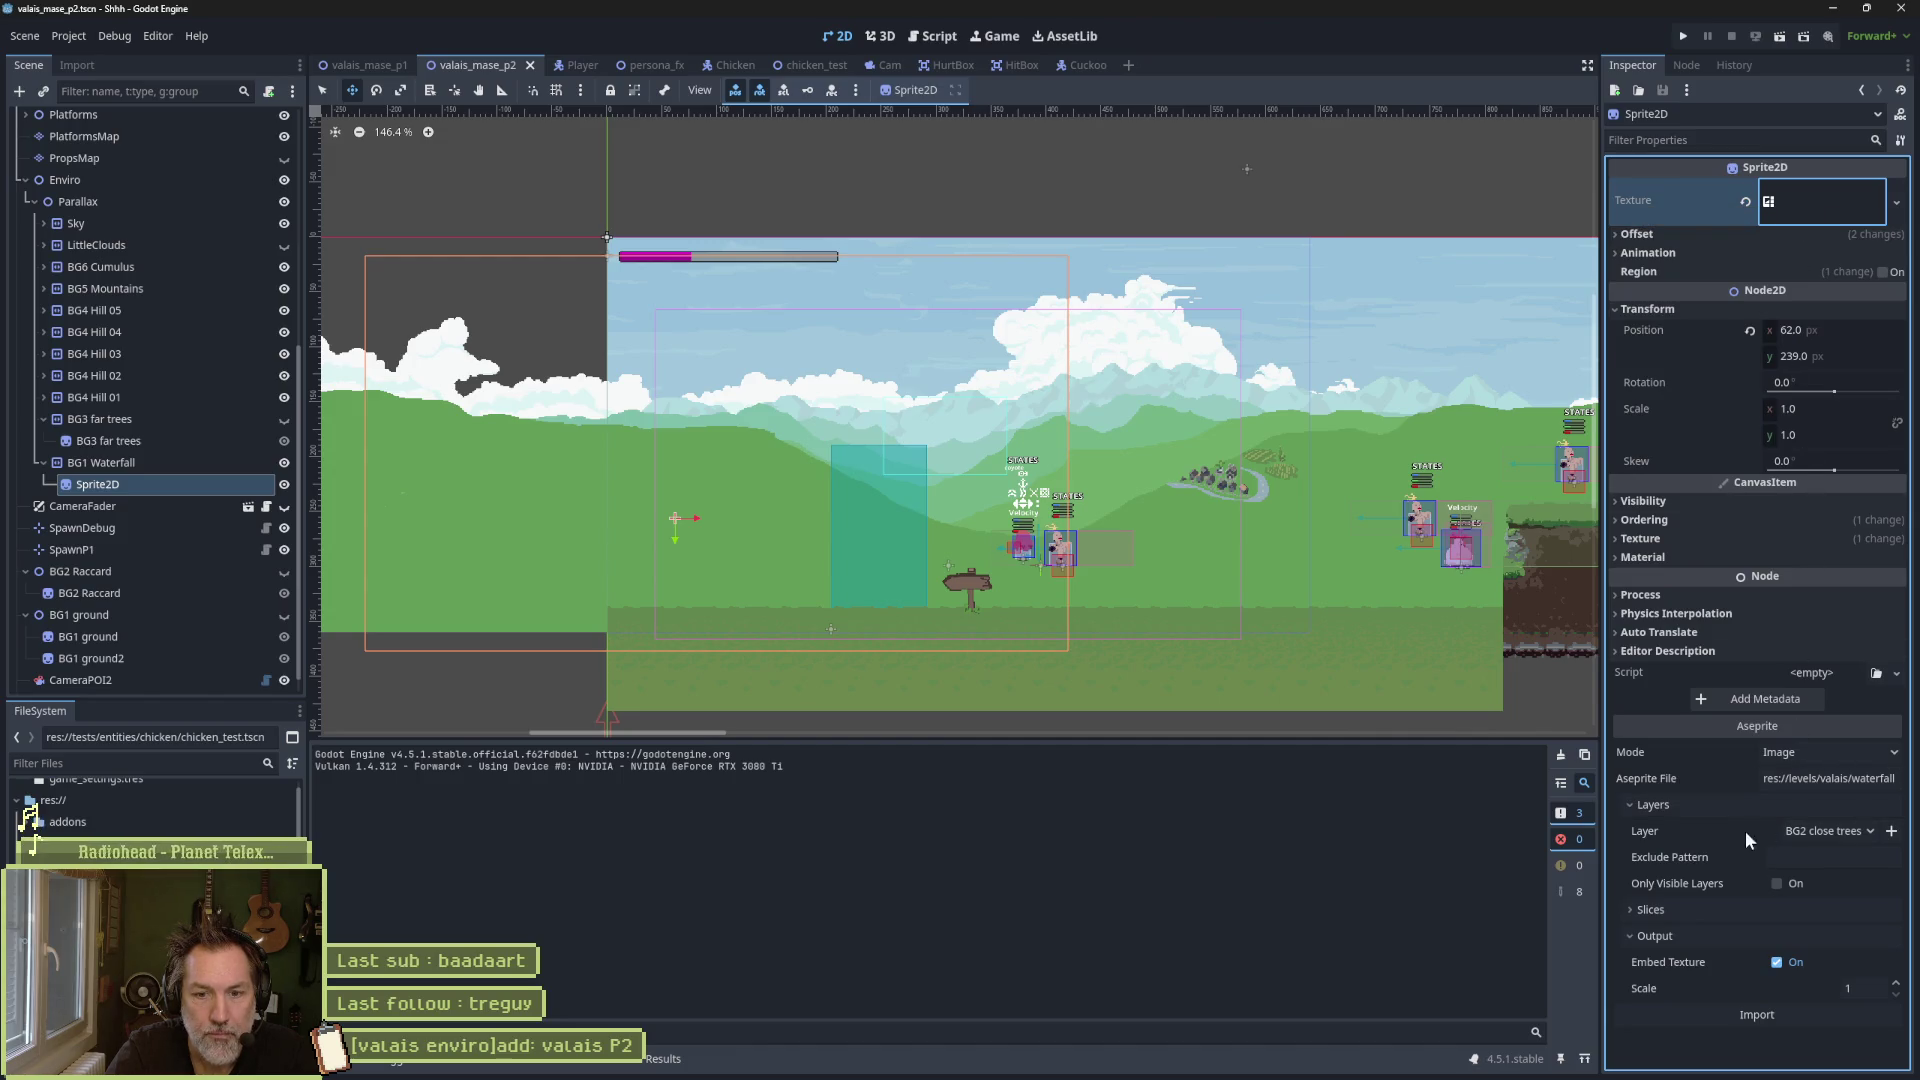
pyautogui.click(1821, 830)
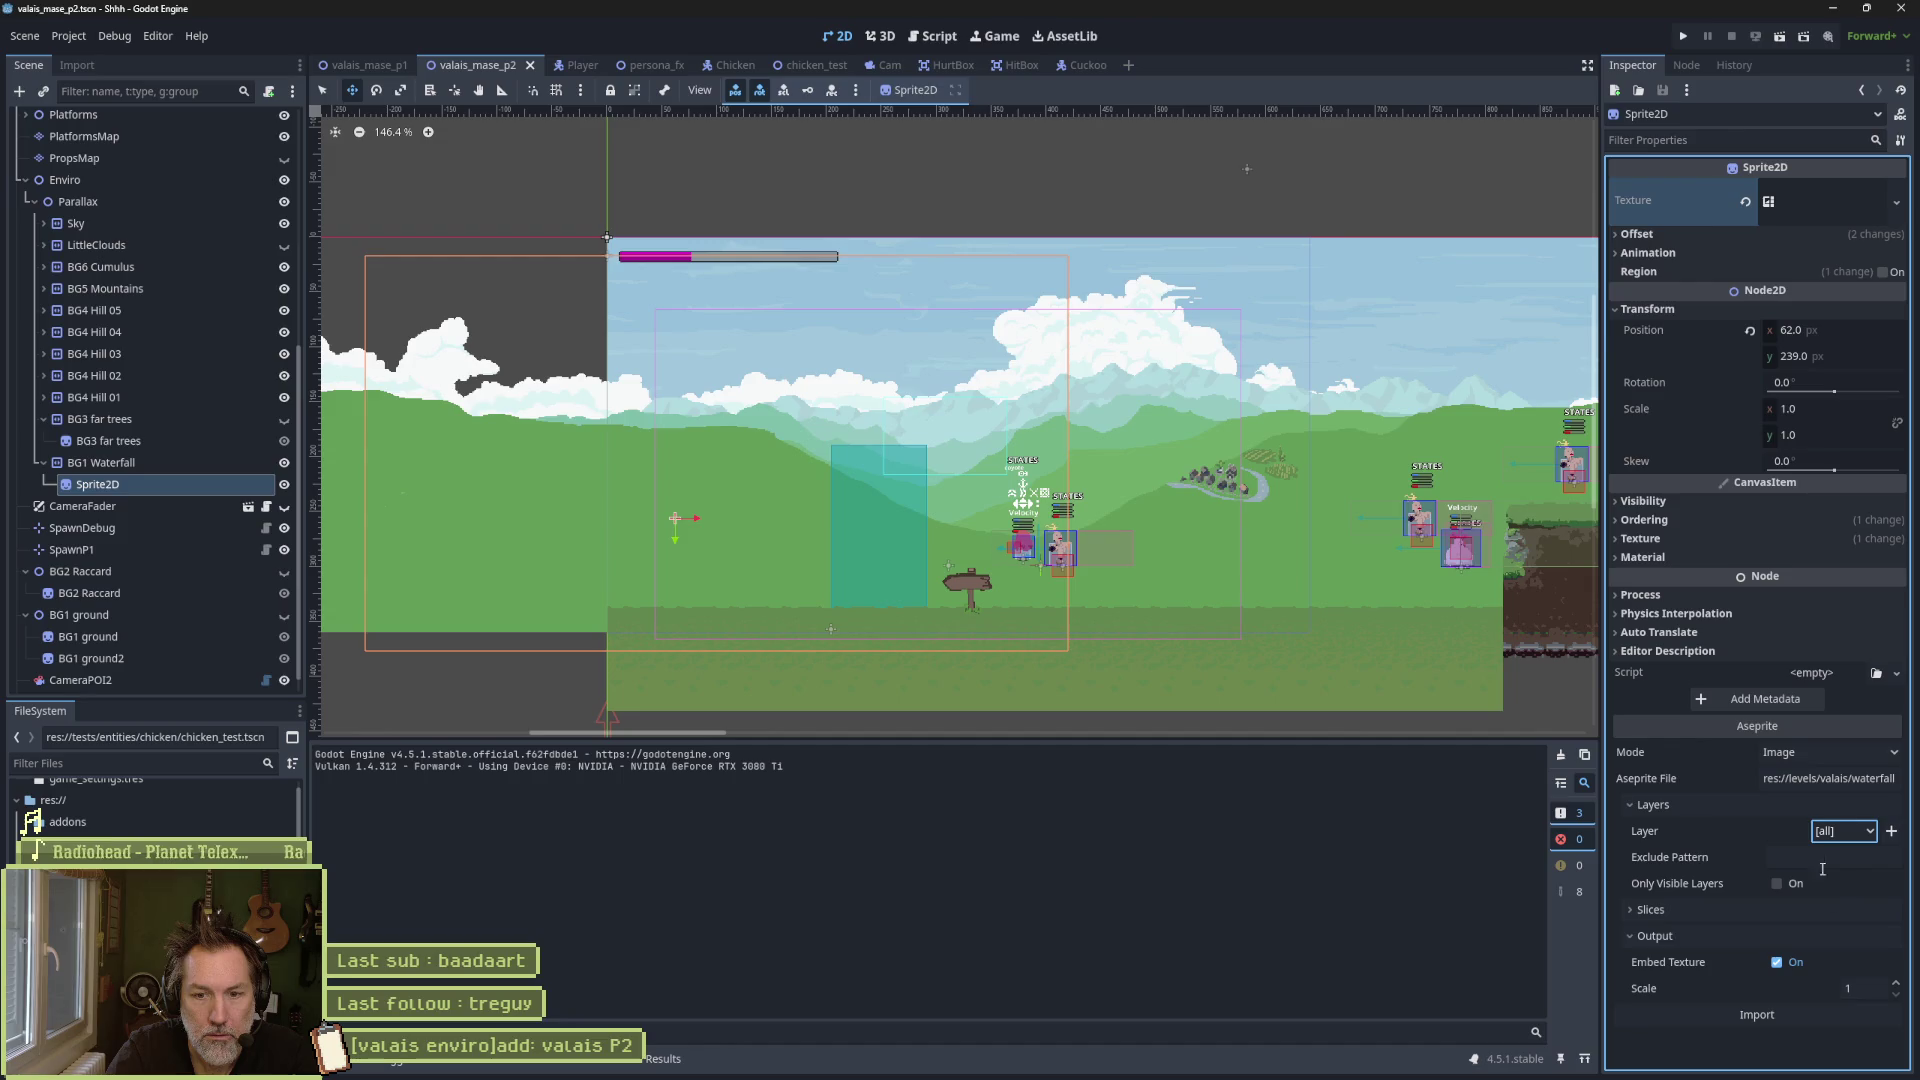
pyautogui.click(1804, 1012)
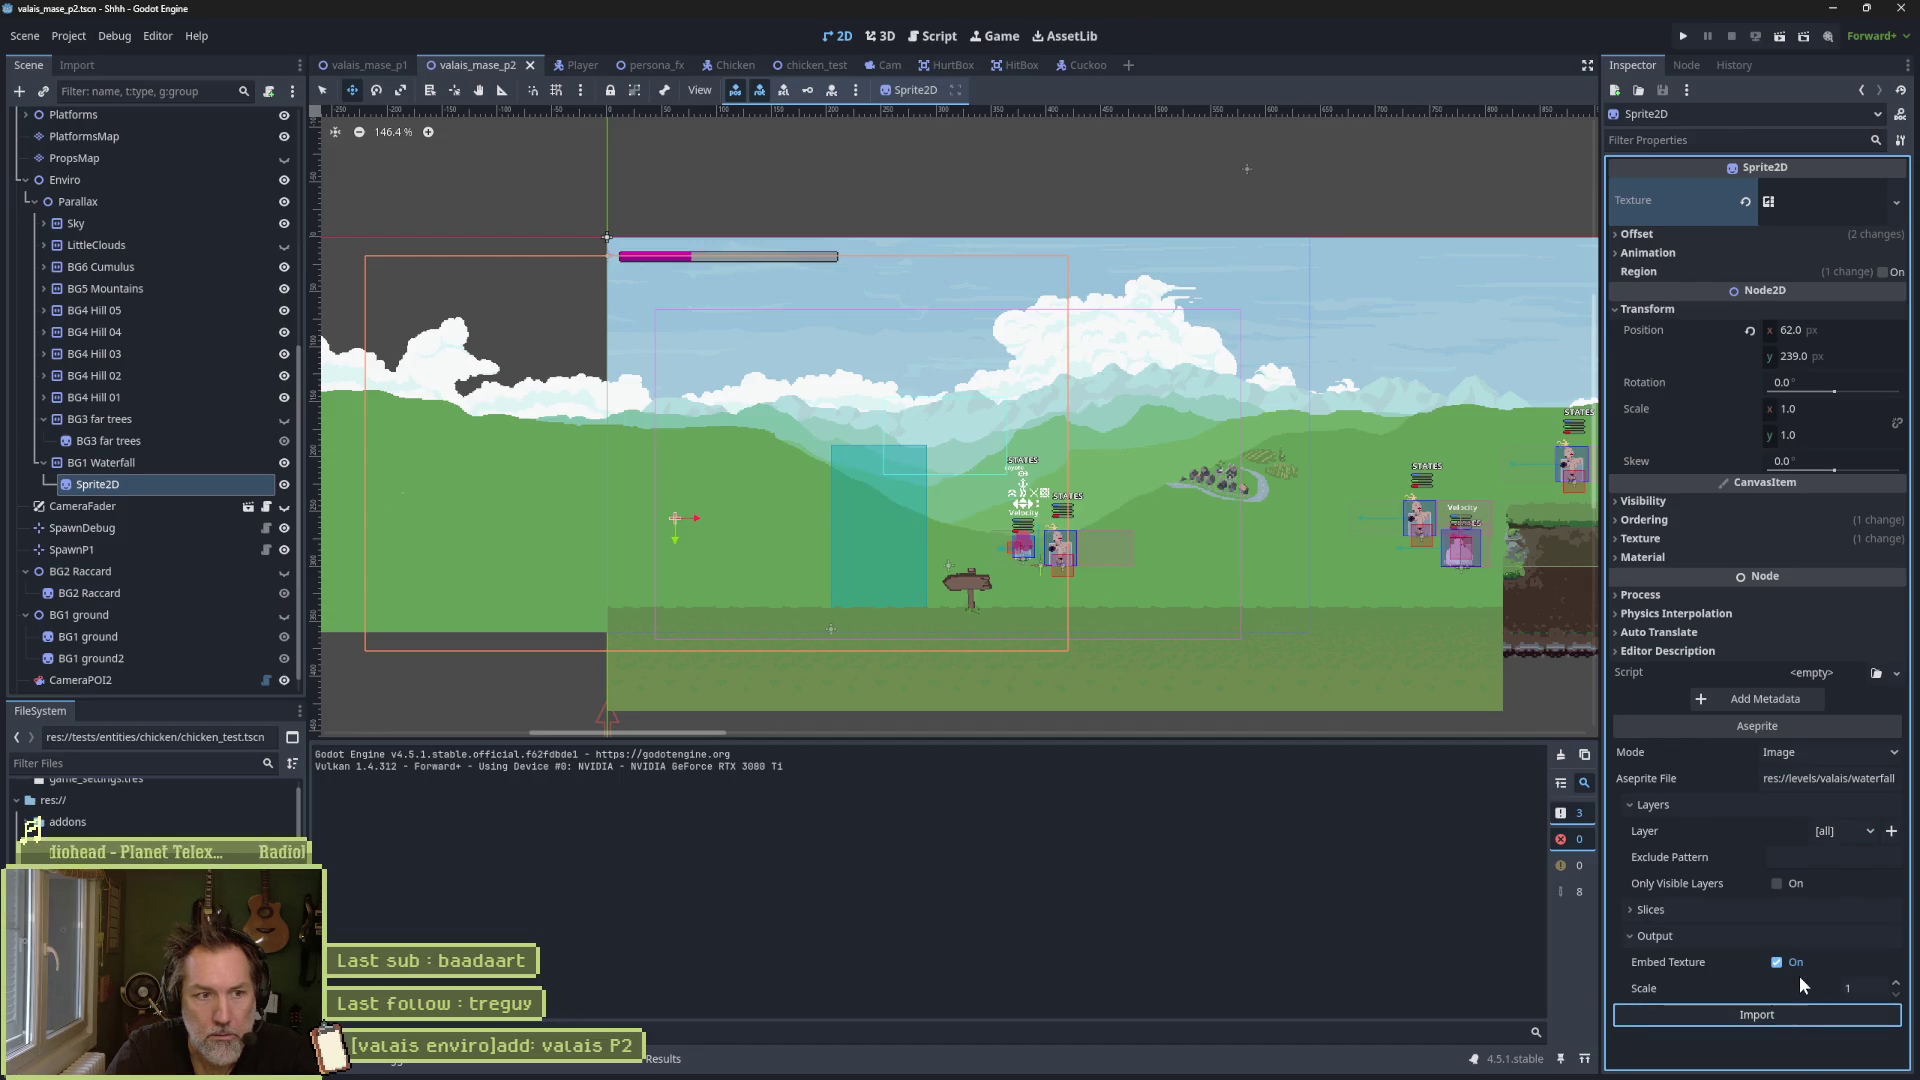
# - Reimport the waterfall with only the hill Aseprite layer
pyautogui.click(1831, 828)
pyautogui.click(1834, 860)
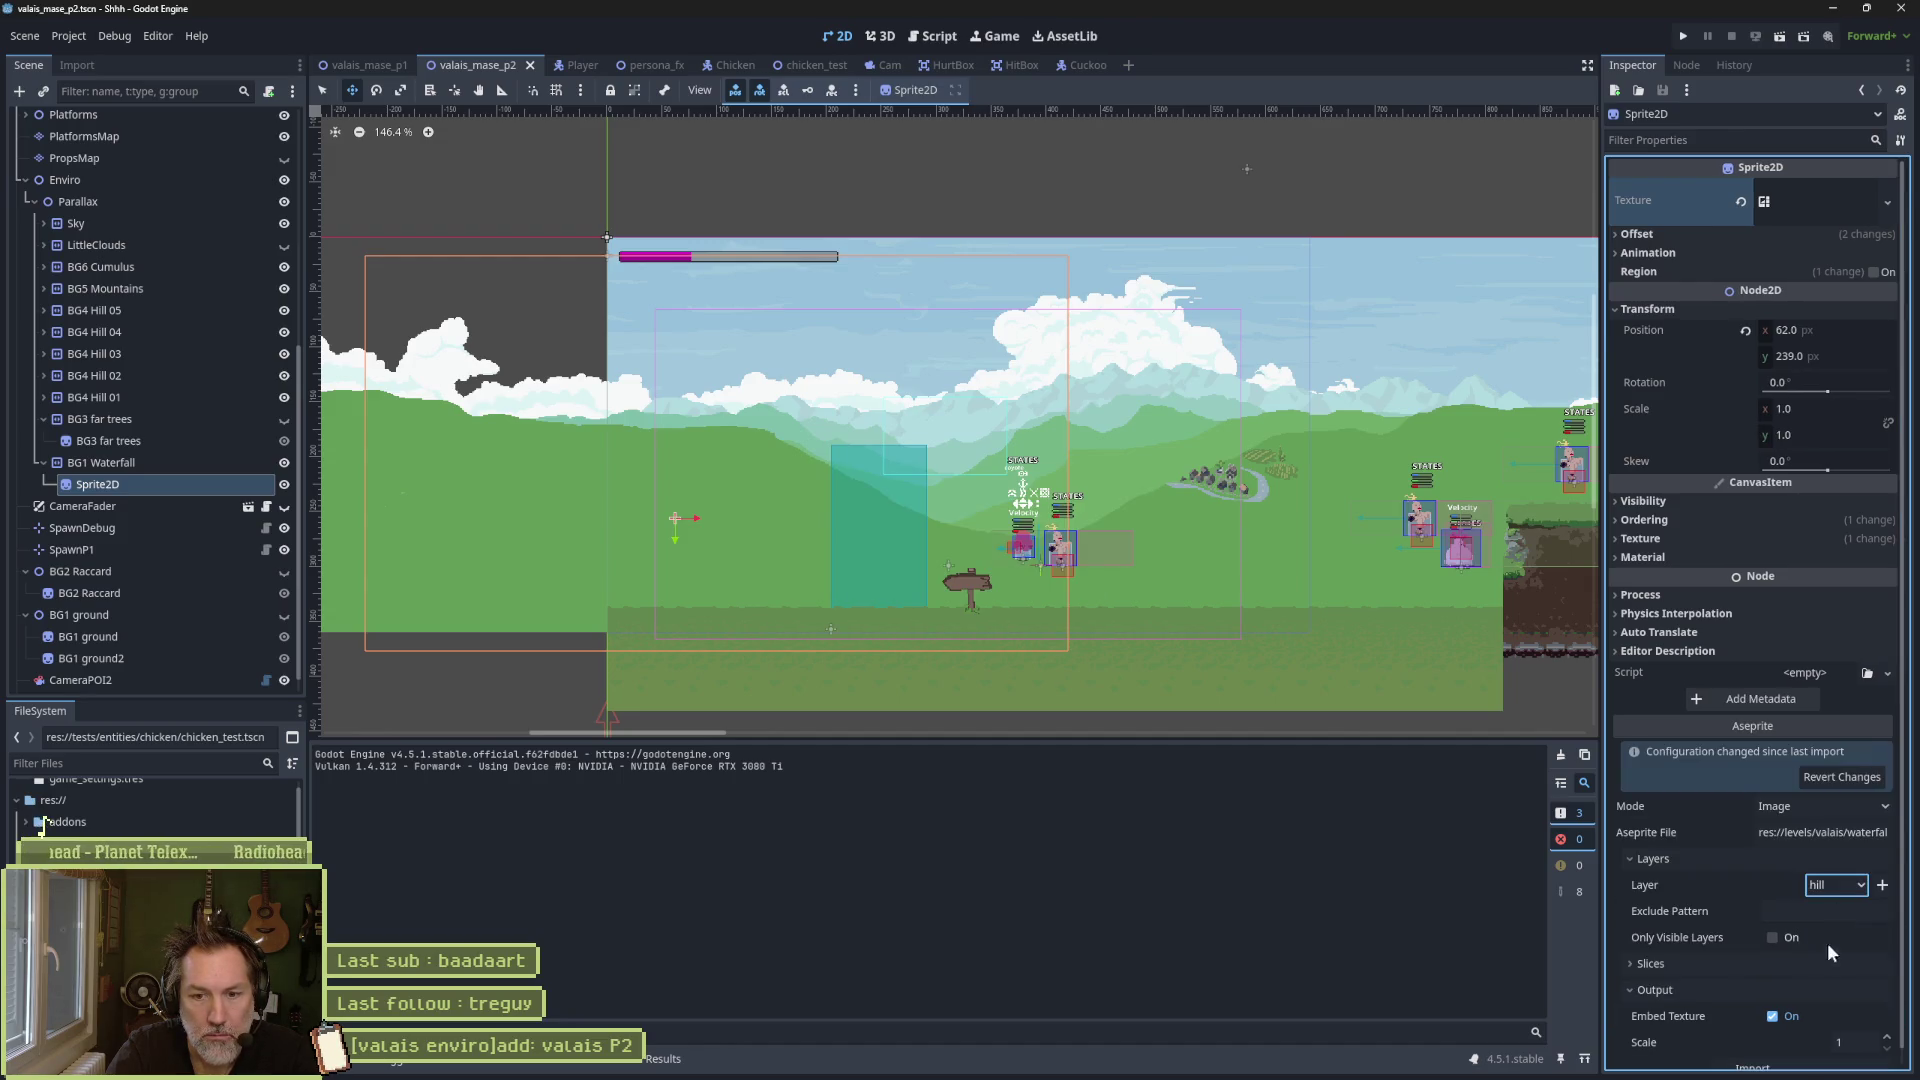
pyautogui.scroll(-1, 1810, 995)
pyautogui.click(1769, 1047)
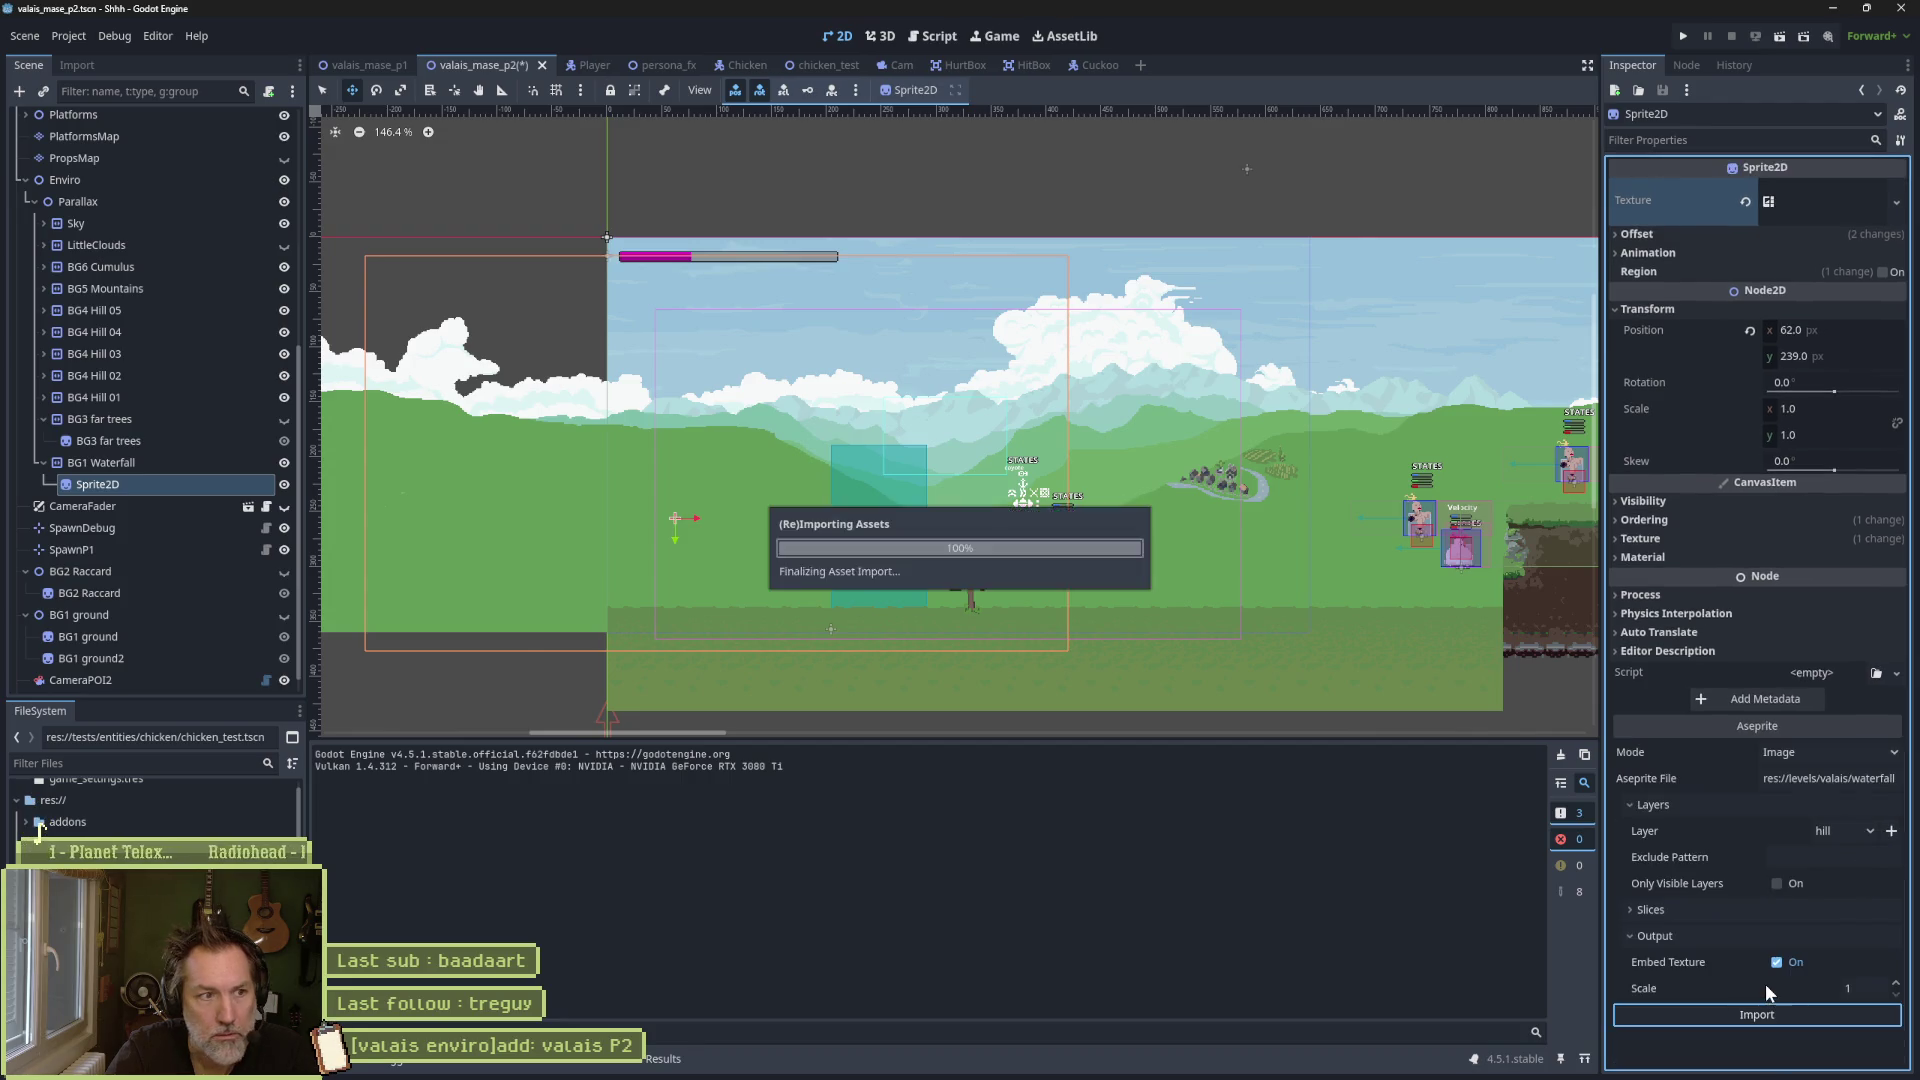
# - Set Aseprite Layer back to [all] and reimport so the trees appear
pyautogui.click(1830, 830)
pyautogui.click(1844, 848)
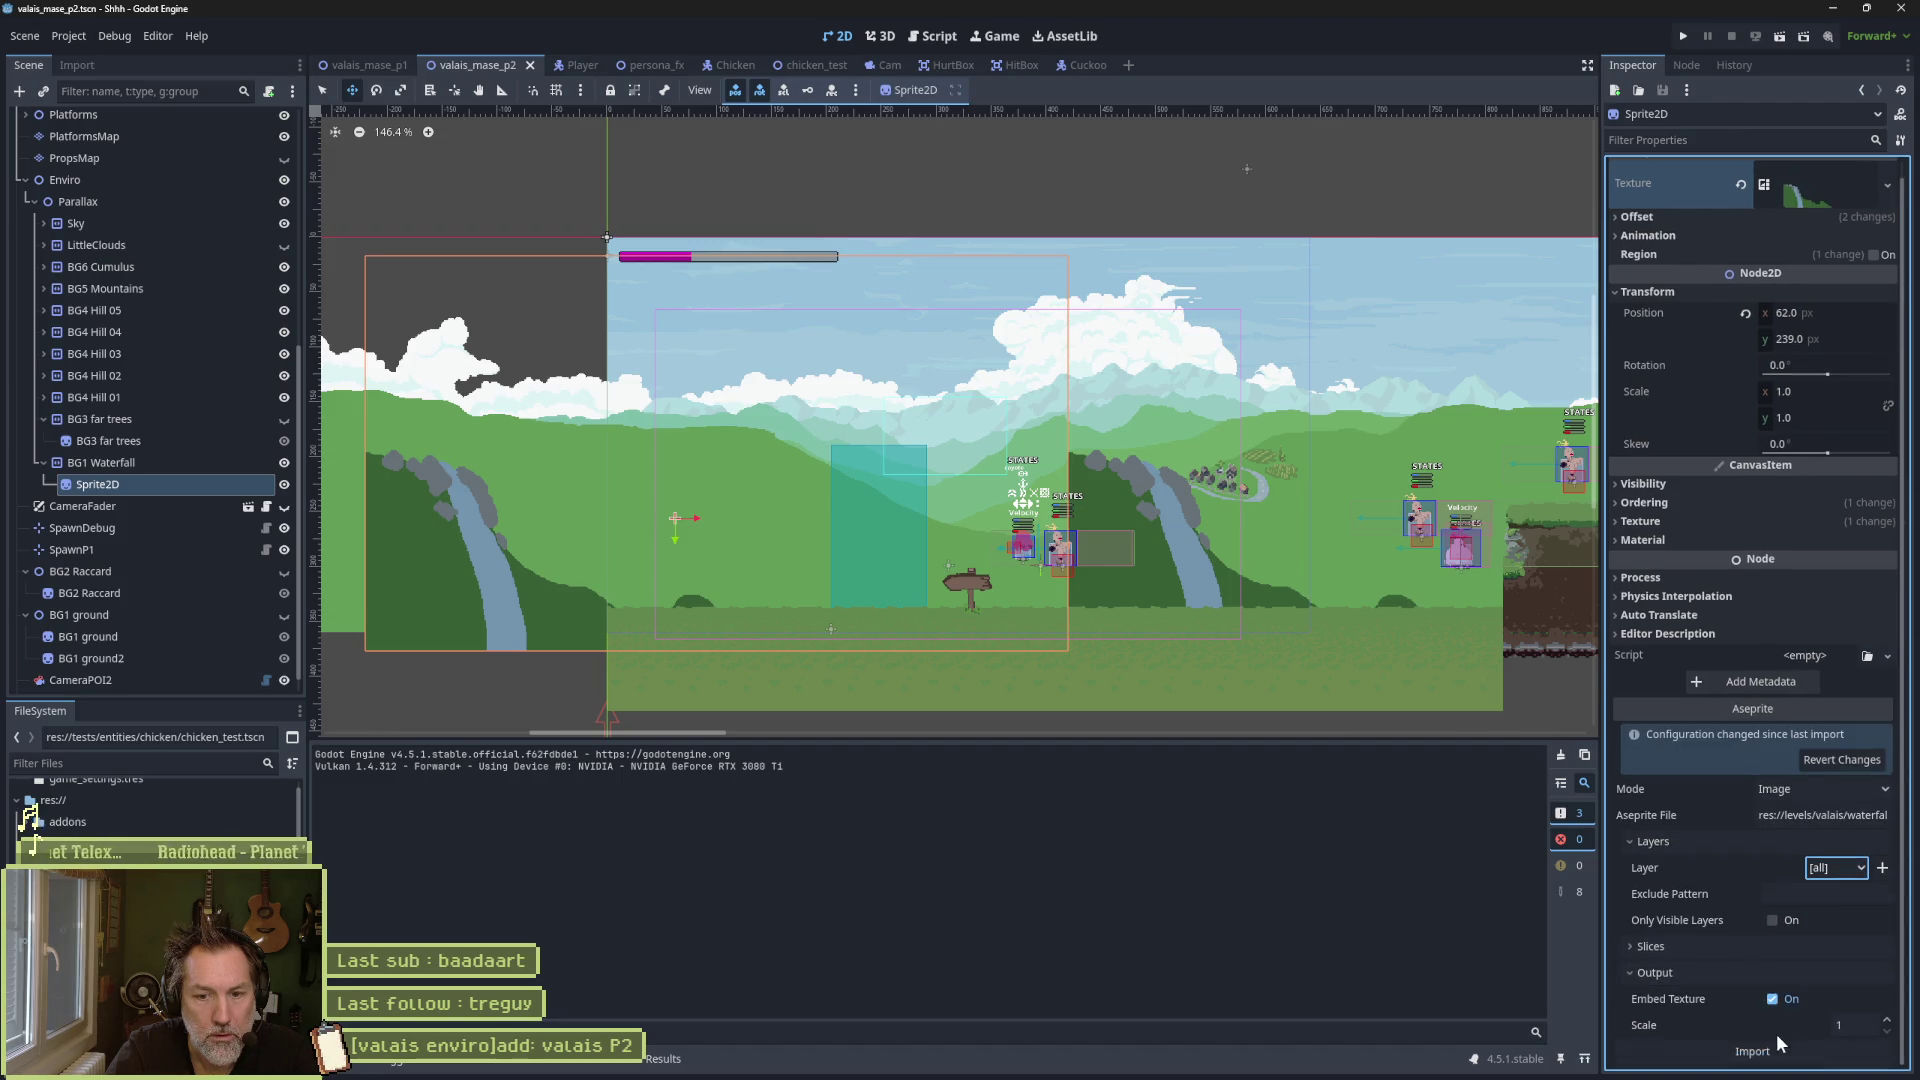
pyautogui.click(1784, 1050)
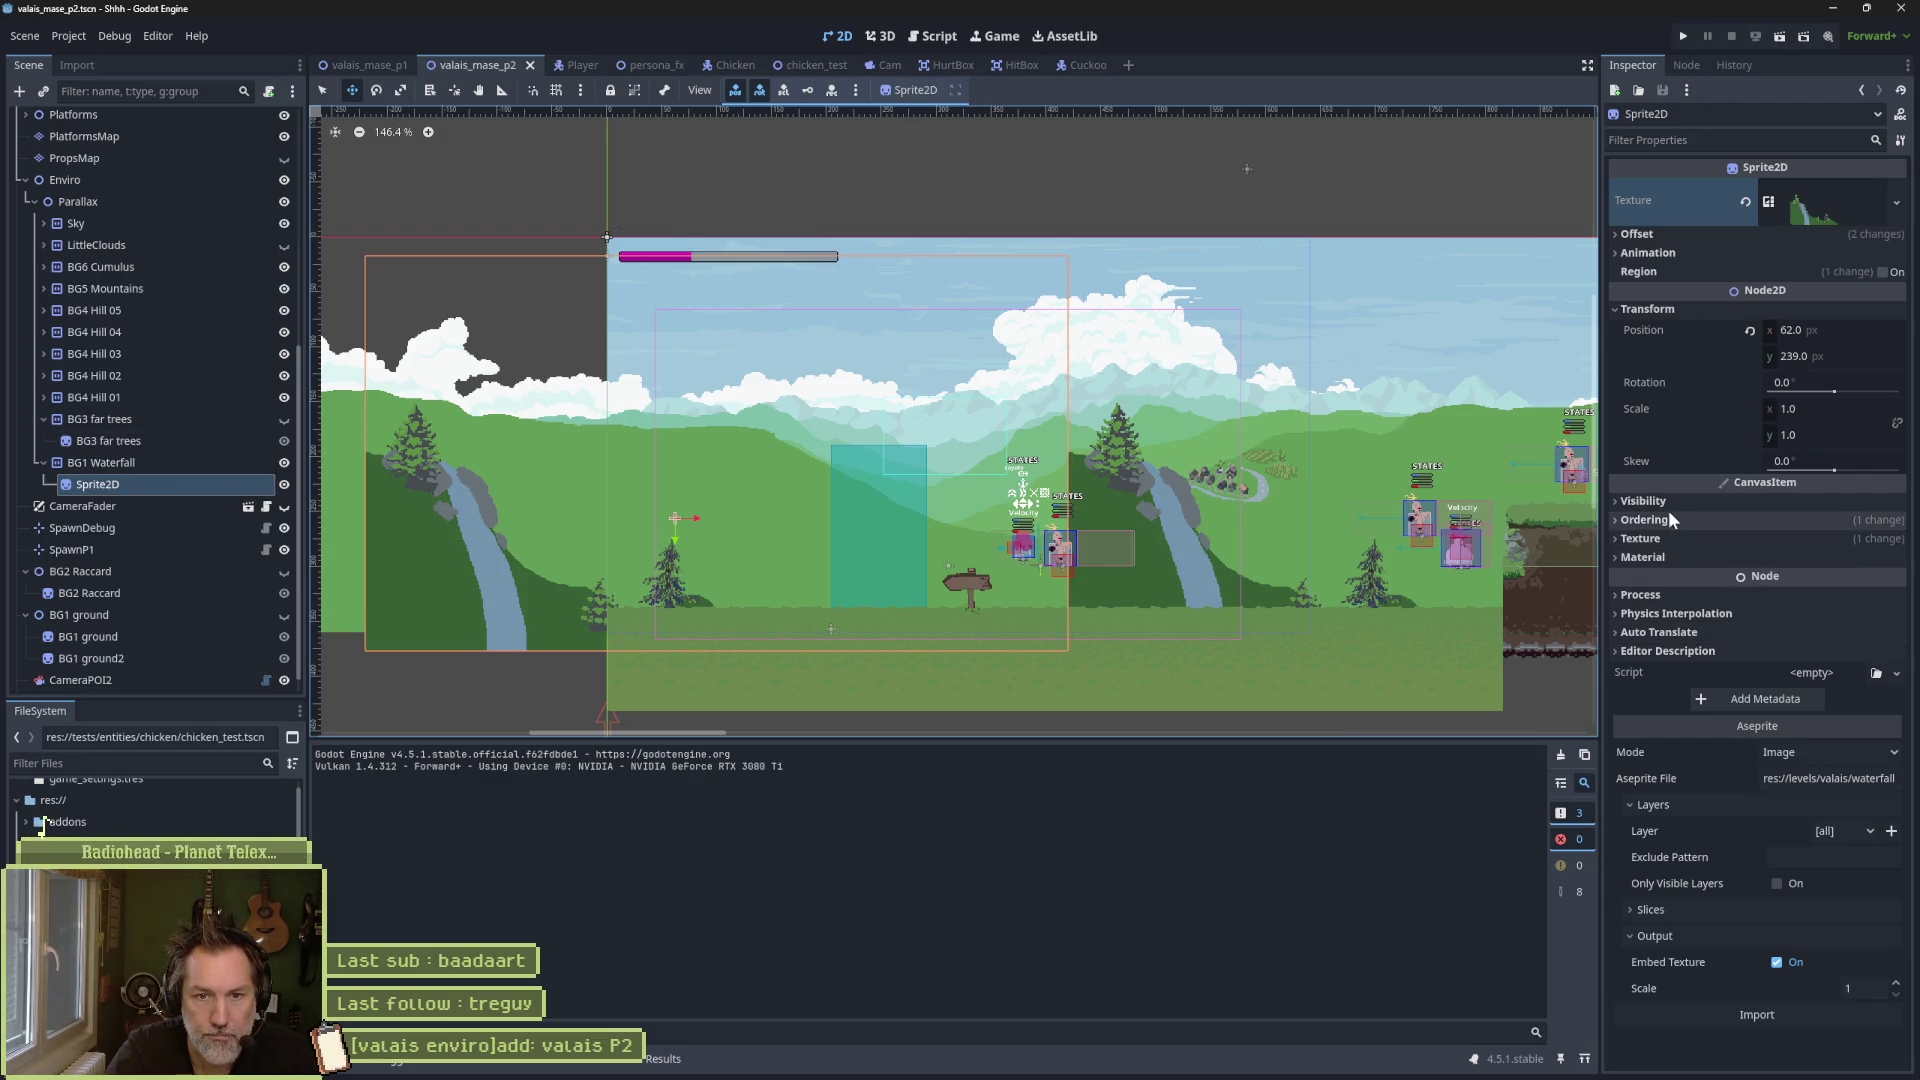
# - Reset the waterfall sprite's position and offset to 0, 0, leaving Centered off
pyautogui.click(1750, 332)
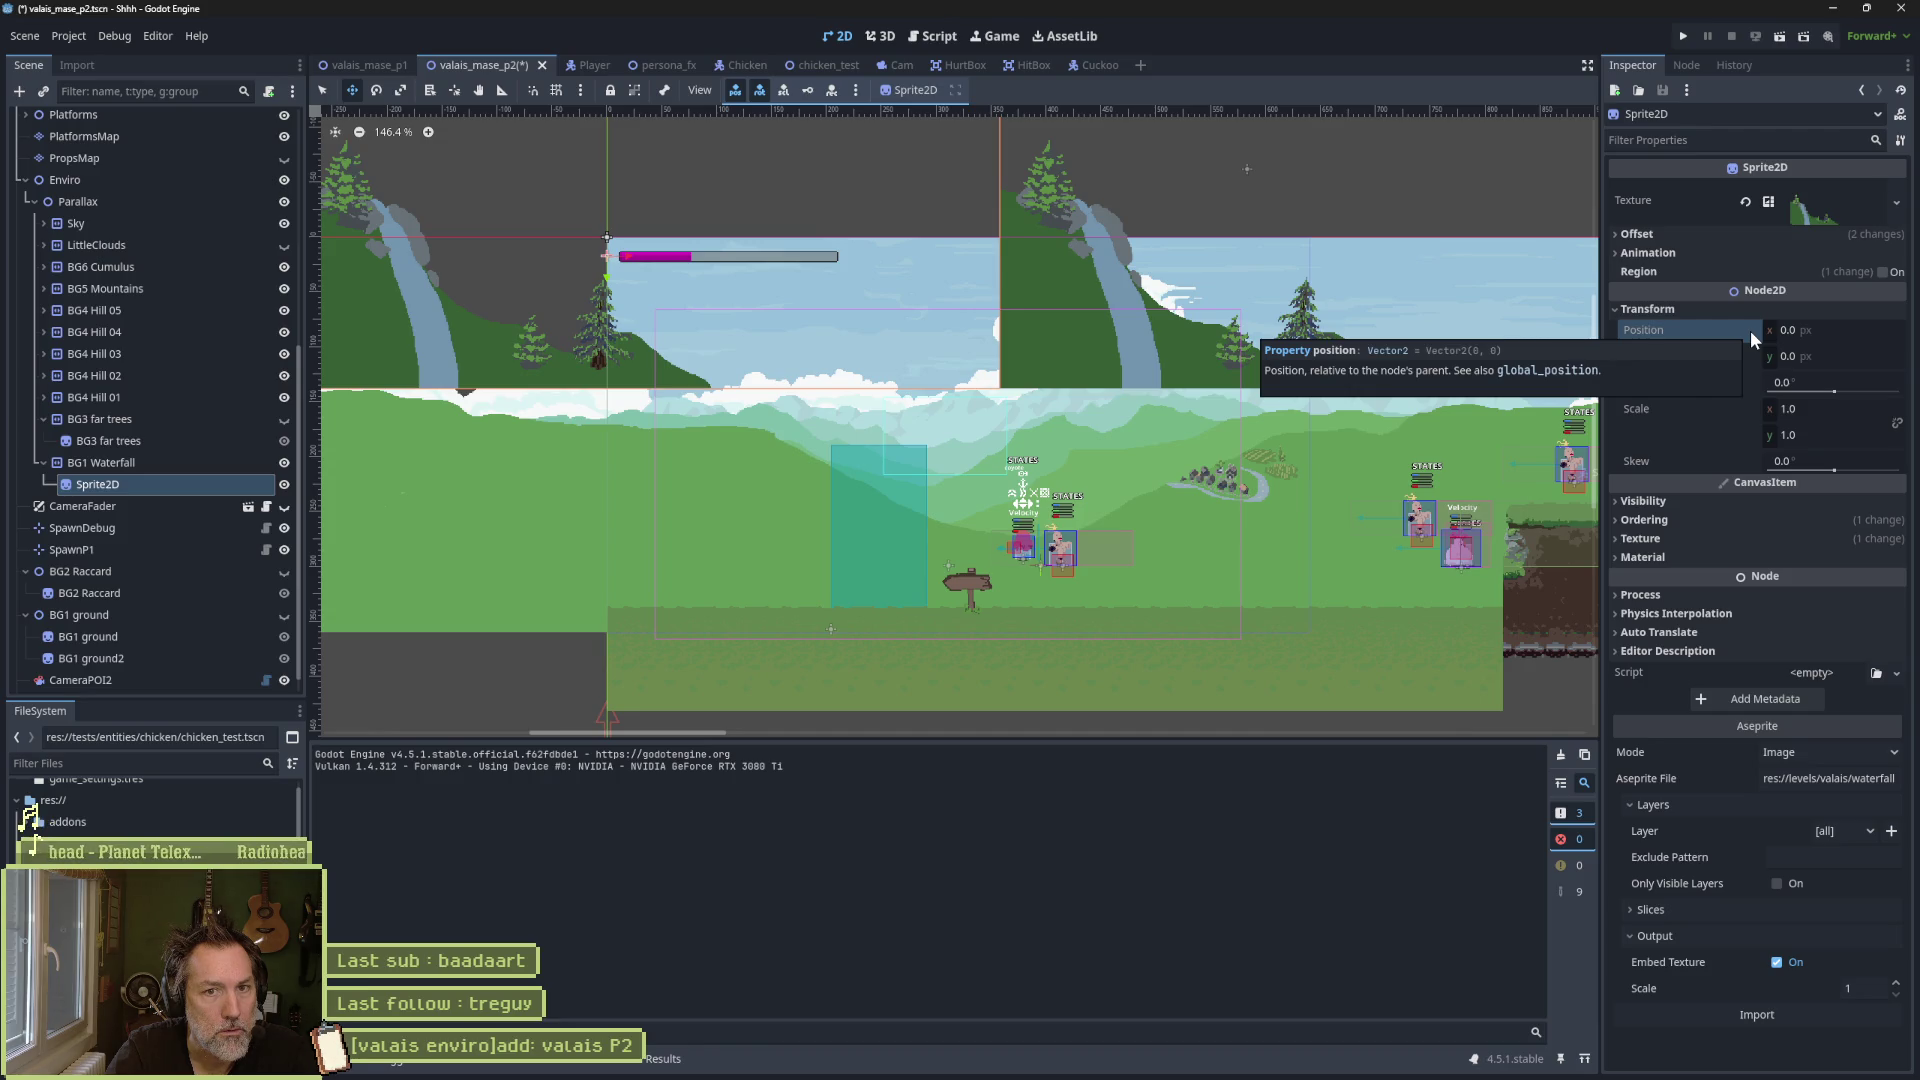
pyautogui.click(1687, 236)
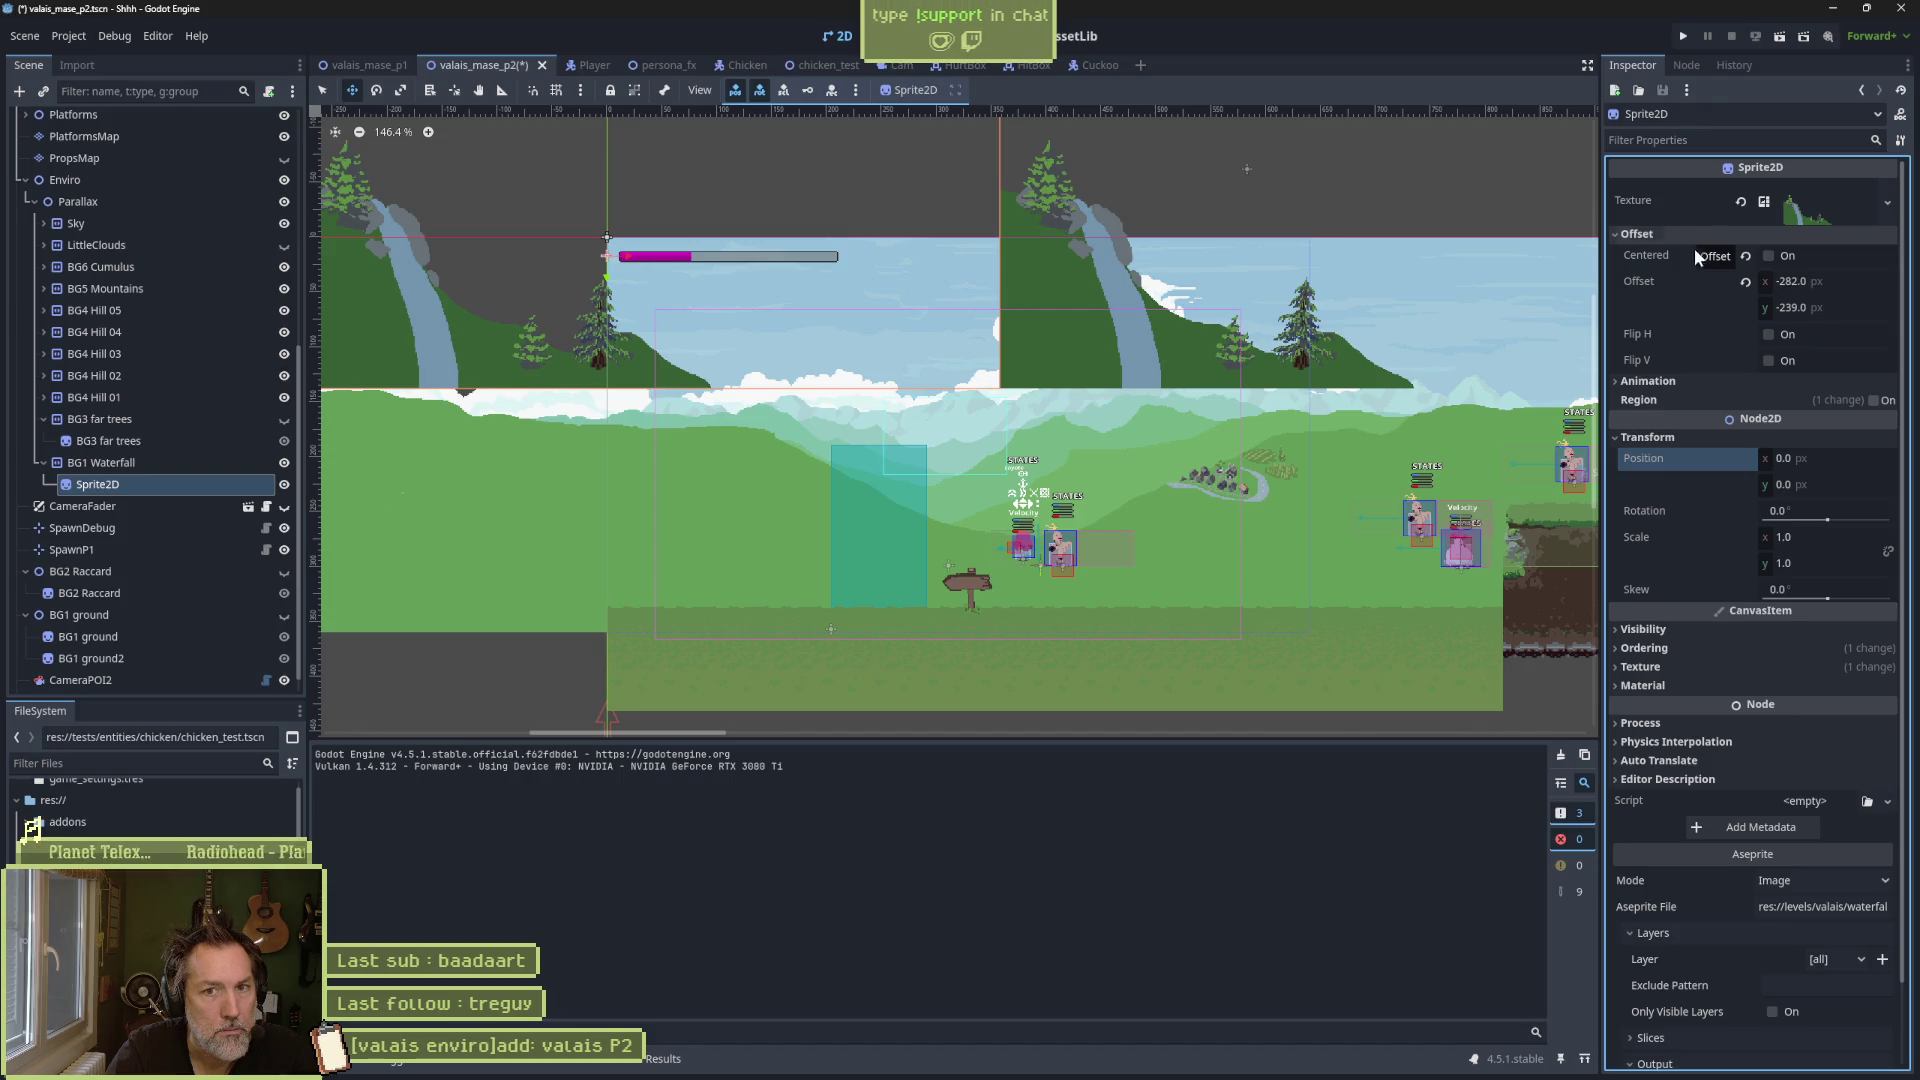
pyautogui.click(1744, 284)
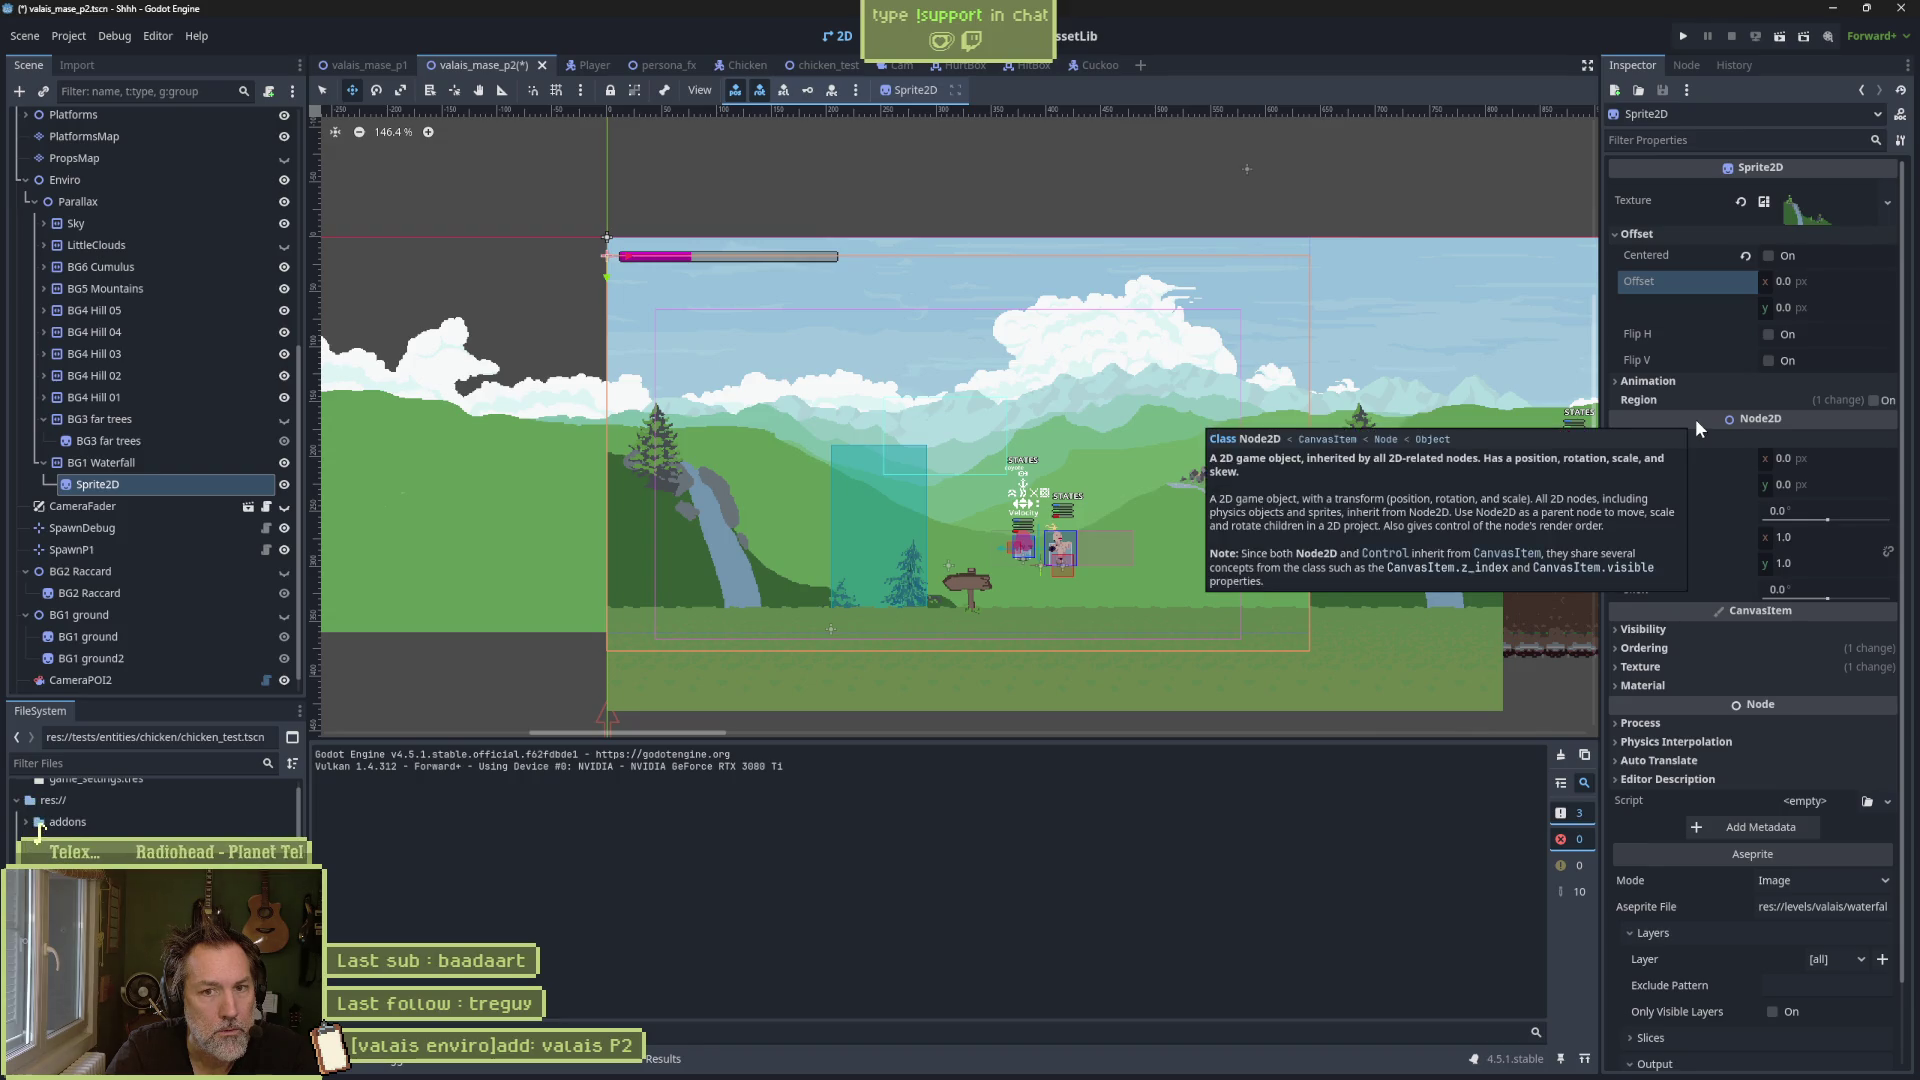
pyautogui.click(1767, 256)
pyautogui.click(1766, 256)
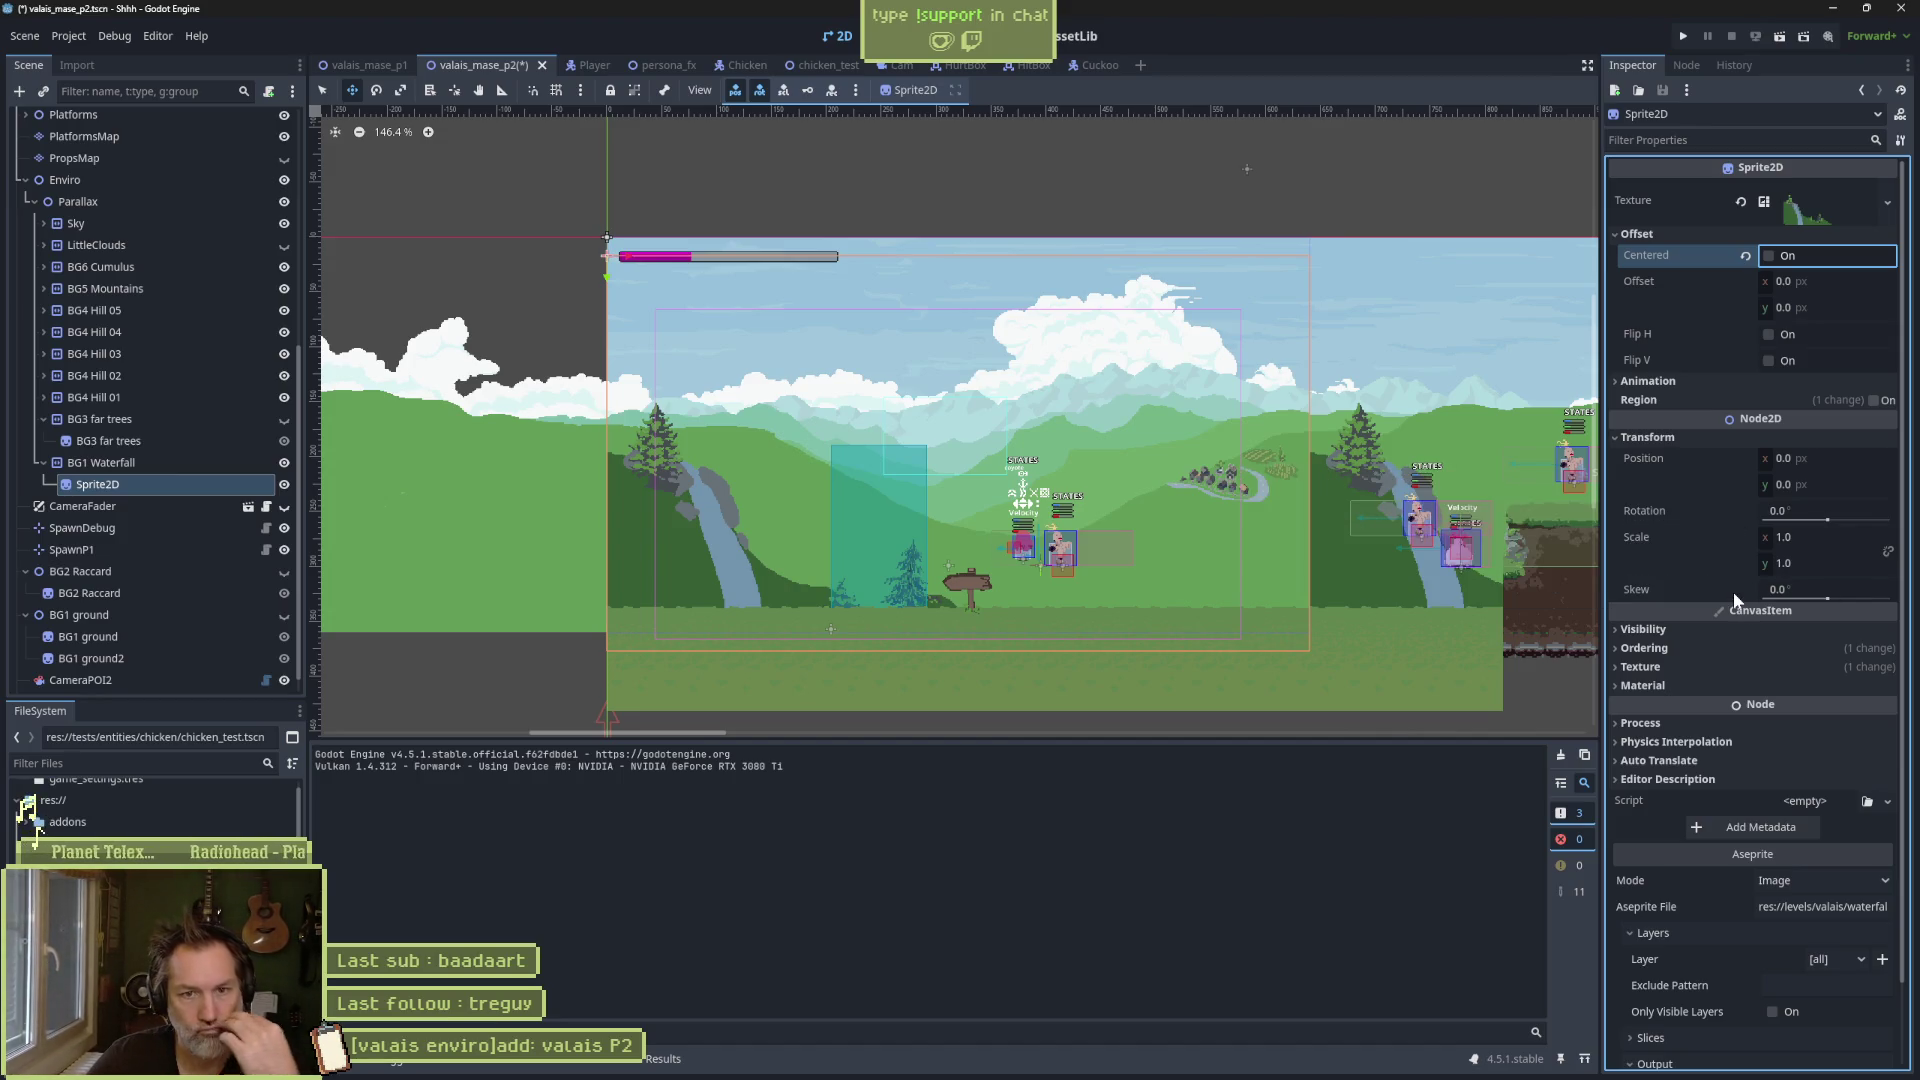
# - Check the sprite's Animation and Visibility settings, then select the BG1 Waterfall layer
pyautogui.click(1675, 383)
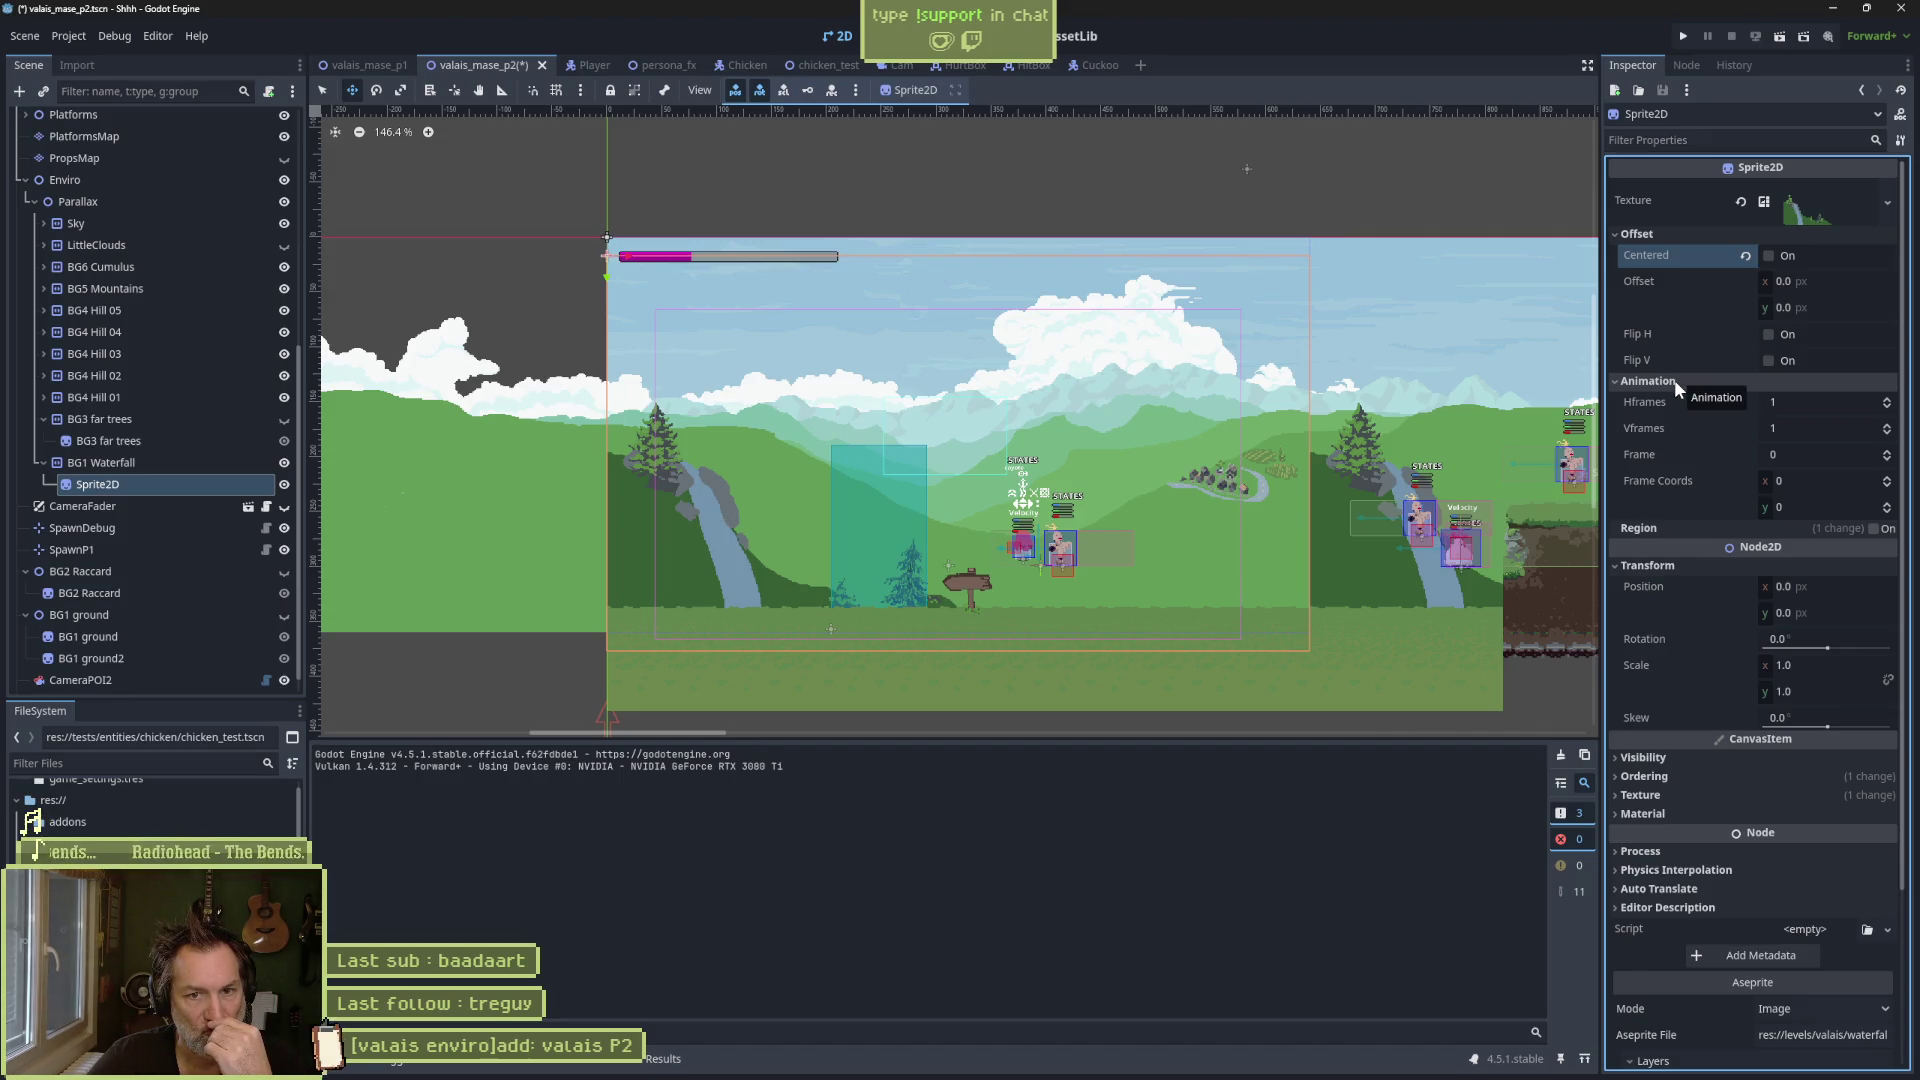
pyautogui.click(1674, 381)
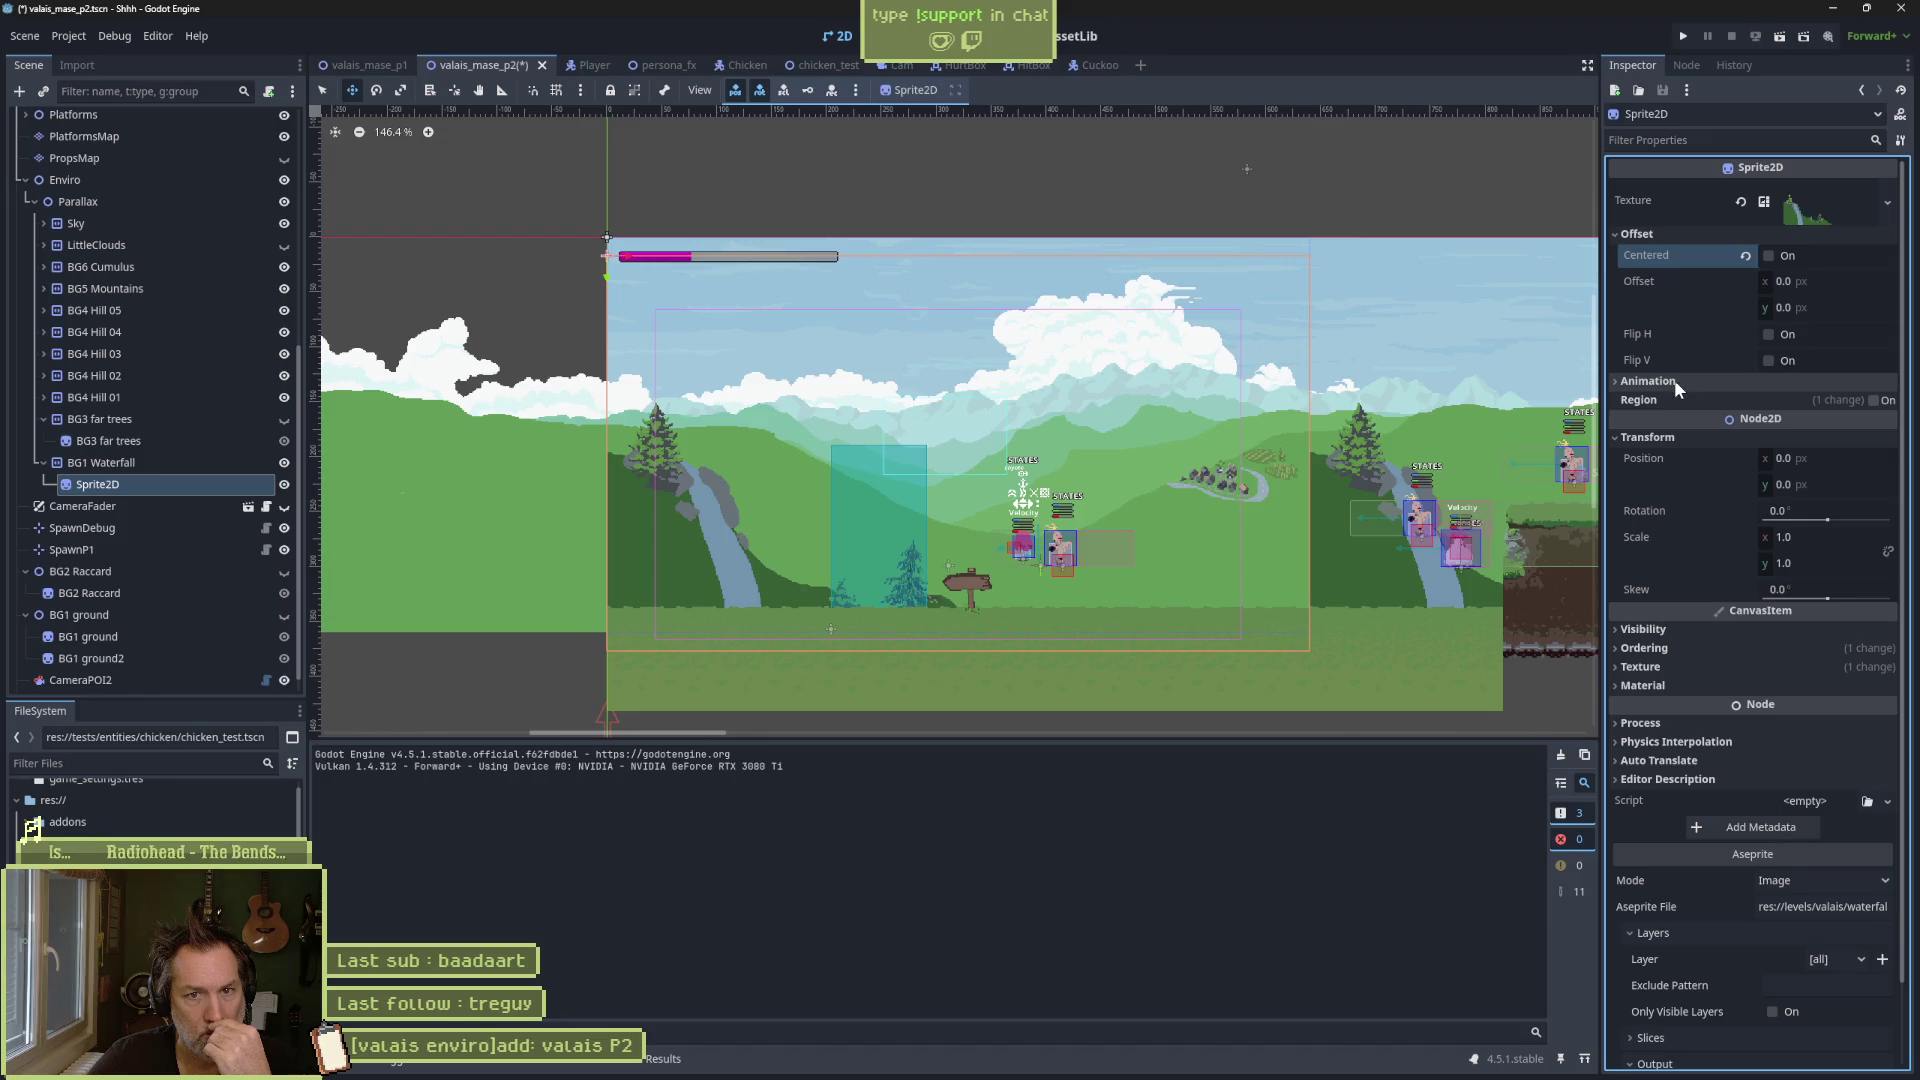
pyautogui.click(1717, 632)
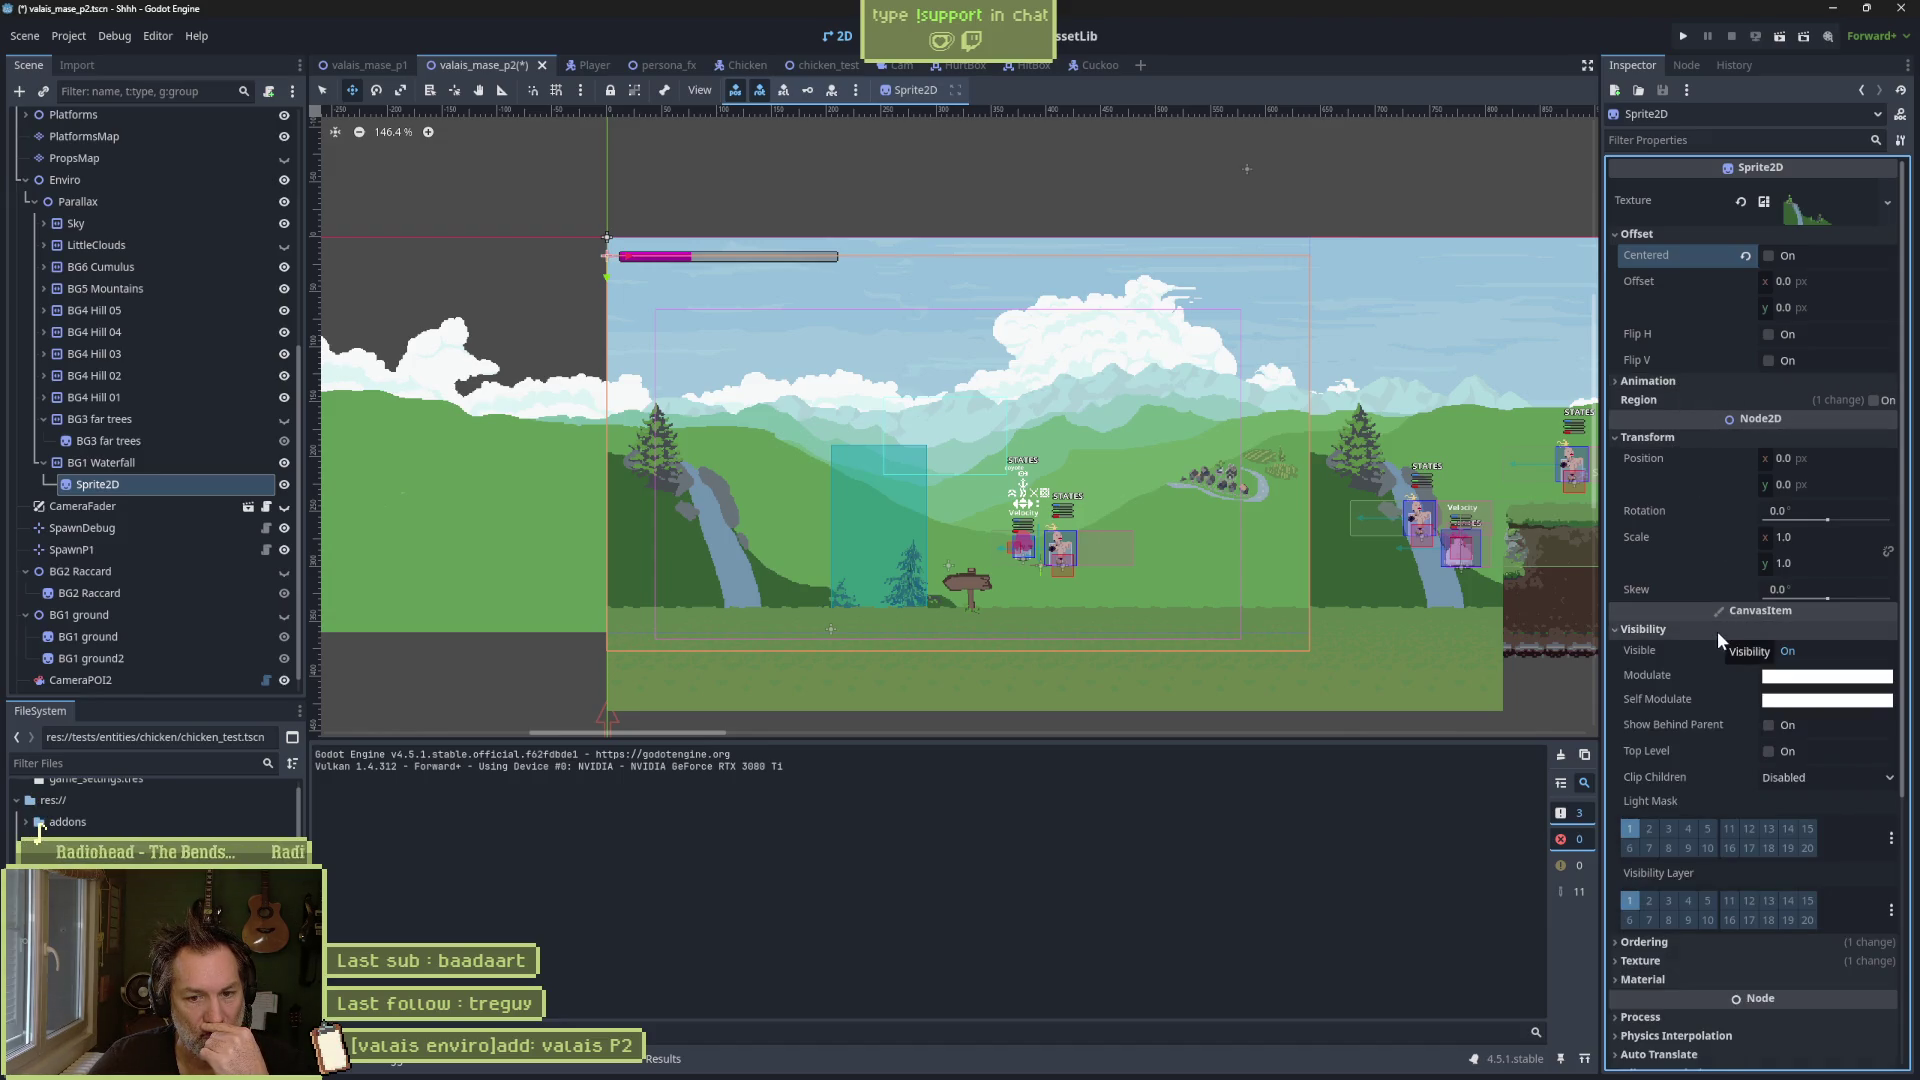
pyautogui.click(1717, 632)
pyautogui.click(127, 461)
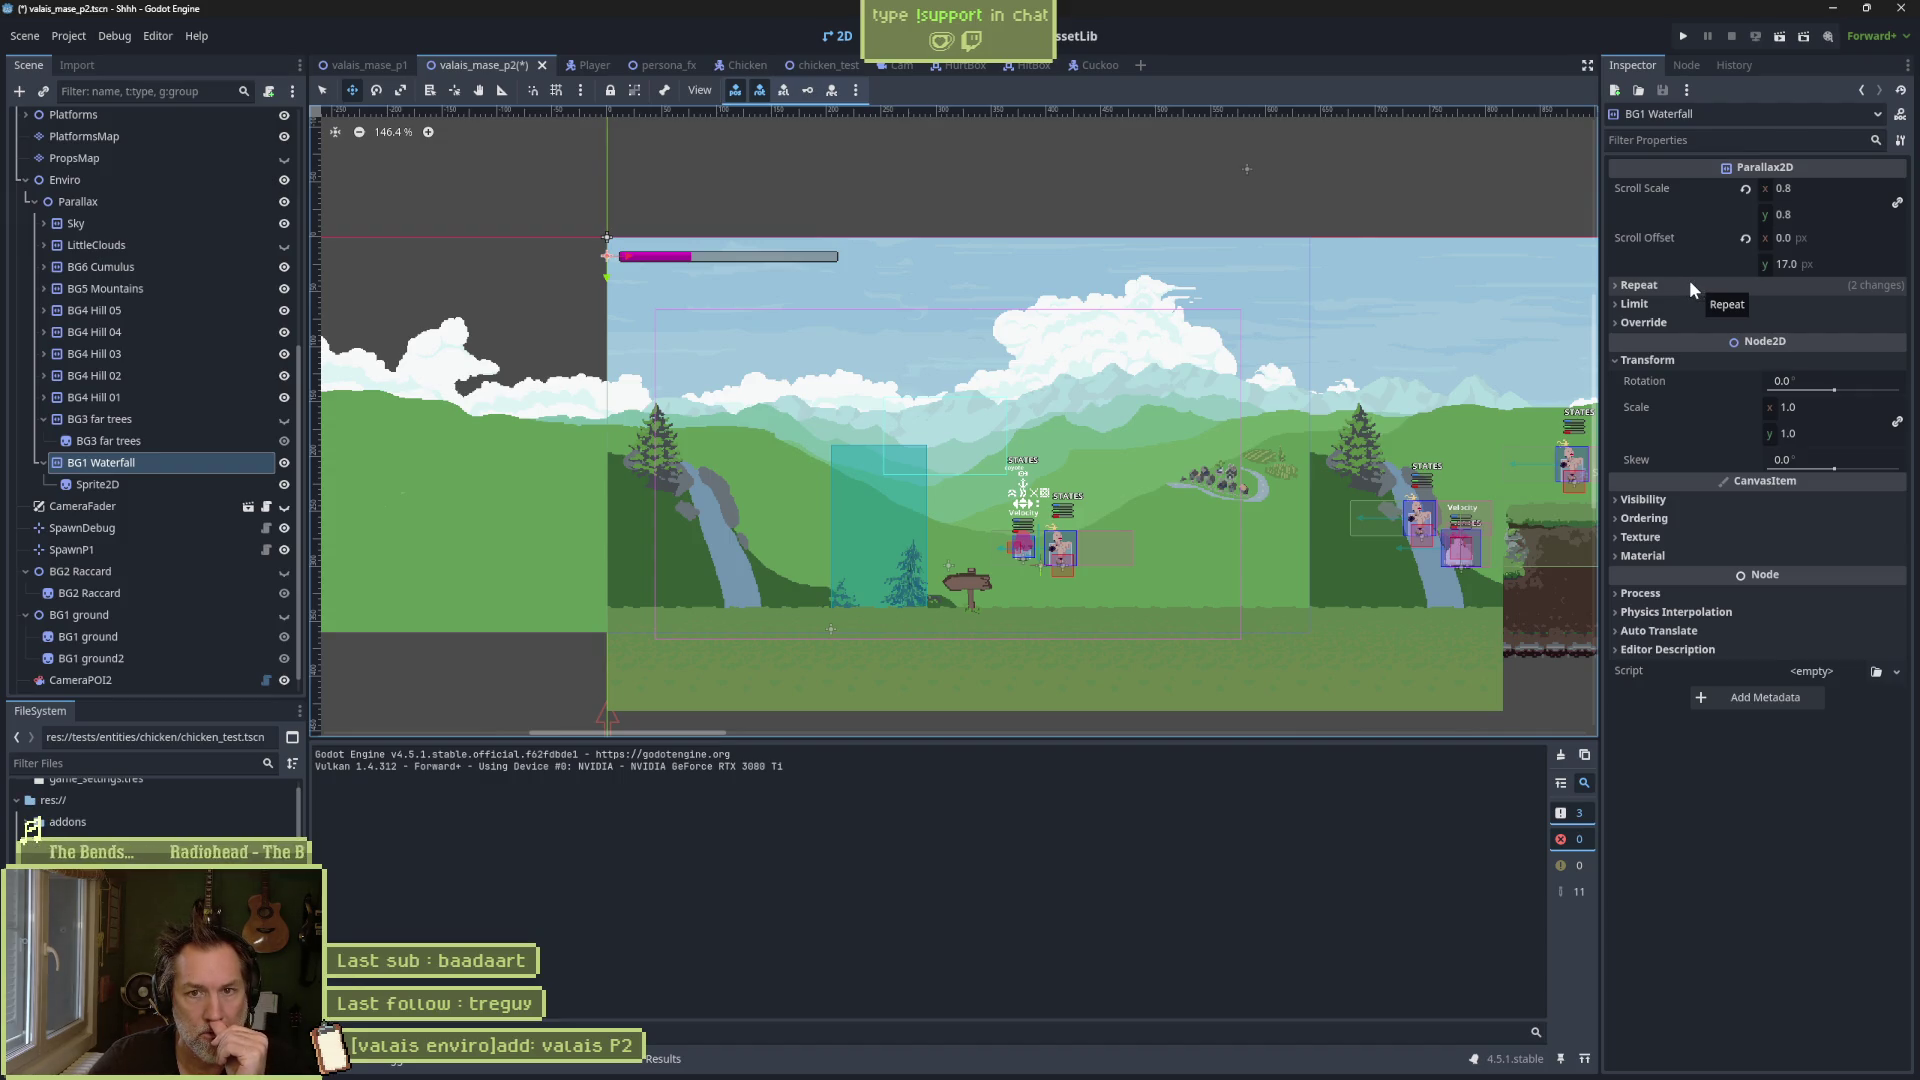
# - Reset BG1 Waterfall's vertical scroll offset to 0 and turn off horizontal repeat
pyautogui.click(1744, 238)
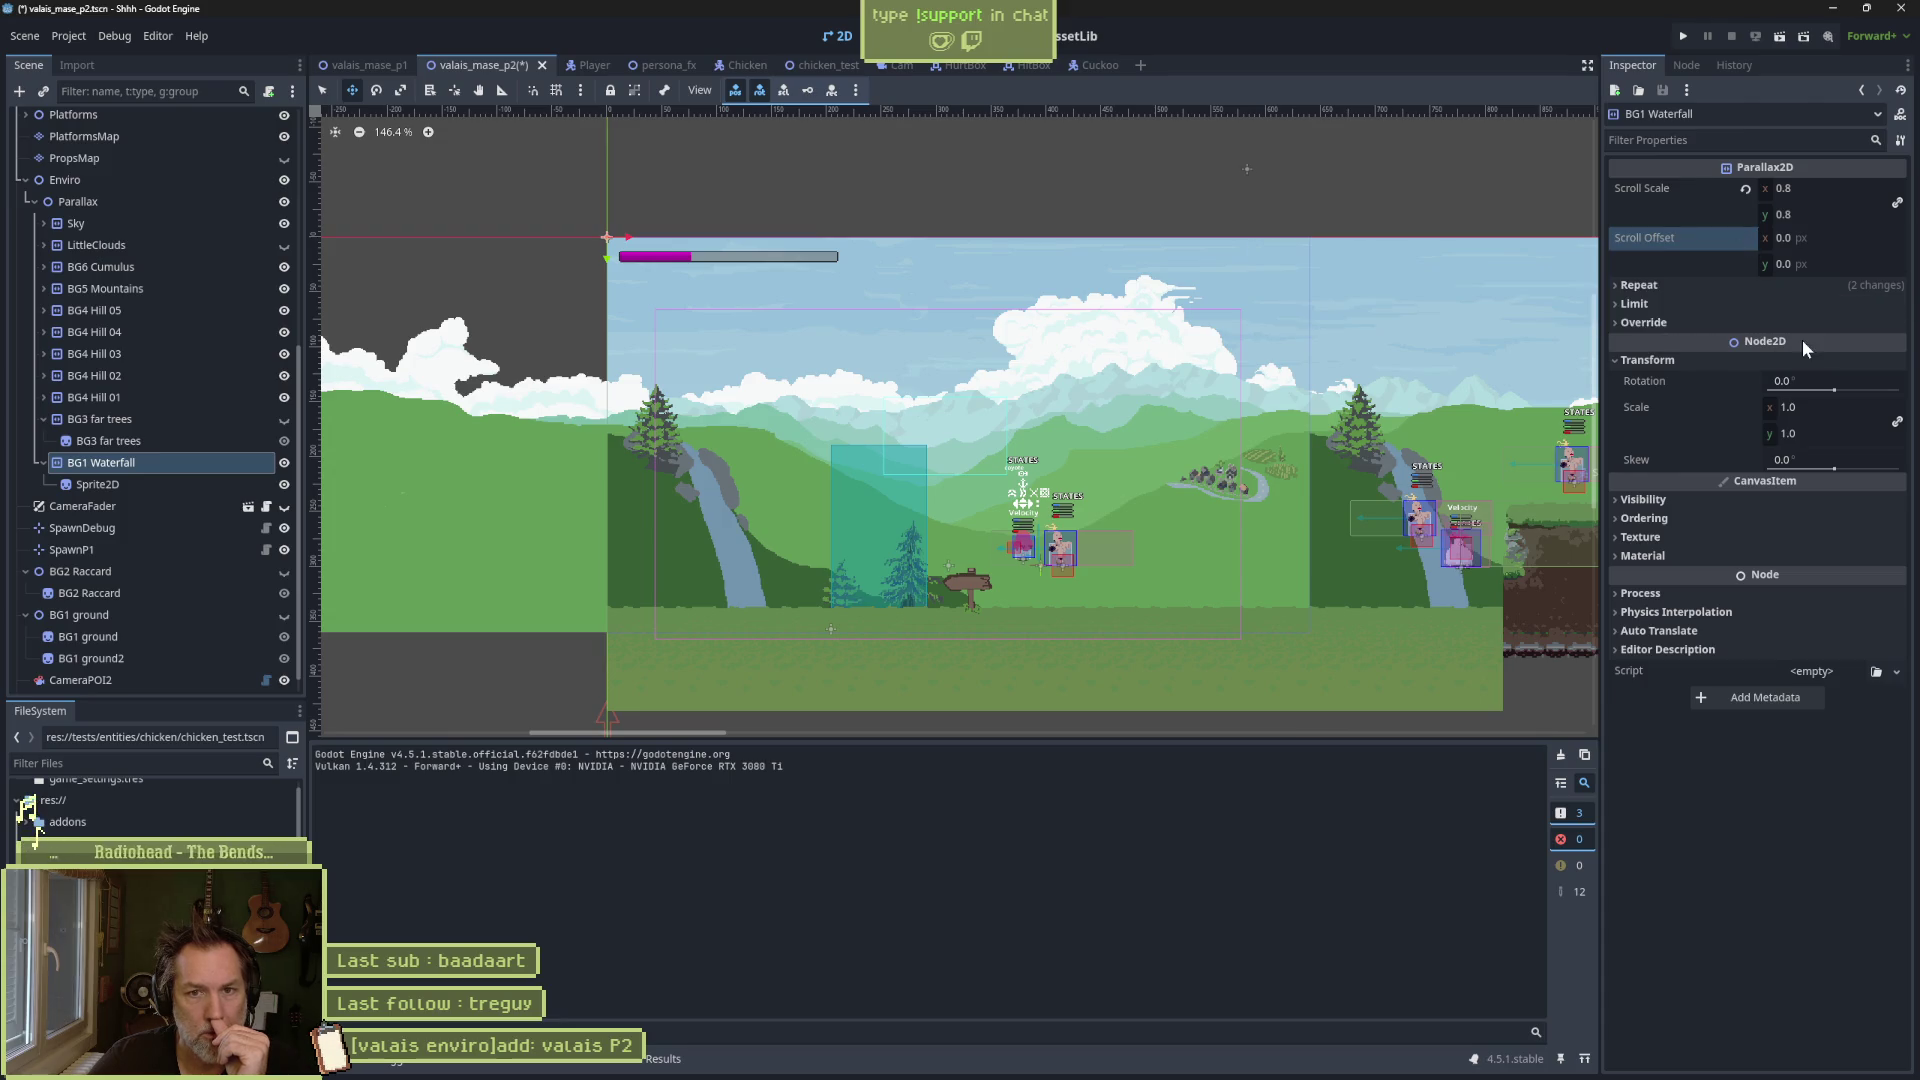
pyautogui.click(1683, 283)
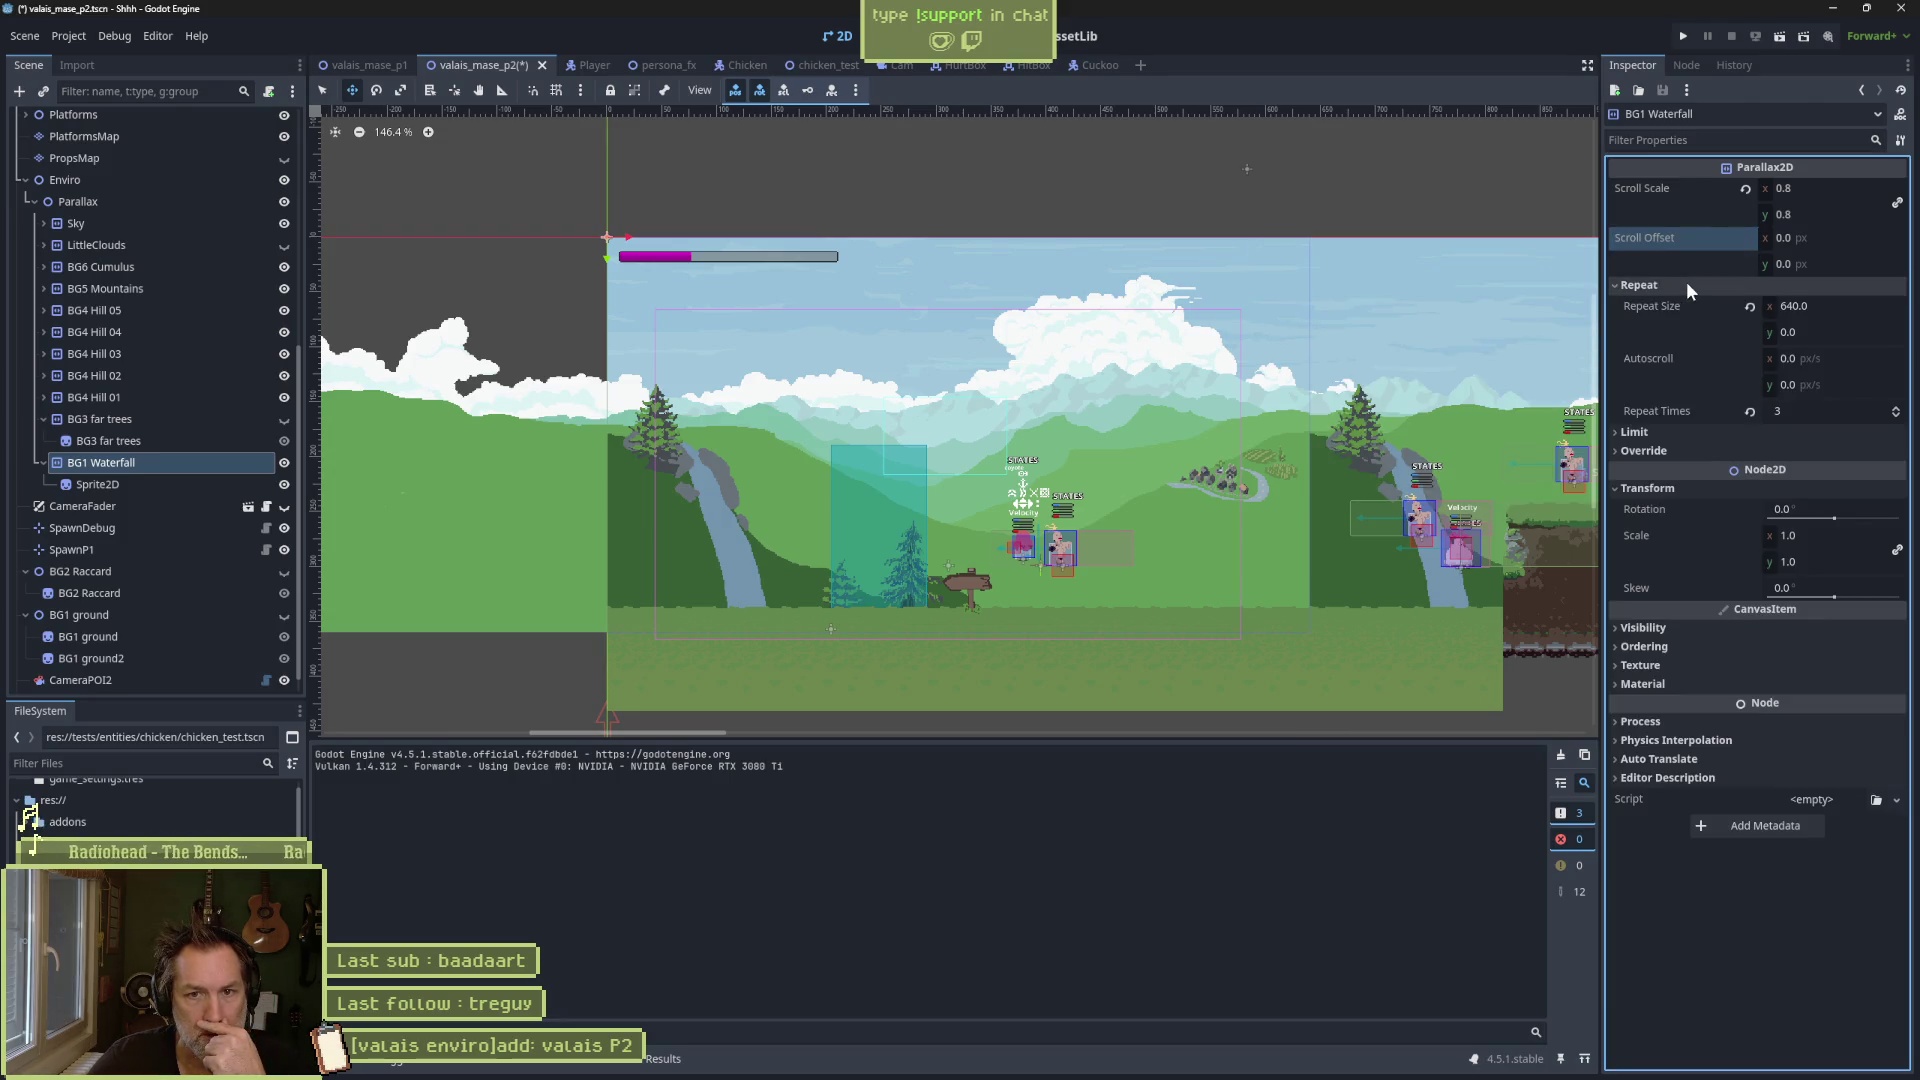
pyautogui.click(1750, 308)
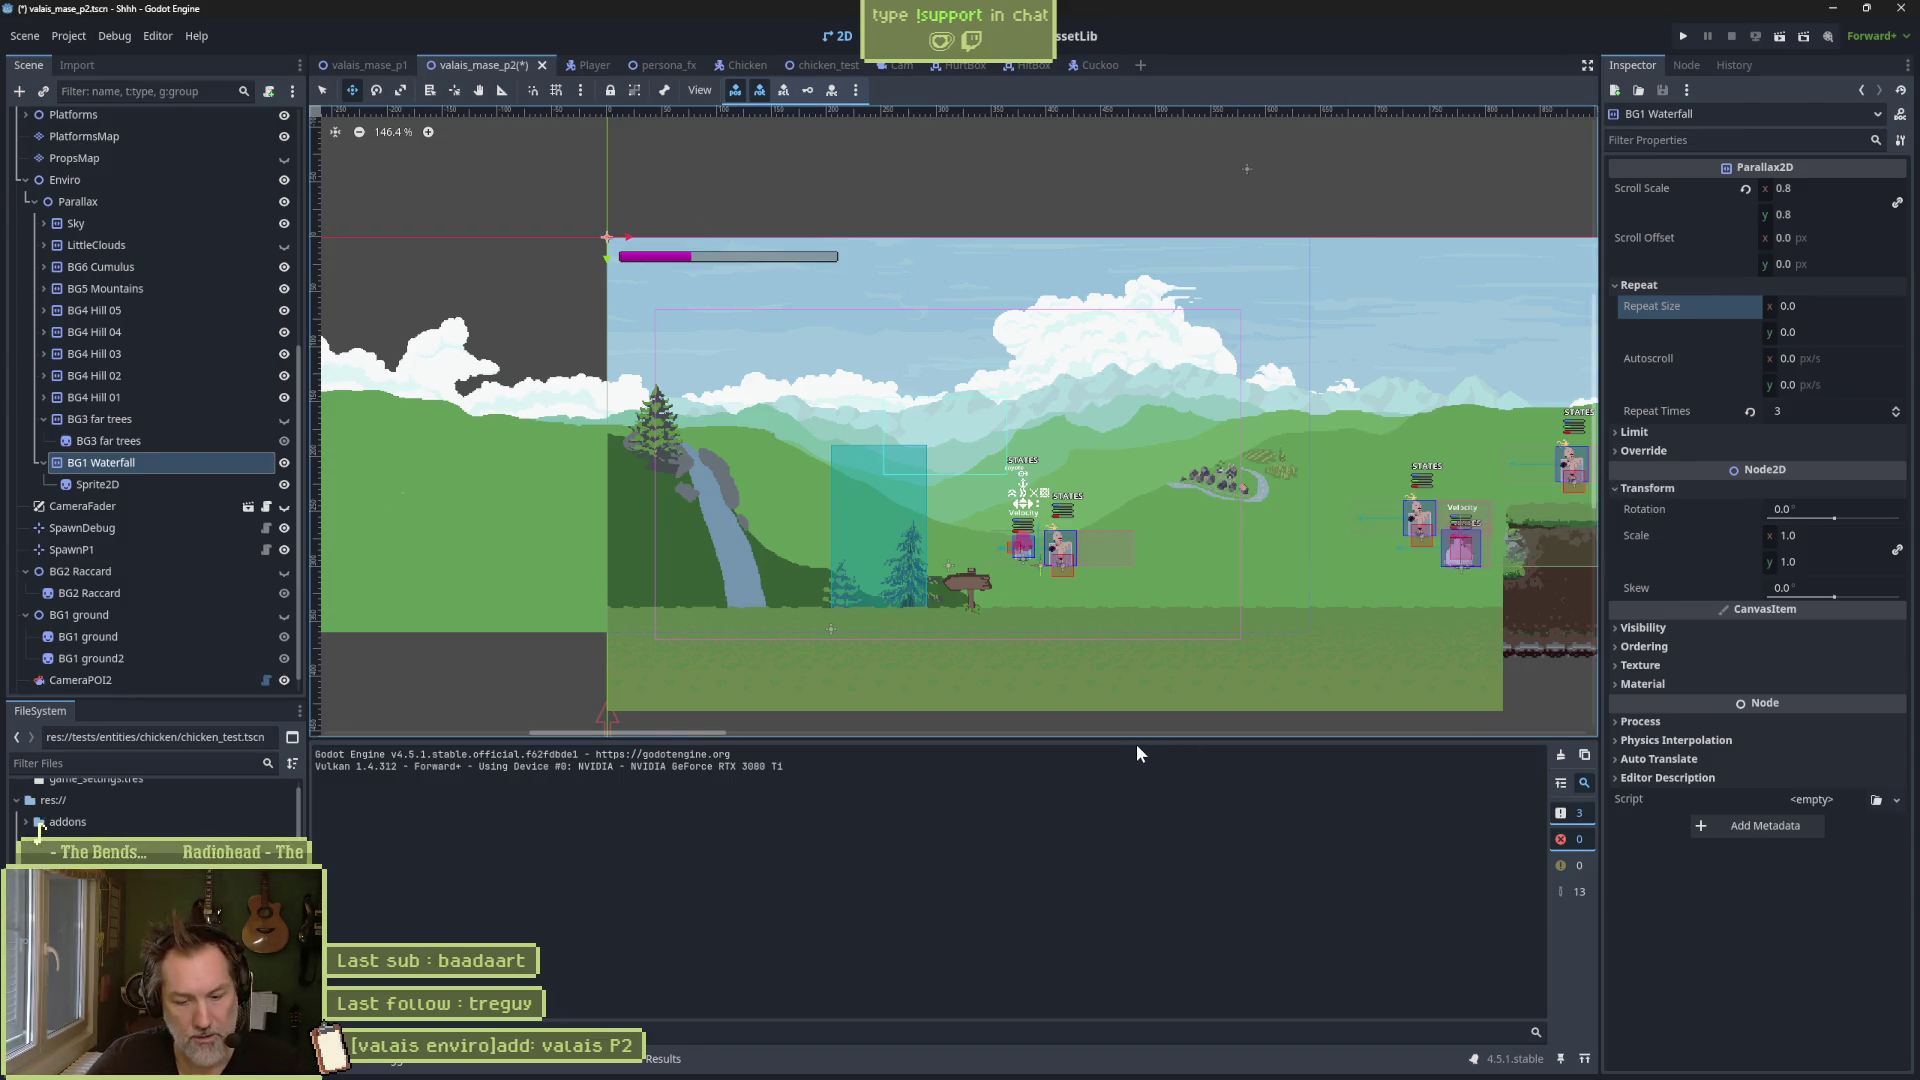
# - Playtest the level, stop the game, and save the valais_mase_p2 scene
pyautogui.press('F6')
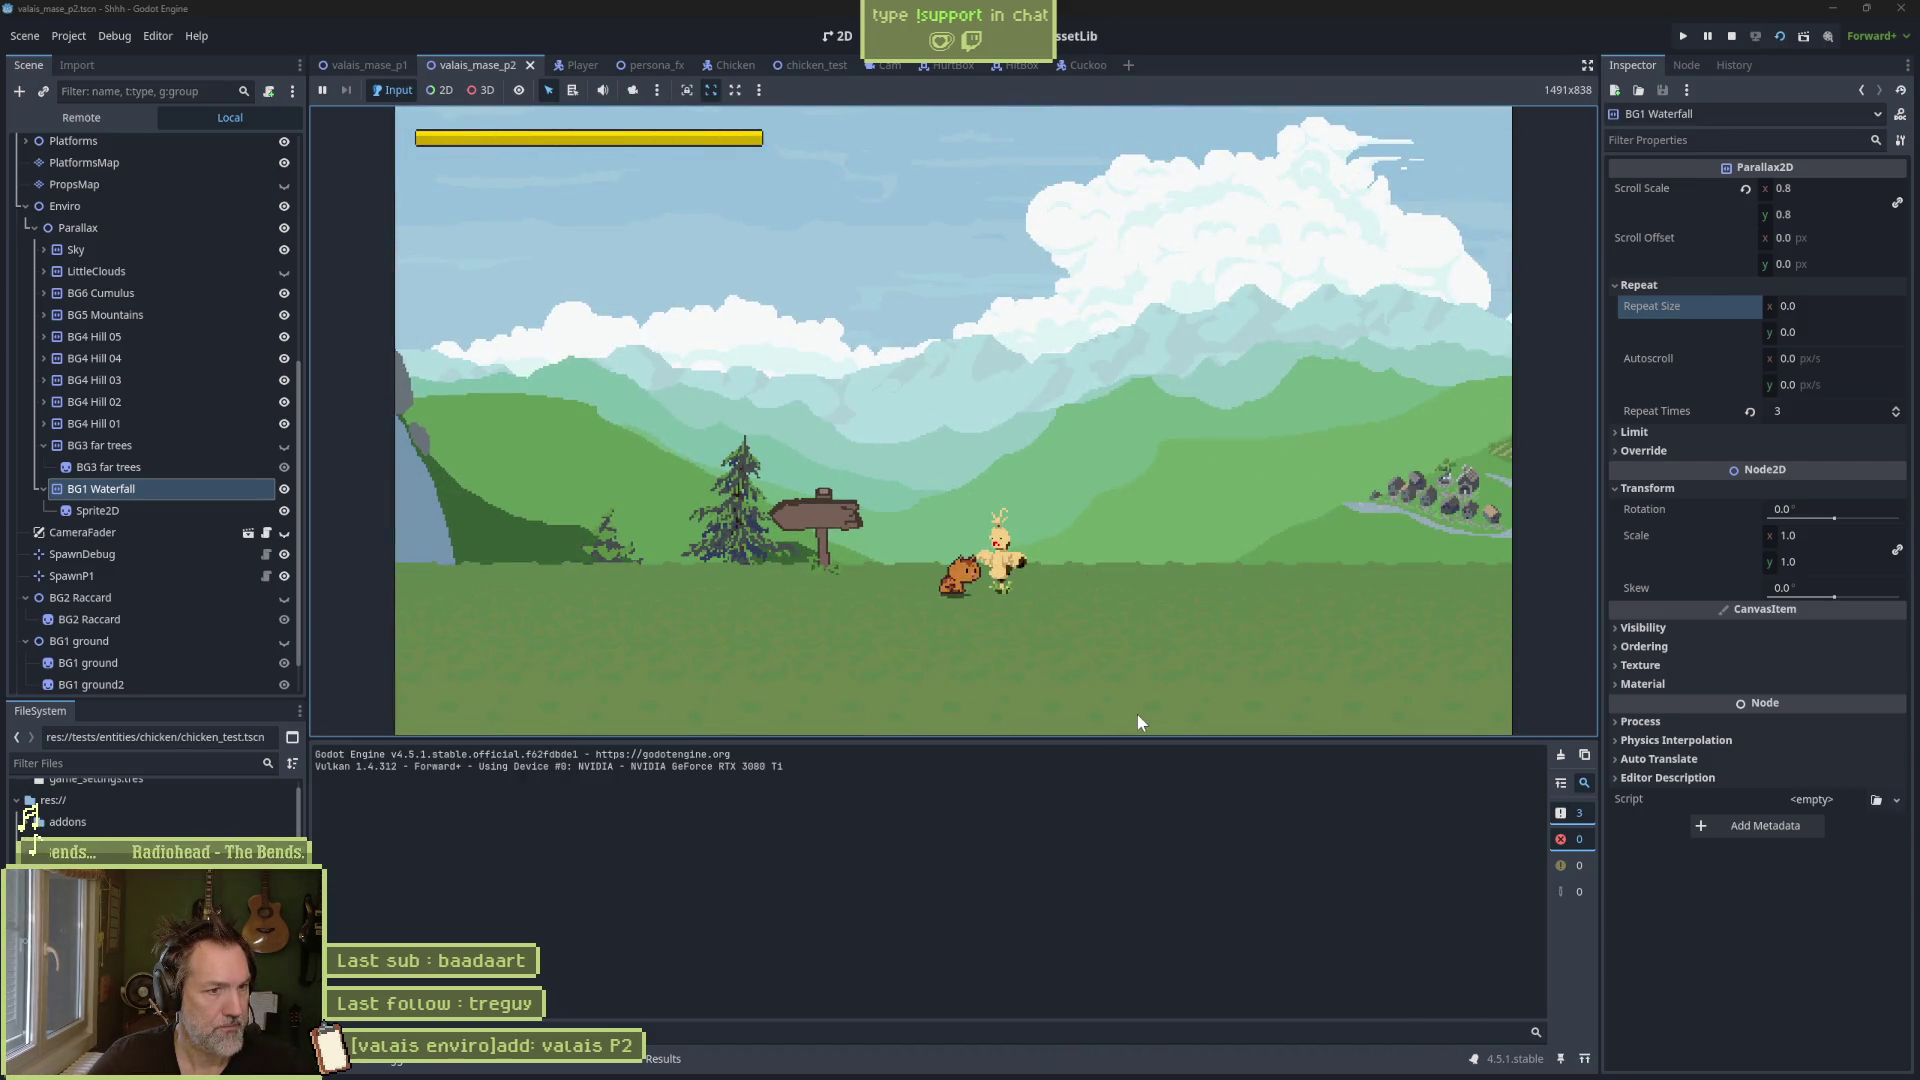
pyautogui.press('F8')
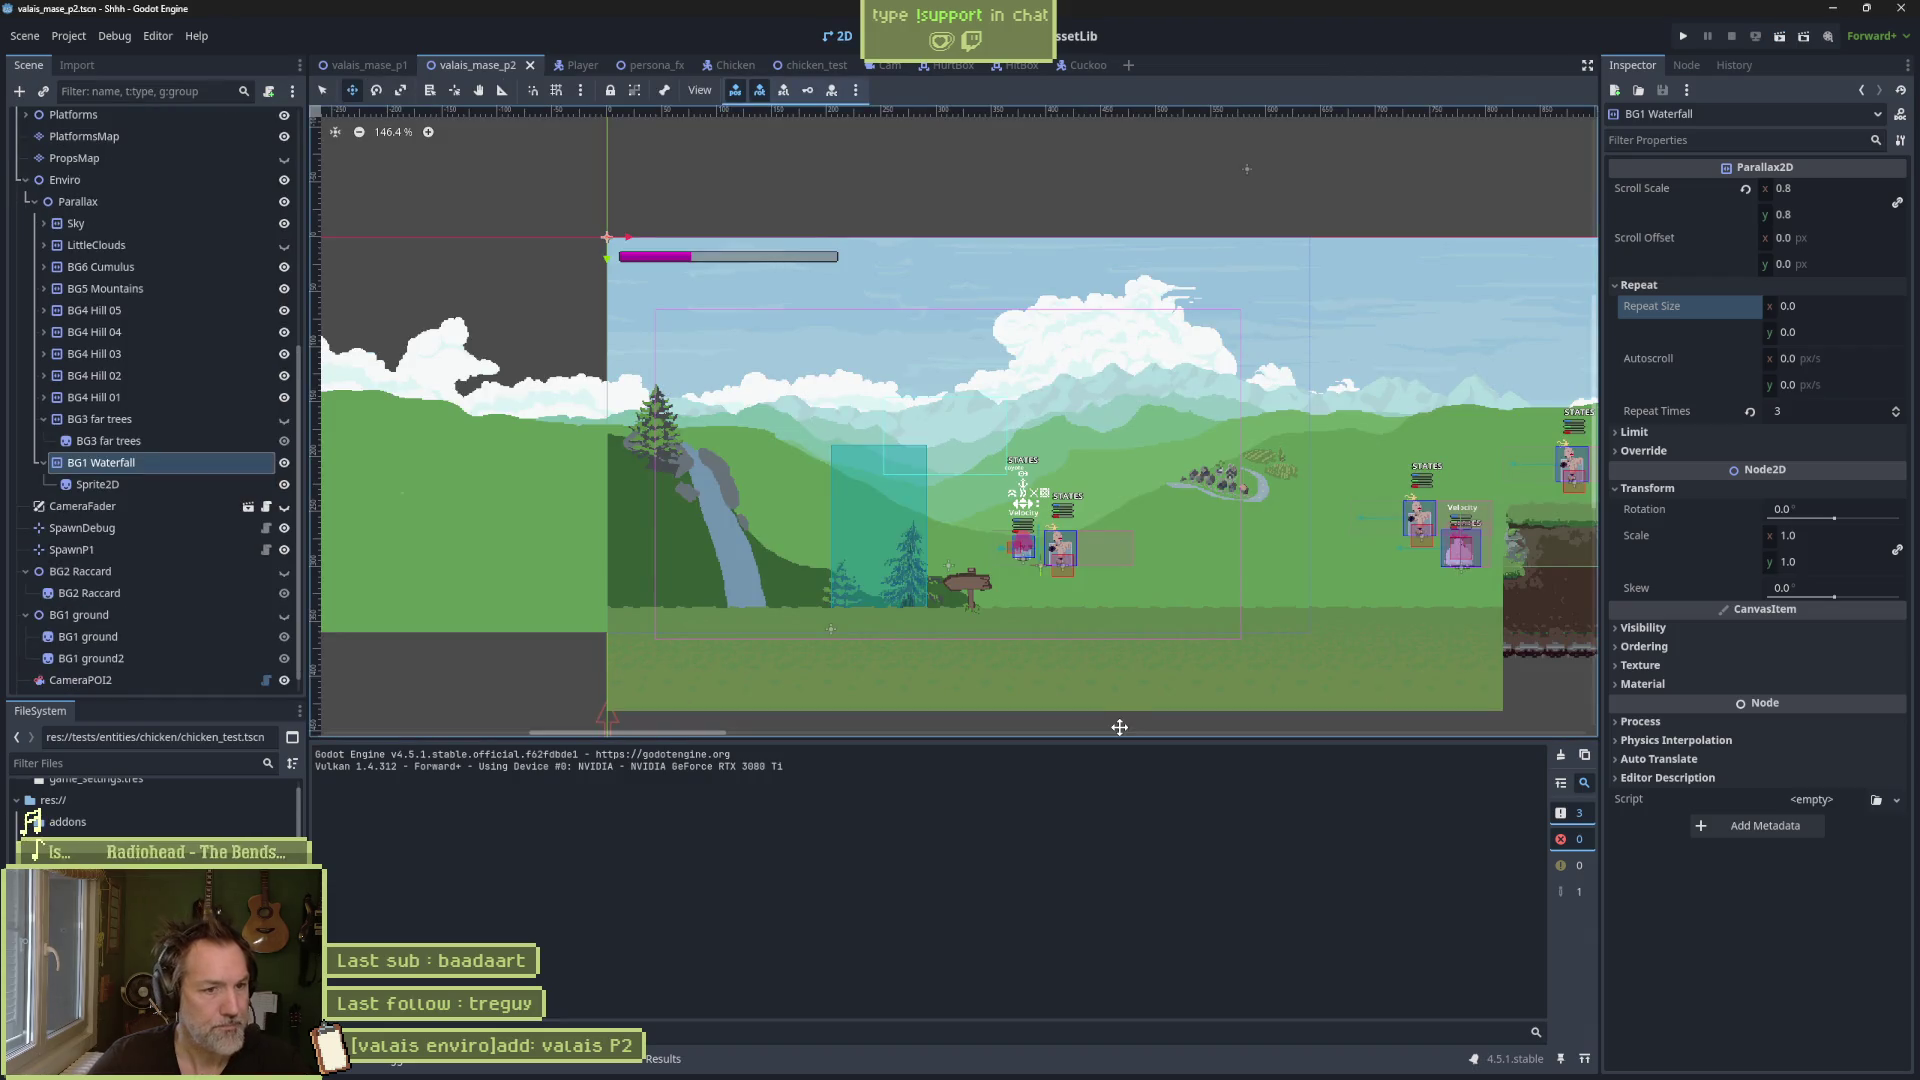
pyautogui.hotkey('ctrl', 's')
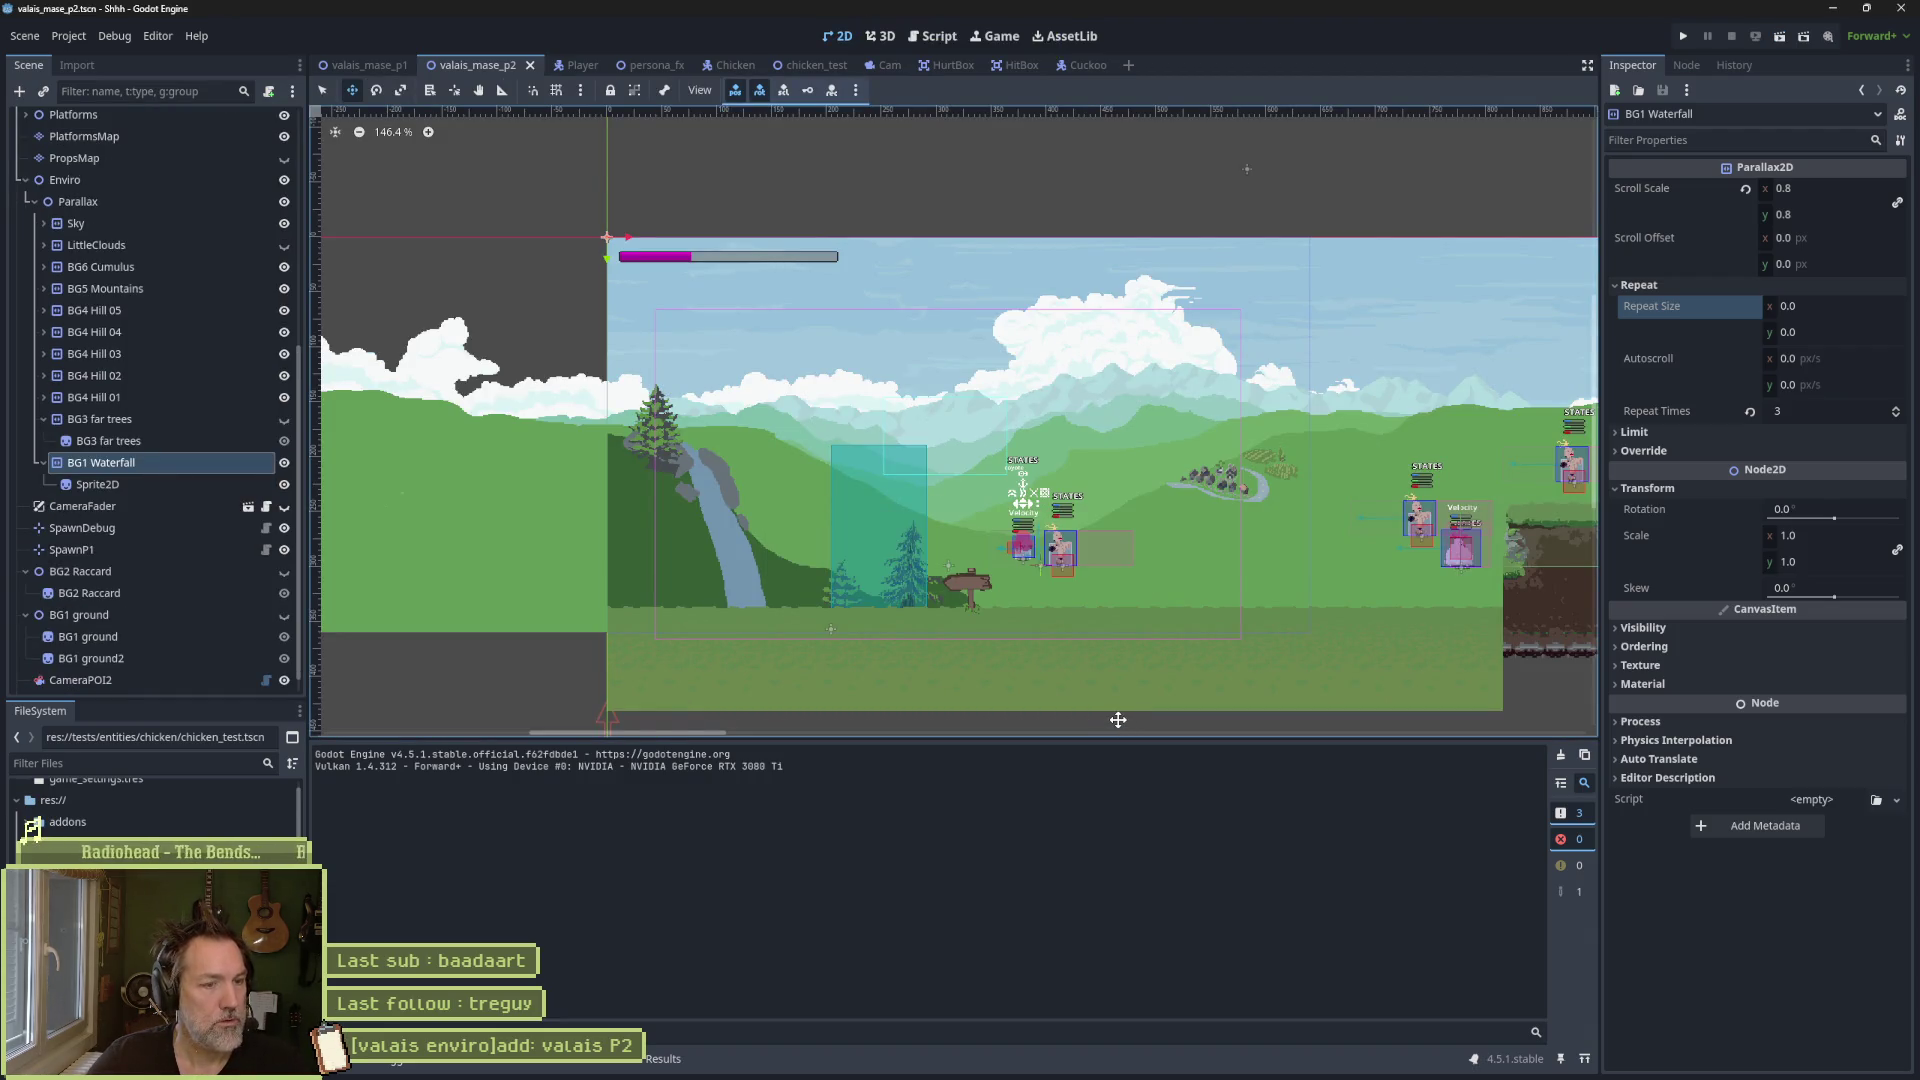
# - Select CameraPOI2, undo an accidental move, and reposition its green target rectangle
pyautogui.scroll(-1, 180, 600)
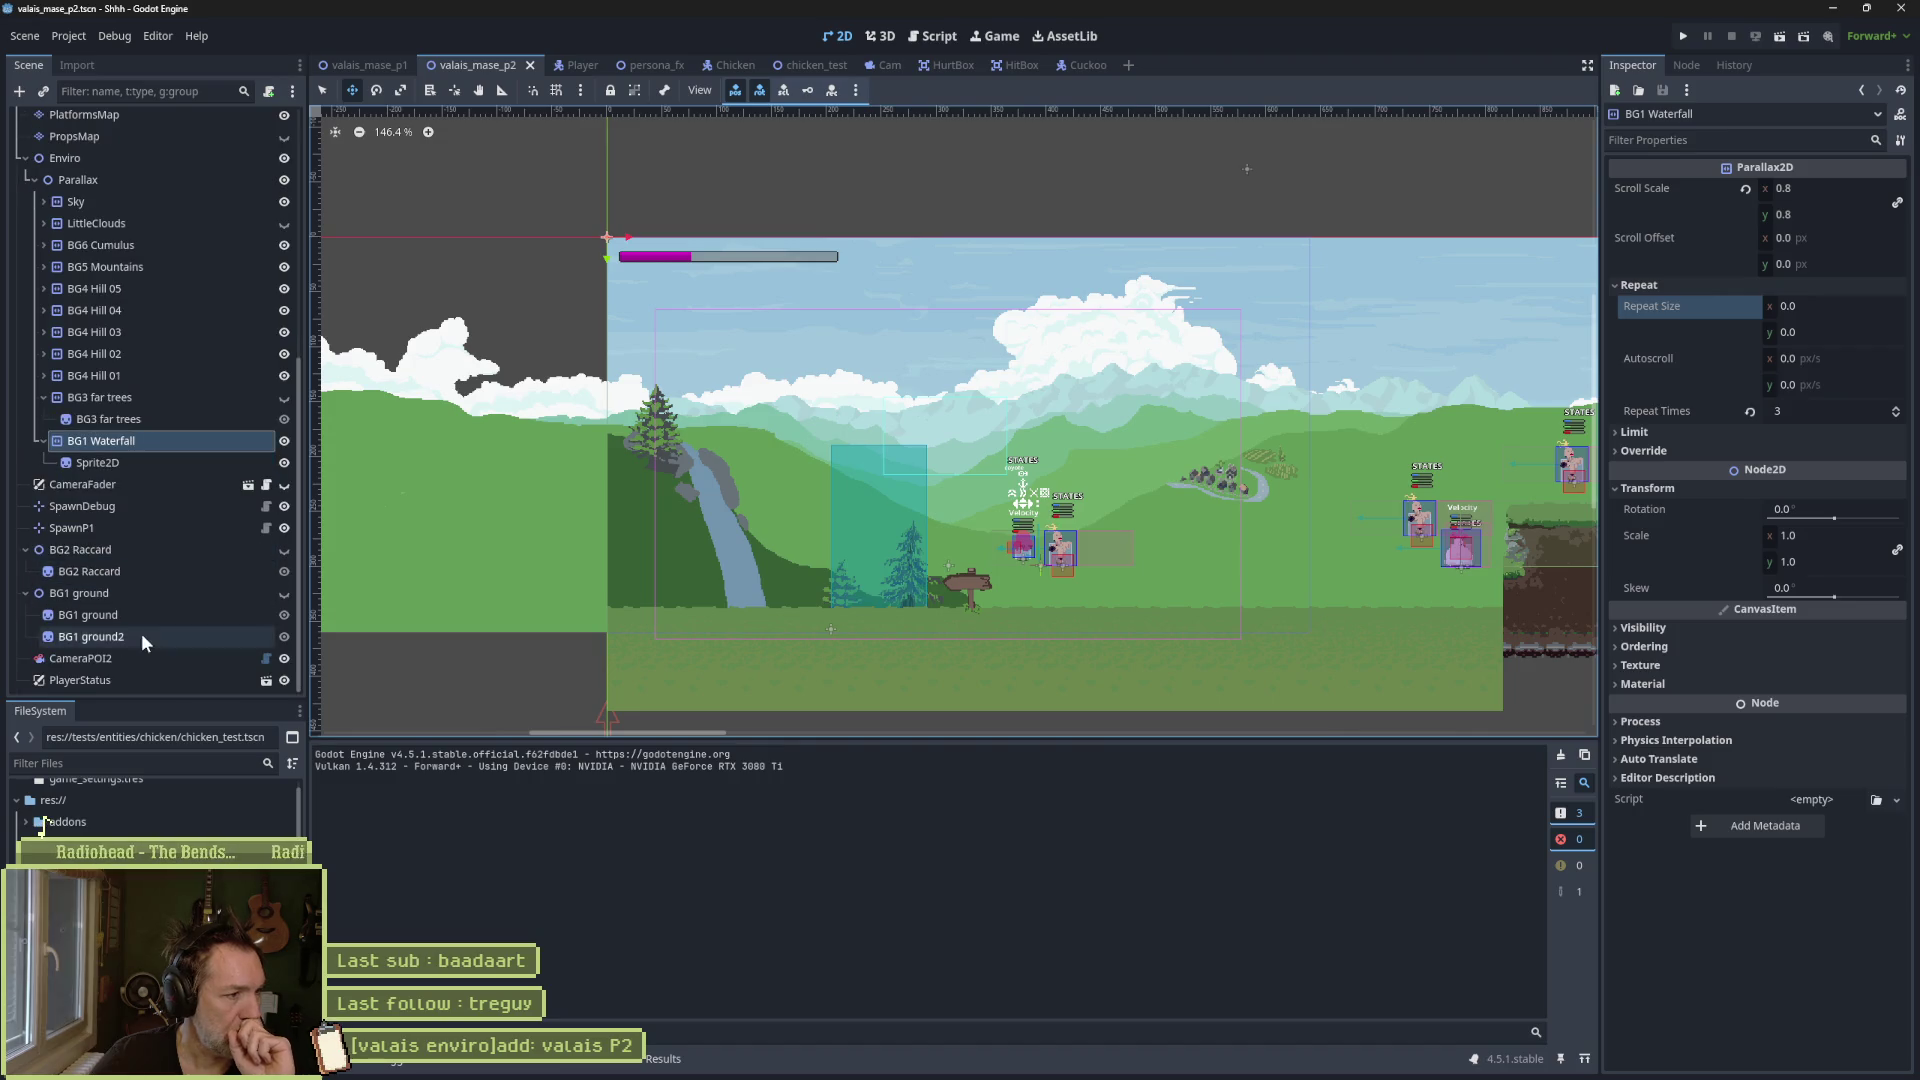
pyautogui.click(141, 656)
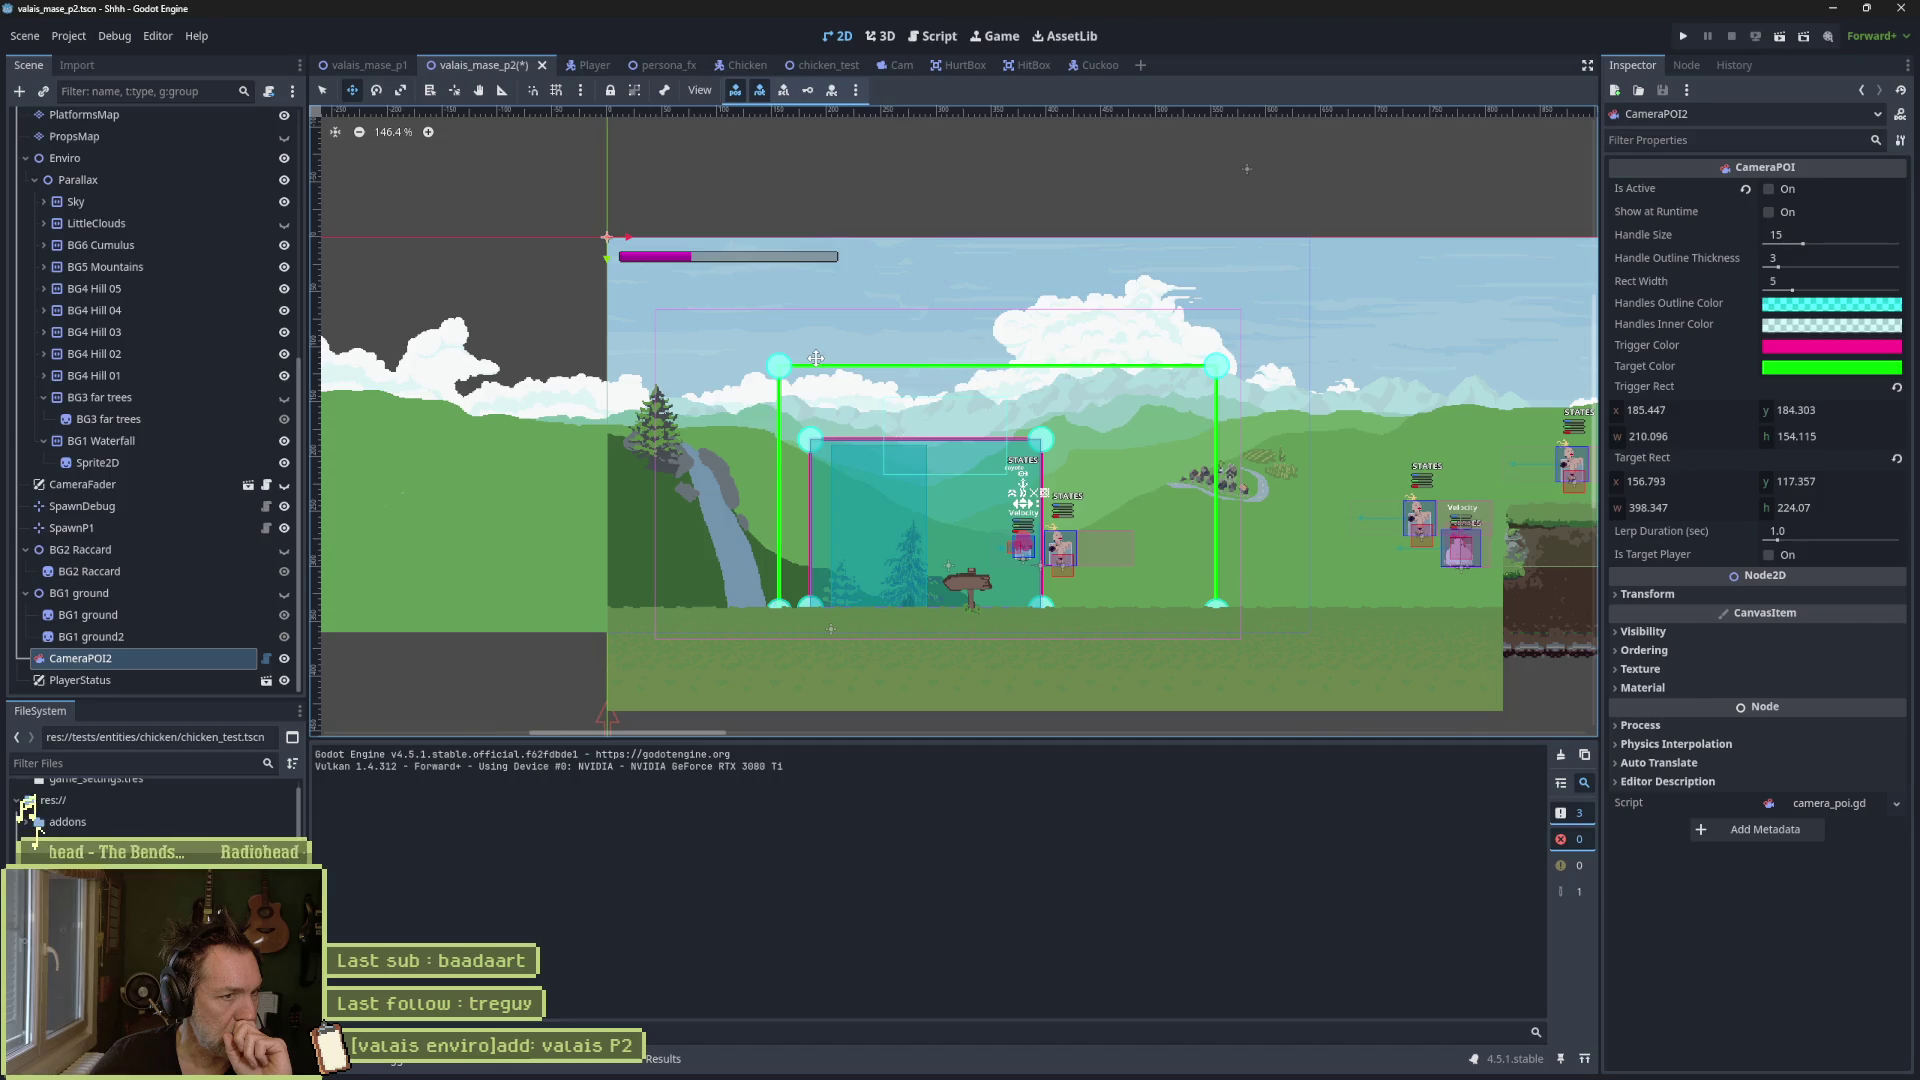
pyautogui.moveTo(818, 360); pyautogui.dragTo(876, 353)
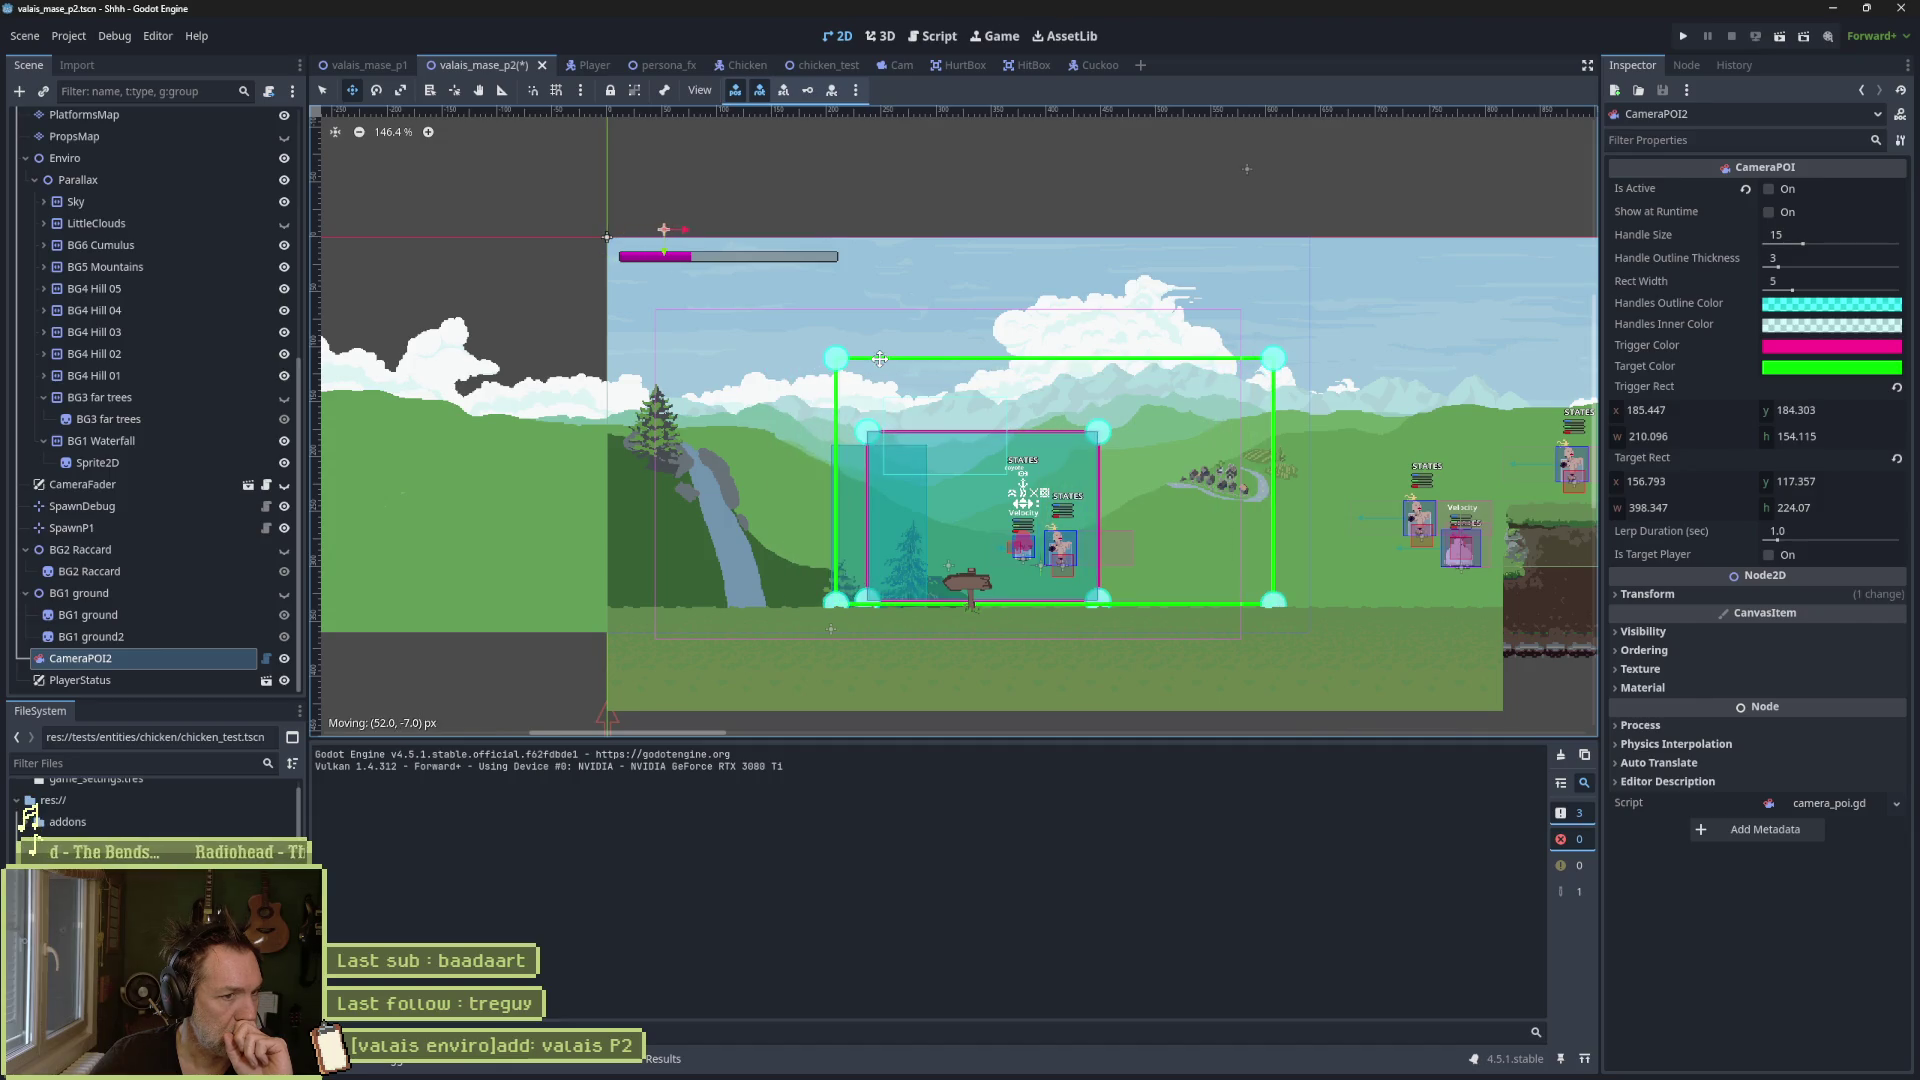
pyautogui.hotkey('ctrl', 'z')
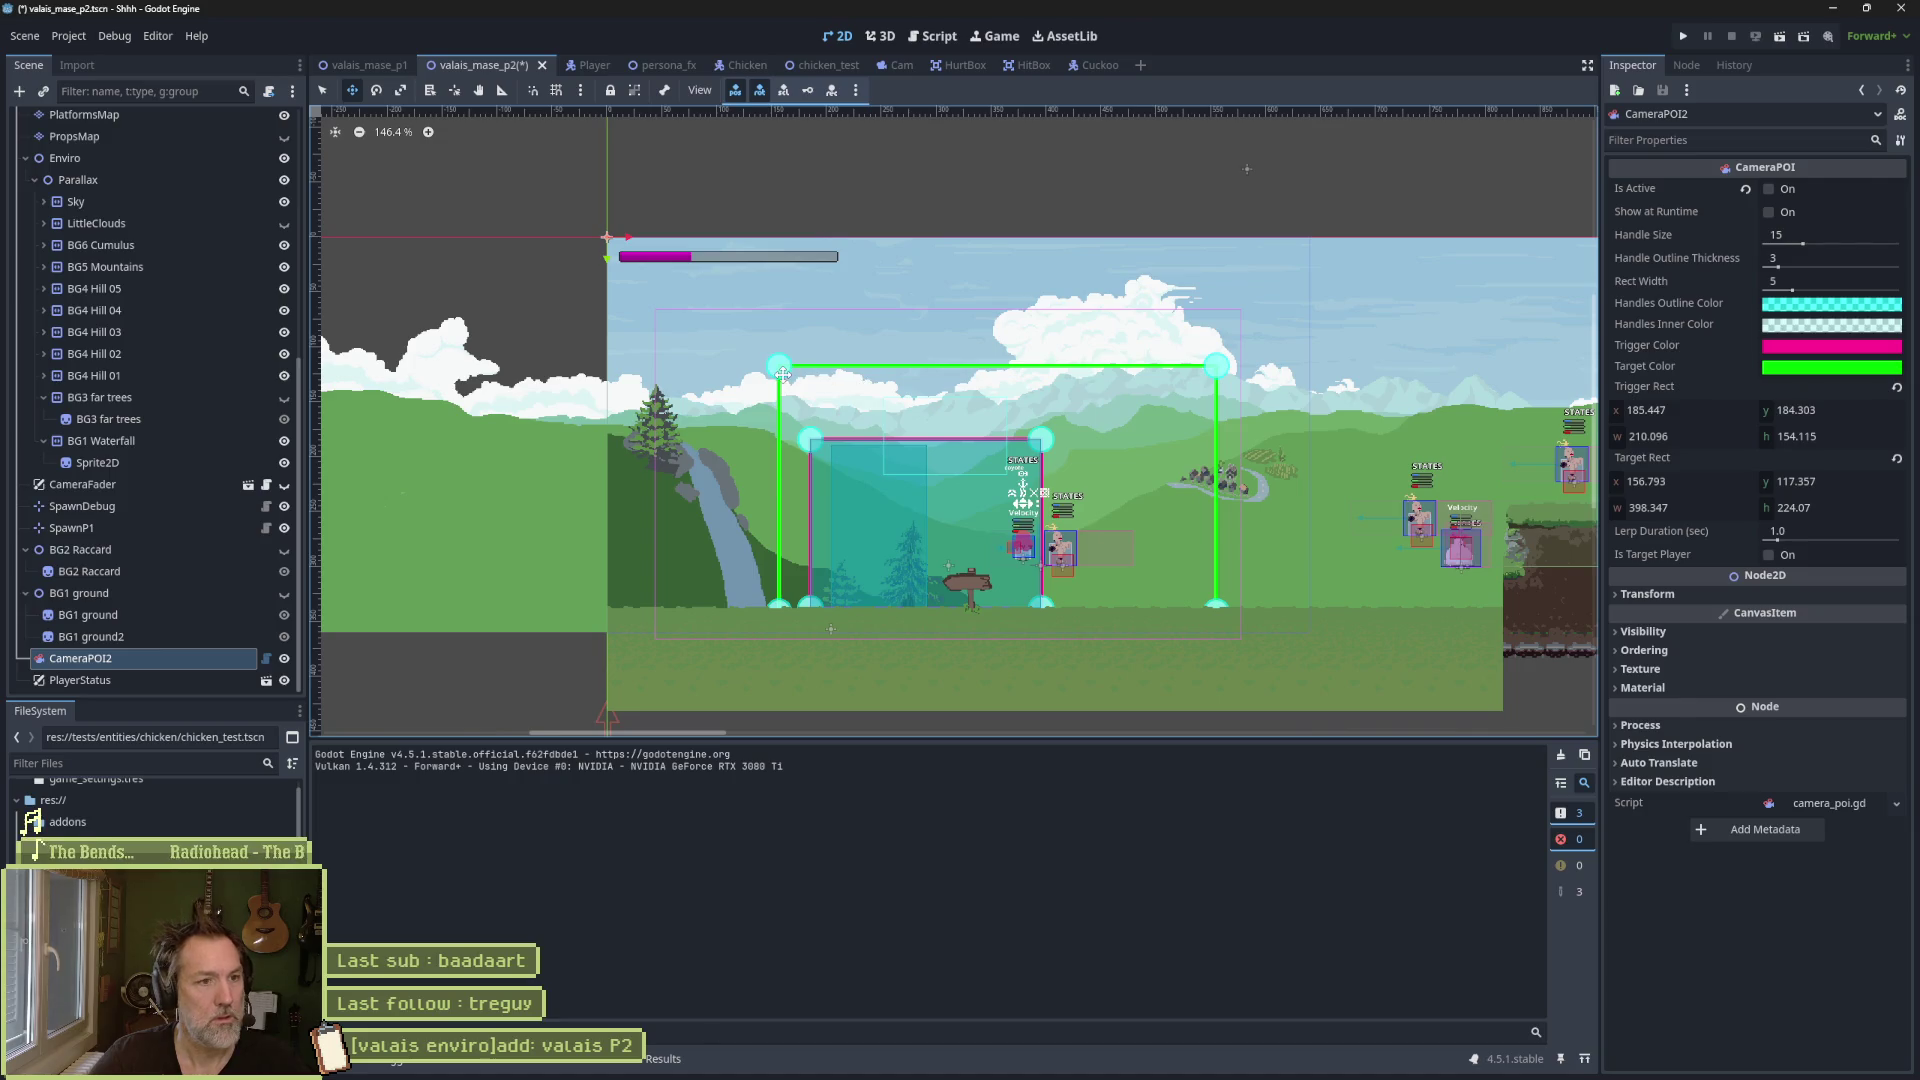
pyautogui.moveTo(780, 362); pyautogui.dragTo(851, 363)
pyautogui.moveTo(1160, 361)
pyautogui.mouseDown()
pyautogui.moveTo(1160, 395)
pyautogui.moveTo(1140, 397)
pyautogui.moveTo(1203, 406)
pyautogui.moveTo(1131, 430)
pyautogui.moveTo(1032, 413)
pyautogui.moveTo(1200, 415)
pyautogui.moveTo(963, 416)
pyautogui.mouseUp()
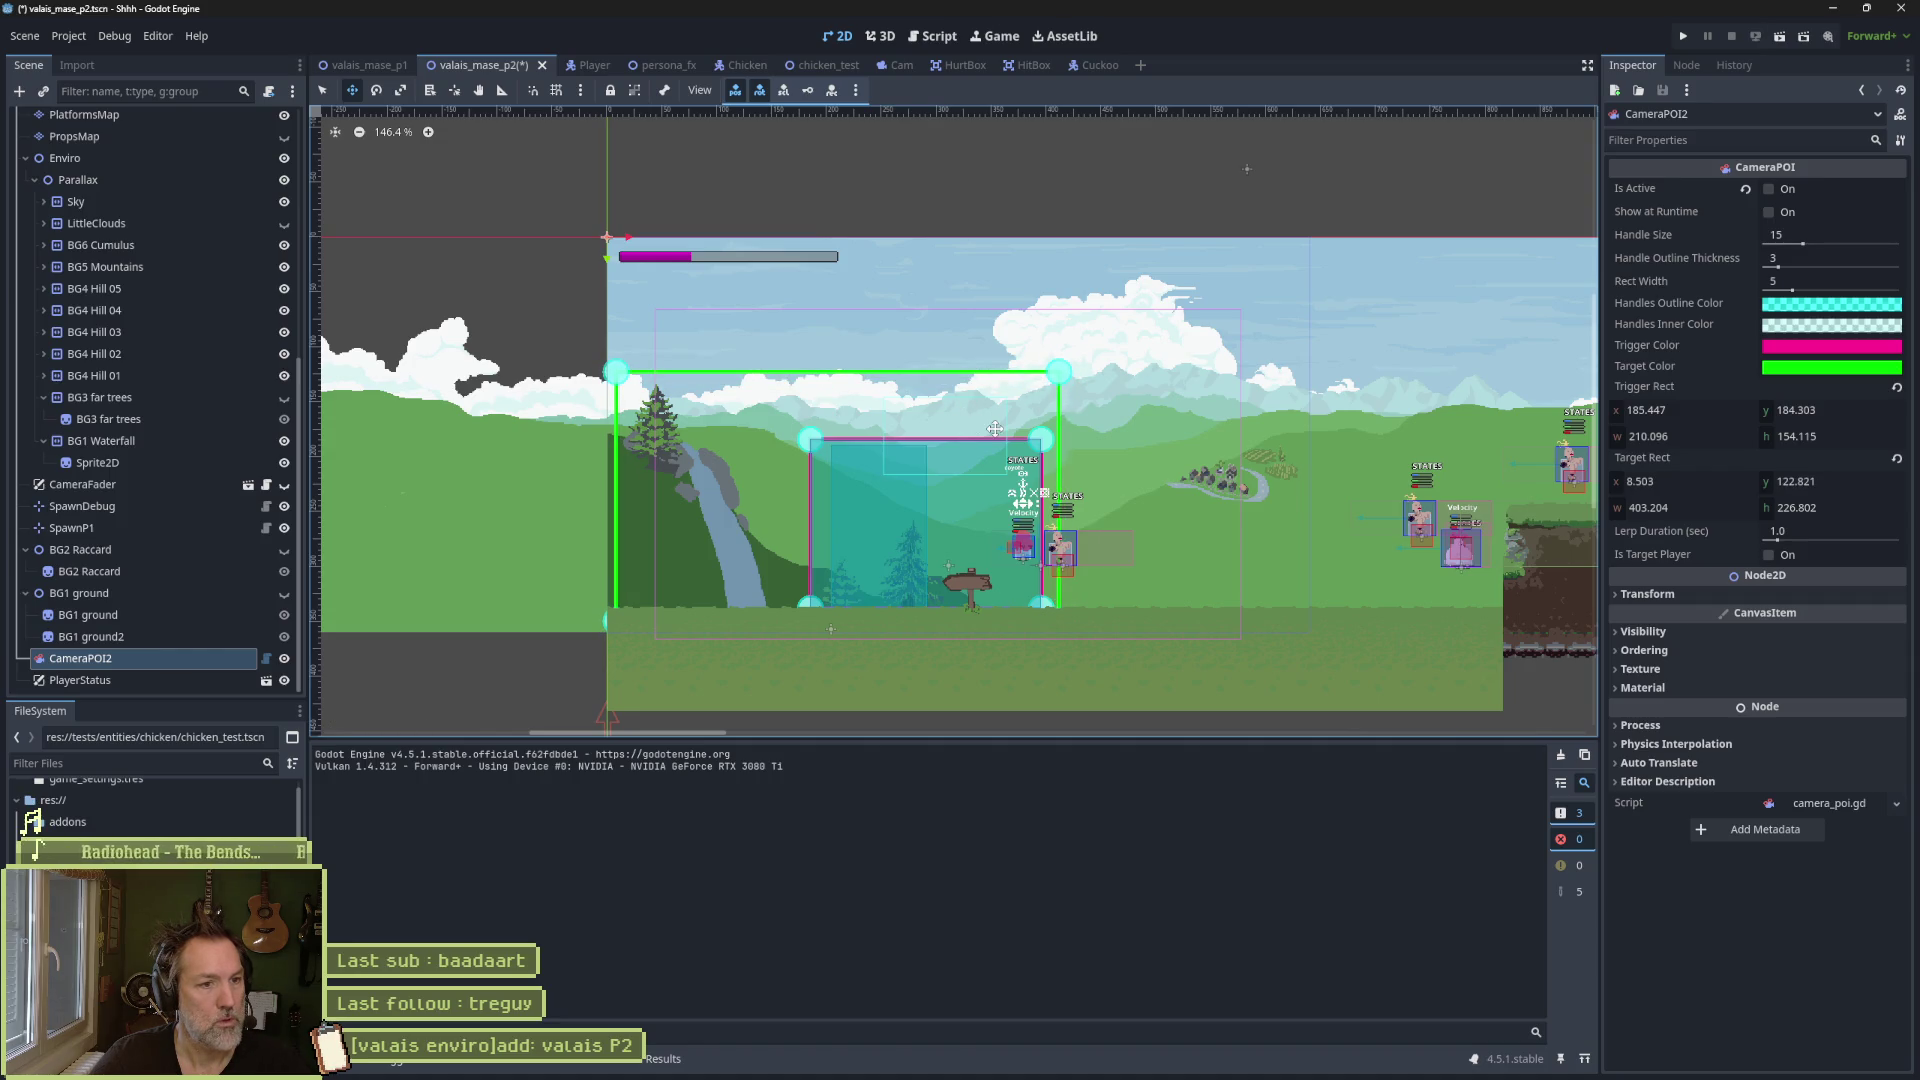
# - Move and enlarge CameraPOI2's trigger rectangle to 389.728 by 214.22 over the waterfall
pyautogui.moveTo(837, 461); pyautogui.dragTo(651, 419)
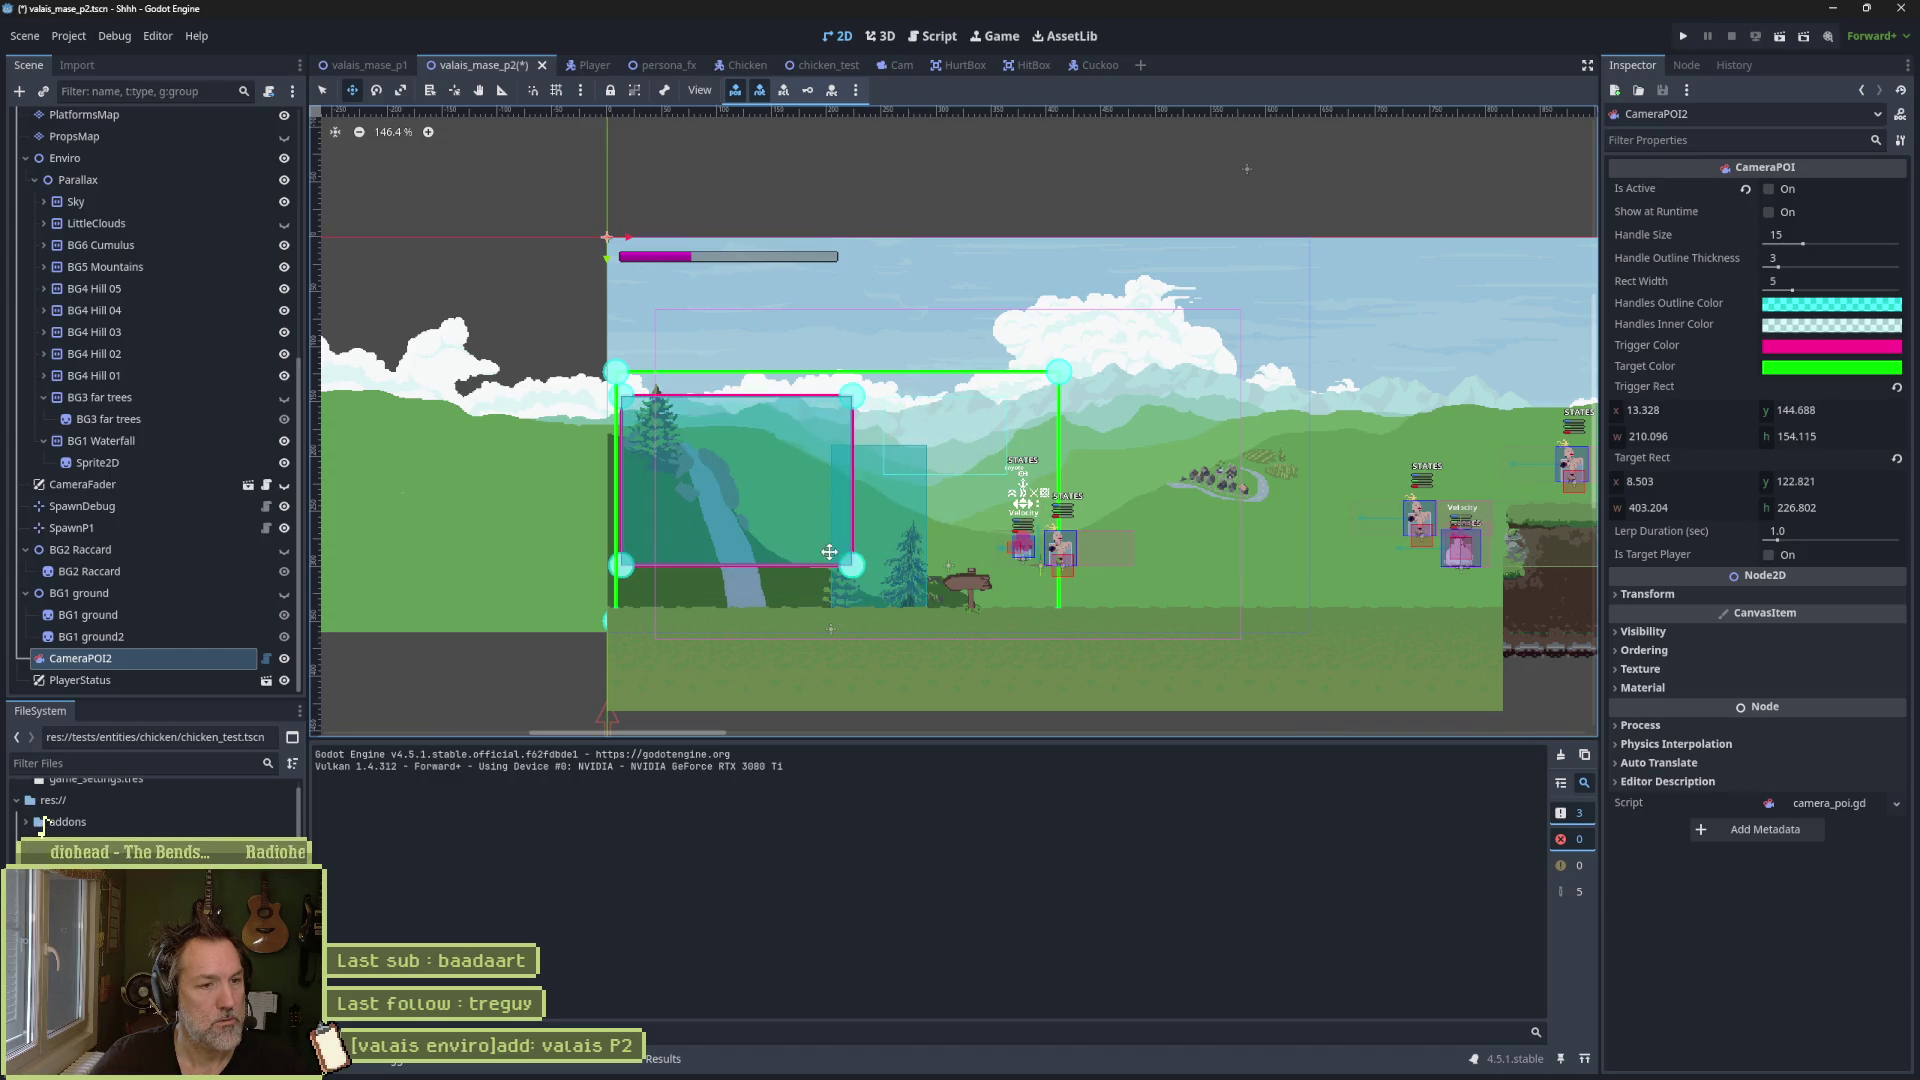
pyautogui.moveTo(851, 566); pyautogui.dragTo(991, 607)
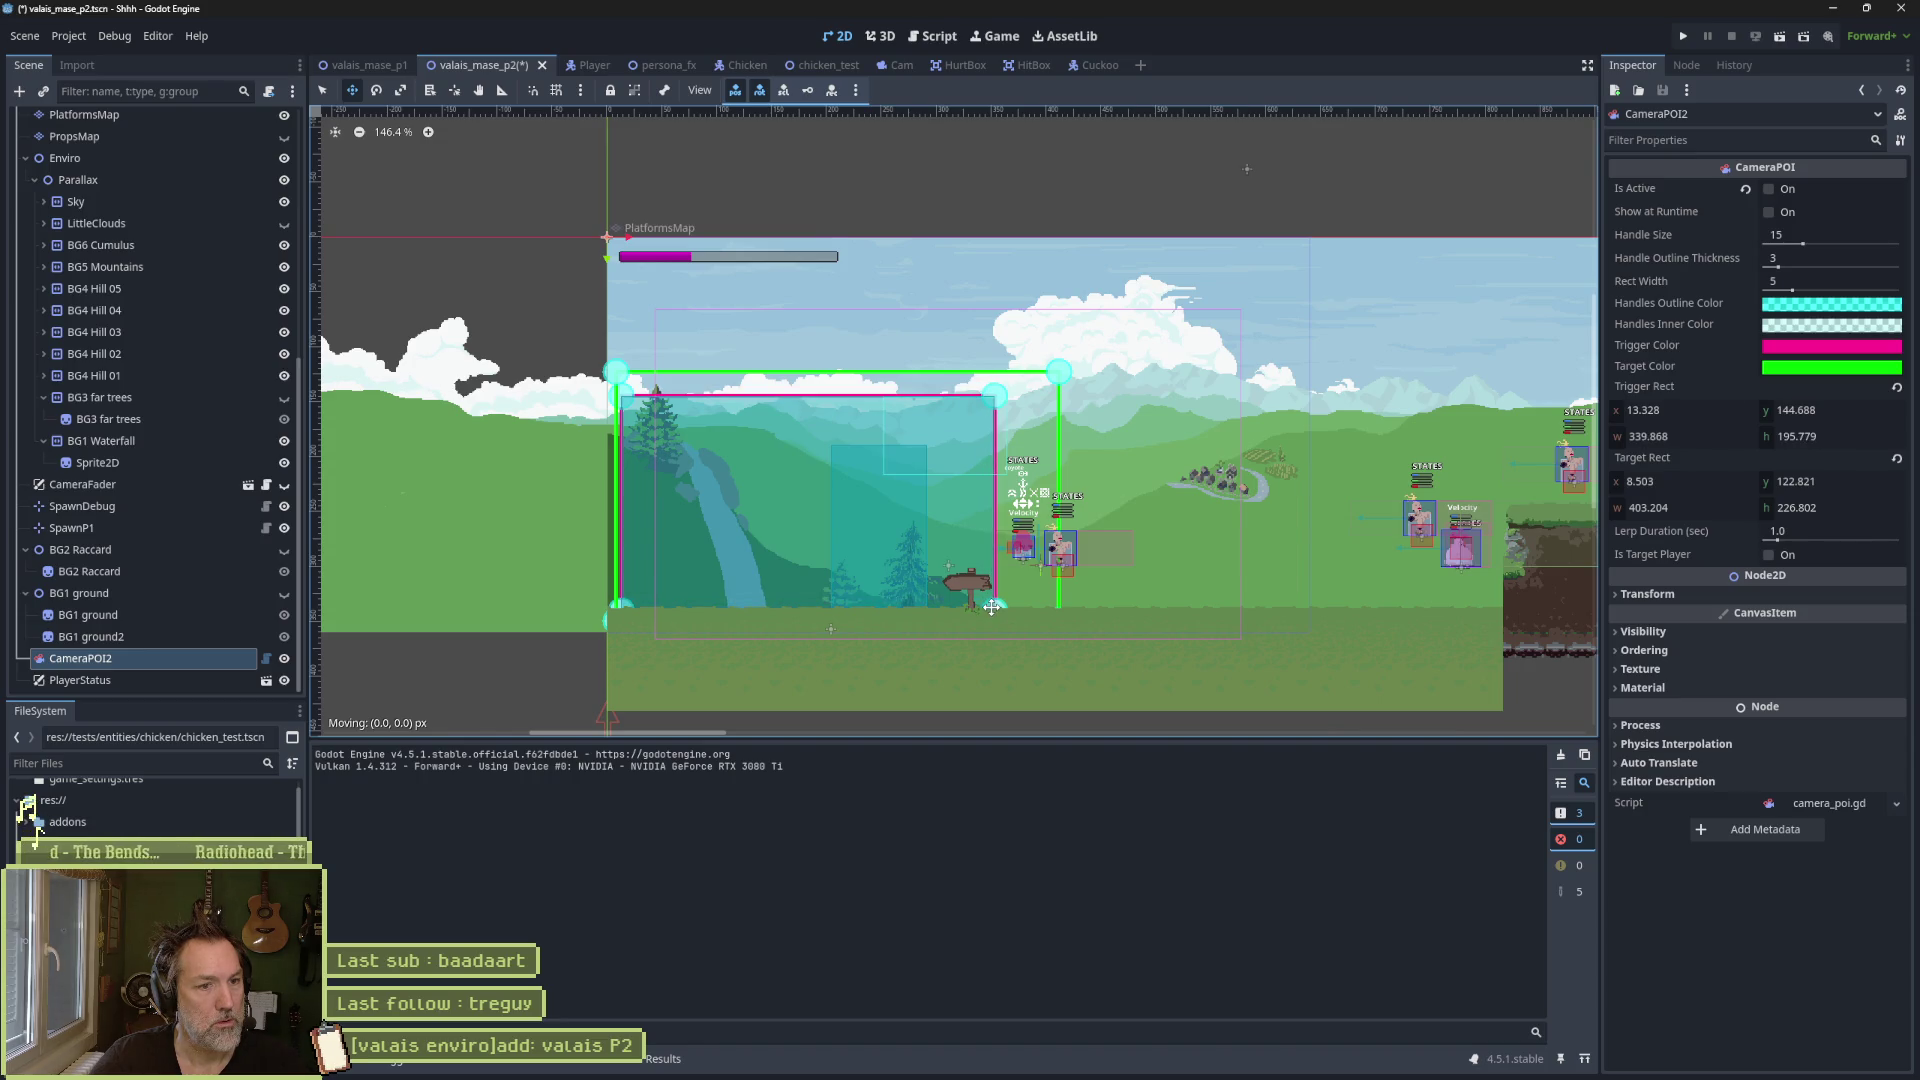
pyautogui.moveTo(991, 606)
pyautogui.mouseDown()
pyautogui.moveTo(1036, 604)
pyautogui.moveTo(1045, 627)
pyautogui.mouseUp()
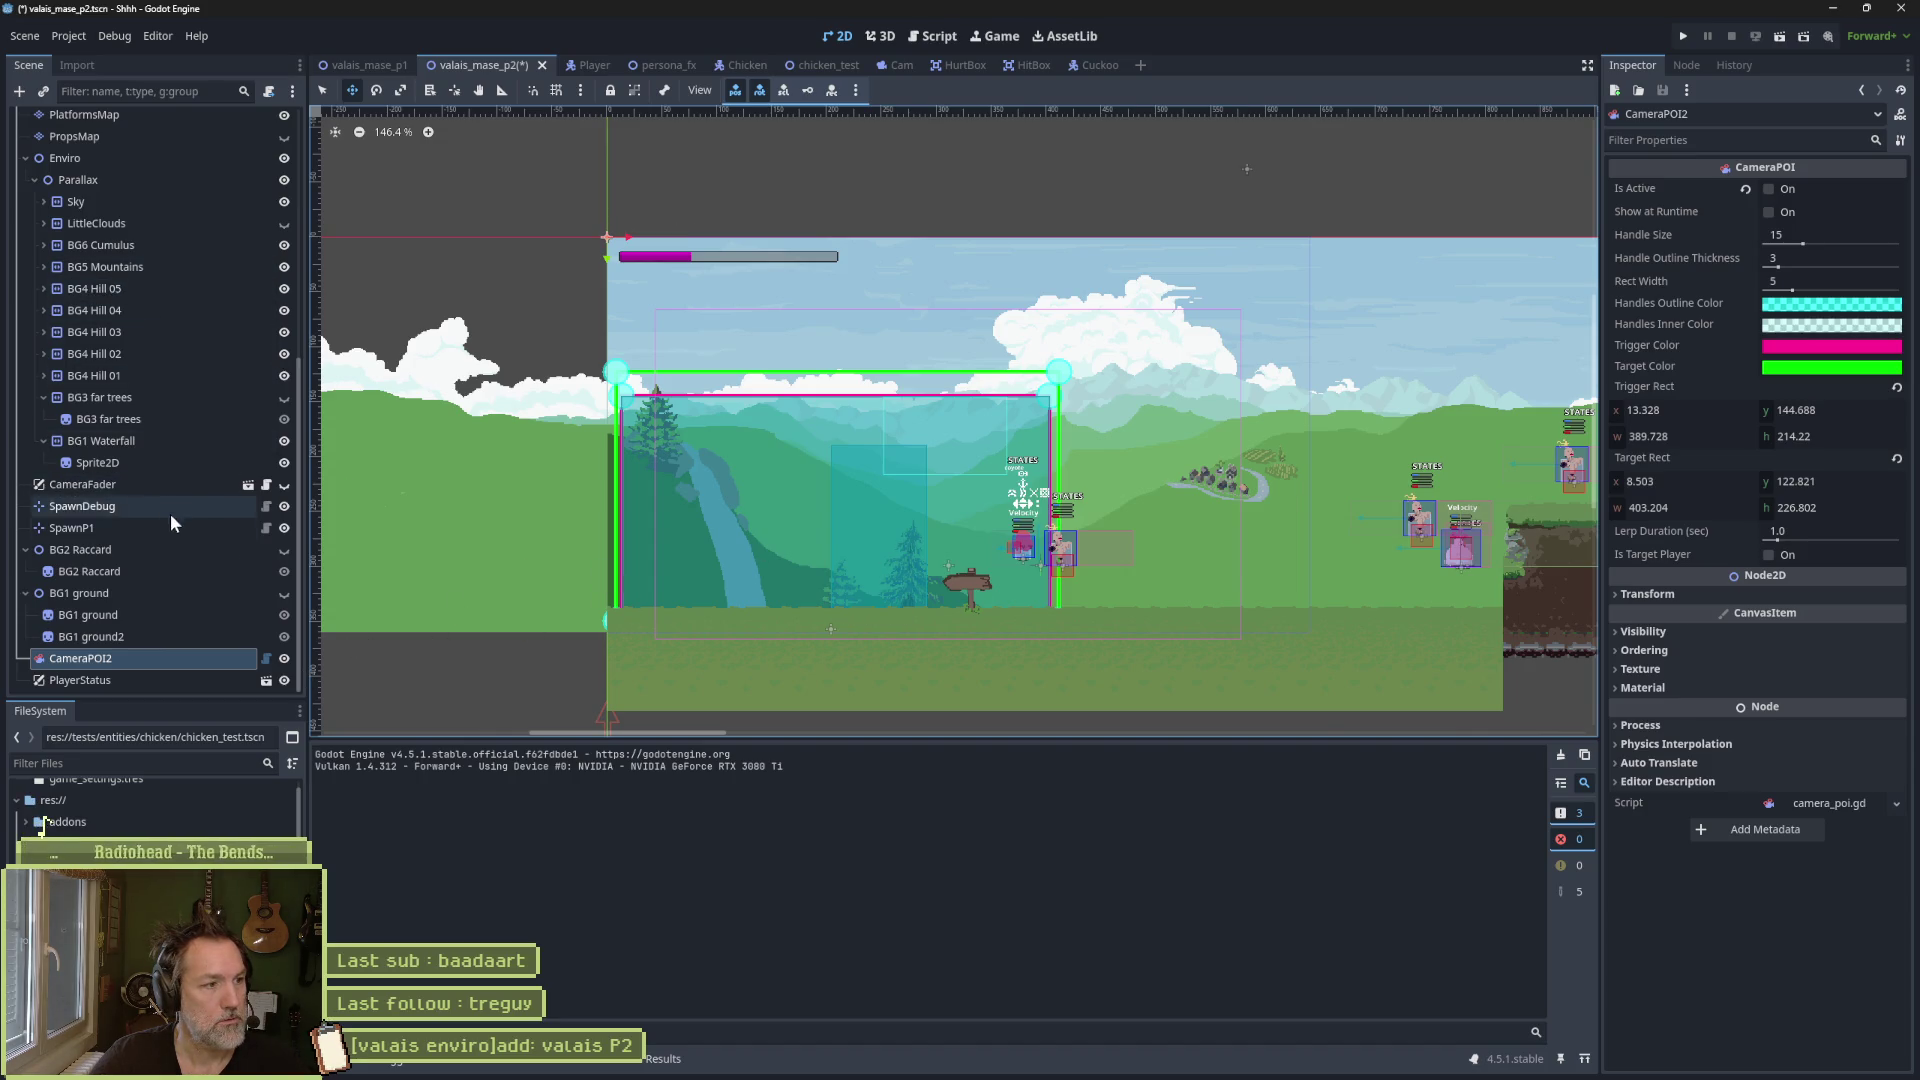
pyautogui.scroll(5, 144, 555)
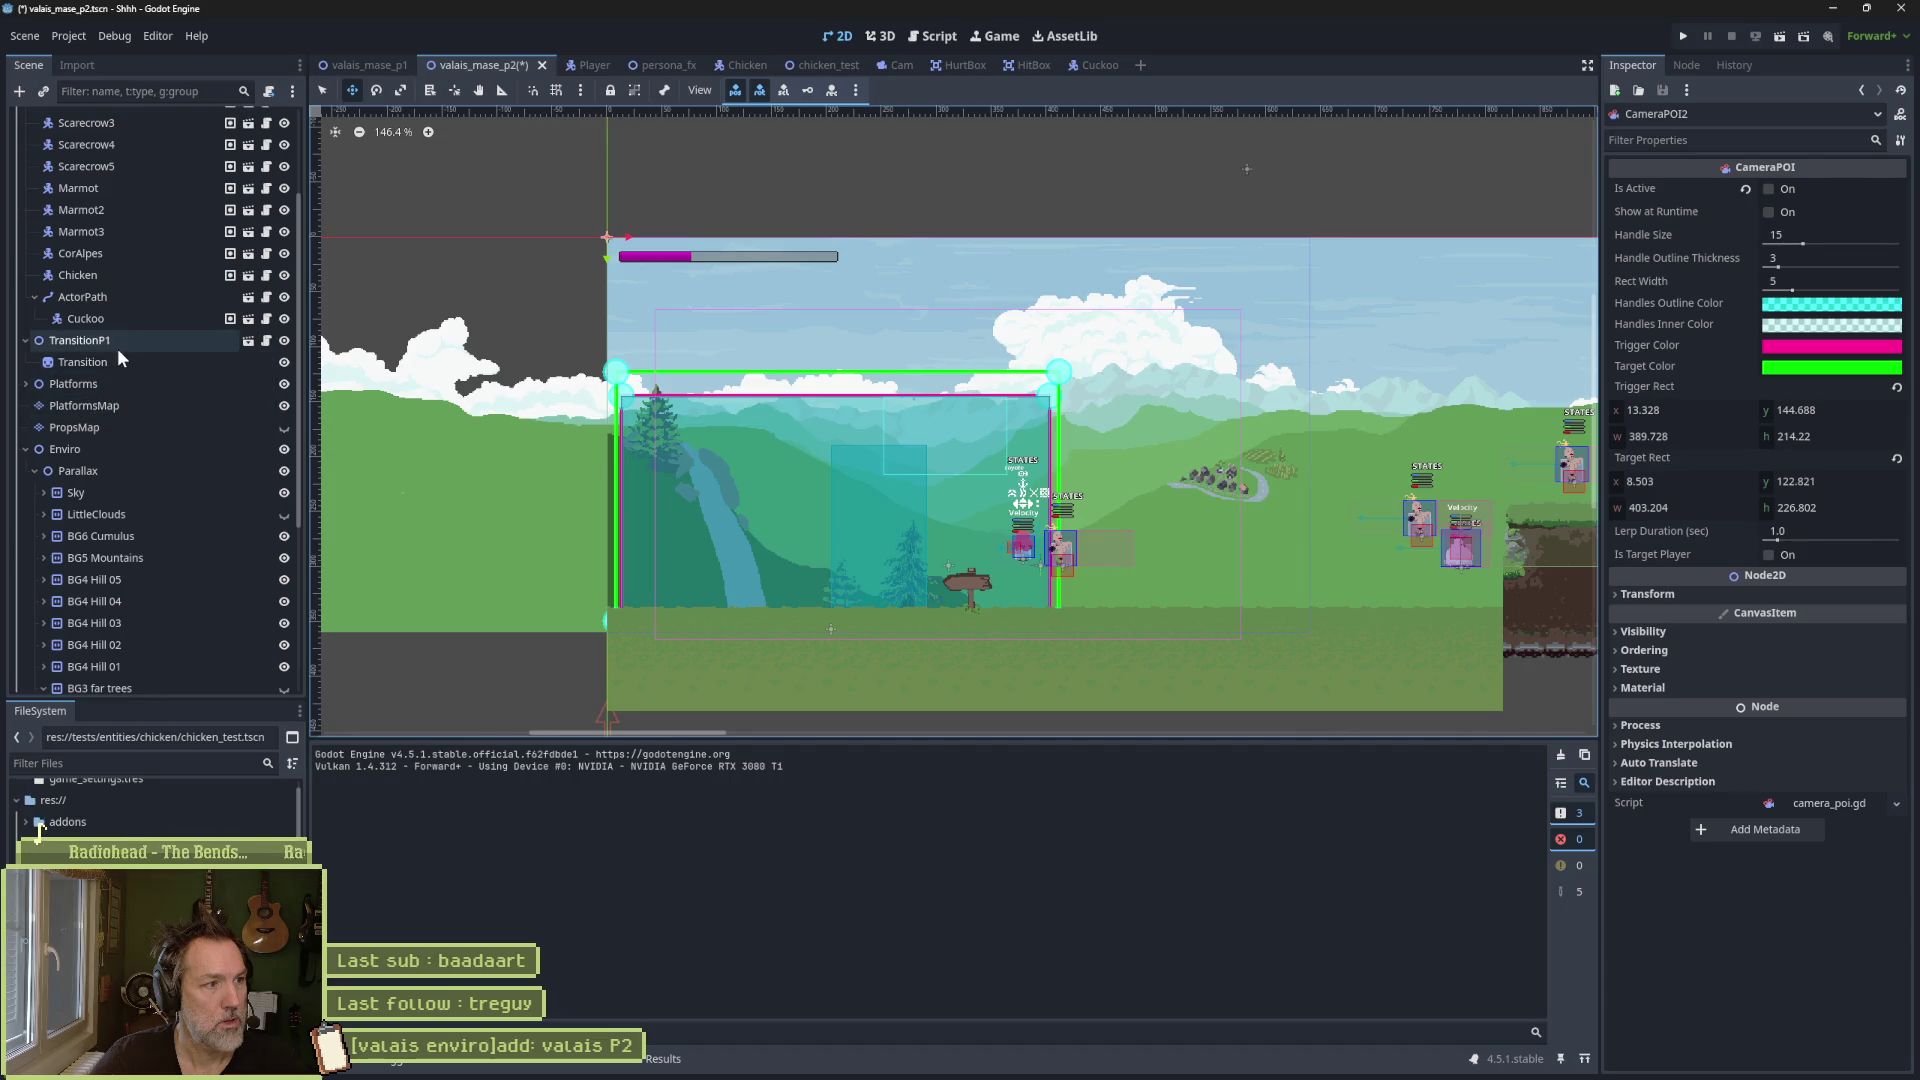
# - Drag TransitionP1 about 180 px left over the waterfall and save the scene
pyautogui.click(118, 343)
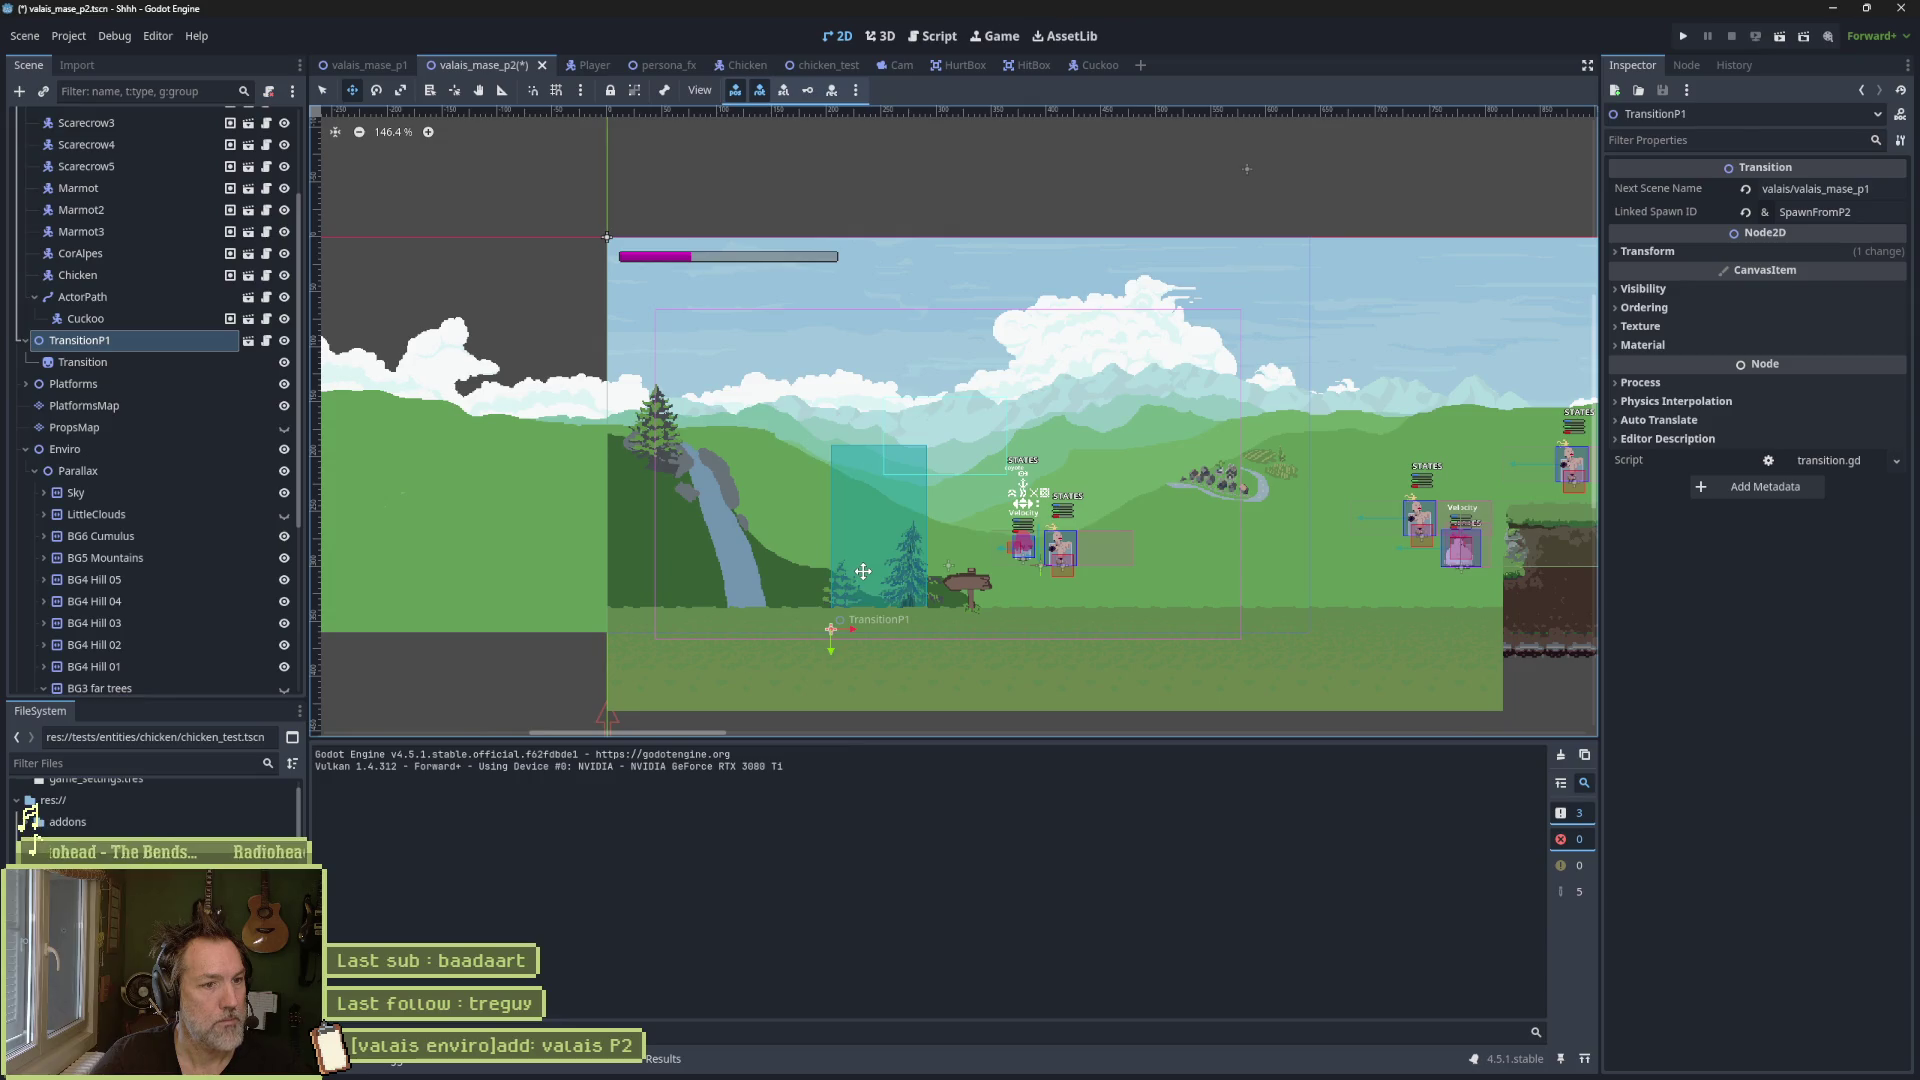
pyautogui.moveTo(863, 571); pyautogui.dragTo(665, 565)
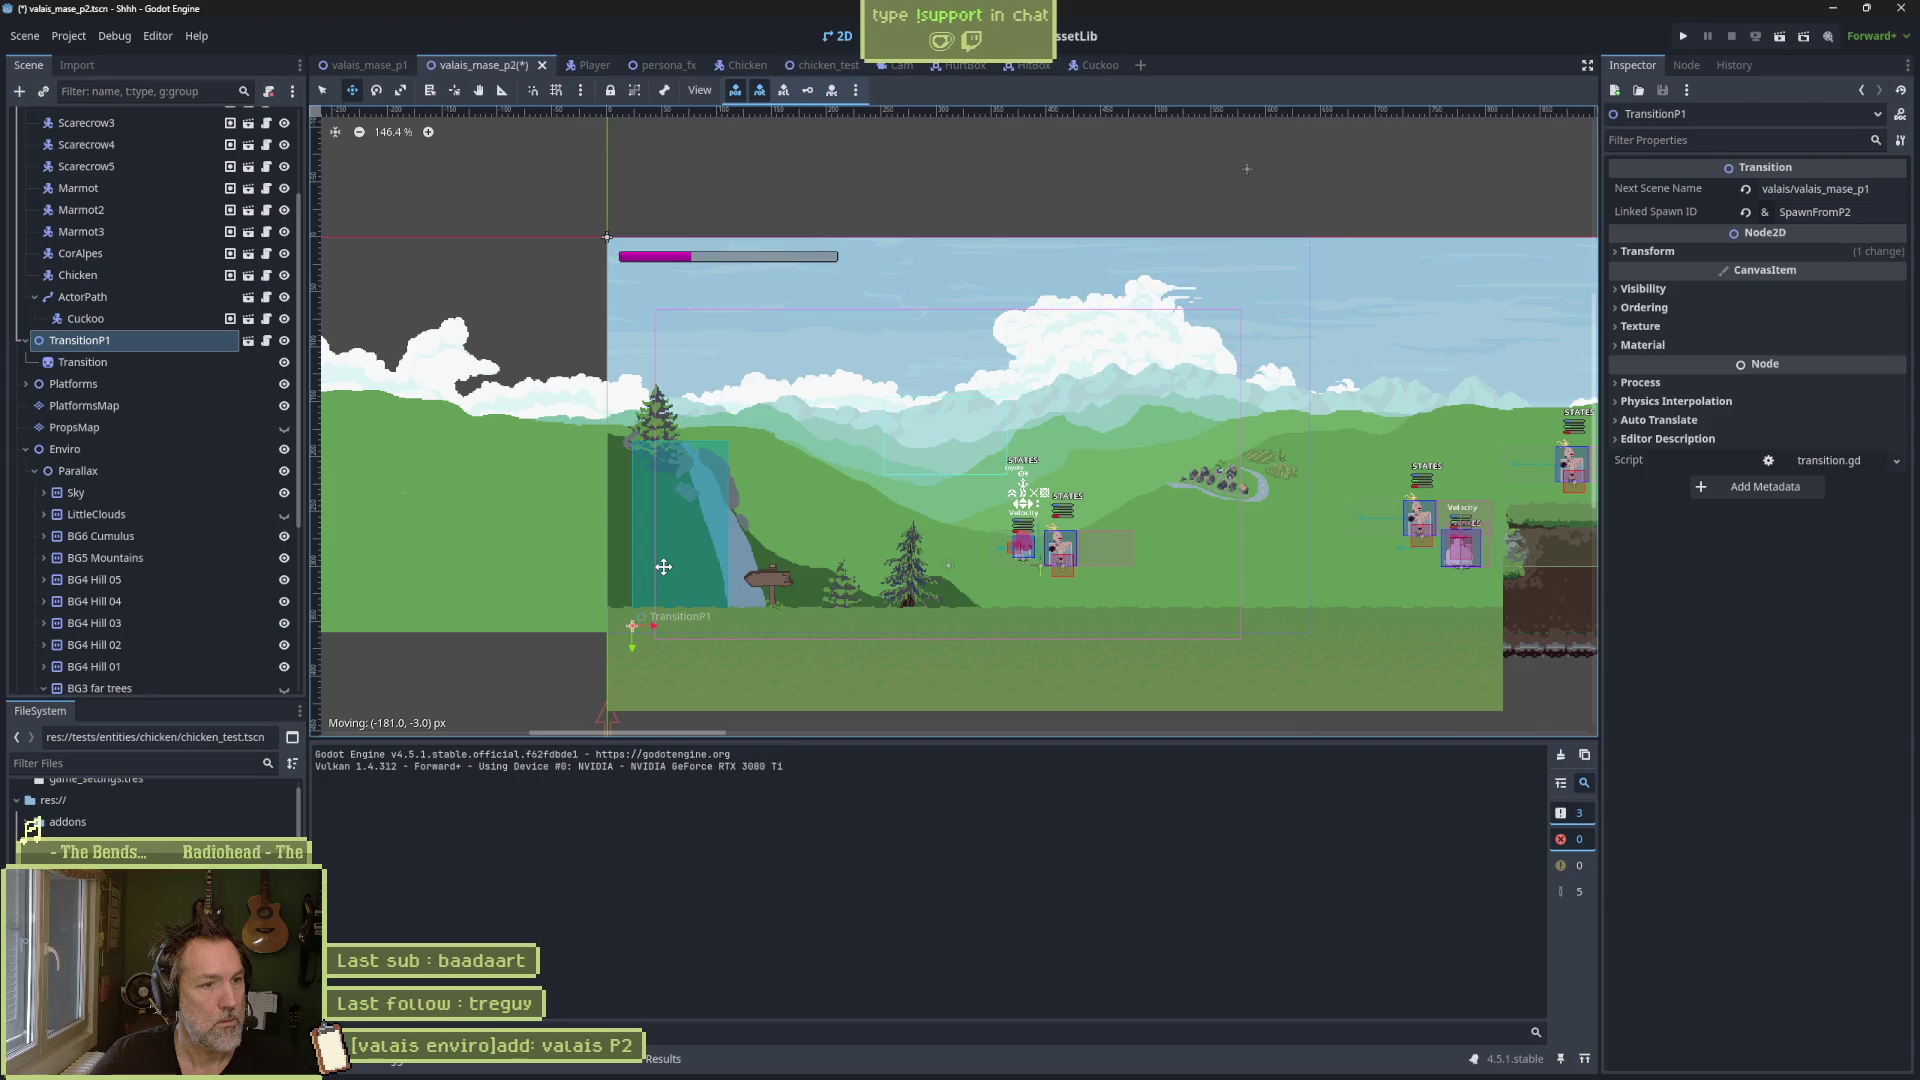
pyautogui.moveTo(658, 567); pyautogui.dragTo(647, 566)
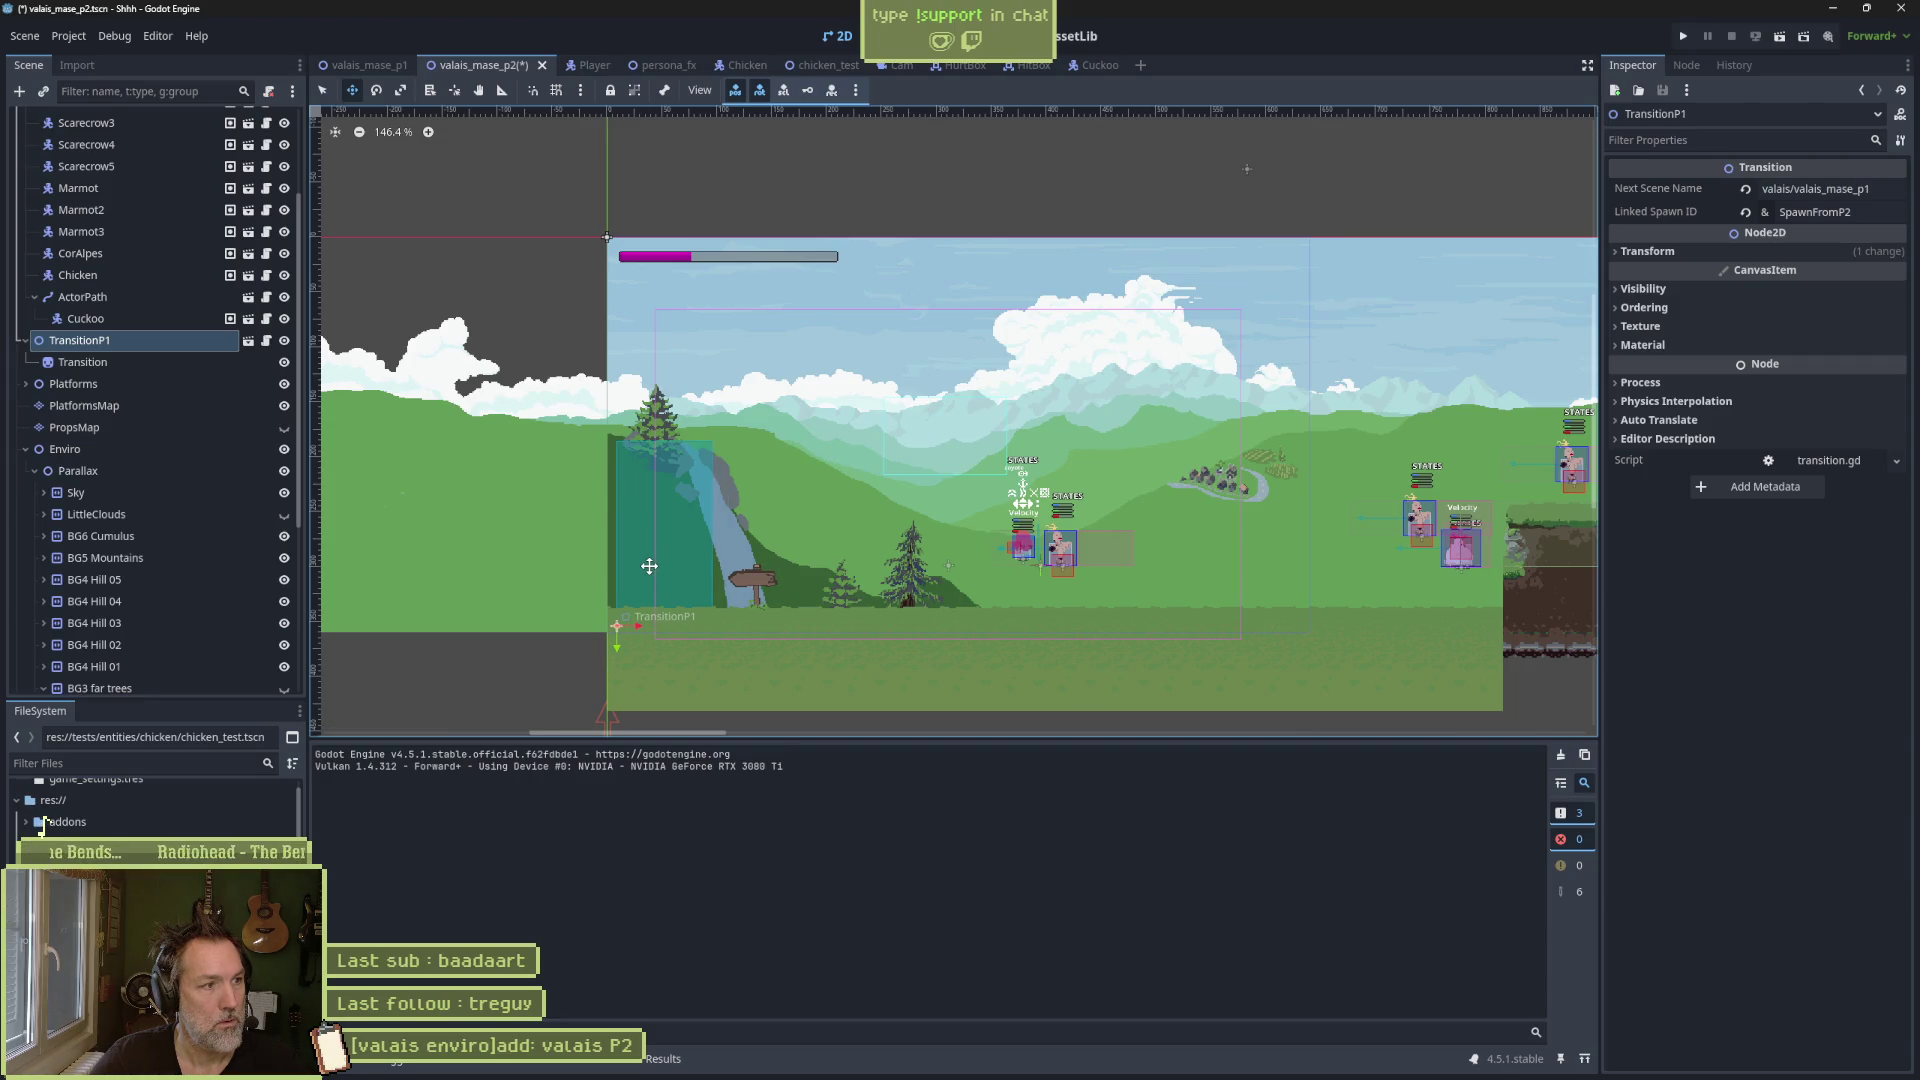
pyautogui.hotkey('ctrl', 's')
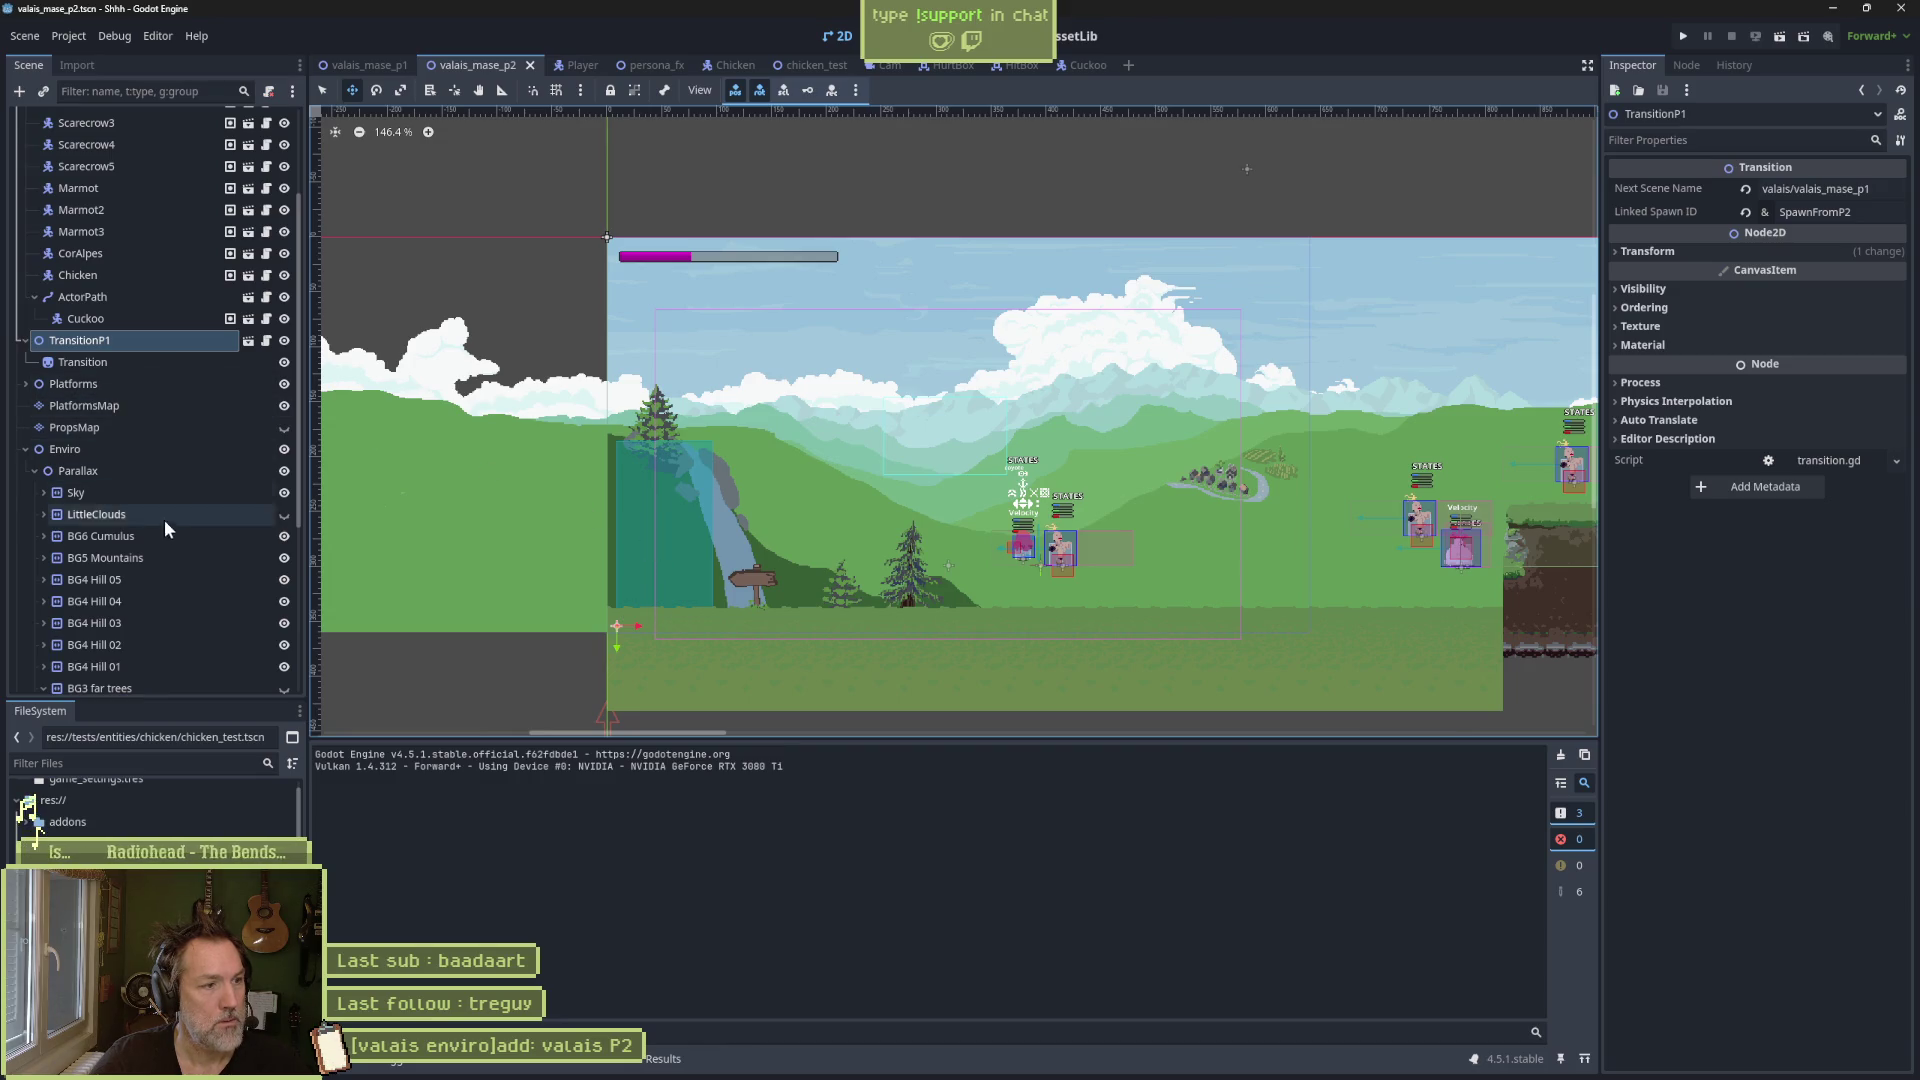
pyautogui.scroll(-5, 164, 519)
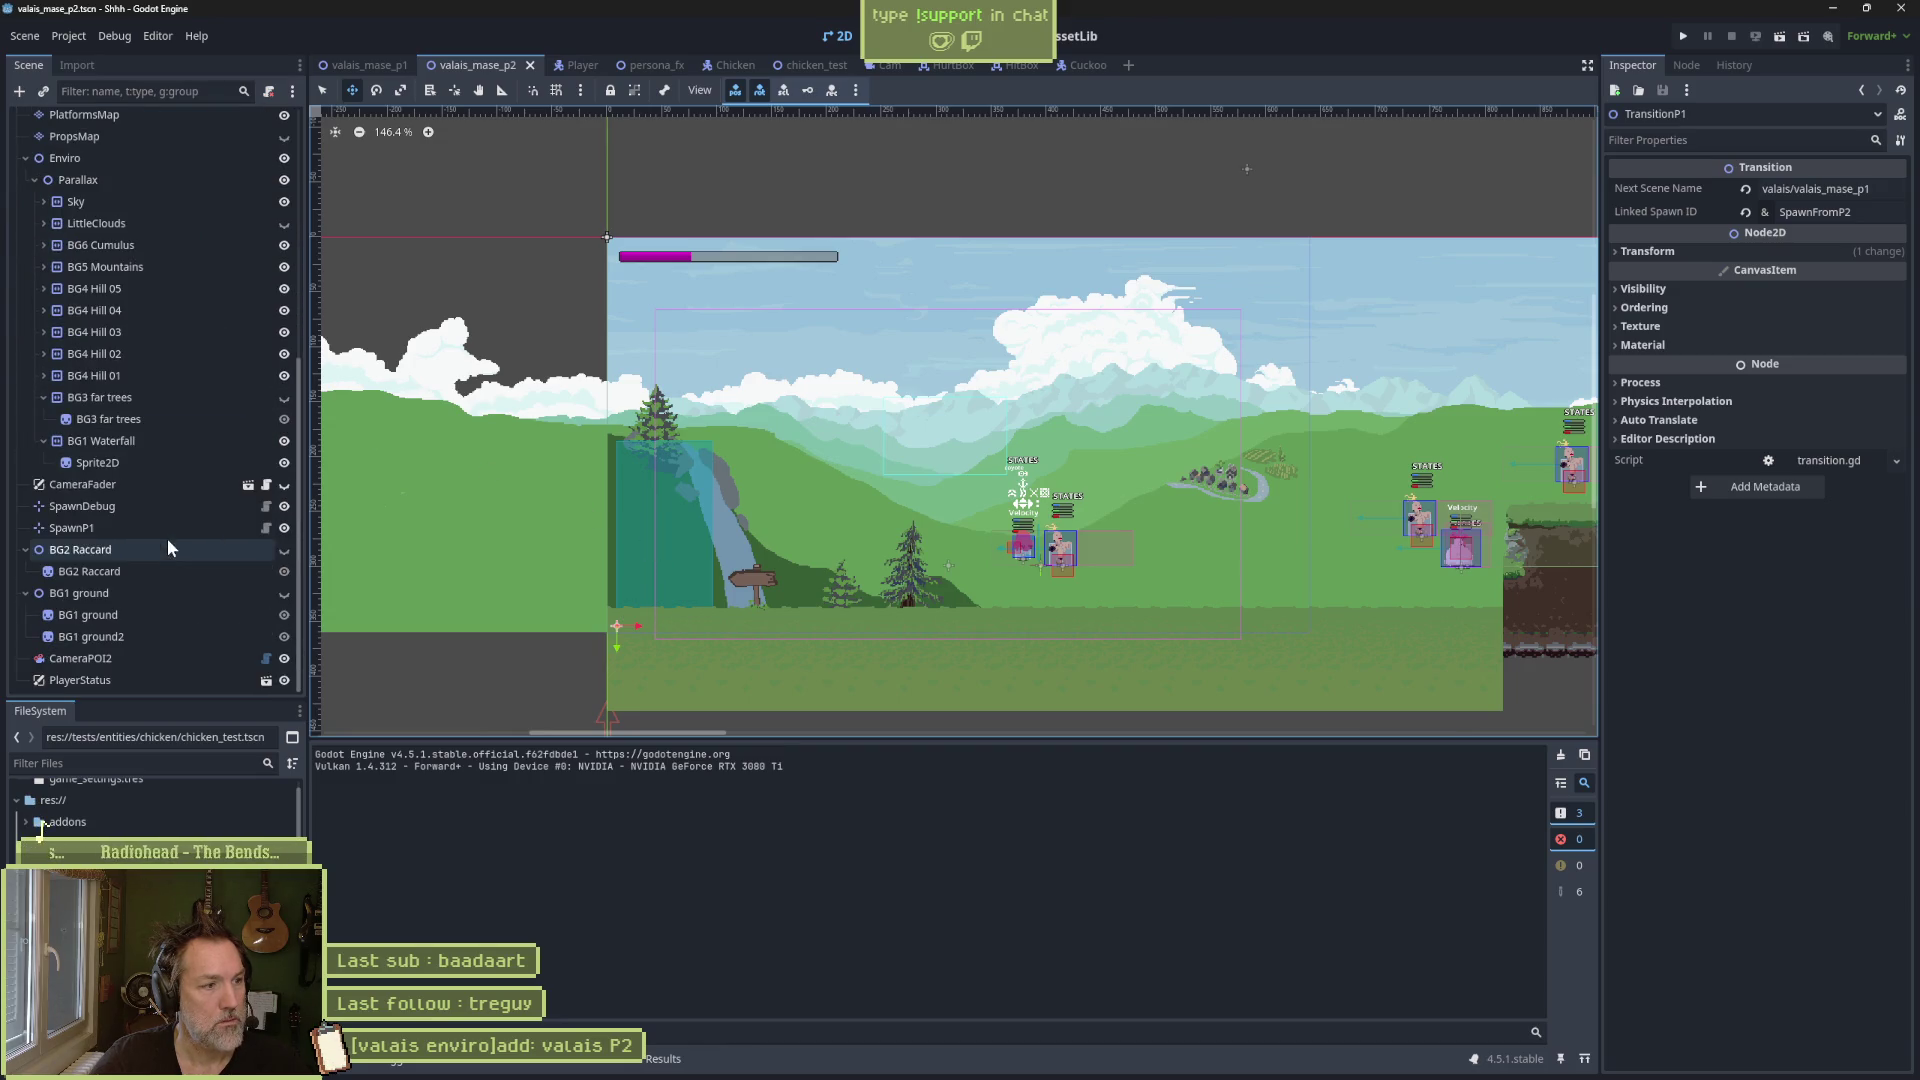
# - Drag the waterfall Sprite2D up-left to (-189, -69) and bring up waterfall.aseprite
pyautogui.click(188, 455)
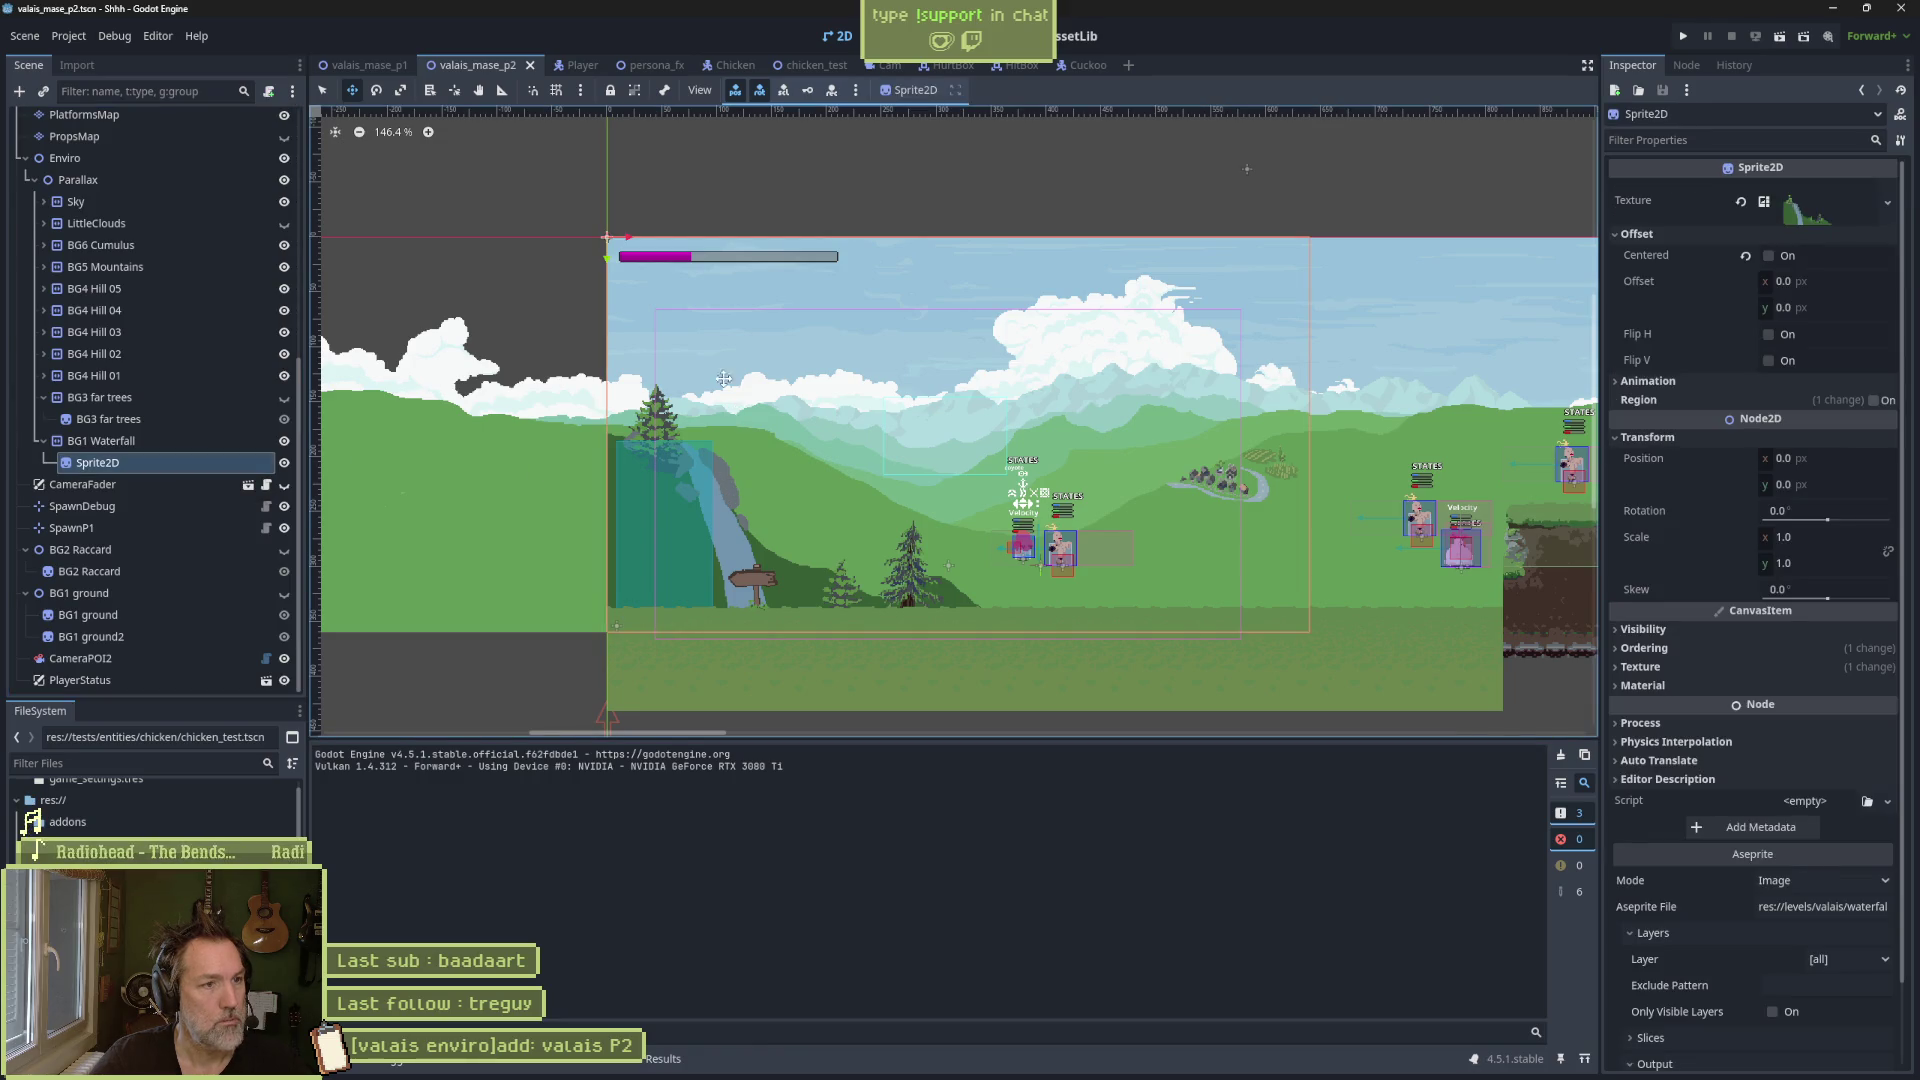
pyautogui.moveTo(608, 254)
pyautogui.mouseDown()
pyautogui.moveTo(600, 206)
pyautogui.moveTo(391, 180)
pyautogui.mouseUp()
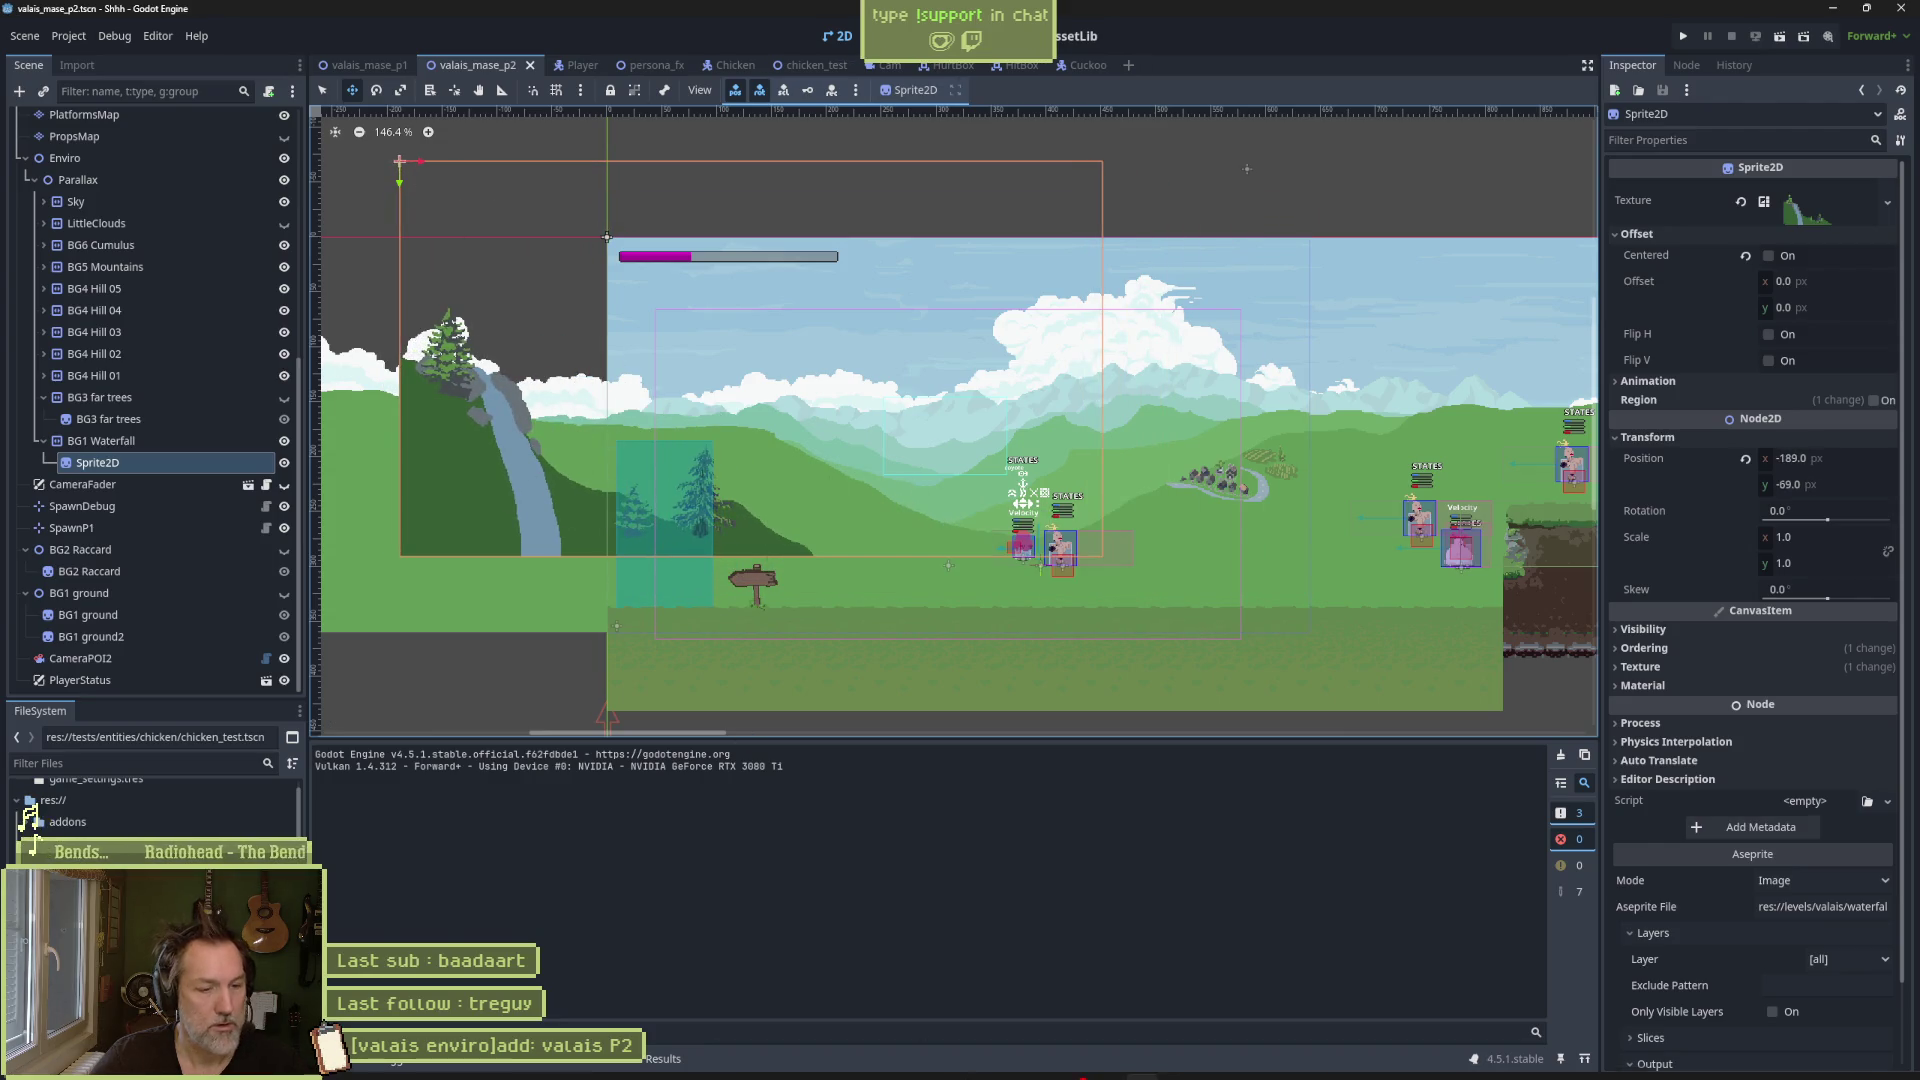
pyautogui.click(1010, 1069)
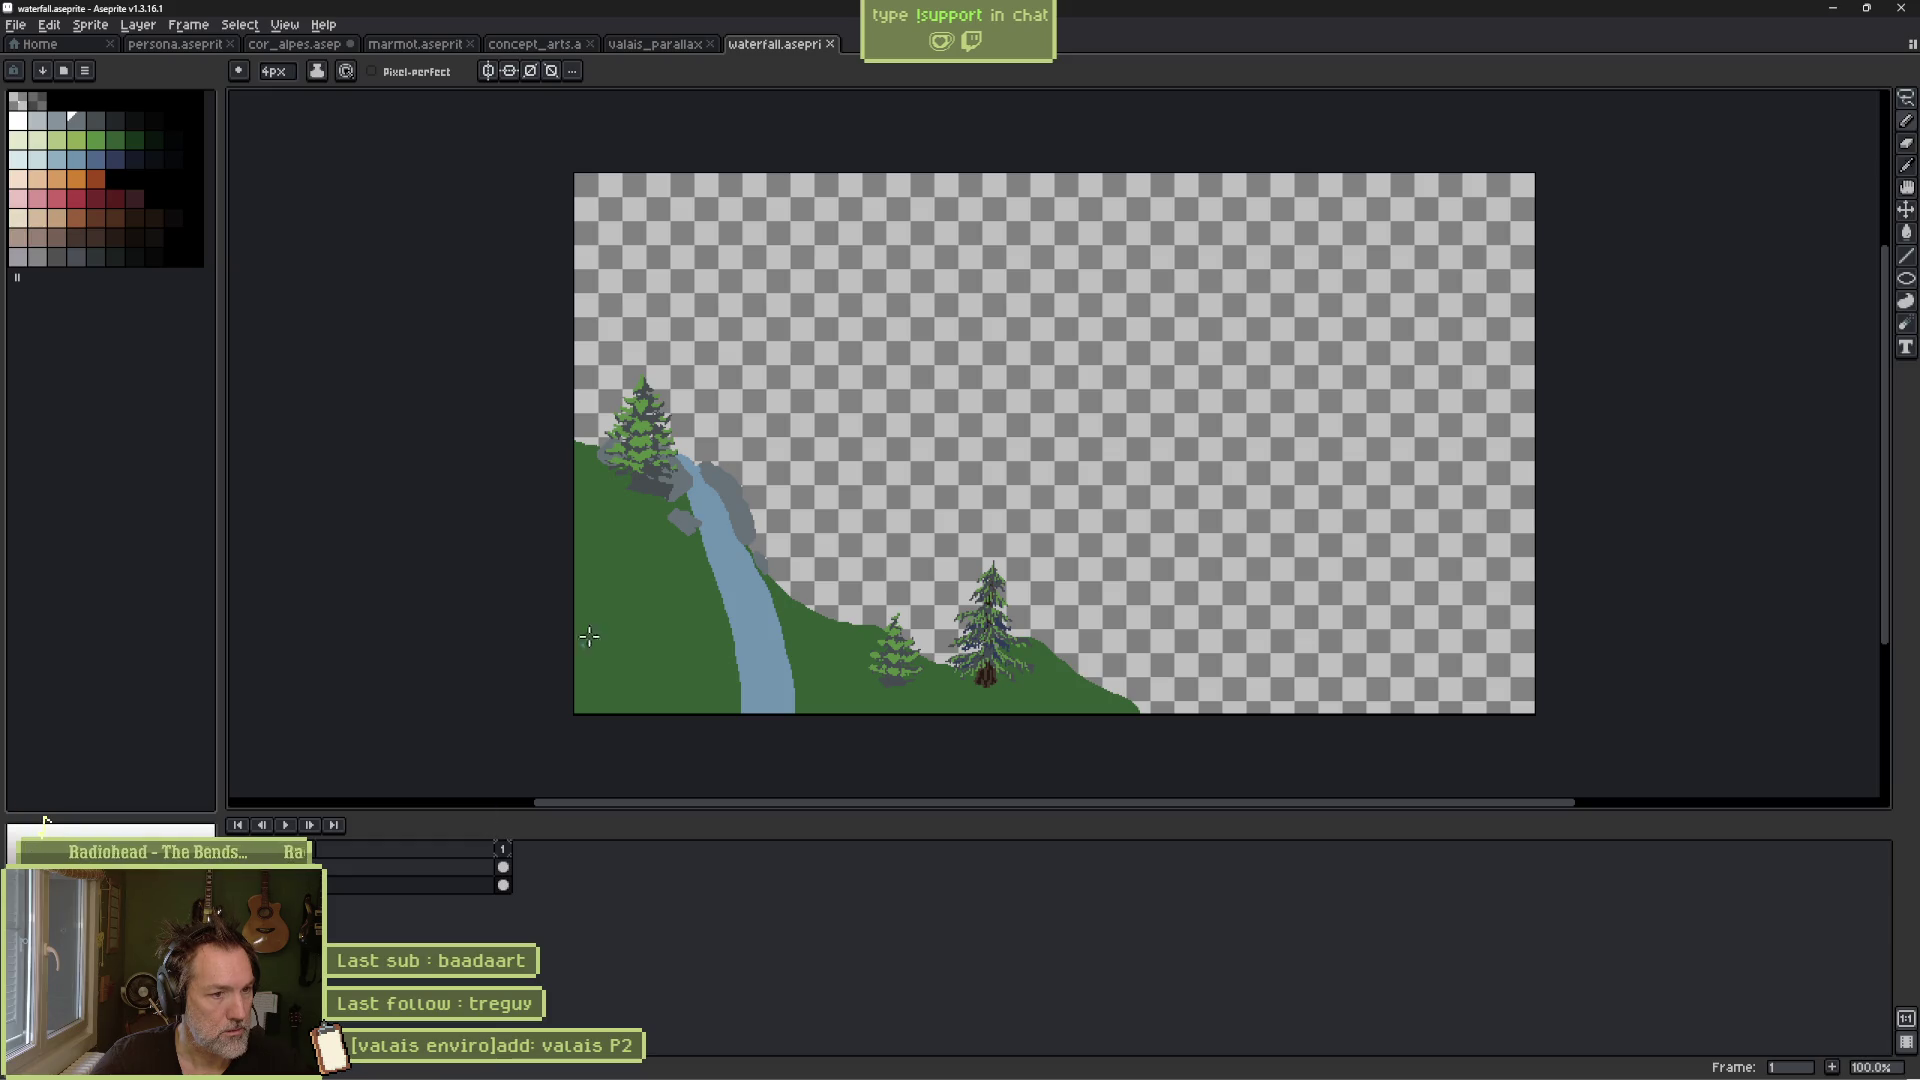
# - Raise the whole waterfall scene about 120 px to reveal a lake, and save the artwork
pyautogui.press('v')
pyautogui.click(460, 885)
pyautogui.moveTo(754, 594)
pyautogui.mouseDown()
pyautogui.moveTo(763, 493)
pyautogui.moveTo(790, 478)
pyautogui.mouseUp()
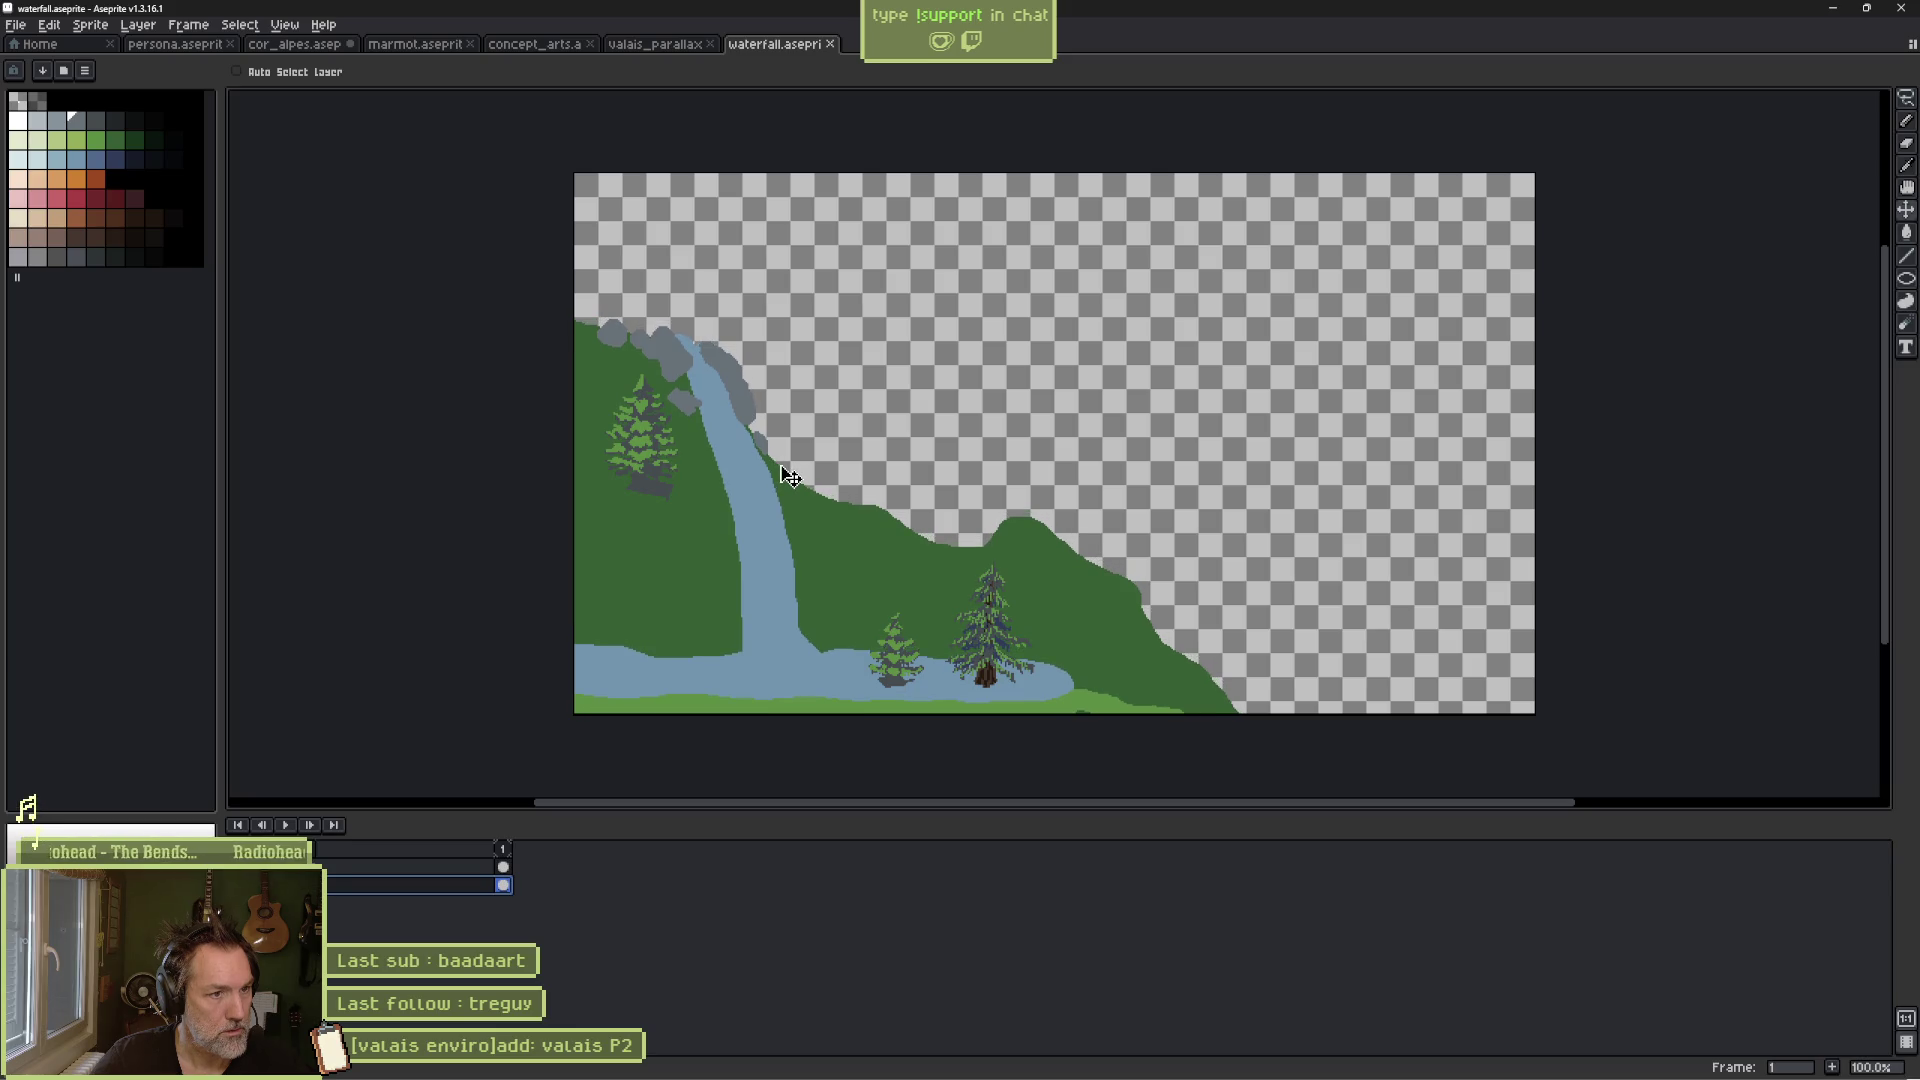
pyautogui.hotkey('ctrl', 'z')
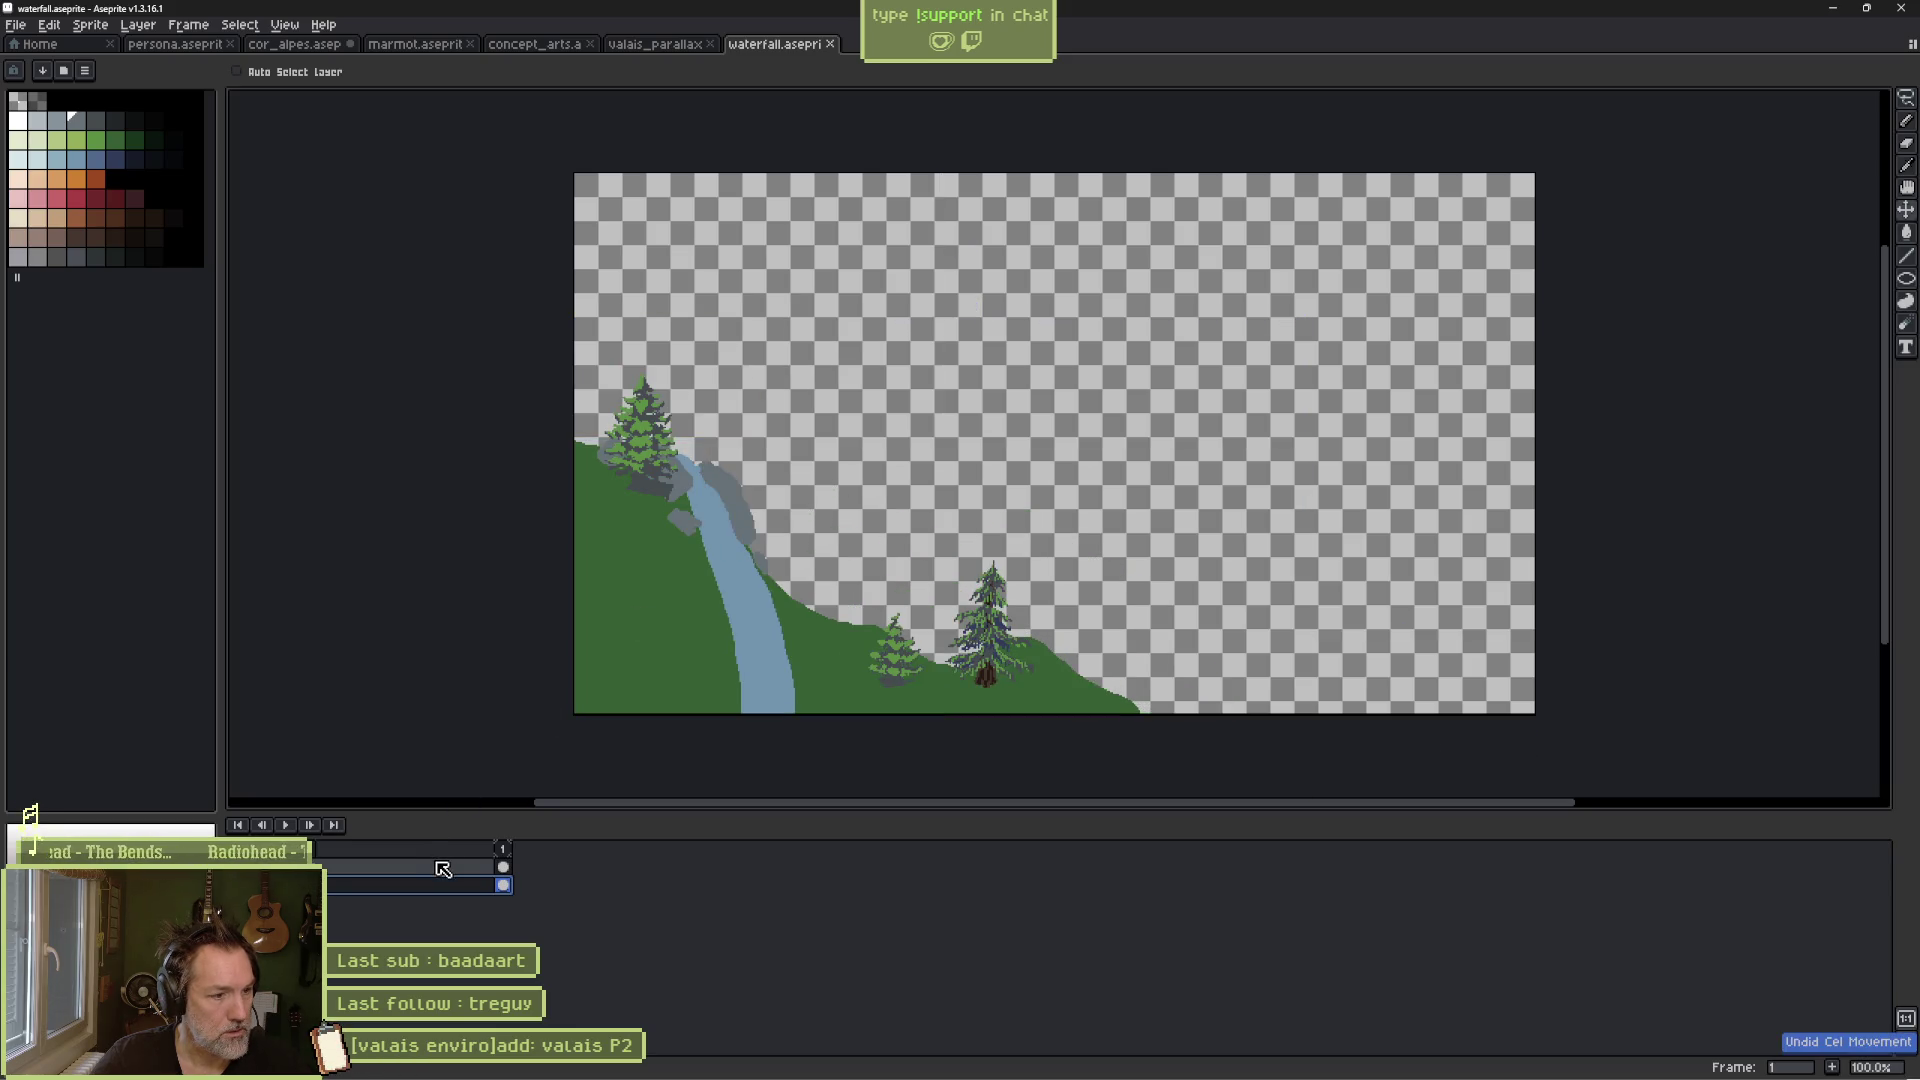
pyautogui.click(466, 866)
pyautogui.moveTo(705, 613)
pyautogui.mouseDown()
pyautogui.moveTo(710, 463)
pyautogui.moveTo(729, 496)
pyautogui.mouseUp()
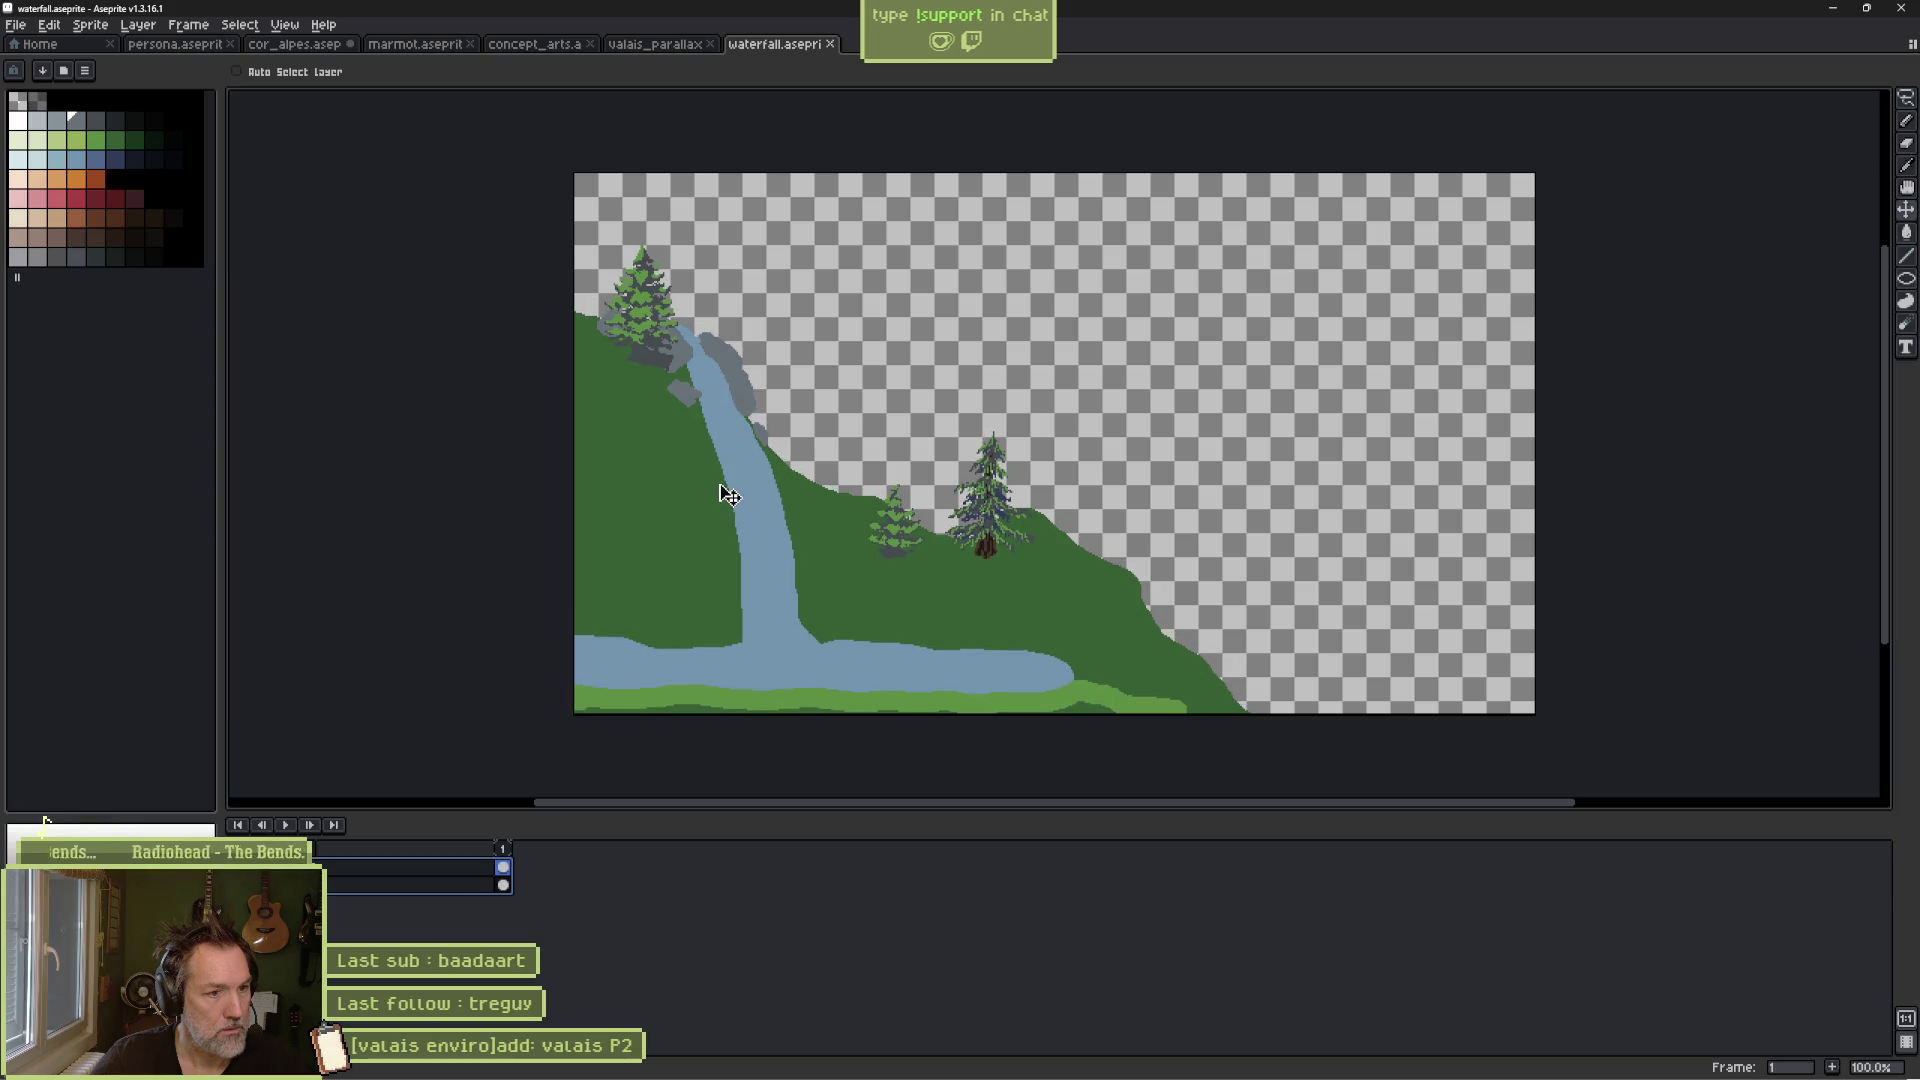
pyautogui.hotkey('ctrl', 's')
# - Back in Godot, reimport the updated waterfall artwork
pyautogui.hotkey('alt', 'Tab')
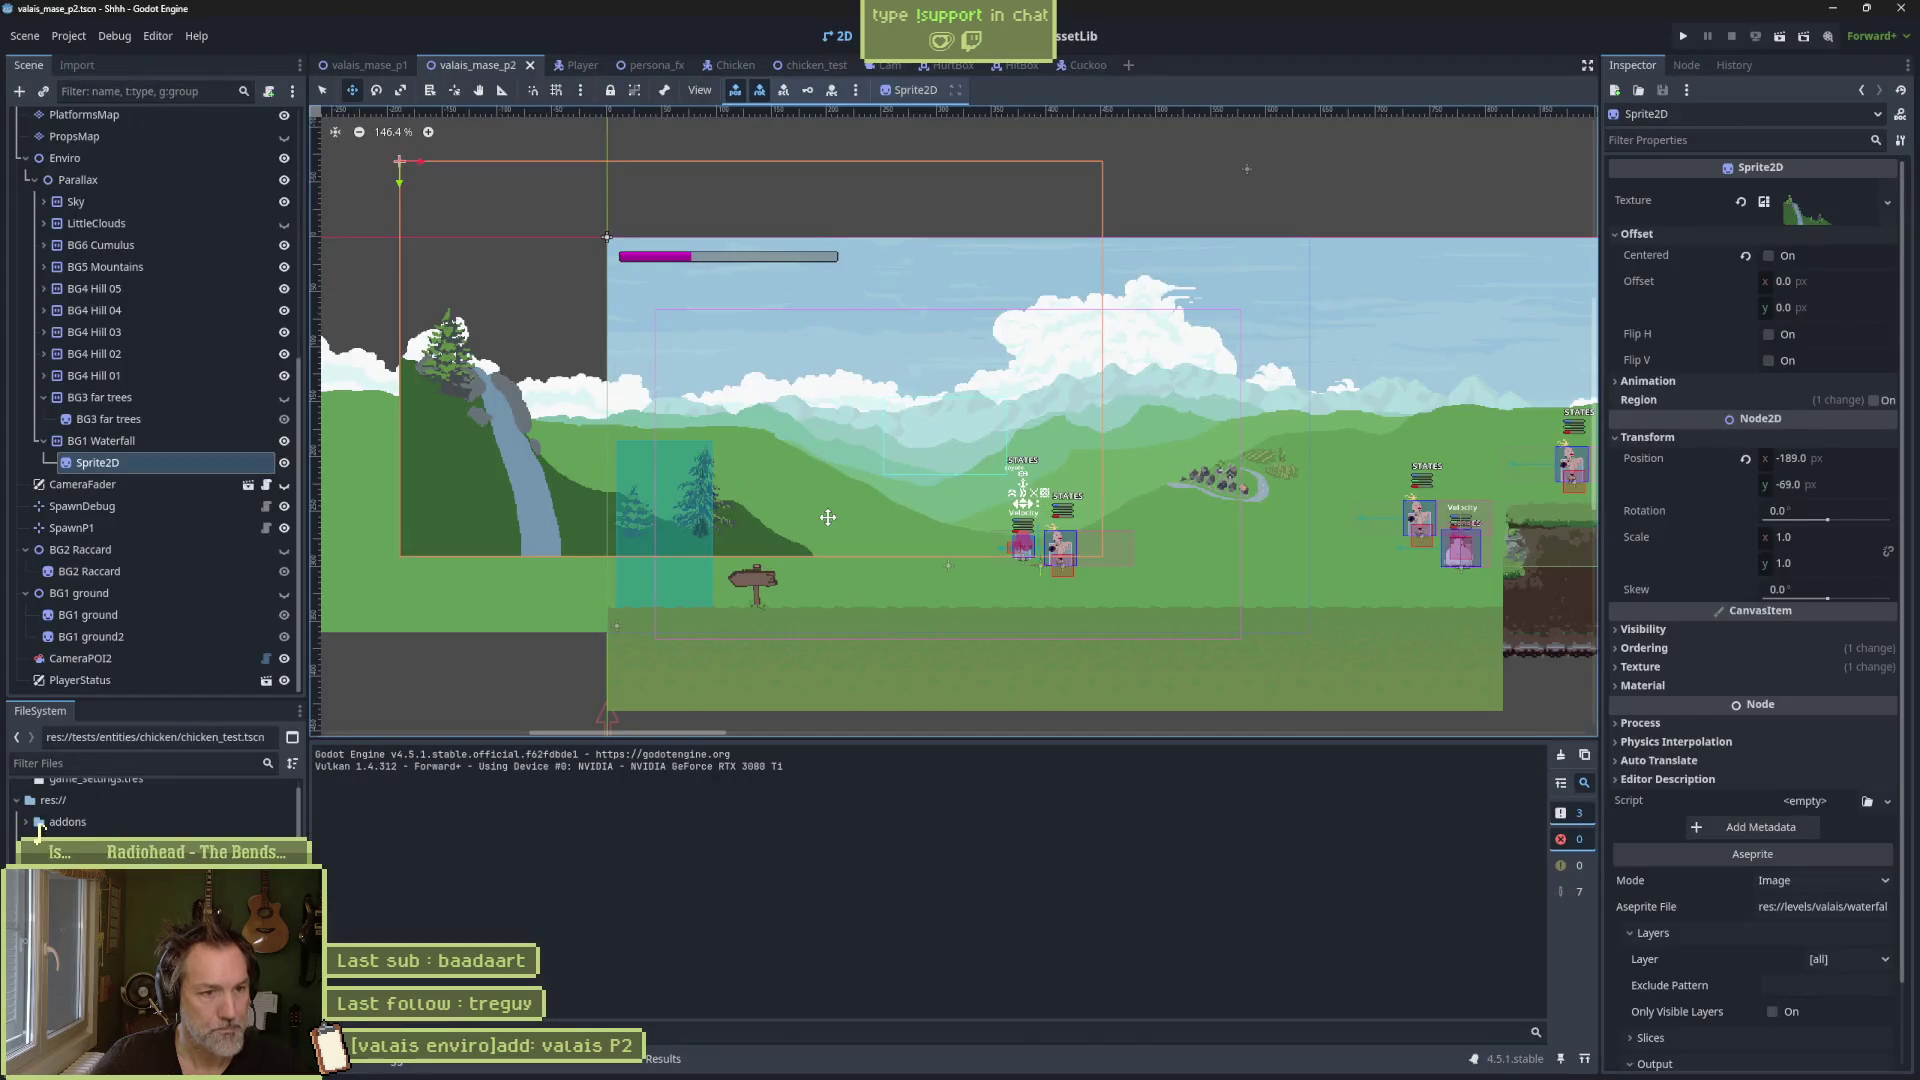
pyautogui.scroll(-3, 1751, 1000)
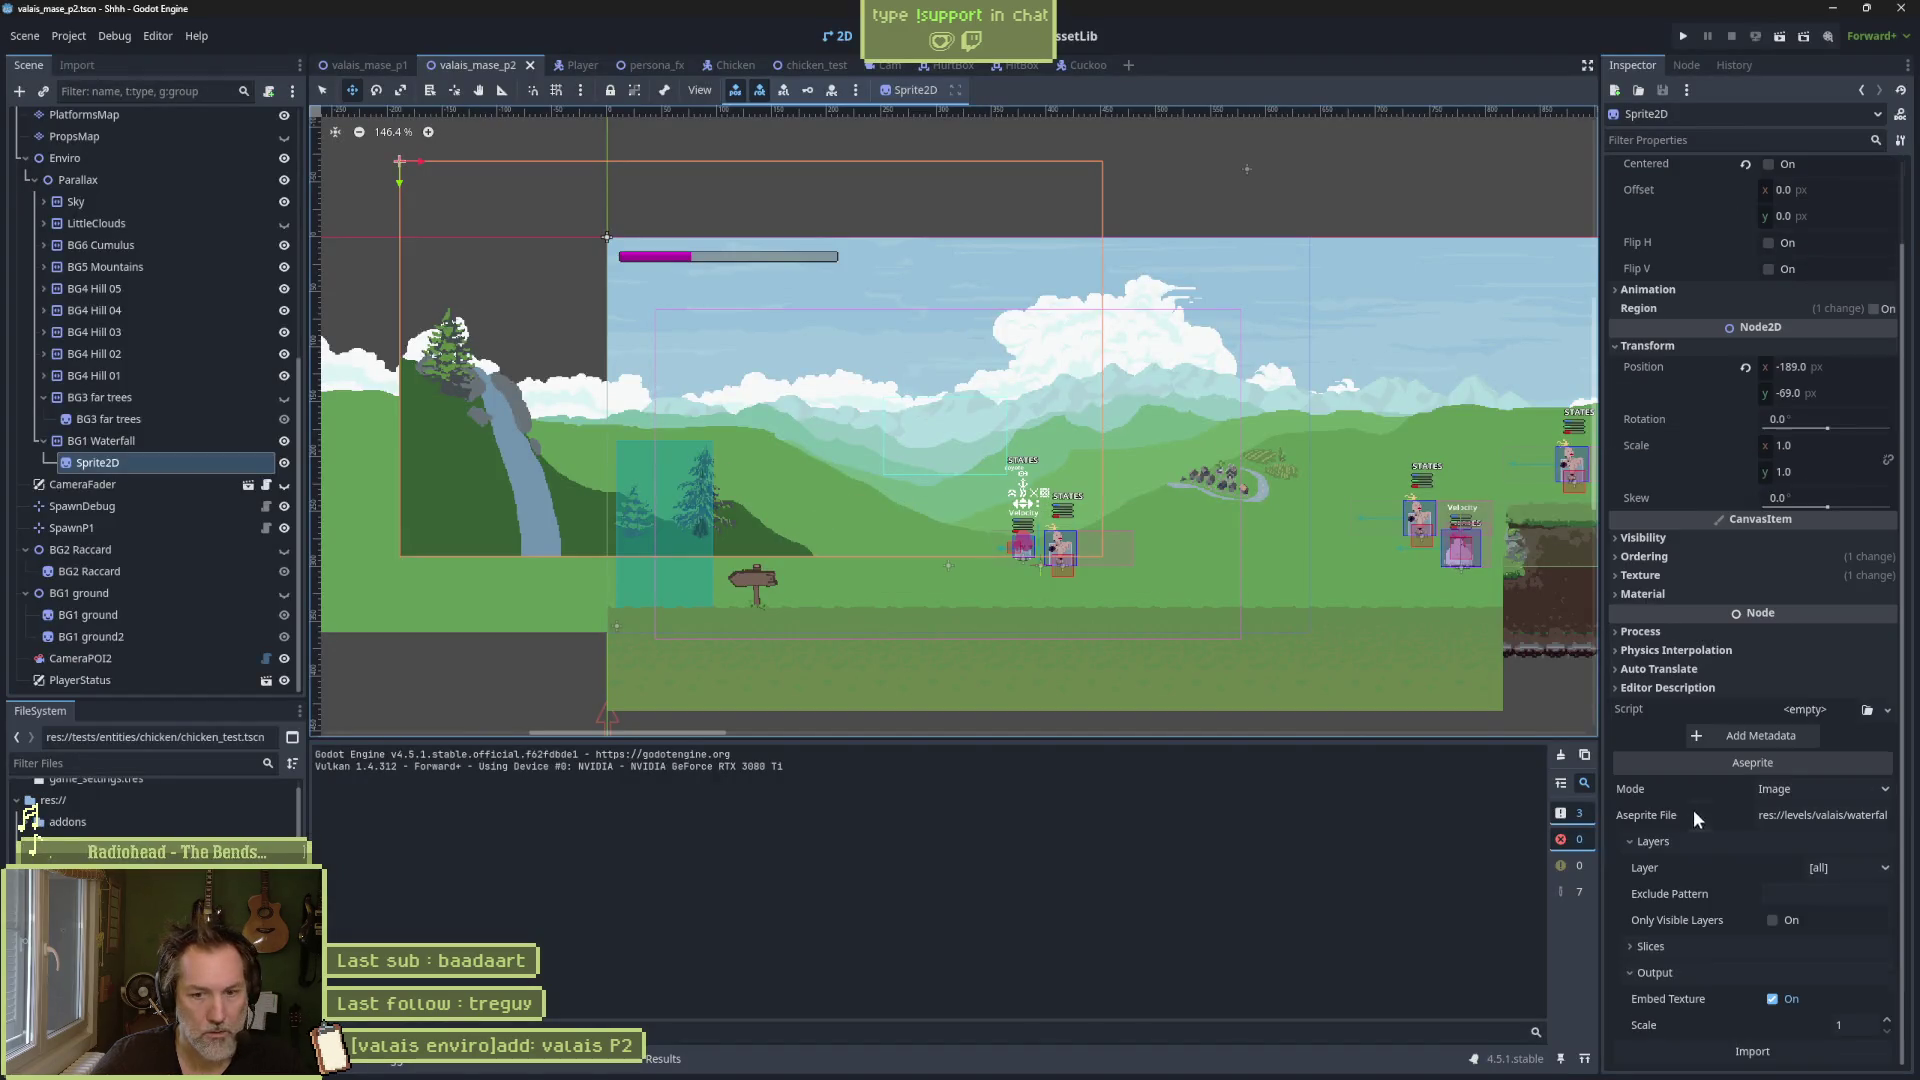
pyautogui.click(1751, 1053)
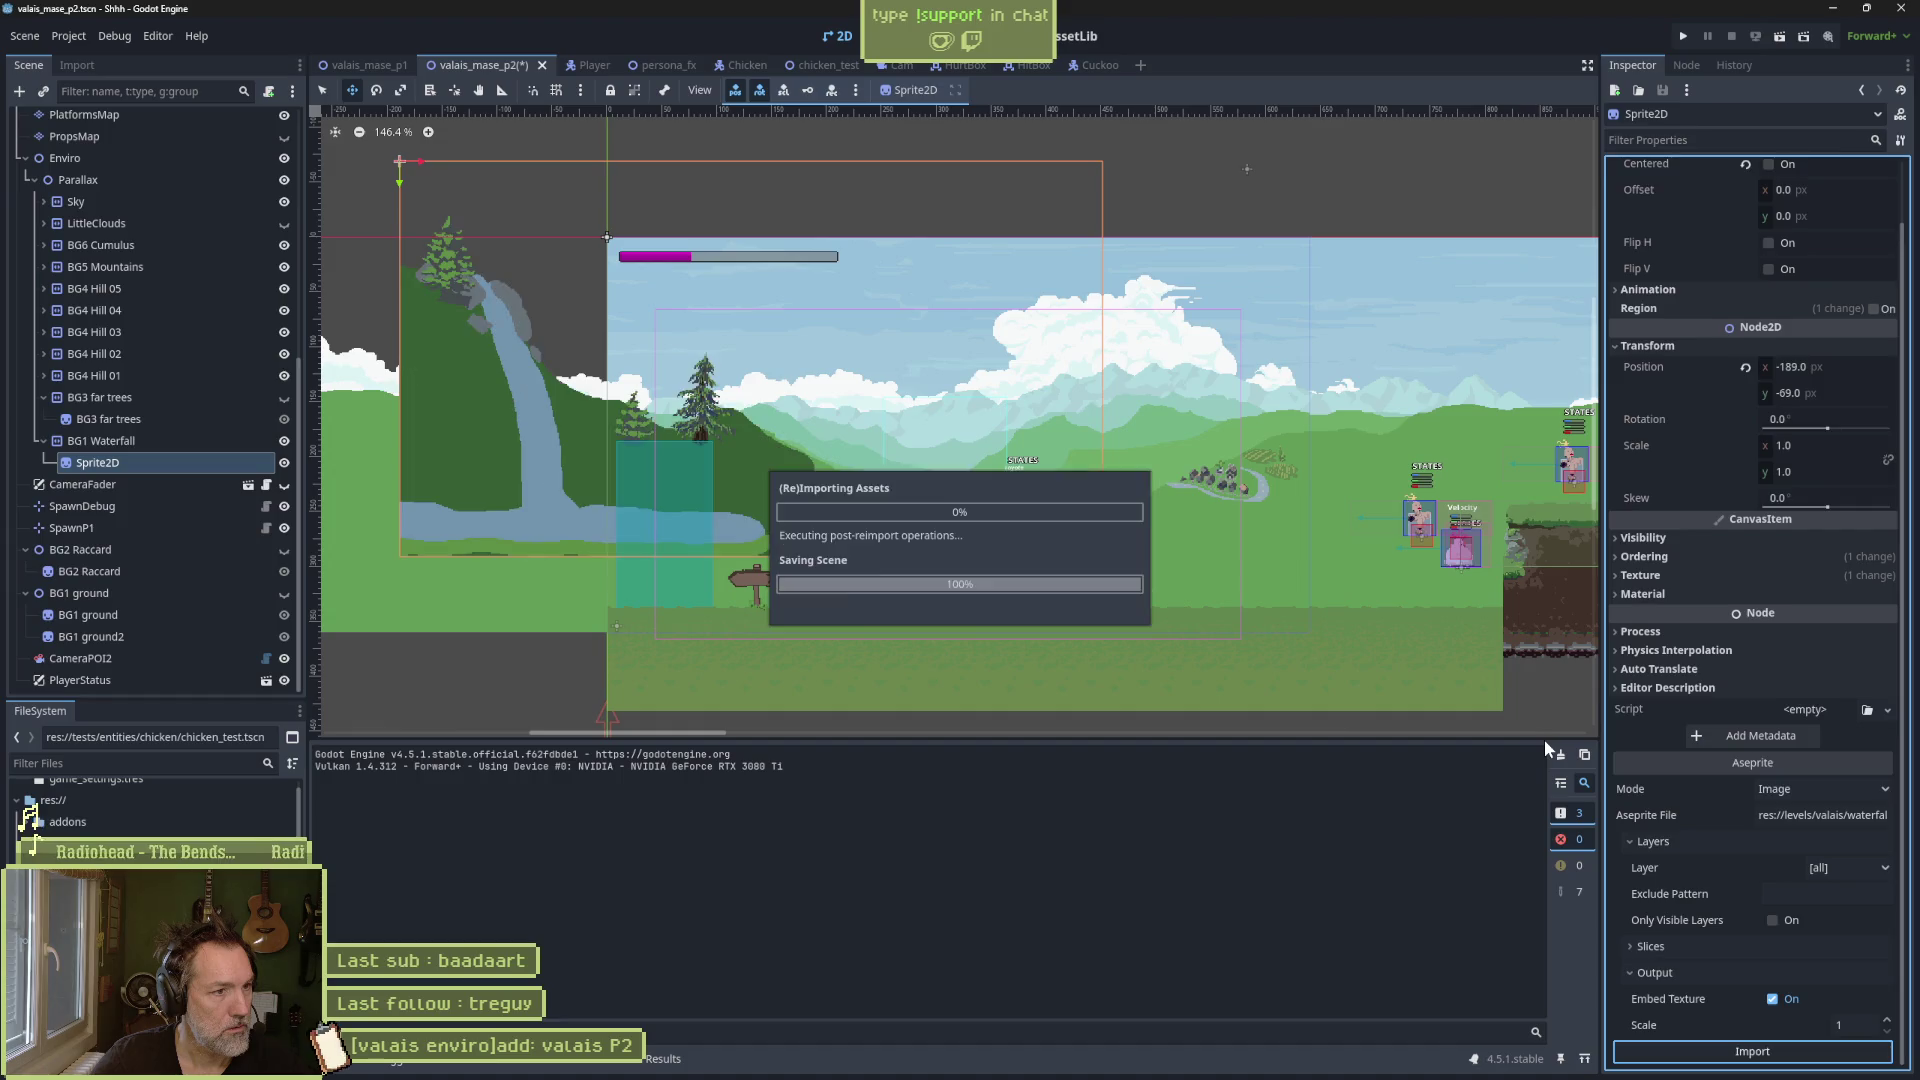
# - Reset the waterfall sprite's position to 0, 0, save, and launch the game
pyautogui.moveTo(534, 362)
pyautogui.mouseDown()
pyautogui.moveTo(692, 431)
pyautogui.moveTo(747, 433)
pyautogui.mouseUp()
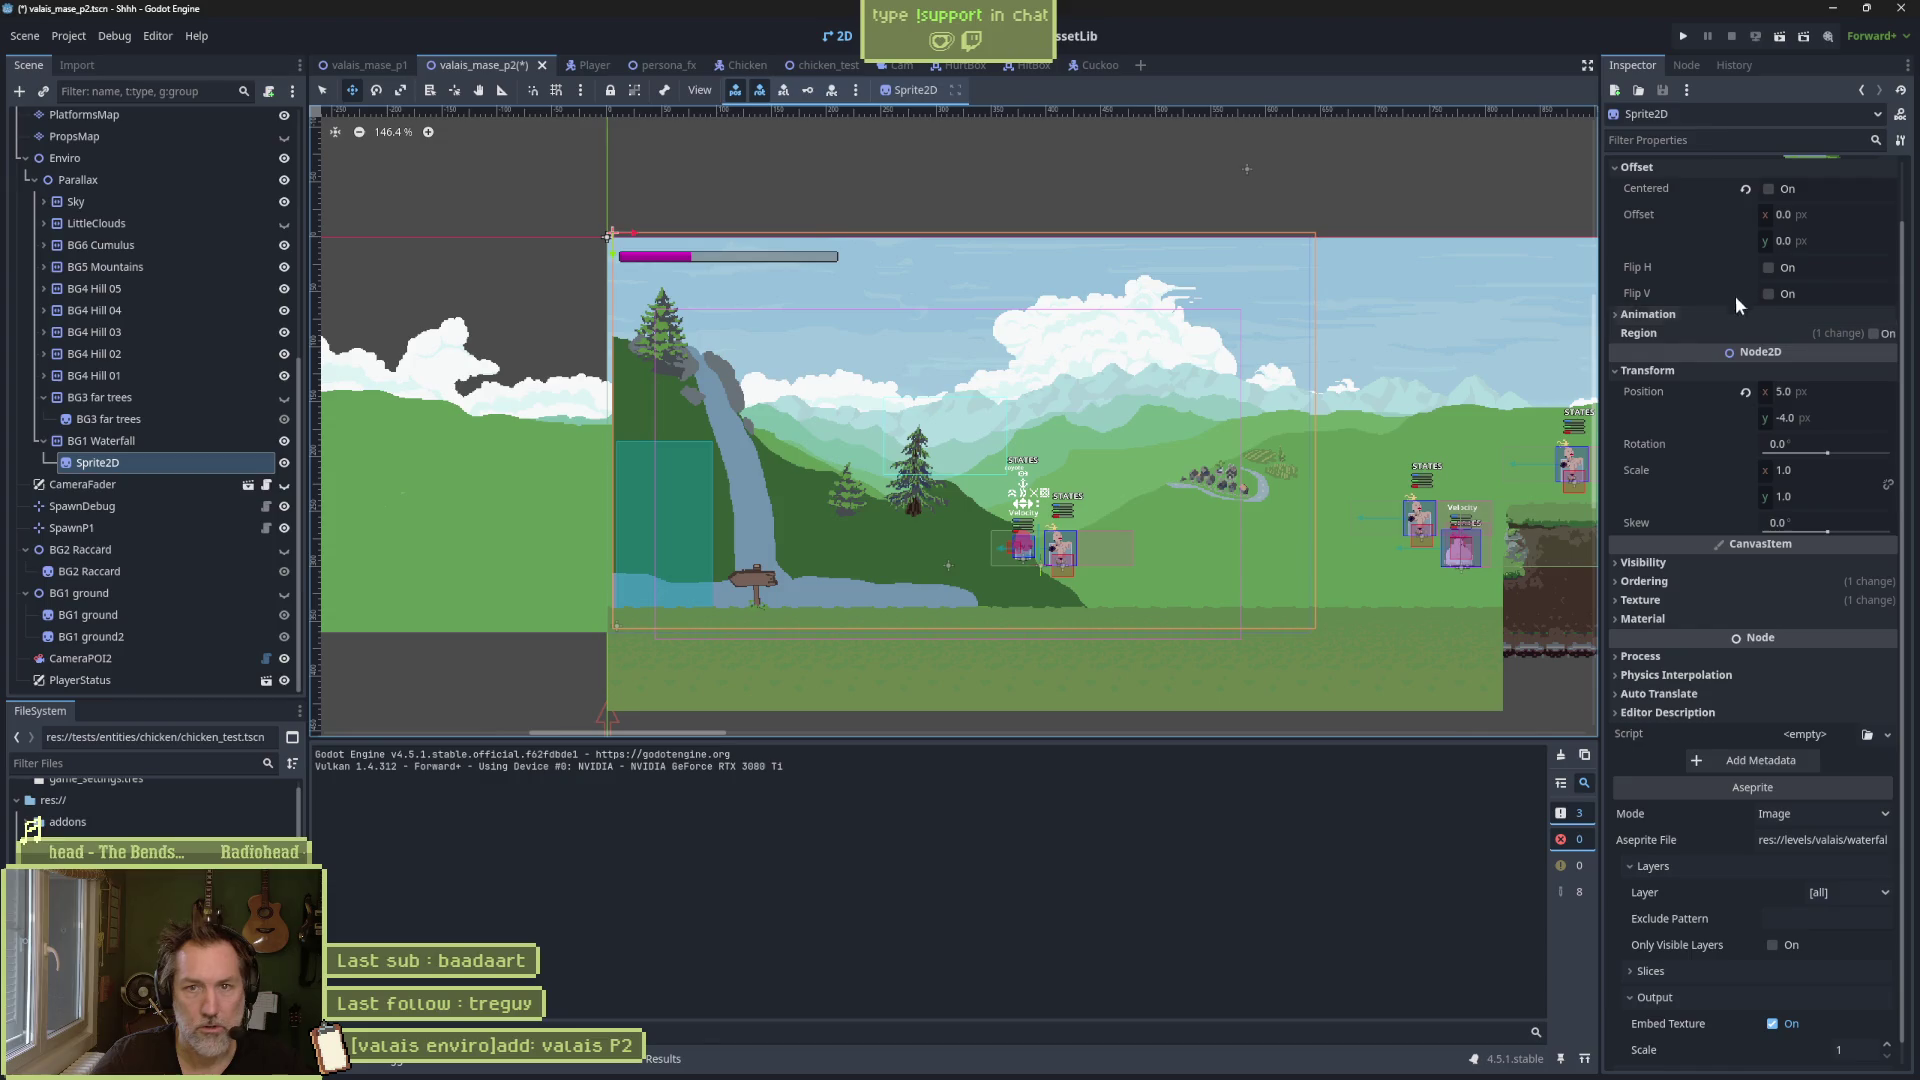
pyautogui.click(1746, 392)
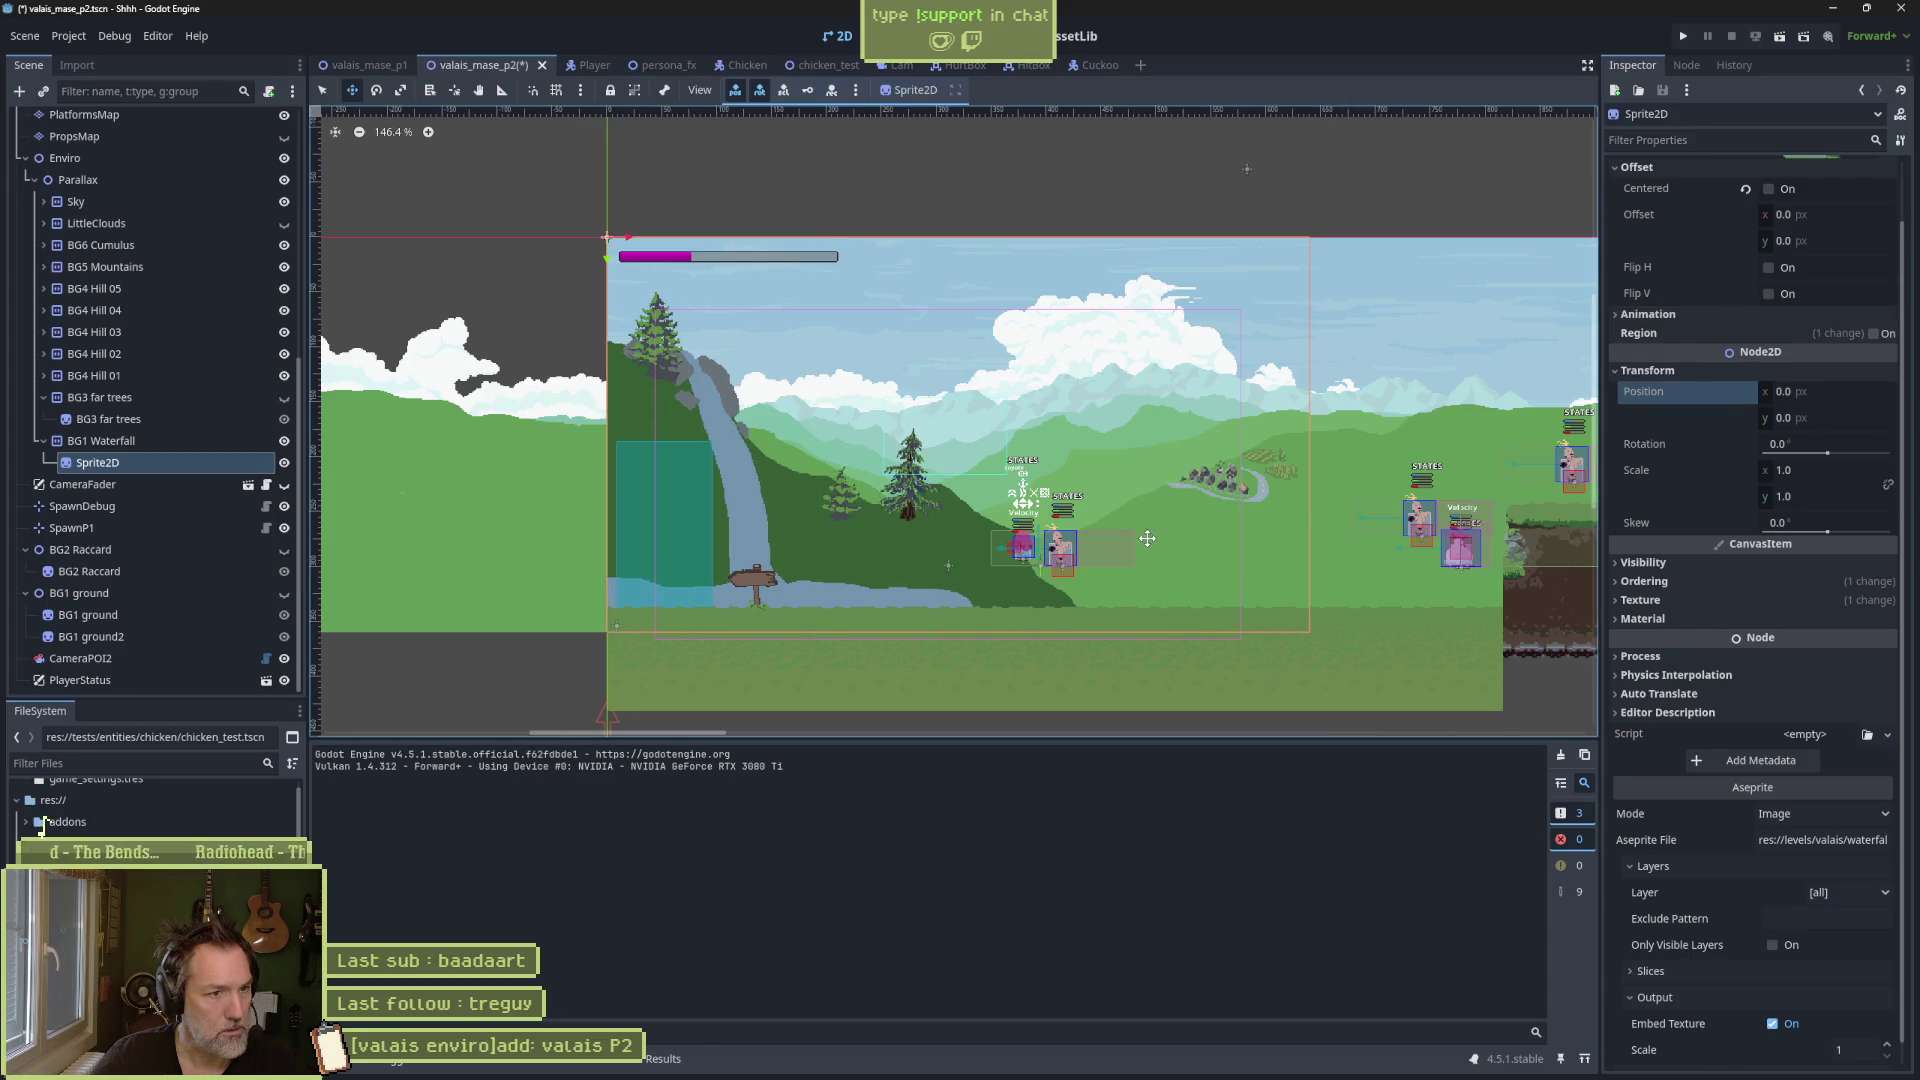
pyautogui.hotkey('ctrl', 's')
pyautogui.press('F5')
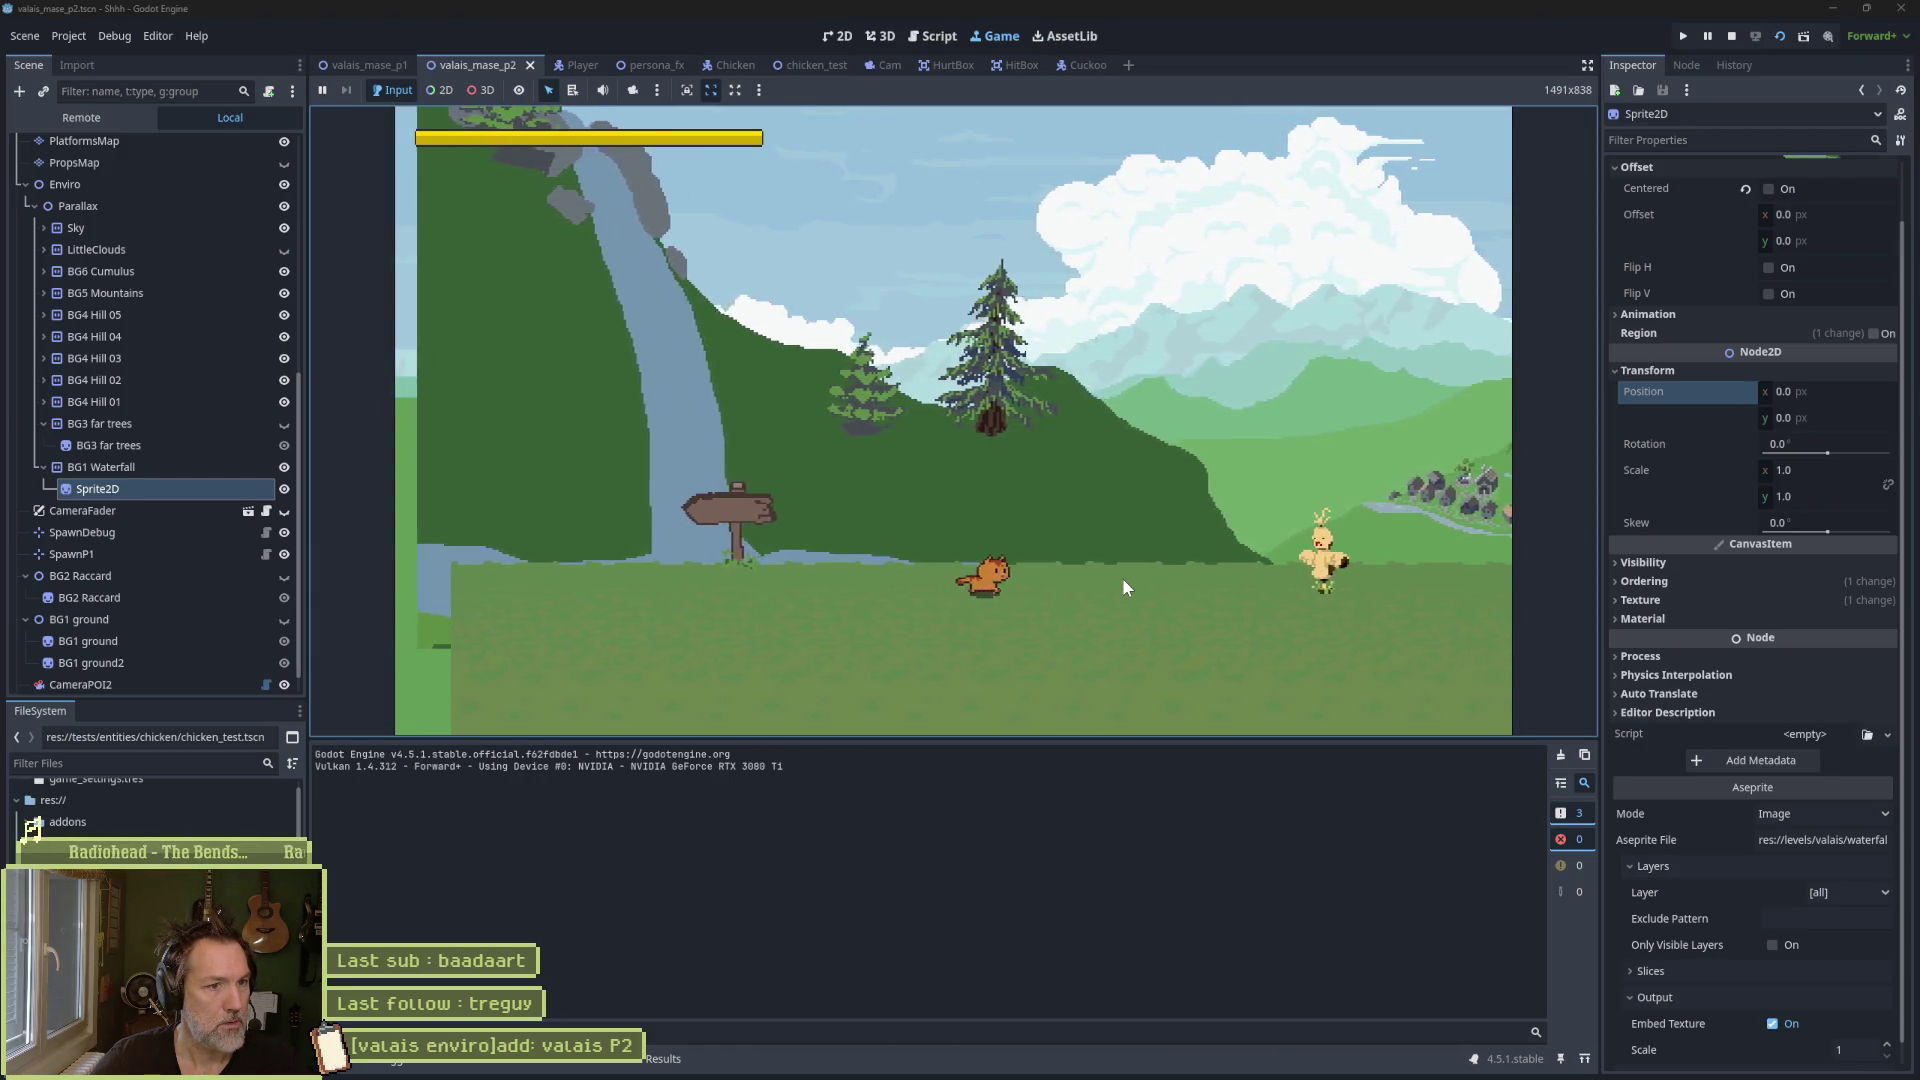
# - Stop the game, turn on CameraPOI2's Is Active setting, and relaunch
pyautogui.press('F8')
pyautogui.click(80, 658)
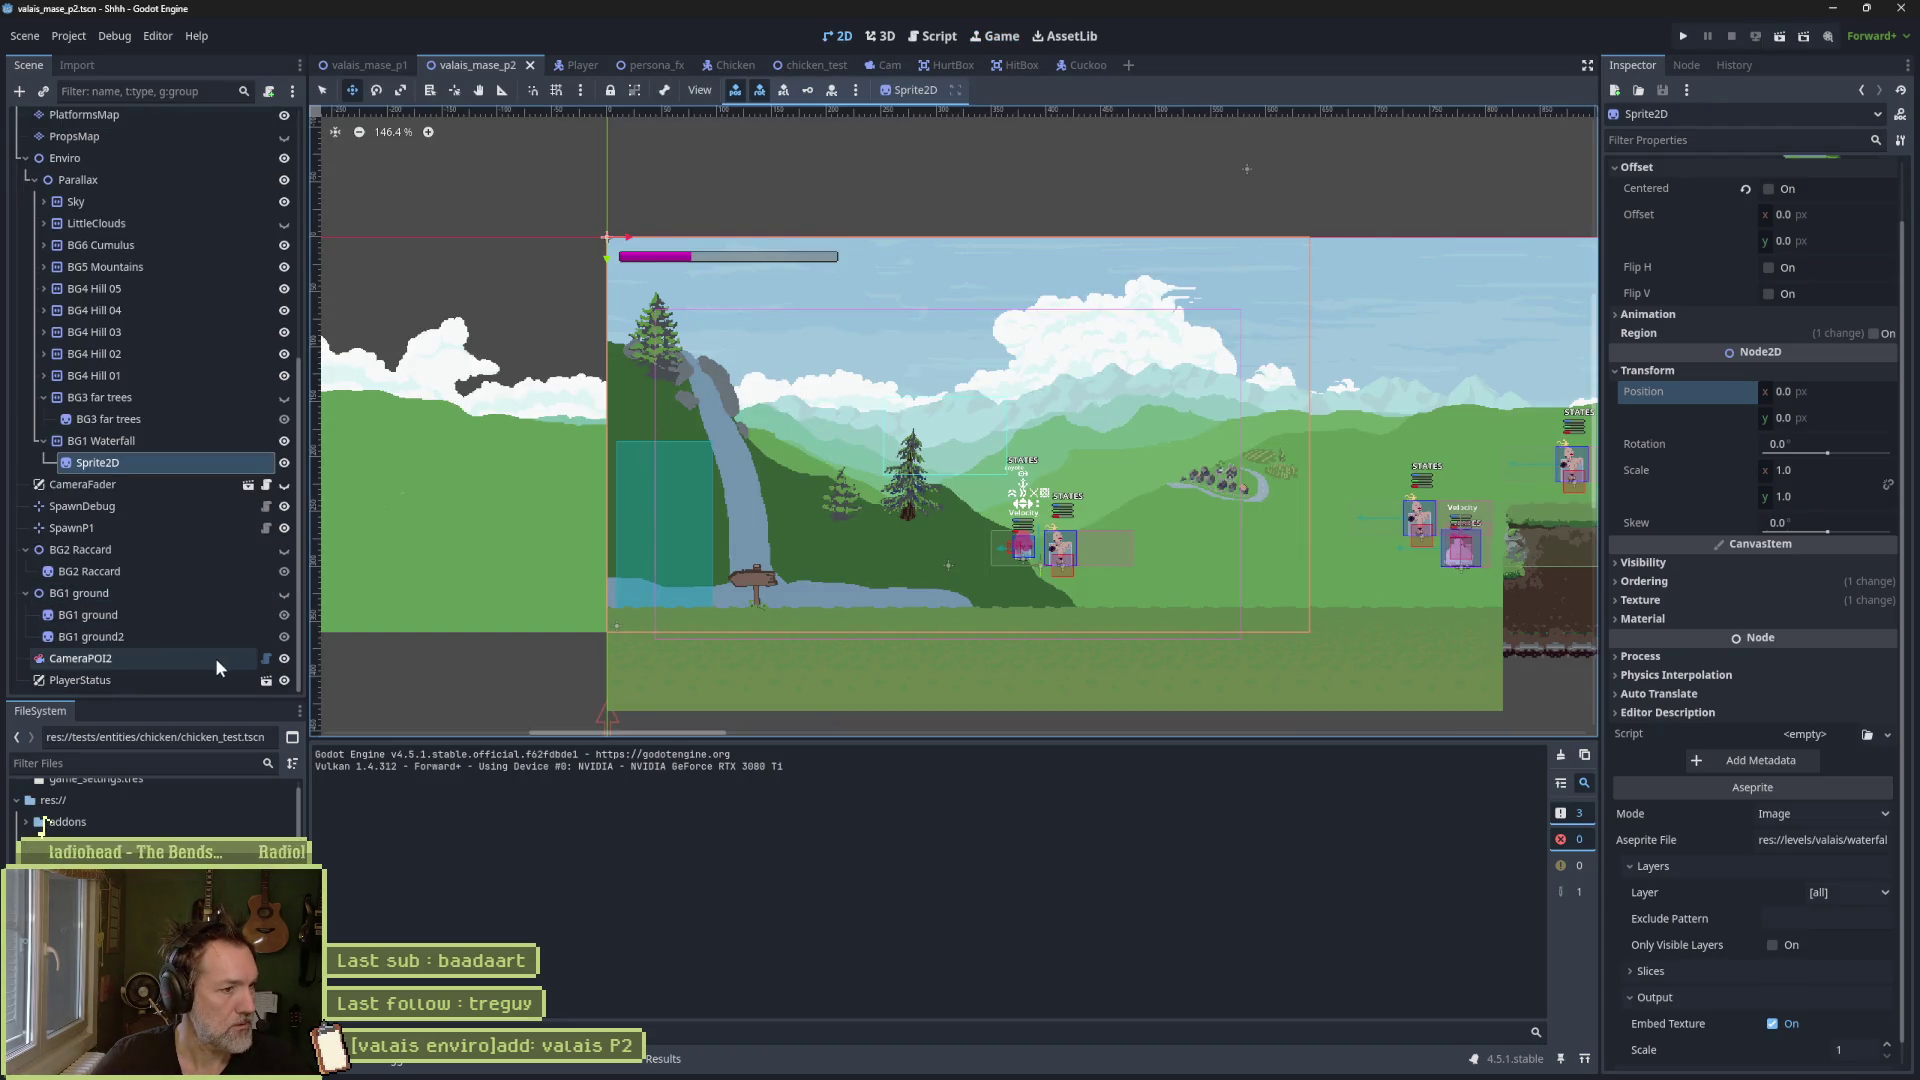
pyautogui.click(1746, 187)
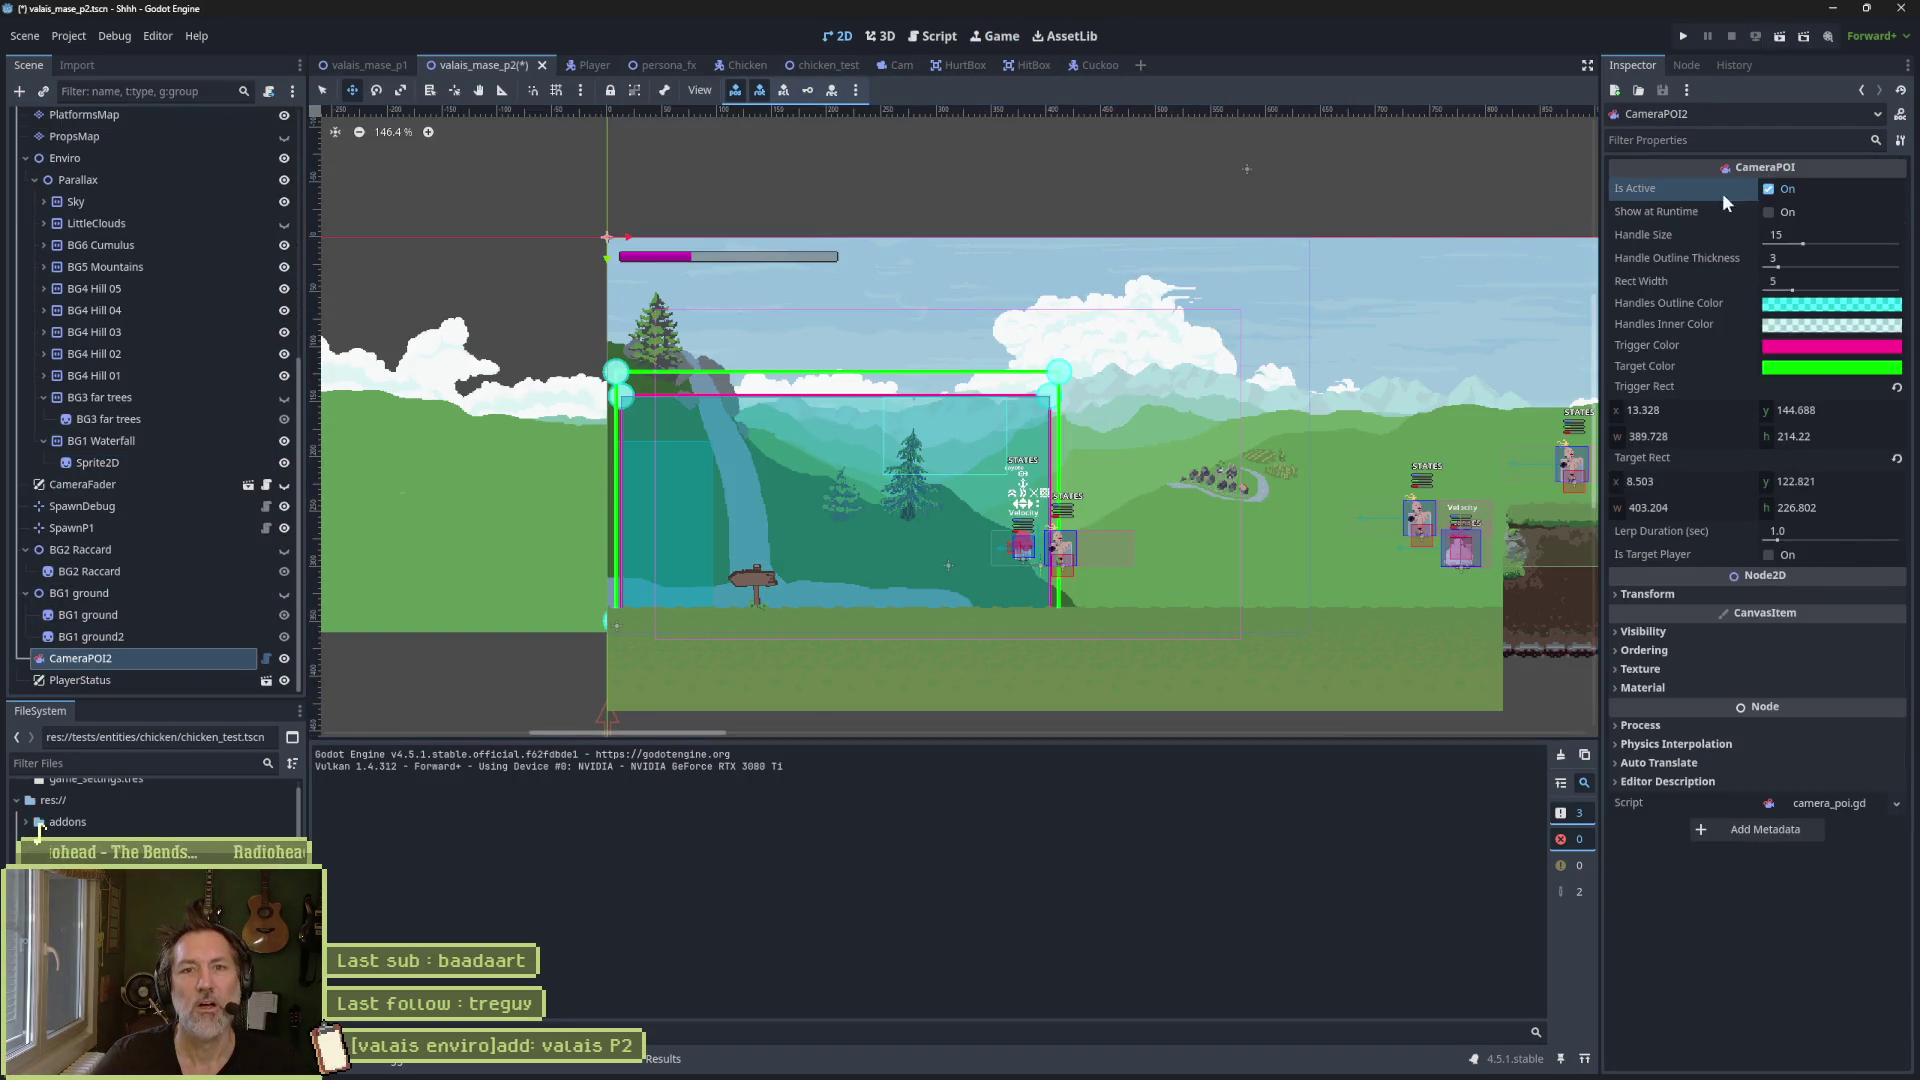
pyautogui.press('F5')
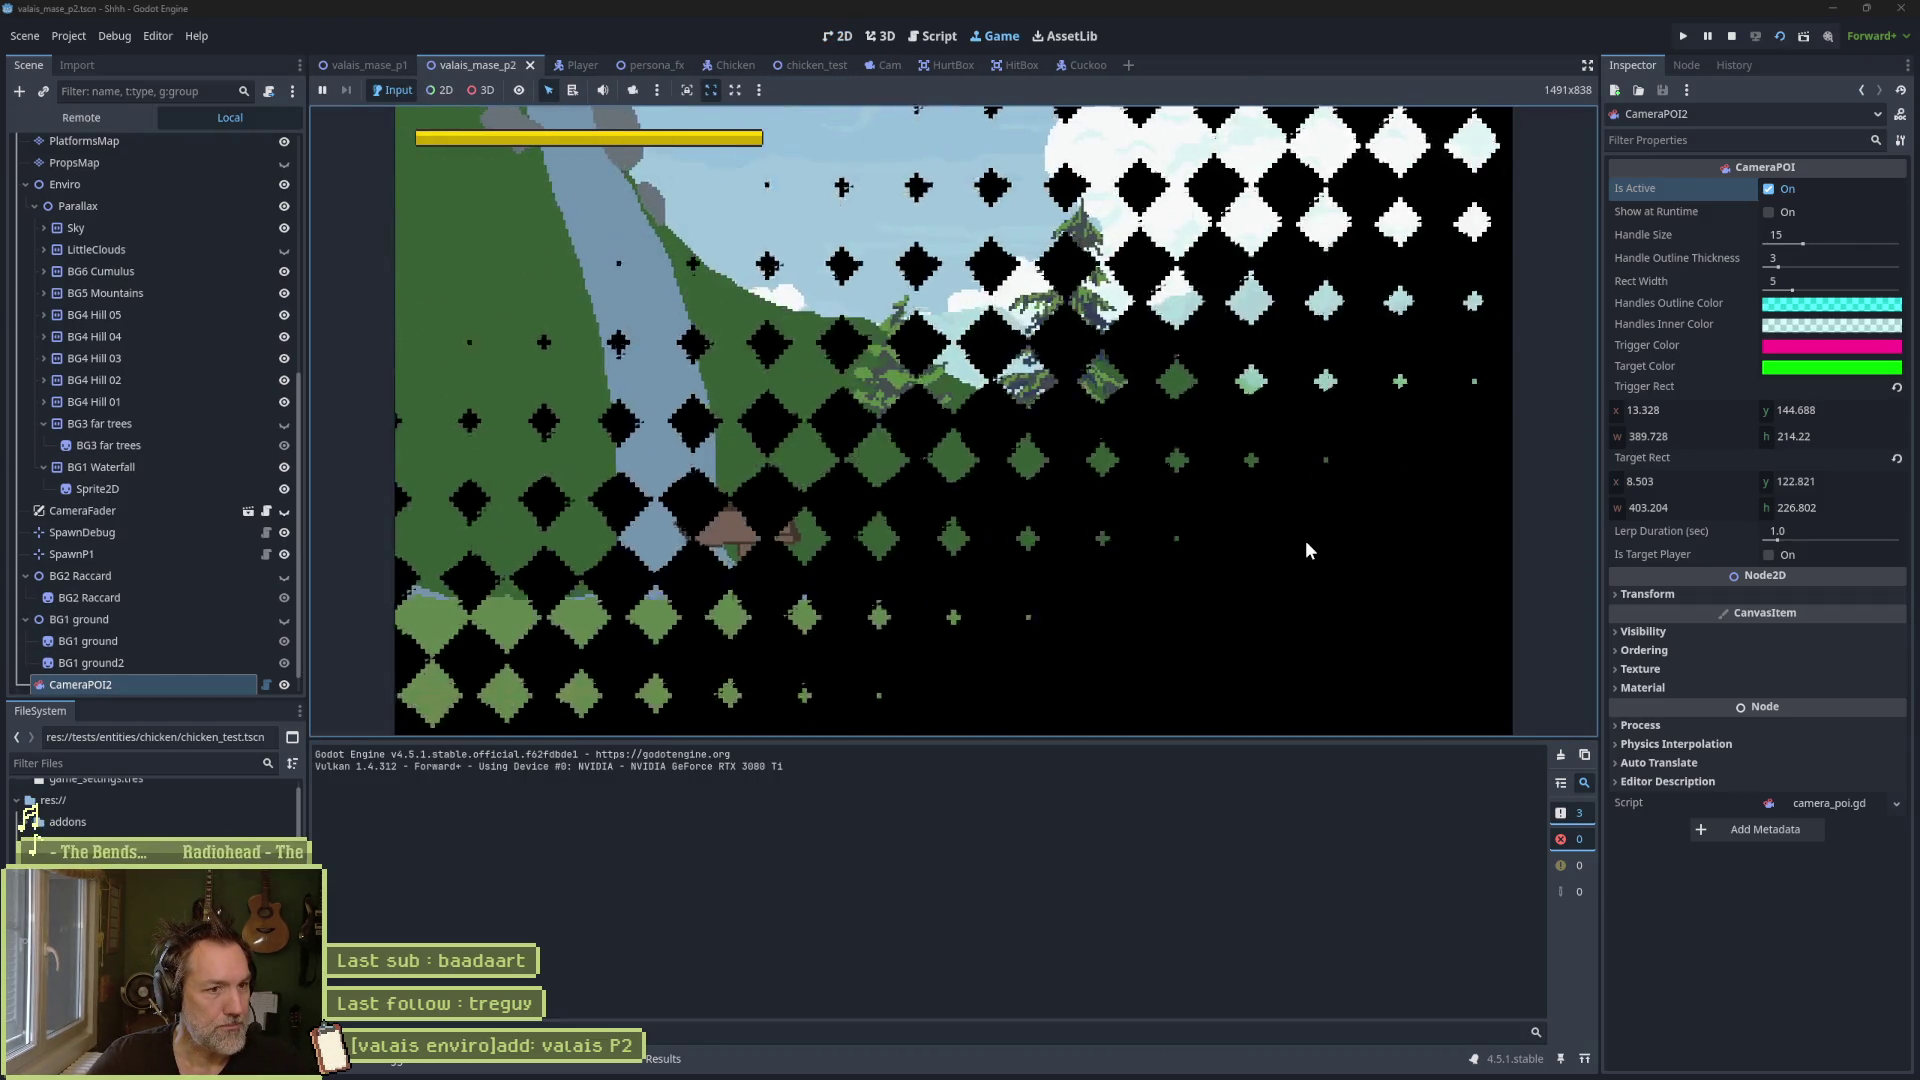
# - Walk the cat left, then right past the signpost, and stop the playtest
pyautogui.press('Left')
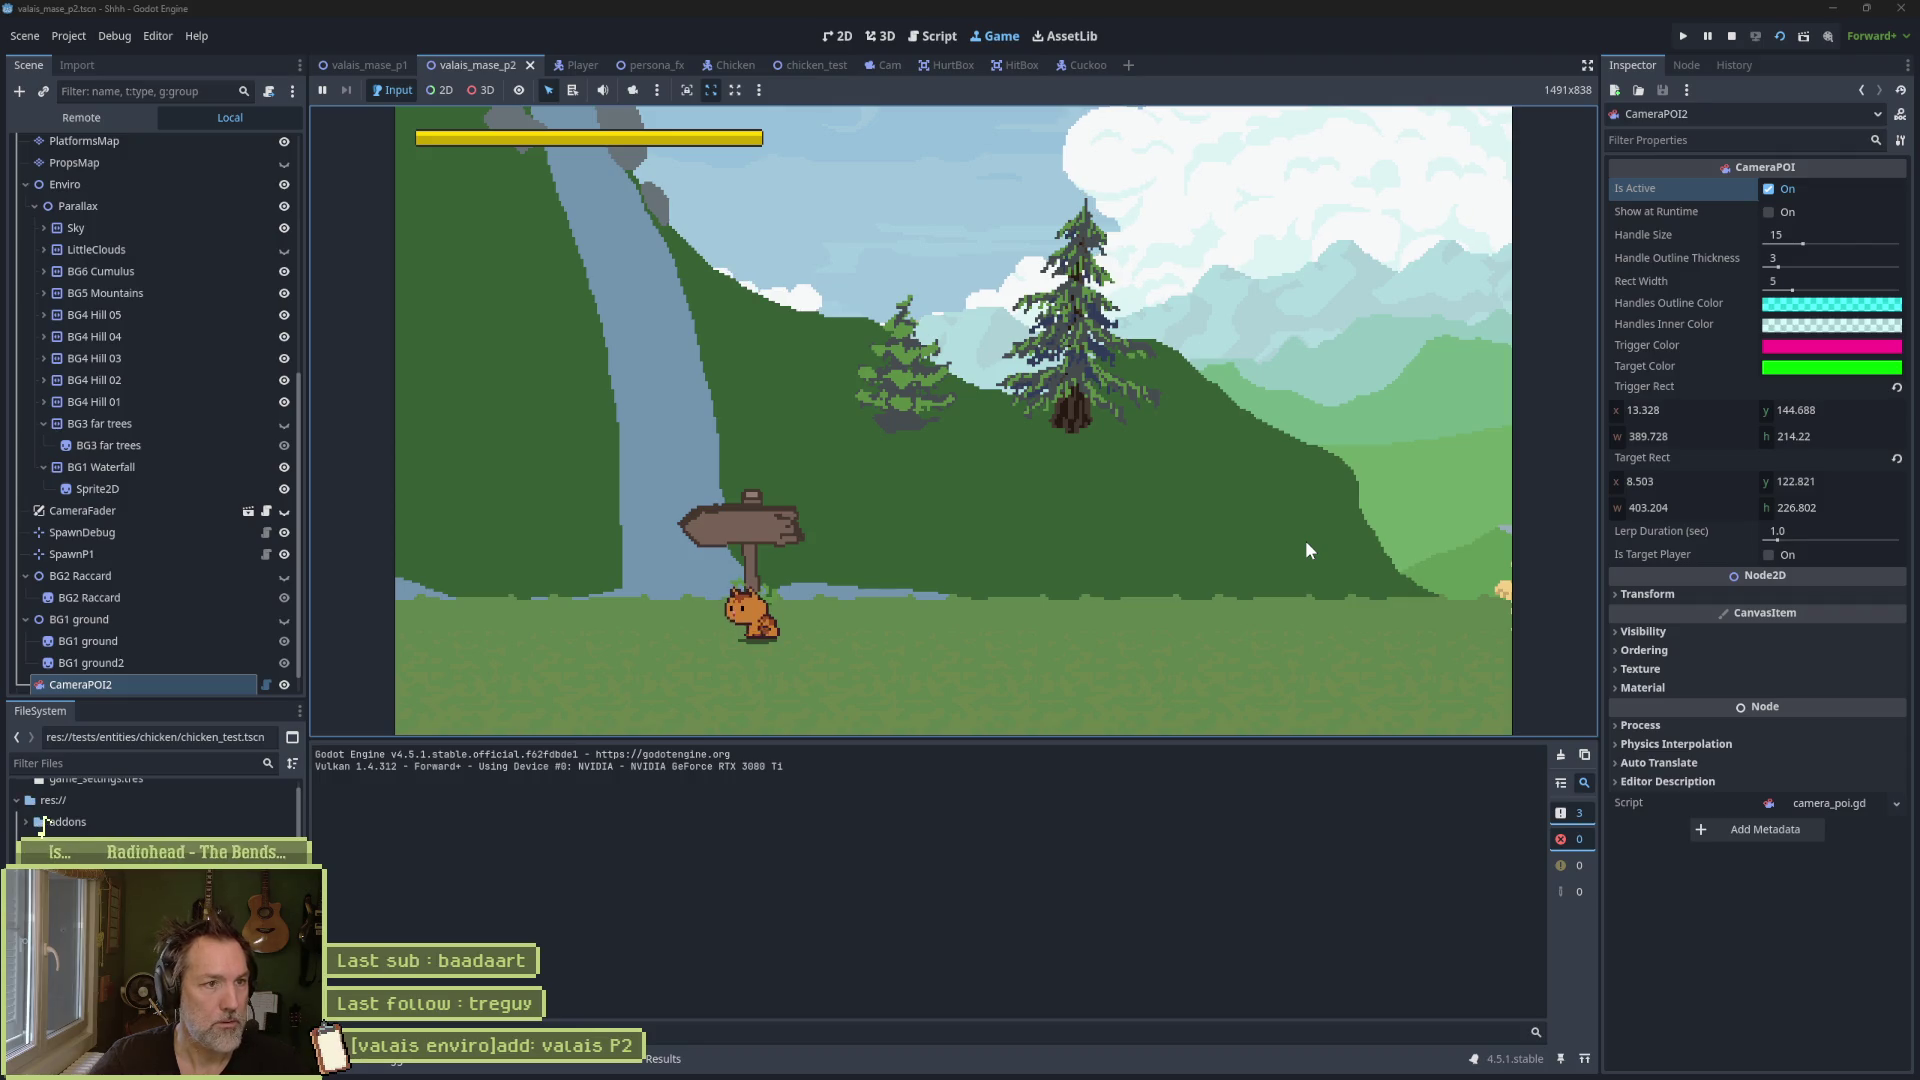
pyautogui.press('Right')
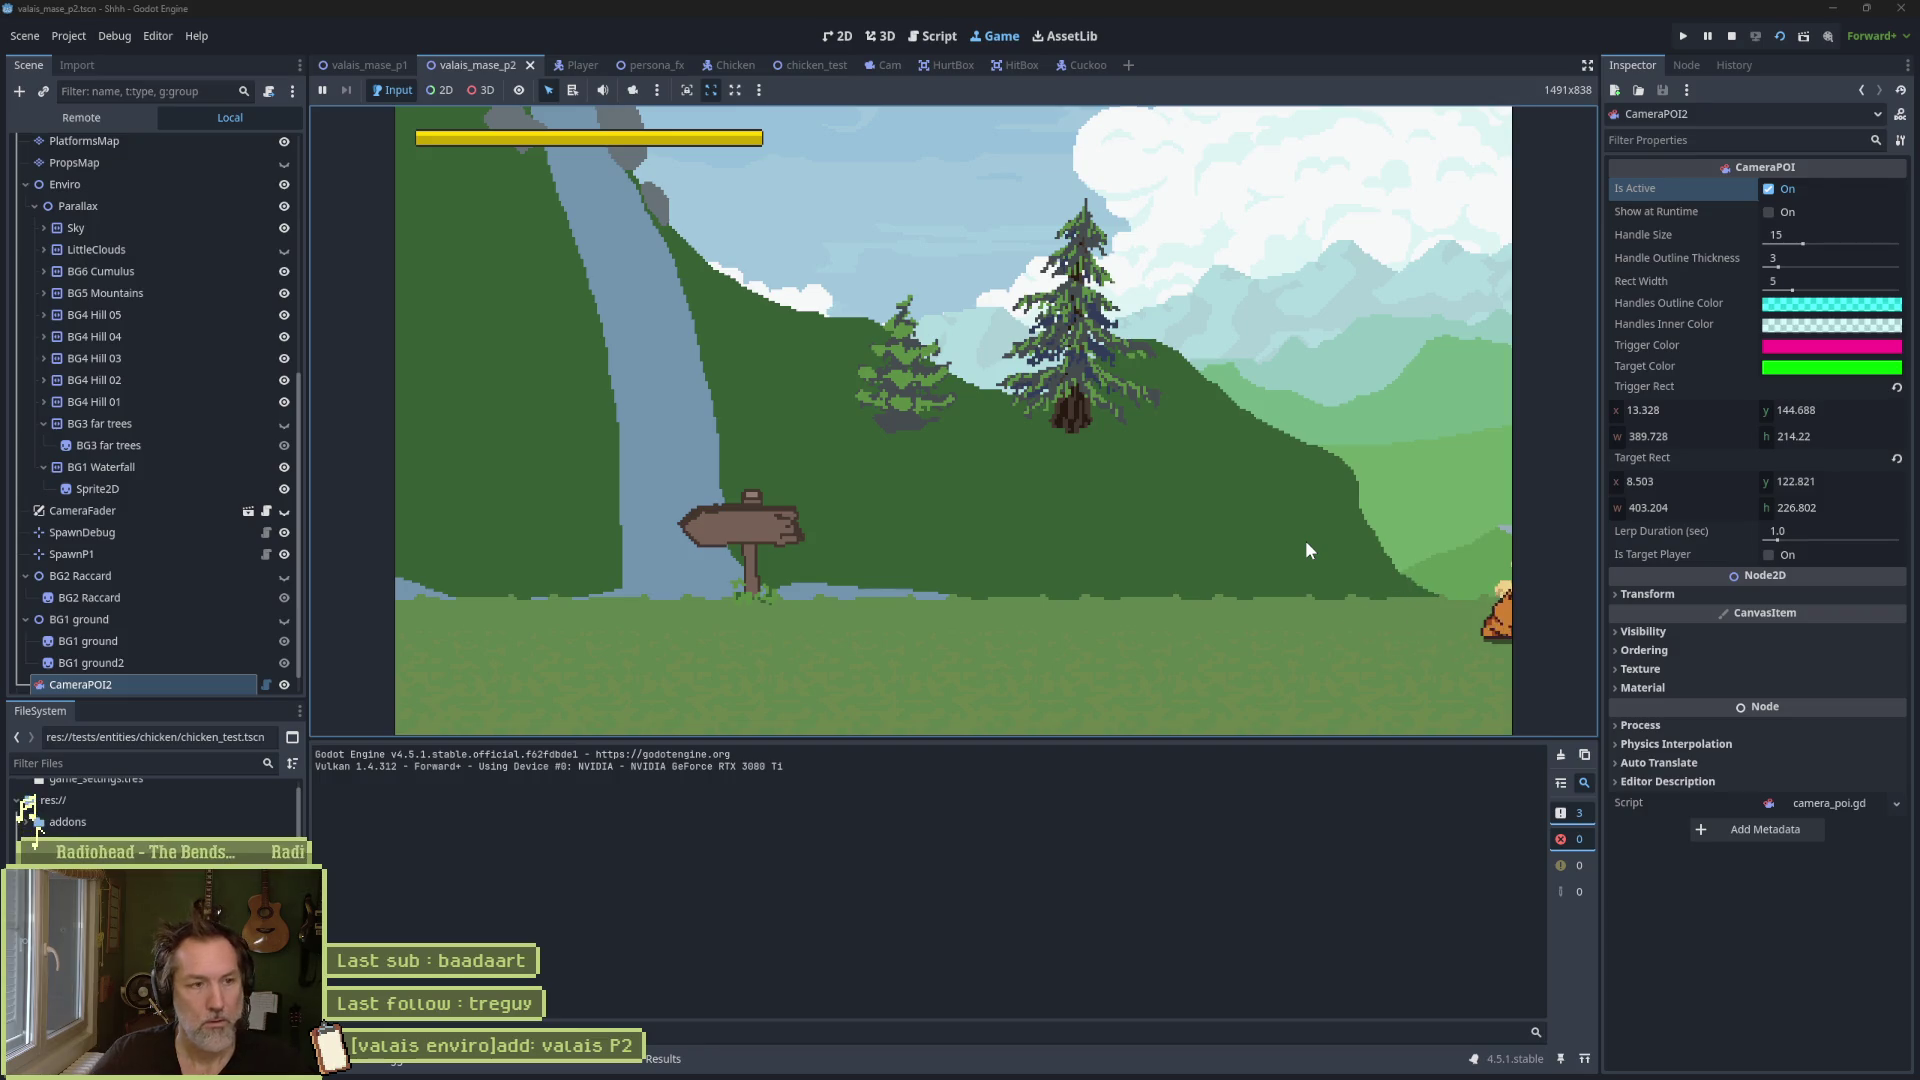
pyautogui.press('F8')
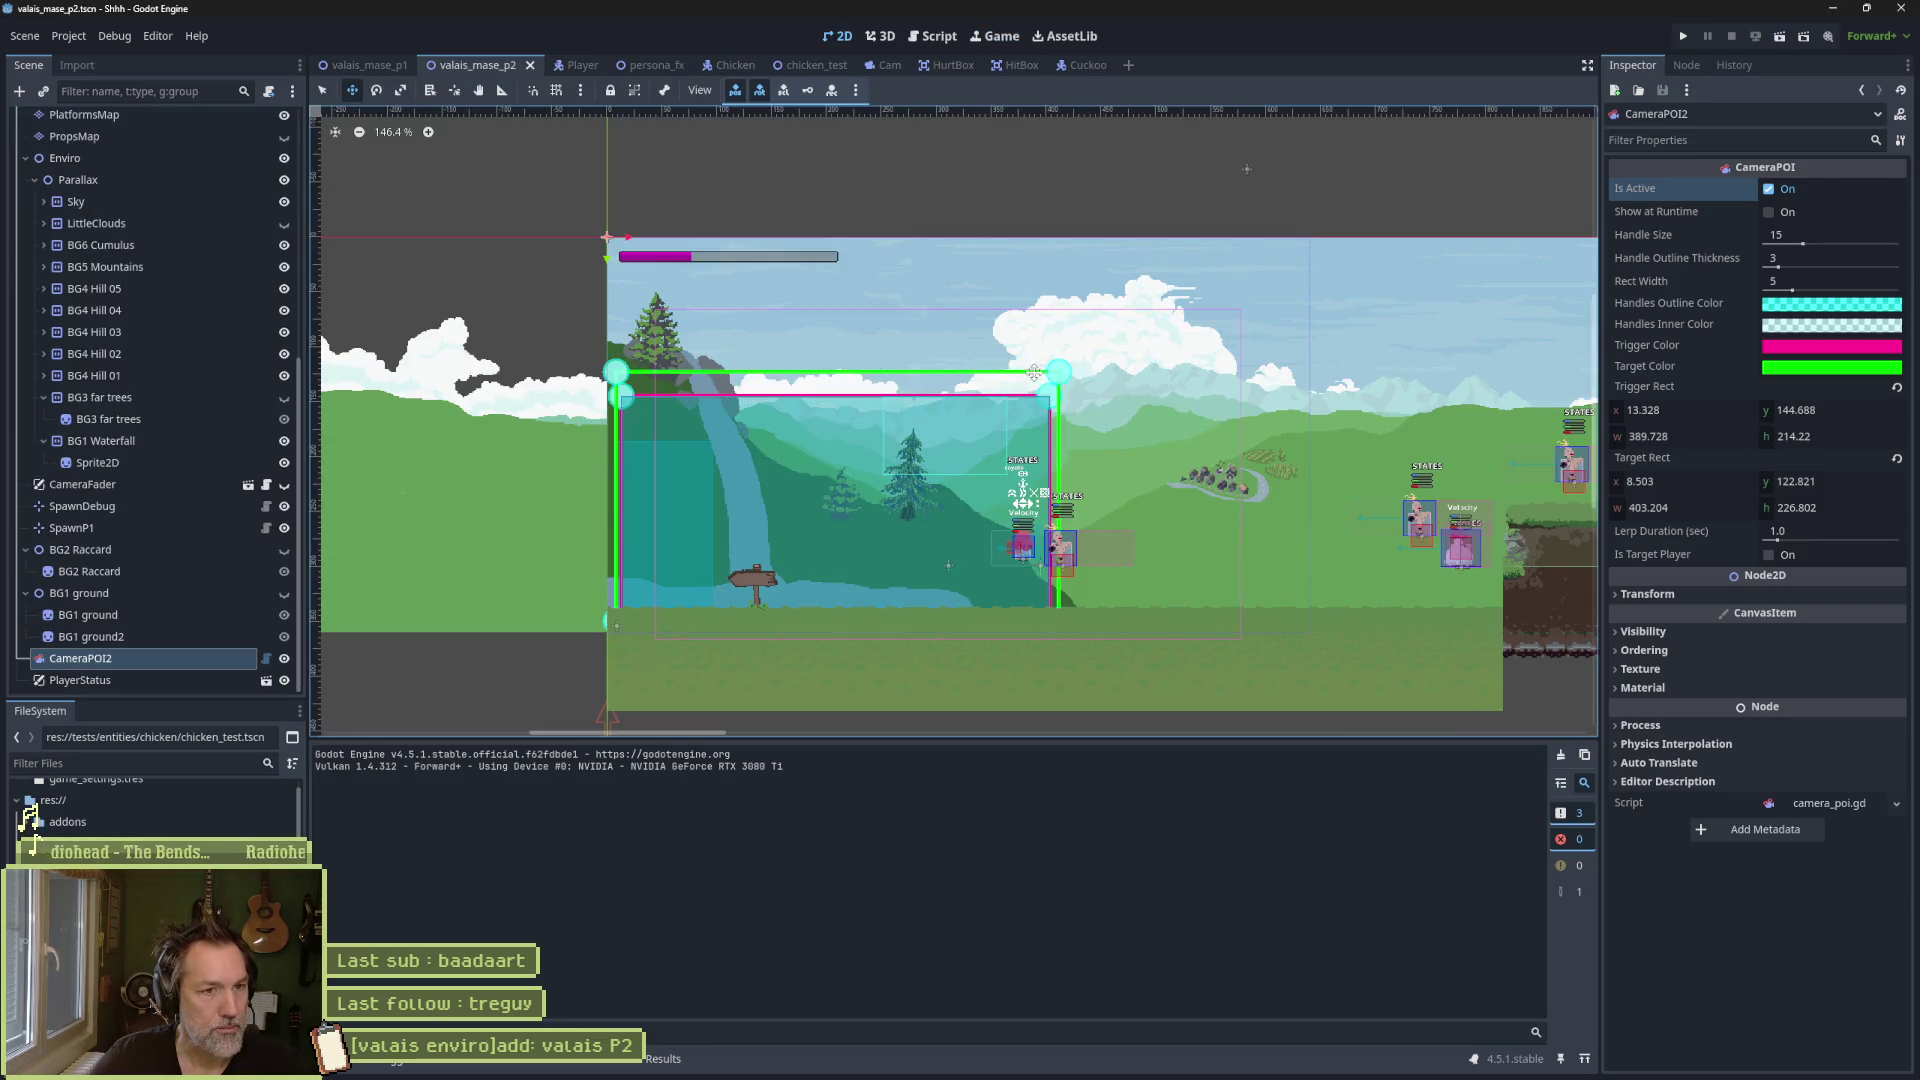
# - Stretch the camera point's target rect up and right, then playtest walking the cat left
pyautogui.moveTo(1058, 371); pyautogui.dragTo(1161, 303)
pyautogui.press('F6')
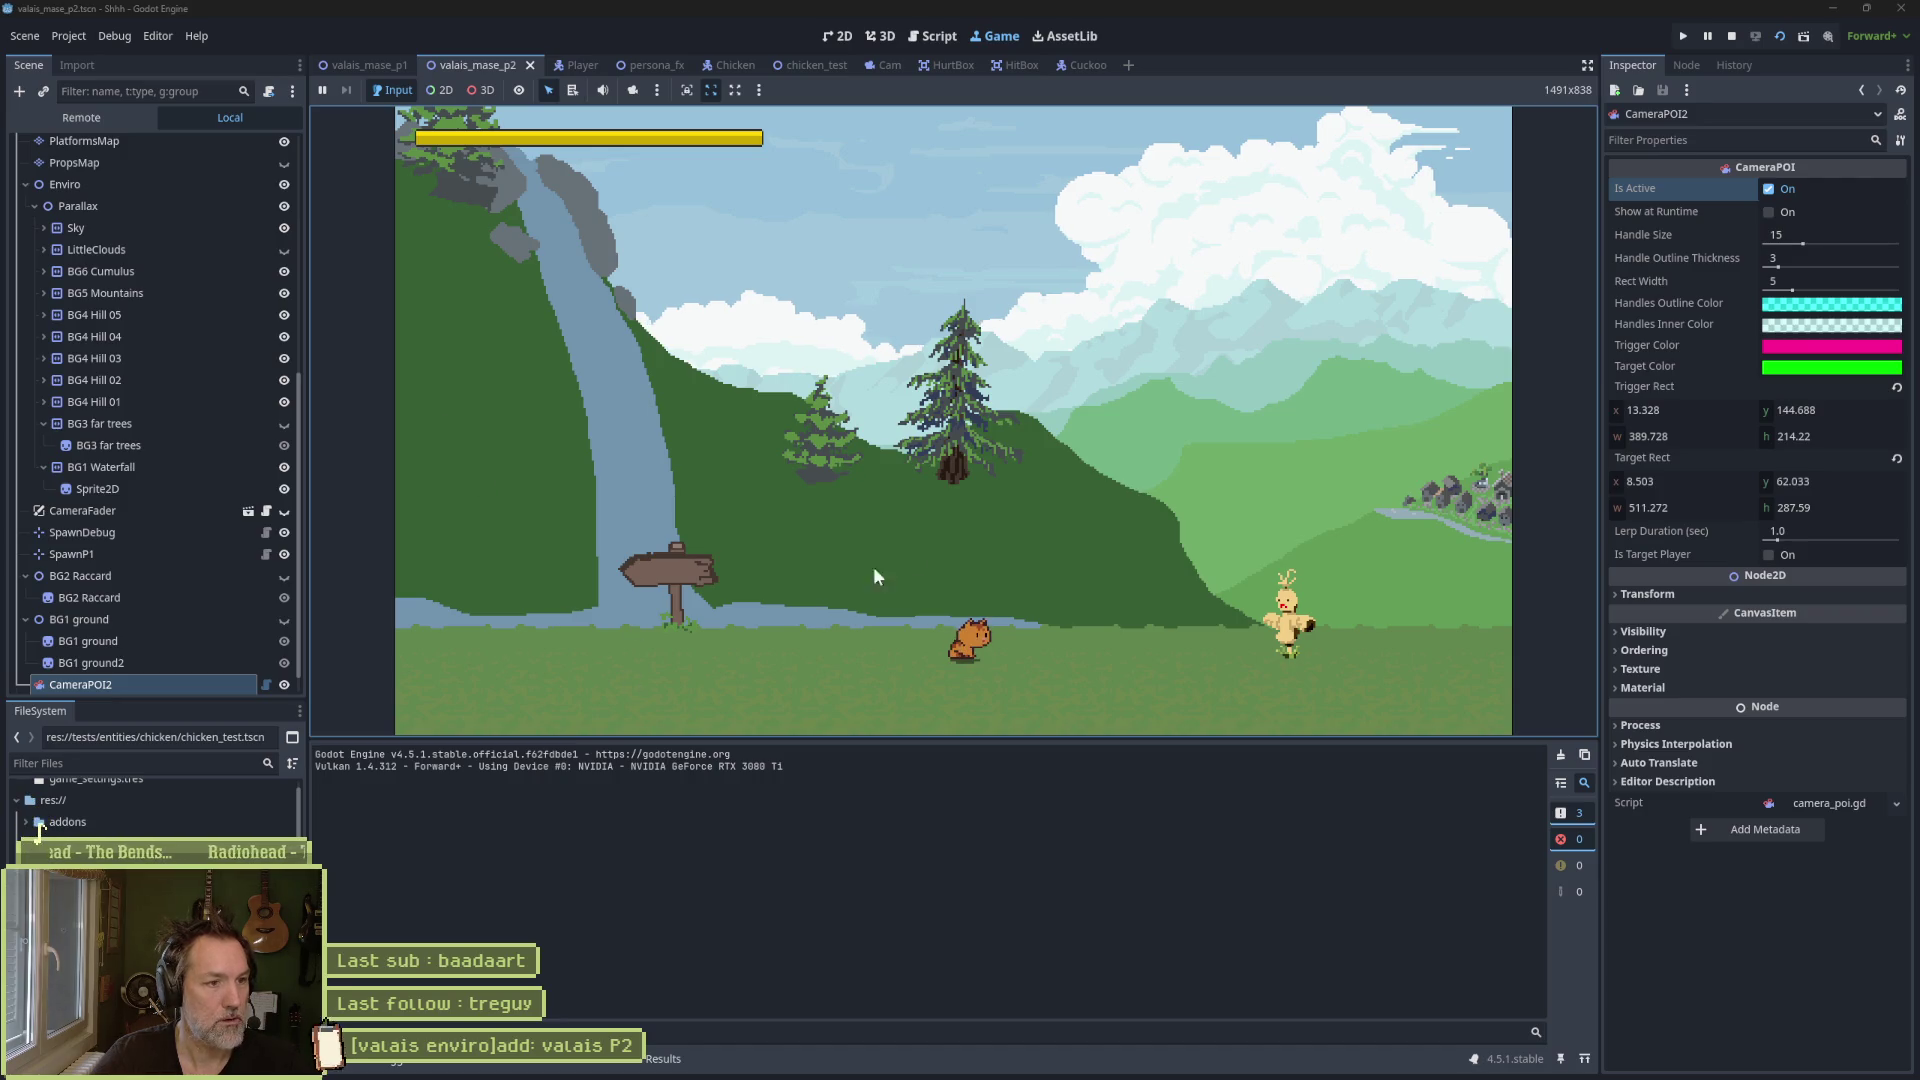
pyautogui.press('Left')
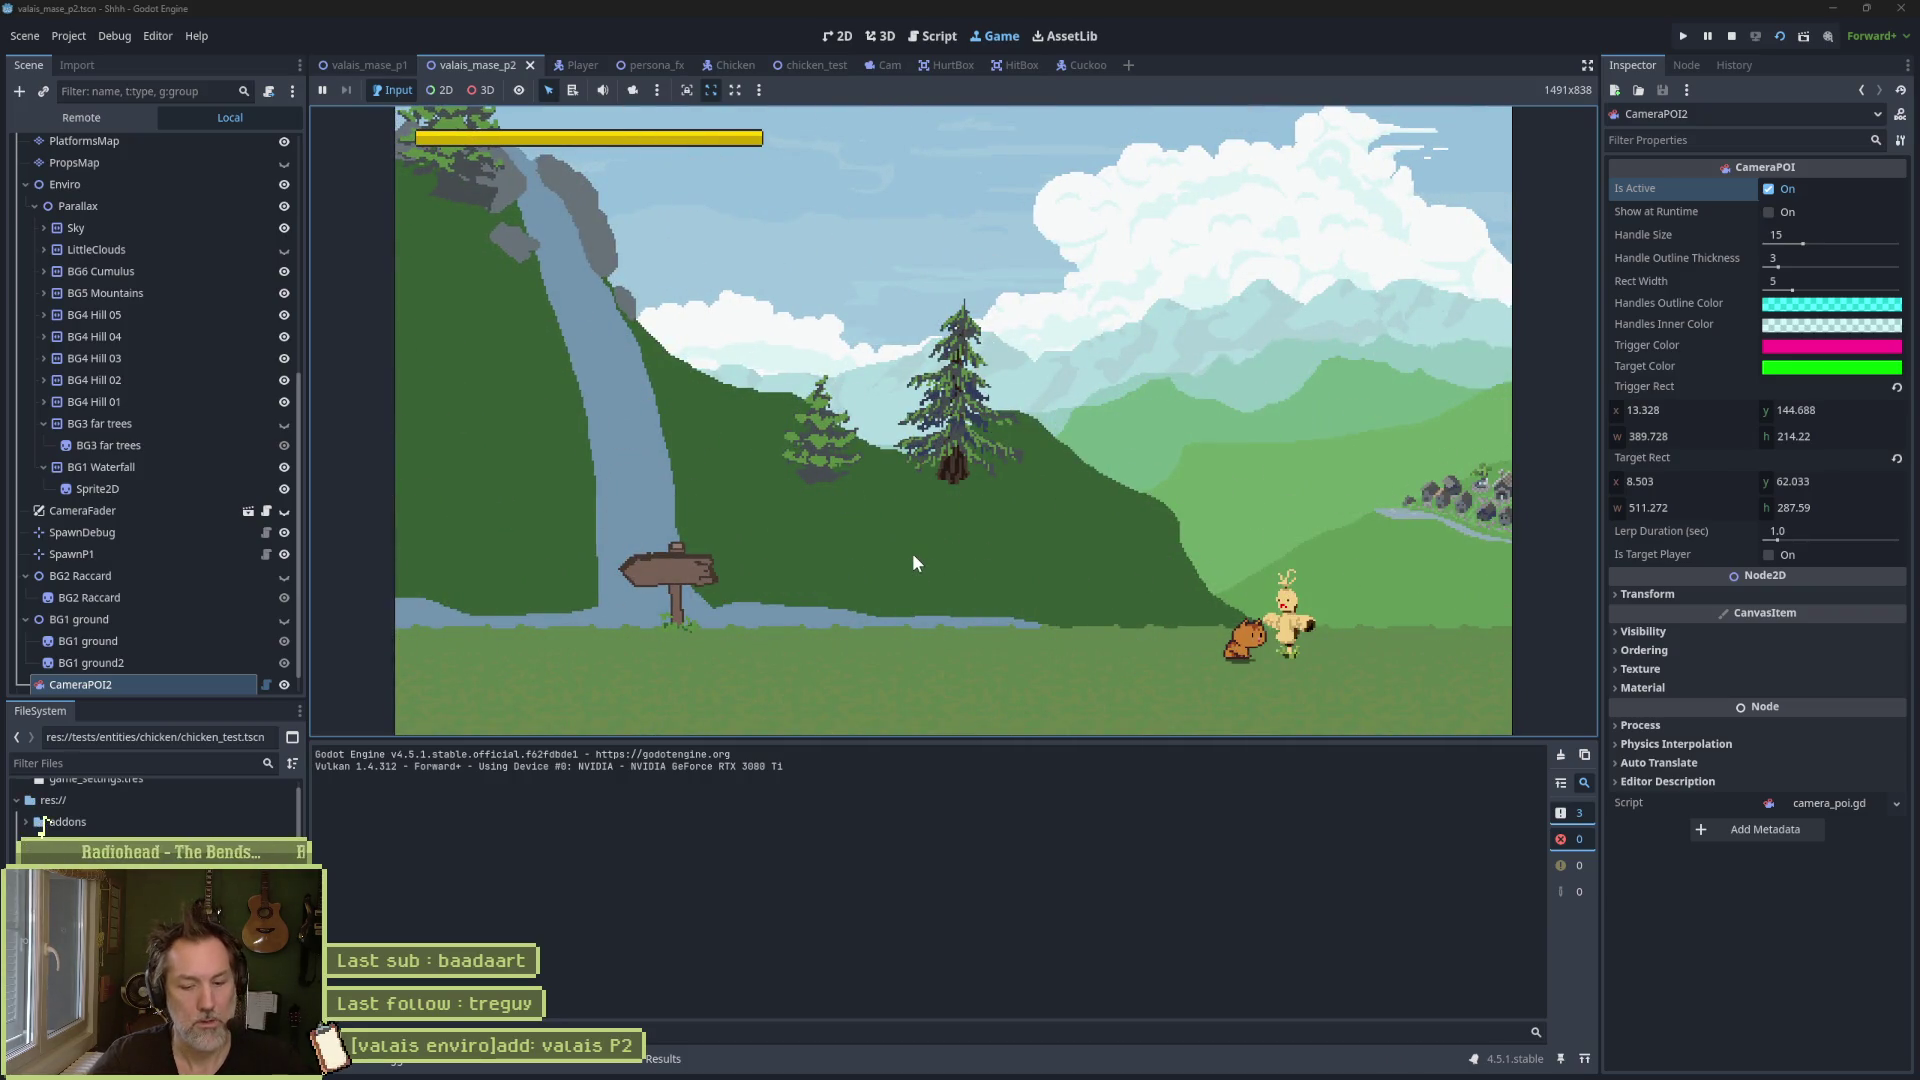
pyautogui.press('F8')
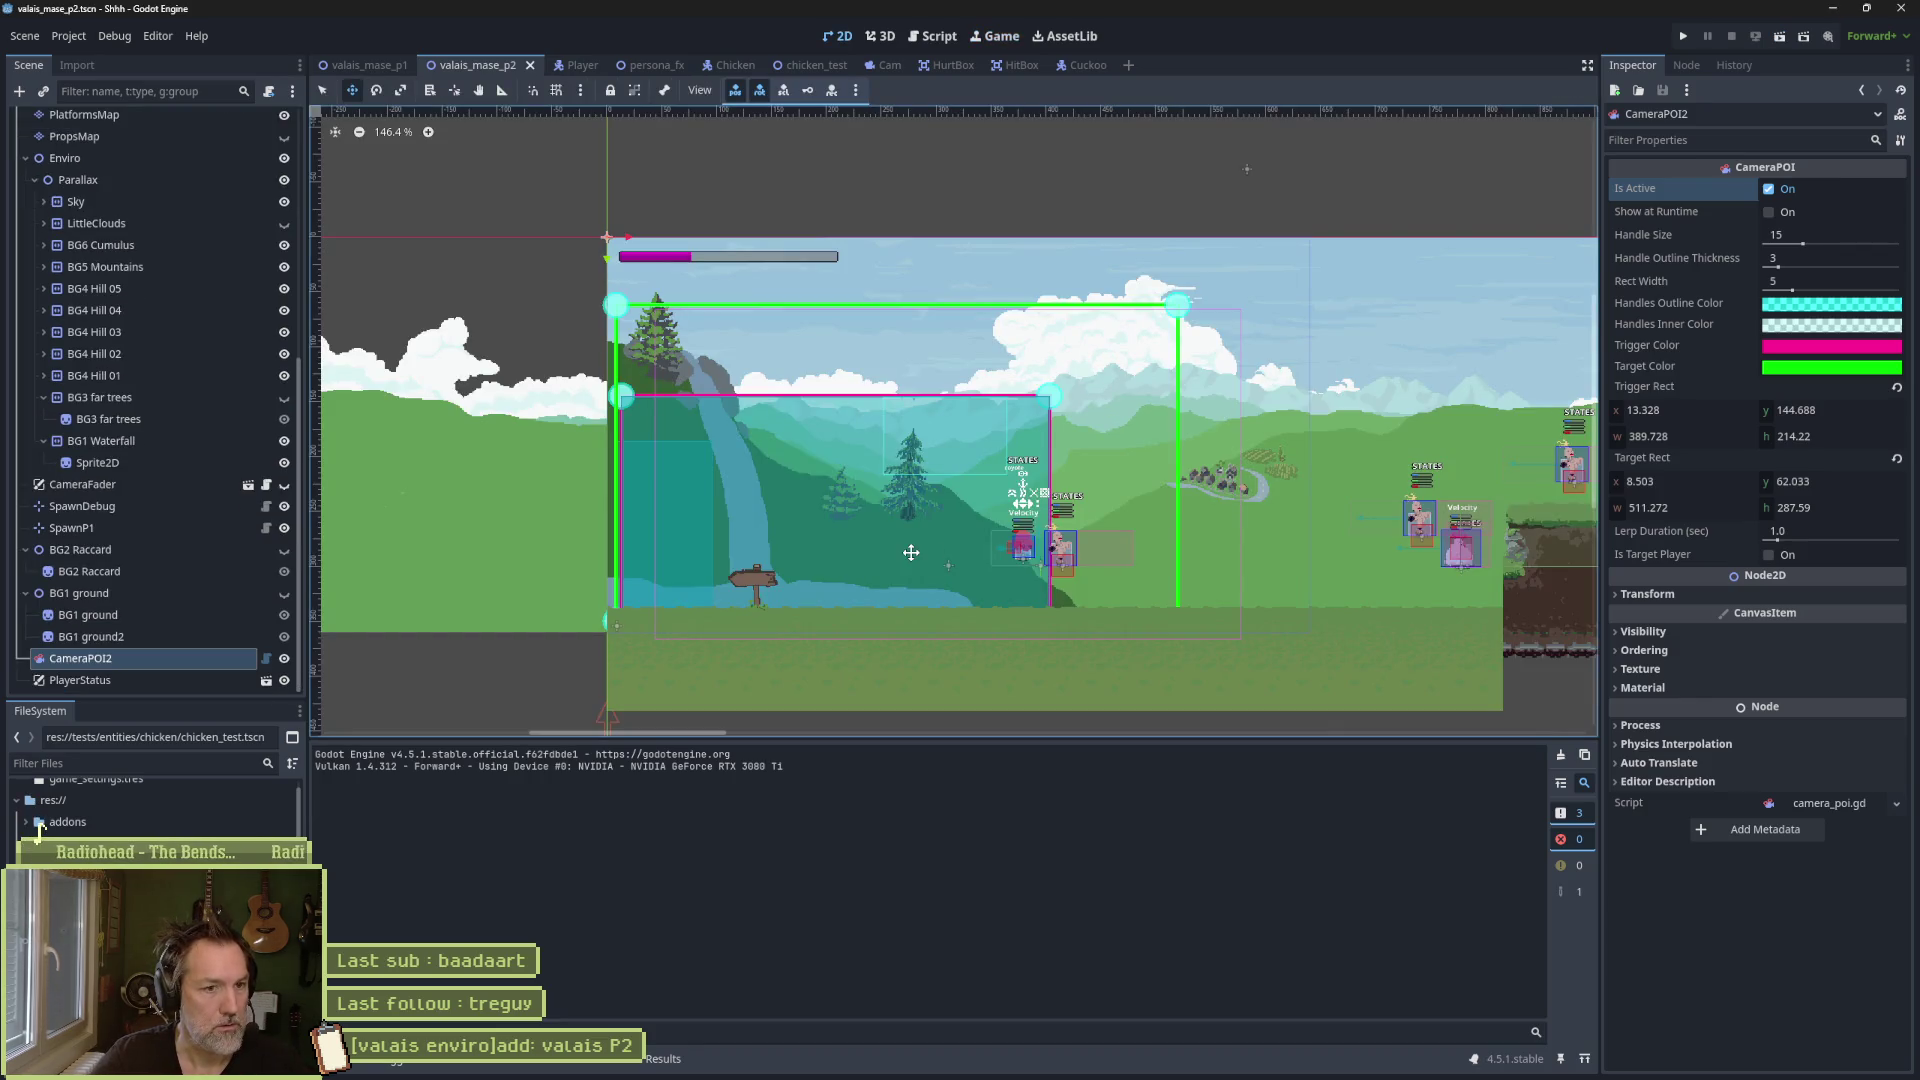
# - Move the SpawnP1 player spawn point left beside the signpost
pyautogui.click(185, 527)
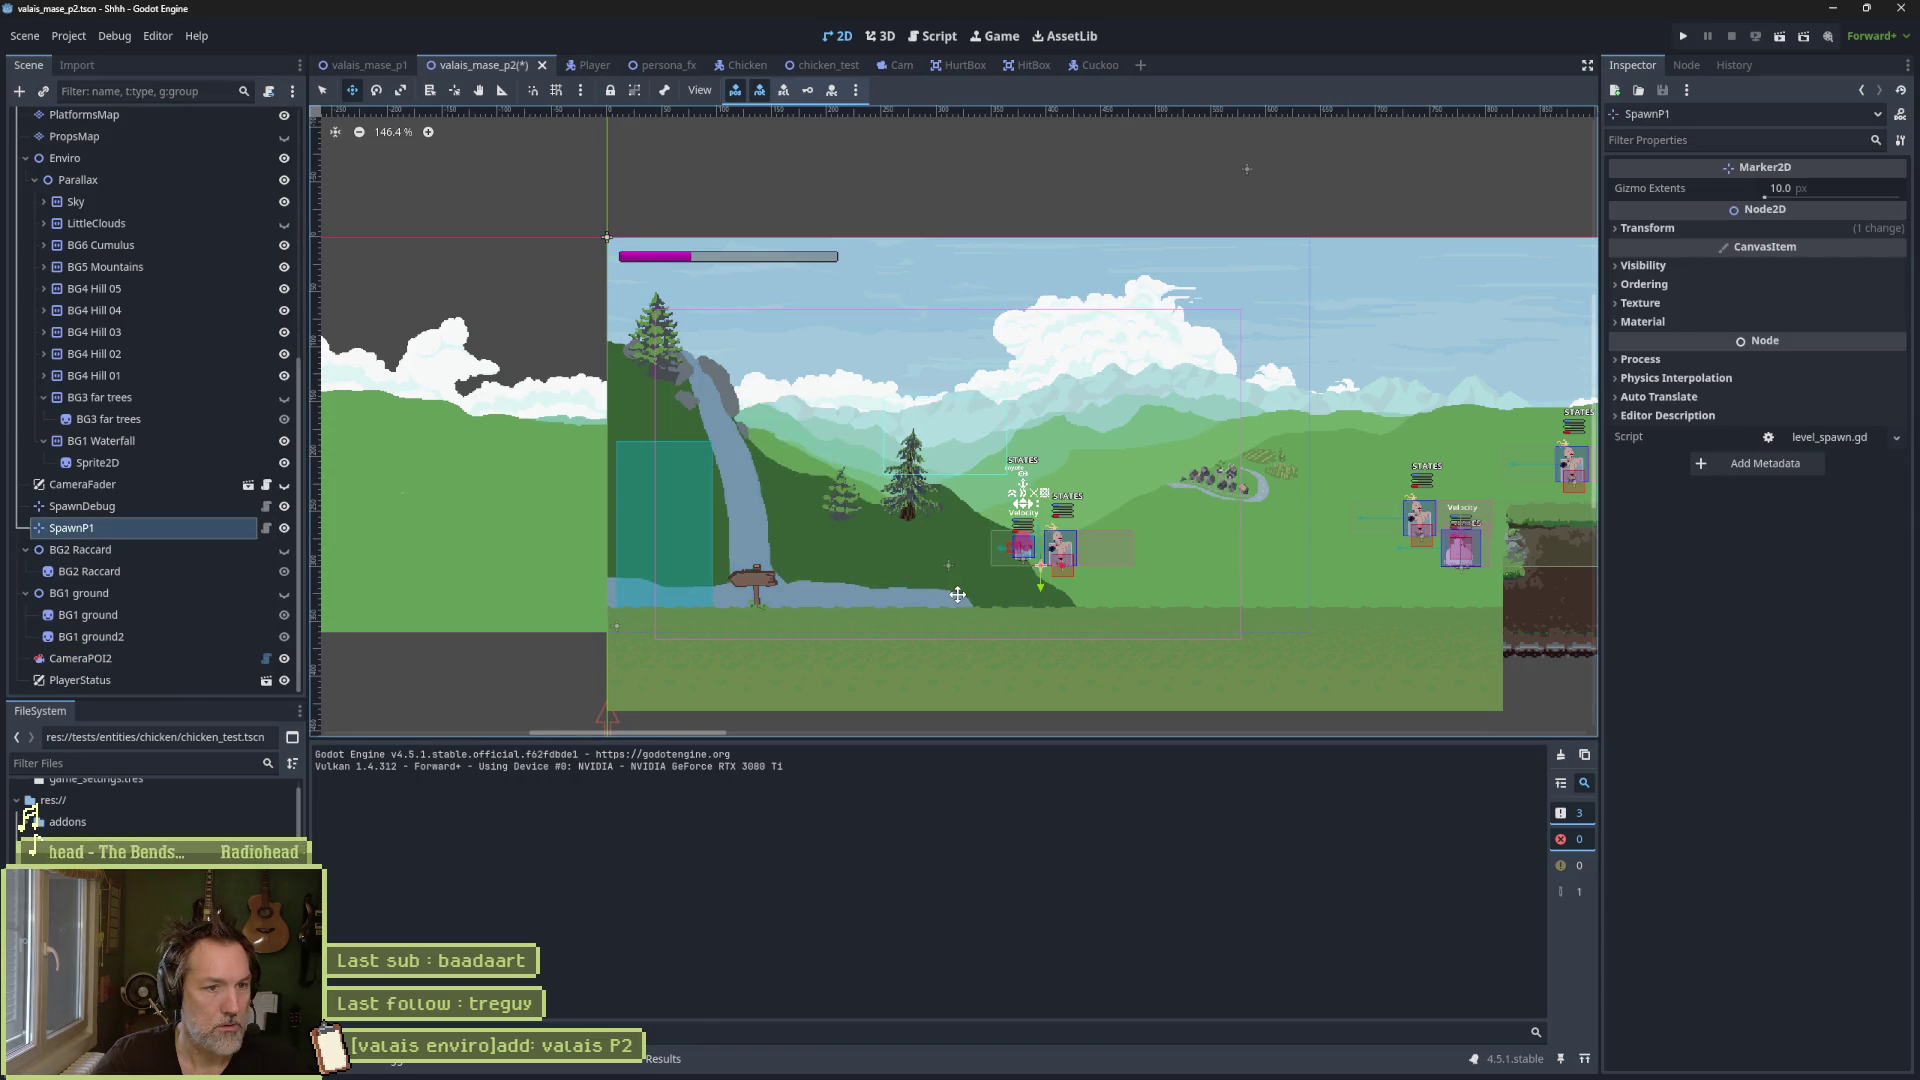
pyautogui.moveTo(1009, 592); pyautogui.dragTo(727, 612)
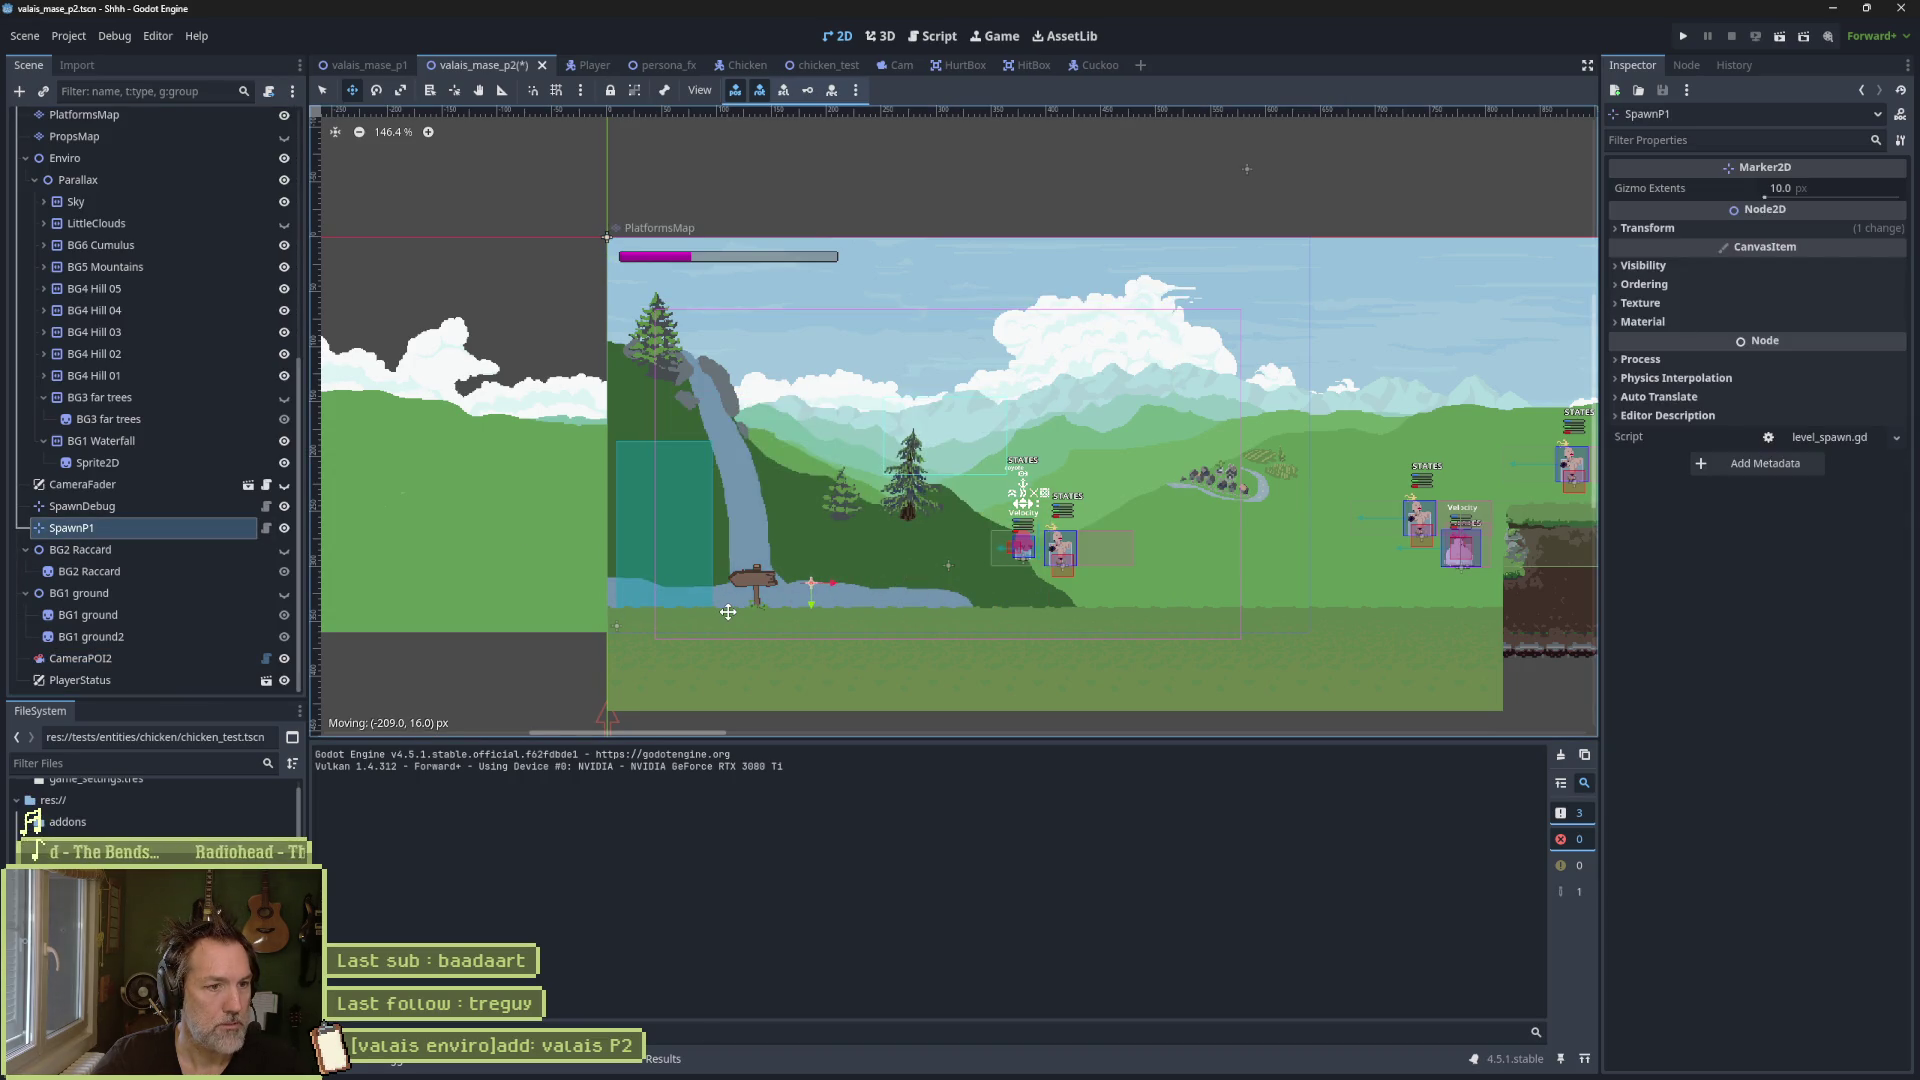
pyautogui.moveTo(727, 612); pyautogui.dragTo(702, 621)
# - Save and playtest the scene, walking the cat right into the chicken, then stop
pyautogui.press('F6')
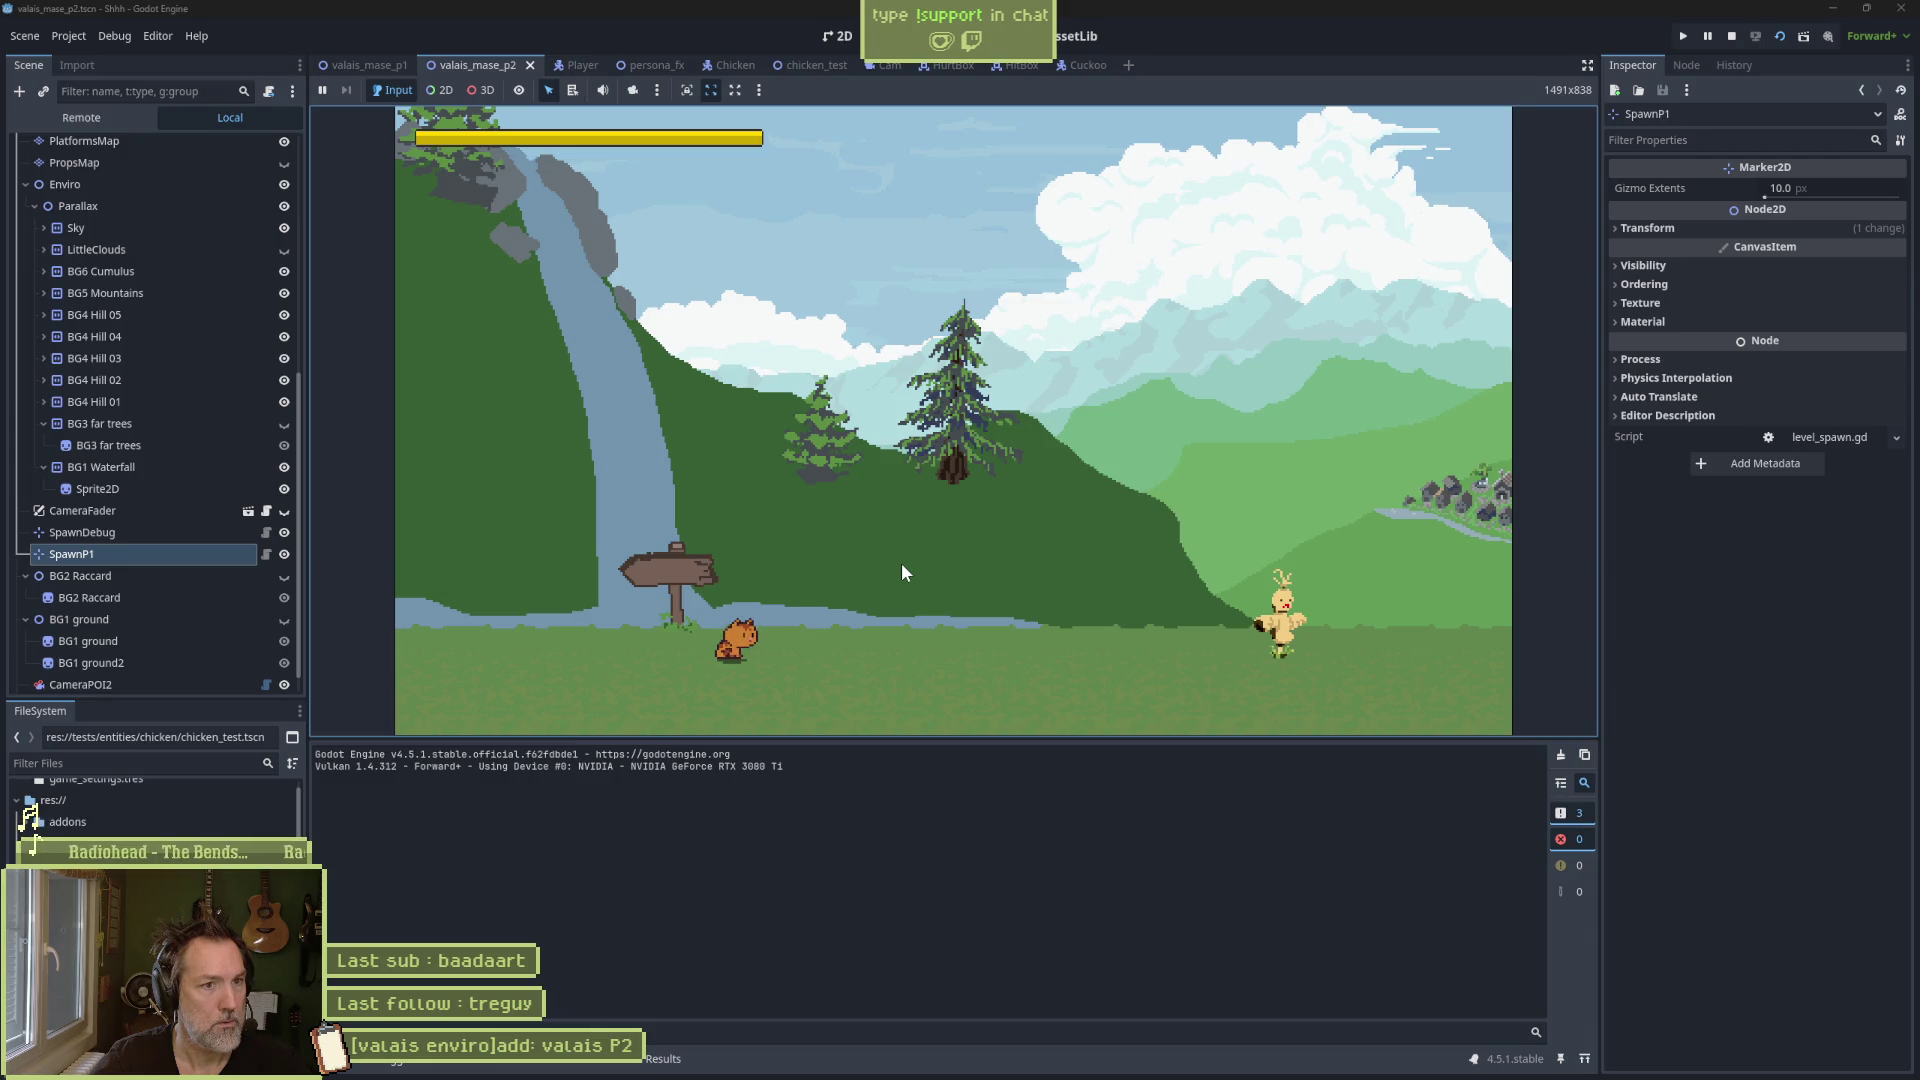
pyautogui.press('Right')
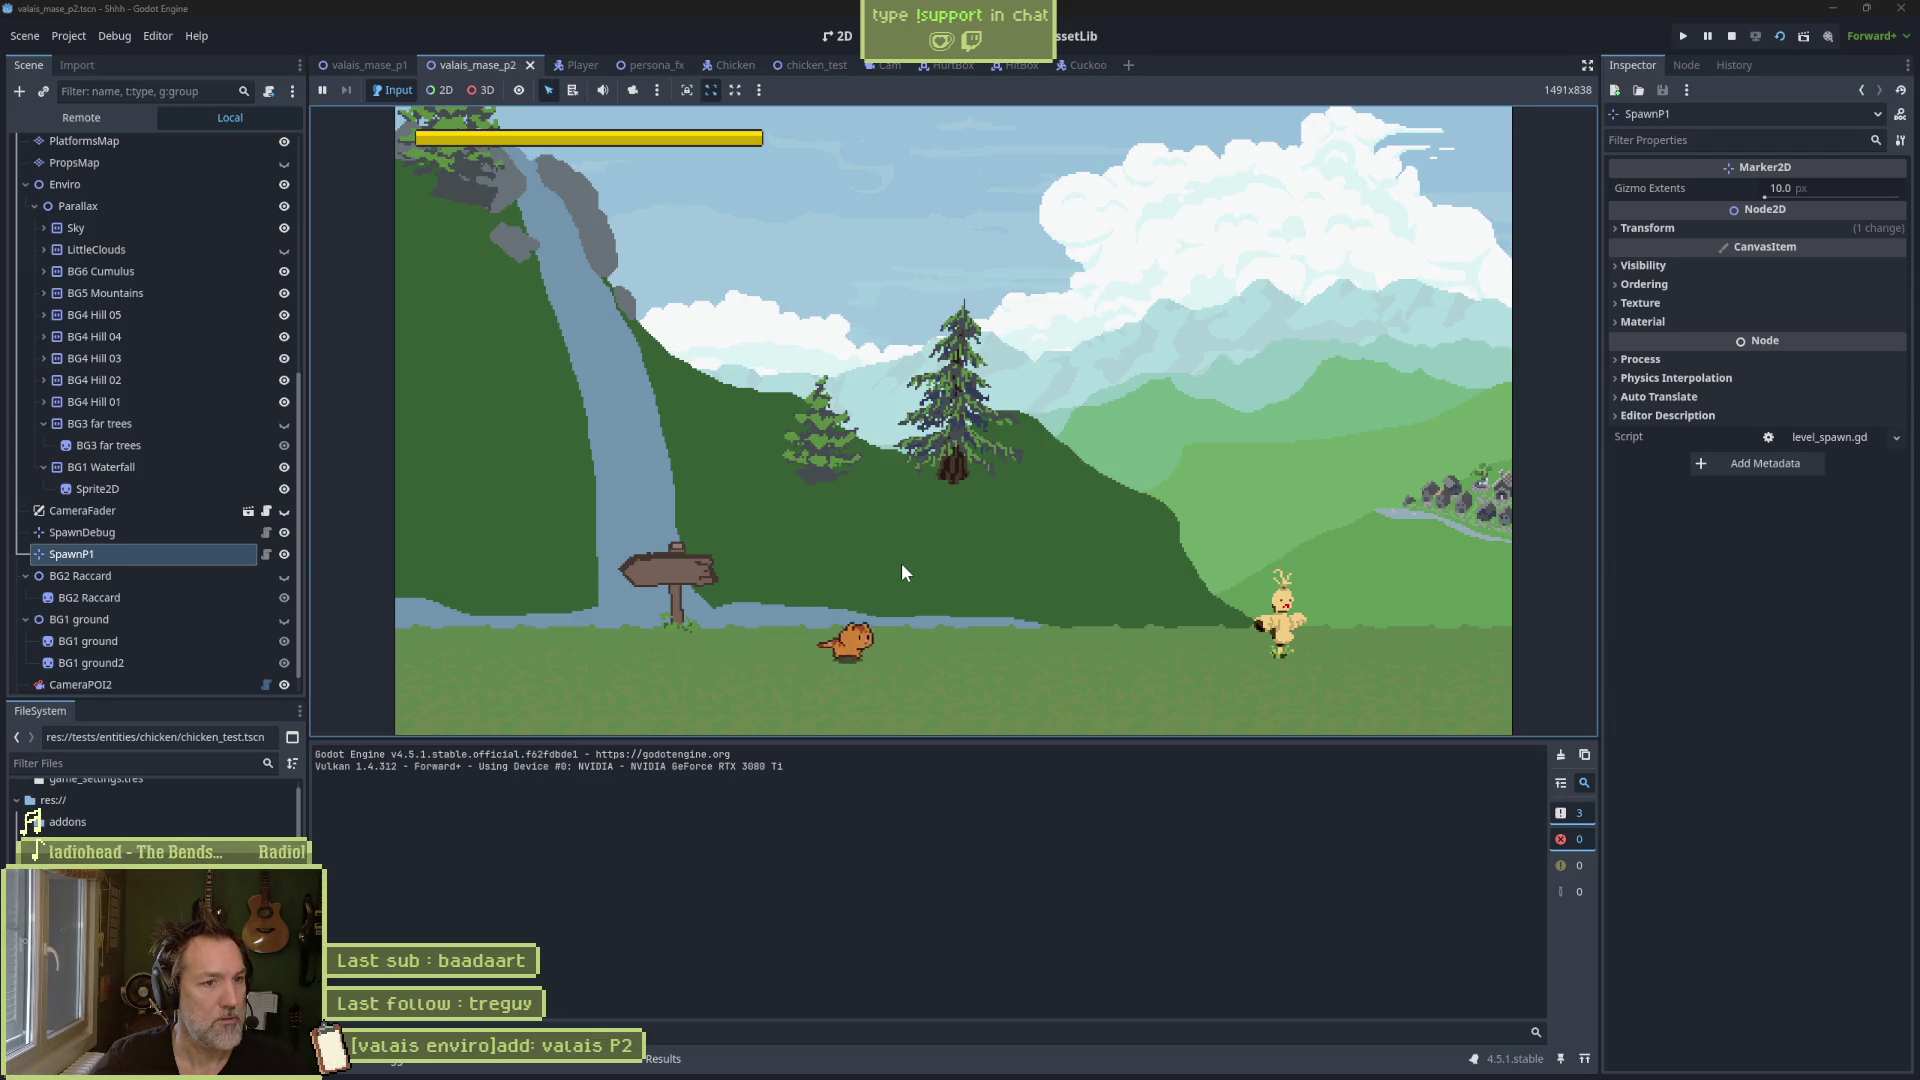
pyautogui.press('Right')
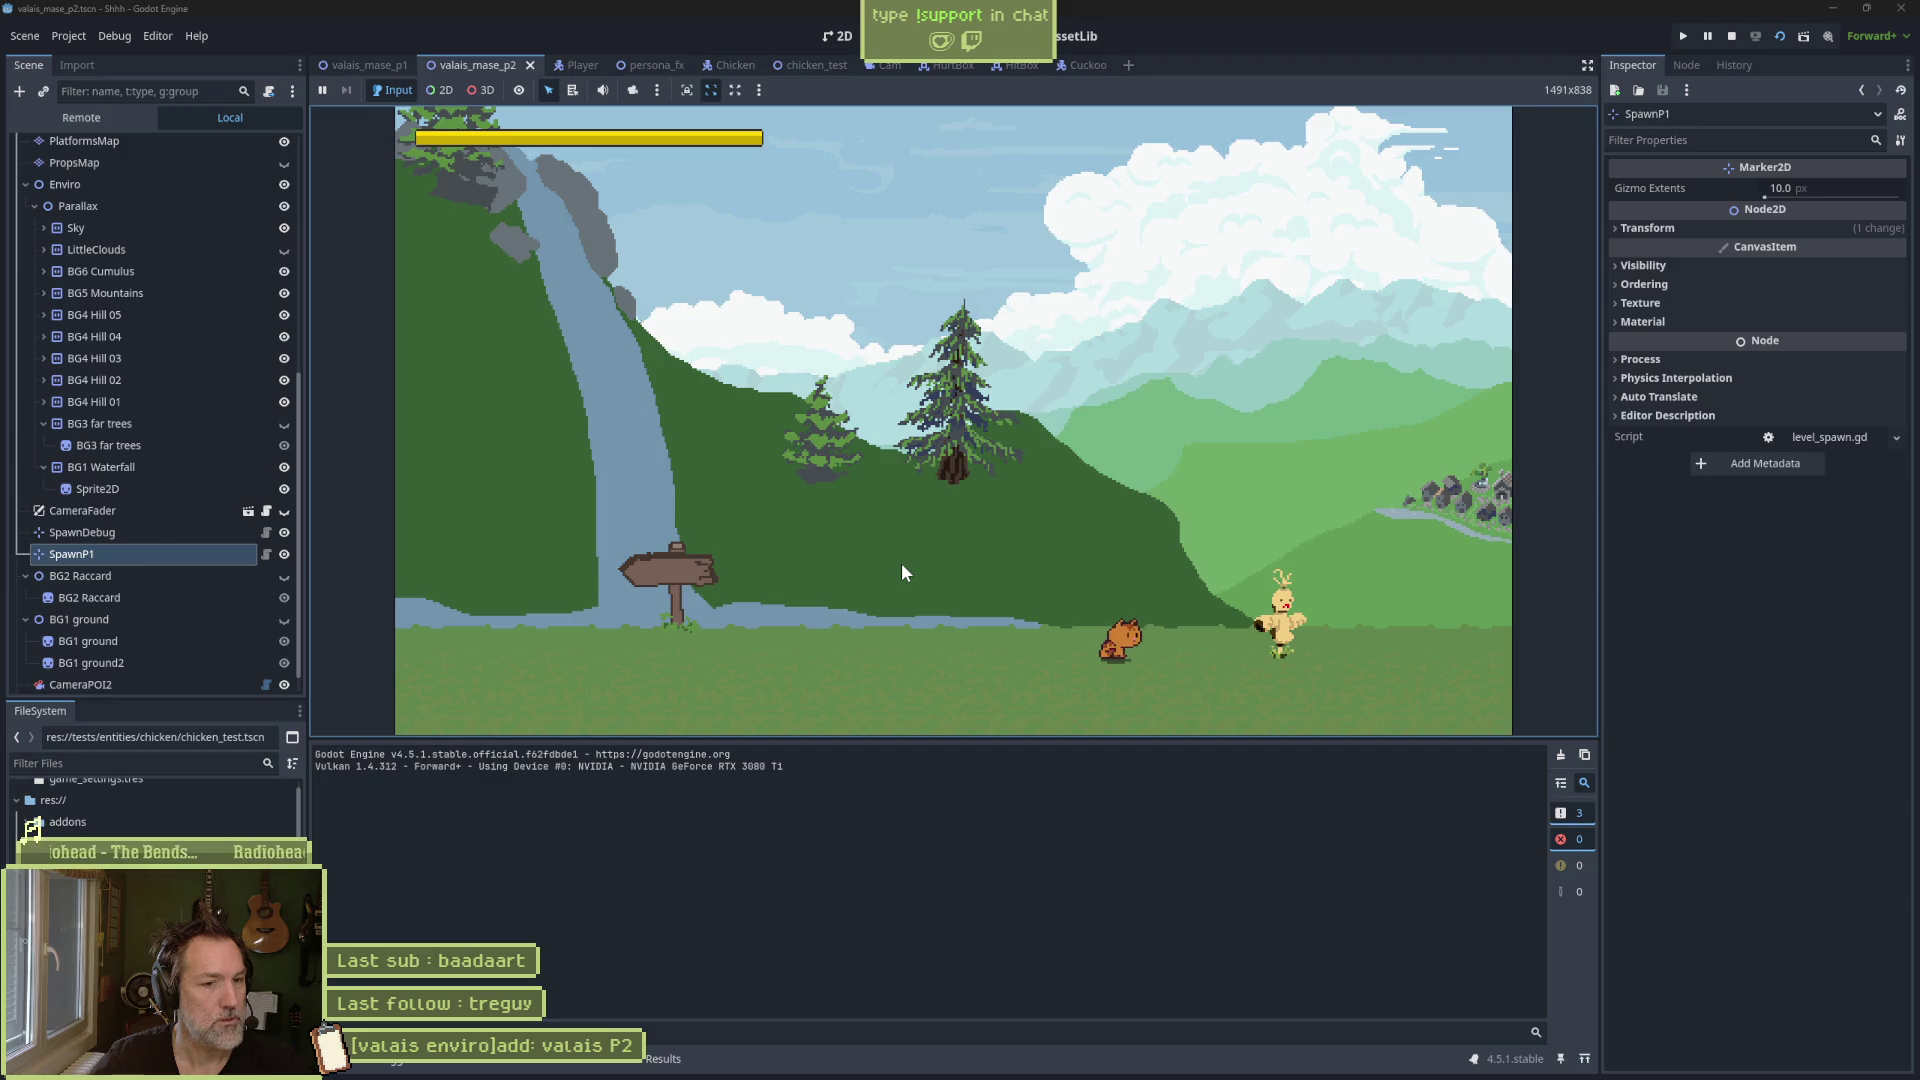
pyautogui.press('Right')
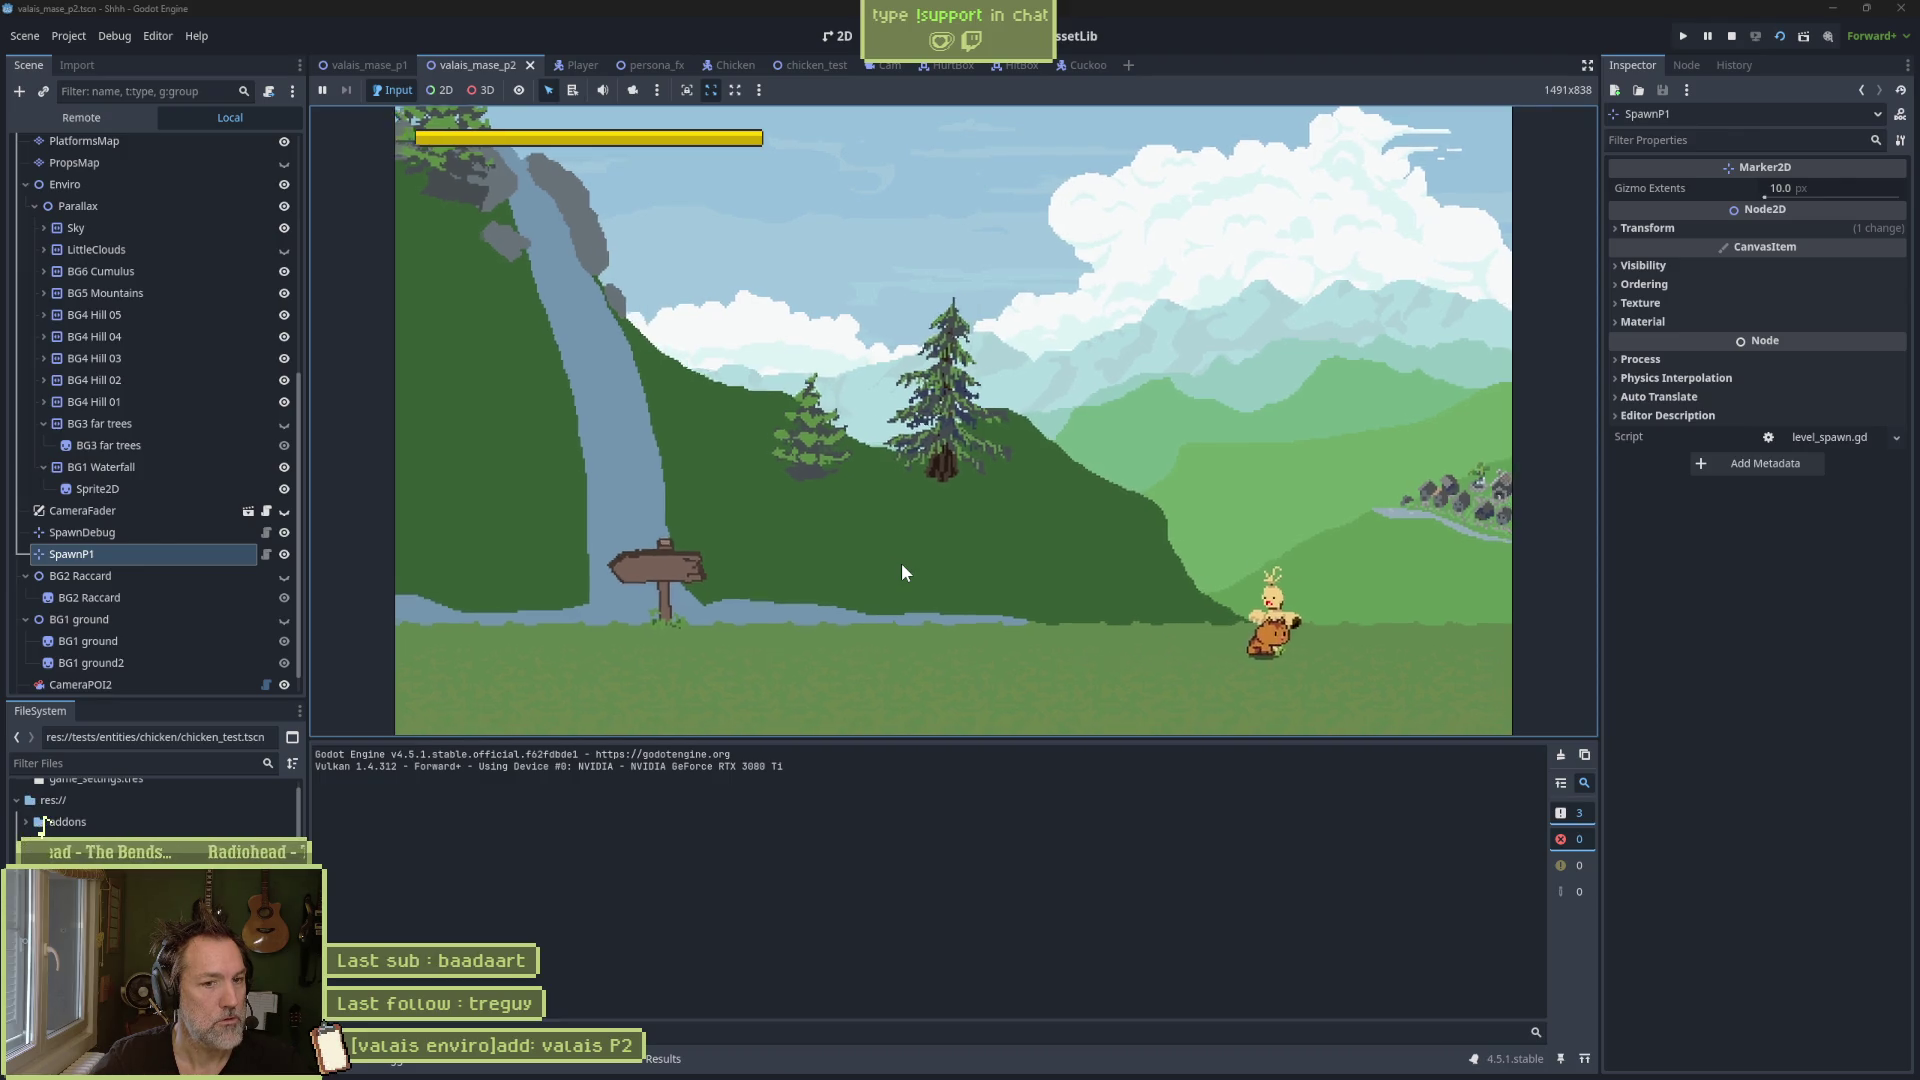
pyautogui.press('F8')
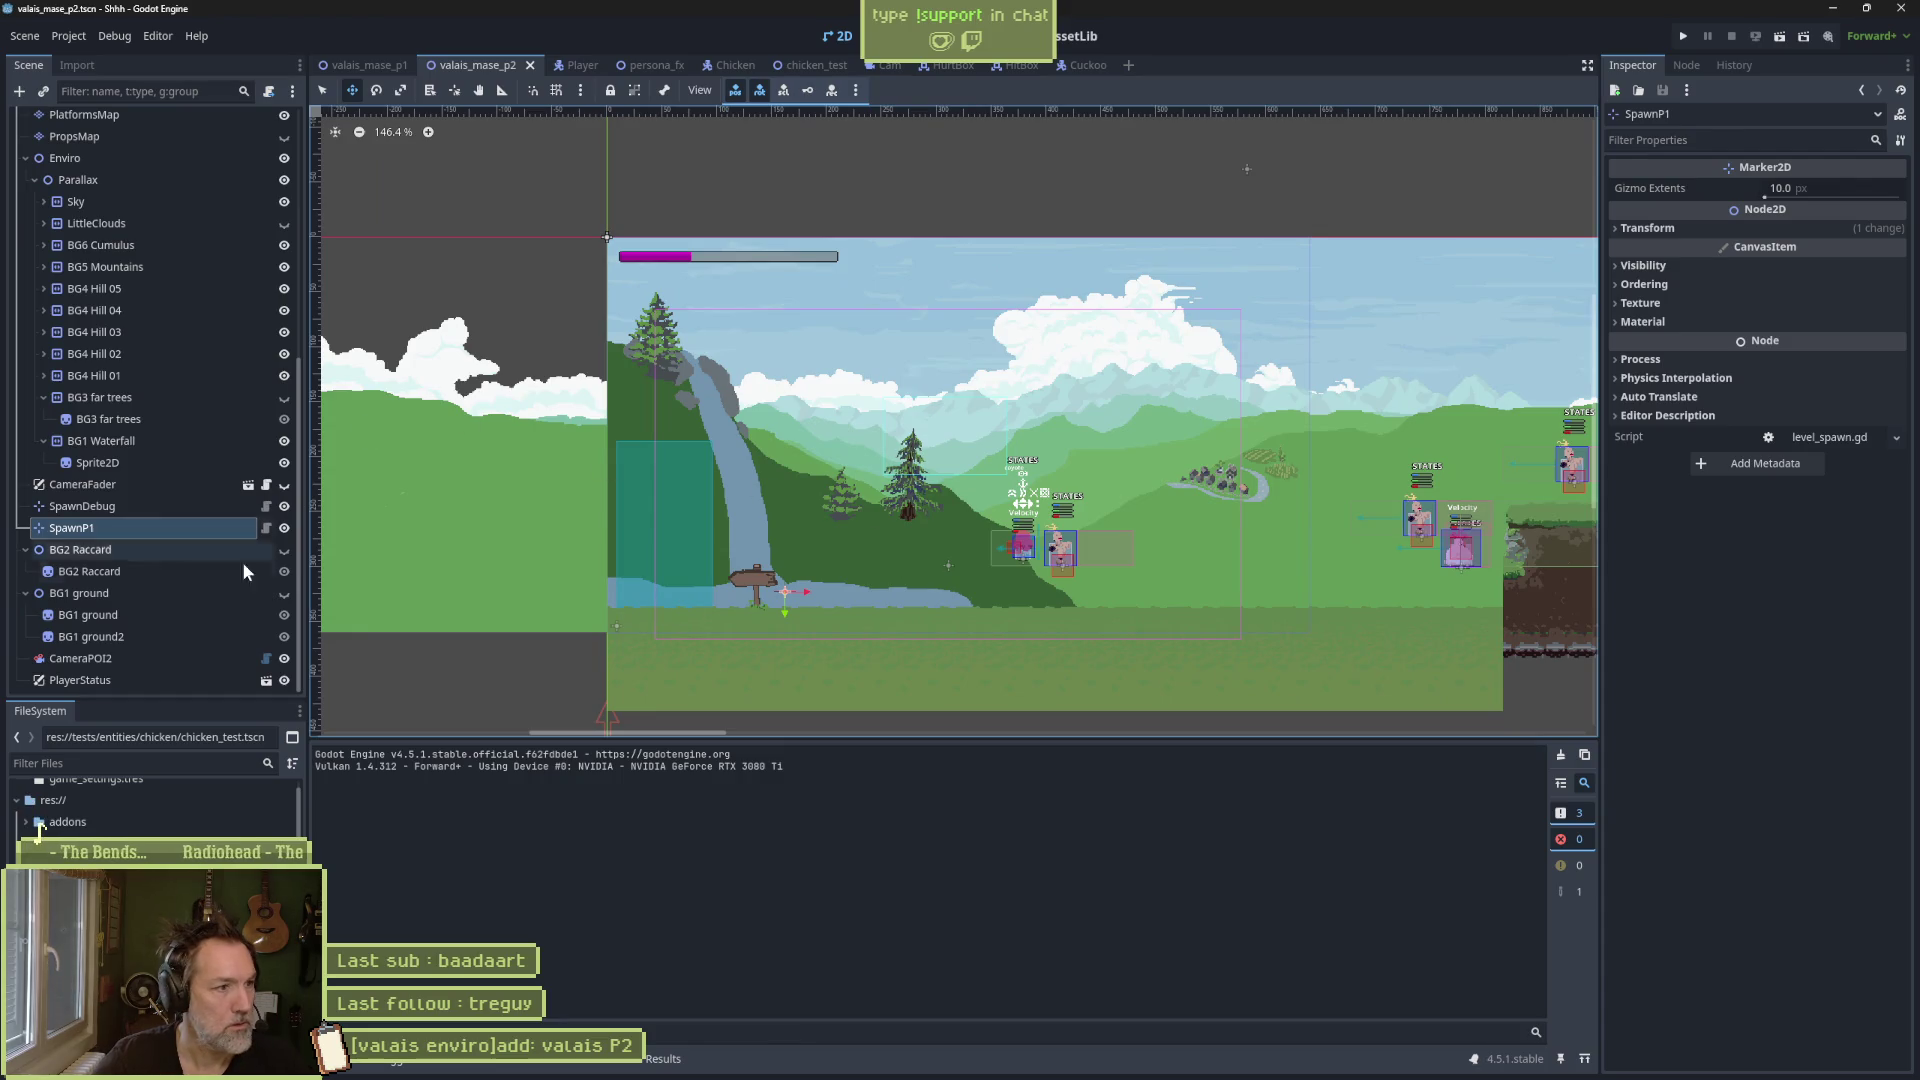
# - Narrow CameraPOI2's pink trigger rect to about 330 wide and save the scene
pyautogui.click(172, 657)
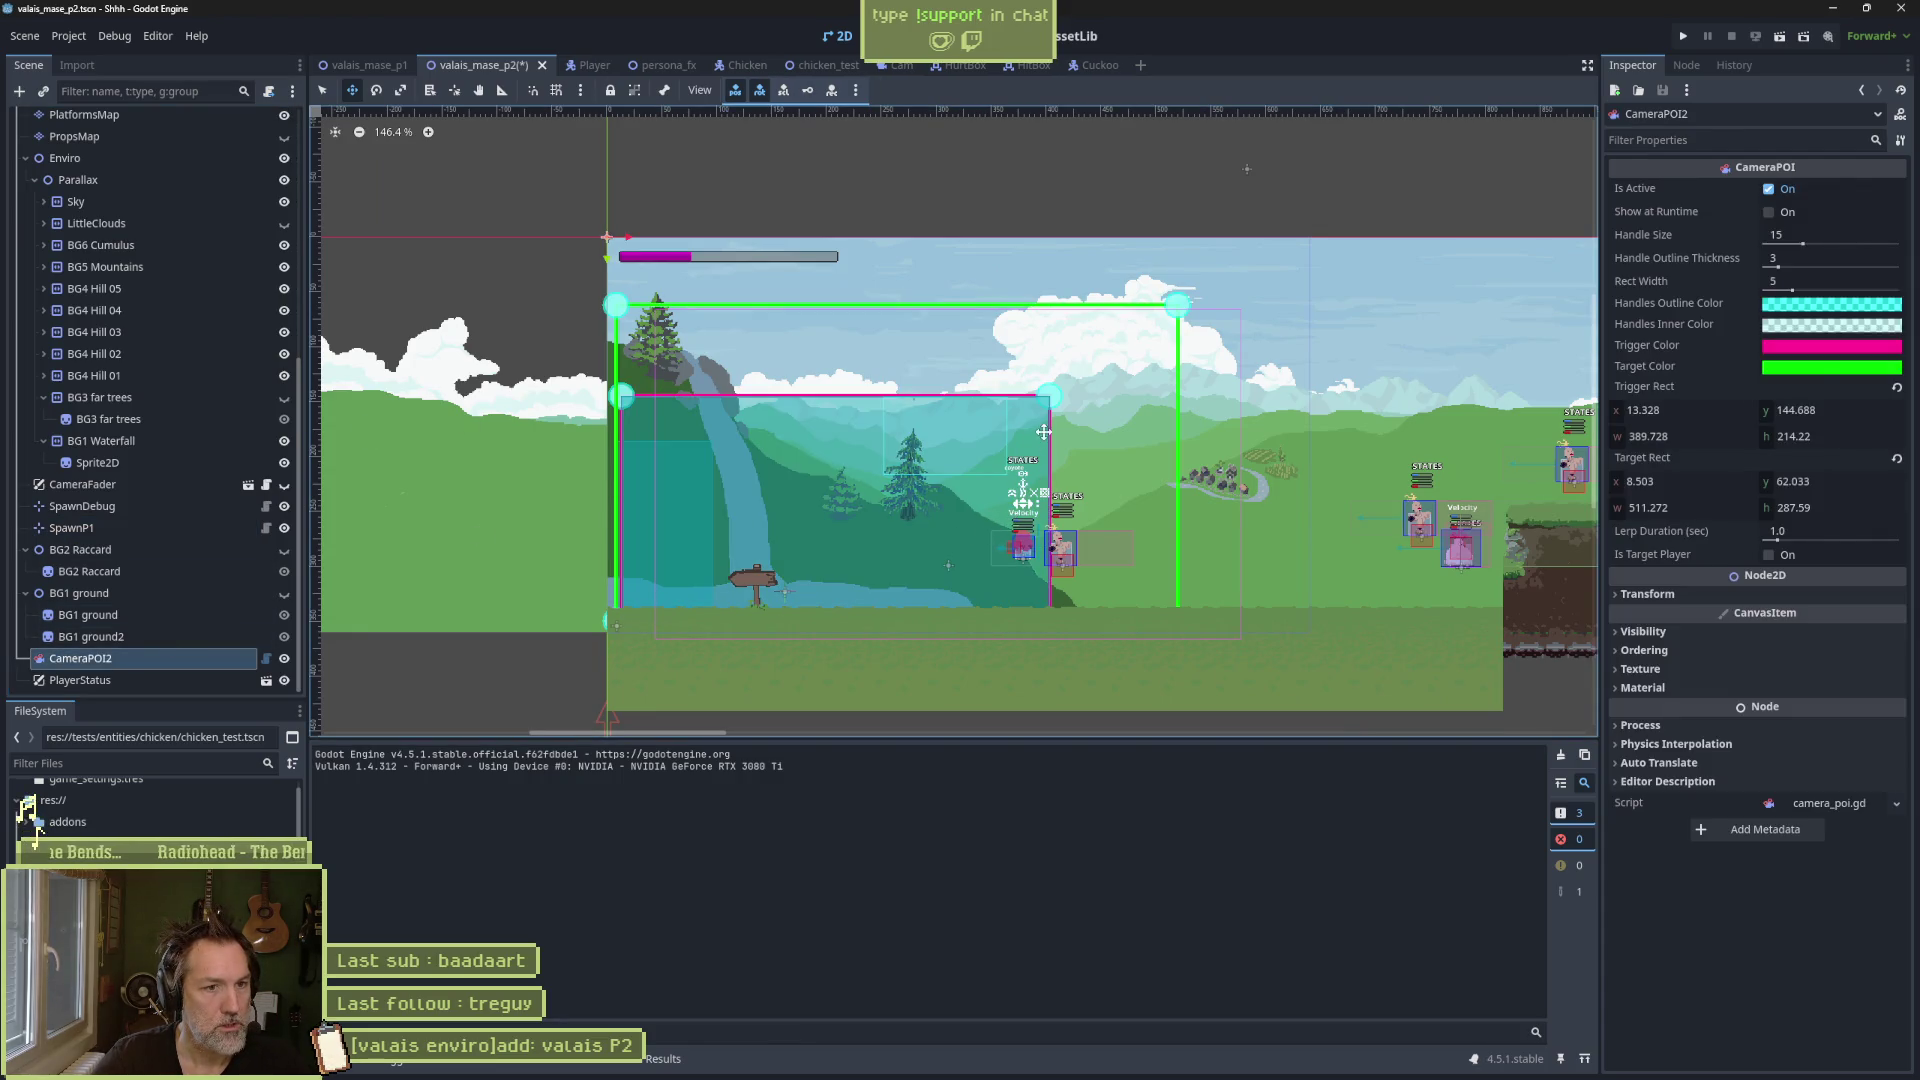
pyautogui.moveTo(1045, 397); pyautogui.dragTo(979, 395)
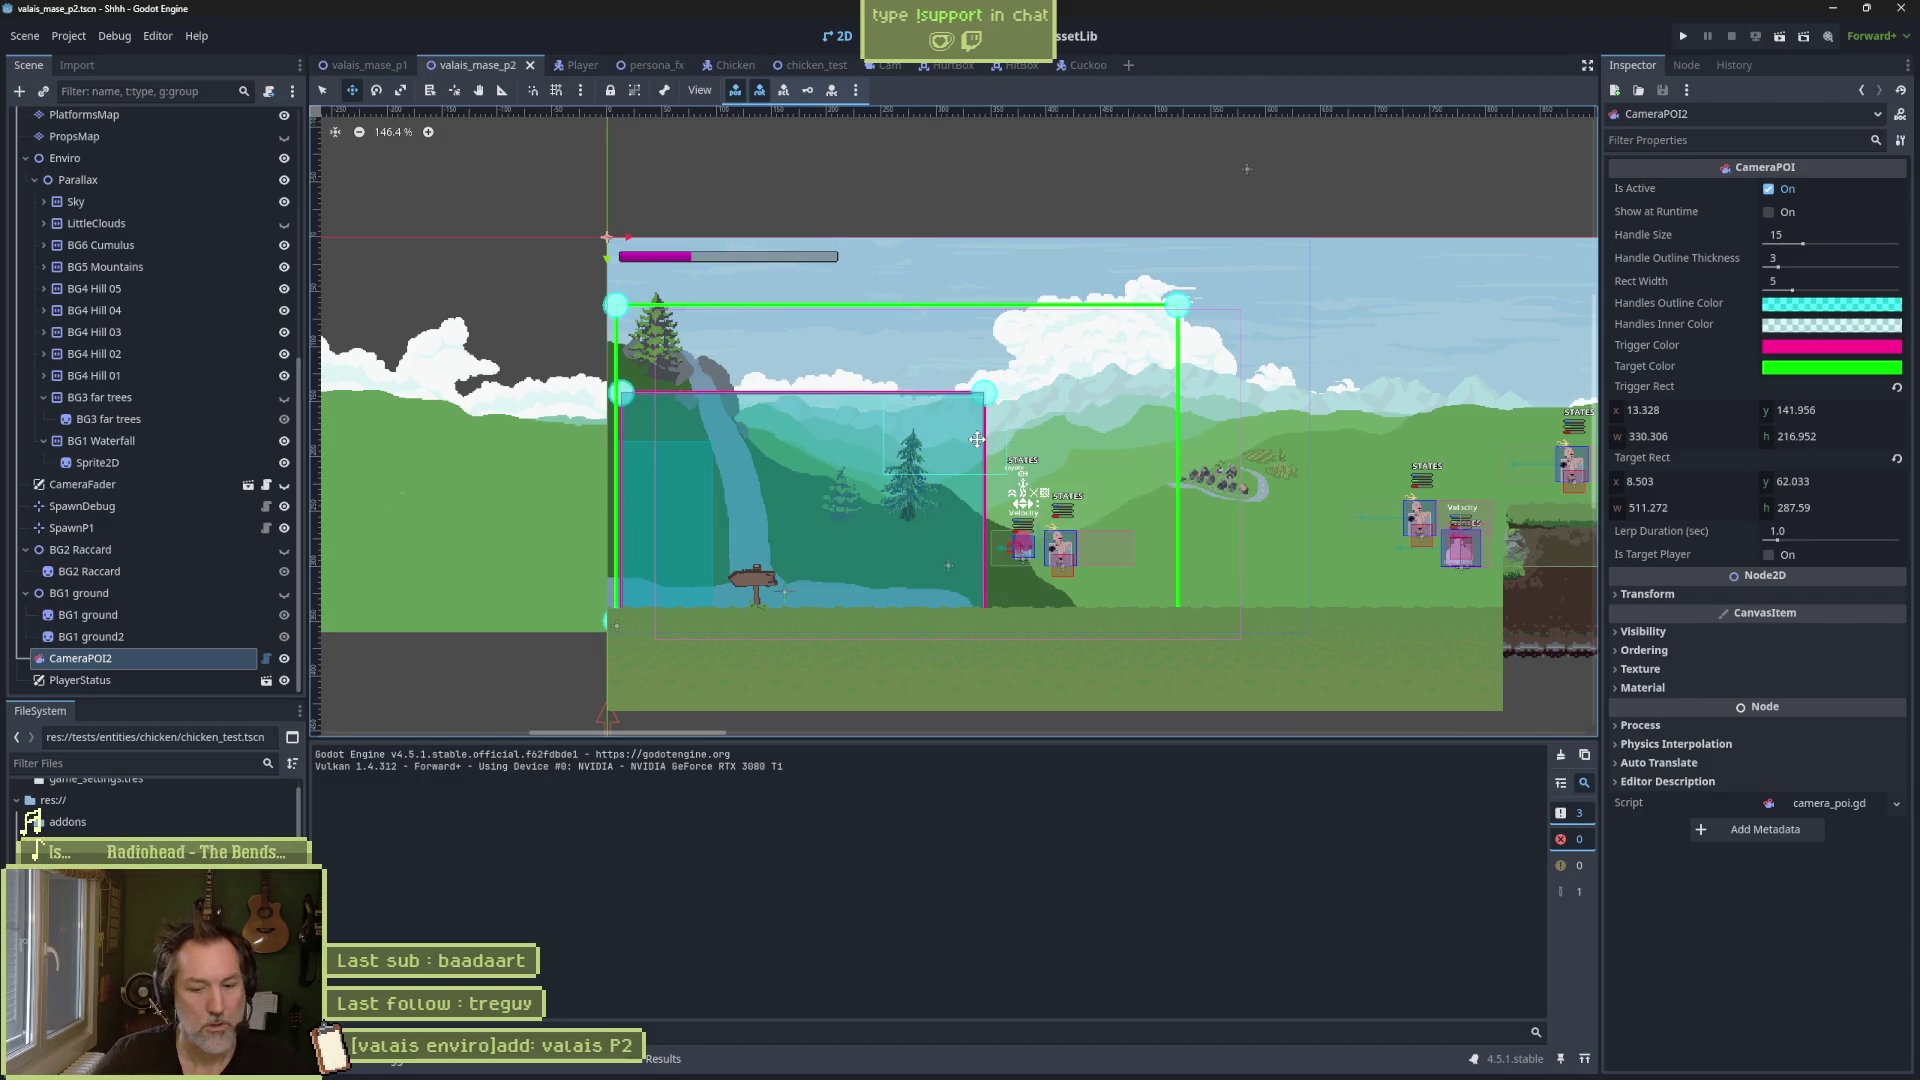
pyautogui.press('F6')
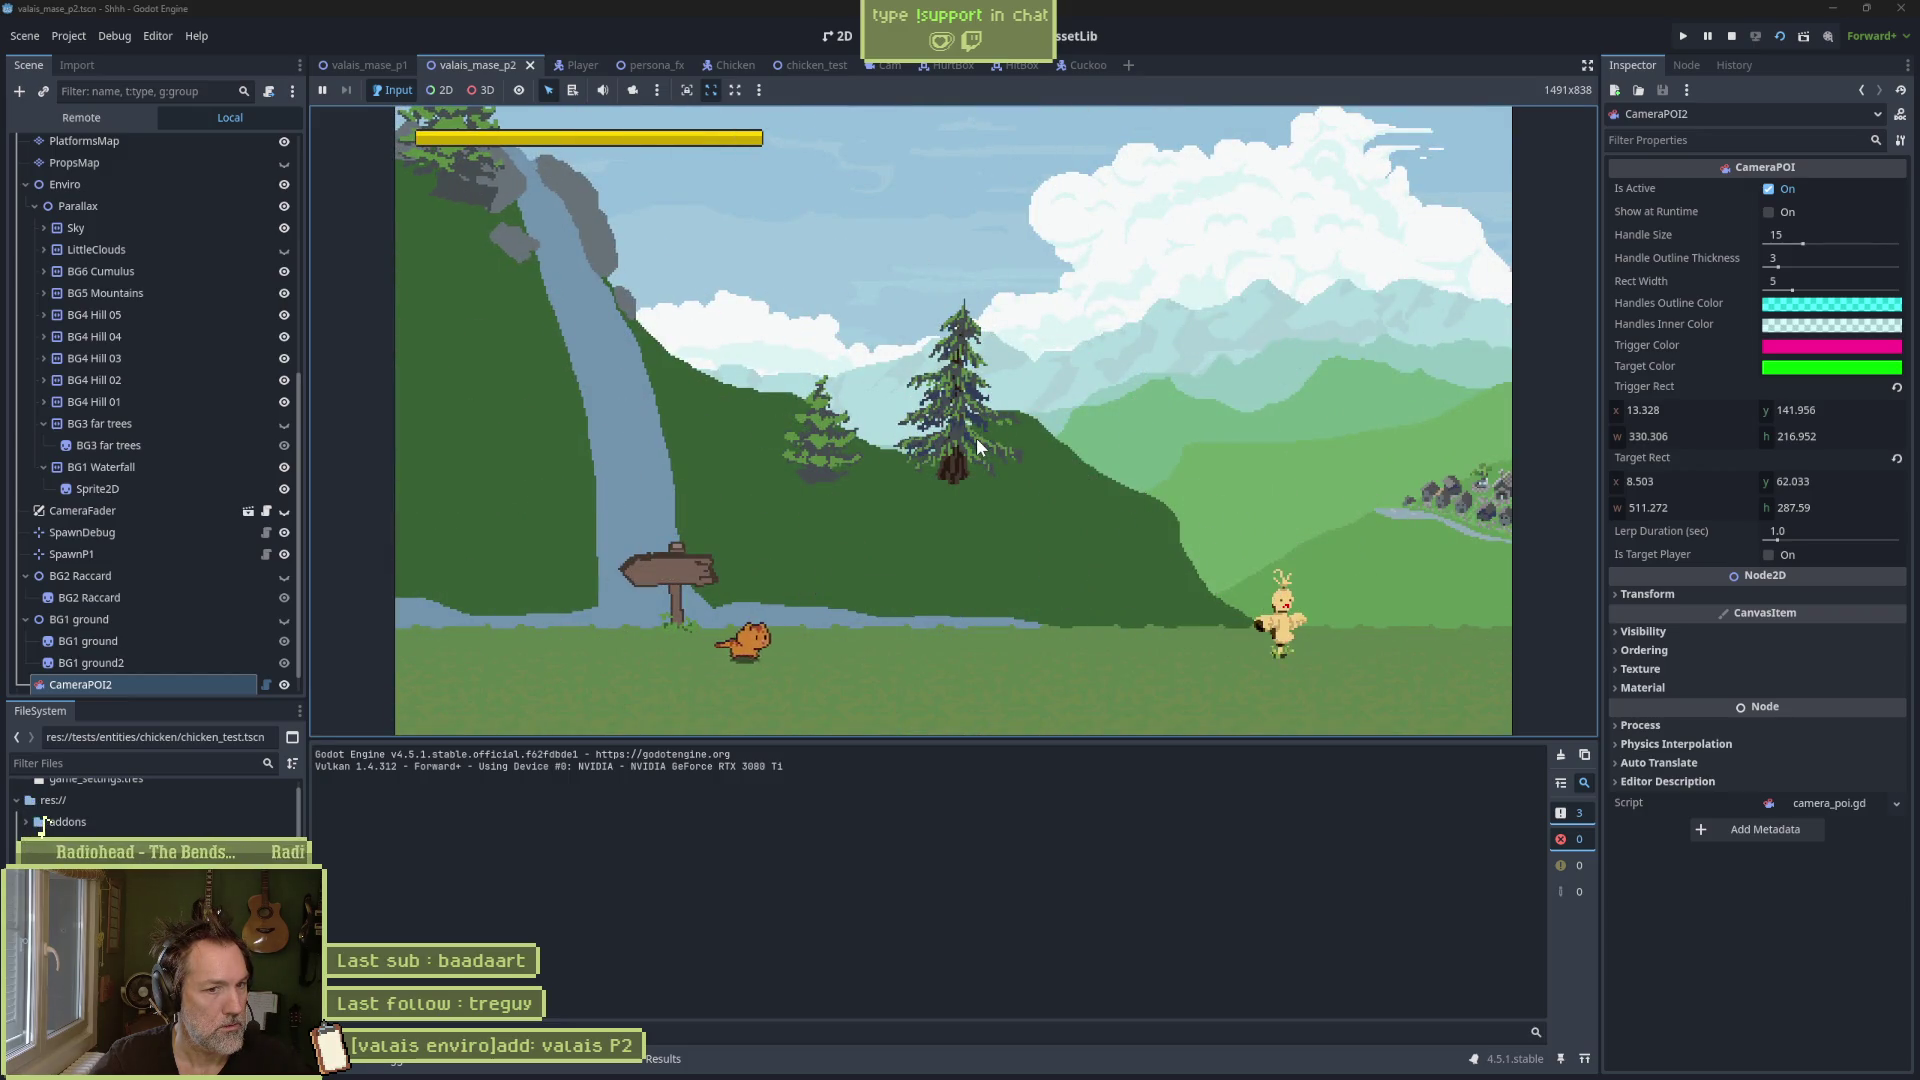
# - Playtest by walking the cat right, back left, then right through the camera trigger, then stop
pyautogui.press('Right')
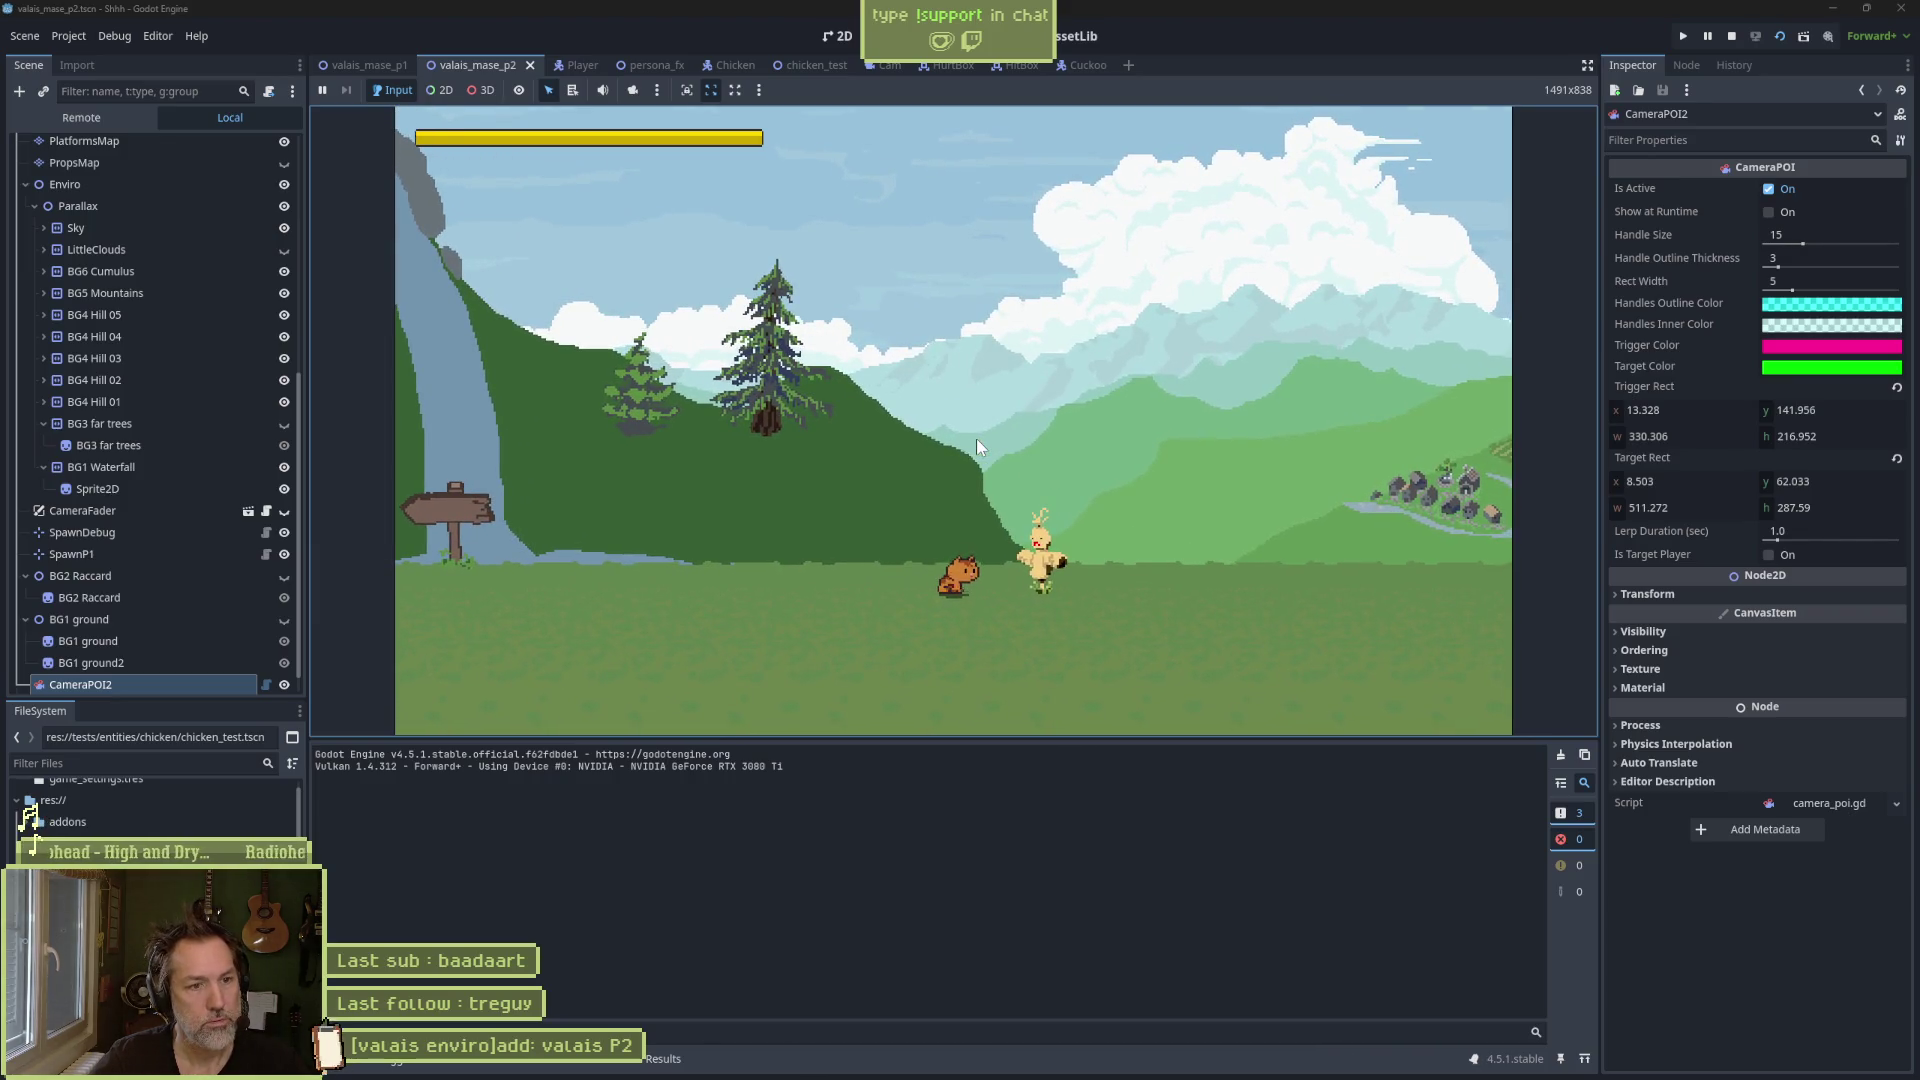
pyautogui.press('Left')
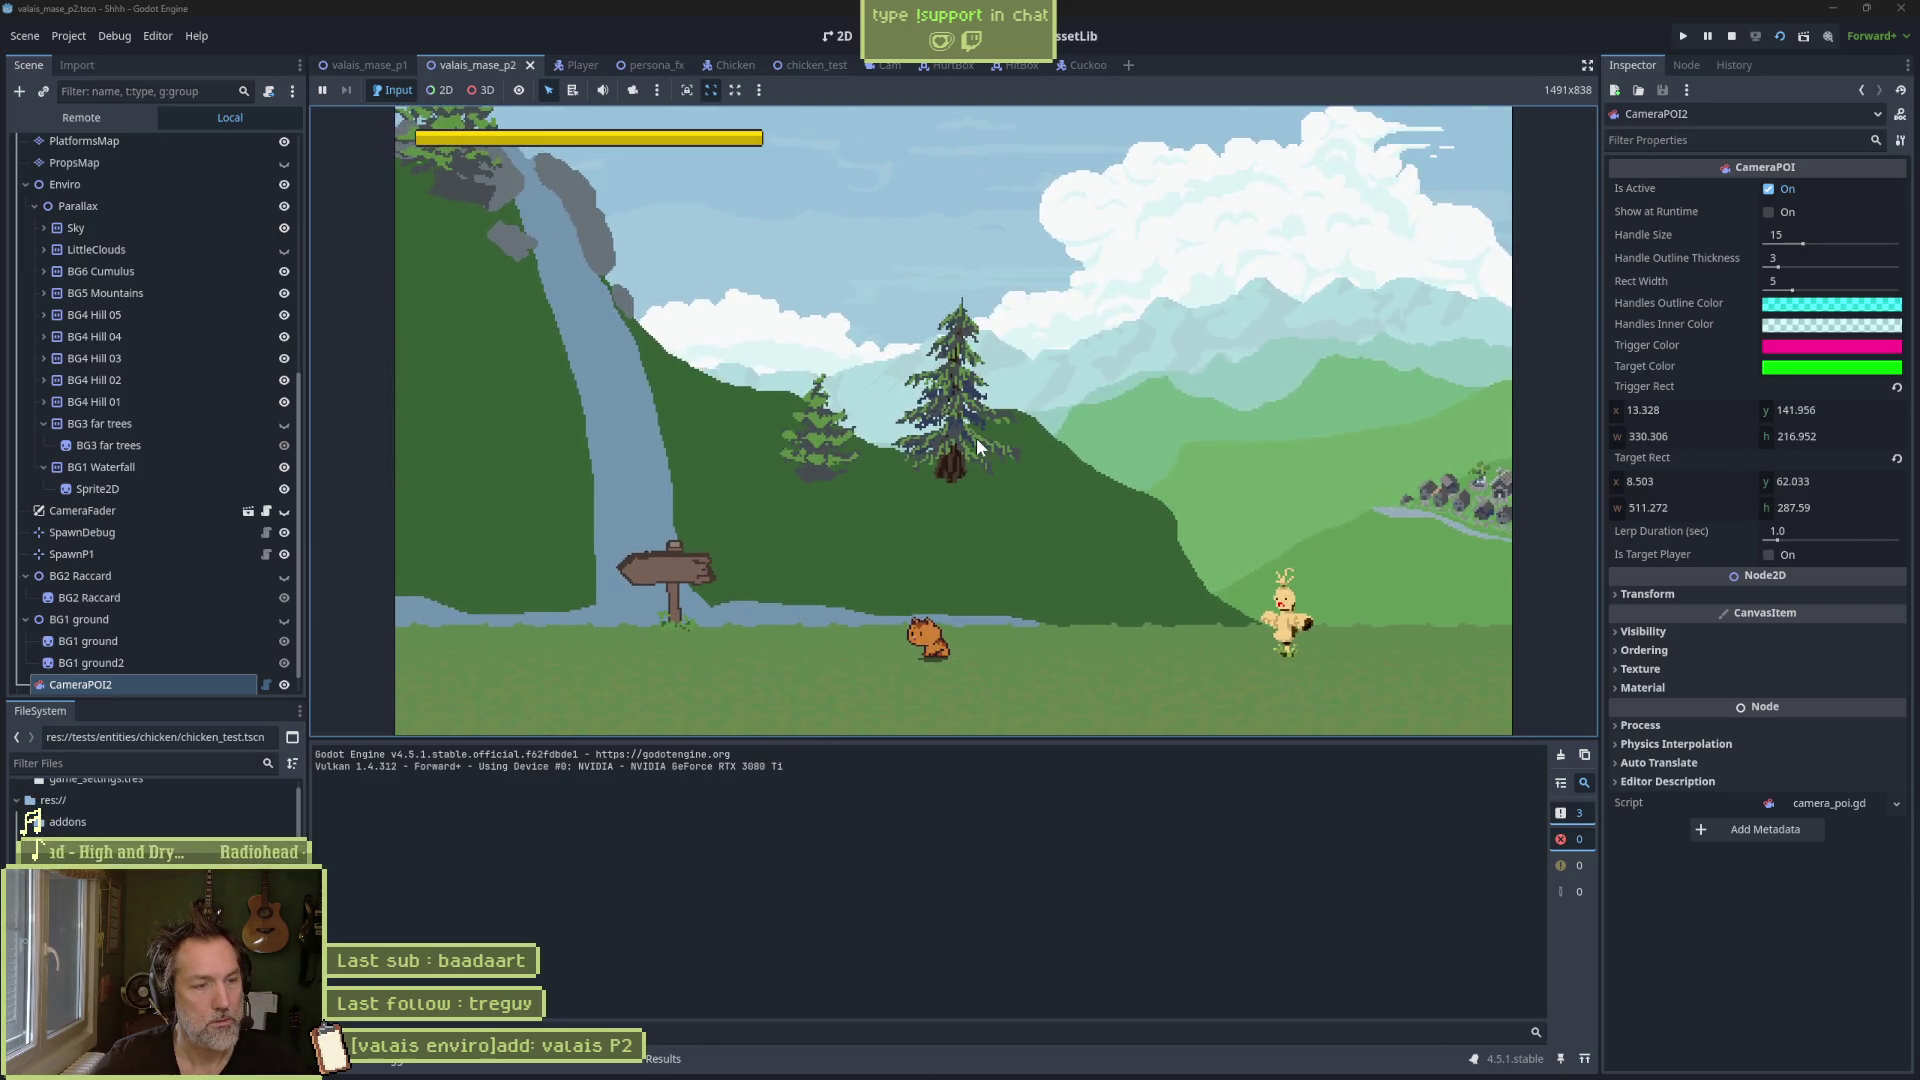
pyautogui.press('Right')
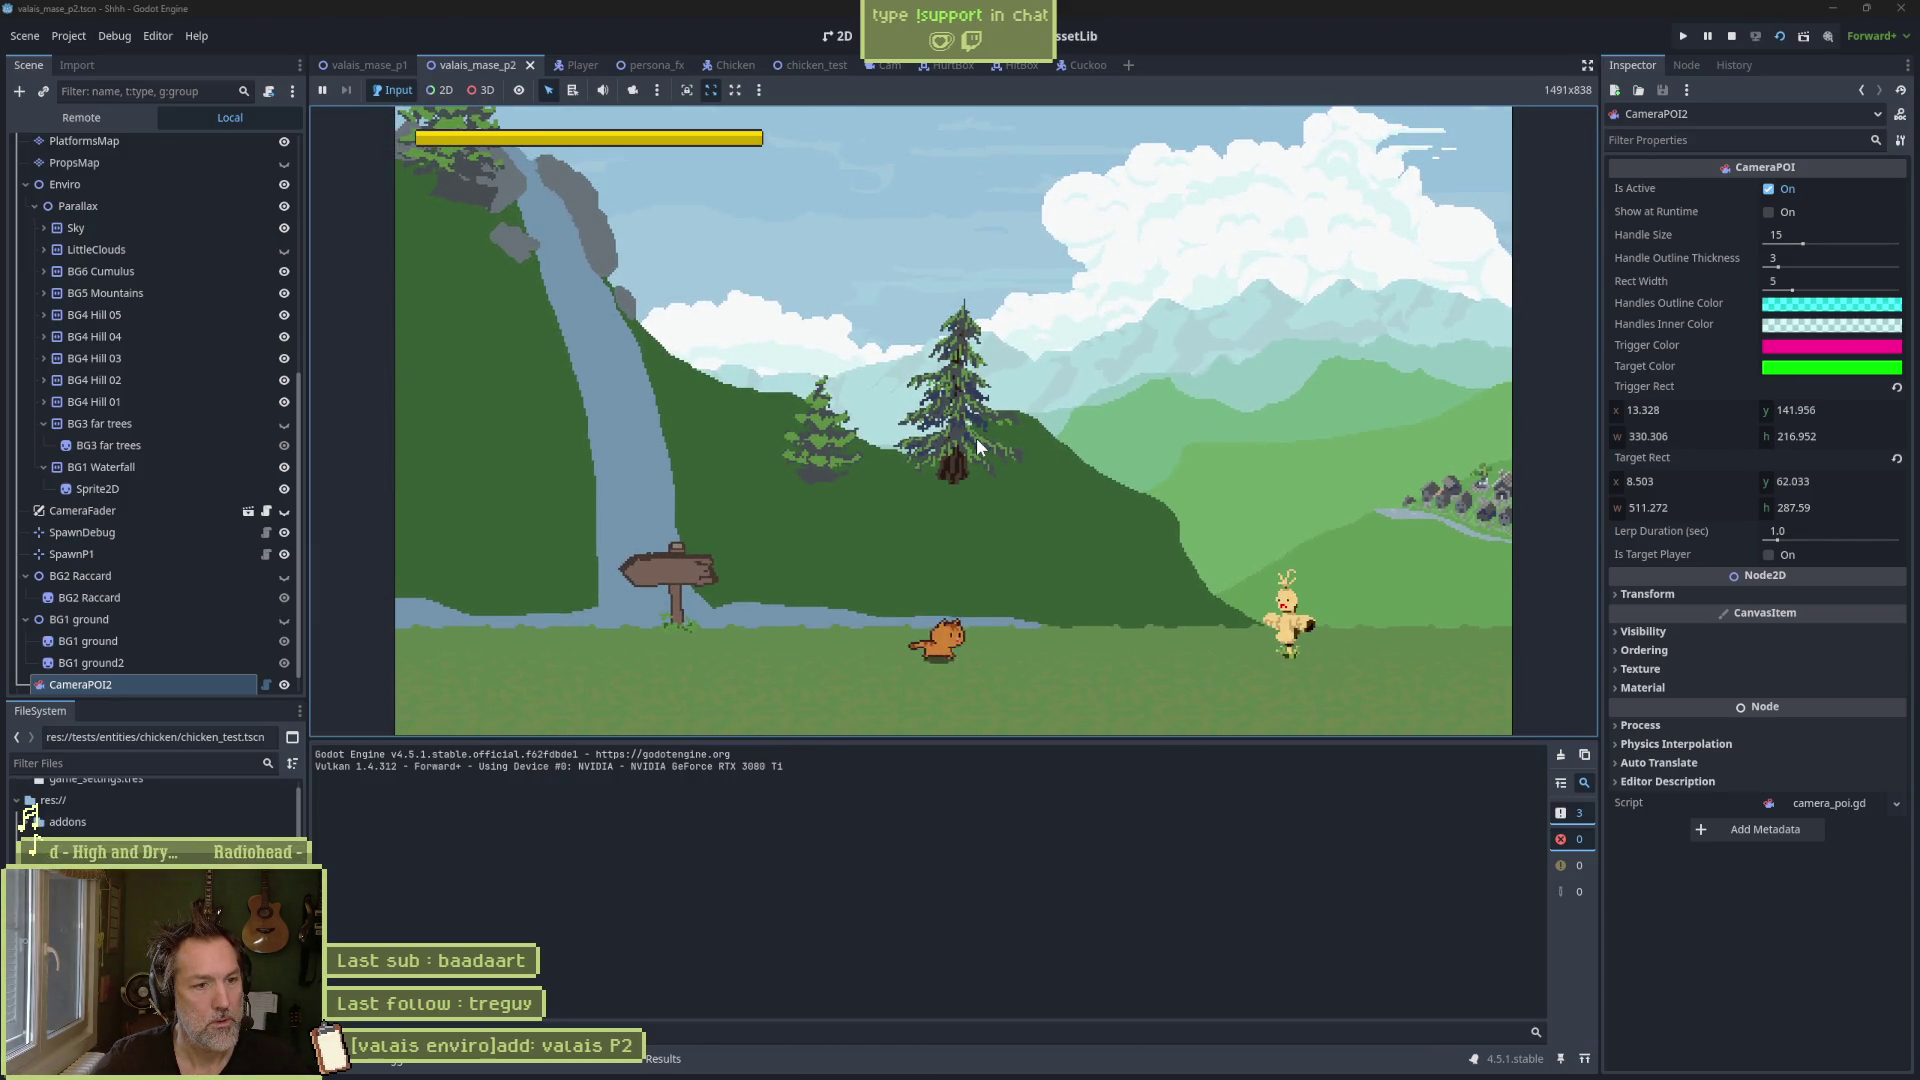
pyautogui.press('Right')
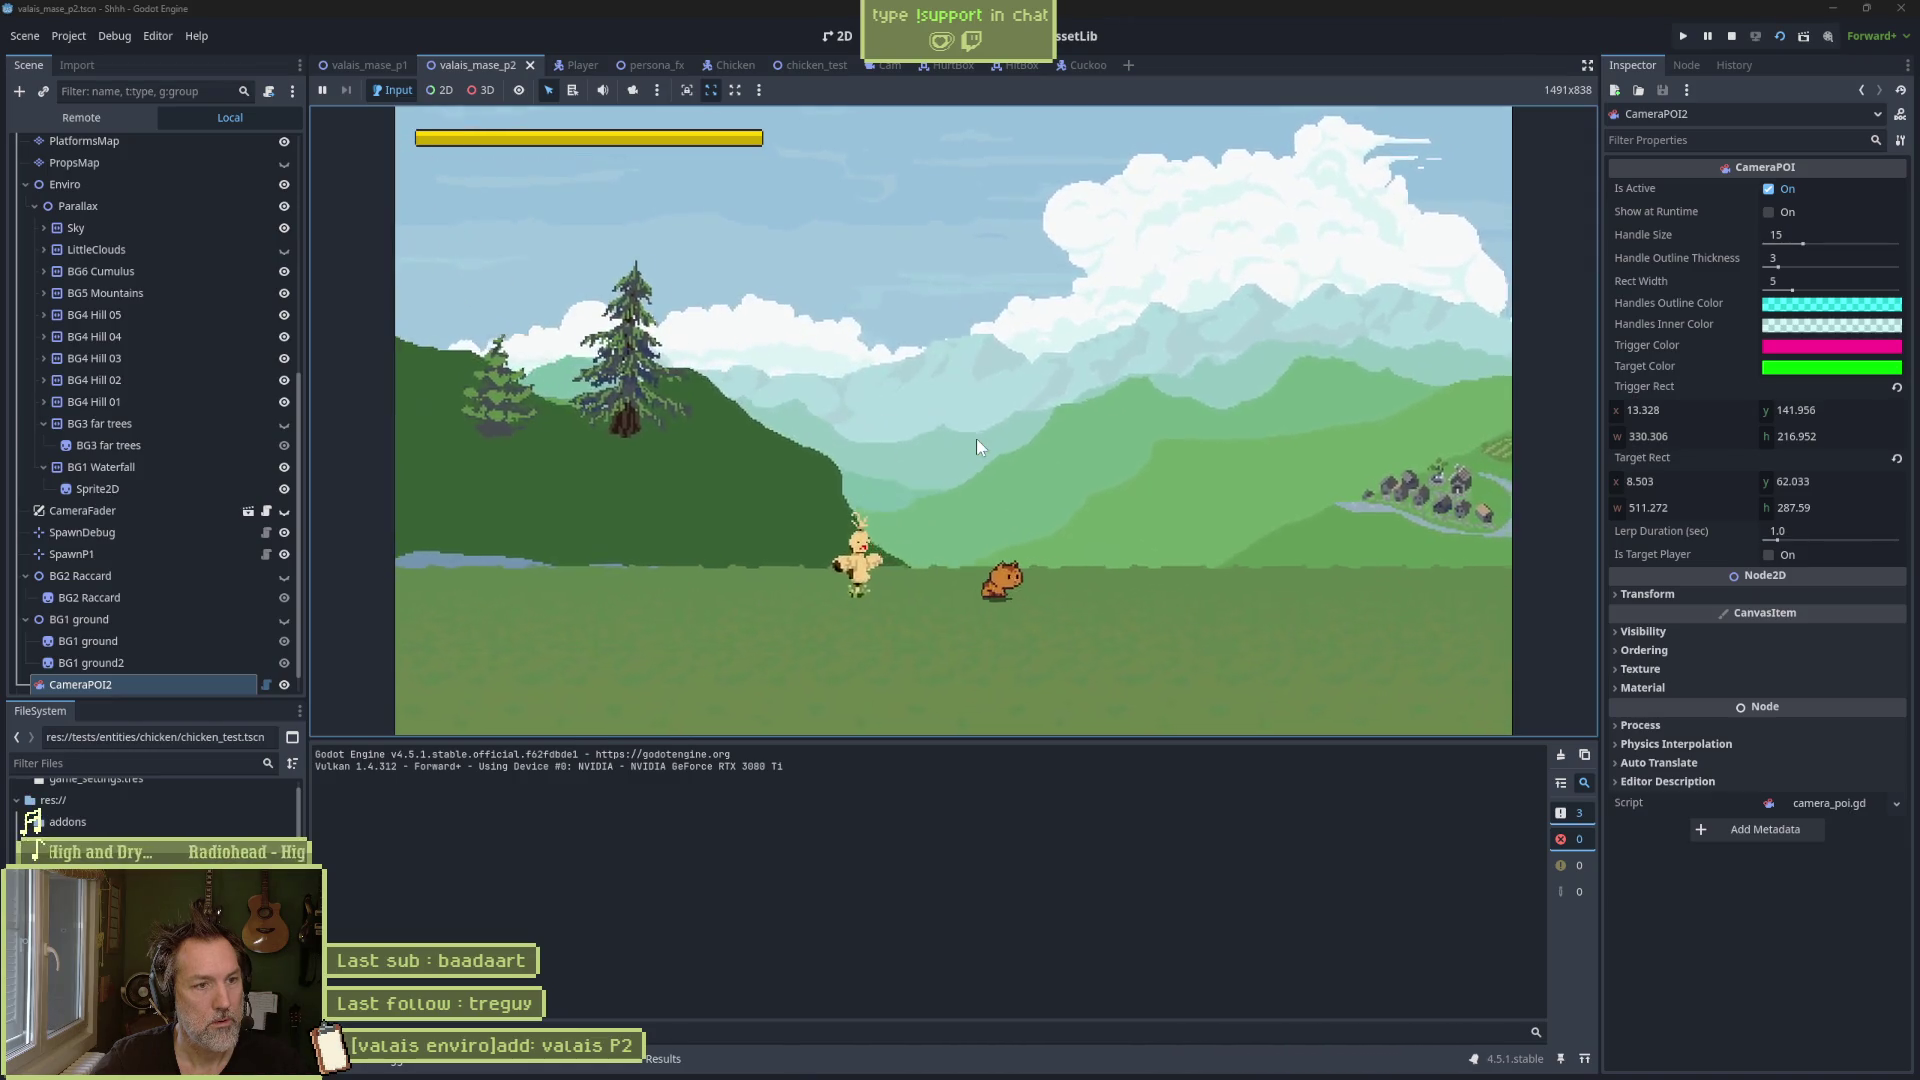
pyautogui.press('F8')
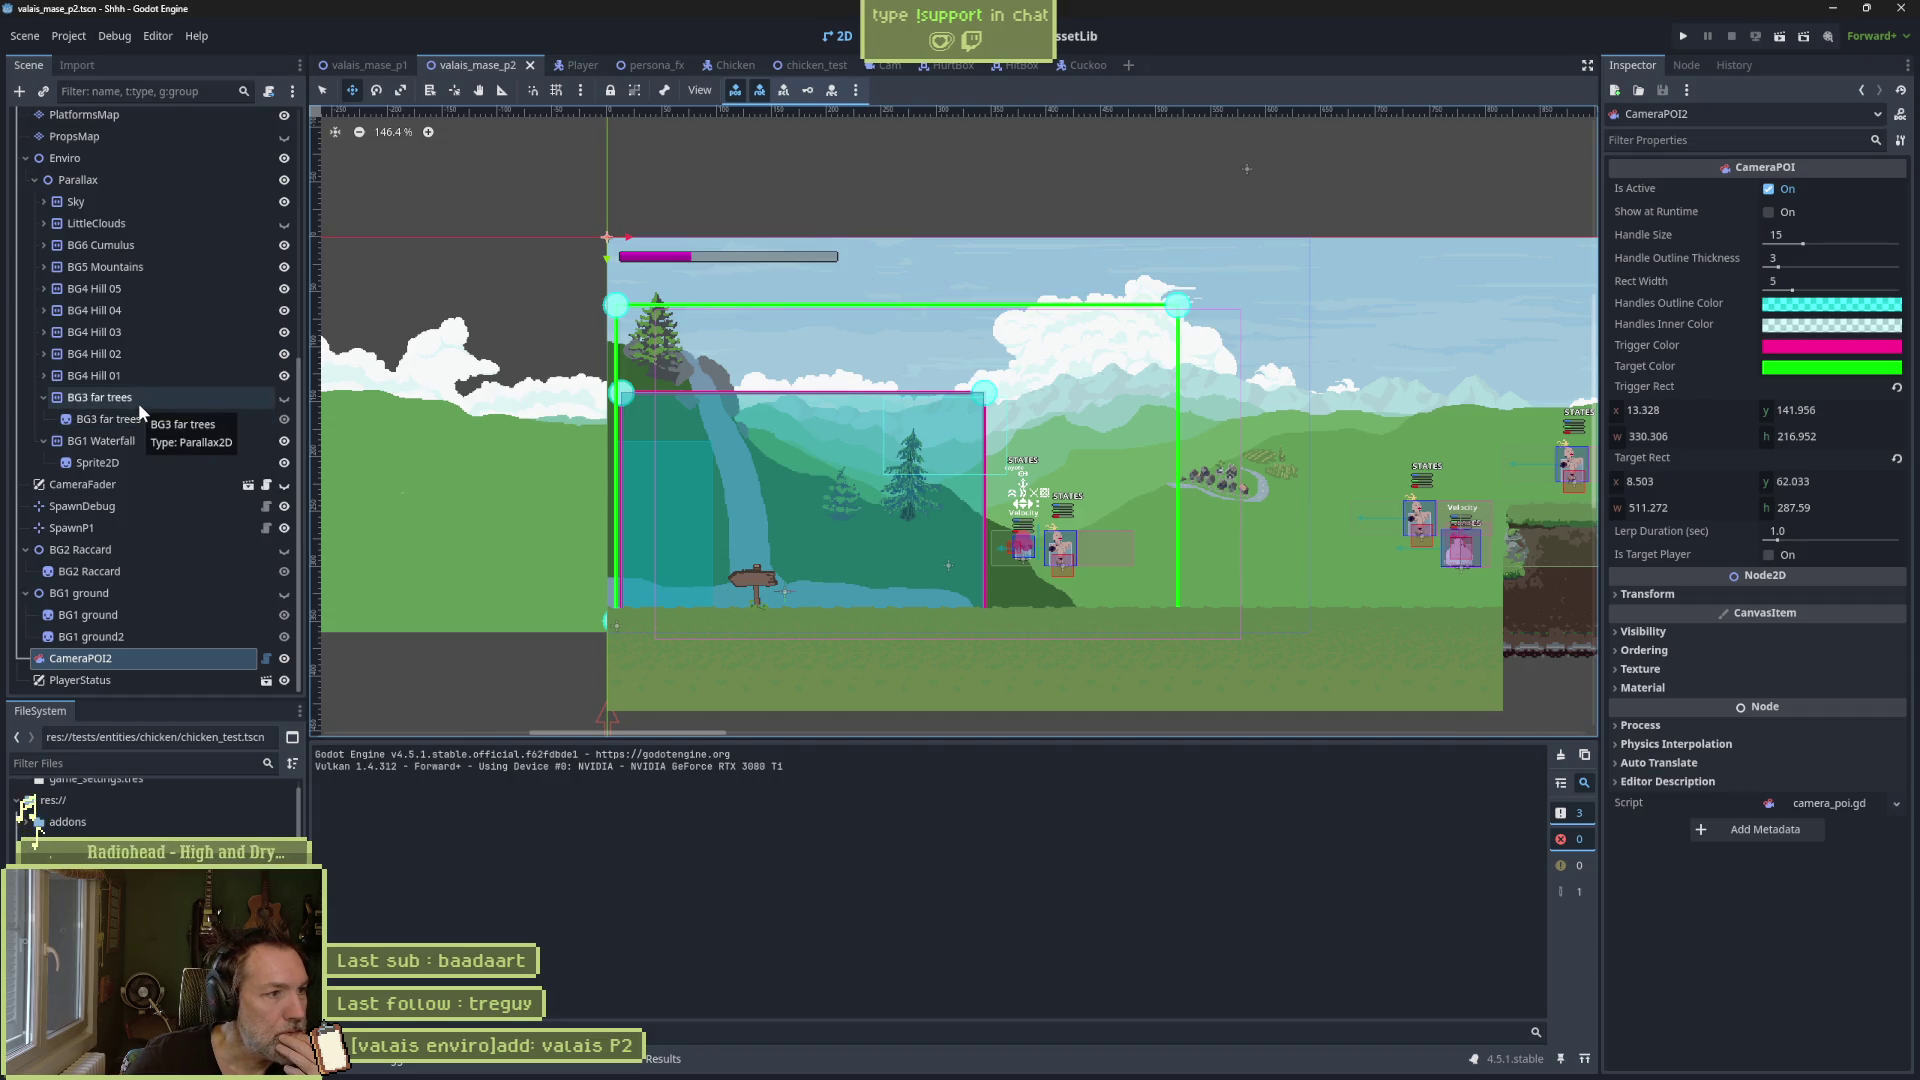
# - Unhide BG3 far trees and bring up LittleClouds 640x321's Aseprite import settings before going to Aseprite
pyautogui.click(285, 398)
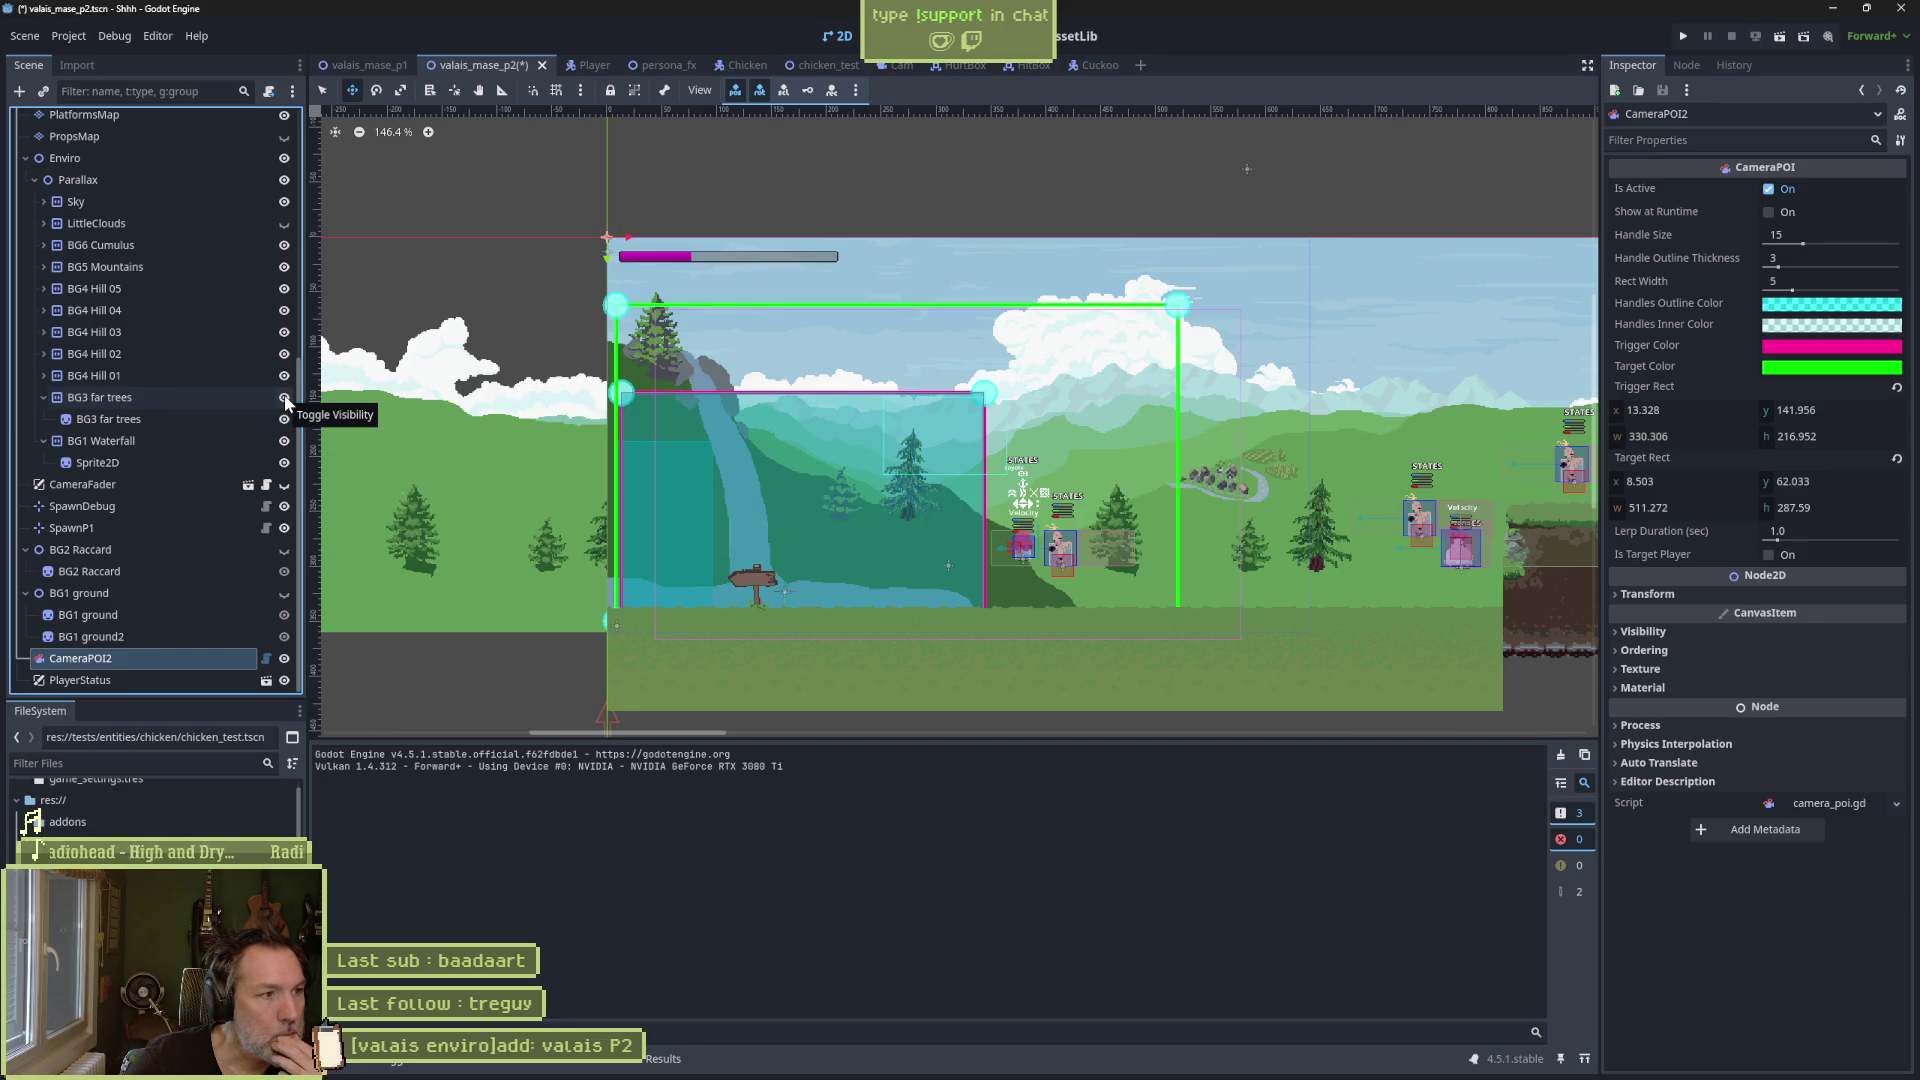
pyautogui.click(921, 467)
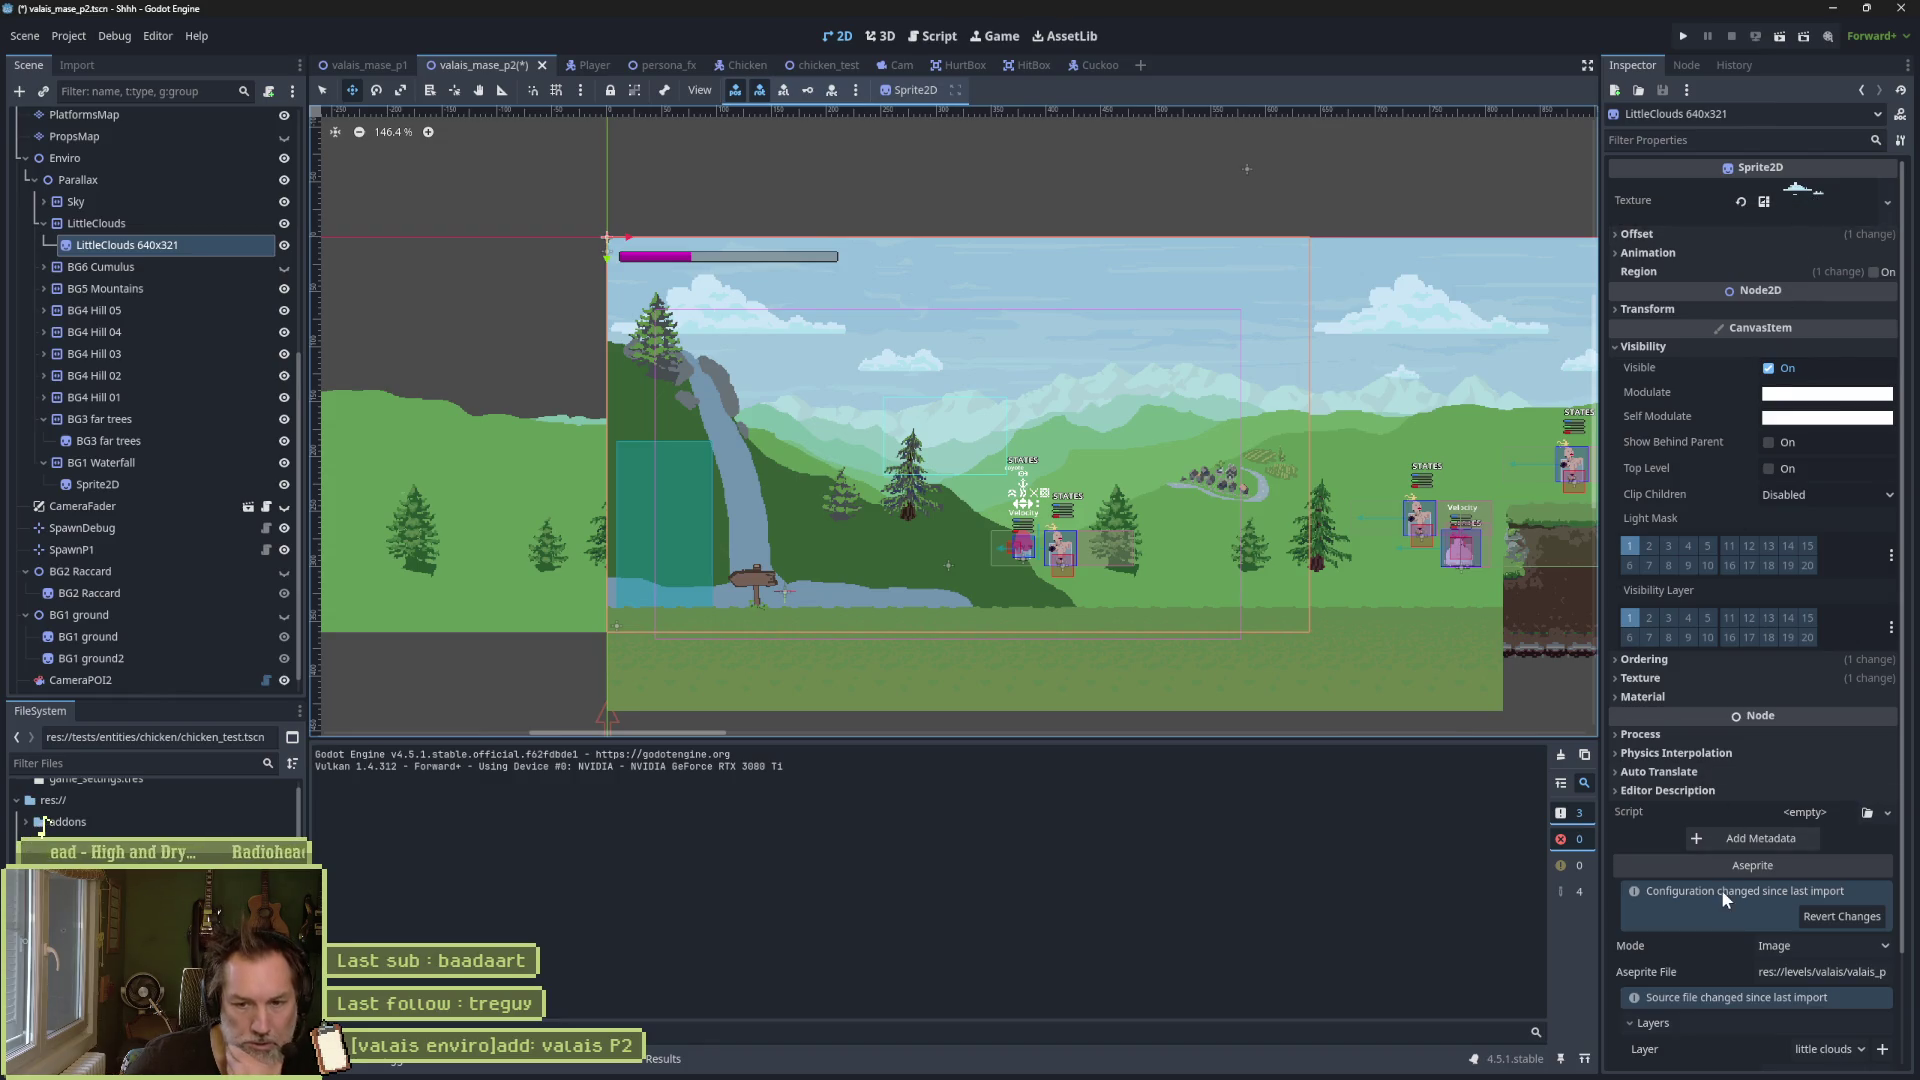
pyautogui.scroll(-3, 1719, 890)
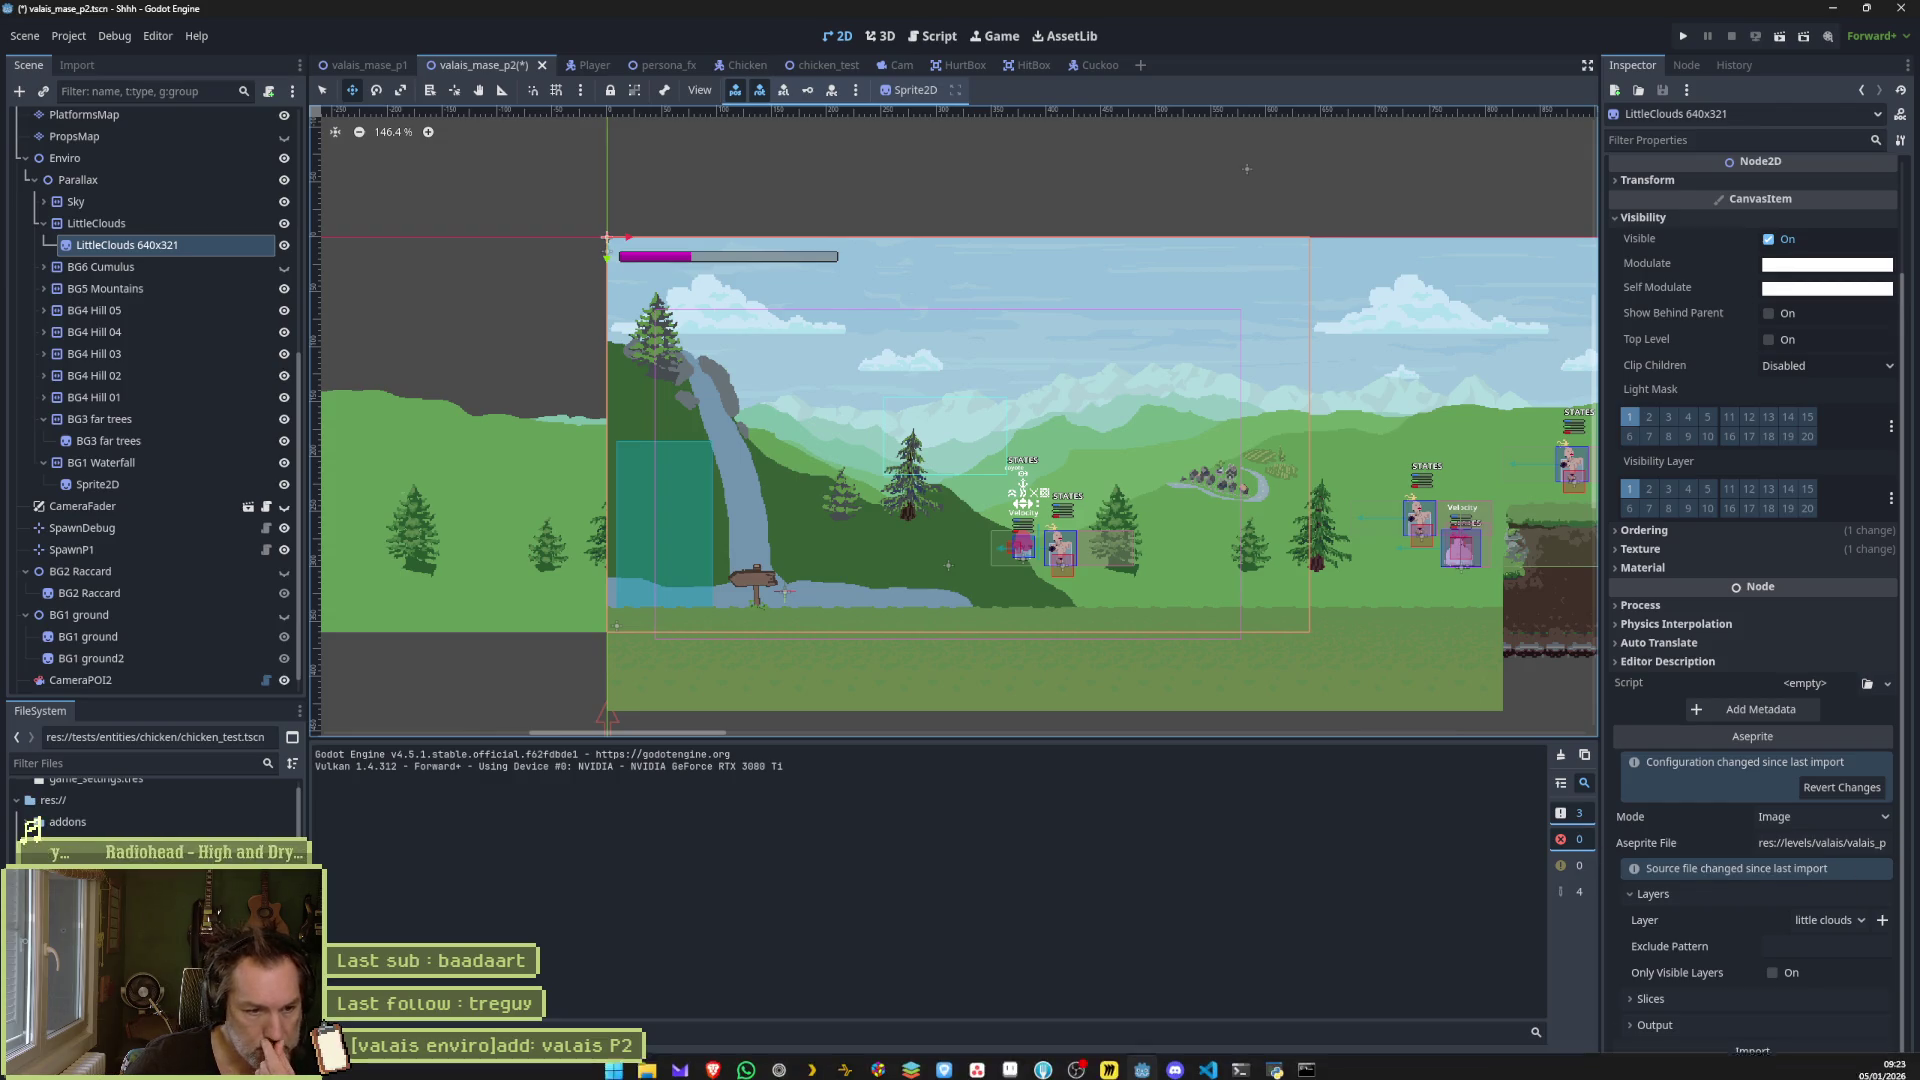
pyautogui.click(1009, 1063)
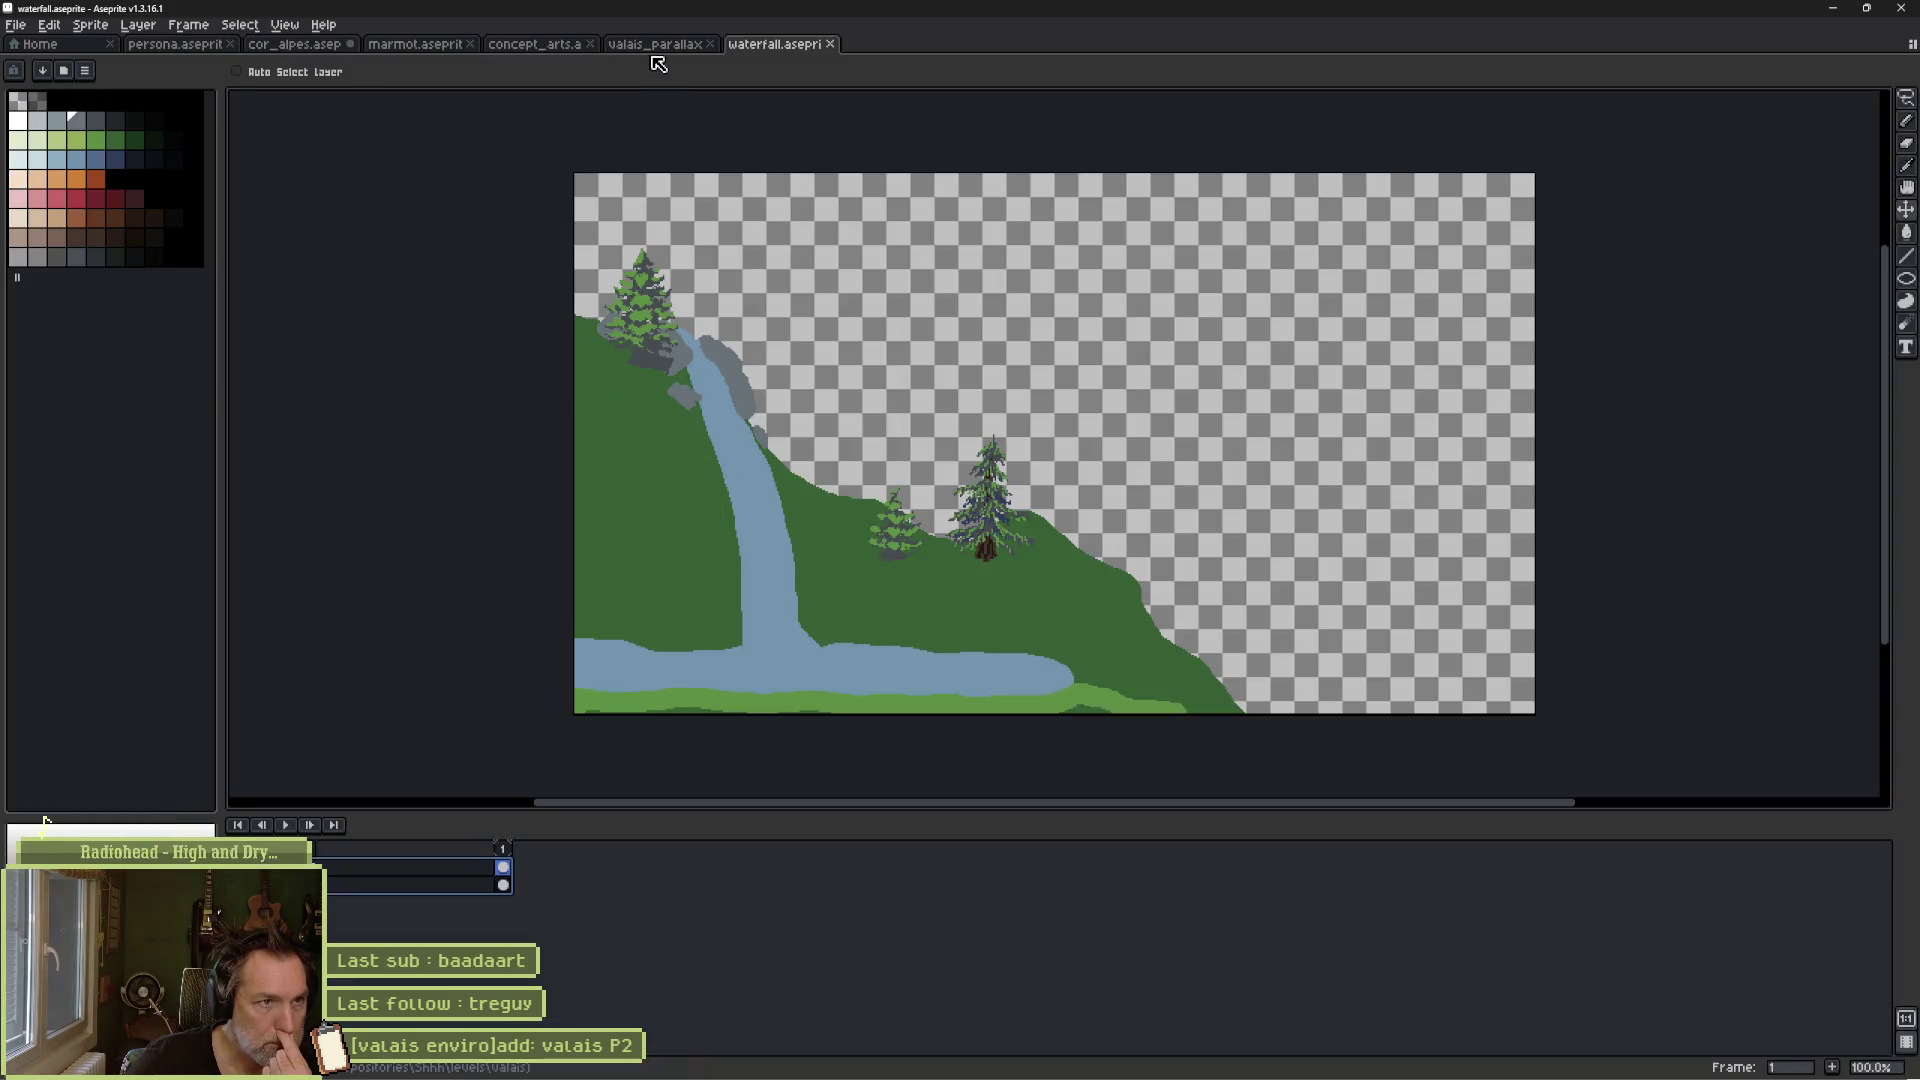
# - Review the little clouds layer properties in valais_parallax, then return to Godot
pyautogui.click(651, 45)
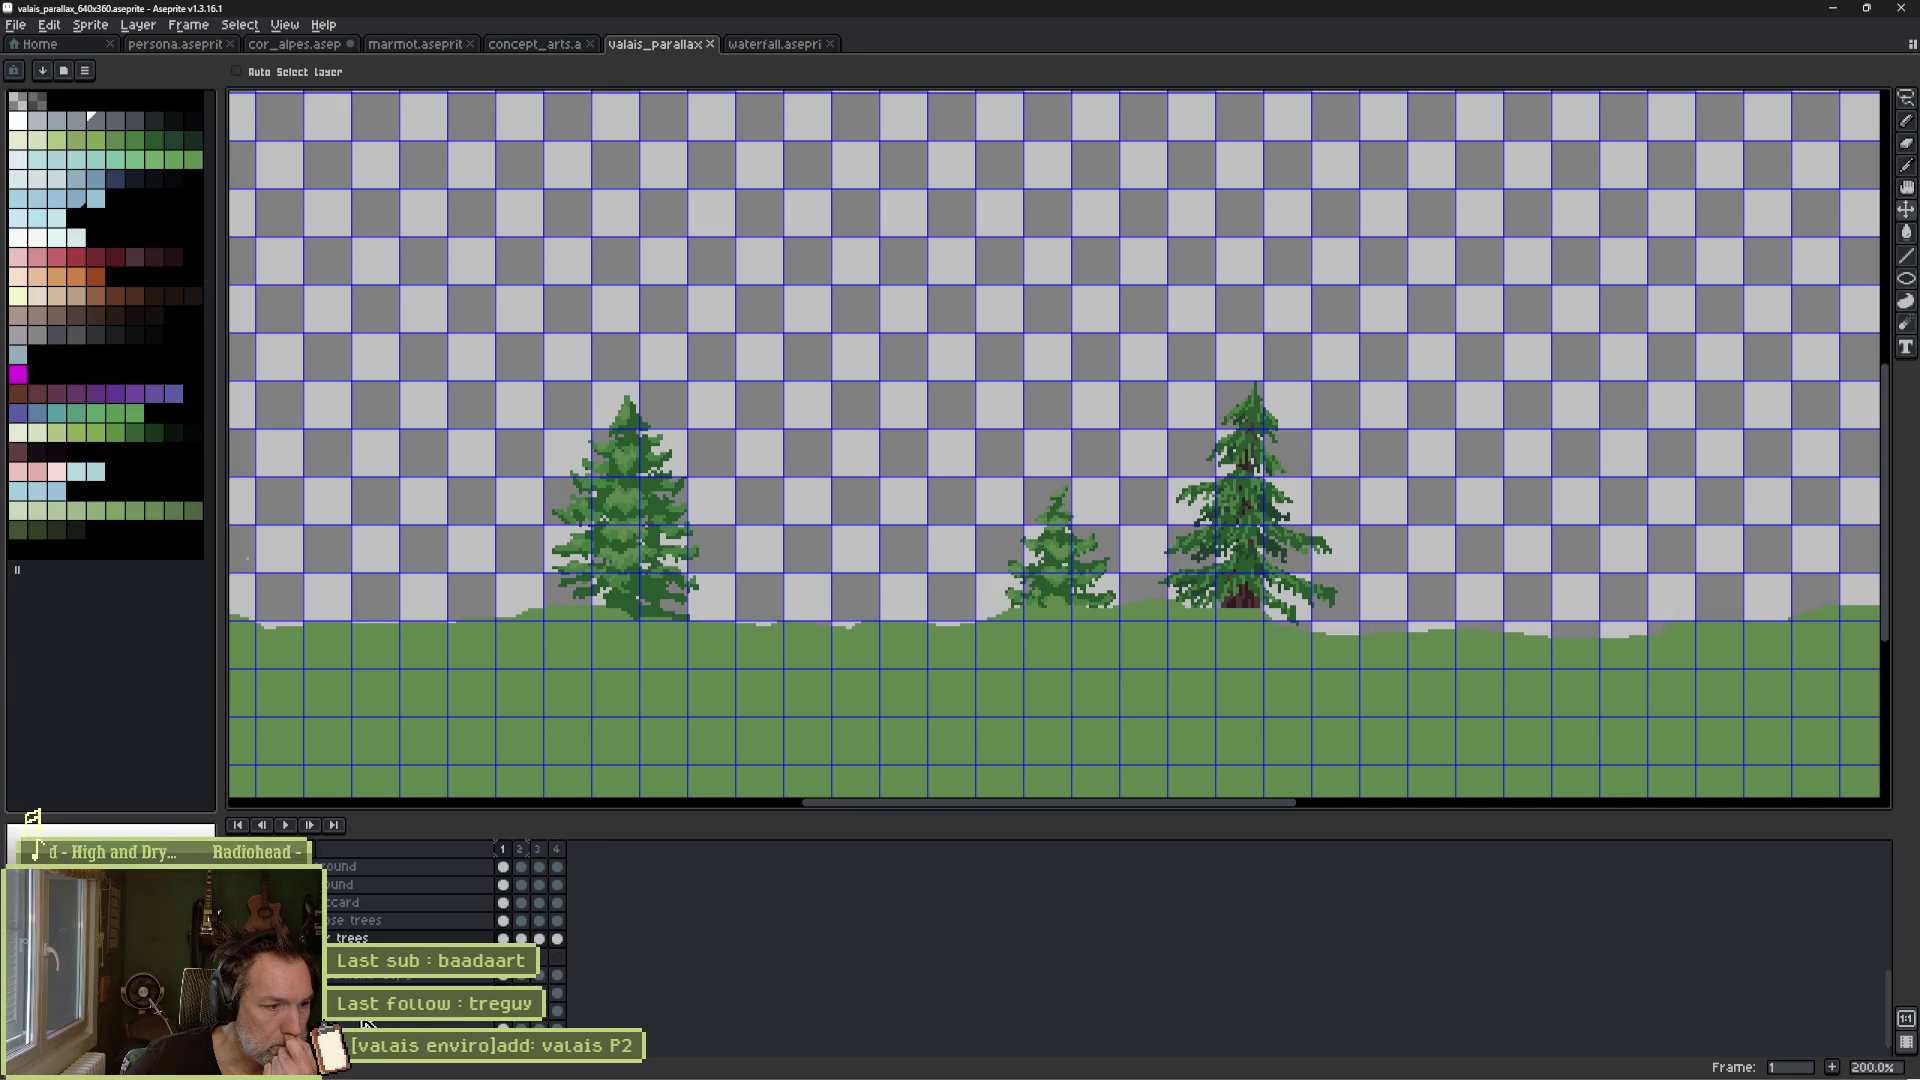
pyautogui.doubleClick(420, 1011)
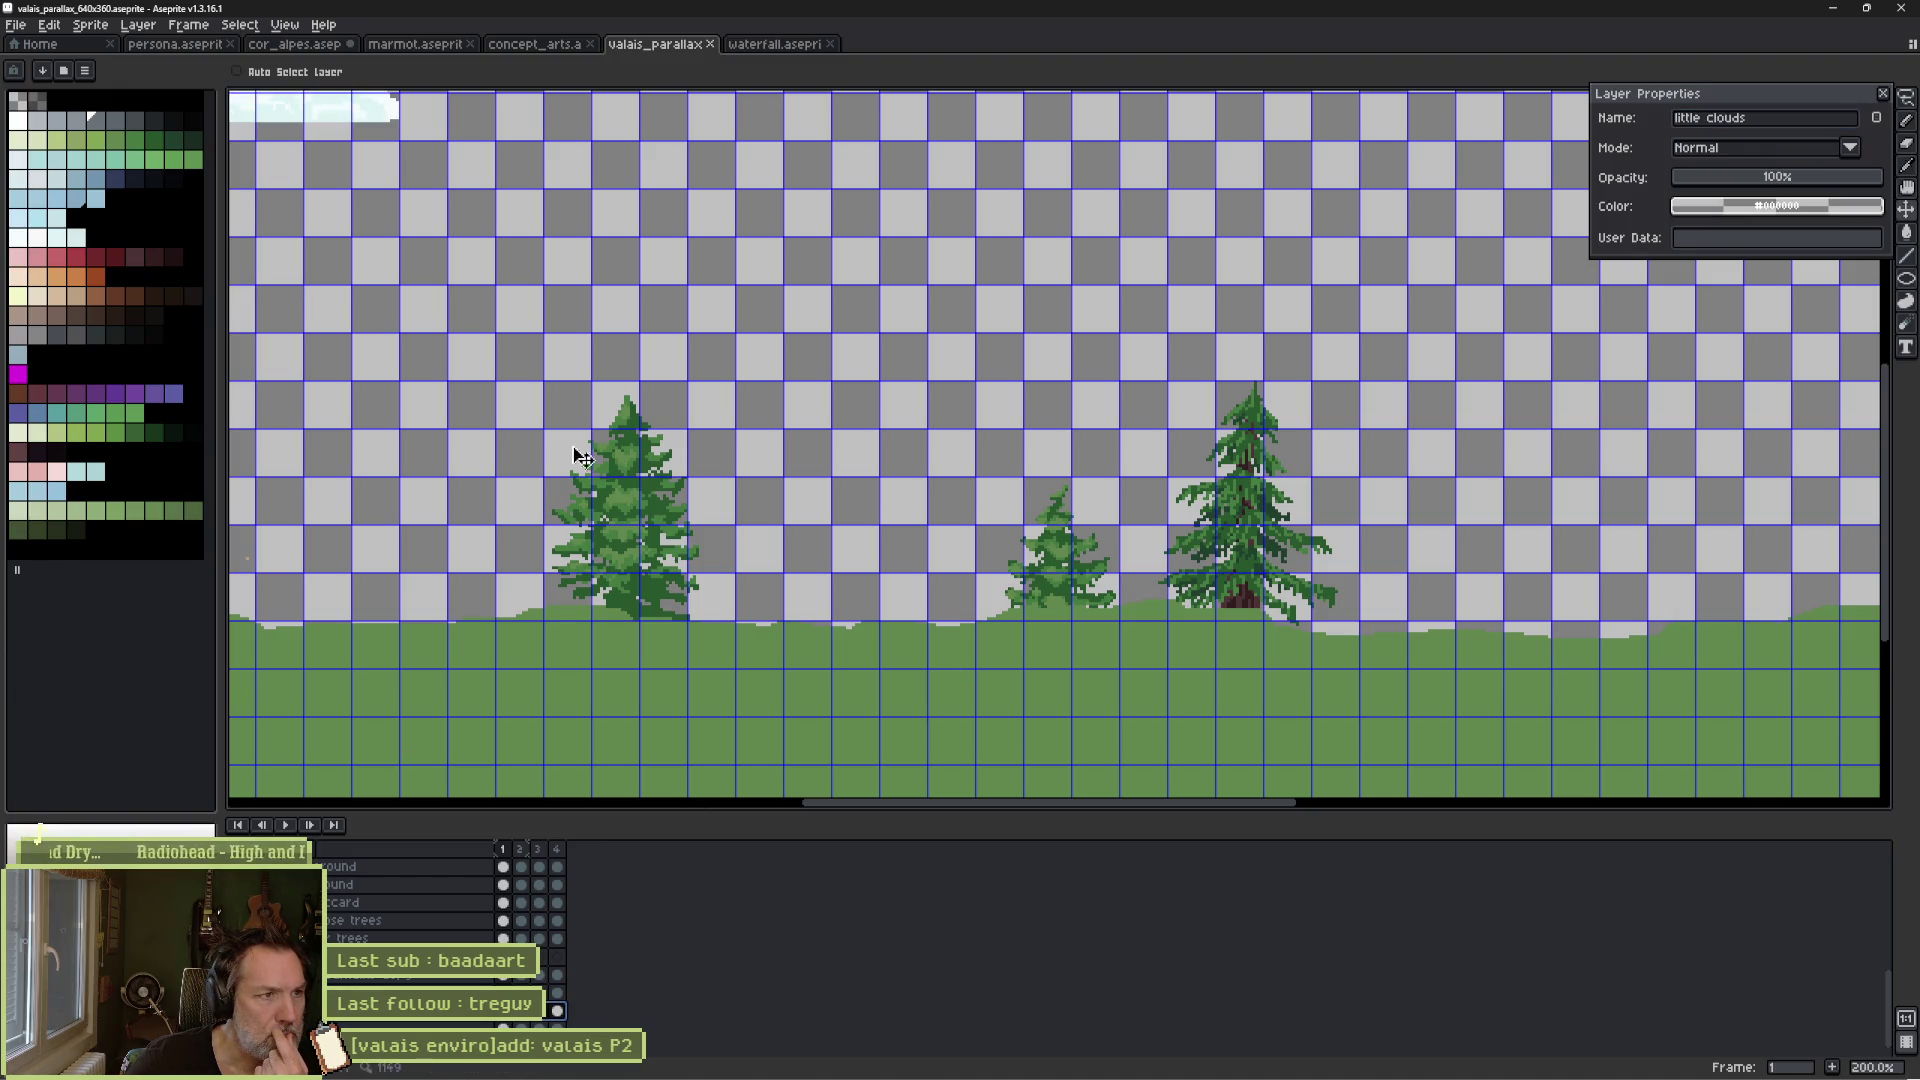
pyautogui.moveTo(574, 446); pyautogui.dragTo(929, 716)
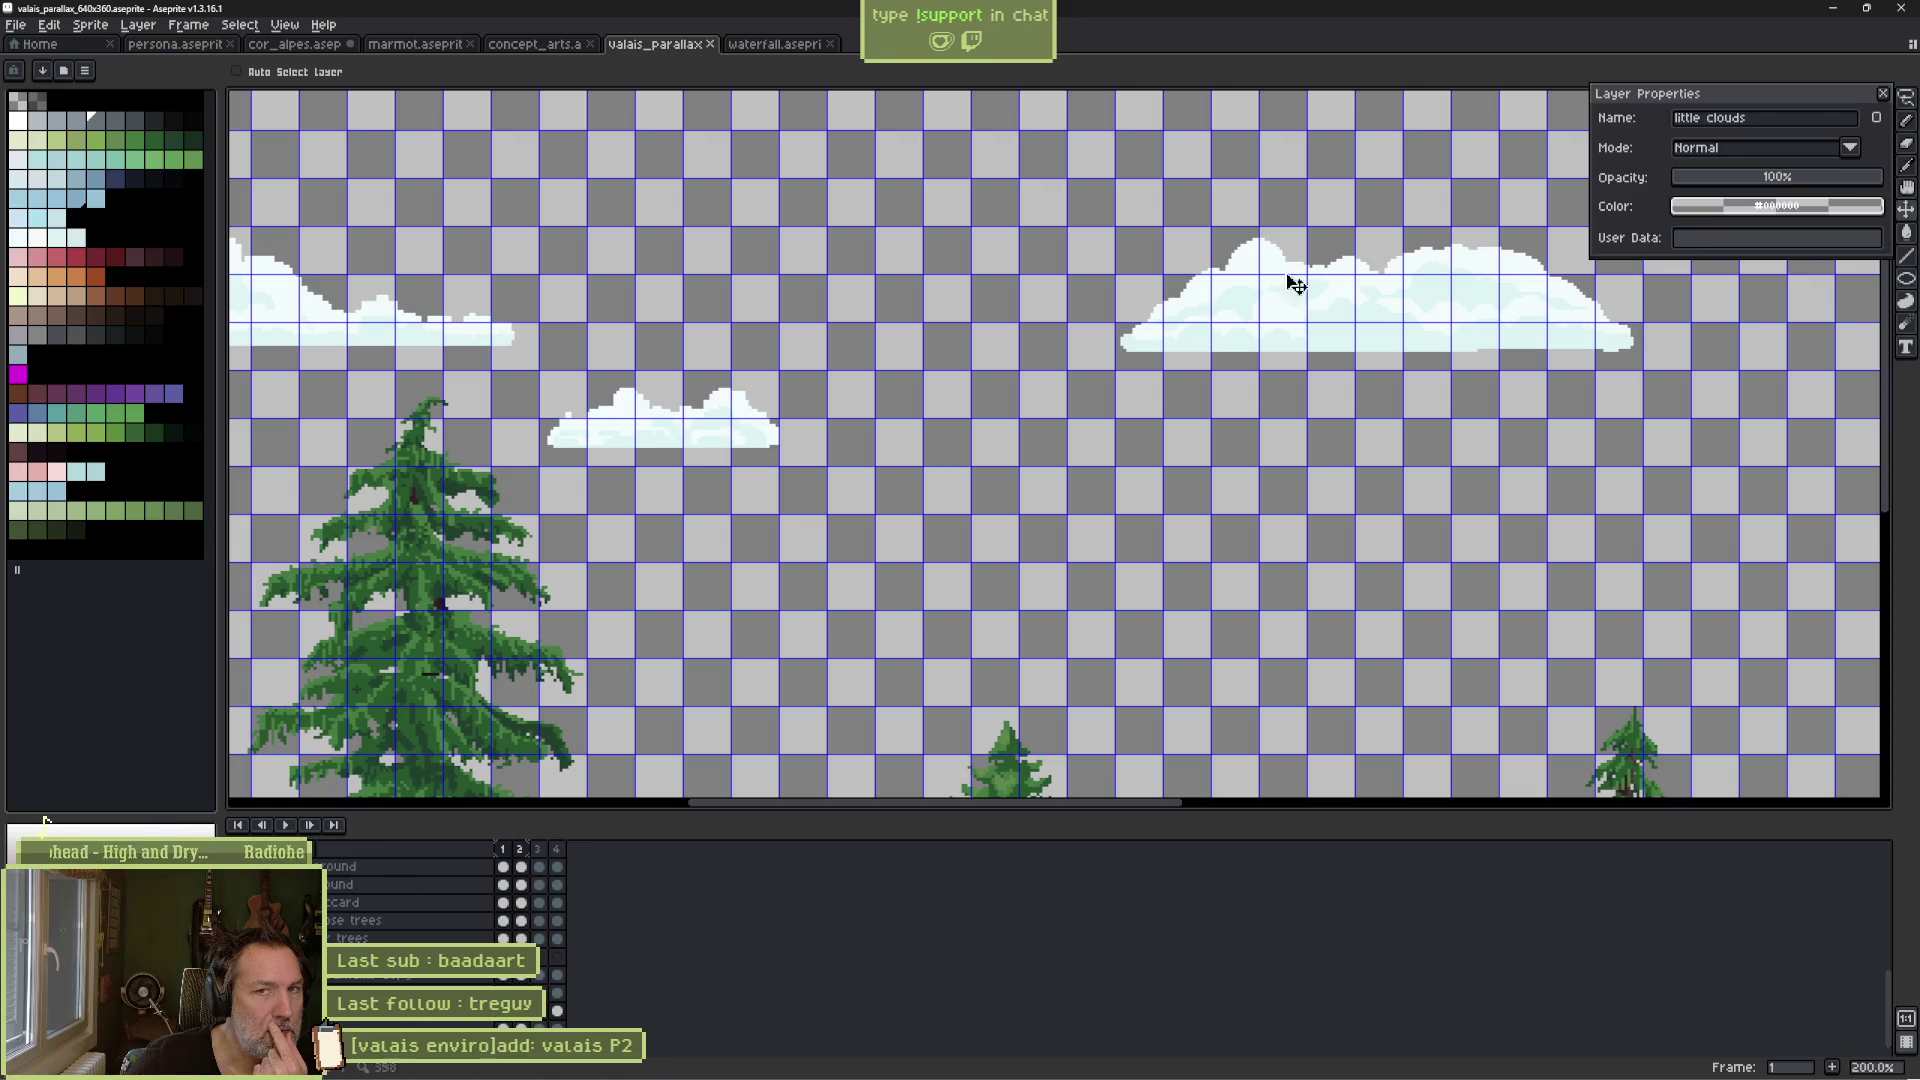
pyautogui.click(1831, 8)
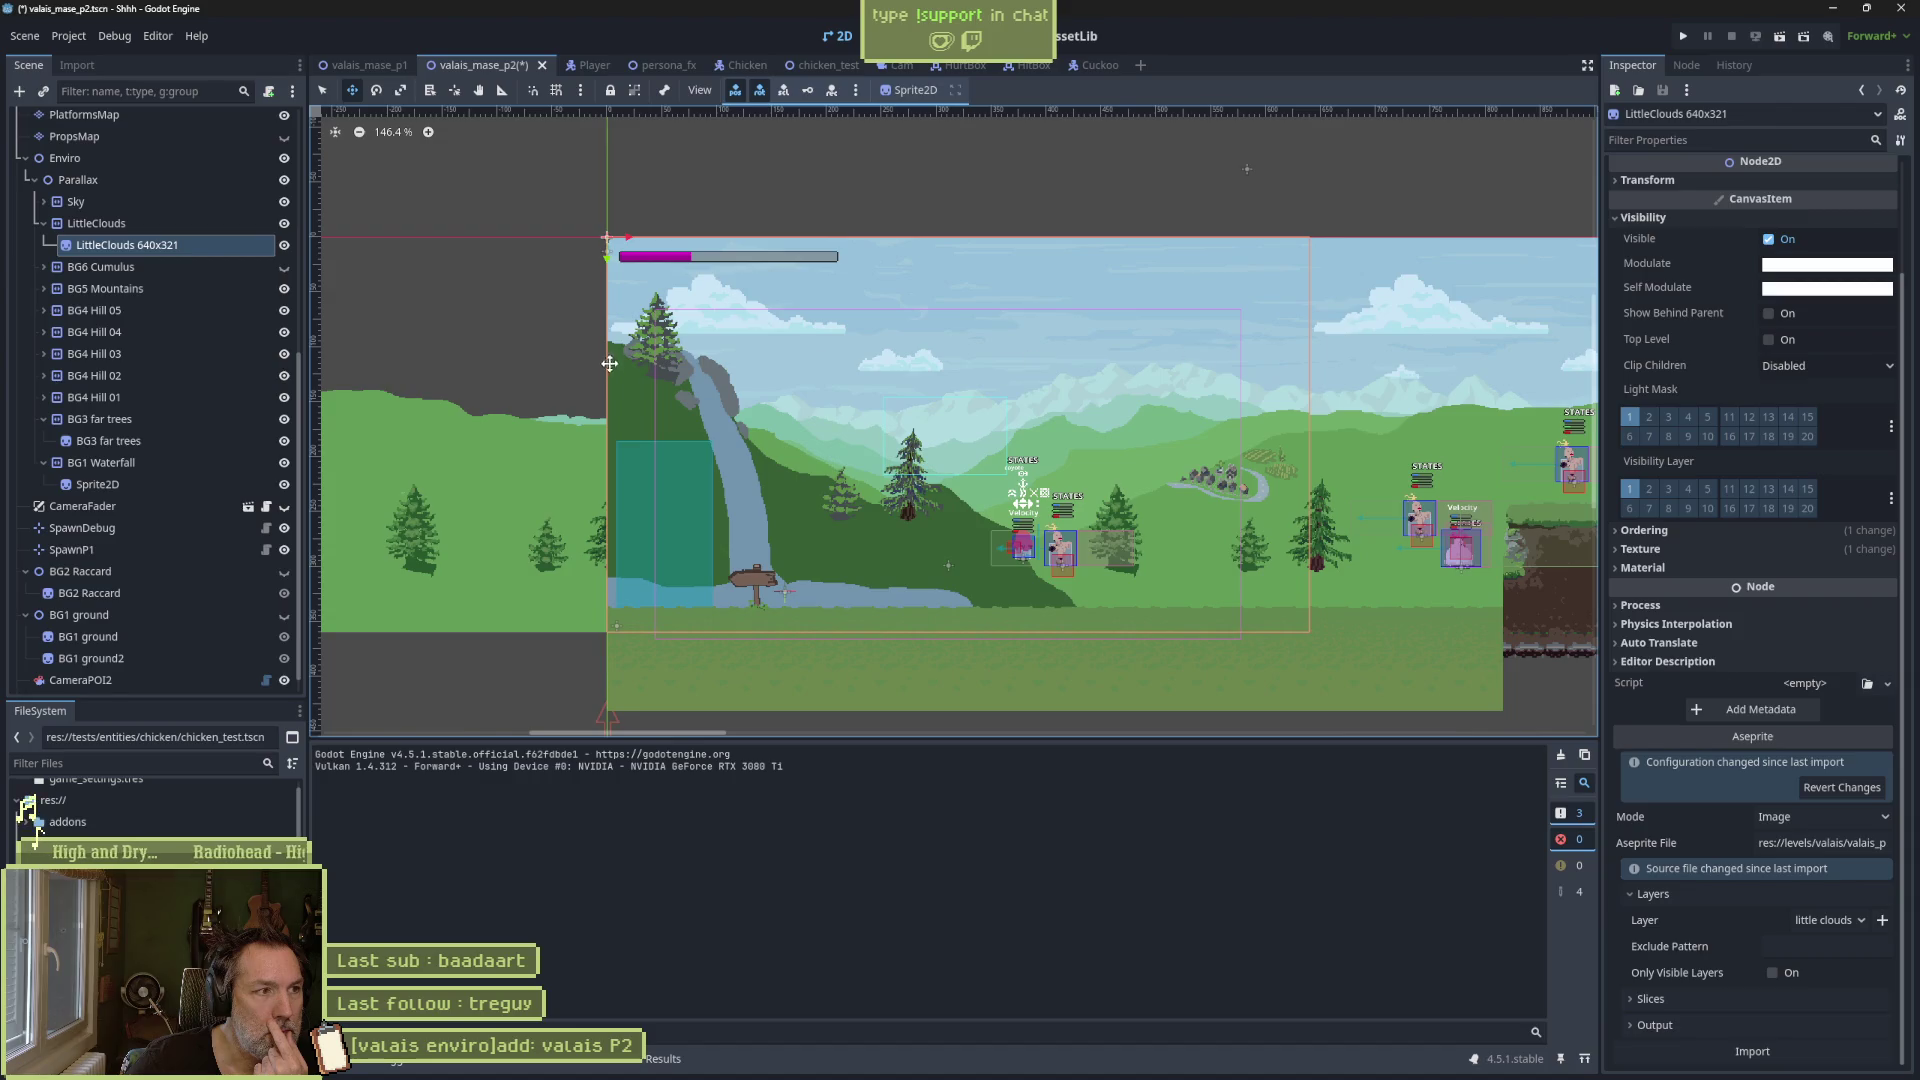
# - Look over the LittleClouds sprite and layer settings, closing the modulate colour picker unchanged
pyautogui.click(1679, 548)
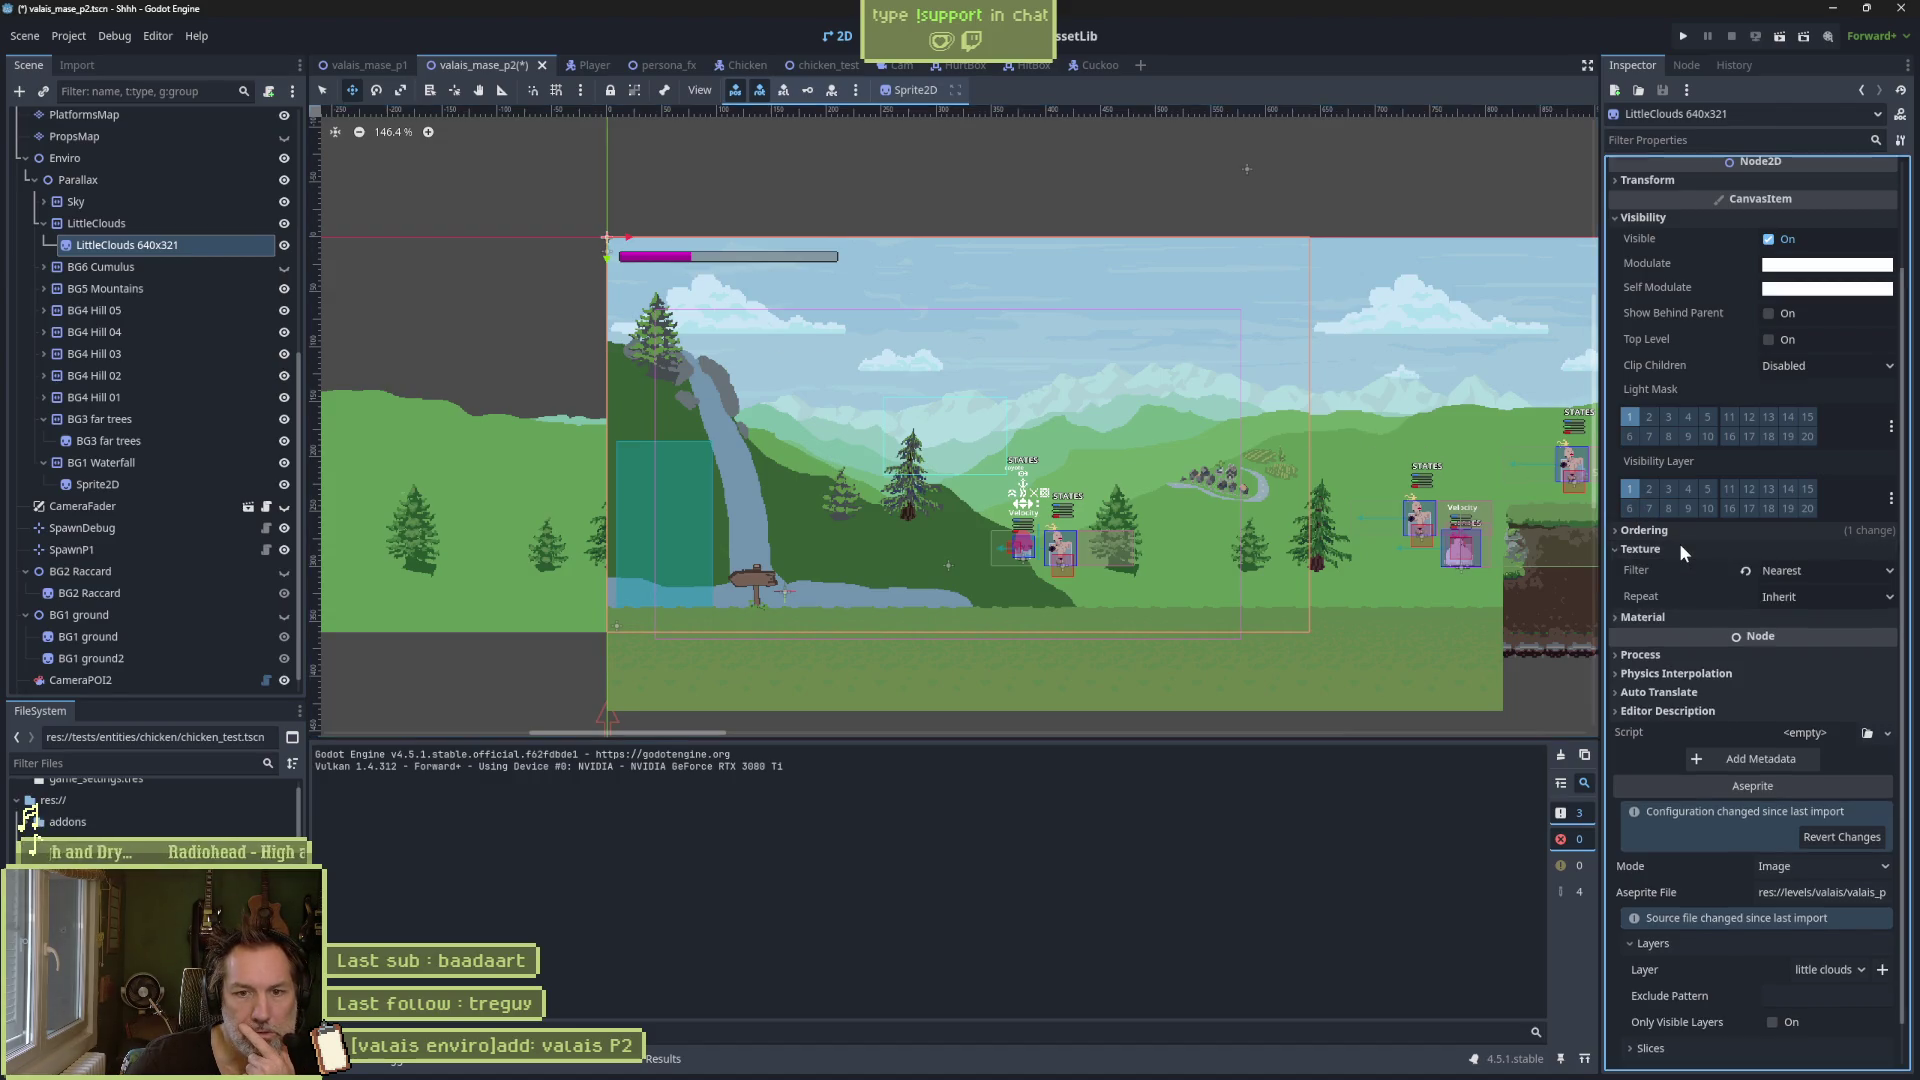
pyautogui.click(1678, 545)
pyautogui.click(1670, 570)
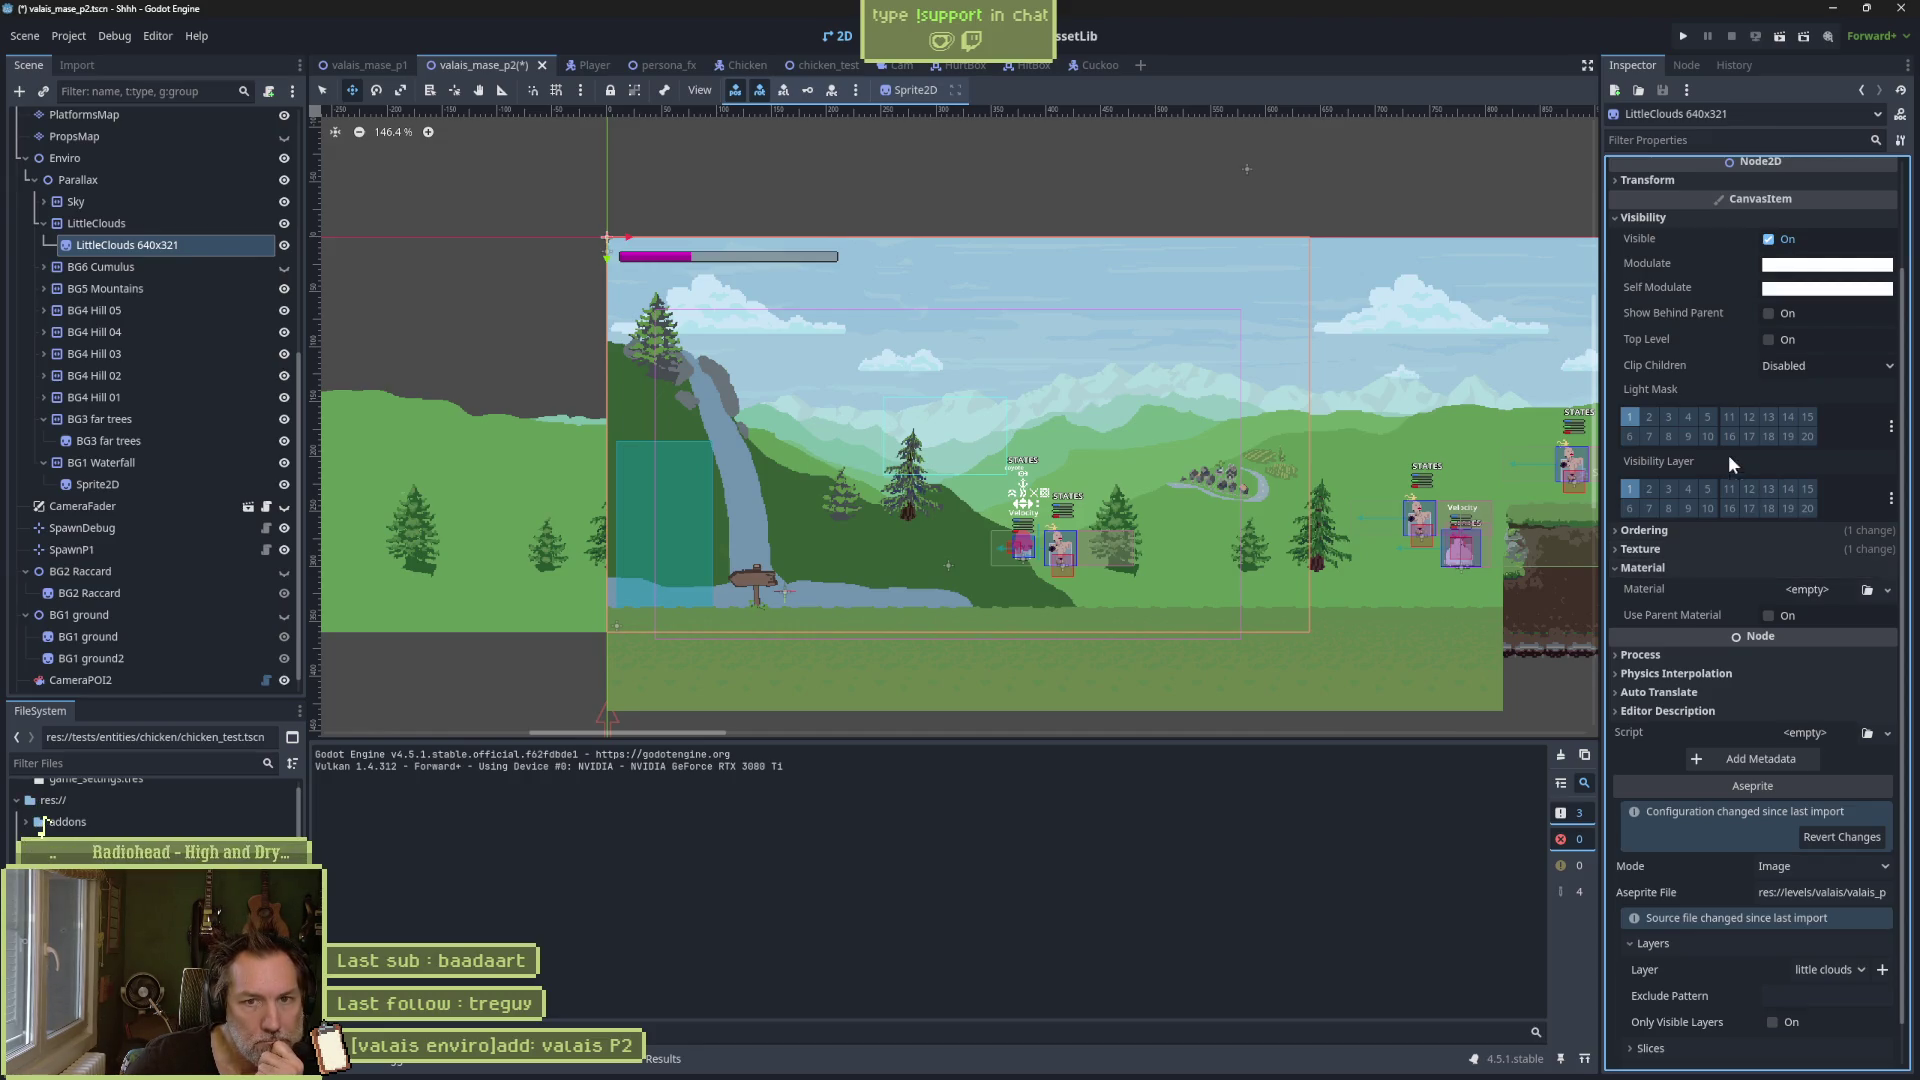
pyautogui.click(1821, 265)
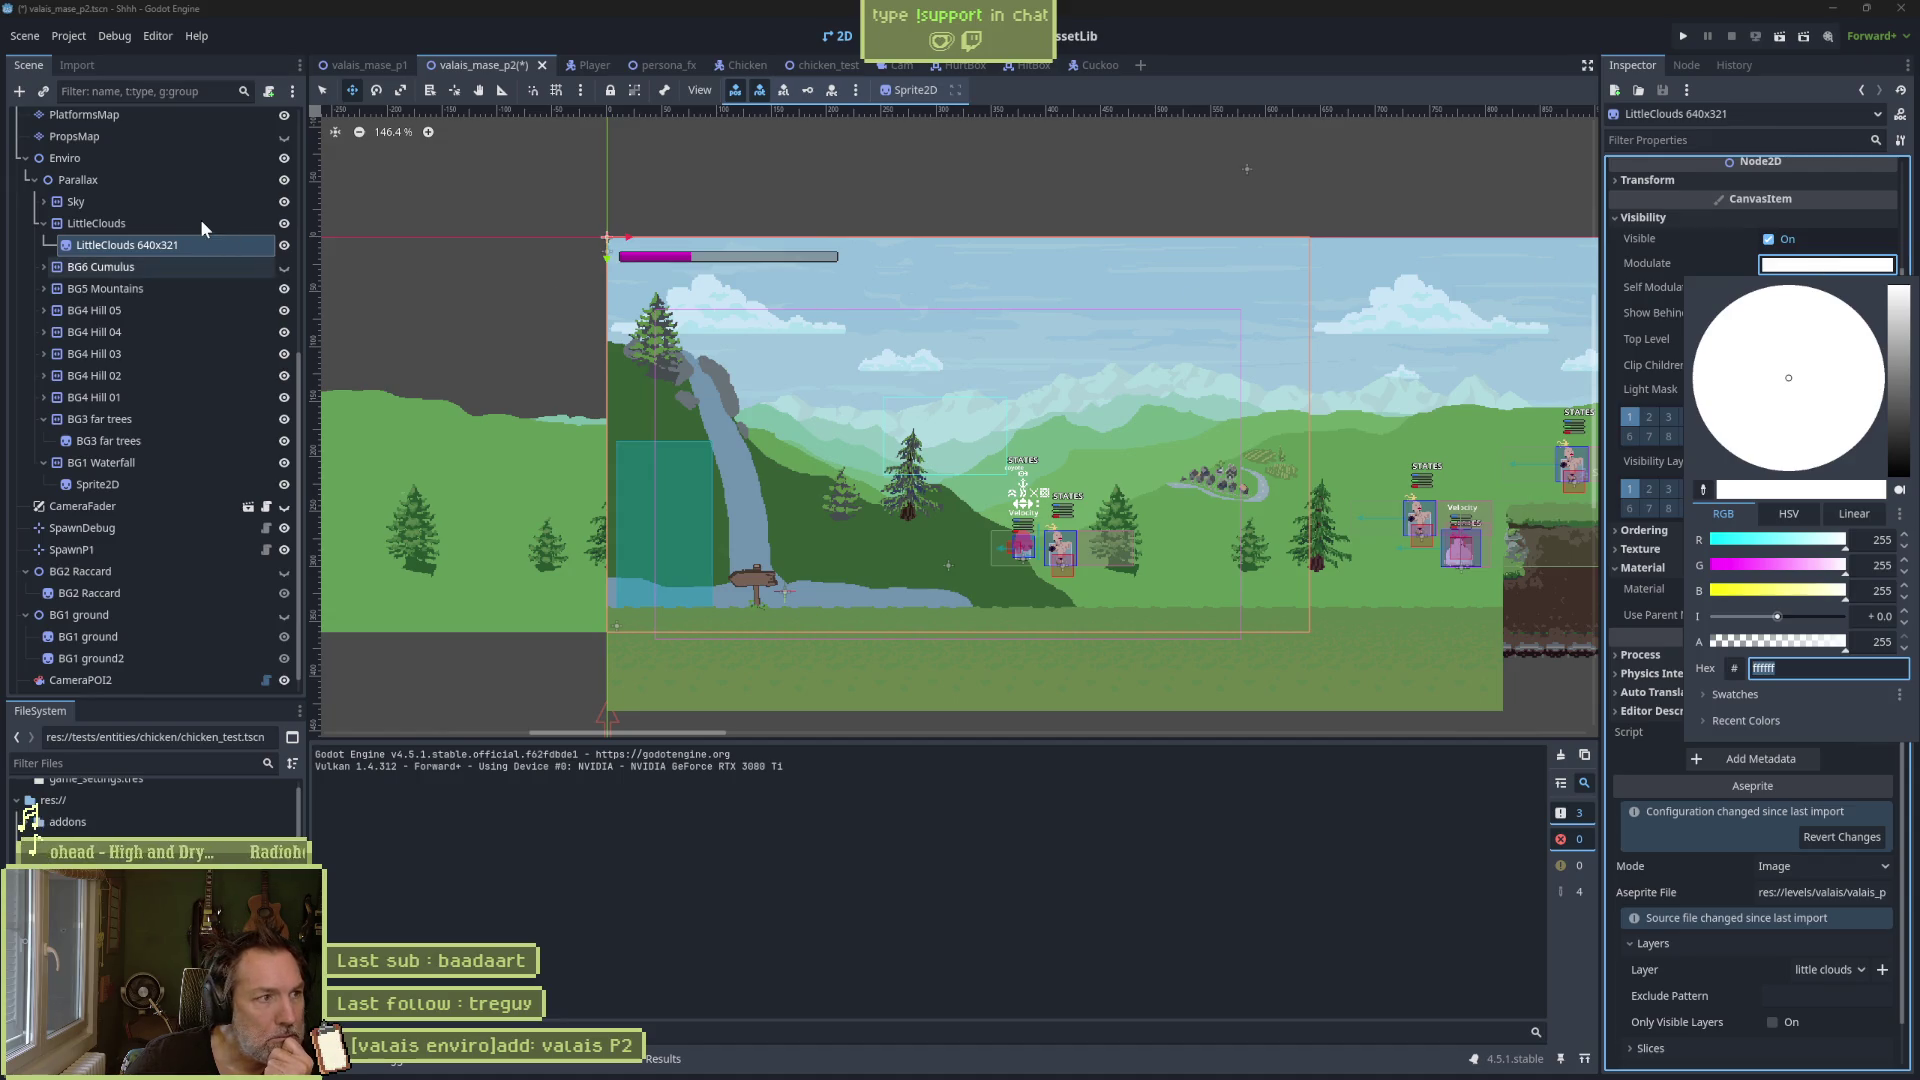
pyautogui.click(96, 223)
pyautogui.click(96, 223)
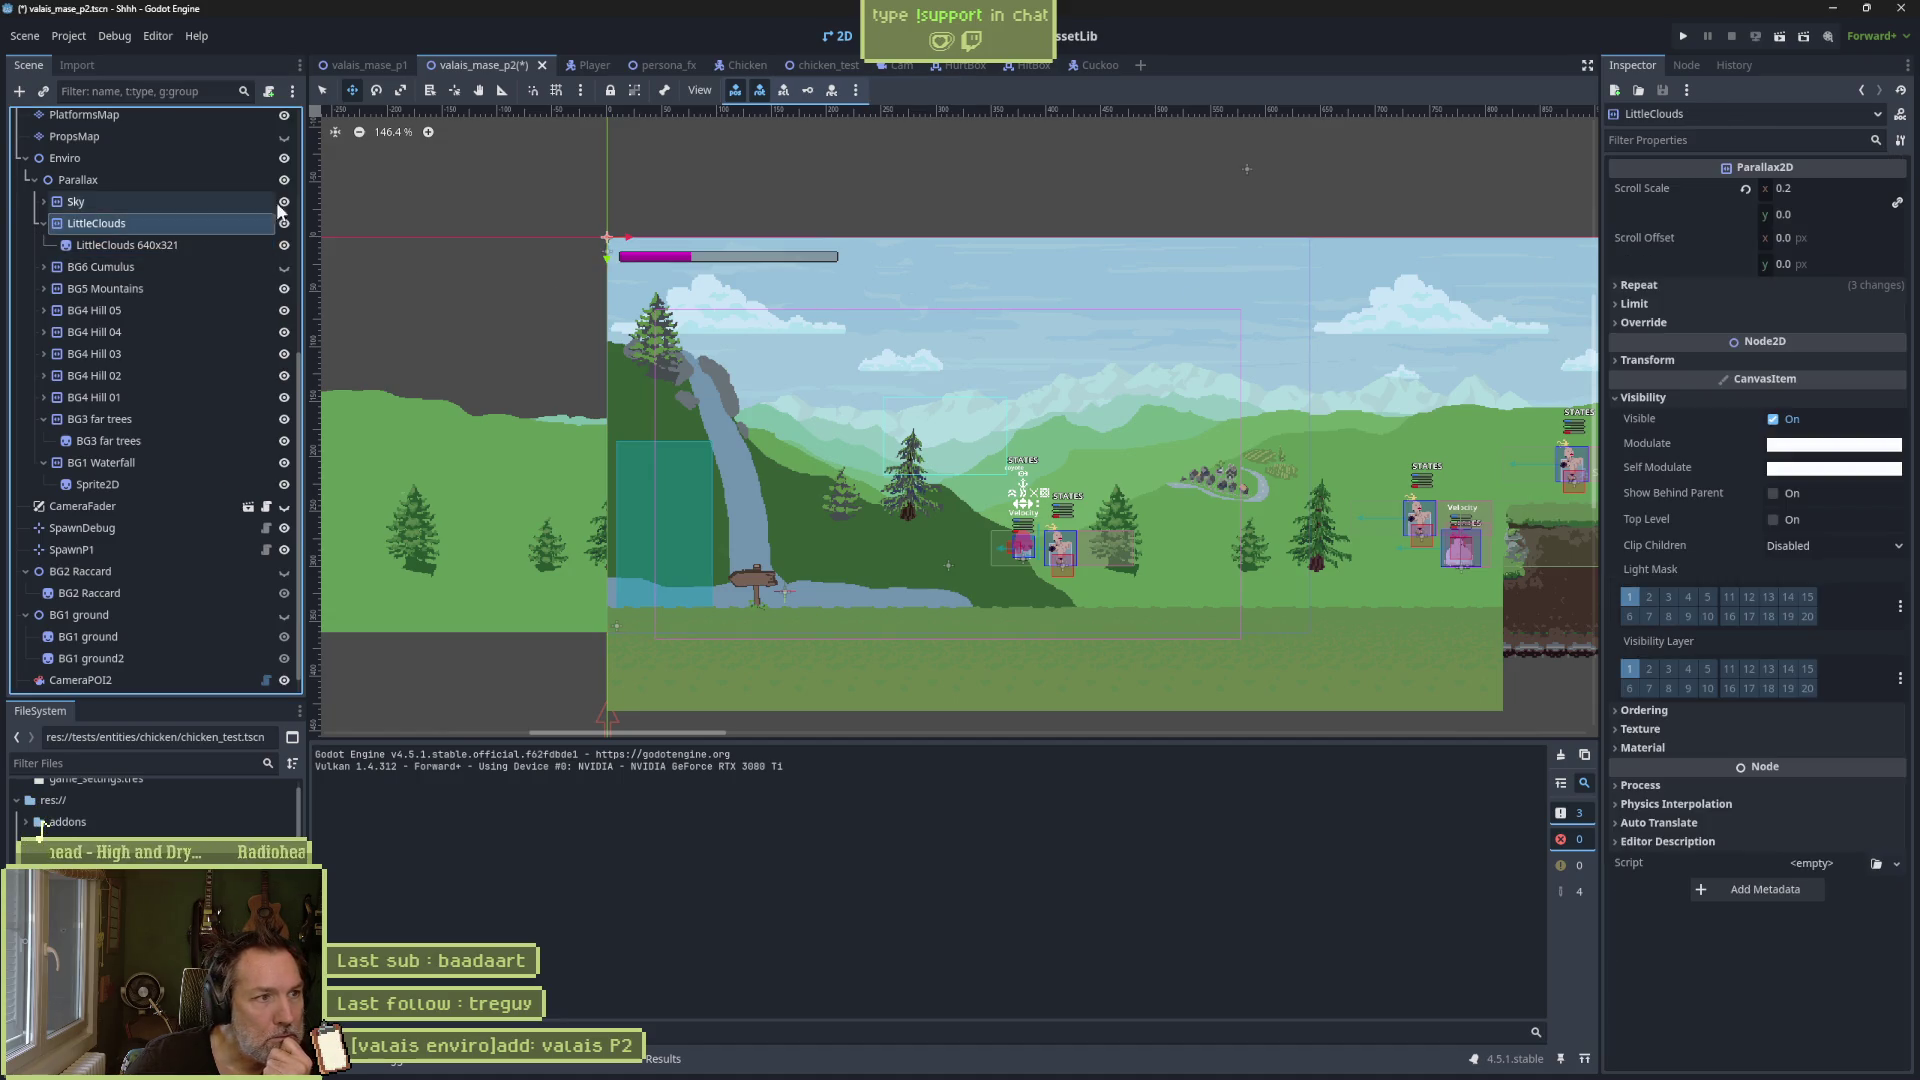
pyautogui.click(1779, 445)
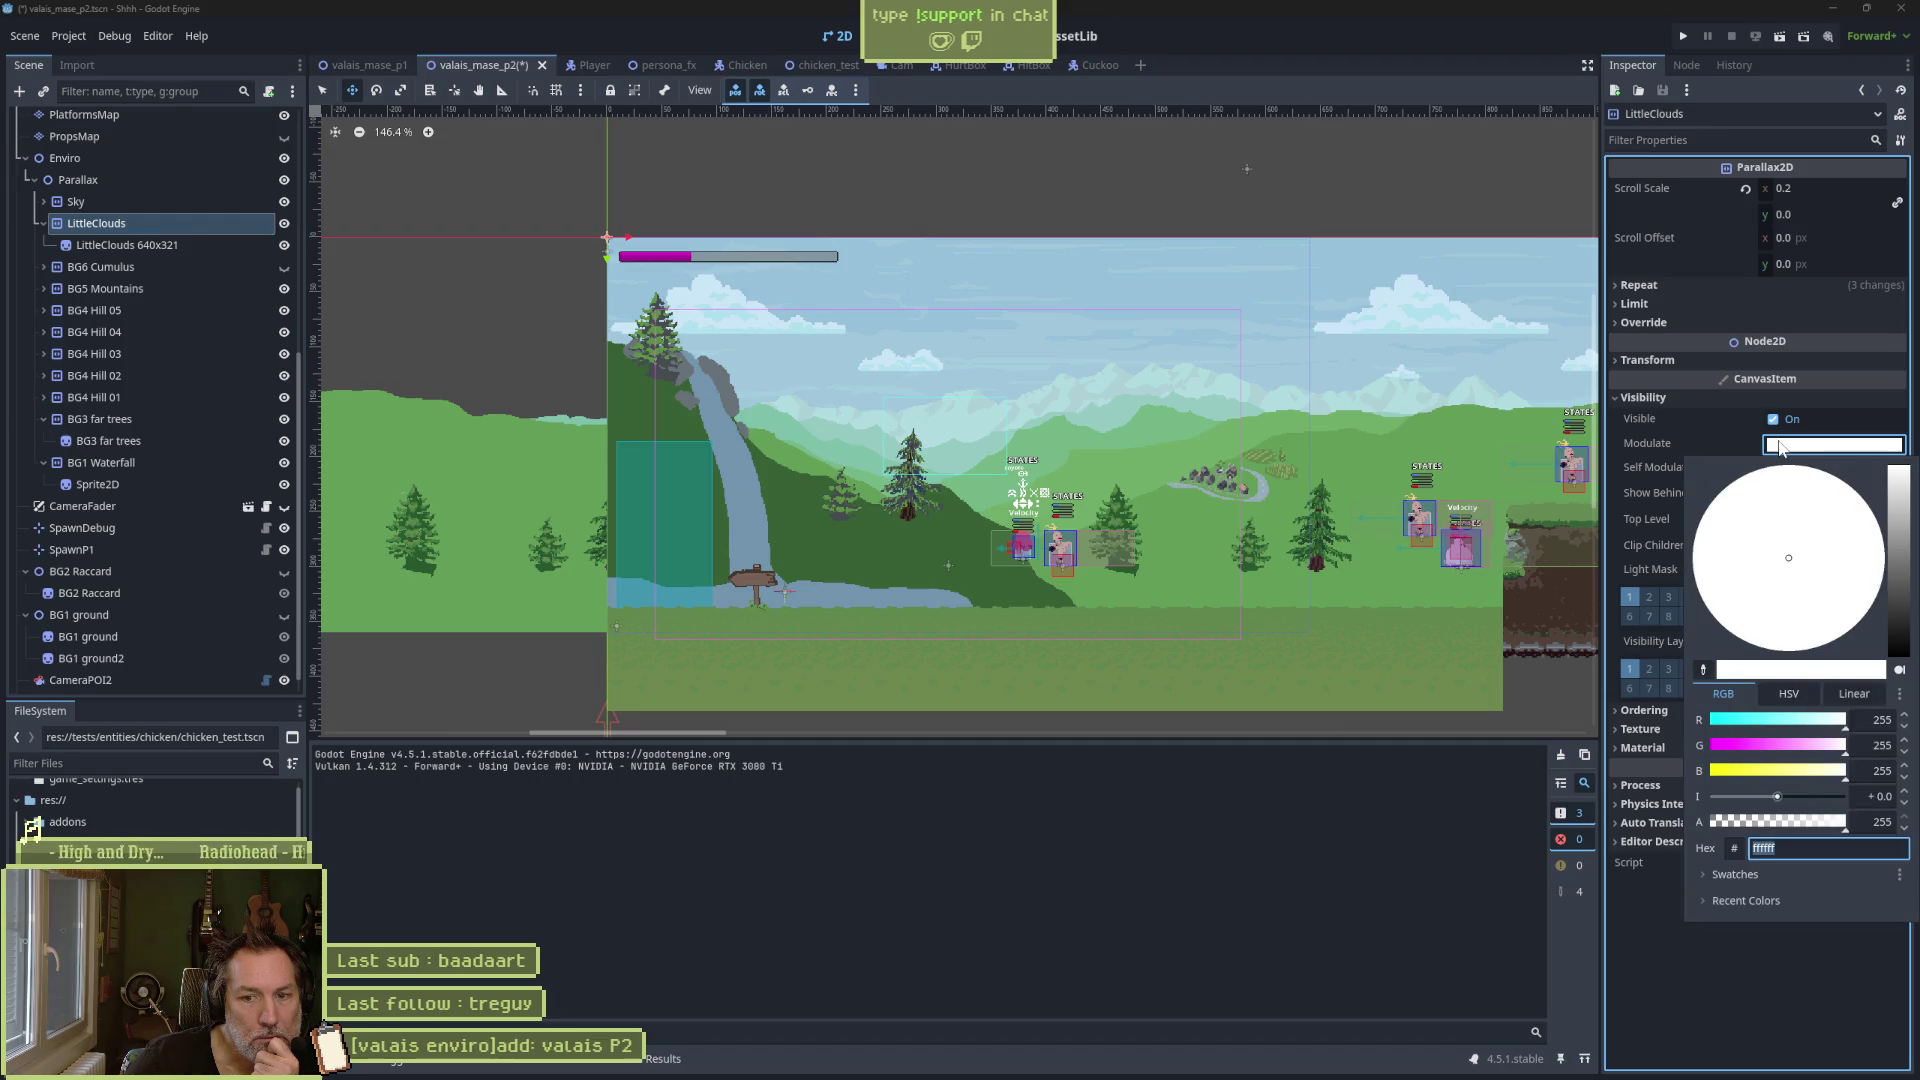
pyautogui.click(1687, 342)
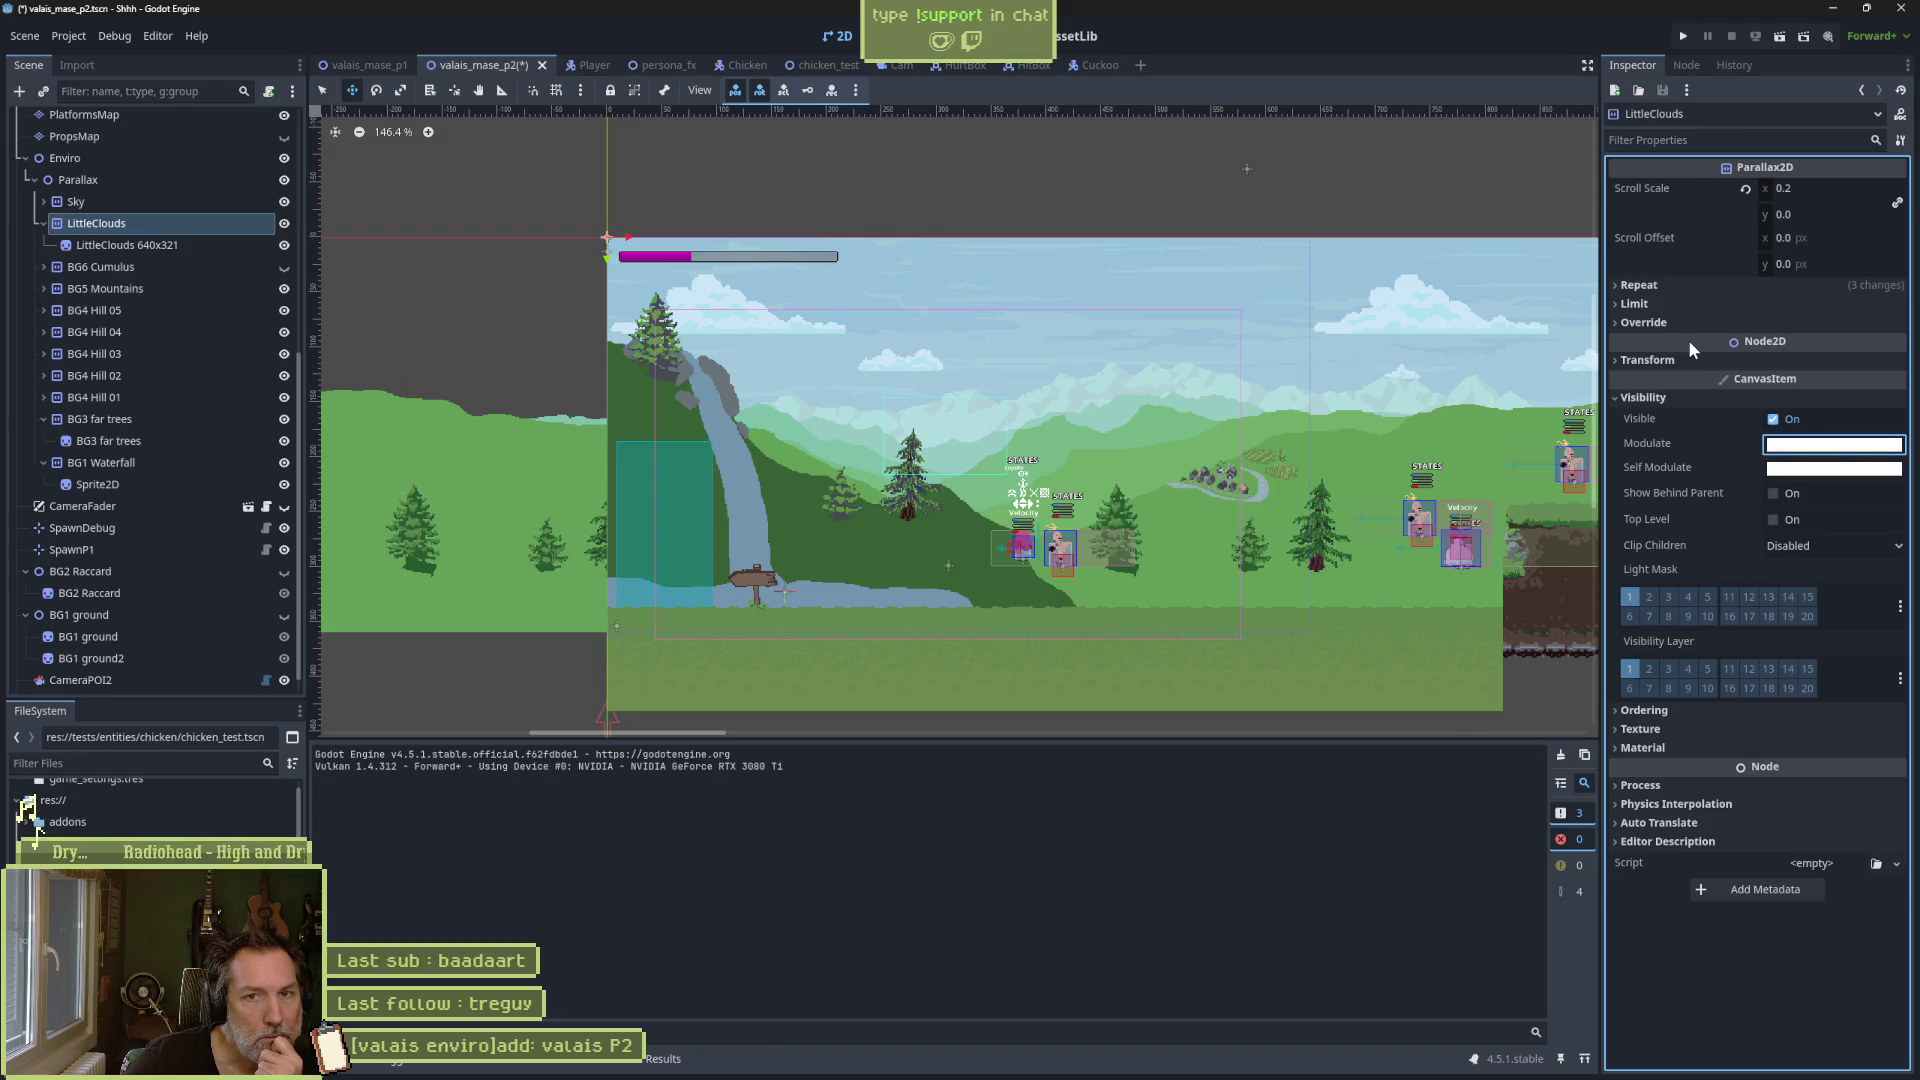
# - Reimport the little clouds Aseprite layer into the LittleClouds 640x321 sprite
pyautogui.click(127, 245)
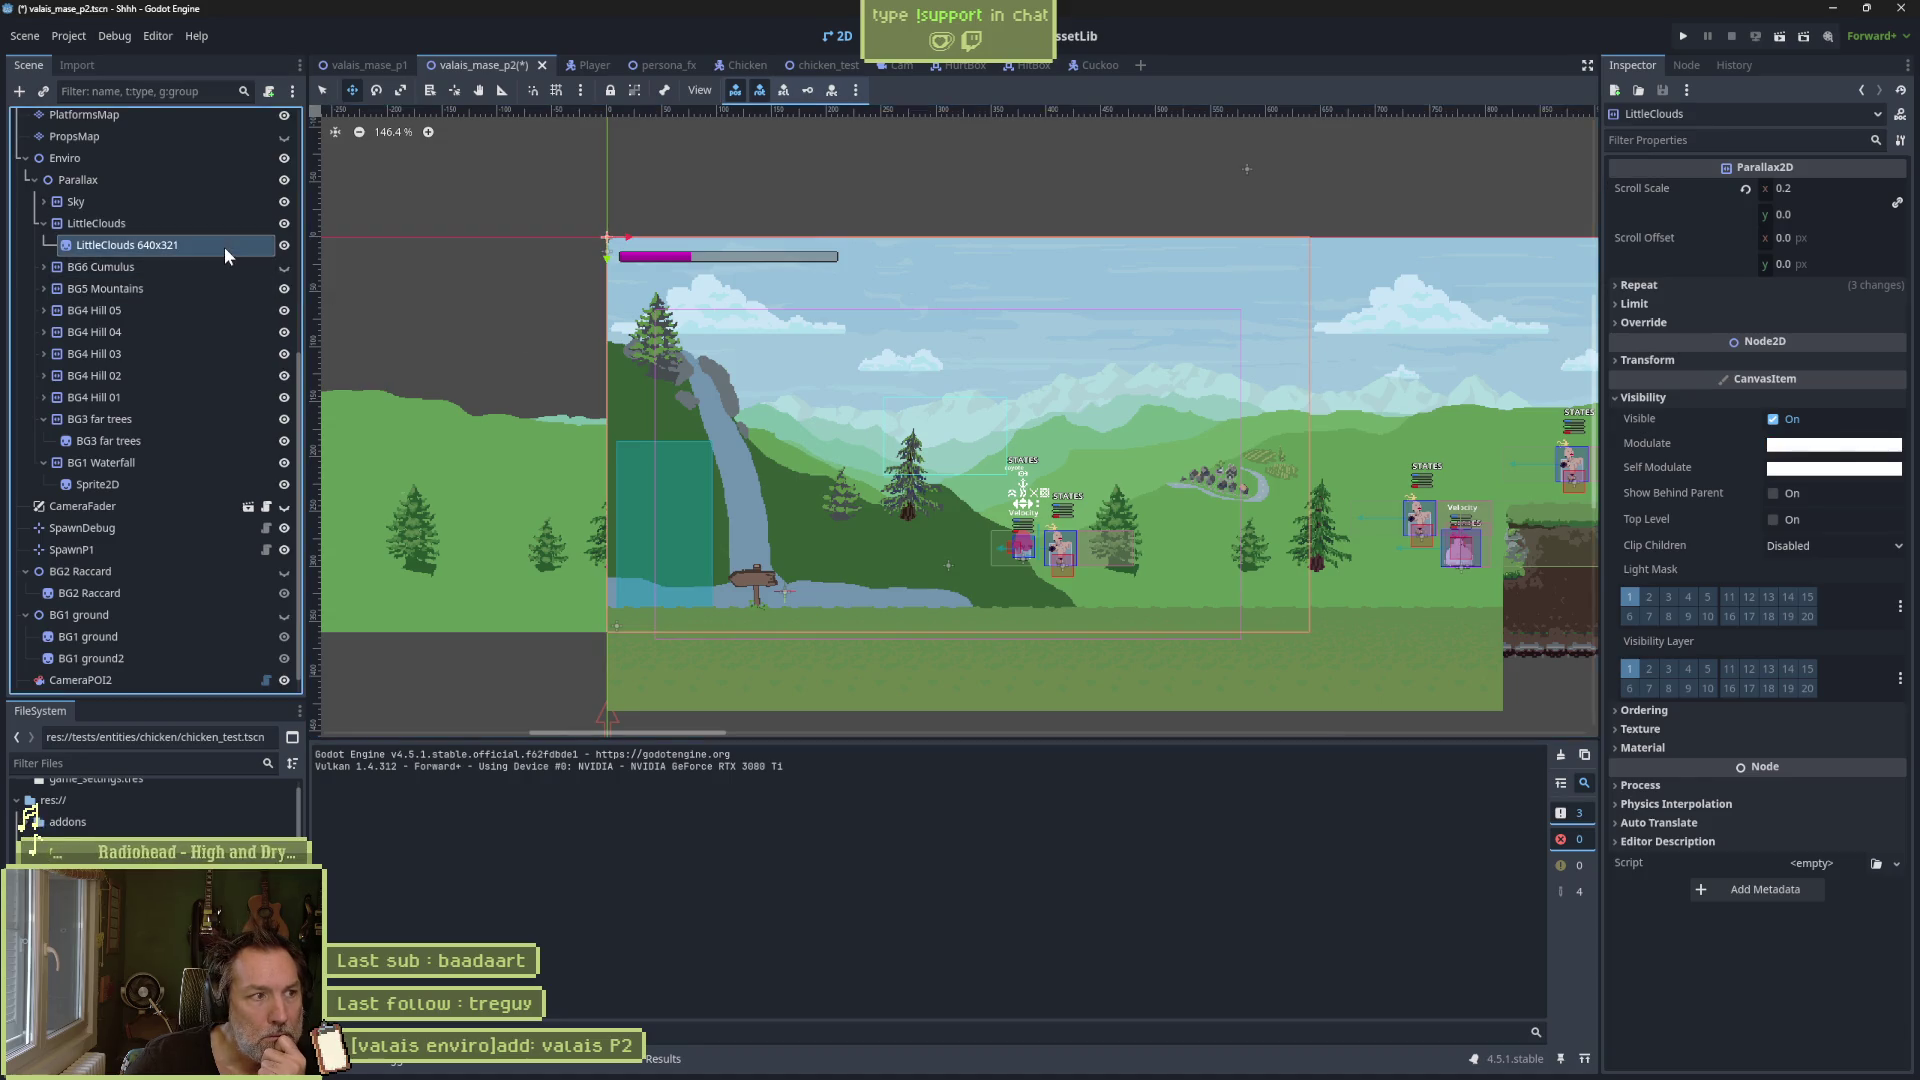
pyautogui.click(1841, 837)
pyautogui.click(1751, 1051)
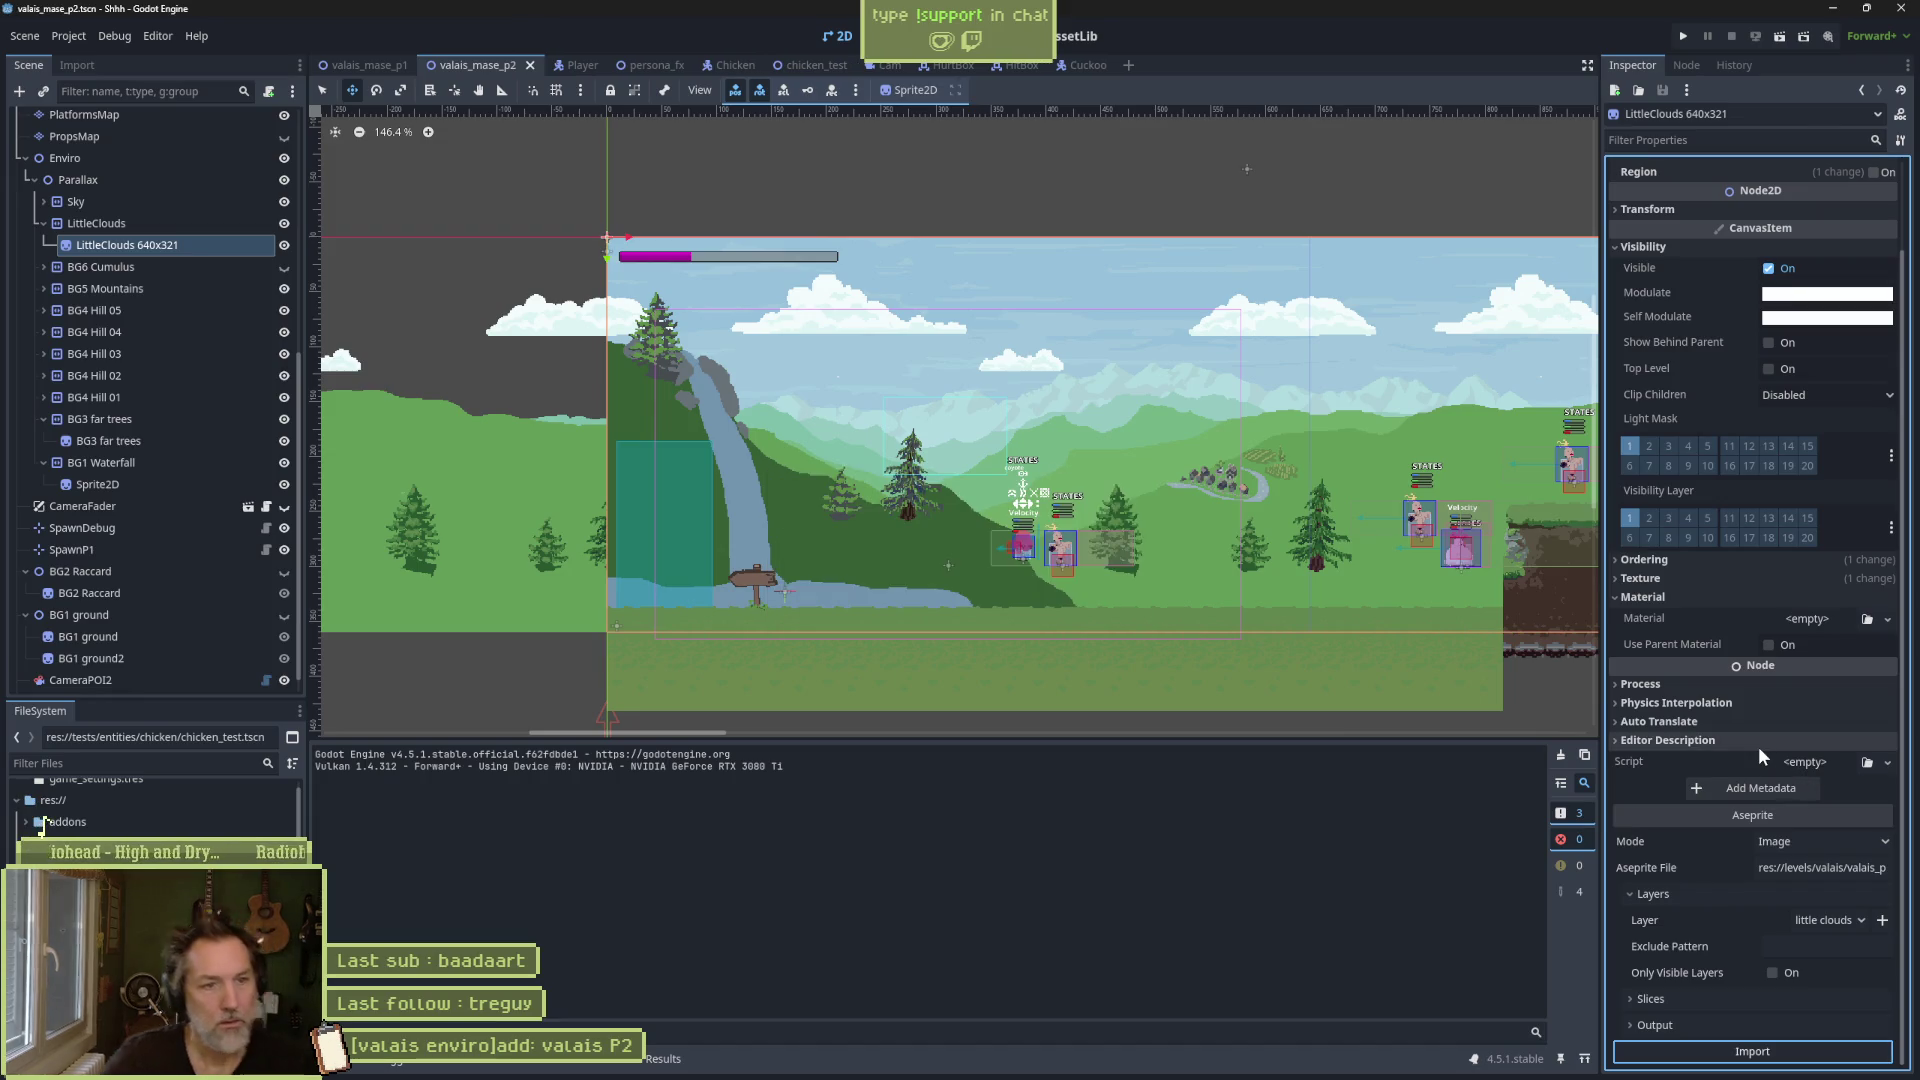
pyautogui.press('F6')
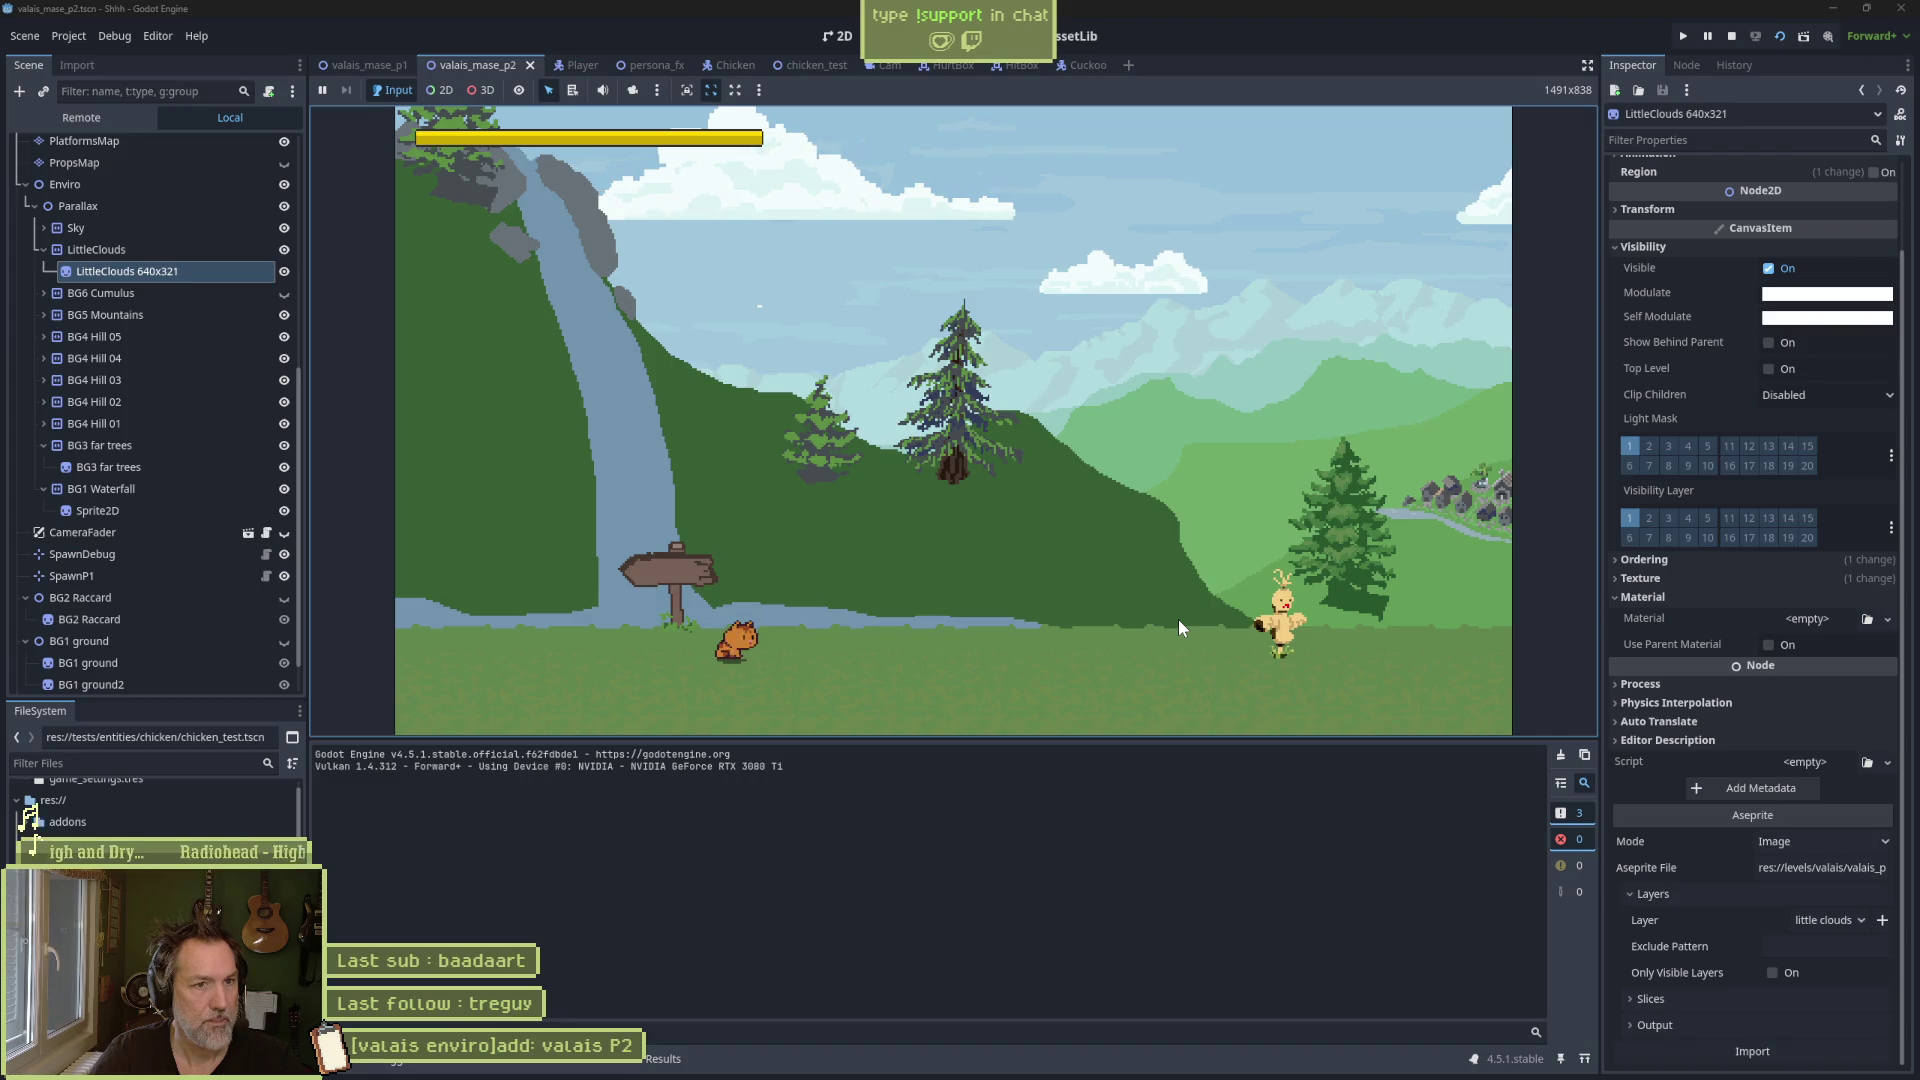
pyautogui.press('Left')
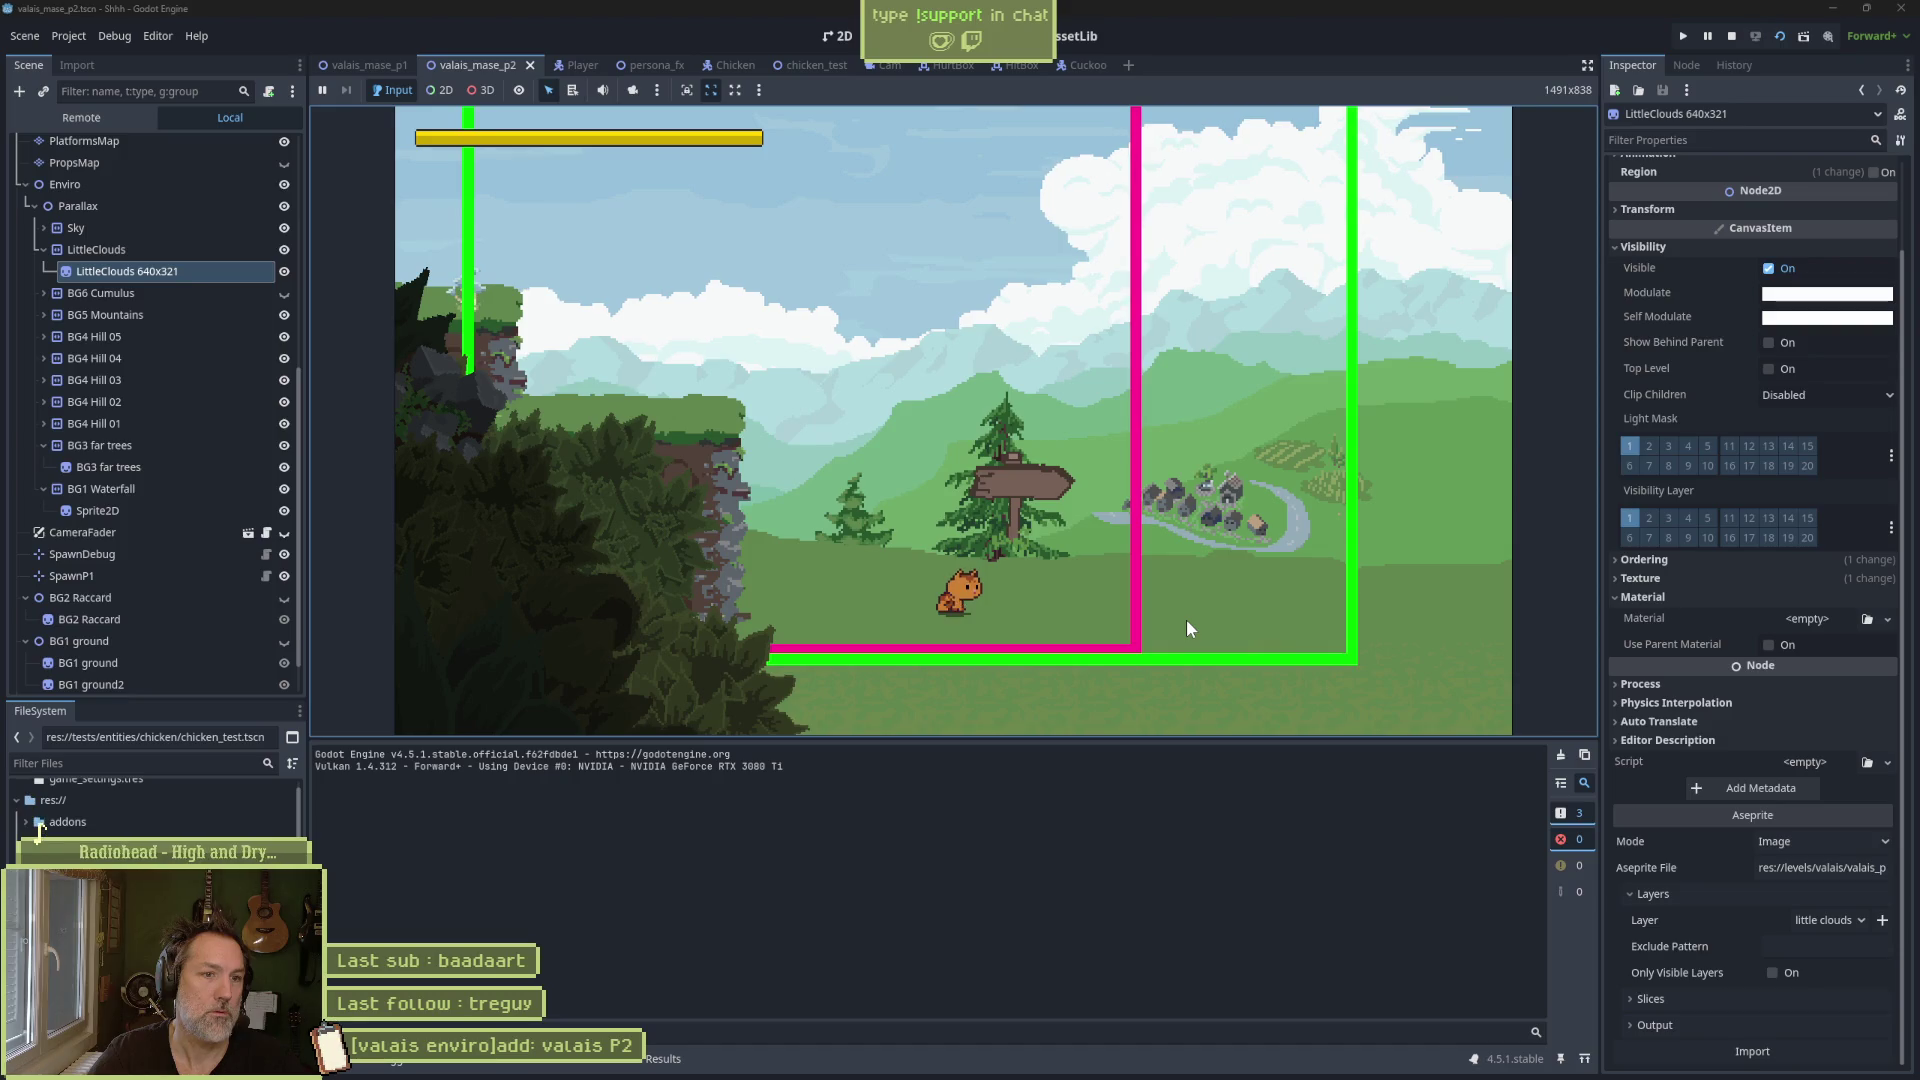
pyautogui.press('Right')
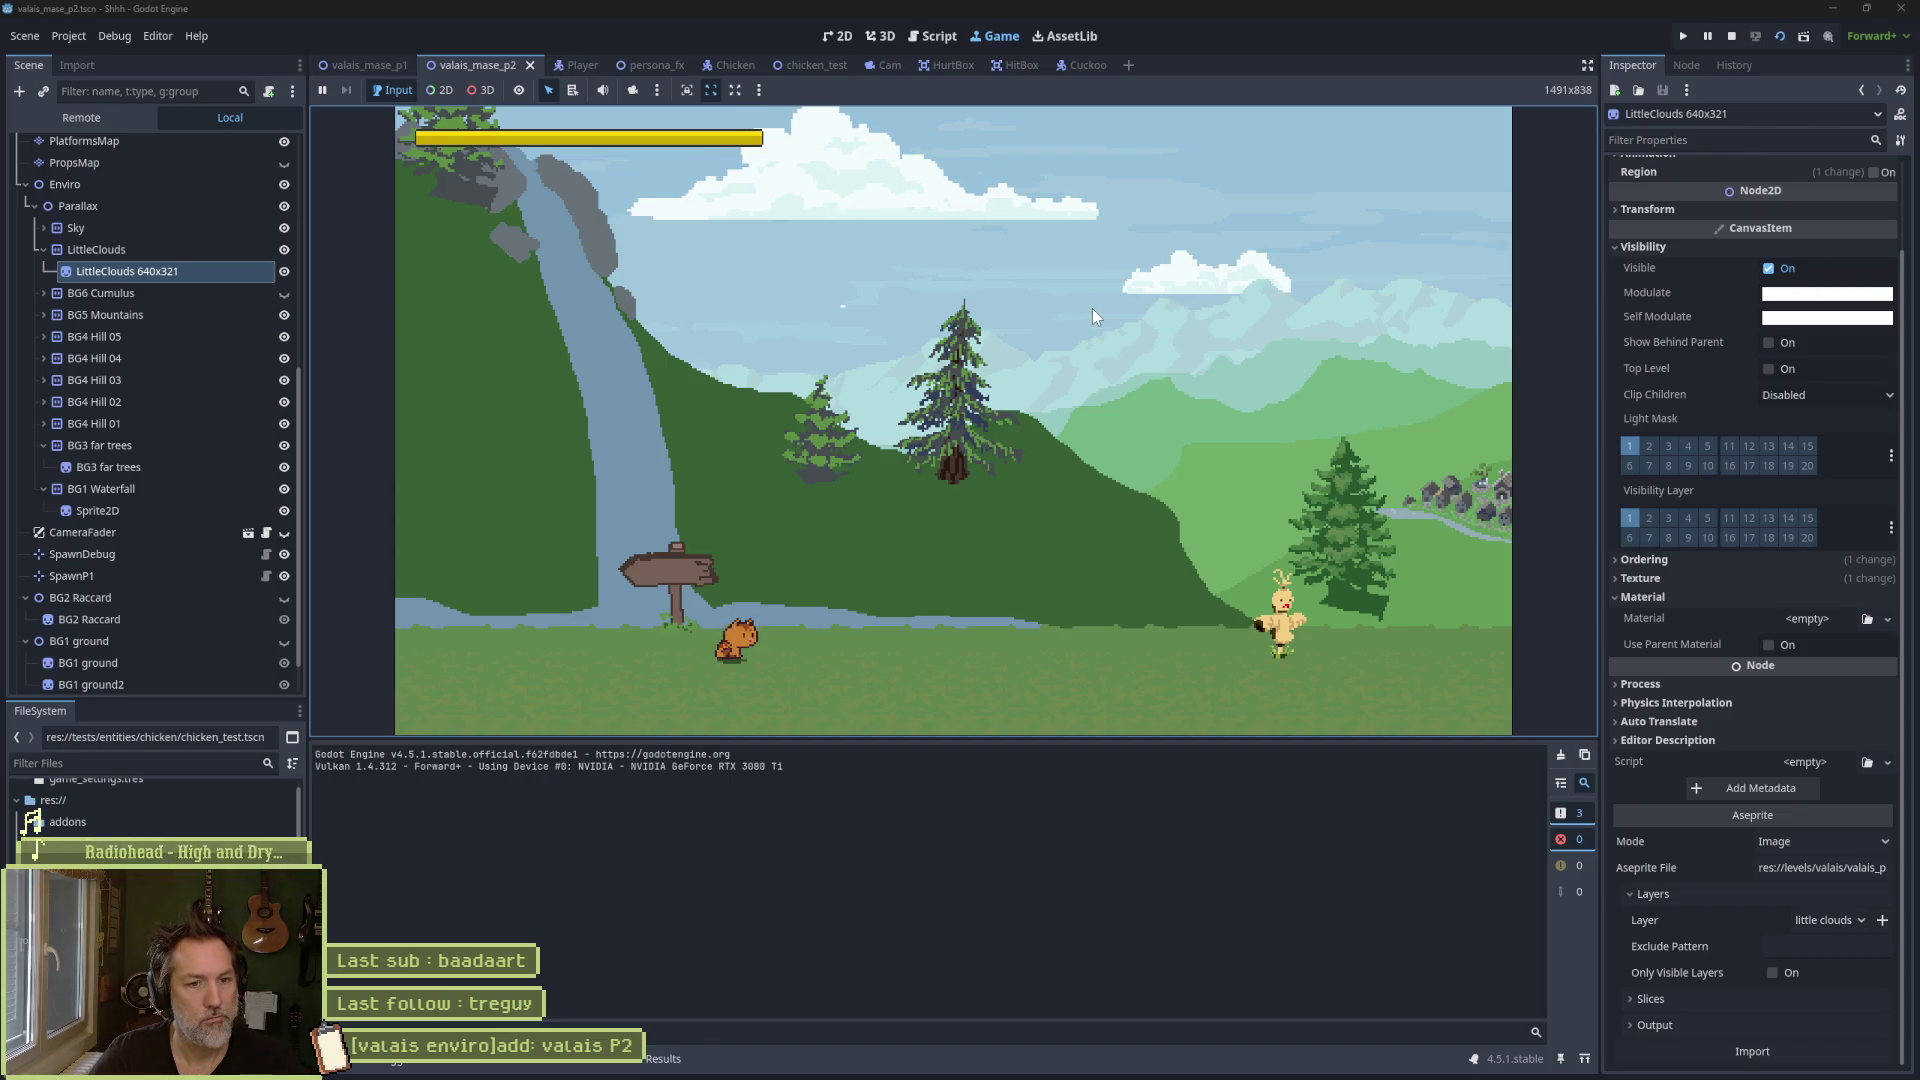
pyautogui.press('Right')
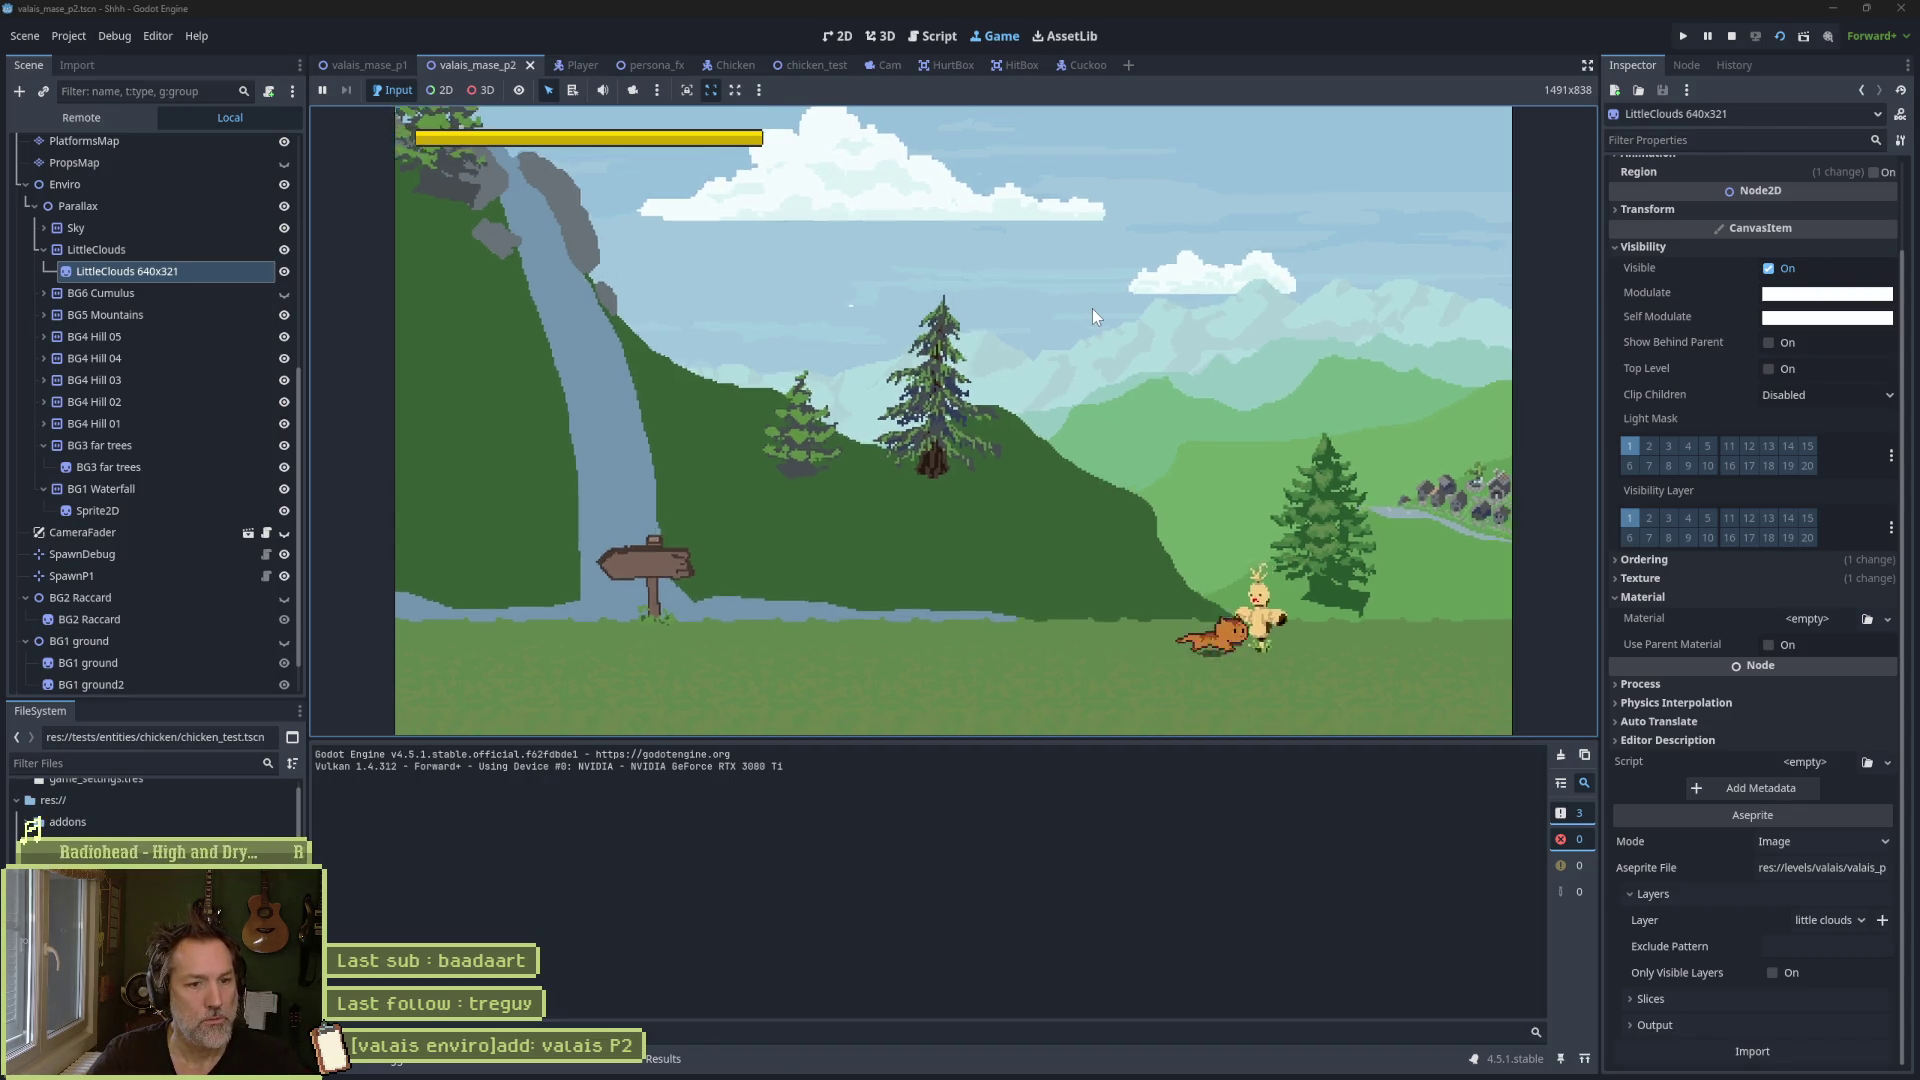
pyautogui.press('Right')
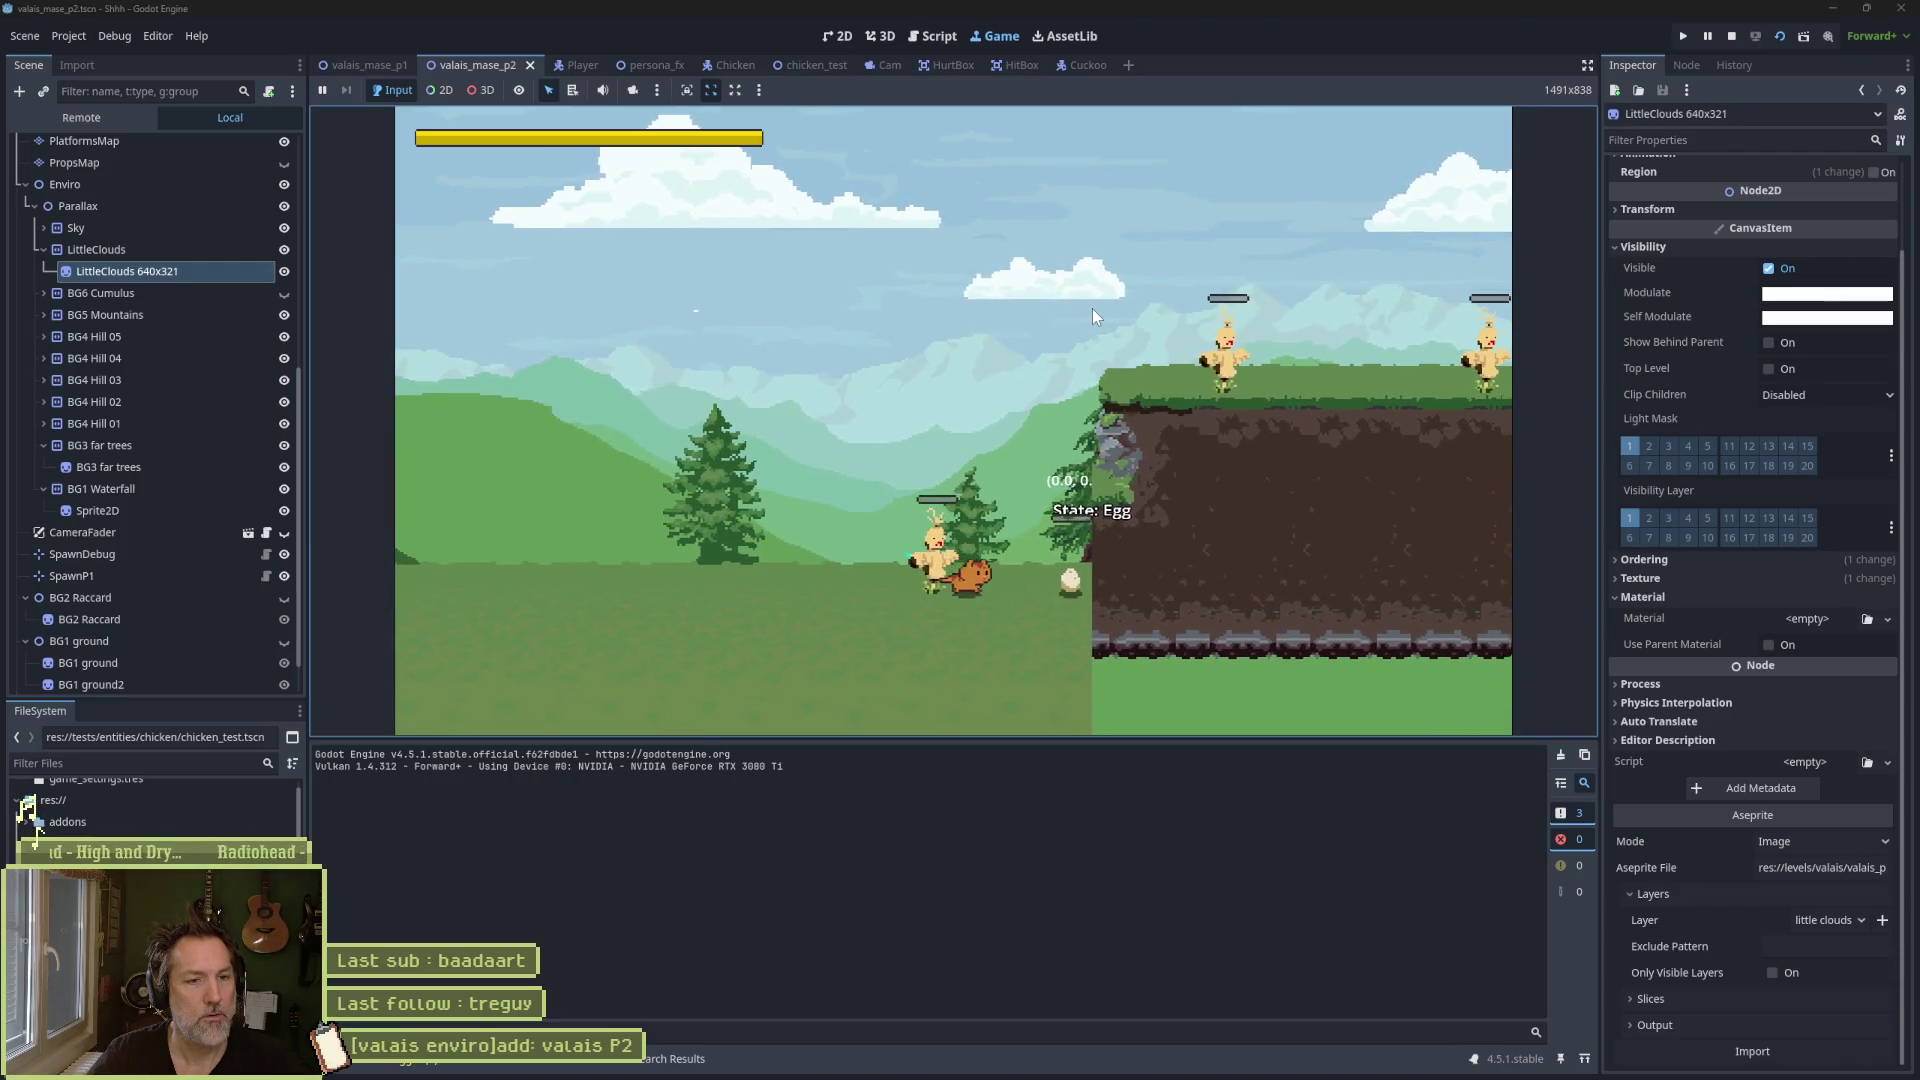
pyautogui.press('space')
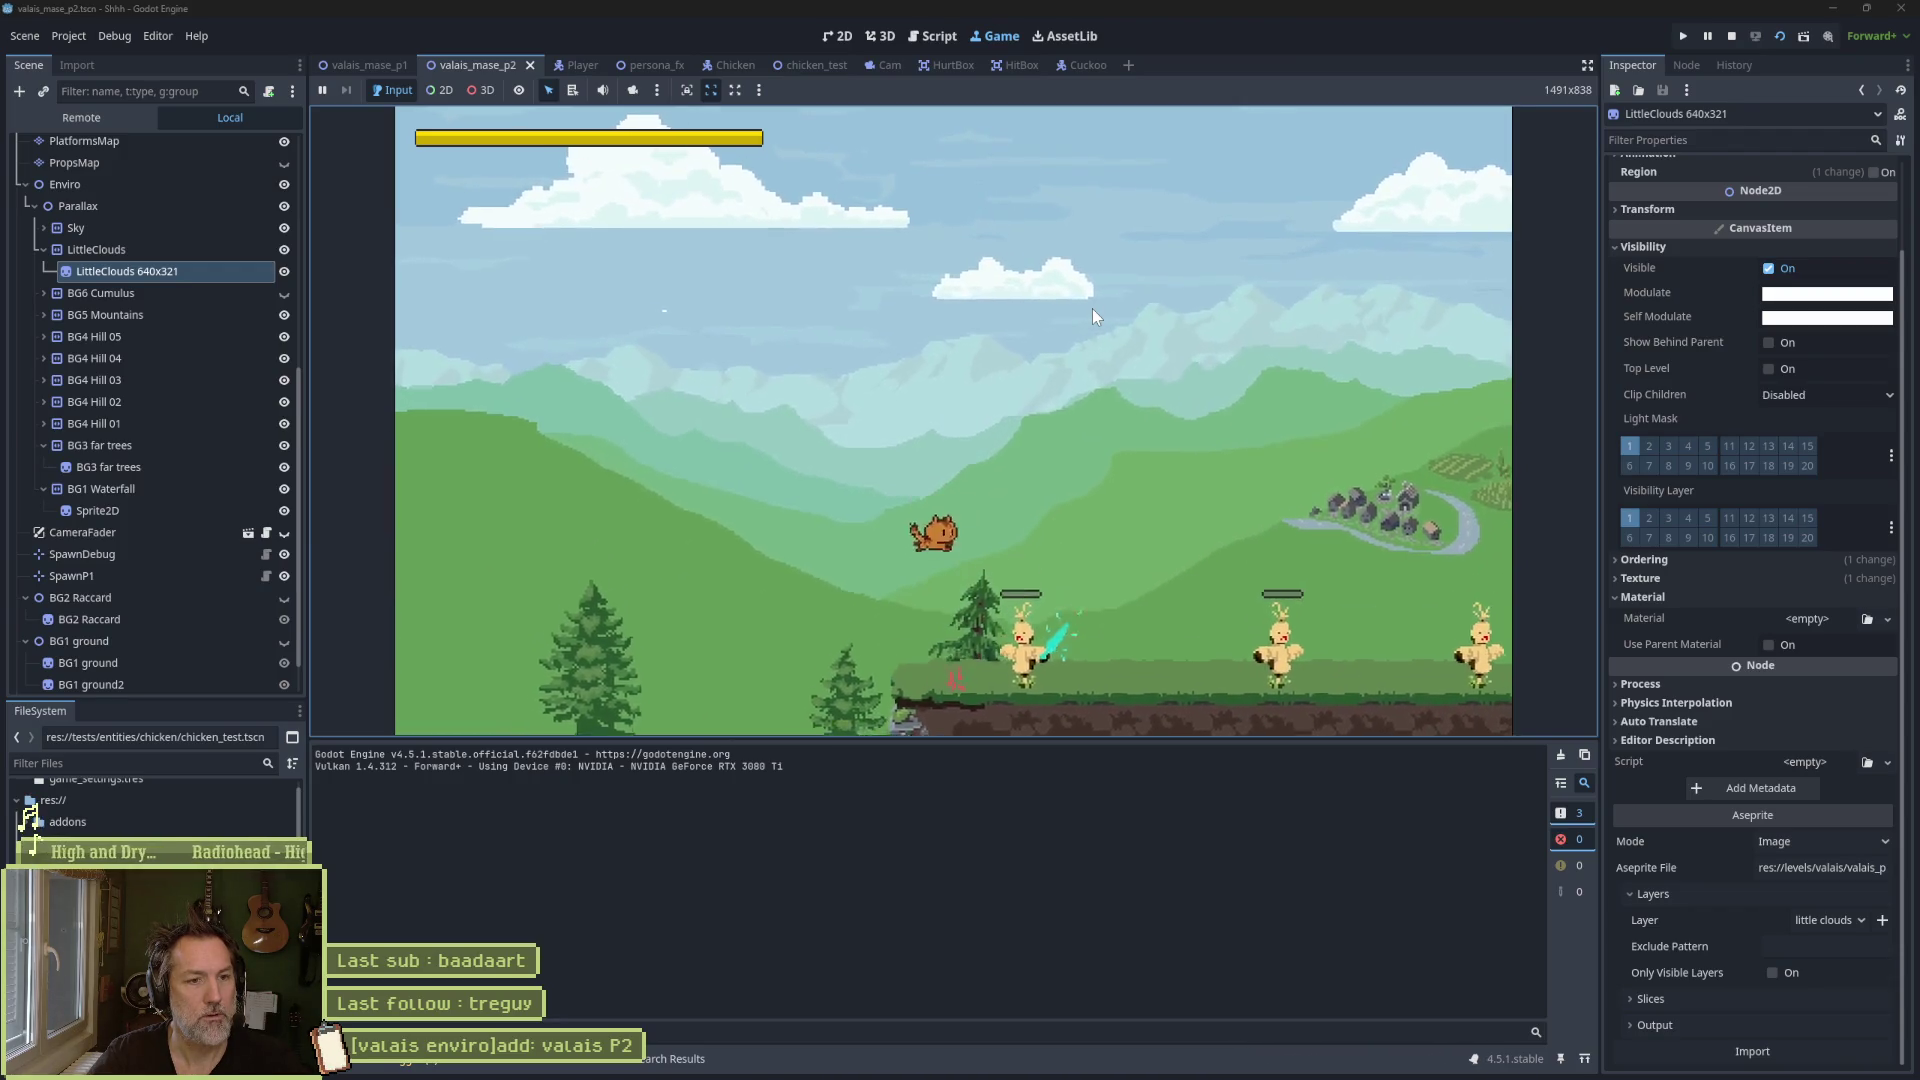
pyautogui.press('Right')
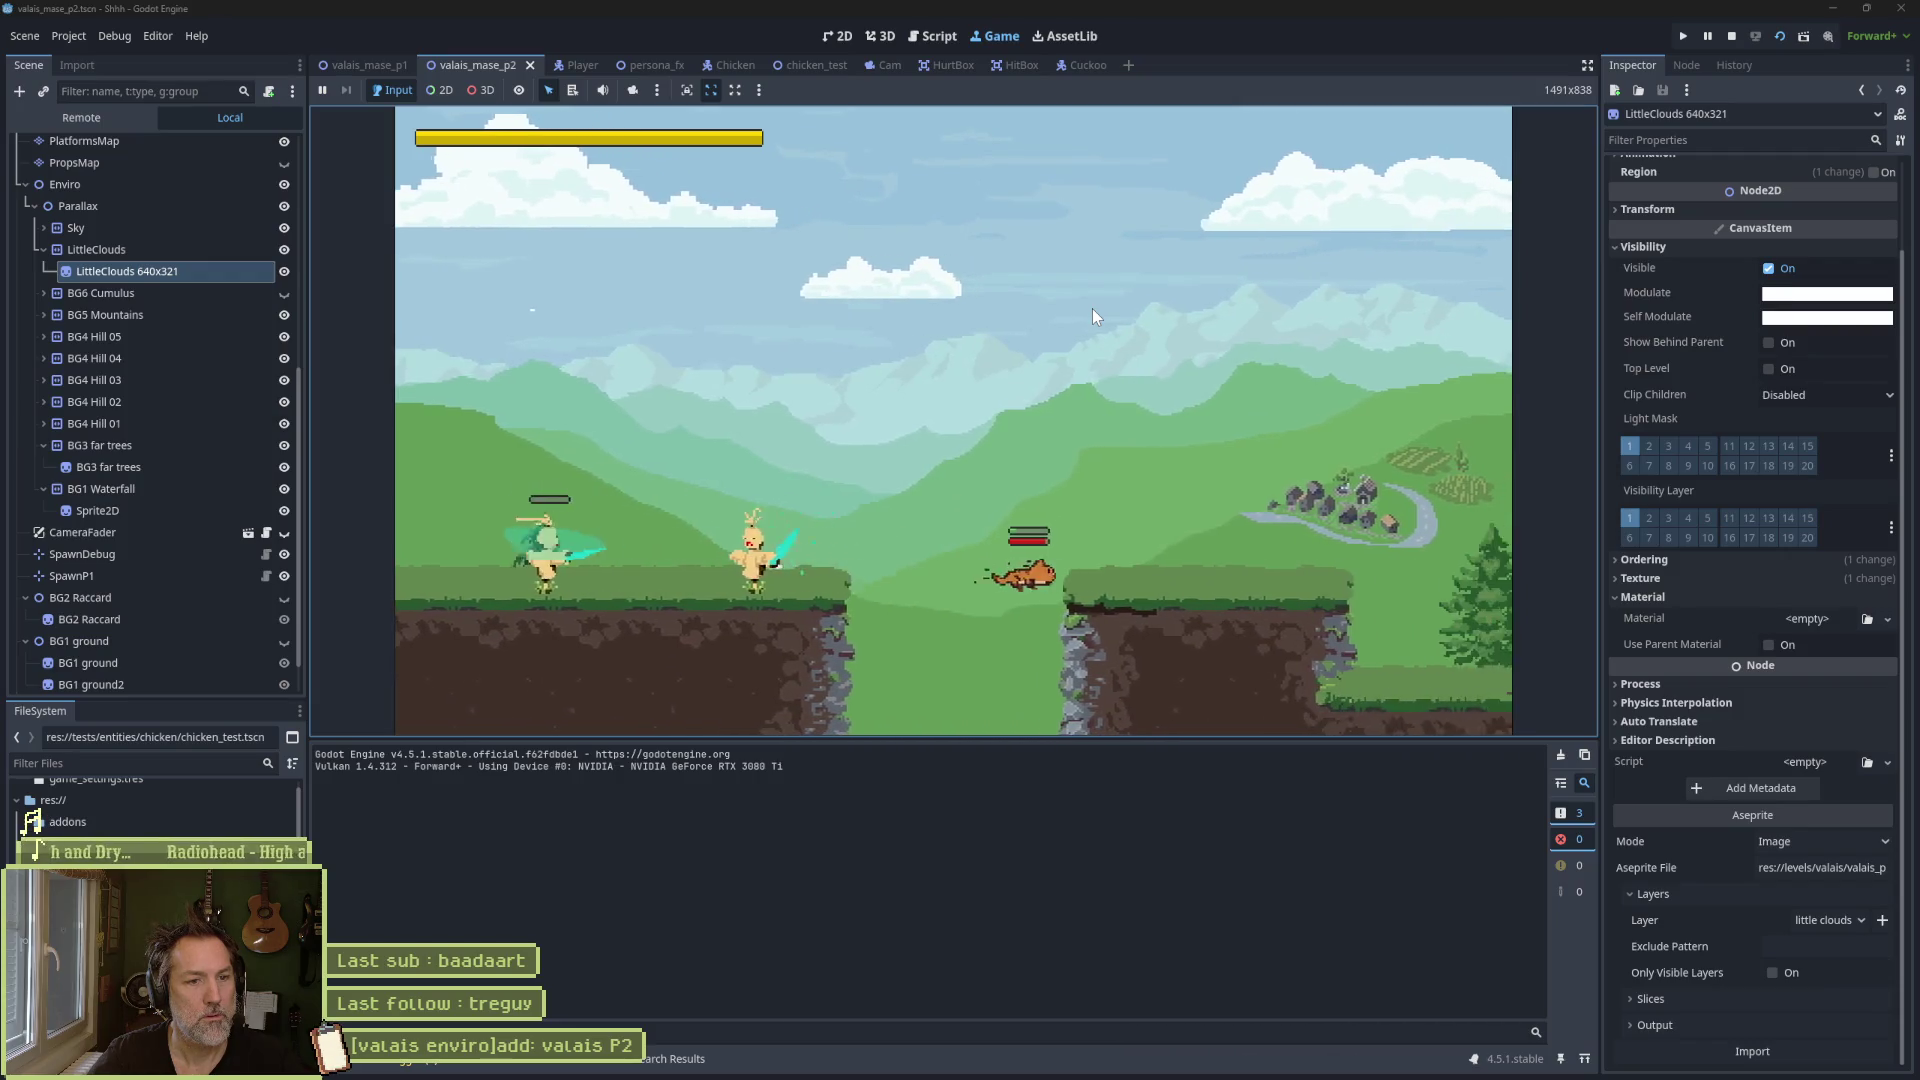
pyautogui.press('Right')
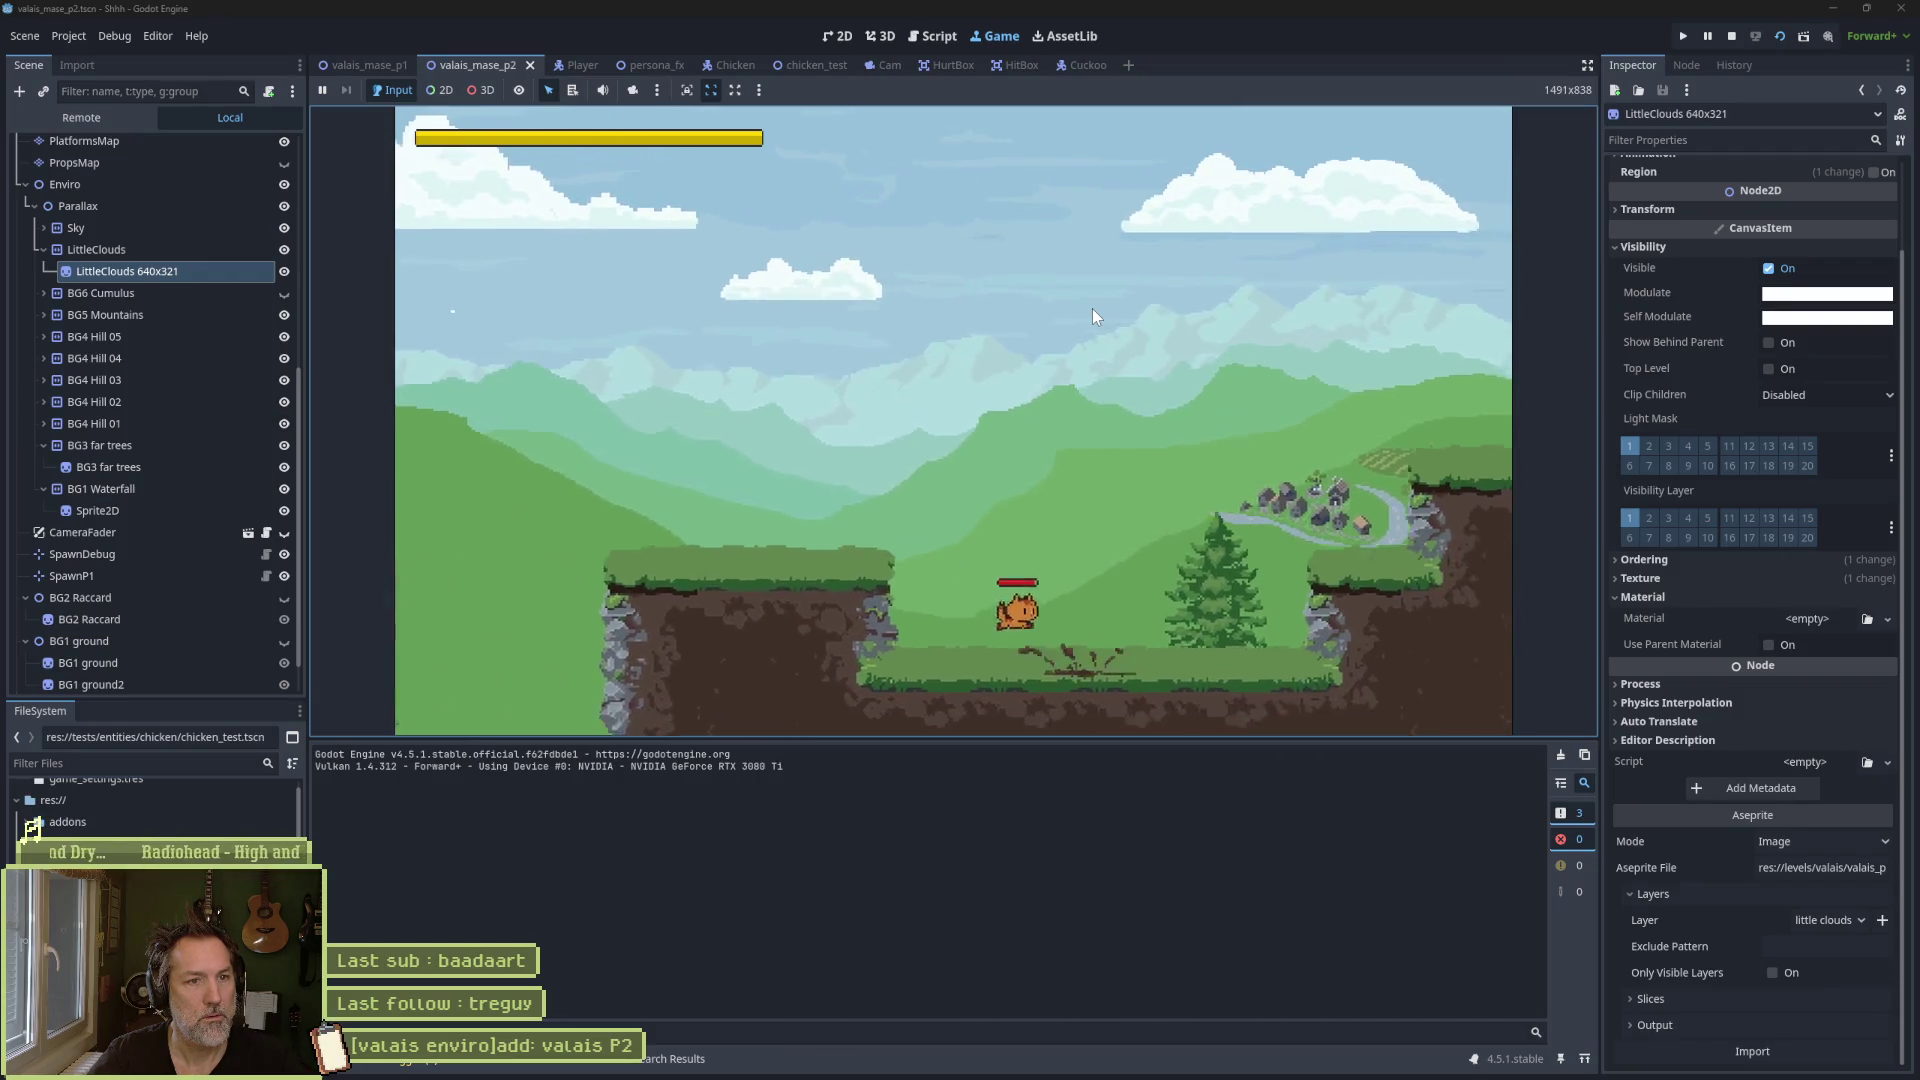
pyautogui.press('Right')
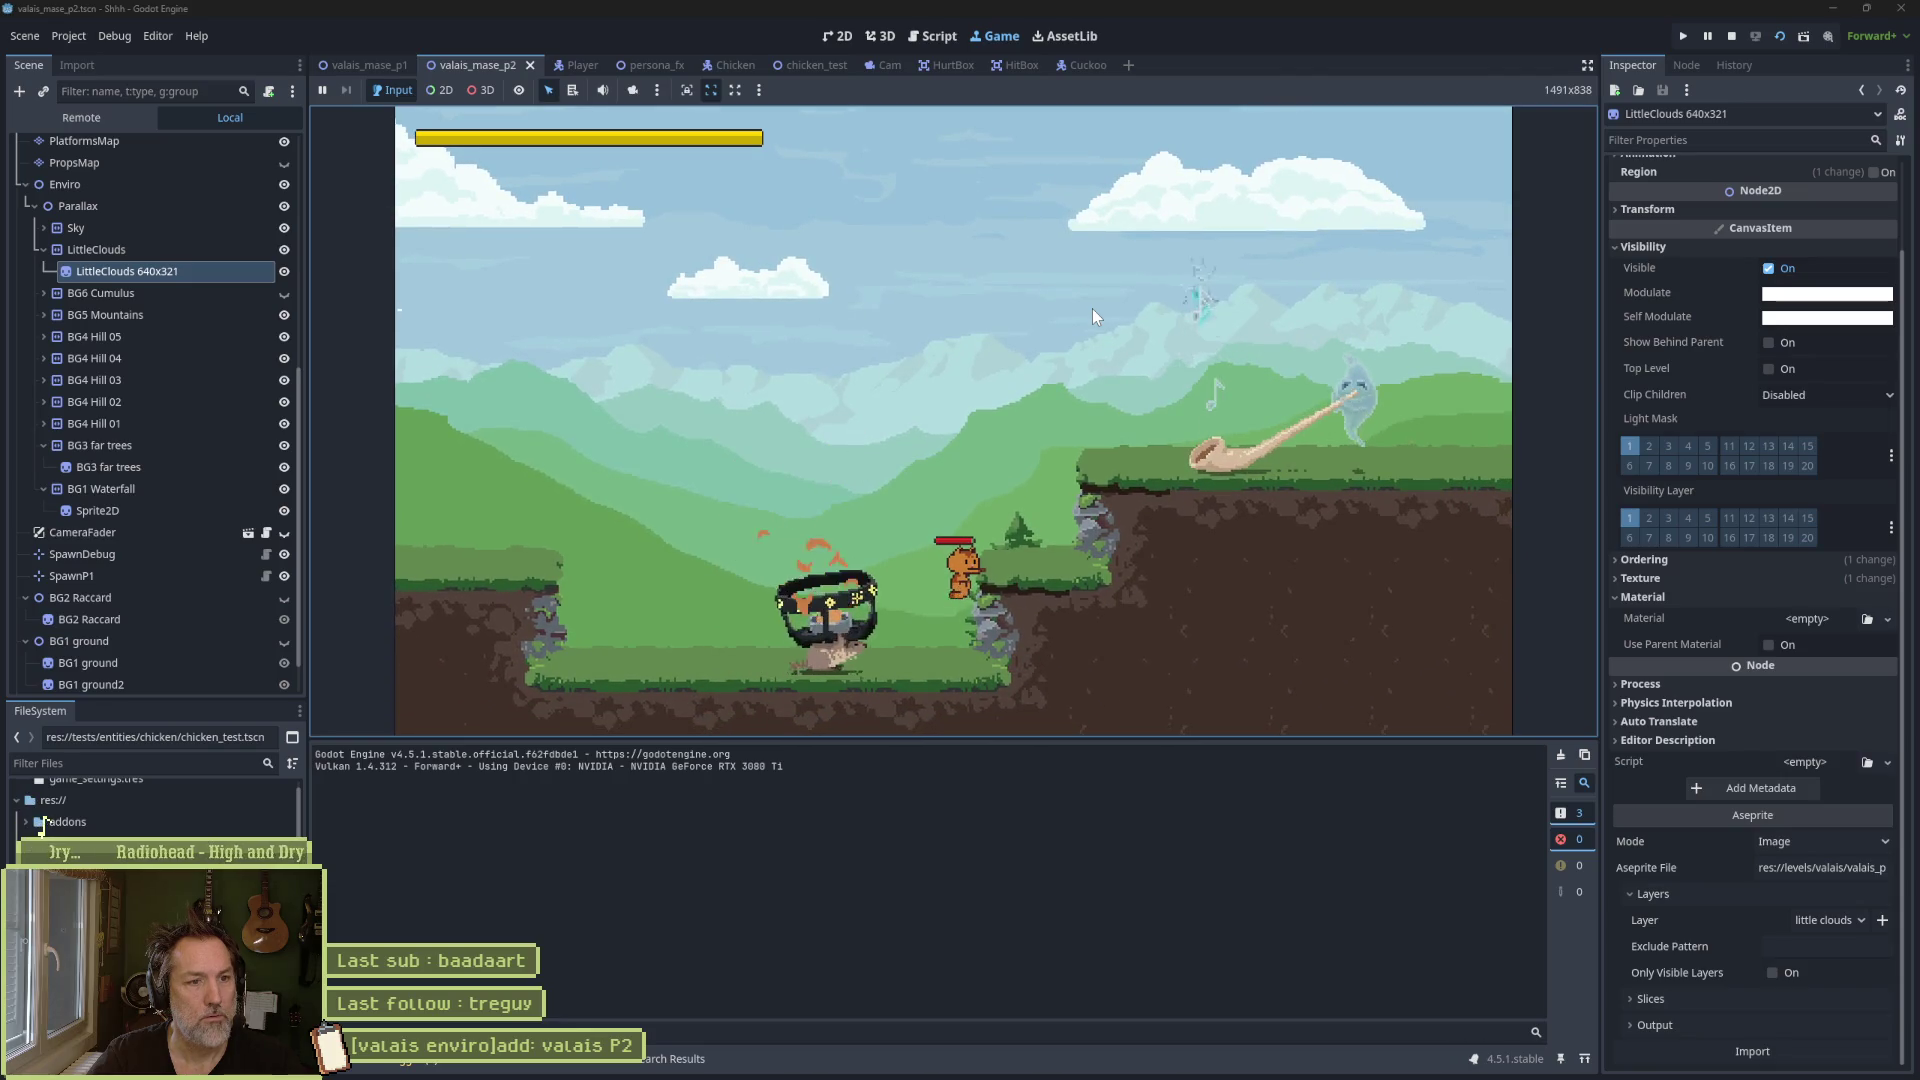
pyautogui.press('Right')
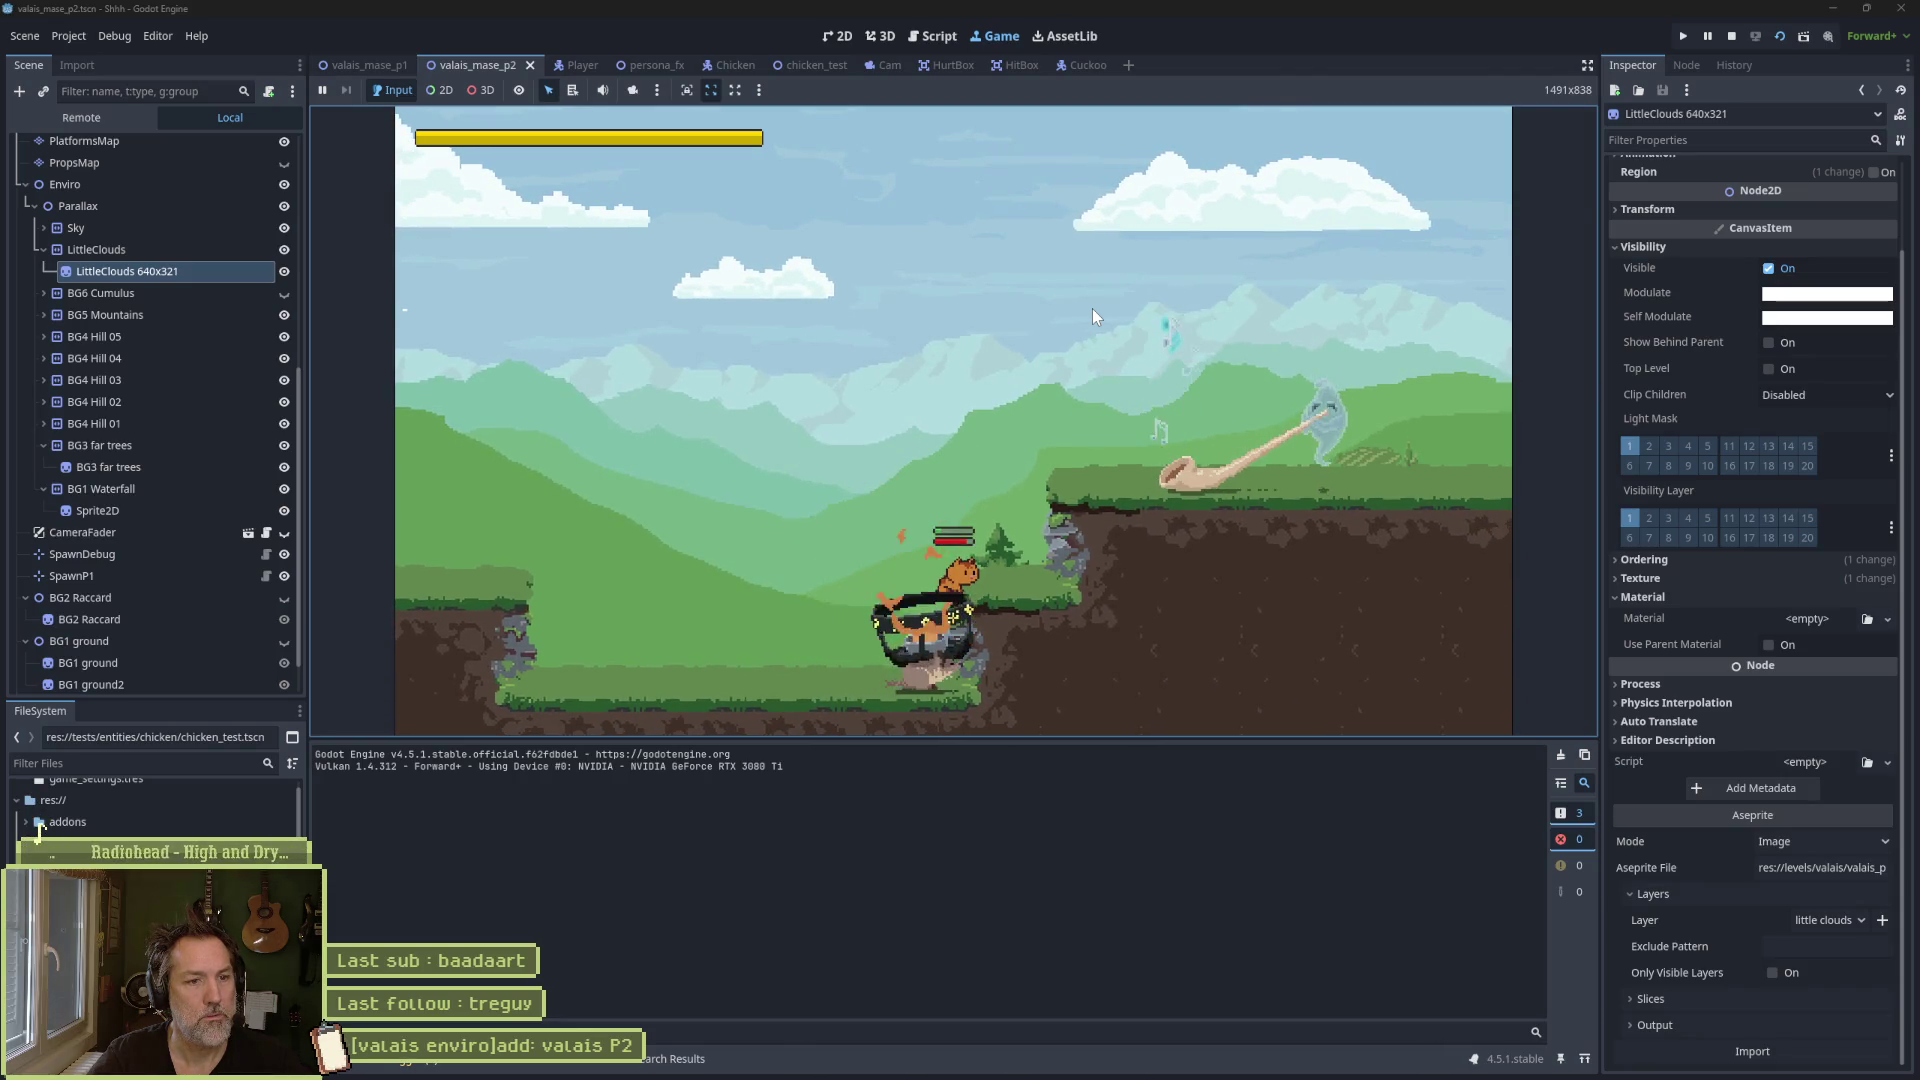
pyautogui.press('Left')
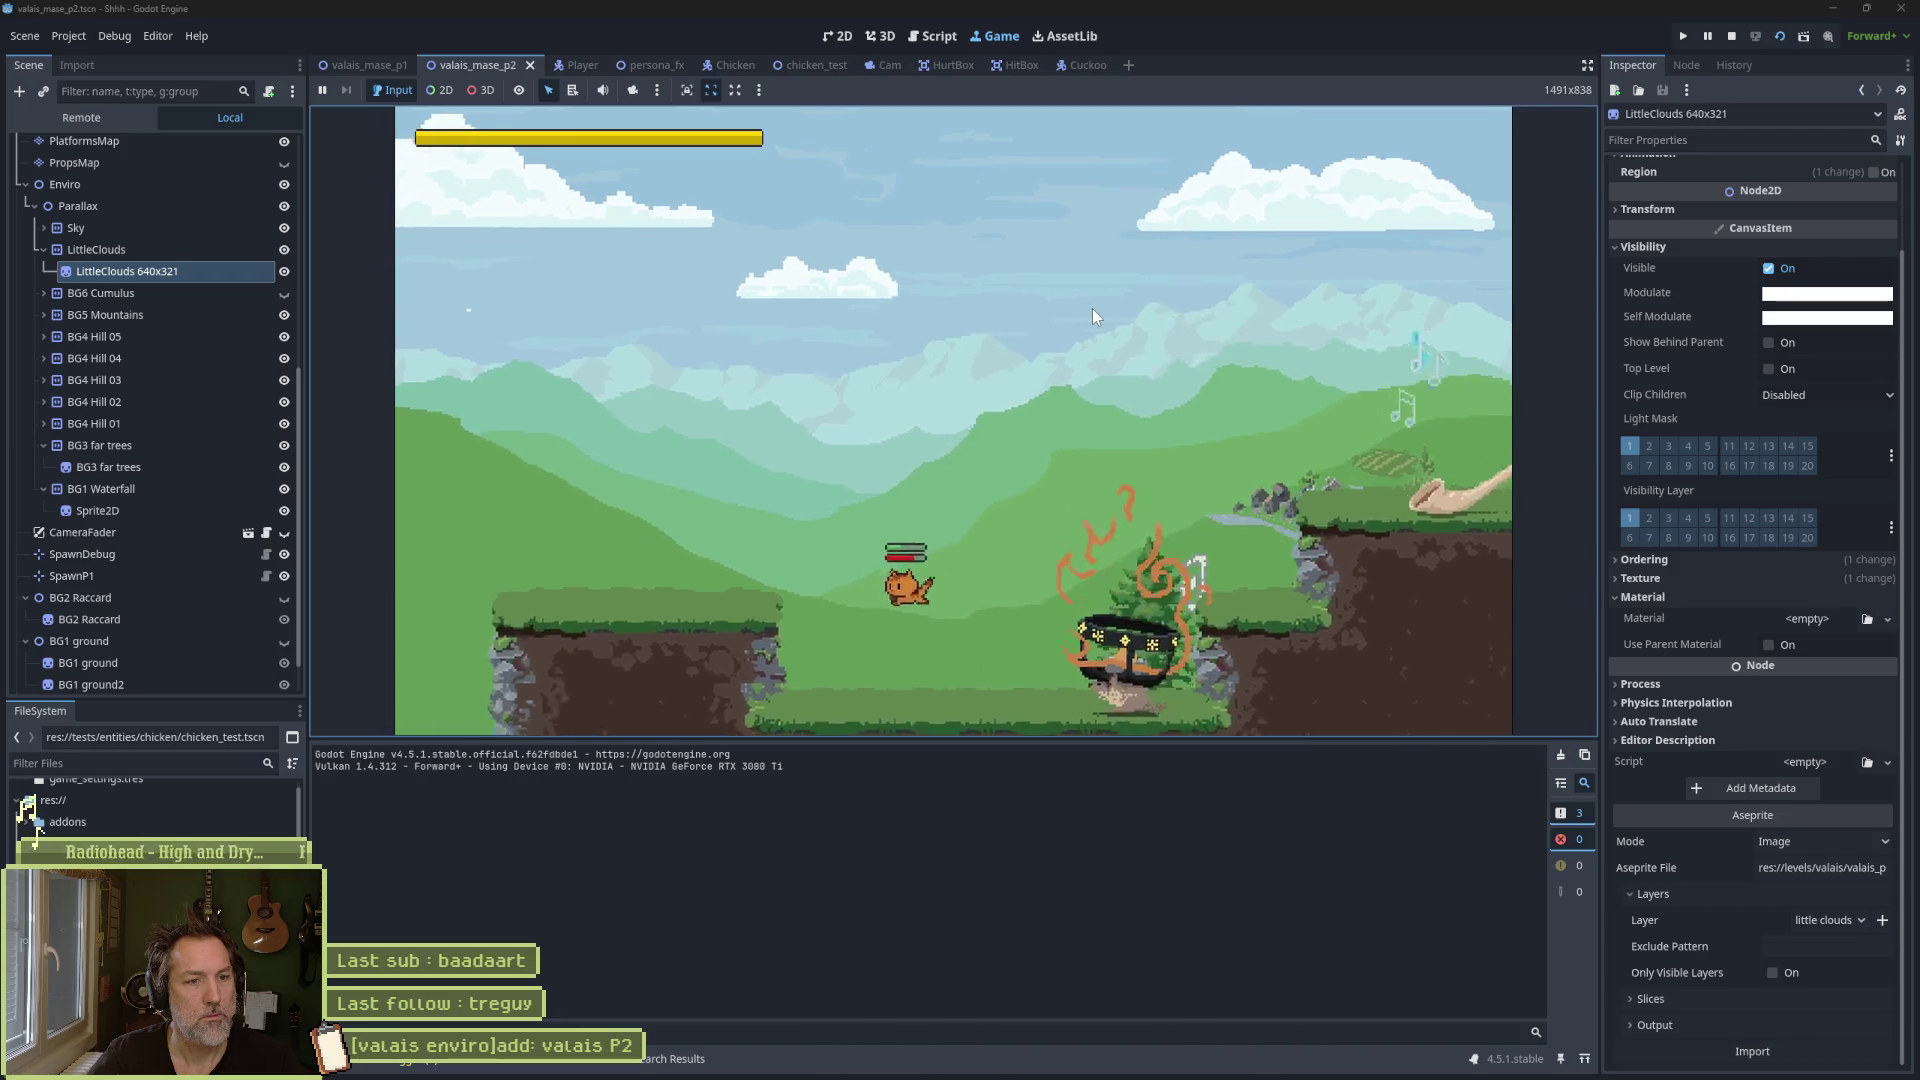
pyautogui.press('Left')
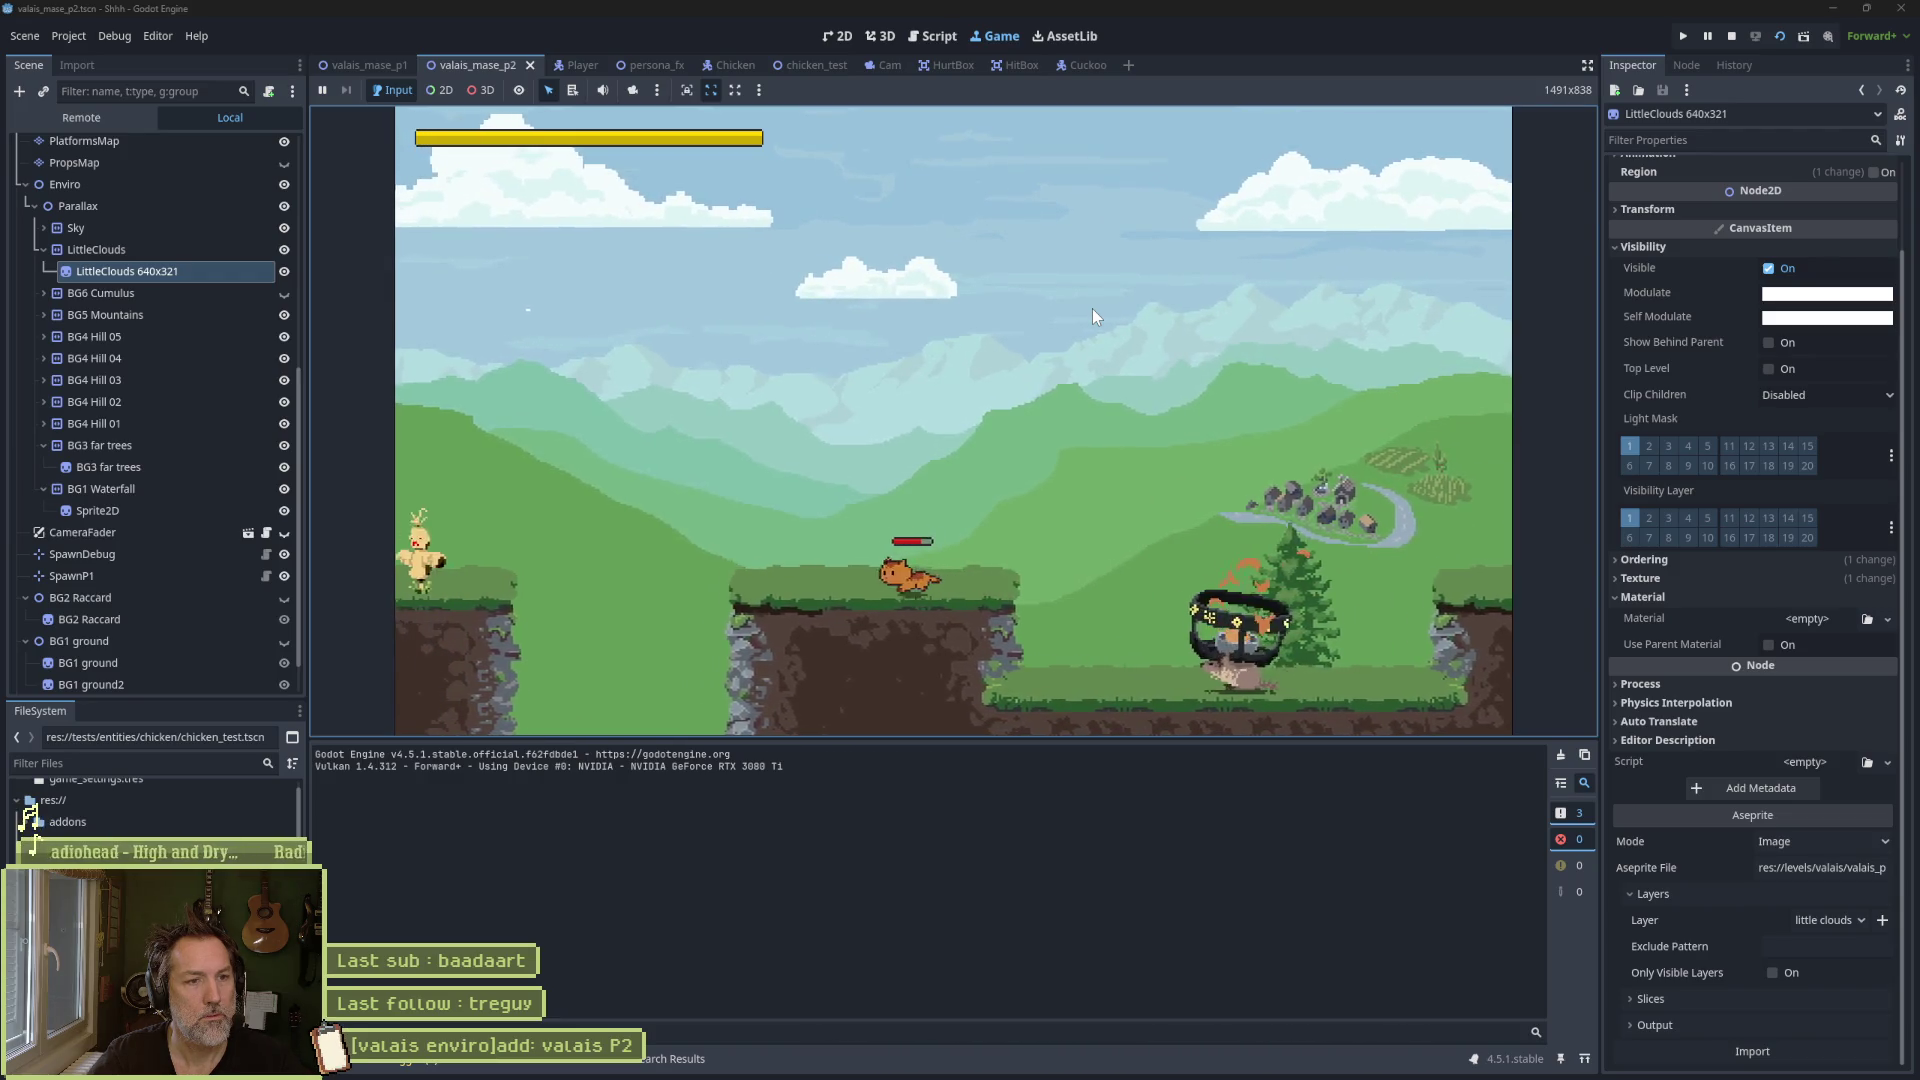
pyautogui.press('Left')
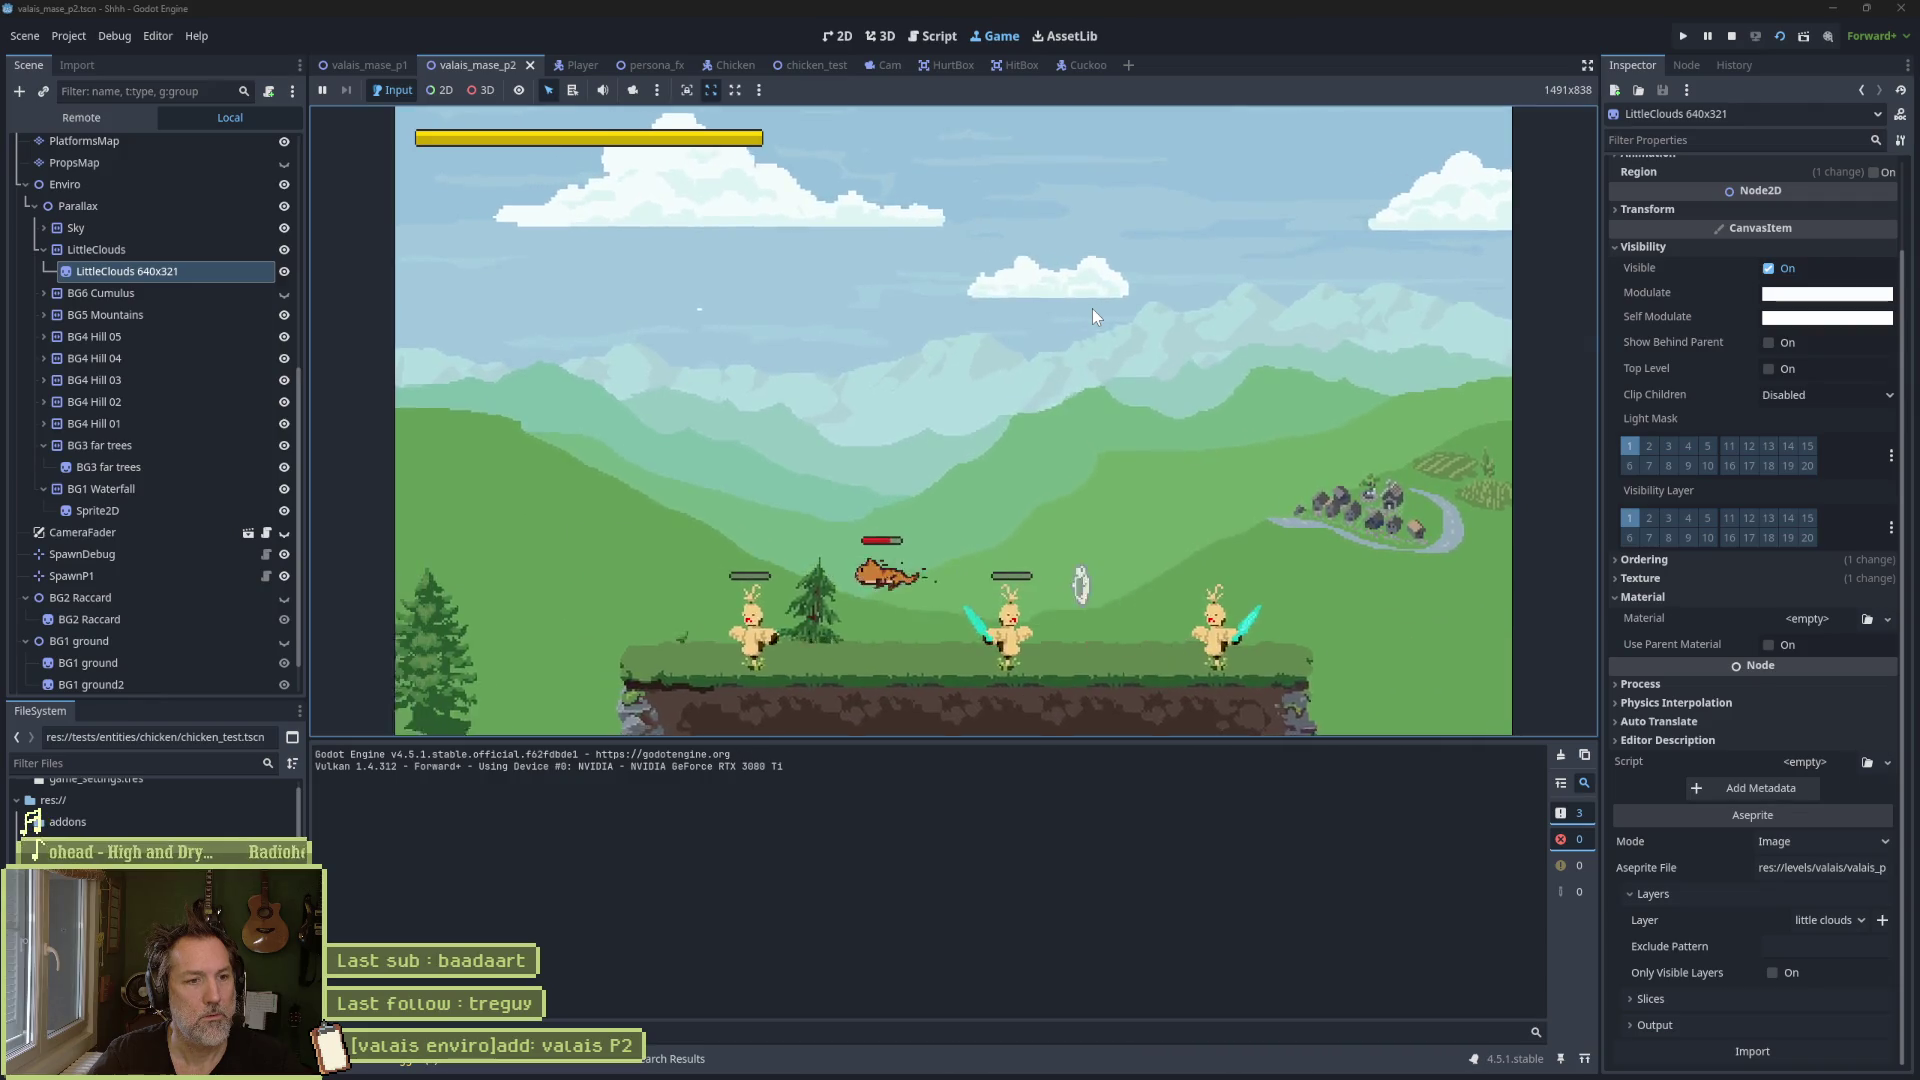
pyautogui.press('Left')
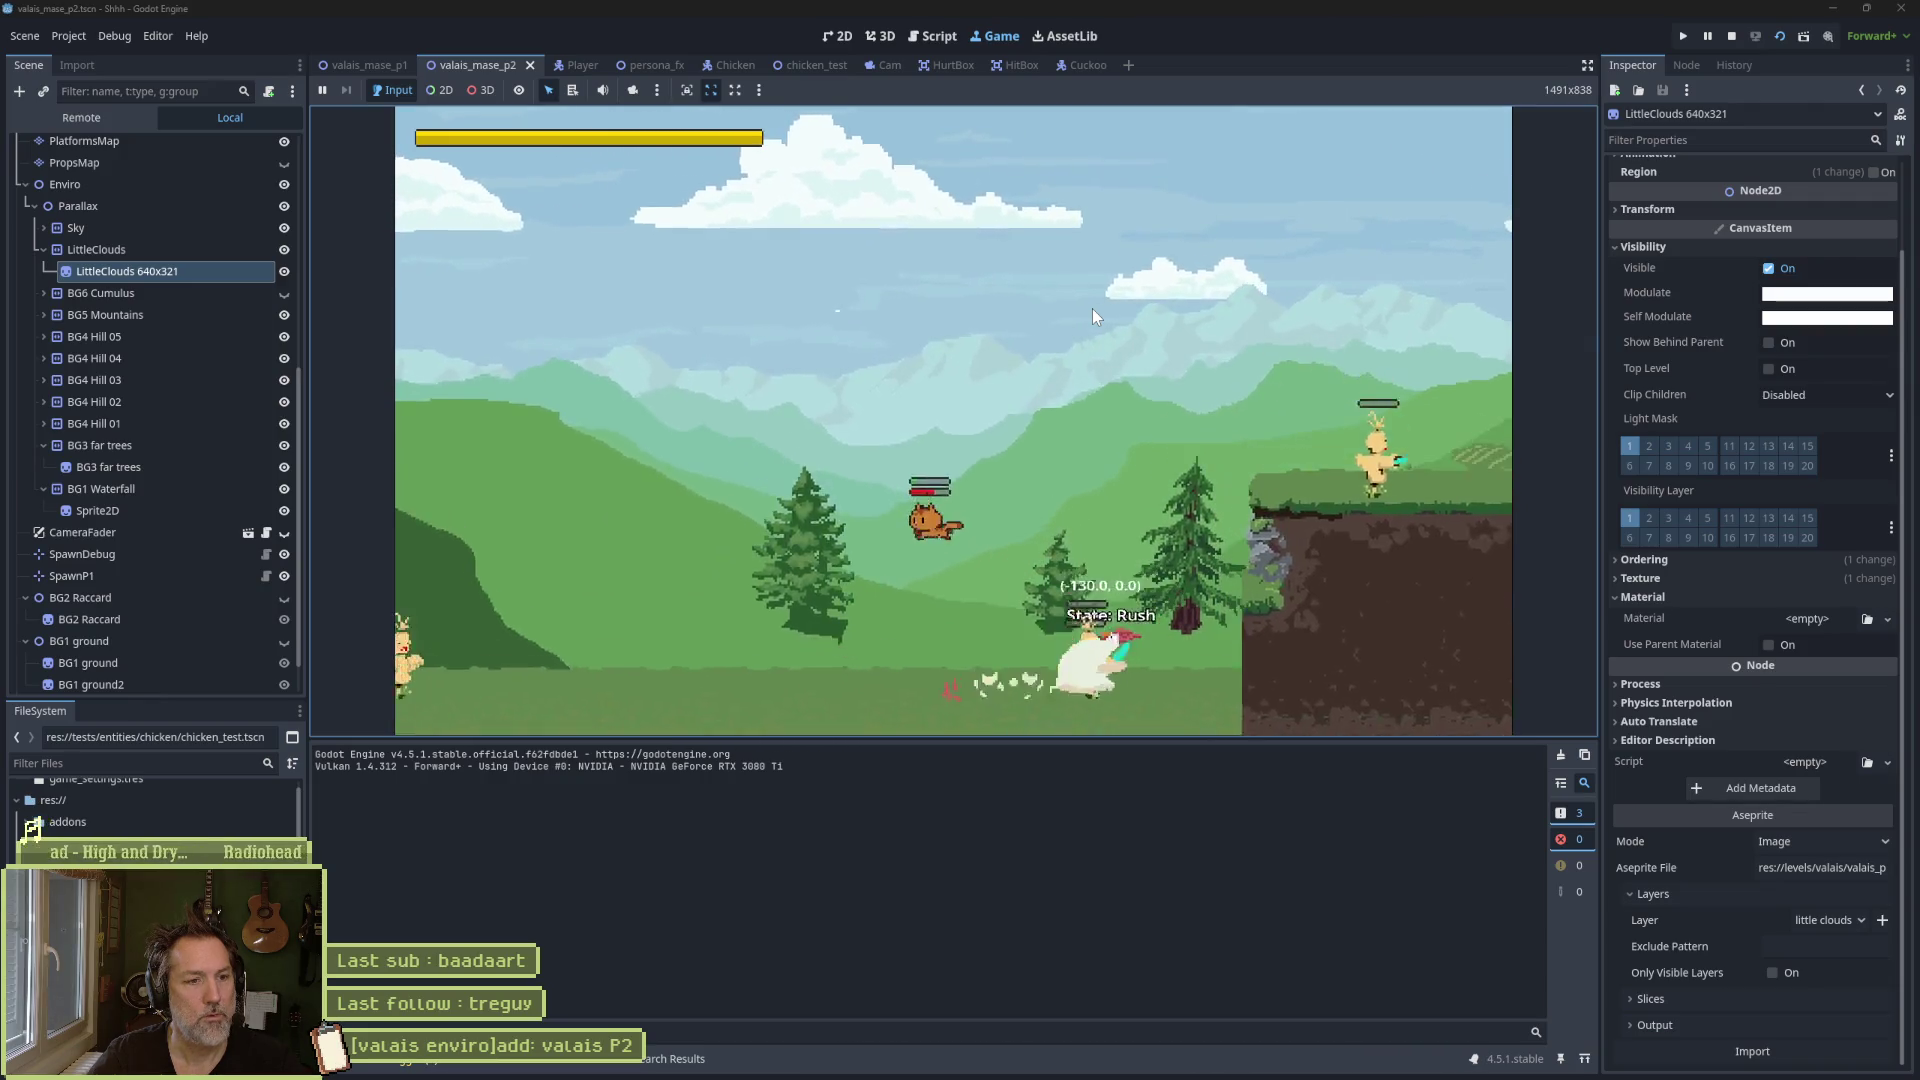
pyautogui.press('Left')
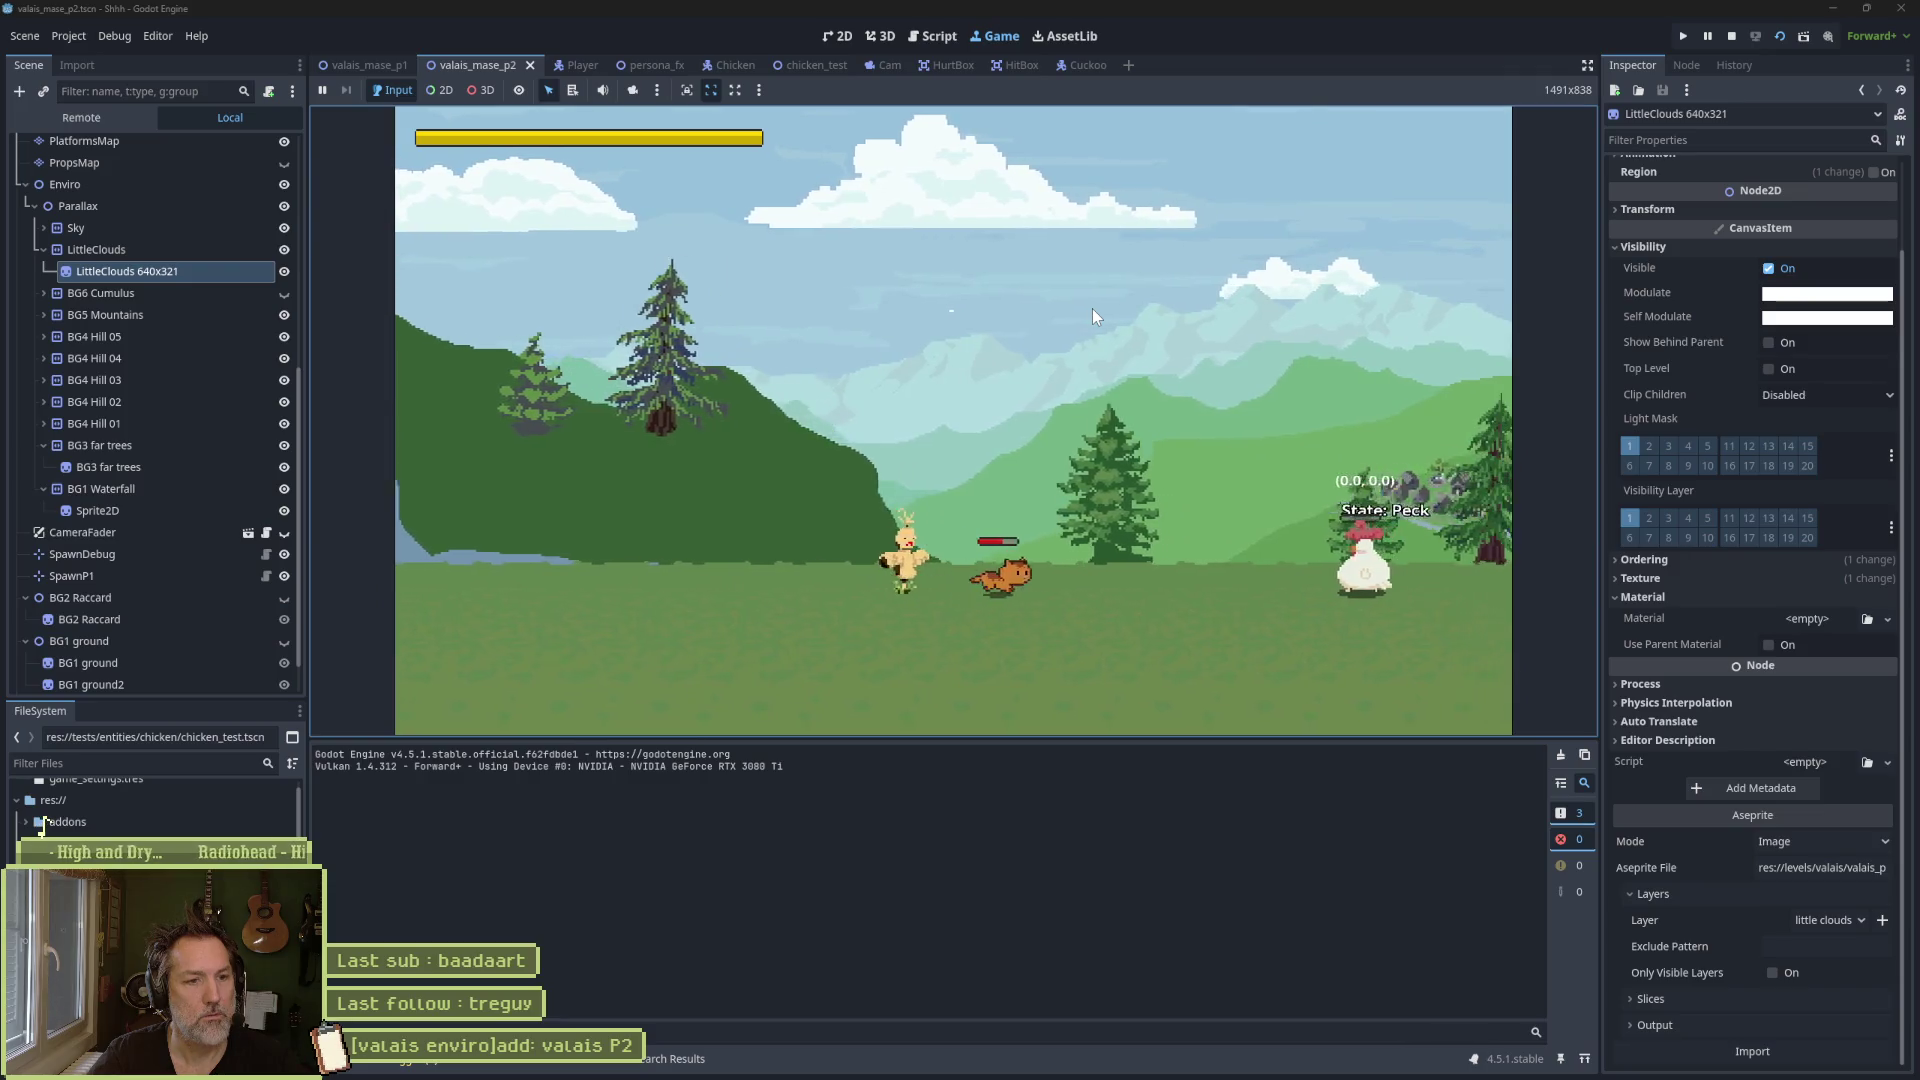
pyautogui.press('Right')
pyautogui.press('space')
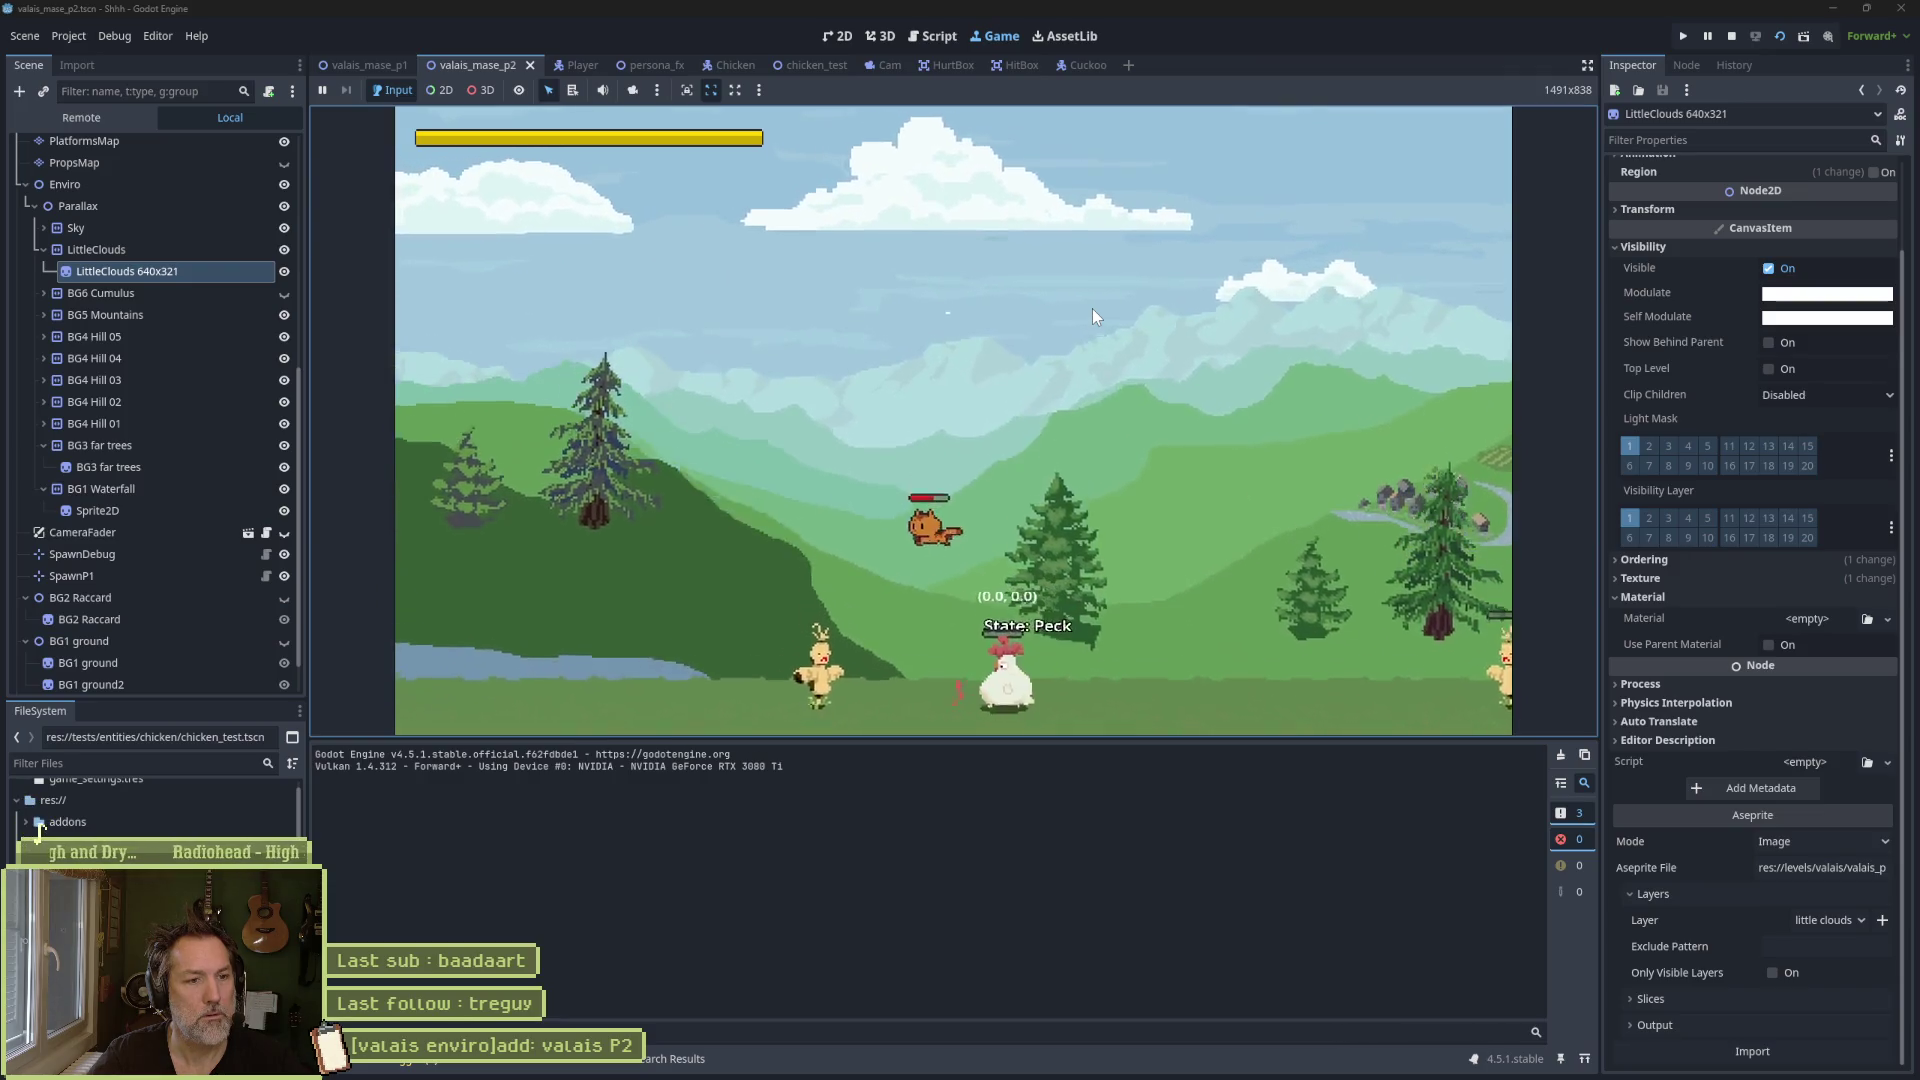
pyautogui.press('space')
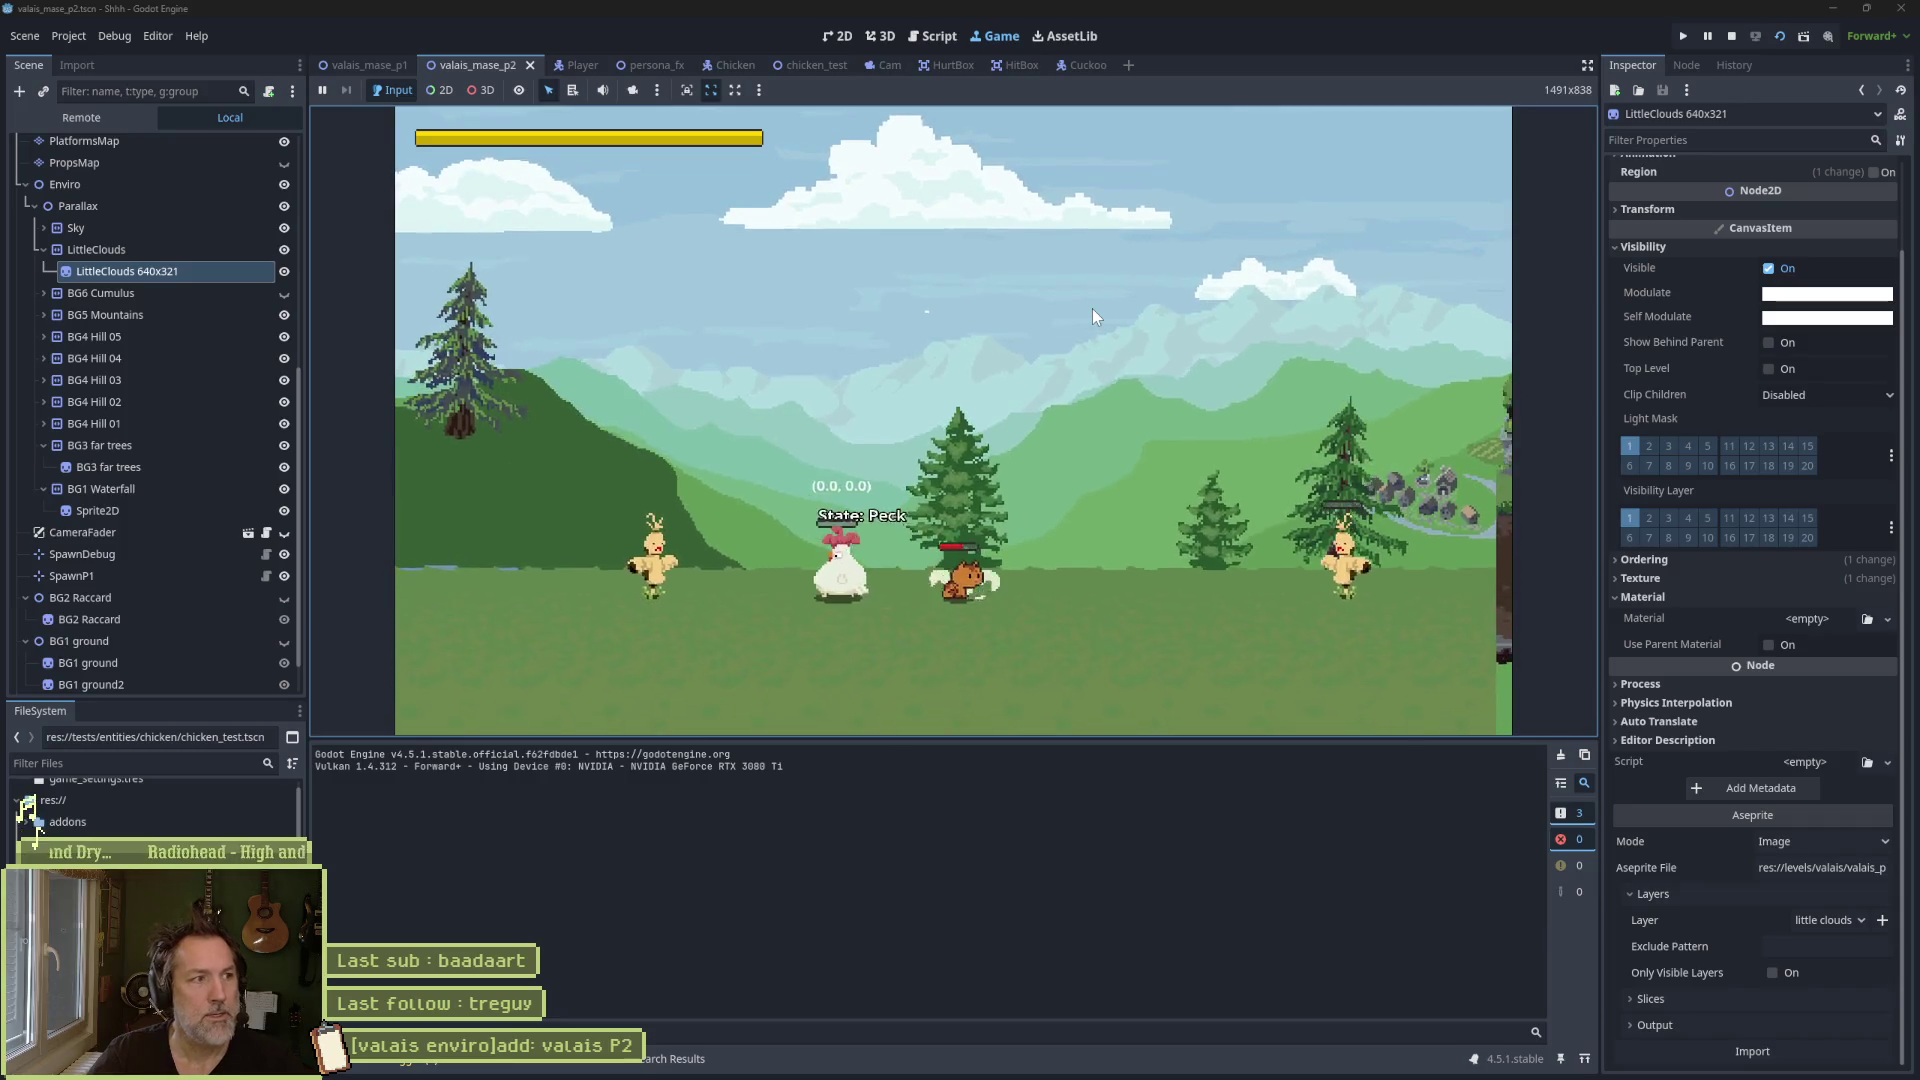
pyautogui.press('F8')
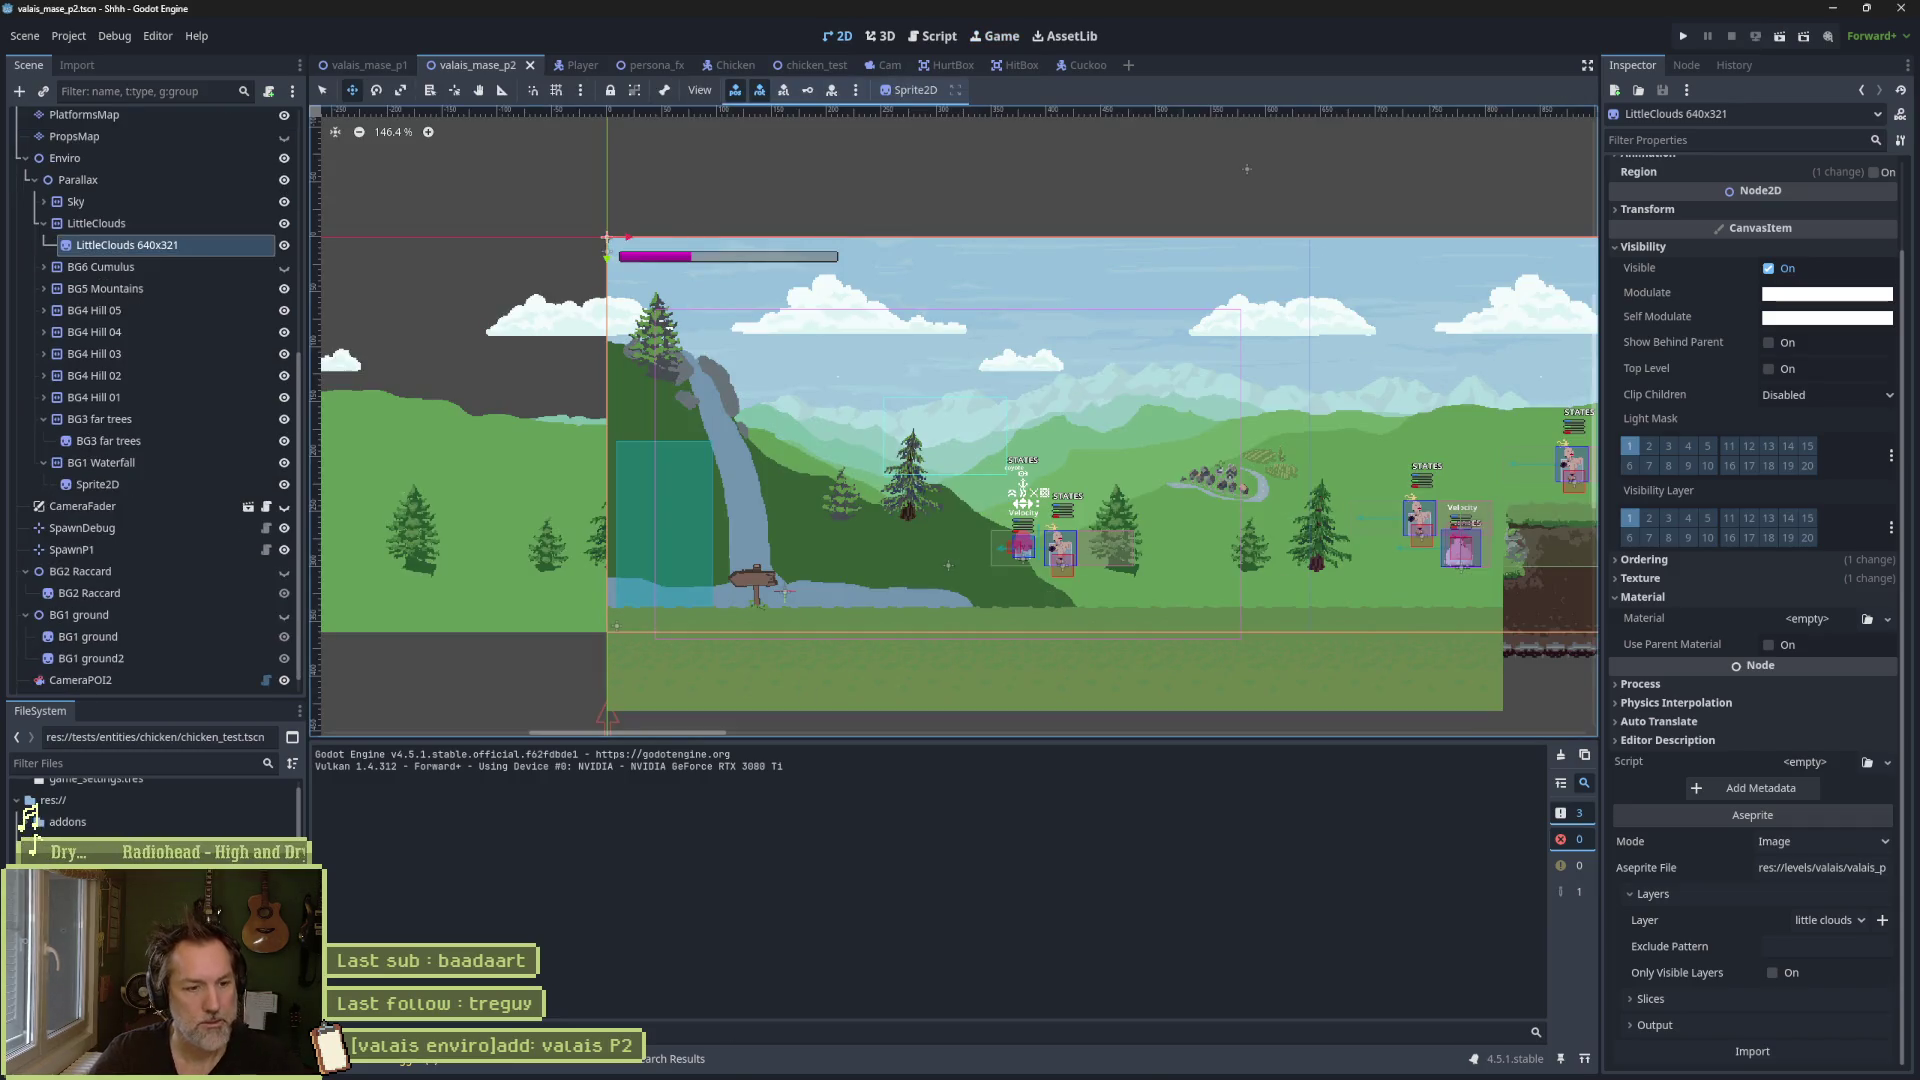
# - Add task '[player controller]bug: stops x velocity on jump/dash' to In progress, then rerun the Godot level
pyautogui.moveTo(914, 1051)
pyautogui.click(977, 1062)
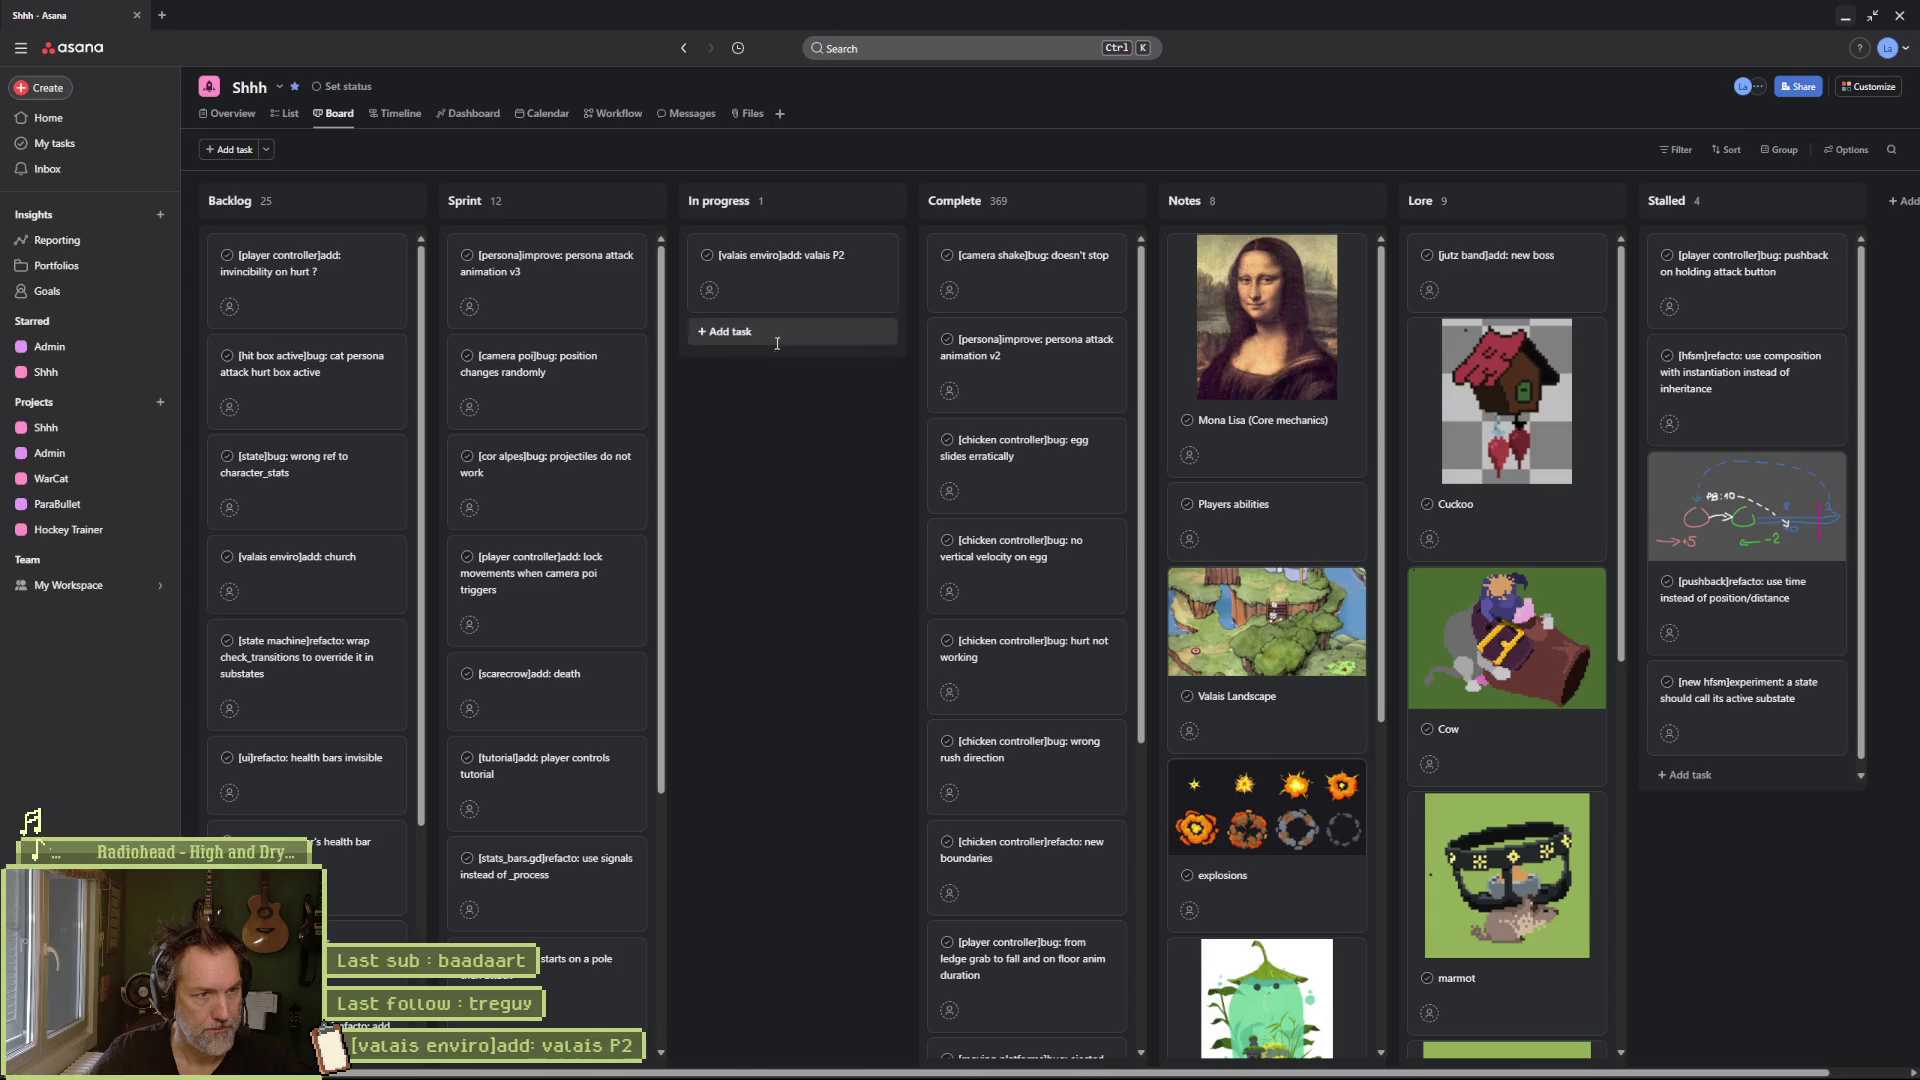
pyautogui.click(730, 338)
pyautogui.write('[play')
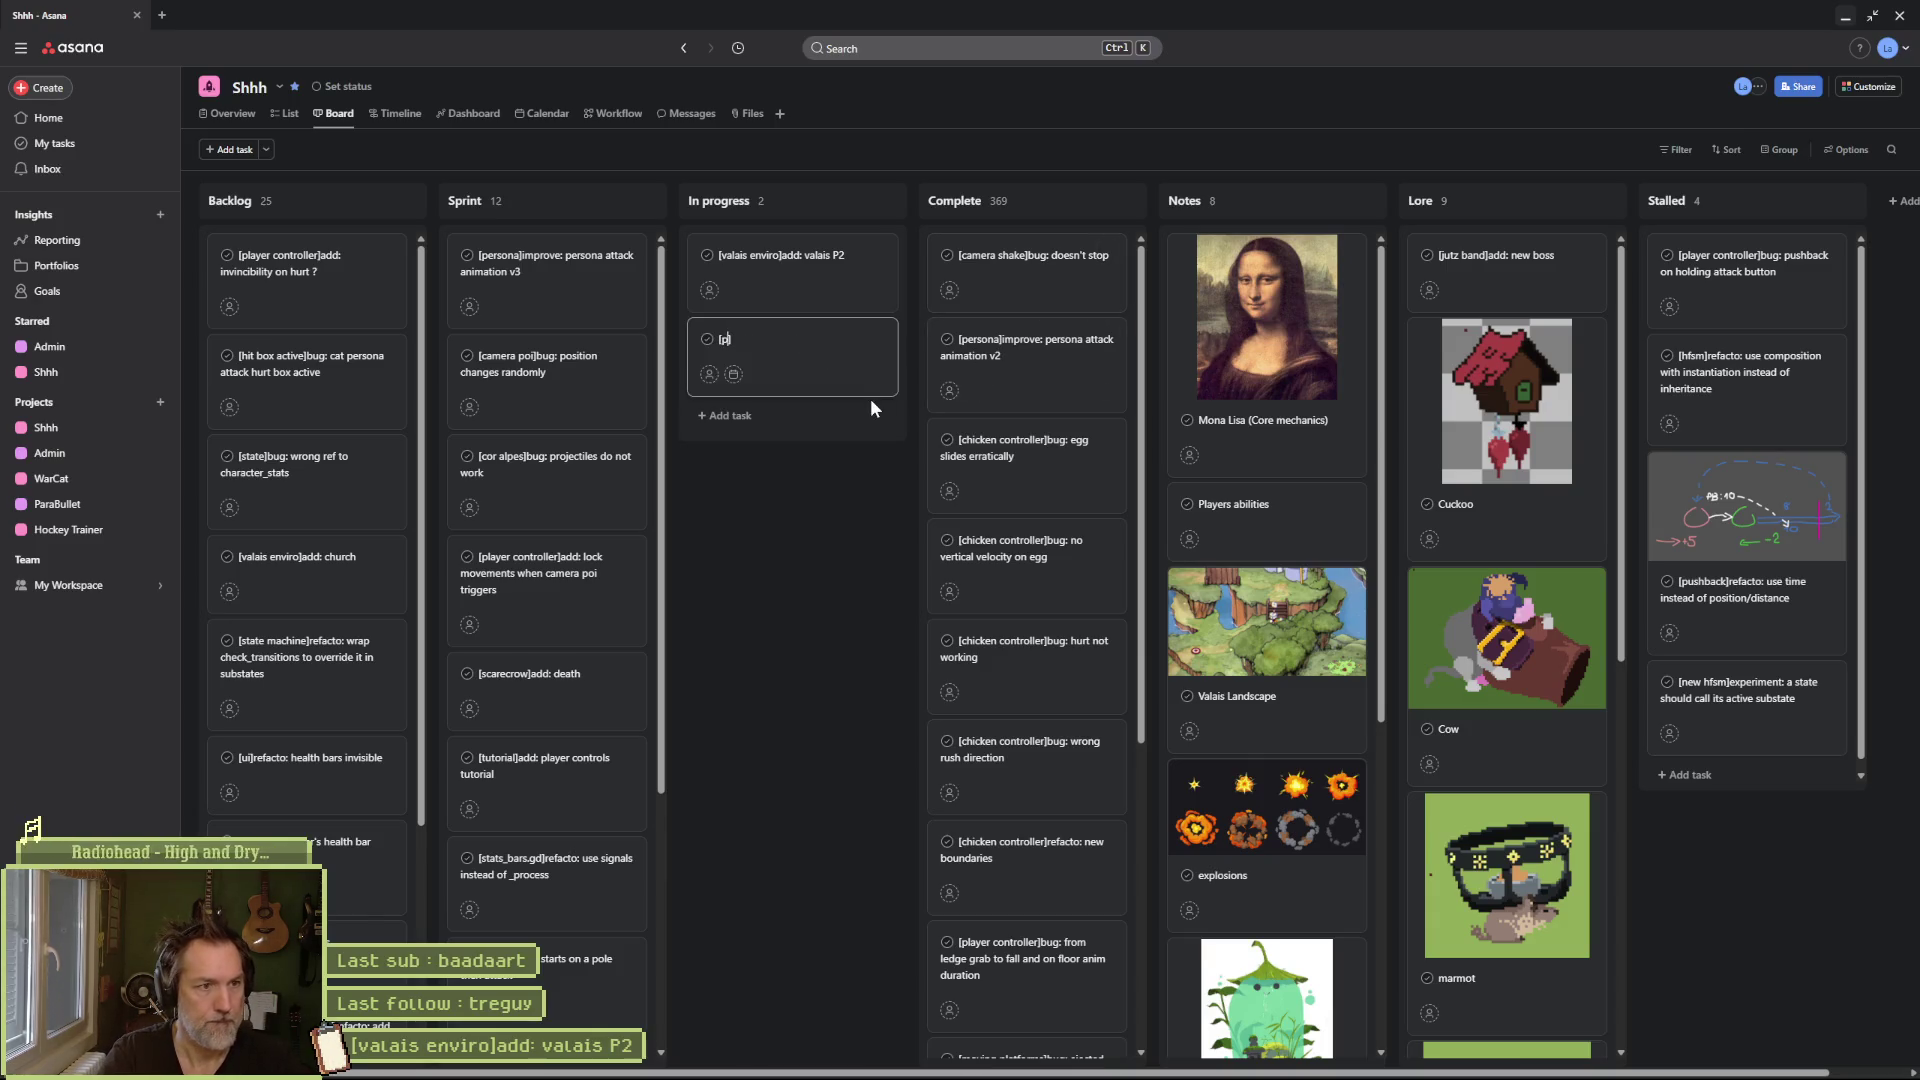
pyautogui.write('er controller]')
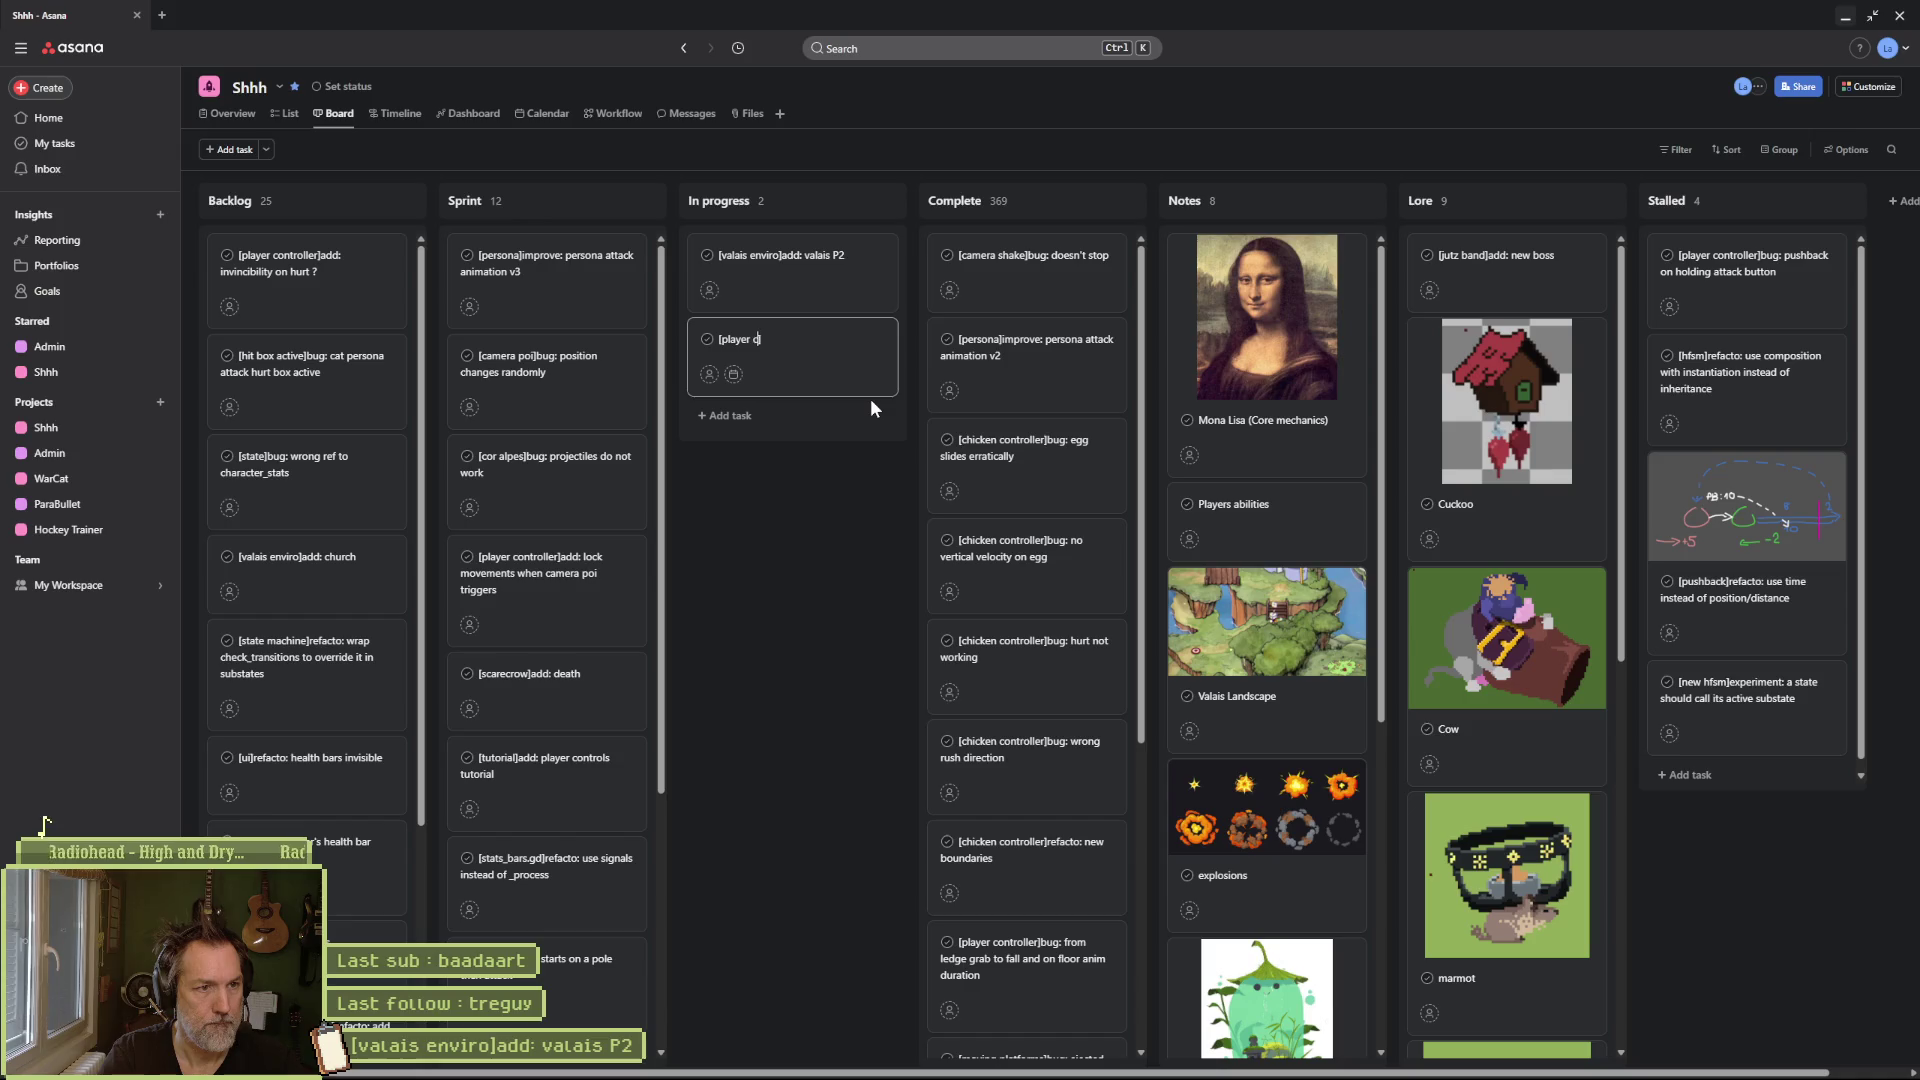
pyautogui.write('bug: stops x')
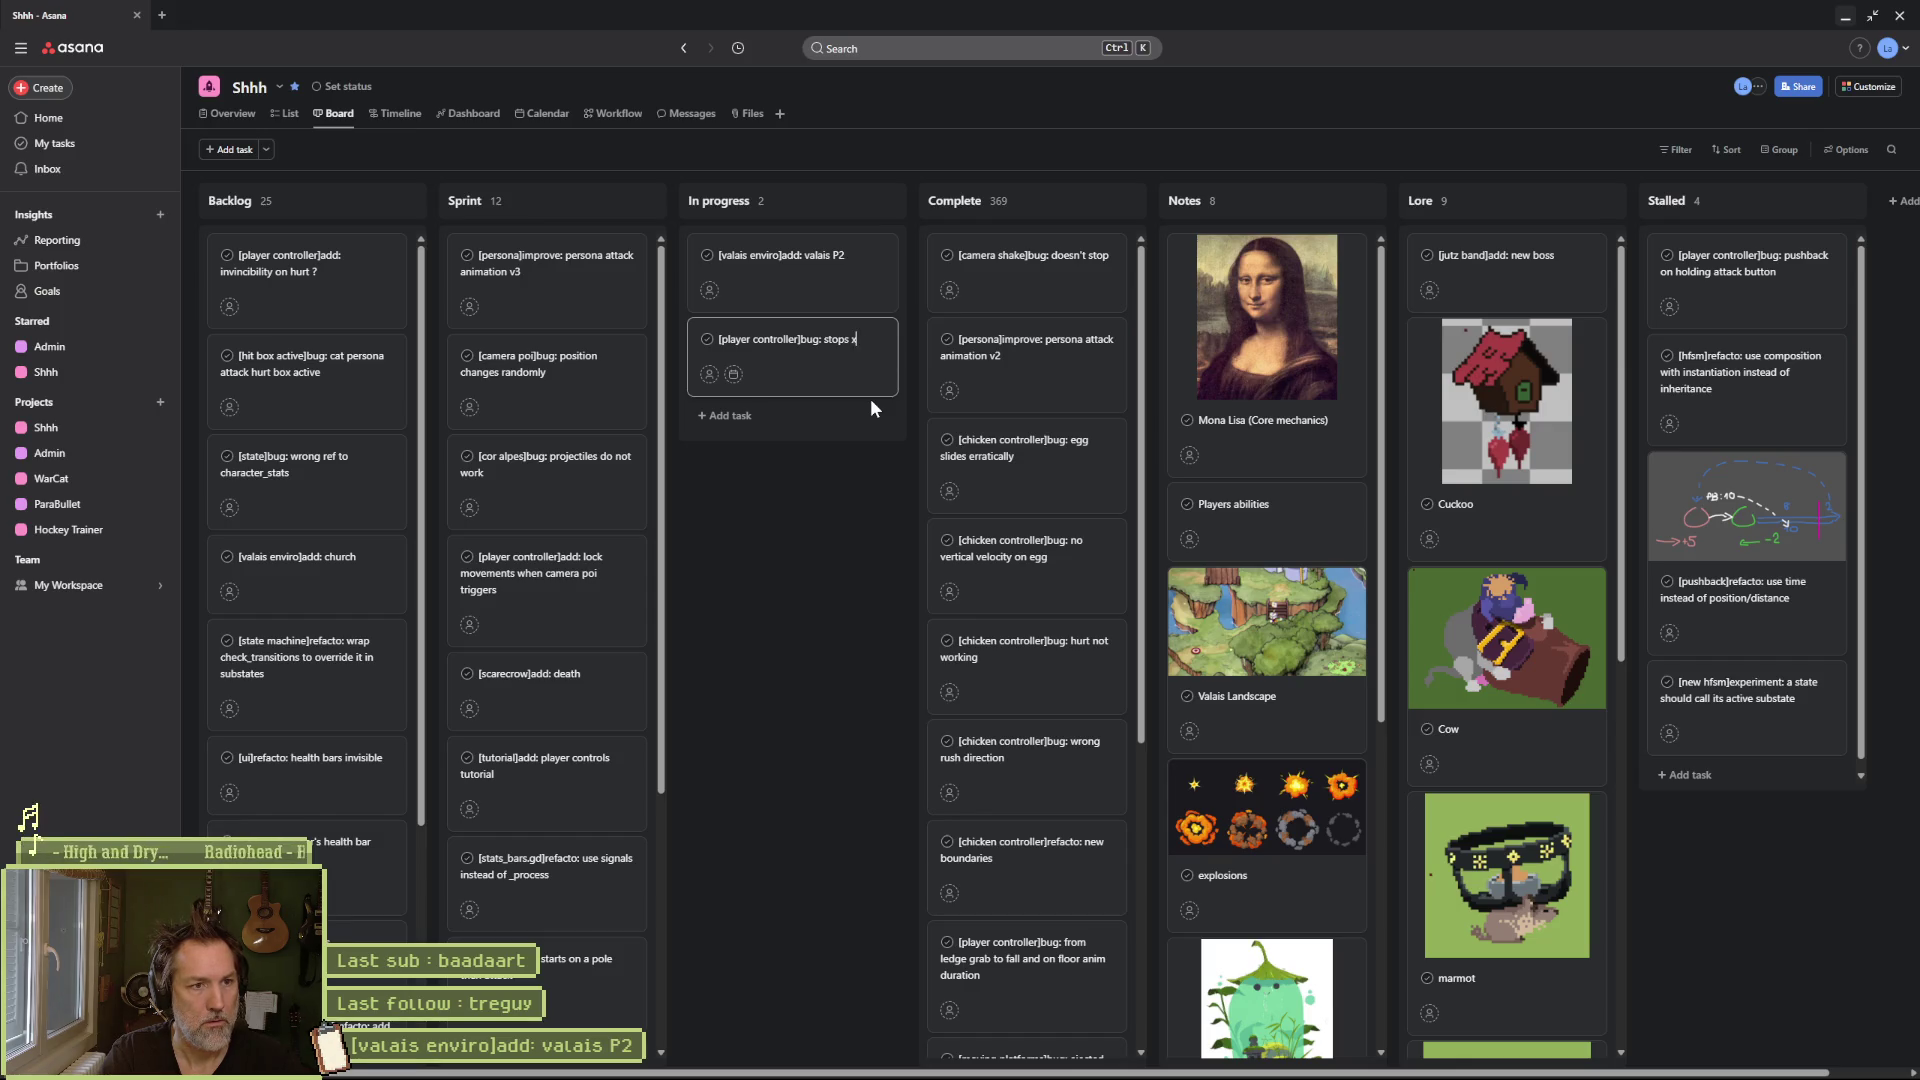
pyautogui.write('ity on j')
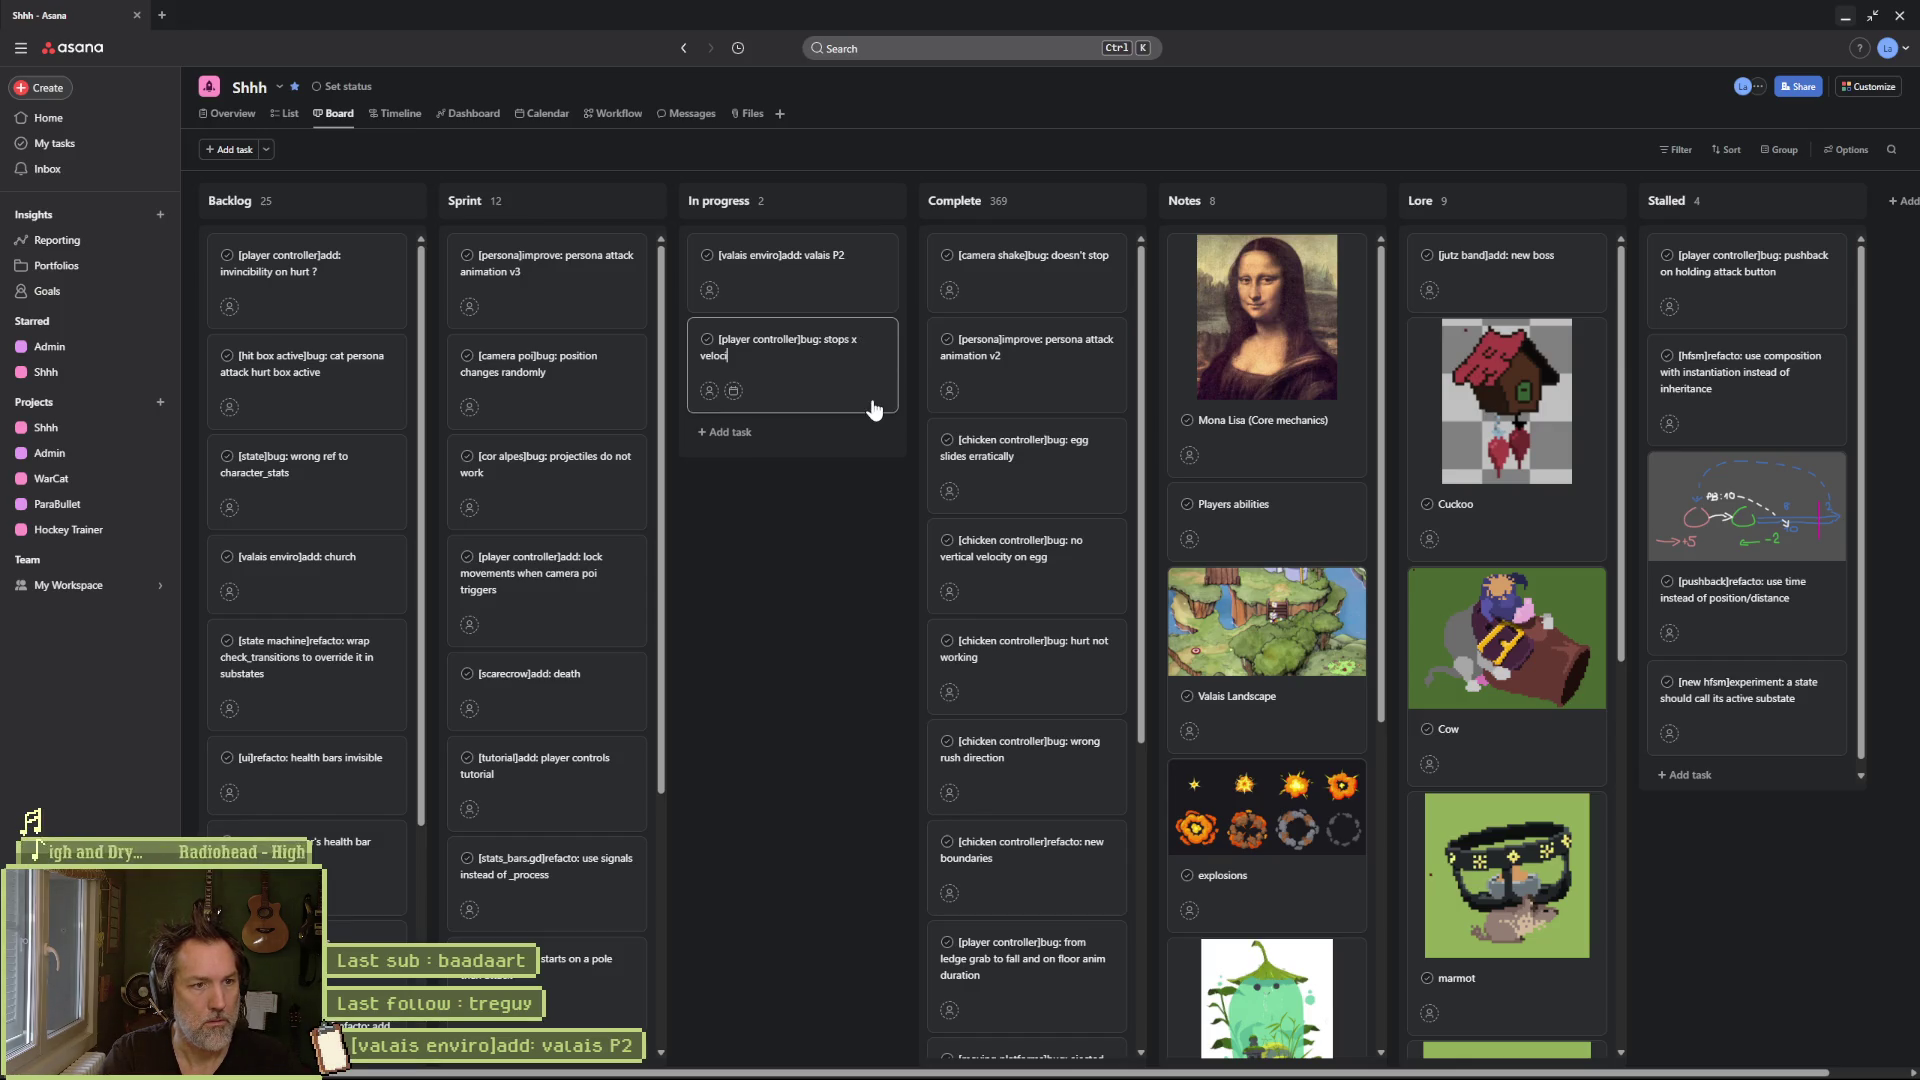
pyautogui.write('ump/dash')
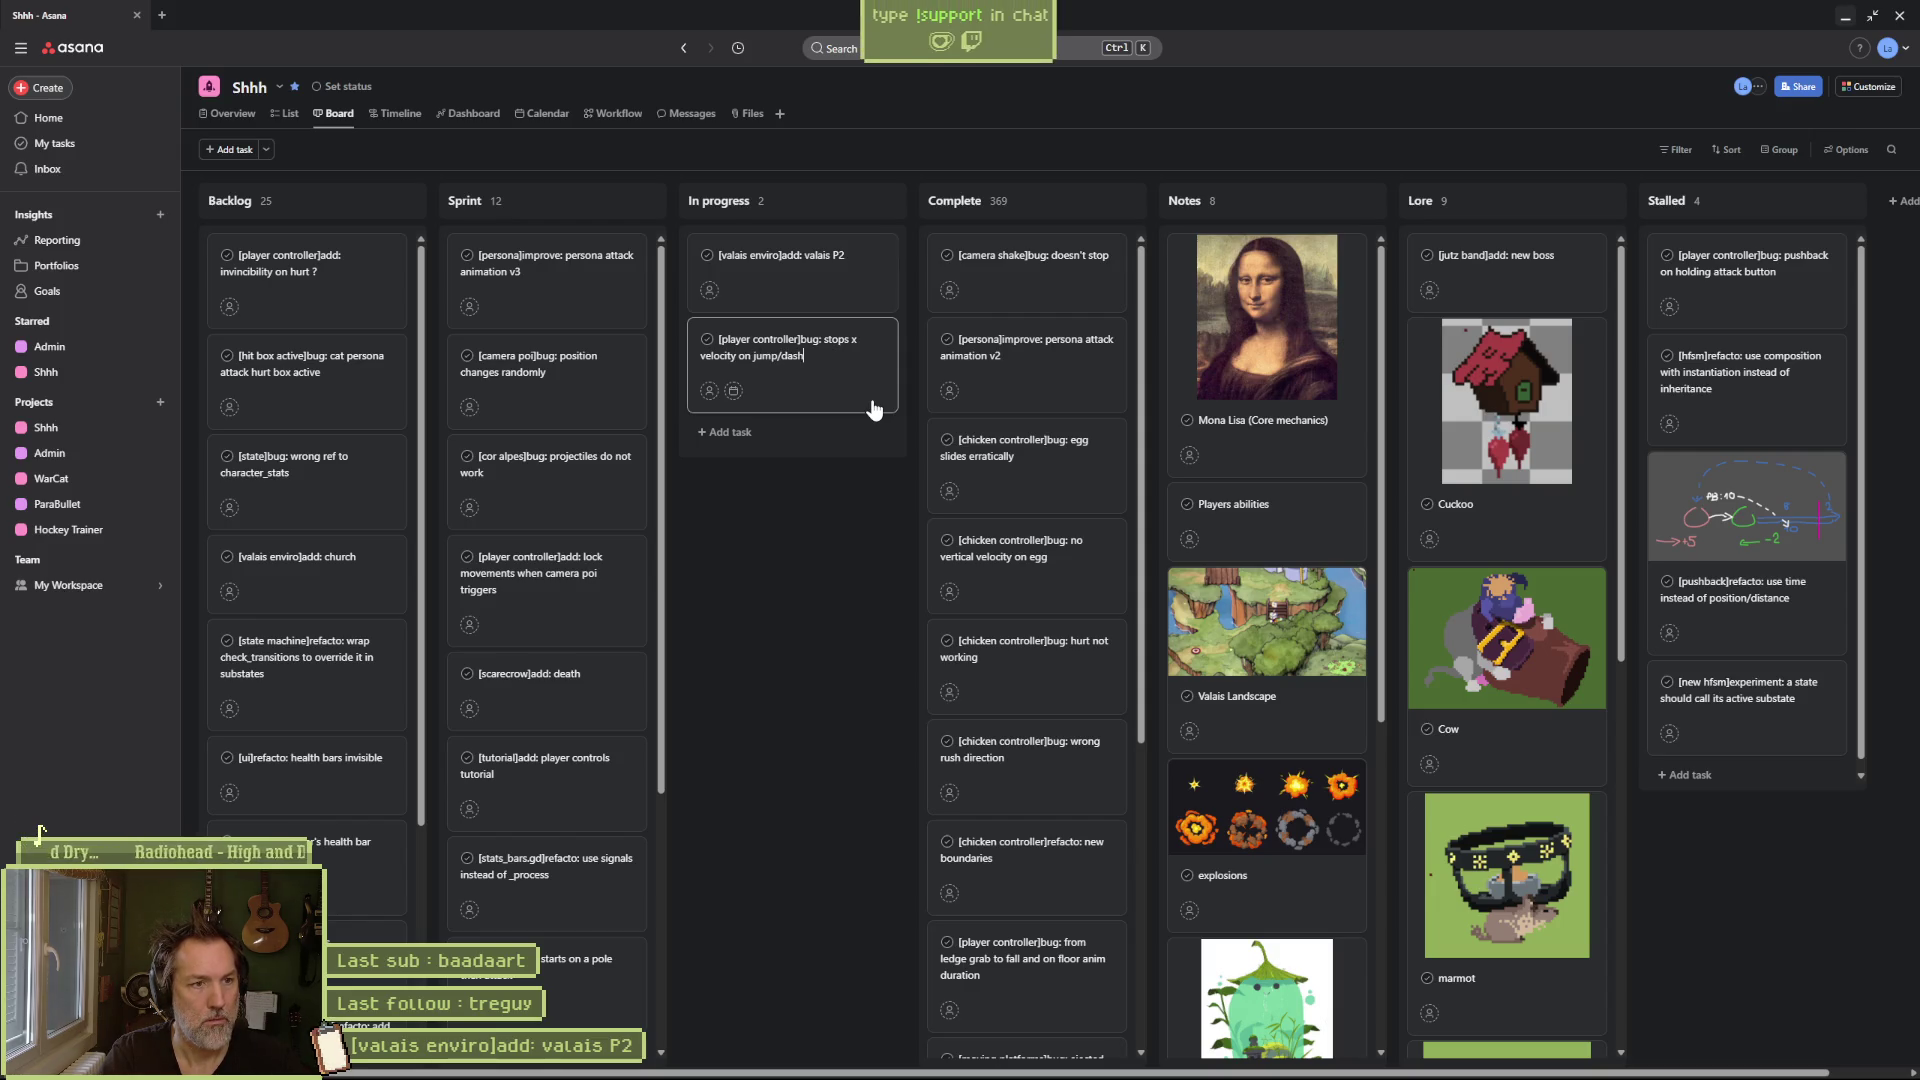
pyautogui.press('Return')
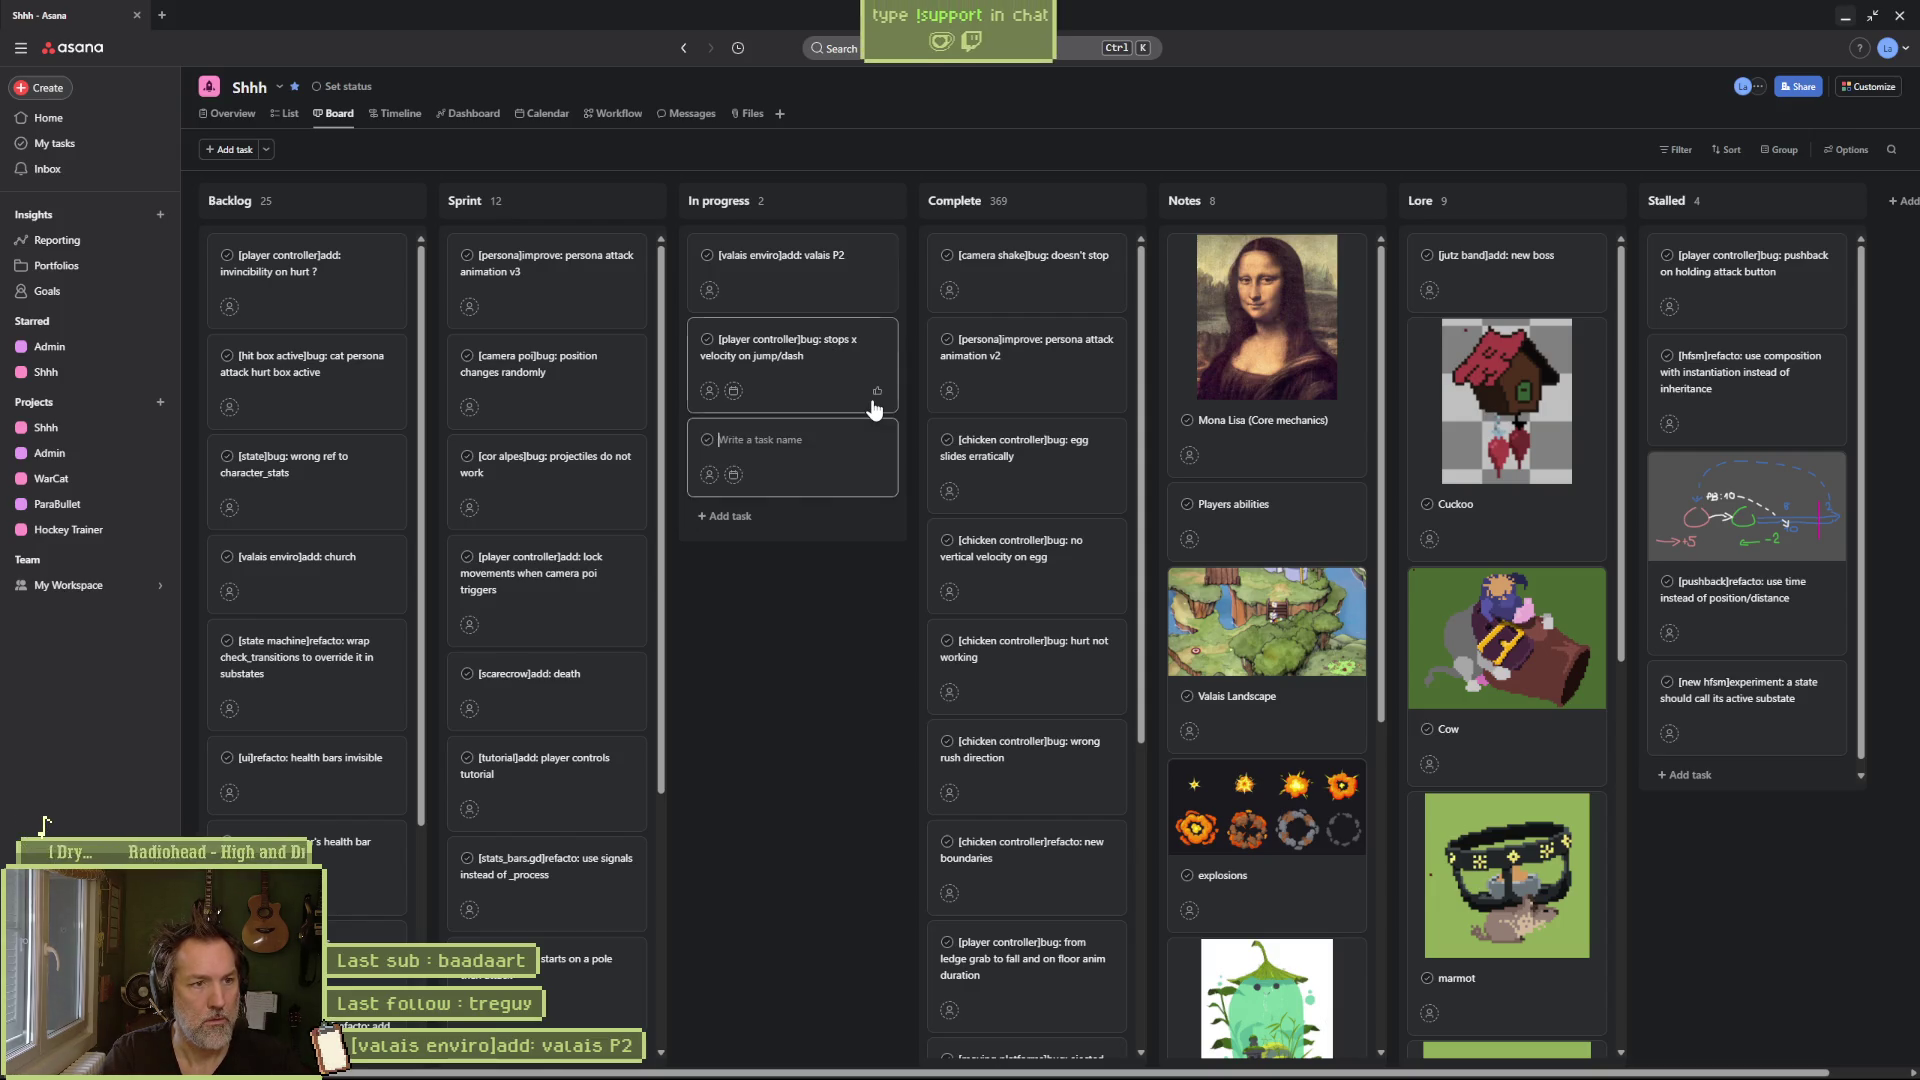
pyautogui.hotkey('alt', 'Tab')
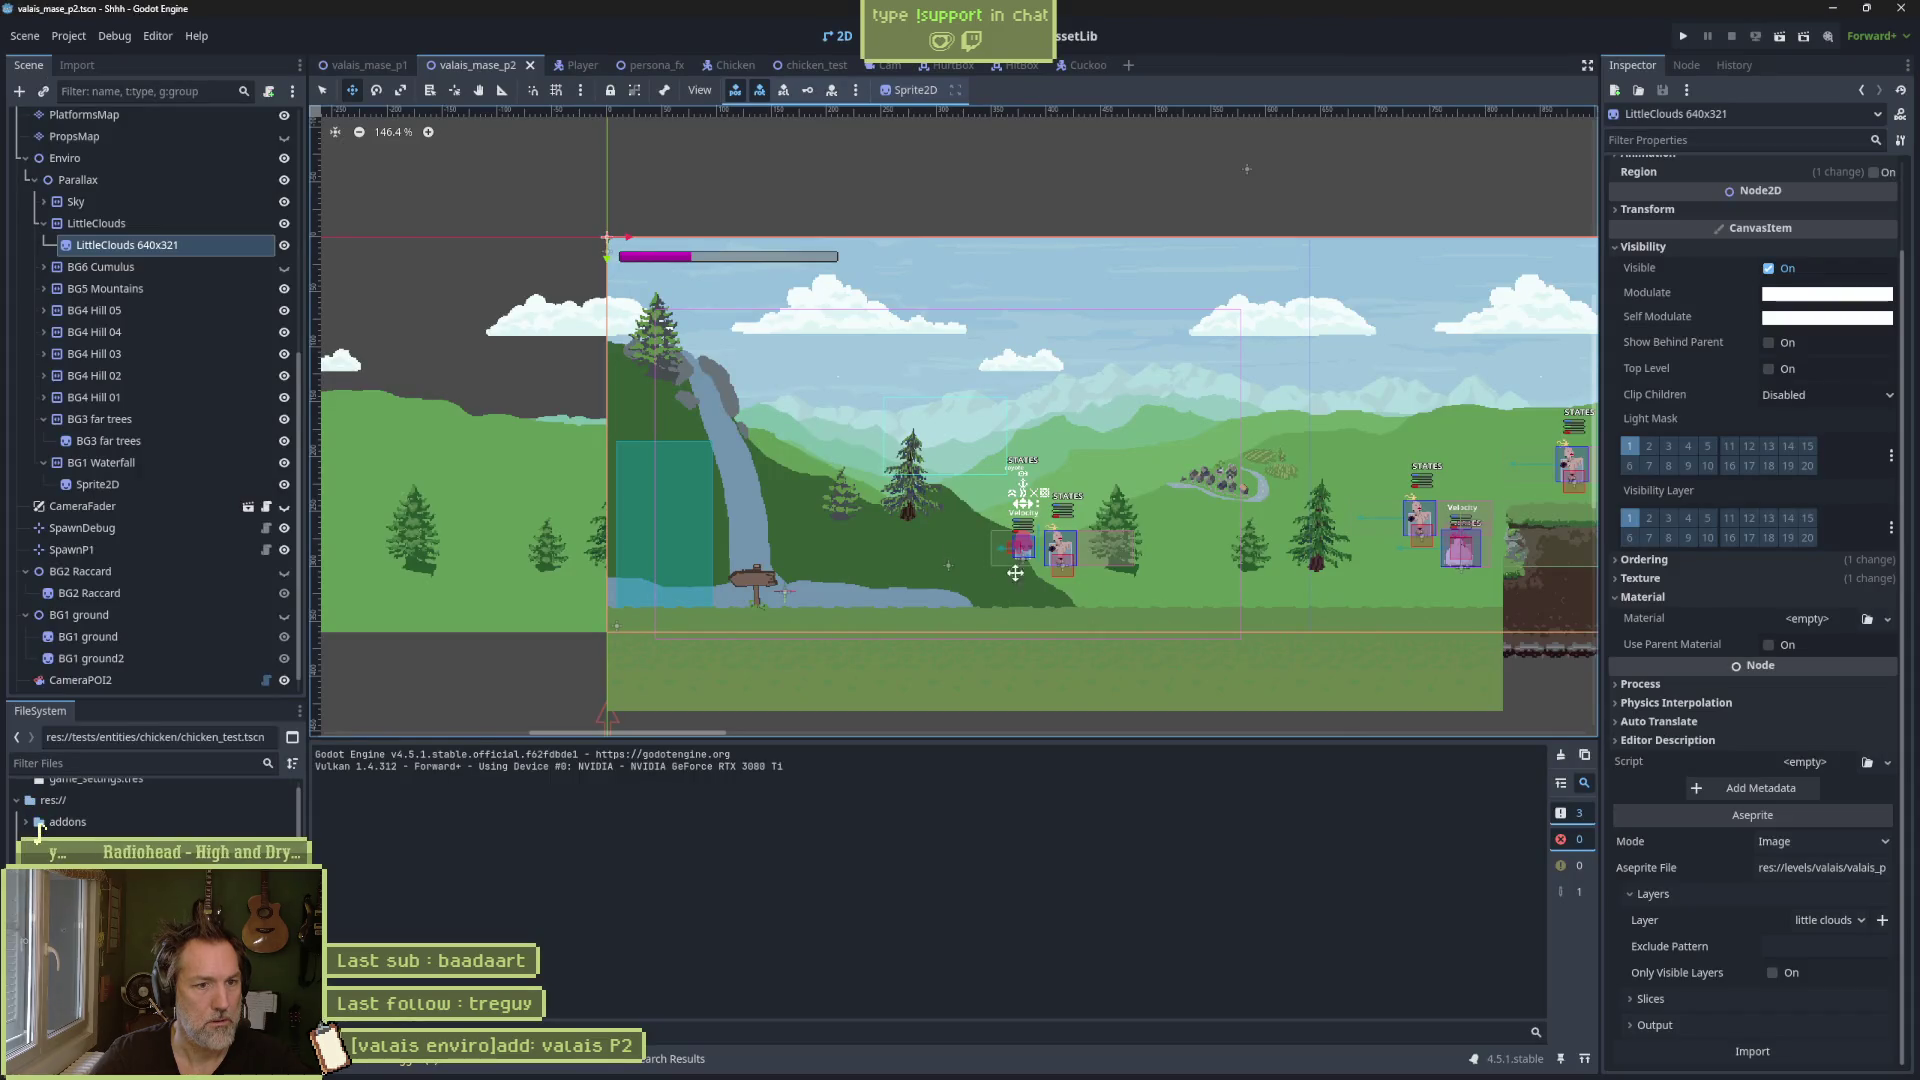
pyautogui.press('F6')
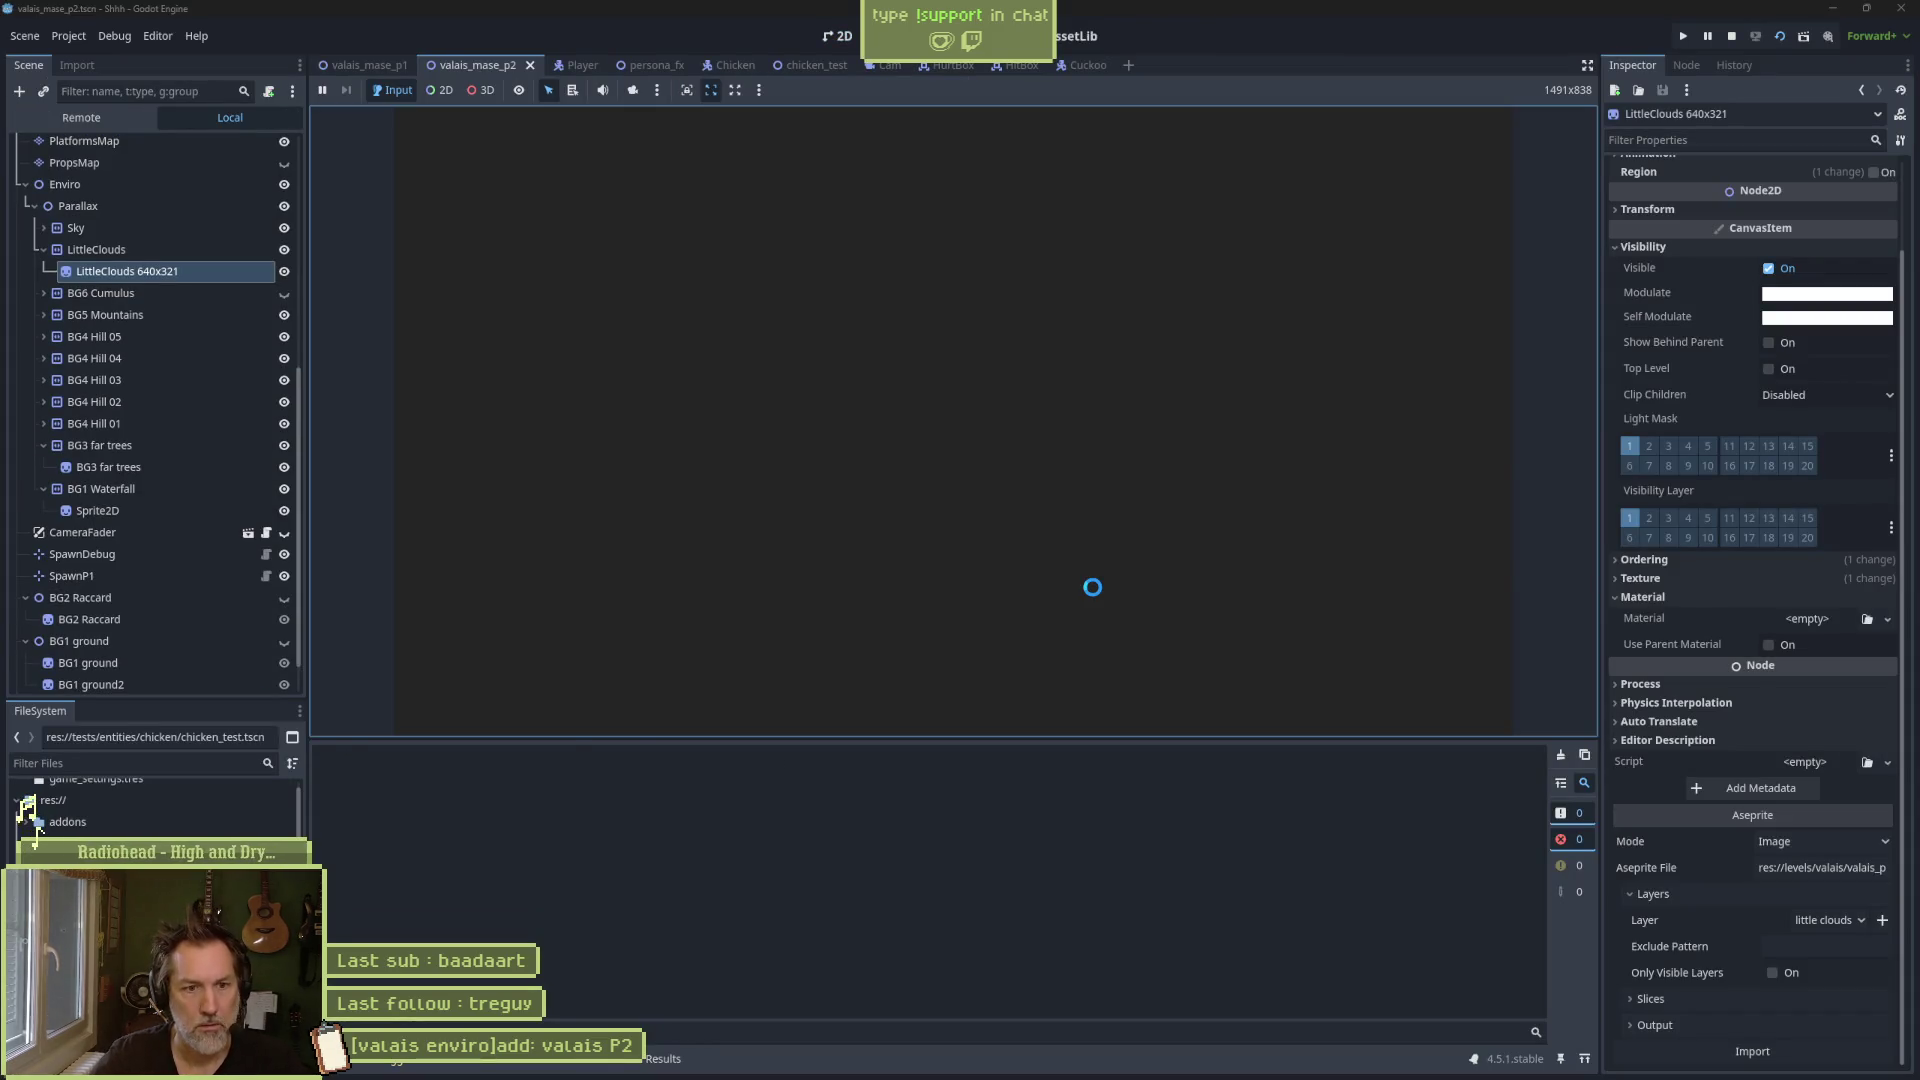
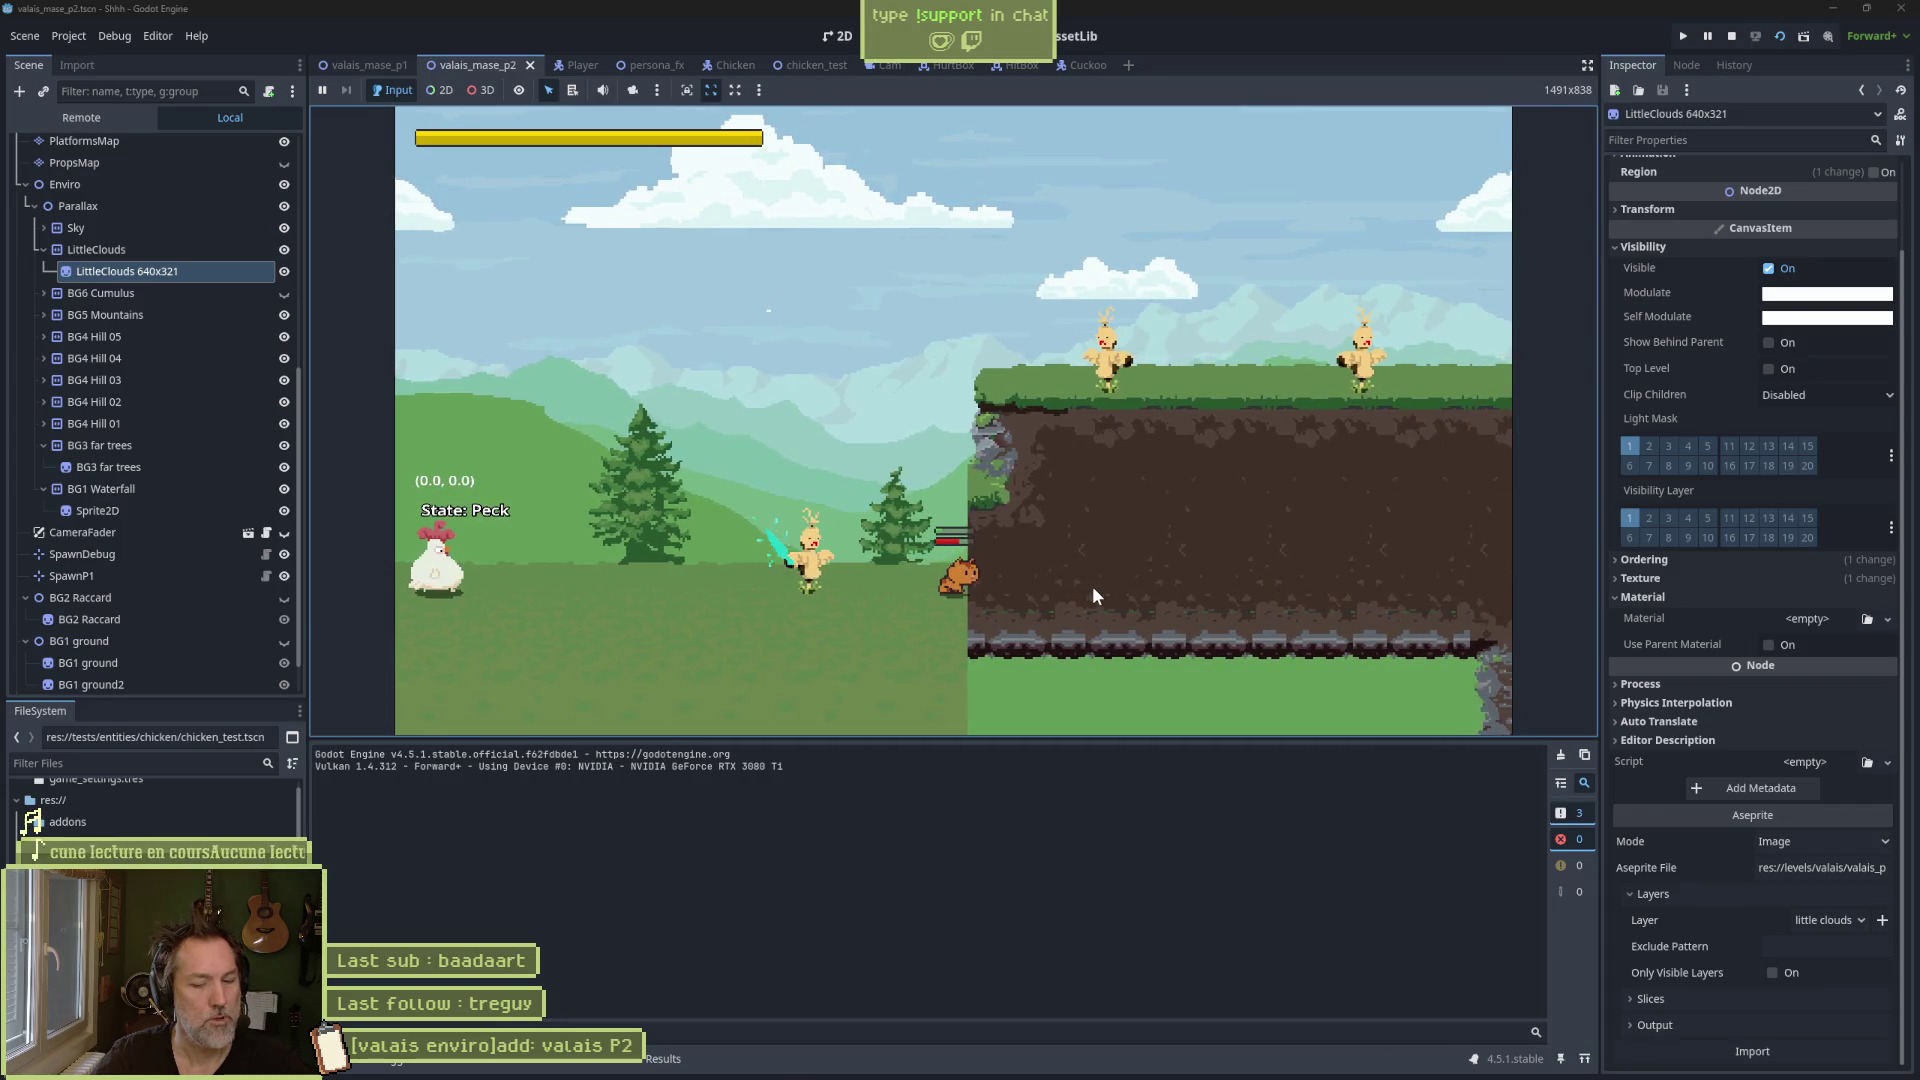
# - Stop and relaunch the running level preview
pyautogui.press('F8')
pyautogui.press('F5')
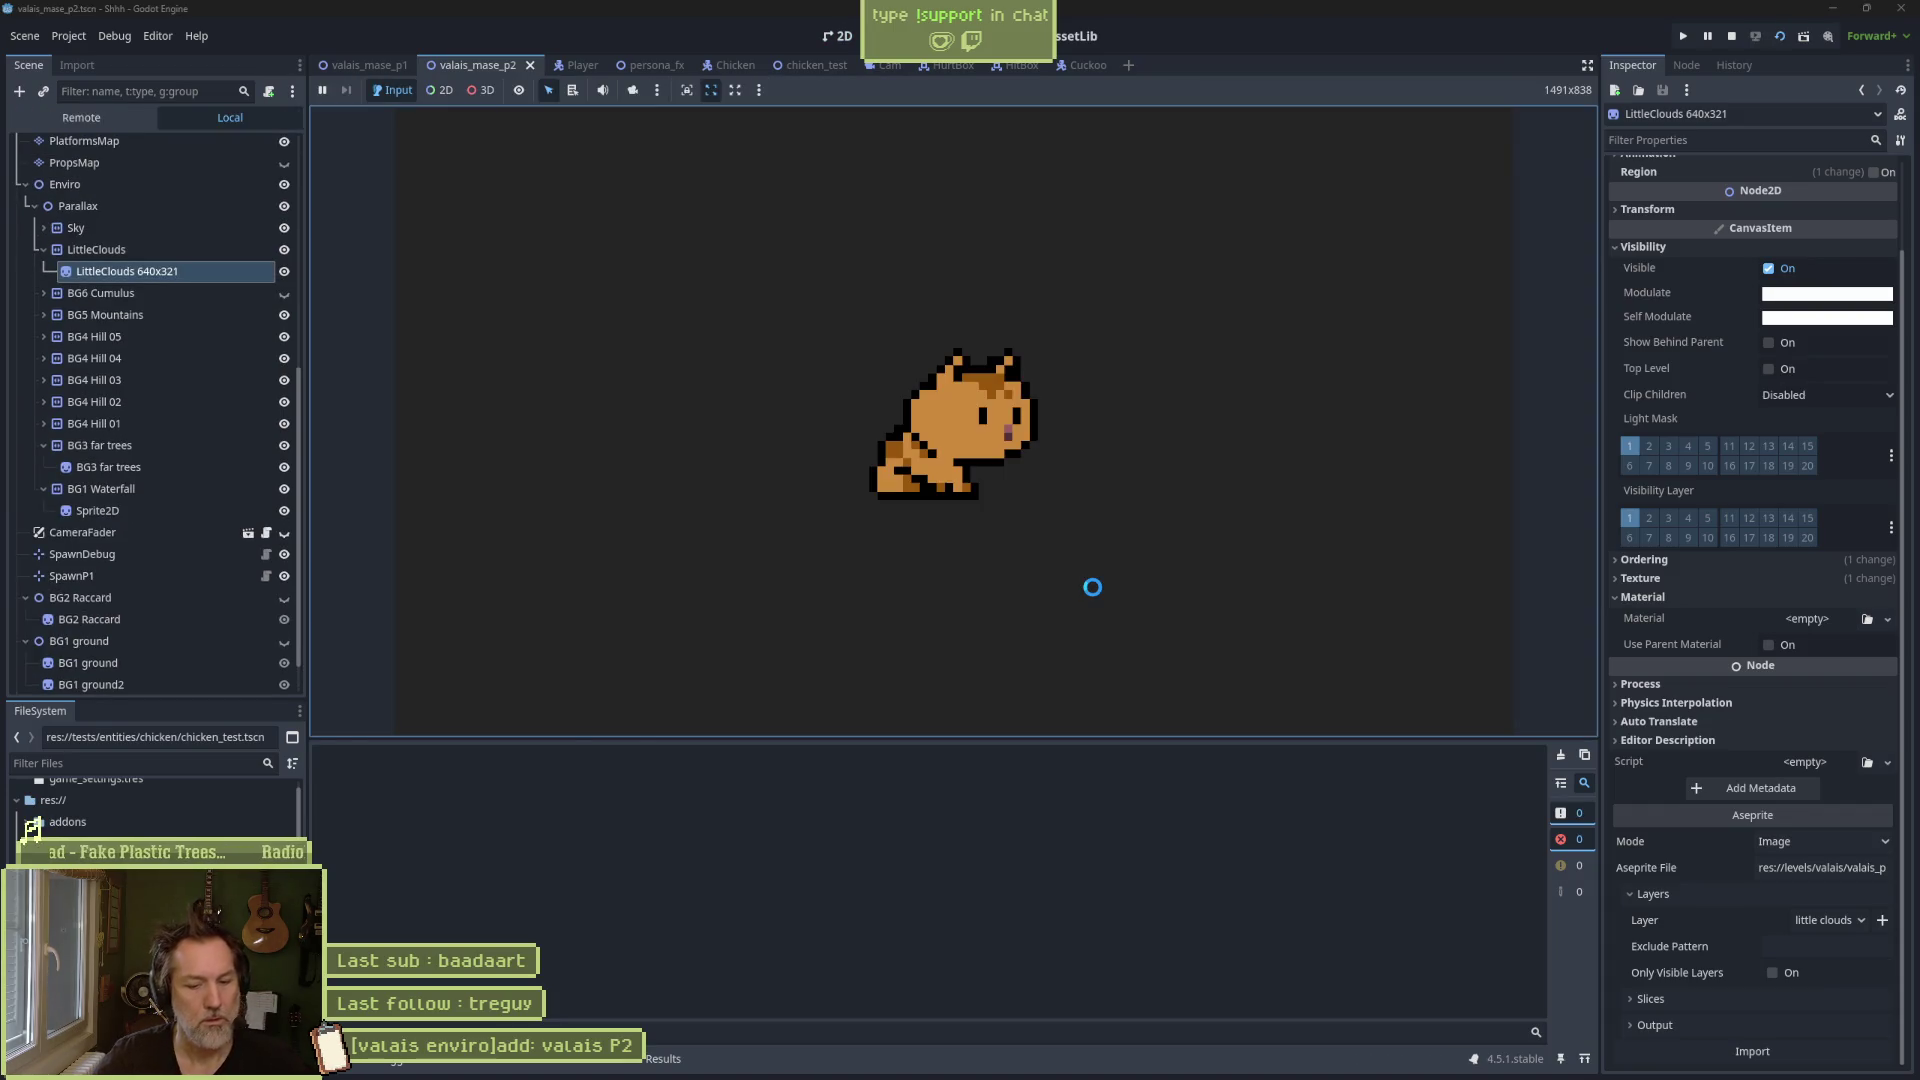
pyautogui.press('F8')
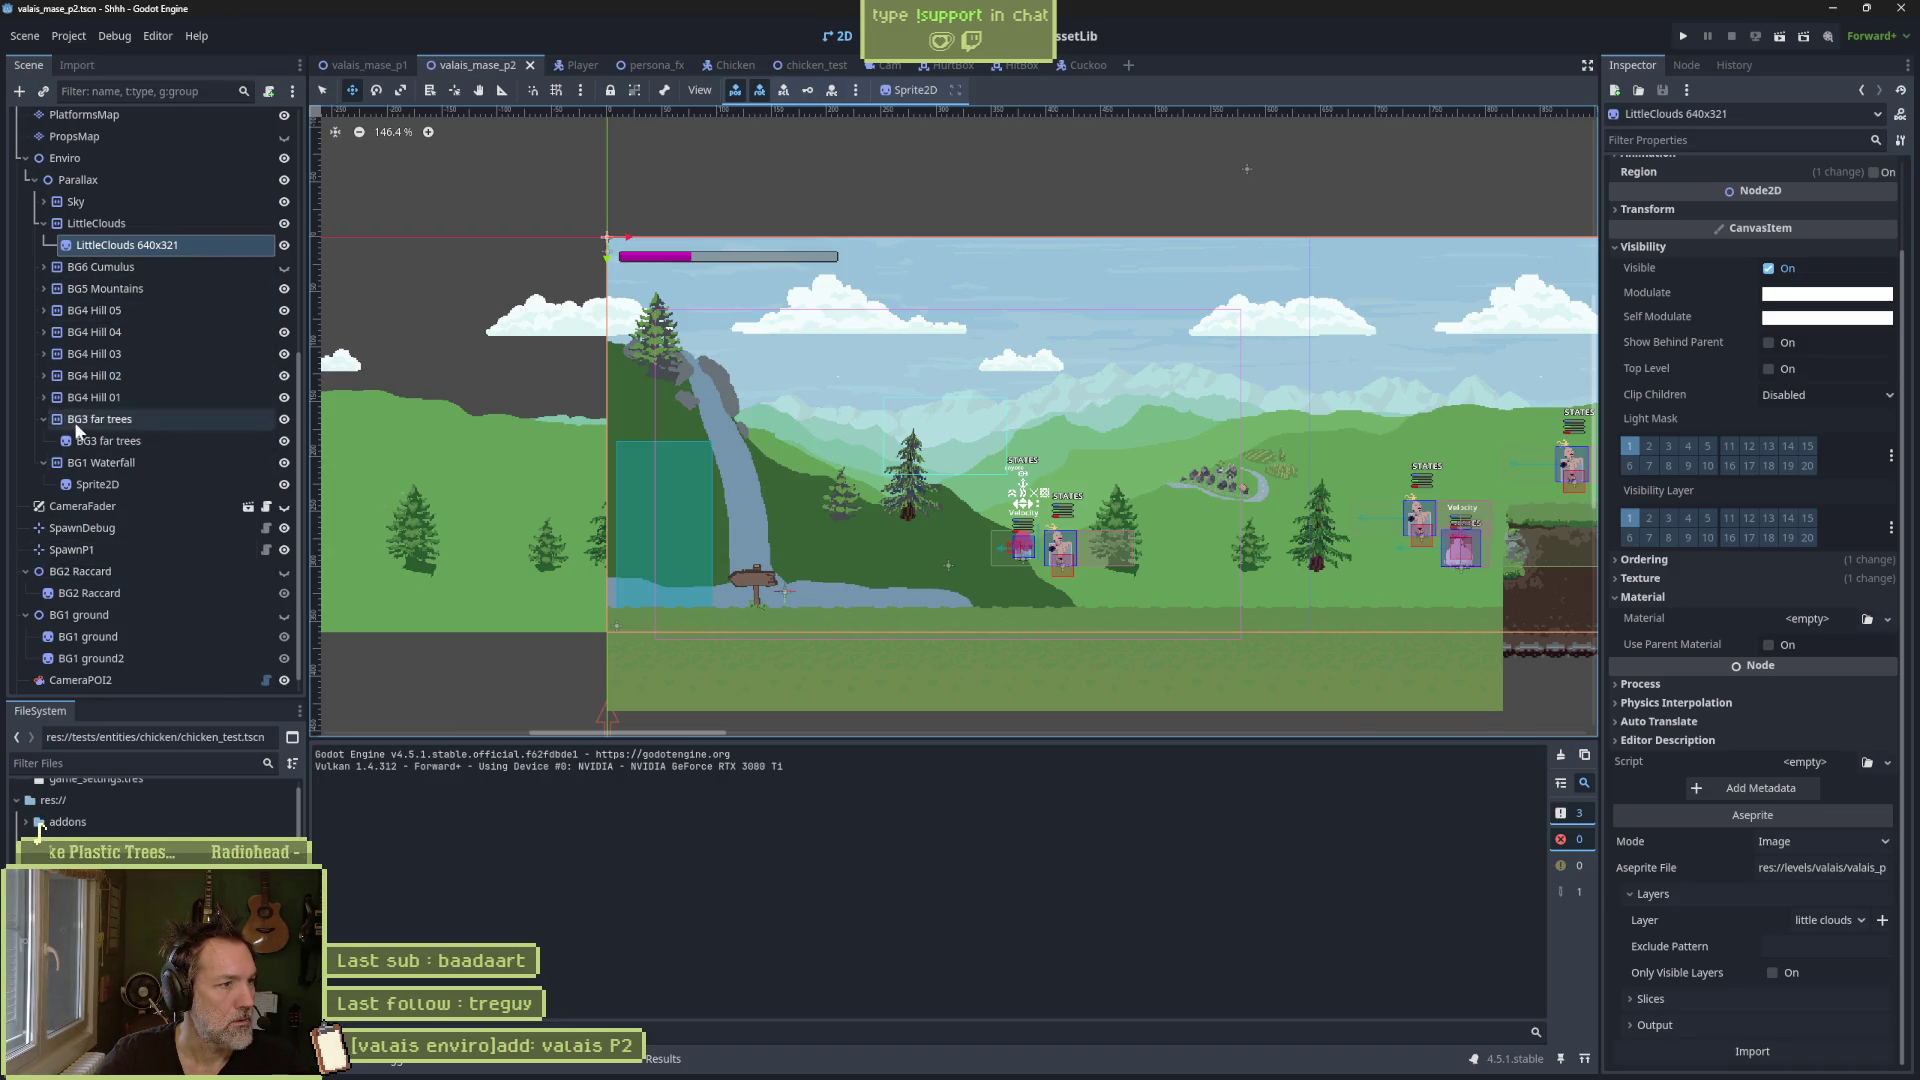
# - Move the Chicken further right along the Valais P2 level
pyautogui.scroll(5, 95, 398)
pyautogui.doubleClick(106, 419)
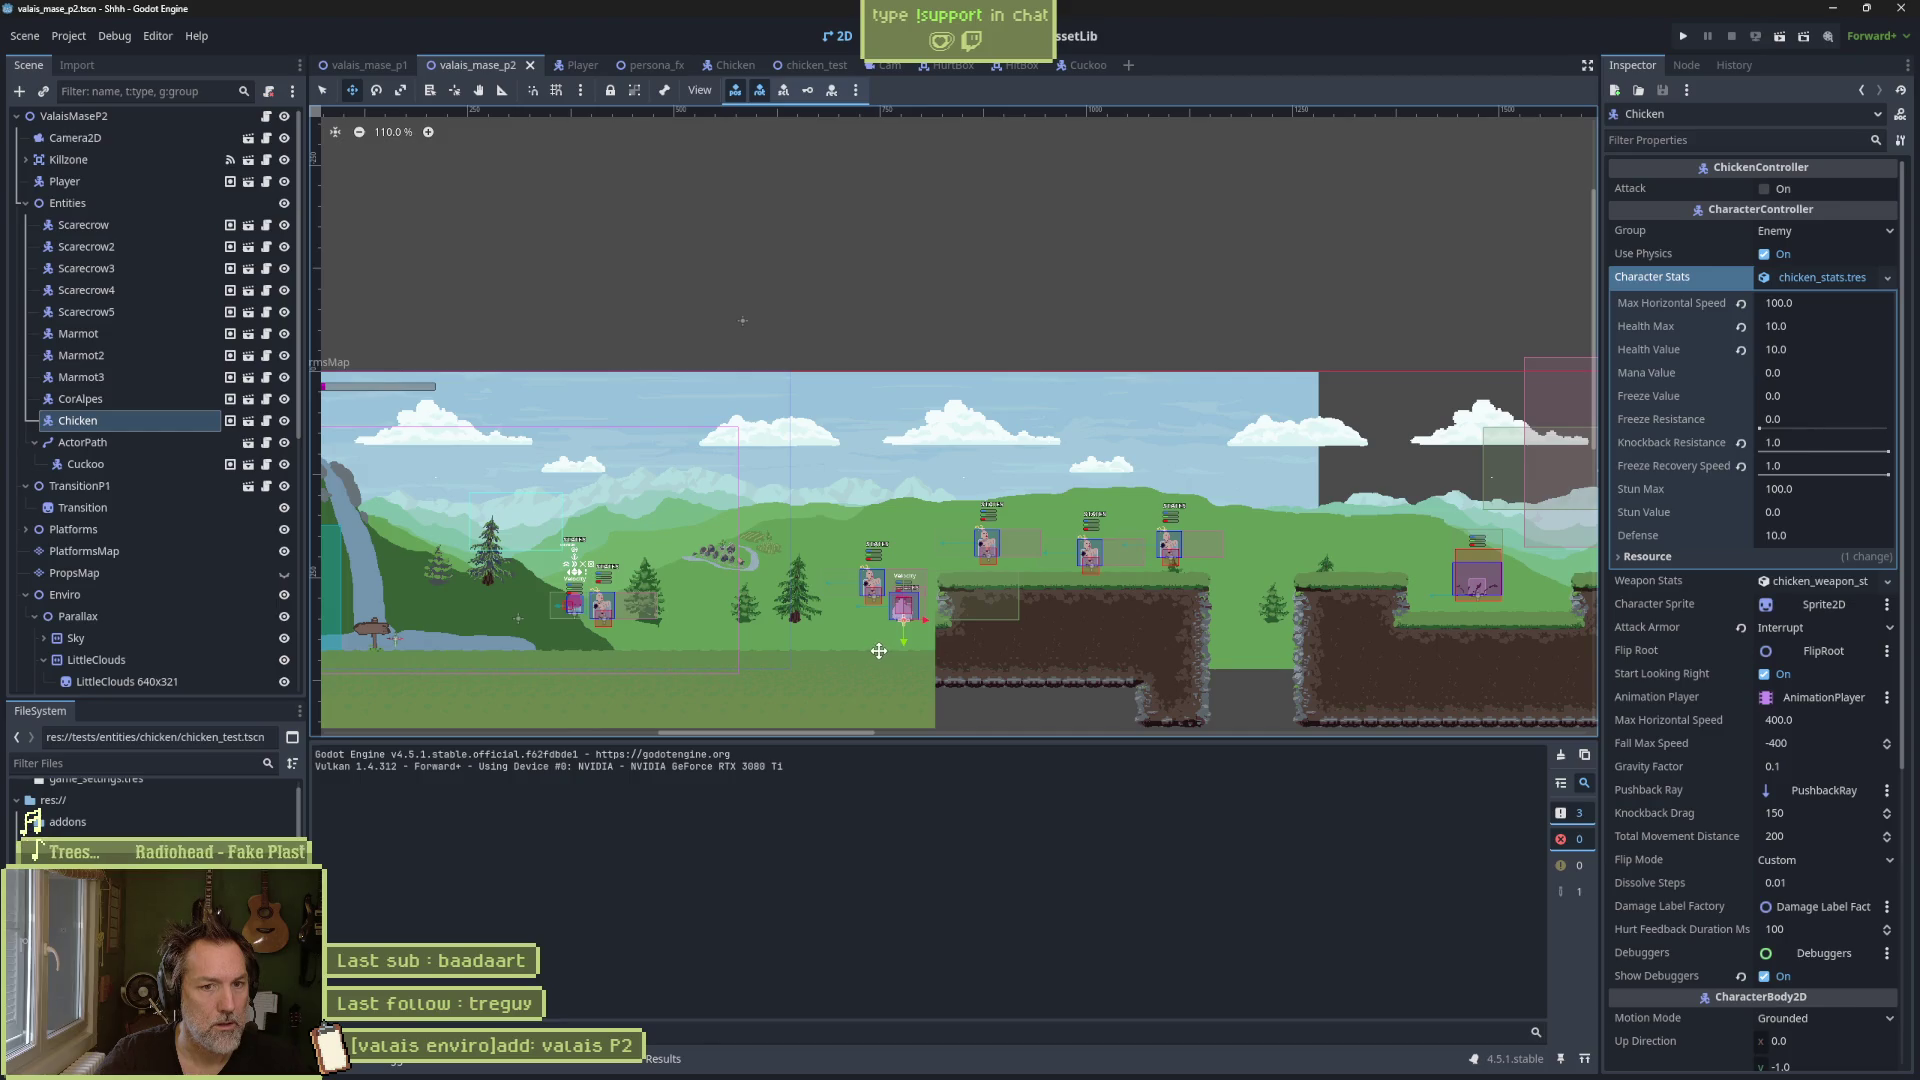
pyautogui.moveTo(878, 651)
pyautogui.mouseDown()
pyautogui.moveTo(1440, 595)
pyautogui.moveTo(1351, 596)
pyautogui.mouseUp()
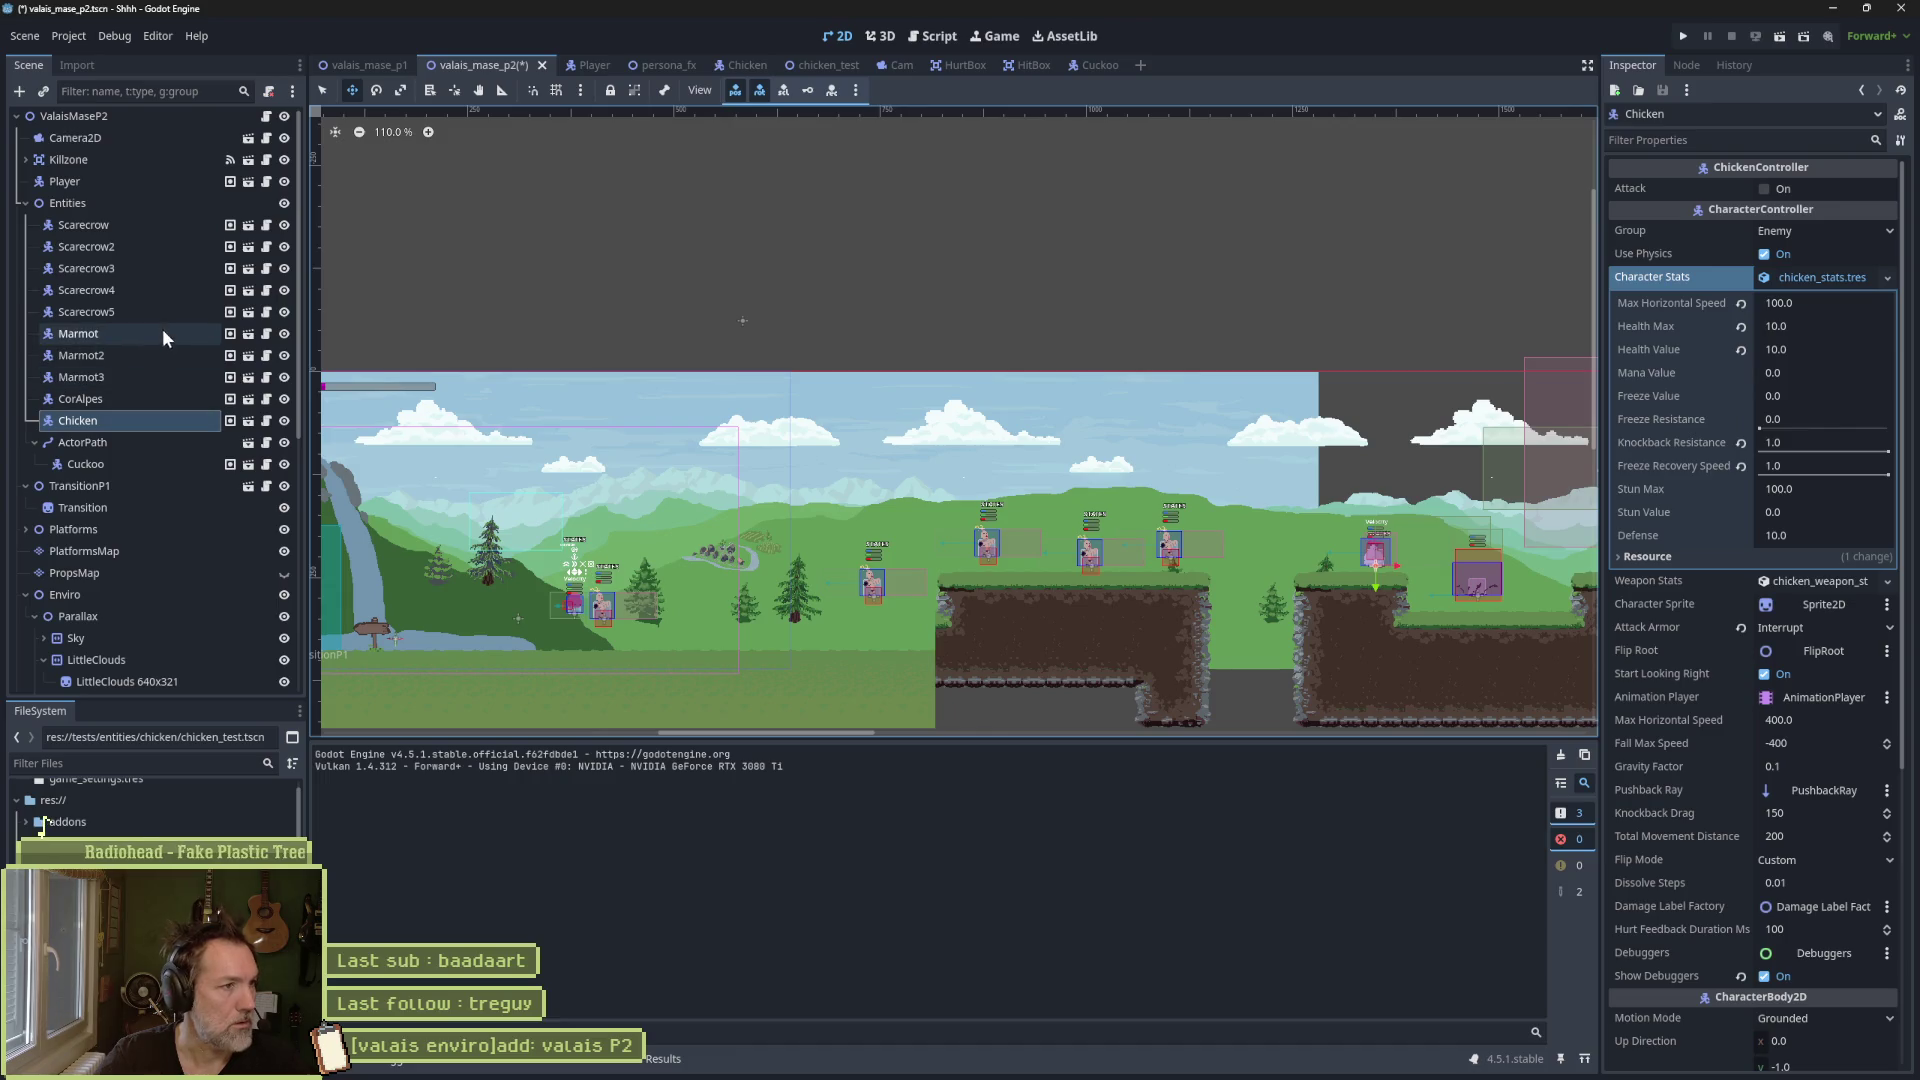
# - Switch off Scarecrow2's Attack and run the level
pyautogui.click(180, 250)
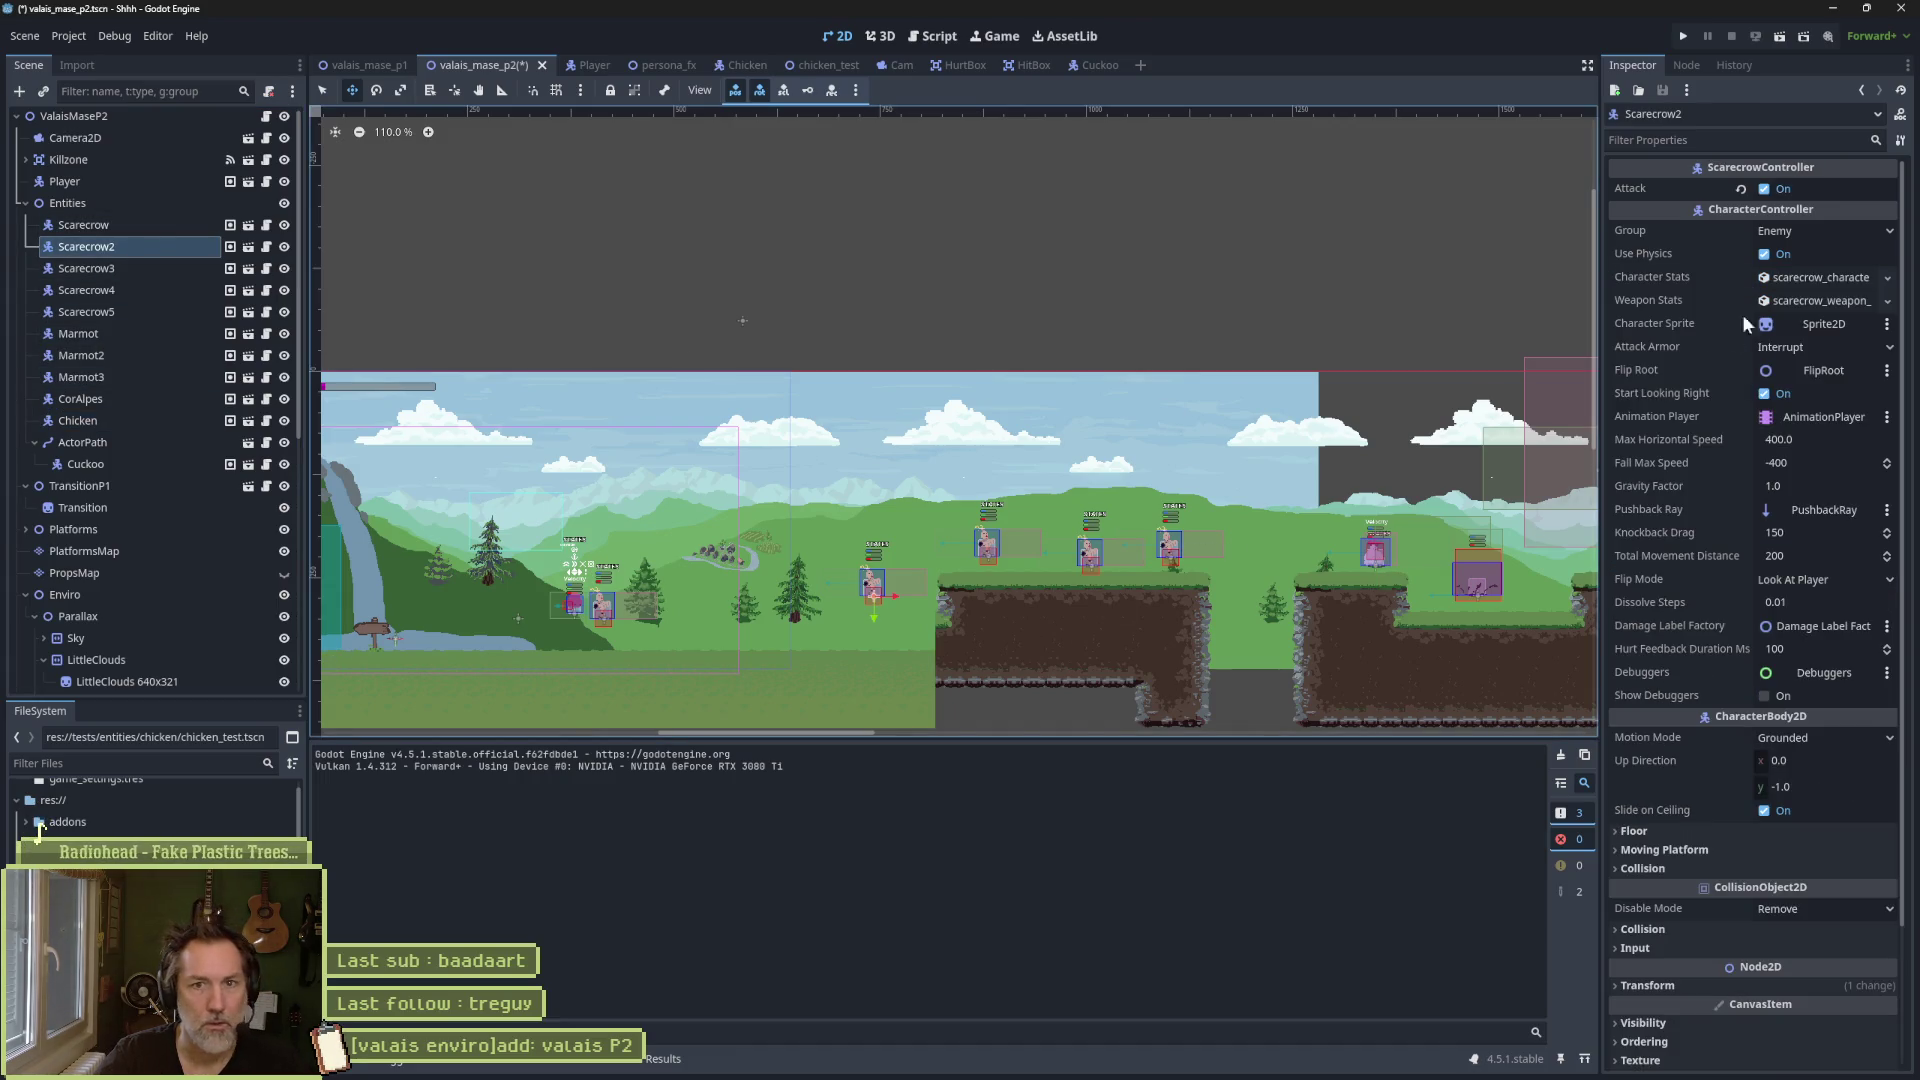
pyautogui.click(1761, 192)
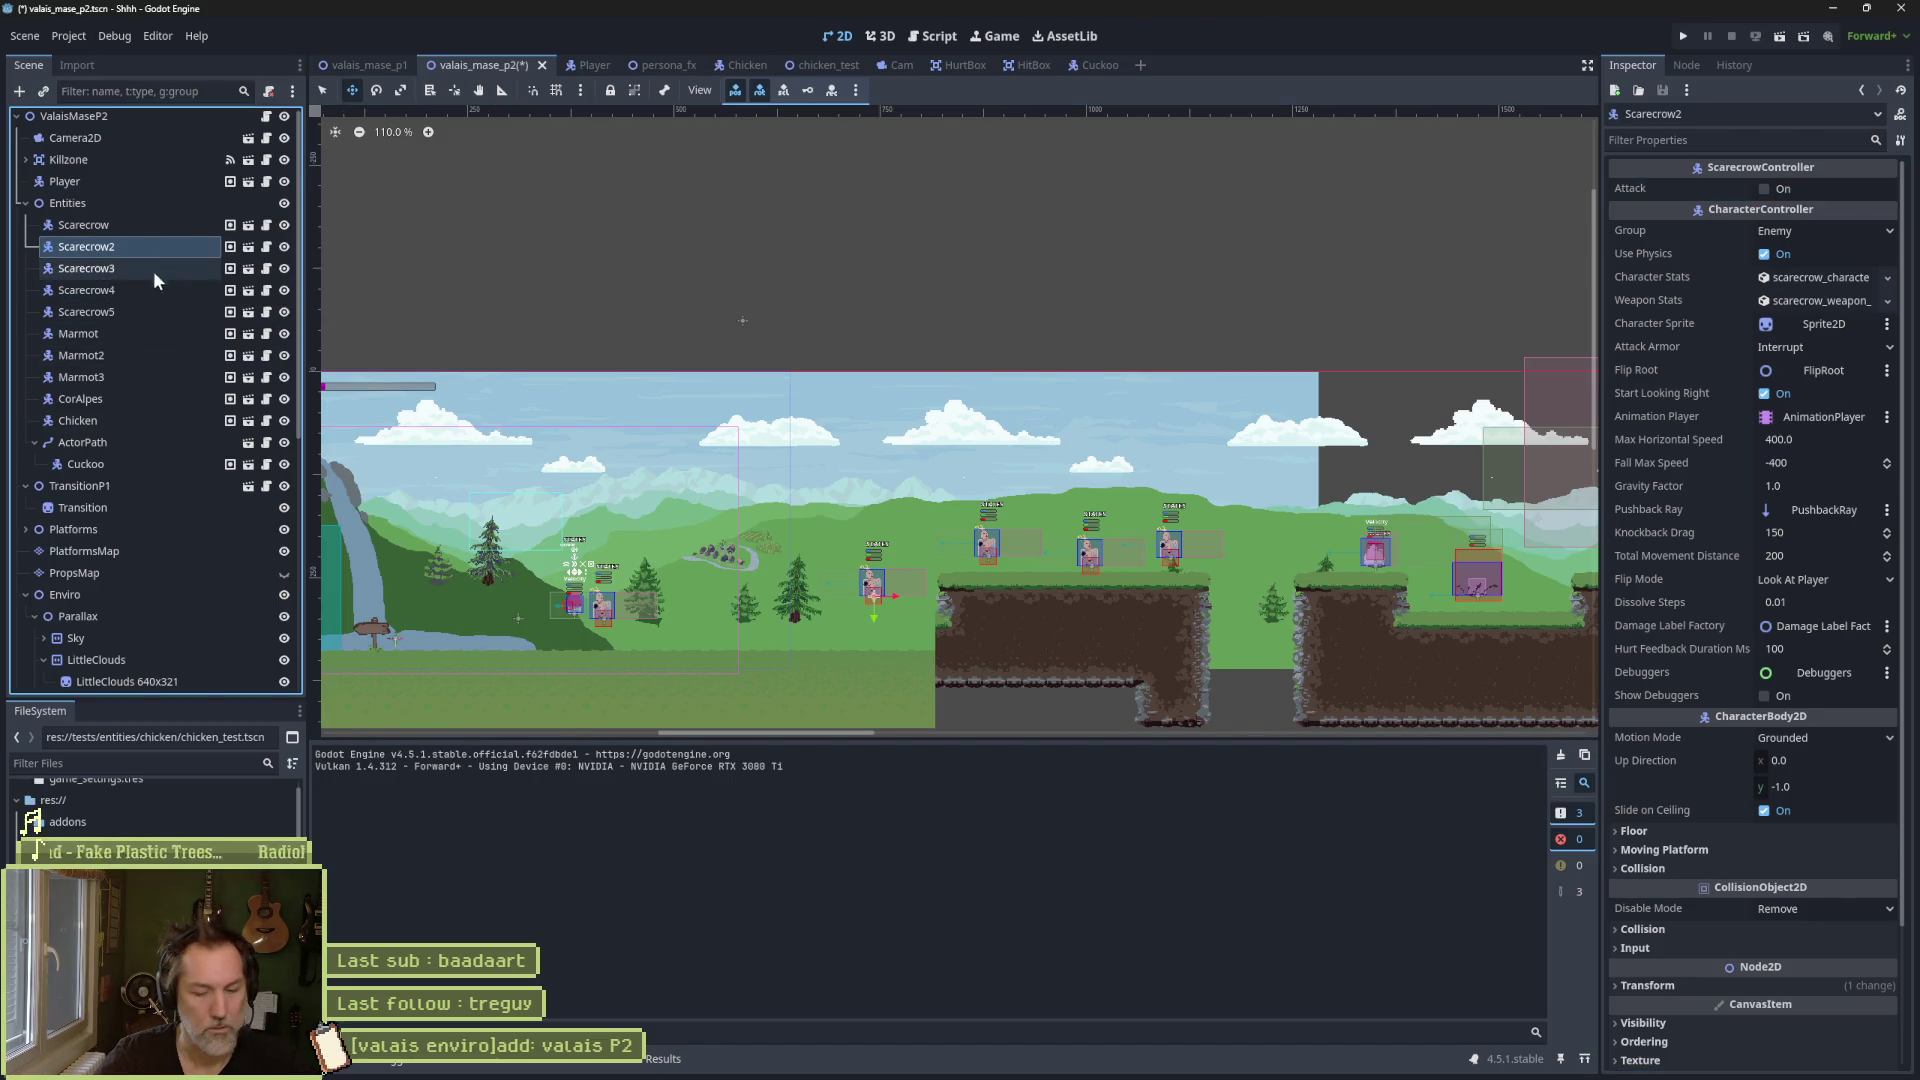
pyautogui.press('F6')
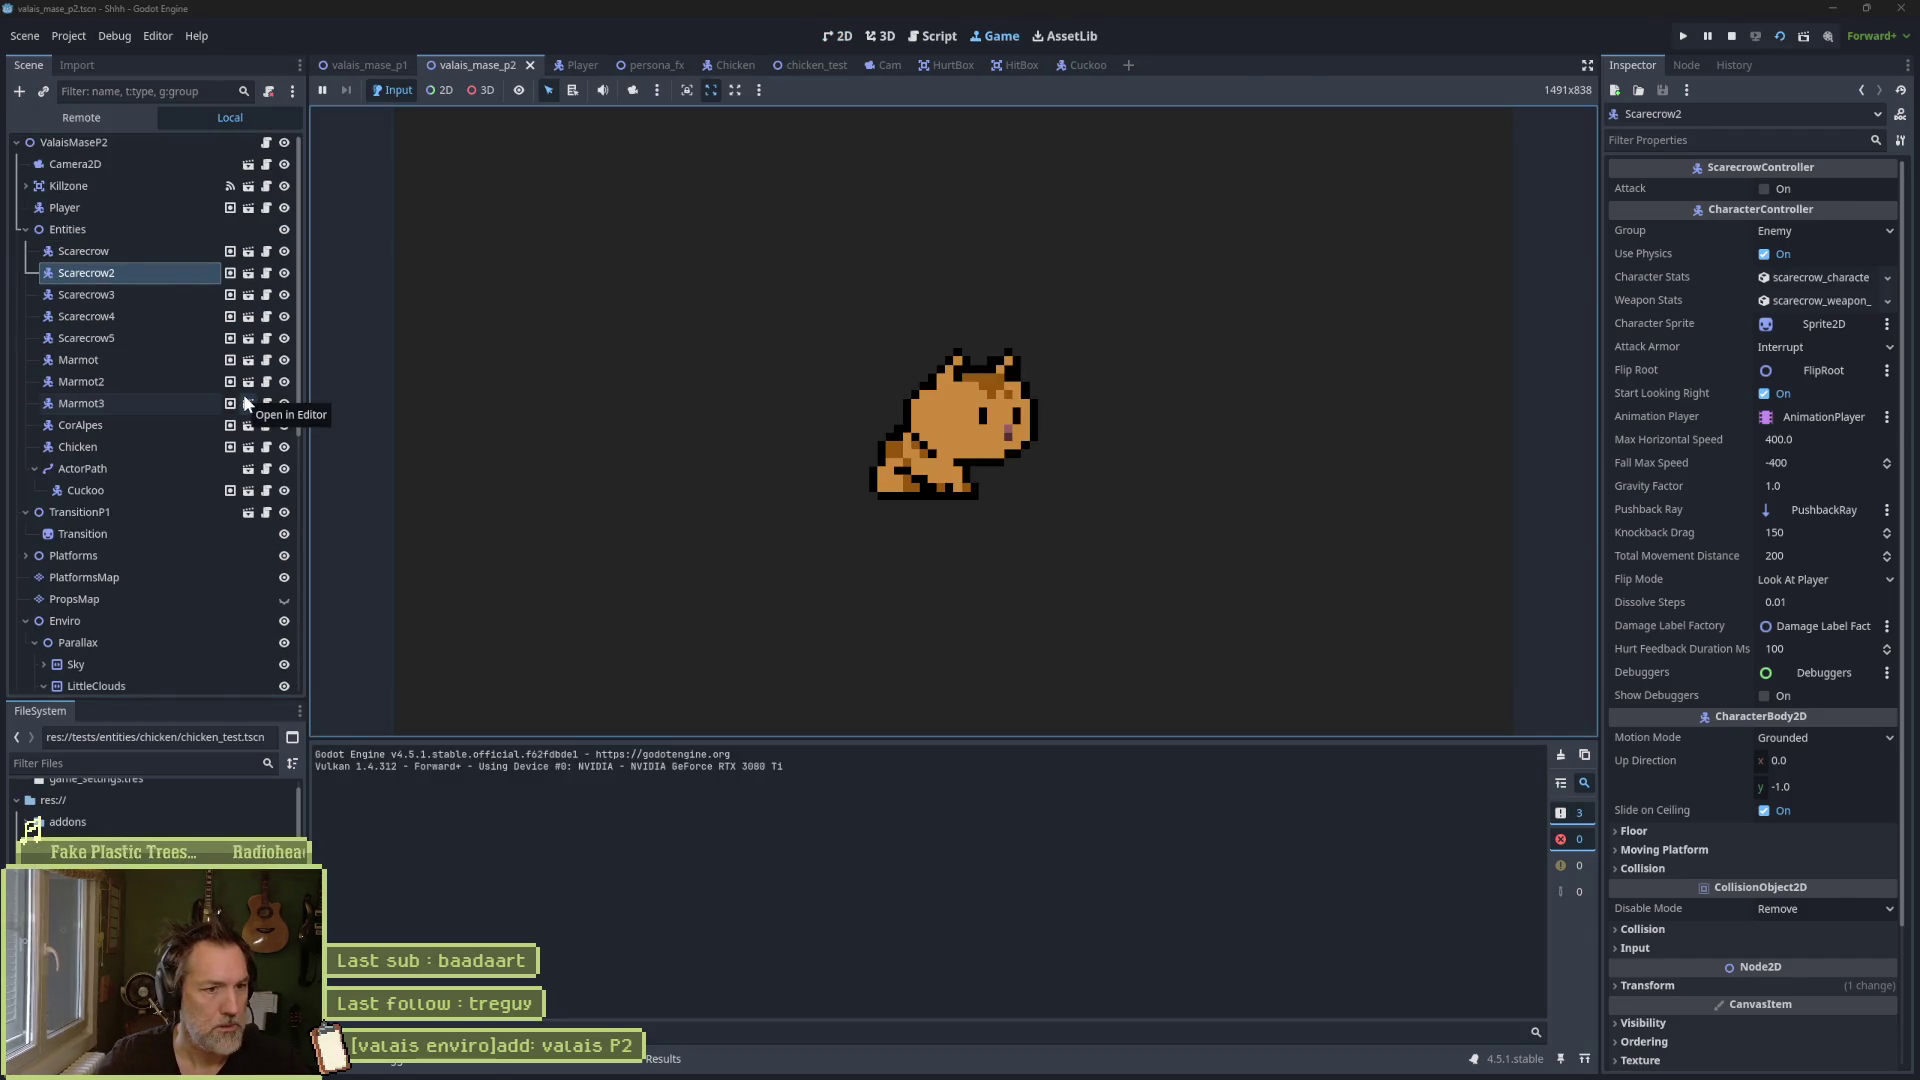
# - Run the marmot past the scarecrow, jump up and off the cliff wall, then stop the game
pyautogui.press('d')
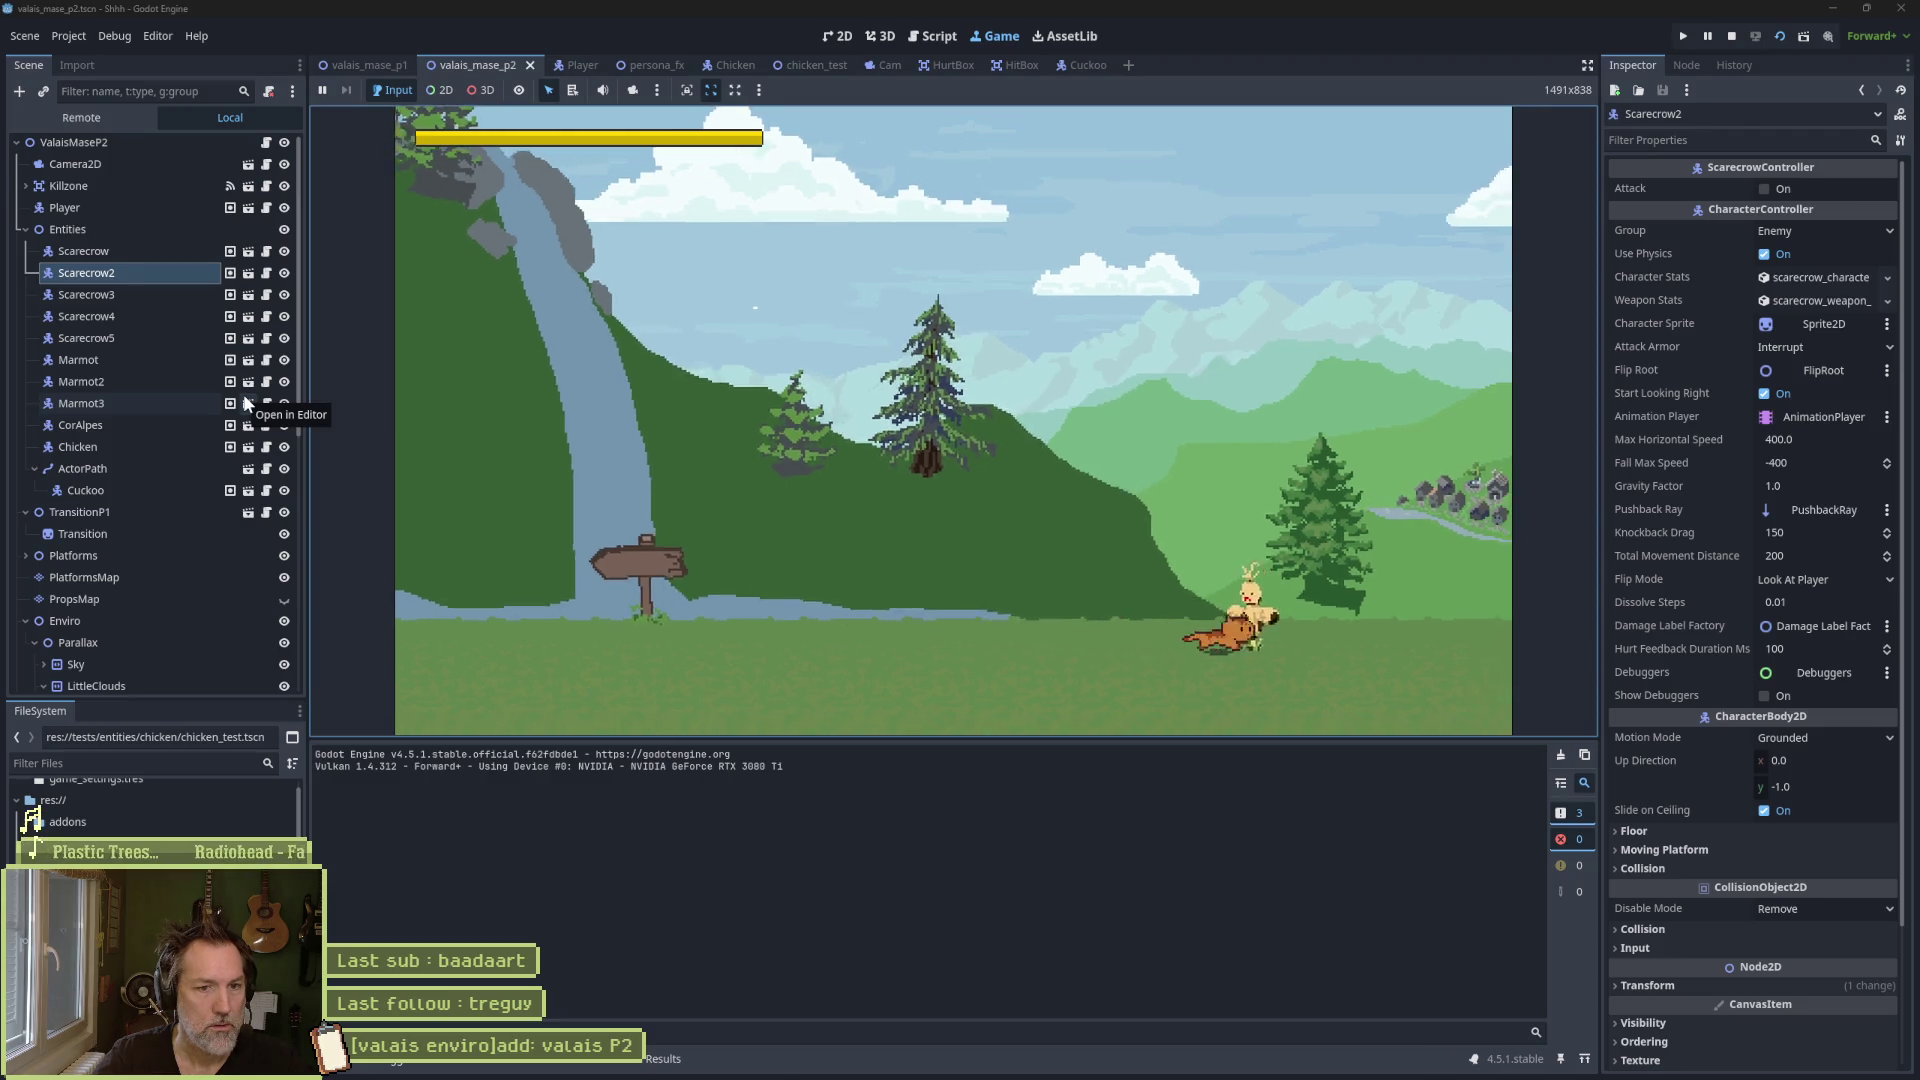
pyautogui.press('d')
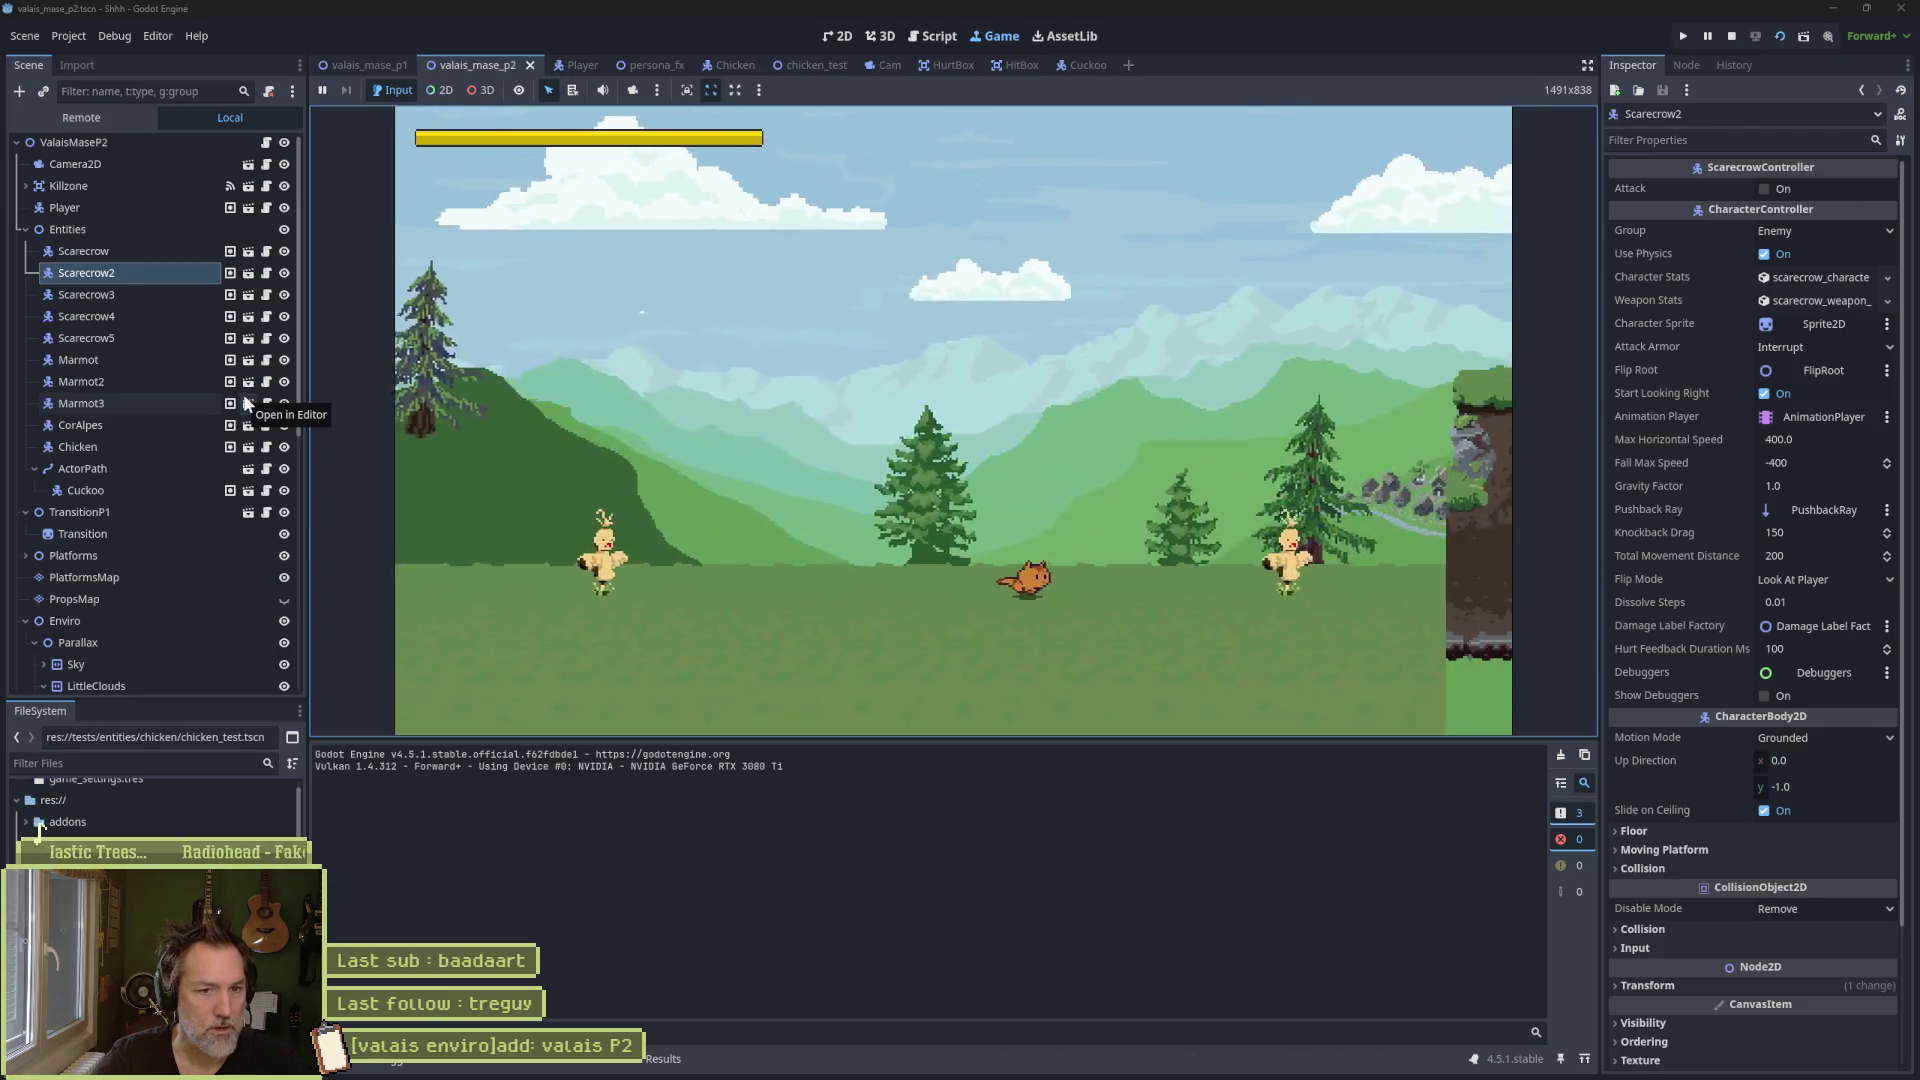
pyautogui.press('space')
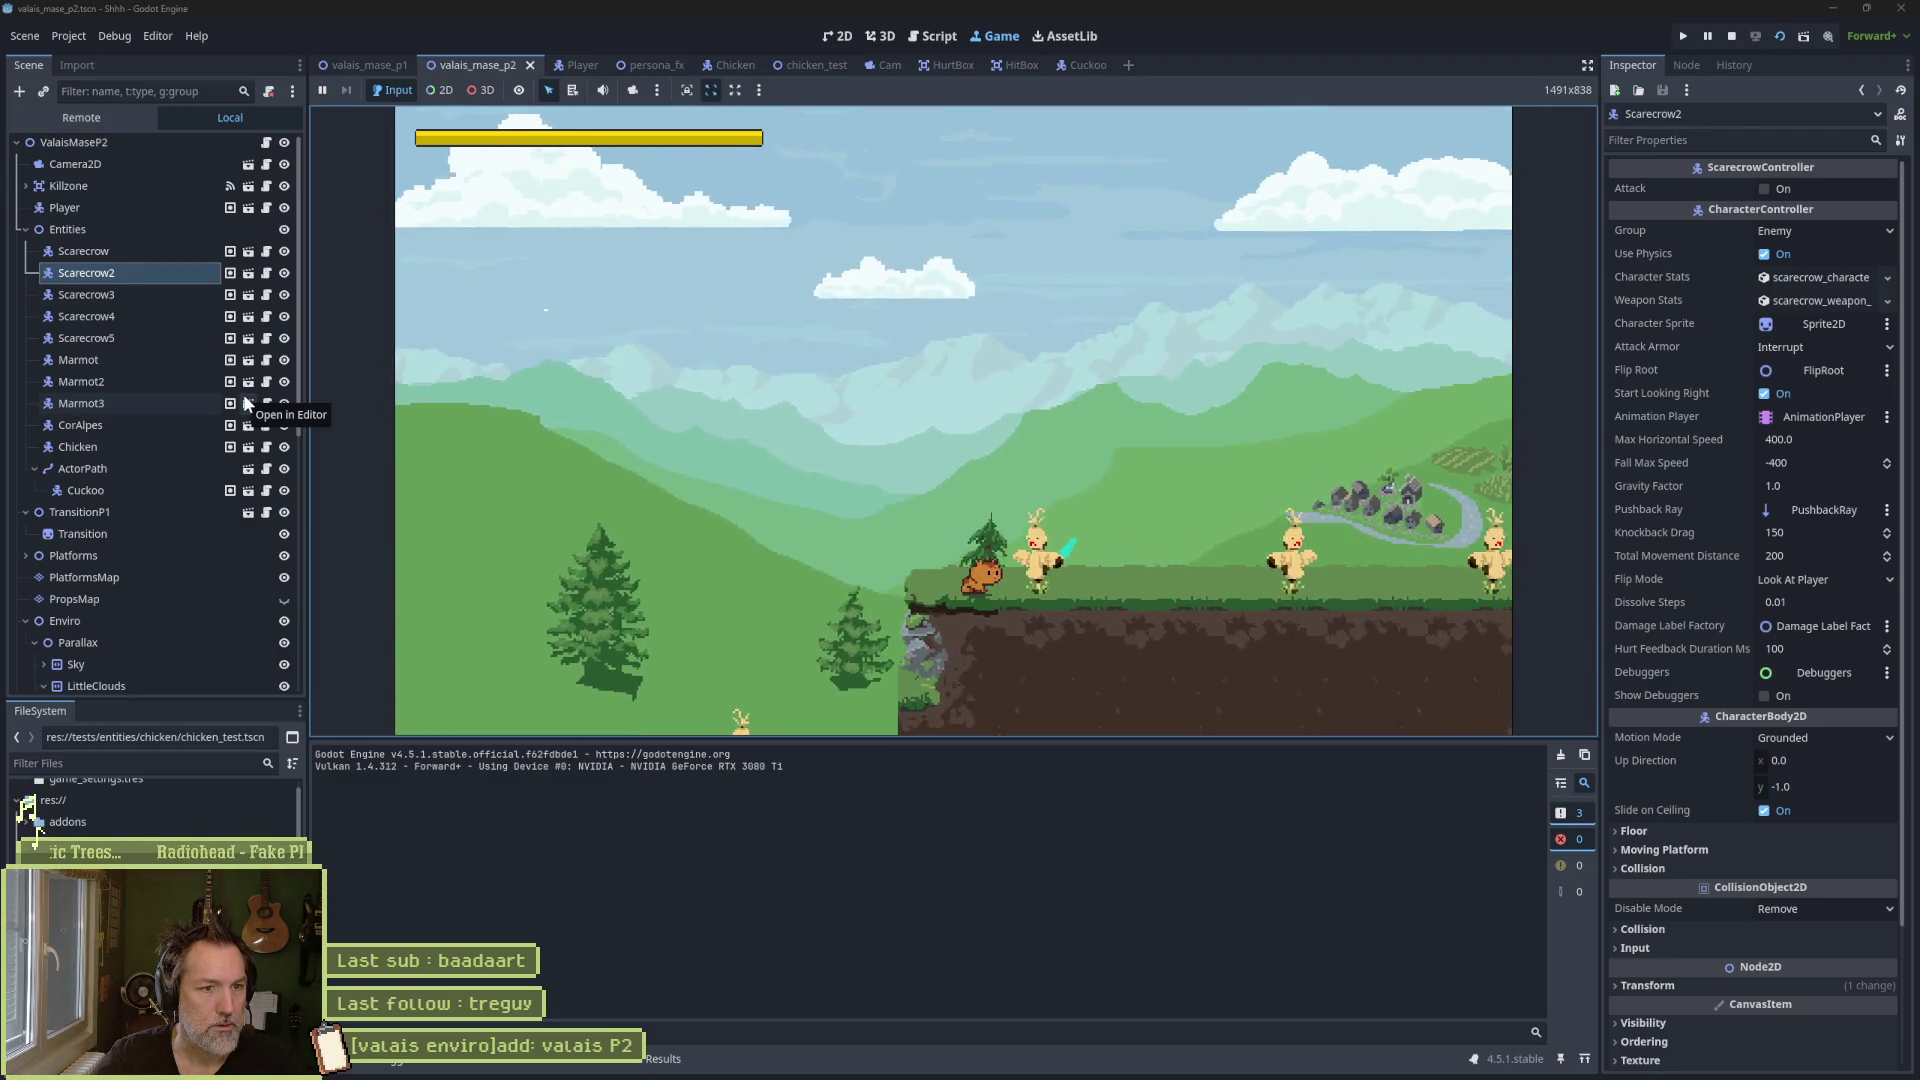
pyautogui.press('d')
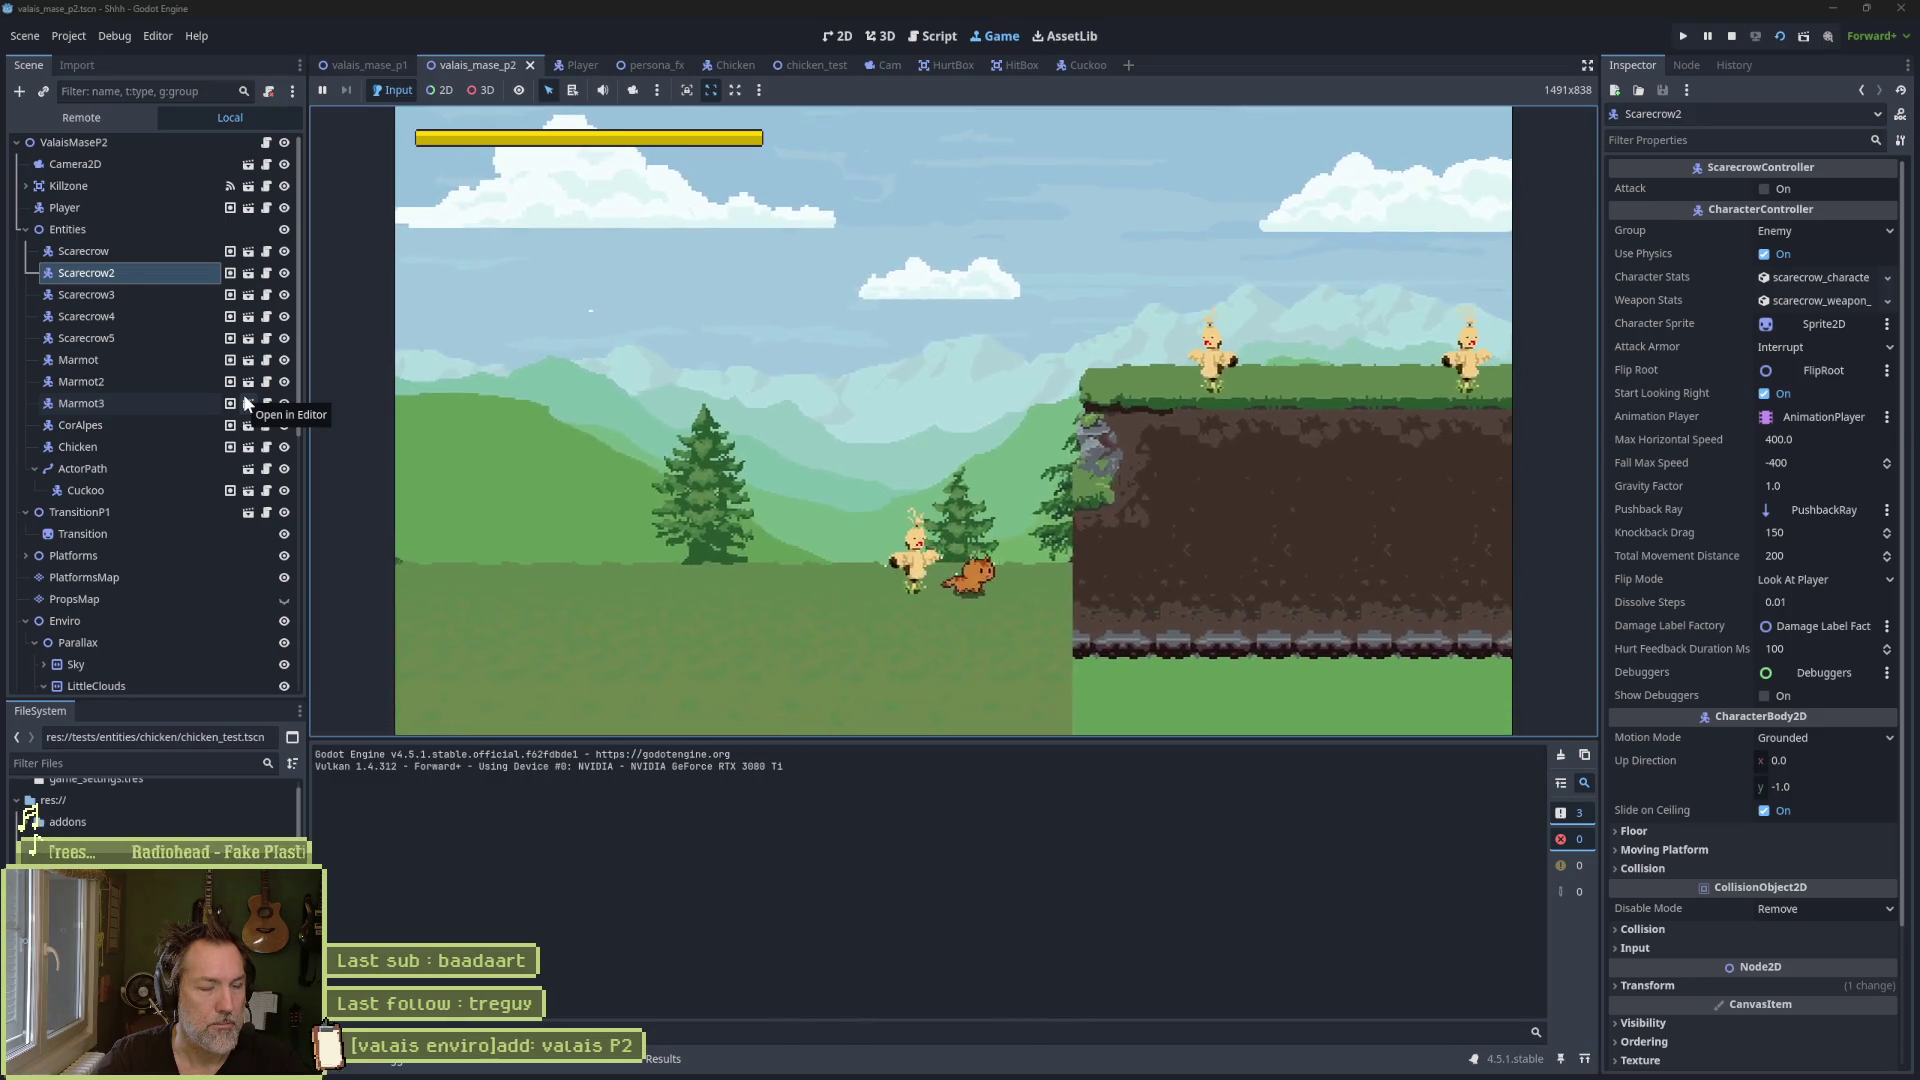
pyautogui.press('space')
pyautogui.press('a')
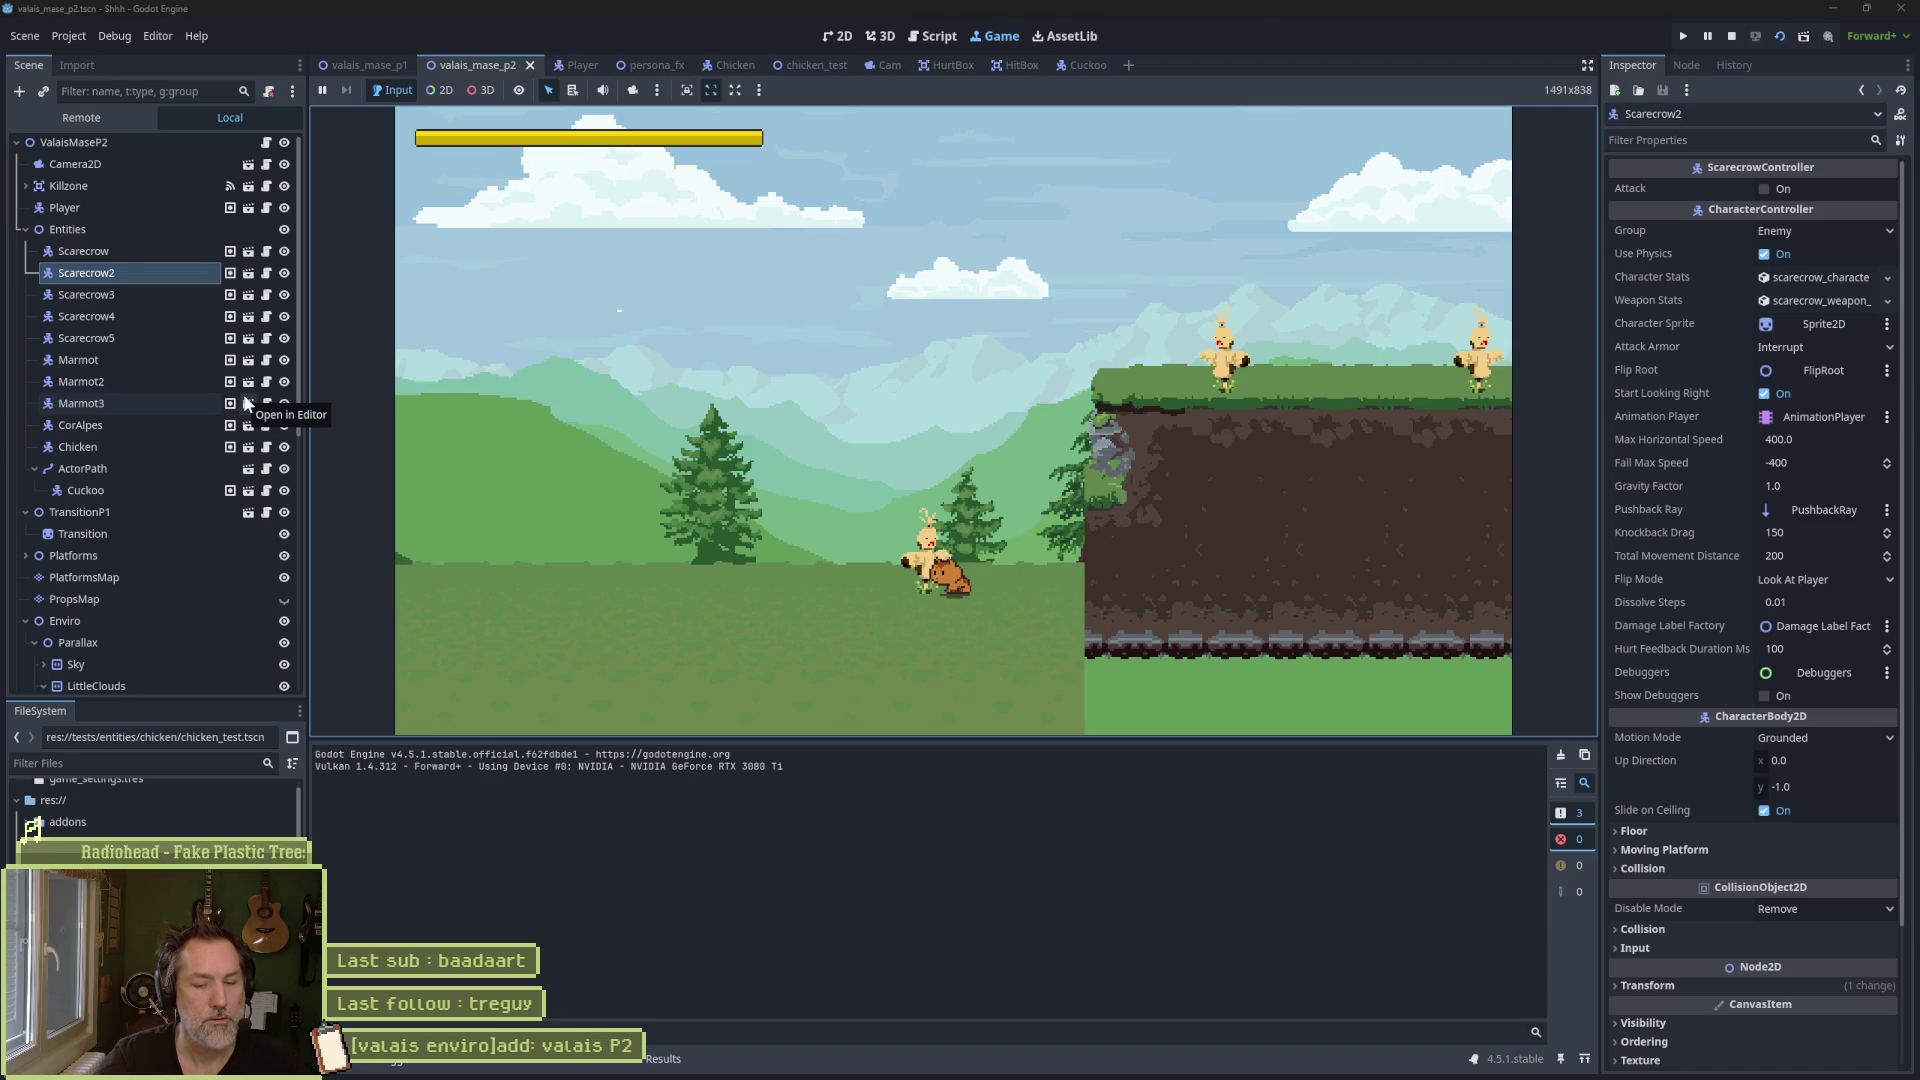
pyautogui.press('F8')
pyautogui.hotkey('ctrl', 's')
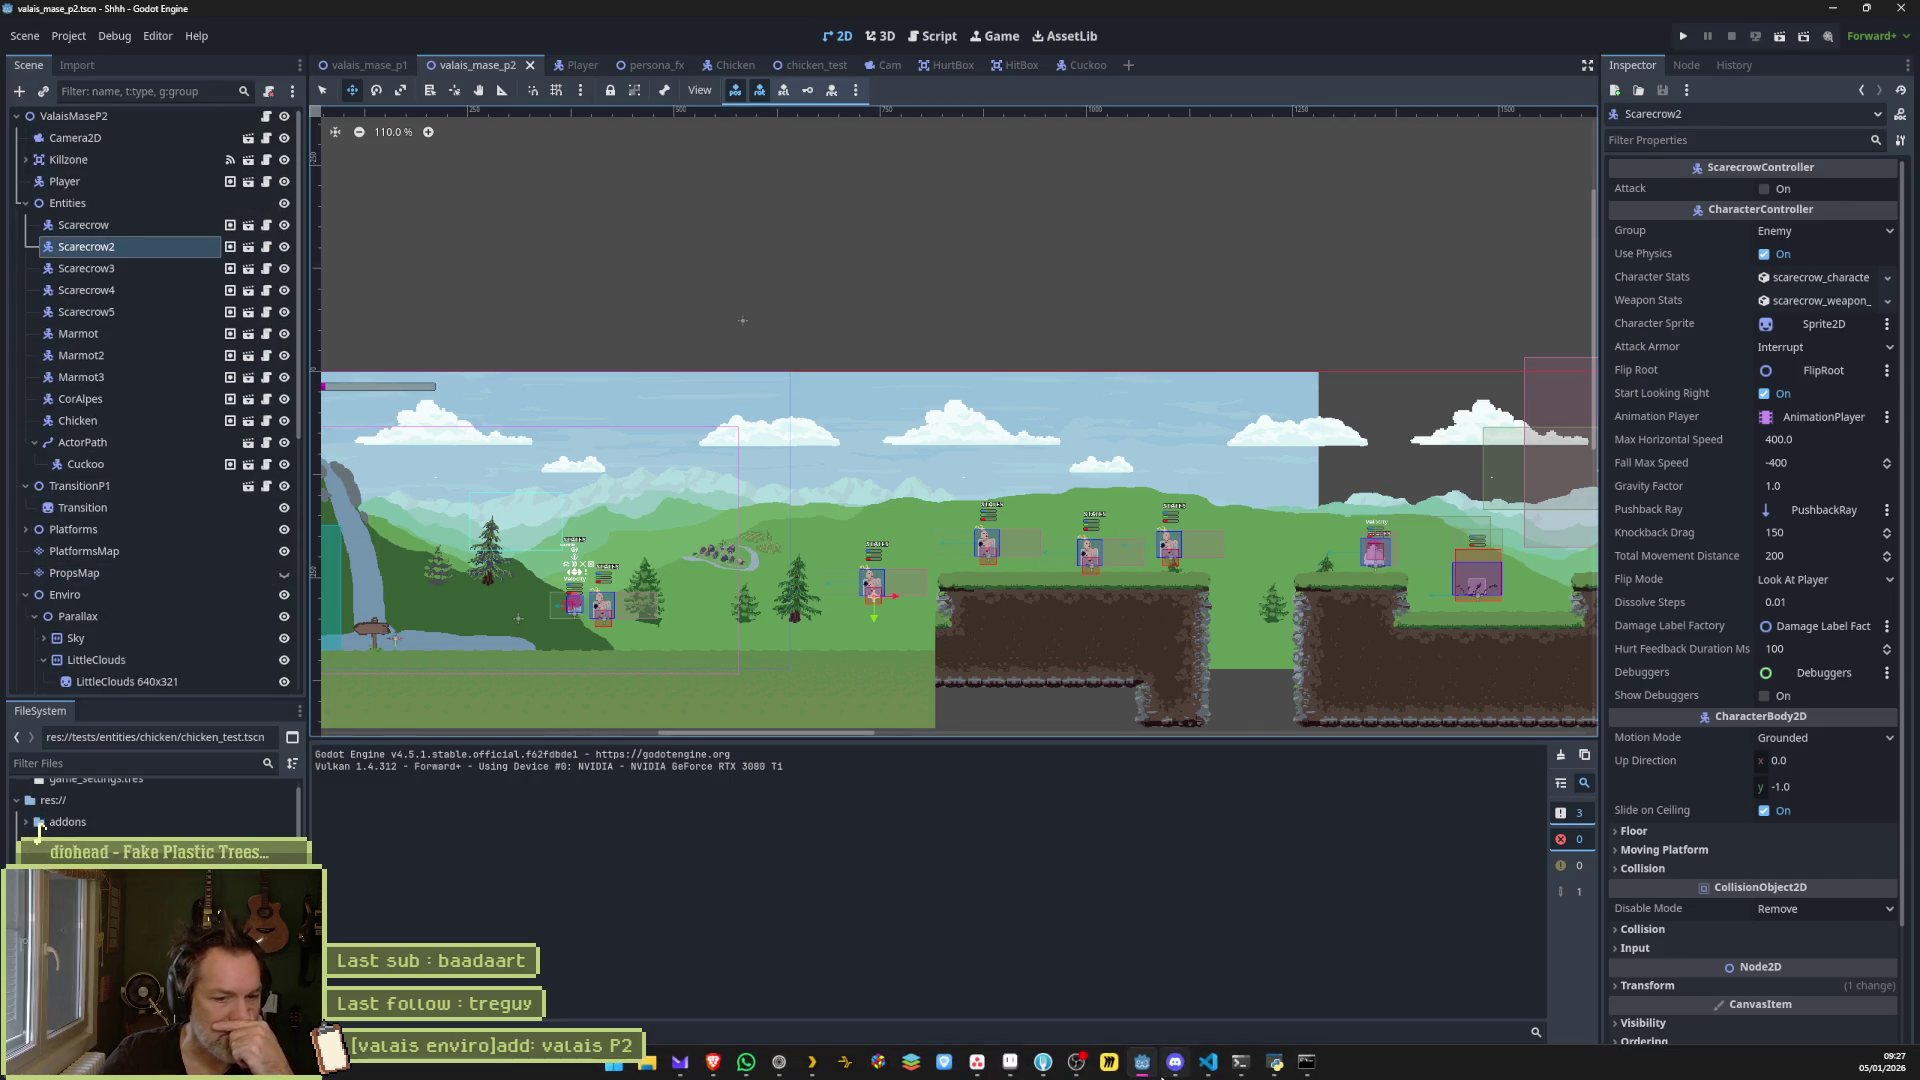
# - Move 'stops x velocity' to Sprint and add the ledge-grab jump bug atop In progress
pyautogui.click(978, 1068)
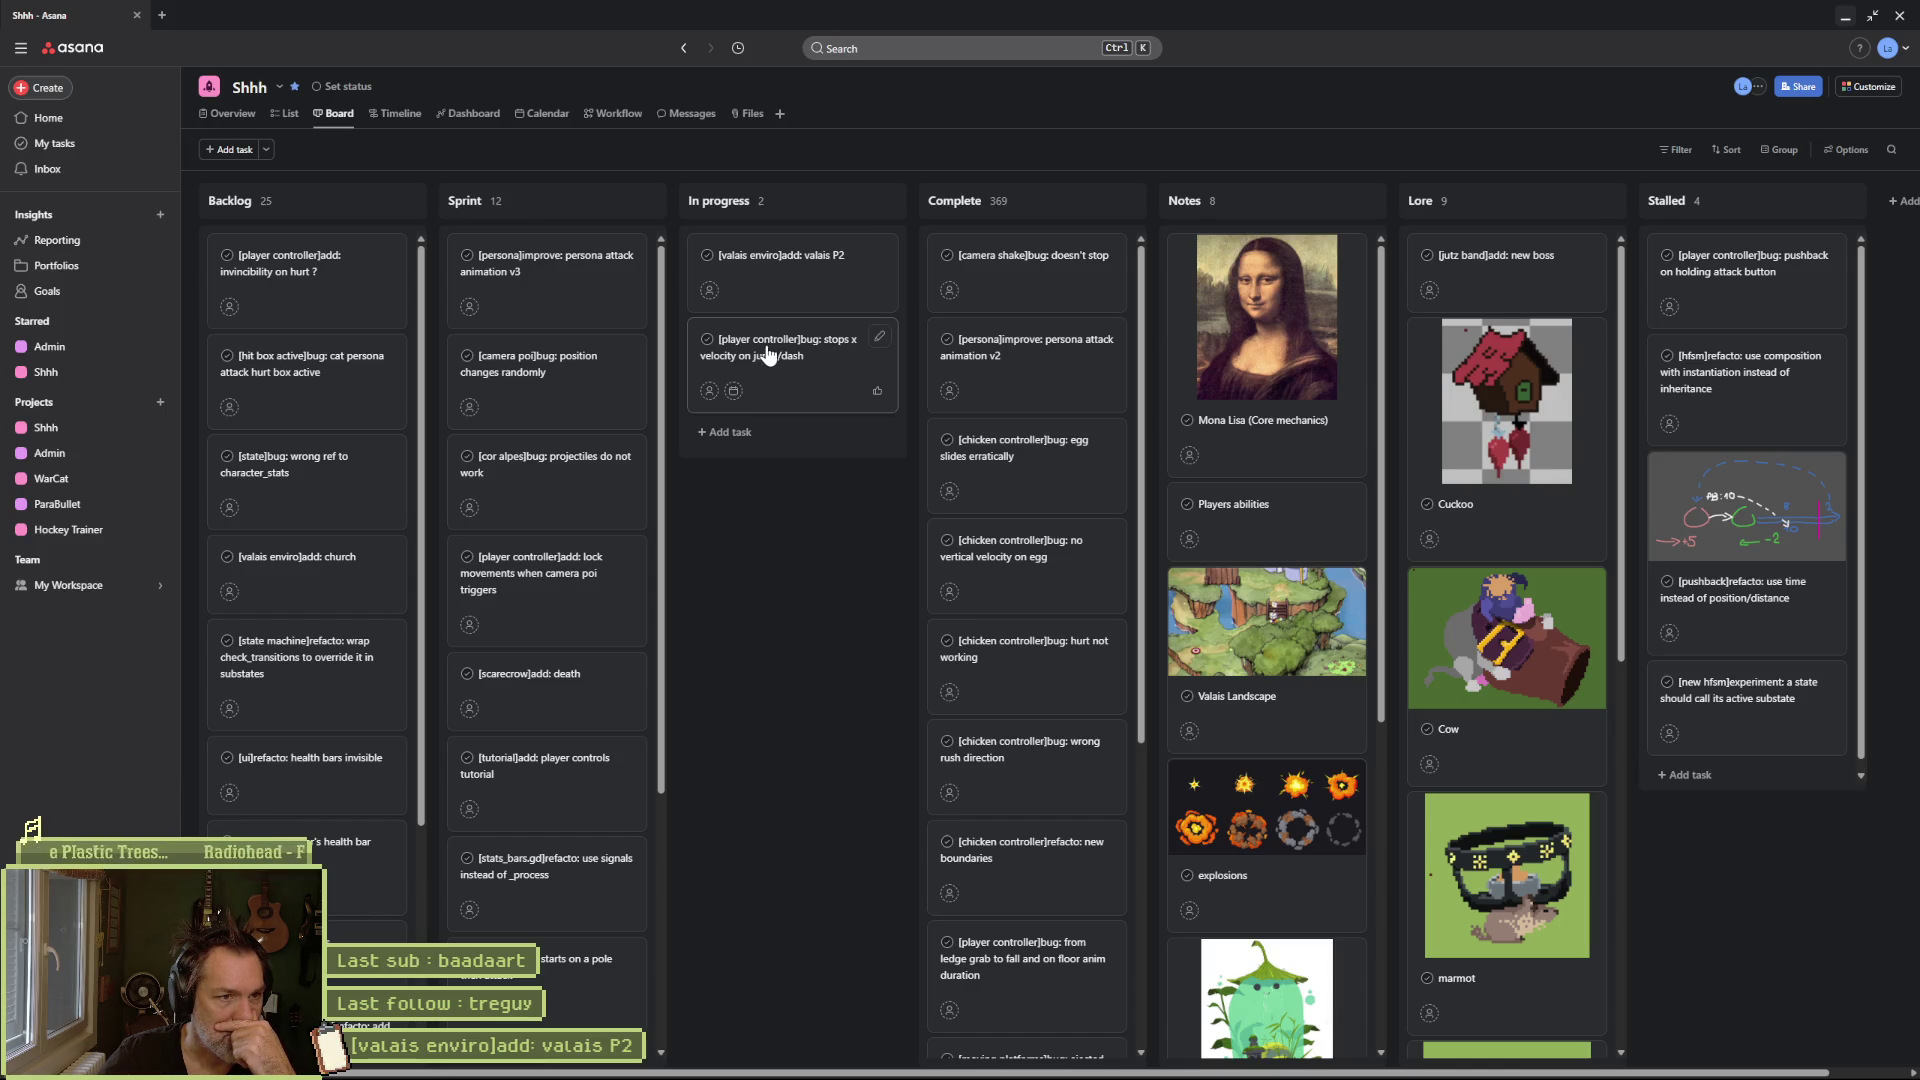
pyautogui.moveTo(768, 355); pyautogui.dragTo(555, 265)
pyautogui.click(730, 330)
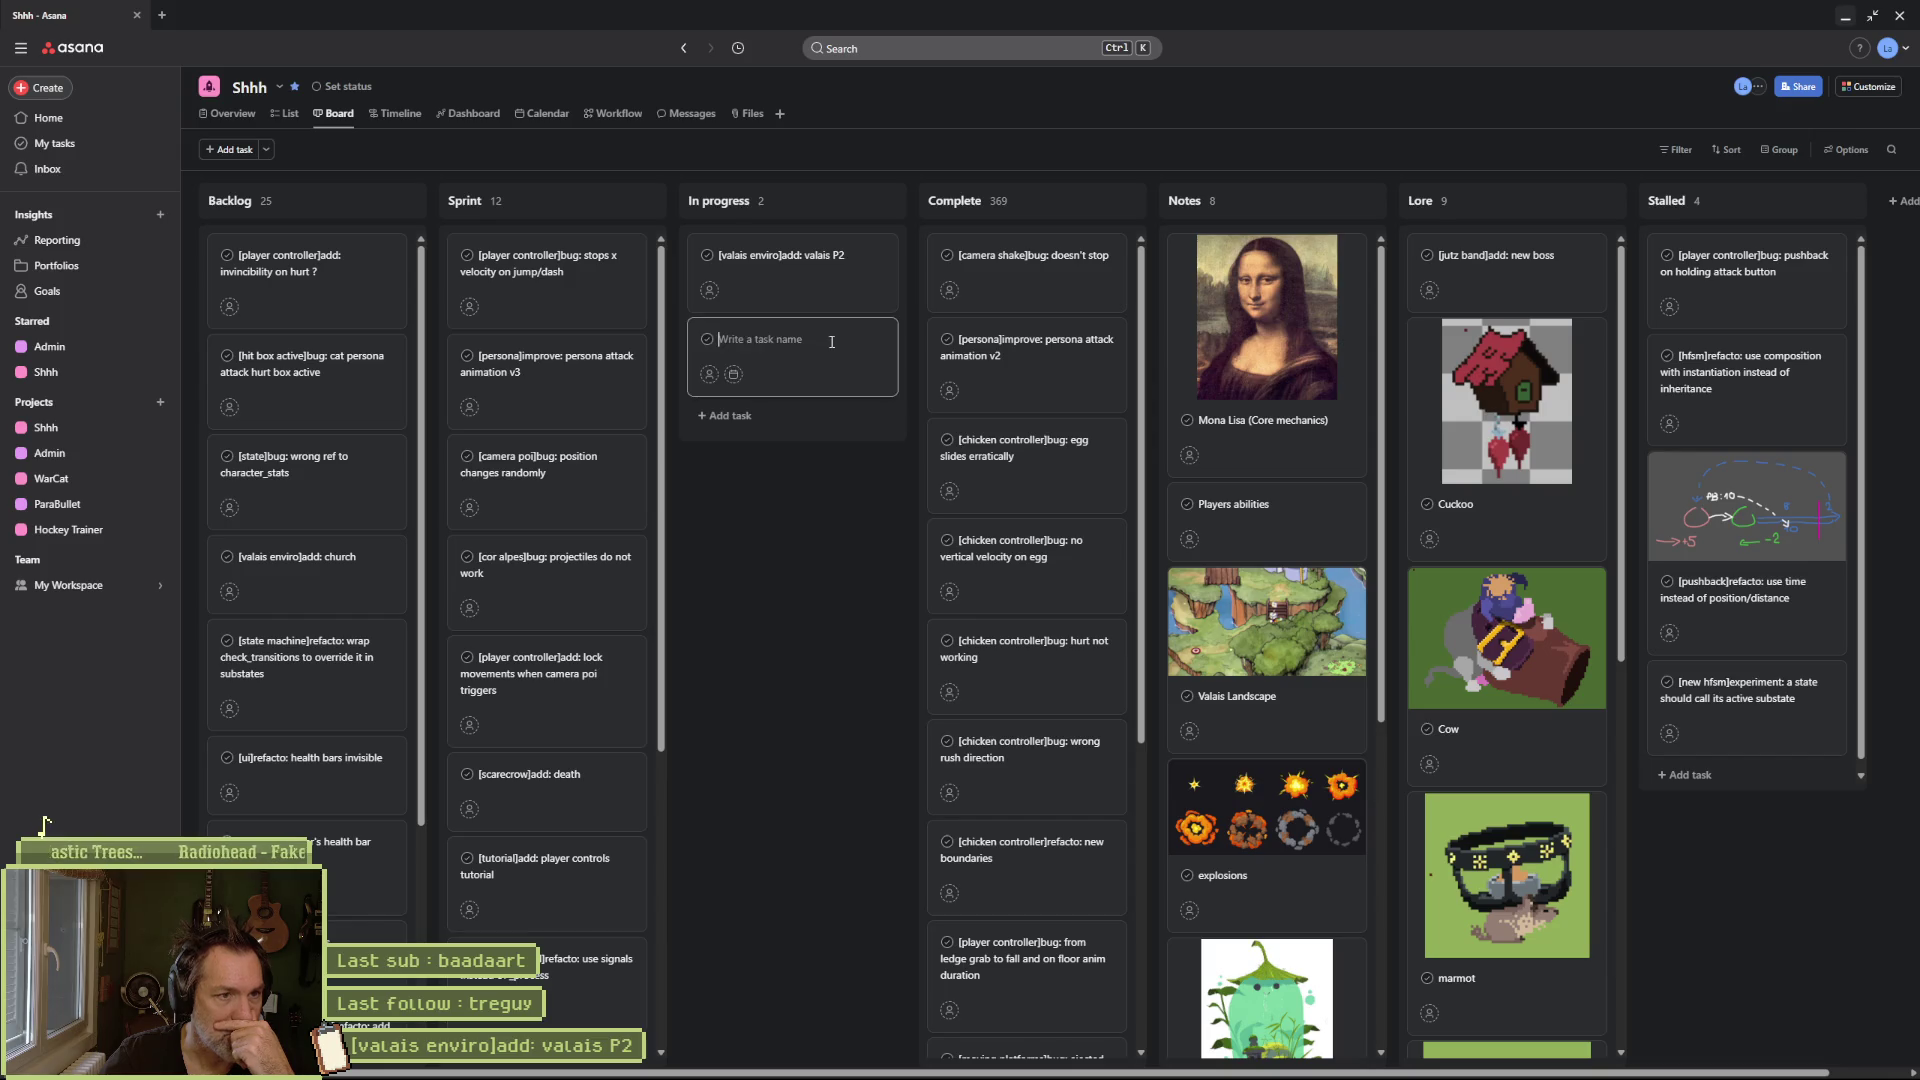
pyautogui.write('[player controller]bug: first led')
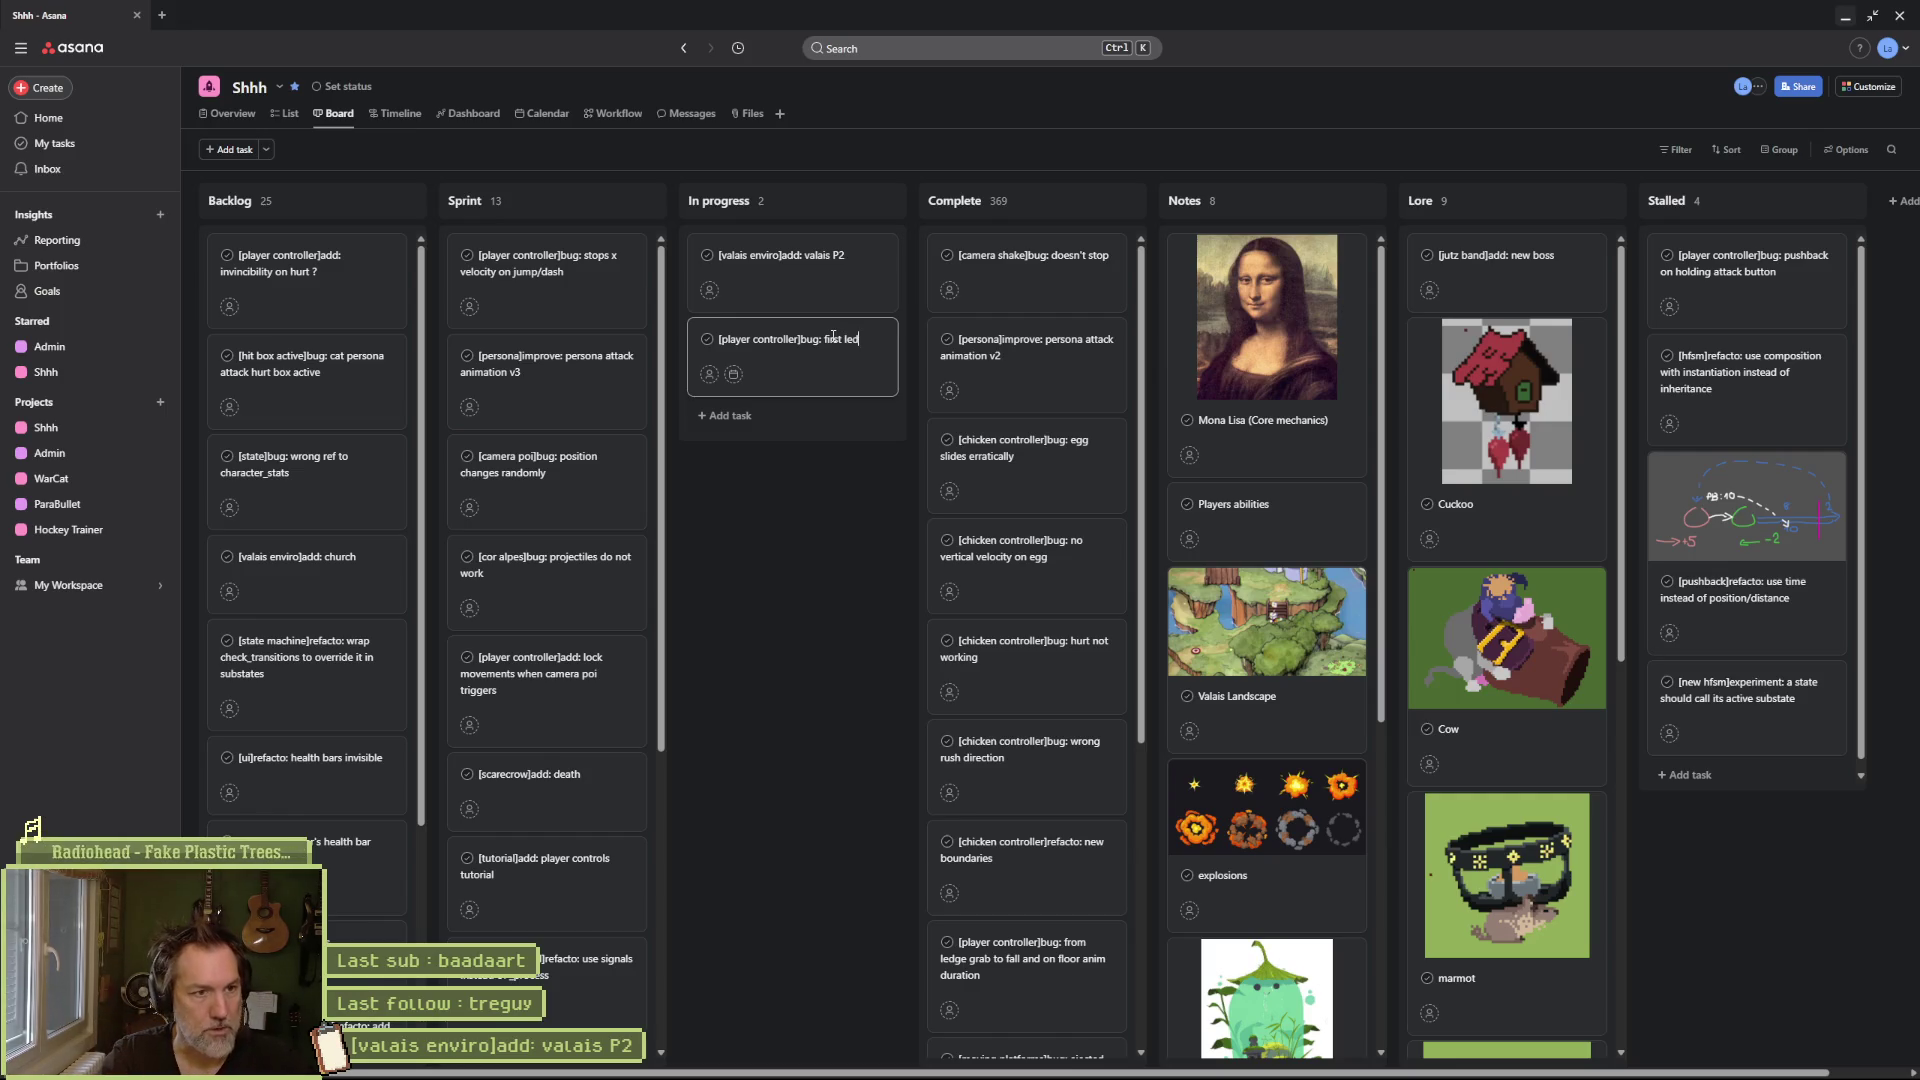
pyautogui.write('grabs triggers a')
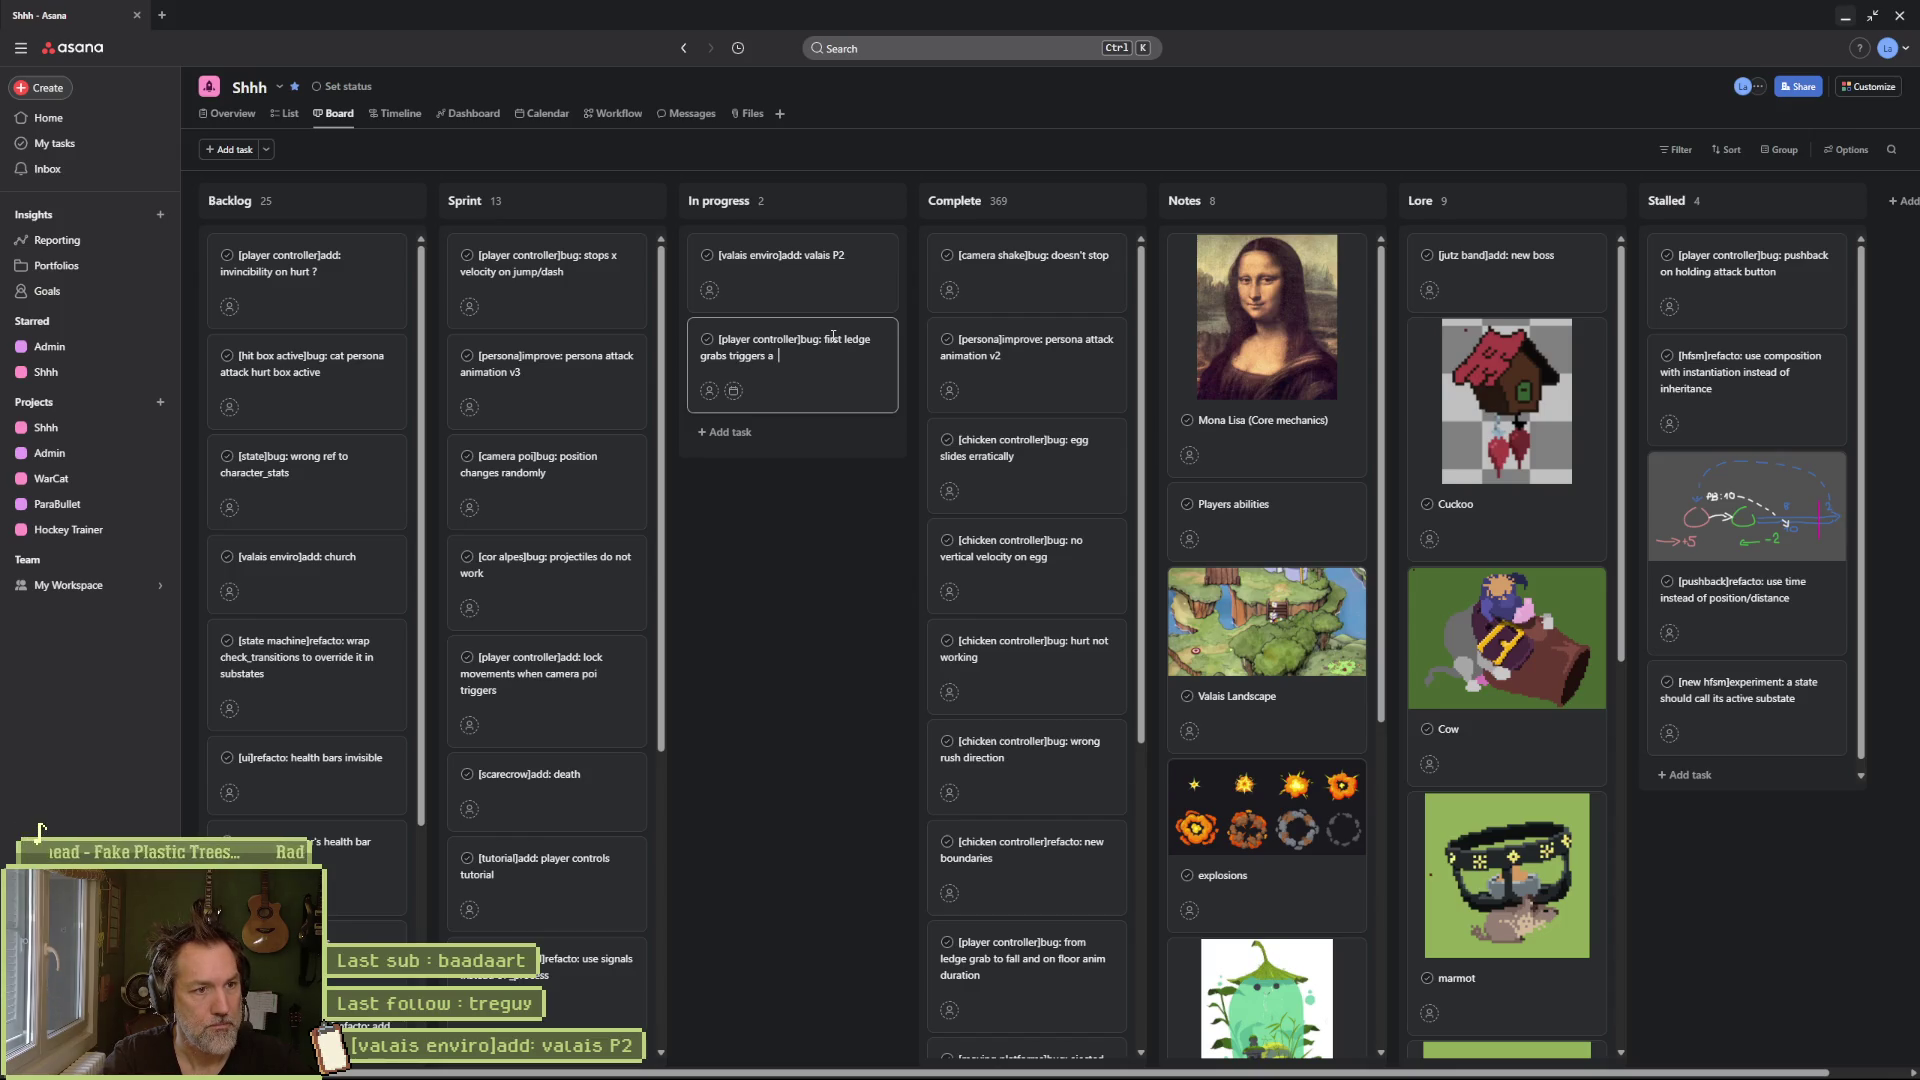
pyautogui.write(' jump sometimes')
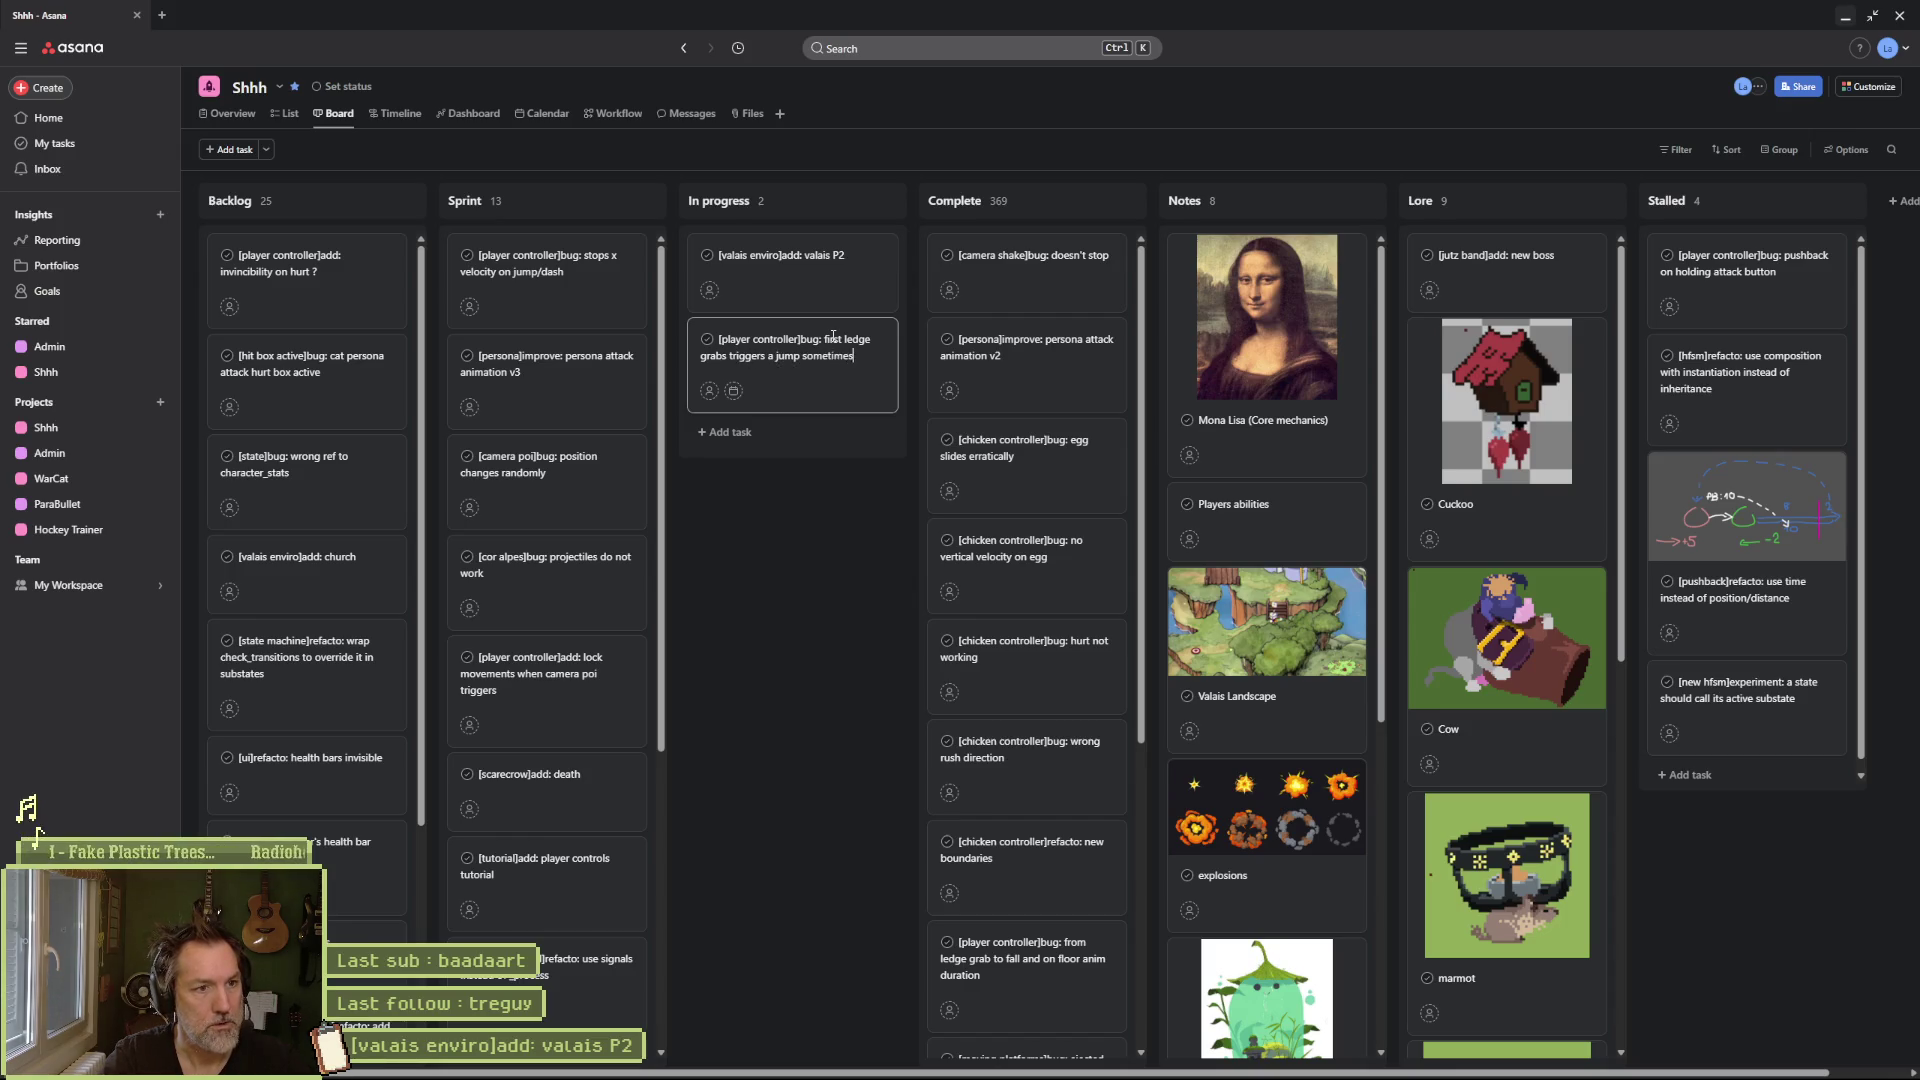
pyautogui.press('Return')
pyautogui.moveTo(815, 343); pyautogui.dragTo(810, 265)
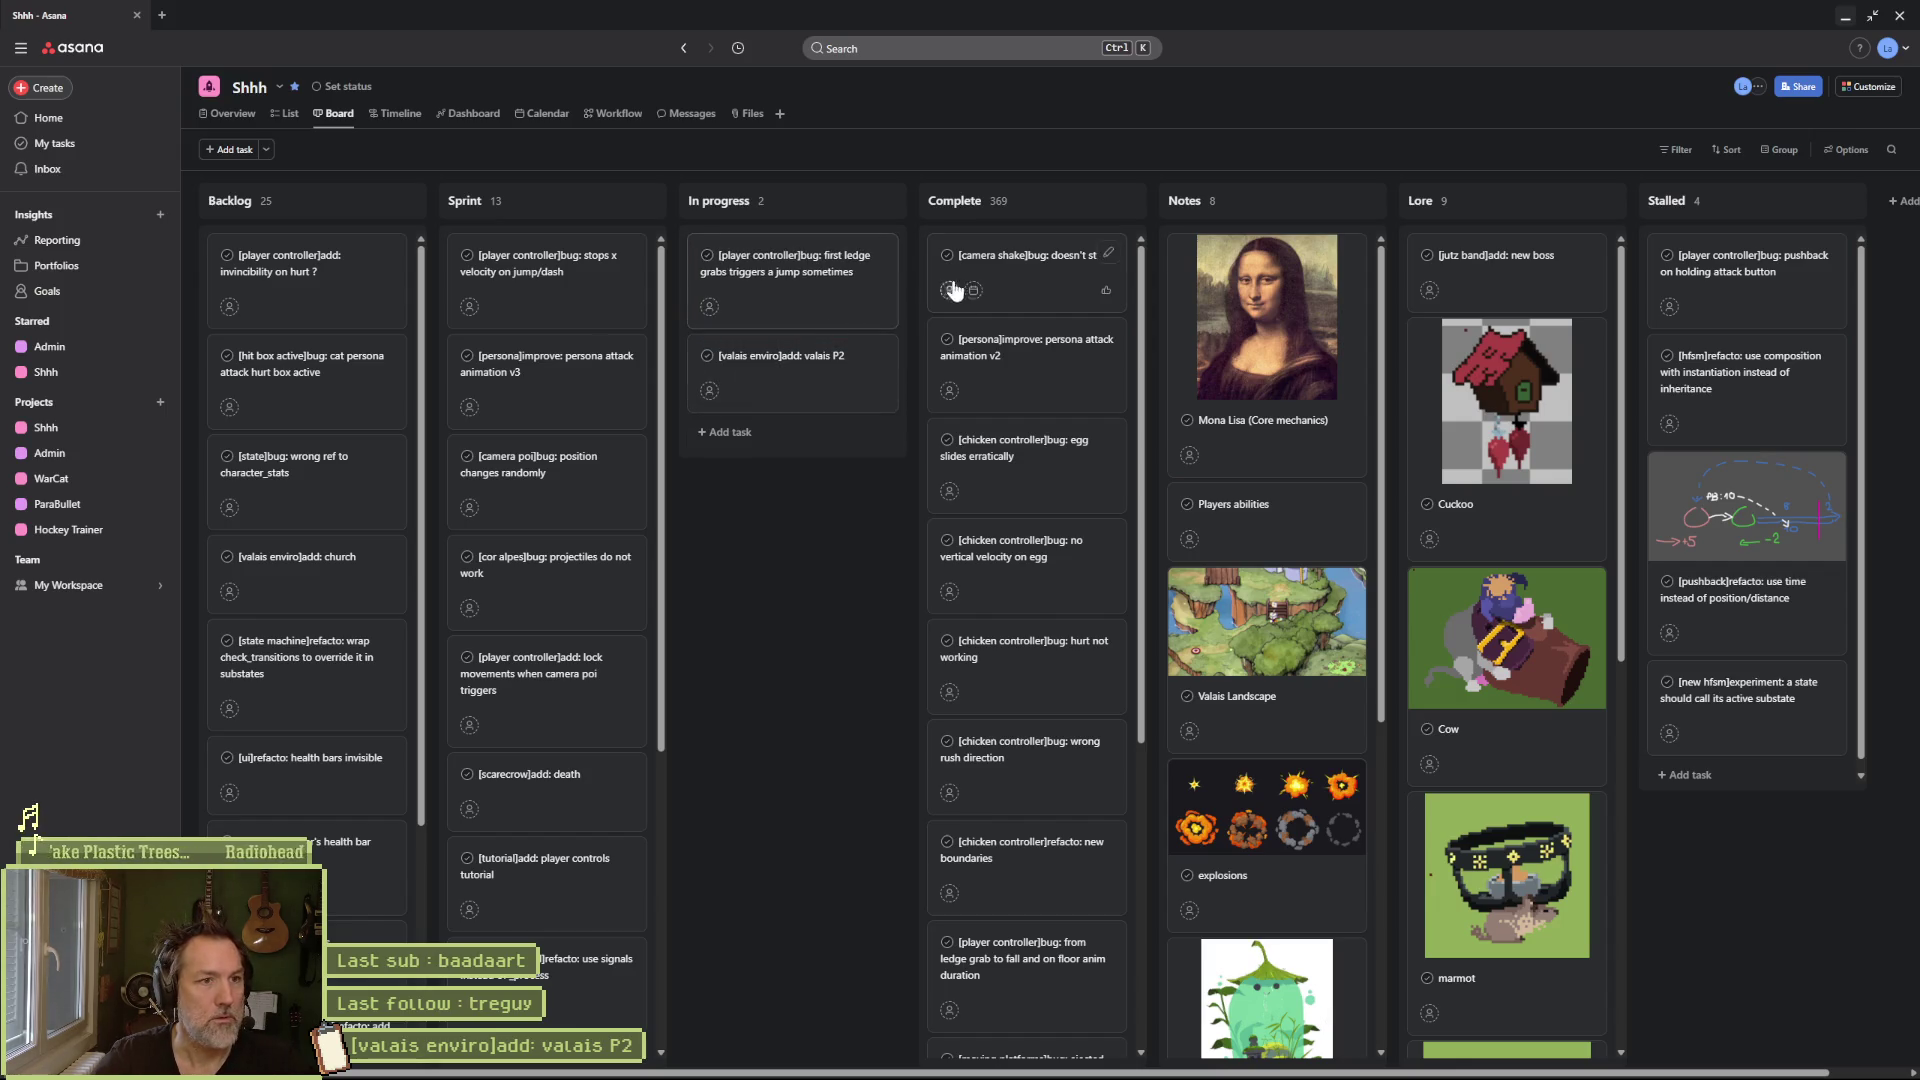
pyautogui.click(1845, 16)
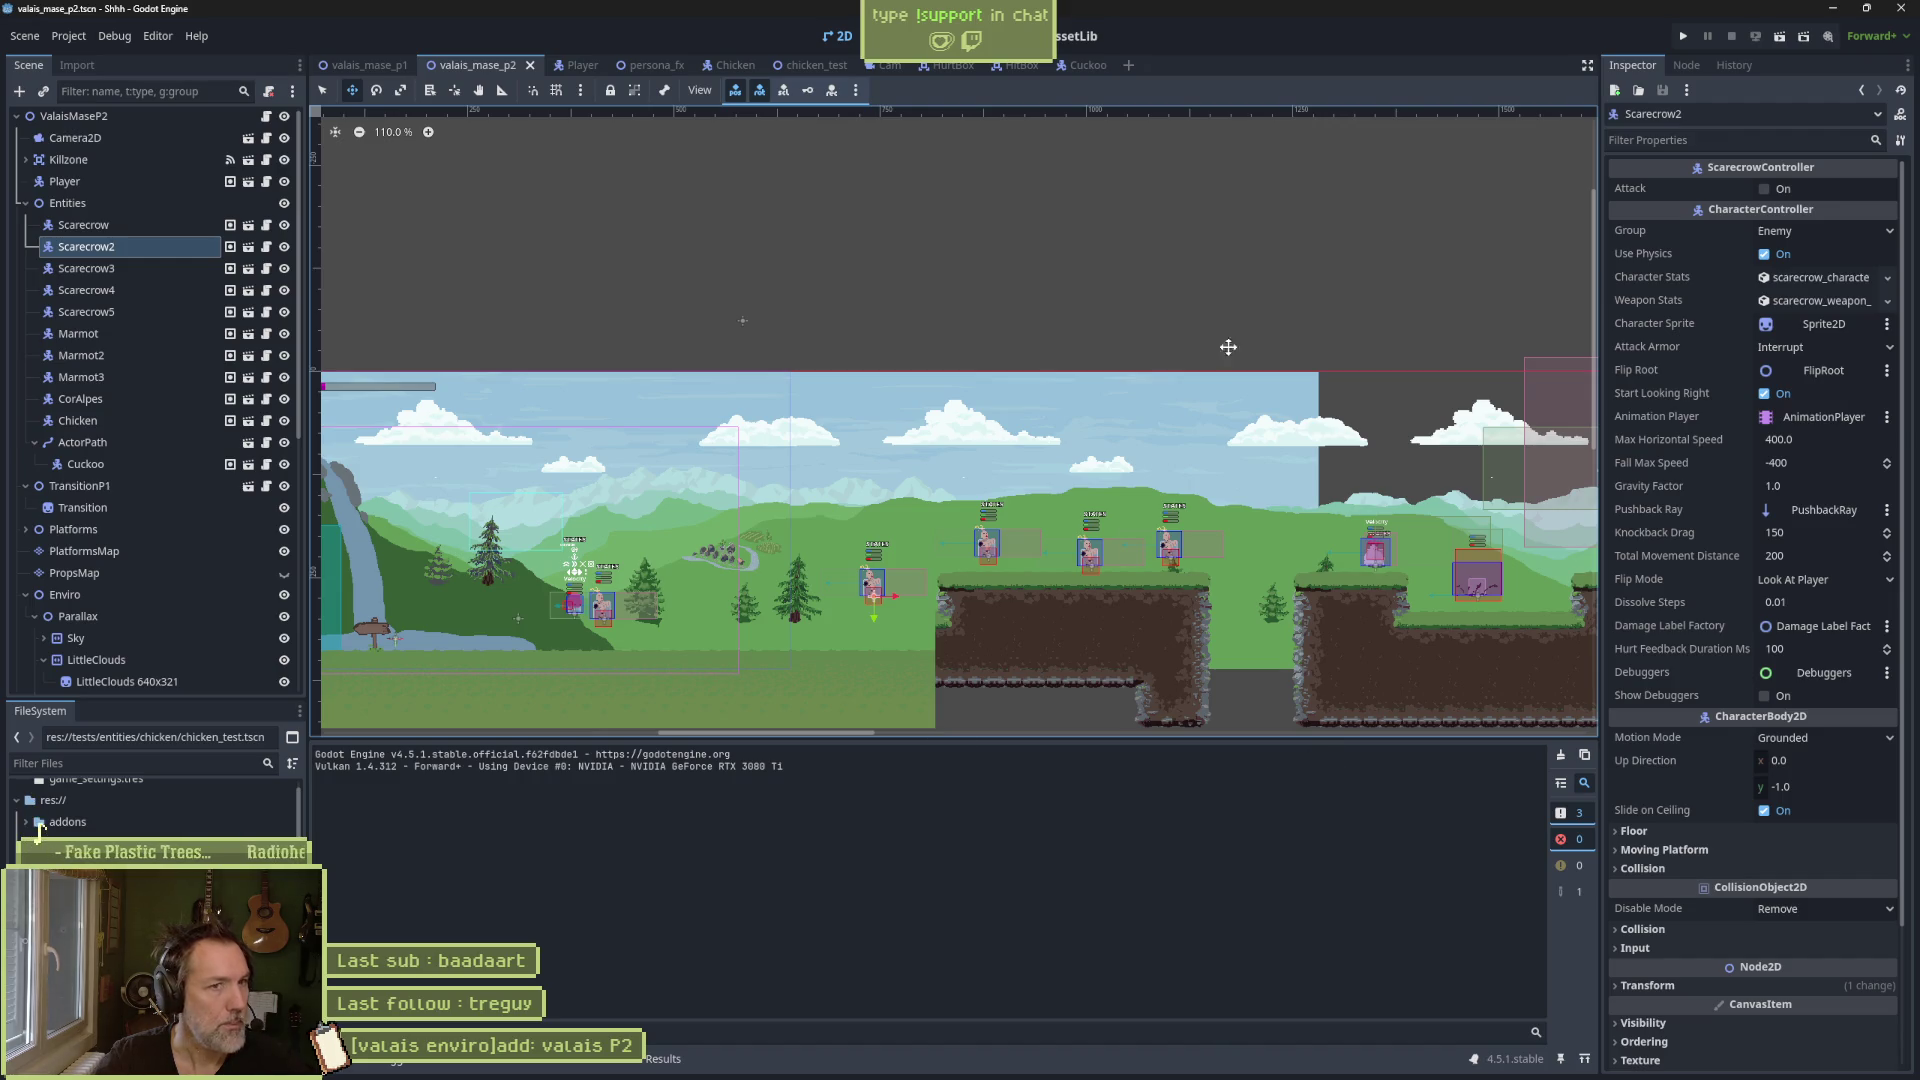
# - Enable Show Debuggers on the Player node and run the Valais P2 level
pyautogui.click(65, 181)
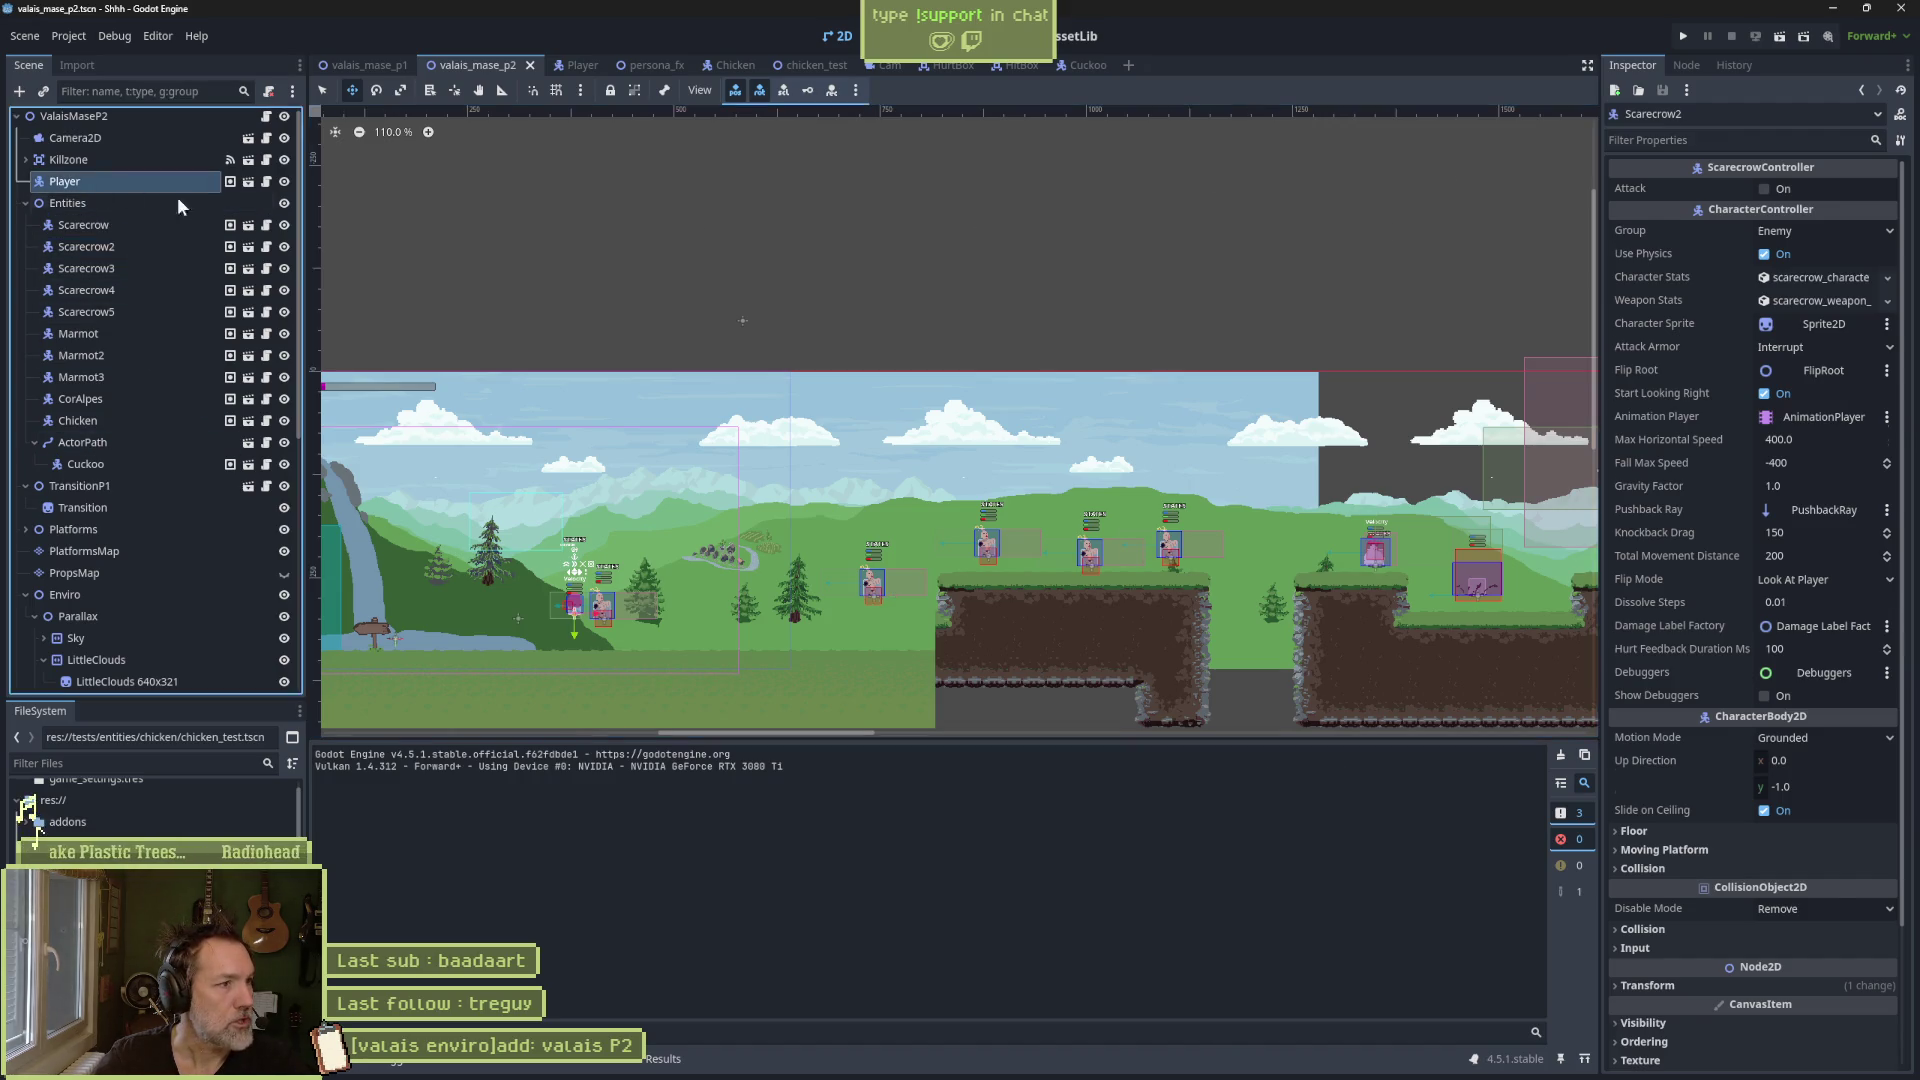
pyautogui.click(1765, 729)
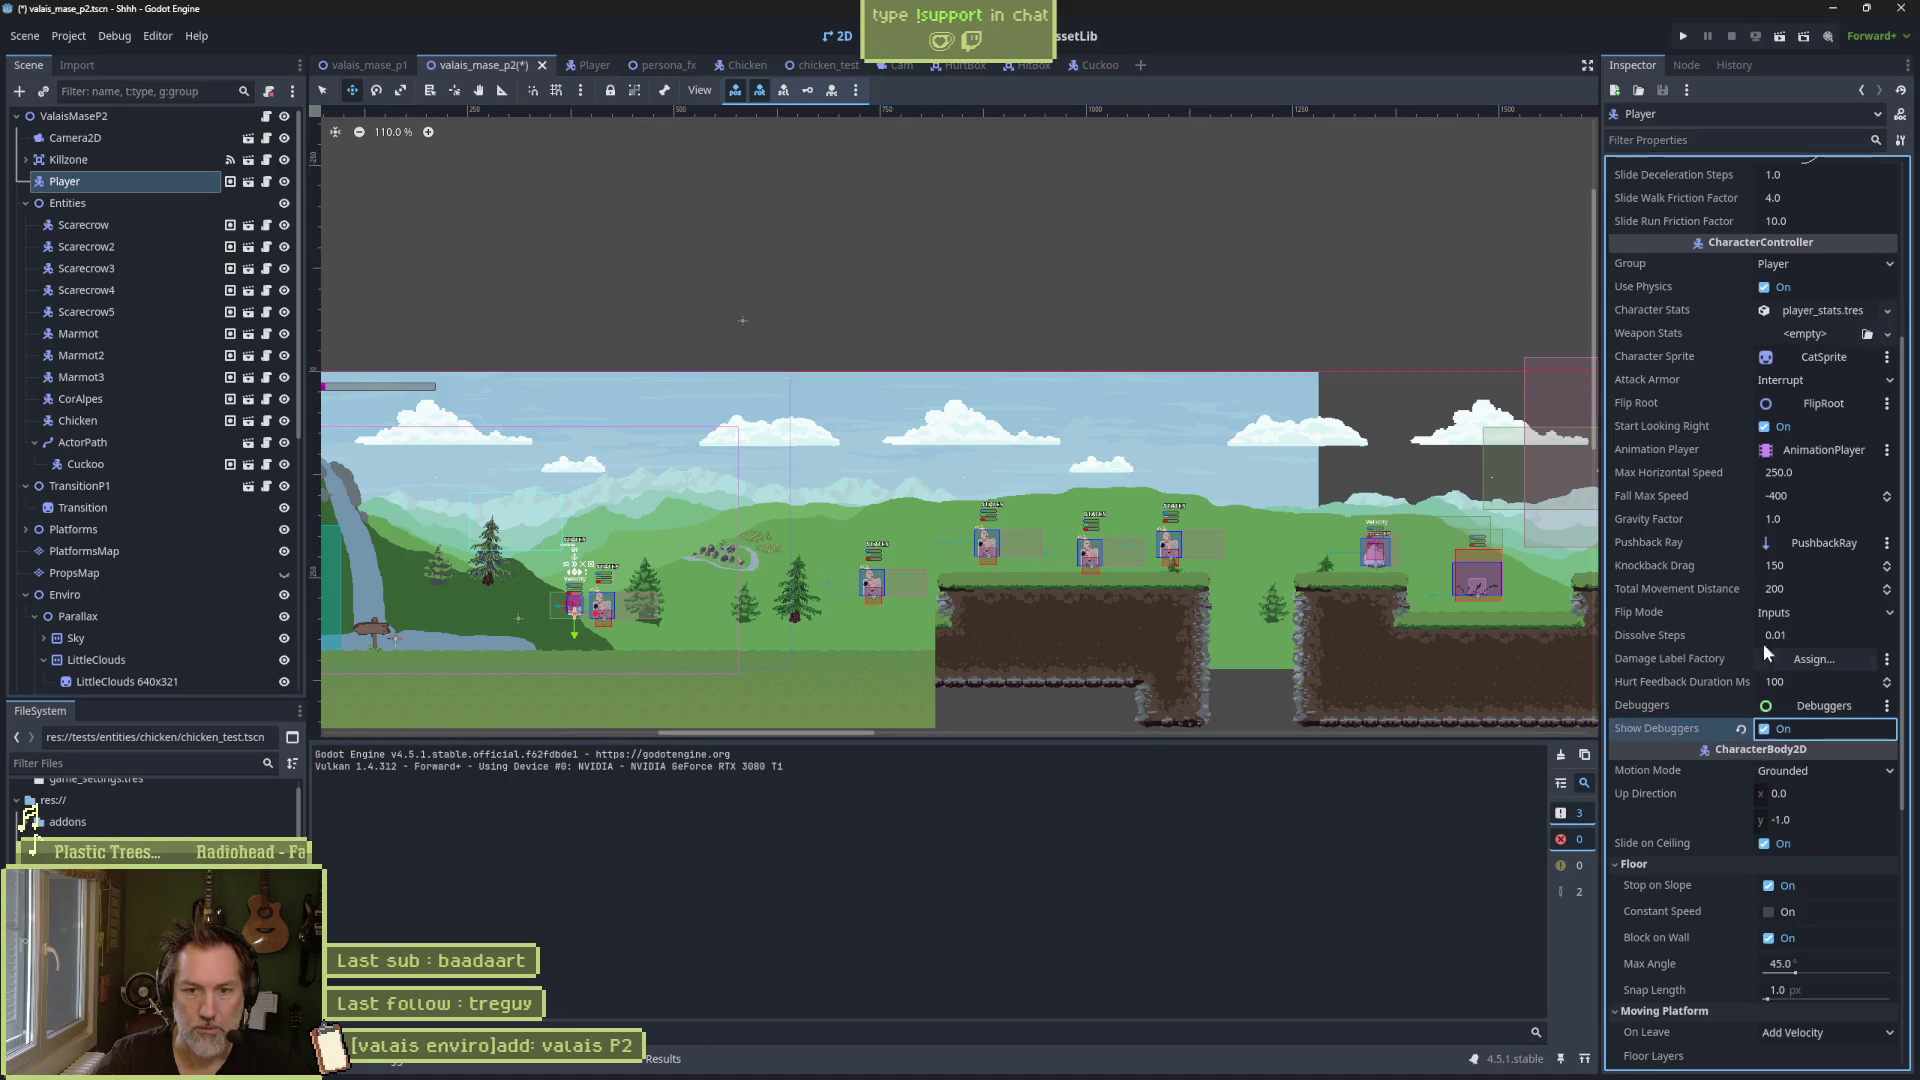
pyautogui.press('F5')
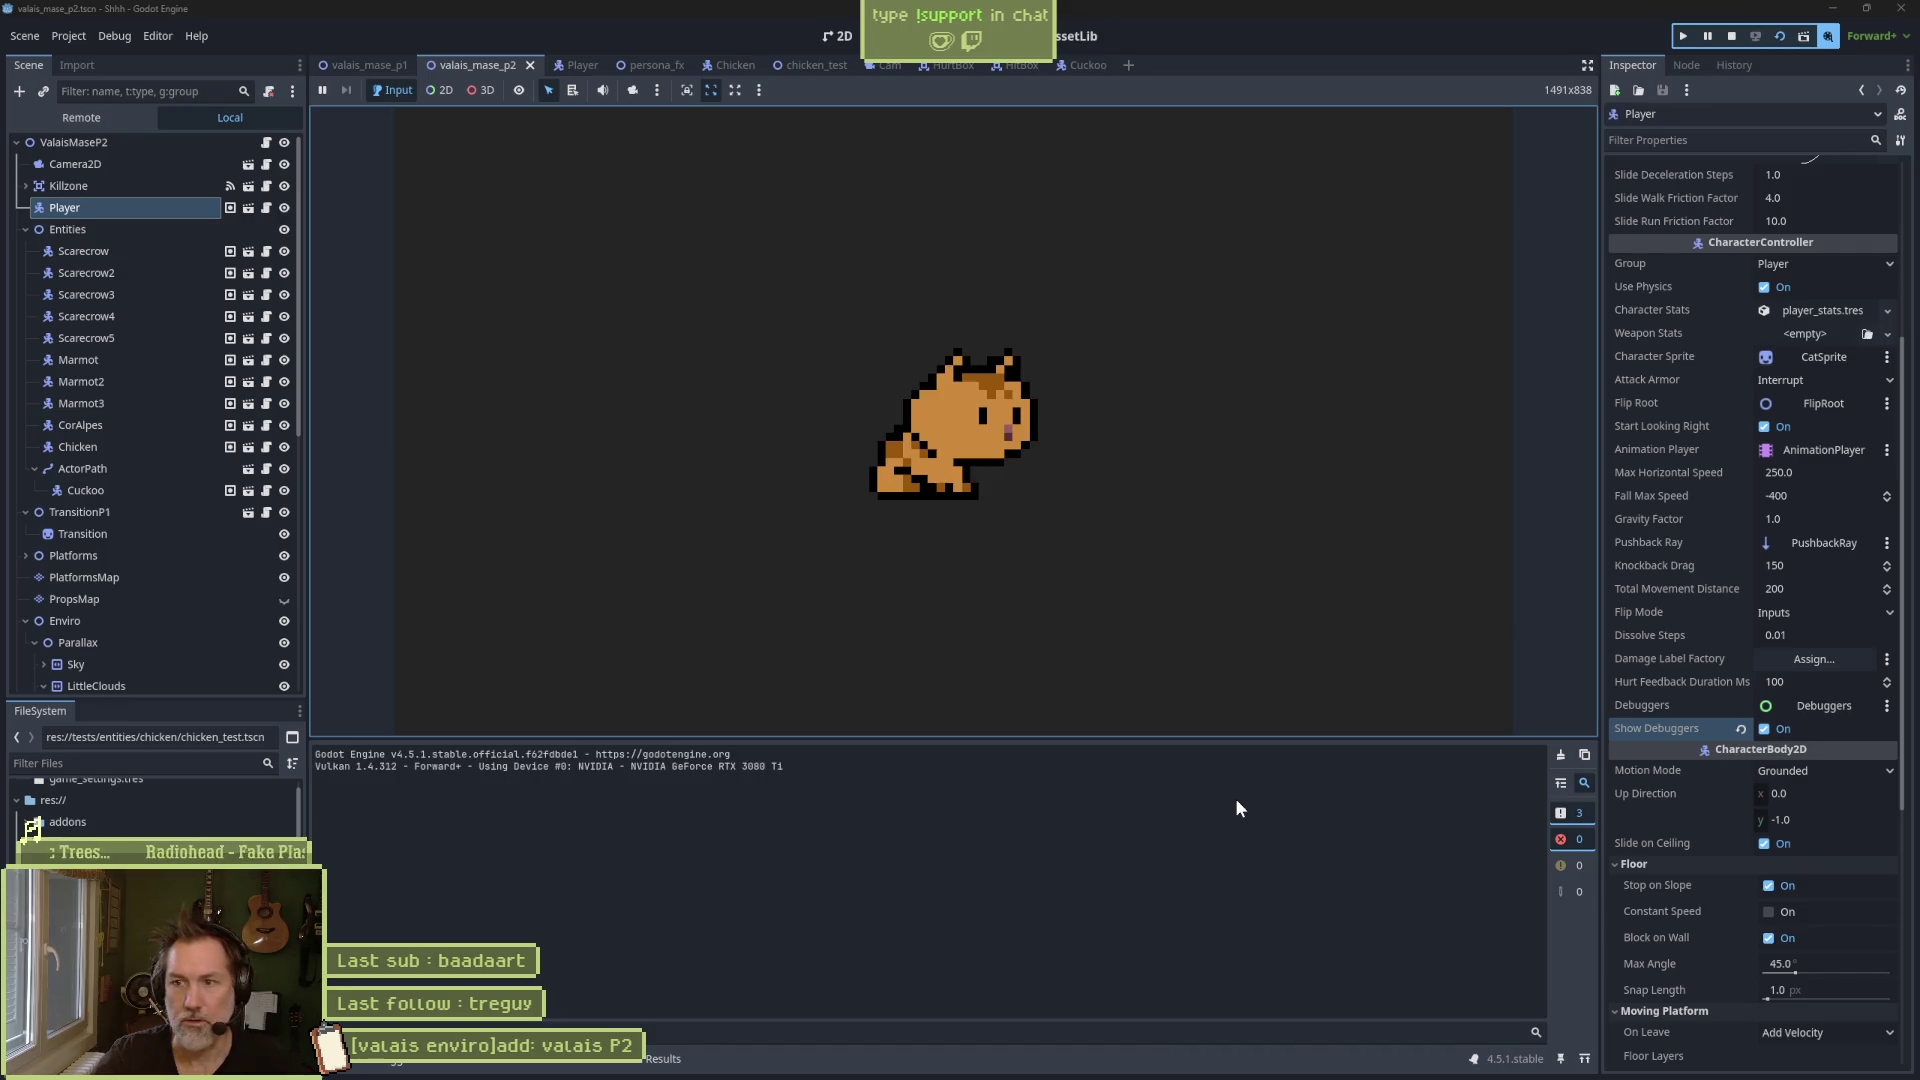
pyautogui.scroll(-5, 100, 374)
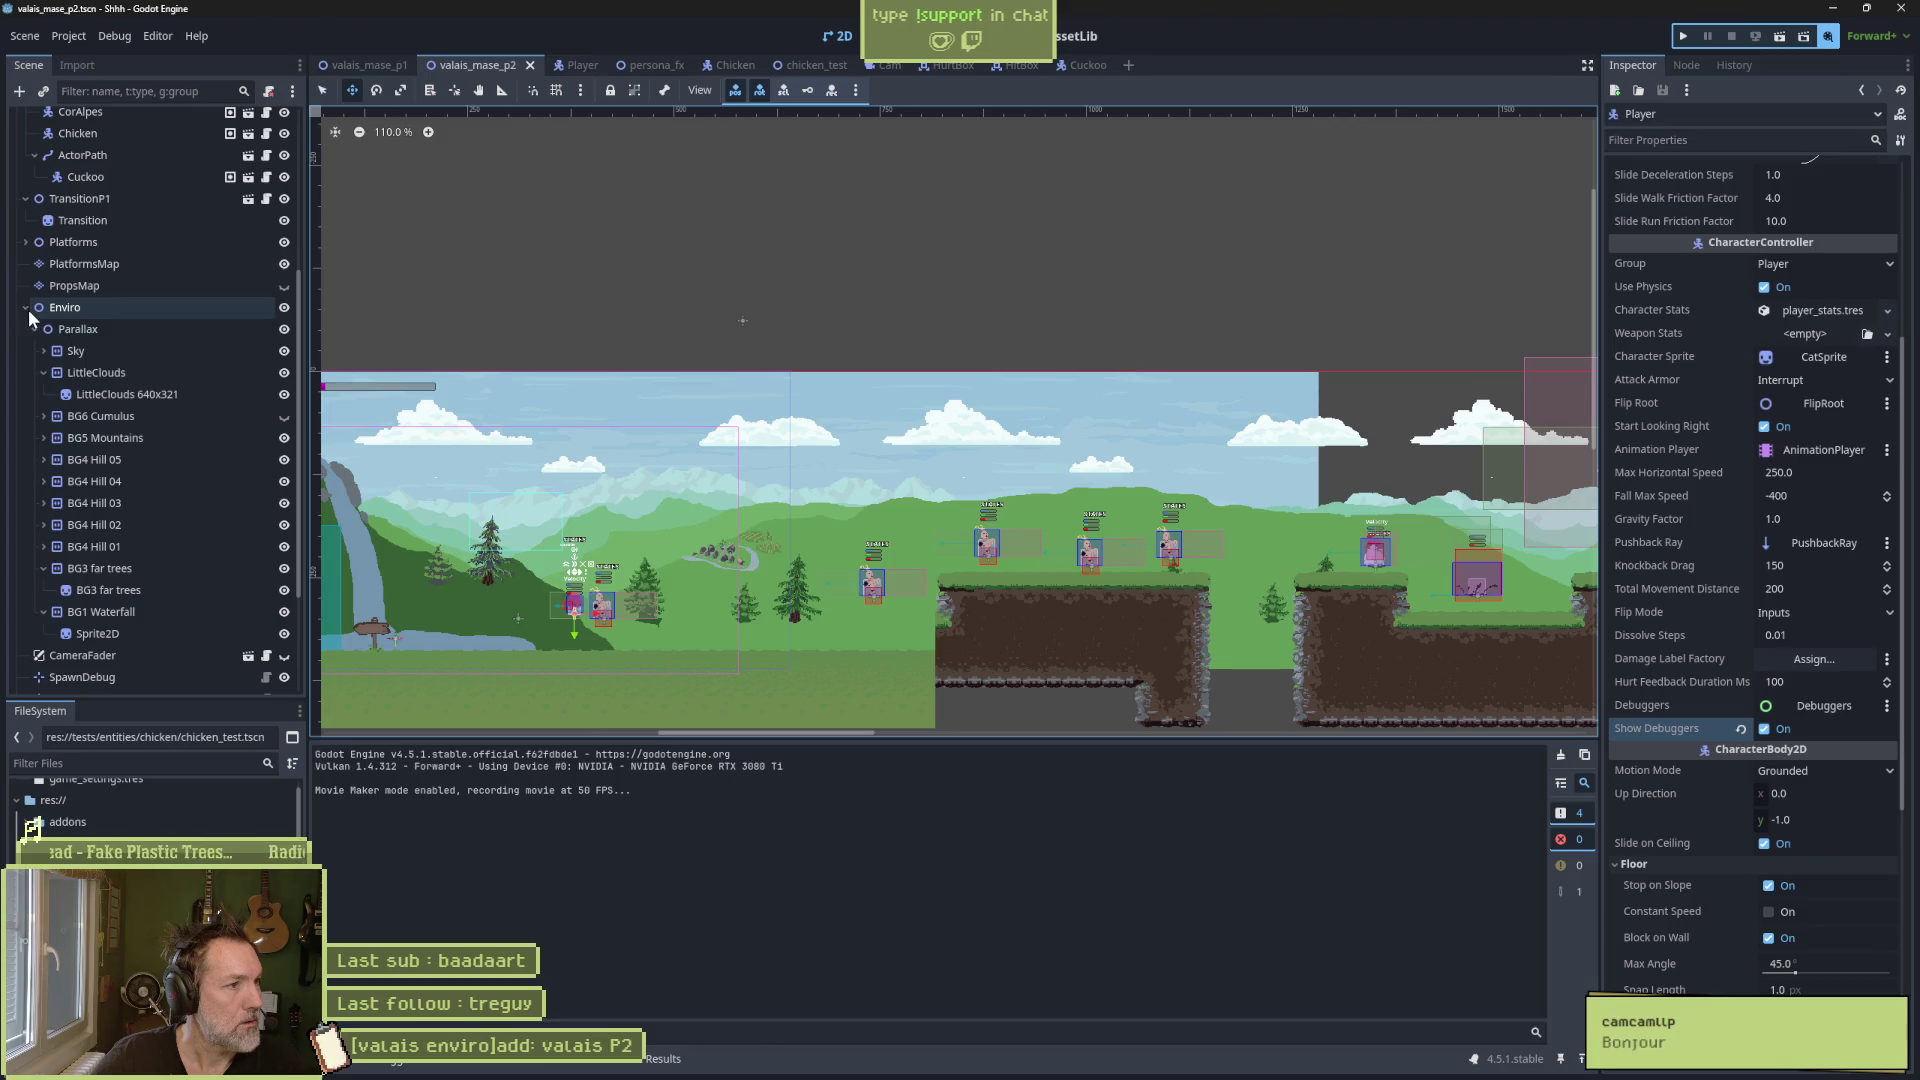
# - Move the SpawnDebug marker far left in the level
pyautogui.scroll(-3, 155, 560)
pyautogui.click(142, 543)
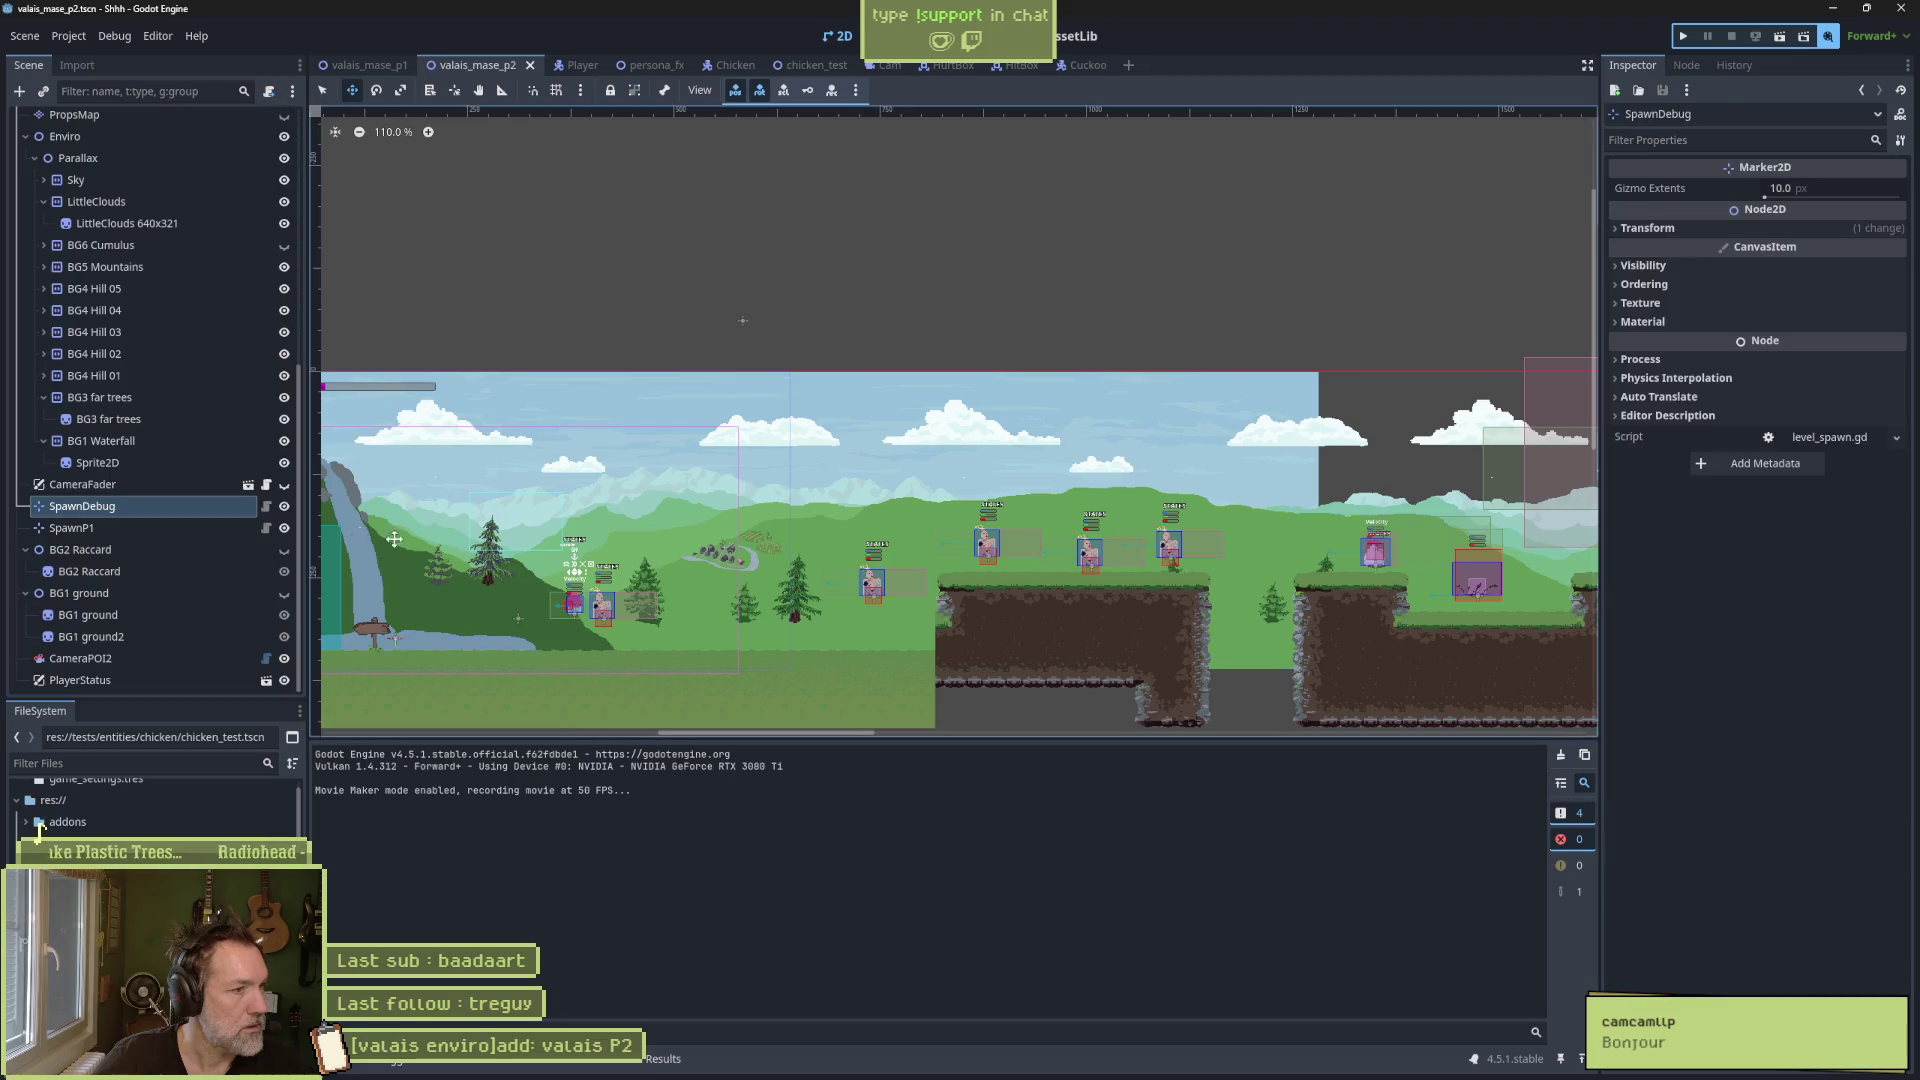
pyautogui.scroll(-5, 394, 540)
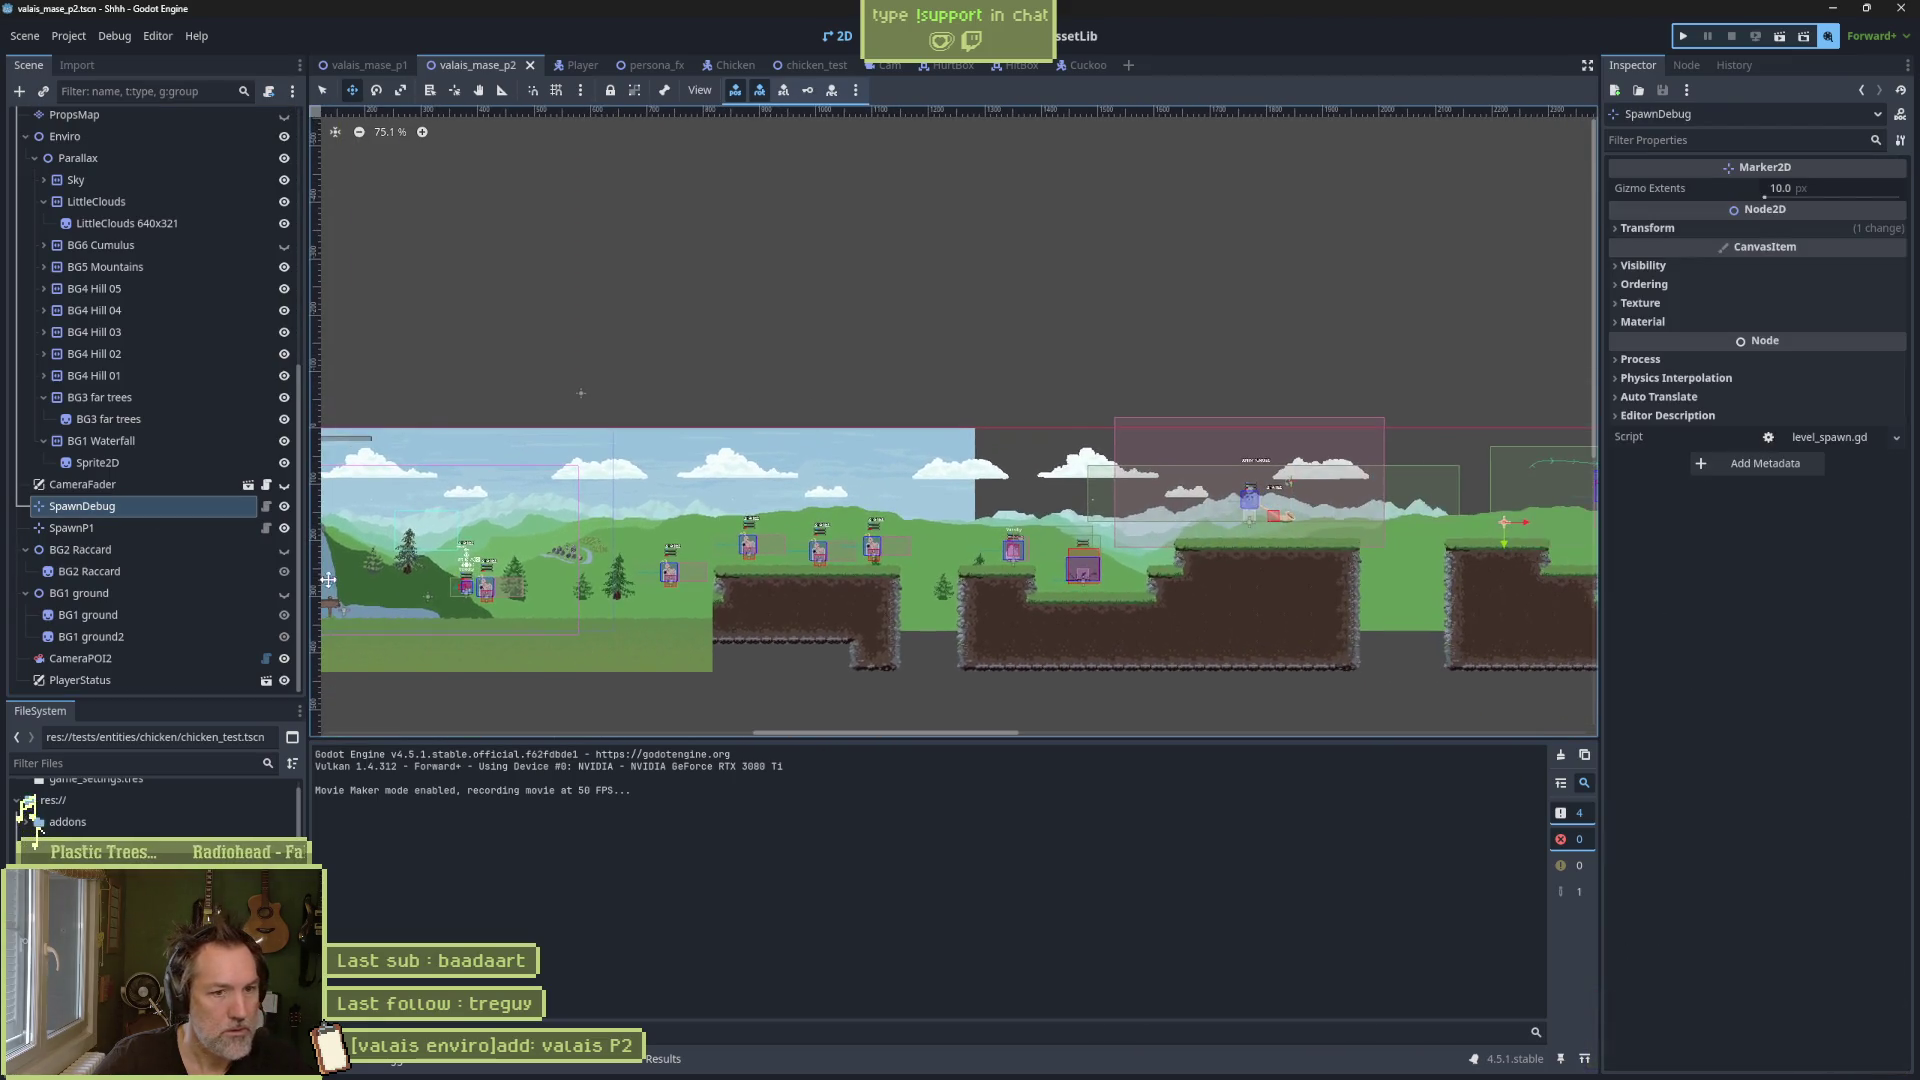
pyautogui.moveTo(1420, 550)
pyautogui.mouseDown()
pyautogui.moveTo(1040, 560)
pyautogui.moveTo(615, 628)
pyautogui.mouseUp()
pyautogui.scroll(8, 150, 165)
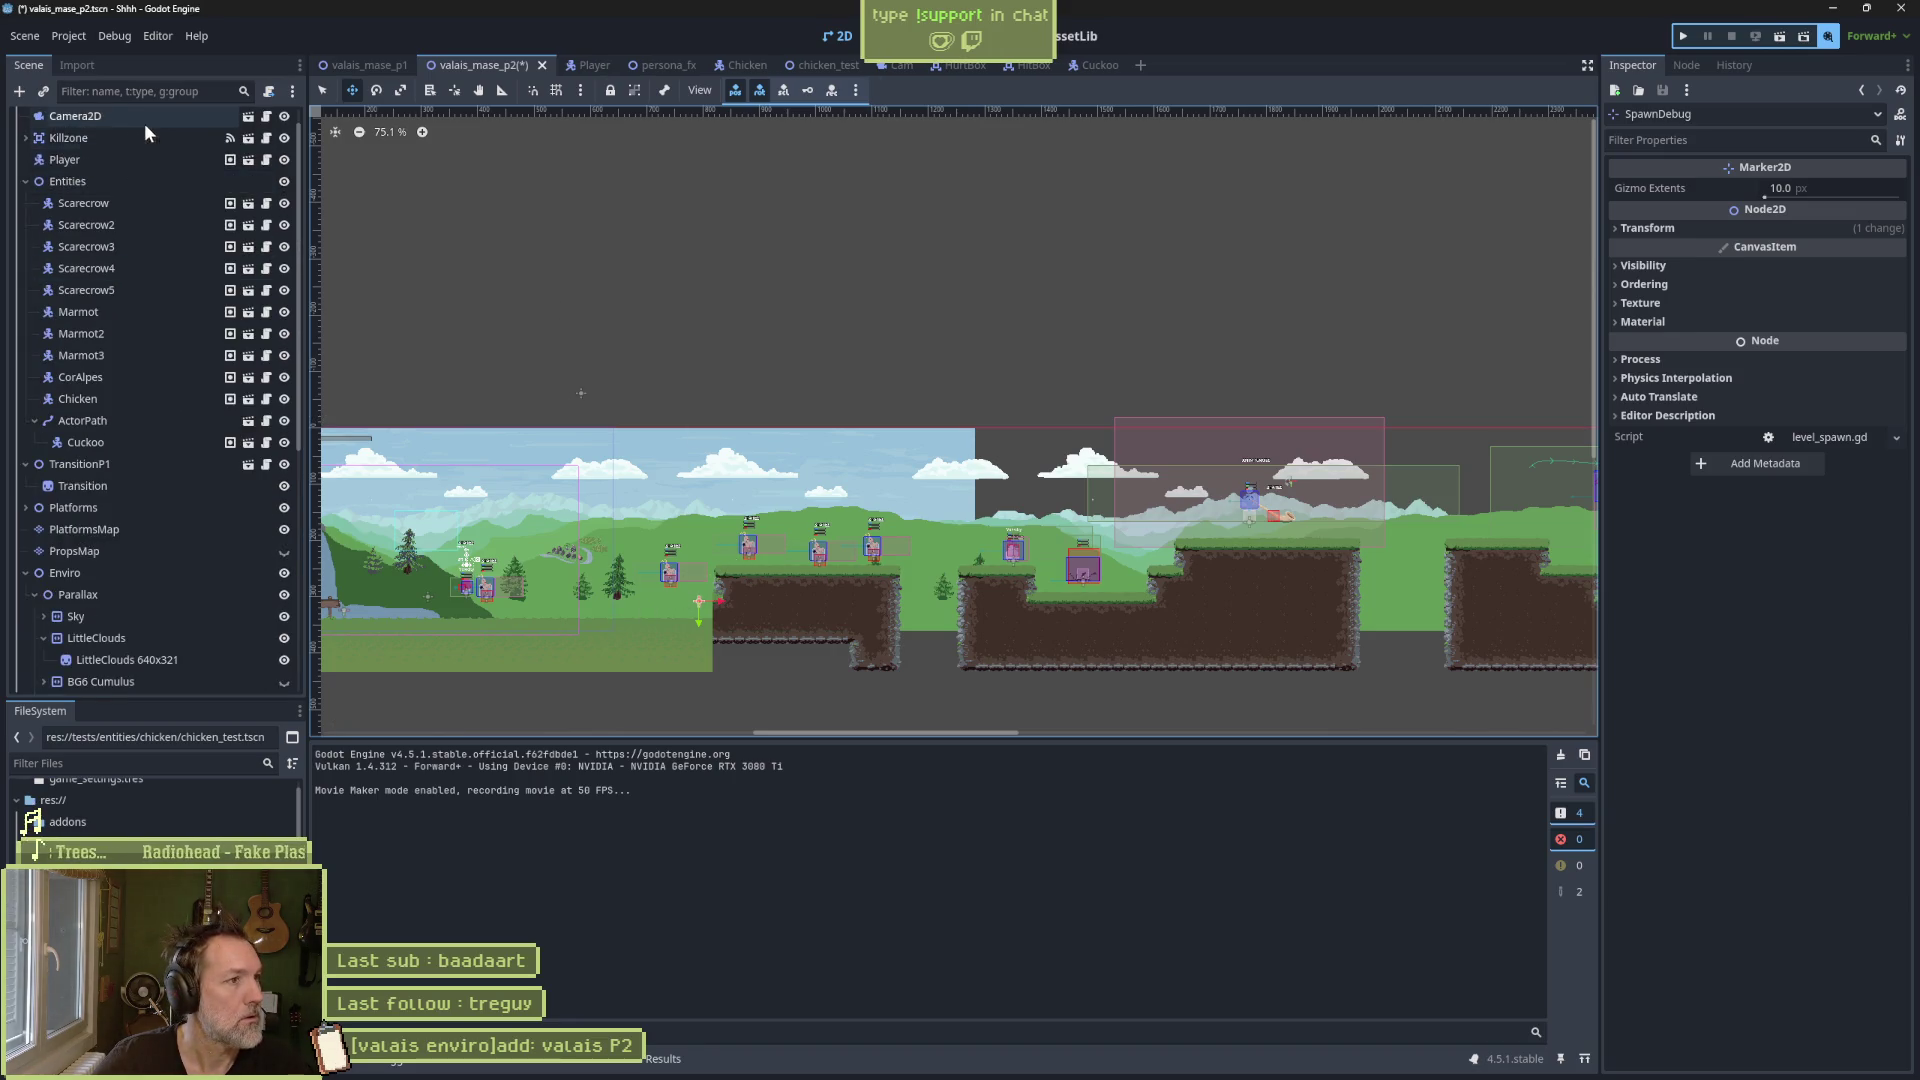
pyautogui.scroll(1, 144, 123)
# - Set the level root's spawn point to SpawnDebug and run the level
pyautogui.click(115, 120)
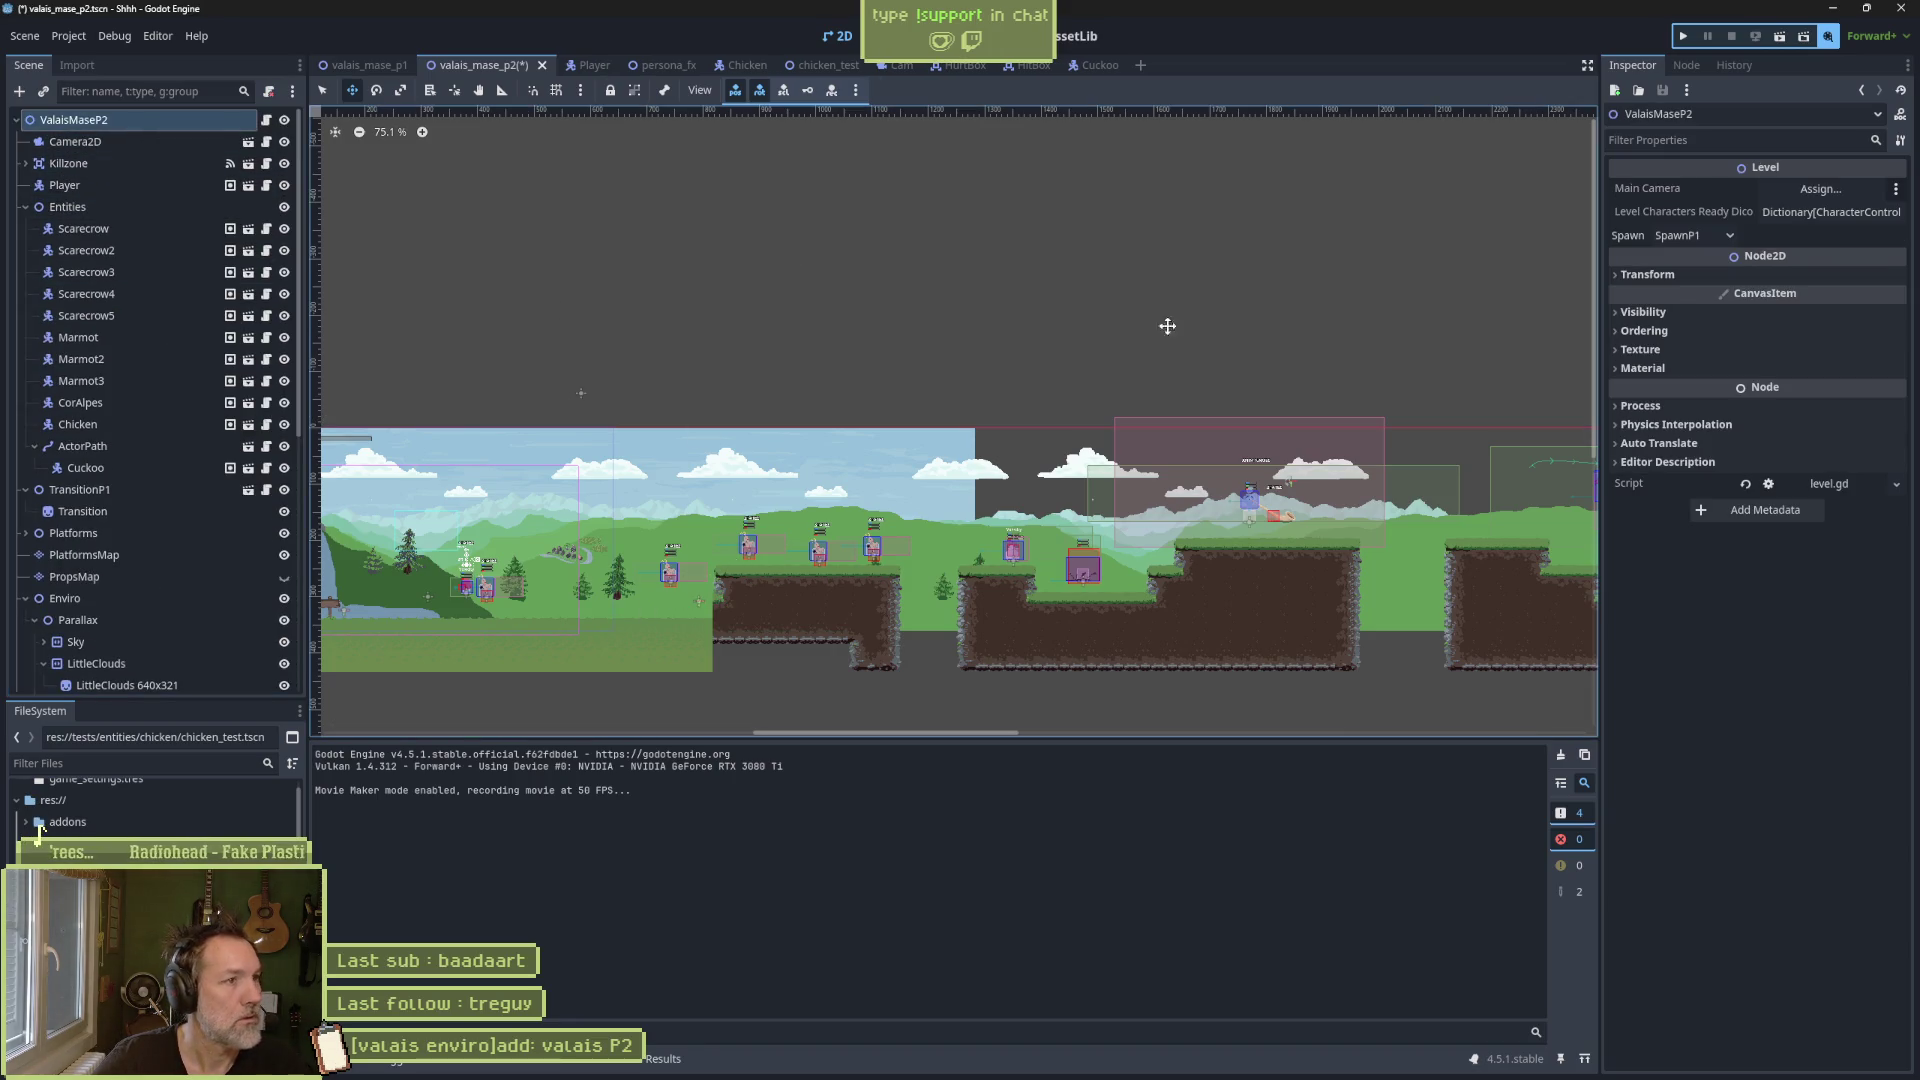
pyautogui.click(1707, 236)
pyautogui.click(1699, 259)
pyautogui.press('F6')
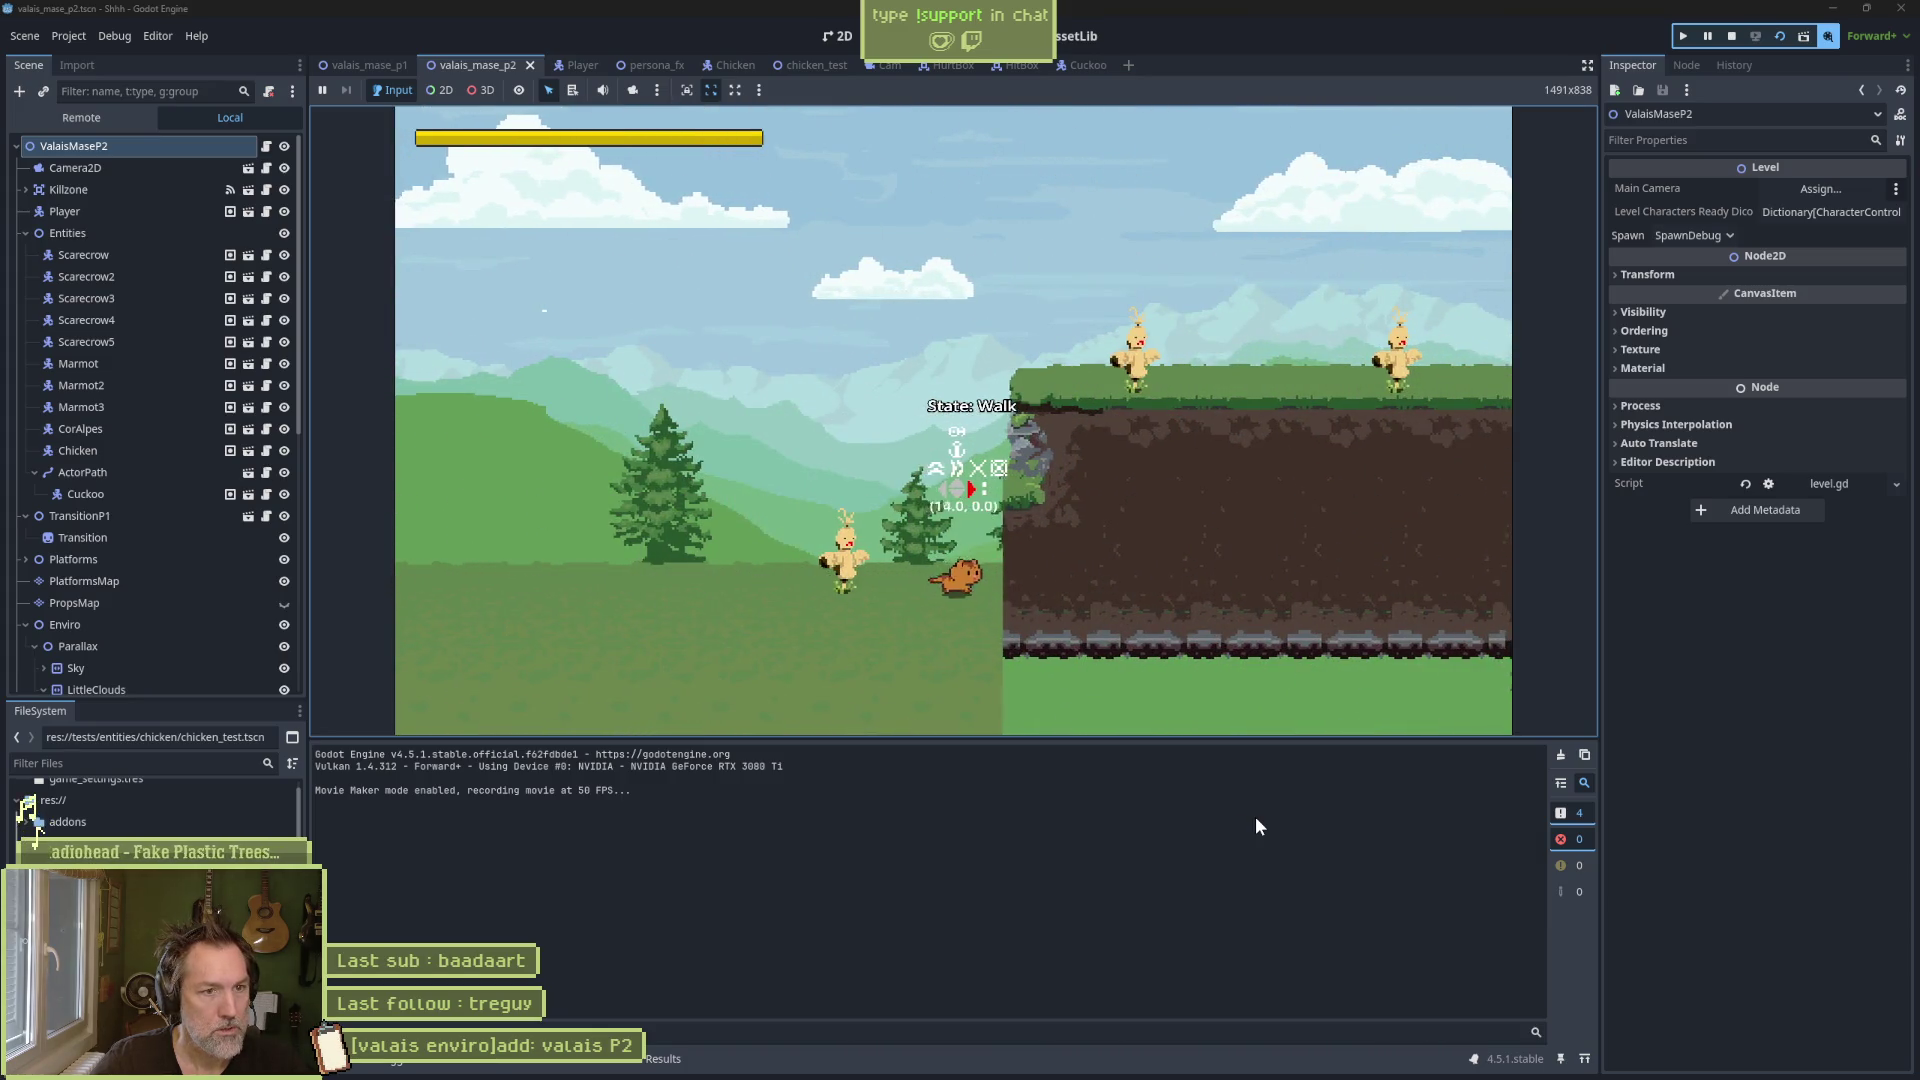
# - Stop the game and locate Shhh.avi in the Desktop folder in File Explorer
pyautogui.press('F8')
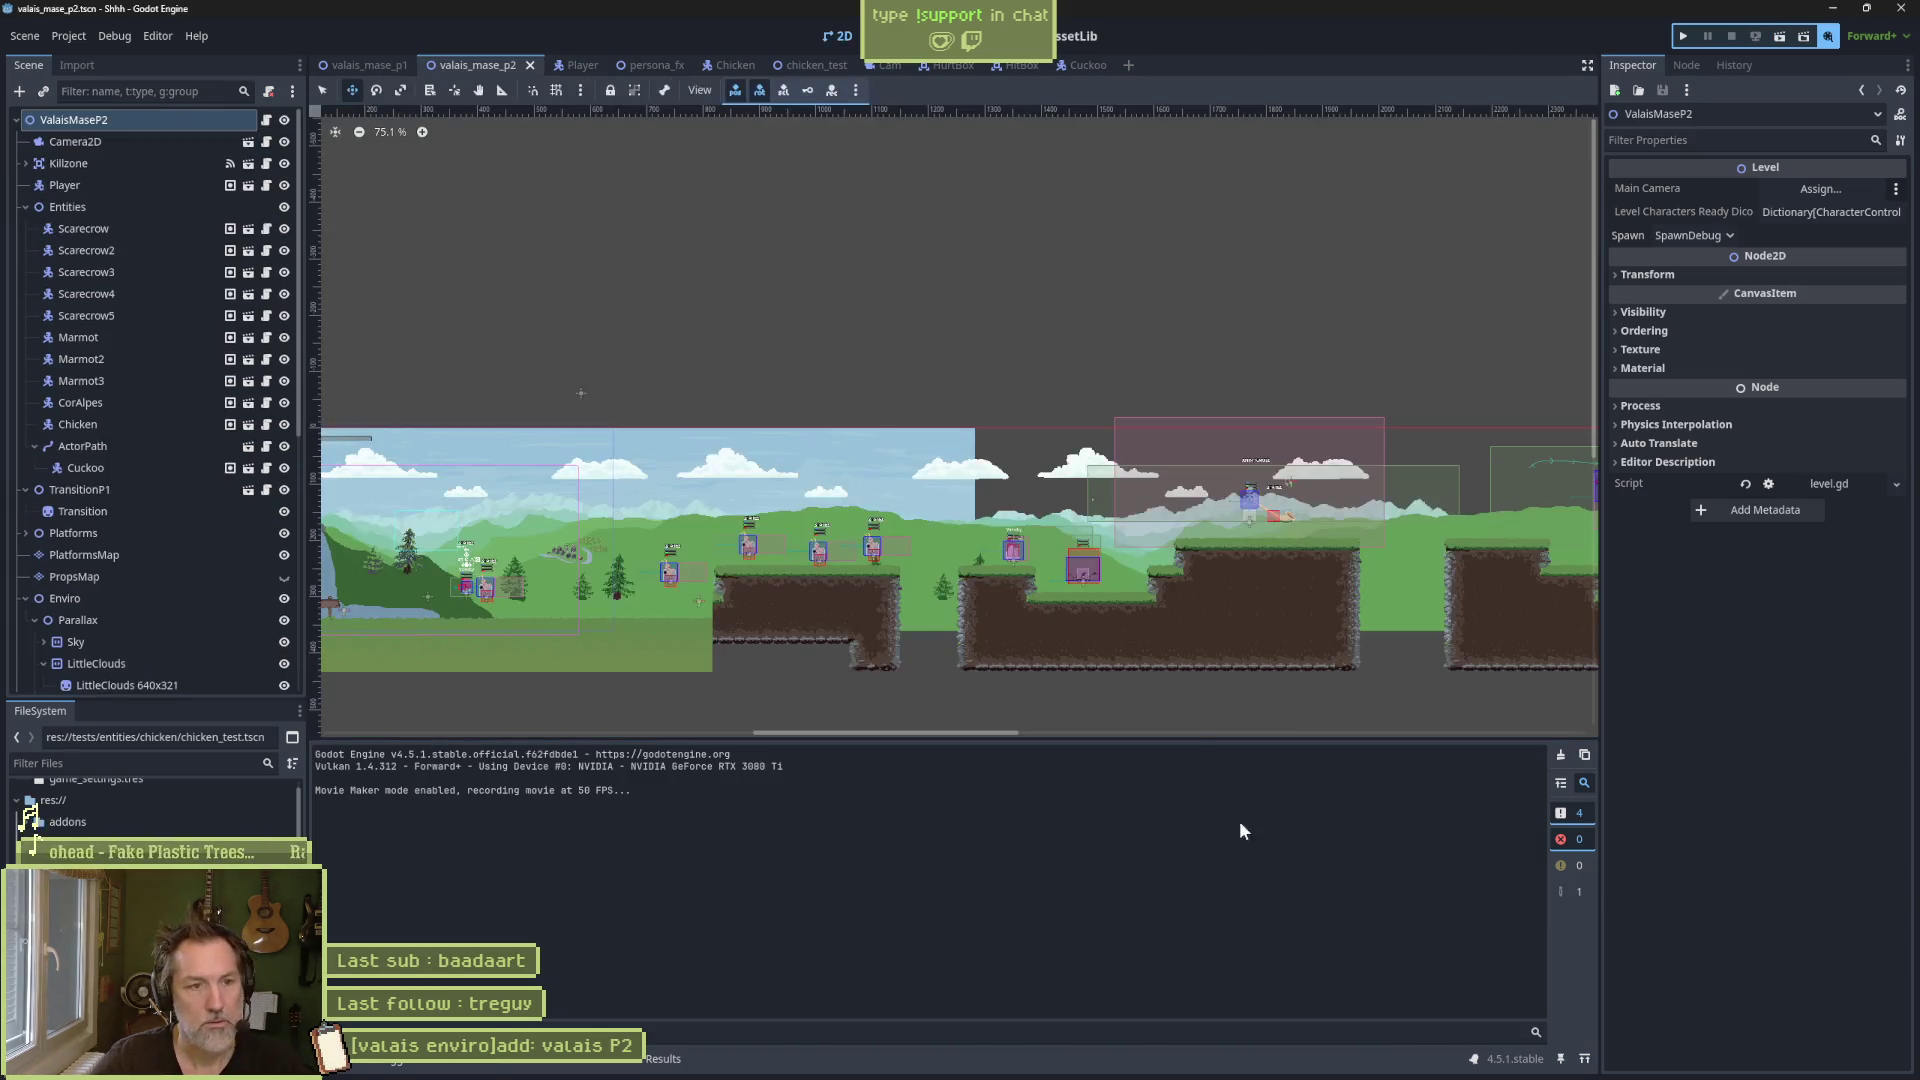
pyautogui.moveTo(945, 1076)
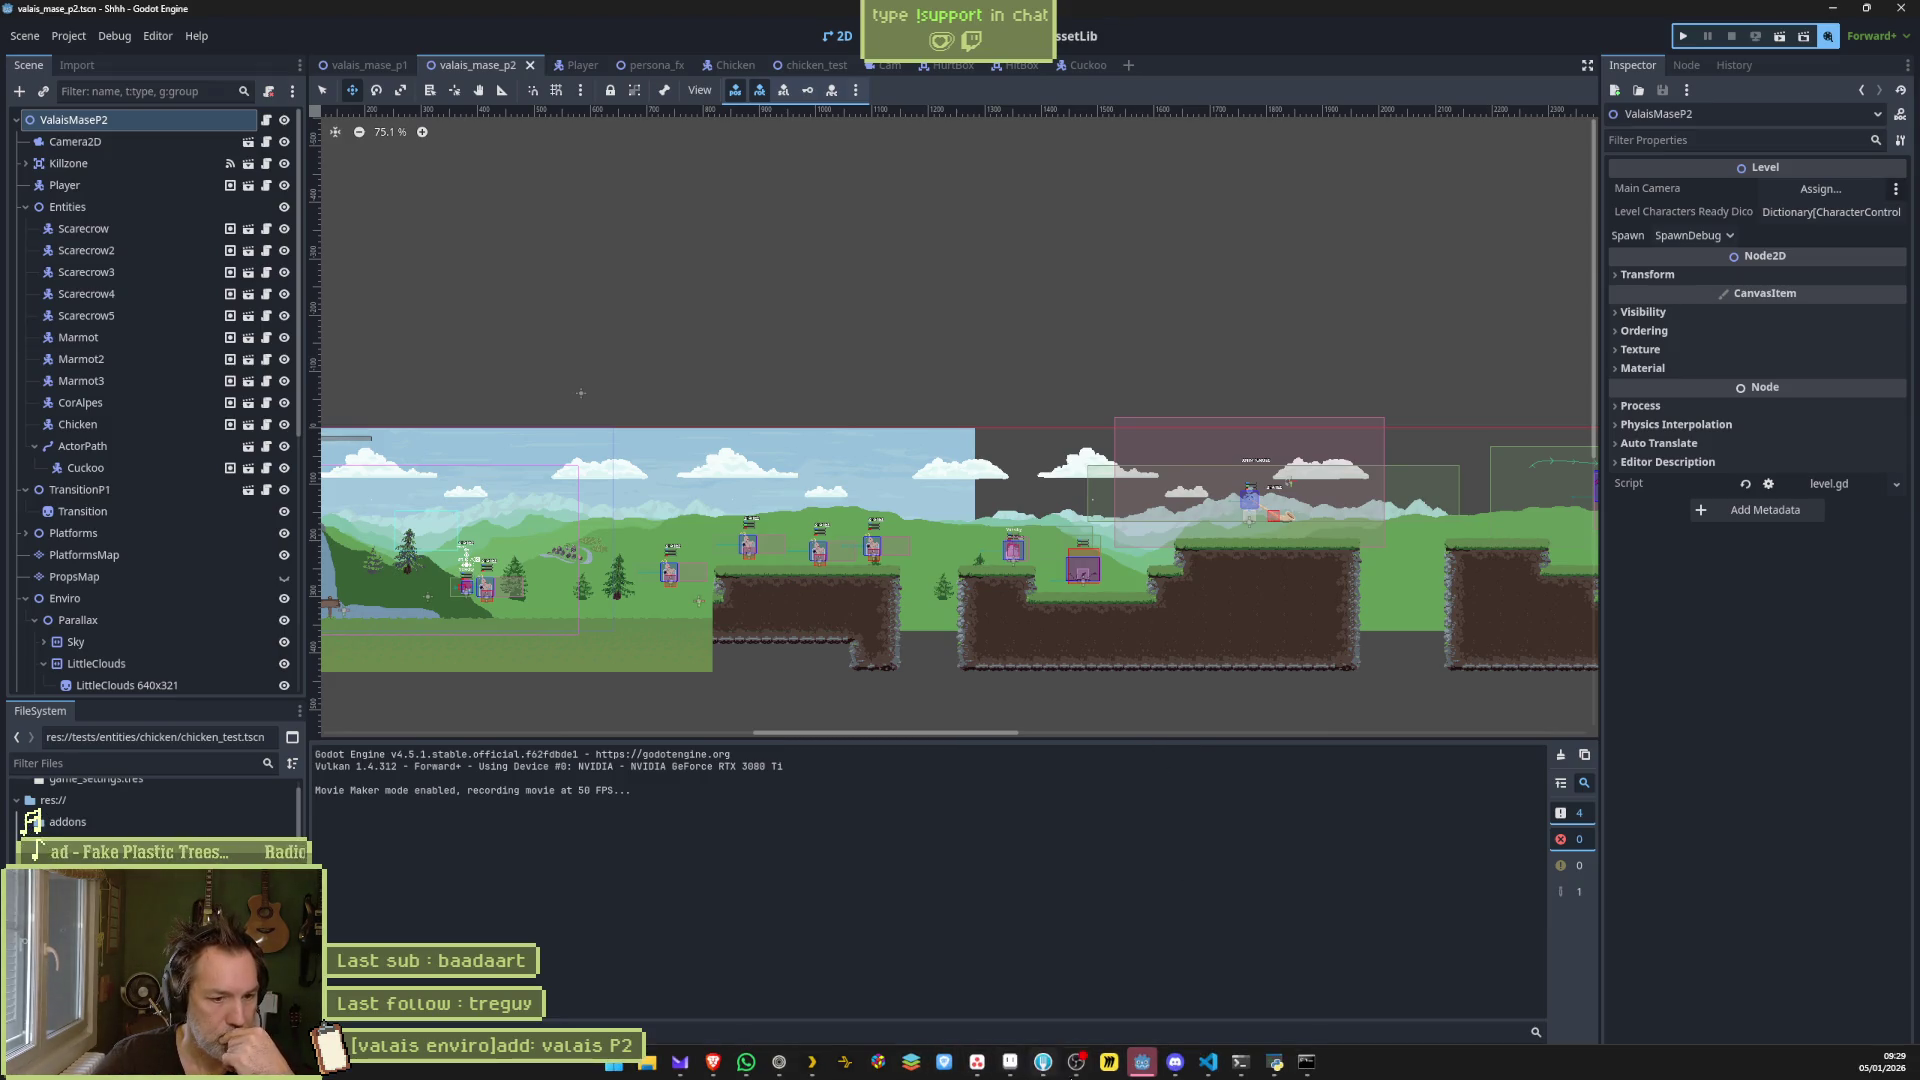
pyautogui.click(648, 1064)
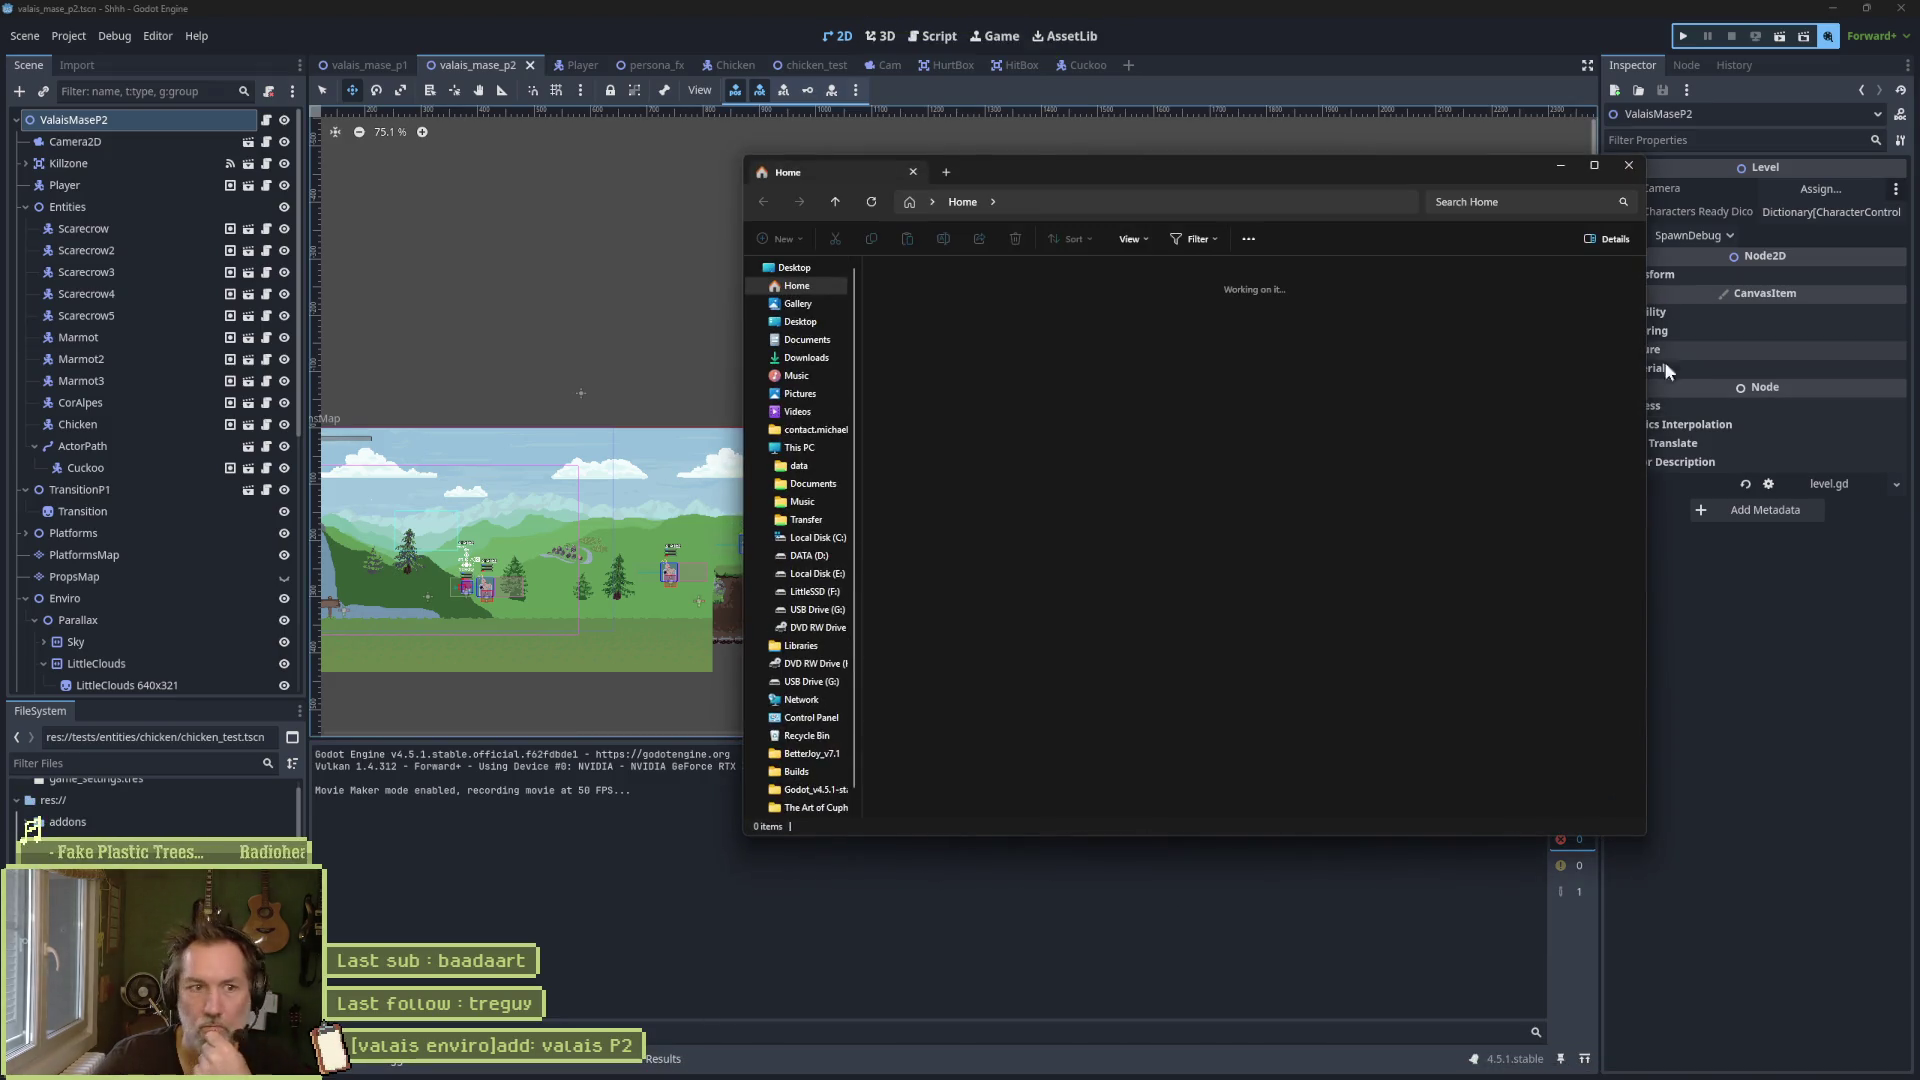
pyautogui.click(797, 321)
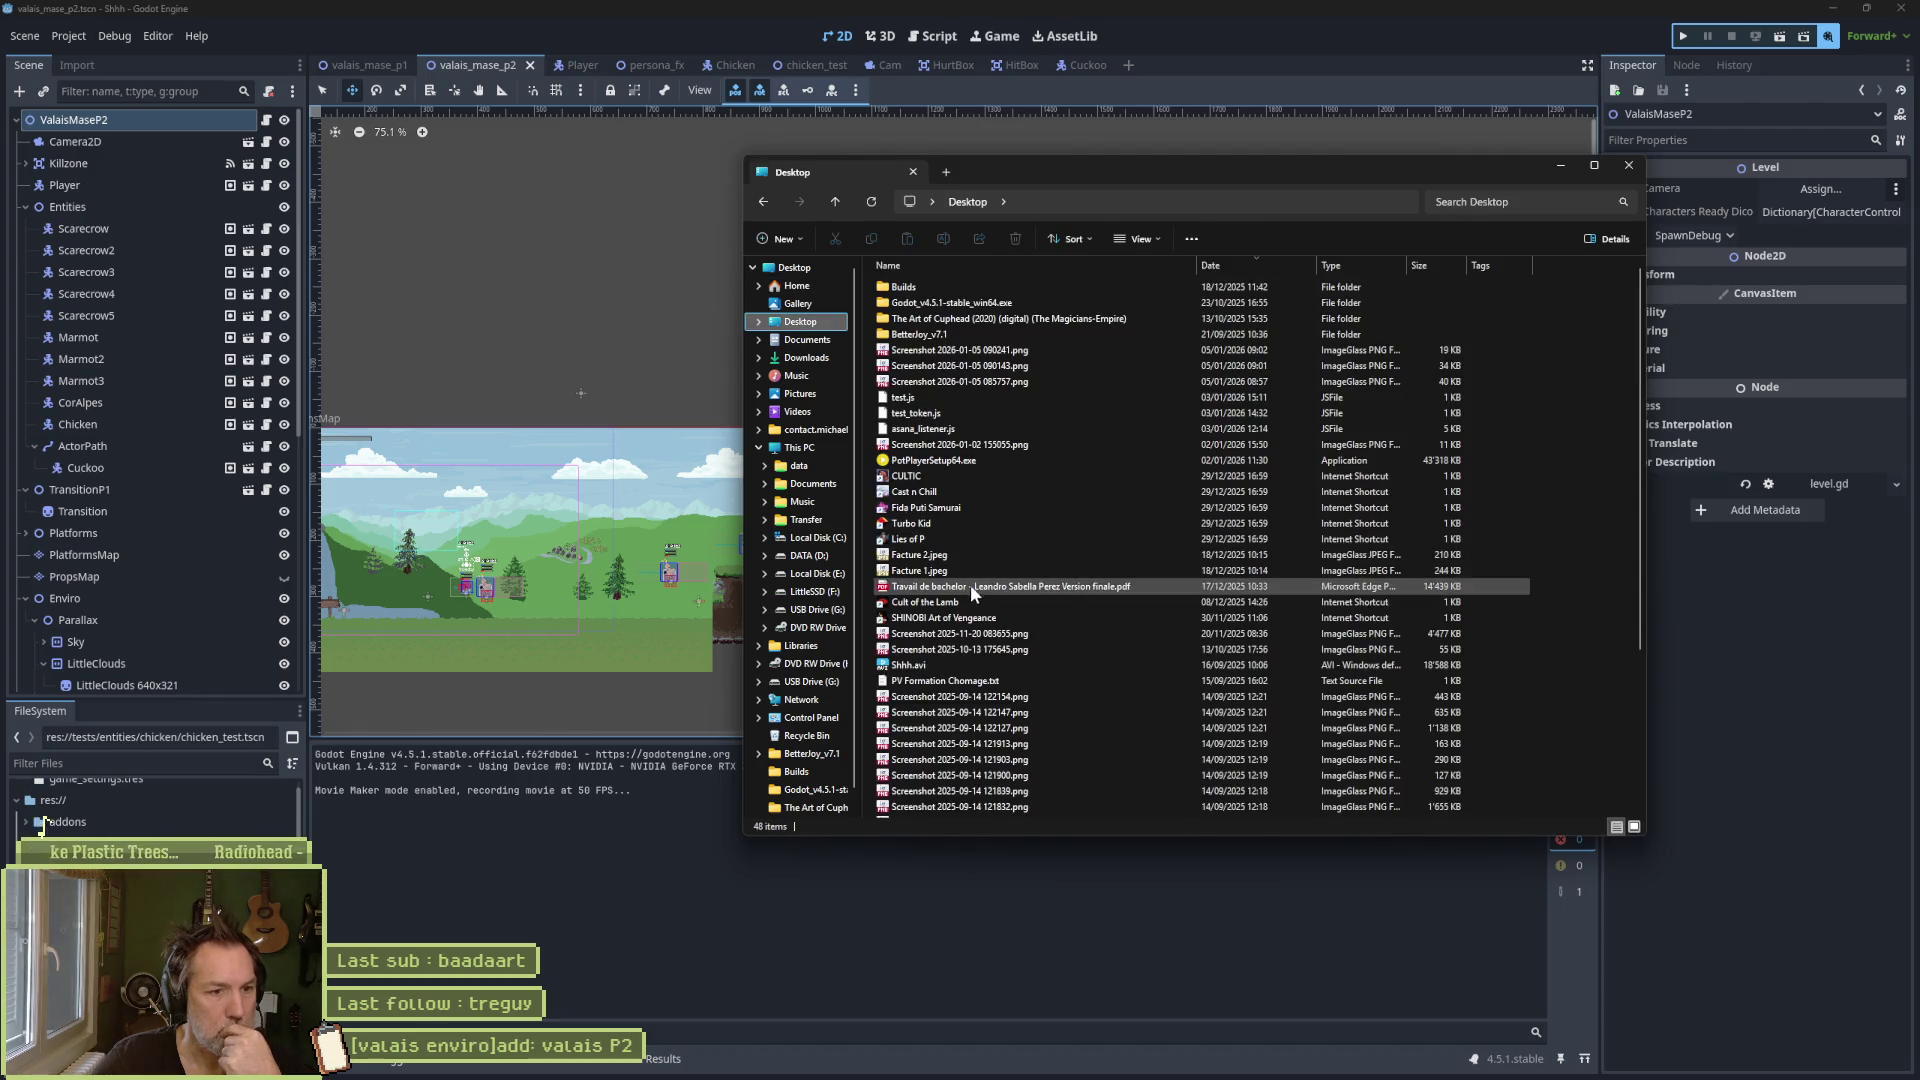
pyautogui.click(907, 664)
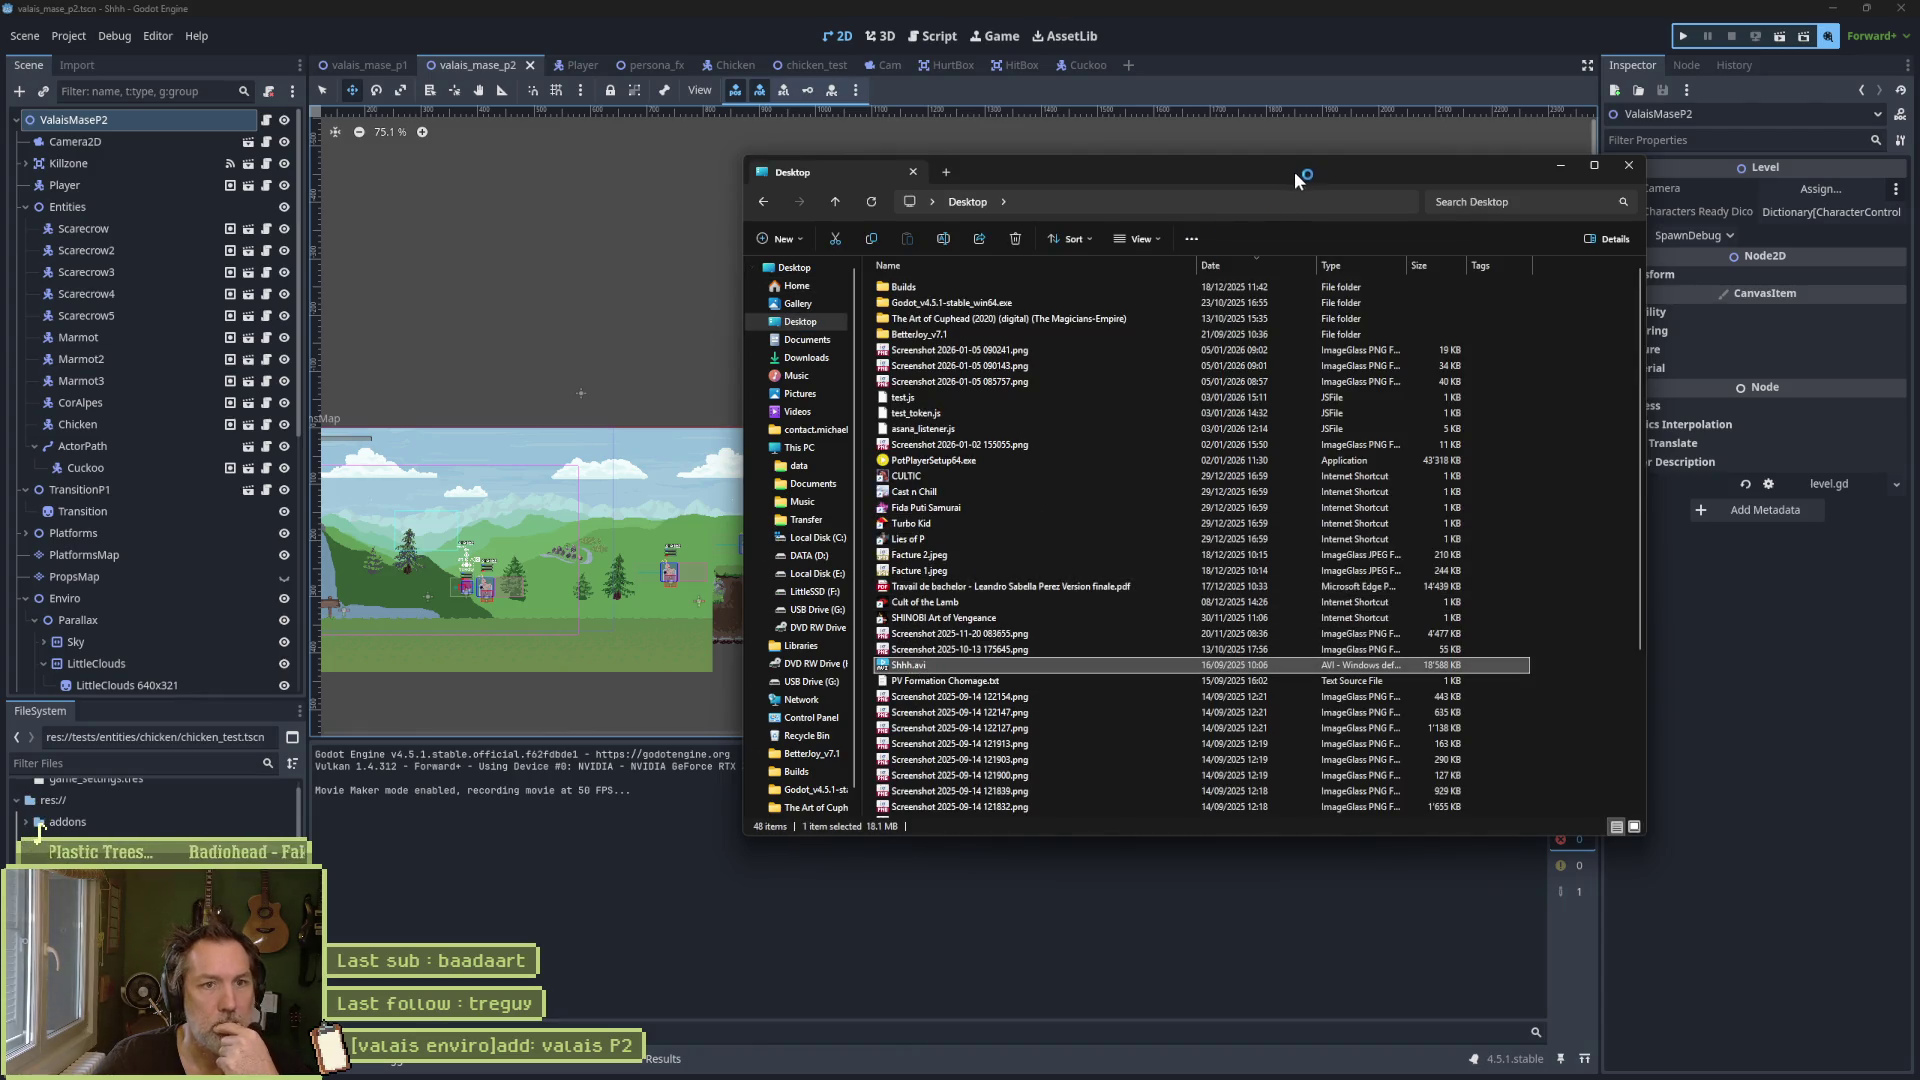
pyautogui.moveTo(1308, 178); pyautogui.dragTo(1527, 187)
# - Open Shhh.avi in PotPlayer and pause the playback
pyautogui.press('Return')
pyautogui.click(1777, 174)
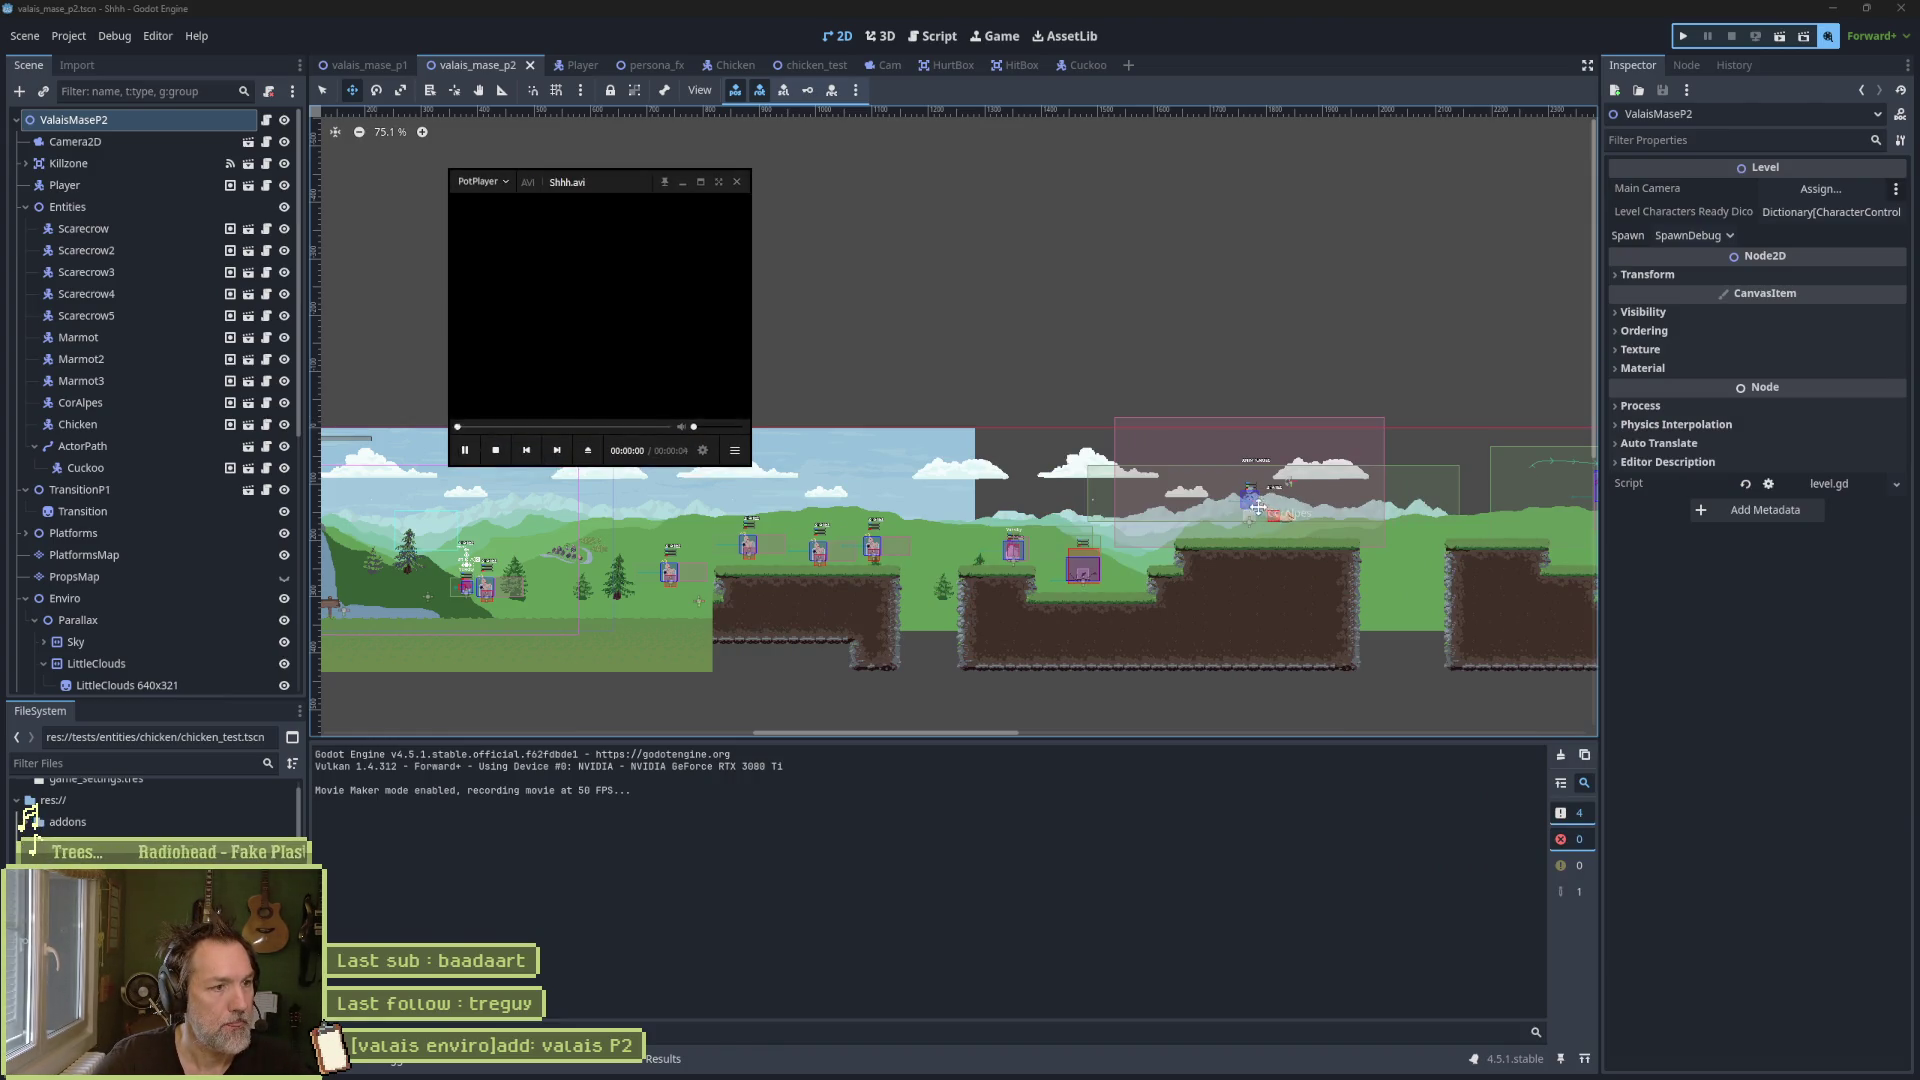
pyautogui.scroll(-2, 1245, 518)
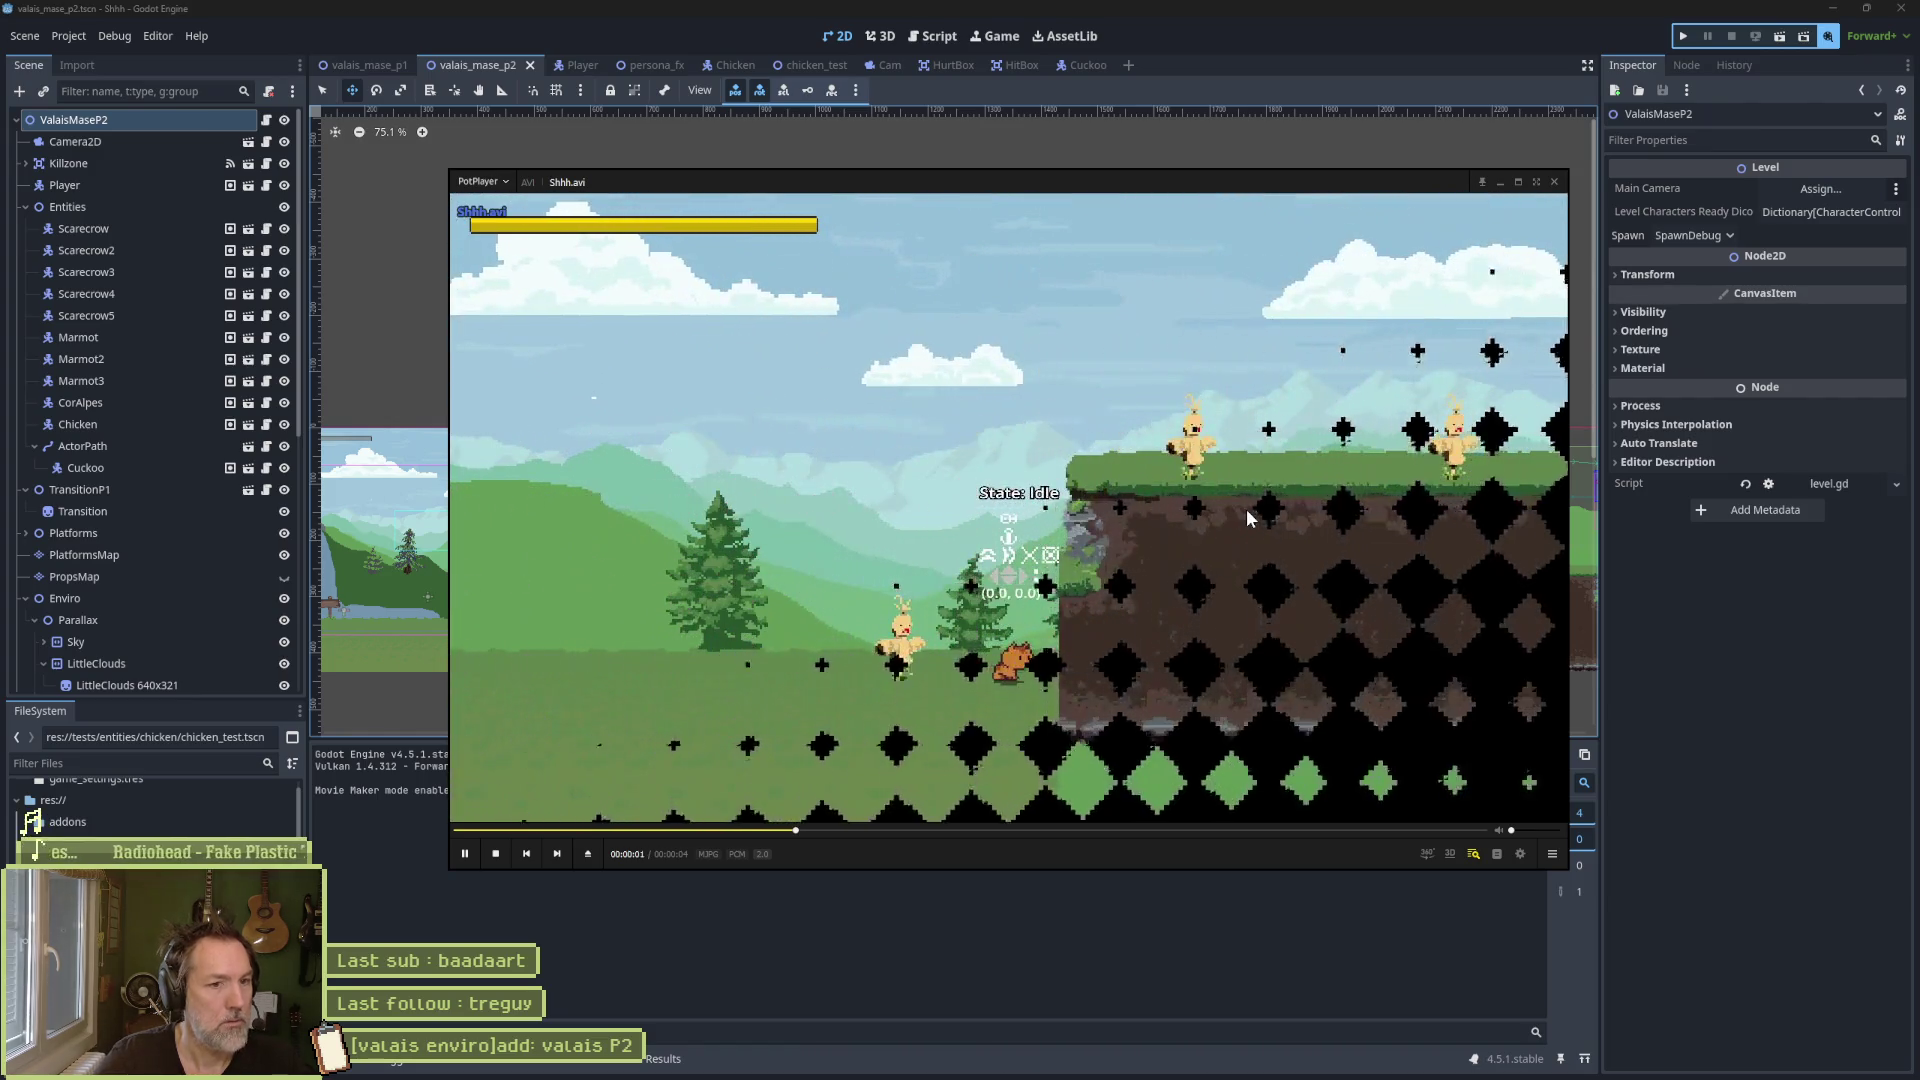
pyautogui.press('space')
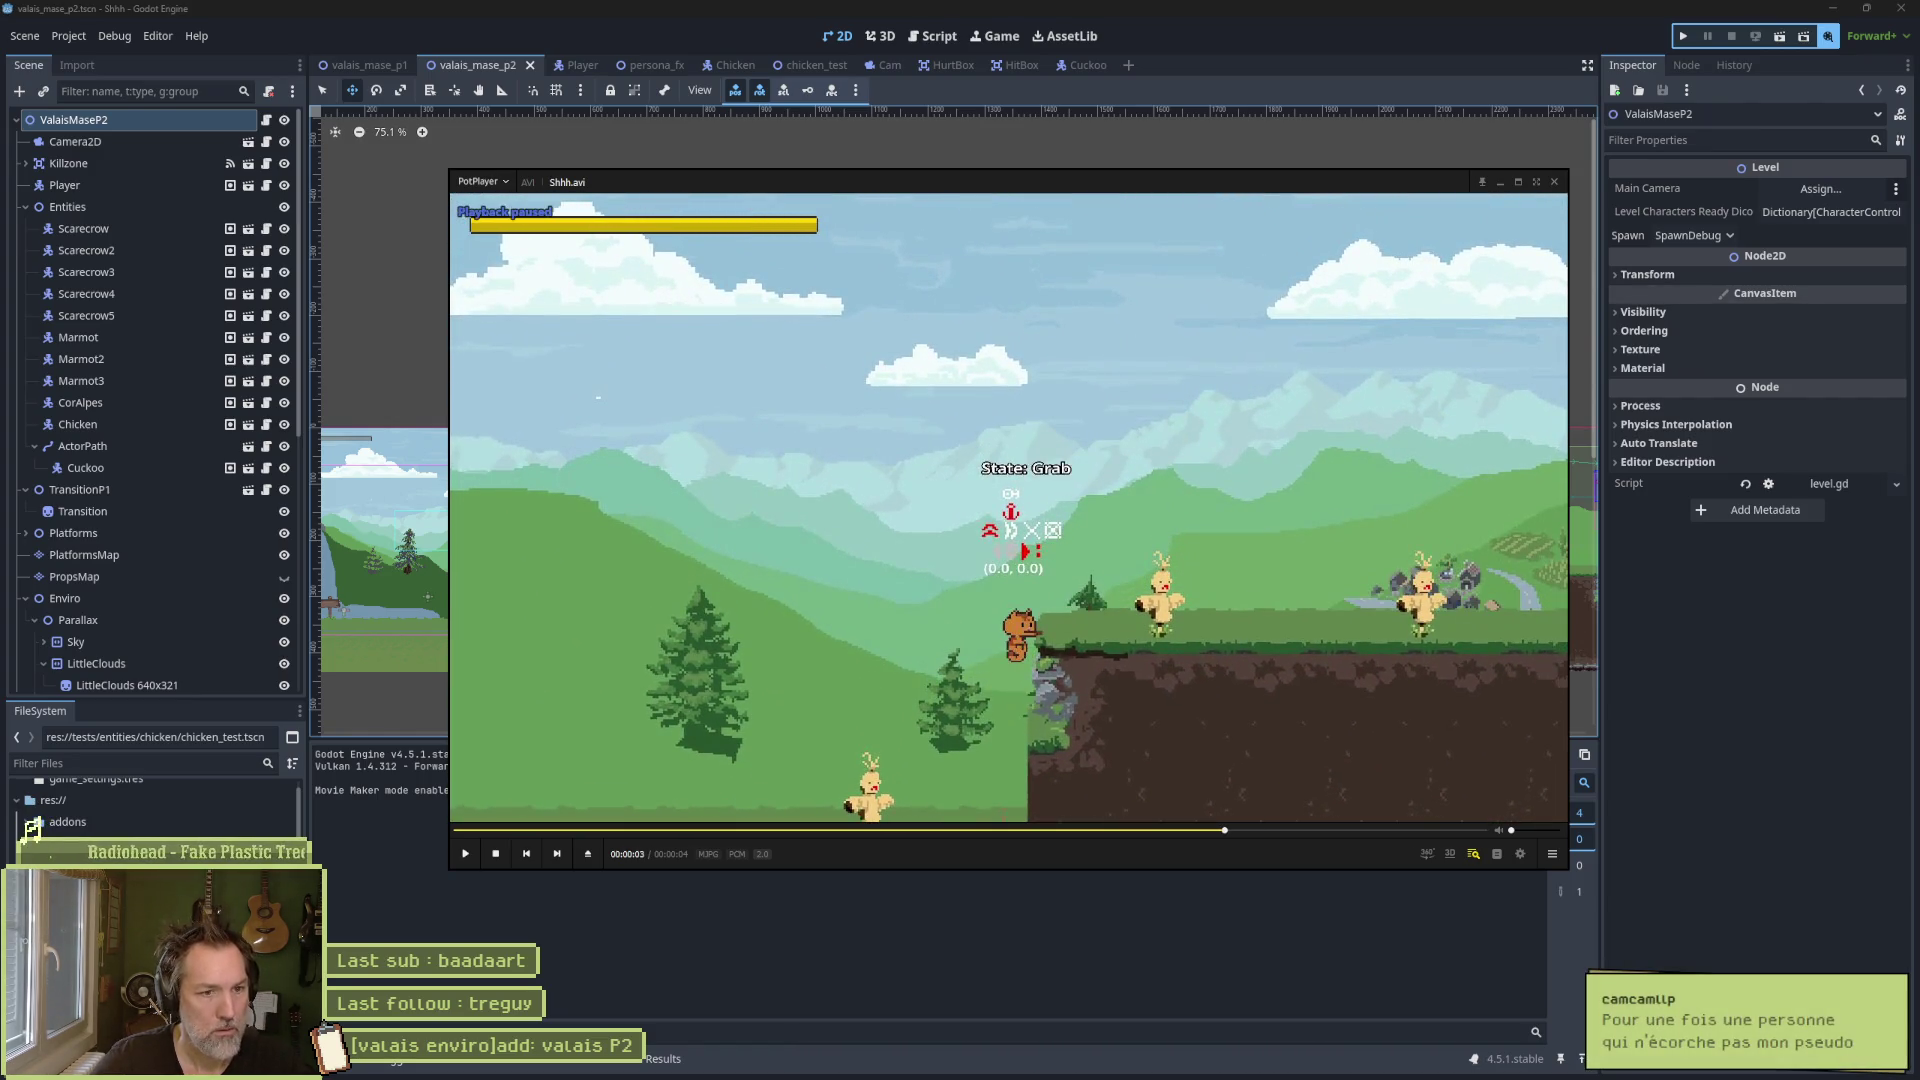
# - Step frame by frame to where the marmot's ledge Grab flips to WallJump
pyautogui.press('f')
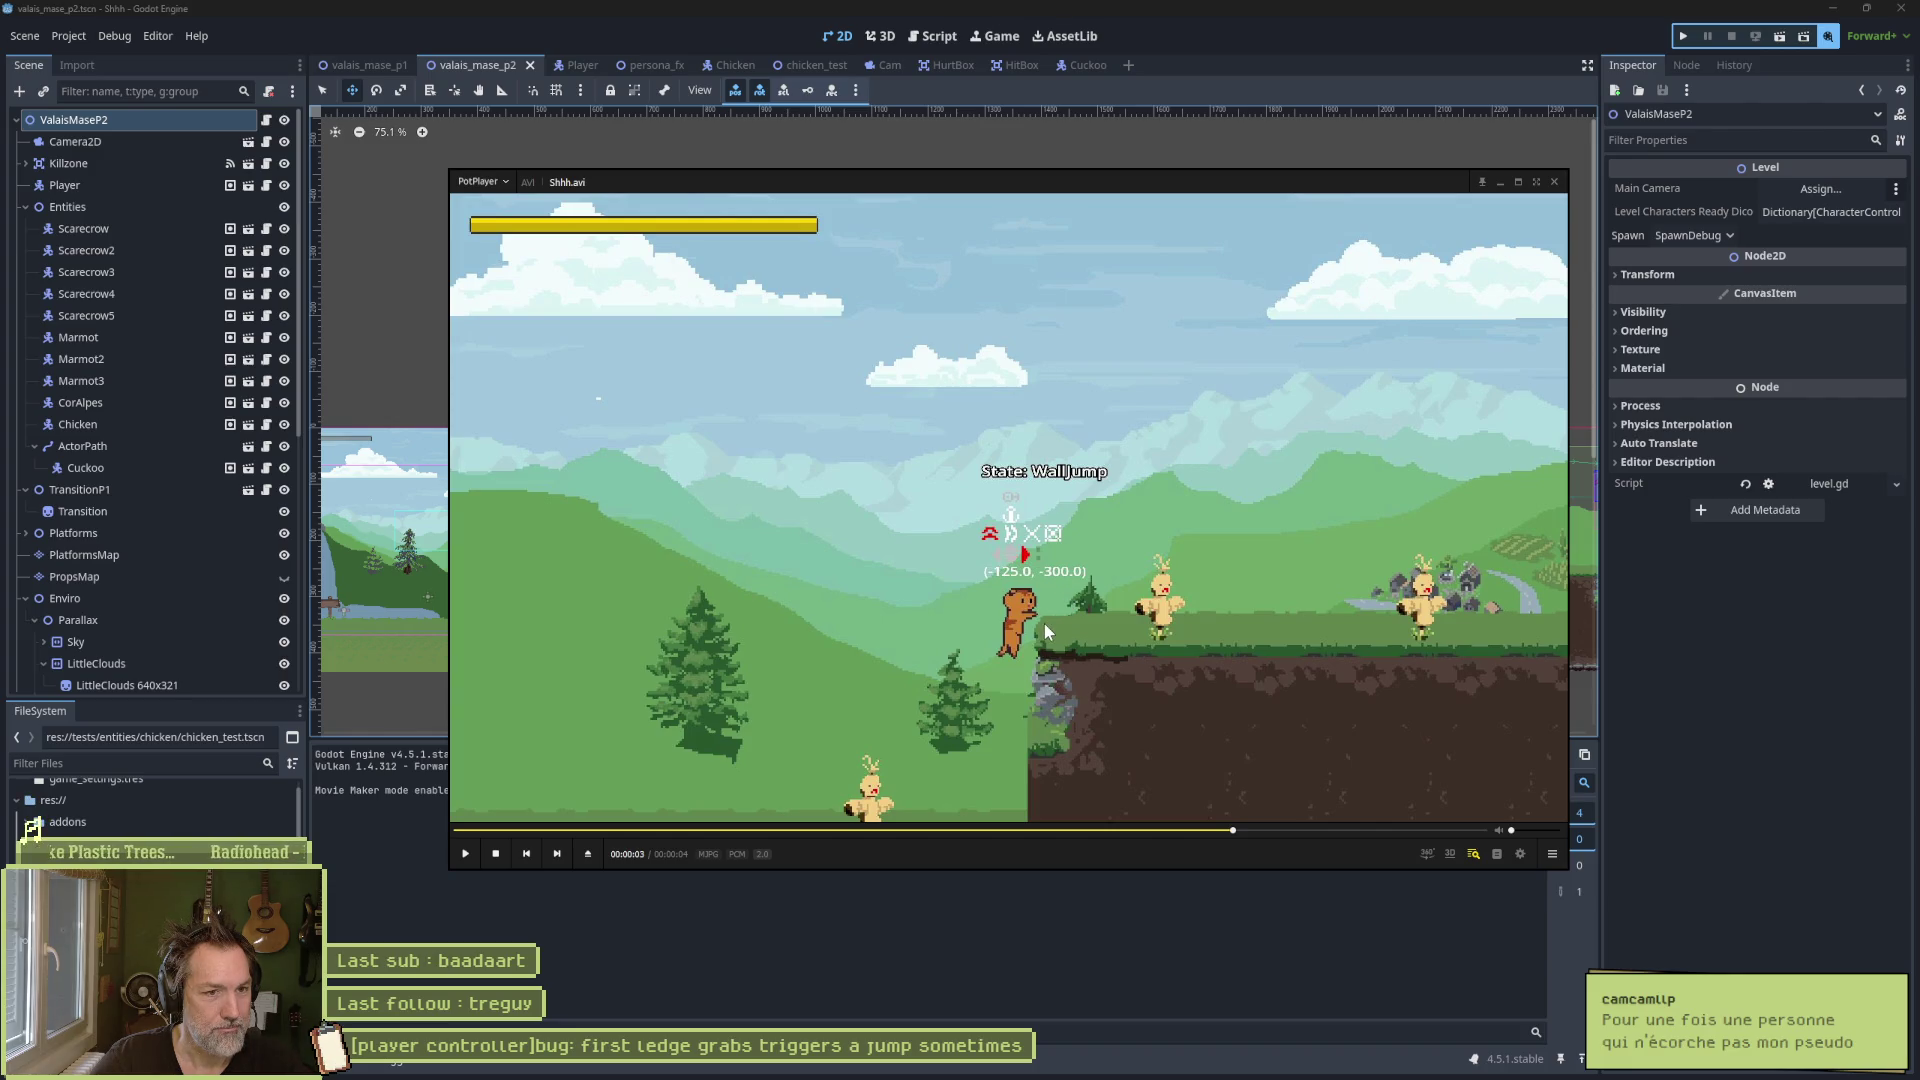
pyautogui.press('d')
pyautogui.press('d')
pyautogui.press('d')
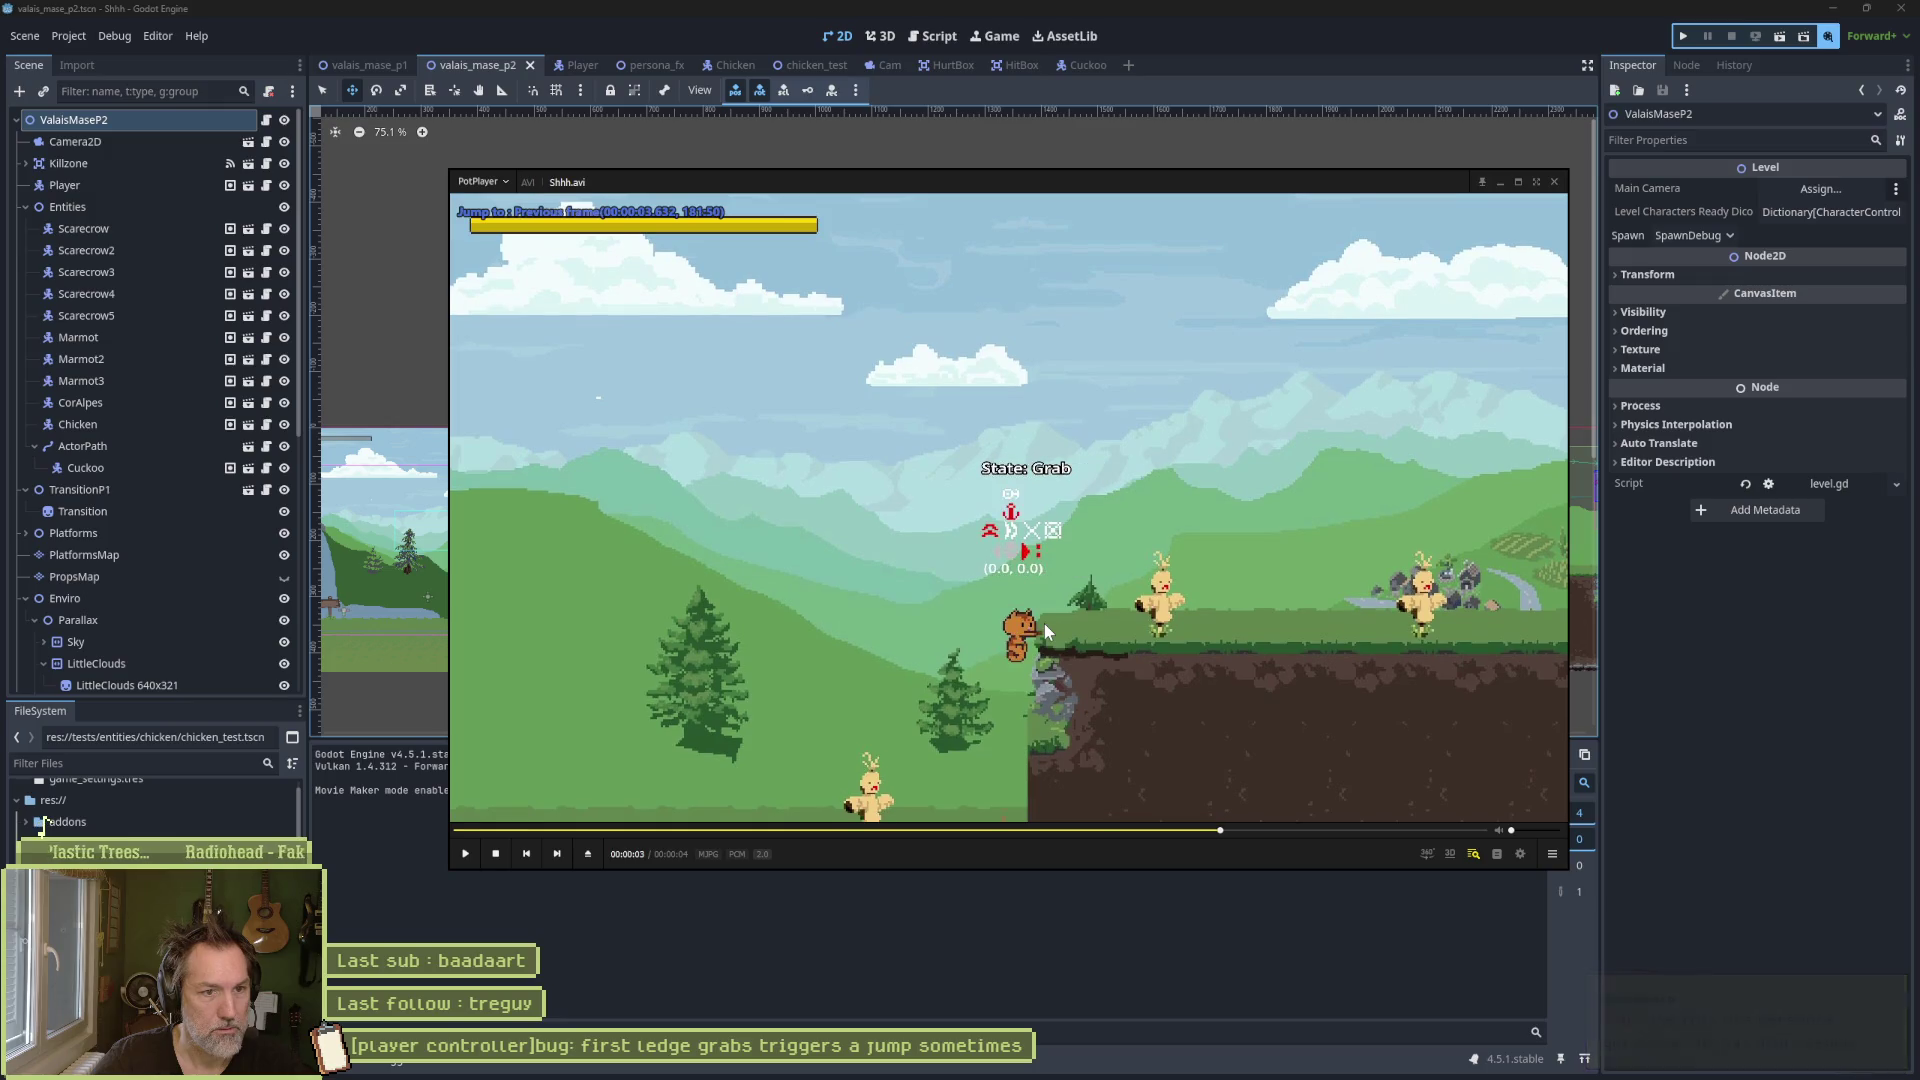
pyautogui.press('f')
pyautogui.press('f')
pyautogui.press('d')
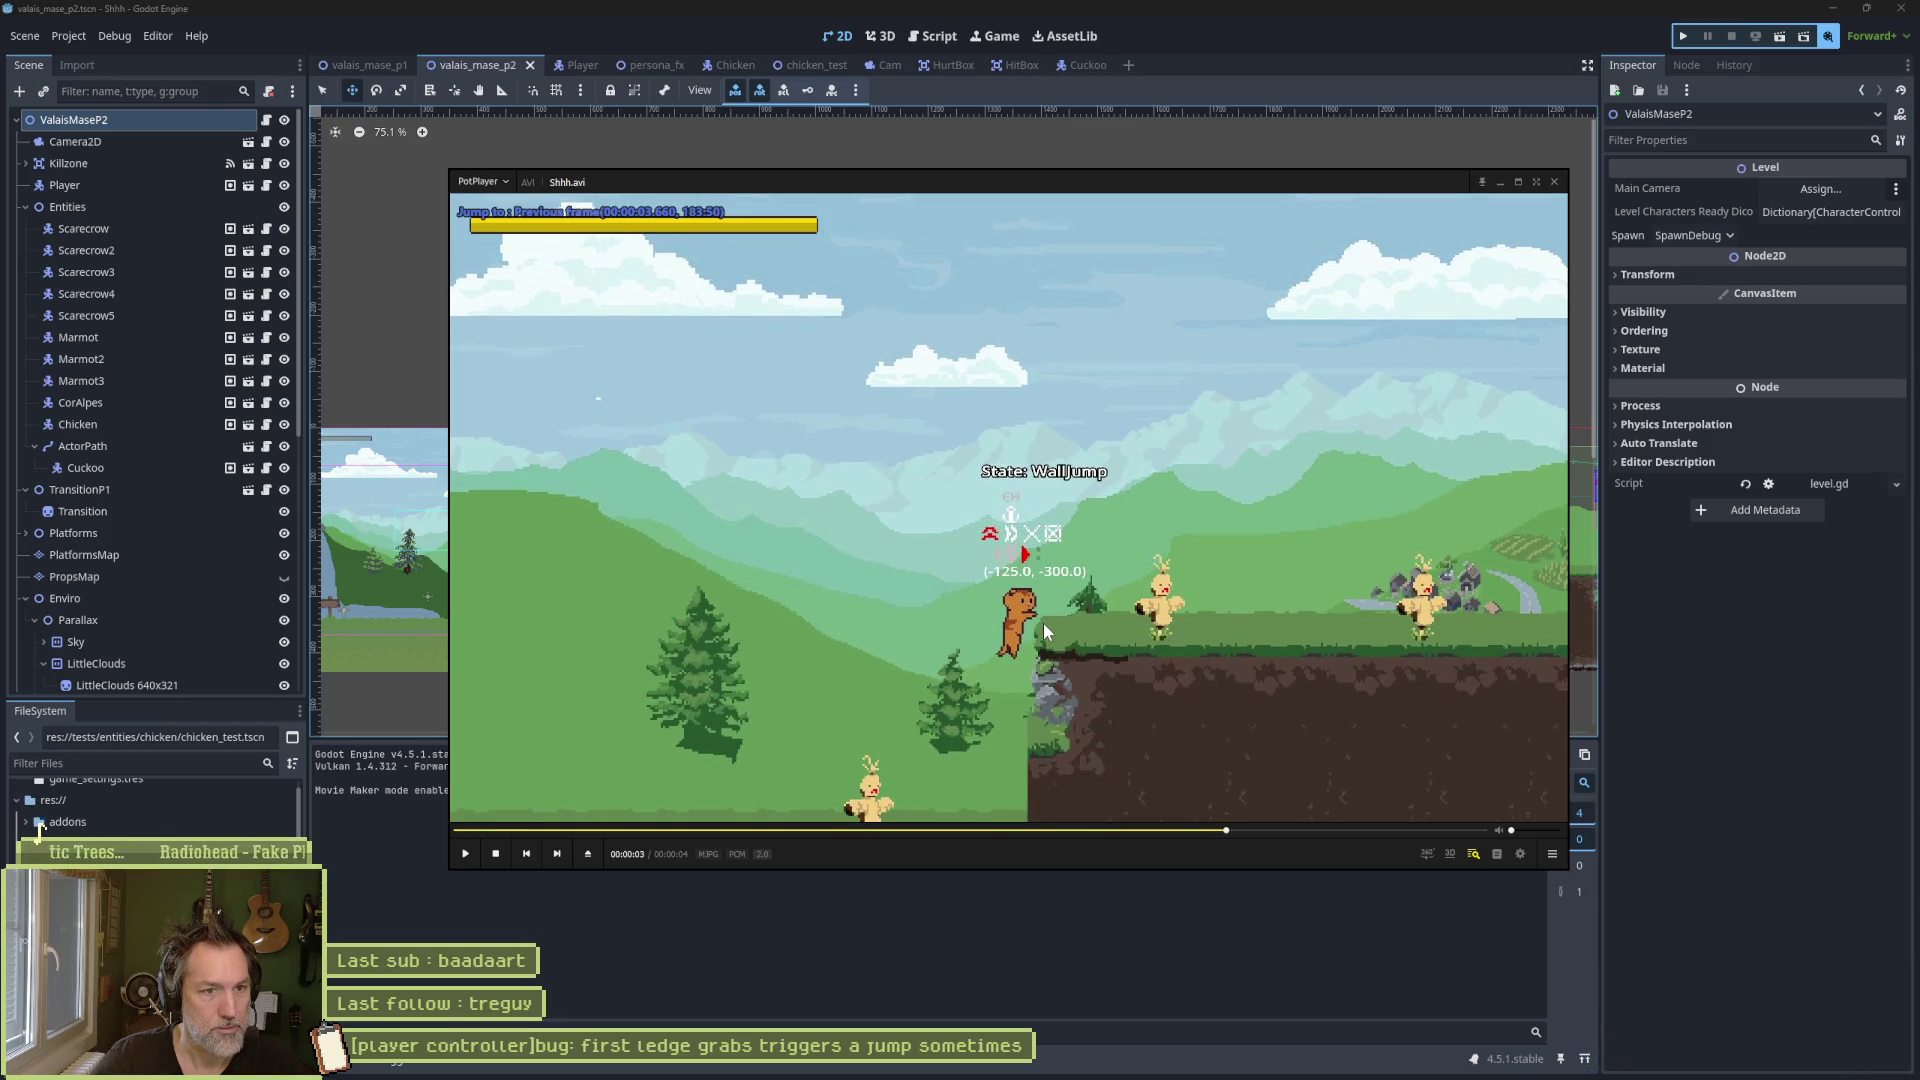
pyautogui.press('d')
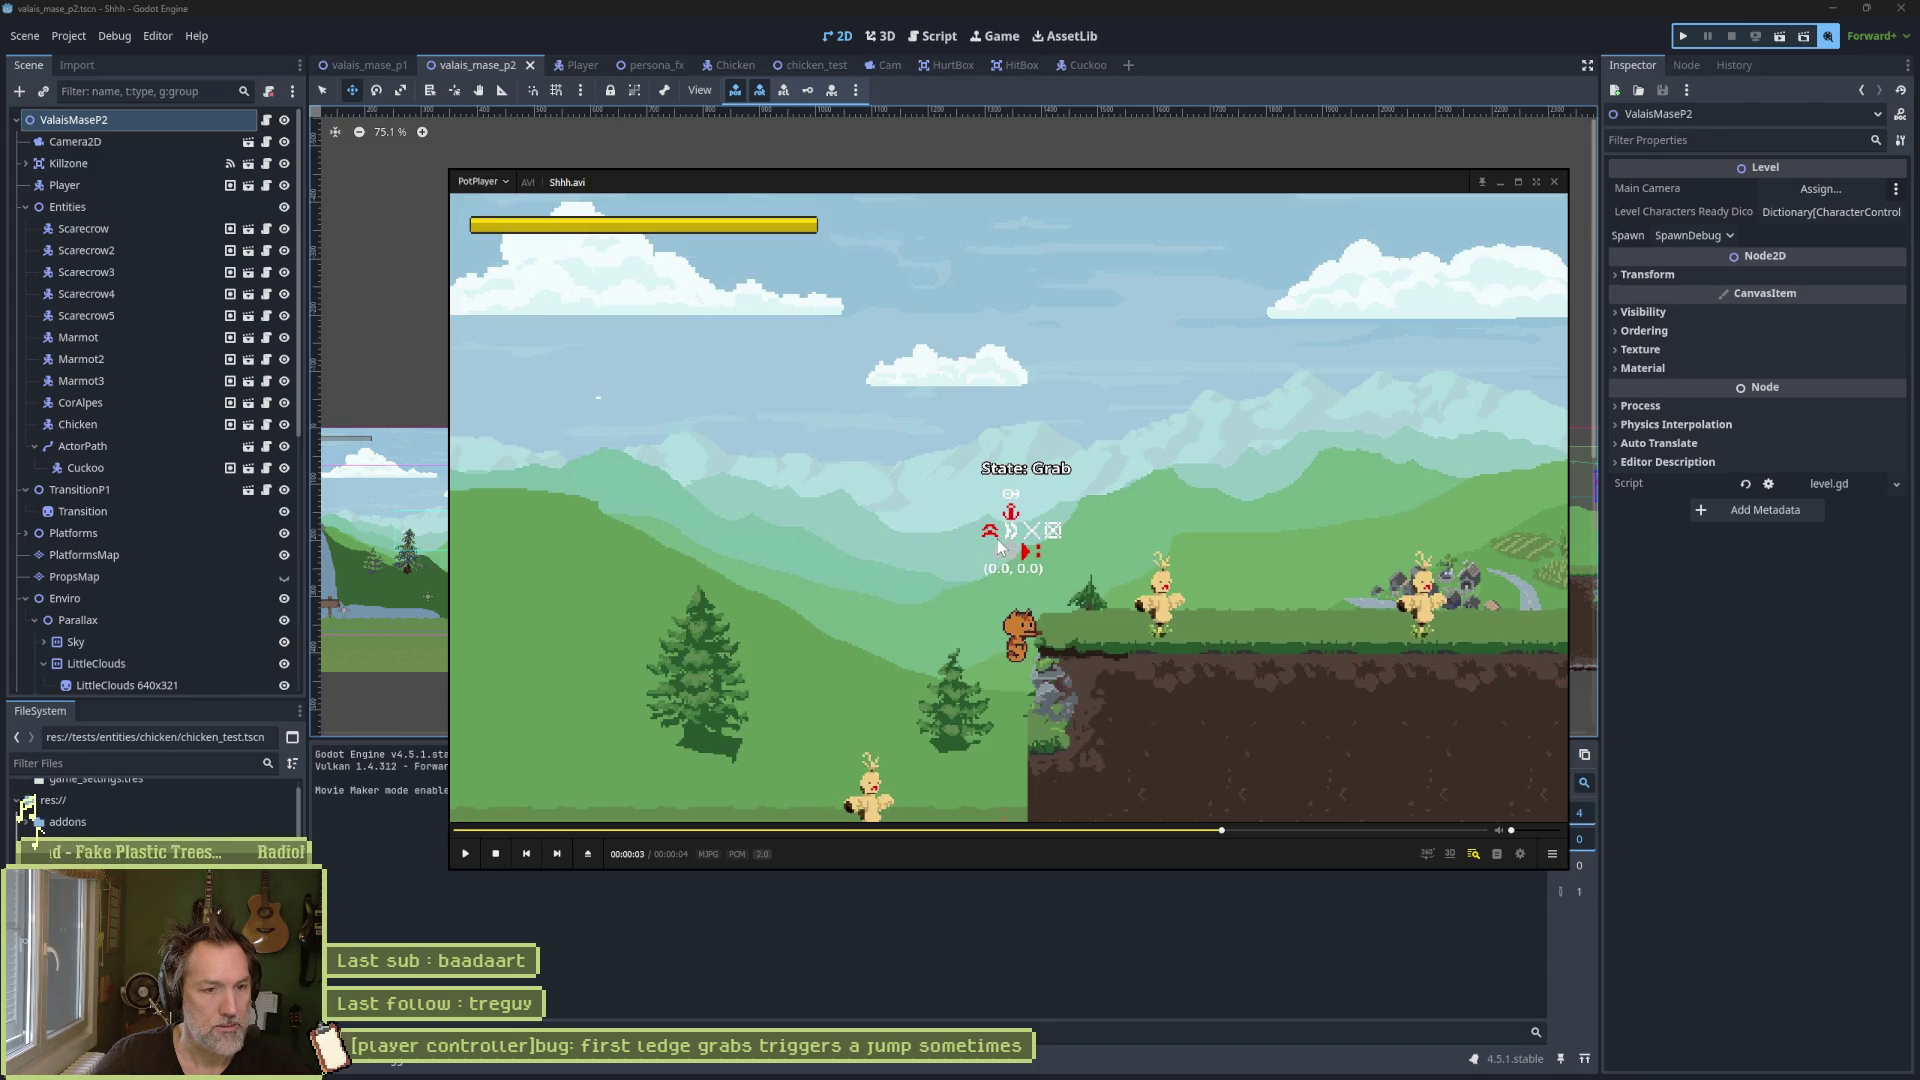
# - Return to Godot's Player scene and open the ledge Grab state's script
pyautogui.click(1145, 91)
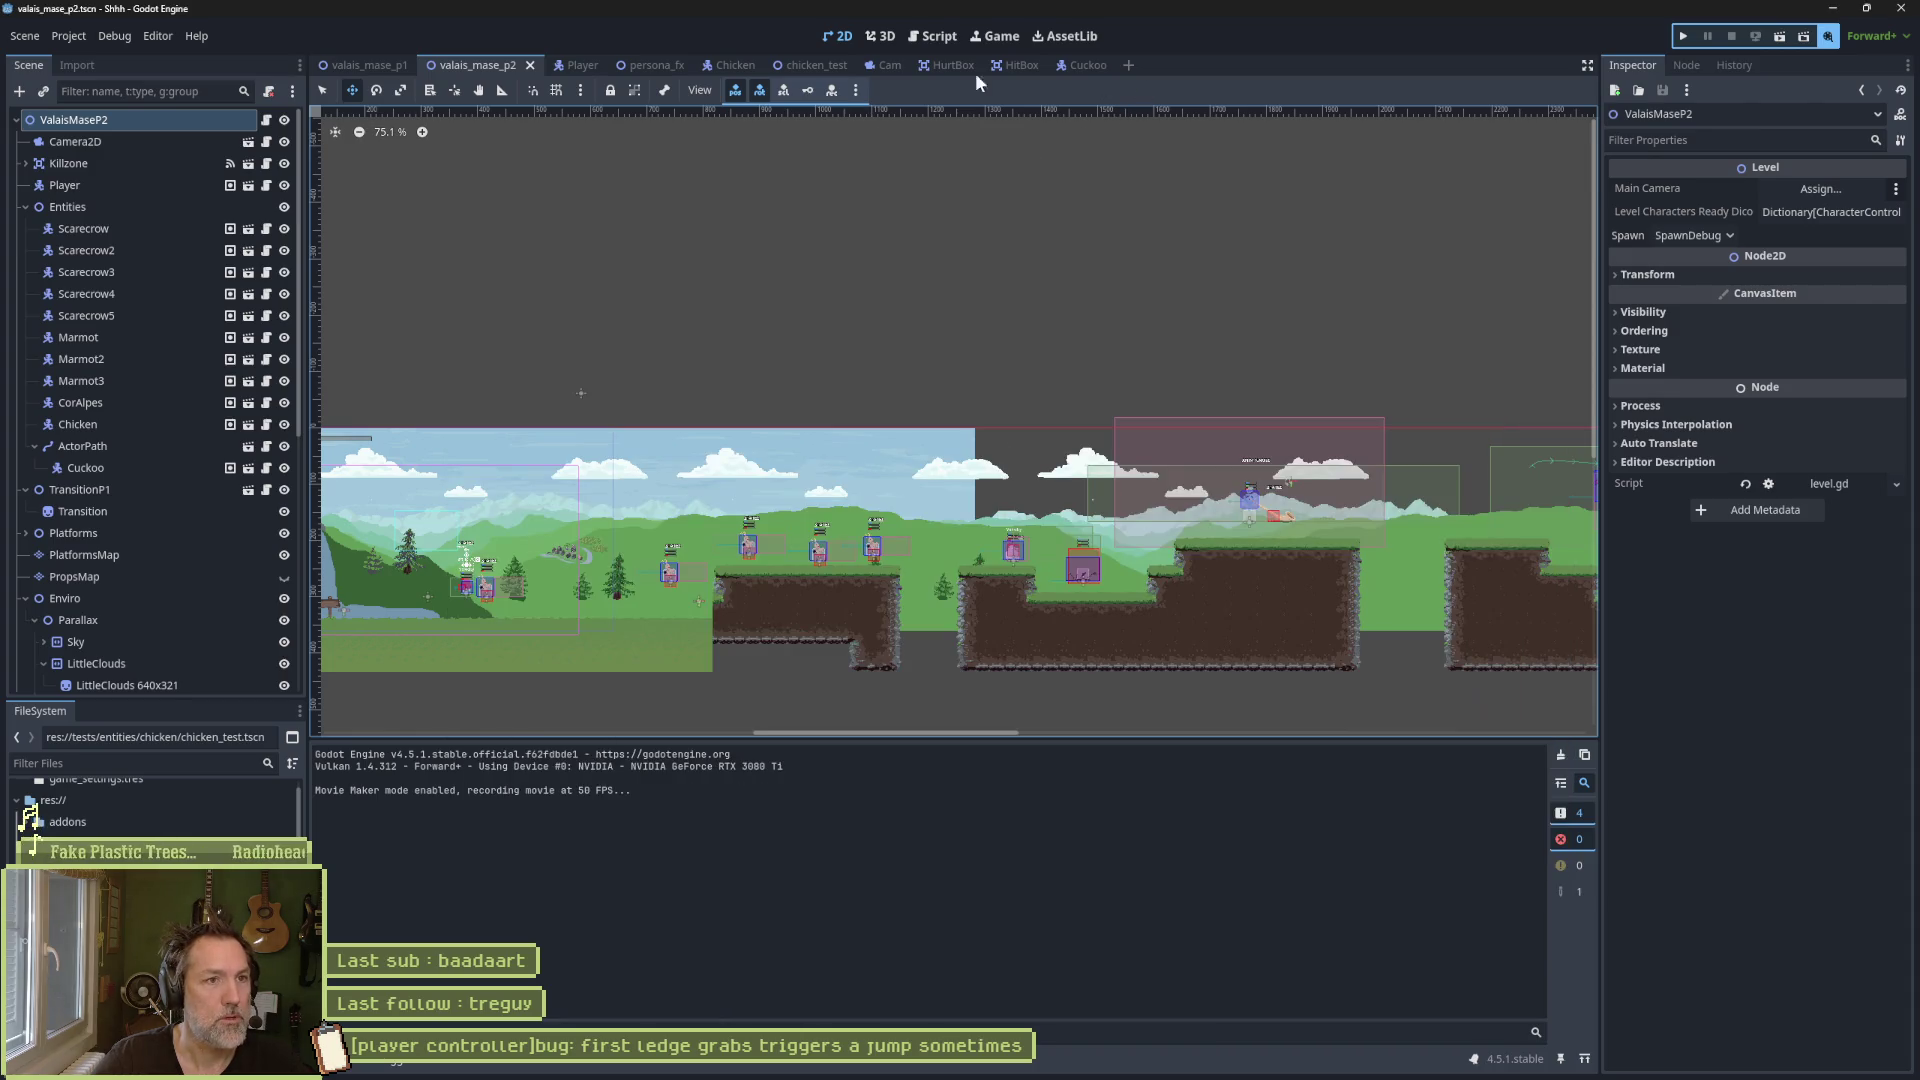
pyautogui.click(578, 65)
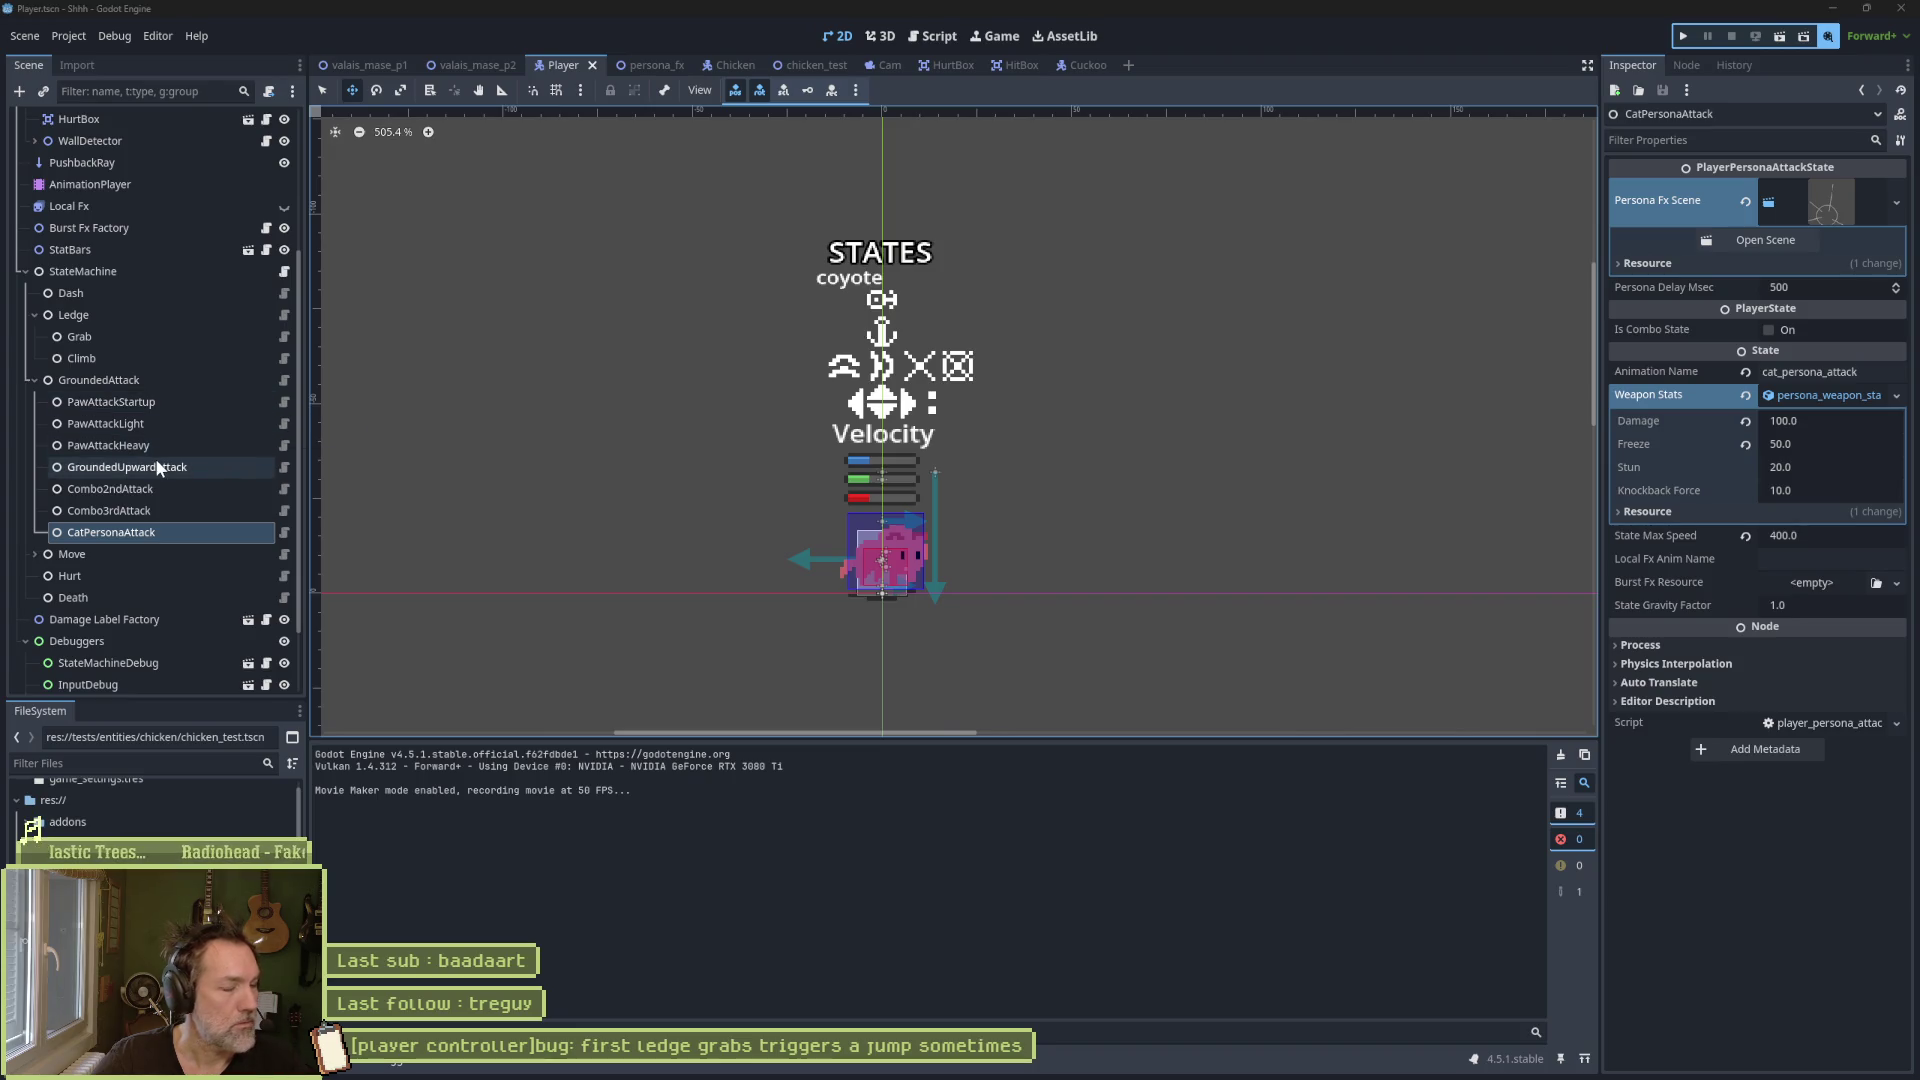
pyautogui.hotkey('alt', 'Tab')
pyautogui.click(411, 518)
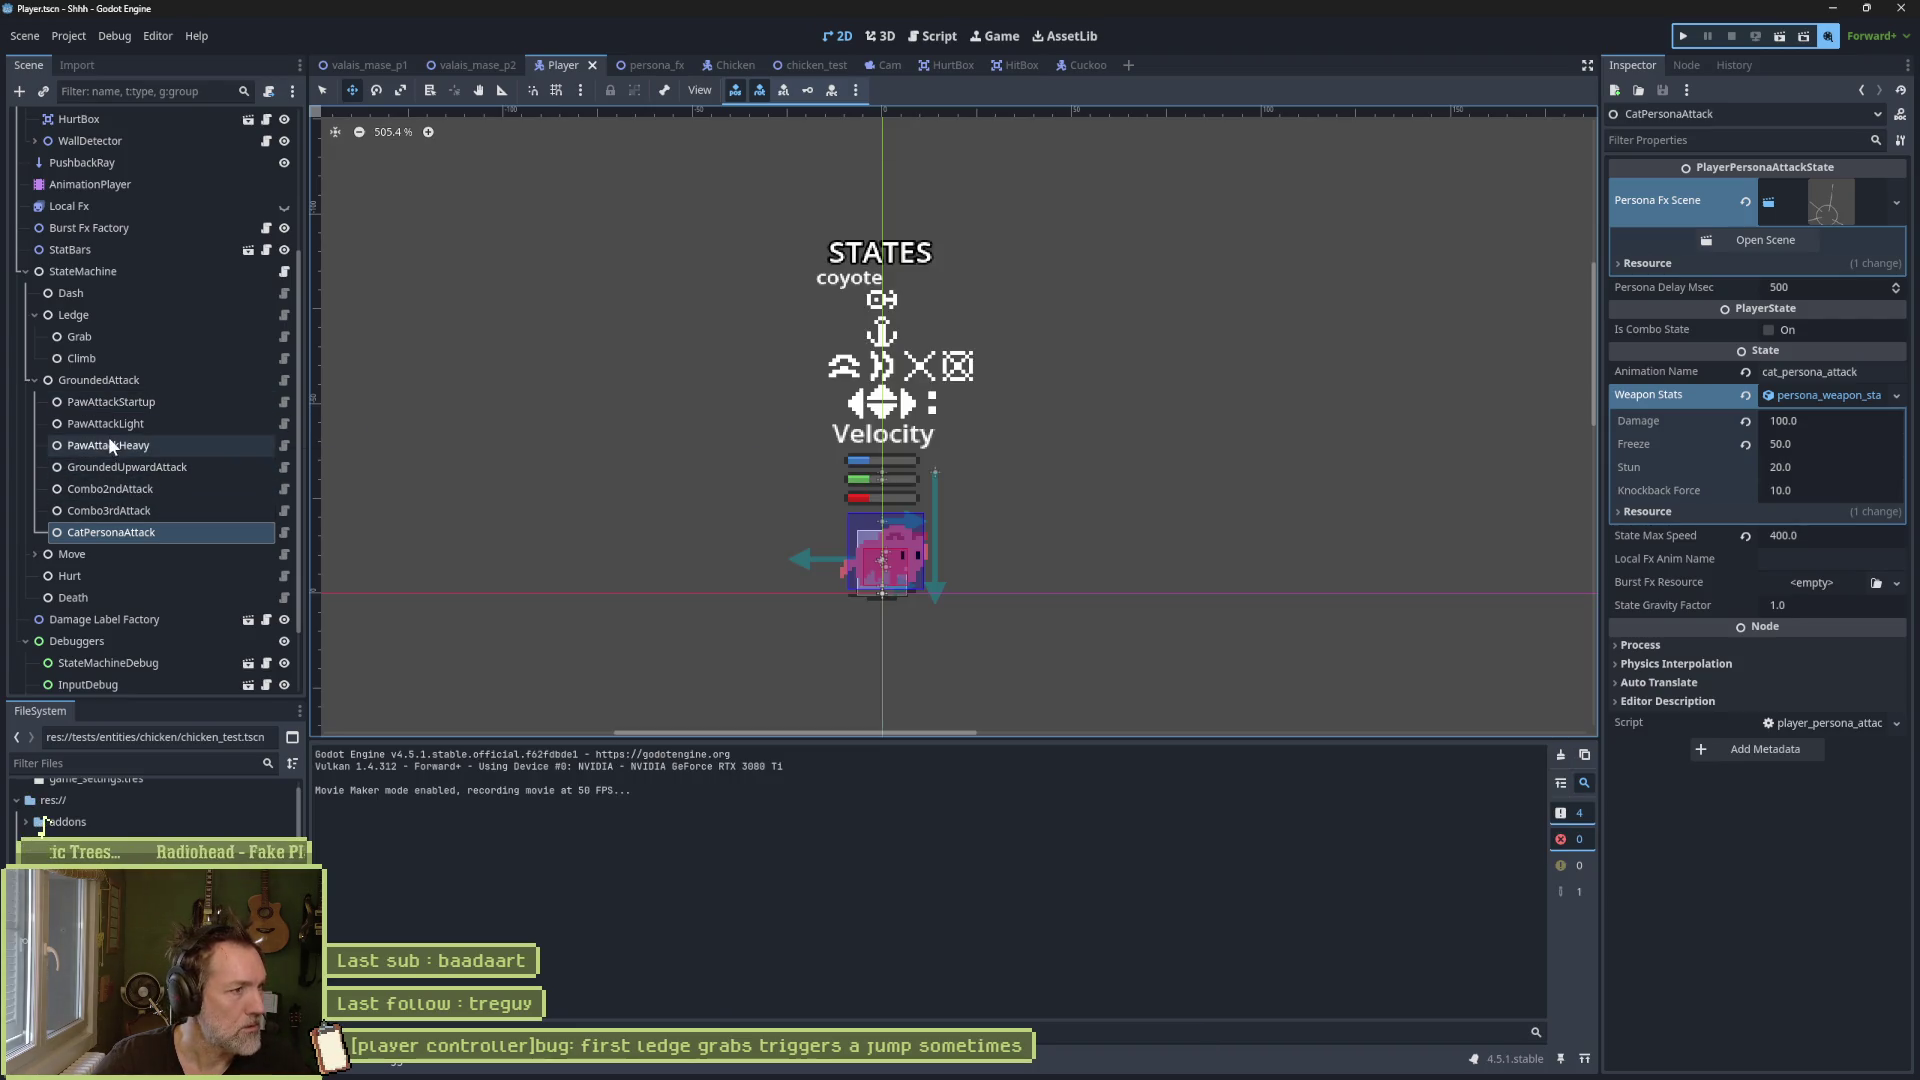
pyautogui.click(284, 336)
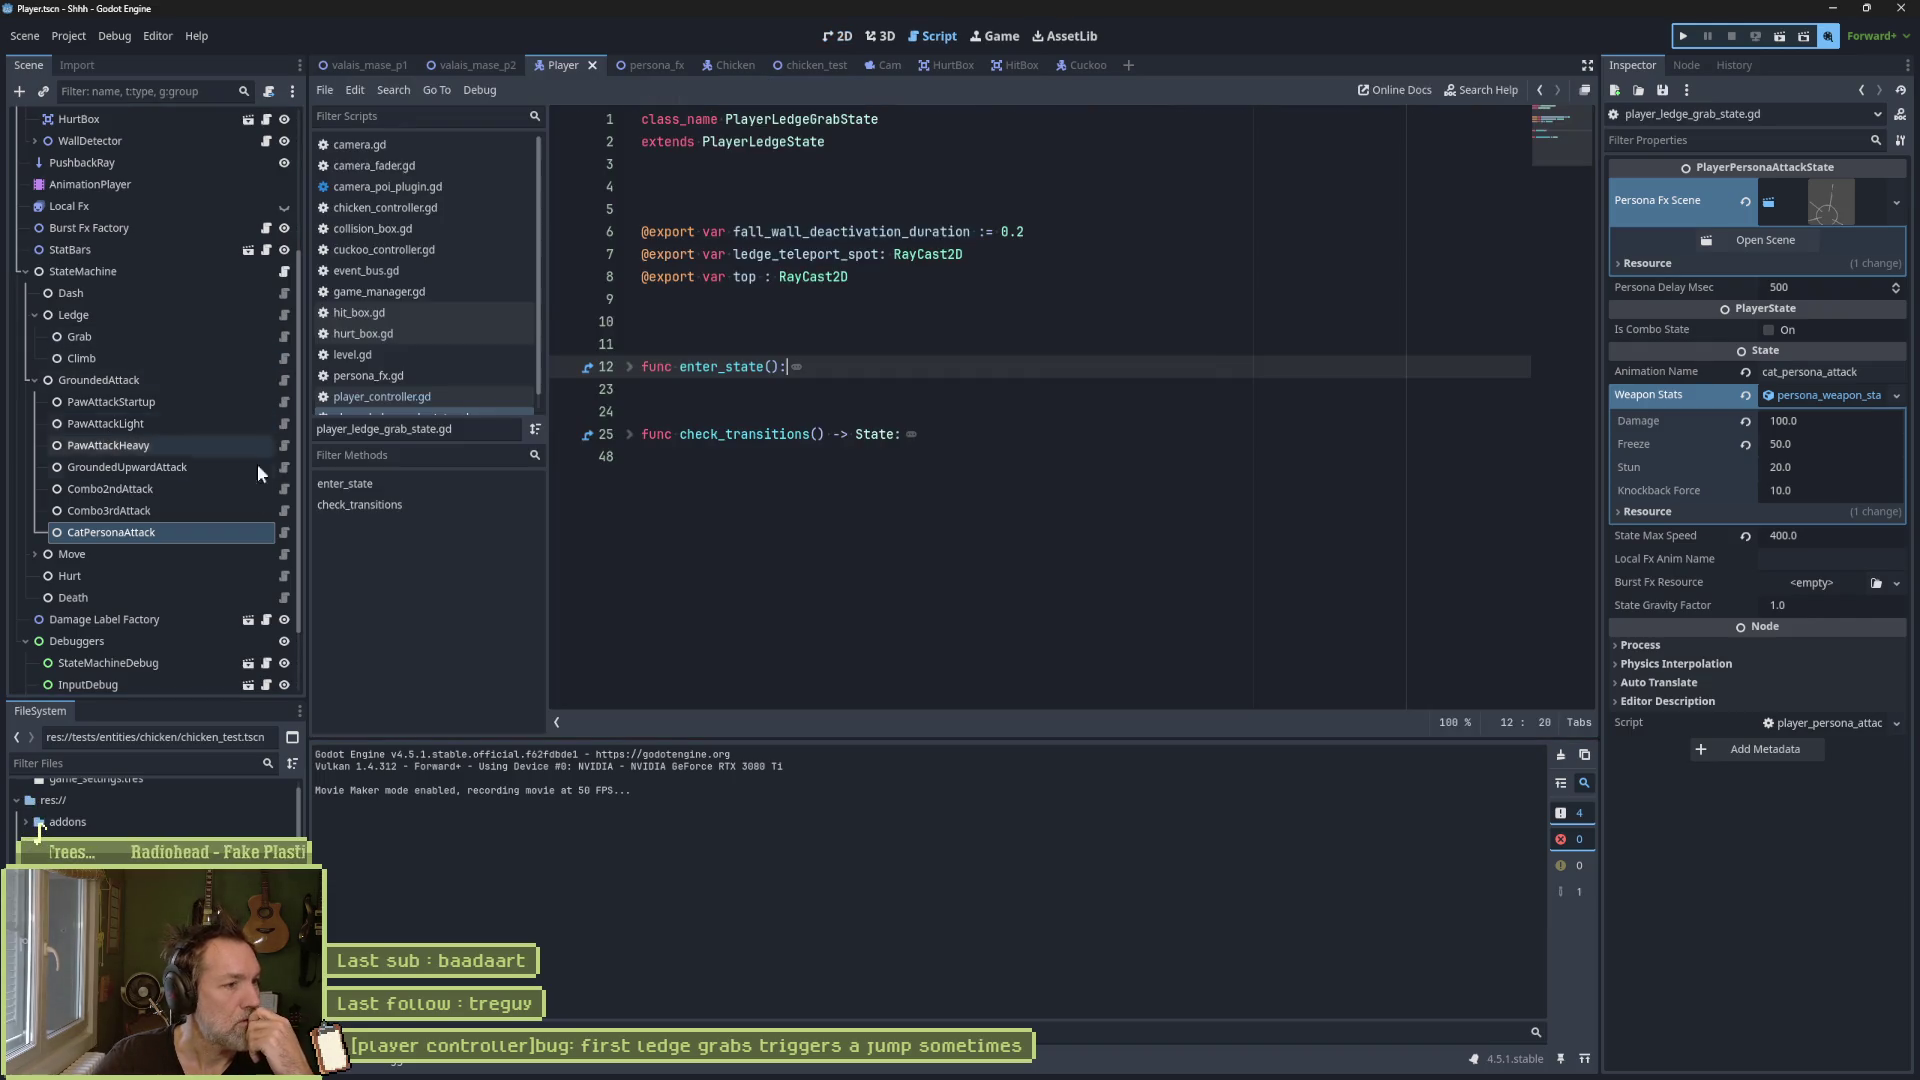
# - Jump to enter_state and select its velocity reset lines
pyautogui.click(376, 484)
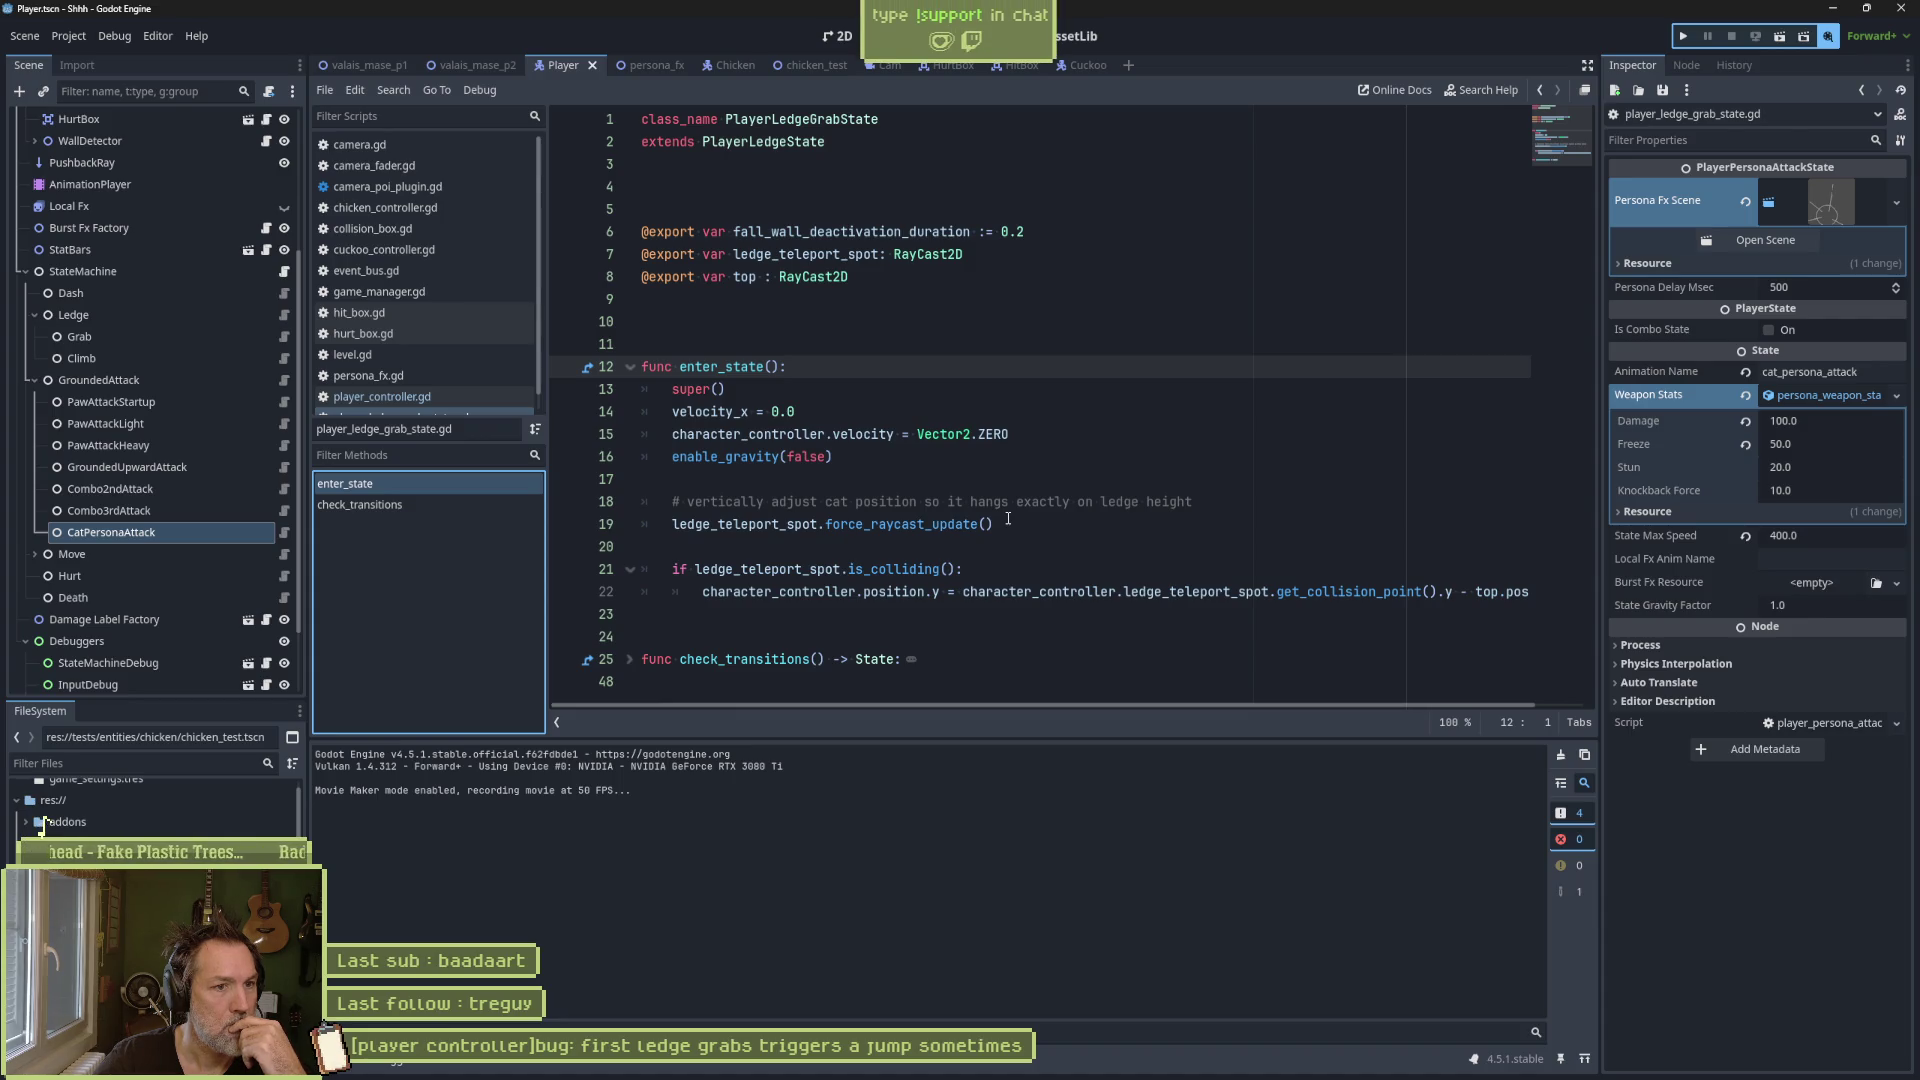
pyautogui.moveTo(1023, 433); pyautogui.dragTo(1027, 413)
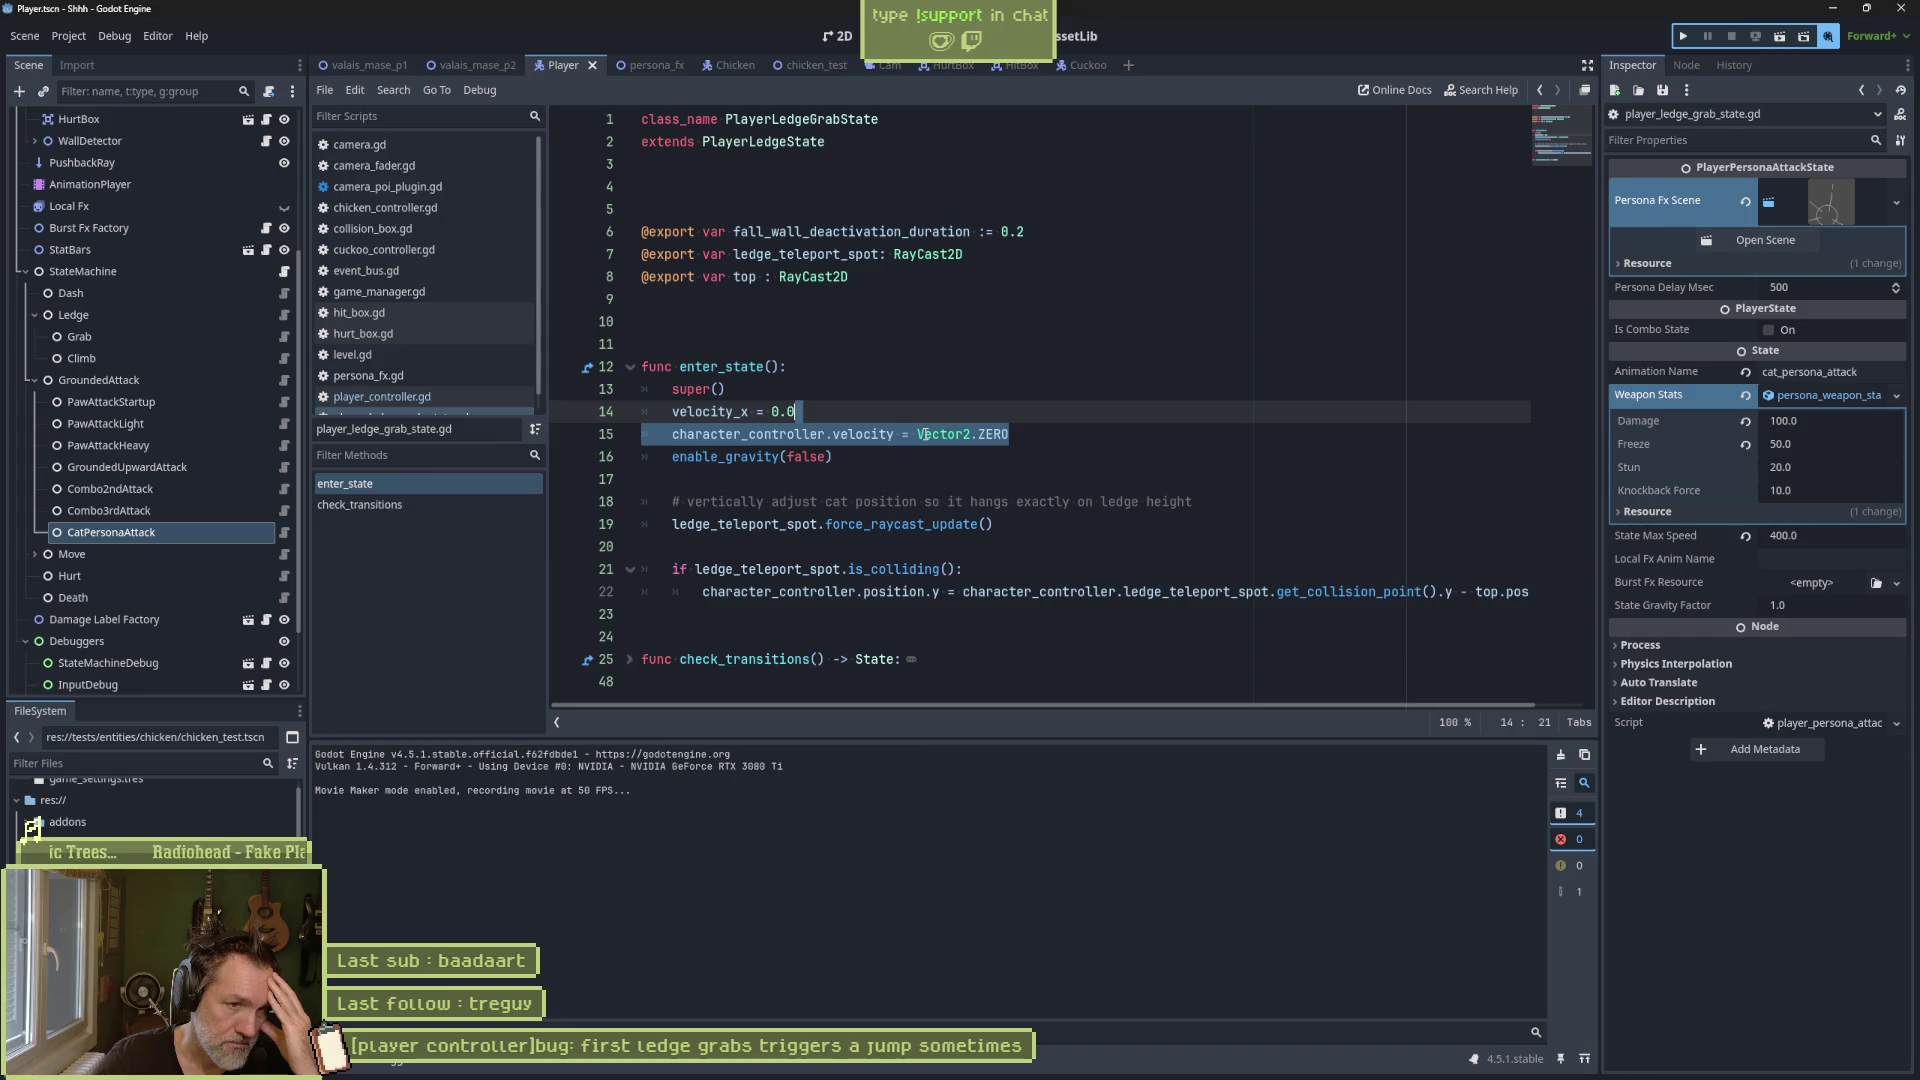
pyautogui.moveTo(925, 435)
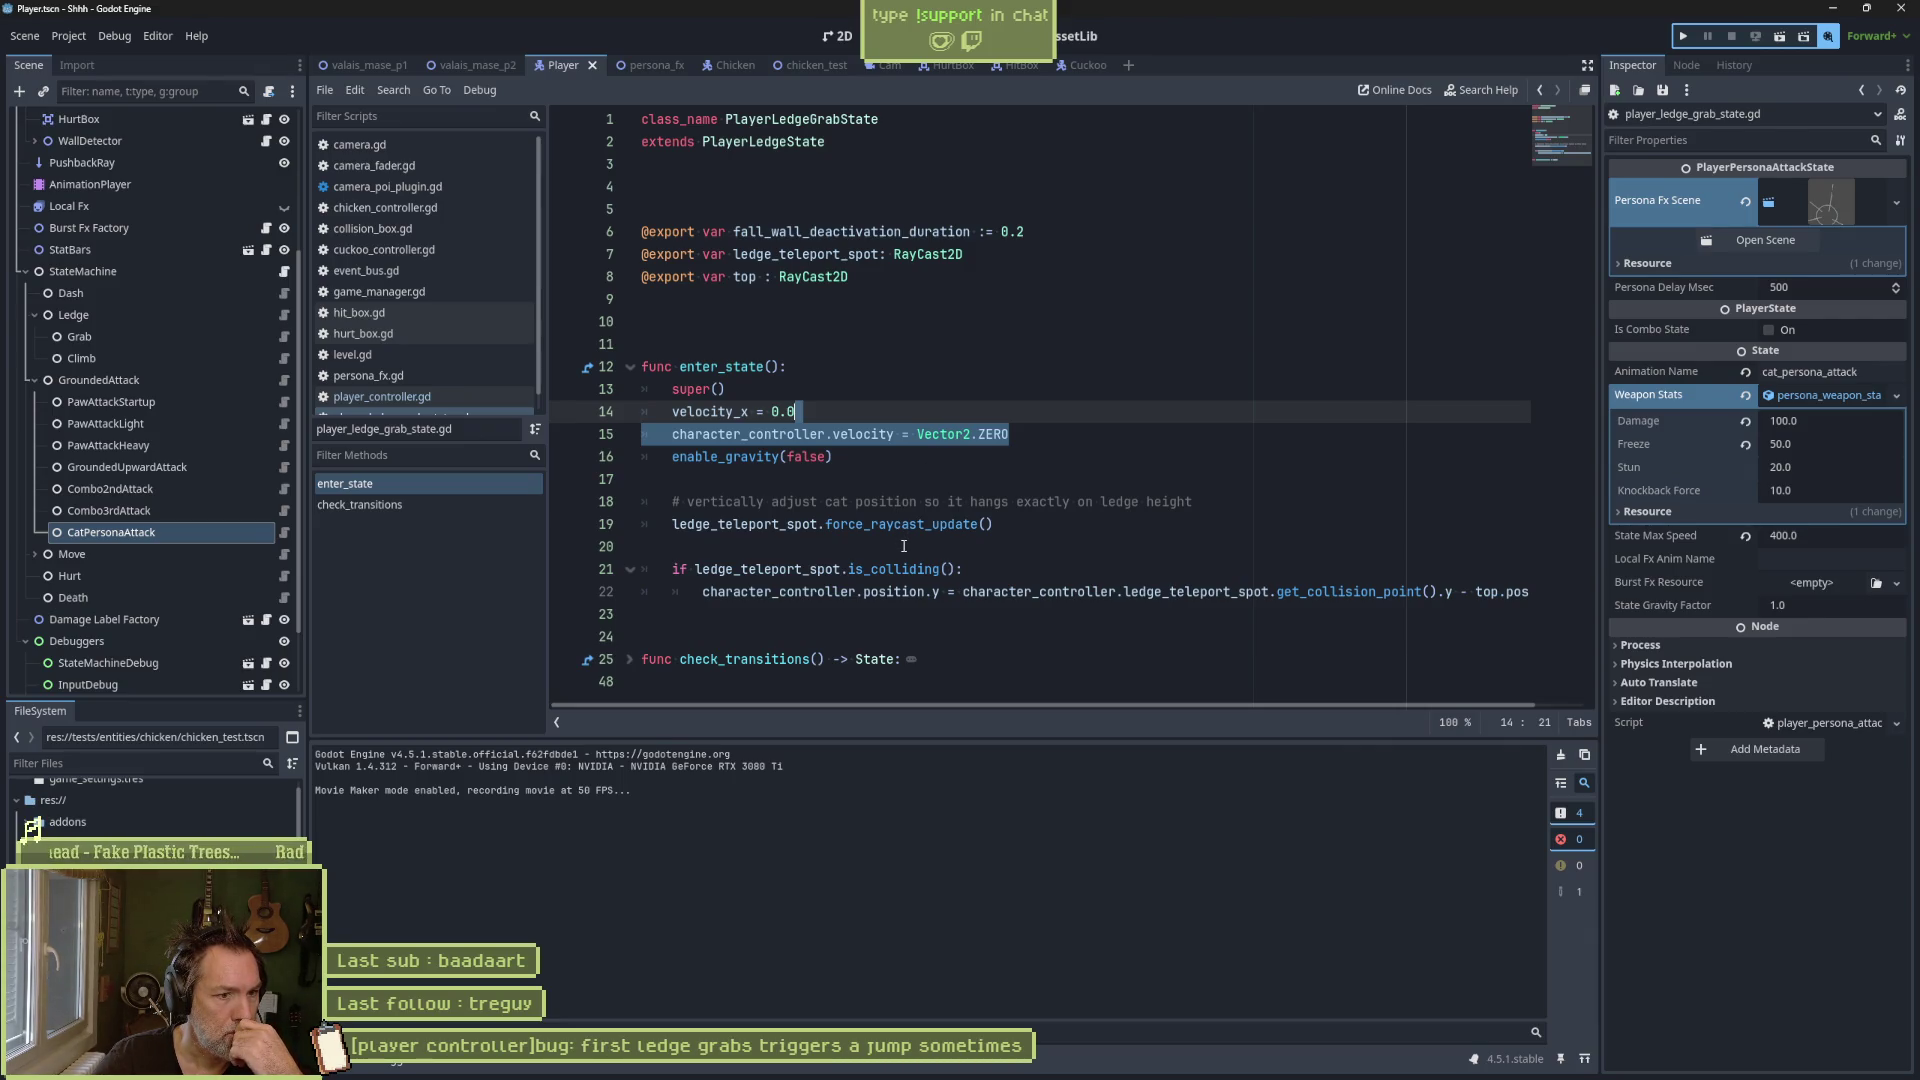
# - Inspect check_transitions' jump_pressed wall-jump check, then put the cursor after the exported variables
pyautogui.click(440, 505)
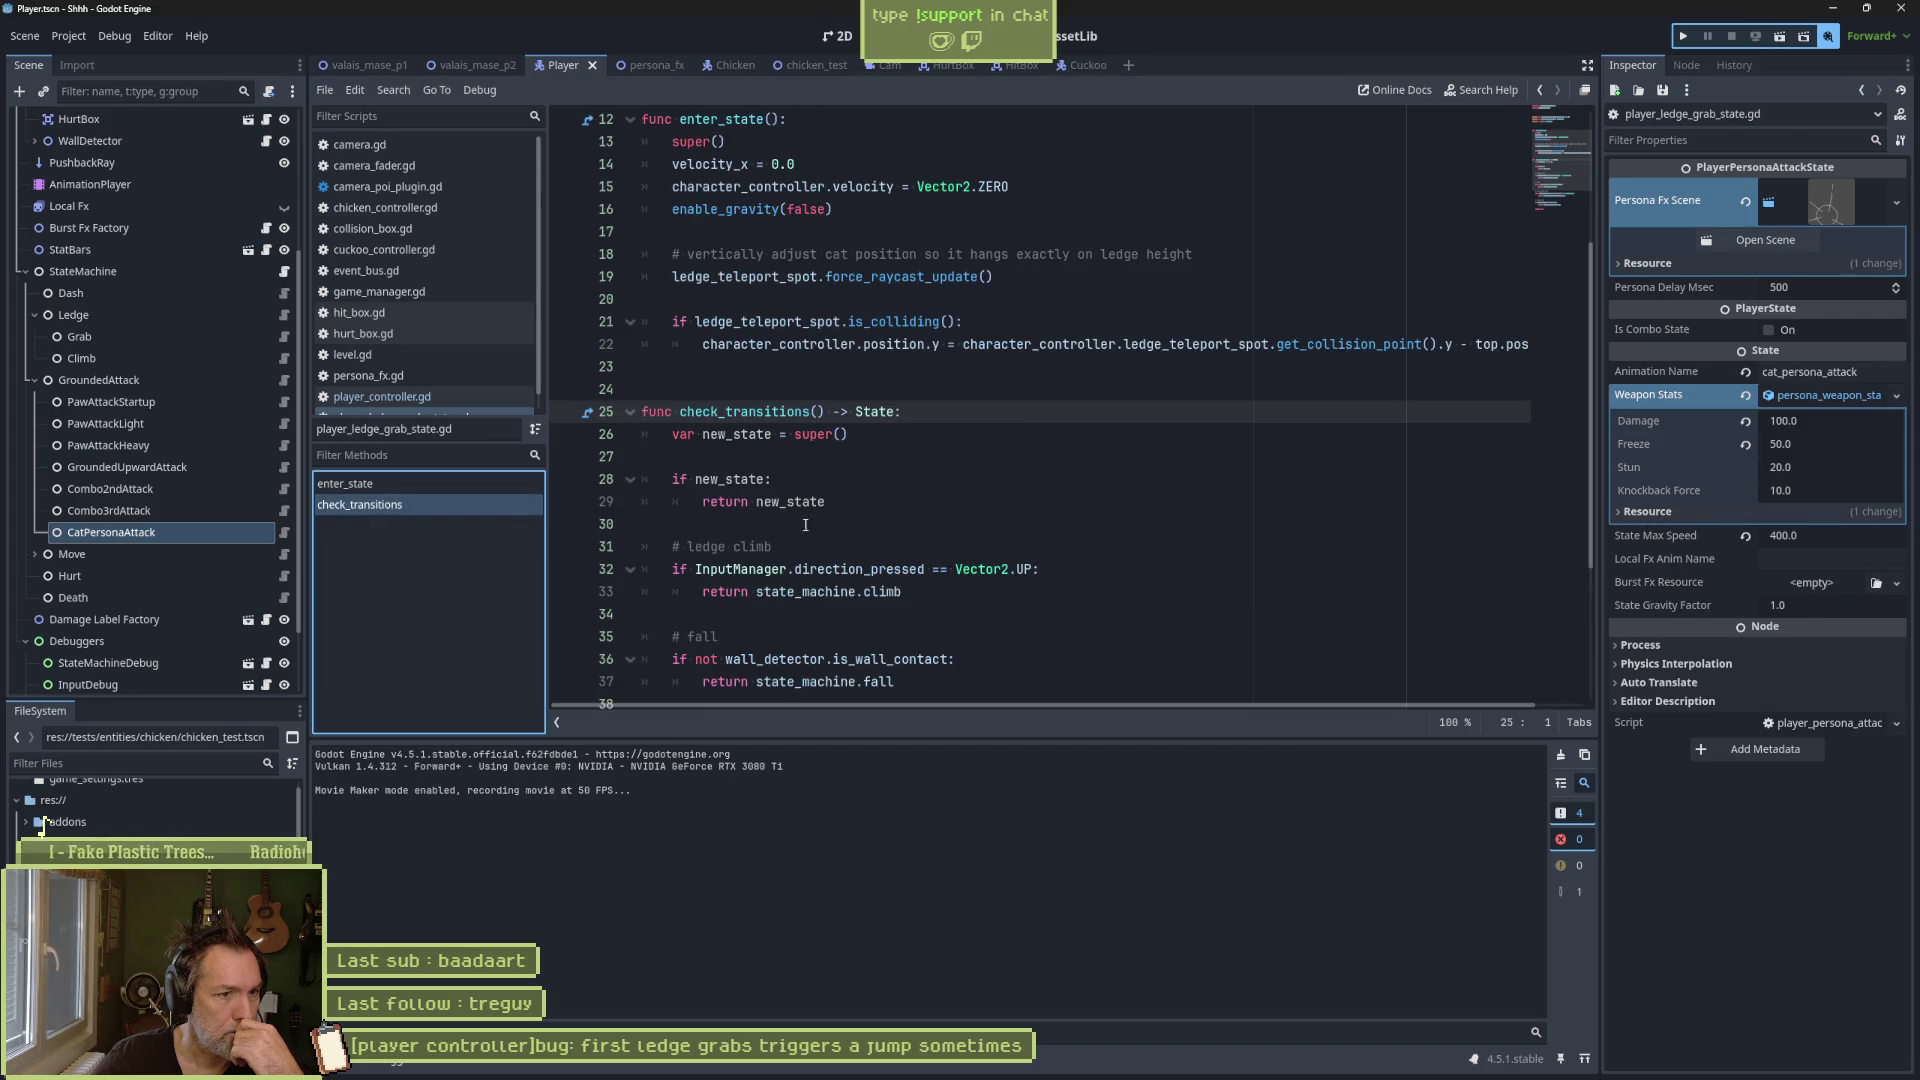
pyautogui.scroll(-1, 805, 525)
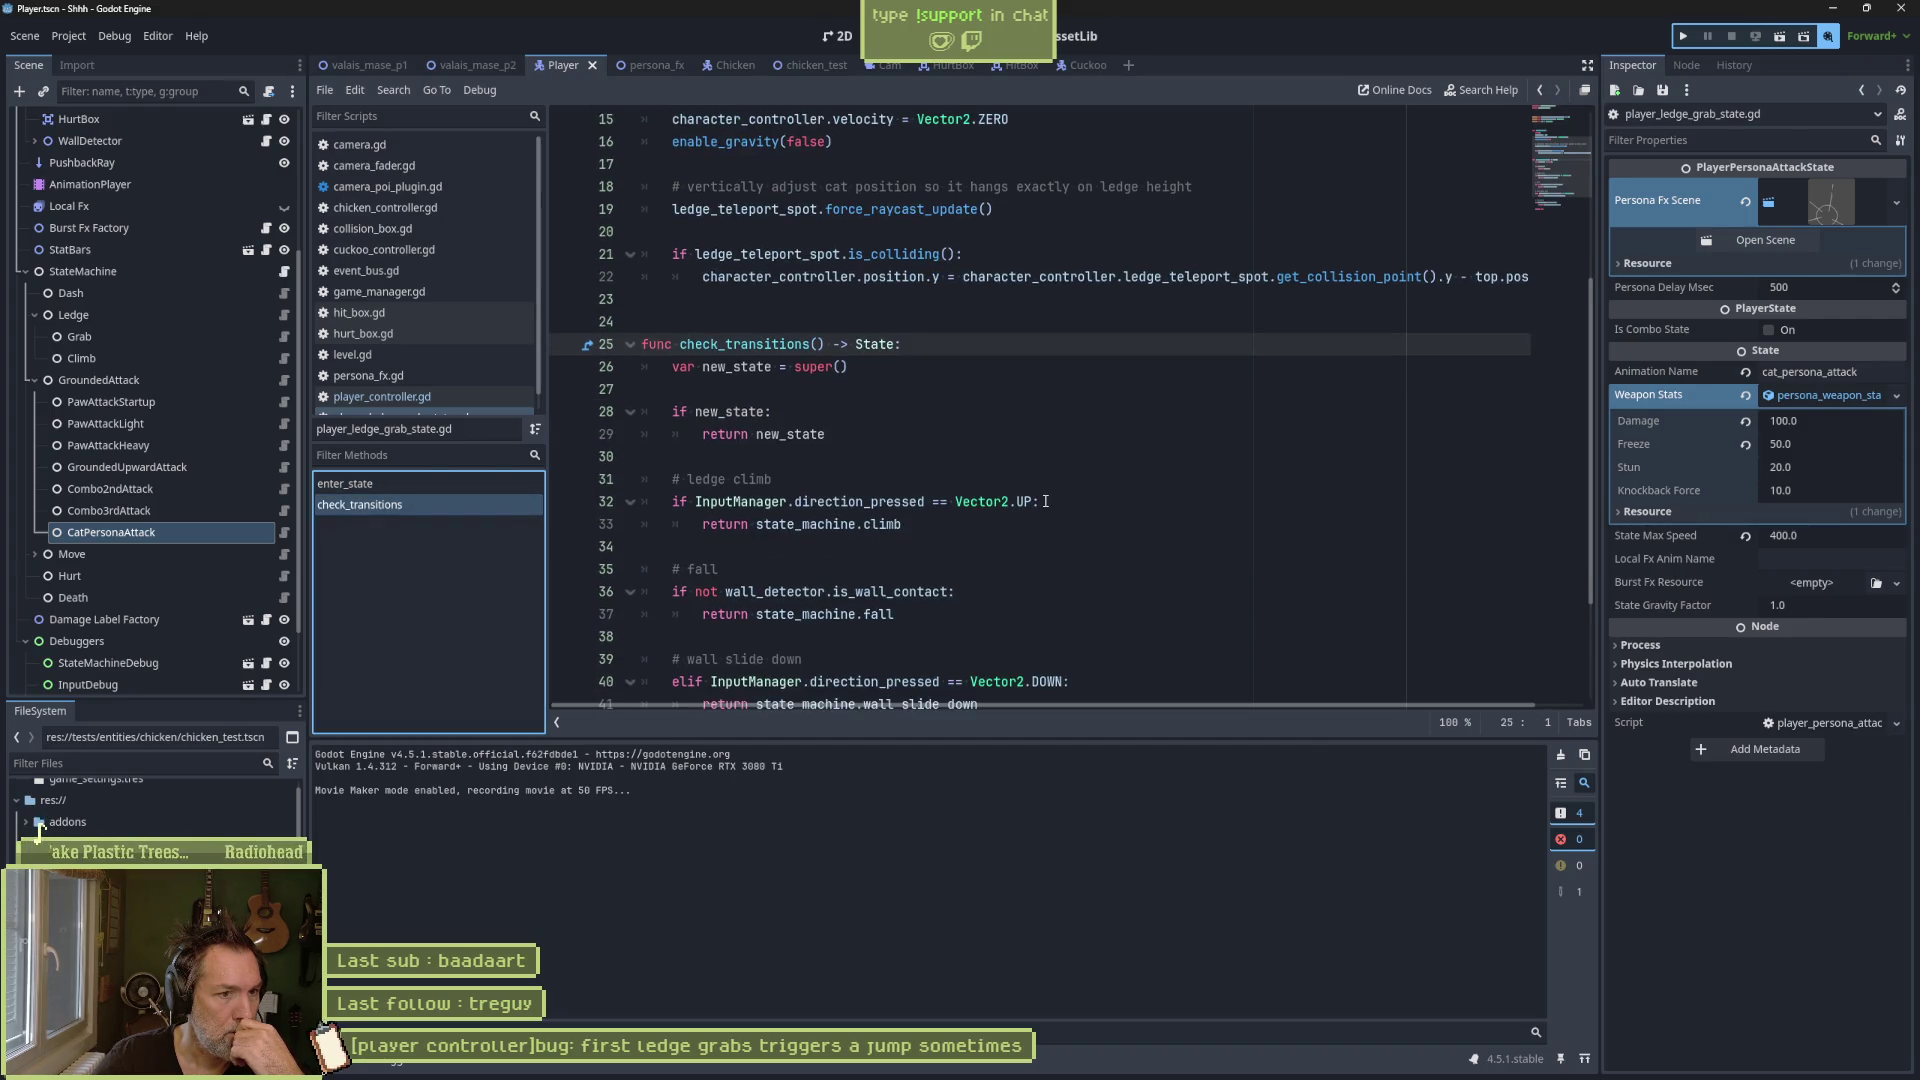
pyautogui.scroll(-2, 1003, 522)
pyautogui.scroll(-1, 989, 534)
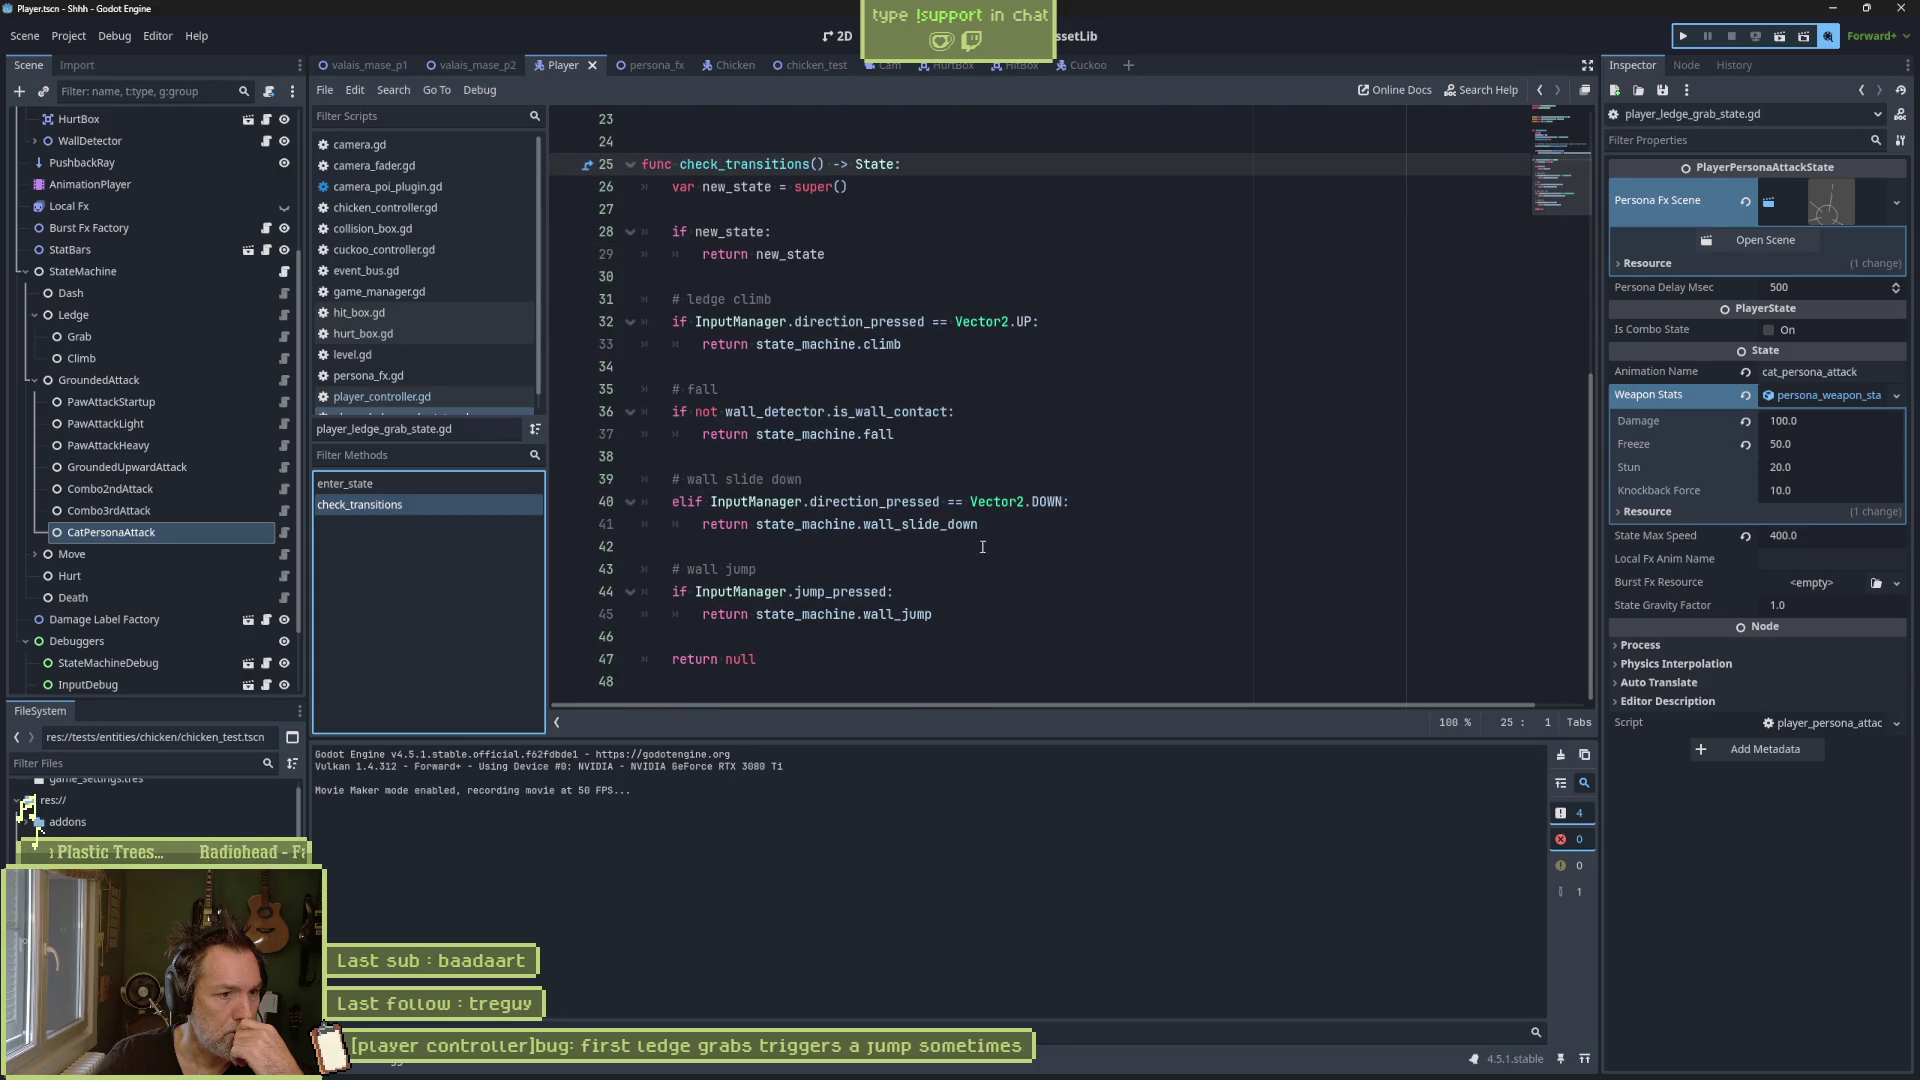
pyautogui.doubleClick(860, 592)
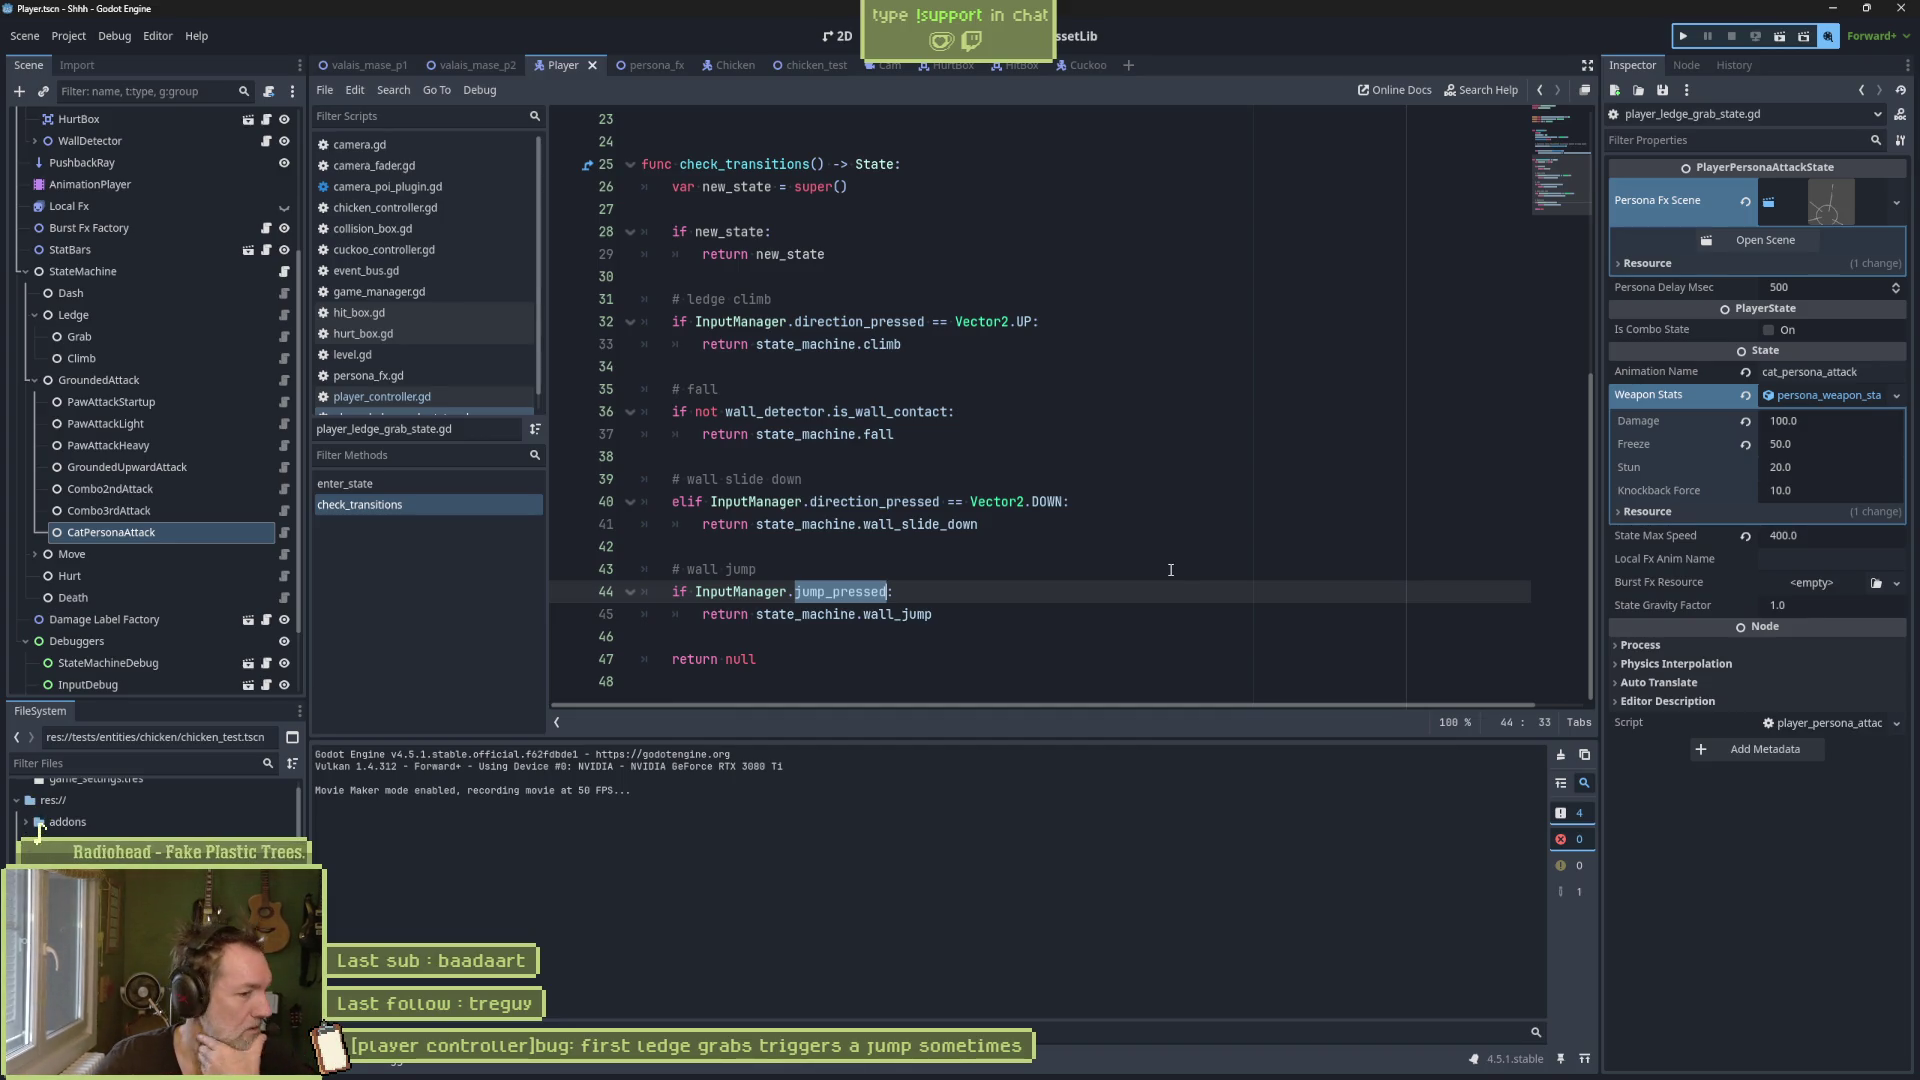
pyautogui.moveTo(1545, 198); pyautogui.dragTo(1570, 130)
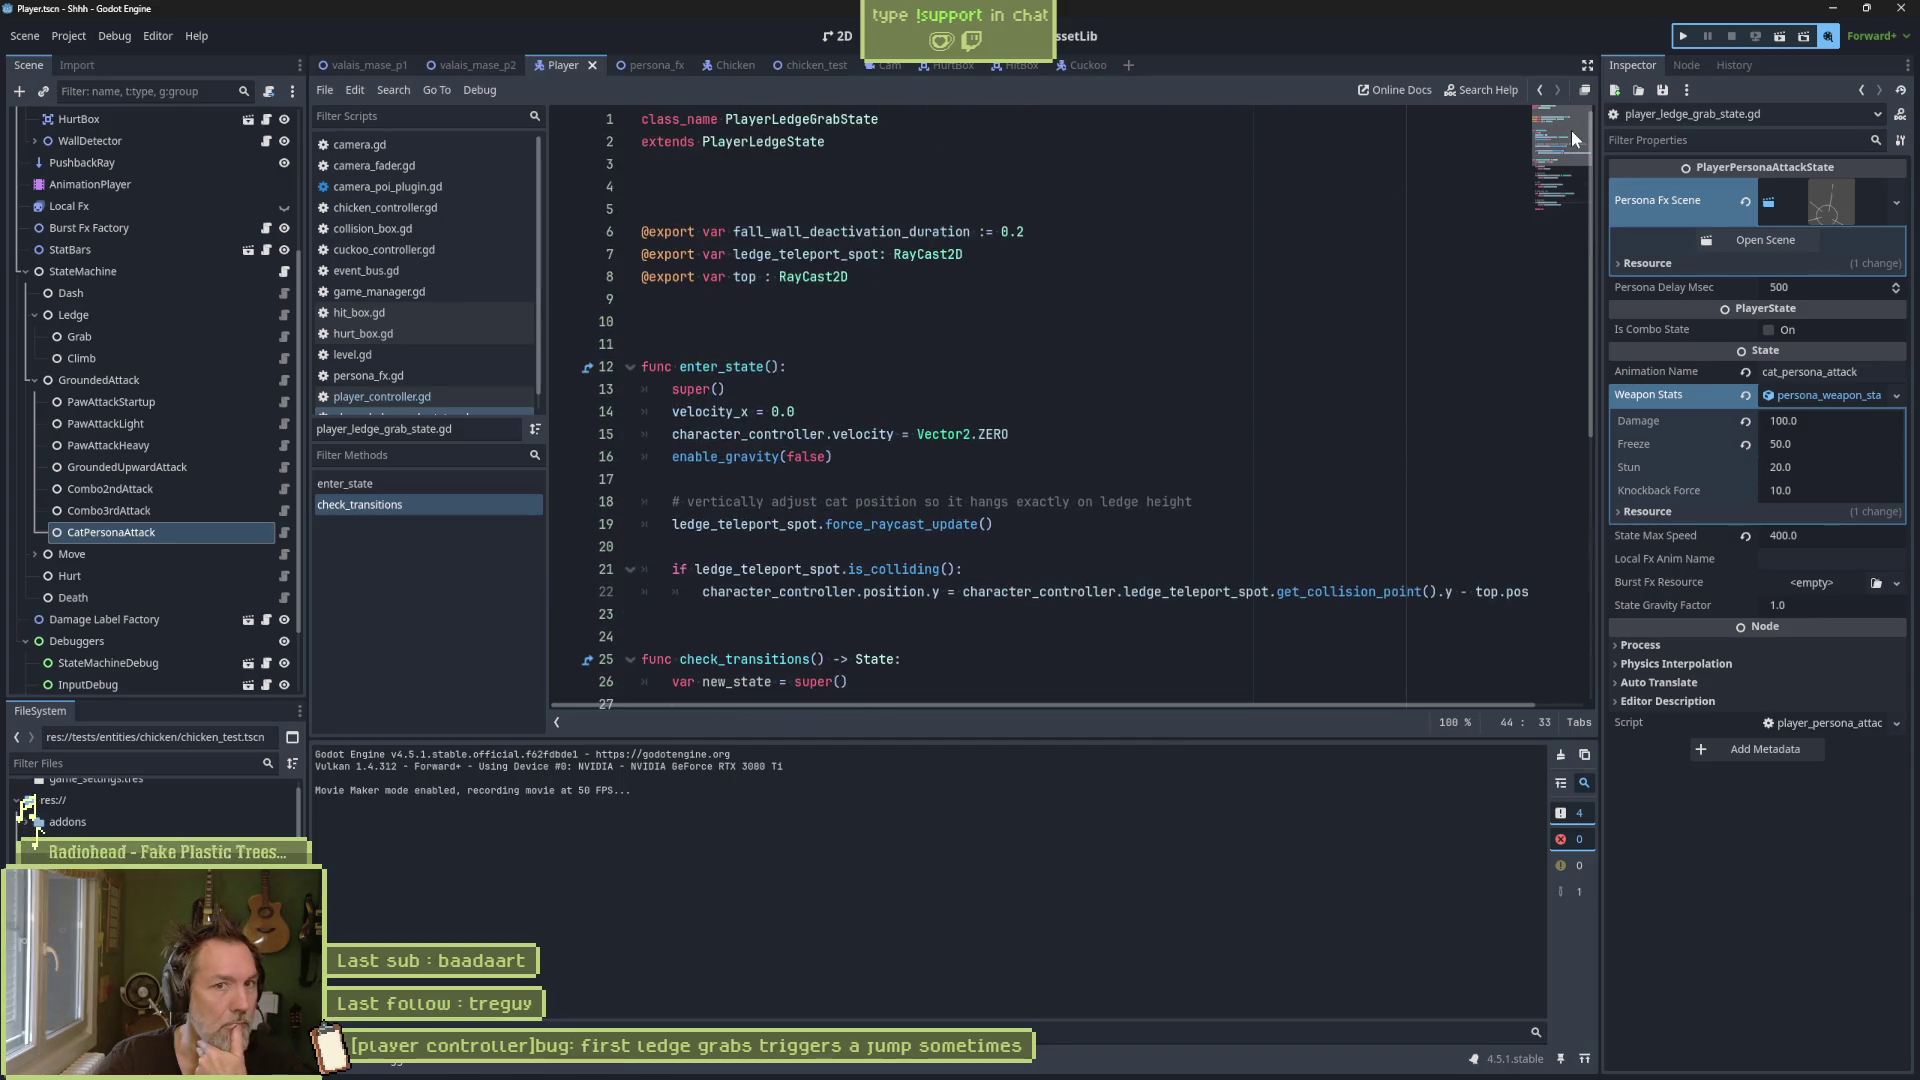
pyautogui.click(895, 286)
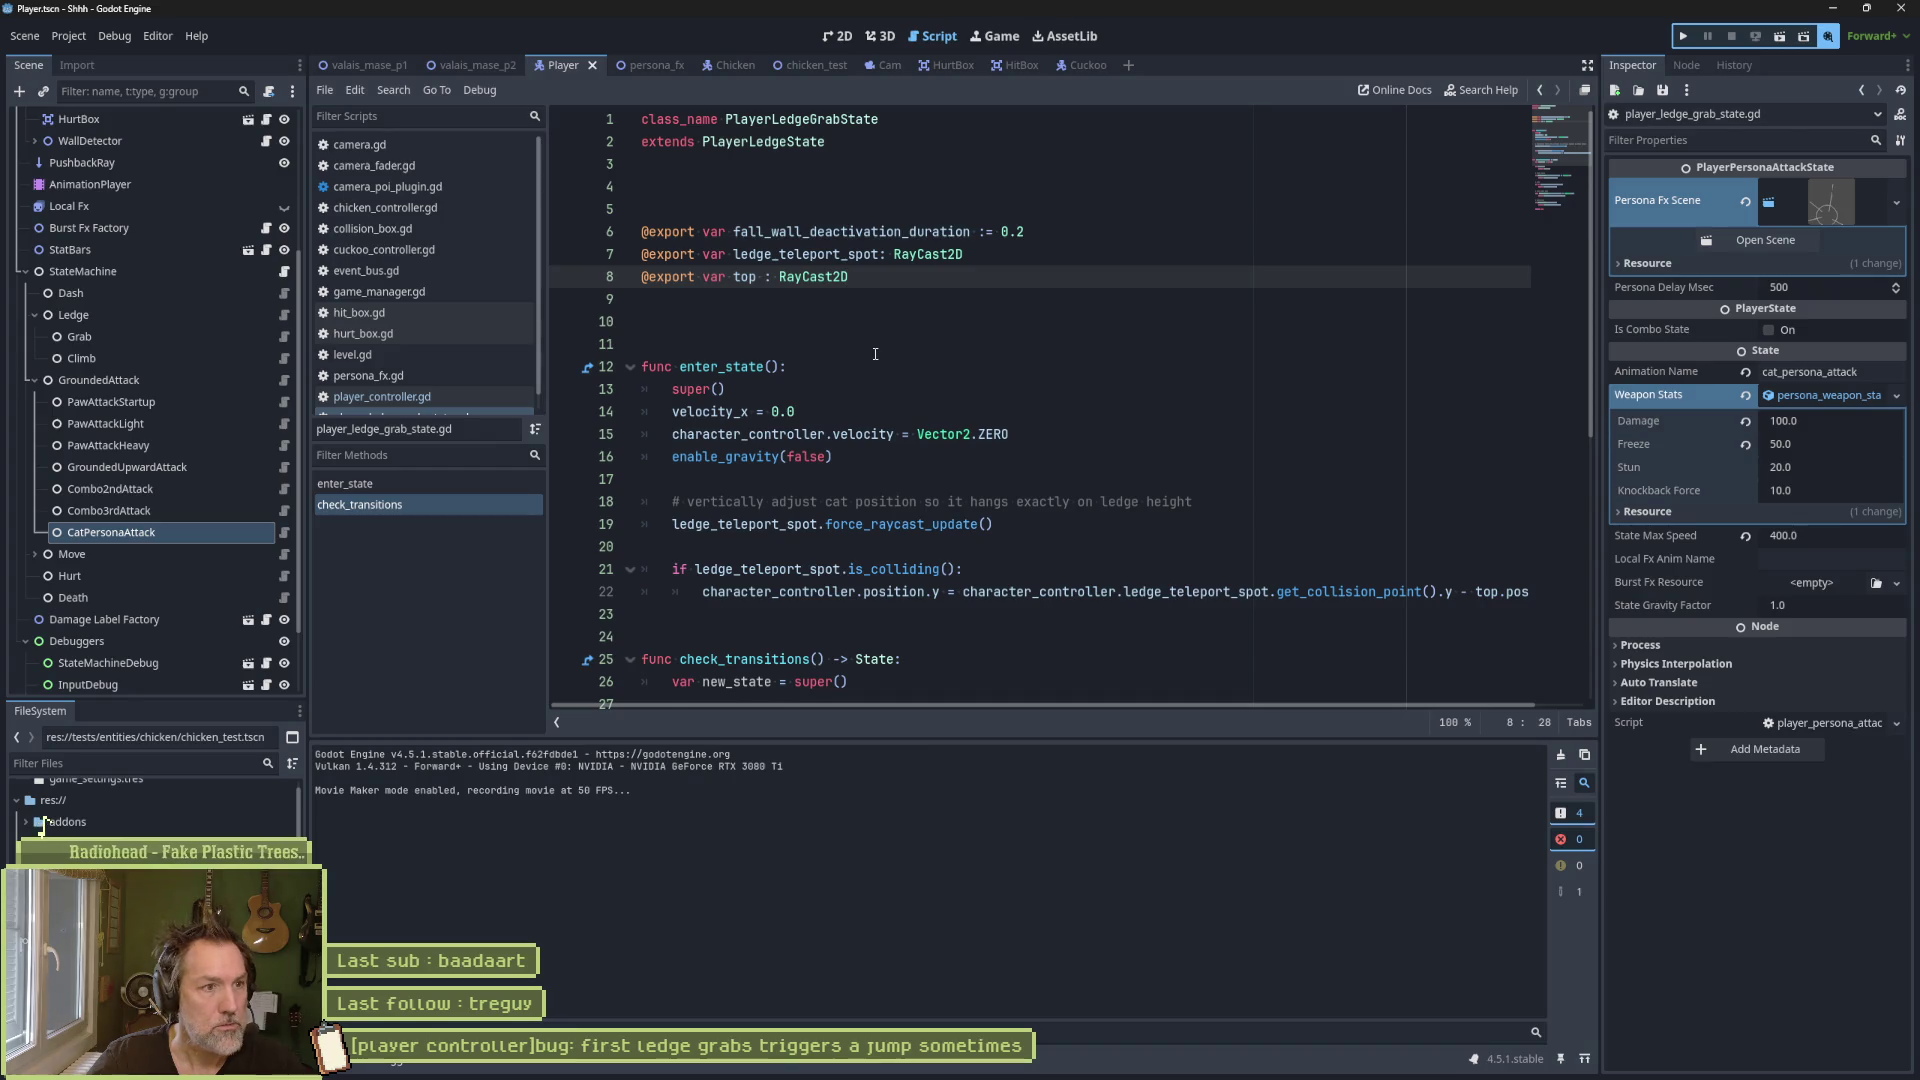
pyautogui.press('Return')
pyautogui.press('Return')
pyautogui.write('var ')
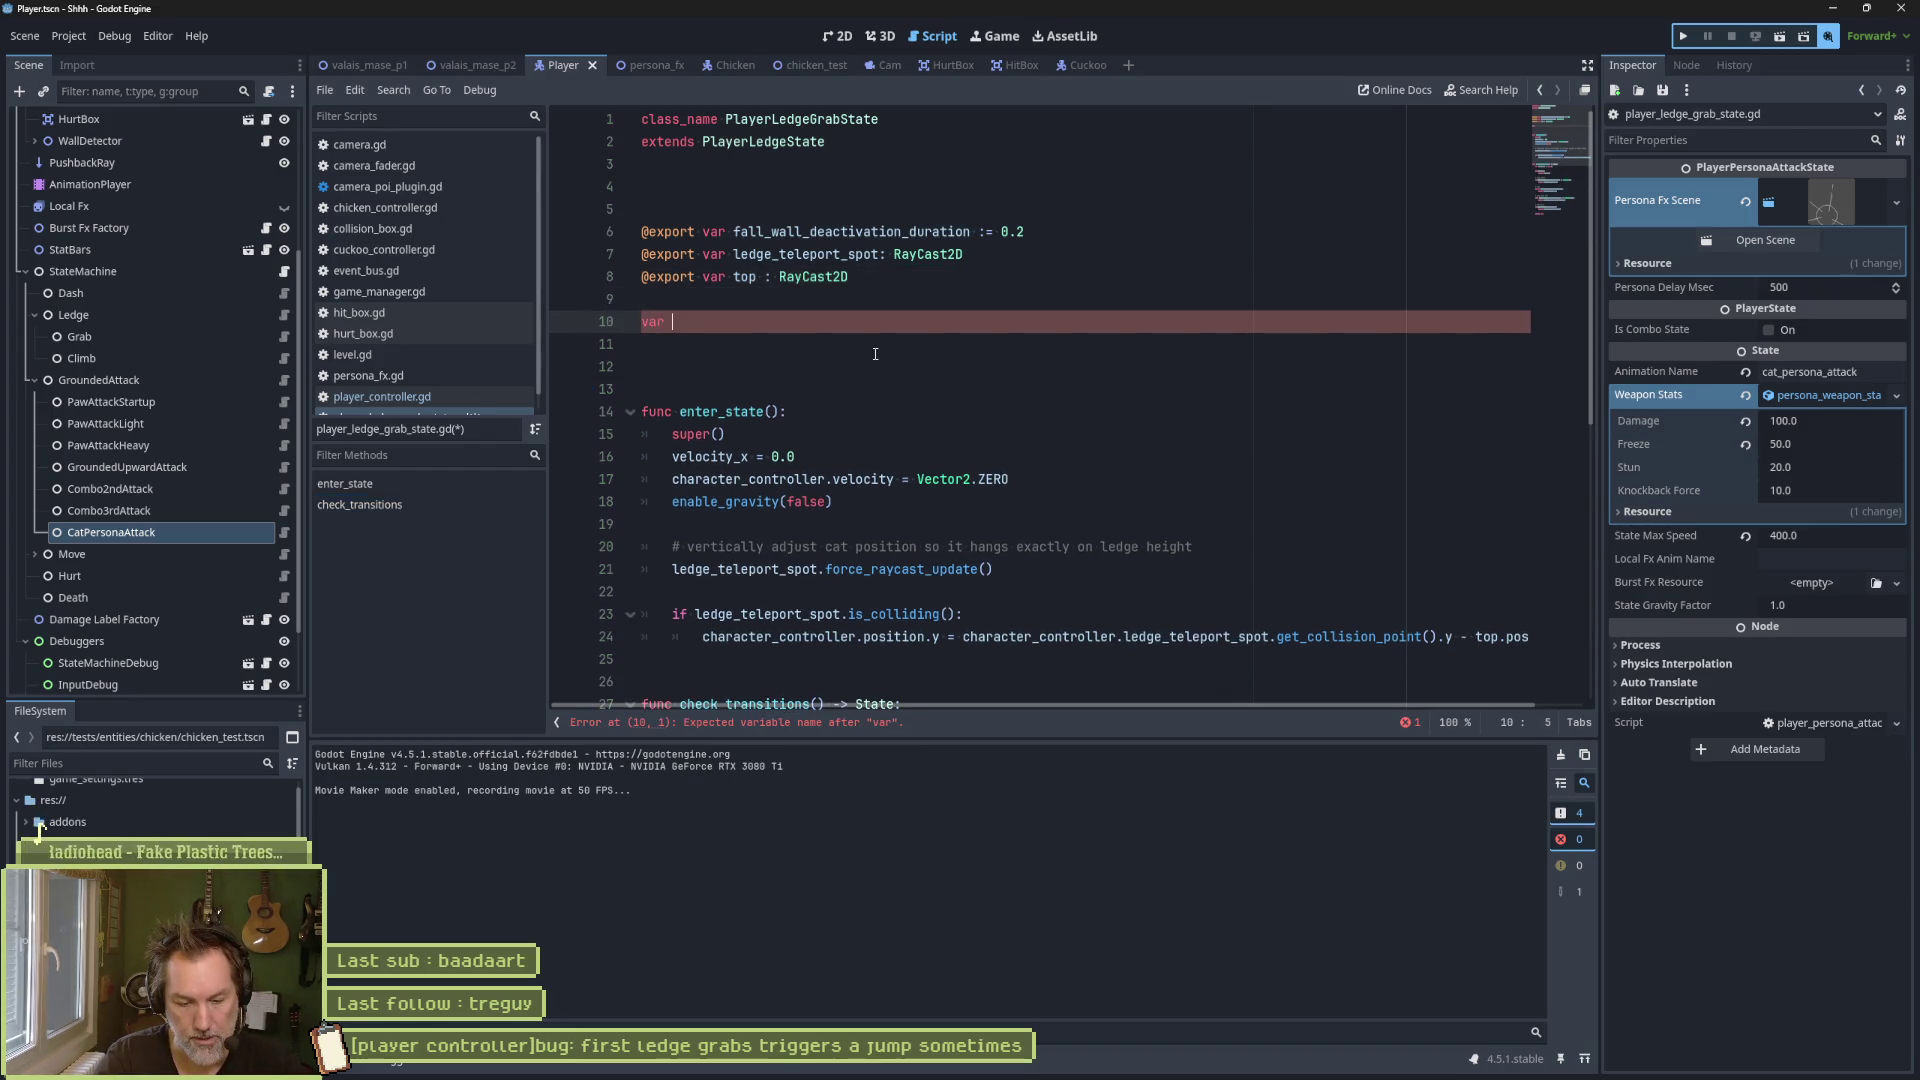
pyautogui.write('jump_released')
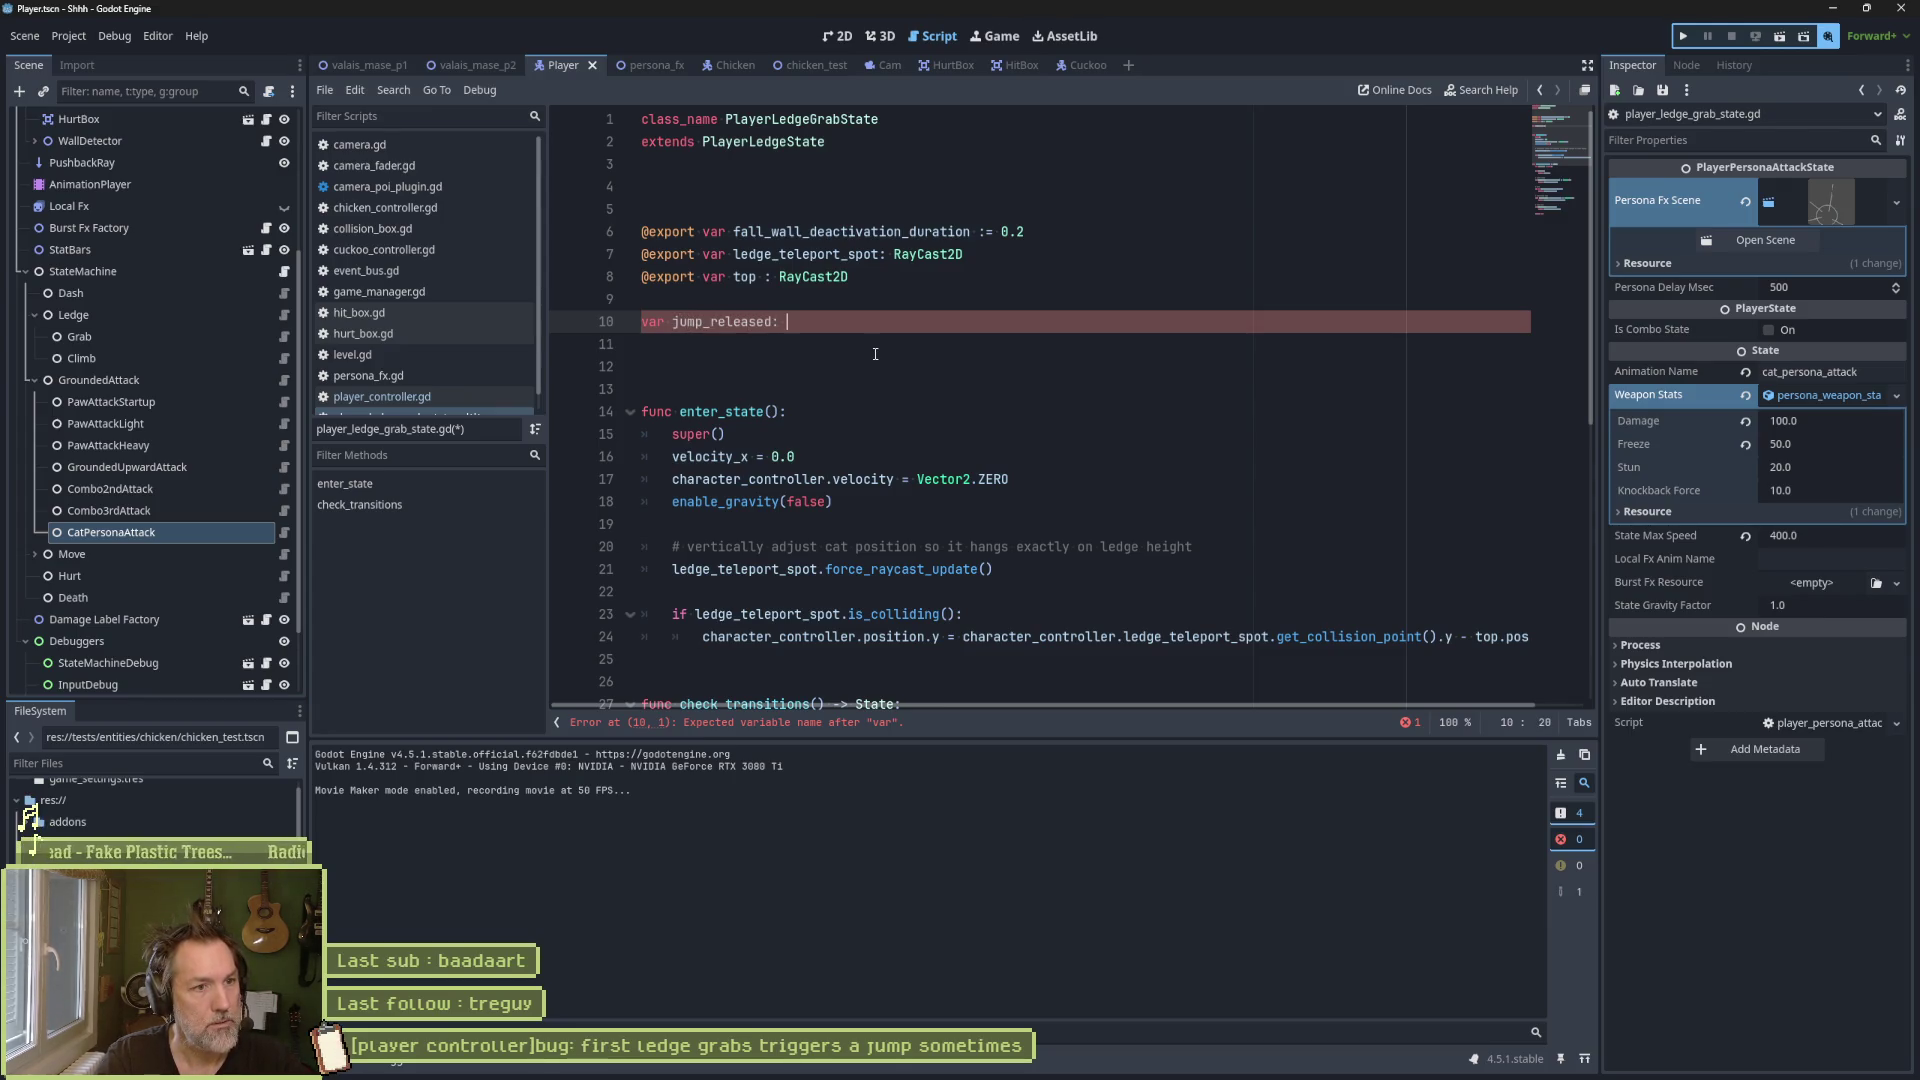
pyautogui.write(':')
pyautogui.press('BackSpace')
pyautogui.write(':=')
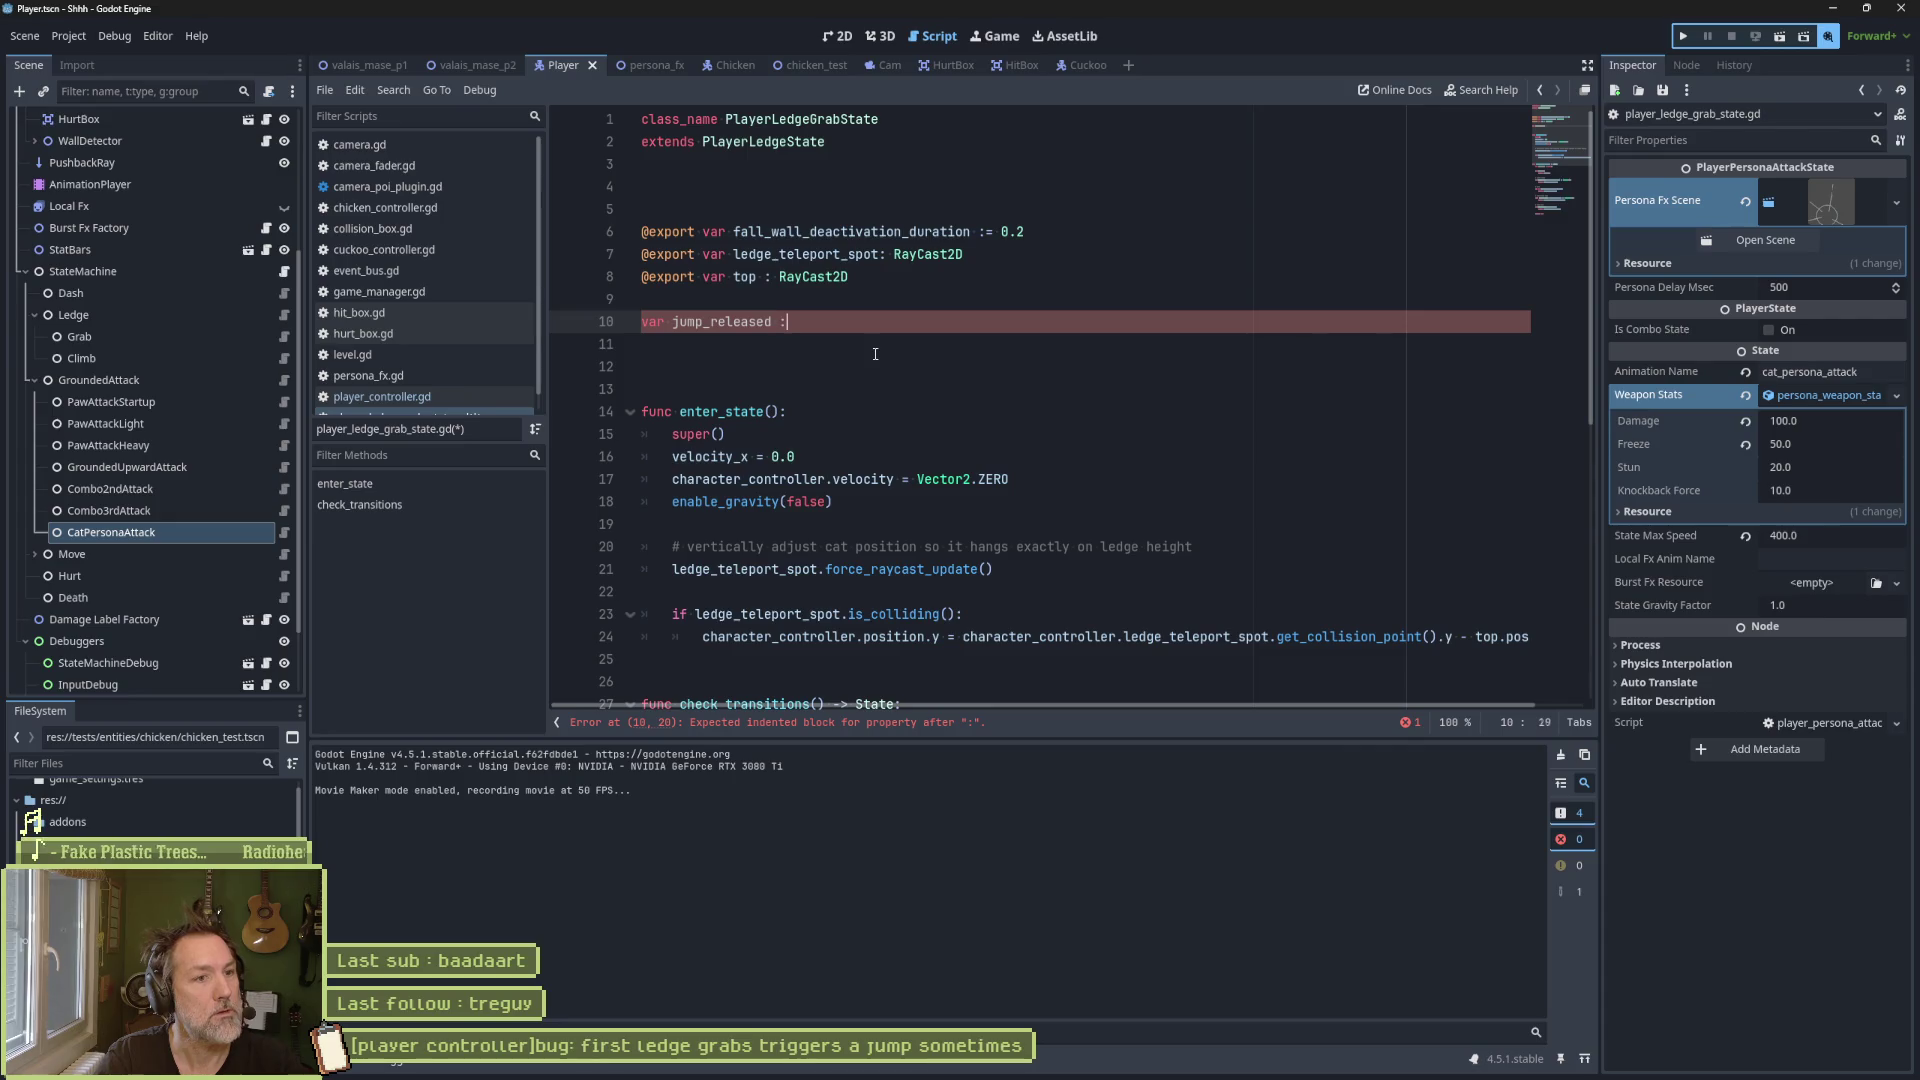
pyautogui.write(' false')
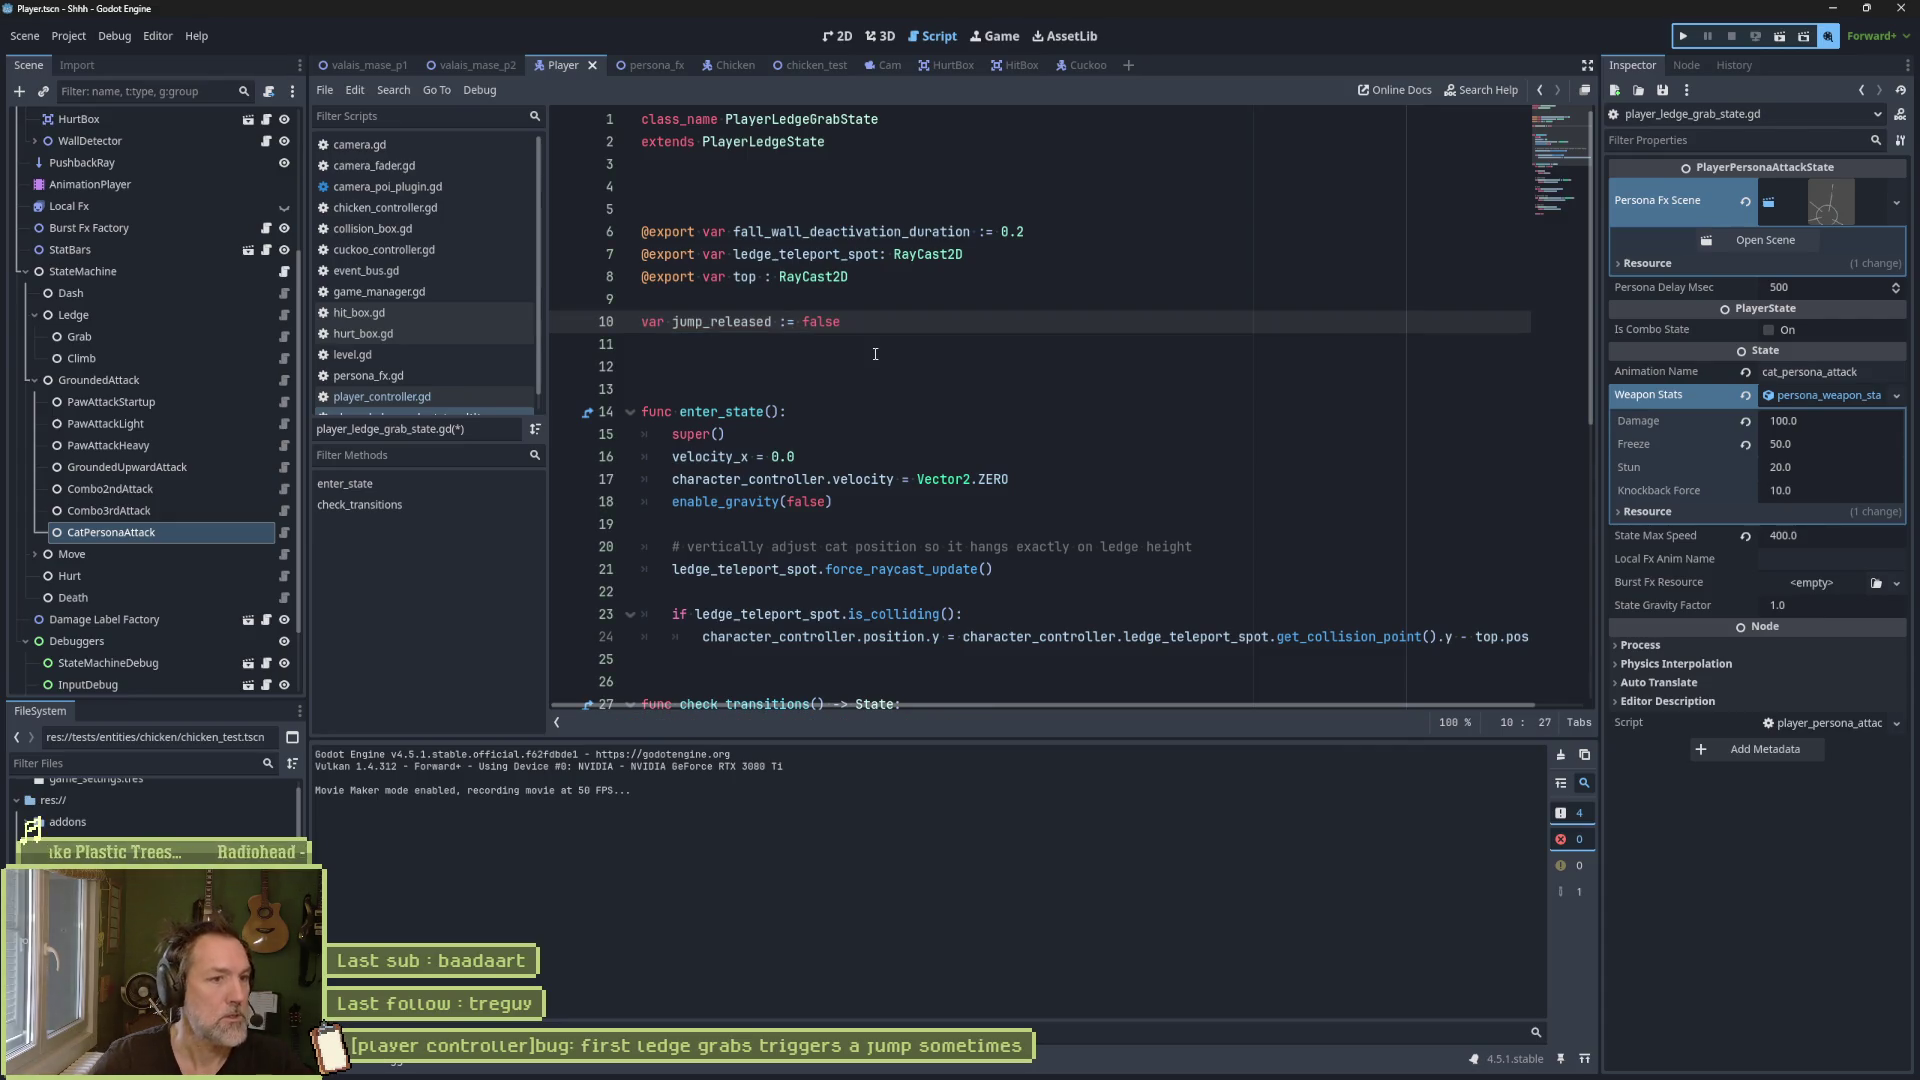
pyautogui.hotkey('ctrl', 's')
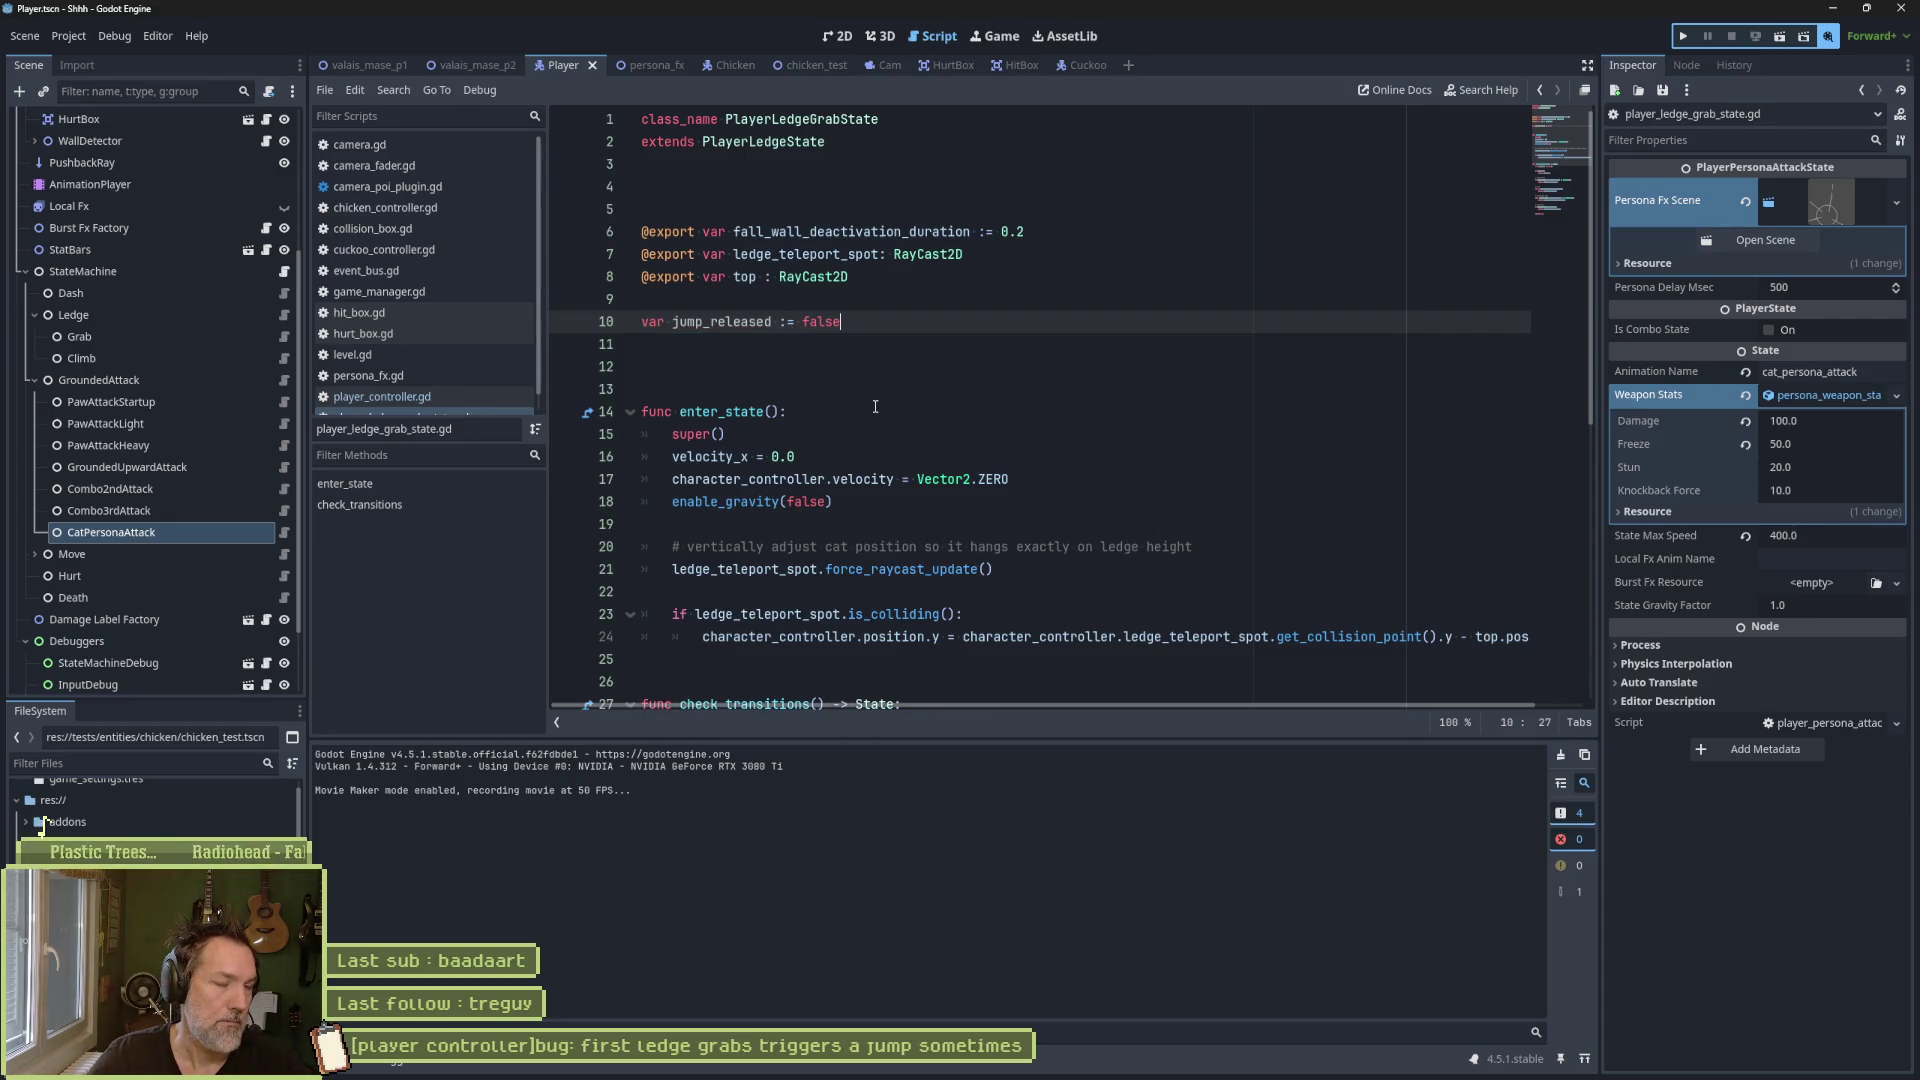
pyautogui.scroll(-2, 875, 406)
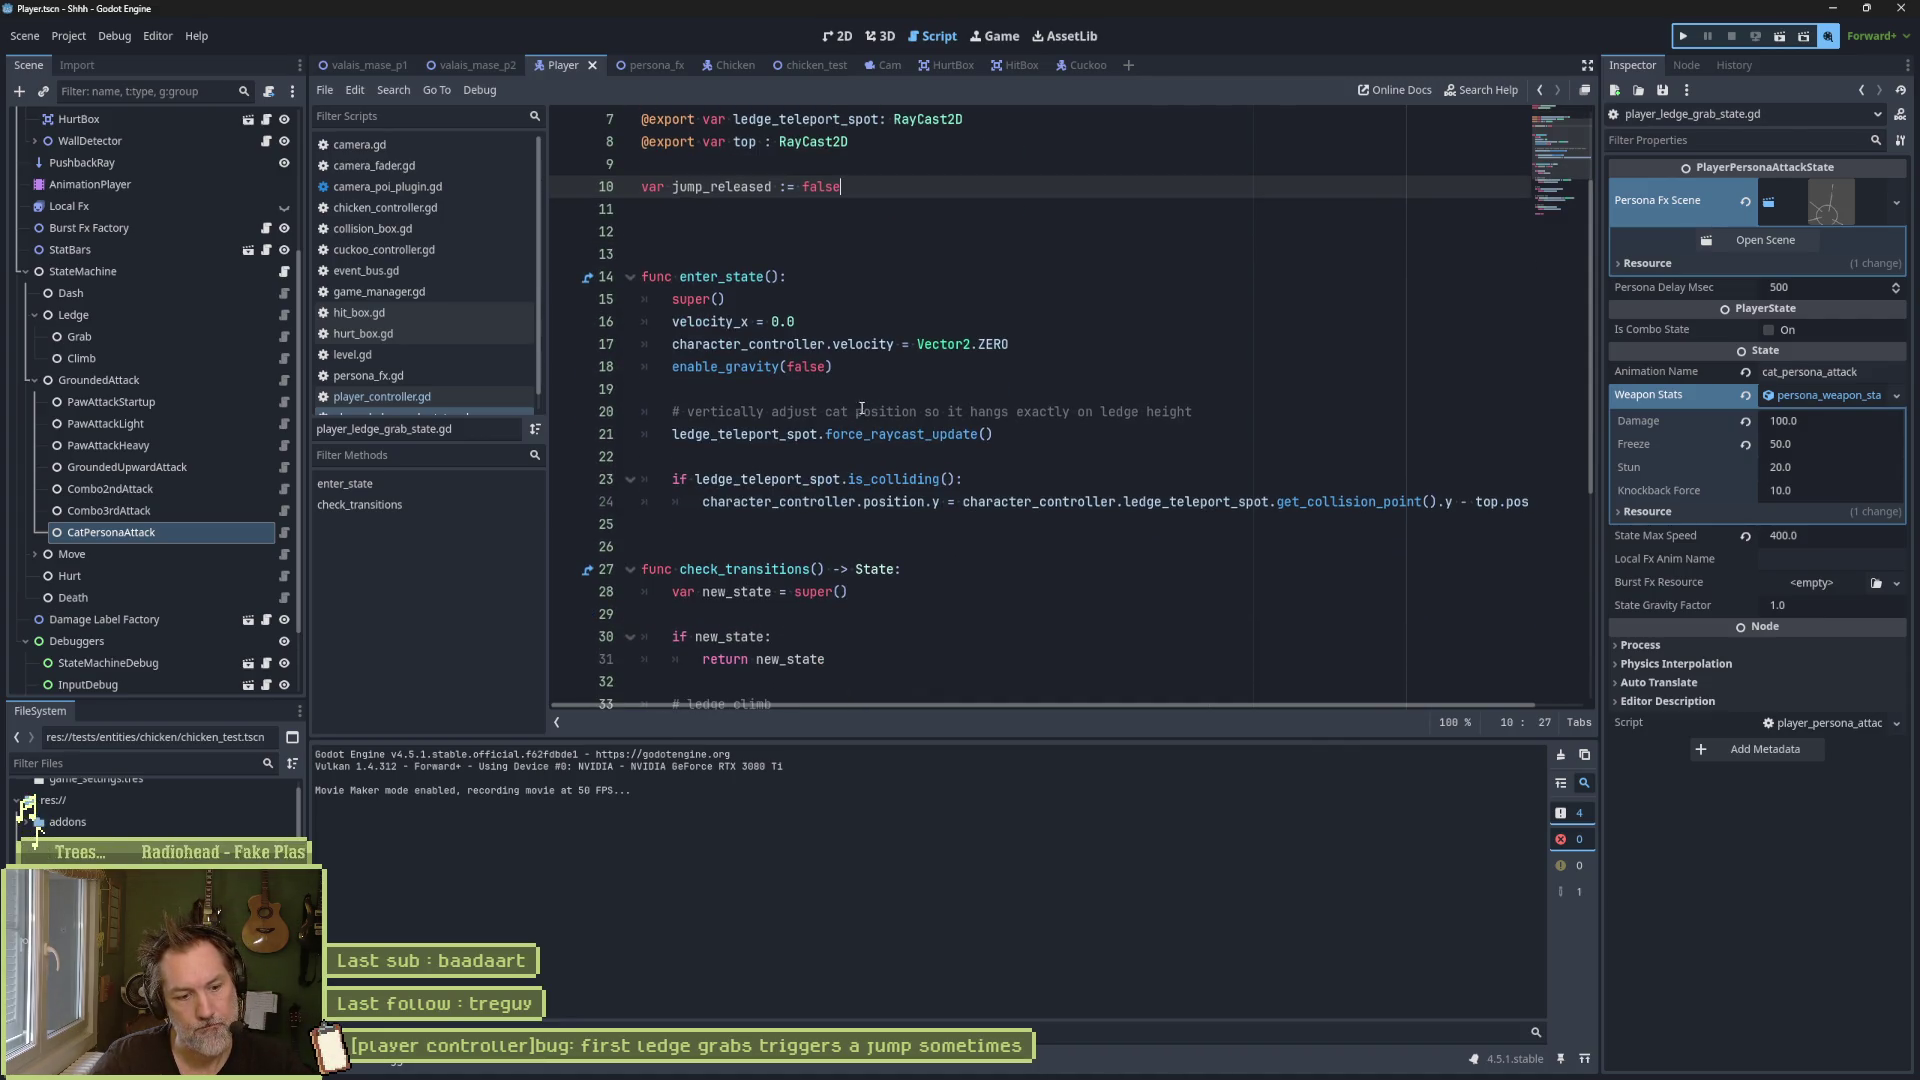
pyautogui.moveTo(850, 277); pyautogui.dragTo(903, 531)
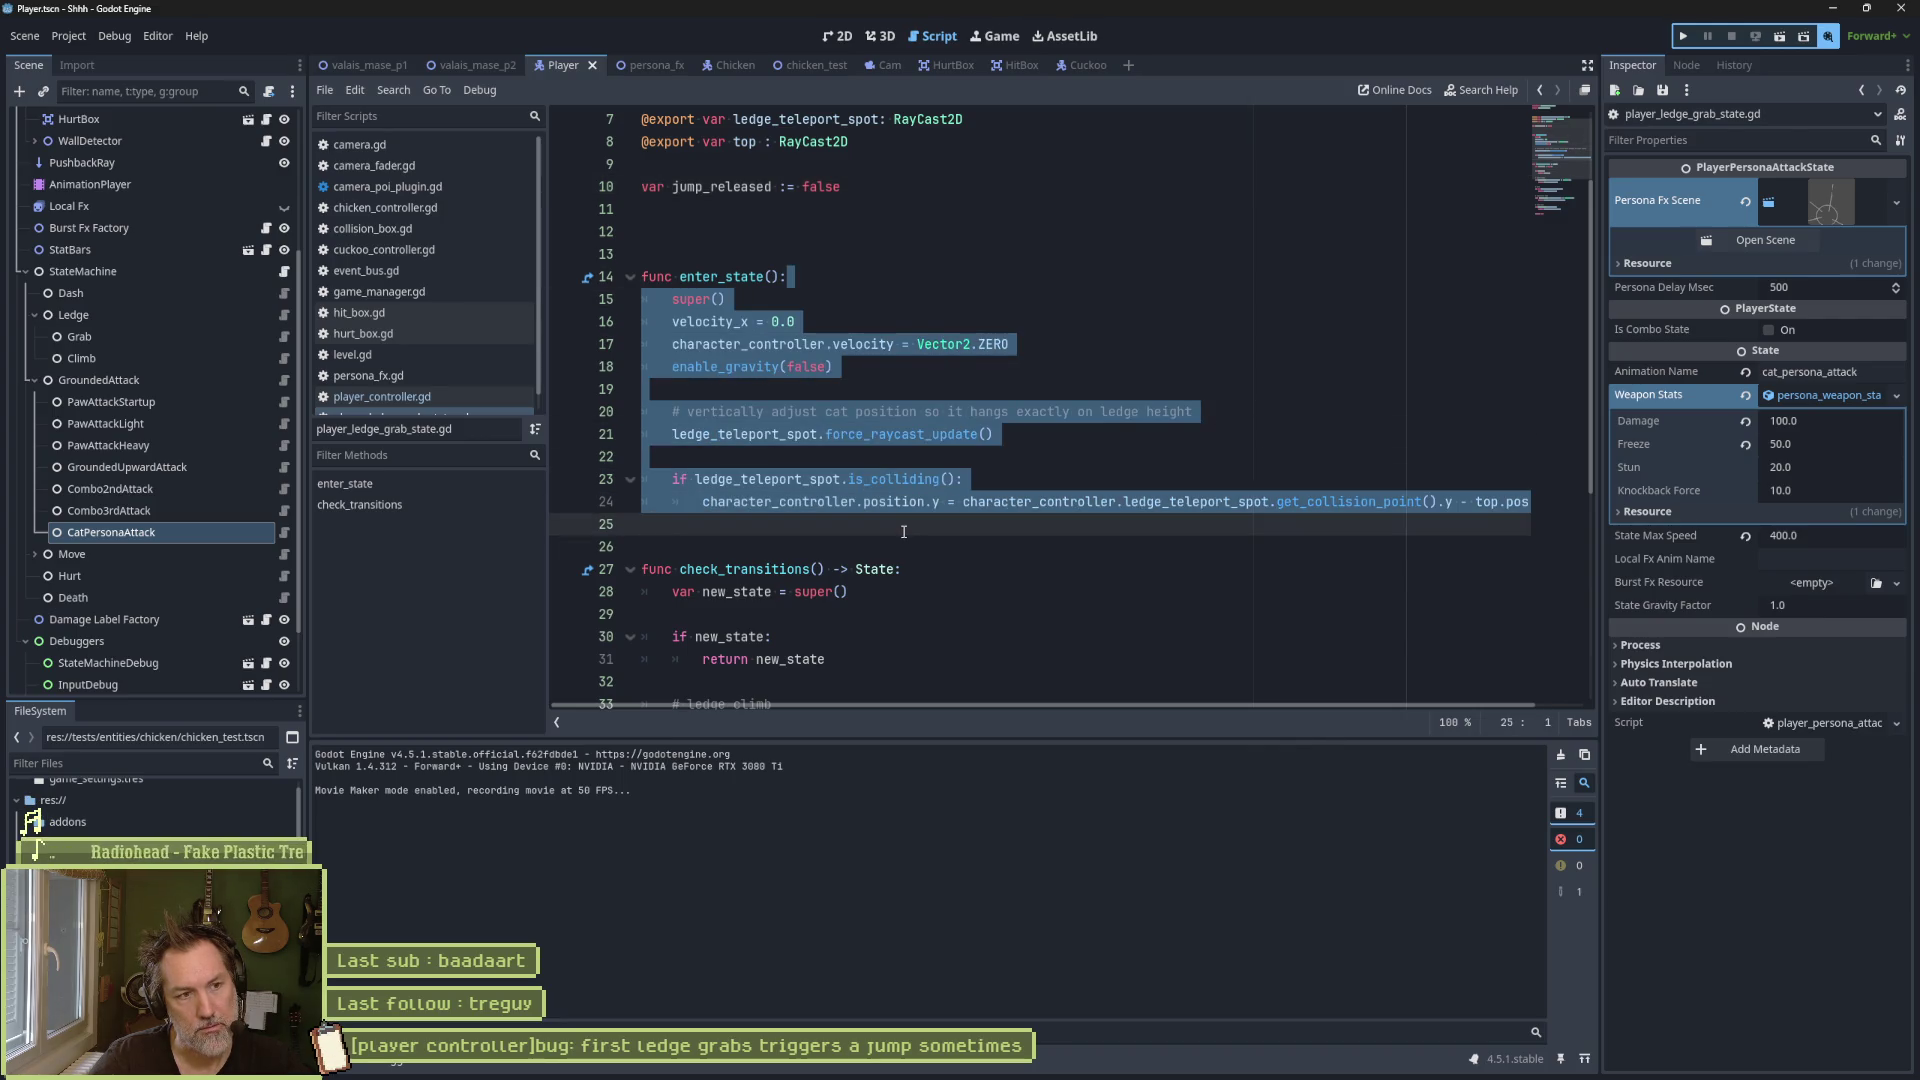
pyautogui.click(902, 531)
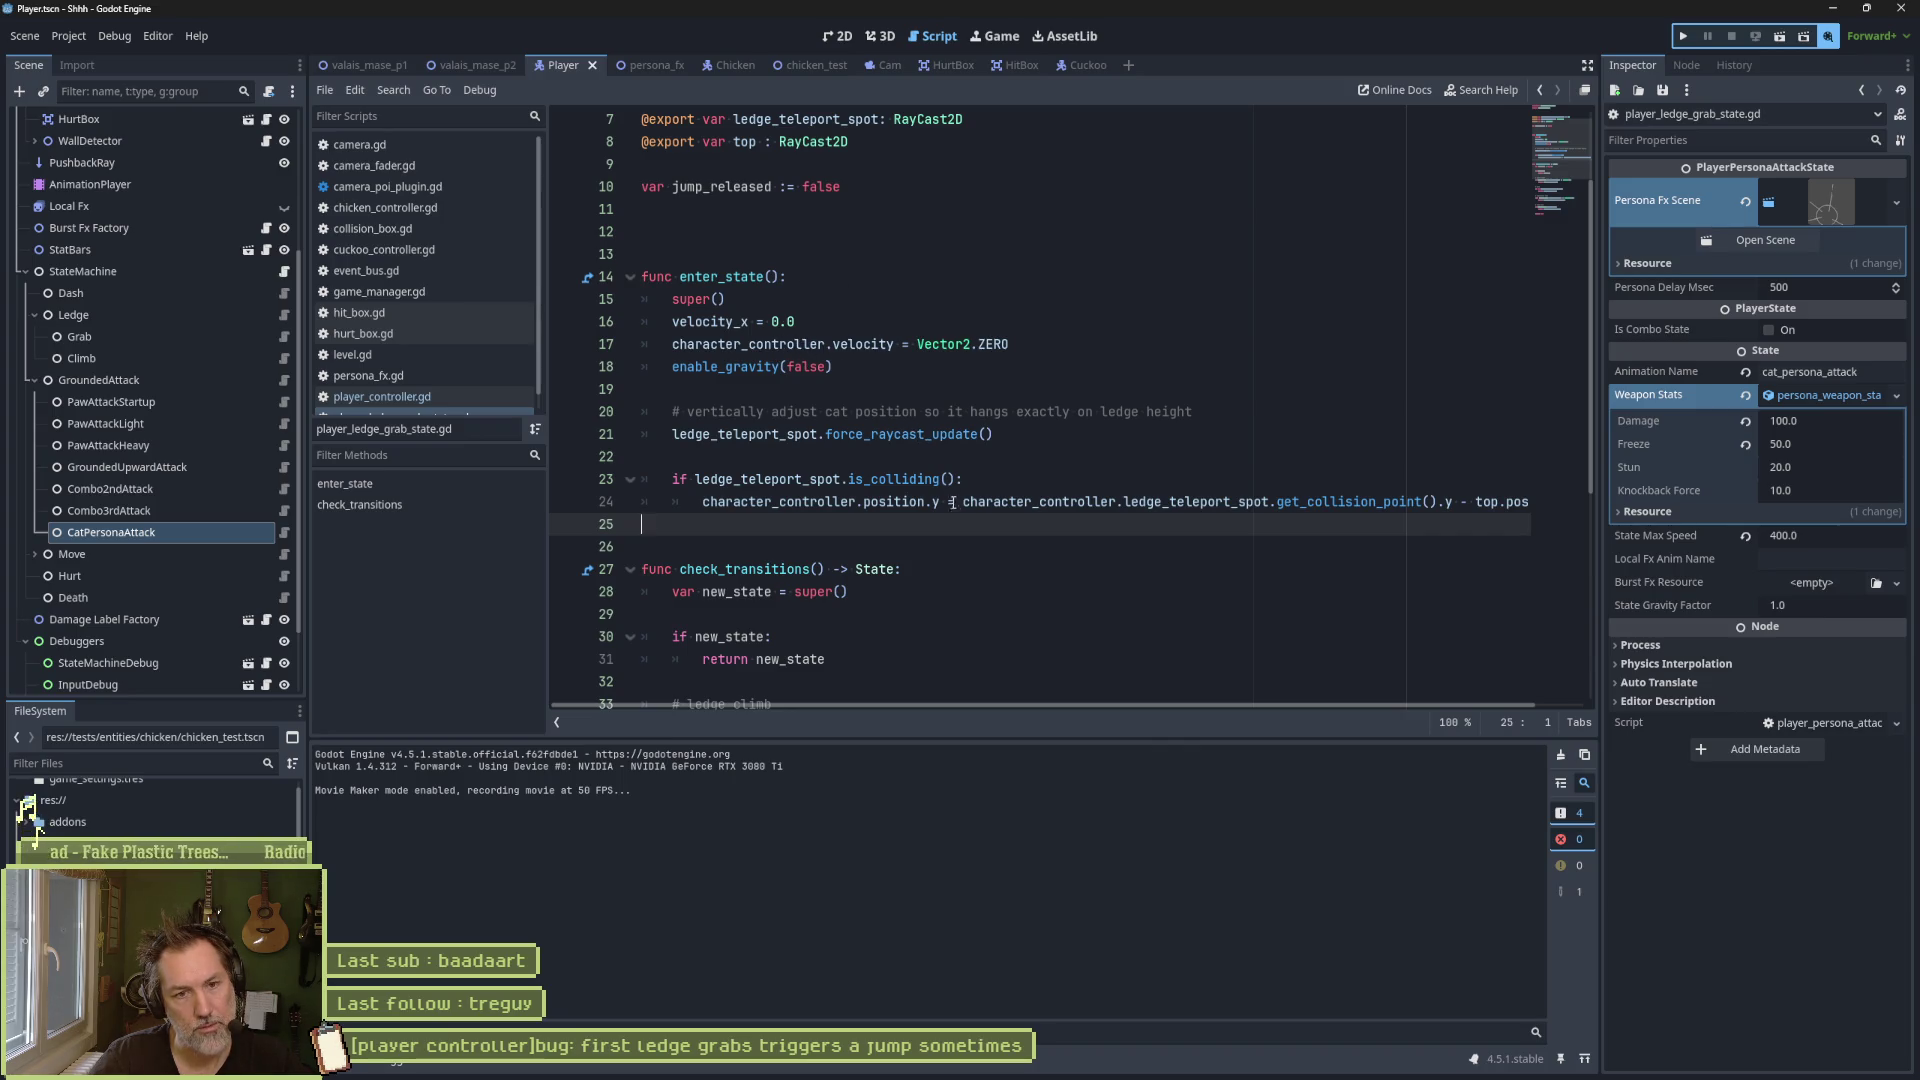
pyautogui.scroll(-3, 952, 503)
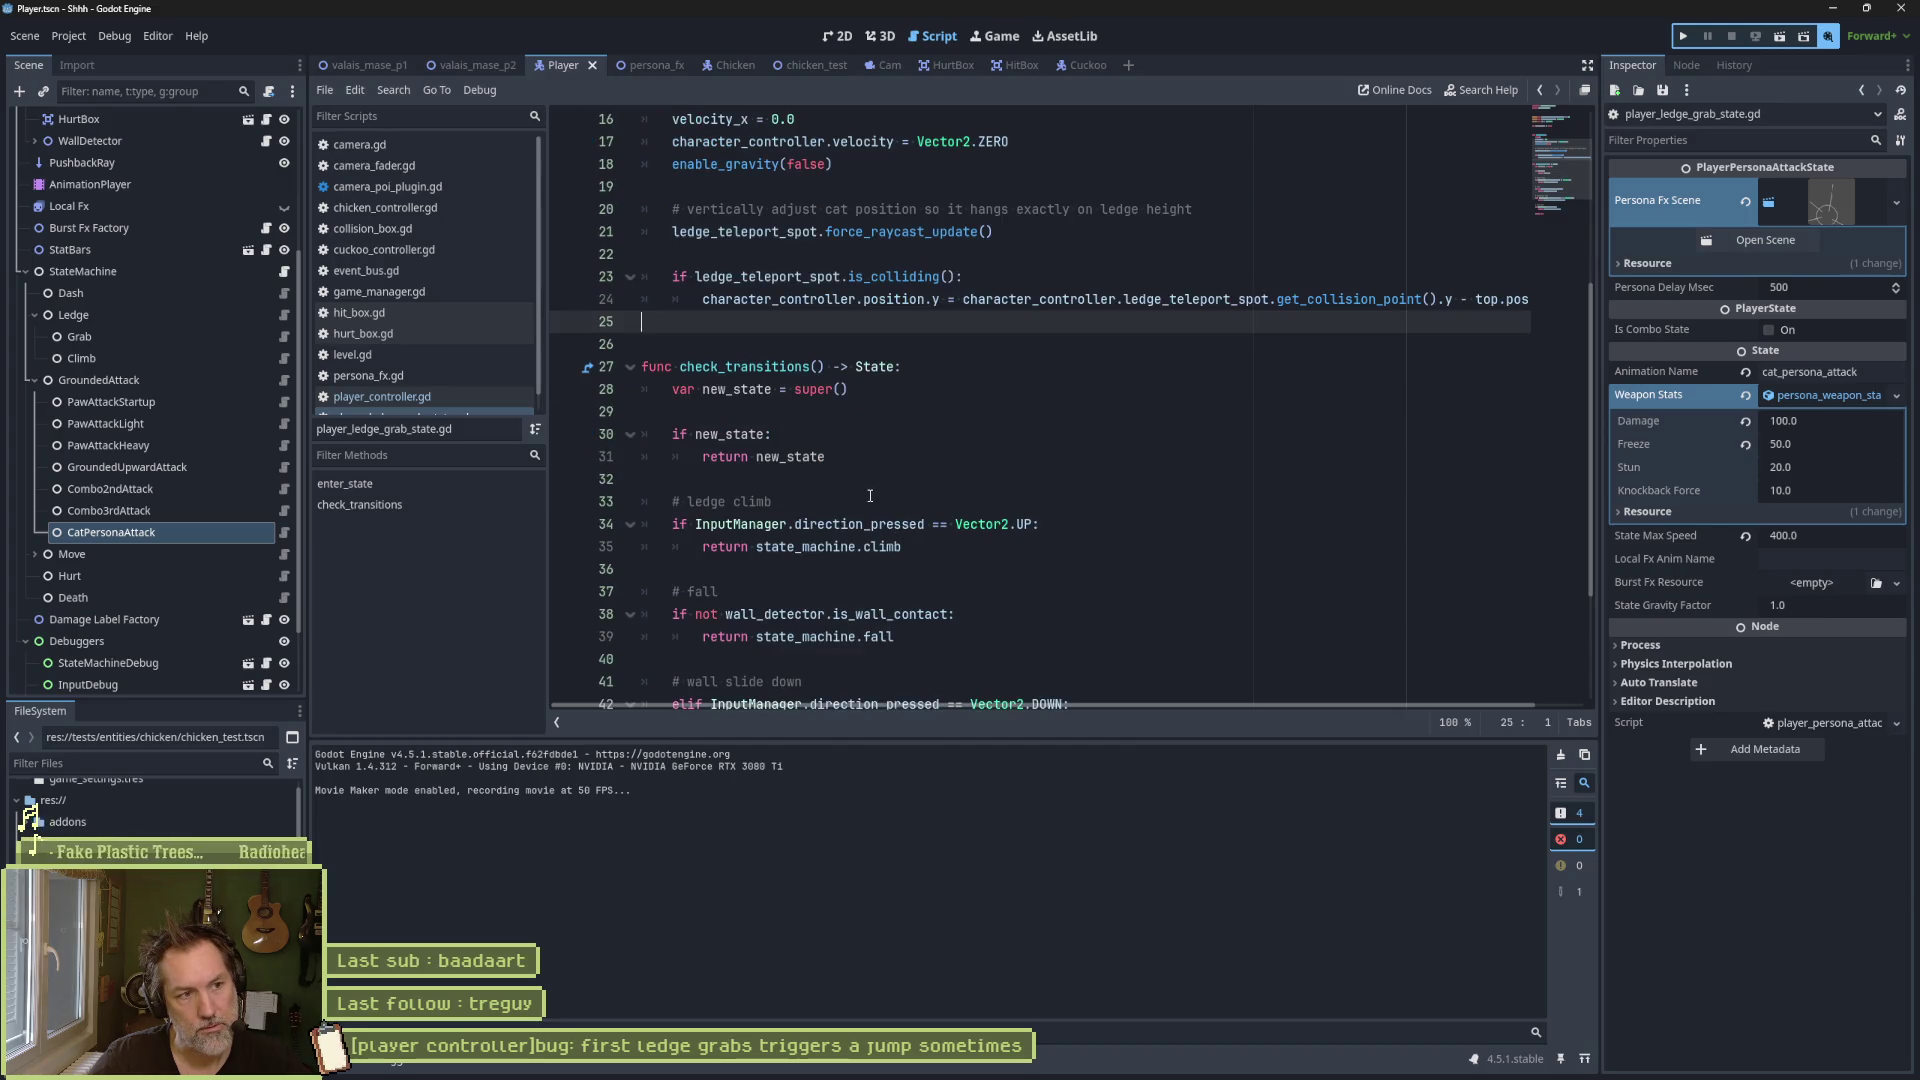
# - Add an update_state function checking InputManager jump_pressed
pyautogui.press('Return')
pyautogui.press('Return')
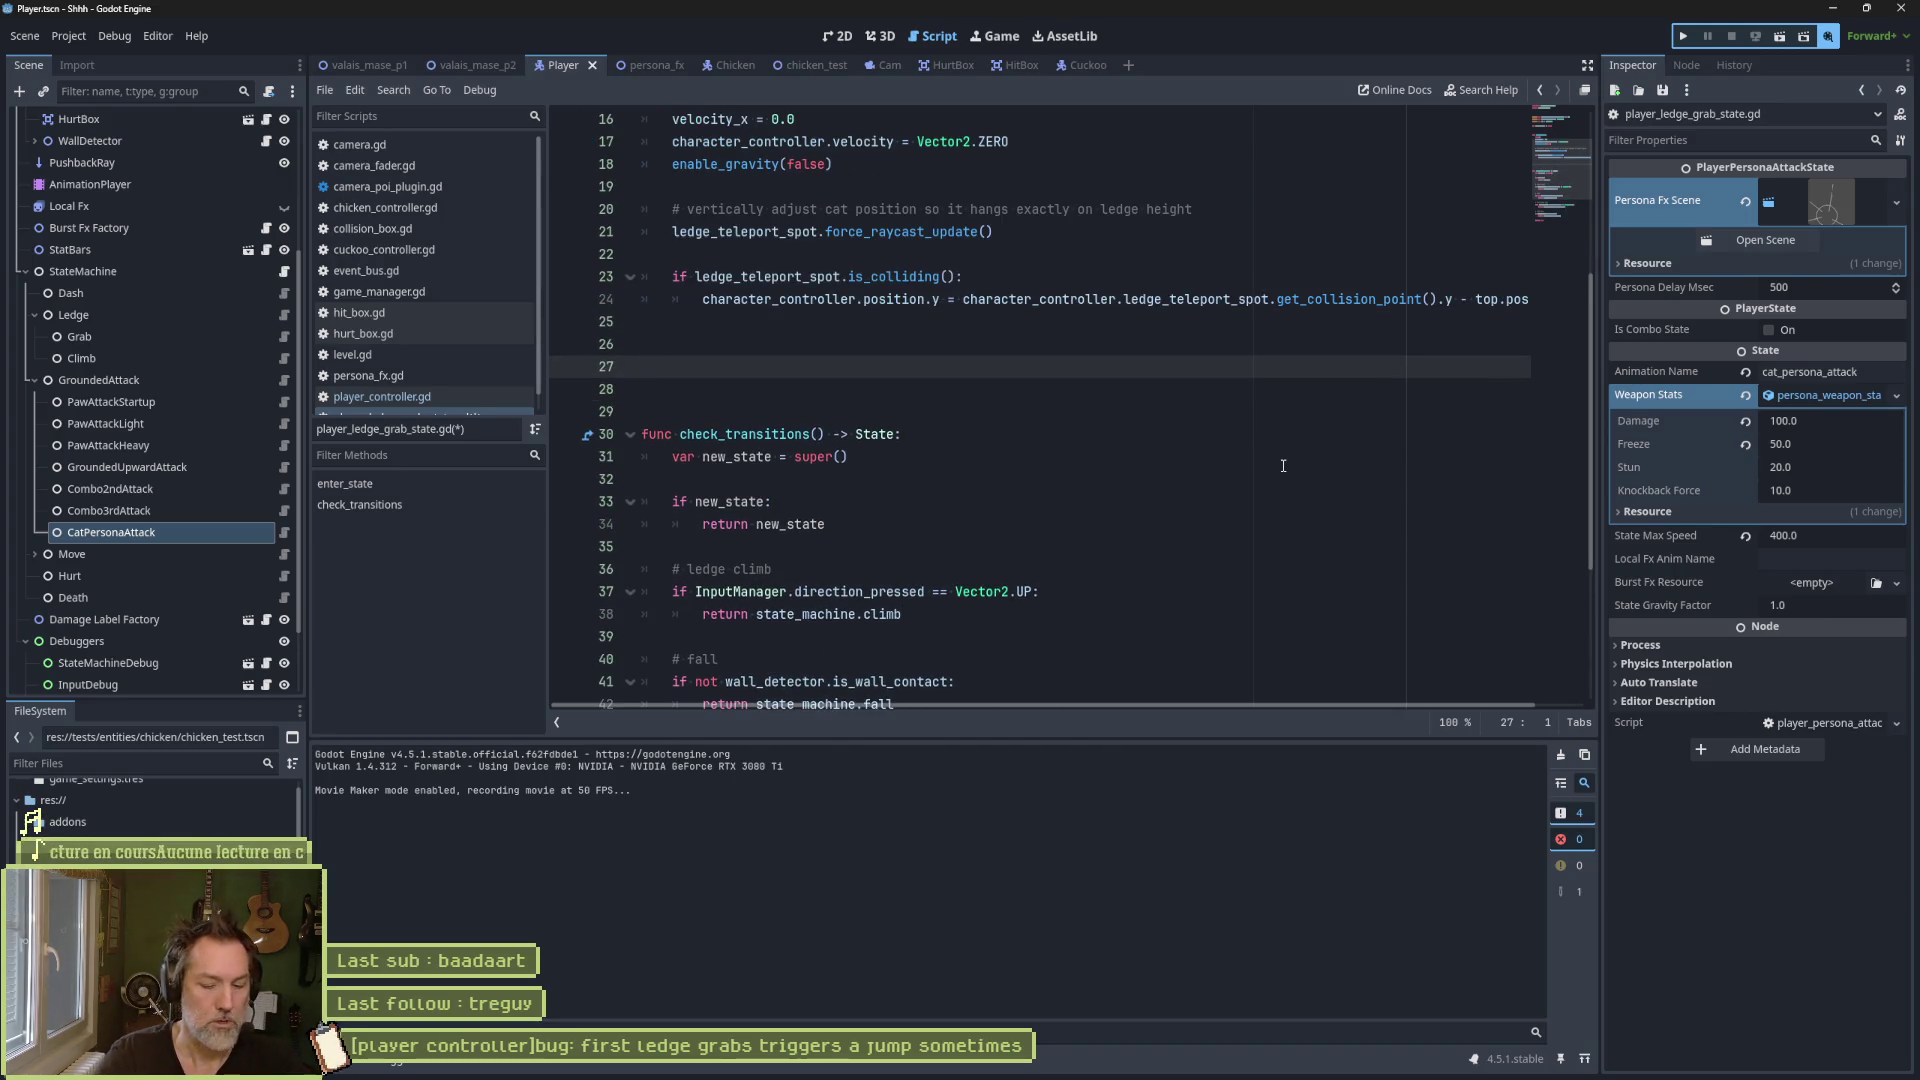
pyautogui.write('func up')
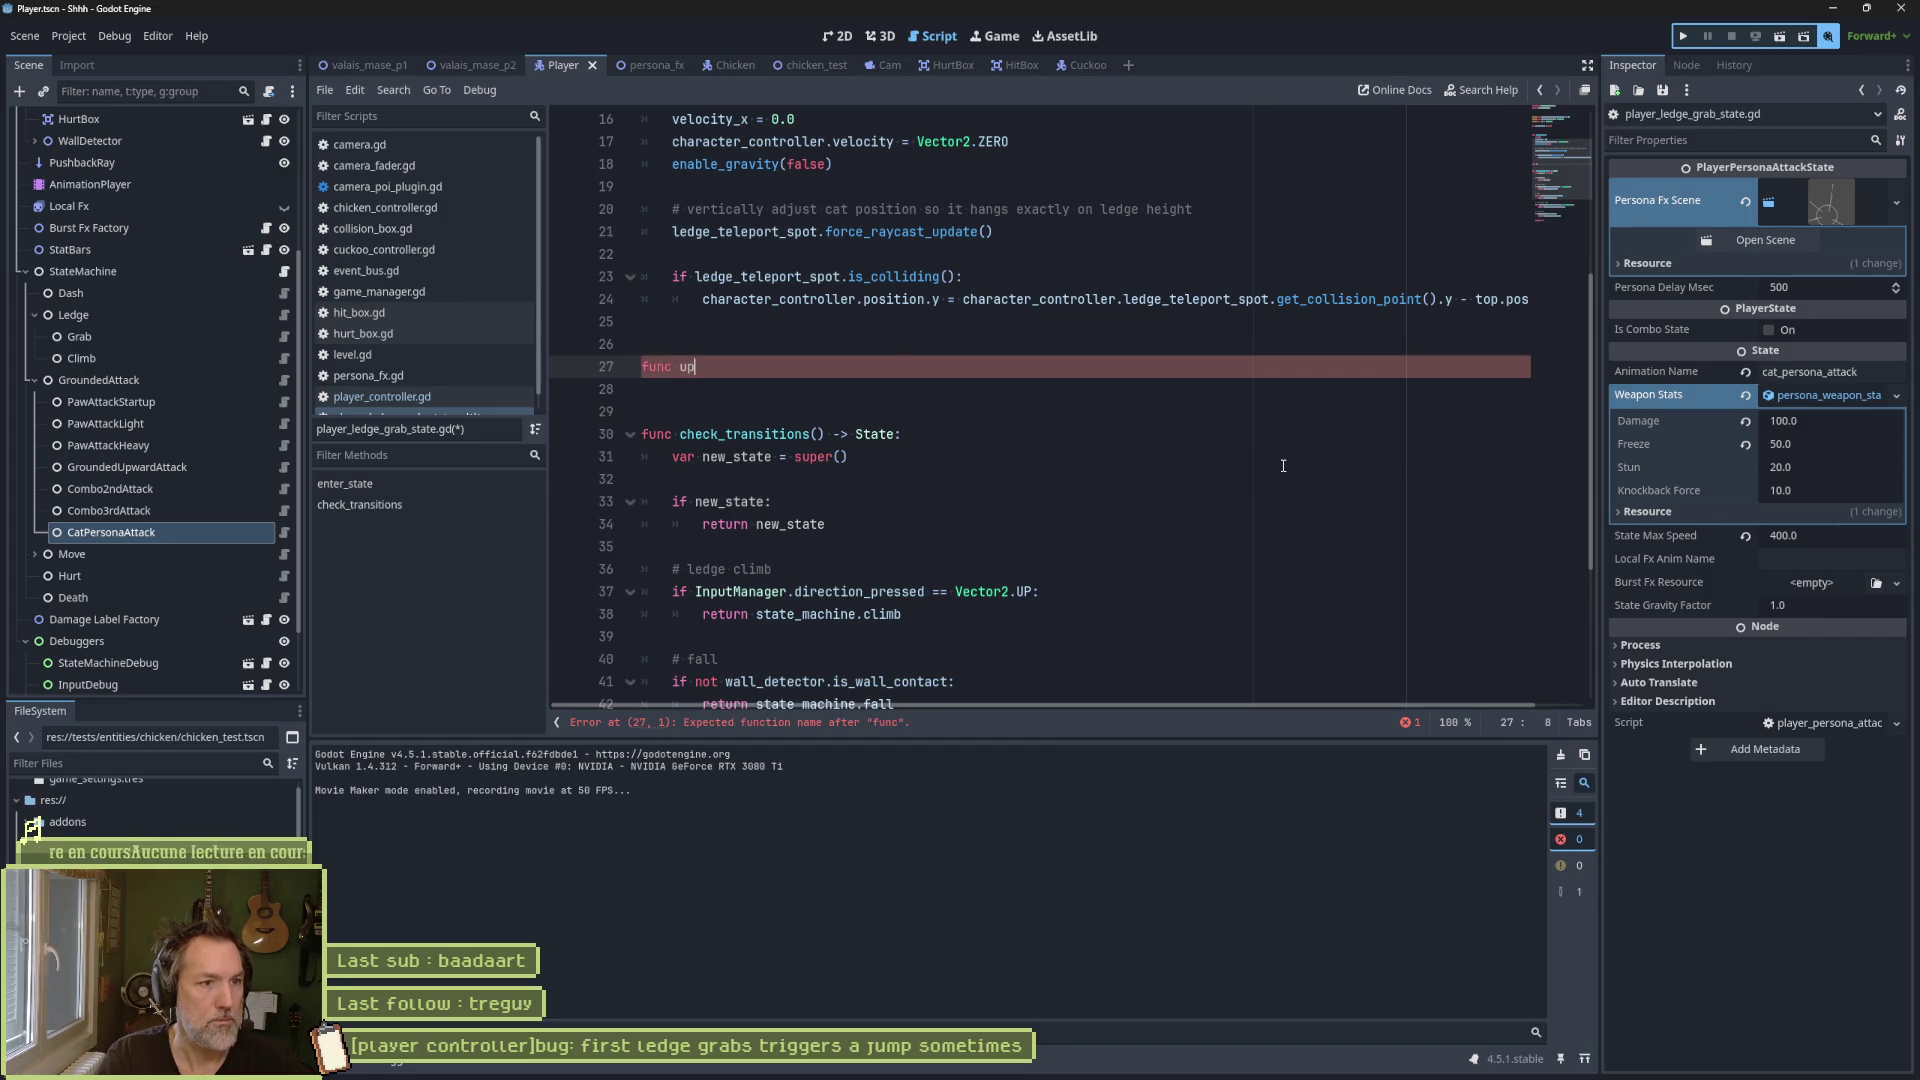
pyautogui.press('Return')
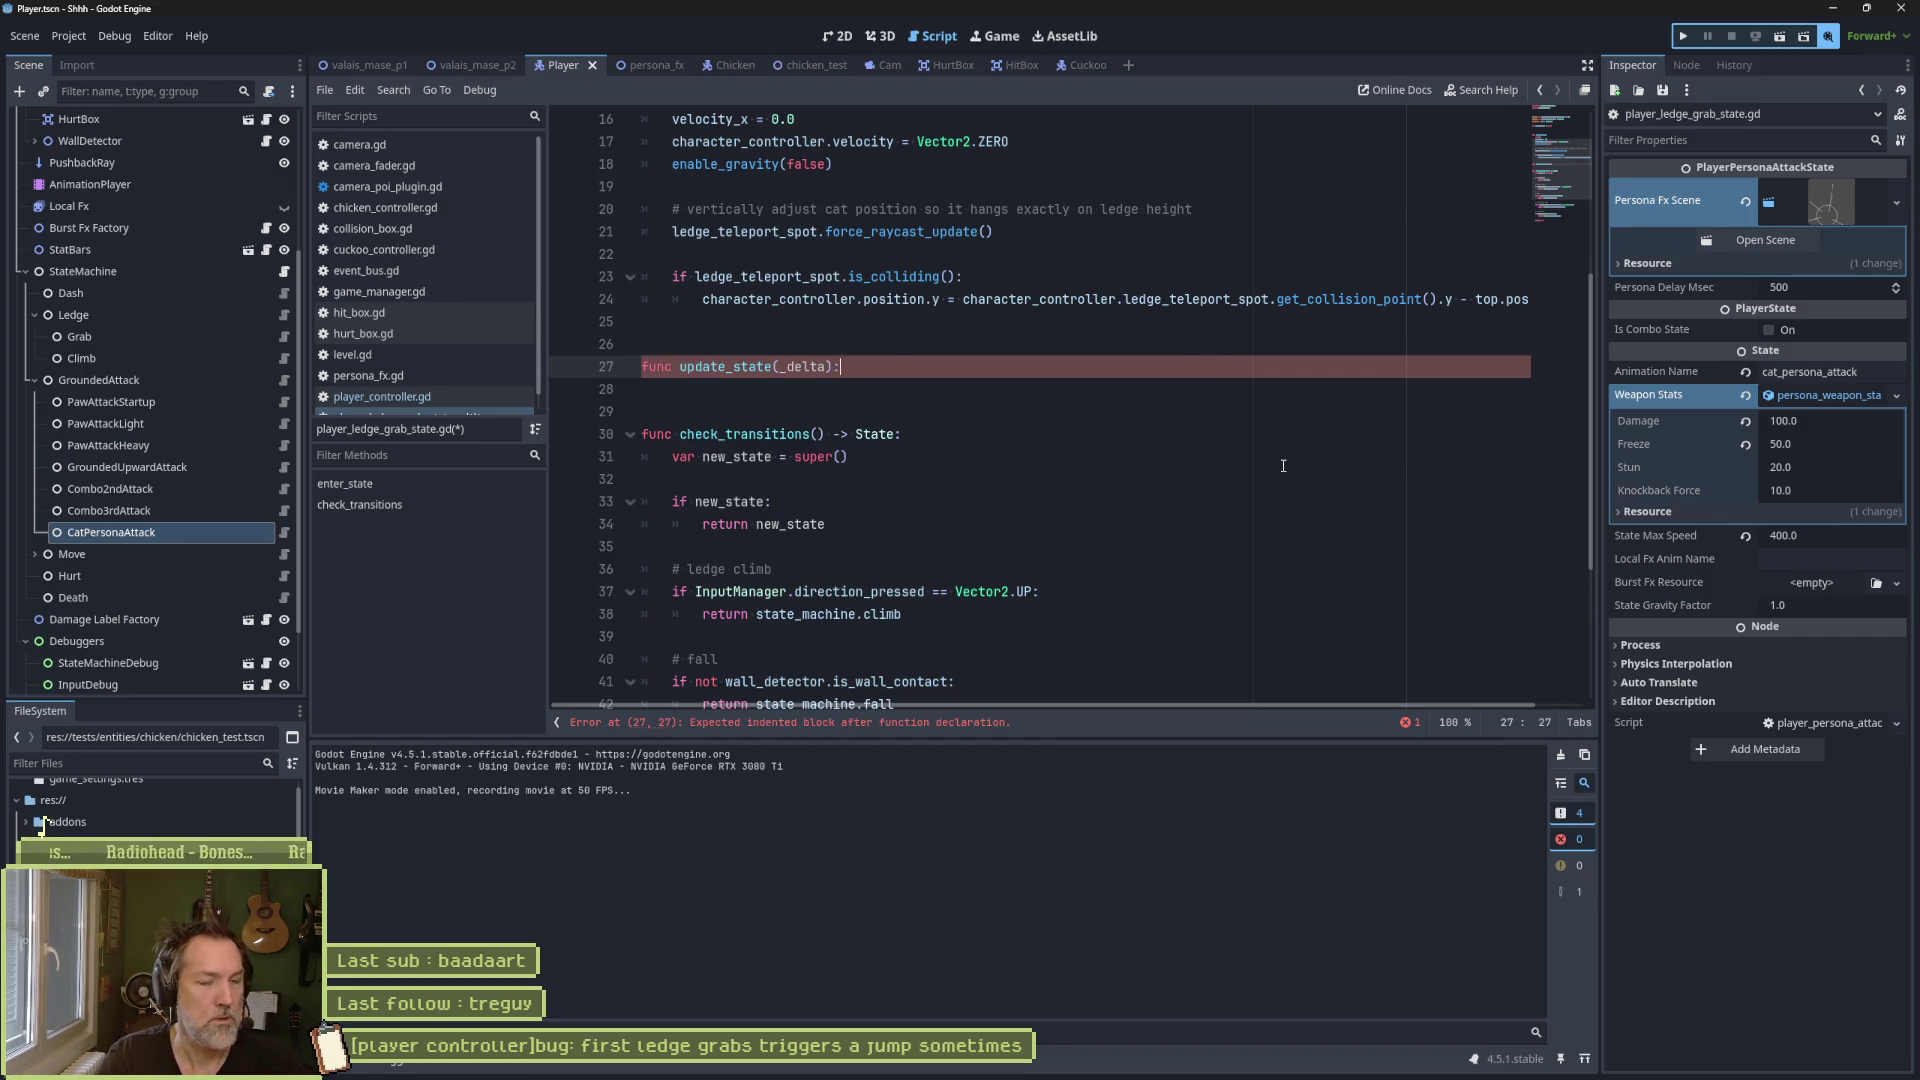
pyautogui.press('Return')
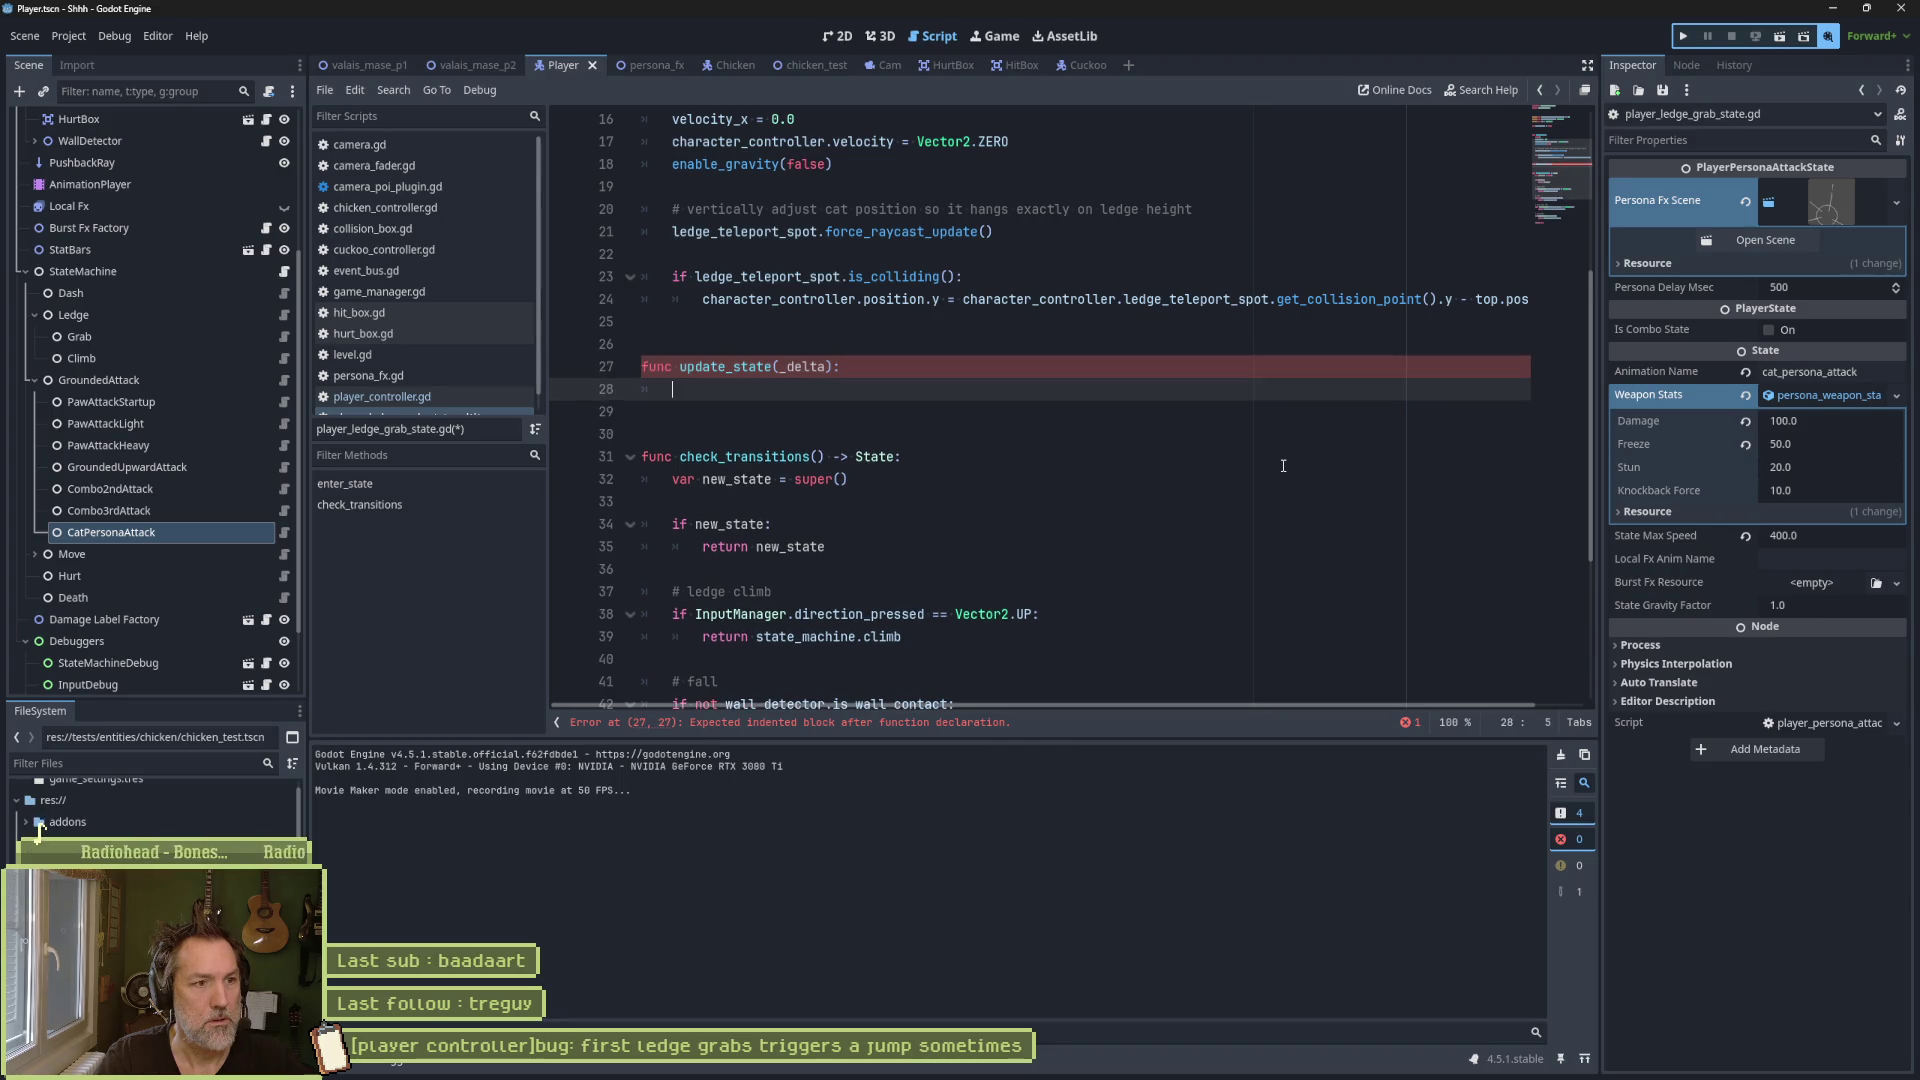
pyautogui.write('if ')
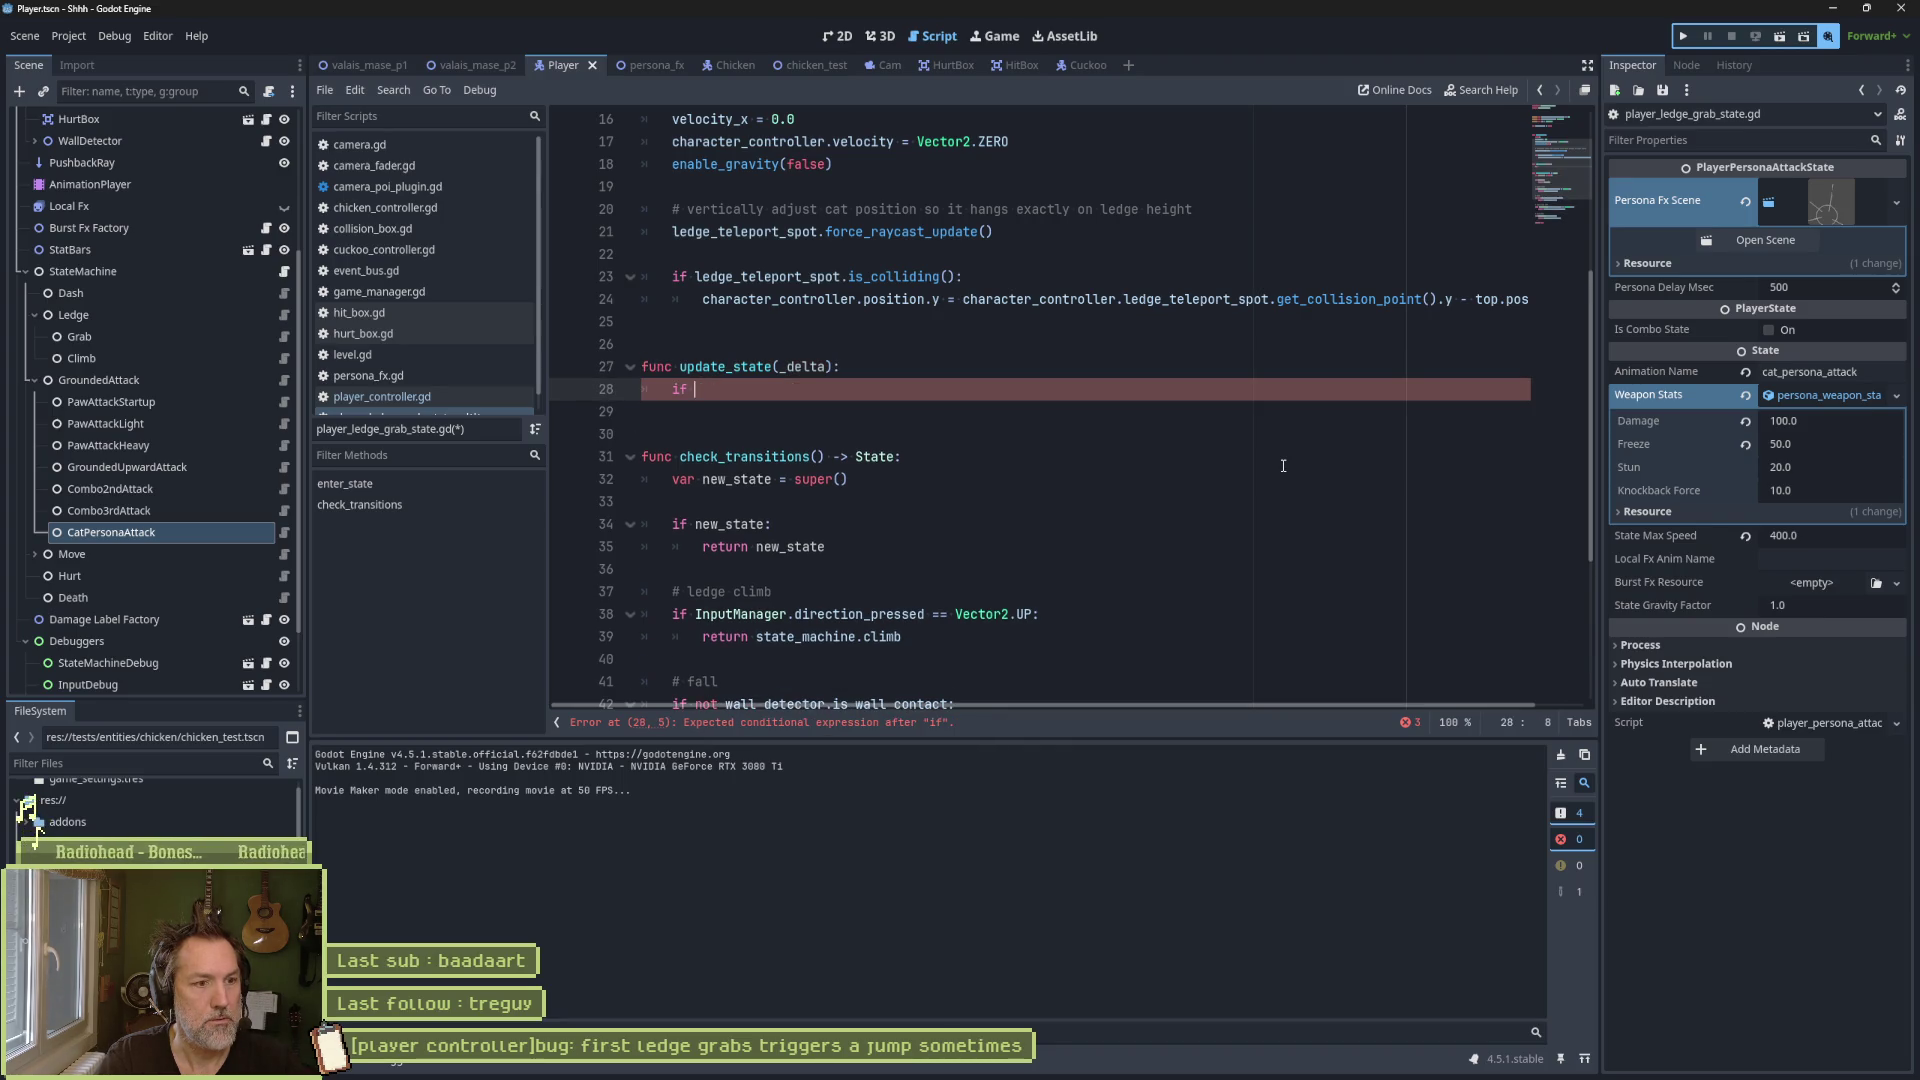
pyautogui.write('InputManager.')
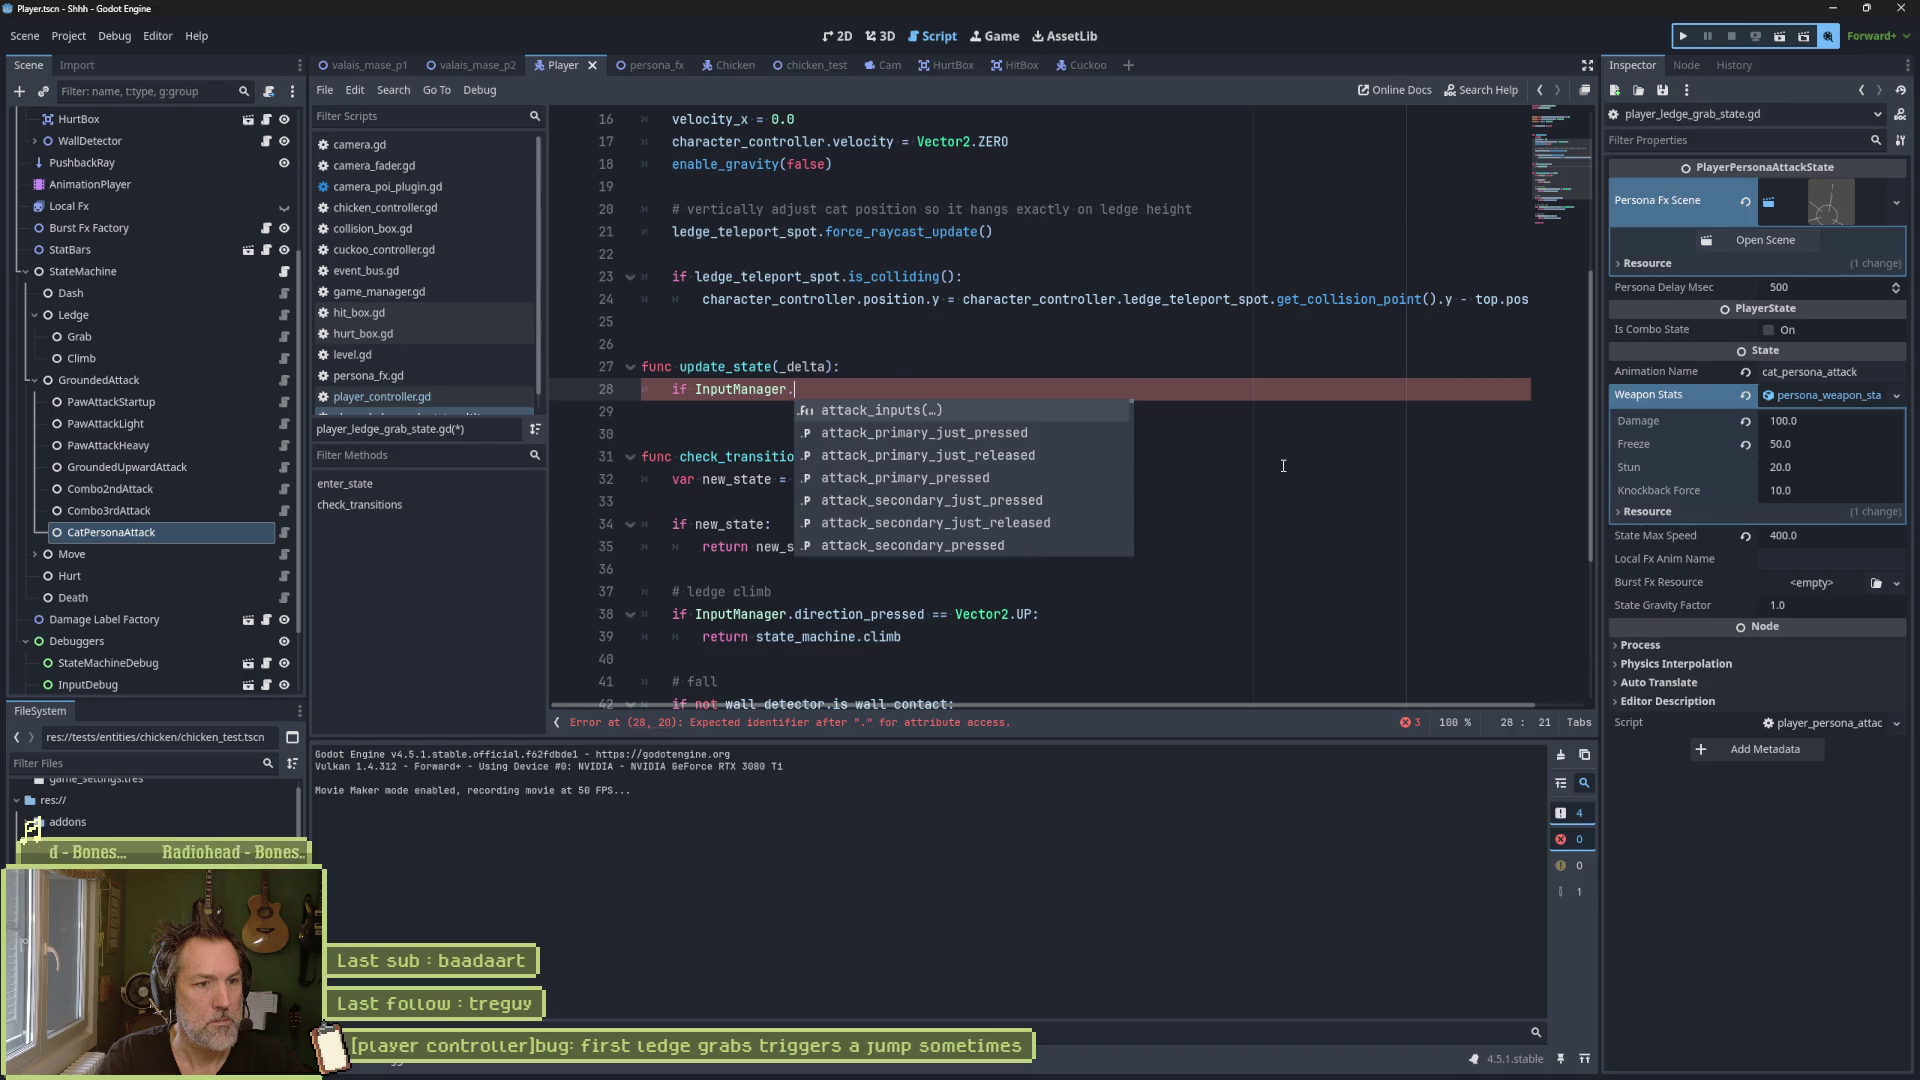
pyautogui.write('j')
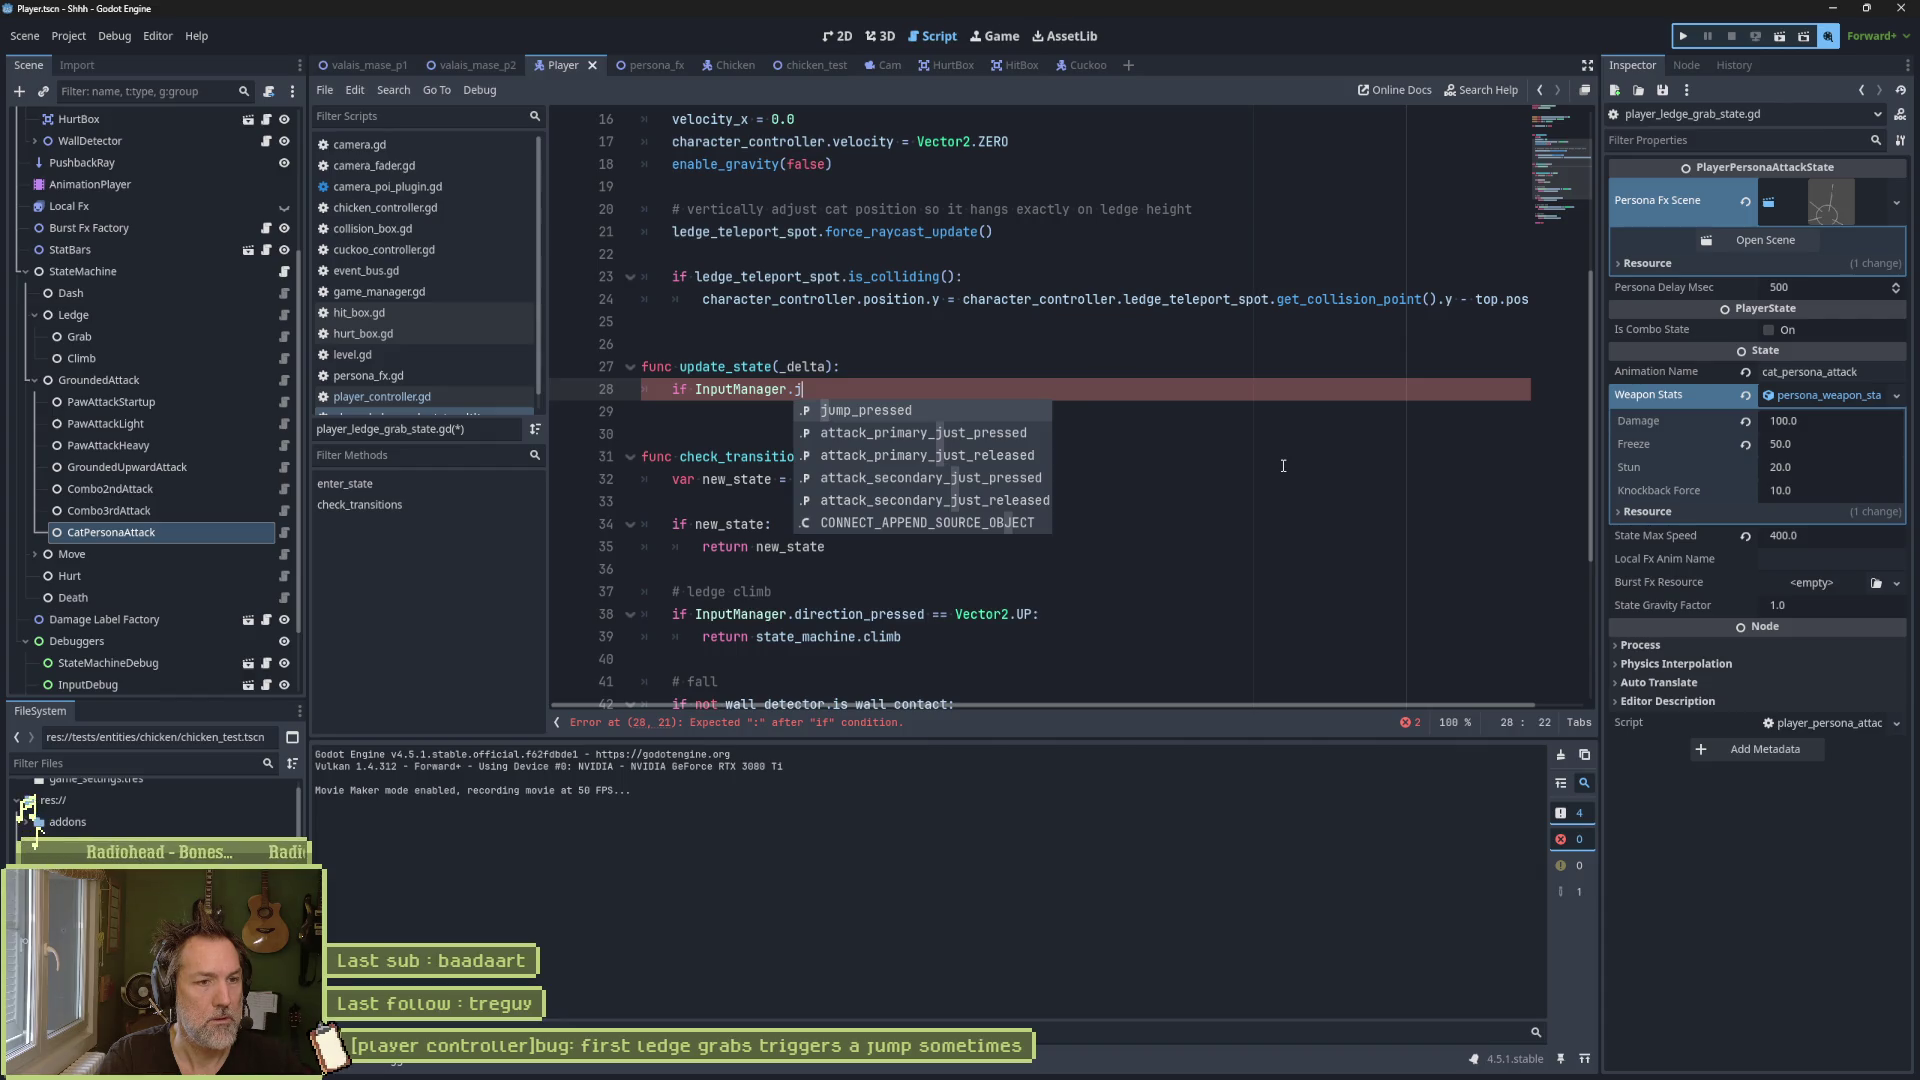
pyautogui.press('Return')
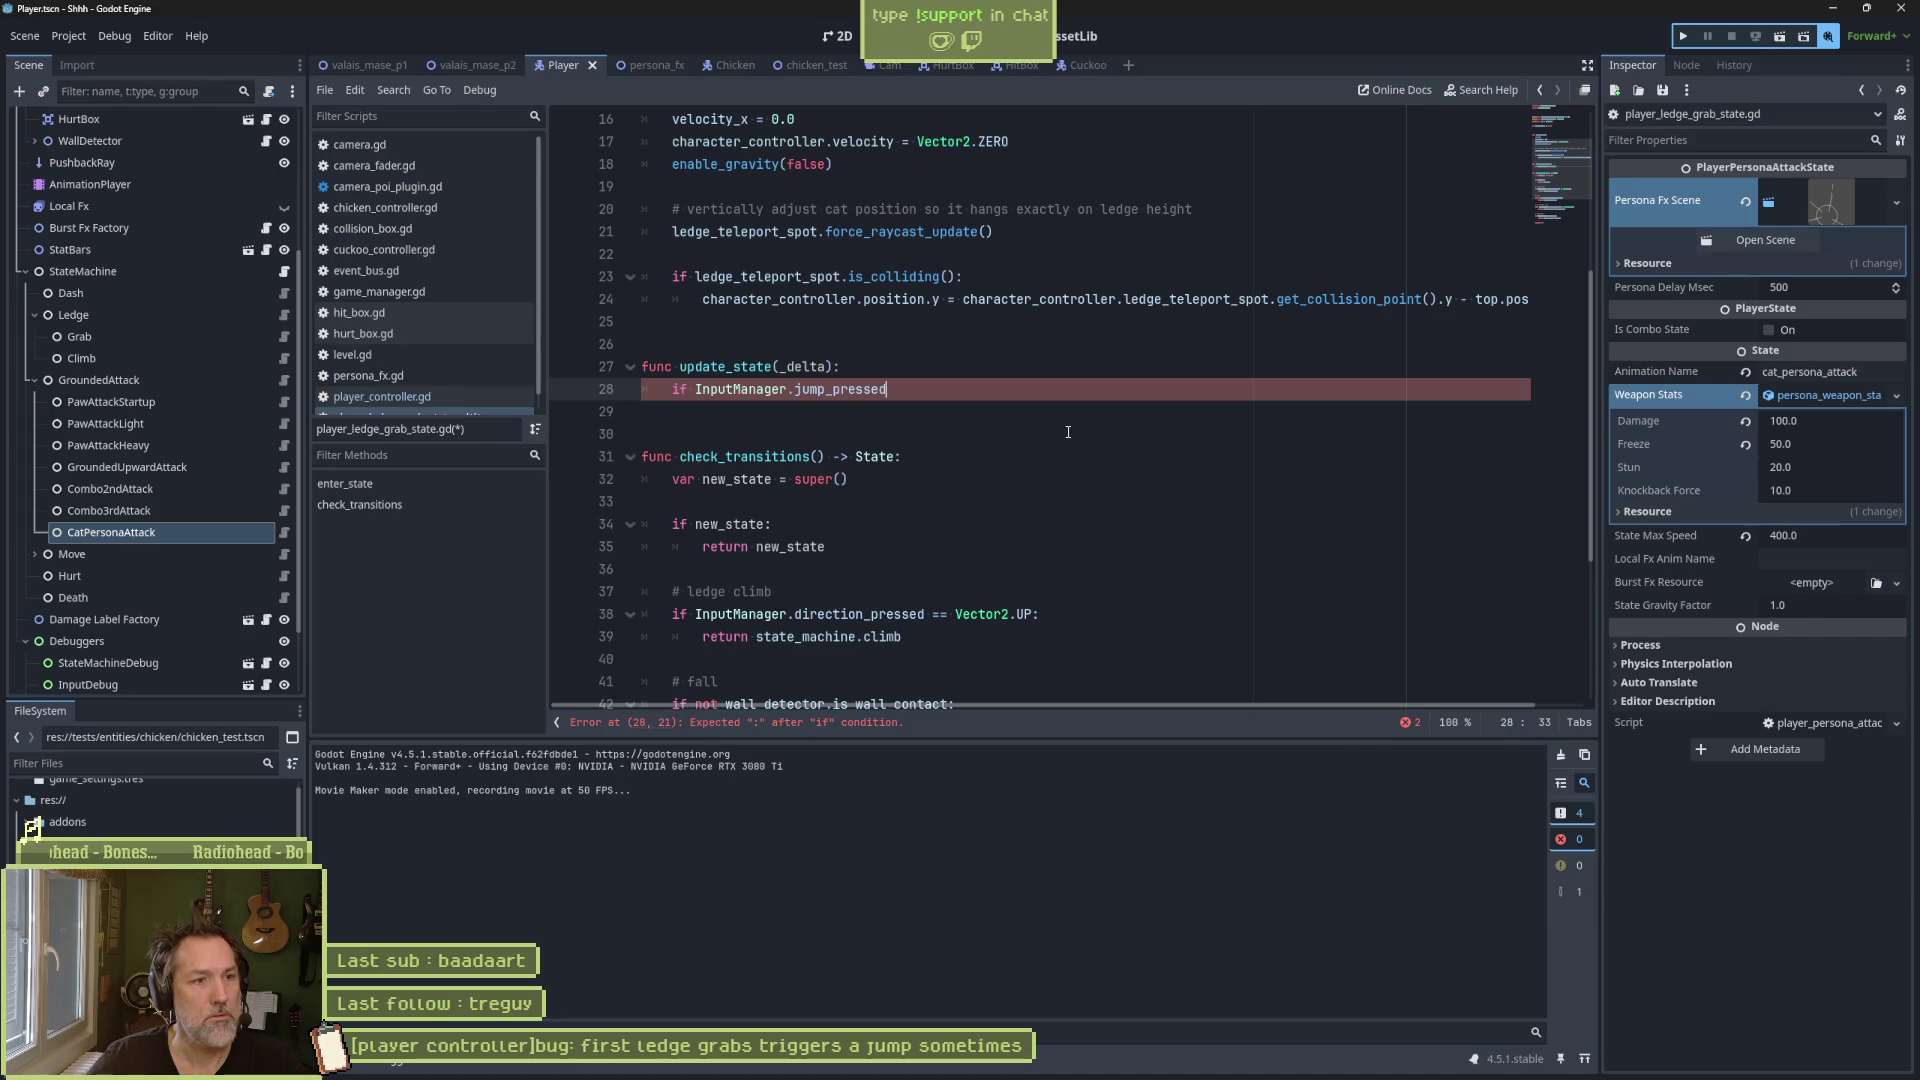
# - Negate the check to 'if not InputManager...jump_pressed:' and start its body
pyautogui.click(697, 389)
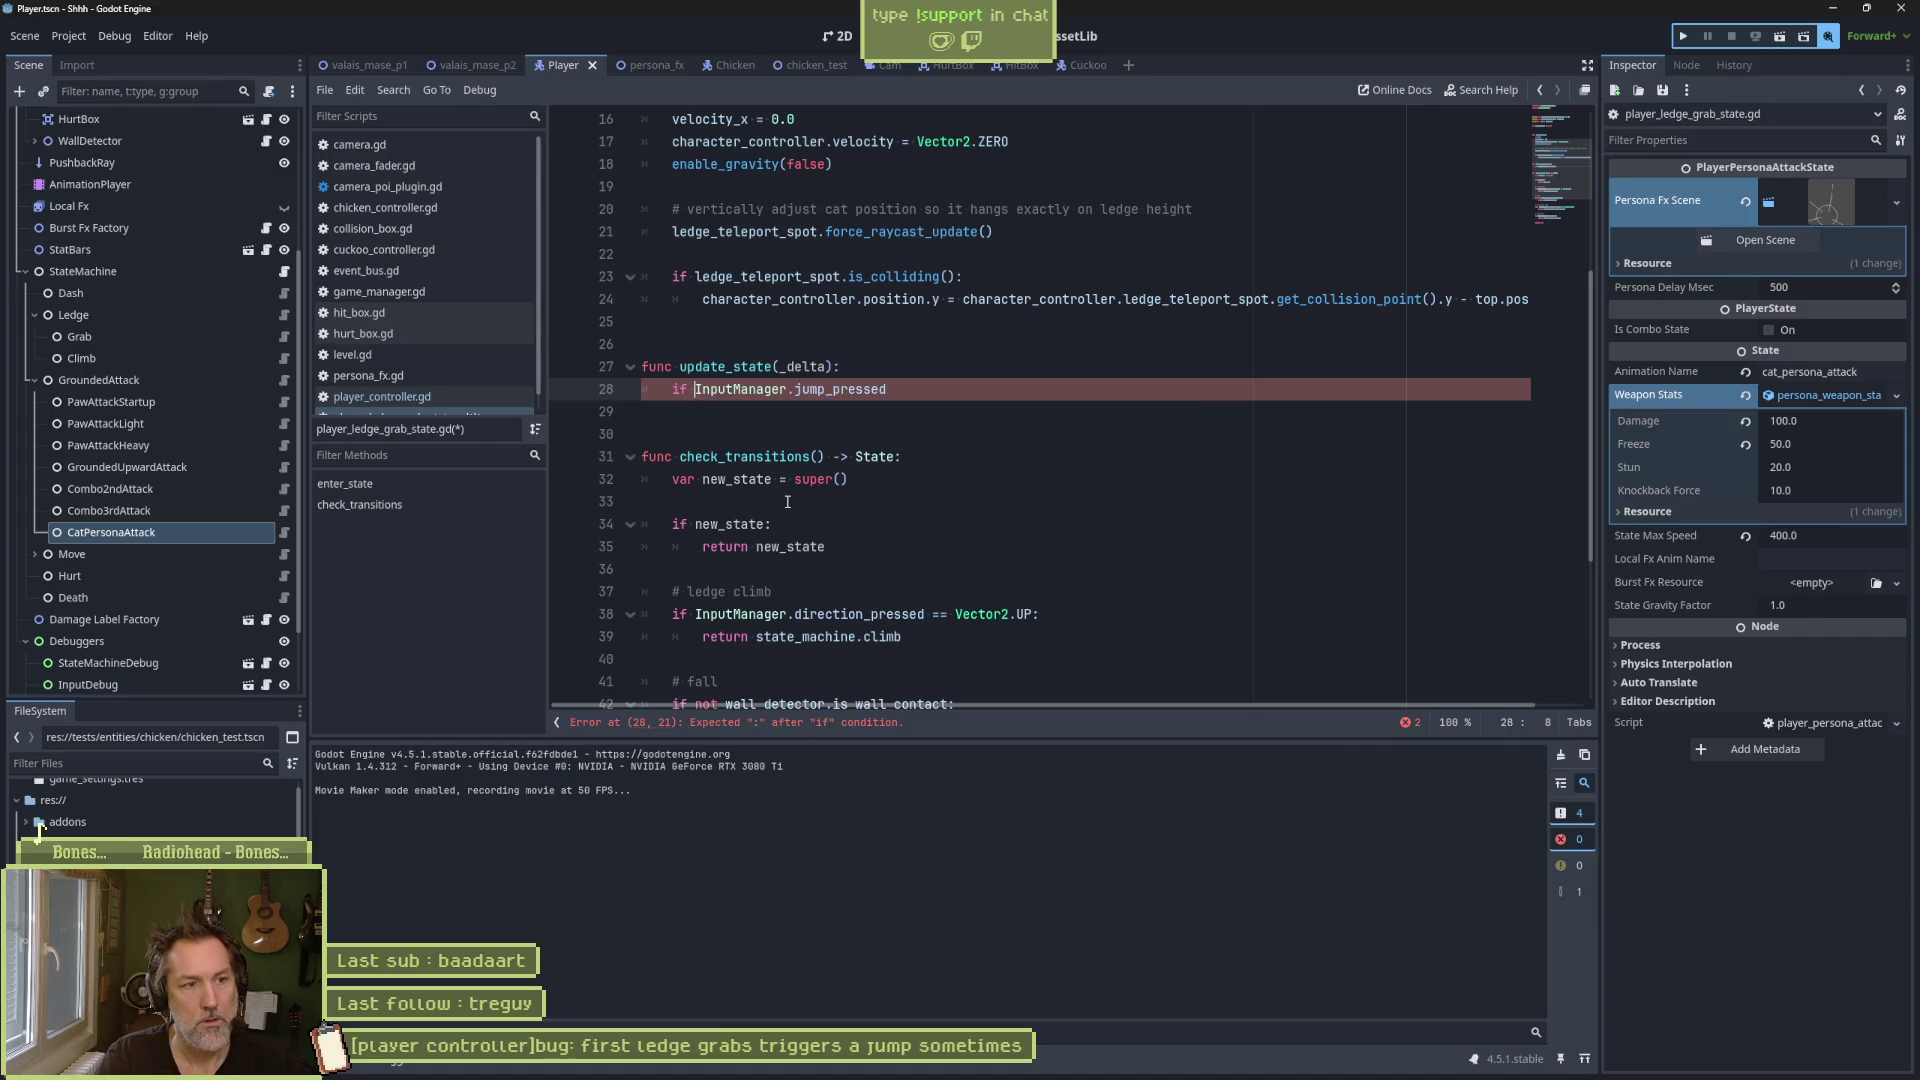
pyautogui.write('not')
pyautogui.press('End')
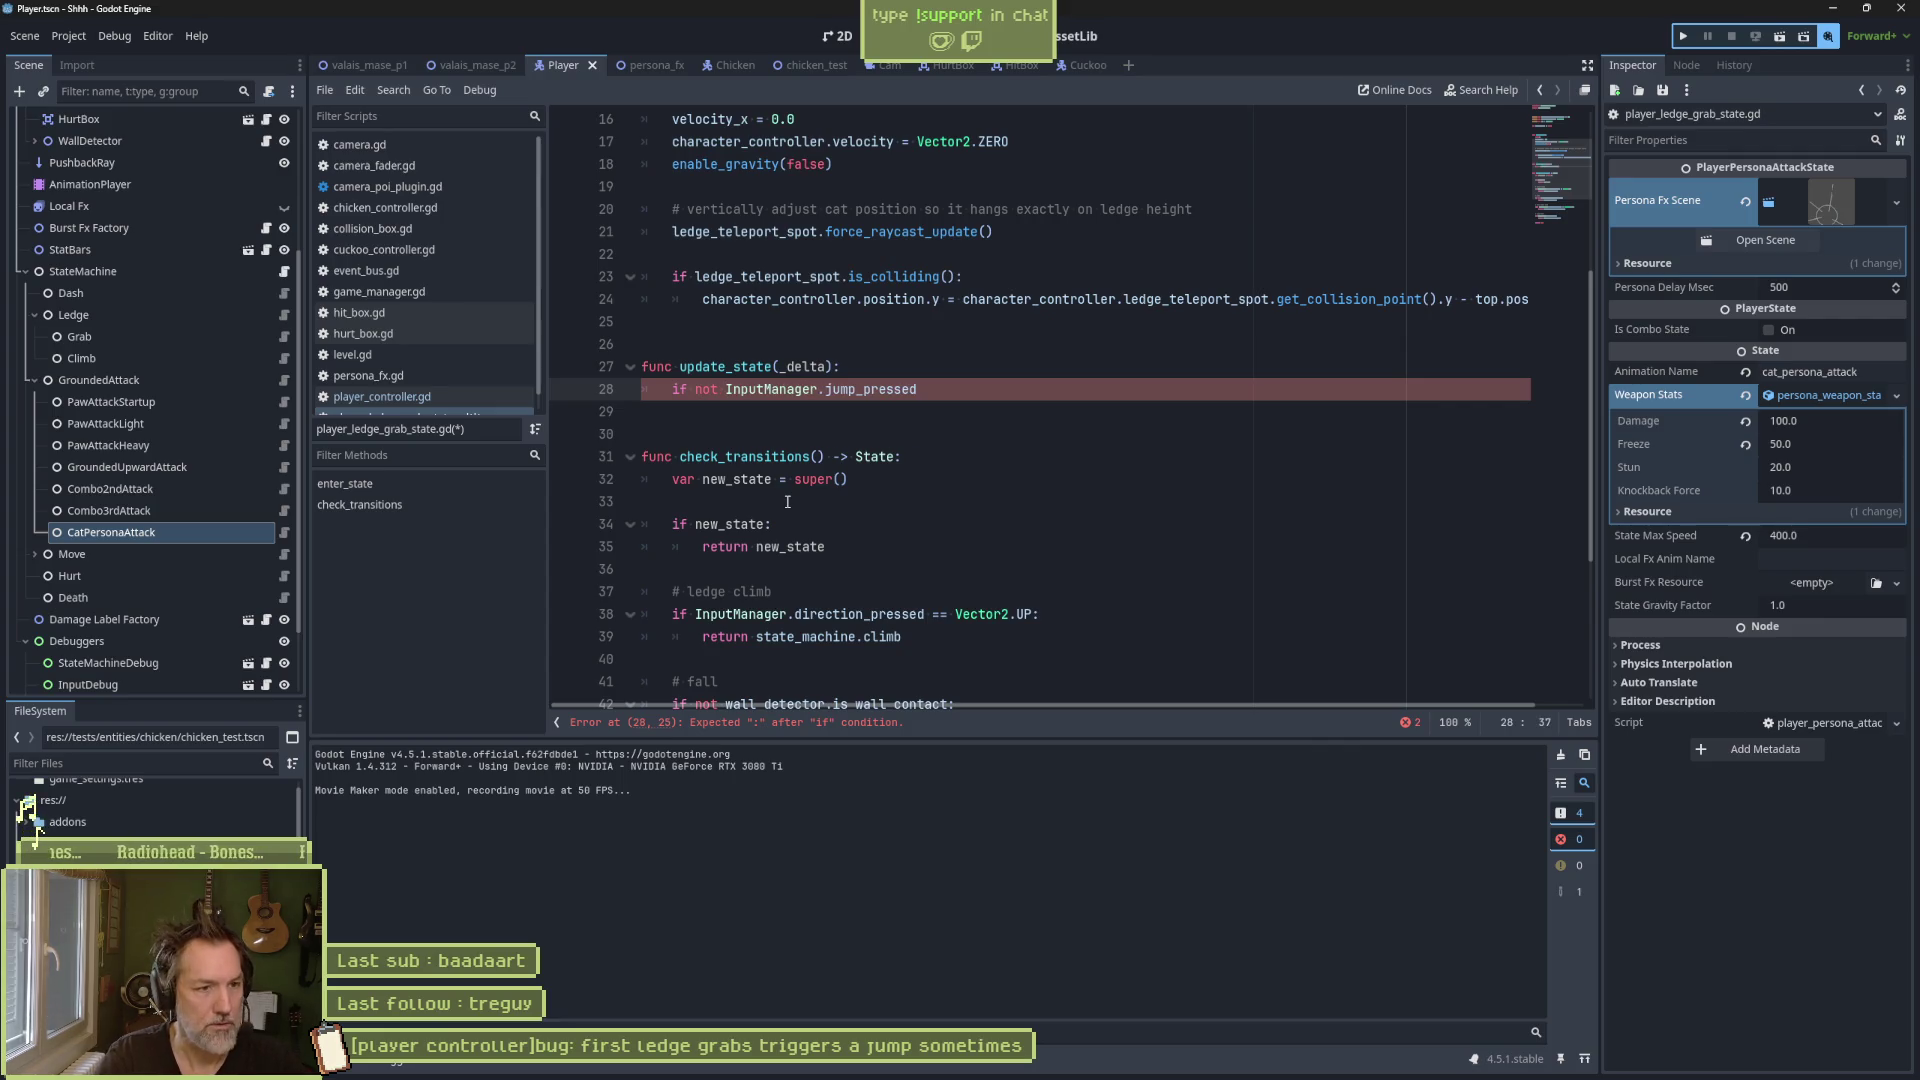
pyautogui.write(':')
pyautogui.press('Return')
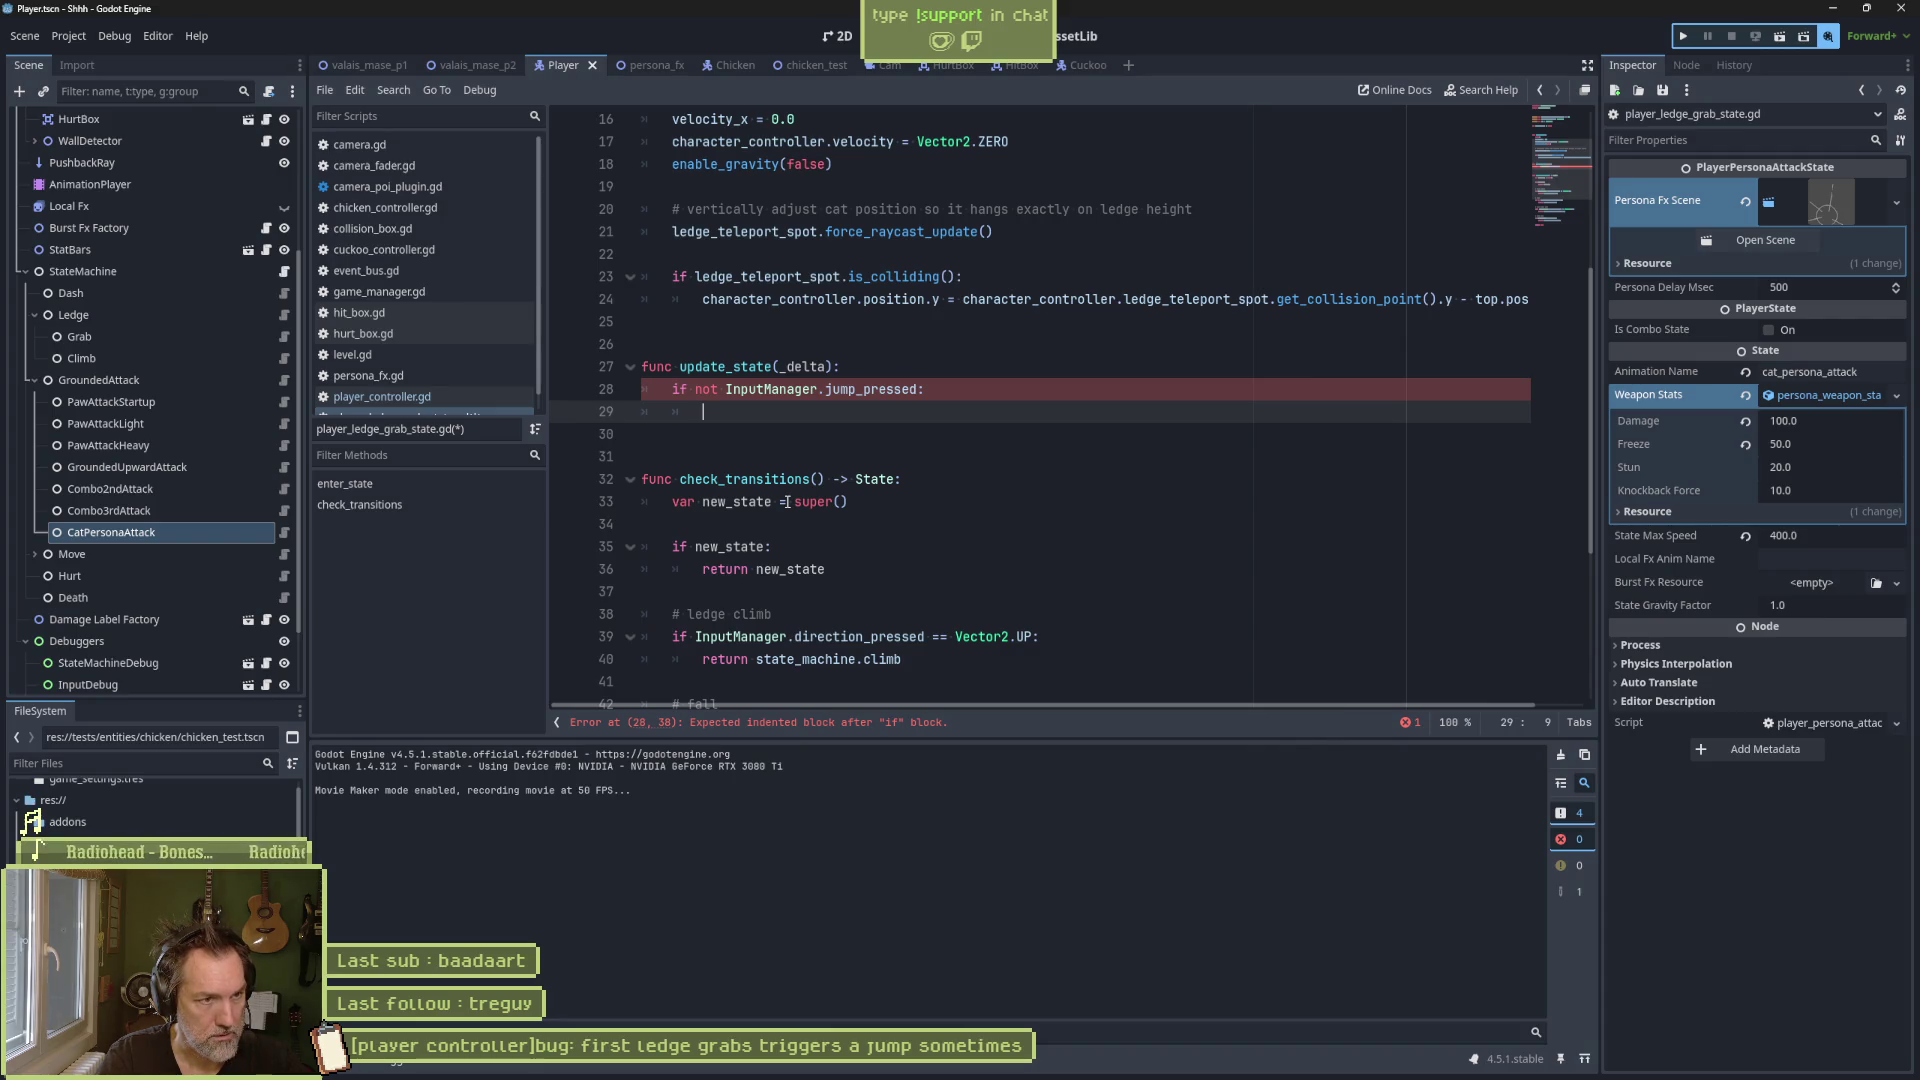
# - Rename jump_released to is_jump_released, set it true inside the if block, and save
pyautogui.scroll(5, 978, 240)
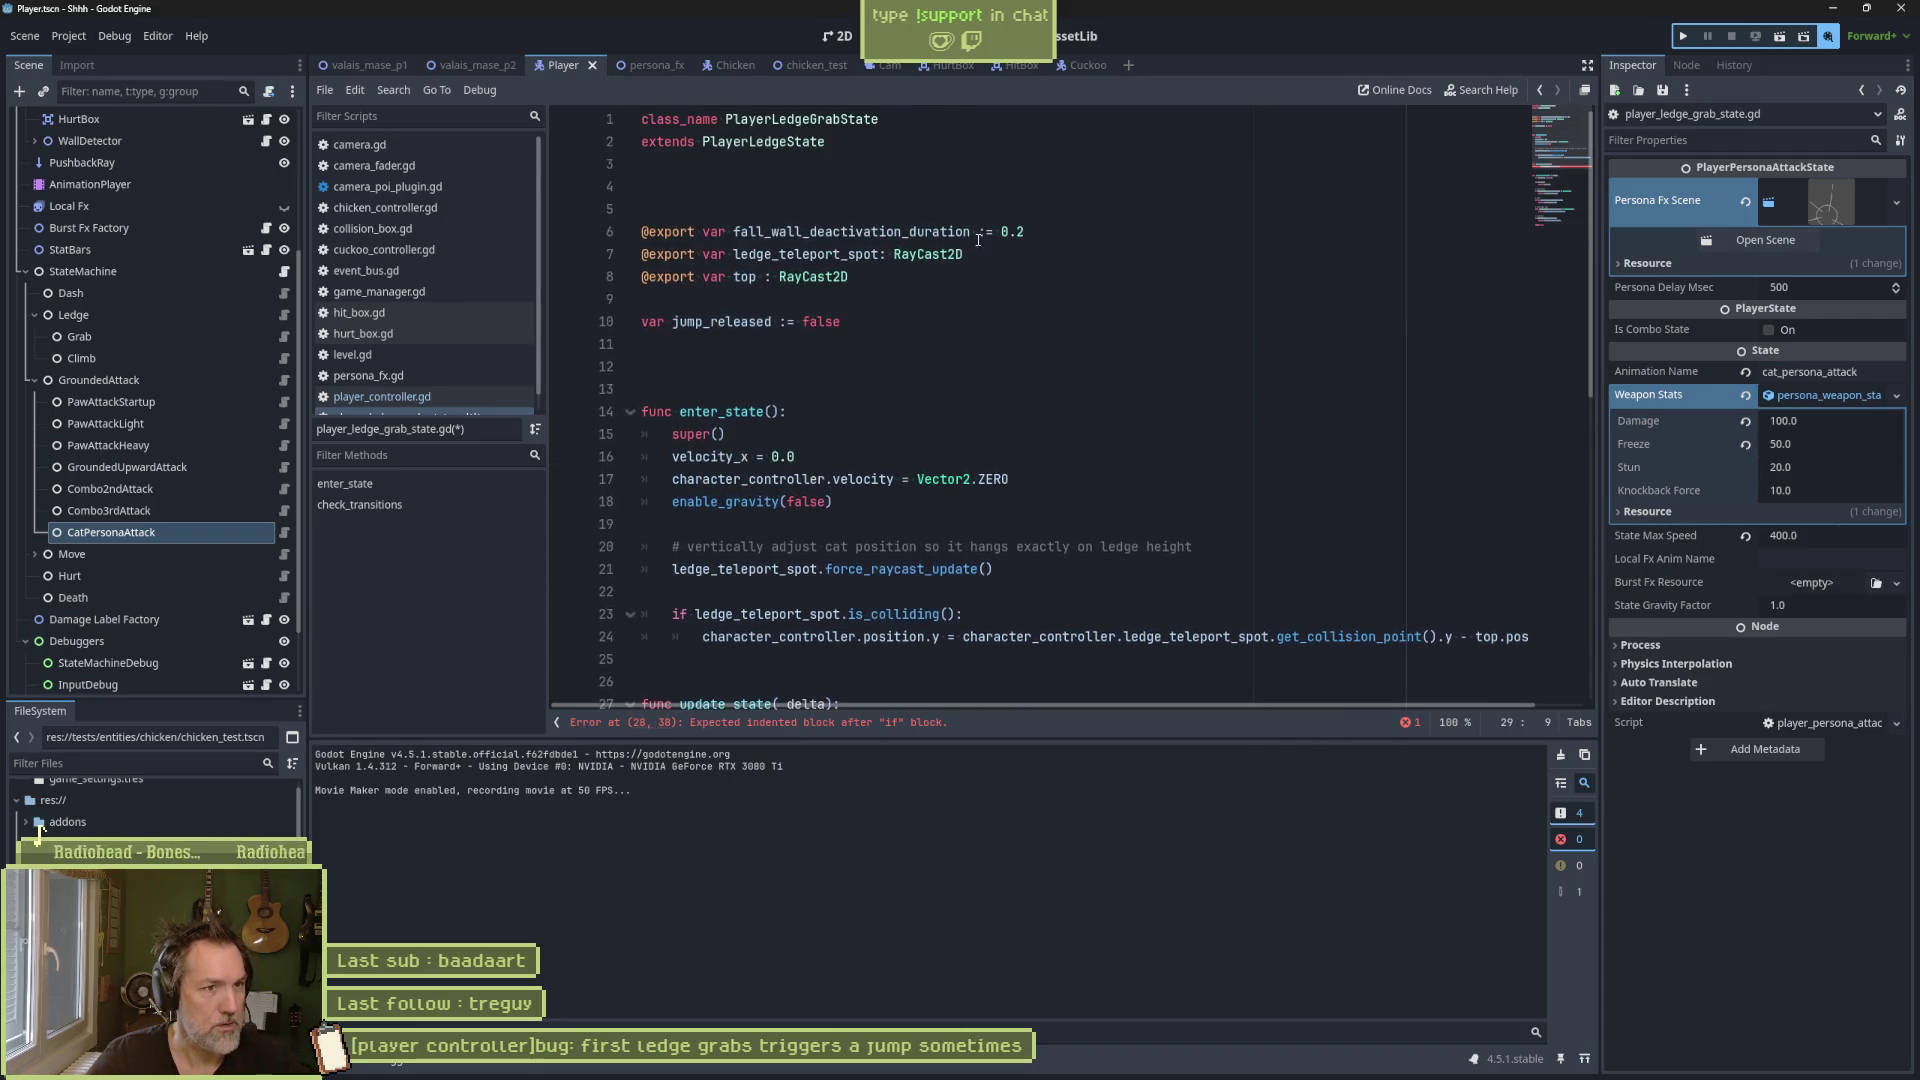
pyautogui.click(678, 321)
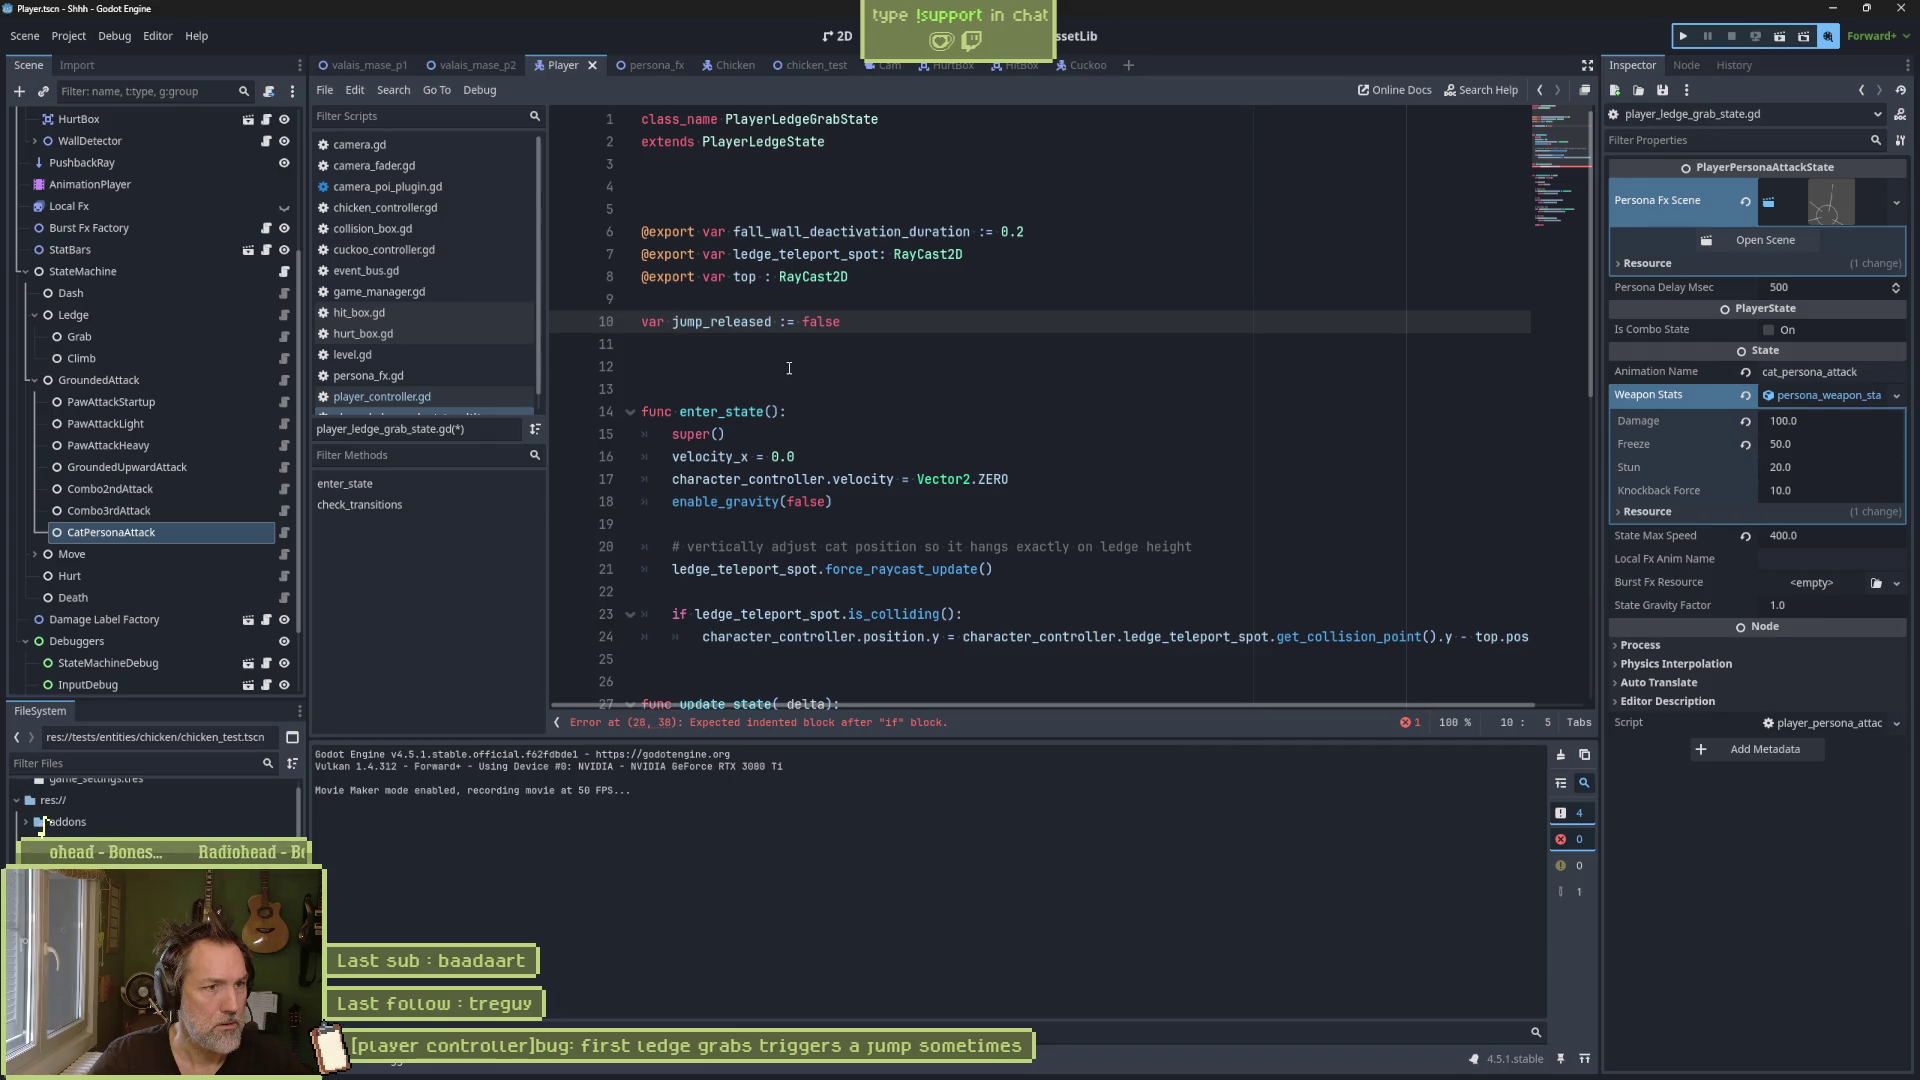
pyautogui.write('is_')
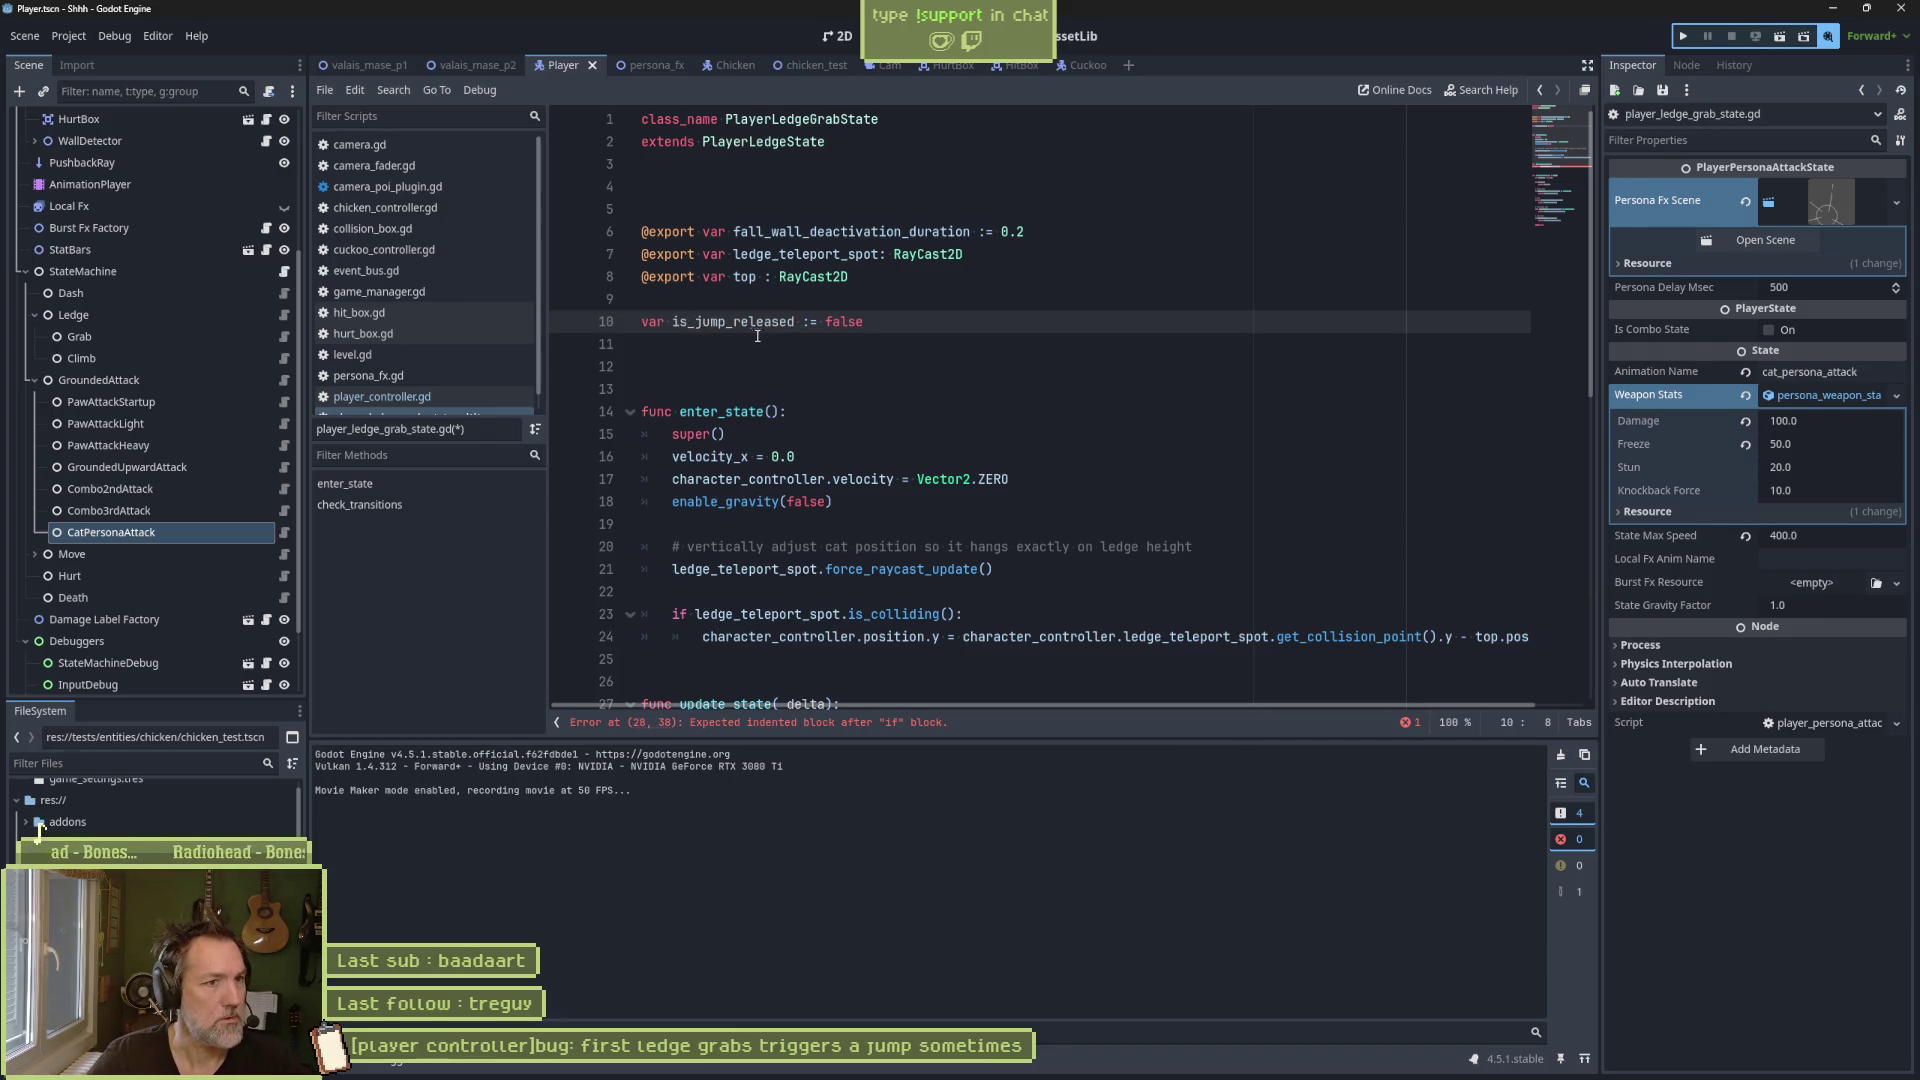
pyautogui.doubleClick(757, 334)
pyautogui.hotkey('ctrl', 'c')
pyautogui.scroll(-6, 820, 400)
pyautogui.click(887, 346)
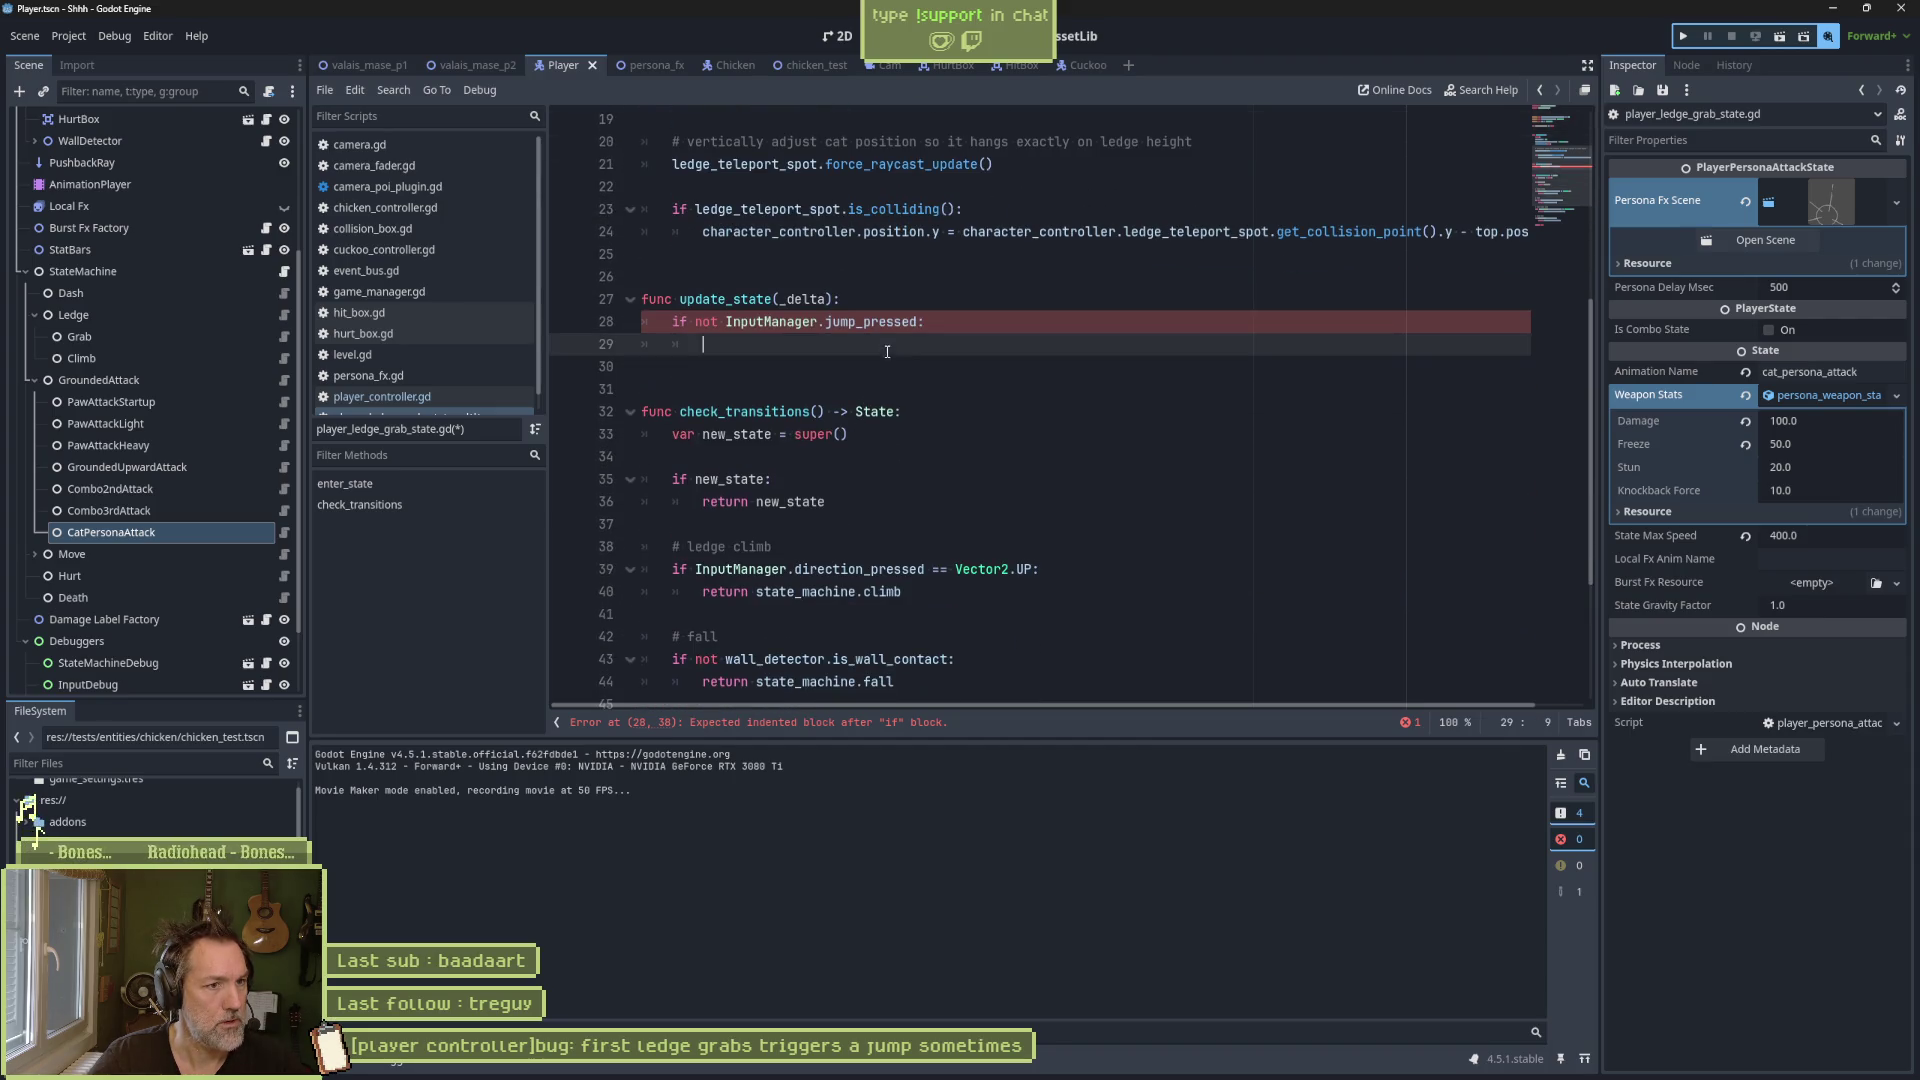
pyautogui.hotkey('ctrl', 'v')
pyautogui.write('= true')
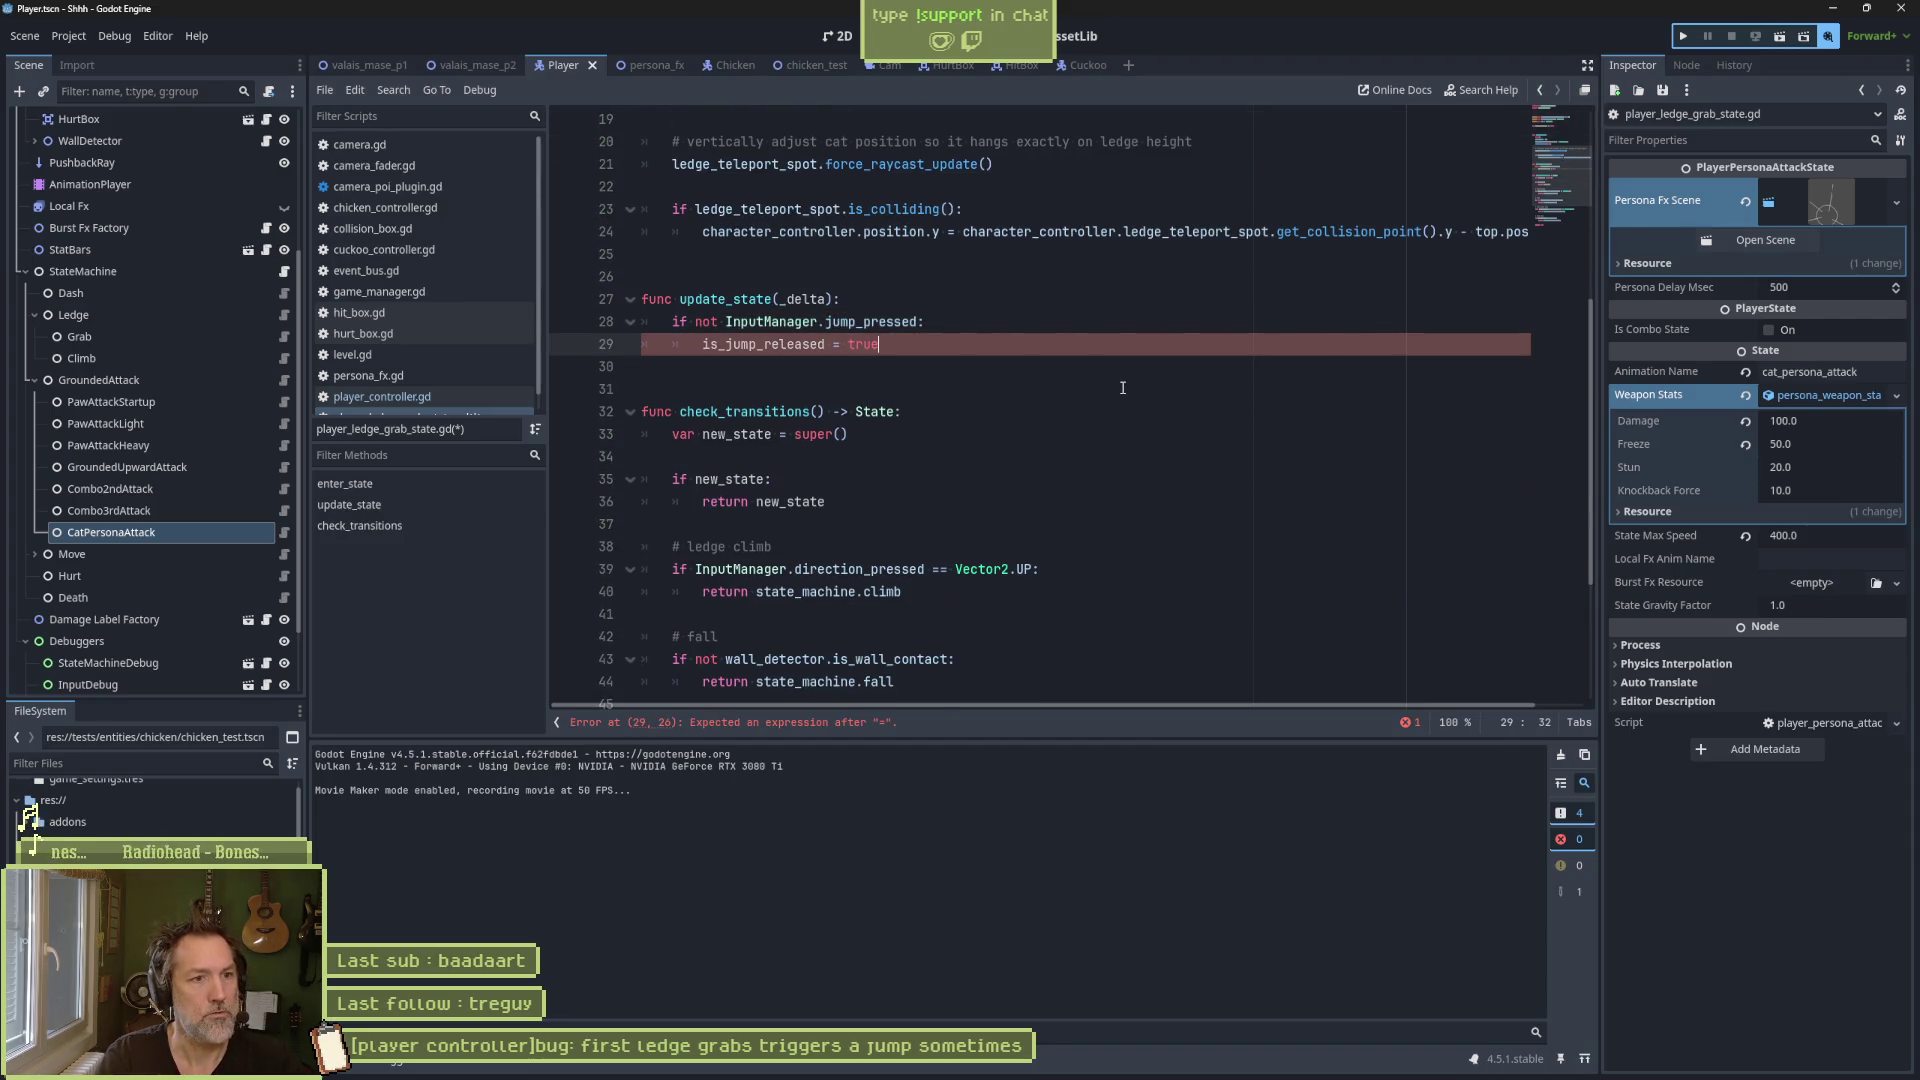
pyautogui.hotkey('ctrl', 's')
# - Add 'is_jump_released and' to the ledge wall-jump condition
pyautogui.doubleClick(756, 345)
pyautogui.hotkey('ctrl', 'c')
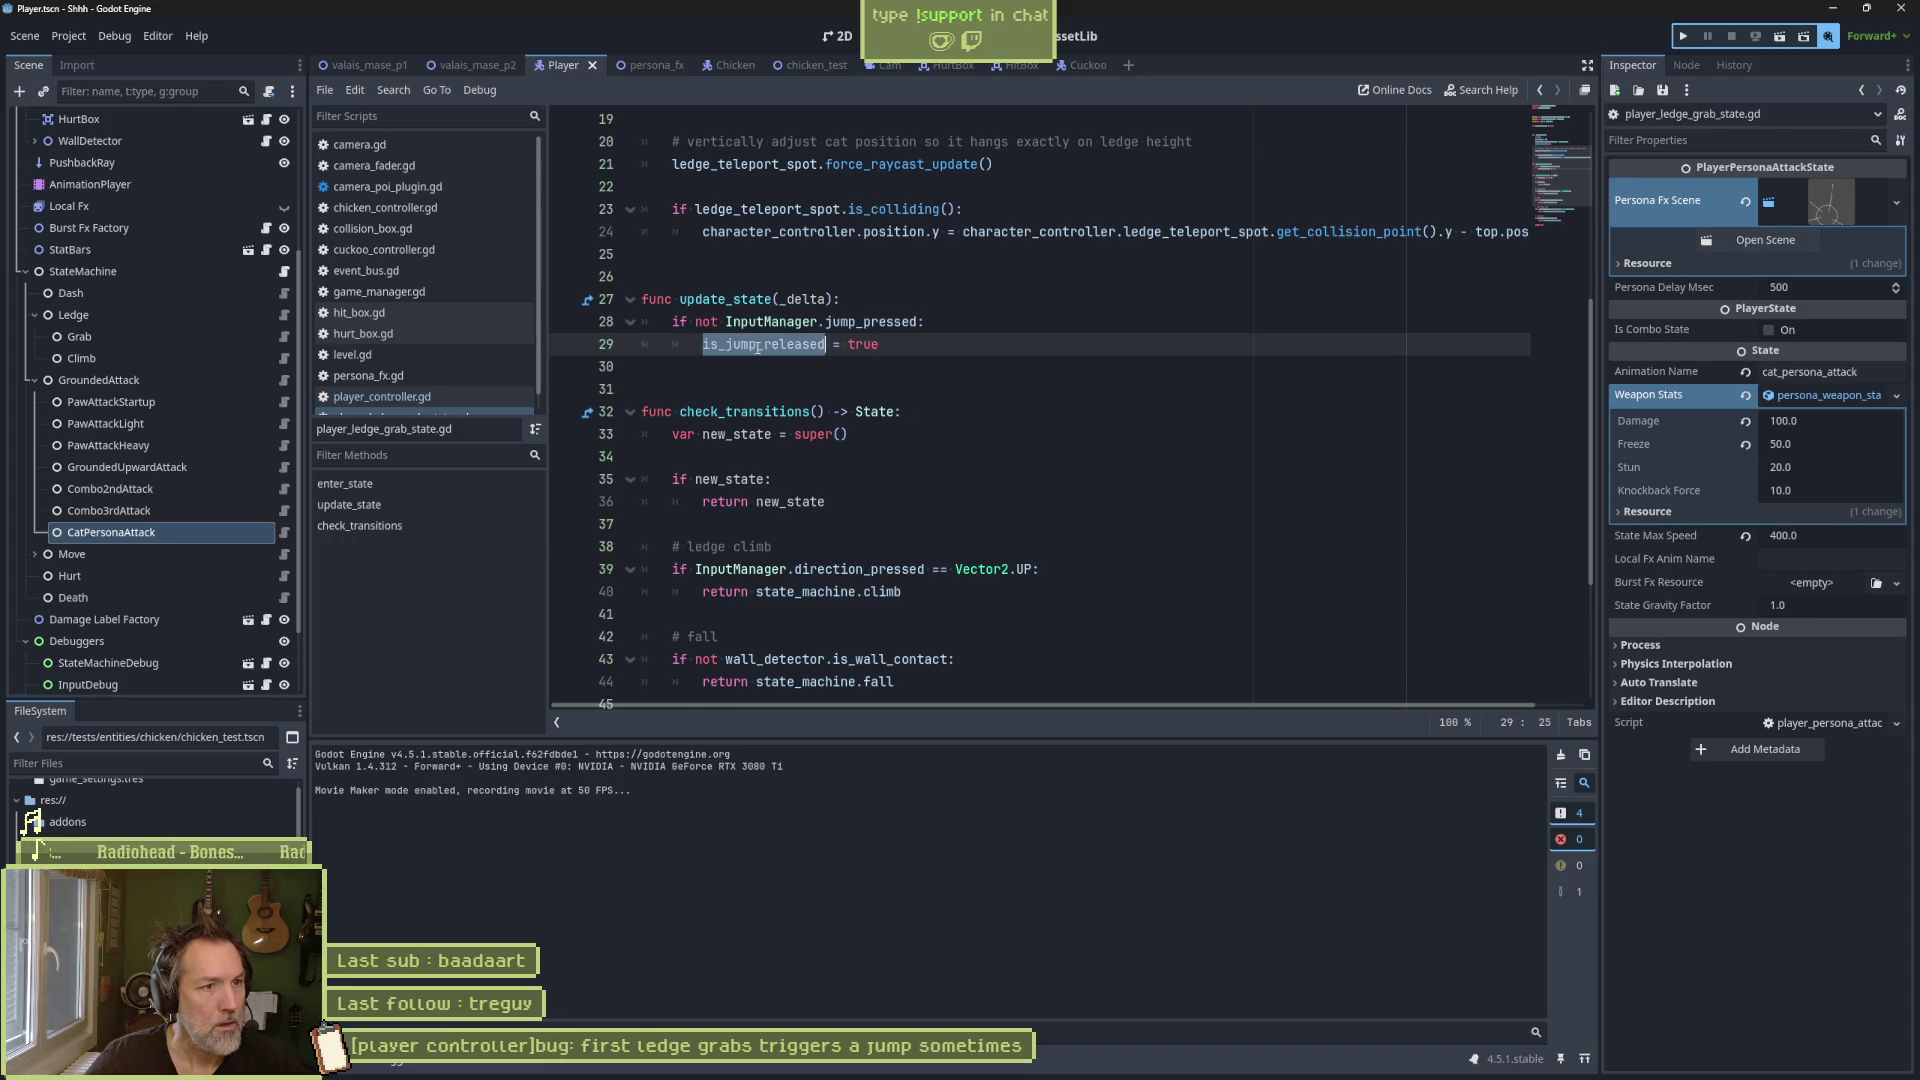
pyautogui.scroll(-3, 887, 522)
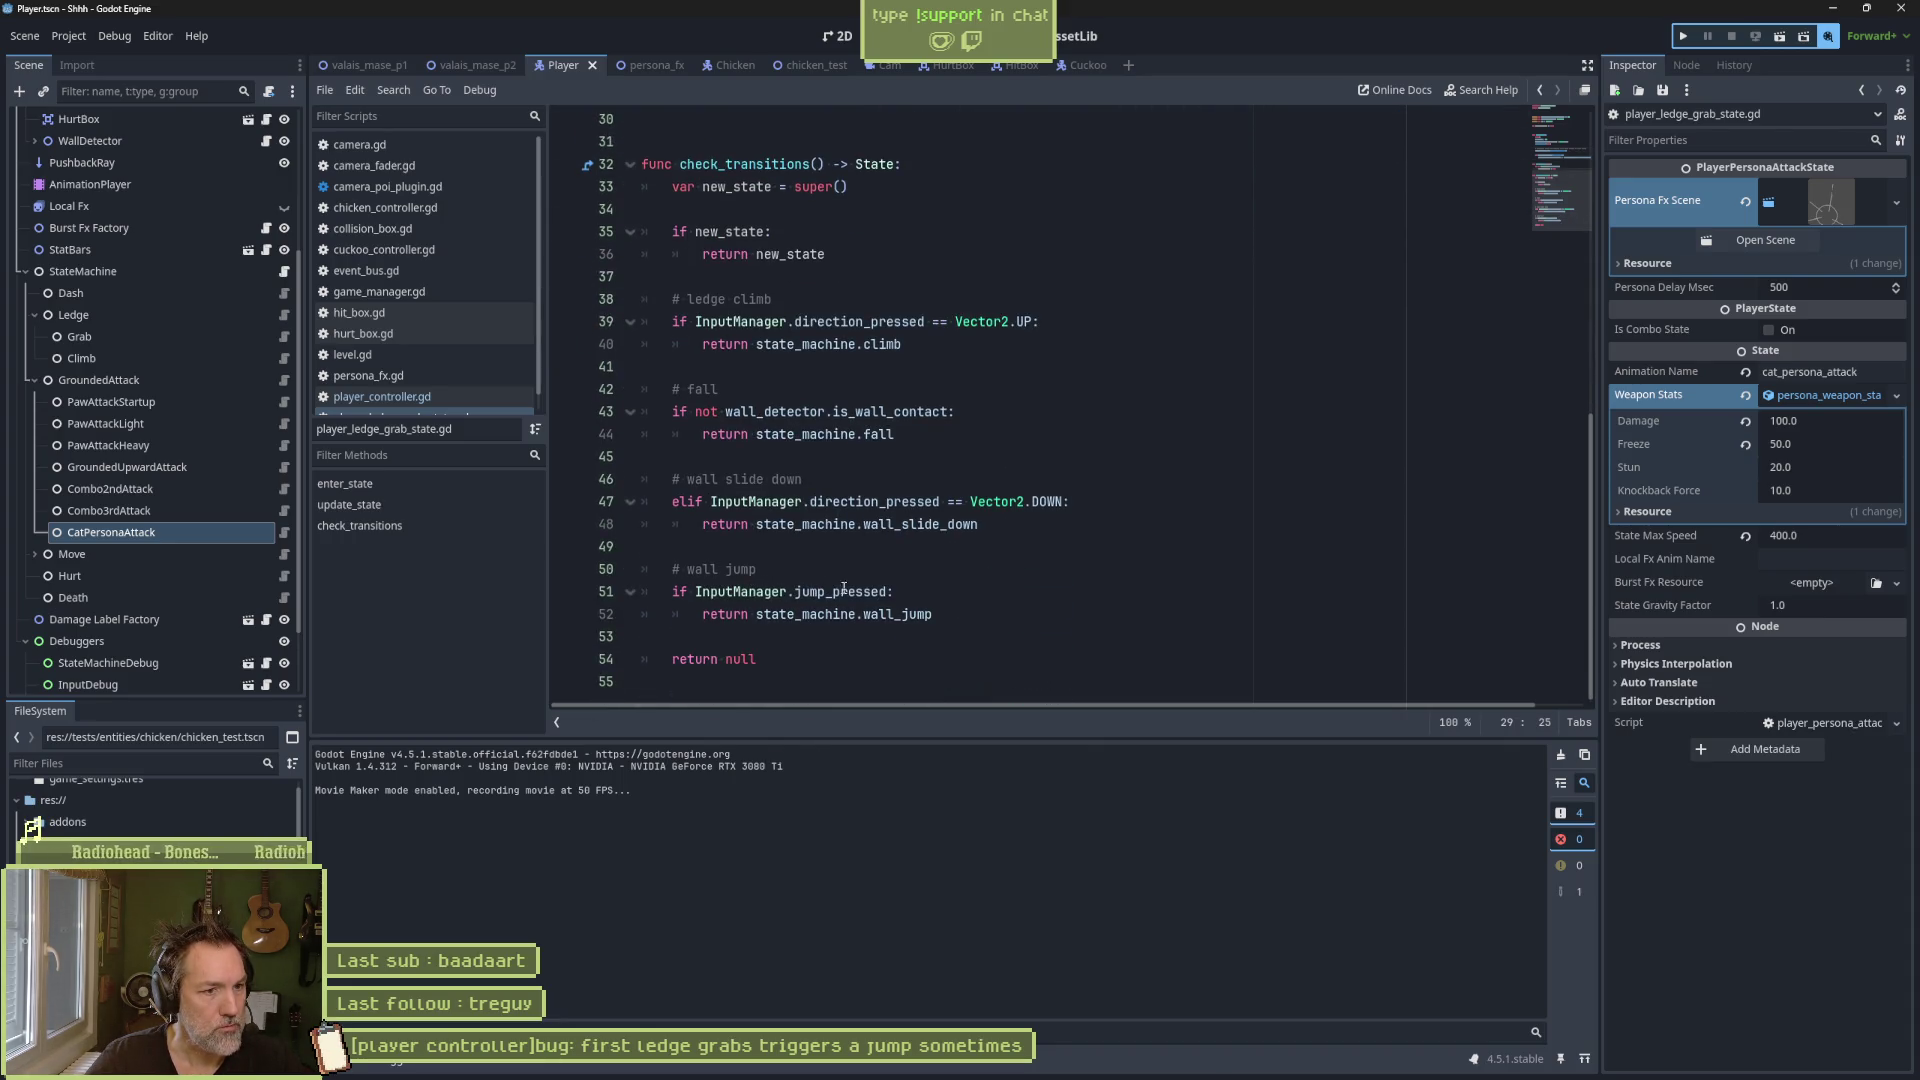
pyautogui.click(695, 591)
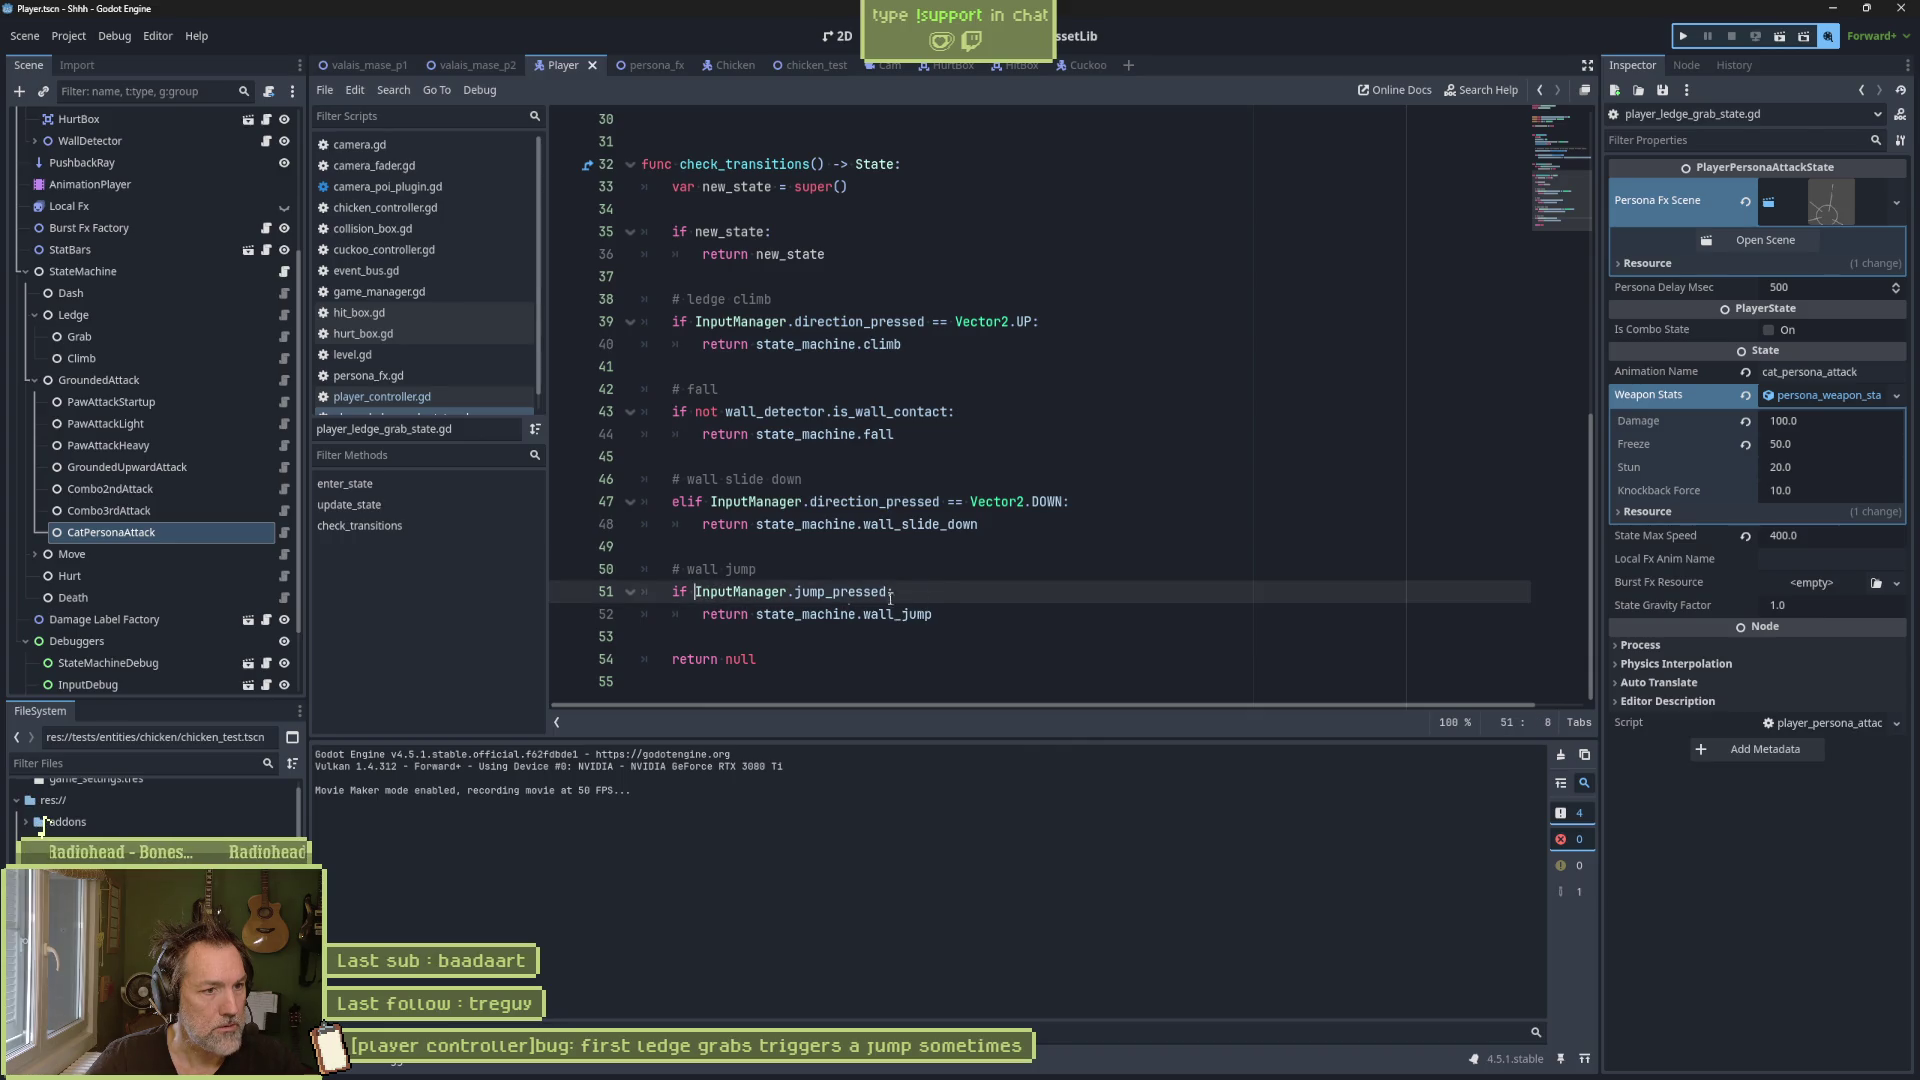
pyautogui.hotkey('ctrl', 'v')
pyautogui.write('and')
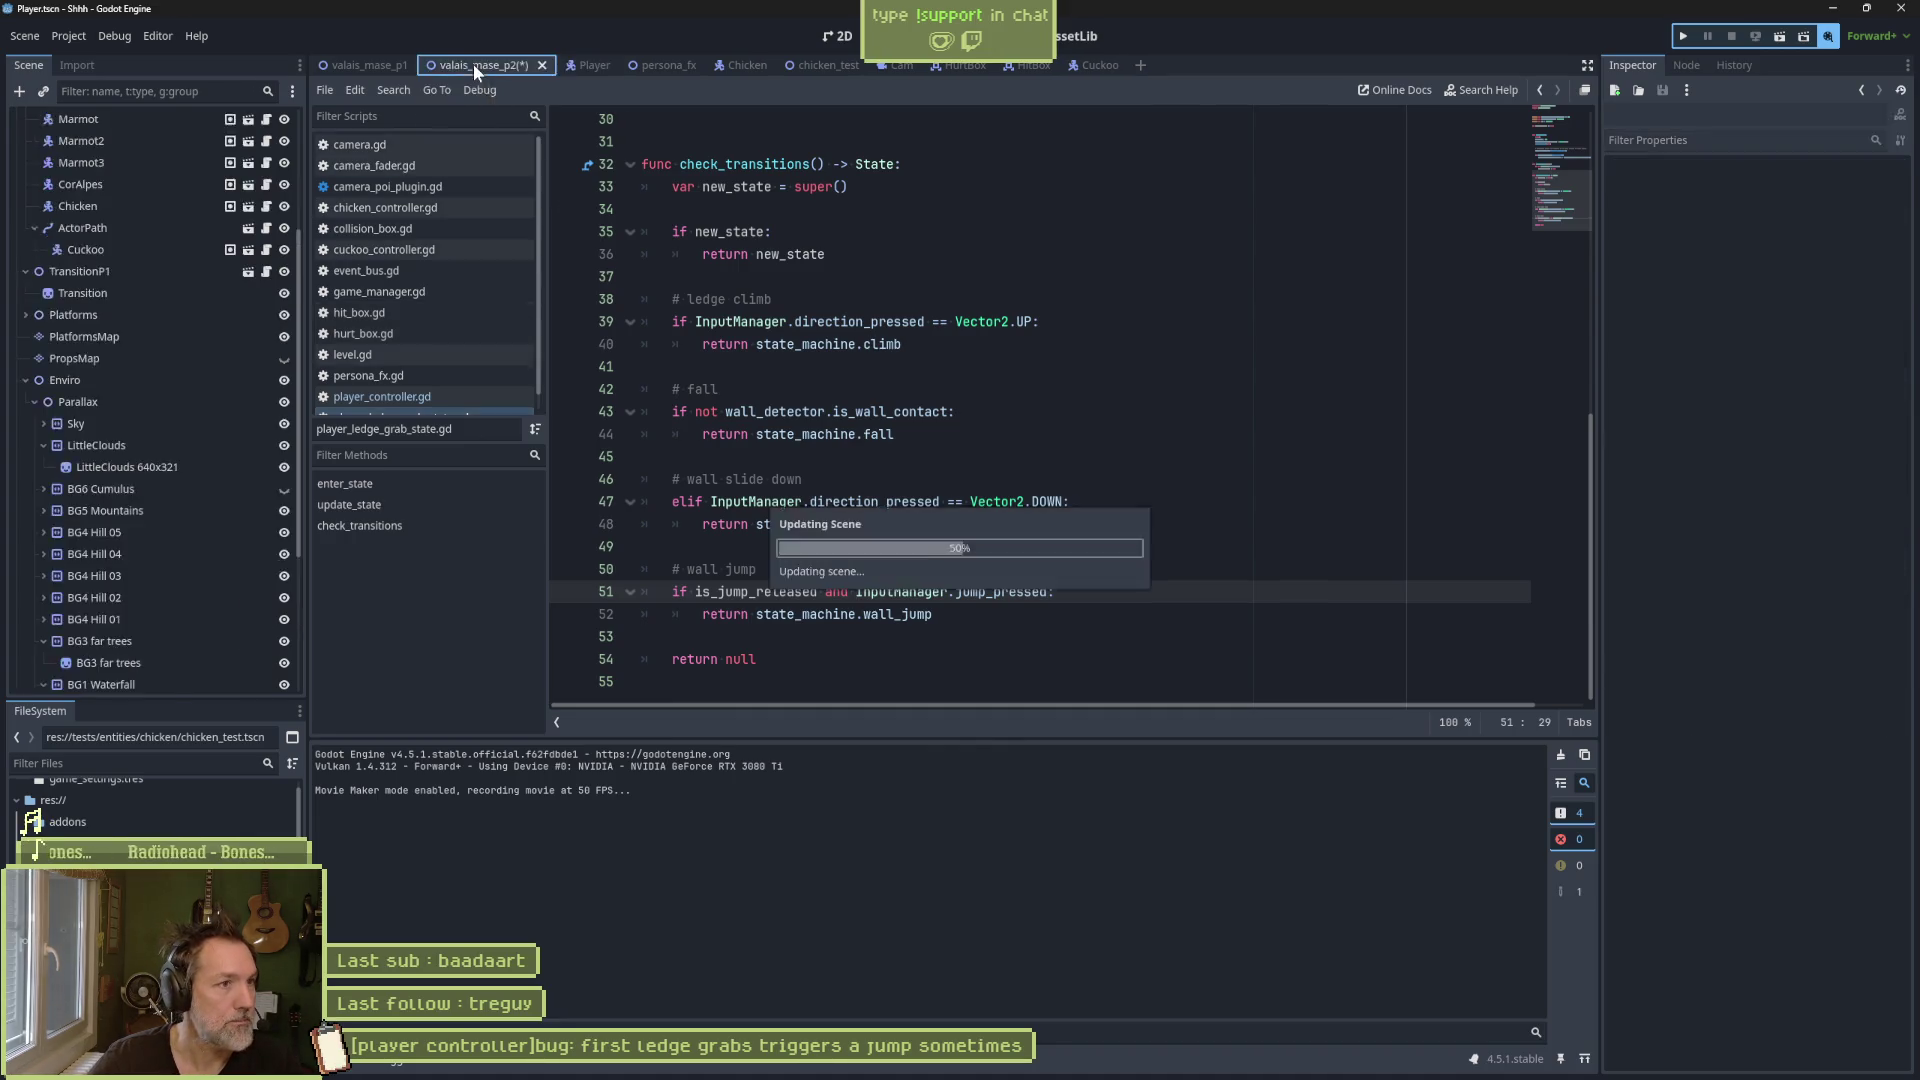
# - Run valais_mase_p2 and jump the cat at the cliff to test the ledge fix, then stop
pyautogui.click(472, 65)
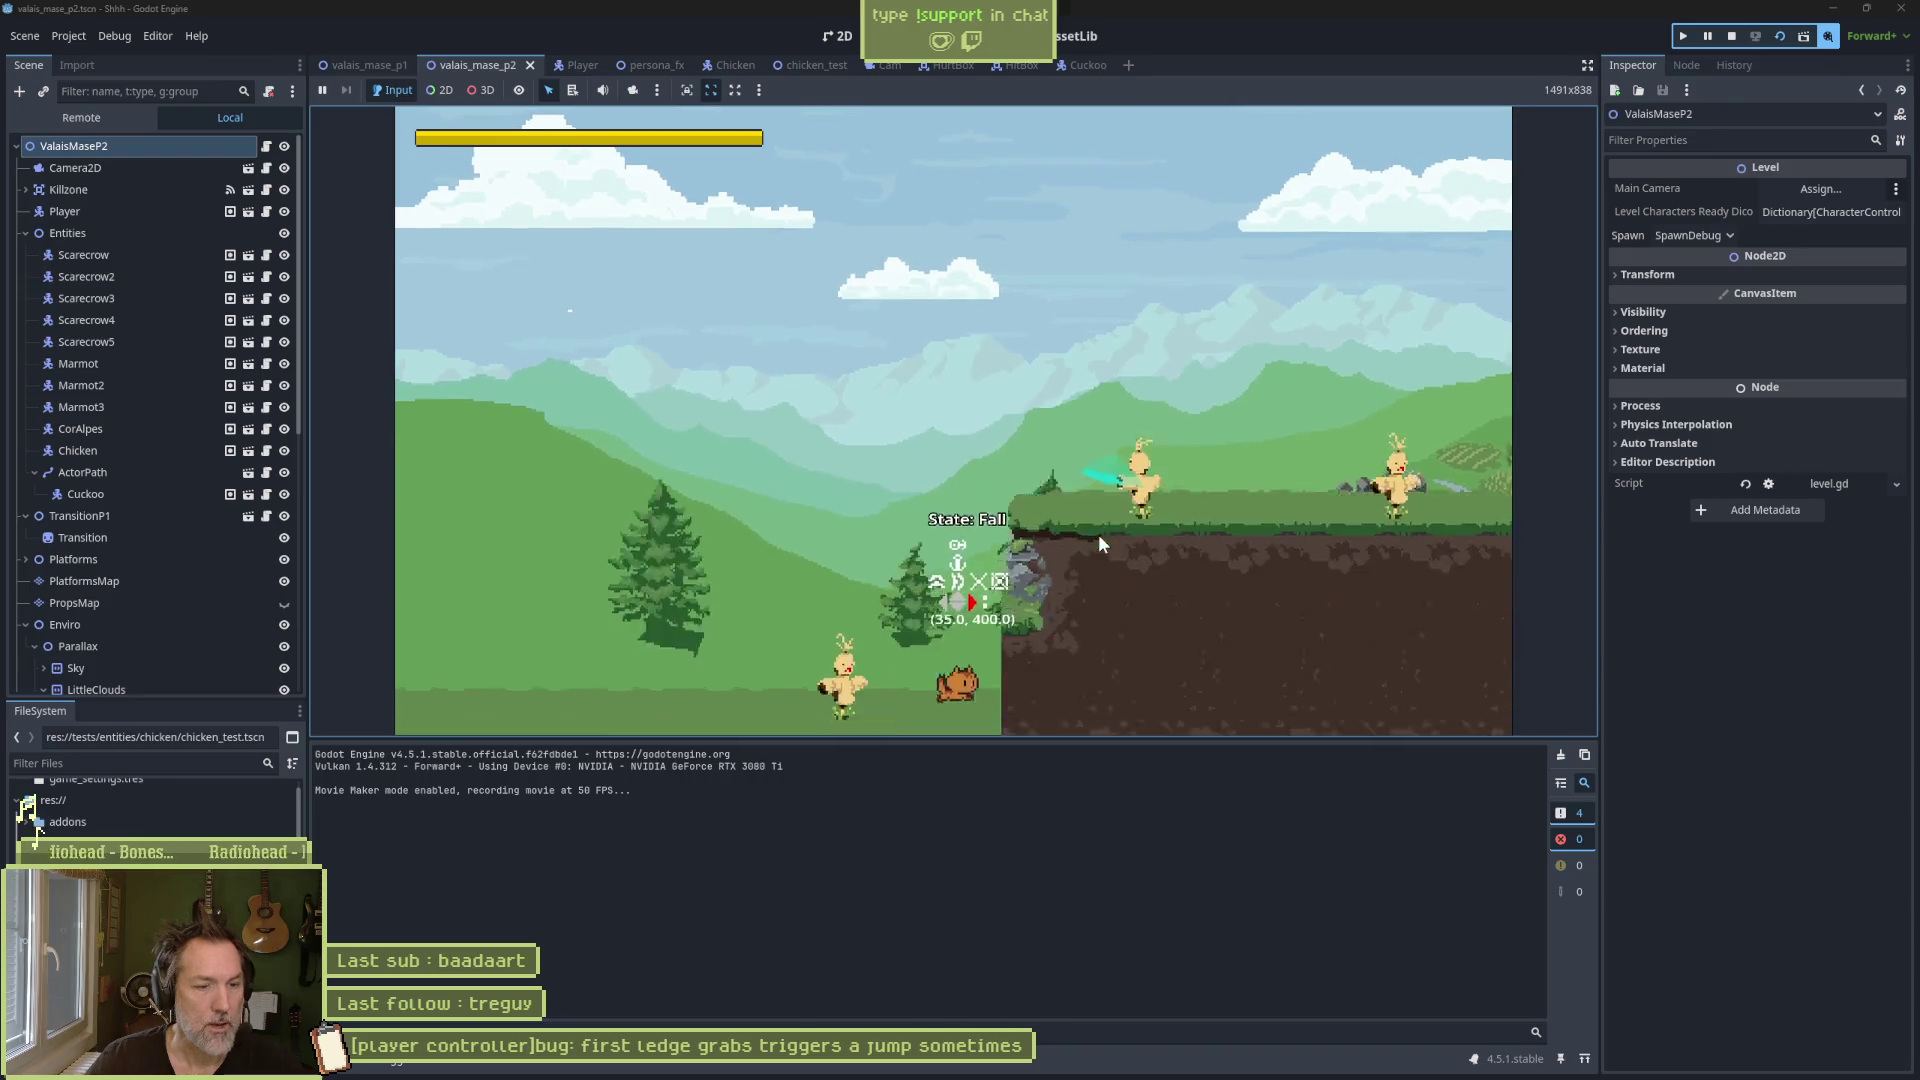
pyautogui.press('space')
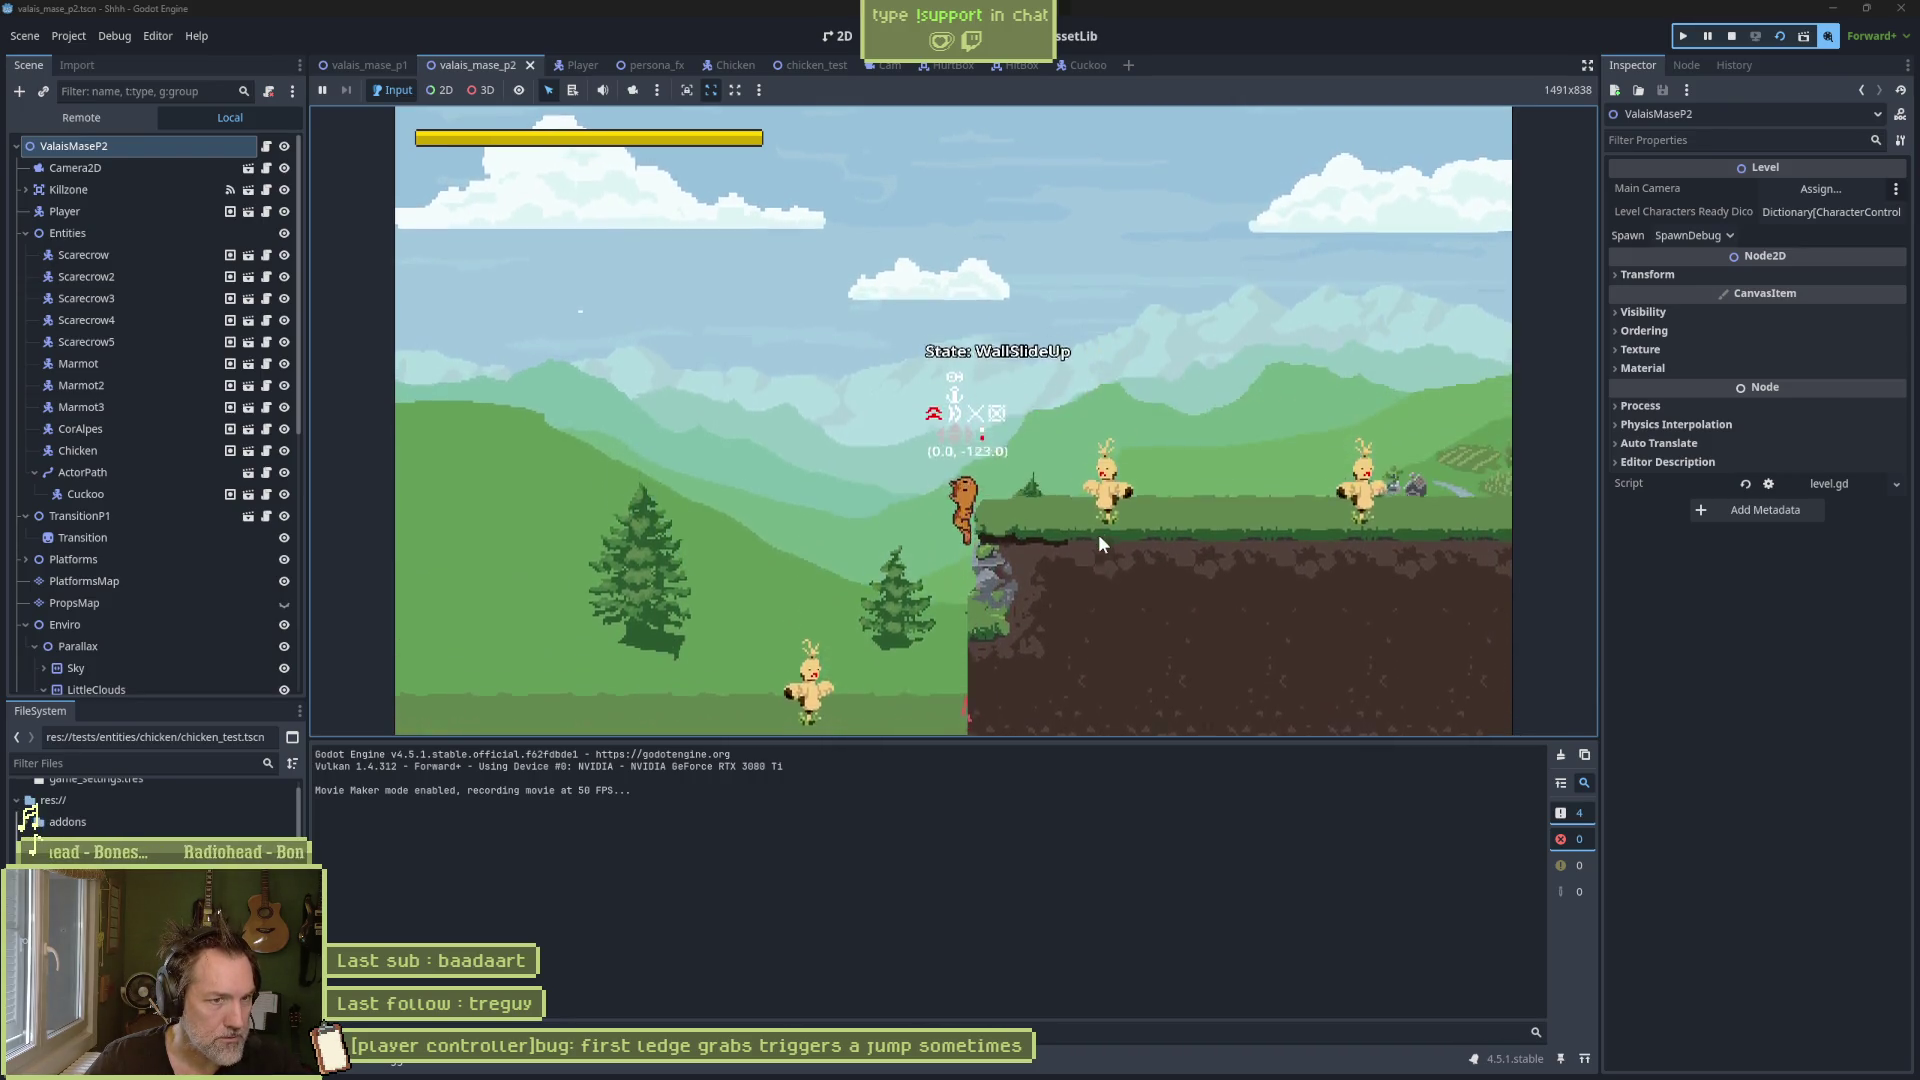
pyautogui.press('Right')
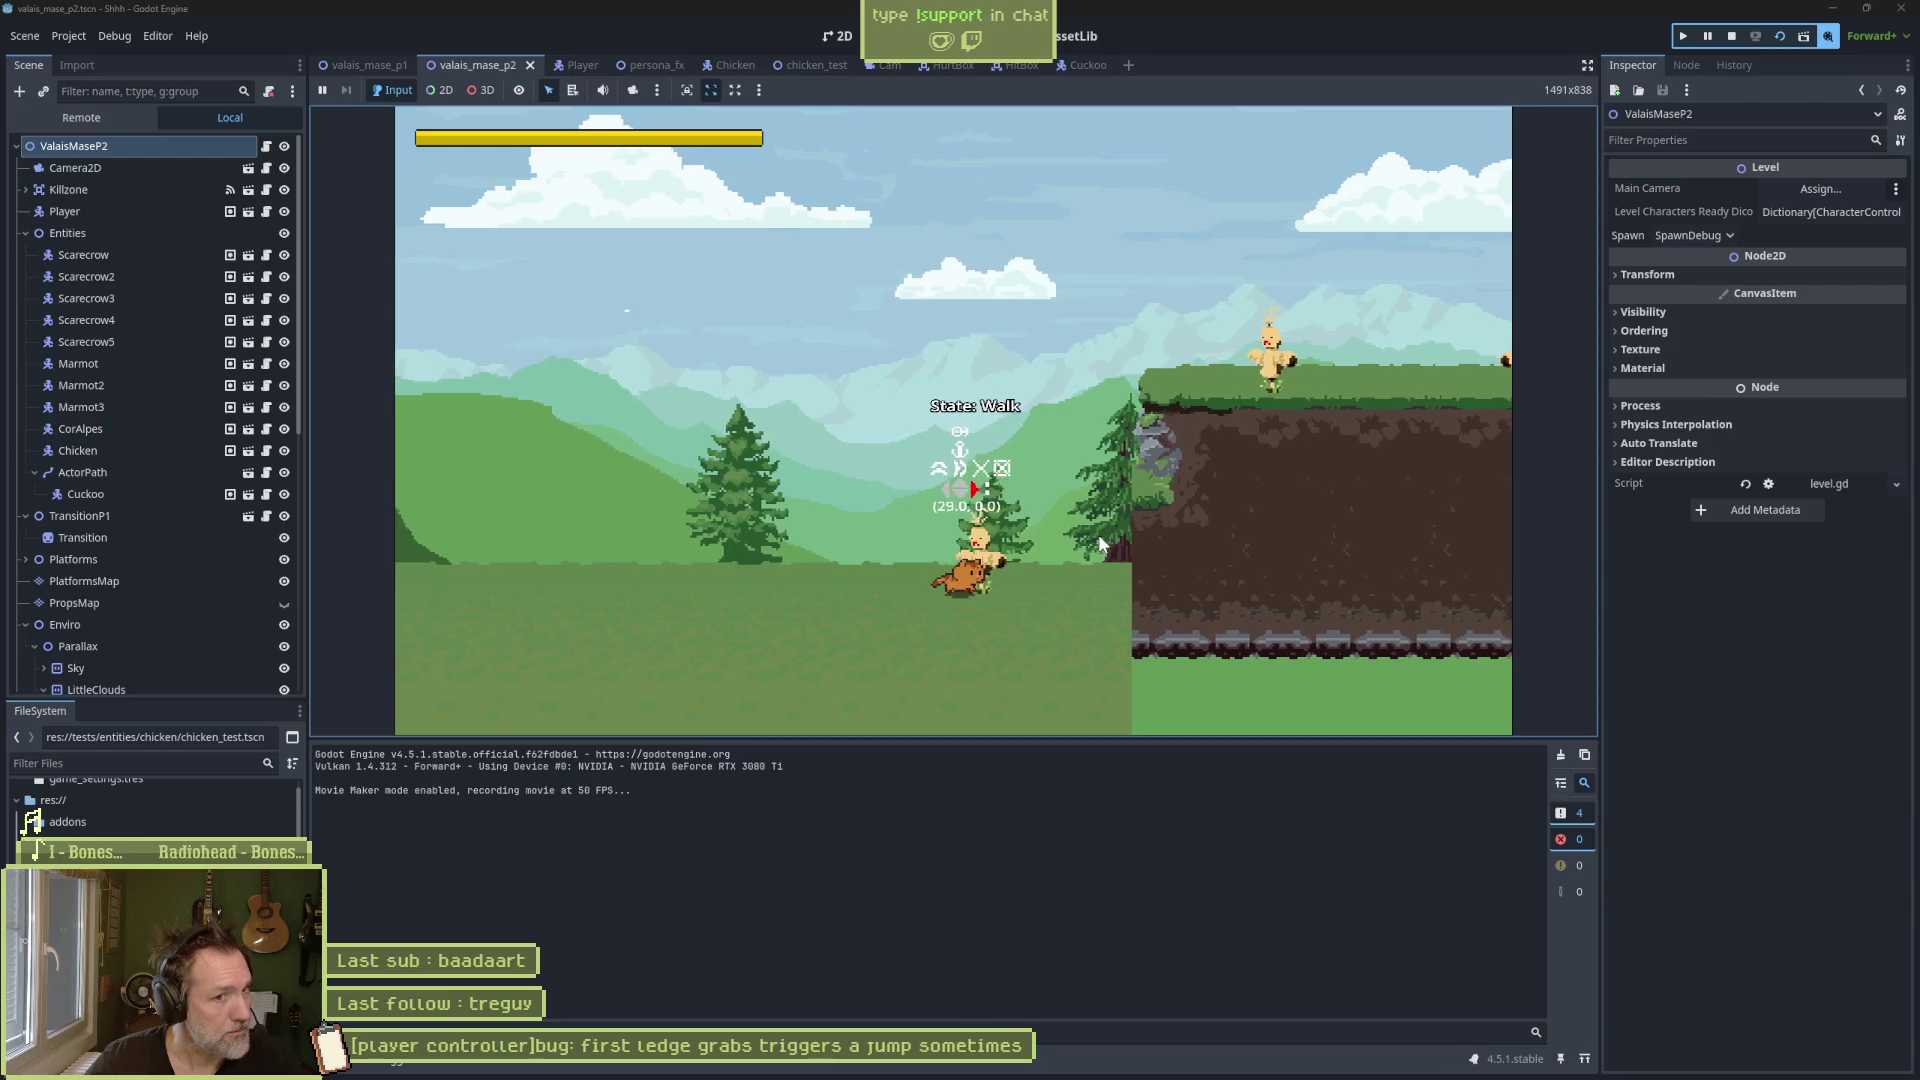
pyautogui.press('space')
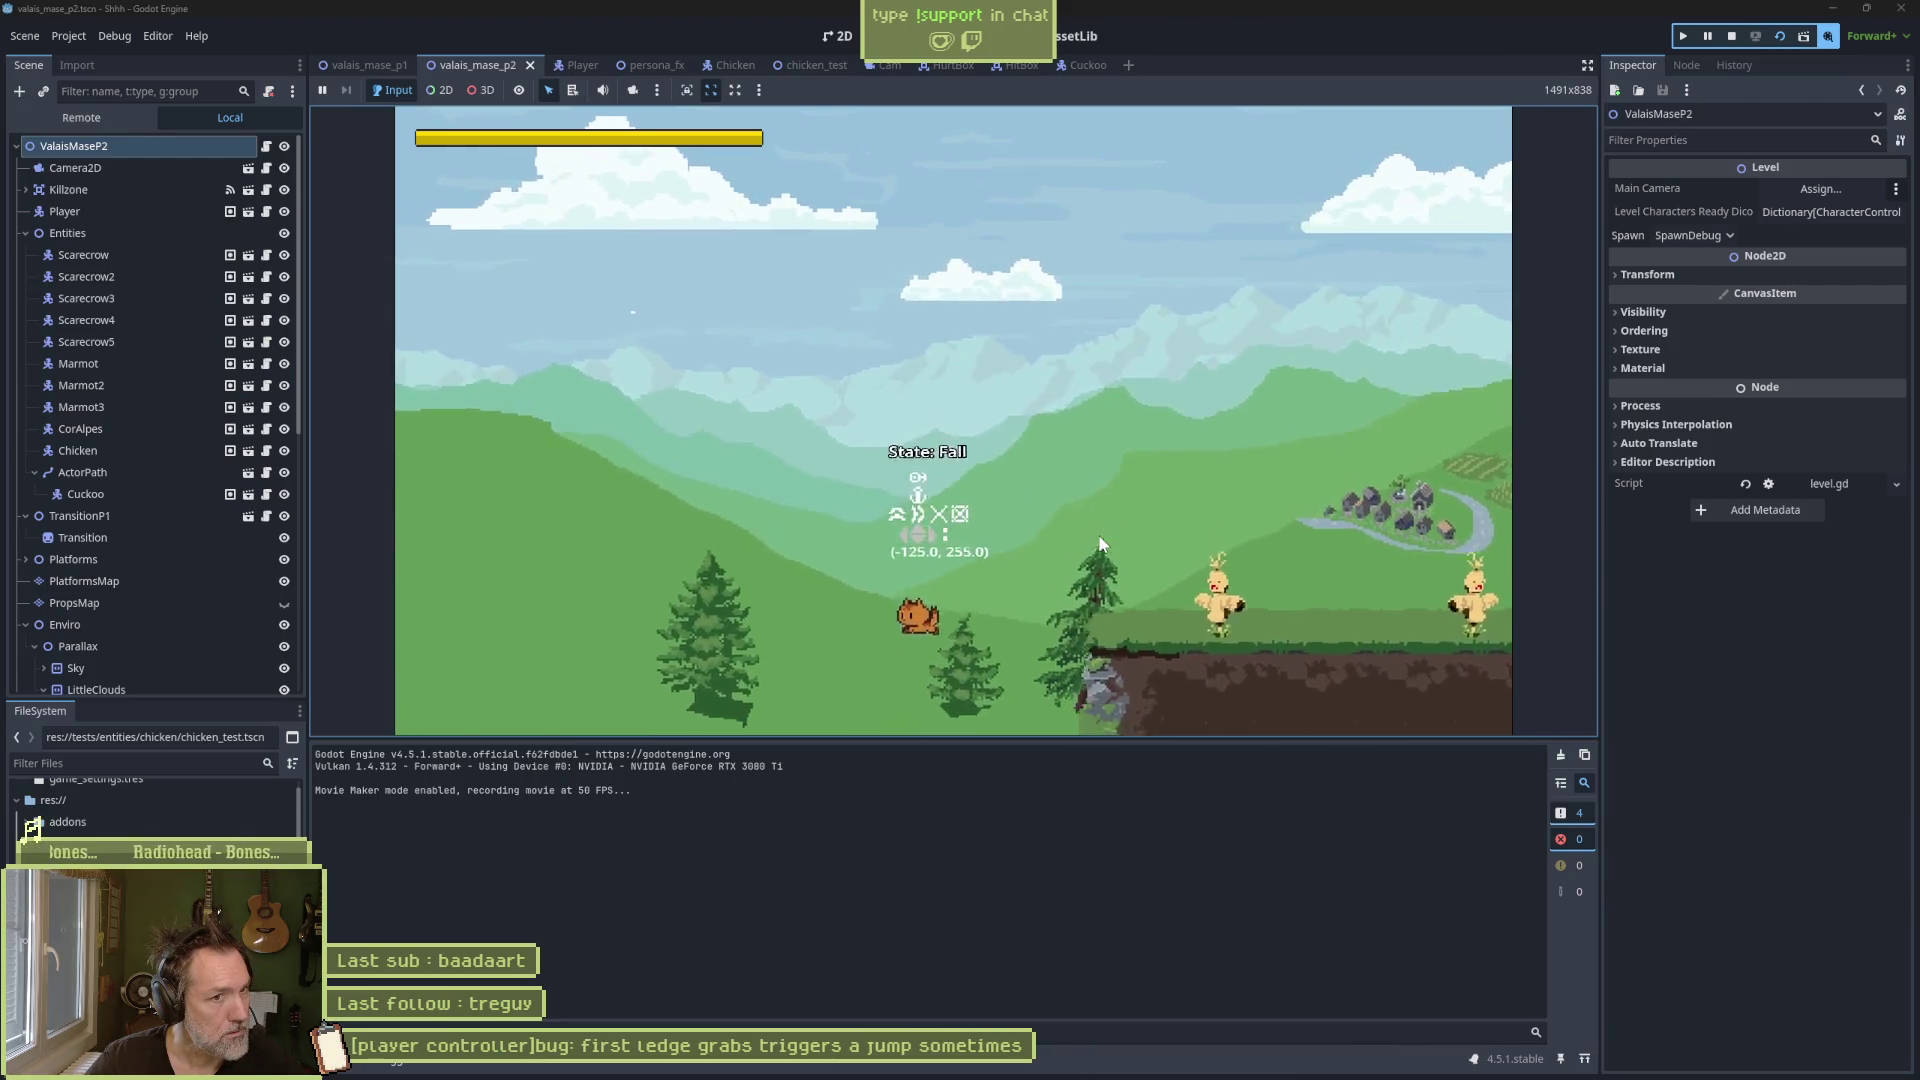
pyautogui.press('F8')
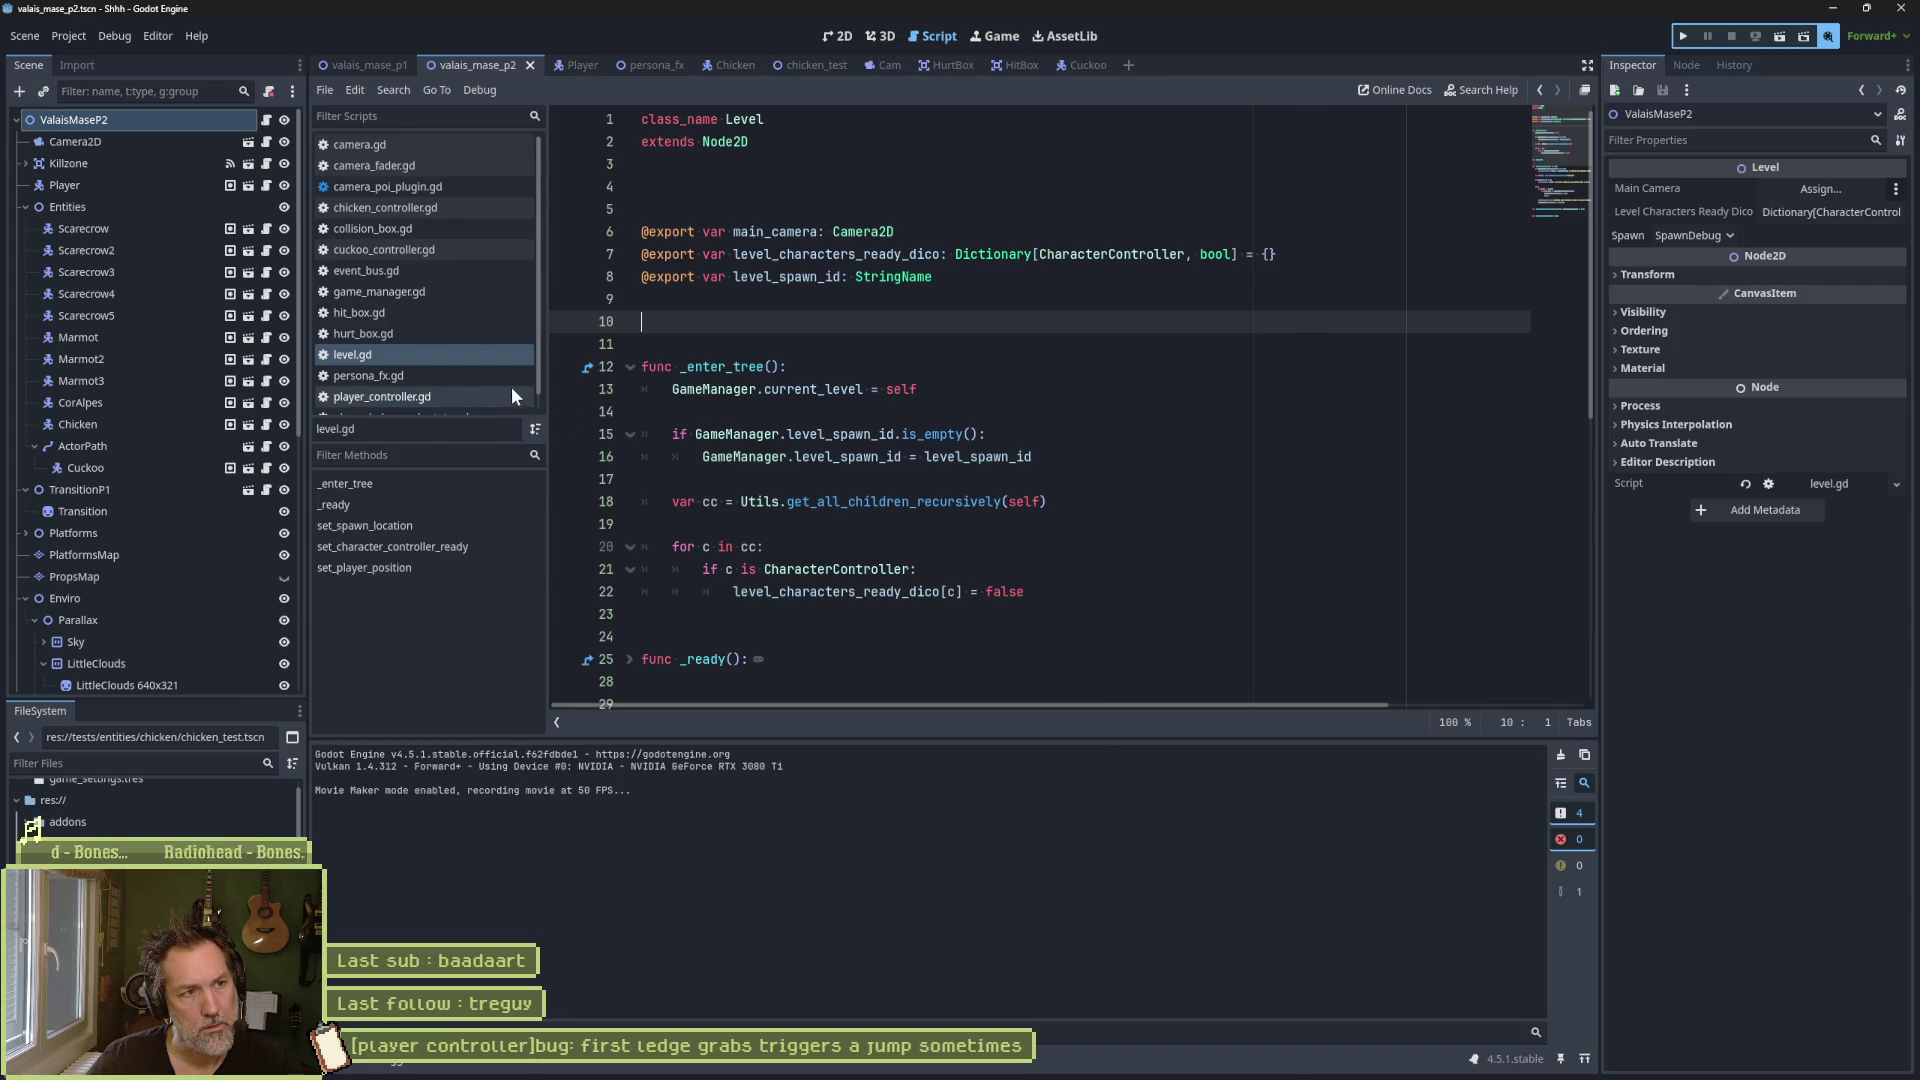
# - Close all open scripts via camera_poi_plugin.gd's context menu and return to the Player scene
pyautogui.rightClick(427, 193)
pyautogui.click(457, 308)
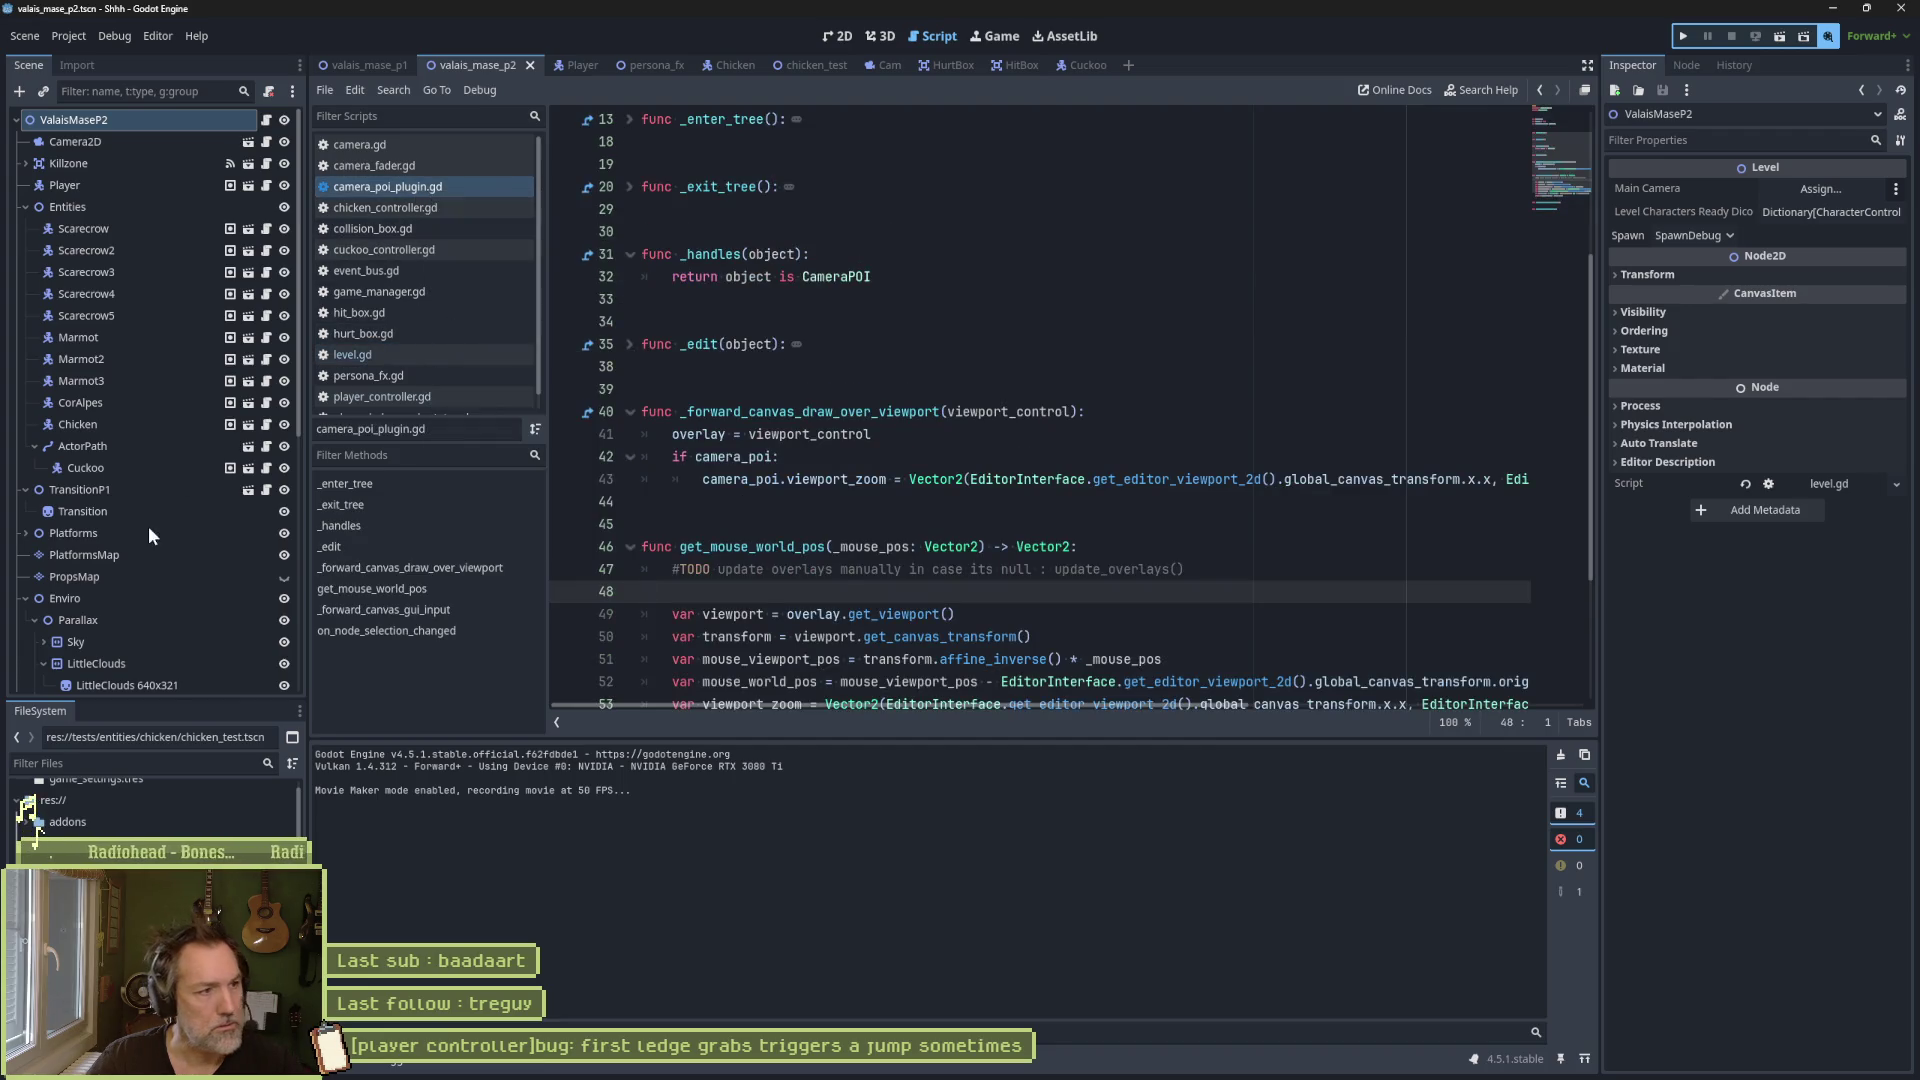
pyautogui.click(560, 65)
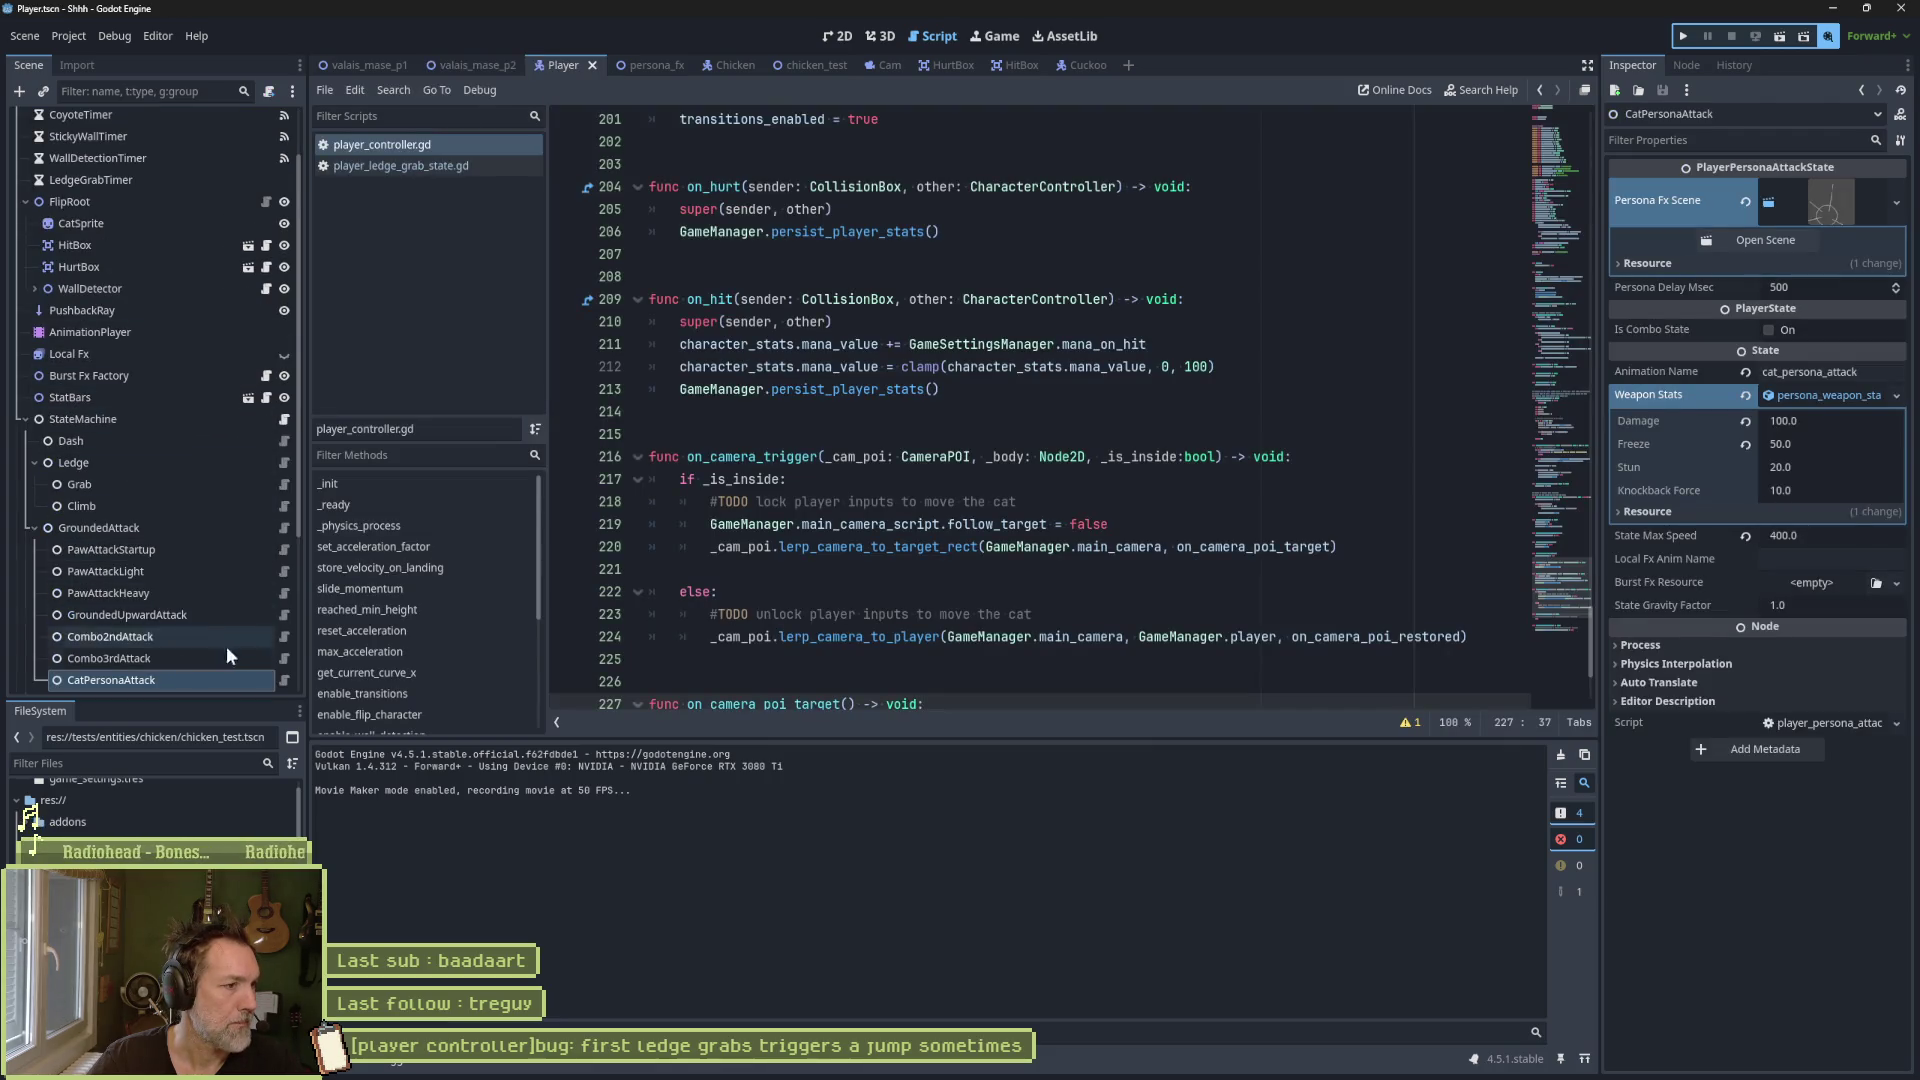
# - In player_ledge_grab_state.gd, add print_debug(self, " jump has been released") under the jump check
pyautogui.click(282, 484)
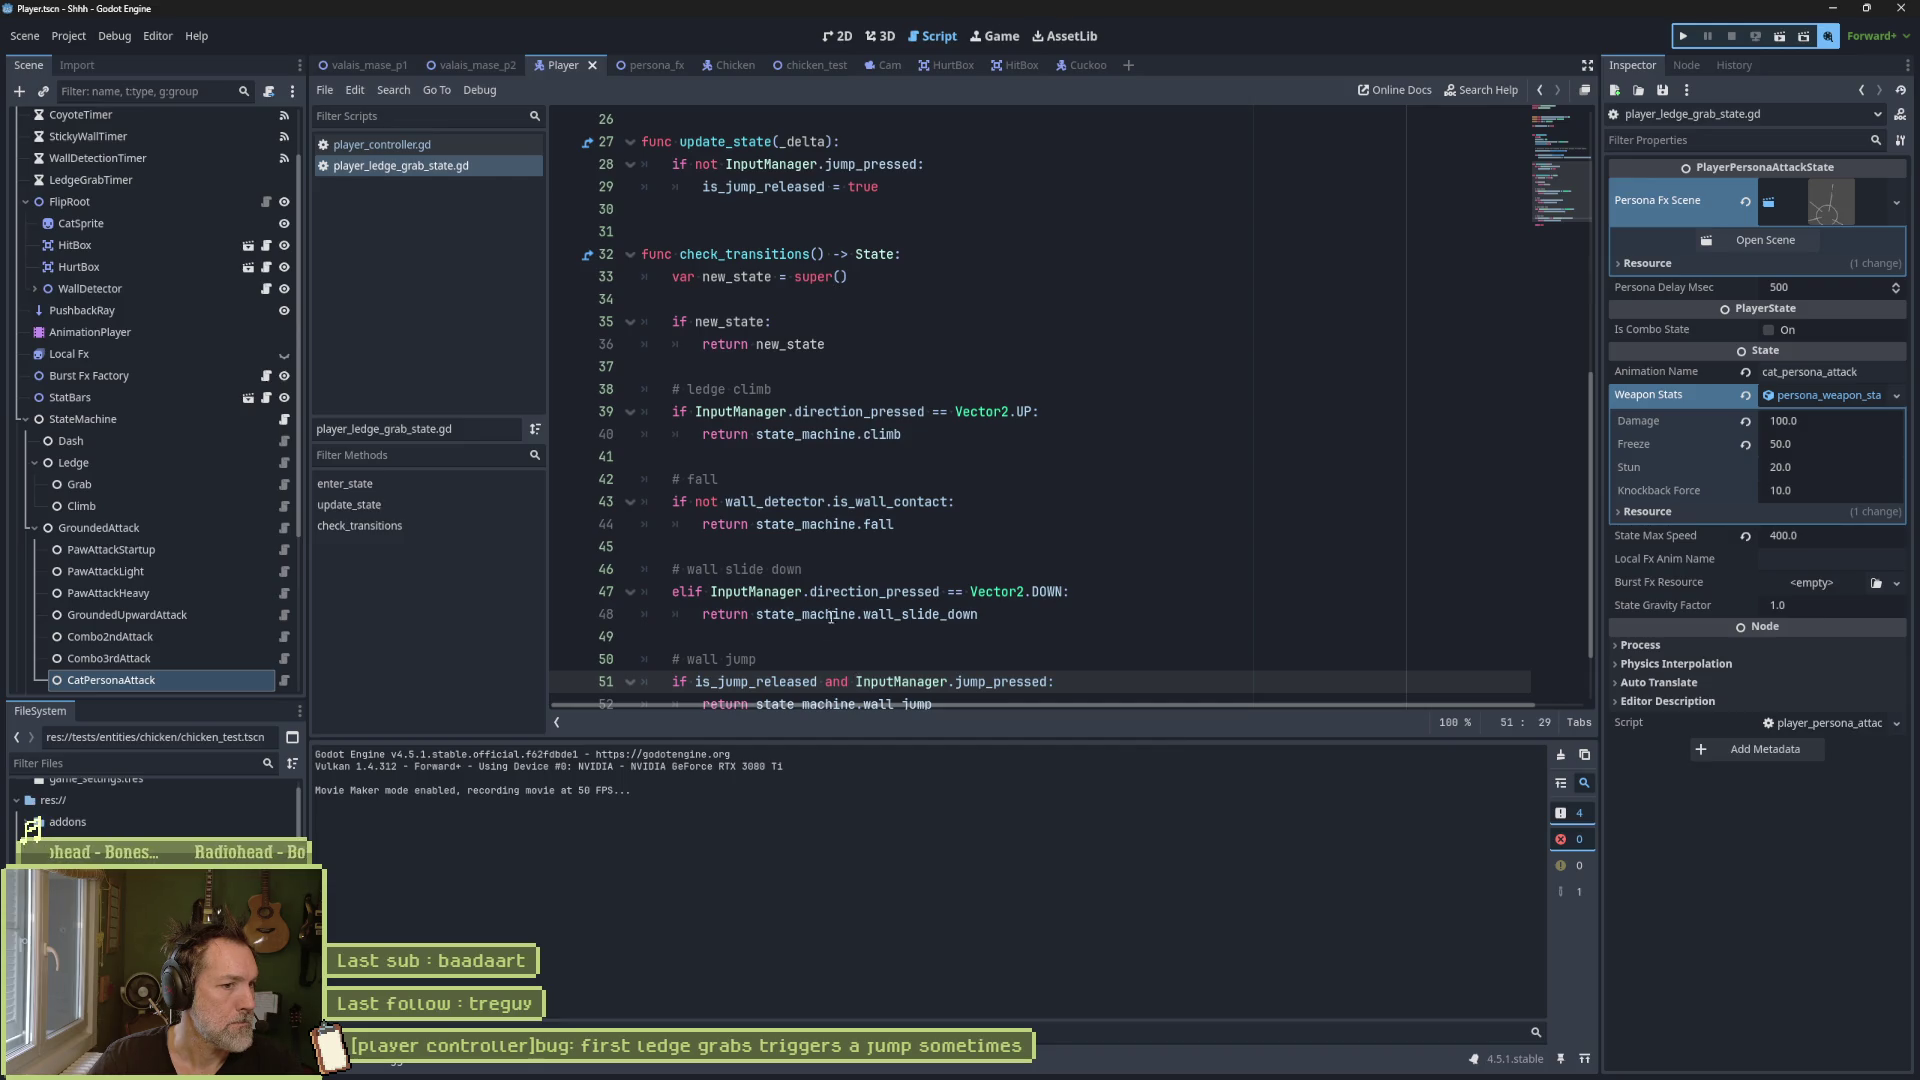
pyautogui.doubleClick(756, 680)
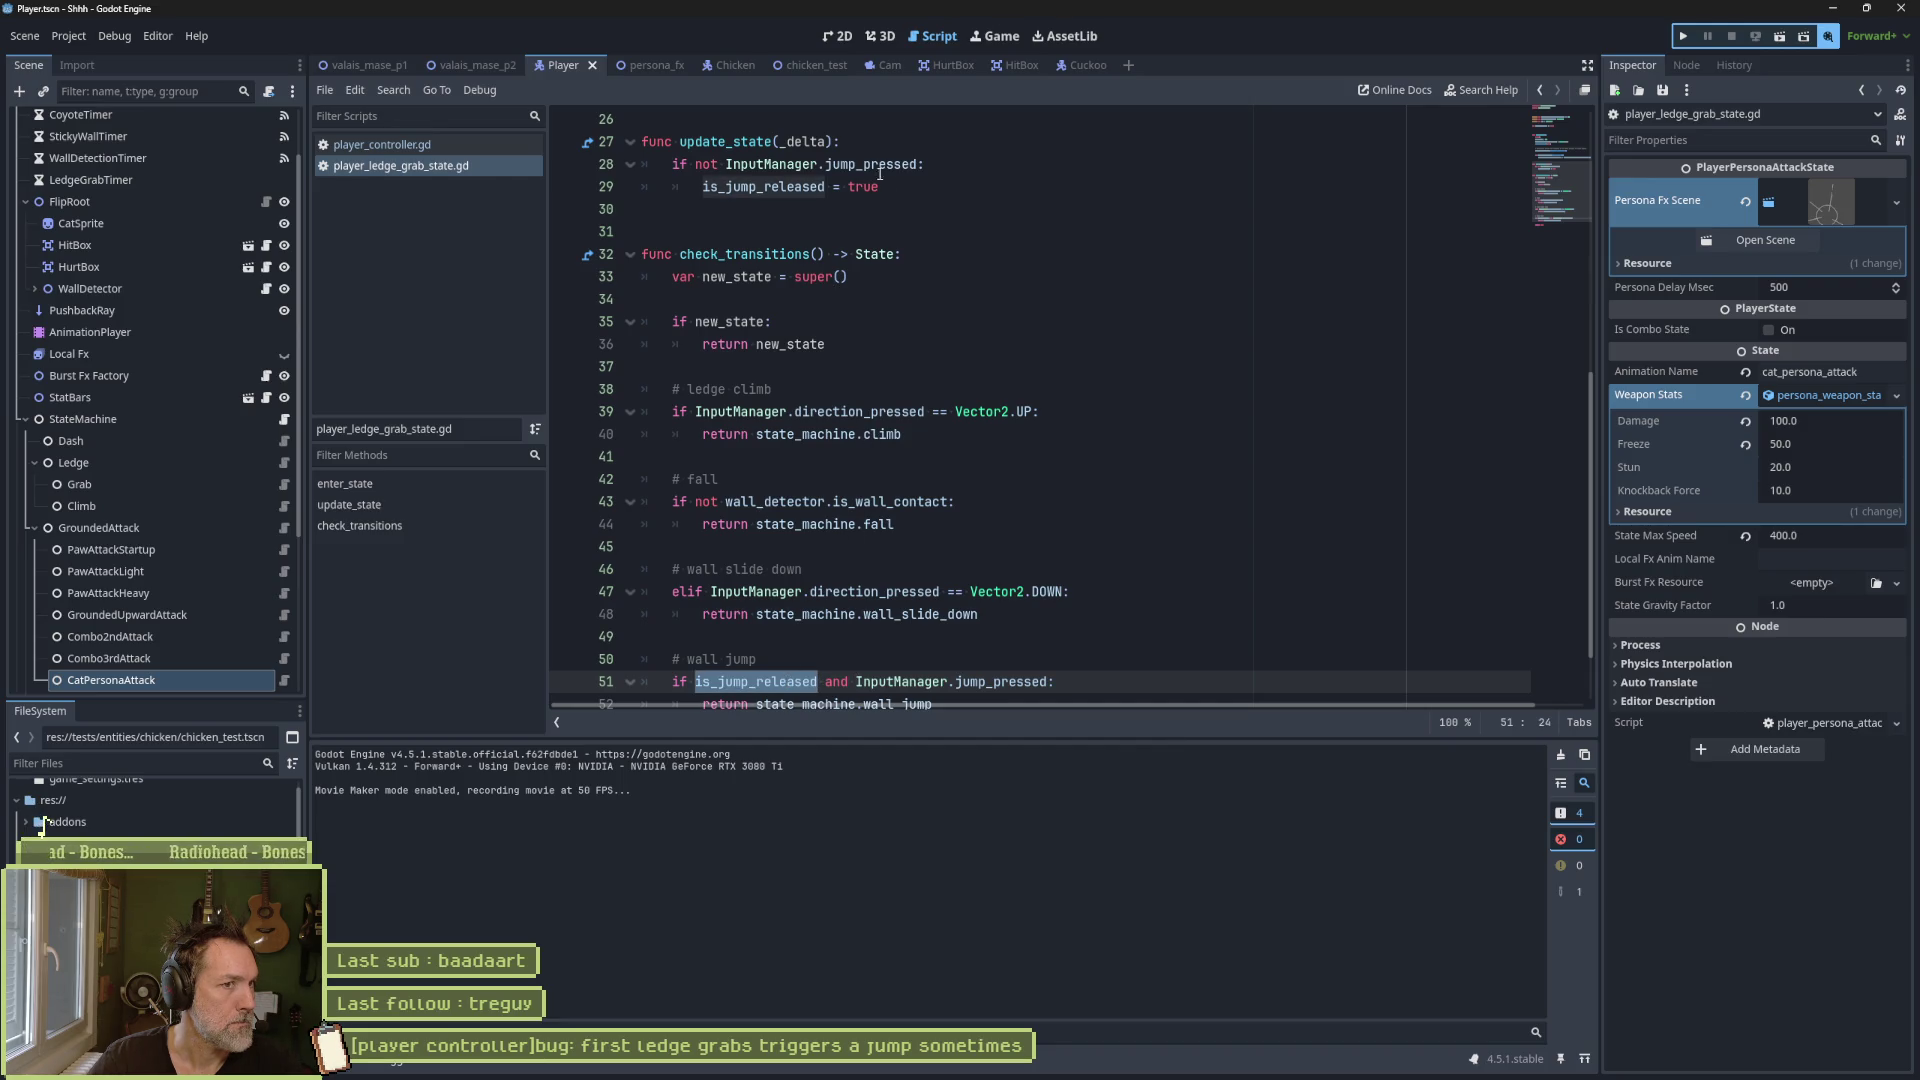
pyautogui.moveTo(917, 172)
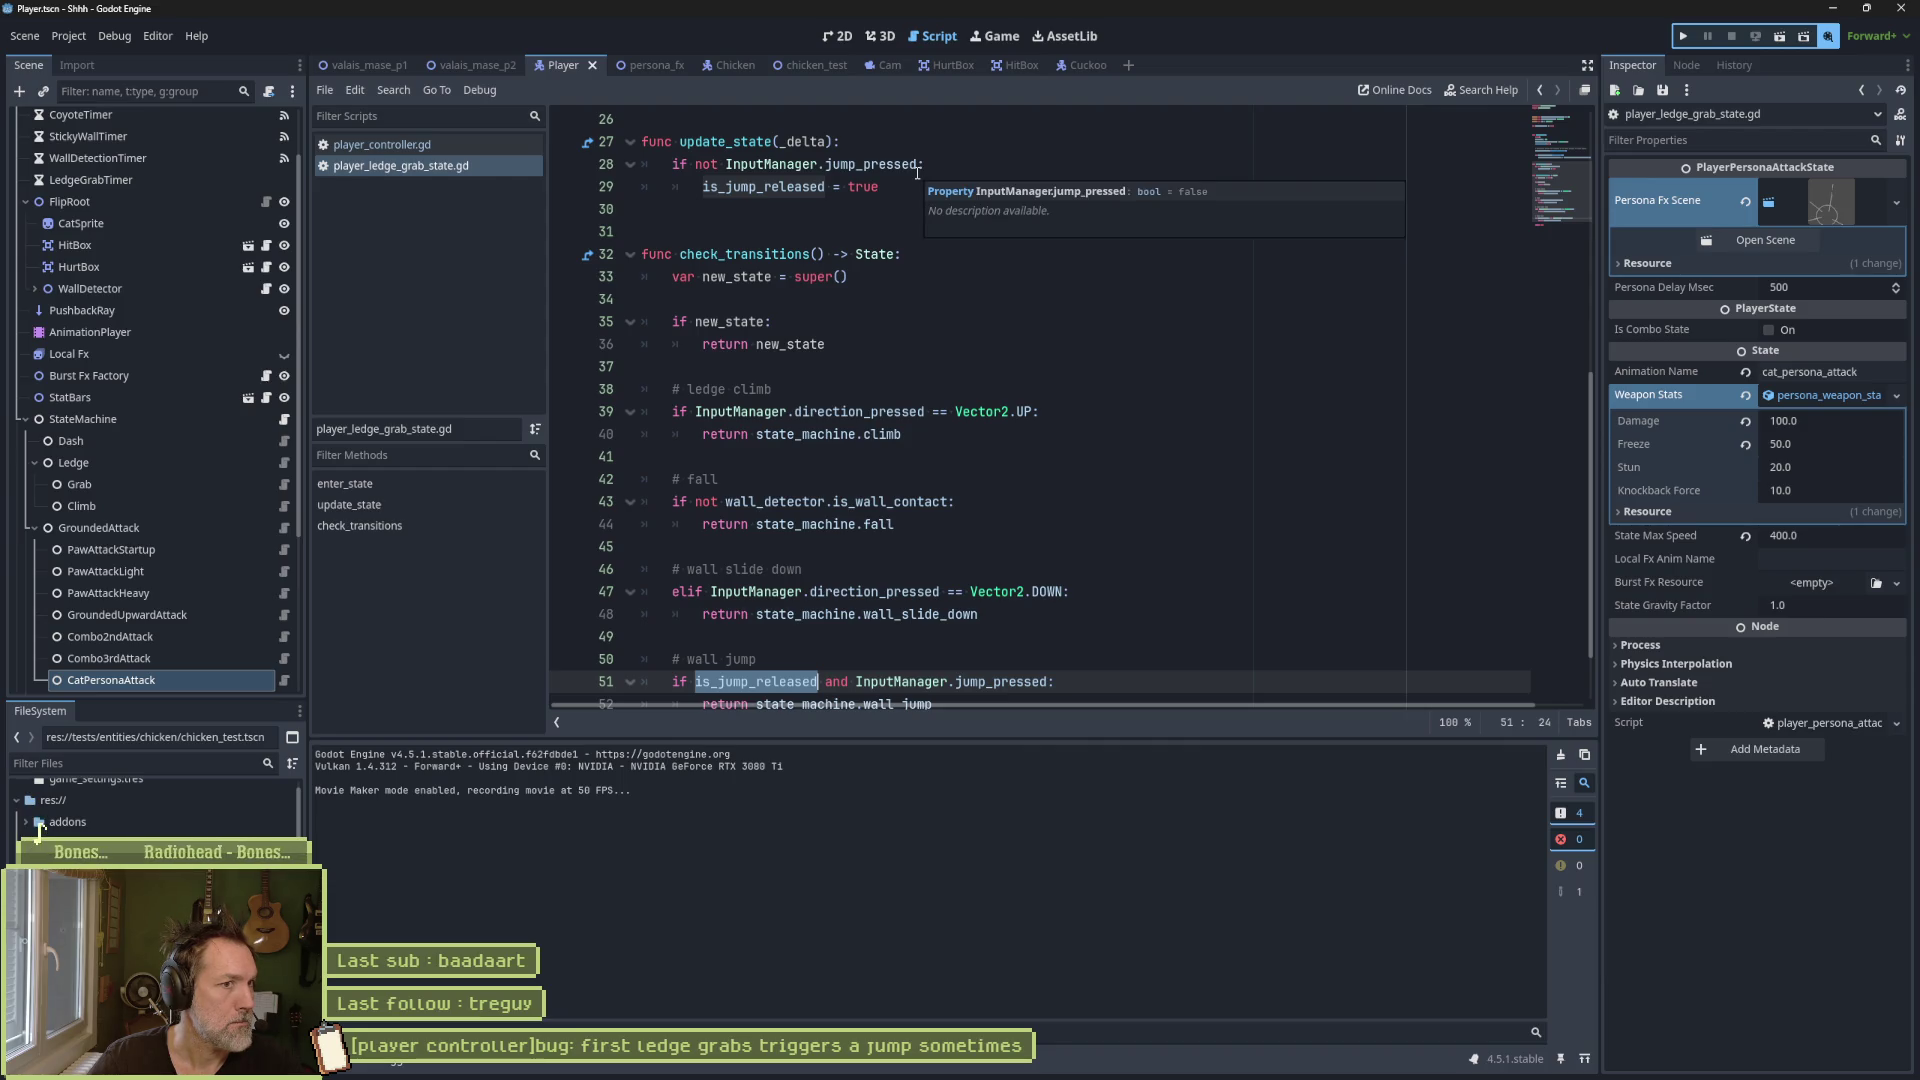
pyautogui.click(921, 166)
pyautogui.press('Return')
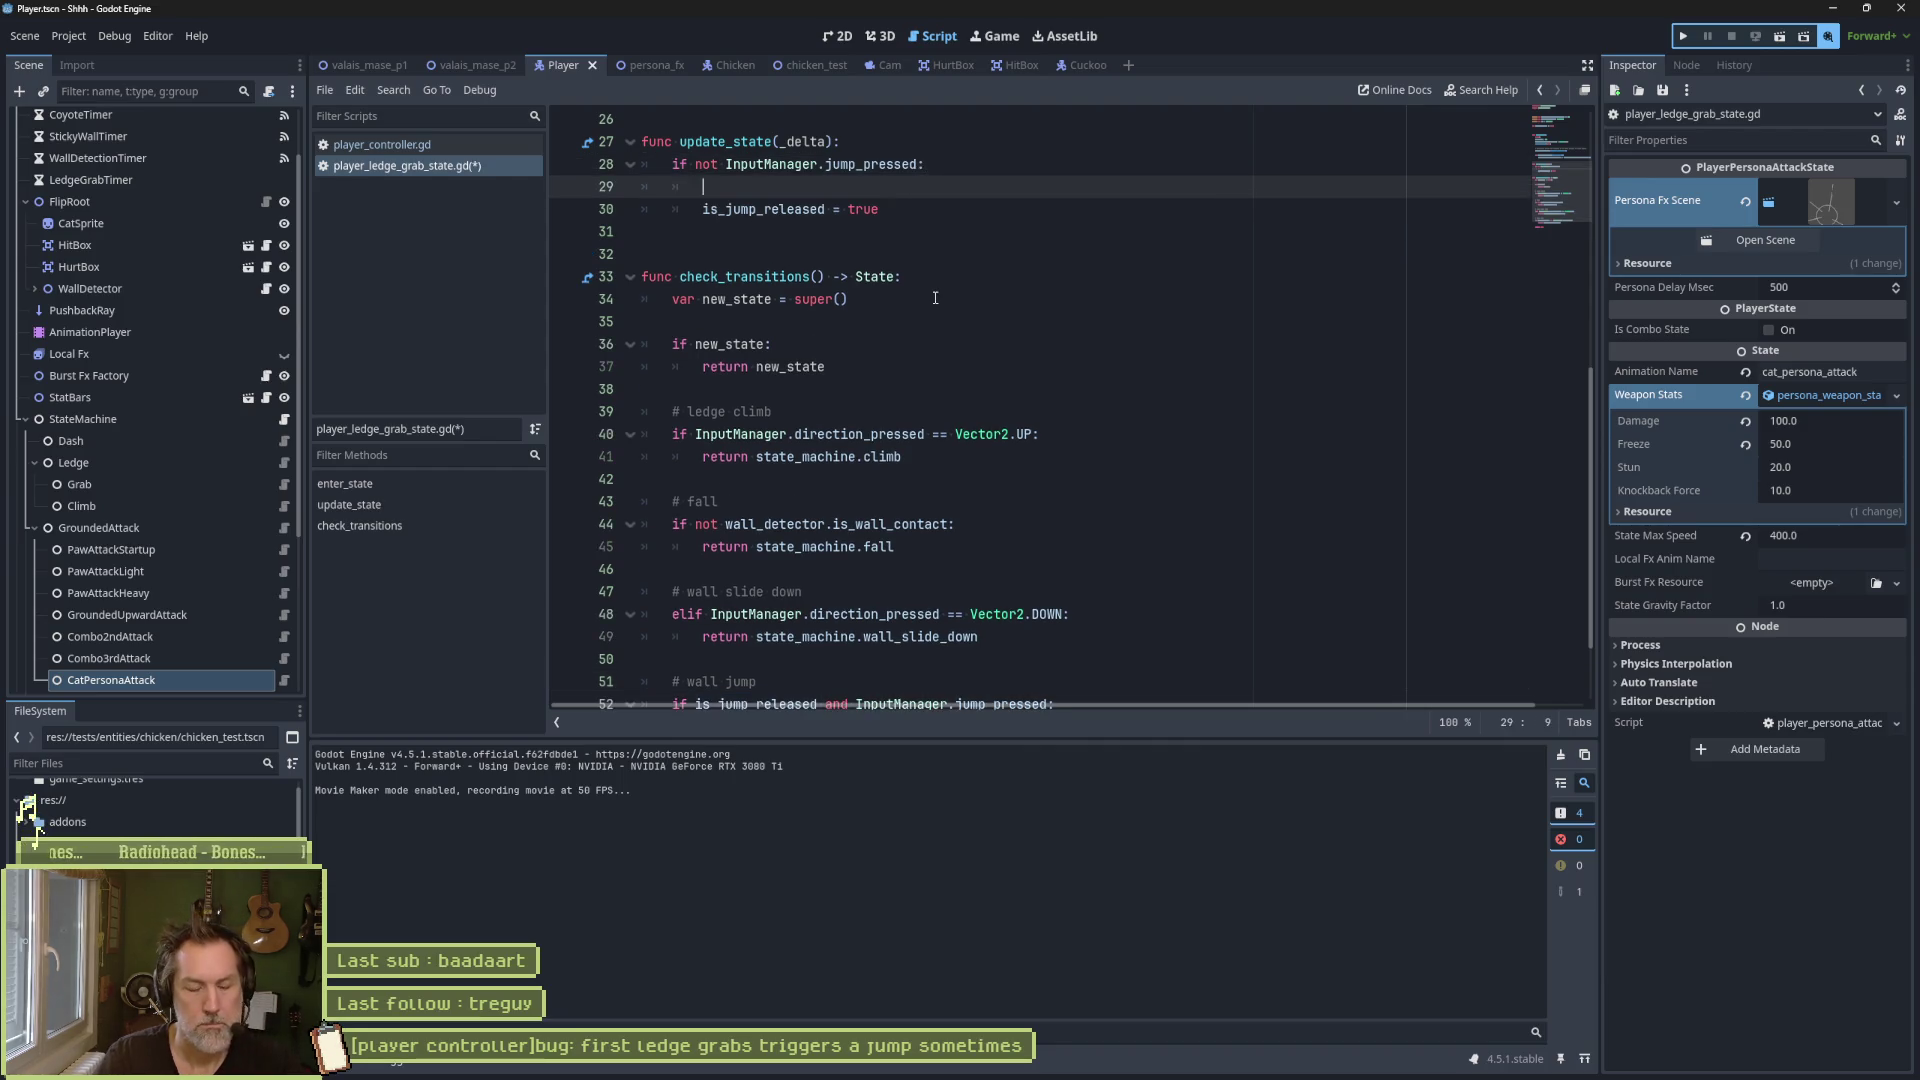
pyautogui.write('print_Debug')
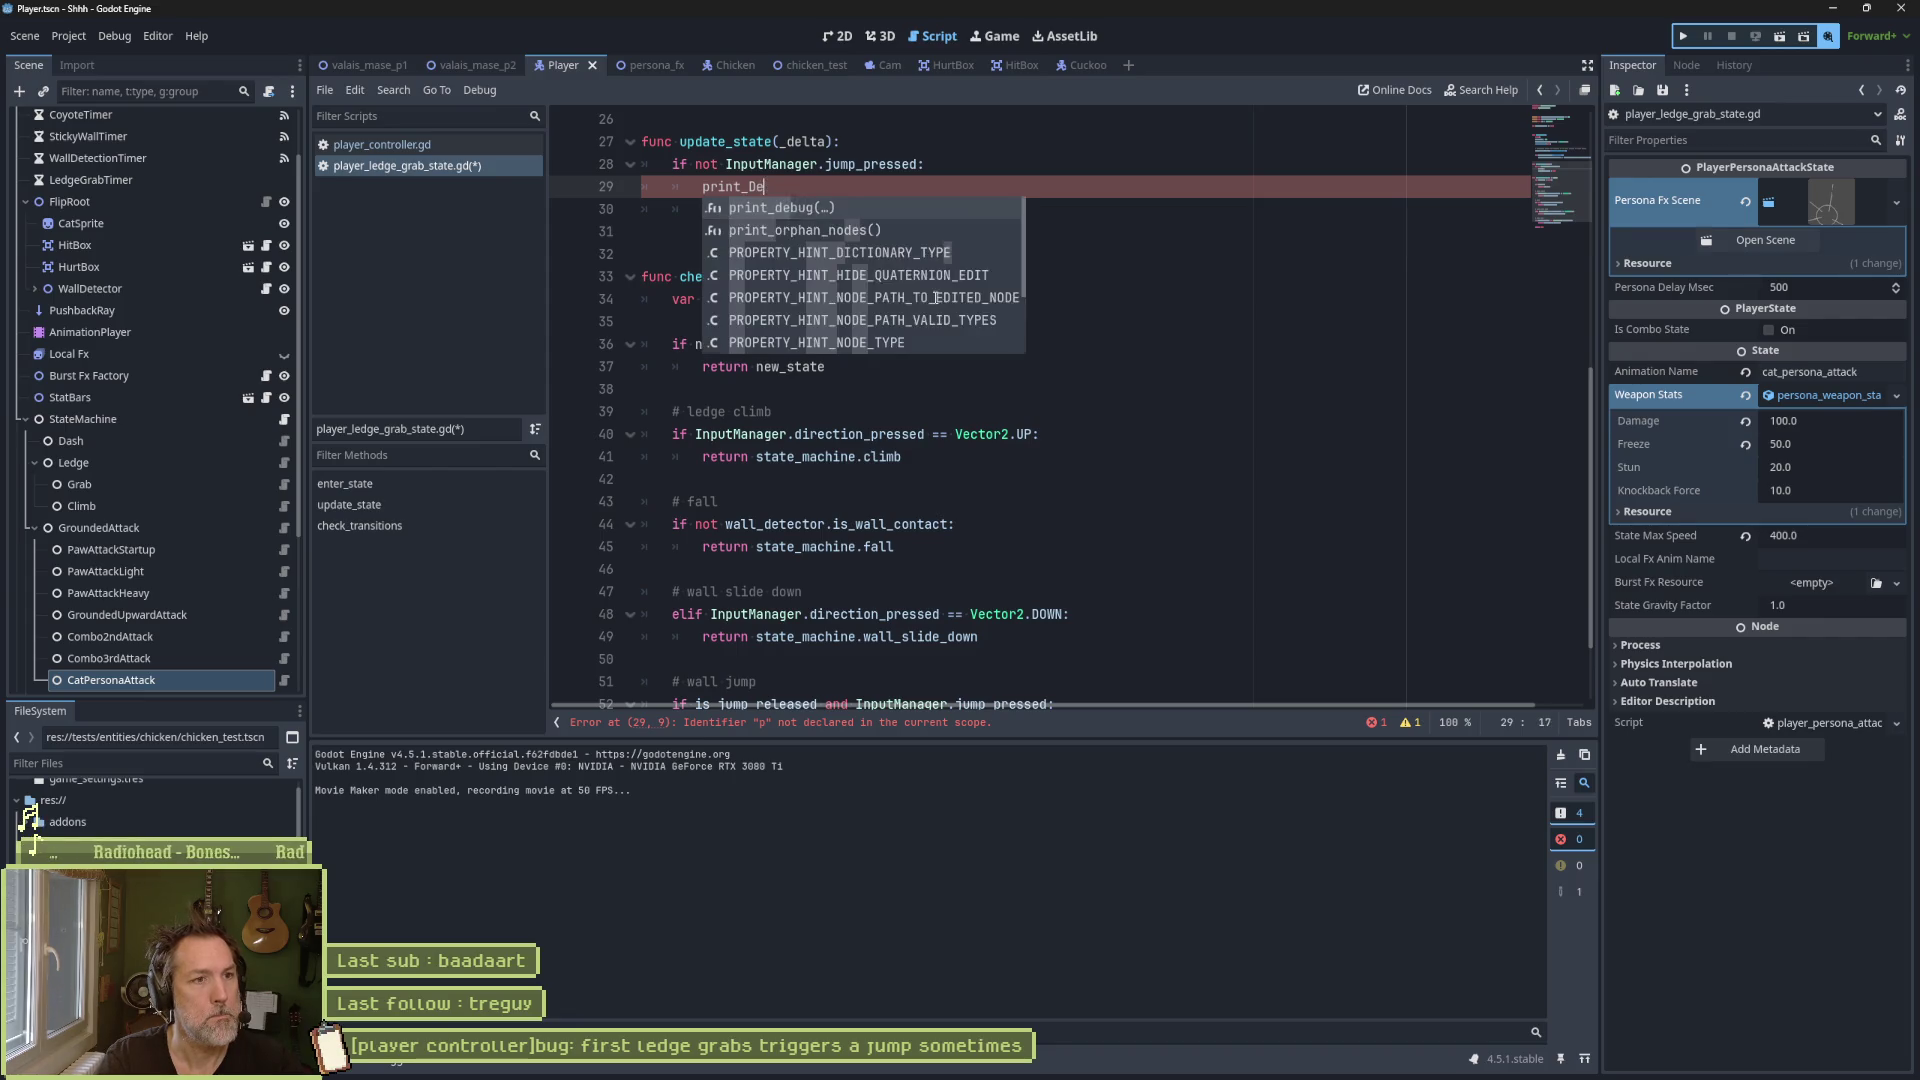
pyautogui.press('Return')
pyautogui.write('self, " ')
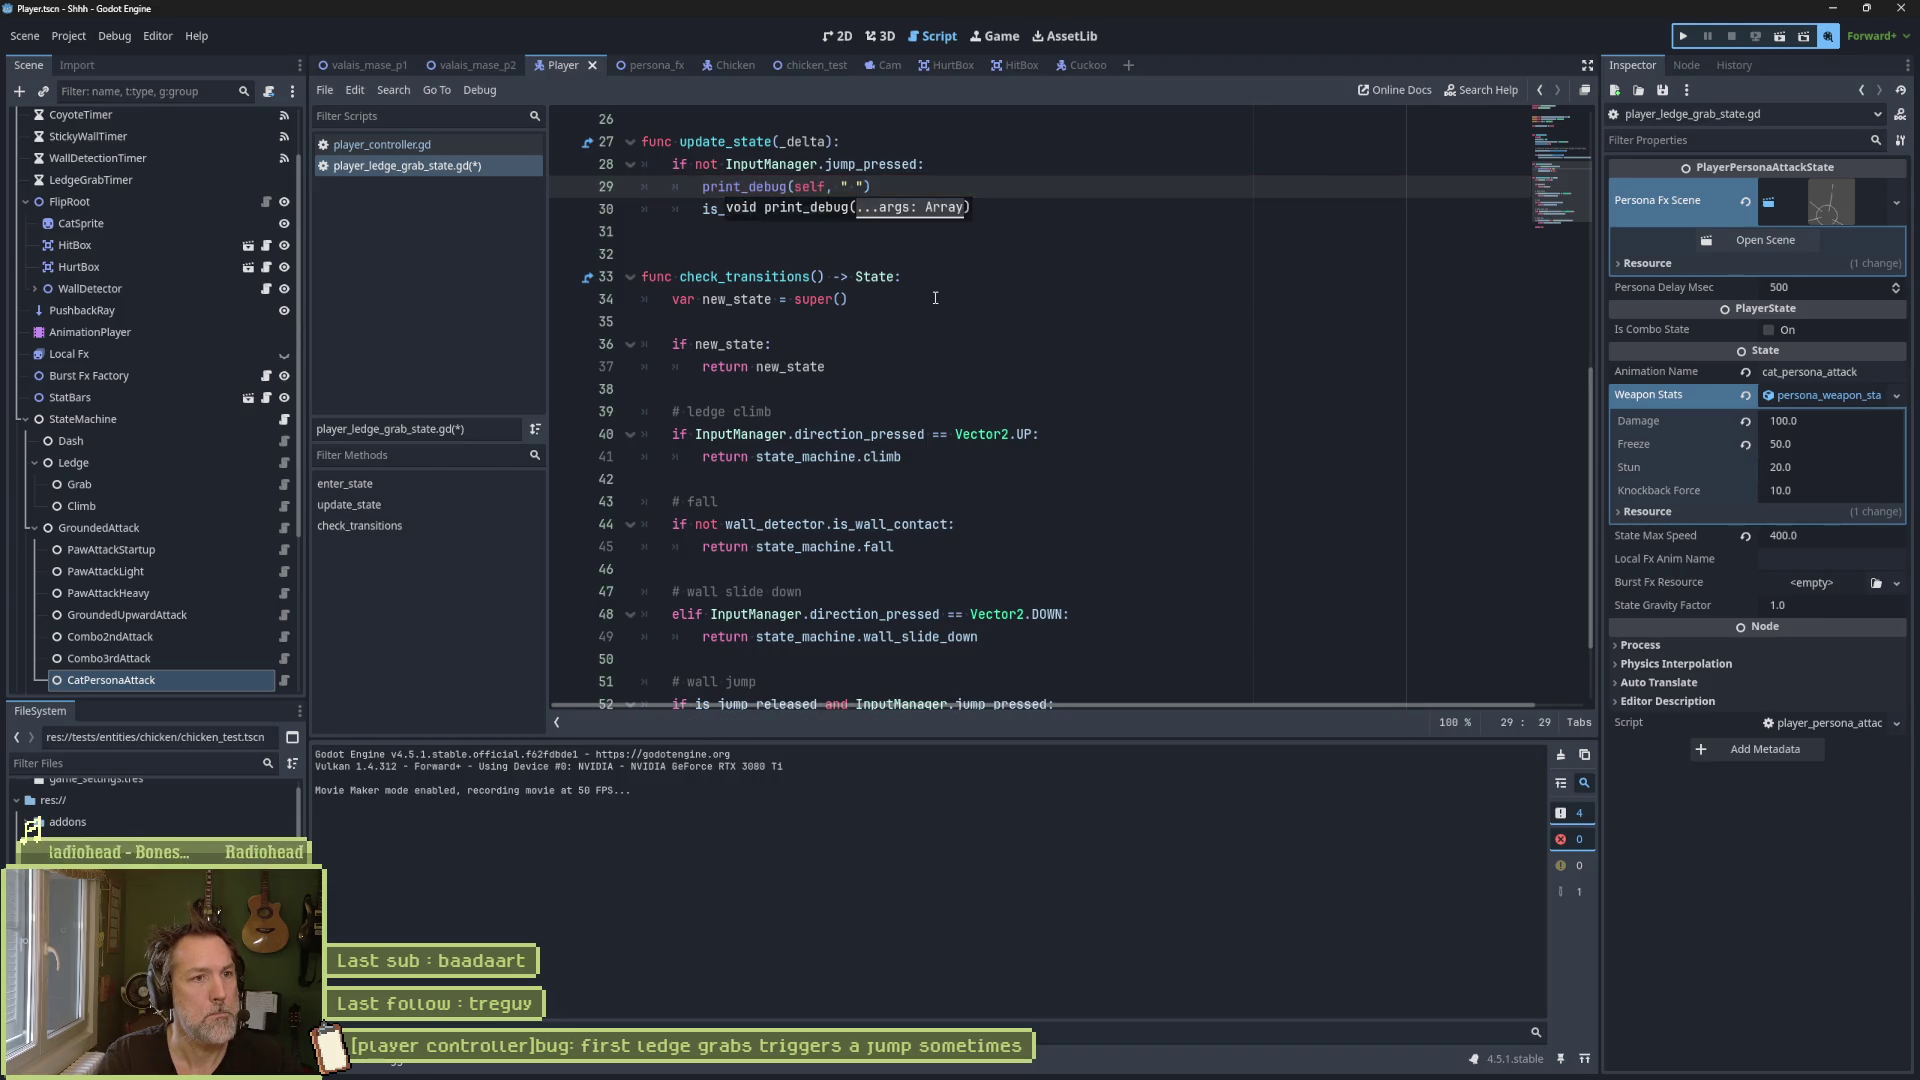
pyautogui.write('jump ha')
pyautogui.write('s been released')
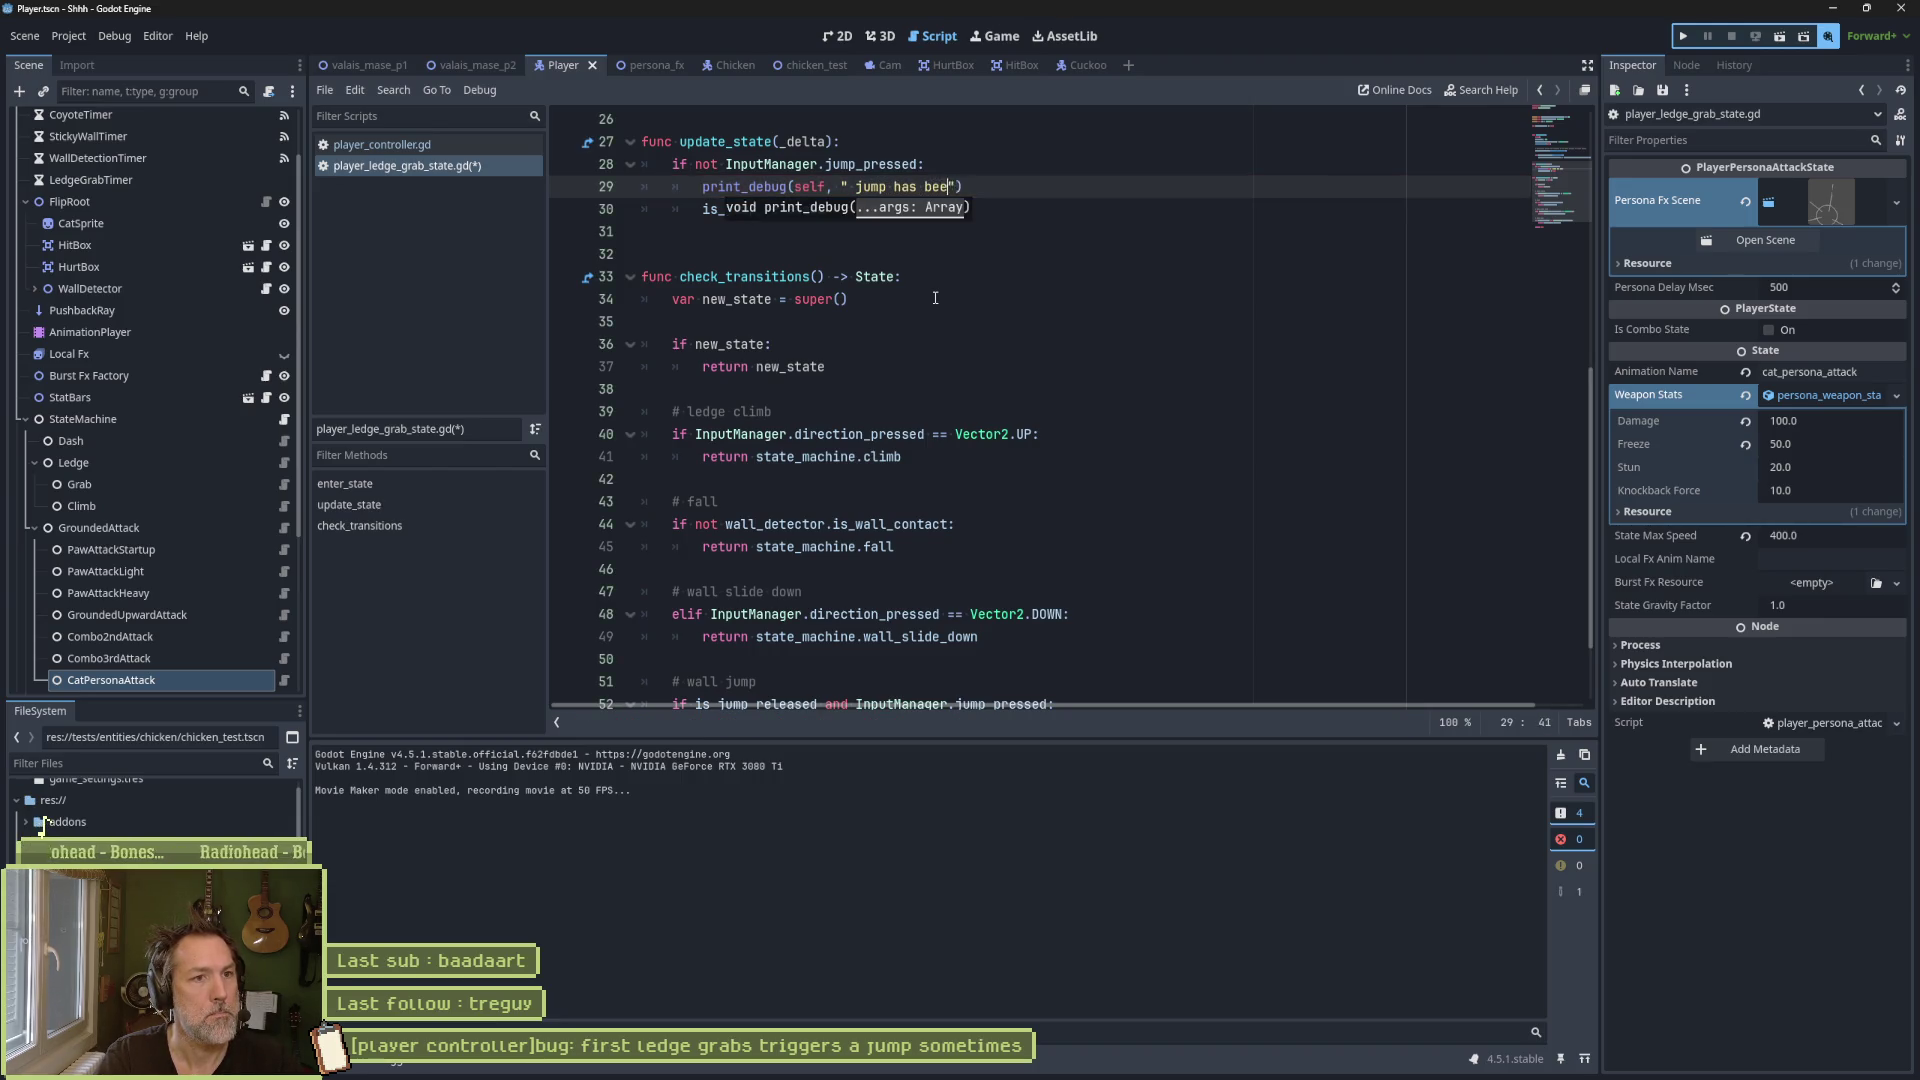
# - Save the script, run the game with F5, and switch to the valais_mase_p2 scene
pyautogui.hotkey('ctrl', 's')
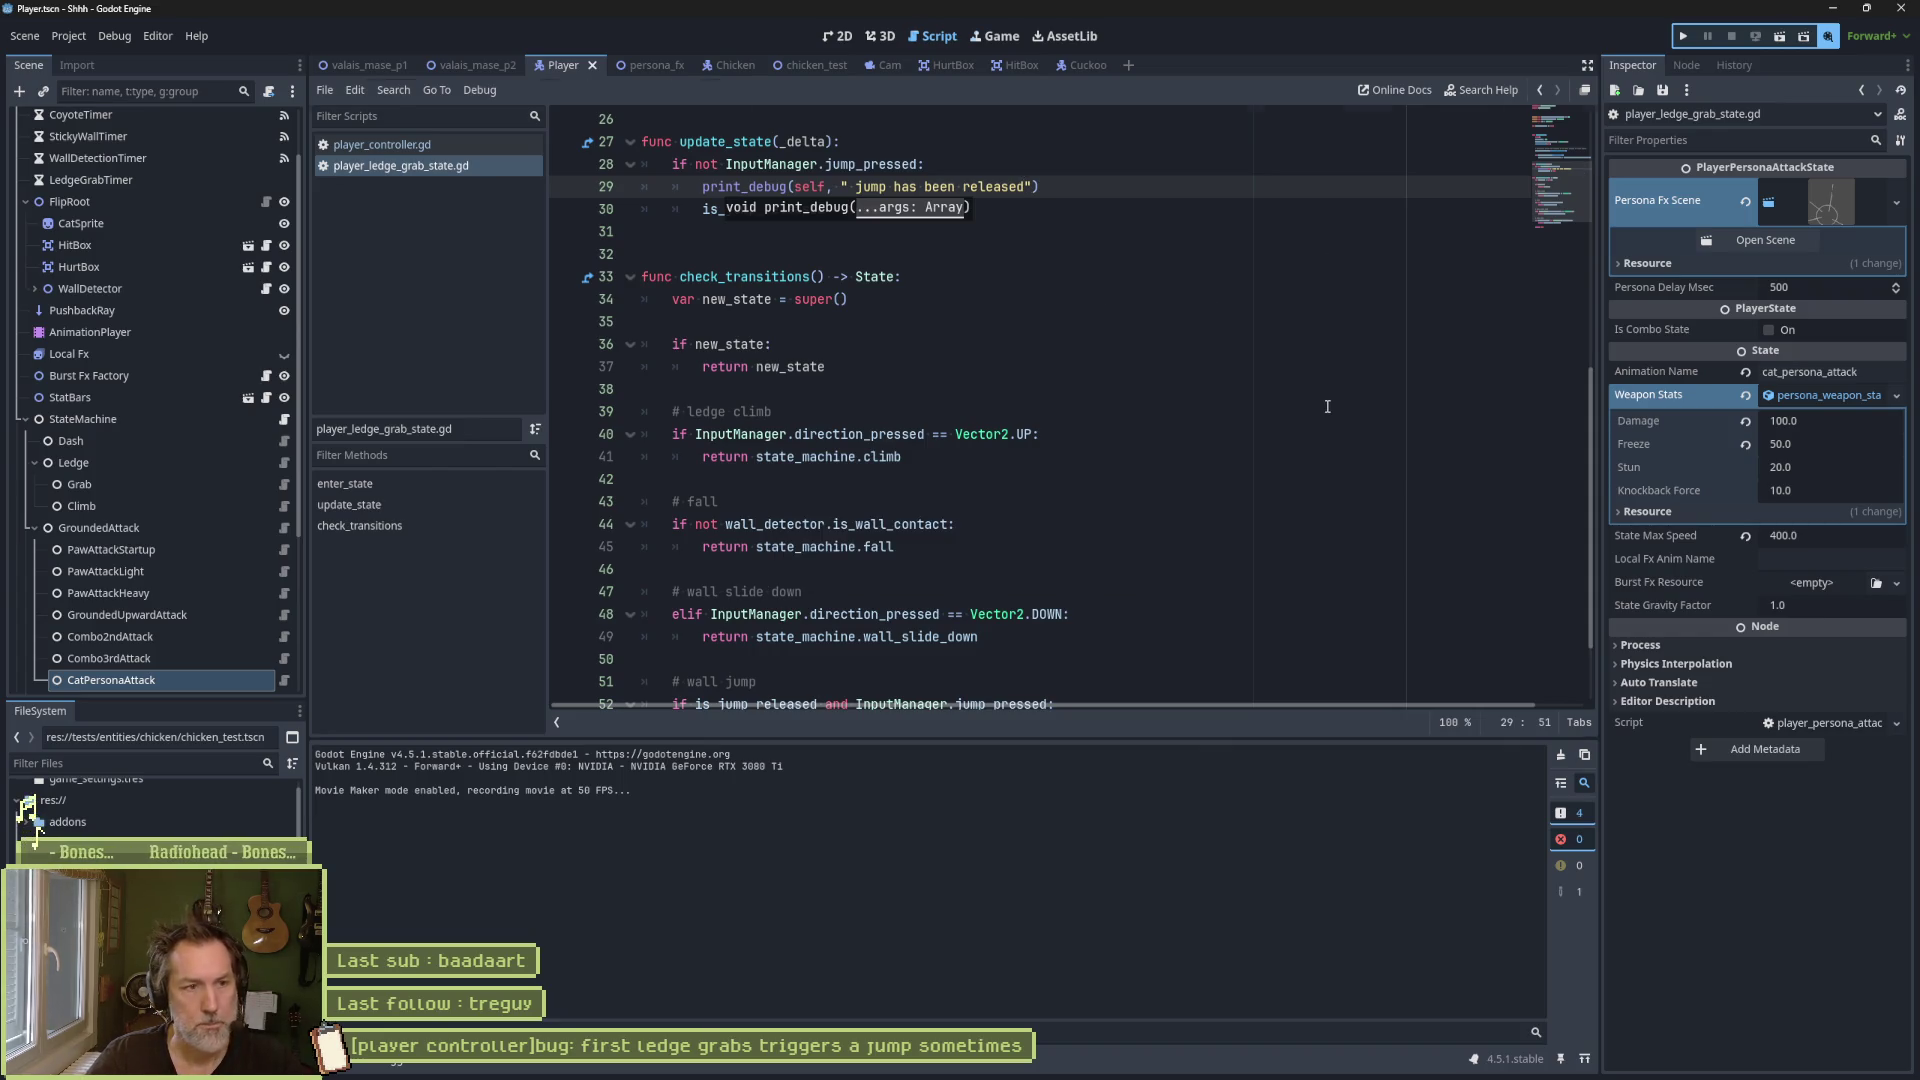
pyautogui.press('F5')
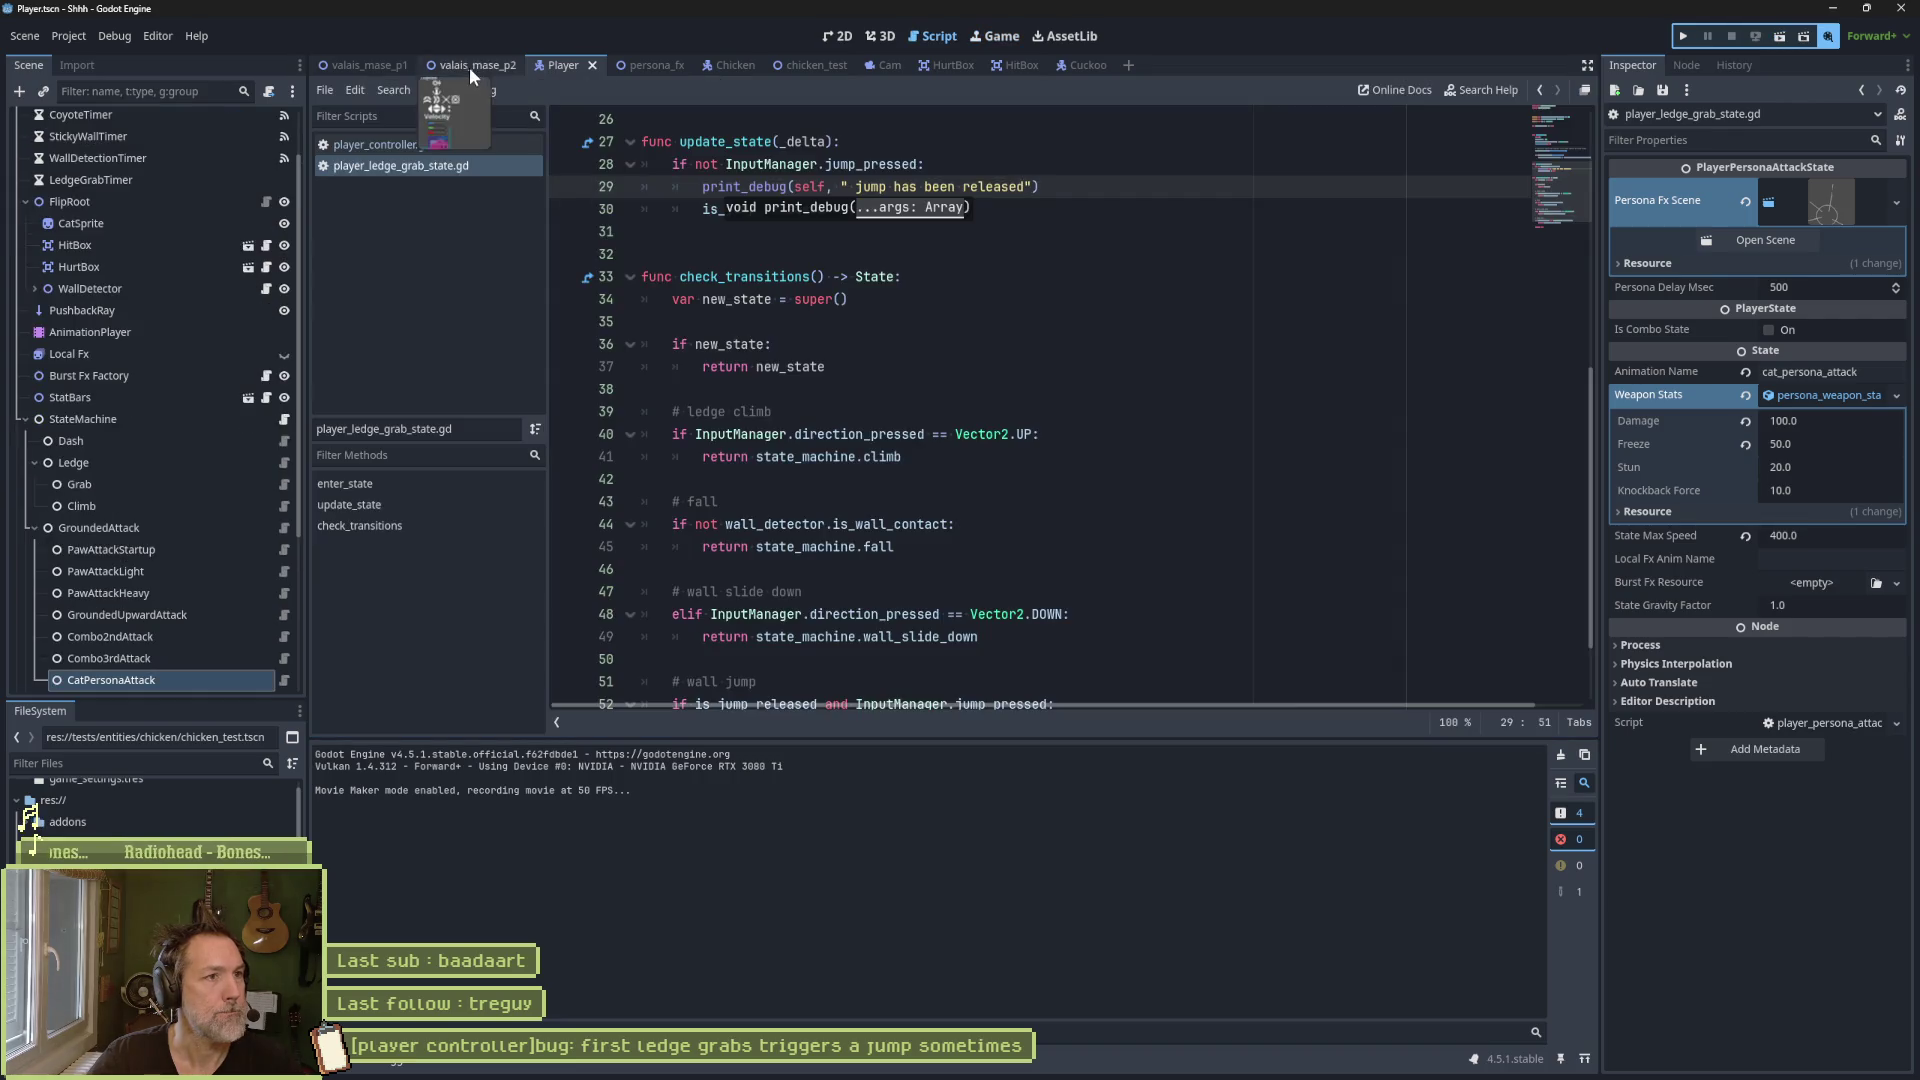
pyautogui.click(470, 66)
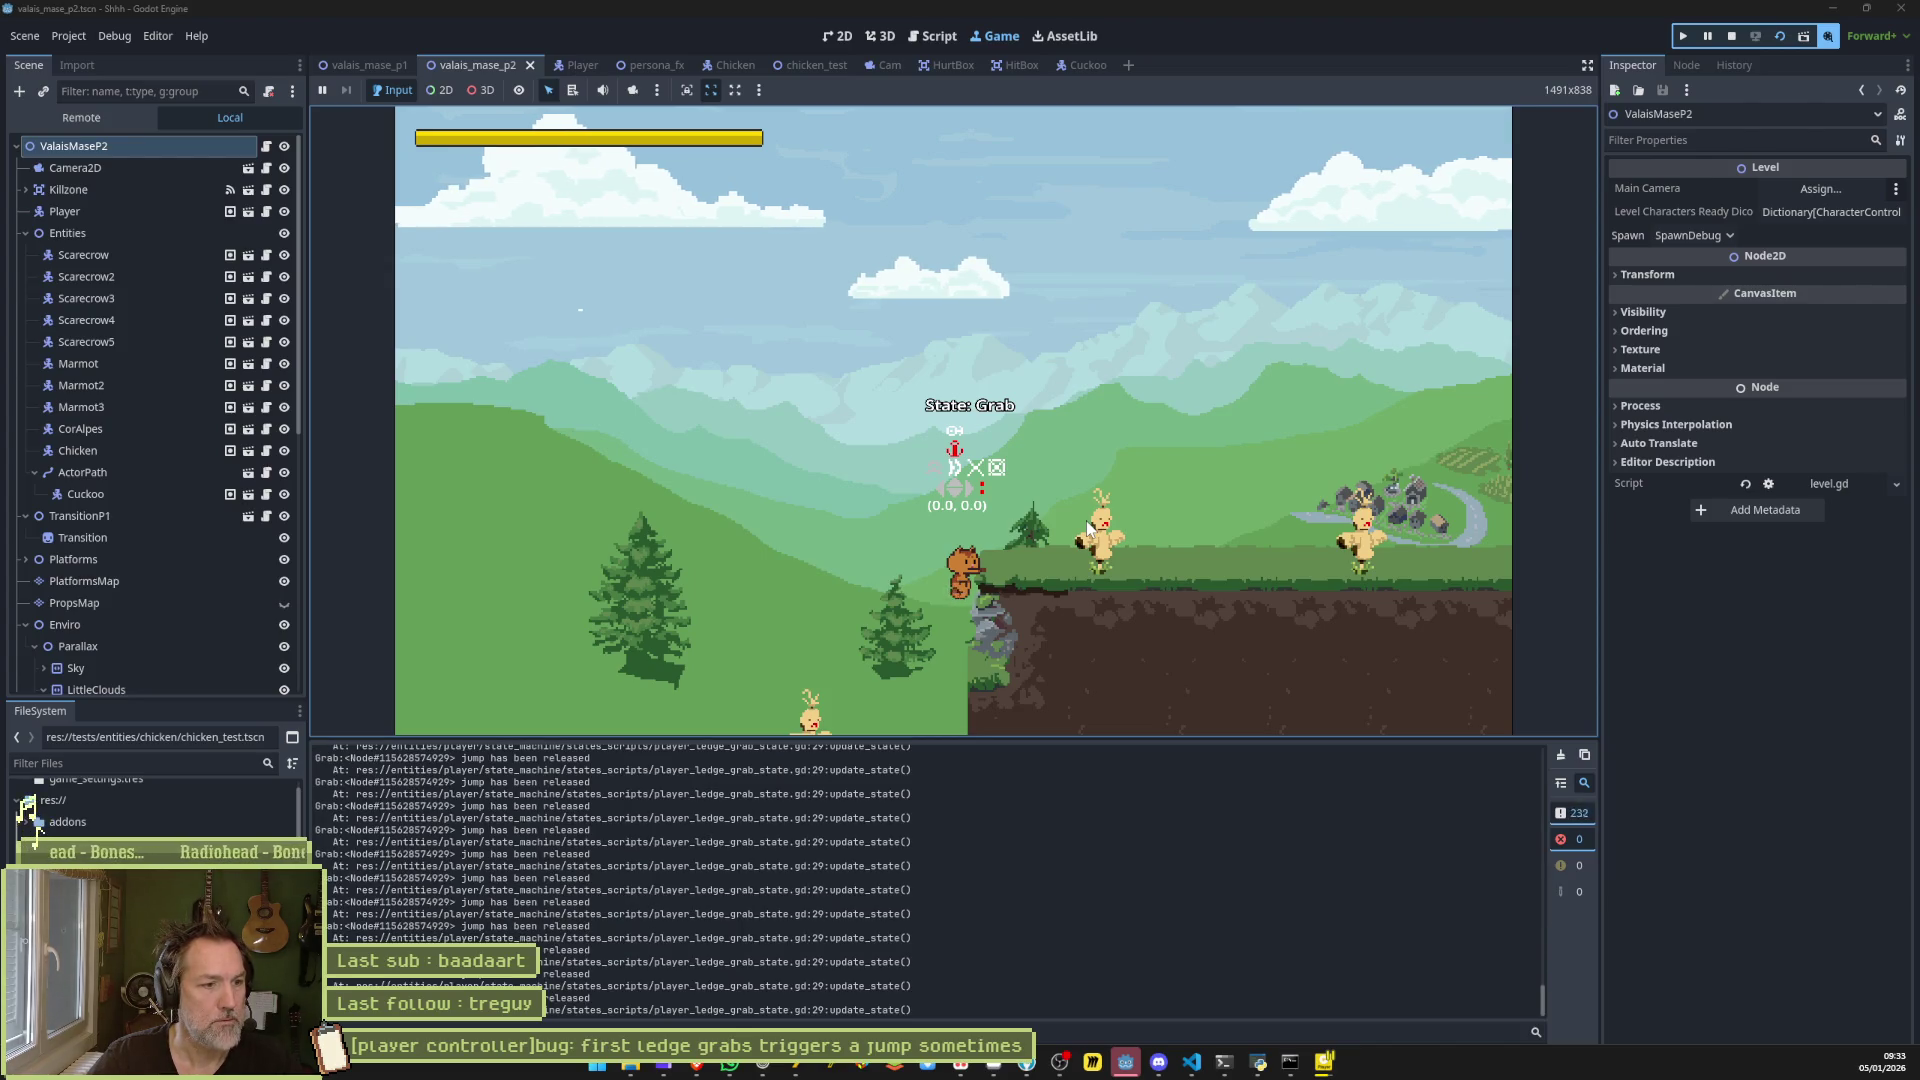
# - Drop from the ledge, clear the Output log, walk and jump beside the cliff, then stop the game
pyautogui.press('Down')
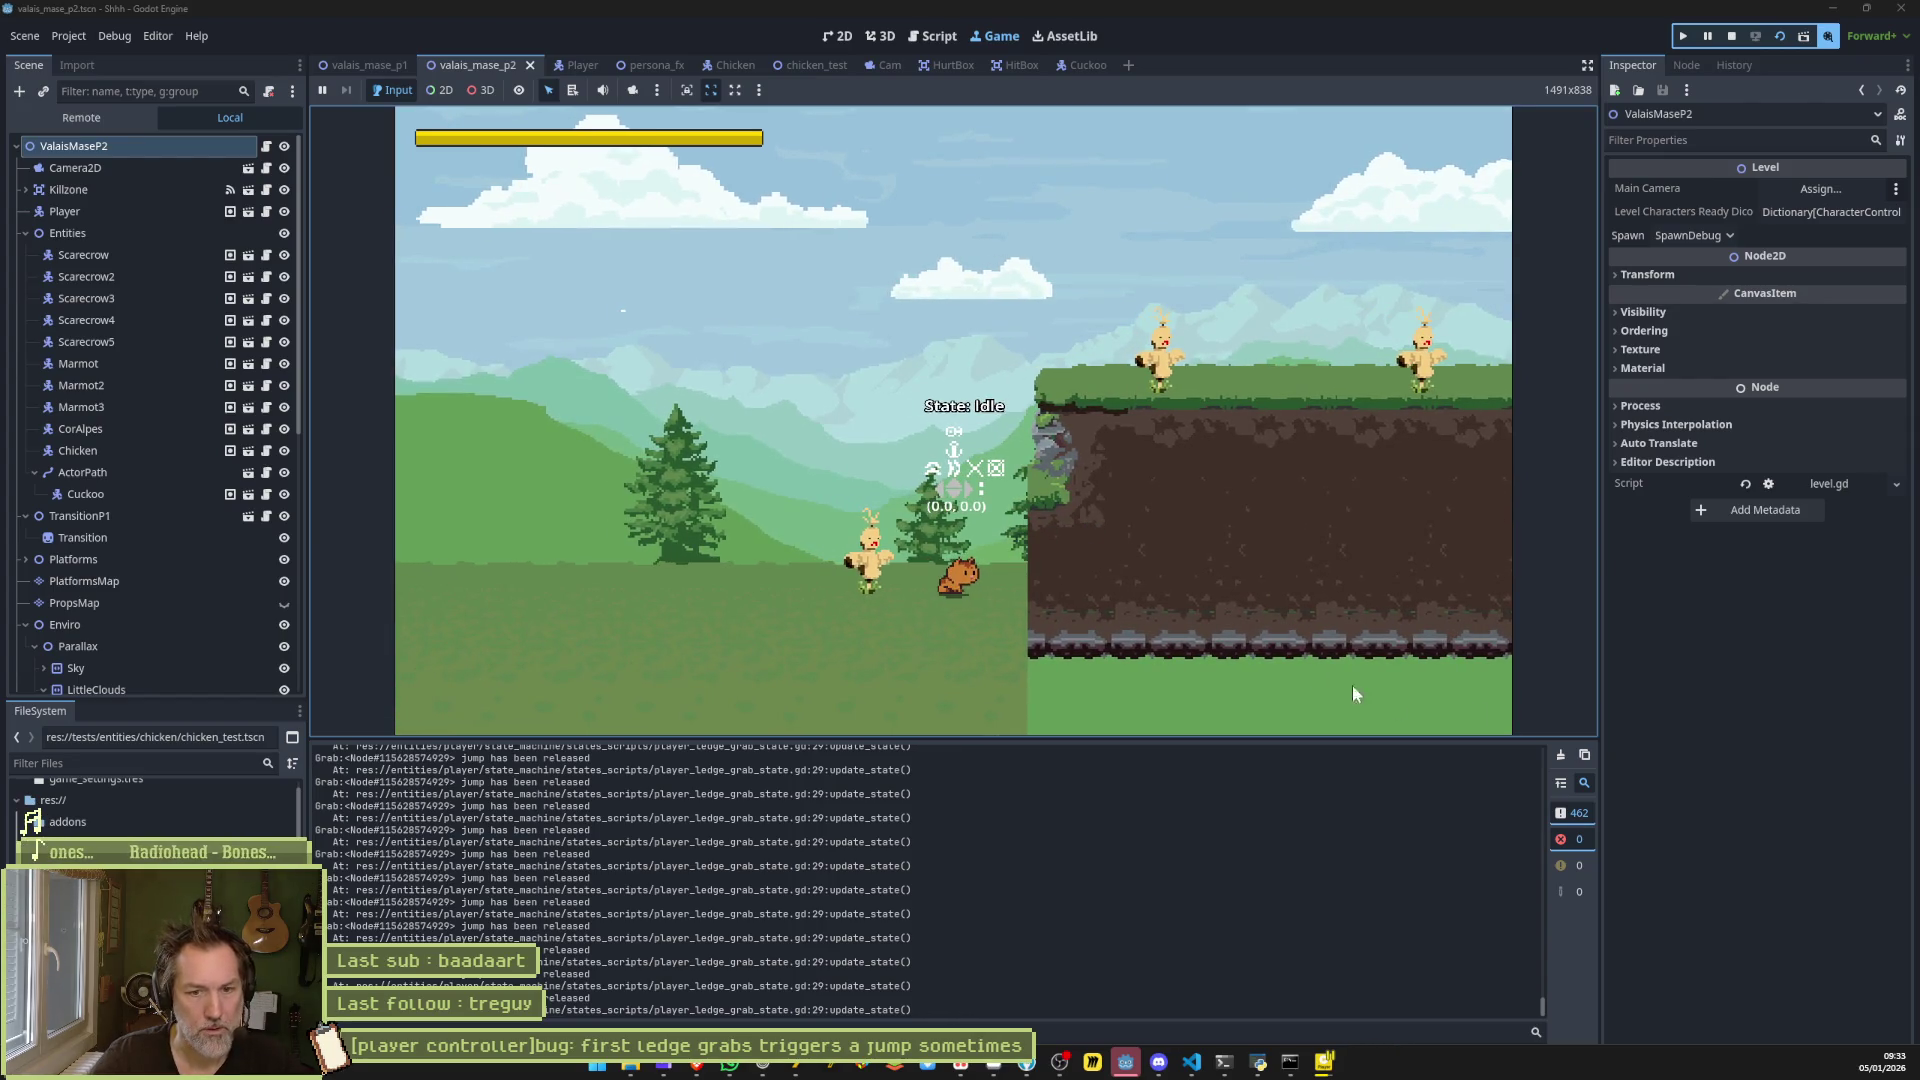
pyautogui.click(1564, 758)
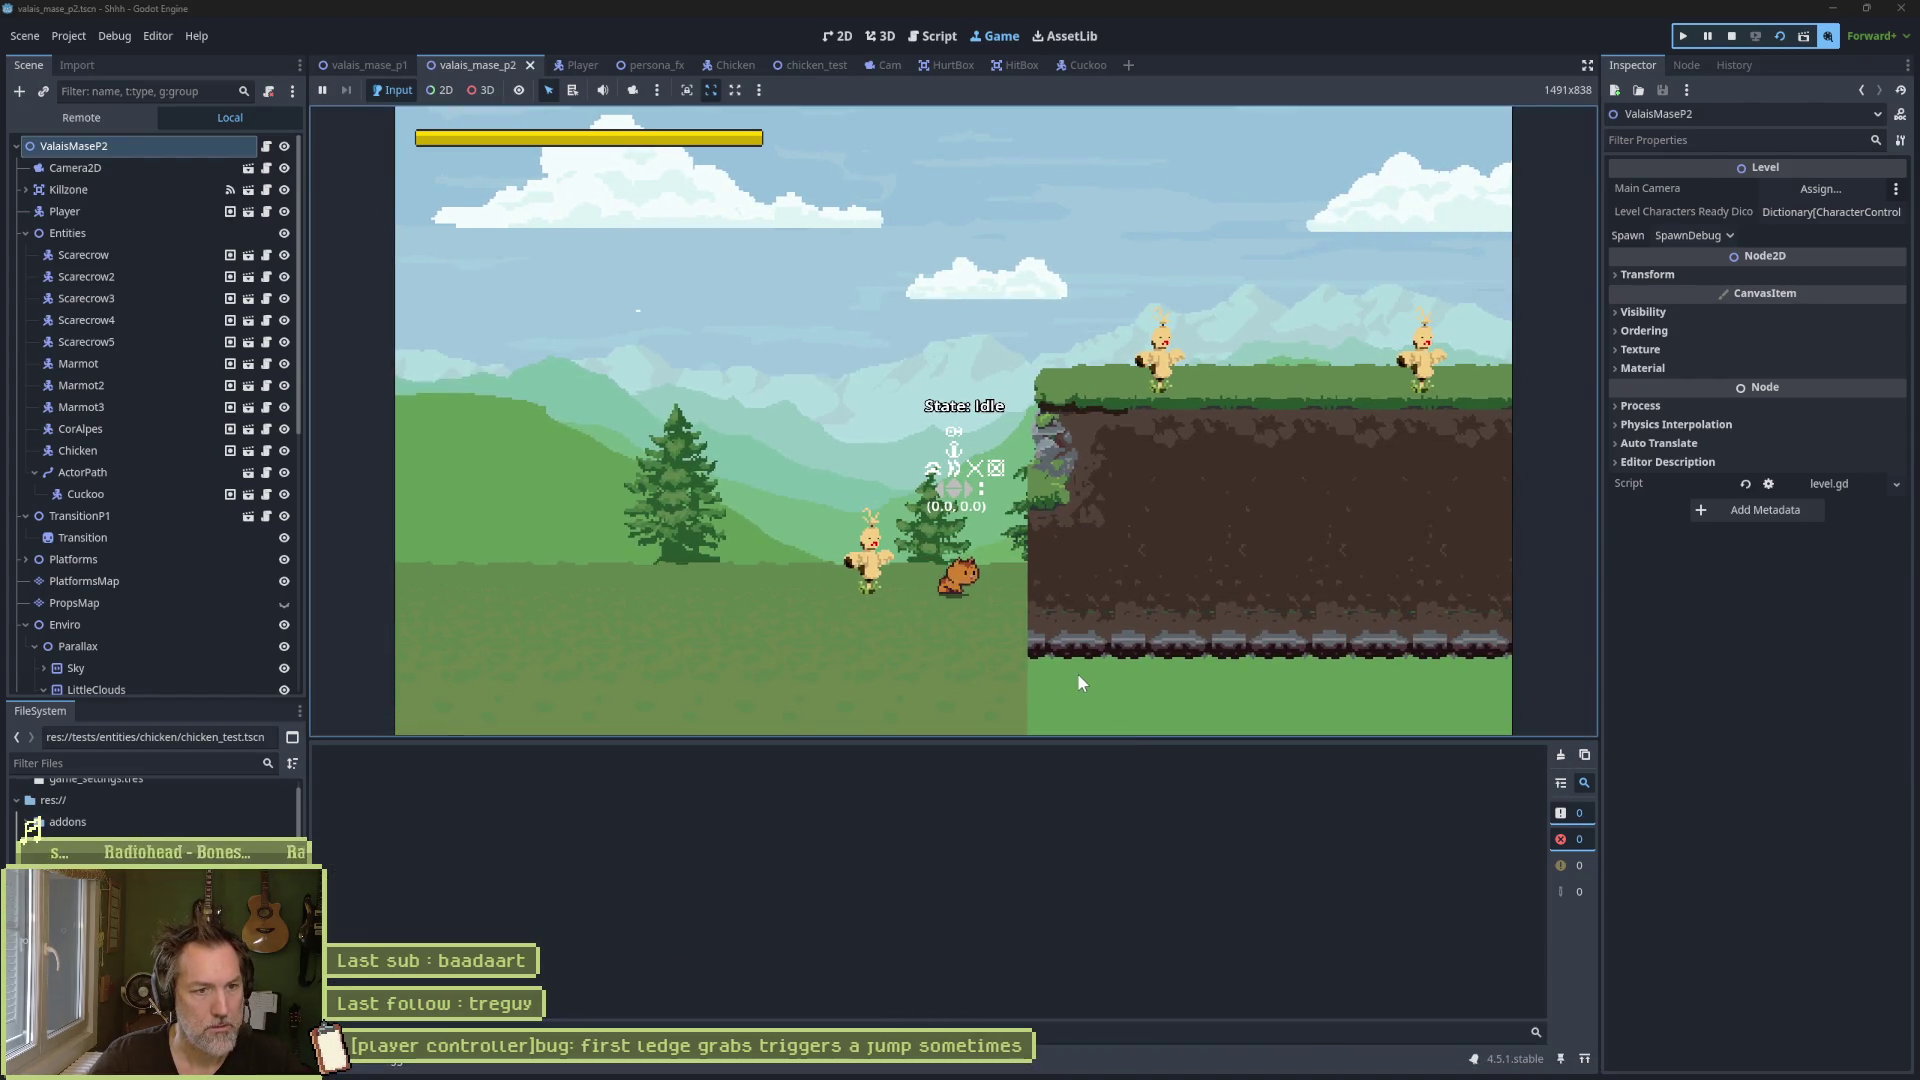
pyautogui.press('Right')
pyautogui.press('space')
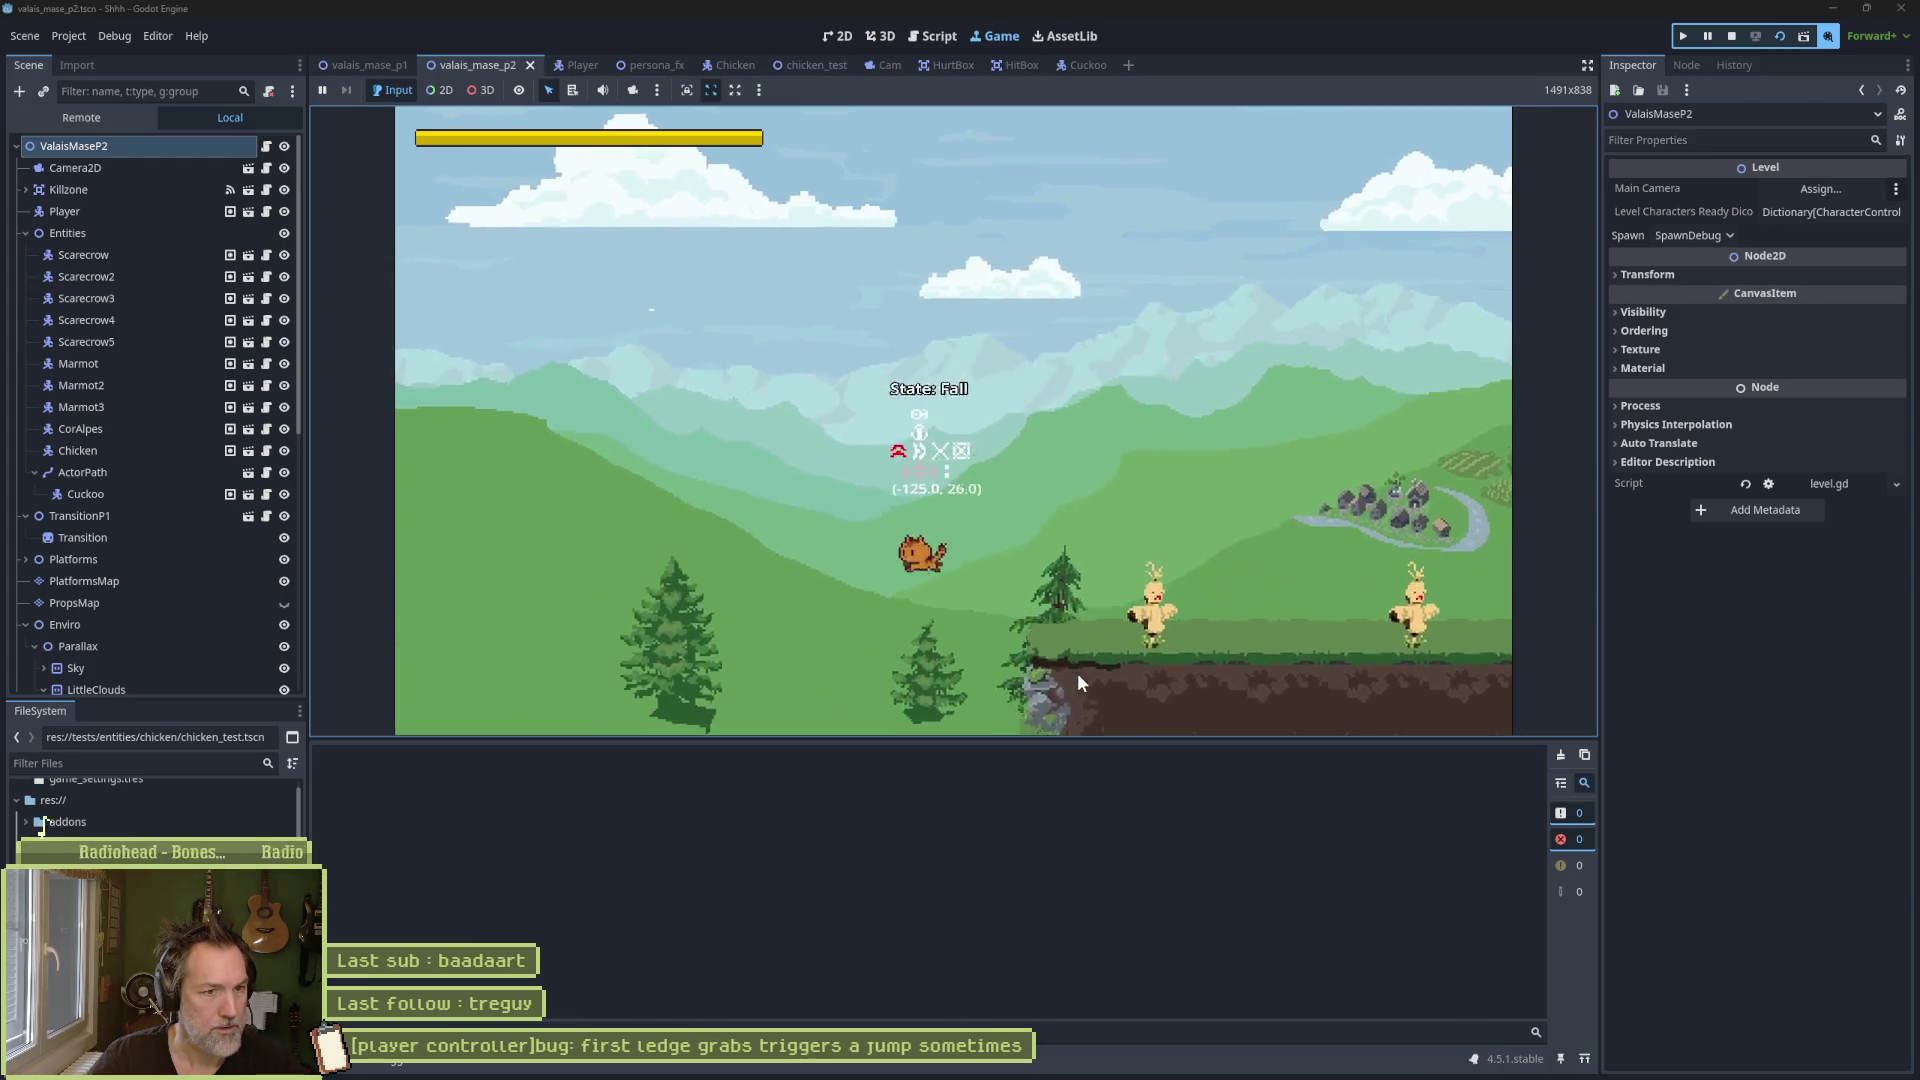
pyautogui.press('F8')
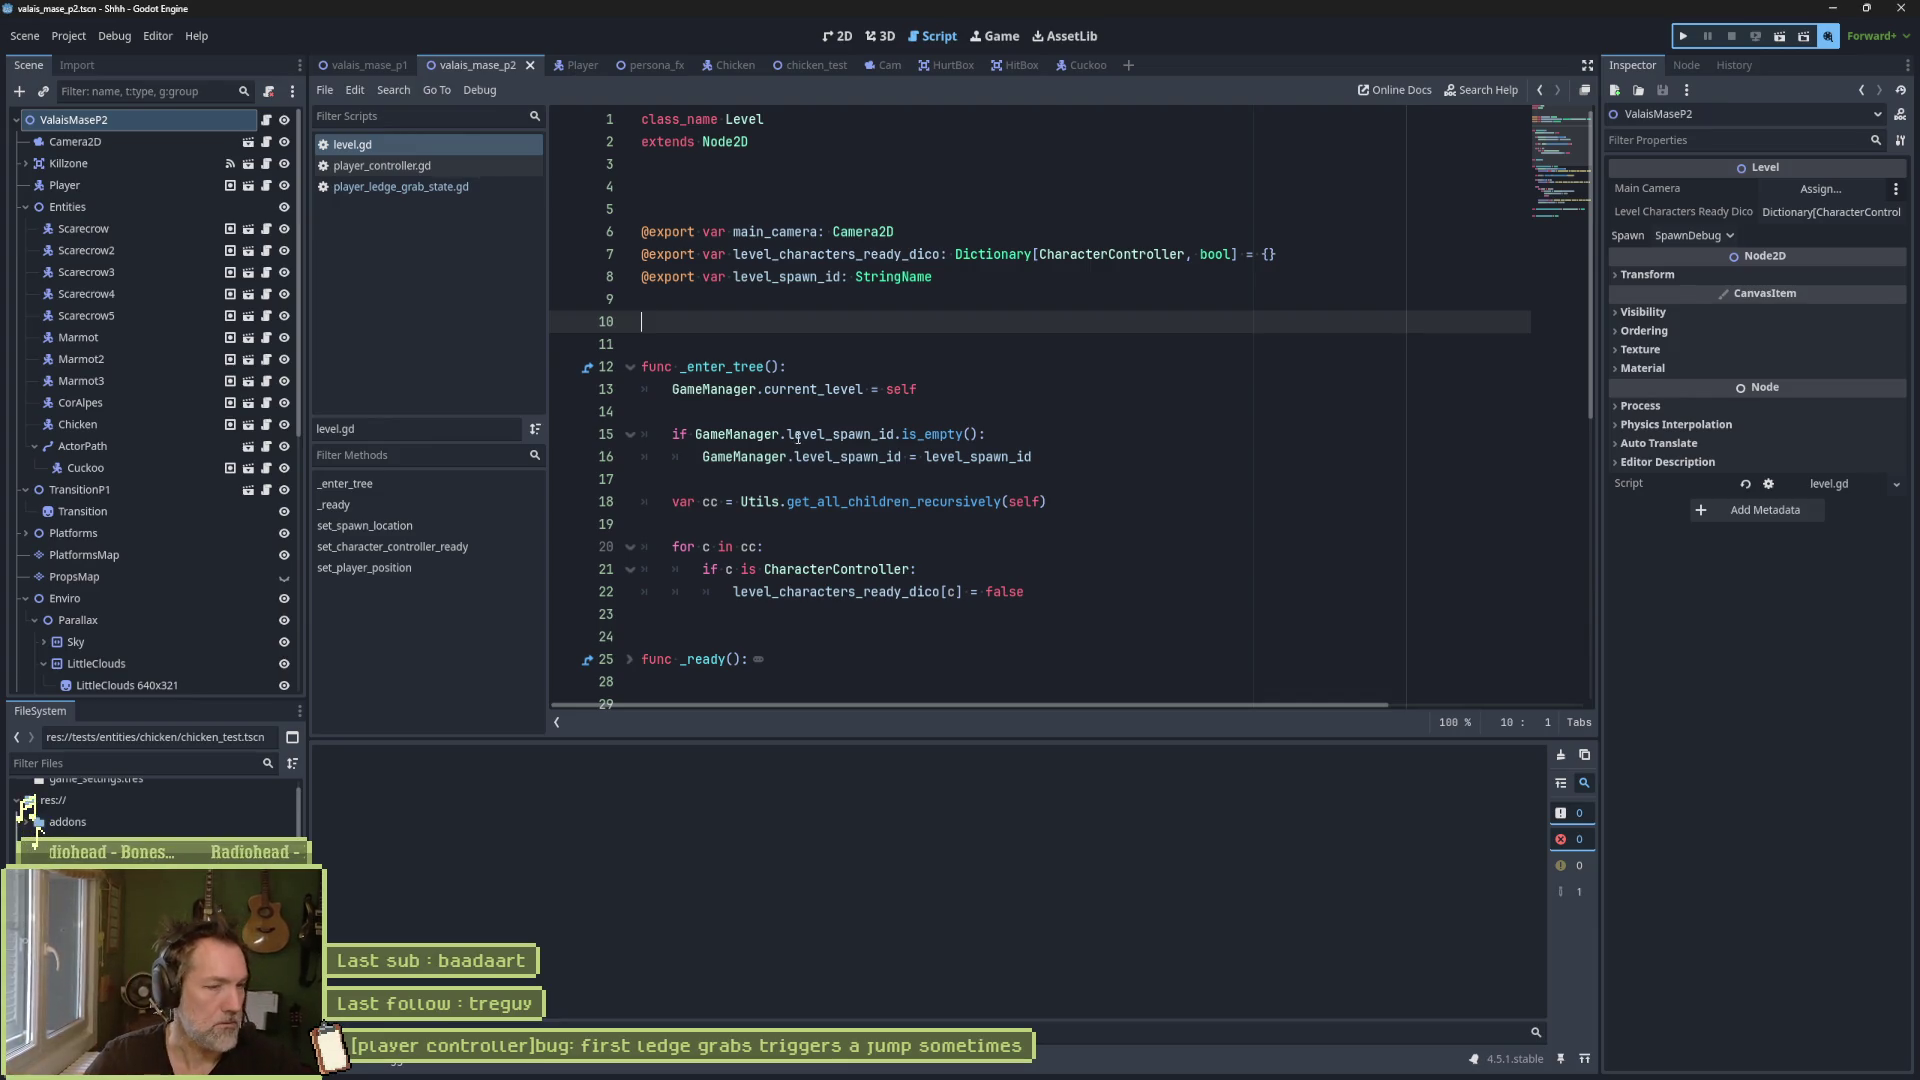
# - Add an is_jump_released assignment after super() in enter_state, then rerun the game
pyautogui.click(420, 187)
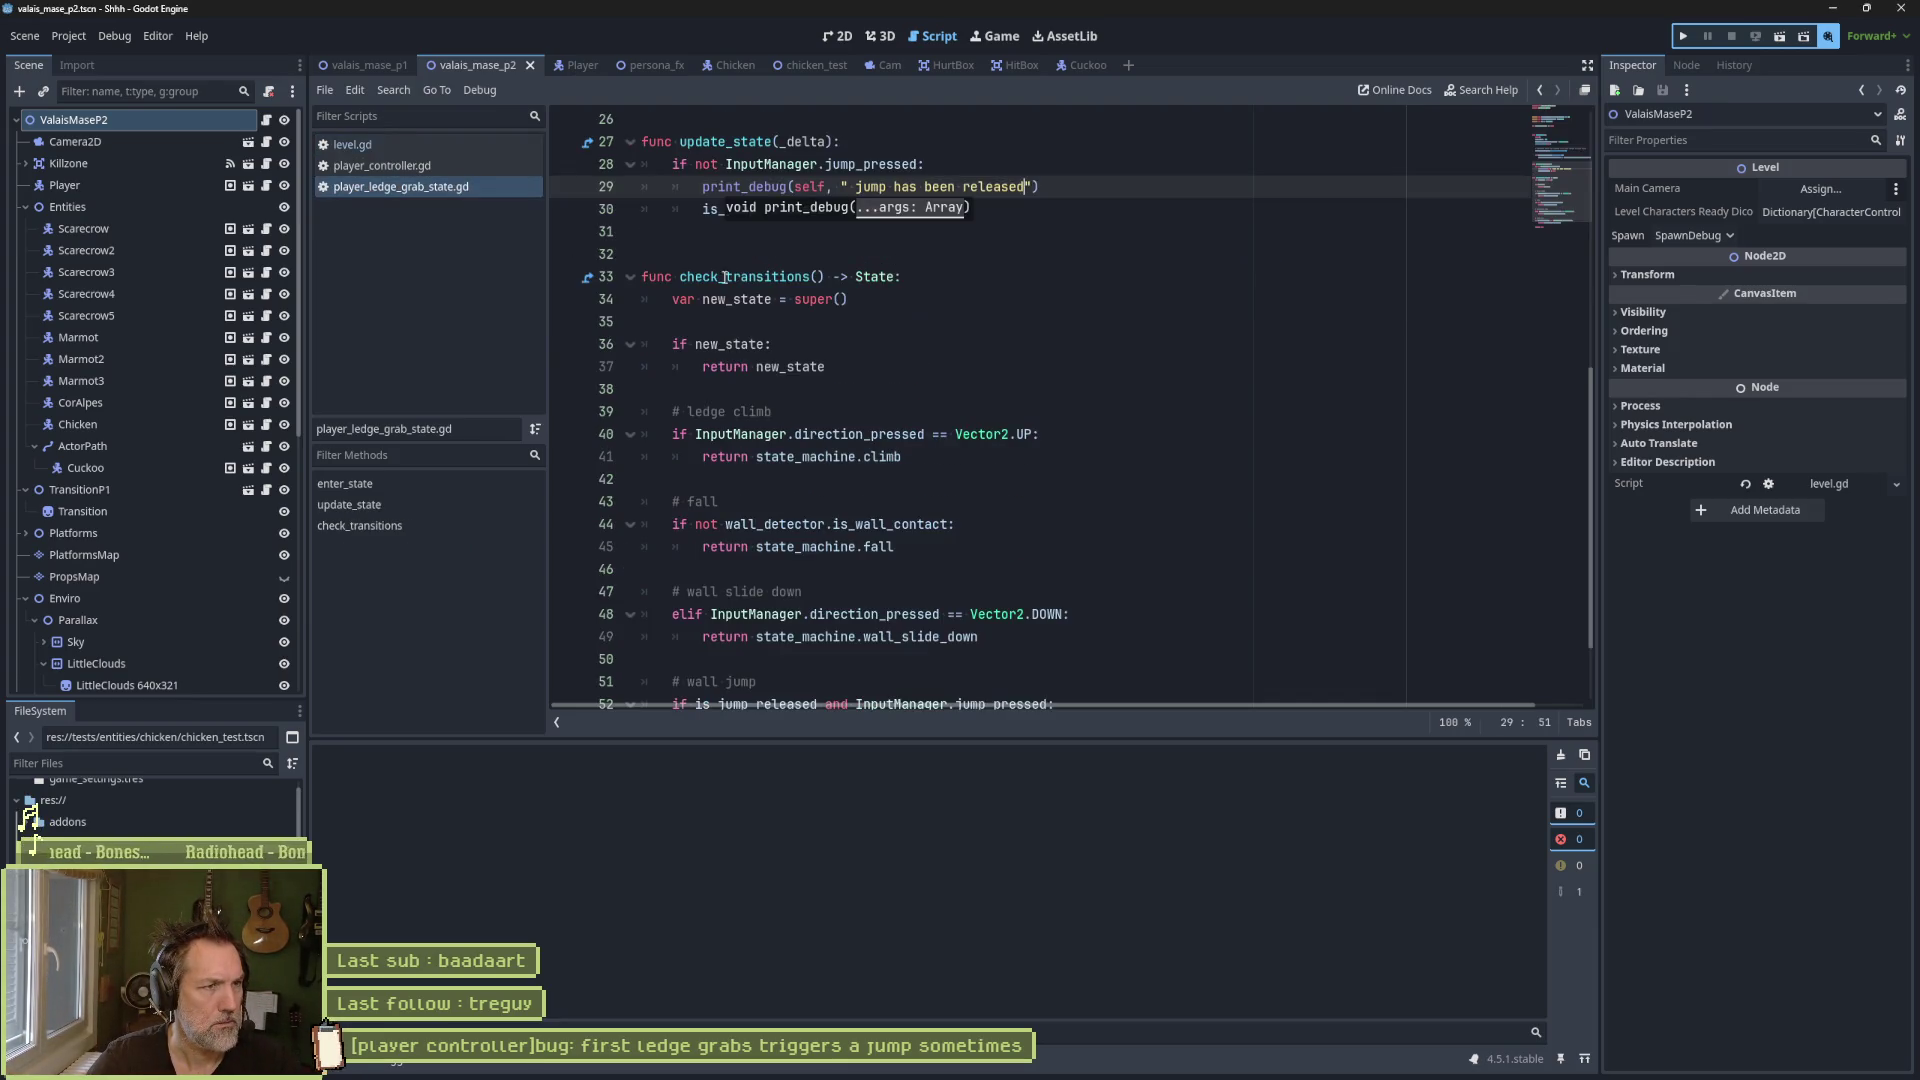
pyautogui.click(885, 319)
pyautogui.scroll(4, 890, 295)
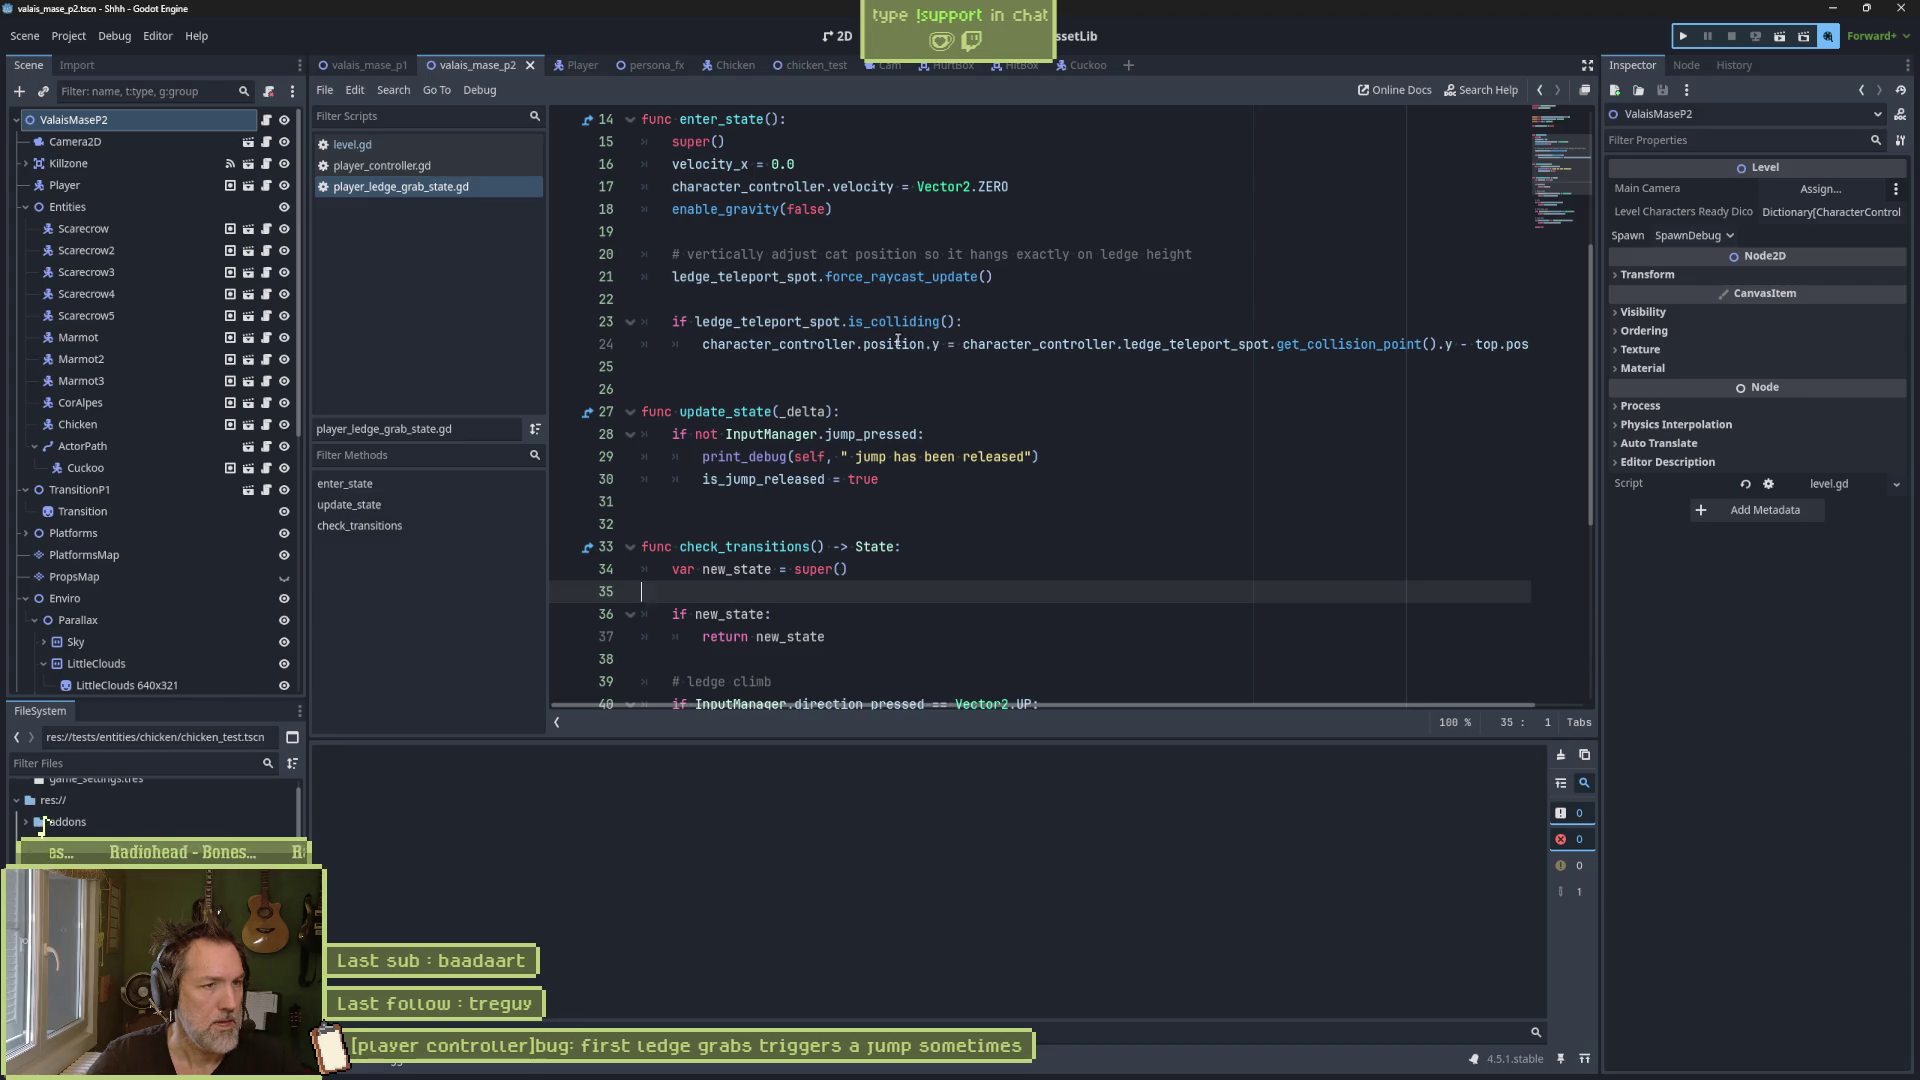
pyautogui.scroll(4, 897, 341)
pyautogui.doubleClick(787, 300)
pyautogui.hotkey('ctrl', 'c')
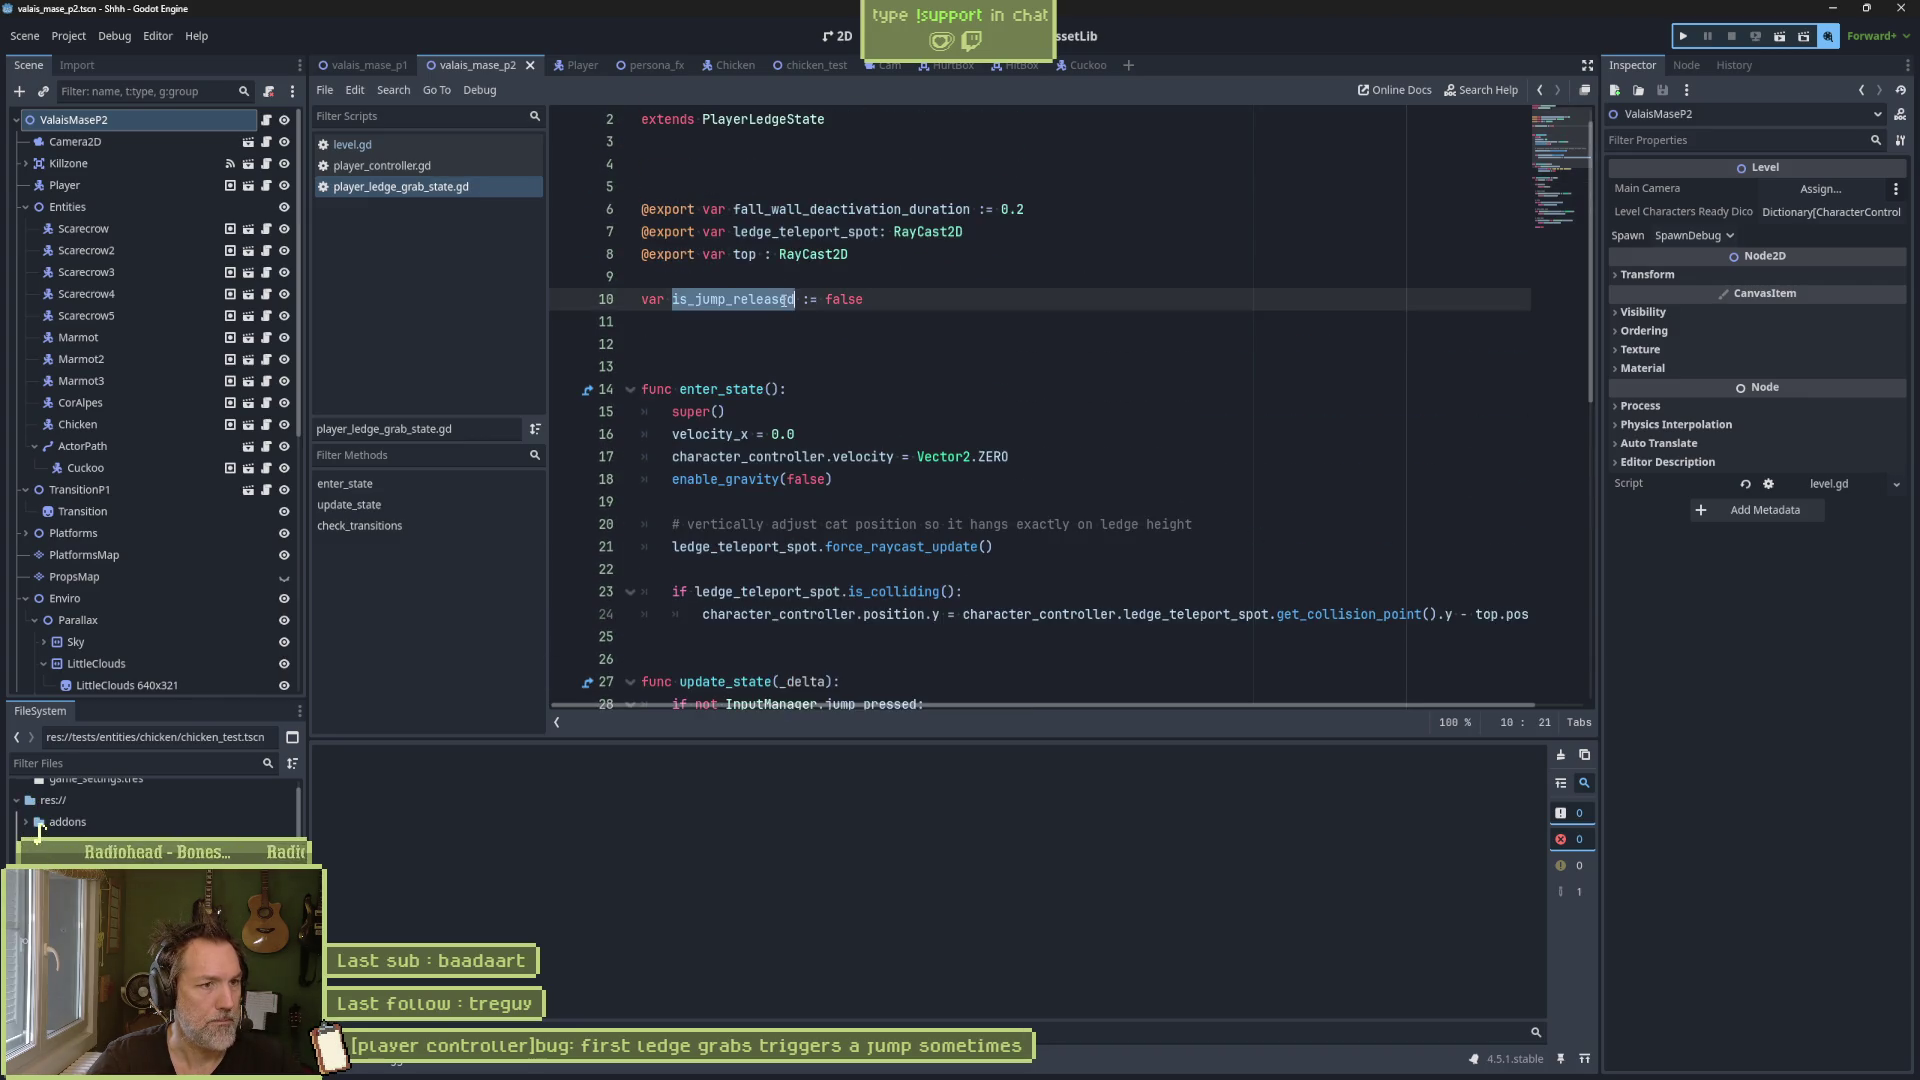
pyautogui.click(825, 412)
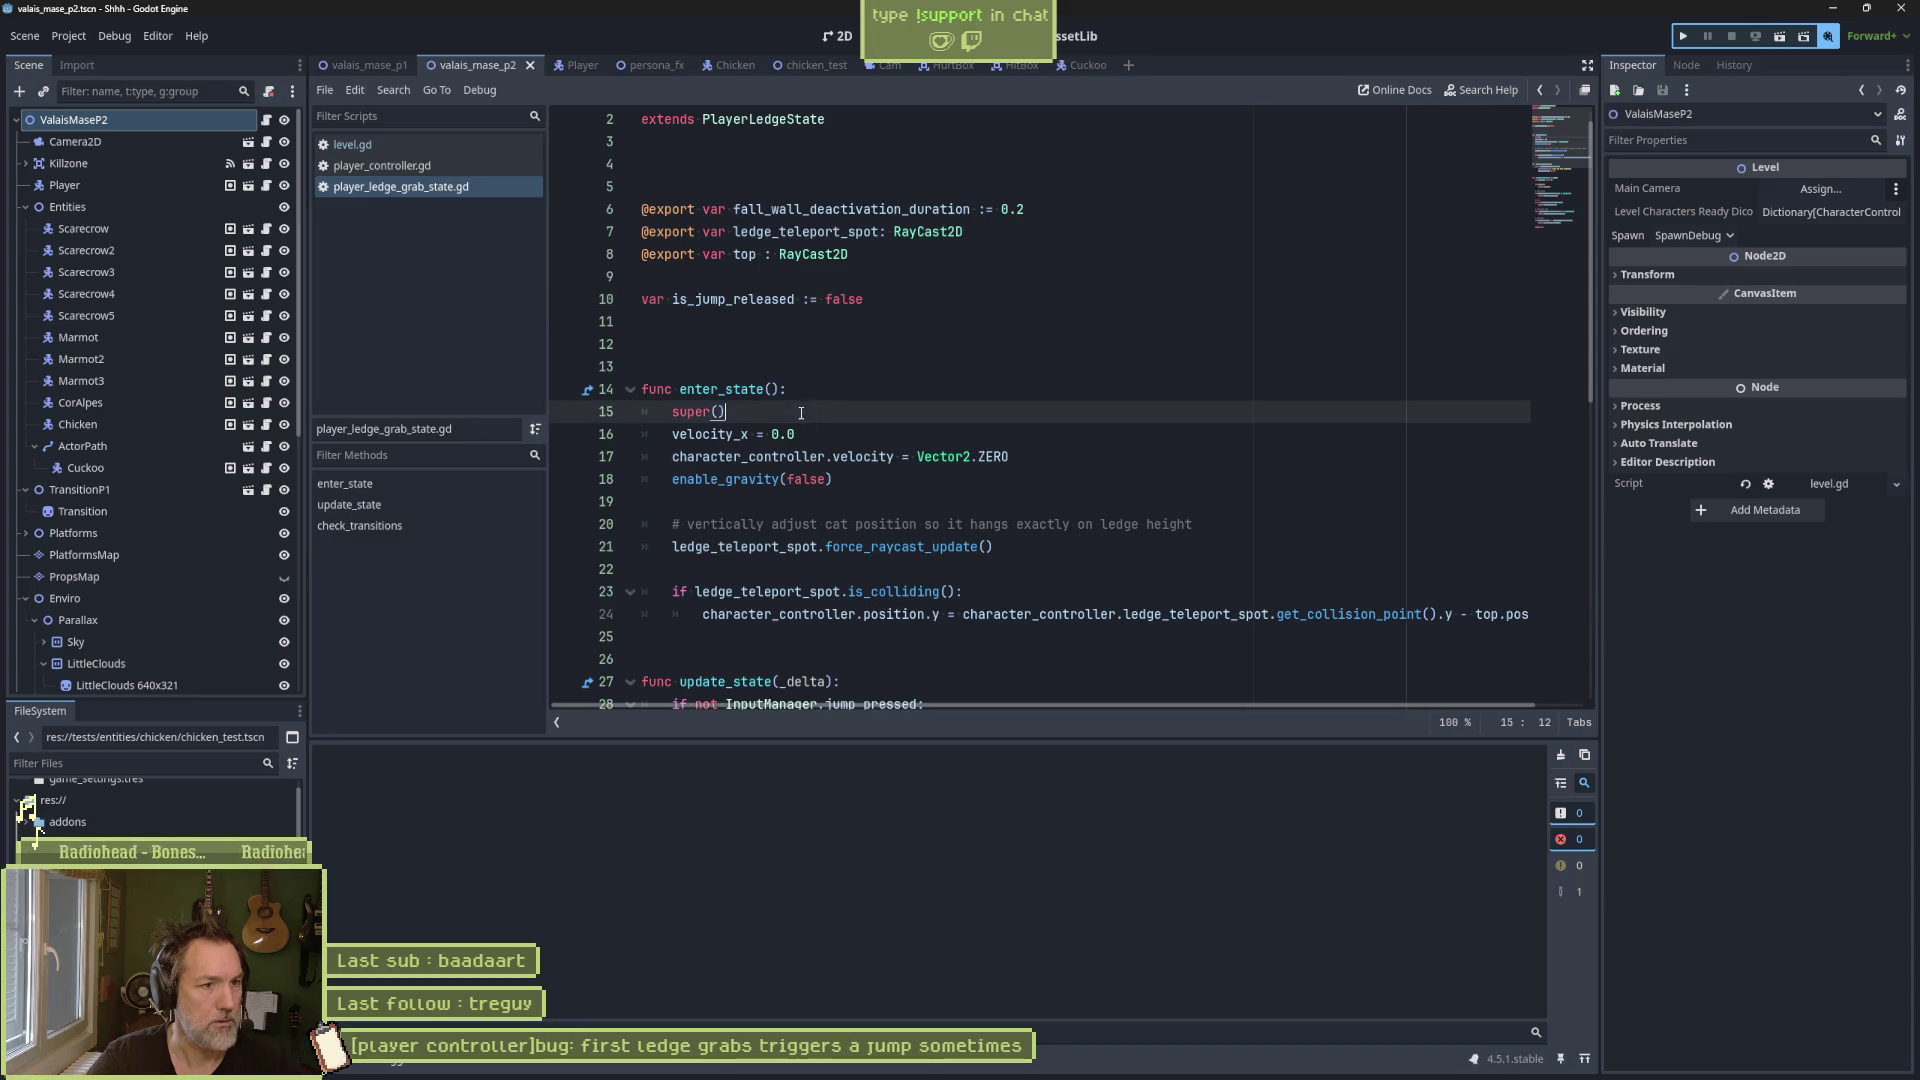
pyautogui.press('Return')
pyautogui.hotkey('ctrl', 'v')
pyautogui.write('= true')
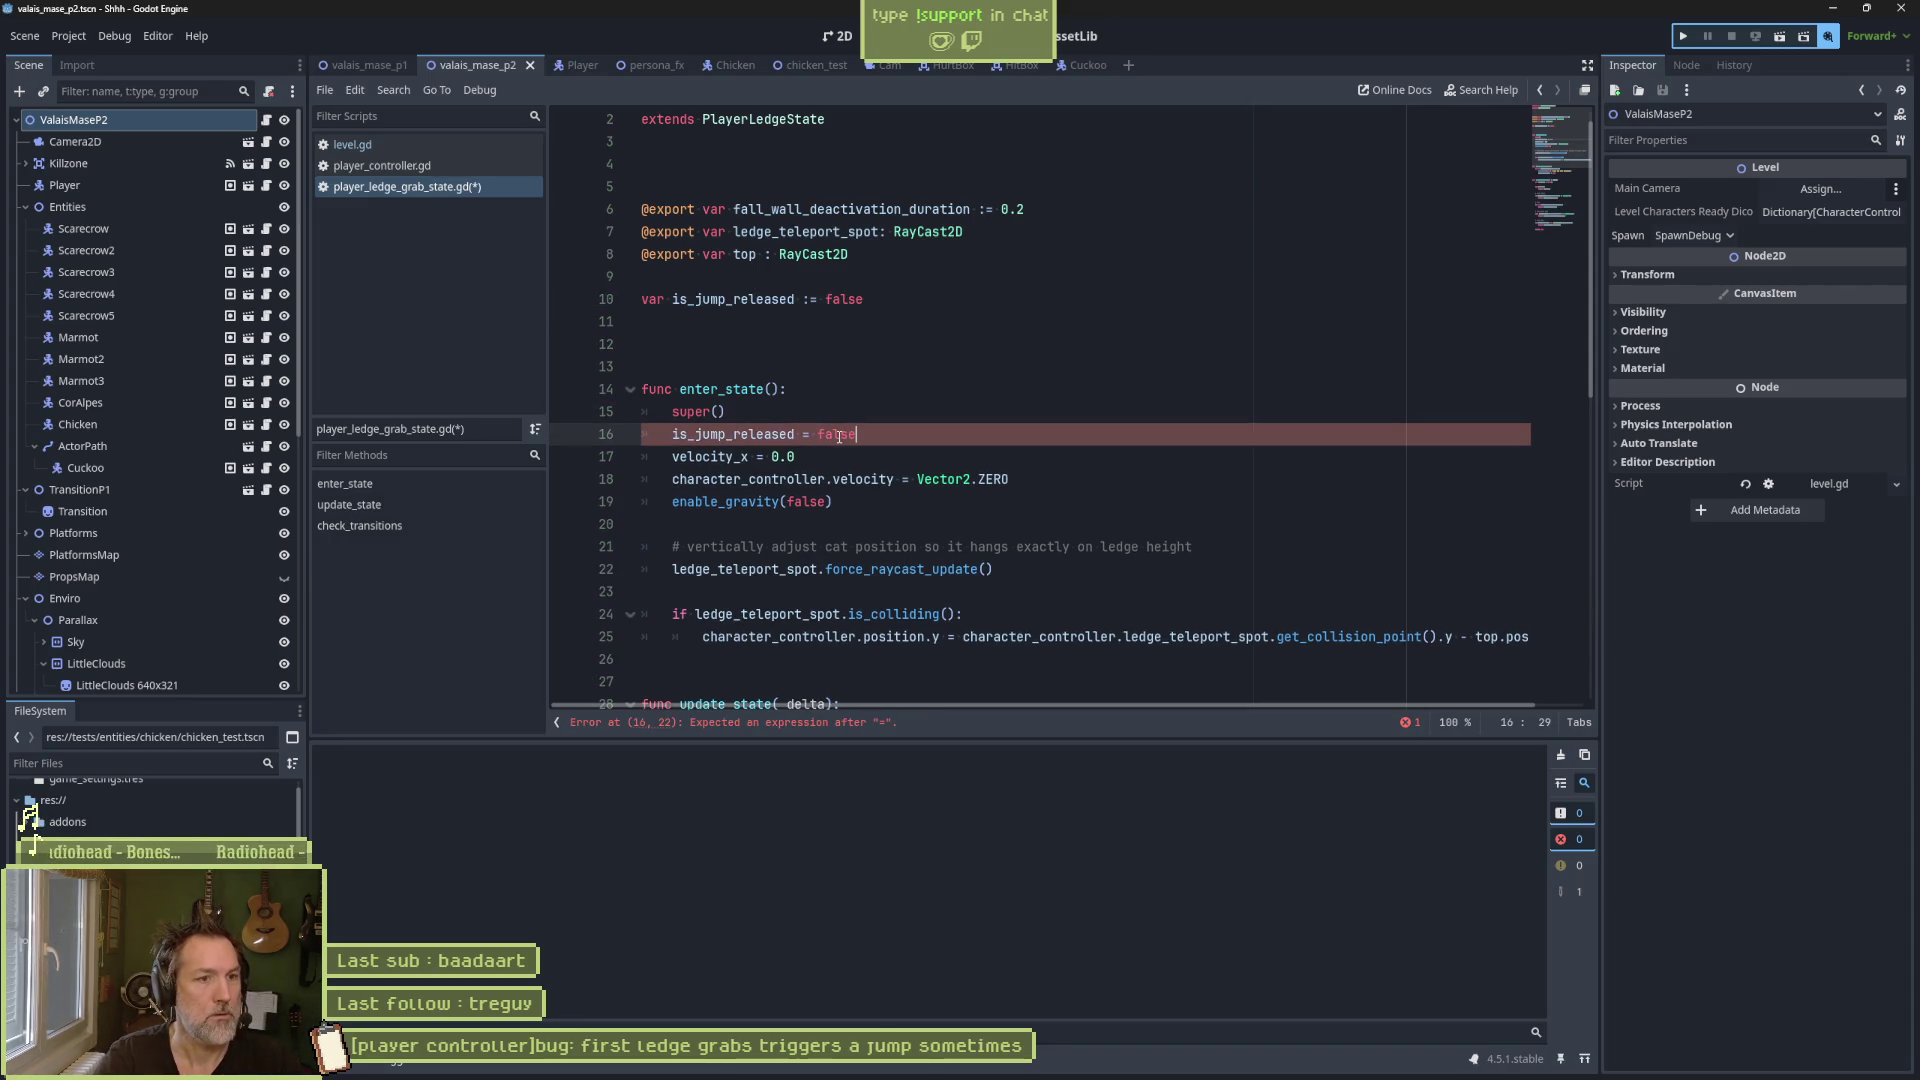
pyautogui.press('F5')
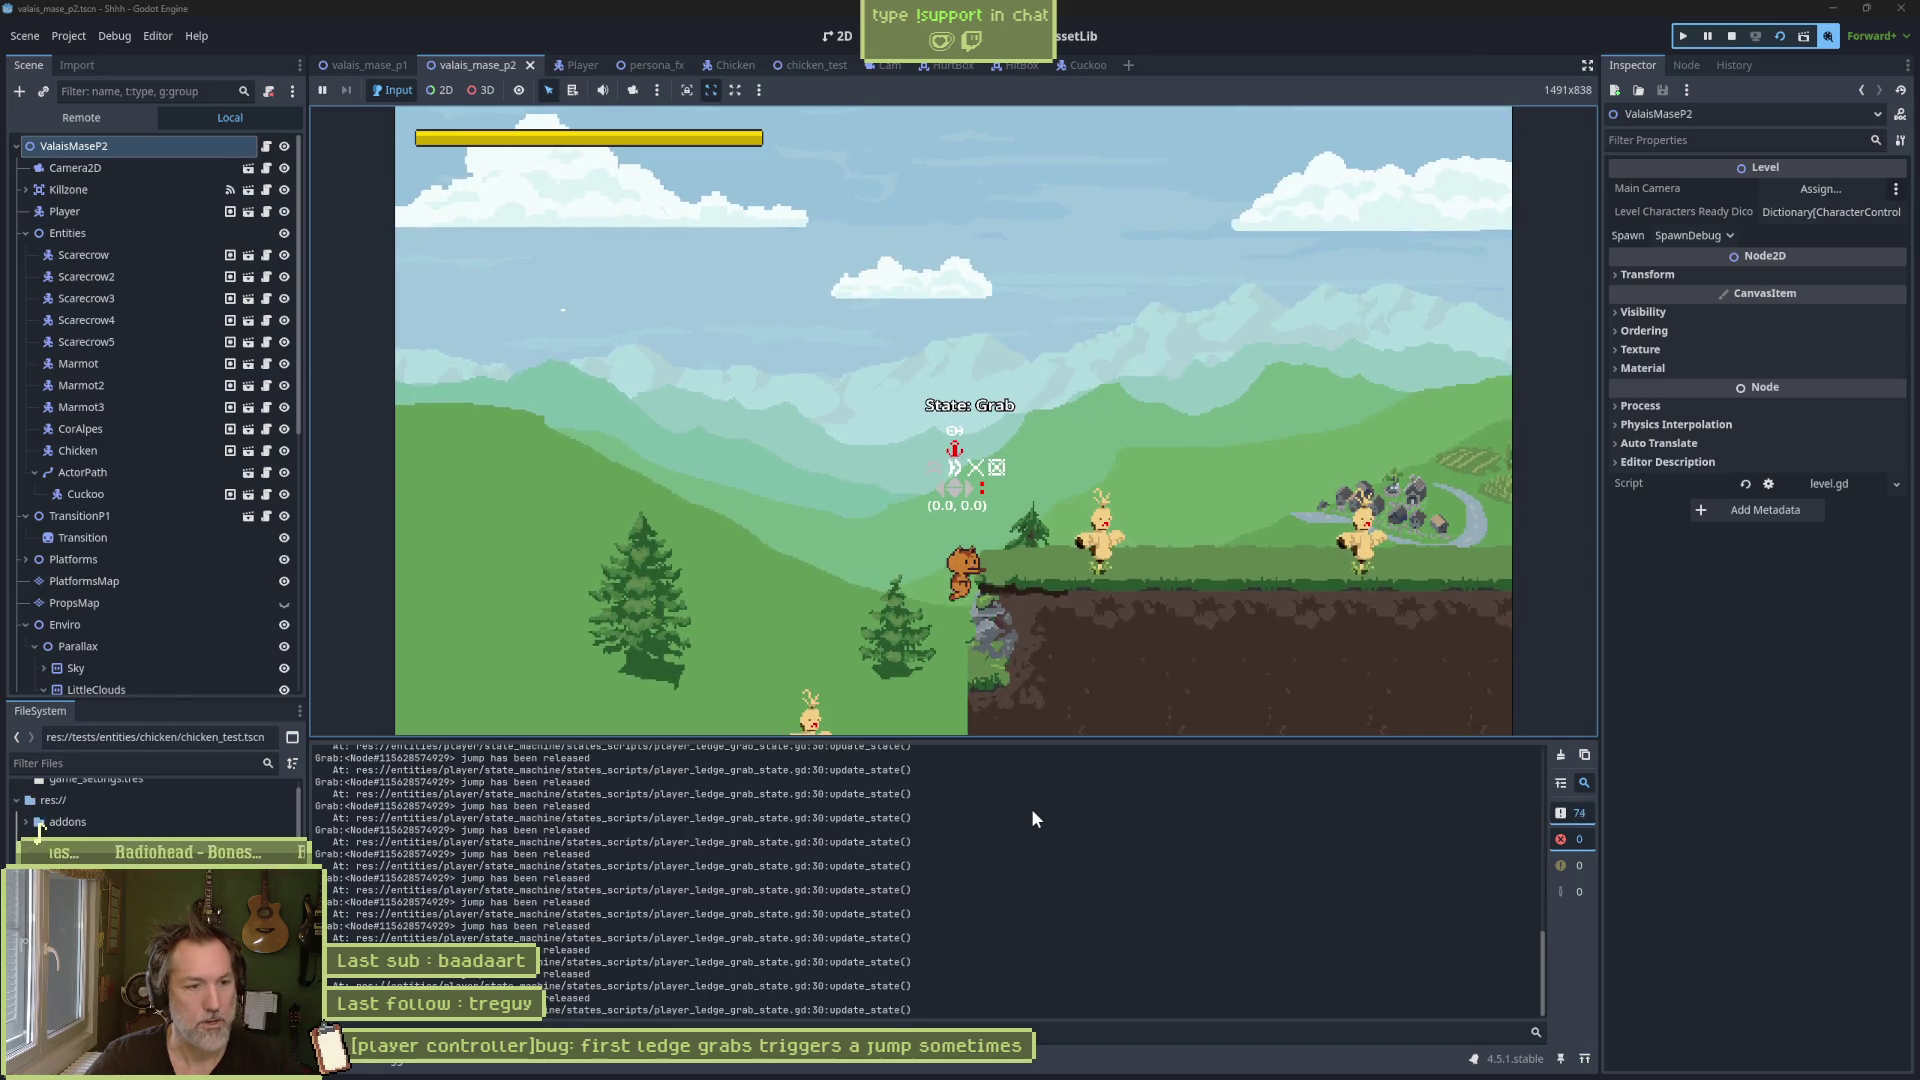
# - Stop the game and delete the print_debug line from the ledge grab script
pyautogui.hotkey('ctrl', 'F3')
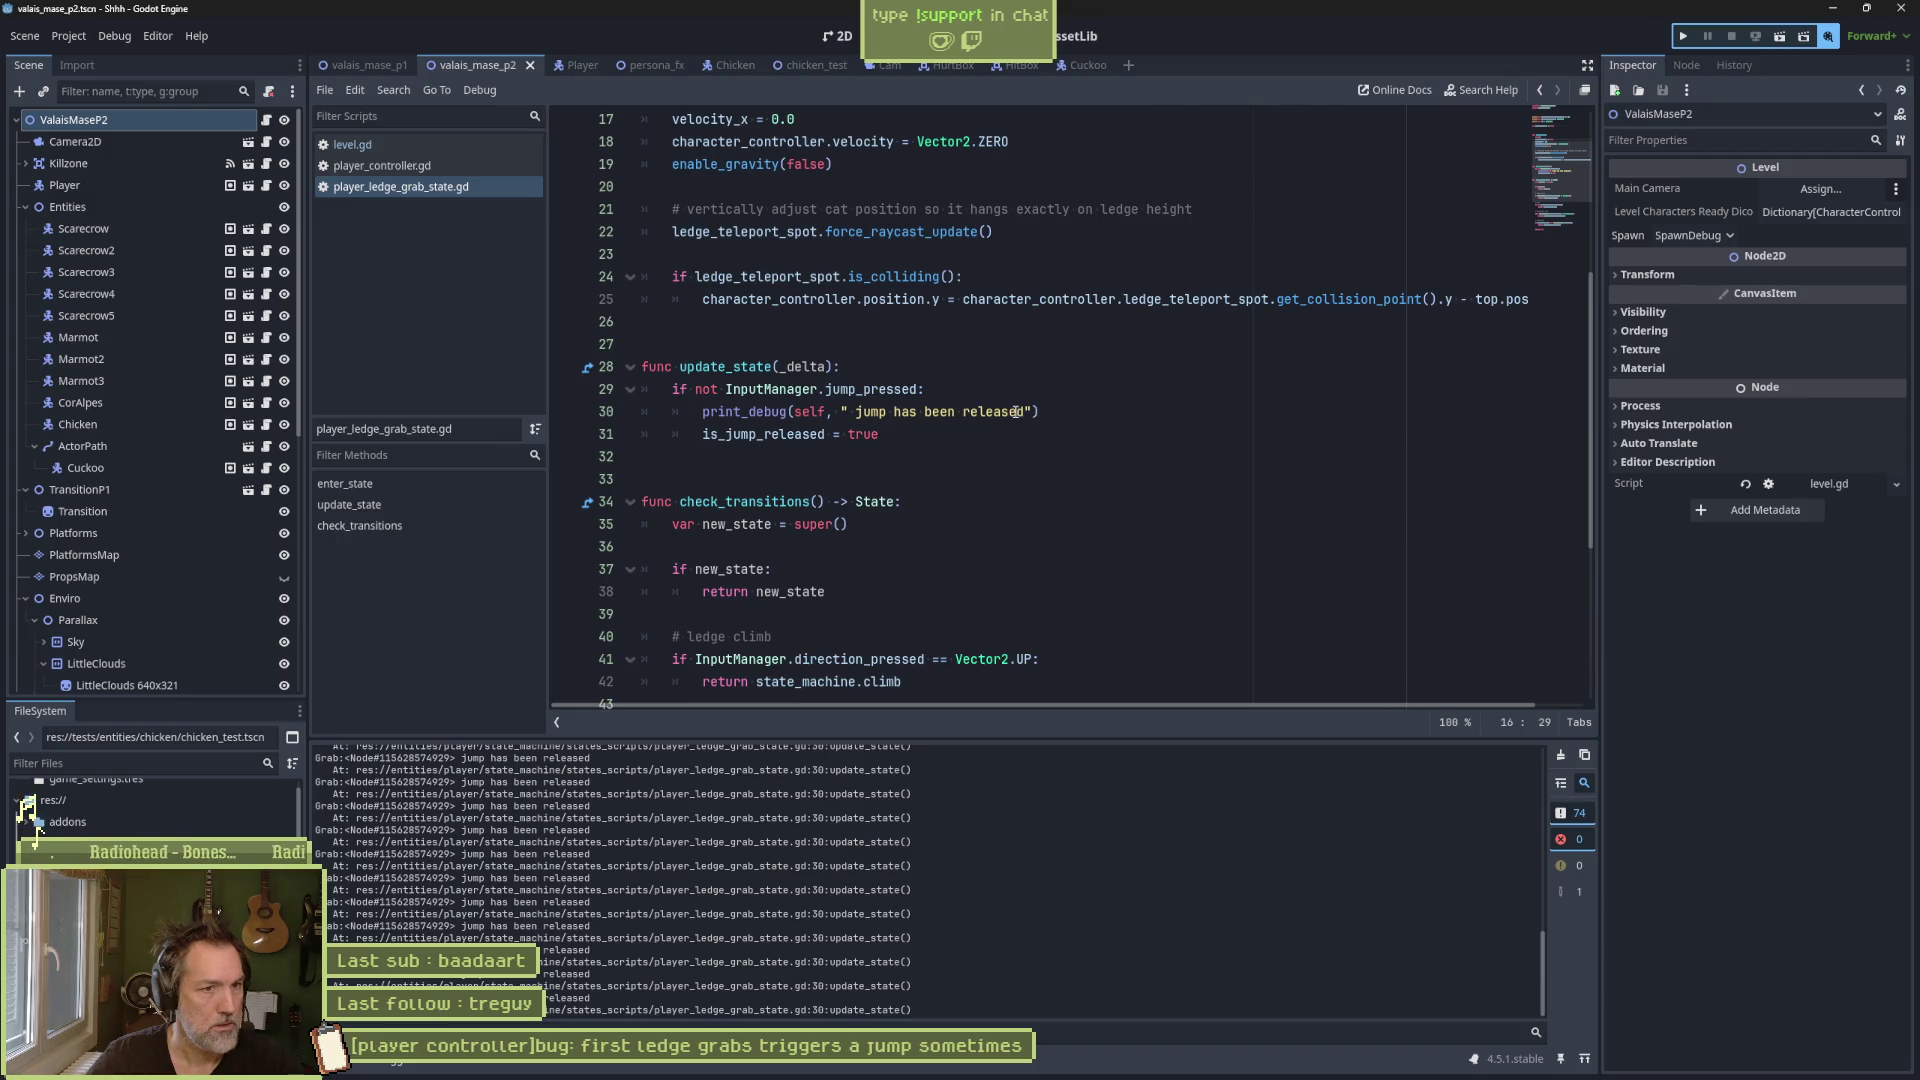
pyautogui.click(1005, 410)
pyautogui.hotkey('ctrl', 'shift', 'k')
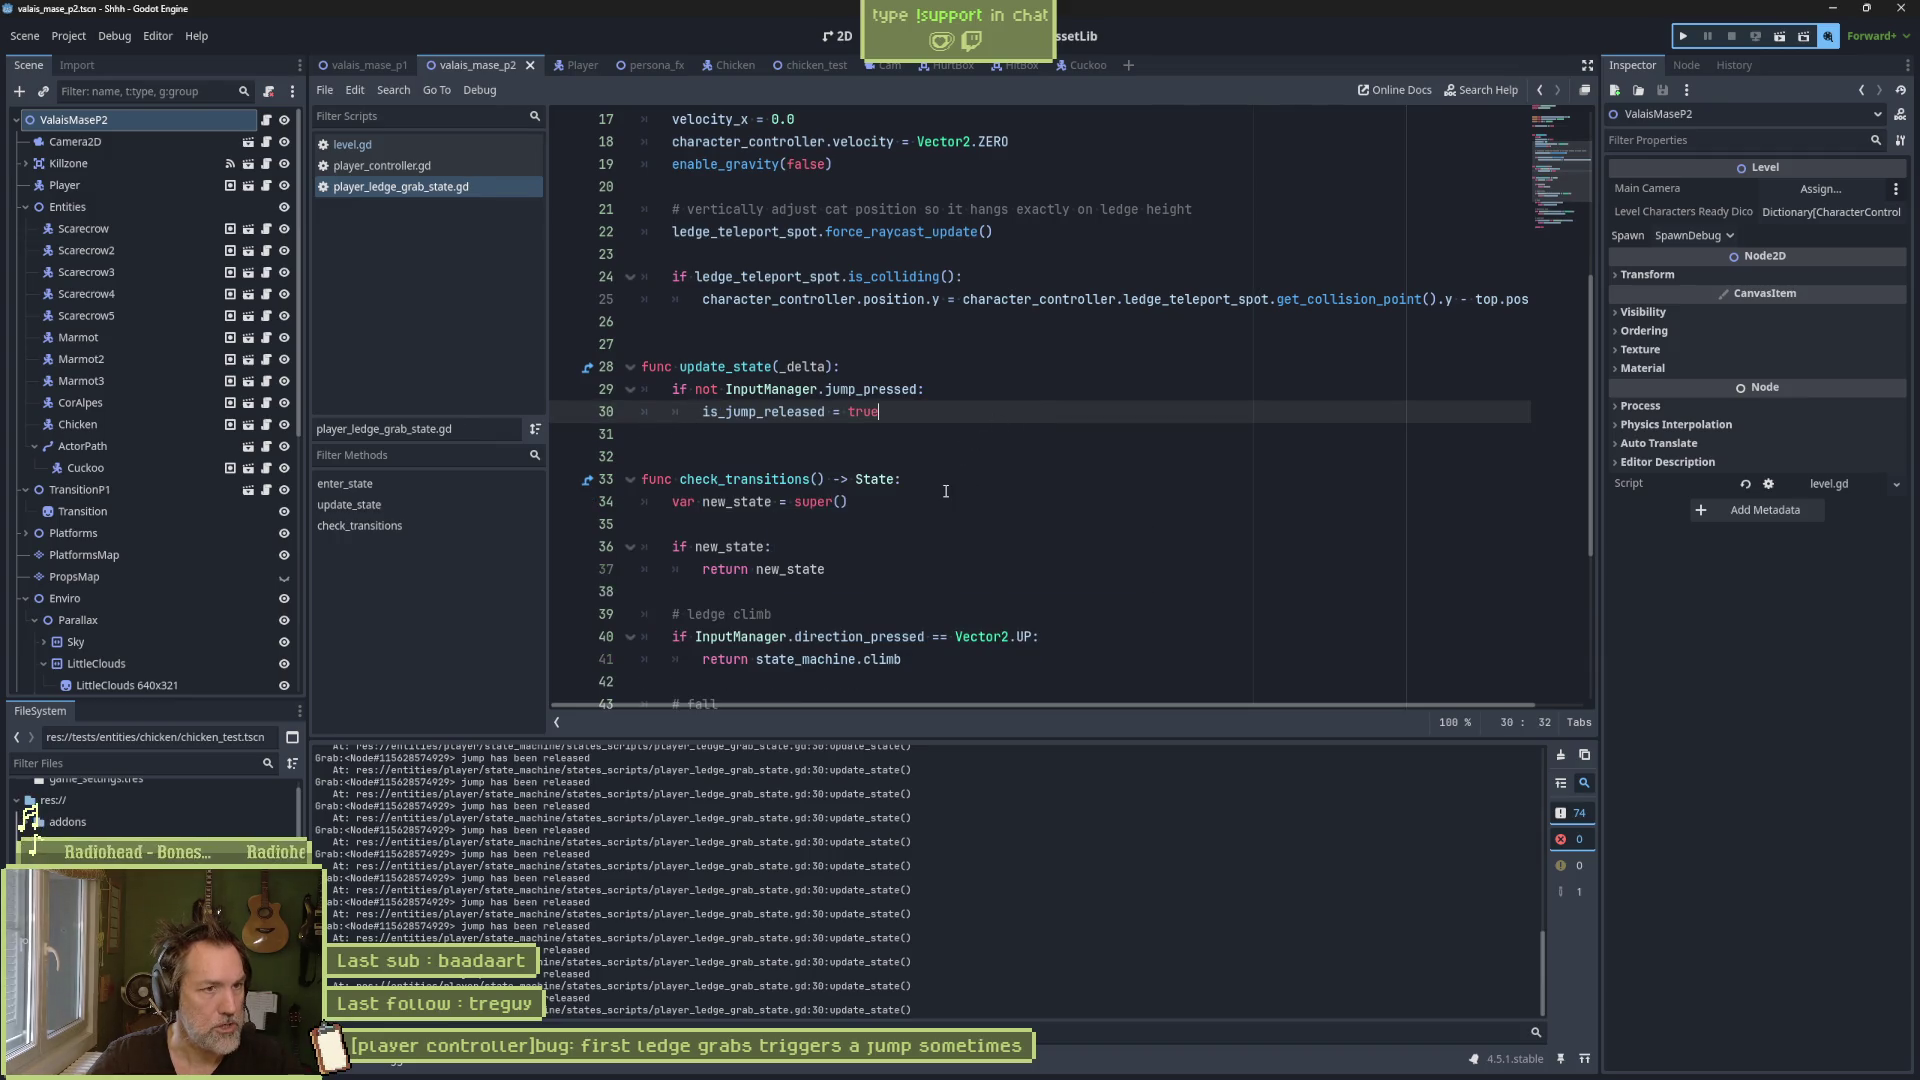
# - Replace the character_controller.velocity line with velocity_x and velocity_y set to 0.0, and save
pyautogui.scroll(2, 945, 491)
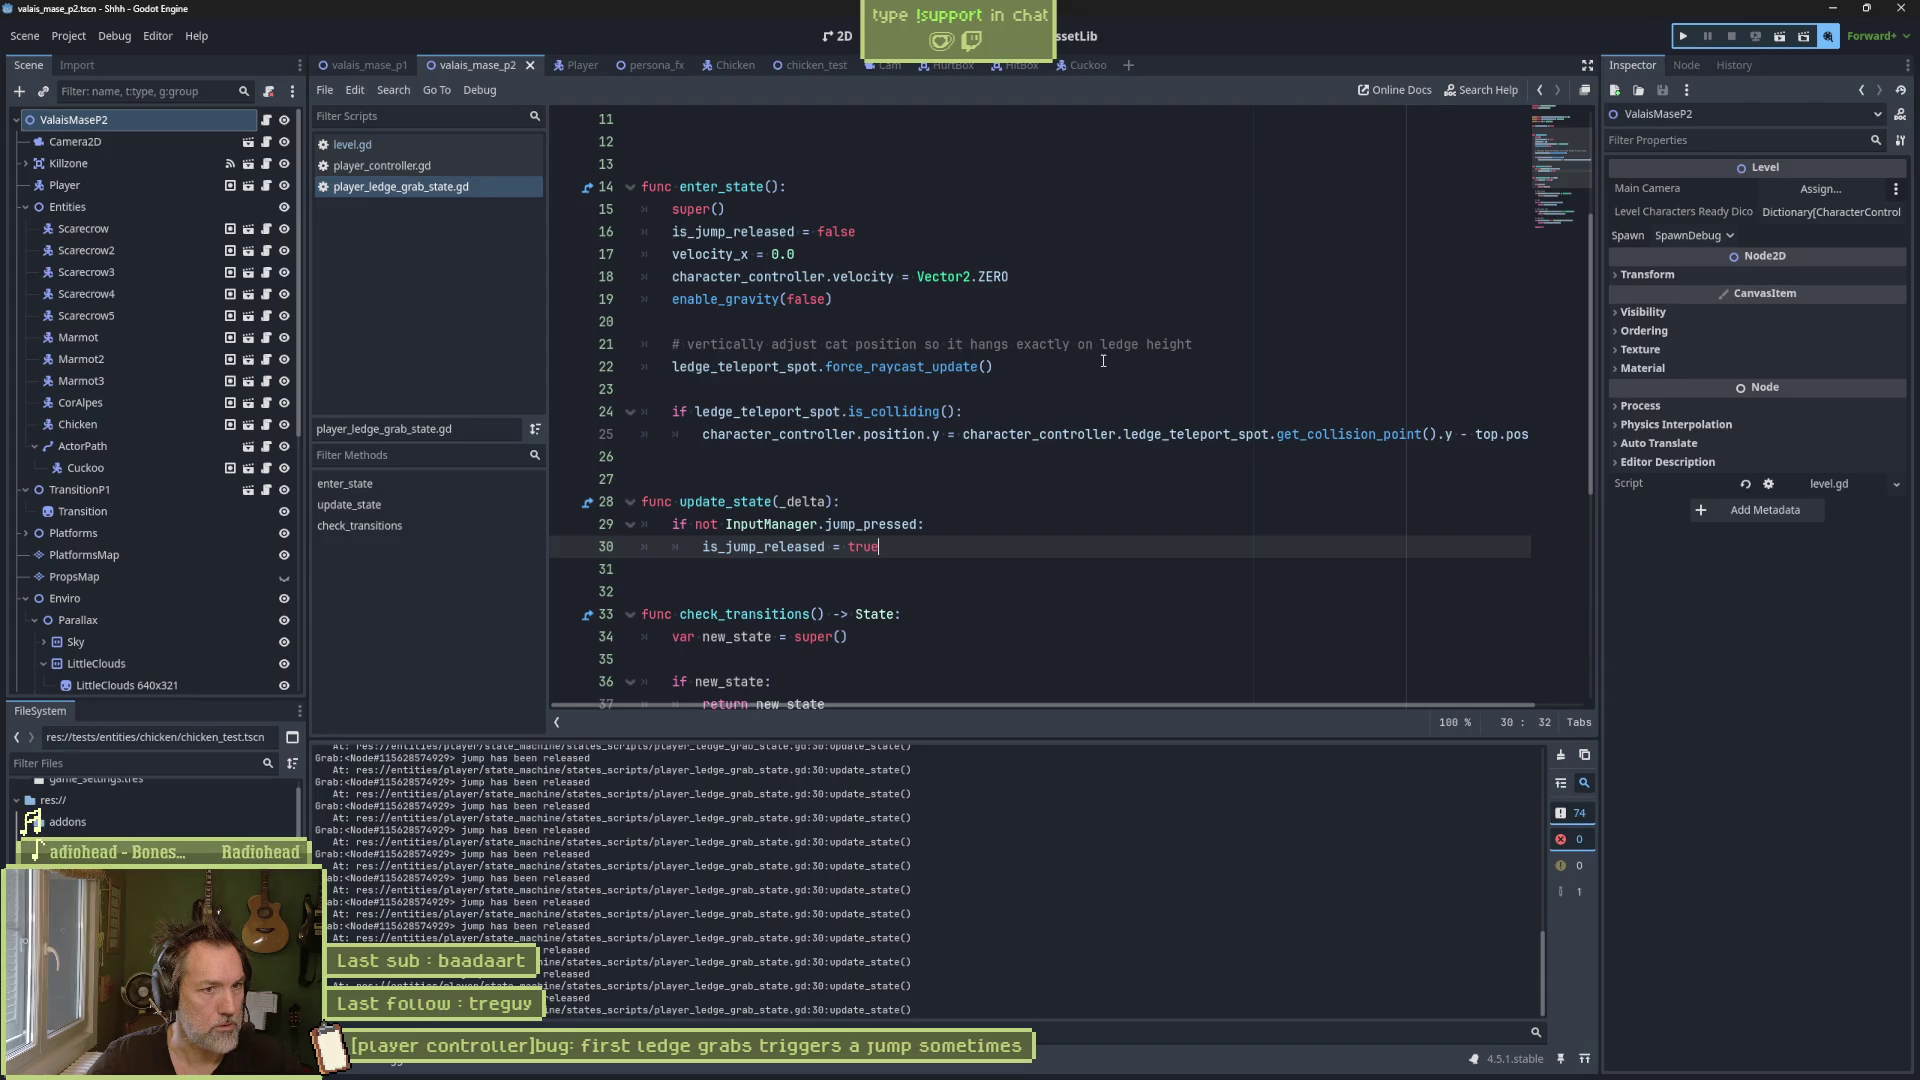
pyautogui.click(1007, 256)
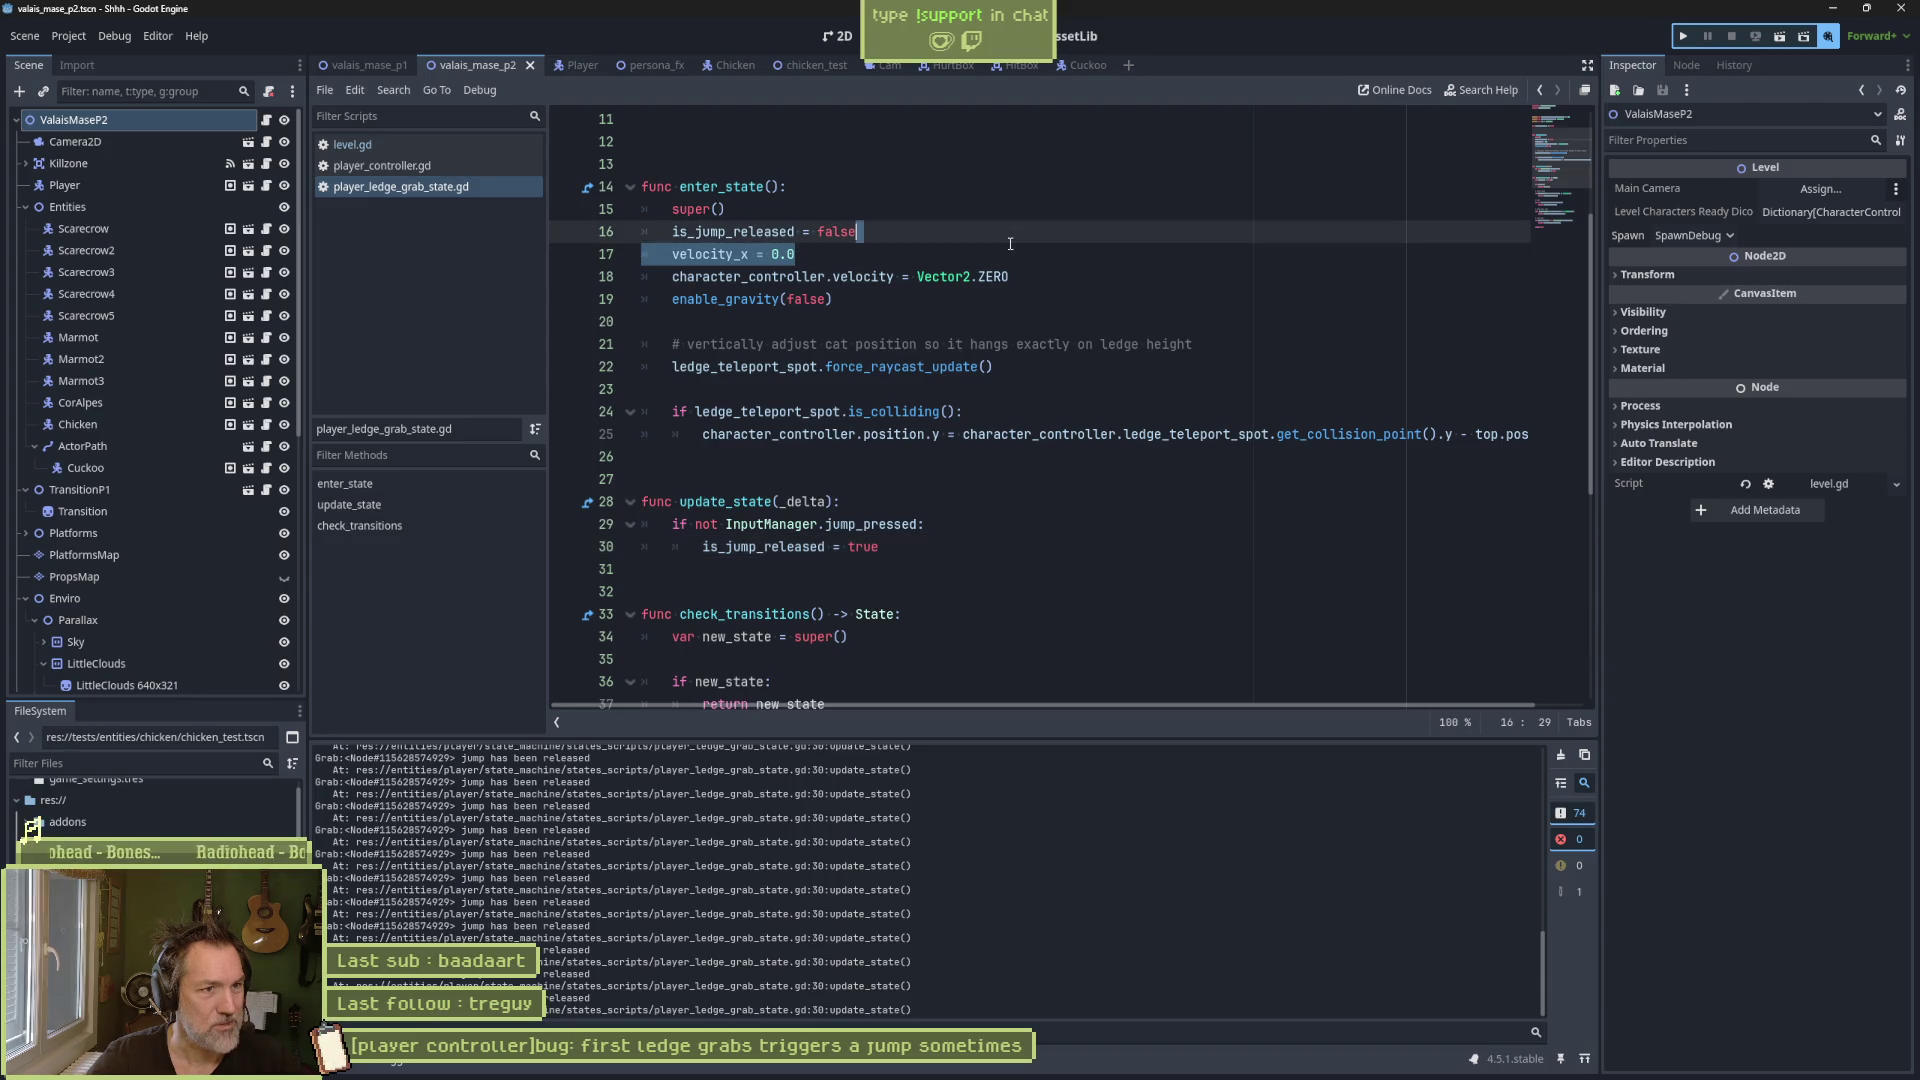
pyautogui.hotkey('ctrl', 'shift', 'd')
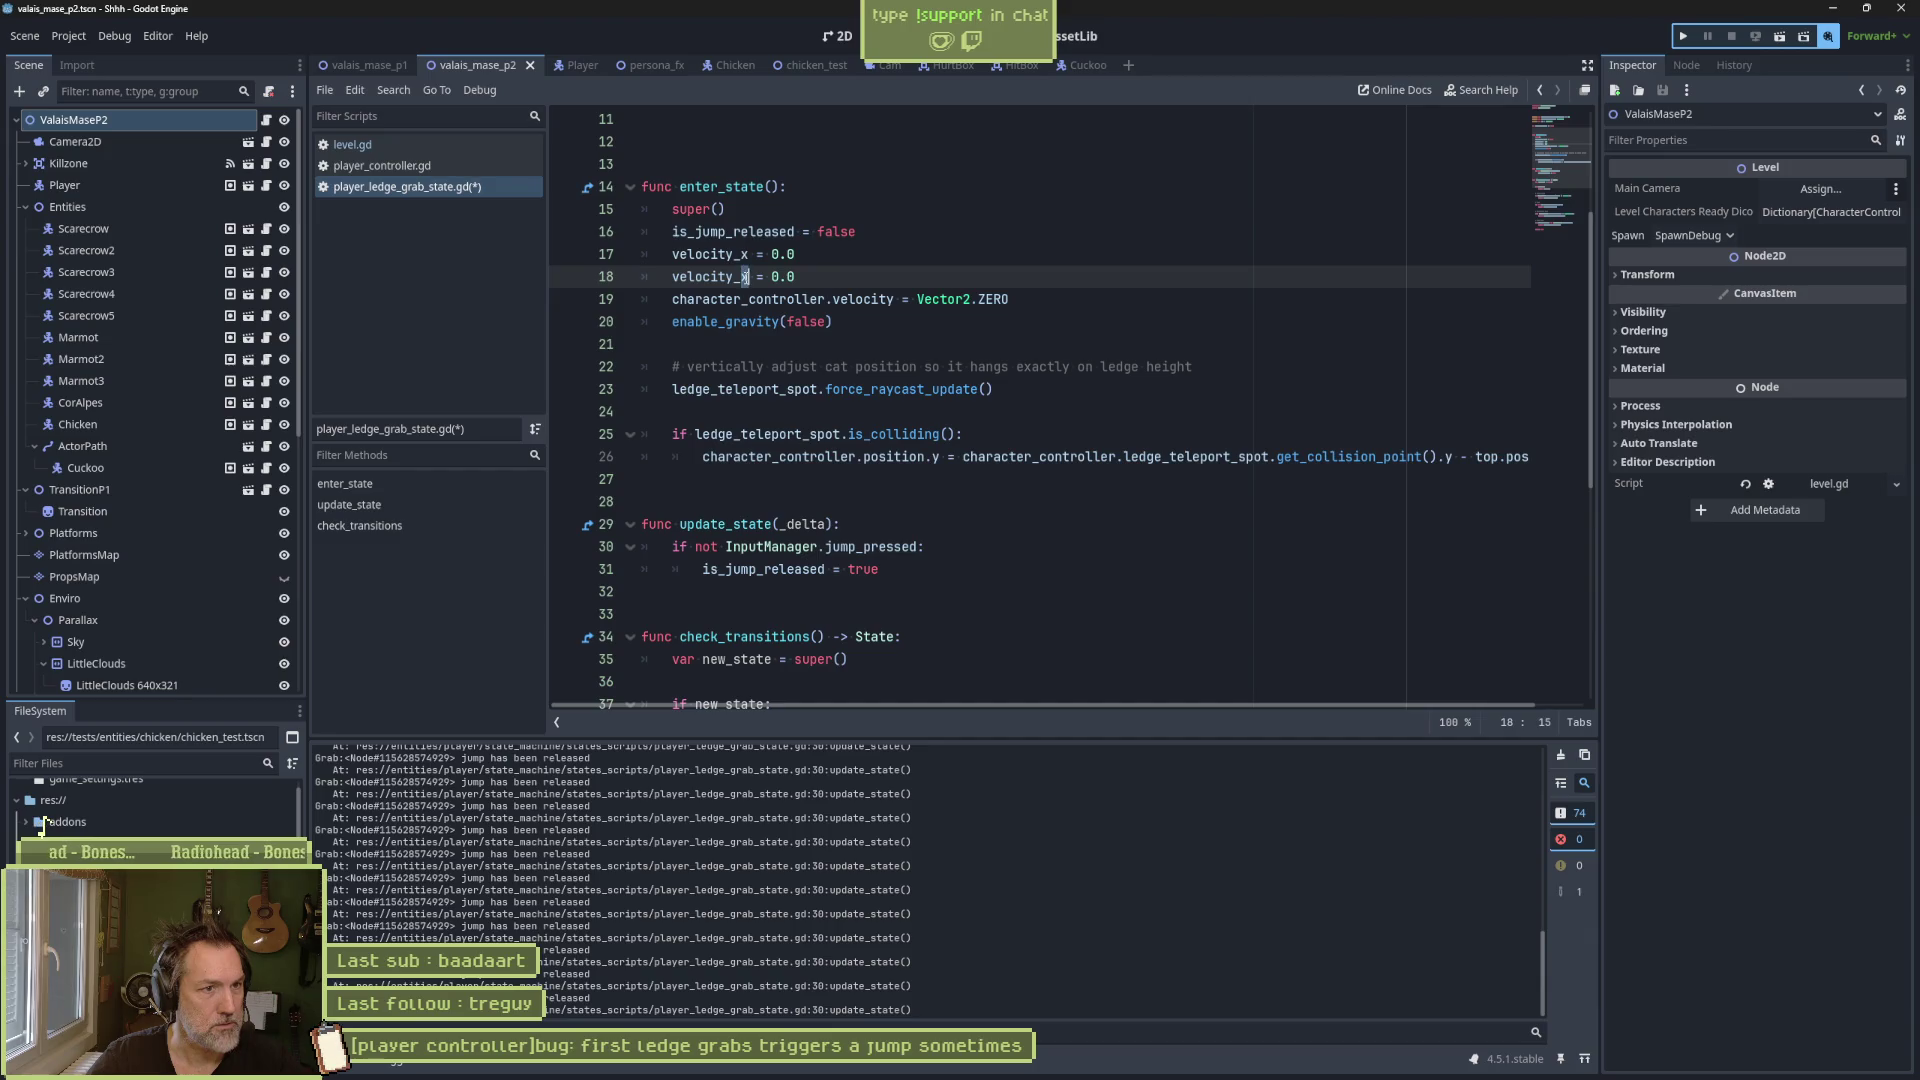
pyautogui.click(748, 277)
pyautogui.press('BackSpace')
pyautogui.write('y')
pyautogui.click(1034, 299)
pyautogui.hotkey('ctrl', 'shift', 'k')
pyautogui.hotkey('ctrl', 's')
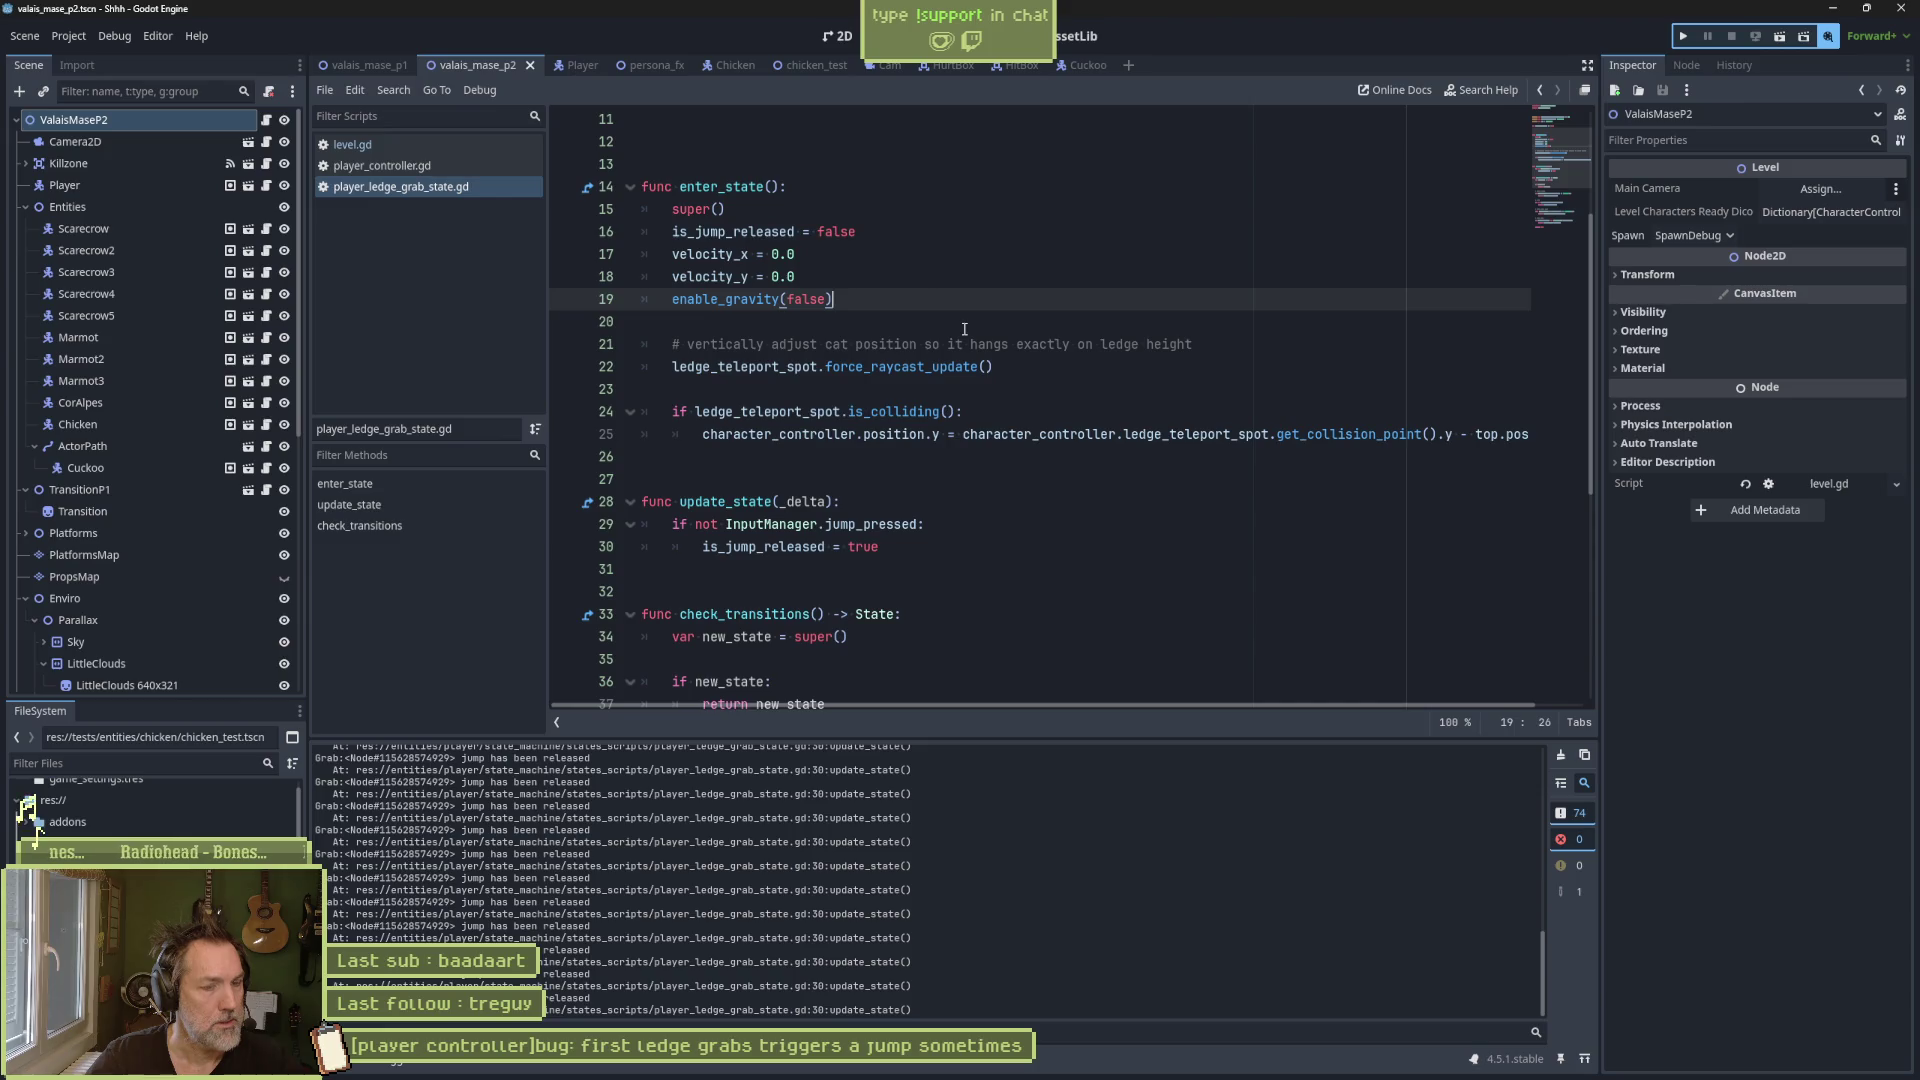
# - Copy the jump-released check into enter_state with blank lines around it, save, and run the game
pyautogui.moveTo(744, 184); pyautogui.dragTo(749, 437)
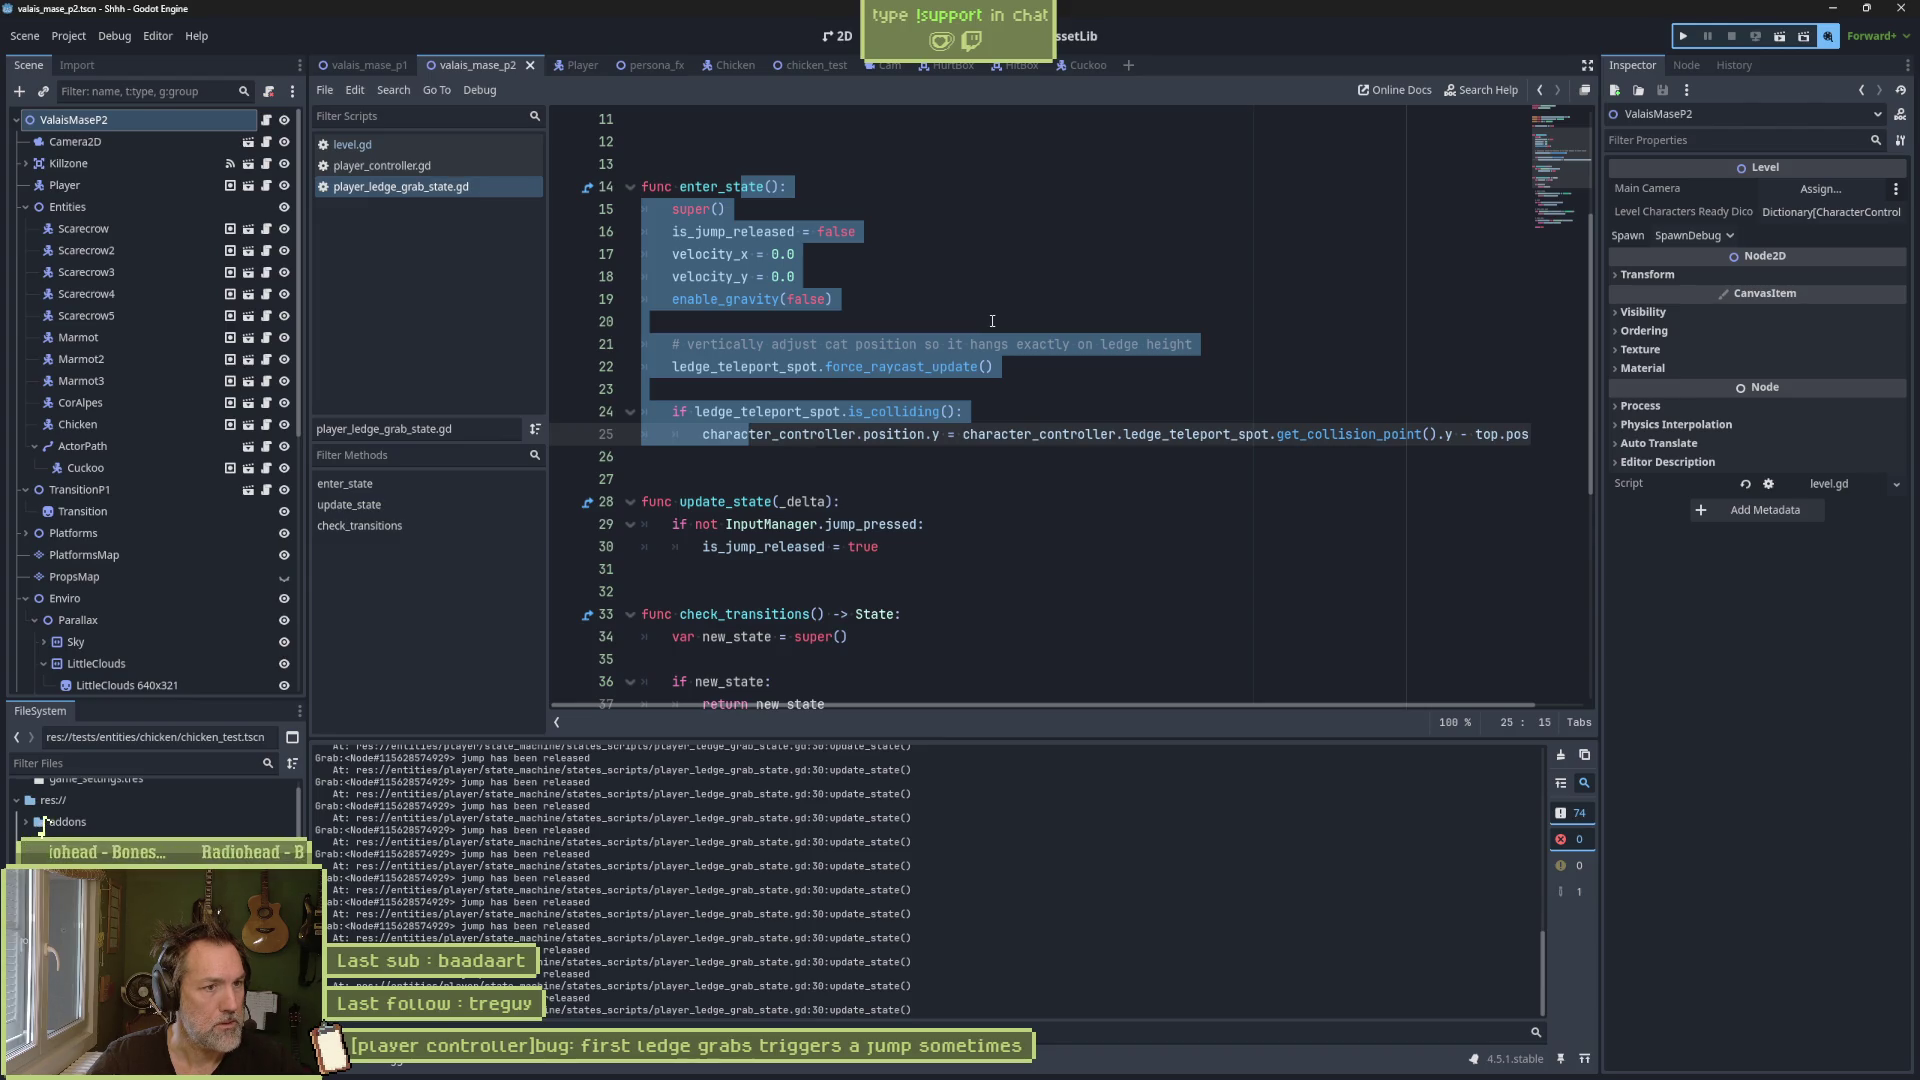
pyautogui.moveTo(900, 547); pyautogui.dragTo(904, 492)
pyautogui.hotkey('ctrl', 'c')
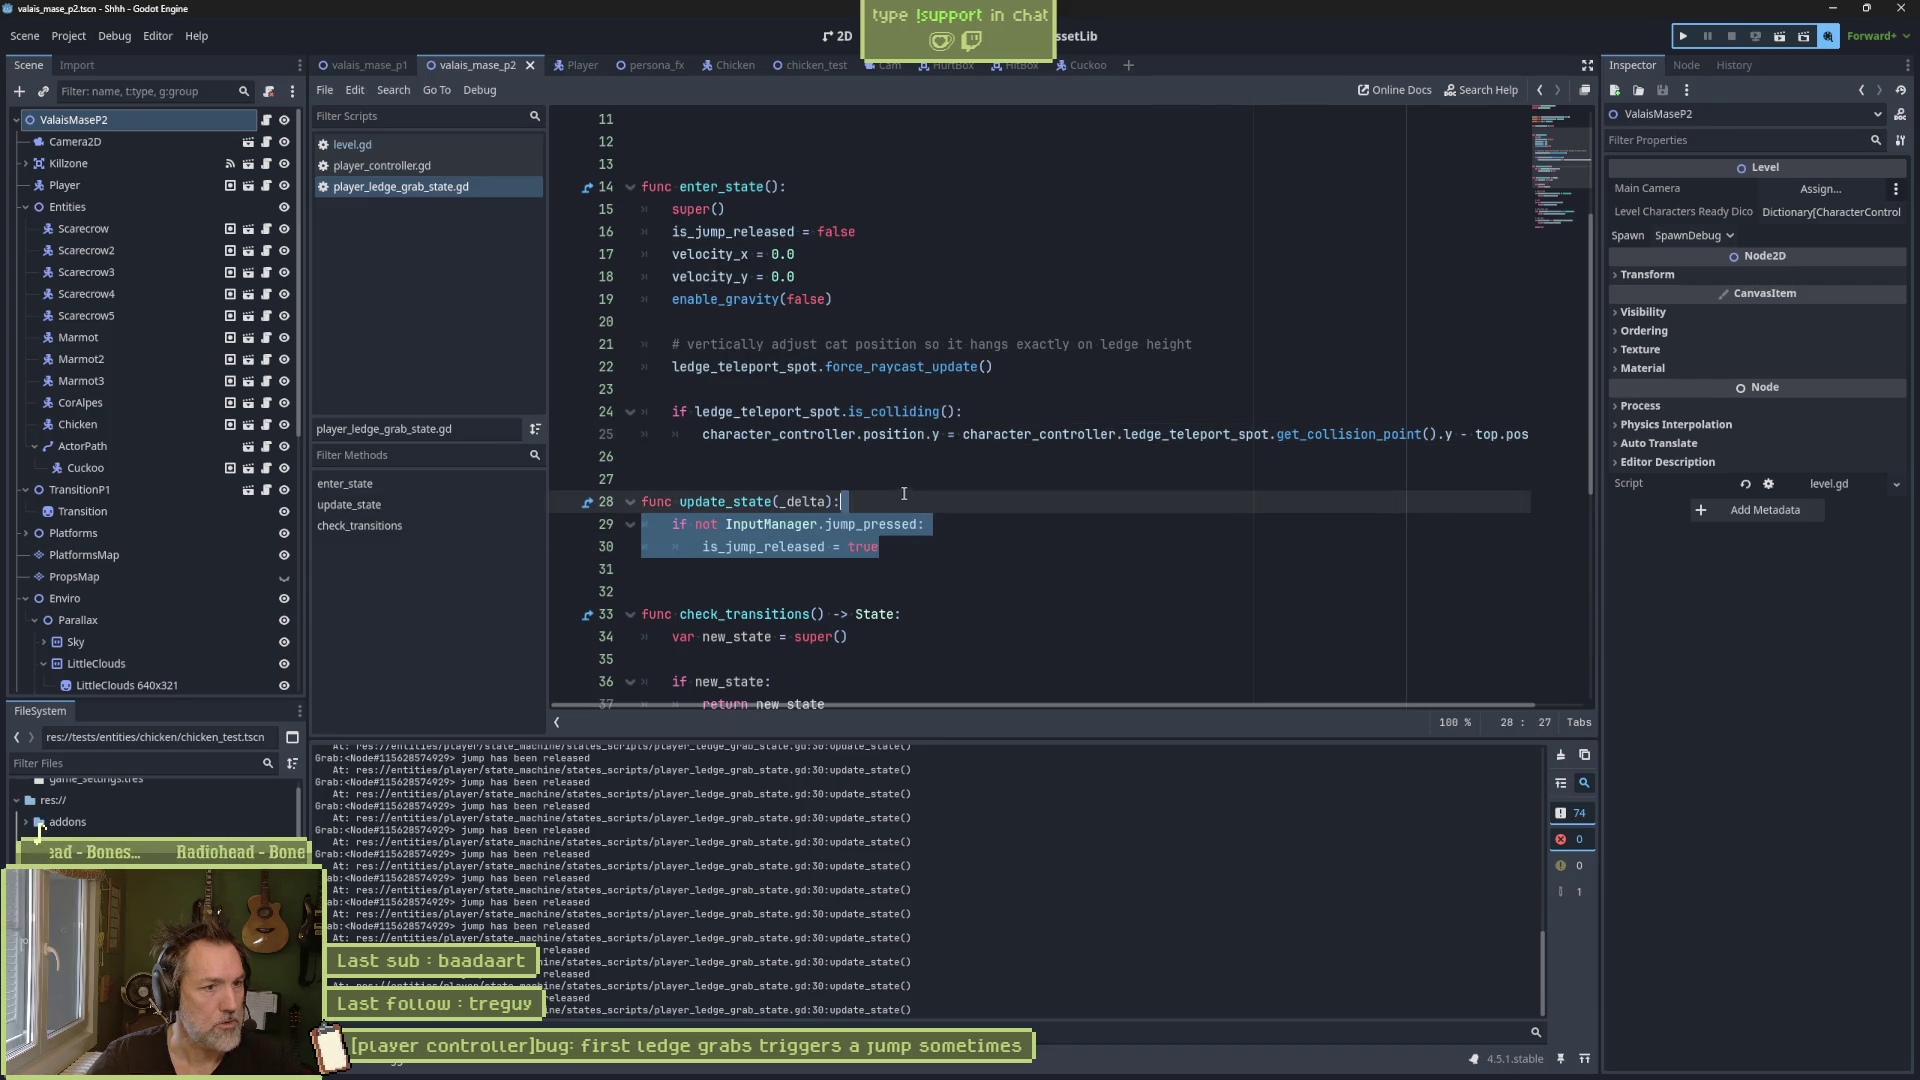
pyautogui.click(888, 232)
pyautogui.hotkey('ctrl', 'v')
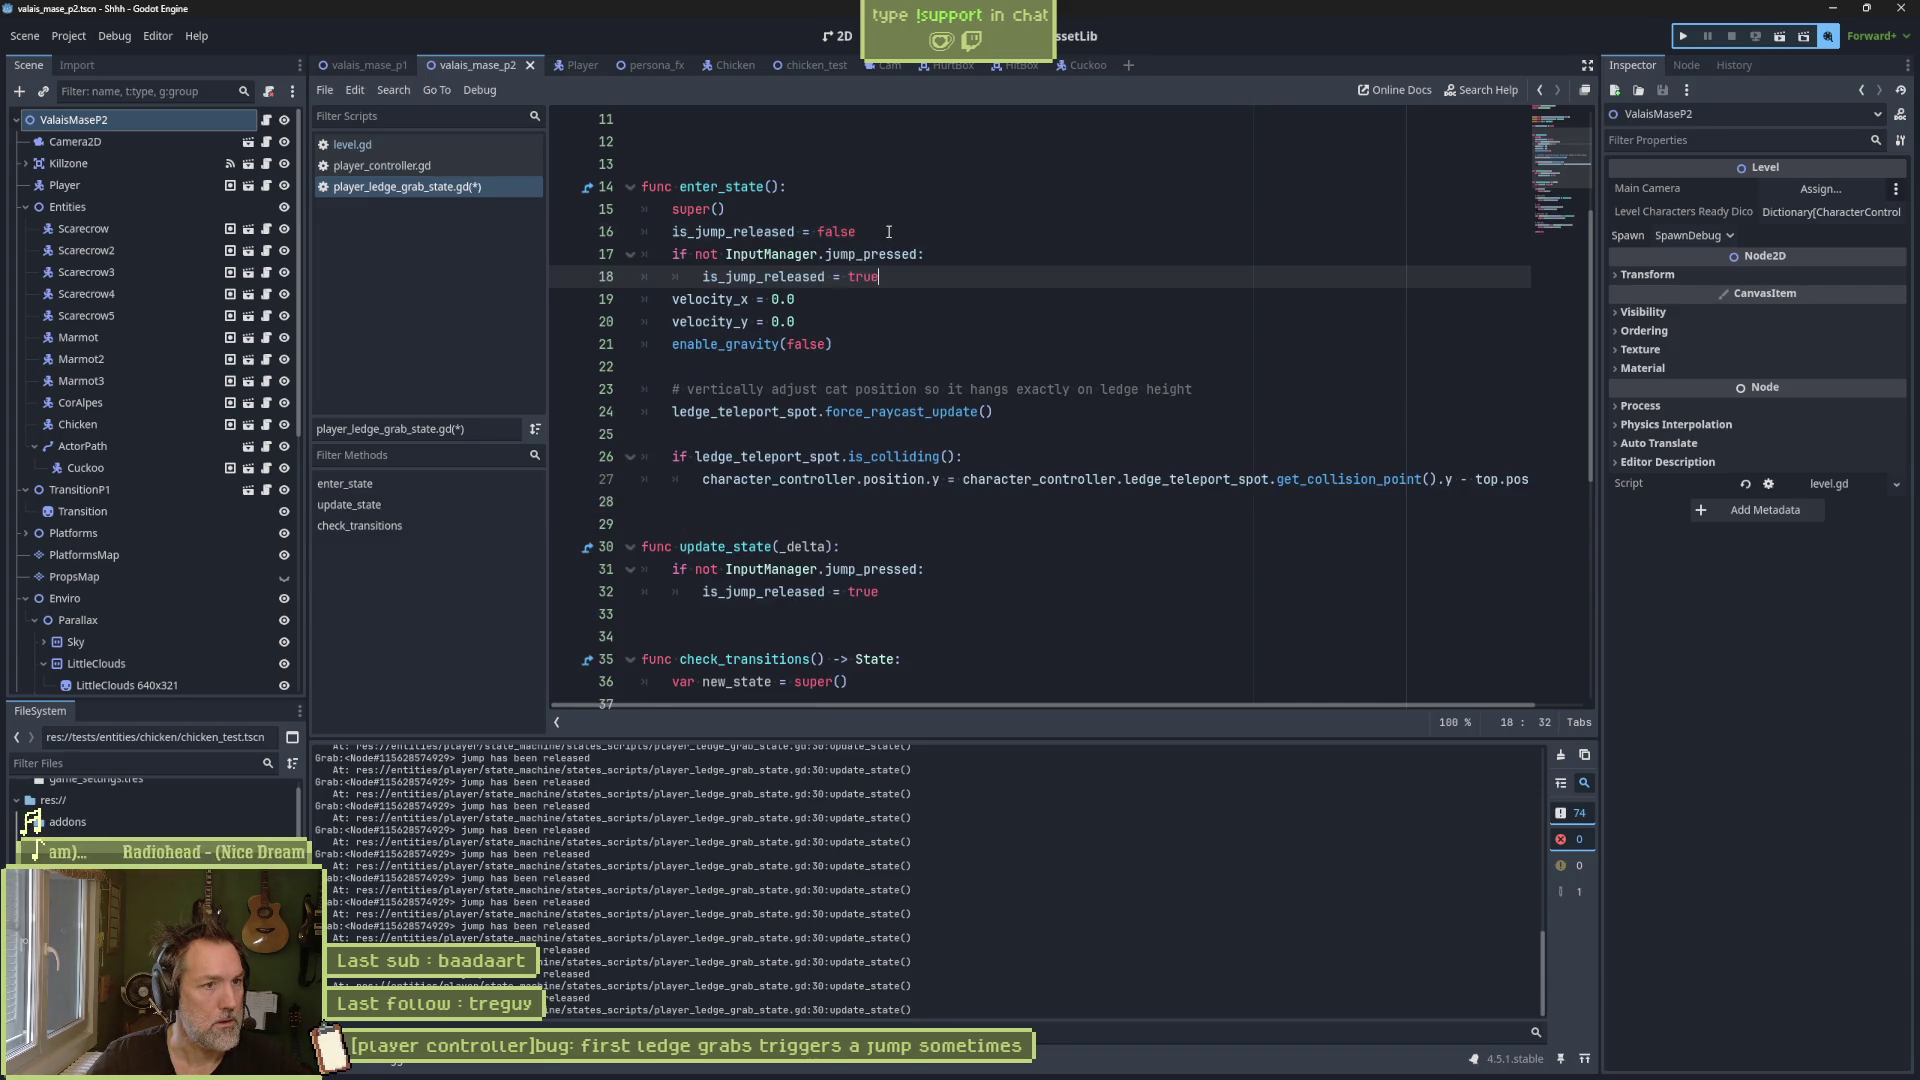
pyautogui.click(888, 232)
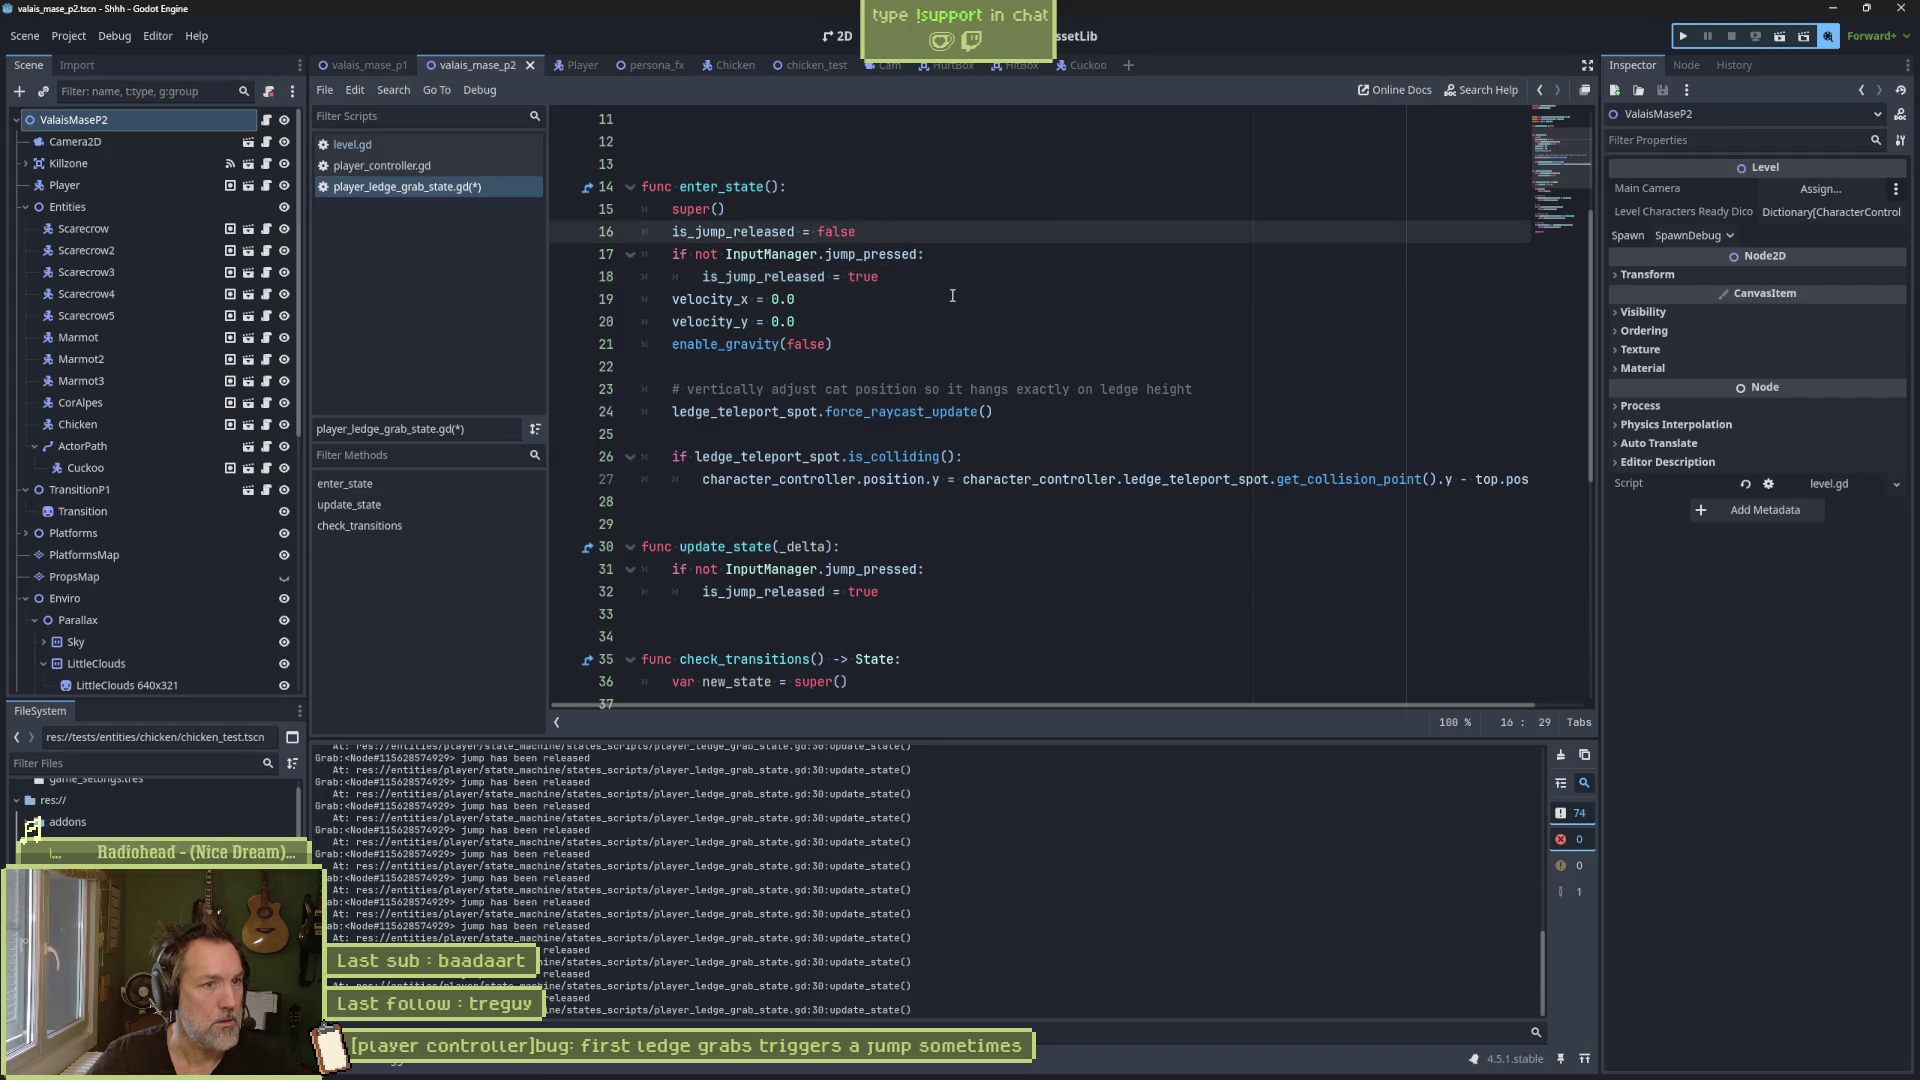
pyautogui.press('Return')
pyautogui.click(953, 298)
pyautogui.press('Return')
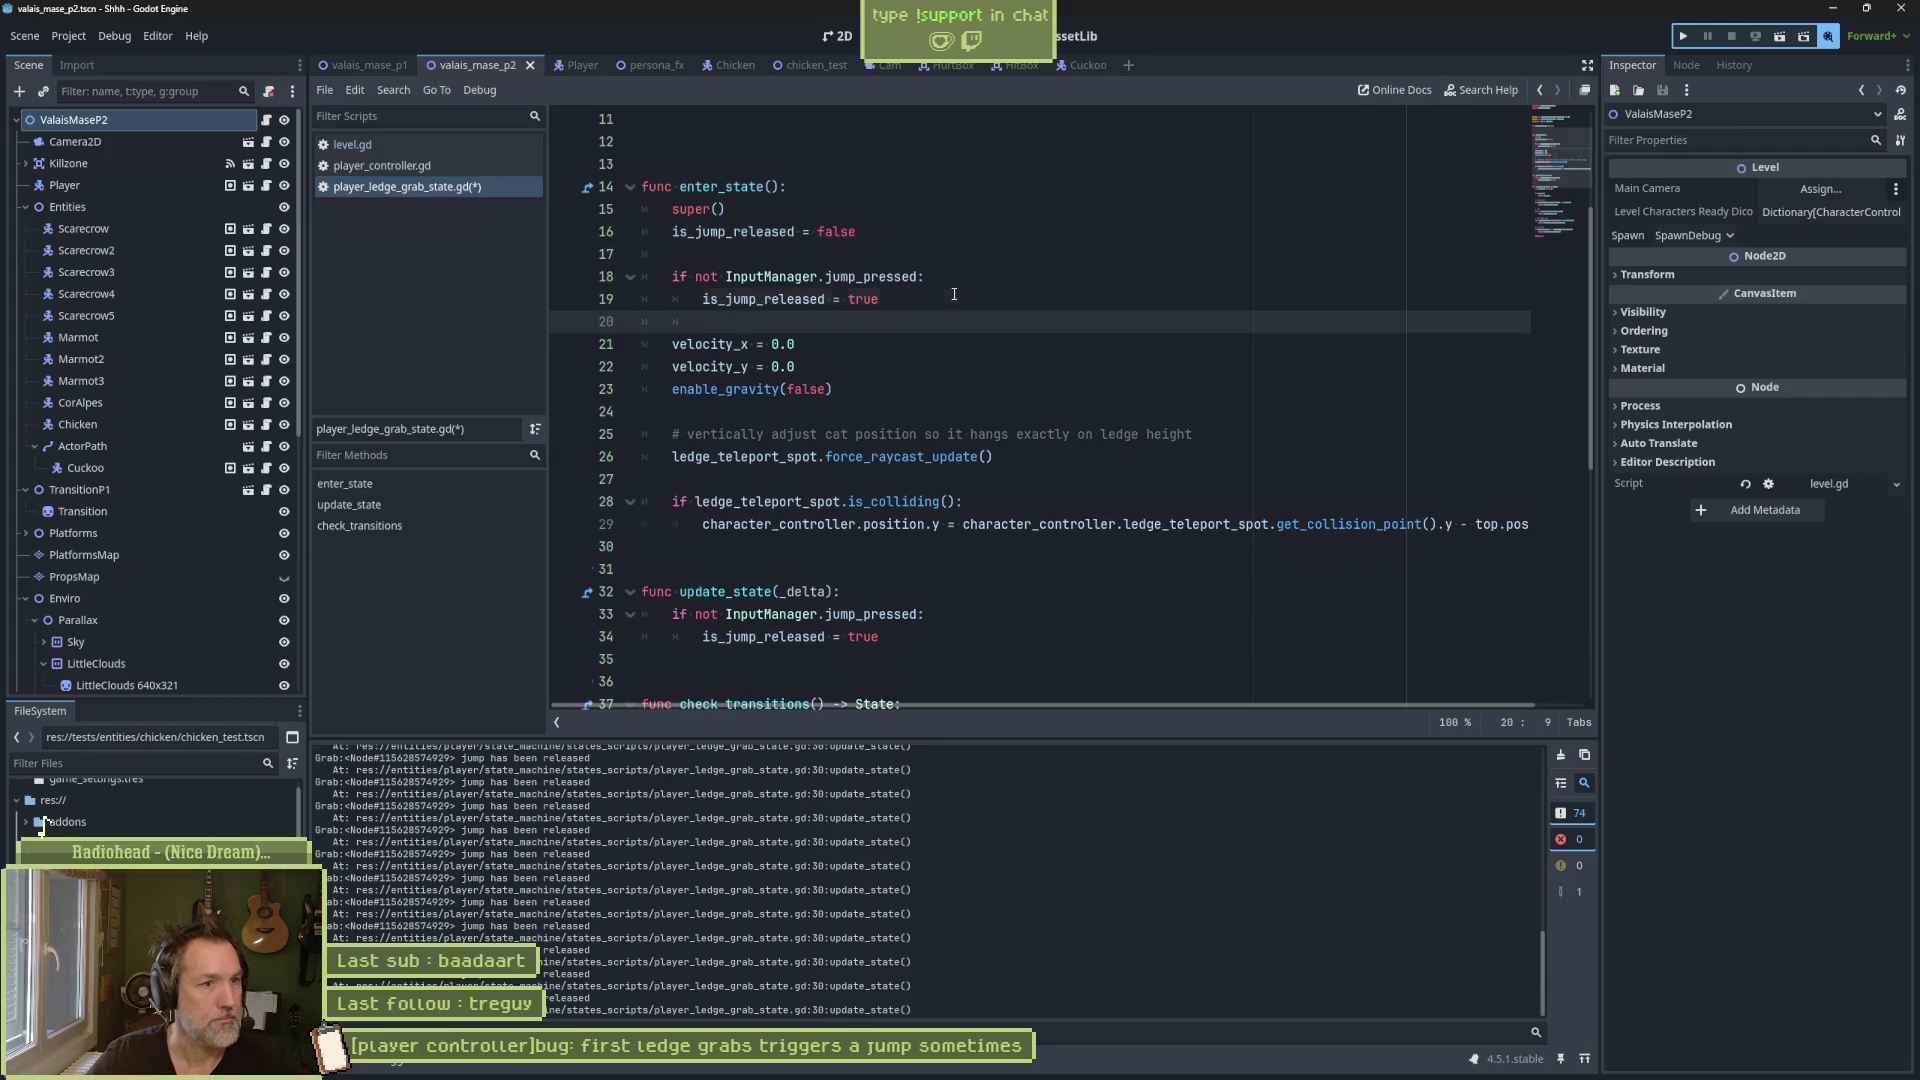
pyautogui.hotkey('ctrl', 's')
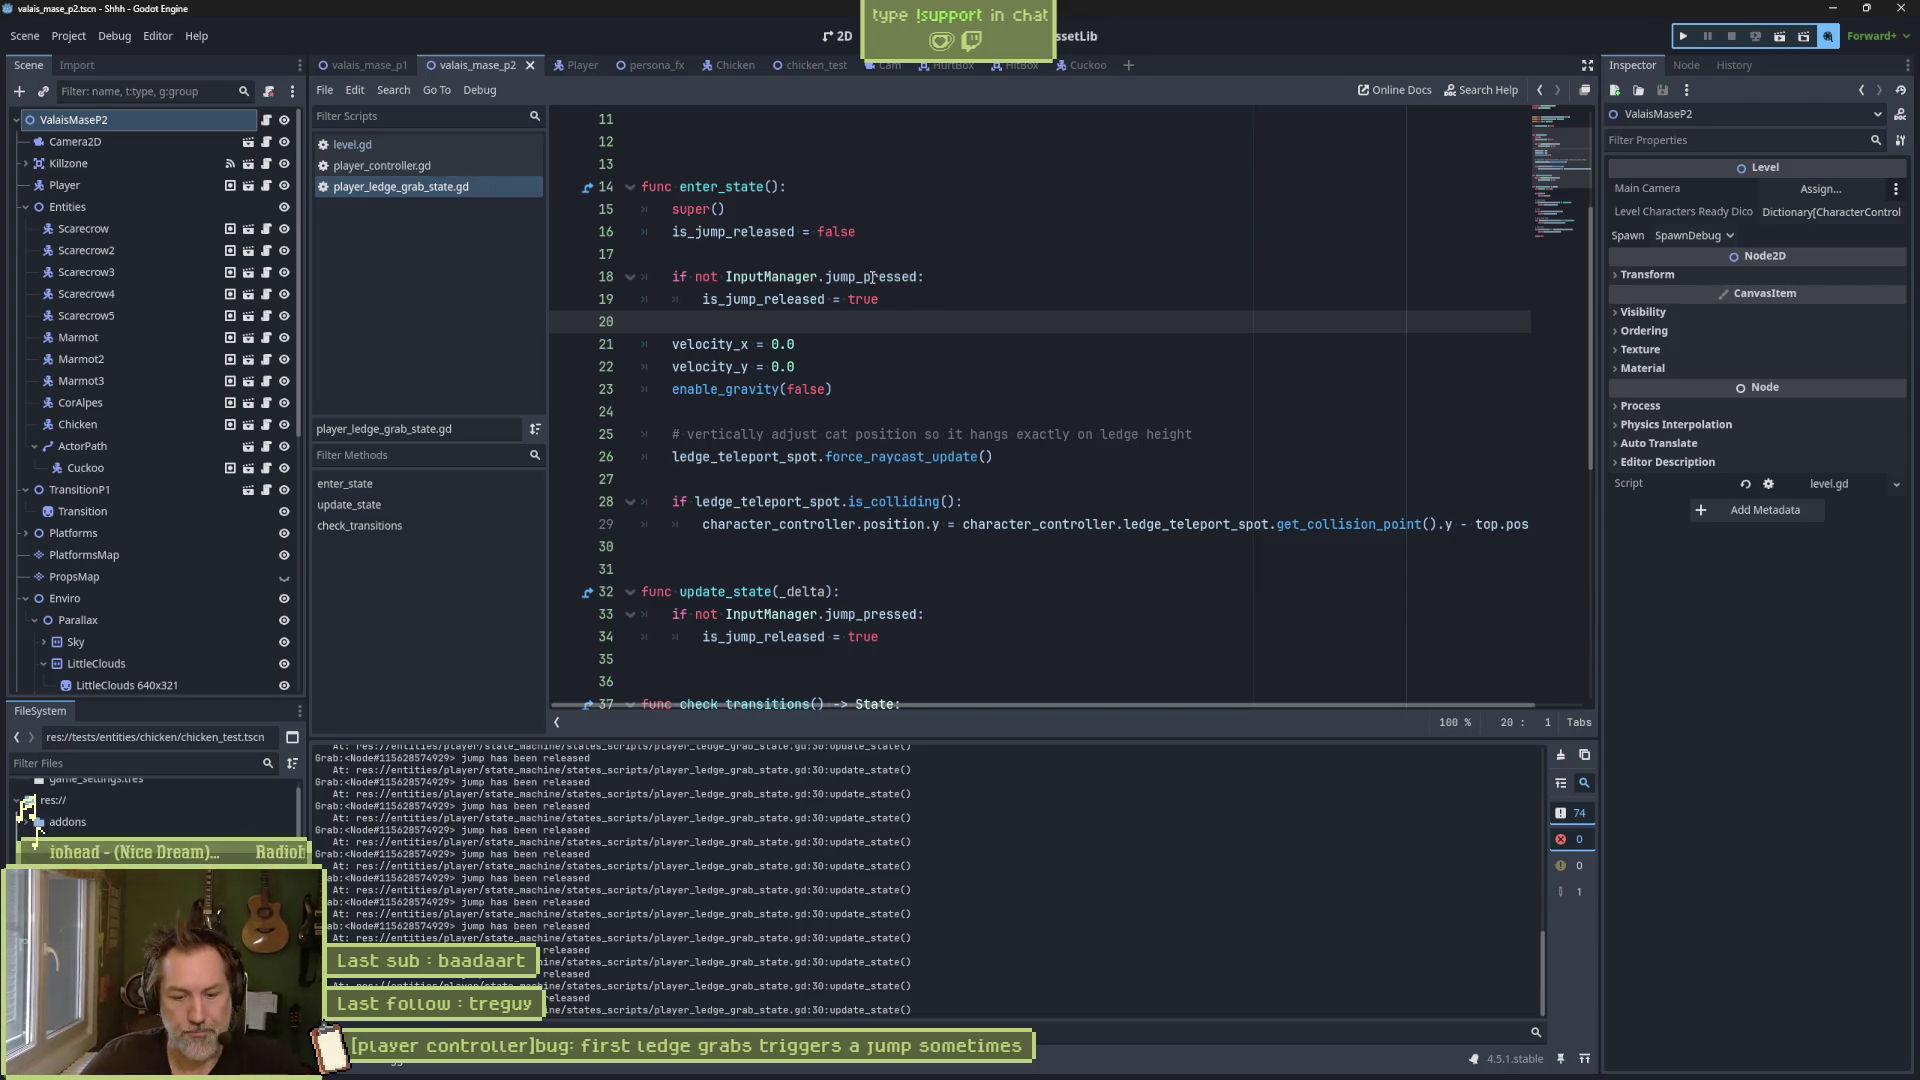
pyautogui.press('F5')
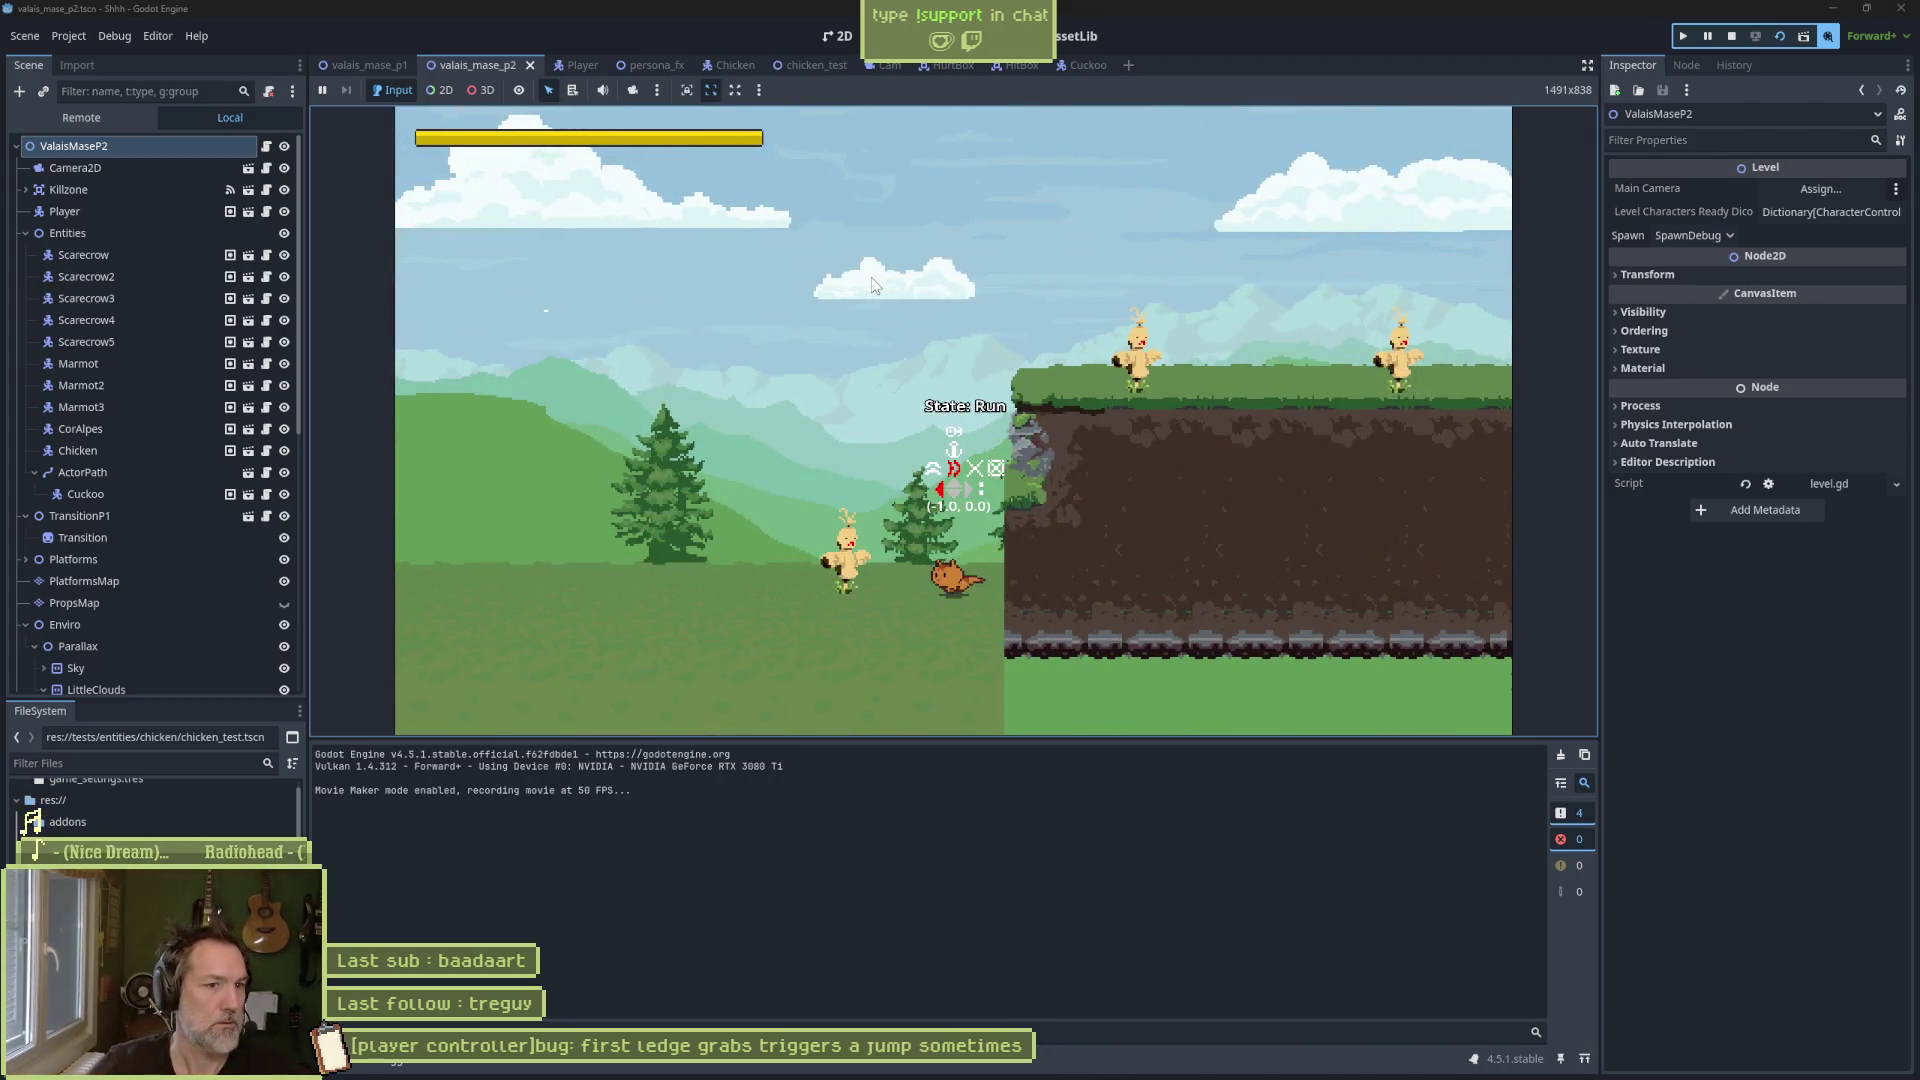
# - Playtest ledge grabs and wall jumps up the cliff, then stop the game
pyautogui.press('Left')
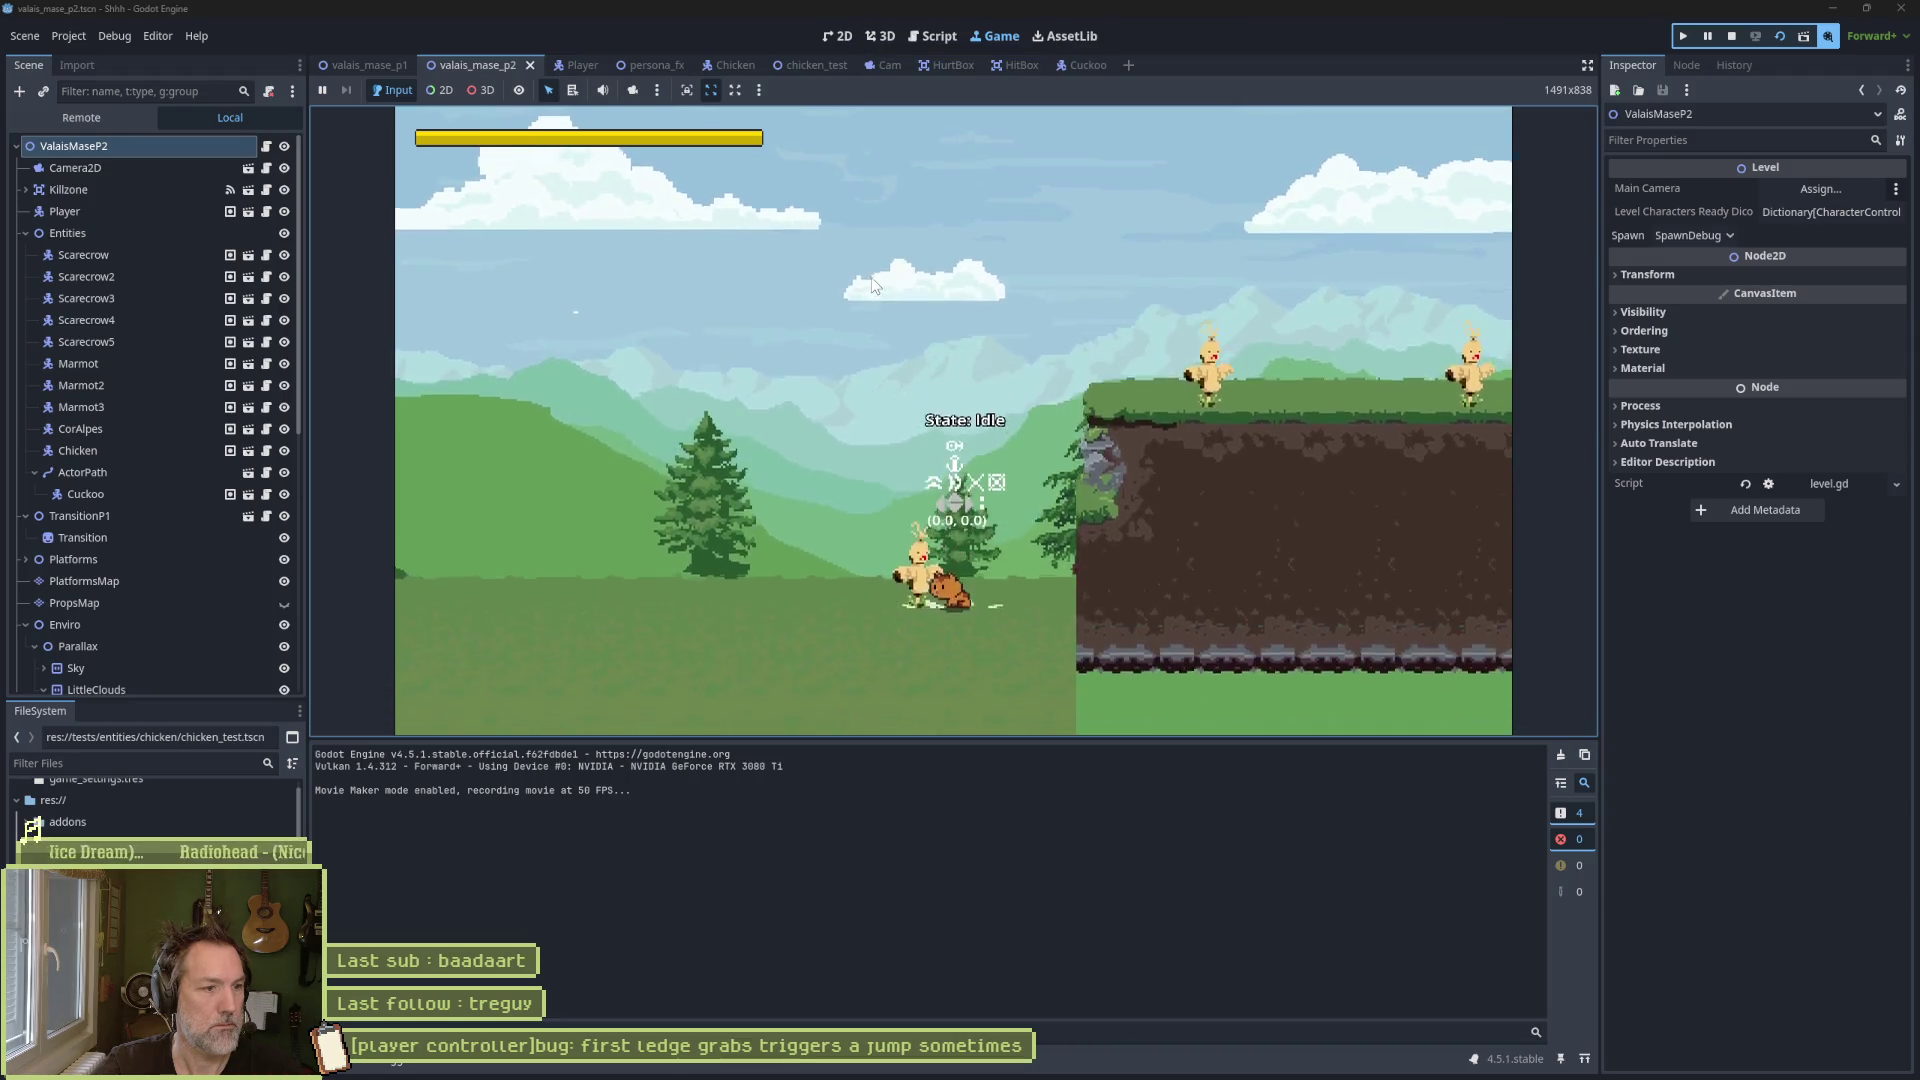
pyautogui.press('Right')
pyautogui.press('space')
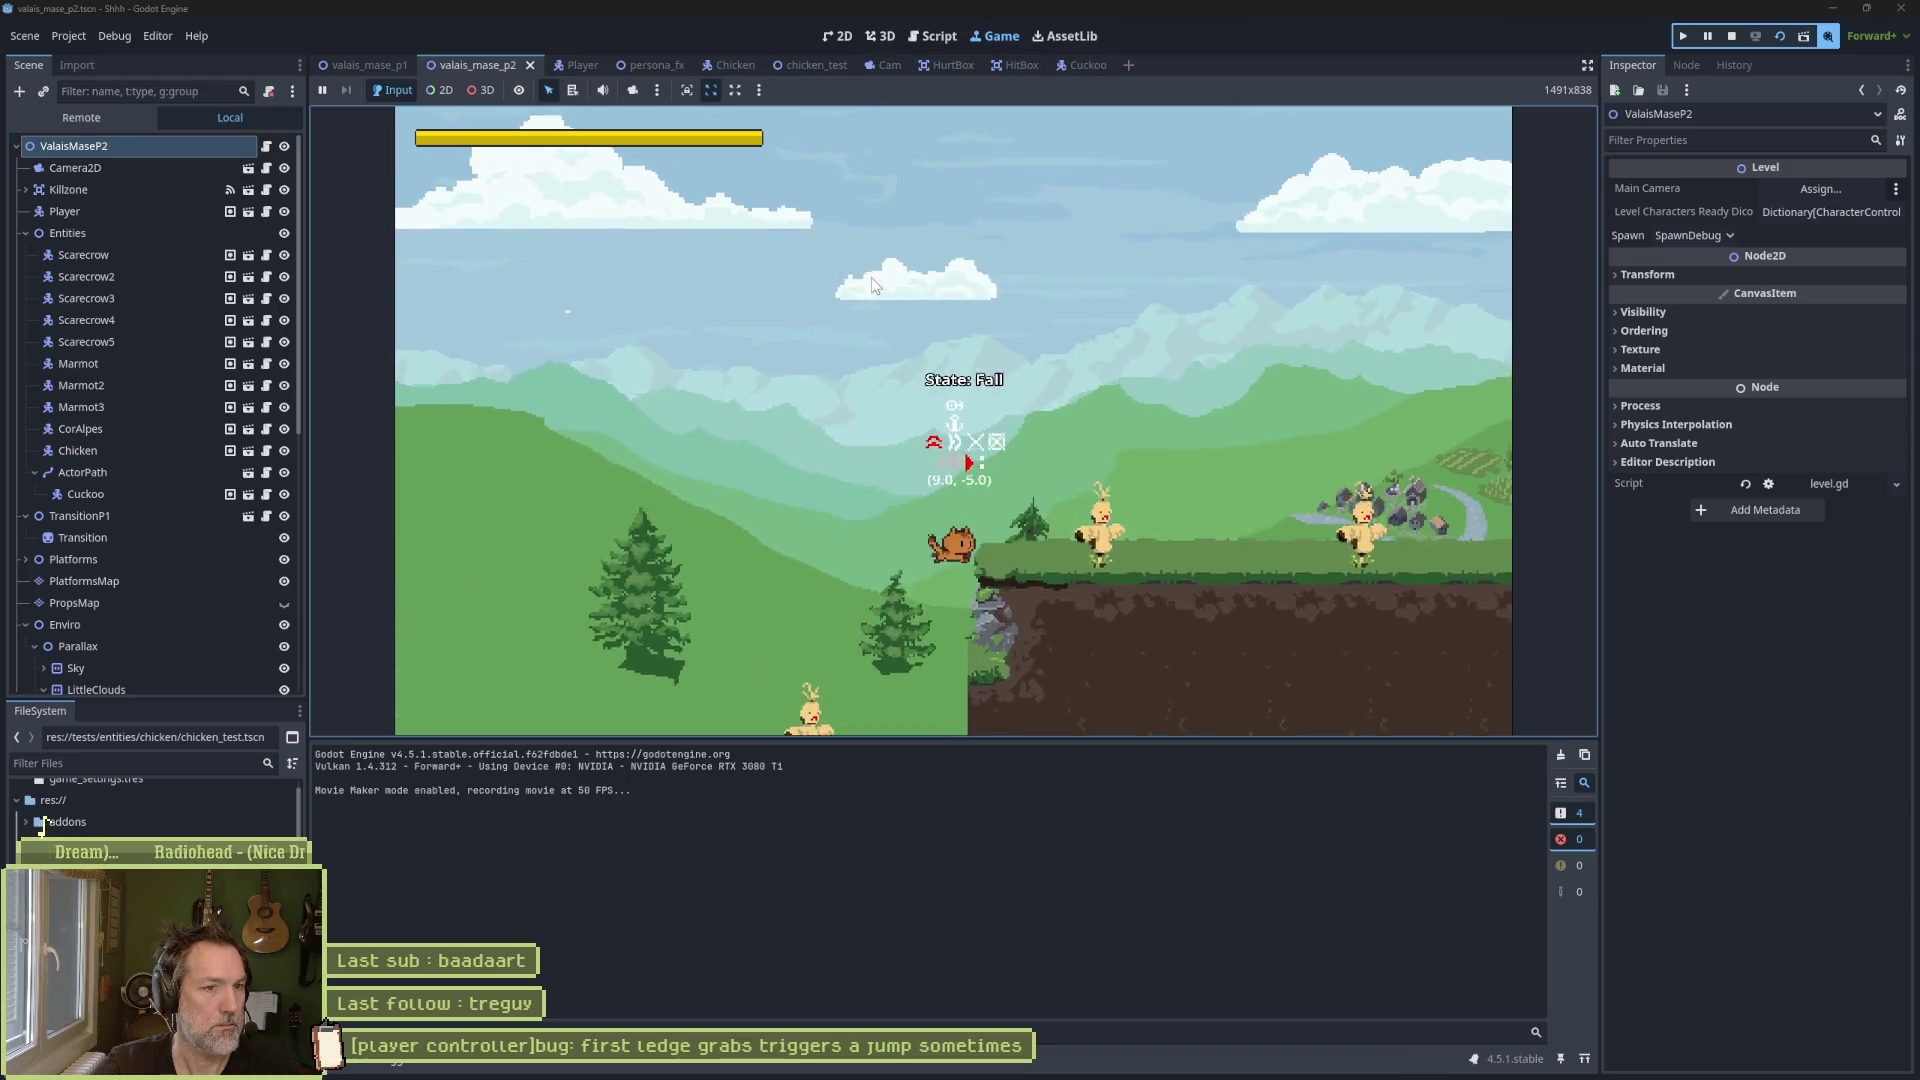
pyautogui.press('Right')
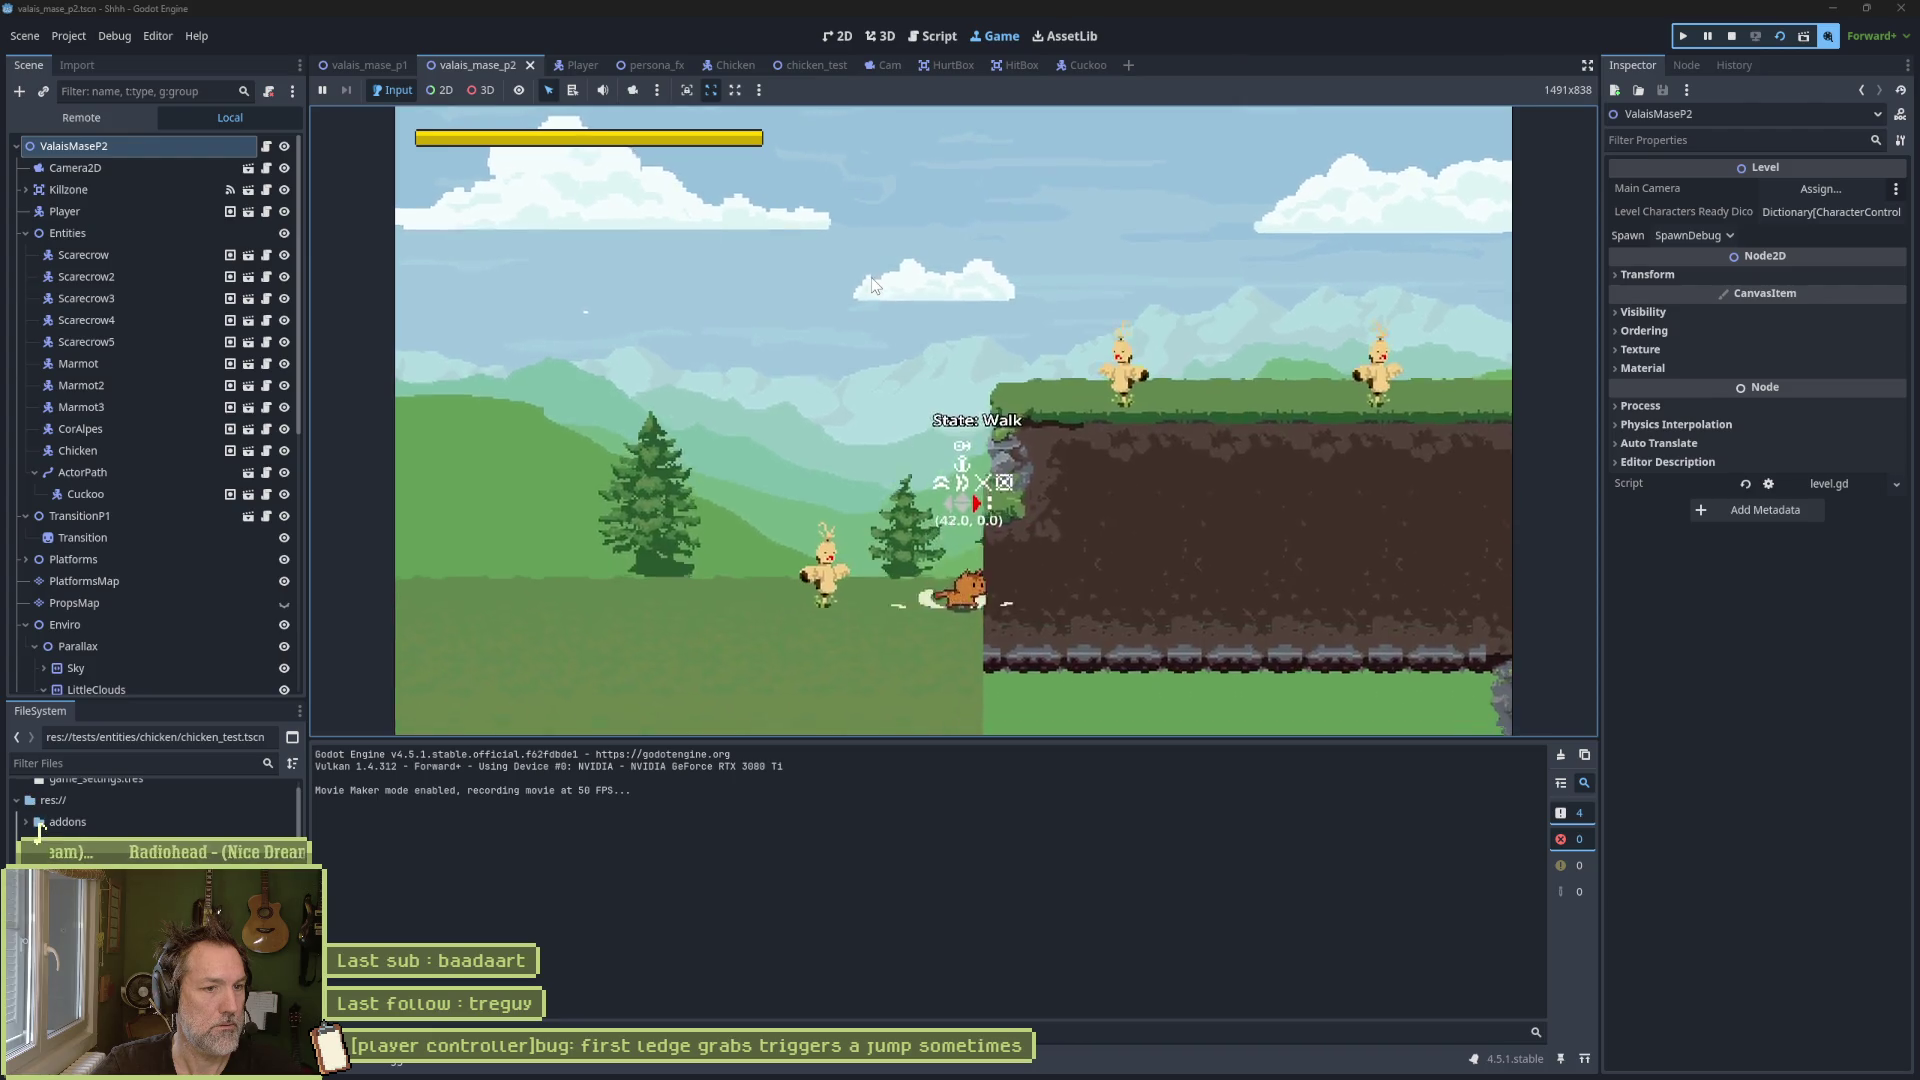
pyautogui.press('space')
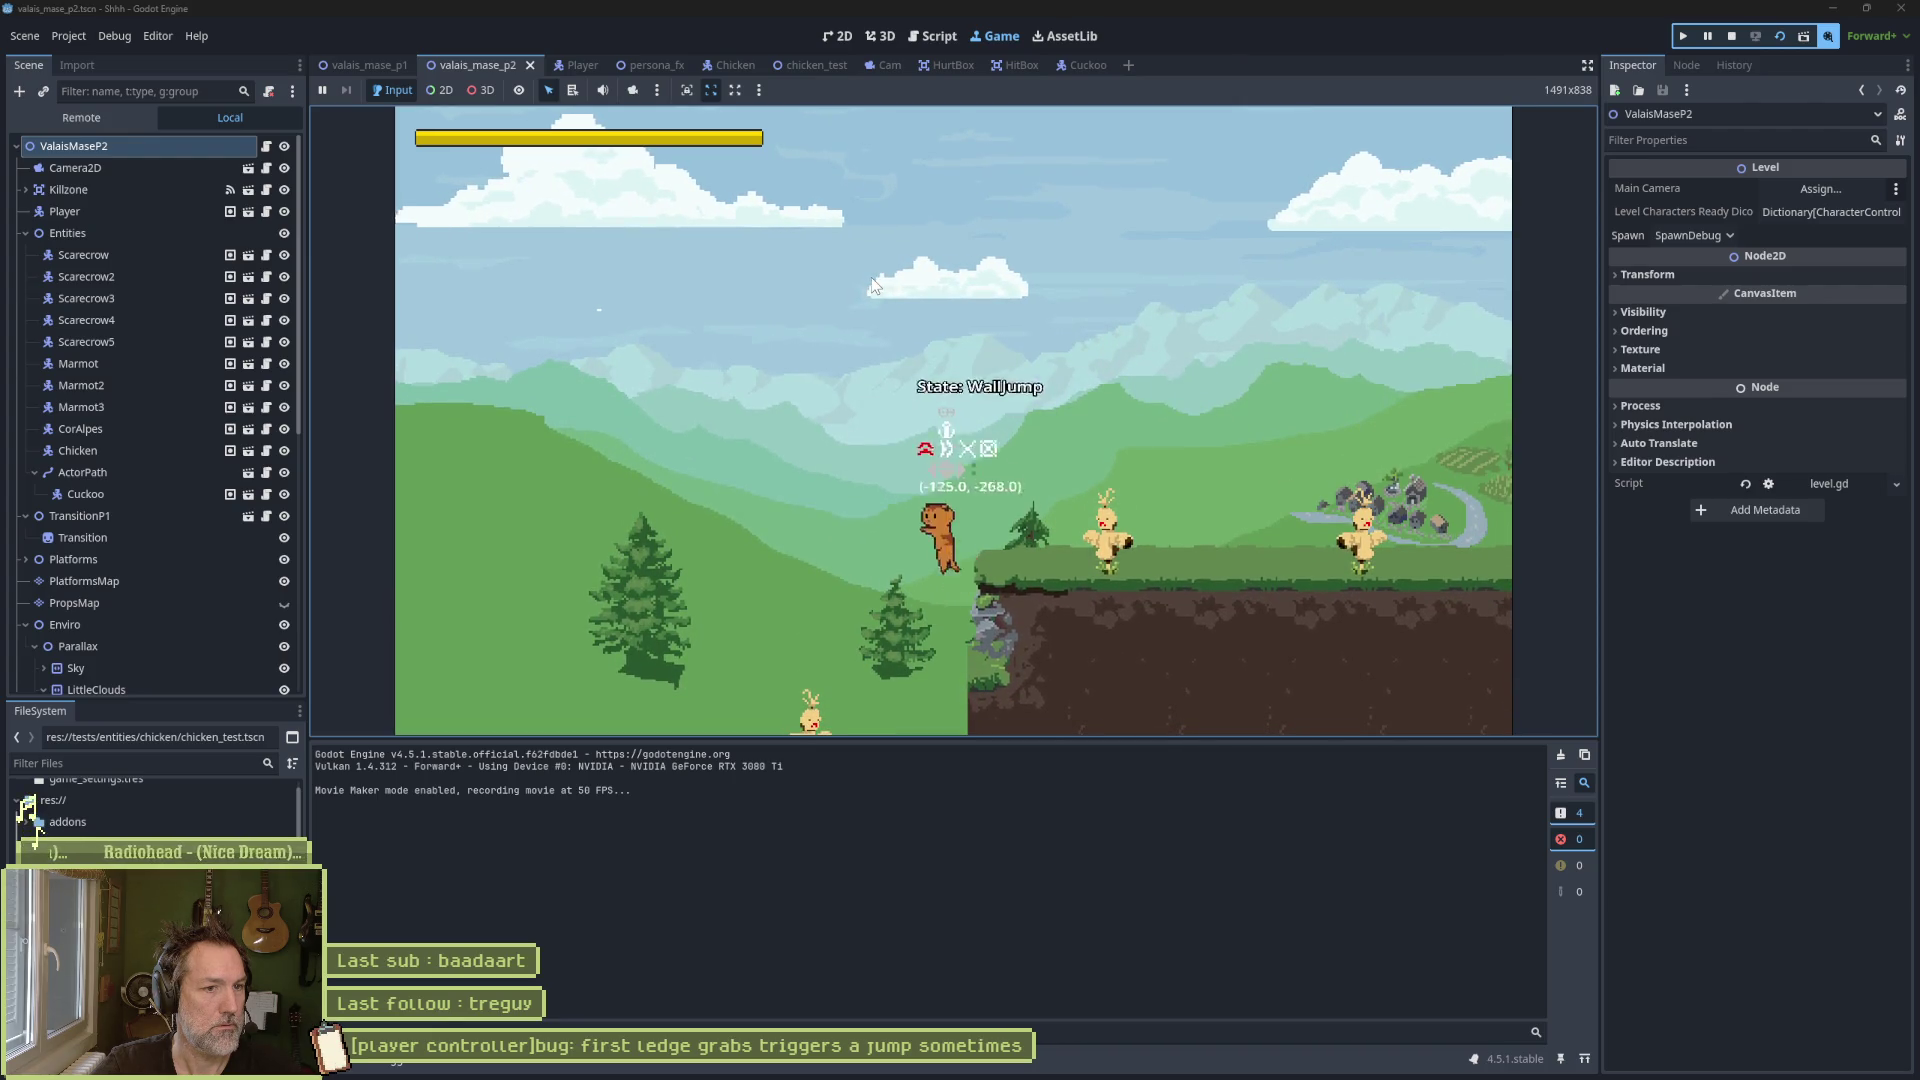
pyautogui.press('space')
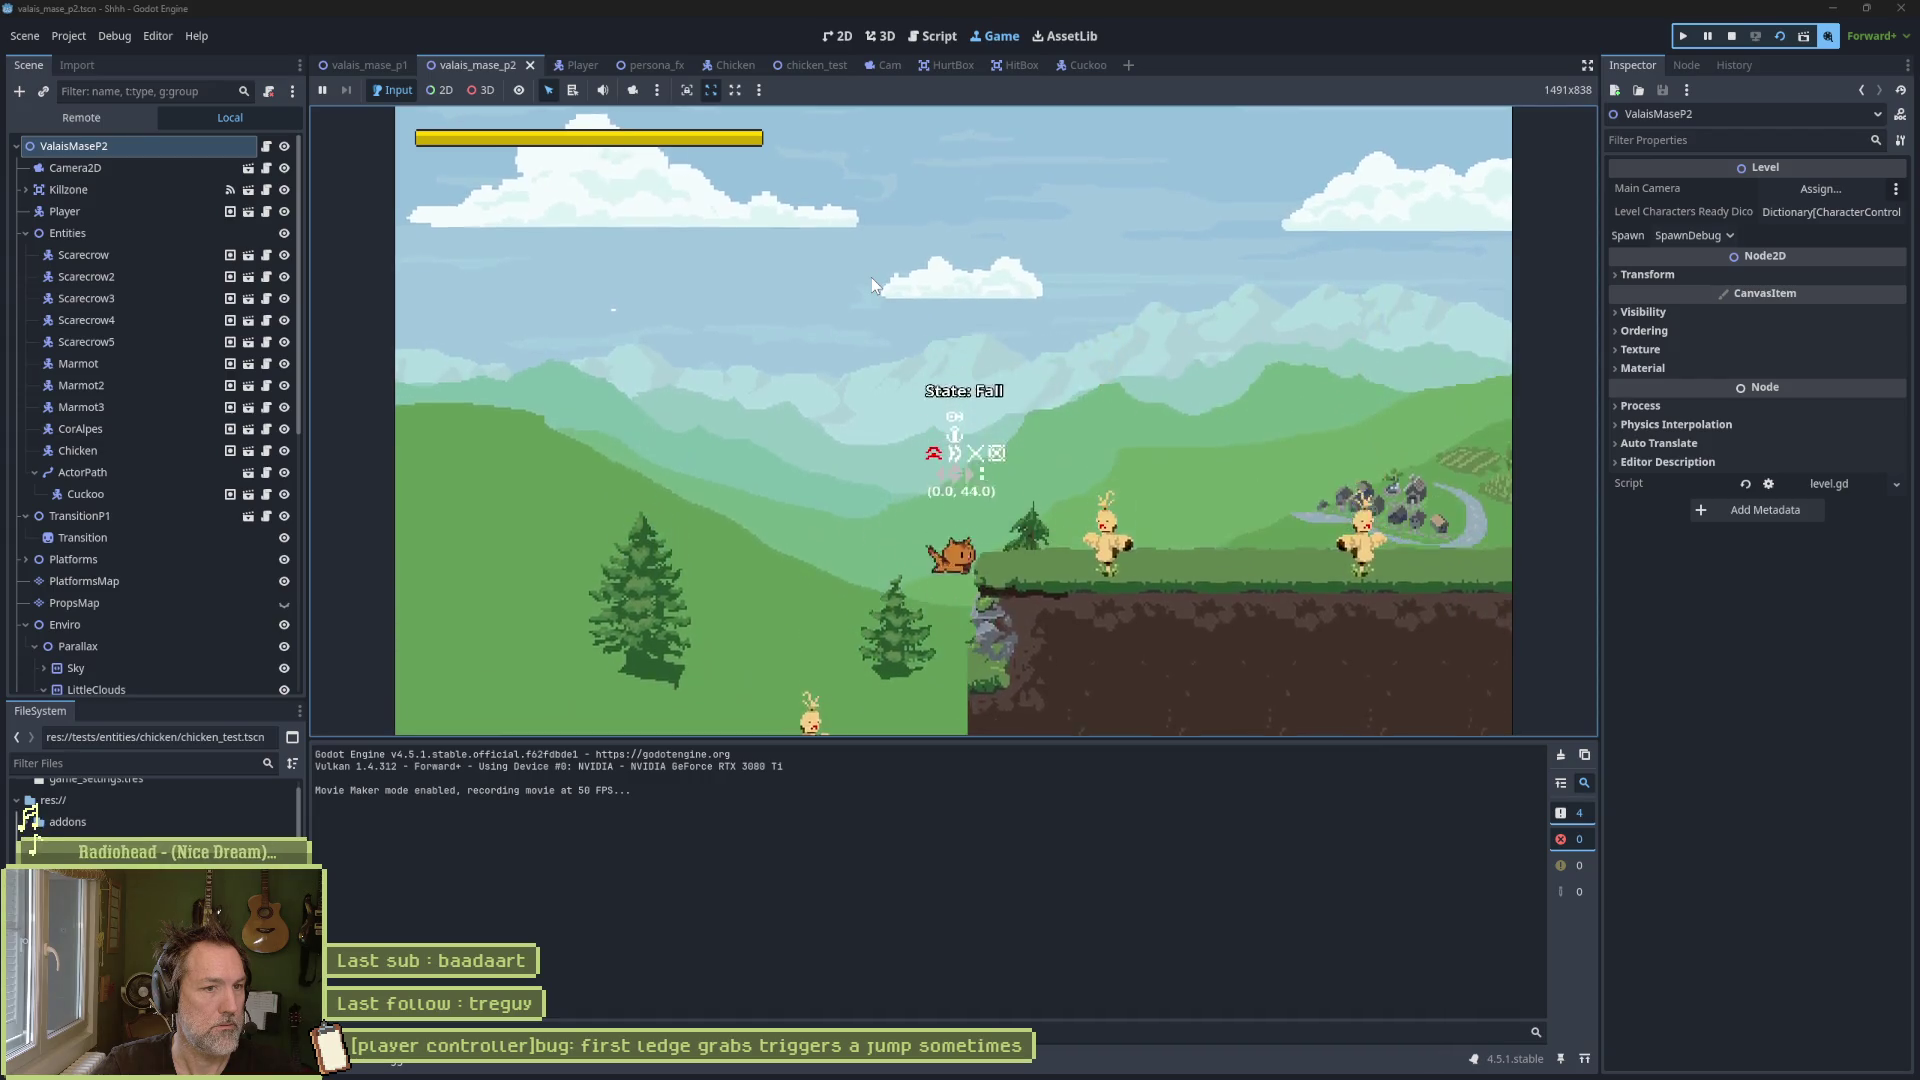
pyautogui.press('Left')
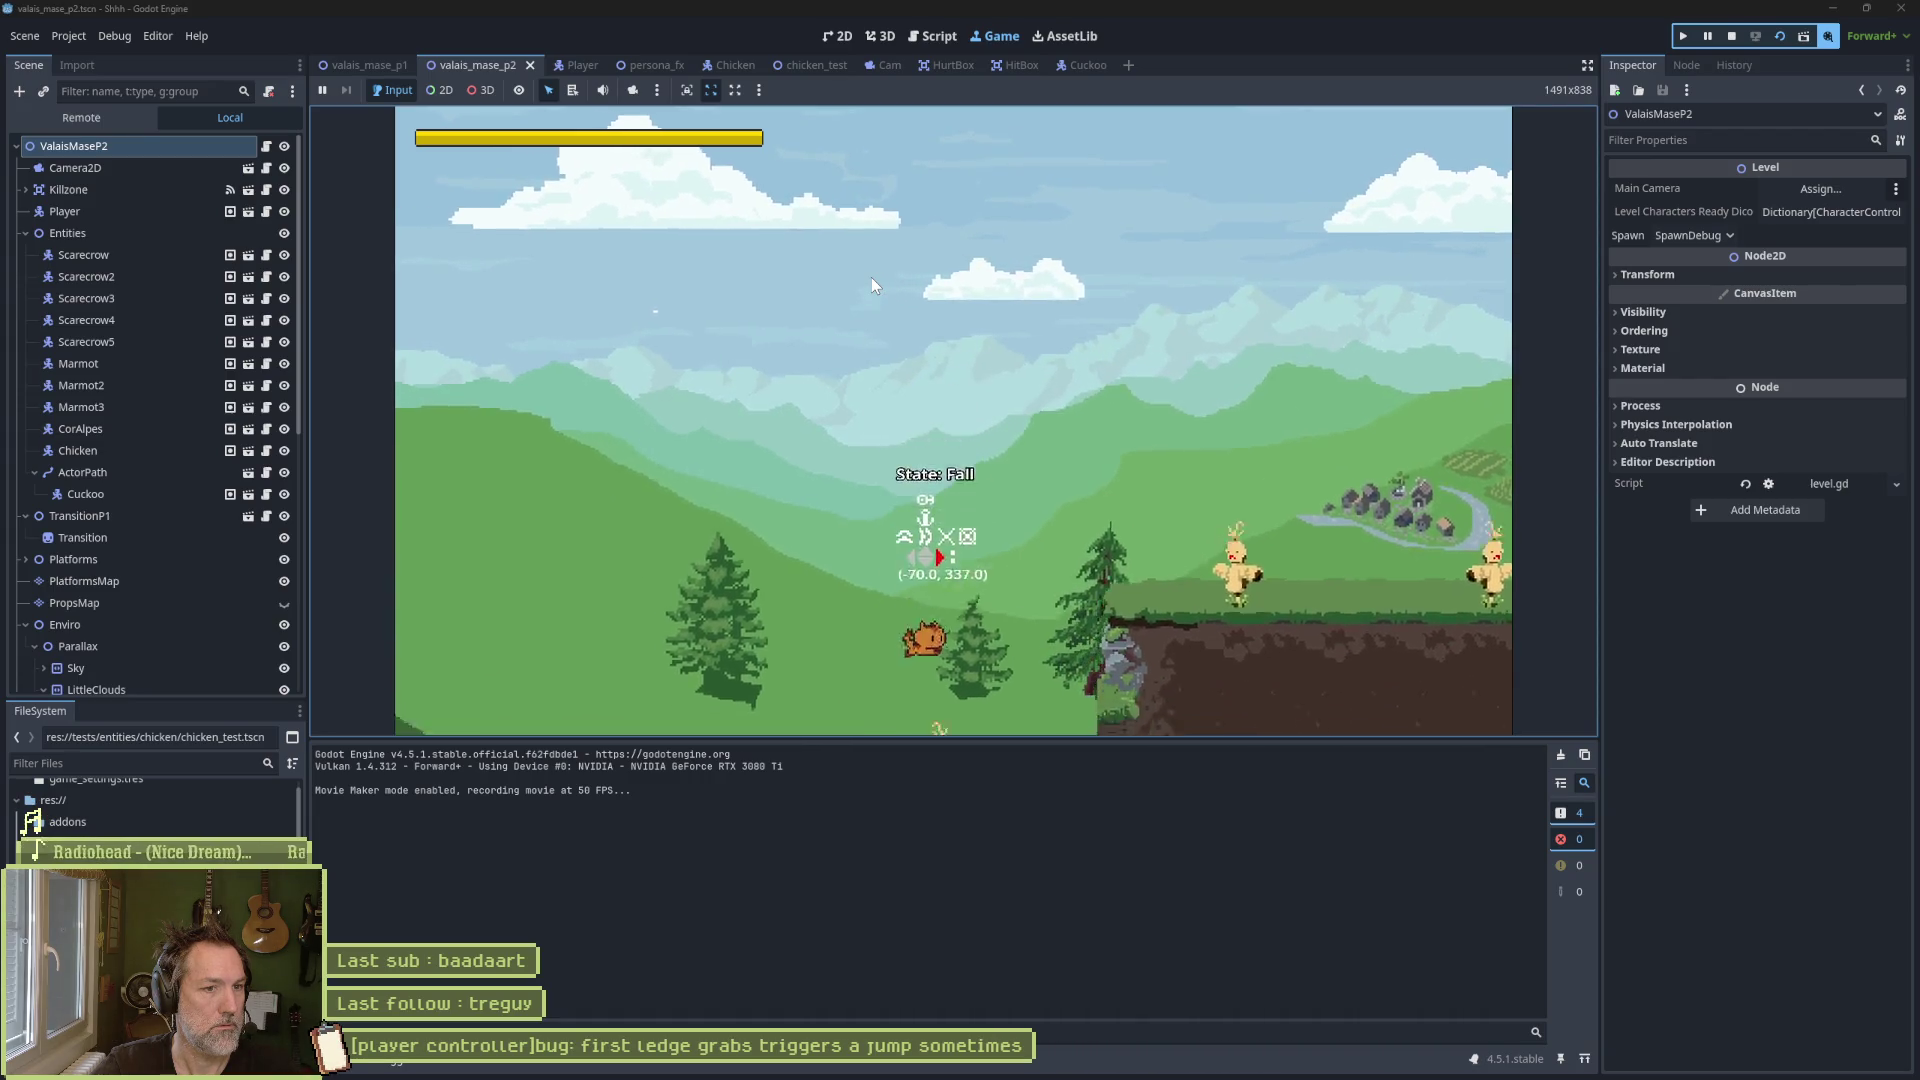
pyautogui.press('Right')
pyautogui.press('space')
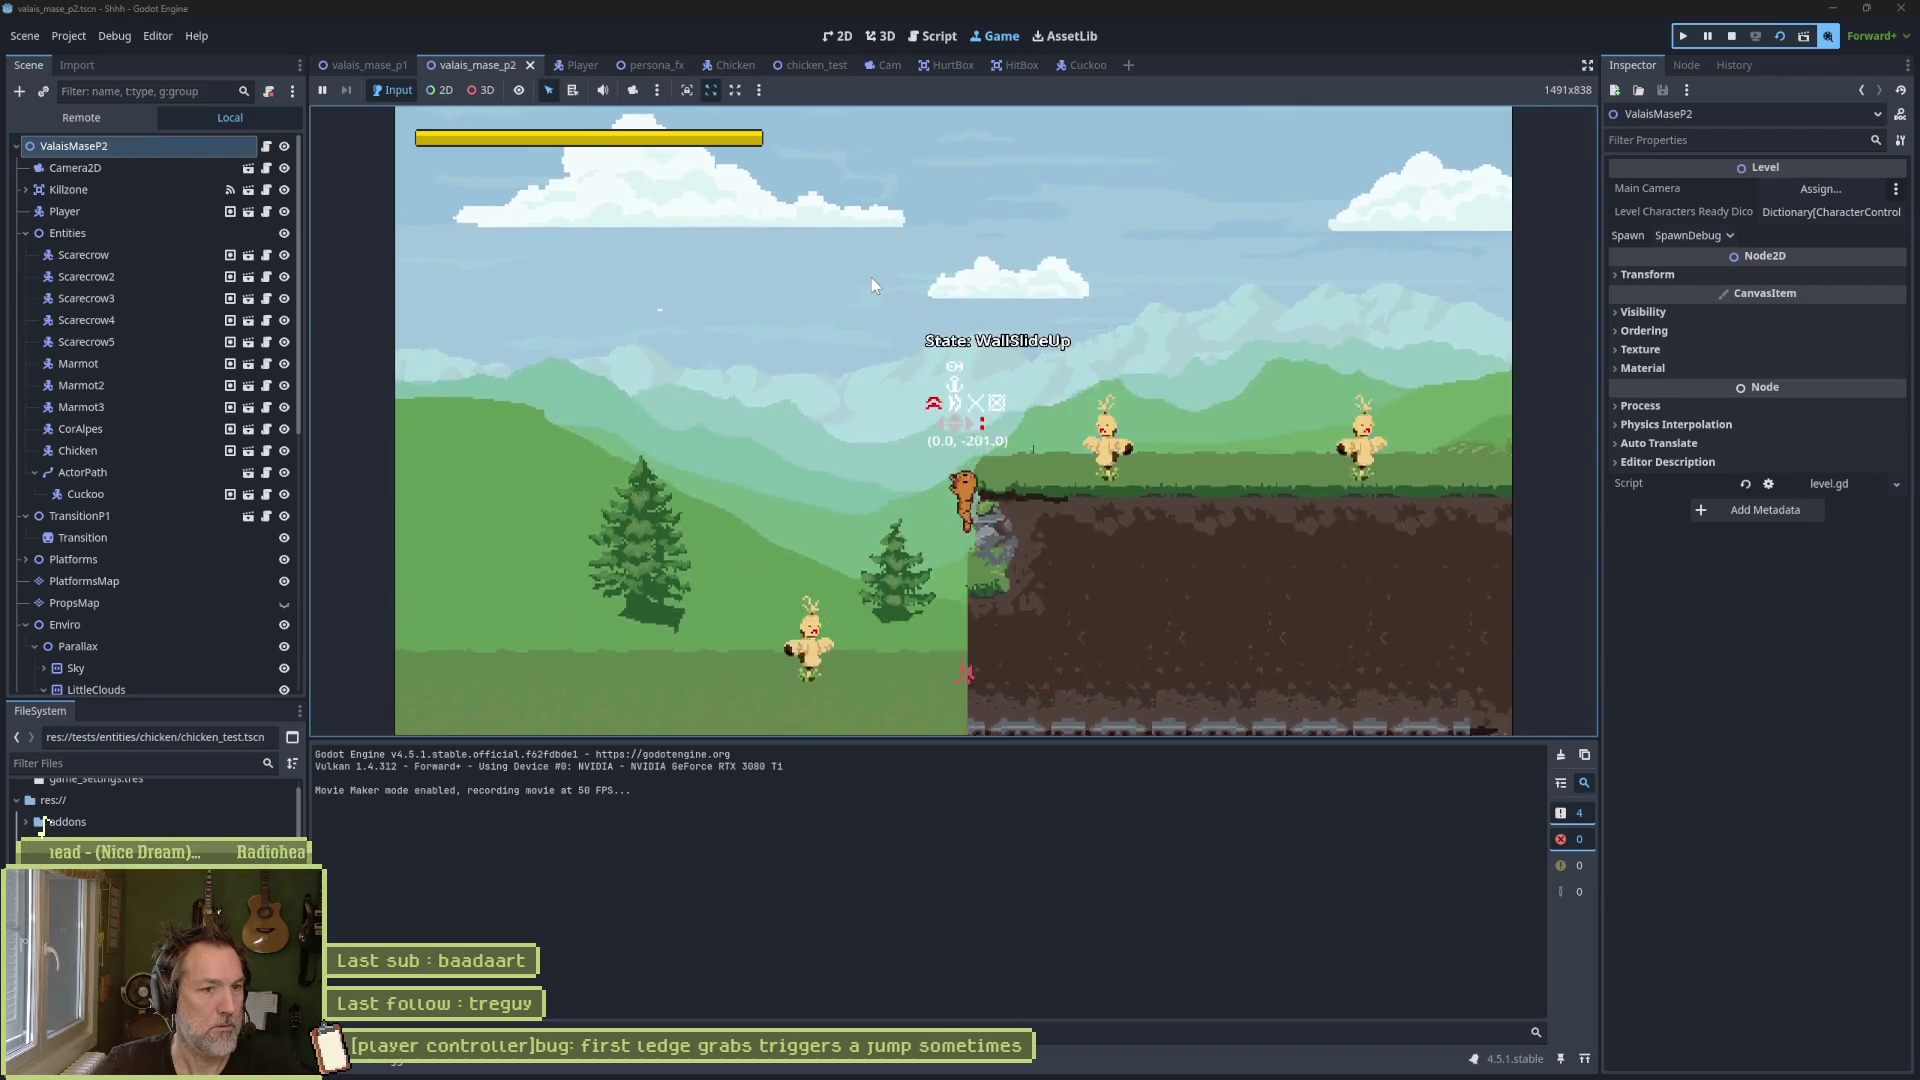
pyautogui.press('F8')
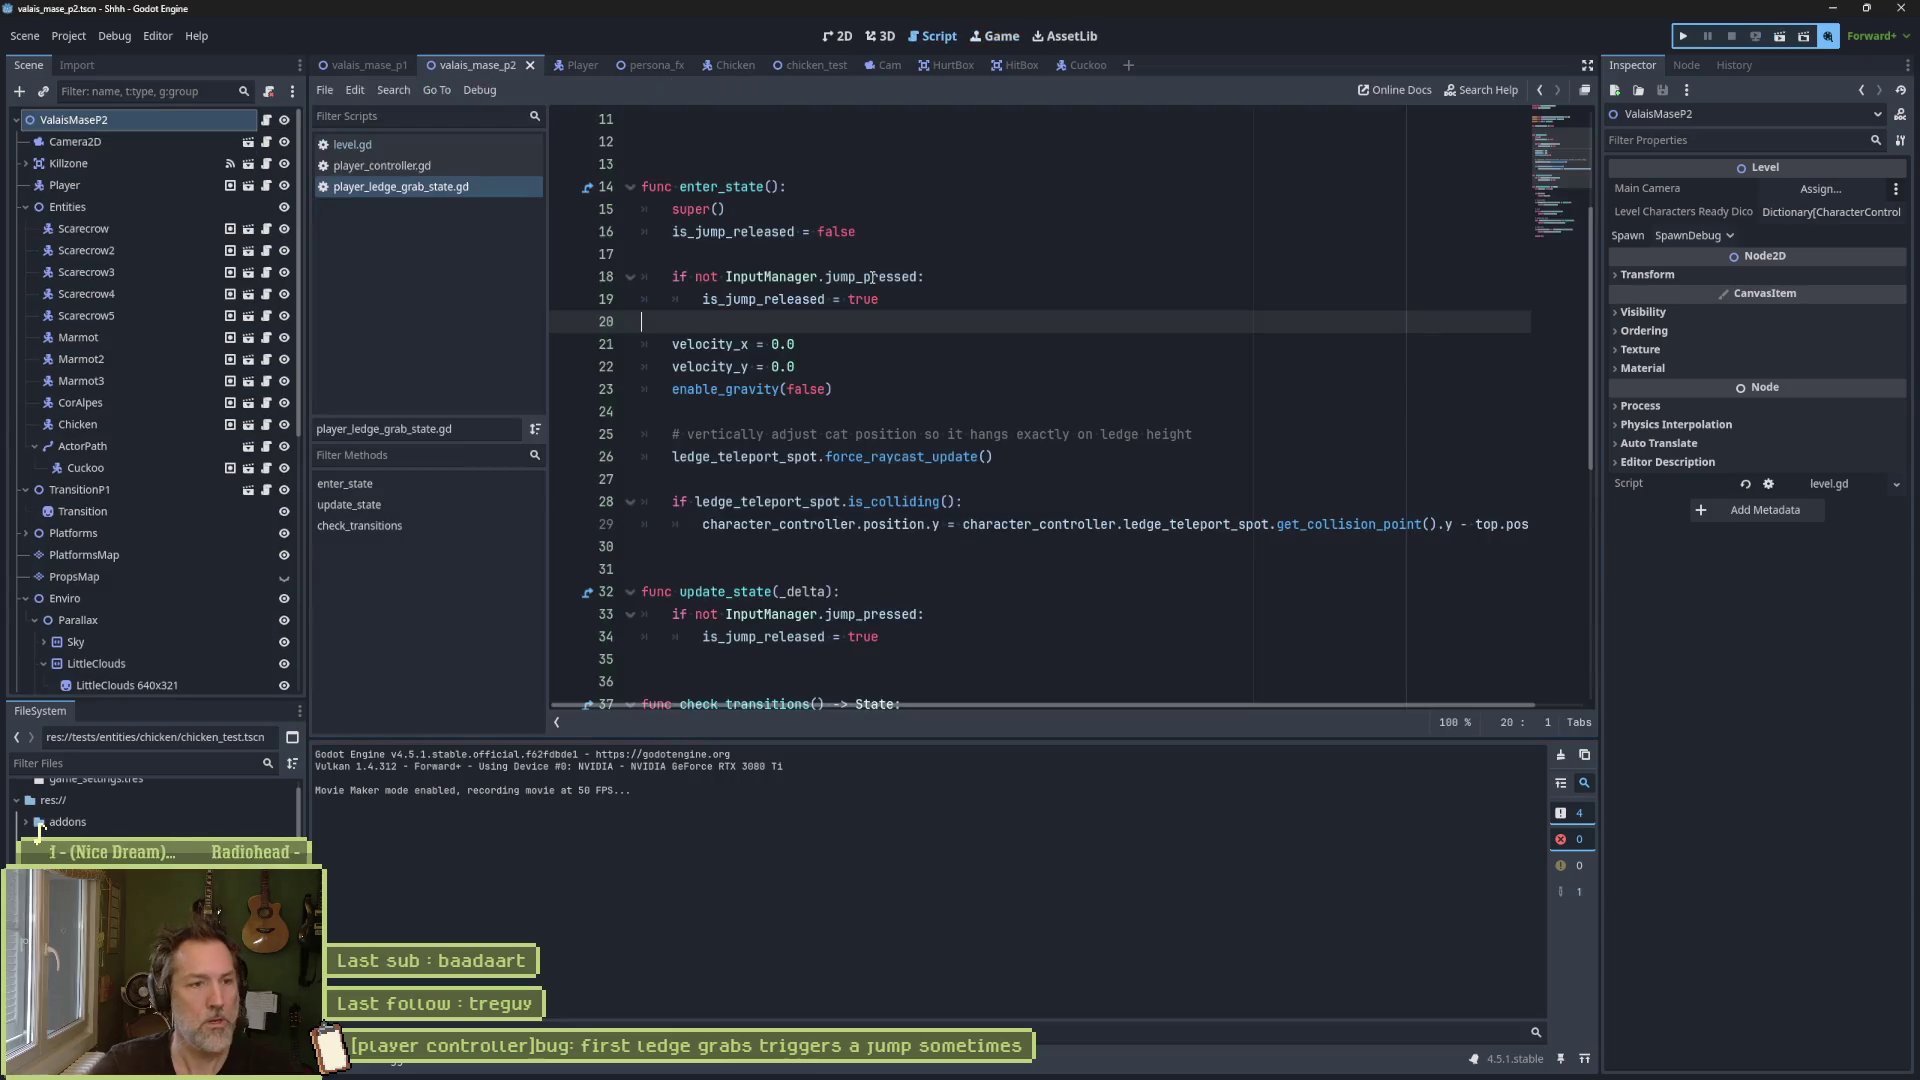
# - Switch to Fork, then to Asana, and open the ledge-grab bug task
pyautogui.moveTo(1244, 1072)
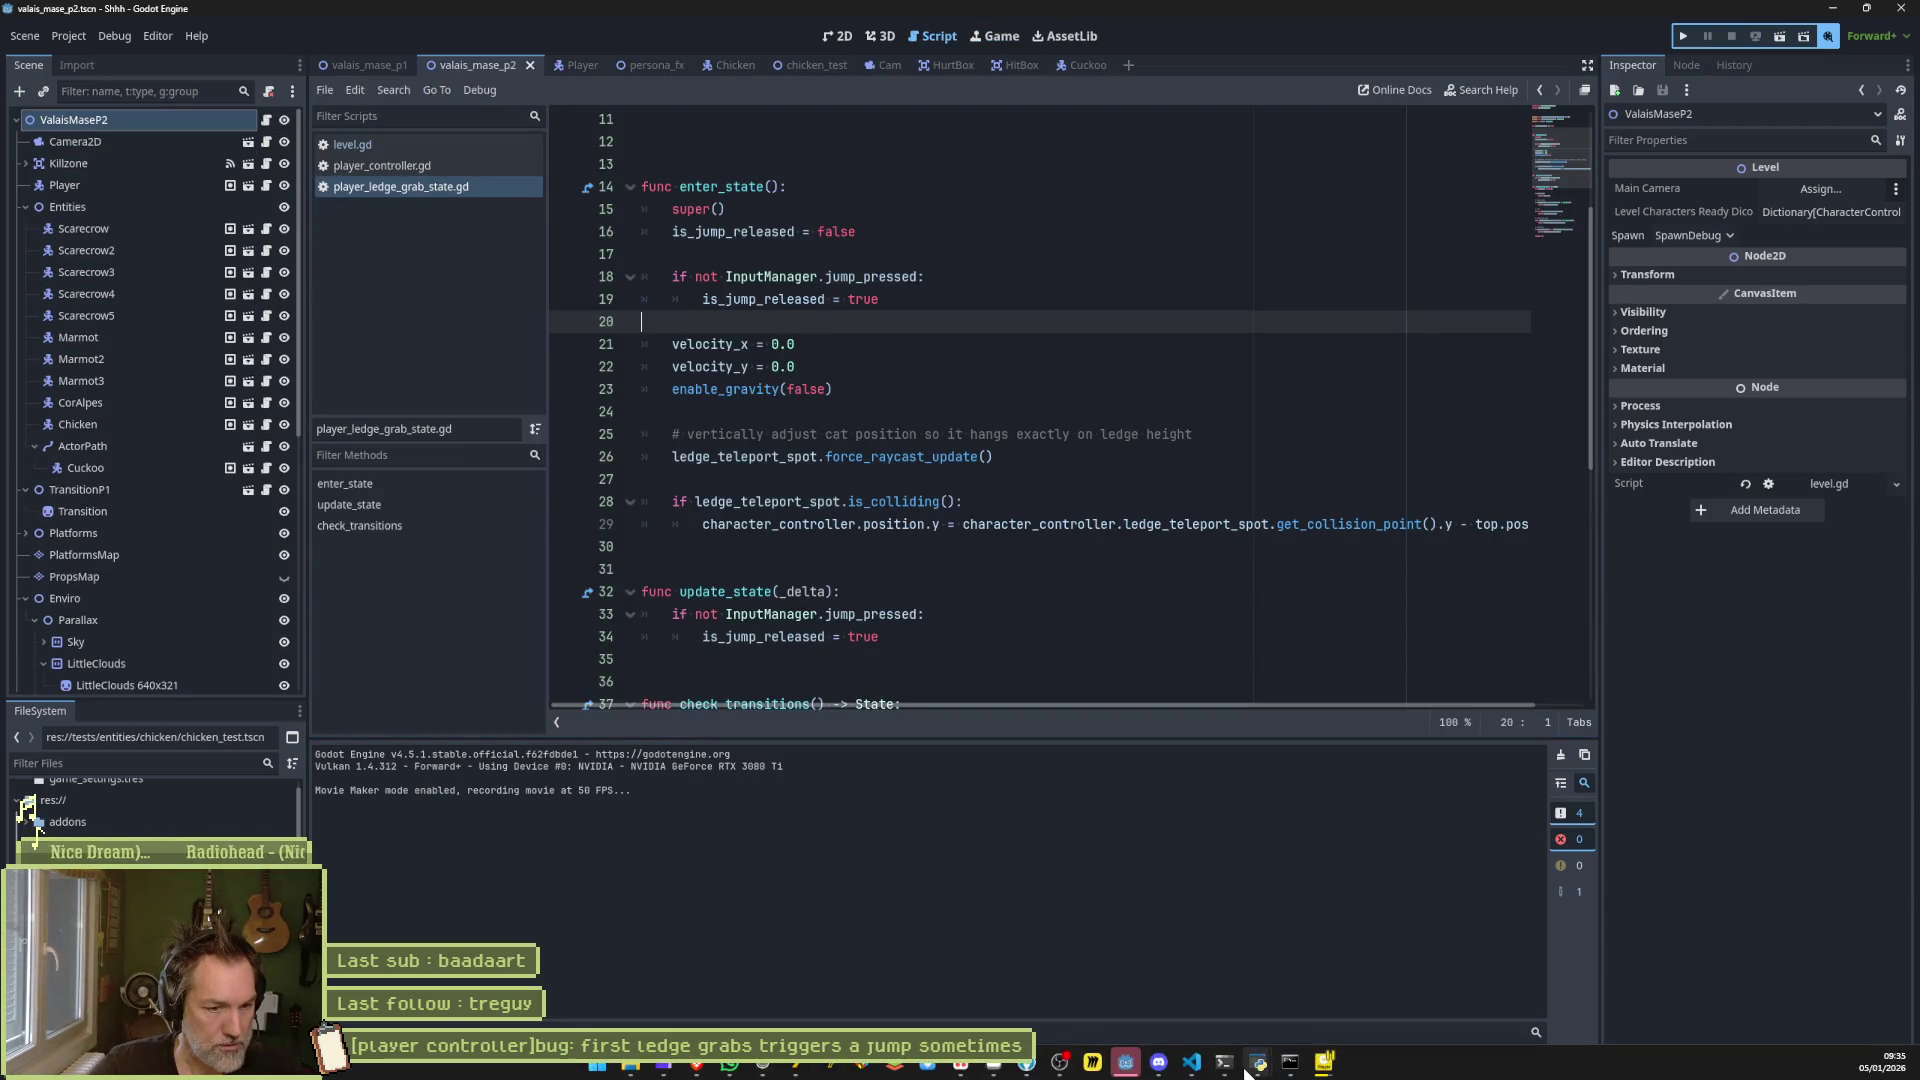
pyautogui.click(1058, 1062)
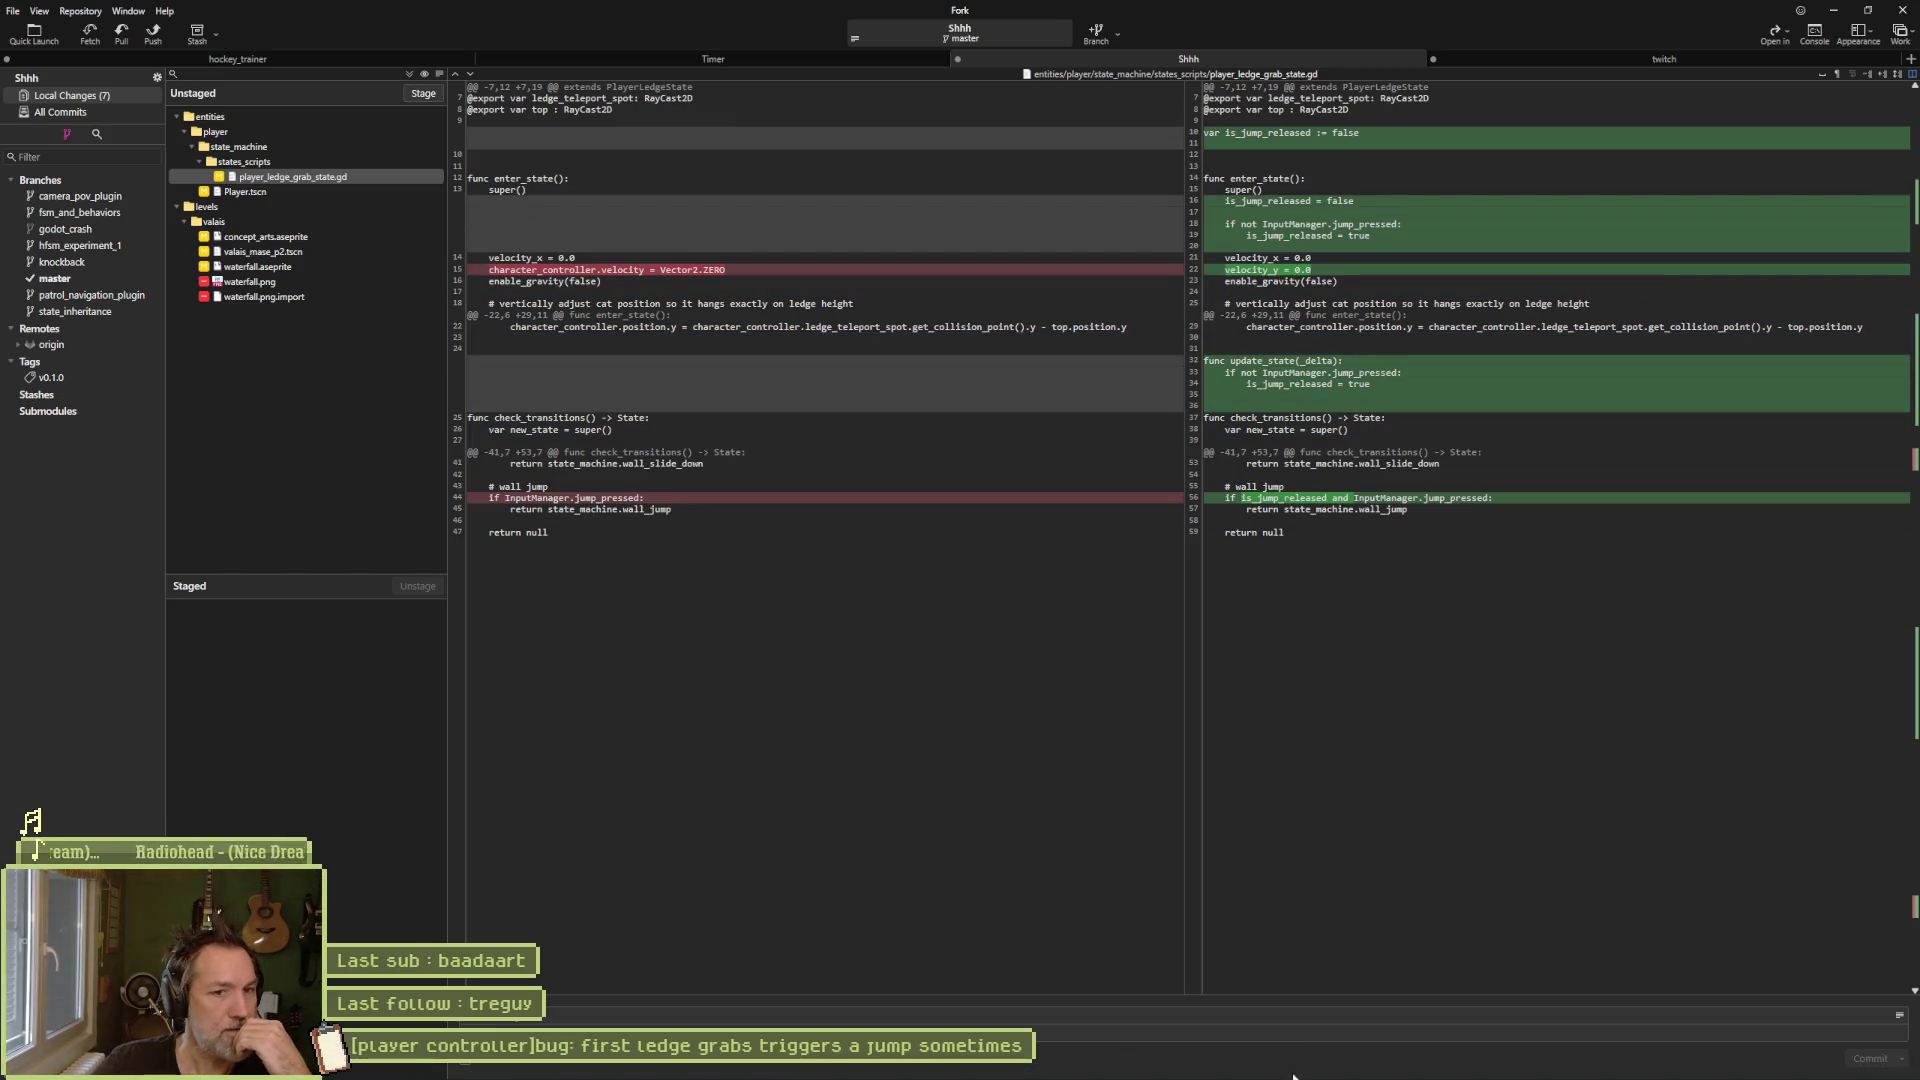
pyautogui.moveTo(250, 1077)
pyautogui.click(960, 1066)
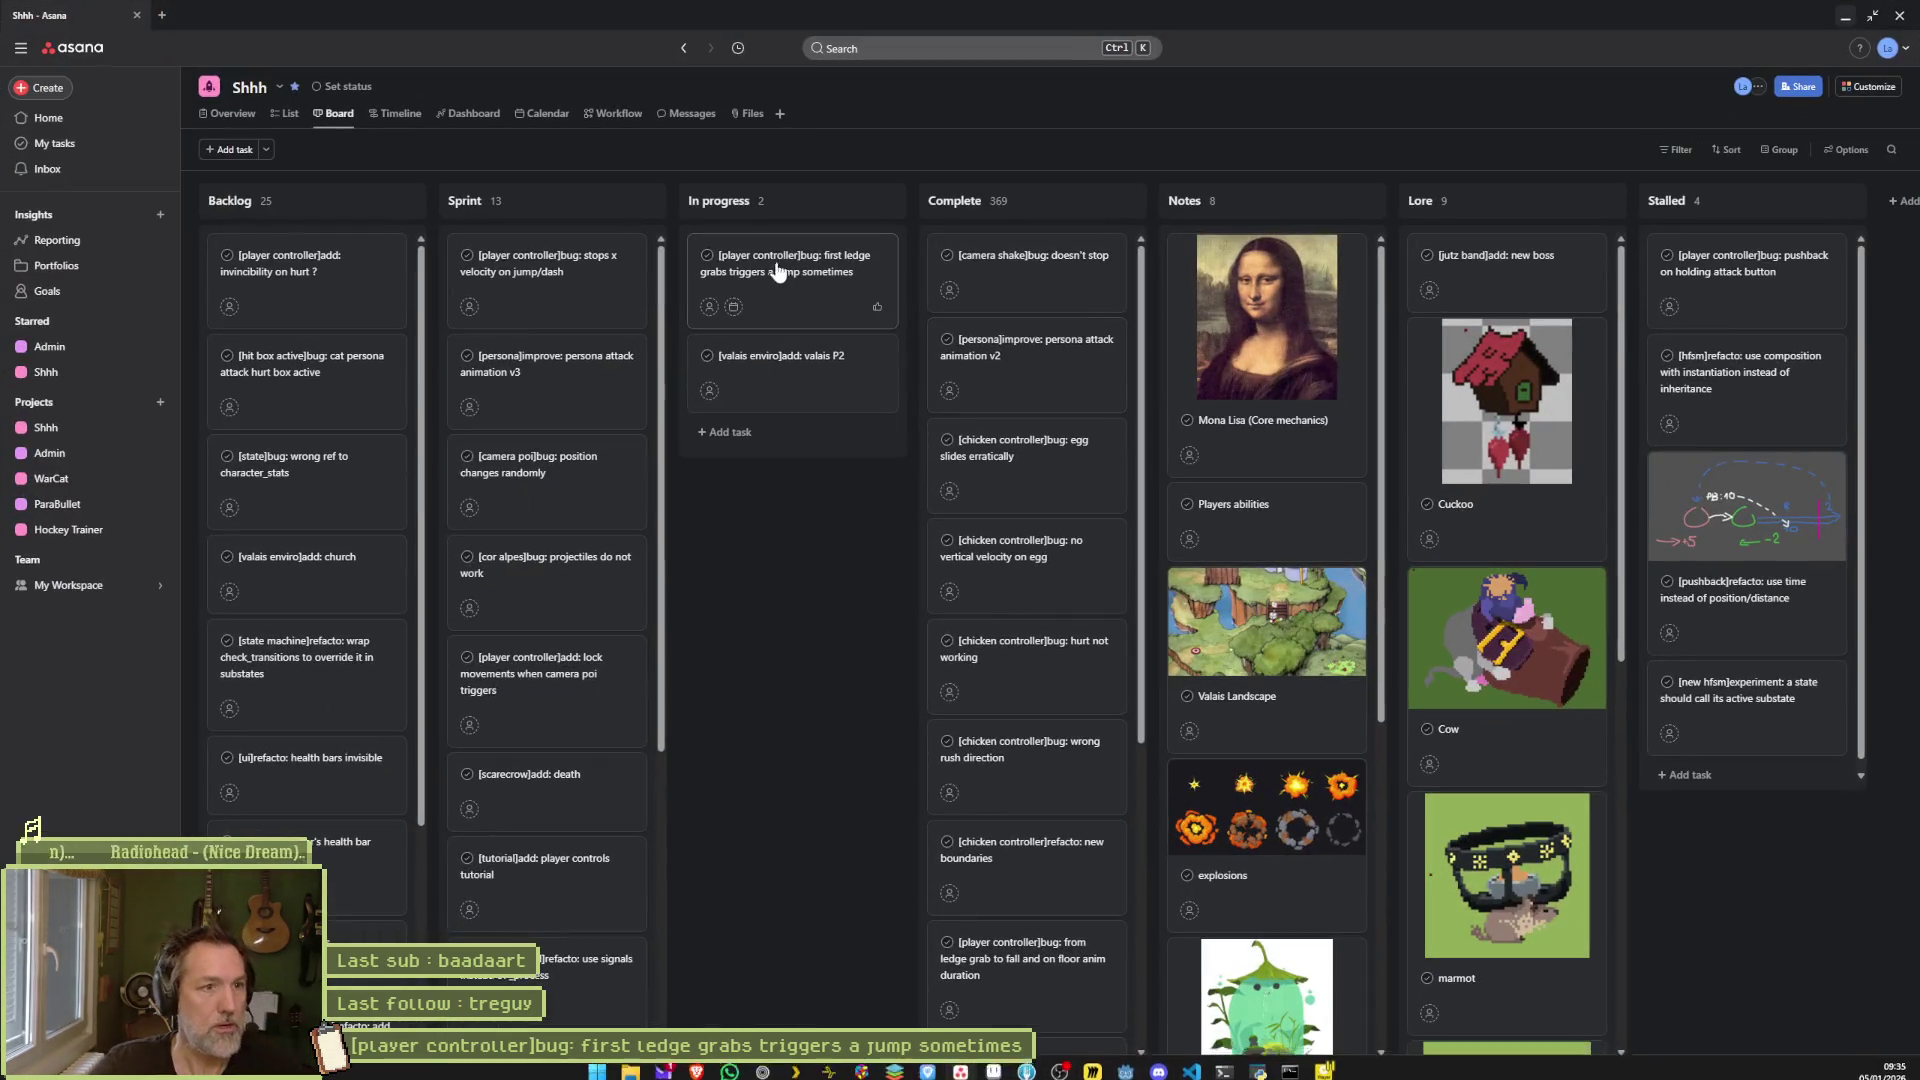
pyautogui.click(778, 266)
# - Use the ledge-grab task title as the Fork commit summary, changing 'bug' to 'fixed'
pyautogui.tripleClick(1600, 234)
pyautogui.hotkey('ctrl', 'c')
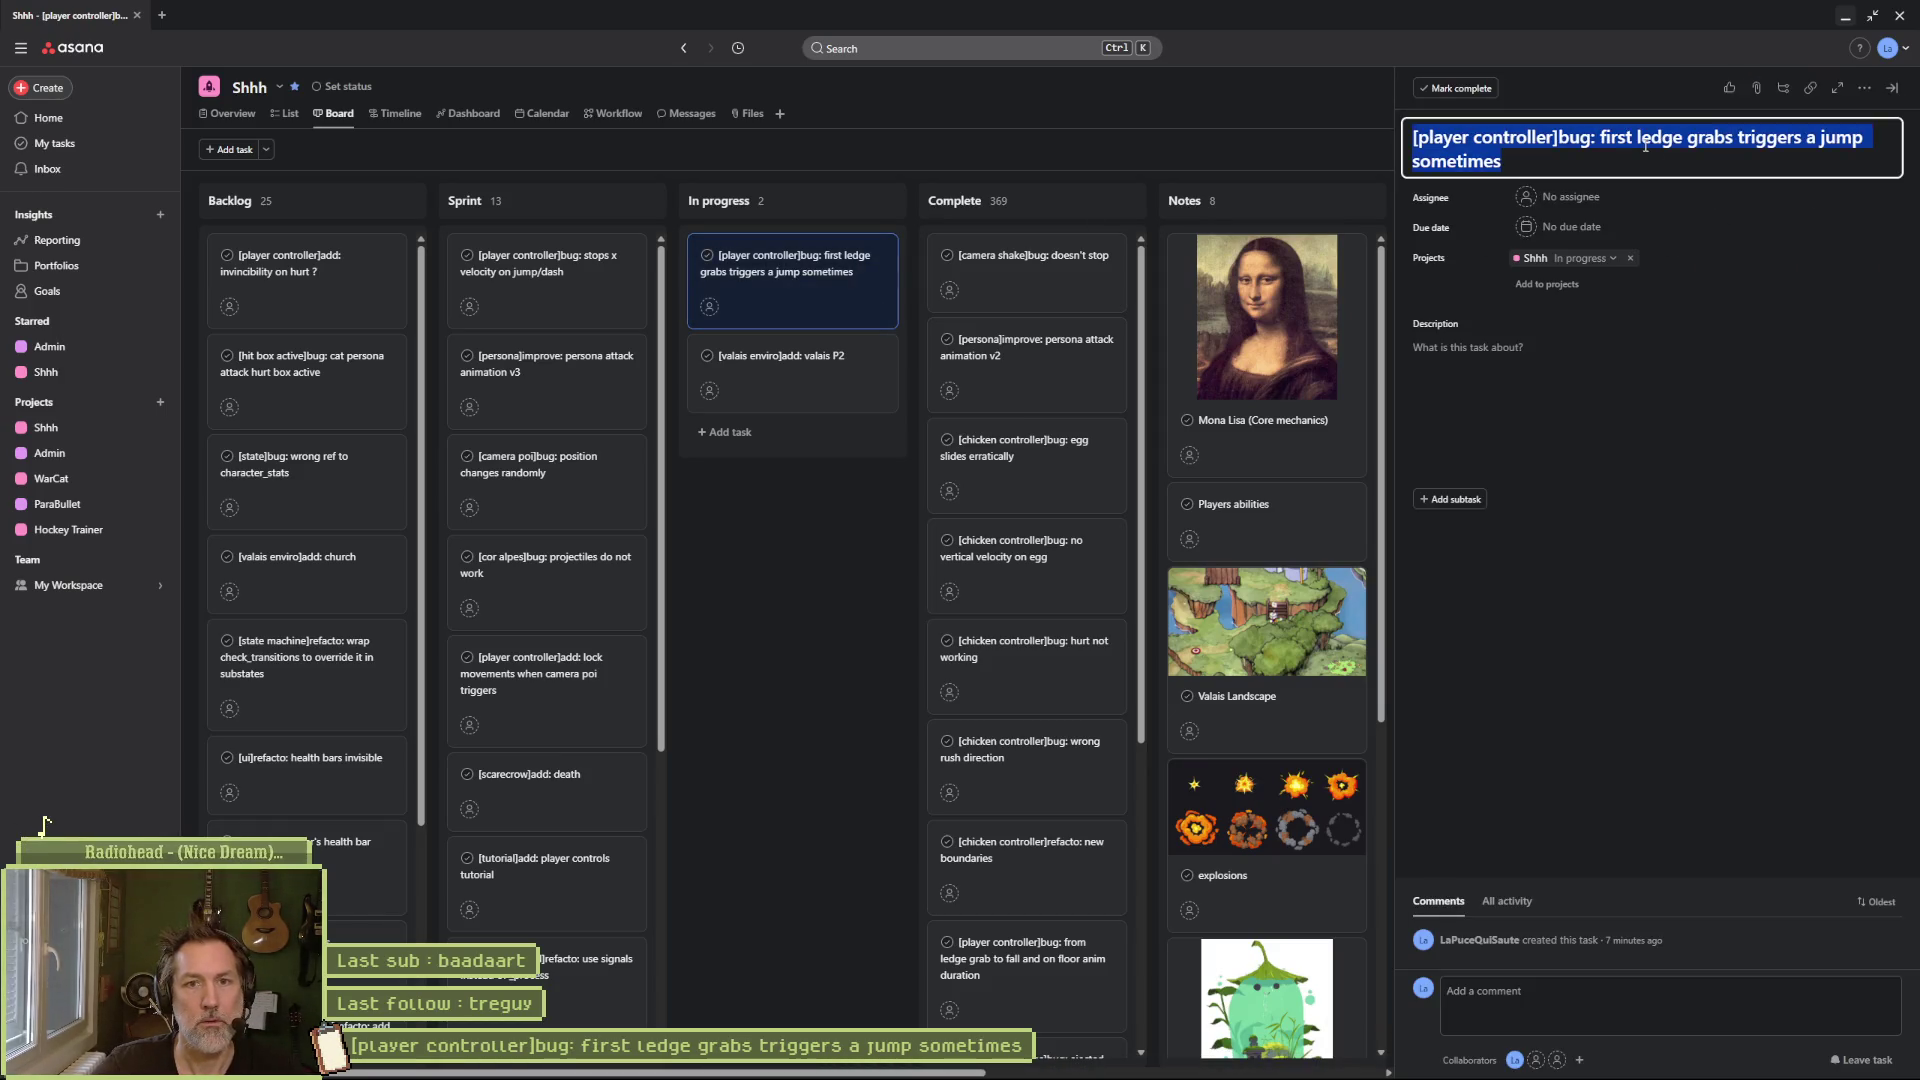
pyautogui.hotkey('alt', 'Tab')
pyautogui.hotkey('ctrl', 'v')
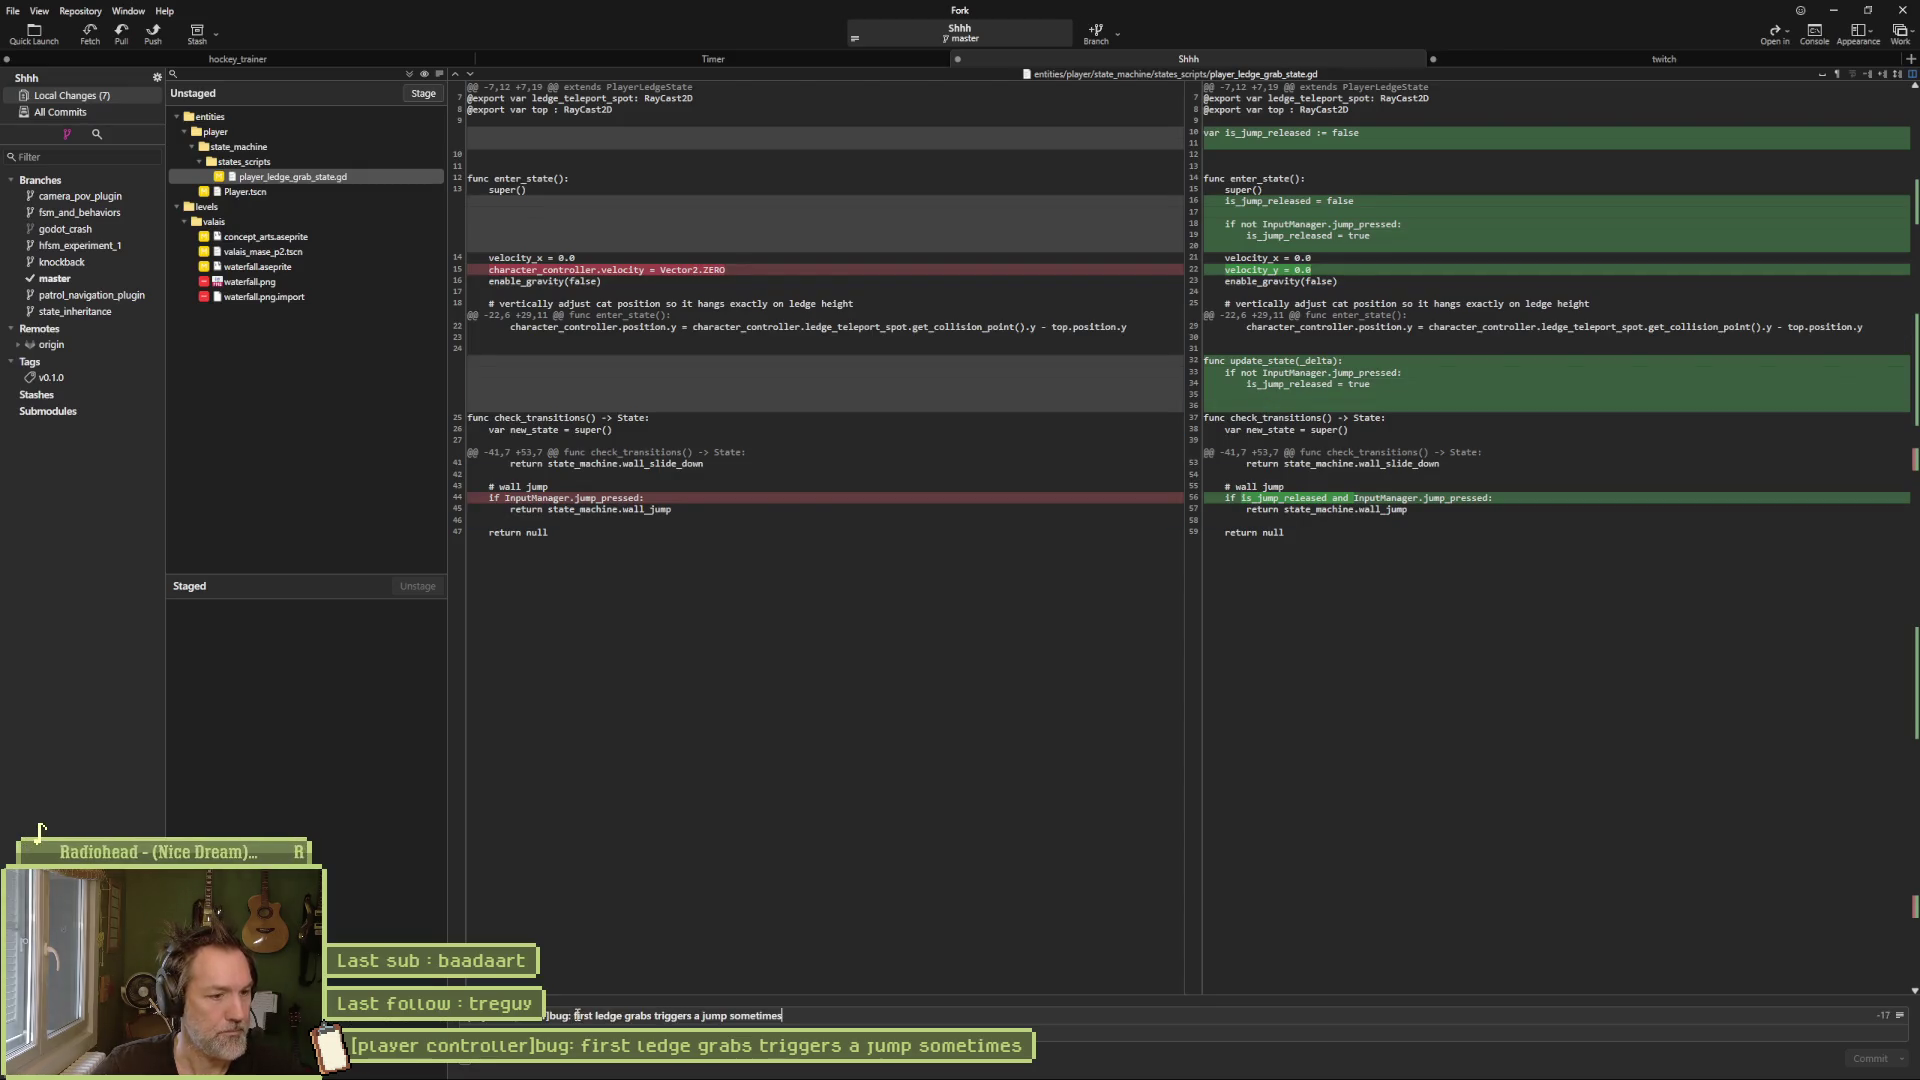
pyautogui.doubleClick(559, 1015)
pyautogui.write('fixed')
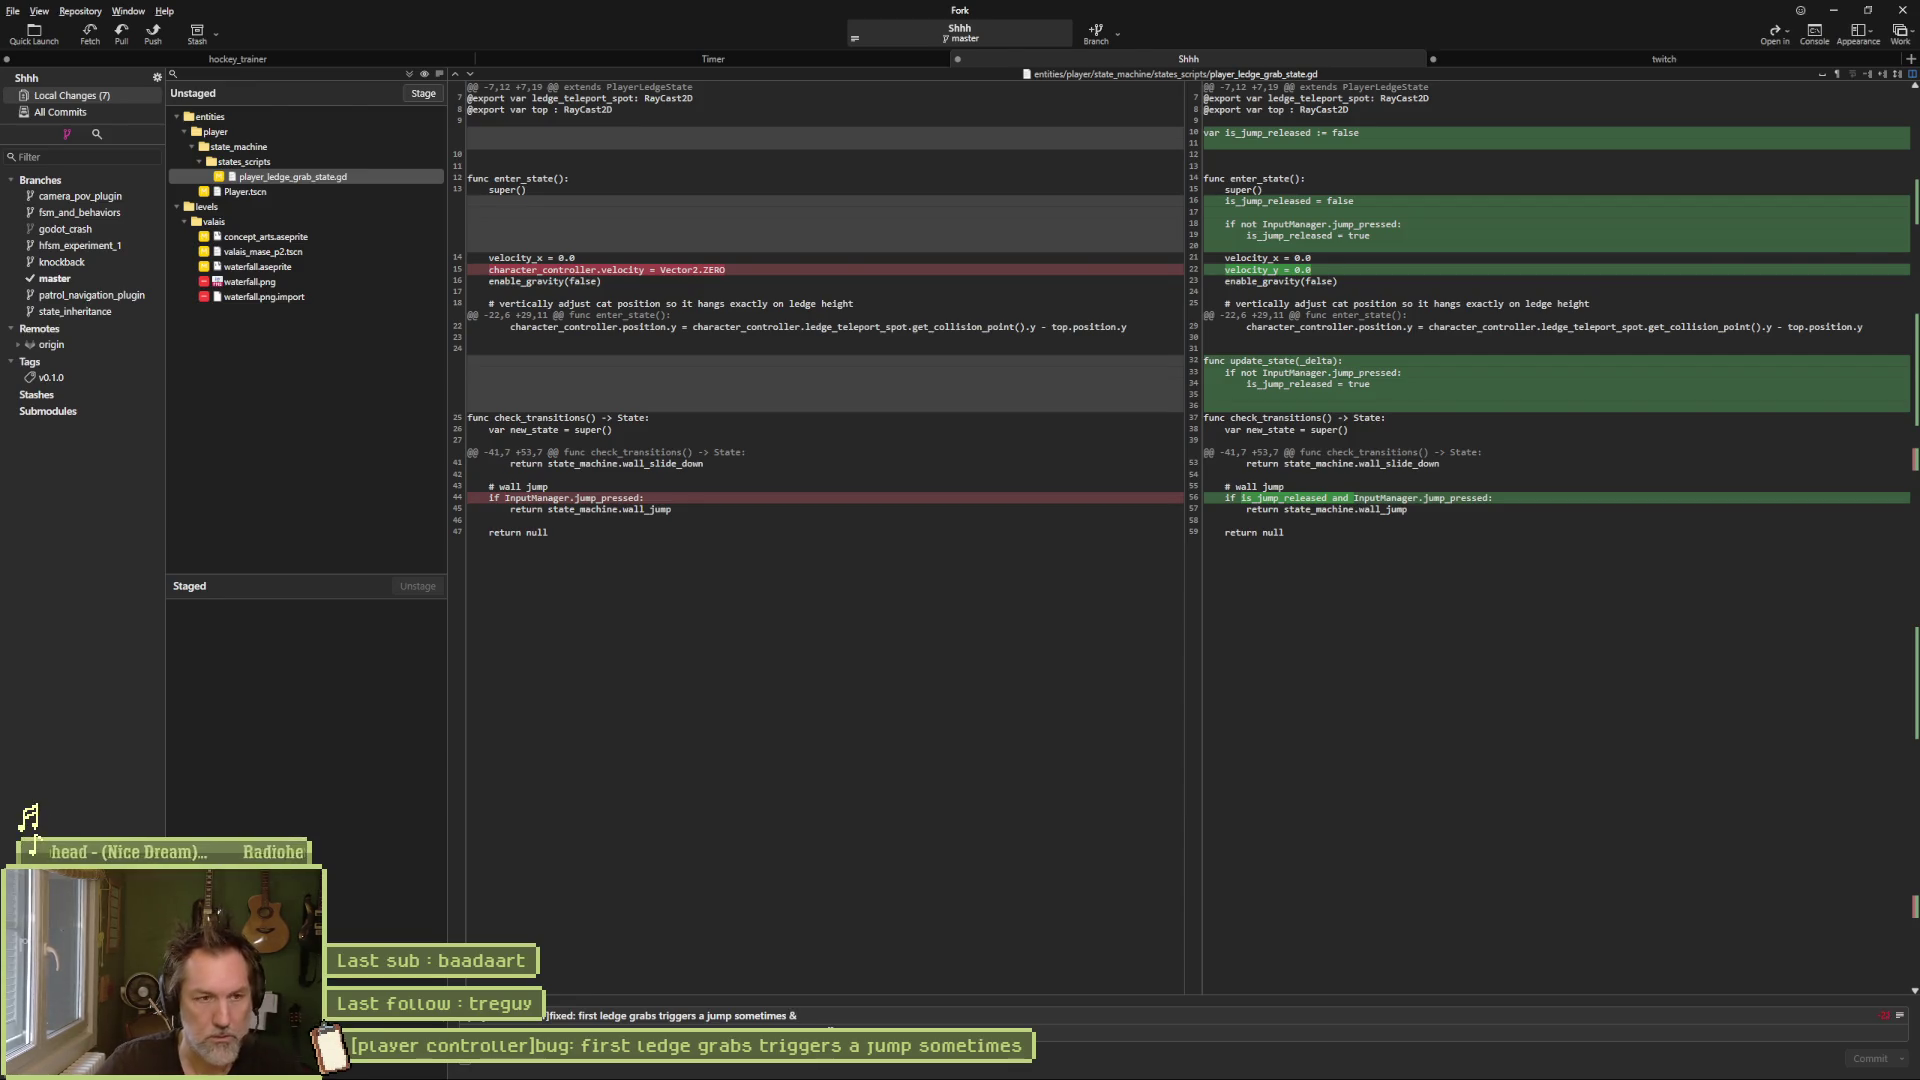
# - Move the ledge-grab task to Complete and append the valais P2 title, changing 'add' to 'adding'
pyautogui.hotkey('alt', 'Tab')
pyautogui.moveTo(805, 265); pyautogui.dragTo(1030, 272)
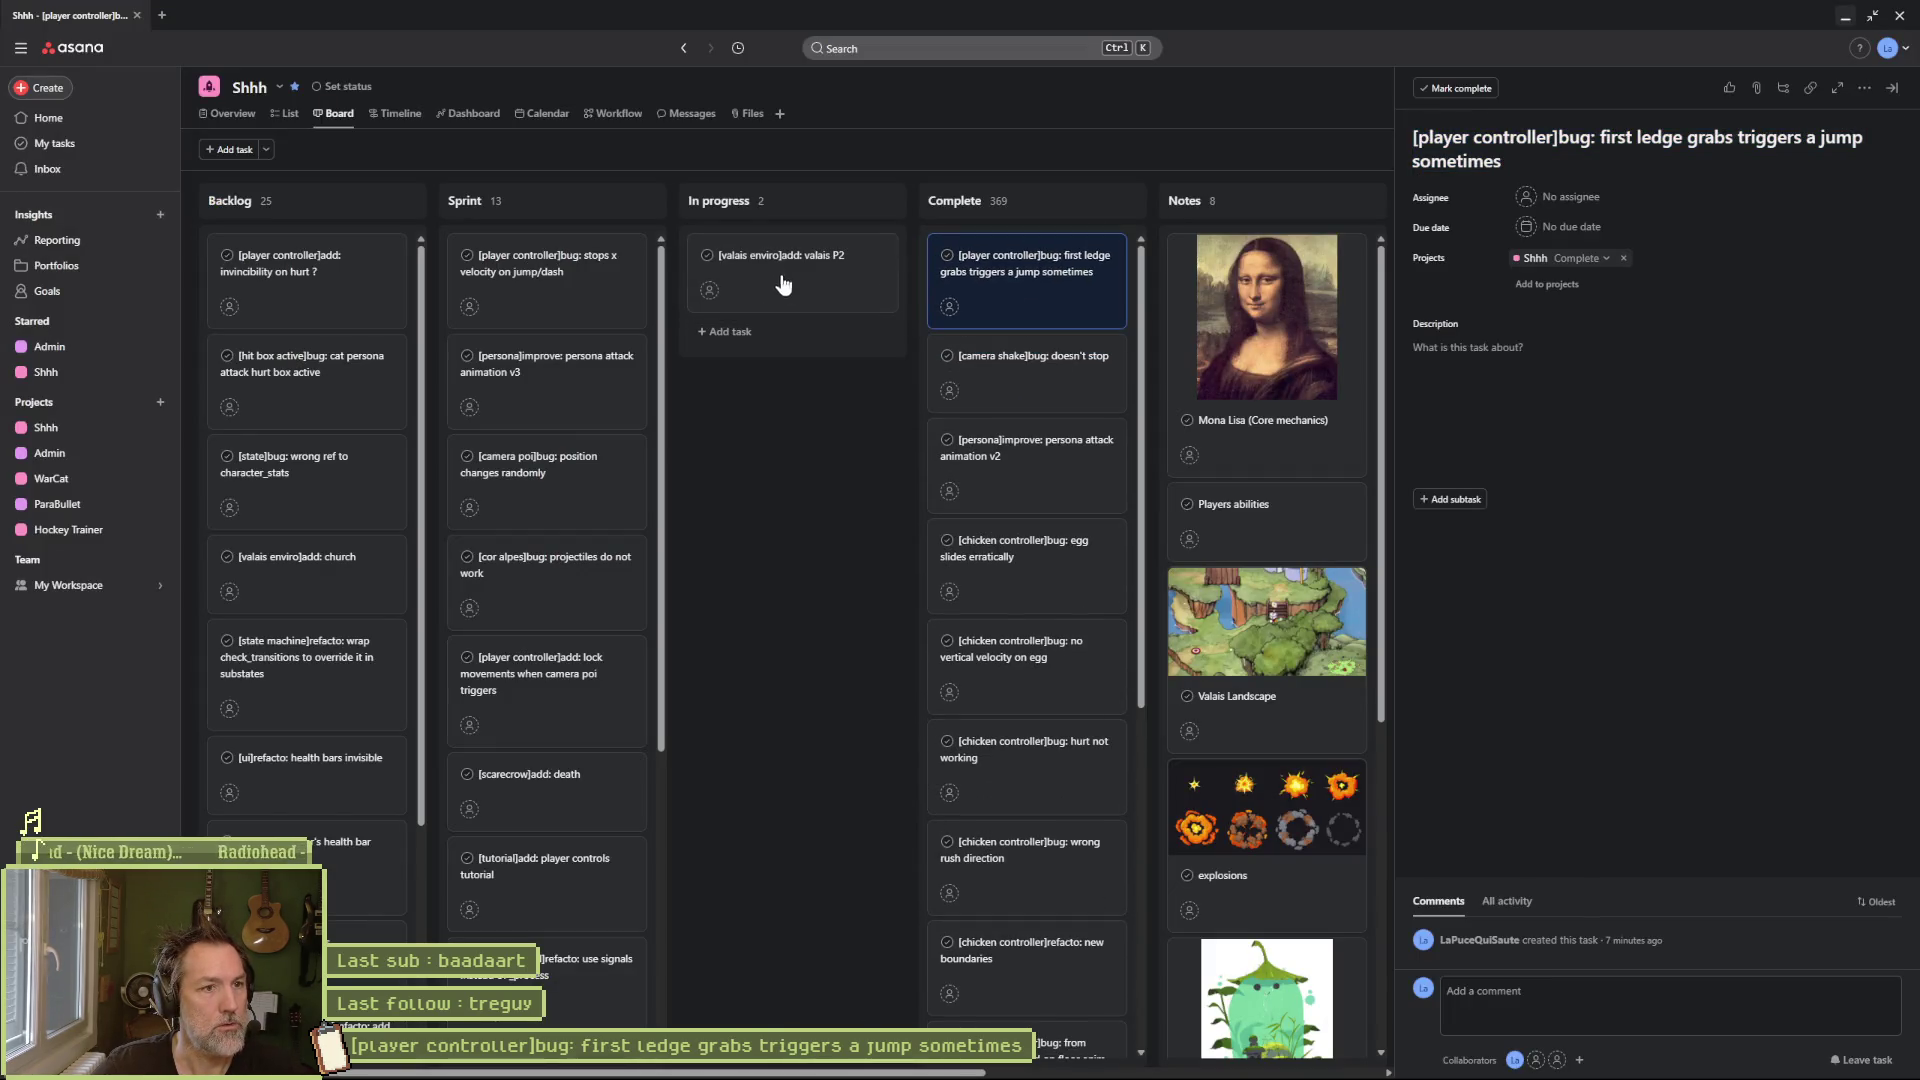
pyautogui.click(780, 283)
pyautogui.hotkey('alt', 'Tab')
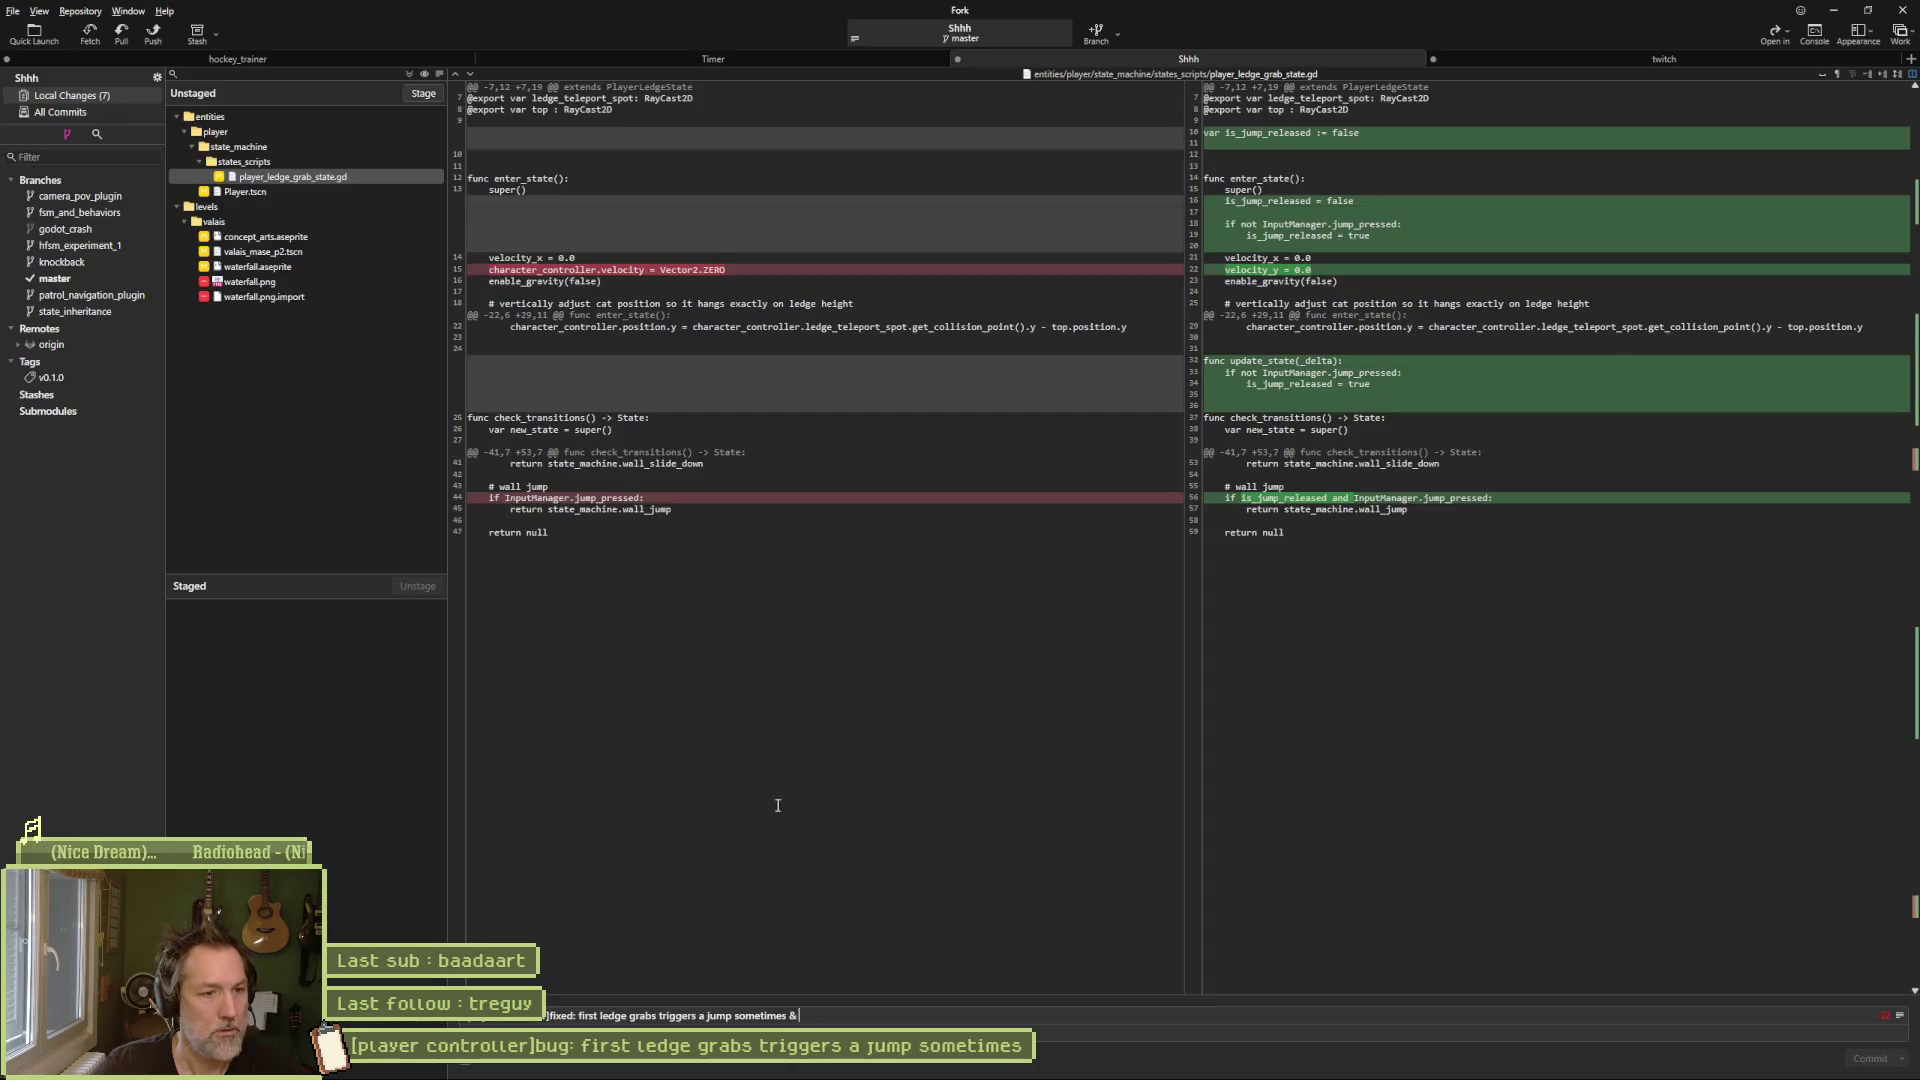
pyautogui.write('[valais enviro]add: valais P2')
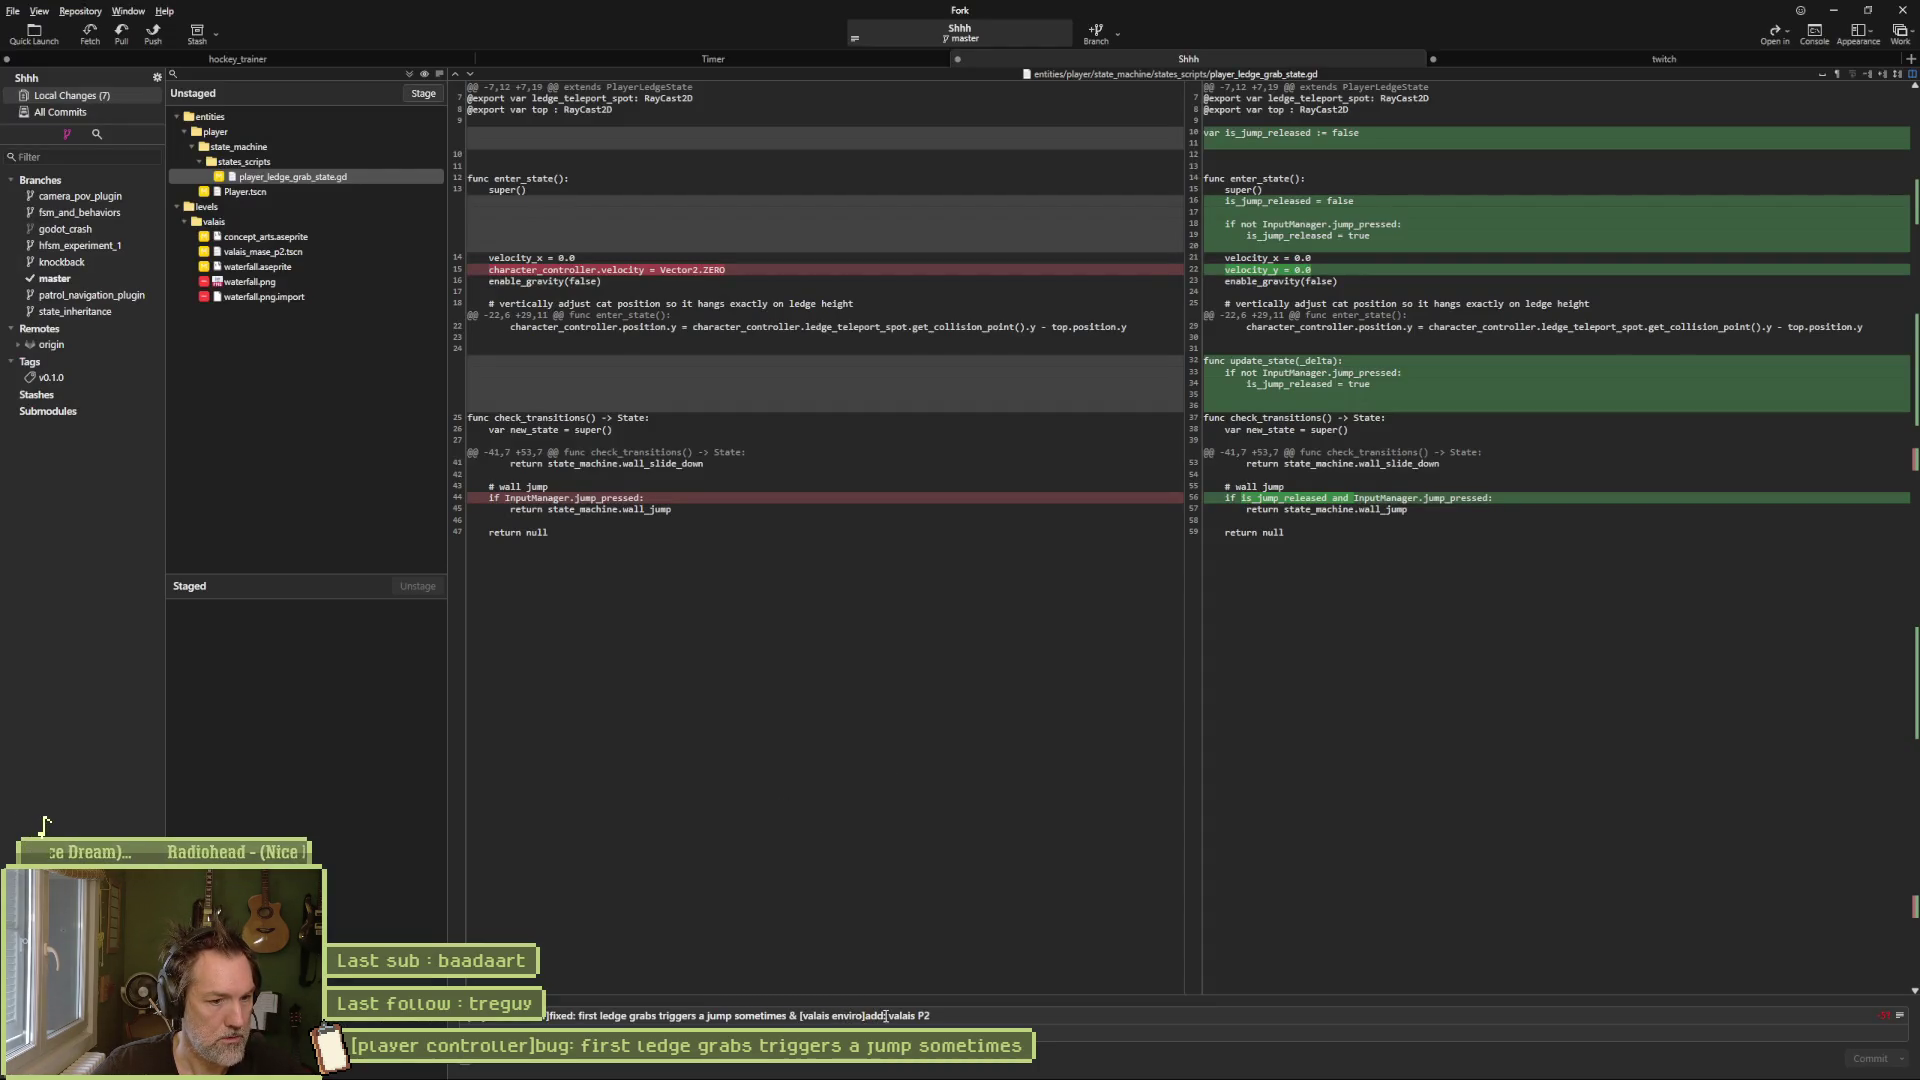
pyautogui.click(885, 1015)
pyautogui.write('ing:')
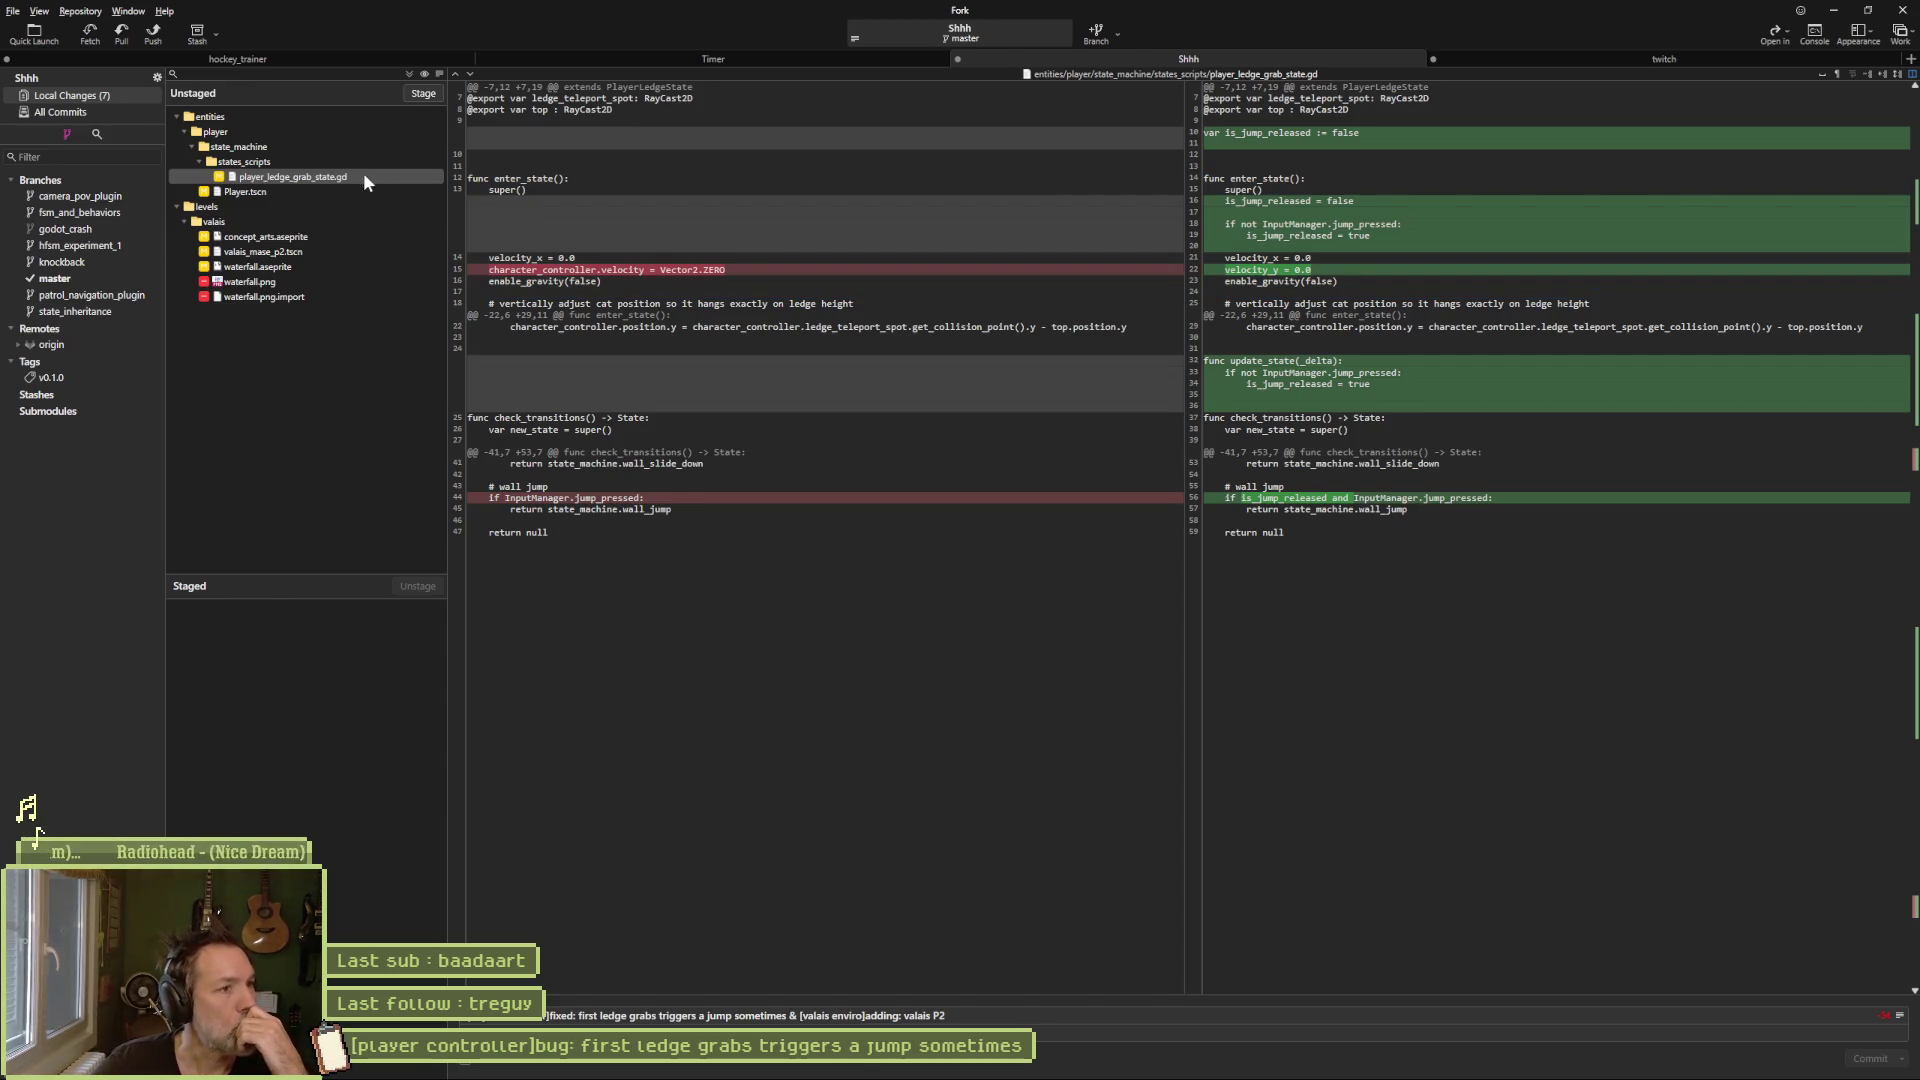
# - Review the diffs of Player.tscn, concept_arts.aseprite, valais_mase_p2.tscn and the waterfall files
pyautogui.moveTo(609, 248)
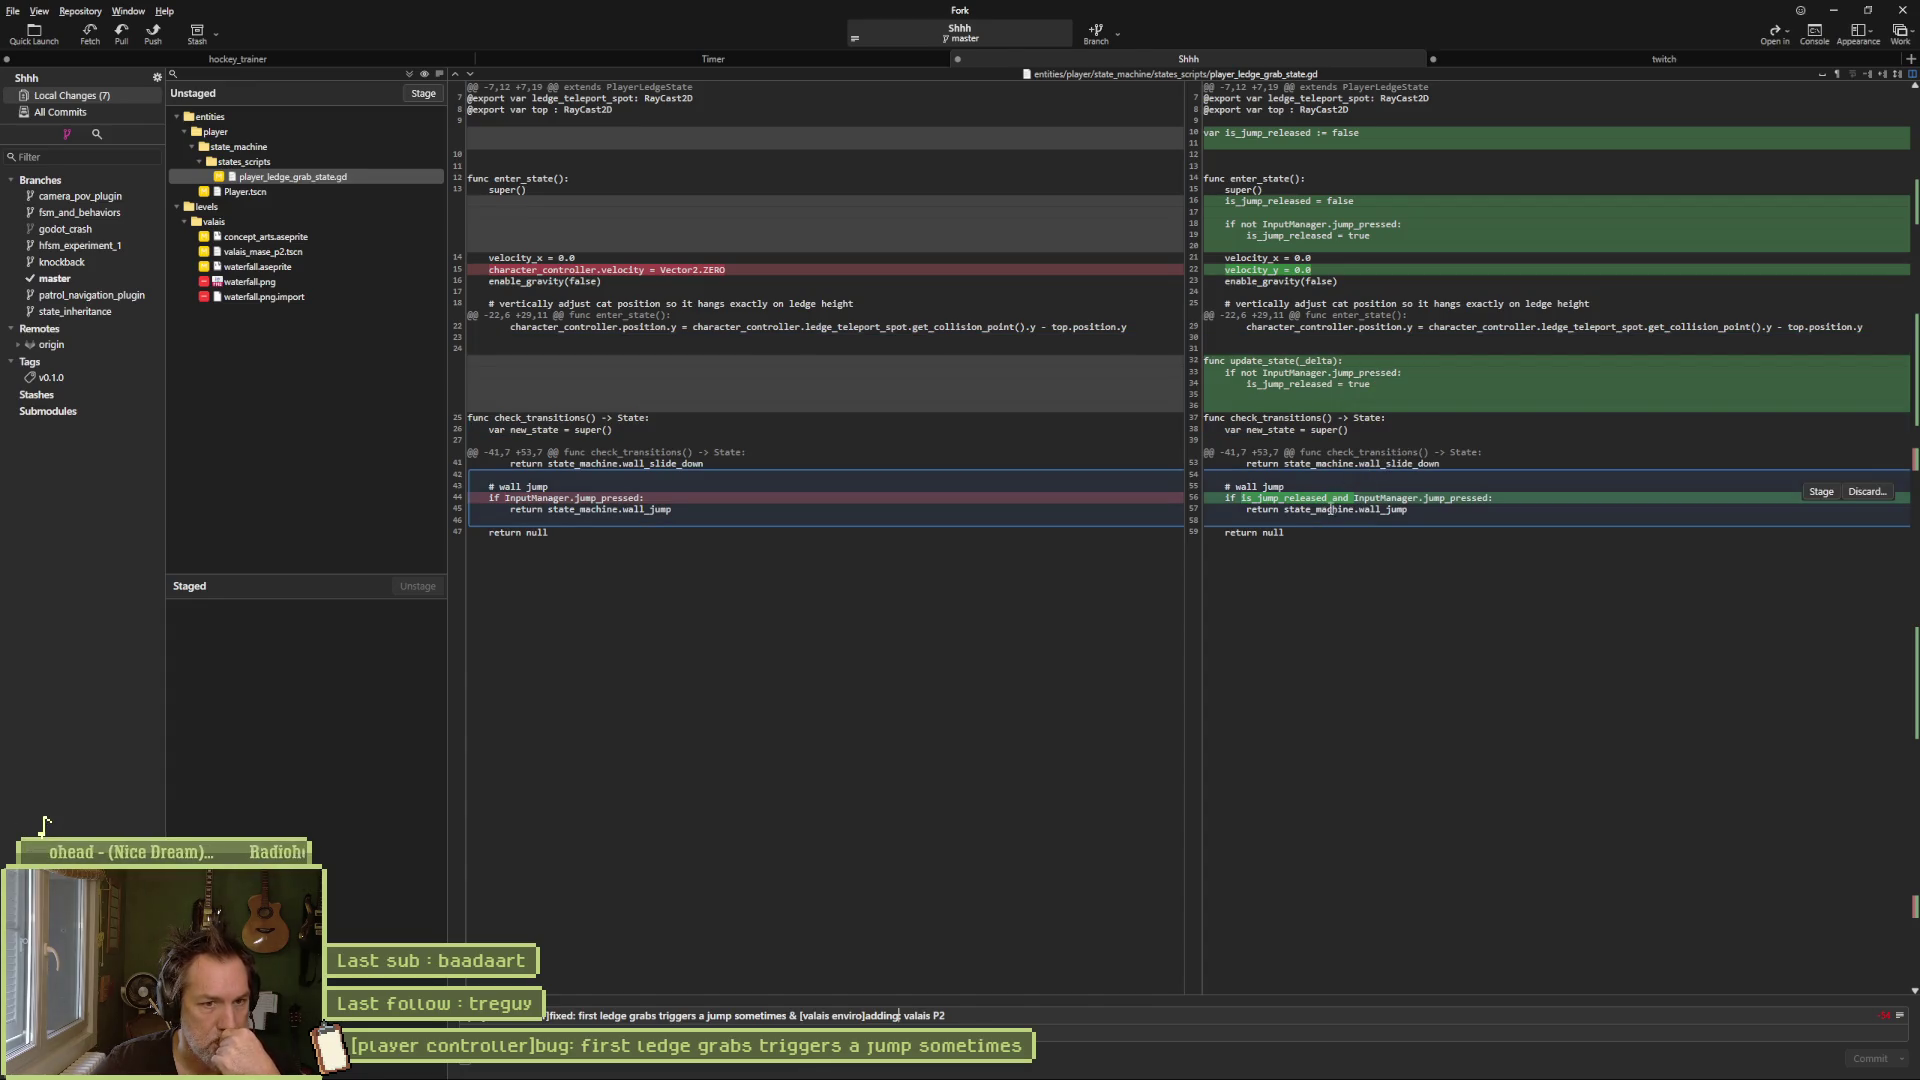
pyautogui.click(256, 191)
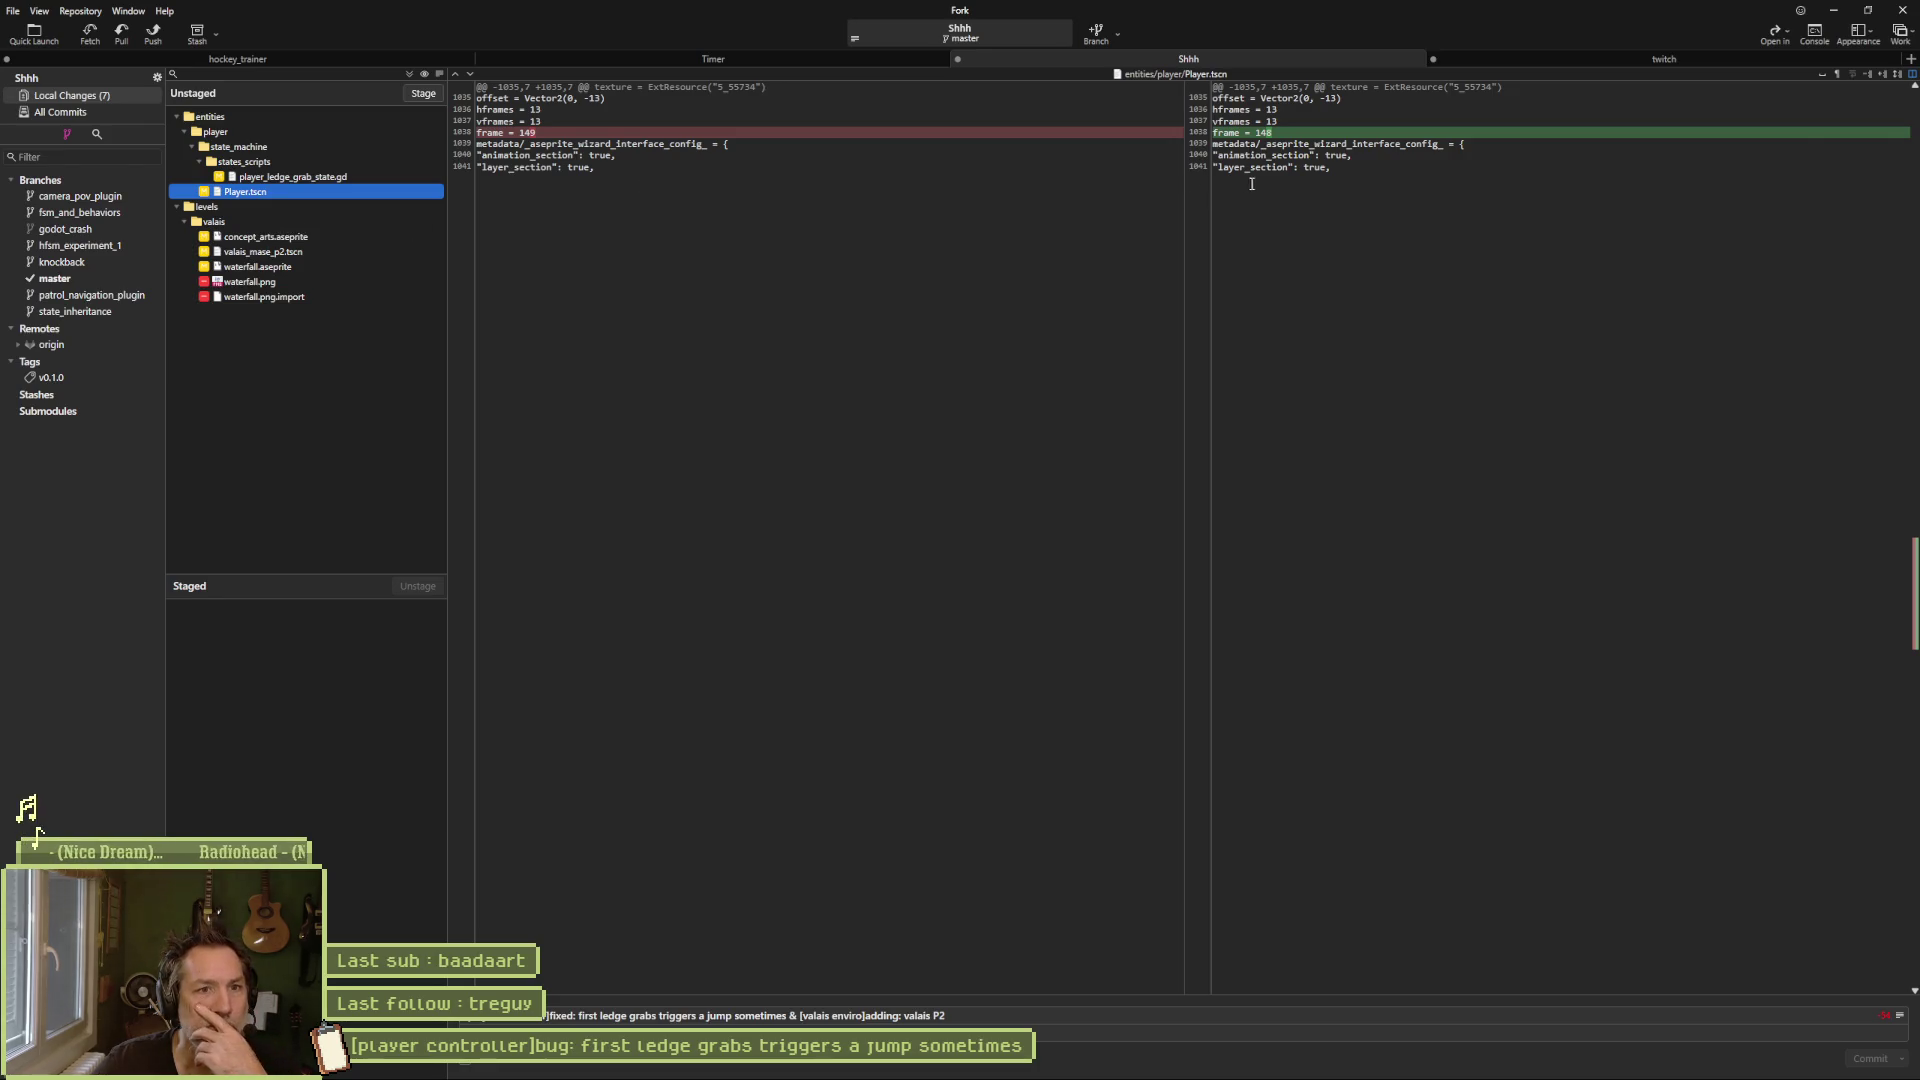
pyautogui.click(292, 237)
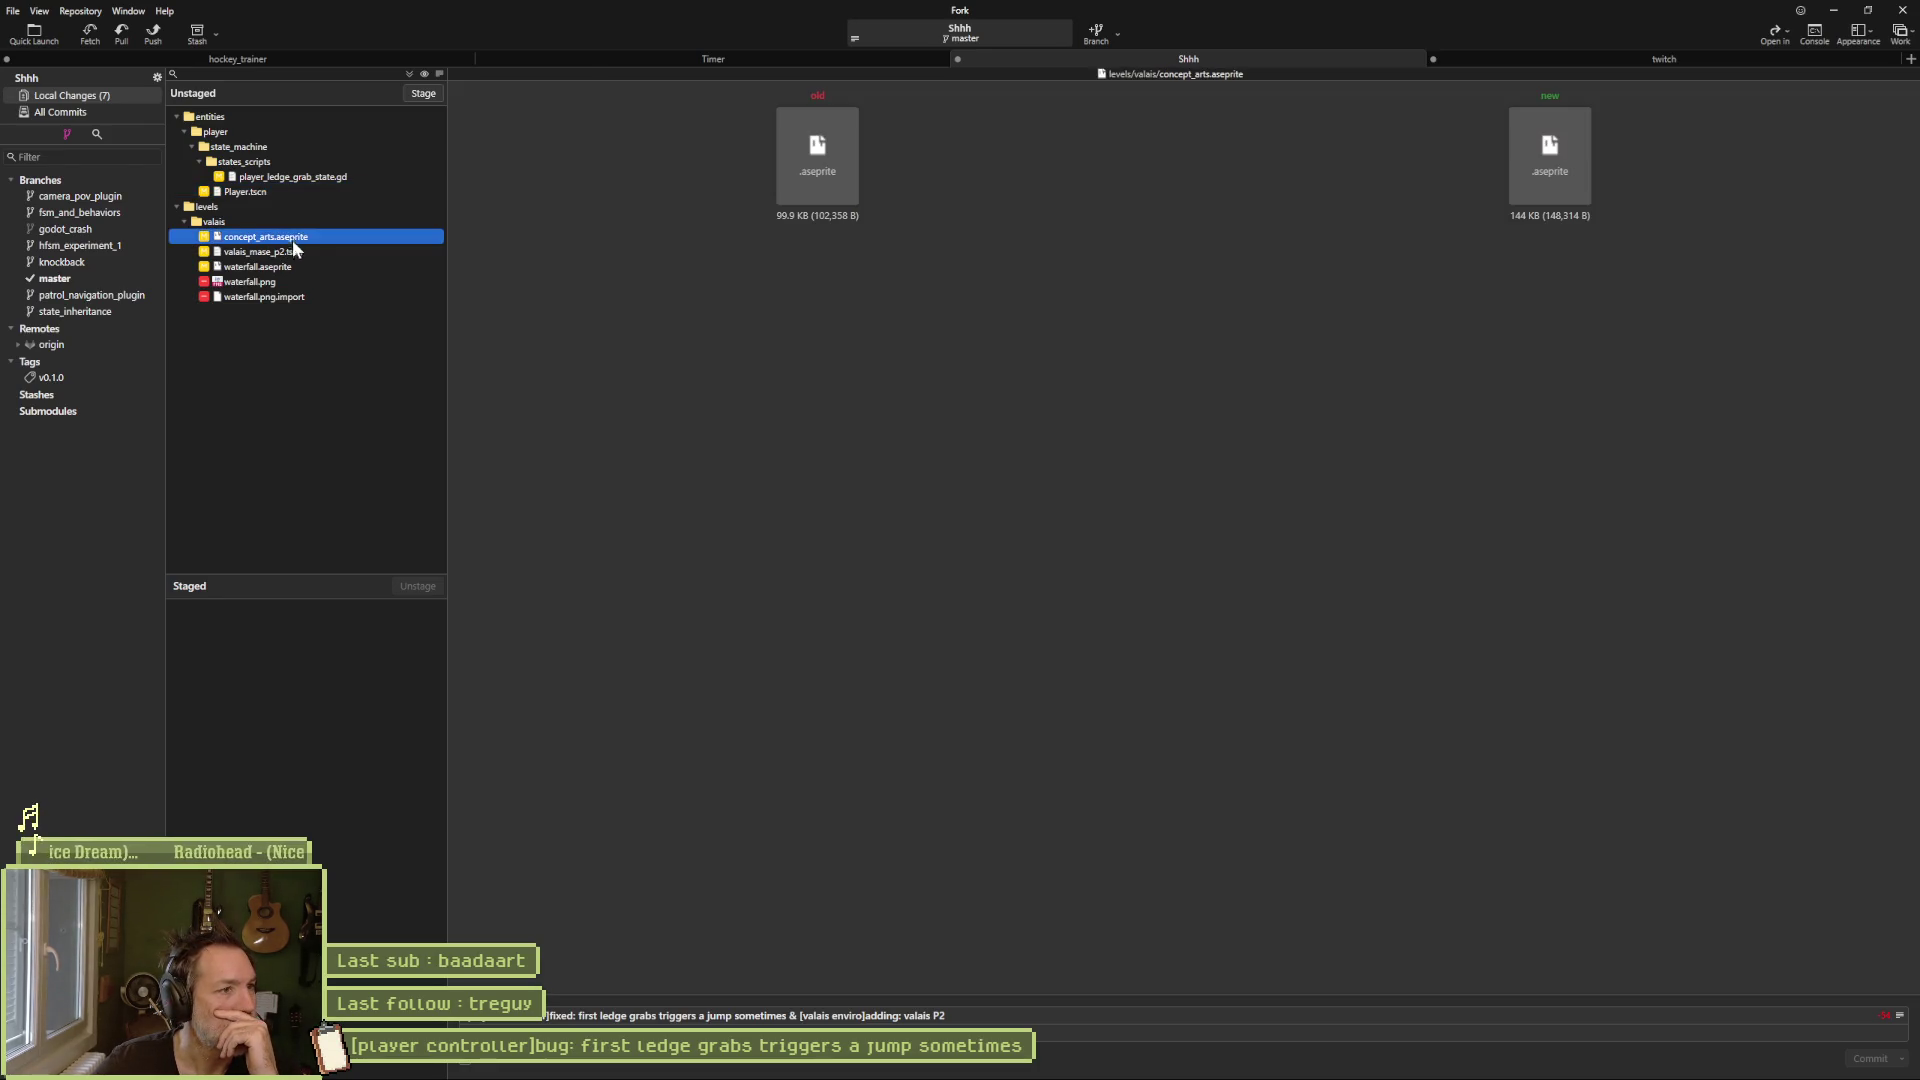
pyautogui.click(295, 252)
pyautogui.click(300, 266)
pyautogui.click(294, 282)
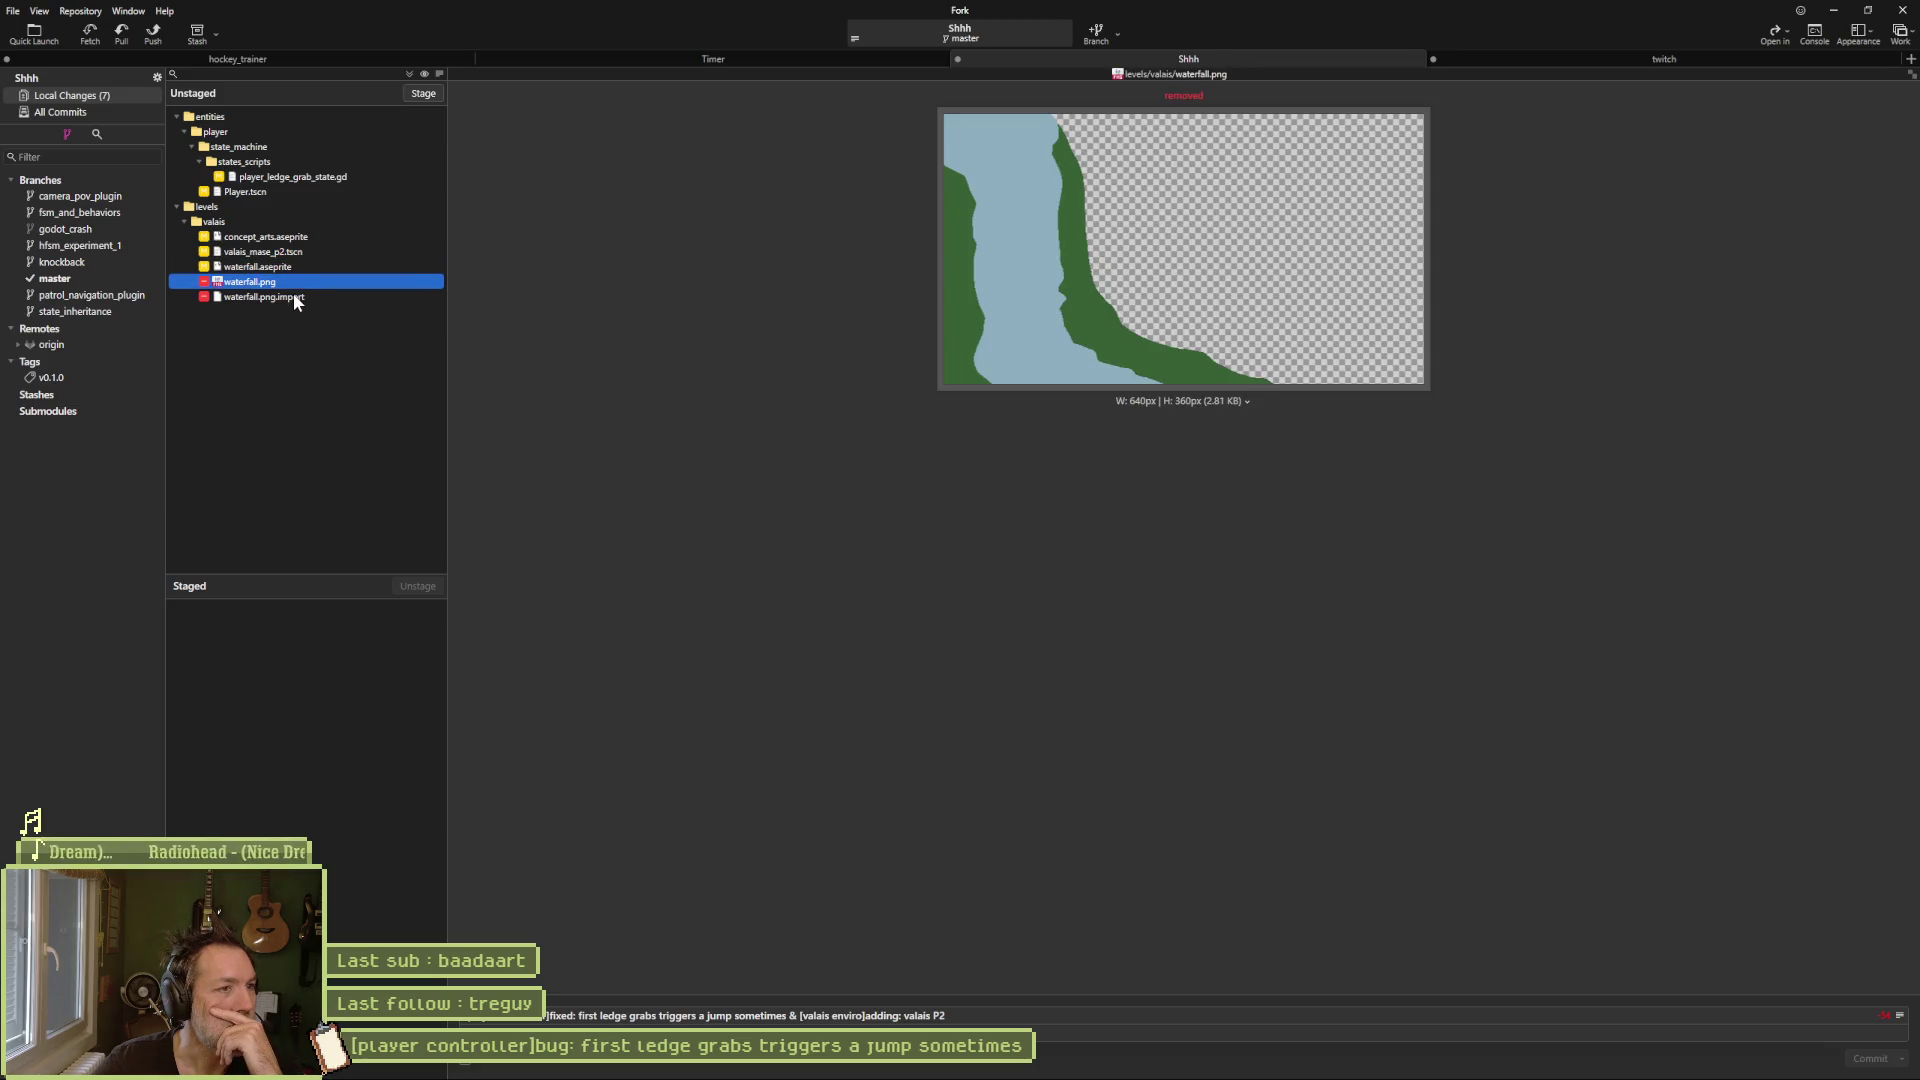
pyautogui.click(296, 296)
pyautogui.click(314, 270)
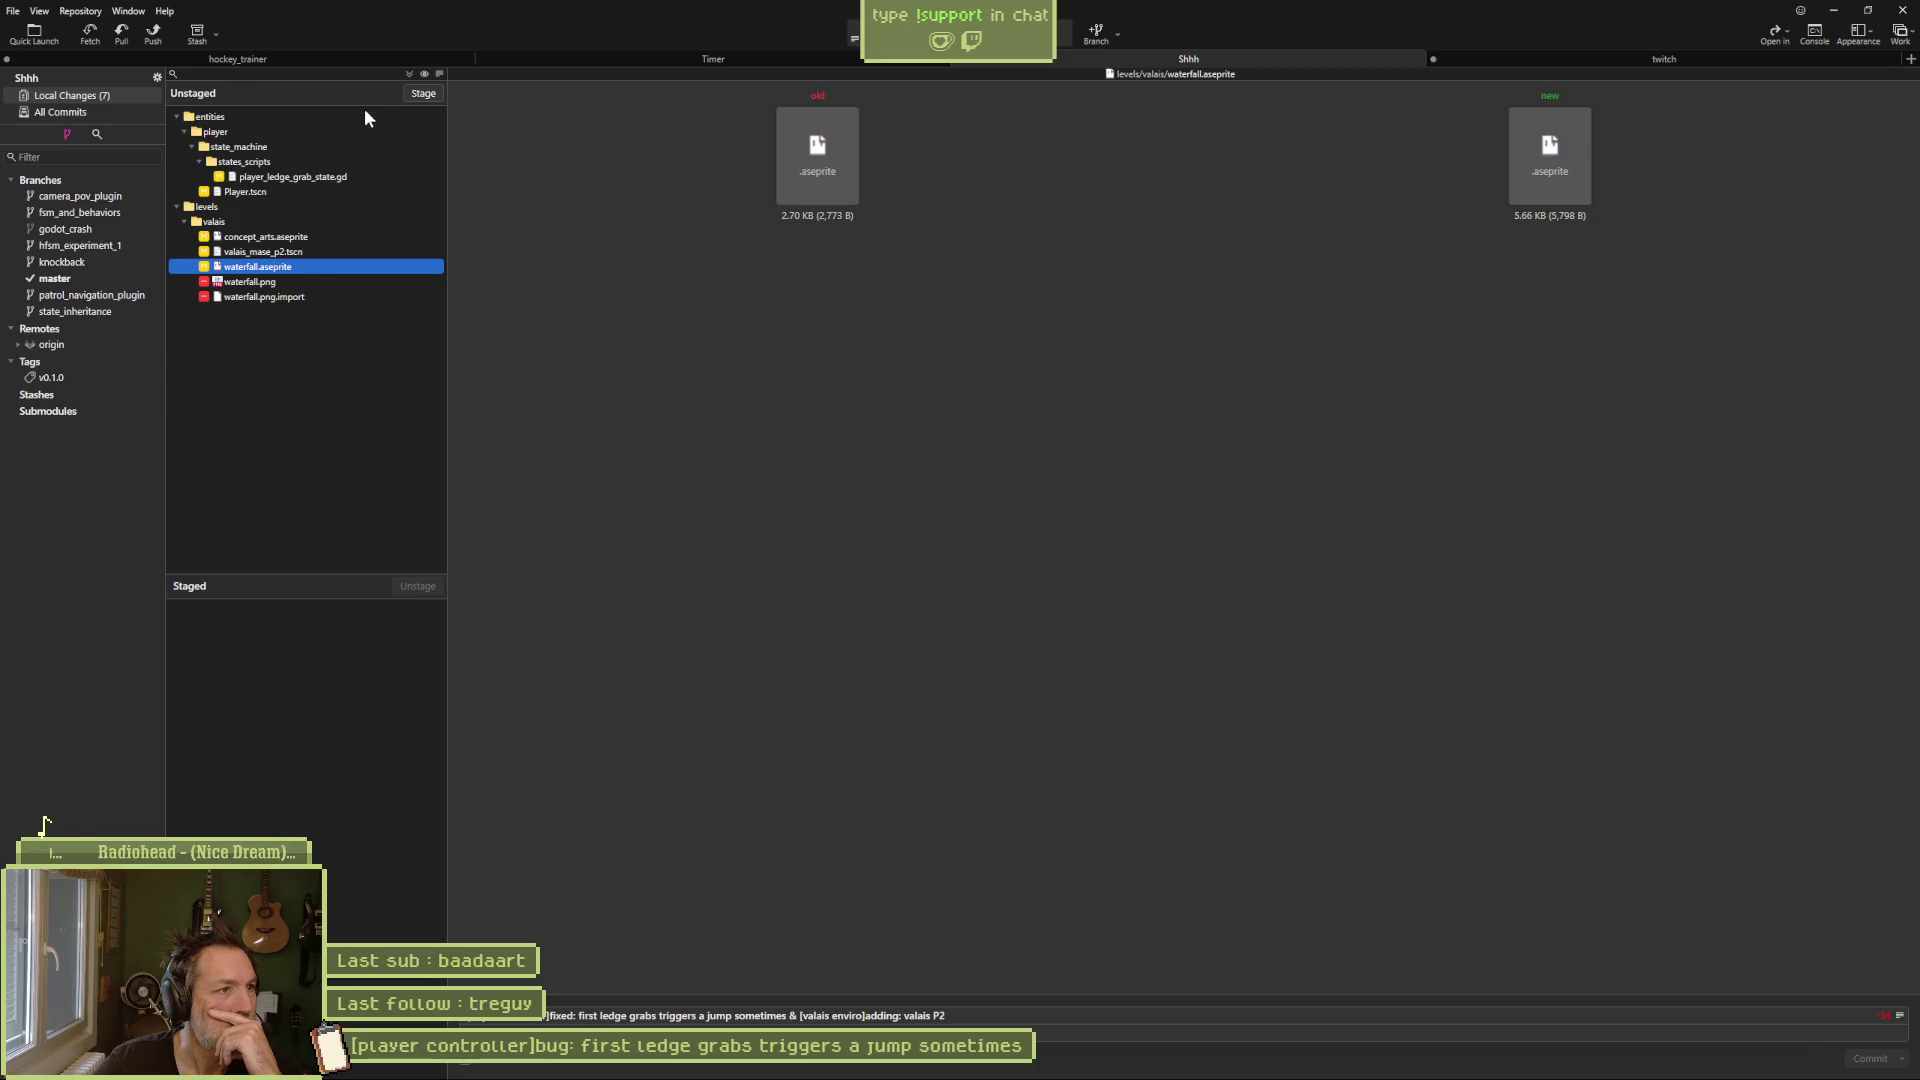
# - Stage all files, commit them, and dismiss the Push dialog
pyautogui.click(409, 73)
pyautogui.click(1862, 1058)
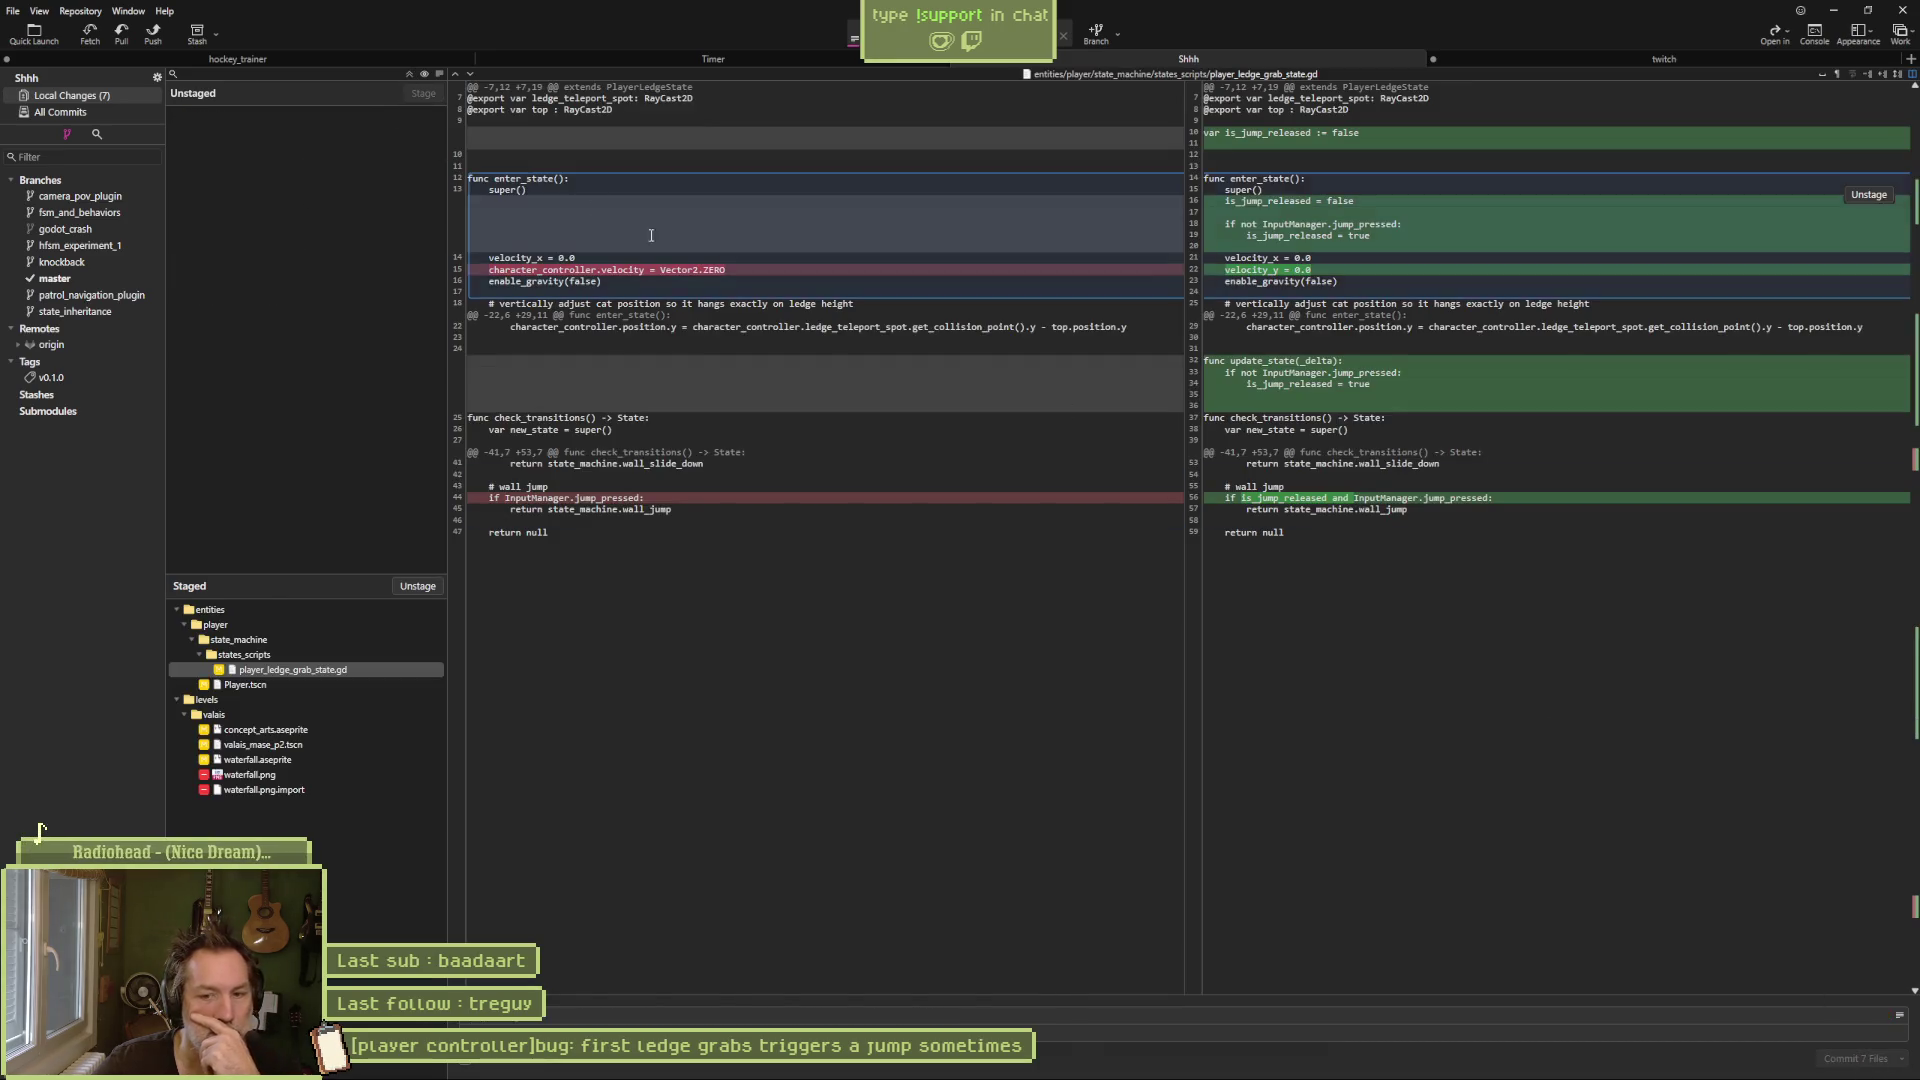
pyautogui.click(153, 33)
pyautogui.click(1056, 592)
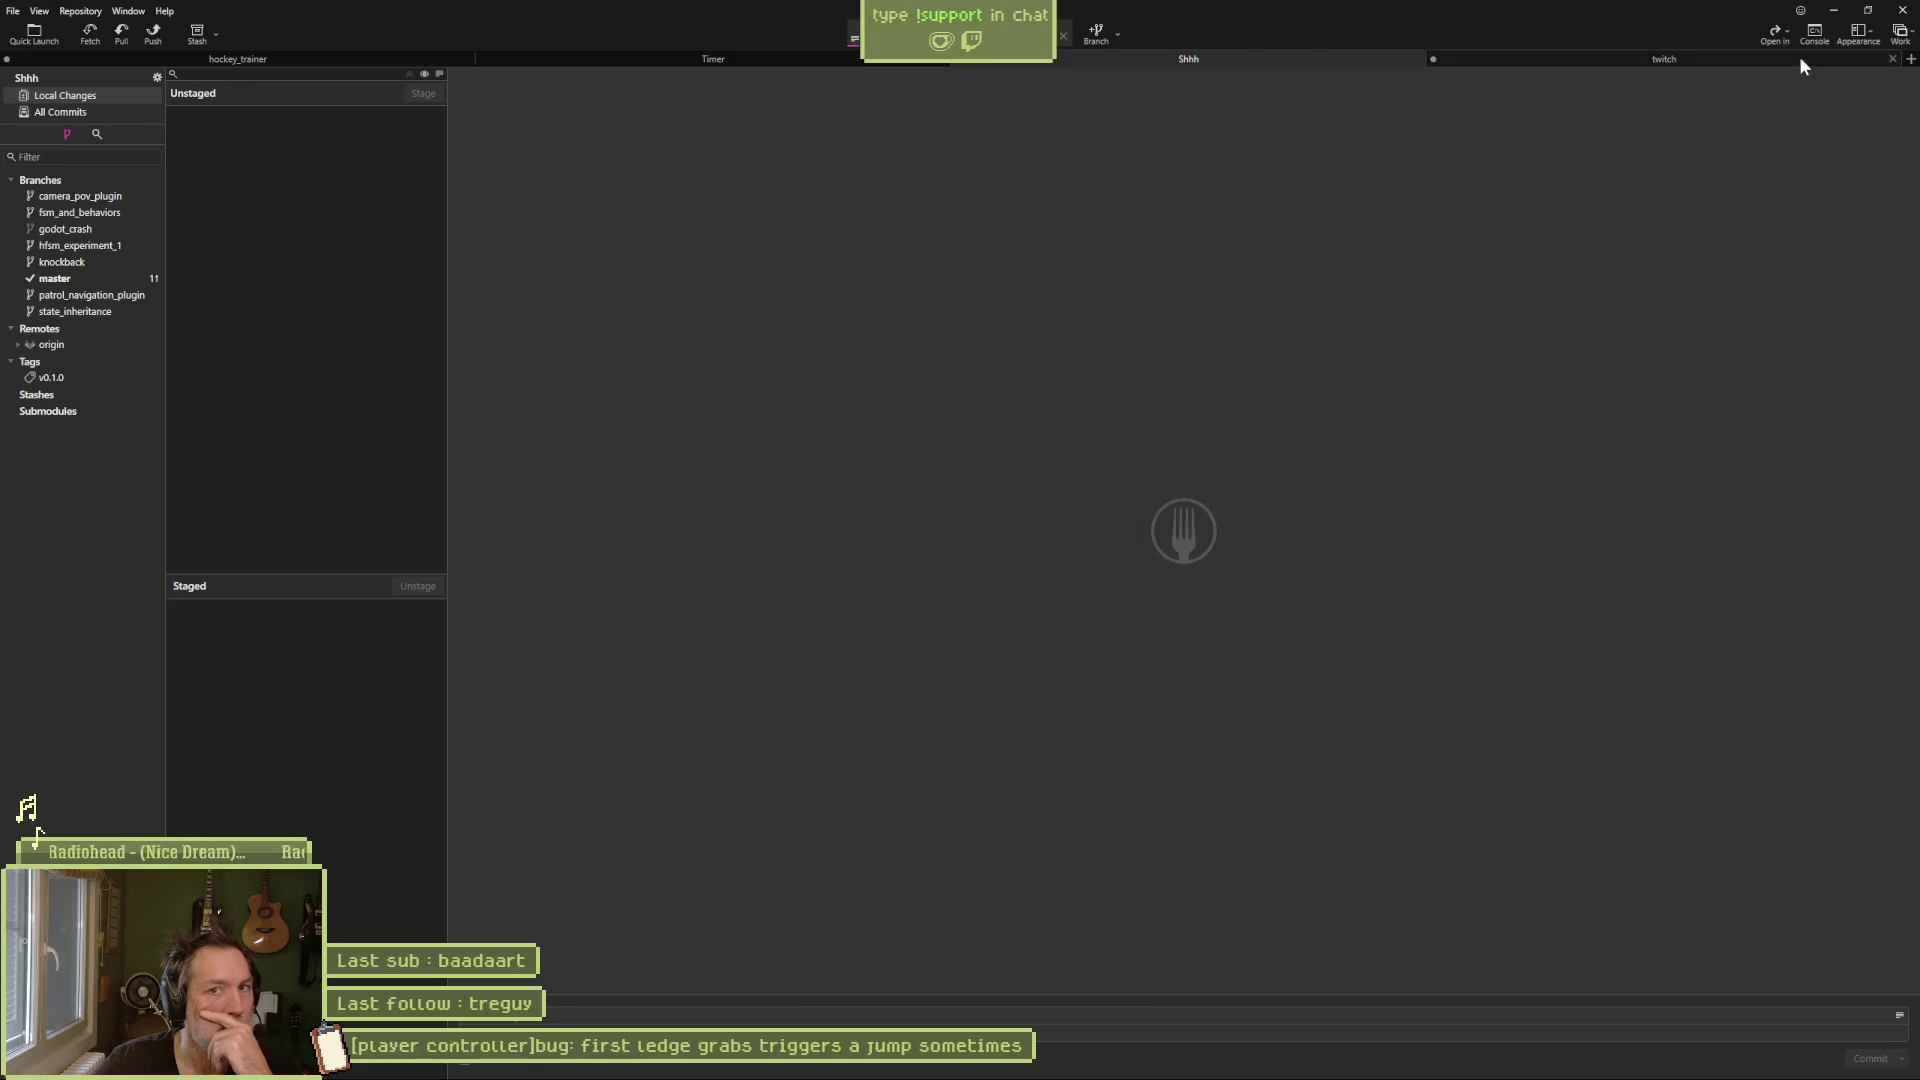
pyautogui.hotkey('alt', 'Tab')
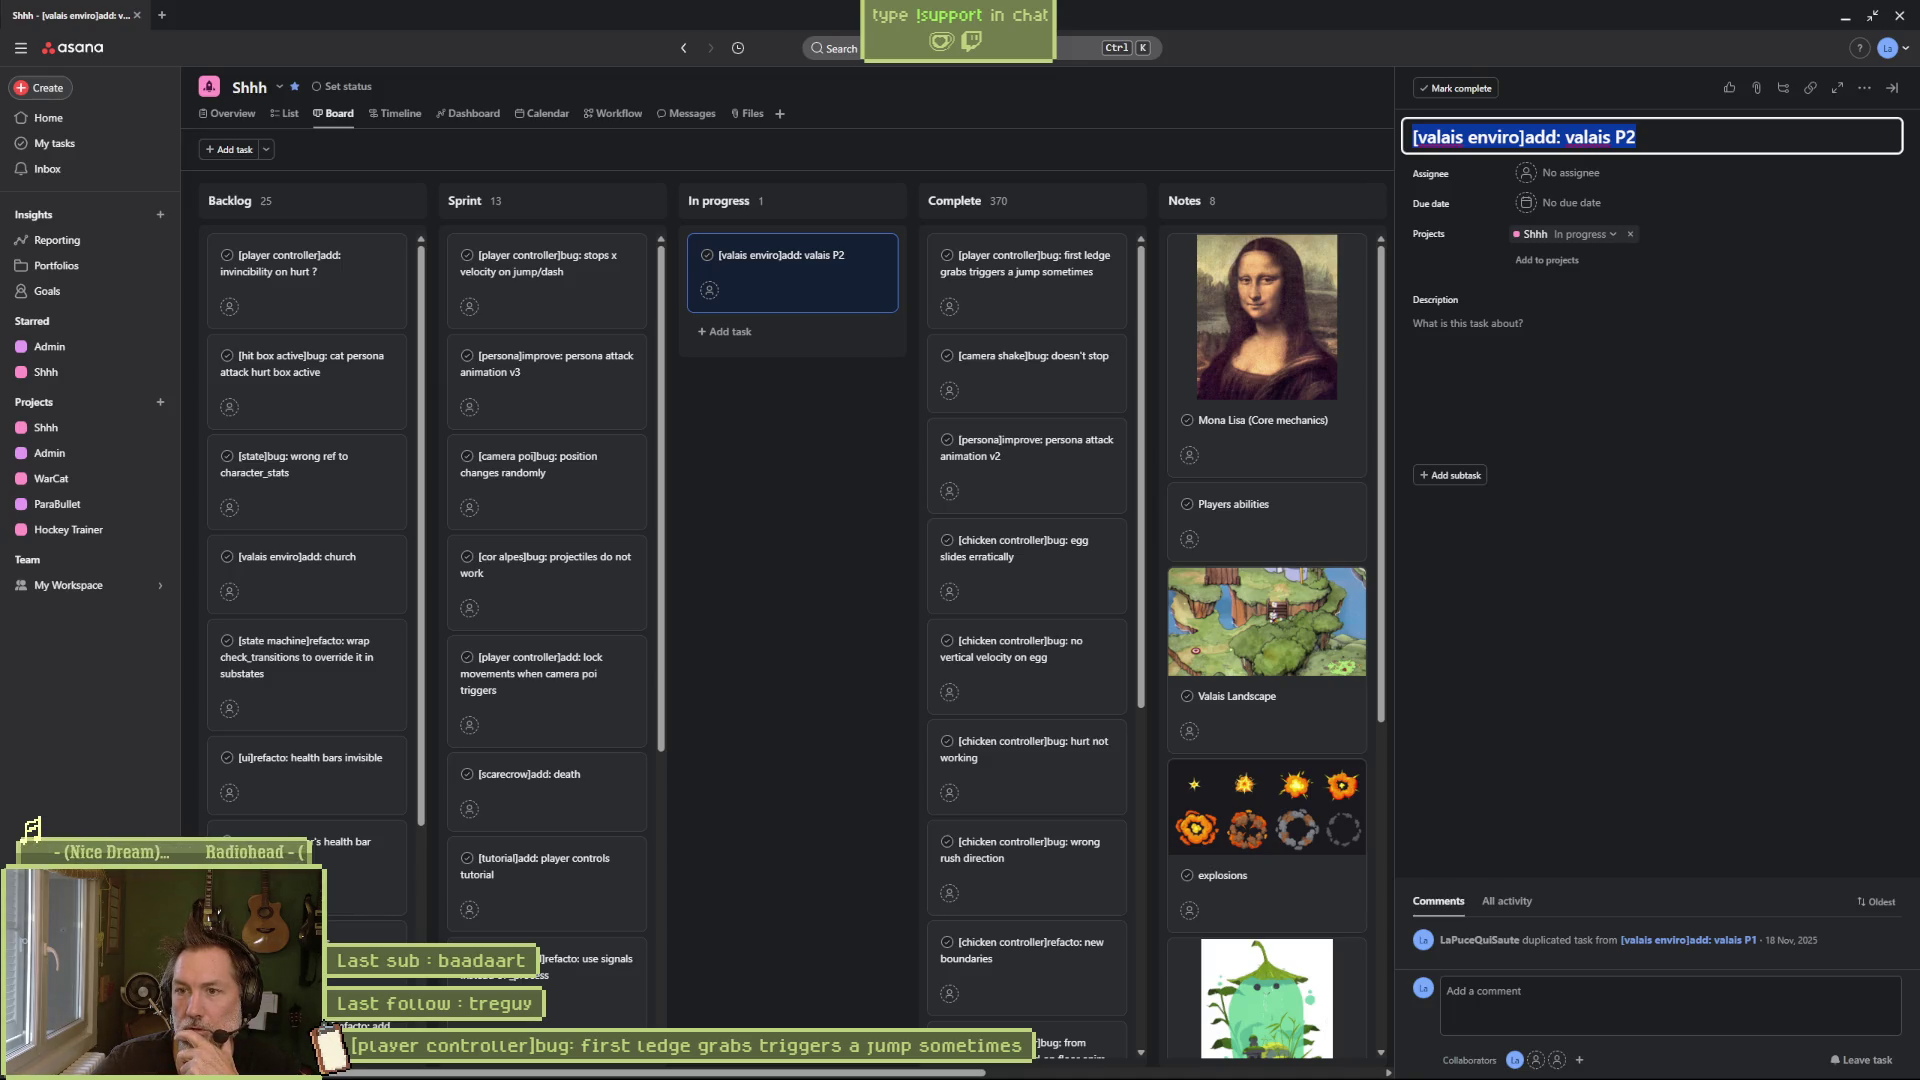
# - Close the Asana task detail pane and minimize the browser to return to Godot
pyautogui.click(777, 471)
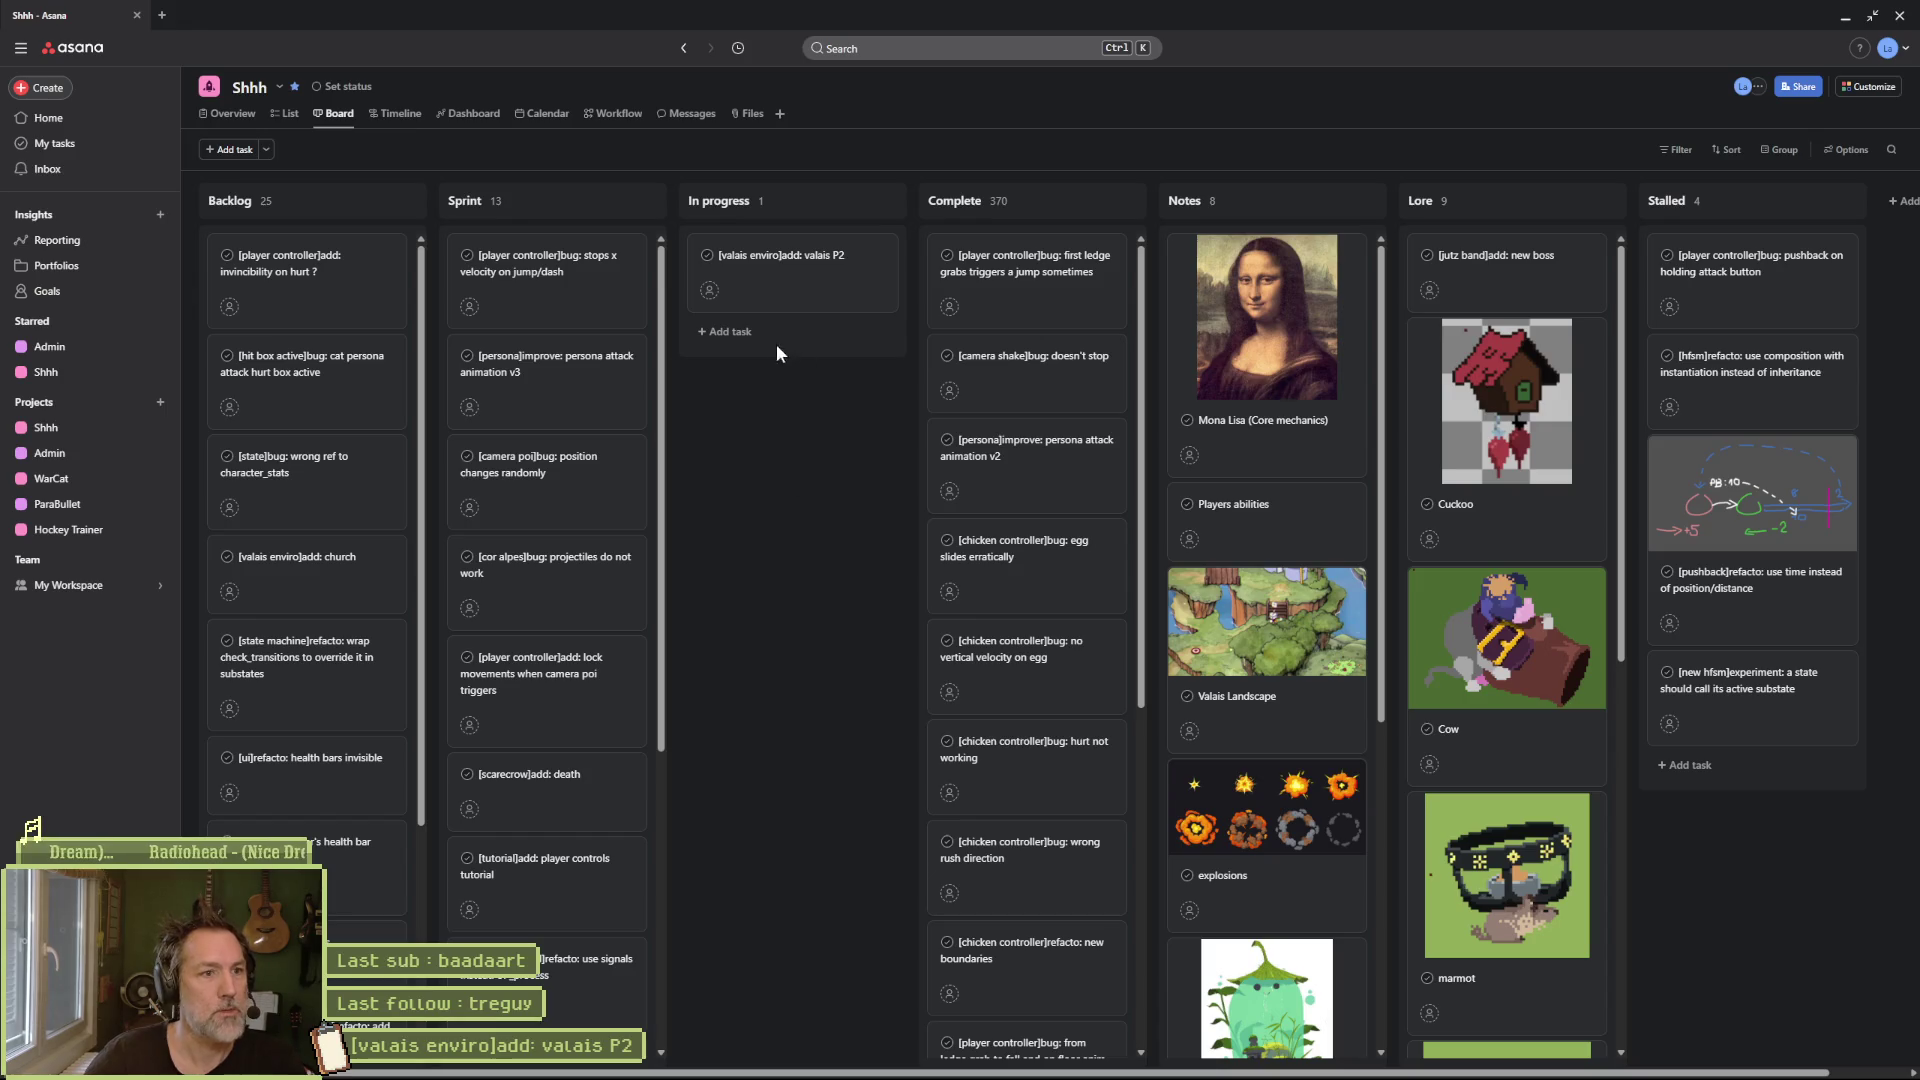
pyautogui.click(1844, 18)
# - Set the P2 level's Spawn to SpawnP1 and run the level from there
pyautogui.click(1021, 452)
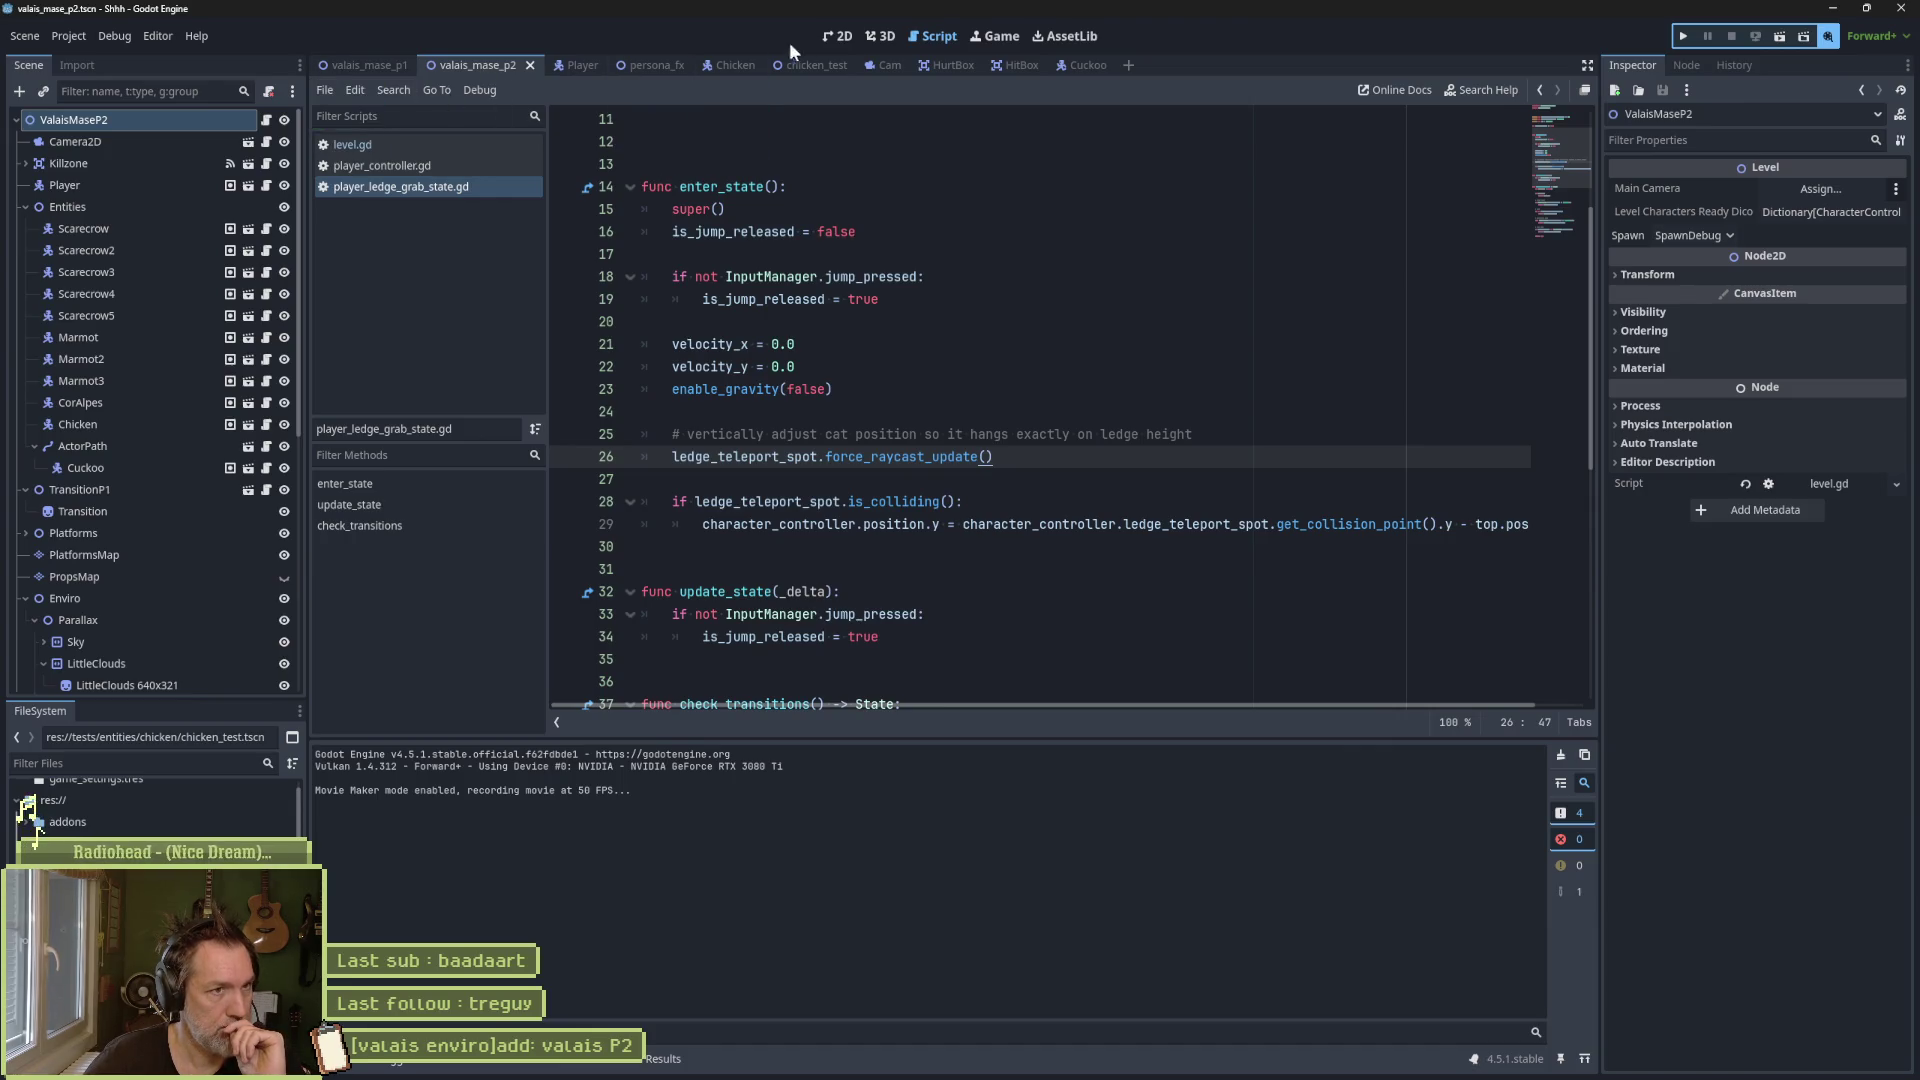
pyautogui.click(845, 36)
pyautogui.press('F6')
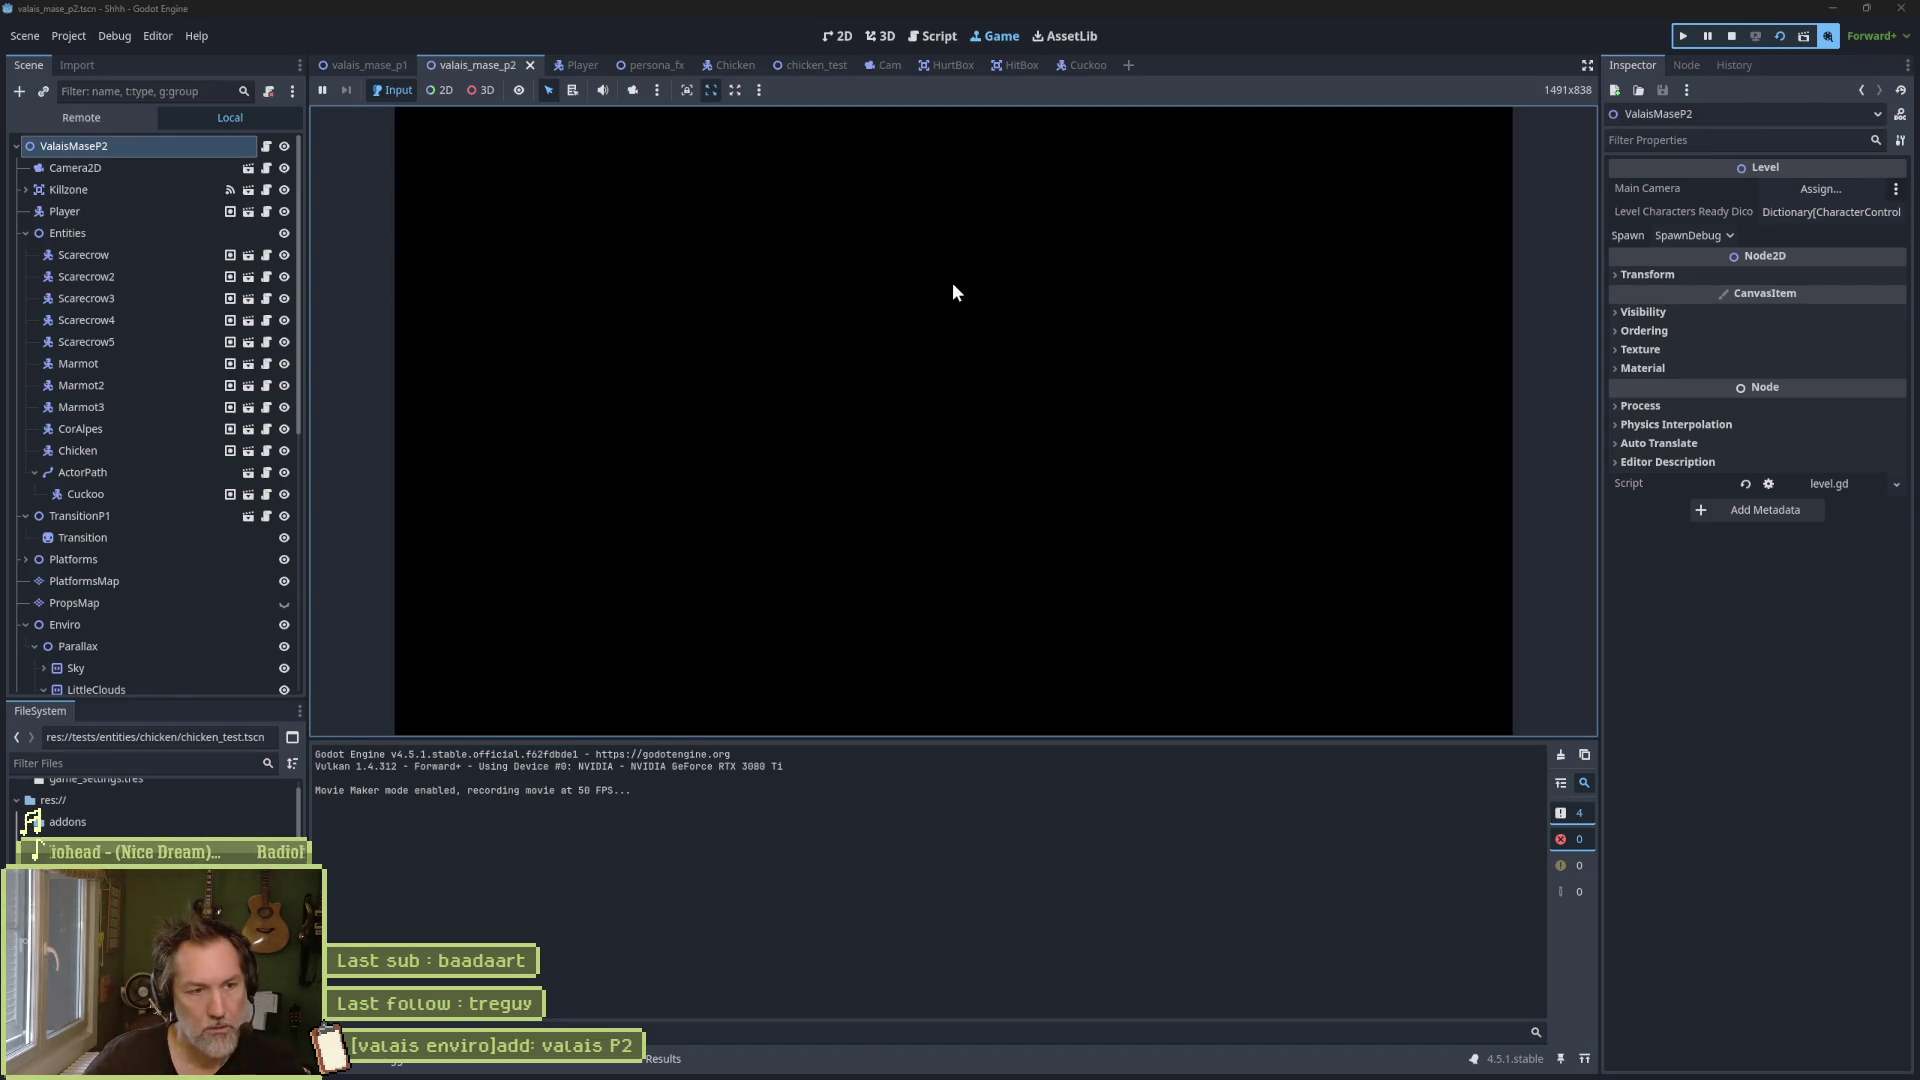
pyautogui.press('F8')
pyautogui.click(1688, 236)
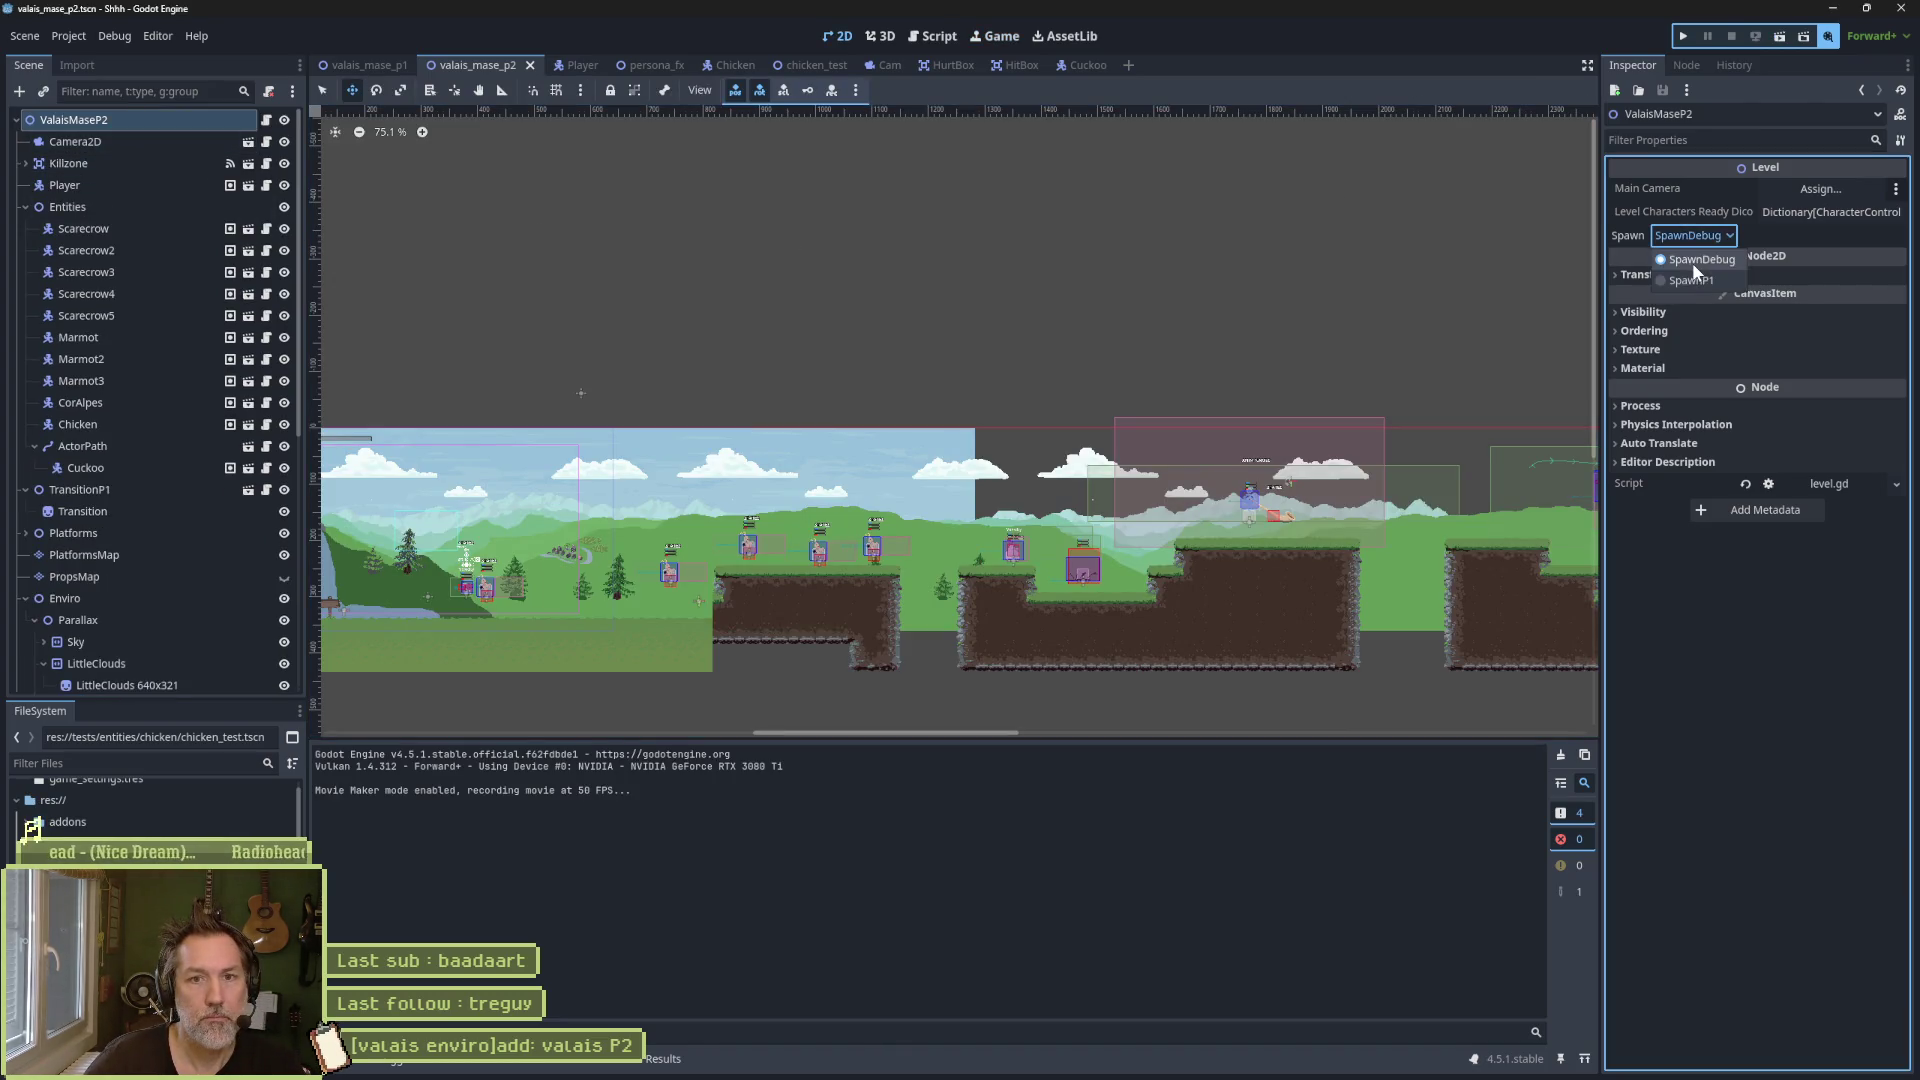
pyautogui.click(1693, 272)
pyautogui.press('F6')
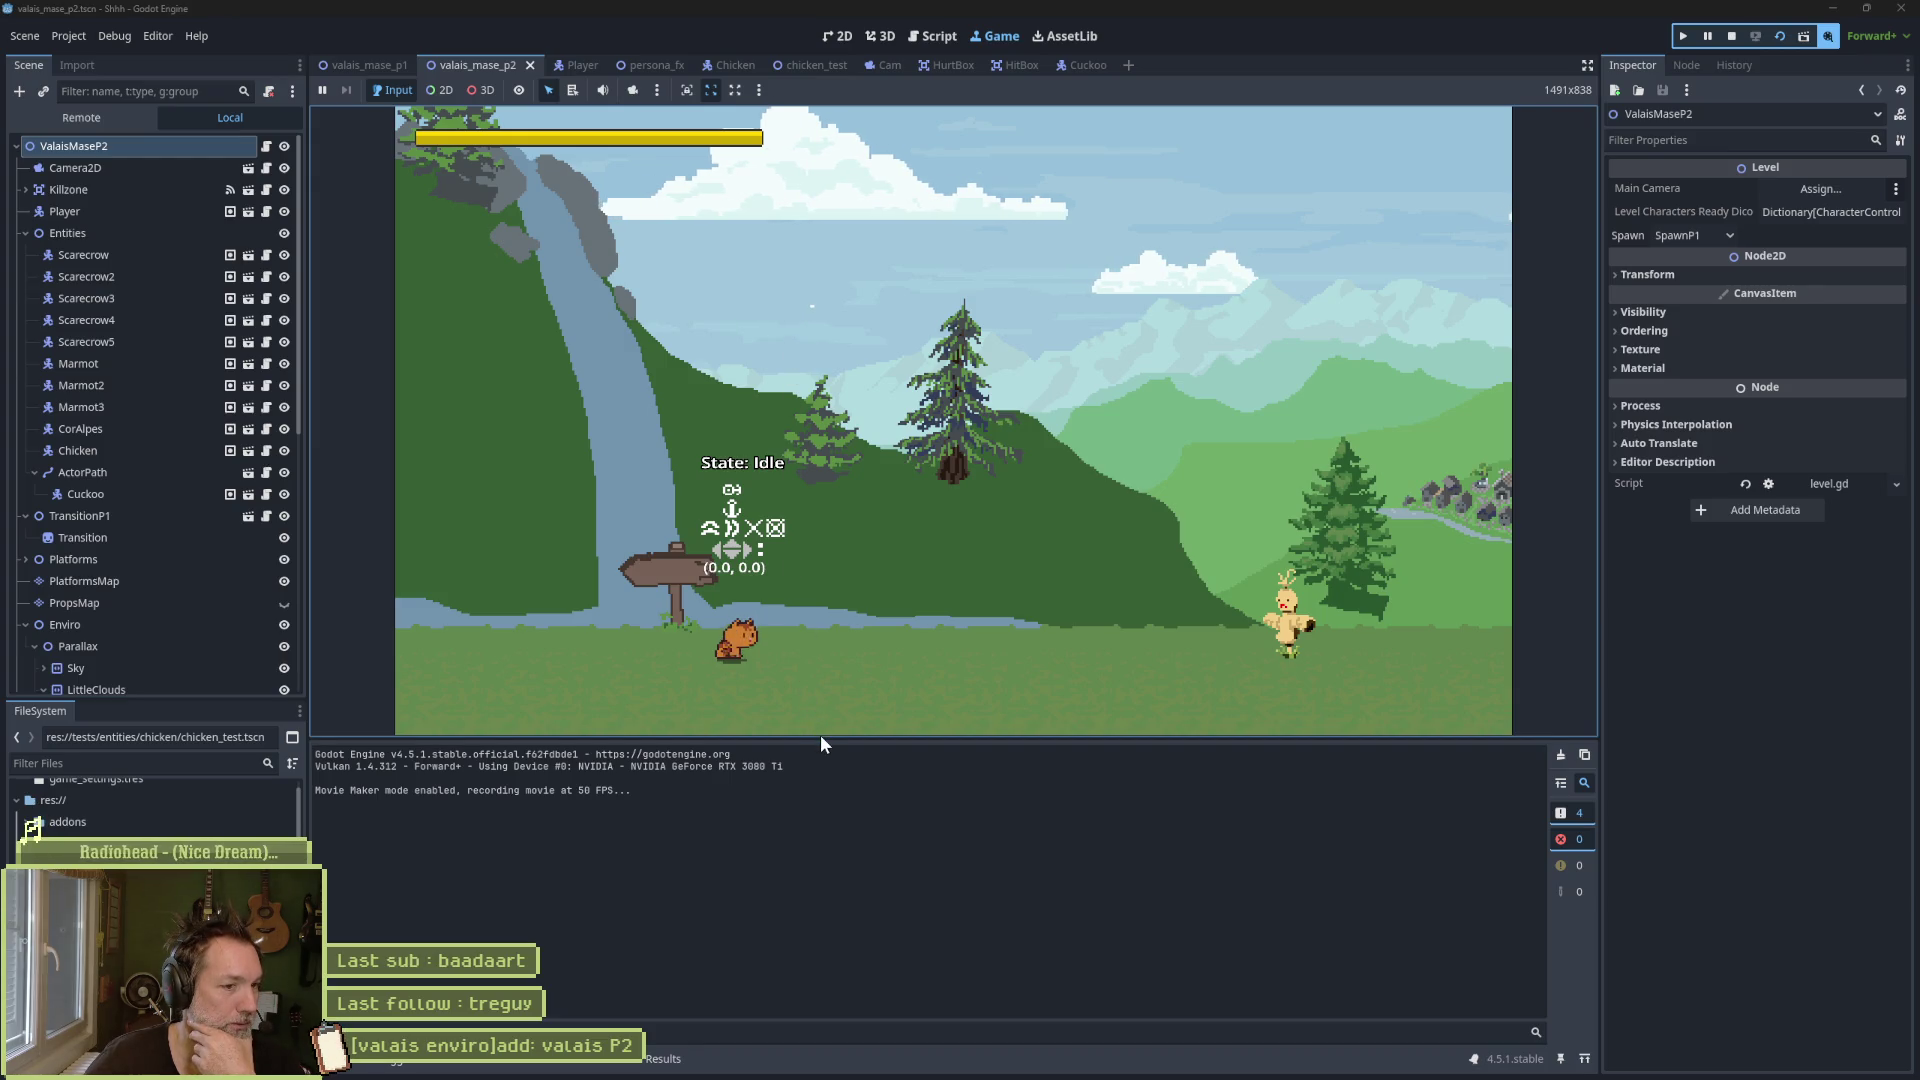
# - Turn off Show Debuggers on the Player node, then test-run the level again
pyautogui.moveTo(819, 741); pyautogui.dragTo(822, 830)
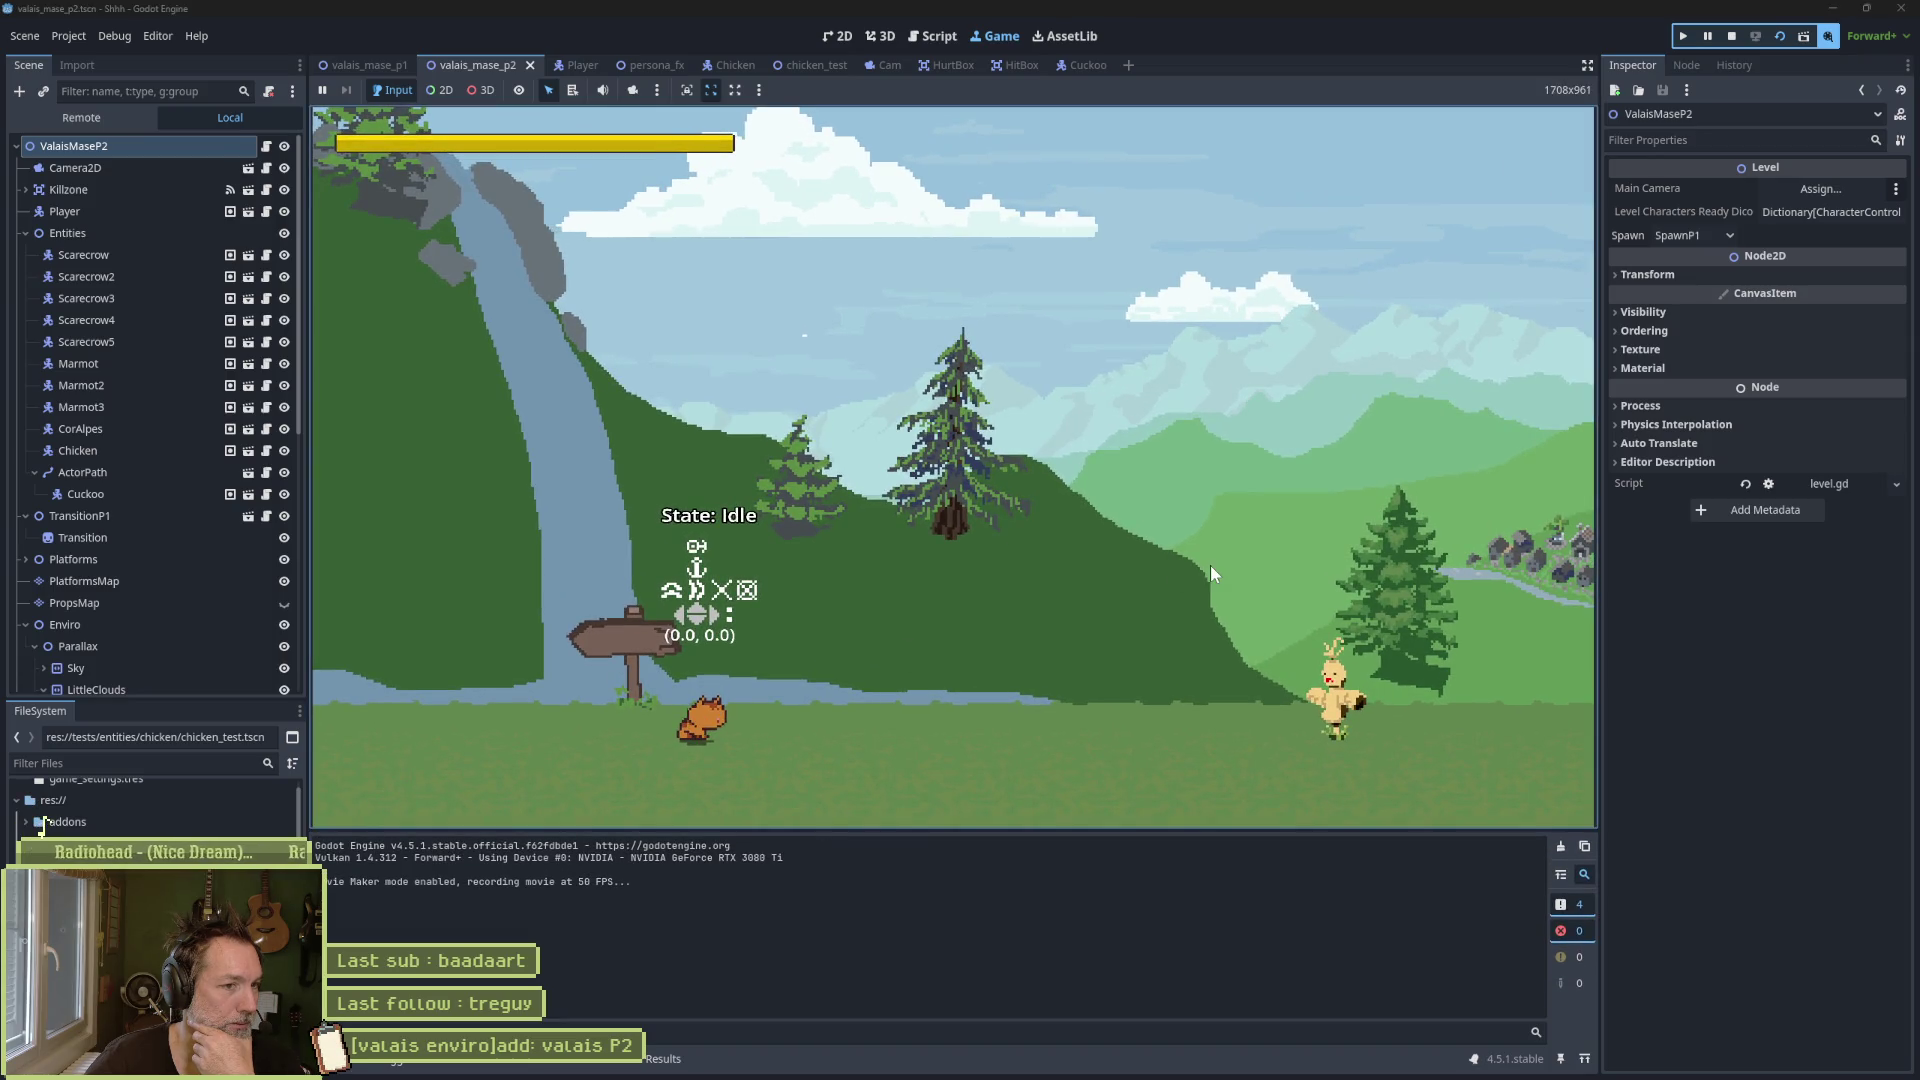
pyautogui.press('F8')
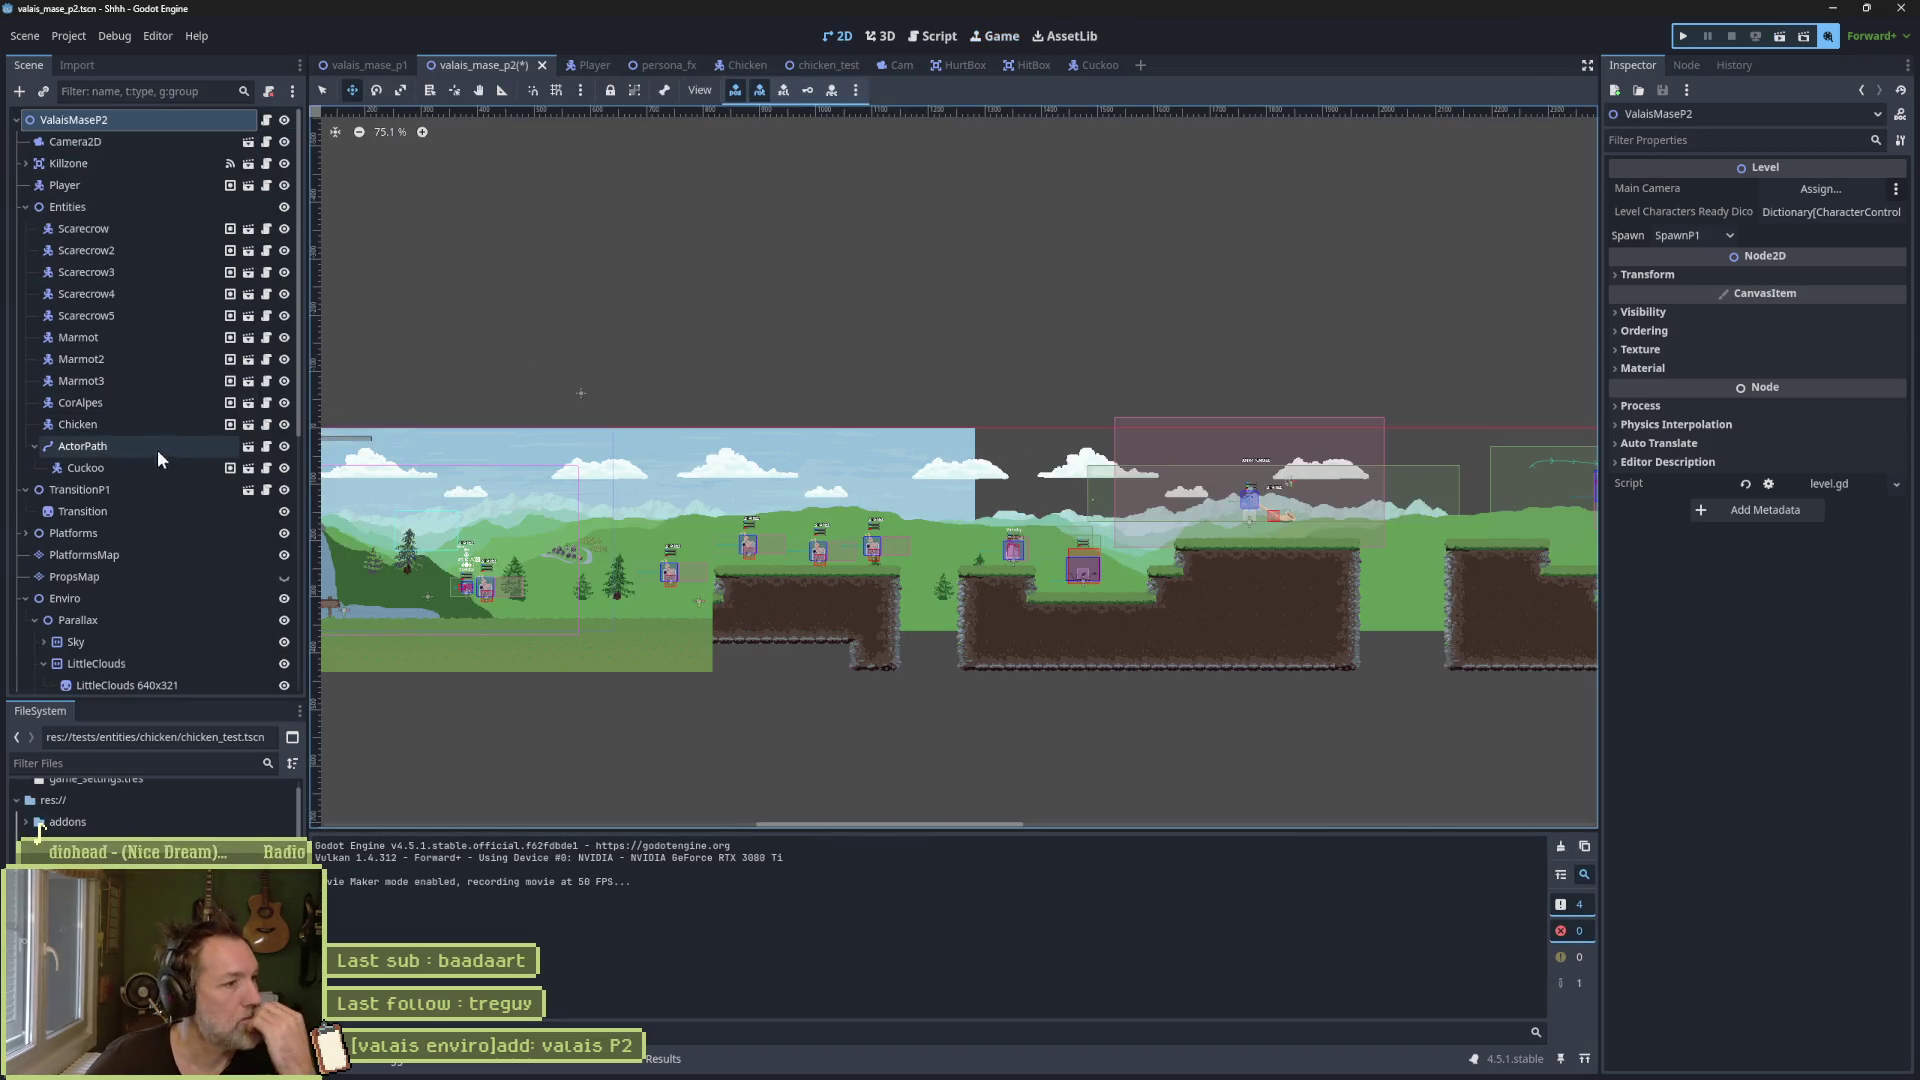
pyautogui.click(130, 186)
pyautogui.scroll(-5, 1620, 655)
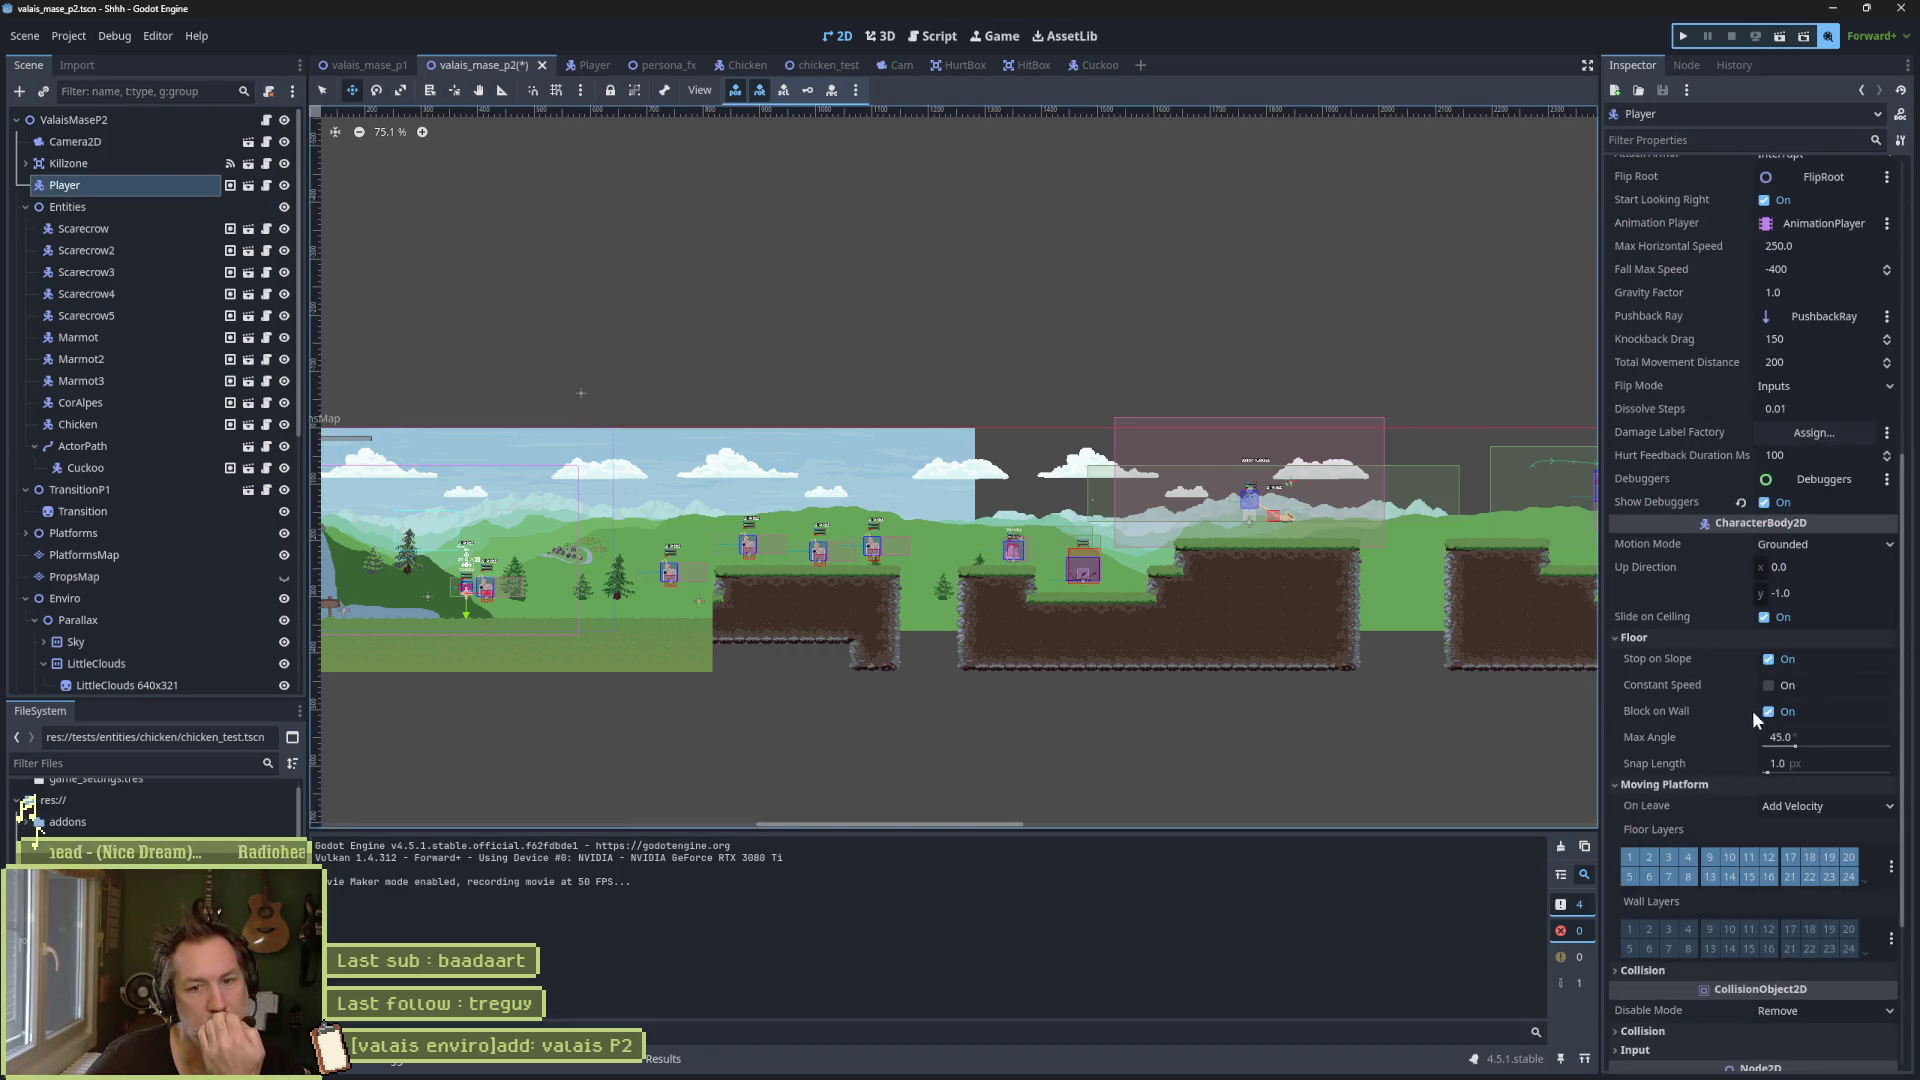
pyautogui.click(1764, 502)
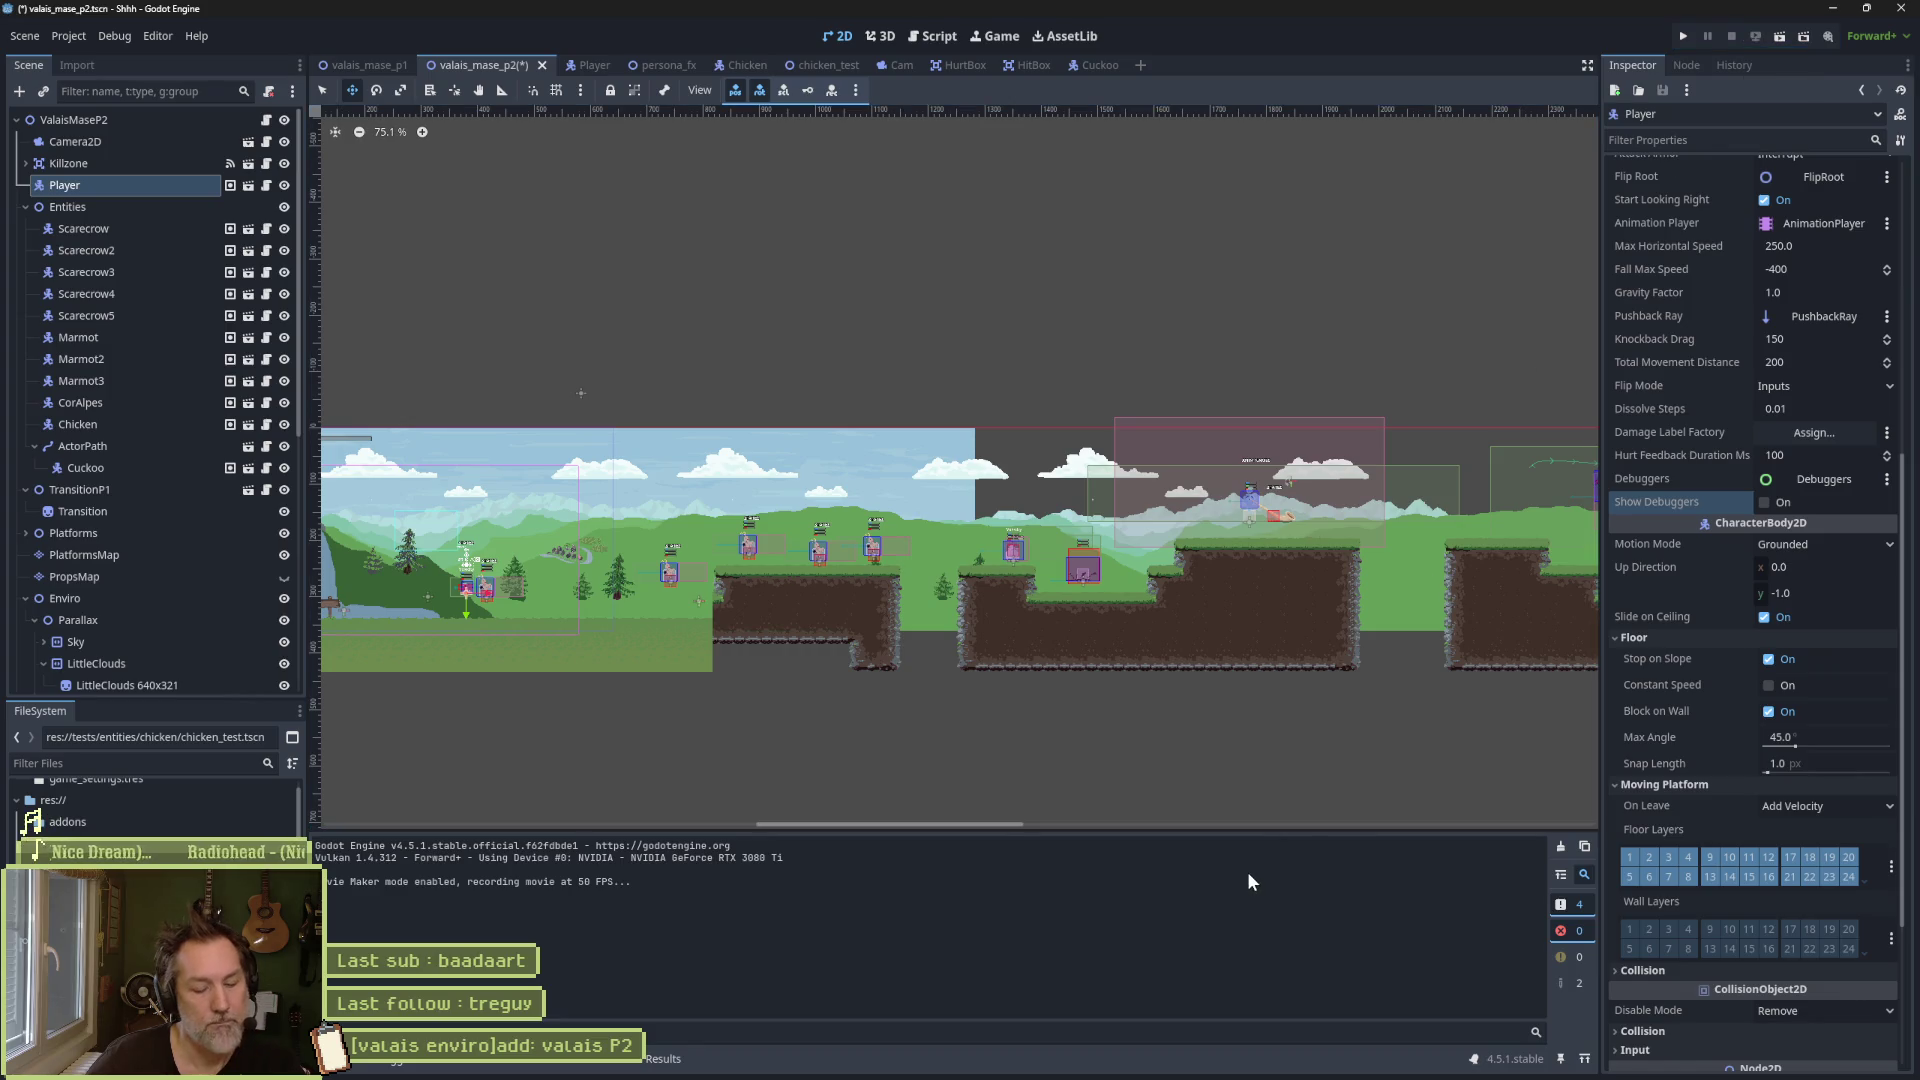
pyautogui.press('F6')
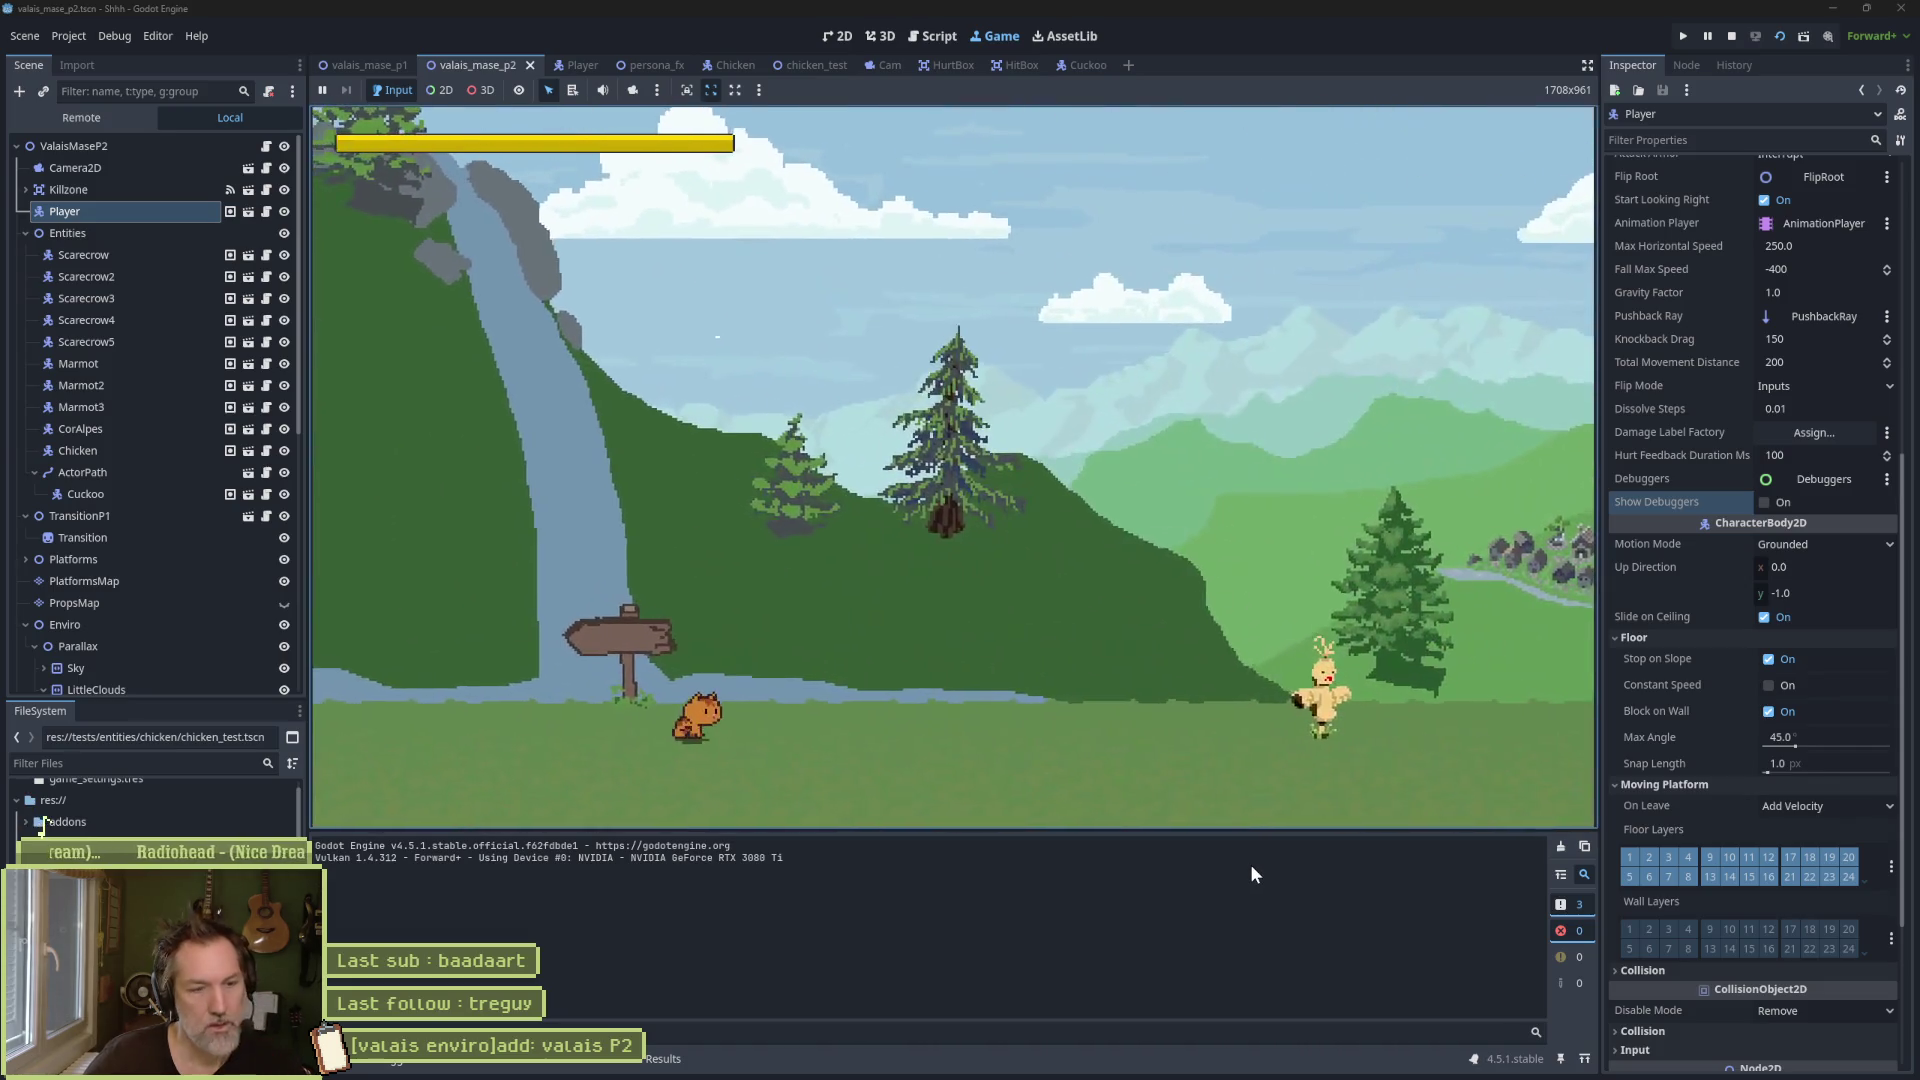
pyautogui.press('F8')
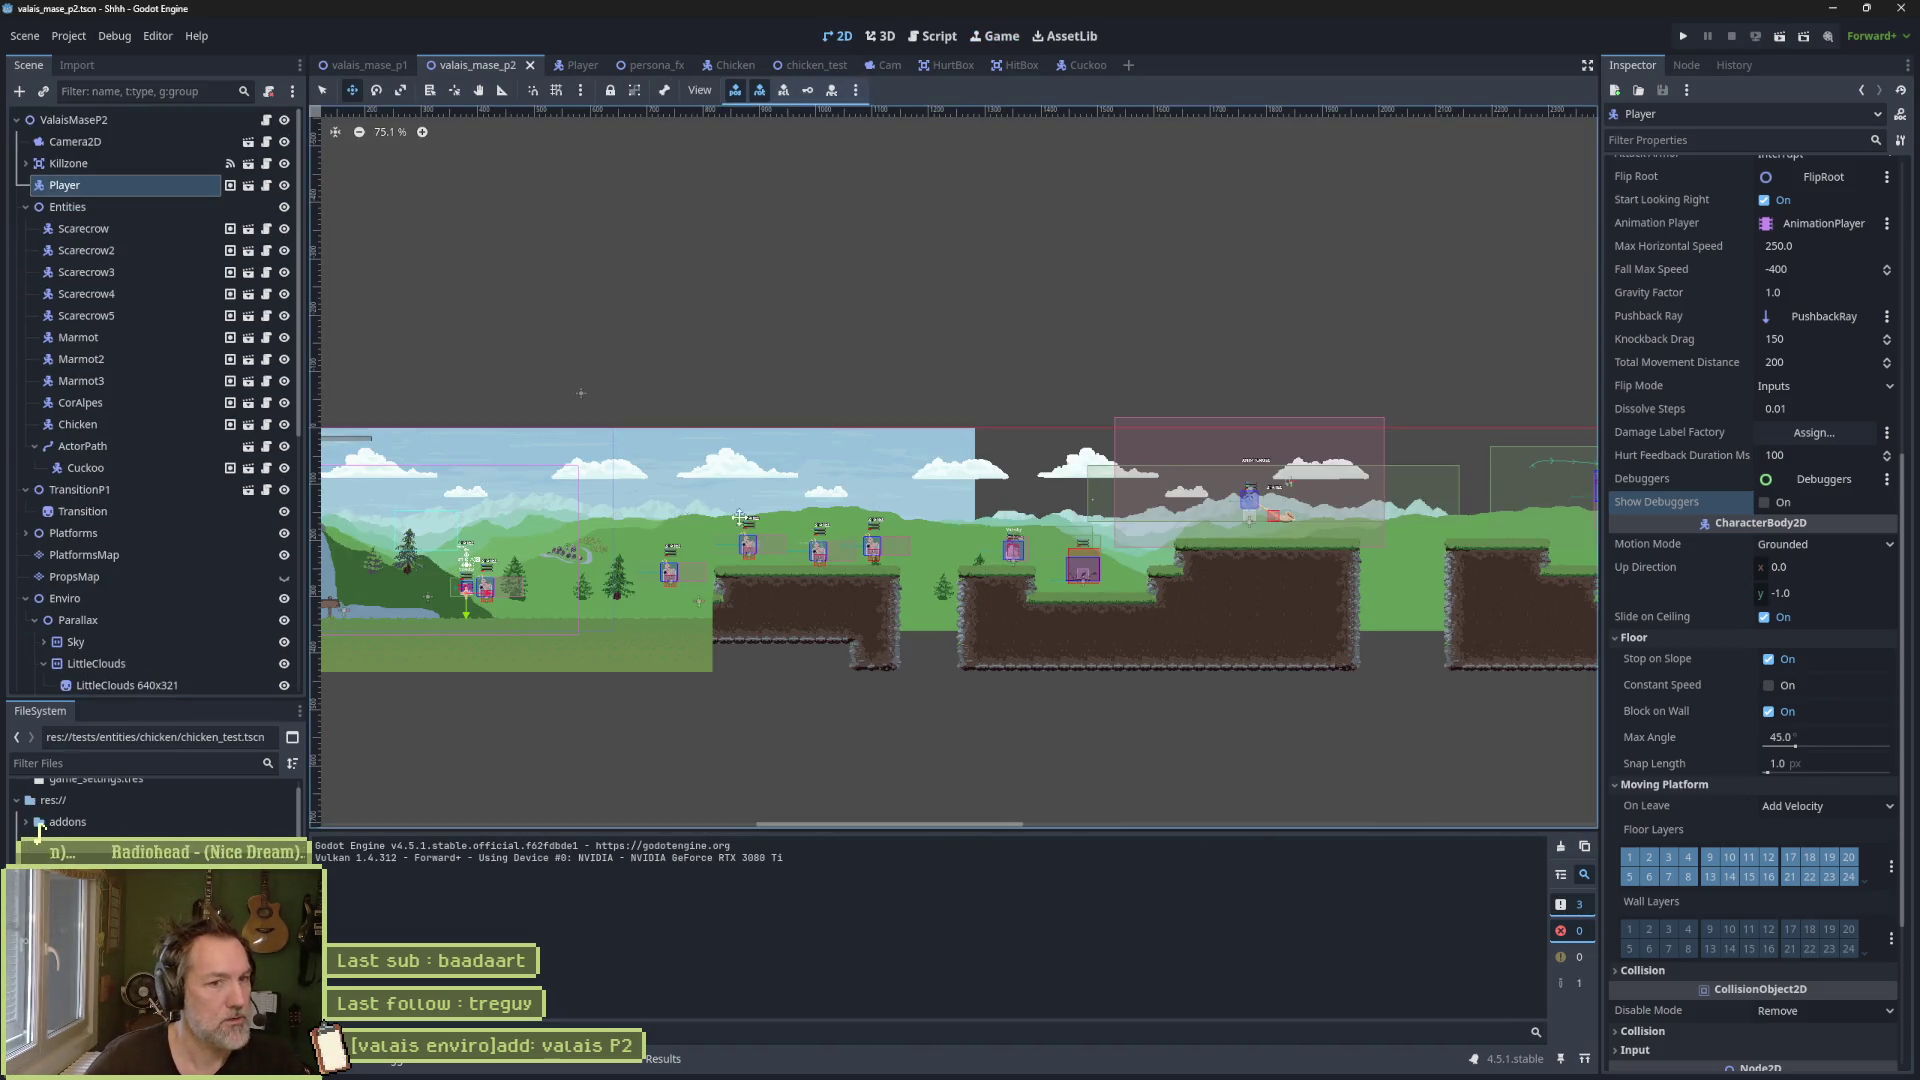
# - Switch to valais_mase_p1, select the GodRays sprite, and scroll to its shader parameters
pyautogui.click(340, 70)
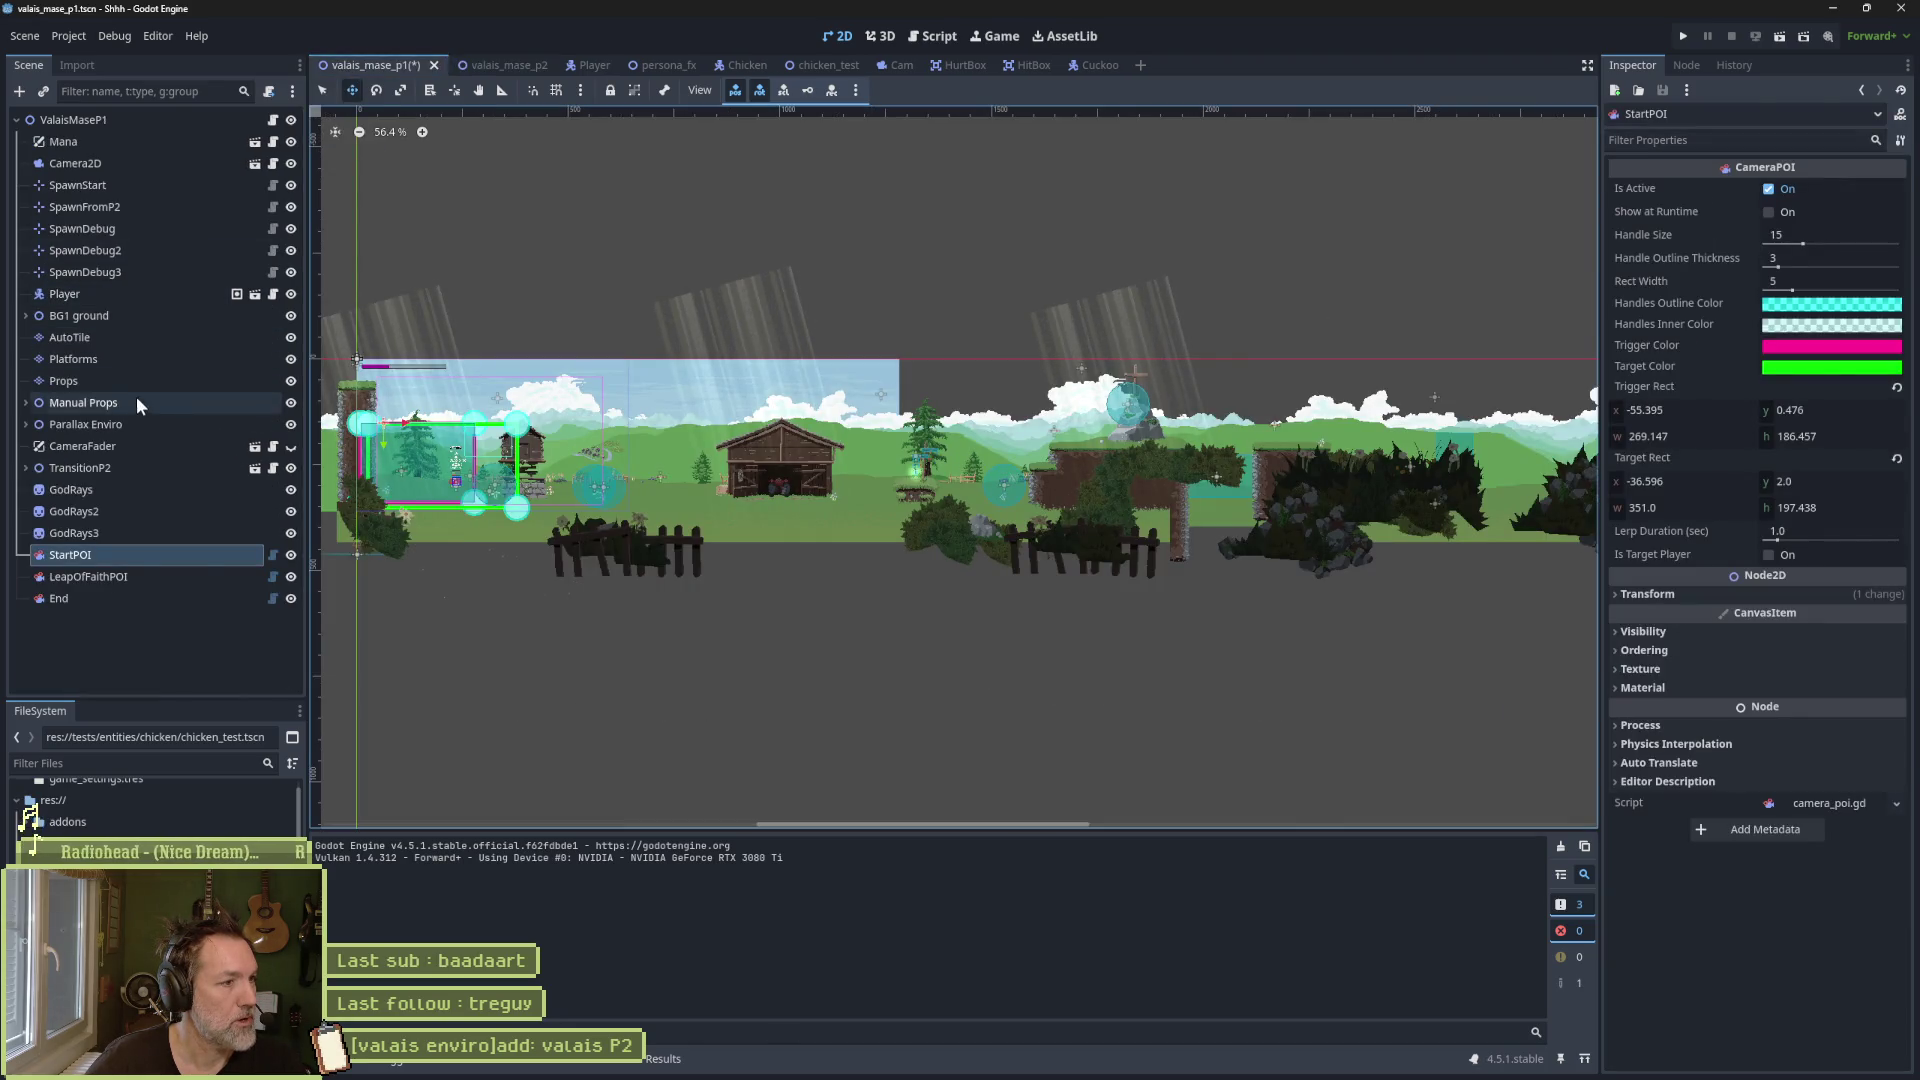
pyautogui.click(76, 494)
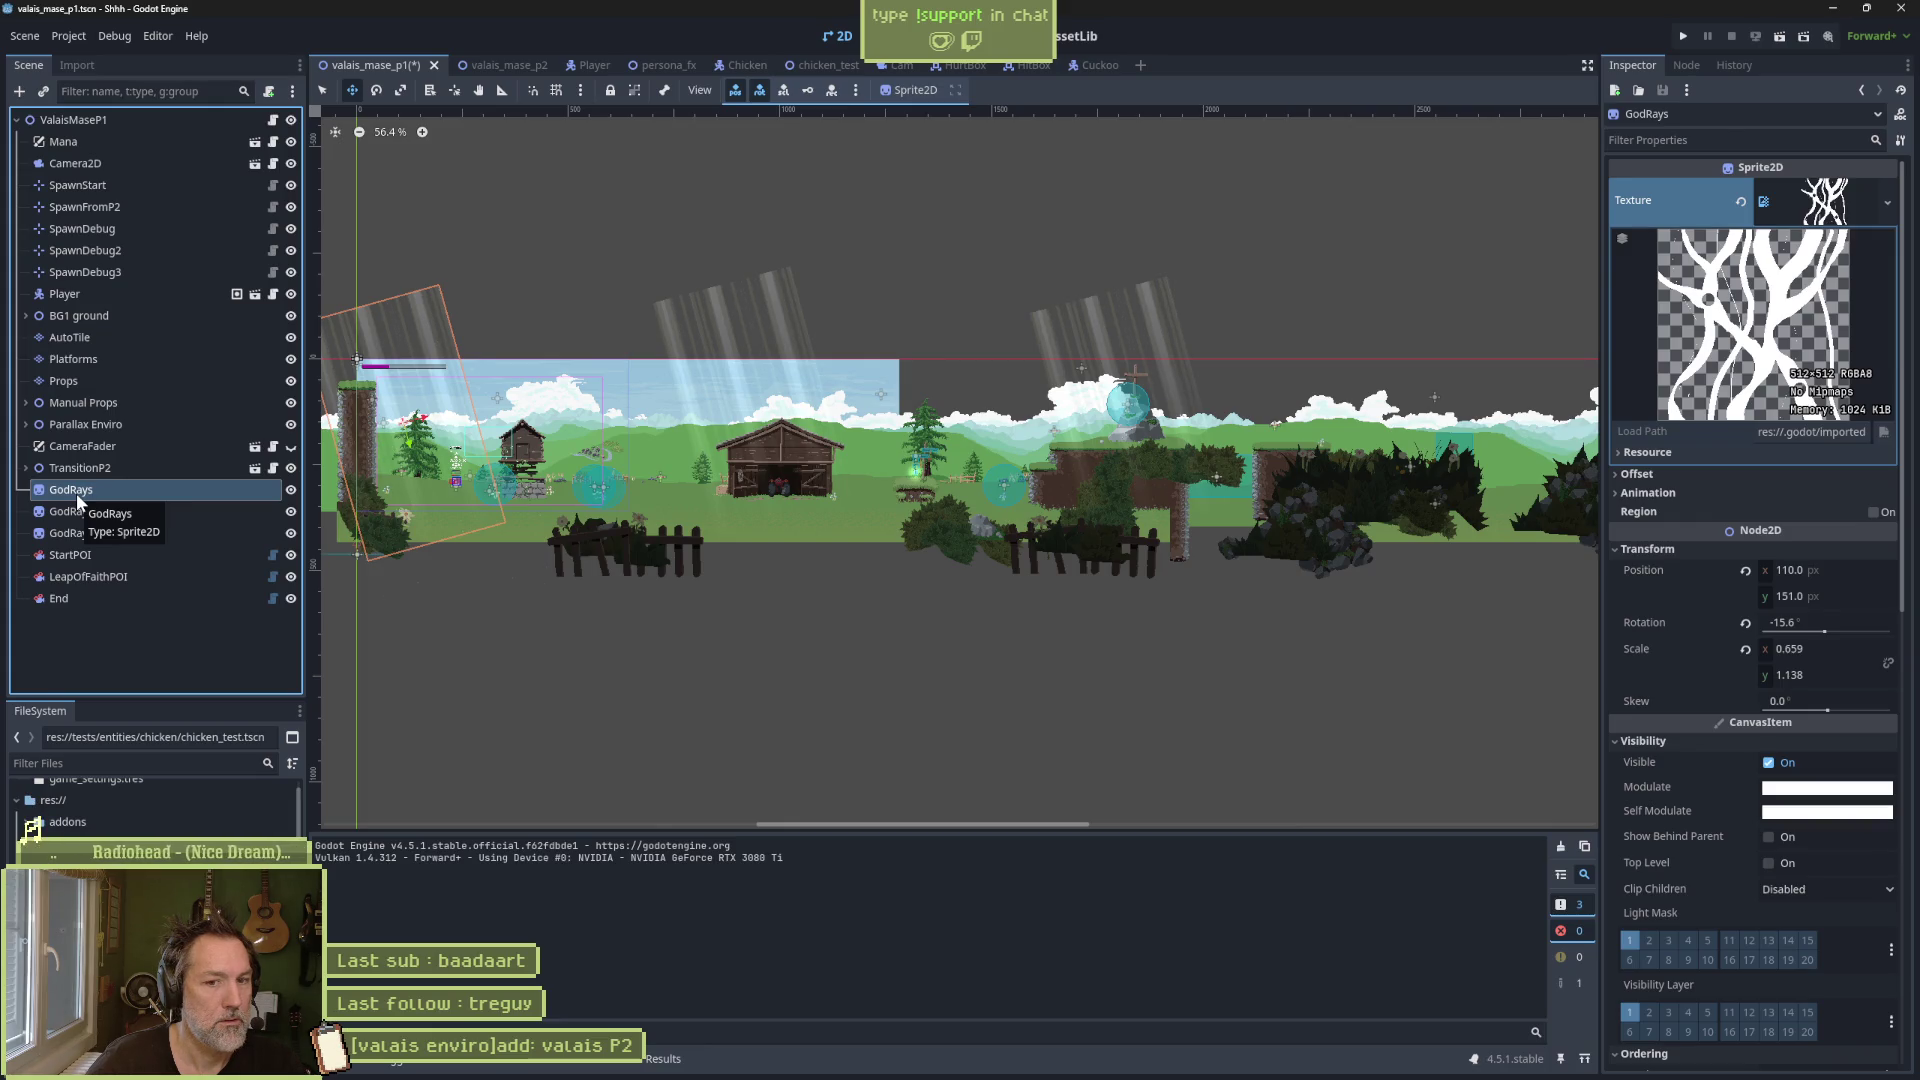
pyautogui.scroll(-6, 1699, 610)
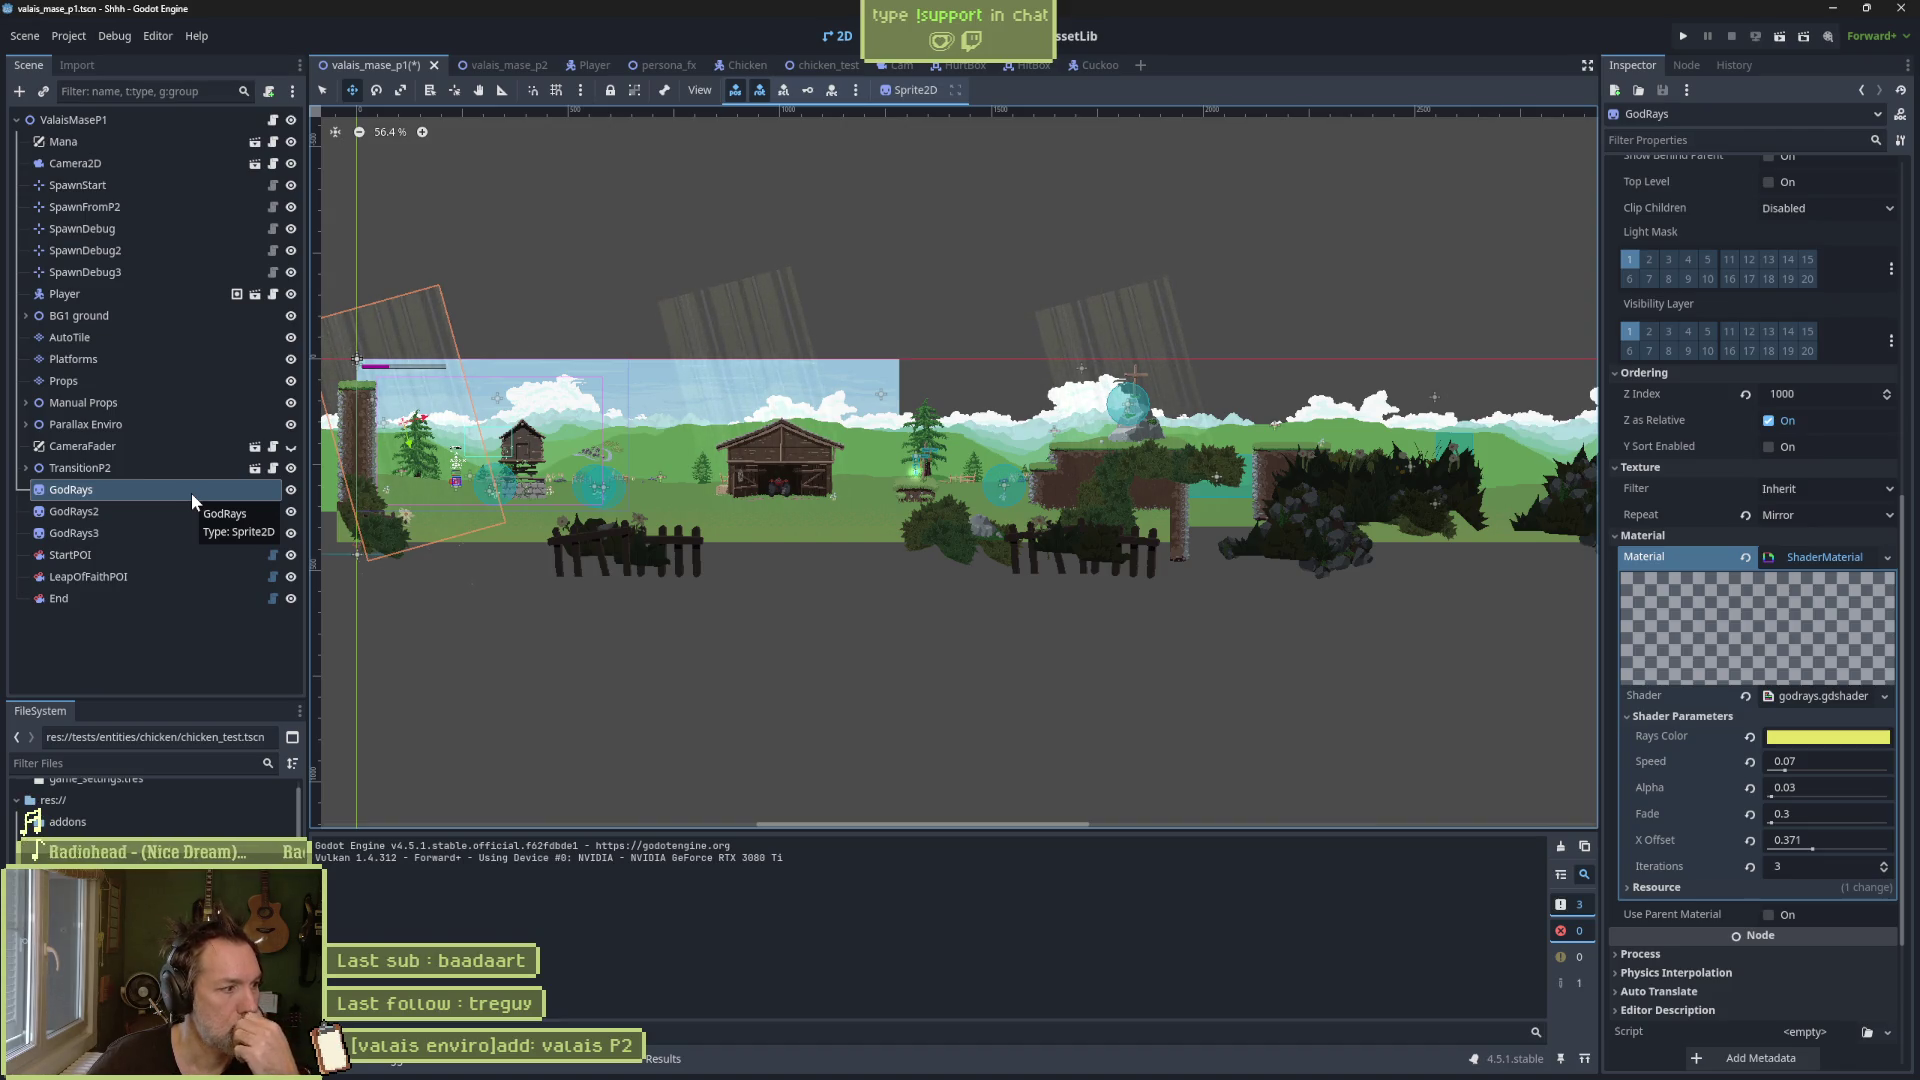
# - Save the GodRays node branch as god_rays.tscn inside the res://levels folder
pyautogui.rightClick(84, 490)
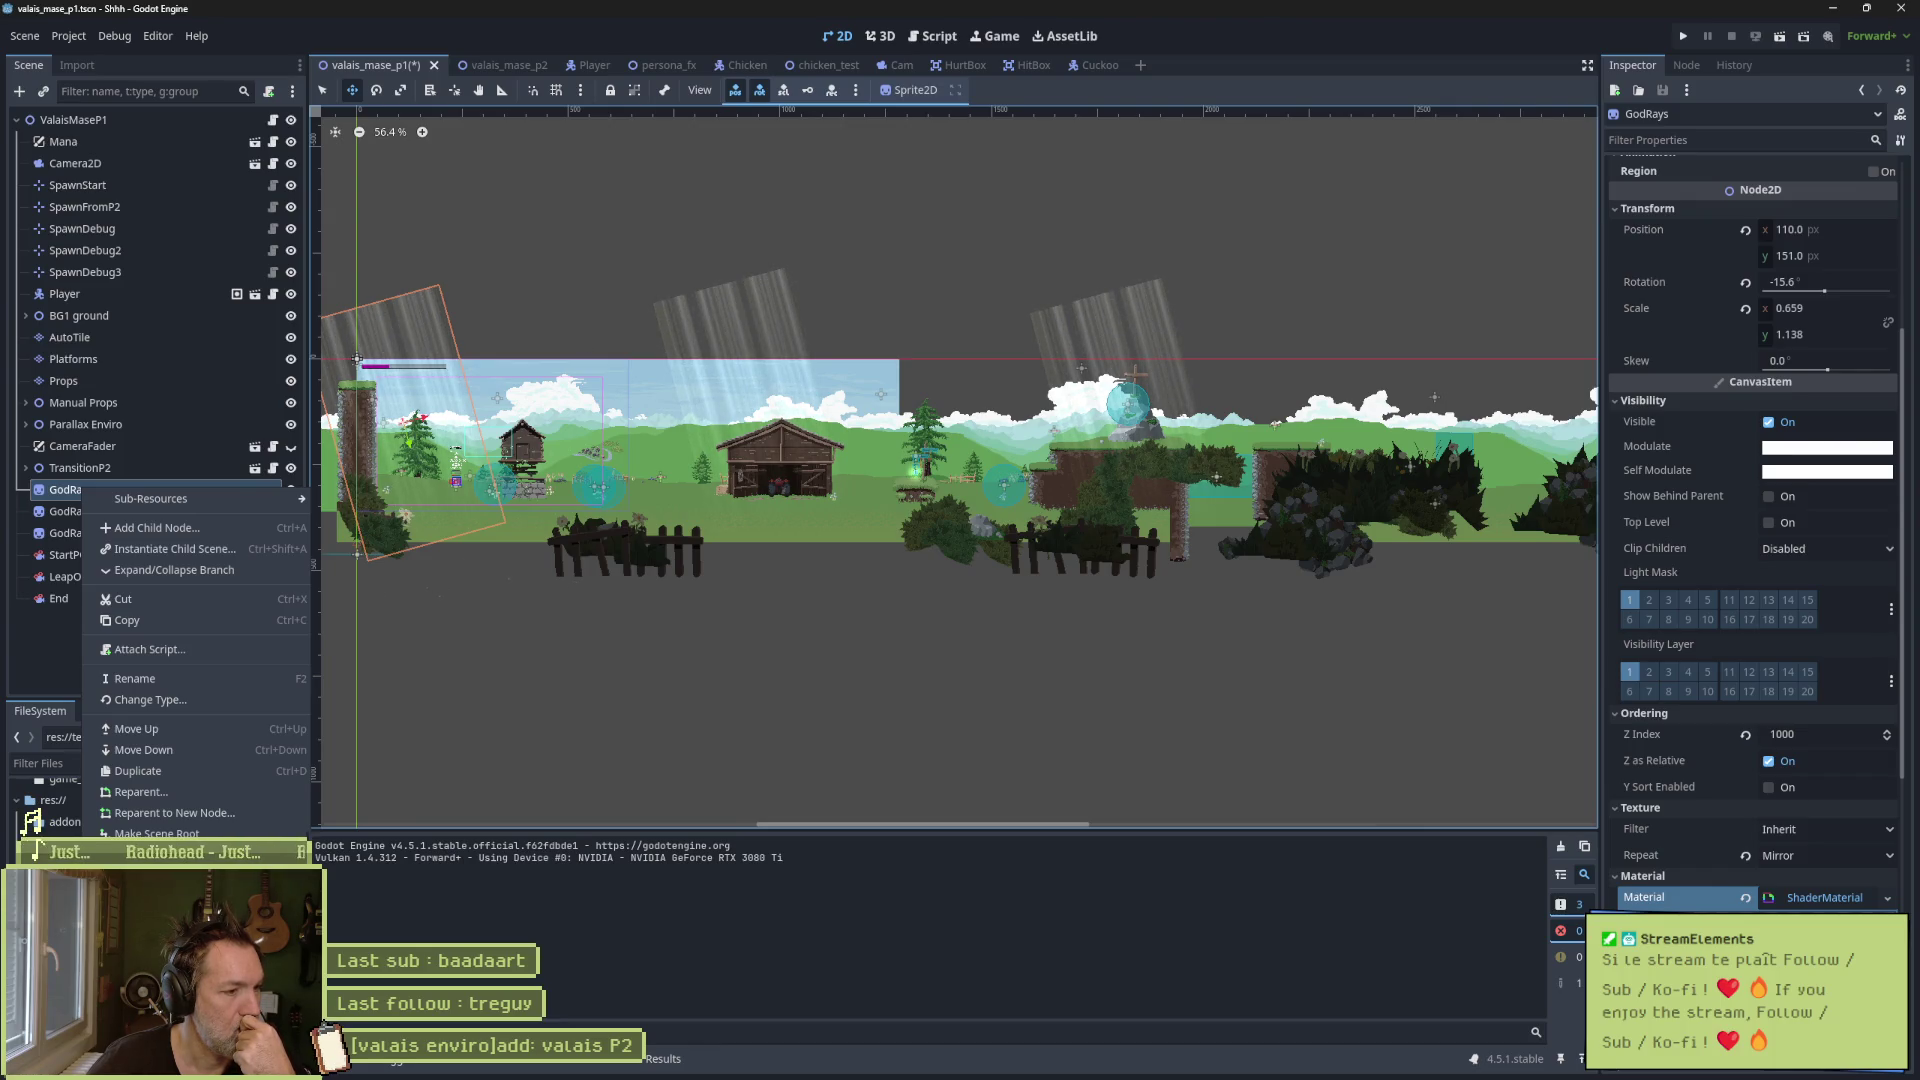
pyautogui.click(170, 855)
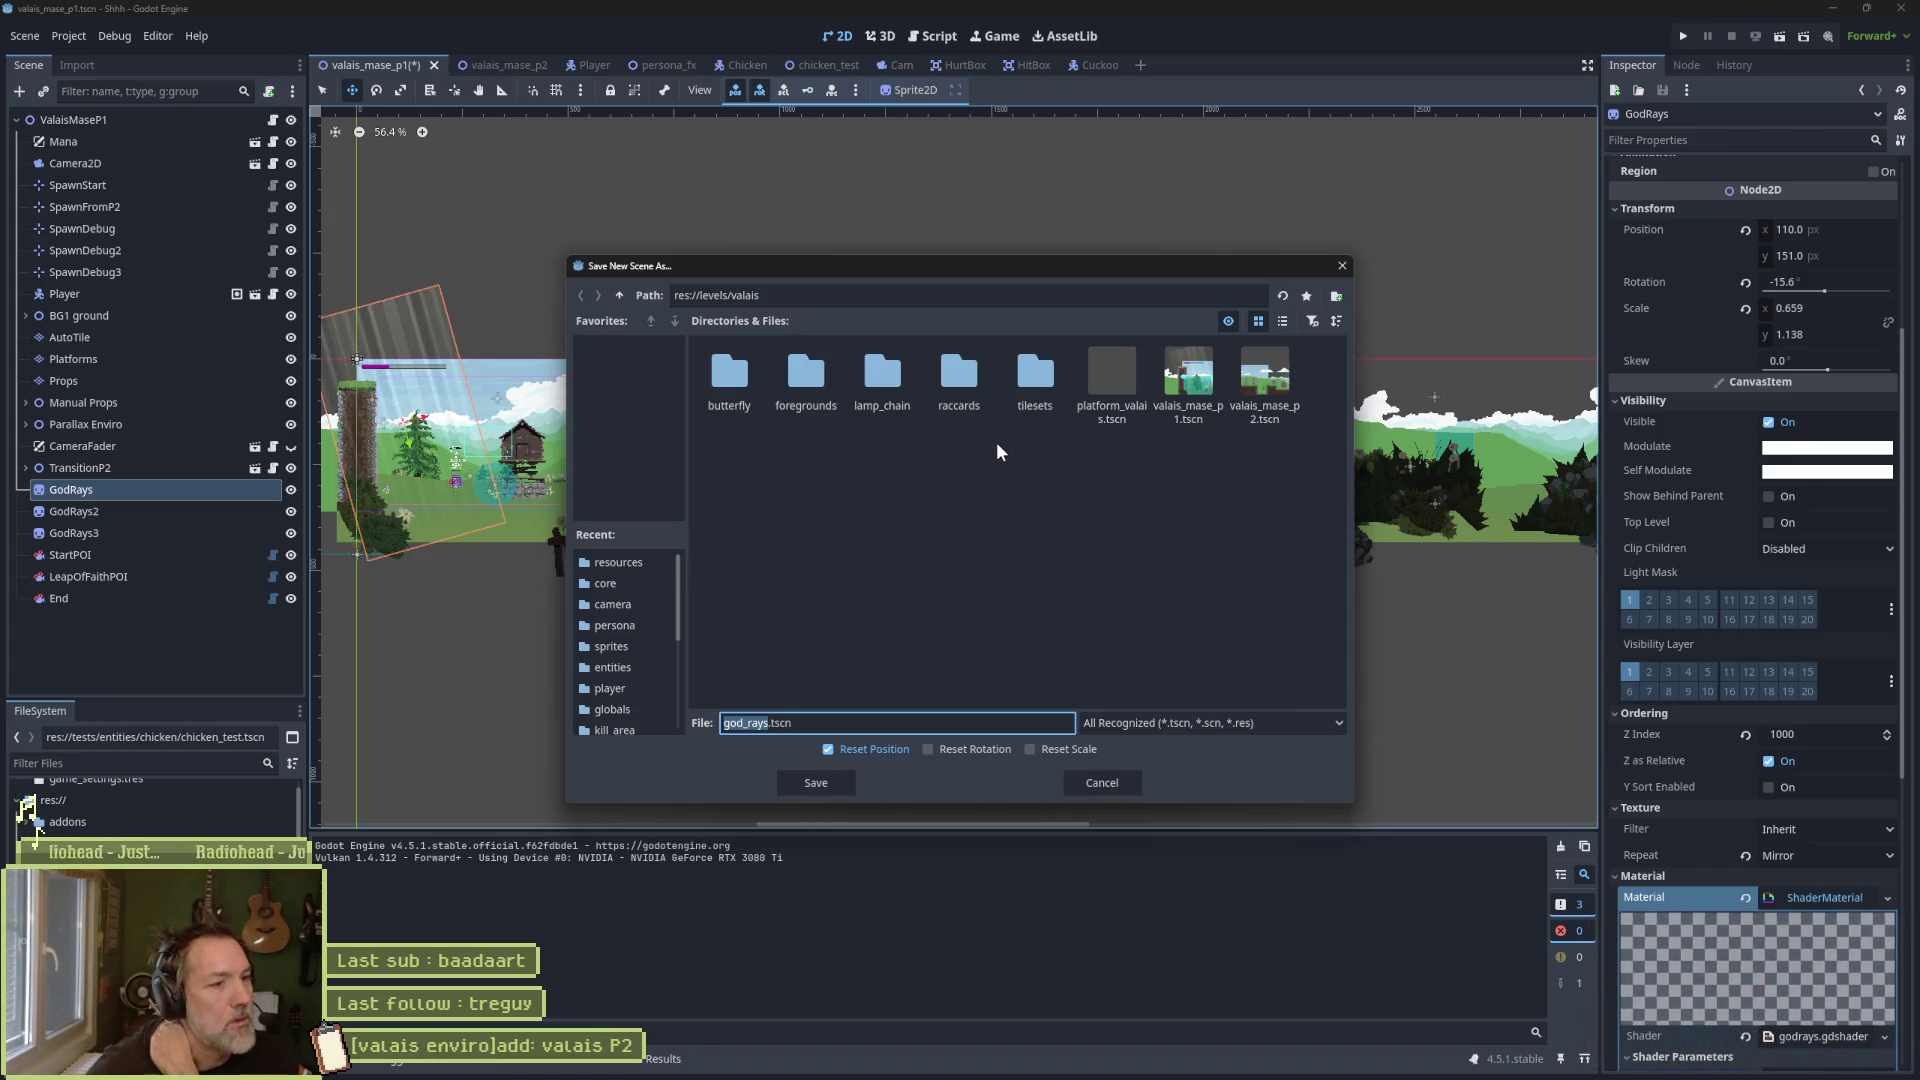
pyautogui.click(620, 297)
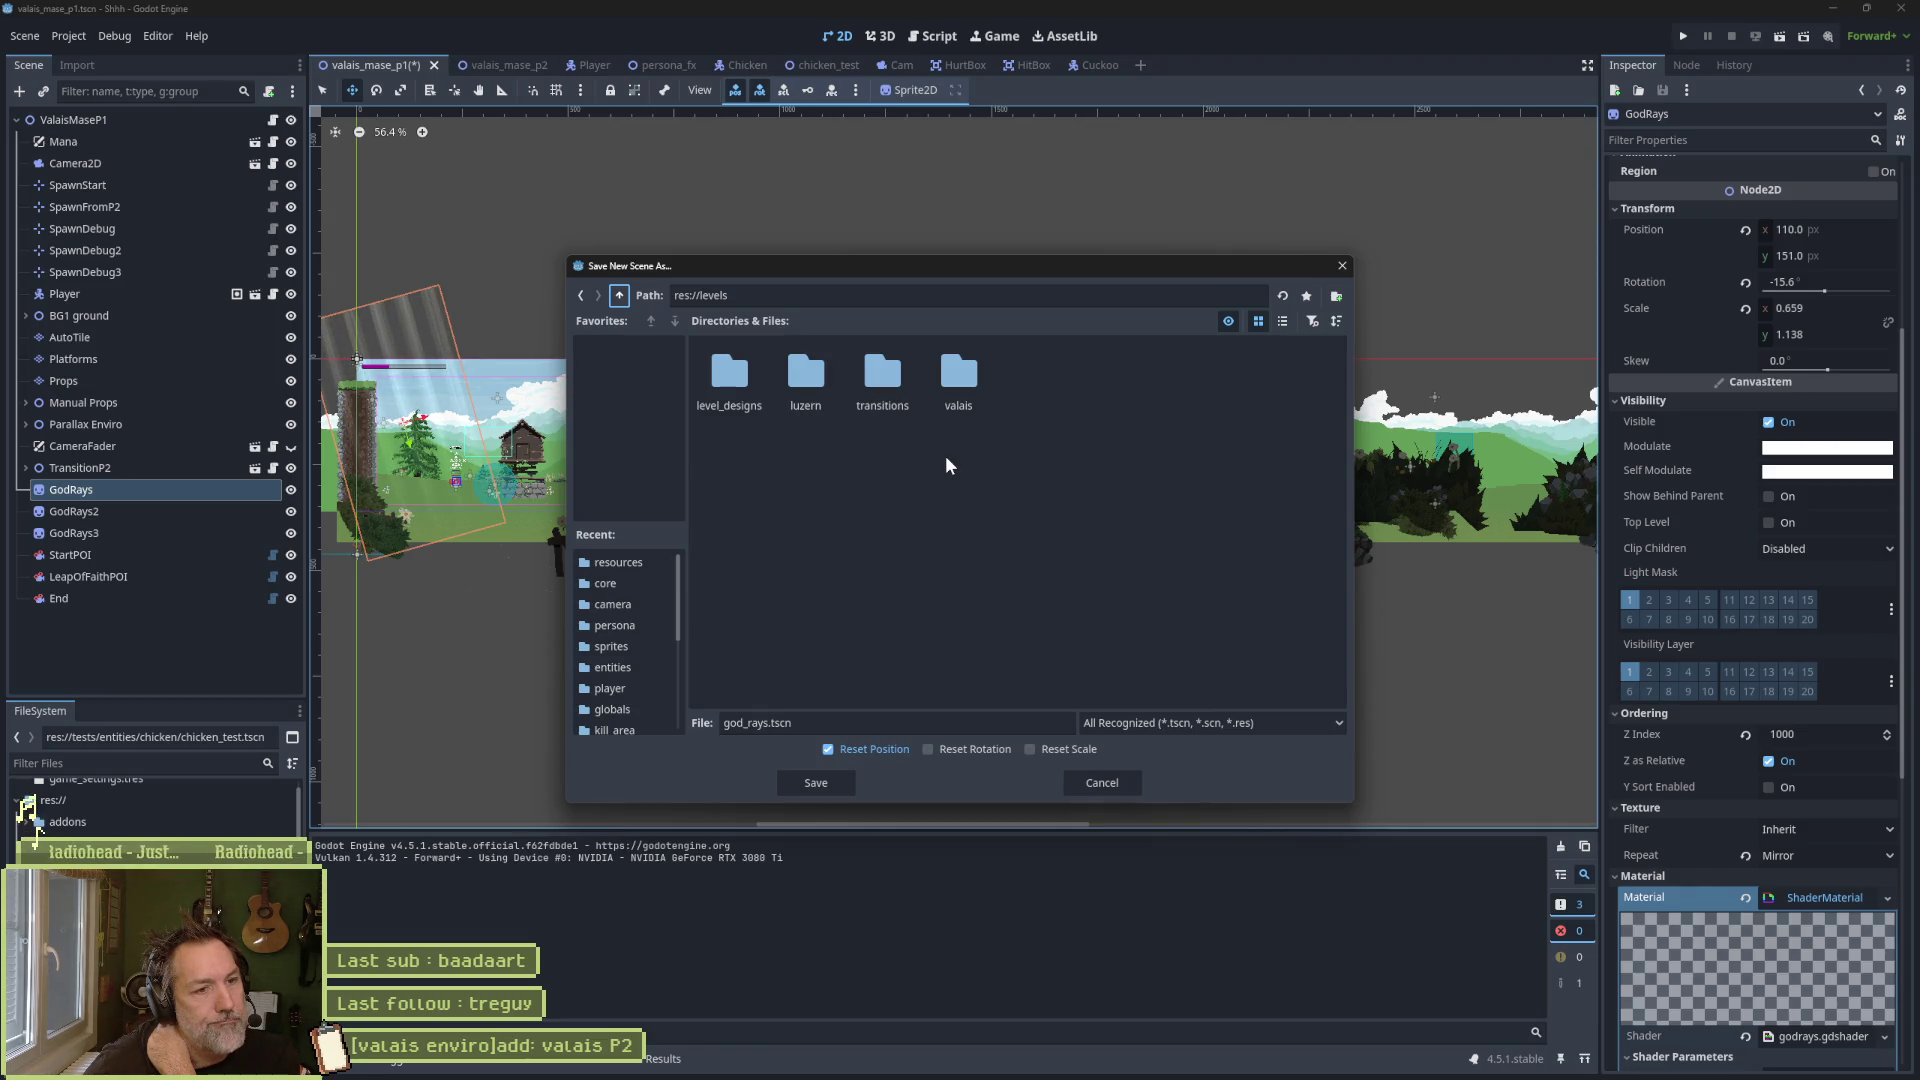
pyautogui.click(625, 301)
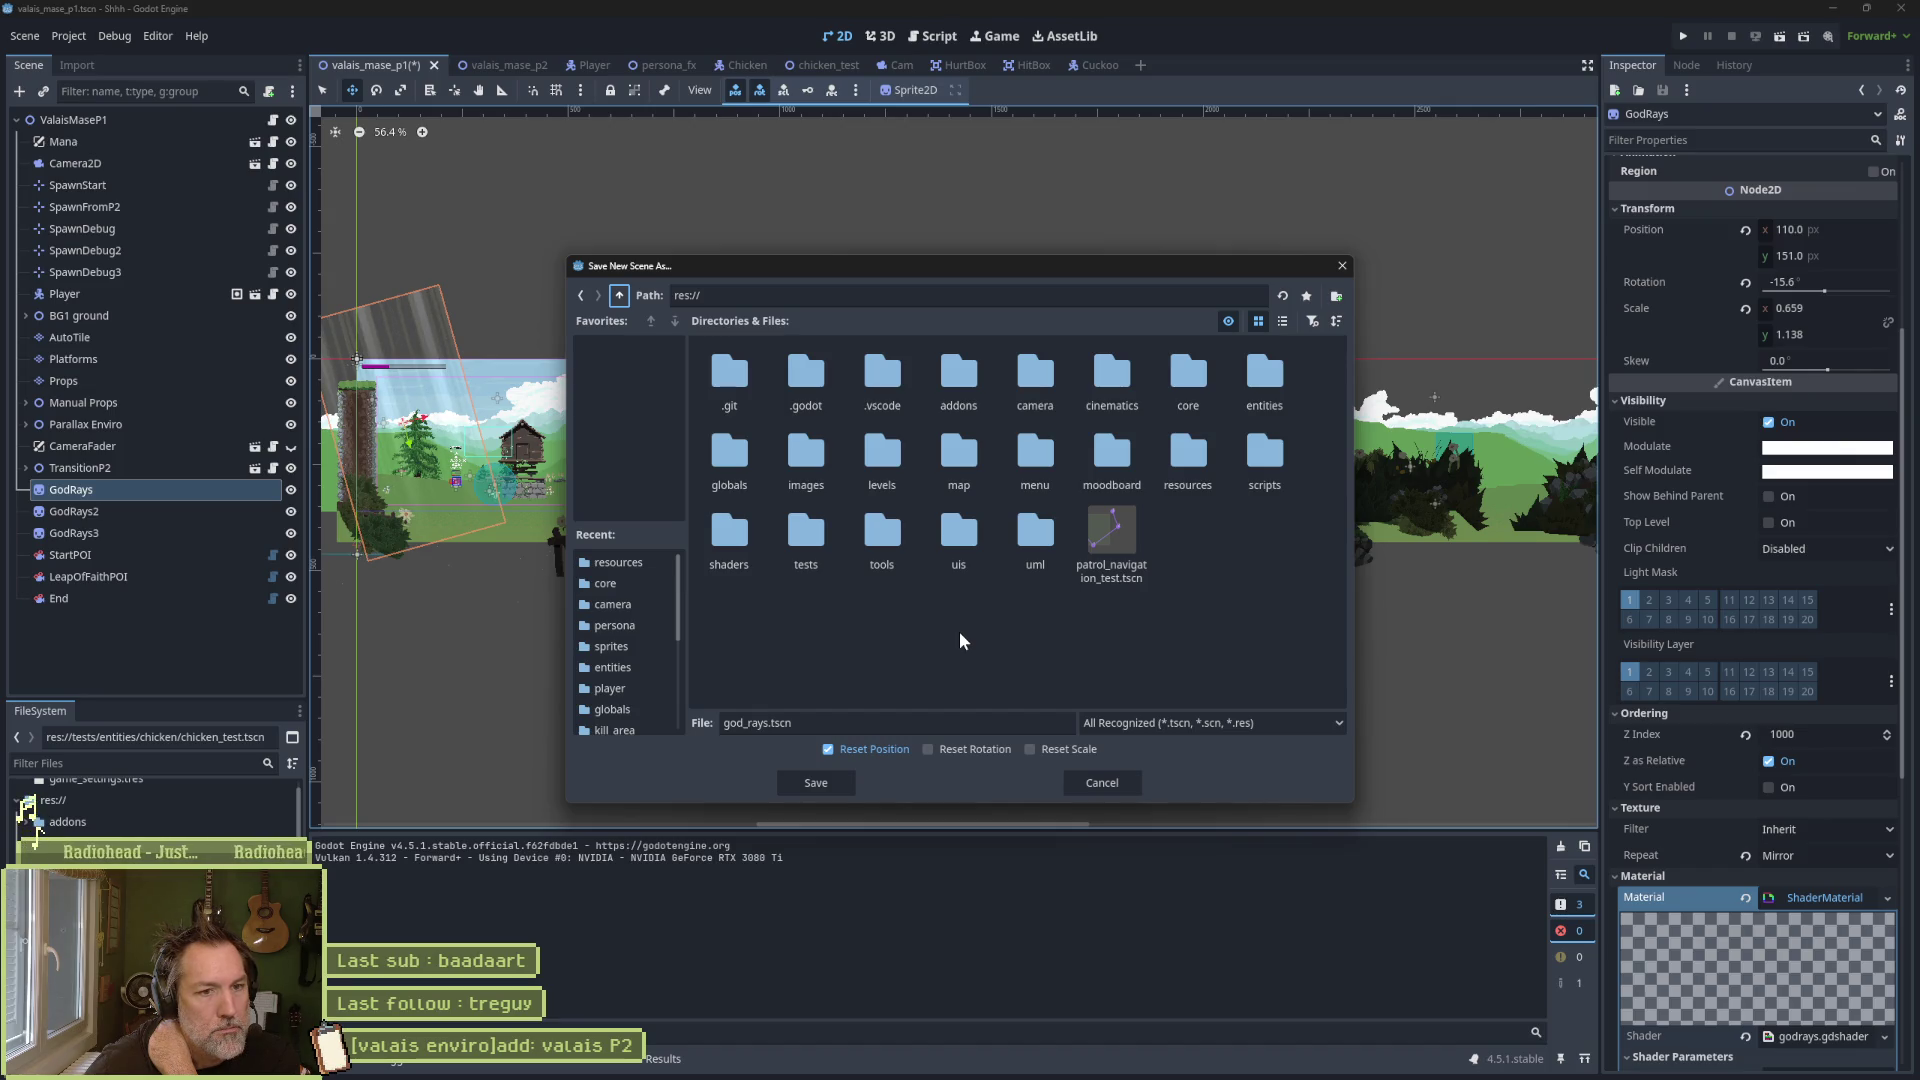
pyautogui.doubleClick(1186, 460)
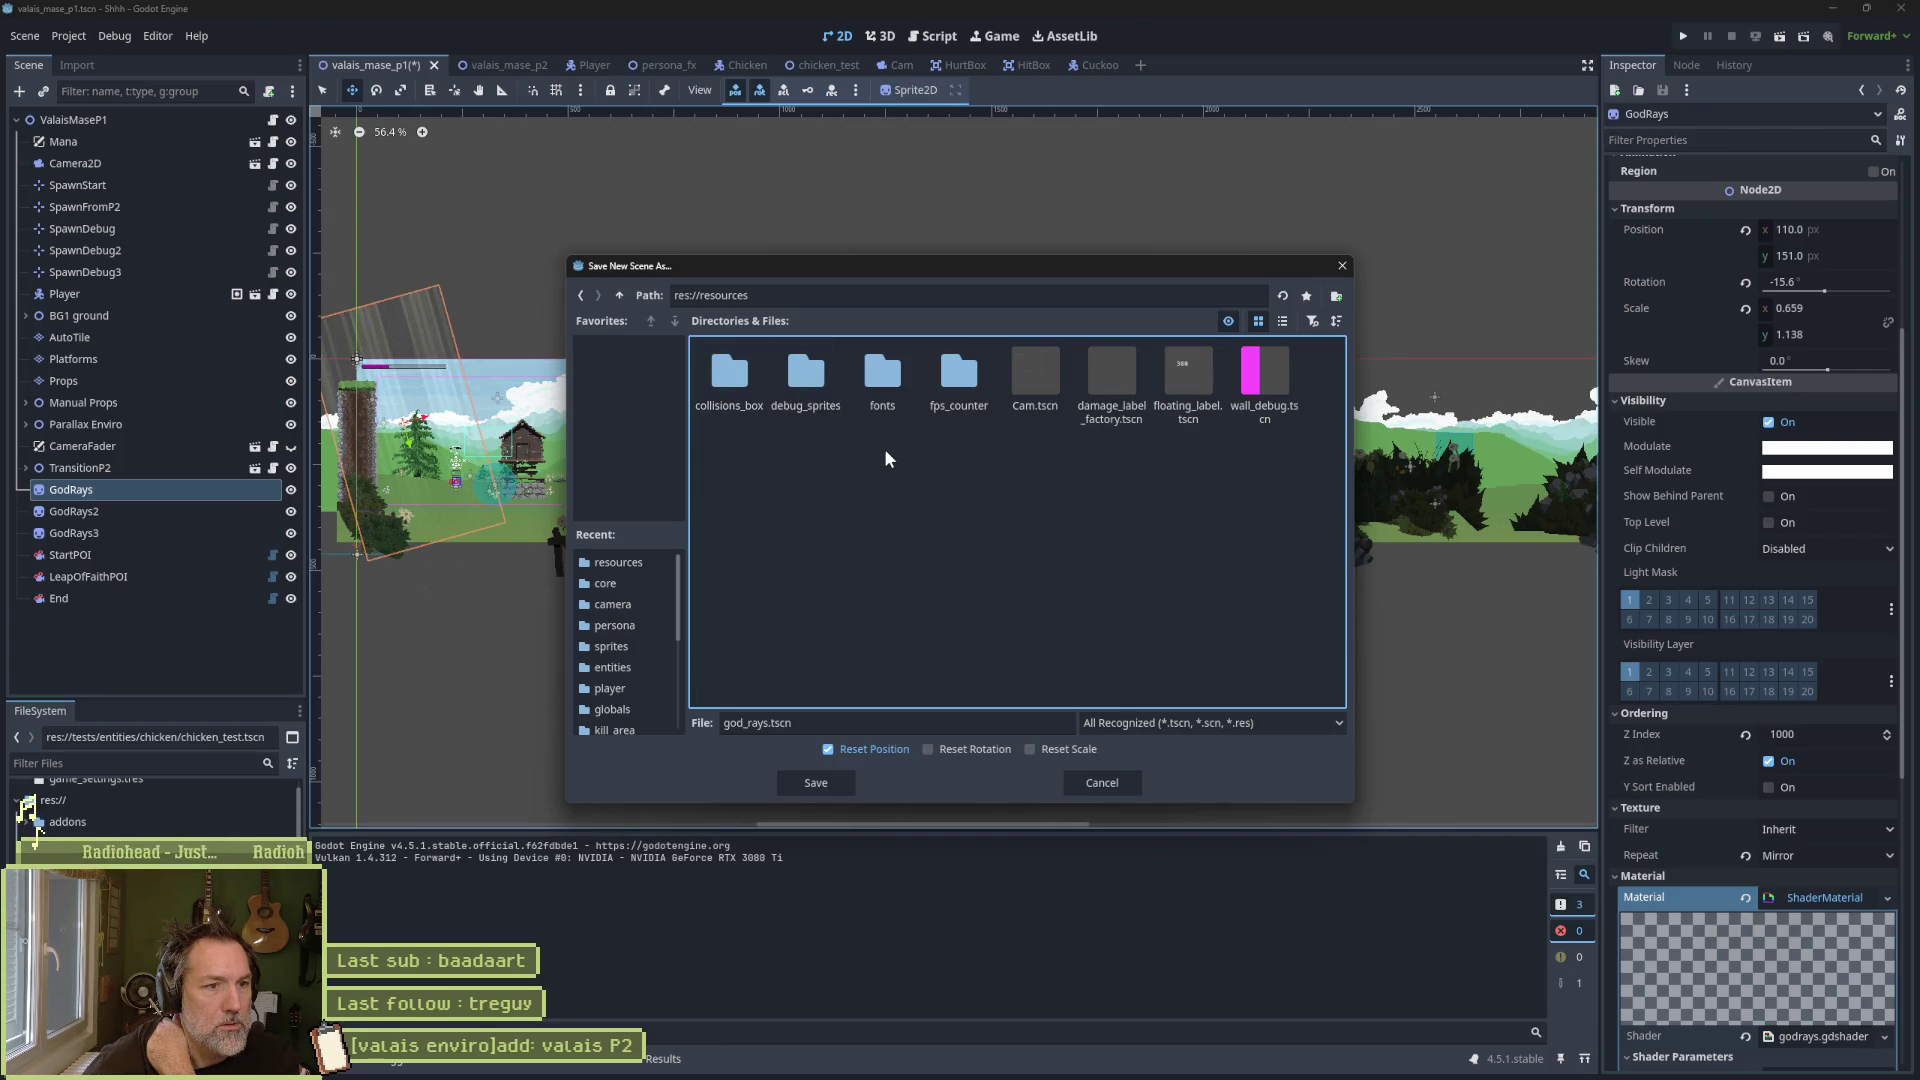
pyautogui.click(618, 295)
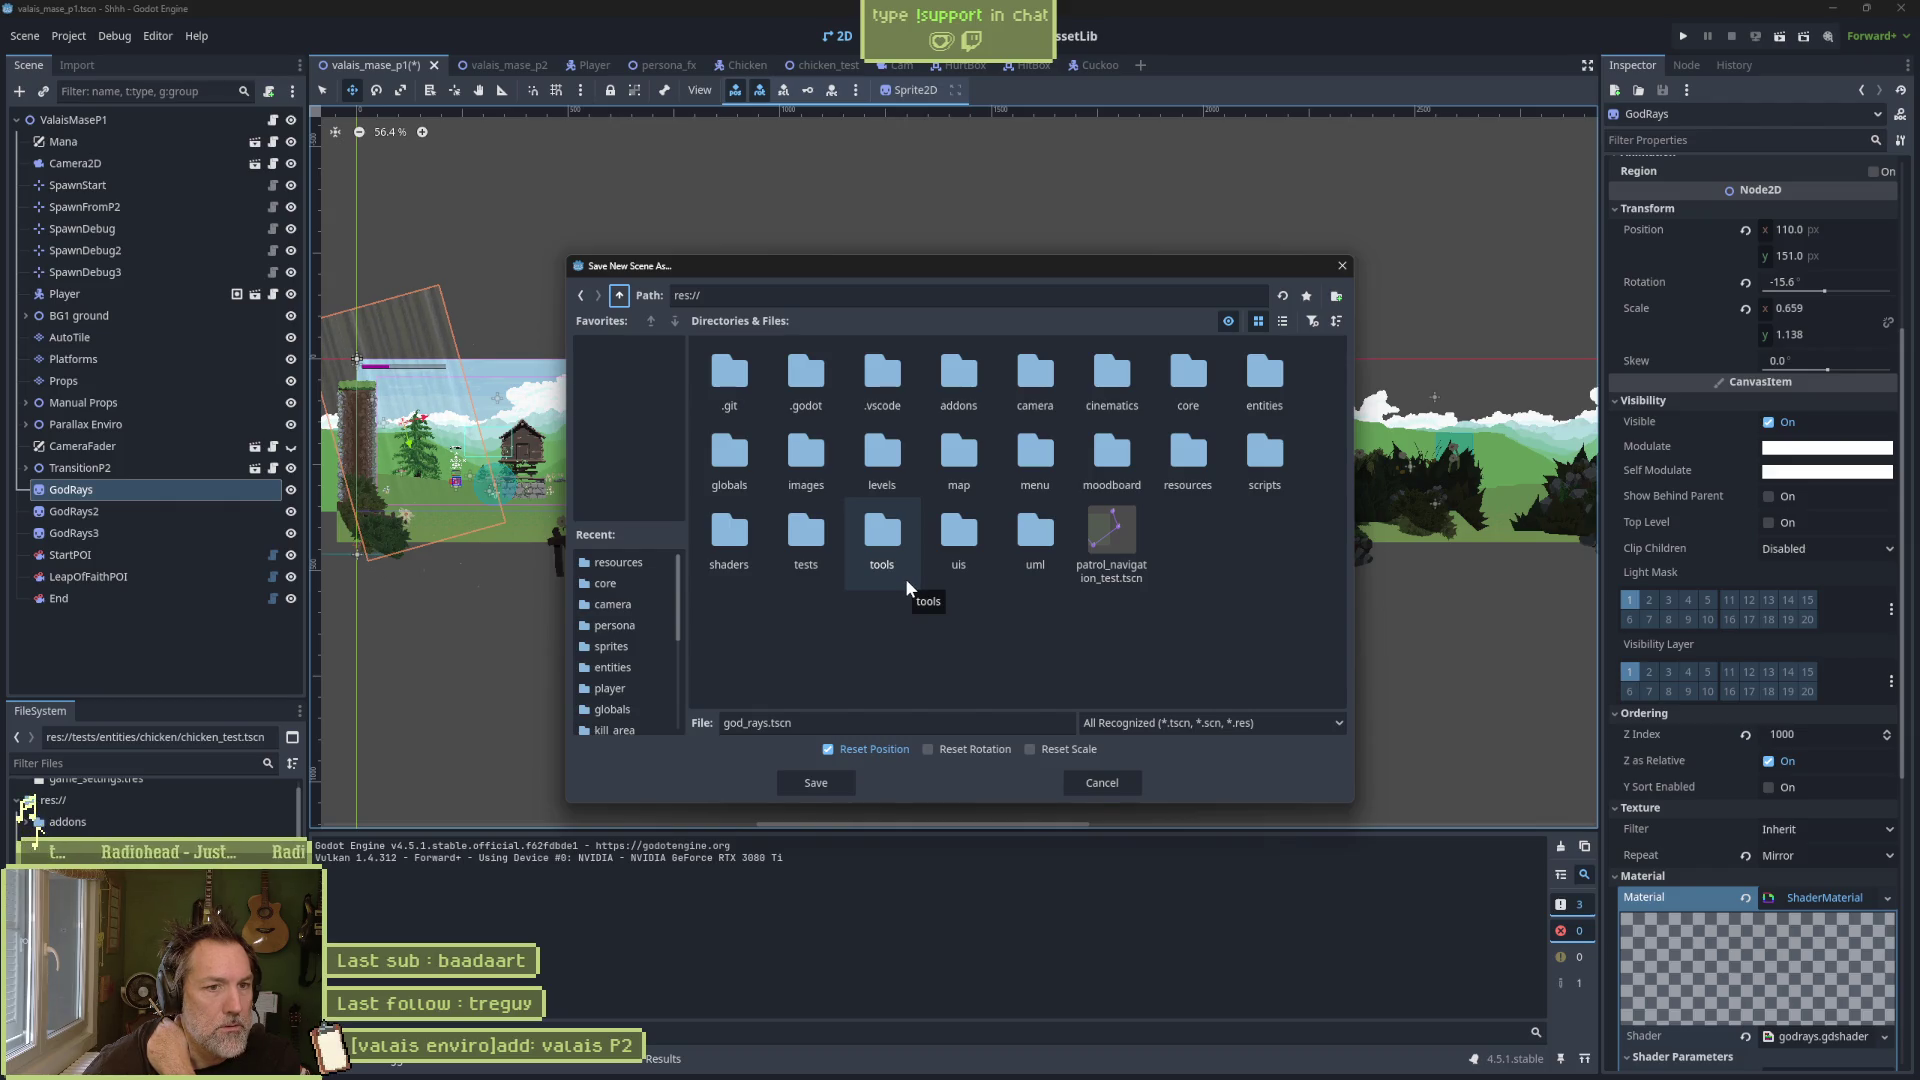
pyautogui.click(1198, 378)
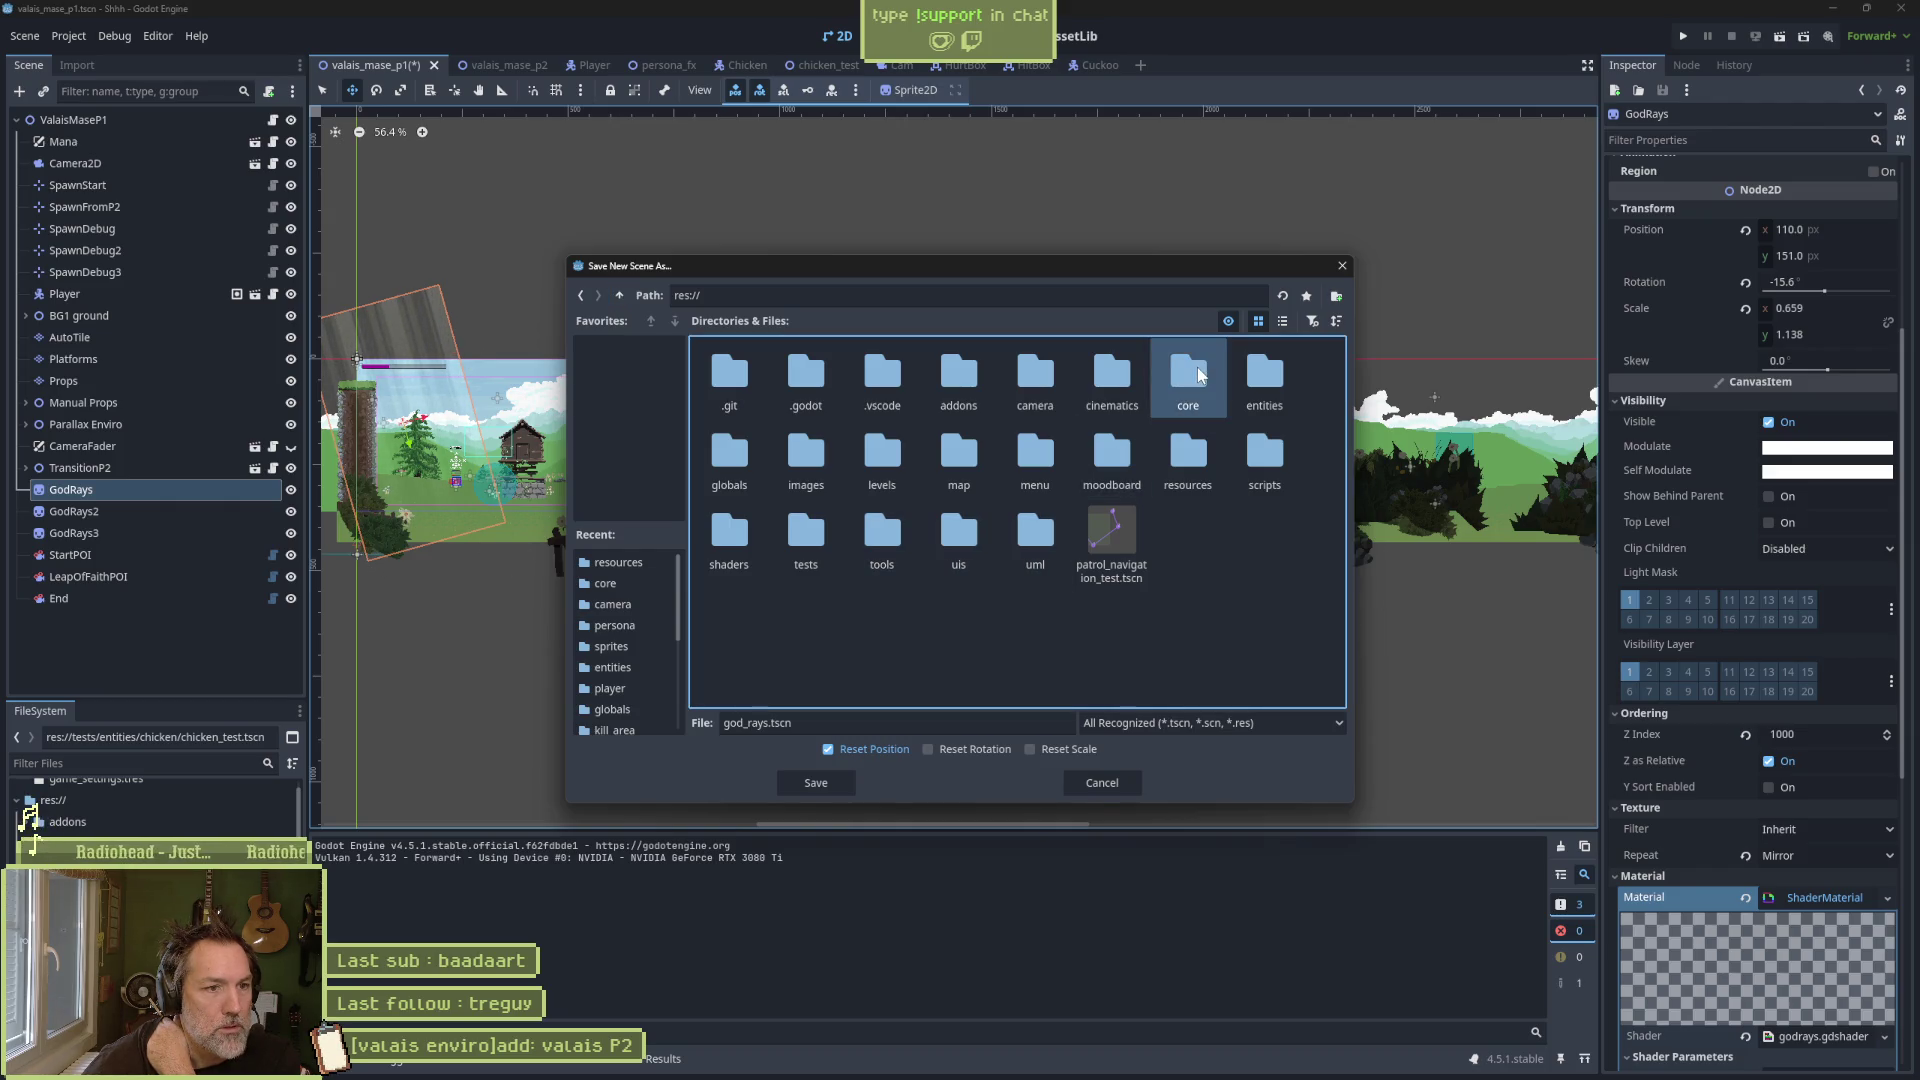
pyautogui.doubleClick(1185, 375)
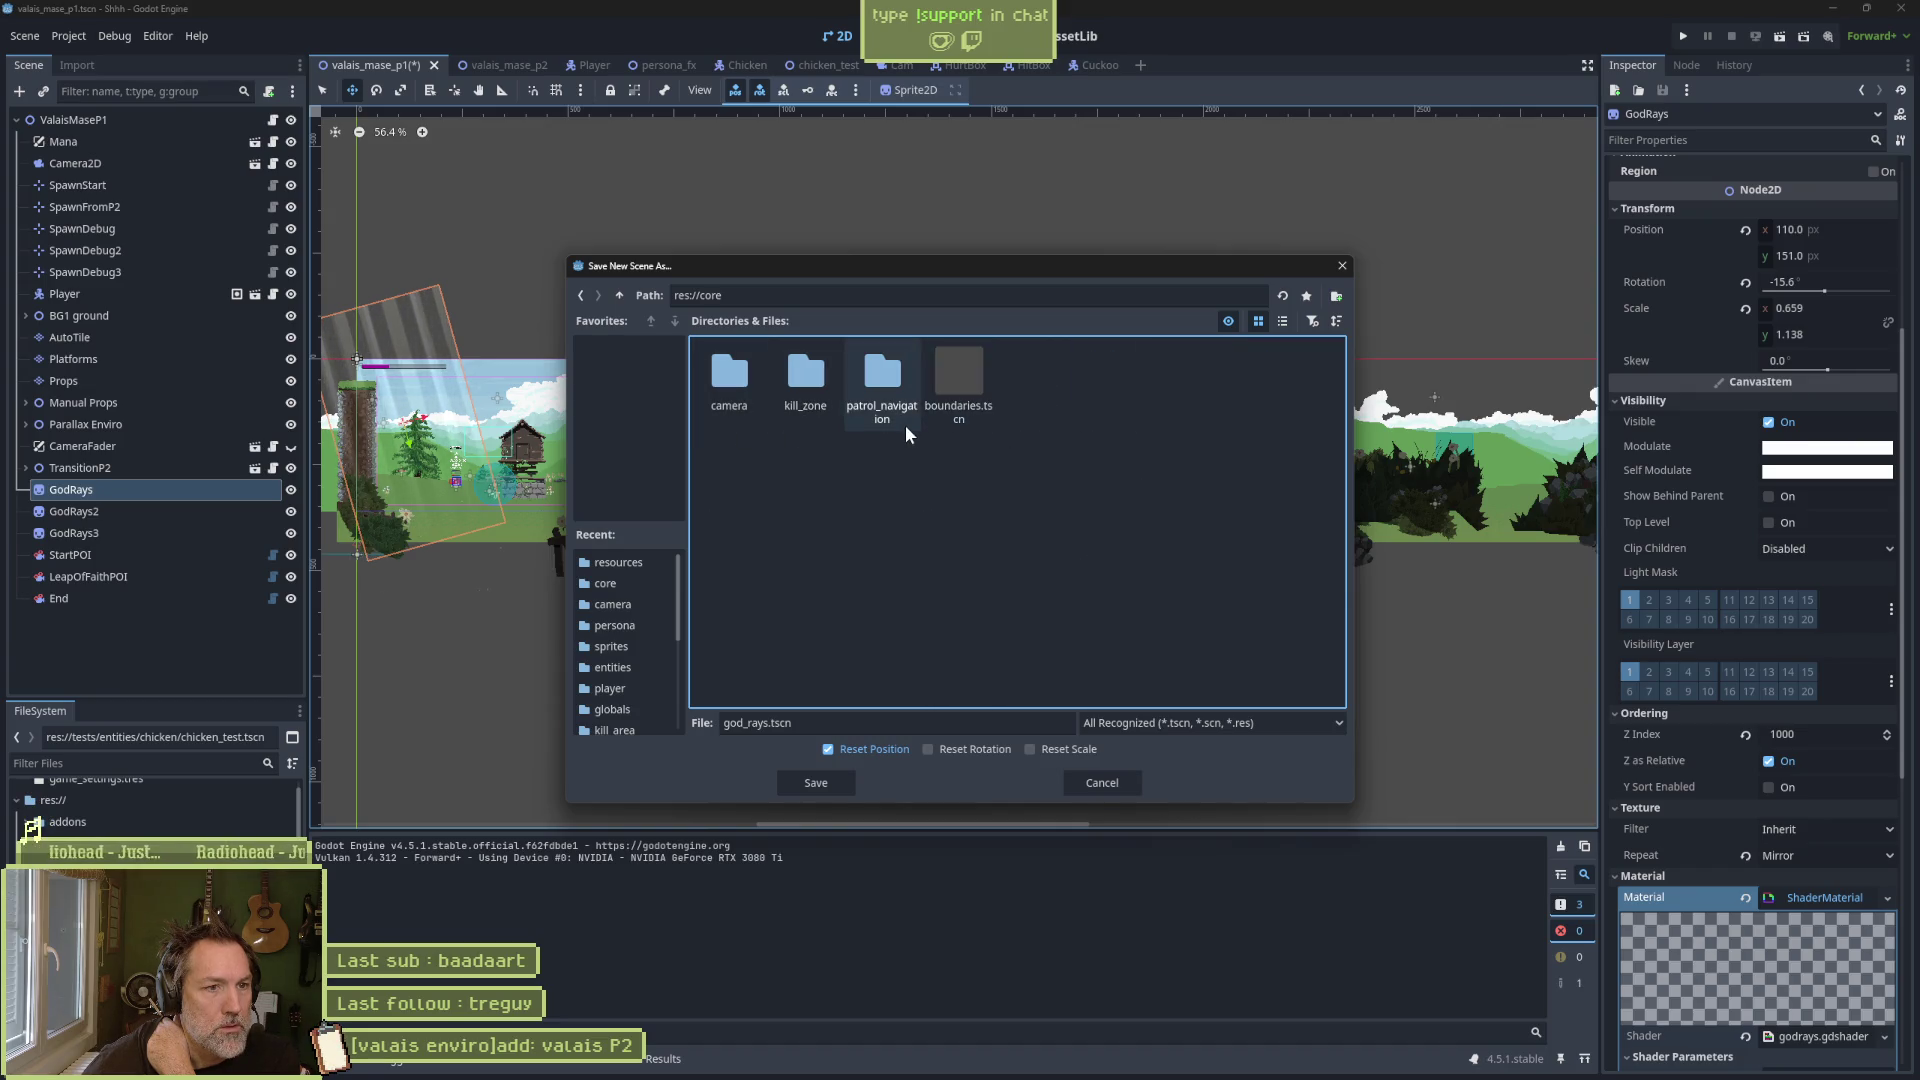
pyautogui.click(619, 295)
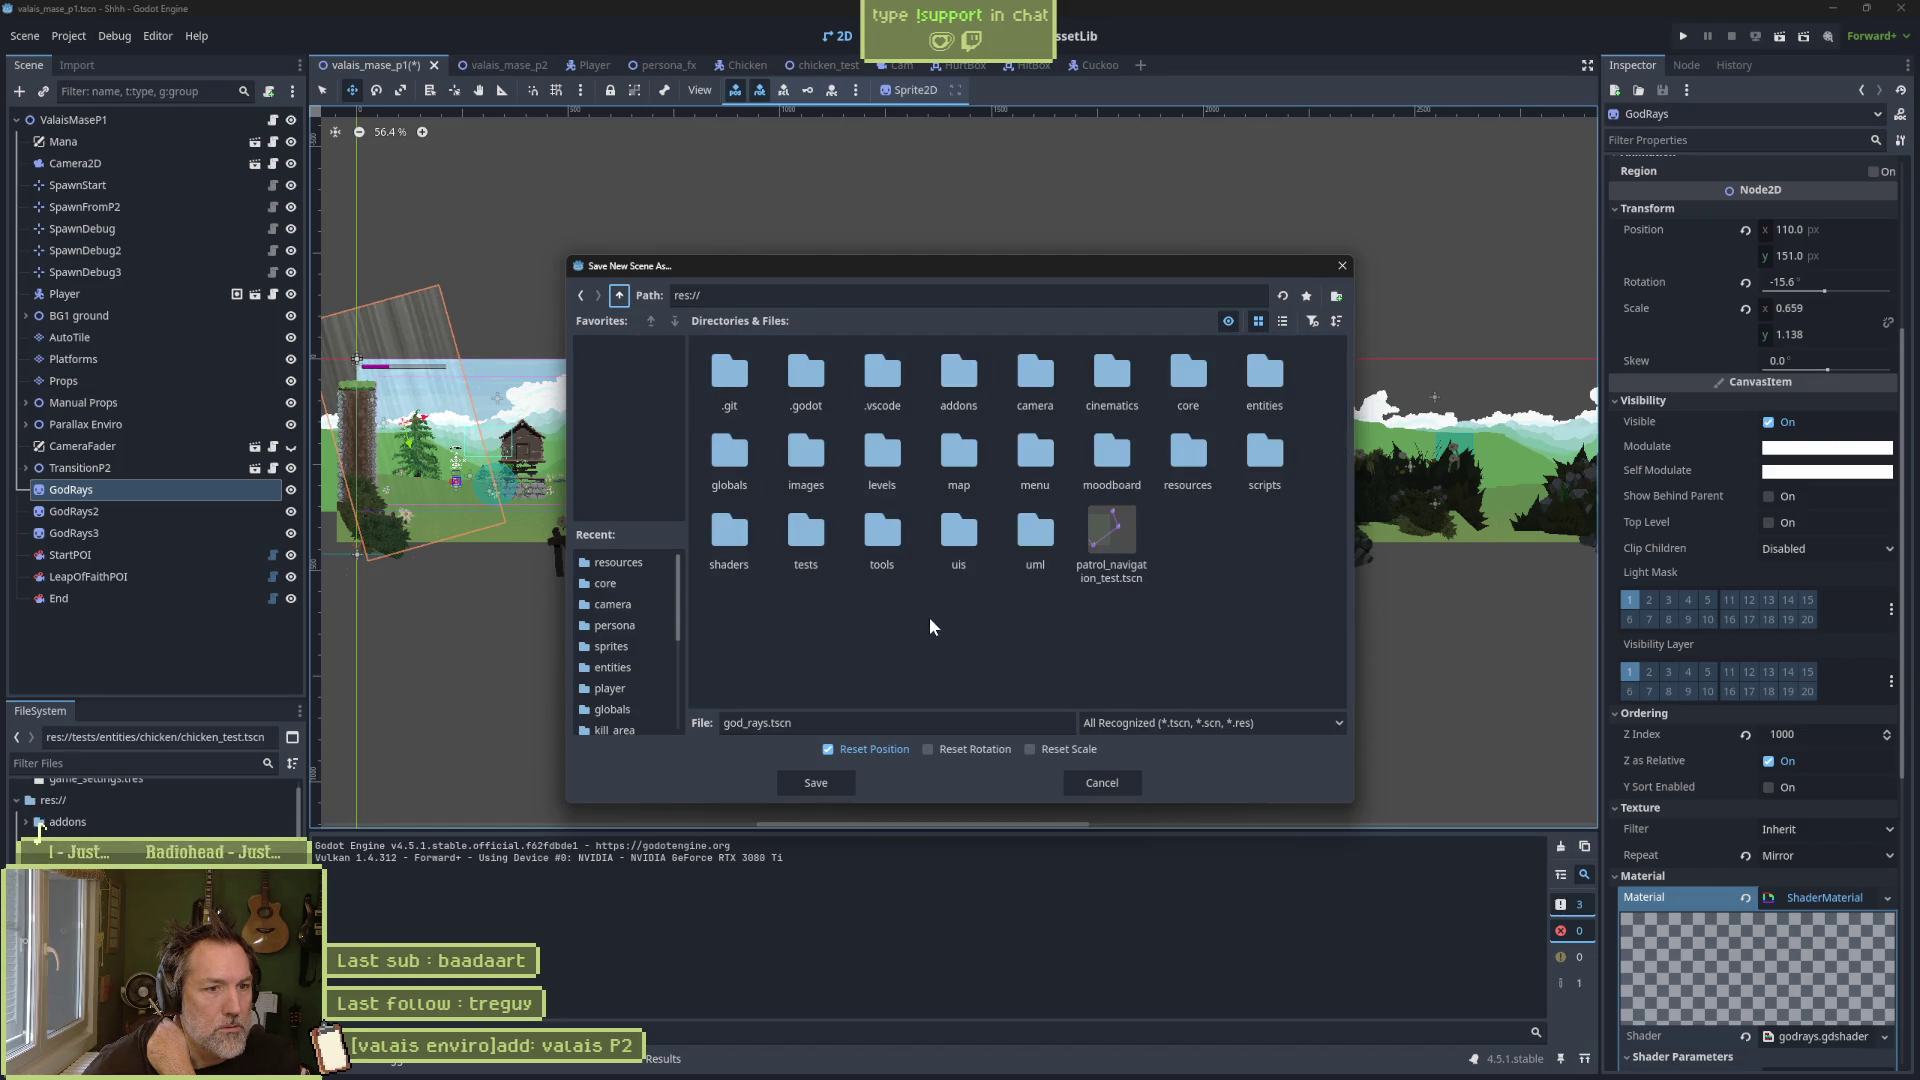
pyautogui.doubleClick(878, 472)
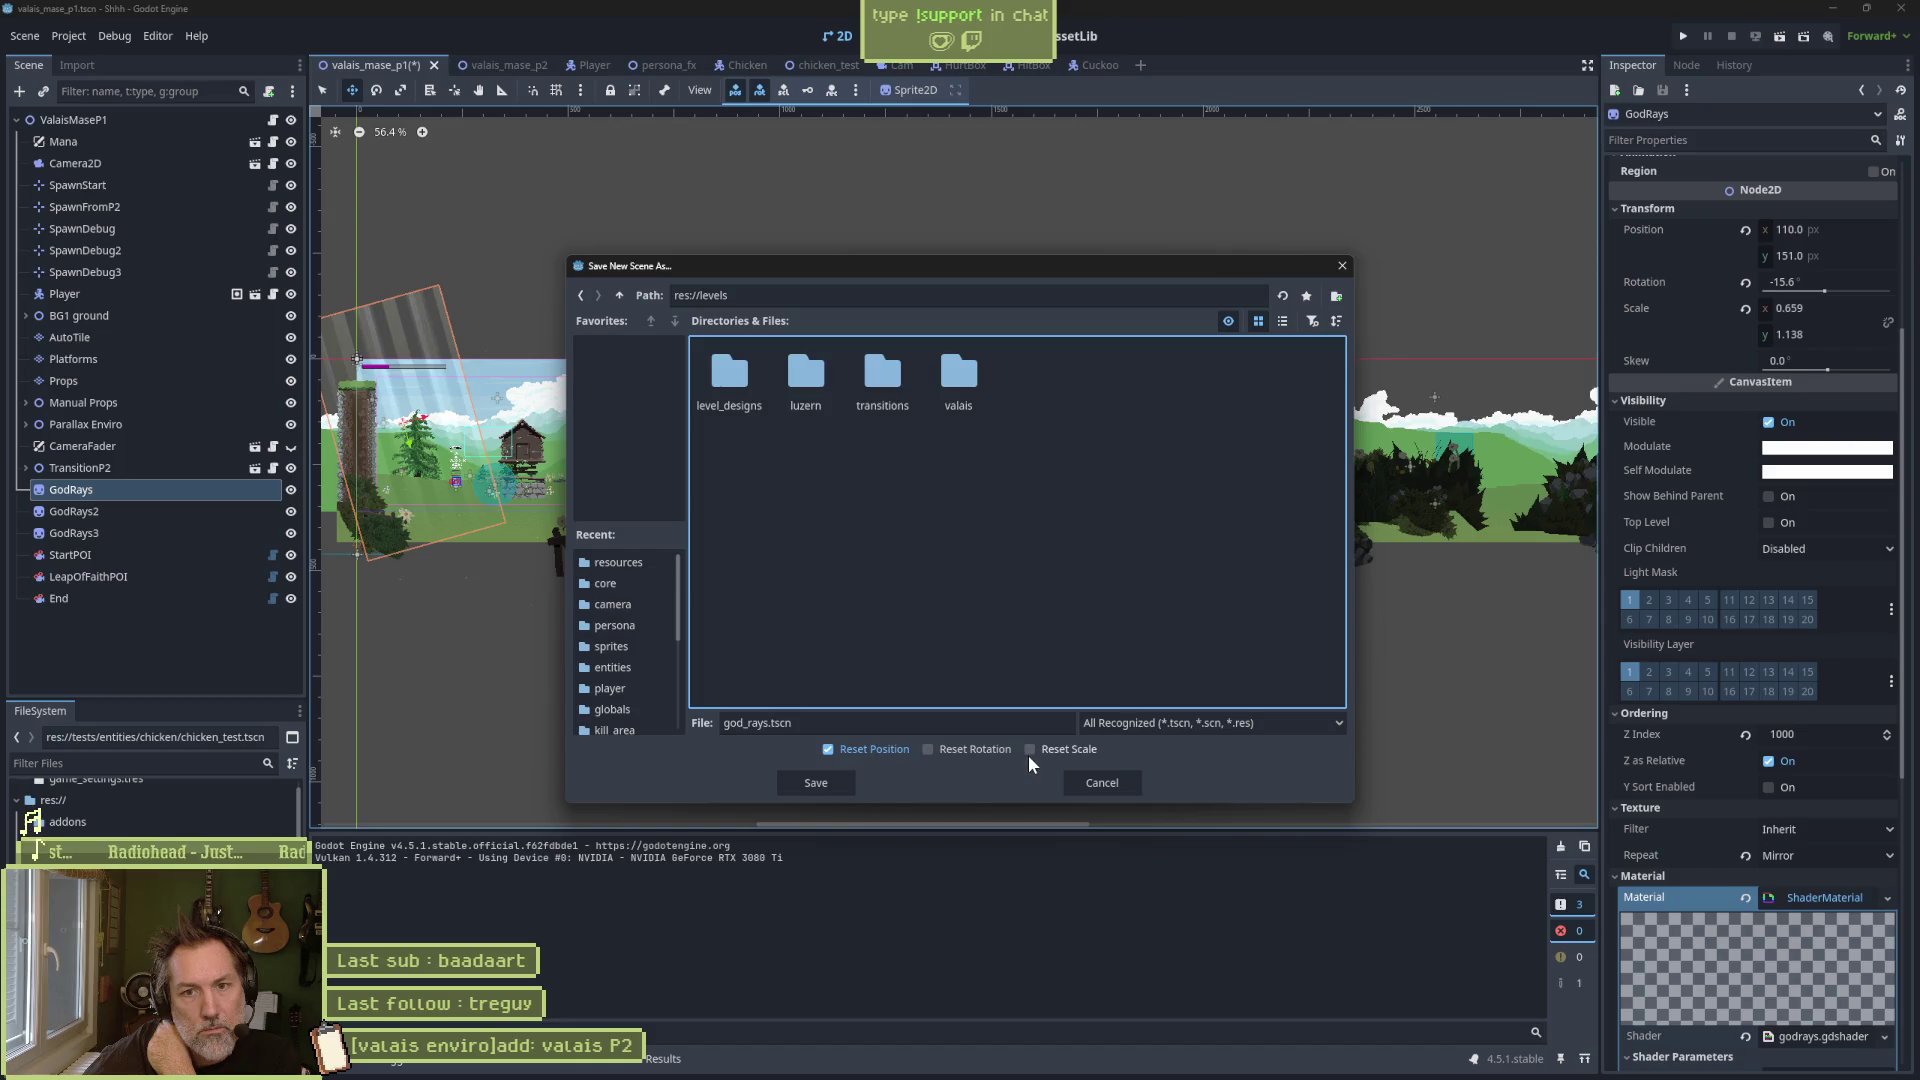
pyautogui.click(830, 782)
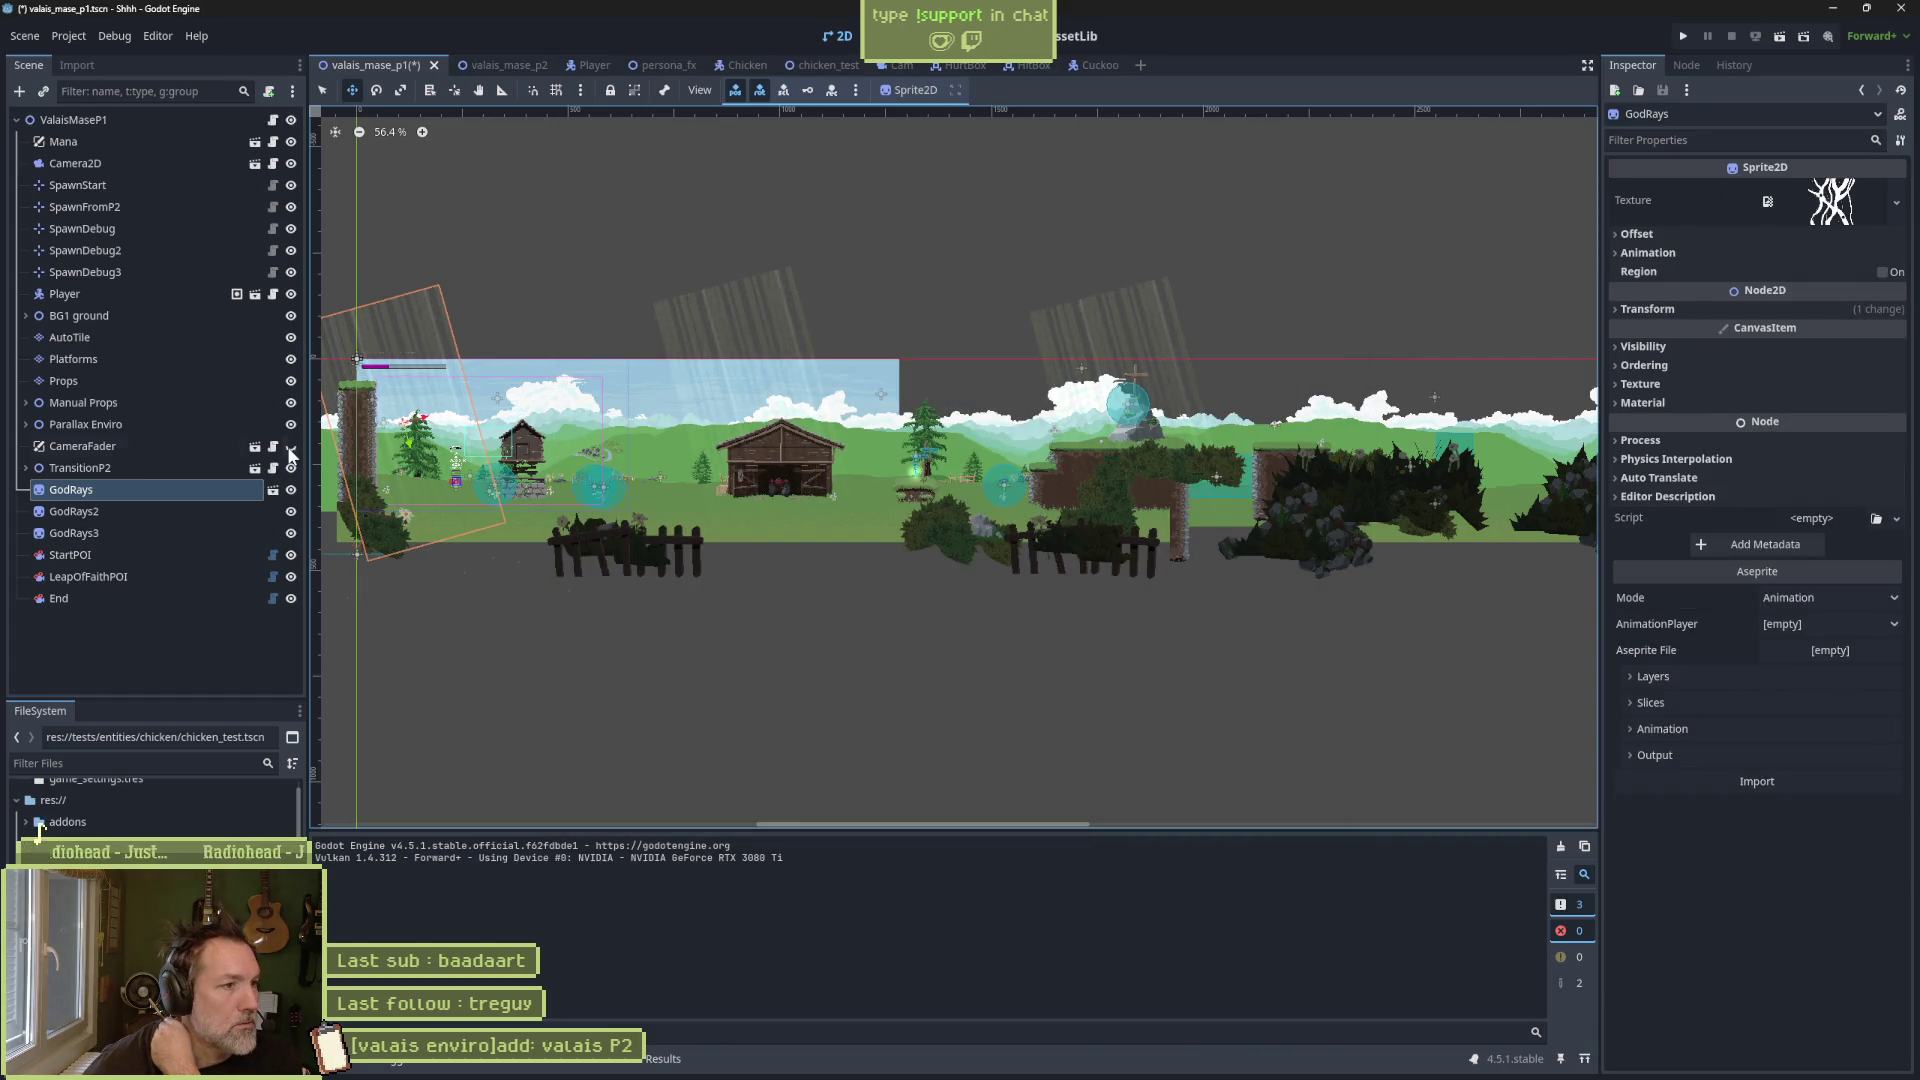
# - Save the P2 level, instance god_rays.tscn into it, and move the rays up and left
pyautogui.click(516, 65)
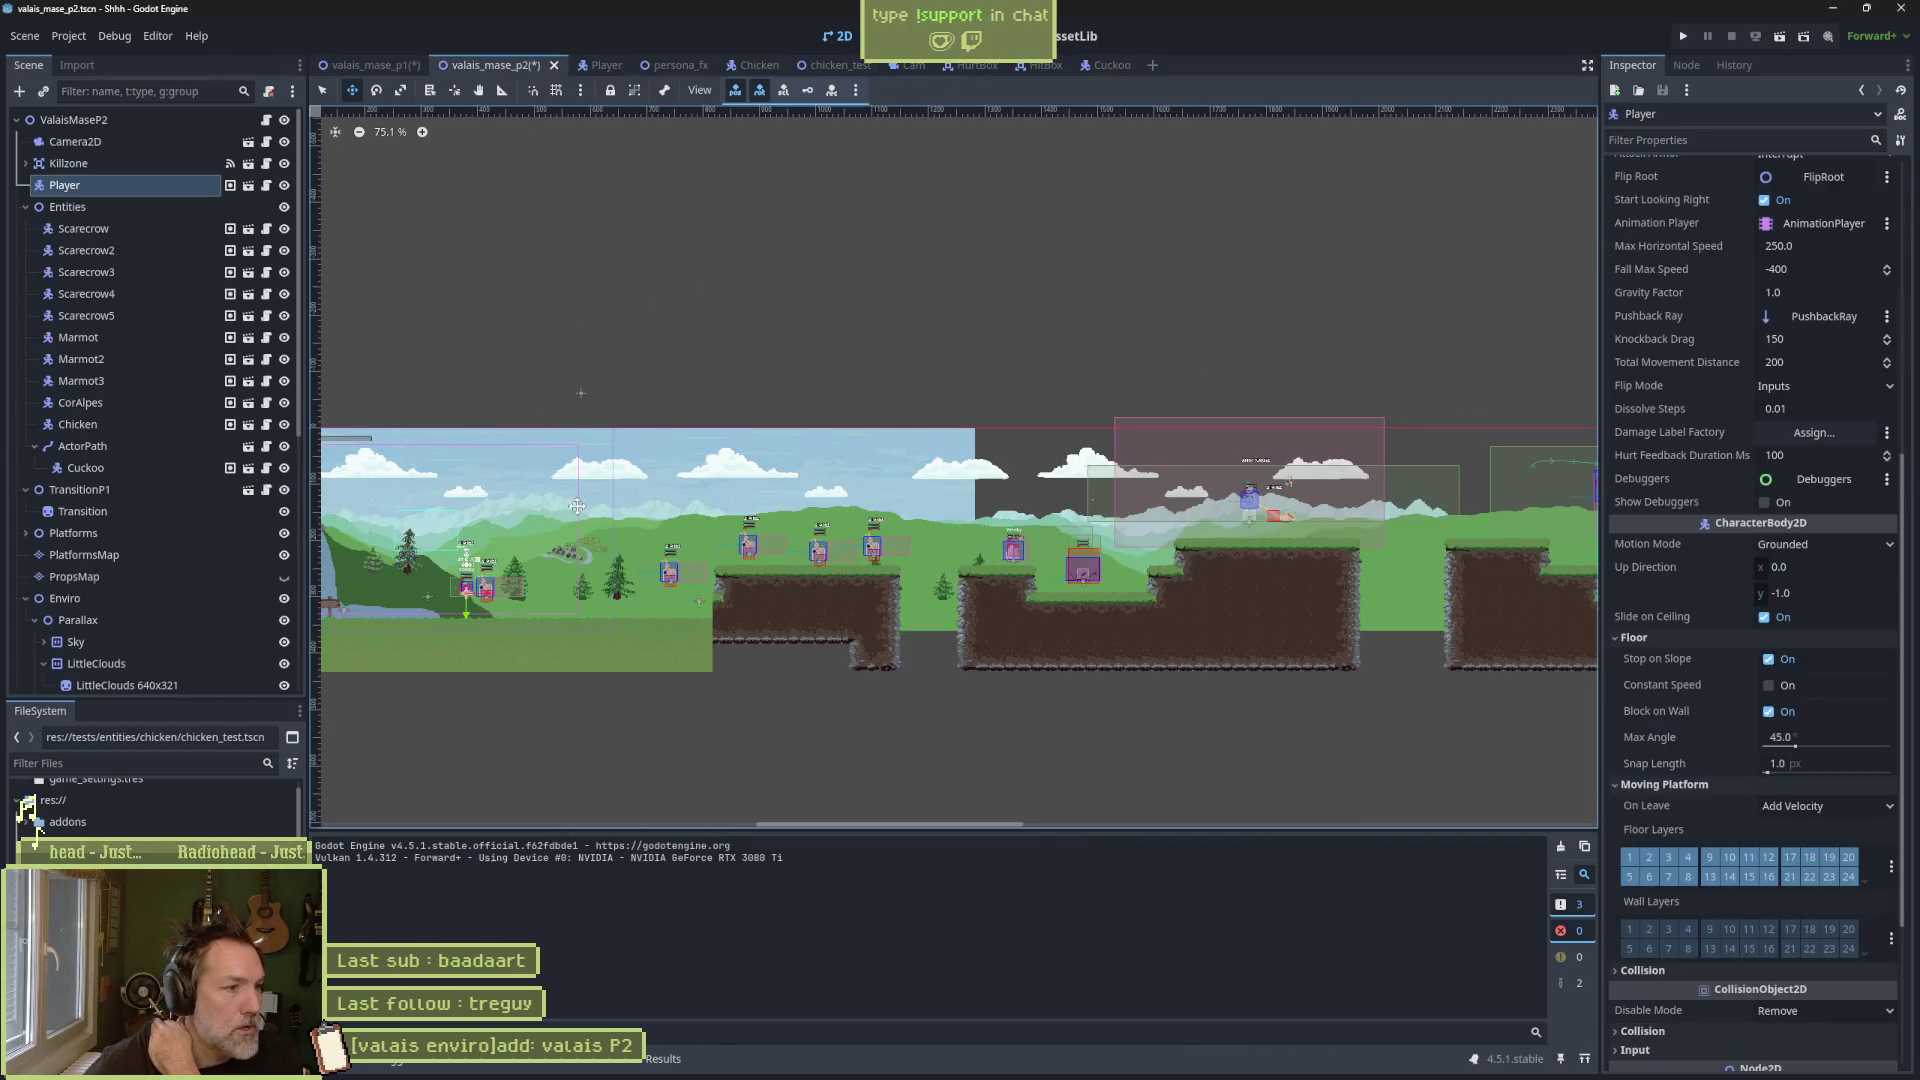
pyautogui.hotkey('ctrl', 's')
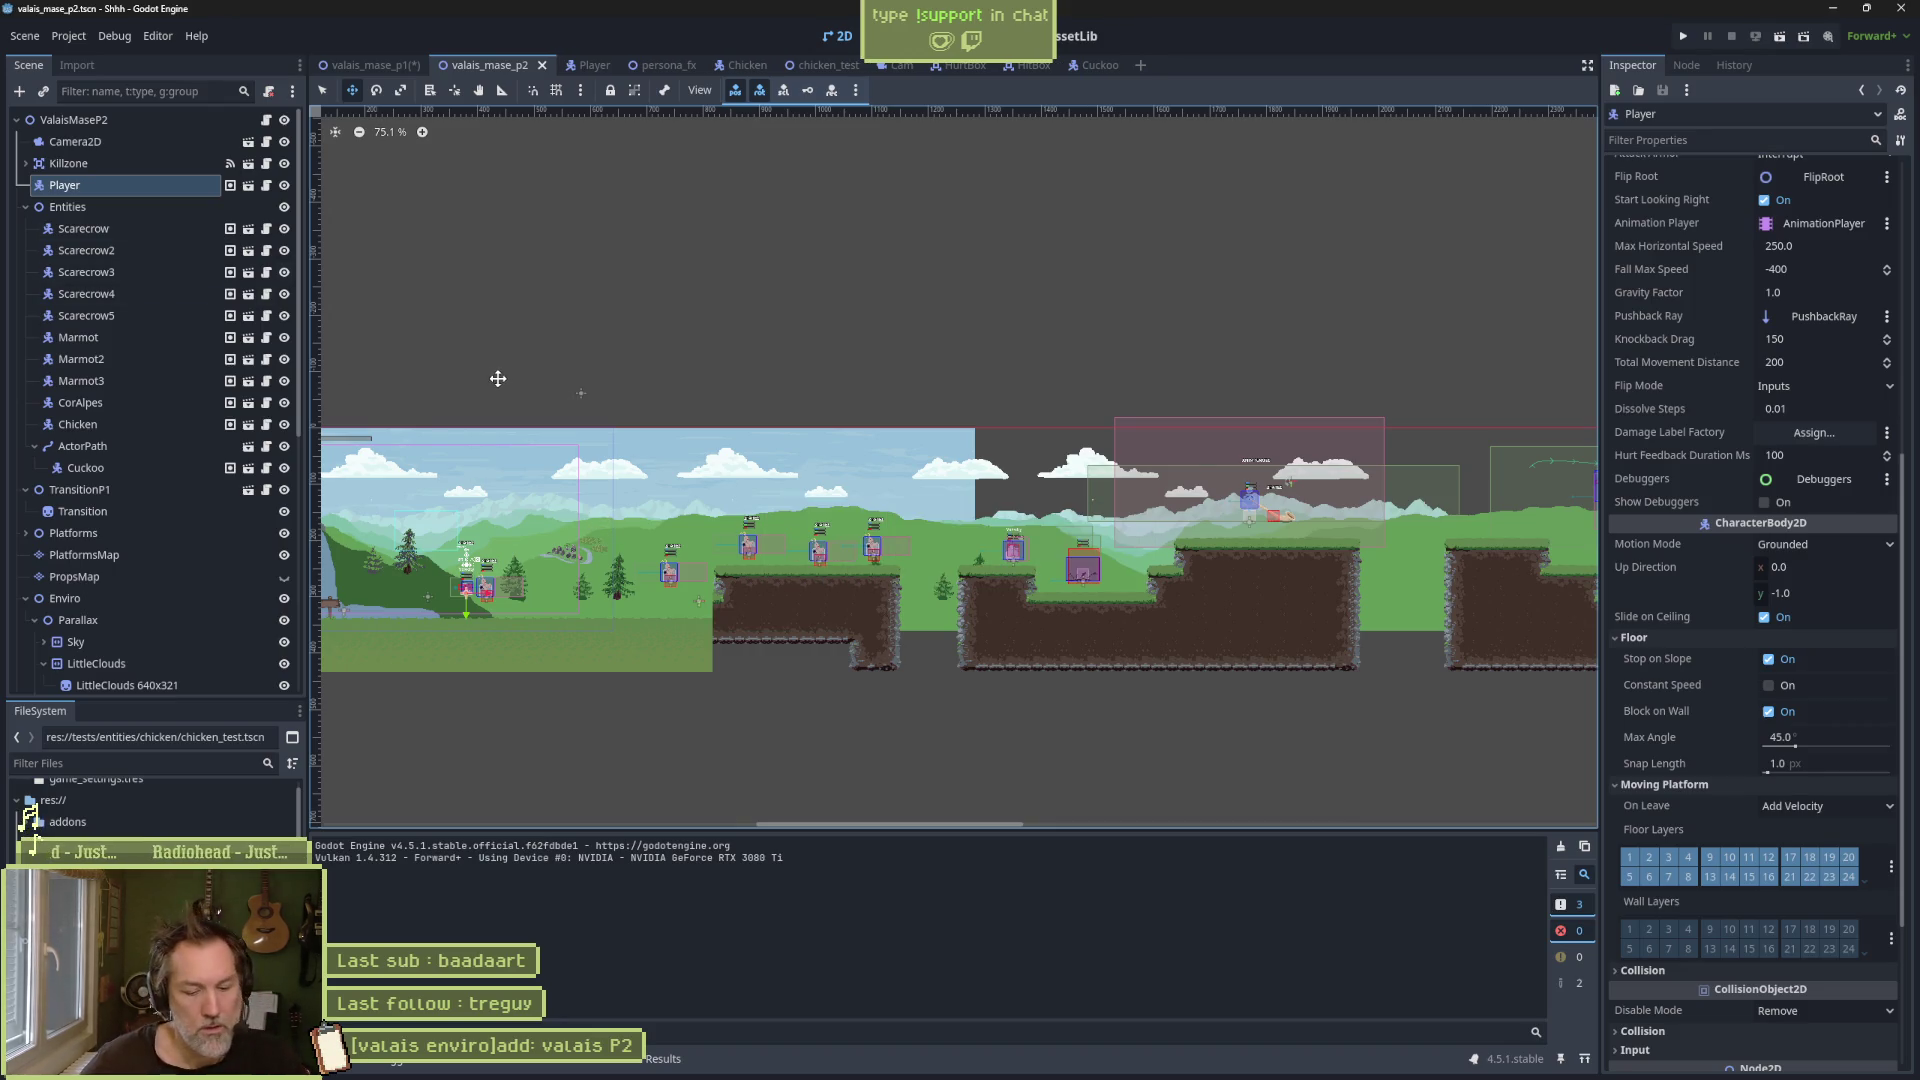
pyautogui.hotkey('ctrl', 'shift', 'a')
pyautogui.write('god')
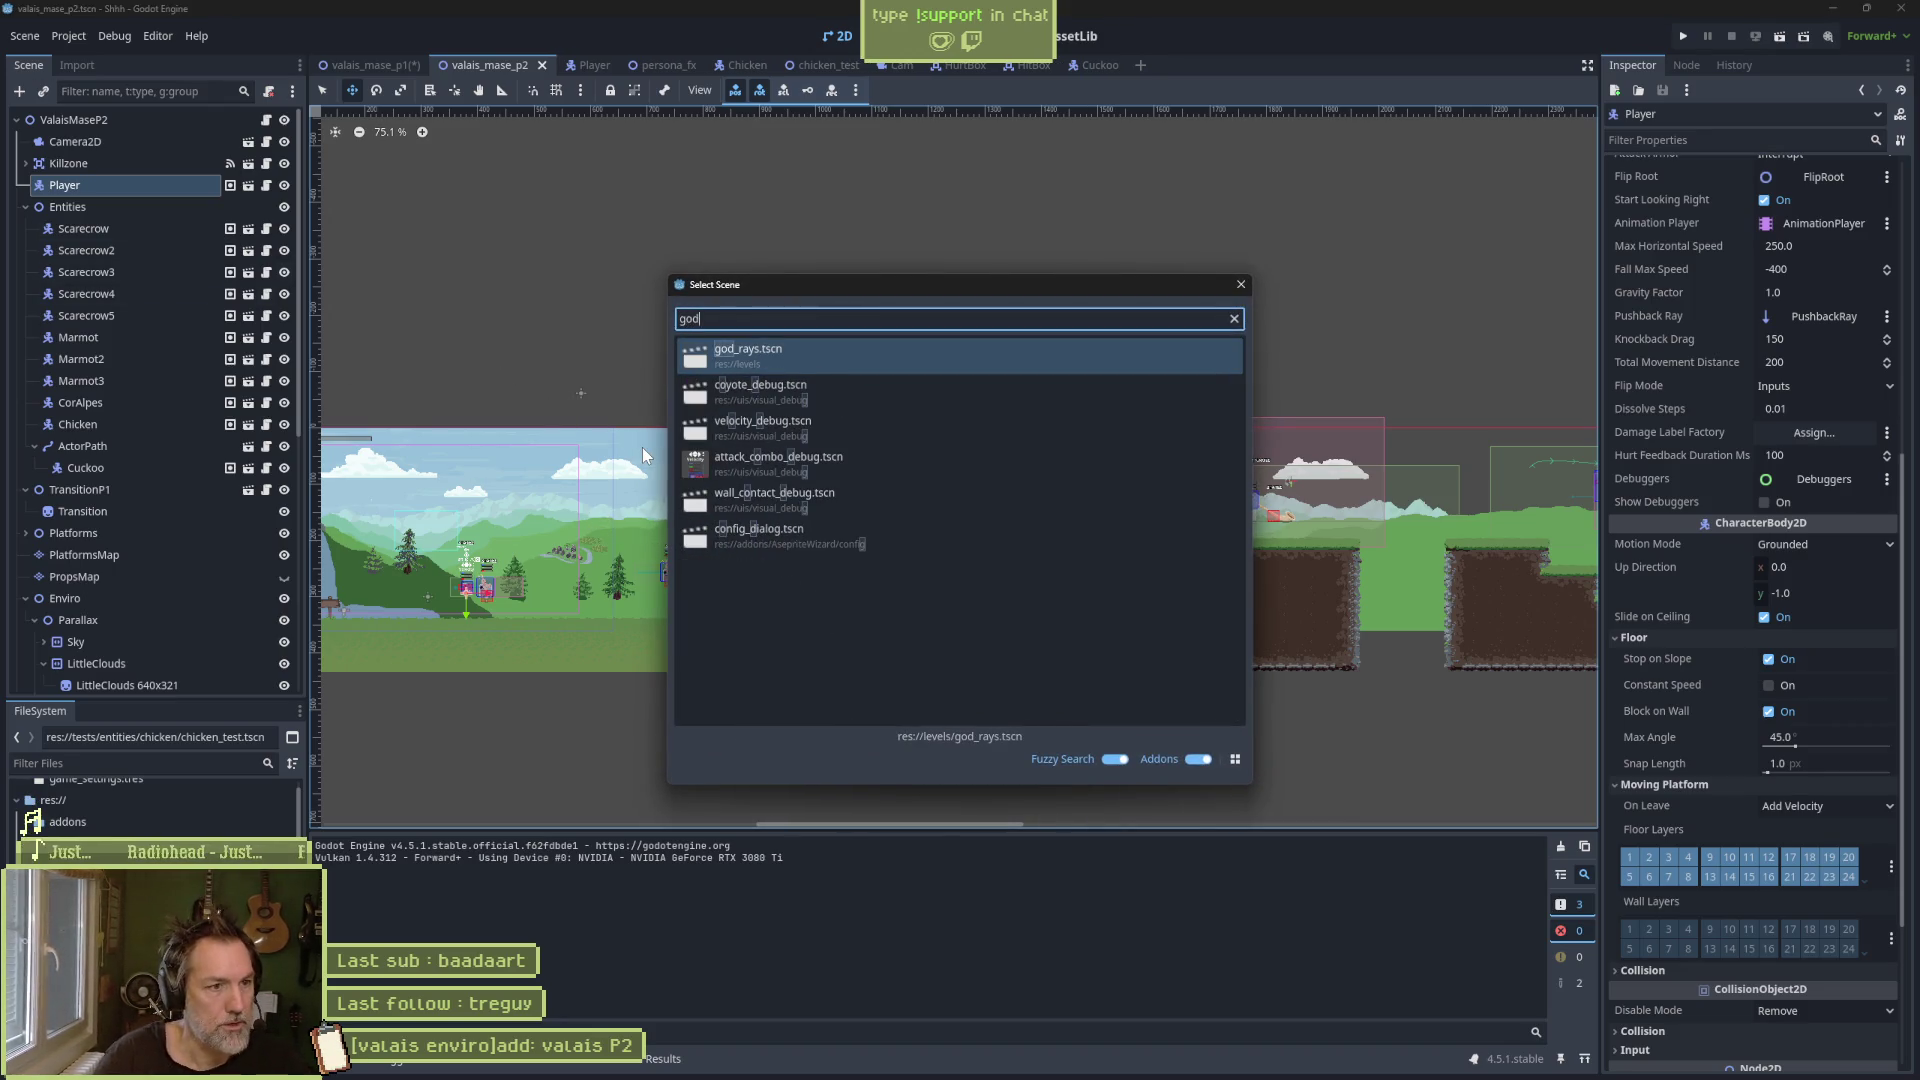
pyautogui.press('Return')
pyautogui.hscroll(-5, 997, 502)
pyautogui.moveTo(907, 556); pyautogui.dragTo(782, 506)
# - Test-run P2, then move the GodRays node out from under Player toward TransitionP1
pyautogui.press('F6')
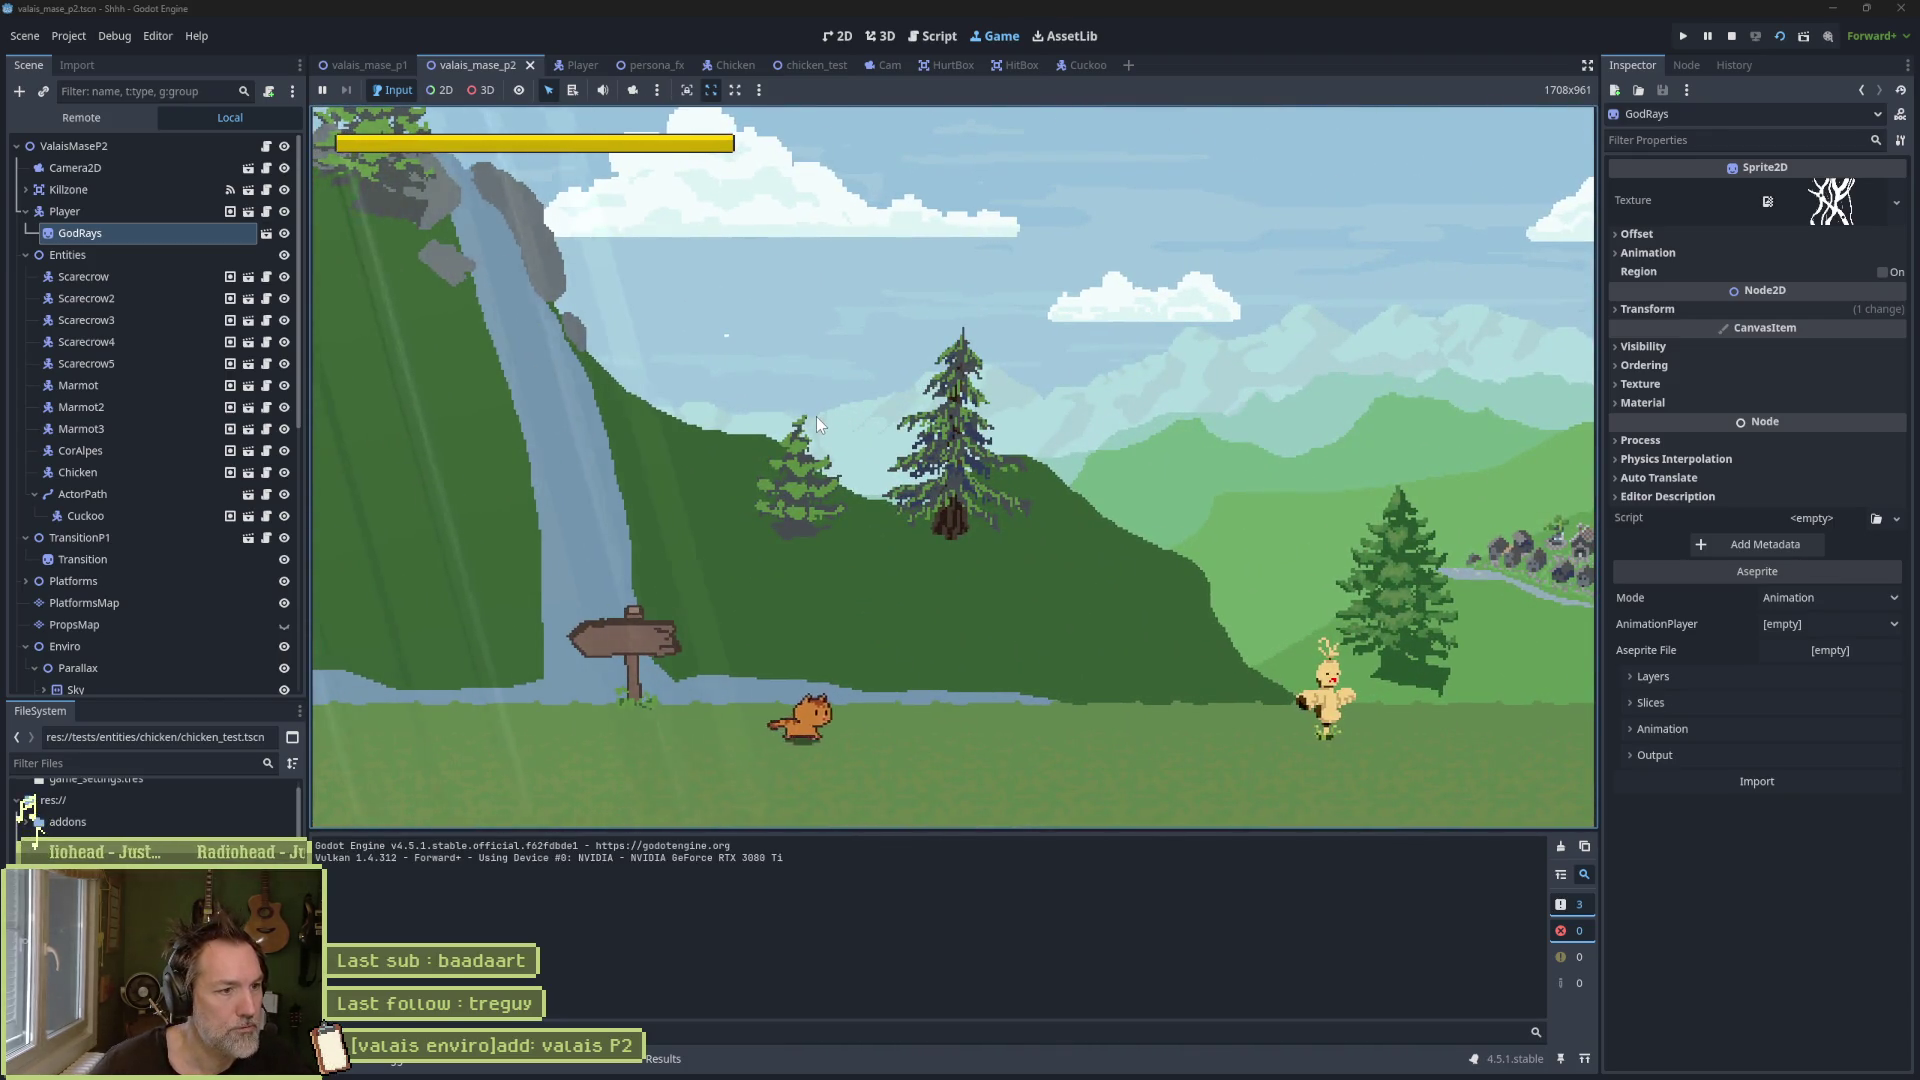
pyautogui.press('F8')
pyautogui.moveTo(80, 206)
pyautogui.mouseDown()
pyautogui.moveTo(110, 190)
pyautogui.moveTo(90, 175)
pyautogui.mouseUp()
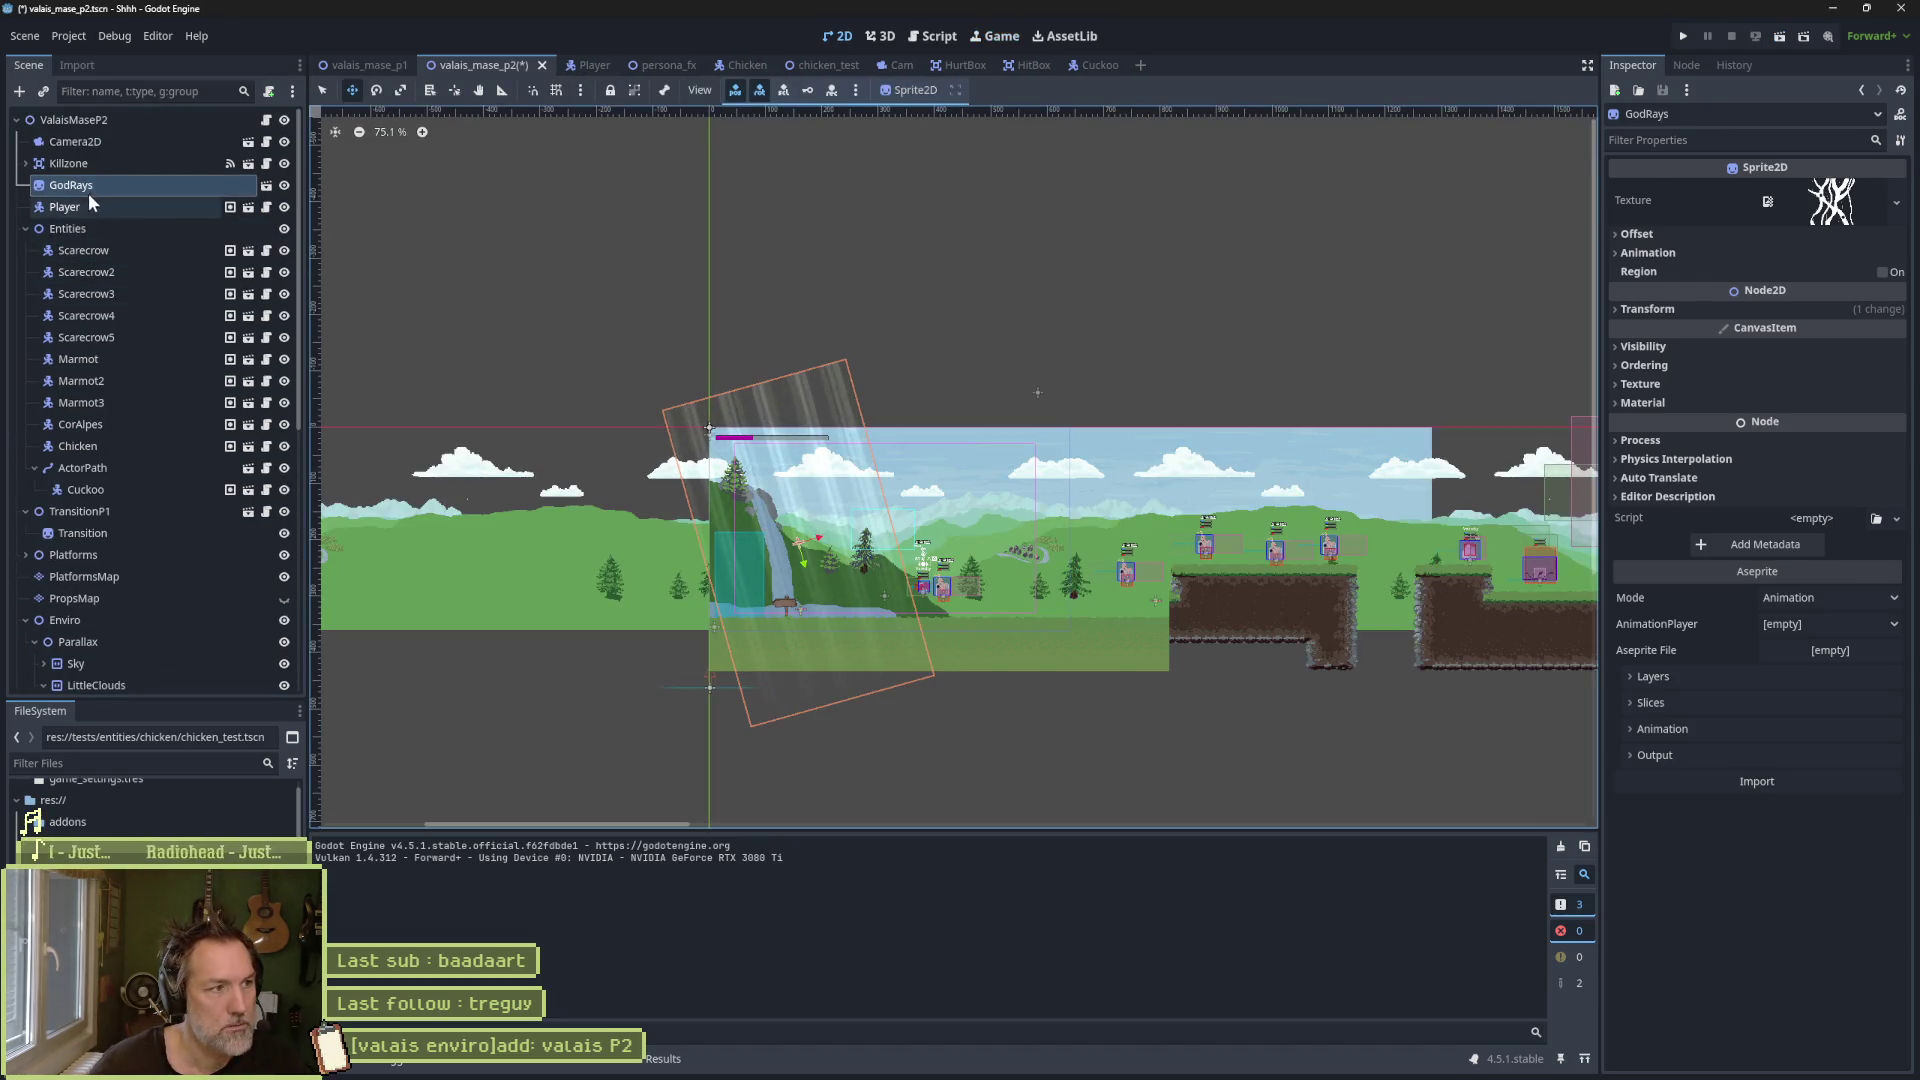
pyautogui.click(27, 229)
pyautogui.moveTo(92, 184); pyautogui.dragTo(88, 341)
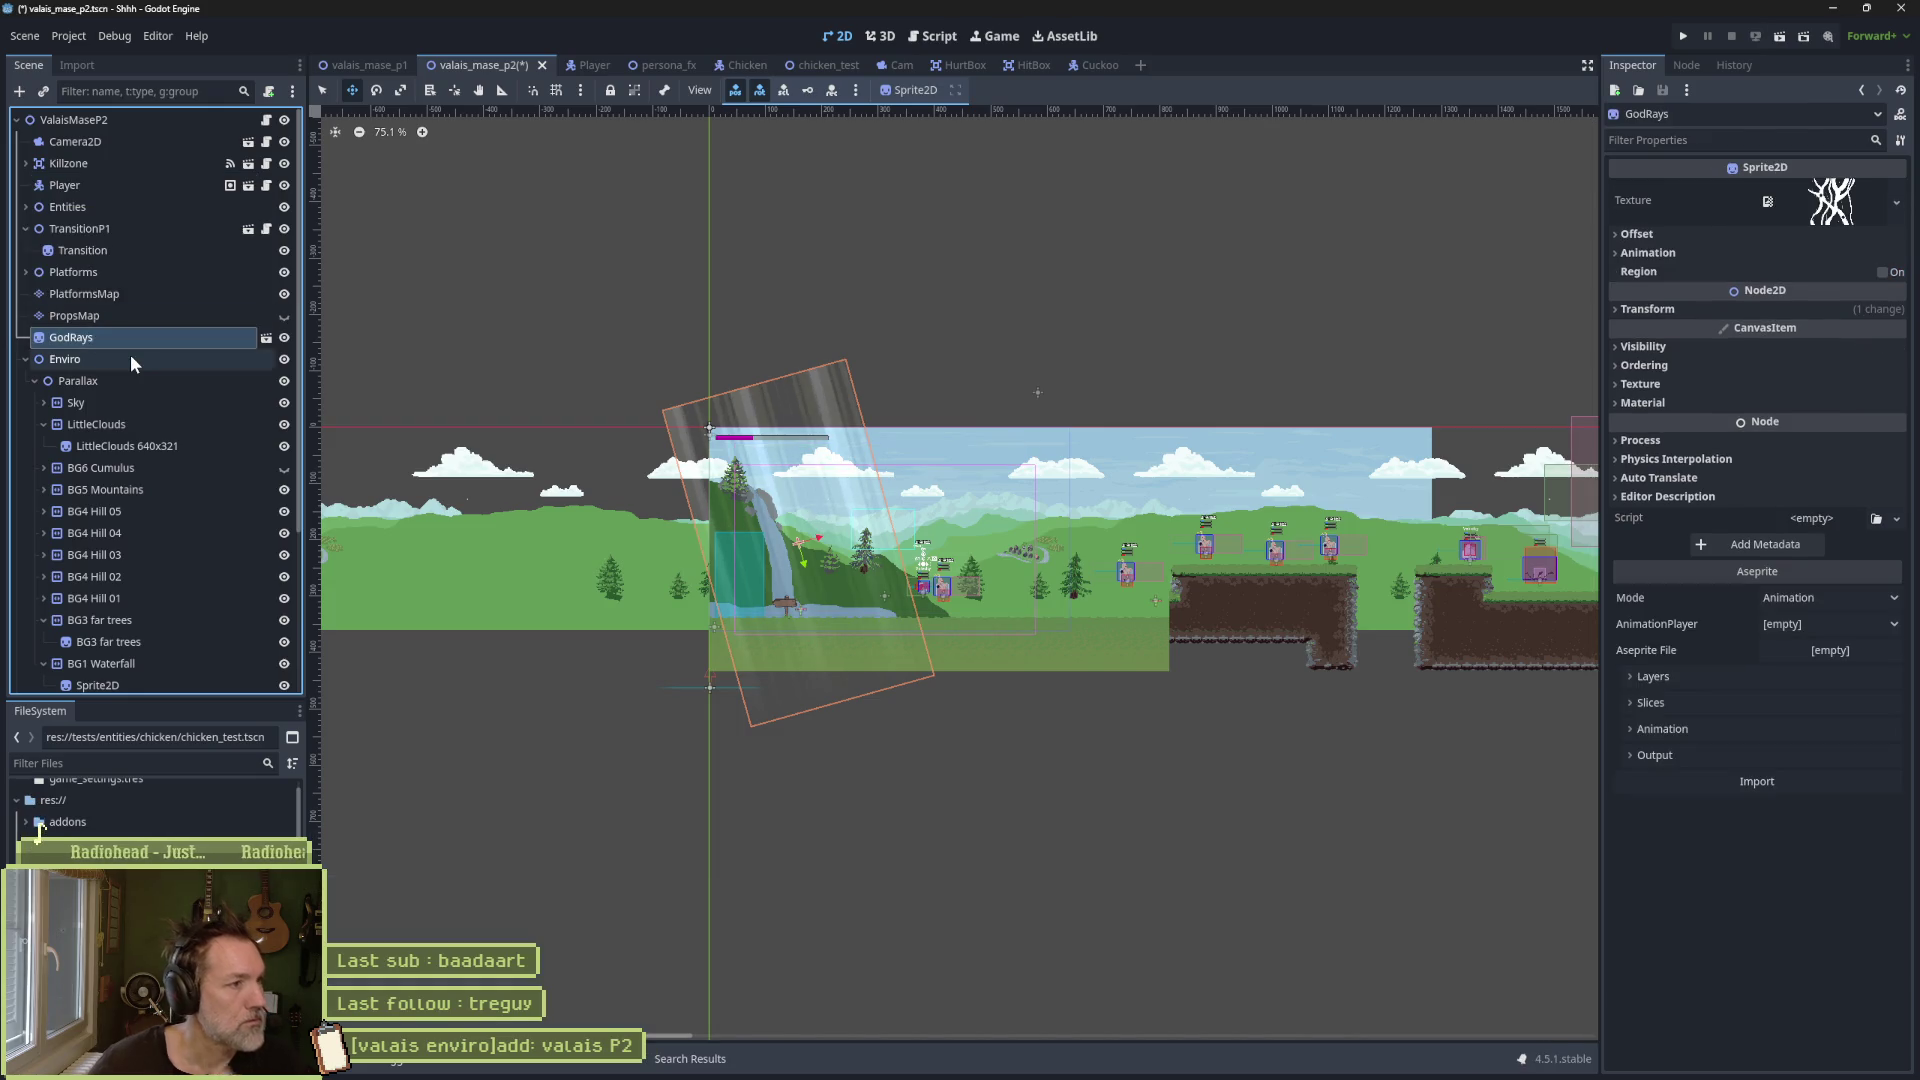
# - Collapse the Enviro branch, clear the GodRays selection, and run the P2 level
pyautogui.click(24, 359)
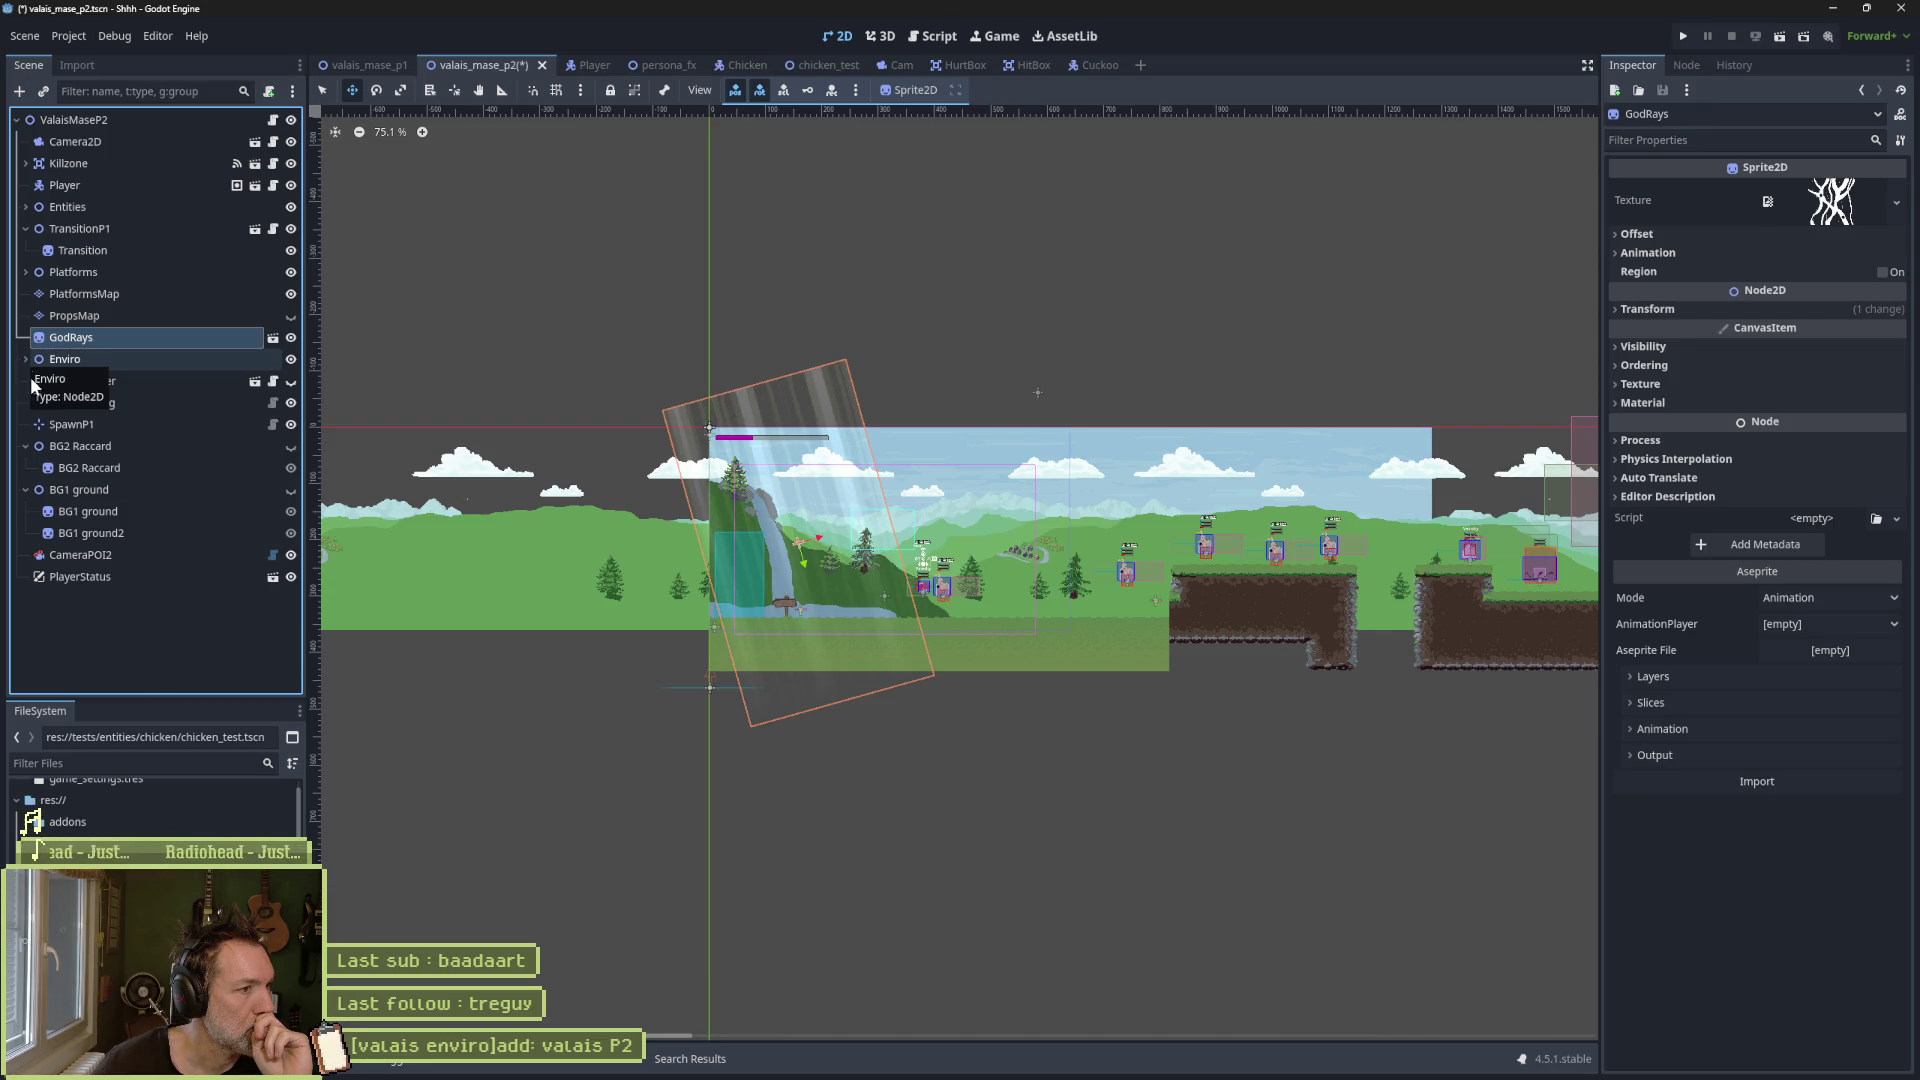
pyautogui.click(25, 360)
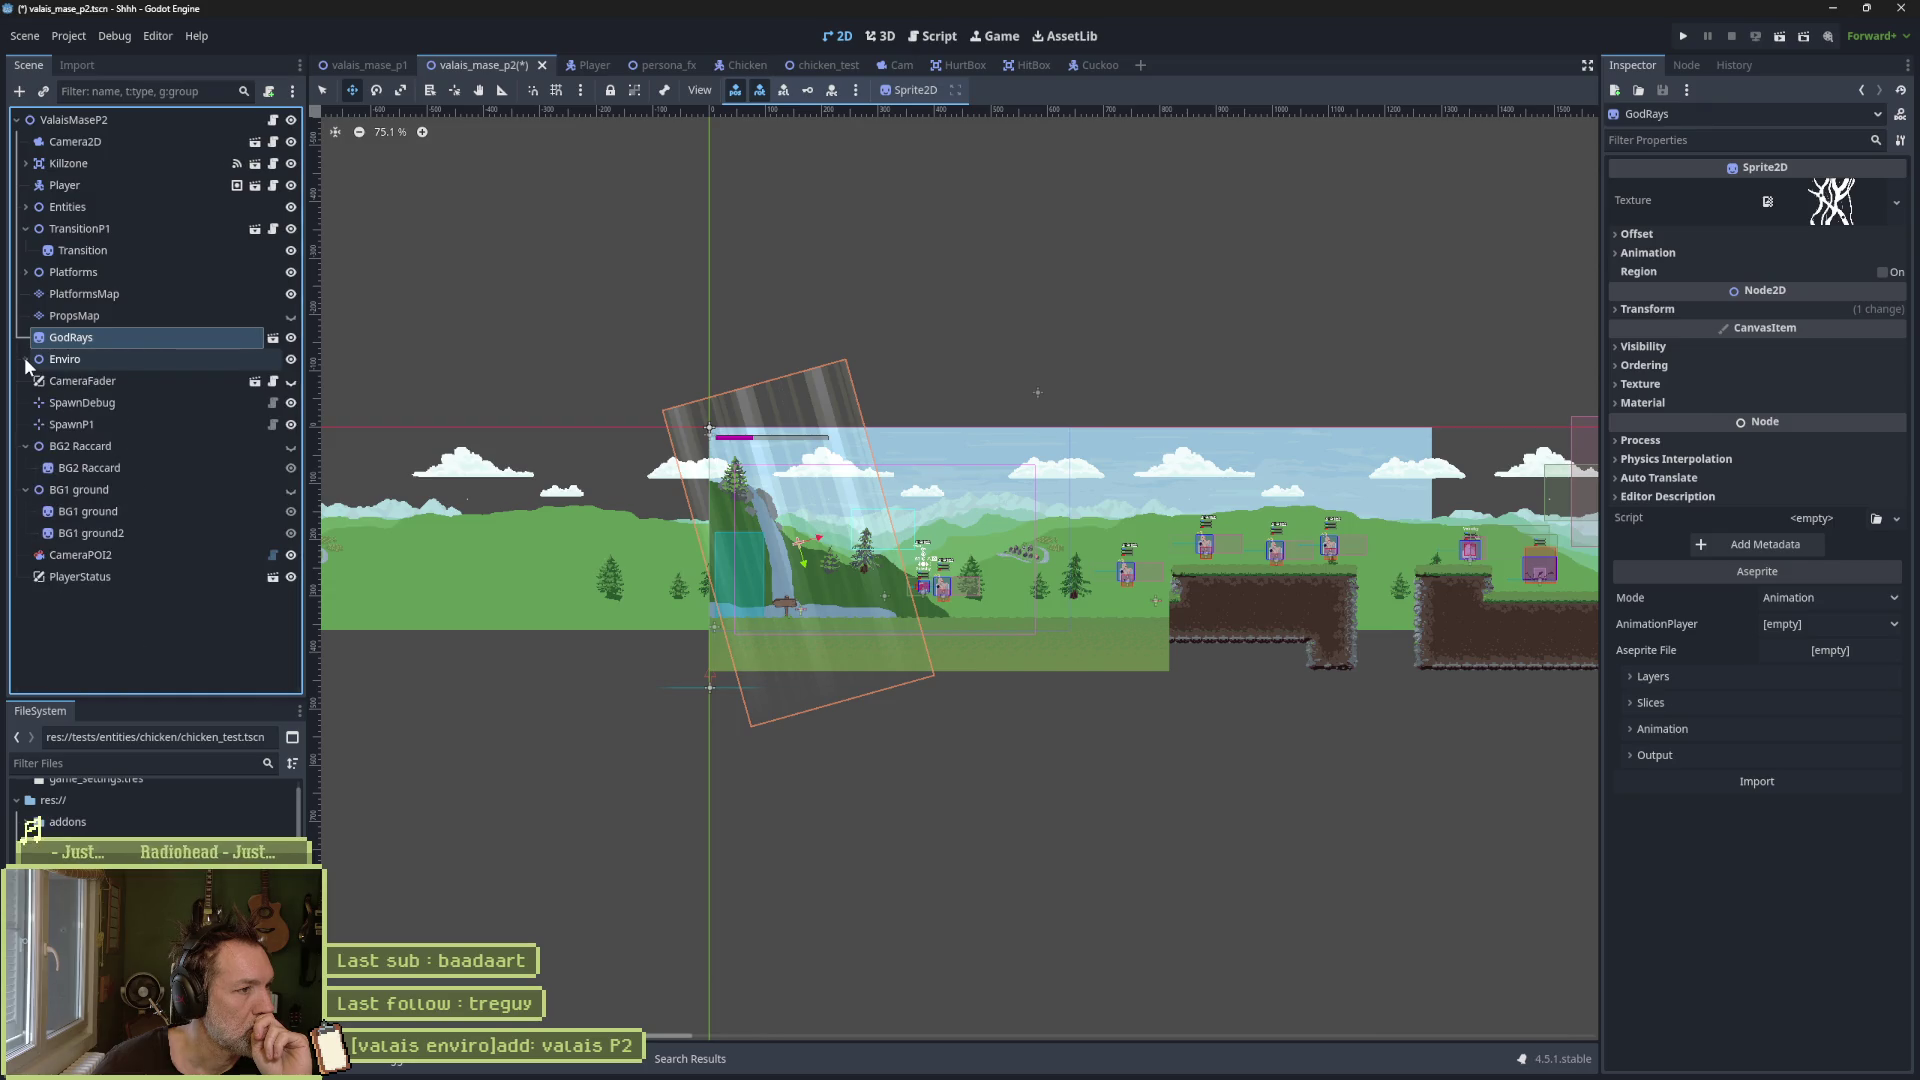
pyautogui.click(25, 360)
pyautogui.click(157, 619)
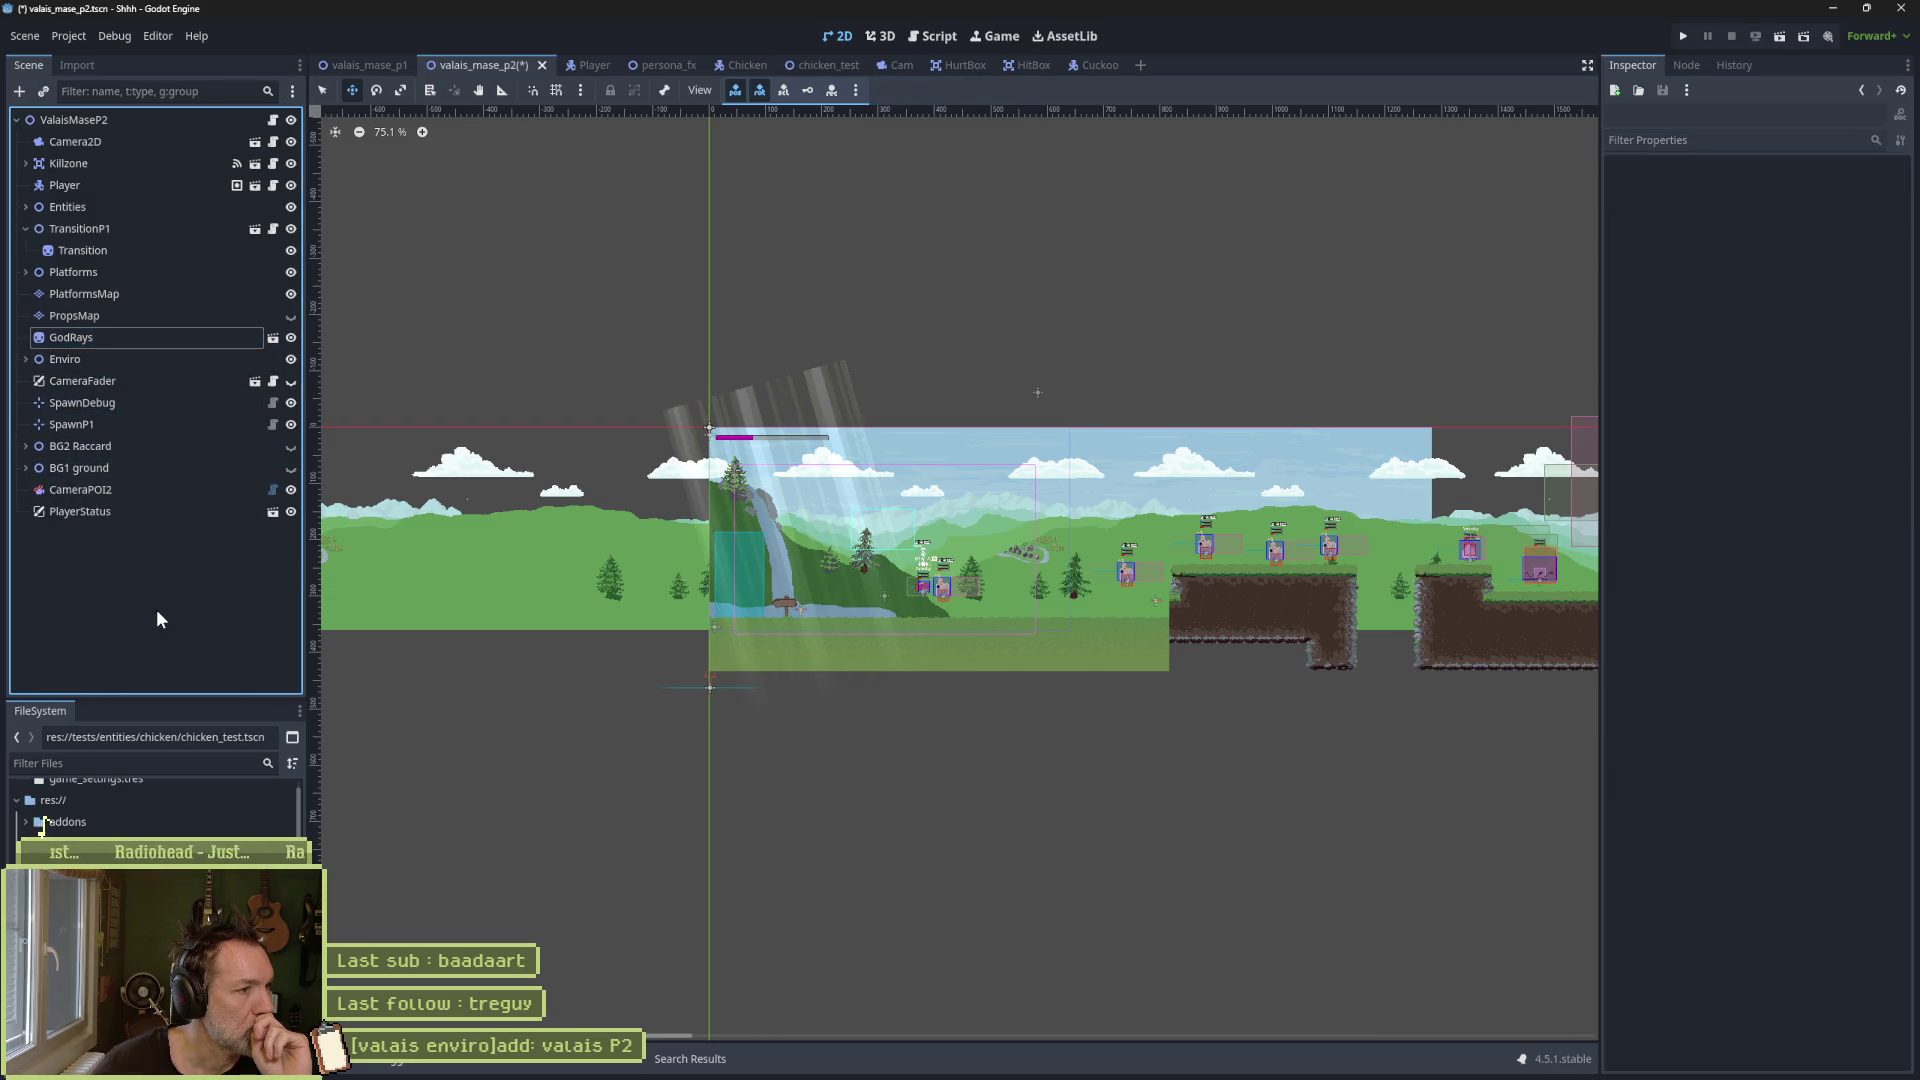
pyautogui.press('F6')
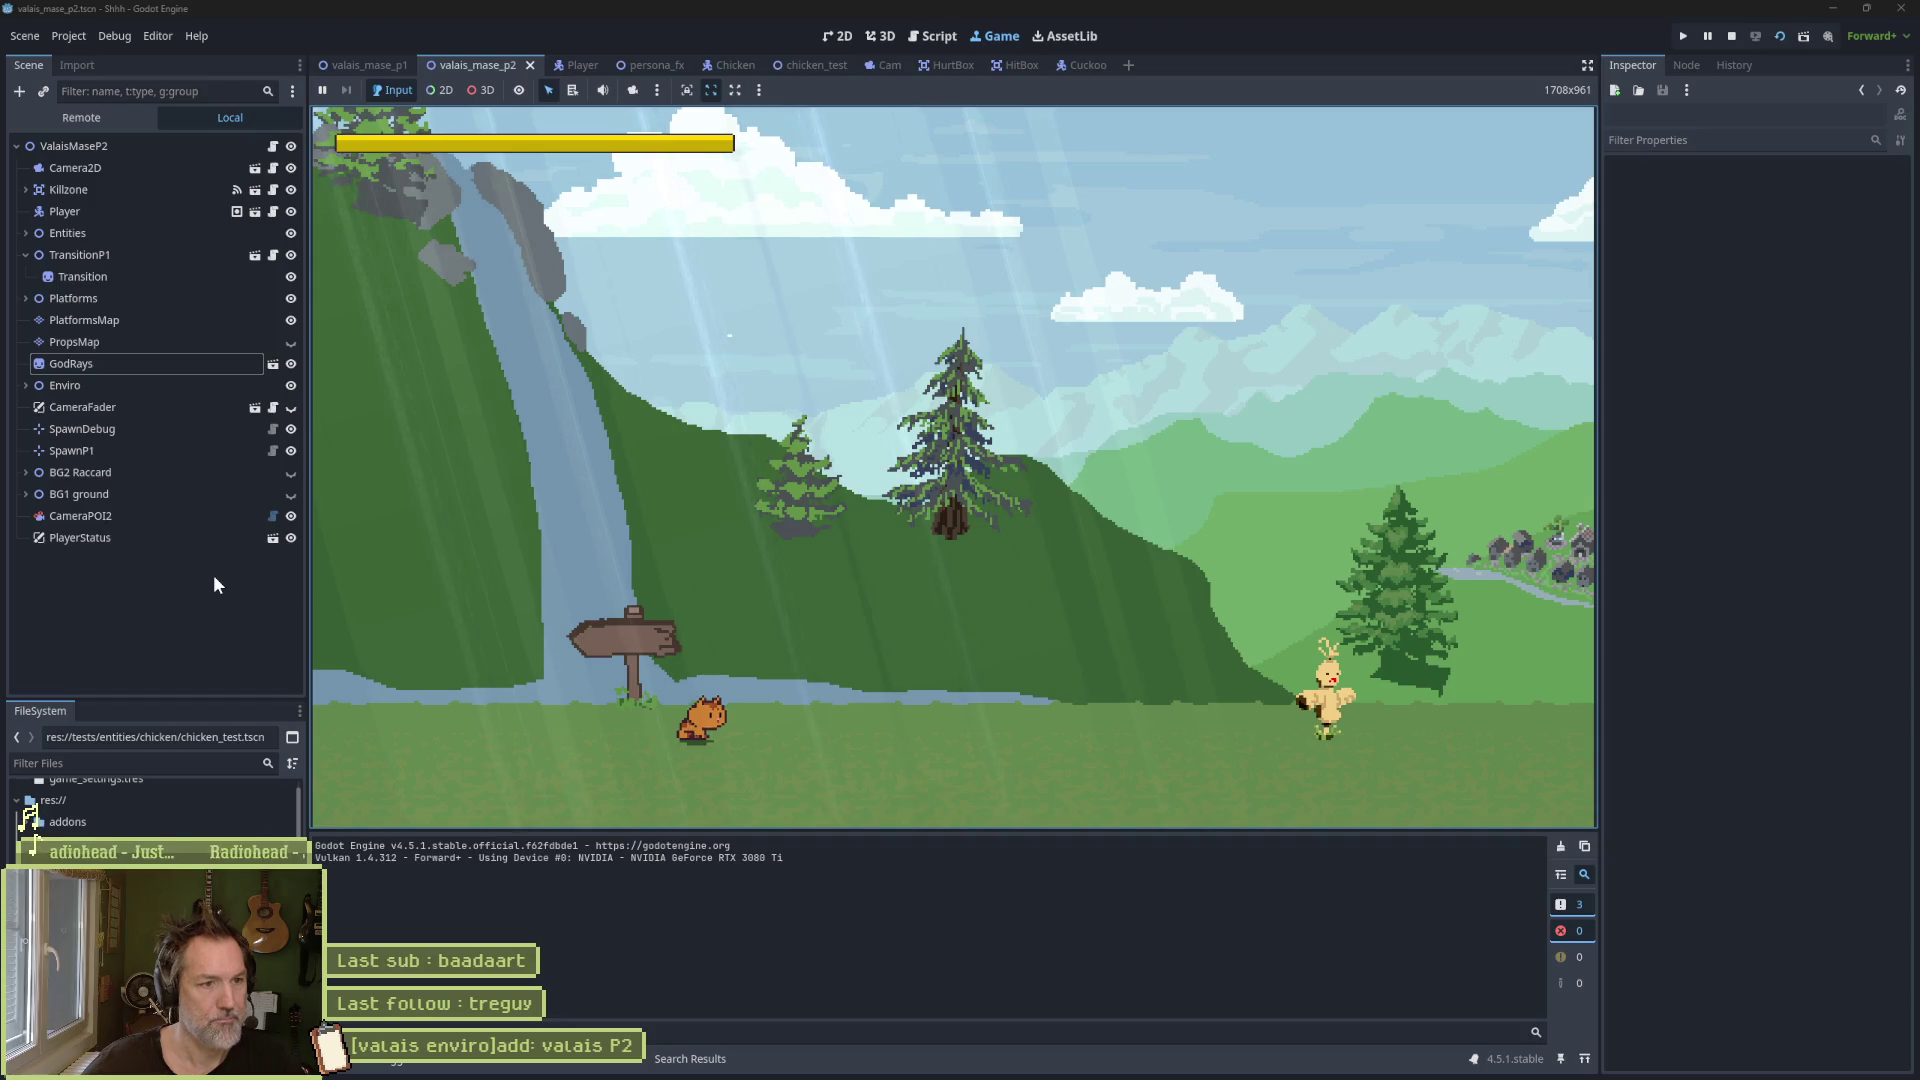
# - Stop the test and rotate the GodRays sprite about 11° counter-clockwise
pyautogui.press('F8')
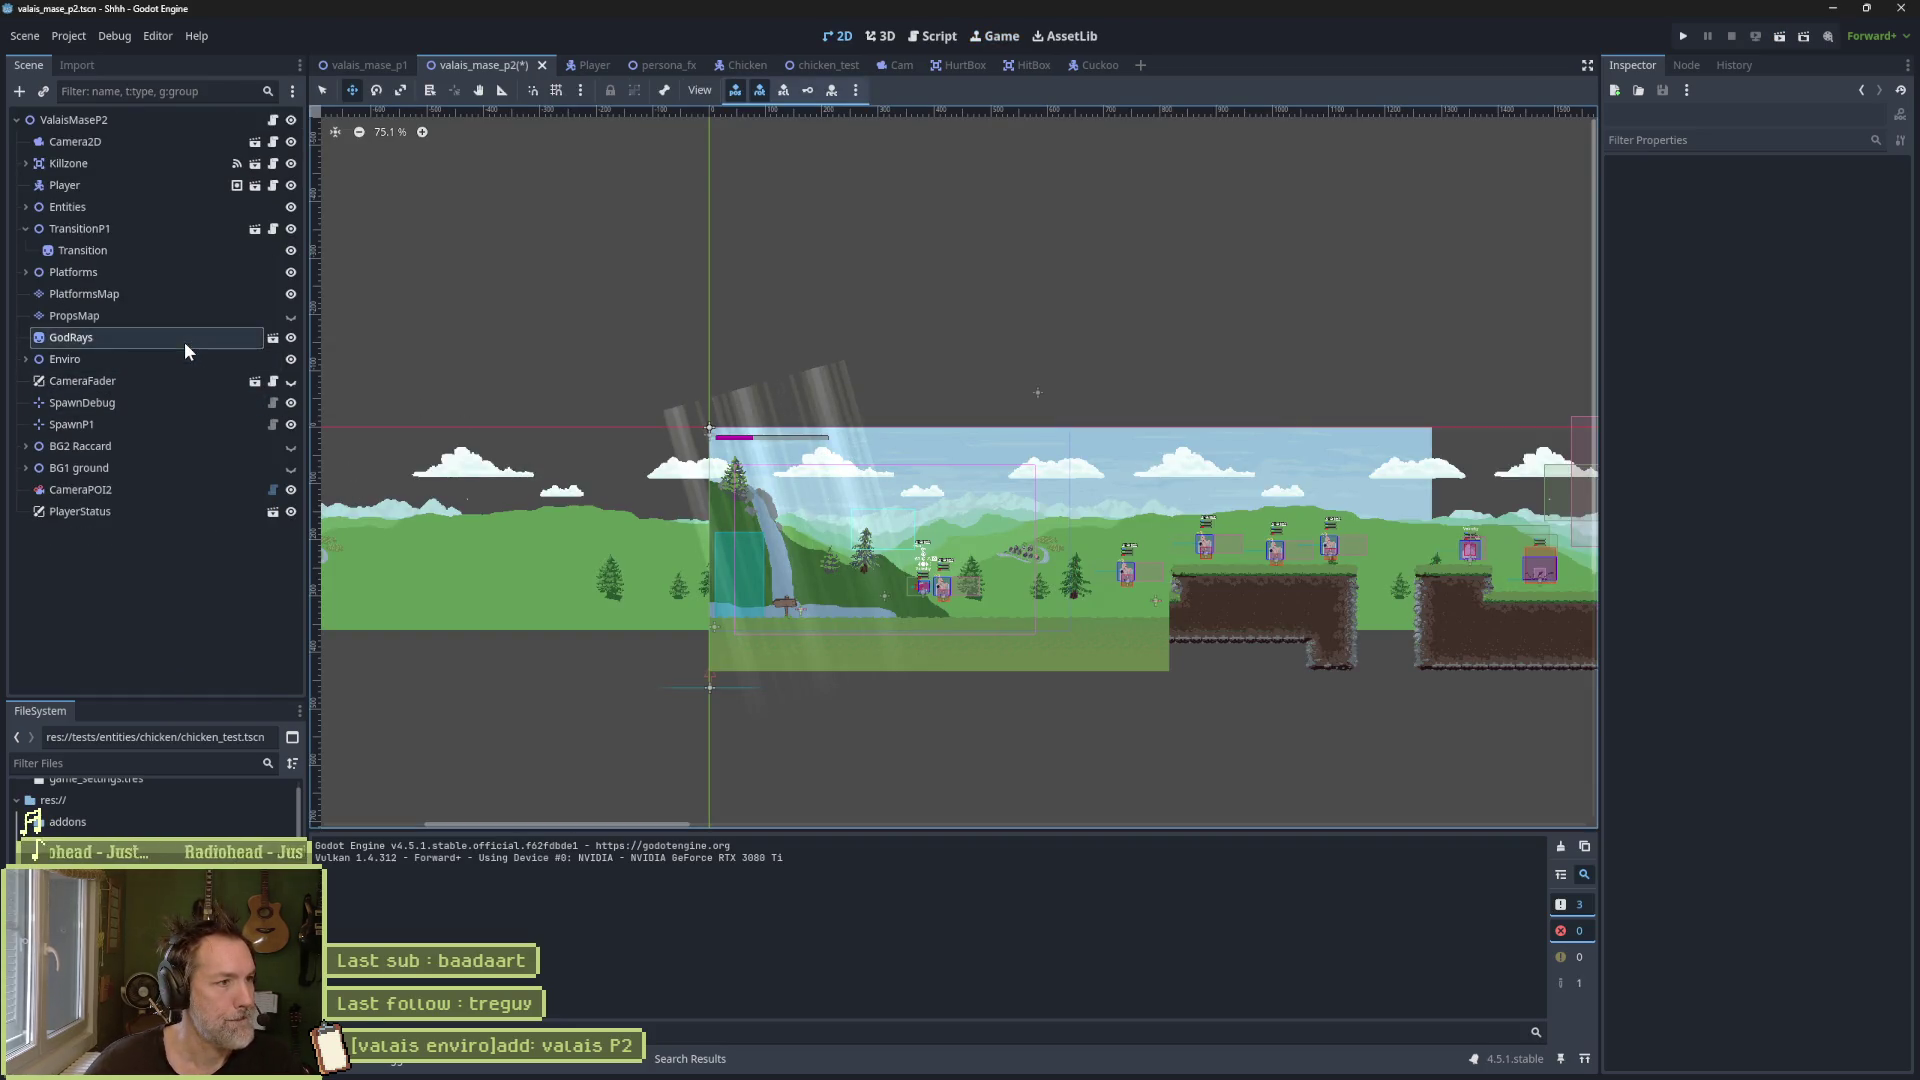
pyautogui.click(184, 339)
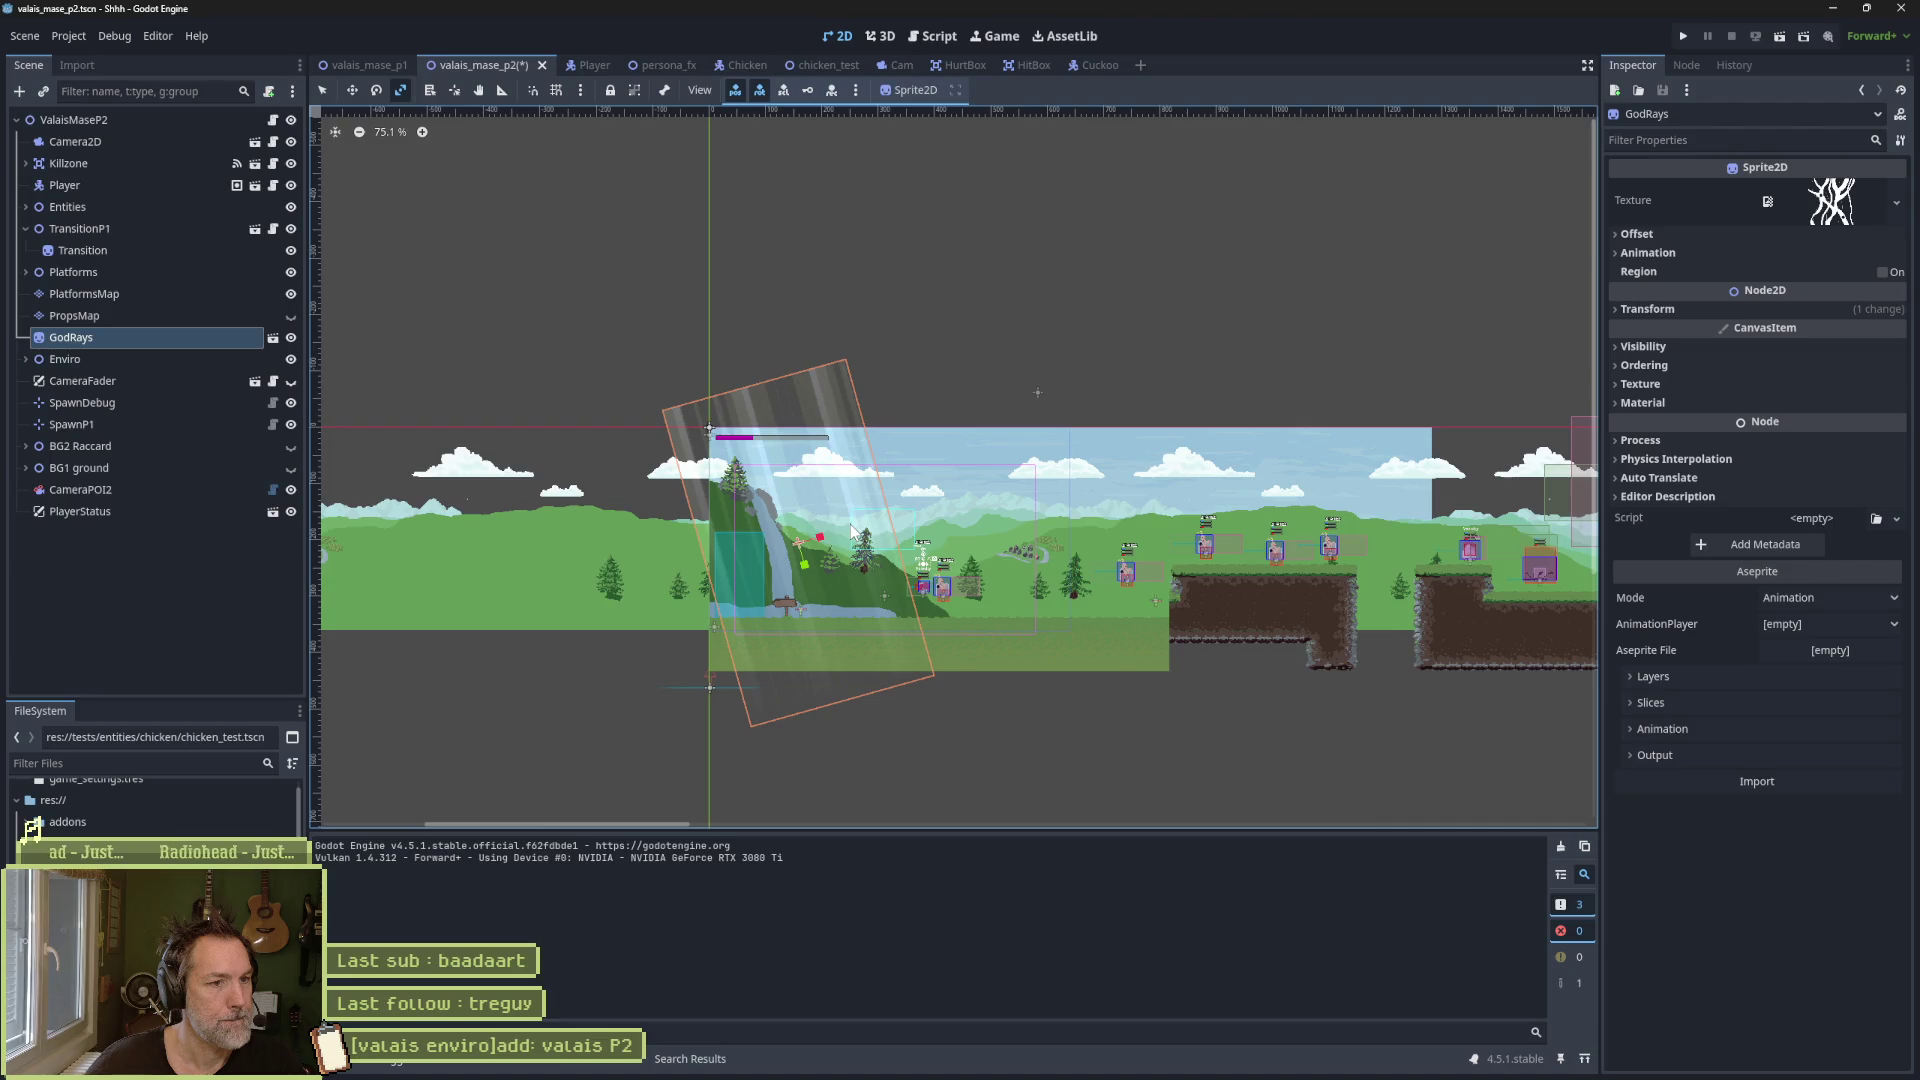
pyautogui.moveTo(851, 535); pyautogui.dragTo(848, 518)
# - Save and run P2, walking the cat right then left into the exit transition
pyautogui.press('F6')
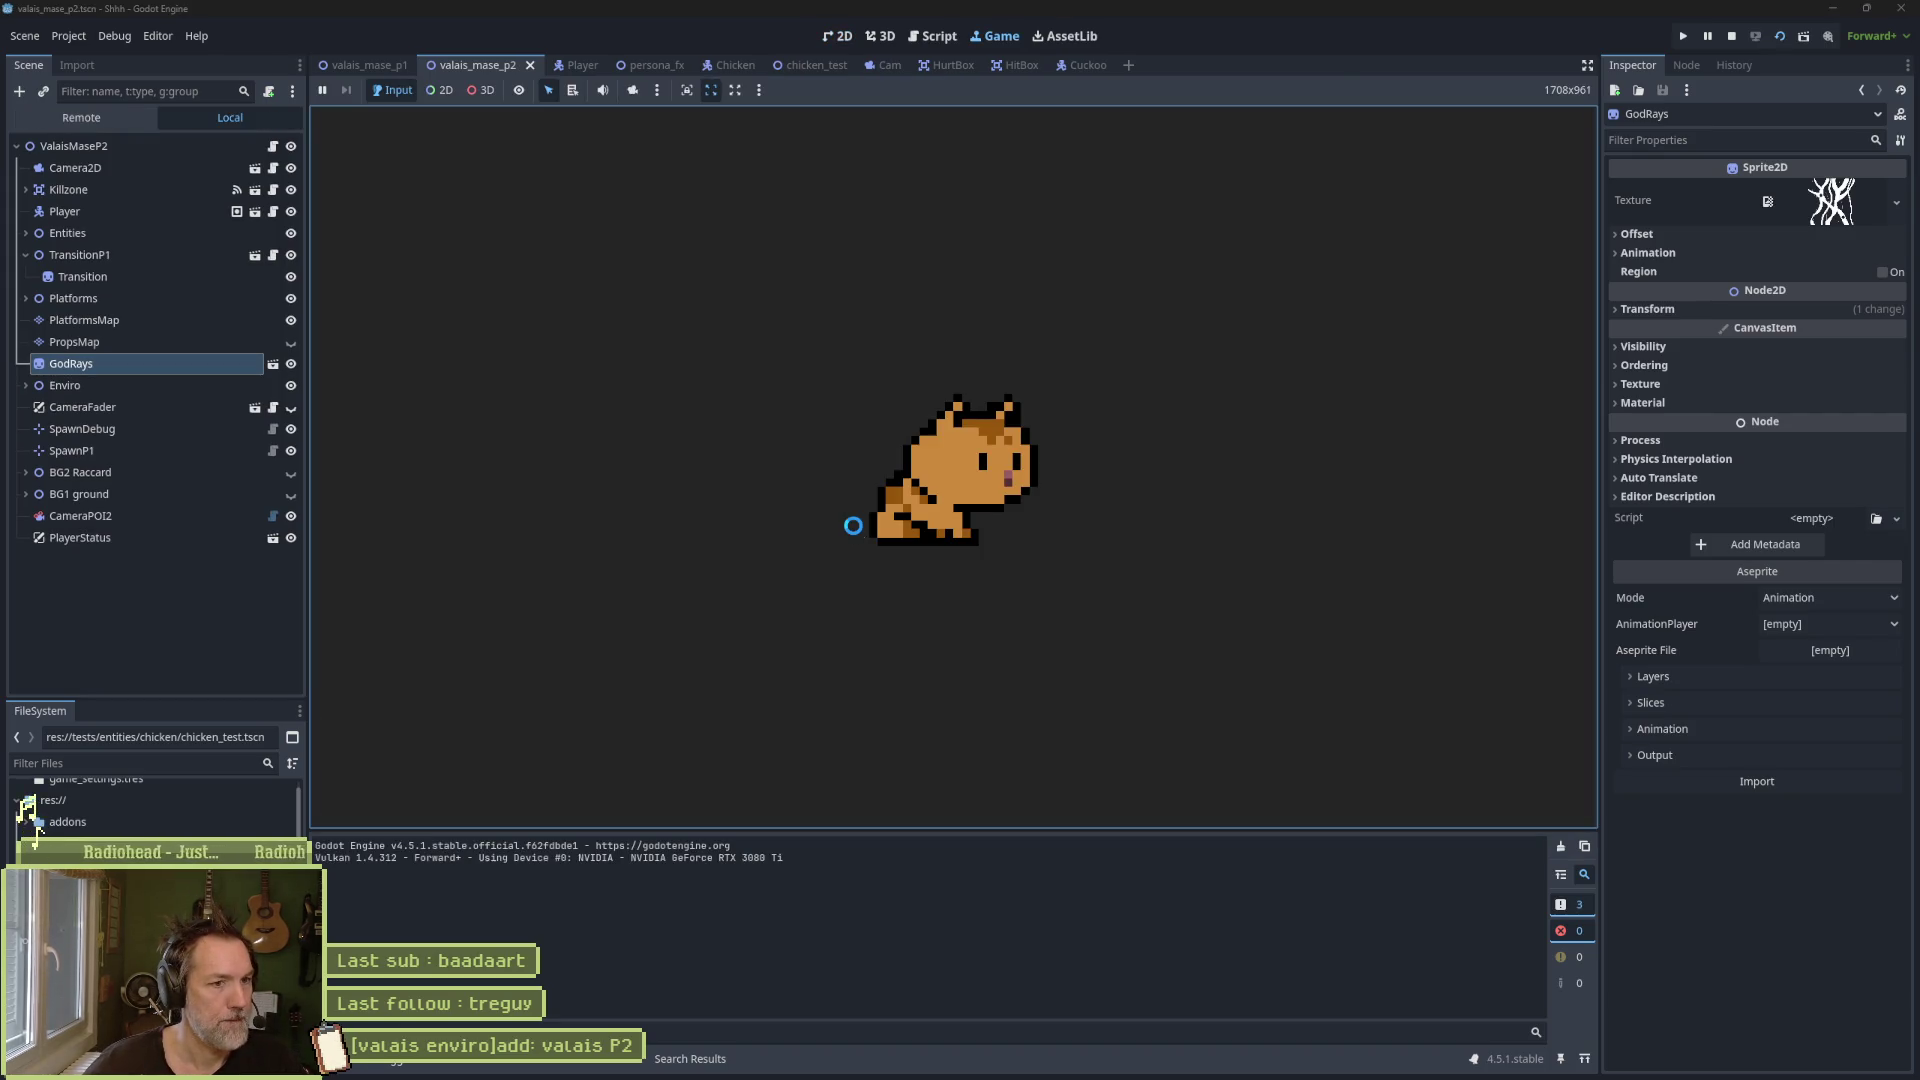
pyautogui.press('Right')
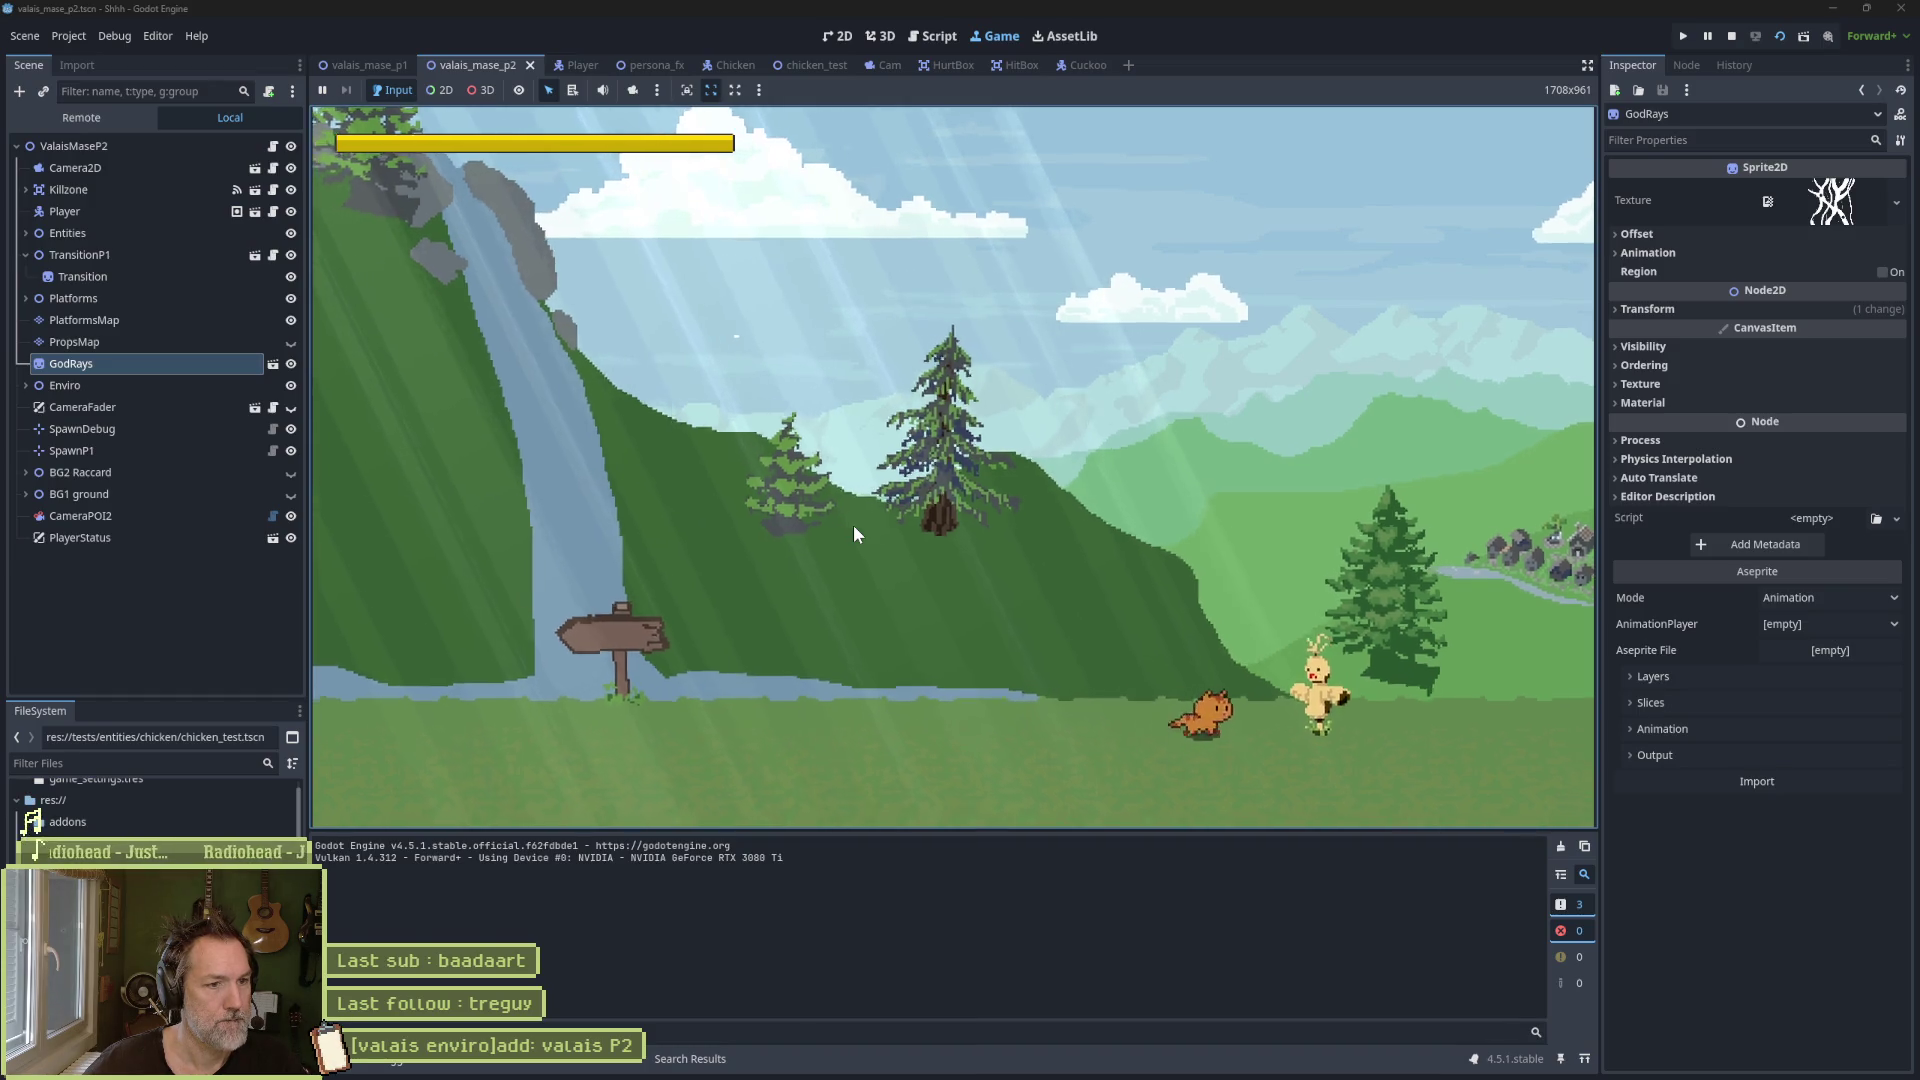
pyautogui.press('Left')
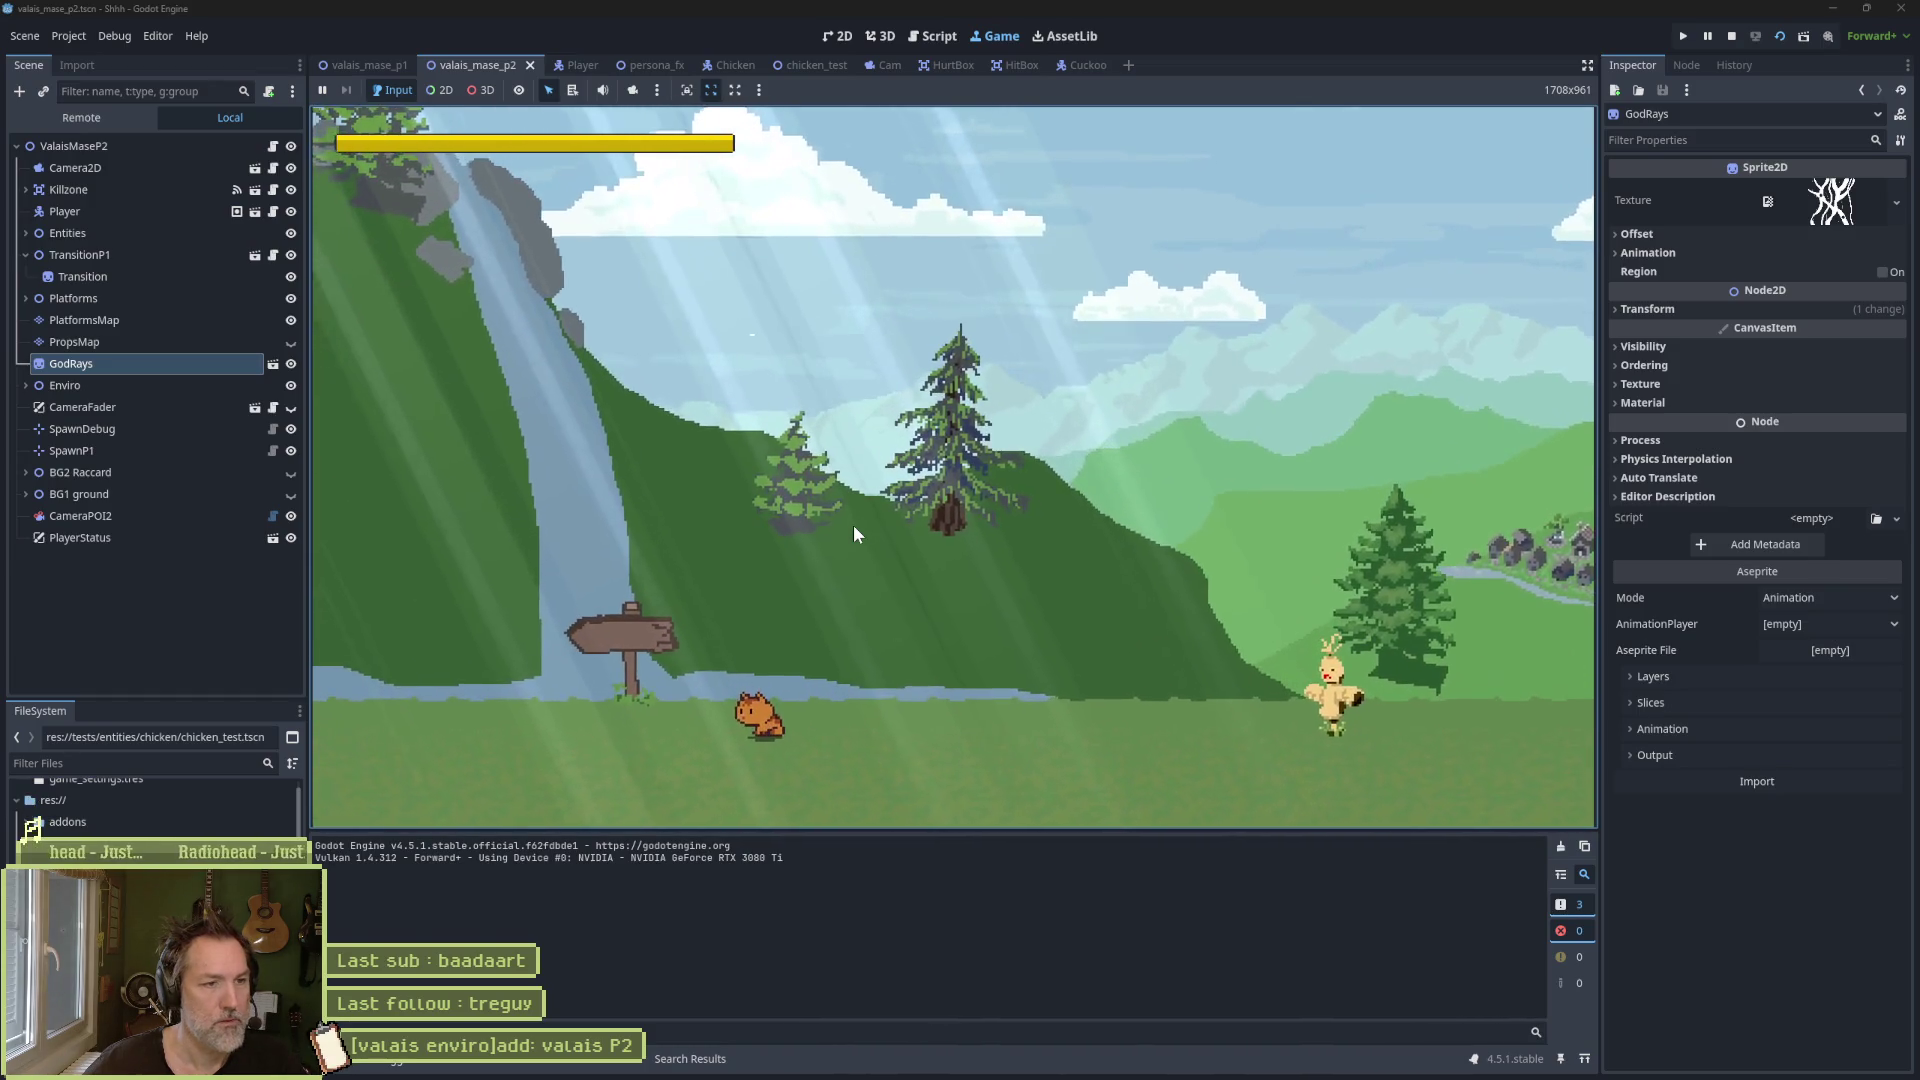
pyautogui.press('Left')
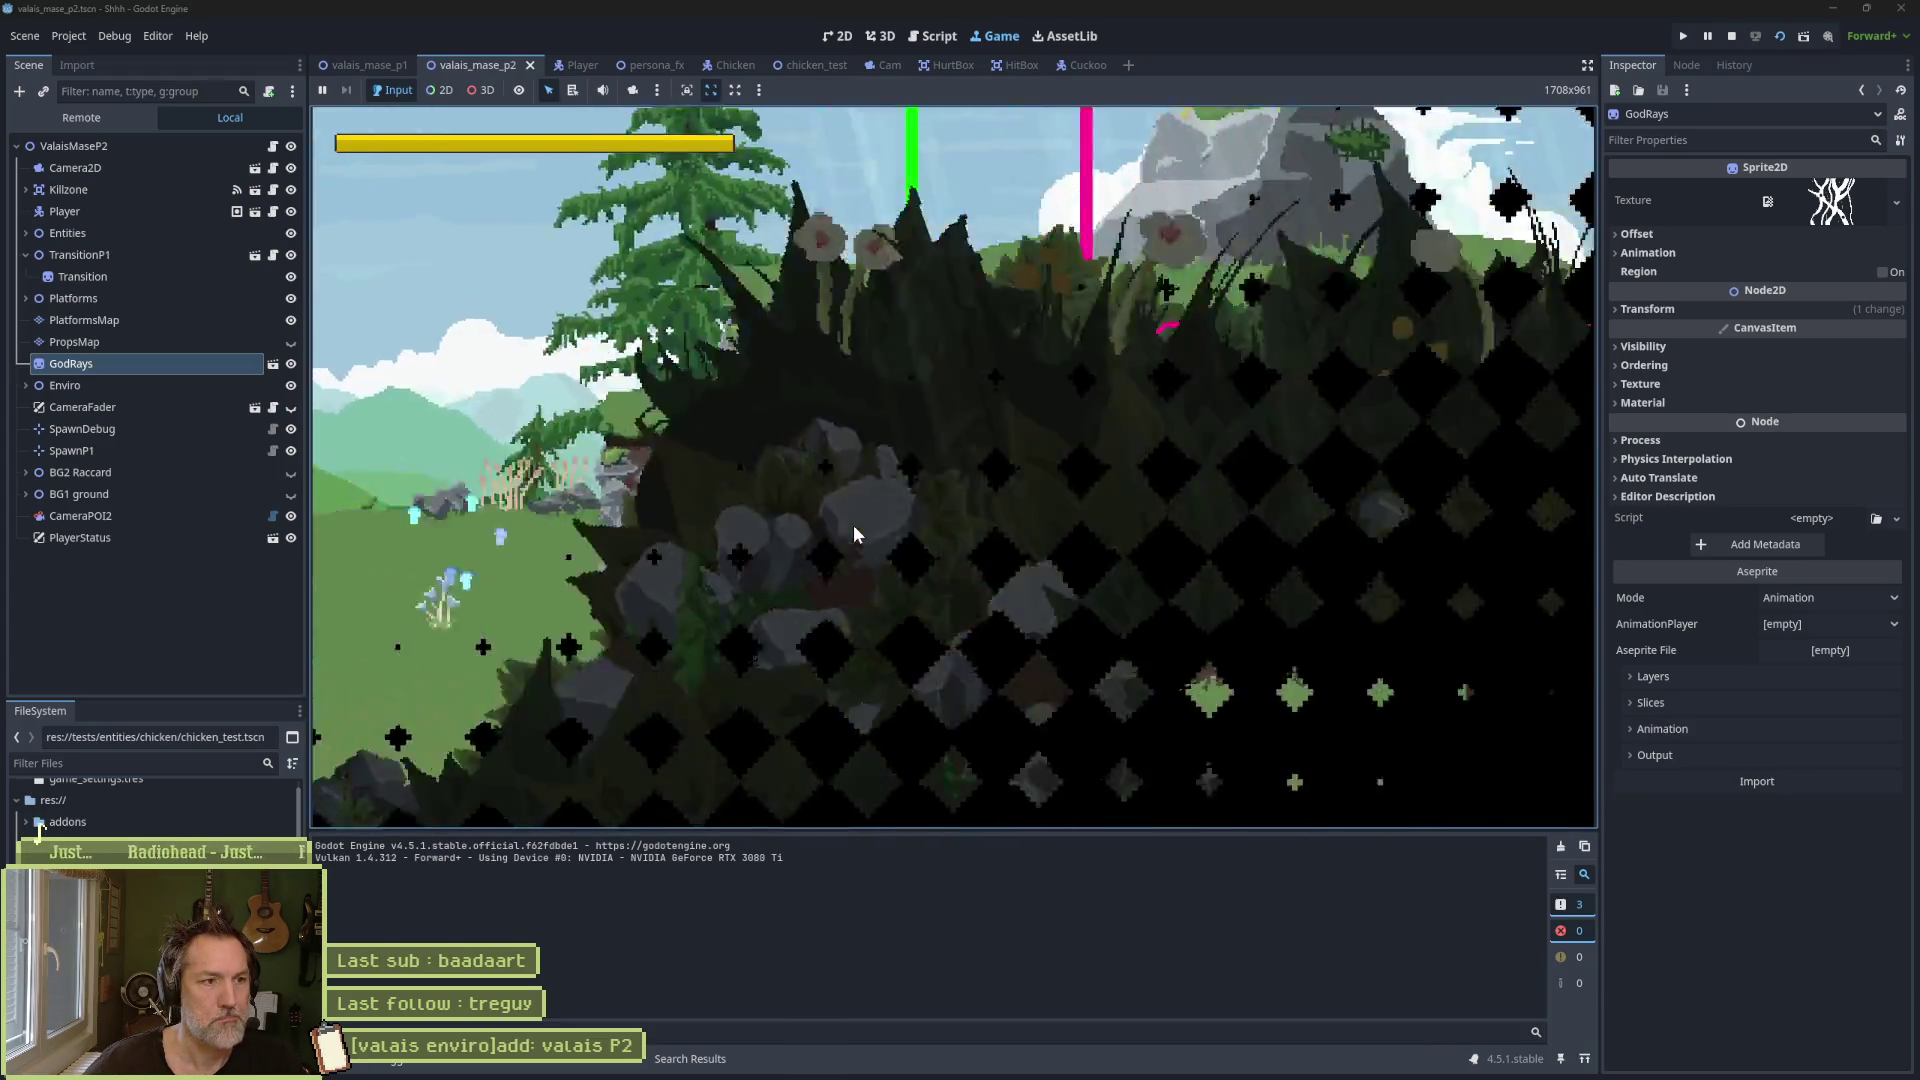
pyautogui.press('F8')
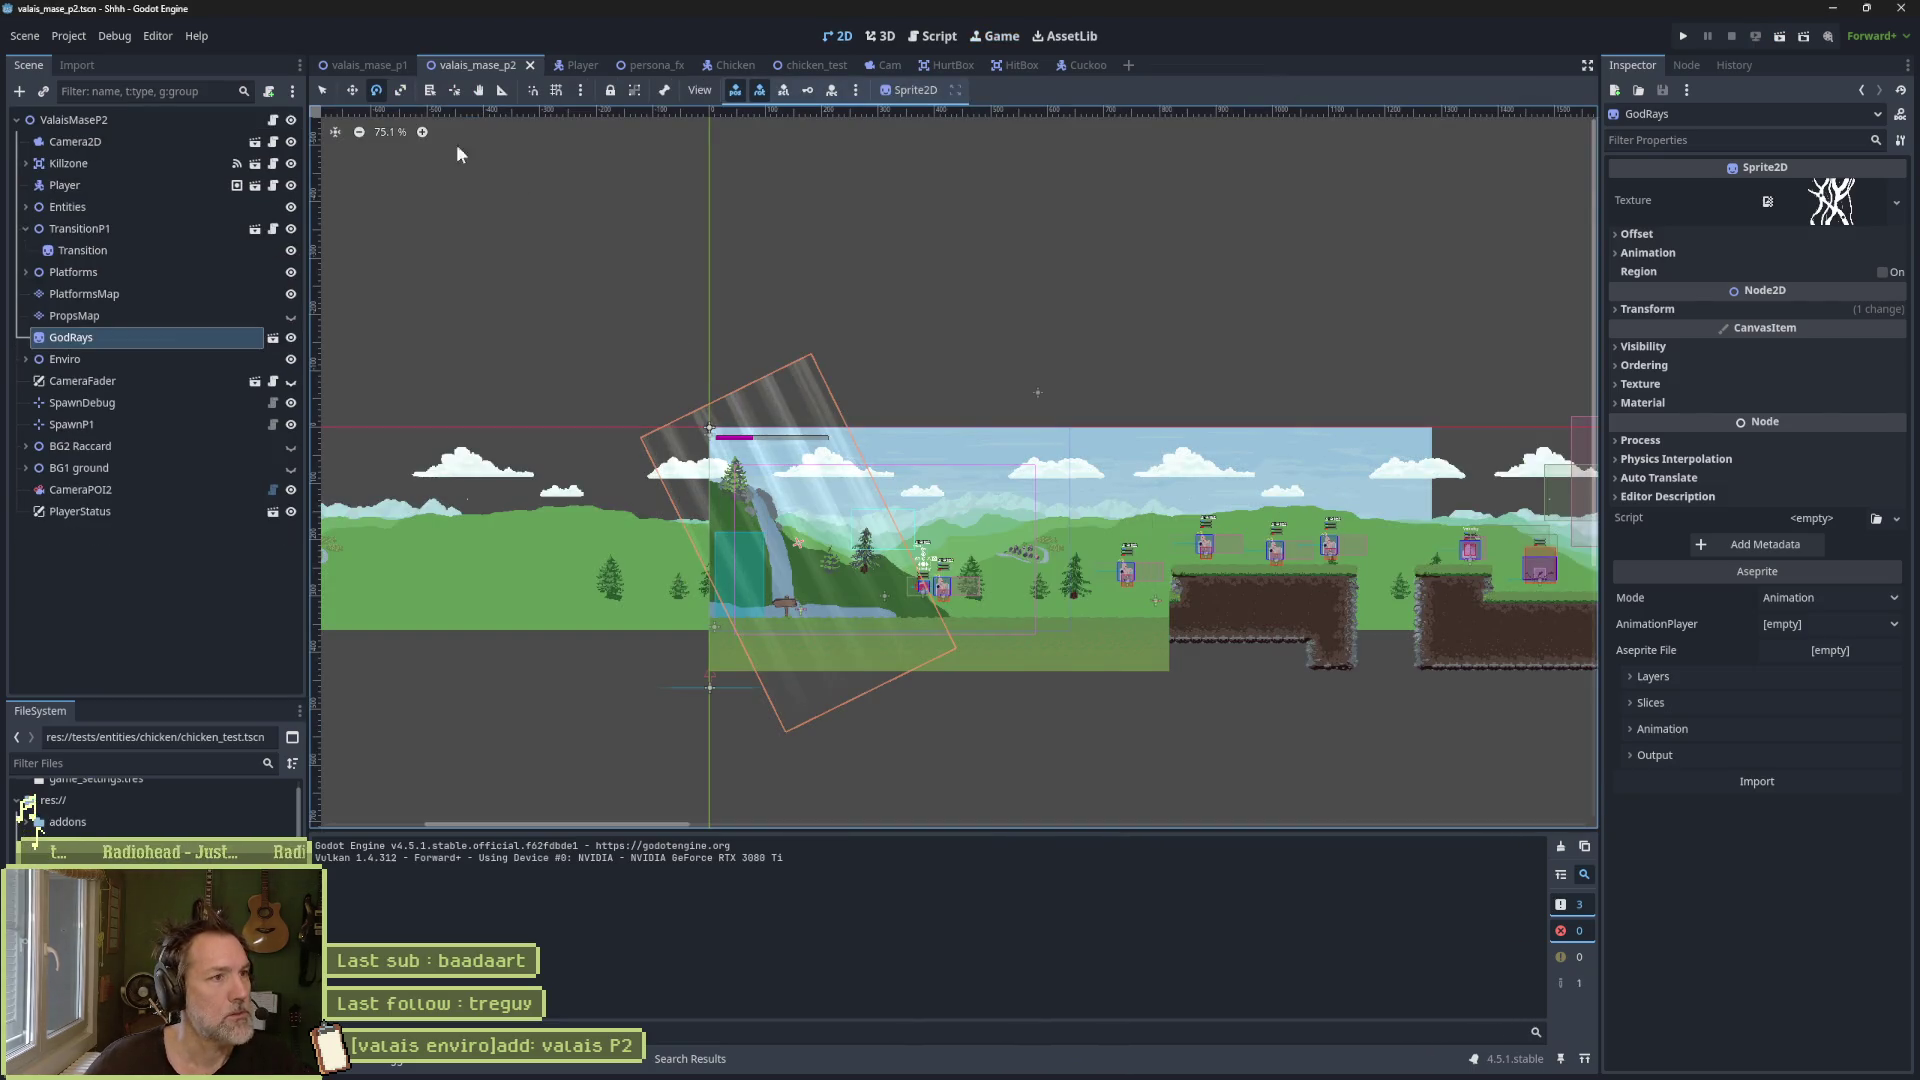
pyautogui.click(355, 64)
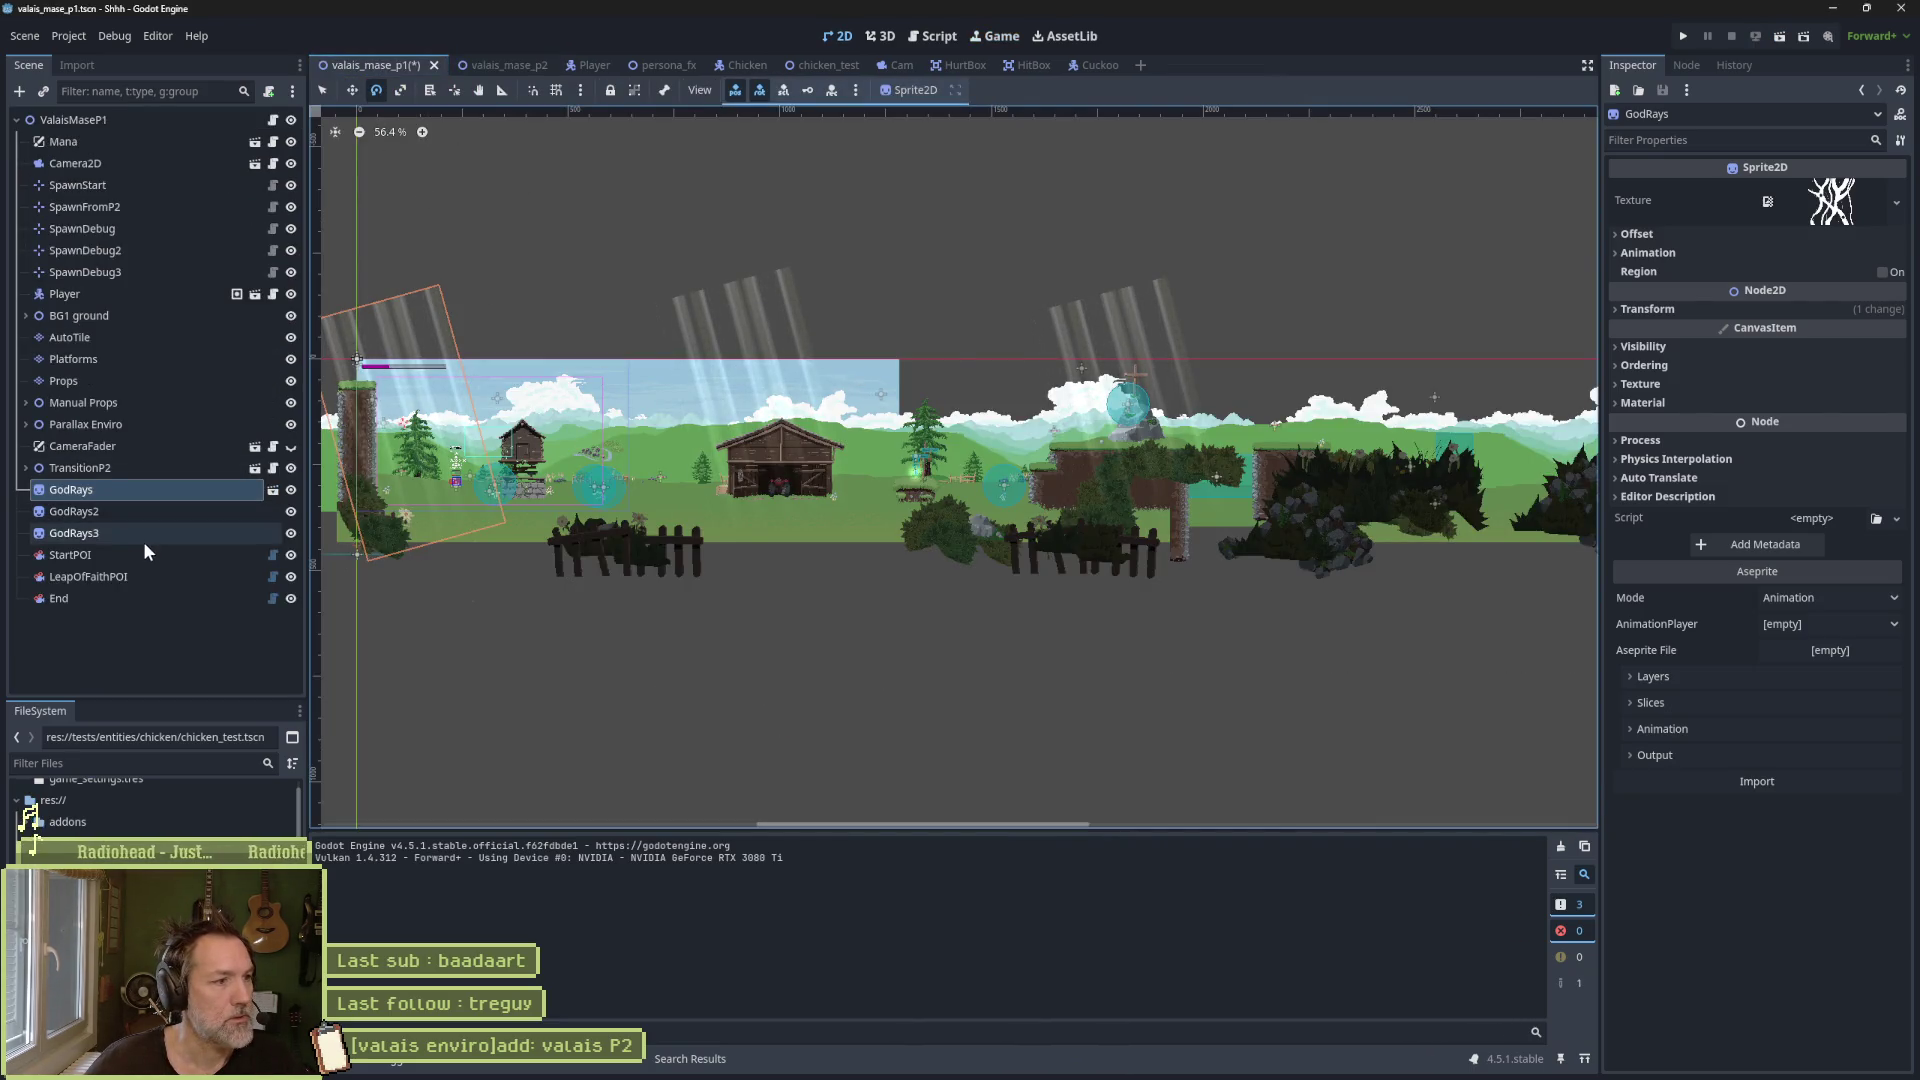
# - Turn off Show at Runtime for the End camera point
pyautogui.doubleClick(141, 576)
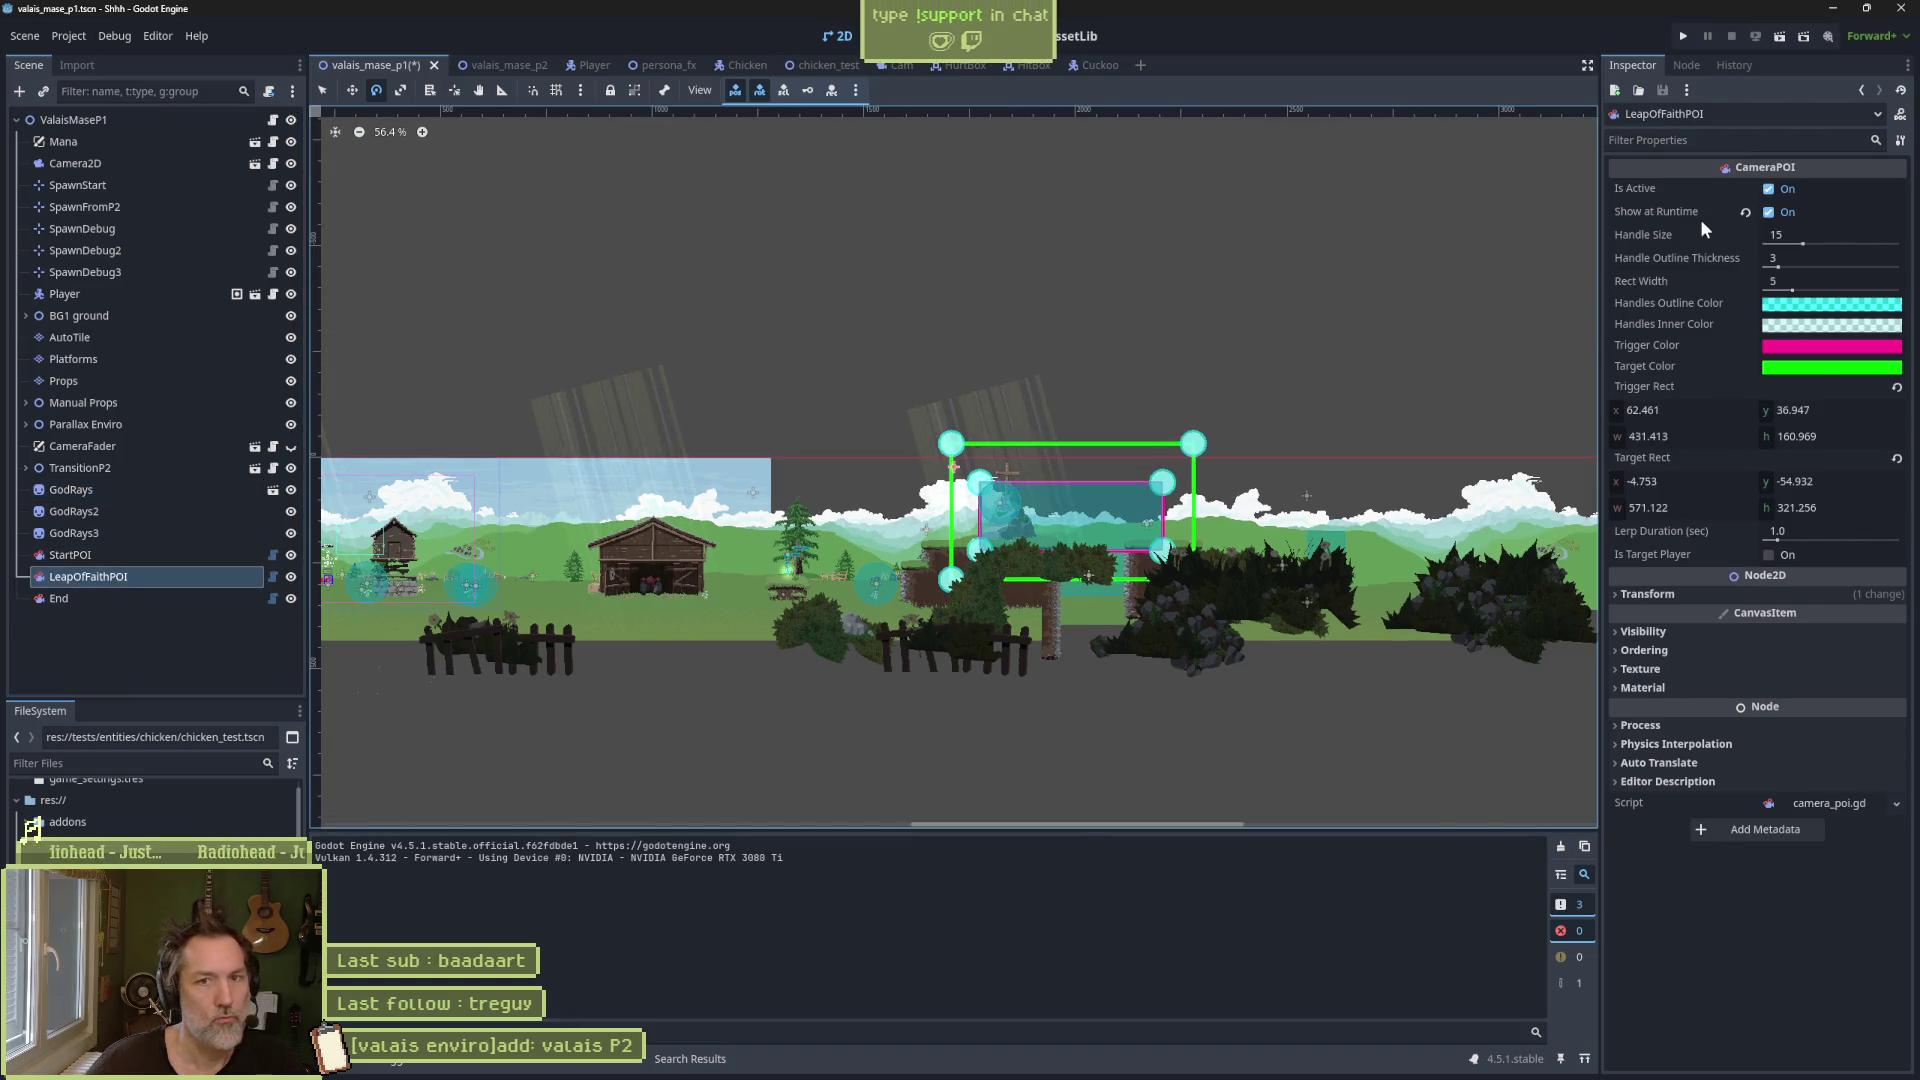
pyautogui.click(154, 598)
pyautogui.click(1744, 212)
# - Save and run P1, jumping the cat along the ledges and down to lower ground
pyautogui.press('F6')
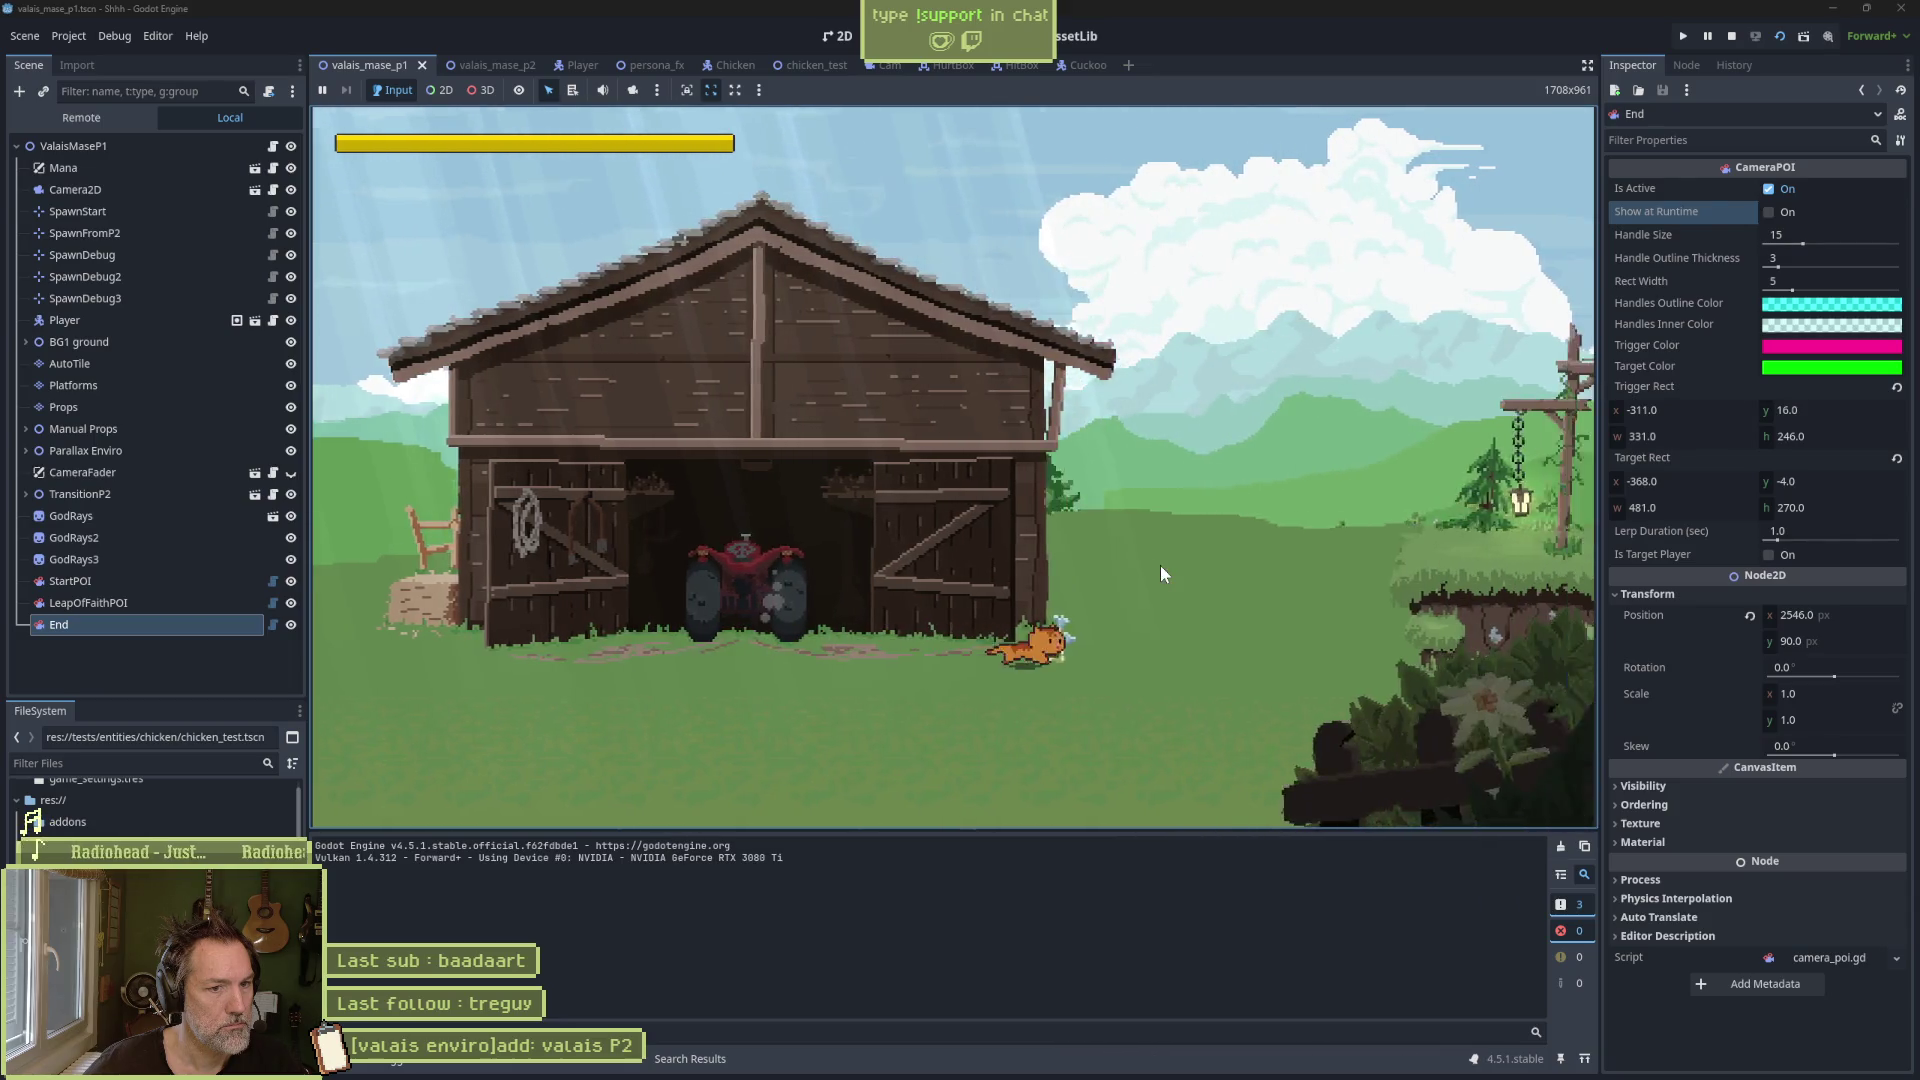
pyautogui.press('space')
pyautogui.press('Right')
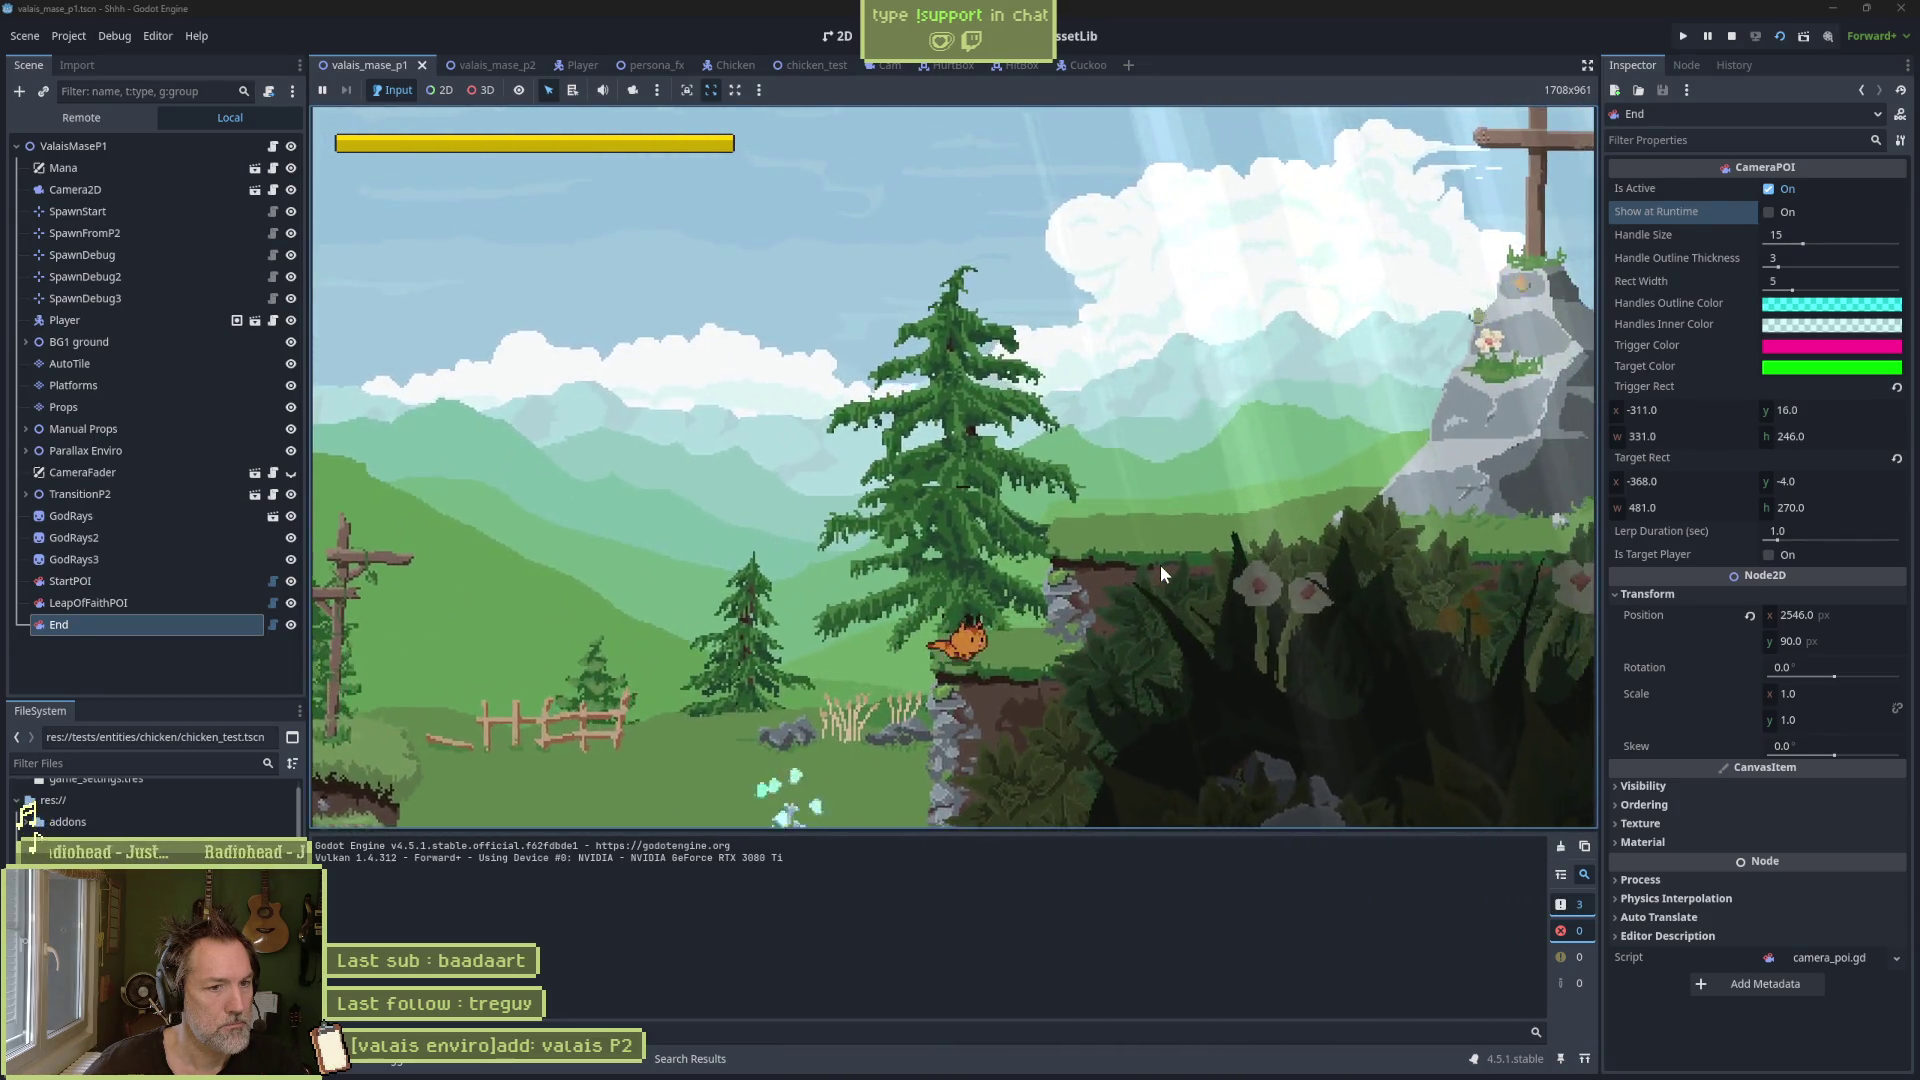
pyautogui.press('space')
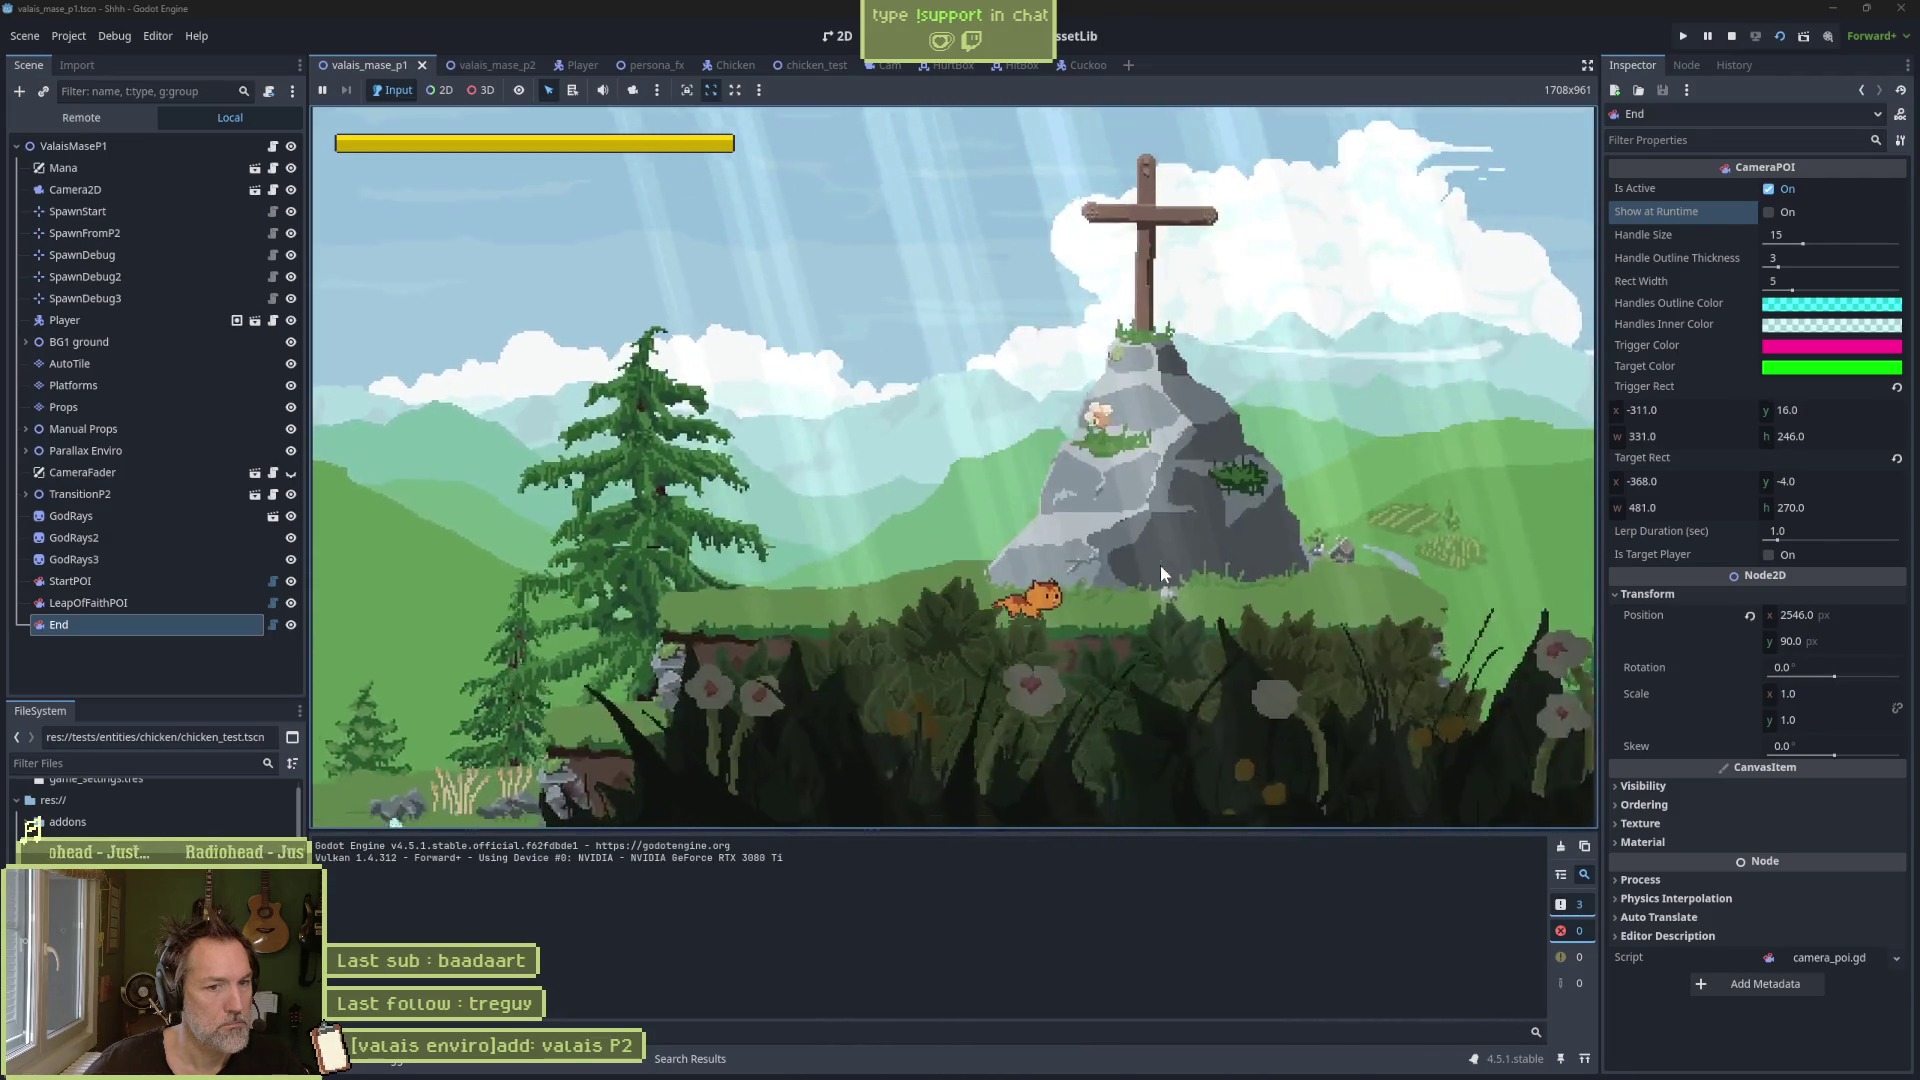
pyautogui.press('space')
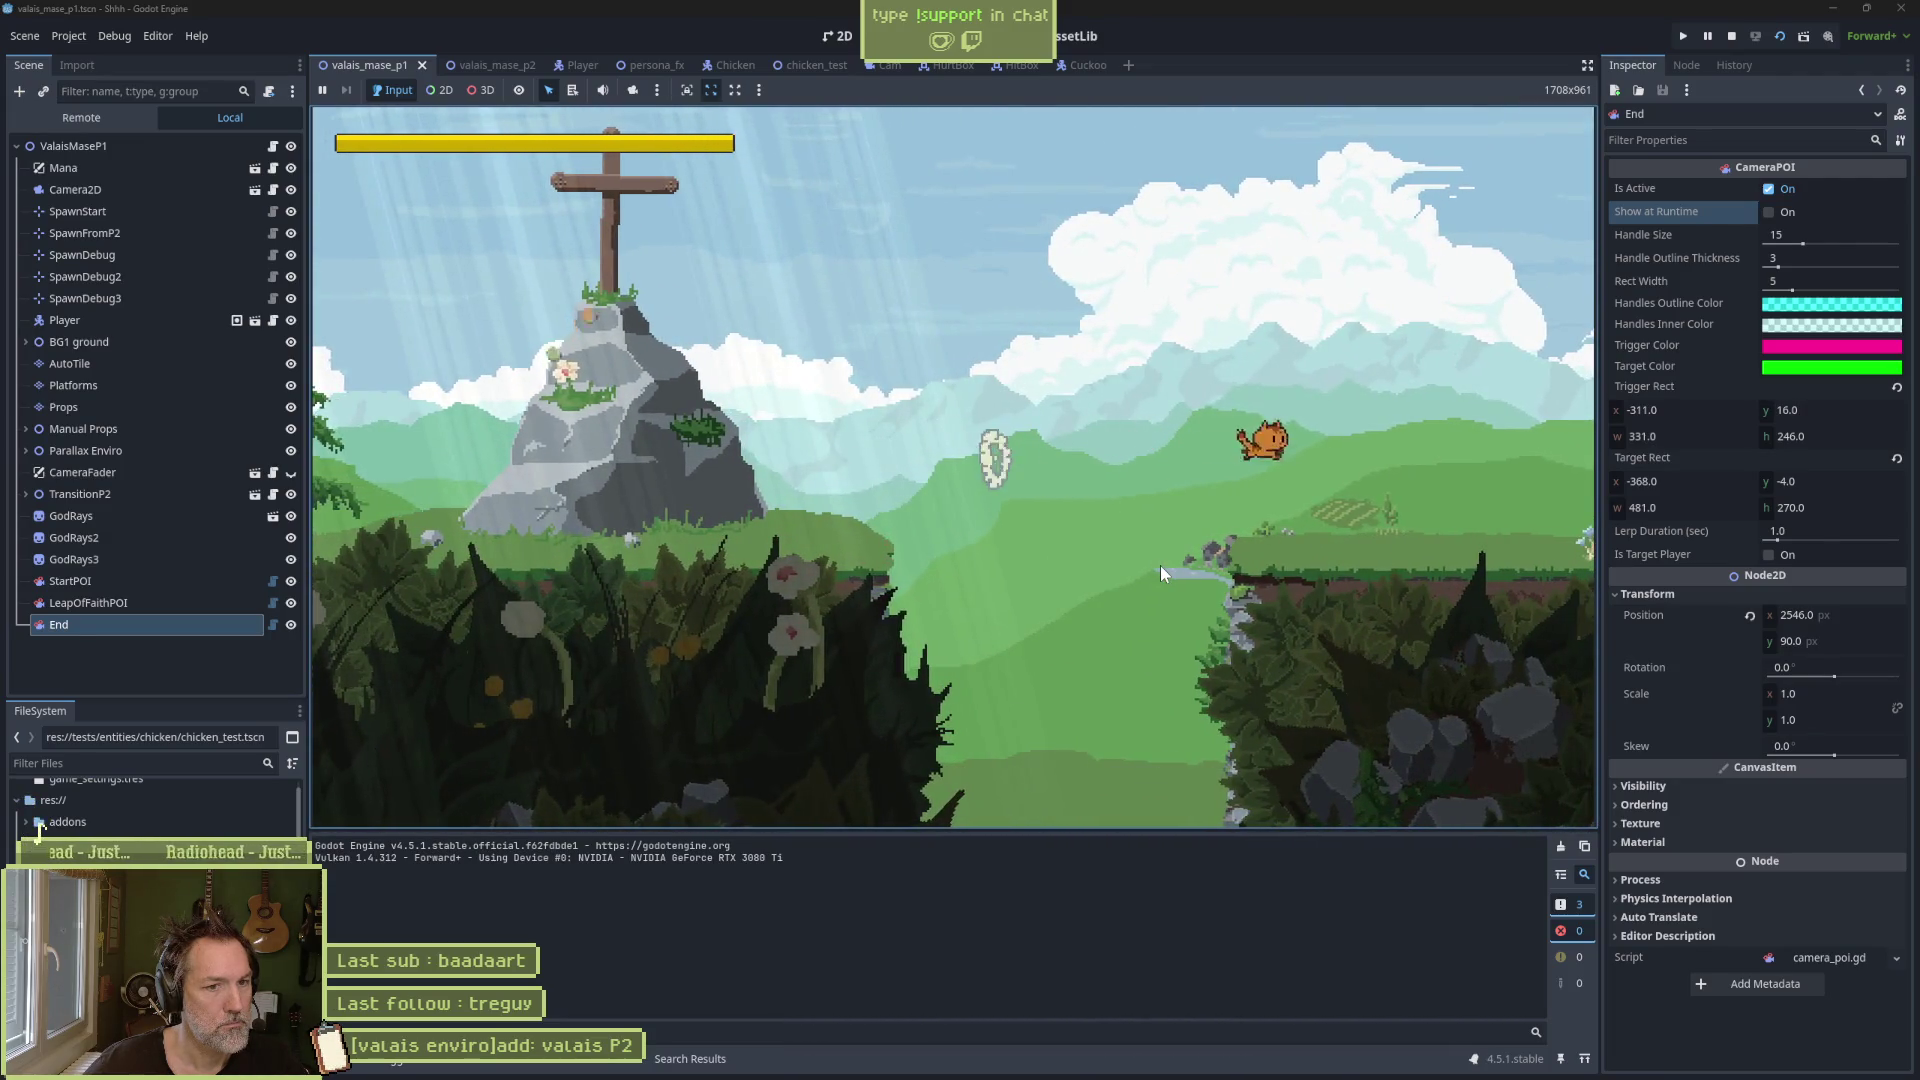
pyautogui.press('Right')
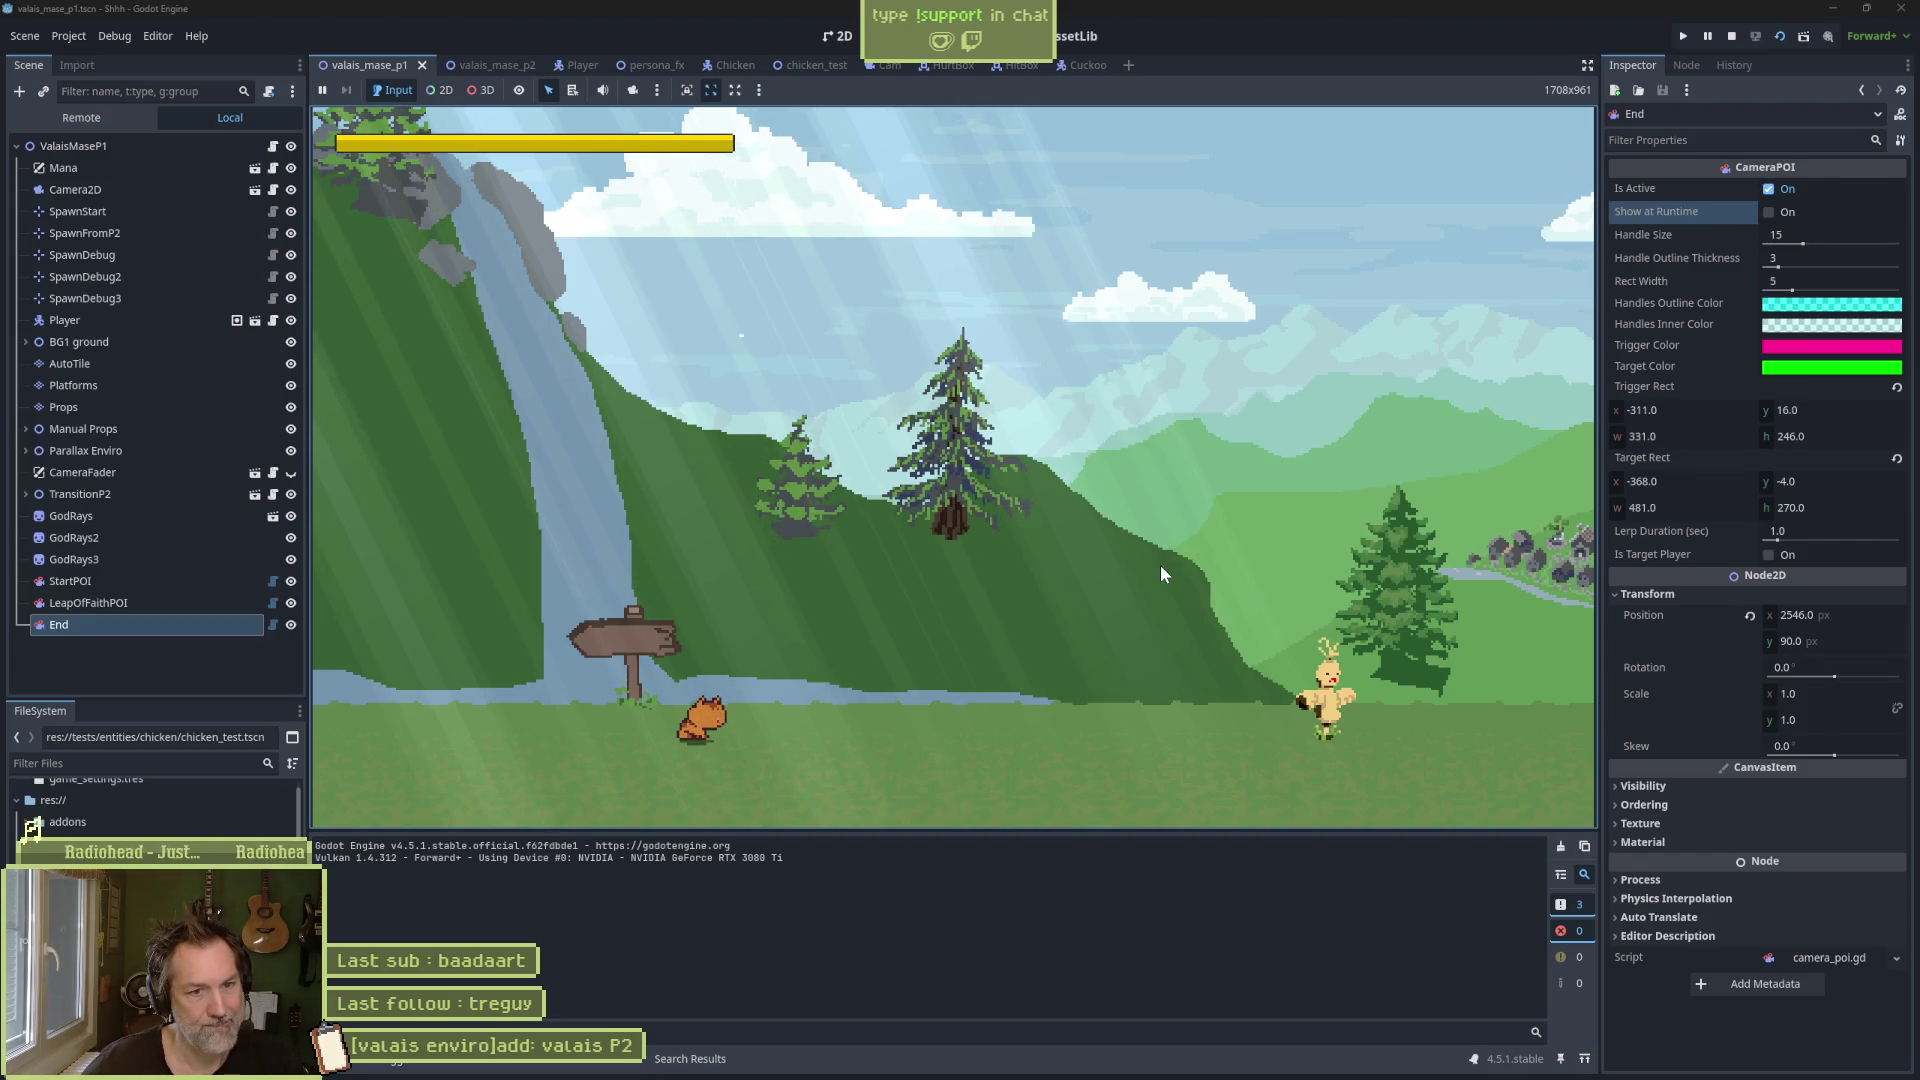
pyautogui.press('F8')
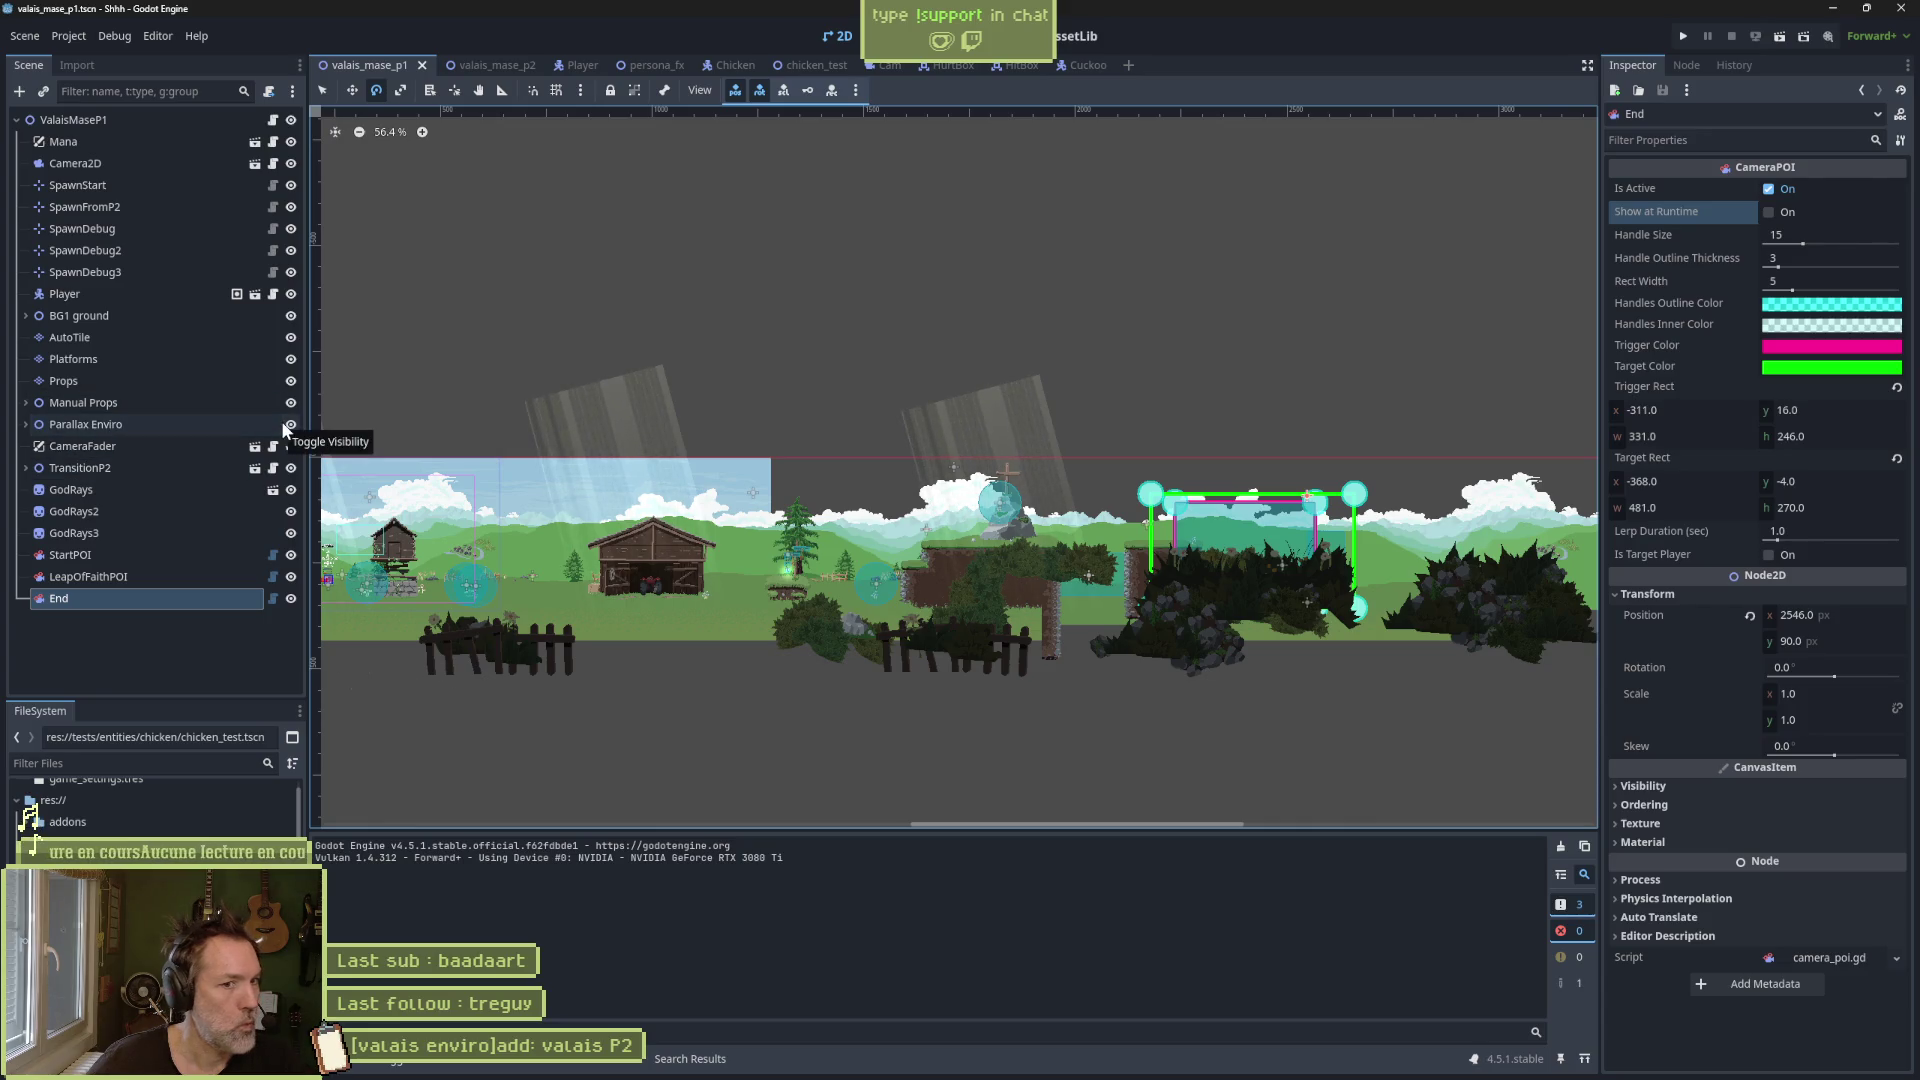
# - Hide Manual Props and Parallax Enviro, then nudge the TransitionP2 area right and down
pyautogui.moveTo(1355, 548)
pyautogui.mouseDown()
pyautogui.moveTo(711, 500)
pyautogui.moveTo(807, 482)
pyautogui.mouseUp()
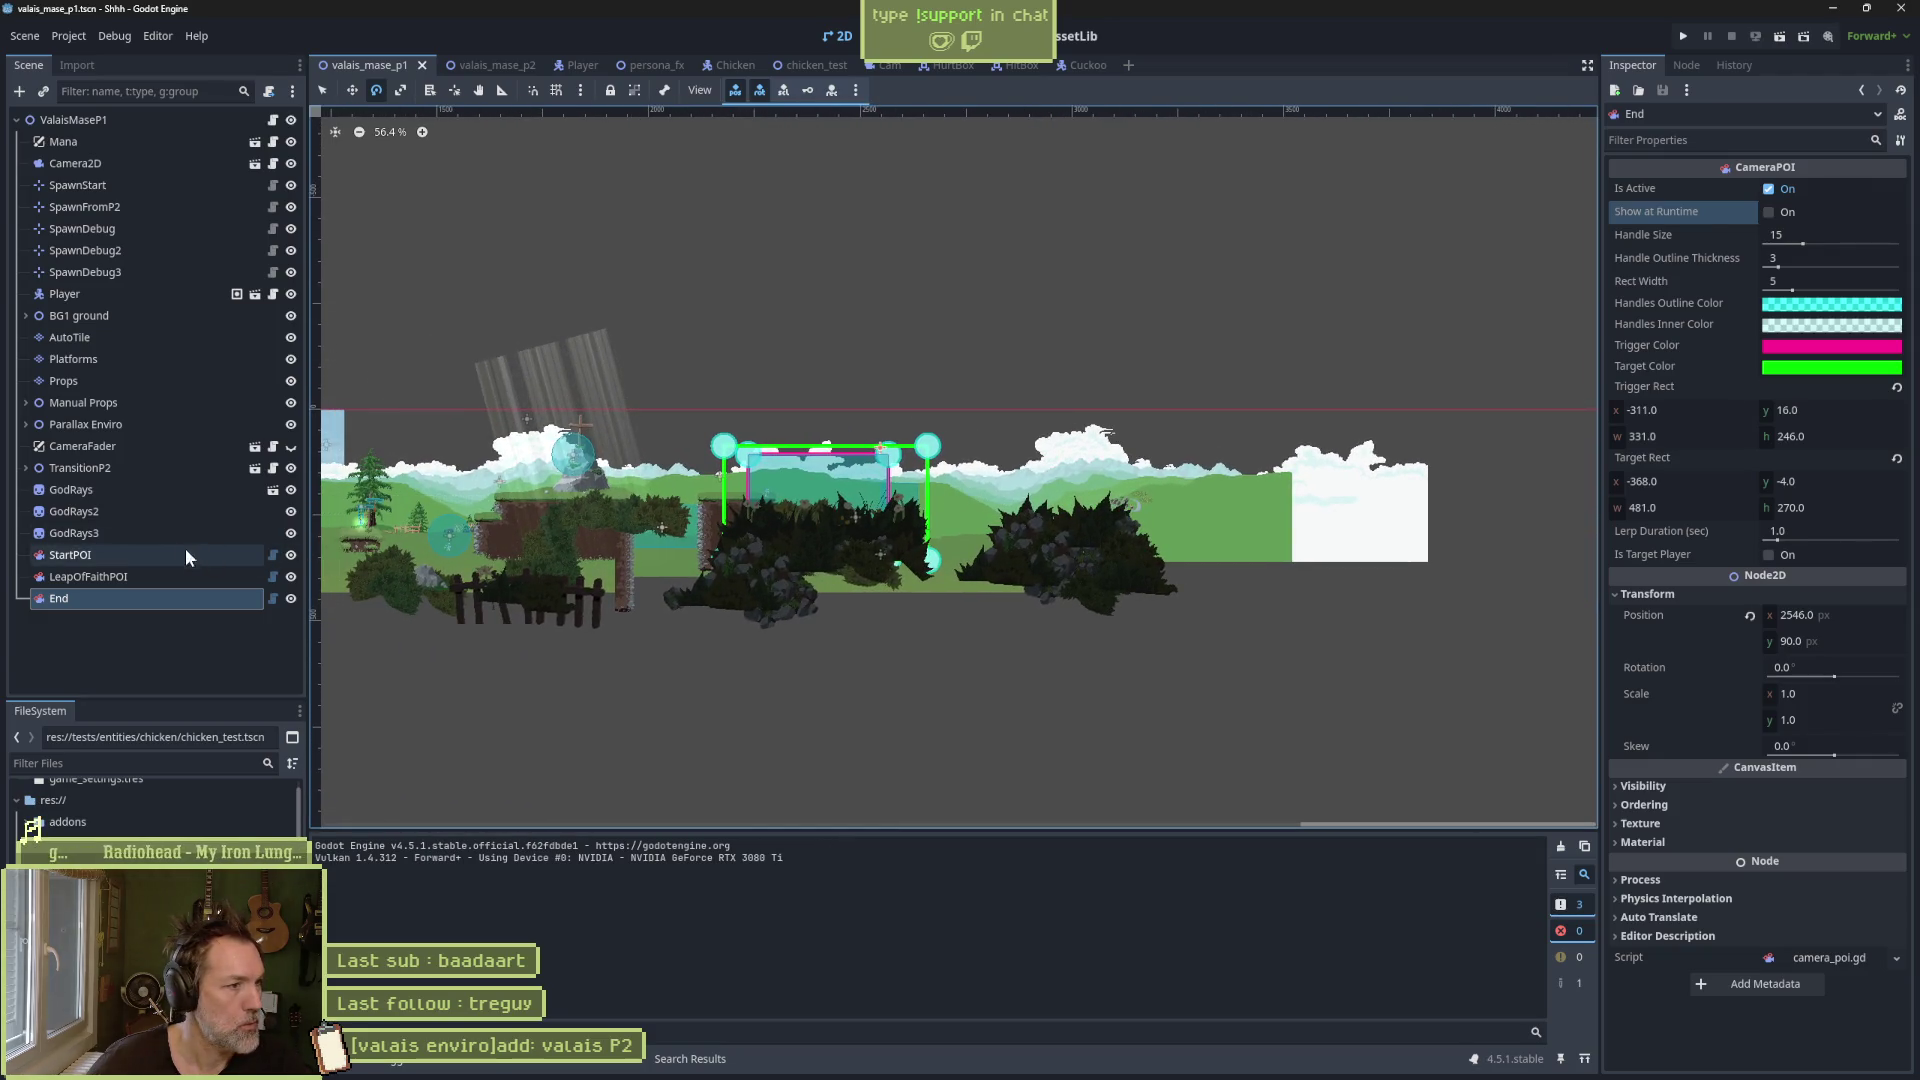
pyautogui.click(68, 467)
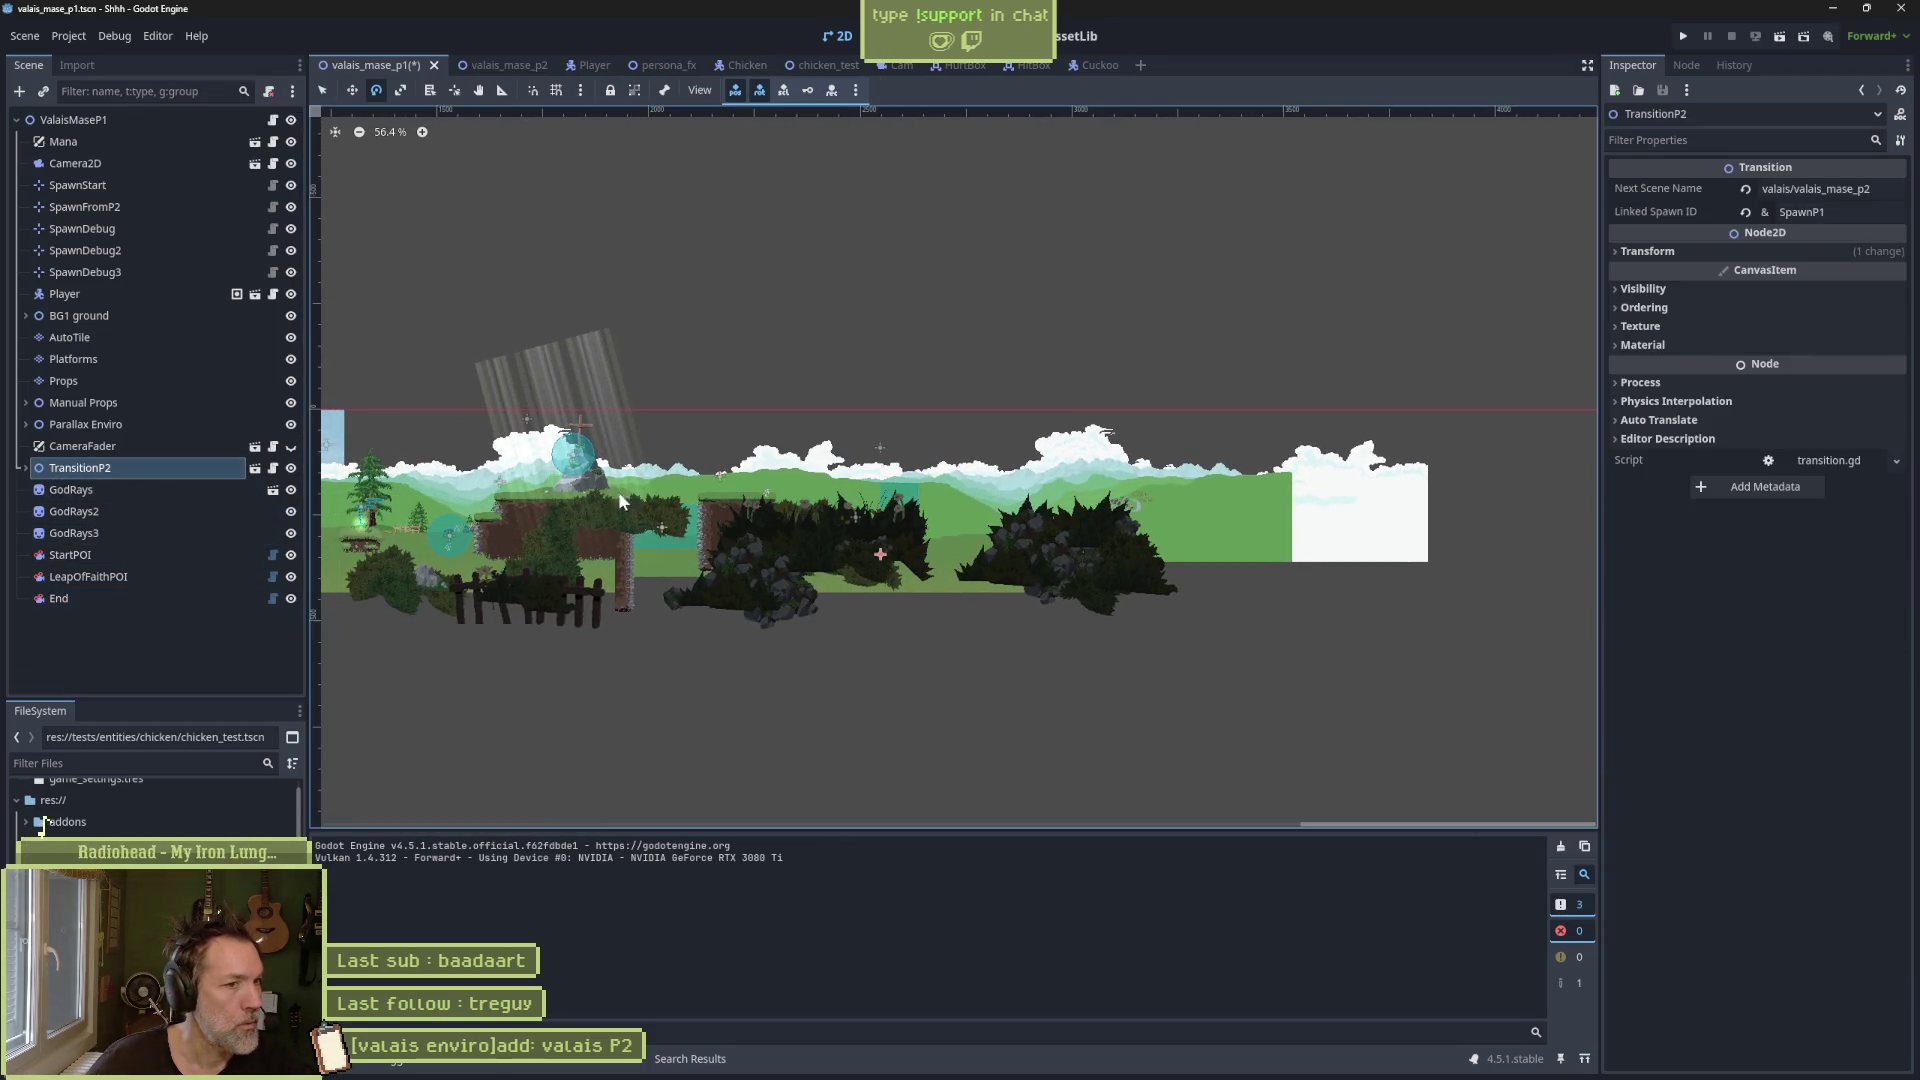
pyautogui.scroll(5, 888, 558)
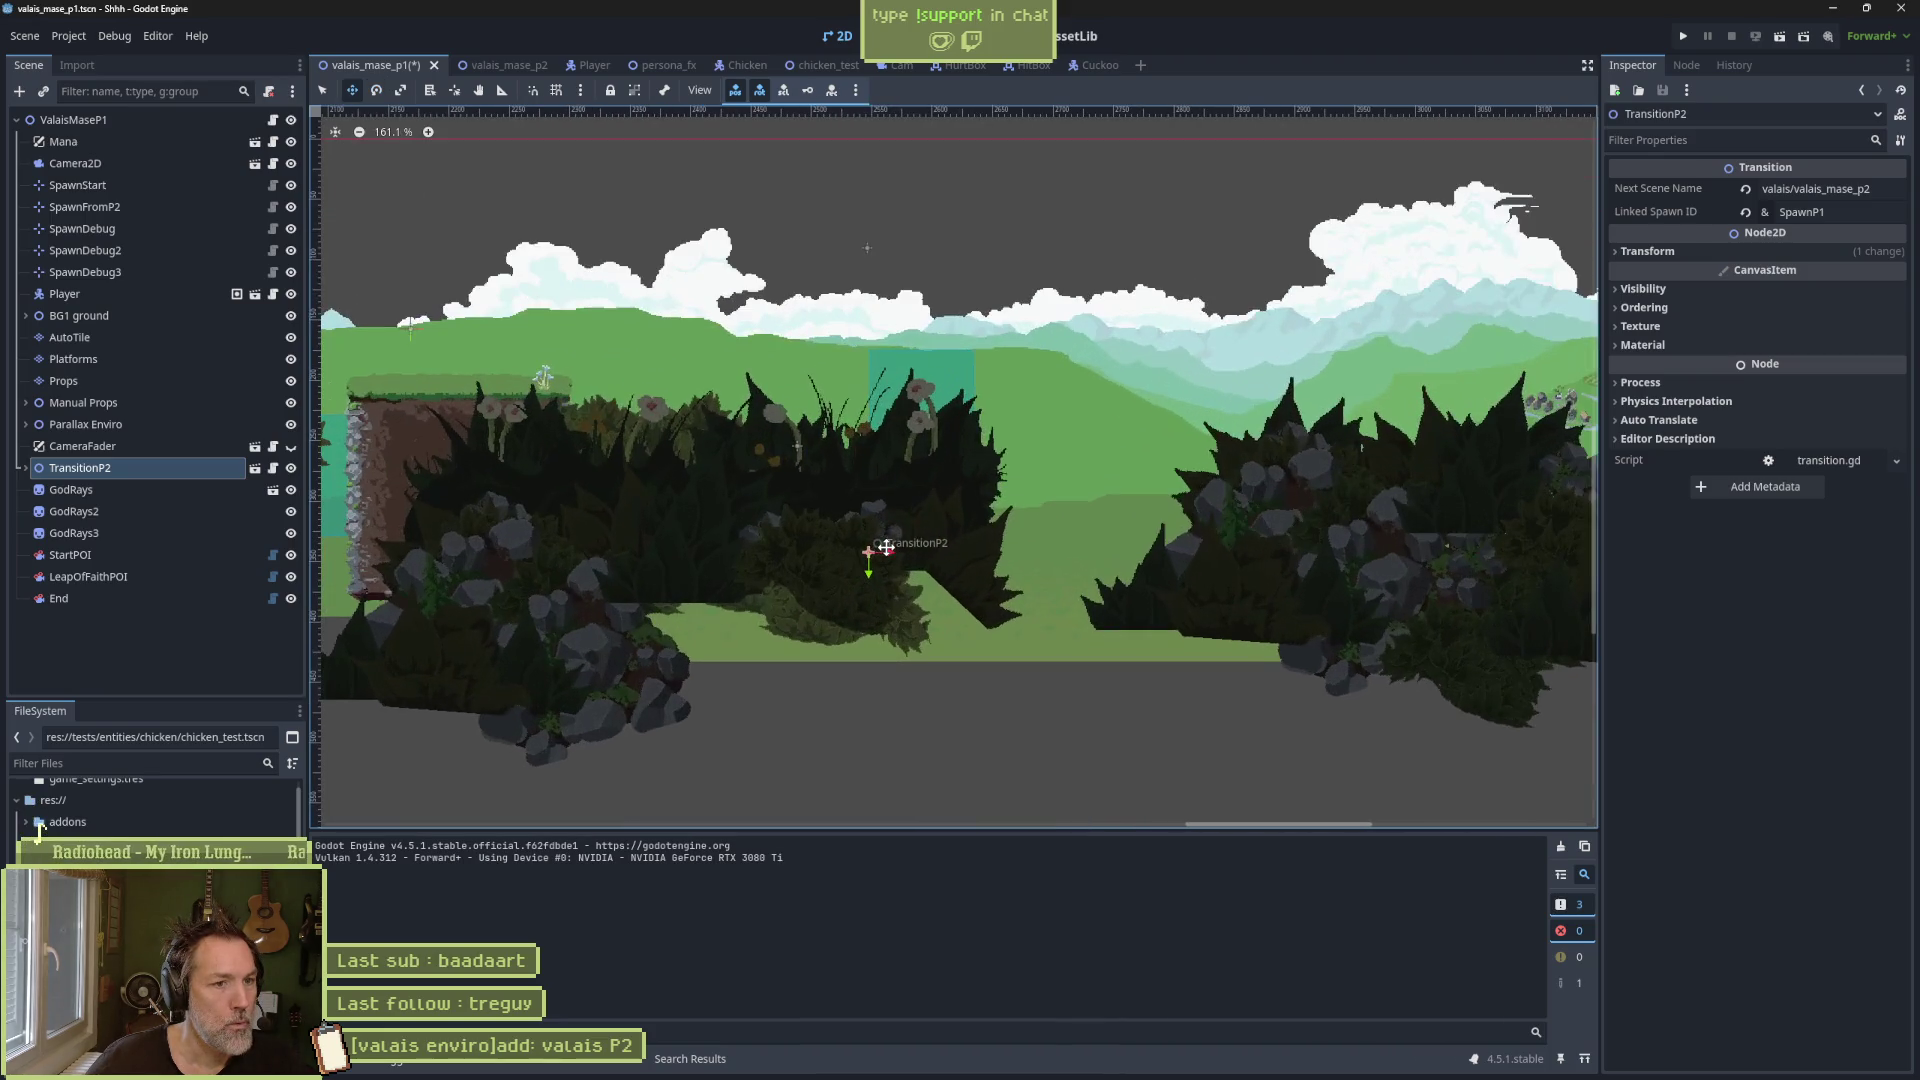
pyautogui.click(291, 403)
pyautogui.click(291, 424)
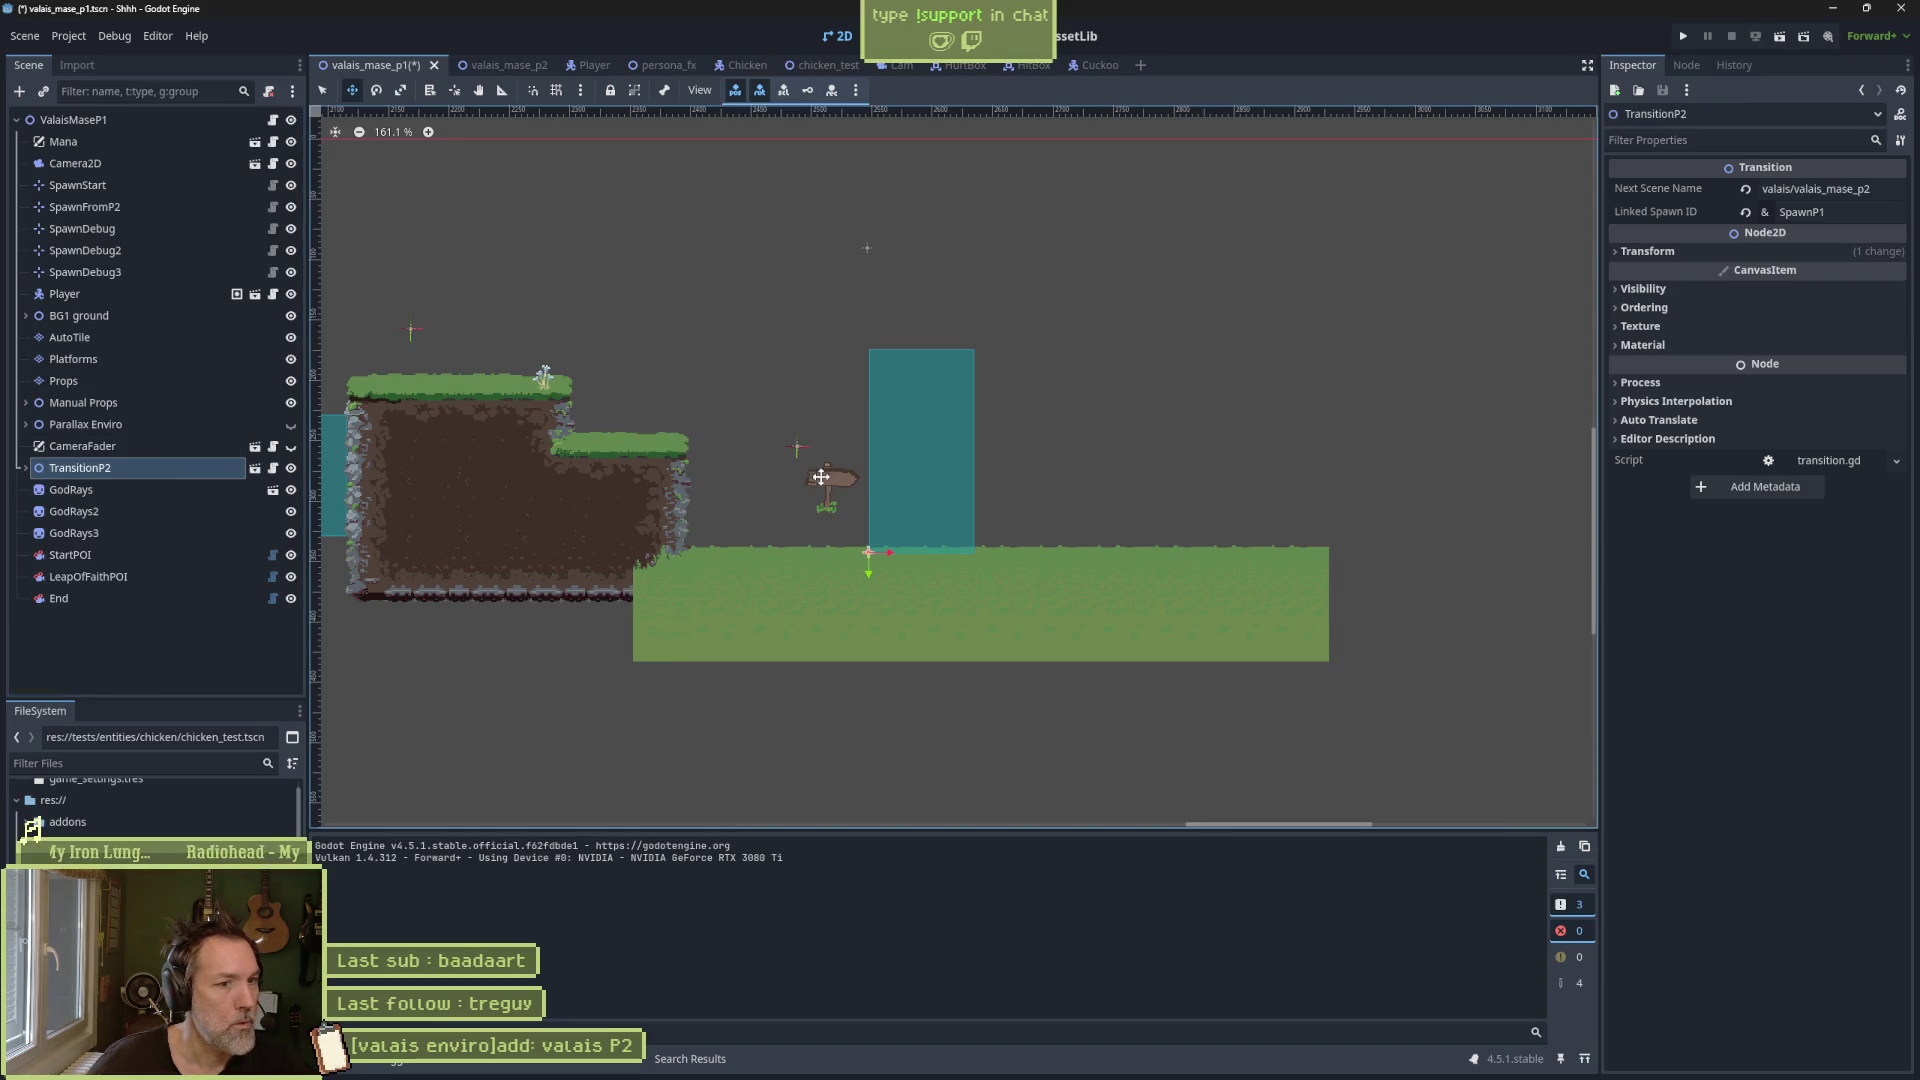
pyautogui.moveTo(826, 504); pyautogui.dragTo(833, 525)
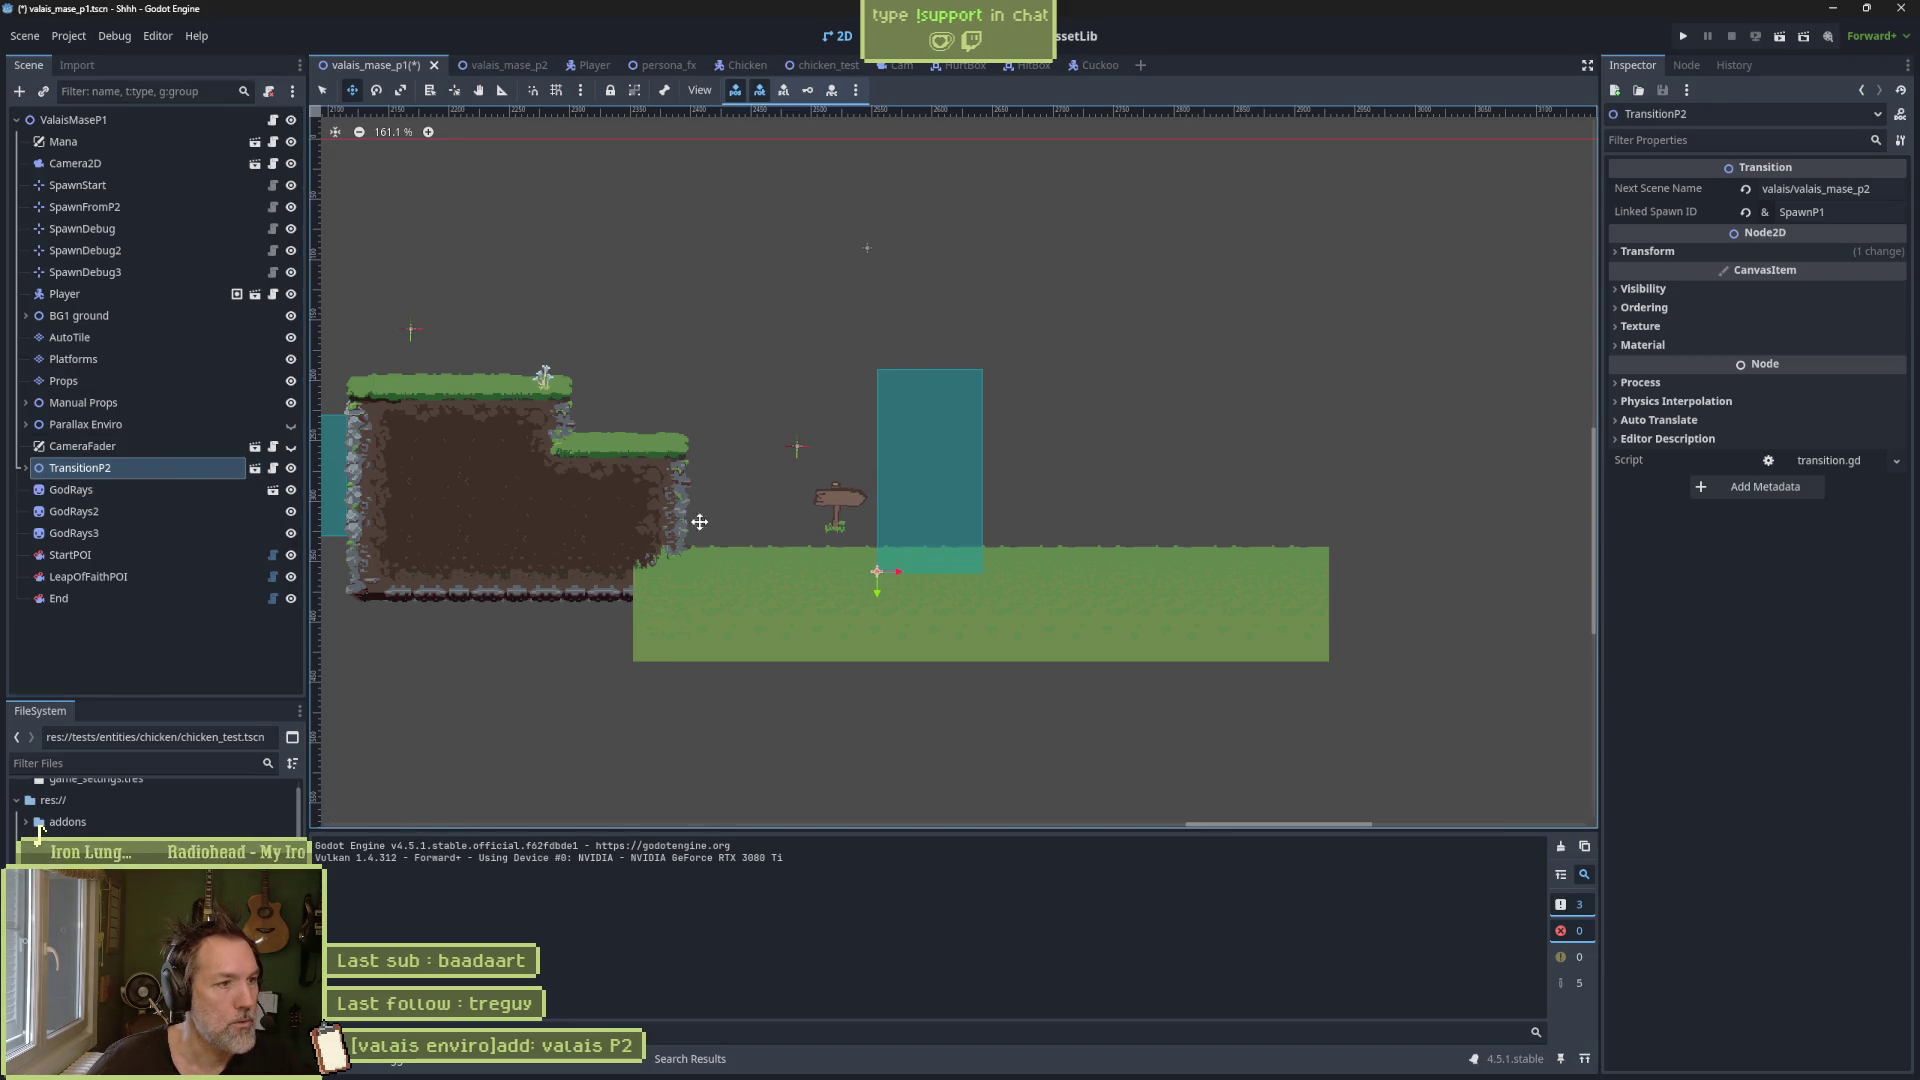
# - Lower the Transition signpost sprite about 30 px, show Parallax Enviro again, and save
pyautogui.click(26, 468)
pyautogui.click(82, 489)
pyautogui.moveTo(872, 560); pyautogui.dragTo(871, 589)
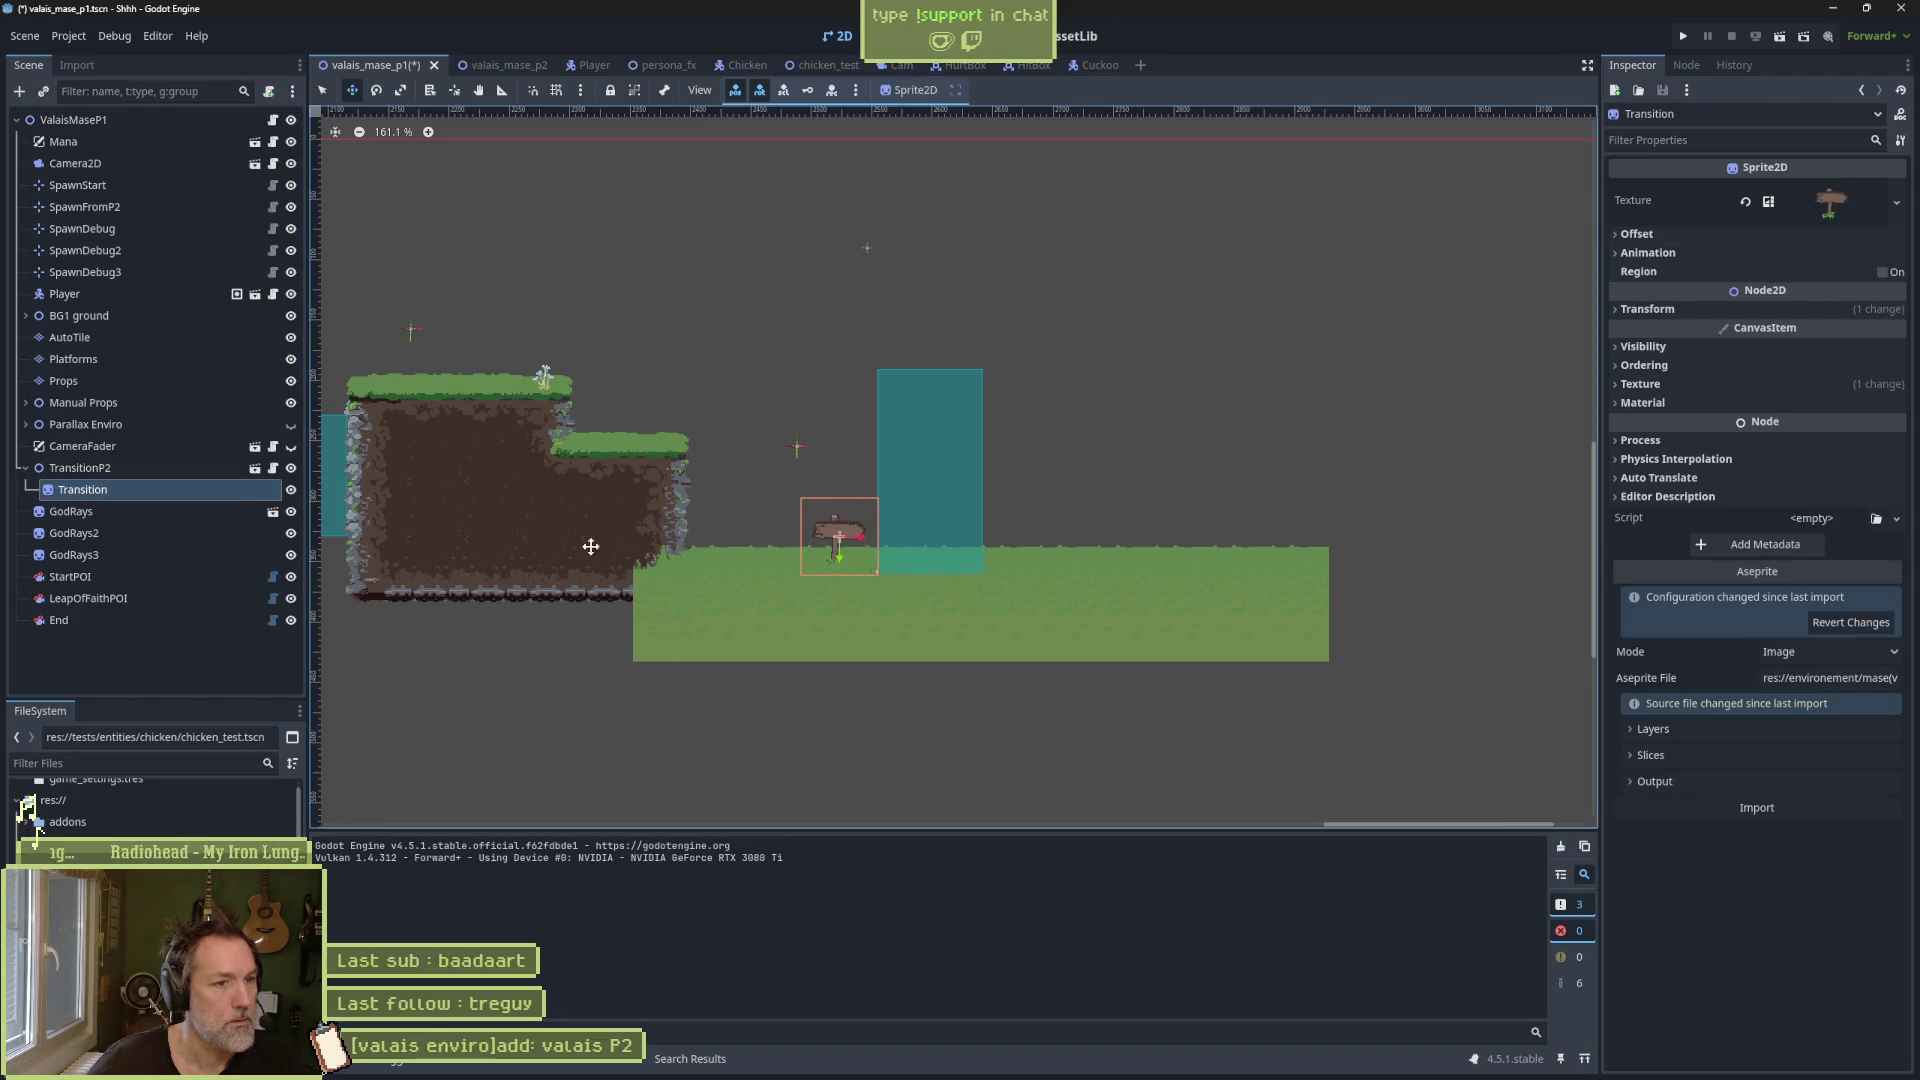
pyautogui.click(291, 425)
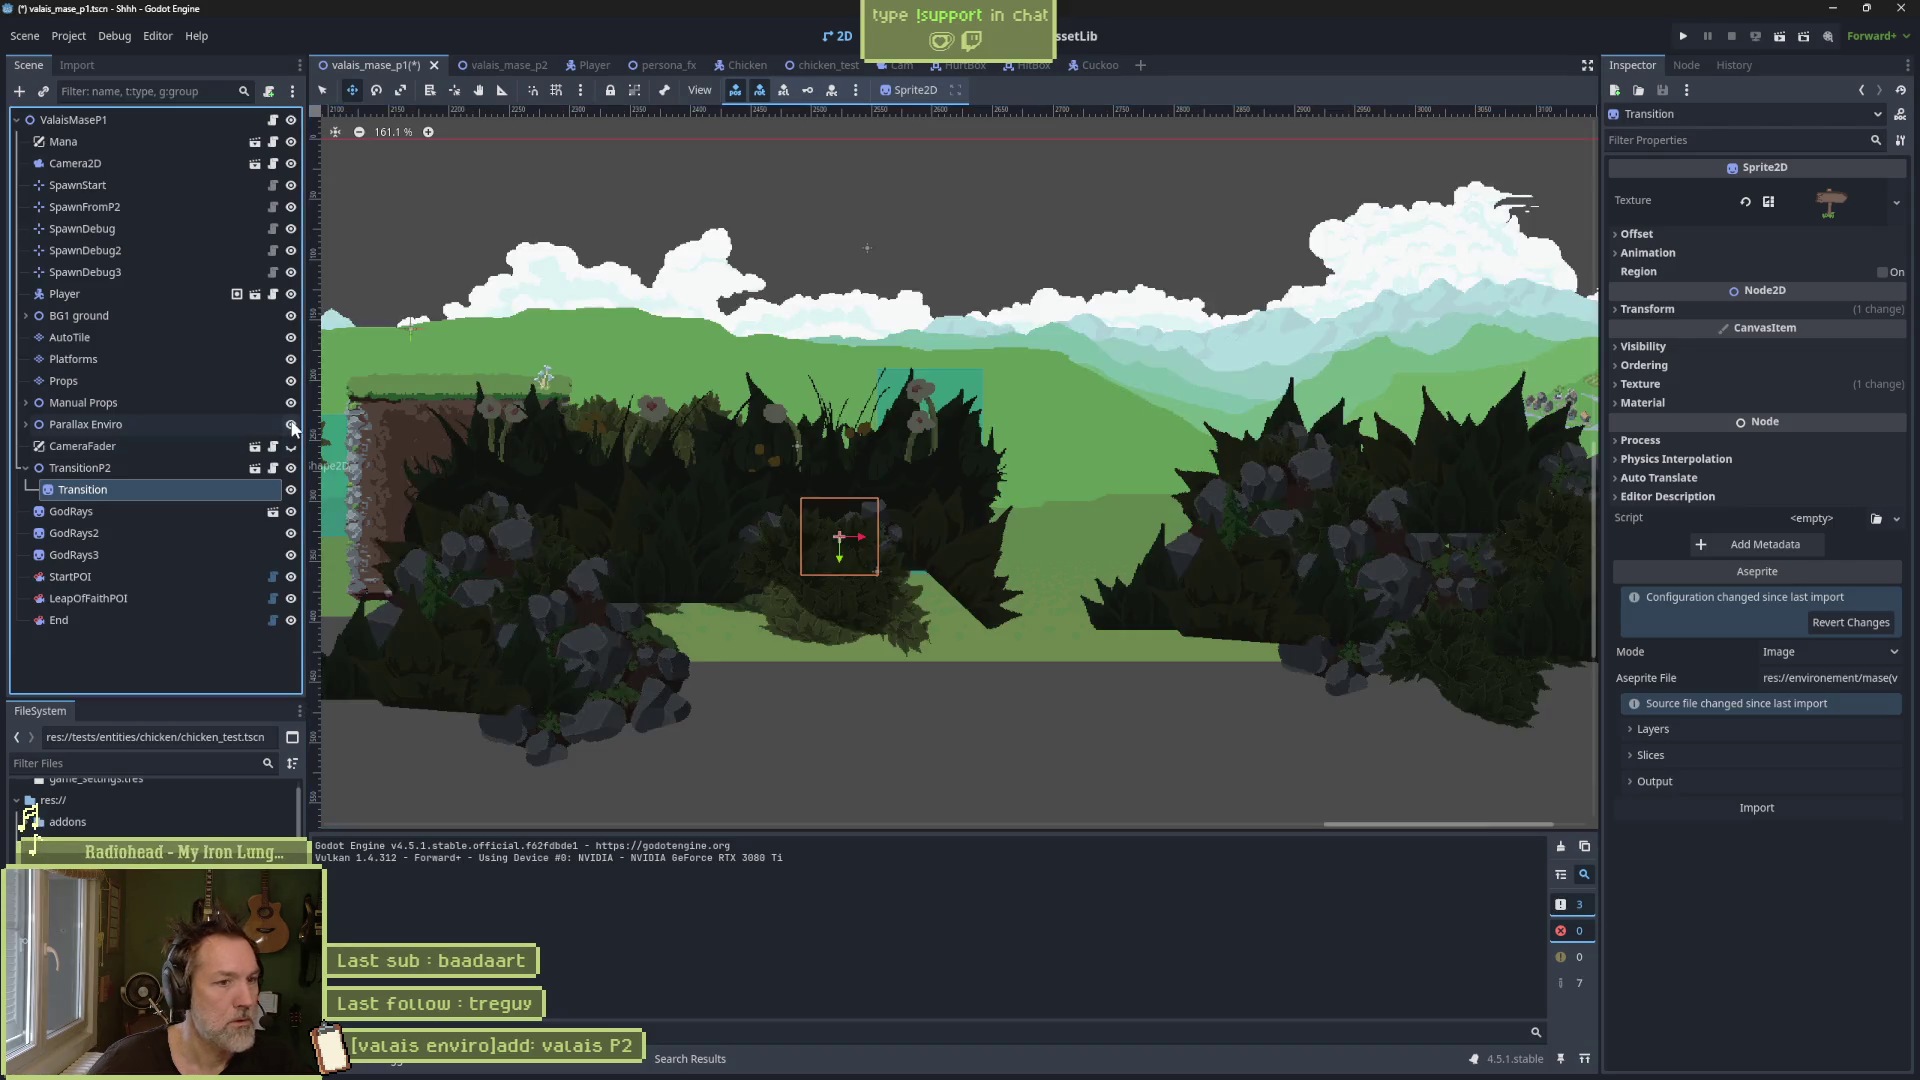
pyautogui.hotkey('ctrl', 's')
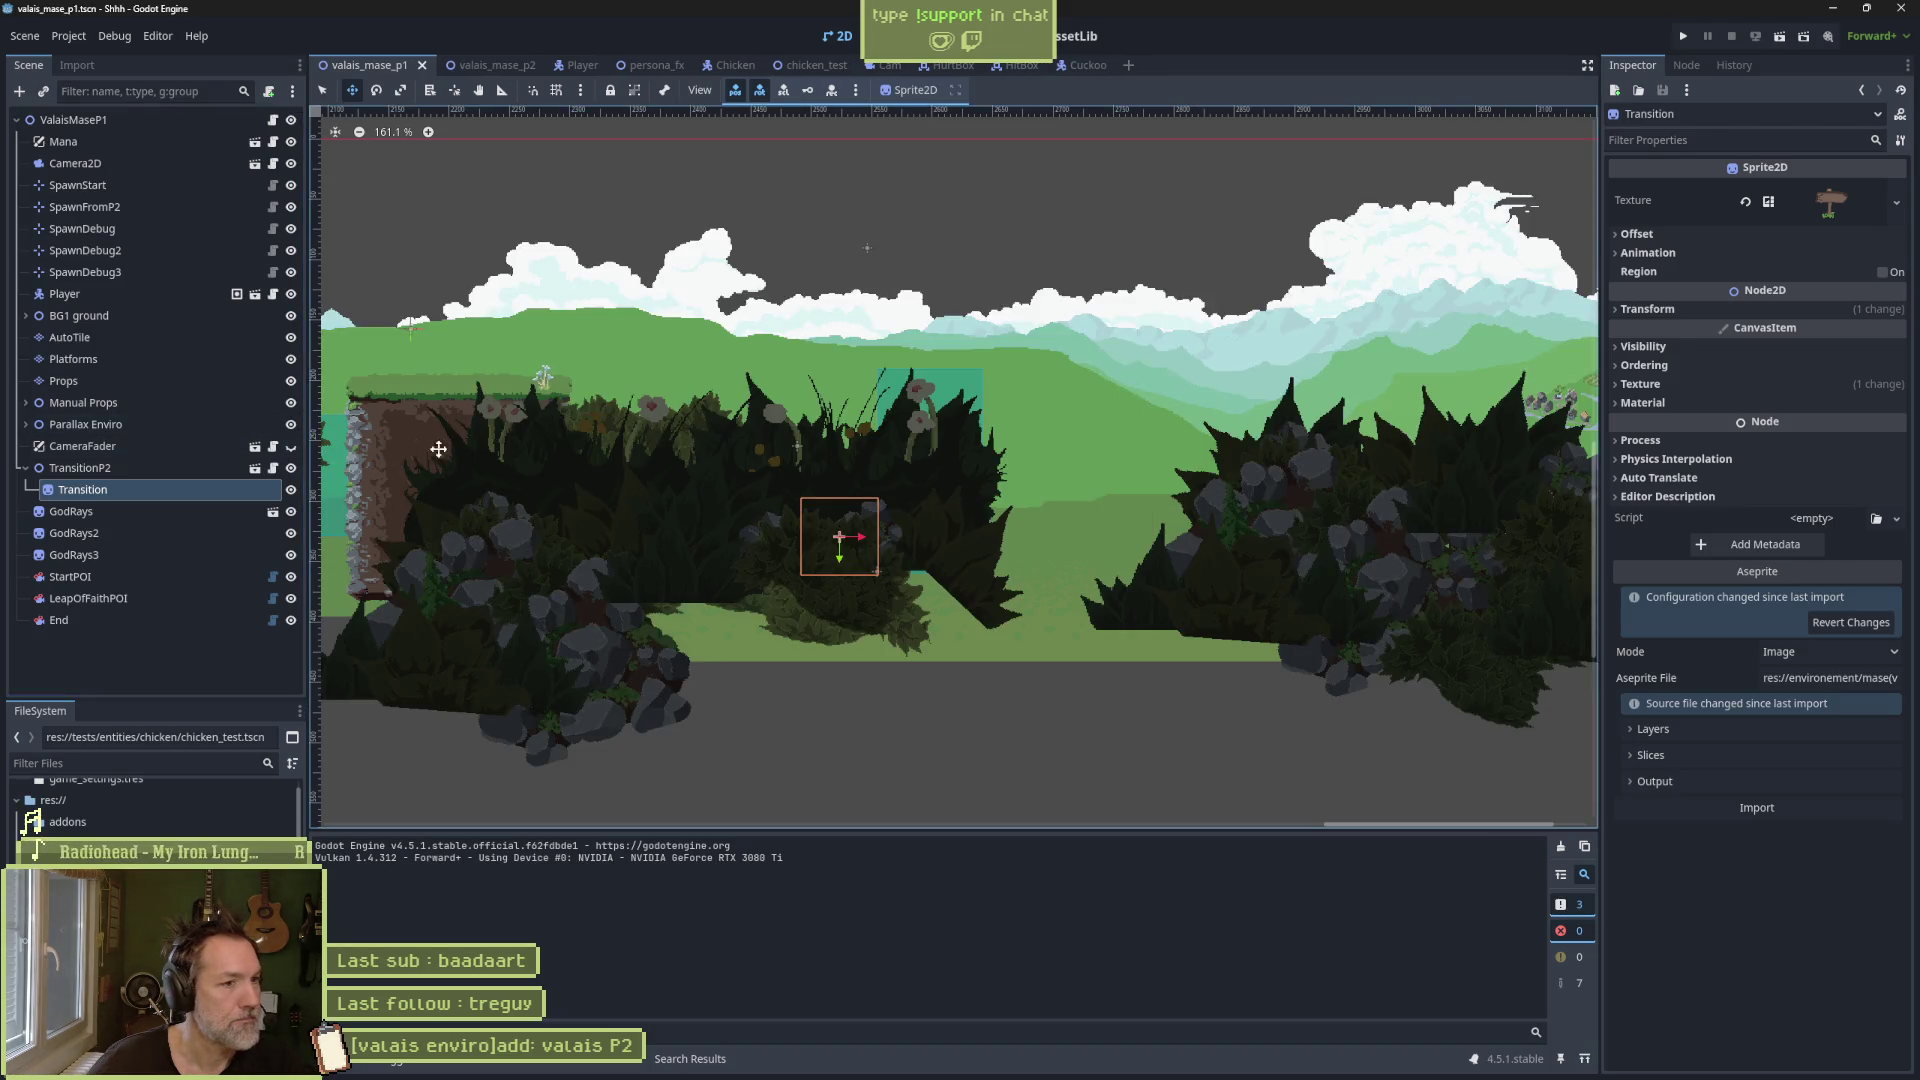
pyautogui.click(411, 326)
pyautogui.click(132, 121)
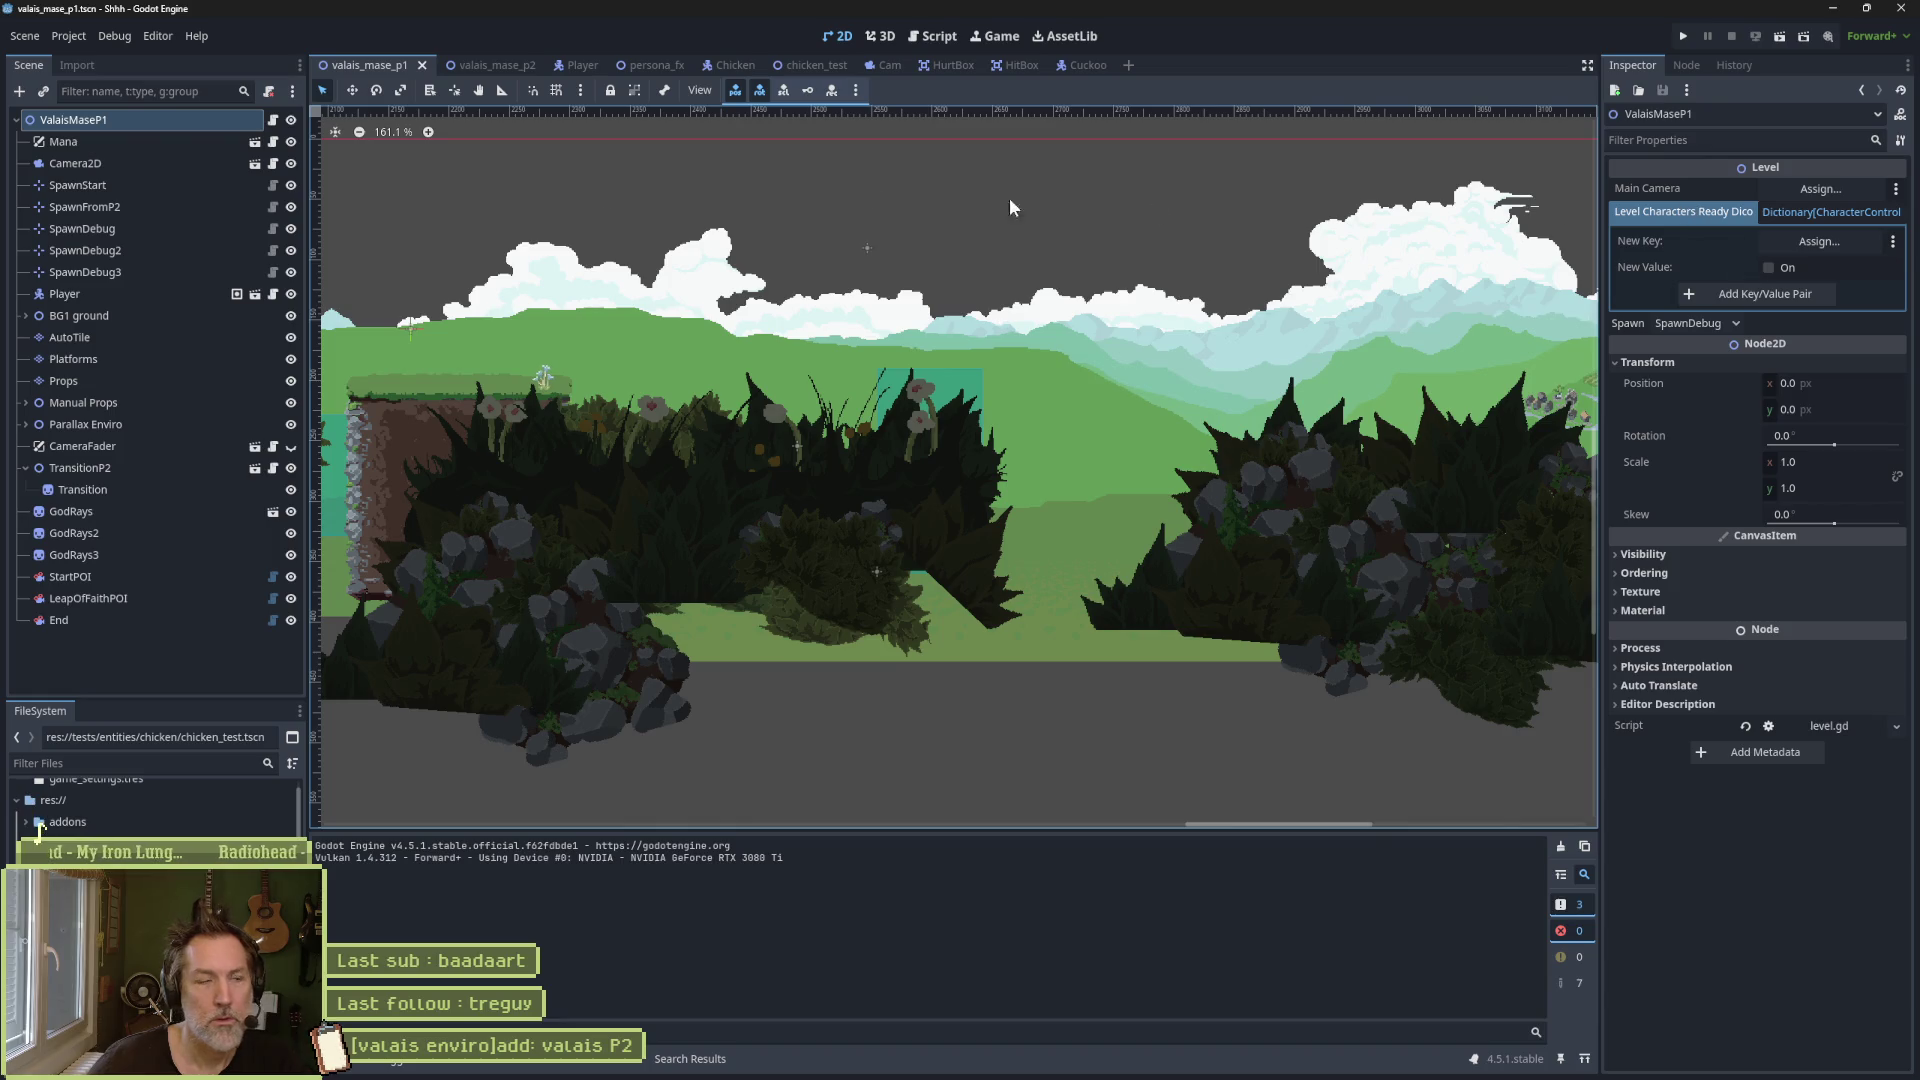
# - Set the level spawn to SpawnDebug3, run P1, and walk the cat right toward the signpost
pyautogui.click(1688, 322)
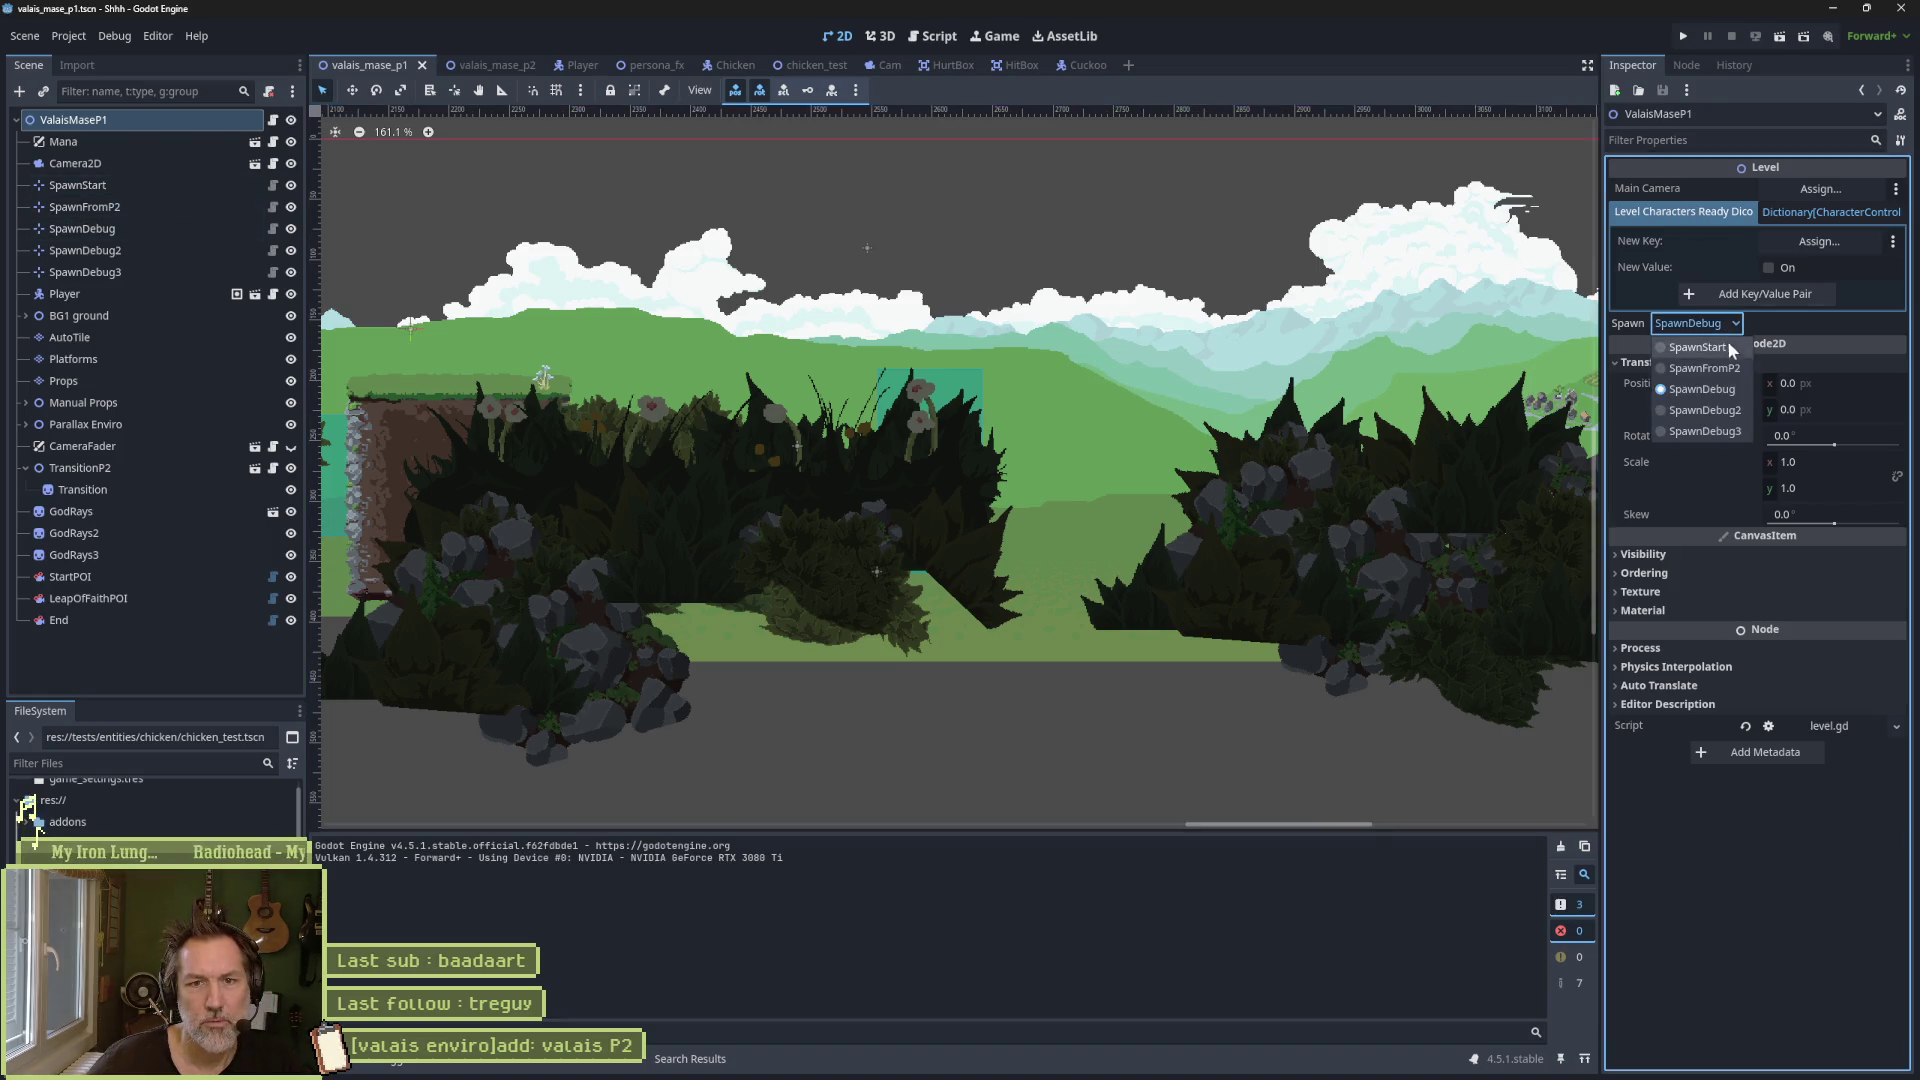
pyautogui.click(1707, 410)
pyautogui.press('F6')
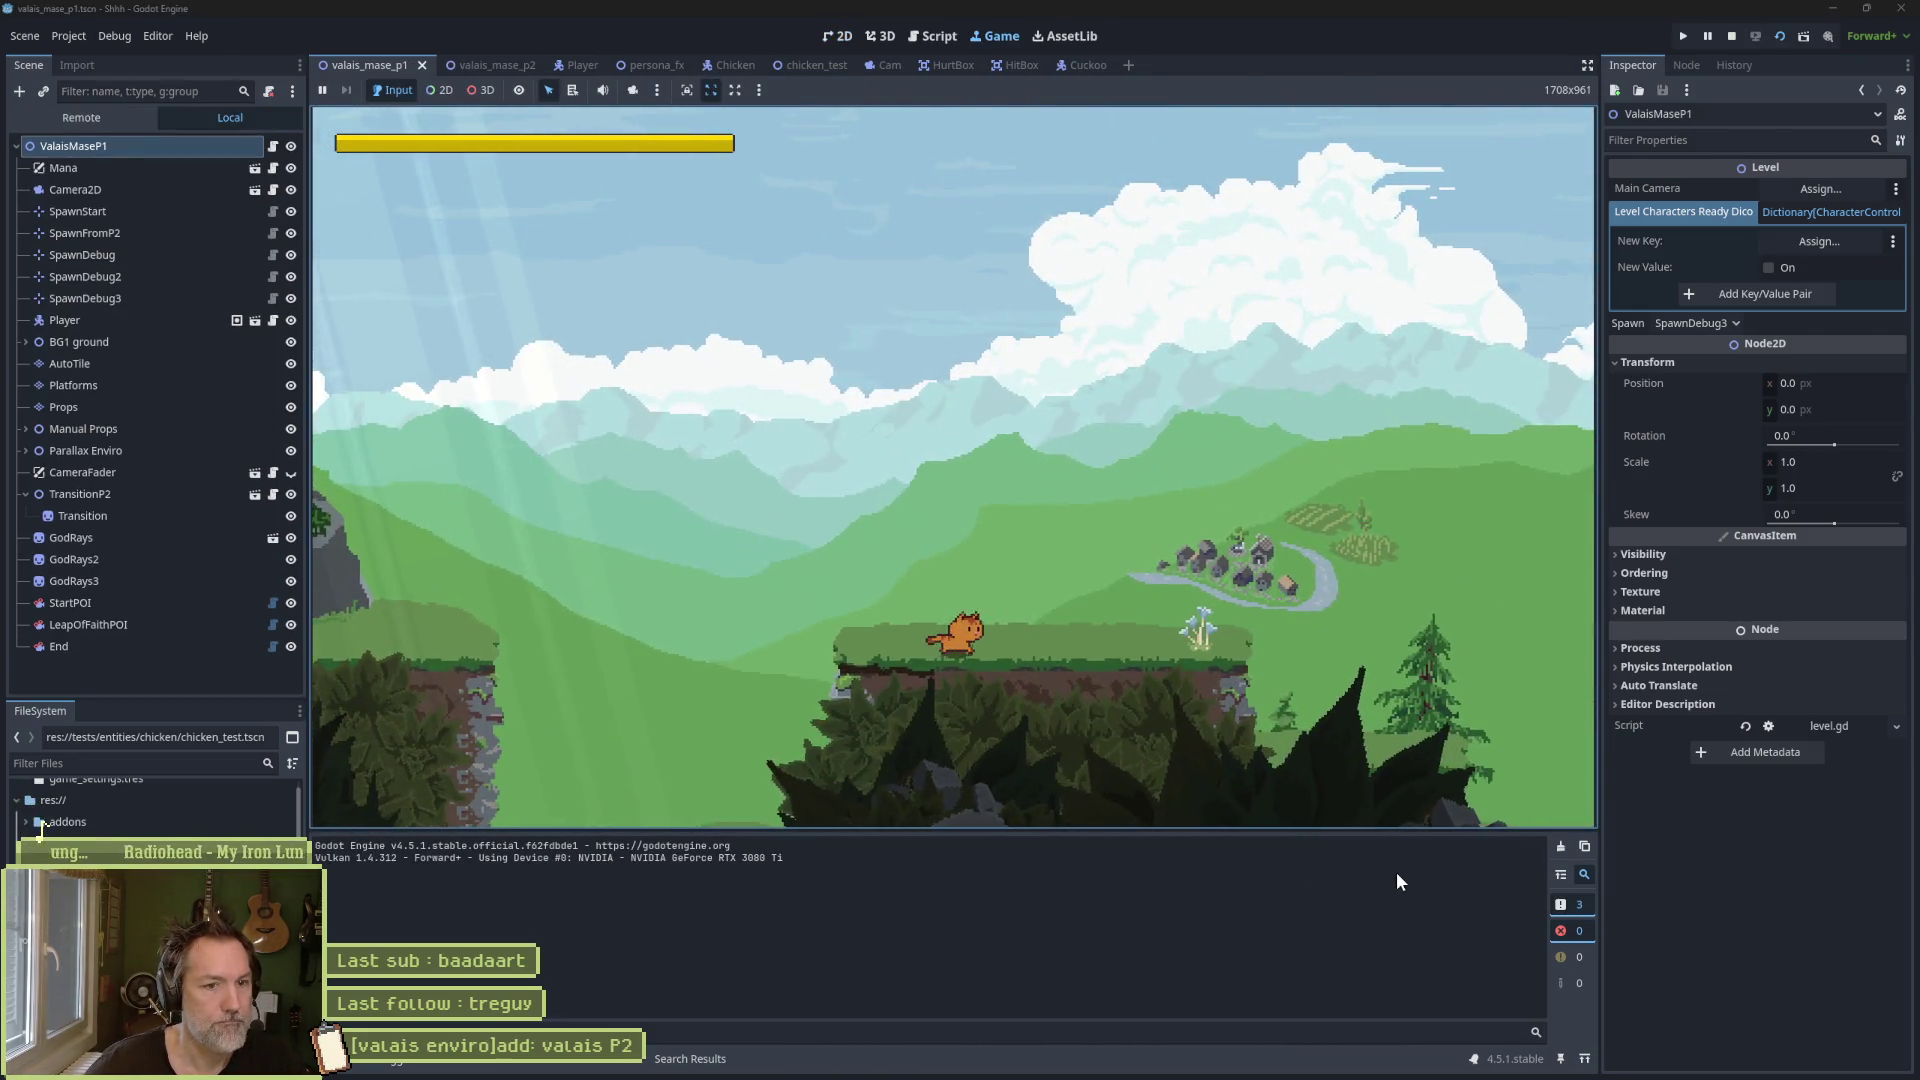
pyautogui.press('Right')
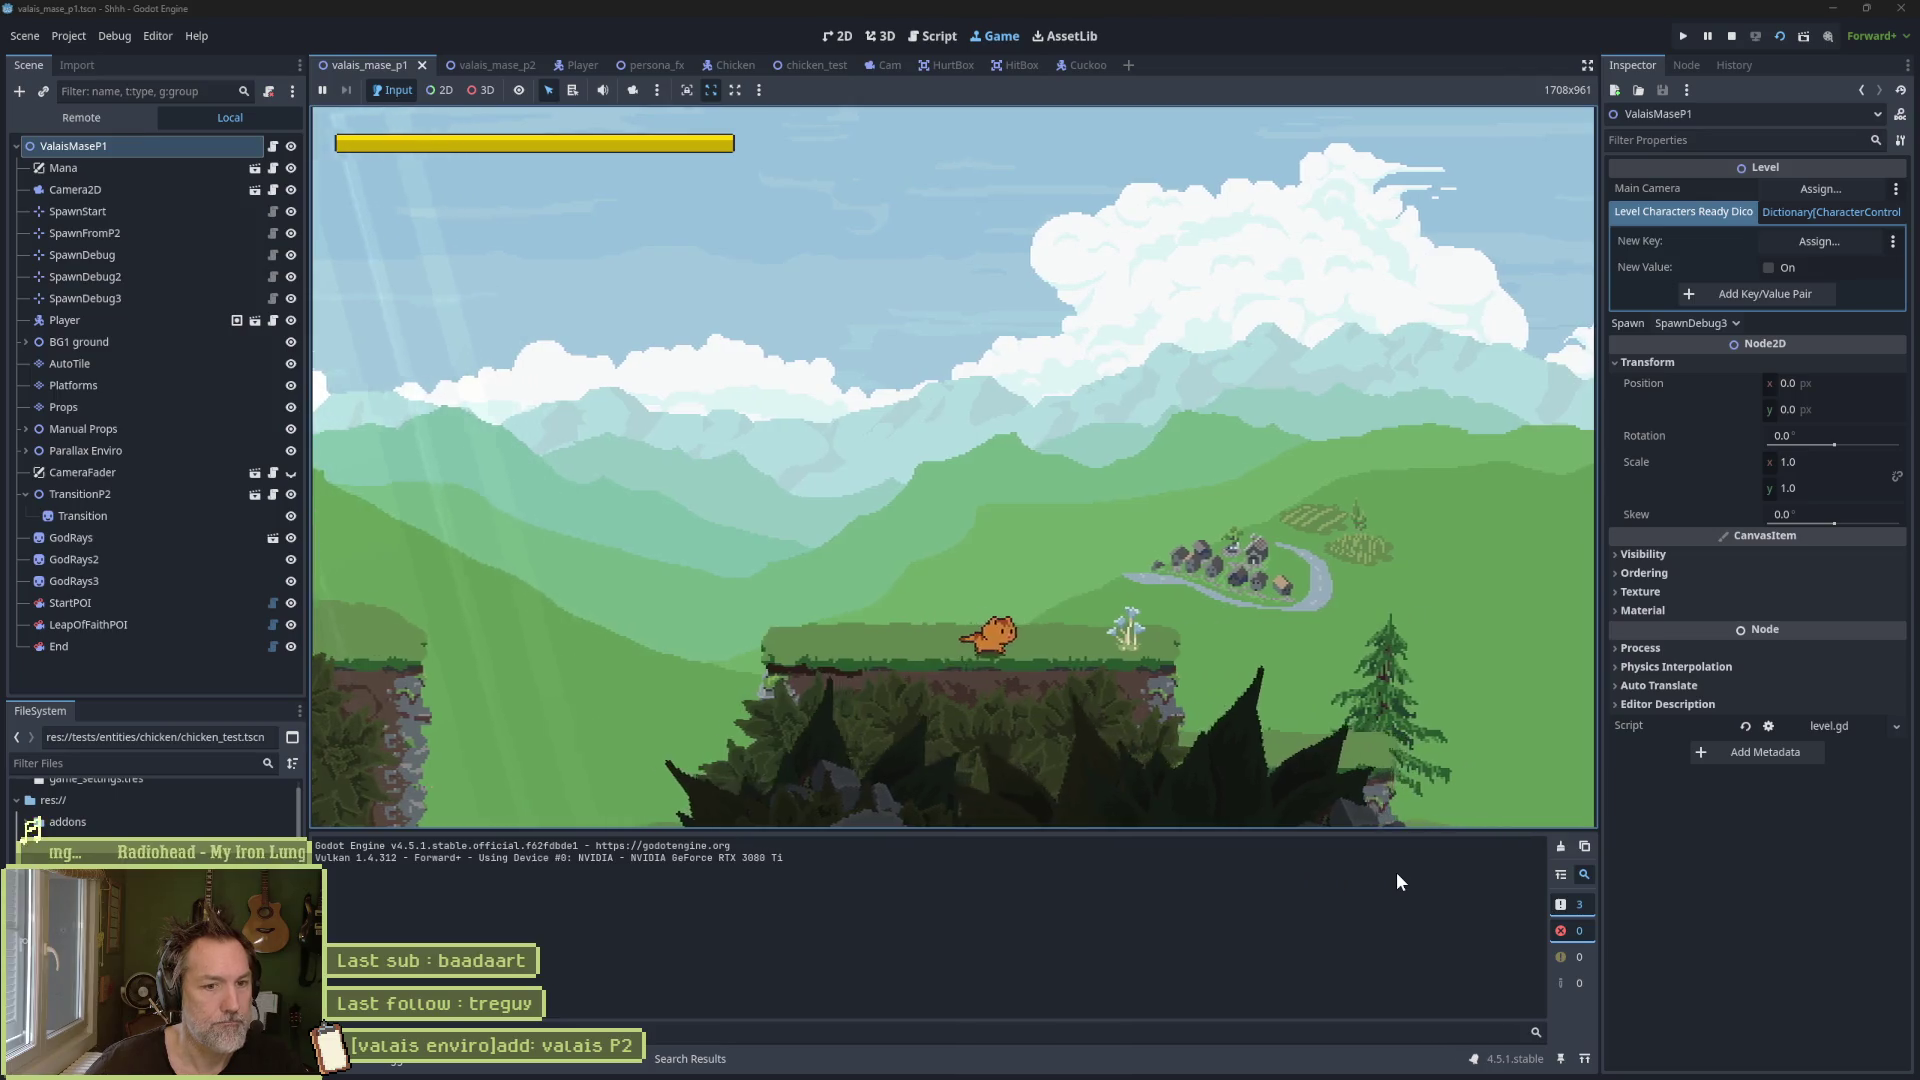
pyautogui.press('space')
pyautogui.press('Right')
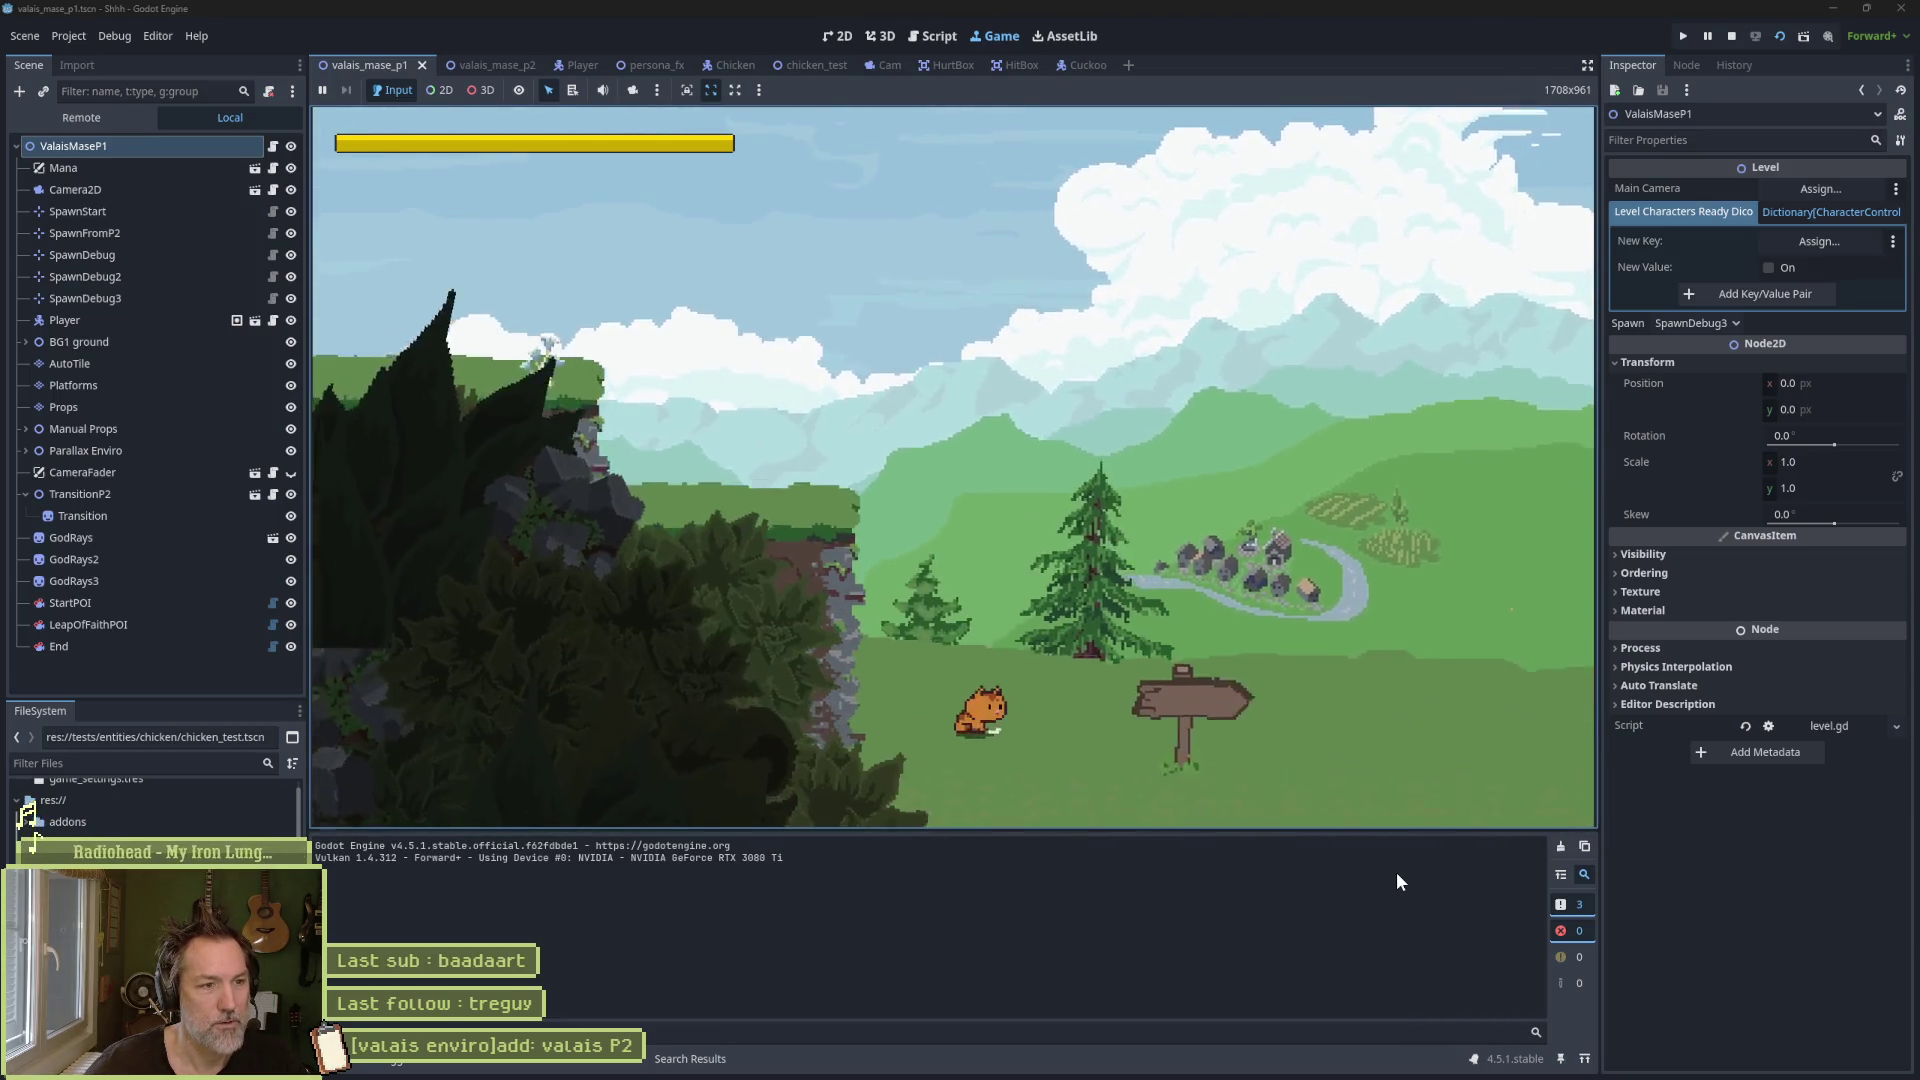
pyautogui.press('Right')
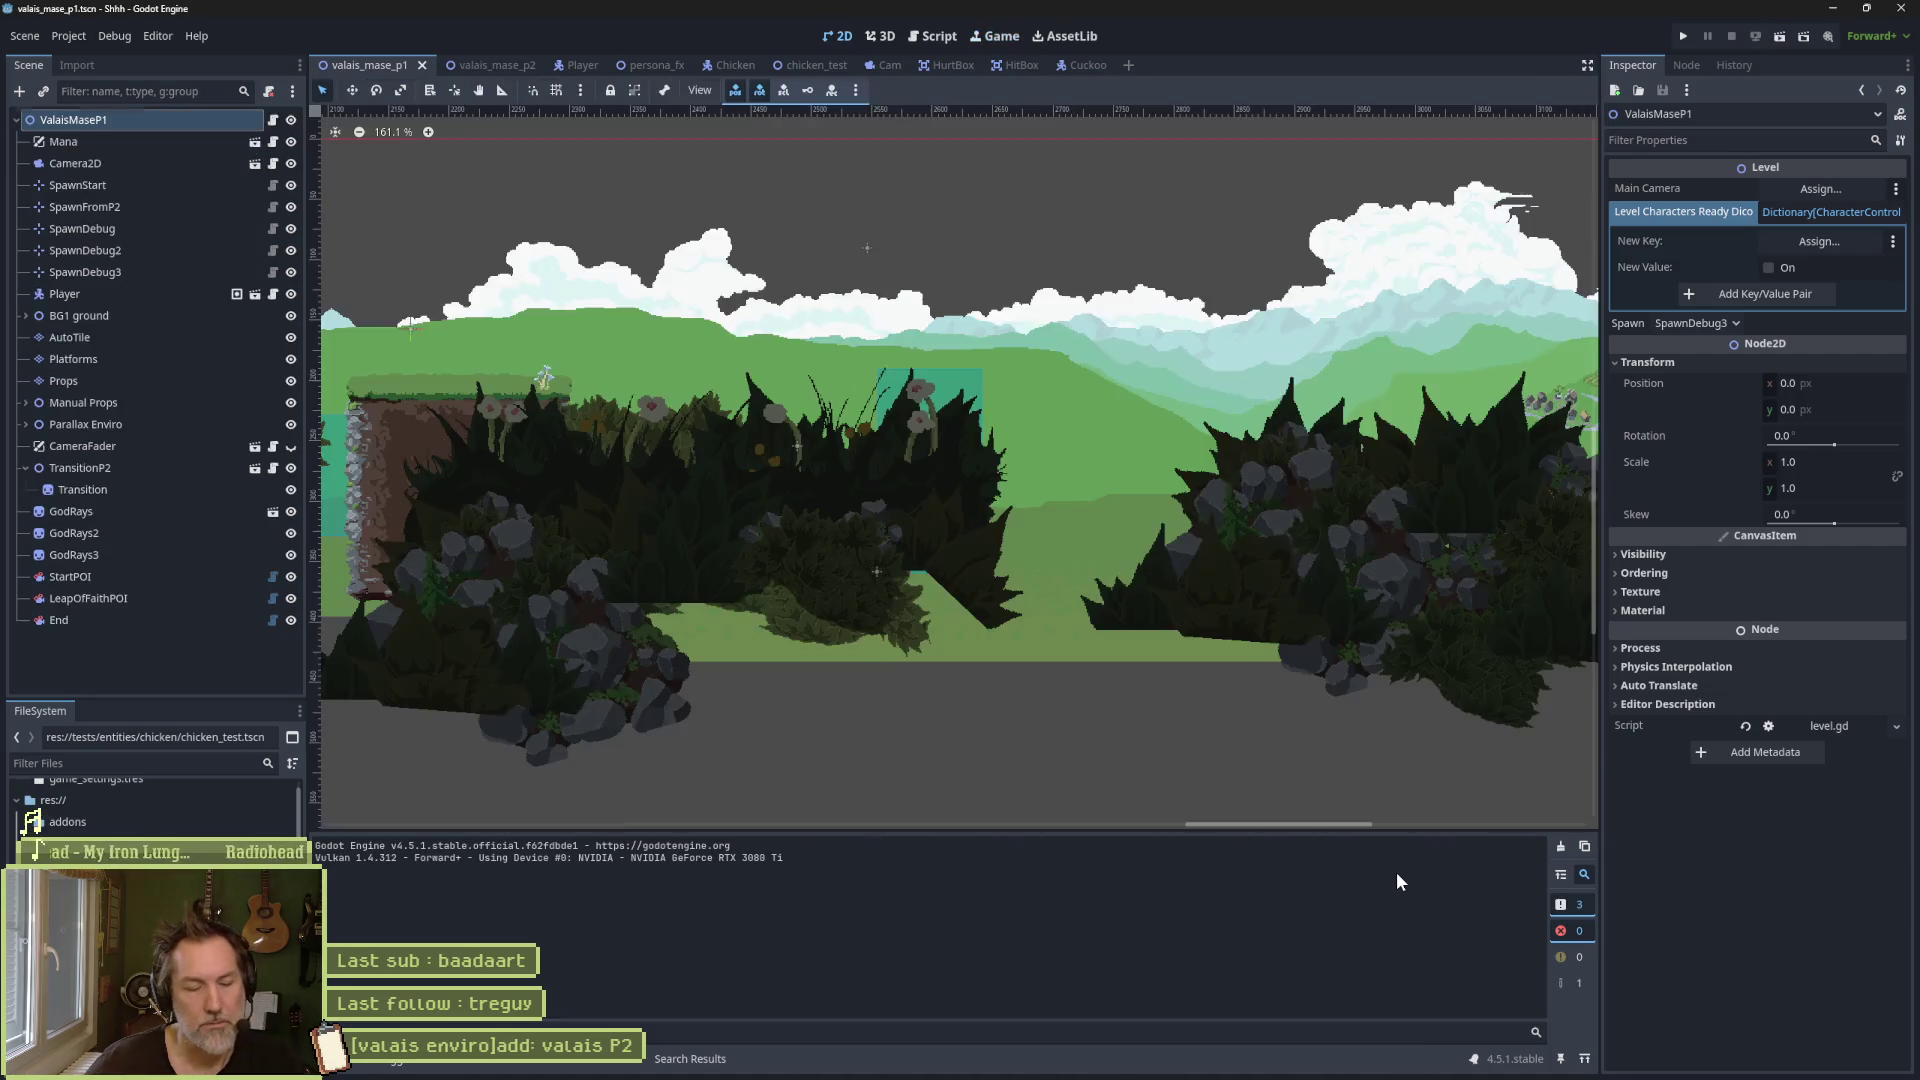
# - Hide the parallax and camera fader layers, move the signpost slightly up-right, and test briefly
pyautogui.click(288, 424)
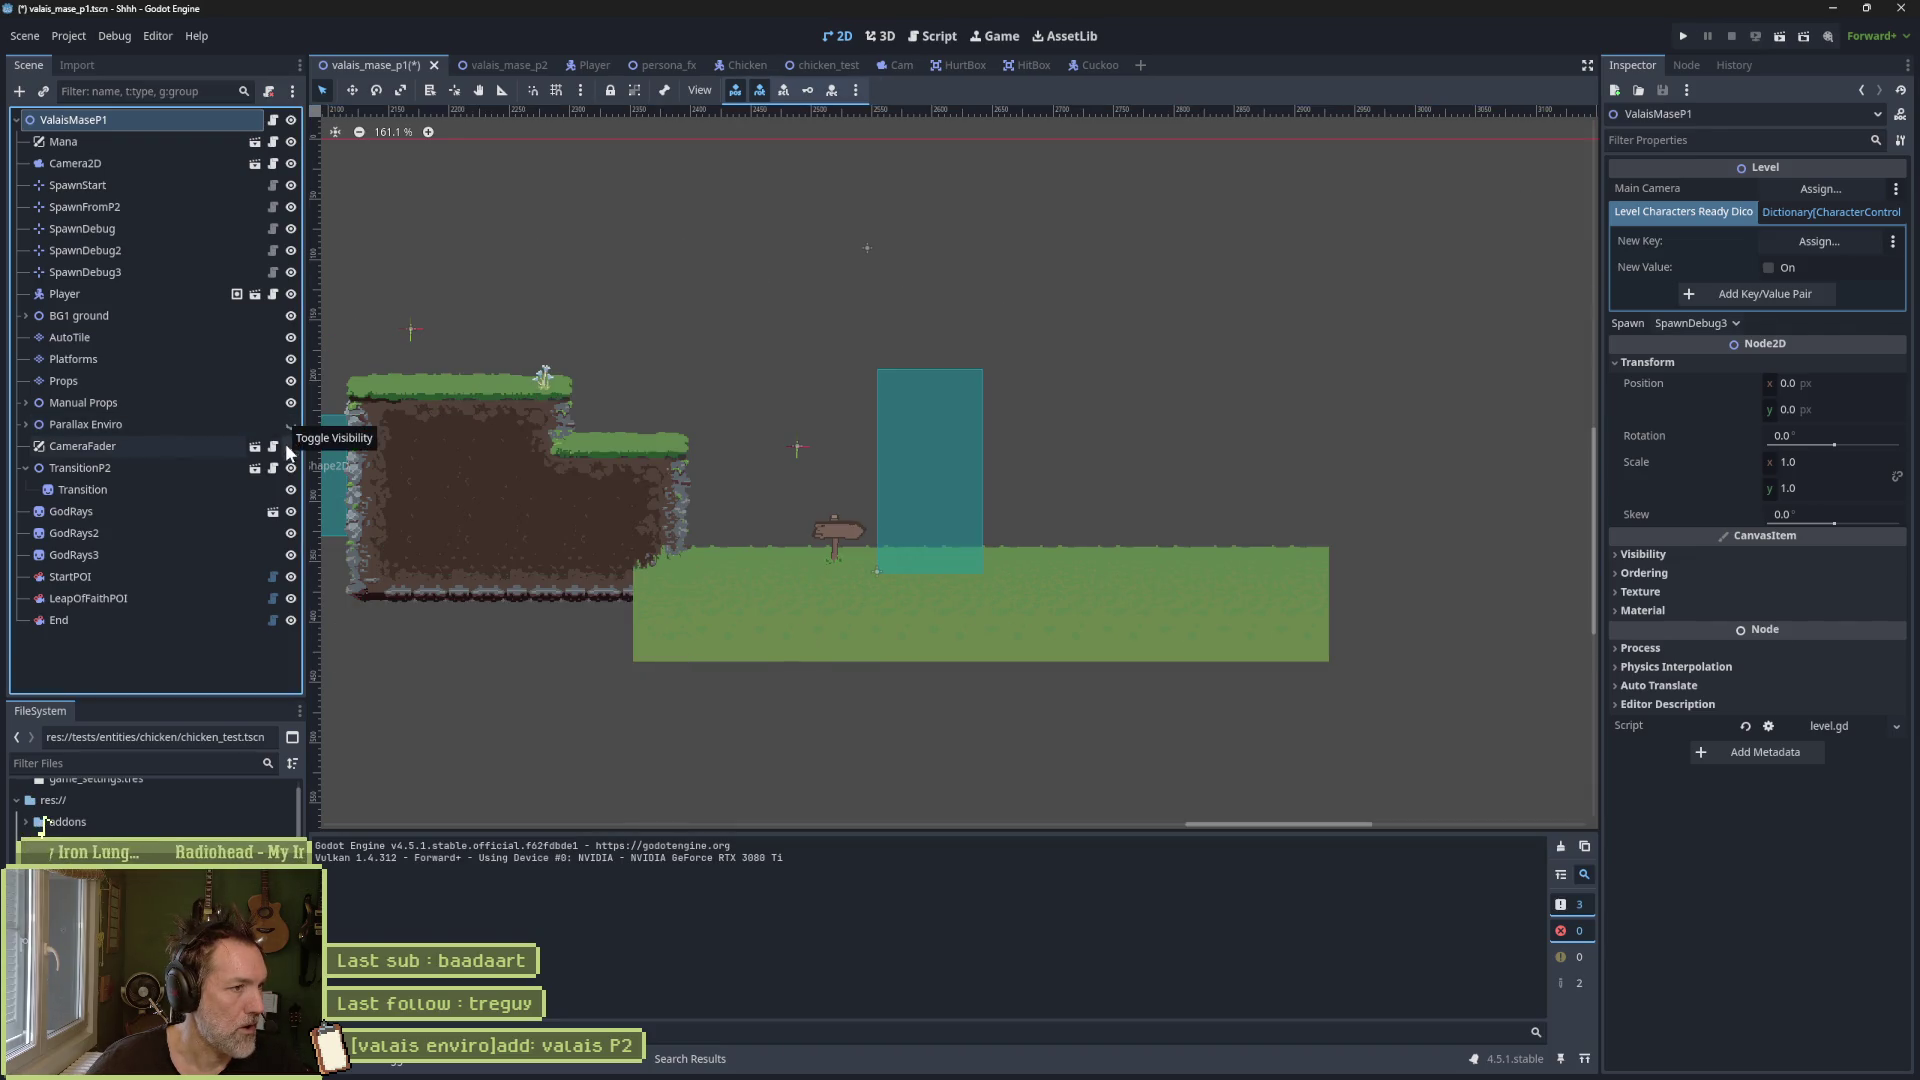
pyautogui.click(291, 445)
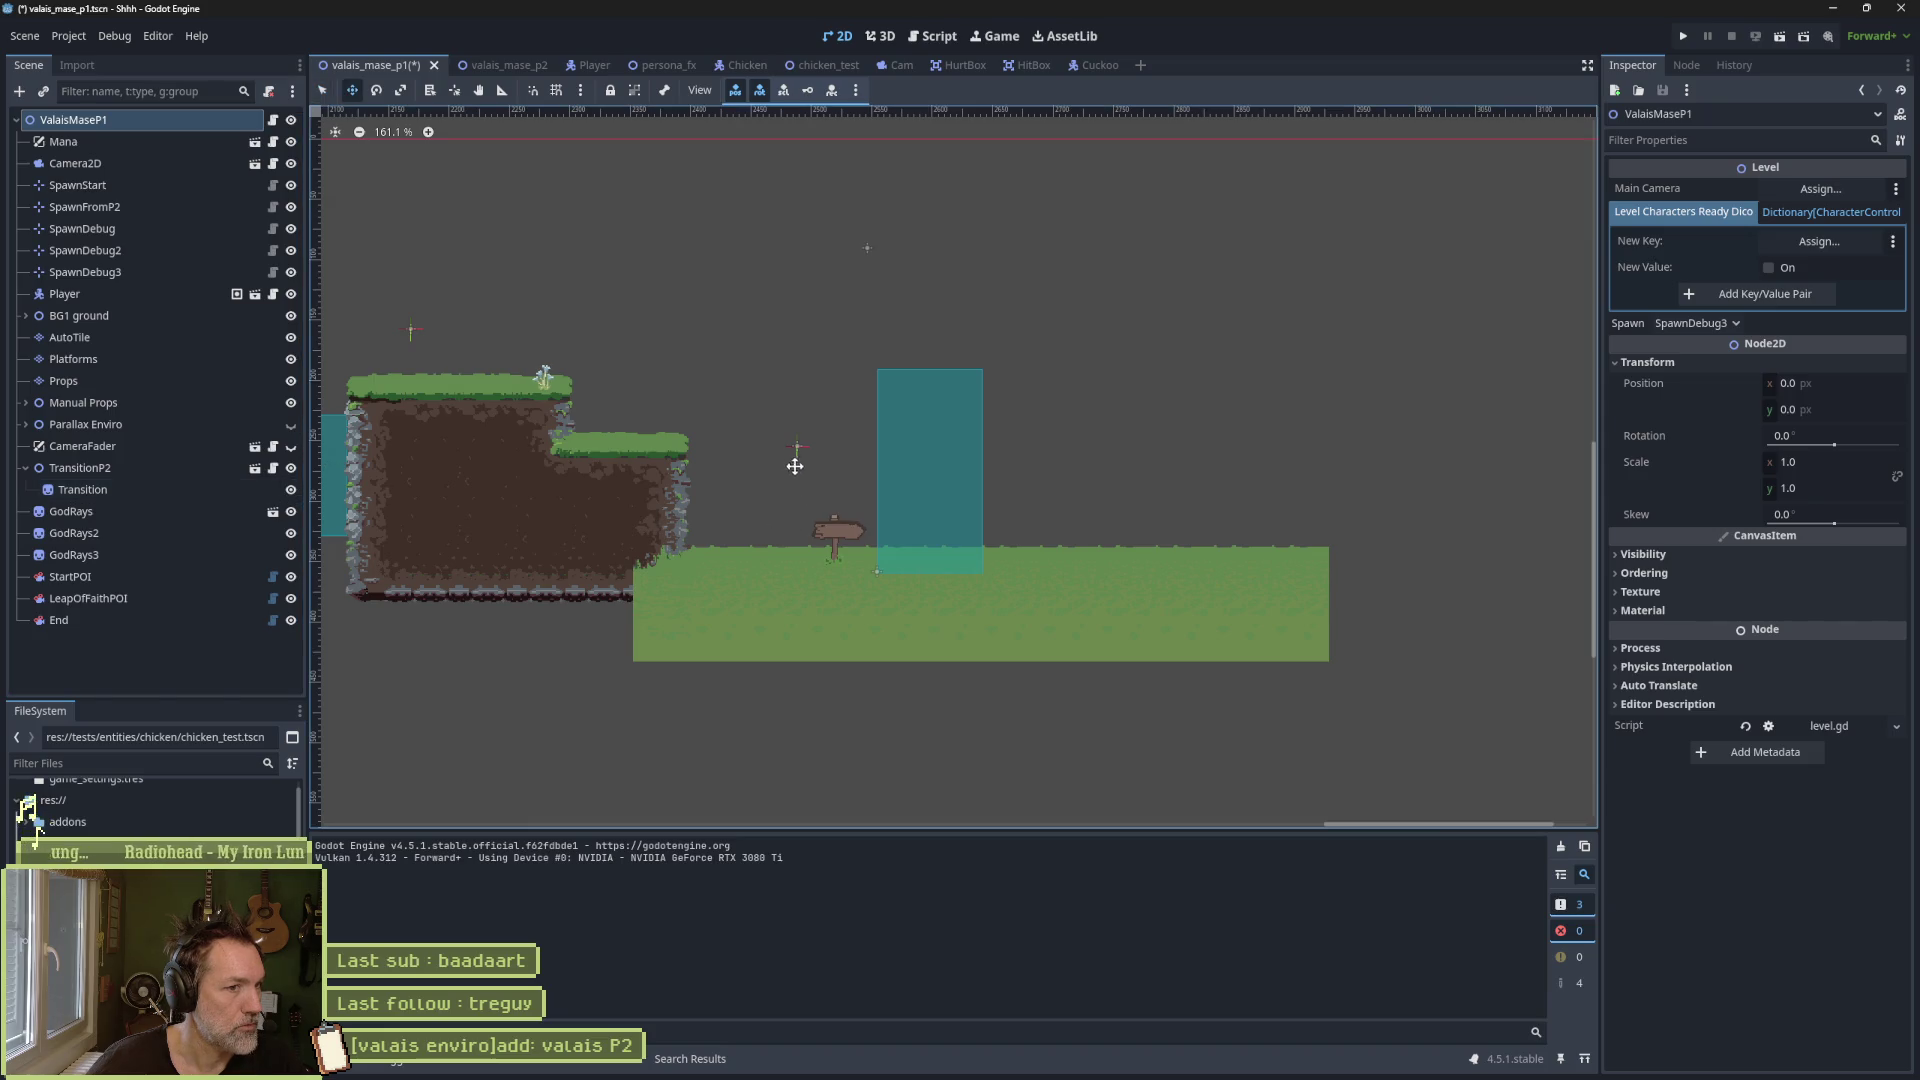
pyautogui.click(841, 508)
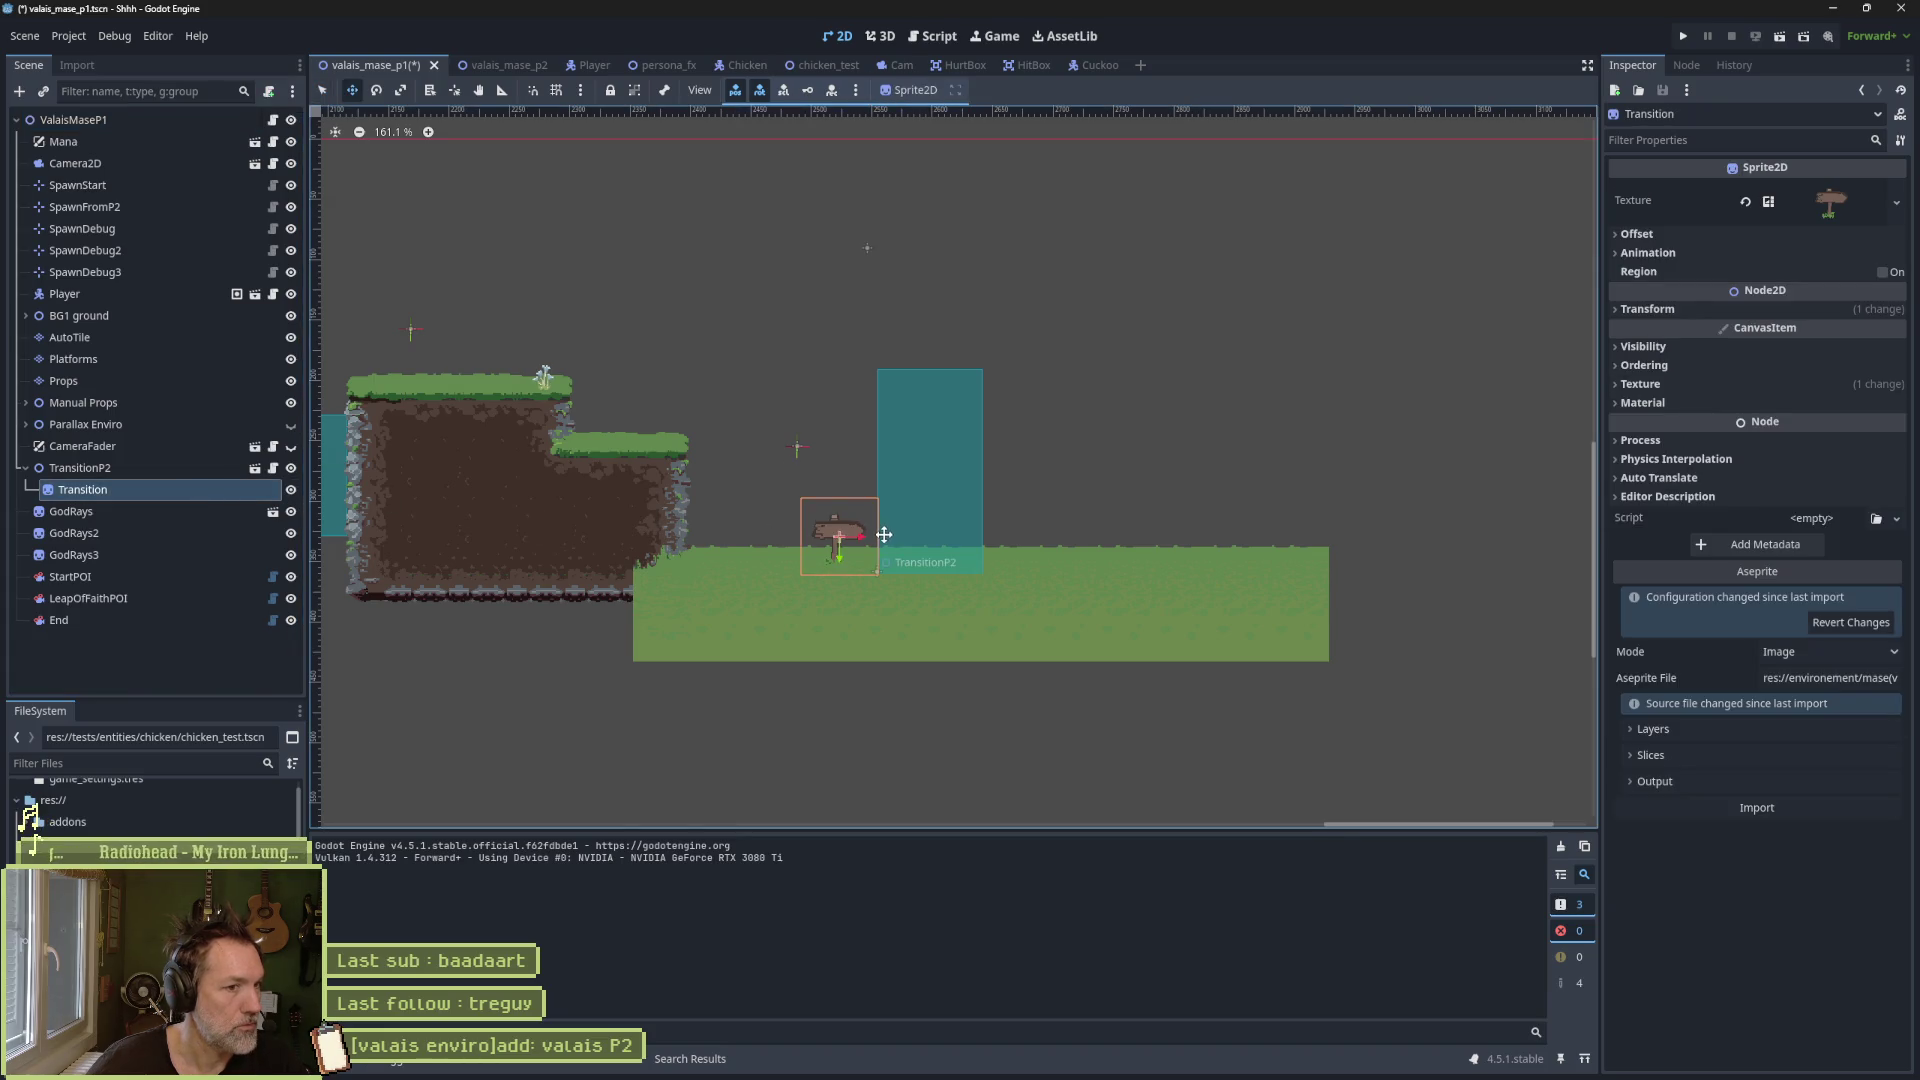
pyautogui.moveTo(886, 534); pyautogui.dragTo(897, 519)
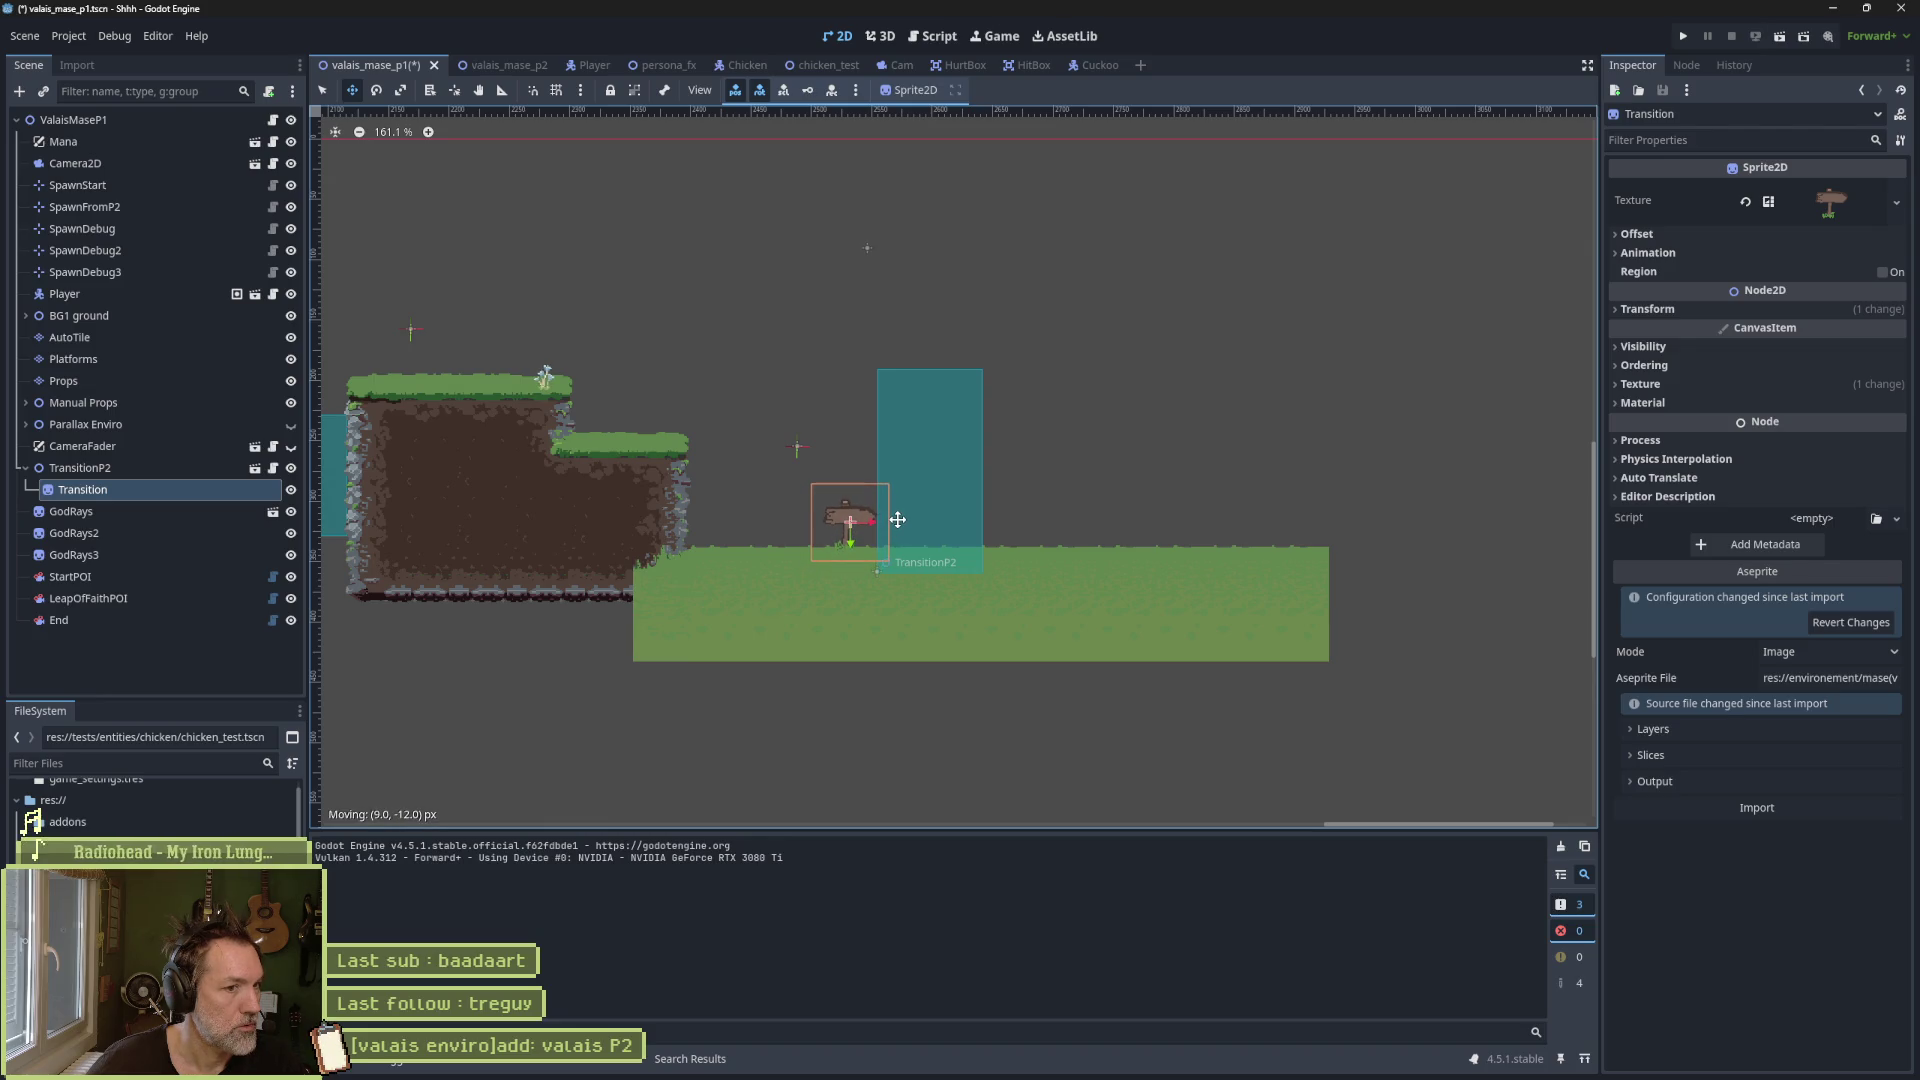
pyautogui.press('F5')
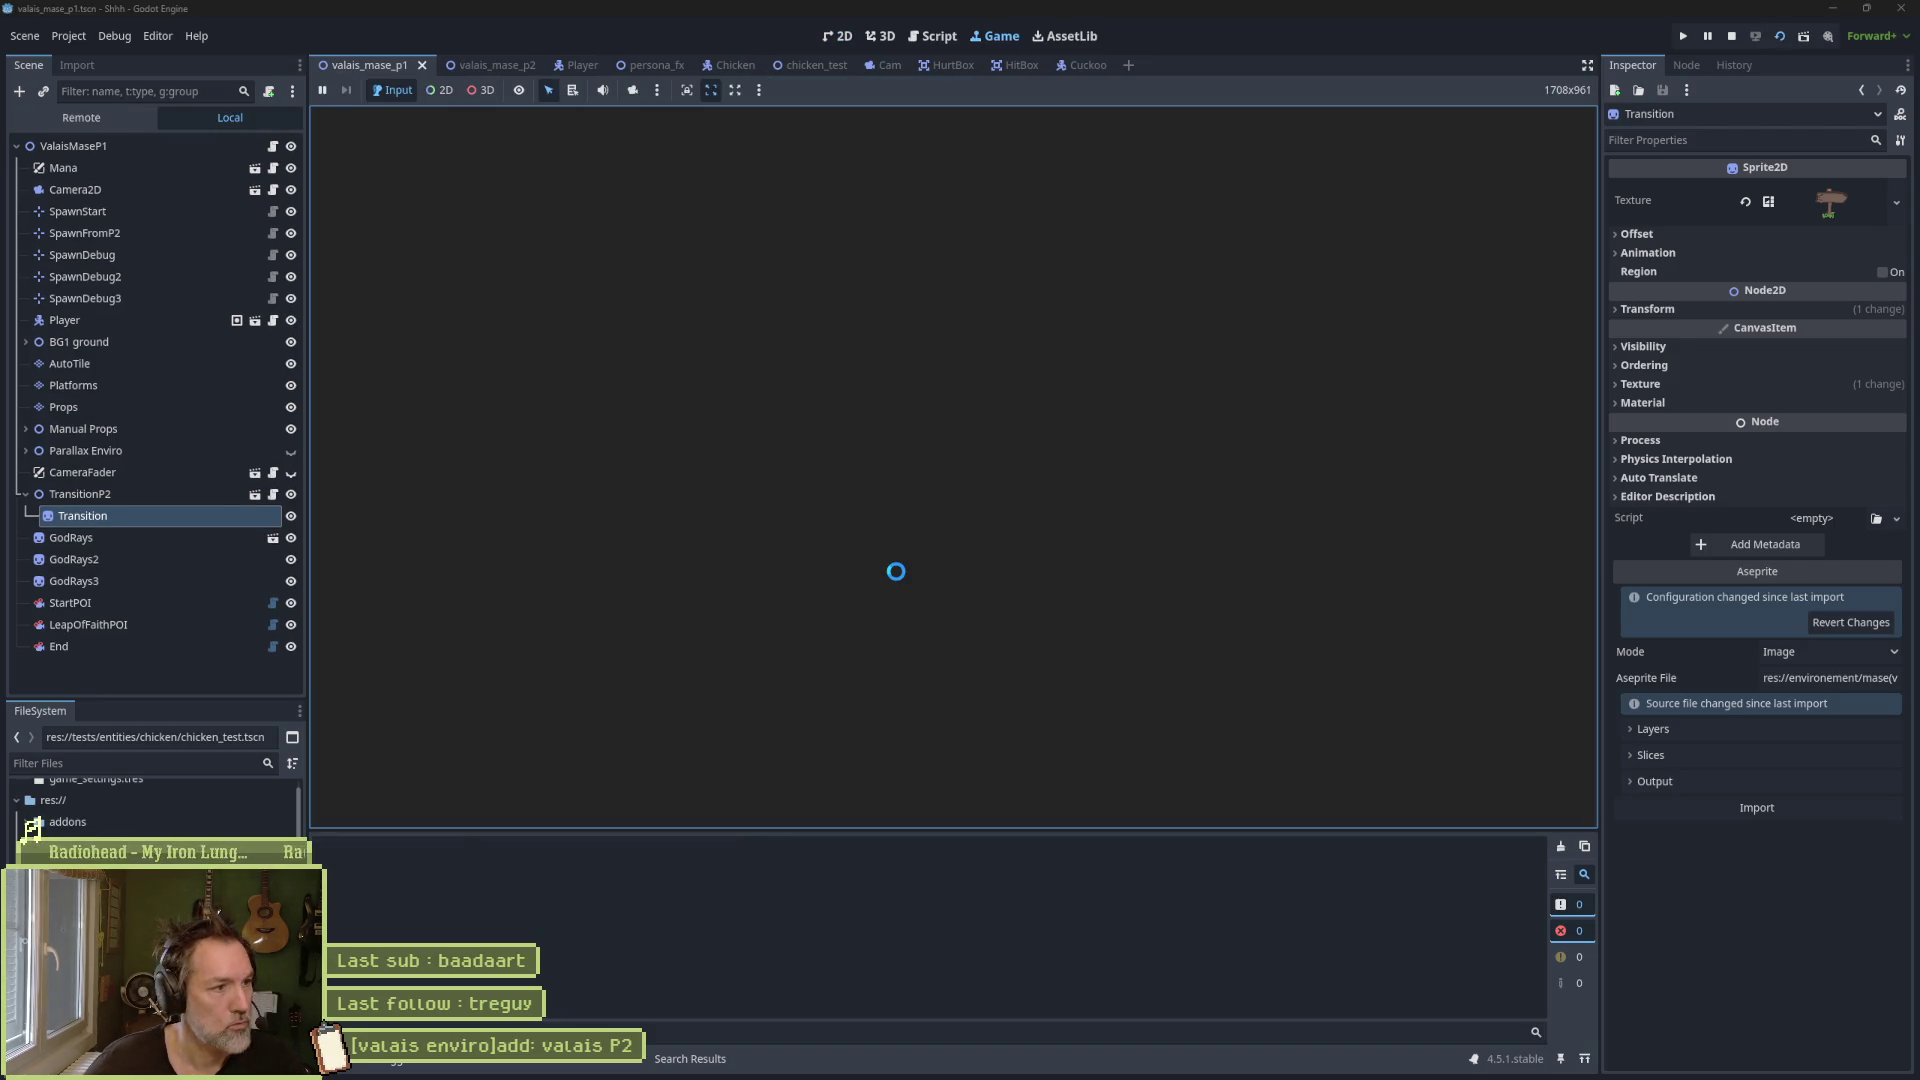
pyautogui.press('F8')
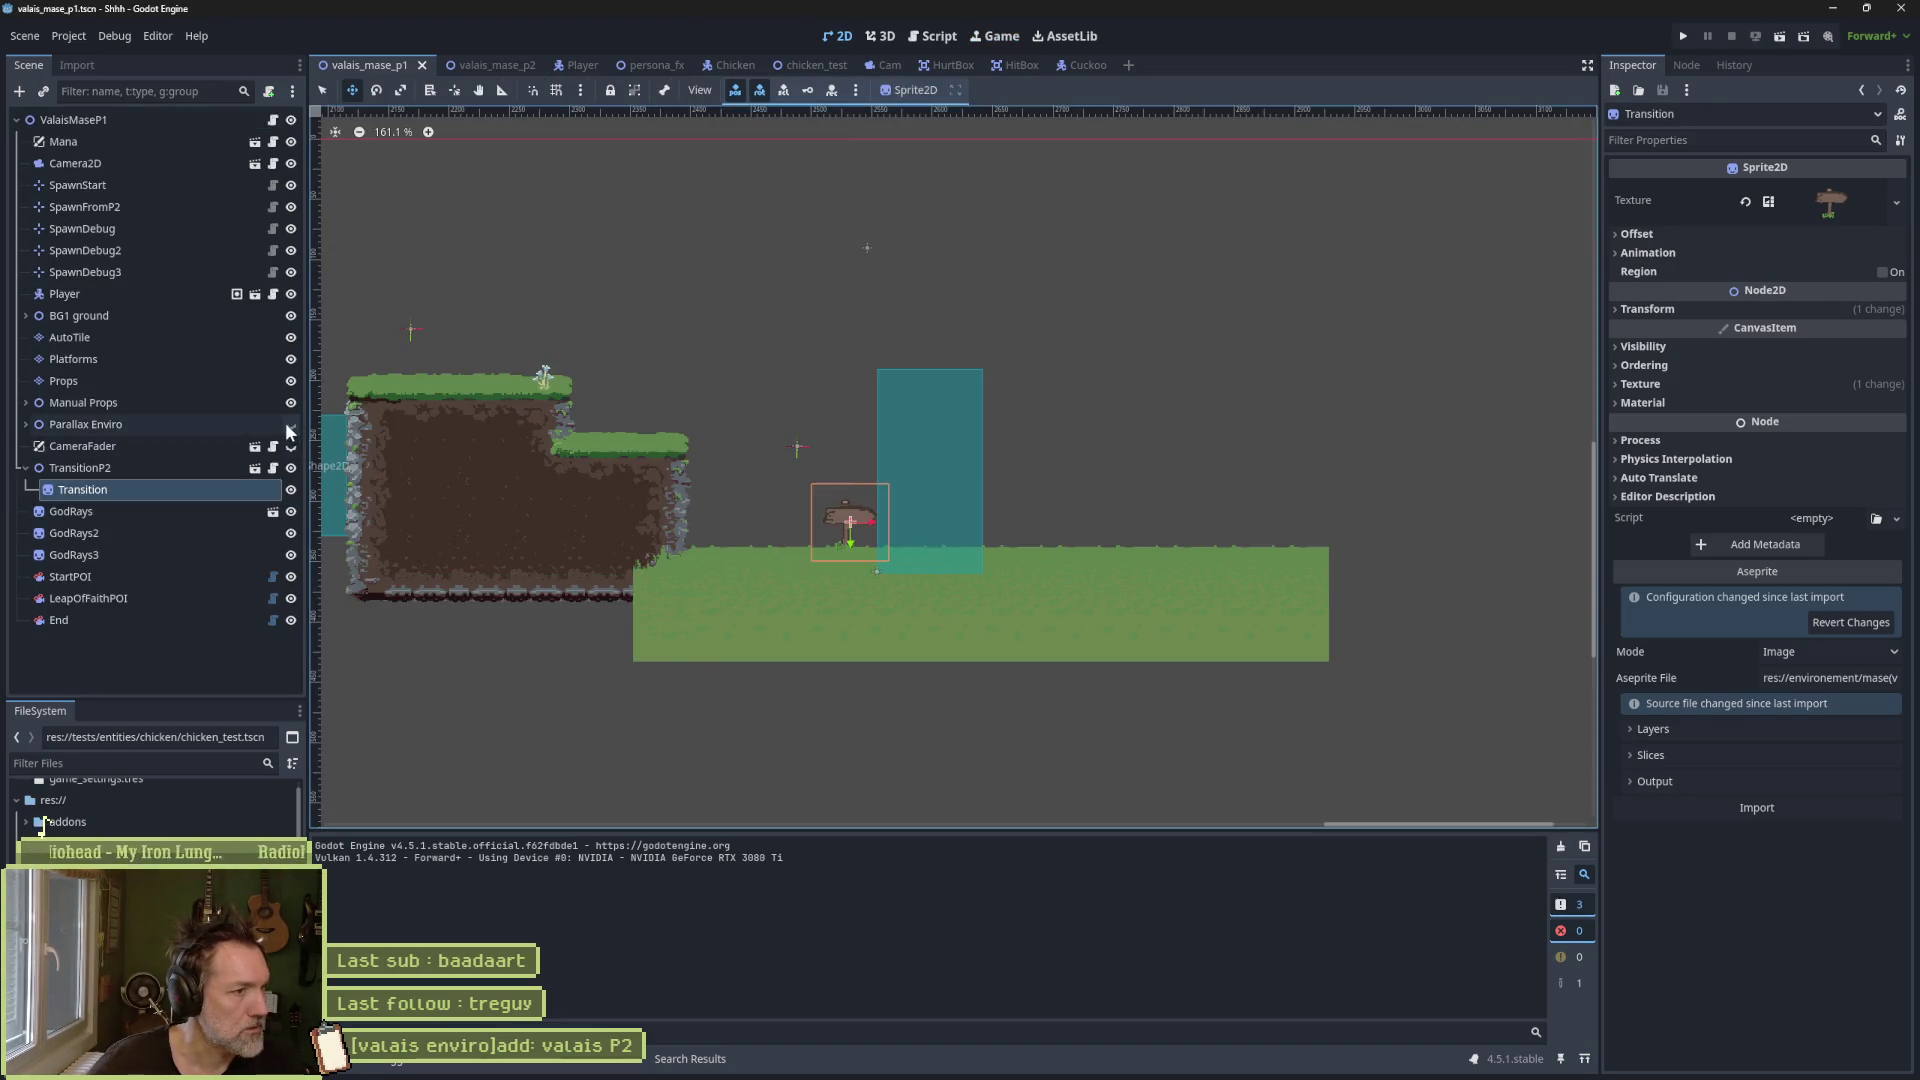
# - Show the parallax again, rerun the game, and walk the cat right past the sign
pyautogui.click(290, 425)
pyautogui.press('F5')
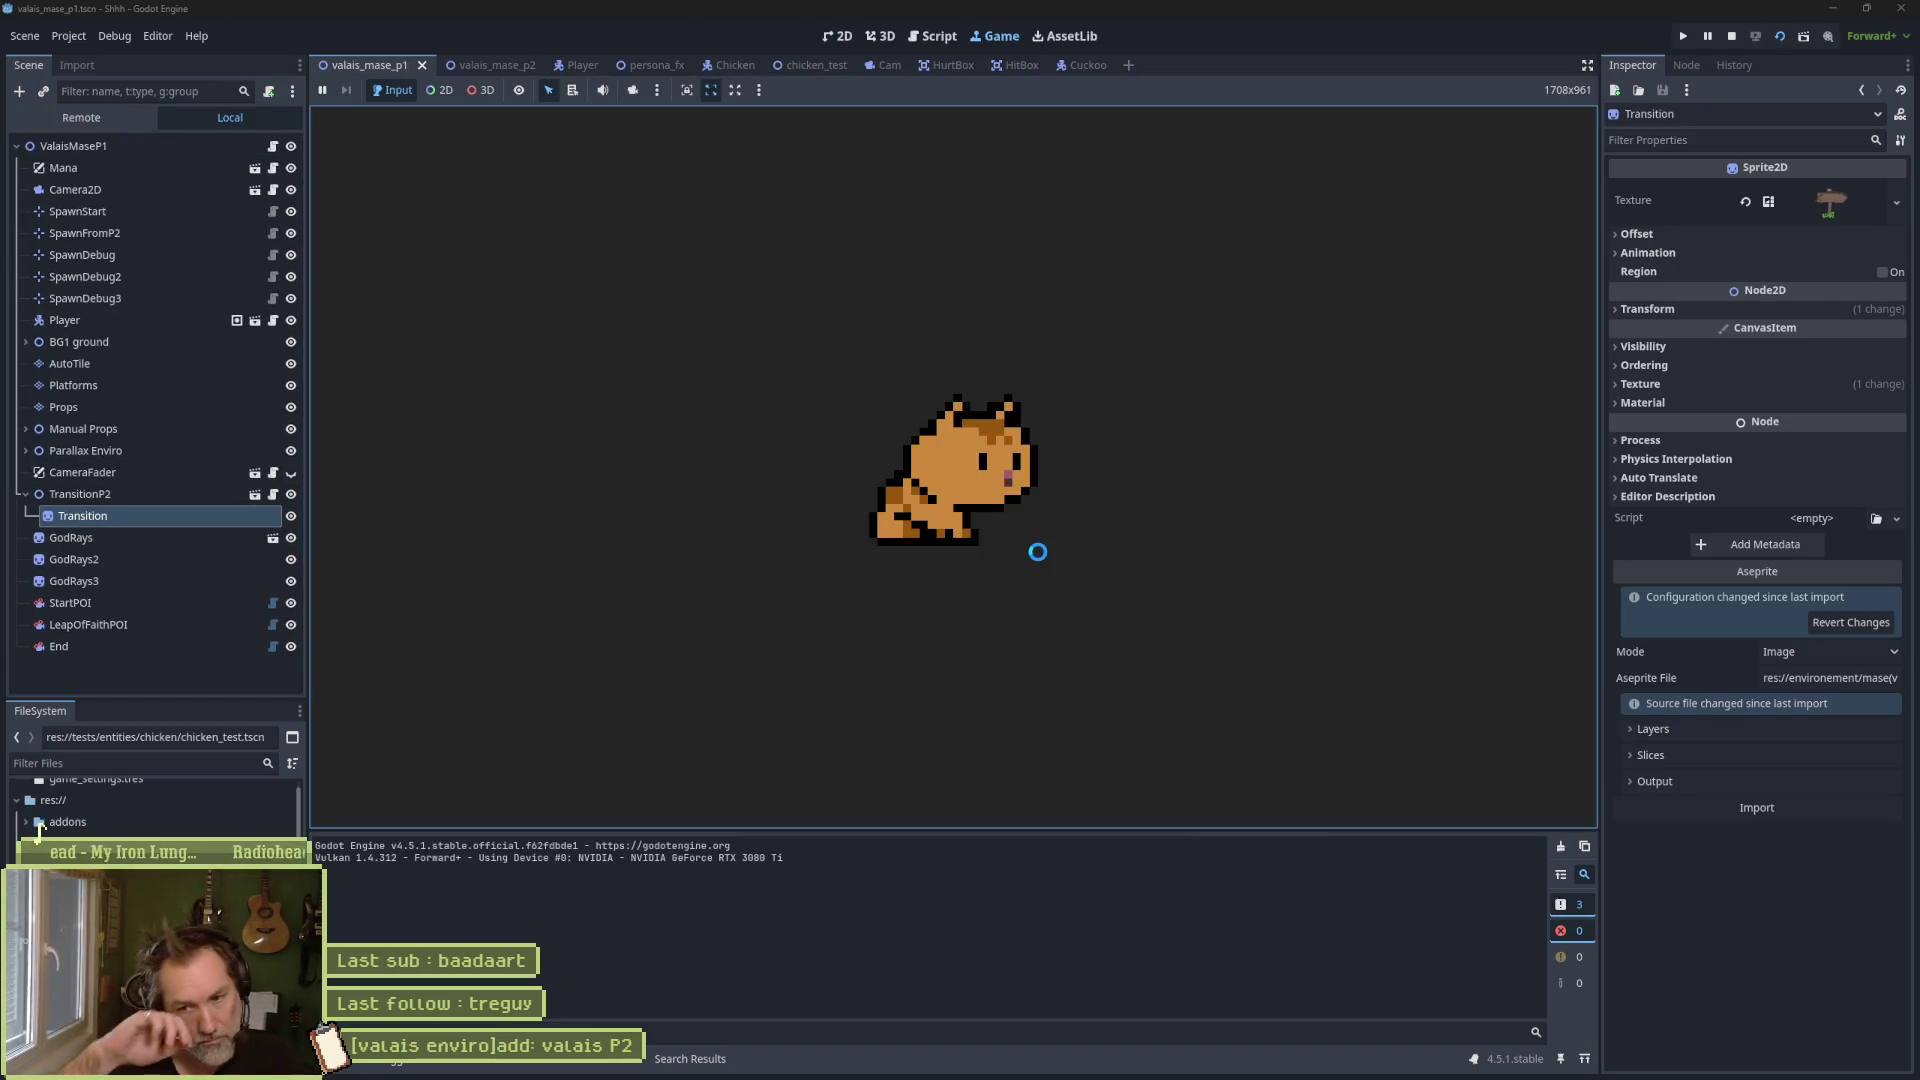
pyautogui.press('Right')
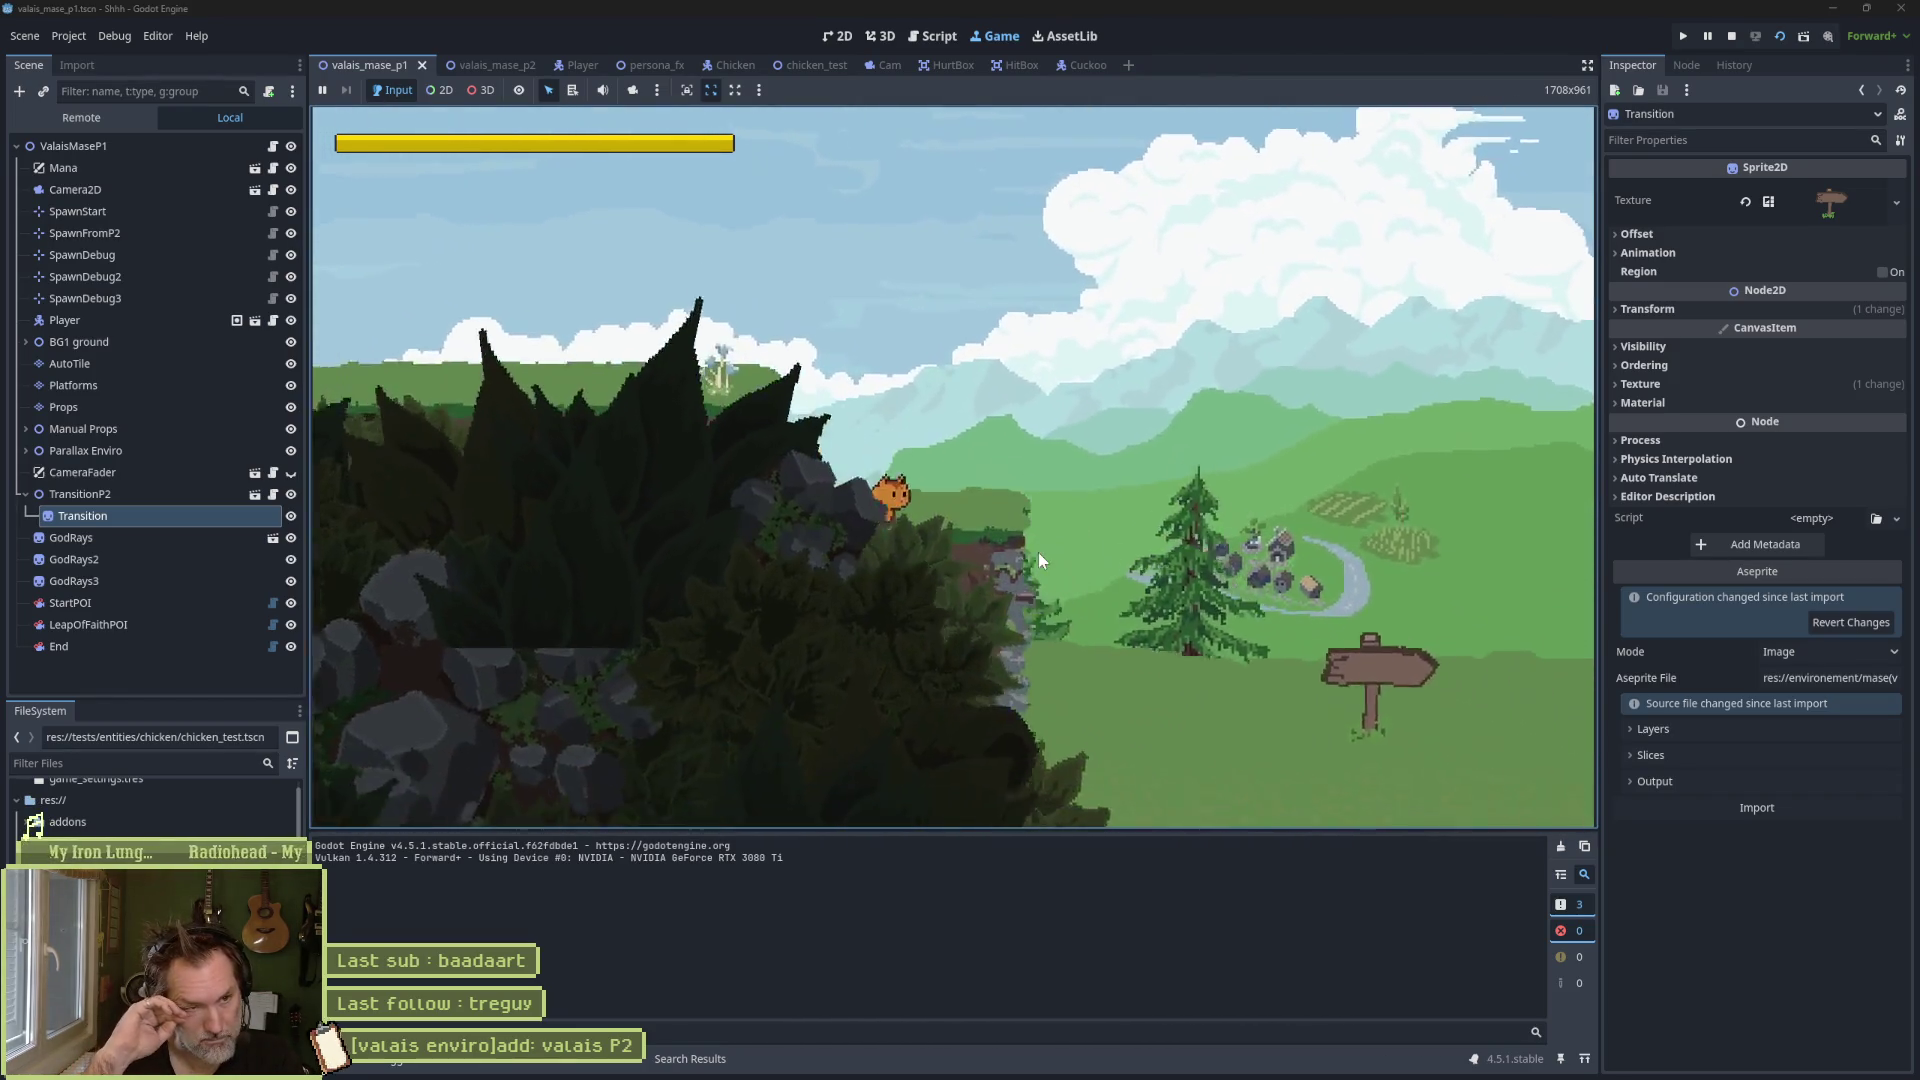
pyautogui.press('Right')
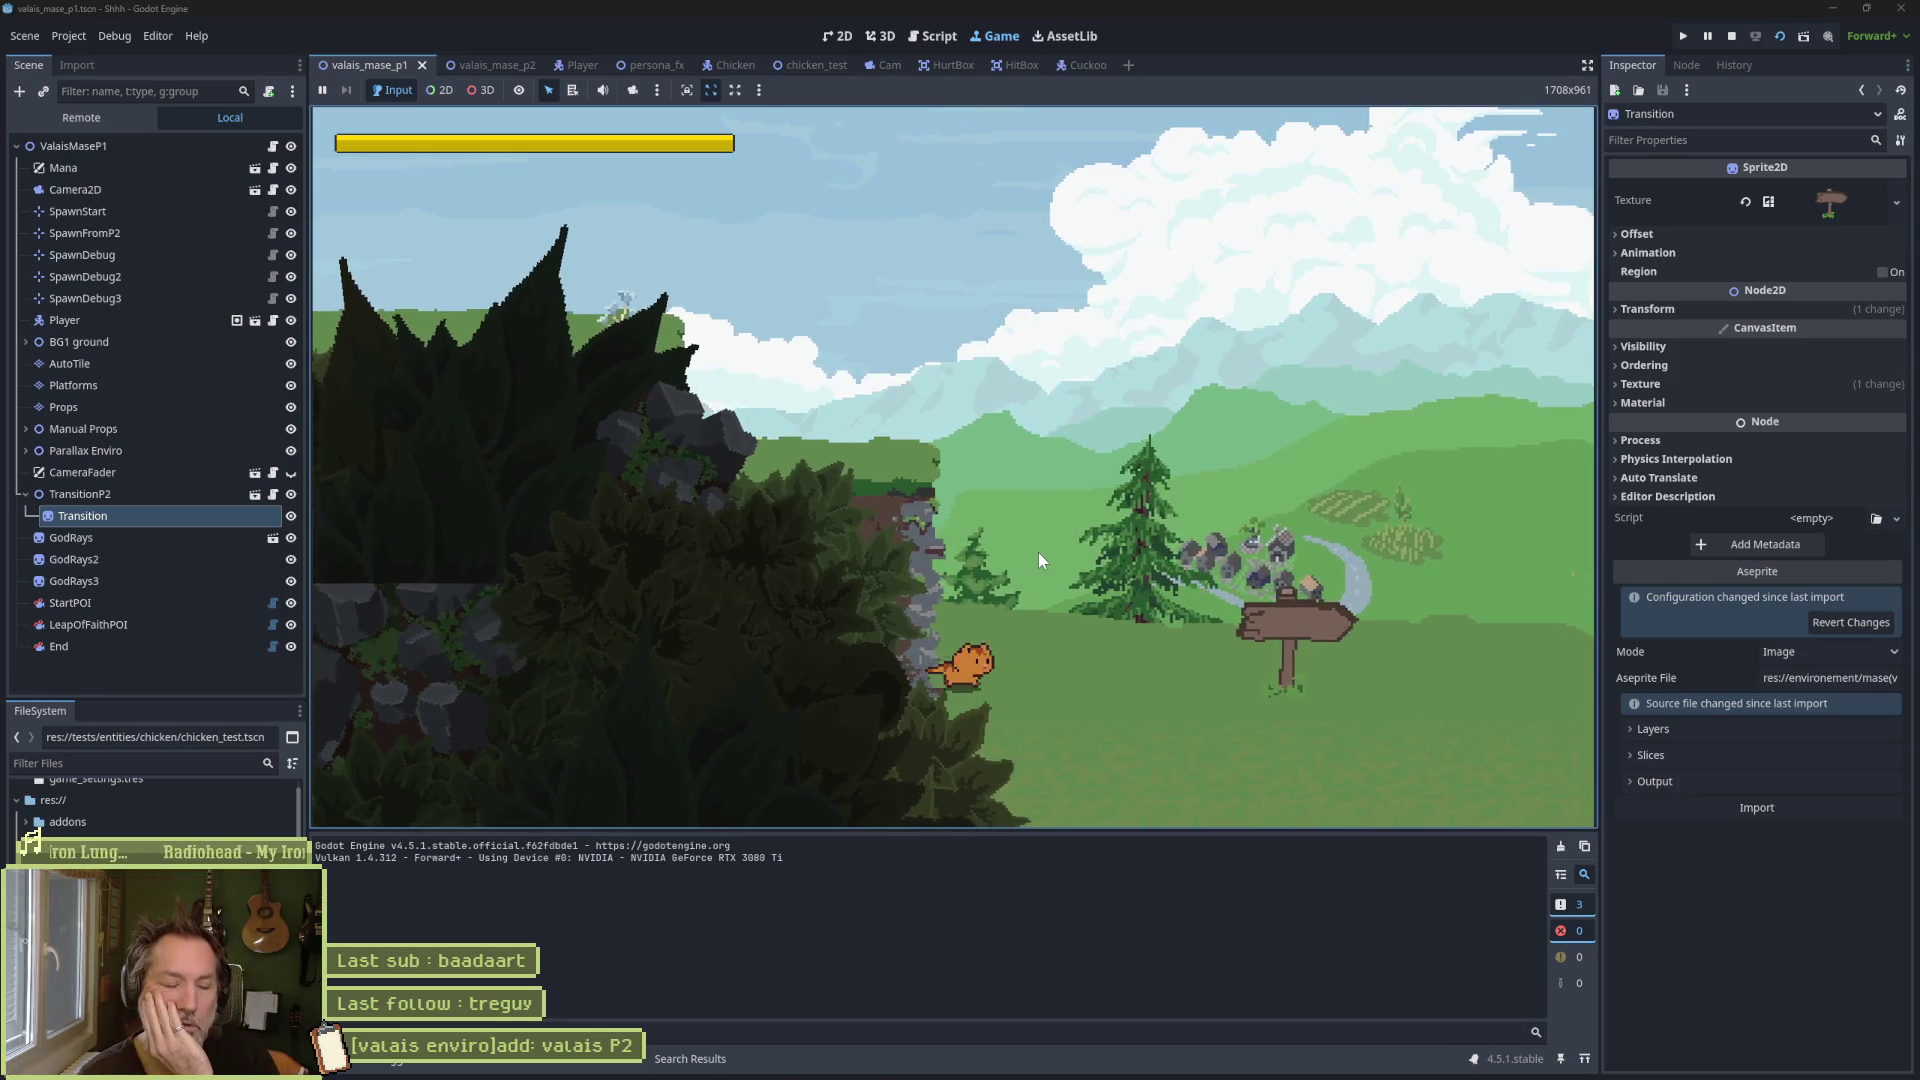
pyautogui.press('Right')
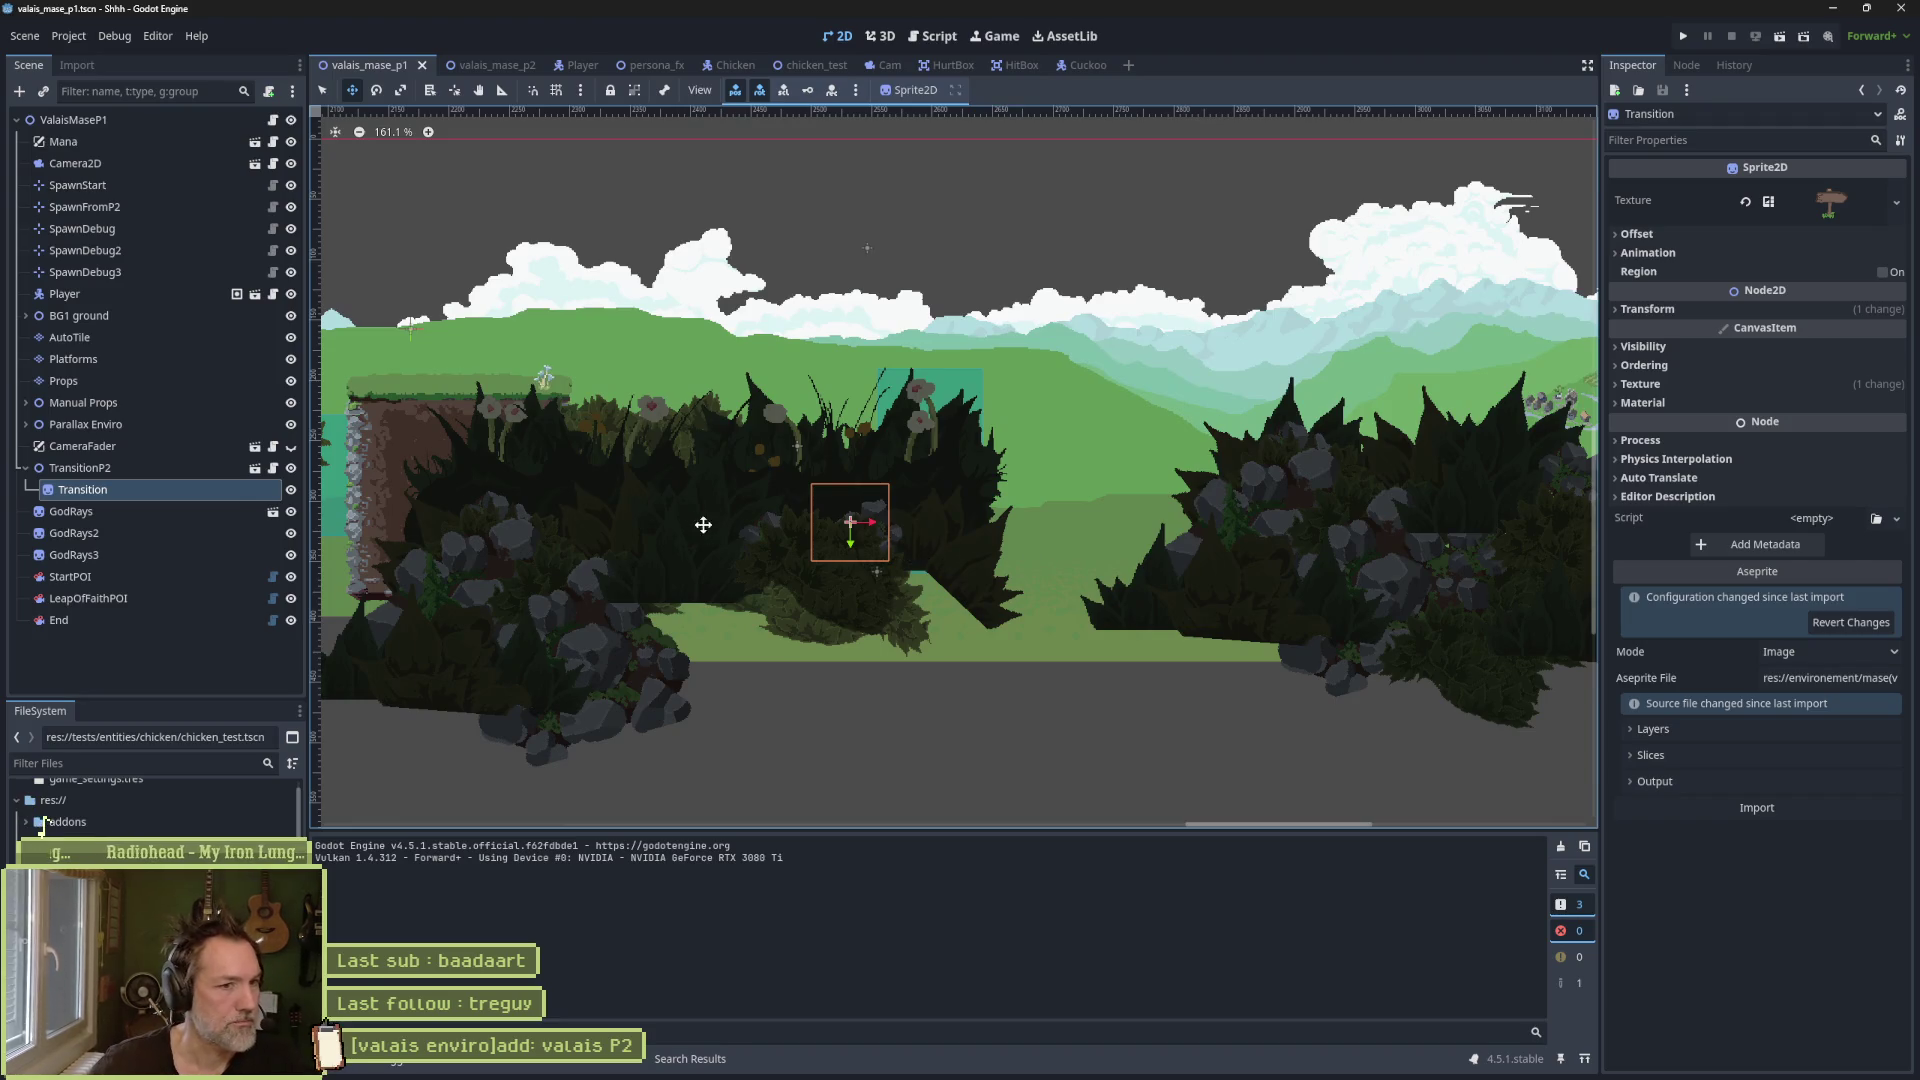
# - Raise the signpost about 8 px, test the scene again, then open valais_mase_p2
pyautogui.moveTo(849, 536); pyautogui.dragTo(851, 530)
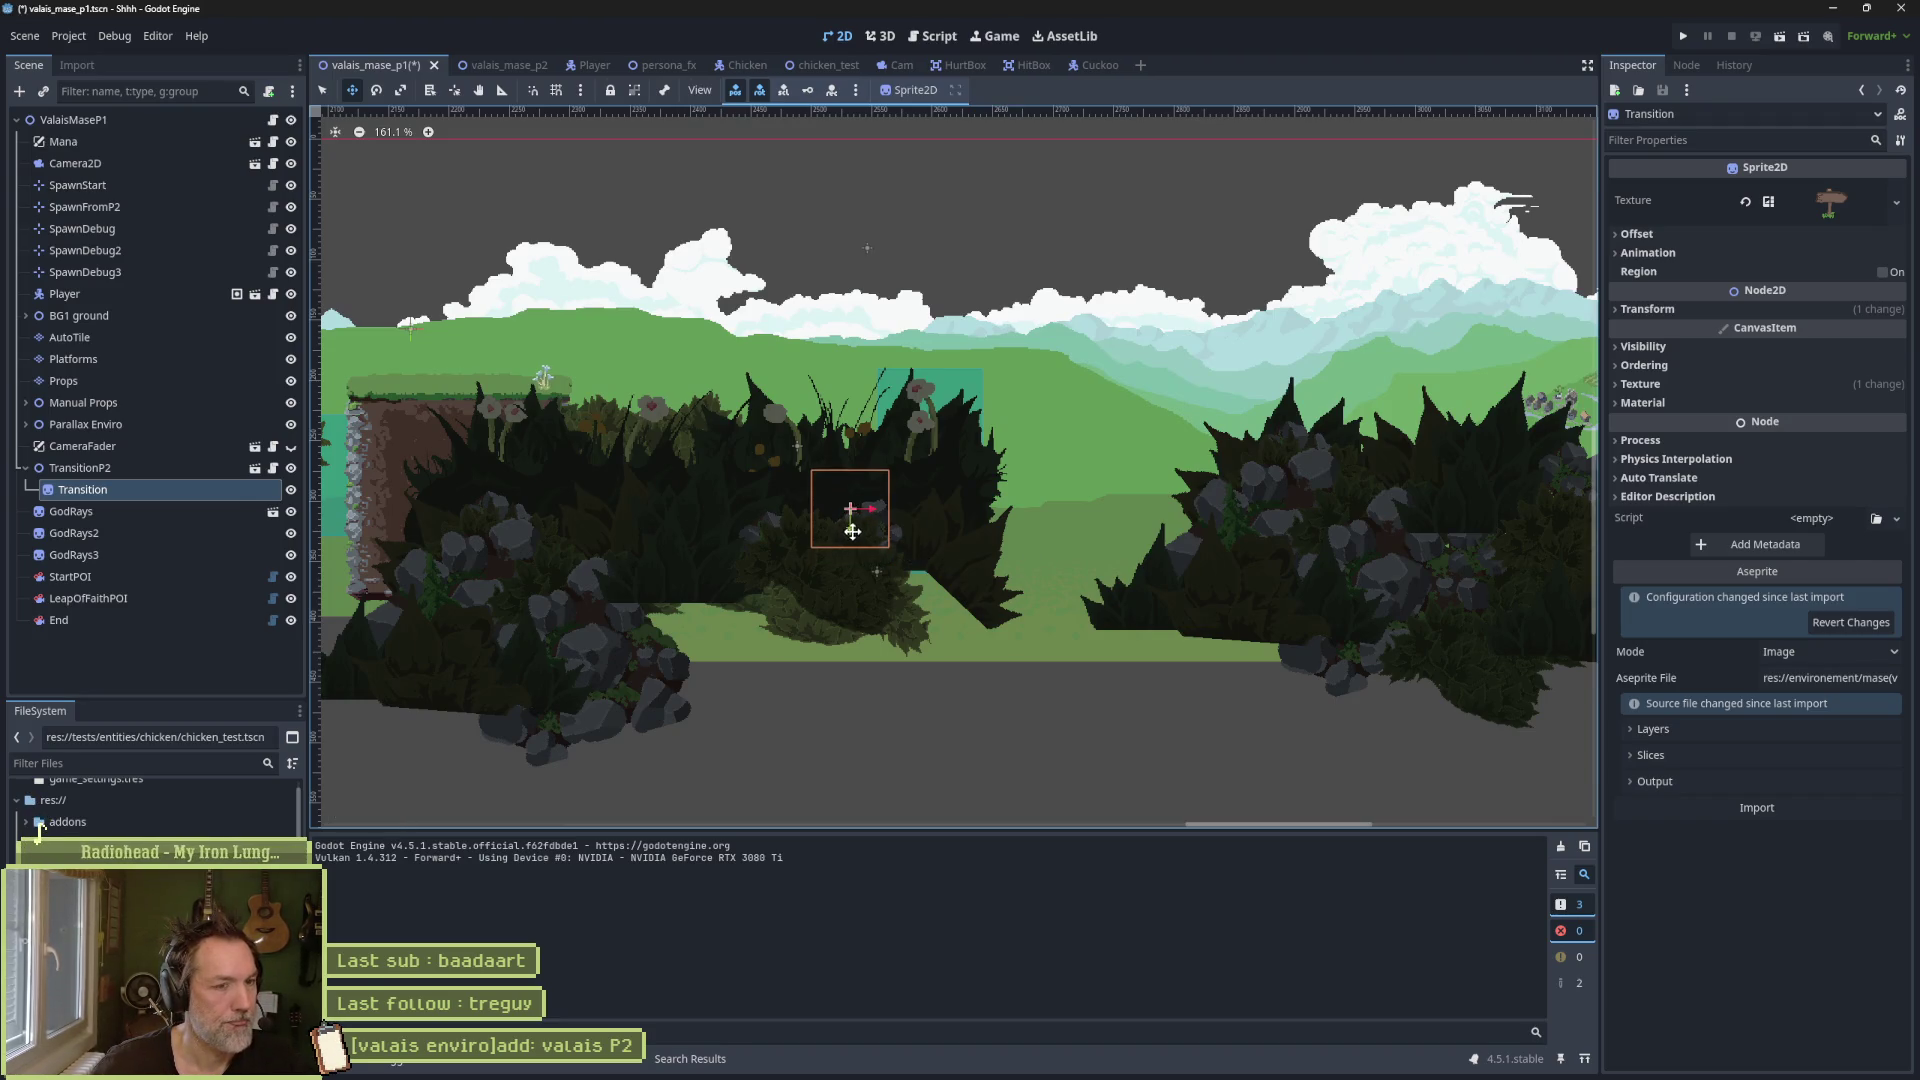
pyautogui.press('F6')
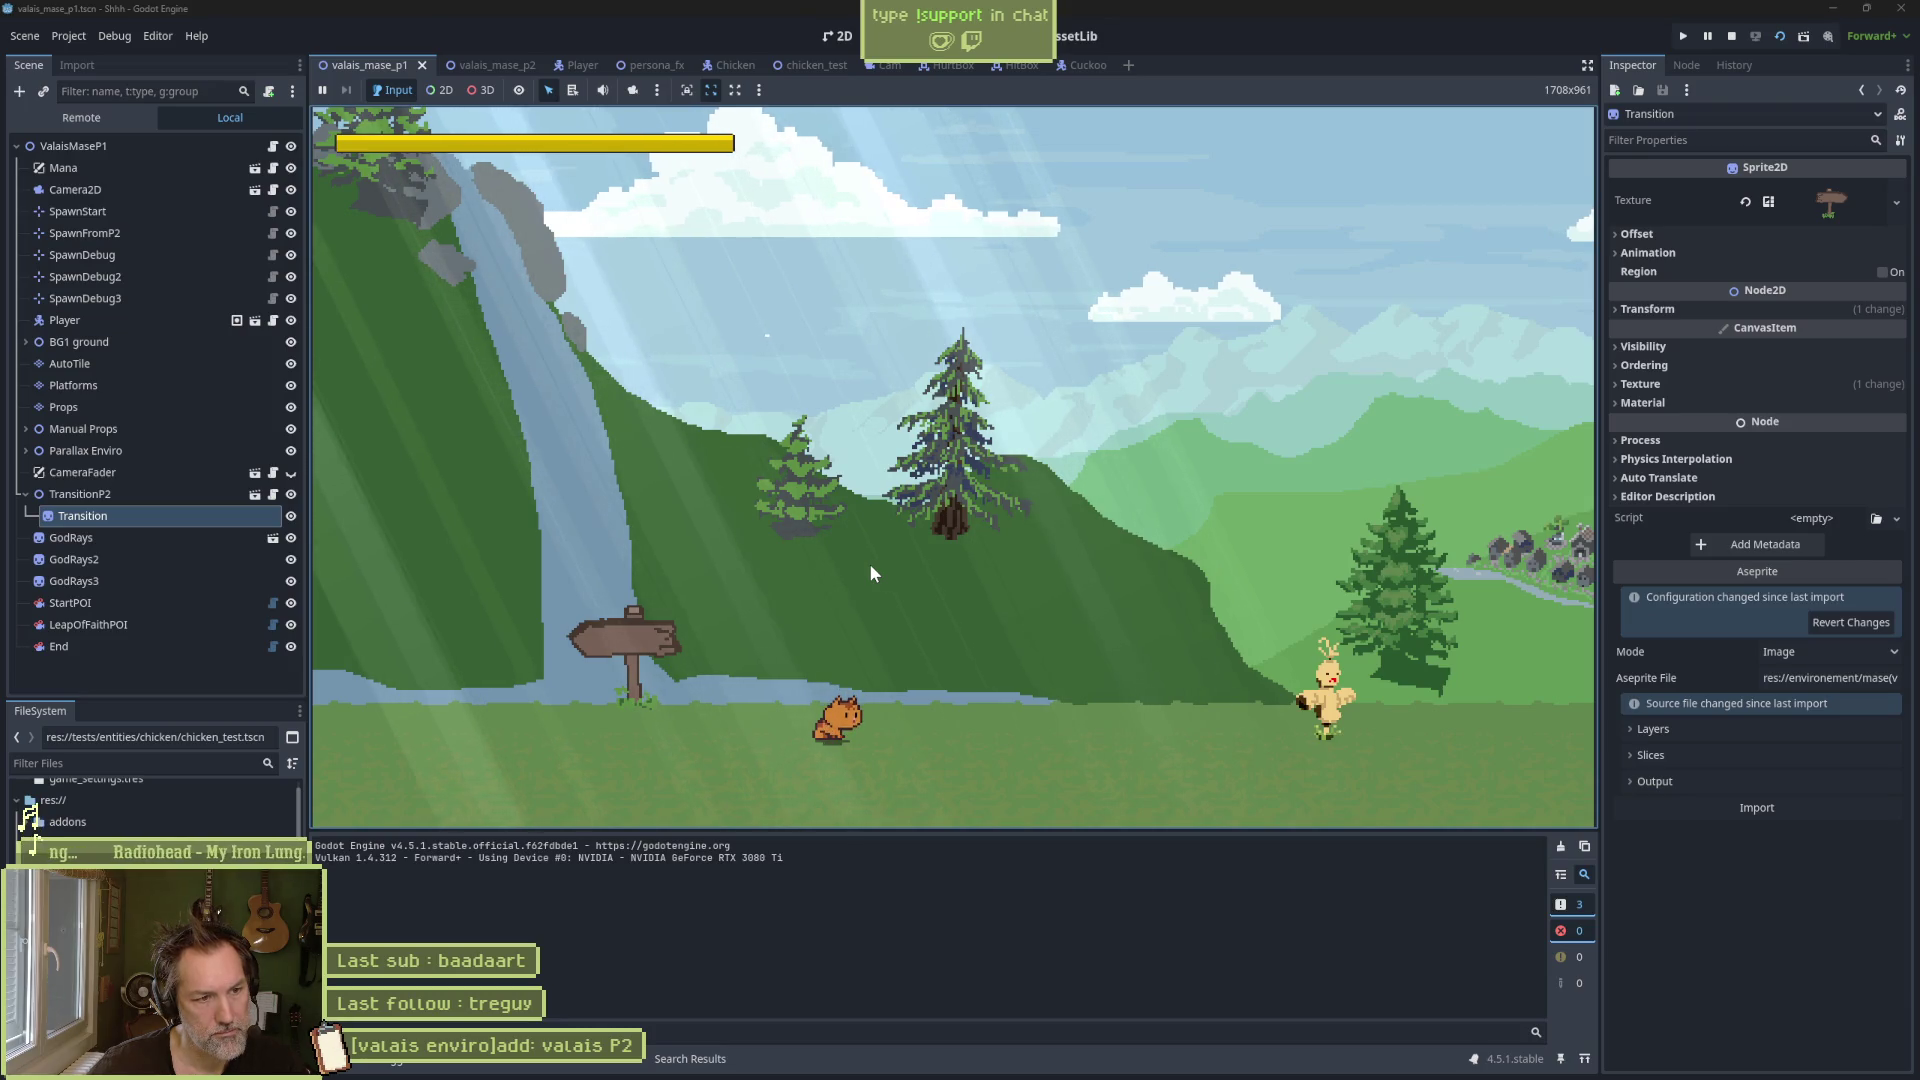
pyautogui.press('F8')
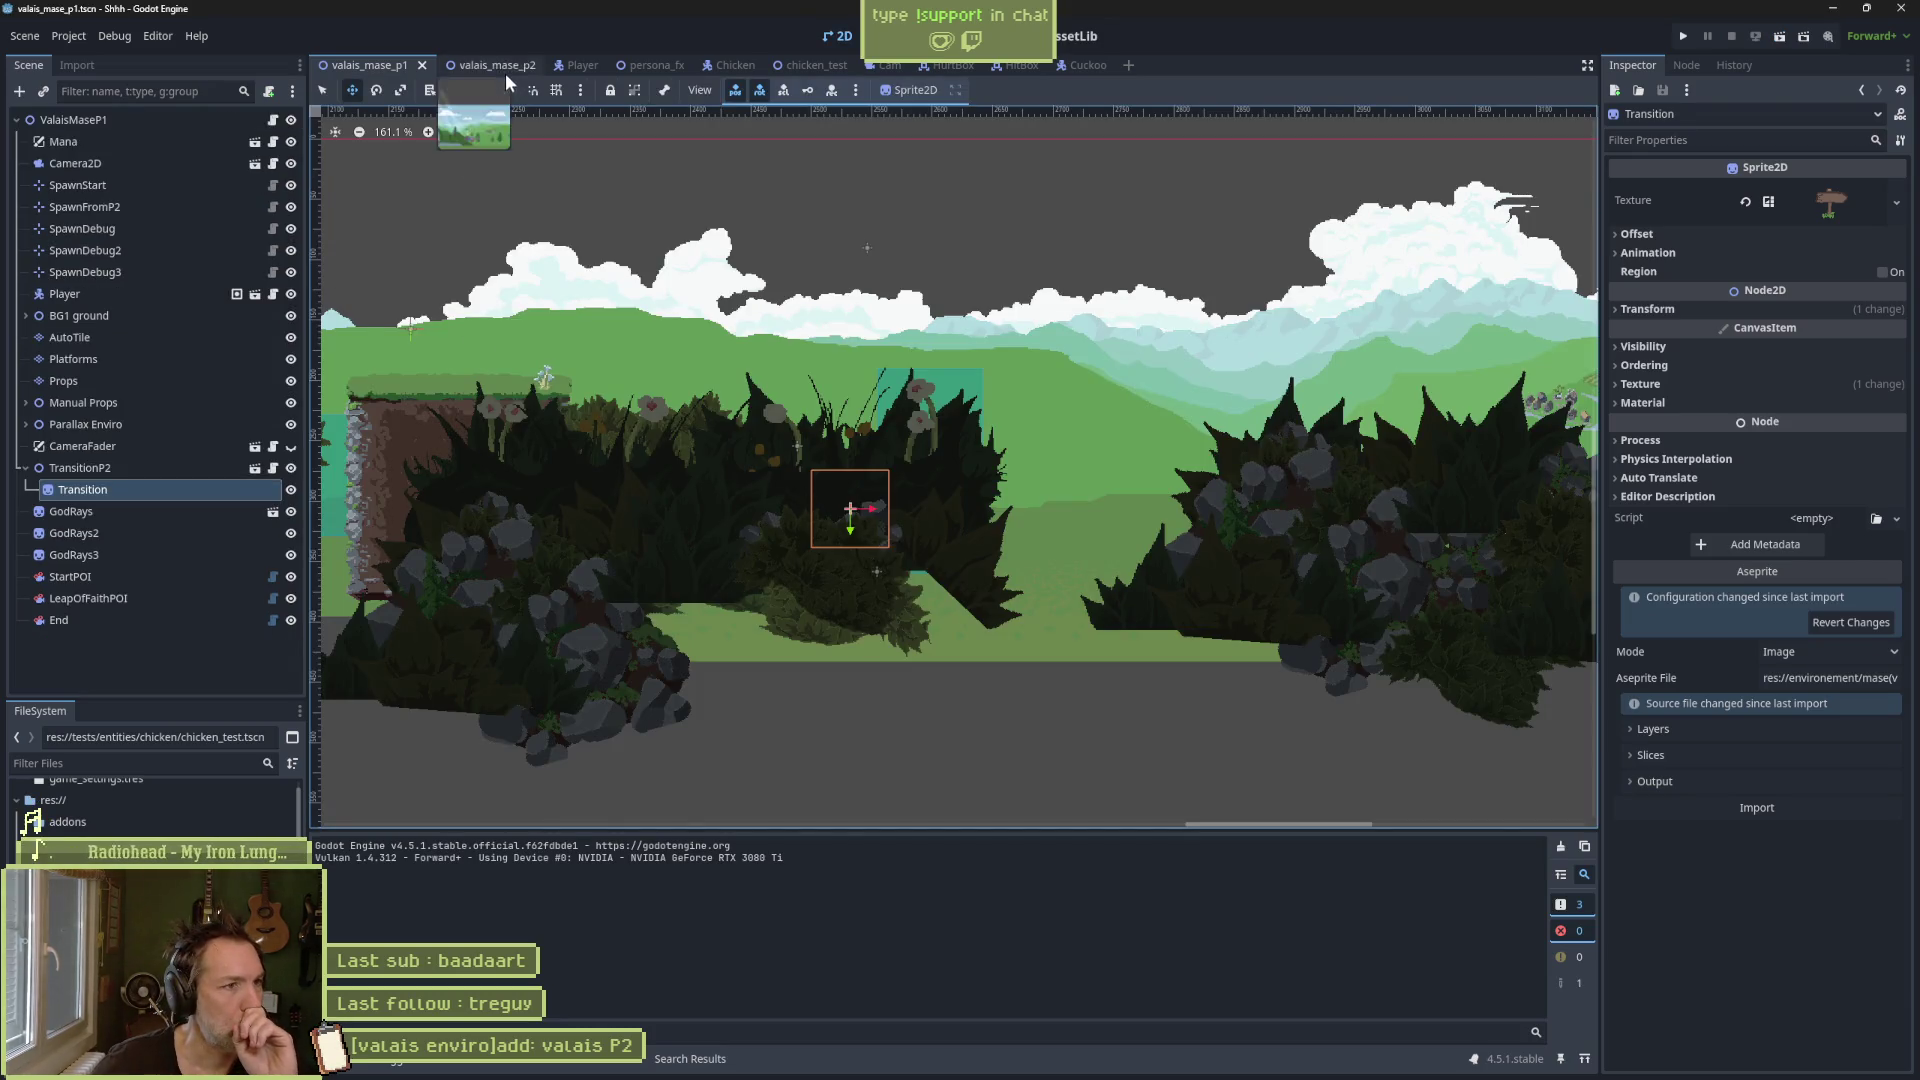
pyautogui.click(500, 66)
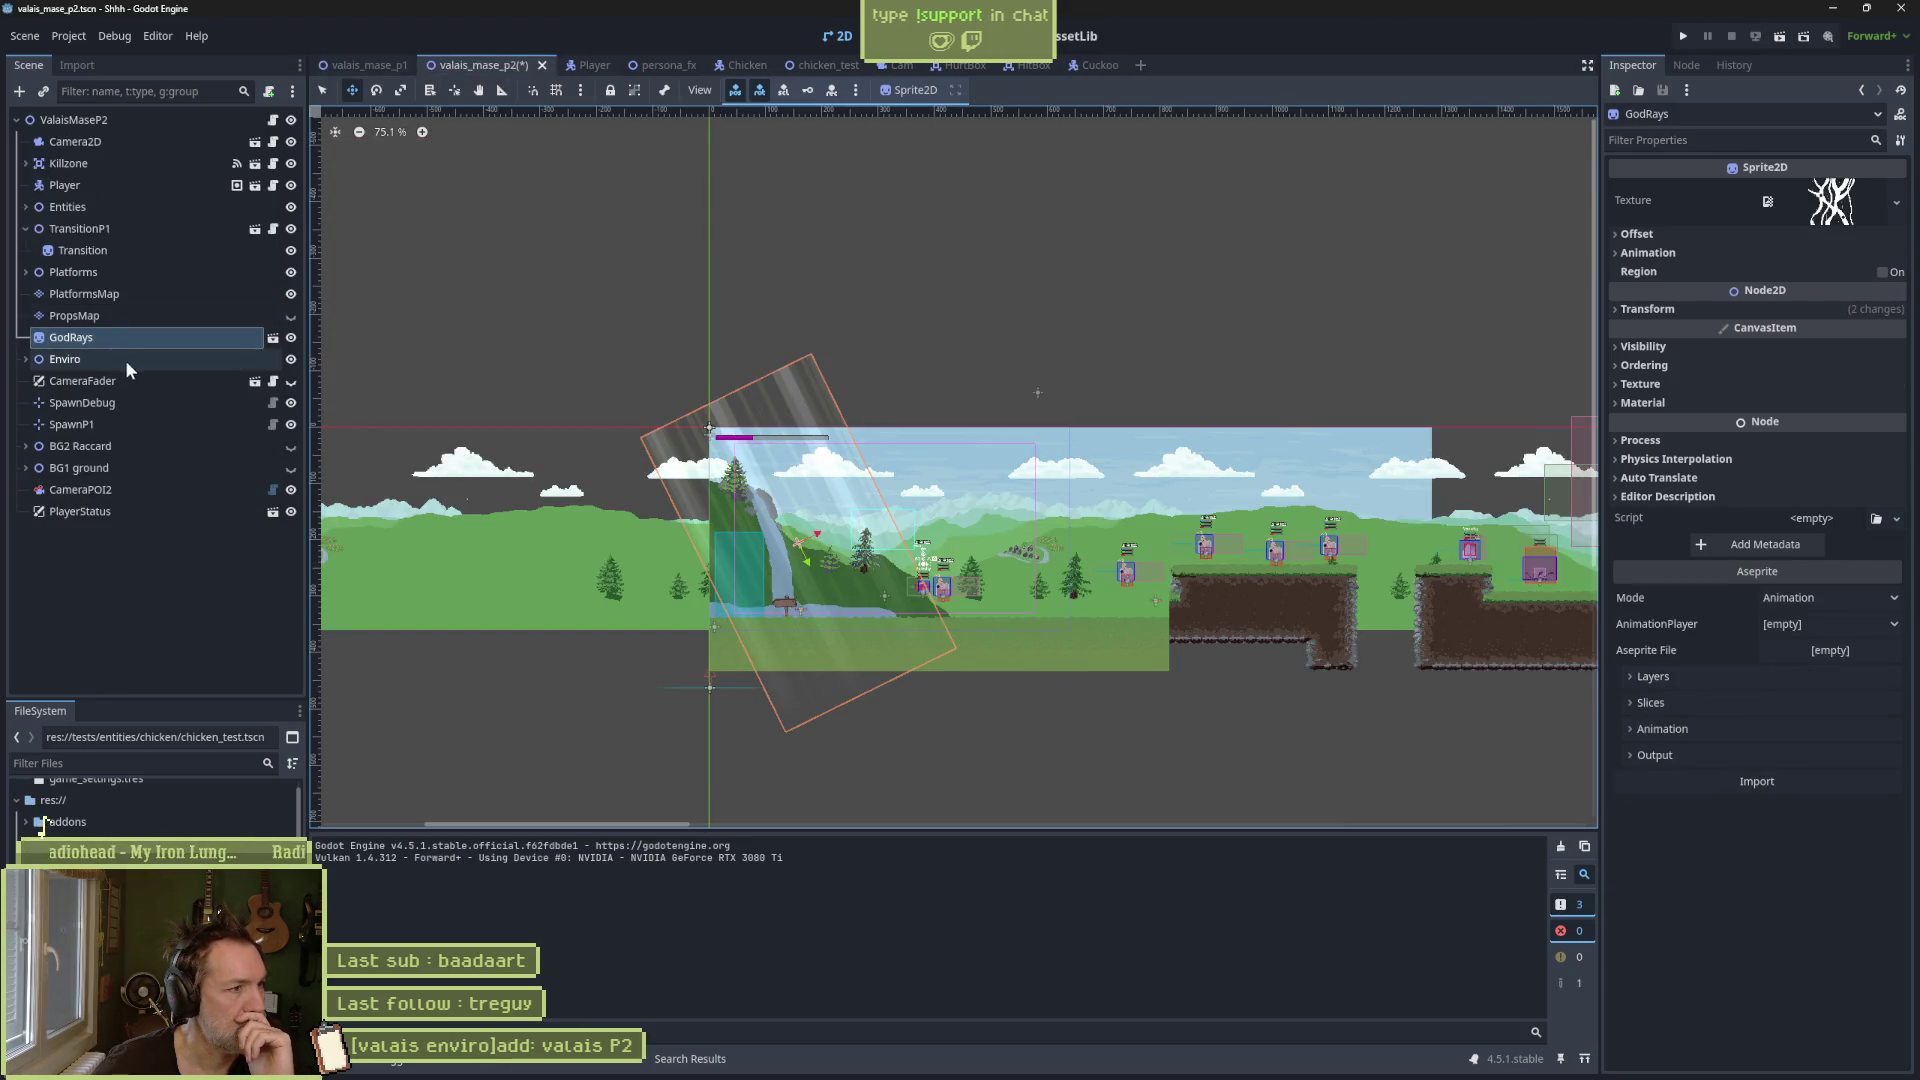
# - Raise the BG1 Waterfall sprite under Enviro to y -24 and save
pyautogui.click(25, 359)
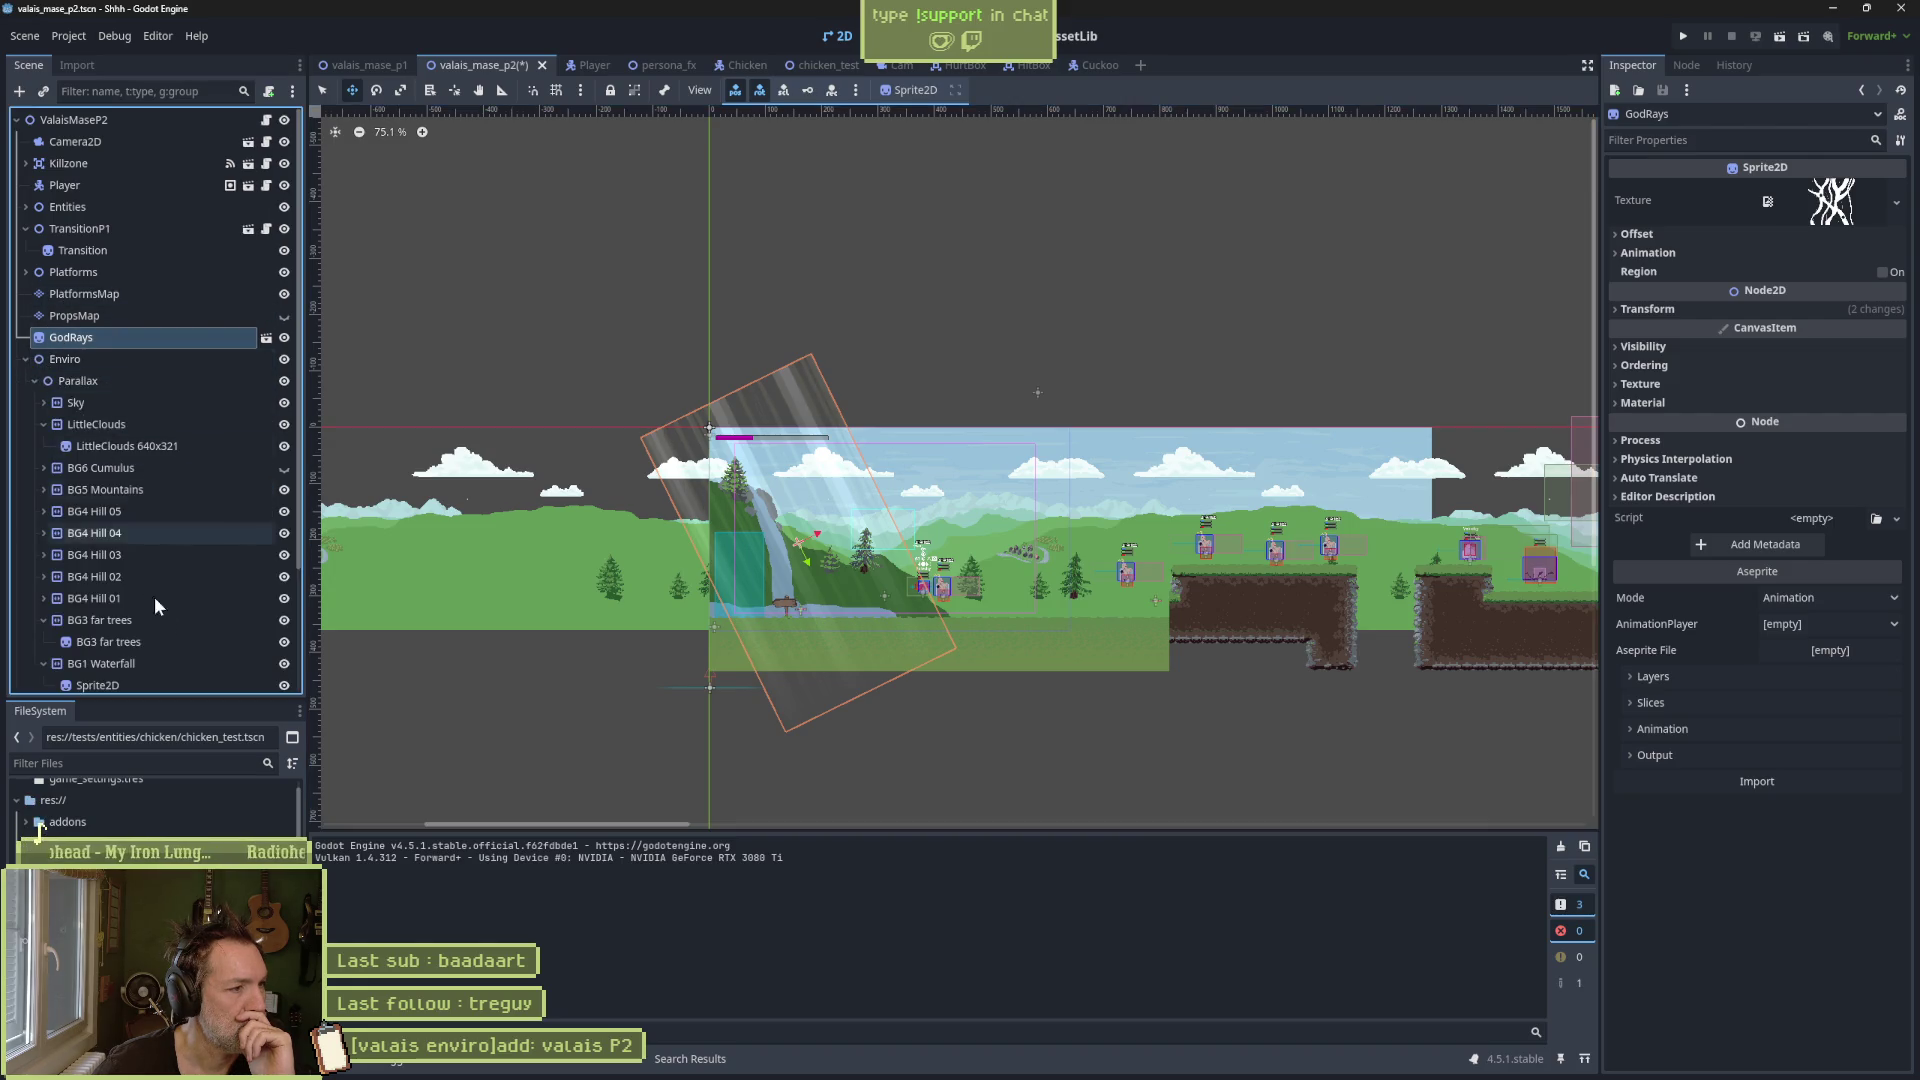
pyautogui.scroll(-3, 141, 576)
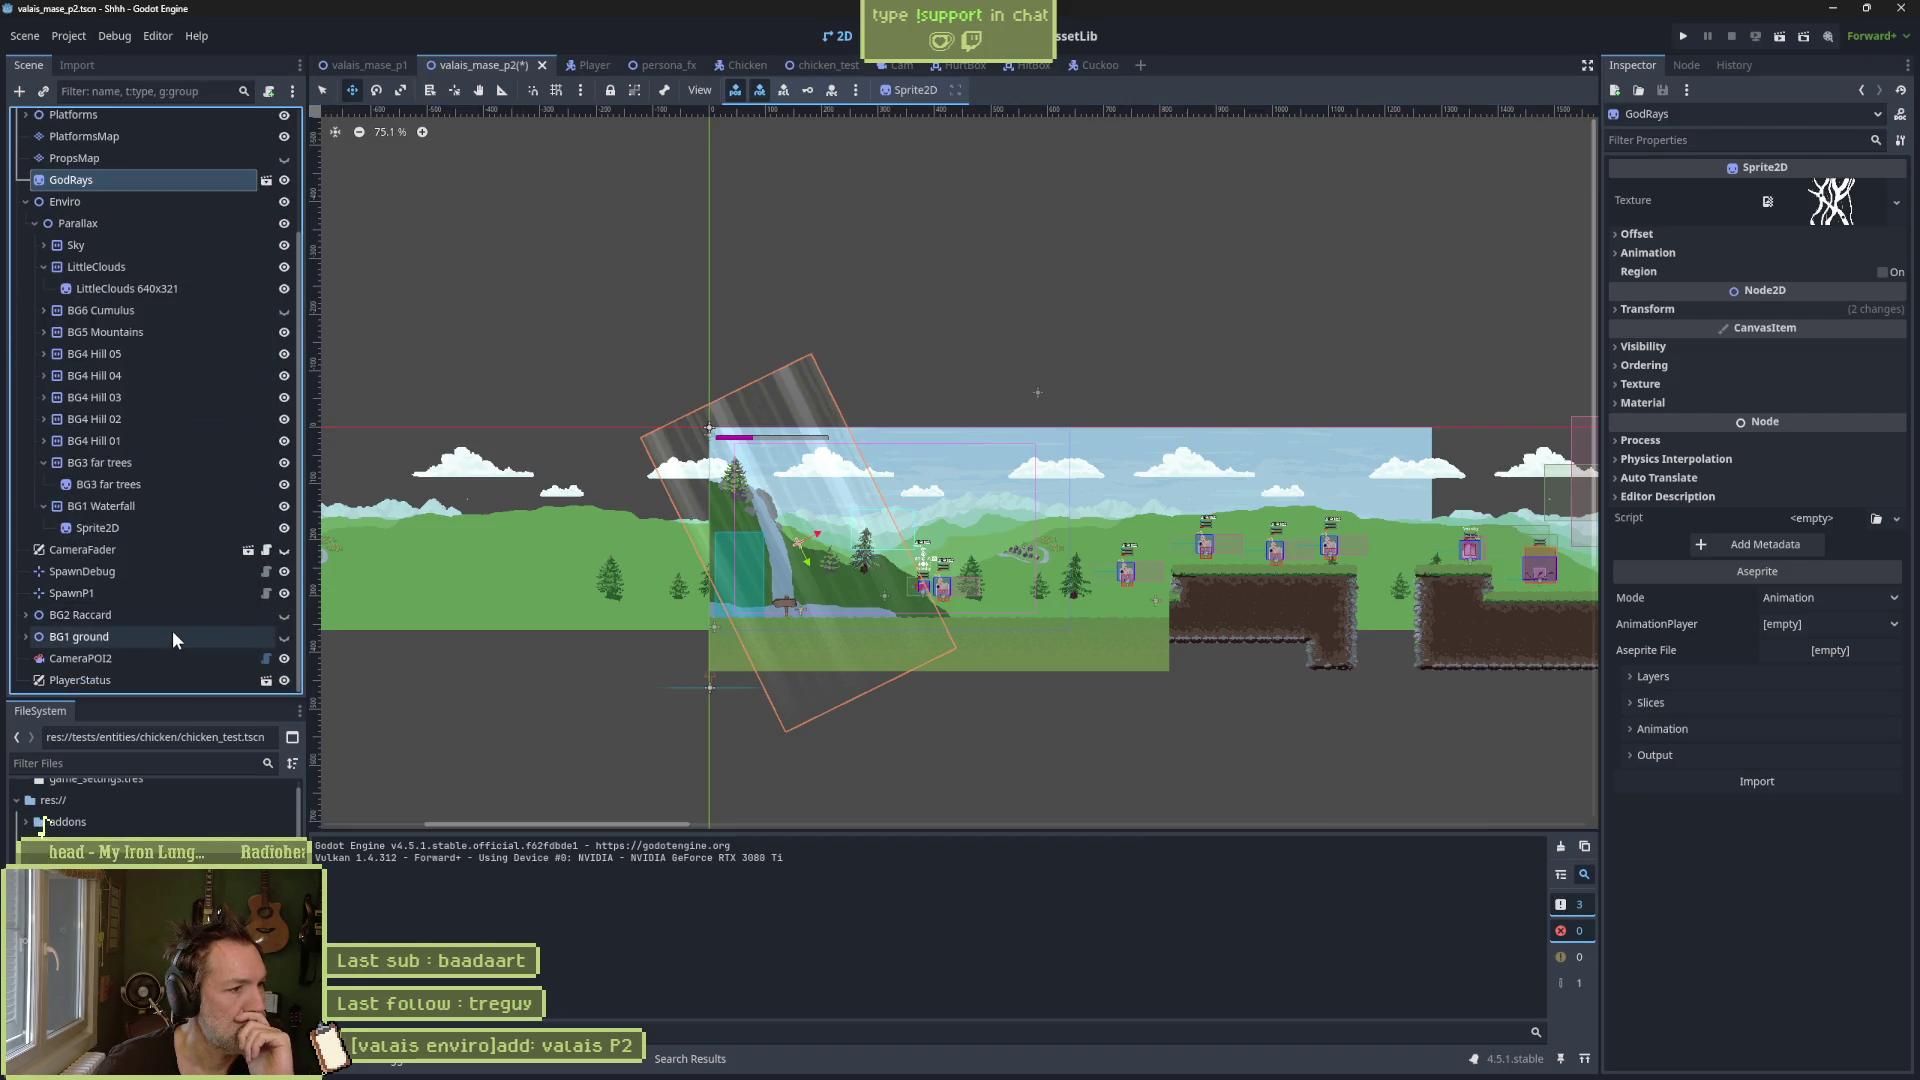
pyautogui.click(205, 527)
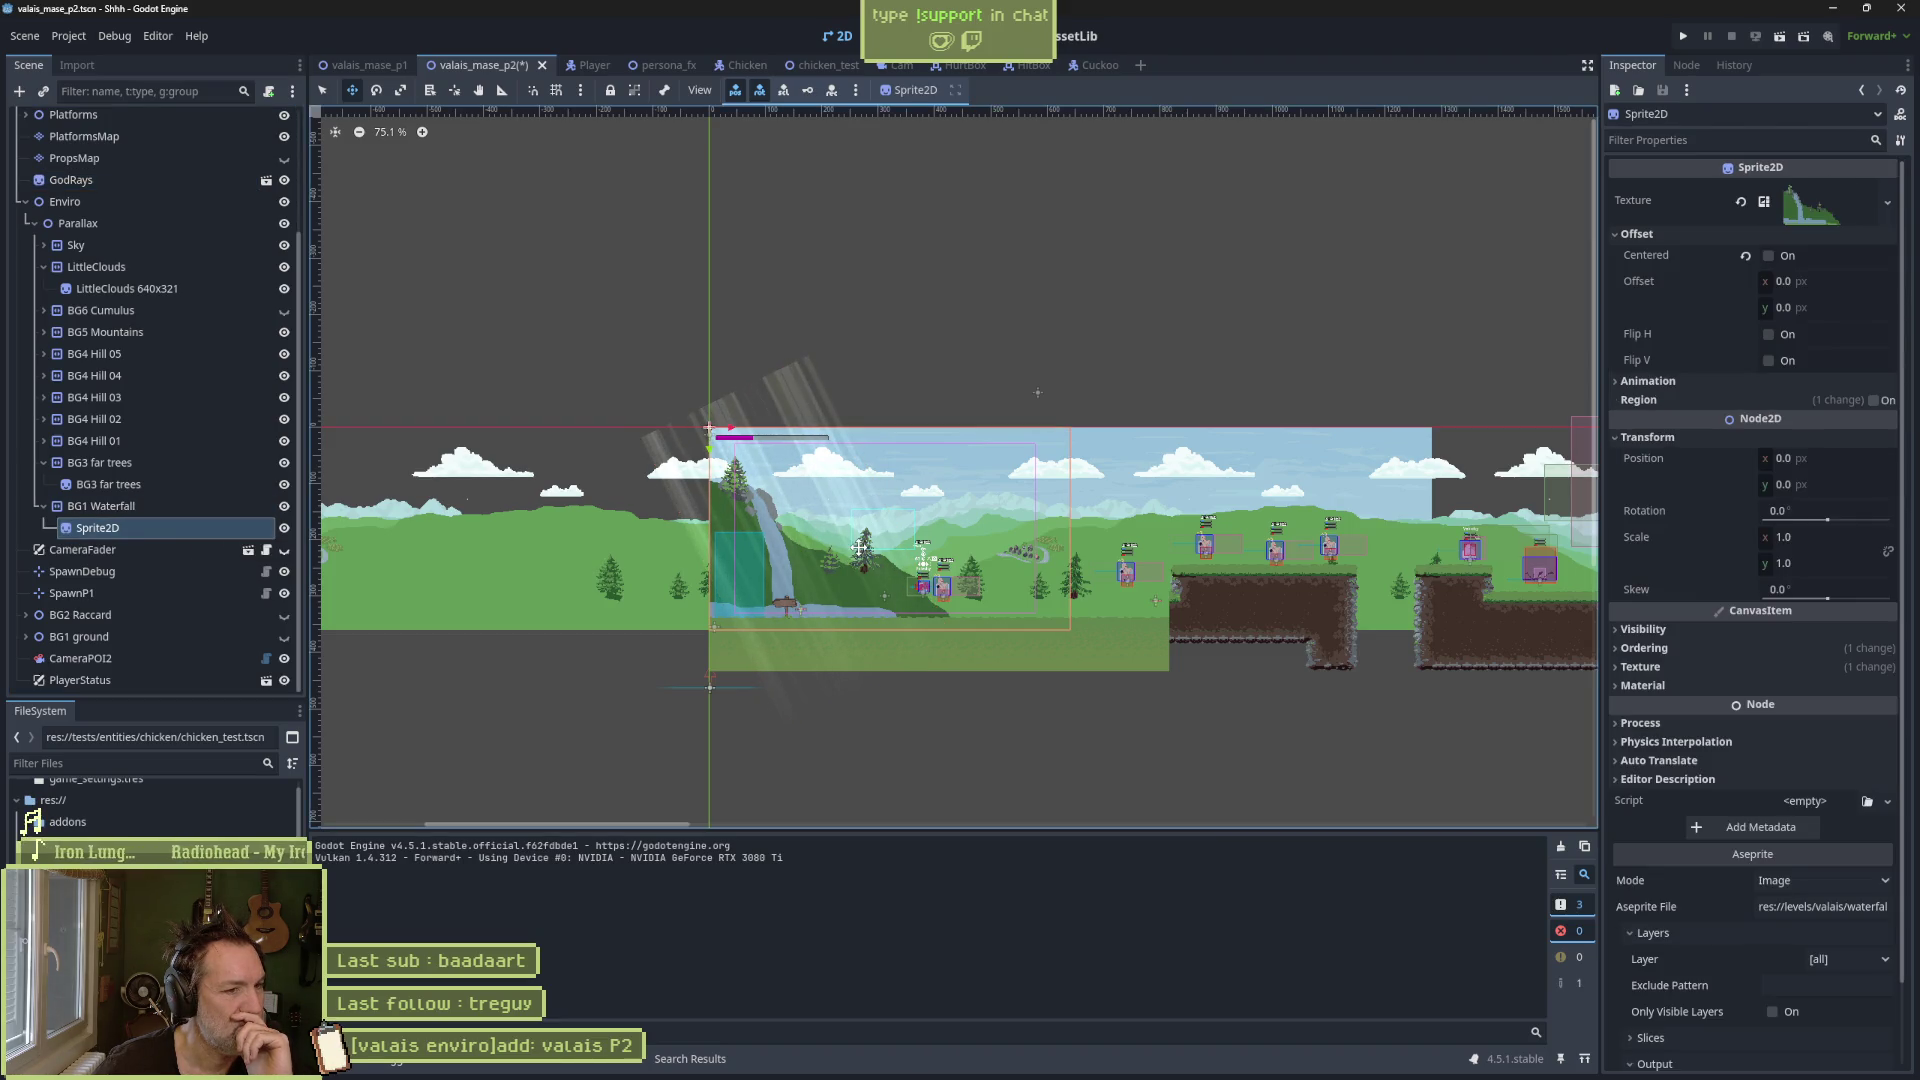
pyautogui.click(177, 504)
pyautogui.click(172, 526)
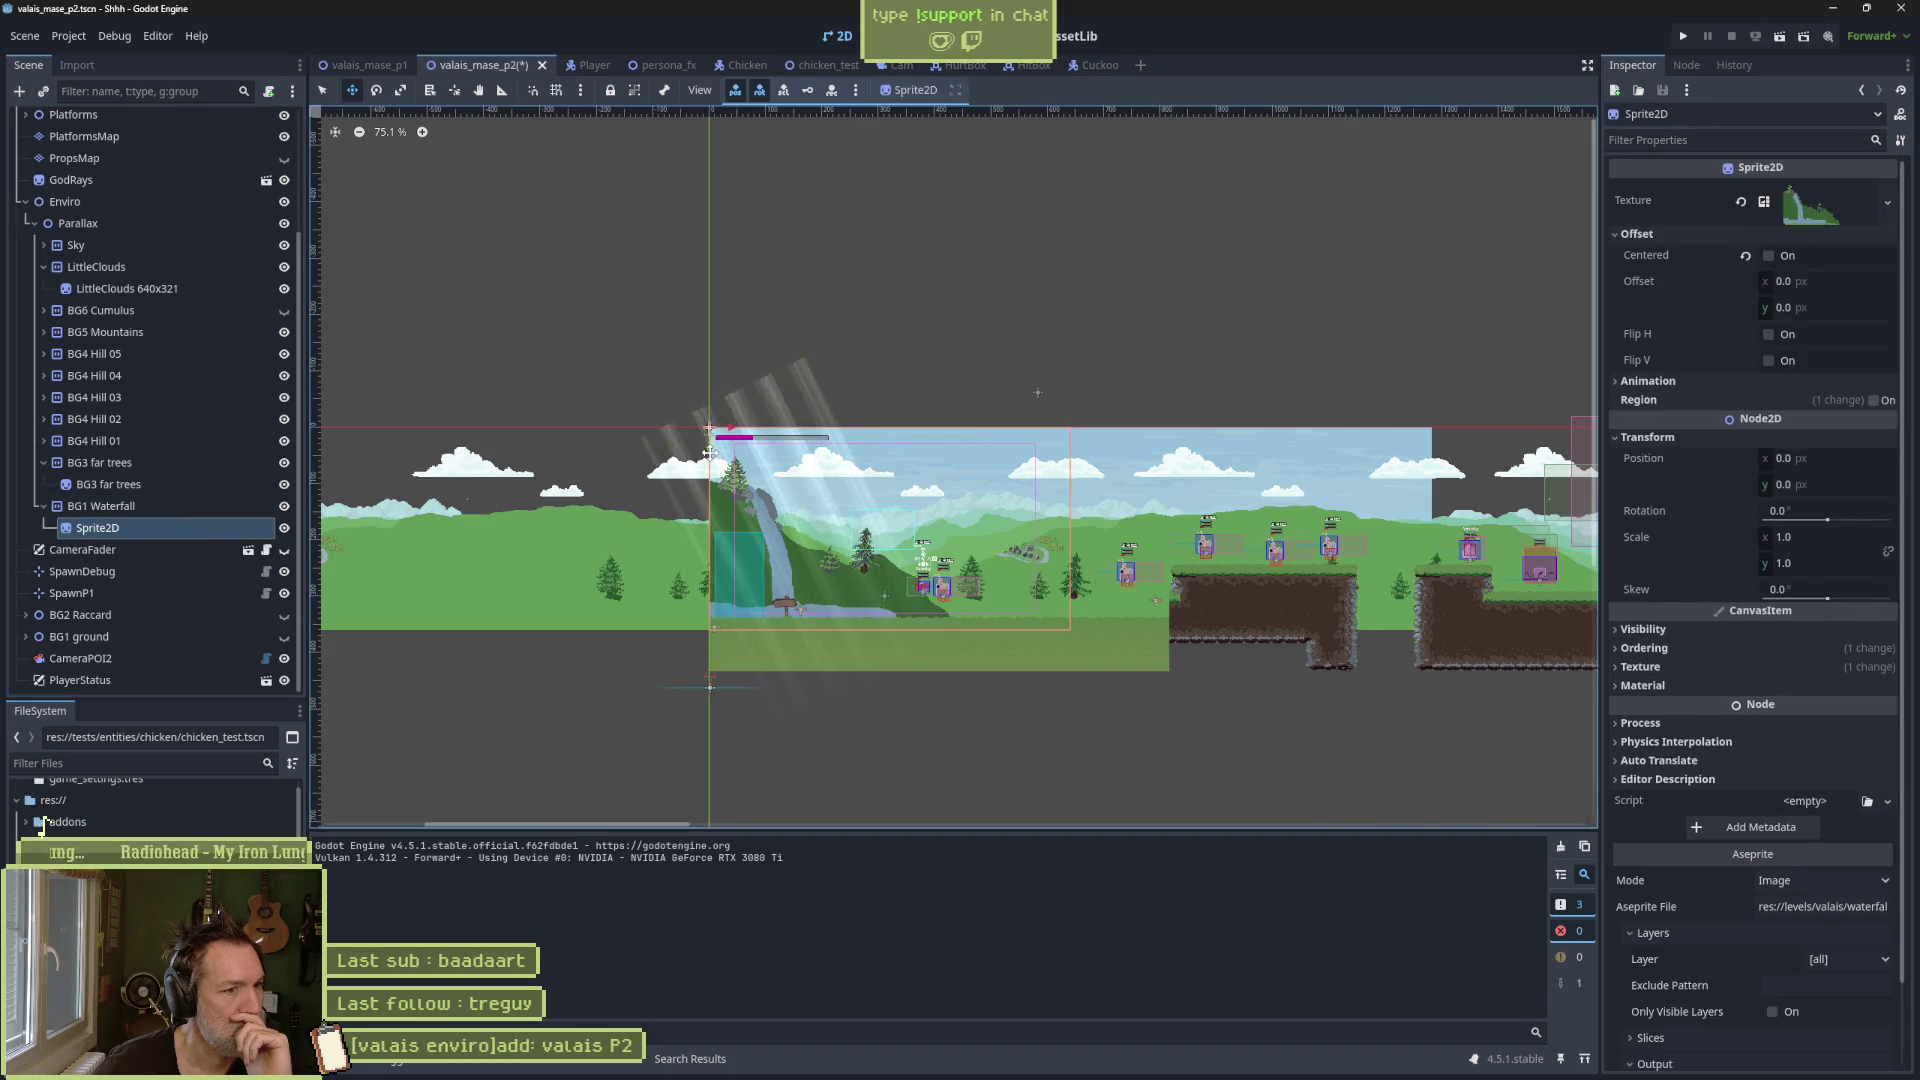
pyautogui.moveTo(708, 451); pyautogui.dragTo(709, 433)
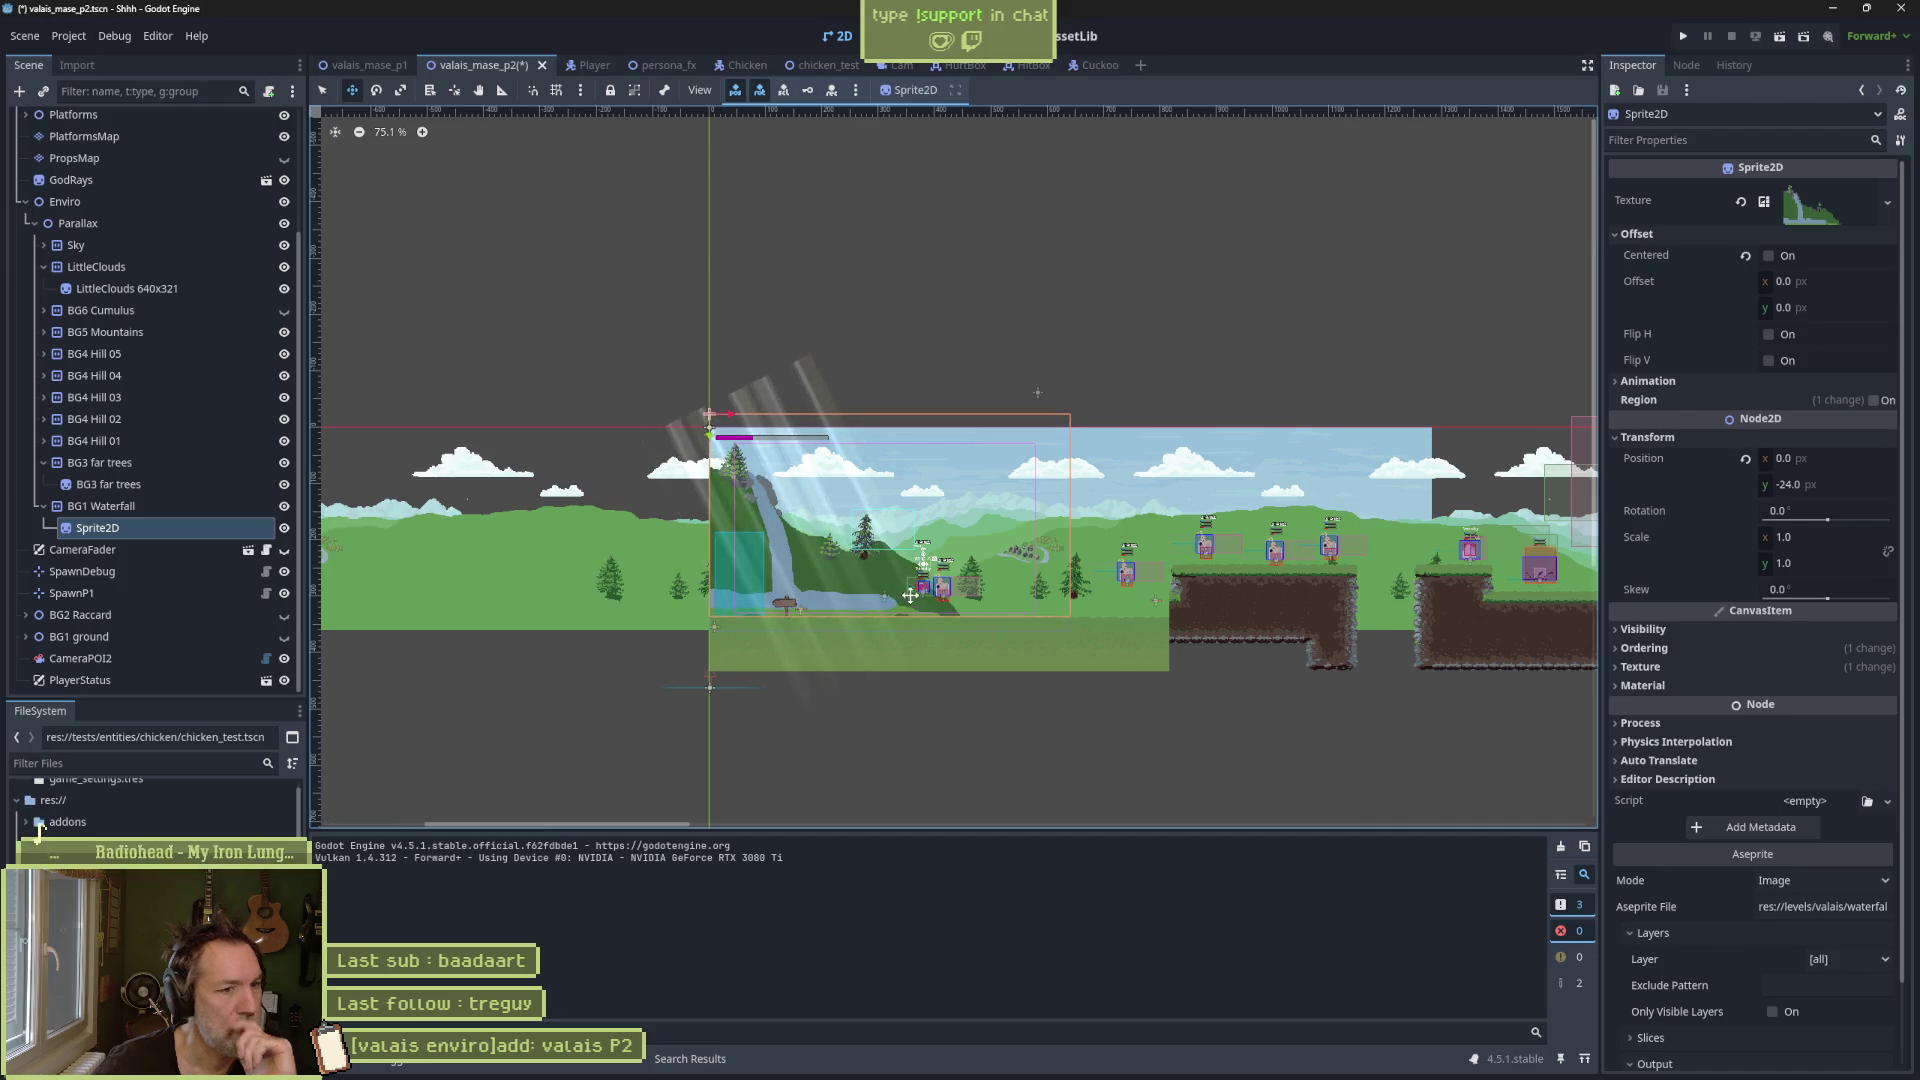
pyautogui.hotkey('ctrl', 's')
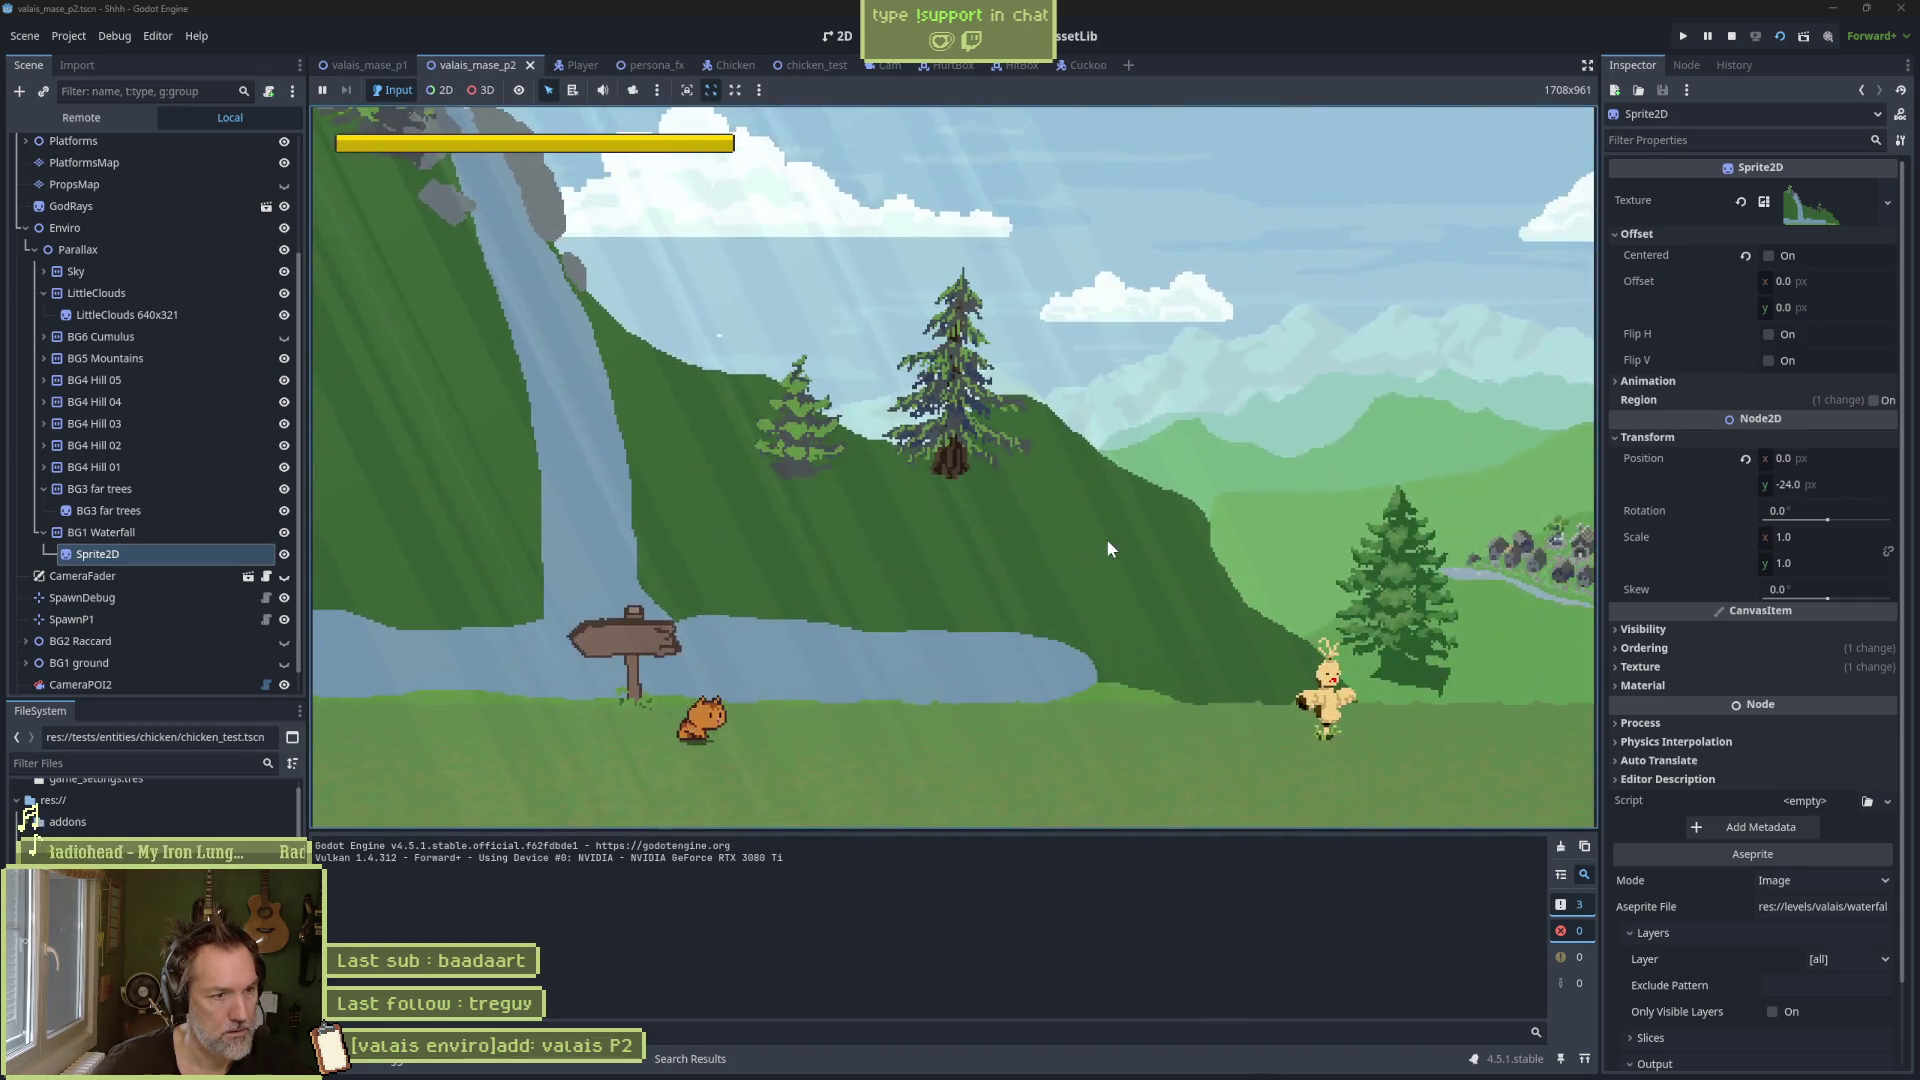
# - Walk the cat right and back left past the chicken, then stop the test
pyautogui.press('Right')
pyautogui.press('Right')
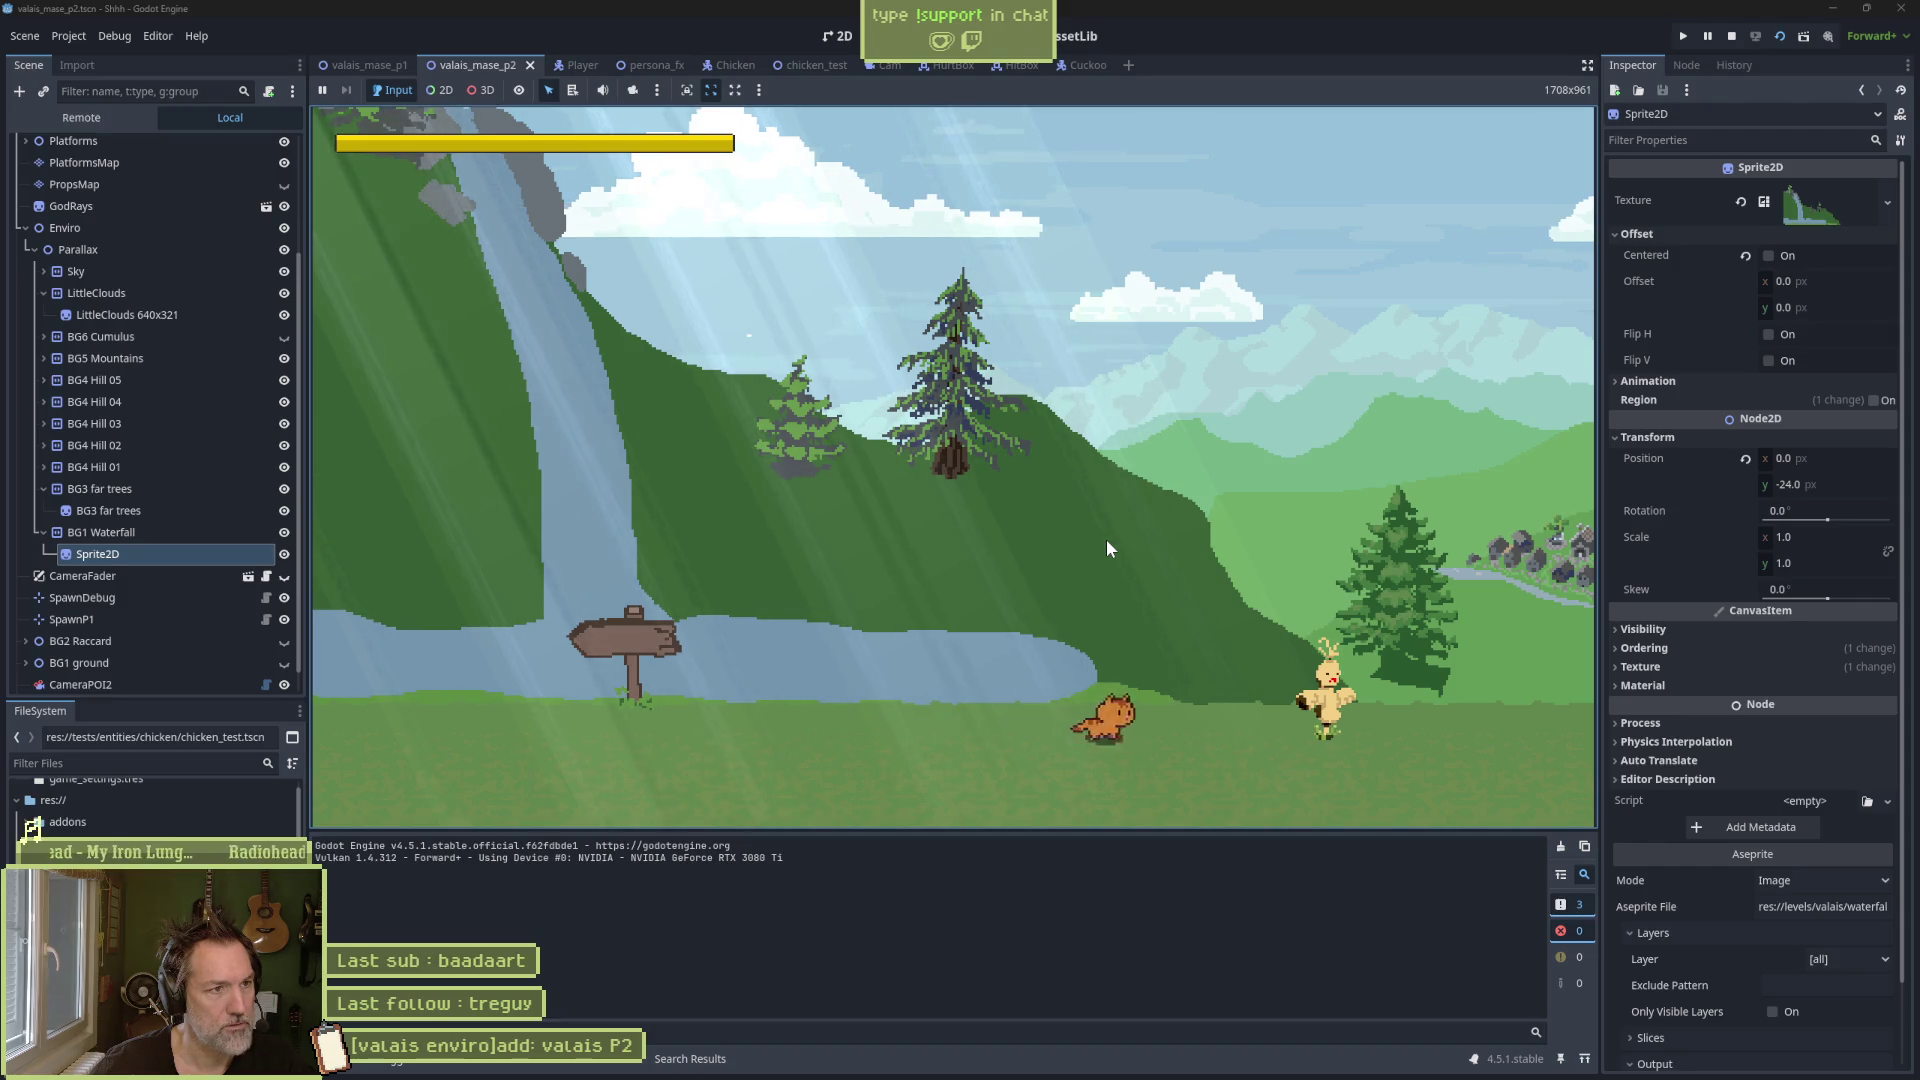
pyautogui.press('Left')
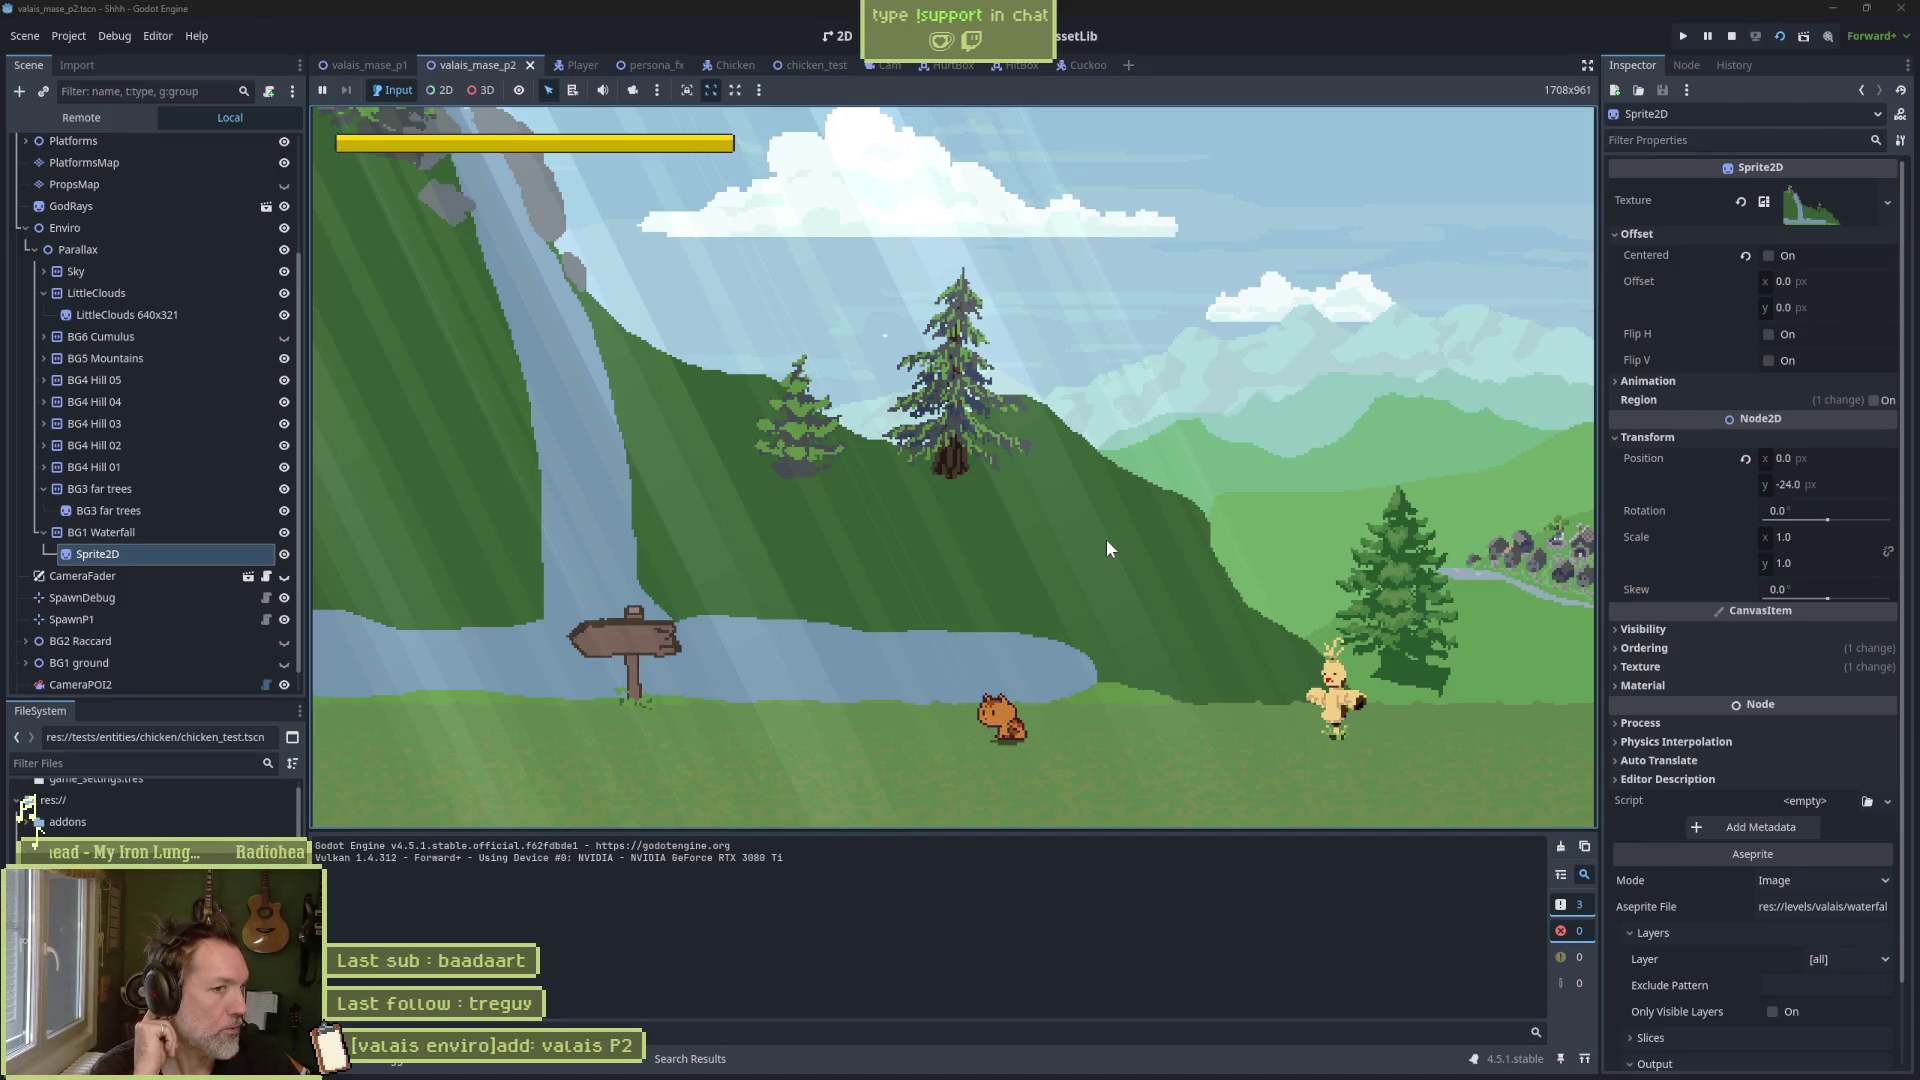
pyautogui.press('F8')
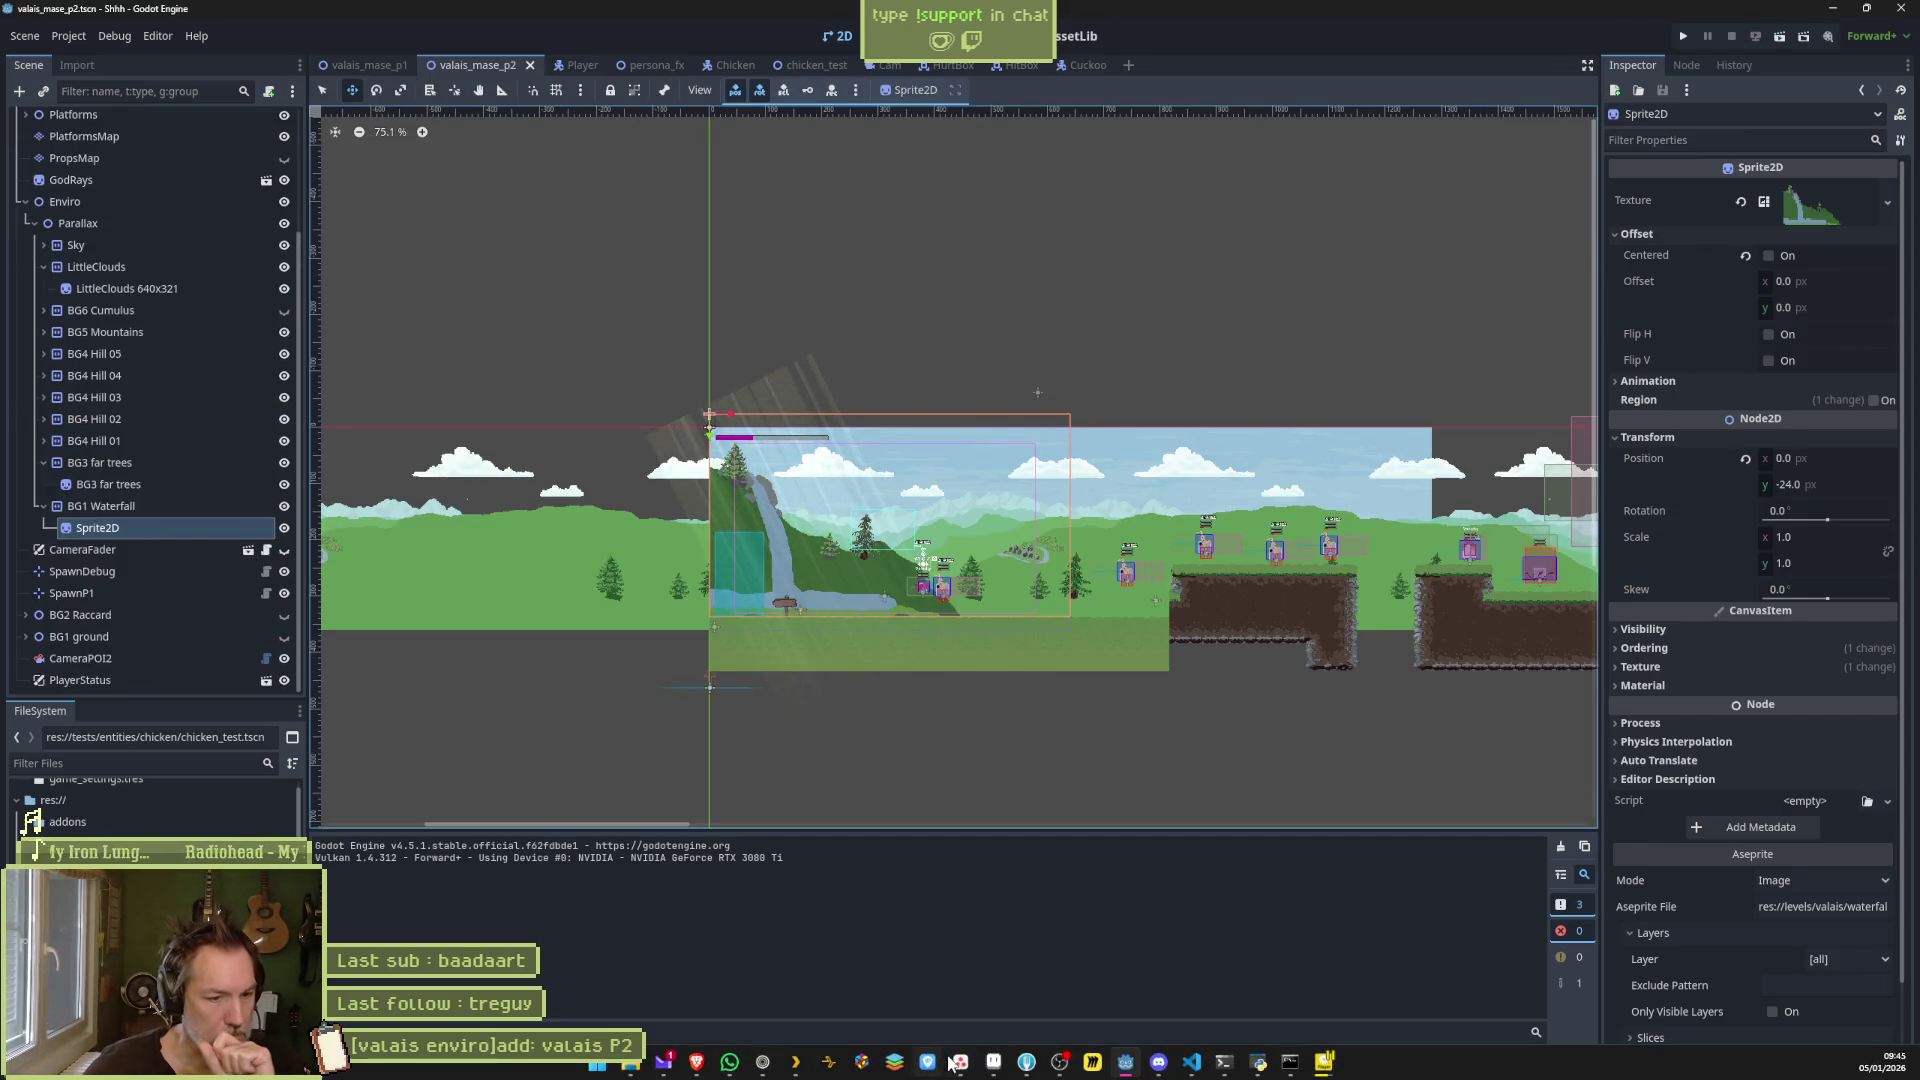
# - In waterfall.aseprite, lasso the hill section beside the waterfall and move it lower
pyautogui.click(993, 1065)
pyautogui.scroll(-3, 836, 531)
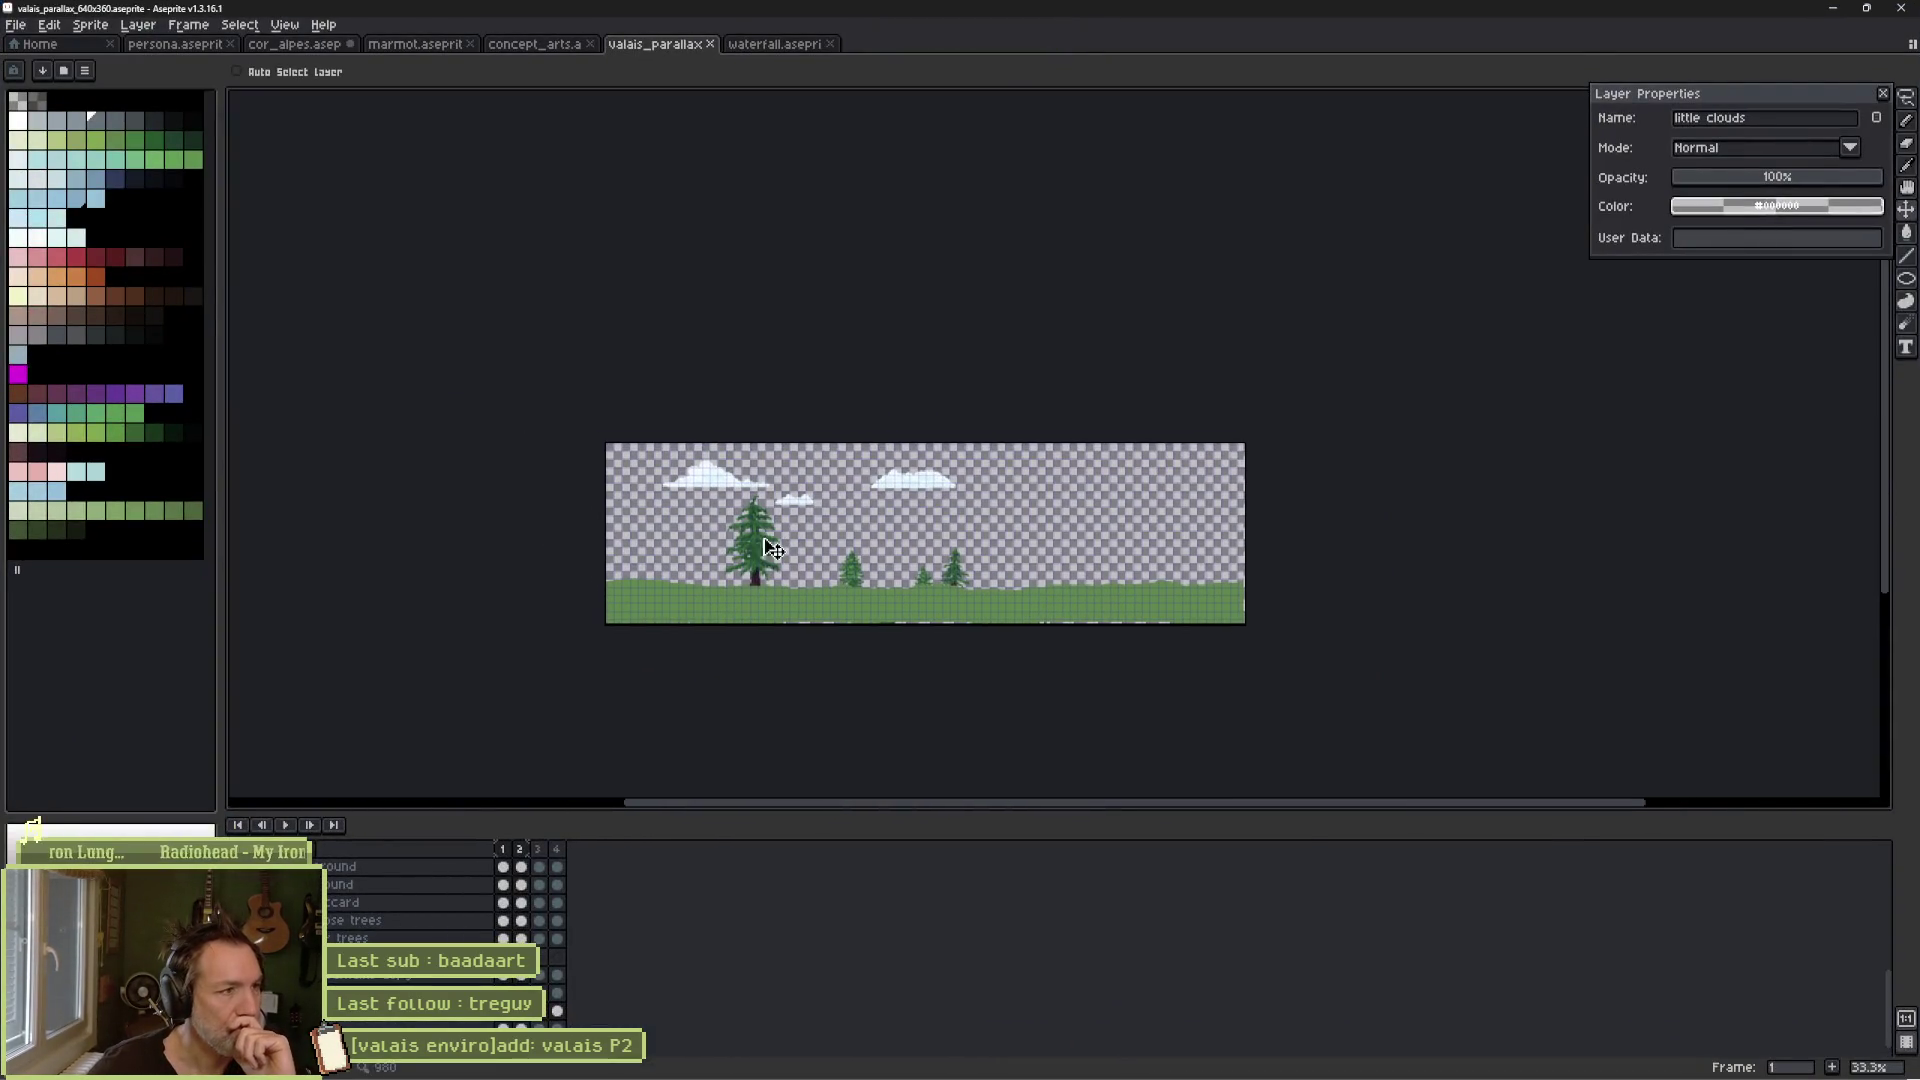
pyautogui.click(776, 44)
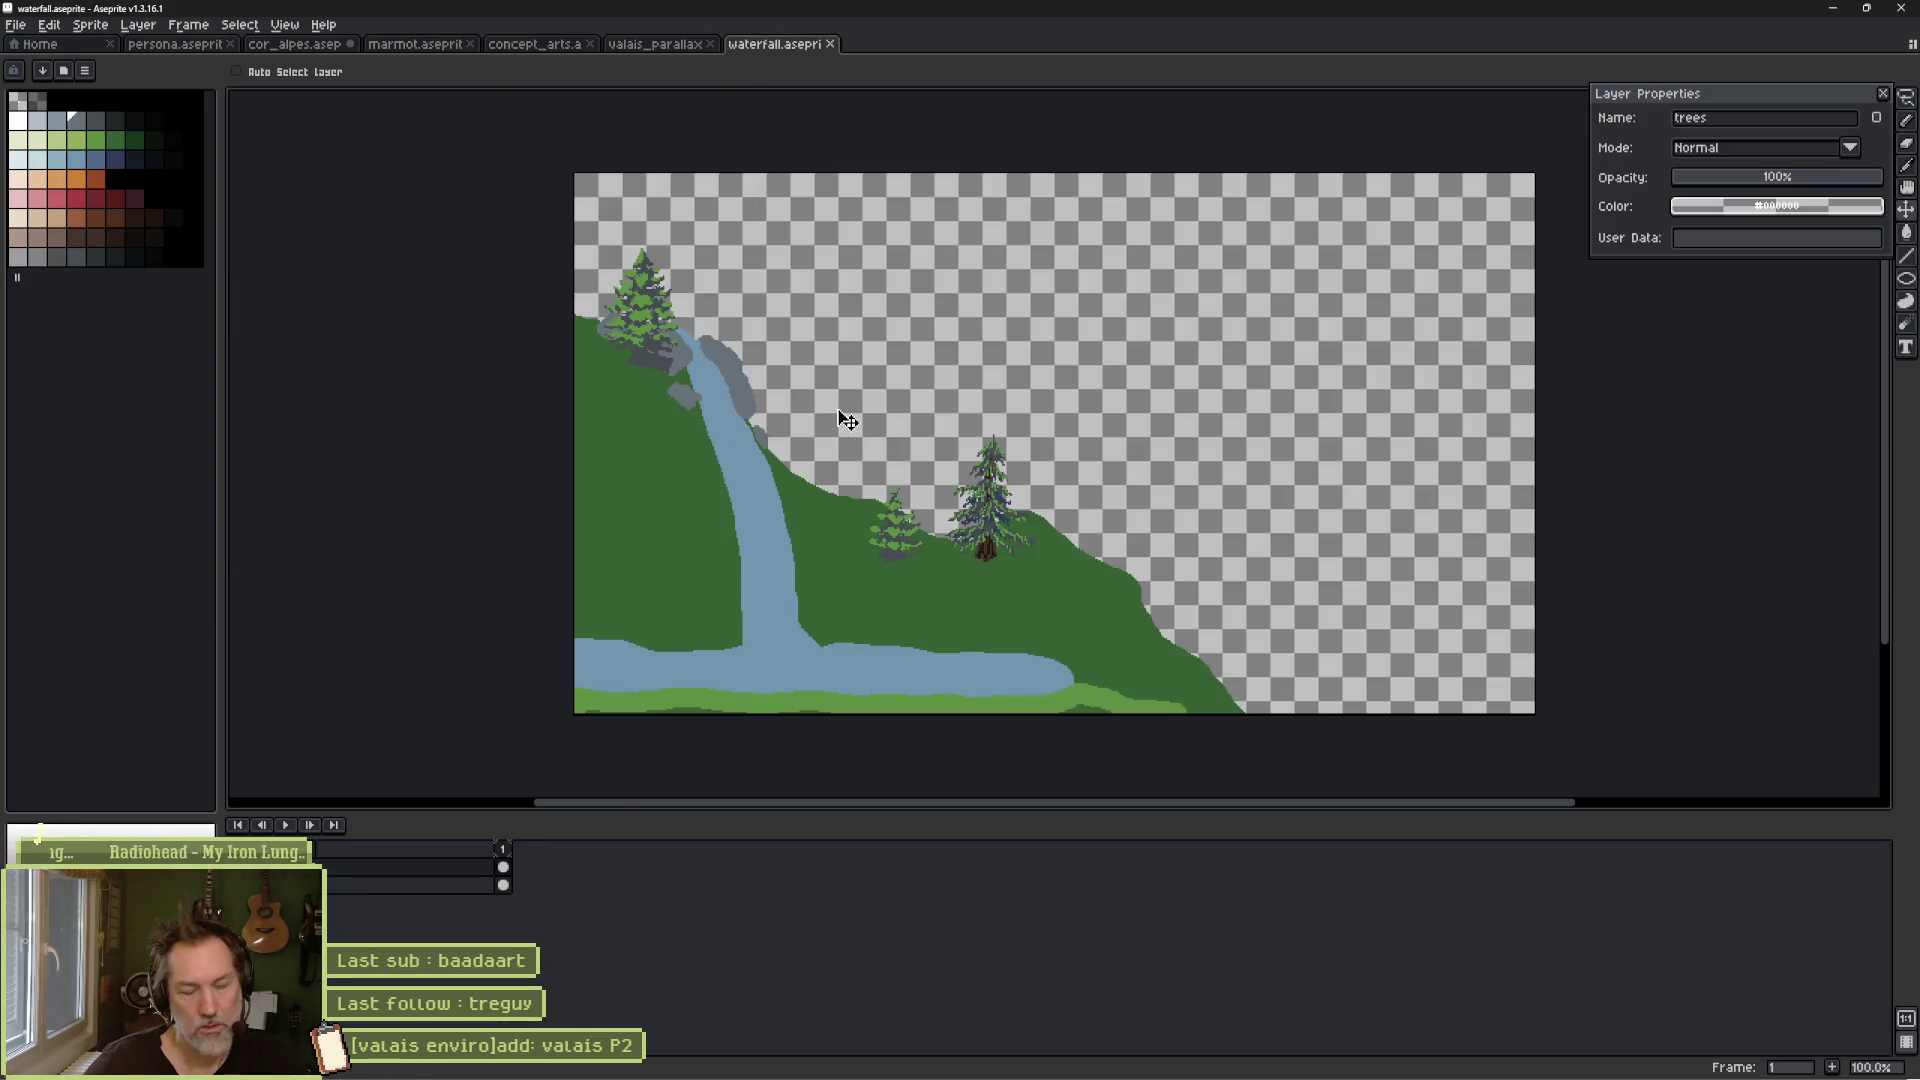
pyautogui.press('m')
pyautogui.moveTo(742, 537)
pyautogui.mouseDown()
pyautogui.moveTo(610, 185)
pyautogui.moveTo(817, 287)
pyautogui.mouseUp()
pyautogui.hotkey('ctrl', 'd')
pyautogui.click(407, 885)
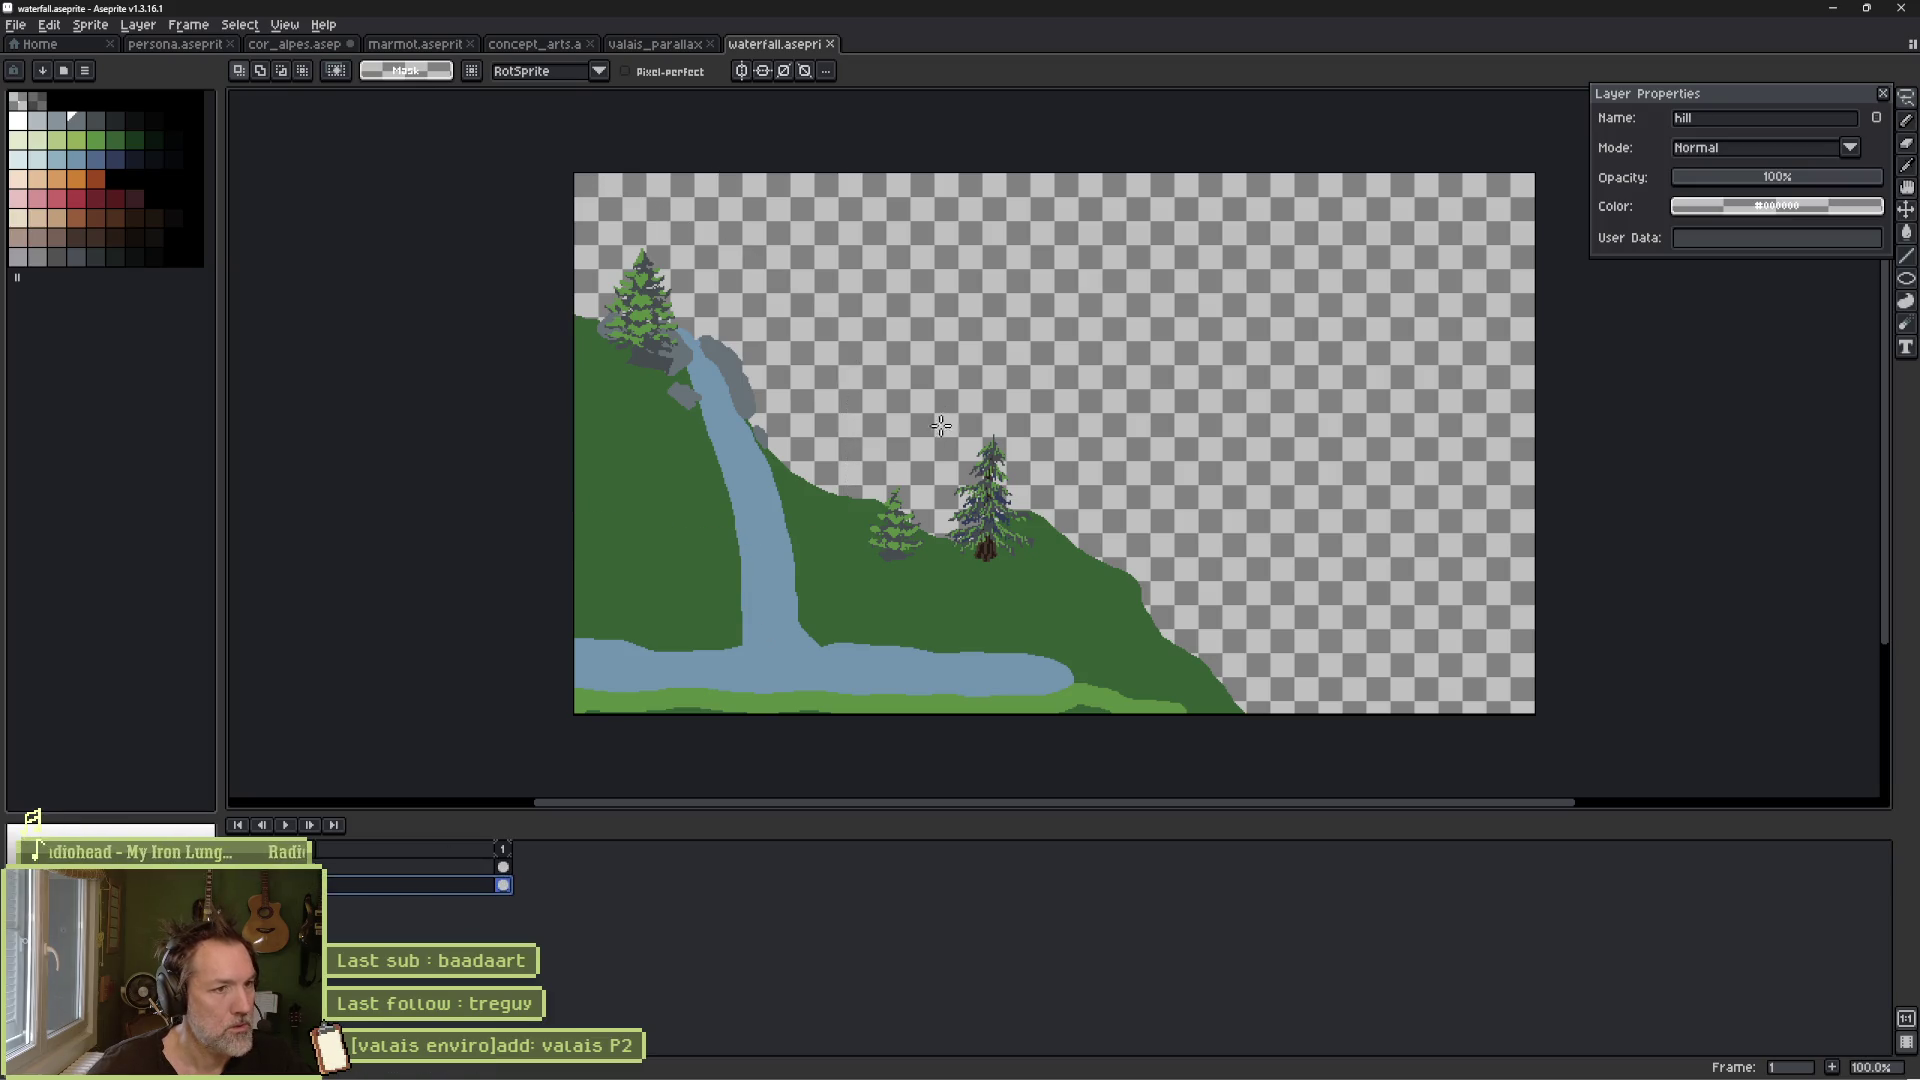
pyautogui.moveTo(826, 528)
pyautogui.mouseDown()
pyautogui.moveTo(514, 240)
pyautogui.moveTo(560, 218)
pyautogui.mouseUp()
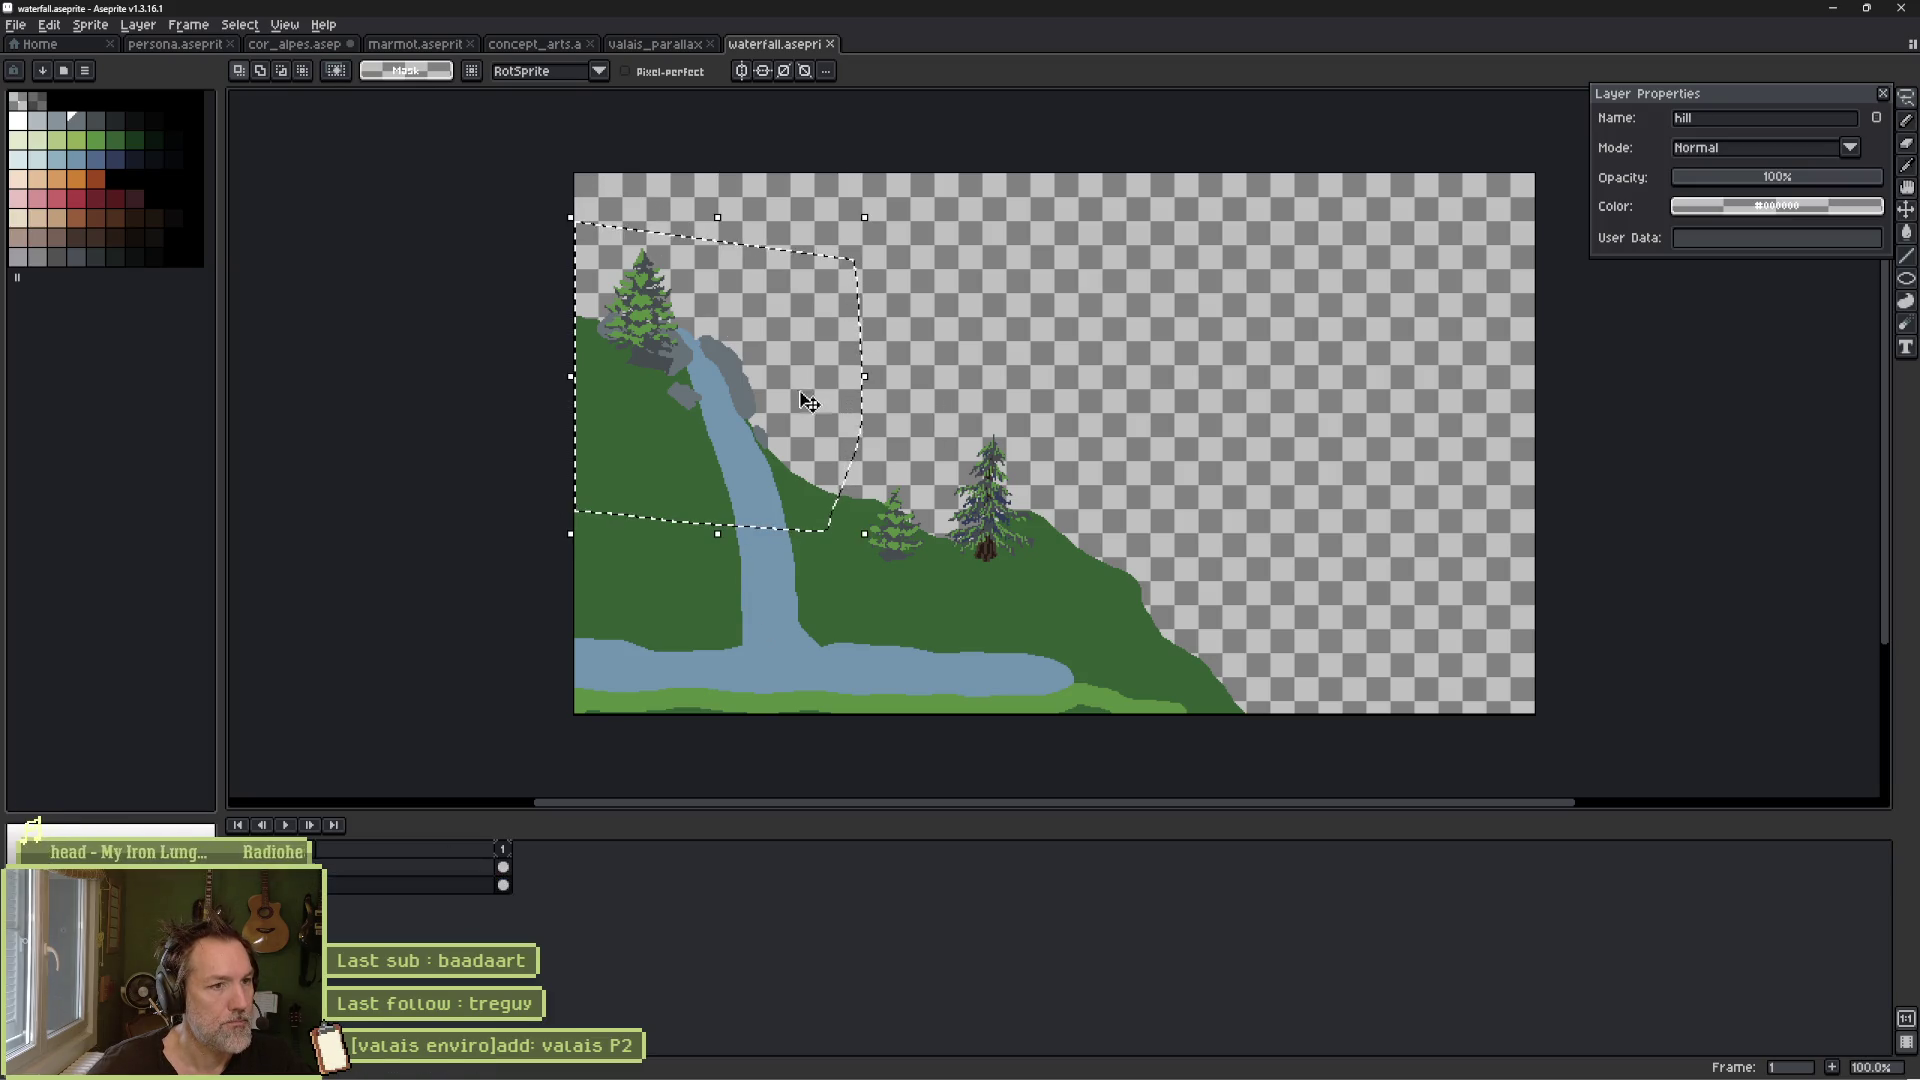
pyautogui.moveTo(801, 399); pyautogui.dragTo(800, 466)
pyautogui.hotkey('ctrl', 'd')
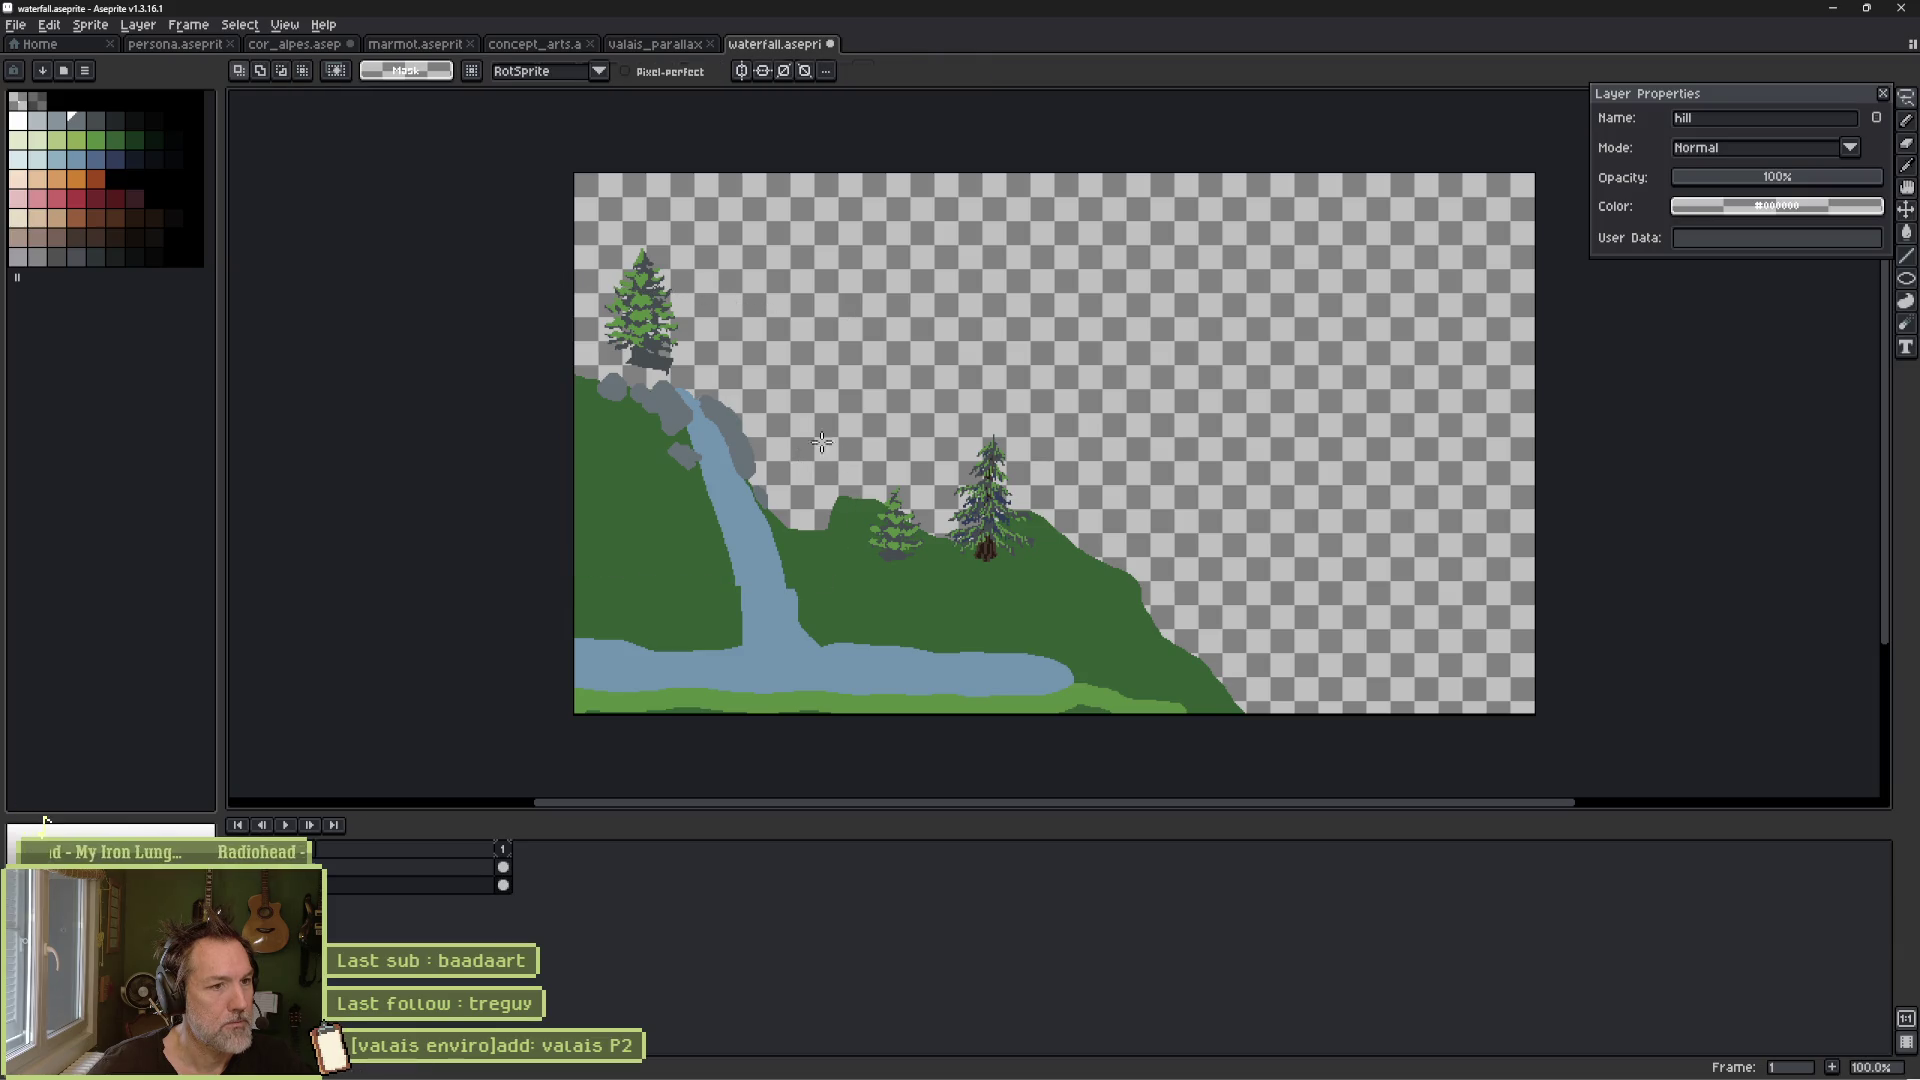
# - Lower the left tree on the trees layer, save the artwork, and return to Godot
pyautogui.click(398, 867)
pyautogui.moveTo(585, 200)
pyautogui.mouseDown()
pyautogui.moveTo(744, 396)
pyautogui.moveTo(579, 215)
pyautogui.mouseUp()
pyautogui.moveTo(705, 302)
pyautogui.mouseDown()
pyautogui.moveTo(703, 372)
pyautogui.moveTo(704, 356)
pyautogui.mouseUp()
pyautogui.hotkey('ctrl', 'd')
pyautogui.hotkey('ctrl', 's')
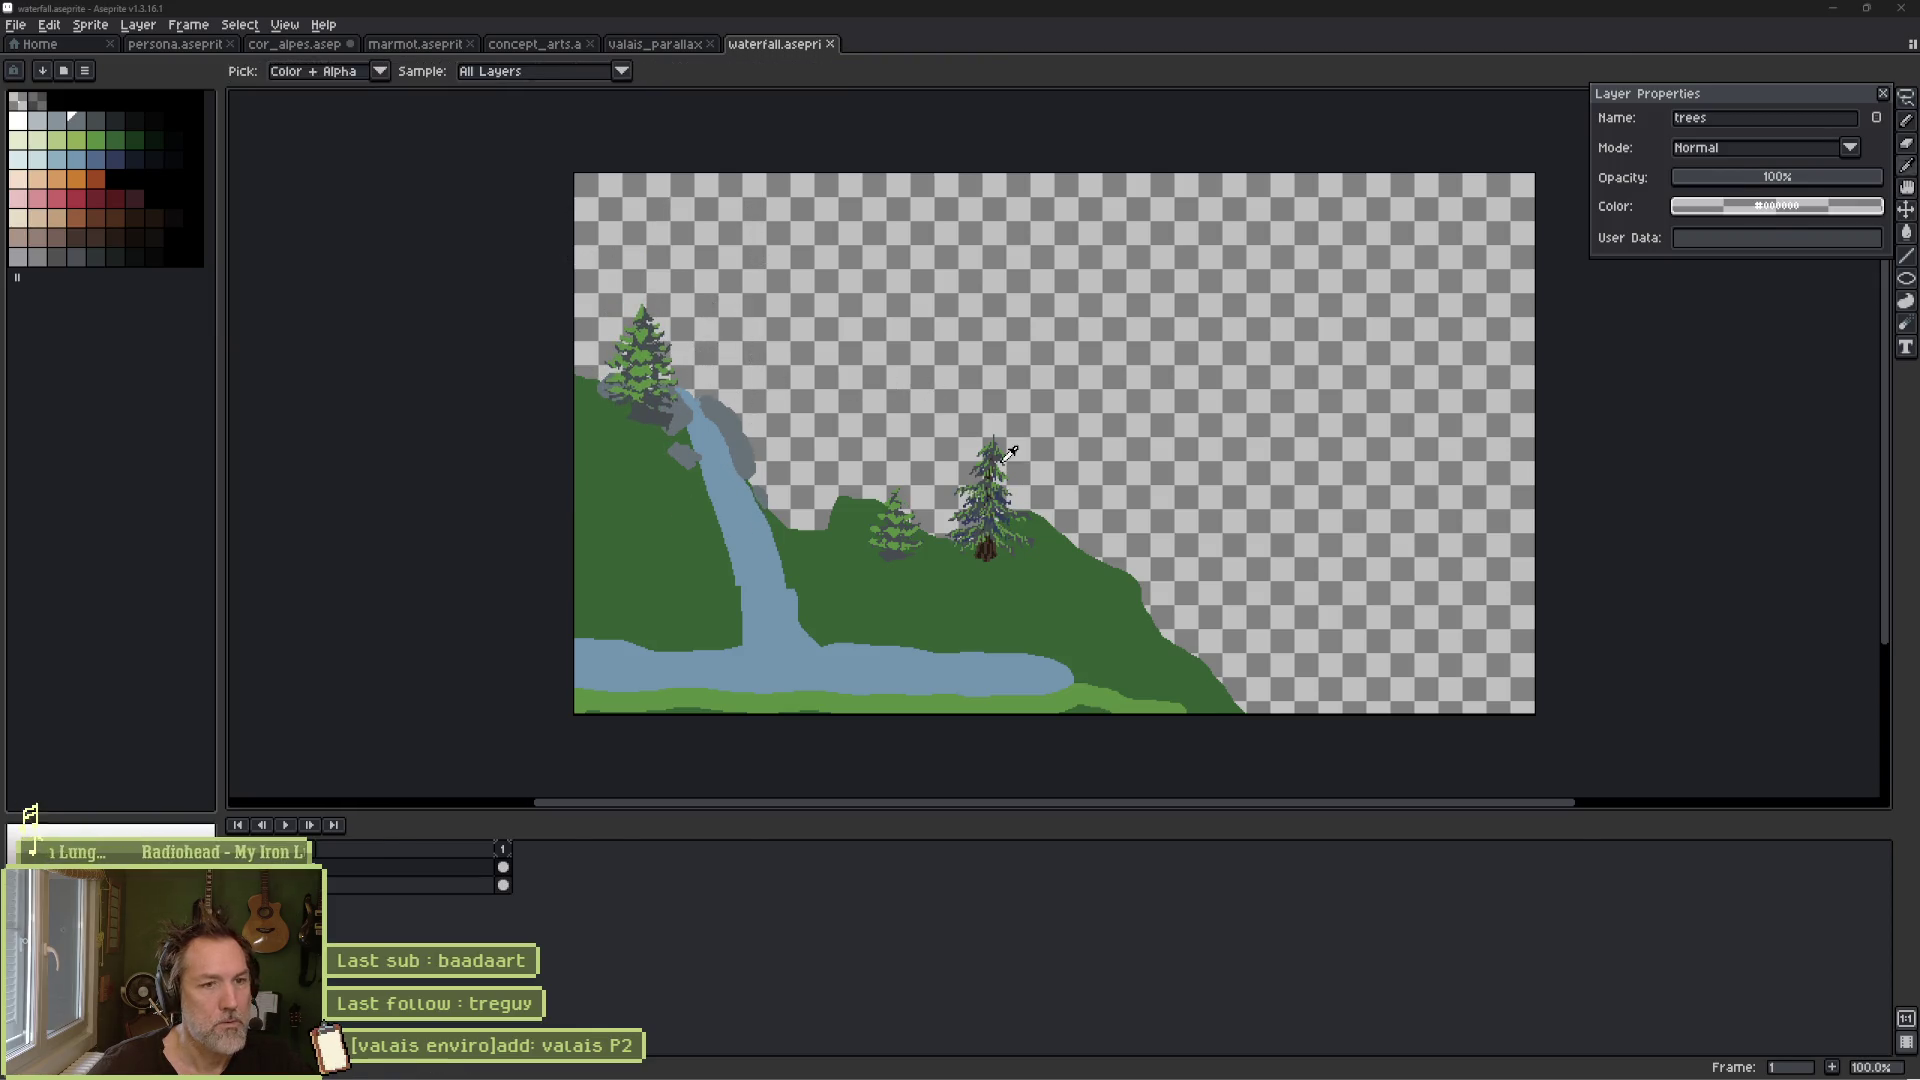
pyautogui.hotkey('alt', 'Tab')
pyautogui.scroll(-3, 1774, 920)
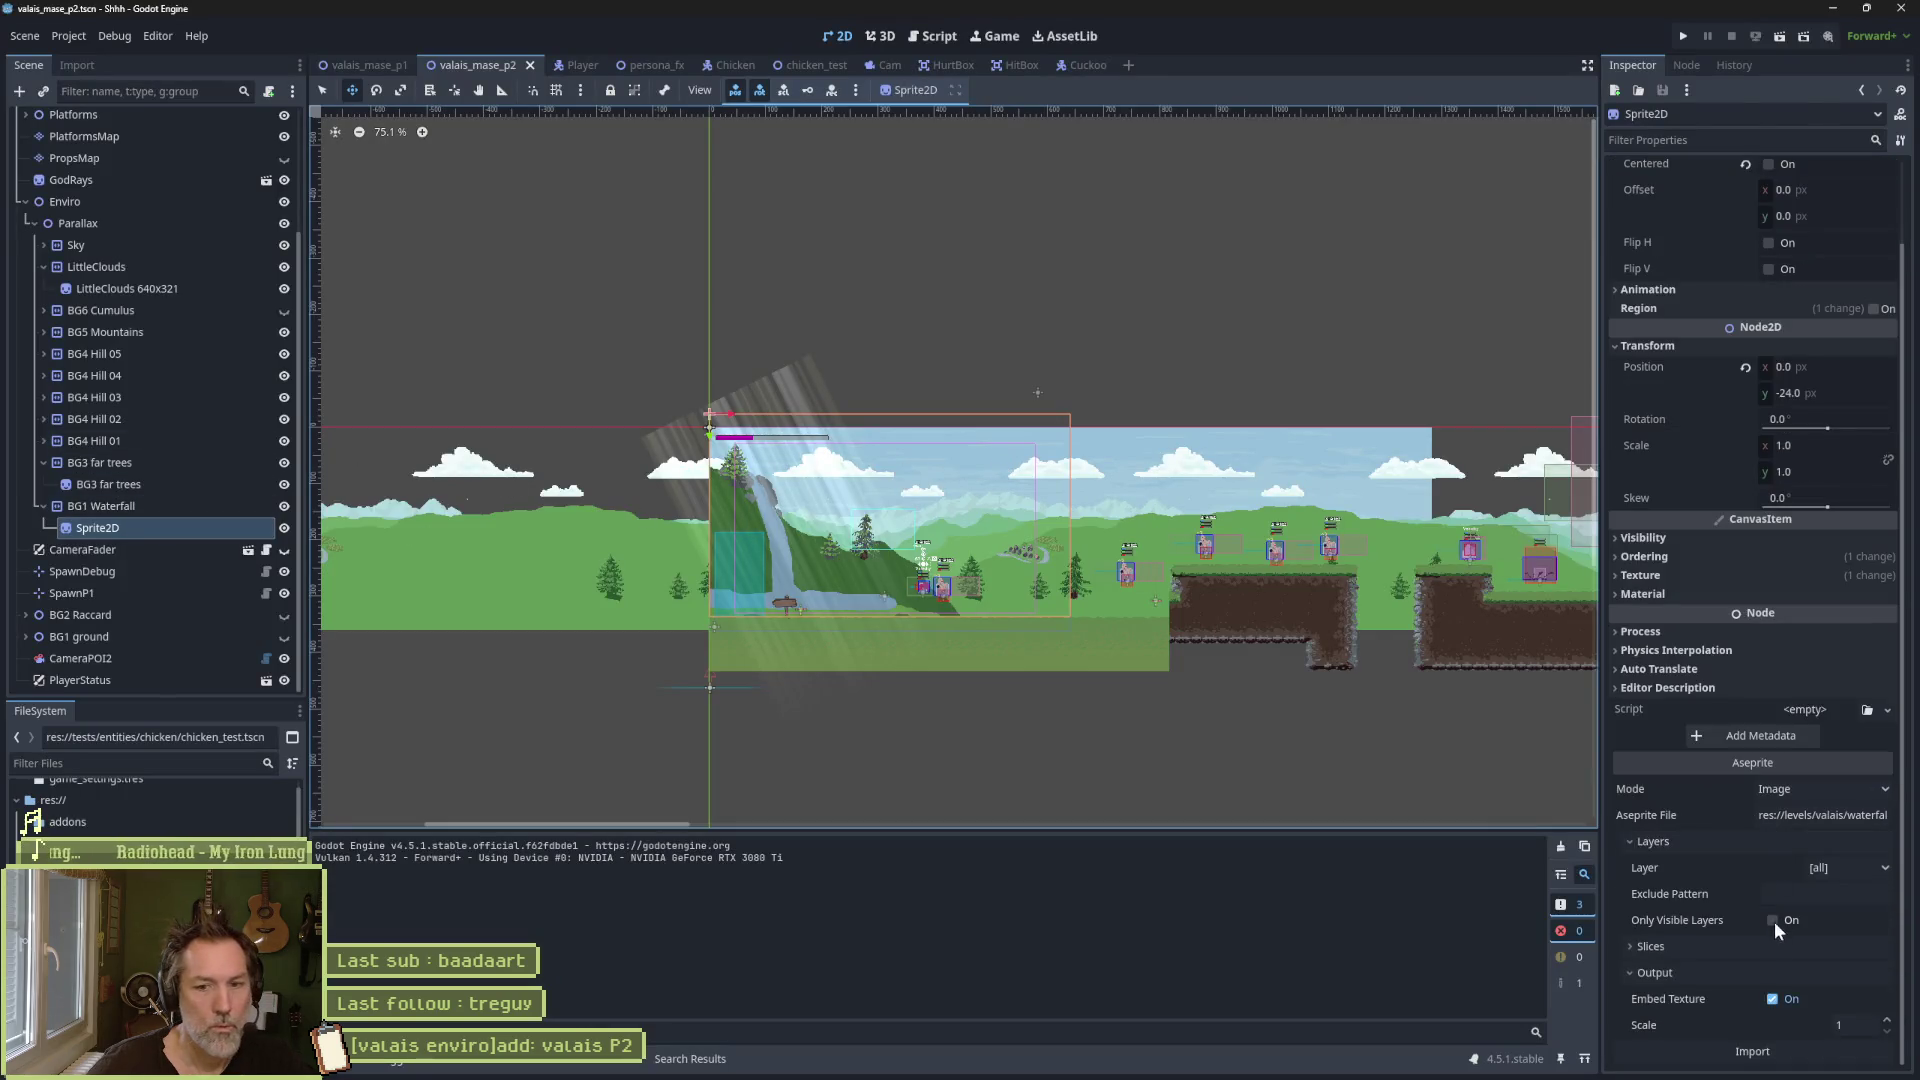
# - Reimport the updated waterfall sprite and run the level to preview the new art
pyautogui.click(1752, 1051)
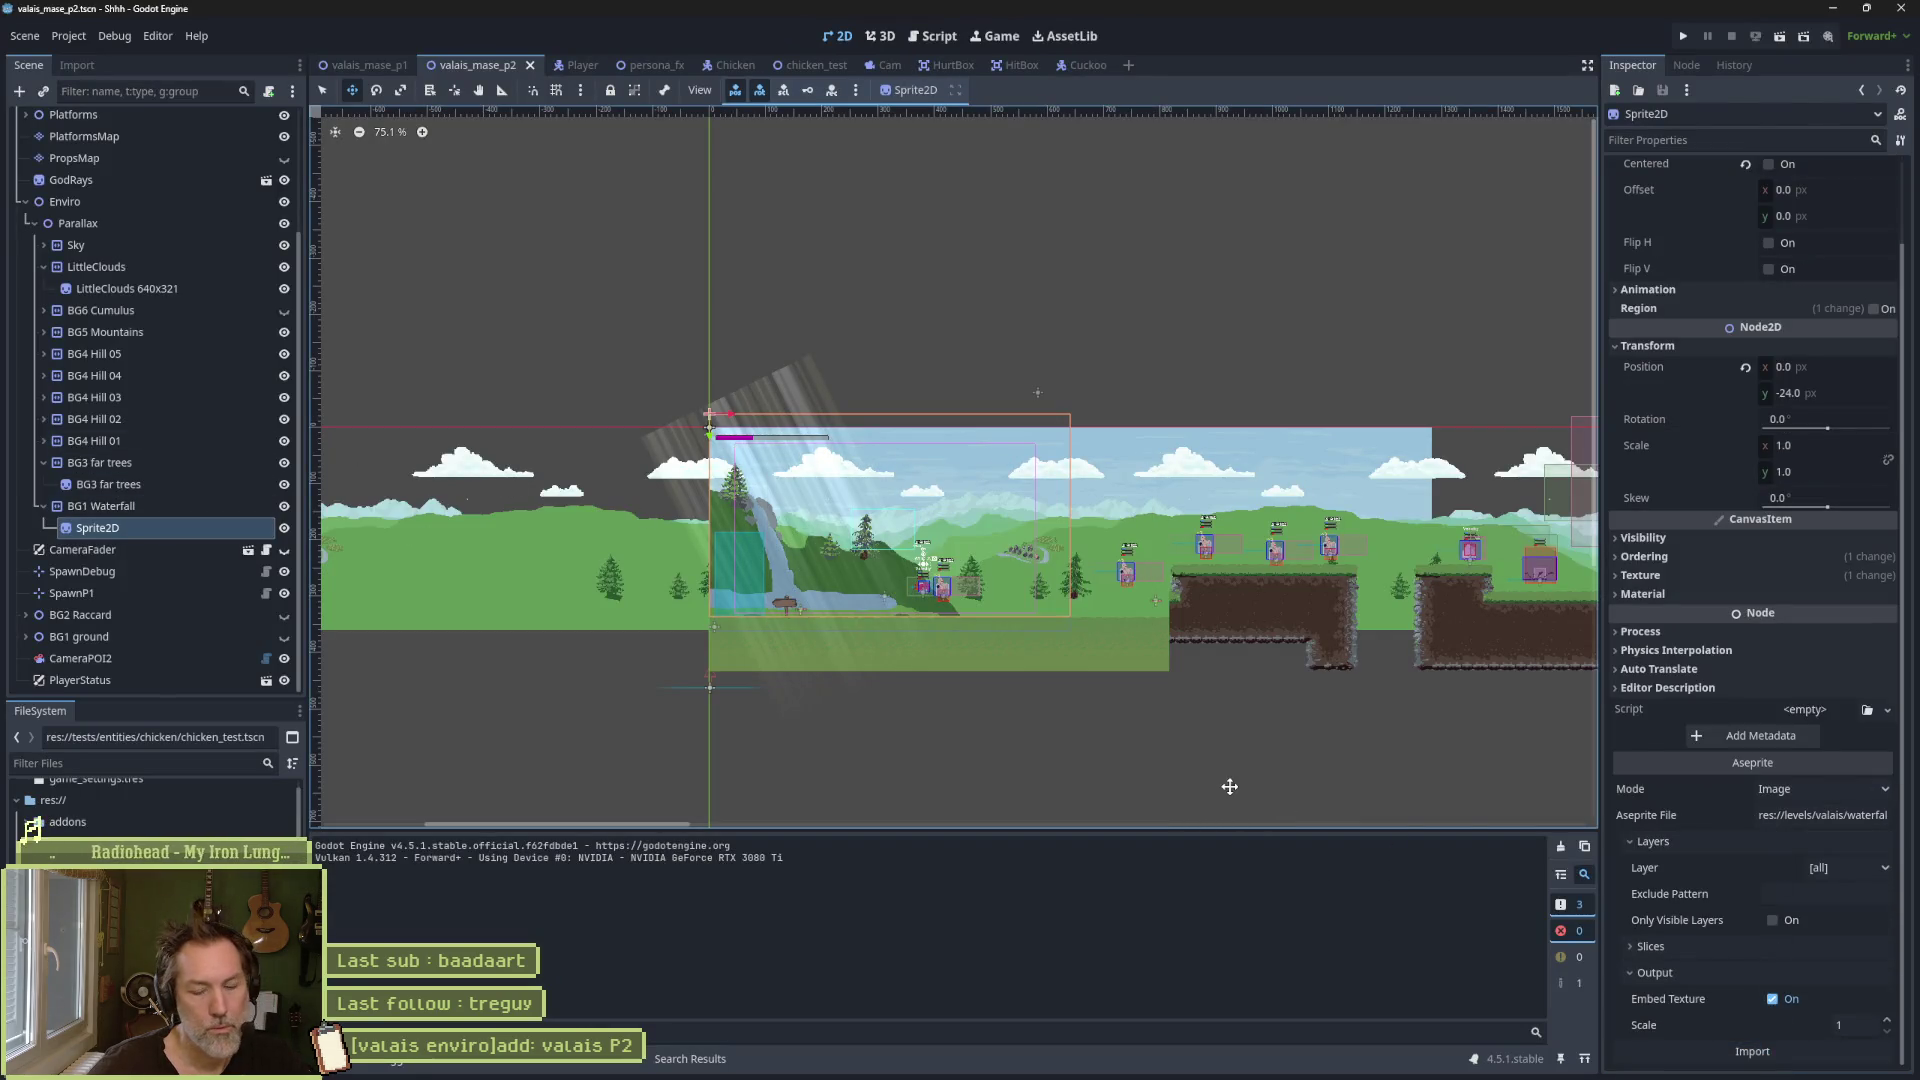
pyautogui.press('F5')
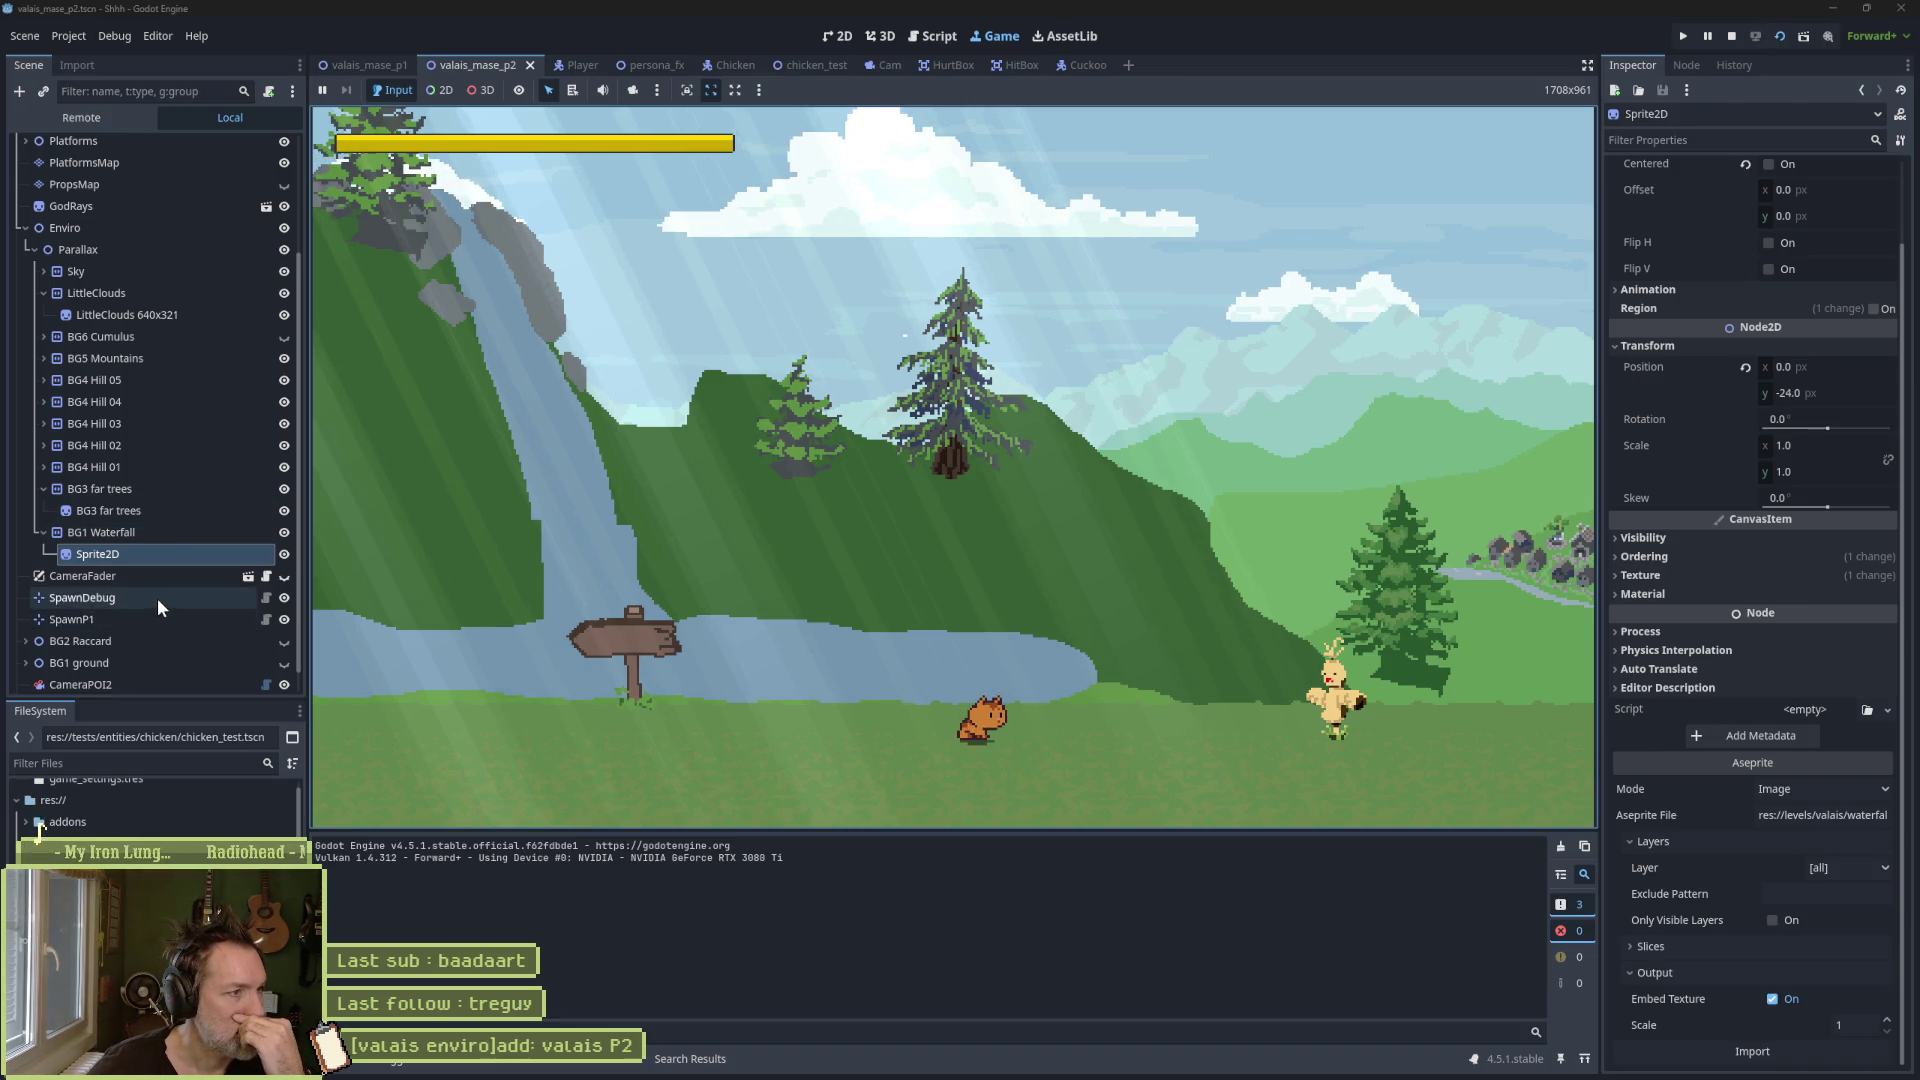
pyautogui.scroll(-2, 158, 598)
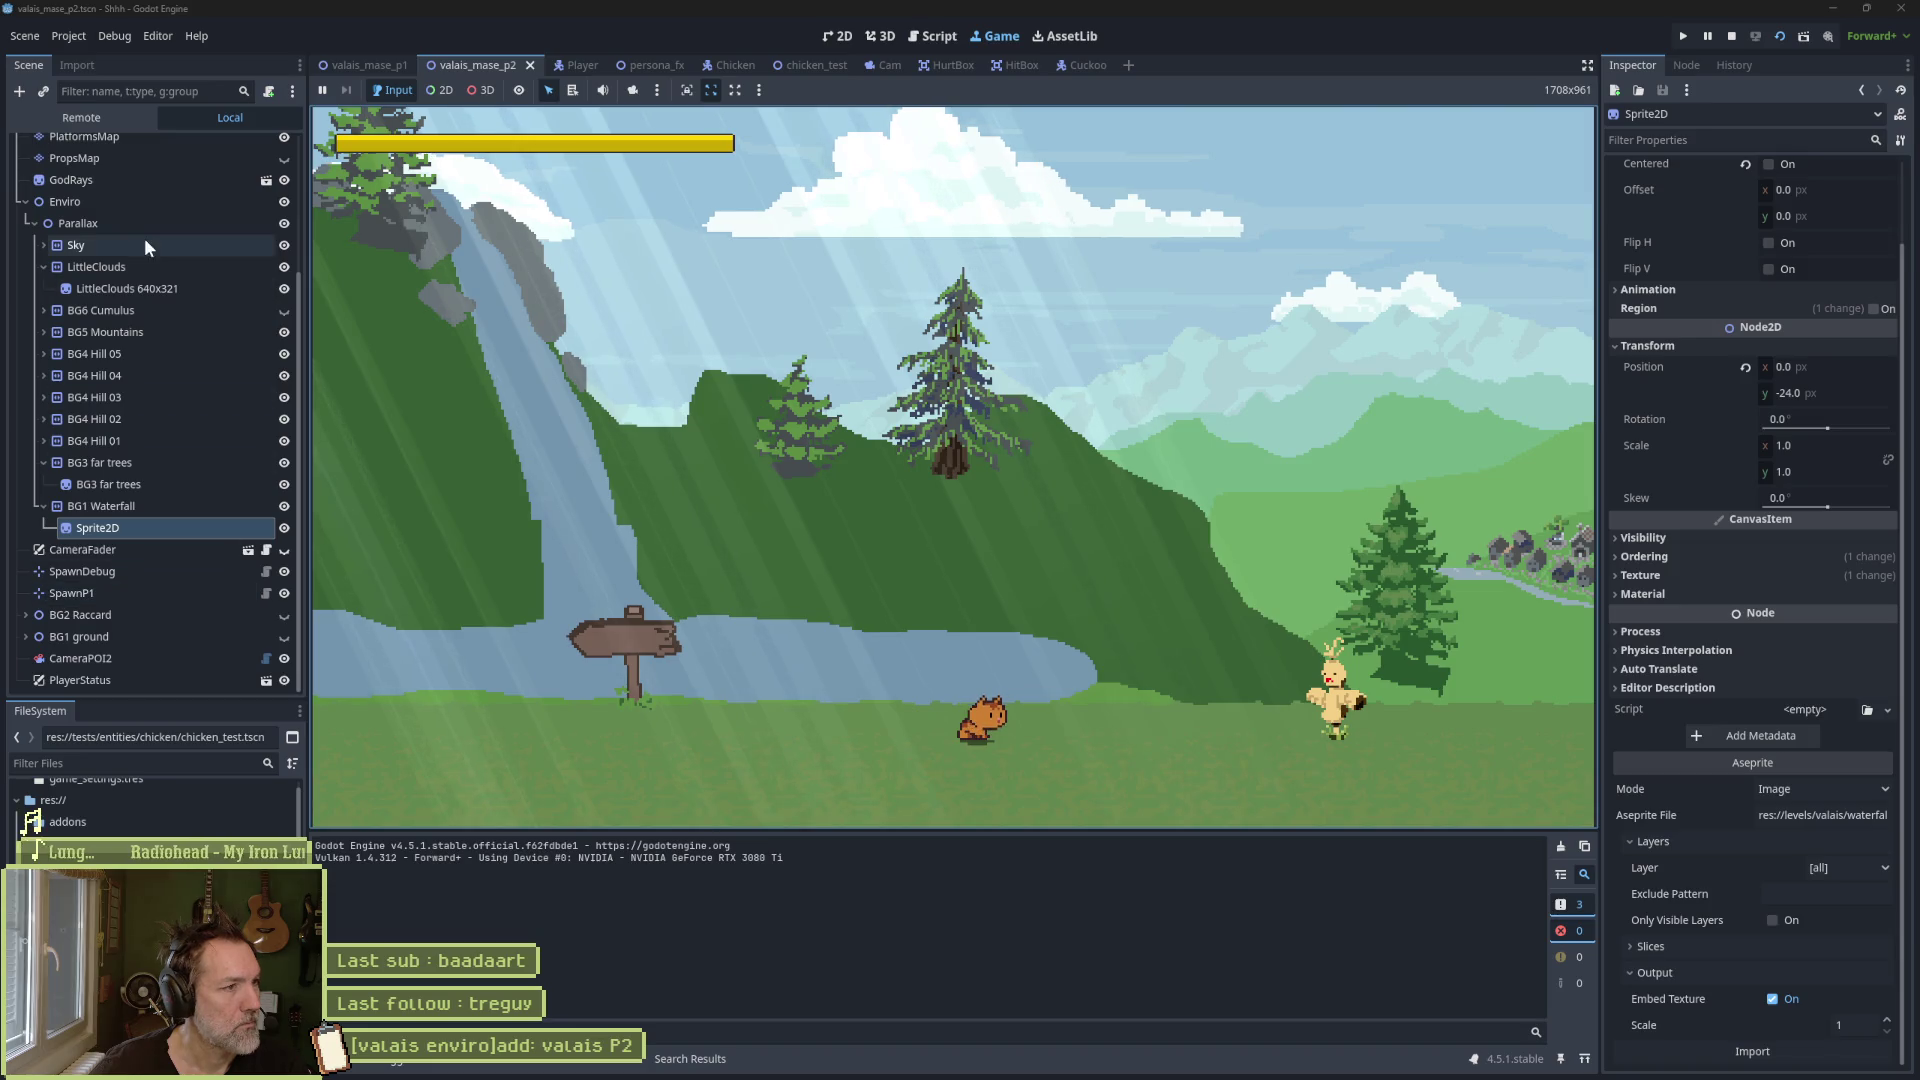
pyautogui.scroll(3, 140, 240)
# - Expand the GodRays node's ShaderMaterial shader parameters and inspect the Alpha value
pyautogui.click(110, 361)
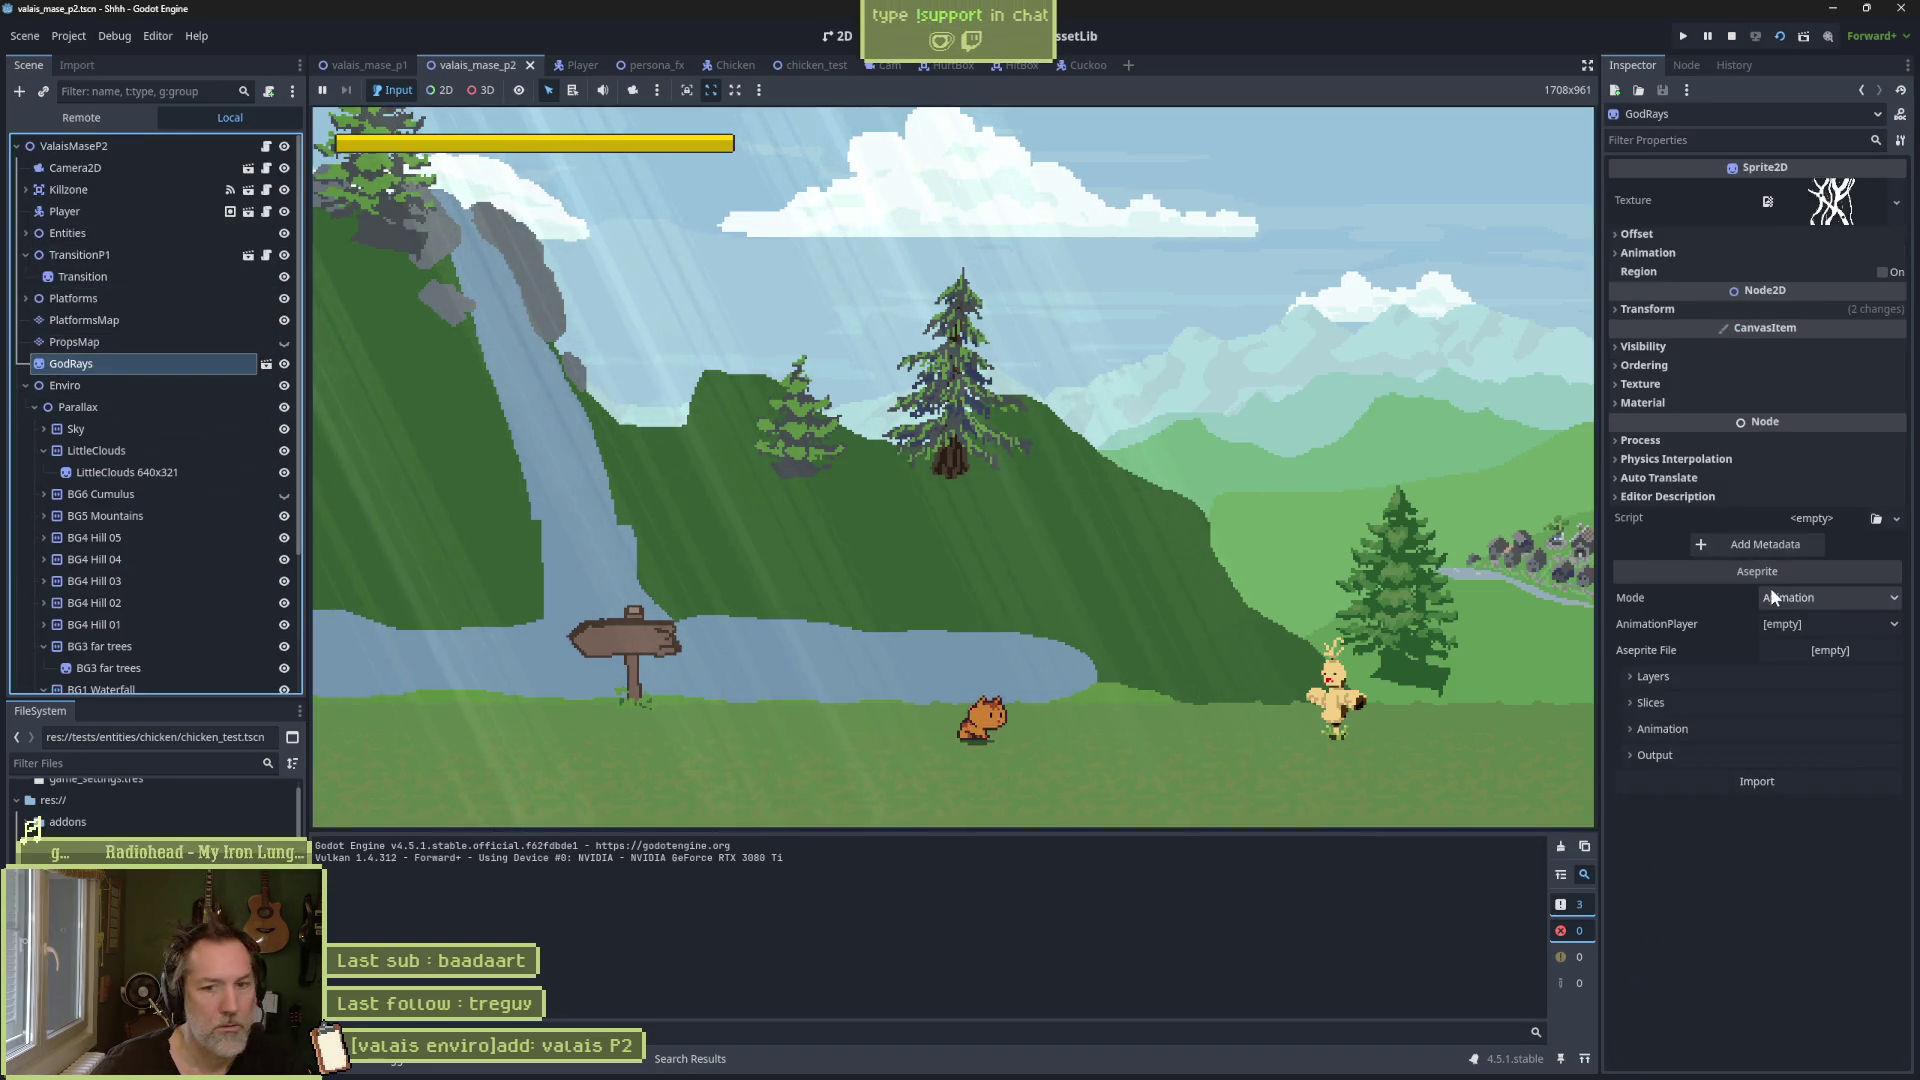
pyautogui.click(1652, 399)
pyautogui.click(1843, 424)
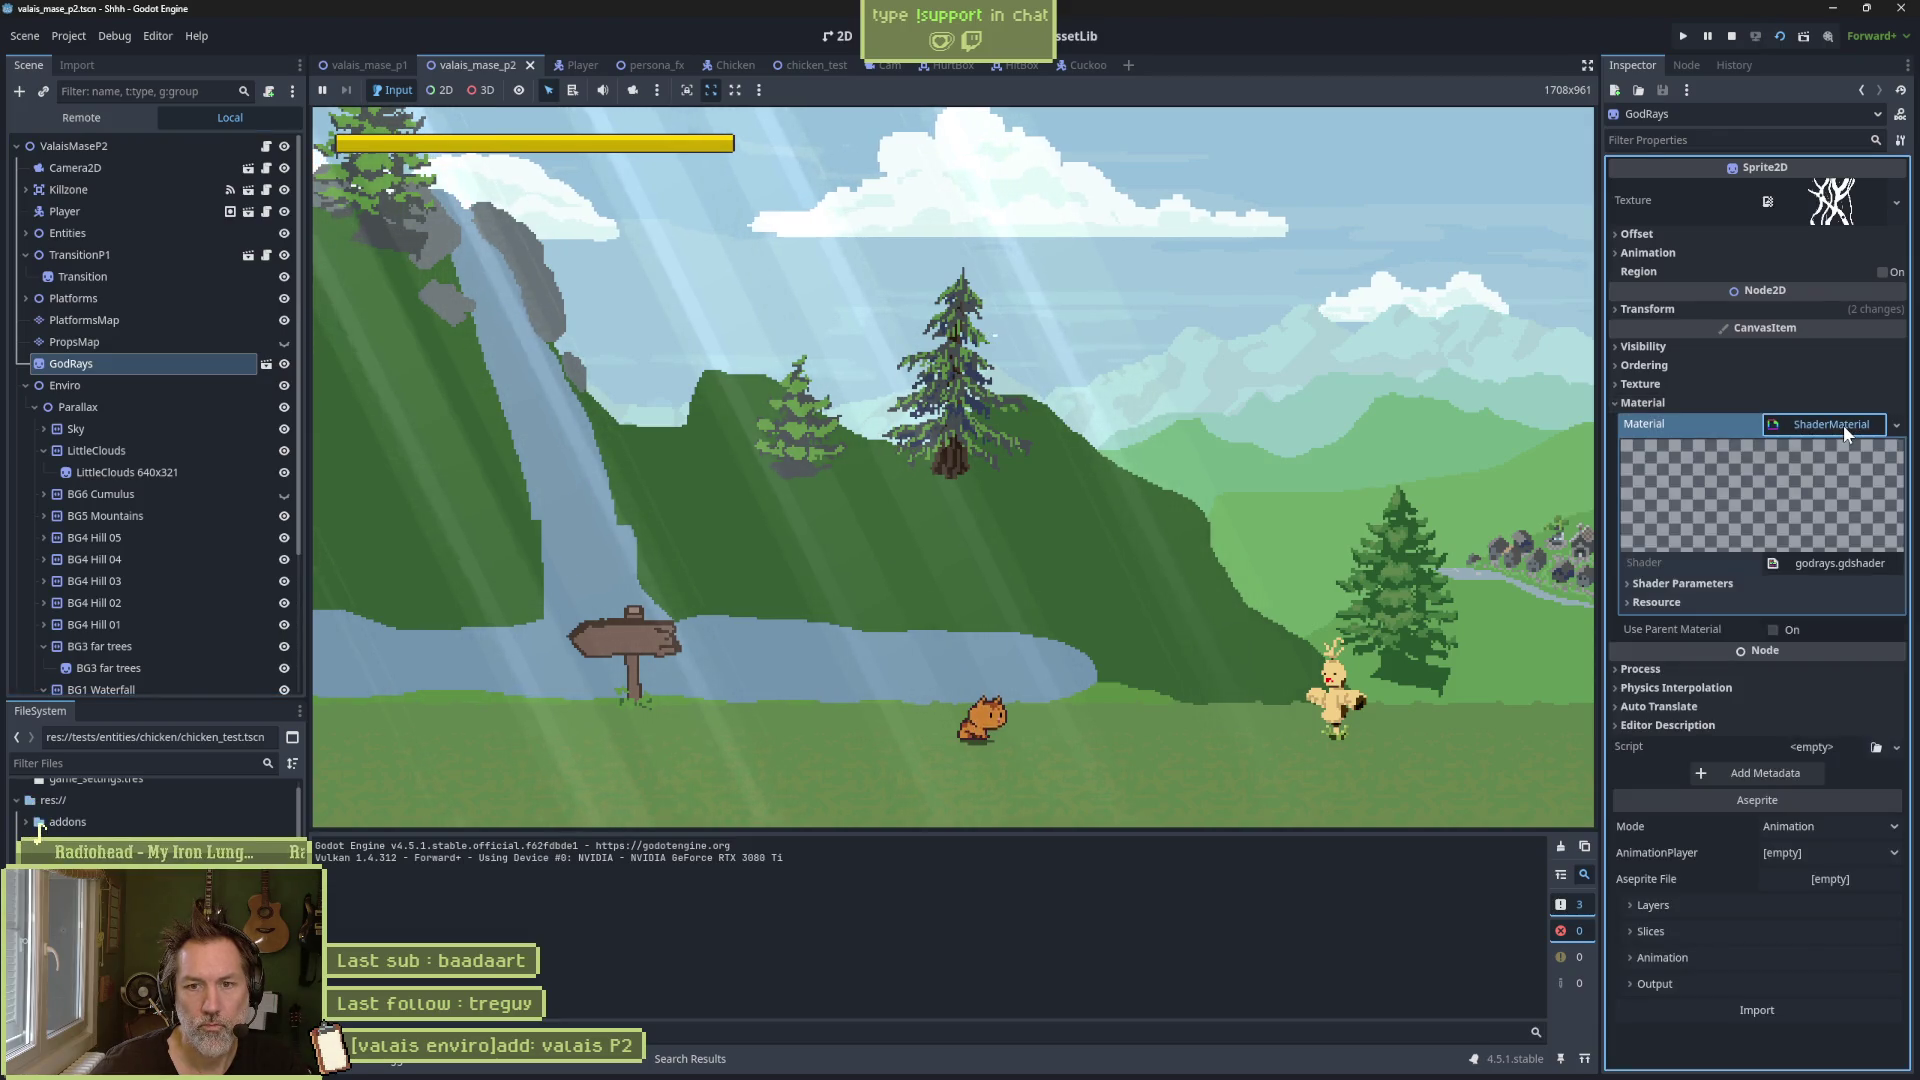
pyautogui.click(1719, 583)
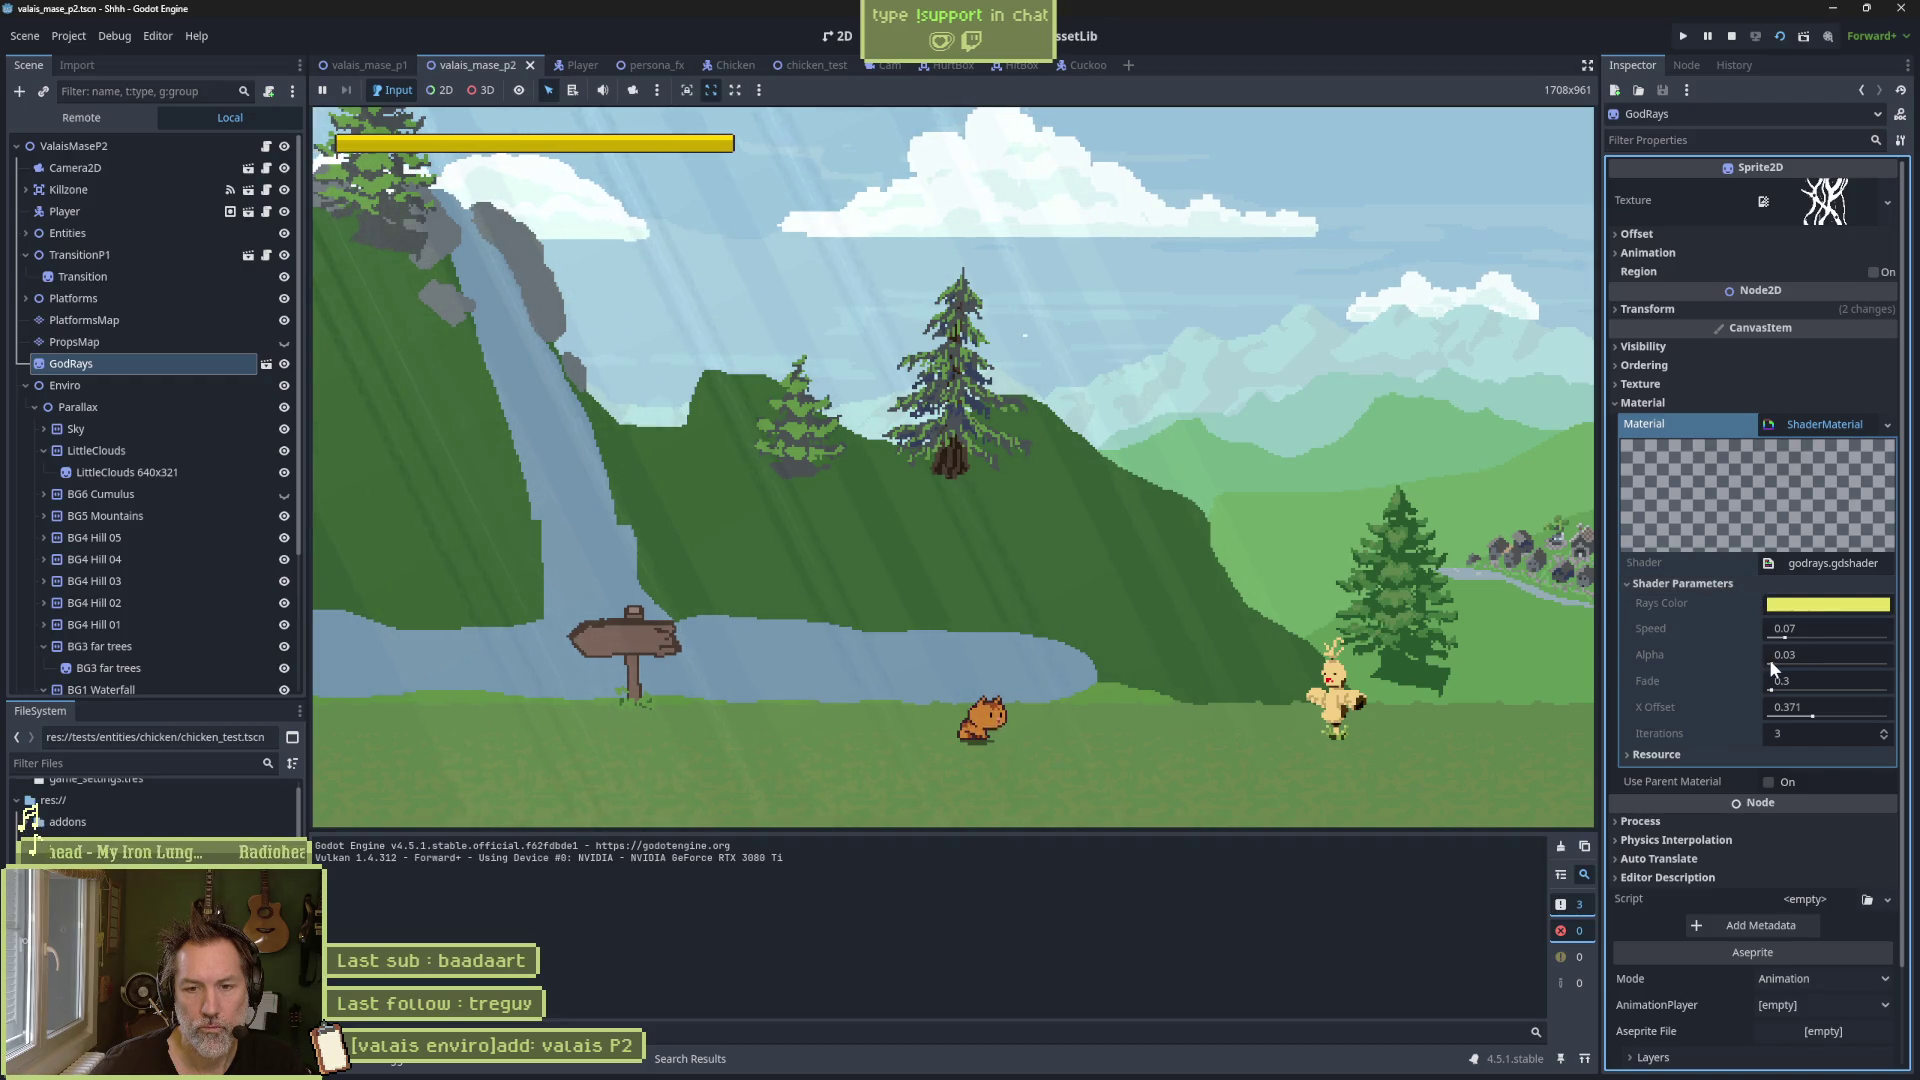
pyautogui.click(1800, 655)
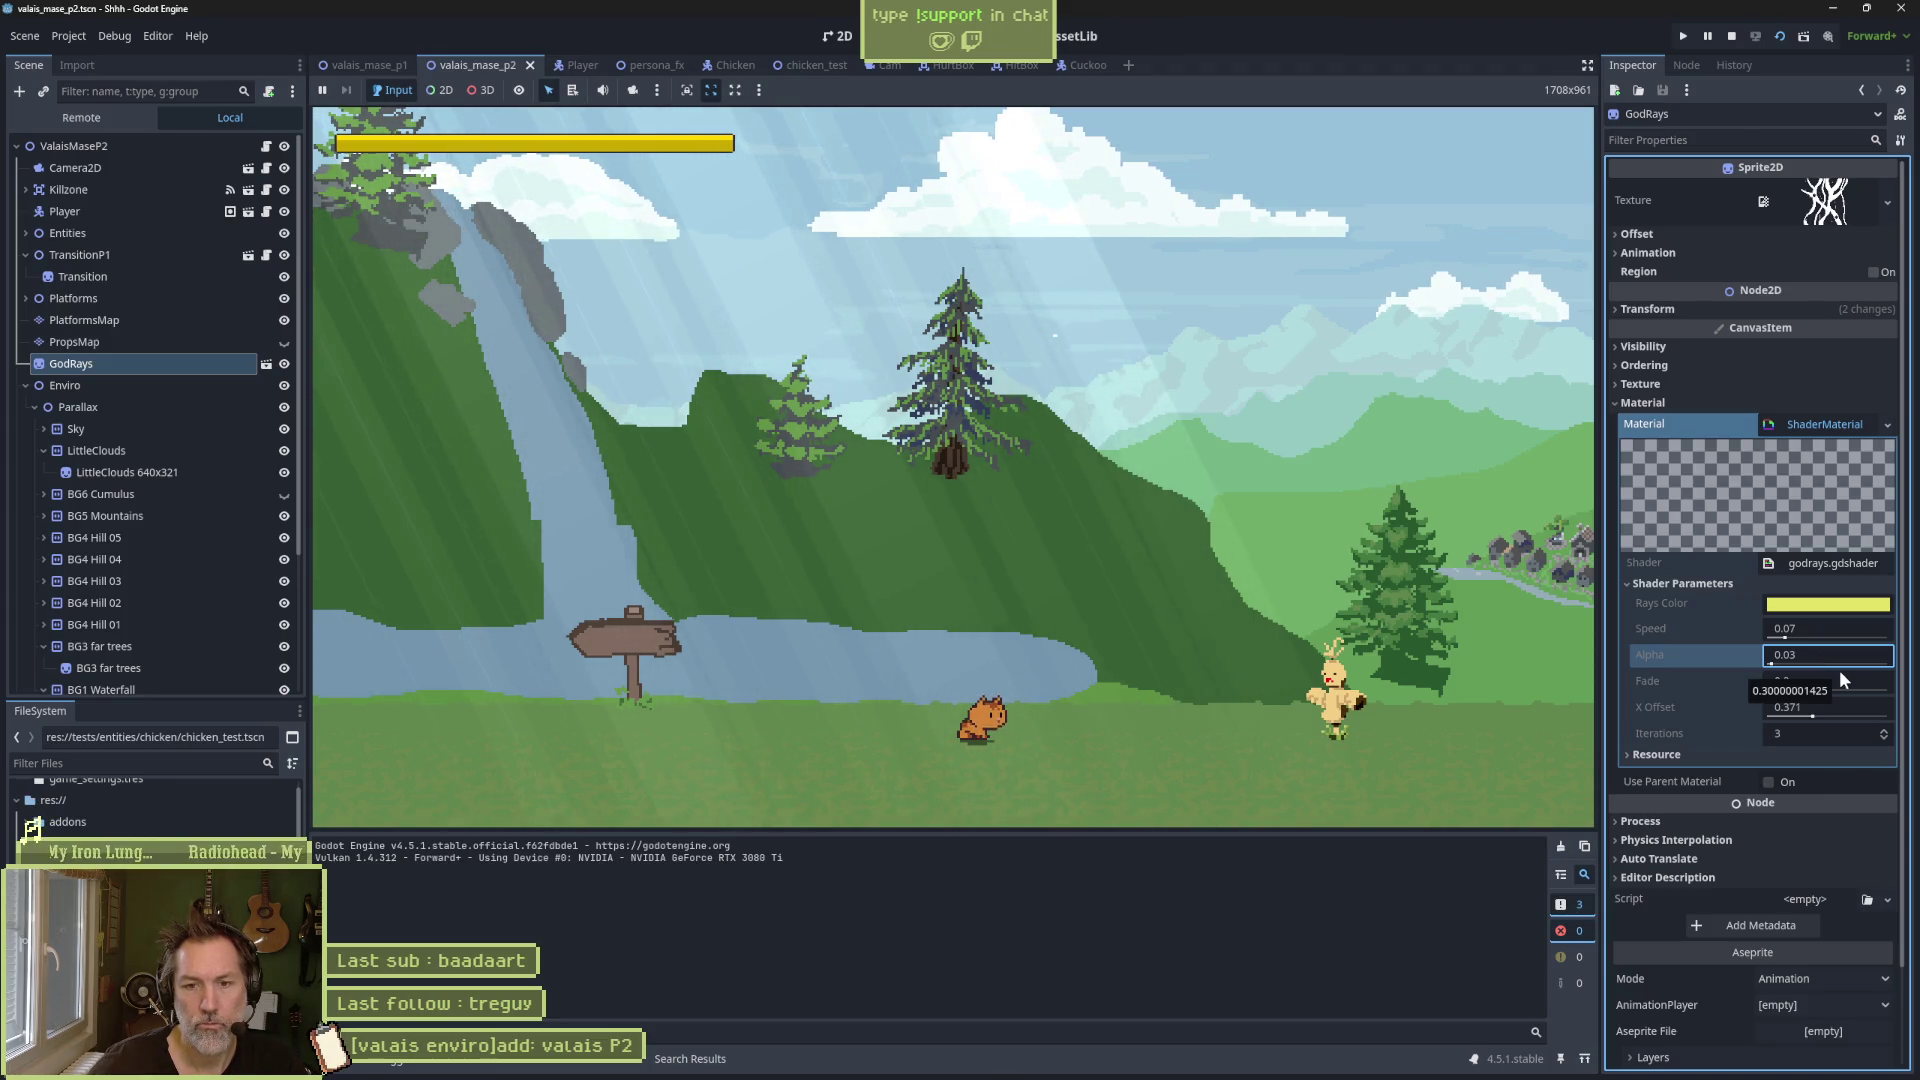
pyautogui.scroll(-2, 1839, 670)
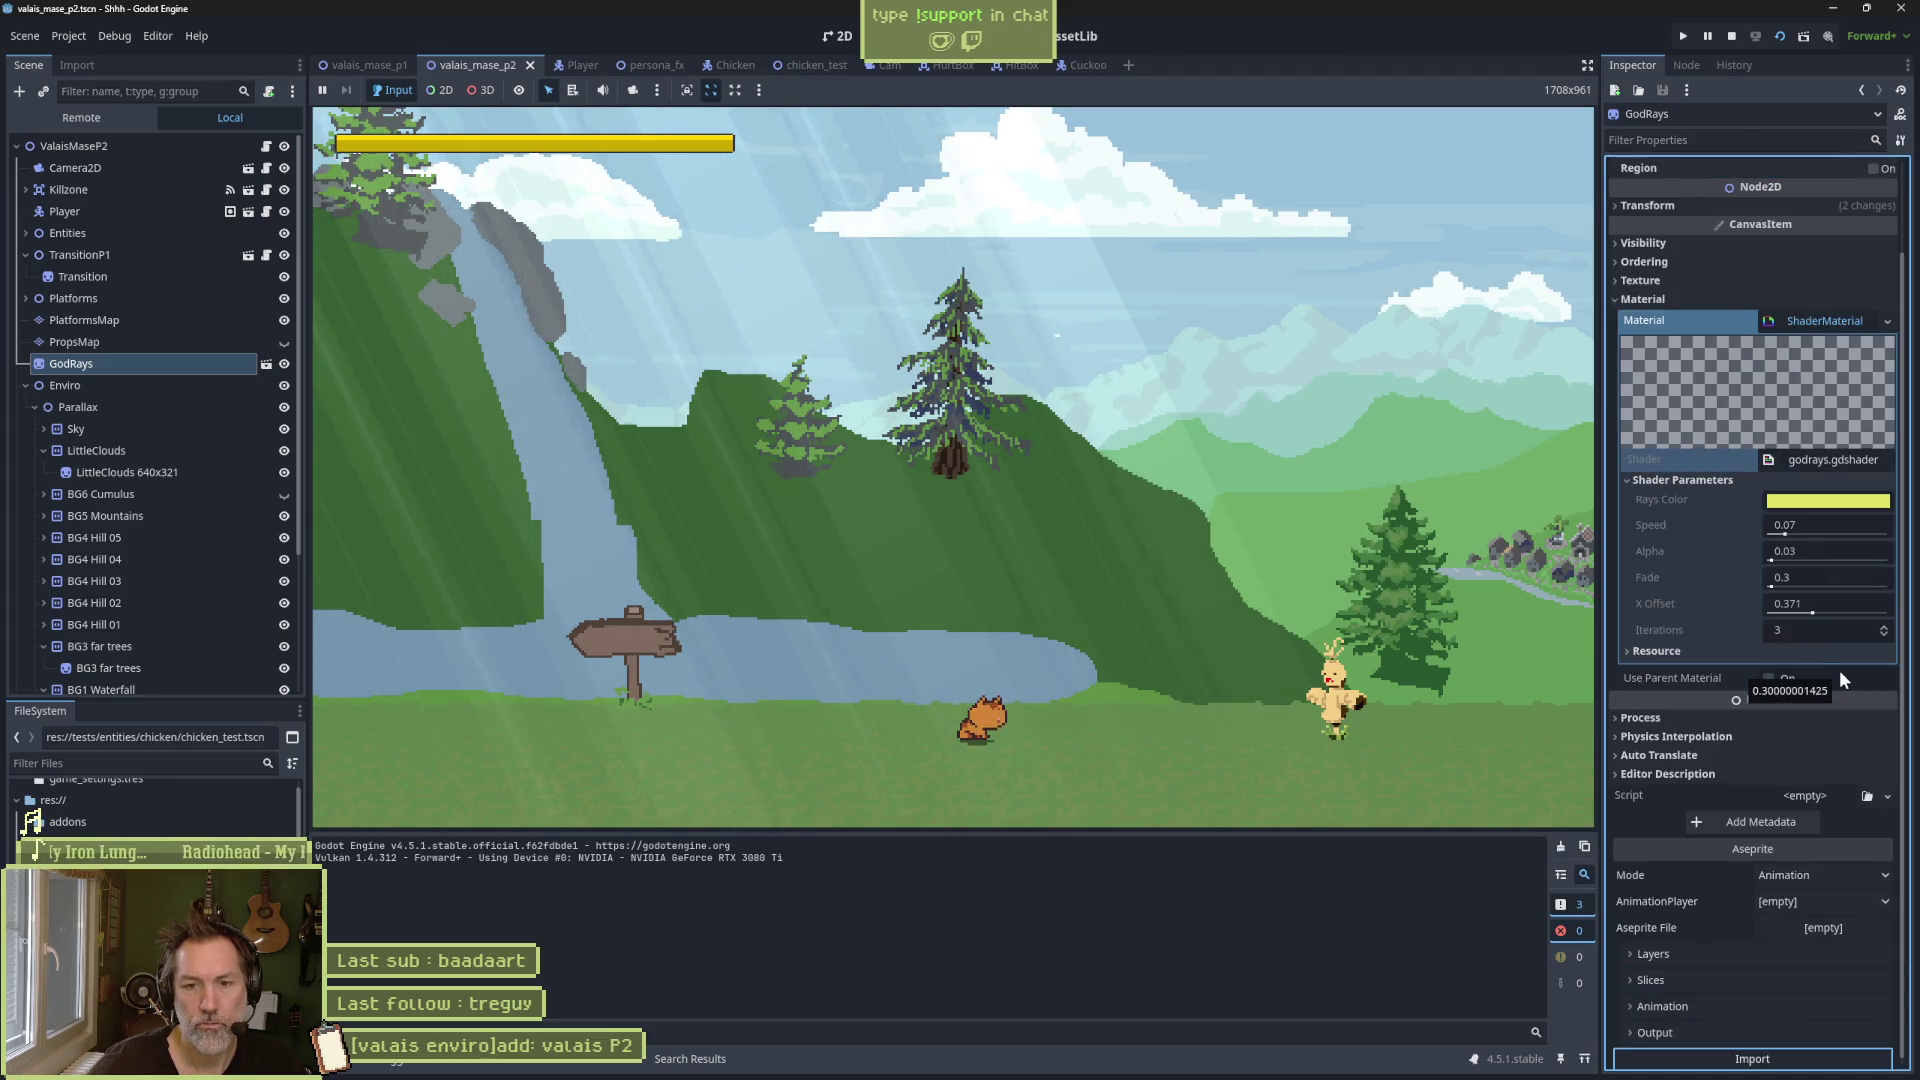
pyautogui.click(1772, 554)
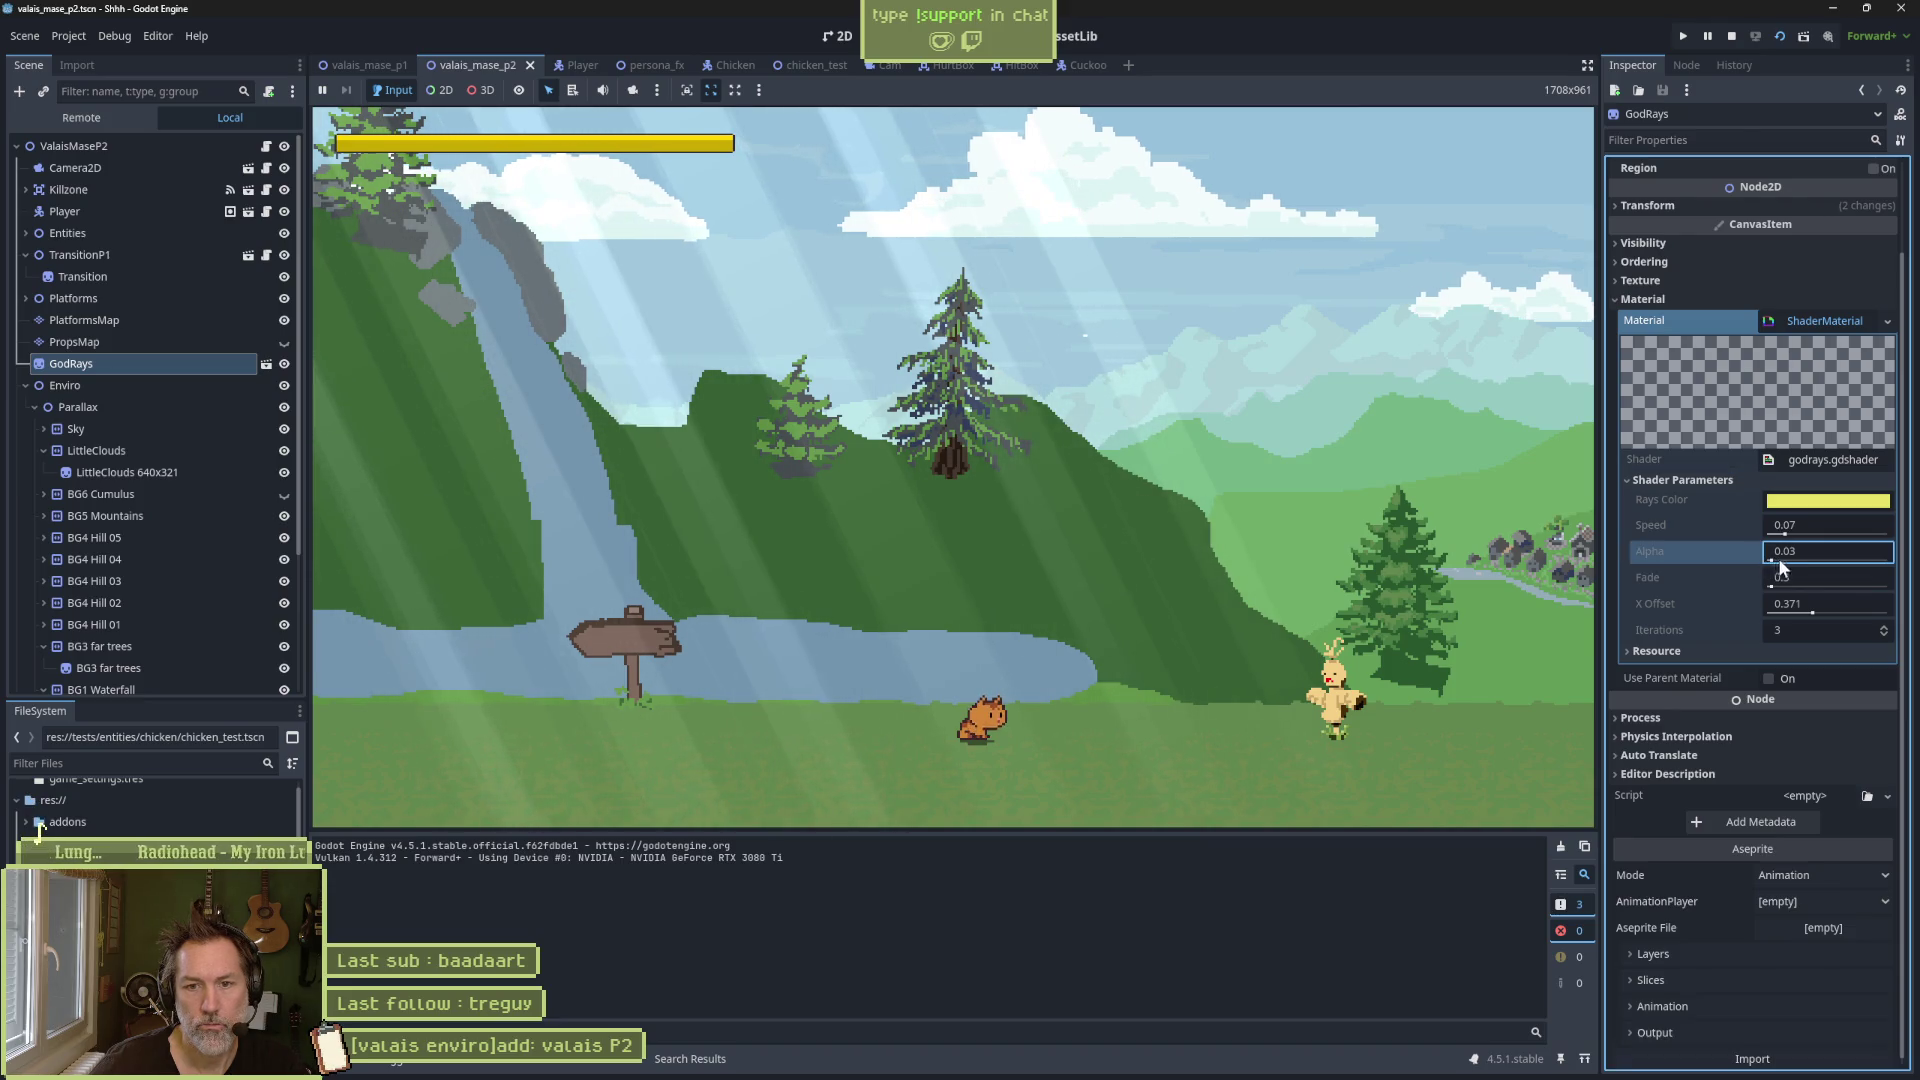
# - Stop the running game, check Fade, Alpha and Speed, and open god_rays.tscn separately
pyautogui.moveTo(1765, 562)
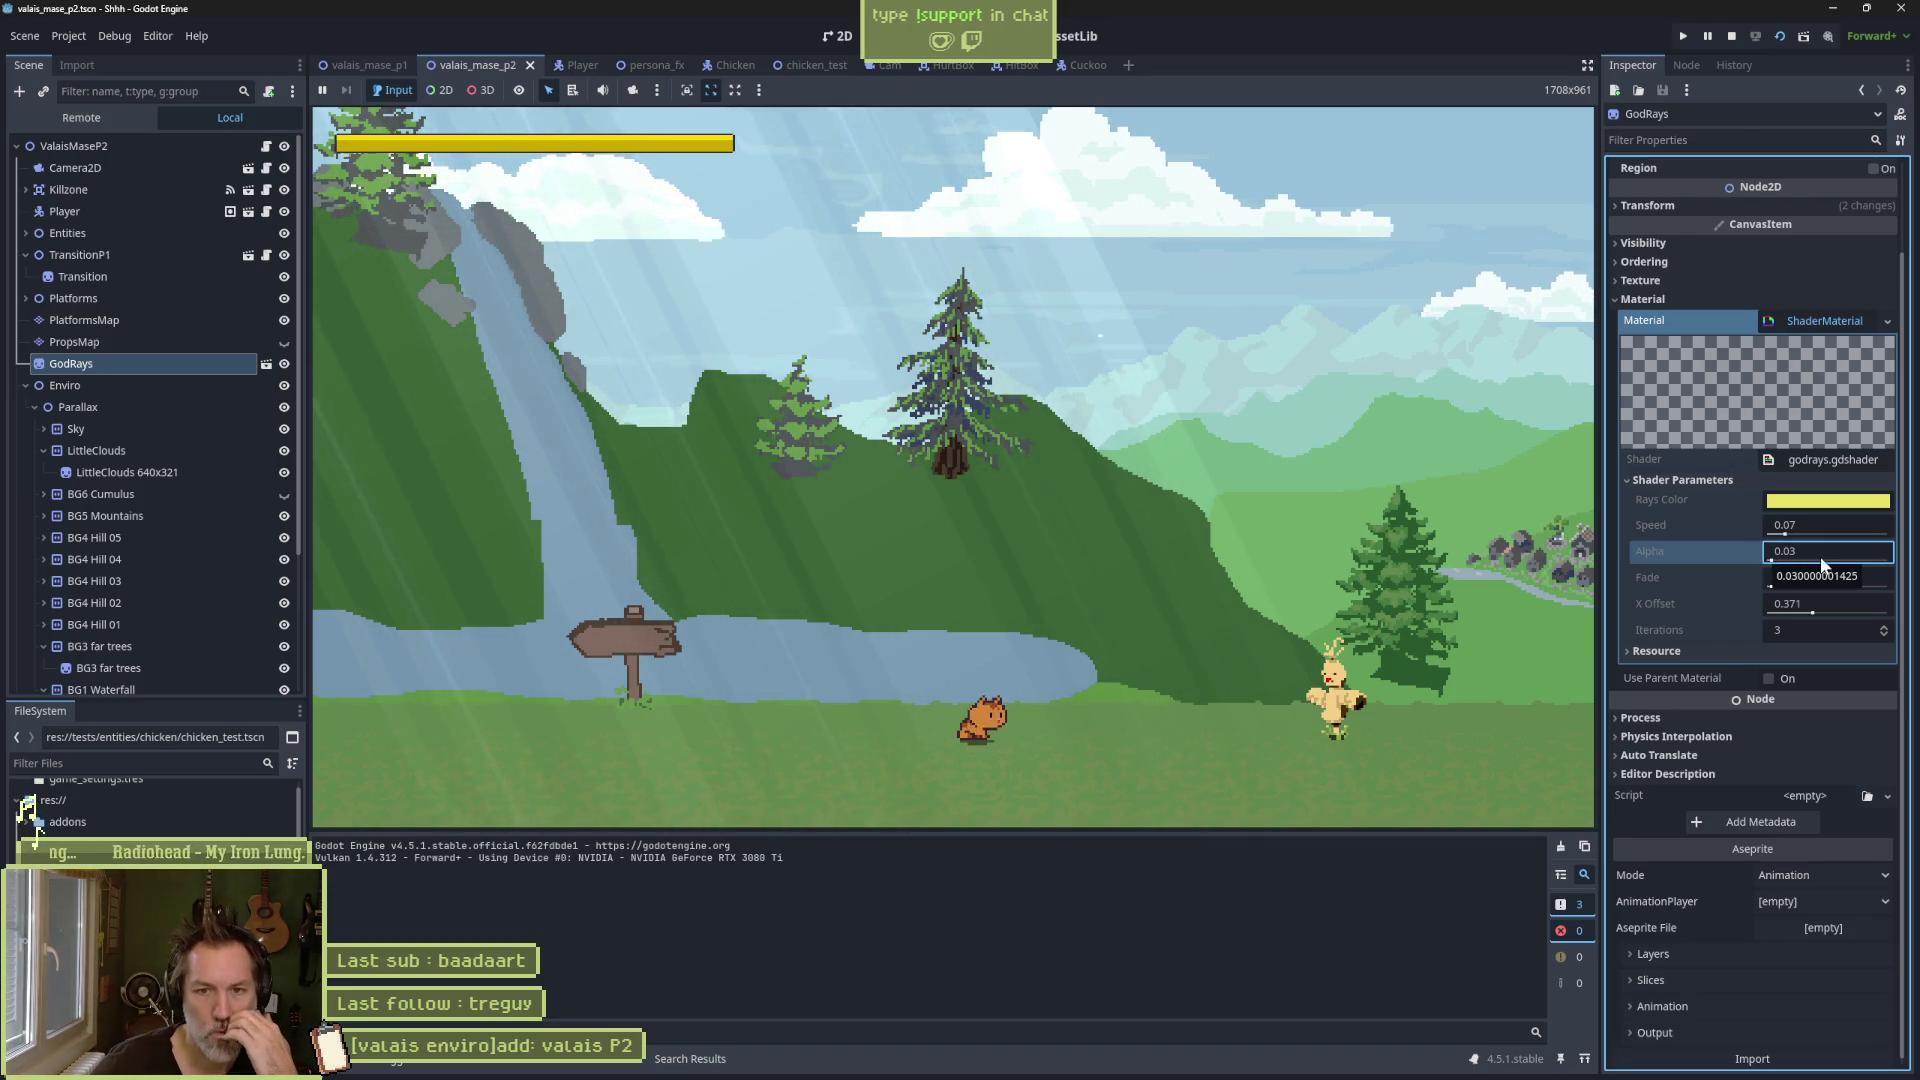
pyautogui.click(1730, 38)
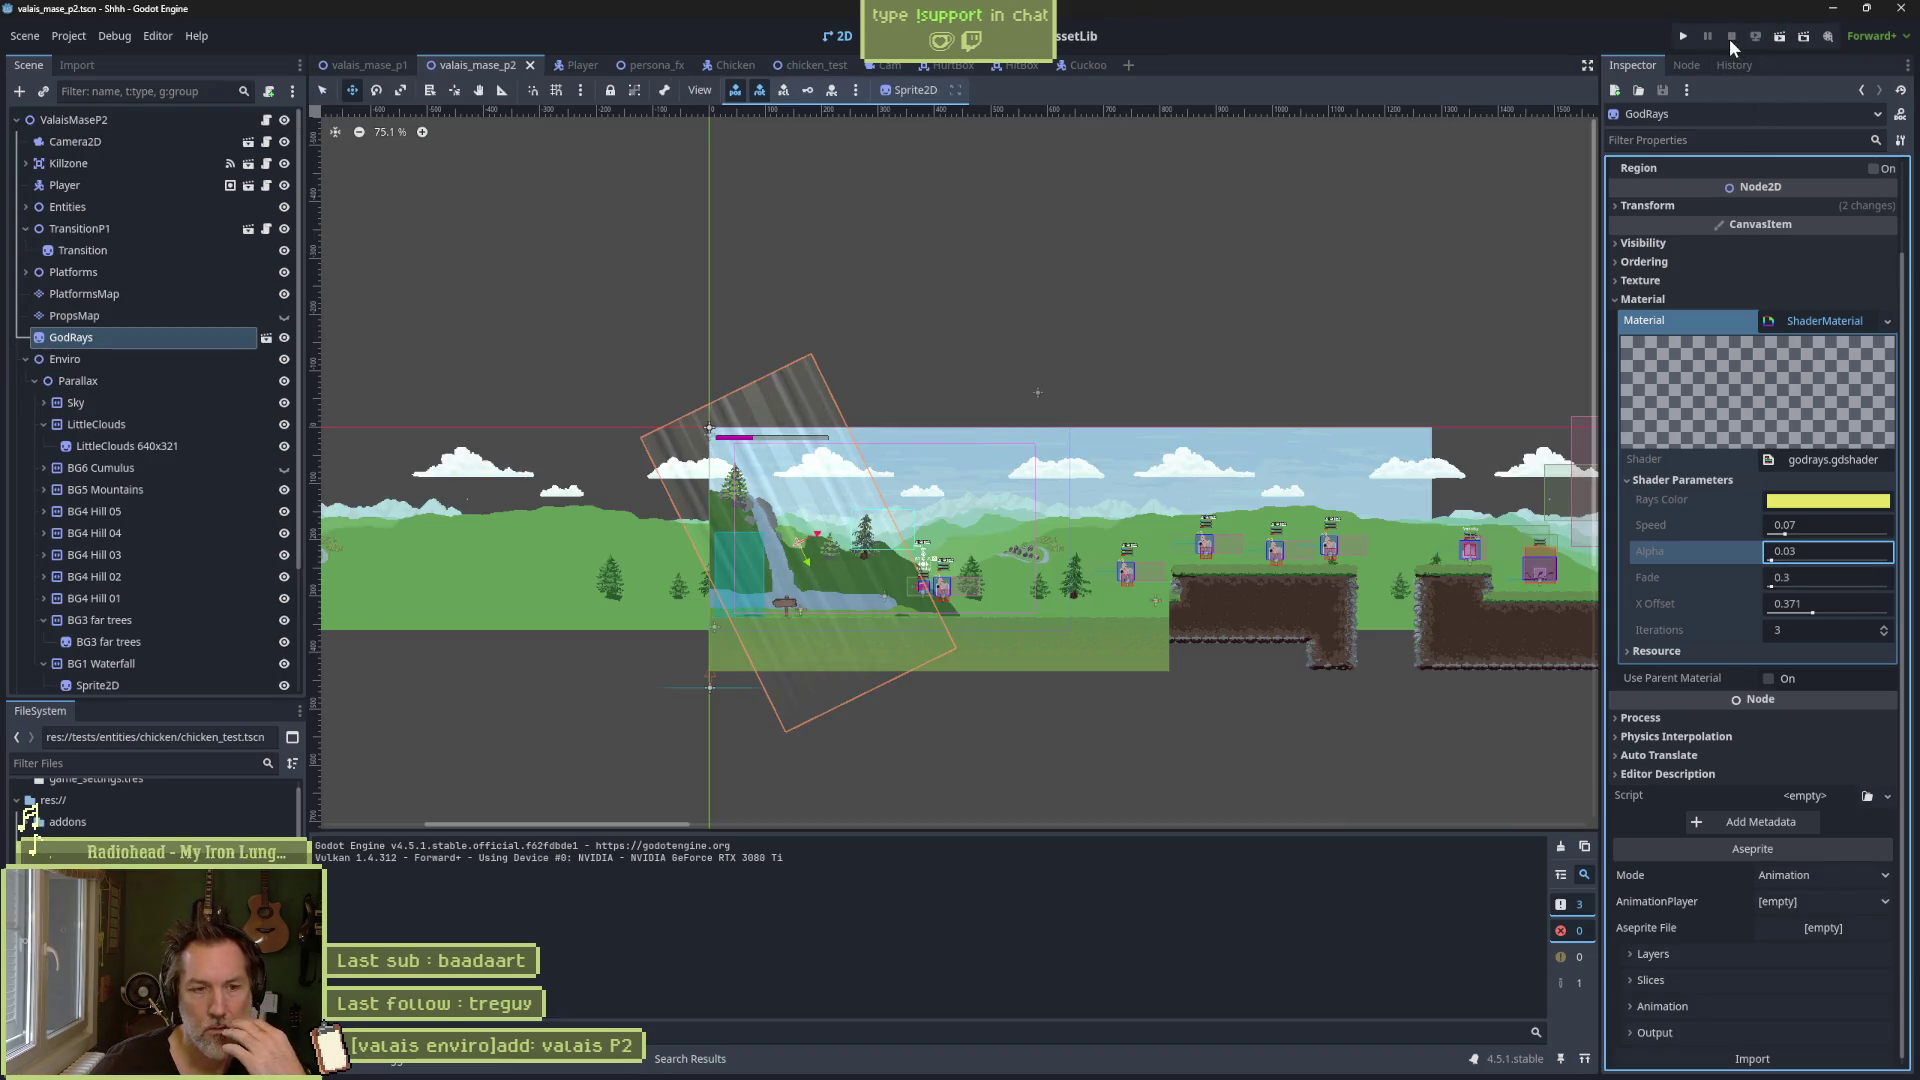
pyautogui.click(1790, 580)
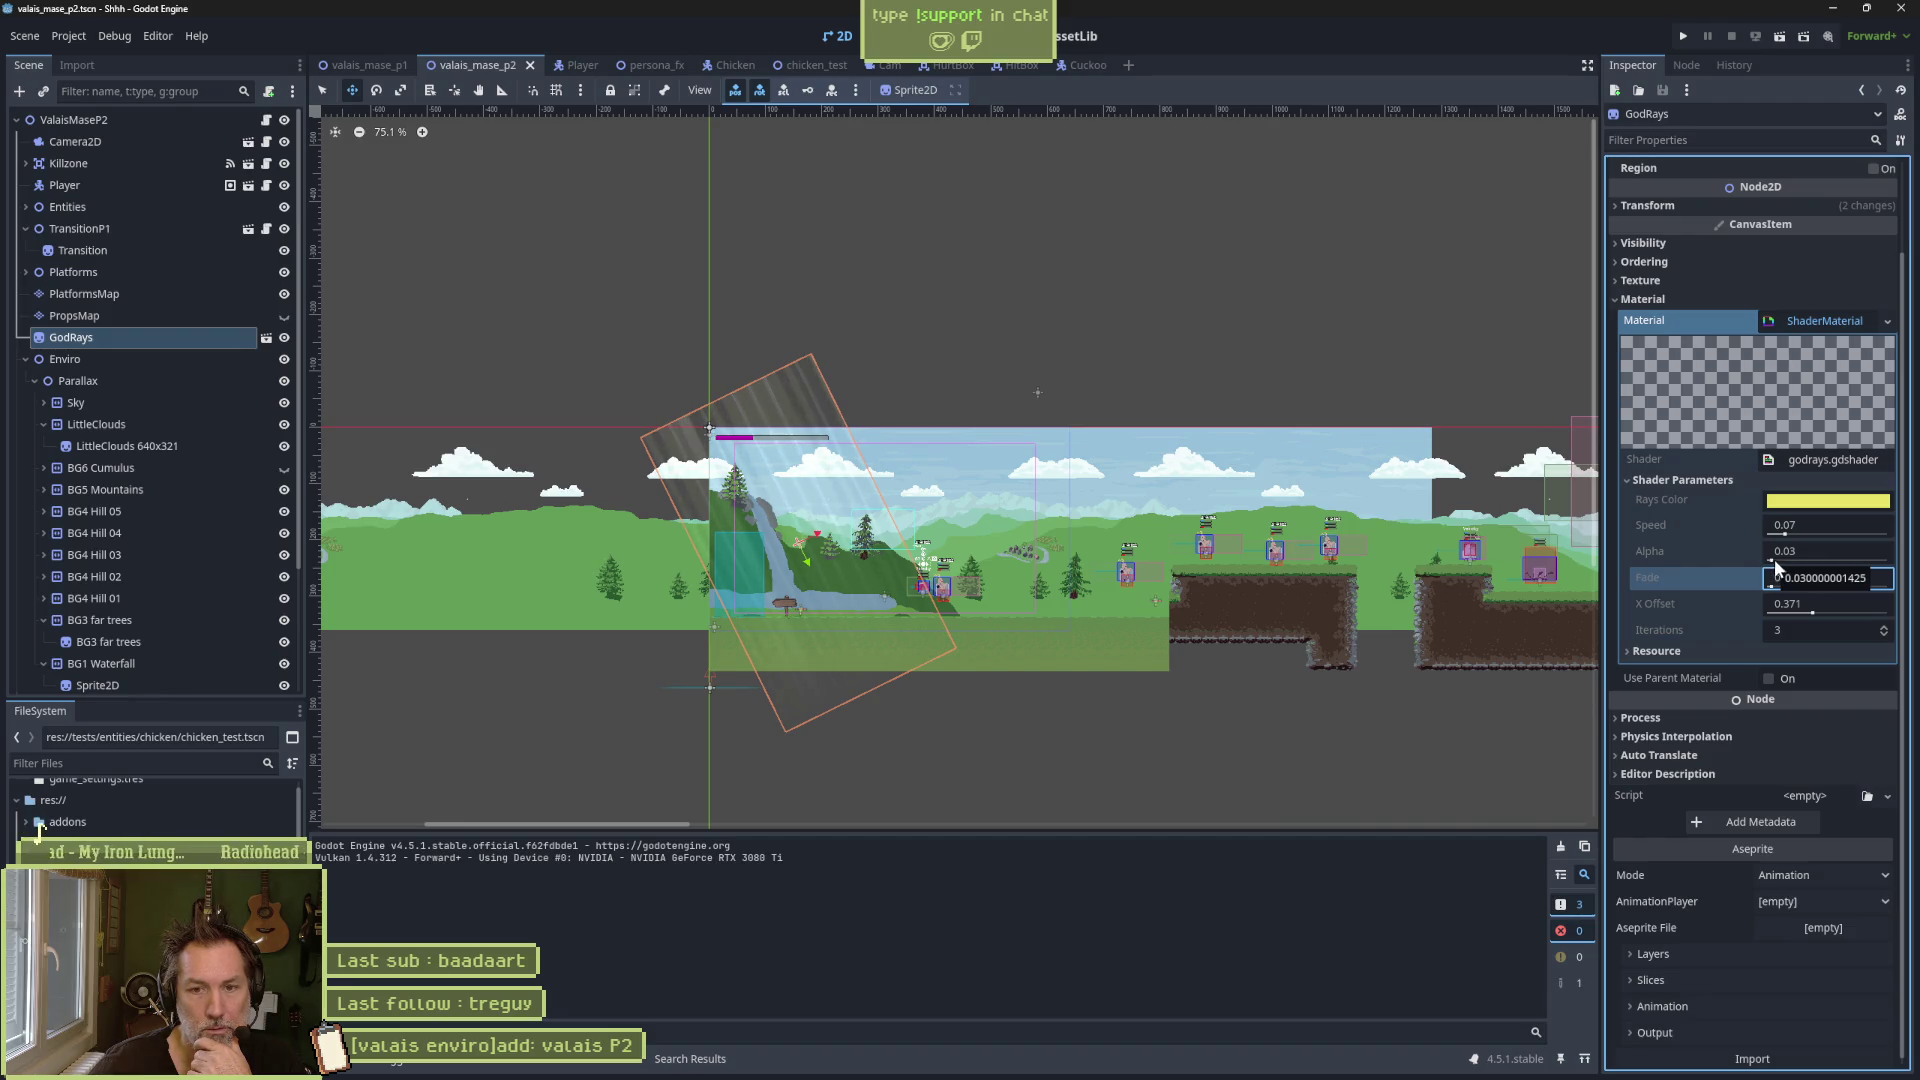
pyautogui.click(1770, 557)
pyautogui.click(1788, 530)
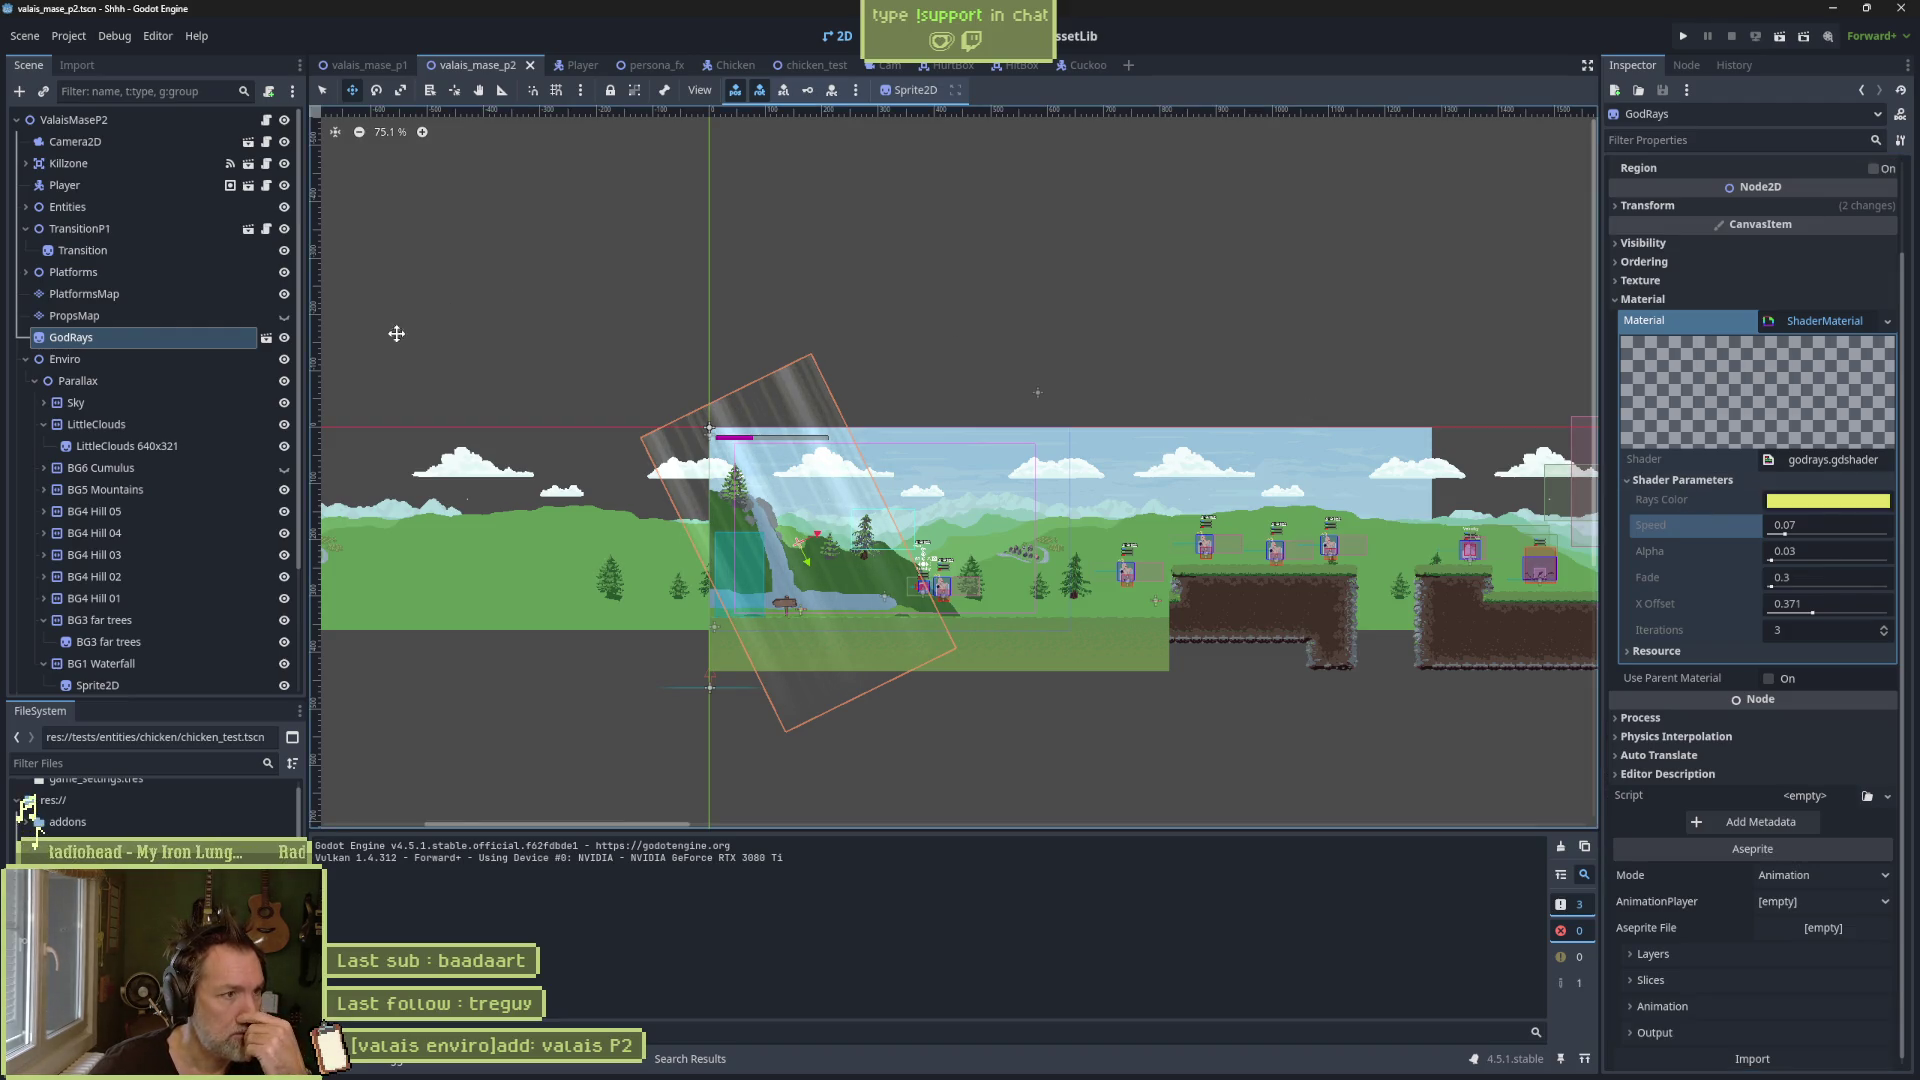
pyautogui.click(266, 338)
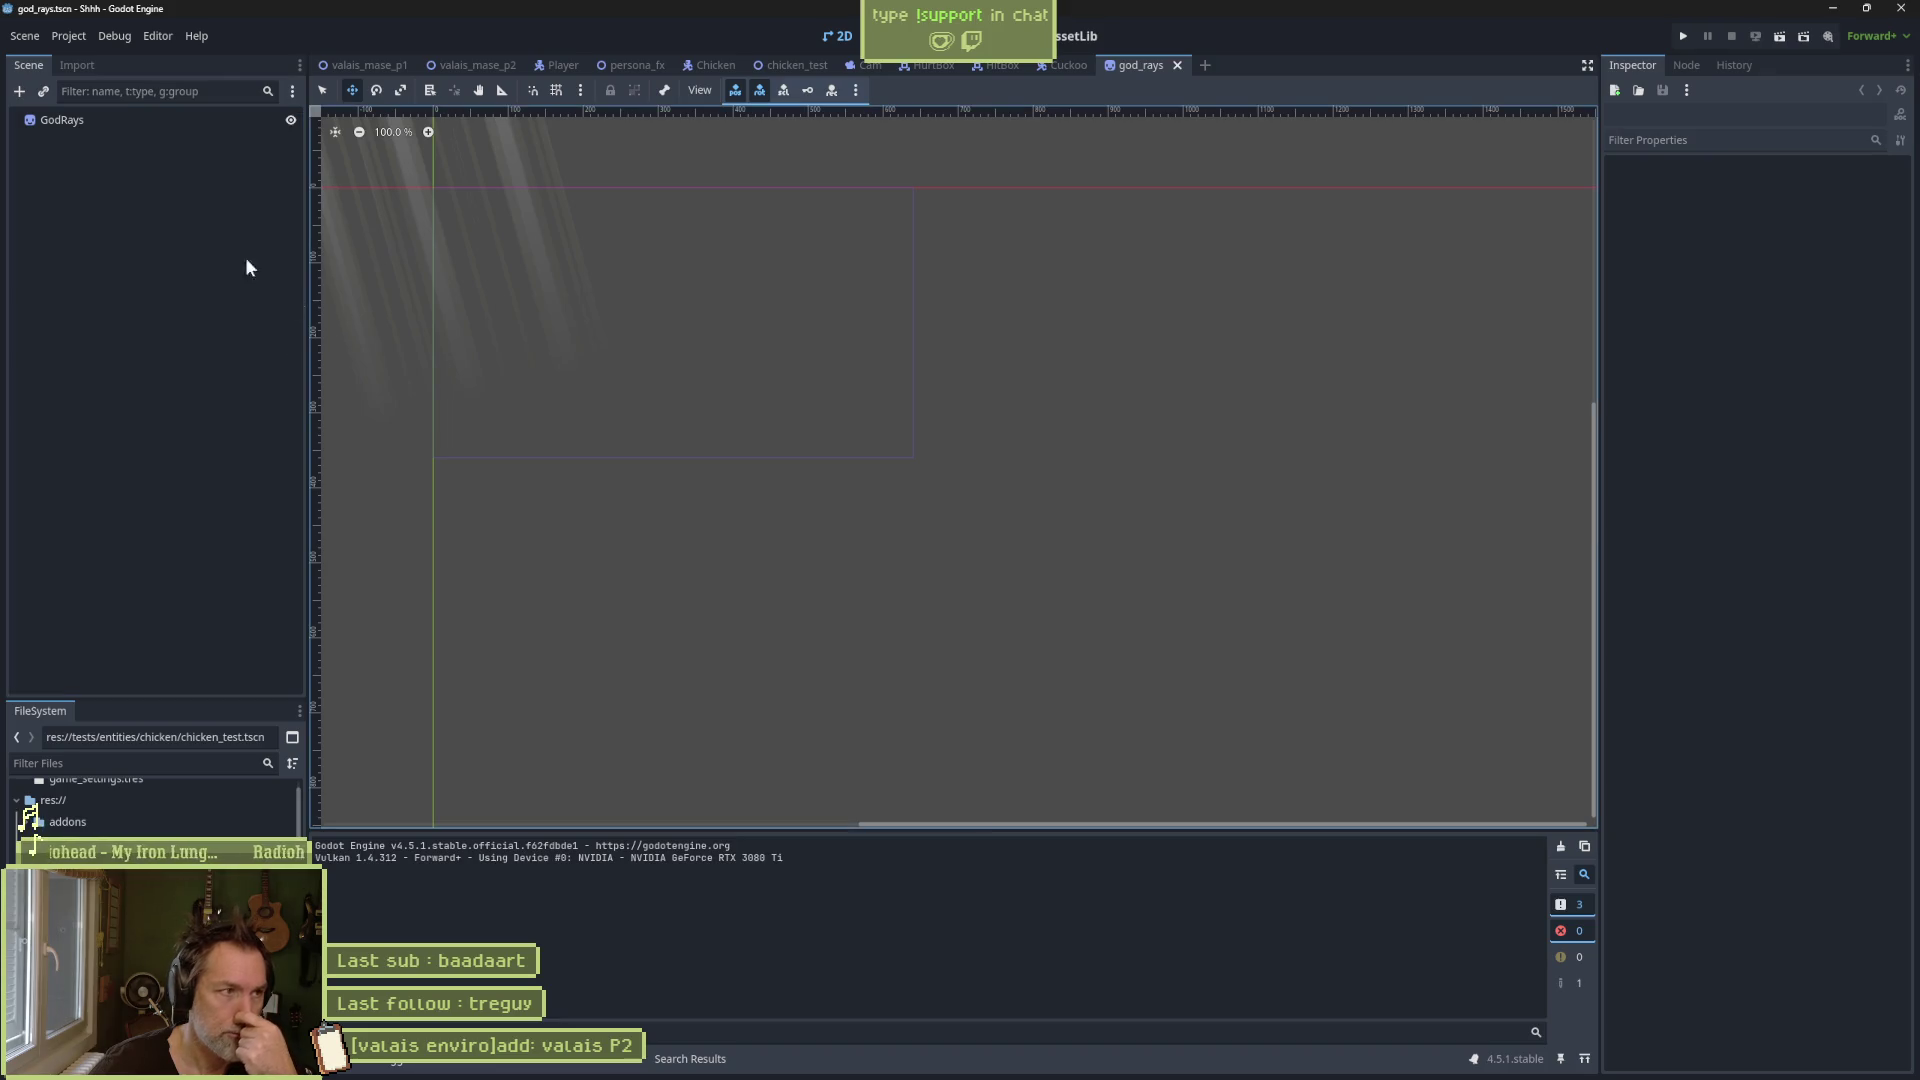
# - Expand the GodRays root's material and try a lower Fade, undoing back to 0.3
pyautogui.click(154, 122)
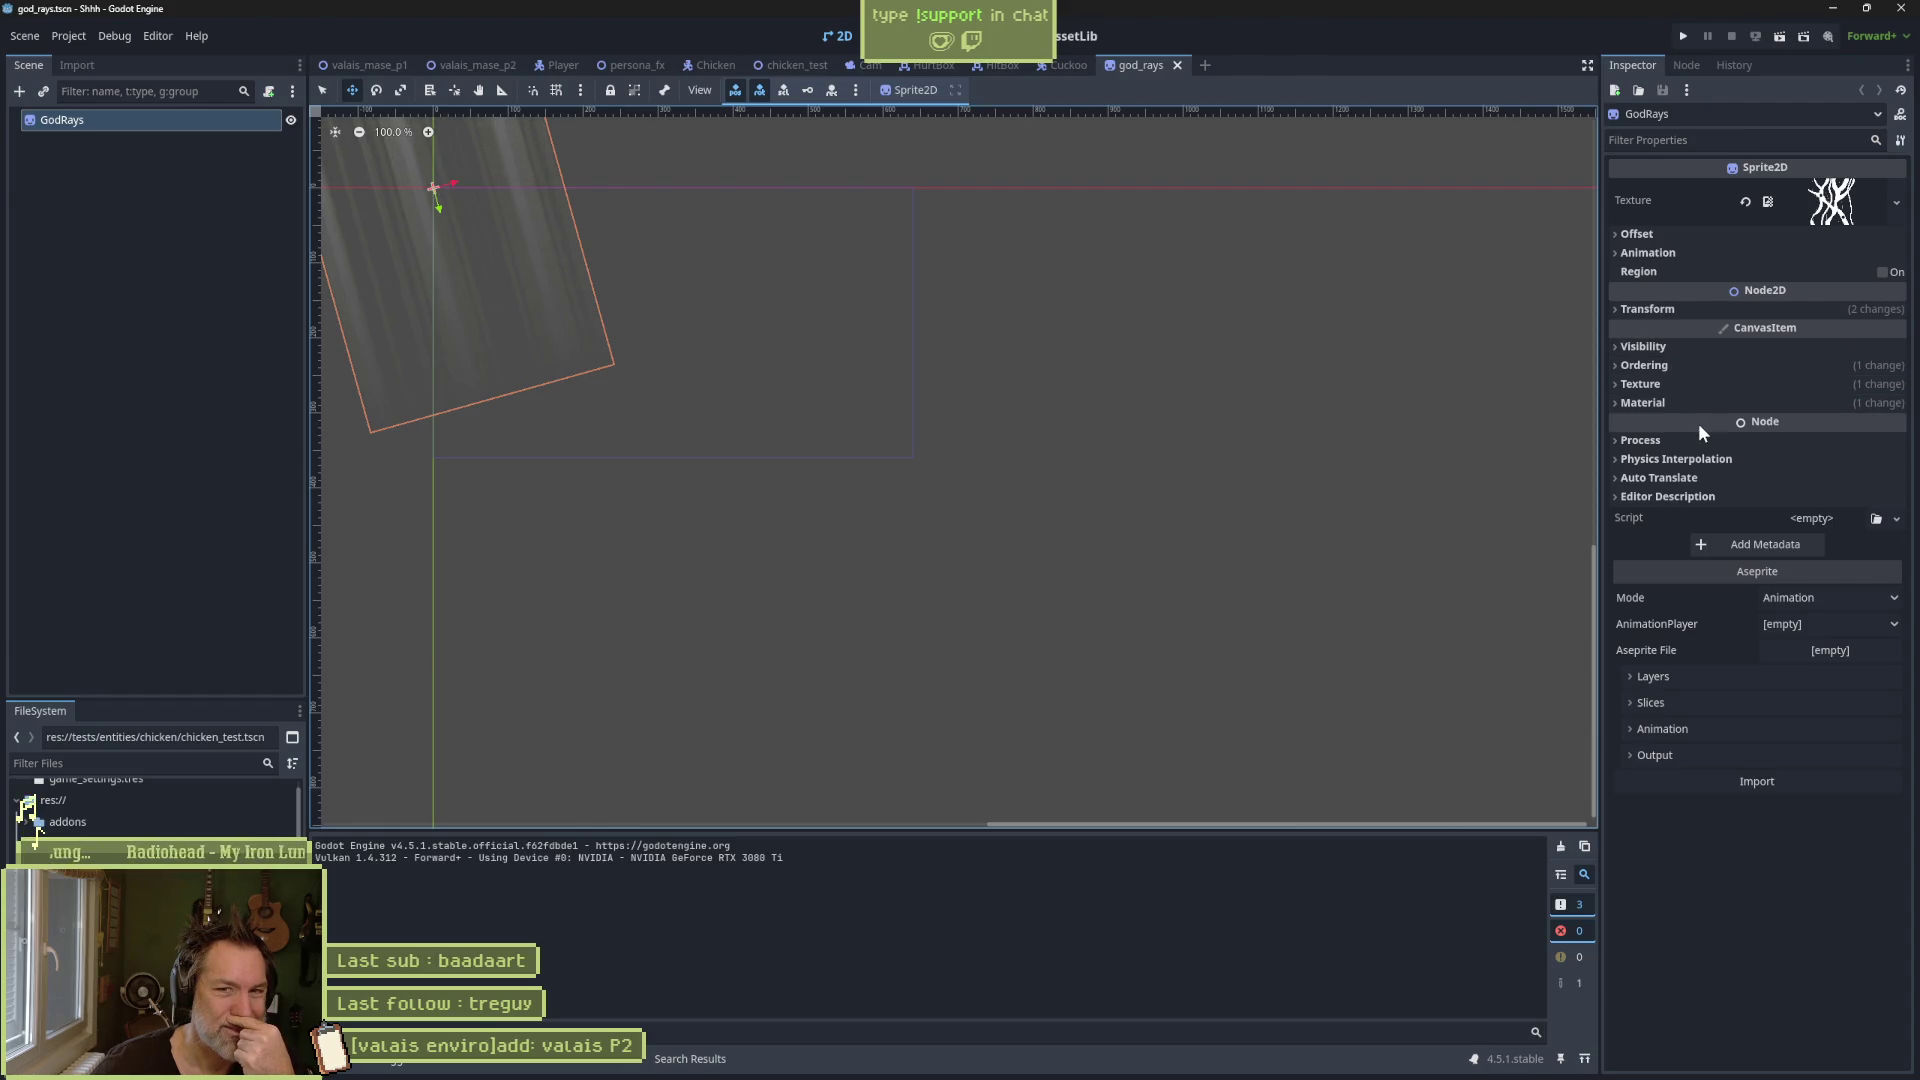
pyautogui.moveTo(1697, 418)
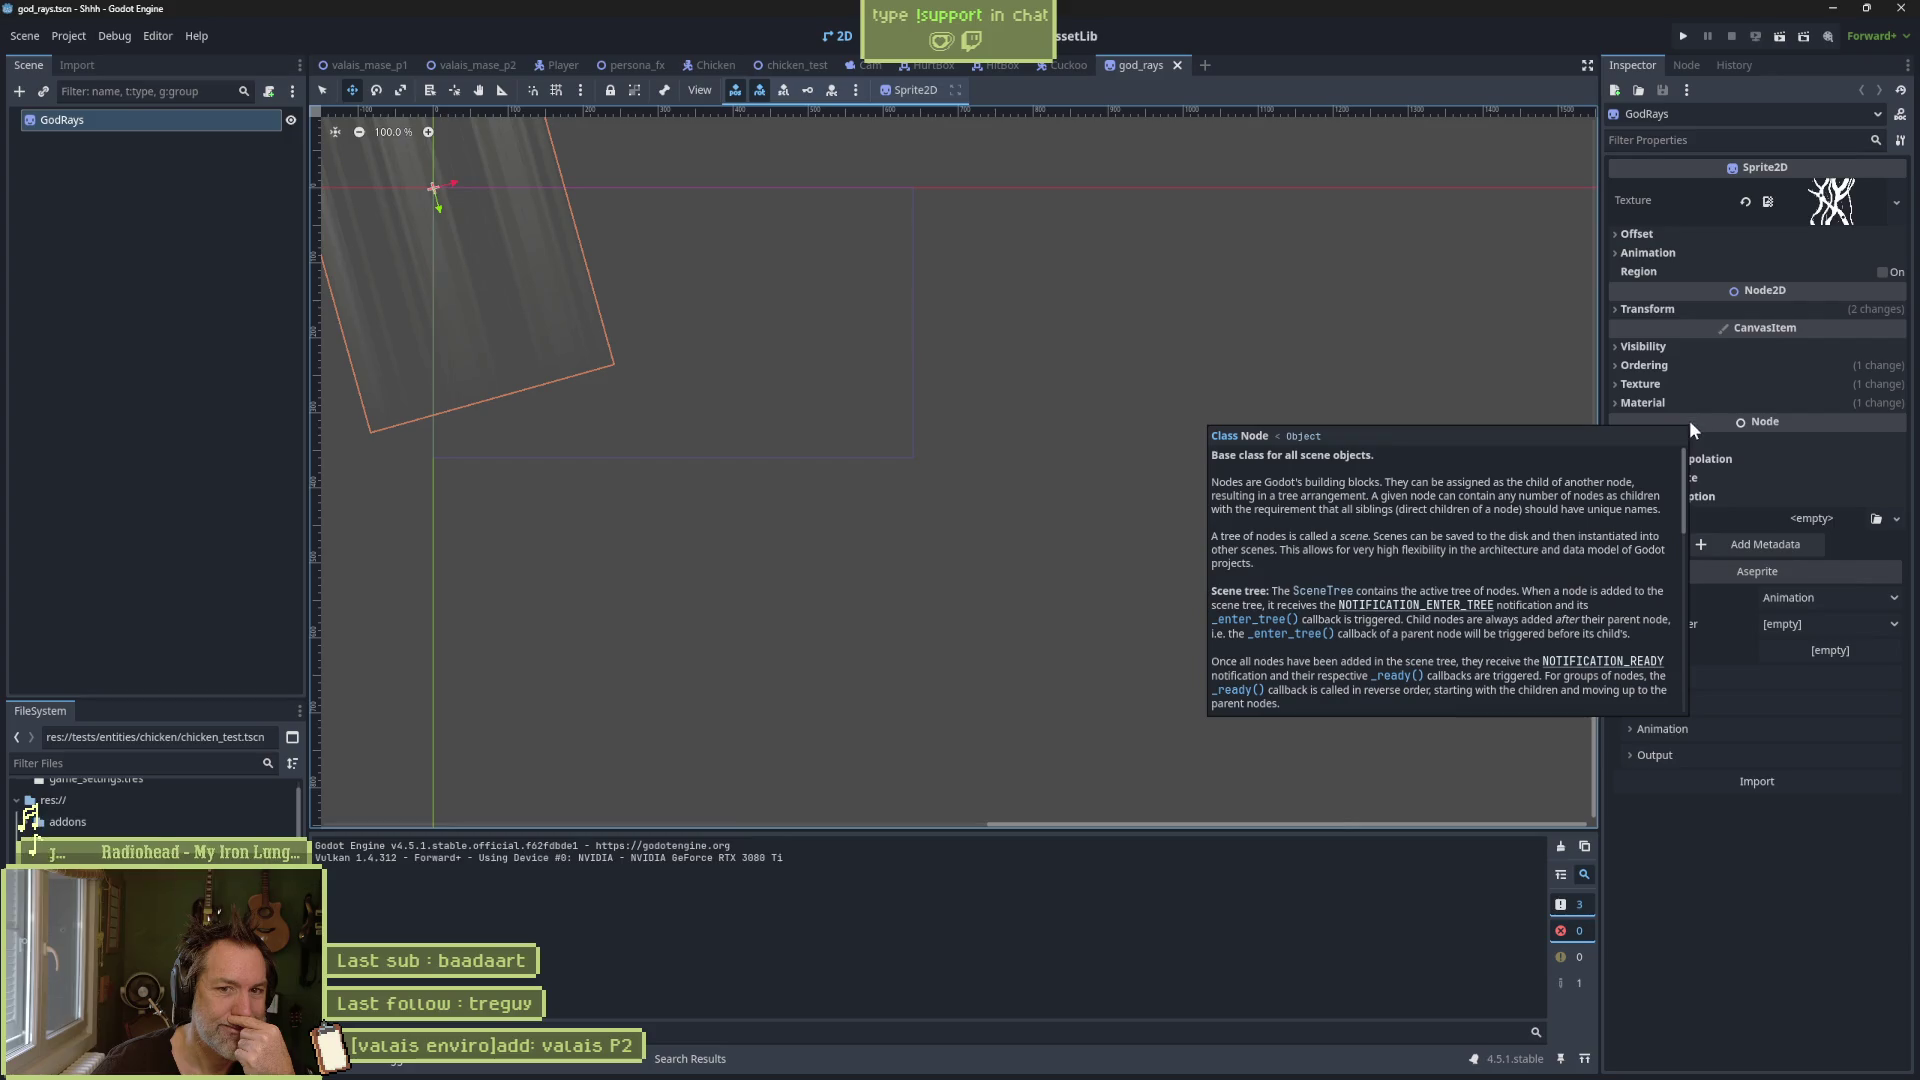
pyautogui.click(1670, 397)
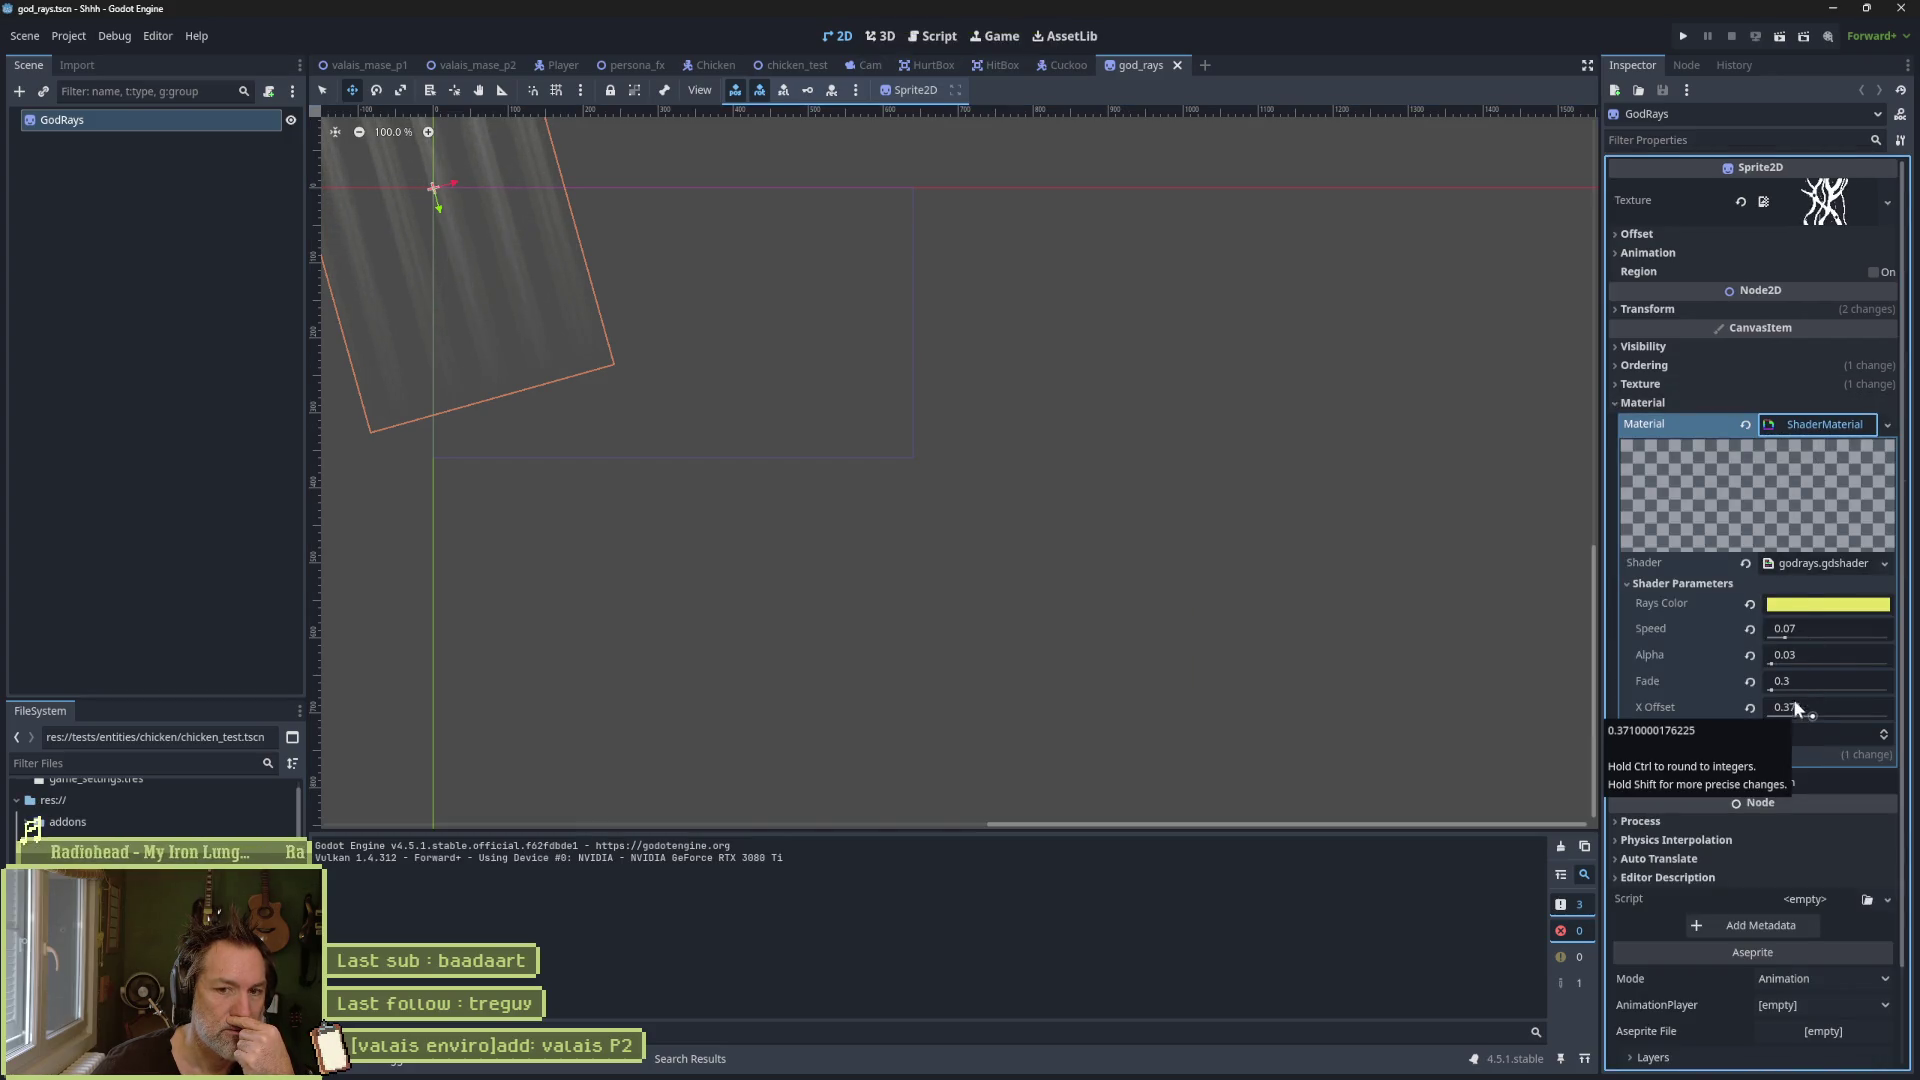
pyautogui.moveTo(1818, 680); pyautogui.dragTo(1800, 680)
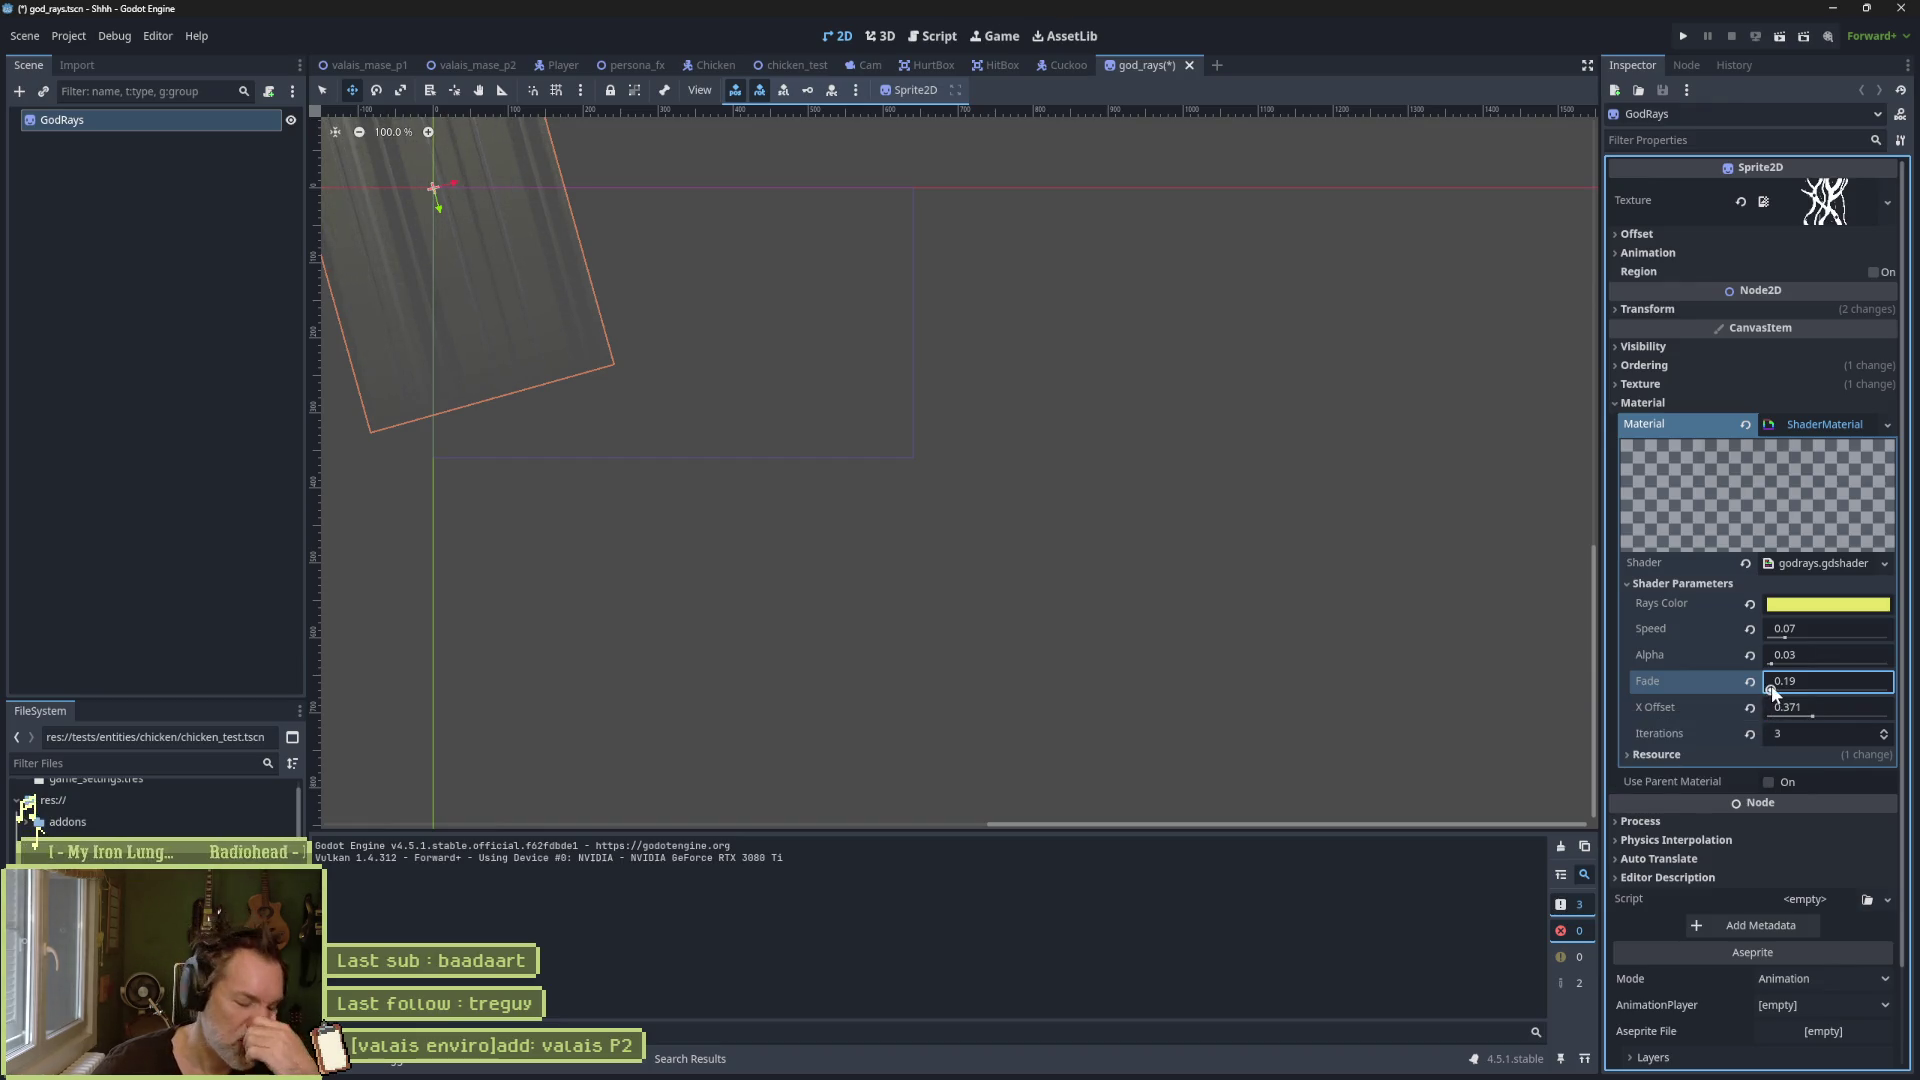
pyautogui.hotkey('ctrl', 'z')
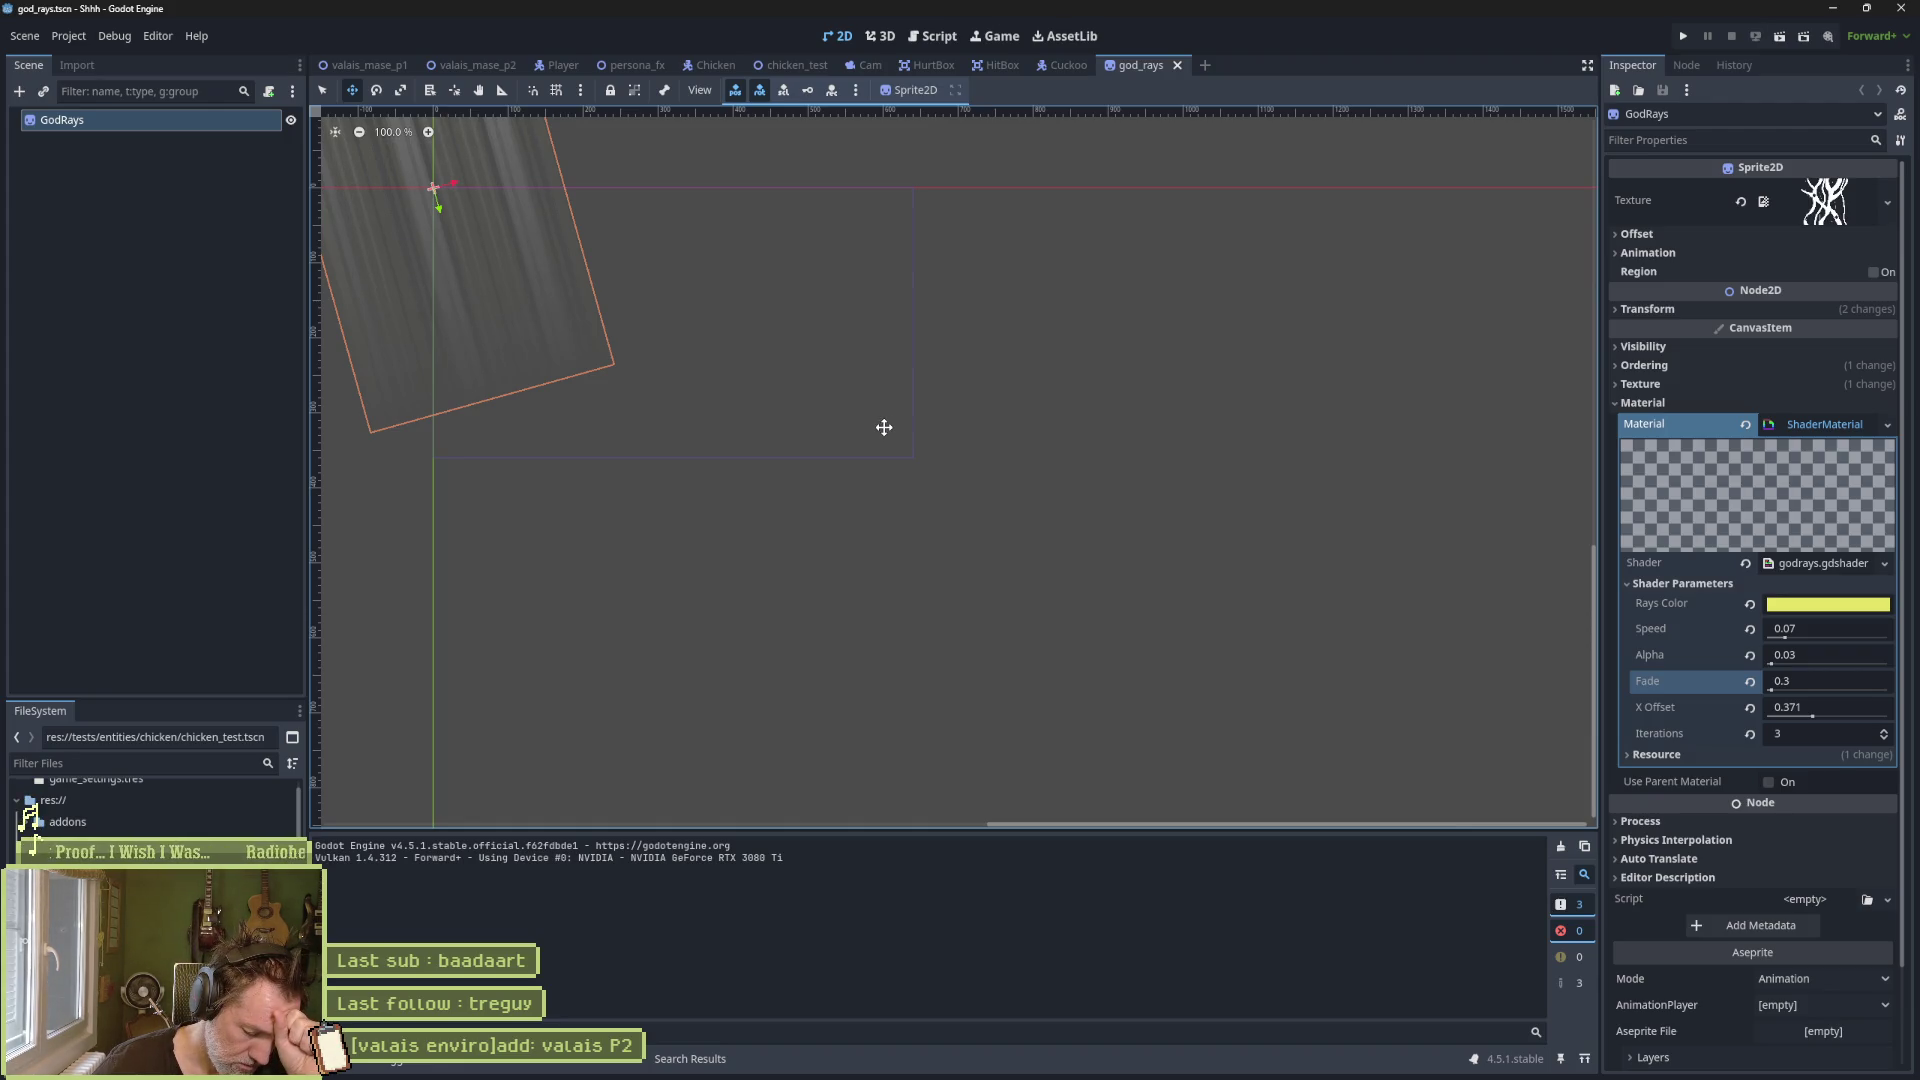
# - Centre the god rays sprite, test other Fade values, revert to 0.3 and save
pyautogui.moveTo(771, 416)
pyautogui.mouseDown()
pyautogui.moveTo(827, 445)
pyautogui.moveTo(965, 619)
pyautogui.mouseUp()
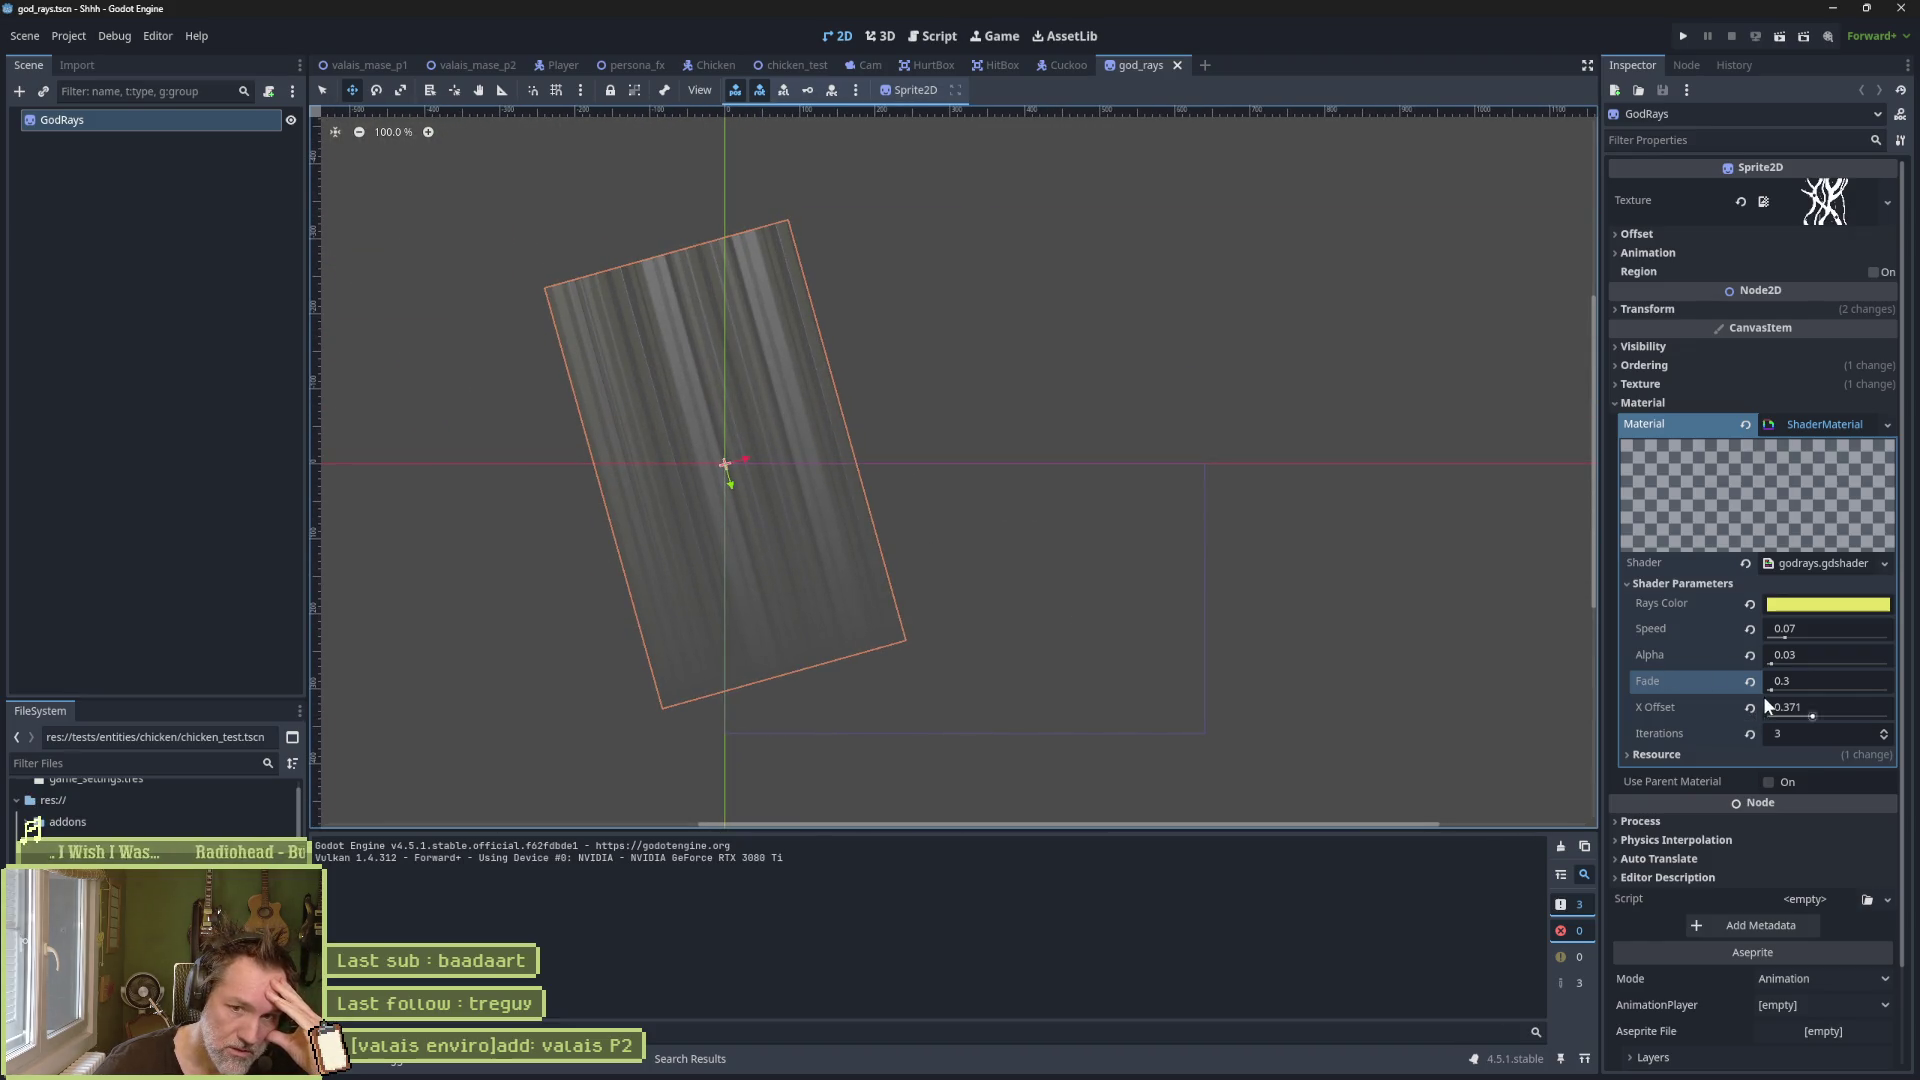
pyautogui.moveTo(1771, 692)
pyautogui.mouseDown()
pyautogui.moveTo(1800, 690)
pyautogui.moveTo(1628, 710)
pyautogui.mouseUp()
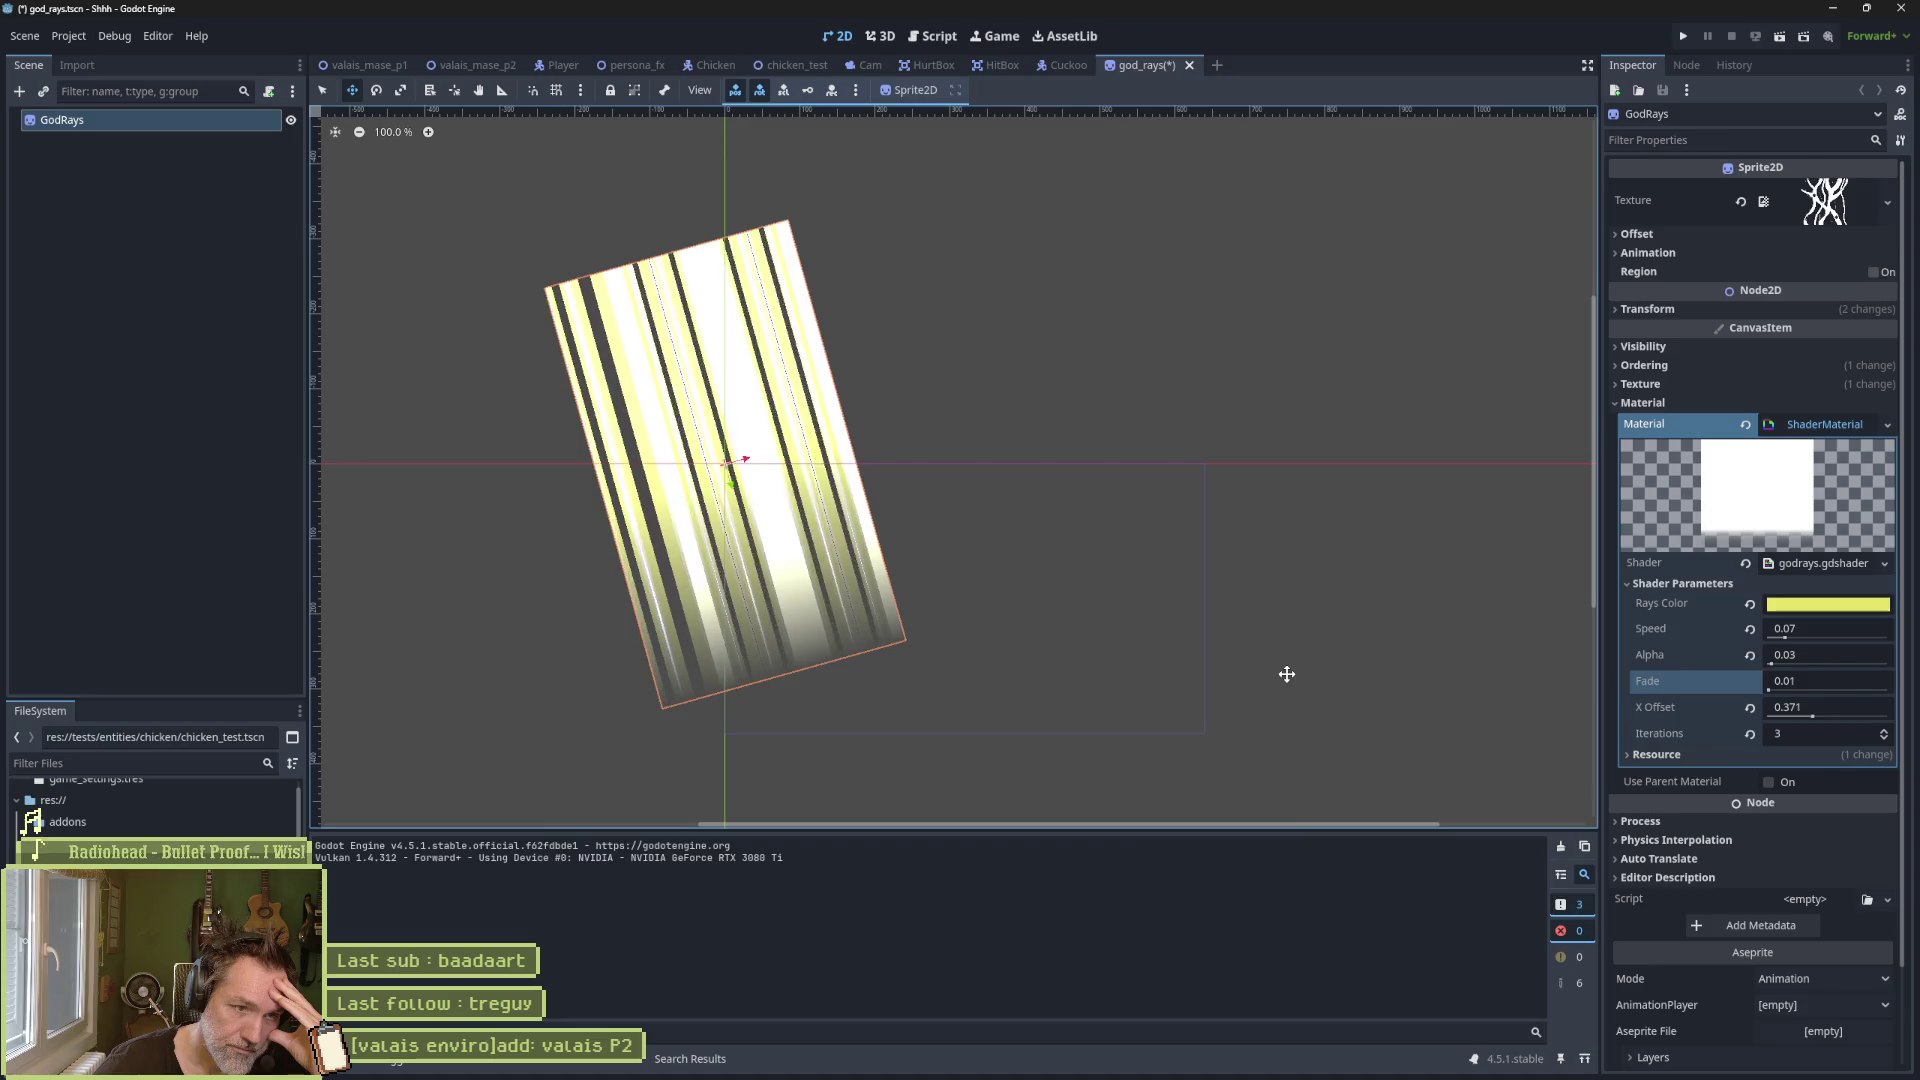
pyautogui.hotkey('ctrl', 'z')
pyautogui.hotkey('ctrl', 's')
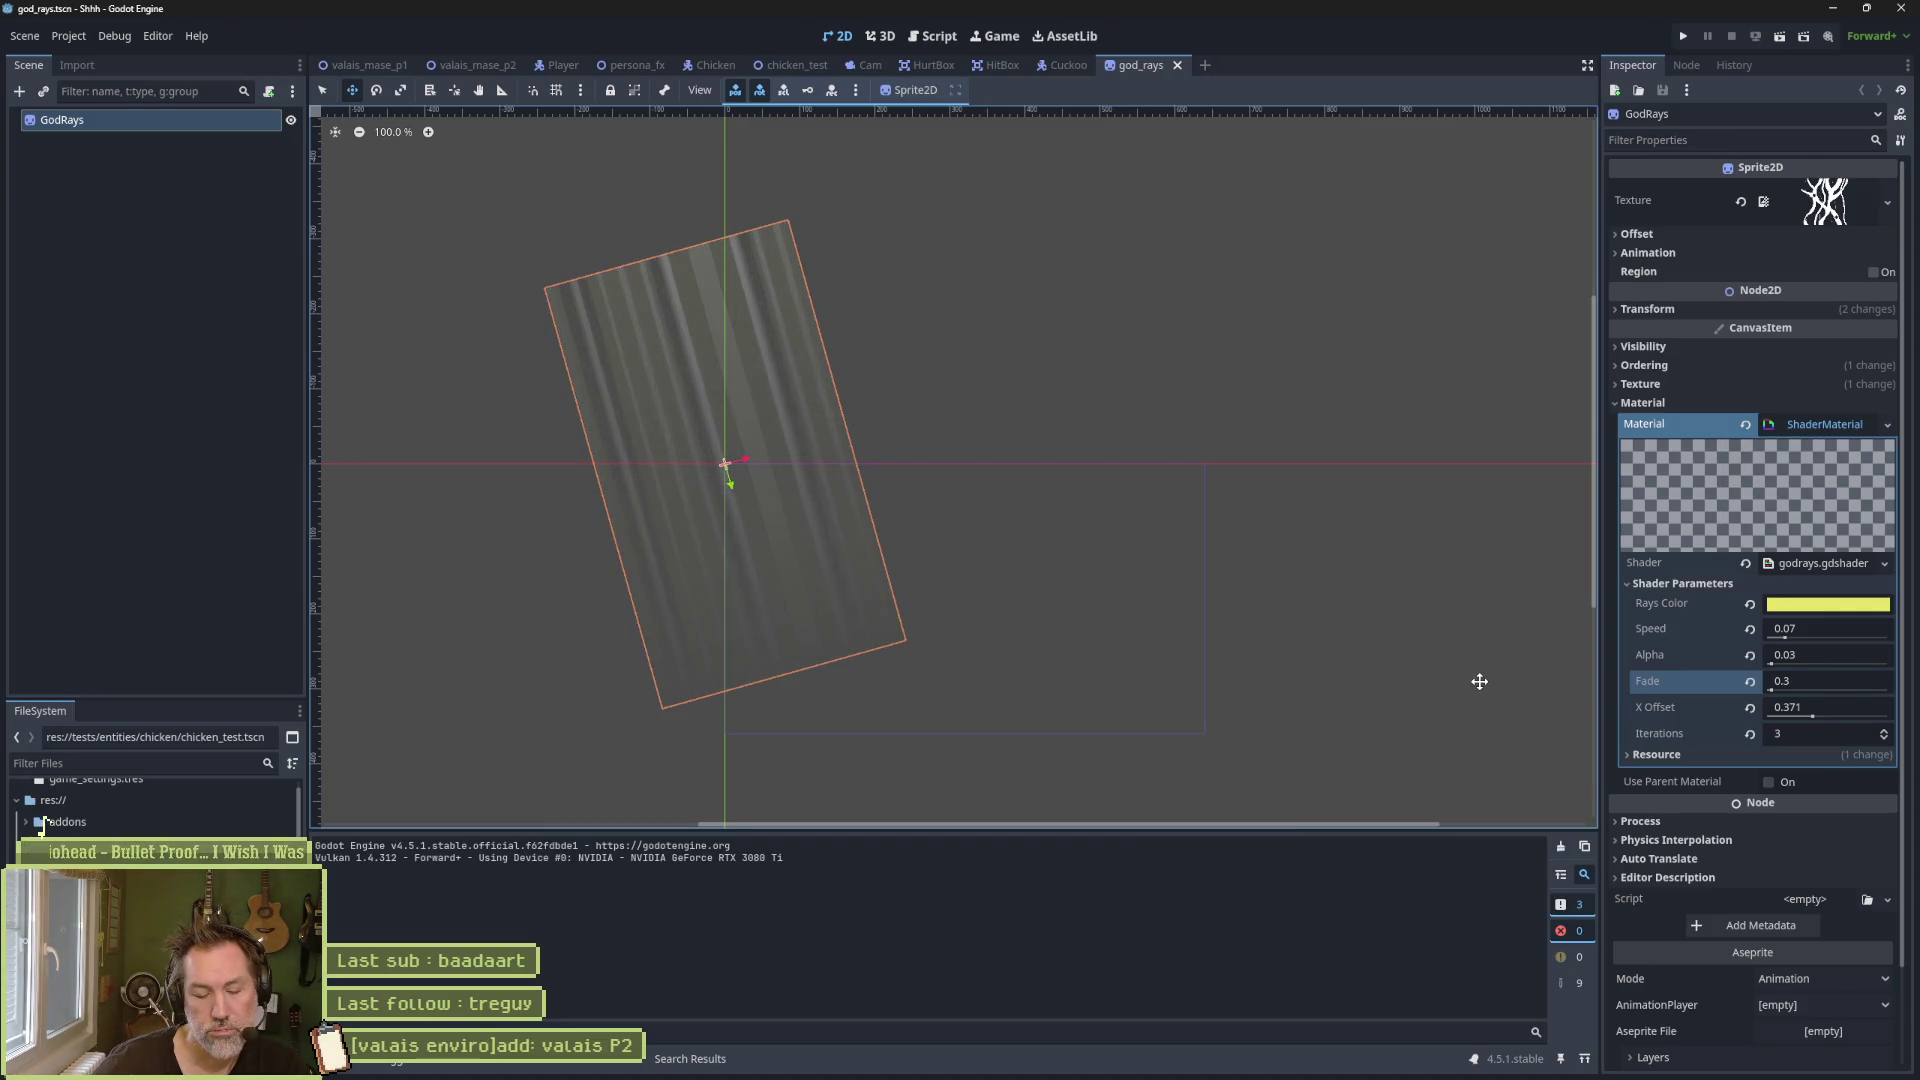
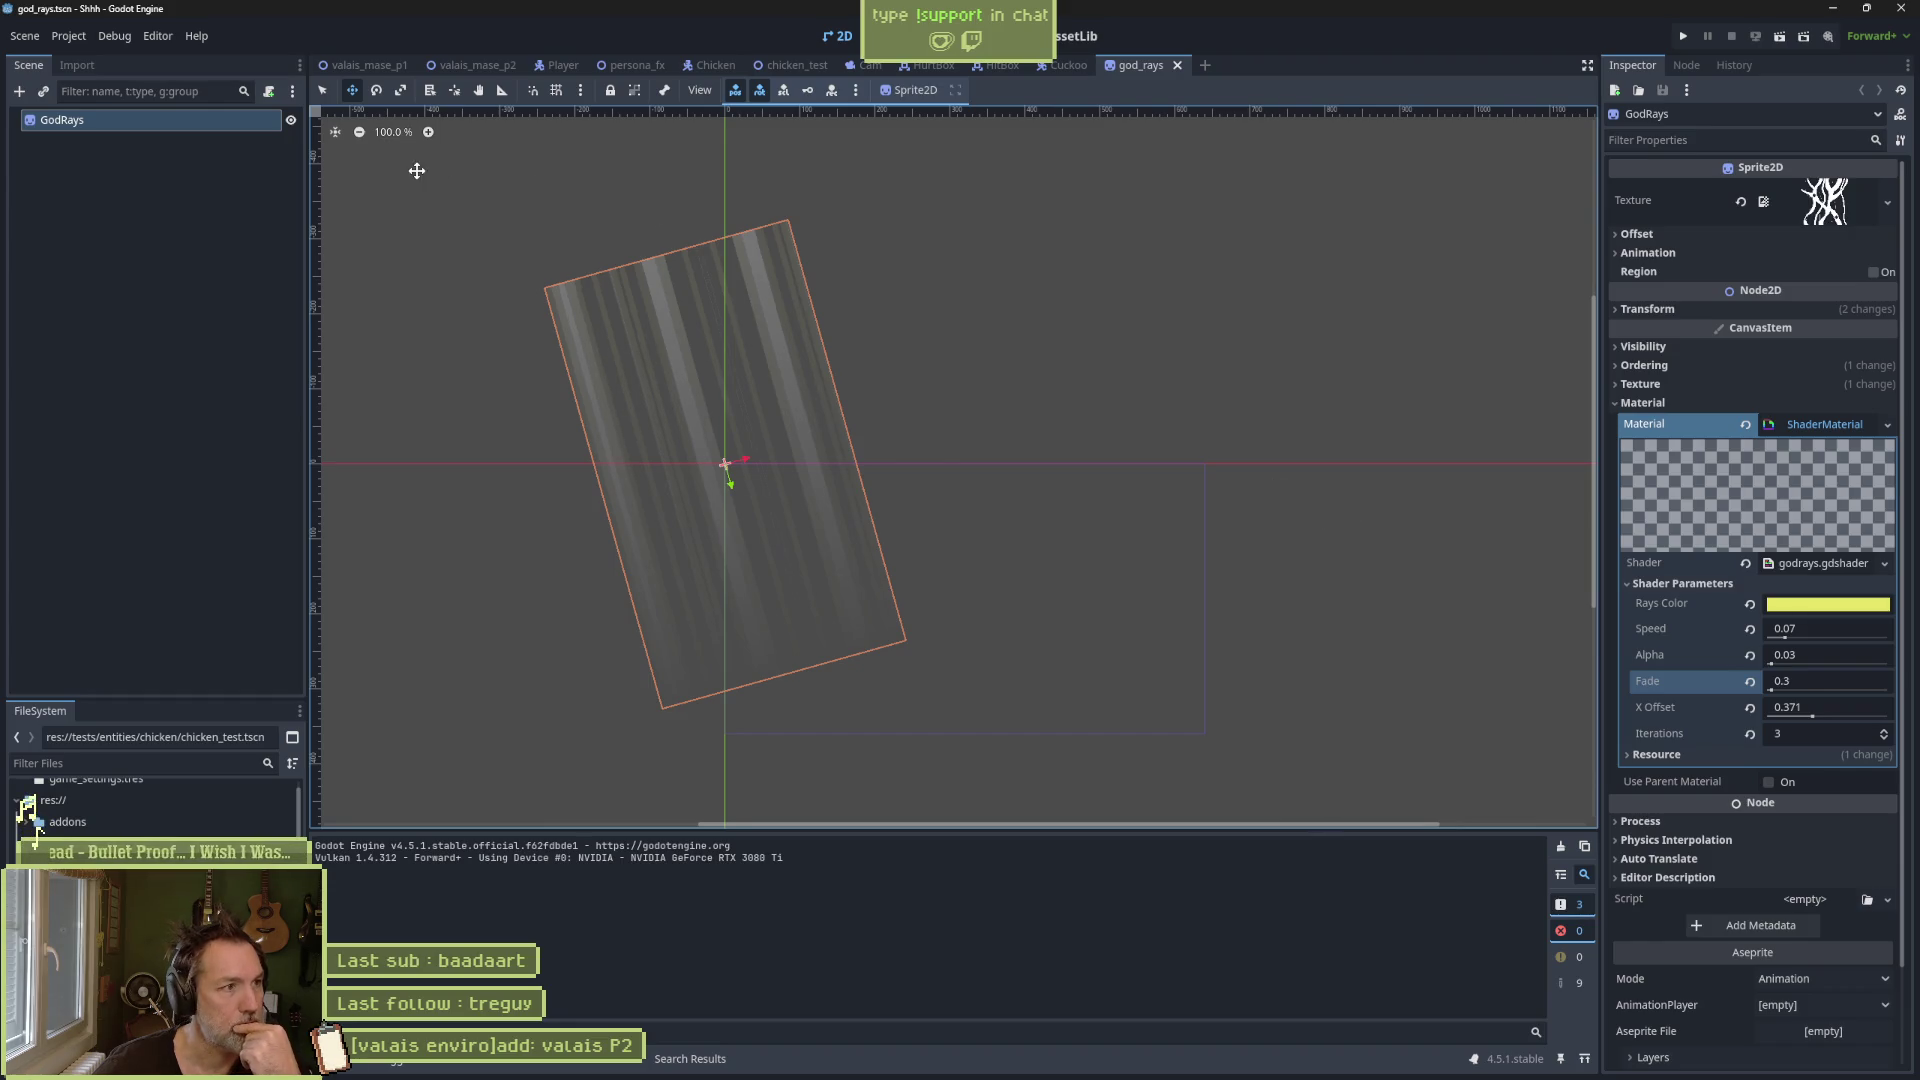
# - Switch to the valais_mase_p2 level scene and begin adding a new child node
pyautogui.moveTo(1061, 70)
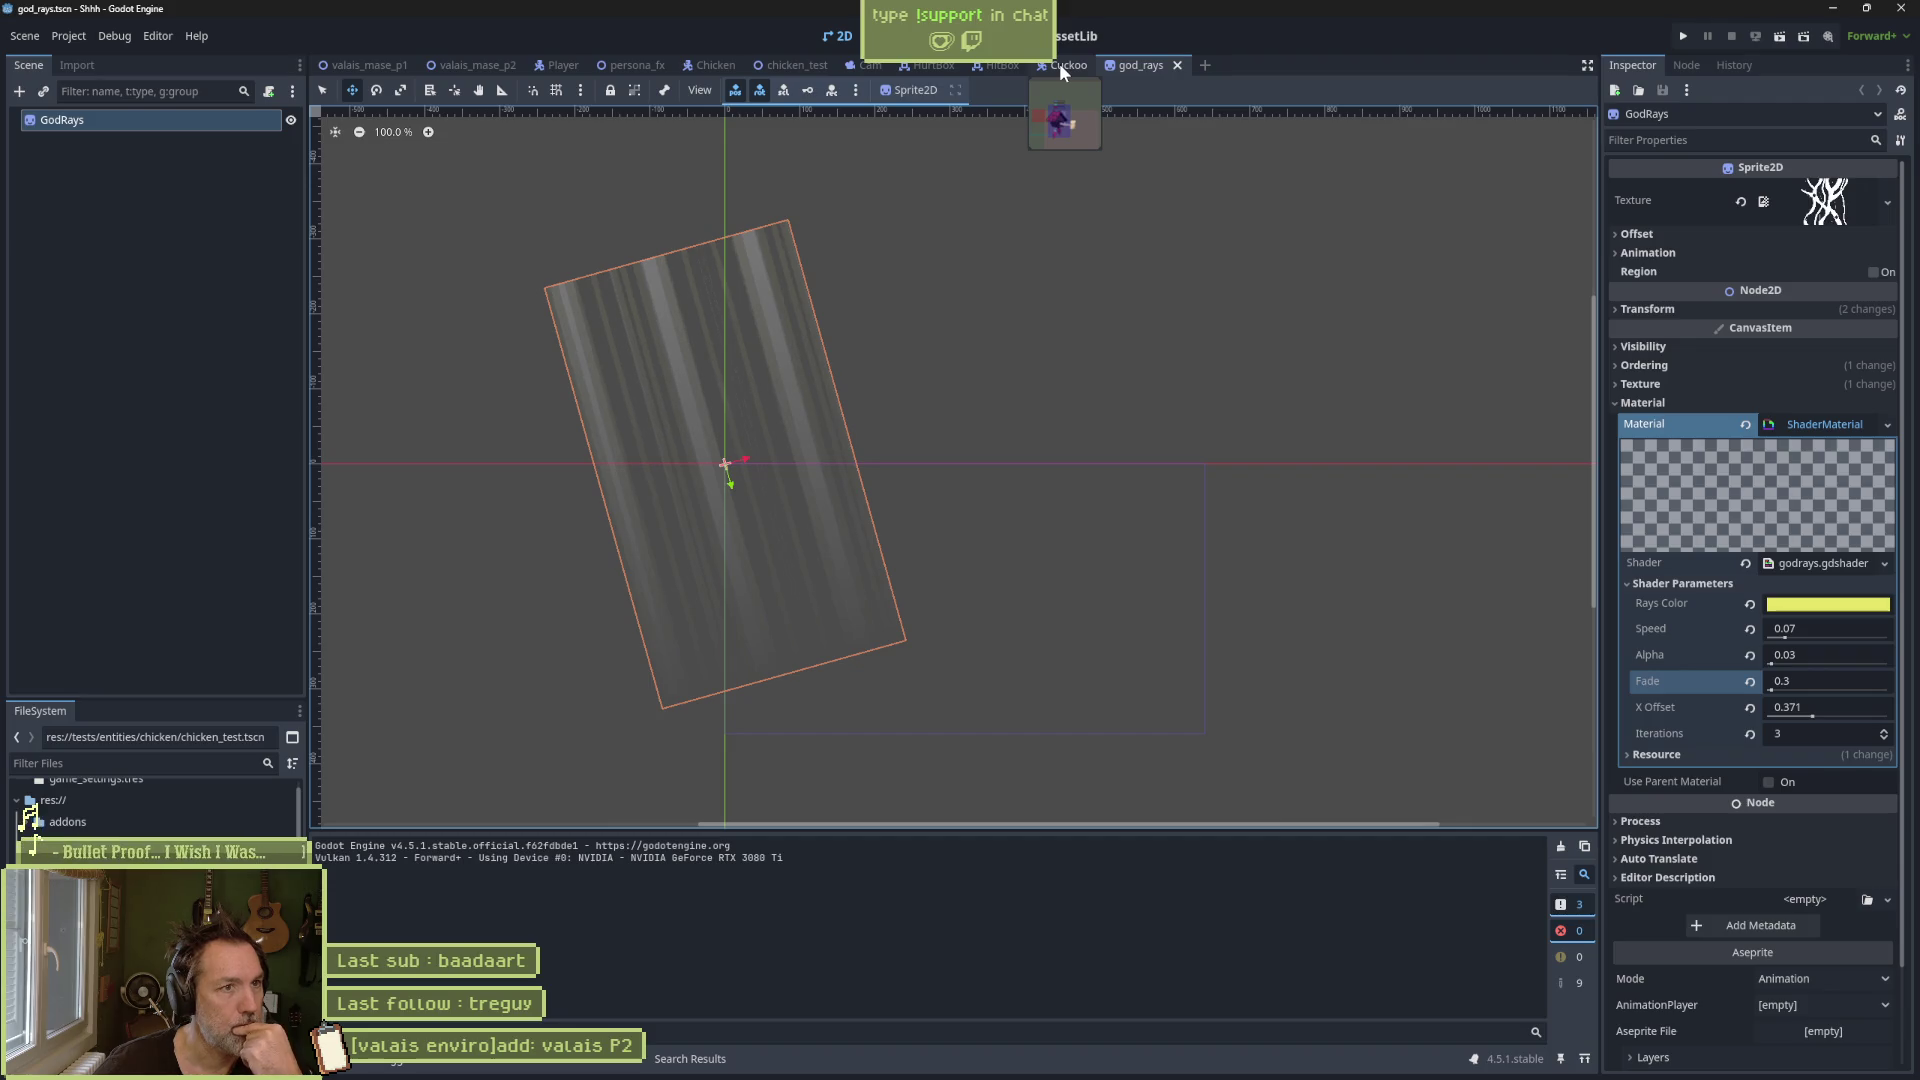
pyautogui.click(464, 60)
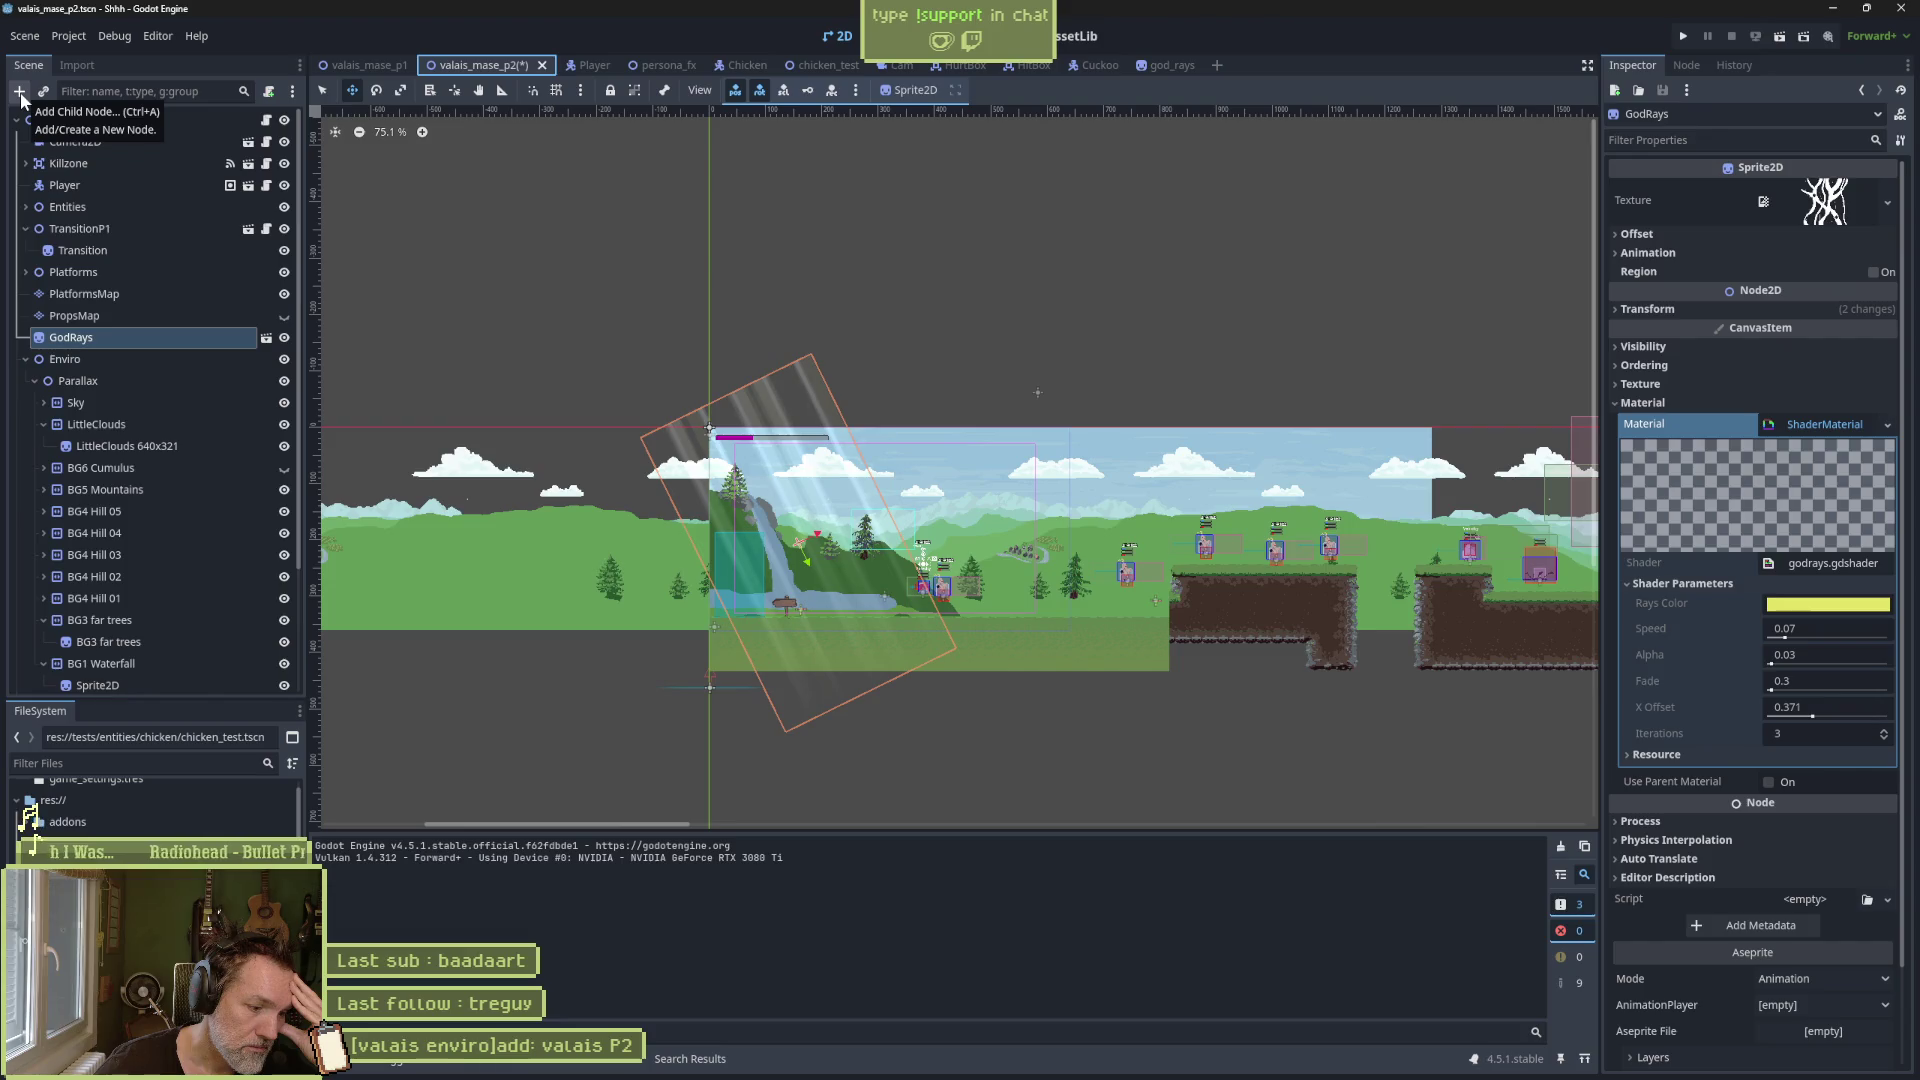
pyautogui.click(20, 92)
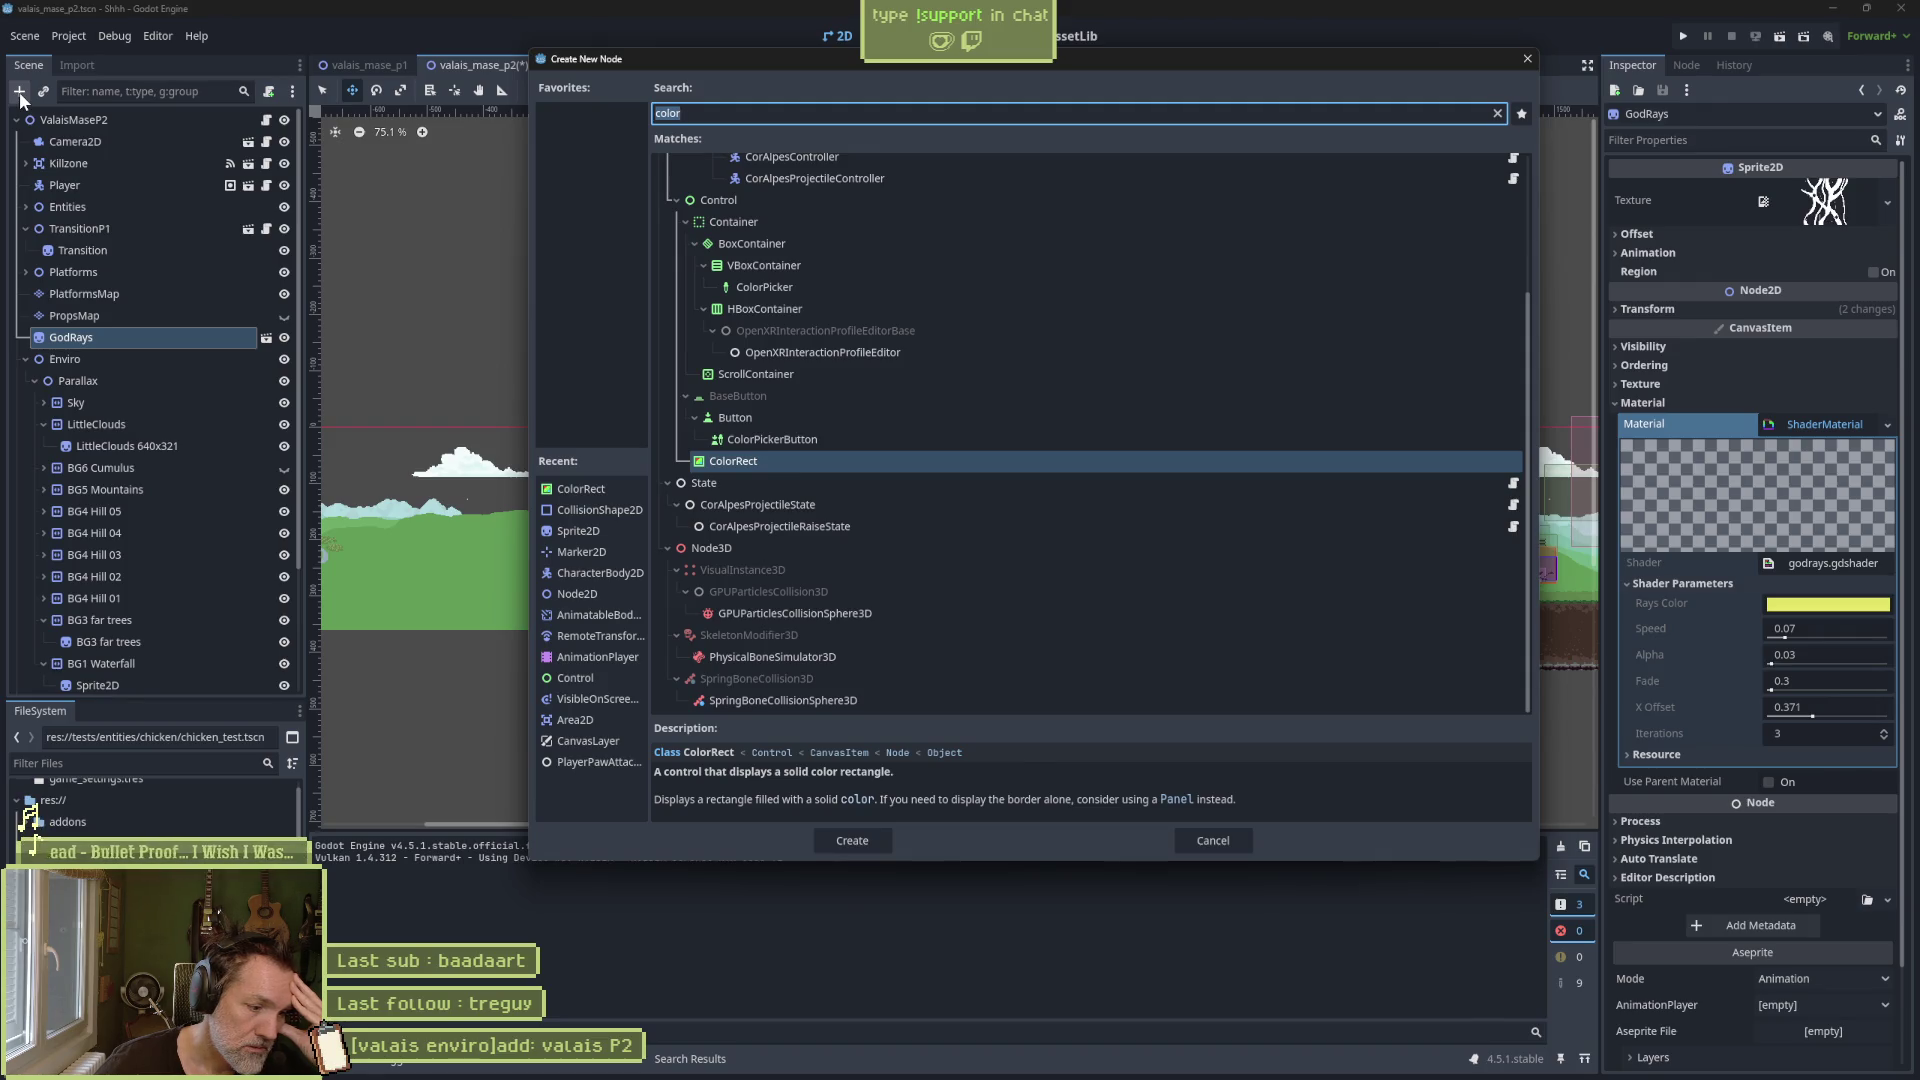
pyautogui.scroll(3, 1002, 424)
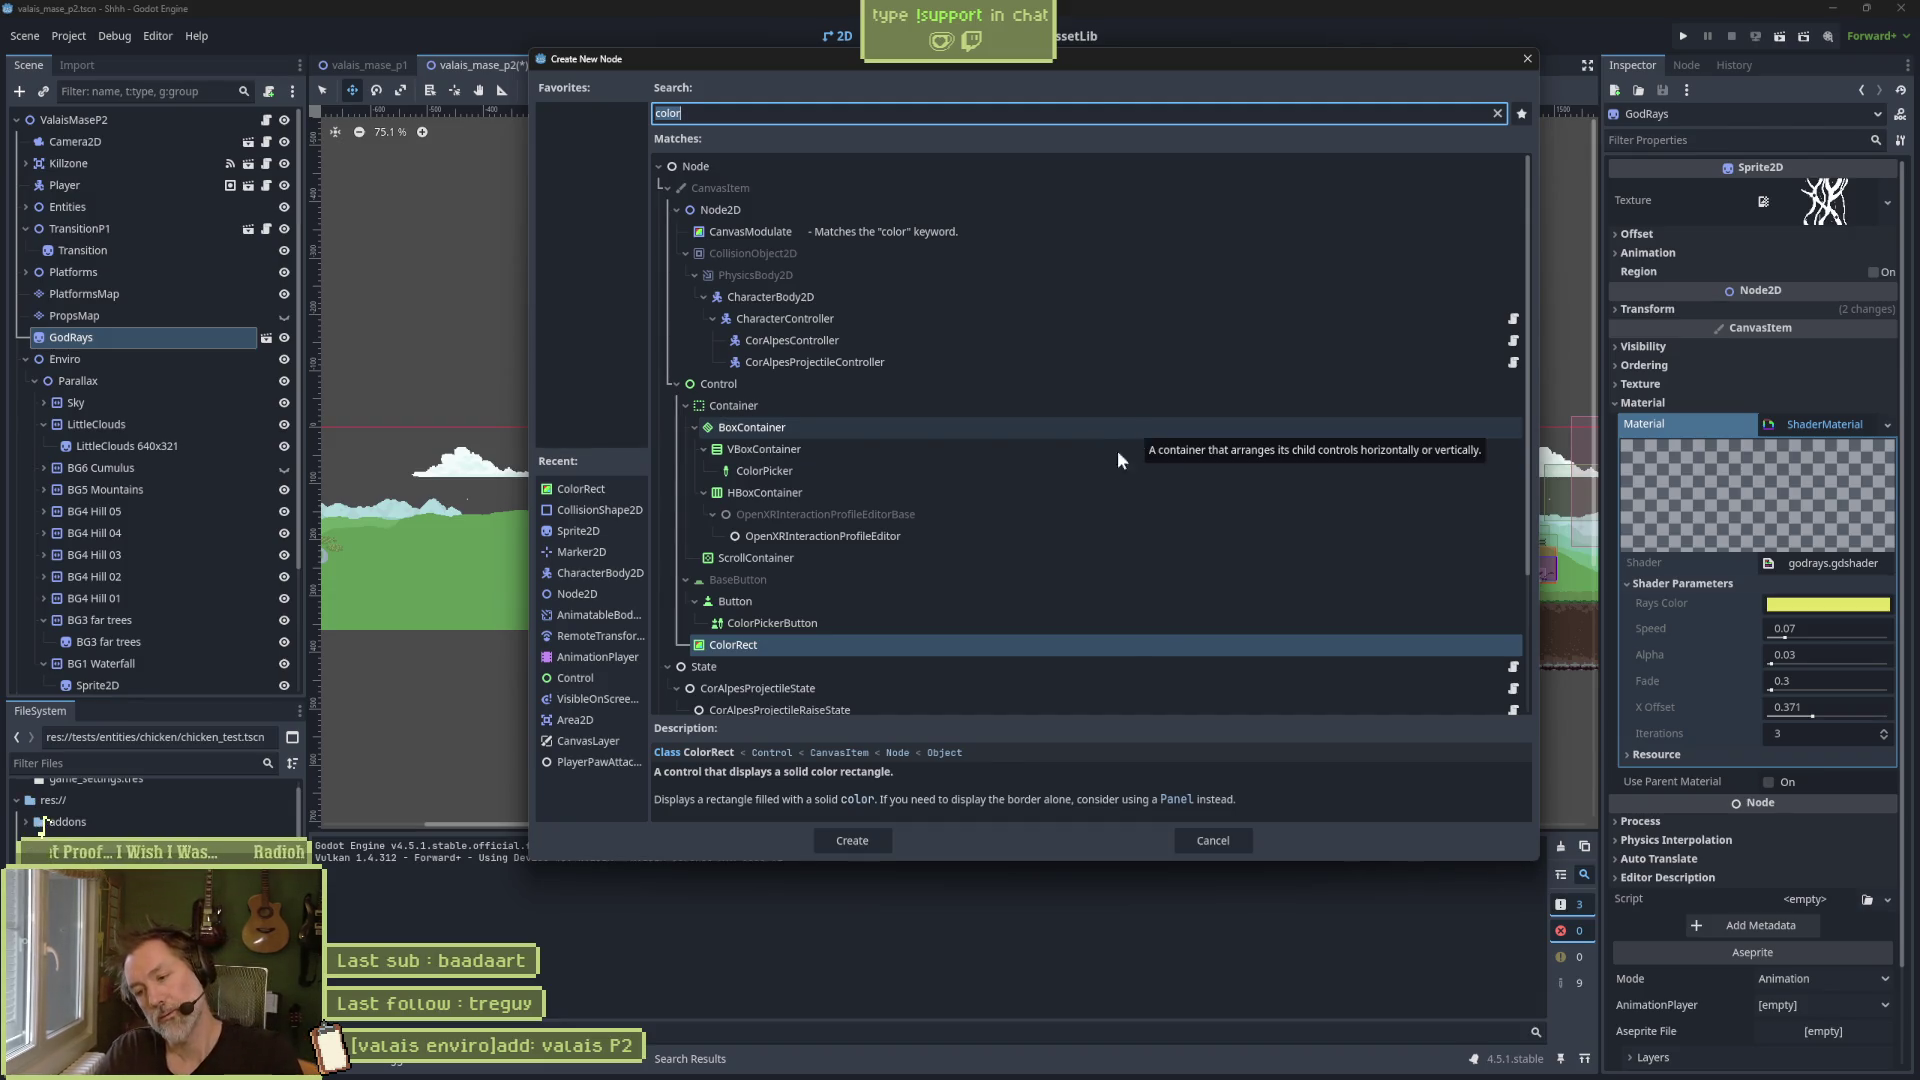
pyautogui.click(1226, 838)
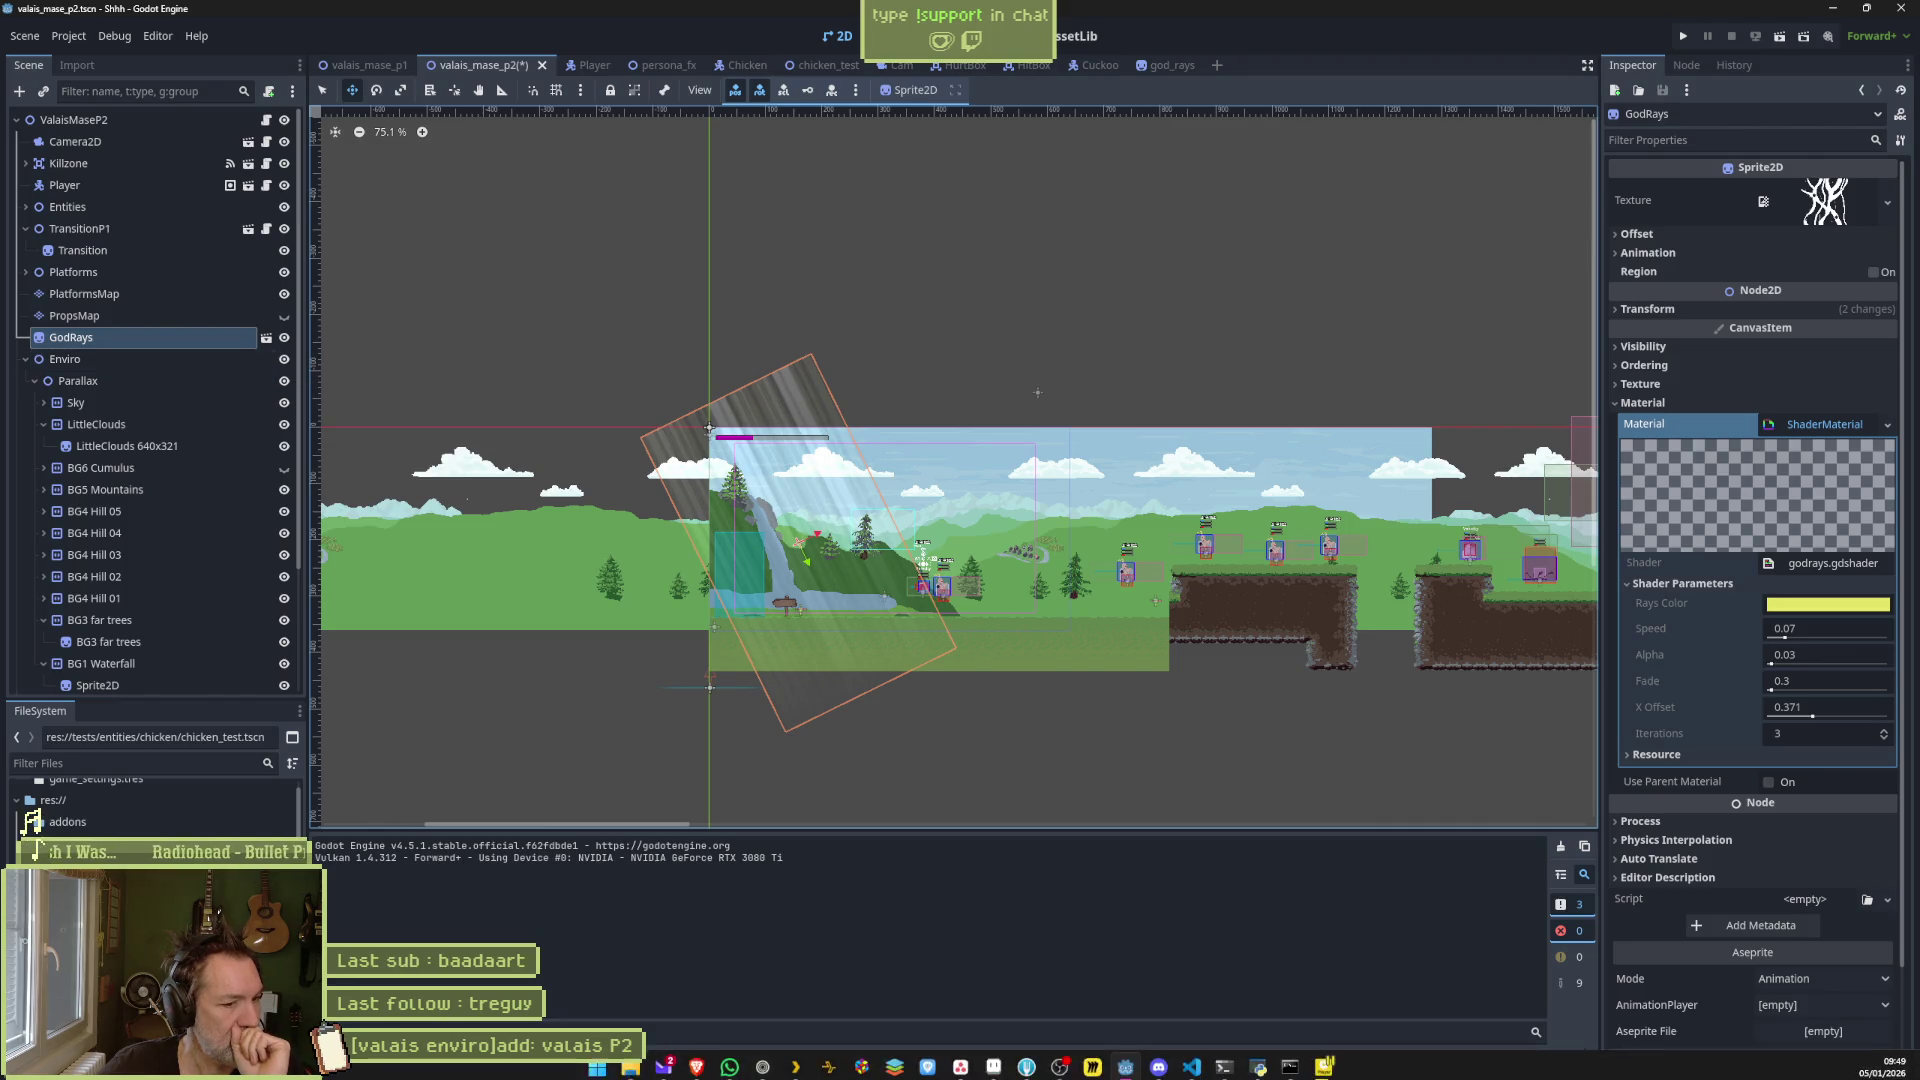
pyautogui.click(978, 1070)
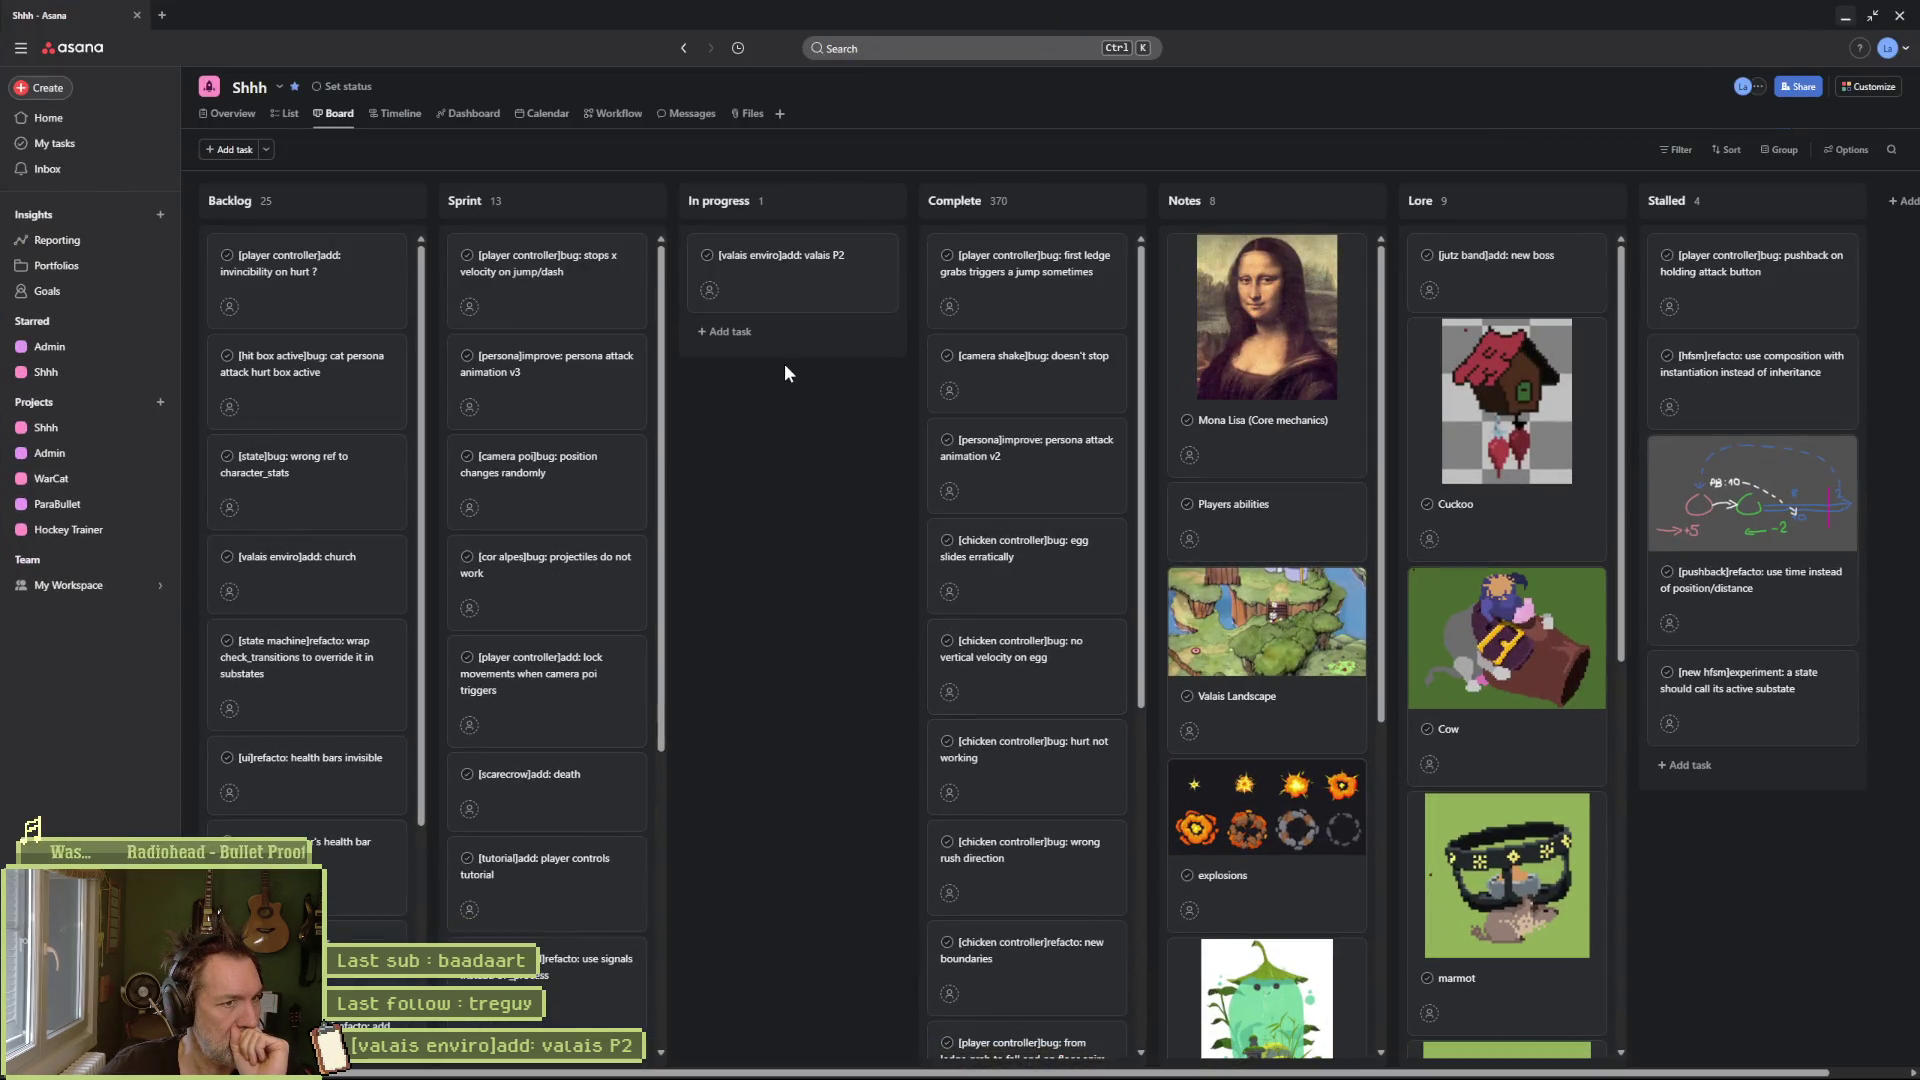
pyautogui.scroll(-5, 588, 570)
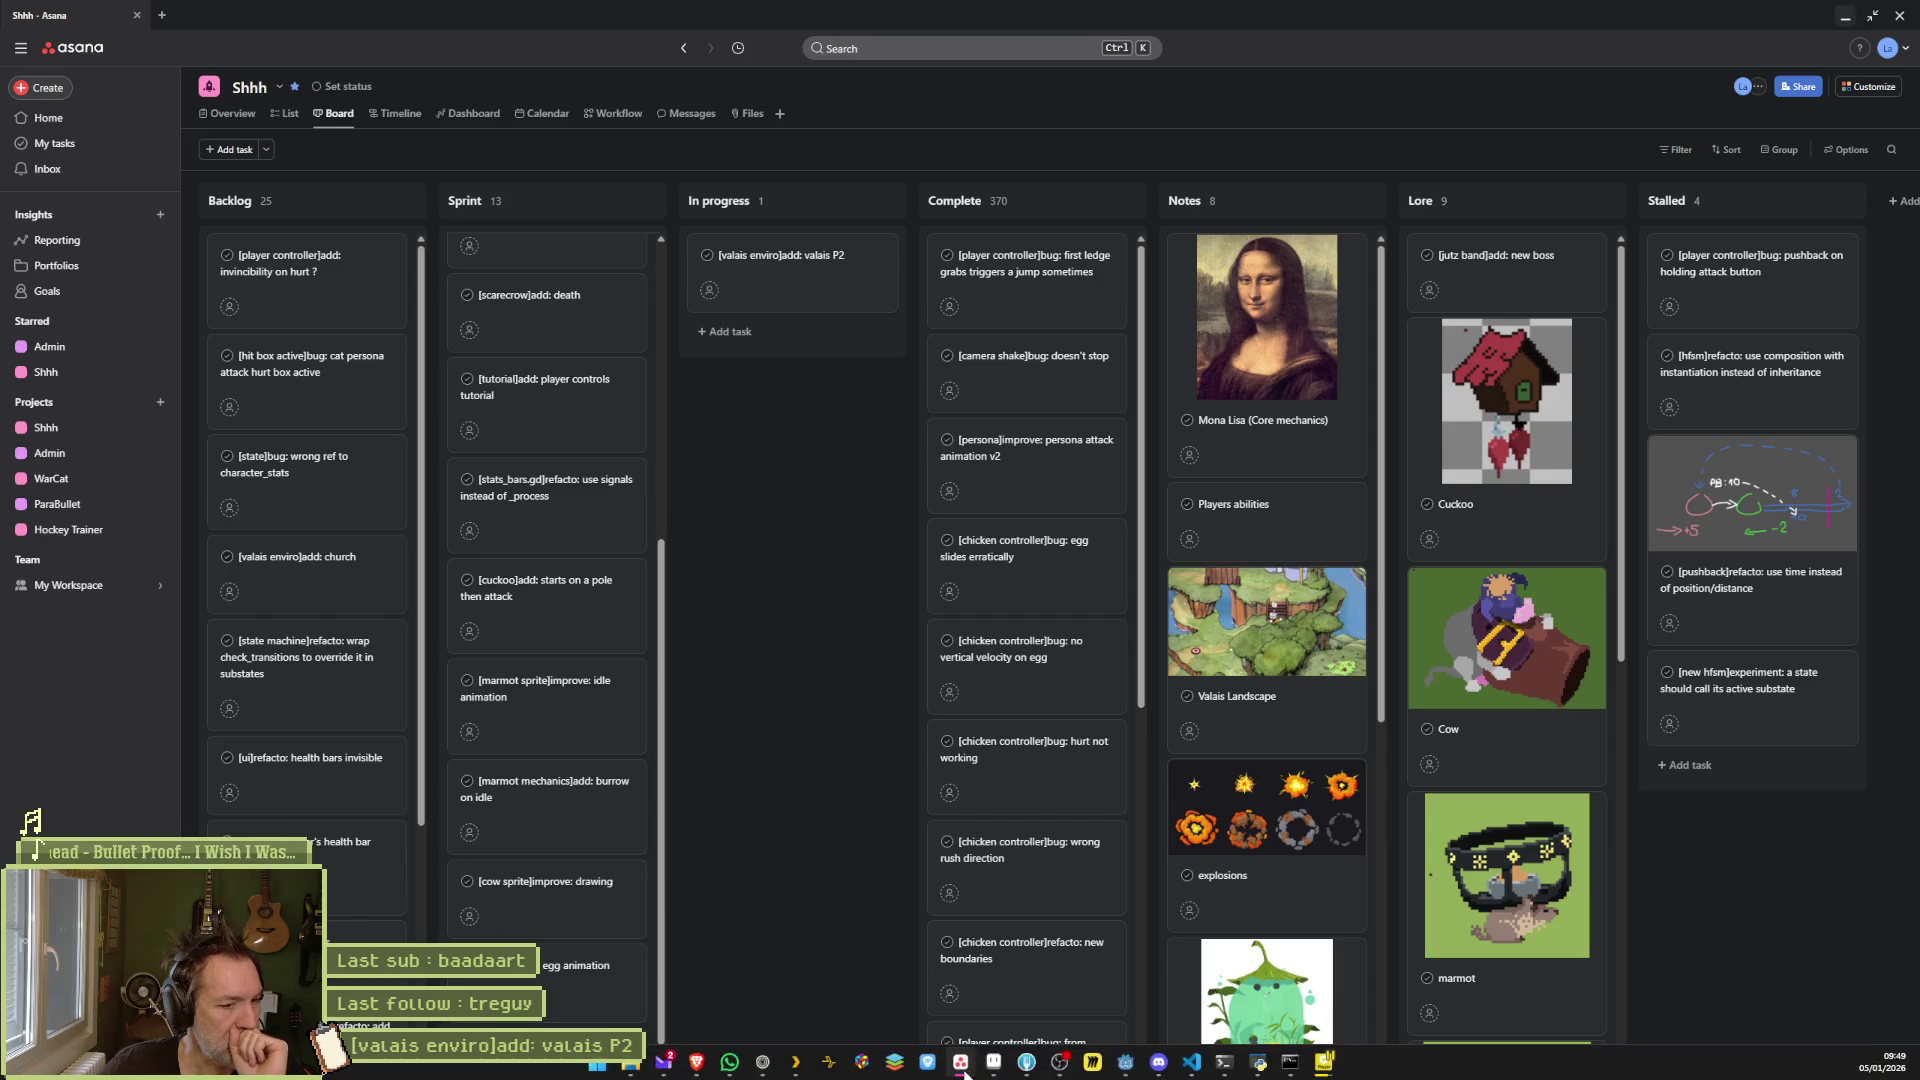
pyautogui.click(1125, 1065)
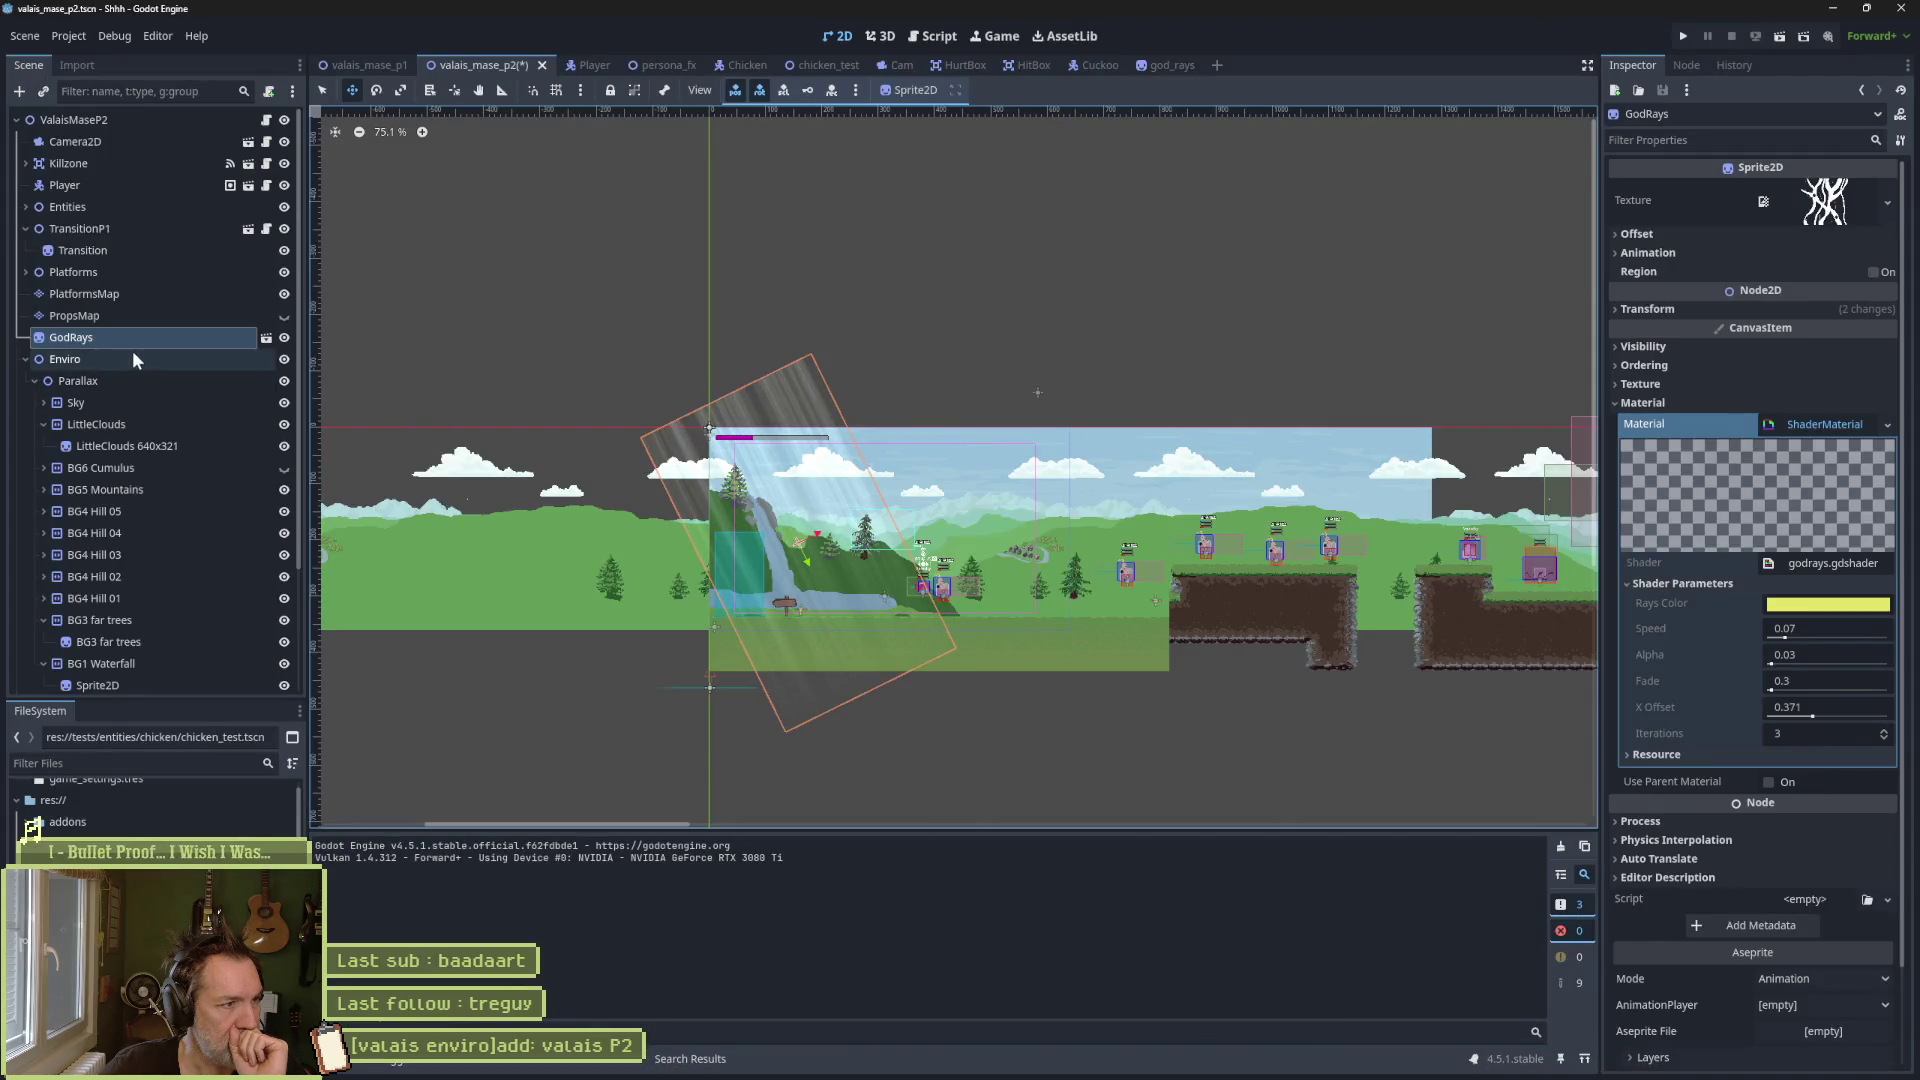
# - Paste p1's GodRays node under the ValaisMaseP2 root, then delete the pasted GodRays2
pyautogui.click(356, 67)
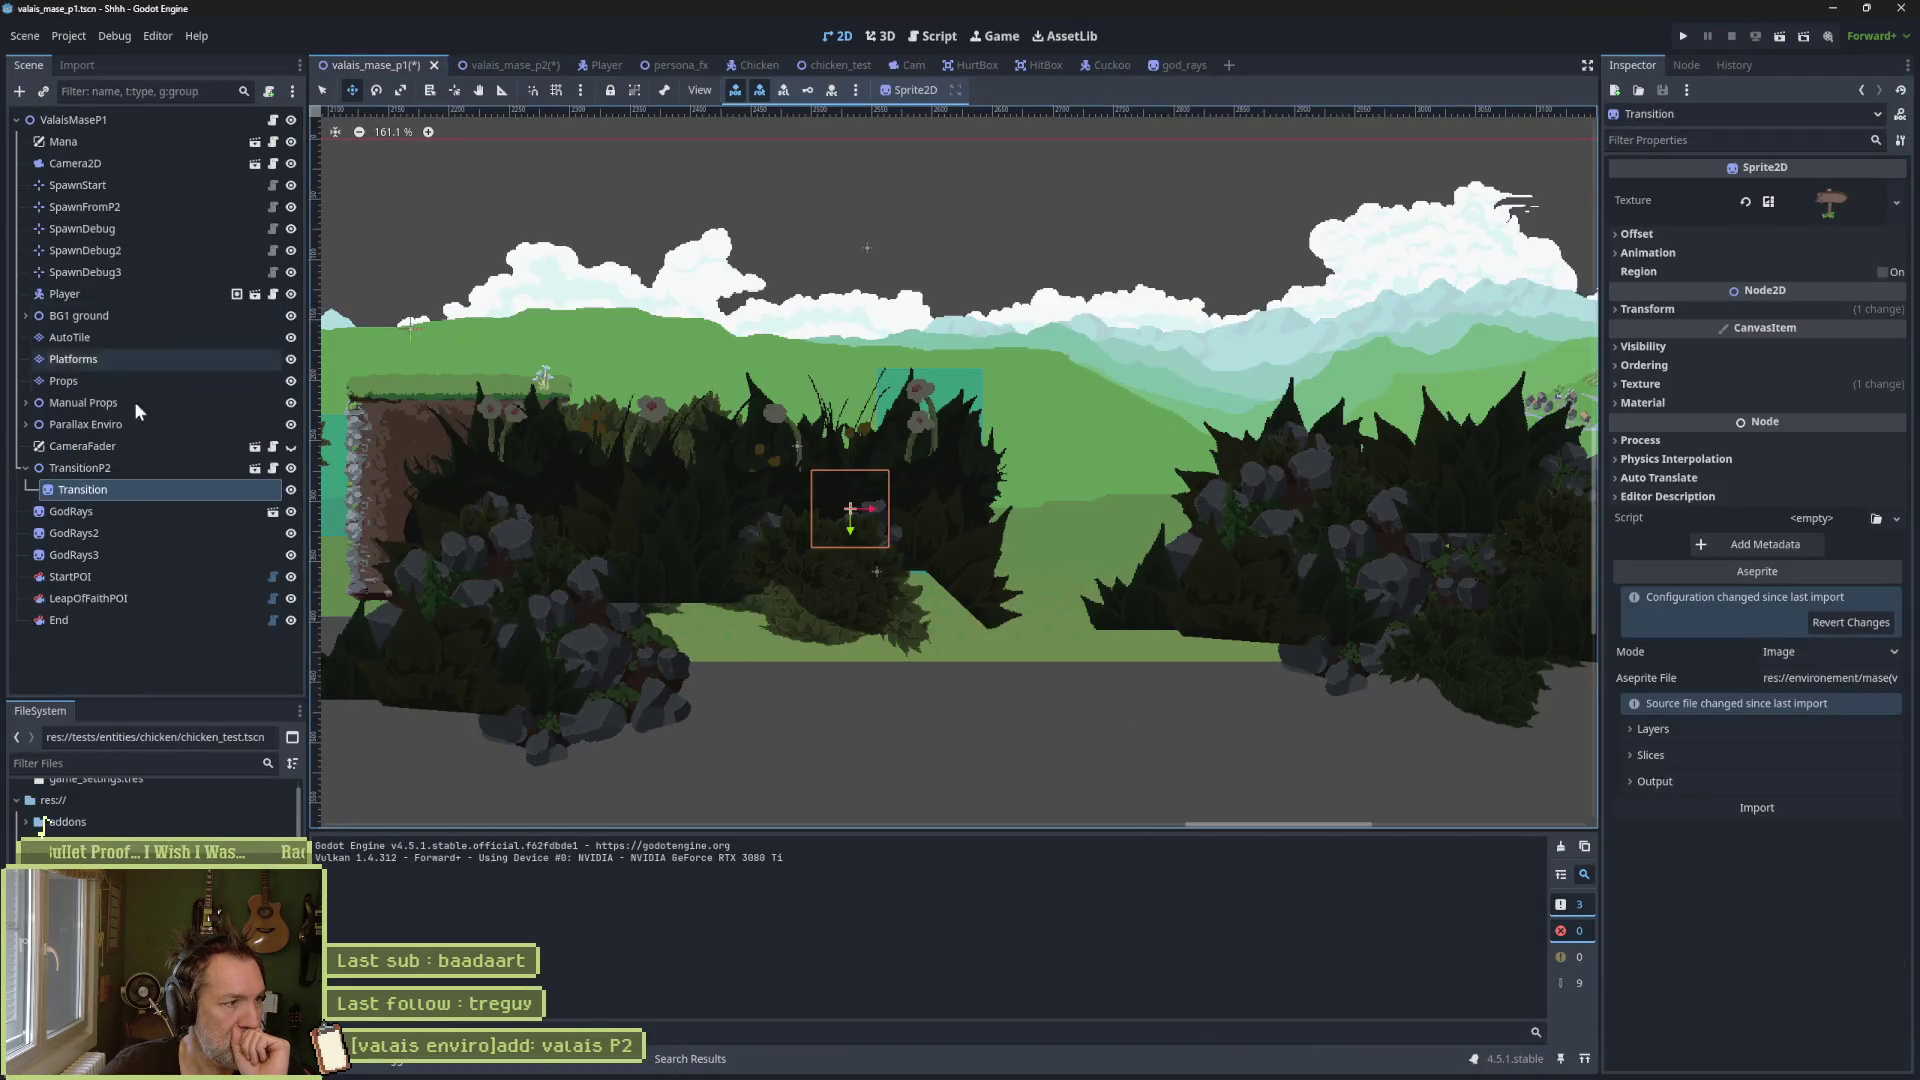
pyautogui.click(146, 513)
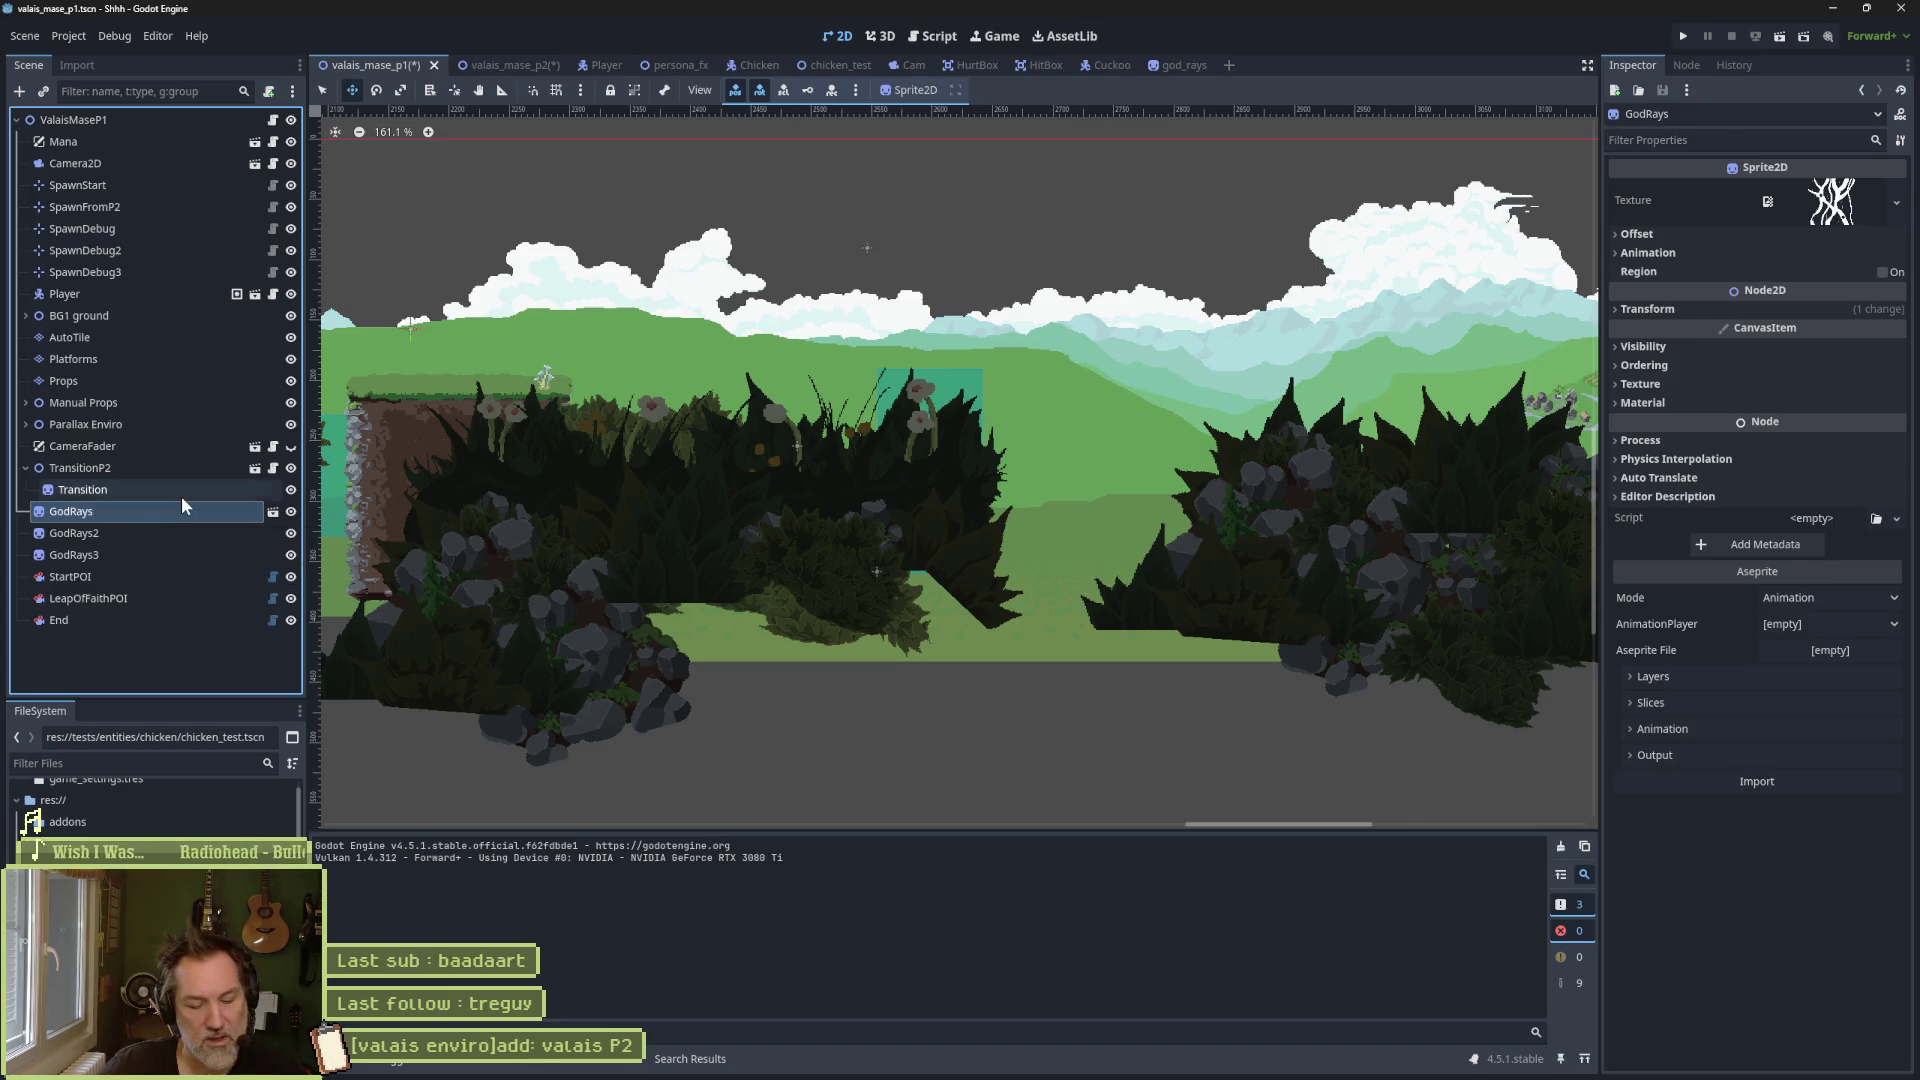
pyautogui.click(475, 65)
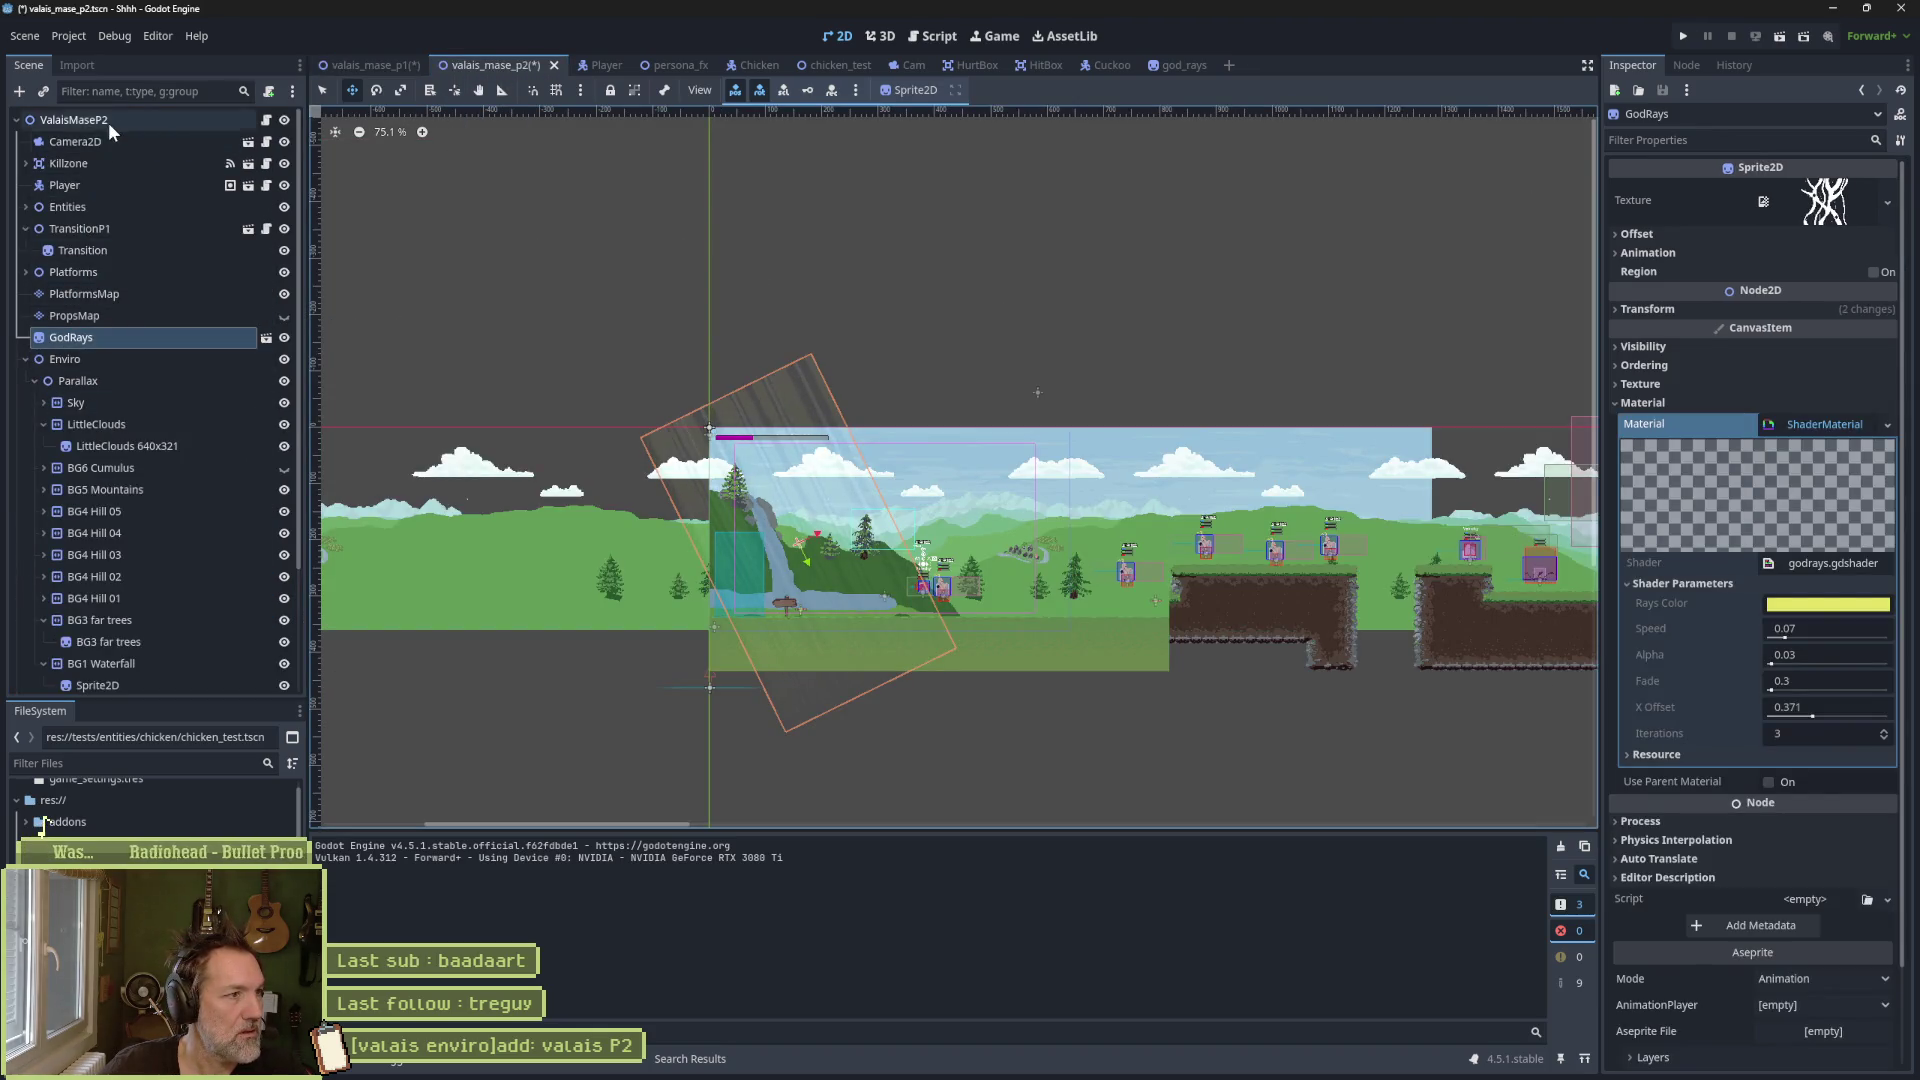
pyautogui.click(110, 122)
pyautogui.hotkey('ctrl', 'v')
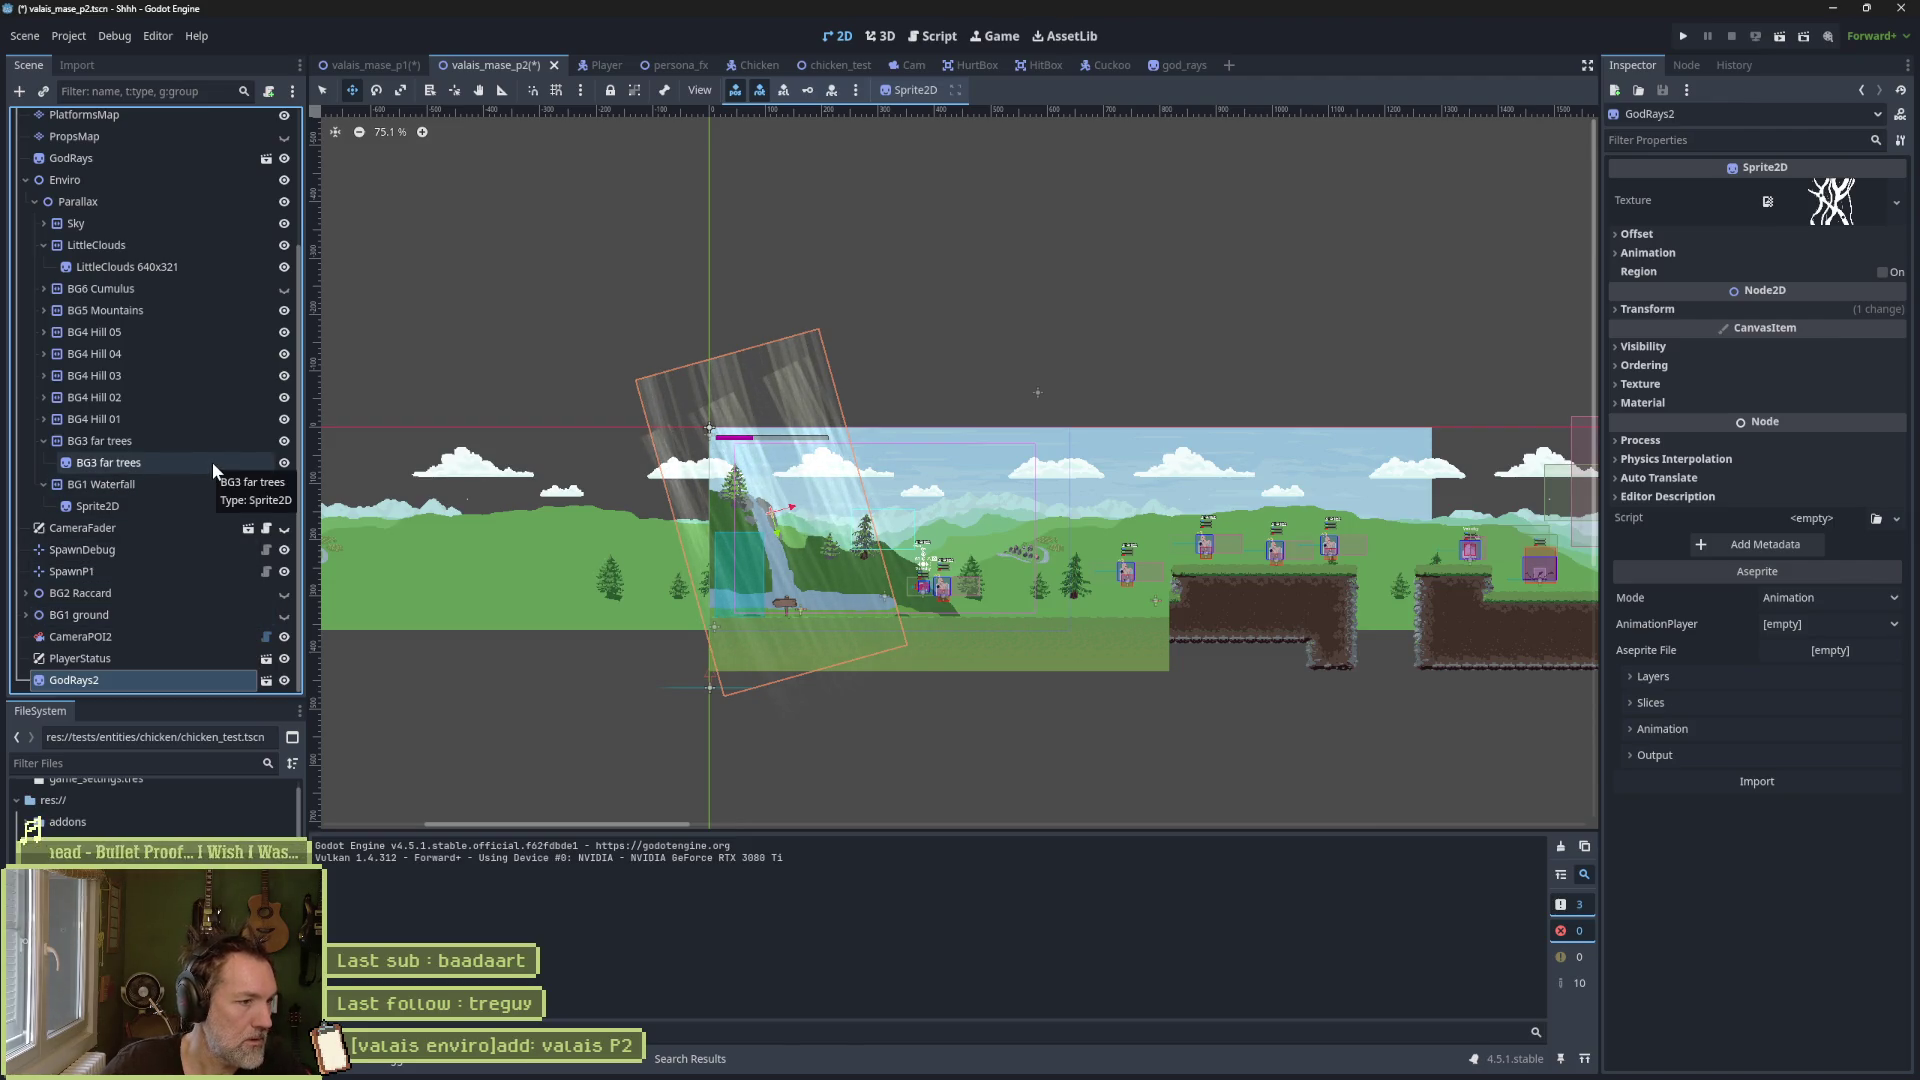
pyautogui.press('Delete')
pyautogui.click(926, 550)
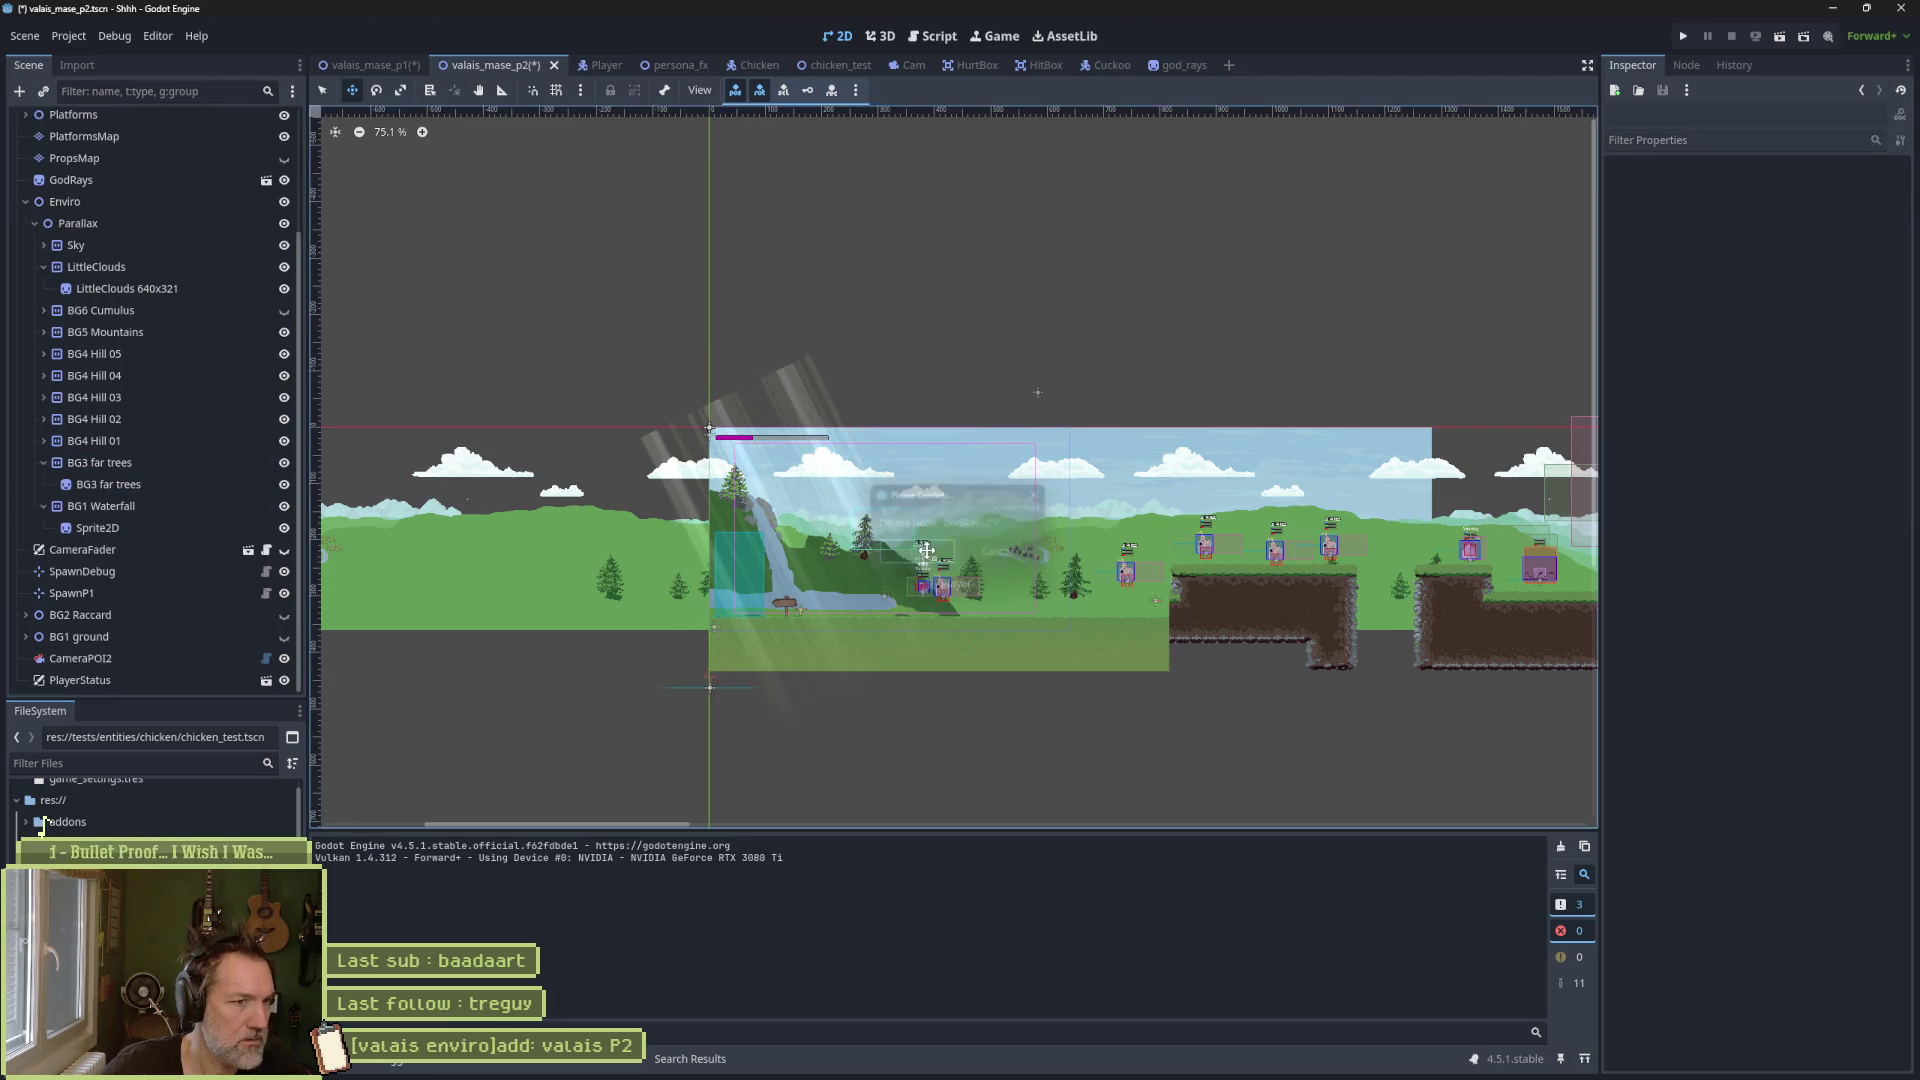
# - In valais_mase_p1, drag the original GodRays node to the FileSystem dock to save it as a scene
pyautogui.click(370, 65)
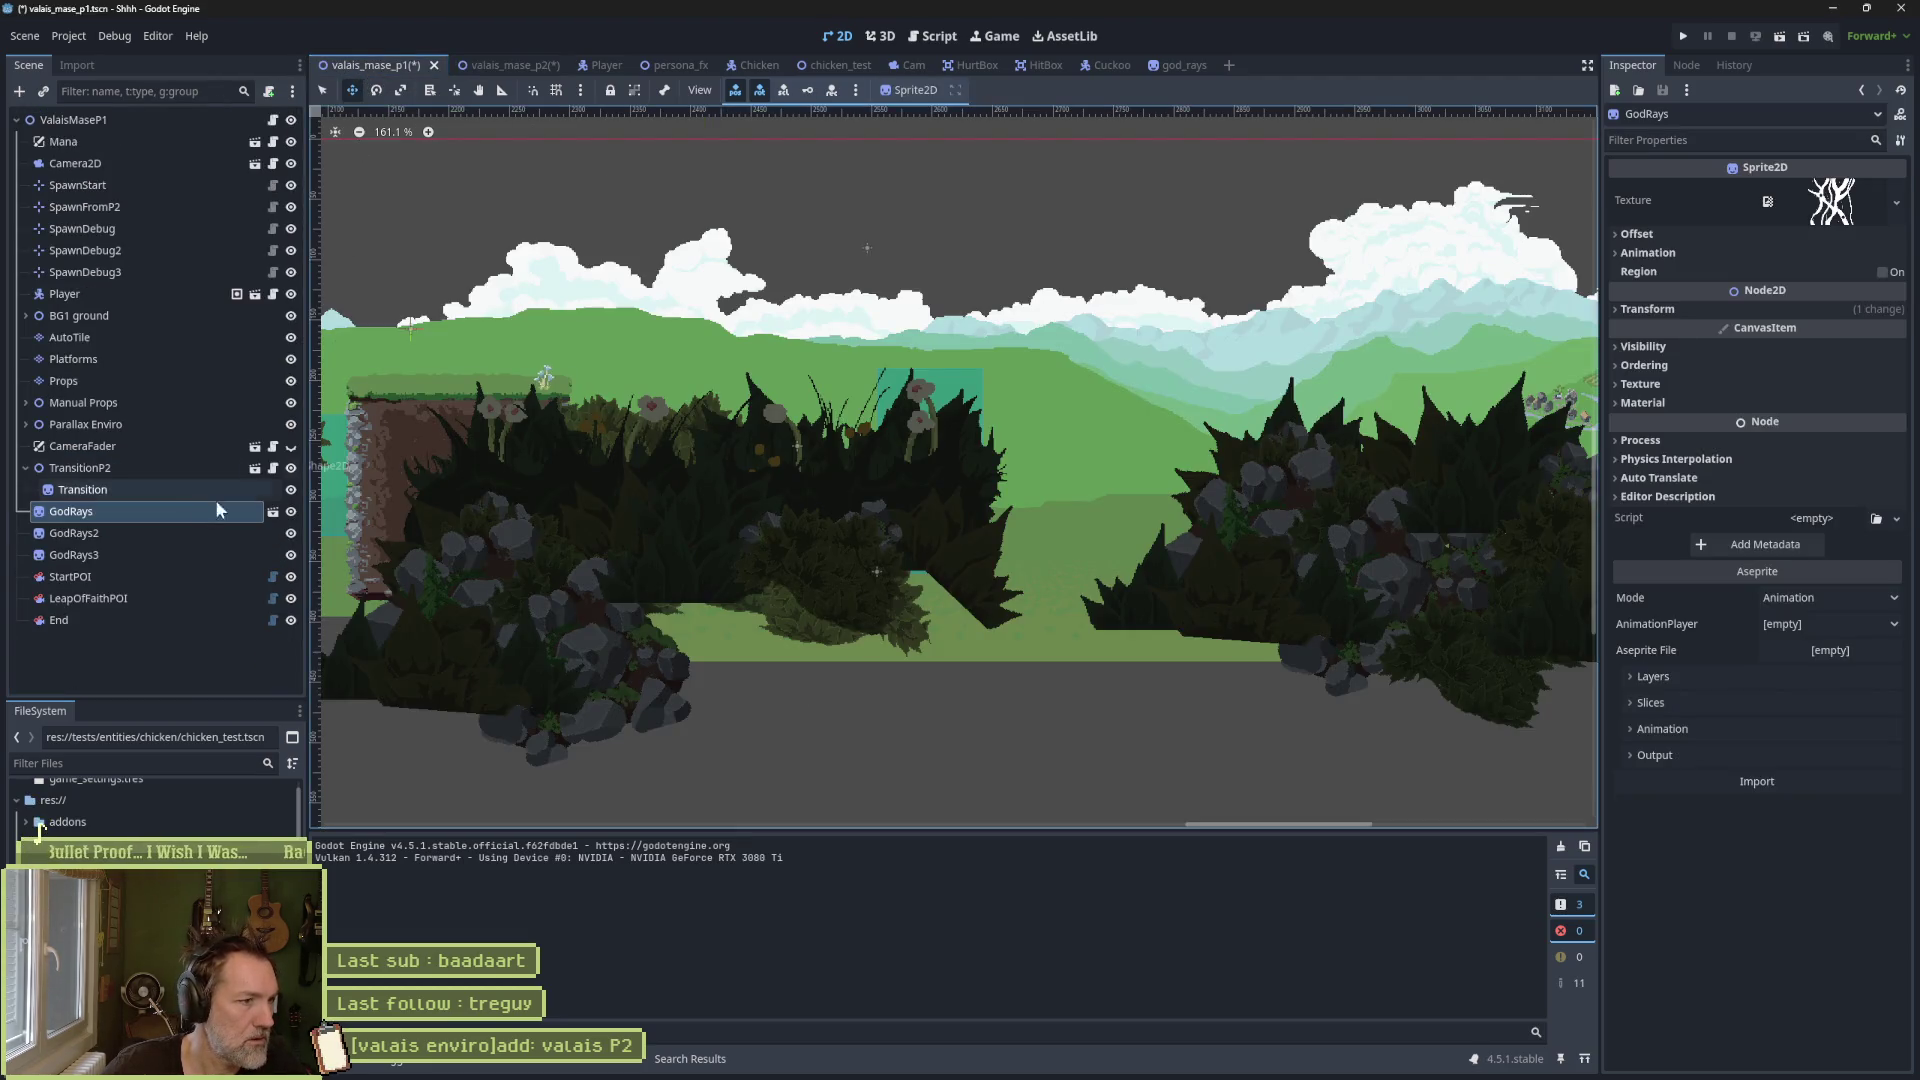
pyautogui.click(185, 533)
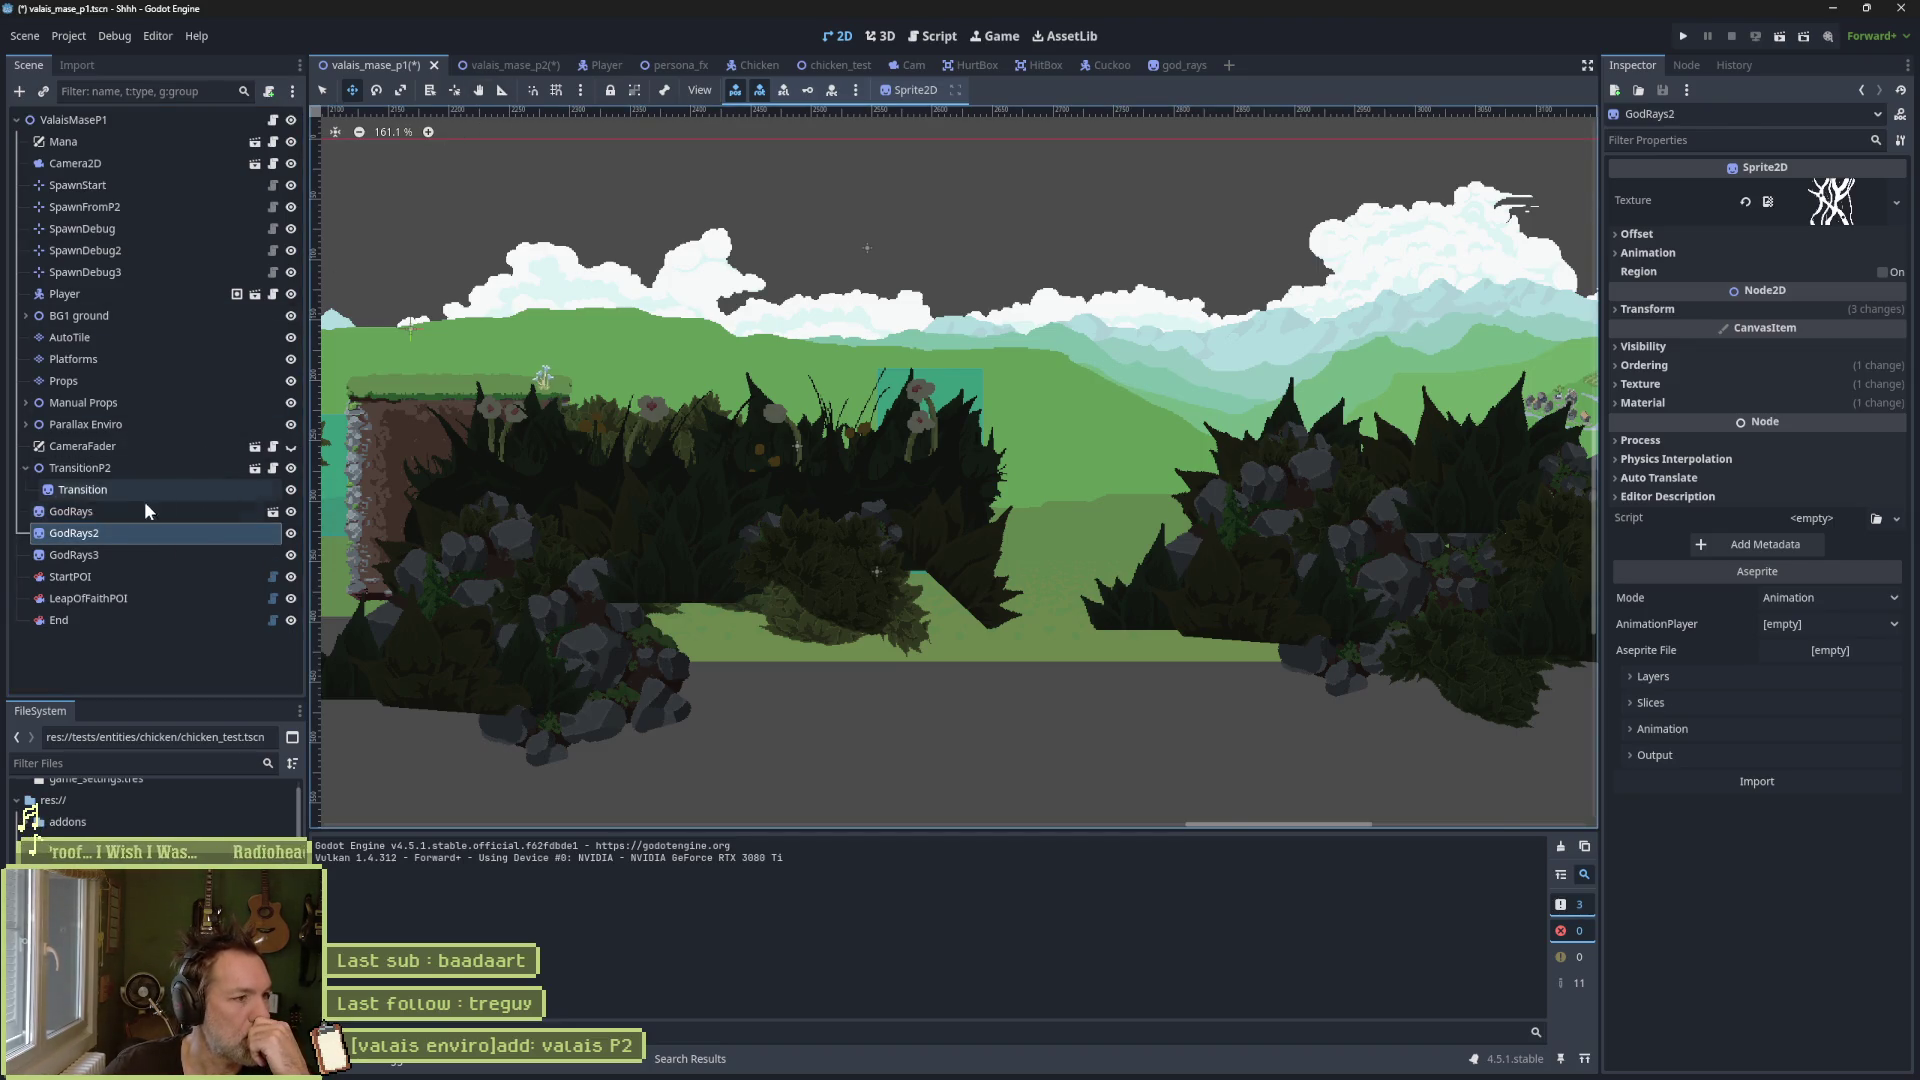
pyautogui.click(82, 510)
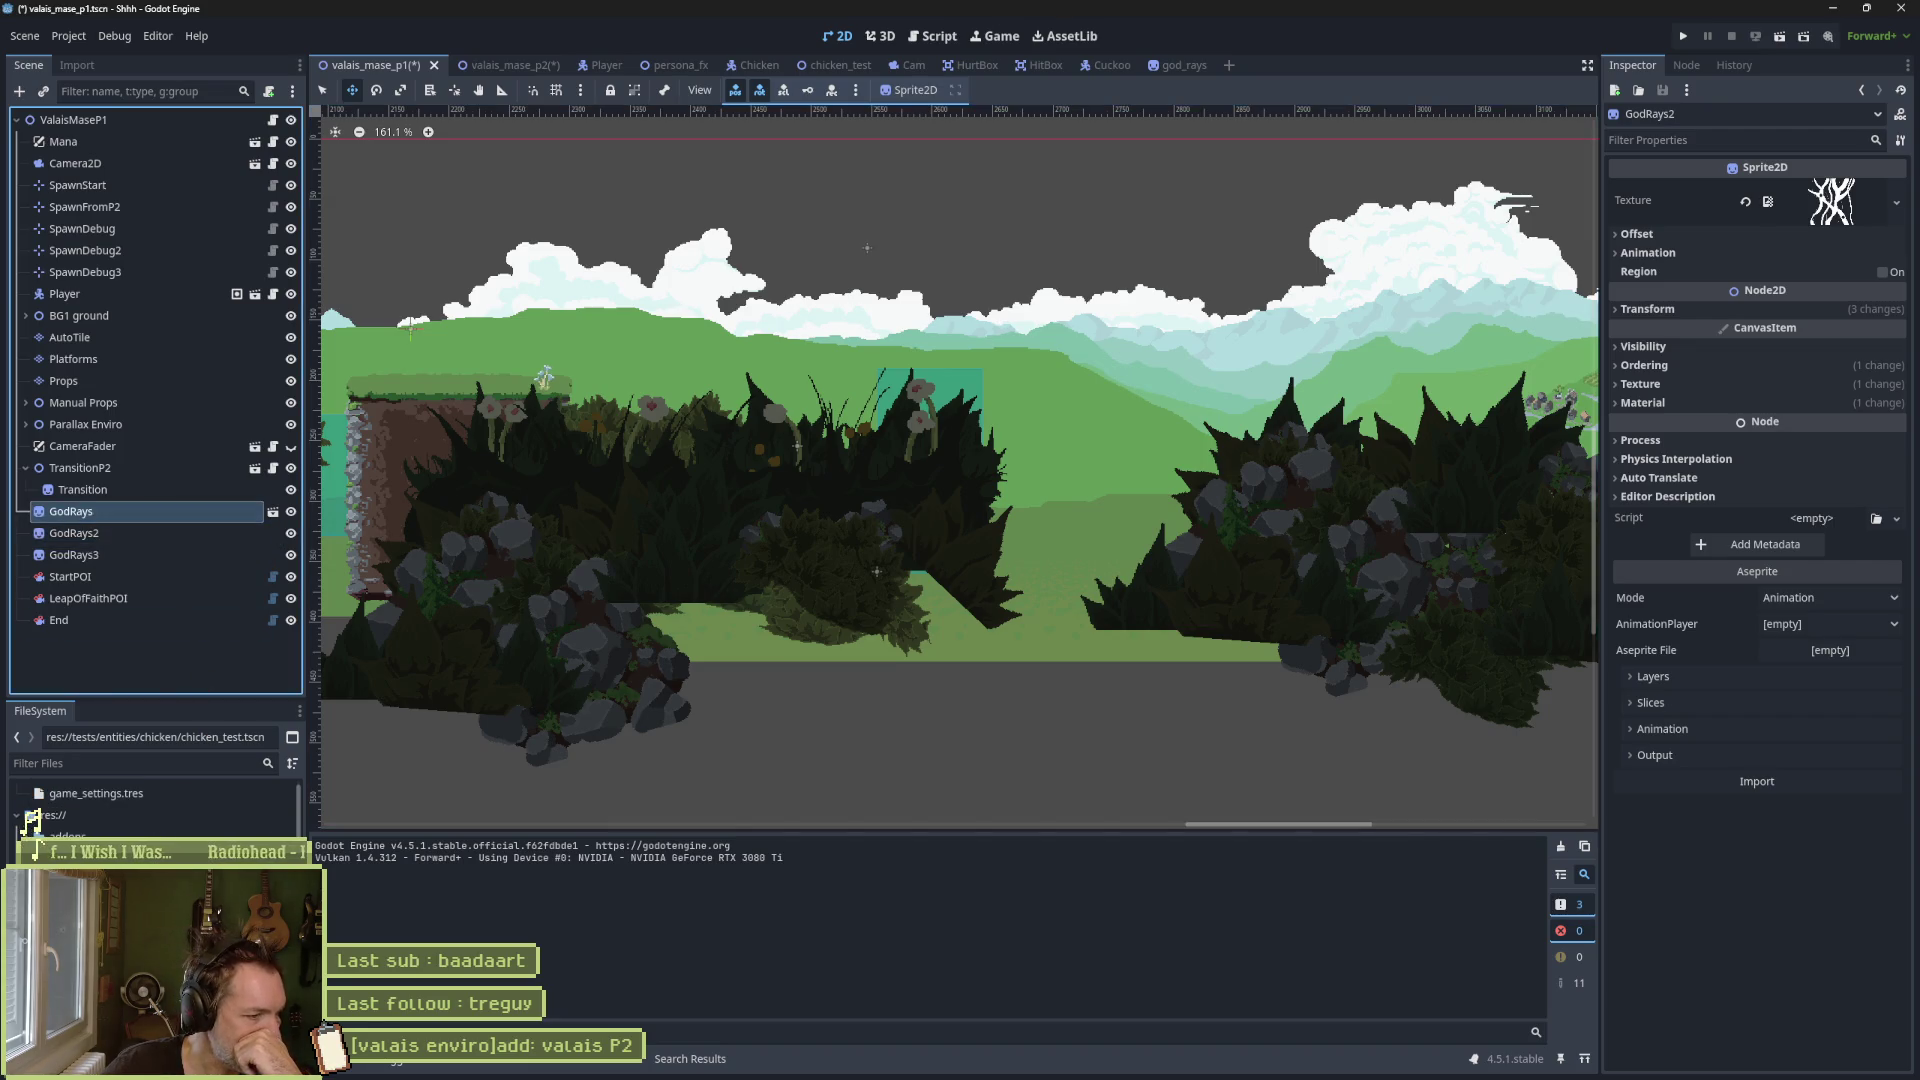
pyautogui.moveTo(42, 826); pyautogui.dragTo(32, 826)
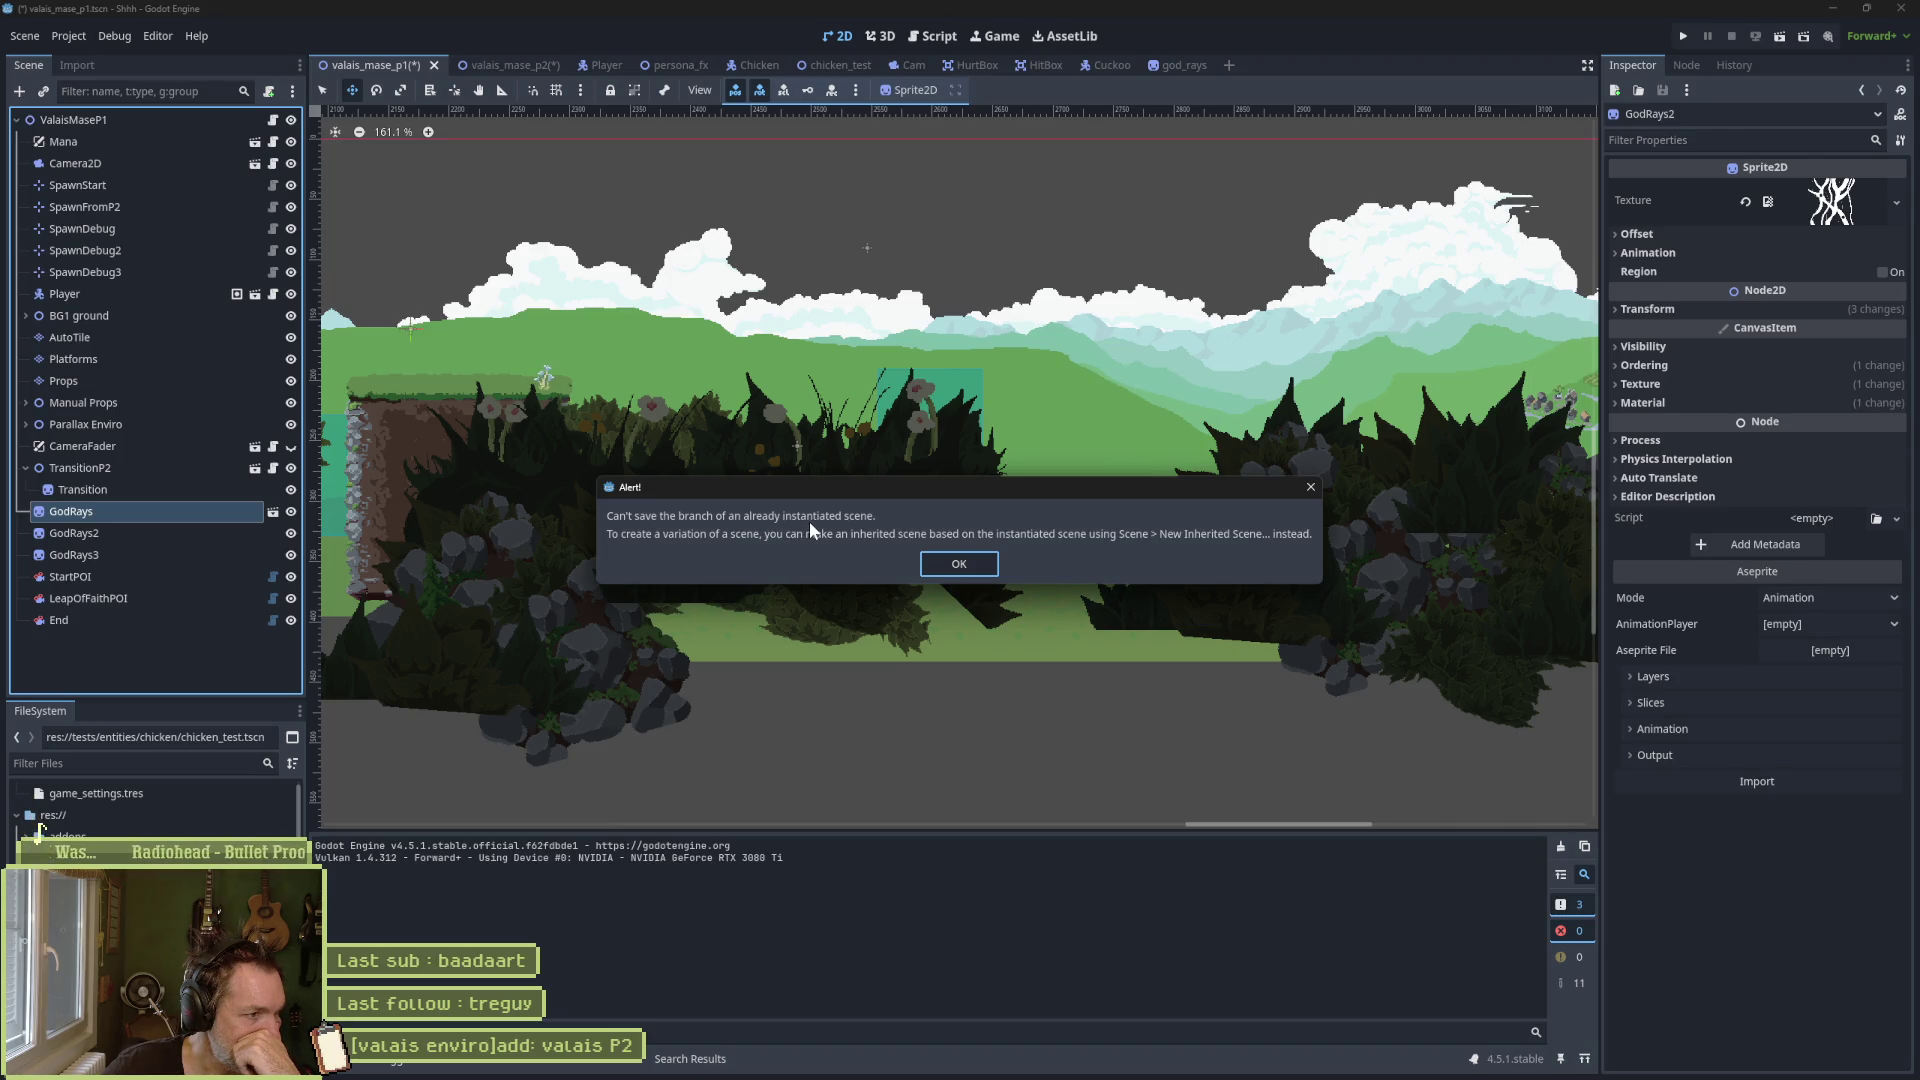
# - Dismiss the alert, cancel saving GodRays2 as its own scene, and save valais_mase_p1 with Ctrl+S
pyautogui.click(962, 564)
pyautogui.click(72, 533)
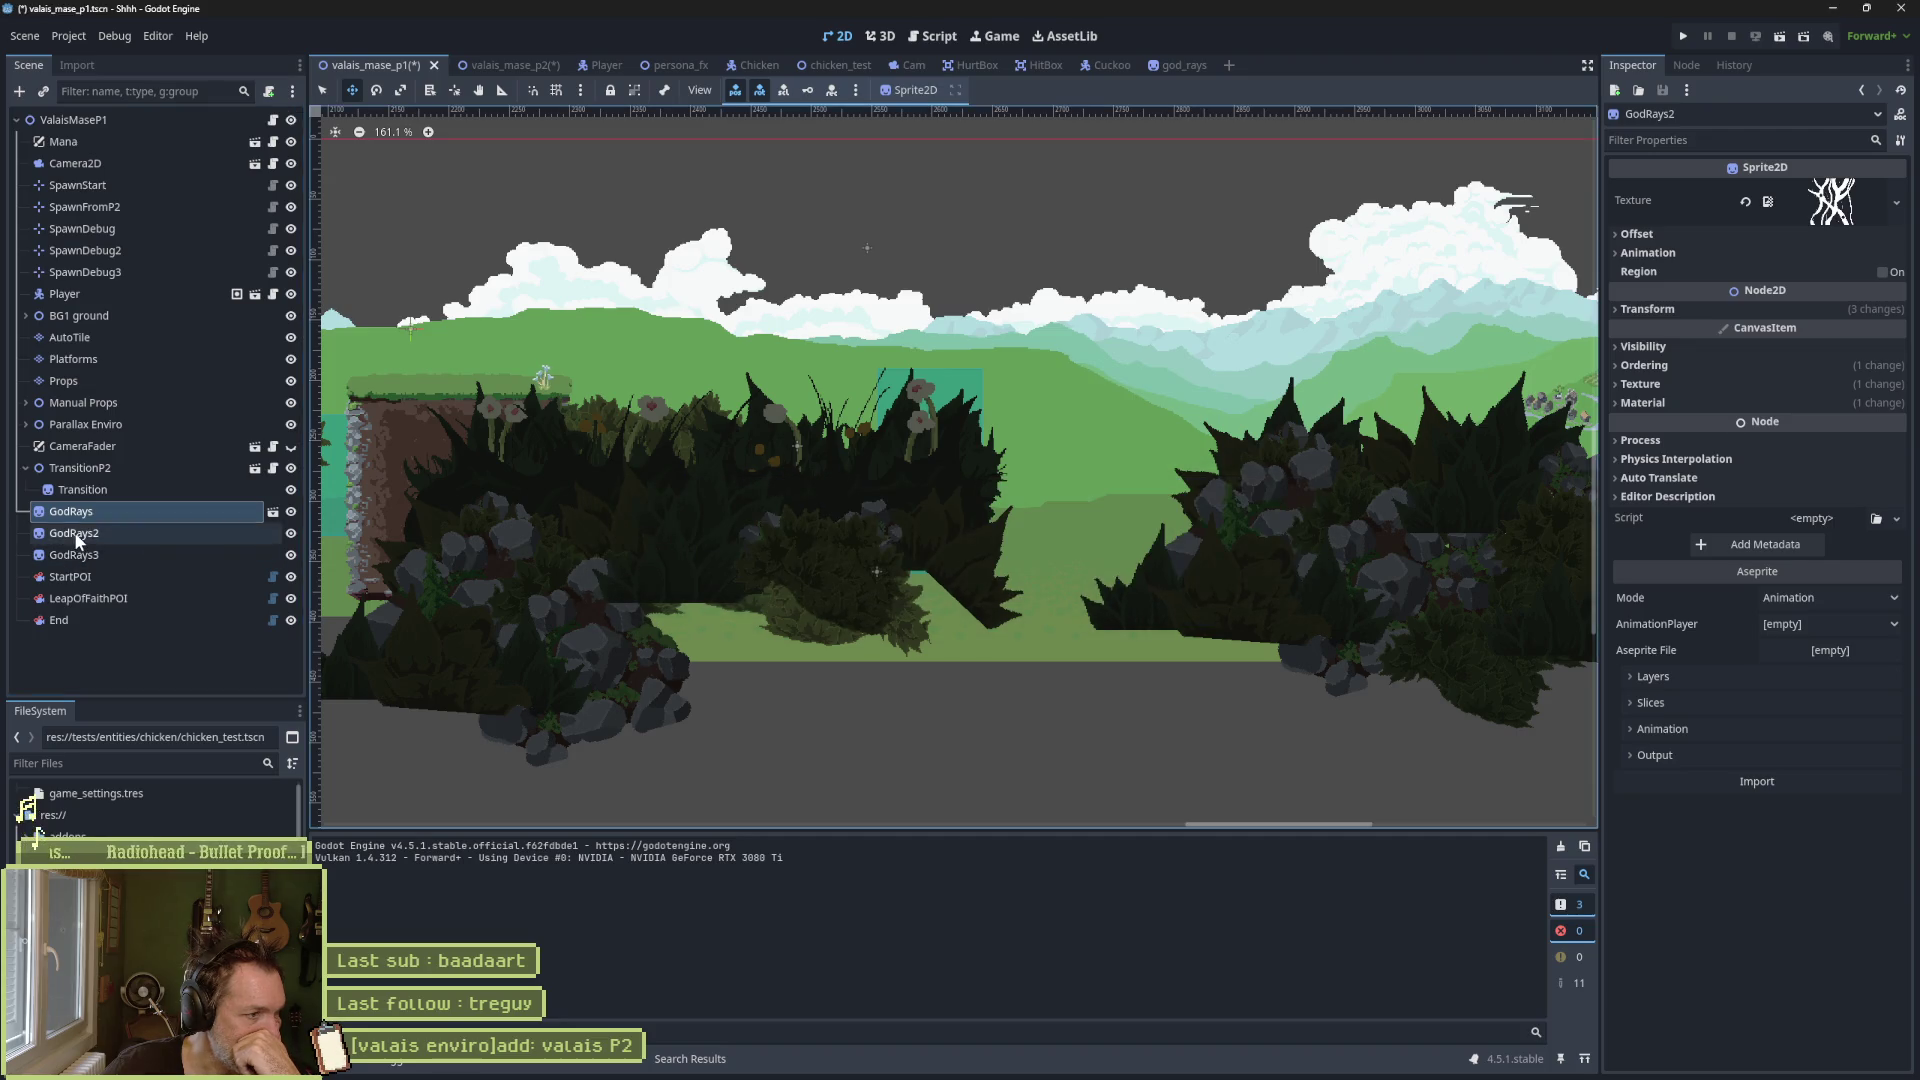
pyautogui.moveTo(33, 823); pyautogui.dragTo(35, 826)
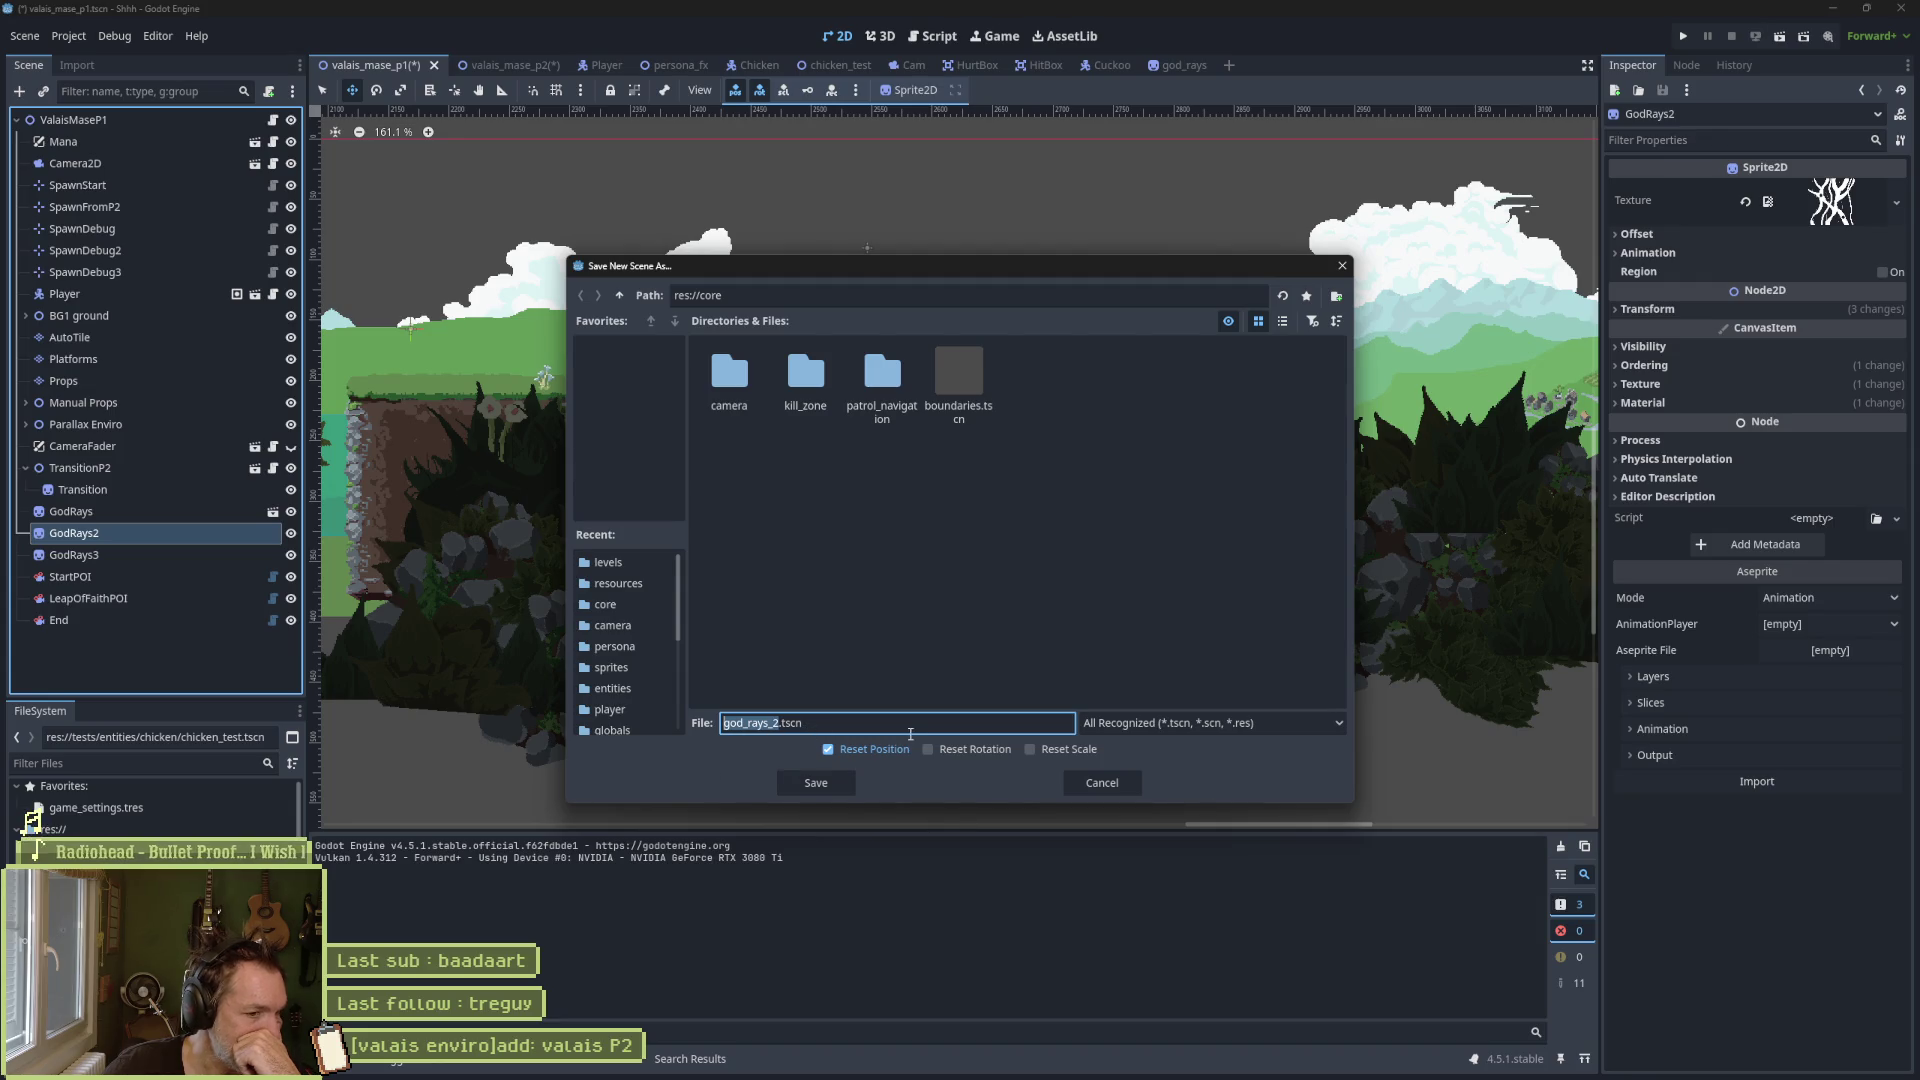
pyautogui.click(1104, 784)
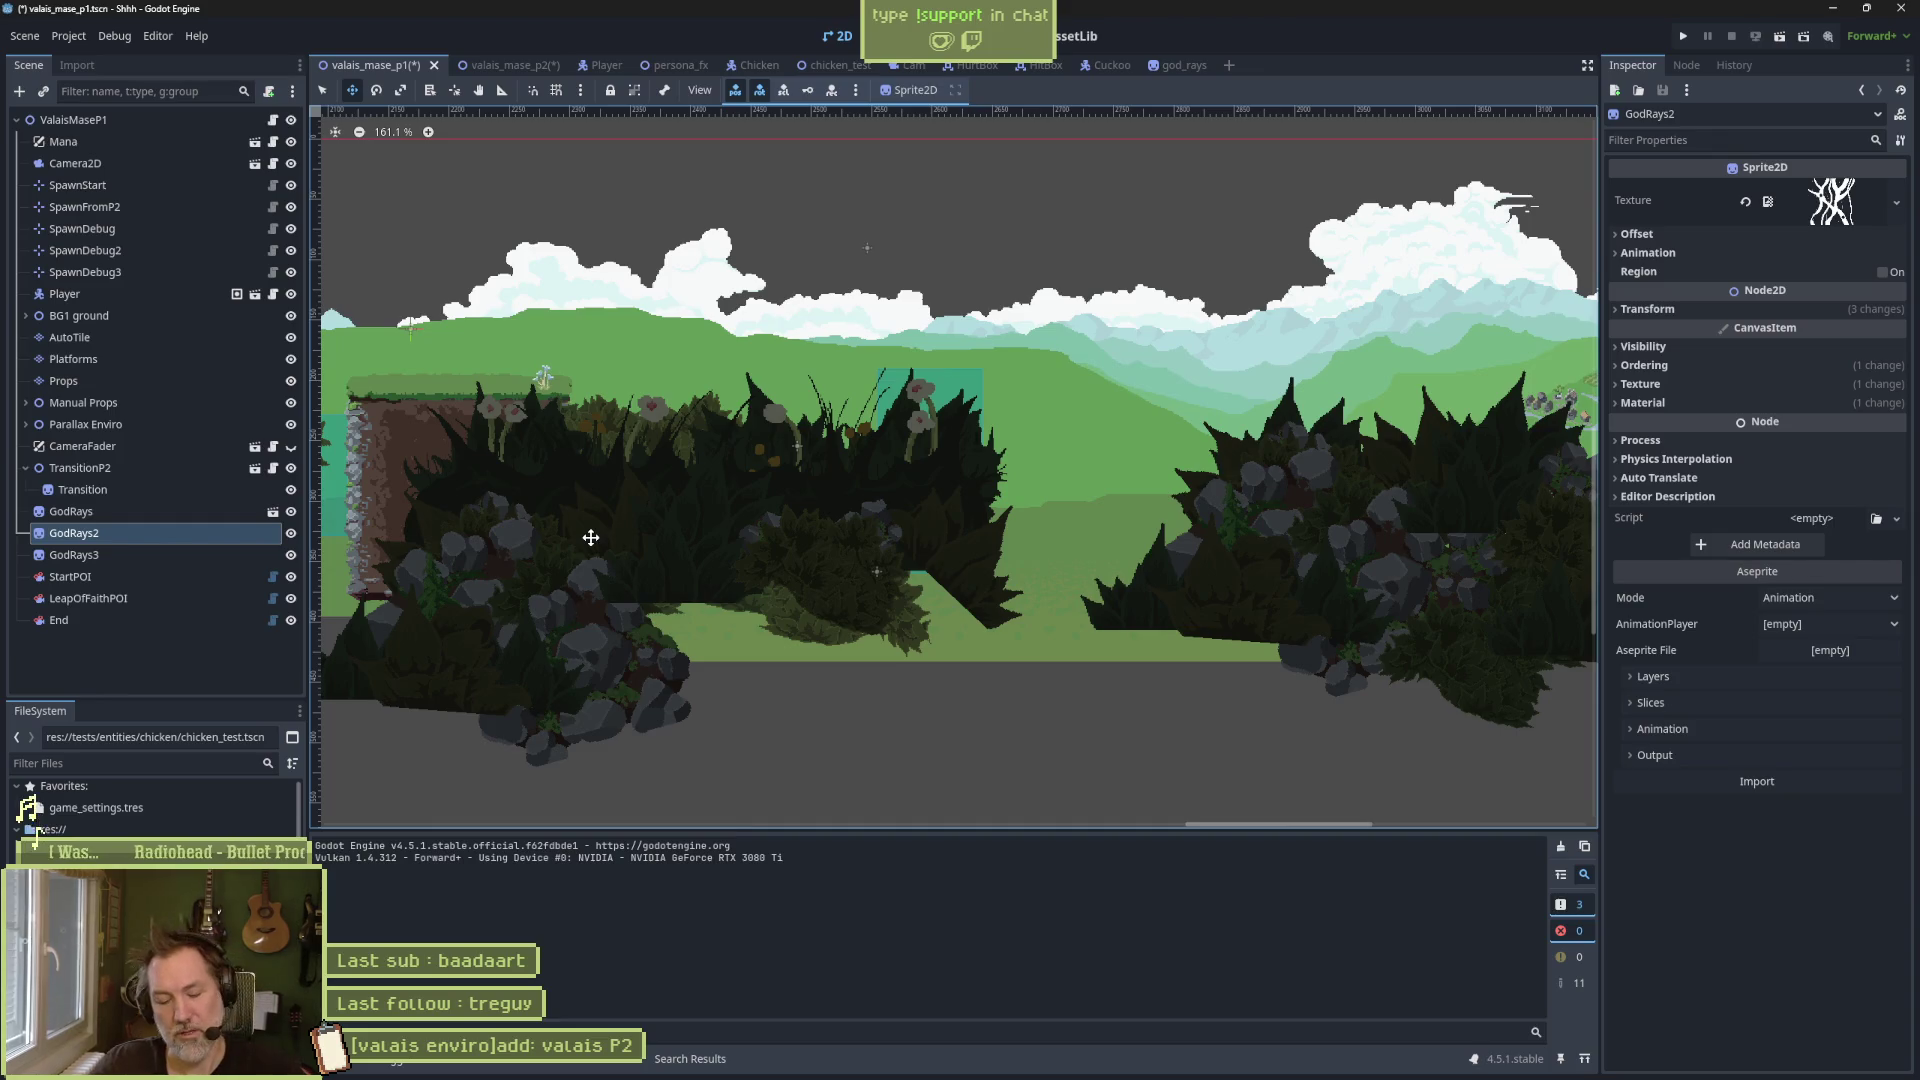
pyautogui.hotkey('ctrl', 's')
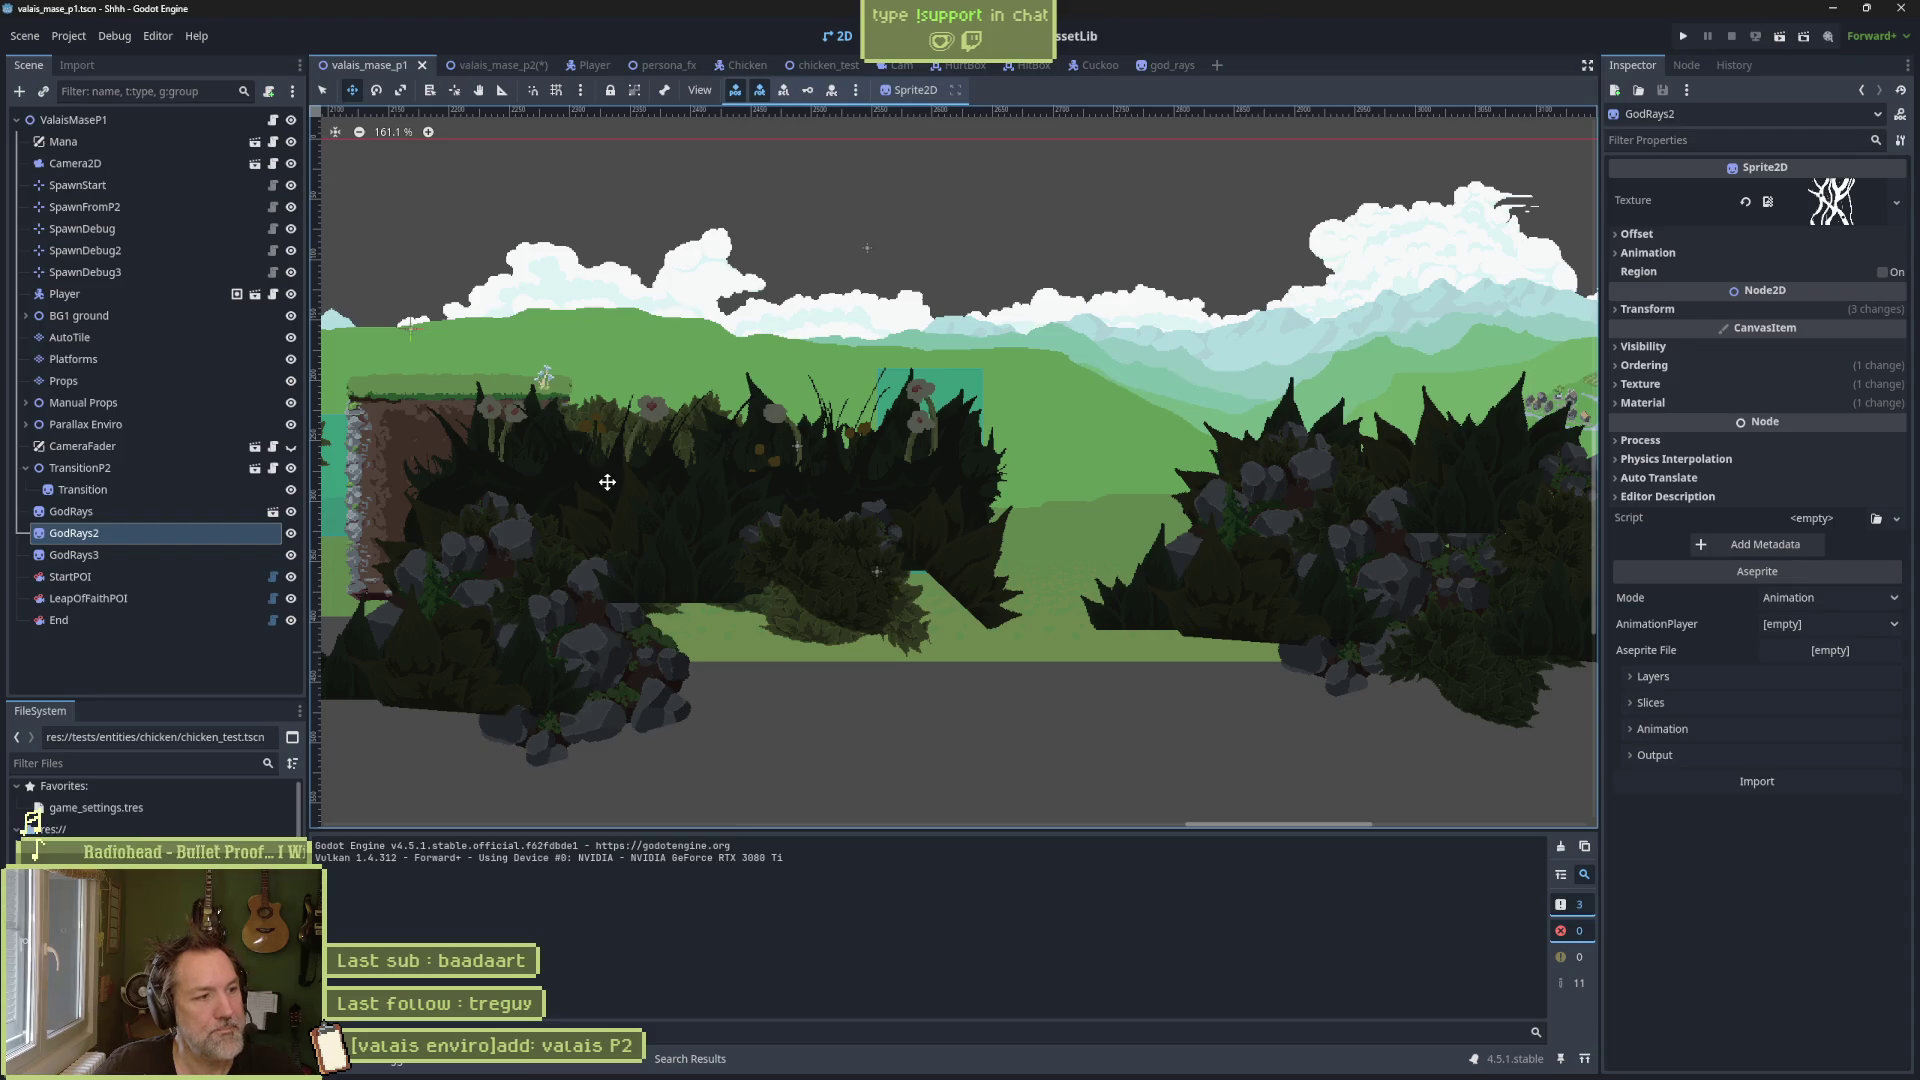
# - Duplicate the GodRays2 sprite to create GodRays4
pyautogui.doubleClick(233, 511)
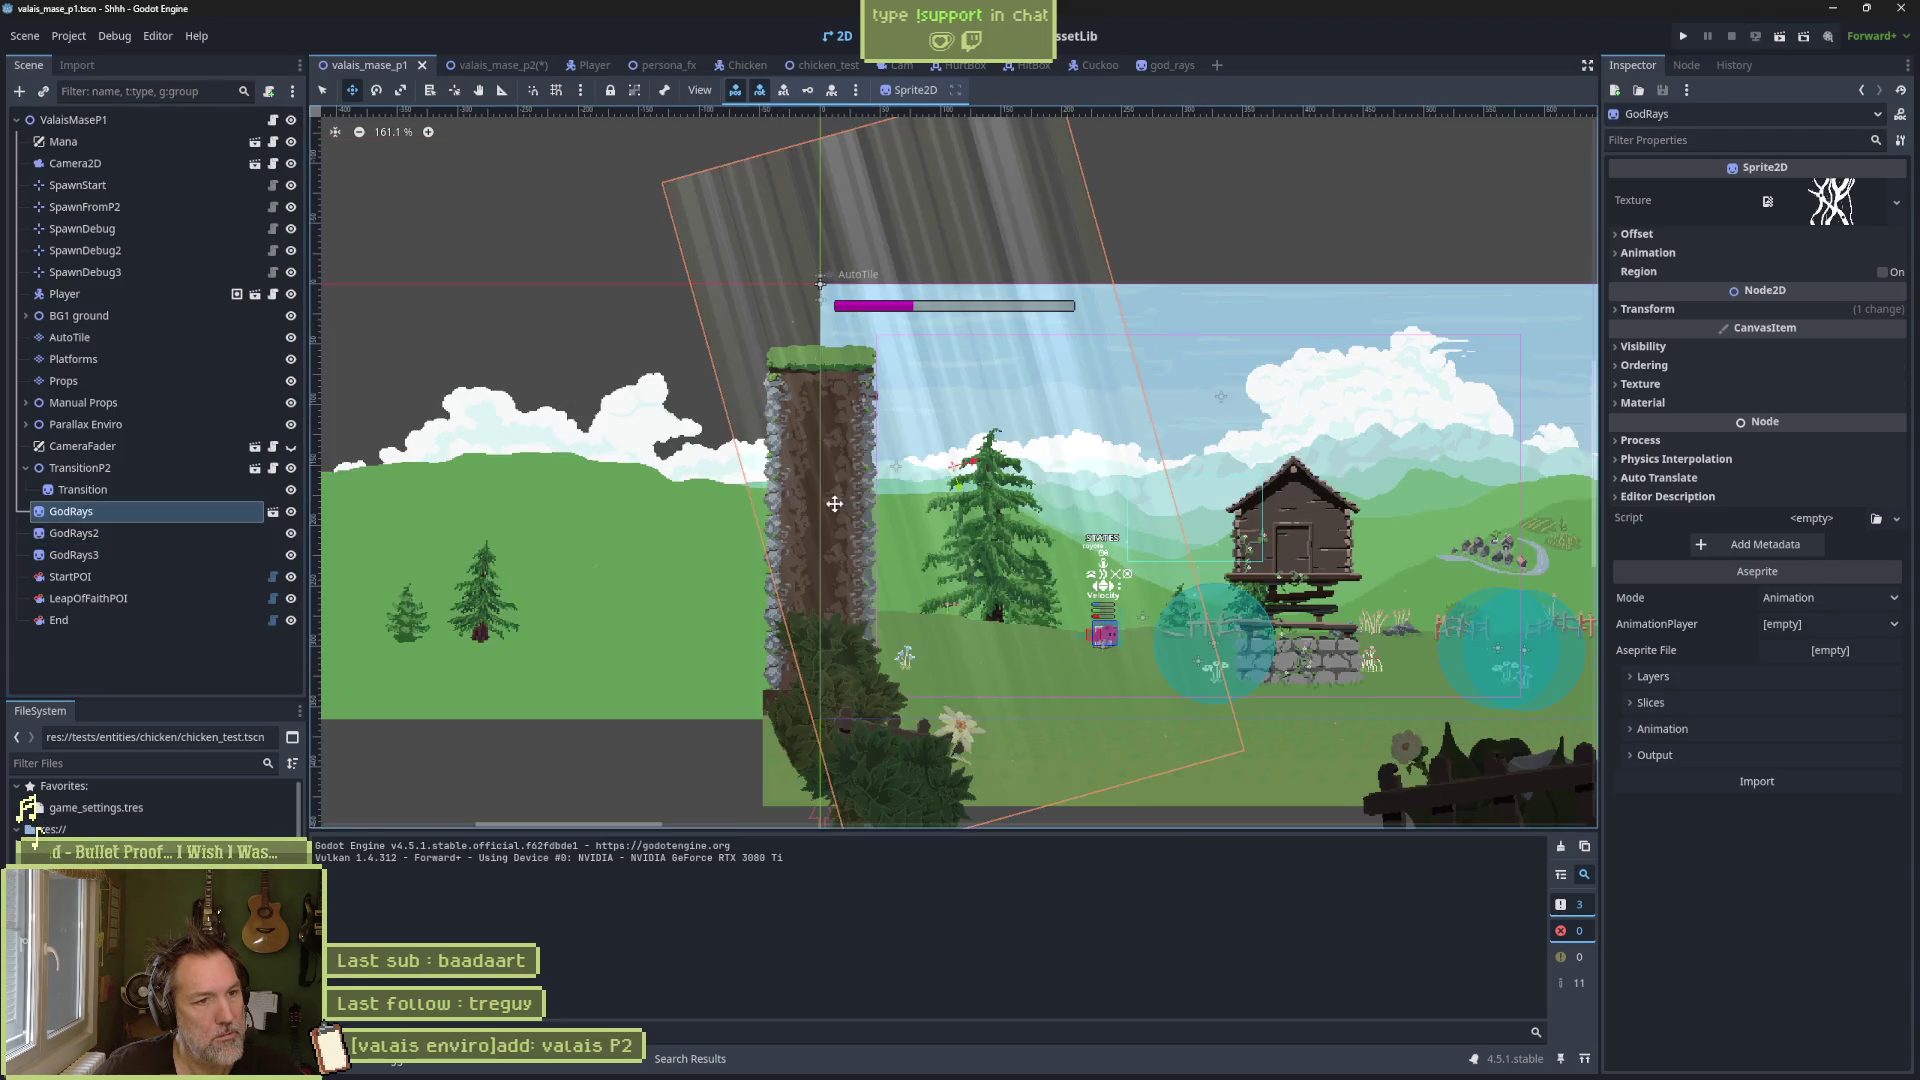
pyautogui.hscroll(5, 814, 517)
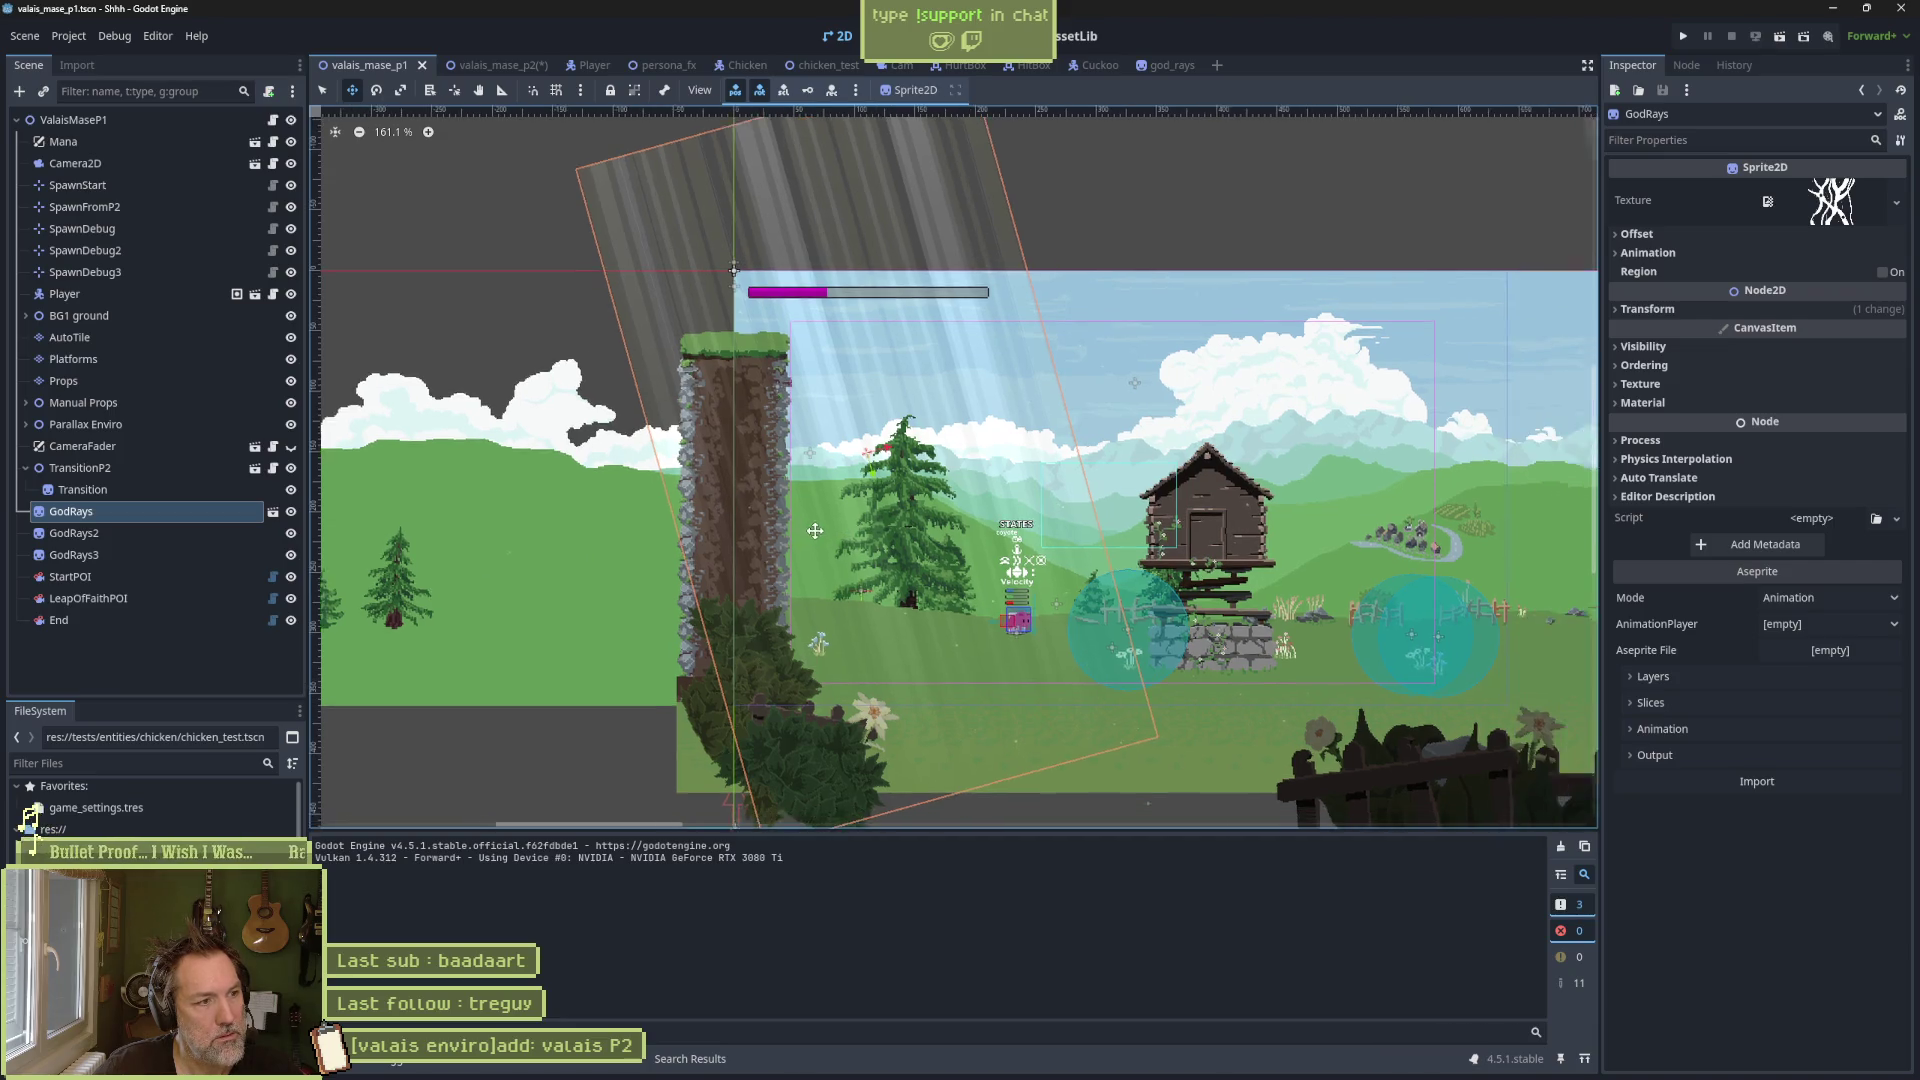
pyautogui.click(136, 532)
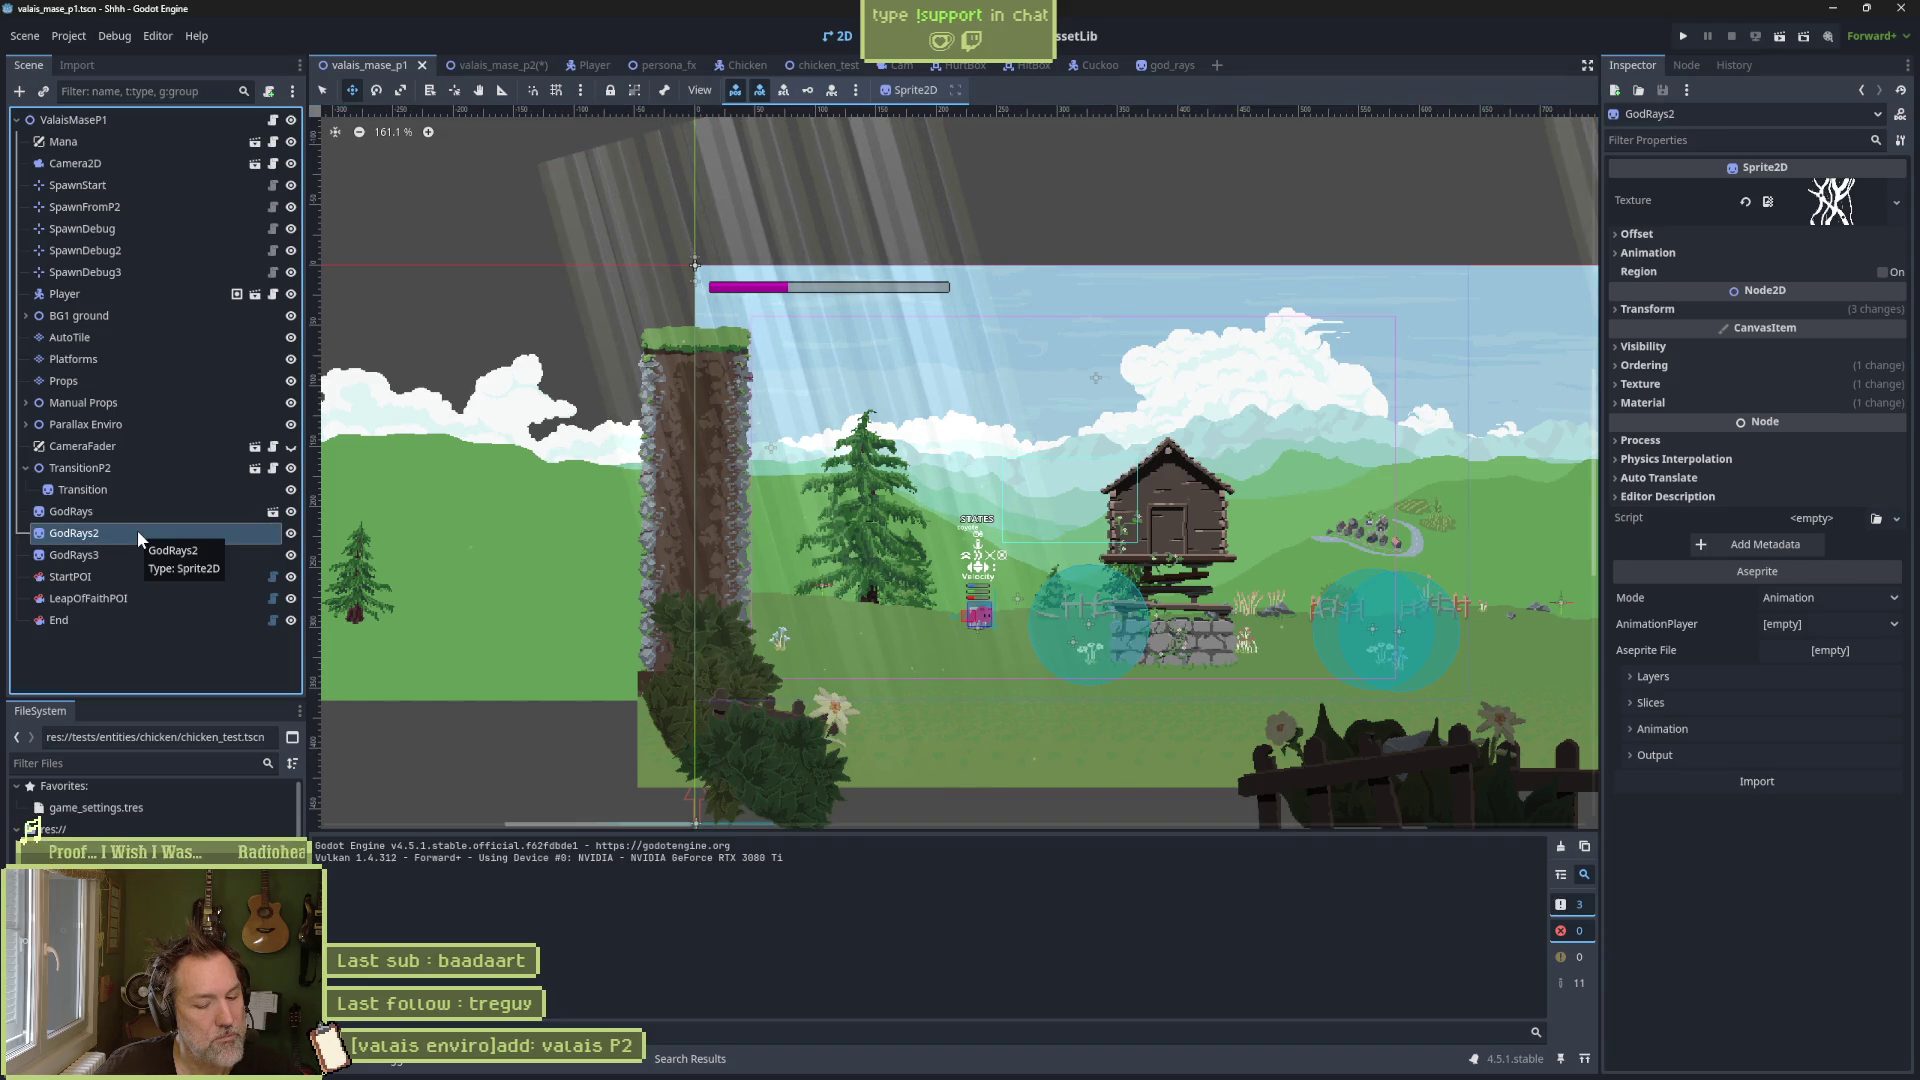
pyautogui.hotkey('ctrl', 'd')
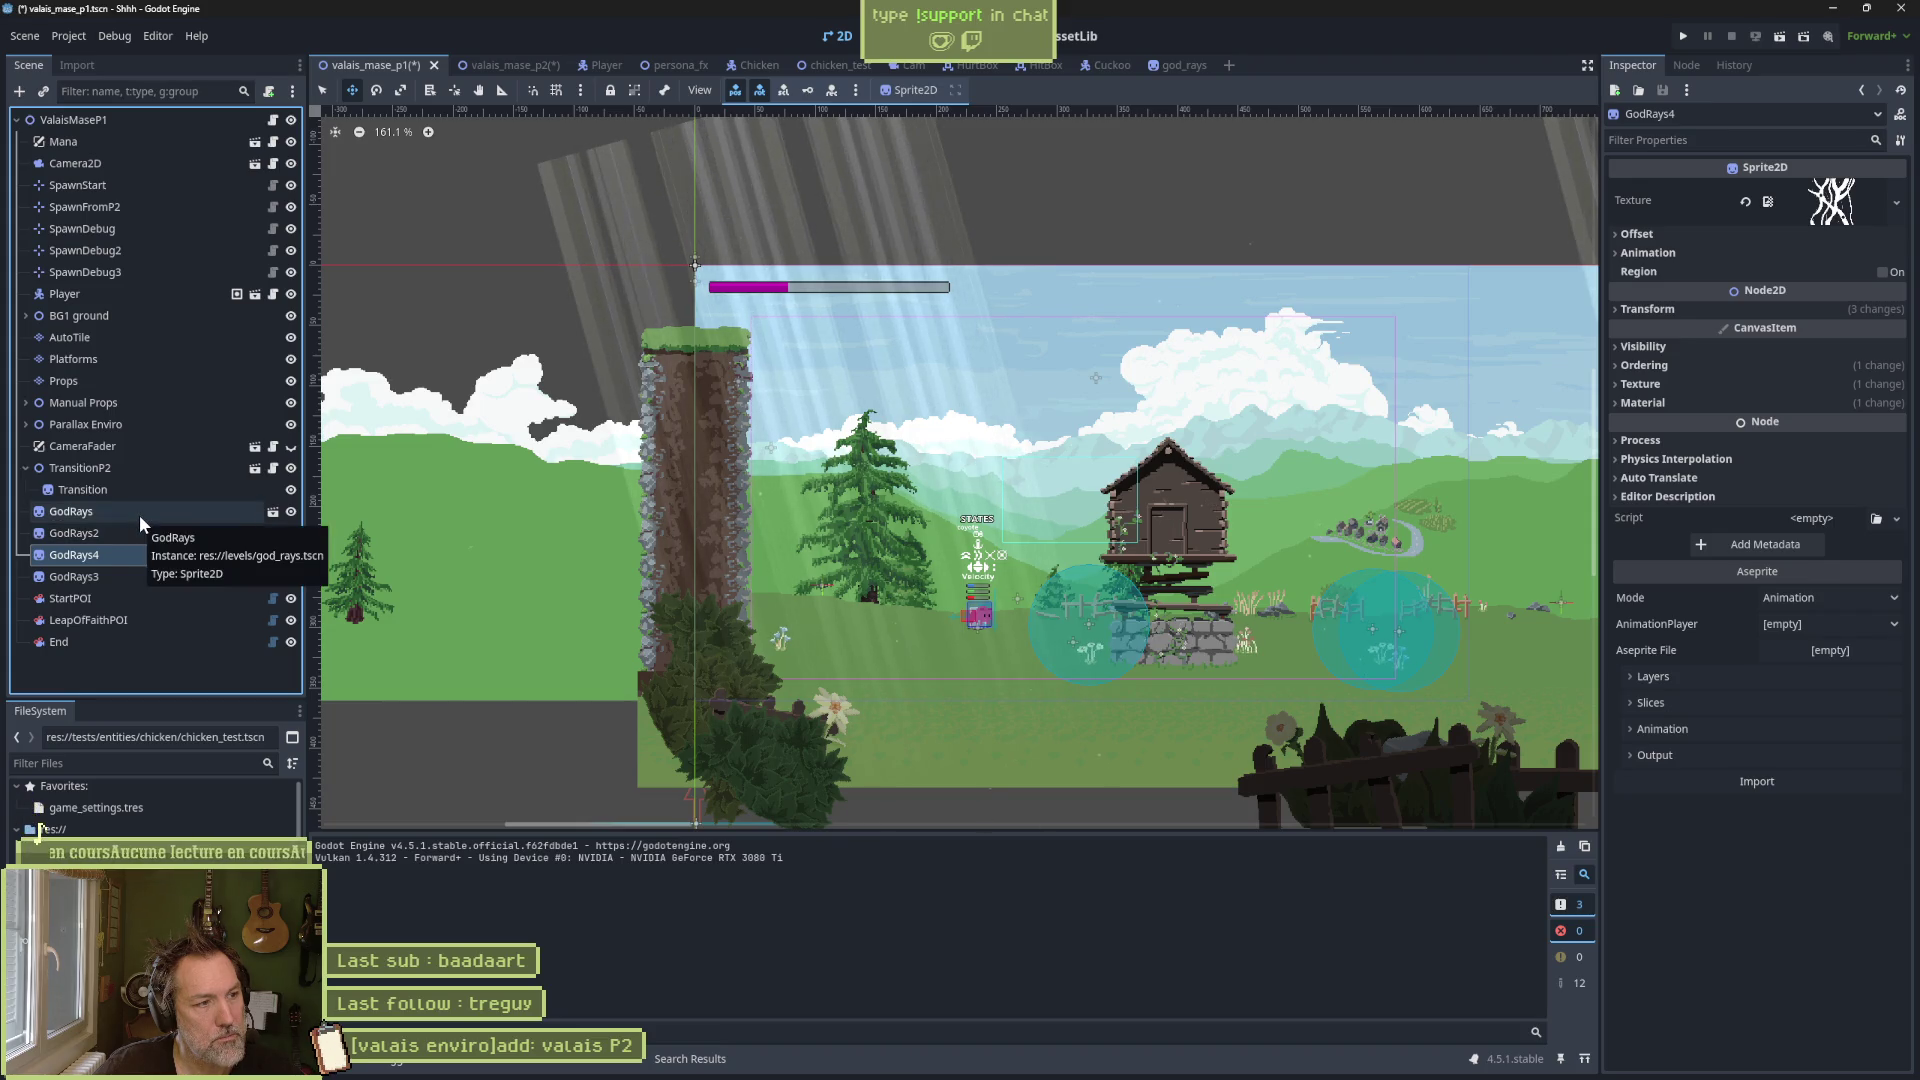
# - Copy the original GodRays' position and paste it onto GodRays4
pyautogui.click(140, 514)
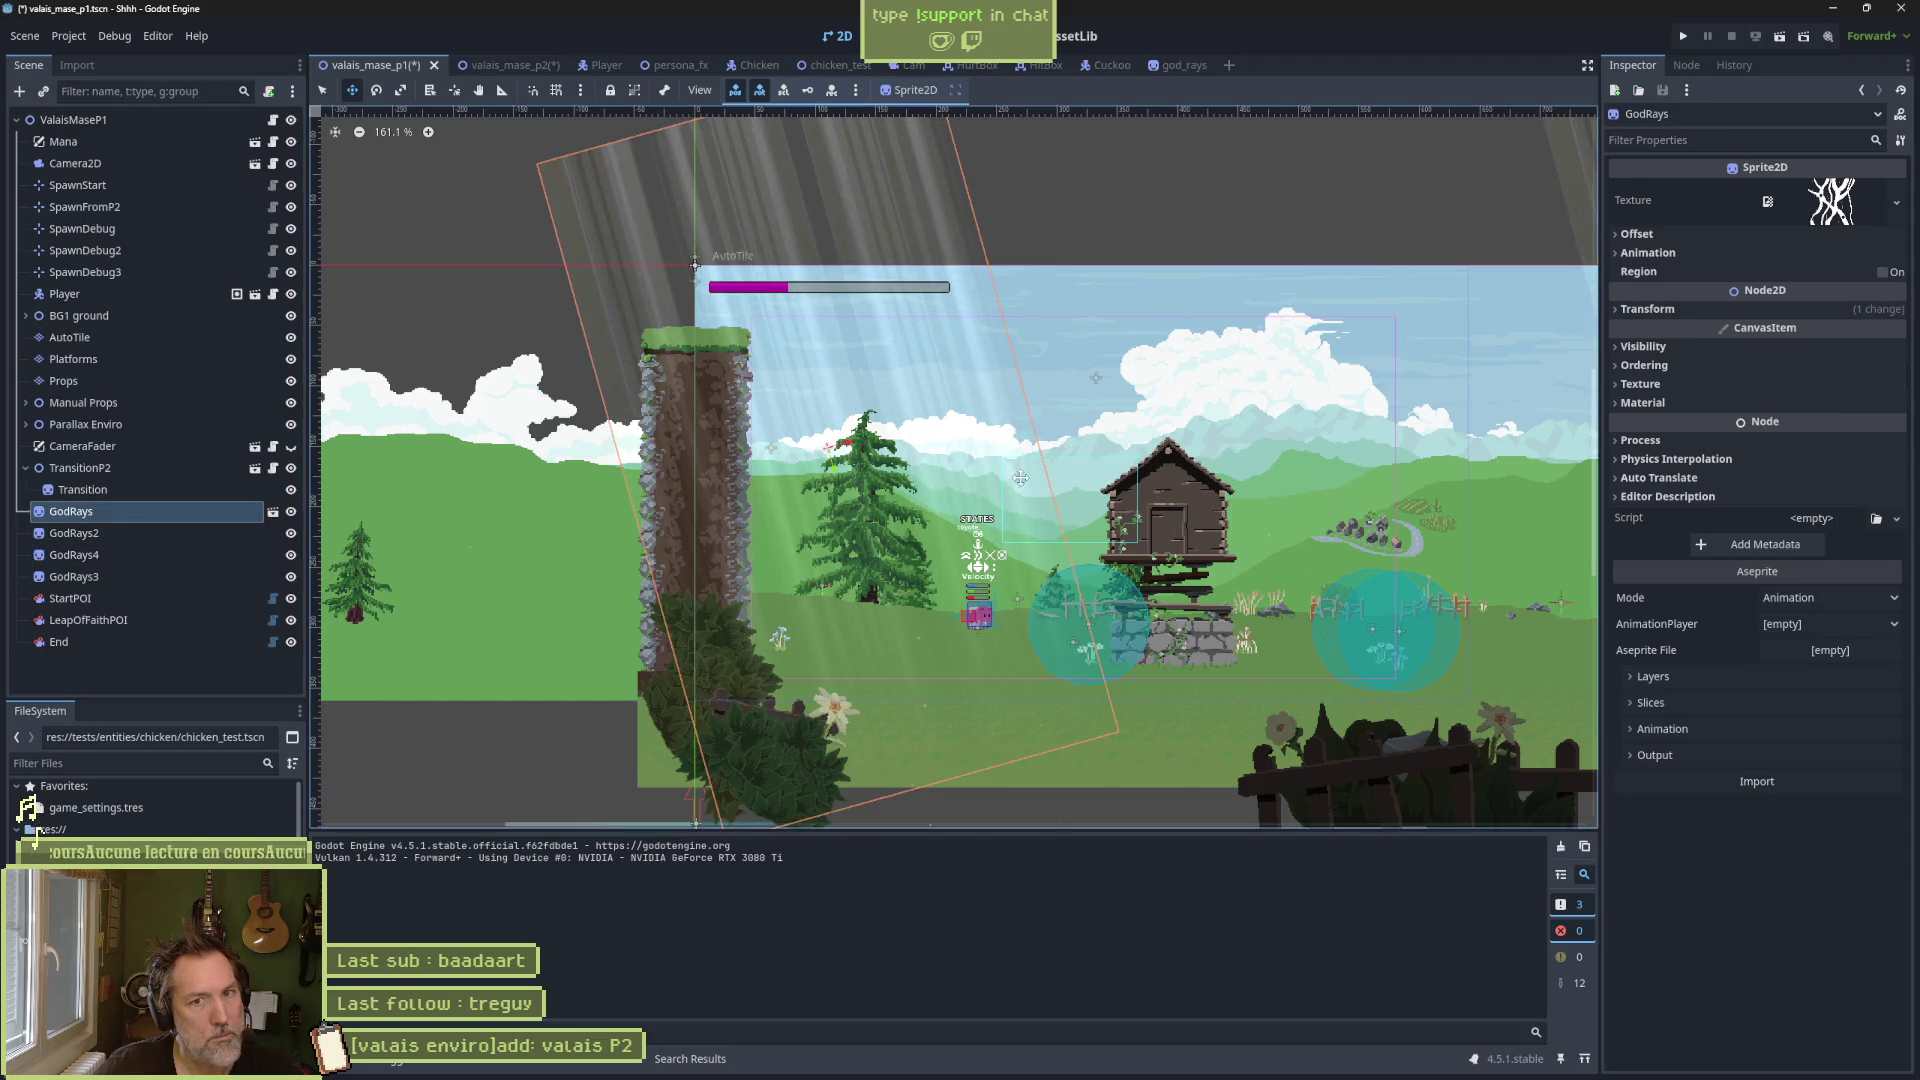
pyautogui.click(1660, 310)
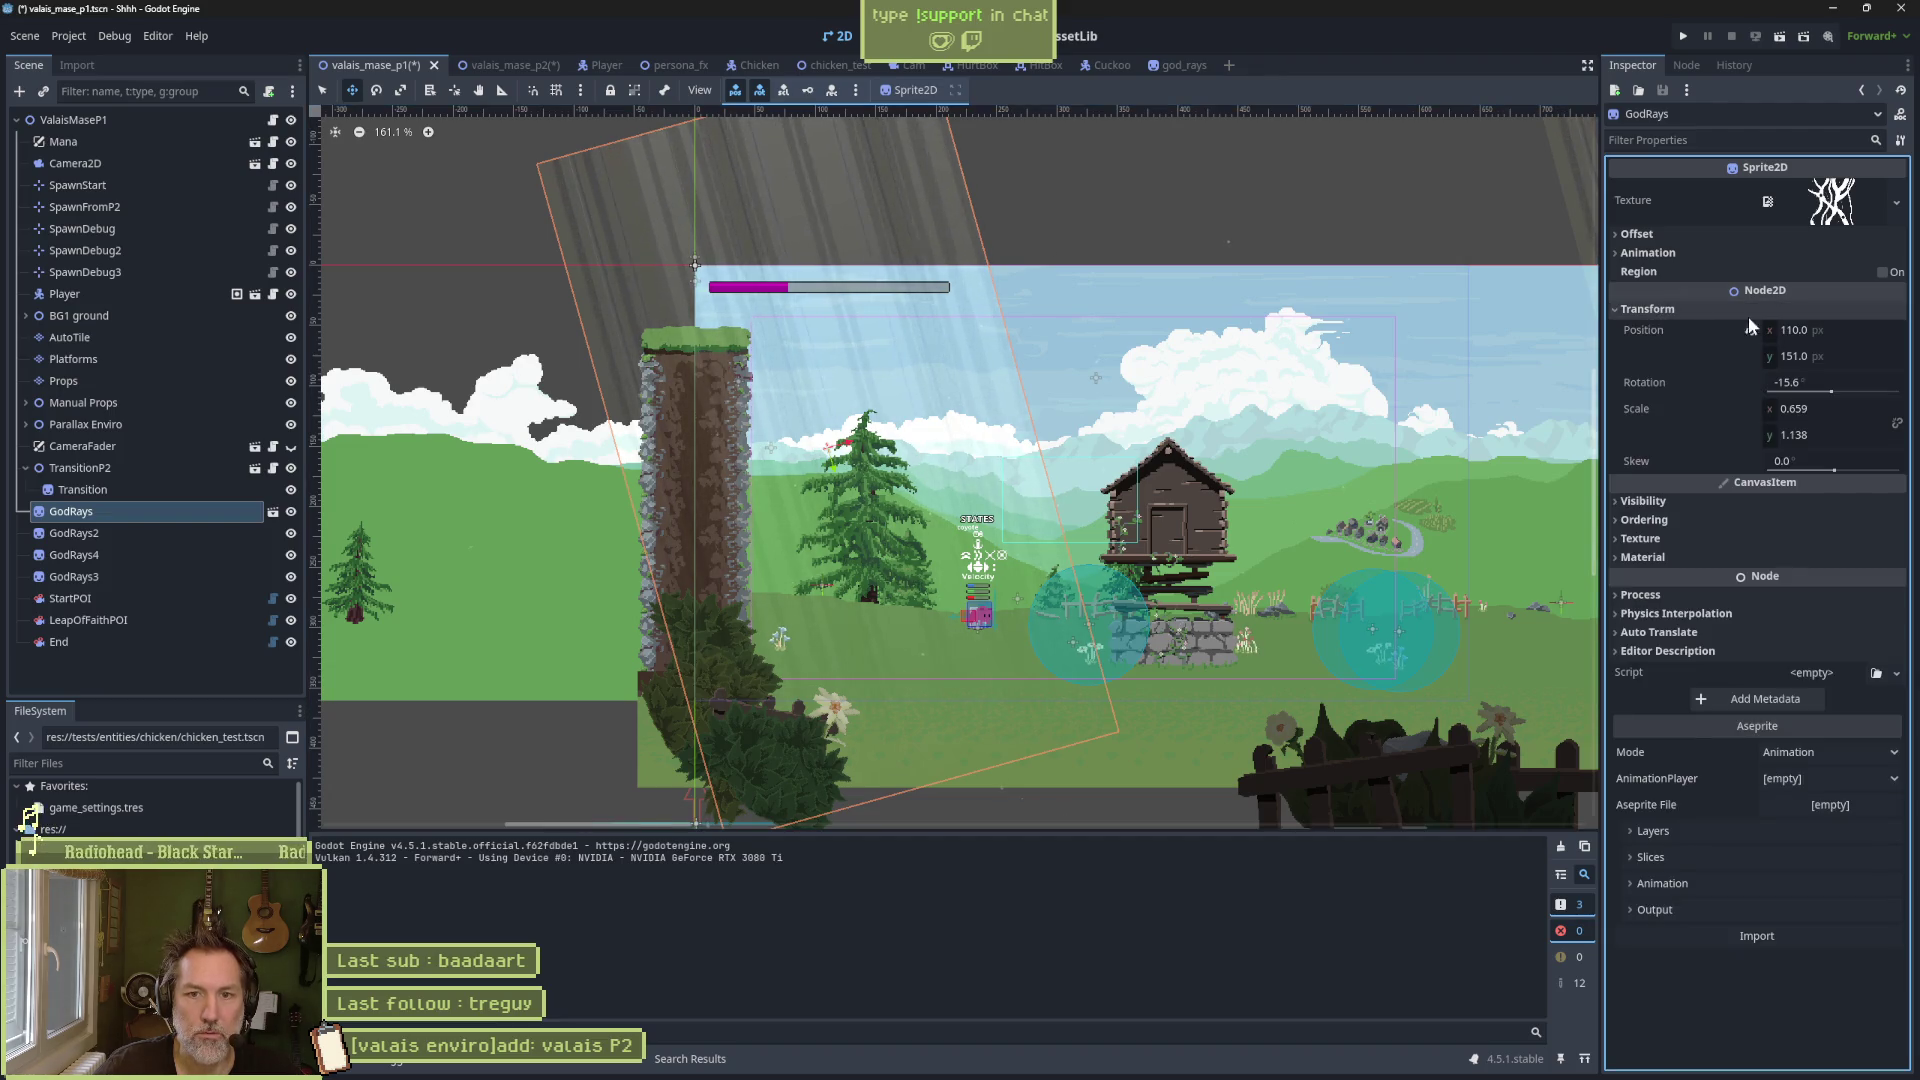
pyautogui.rightClick(1640, 332)
pyautogui.click(1696, 345)
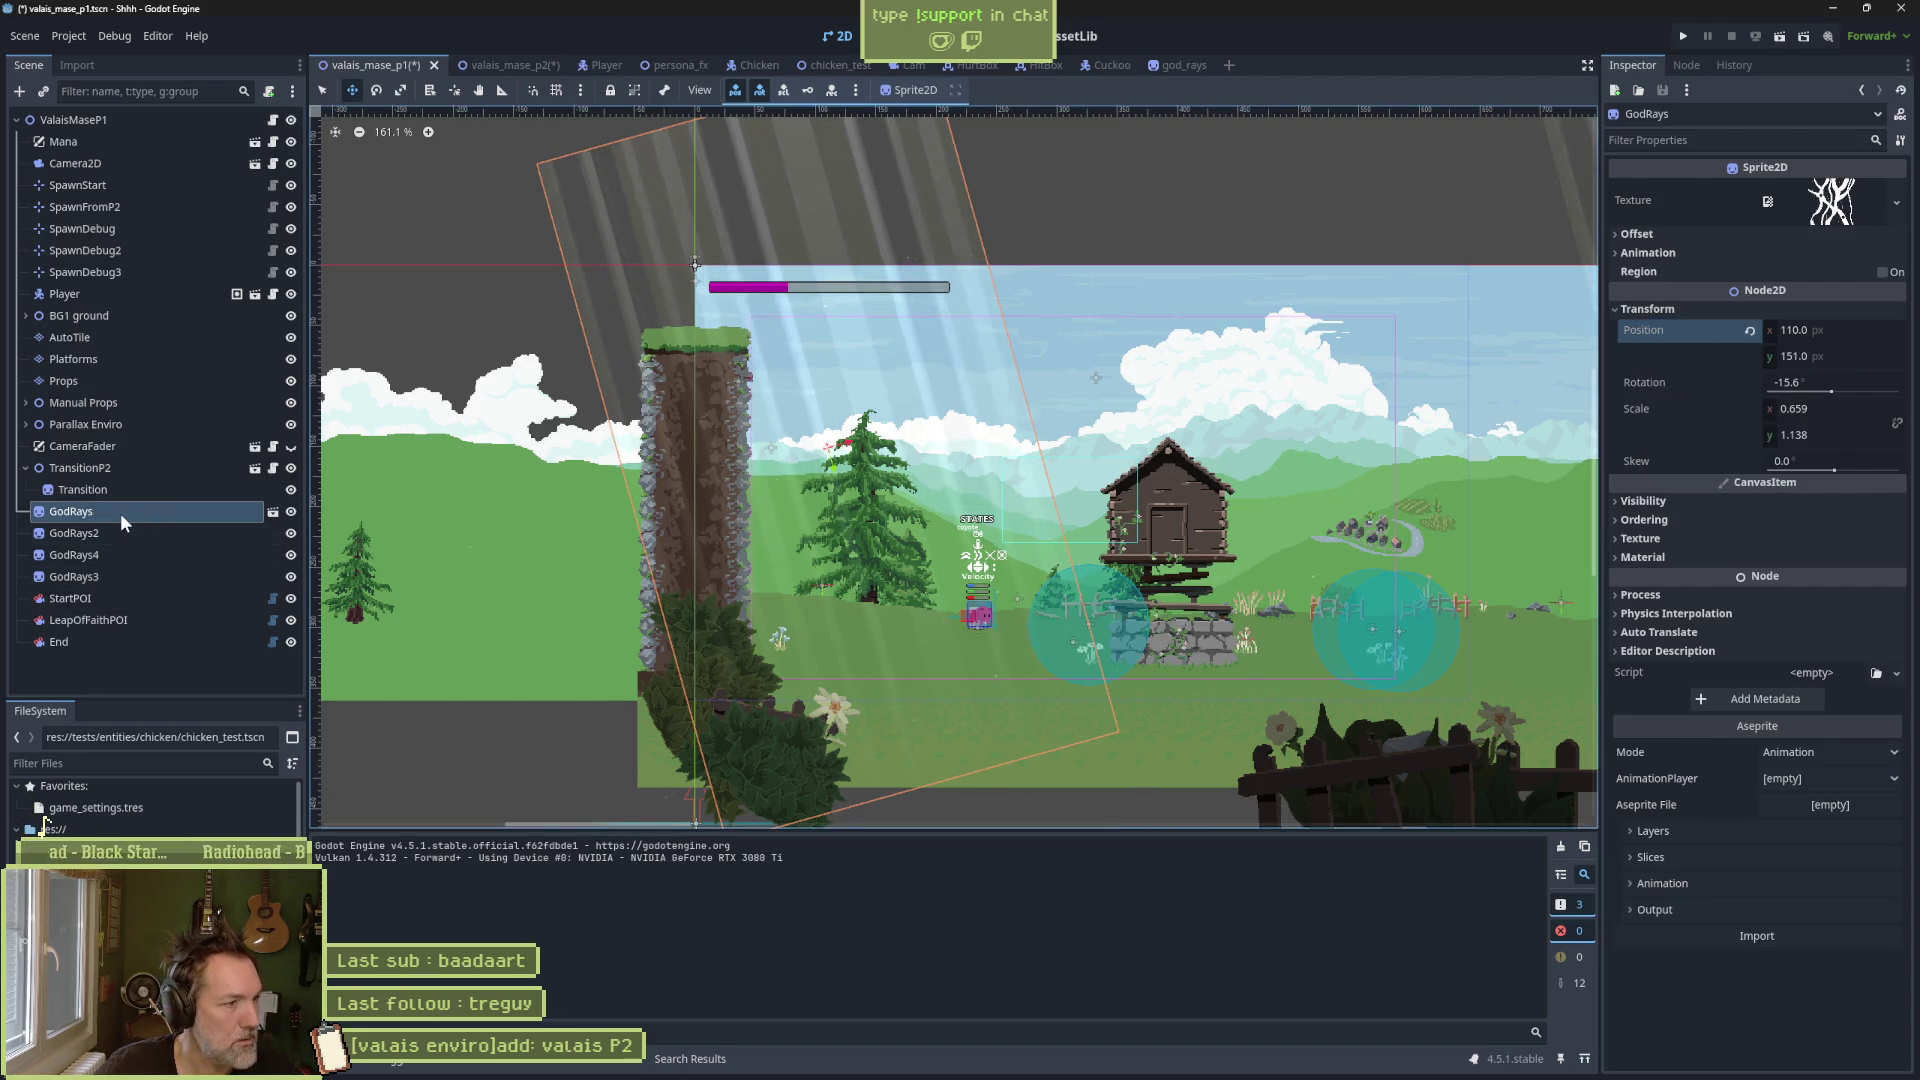
pyautogui.click(130, 576)
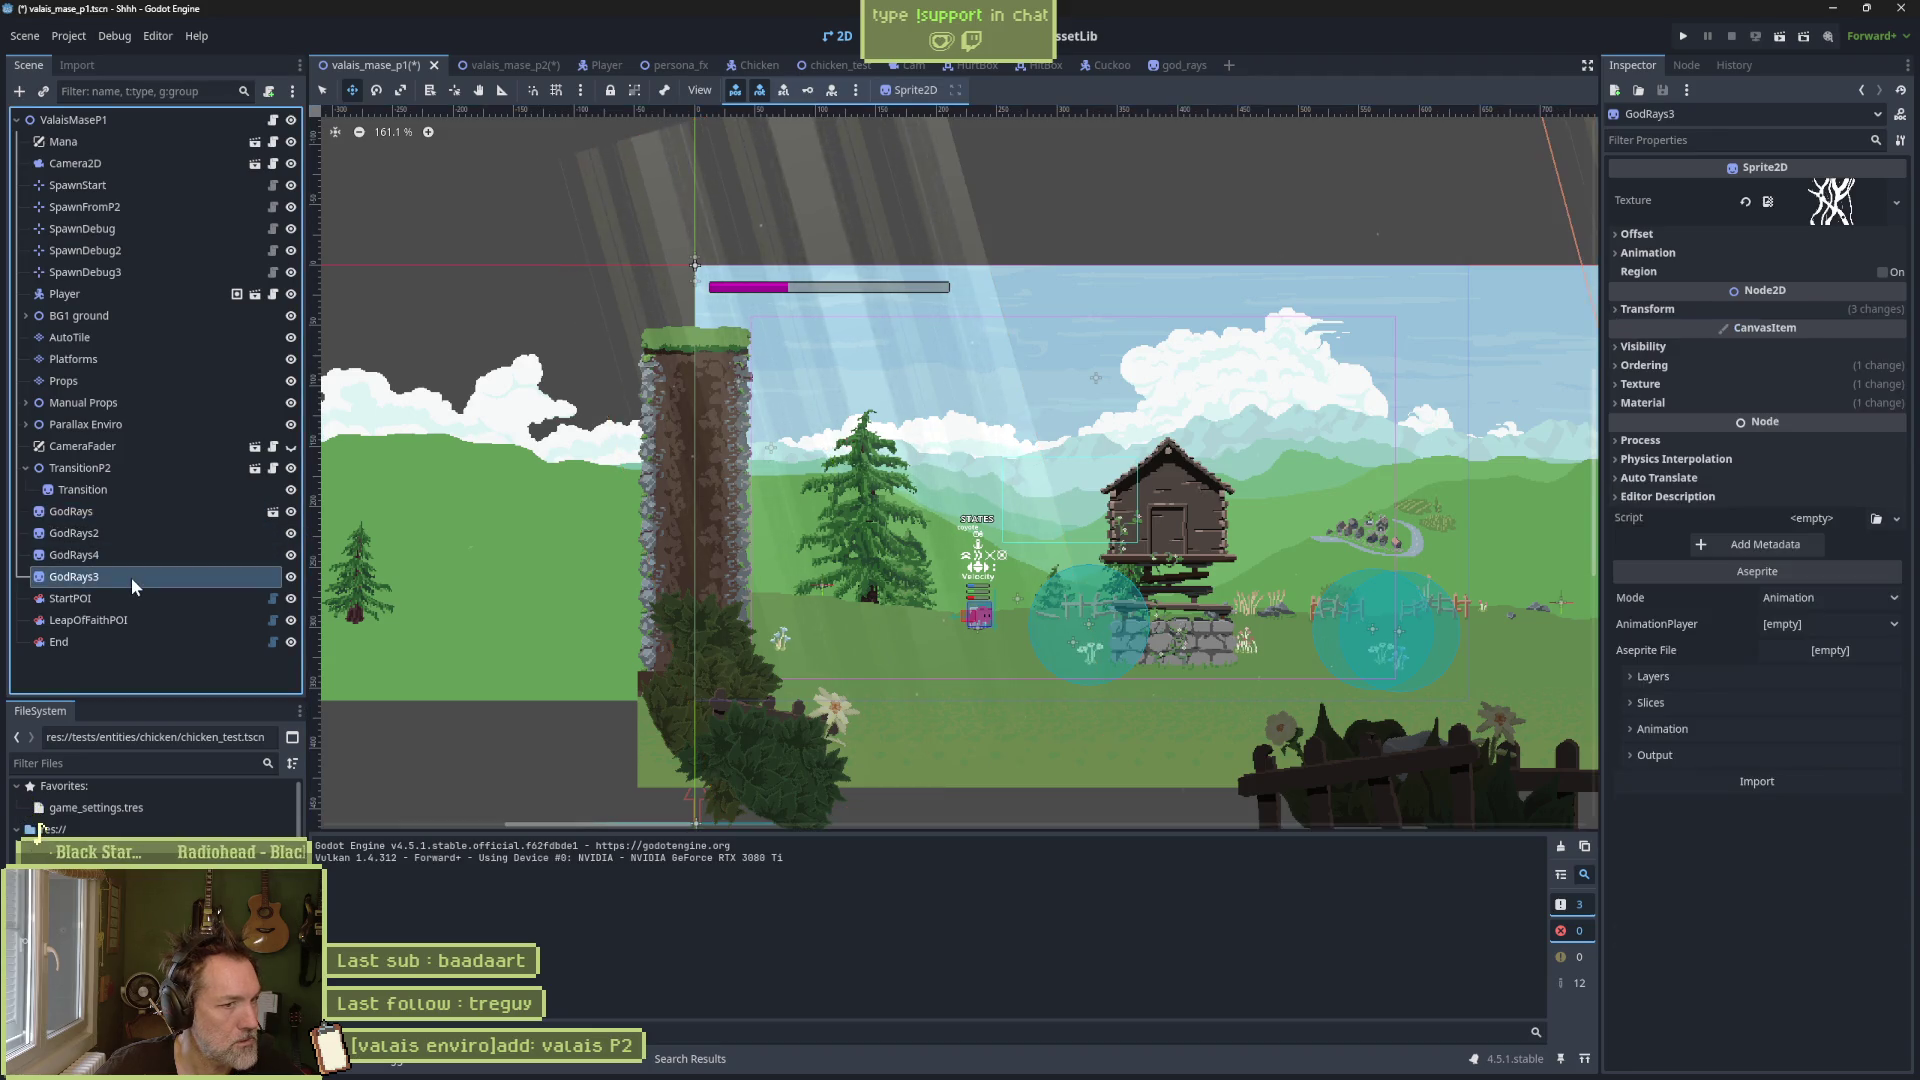
pyautogui.click(128, 532)
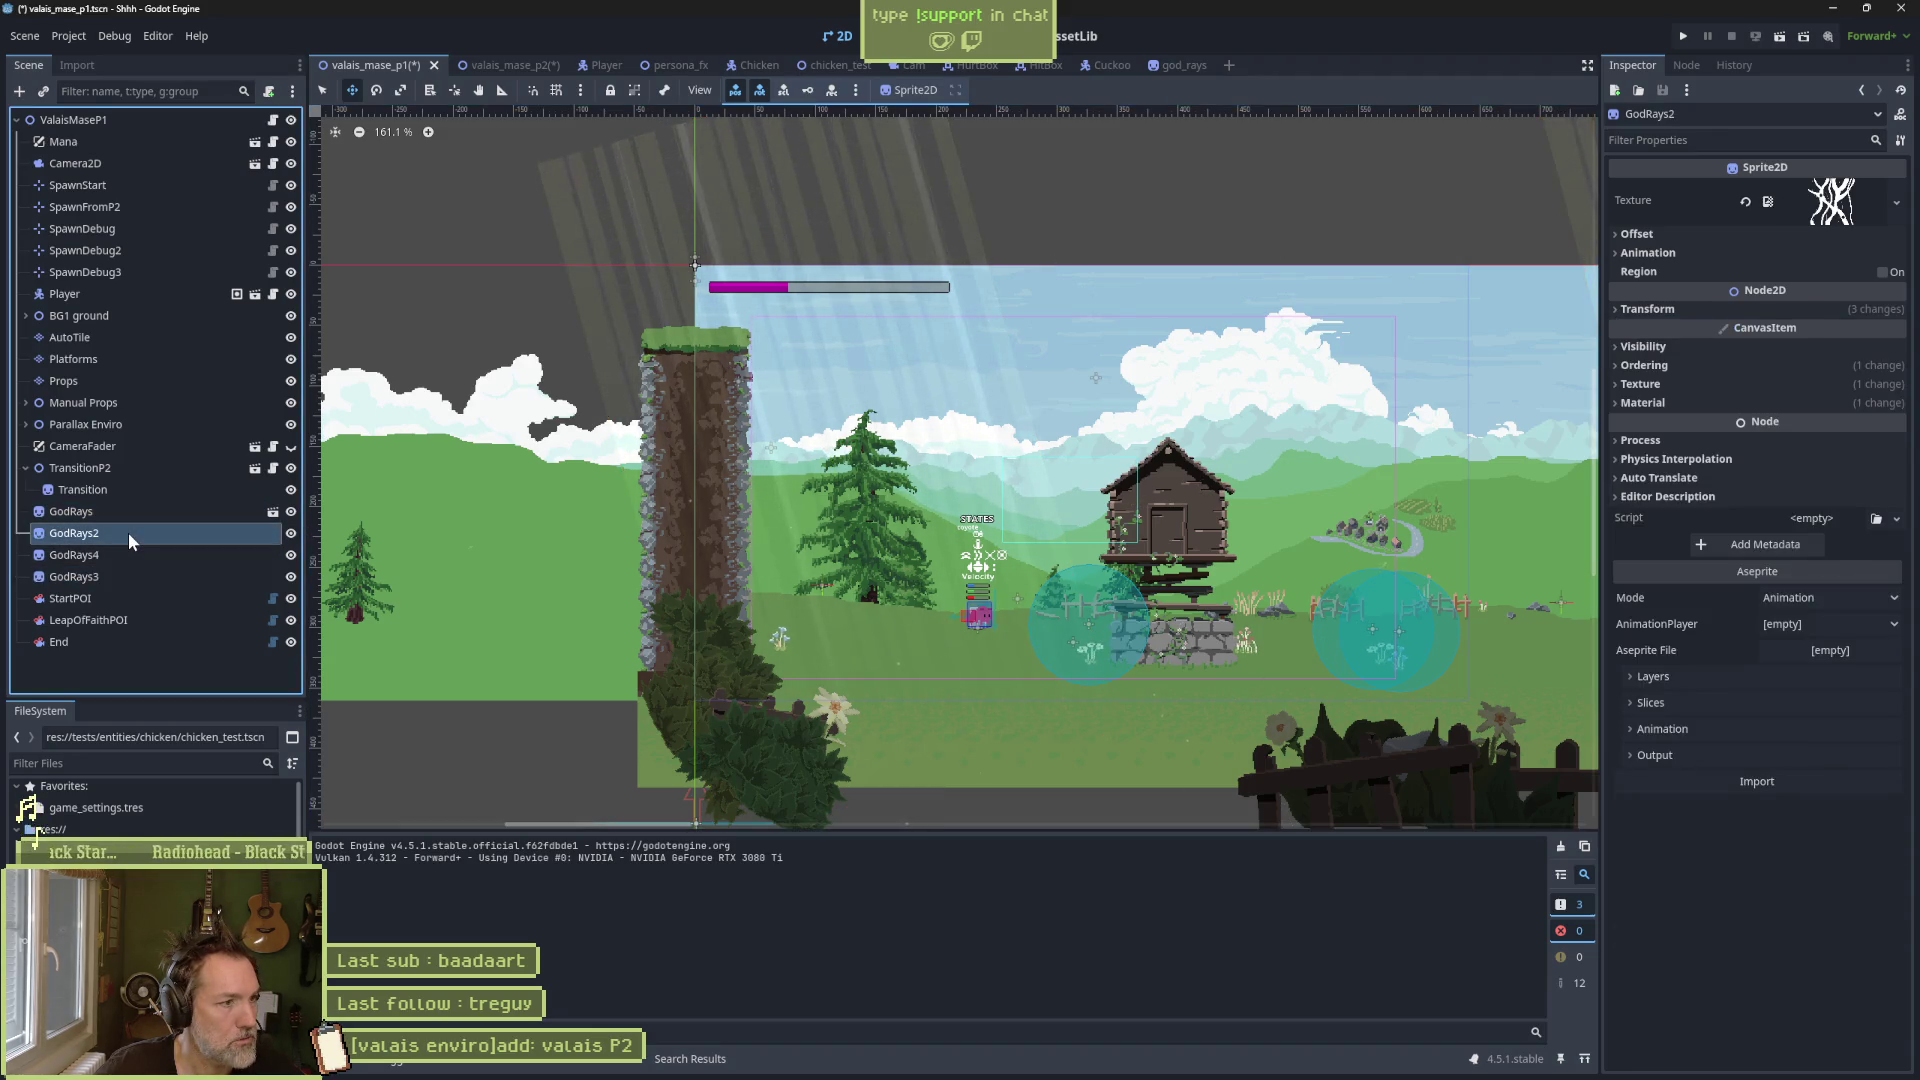
pyautogui.click(136, 553)
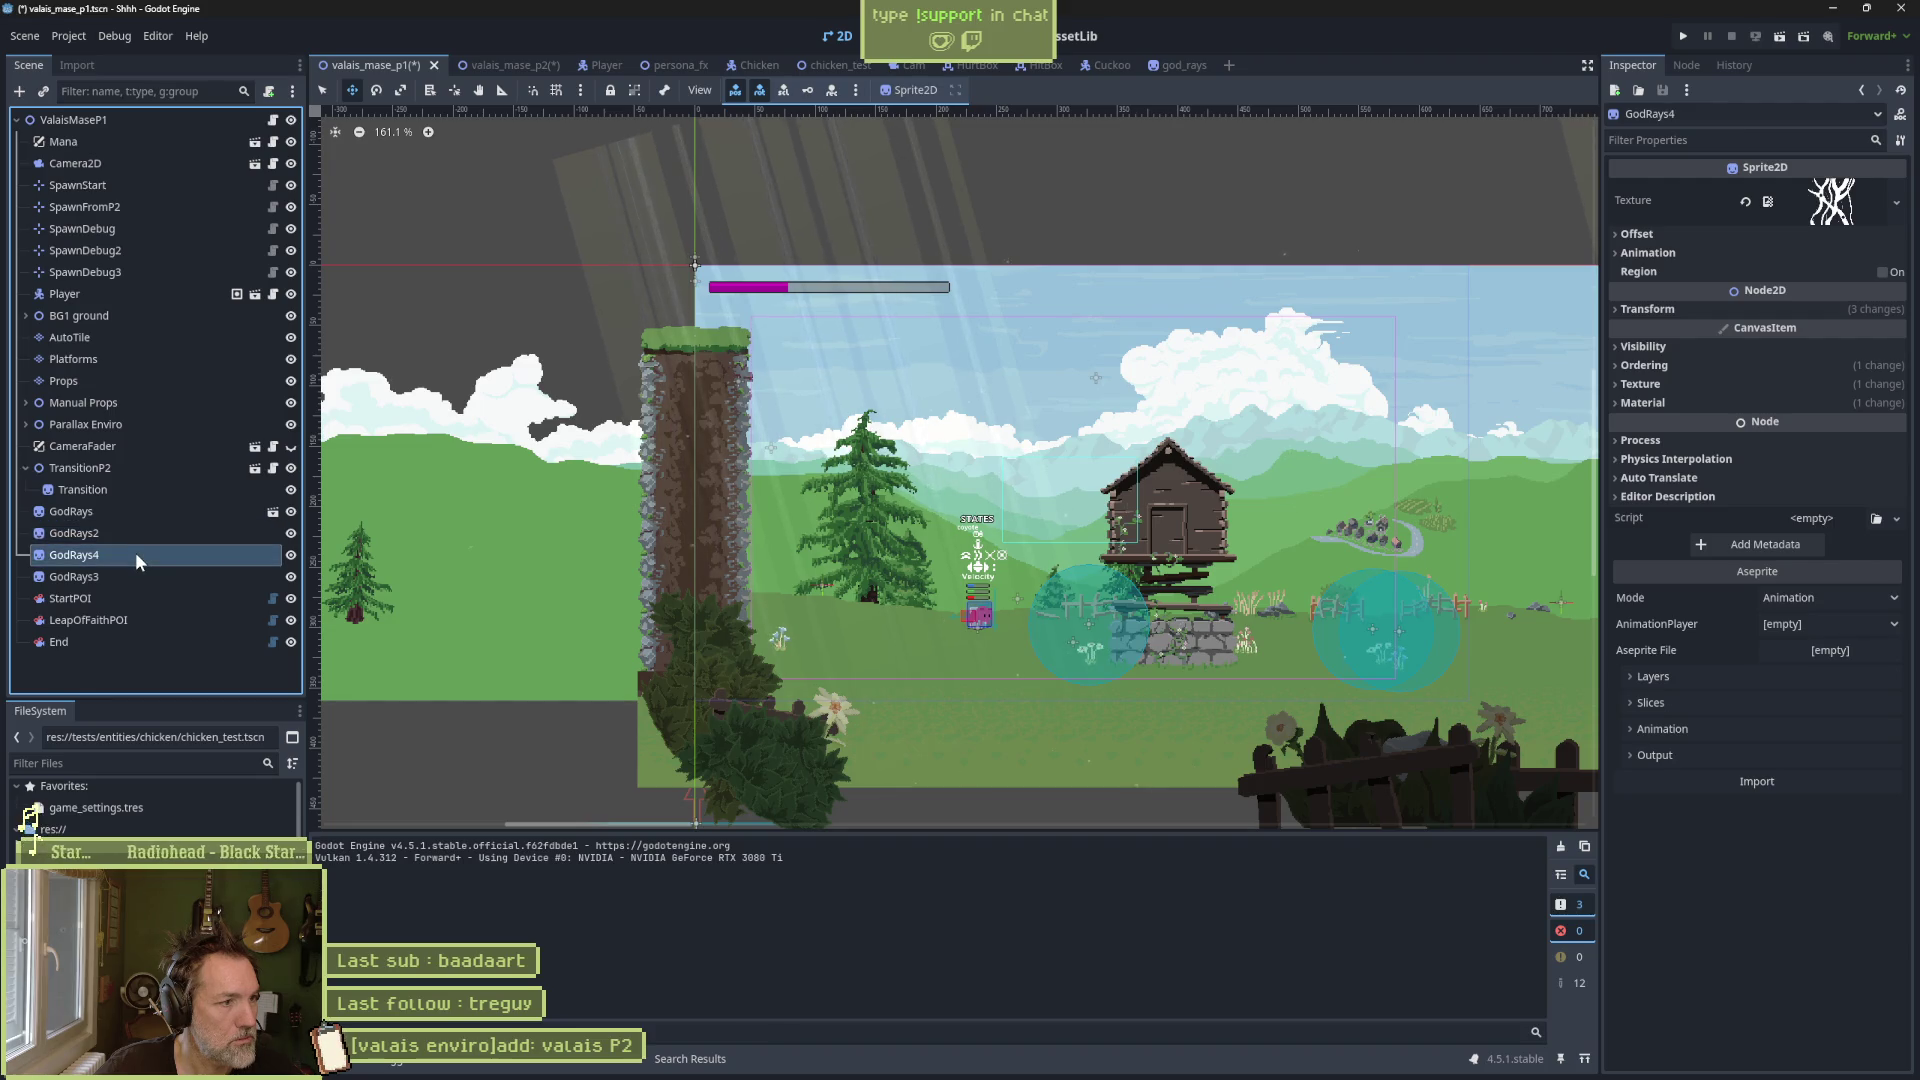
pyautogui.click(1680, 310)
pyautogui.rightClick(1682, 336)
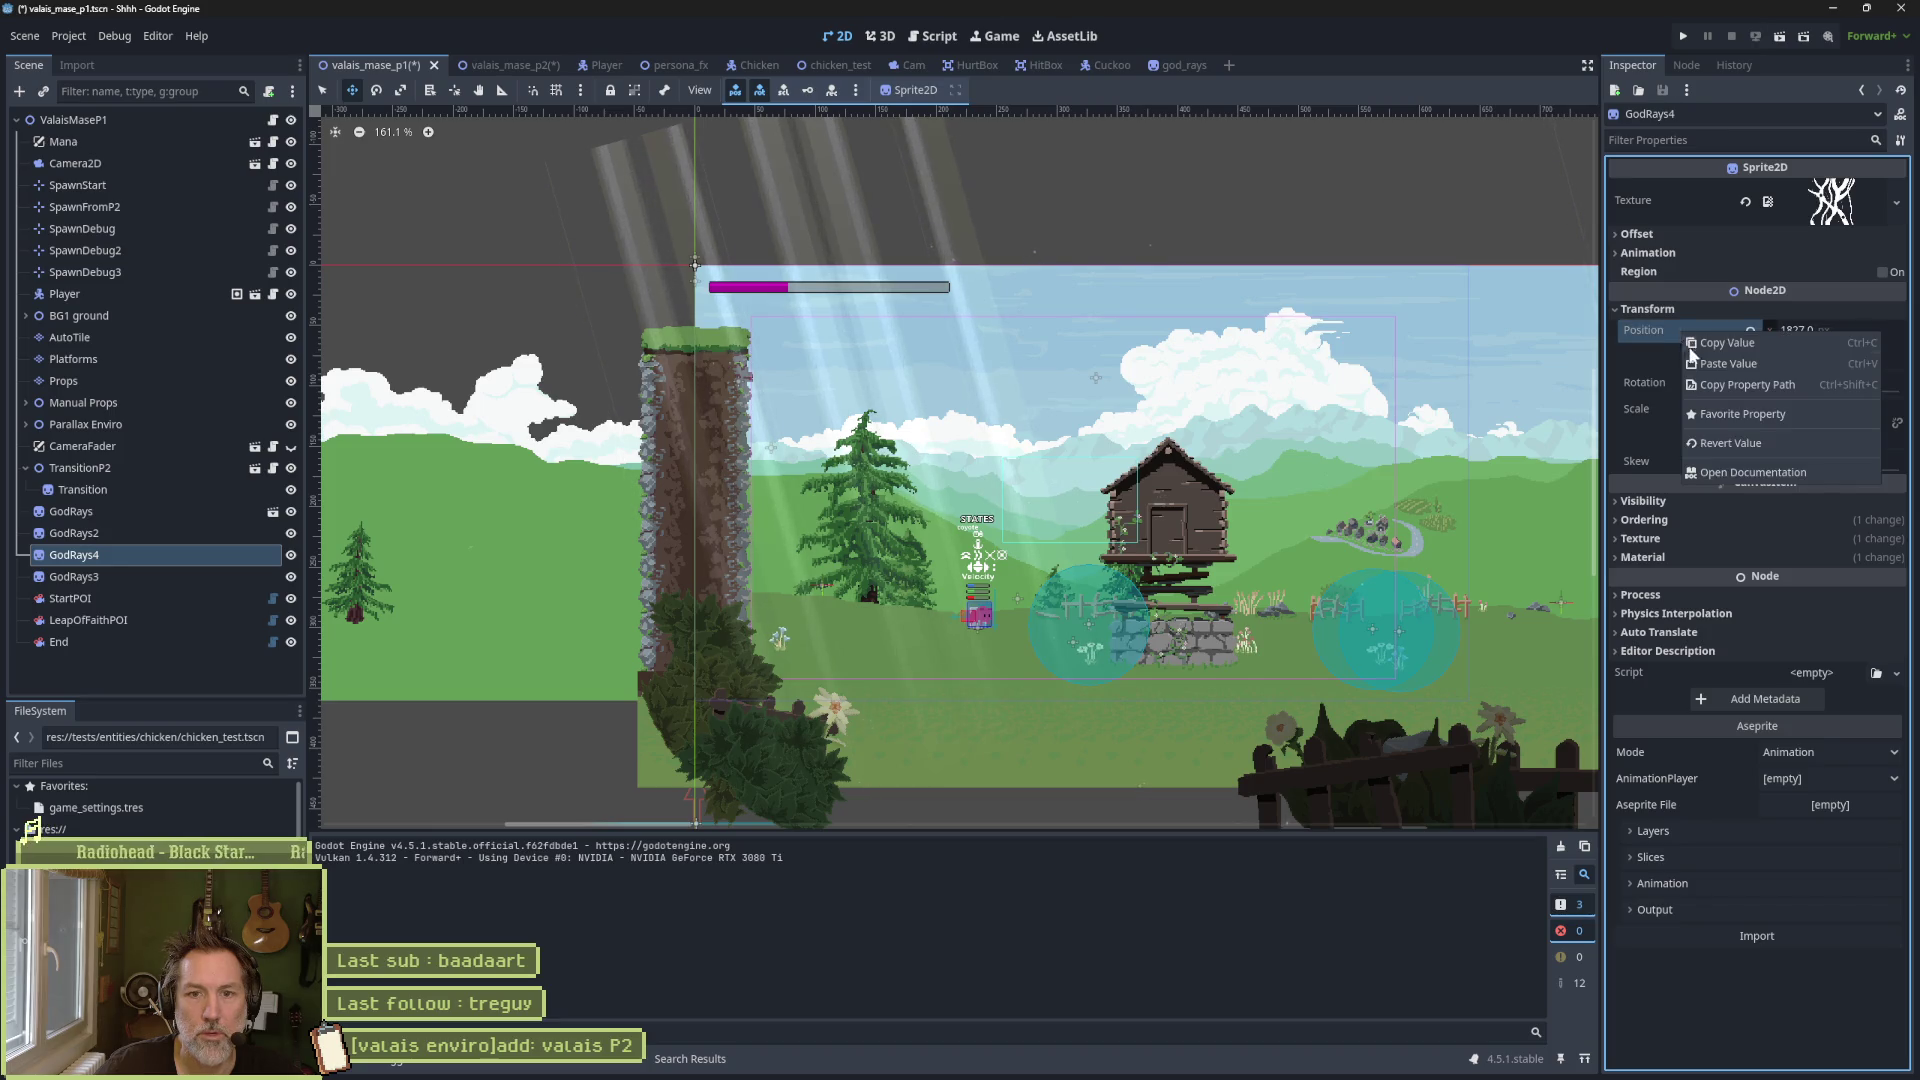
pyautogui.click(1714, 362)
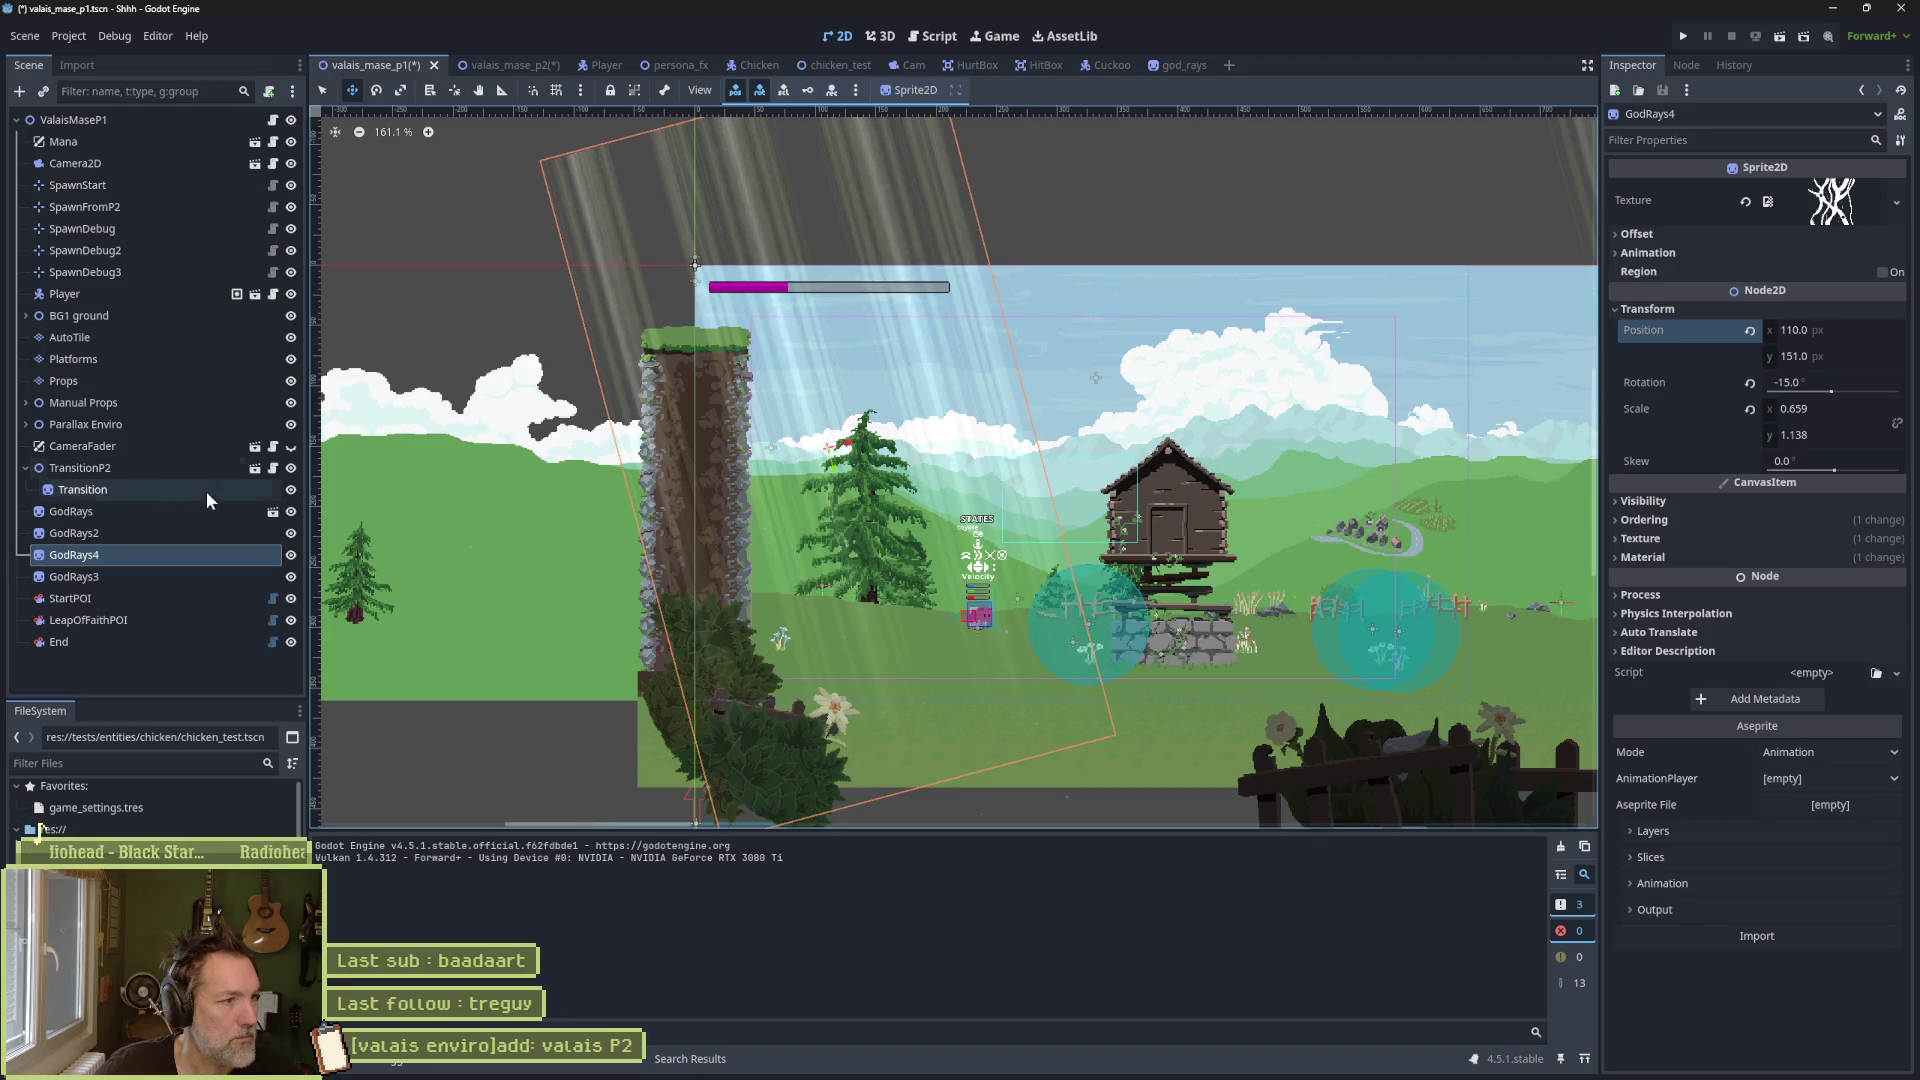
# - Delete the original GodRays sprite from the valais_mase_p1 tree
pyautogui.click(290, 511)
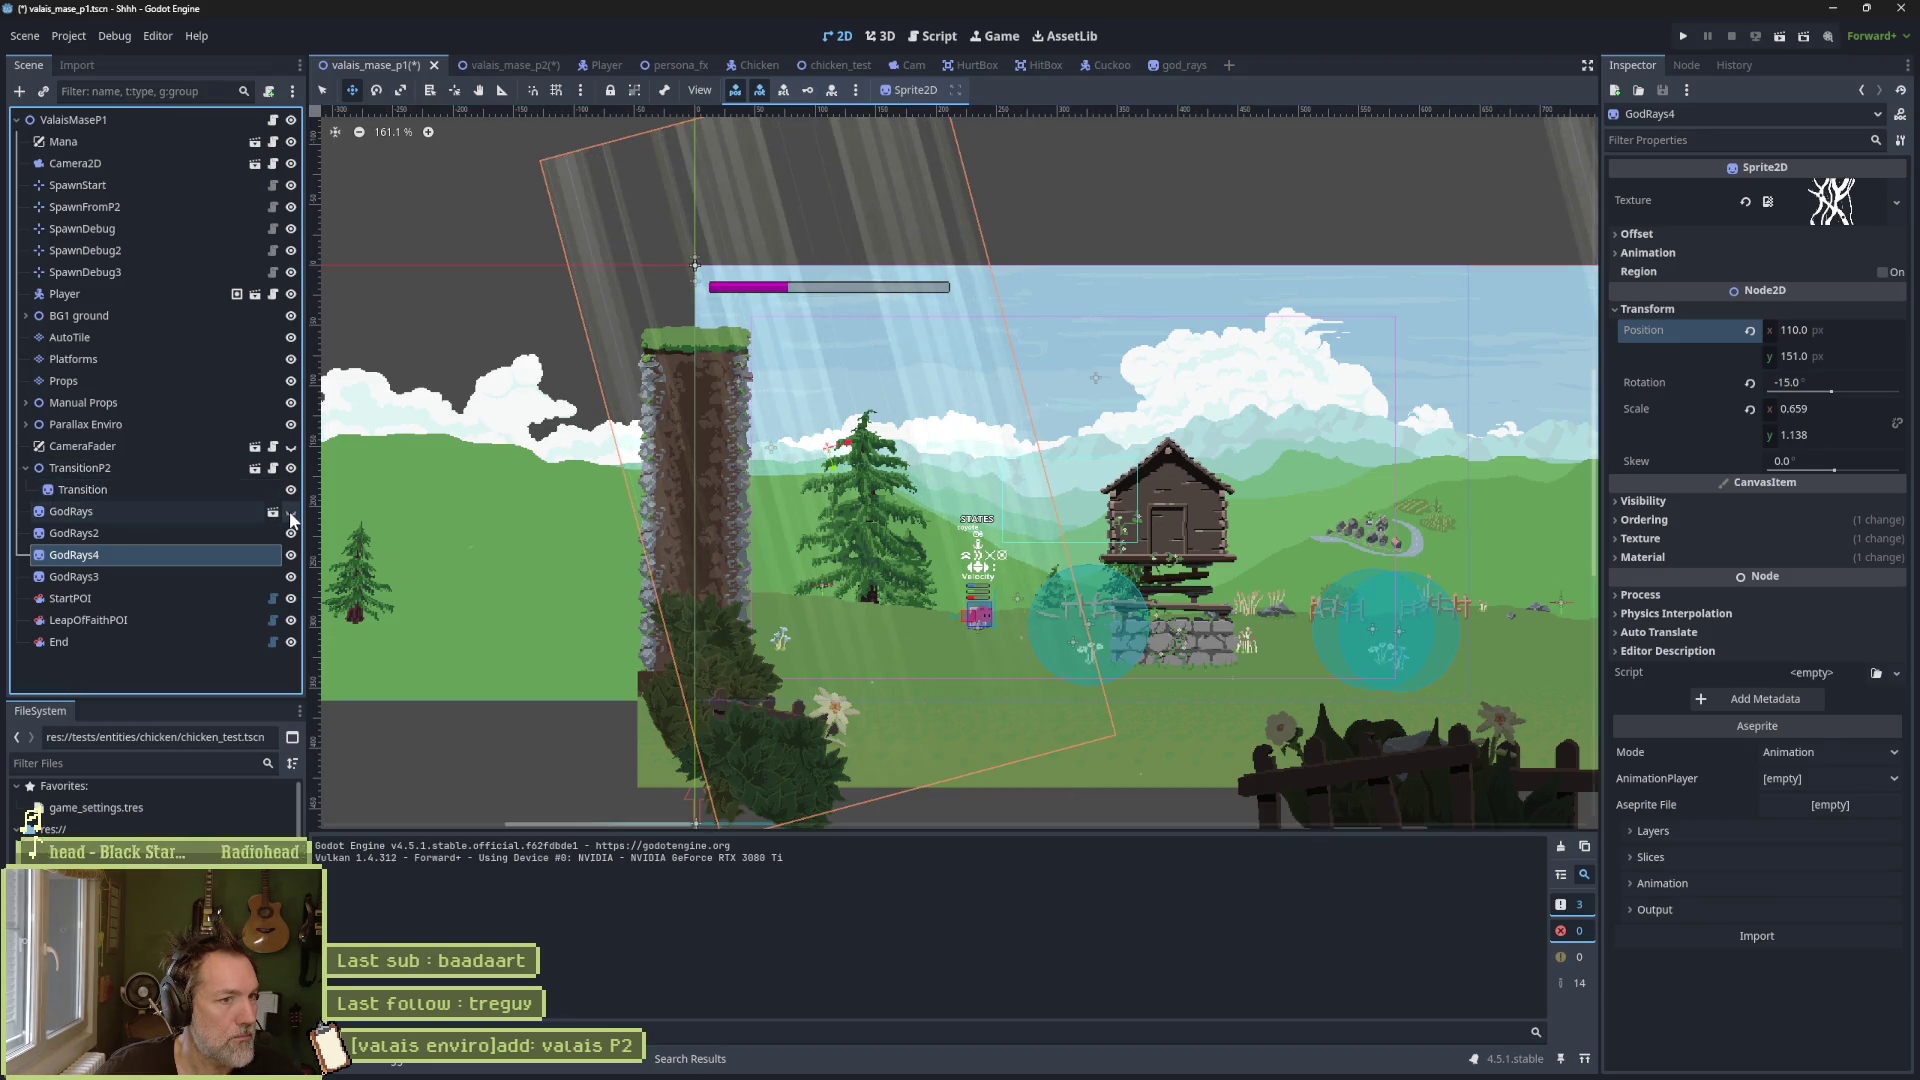
pyautogui.click(196, 508)
pyautogui.press('Delete')
pyautogui.press('Return')
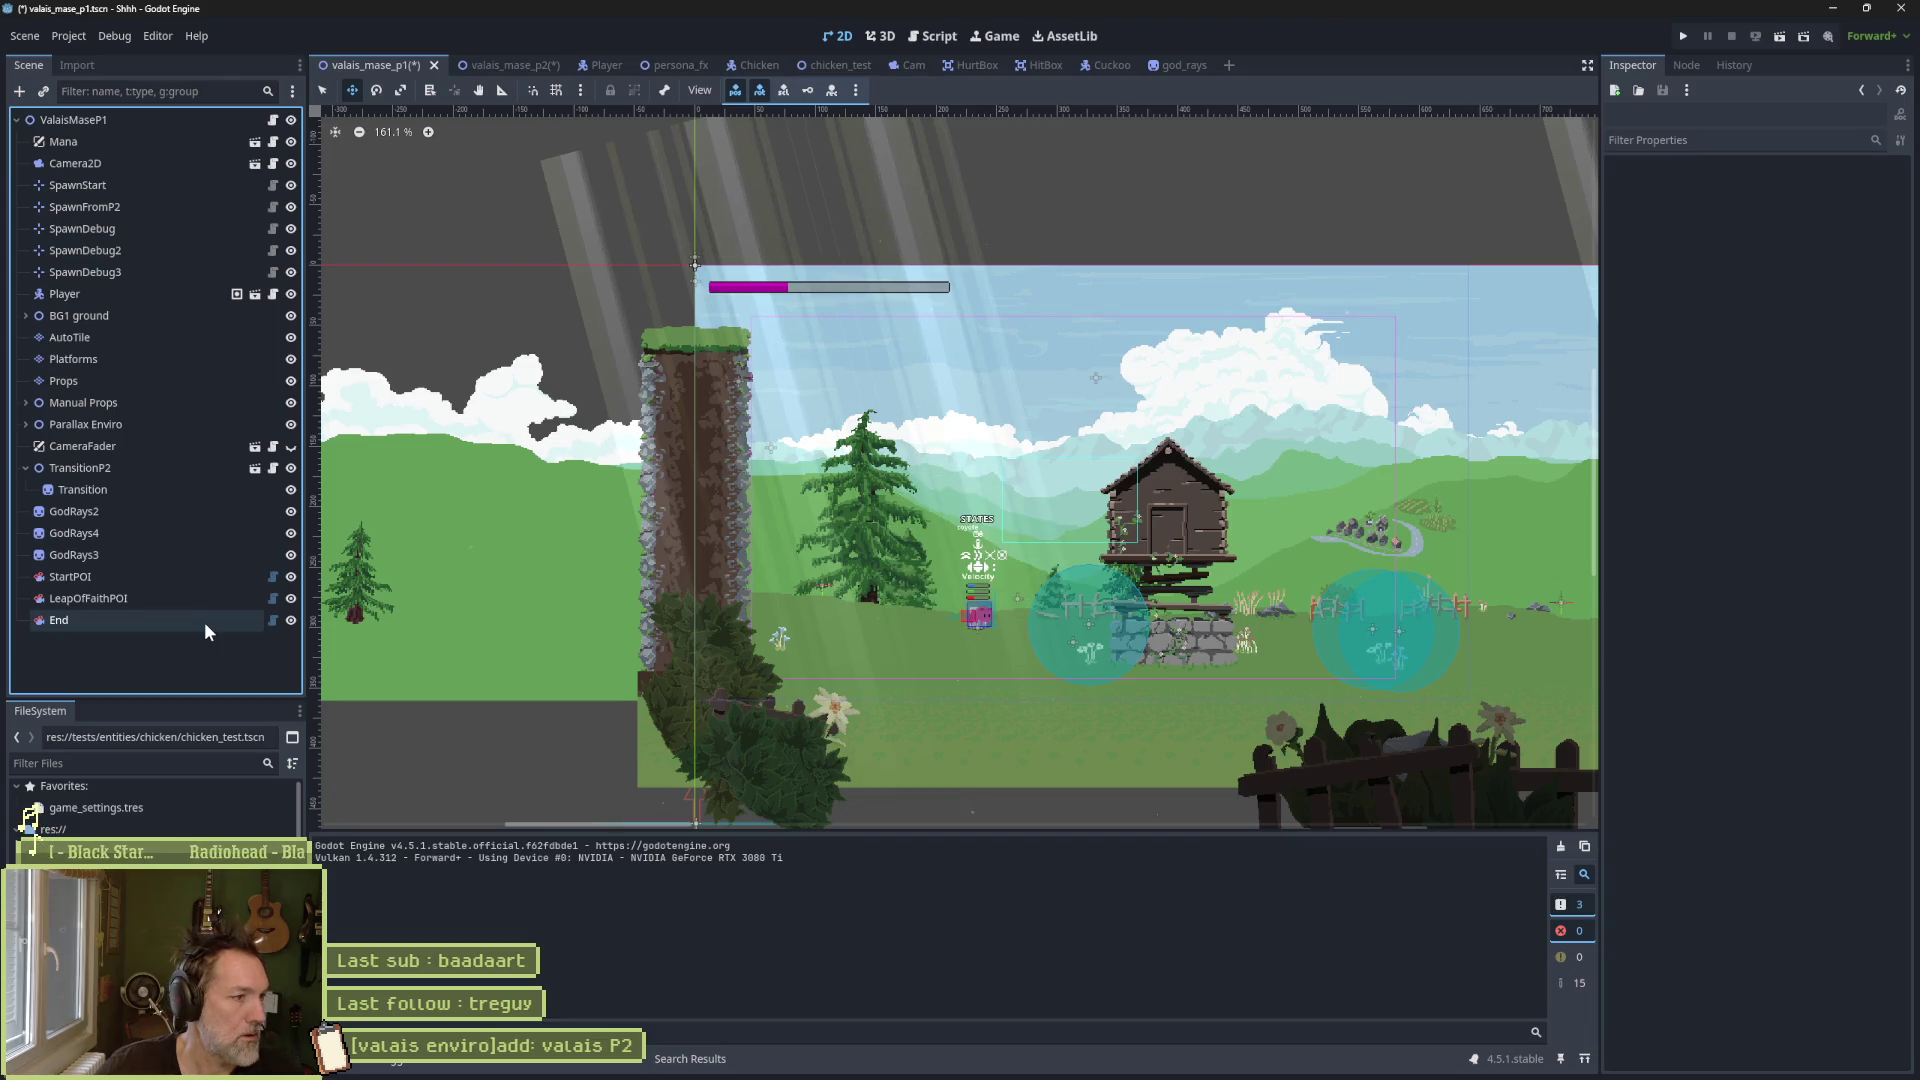
# - Save valais_mase_p1 with GodRays2, GodRays4 and GodRays3, then go to the Script workspace
pyautogui.hotkey('ctrl', 's')
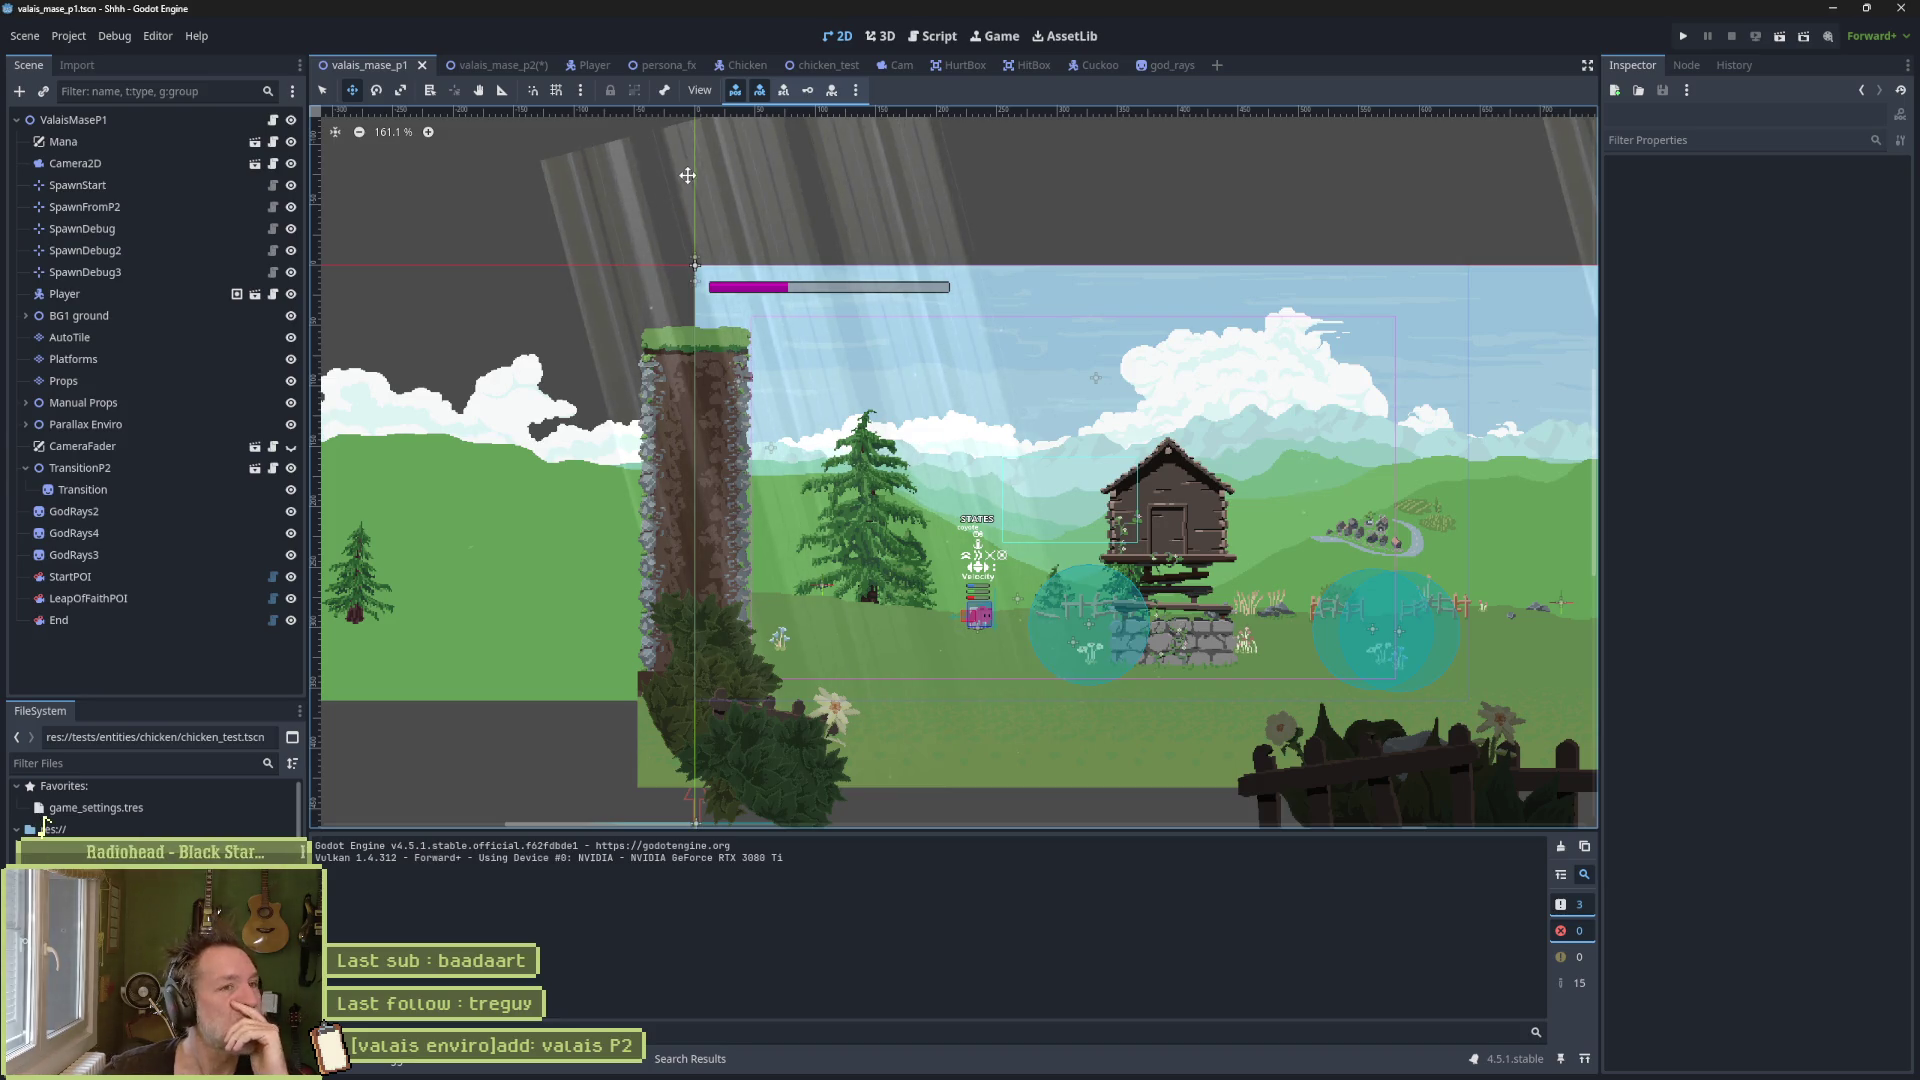
pyautogui.click(924, 38)
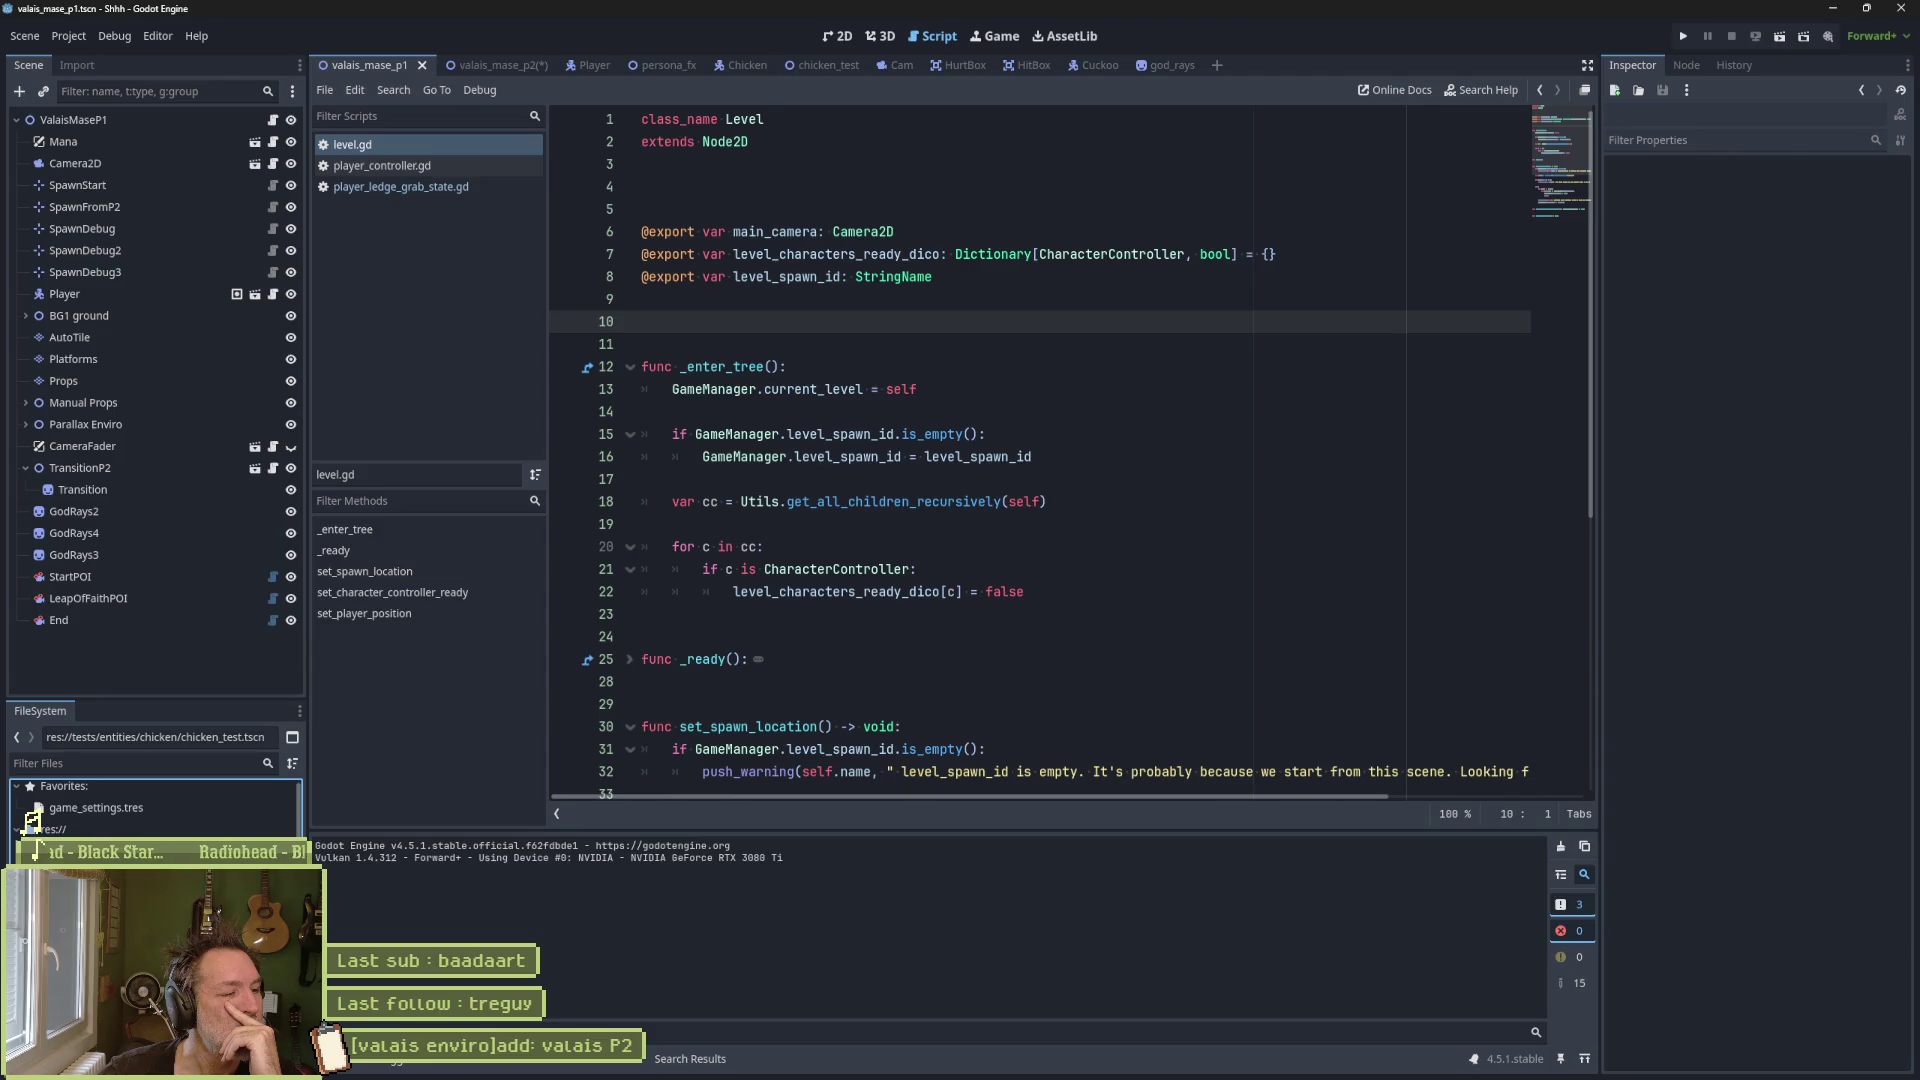
# - Open god_rays.tscn from the levels folder in the FileSystem dock
pyautogui.scroll(-3, 150, 805)
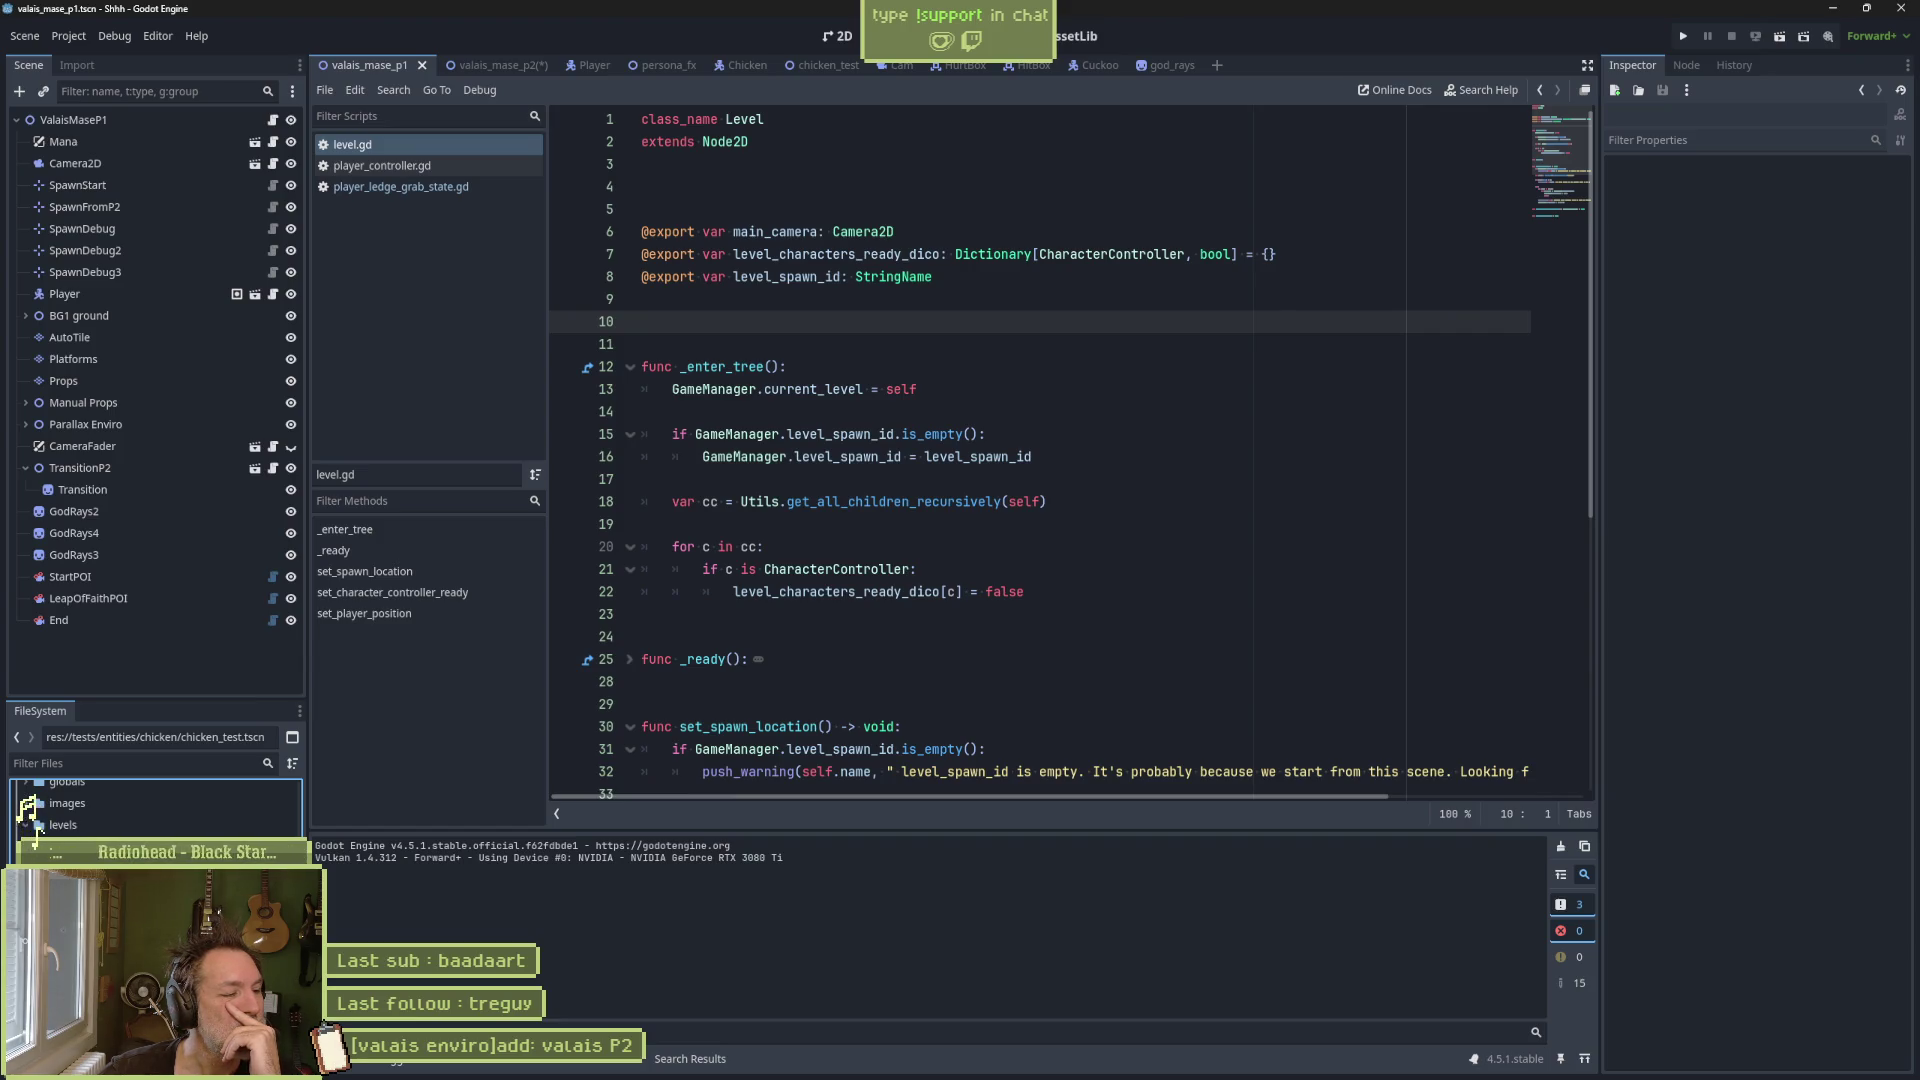
pyautogui.doubleClick(30, 845)
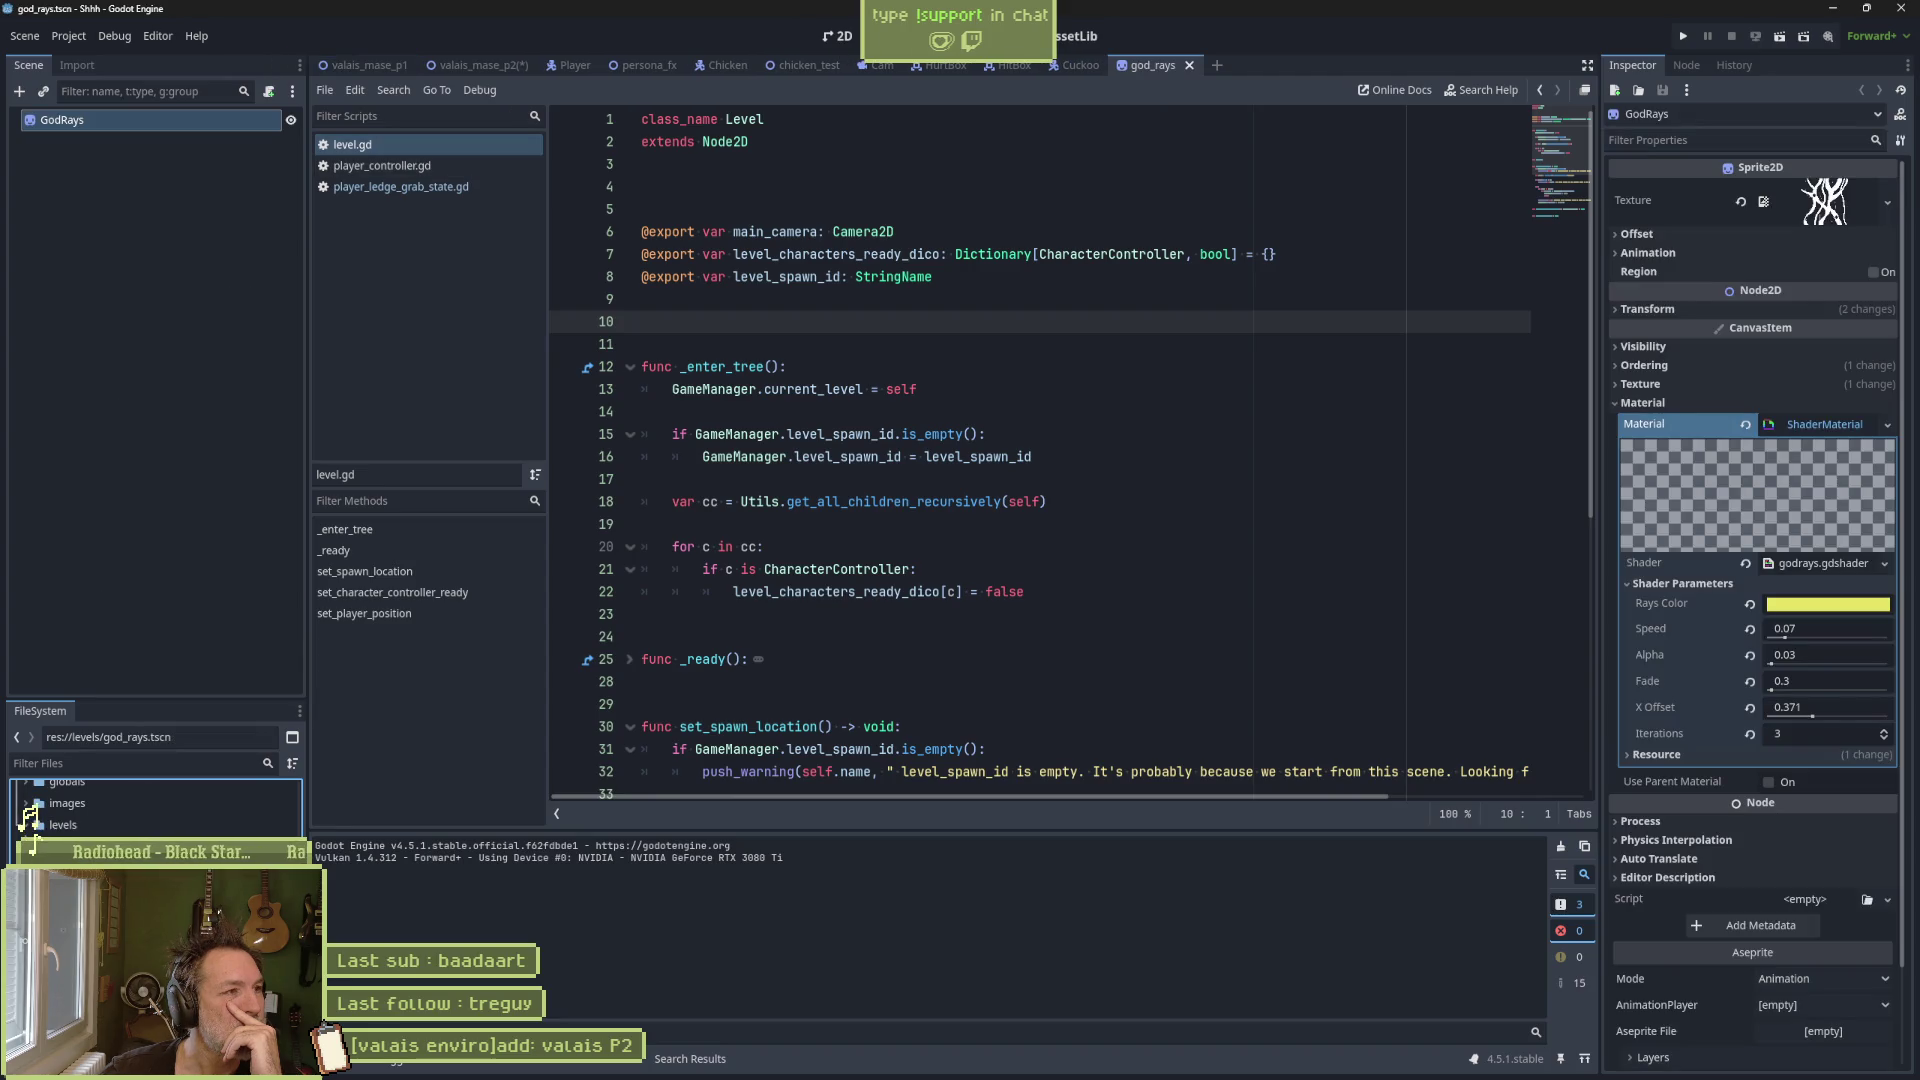